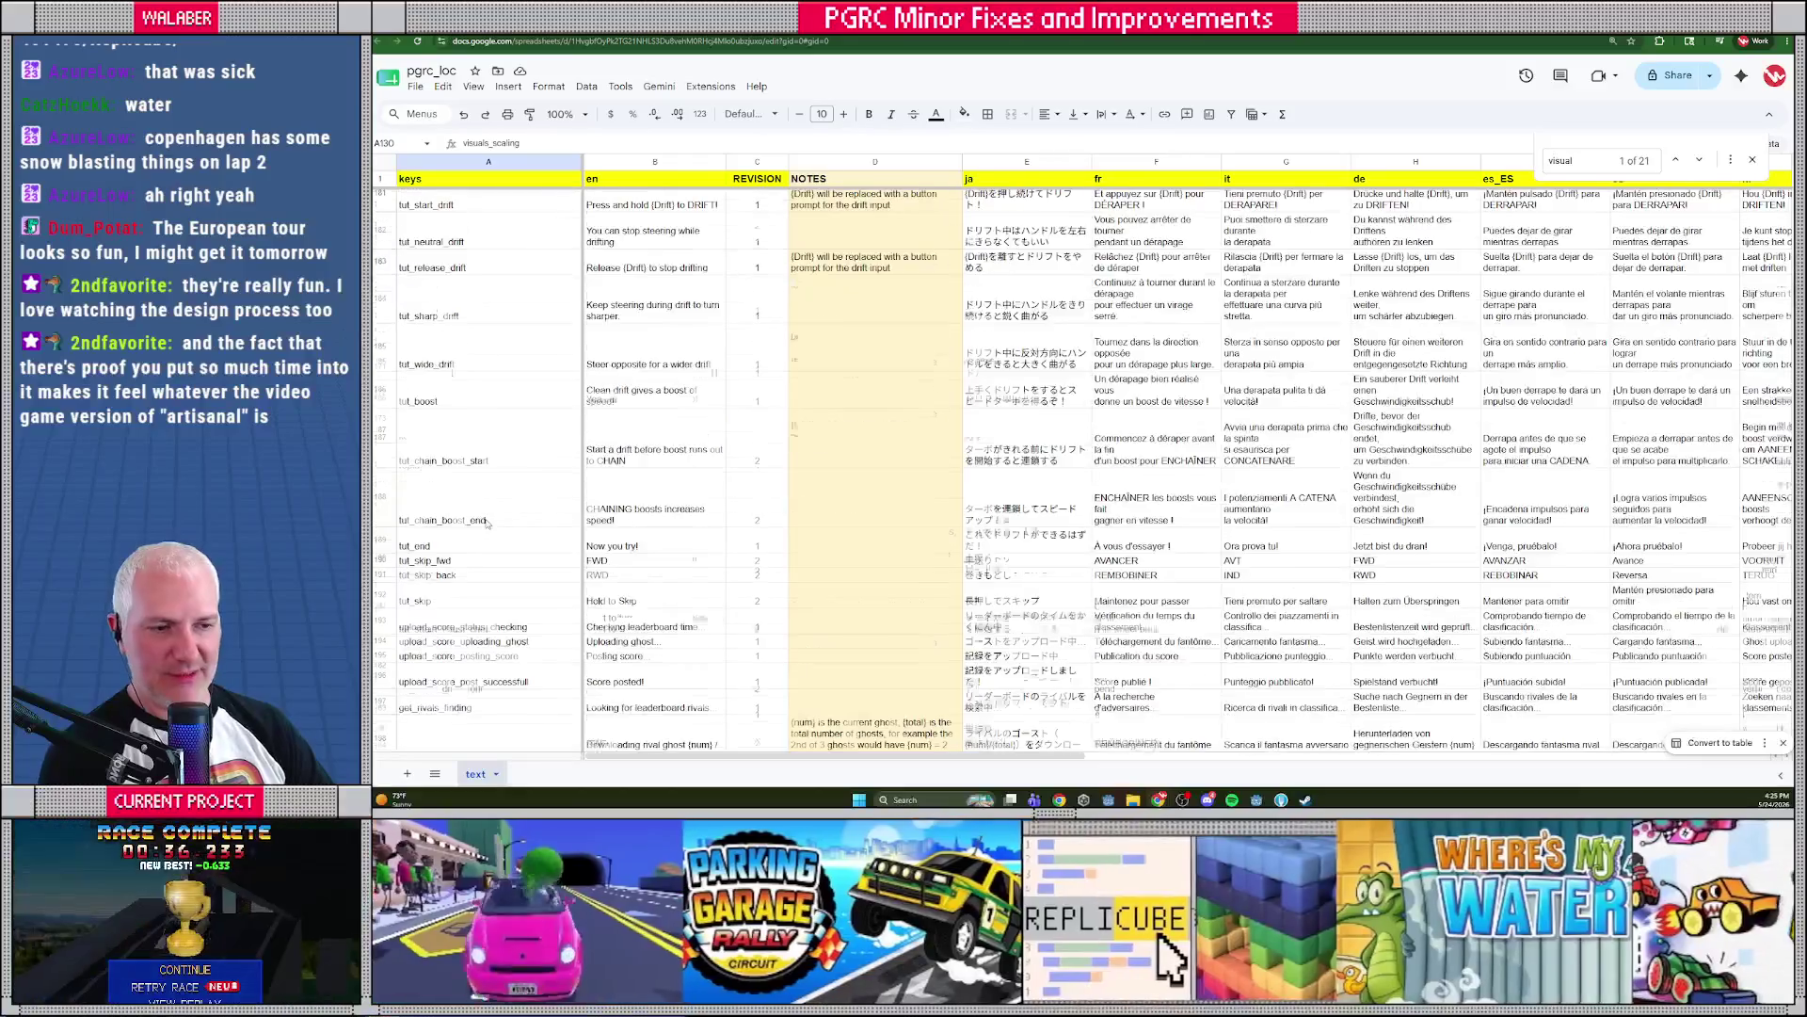
Select empty cell A410 below campaign_europe, then switch to the Godot editor
scroll(487, 524, down, 20)
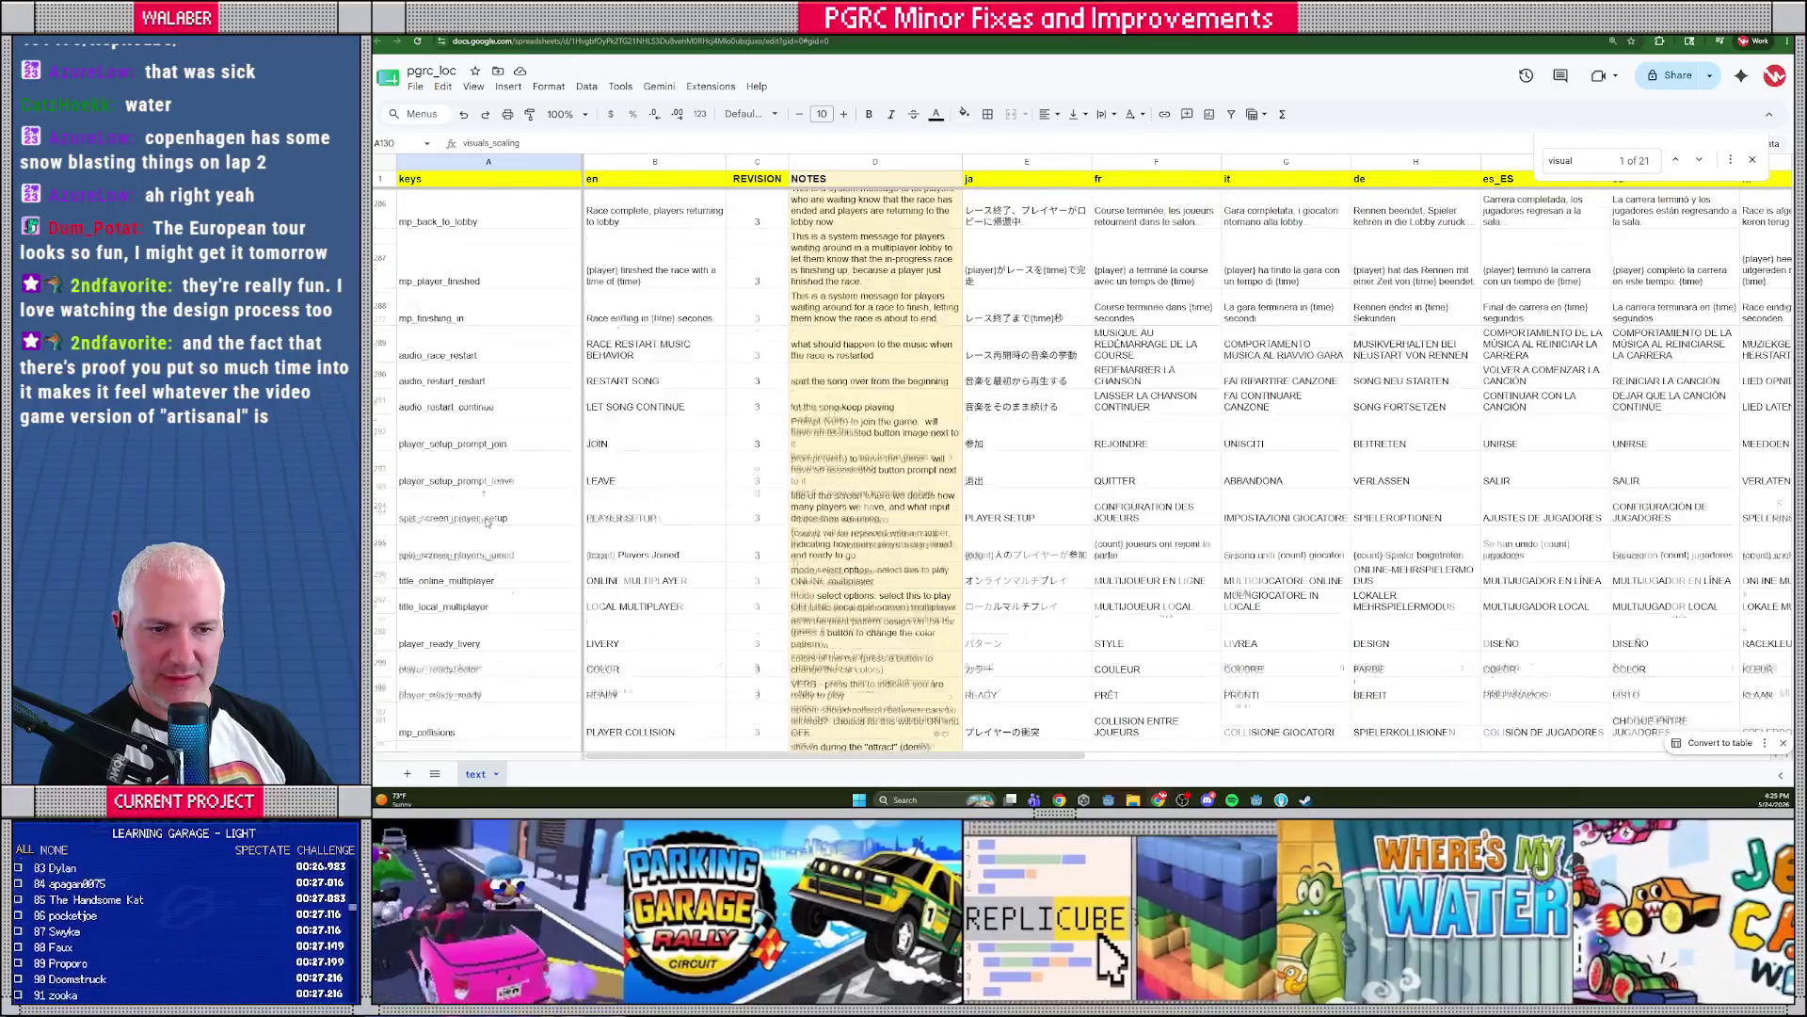
scroll(487, 523, down, 15)
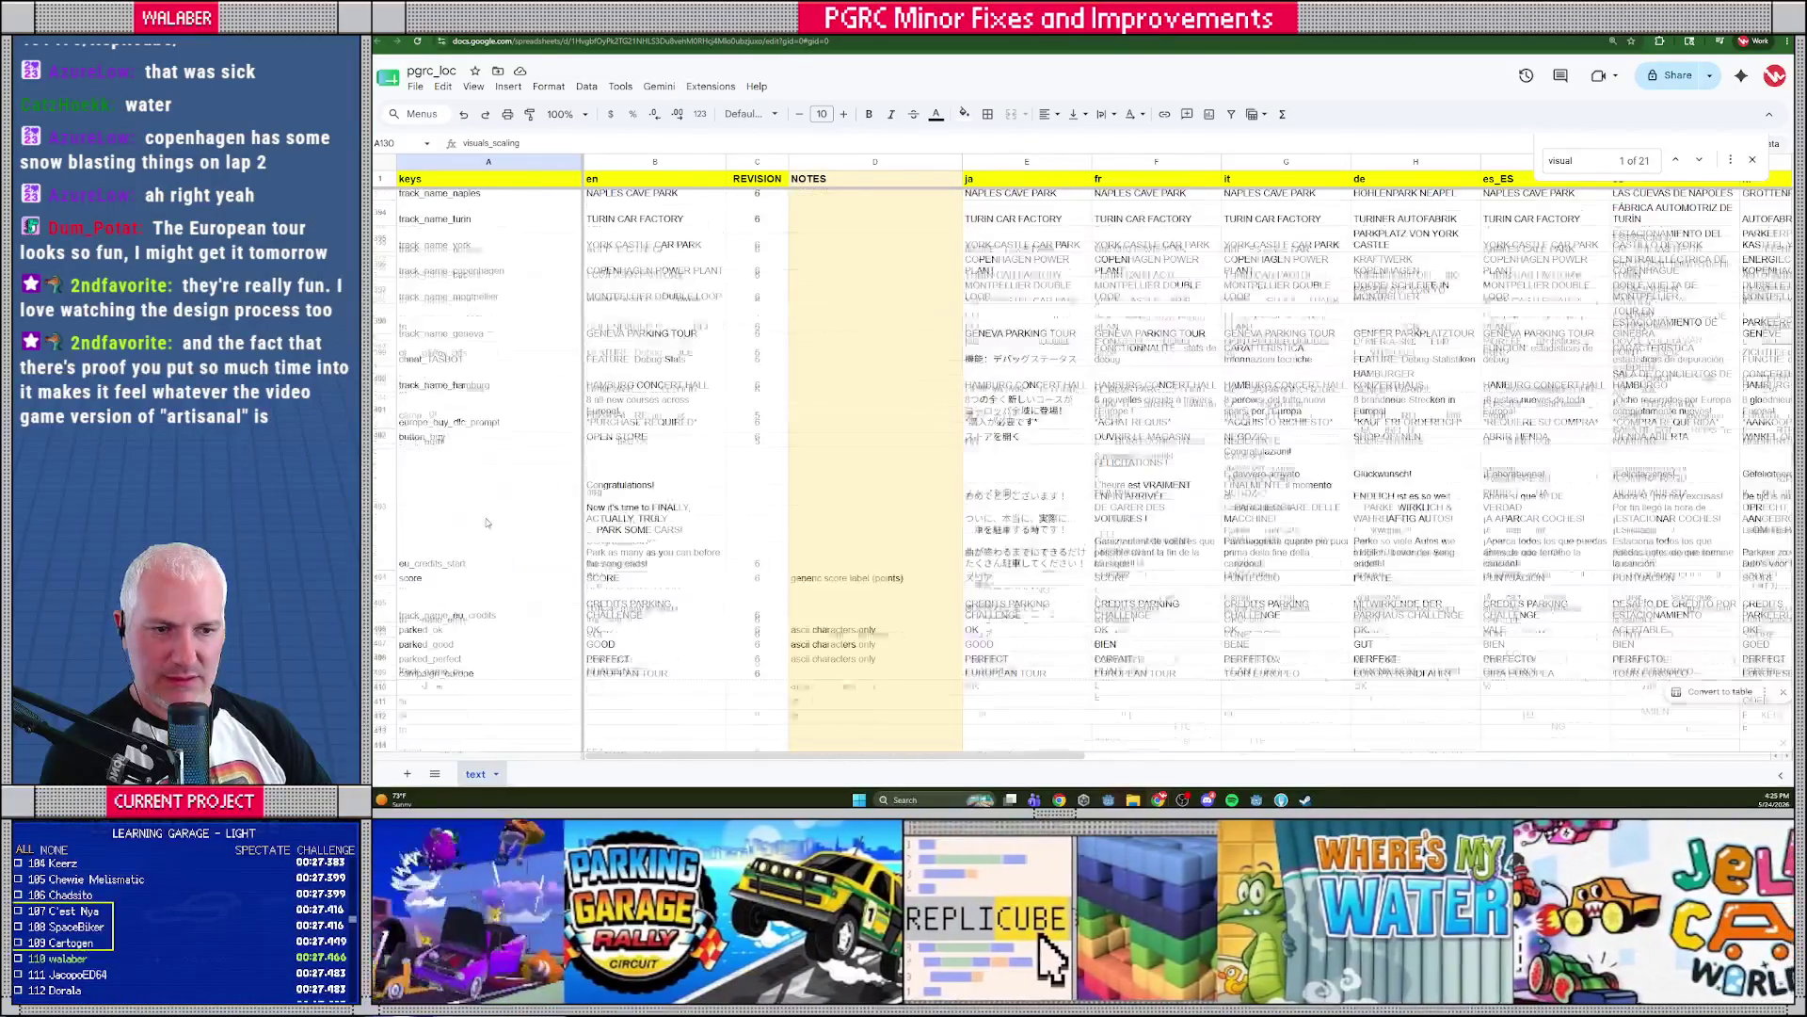
click(440, 464)
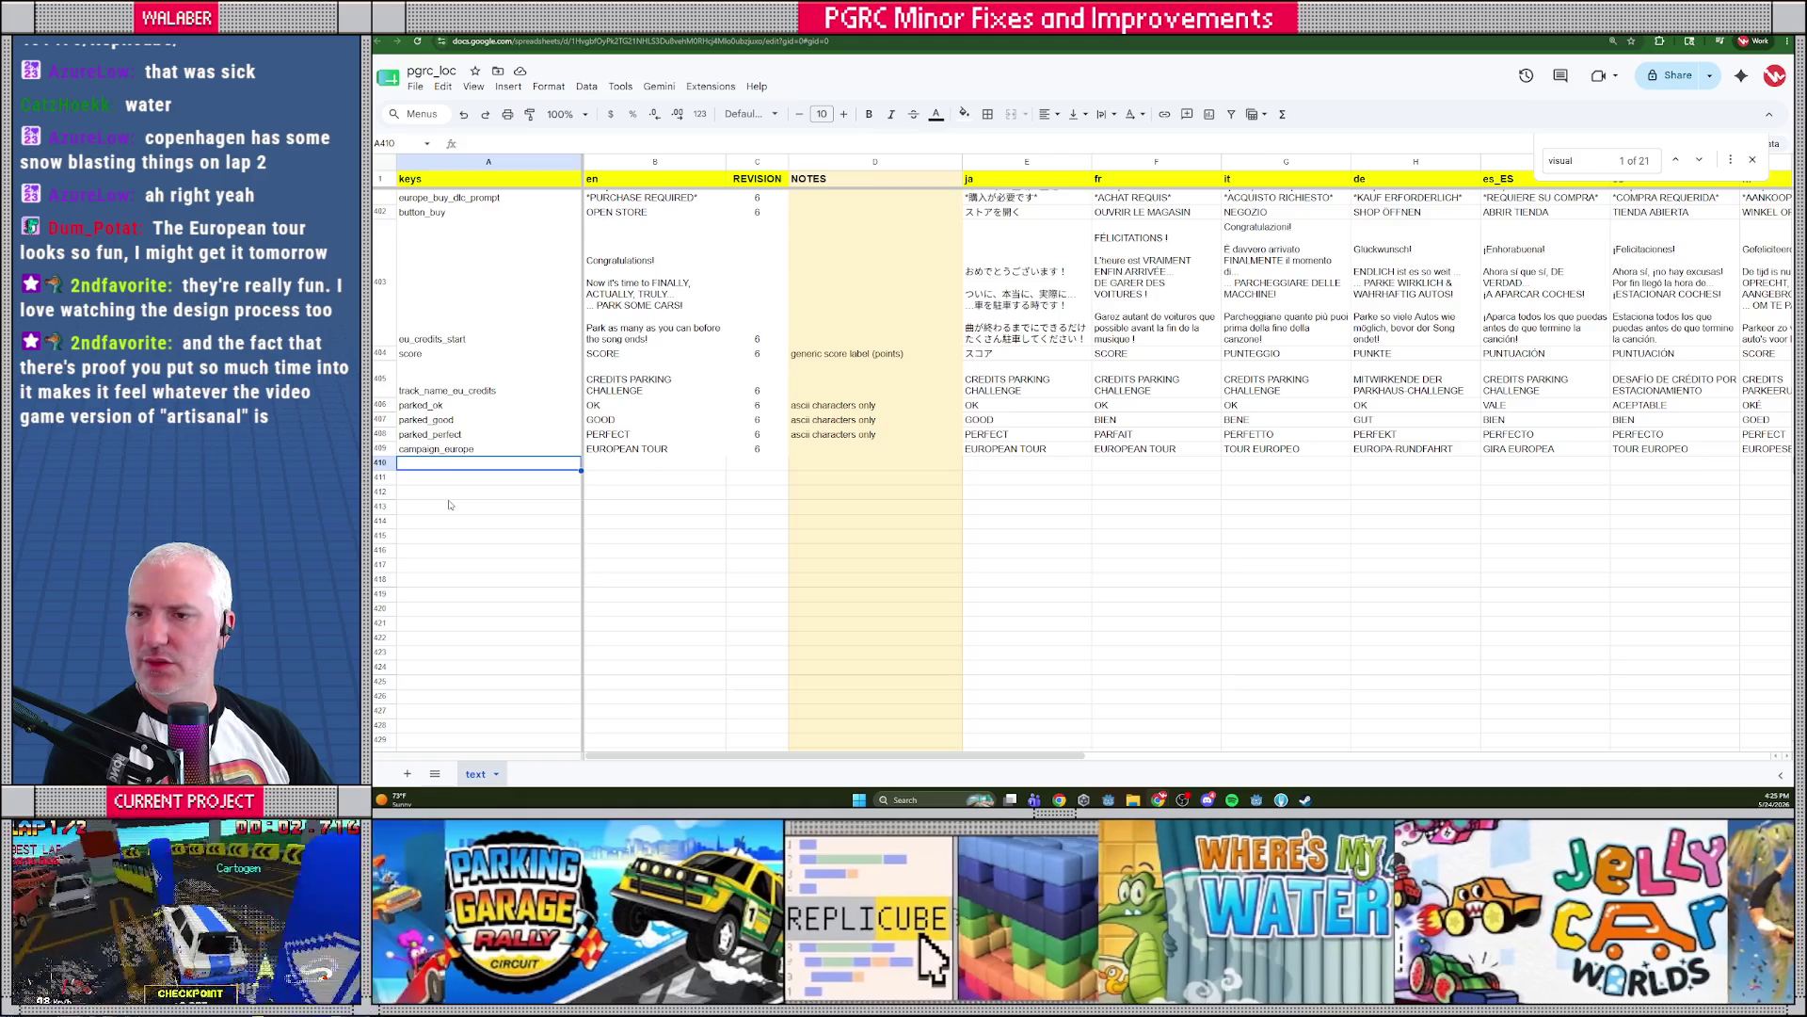
key(alt+Tab)
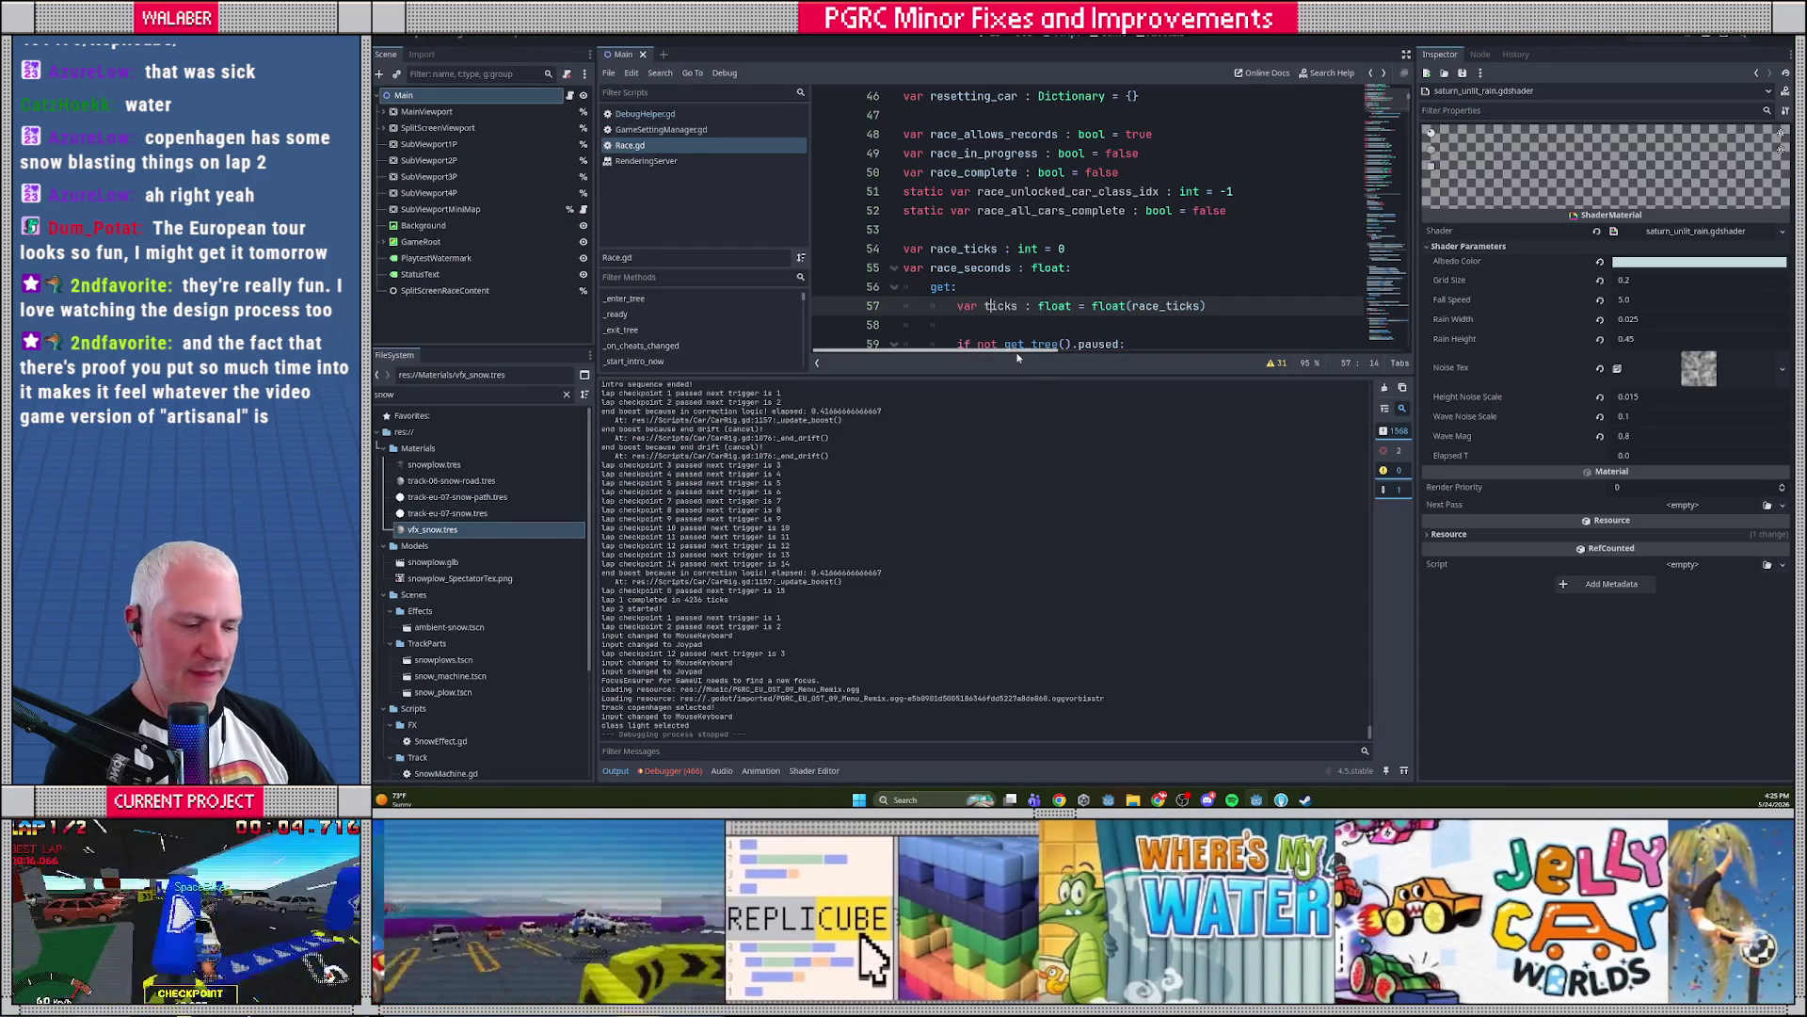
Run the game and view the European Tour campaign on campaign select
key(F5)
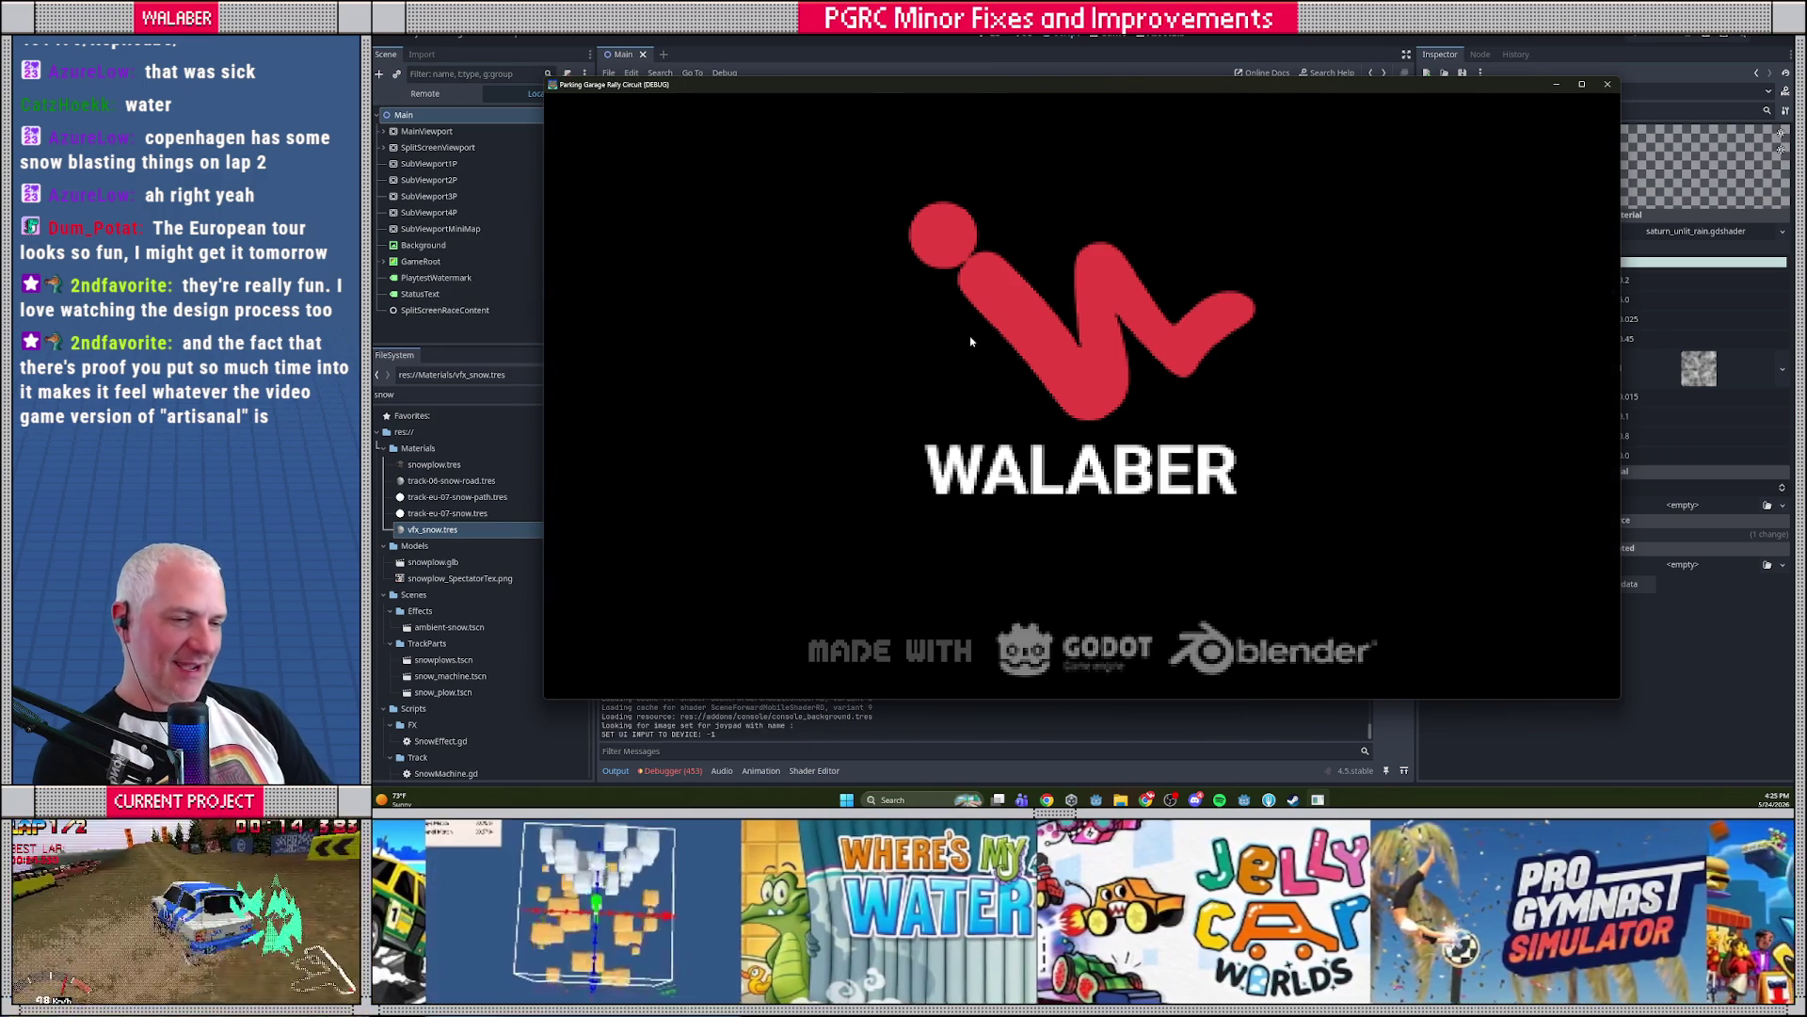
key(Return)
key(Return)
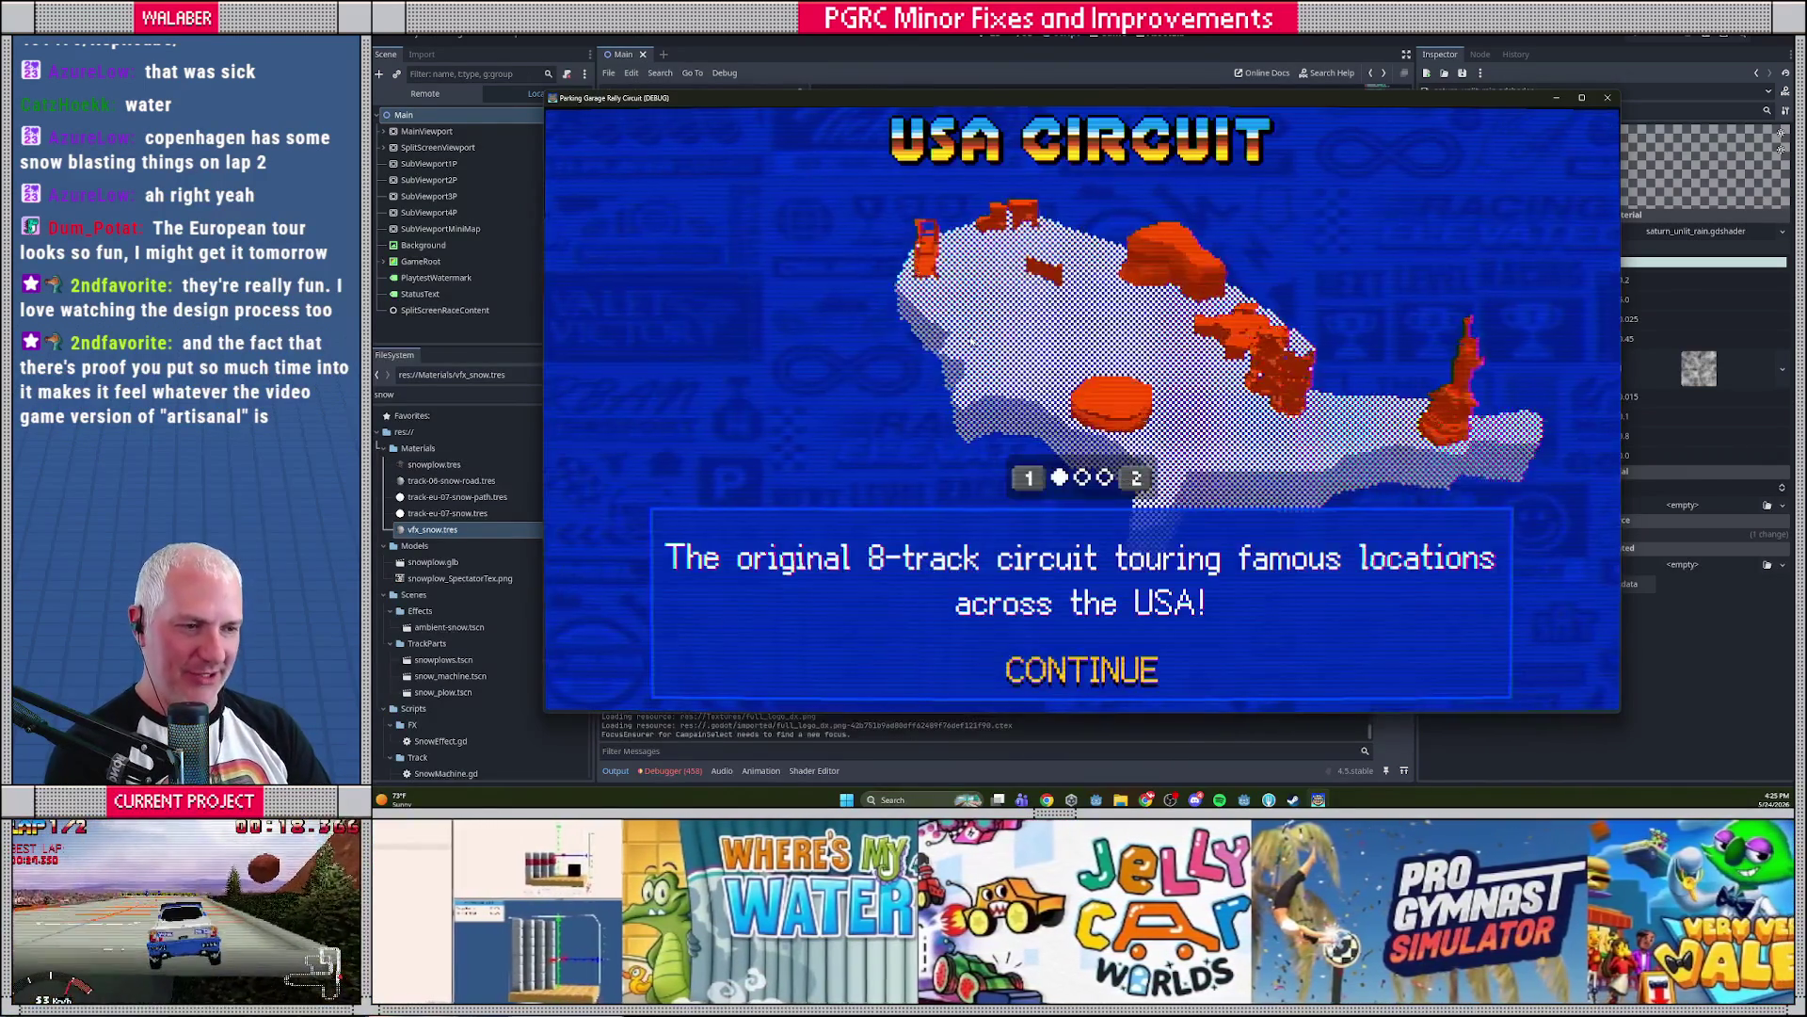
key(Right)
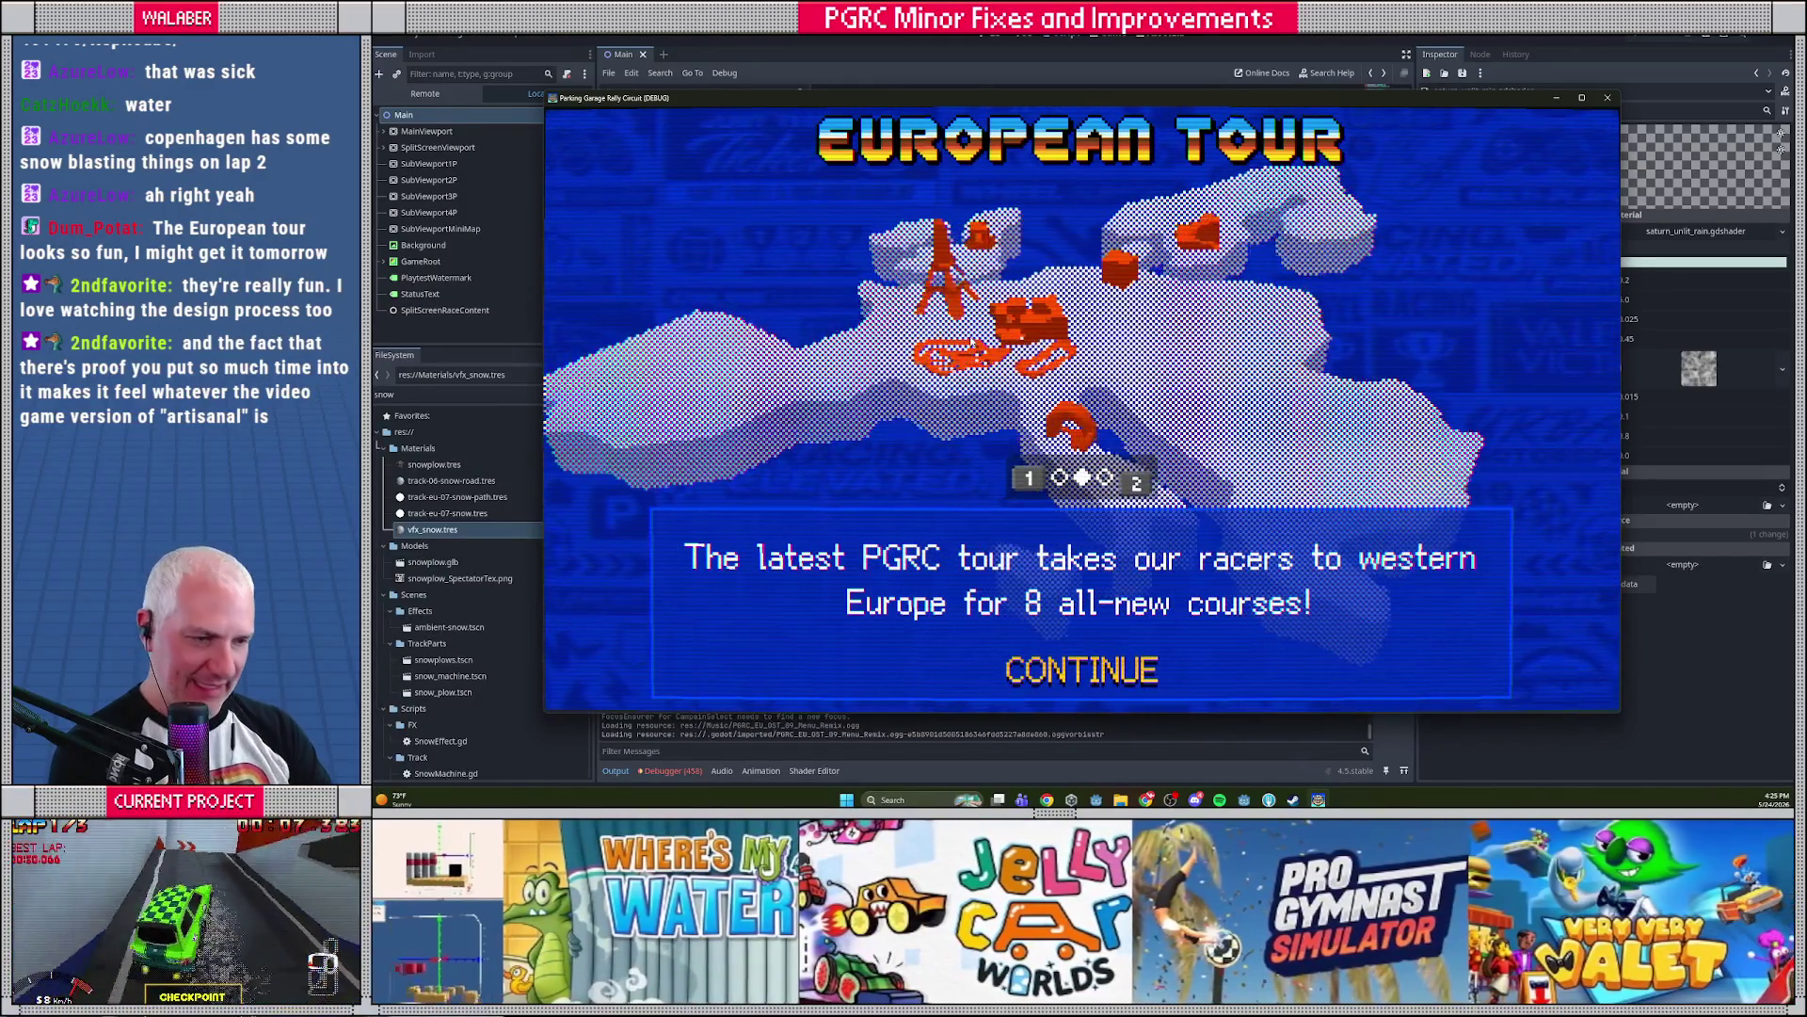
key(Escape)
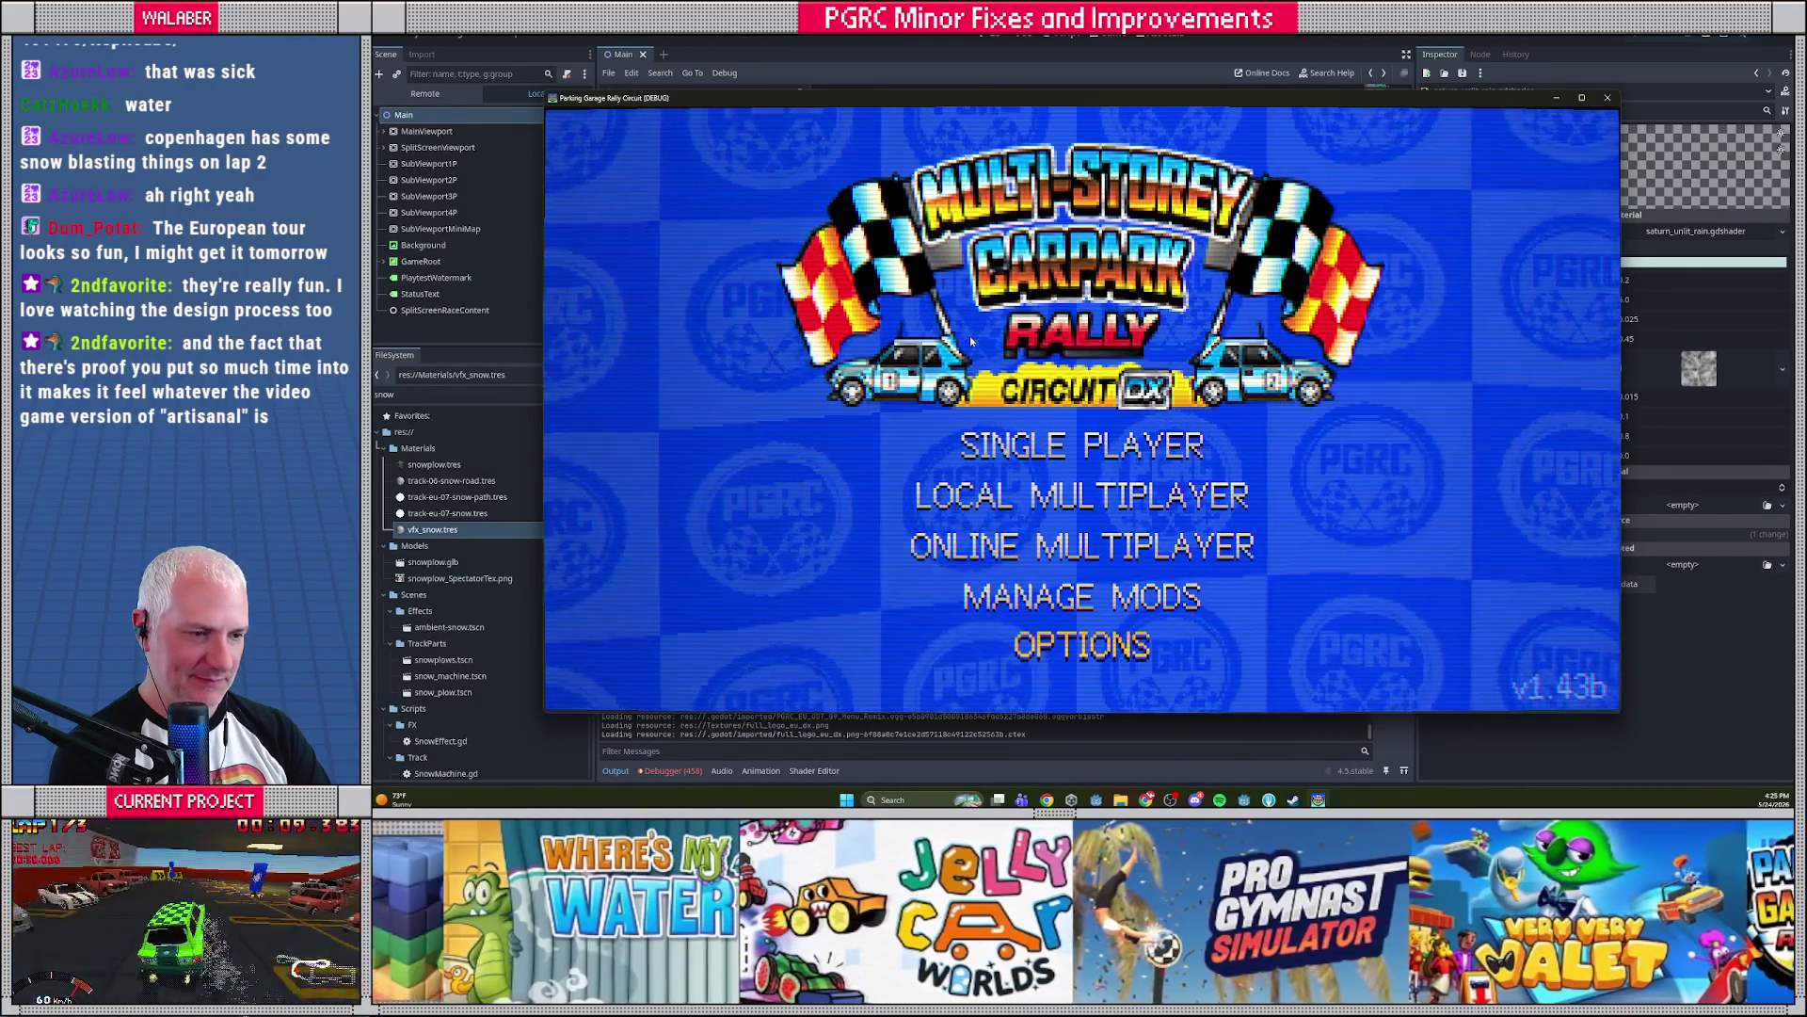
In Options > Visuals, find the visuals_vertex_wobble entry, then return to the spreadsheet
key(Return)
key(Down)
key(Down)
key(Return)
key(Down)
key(Down)
key(Down)
key(Down)
key(Down)
key(Down)
key(Up)
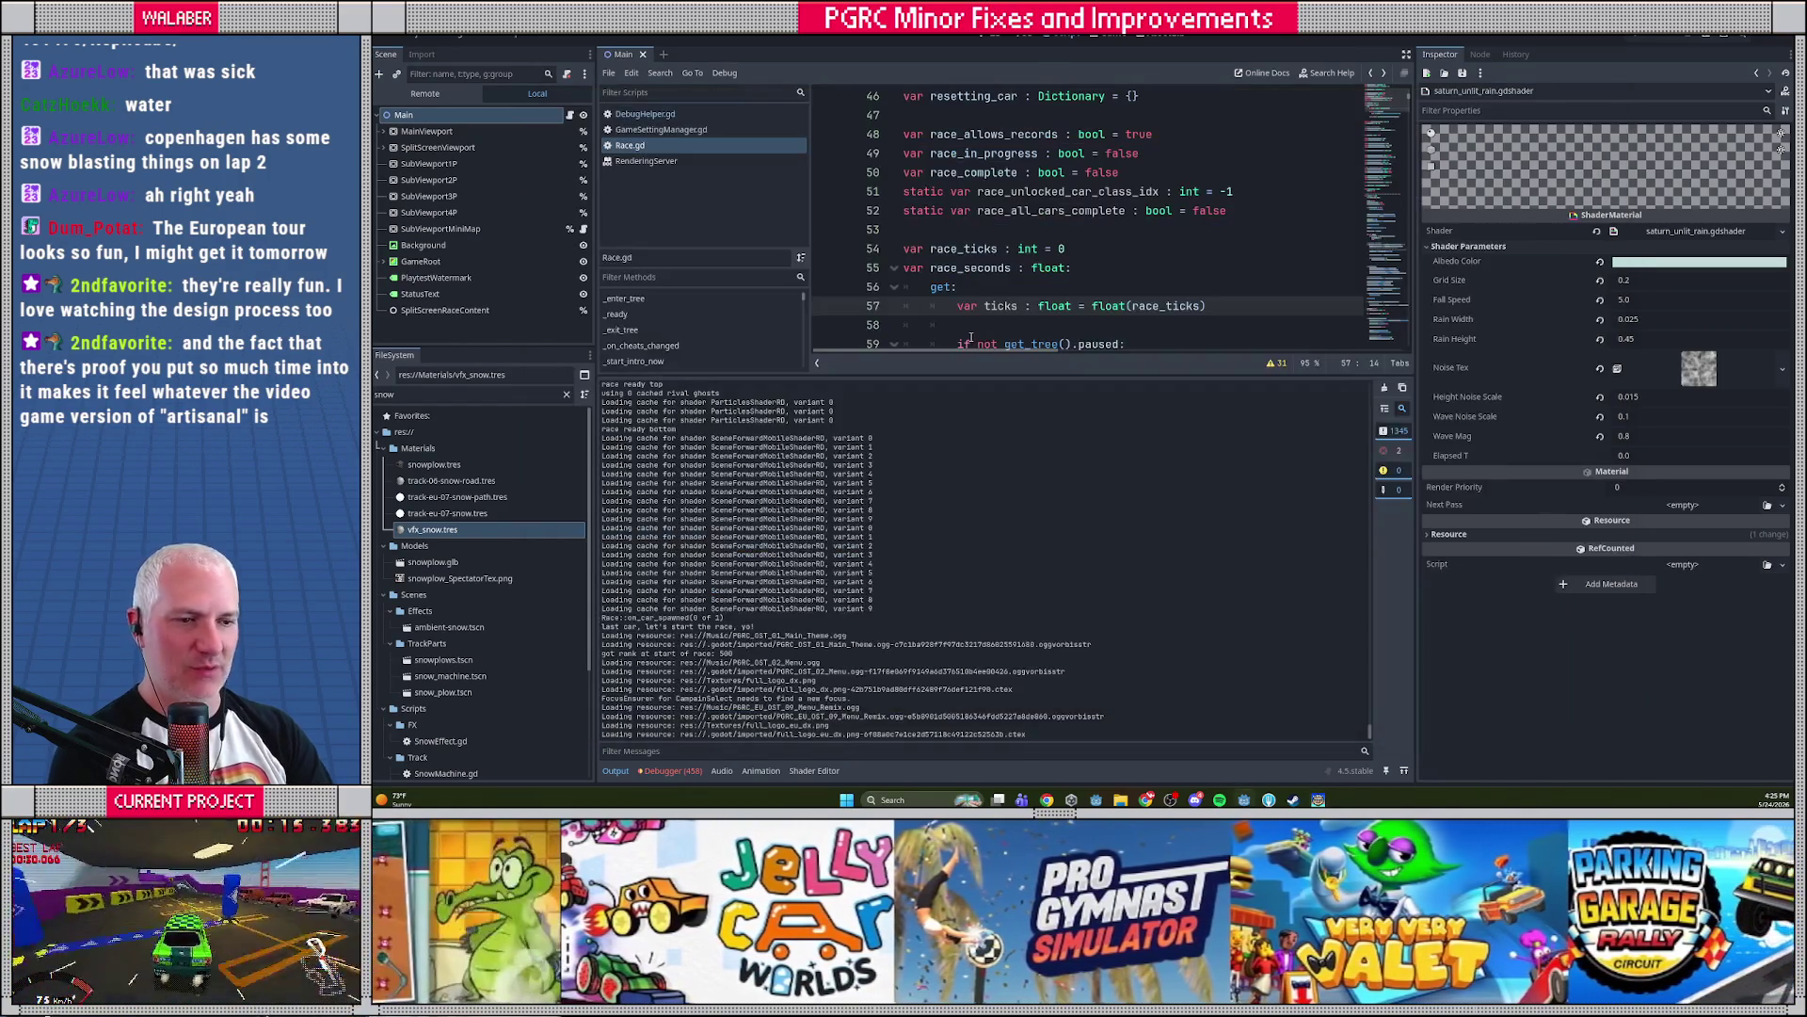
key(alt+Tab)
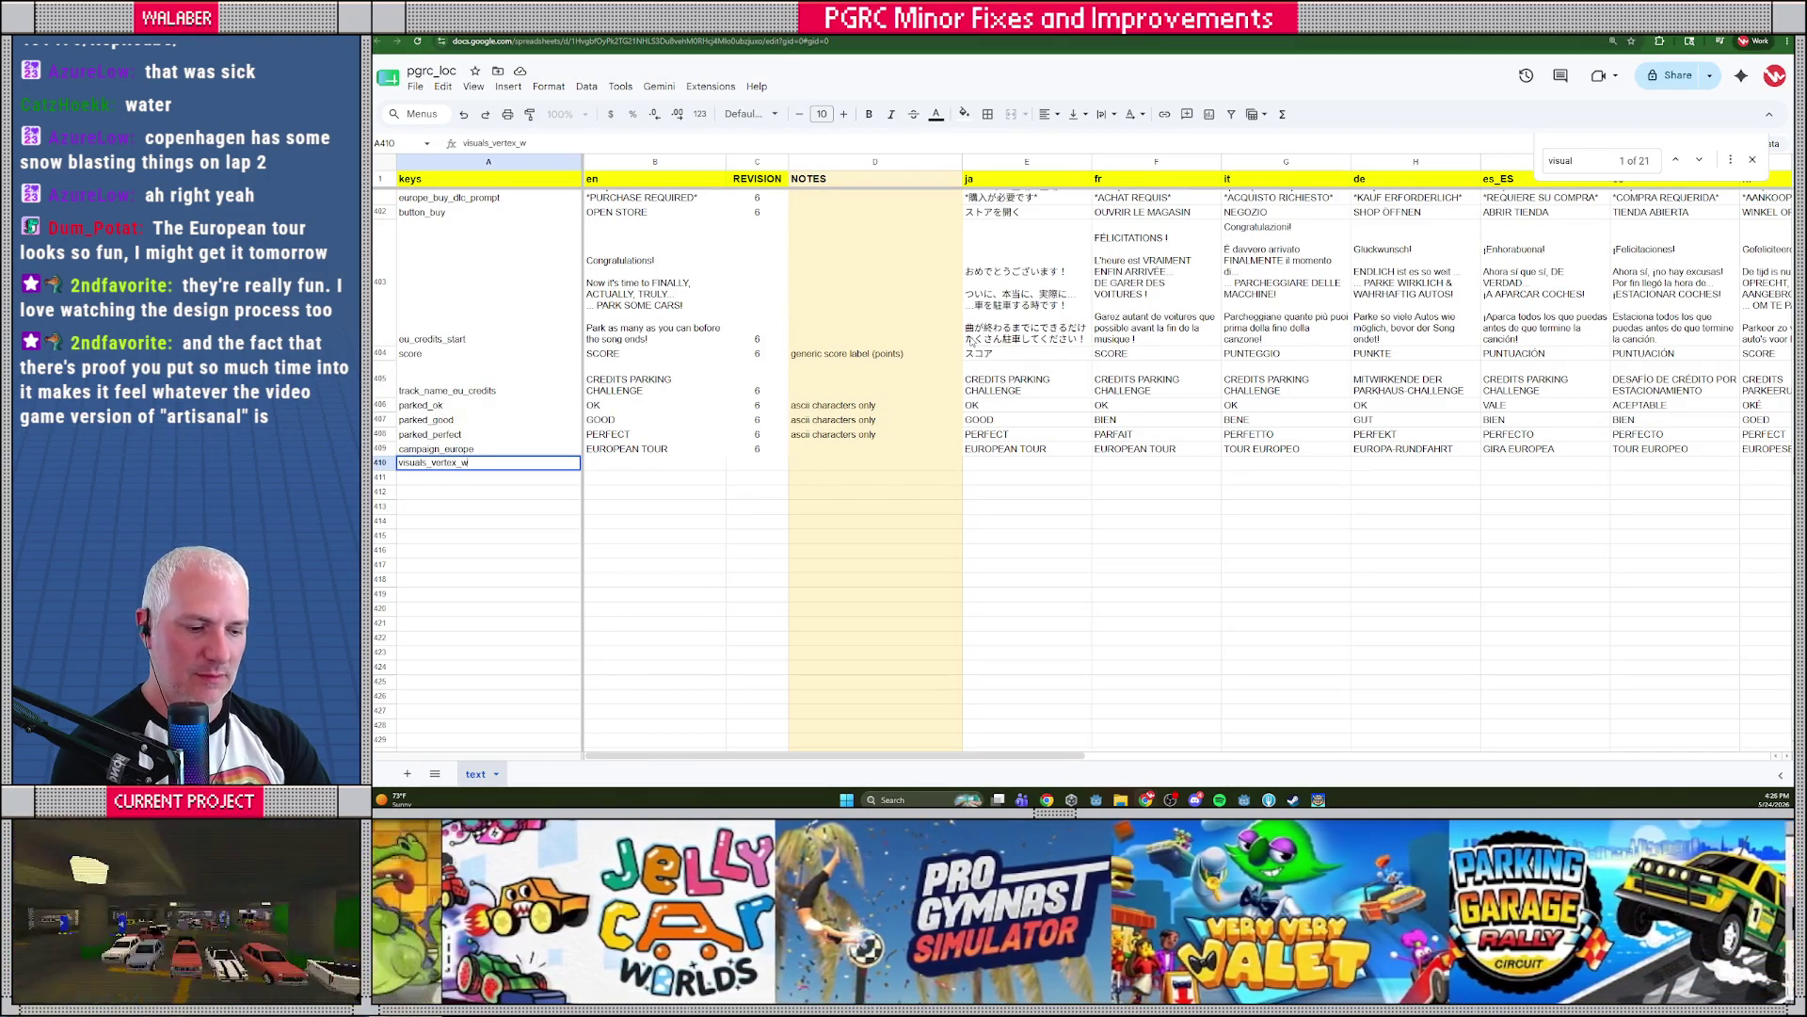
Fill row 410 with visuals_vertex_wobble, 'VERTEX WOBBLE' and revision 7
text(e)
key(Tab)
text(VER)
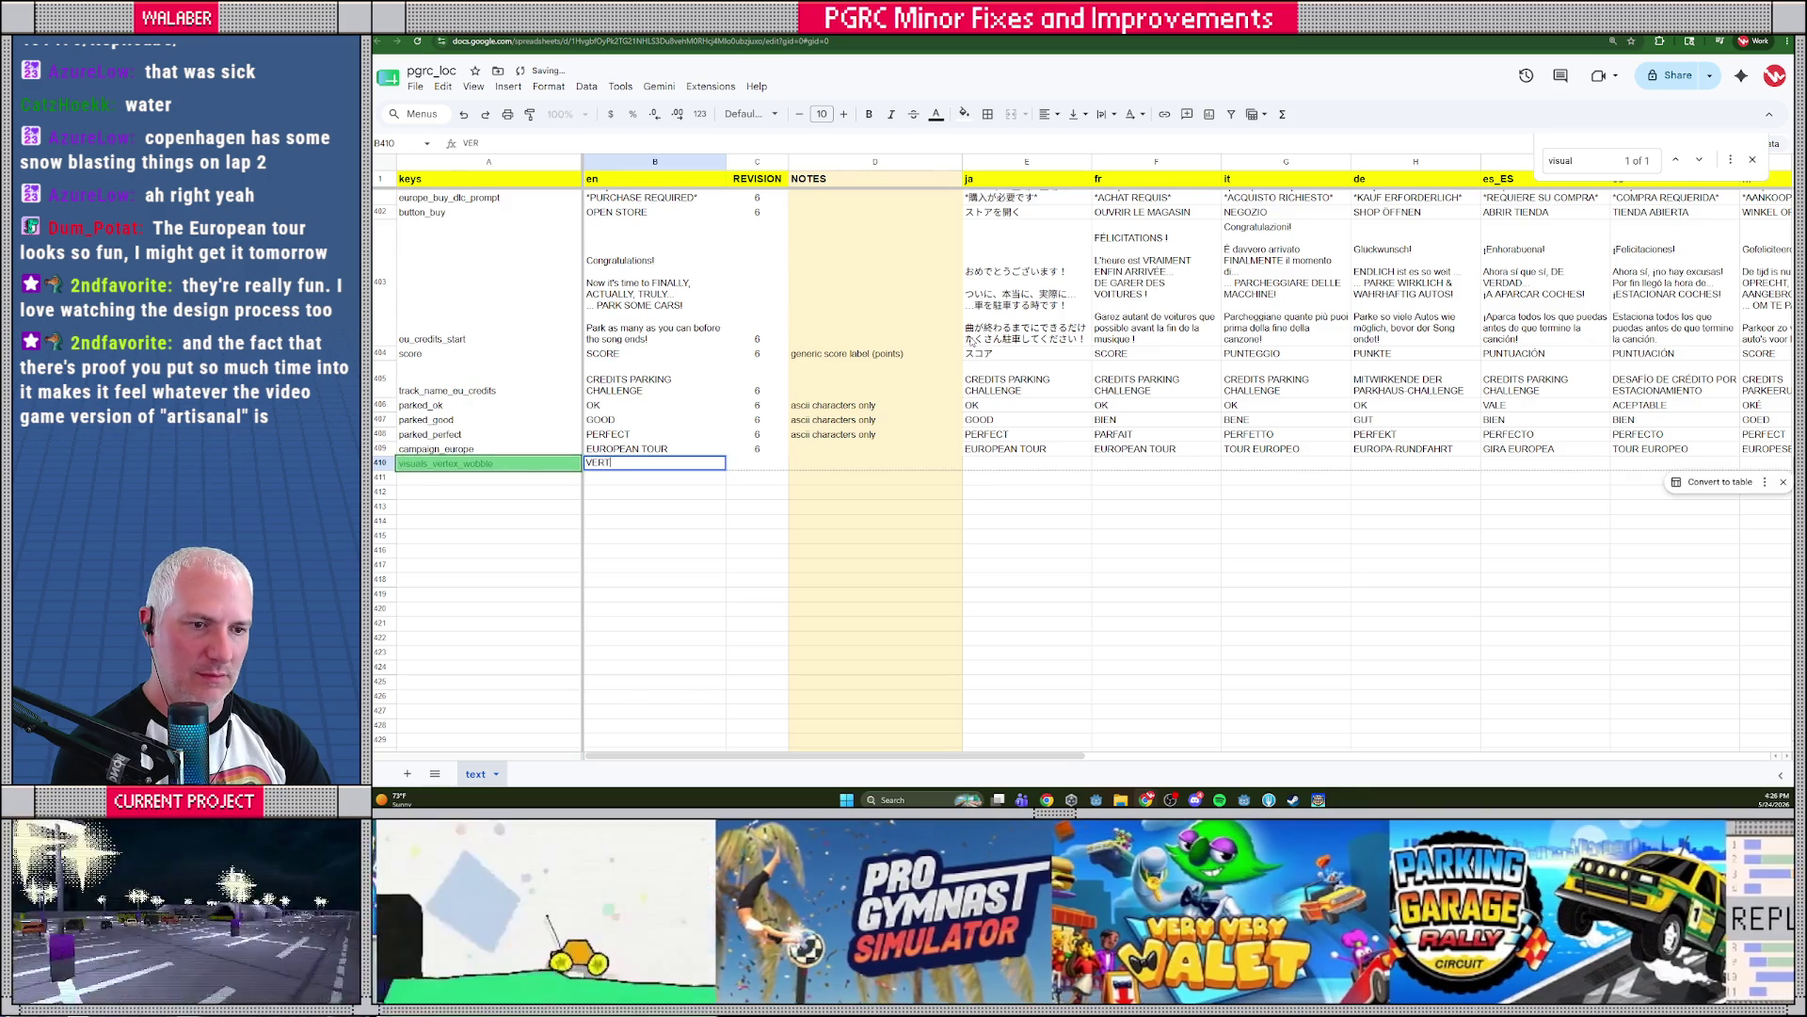
key(Tab)
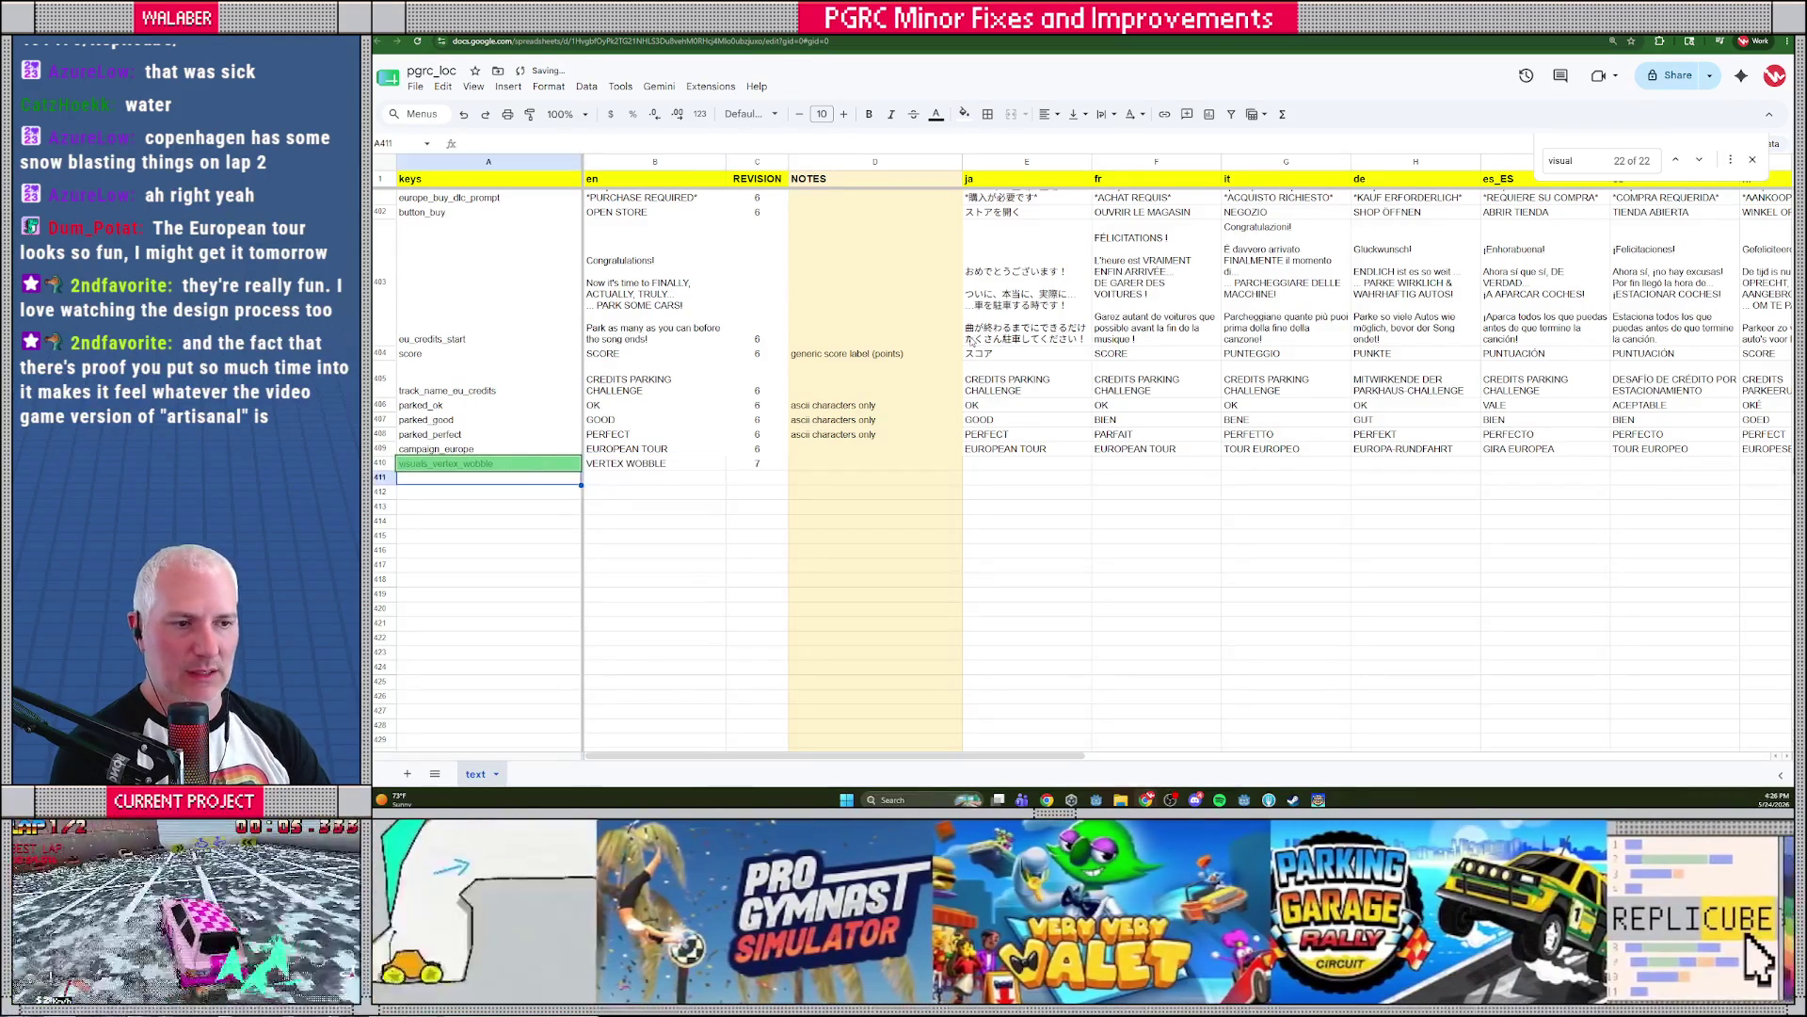
key(Tab)
key(Tab)
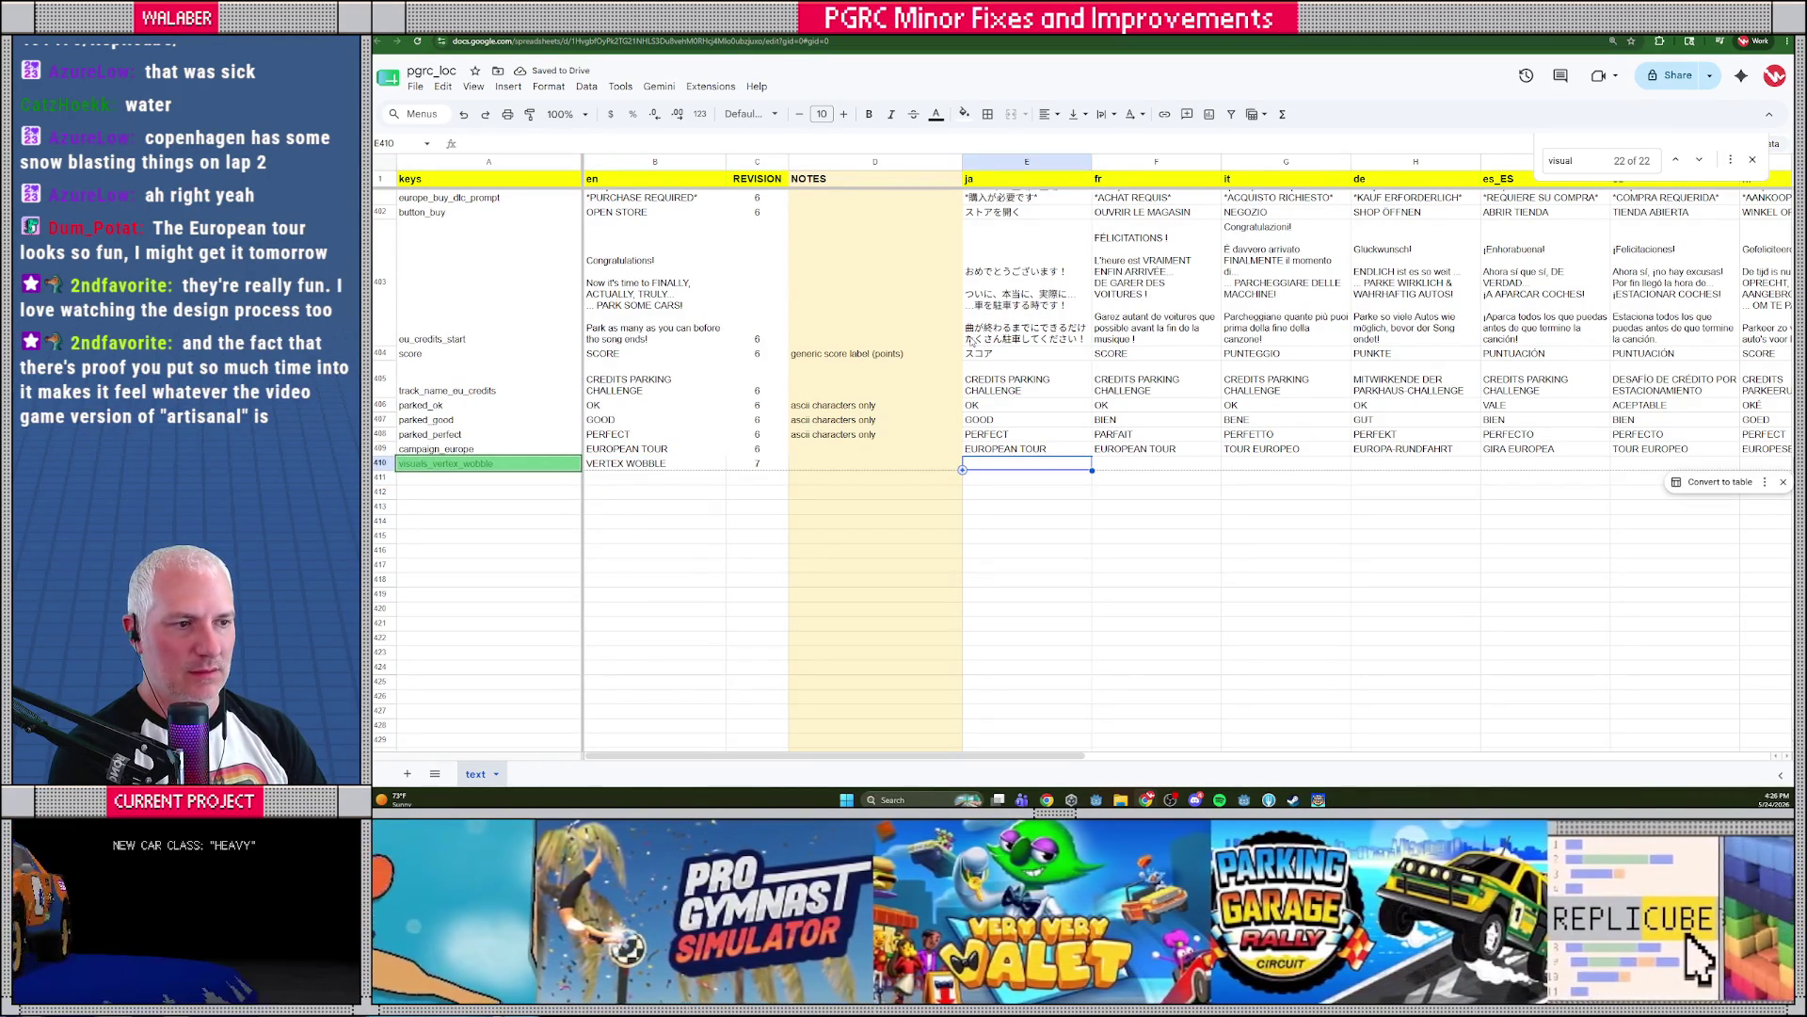
key(Left)
key(Left)
key(Left)
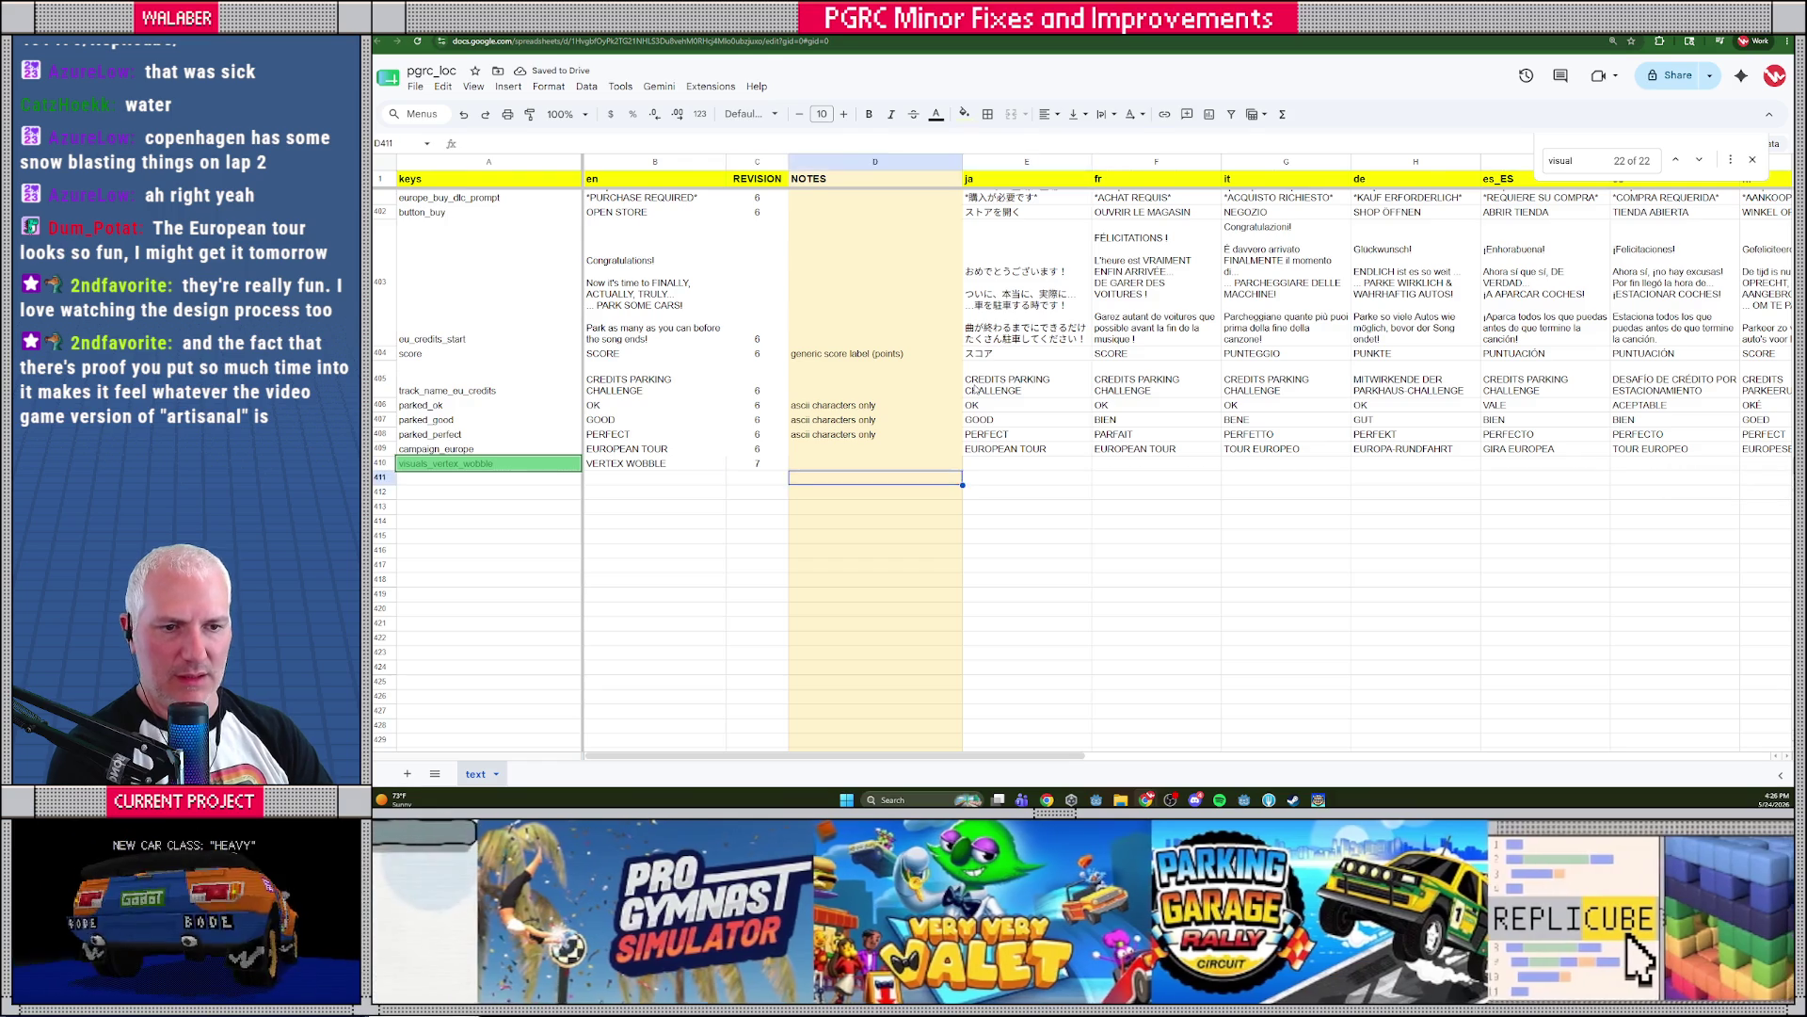
Fill row 411 with visuals_texture_stretch, 'TEXTURE STRETCHING' and revision 7
key(alt+Tab)
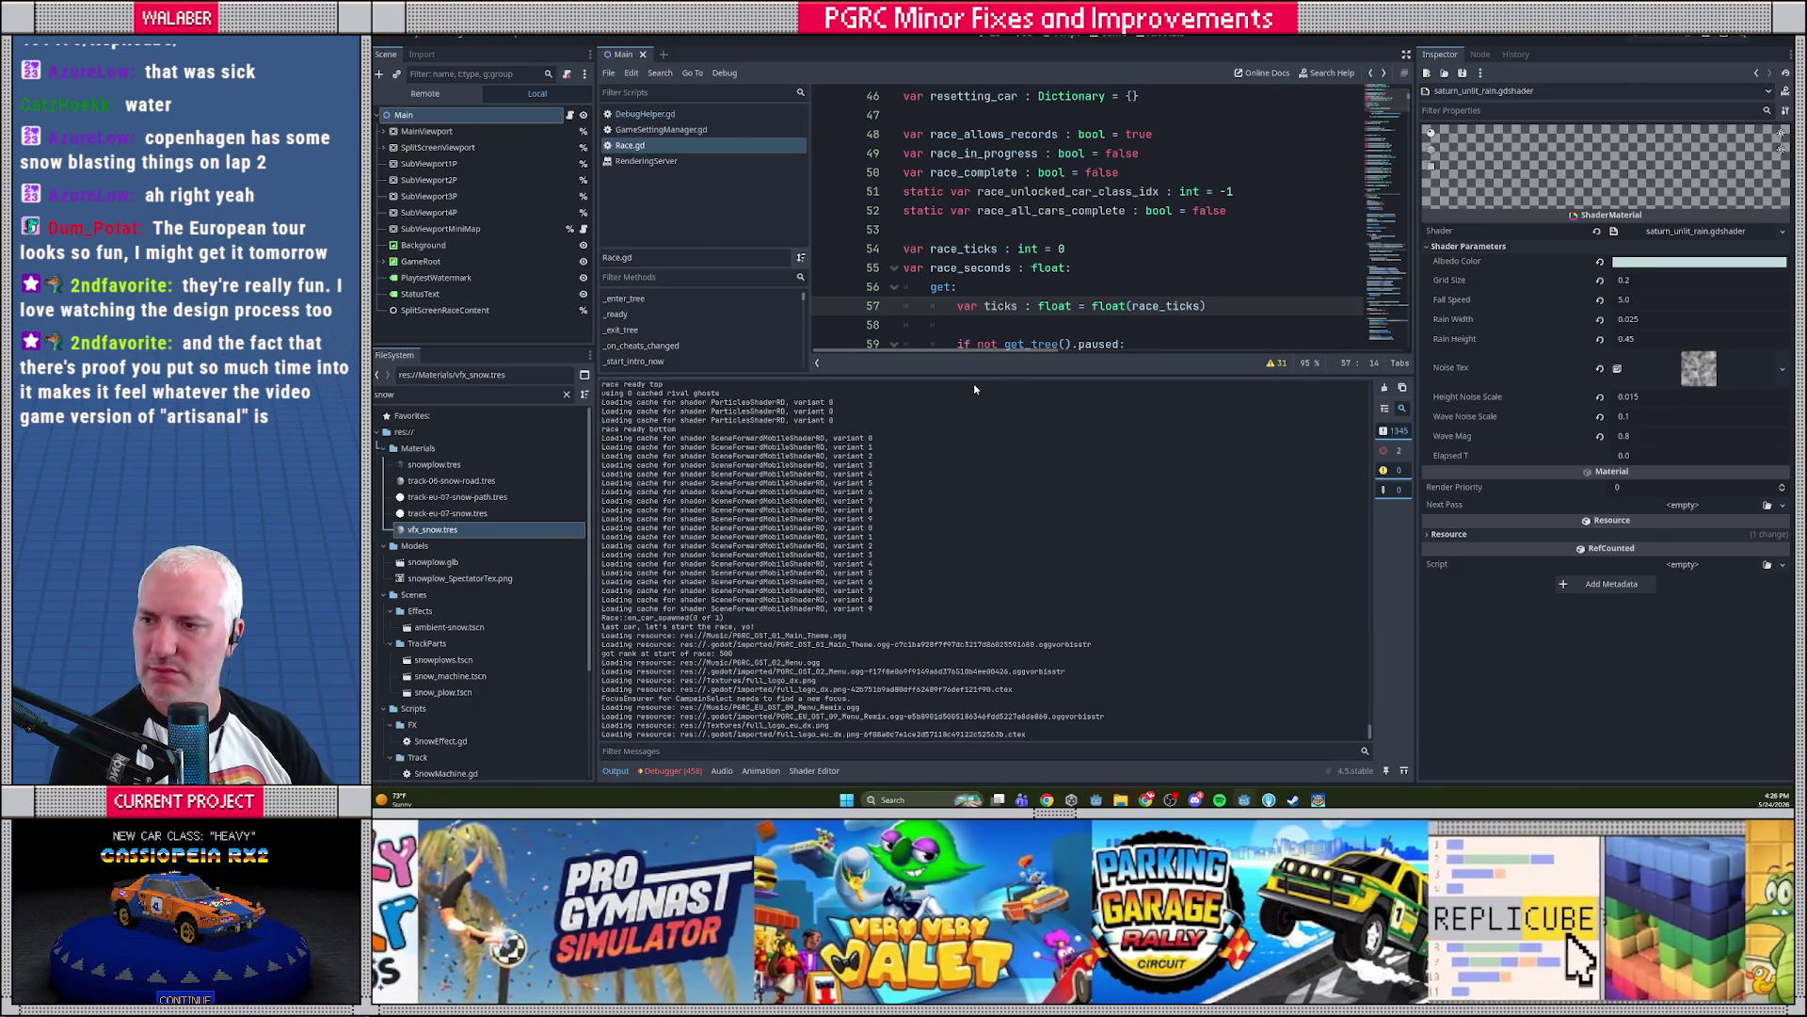
key(alt+Tab)
key(alt+Tab)
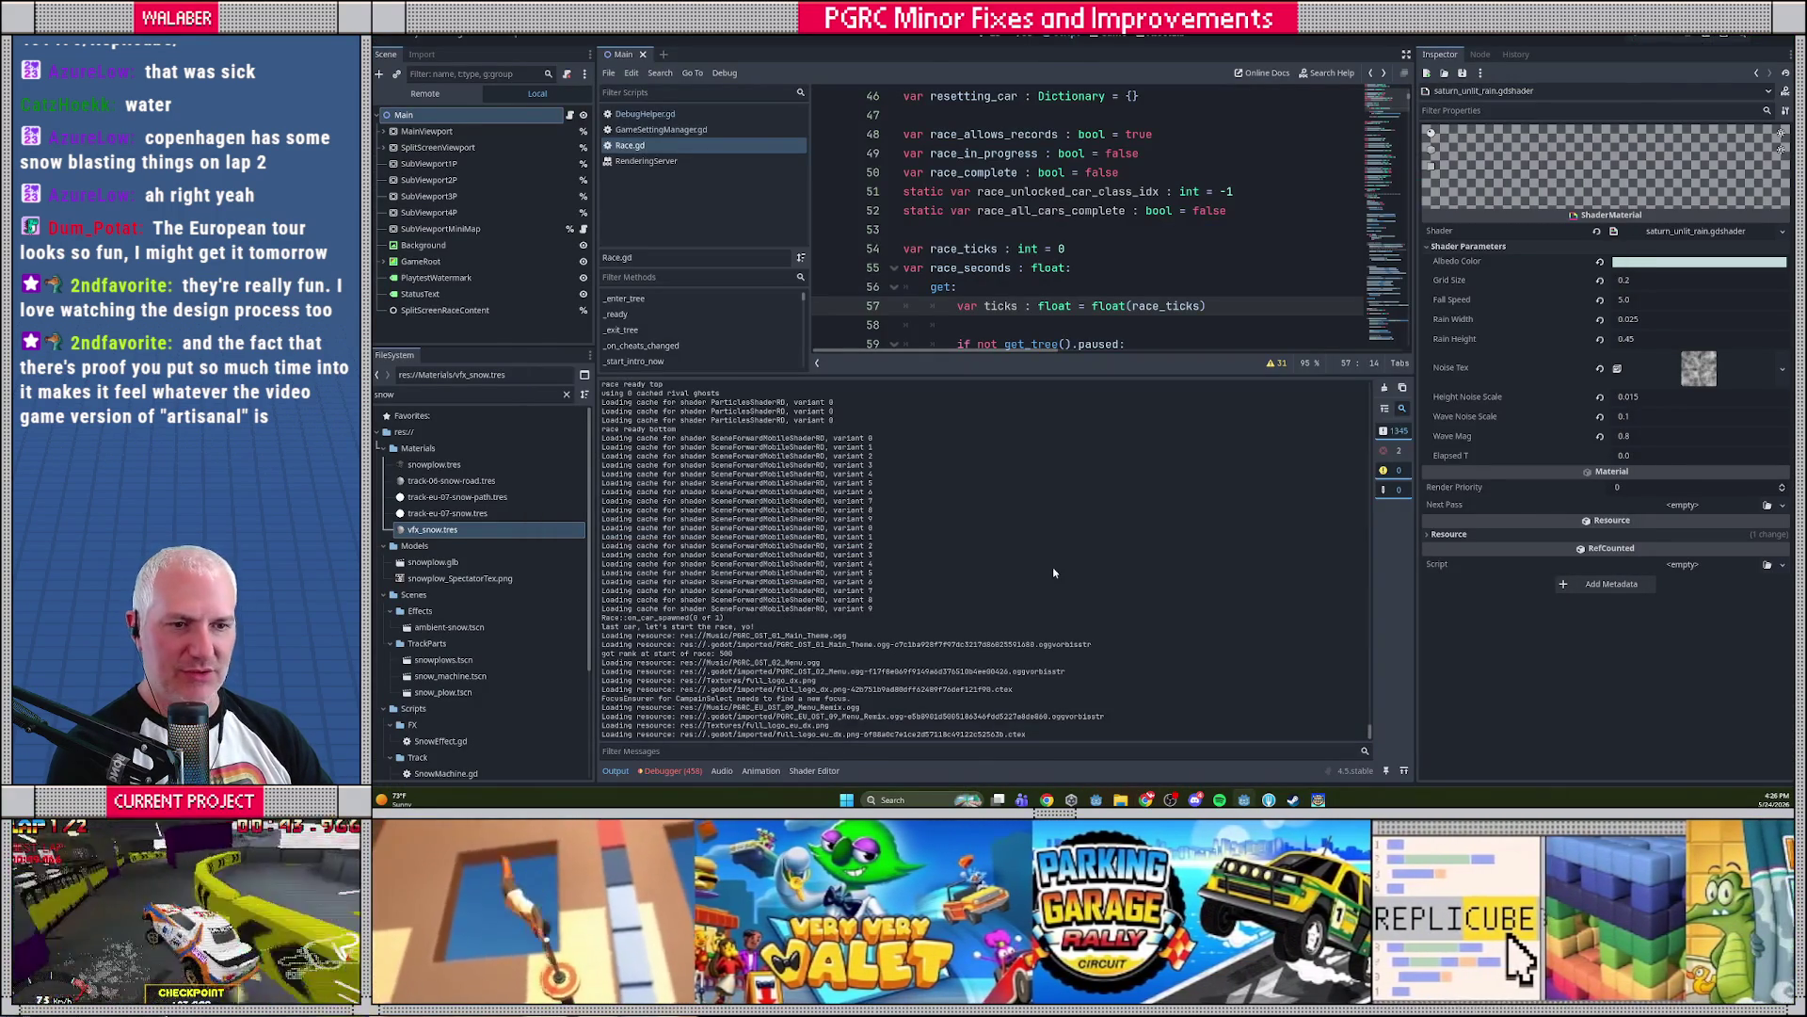
key(alt+Tab)
key(alt+Tab)
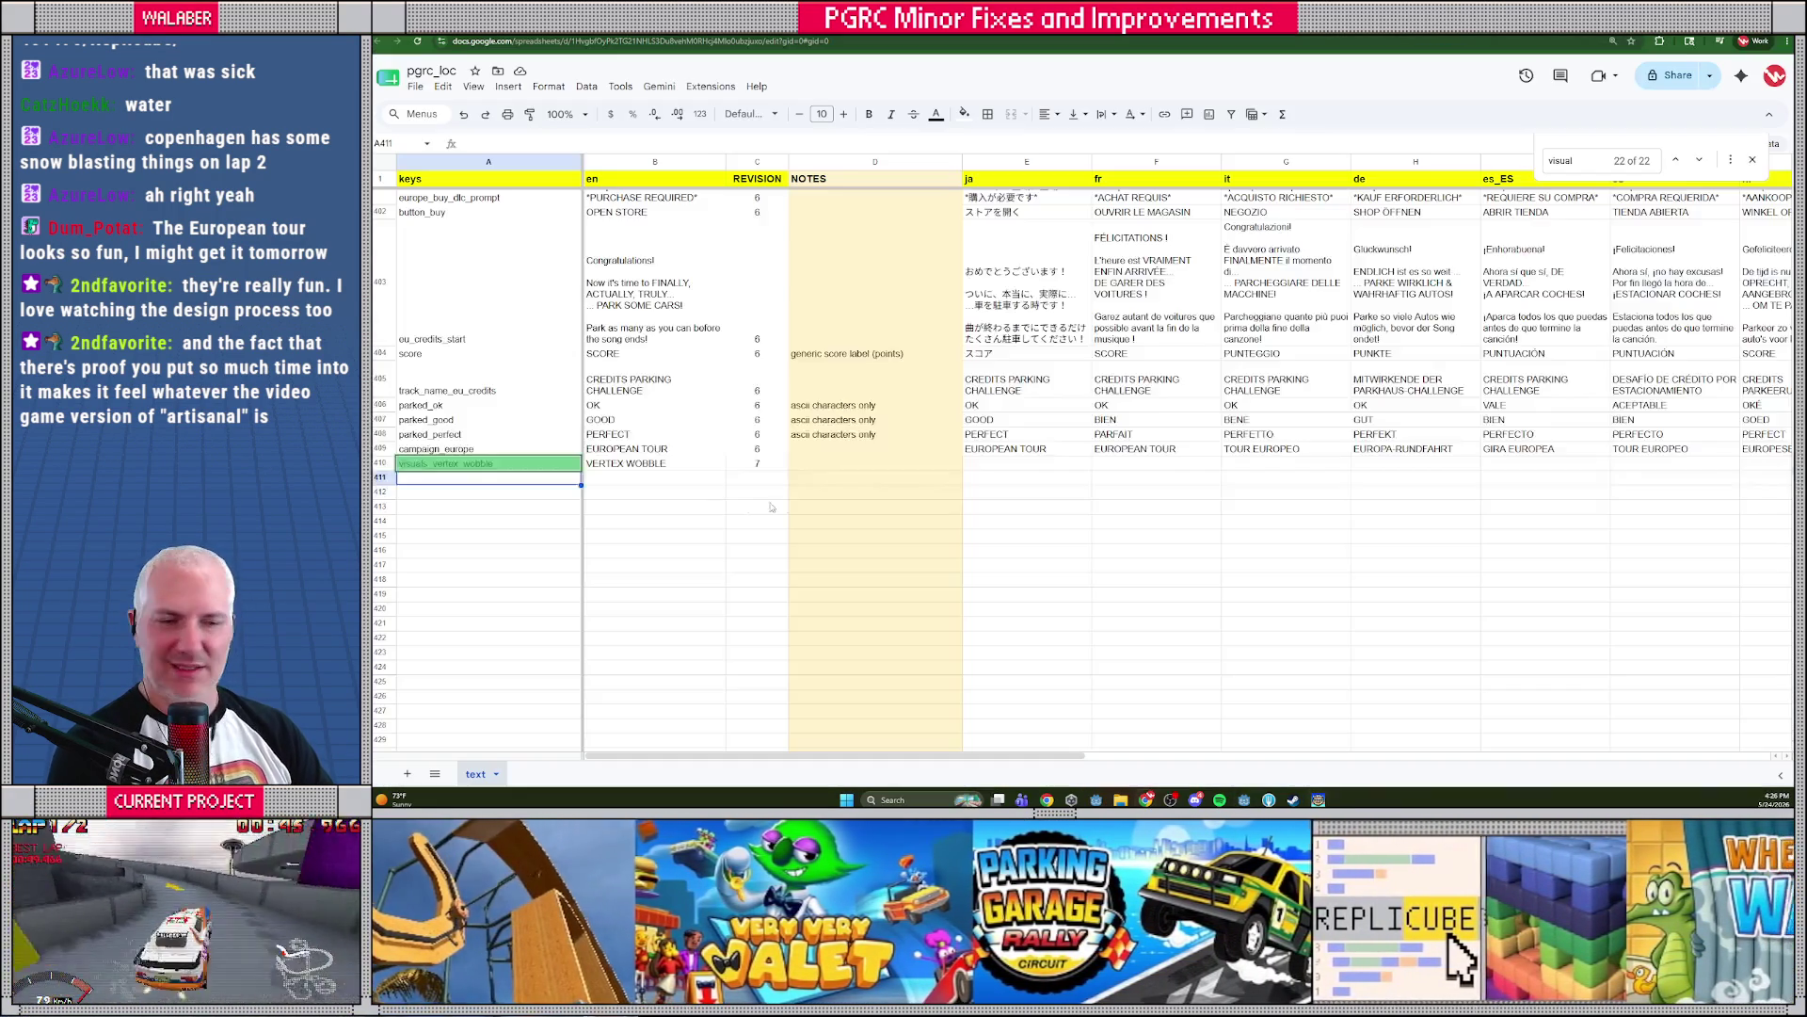
key(Up)
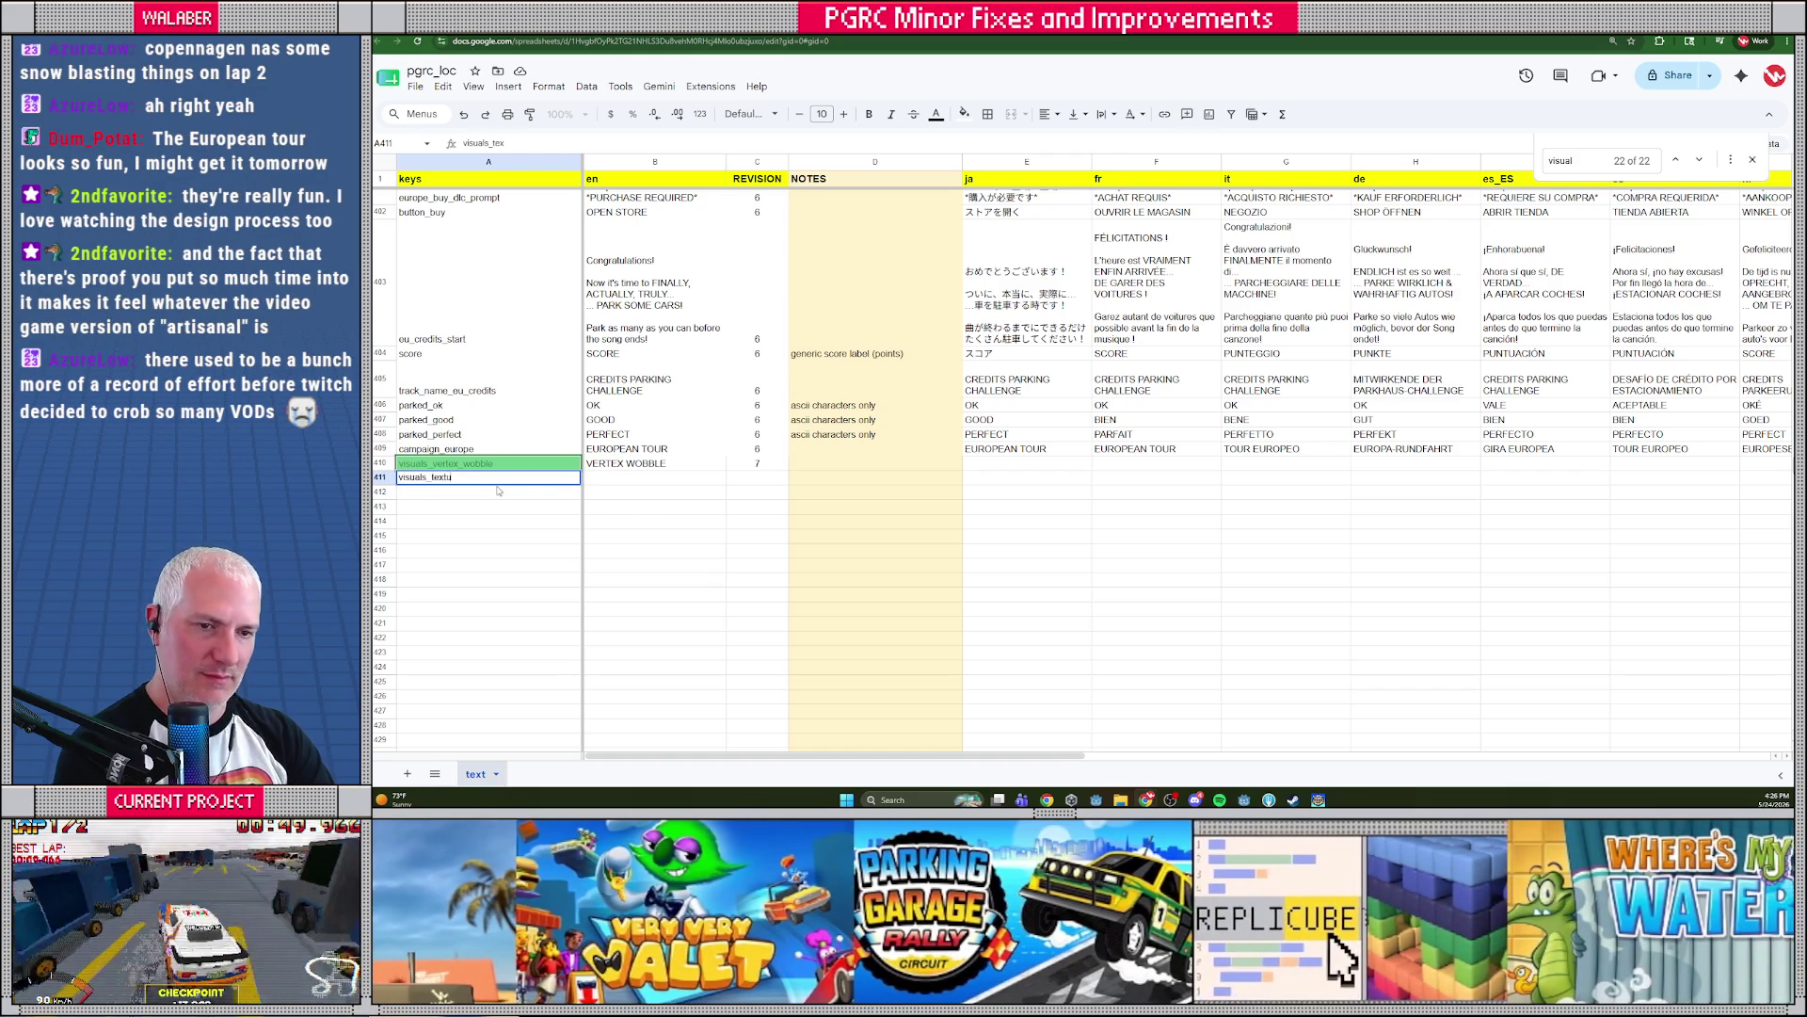
key(Tab)
text(TEXTURE STRETCHING)
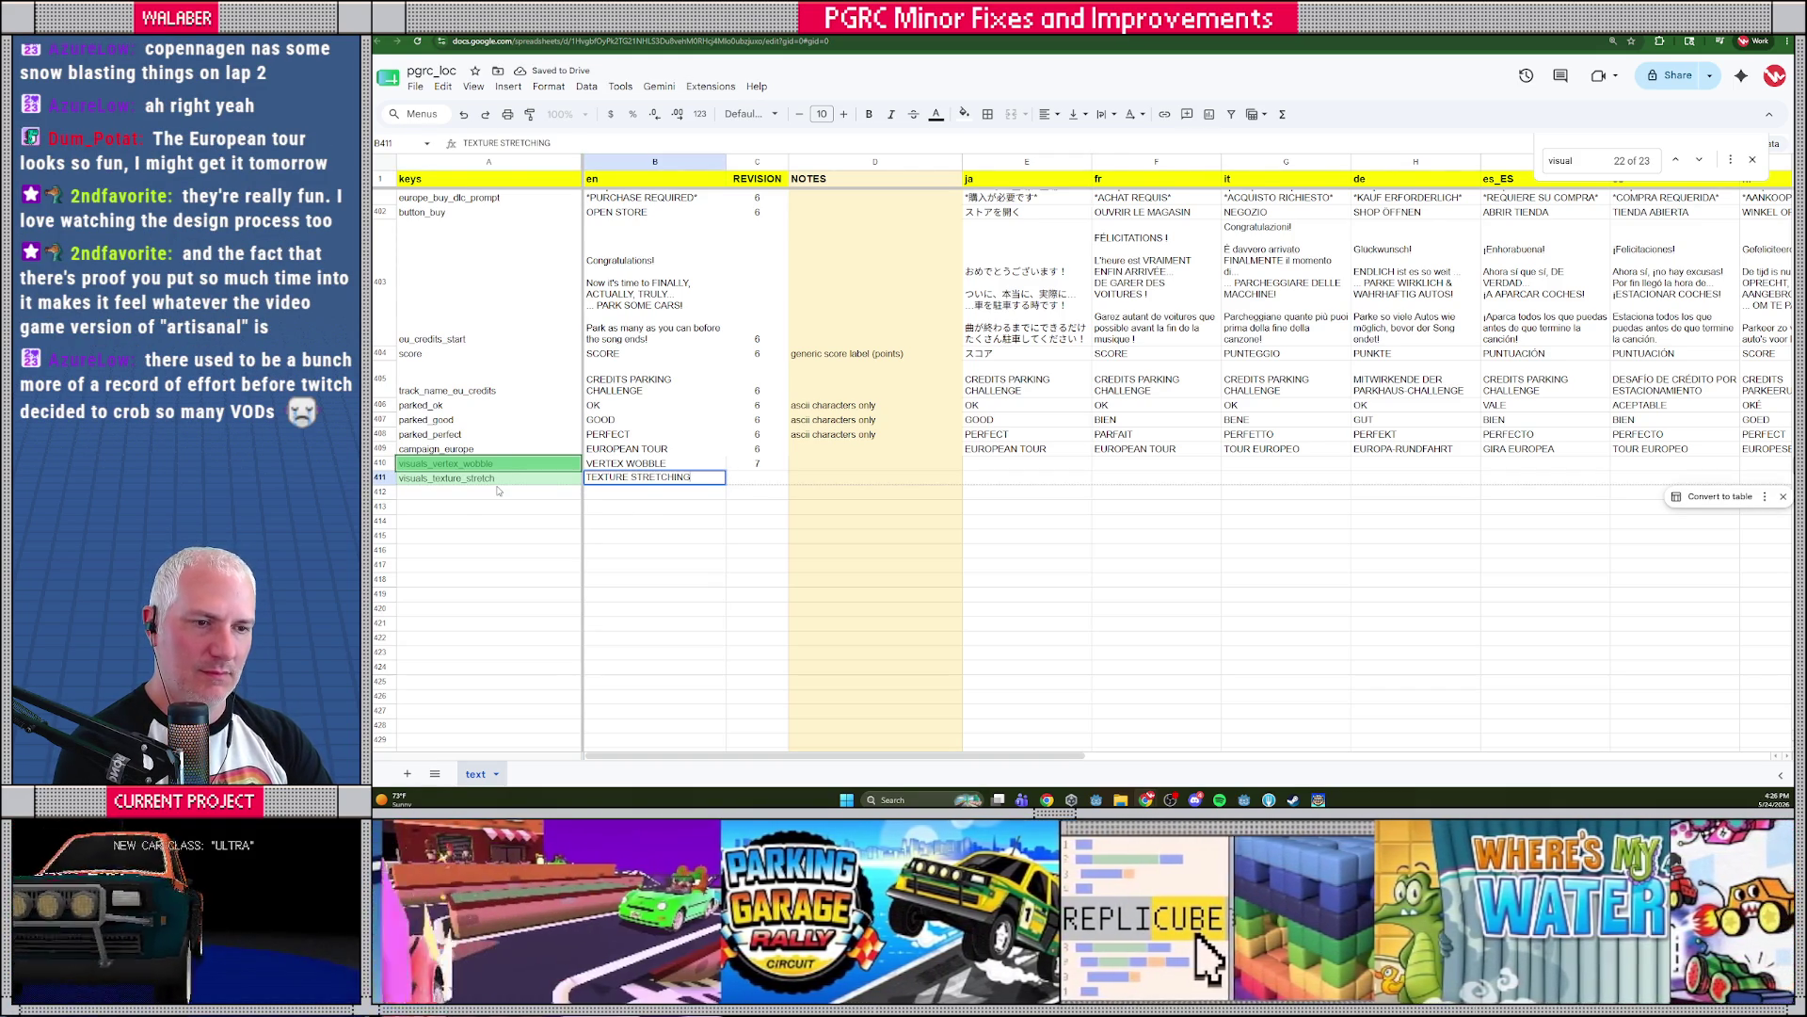
key(Tab)
text(7)
key(Return)
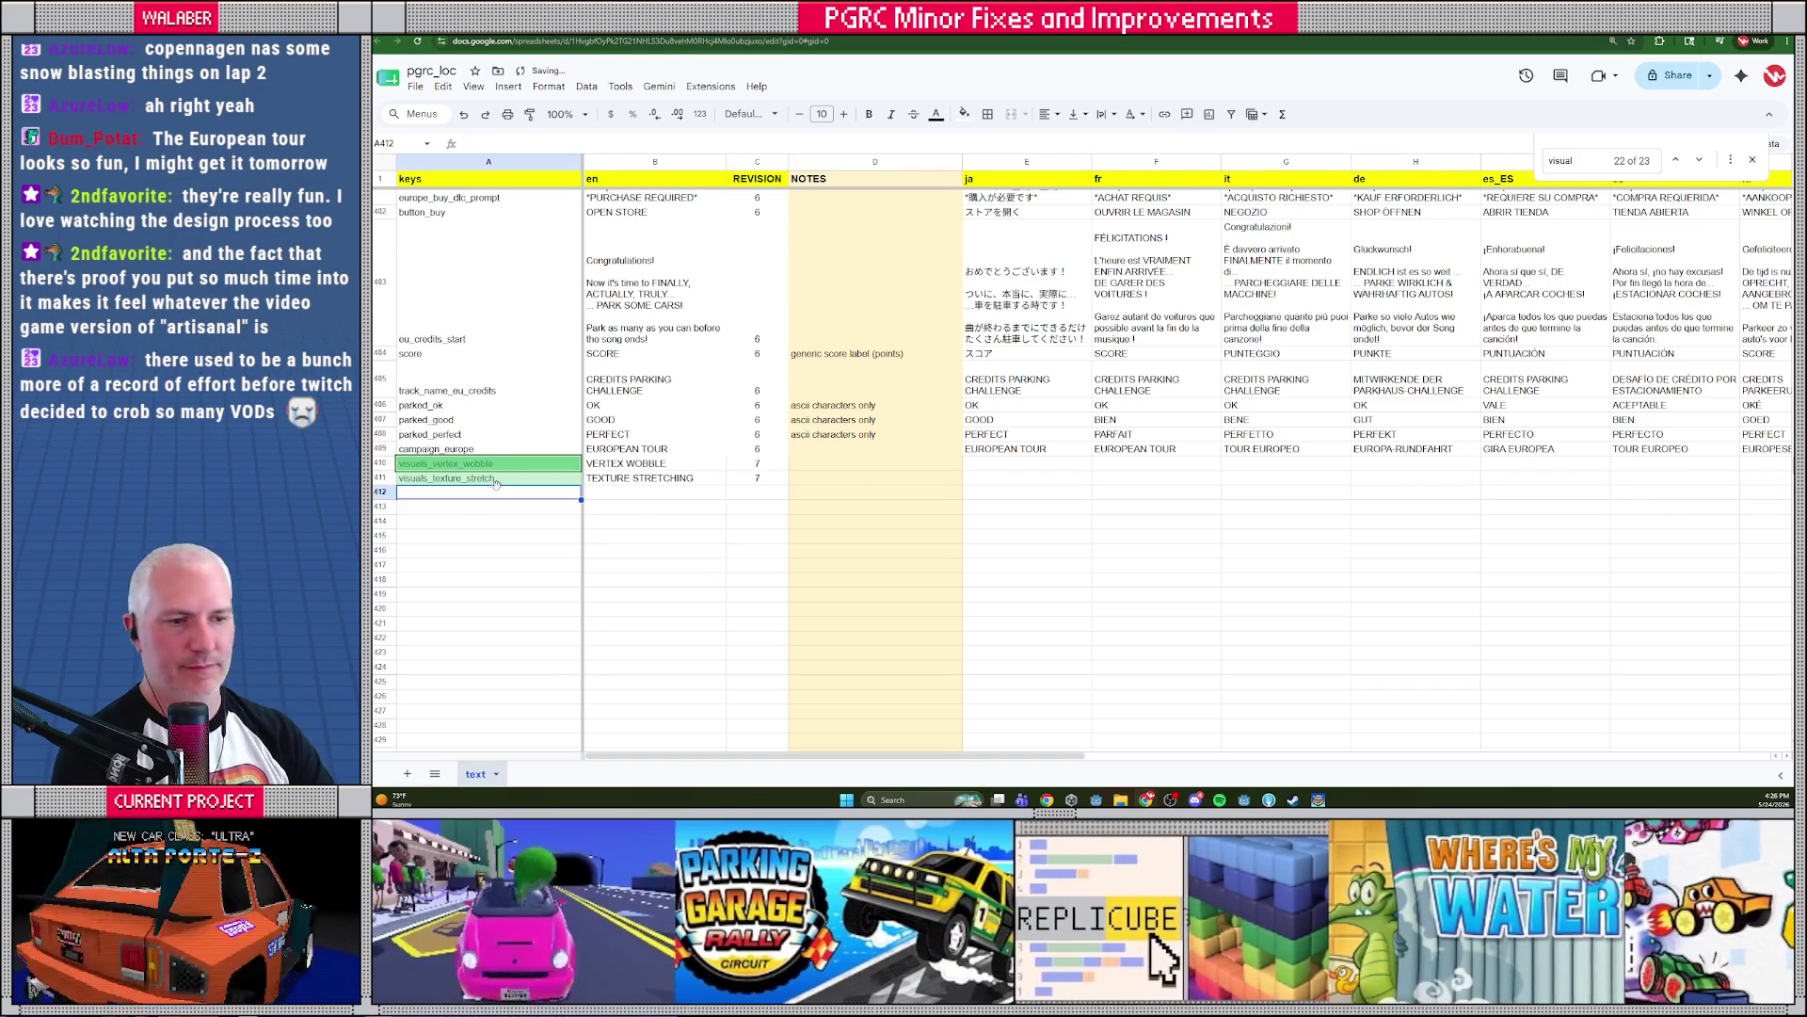
Close the 'visual' search bar and bring up the running game's quit prompt
click(1753, 161)
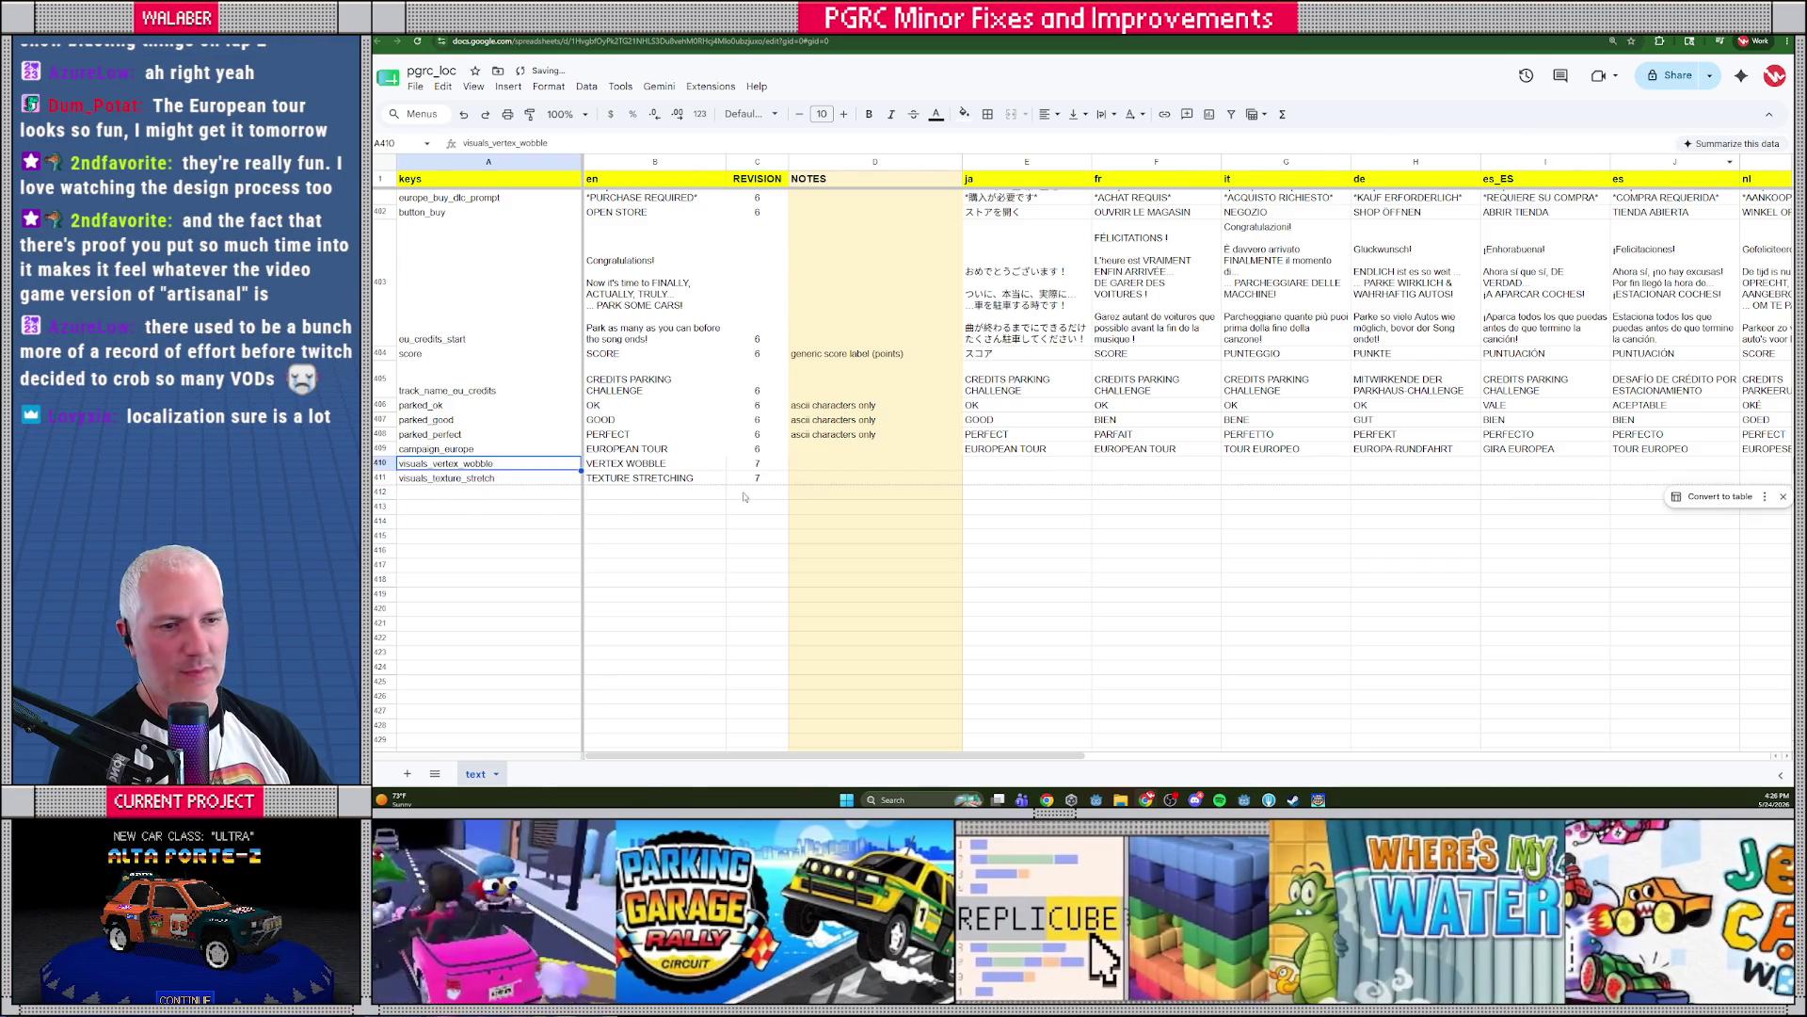
click(483, 510)
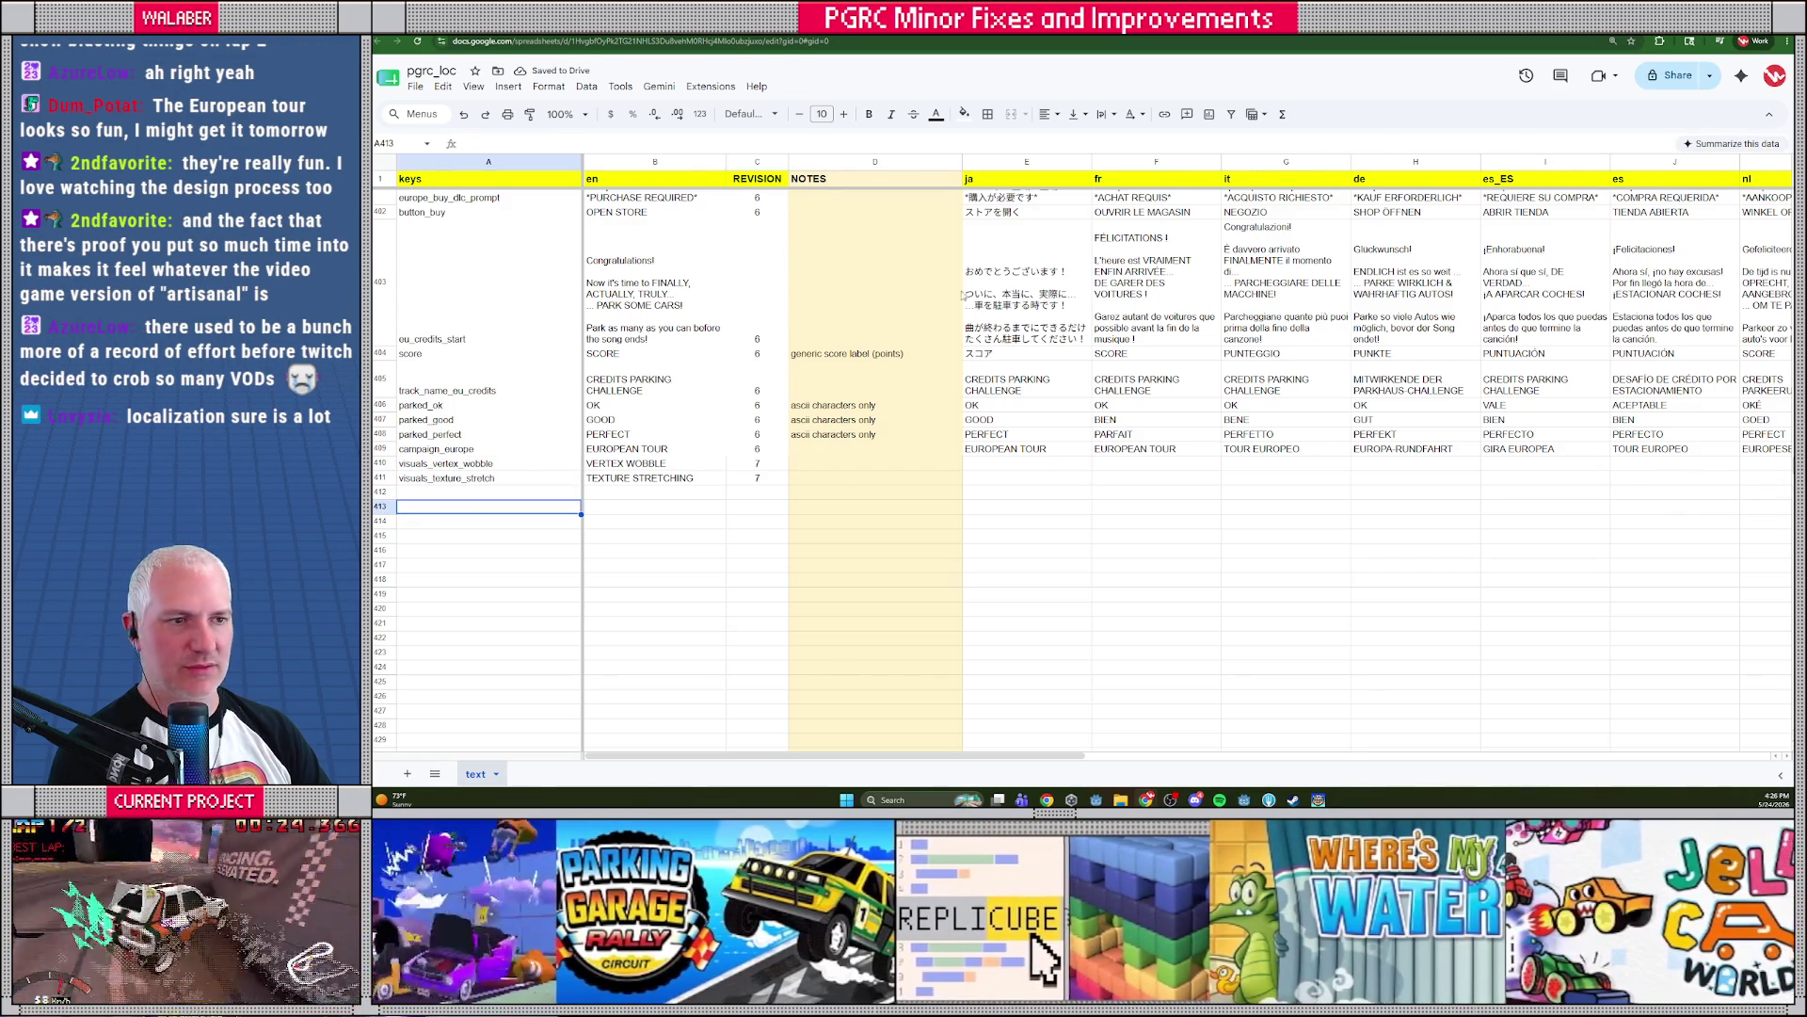
key(alt+Tab)
key(Escape)
key(Escape)
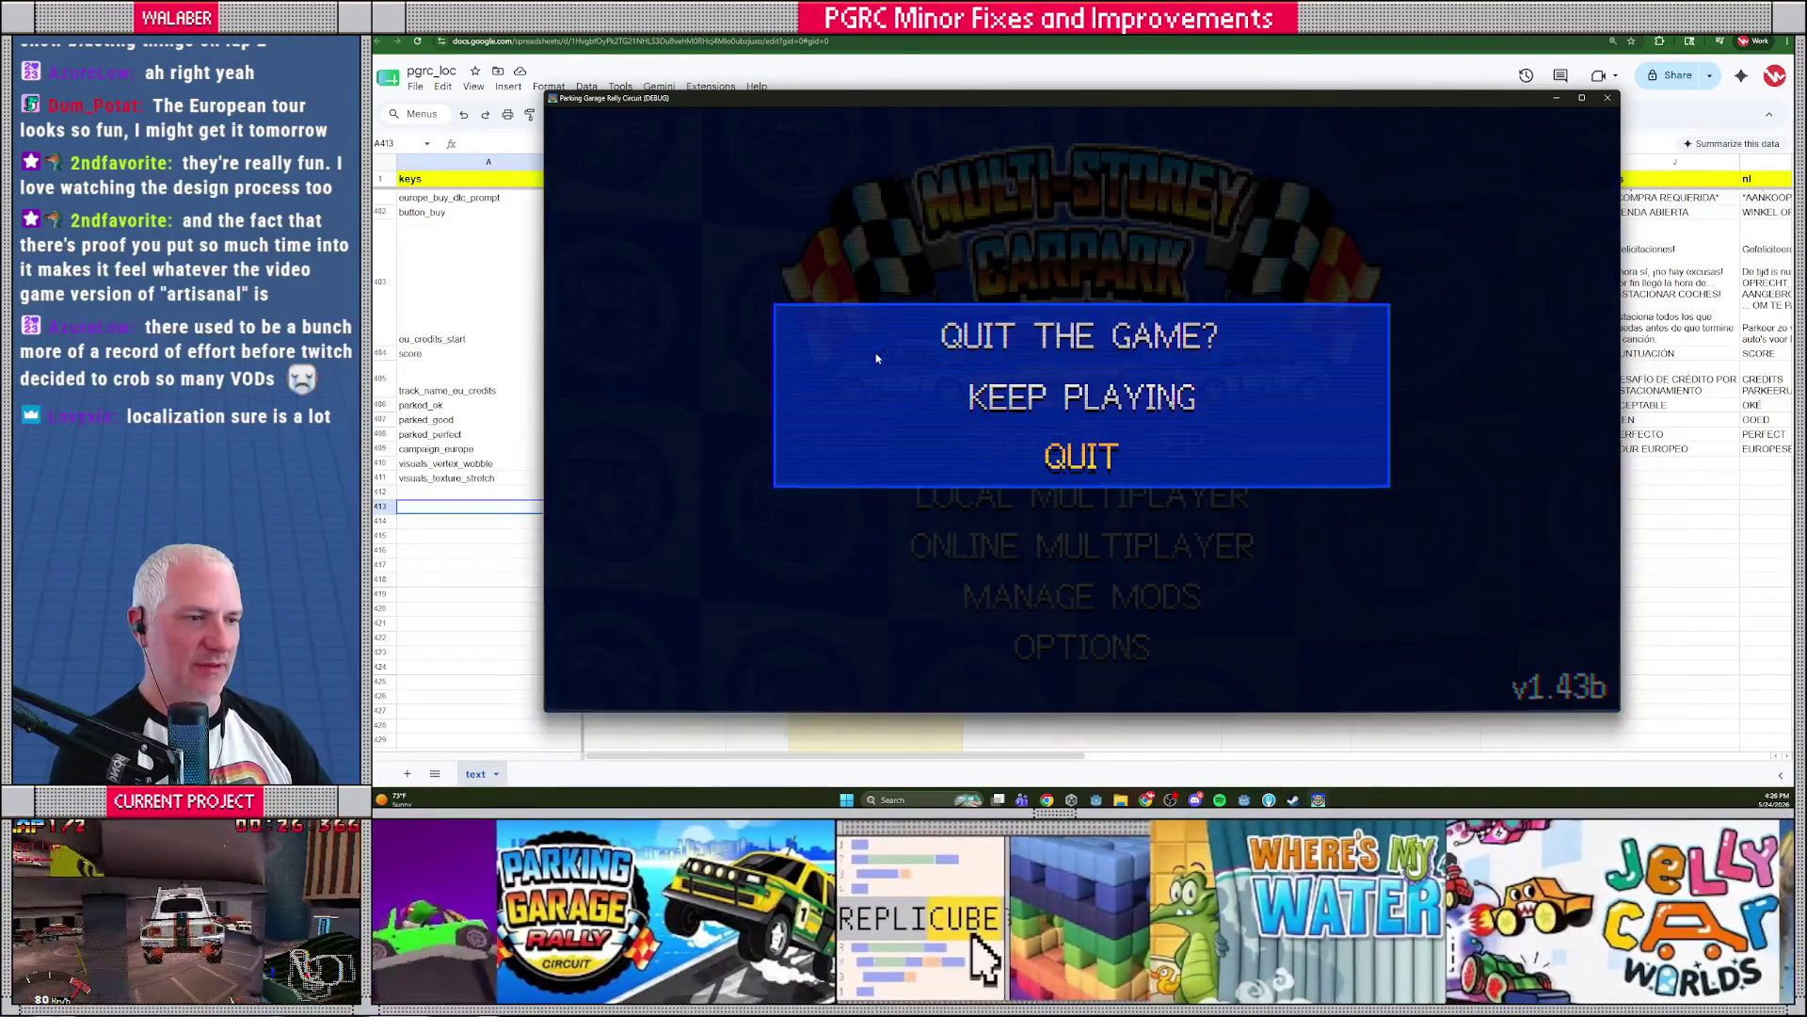
Confirm quitting the game and download the pgrc_loc sheet as a .csv file
key(Return)
click(670, 515)
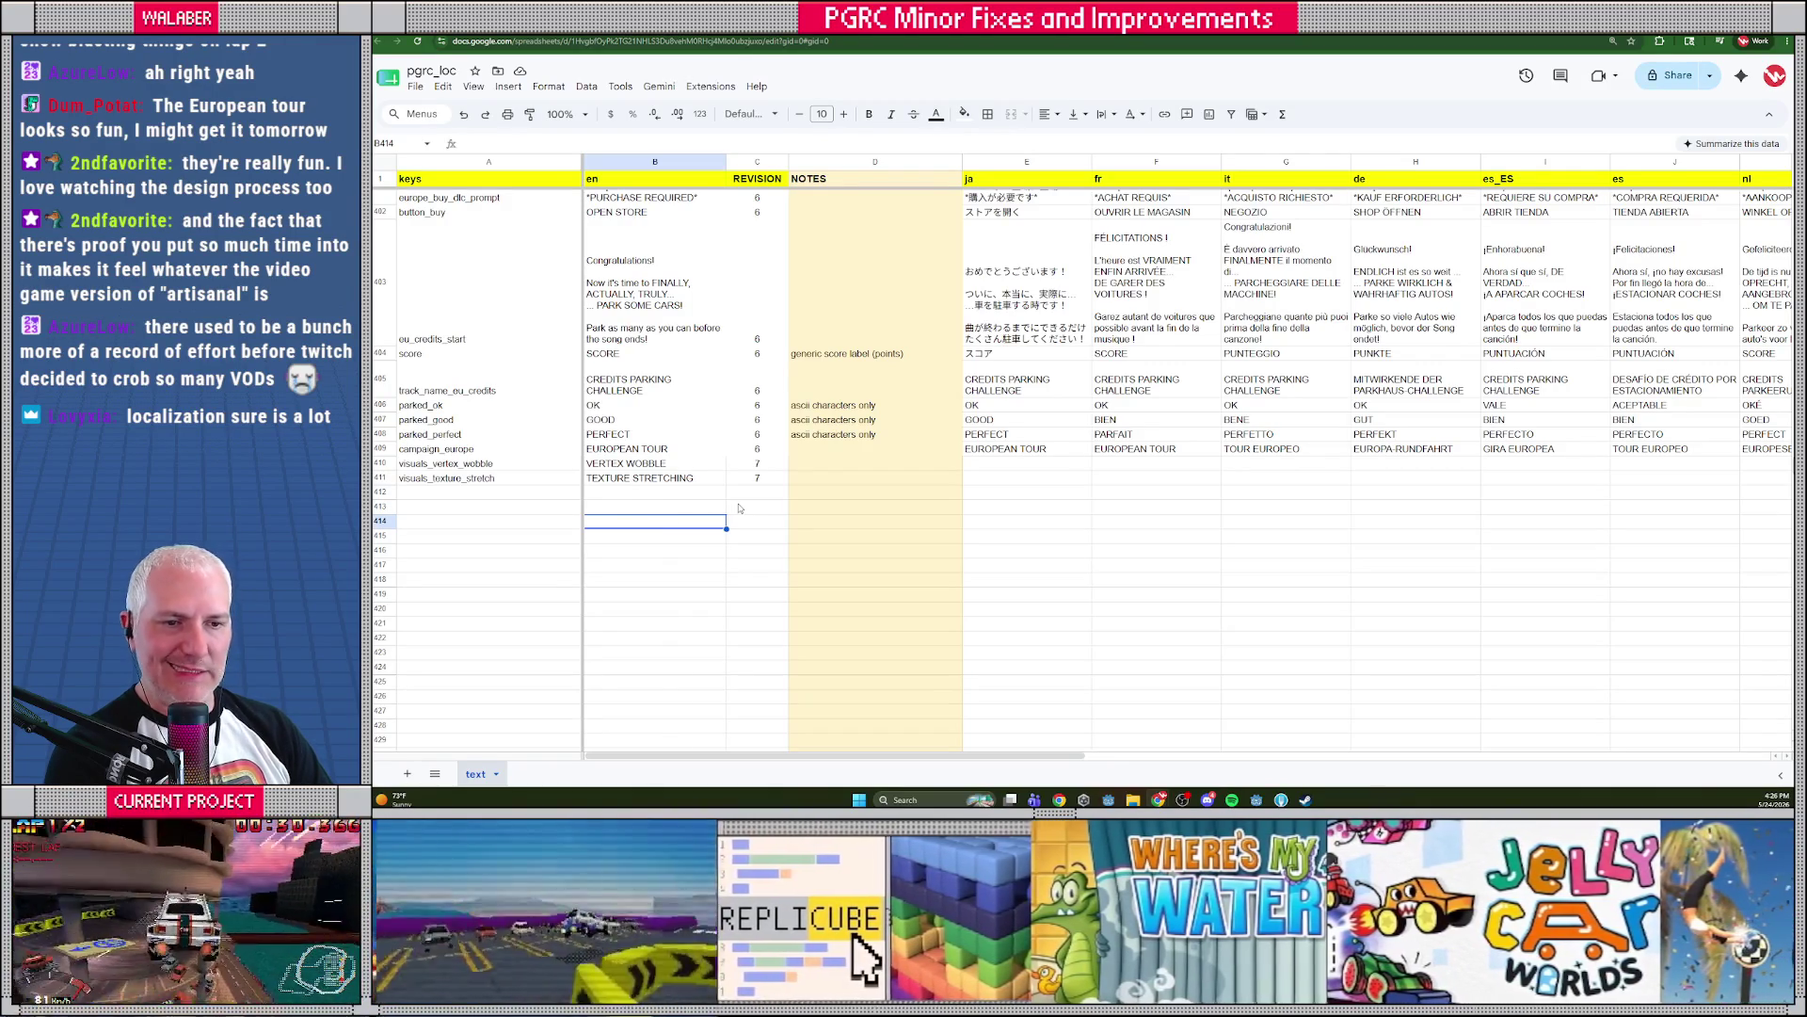
click(414, 87)
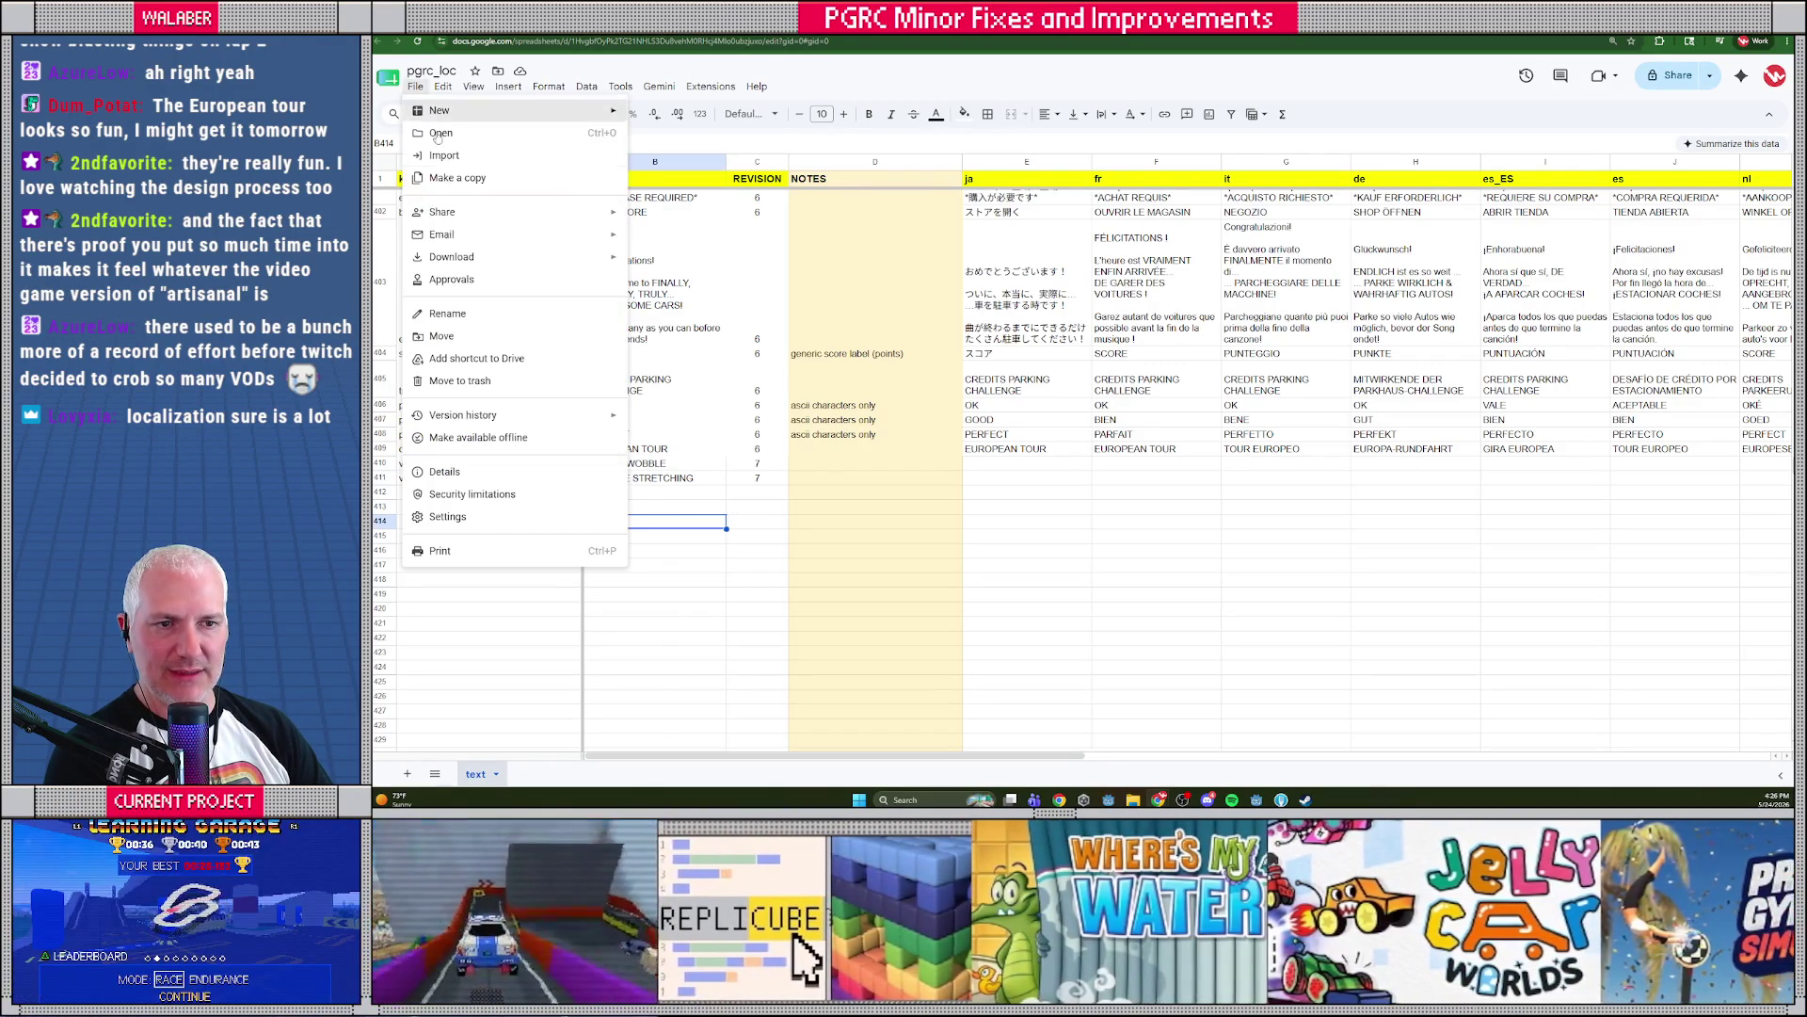
mouse_move(471, 249)
click(700, 361)
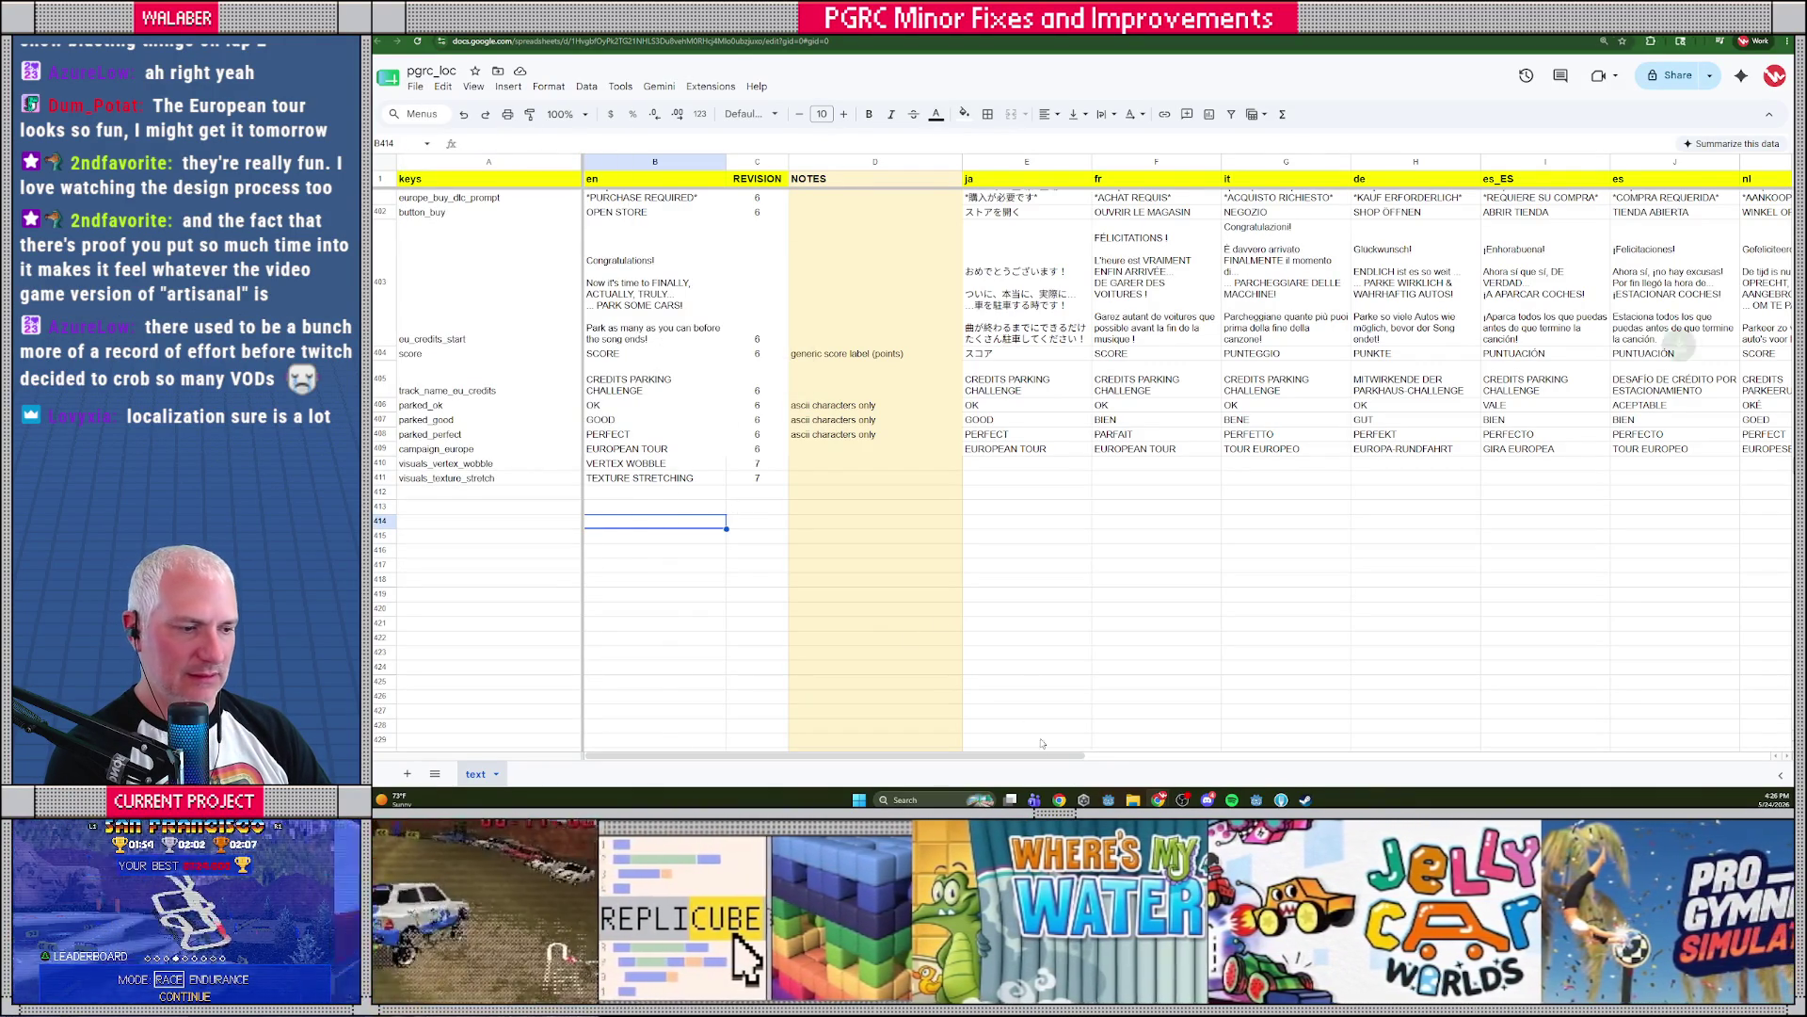
key(alt+Tab)
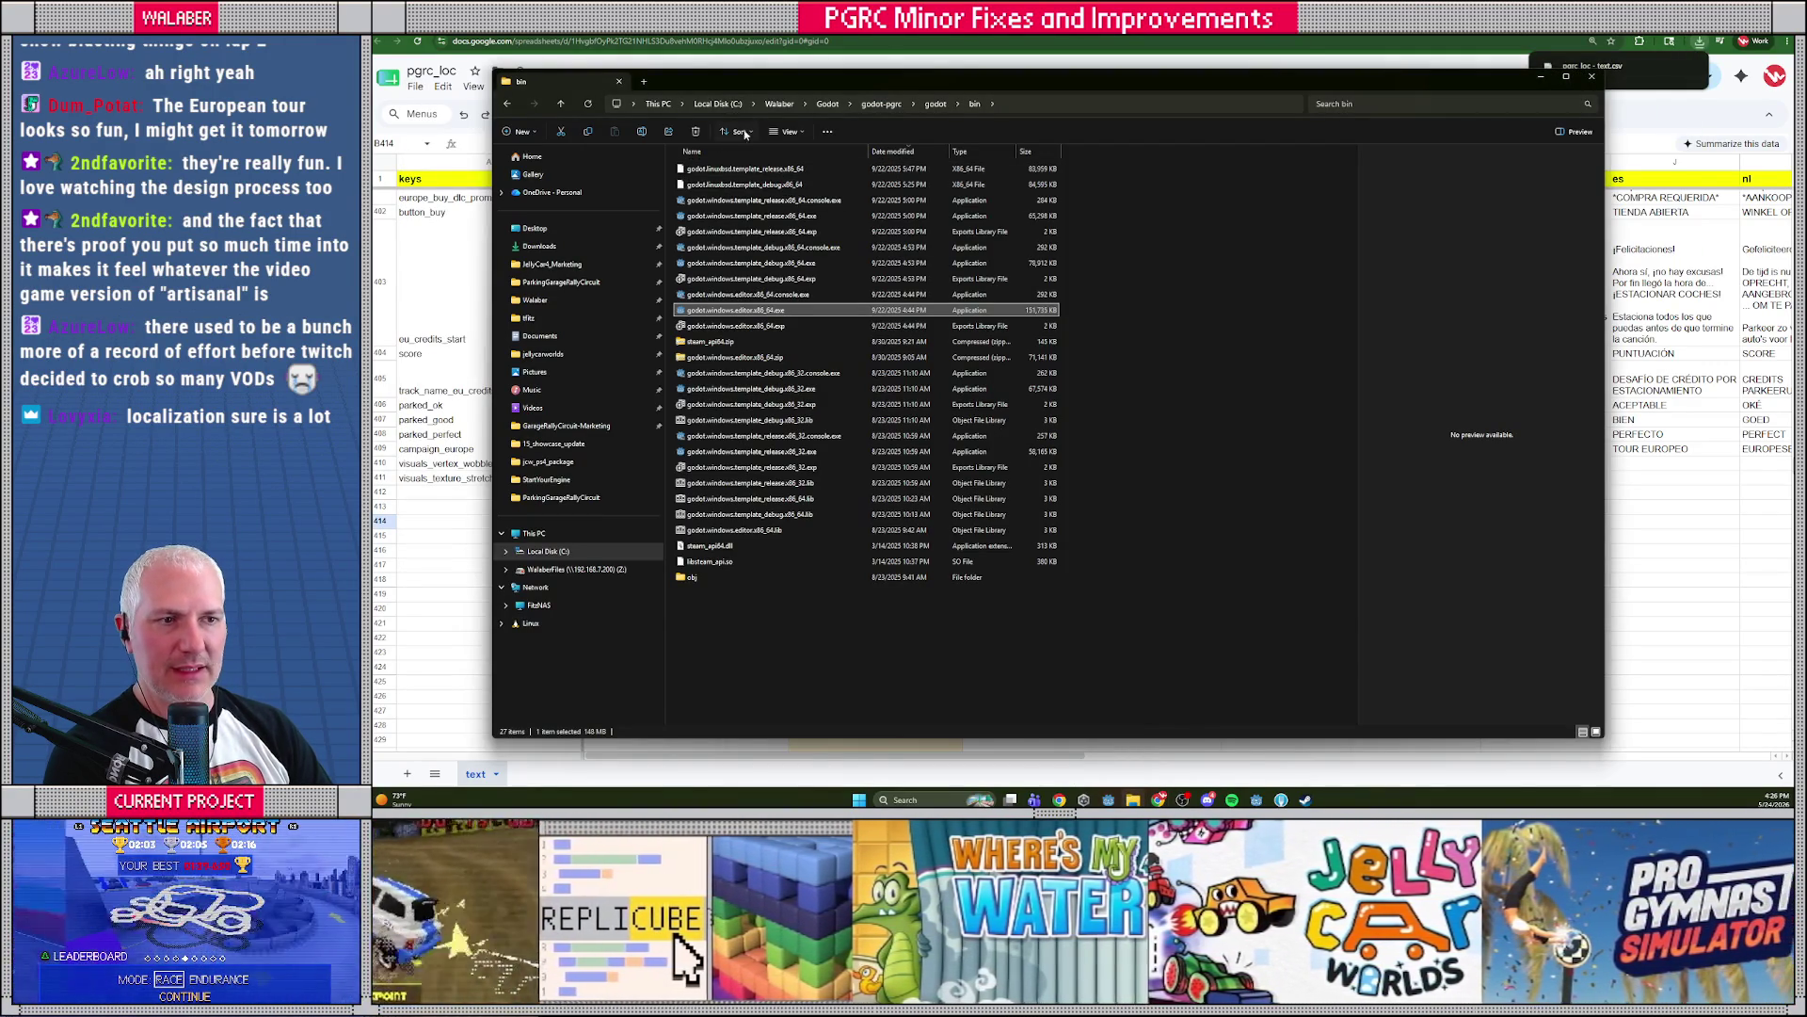
Browse into the garagerally project's Data folder and back out, then return to Godot
click(841, 104)
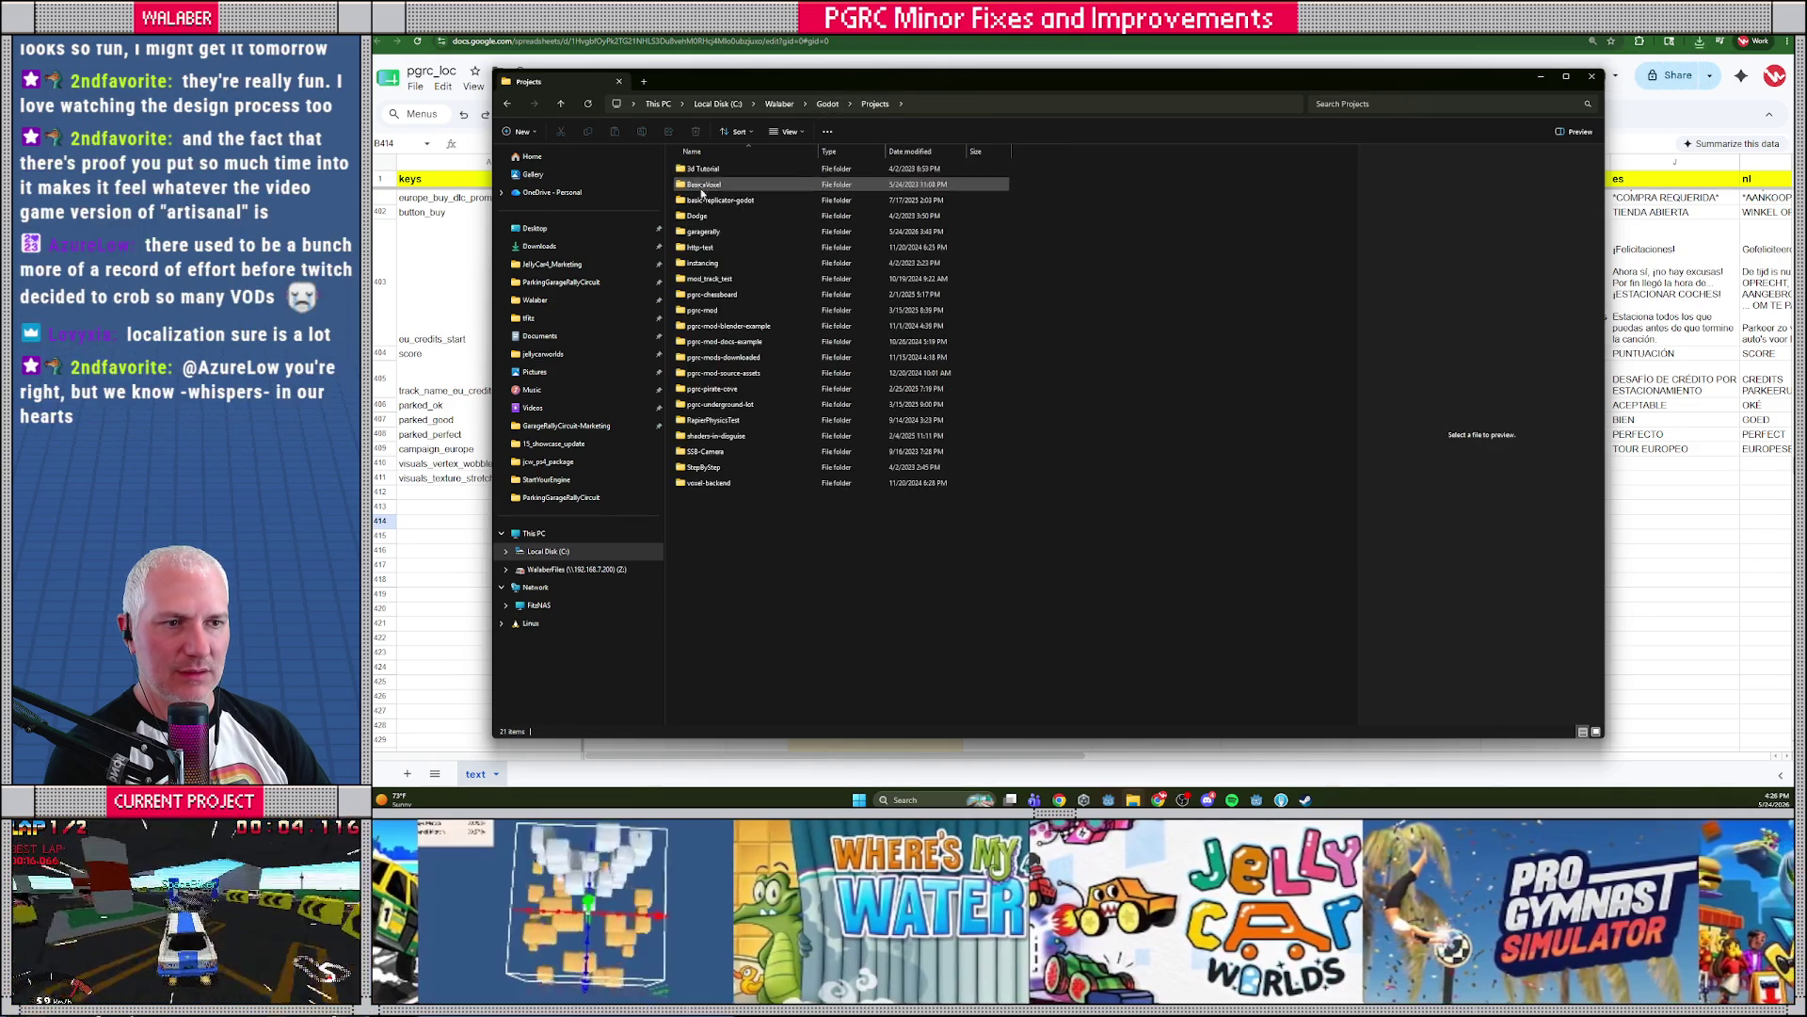
double_click(704, 232)
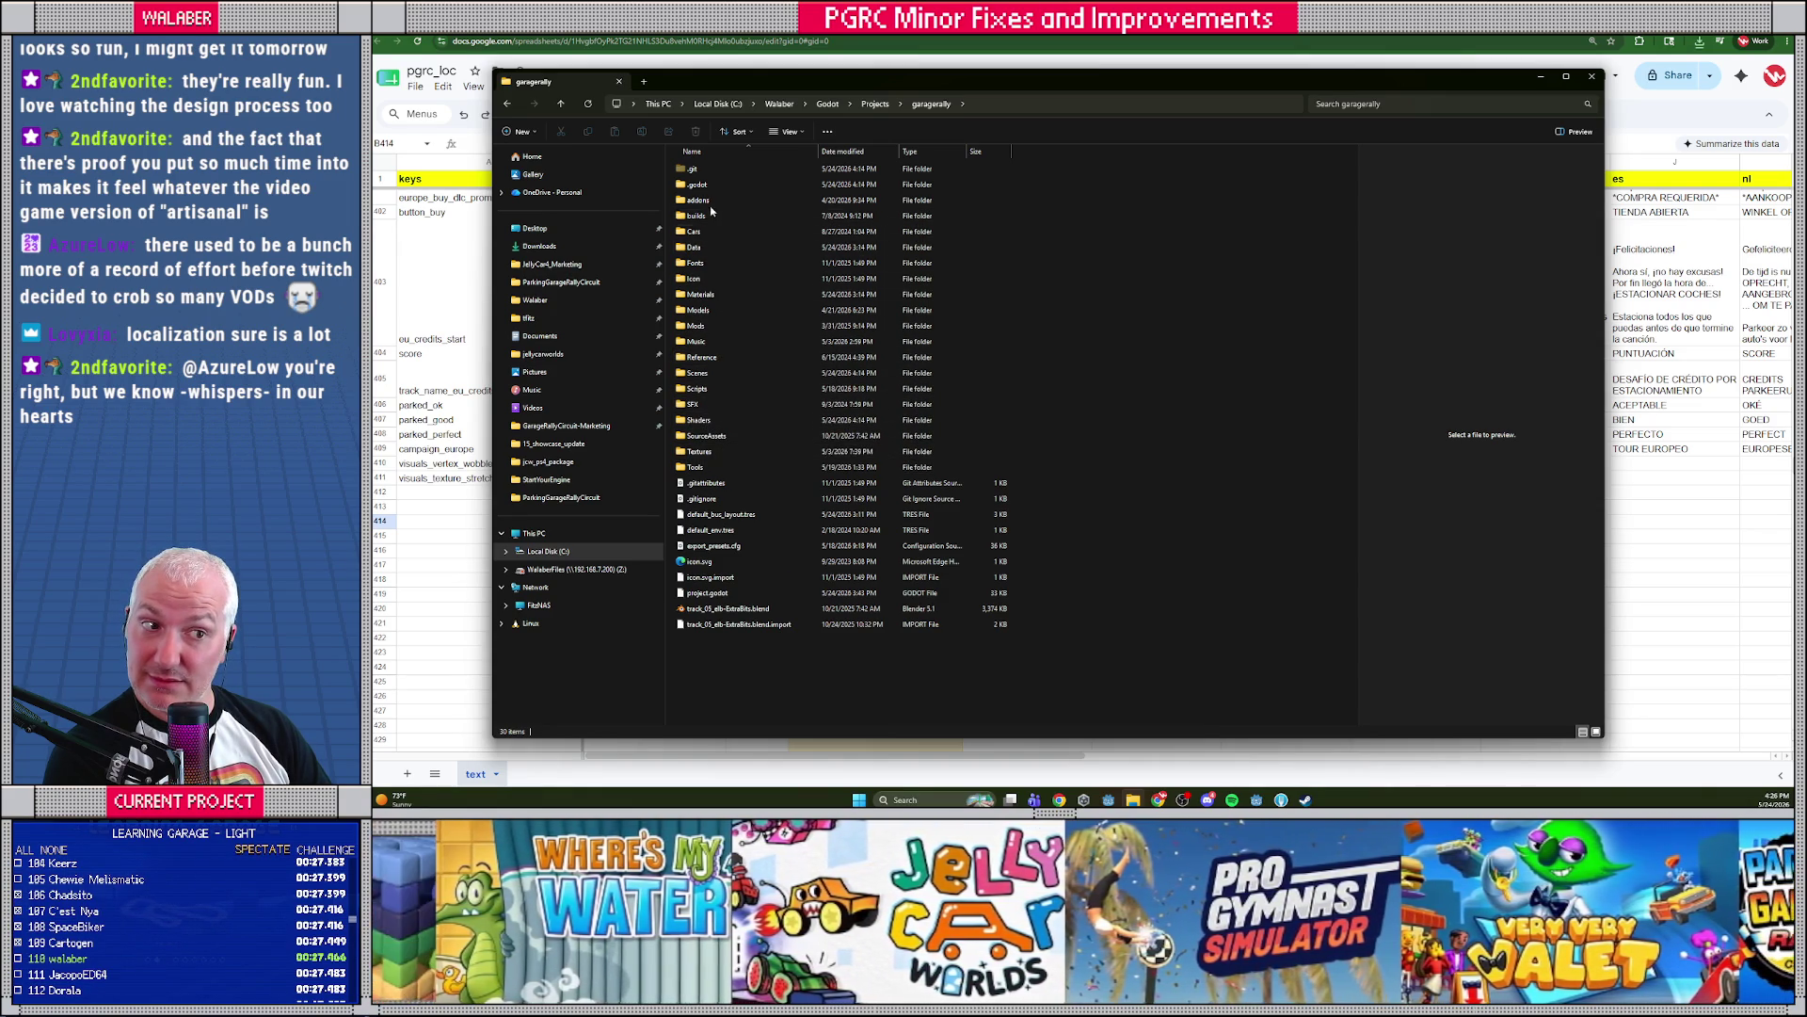
click(725, 245)
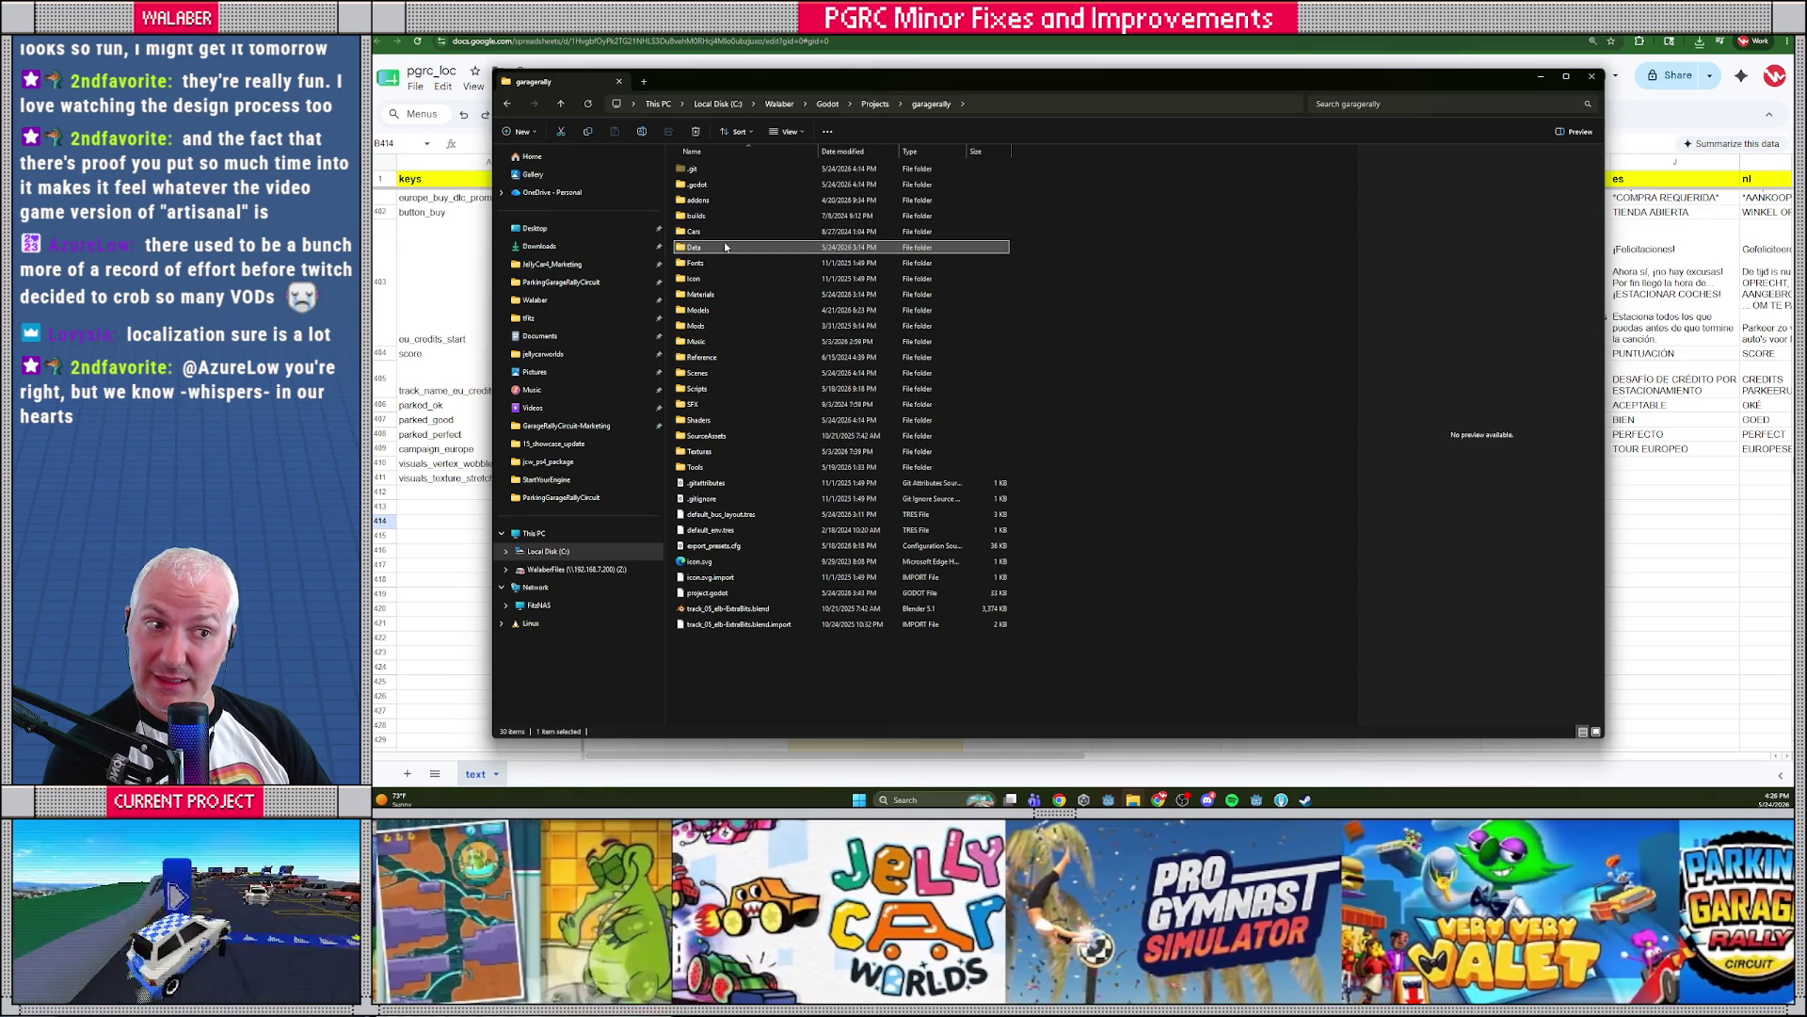
double_click(725, 244)
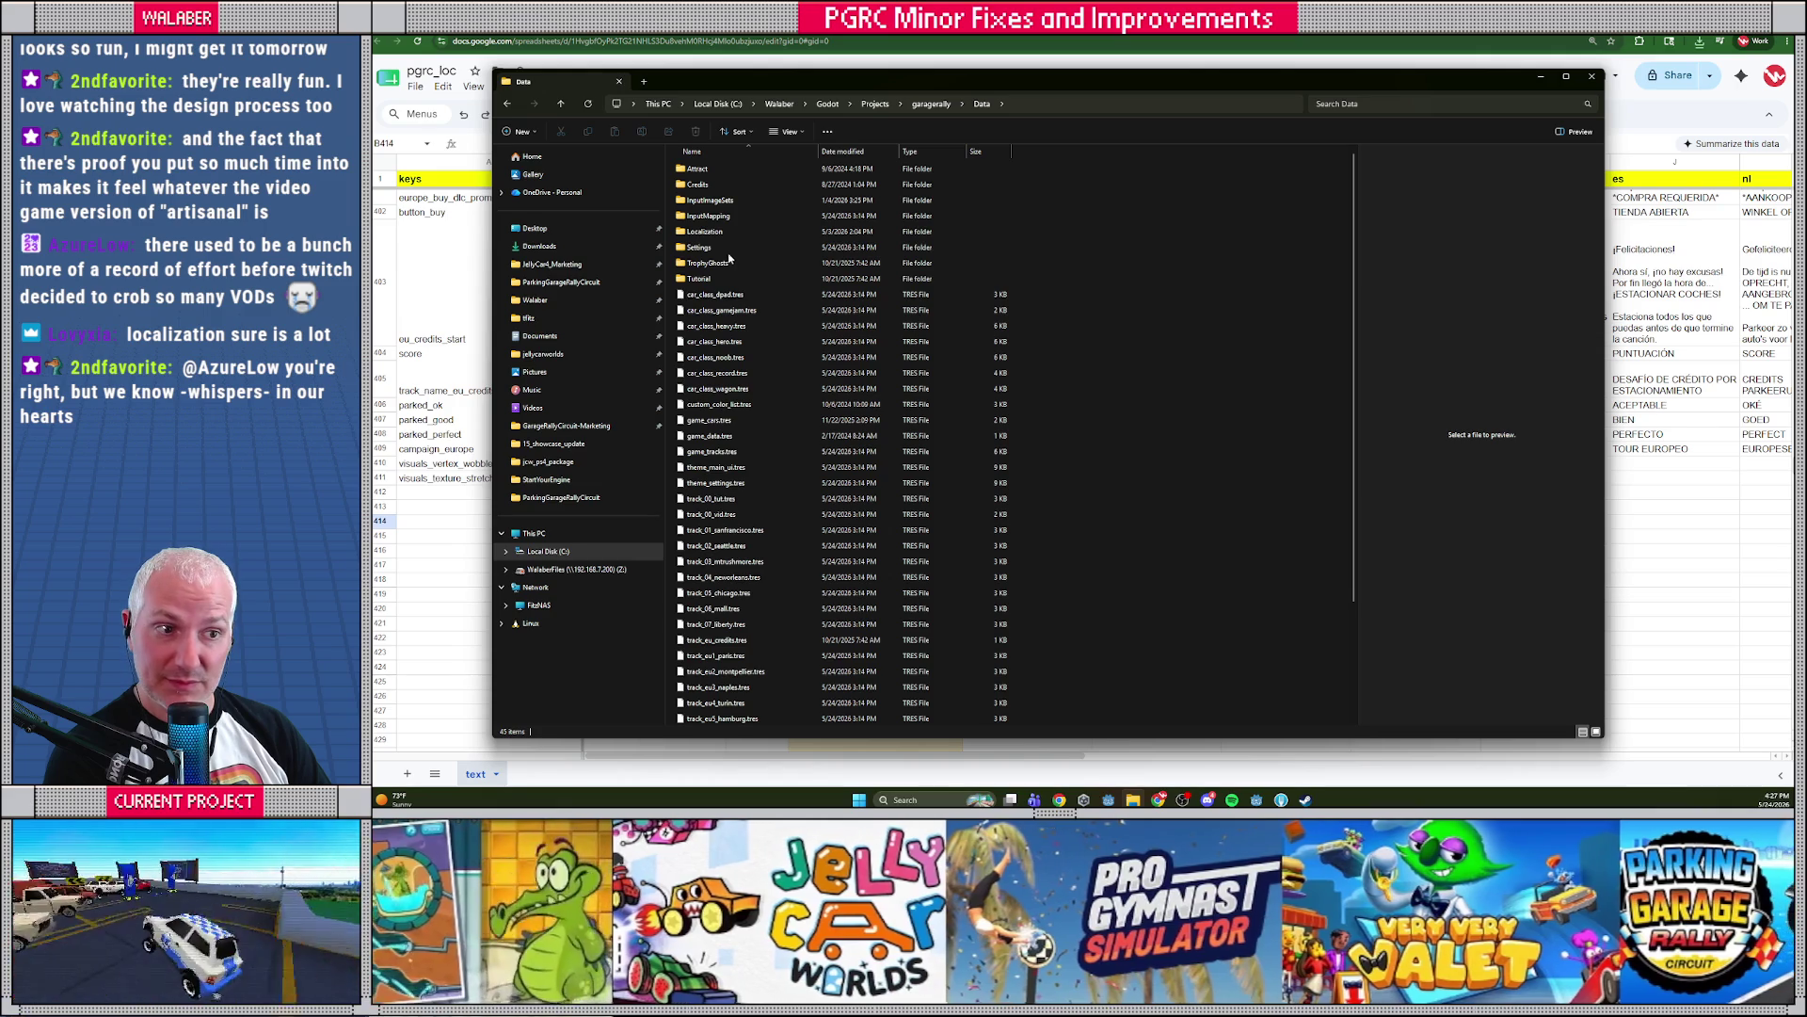
key(alt+Left)
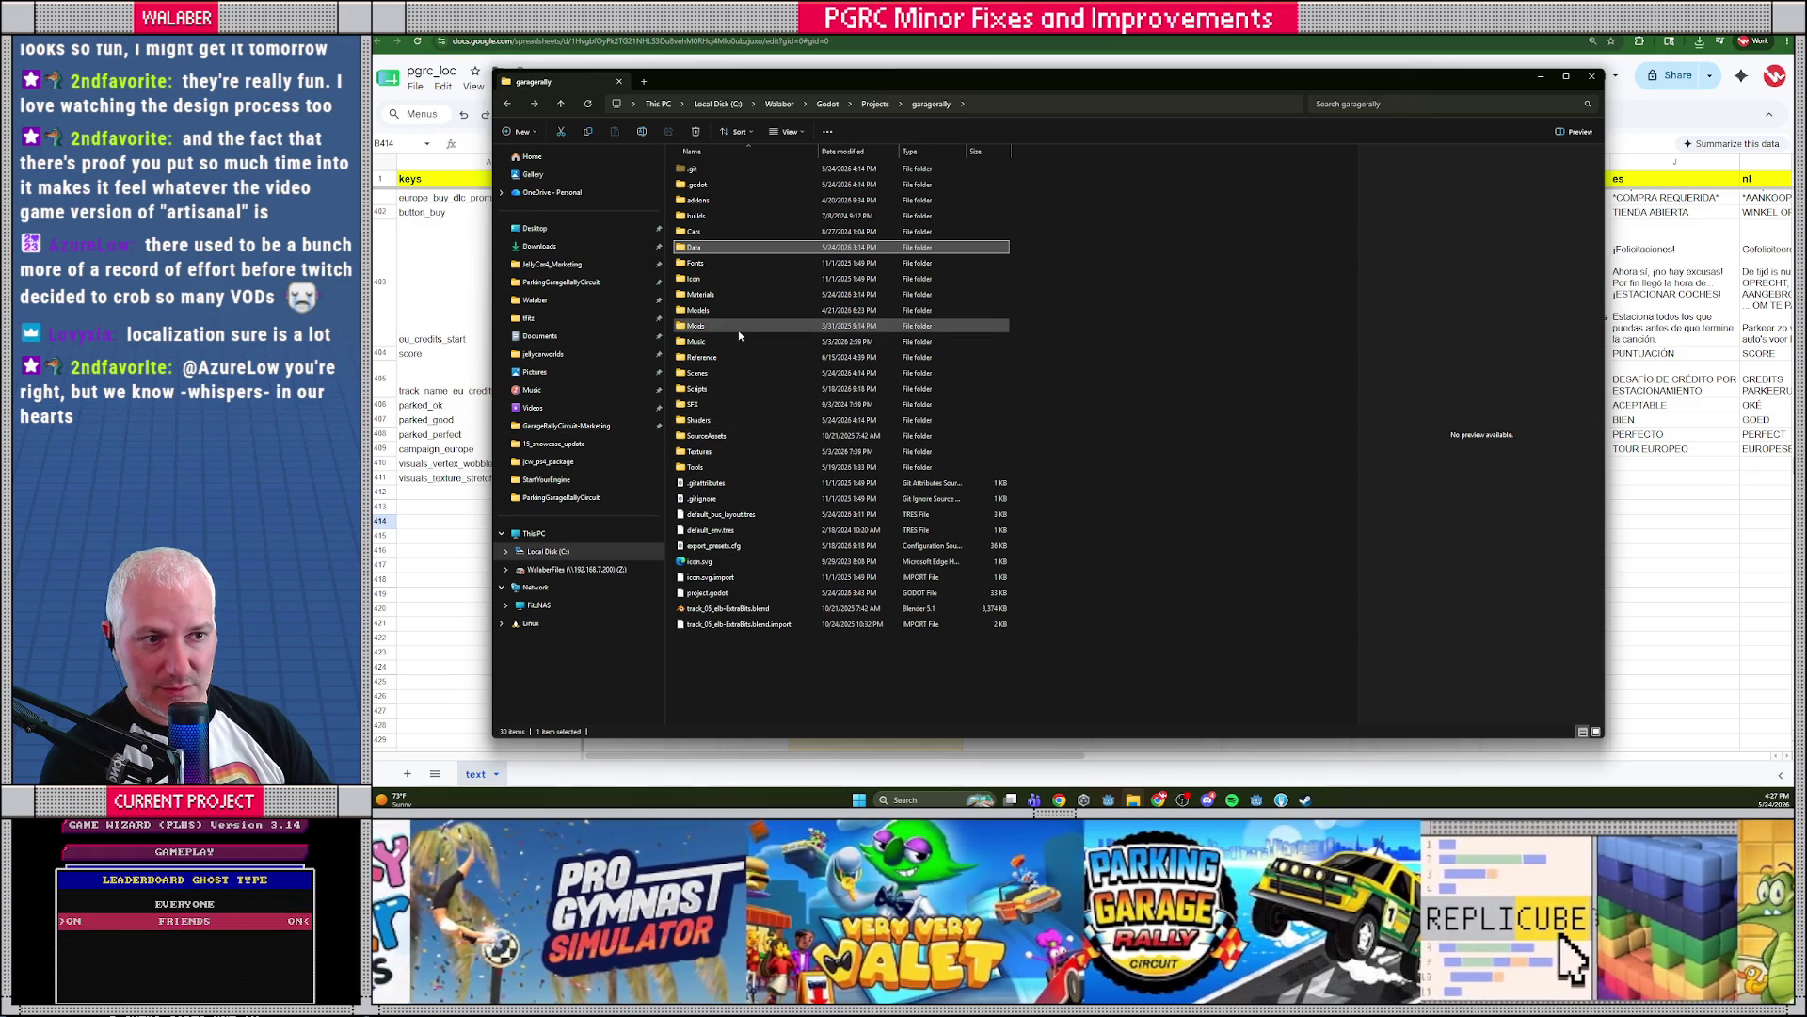
key(alt+Tab)
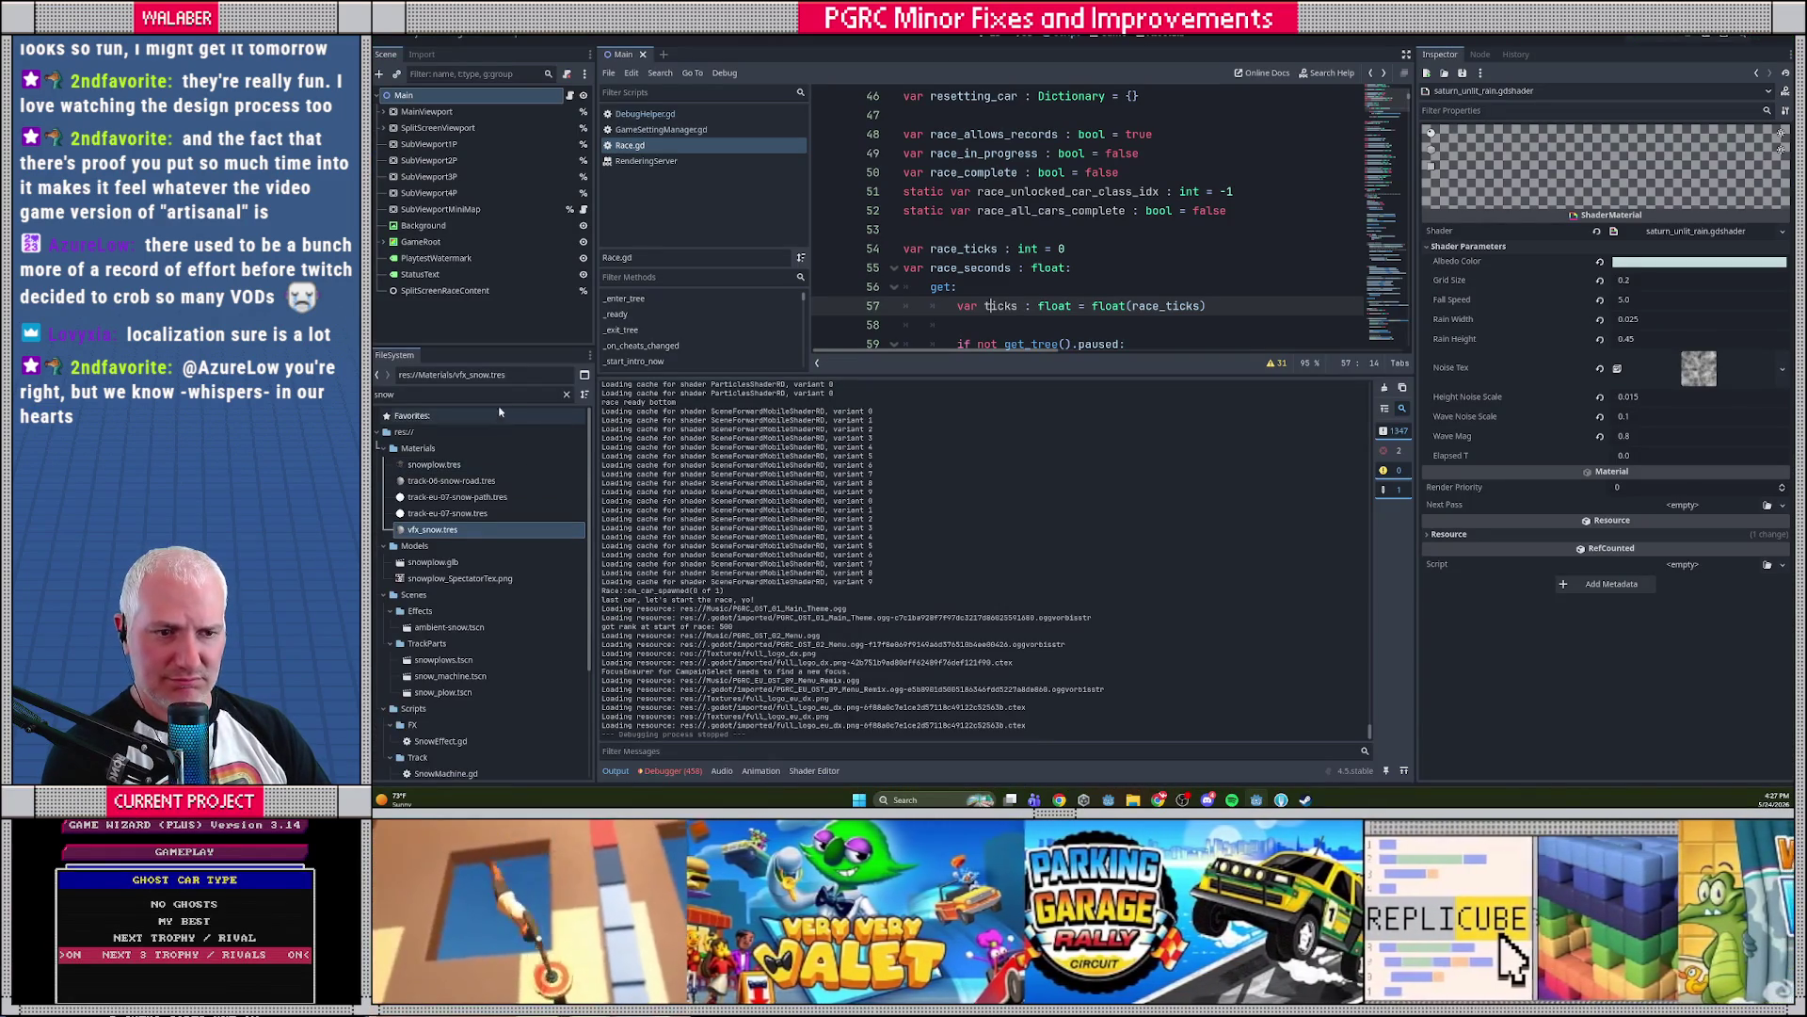
Filter the FileSystem dock to 'csv', then open Data\Localization in File Explorer
click(497, 395)
key(ctrl+a)
text(csv)
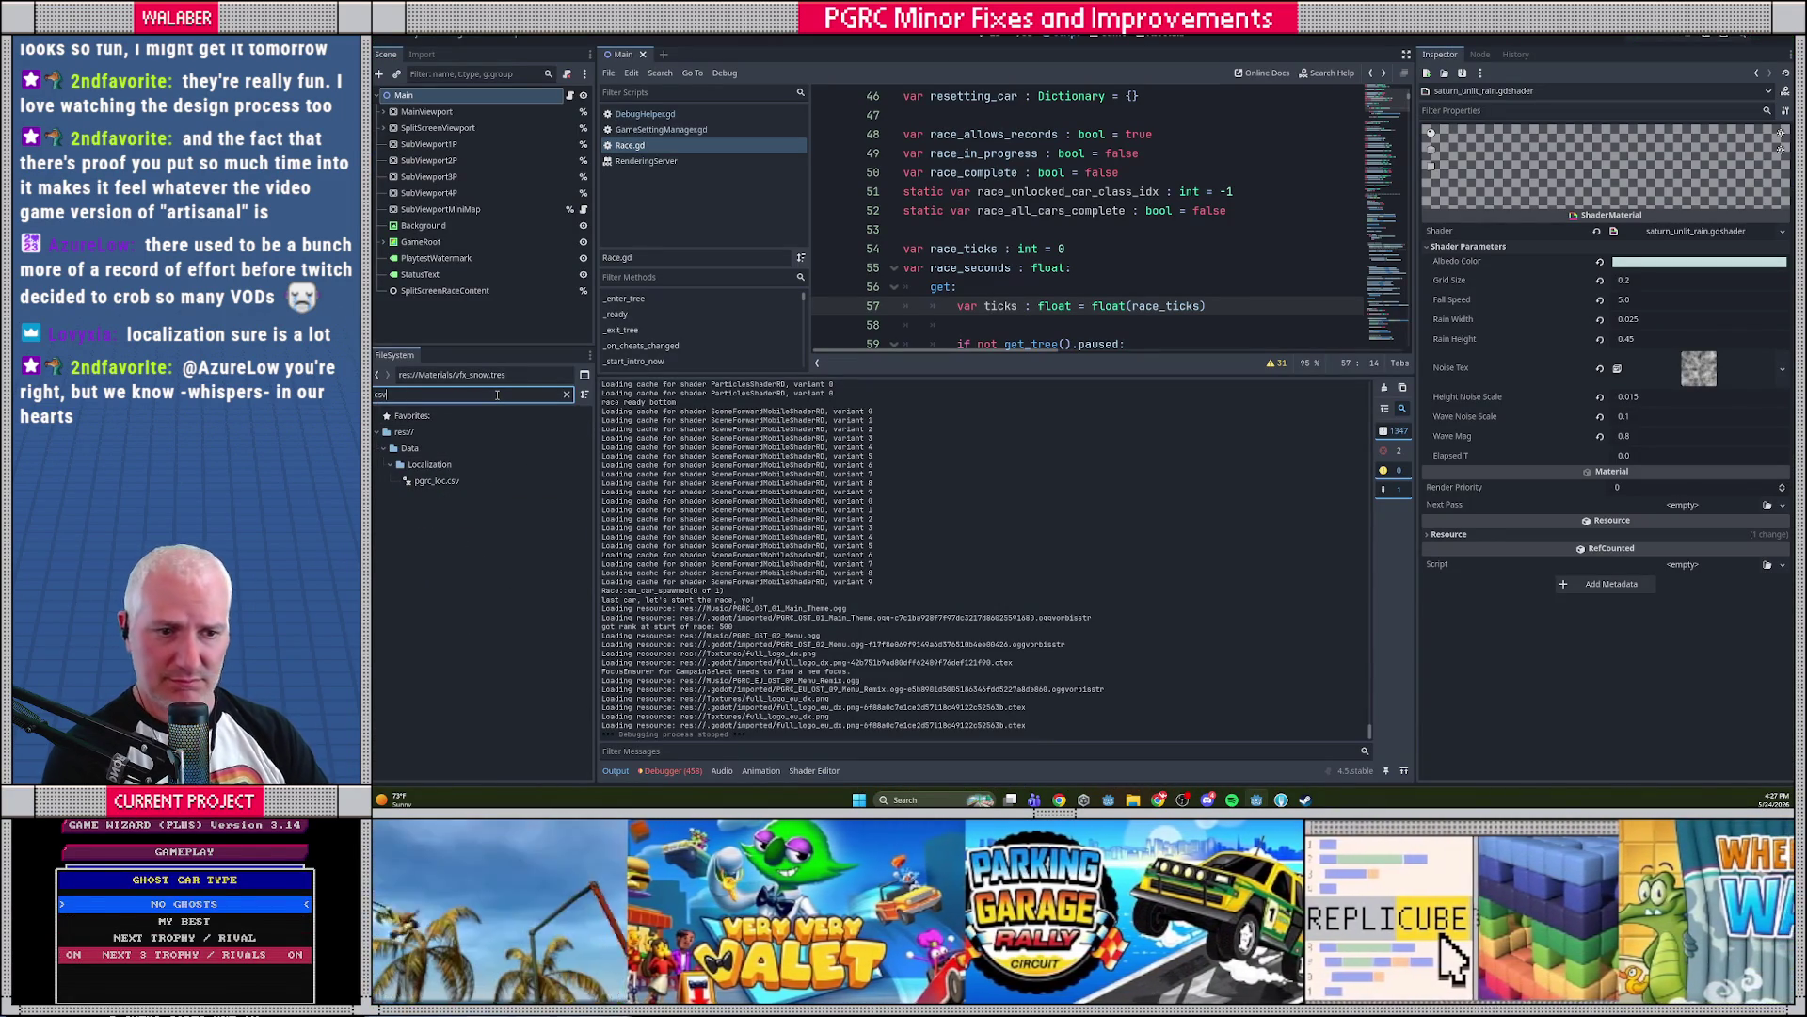
key(alt+Tab)
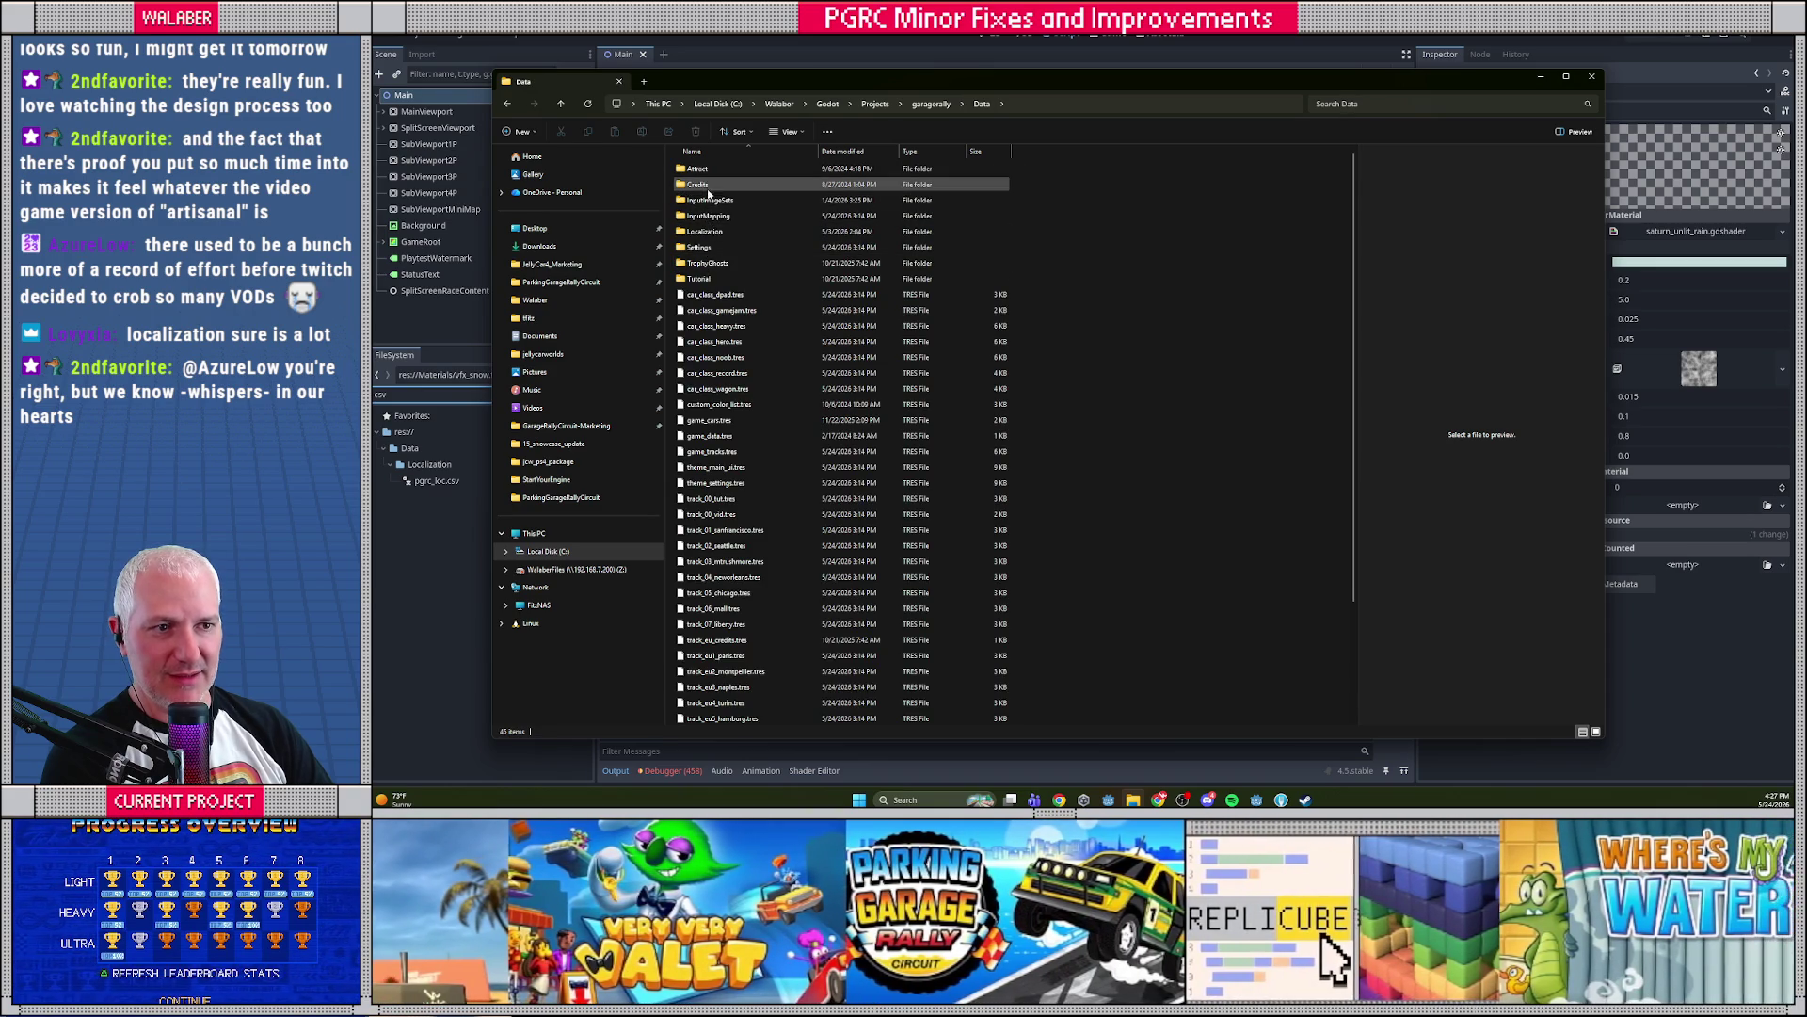
double_click(702, 234)
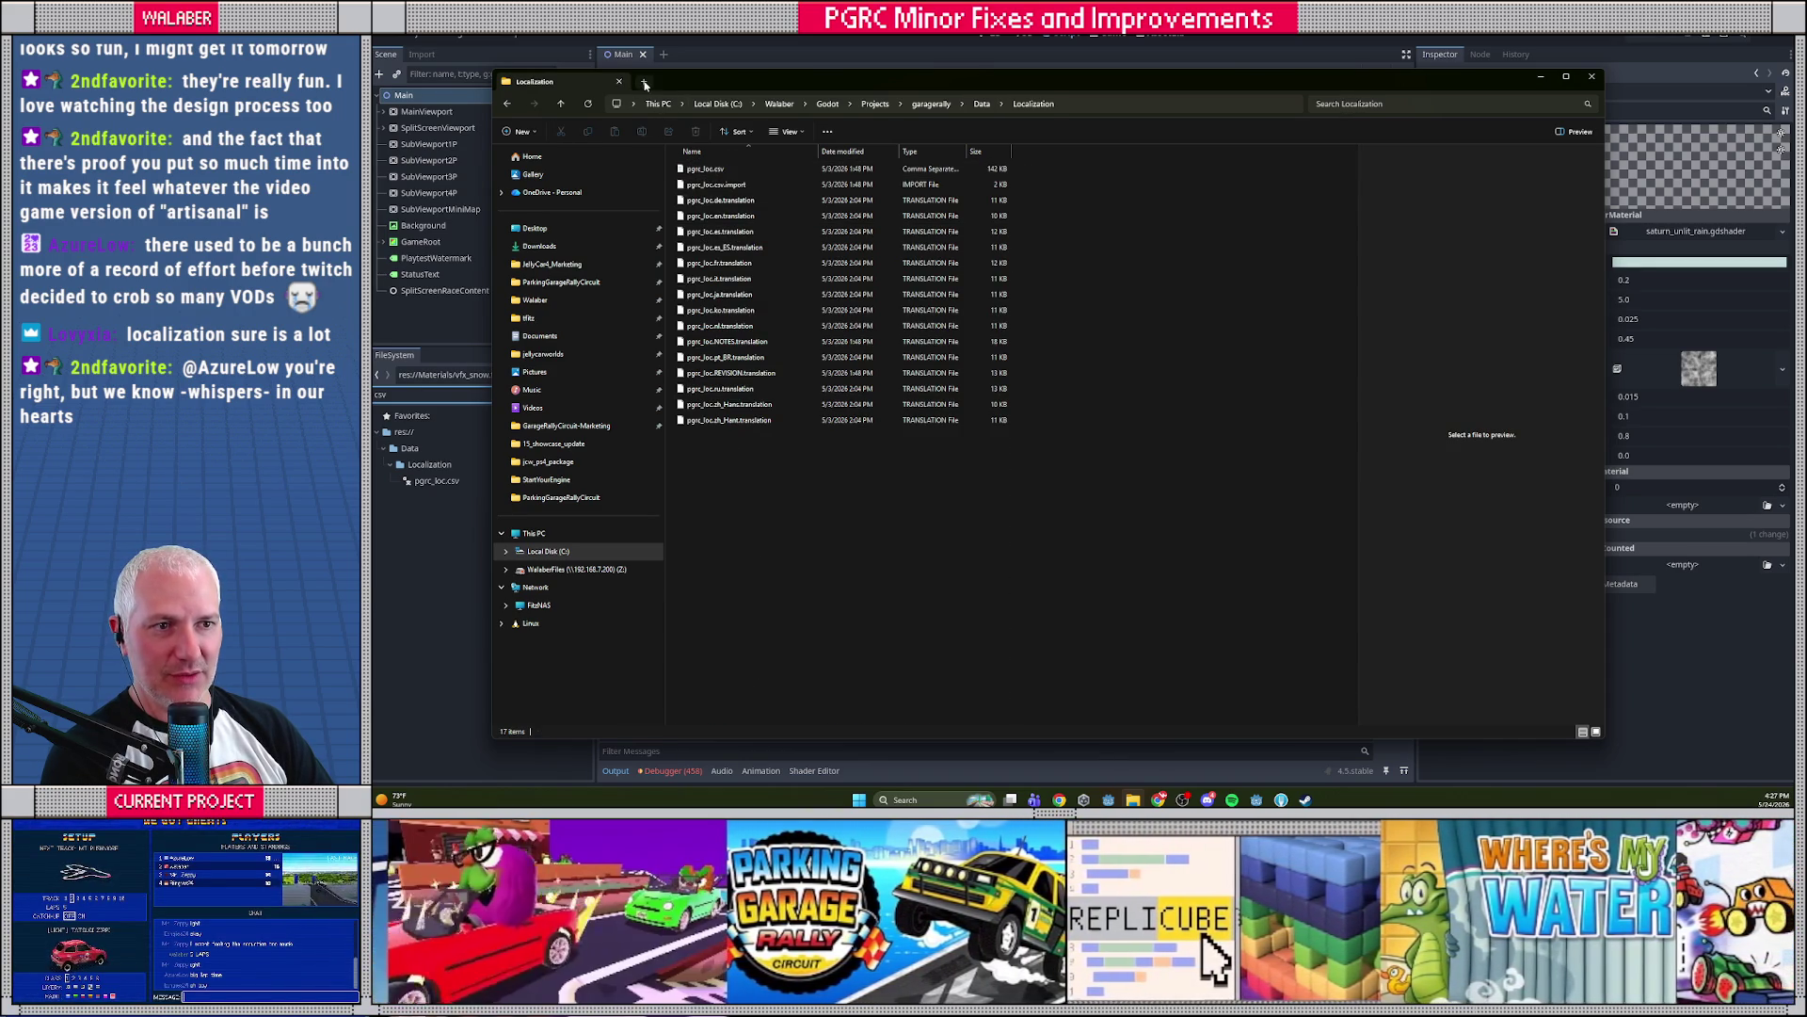
In a new tab on Downloads, rename 'pgrc_loc - text.csv' to pgrc_loc.csv
click(645, 82)
click(584, 246)
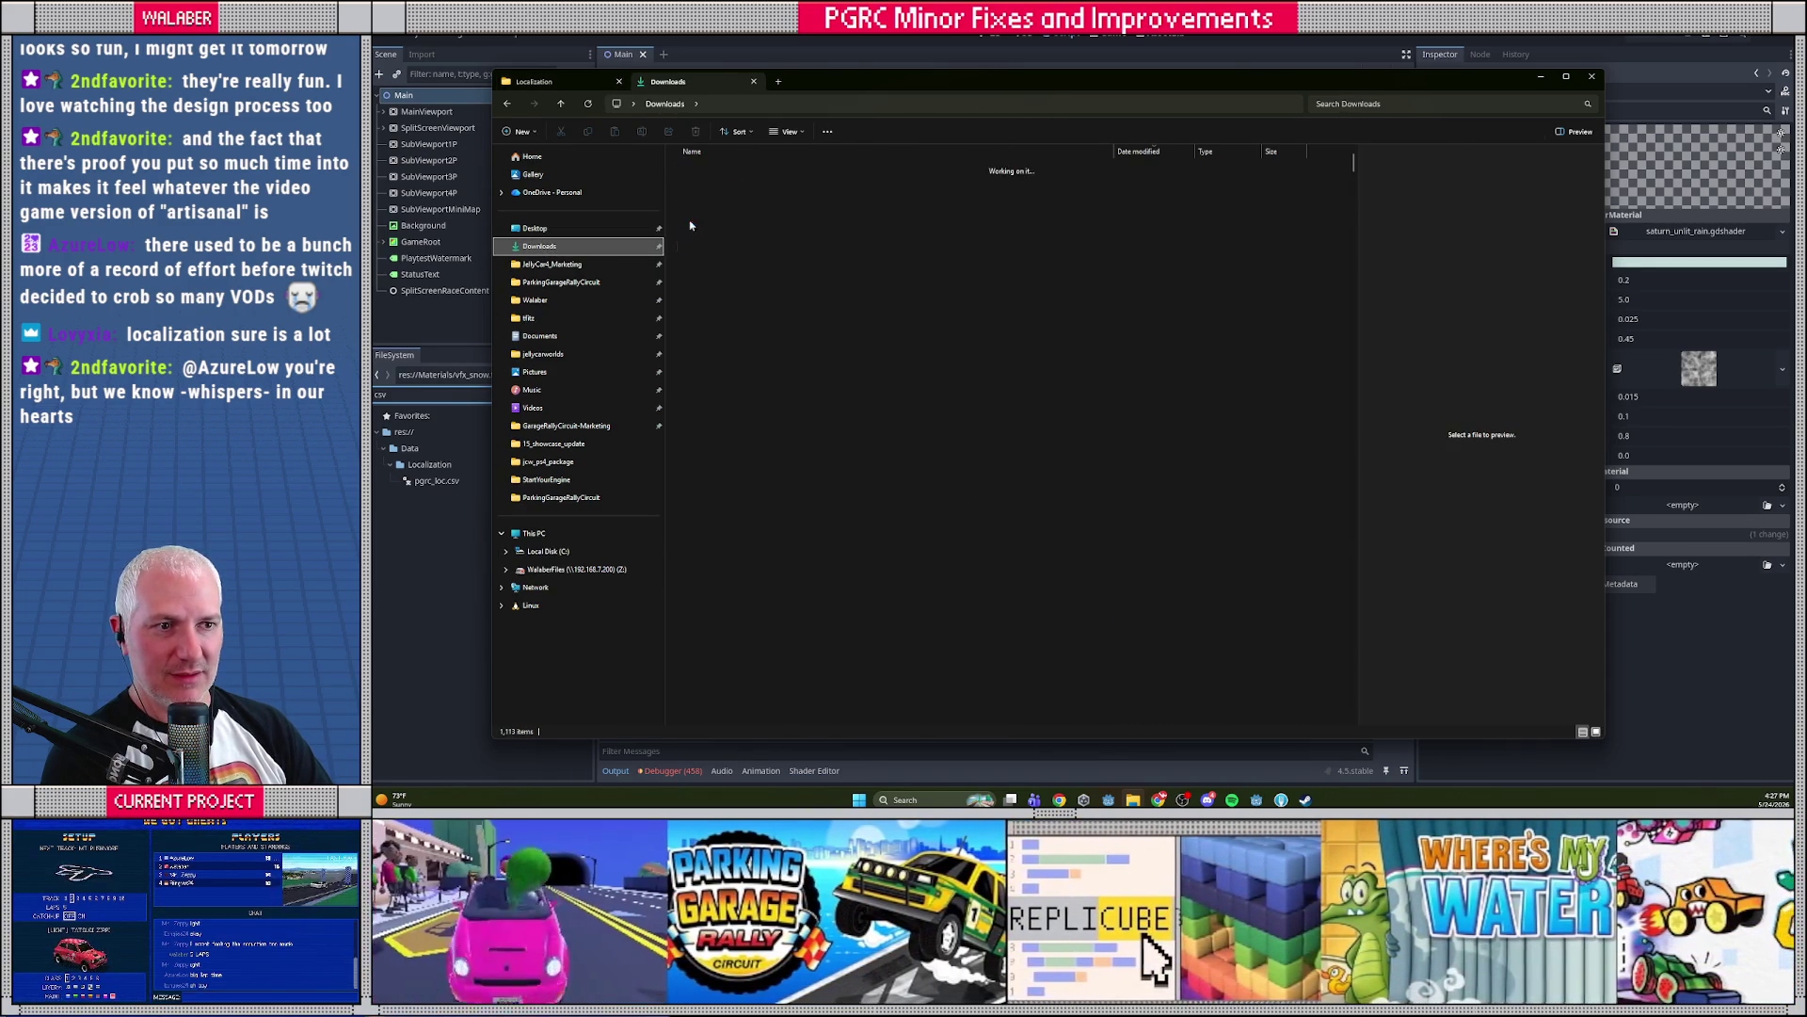
key(F2)
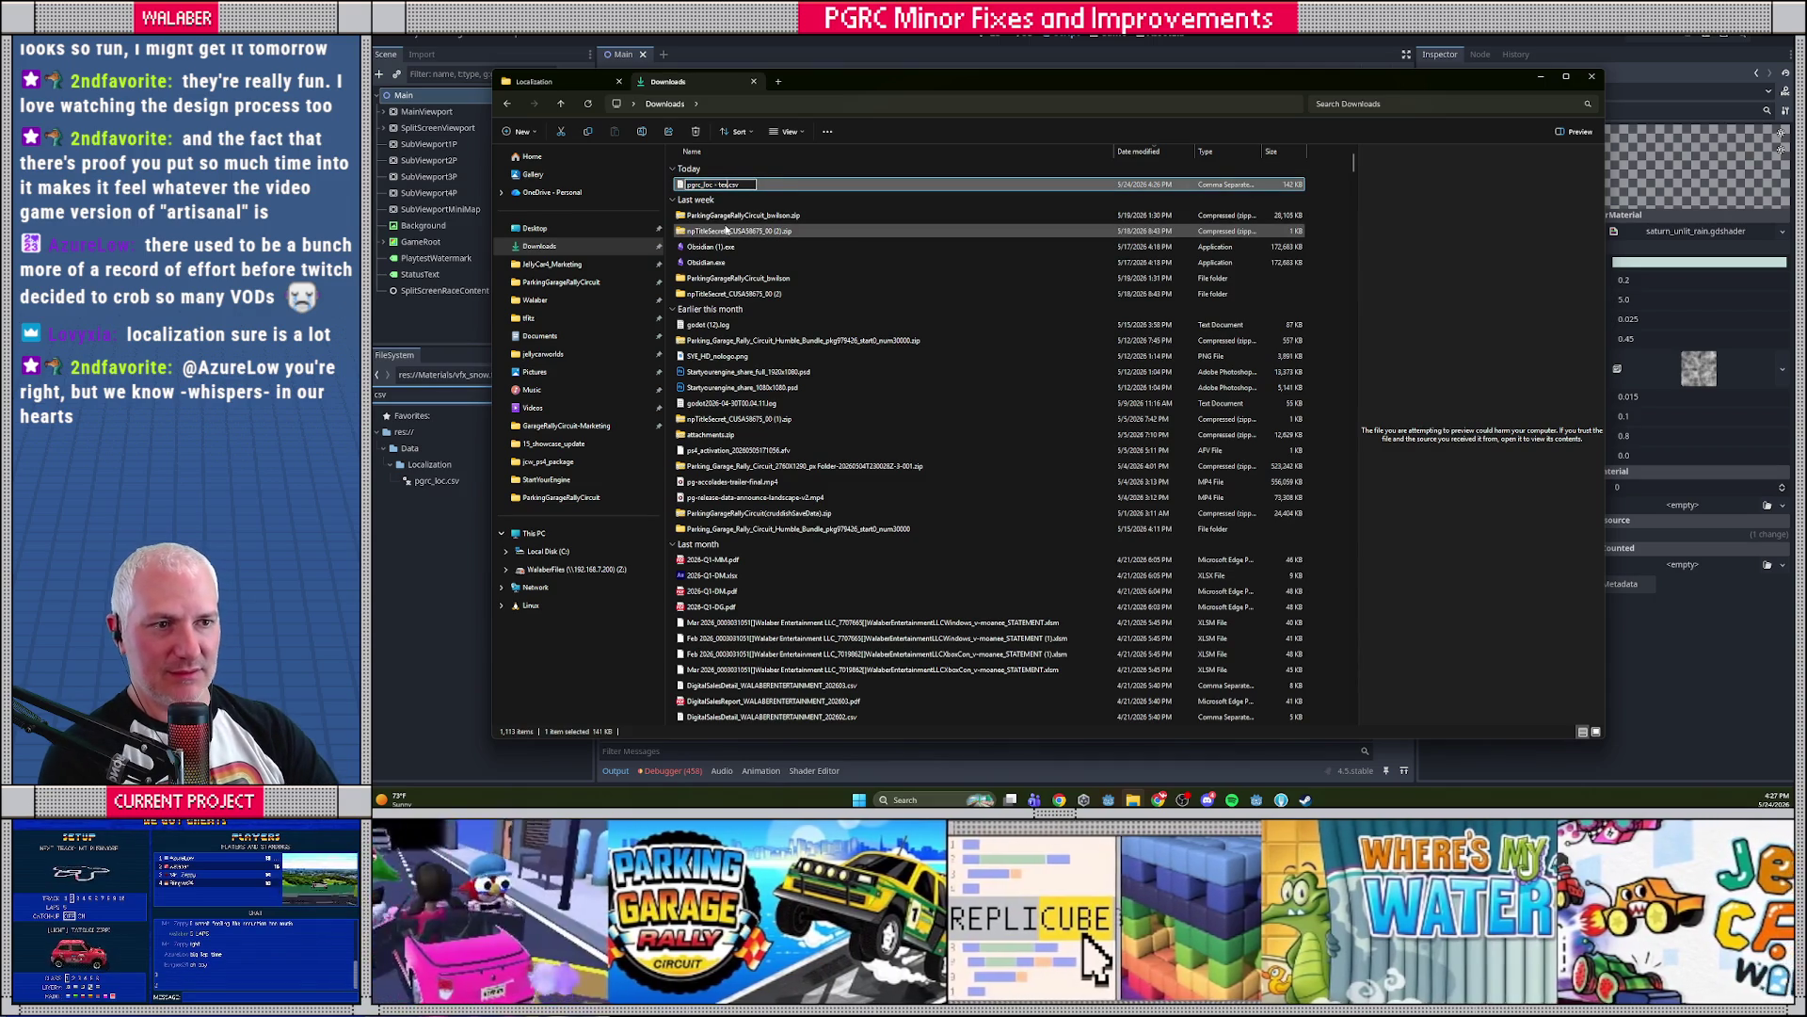
key(BackSpace)
key(BackSpace)
key(BackSpace)
key(Return)
Move pgrc_loc.csv into the Localization folder, replacing the old copy
key(ctrl+c)
key(ctrl+Tab)
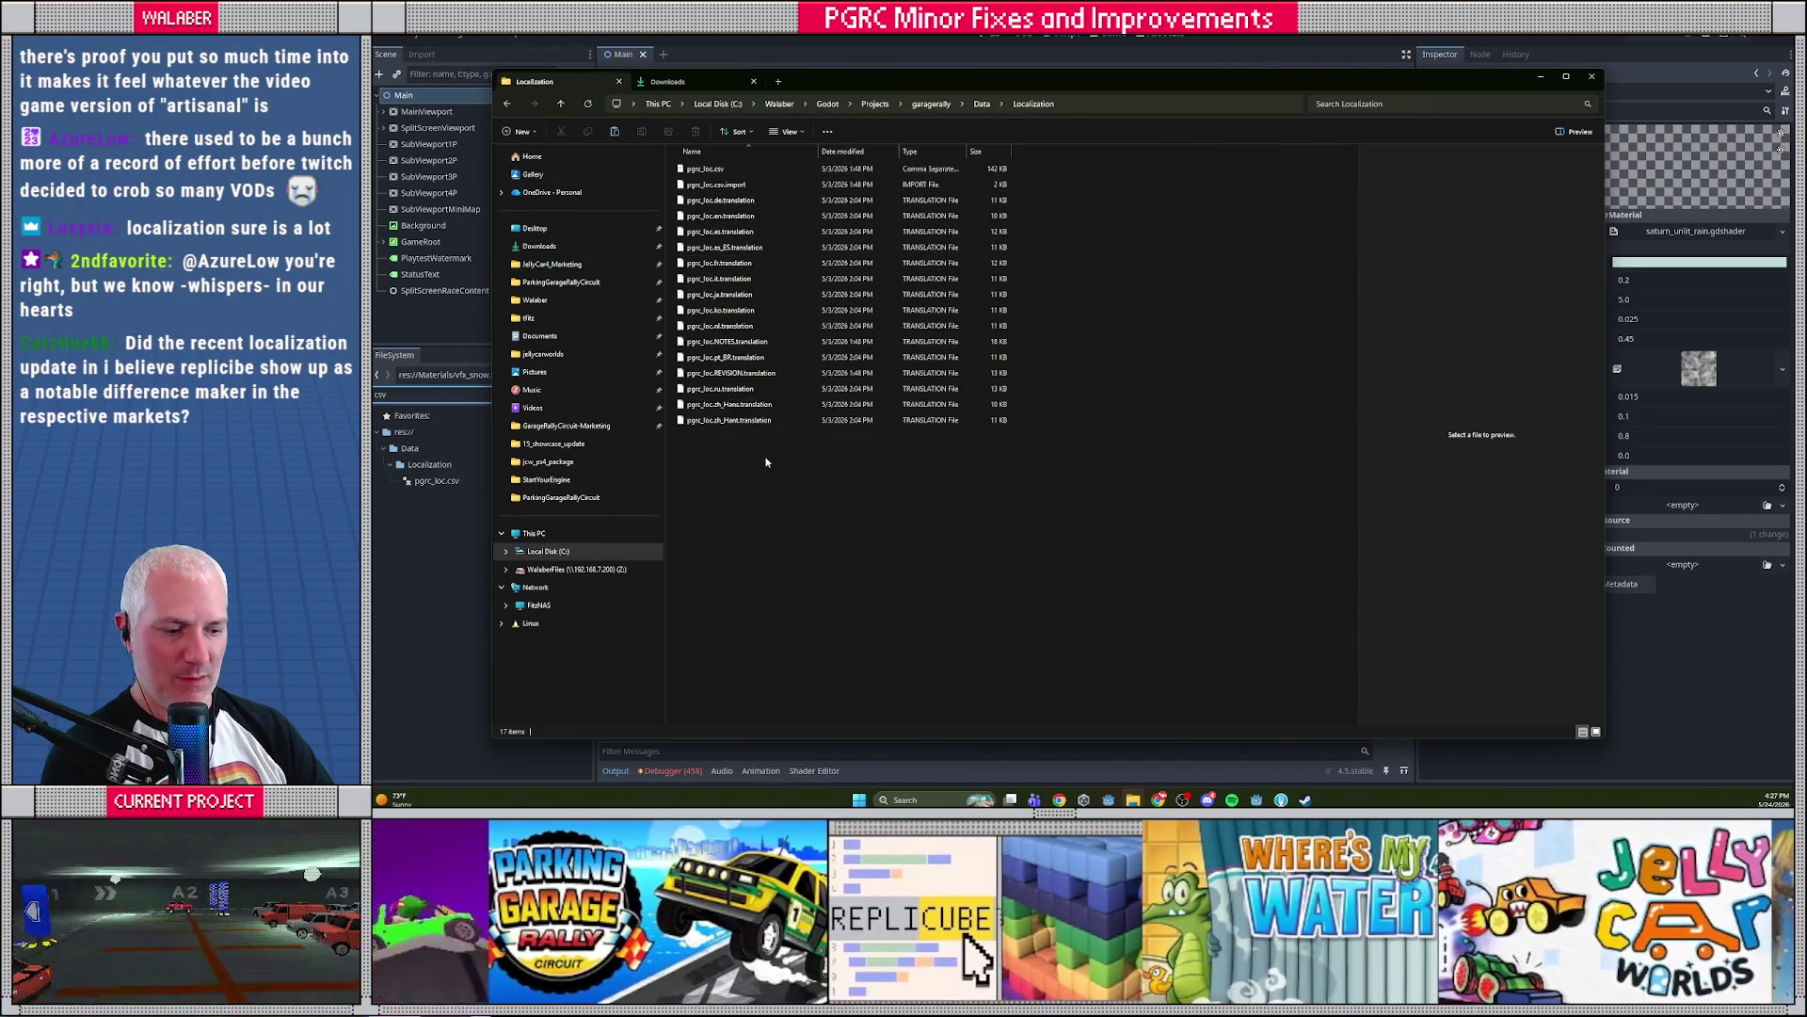
key(ctrl+v)
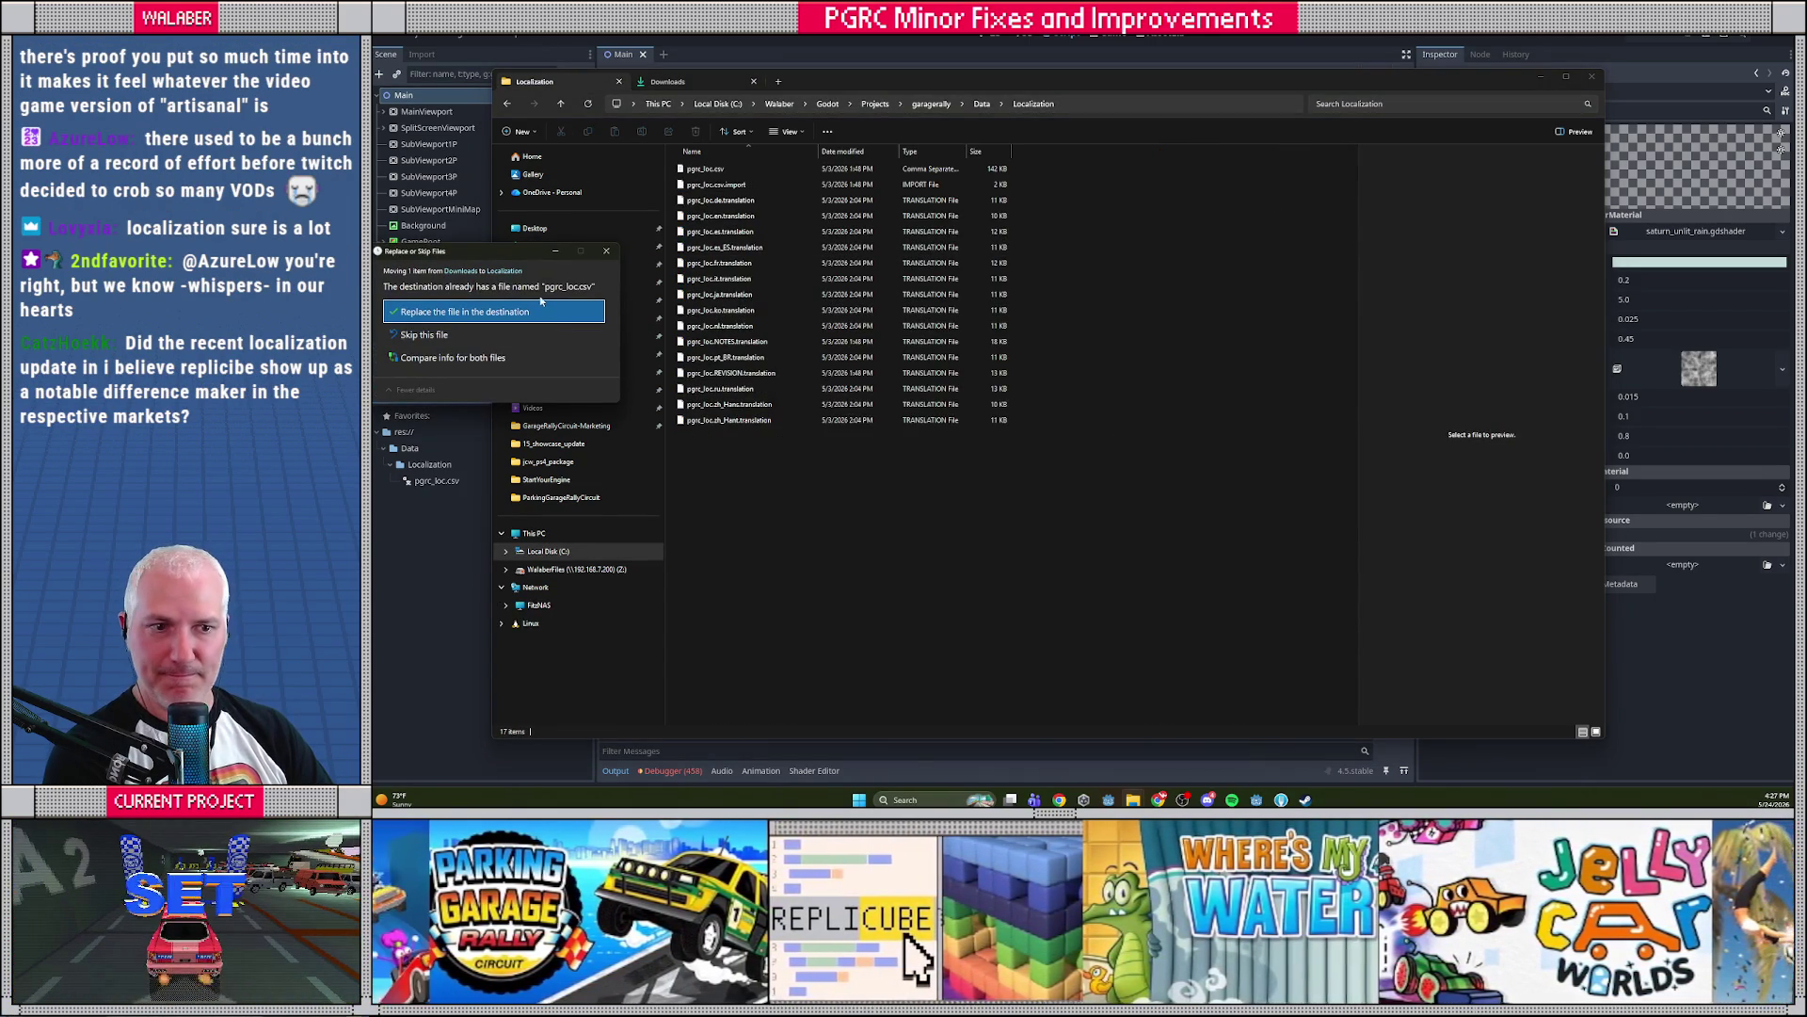
click(514, 316)
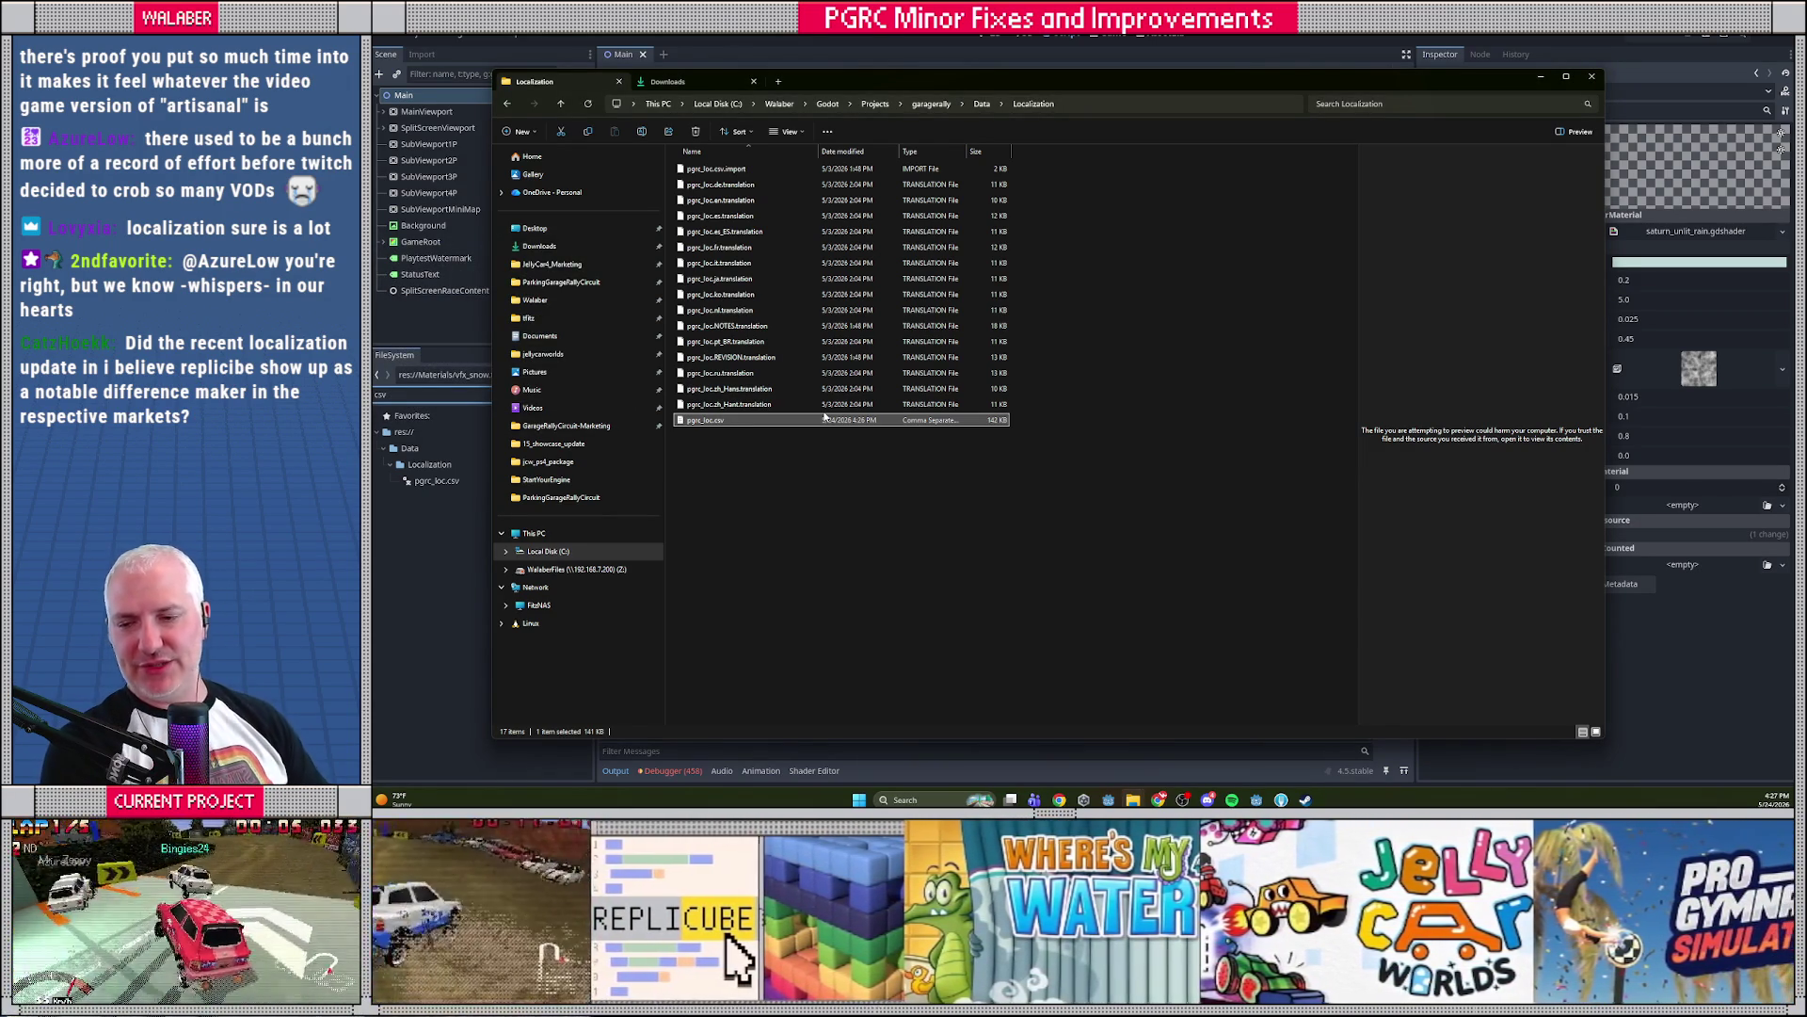
drag(1075, 88, 1099, 96)
key(alt+Tab)
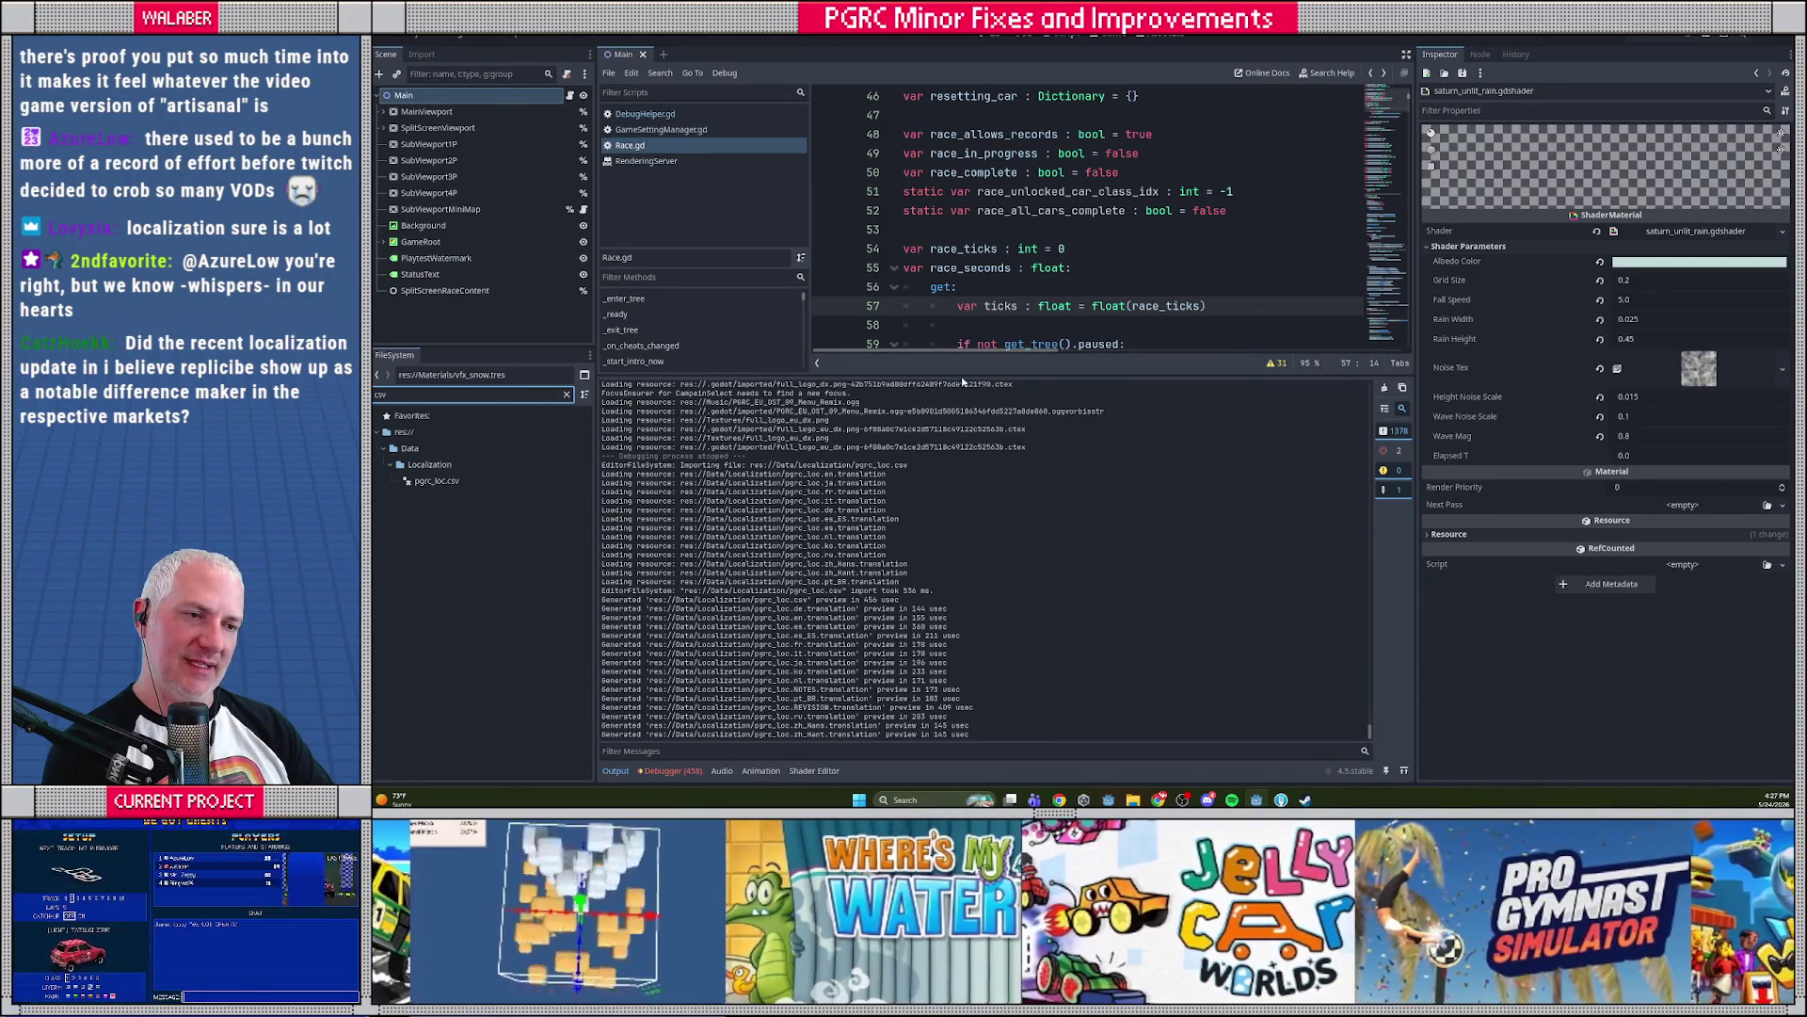
Resize the docks to enlarge the script editor, save the project, and run the game
mouse_move(970, 374)
mouse_down()
mouse_move(978, 562)
mouse_move(978, 530)
mouse_up()
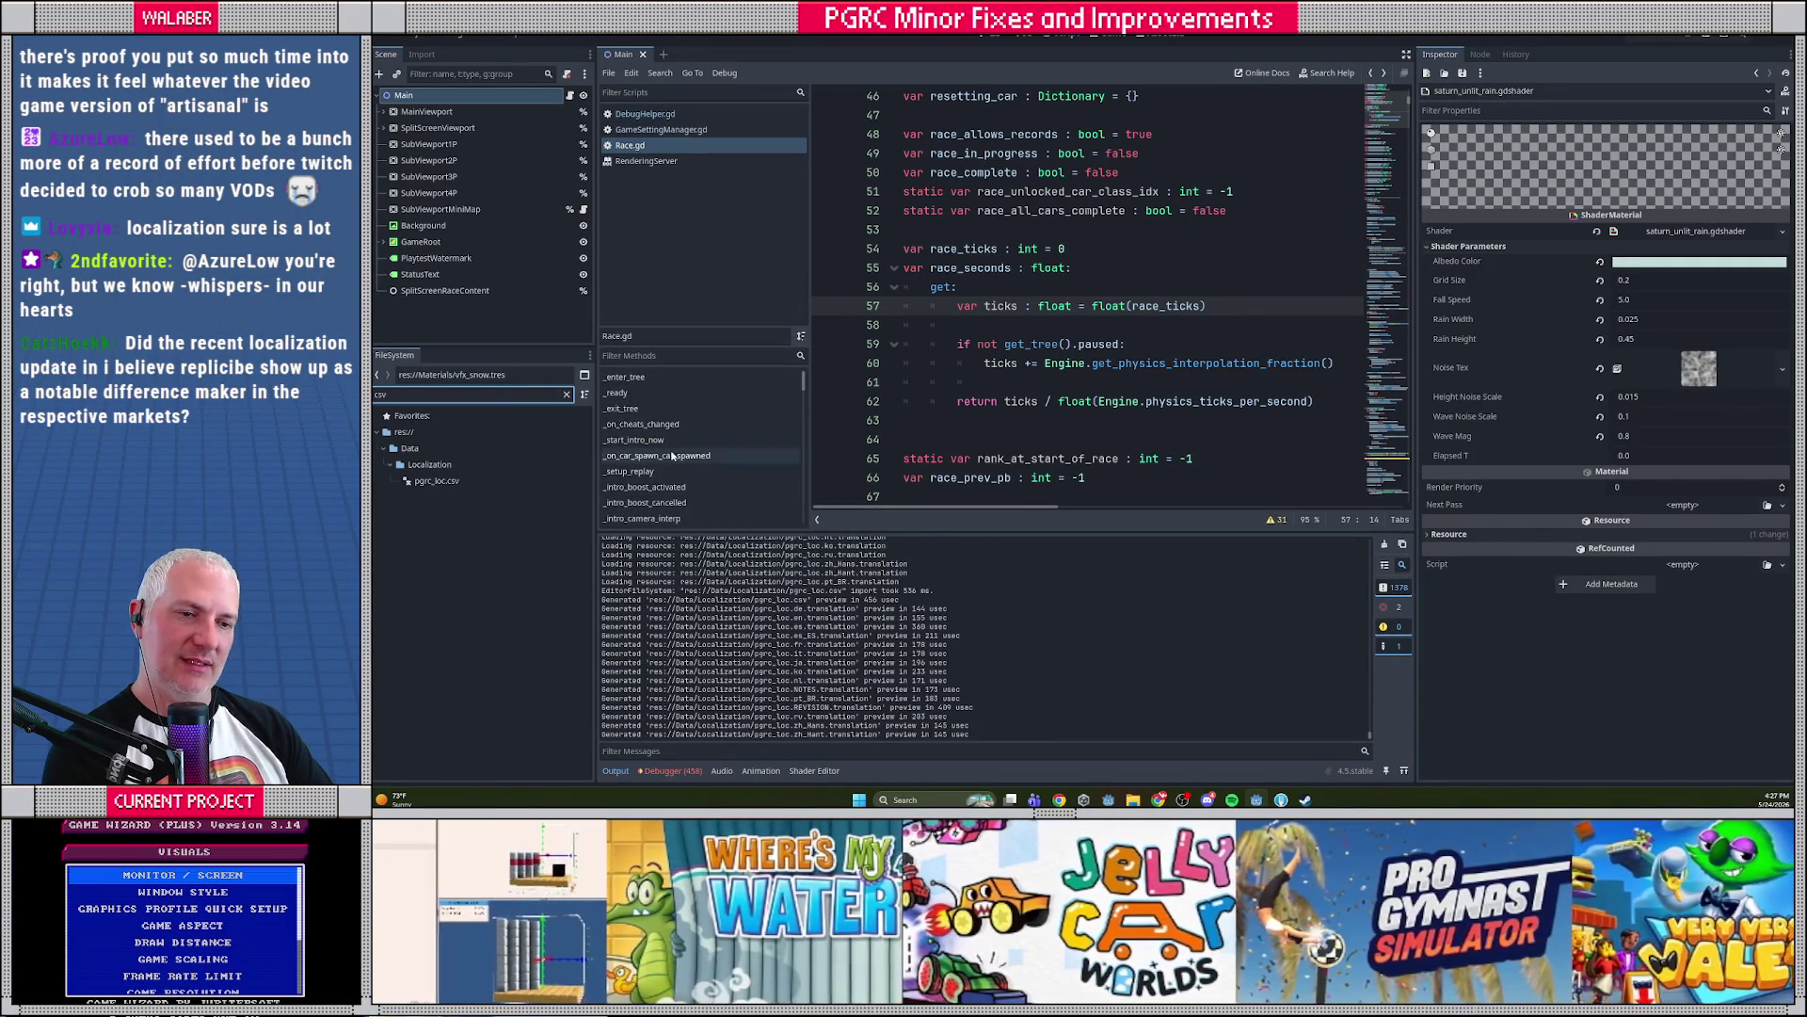
drag(587, 449, 582, 451)
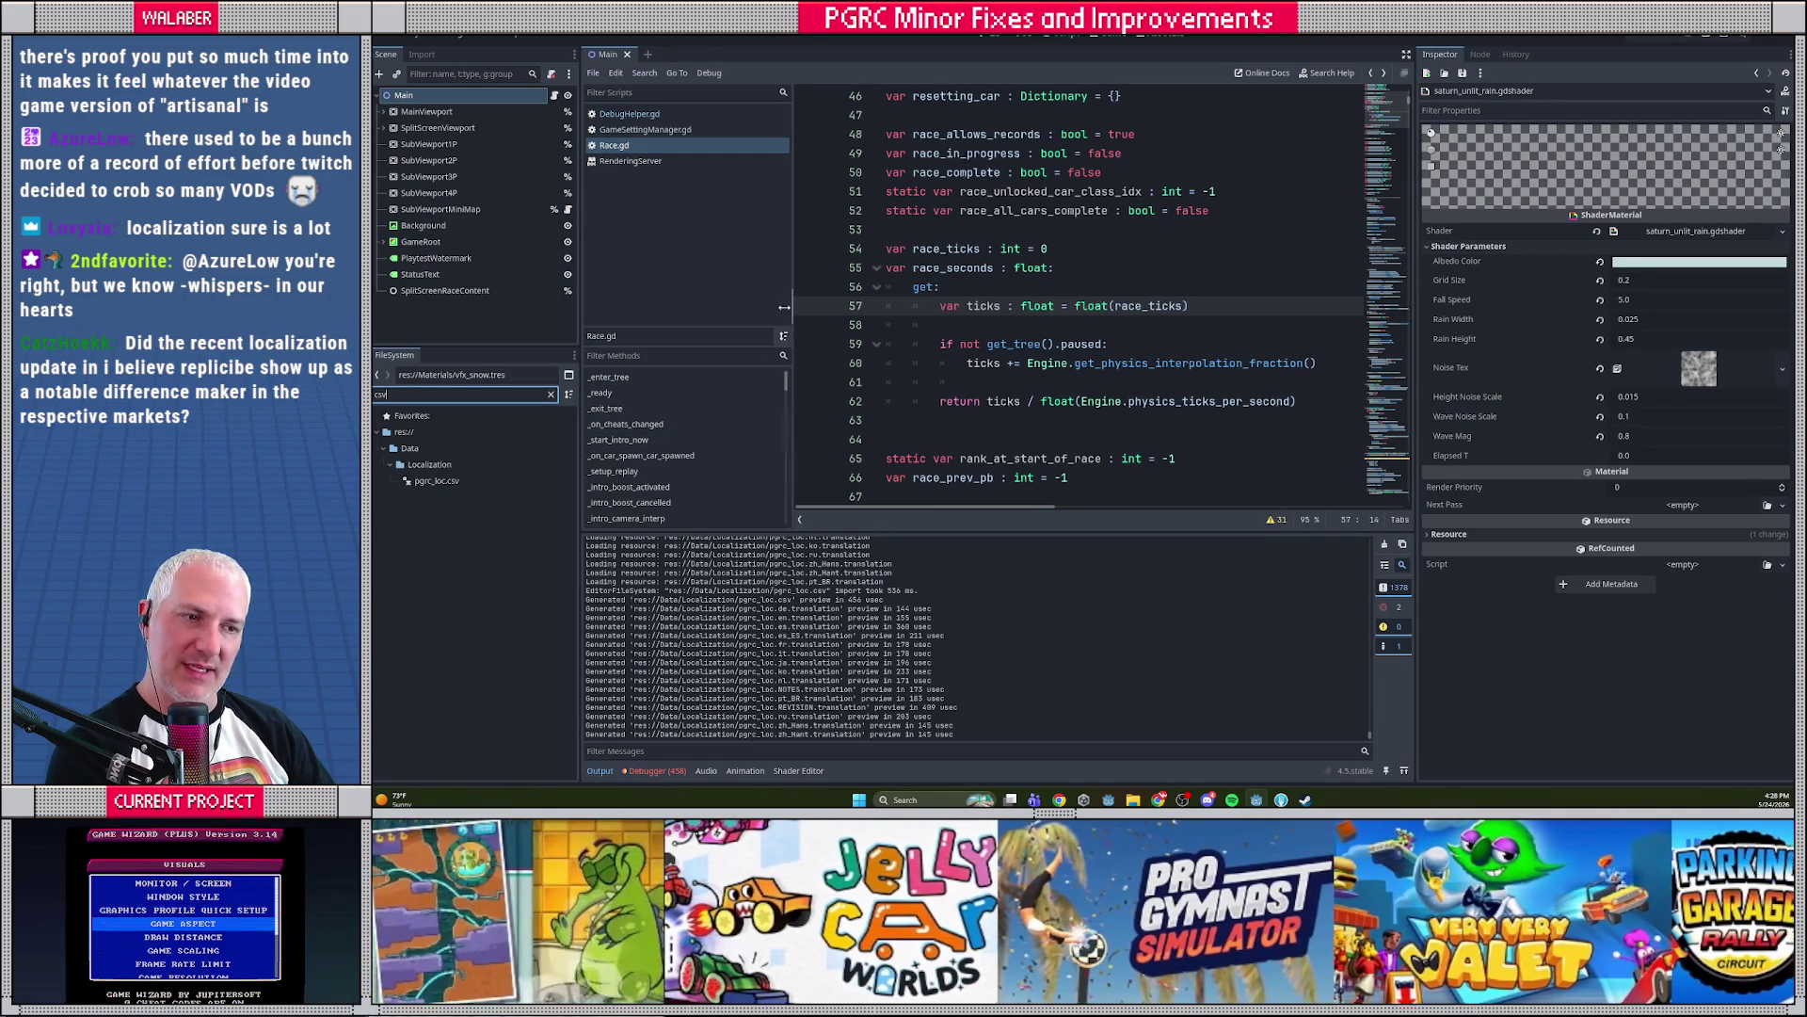
drag(795, 308, 738, 311)
click(889, 306)
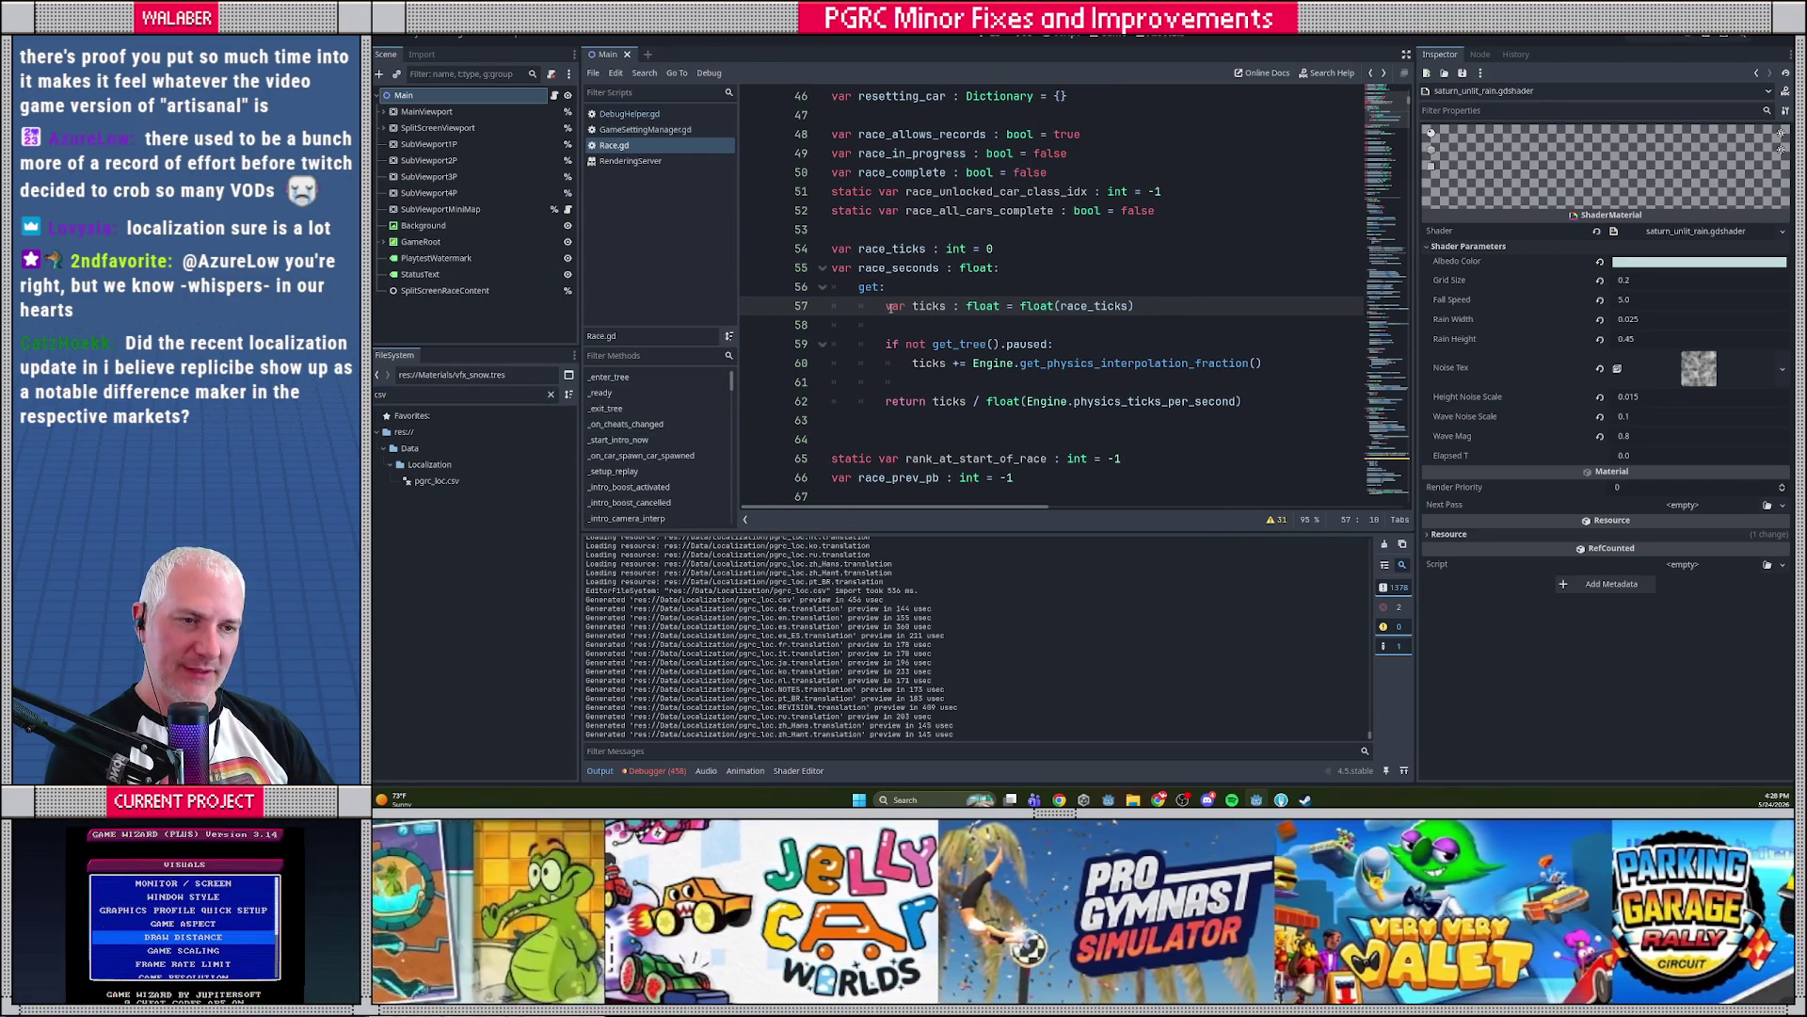
key(ctrl+s)
click(890, 236)
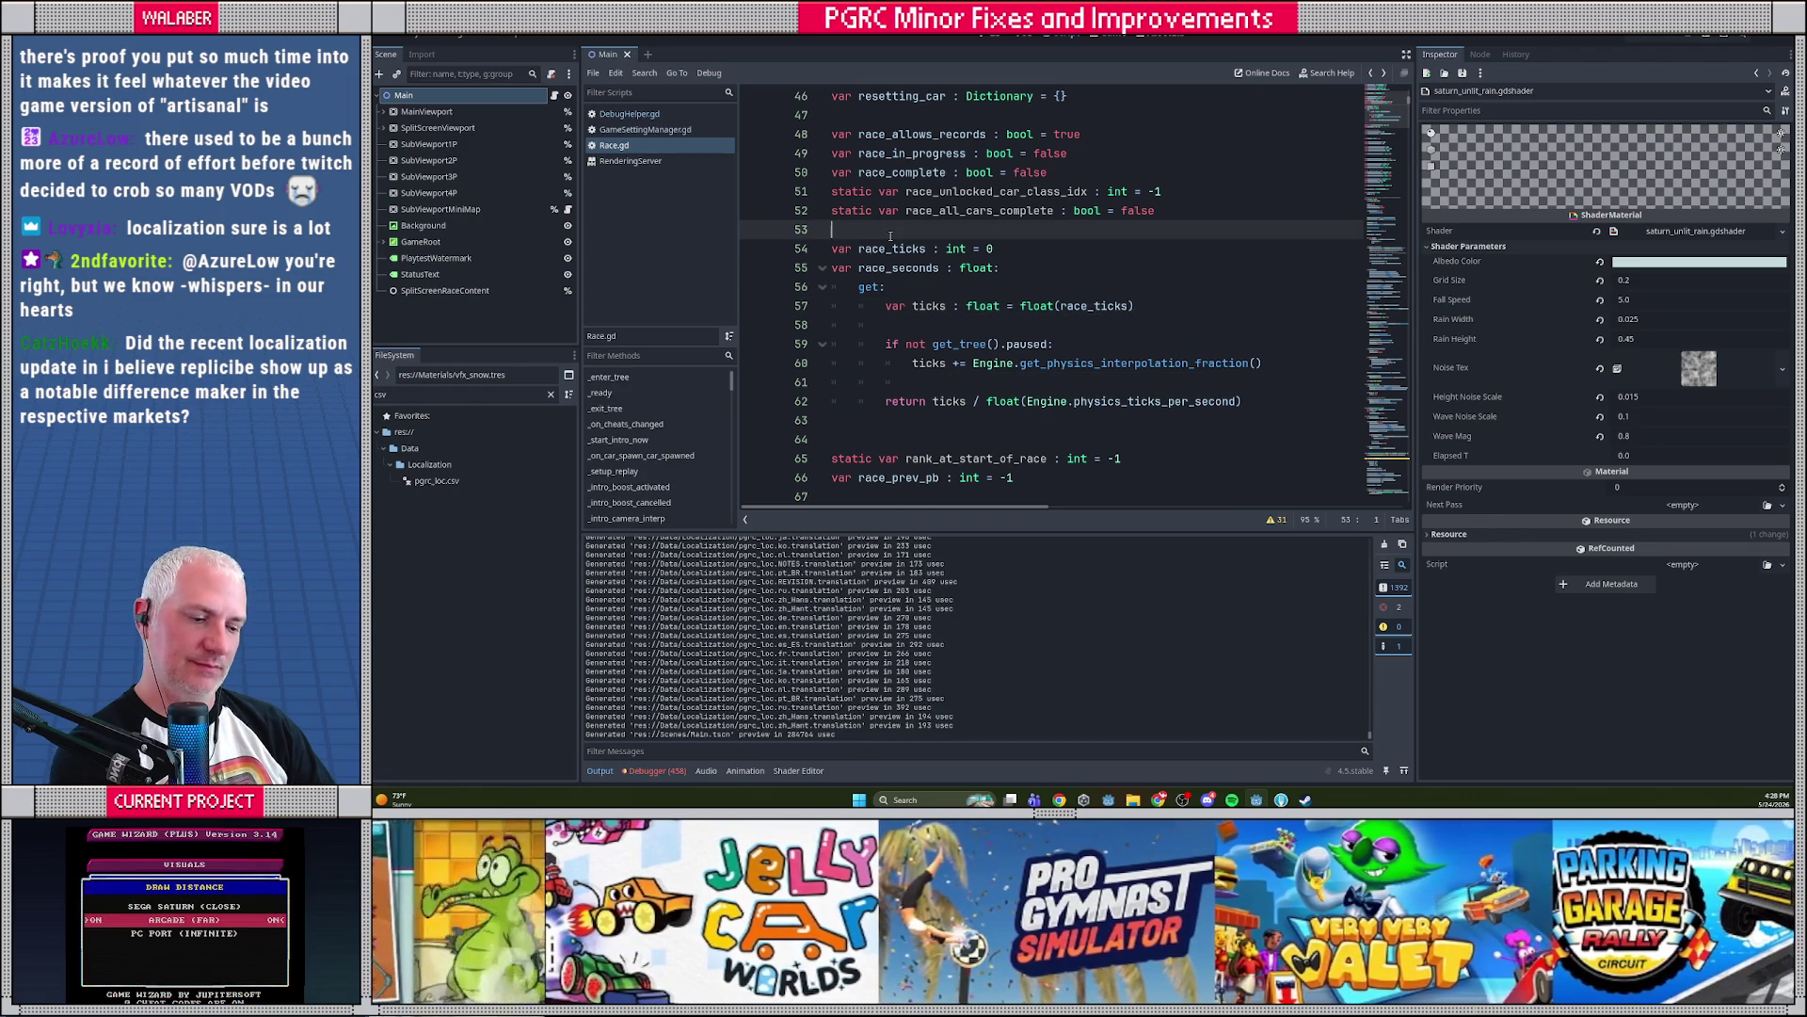
key(F5)
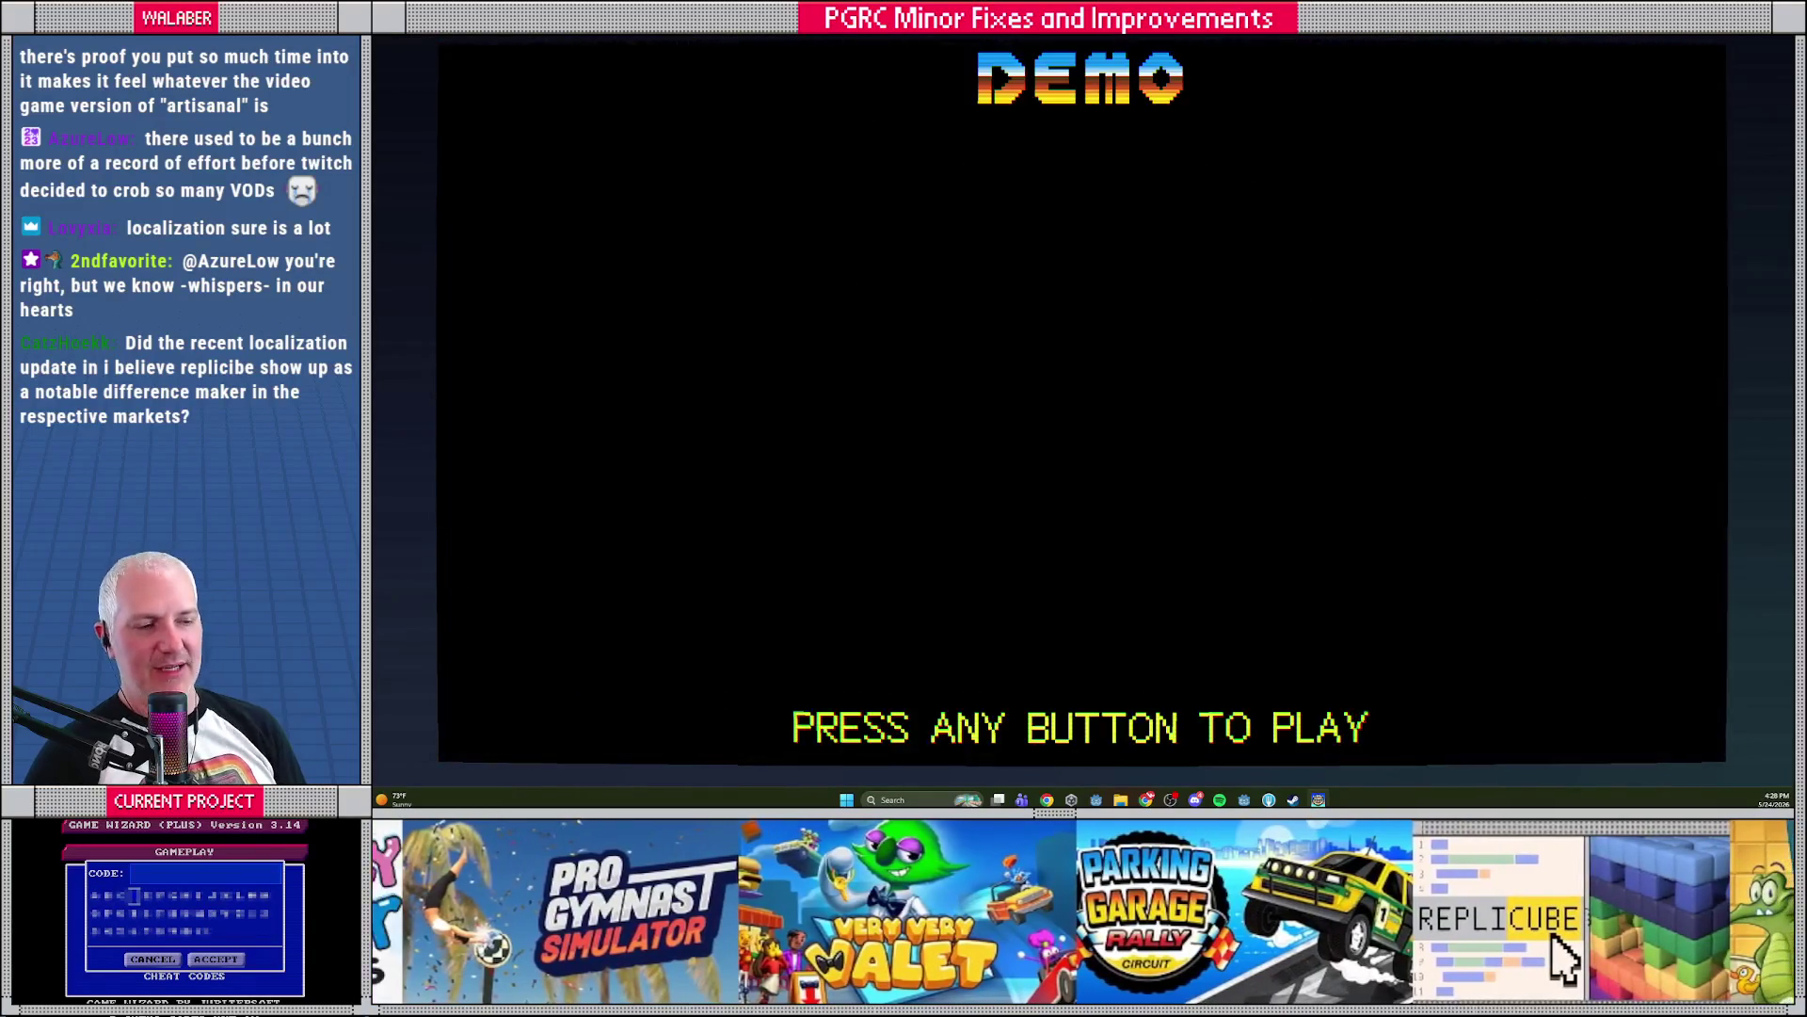
Open Options > Visuals, review Game Aspect and Draw Distance, and set Game Scaling to Fill Space
key(Return)
key(Down)
key(Down)
key(Down)
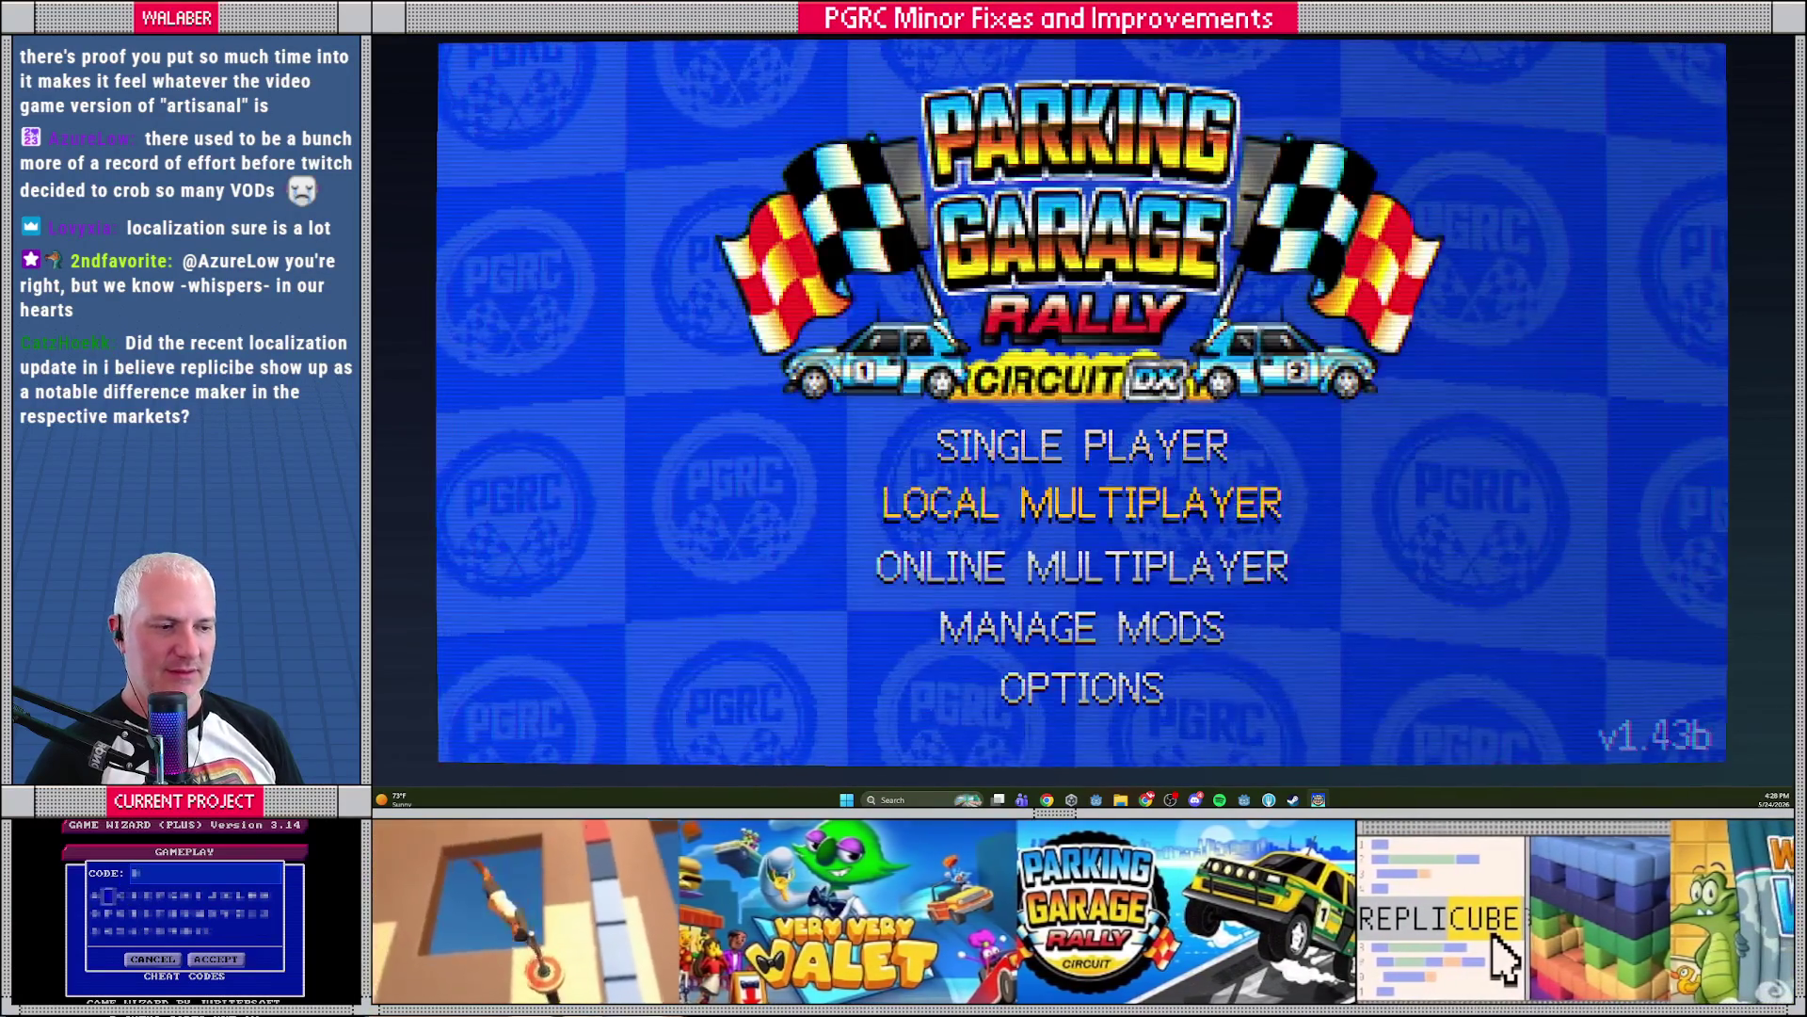
key(Return)
key(Down)
key(Down)
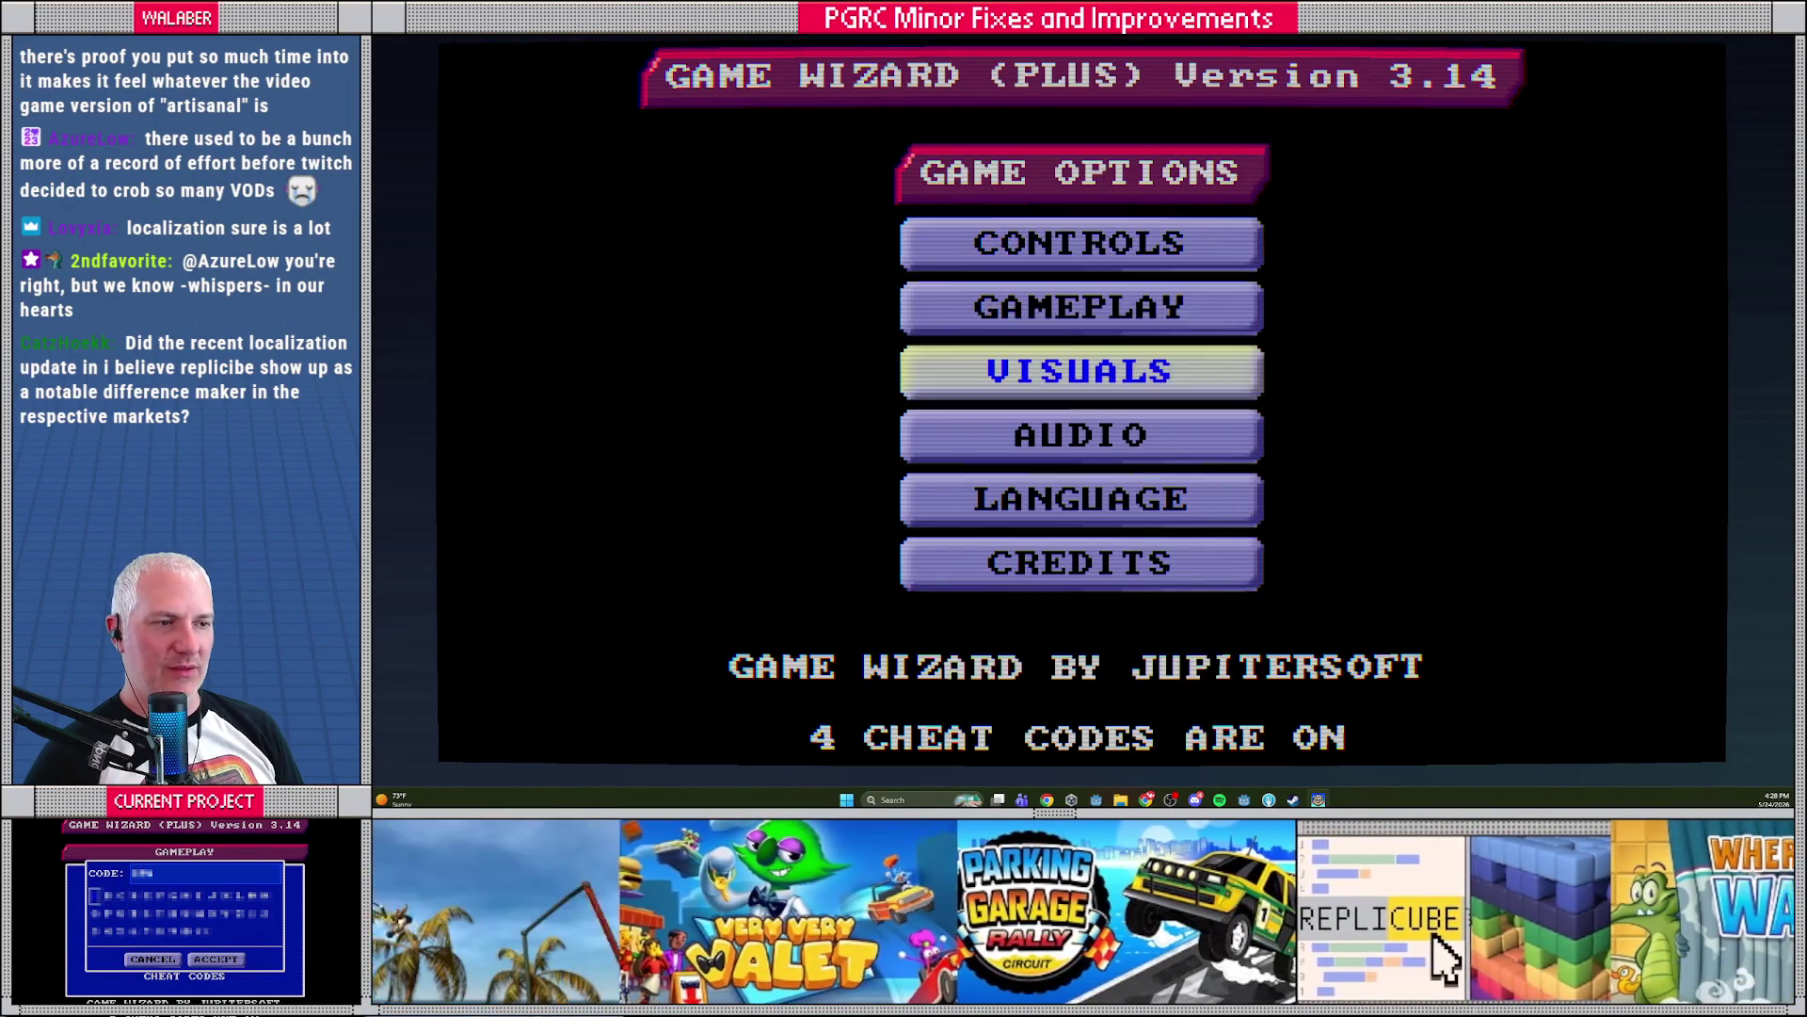
key(Return)
key(Down)
key(Down)
key(Down)
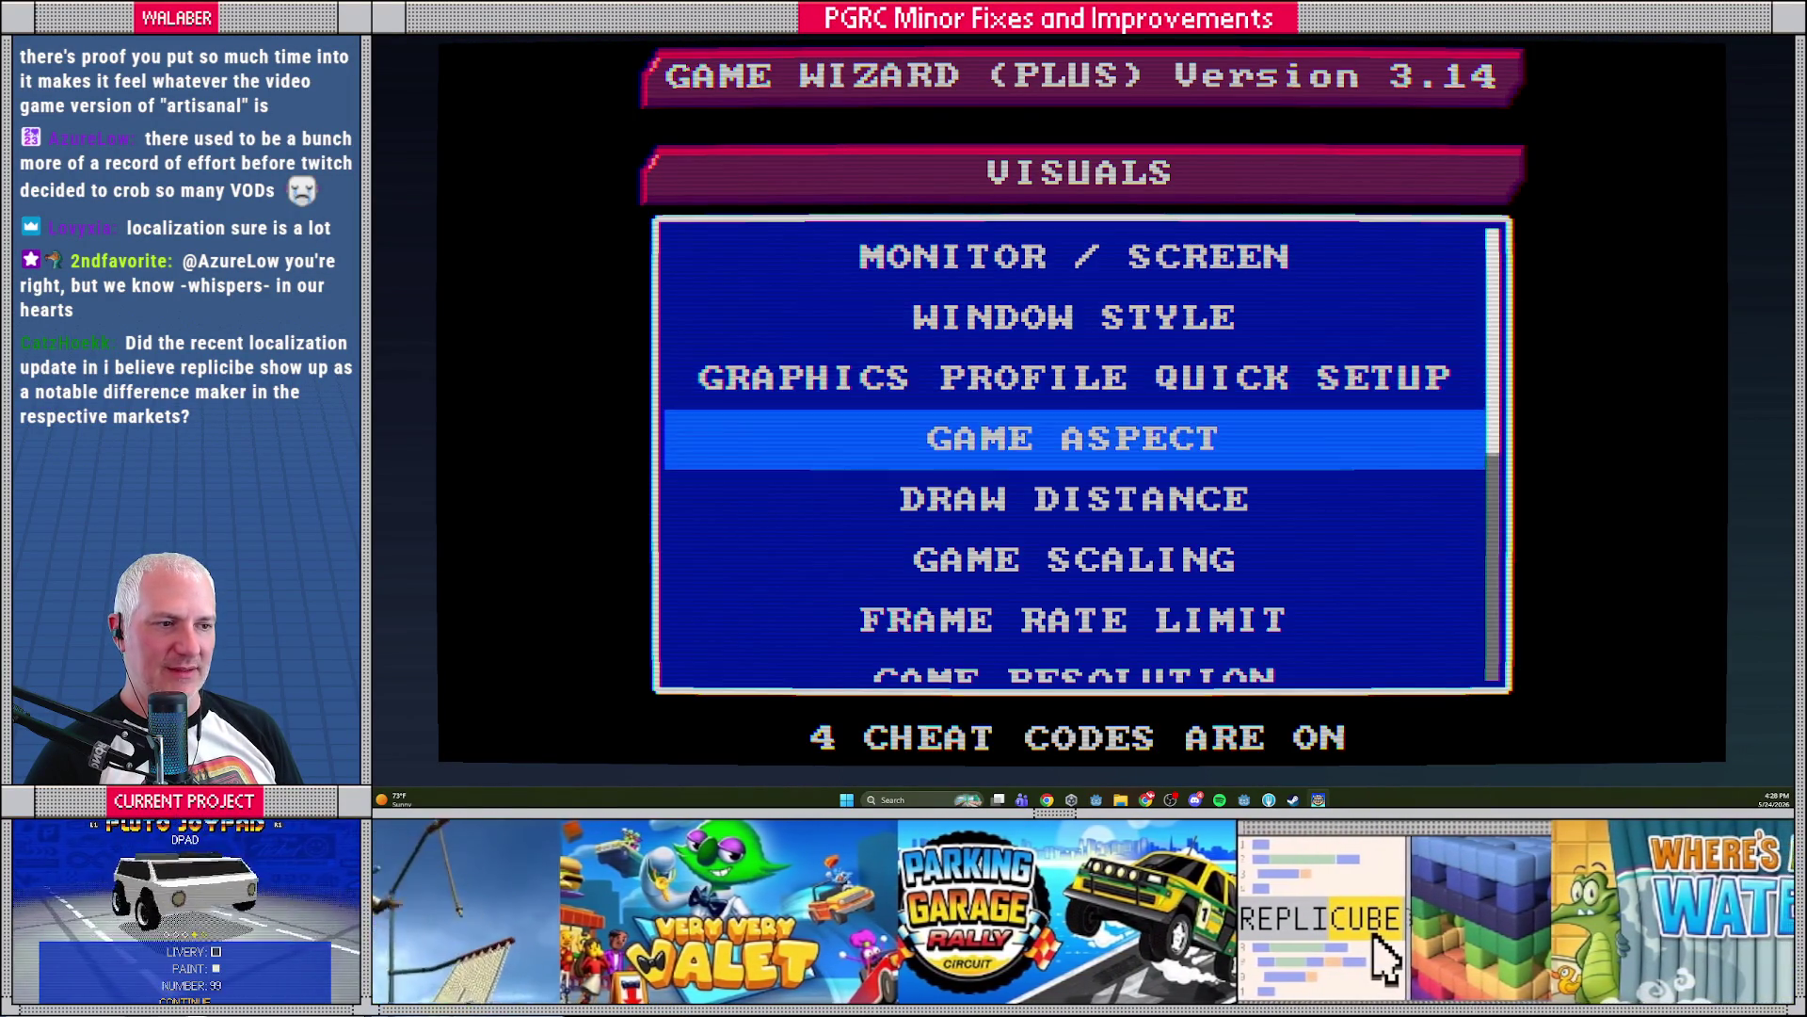
key(Return)
key(Escape)
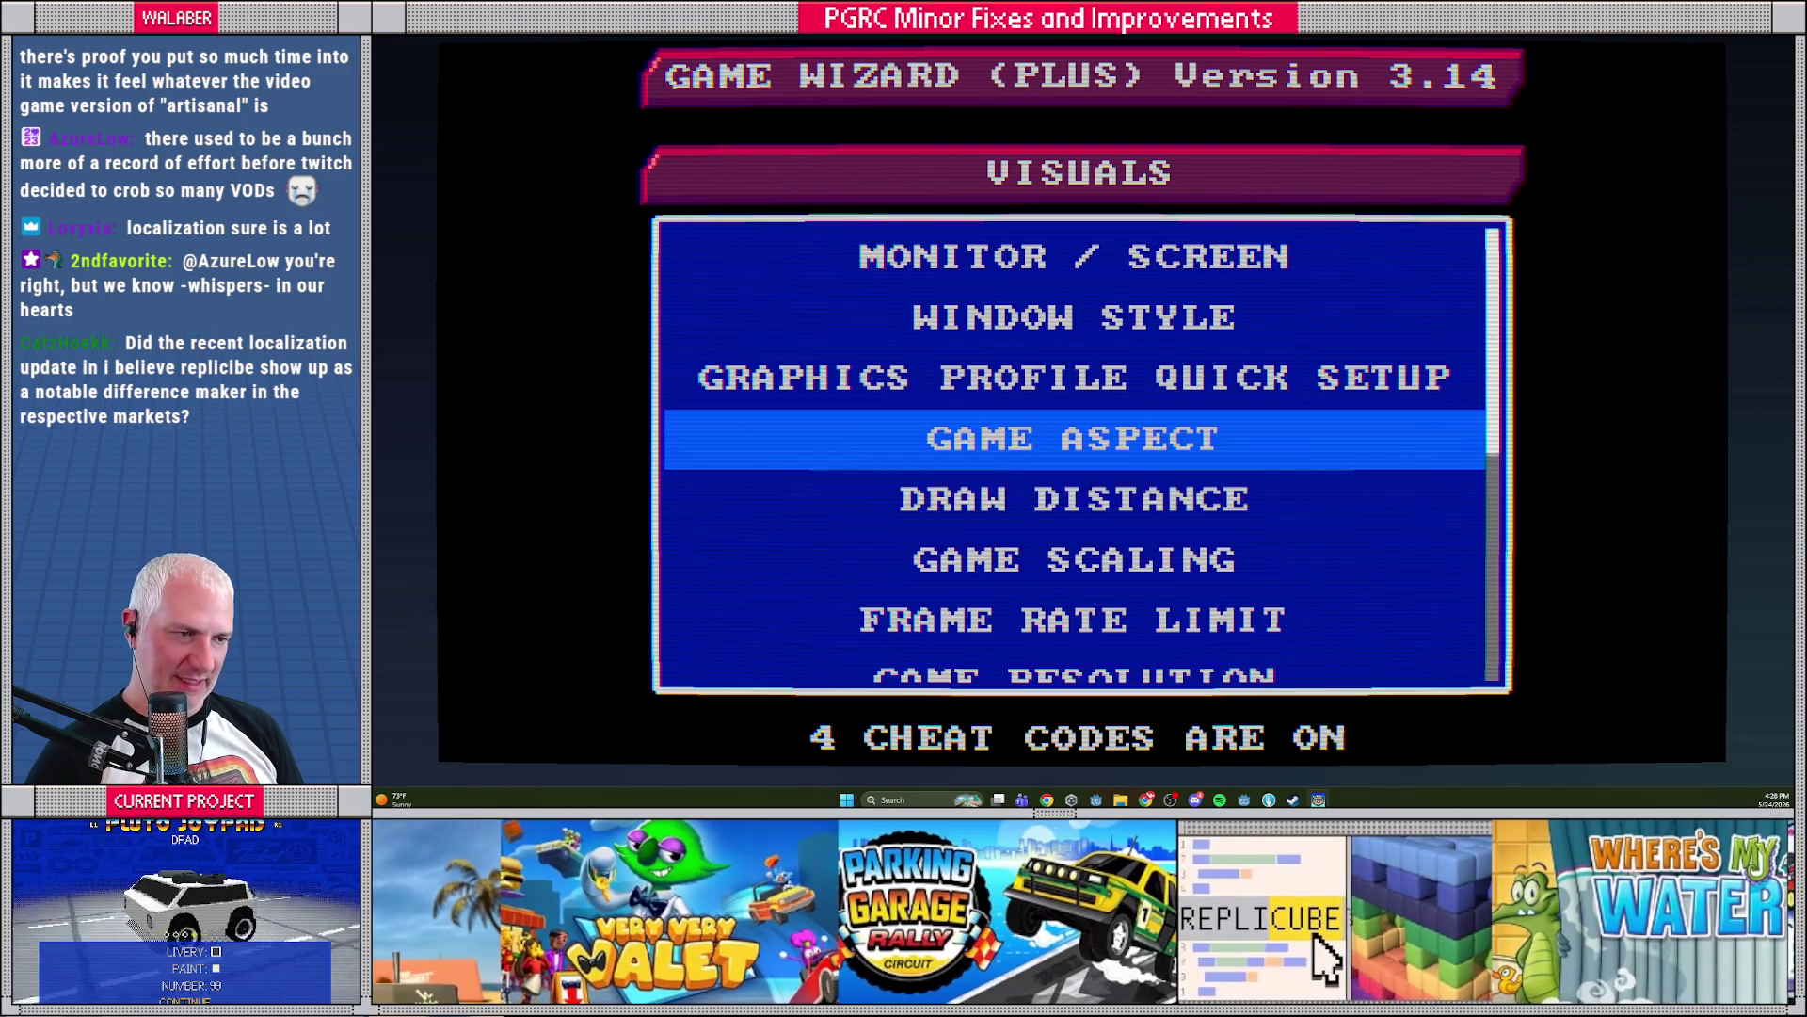
key(Down)
key(Return)
key(Escape)
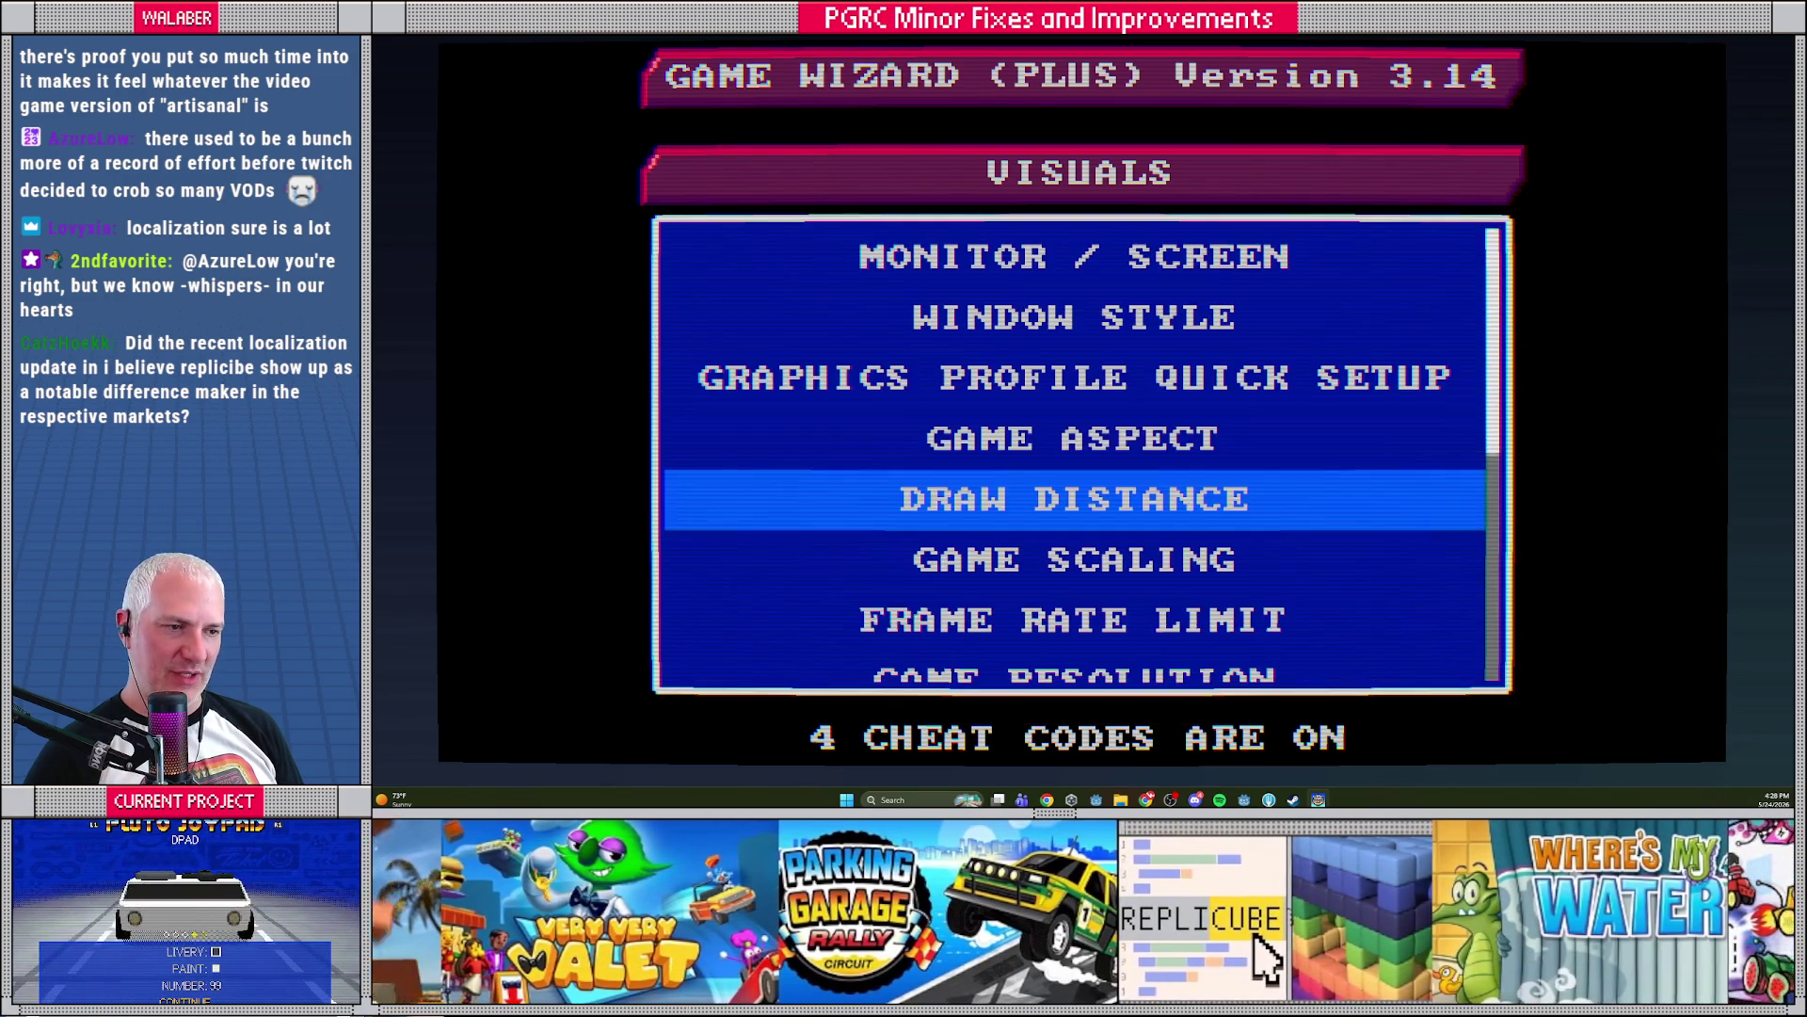
key(Down)
key(Return)
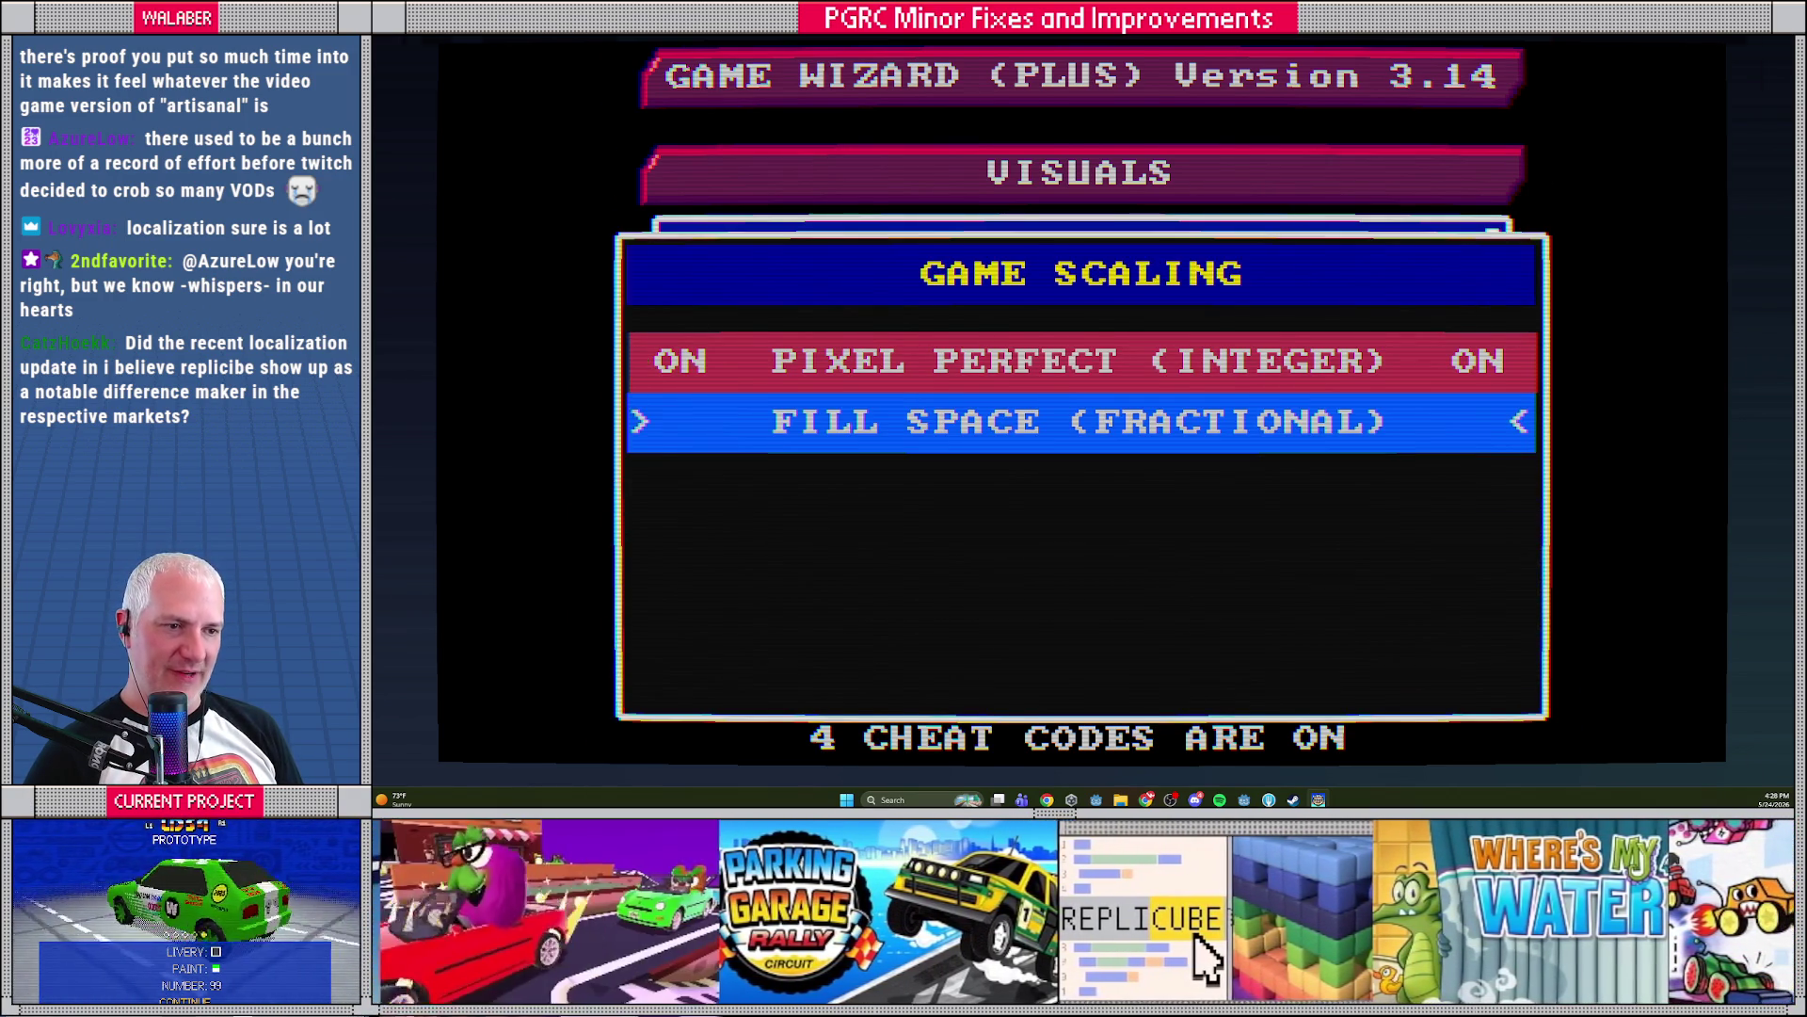
key(Return)
key(Escape)
Set Game Resolution to High Res (2x) and review Frame Rate Limit, Bilinear Filtering and V-Sync
key(Down)
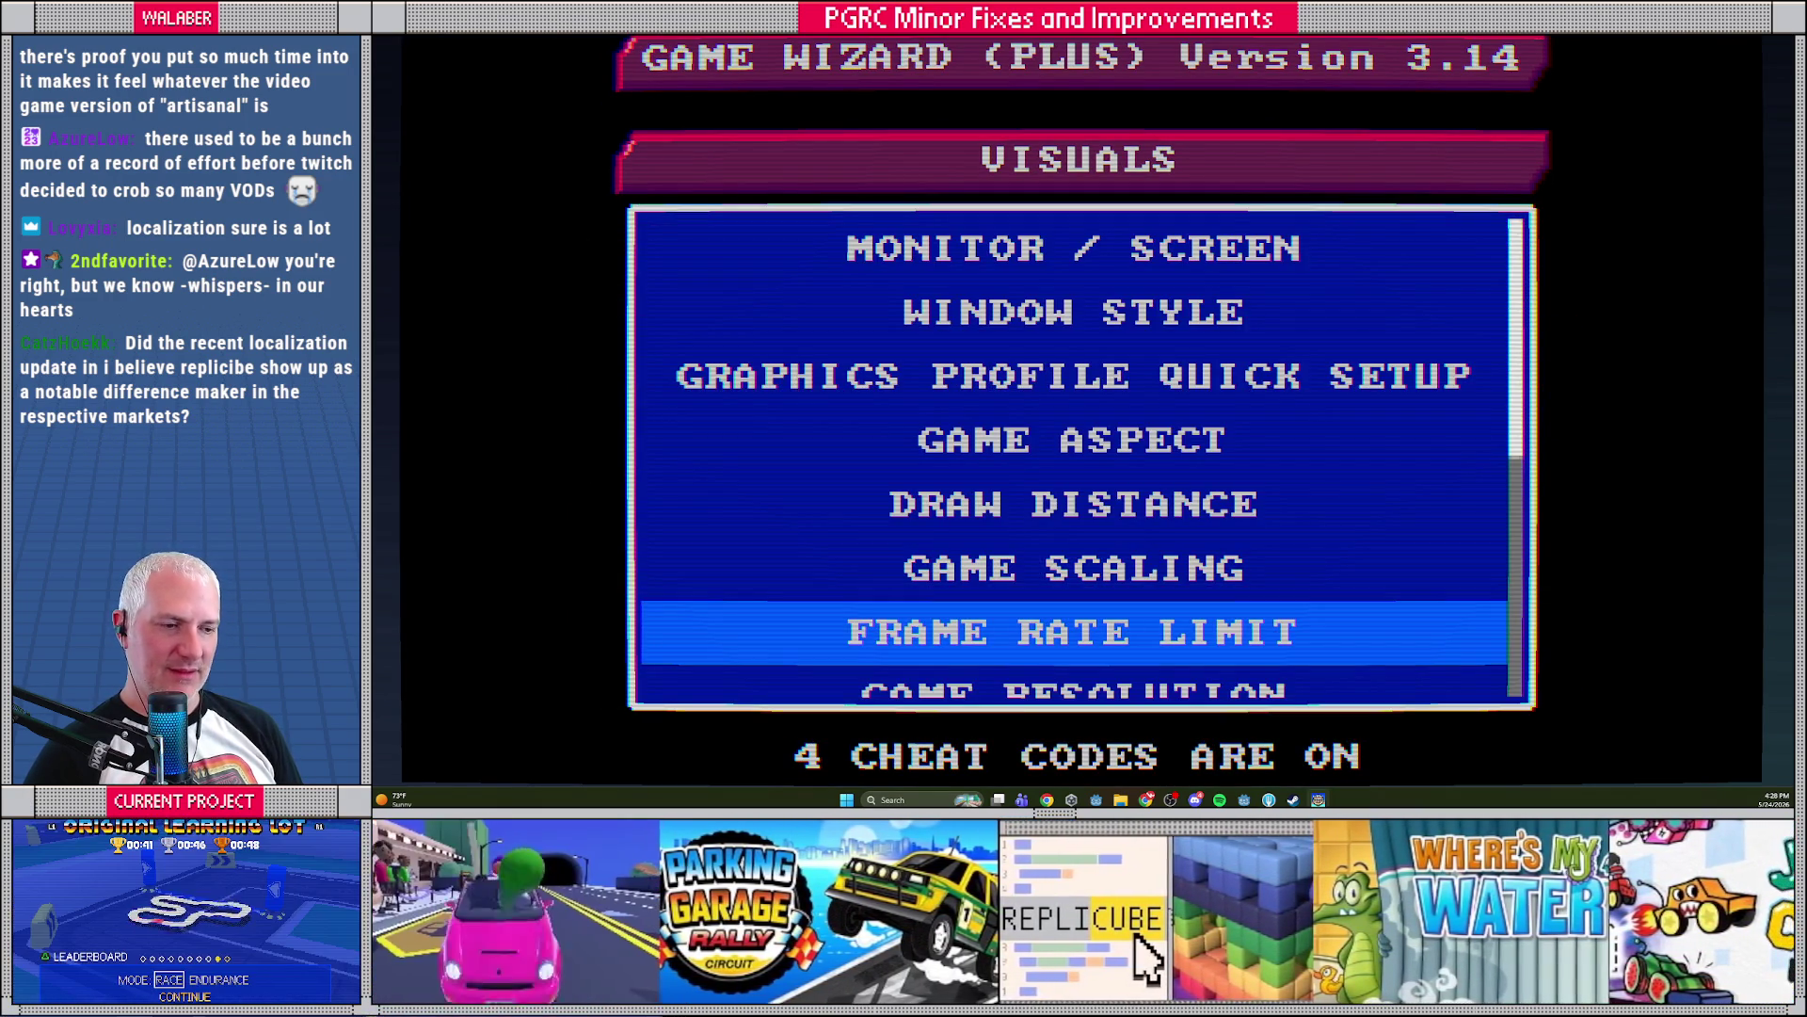
key(Return)
key(Down)
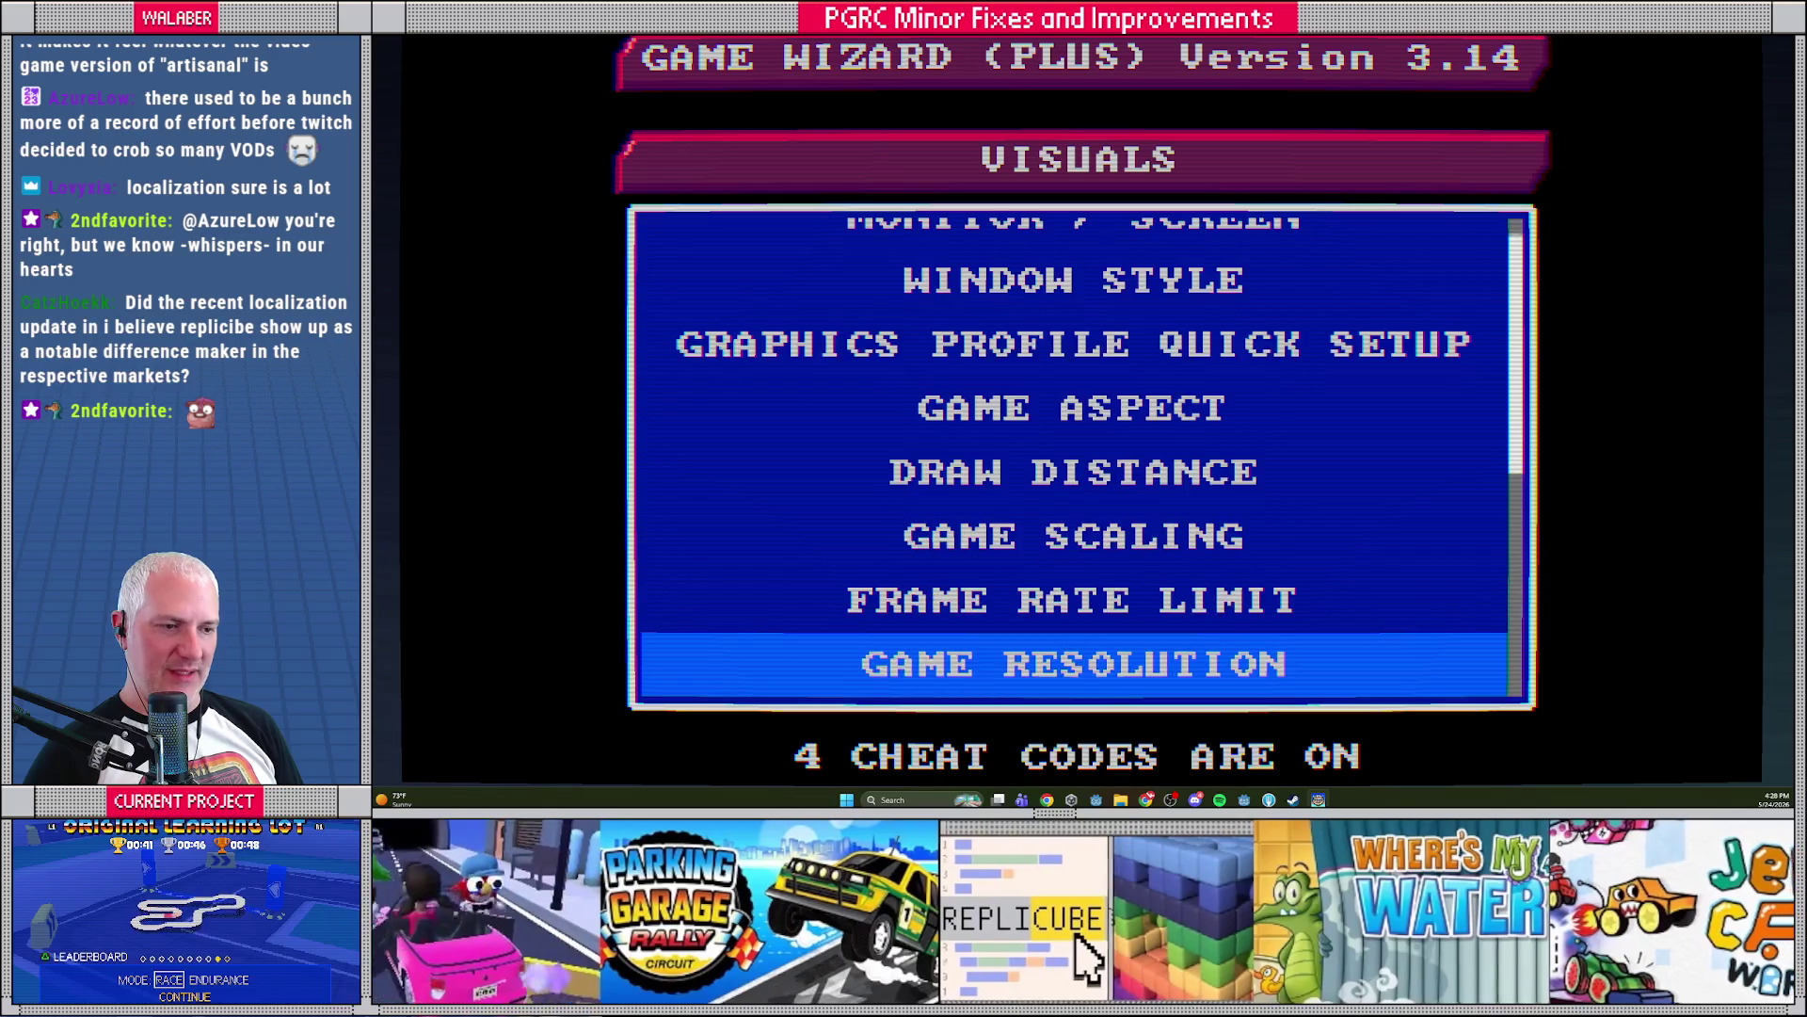
key(Return)
key(Down)
key(Return)
key(Down)
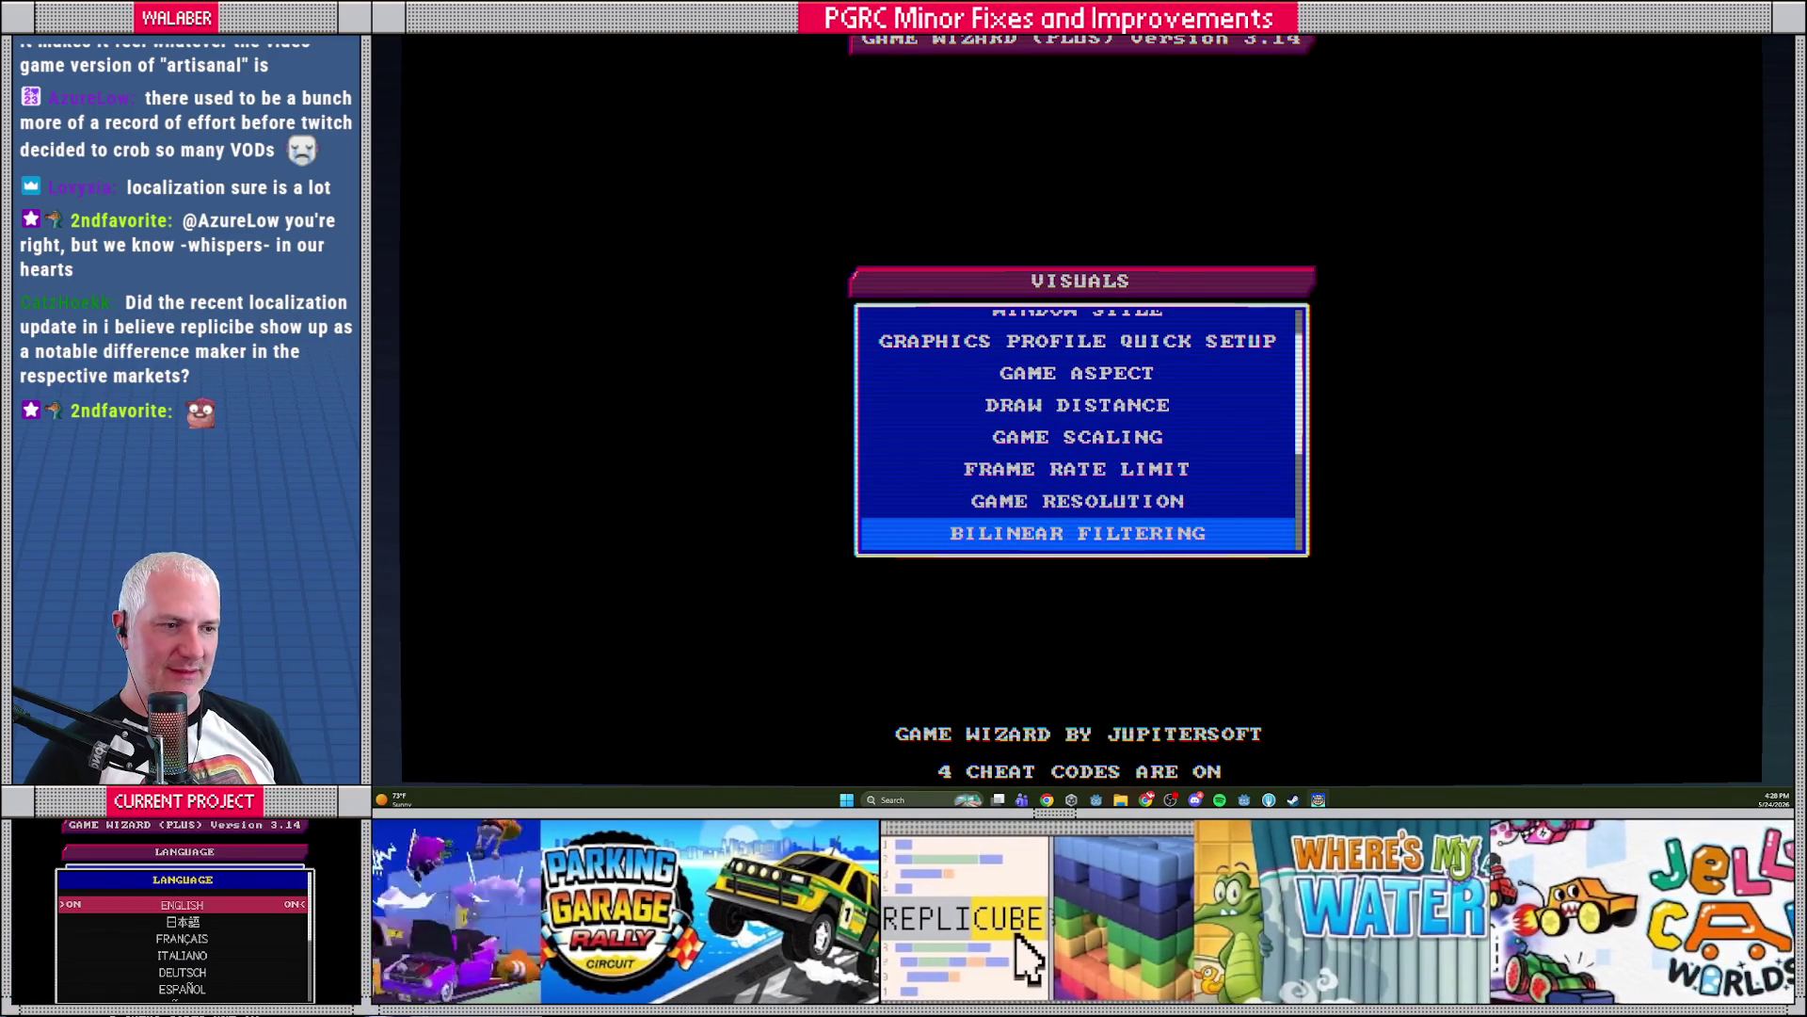
key(Return)
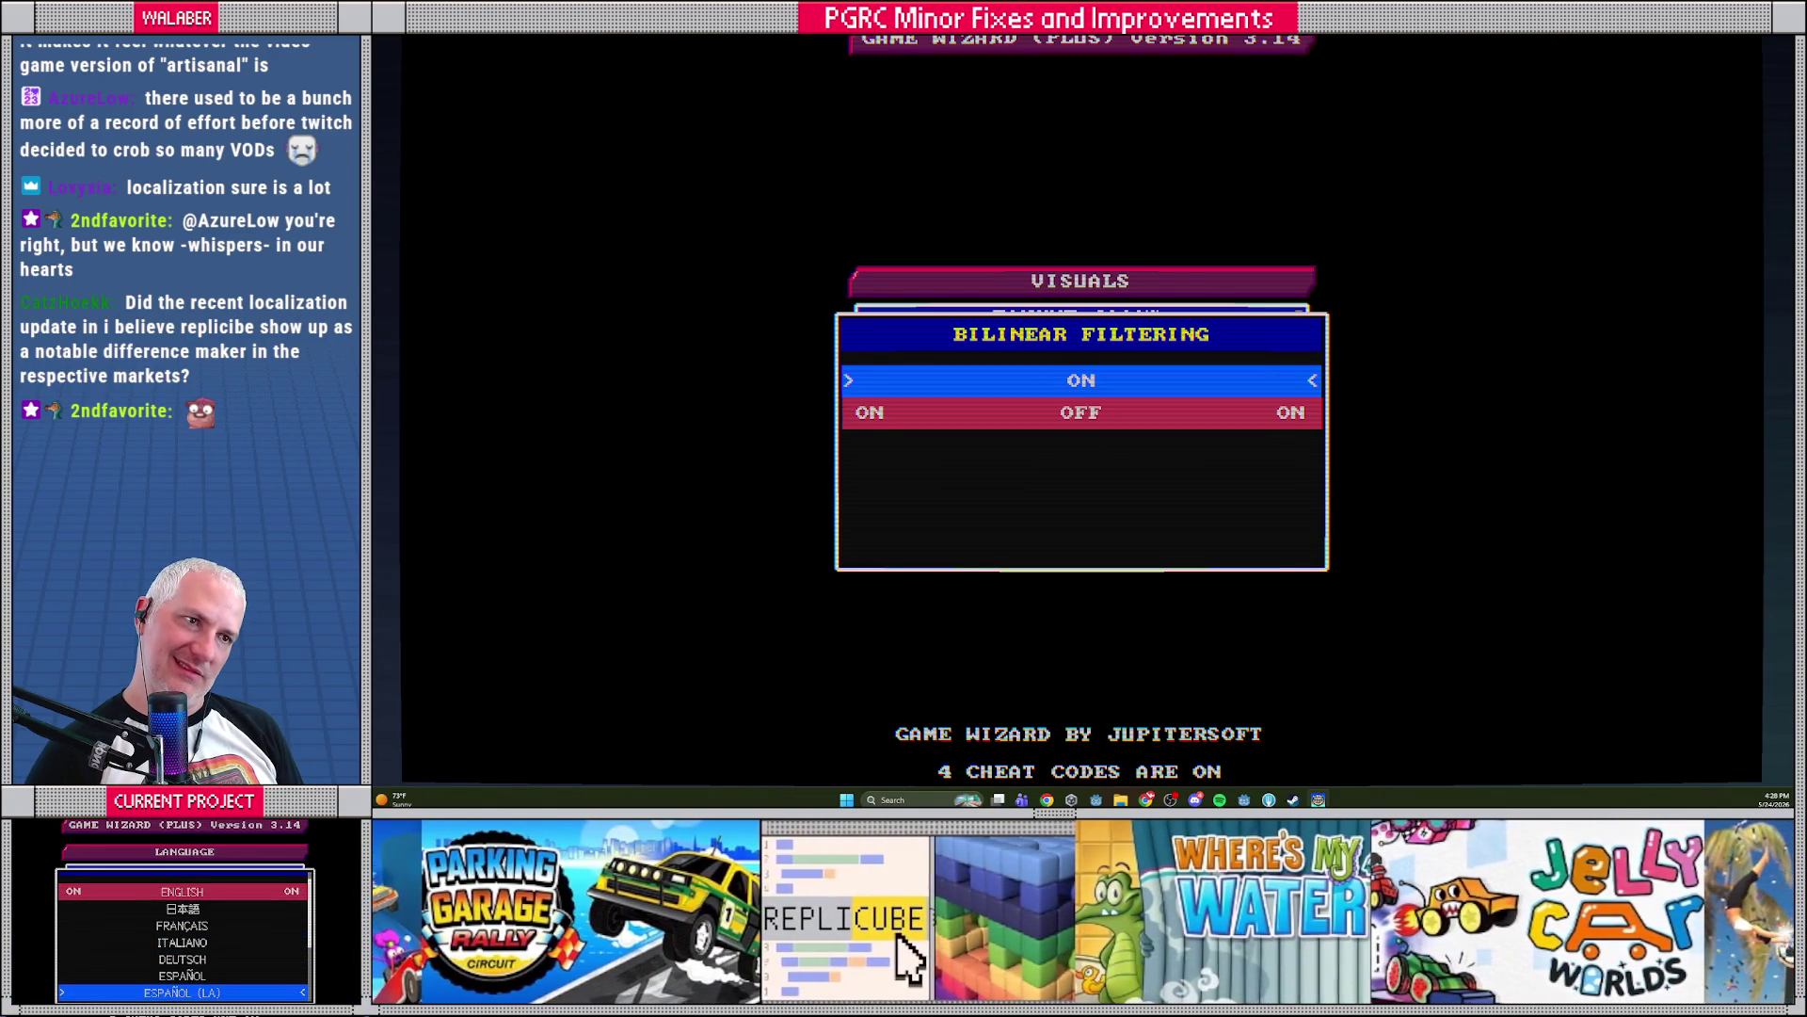
key(Down)
key(Return)
key(Up)
key(Down)
key(Up)
key(Down)
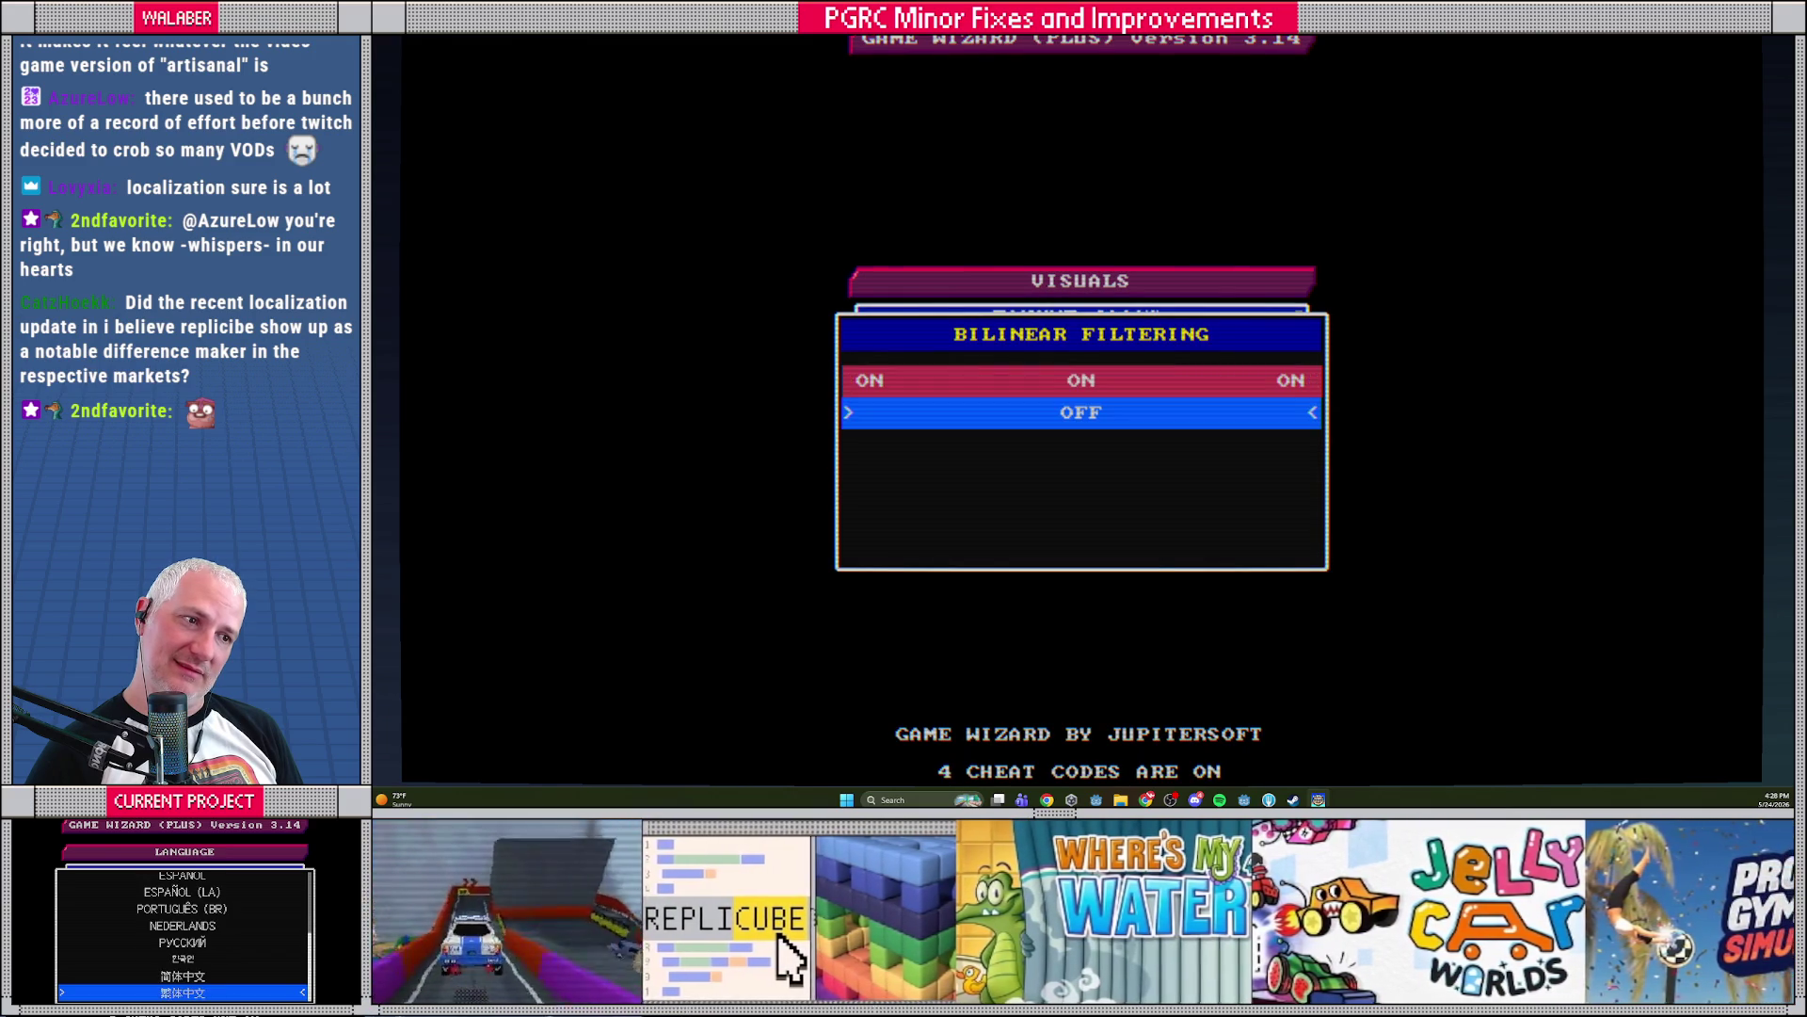
key(Up)
key(Return)
key(Down)
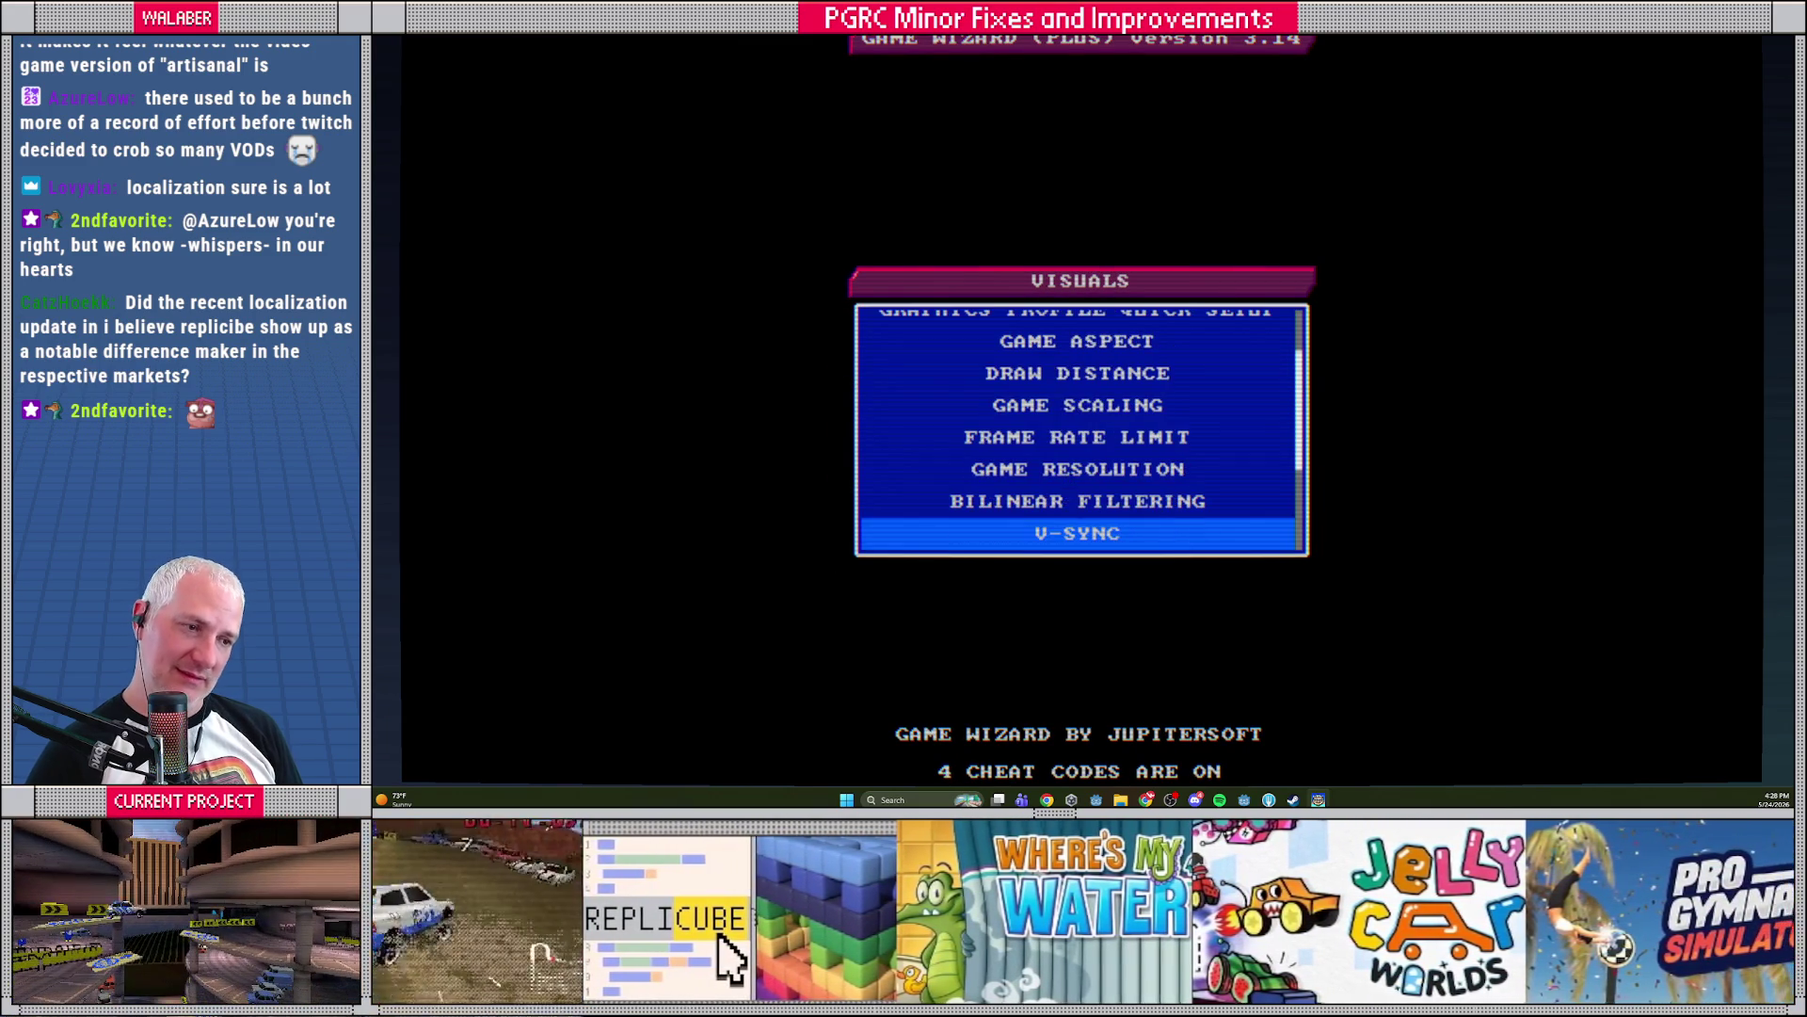
key(Return)
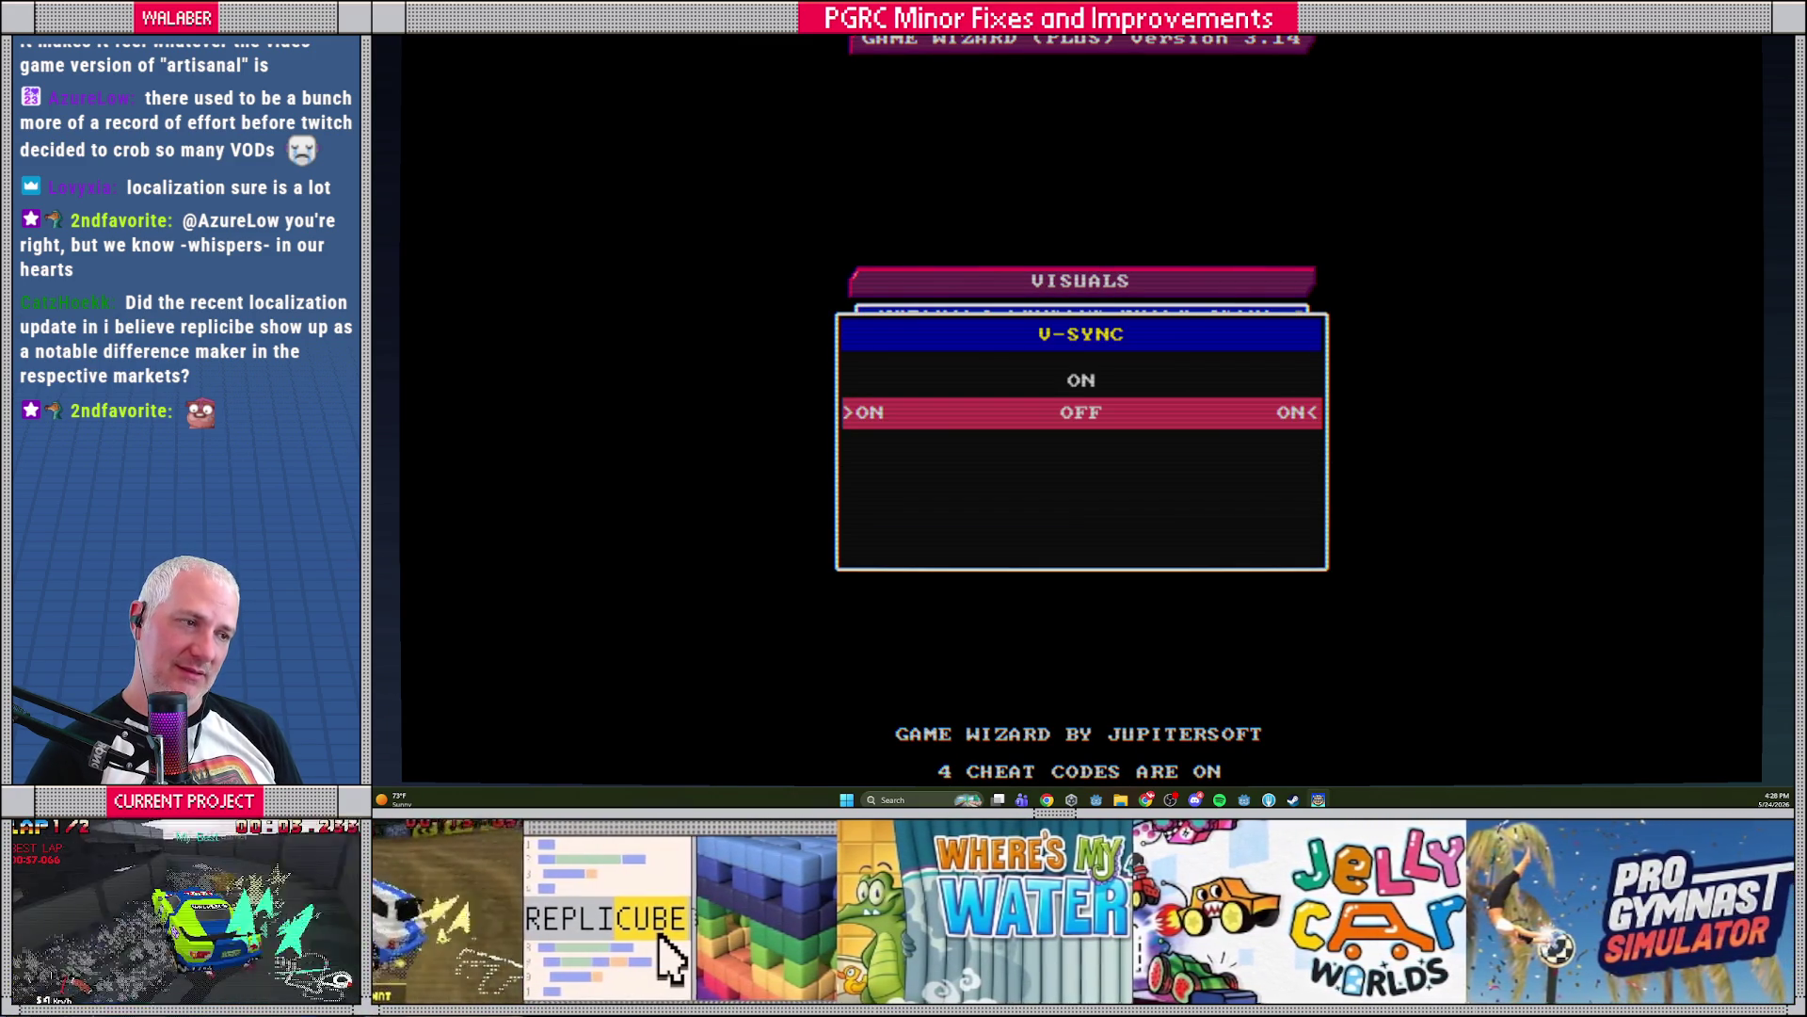
key(Return)
Set CRT Scanlines OFF, CRT Warp NONE, Chromatic Aberration NONE and Vertex Wobble OFF
key(Down)
key(Return)
key(Down)
key(Return)
key(Down)
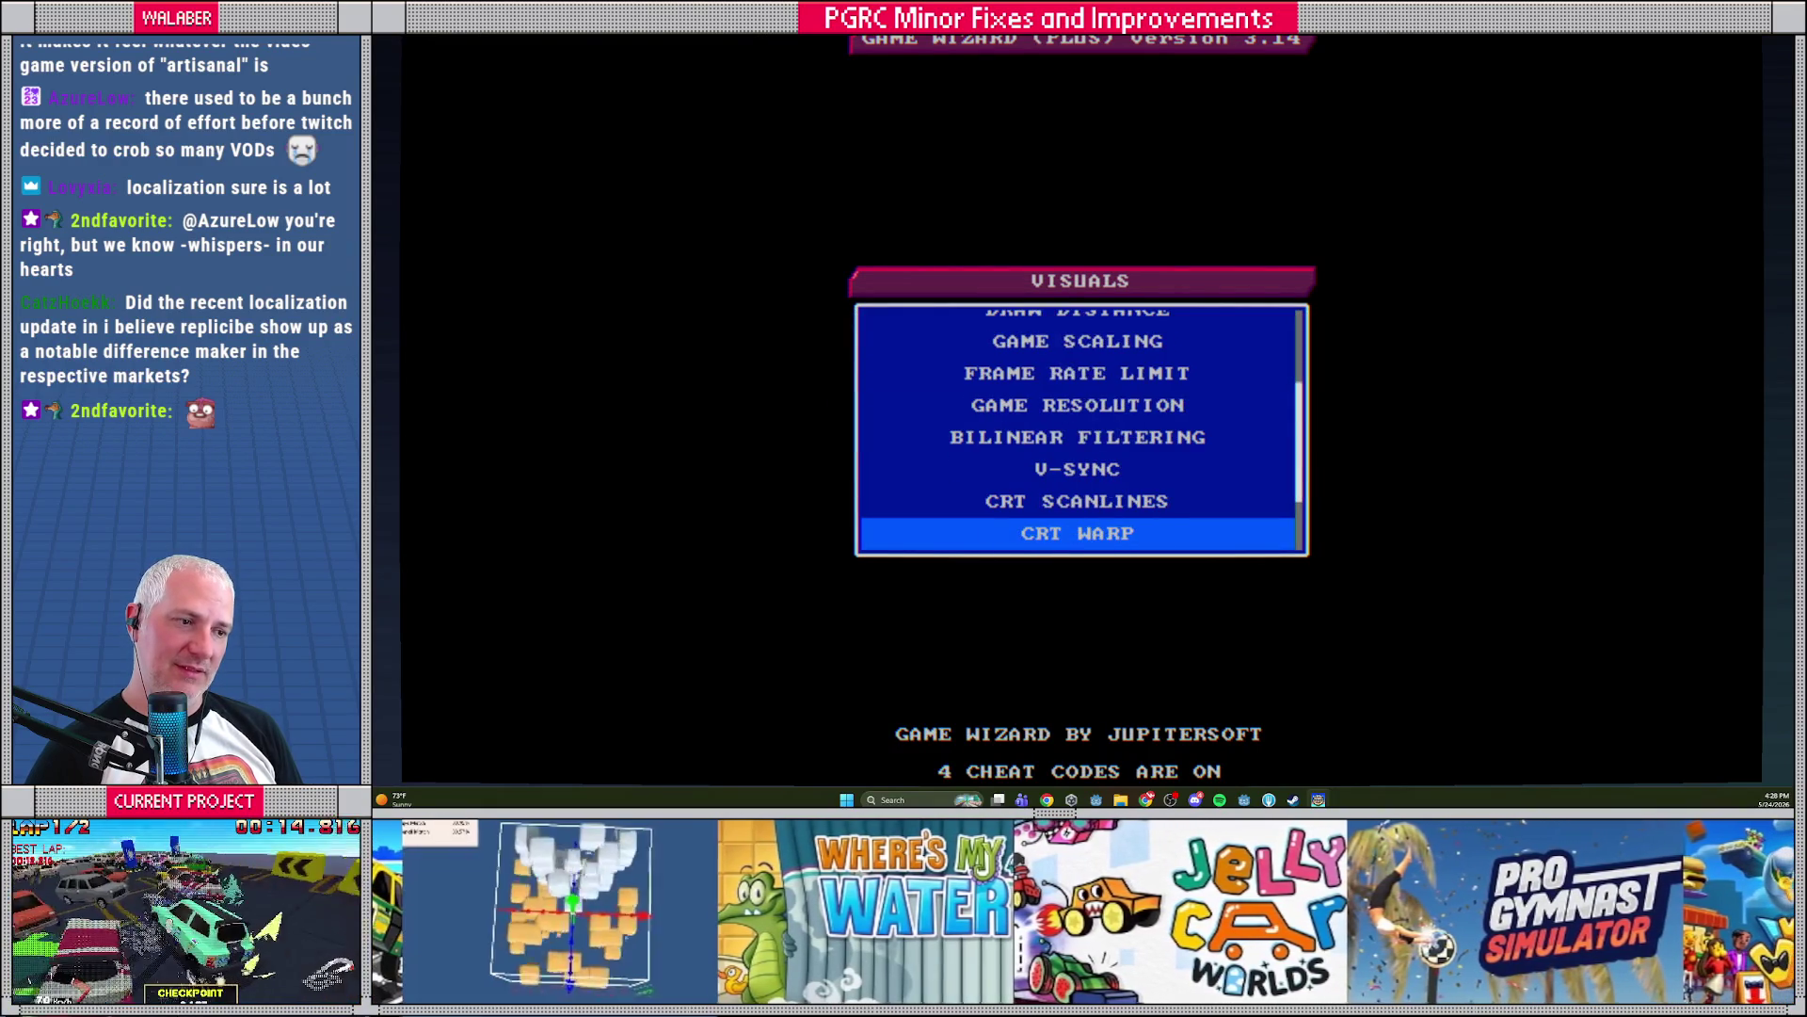
key(Return)
key(Up)
key(Return)
key(Down)
key(Return)
key(Up)
key(Return)
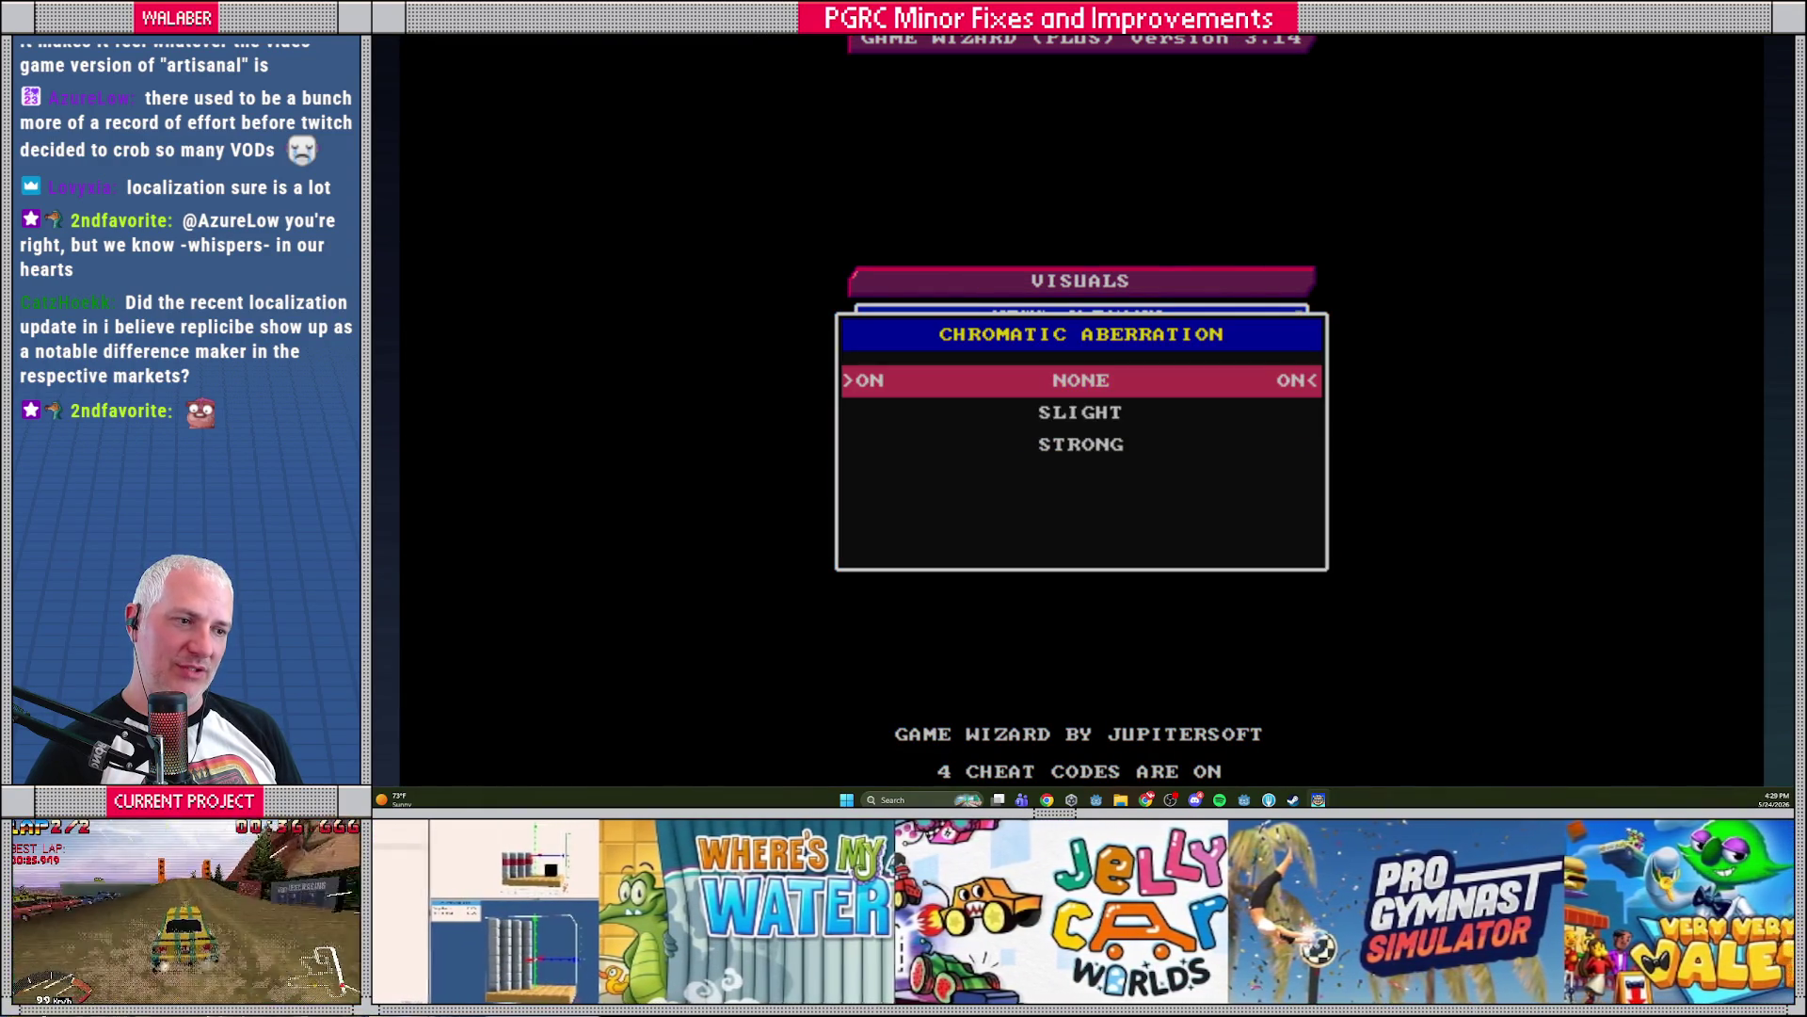
key(Down)
key(Return)
key(Down)
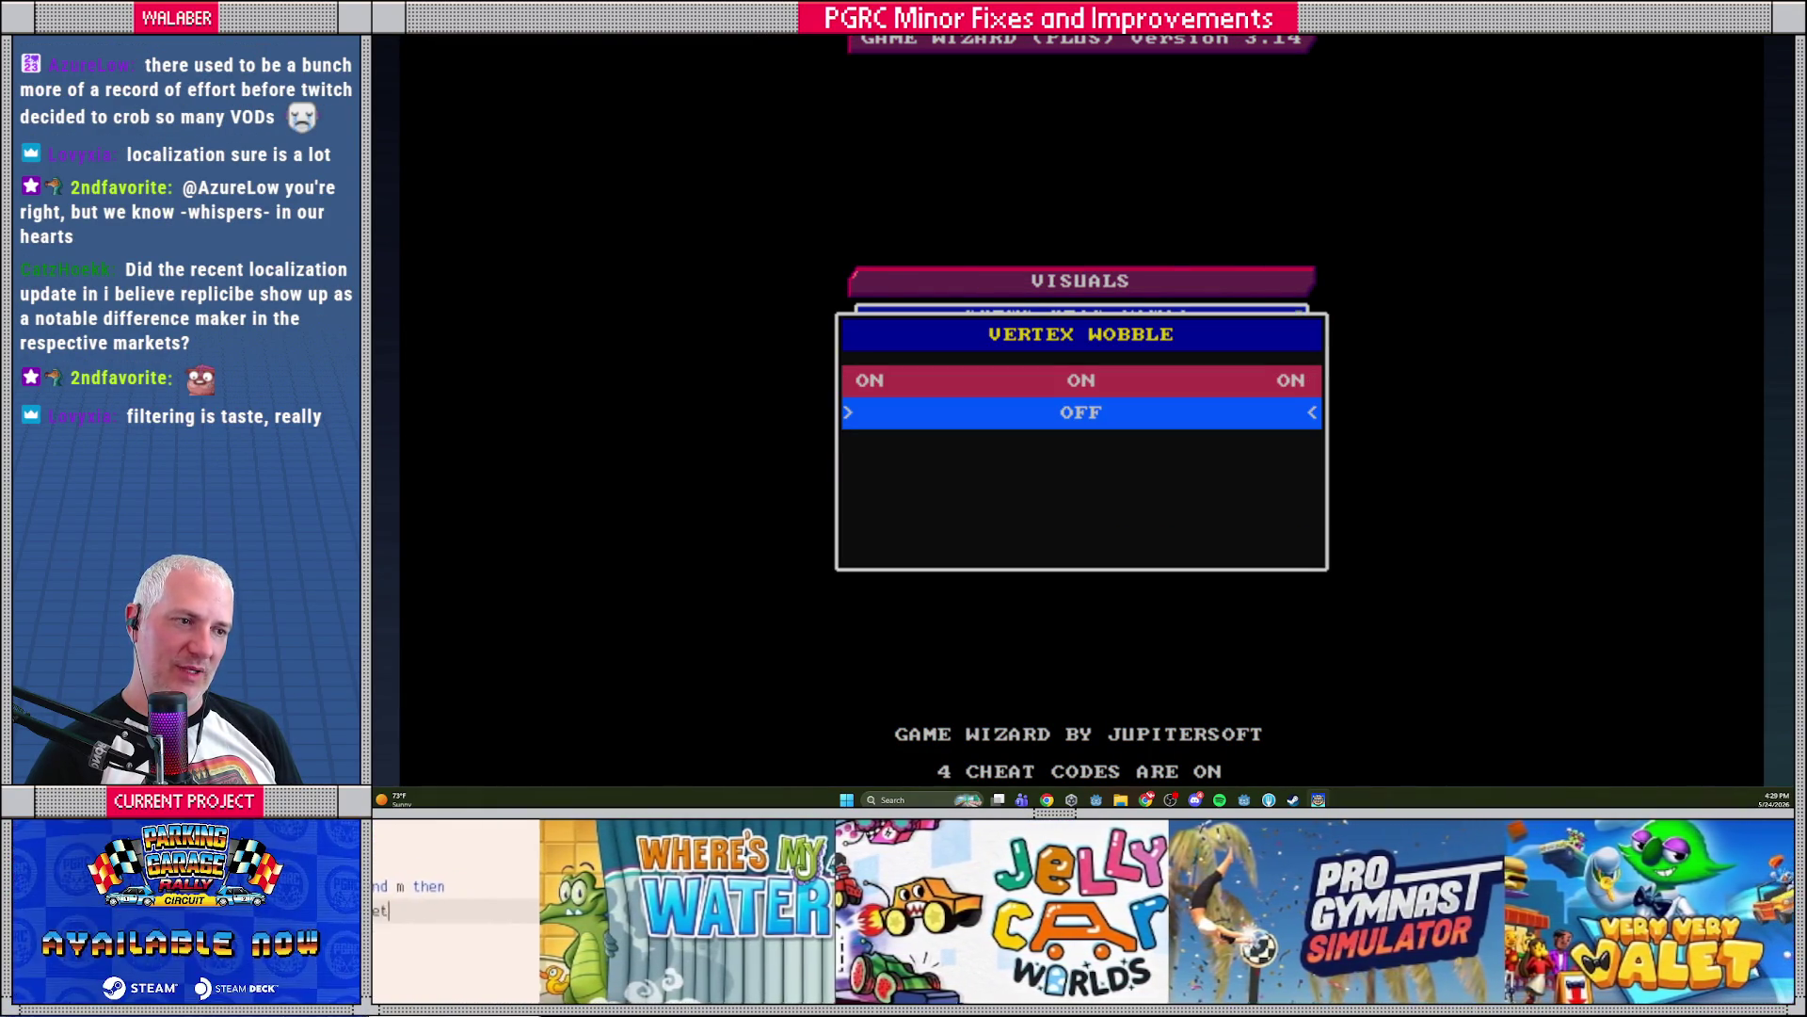
key(Return)
Recheck the CRT and aberration values, leave Texture Stretching OFF, and exit to the title menu
key(Up)
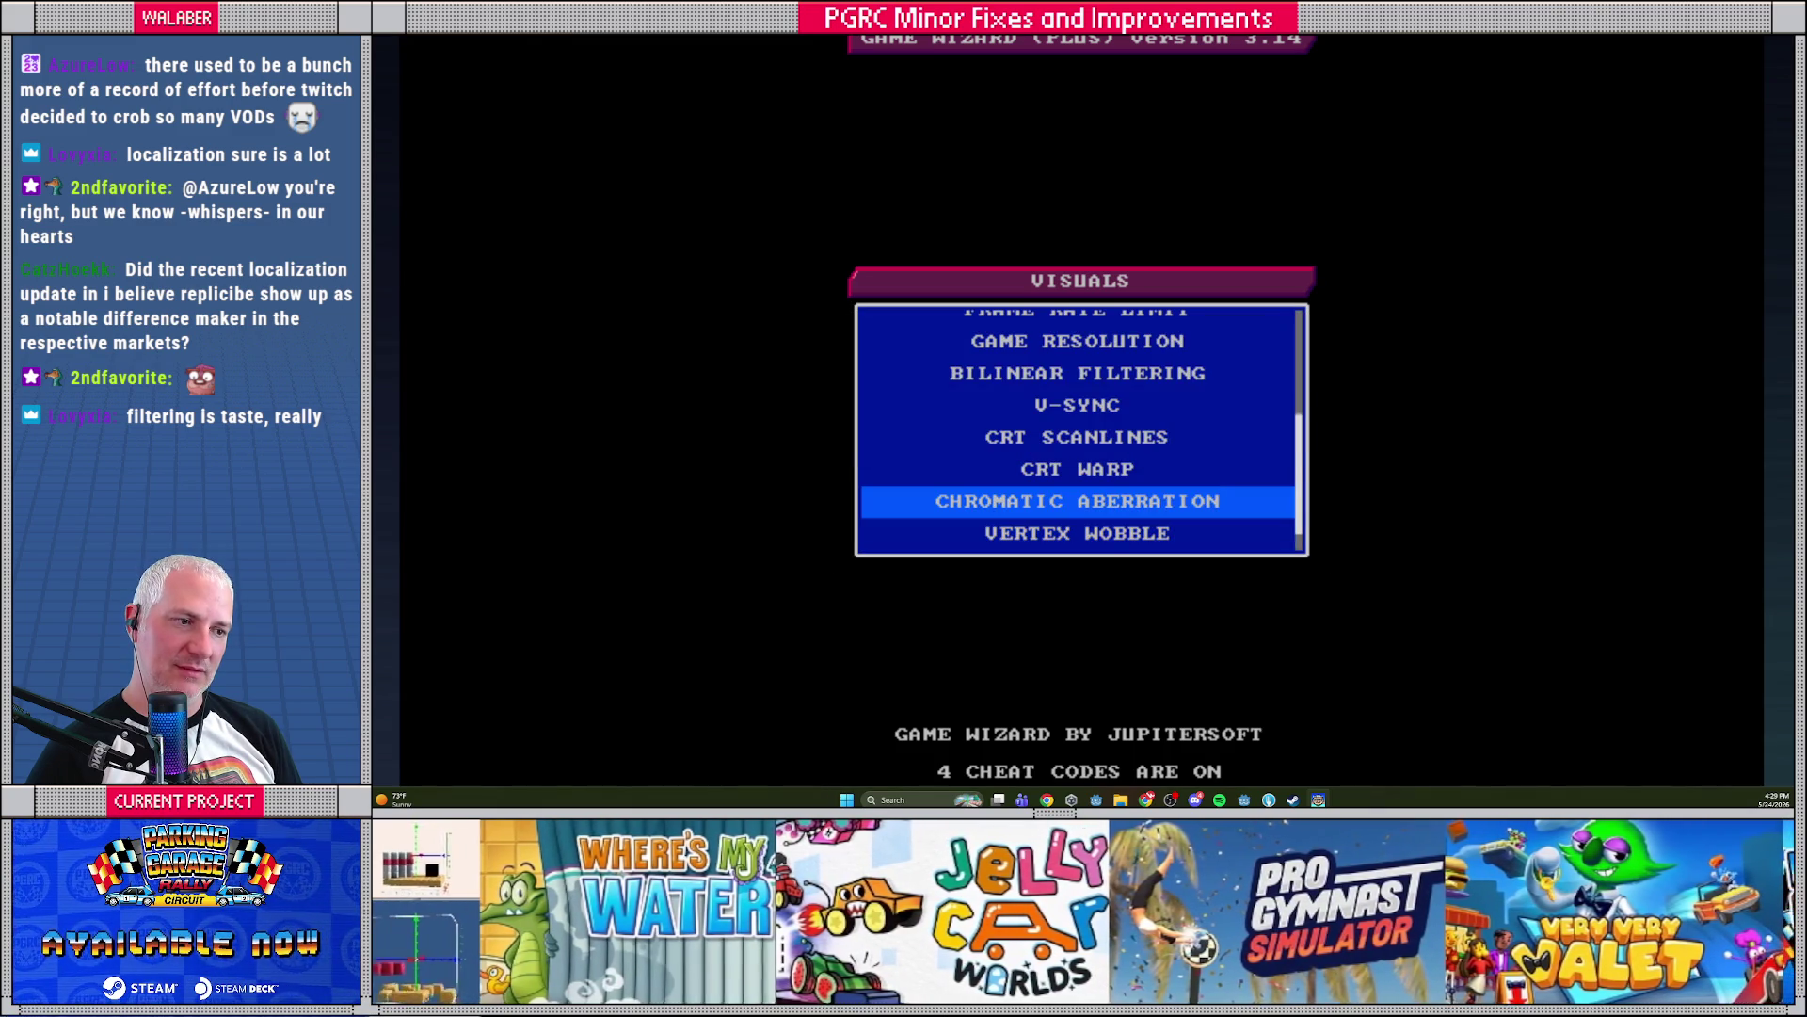
key(Return)
key(Return)
key(Up)
key(Return)
key(Return)
key(Up)
key(Return)
key(Down)
key(Return)
key(Down)
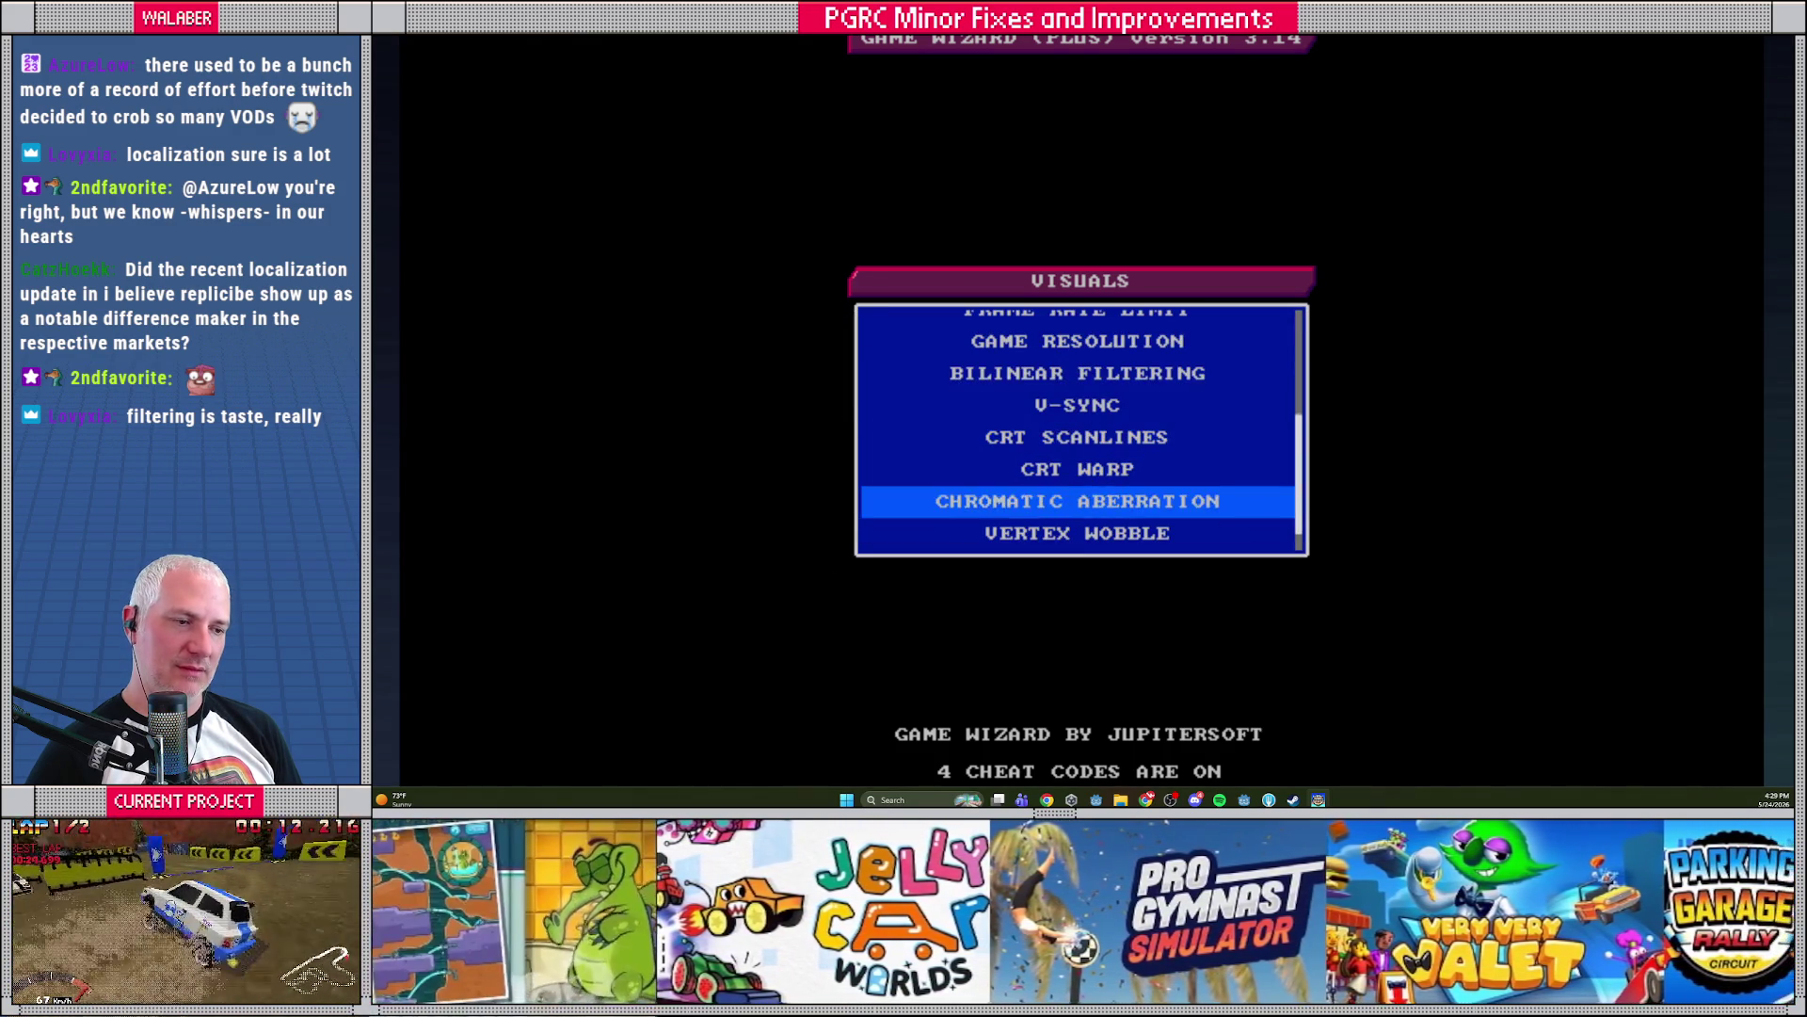
key(Down)
key(Down)
key(Down)
key(Return)
key(Down)
key(Return)
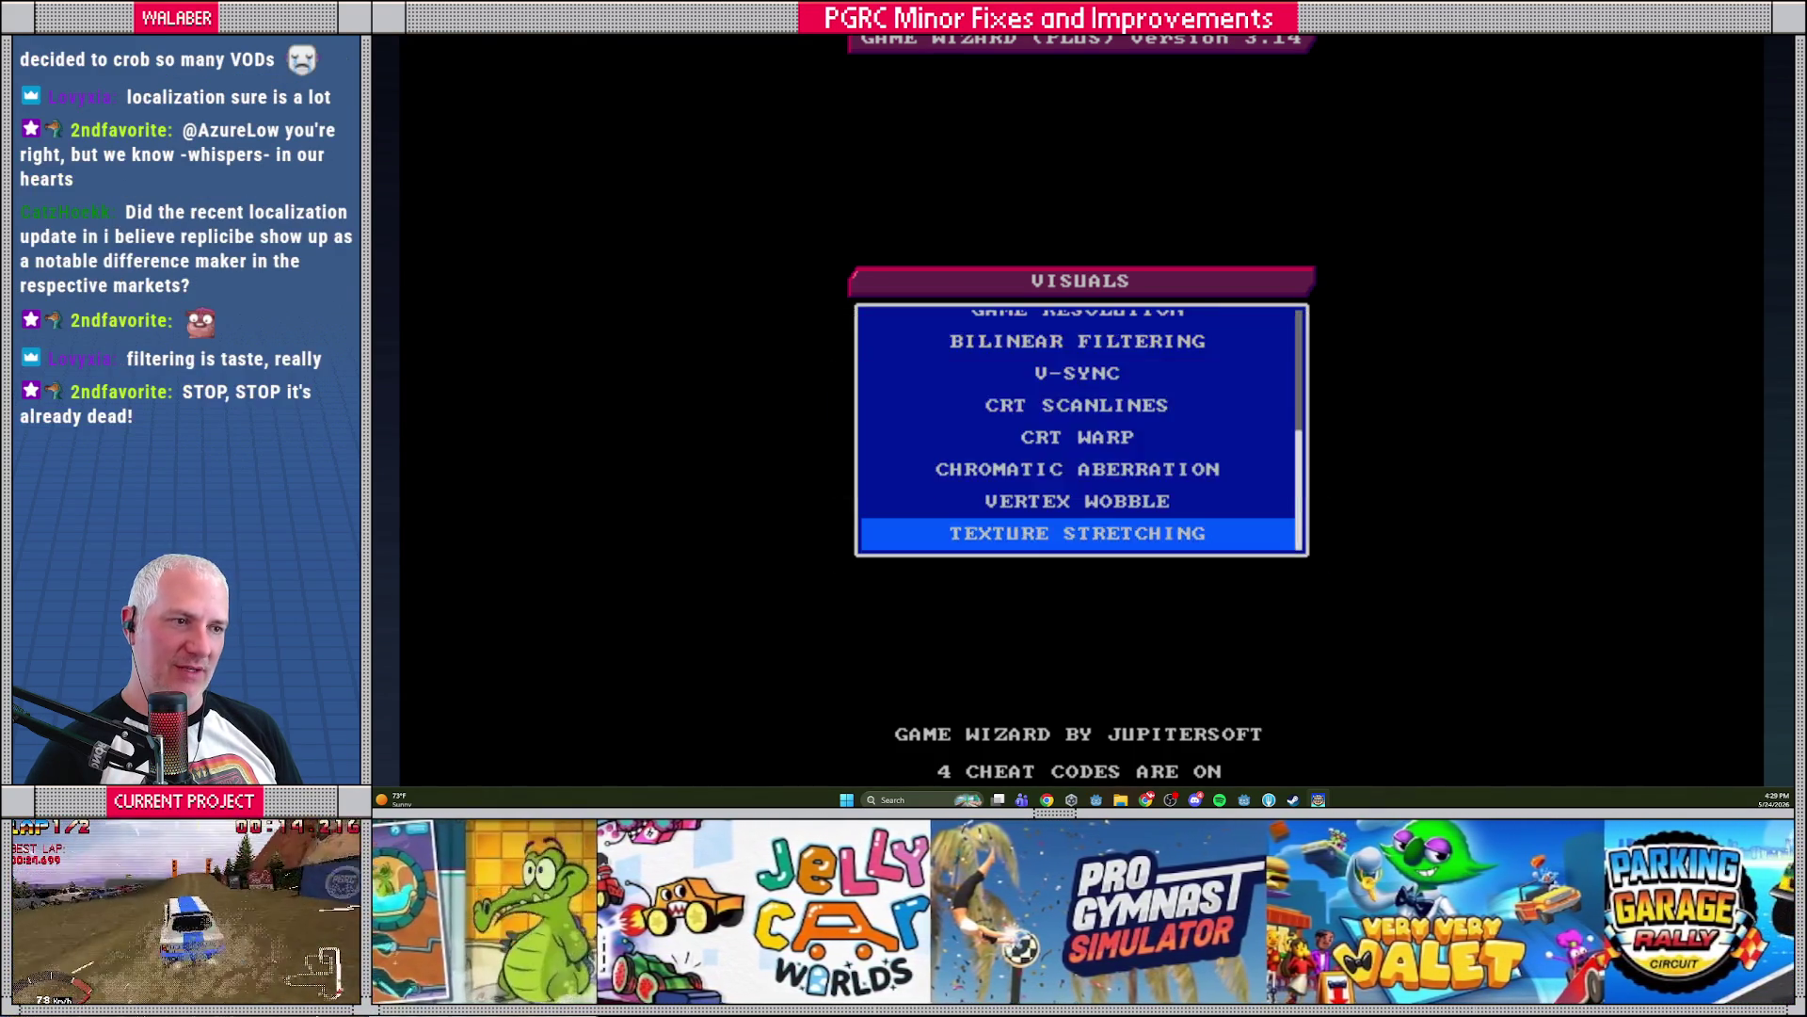
key(Escape)
key(Escape)
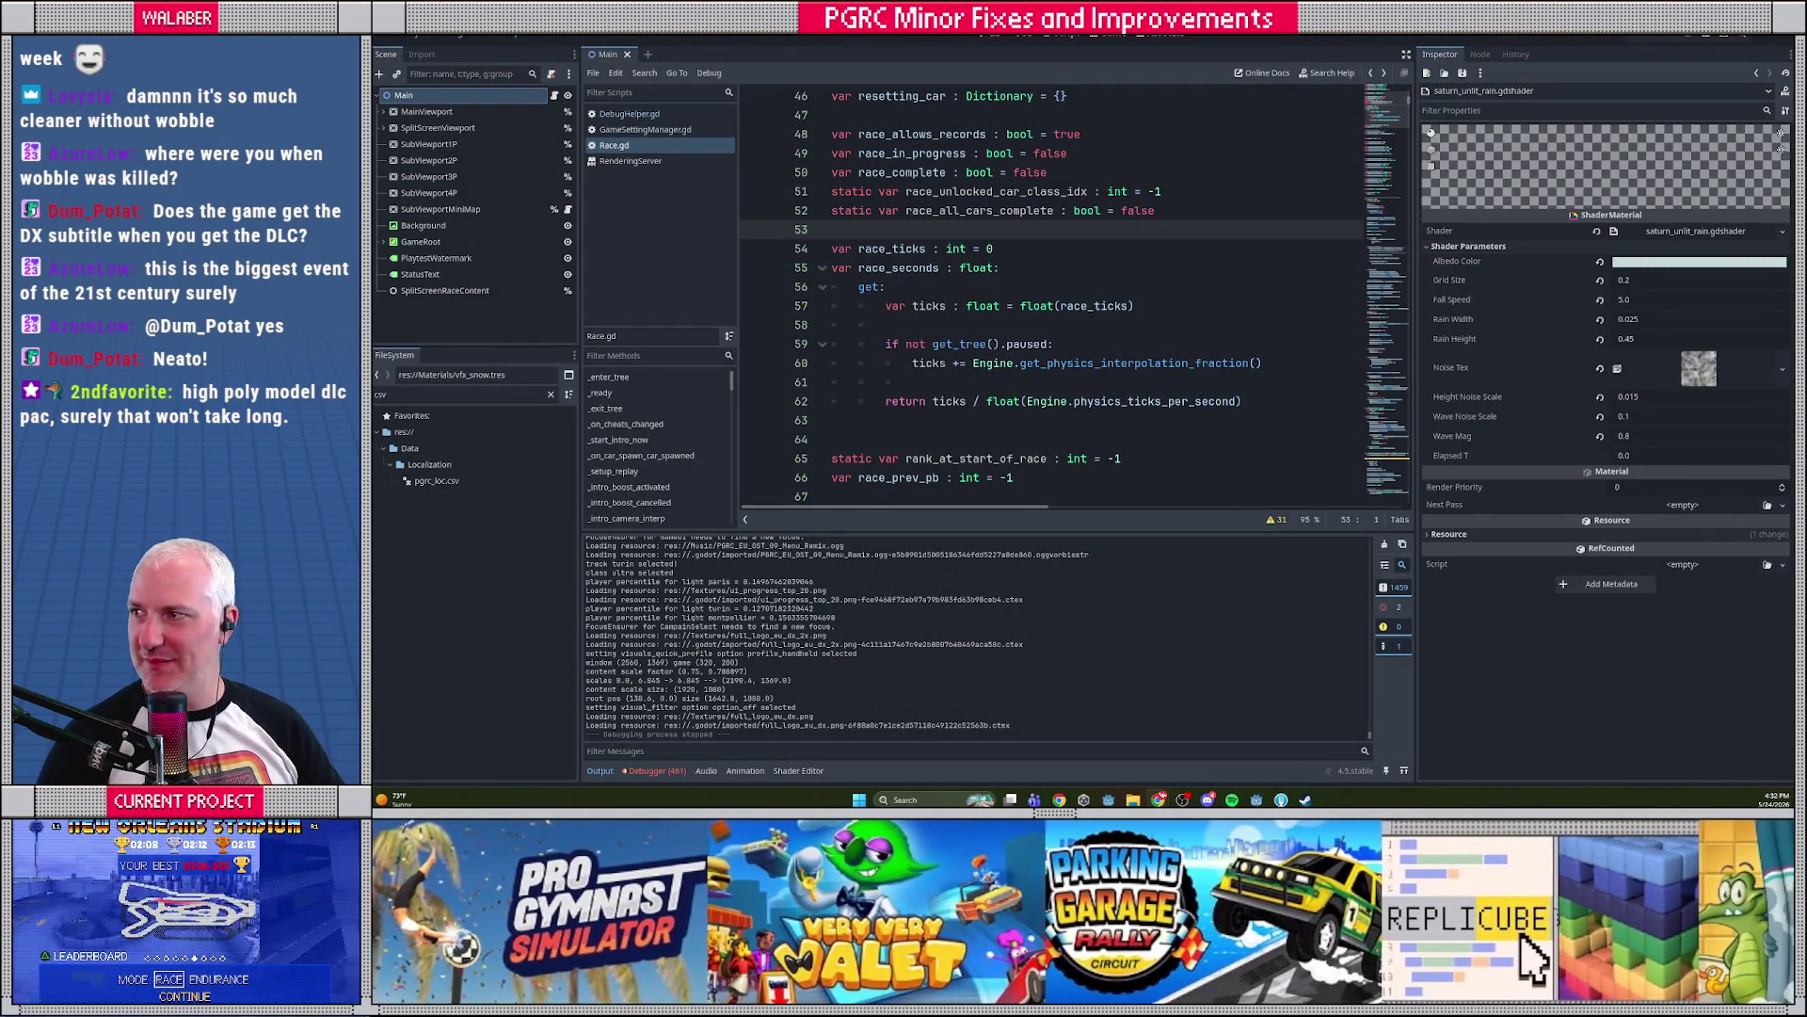
Focus the Race.gd script editor and run the project again
click(1125, 305)
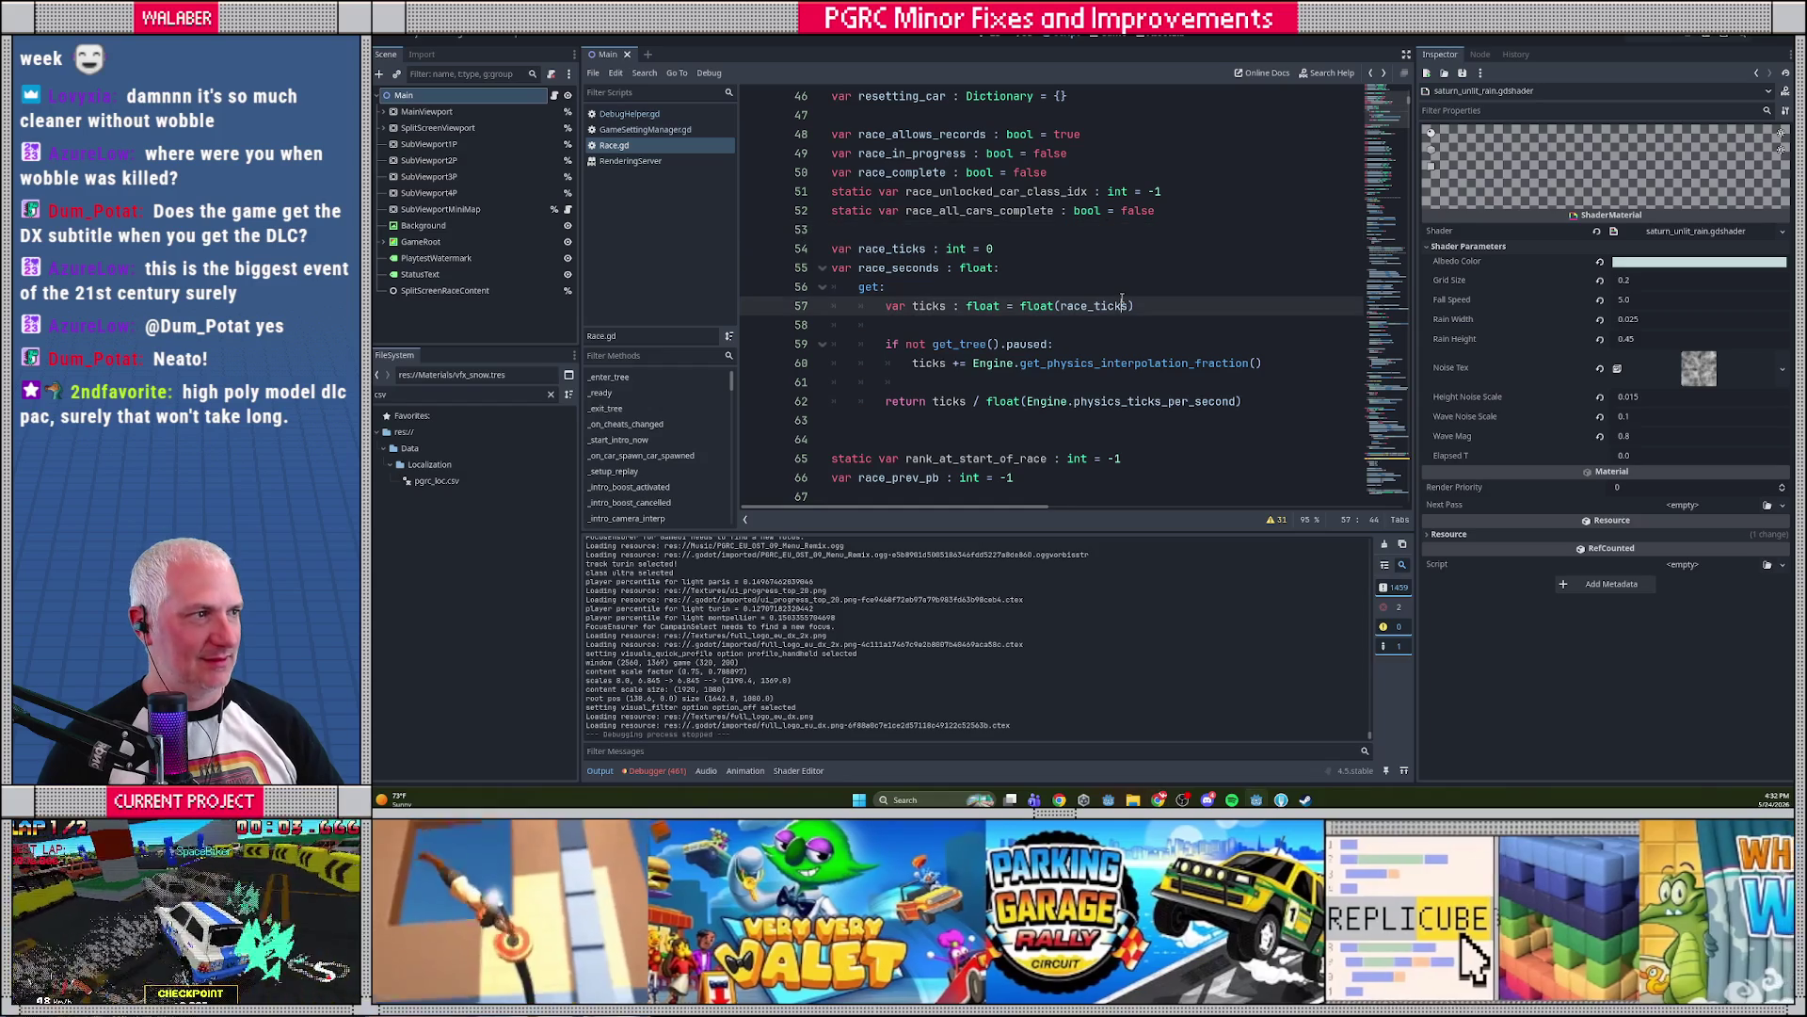
key(F5)
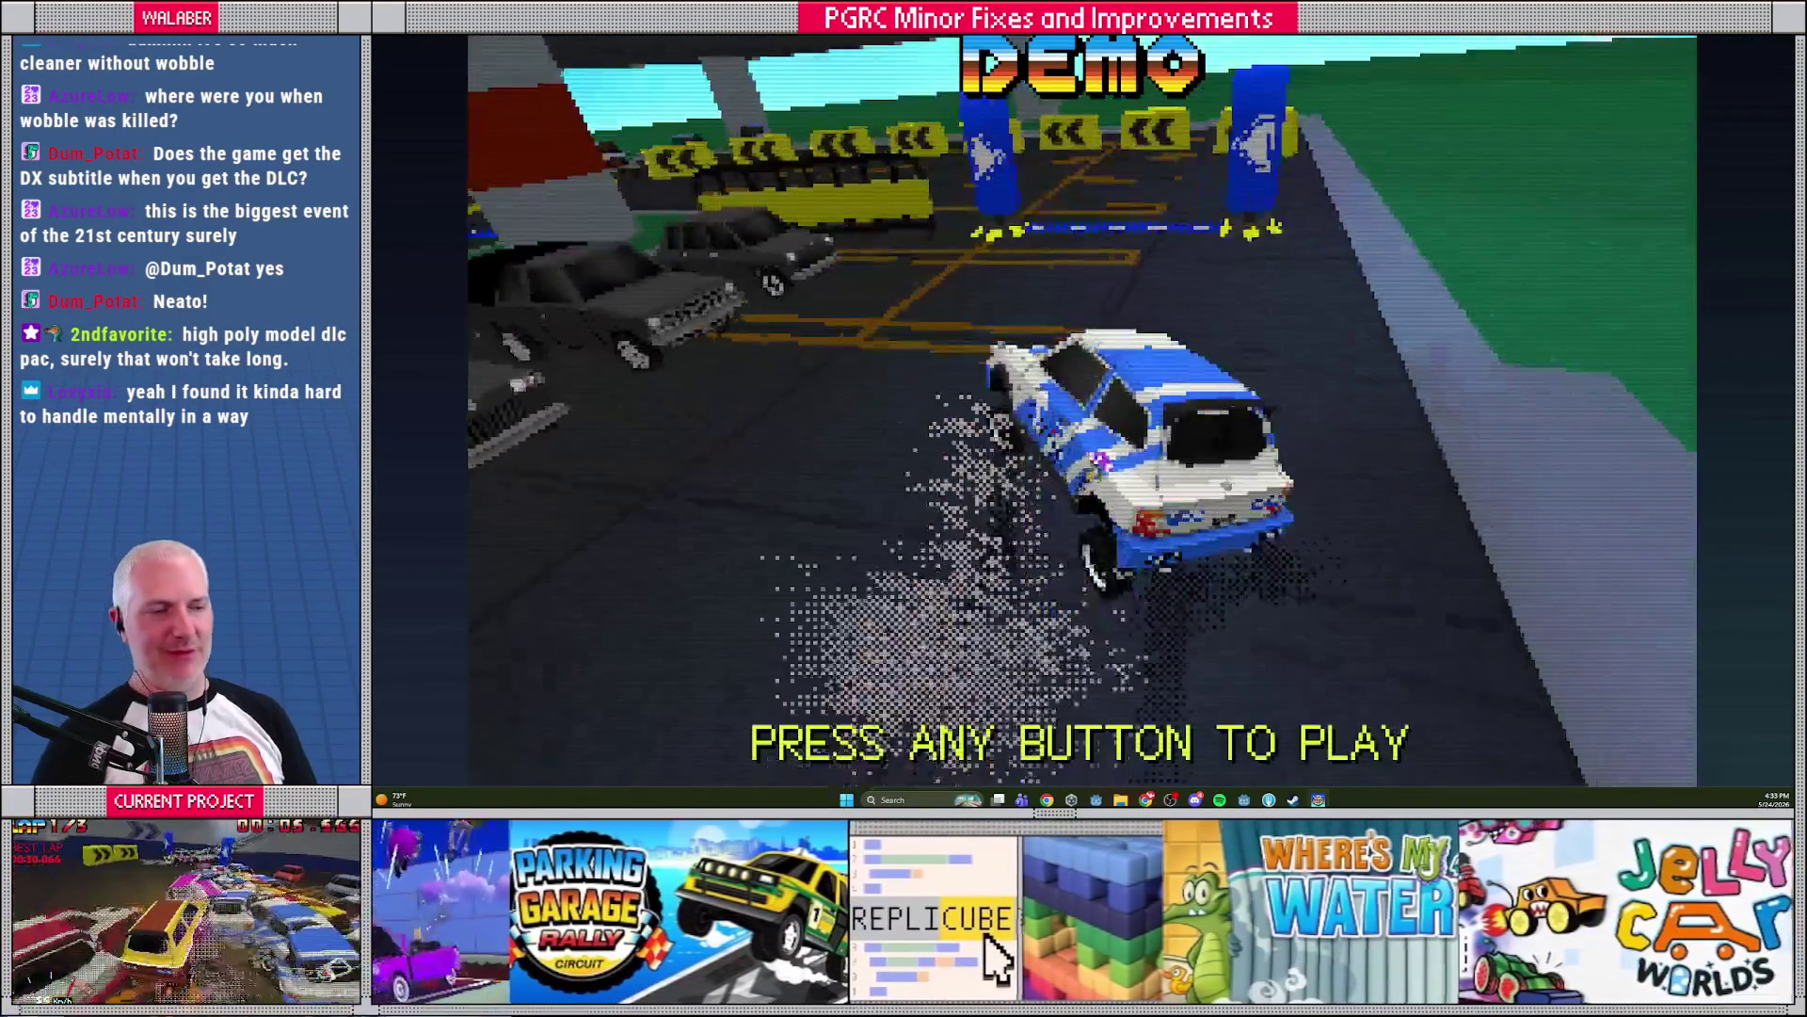
Skip the Parking Garage Rally Circuit demo and leave it for the title menu
key(Return)
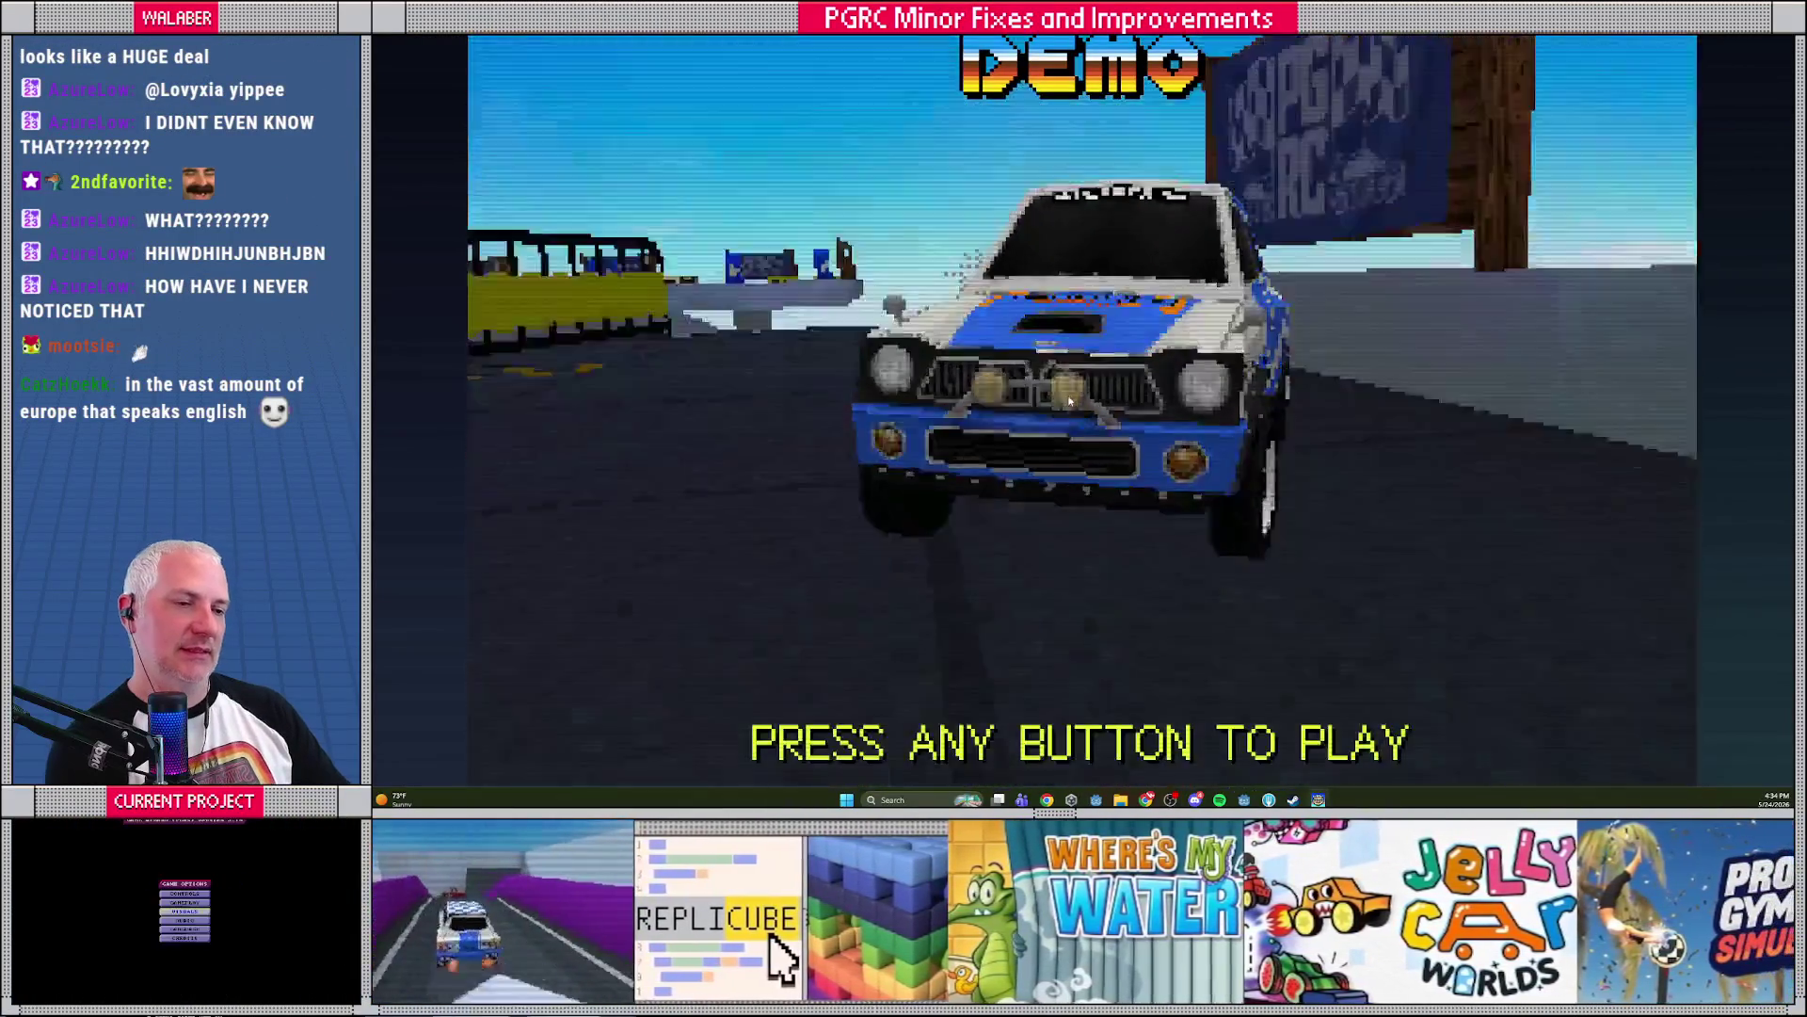
click(1073, 395)
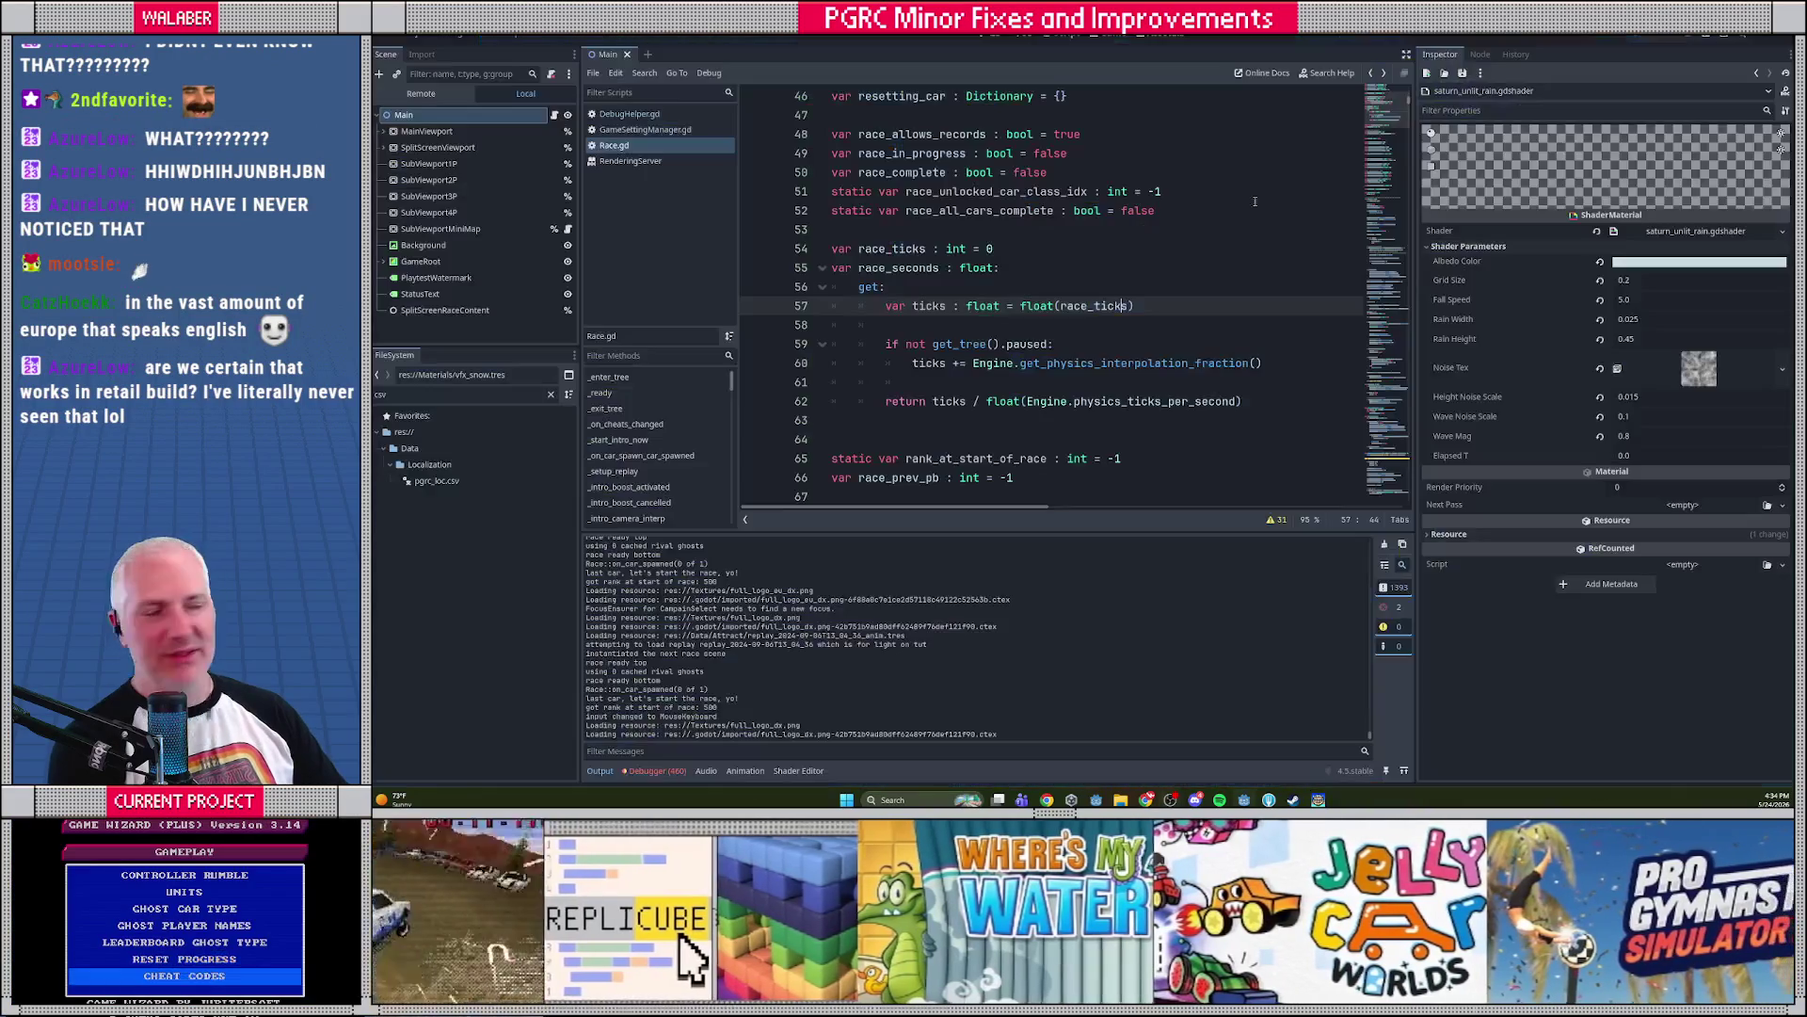
Stop the game with F8, enlarge the script editor above Output, and switch to GameMain.gd
key(F8)
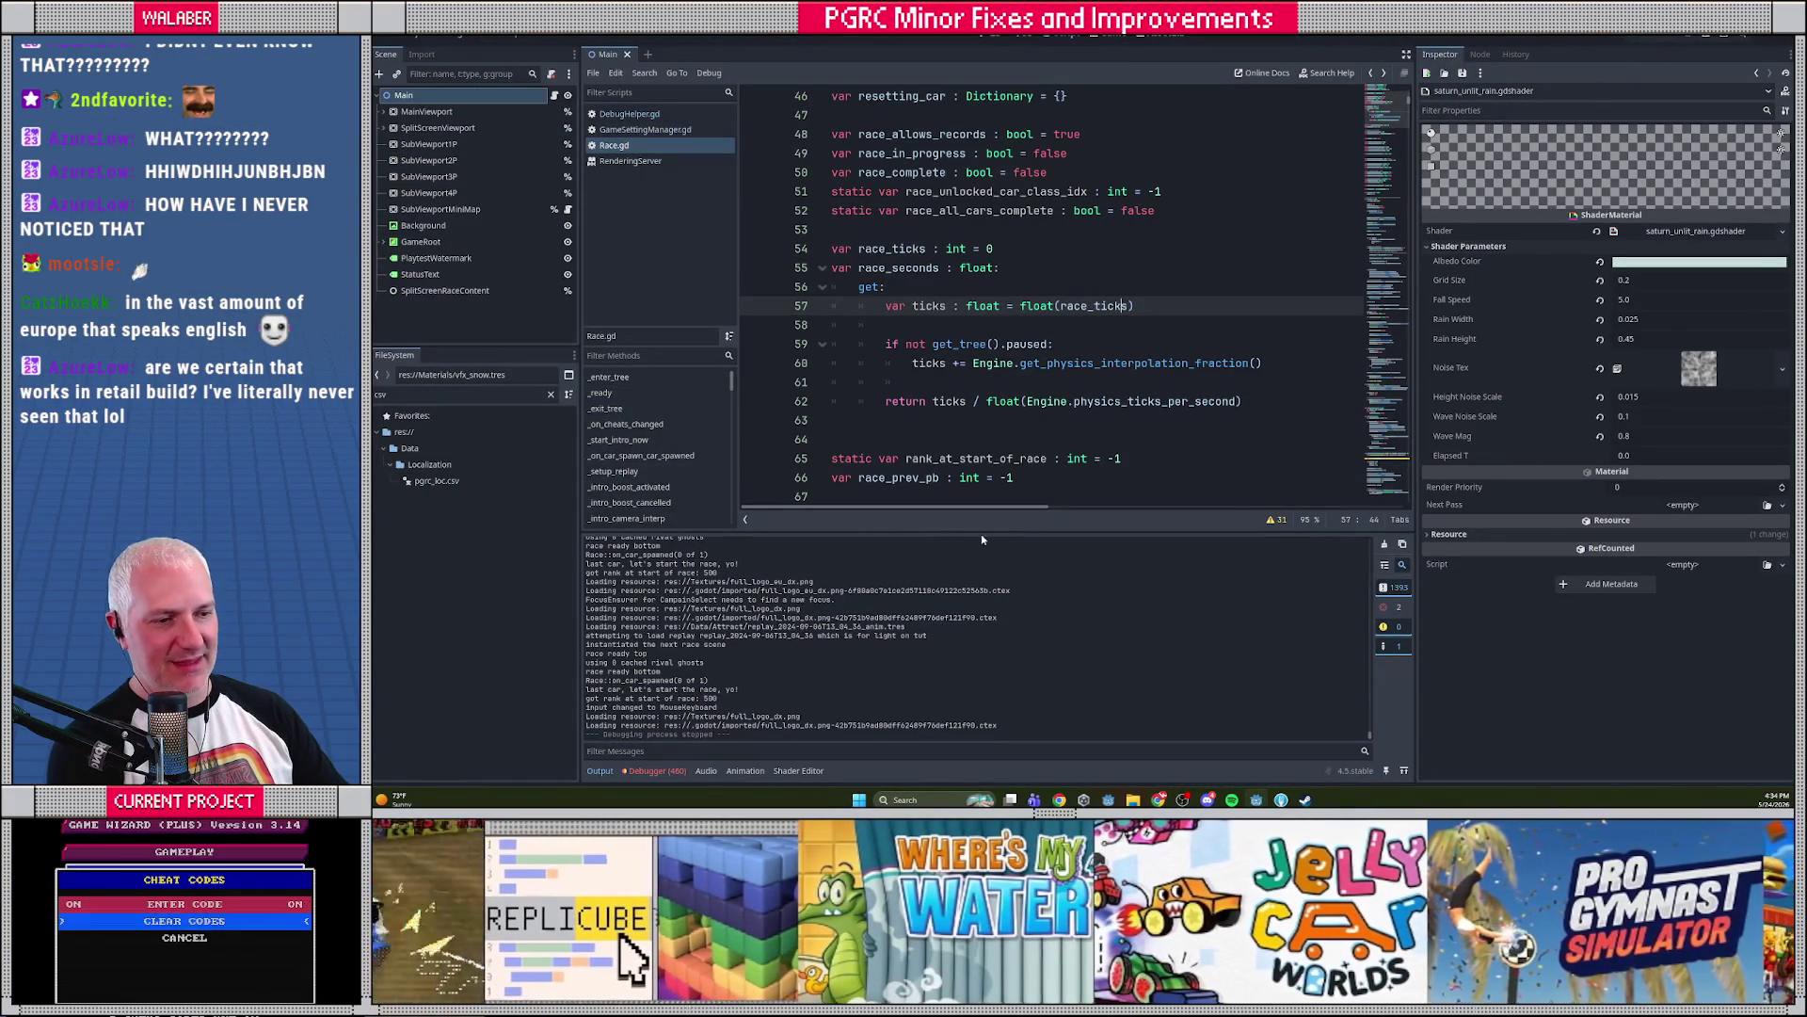
drag(989, 532, 989, 614)
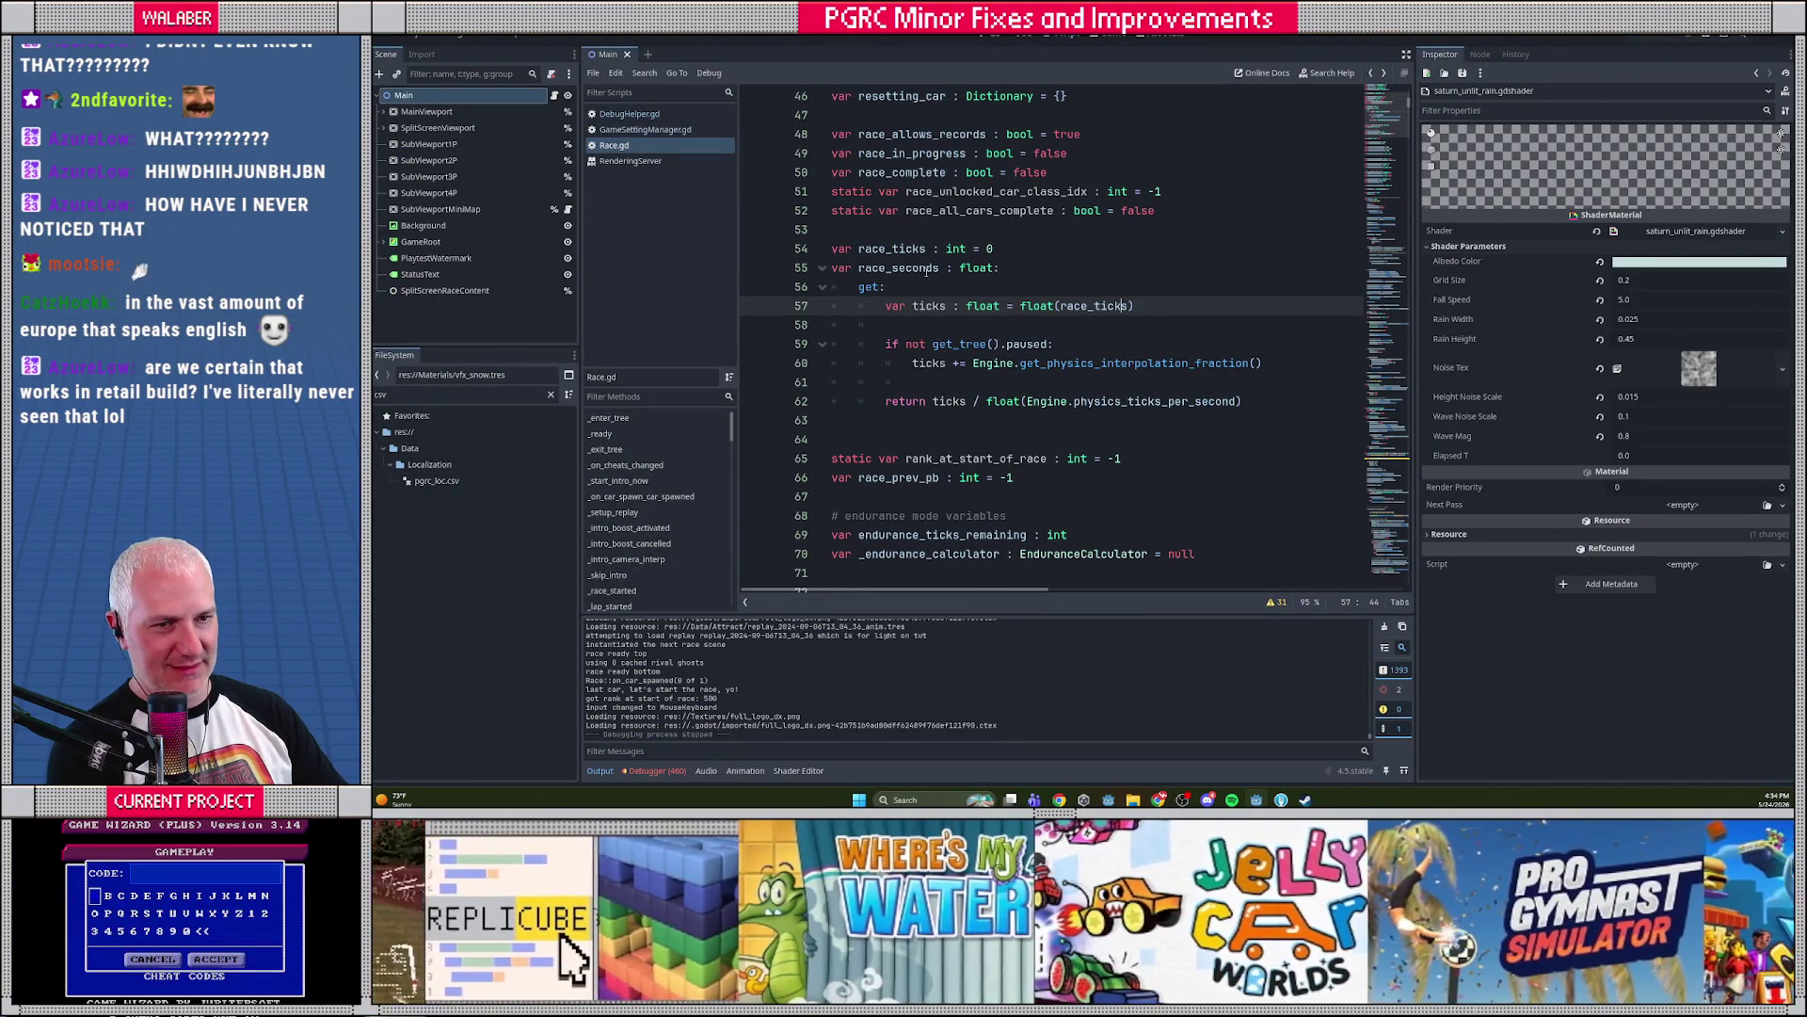
click(551, 99)
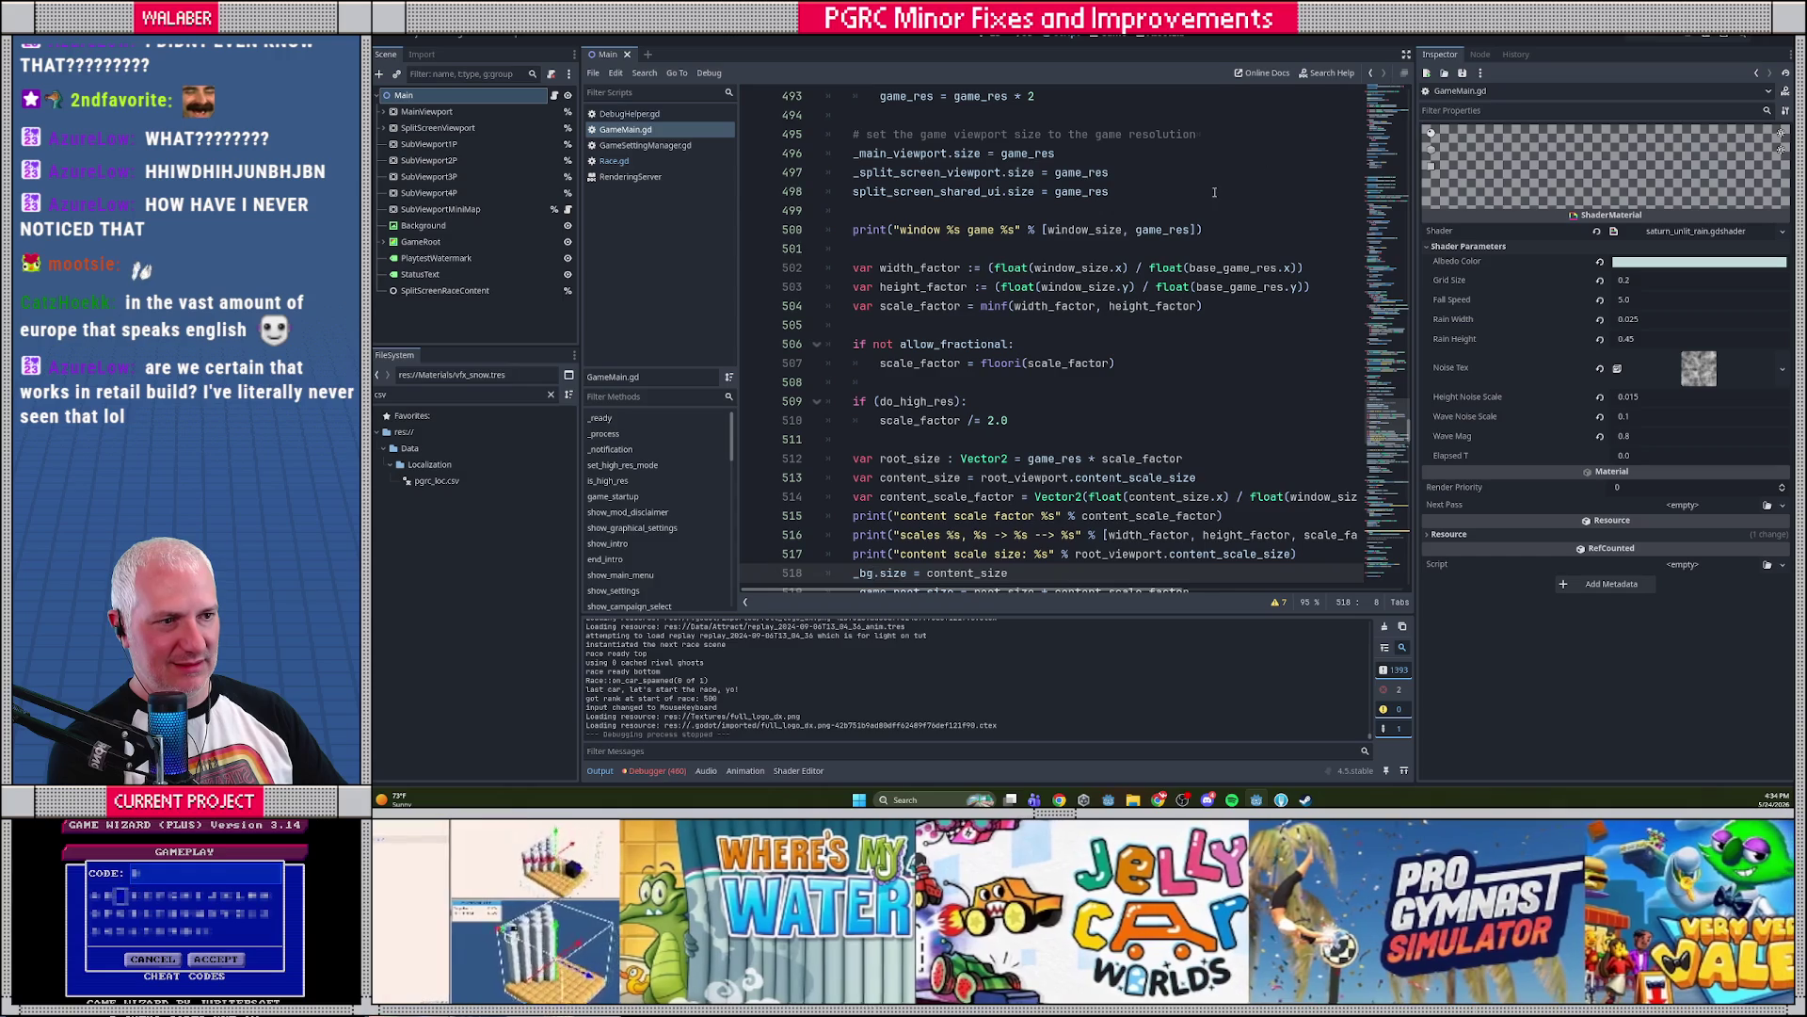
Search the script for high_ in distraction-free mode and step through the do_high_res matches
key(ctrl+f)
text(high_)
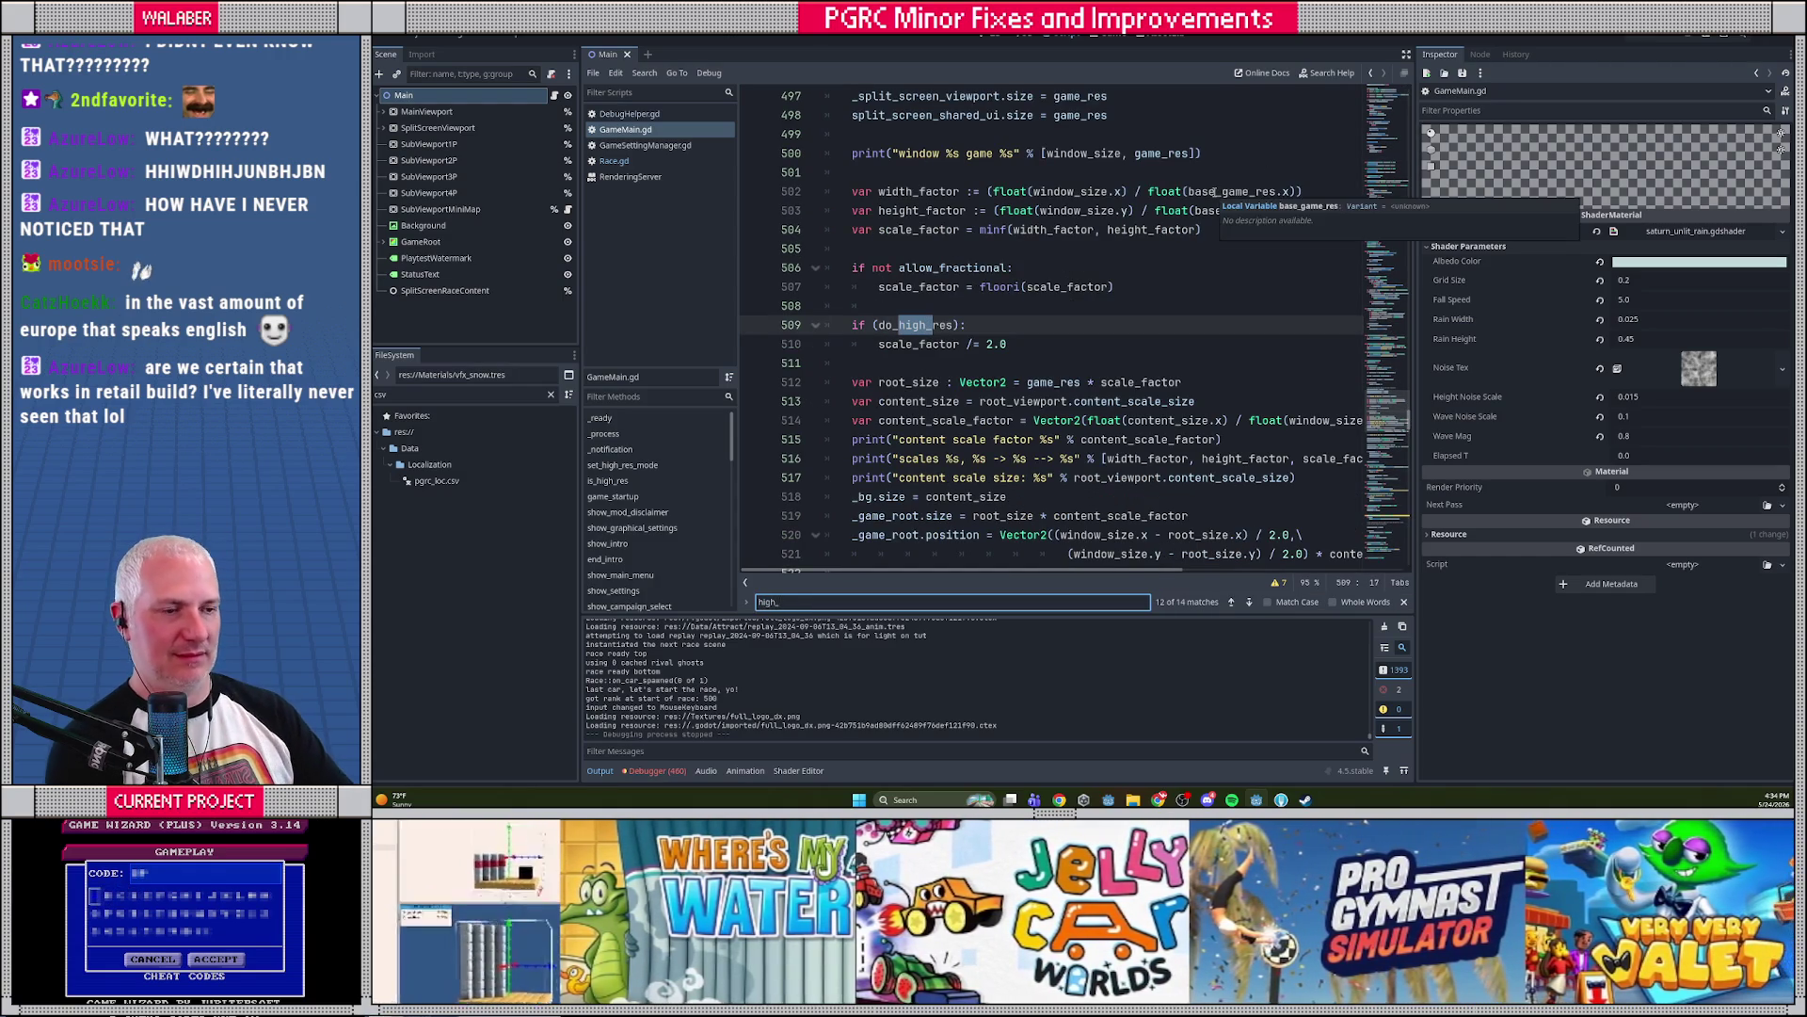
click(1406, 54)
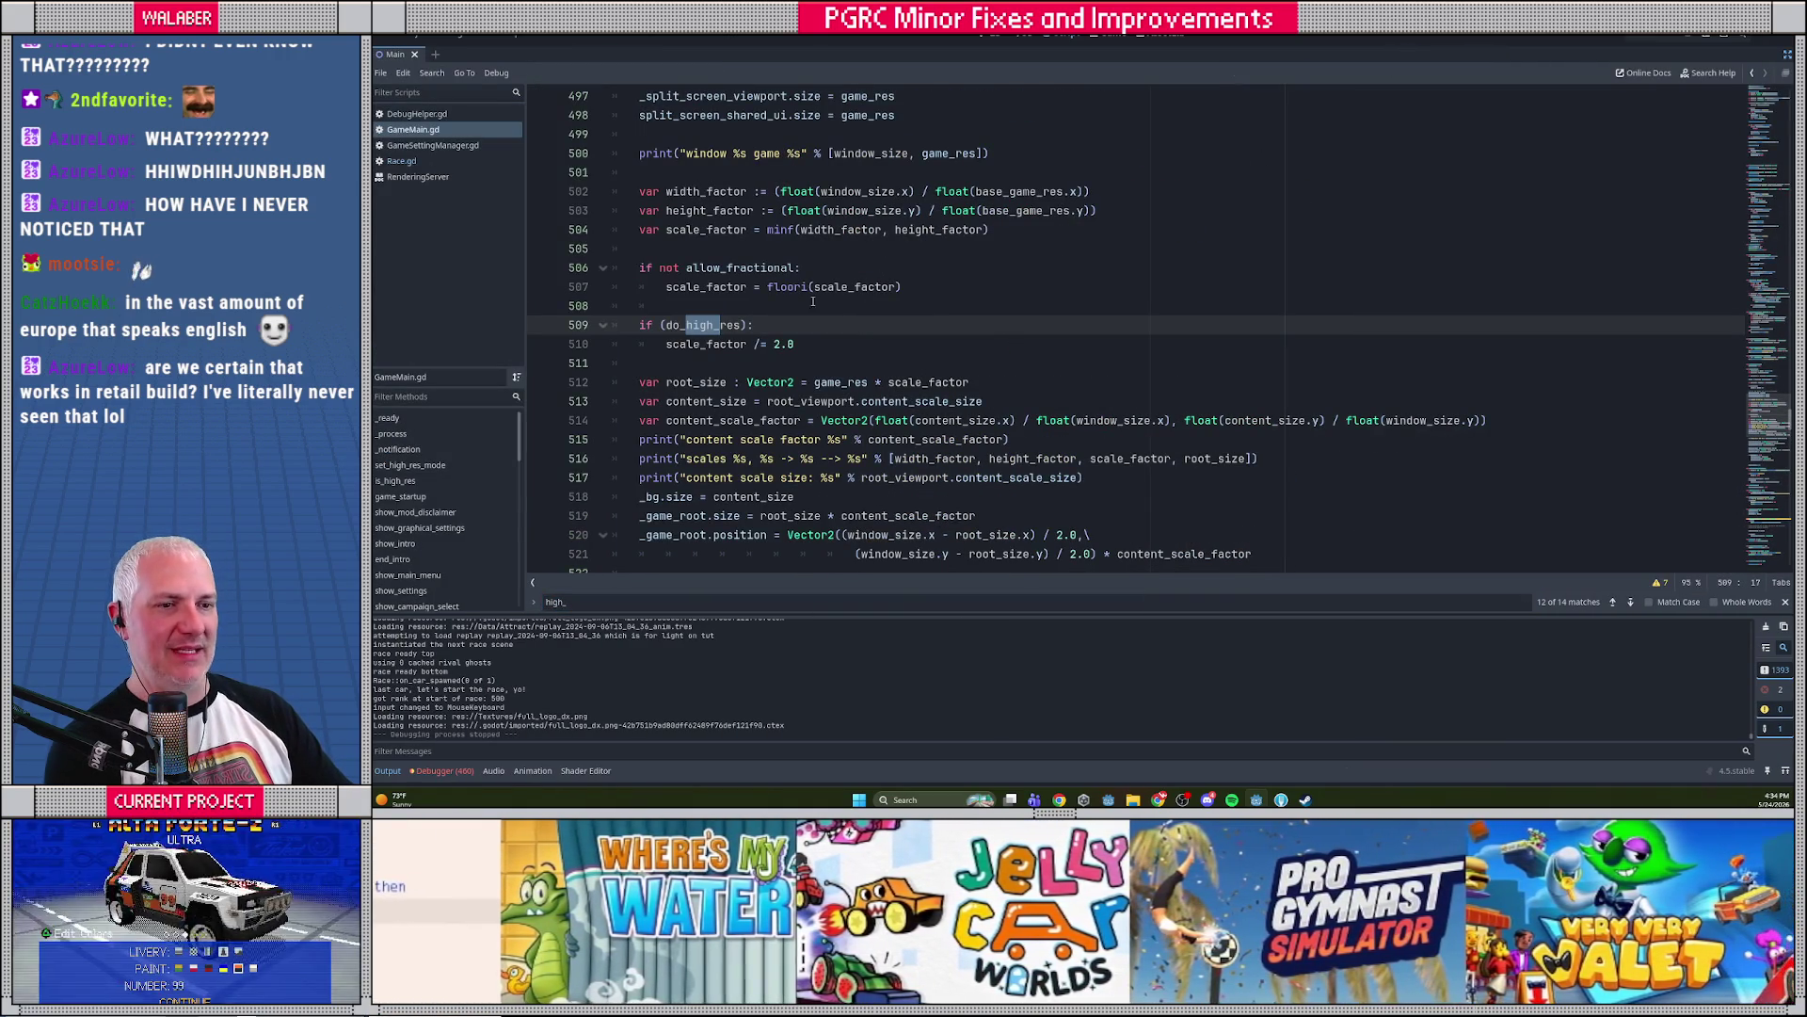
double_click(702, 325)
key(ctrl+f)
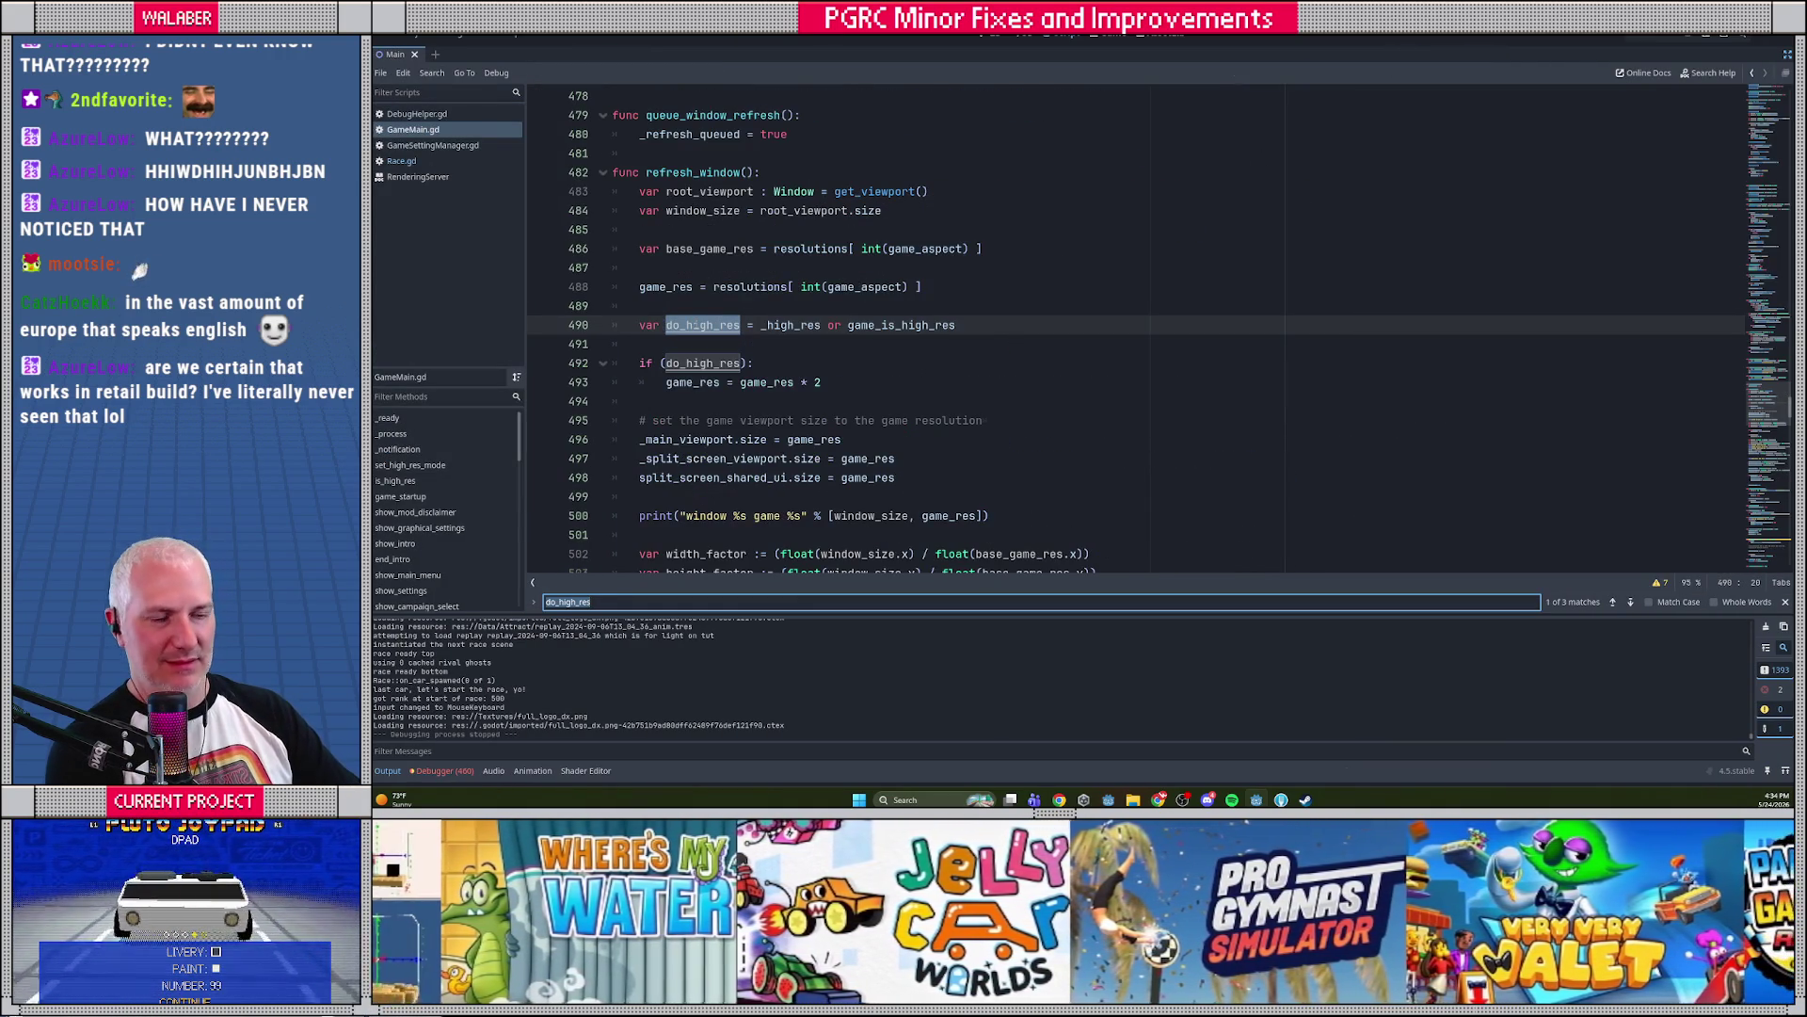
key(Return)
key(shift+Return)
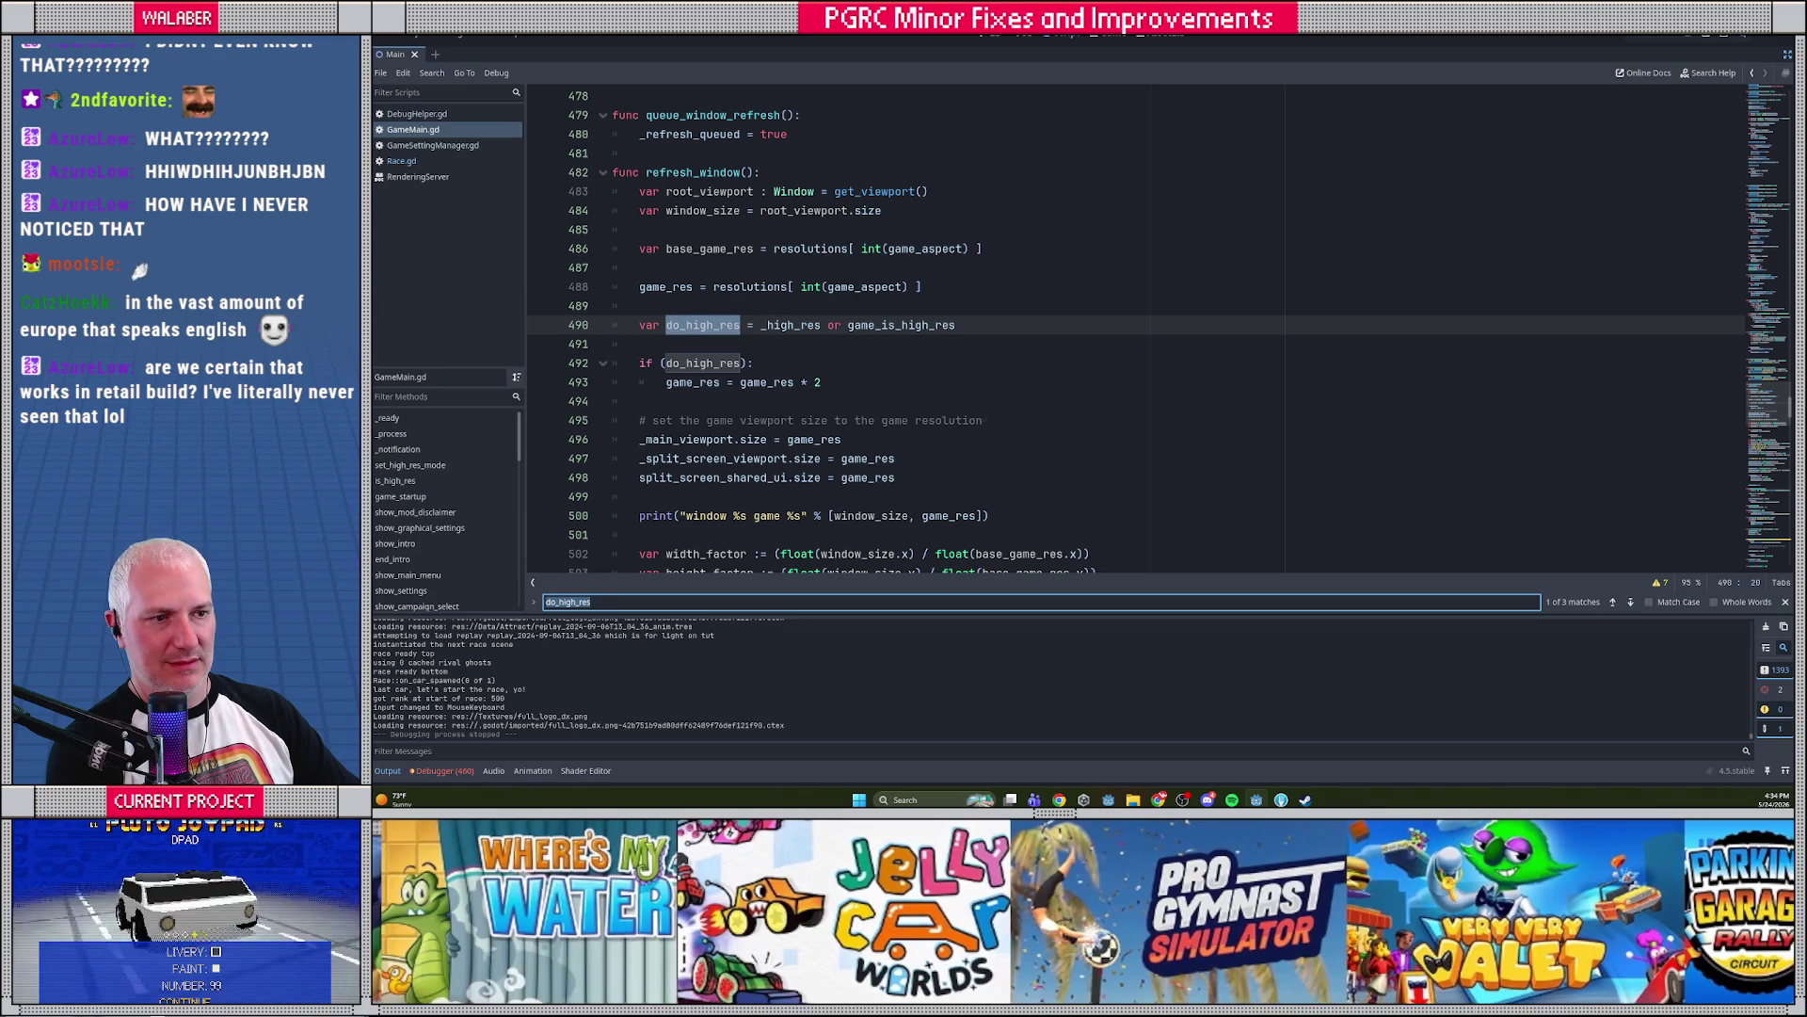
Step through game_is_high_res matches: its line 77 declaration and its use in is_high_res
double_click(900, 325)
key(ctrl+f)
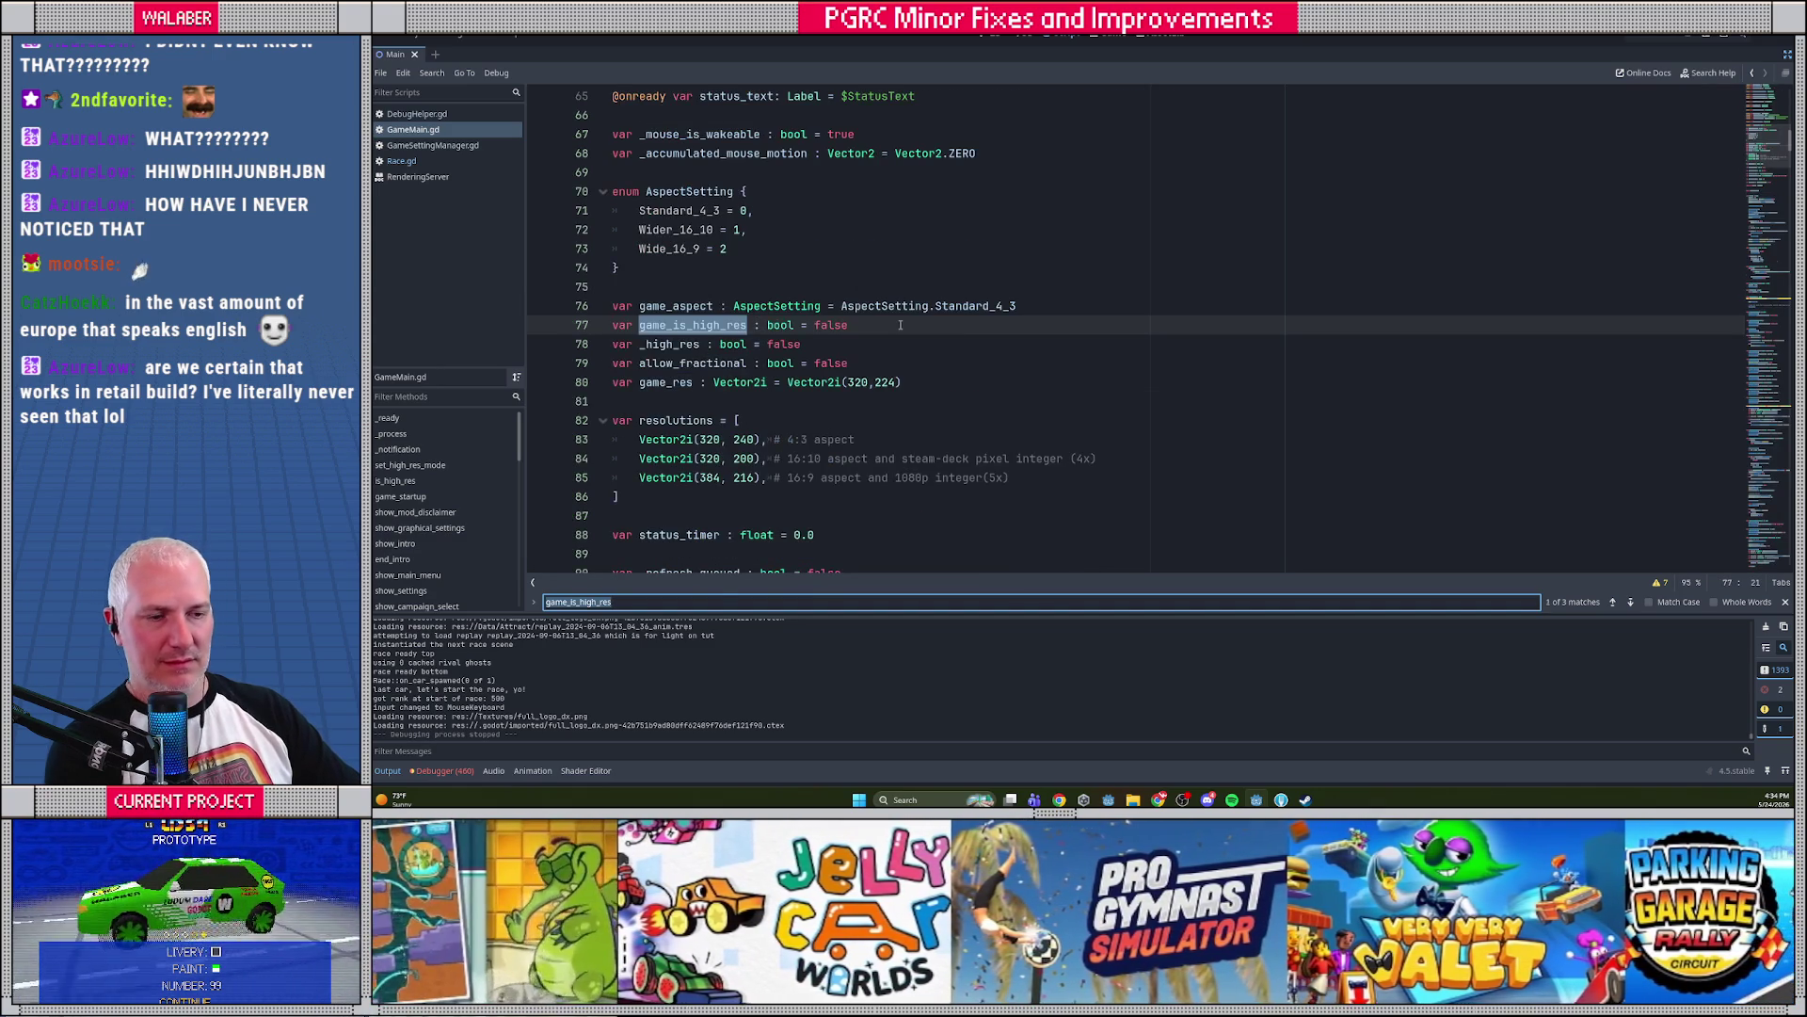
key(Return)
key(Return)
key(Return)
key(Return)
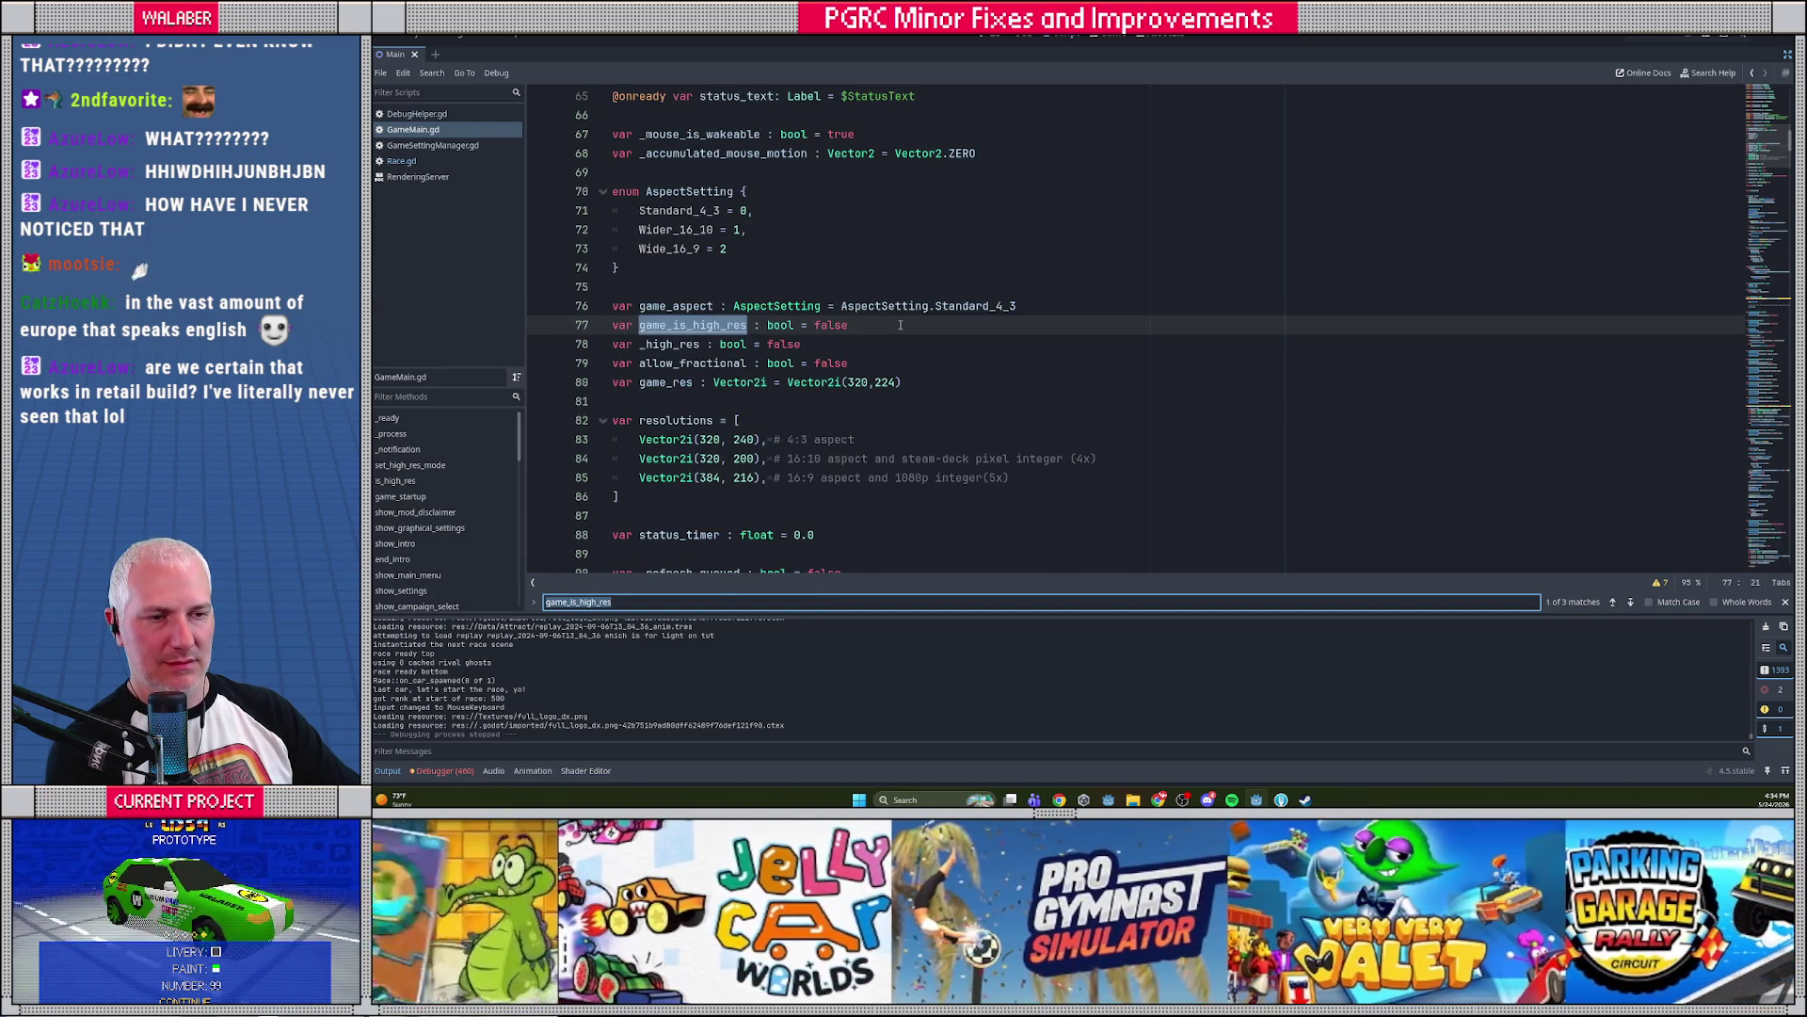
key(Return)
key(Return)
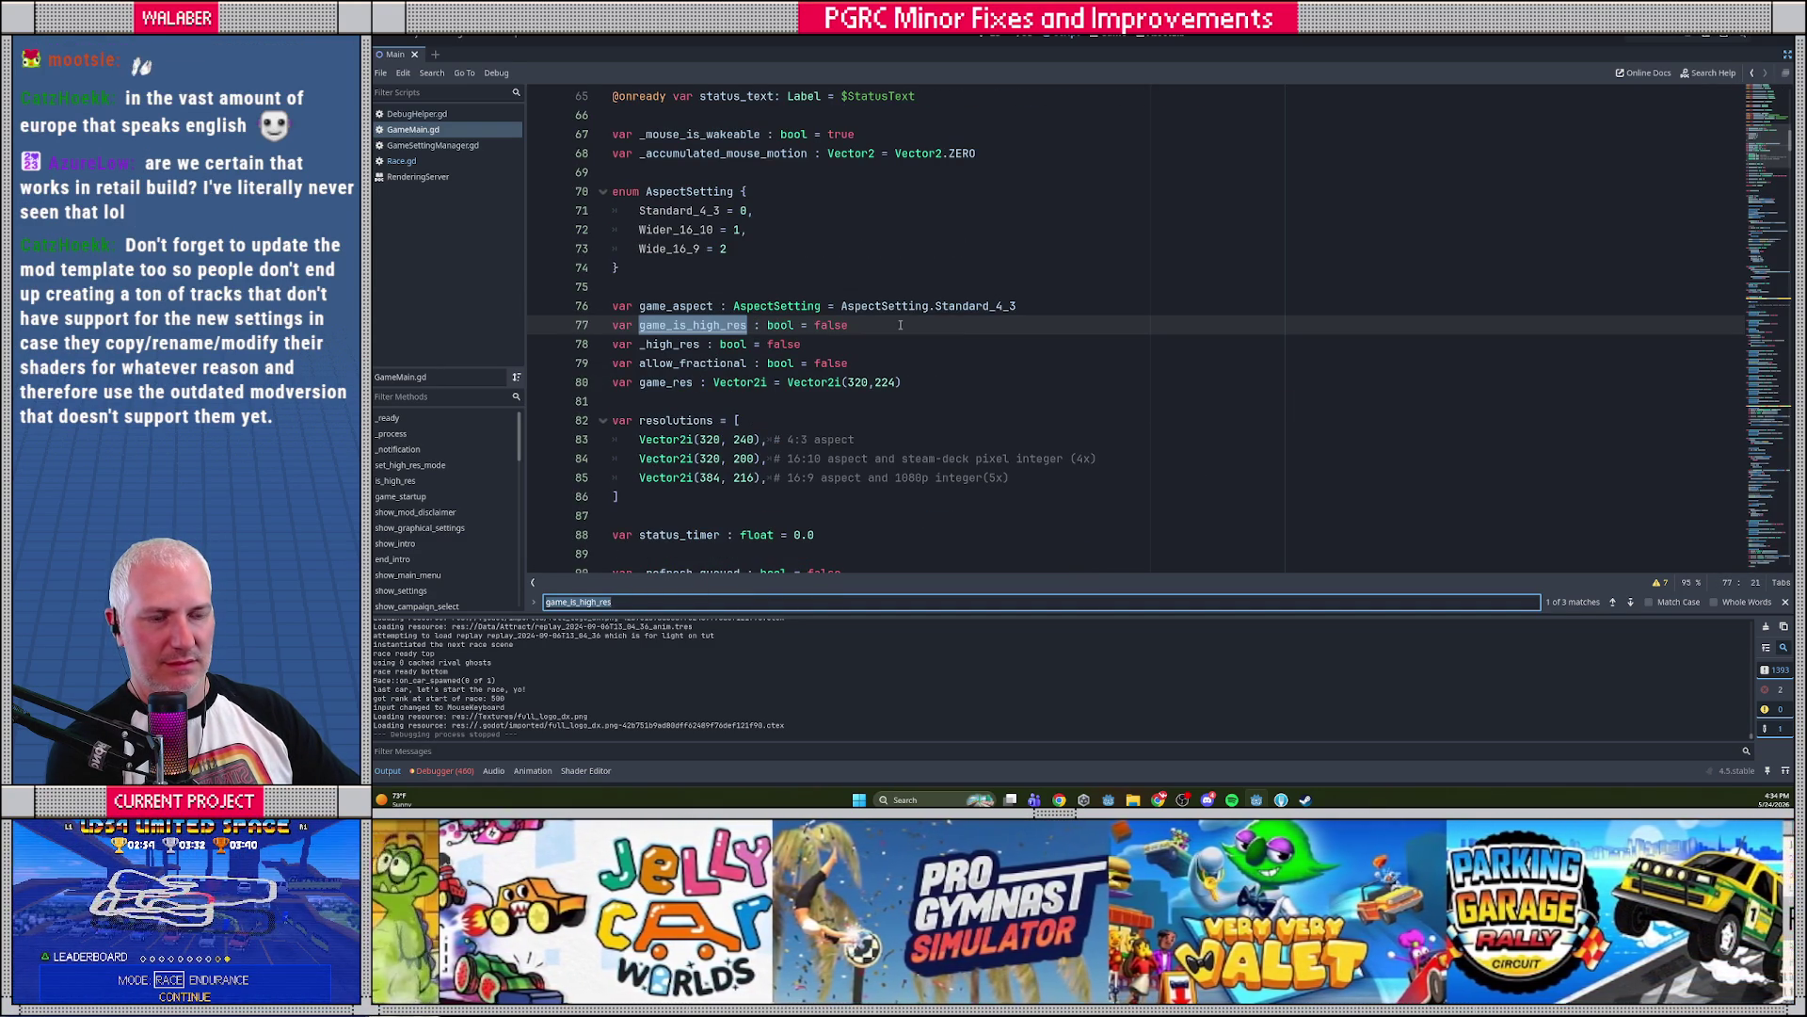
key(Return)
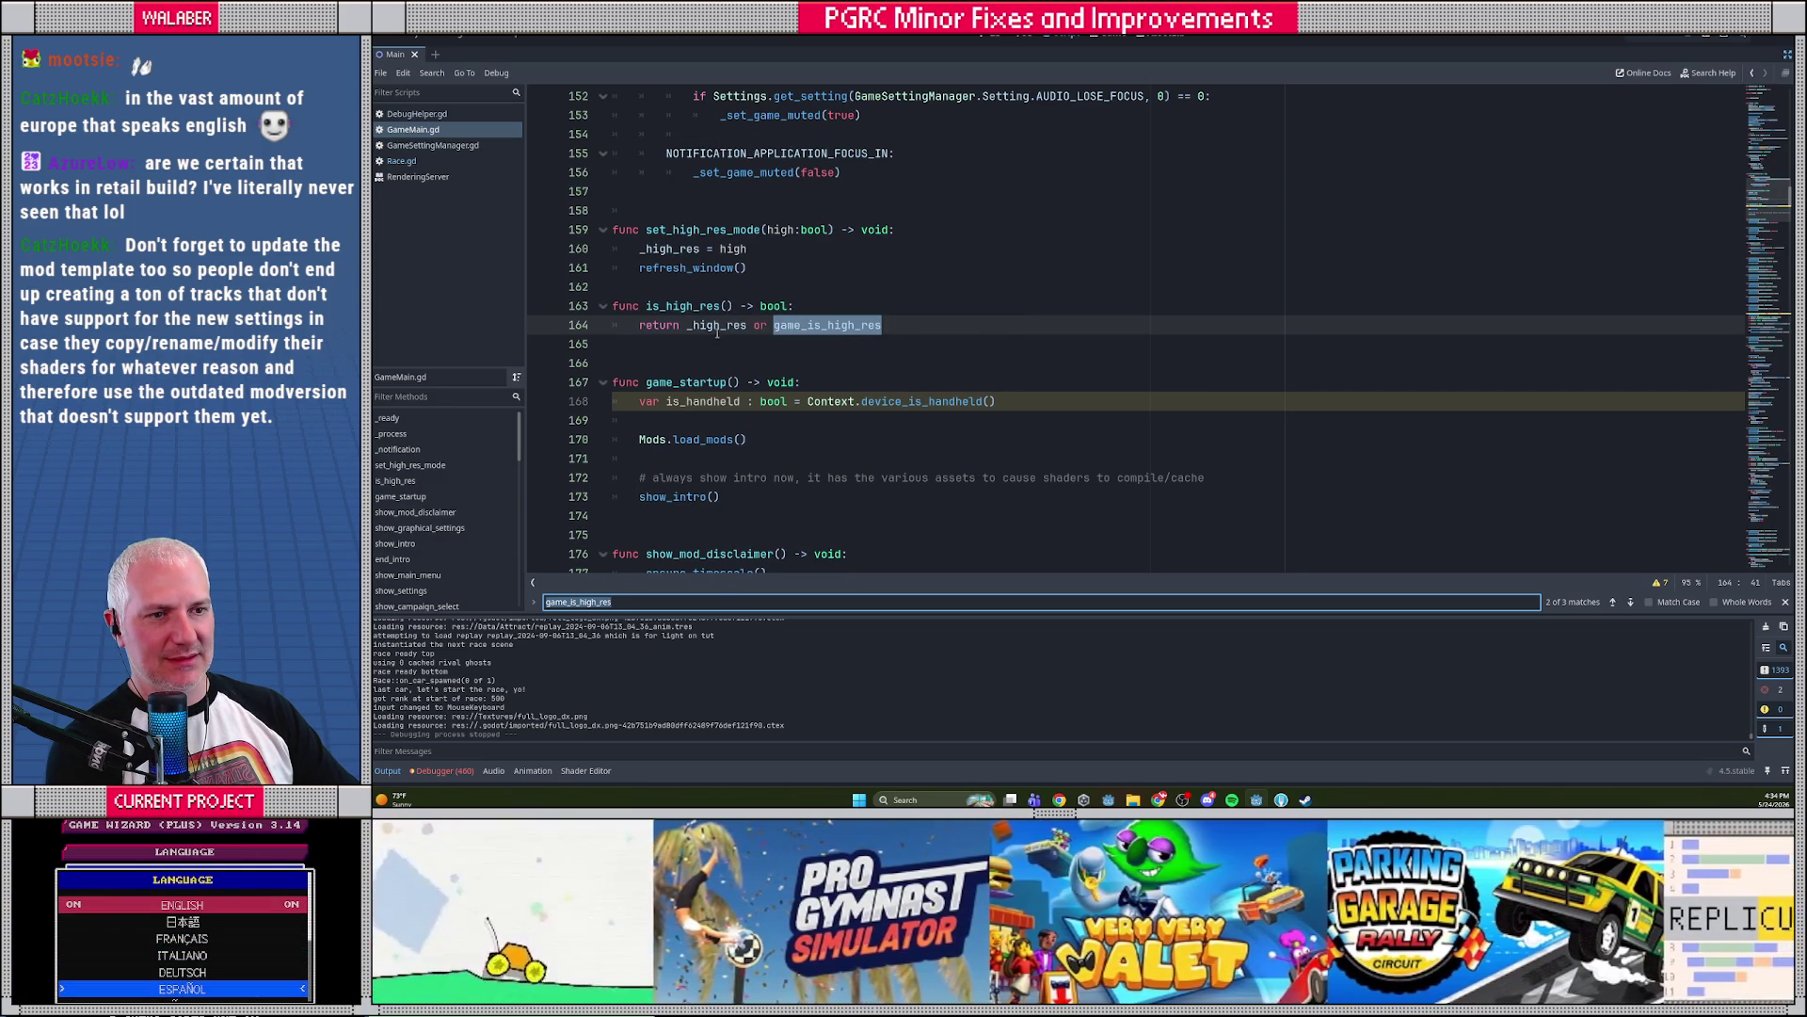
mouse_move(713, 325)
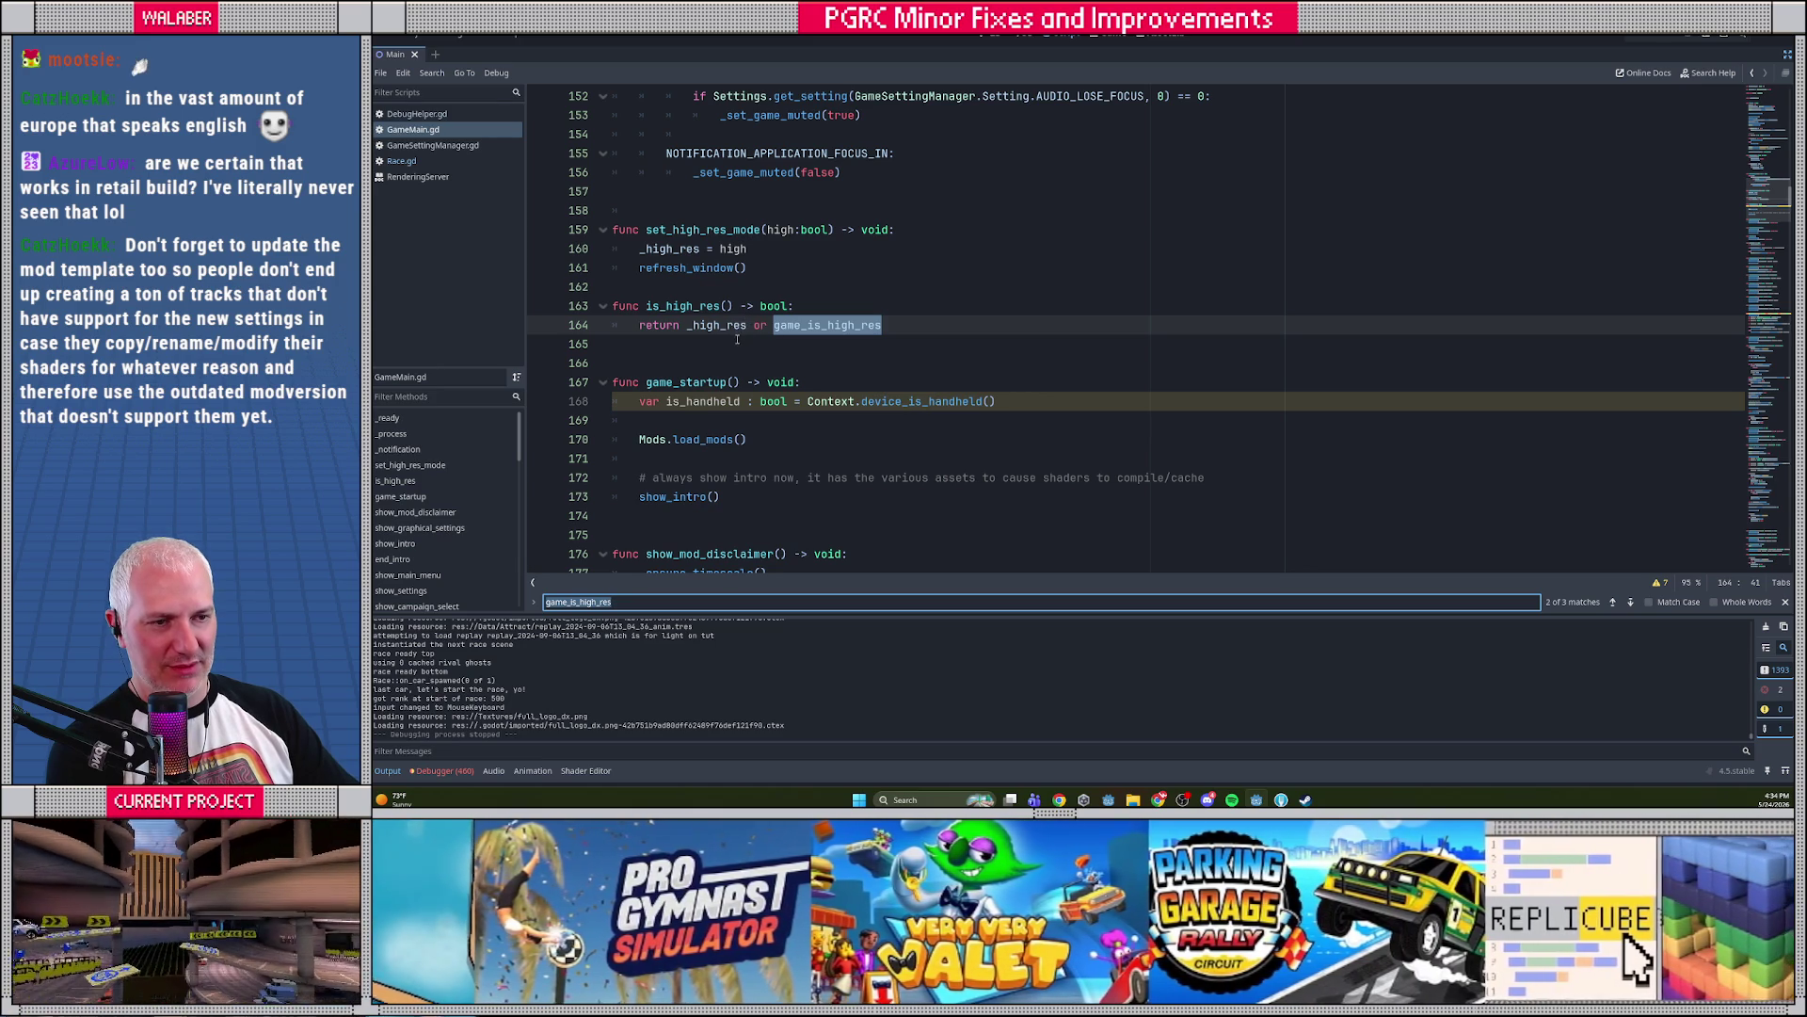
click(739, 337)
Jump to game_is_high_res at line 490 in refresh_window and review the doubling lines 491–493
double_click(794, 324)
key(ctrl+f)
key(Return)
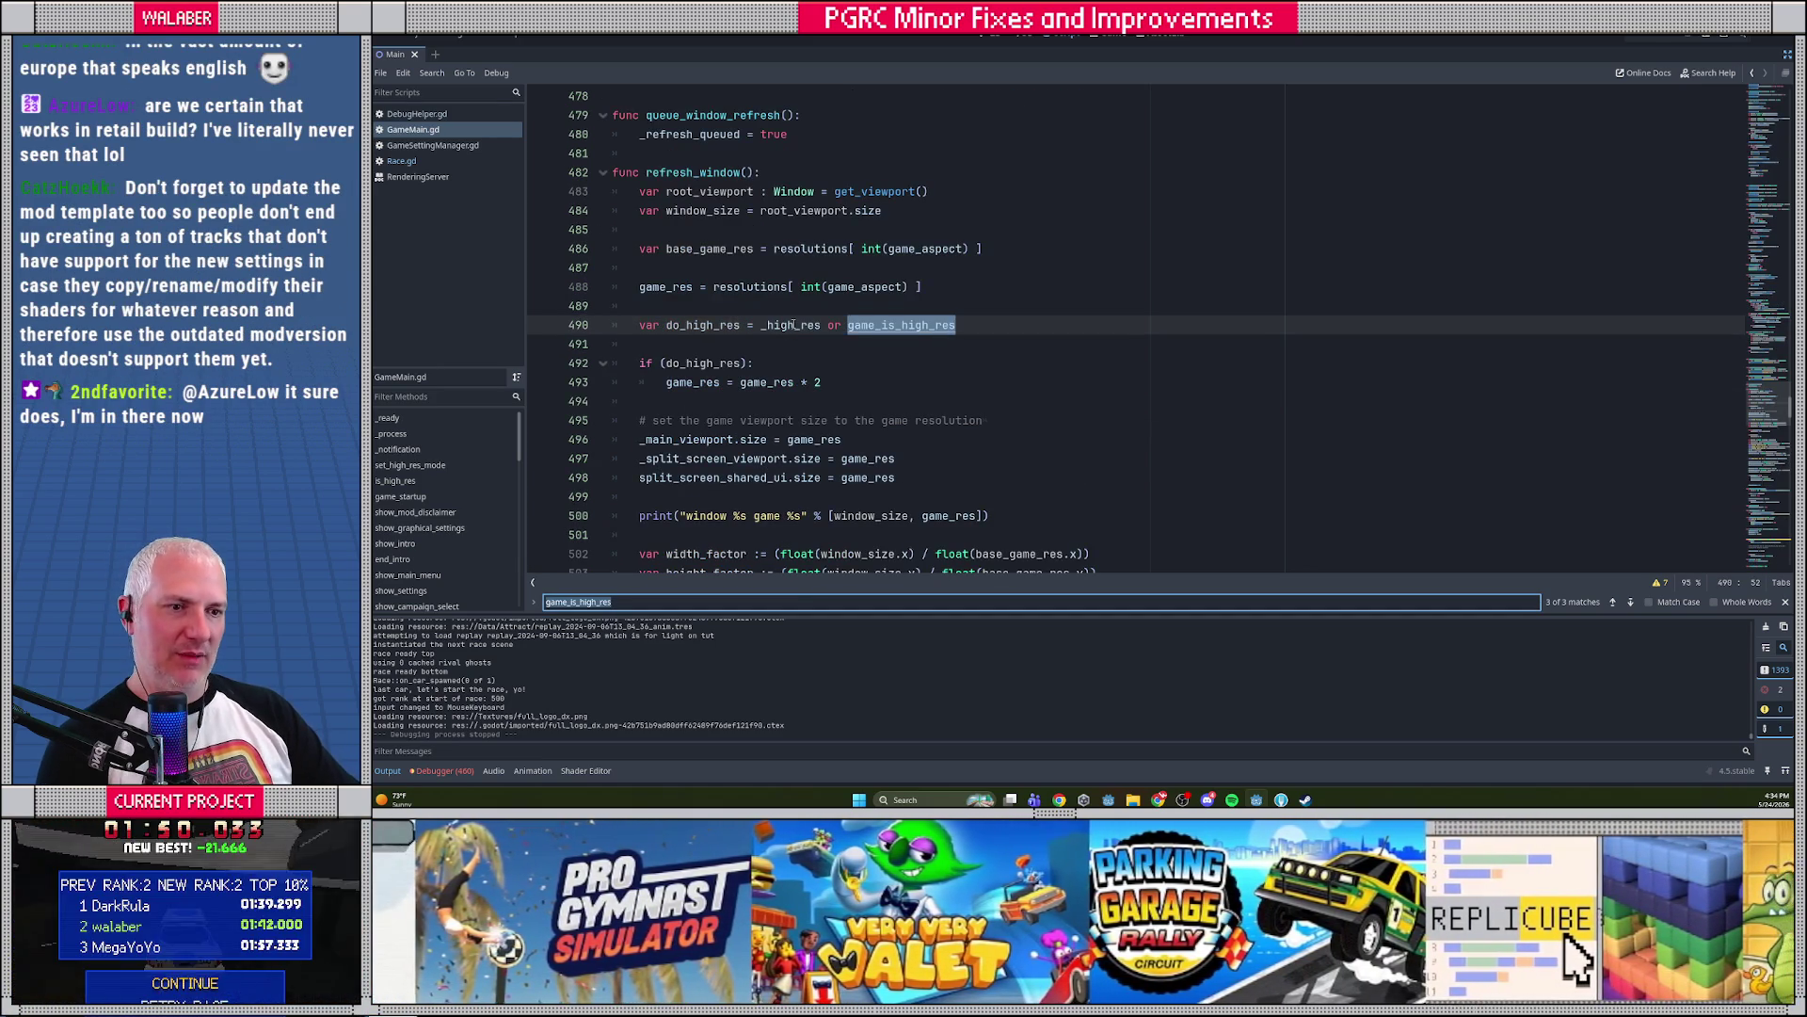
click(715, 341)
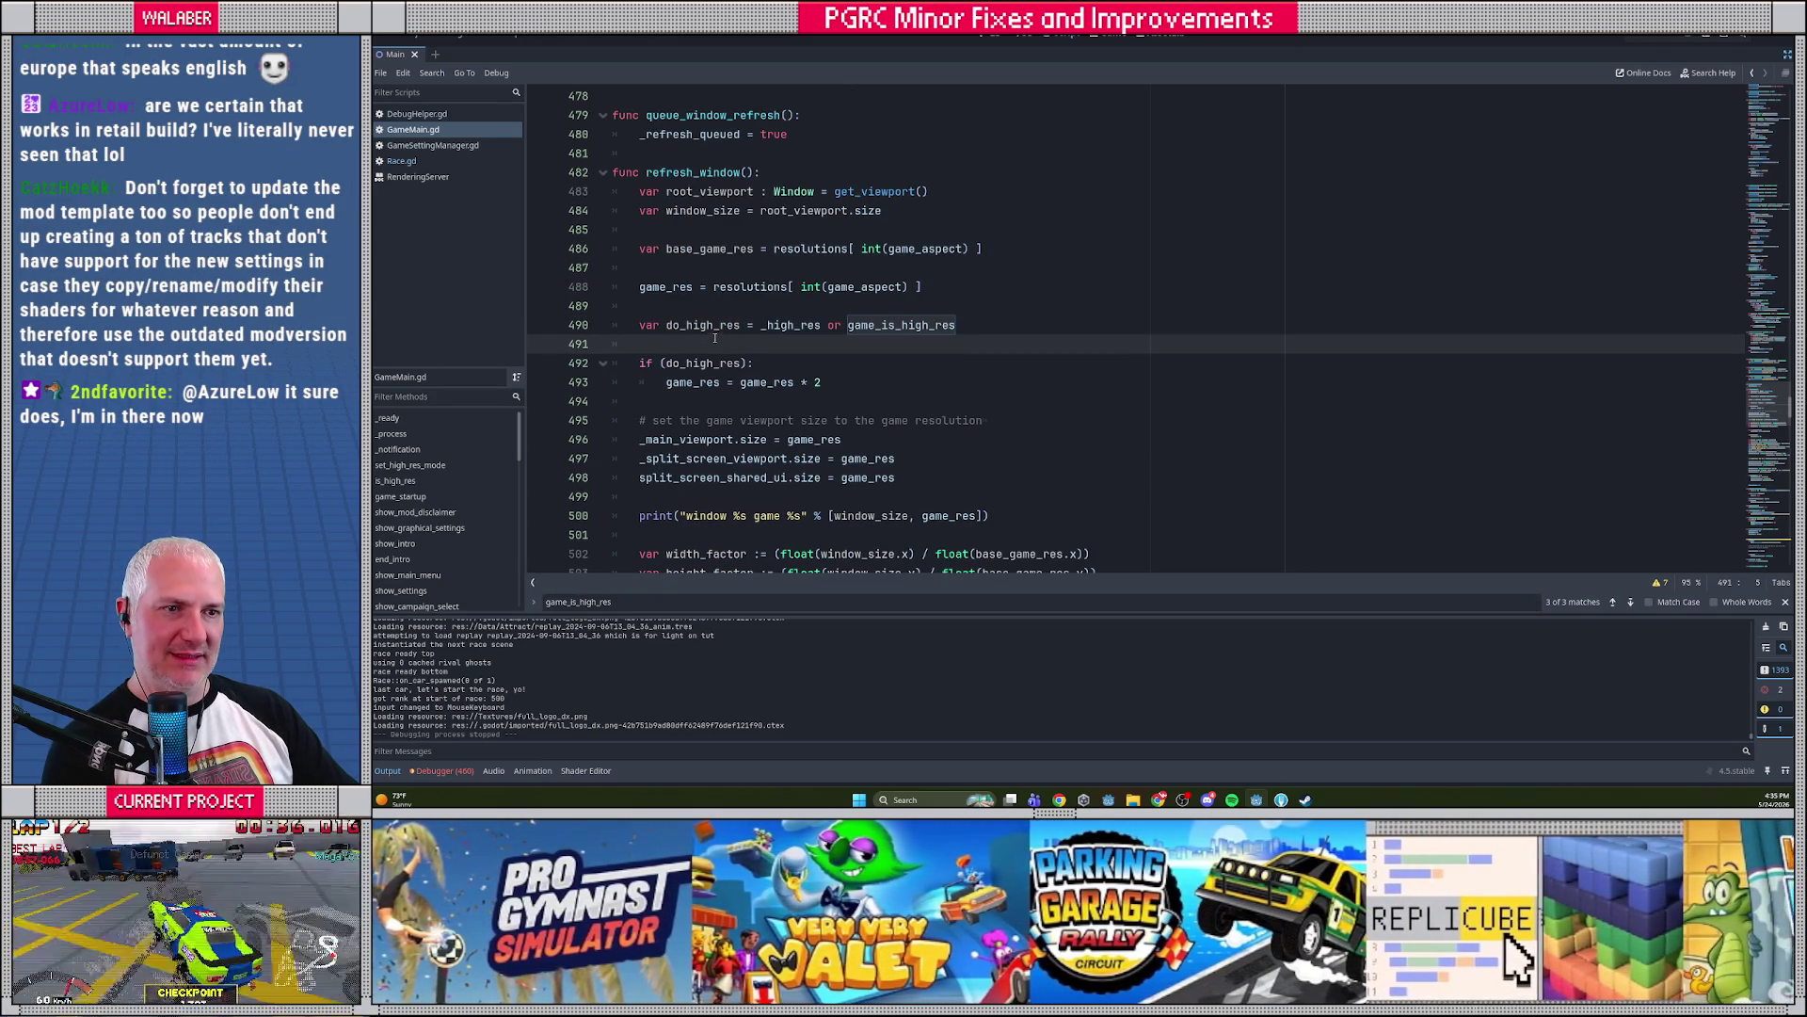
scroll(666, 326, down, 1)
drag(641, 290, 640, 344)
scroll(713, 382, down, 2)
scroll(741, 432, down, 6)
scroll(741, 432, up, 6)
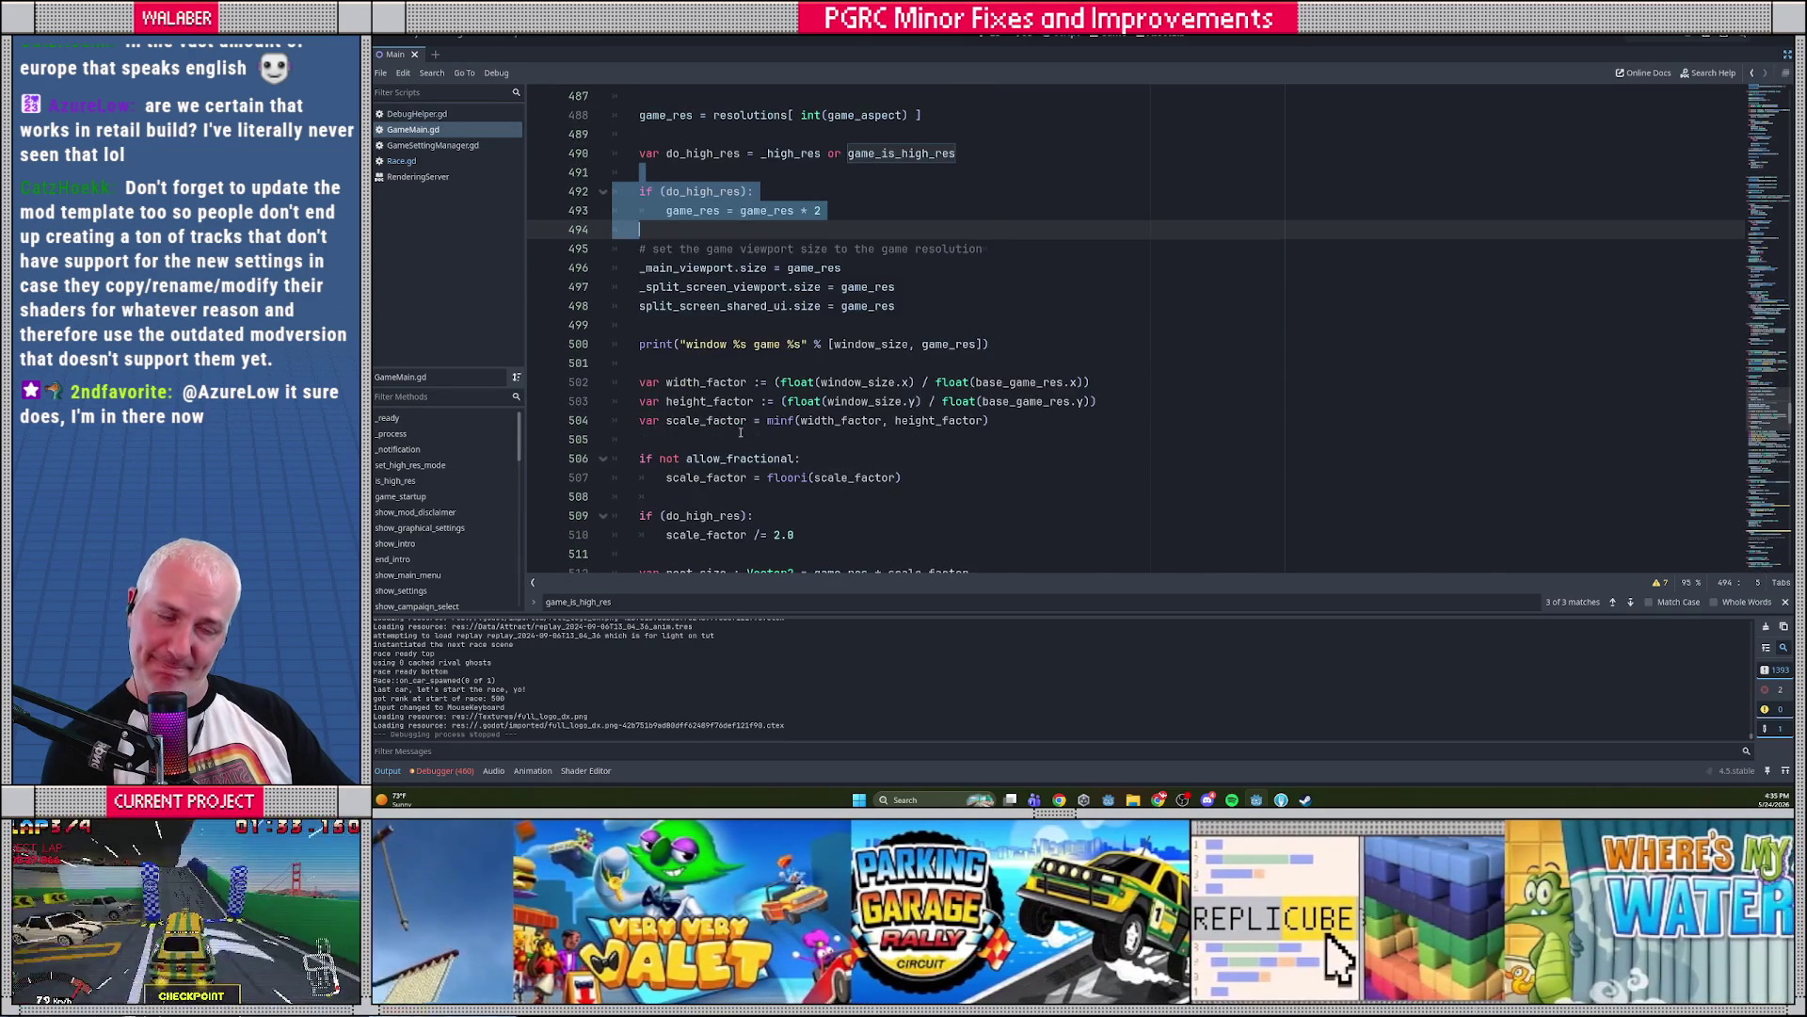
scroll(741, 432, up, 3)
click(722, 344)
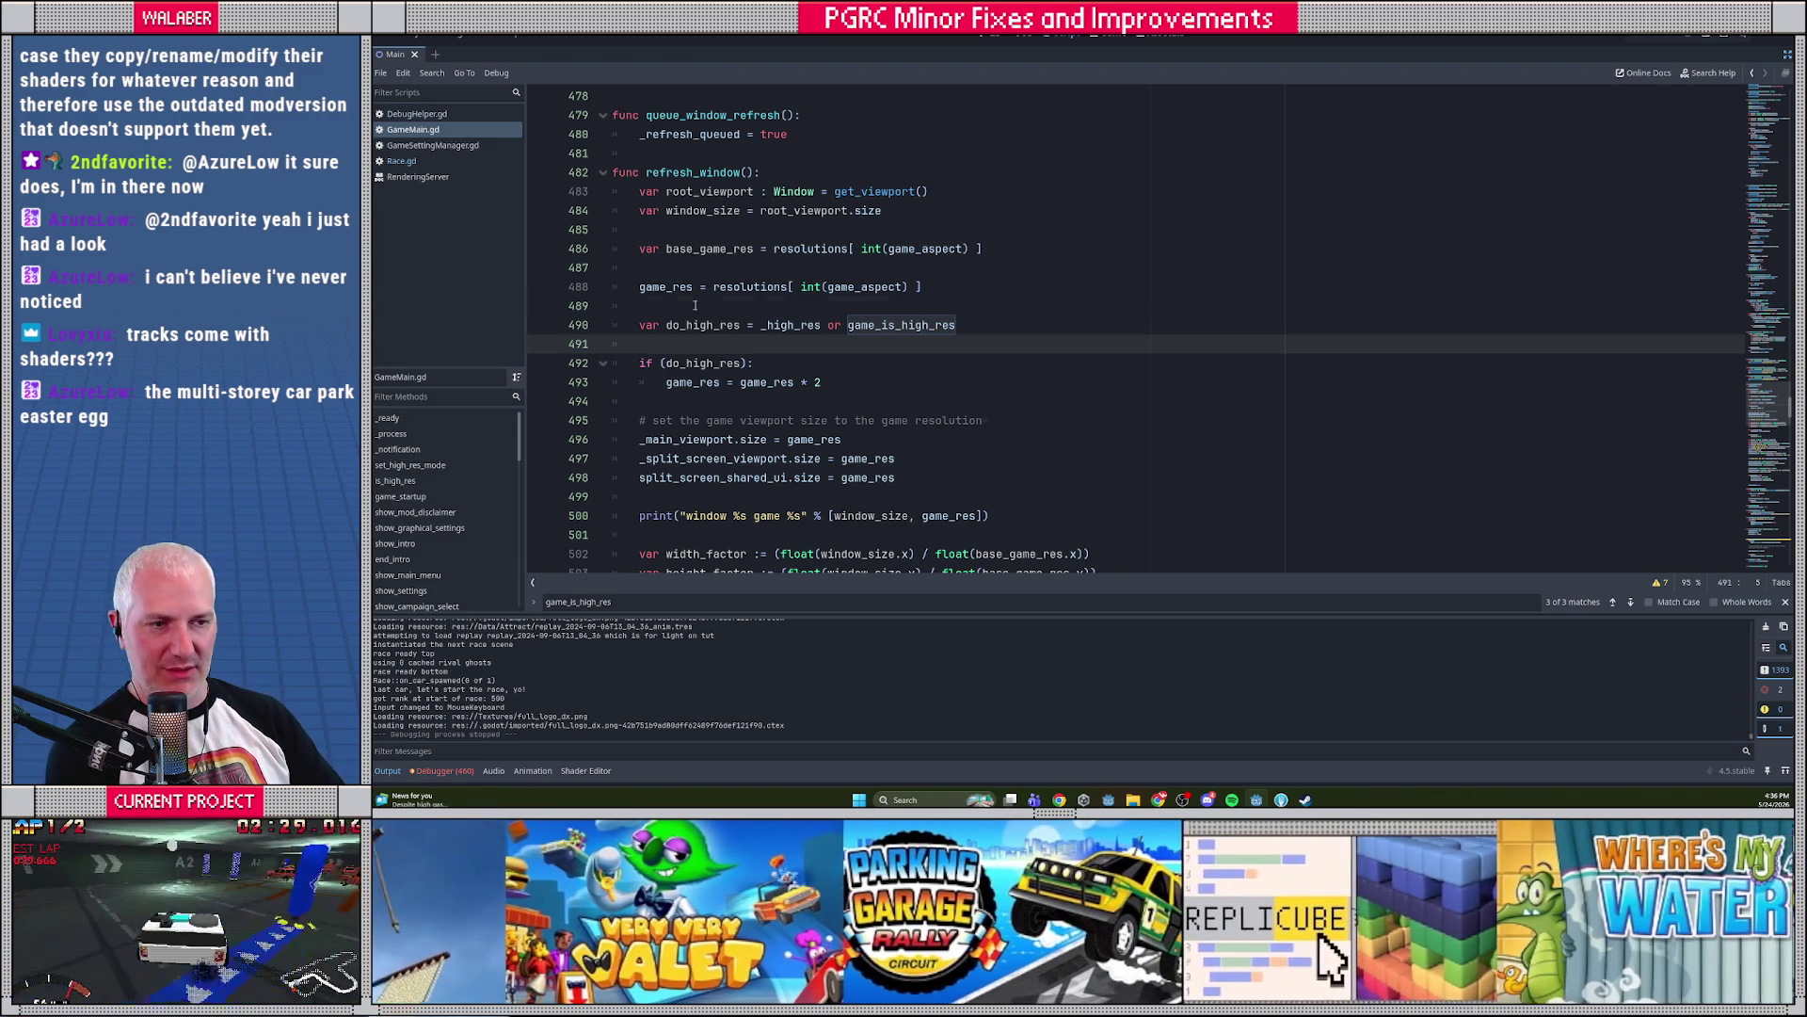
Search GameMain.gd for _high_res and step through its matches
click(695, 305)
click(721, 349)
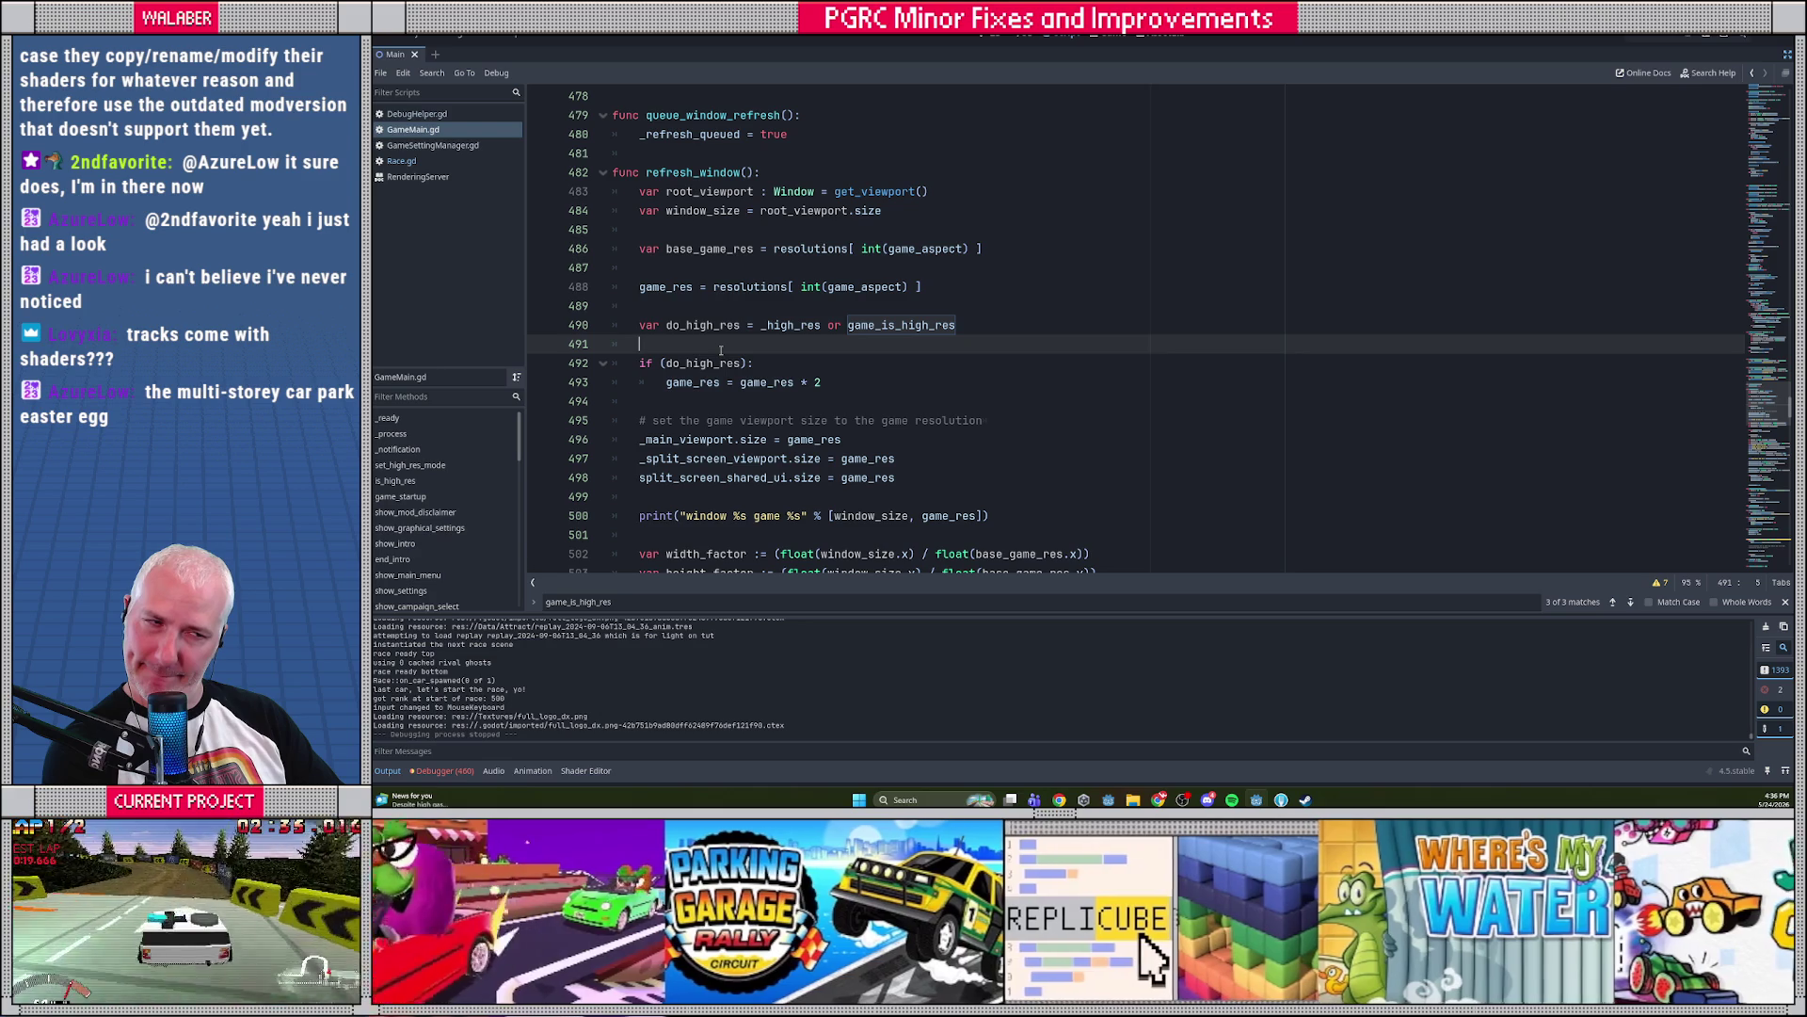
double_click(802, 328)
key(ctrl+f)
key(Return)
key(Return)
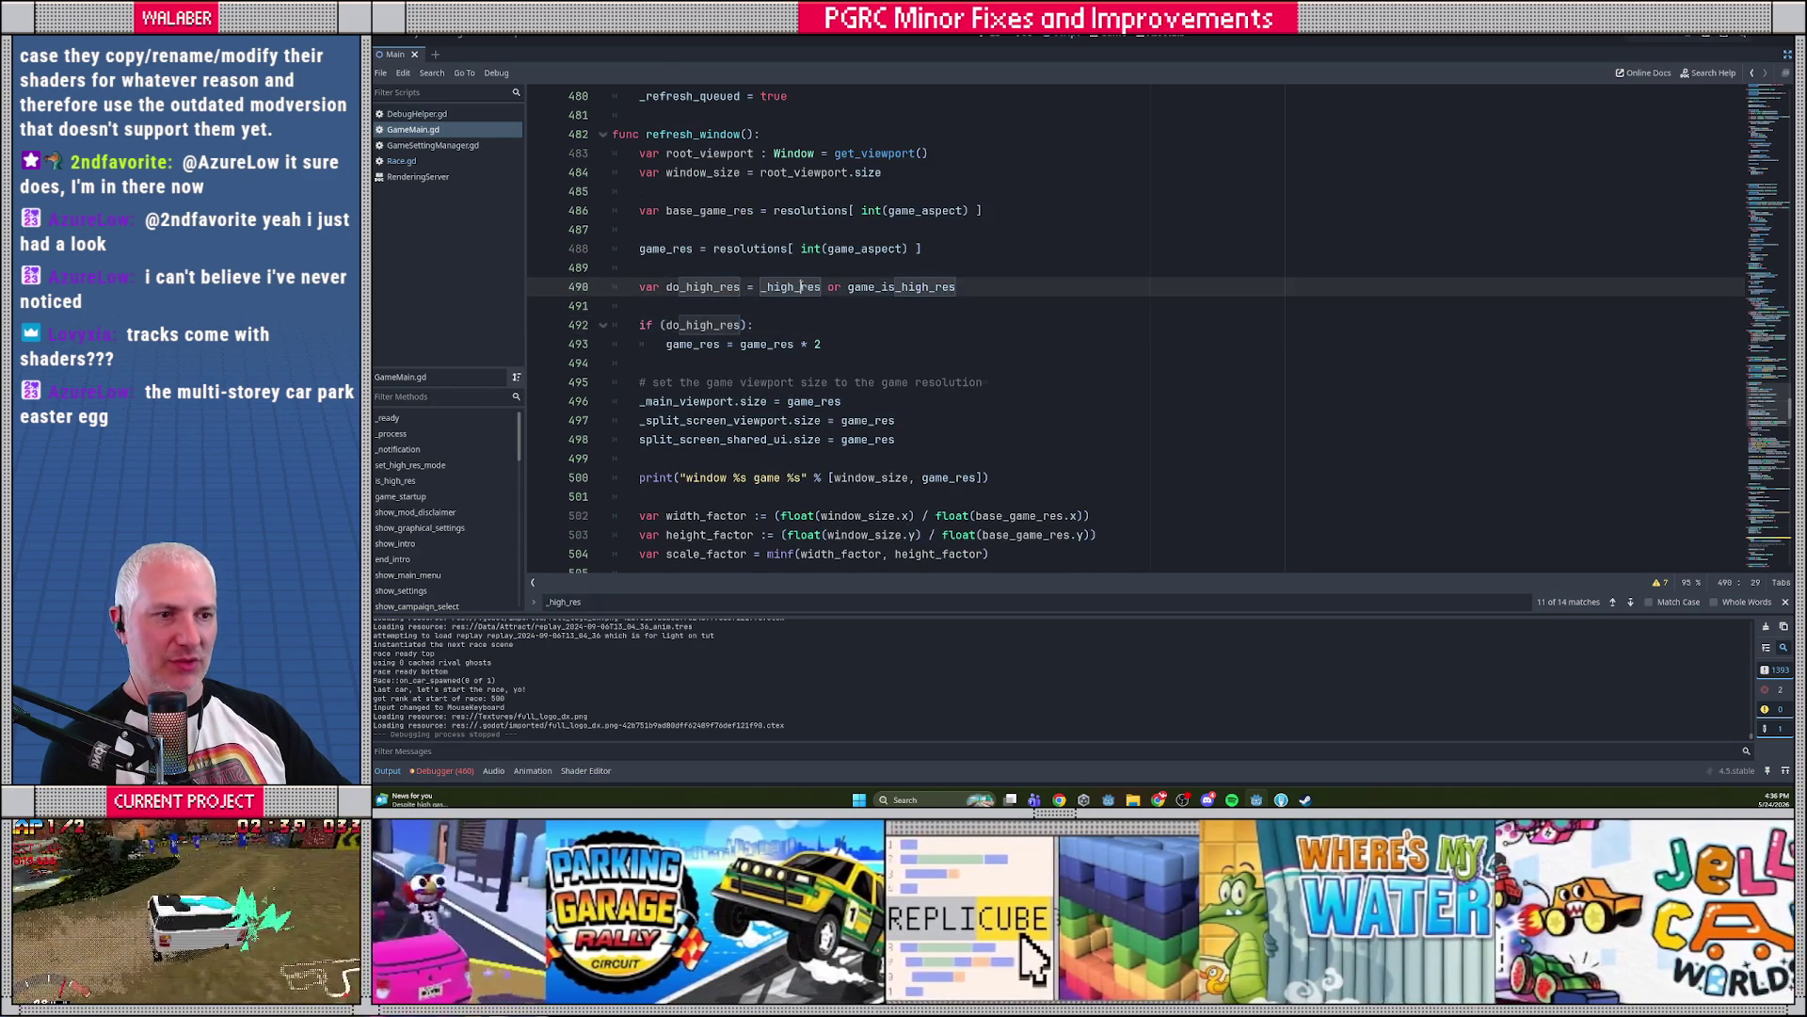
key(Return)
key(Return)
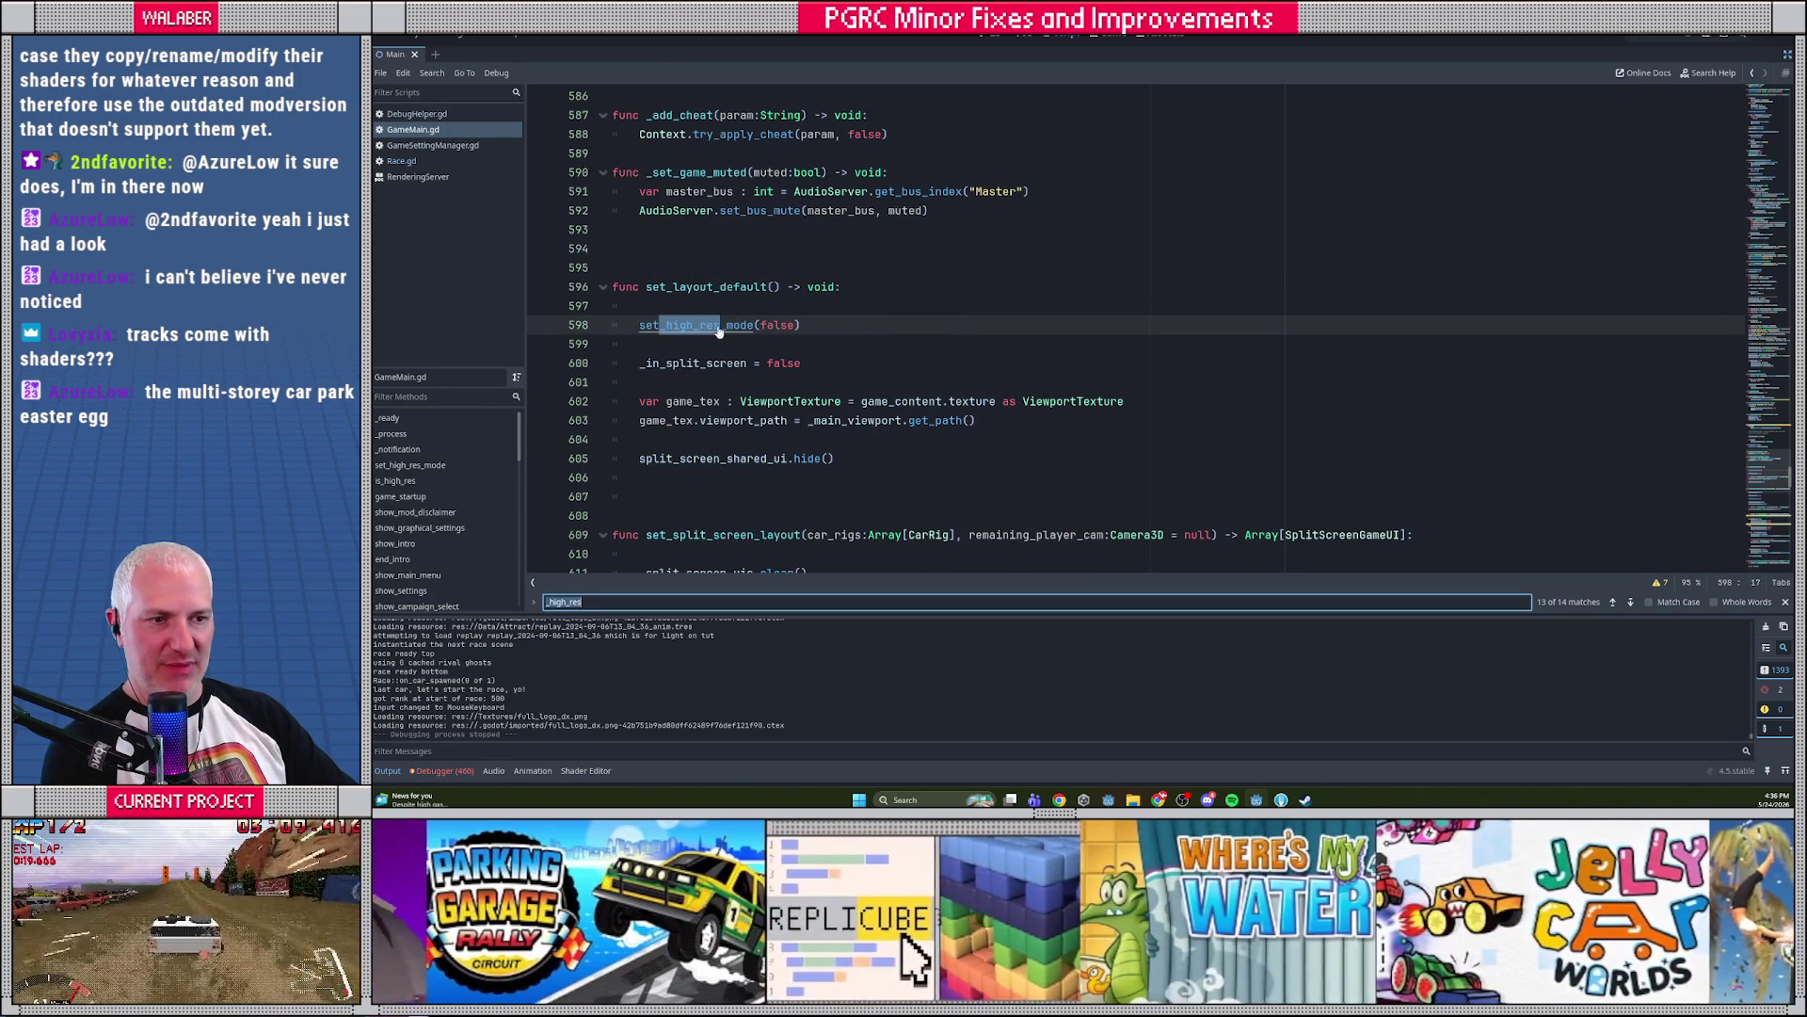
Jump to set_high_res_mode, cycle game_is_high_res matches to line 77, and begin a game_is_h Find in Files
ctrl+click(722, 325)
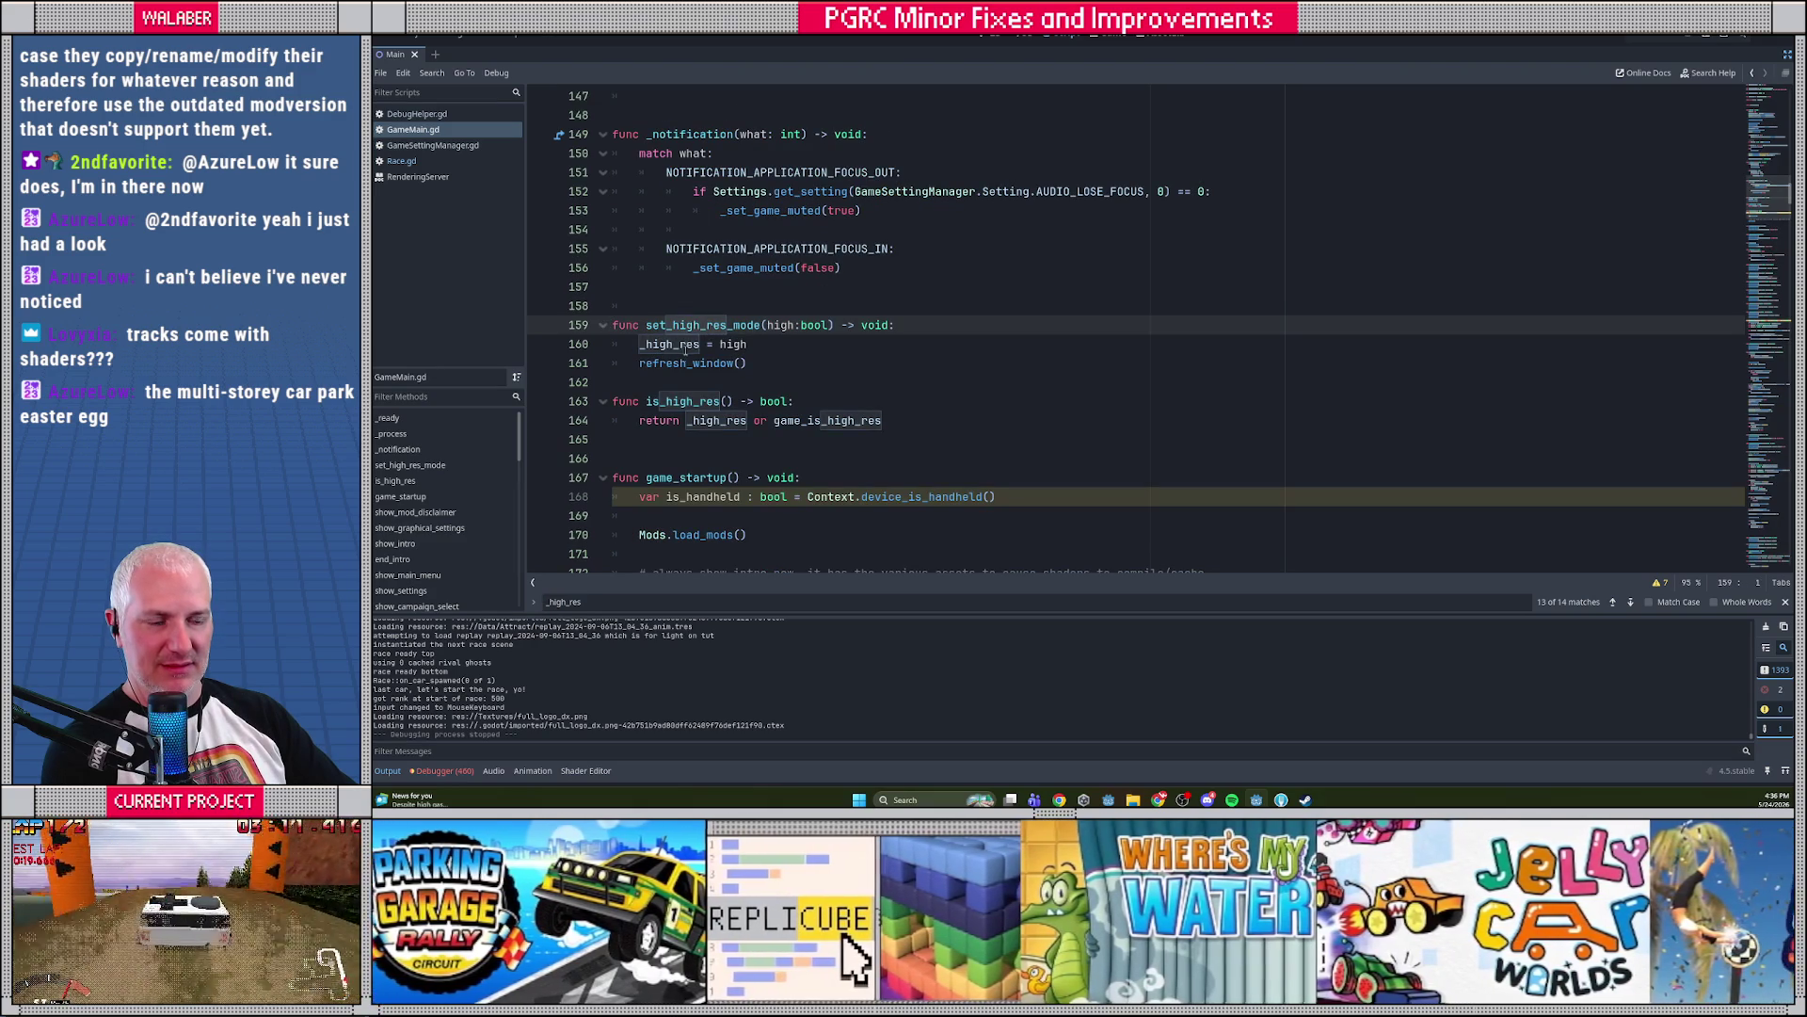
click(666, 345)
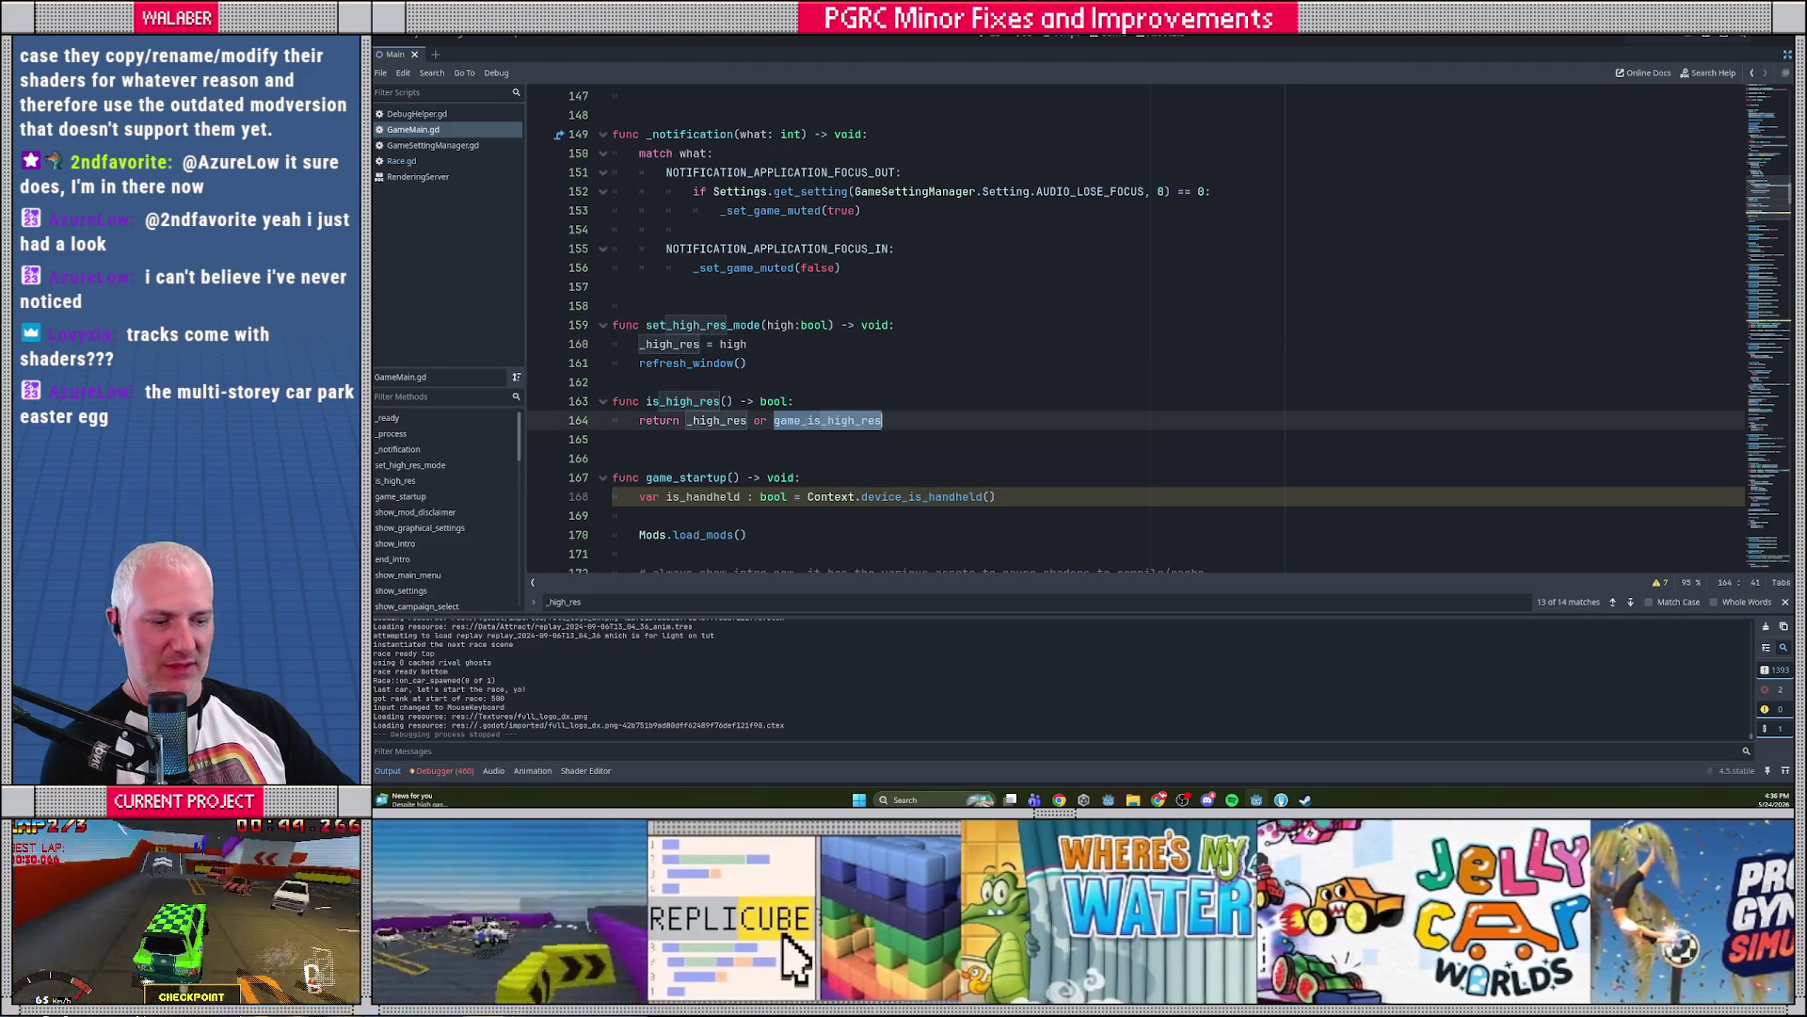
double_click(829, 420)
key(ctrl+f)
key(Return)
key(Return)
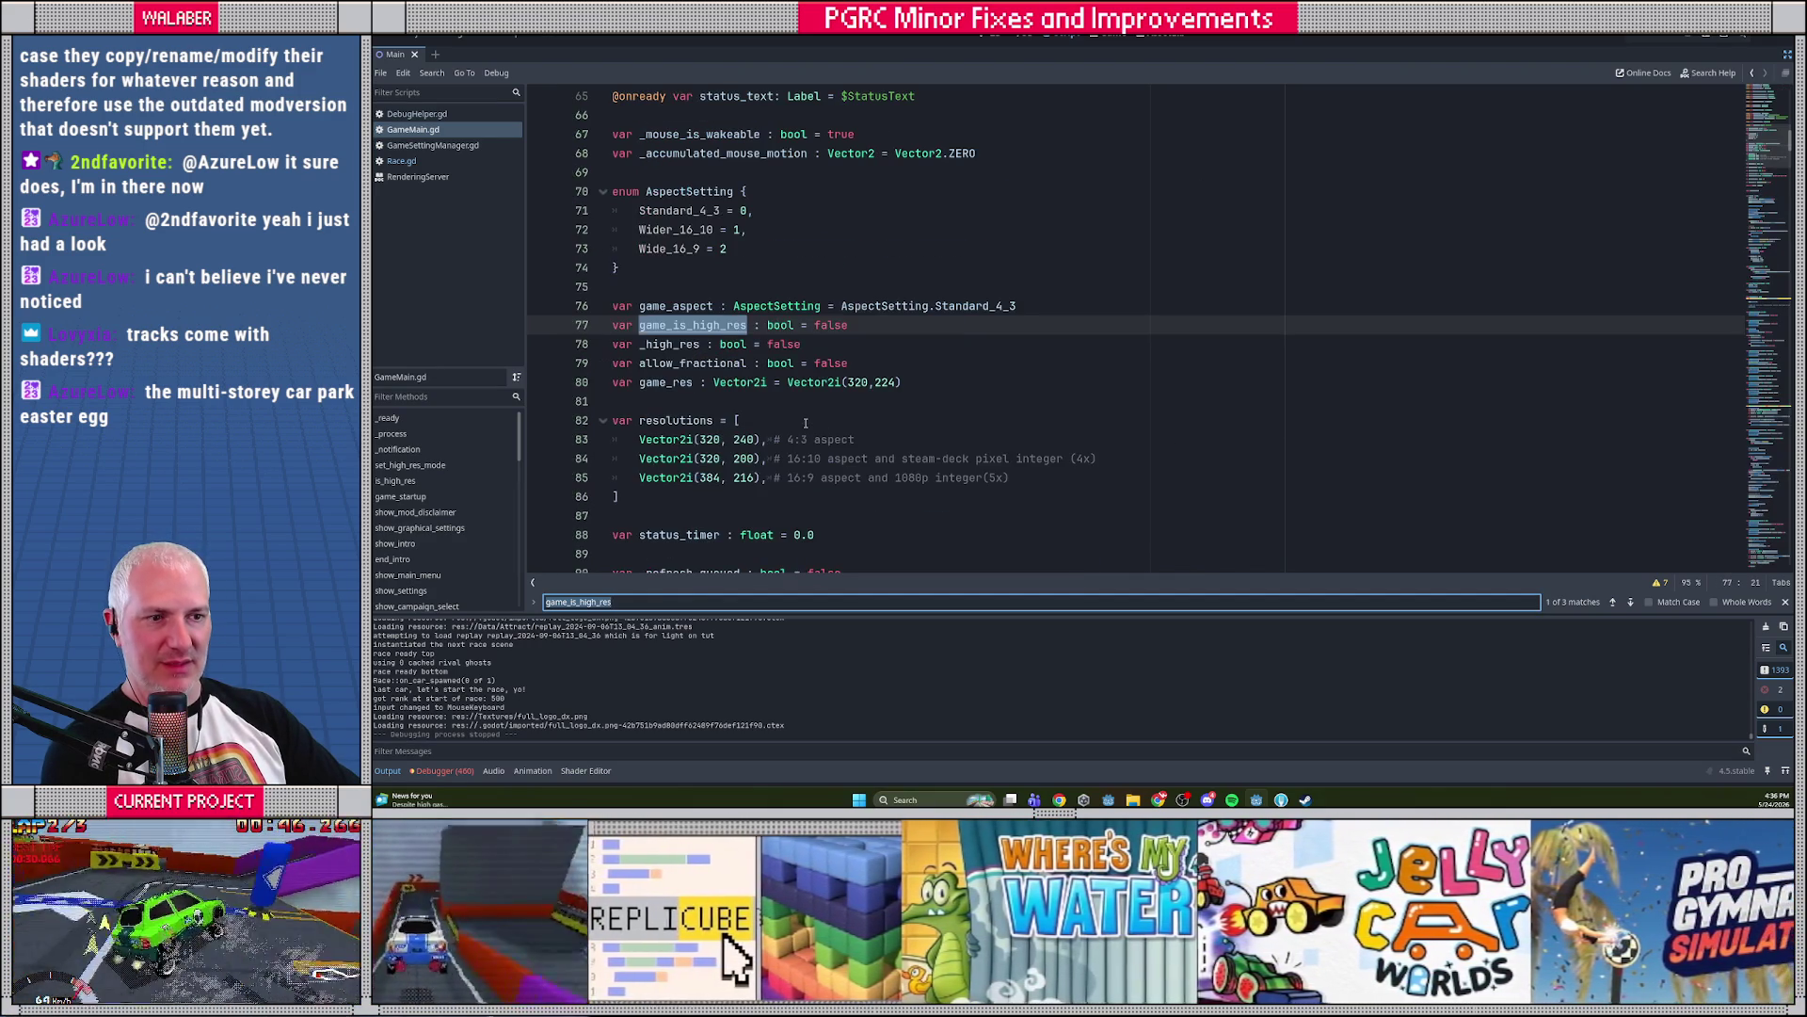
key(Return)
key(Shift+Return)
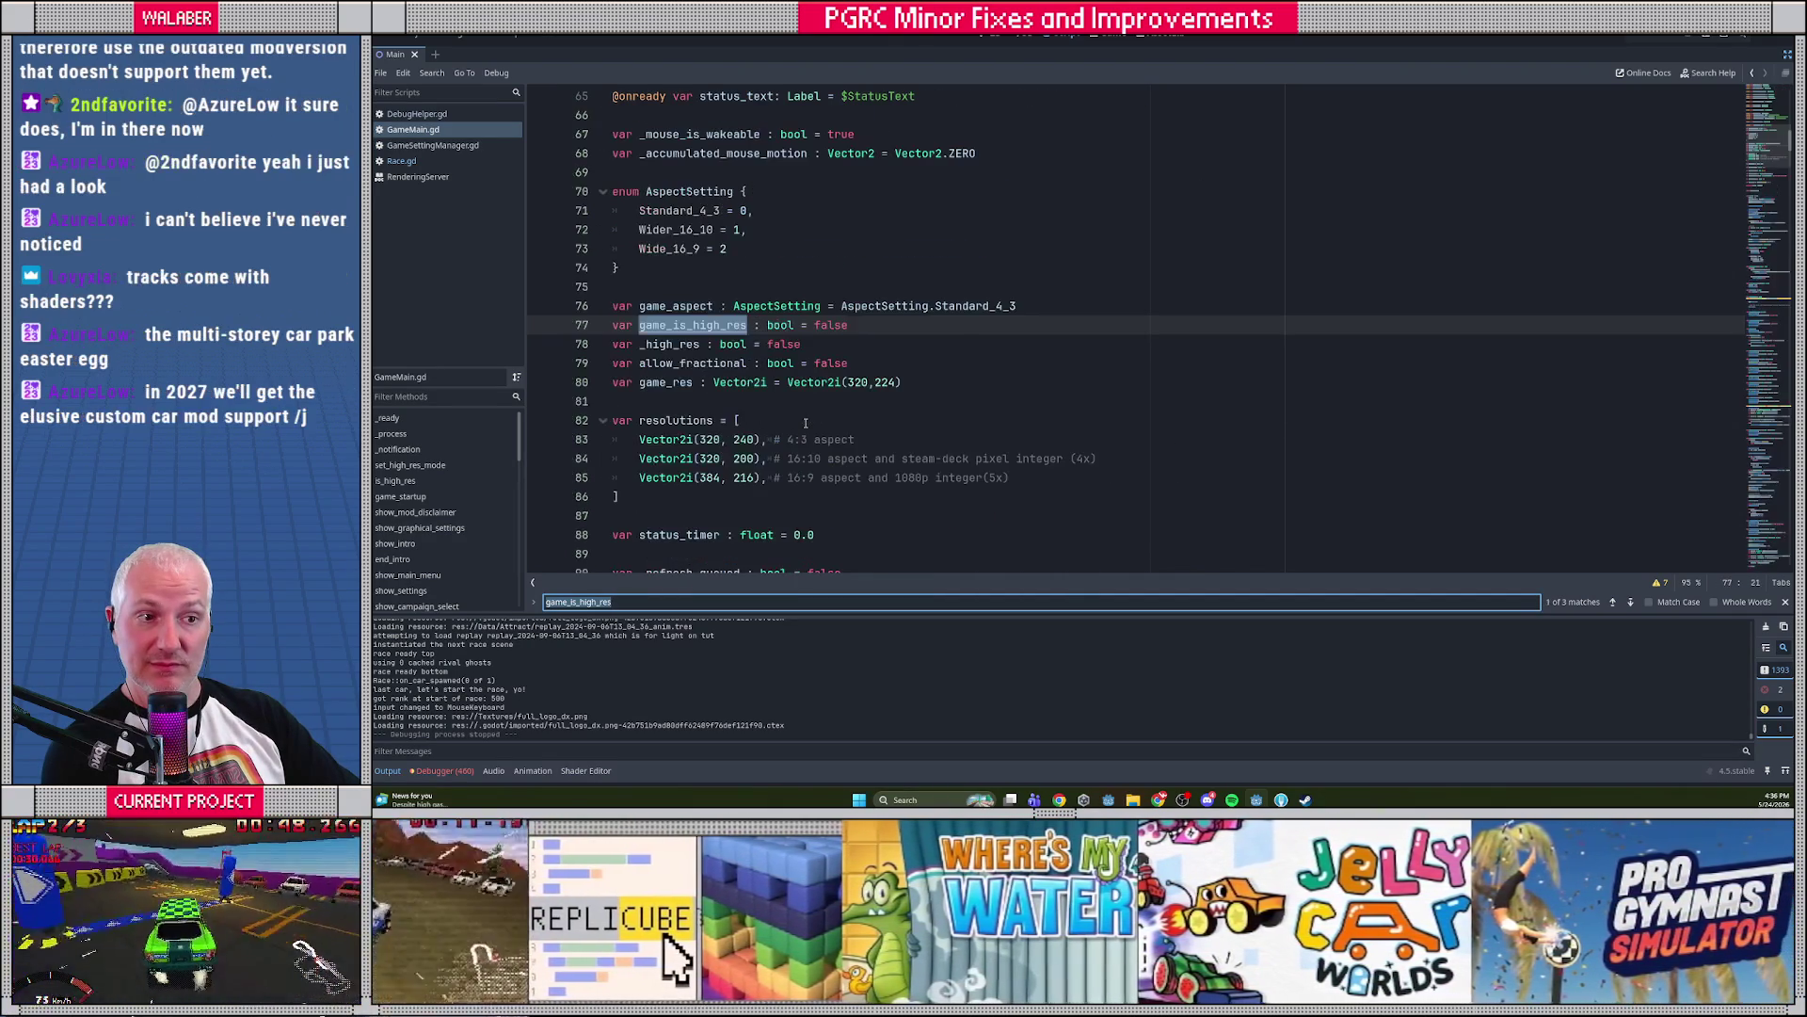
key(ctrl+shift+f)
key(BackSpace)
key(BackSpace)
key(BackSpace)
text(game_is_h)
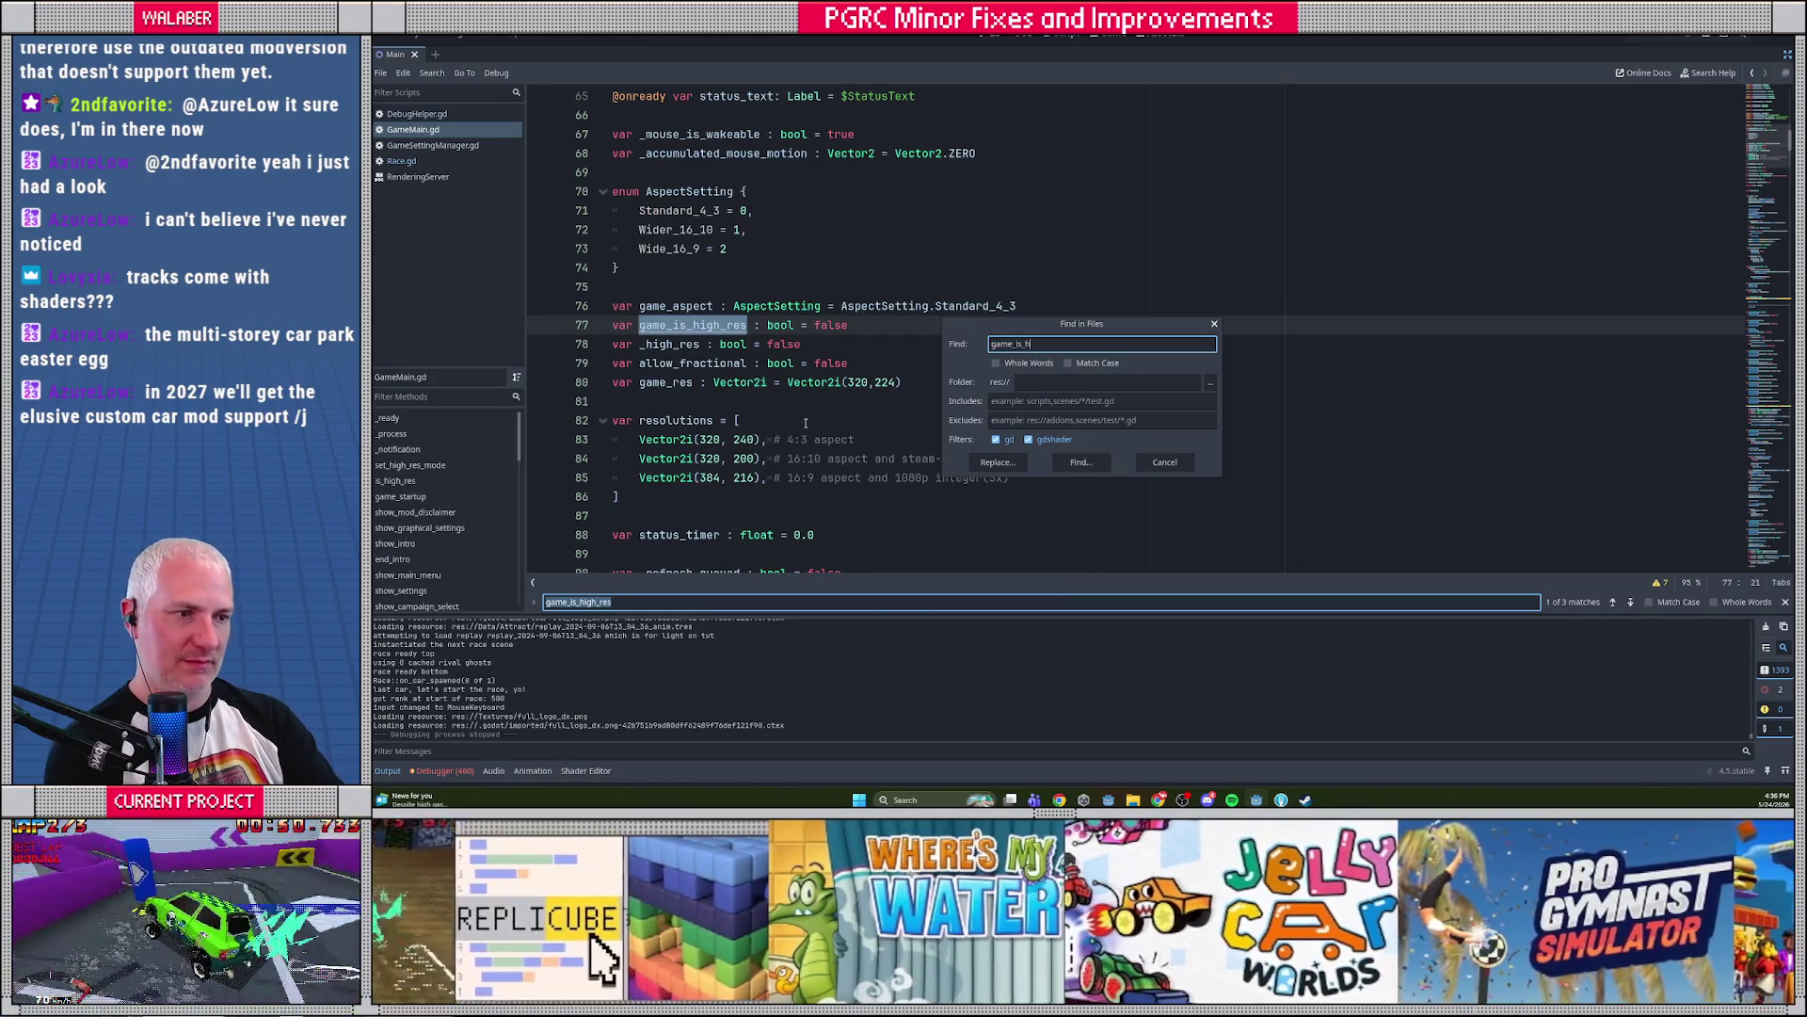
Run Find in Files for game_is_h and open the GameSettingManager.gd match on line 317
key(Return)
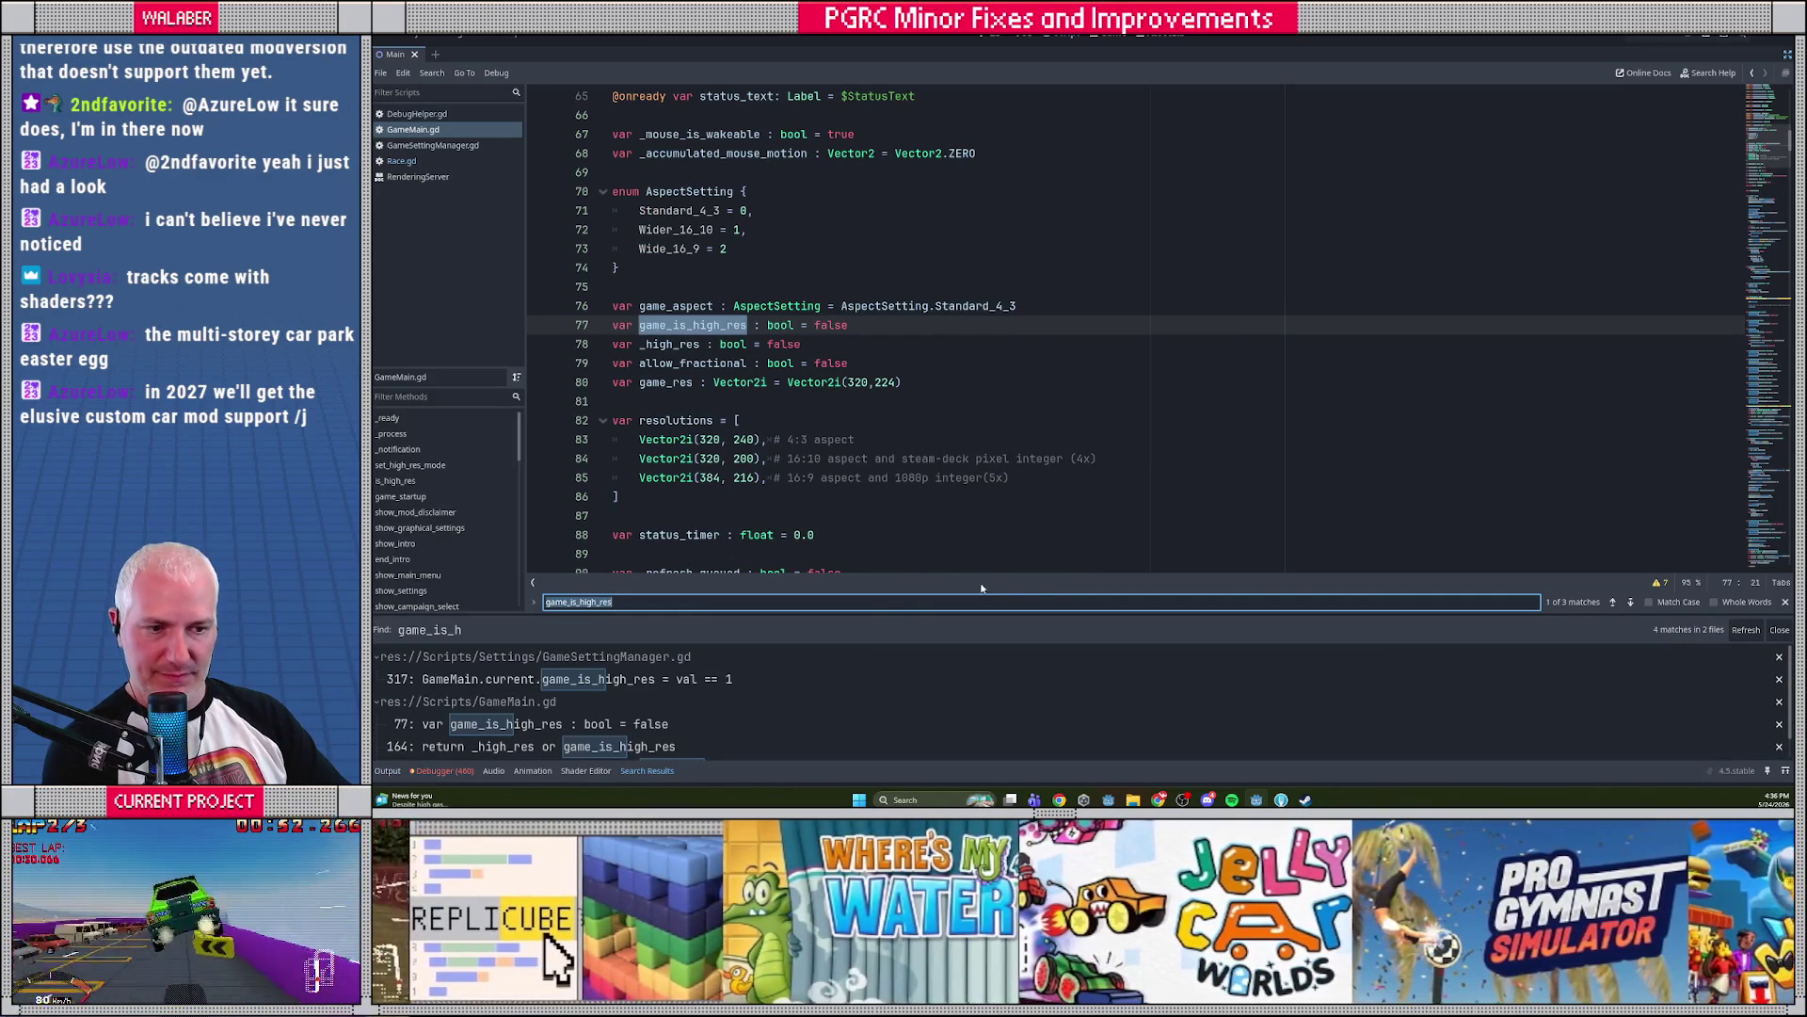
drag(1060, 609, 1045, 514)
click(542, 585)
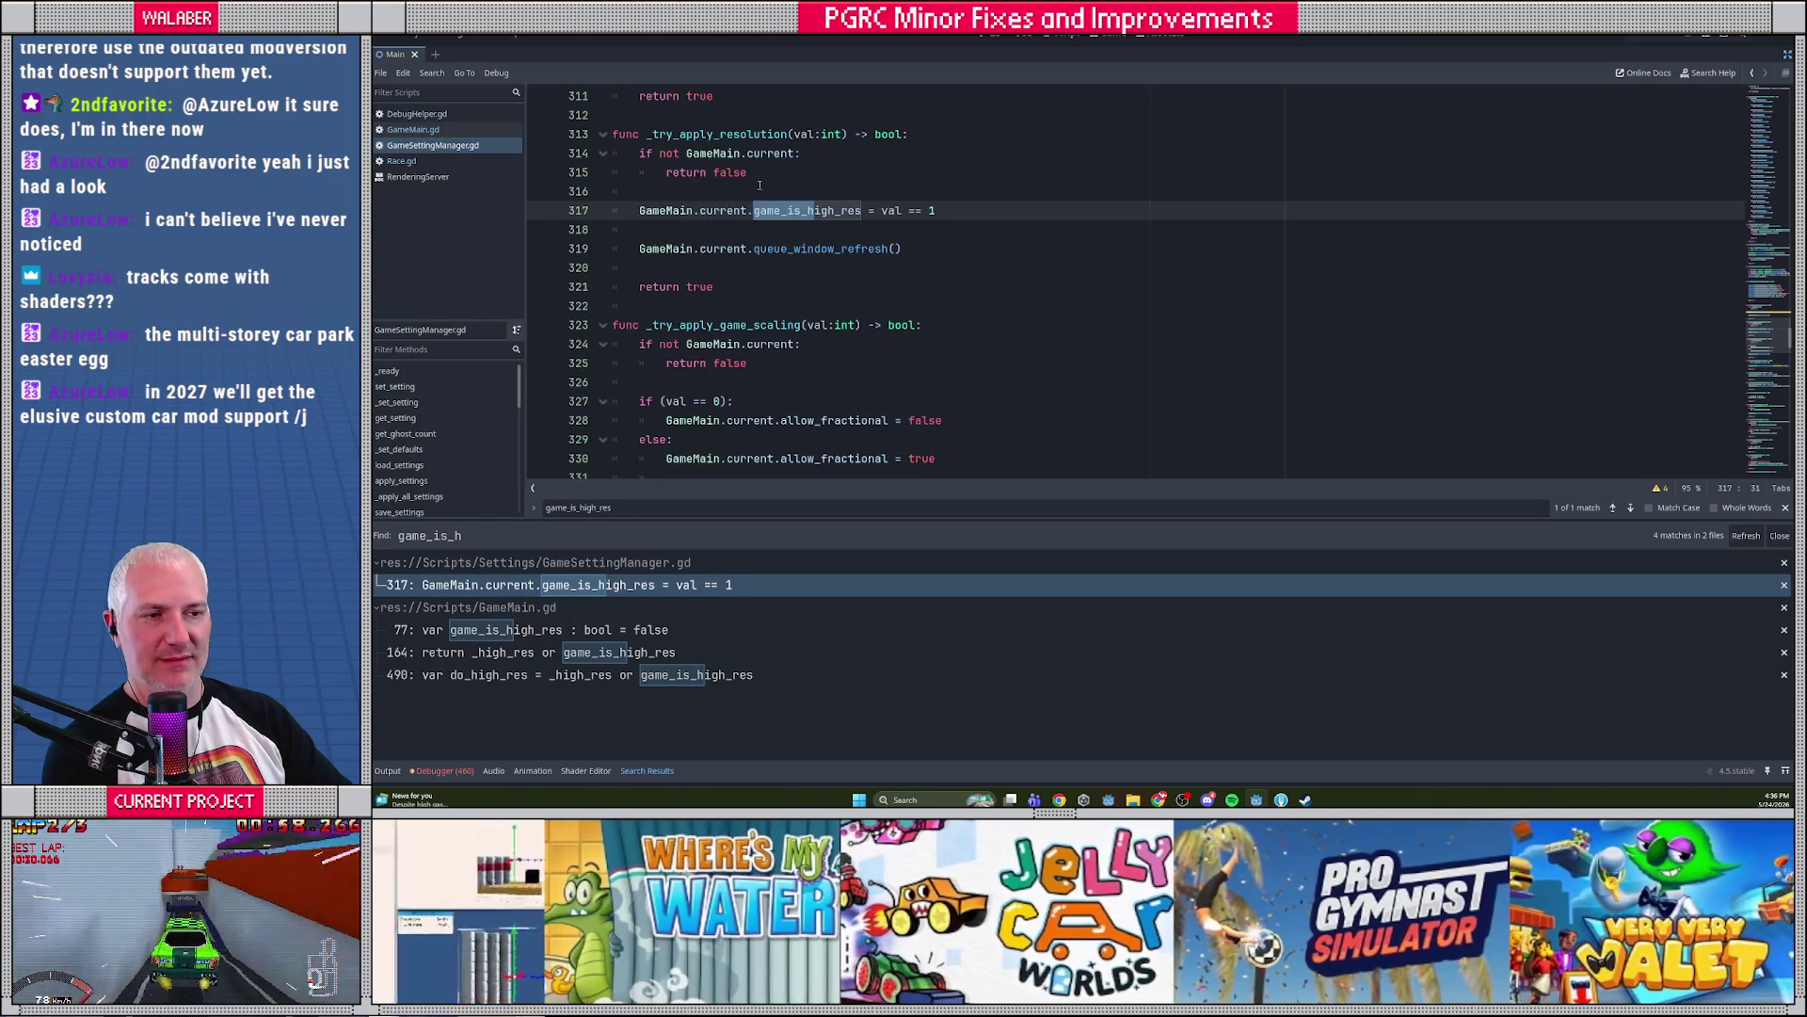
click(721, 194)
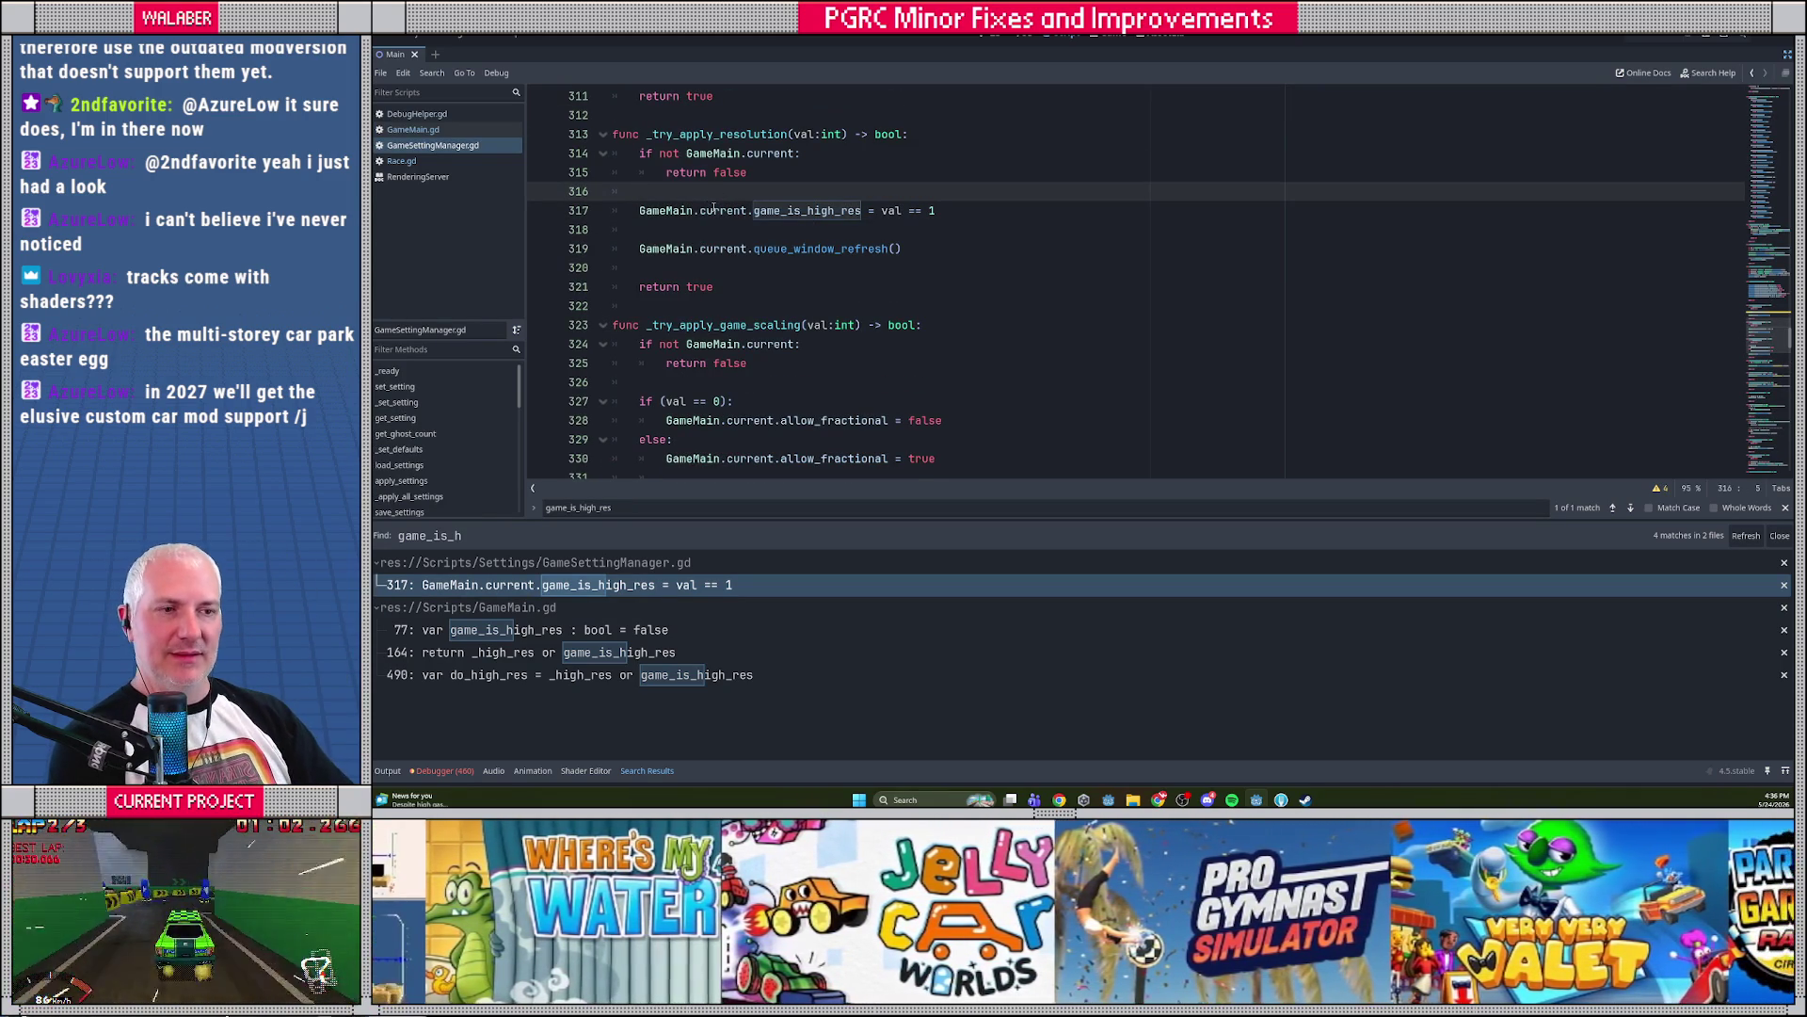
Return to GameMain.gd and cycle game_is_high_res matches to the refresh_window use on line 490
click(412, 129)
key(ctrl+f)
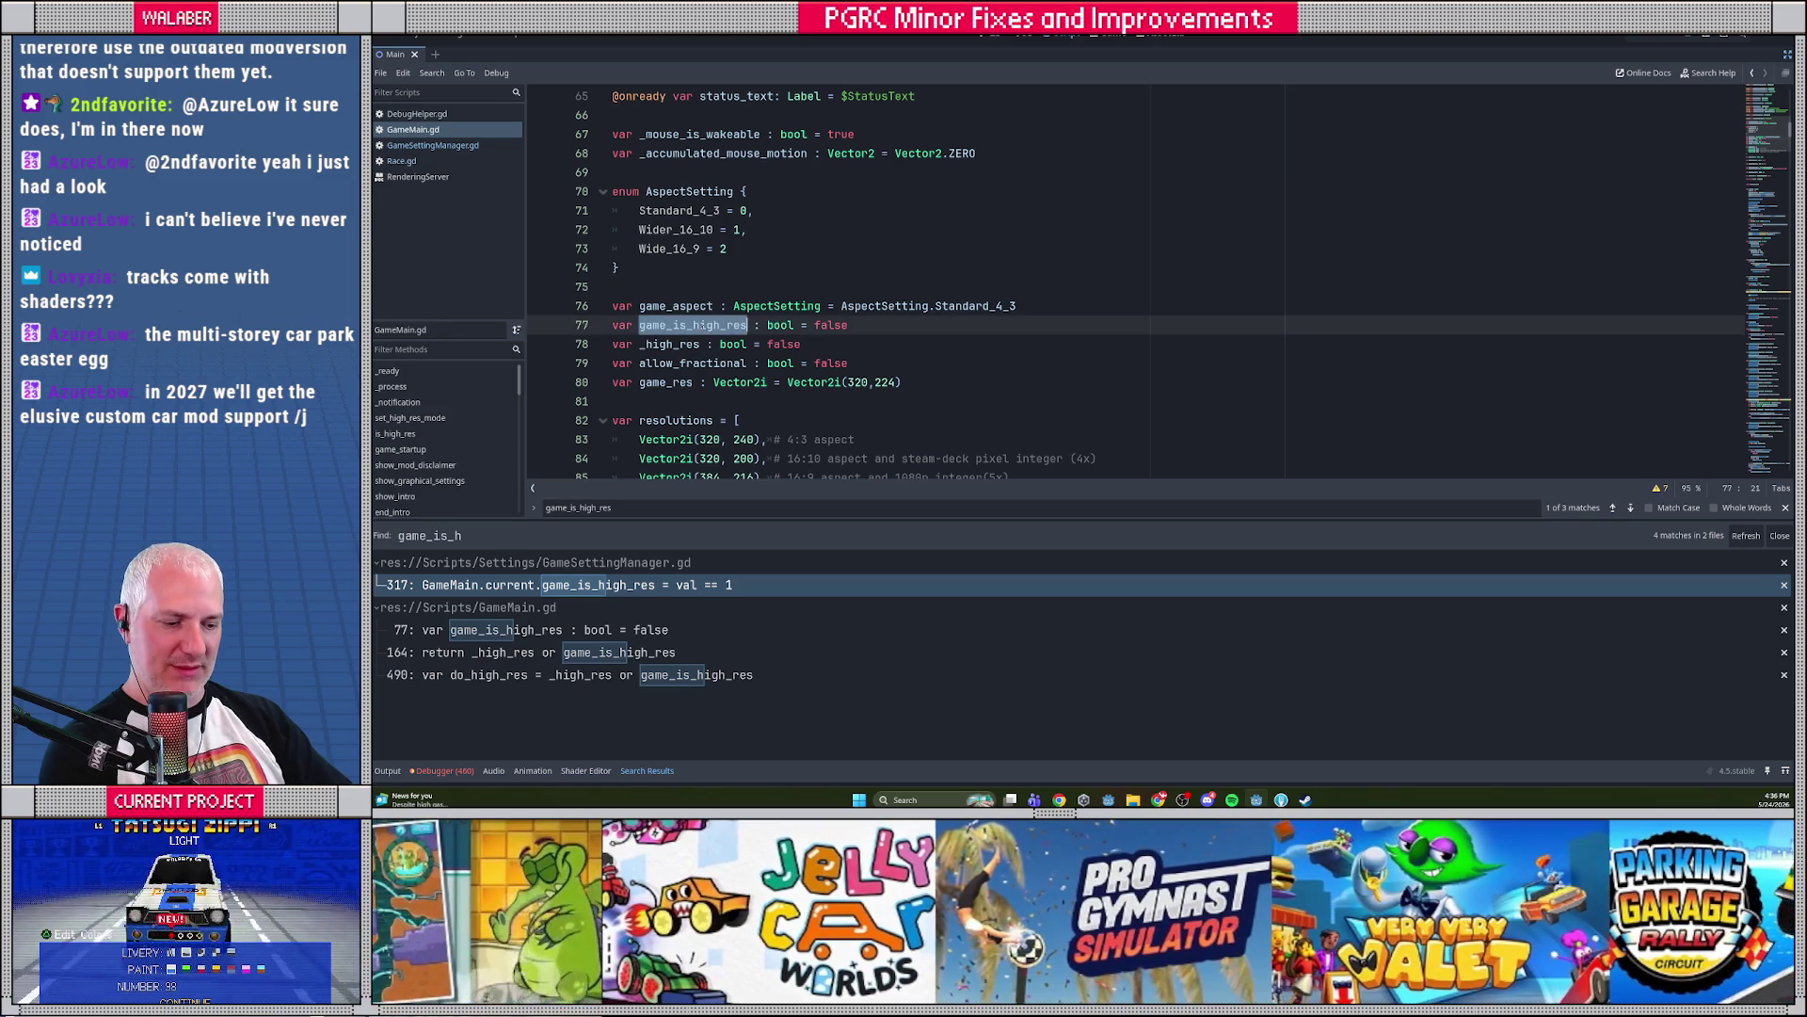
key(Return)
key(Return)
key(Return)
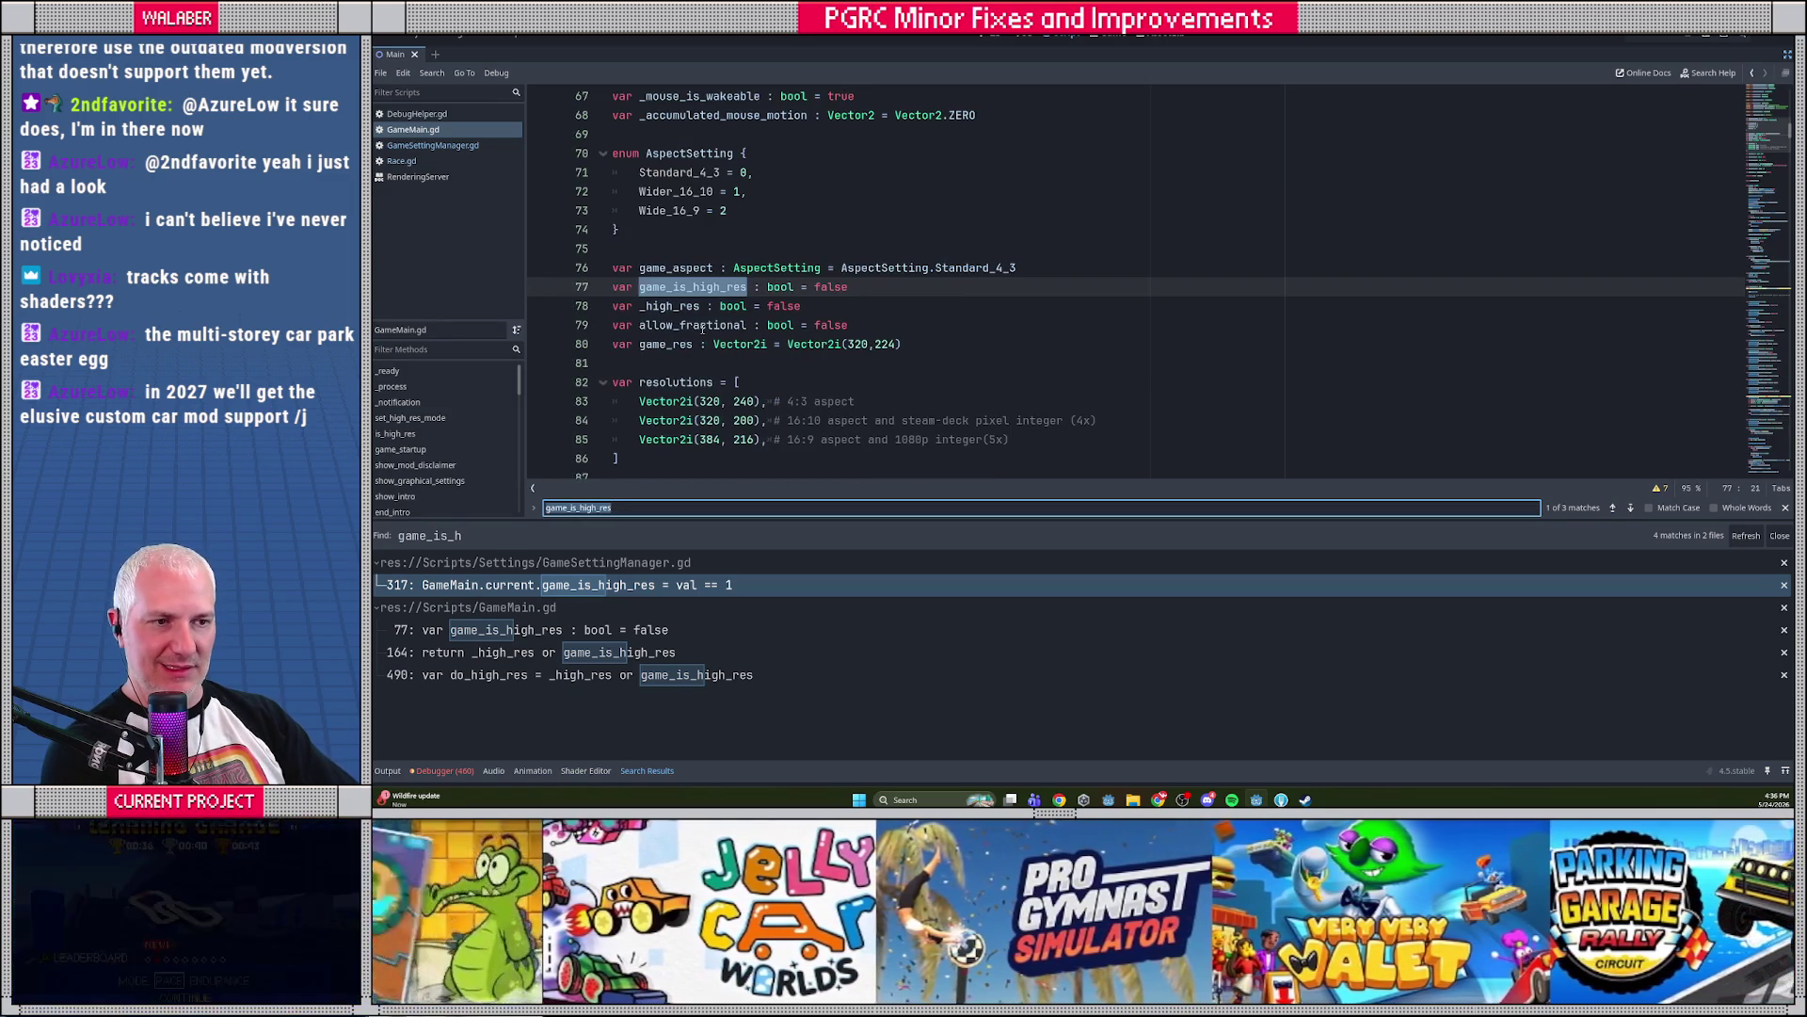
key(Return)
key(Return)
click(727, 267)
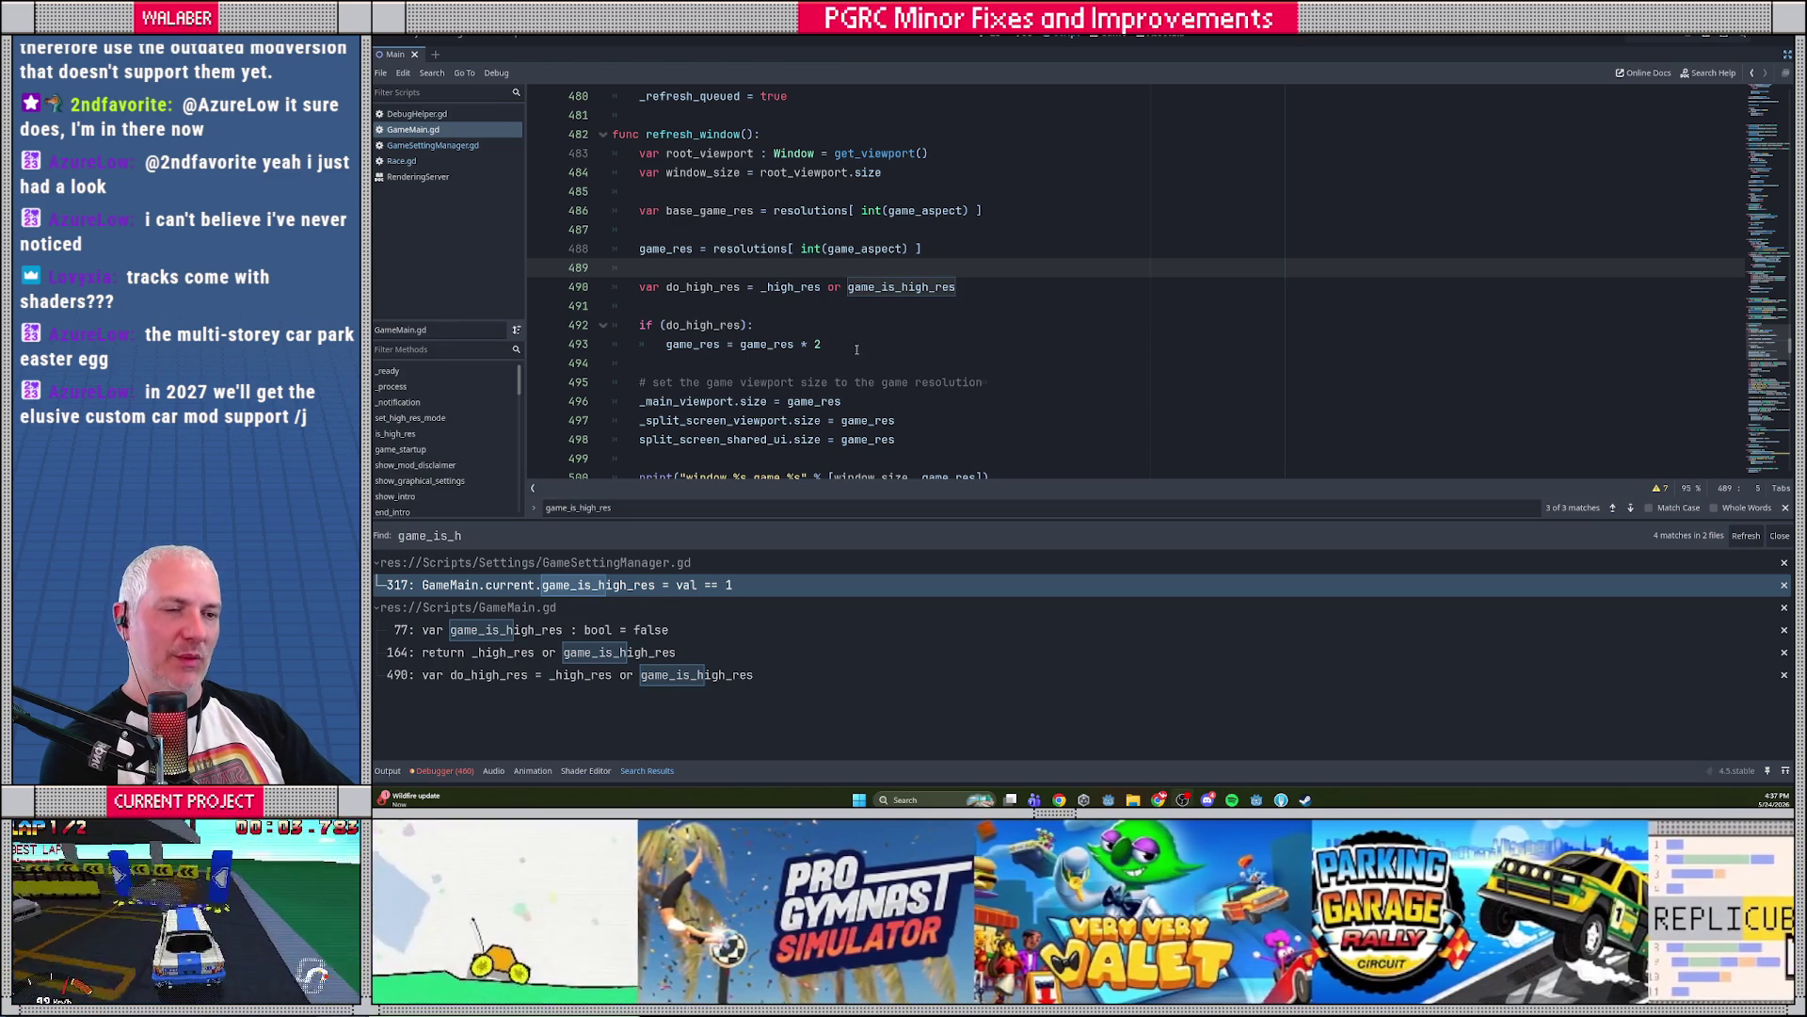
Add '# pretend we want "native" resolution' and 'game_res = window_size' after line 493, then save and run
click(851, 348)
key(Return)
key(Return)
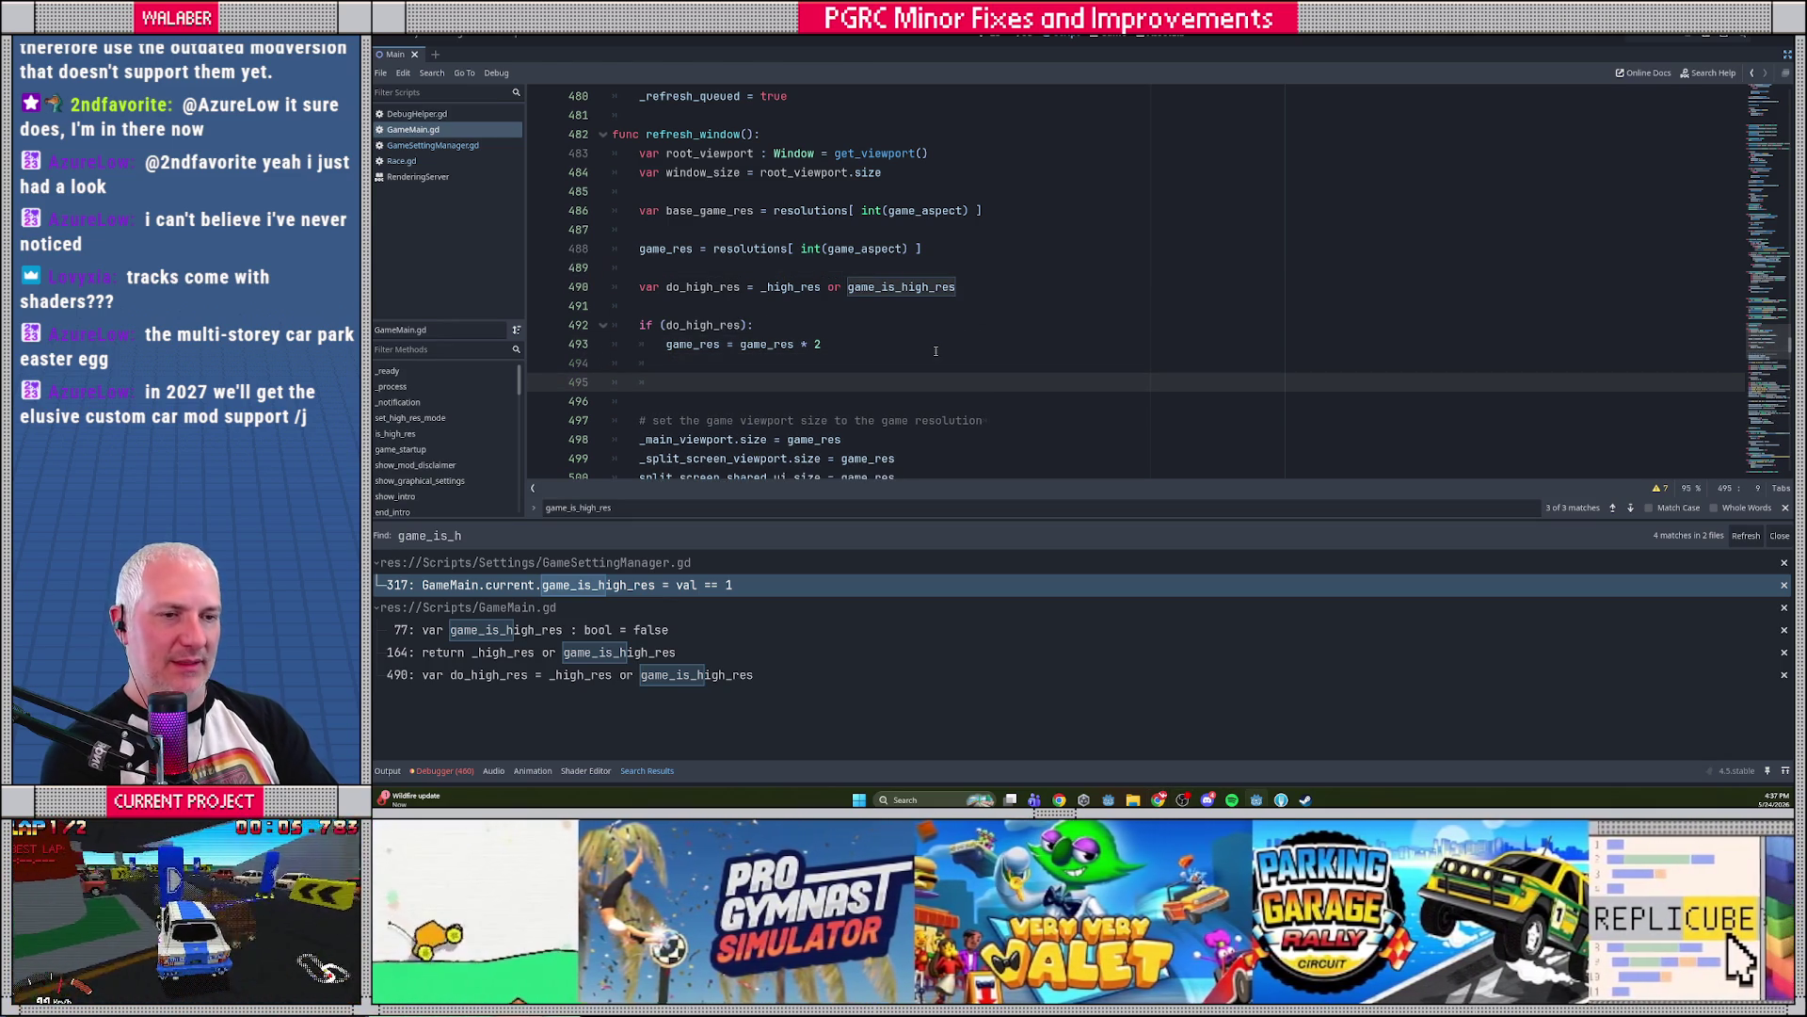
text(# pretend we)
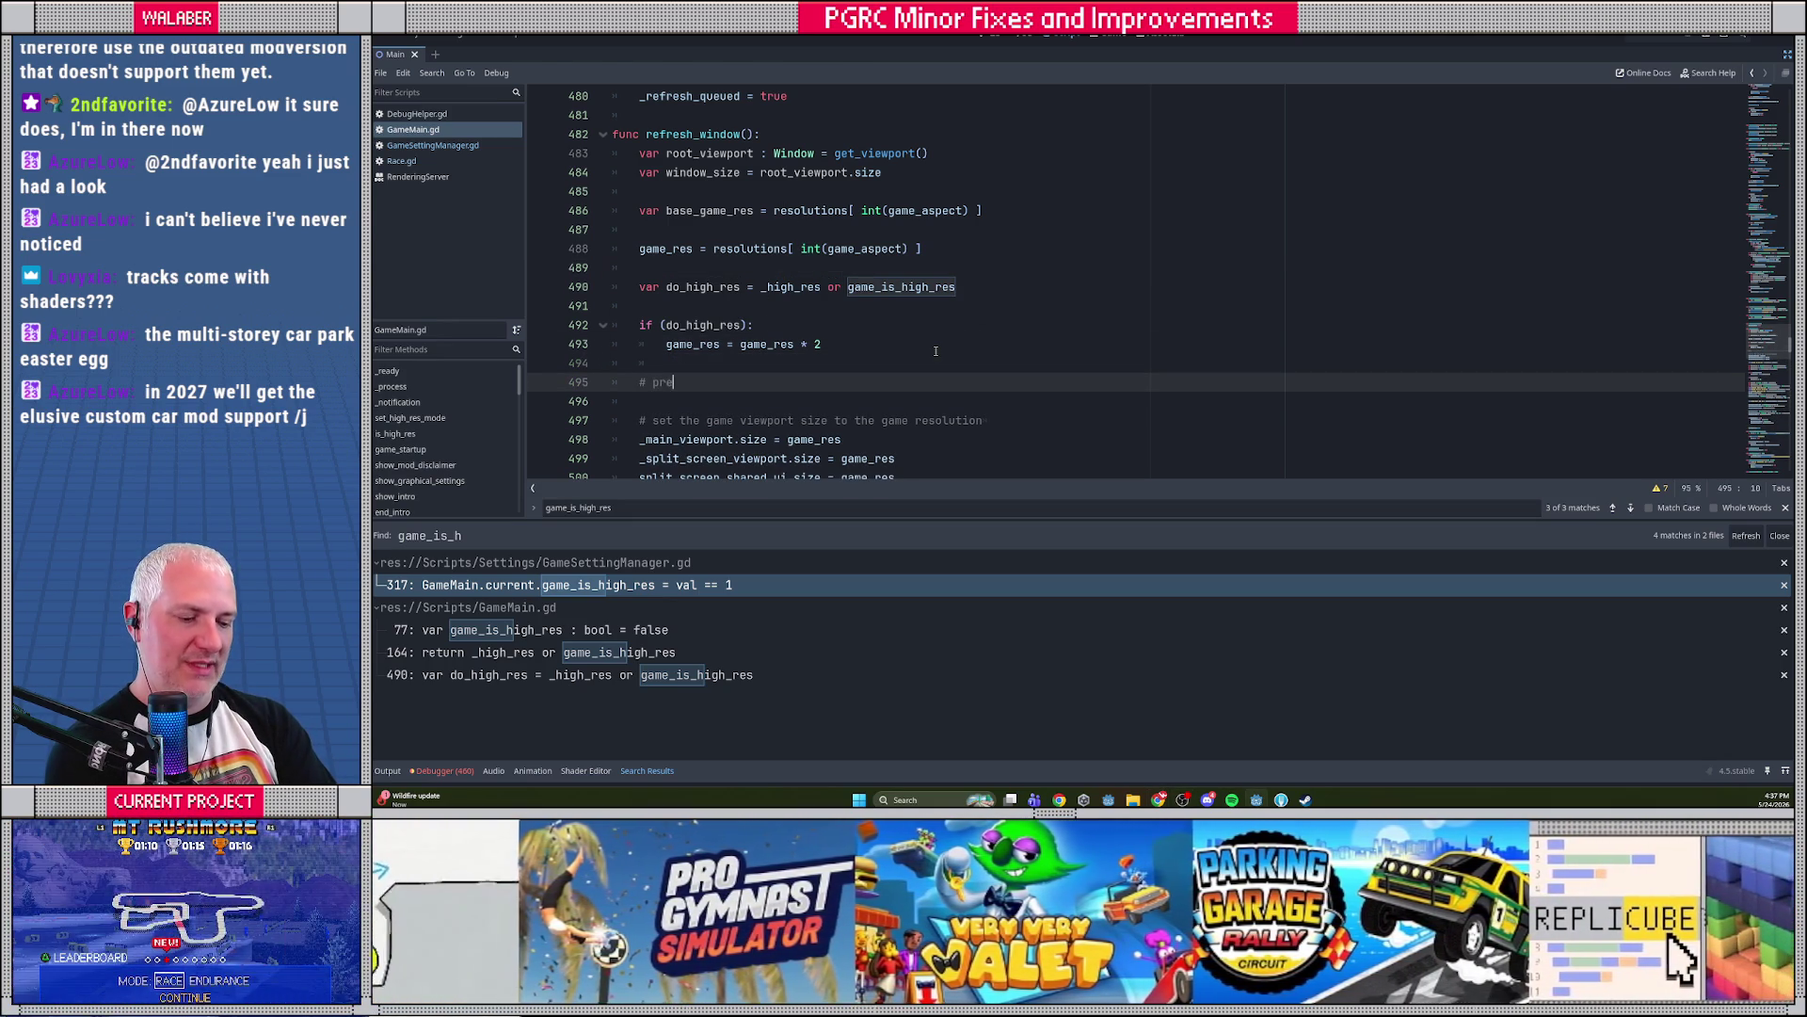
text( wa)
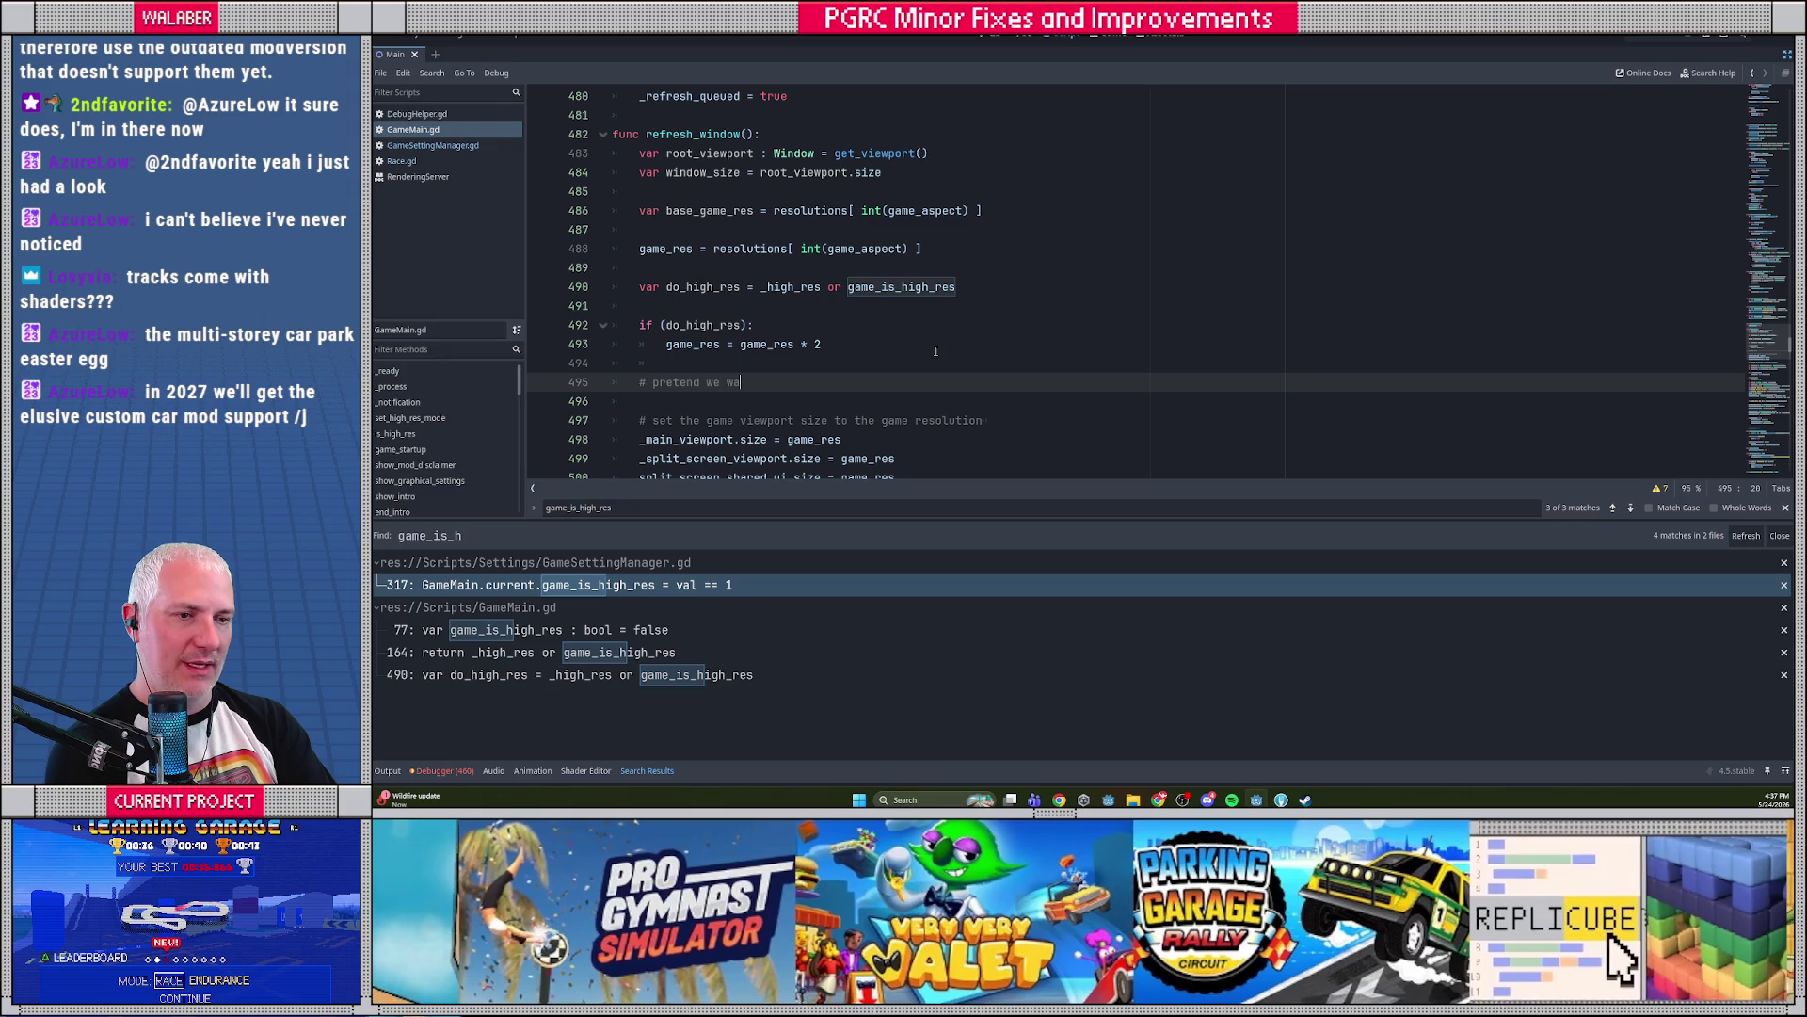
text(nt "native" resolut)
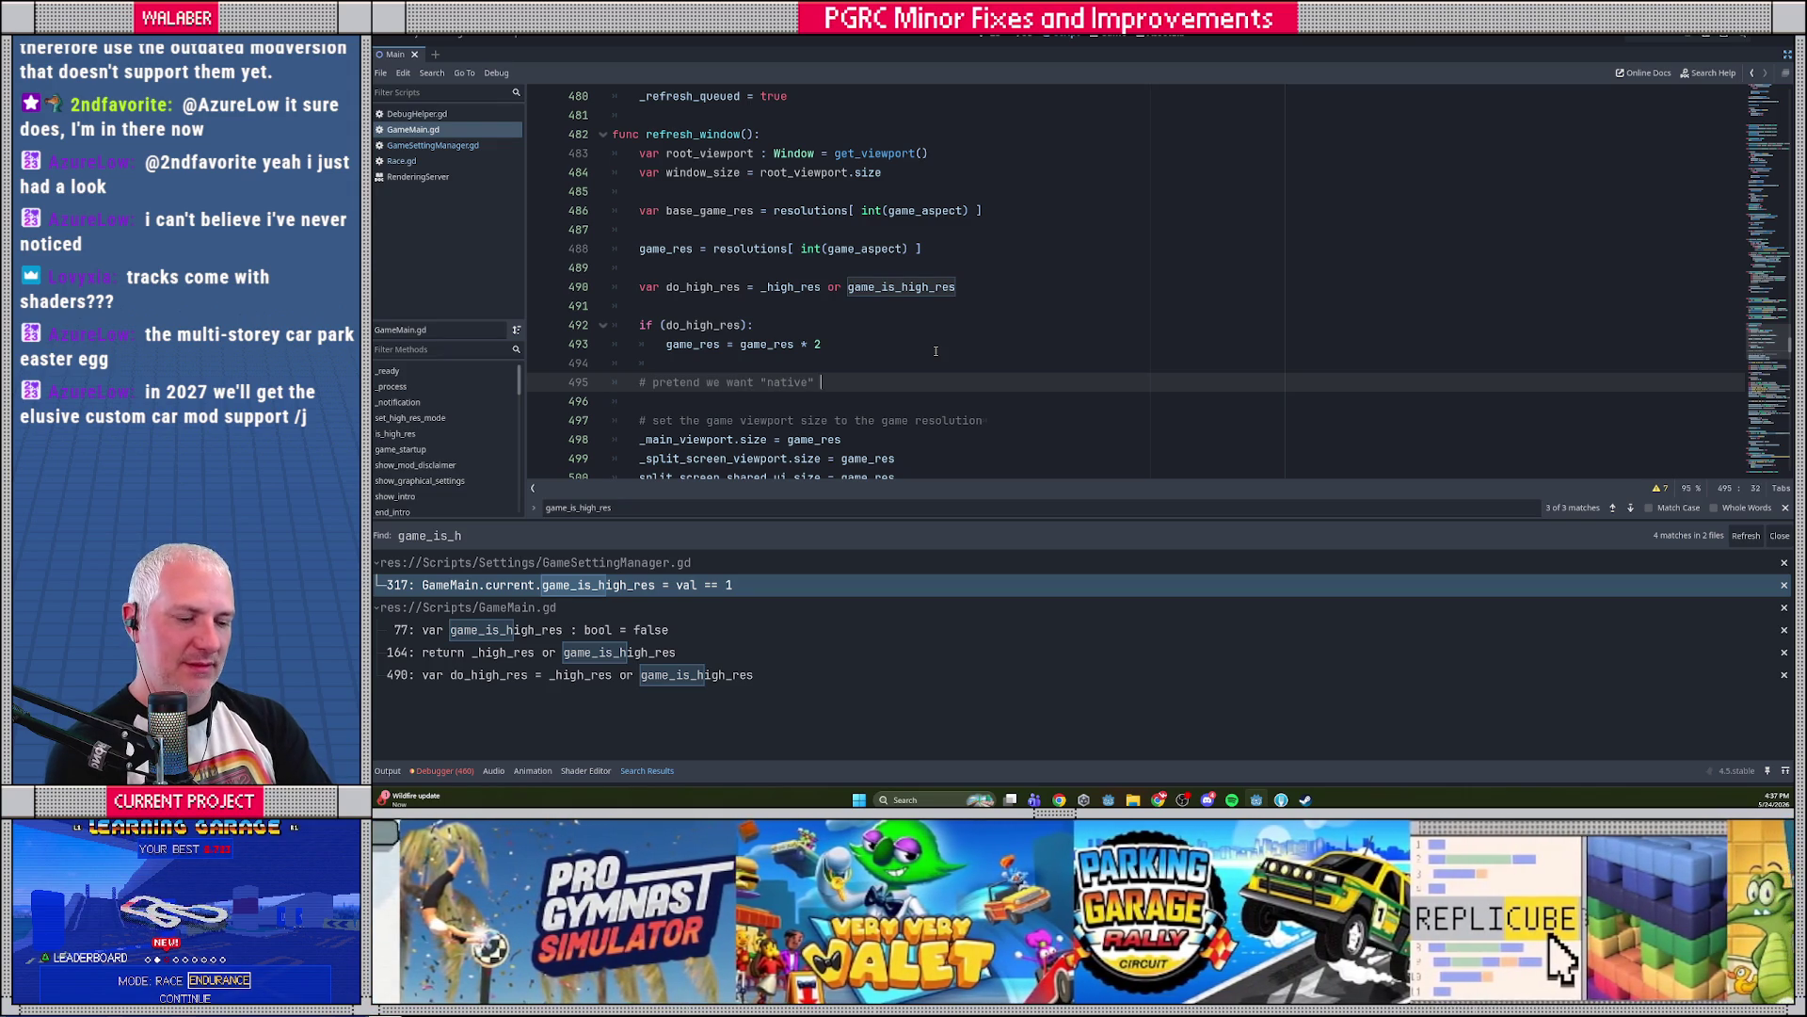
text(ion)
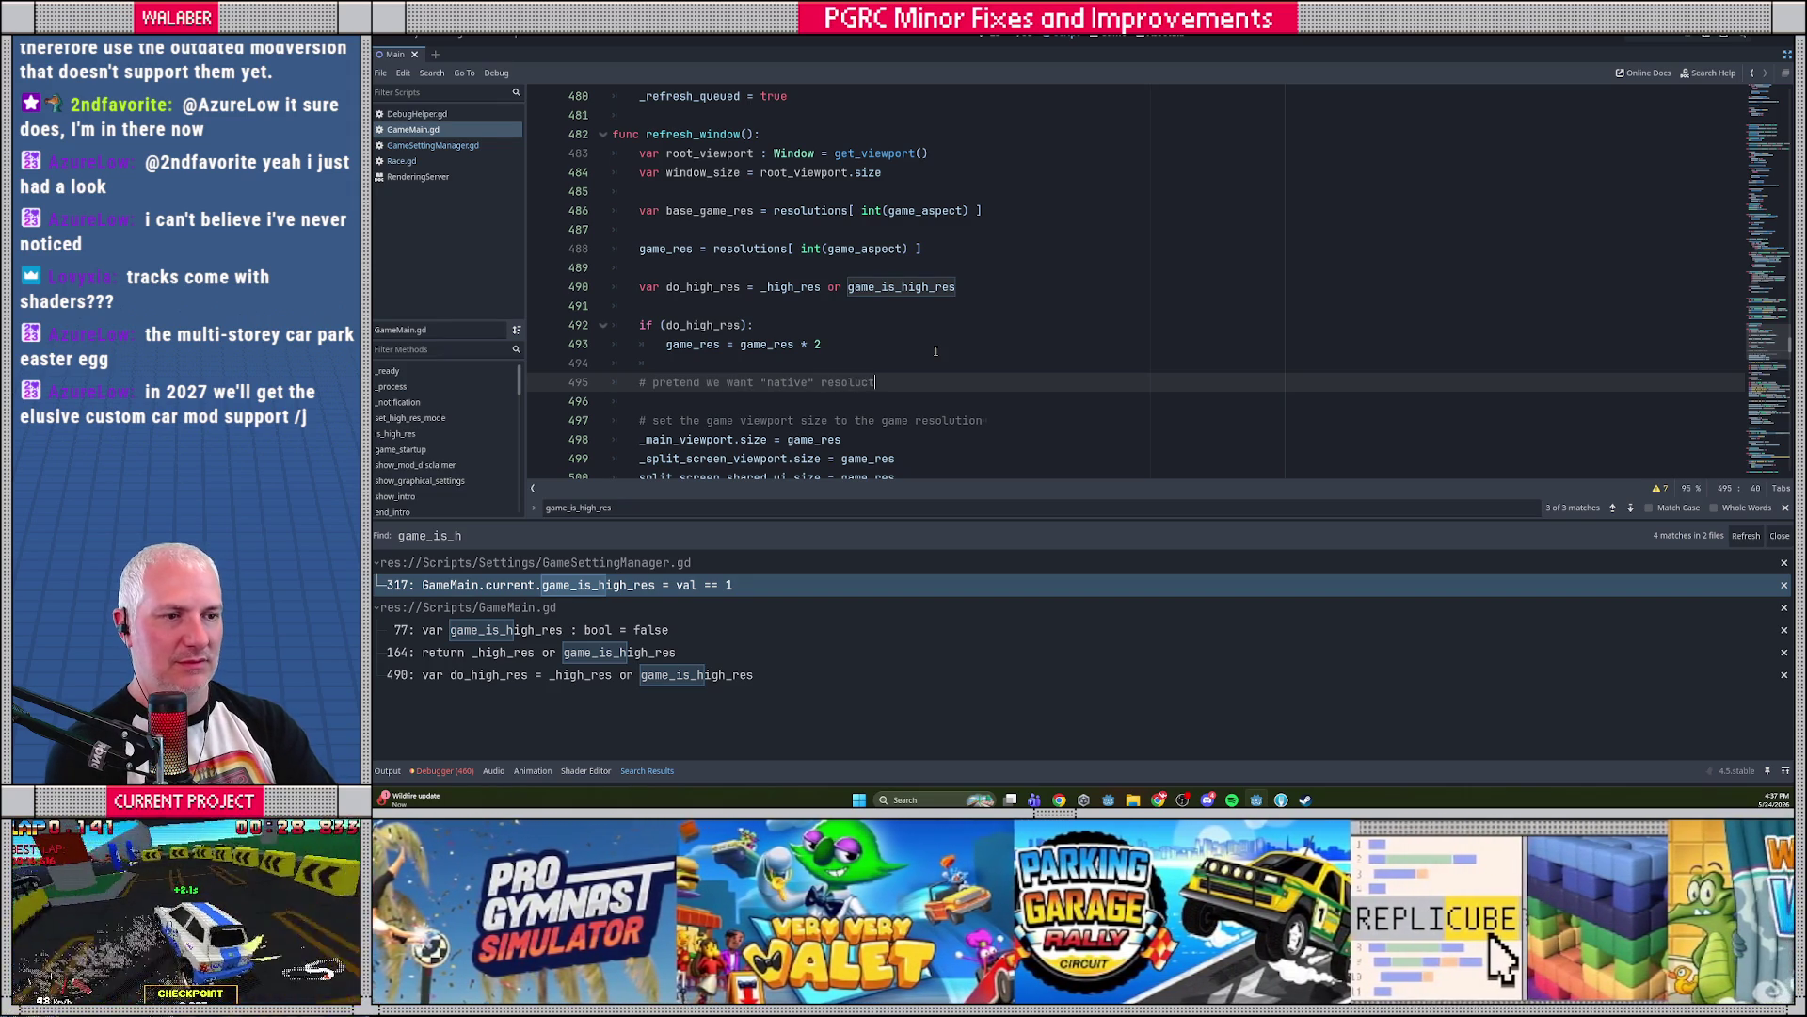
key(Return)
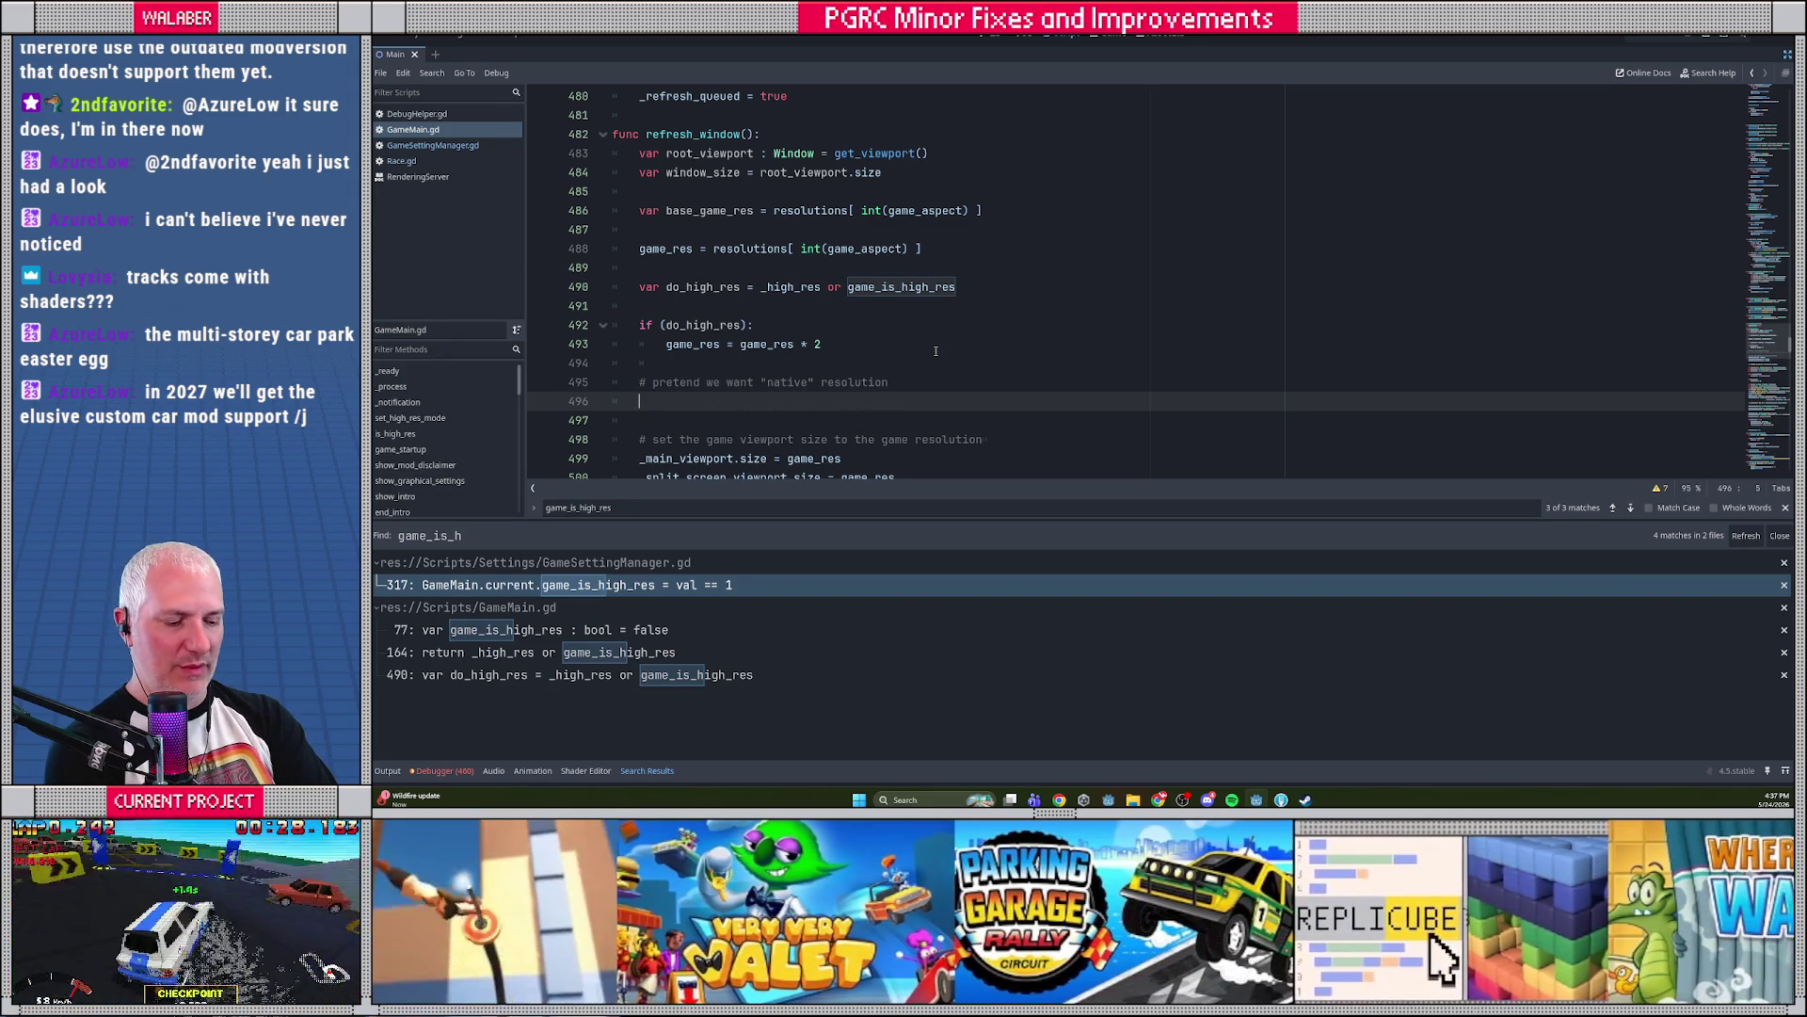
text(game_)
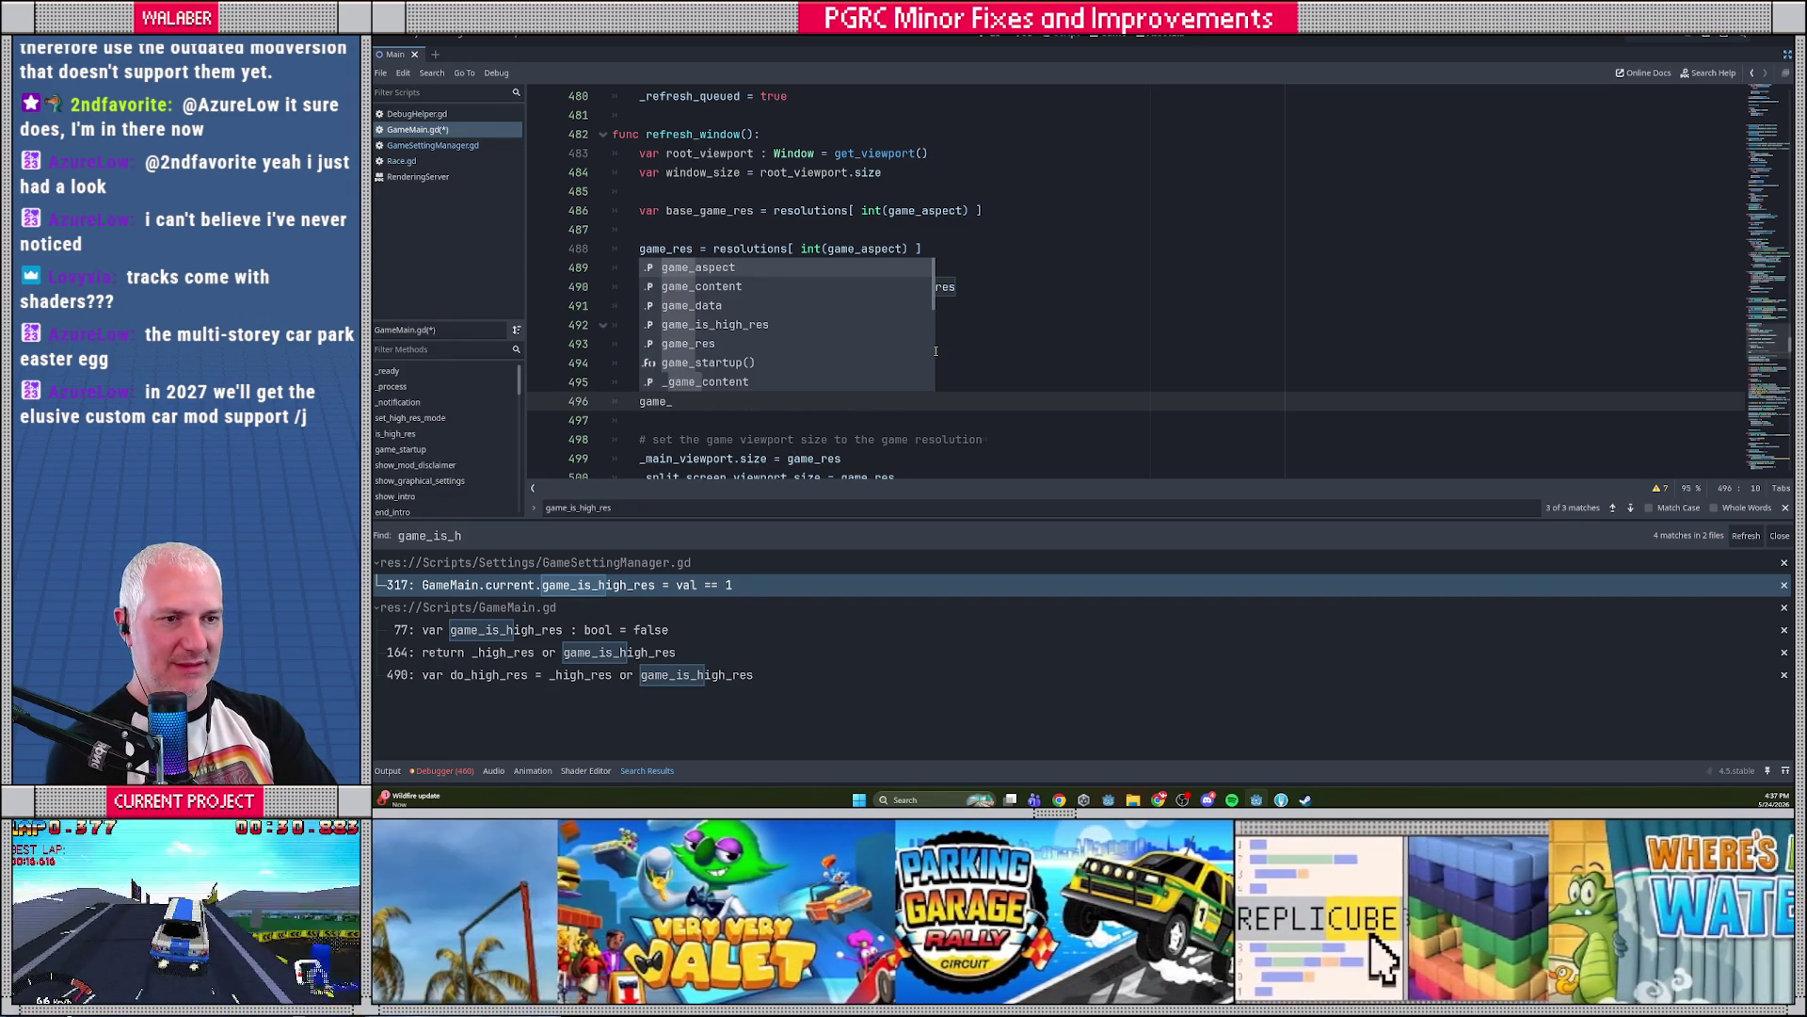
text(res =)
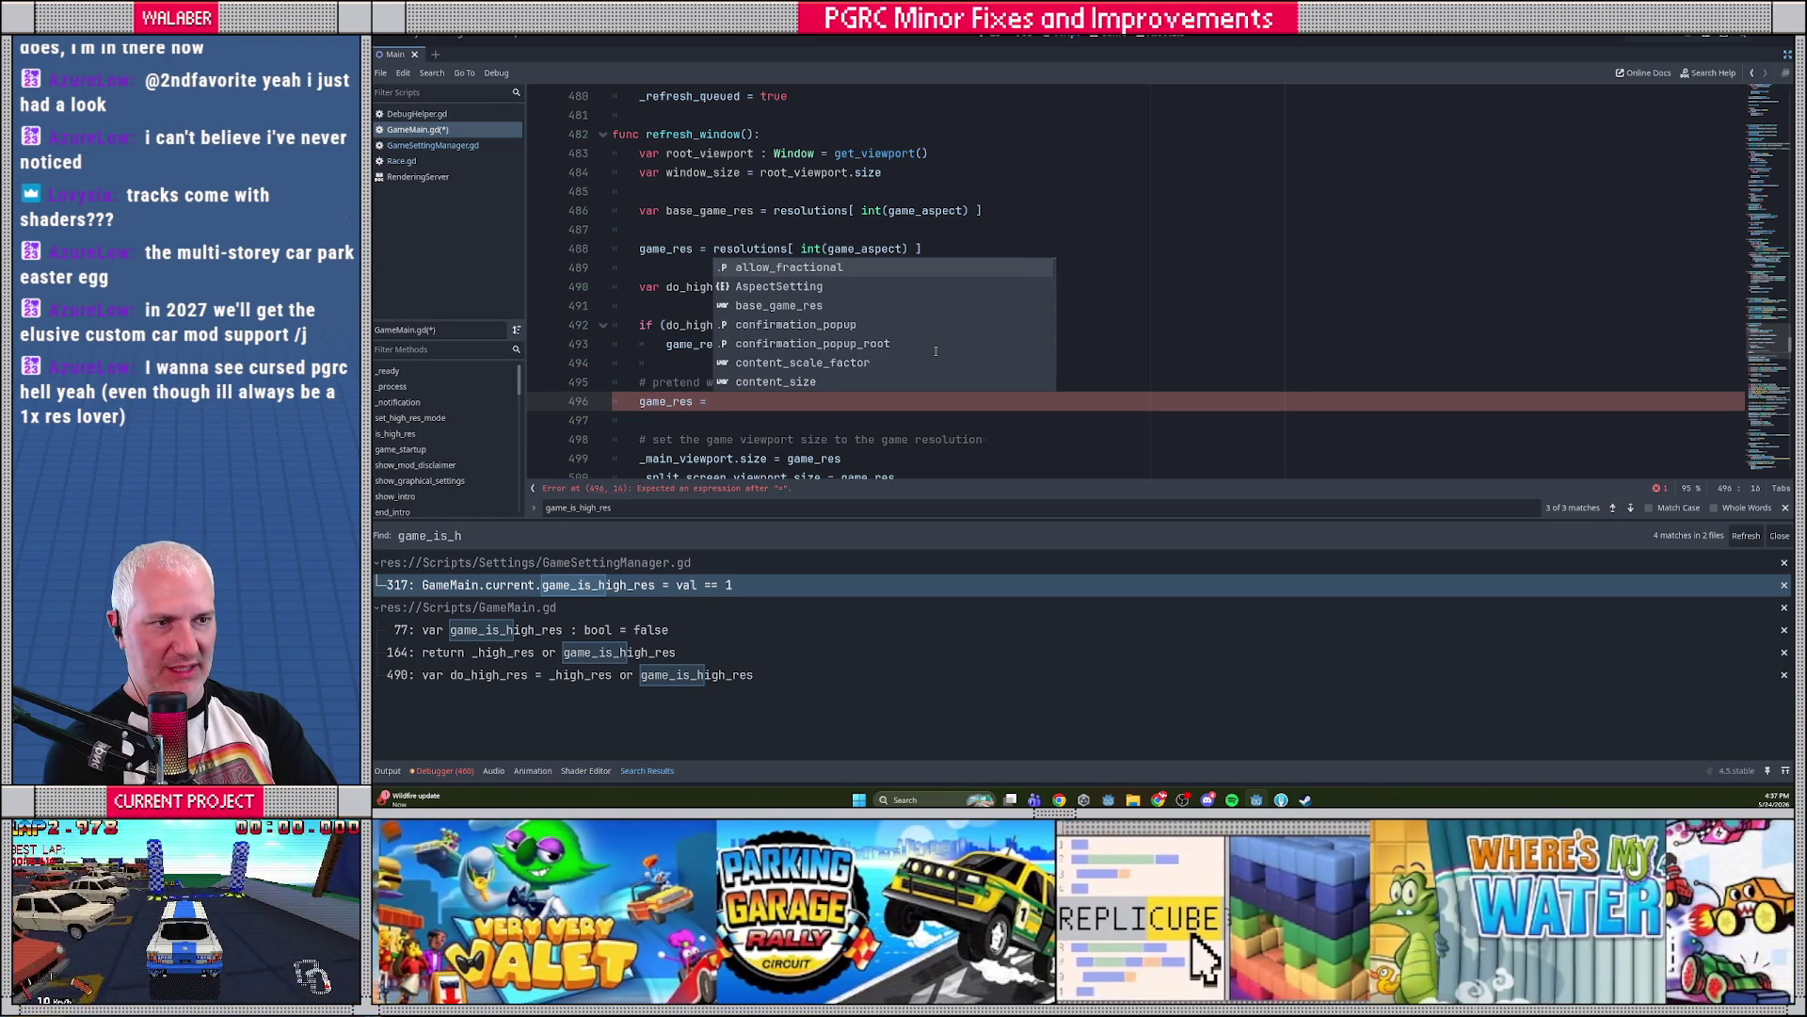
key(Escape)
key(Escape)
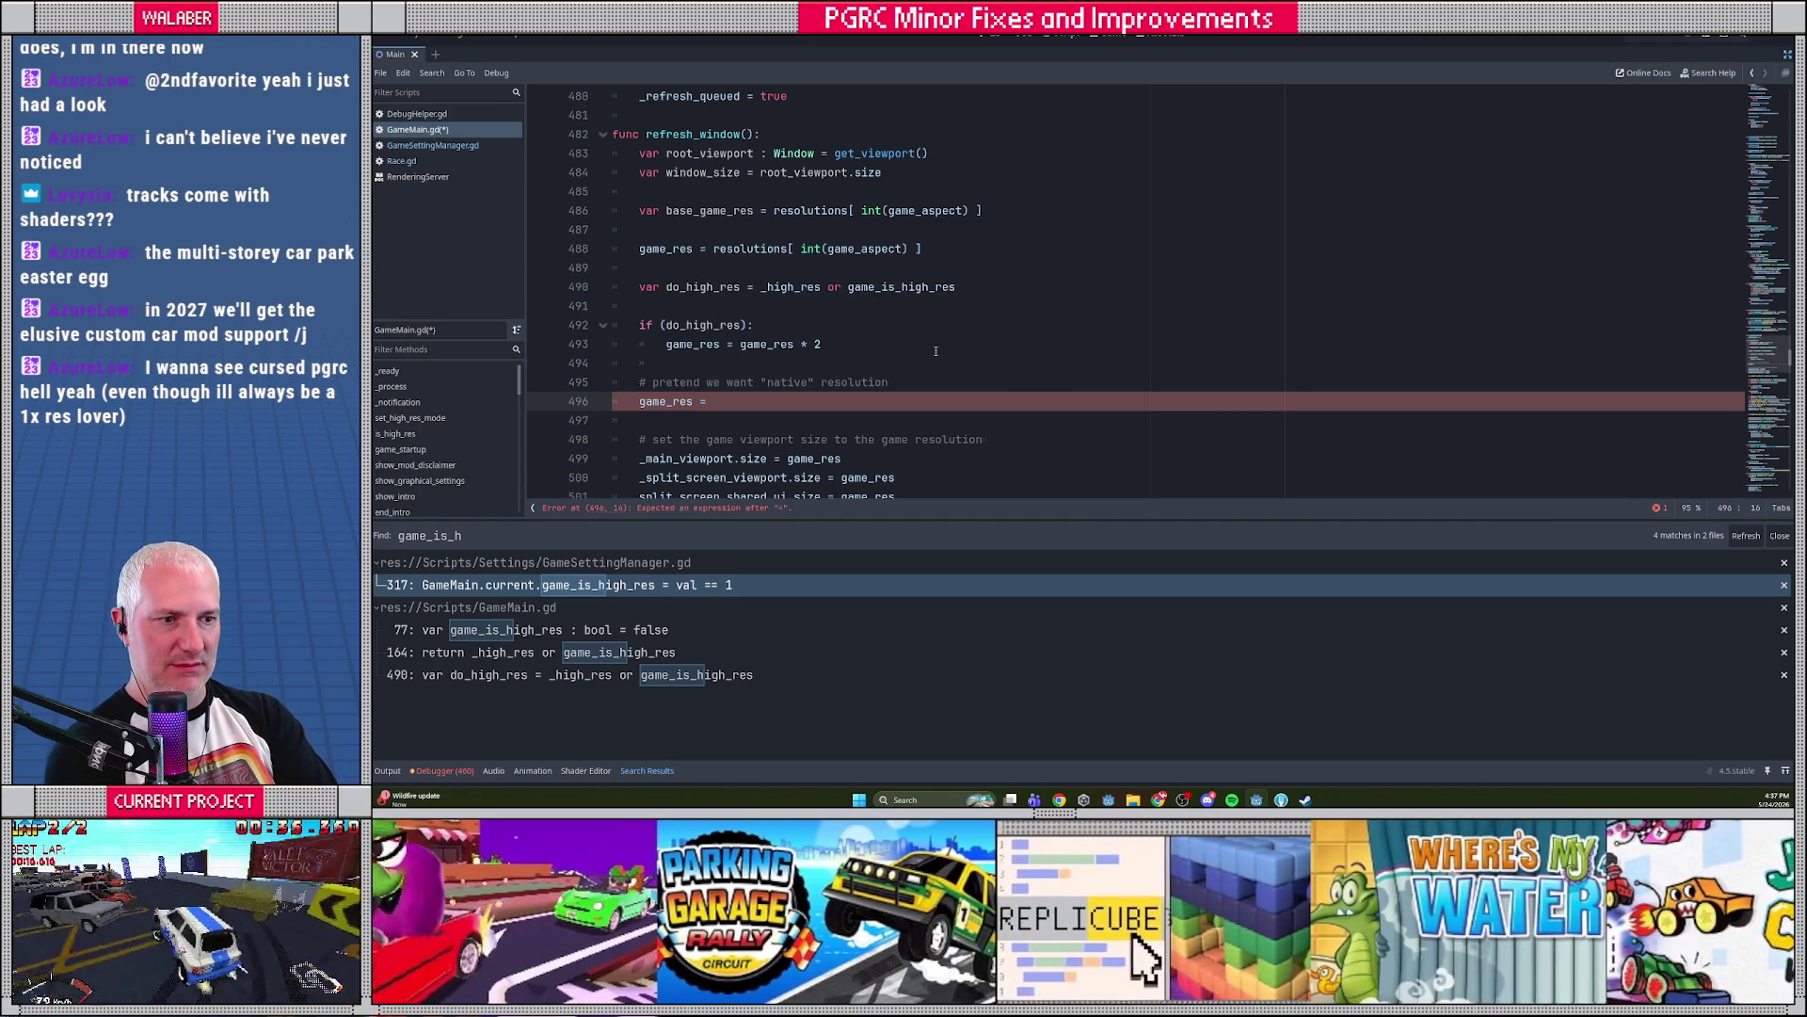
scroll(937, 352, down, 2)
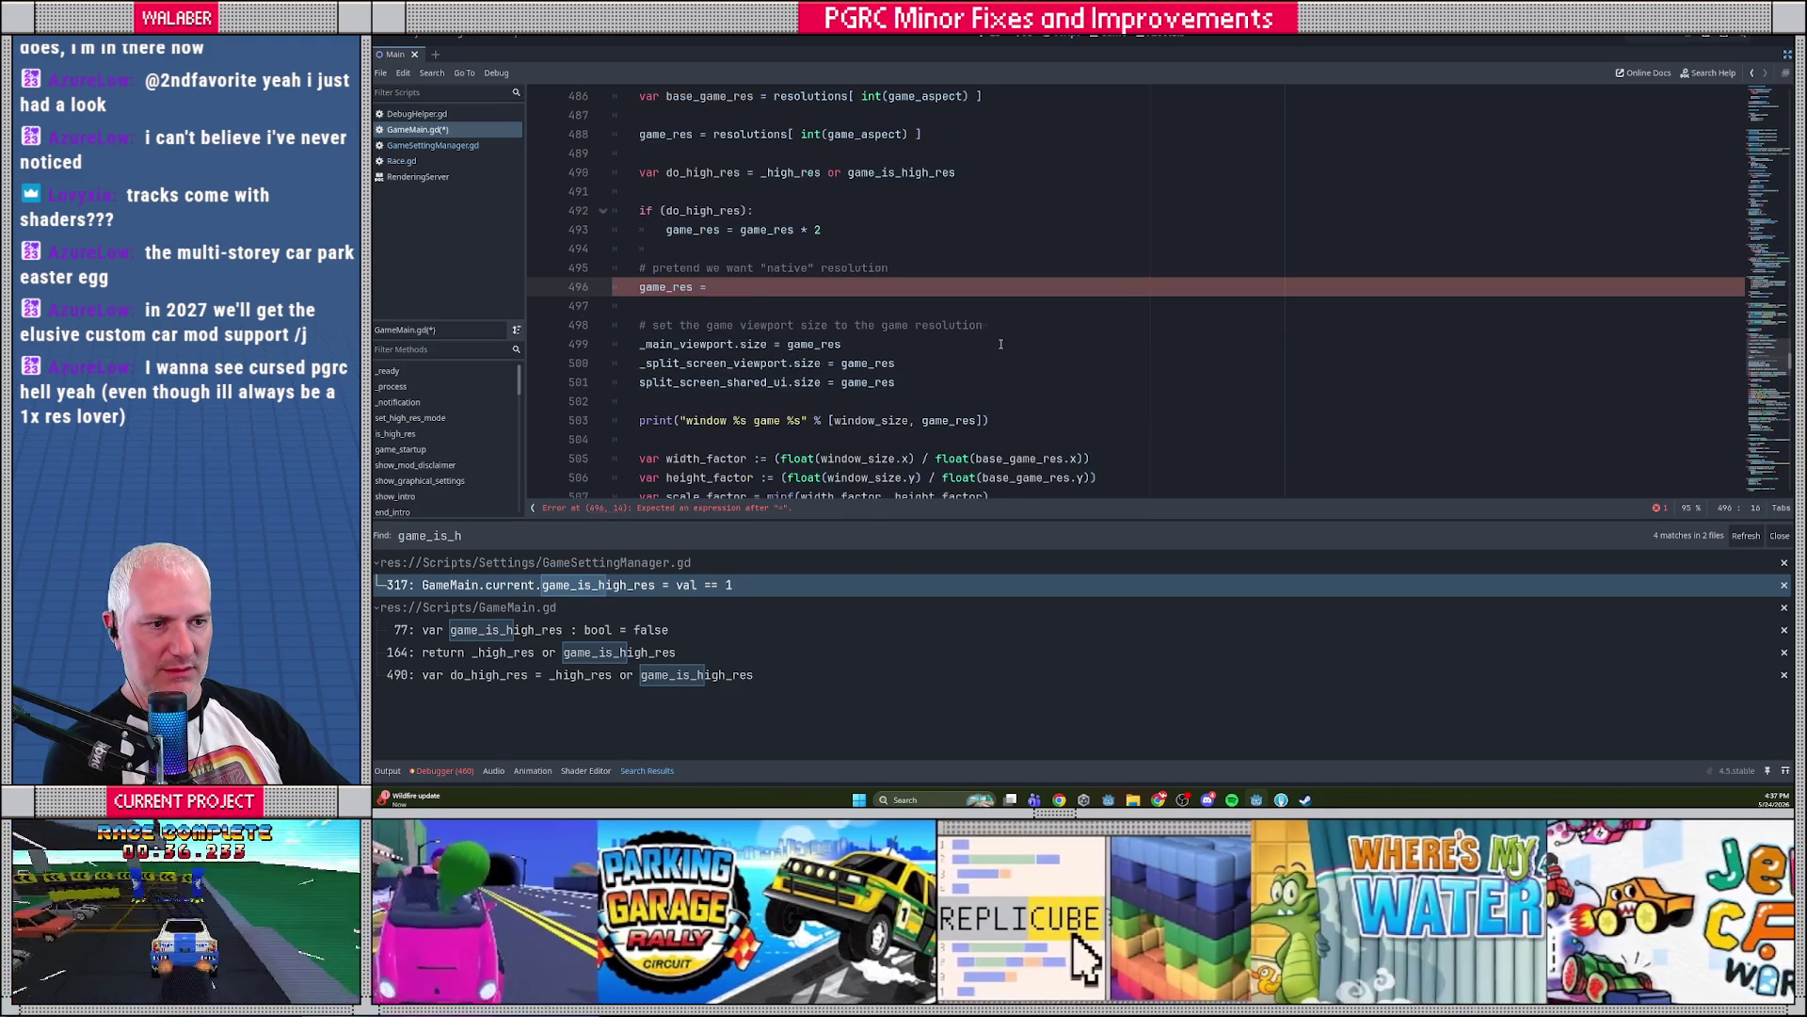
scroll(1001, 344, up, 2)
text(windo)
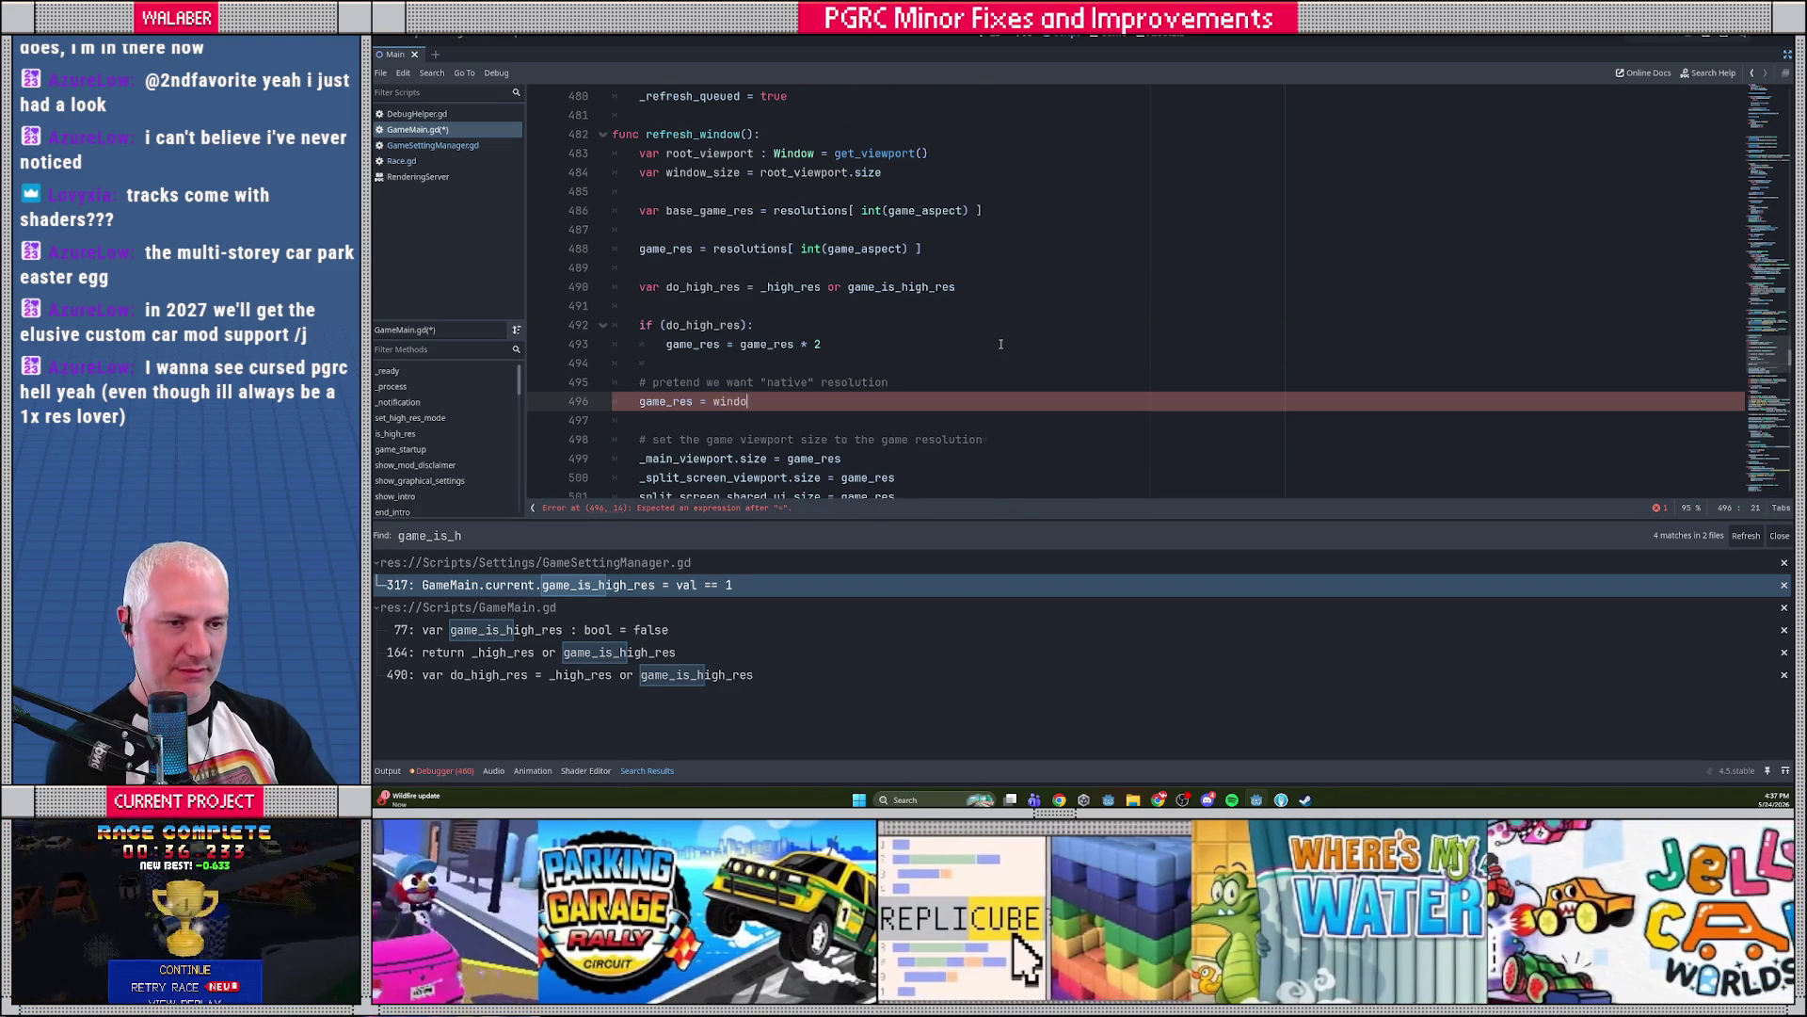
key(Return)
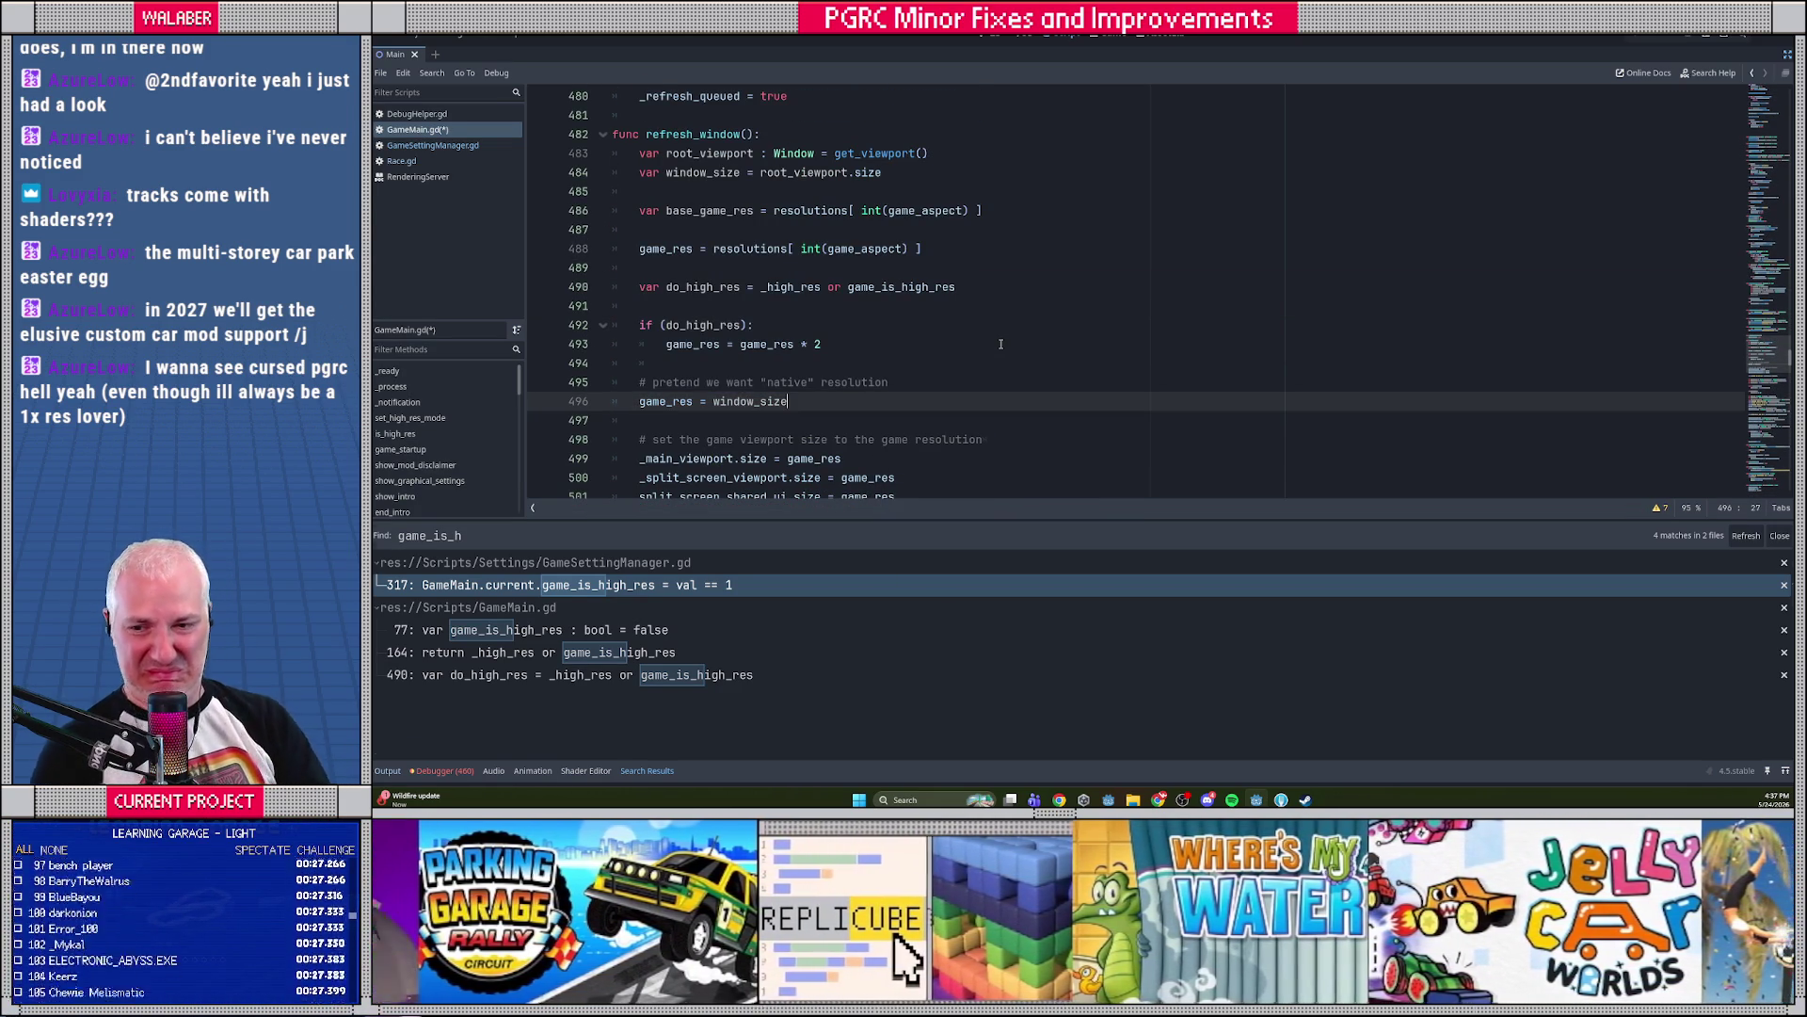
key(F5)
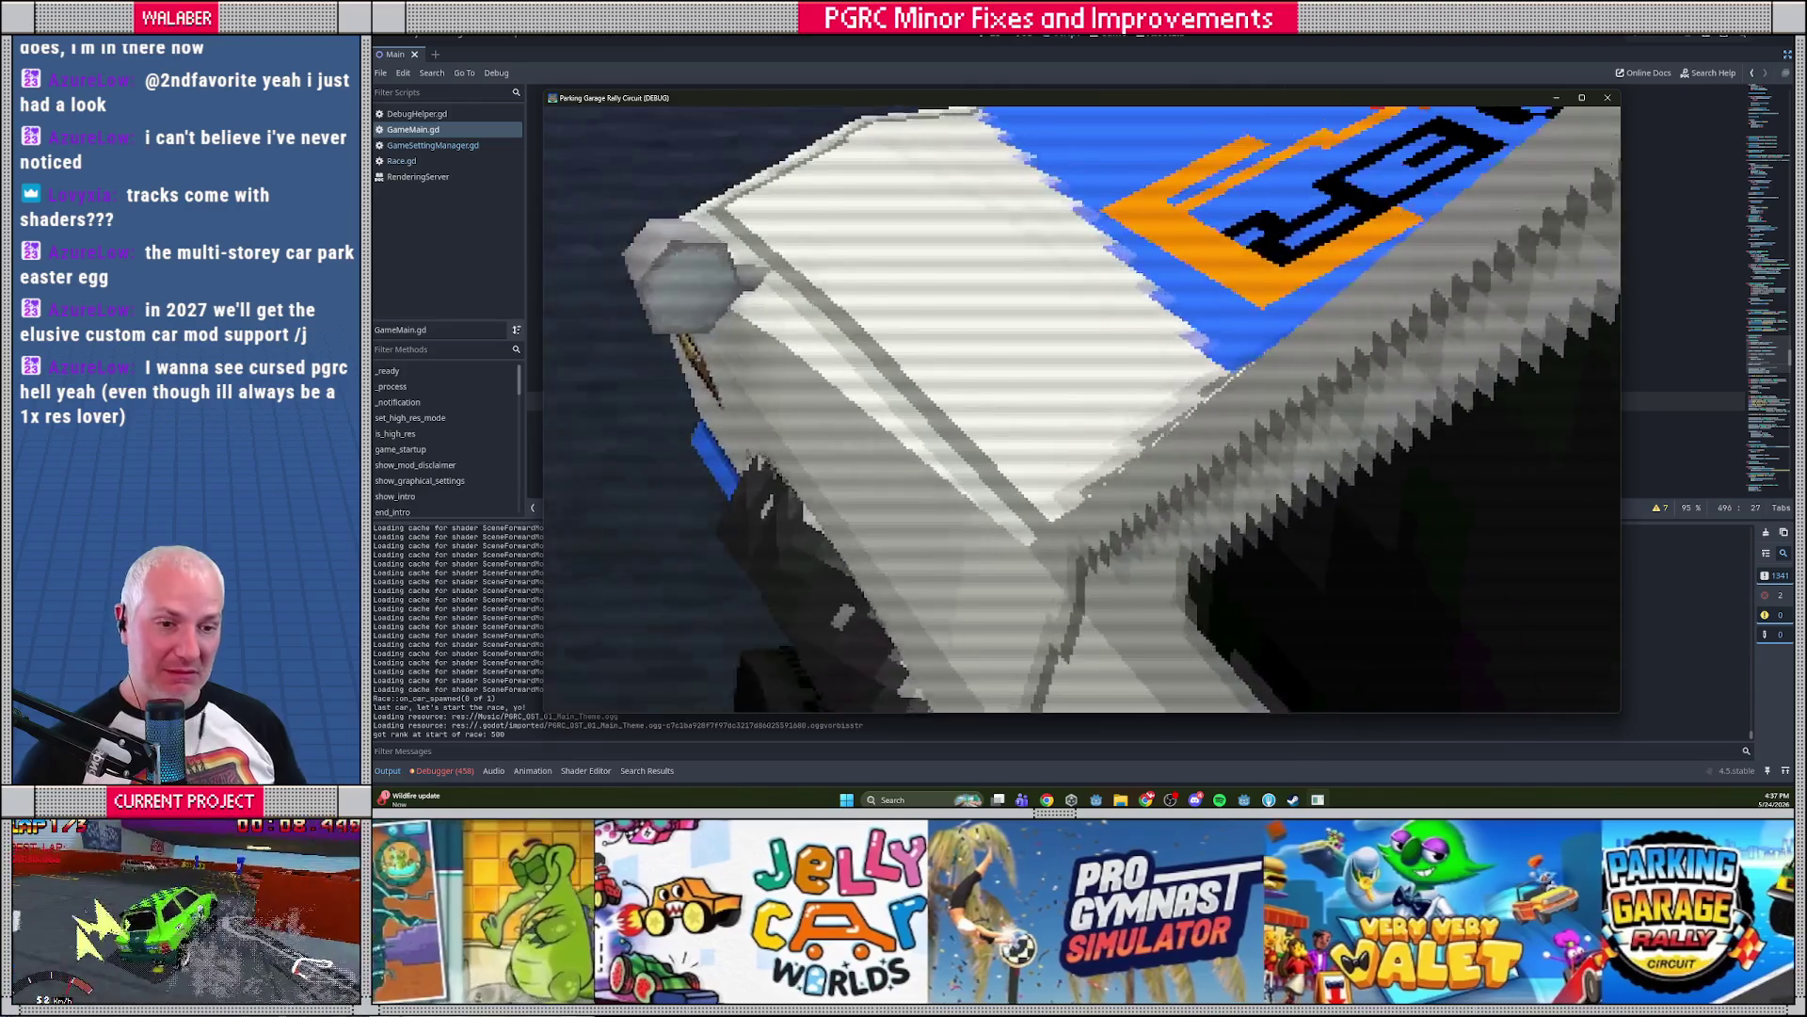
click(1666, 36)
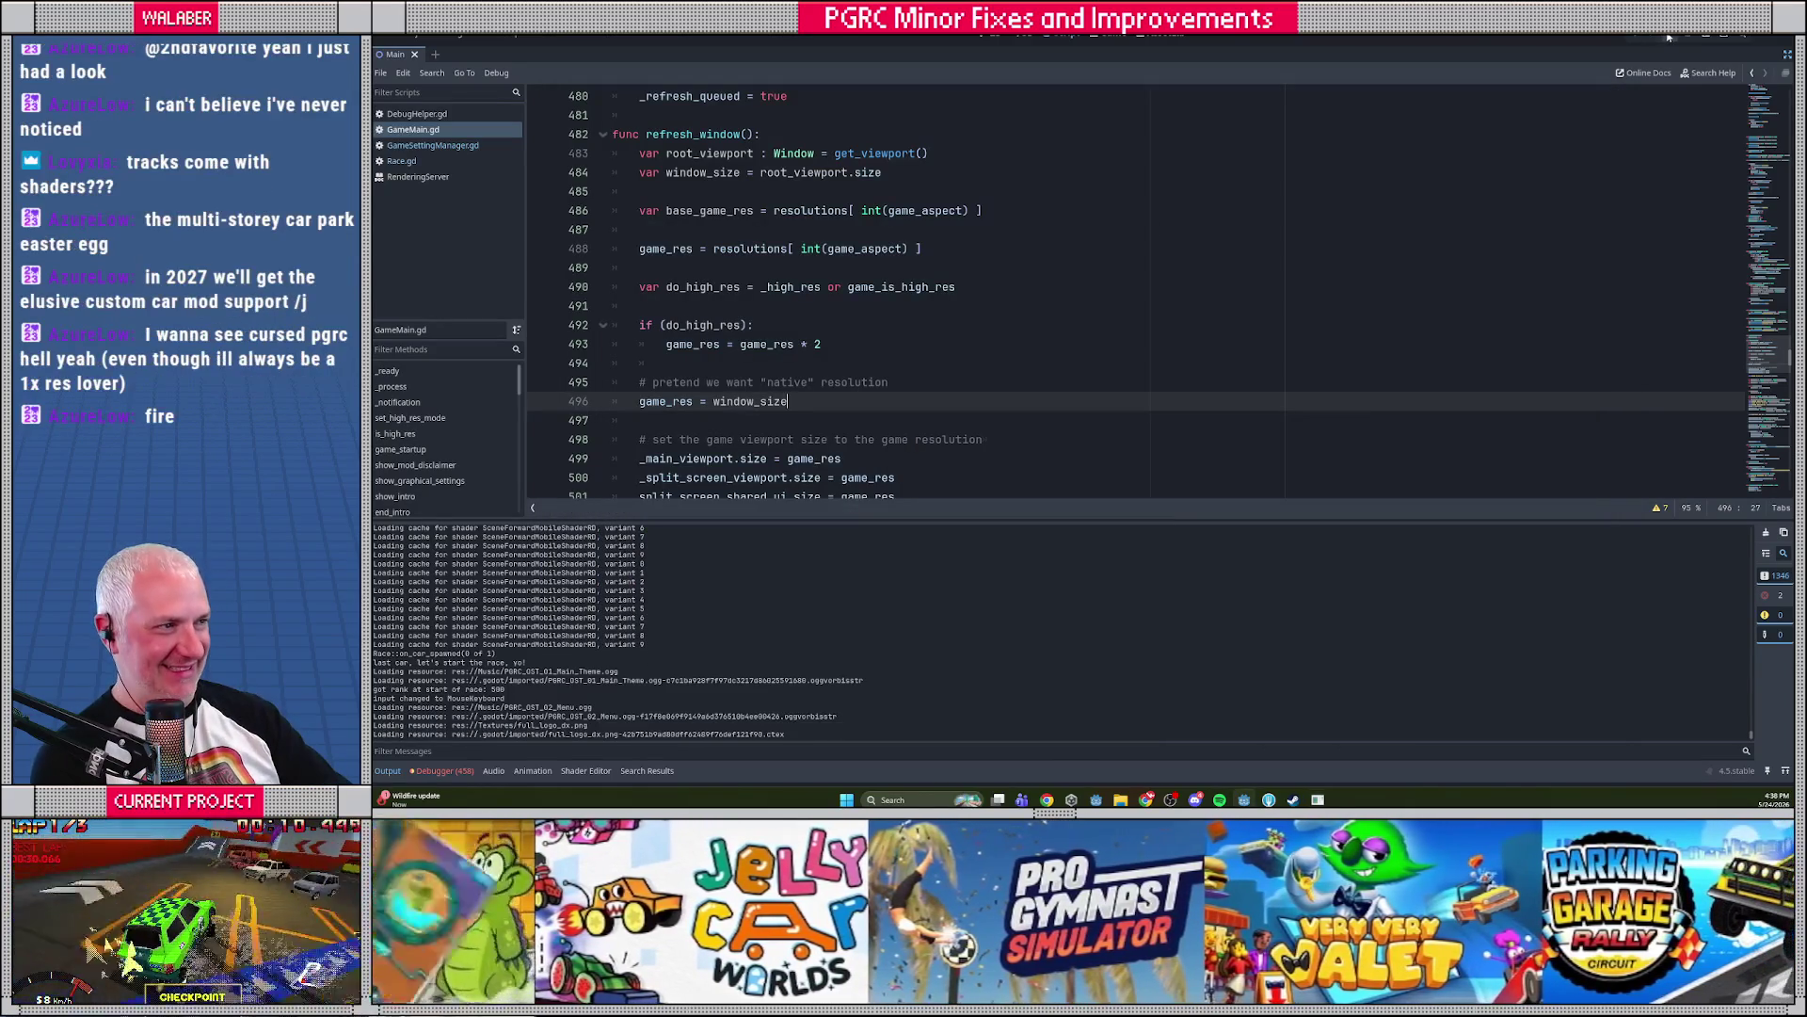
click(1130, 363)
drag(1101, 519, 1083, 628)
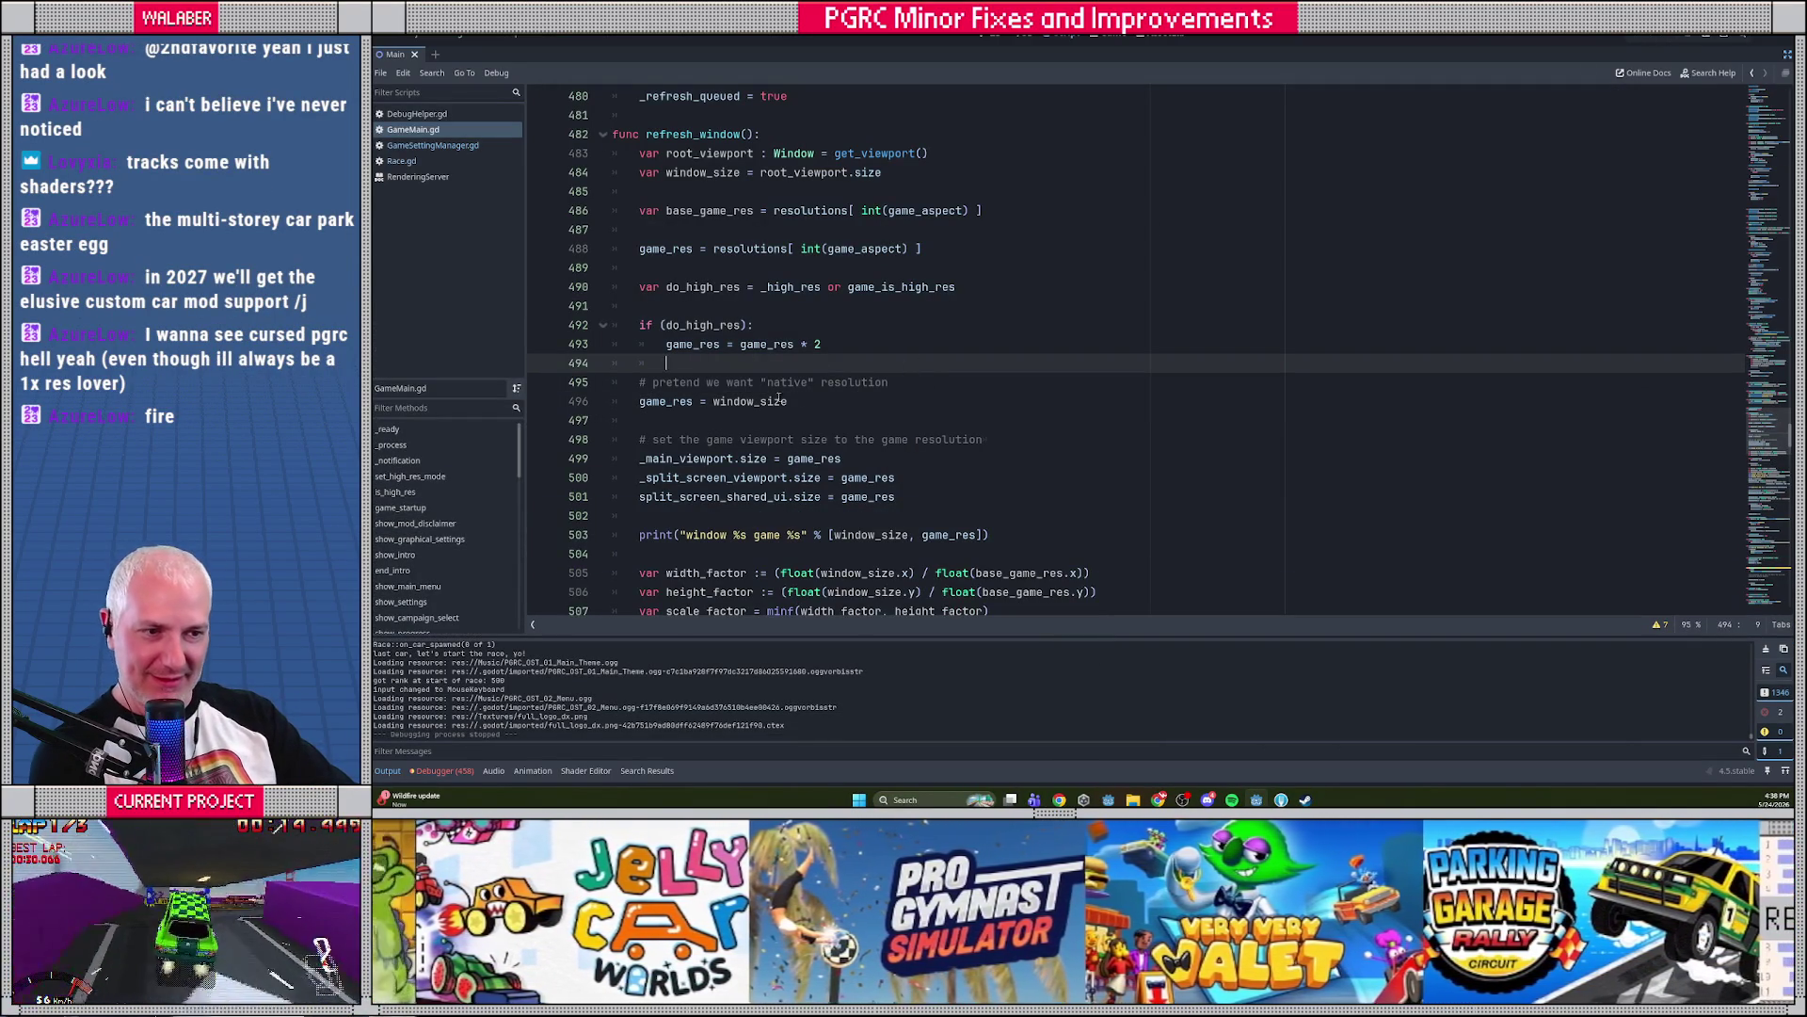
scroll(770, 399, down, 3)
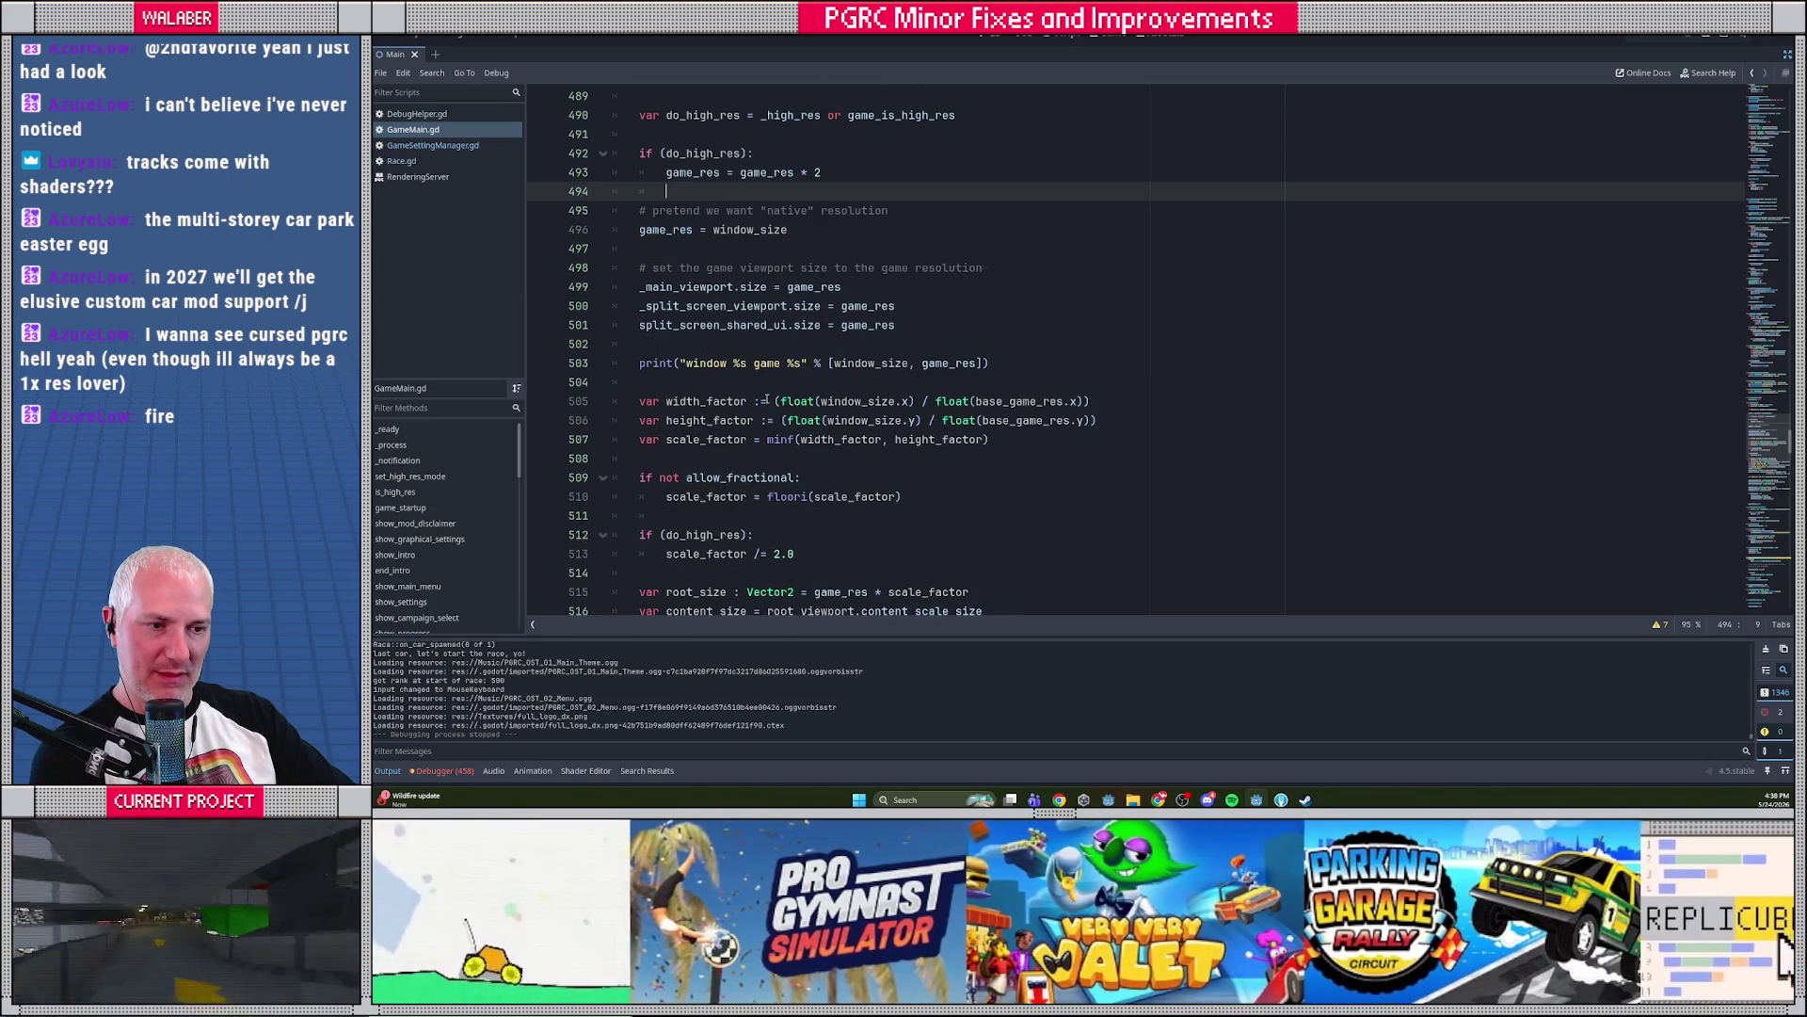
scroll(767, 399, down, 5)
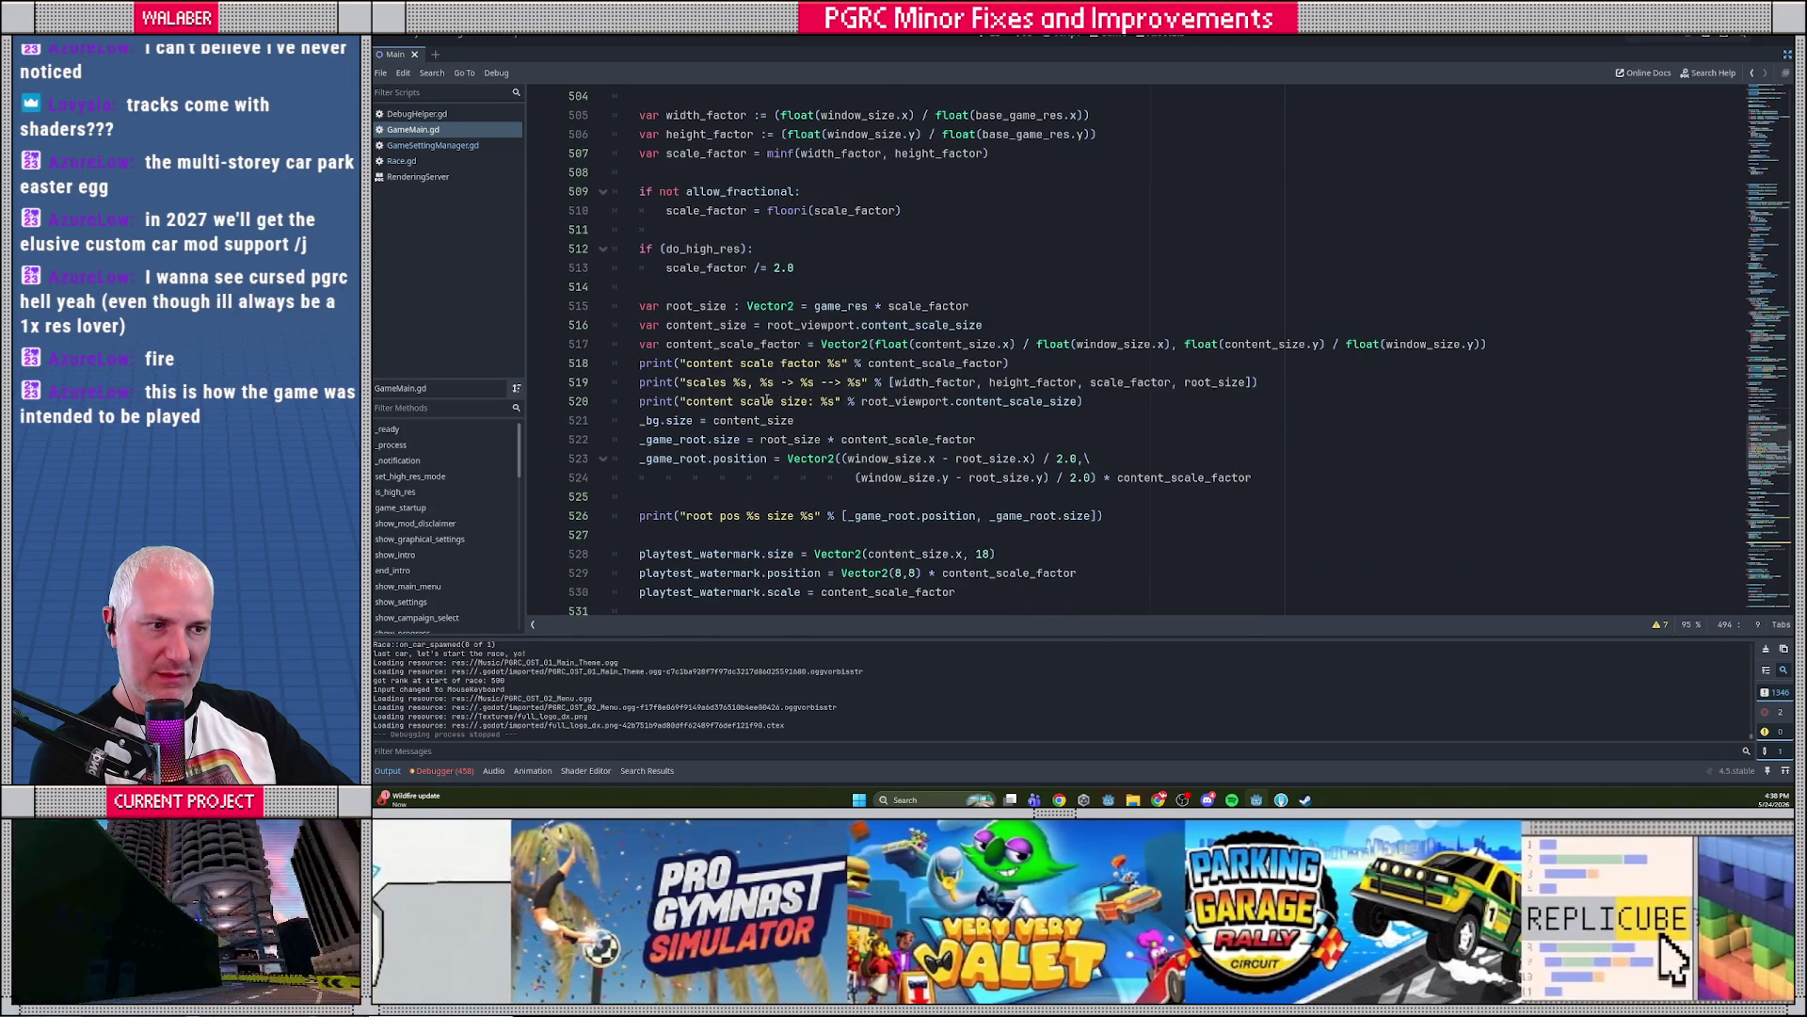
scroll(768, 399, up, 9)
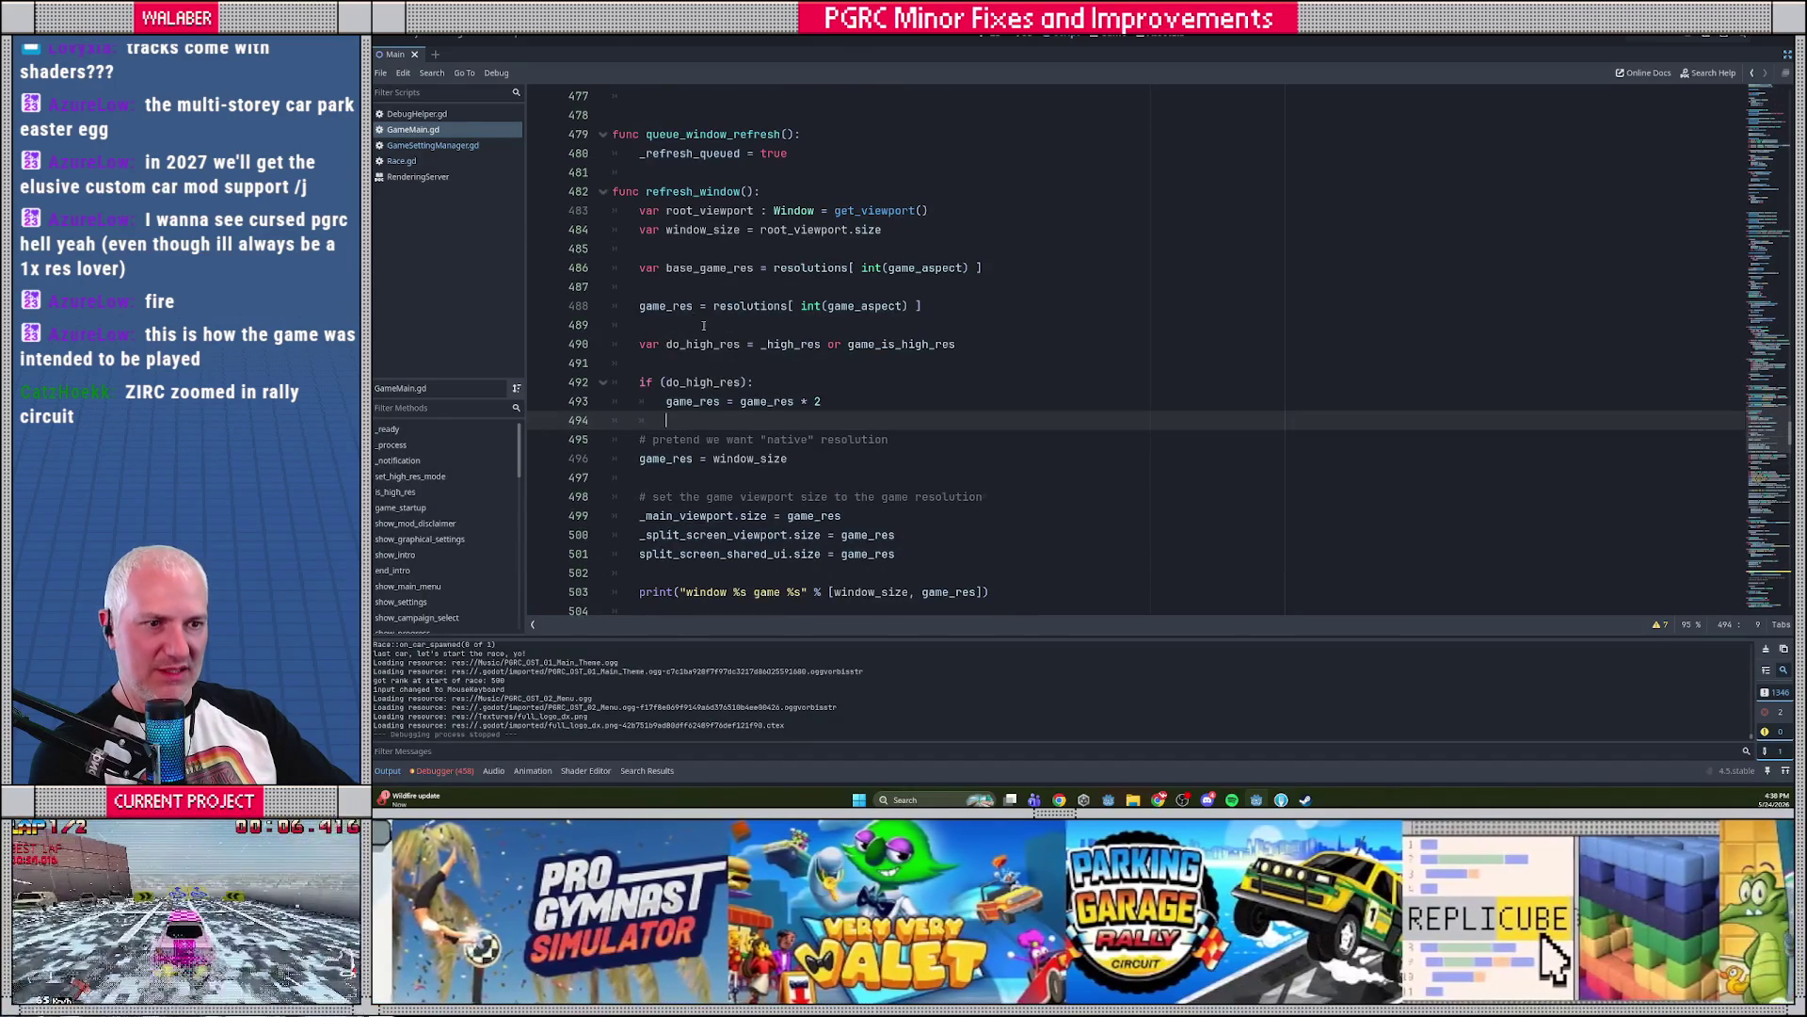
mouse_move(725, 286)
mouse_down()
mouse_move(847, 330)
mouse_move(941, 334)
mouse_up()
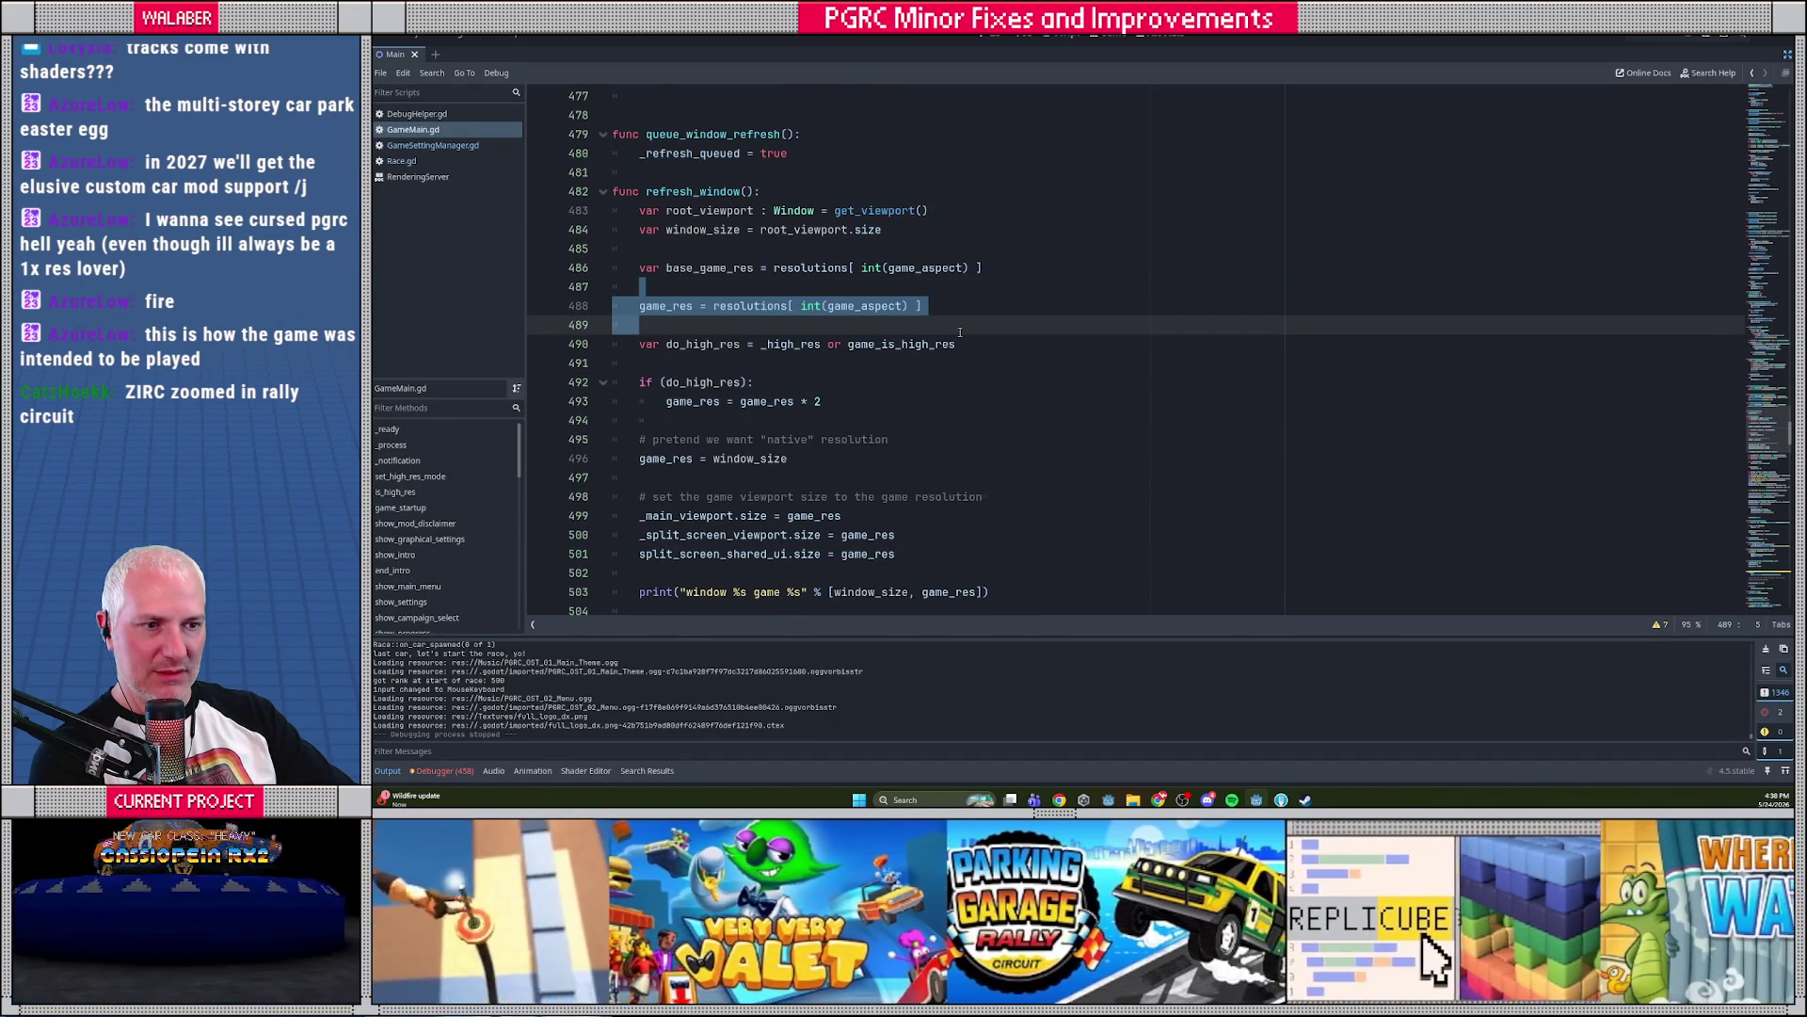
click(960, 331)
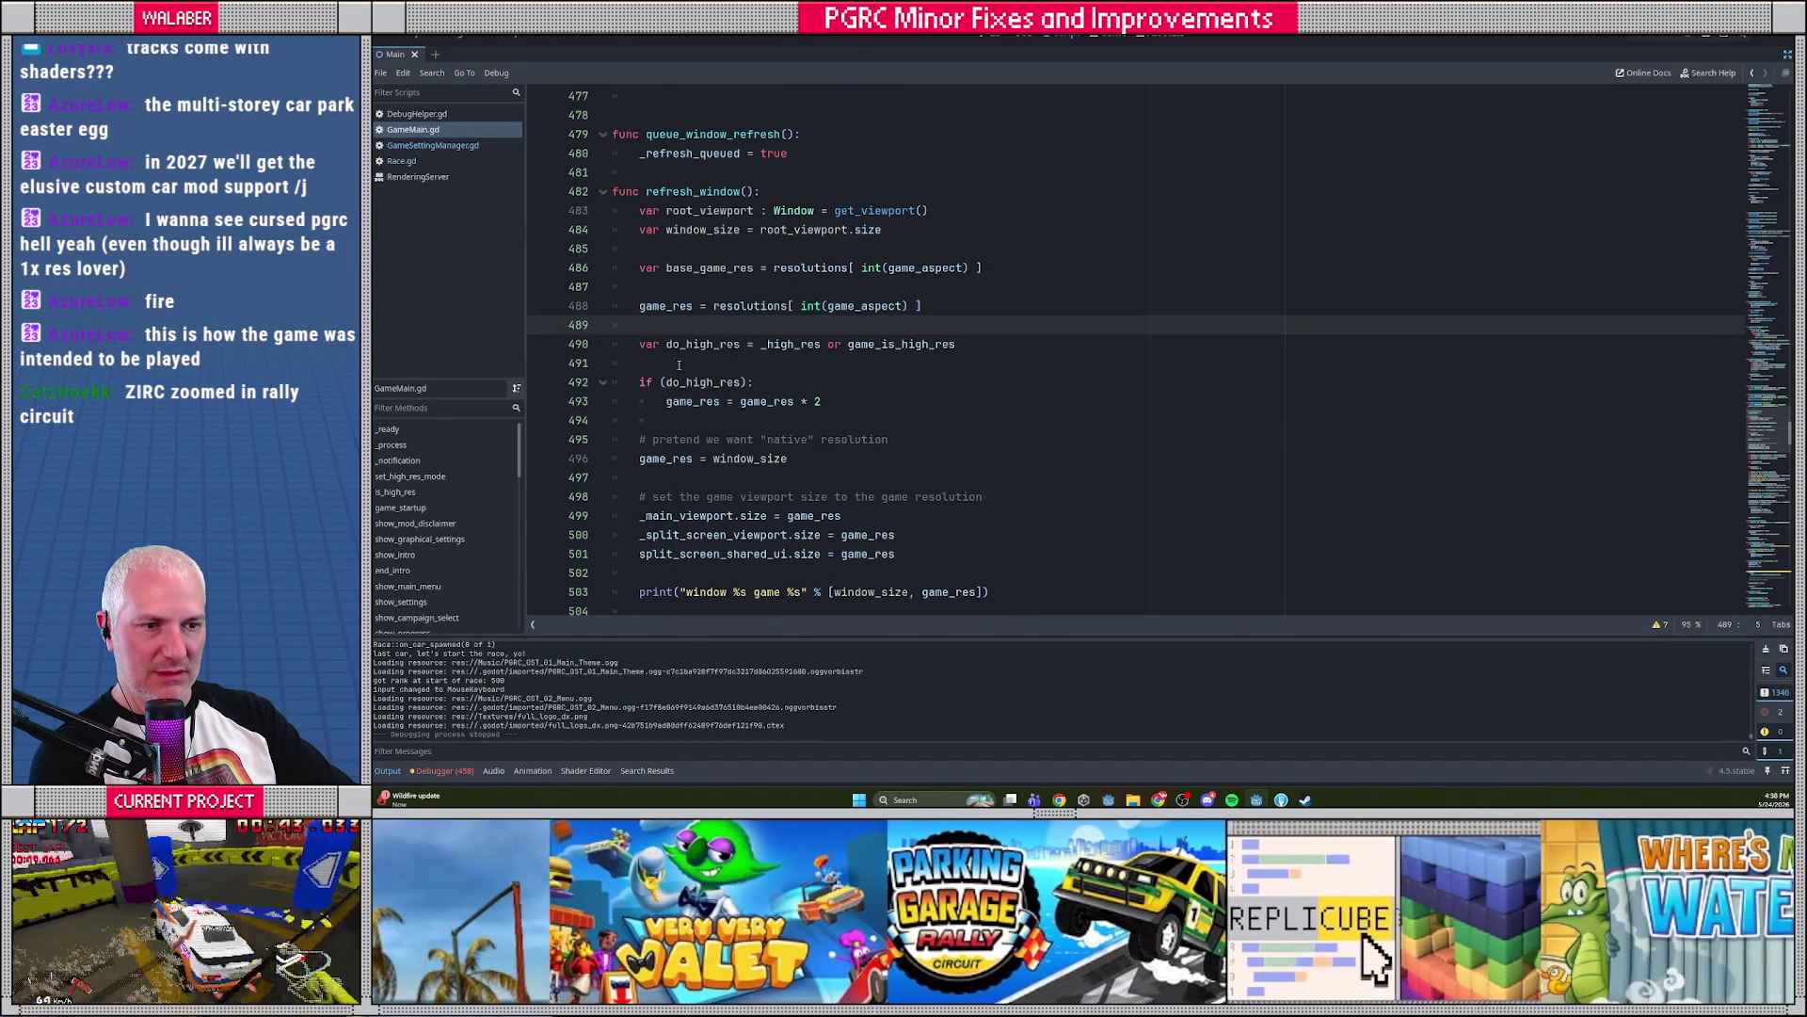
drag(654, 423, 837, 471)
scroll(837, 470, down, 3)
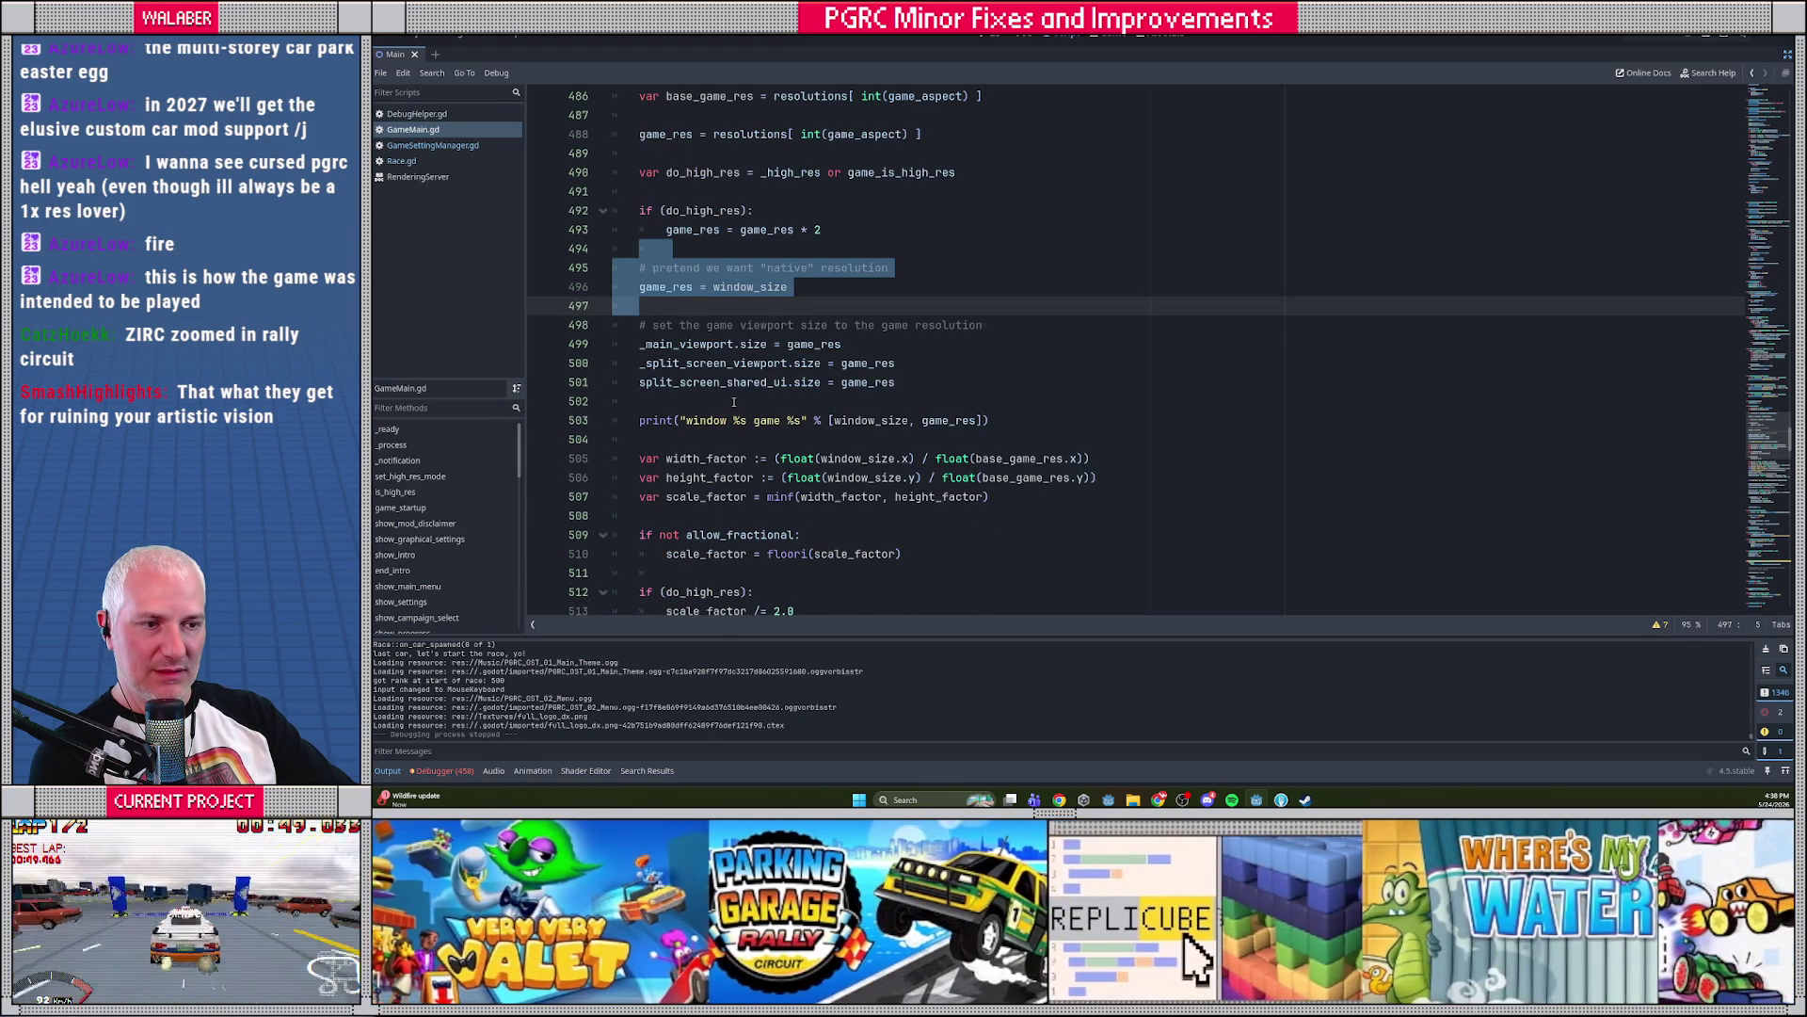
click(733, 402)
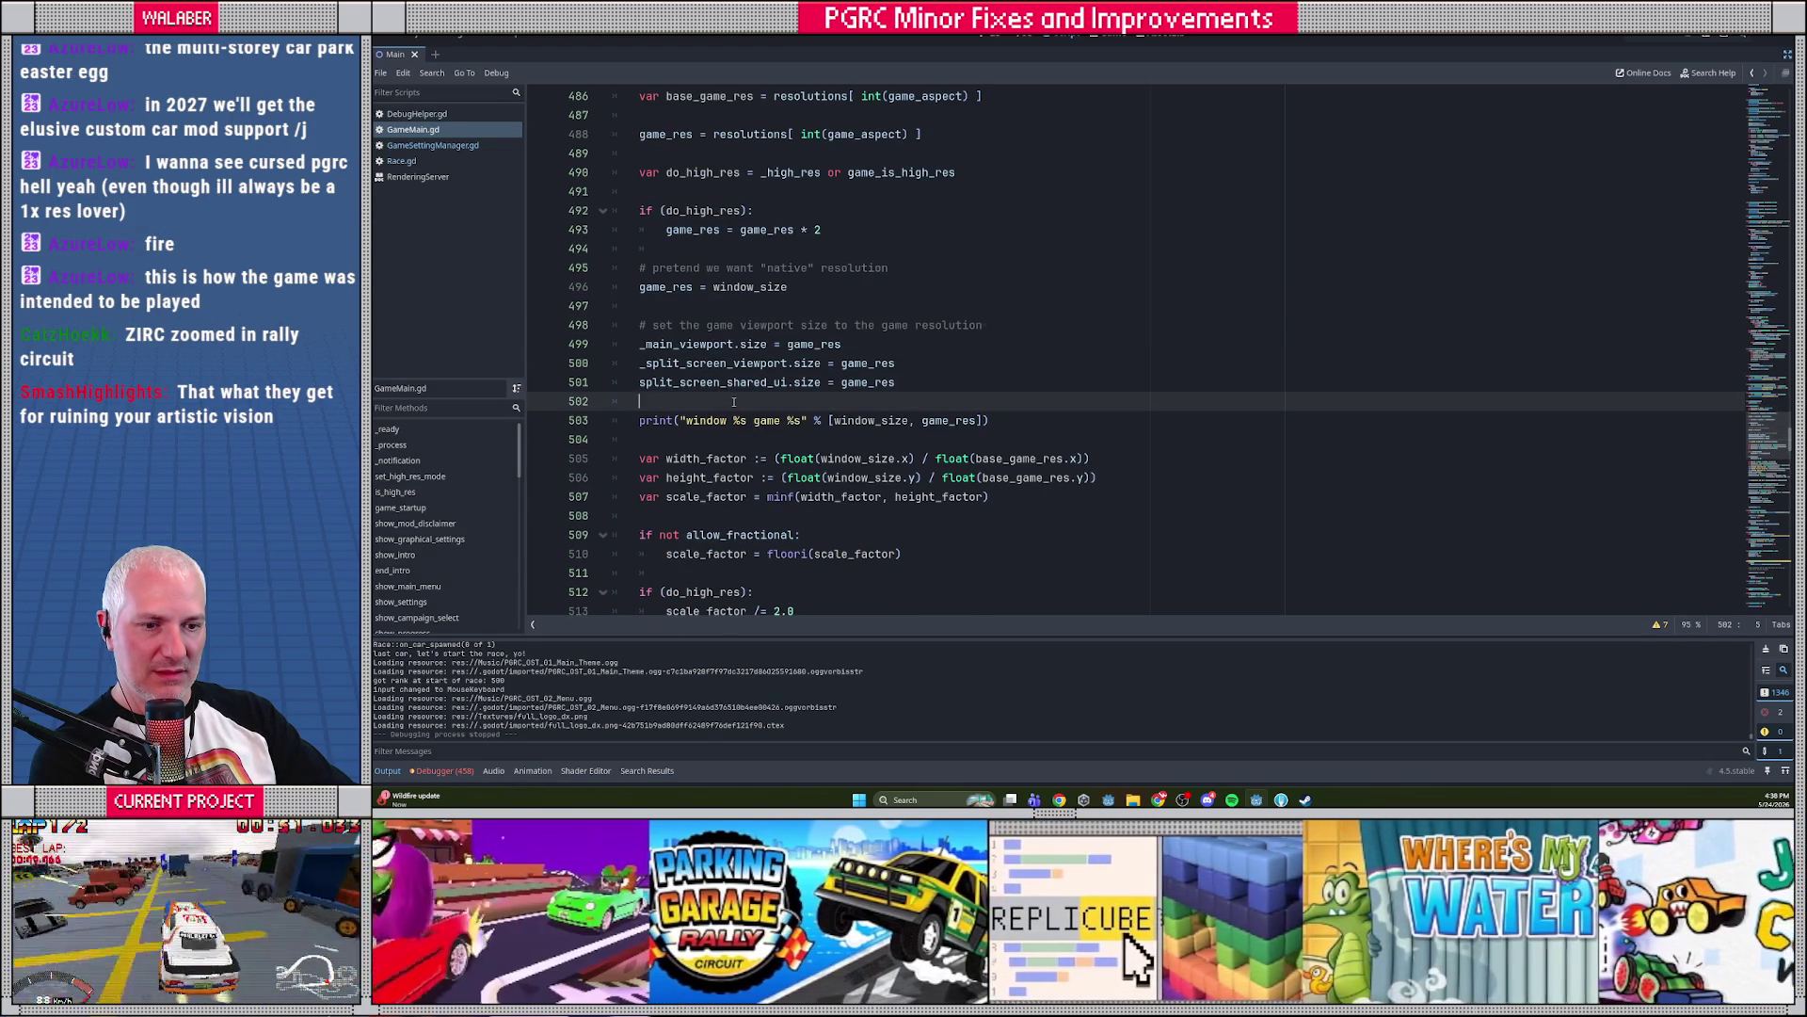
click(981, 718)
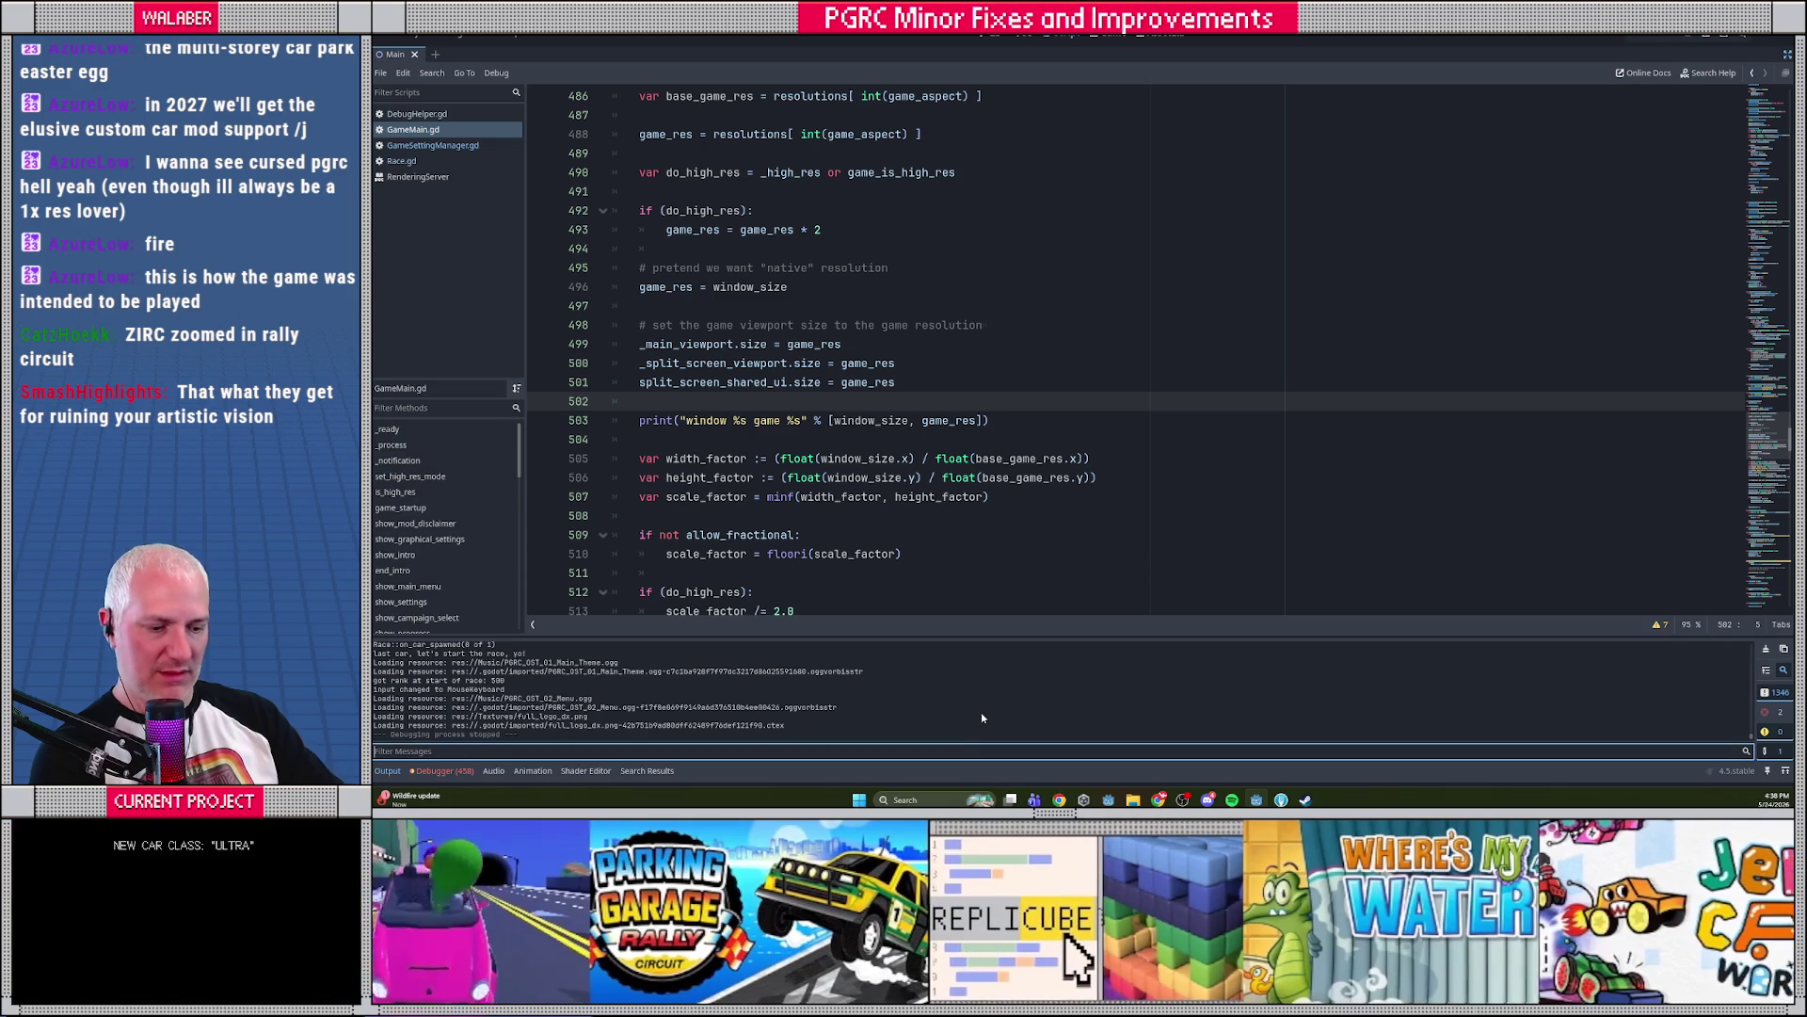
Filter the Output log to 'window', then select the width/height/scale_factor lines 505–507 and go to line 512
text(window)
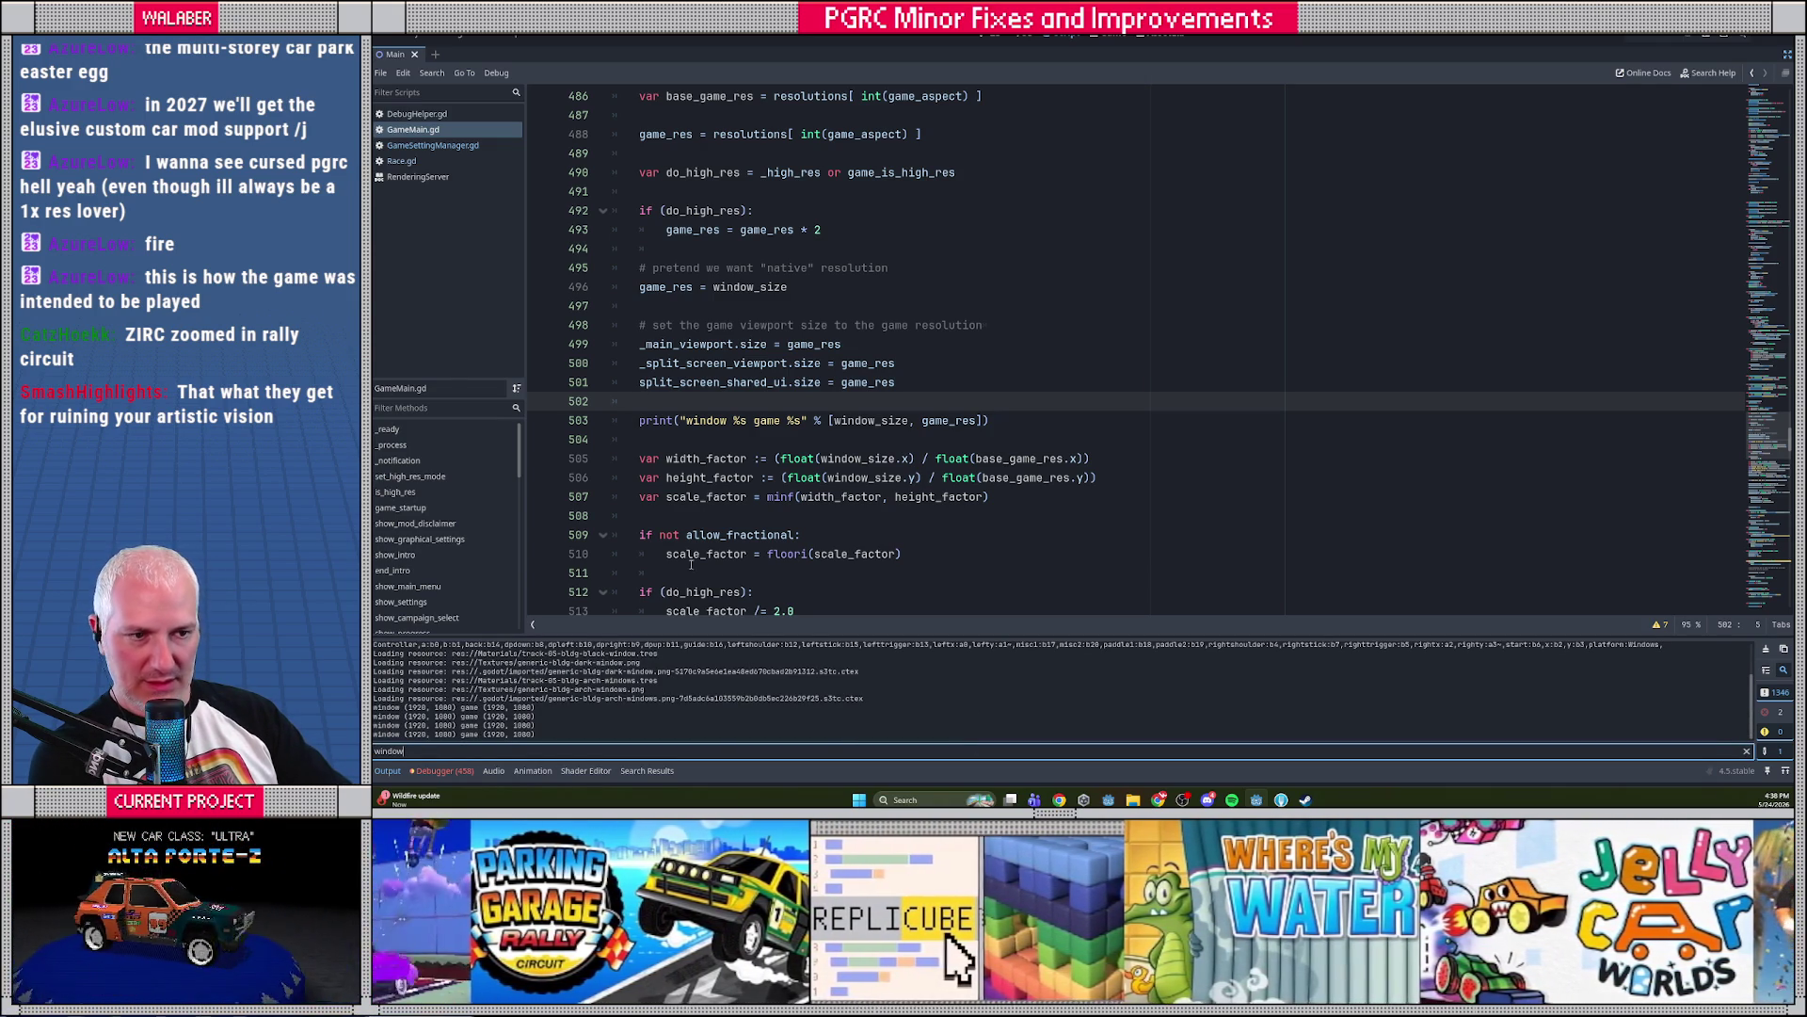
scroll(684, 405, down, 1)
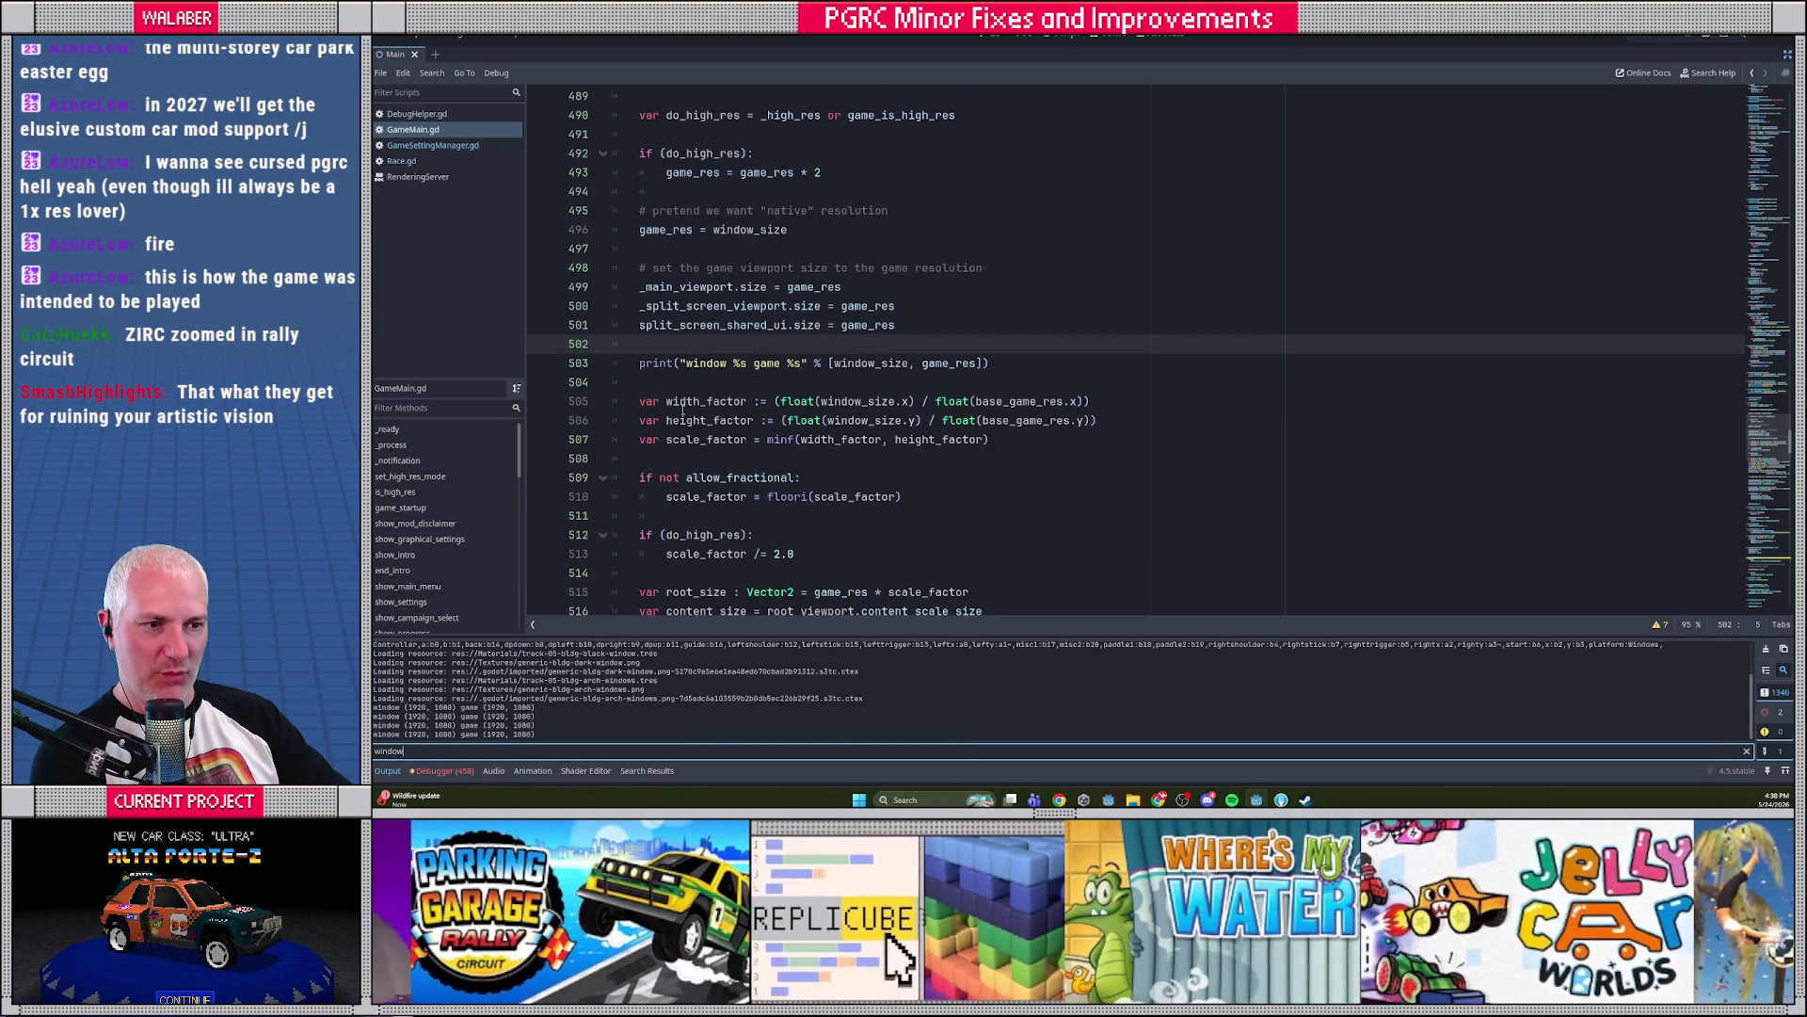
drag(686, 401, 867, 401)
drag(678, 421, 1038, 421)
drag(679, 439, 1011, 441)
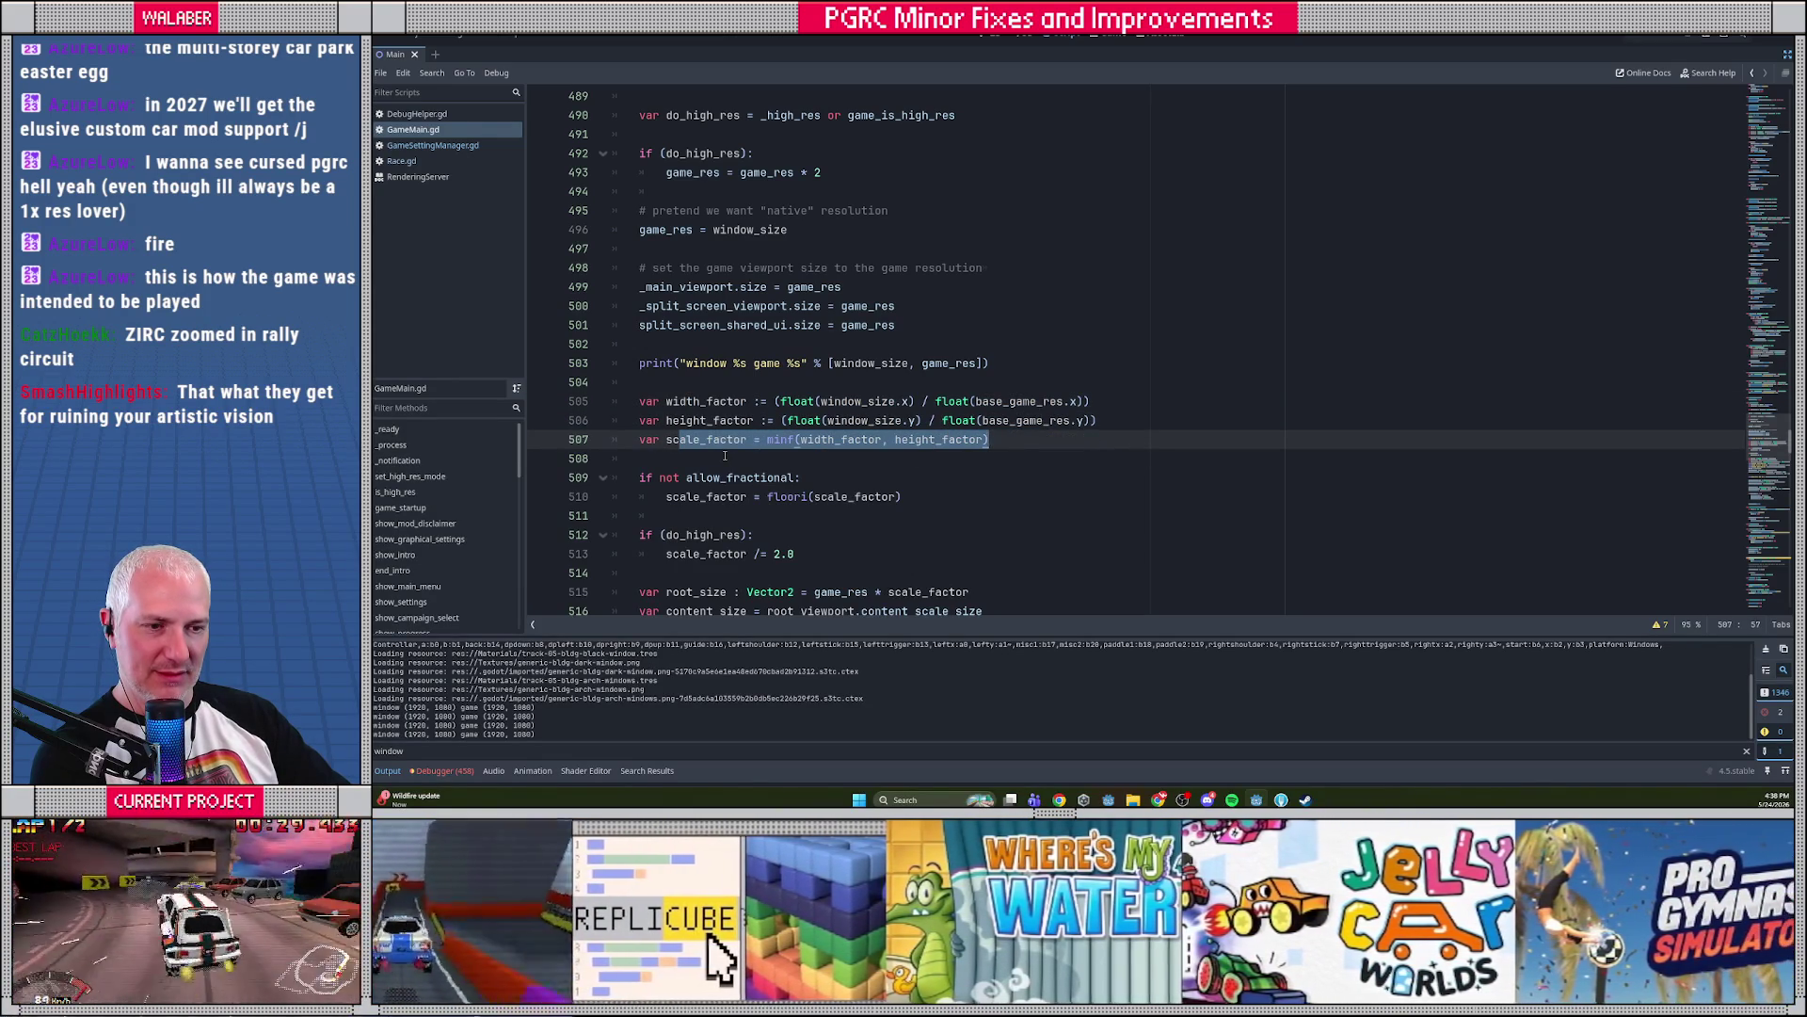
scroll(725, 455, down, 2)
click(641, 424)
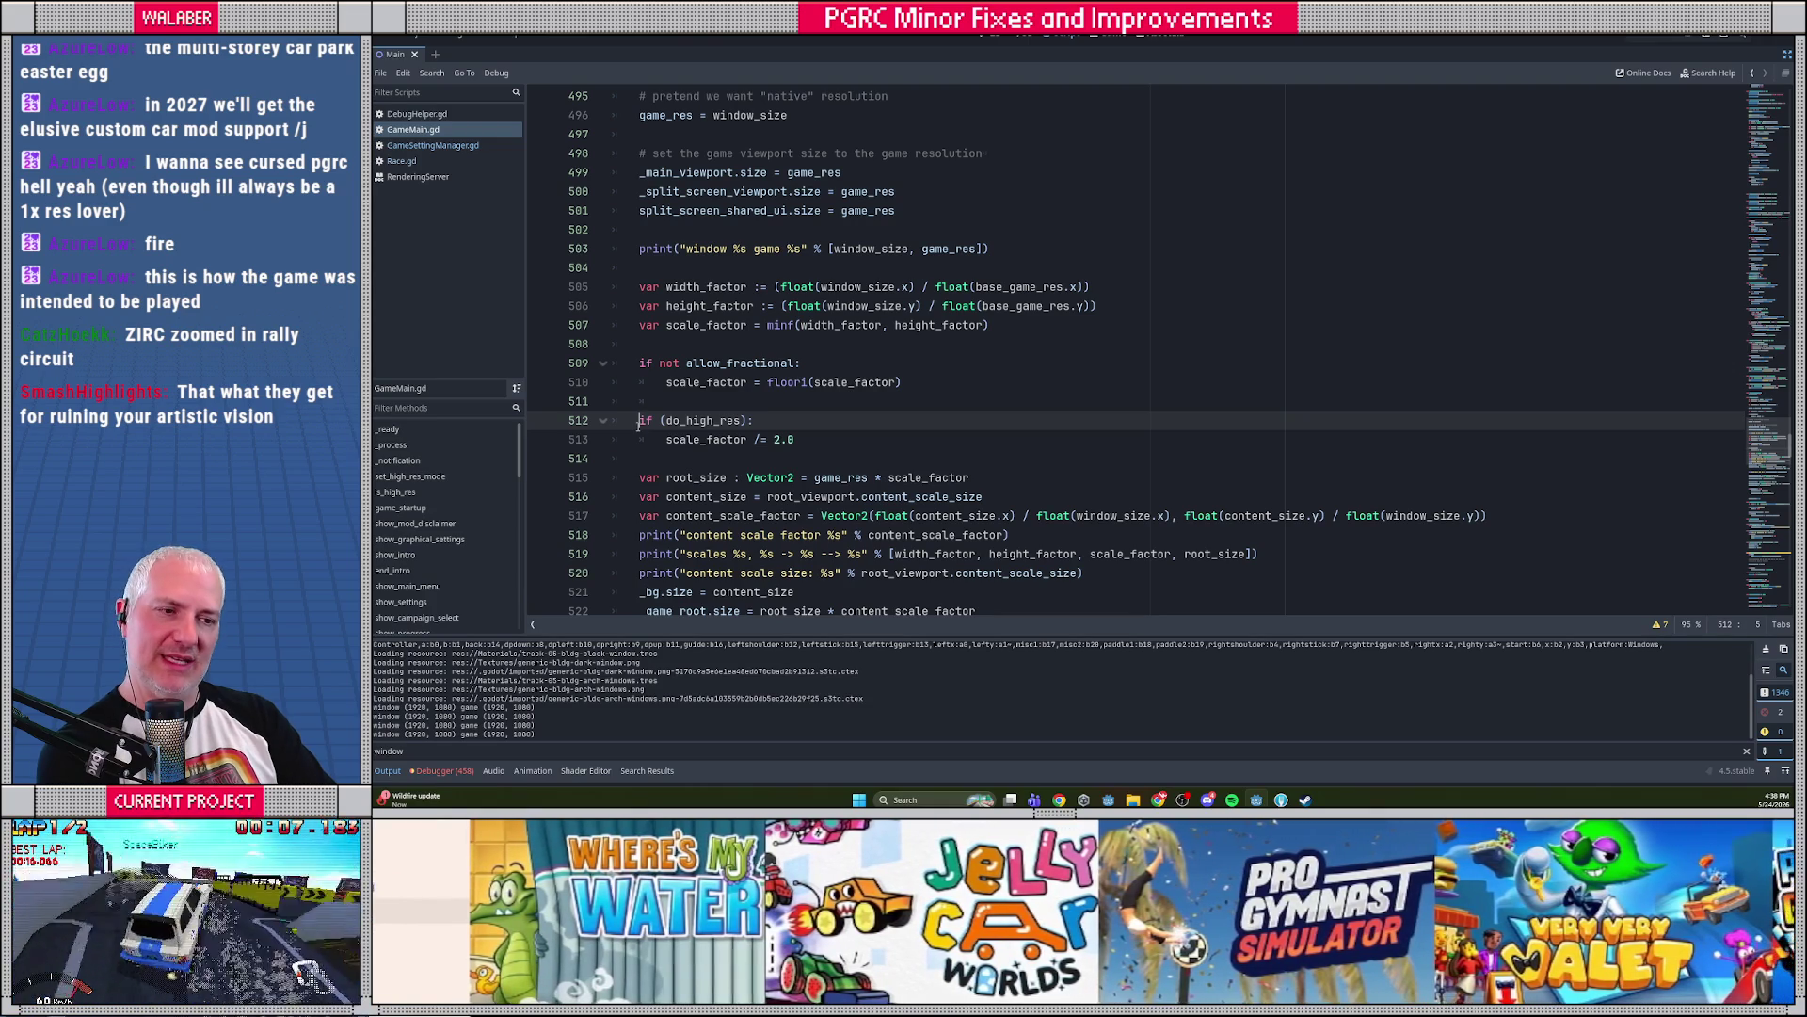
Comment out the do_high_res scale_factor halving on lines 512–513 with Ctrl+K and run the game
key(ctrl+k)
key(Down)
key(ctrl+k)
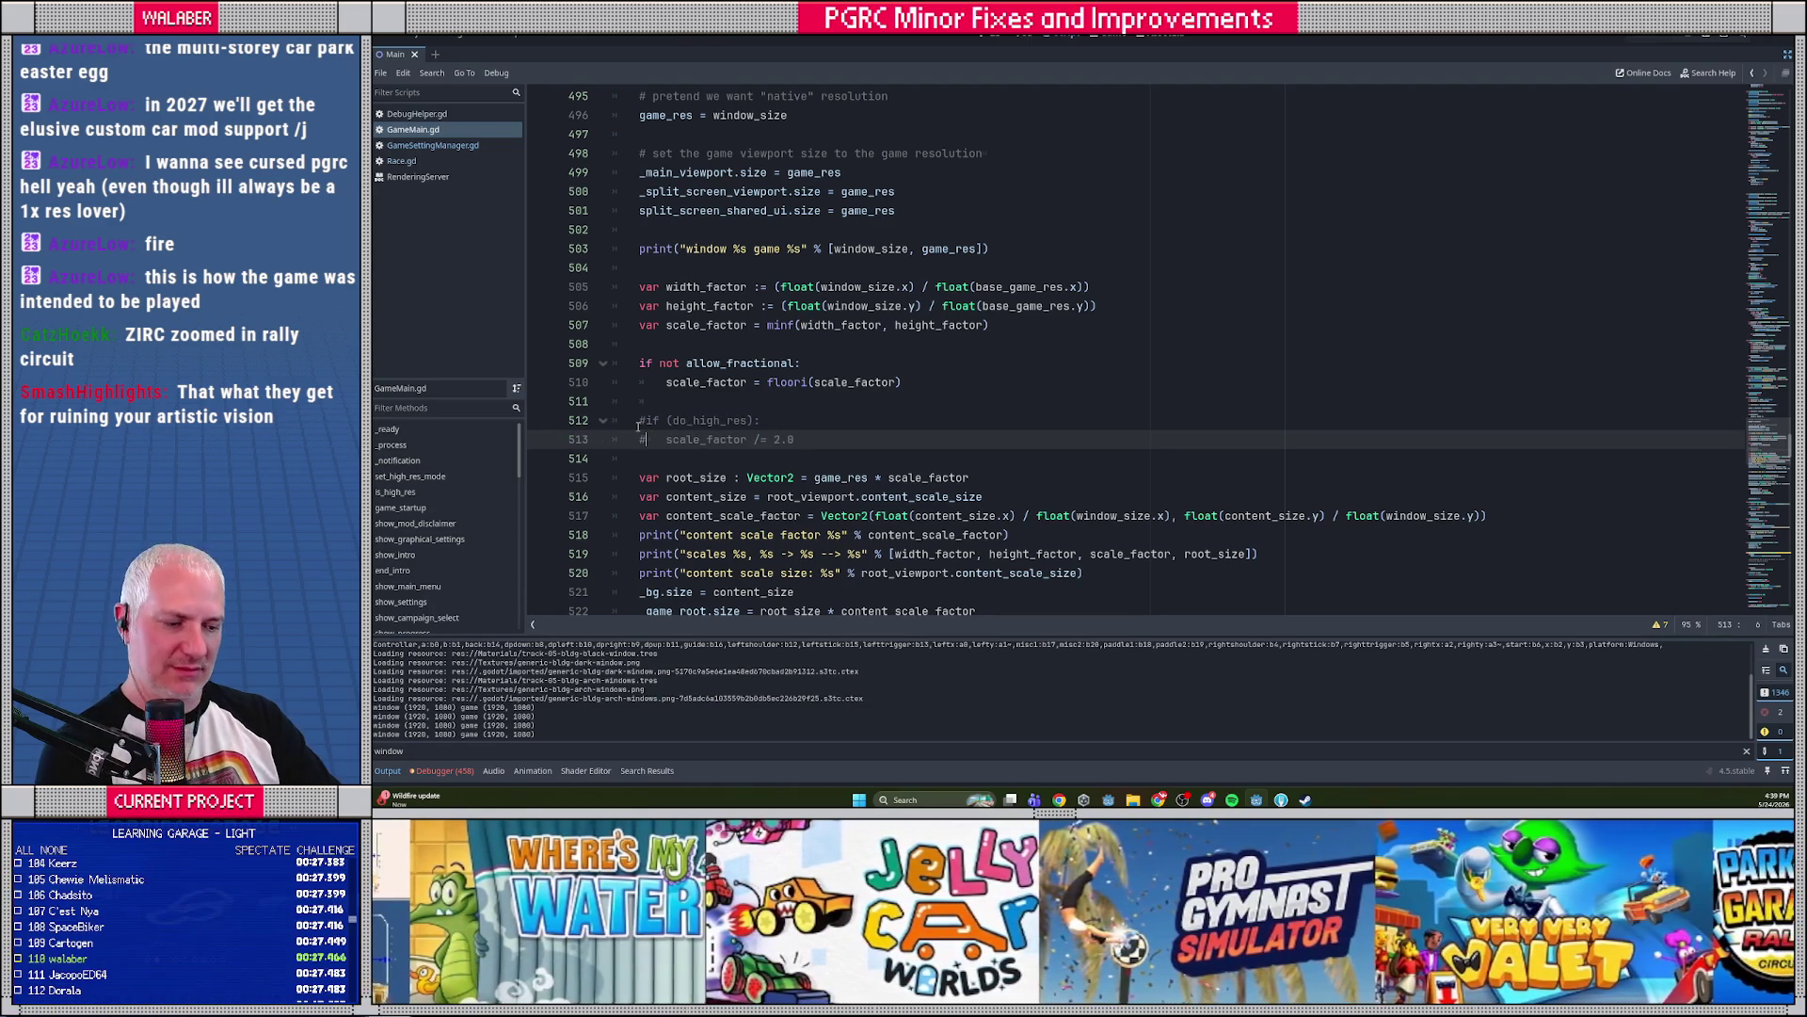
key(F5)
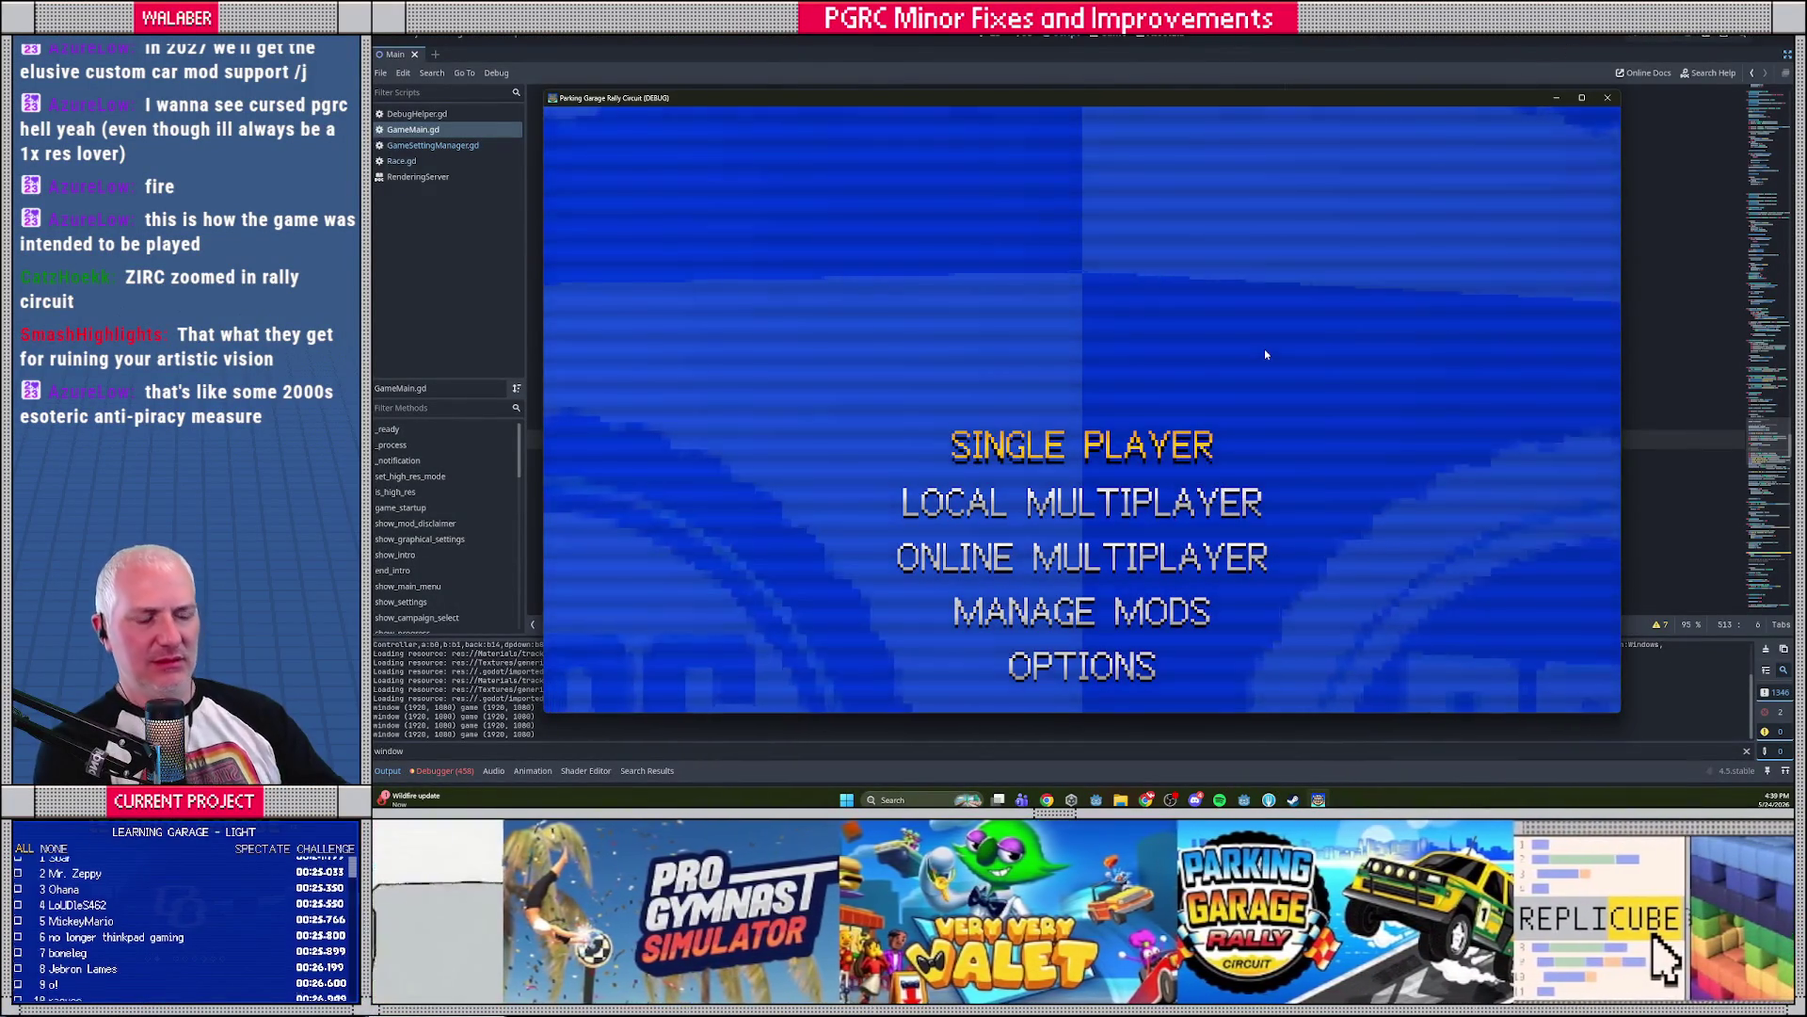
Start play, close the game with Alt+F4, and review GameMain.gd lines 495–528
key(Return)
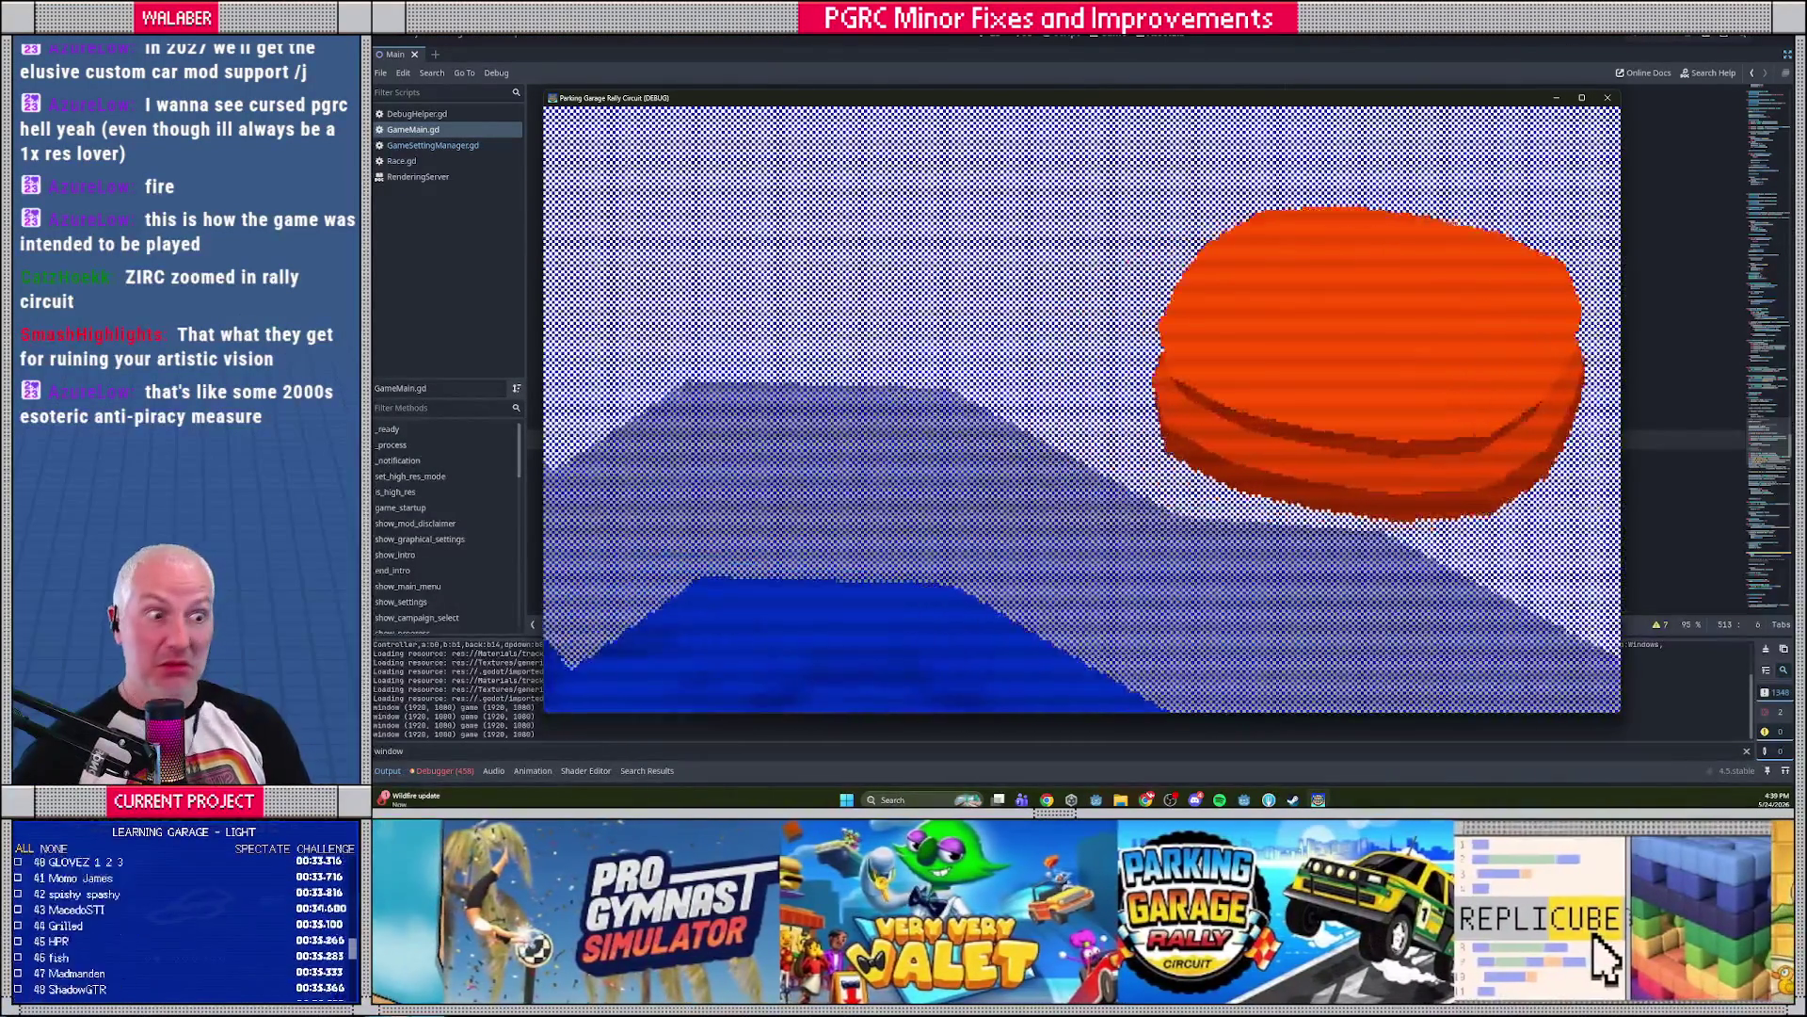
key(alt+F4)
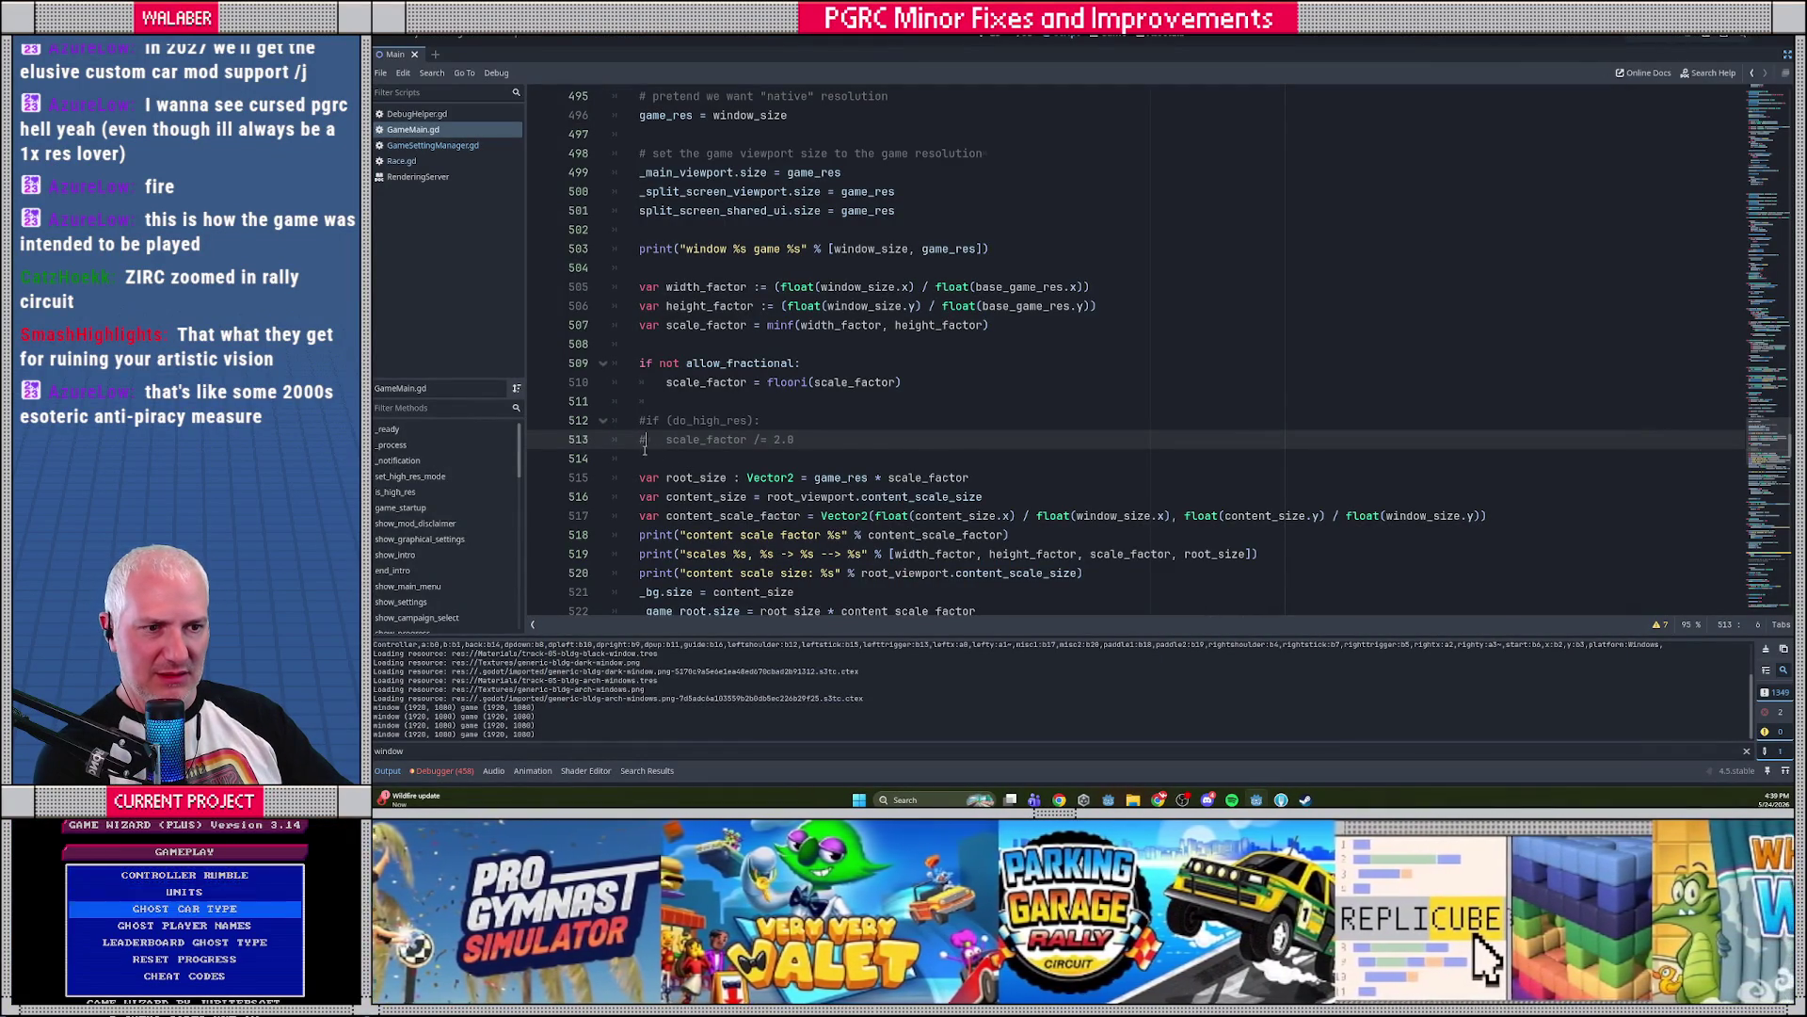
scroll(640, 449, down, 1)
scroll(640, 449, down, 2)
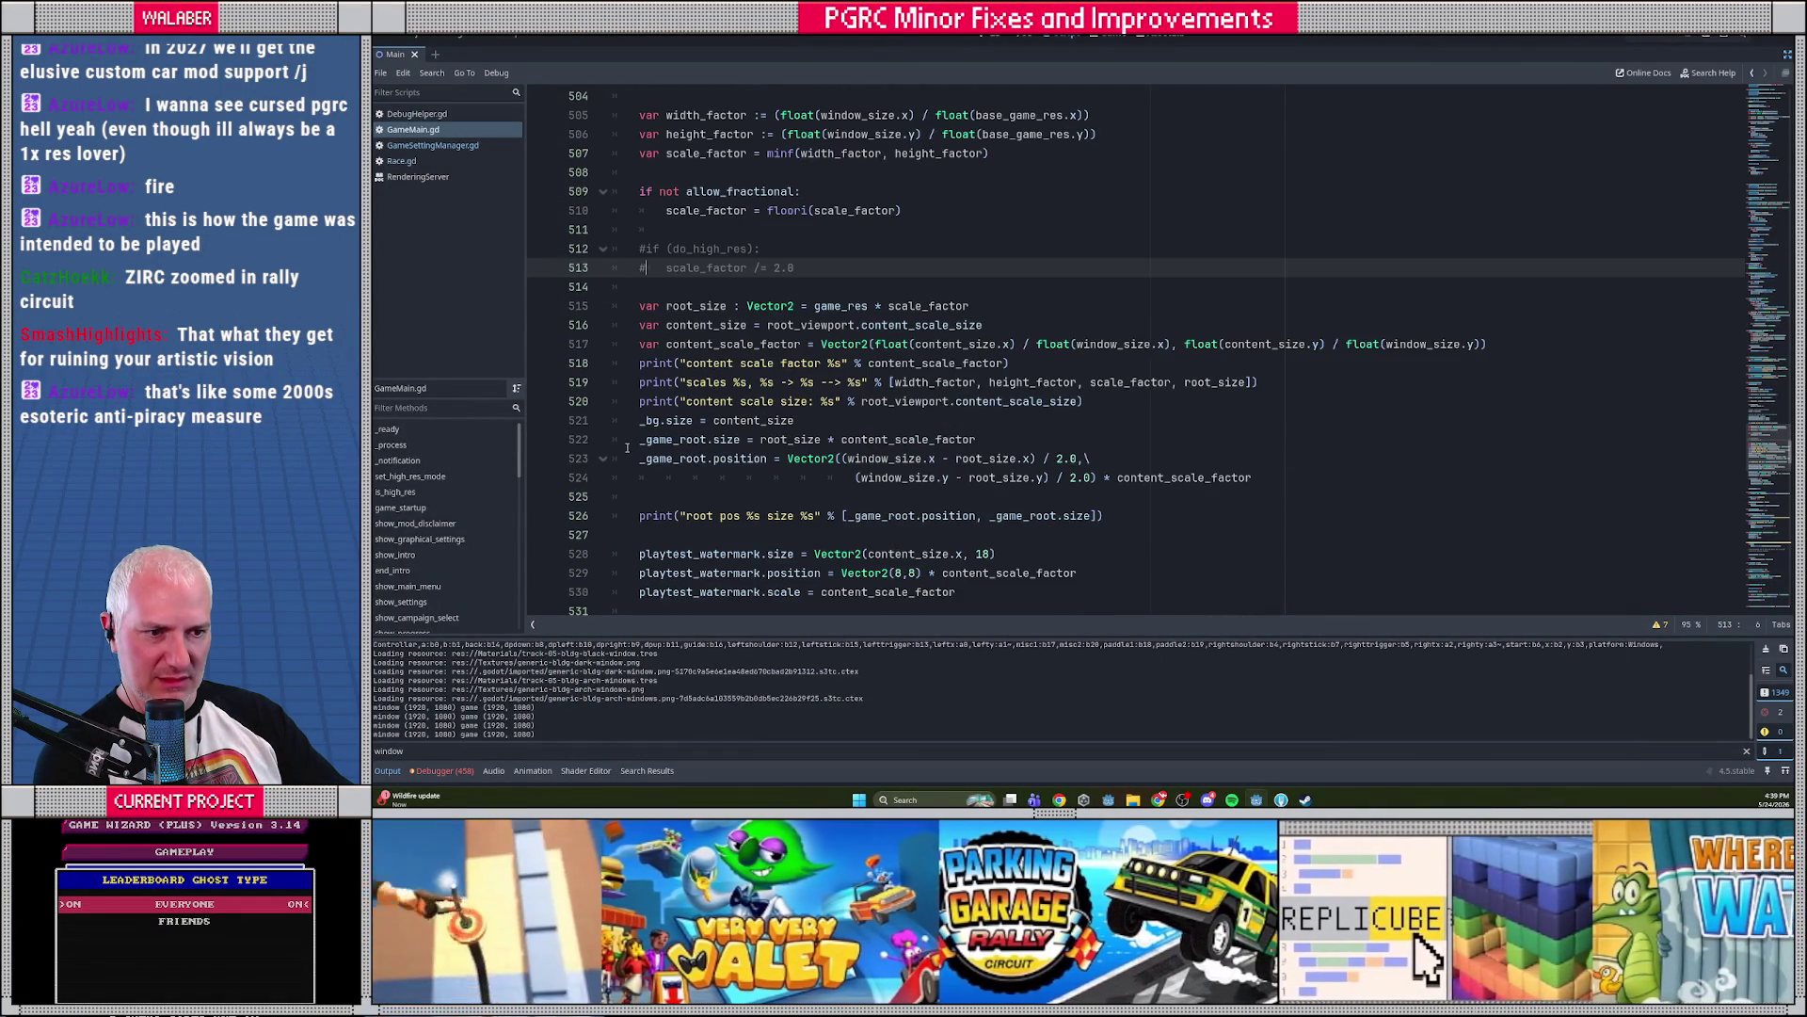
scroll(627, 448, down, 2)
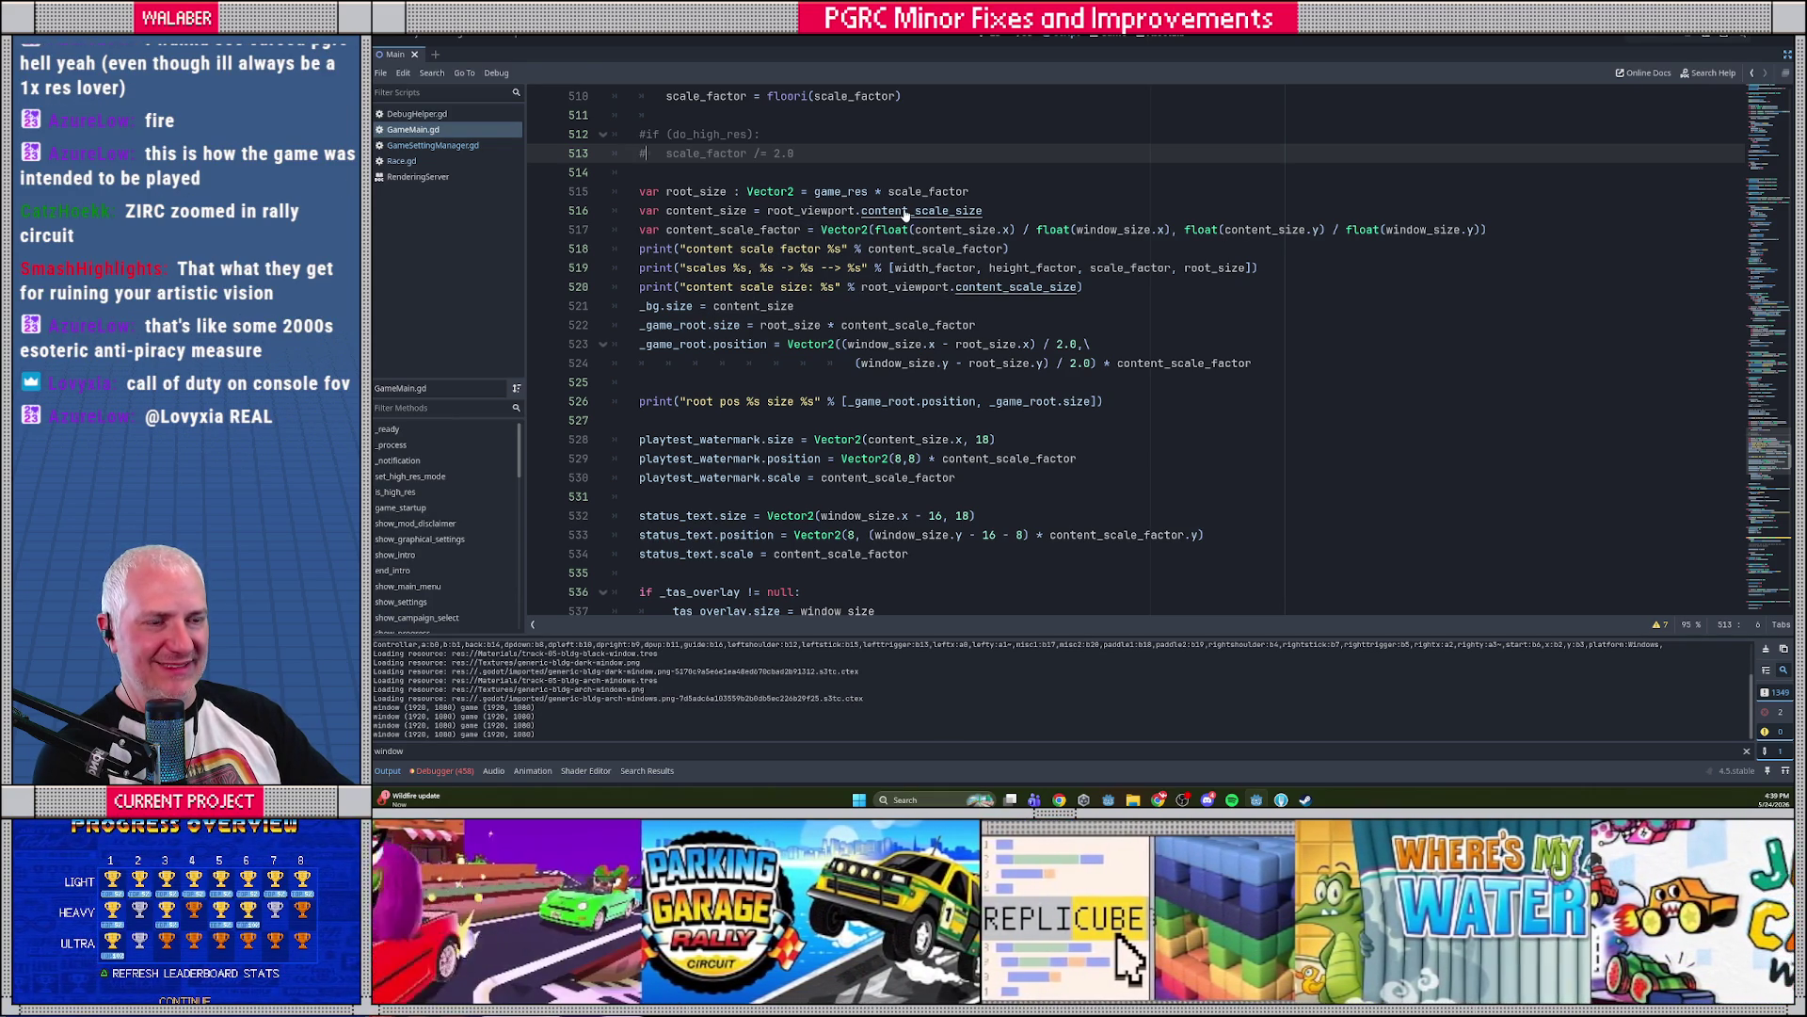
scroll(904, 215, up, 3)
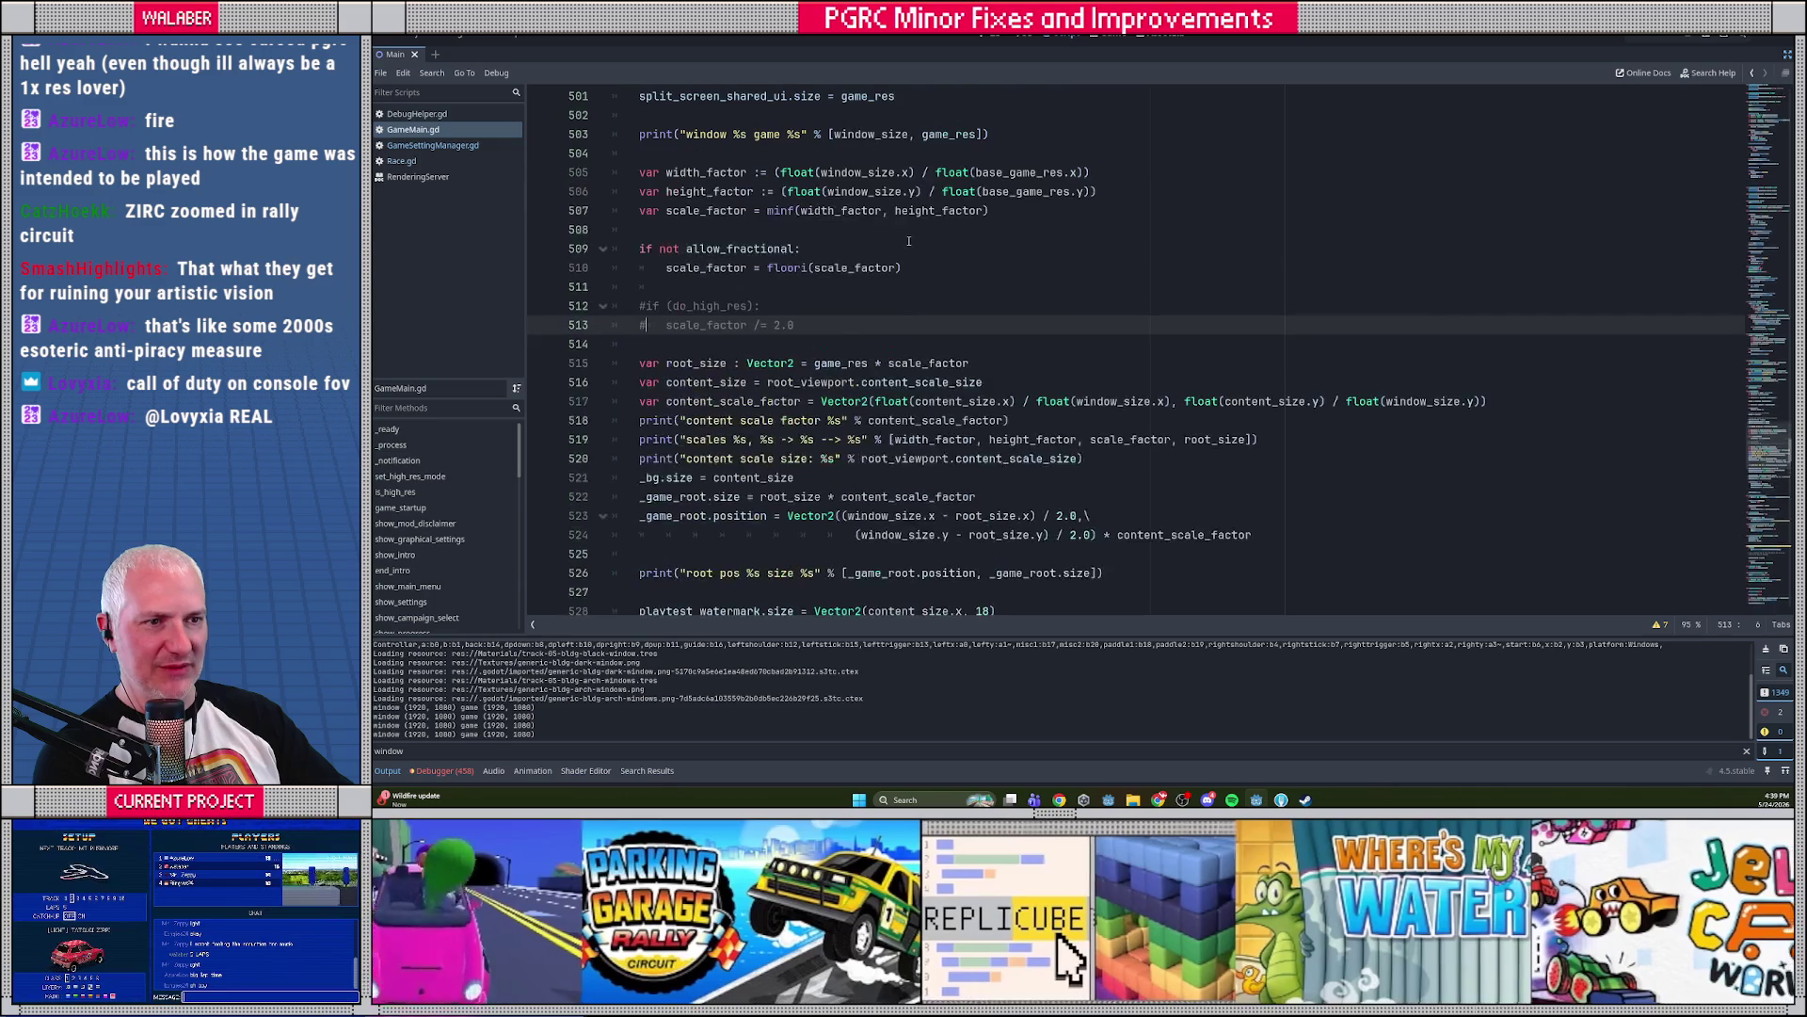
click(415, 37)
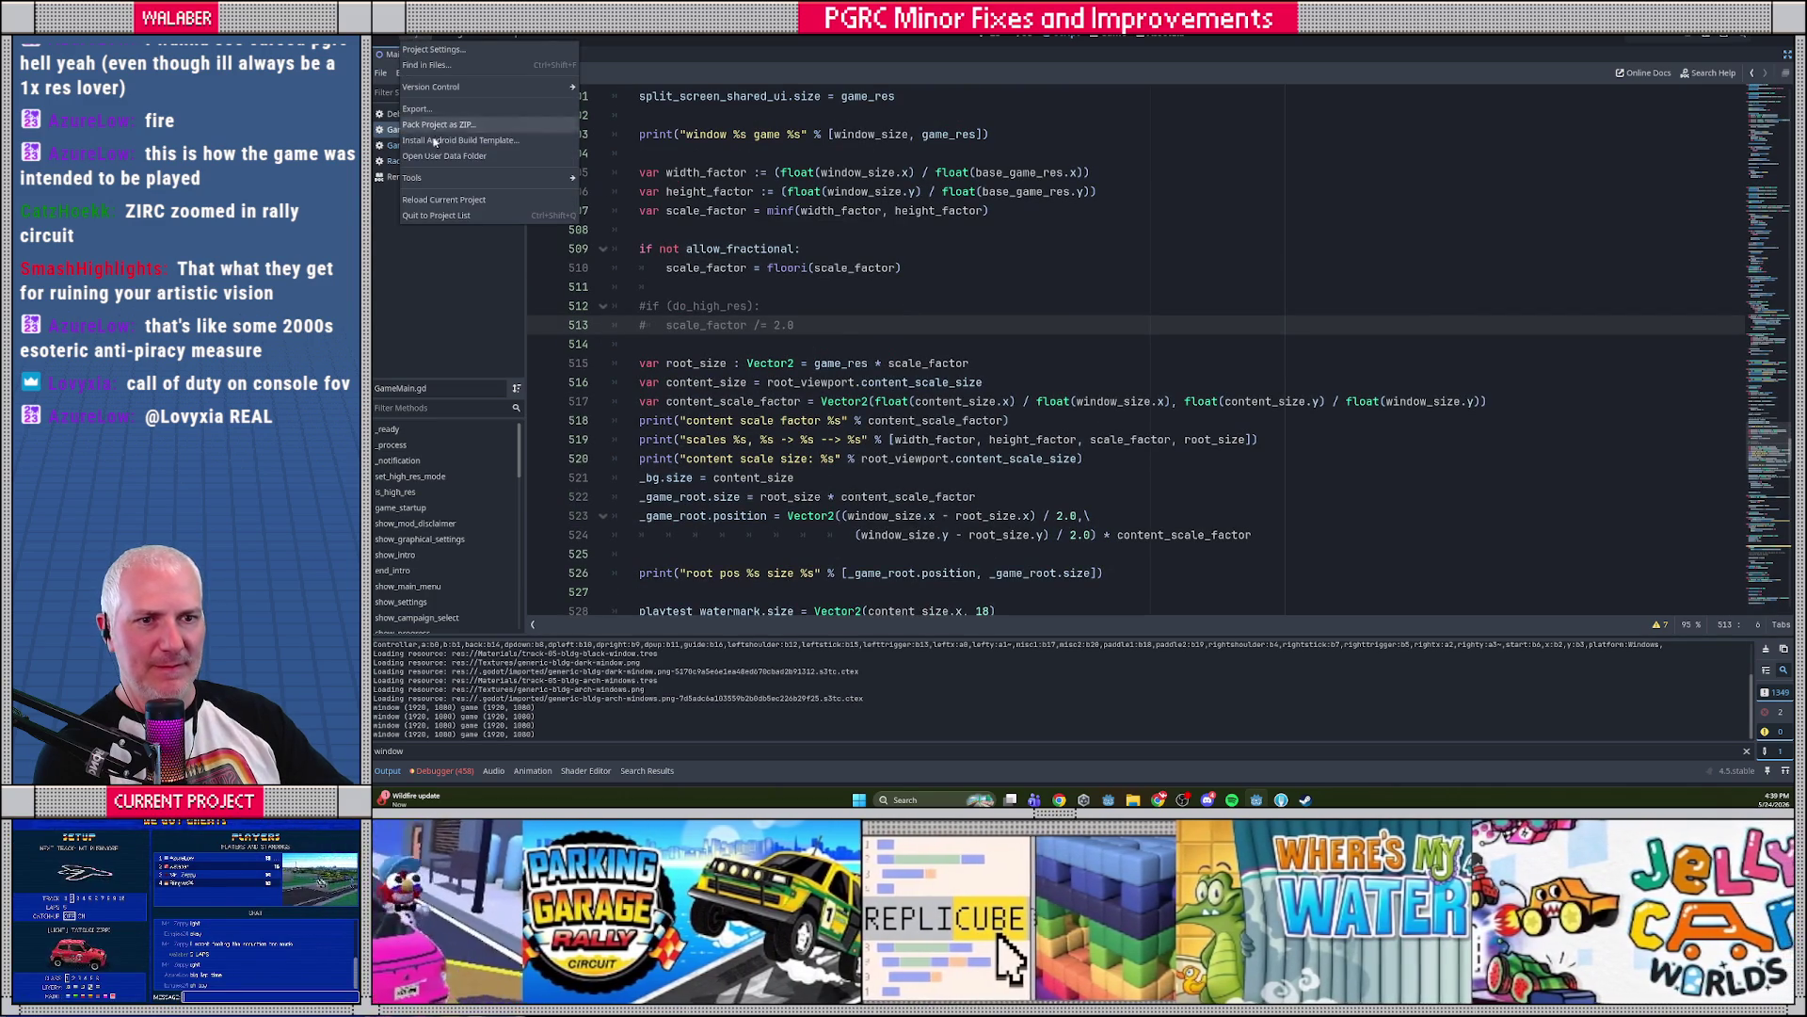
Find content_scale_s across the project, set a breakpoint on line 516, and relaunch the game
click(869, 324)
scroll(913, 343, up, 2)
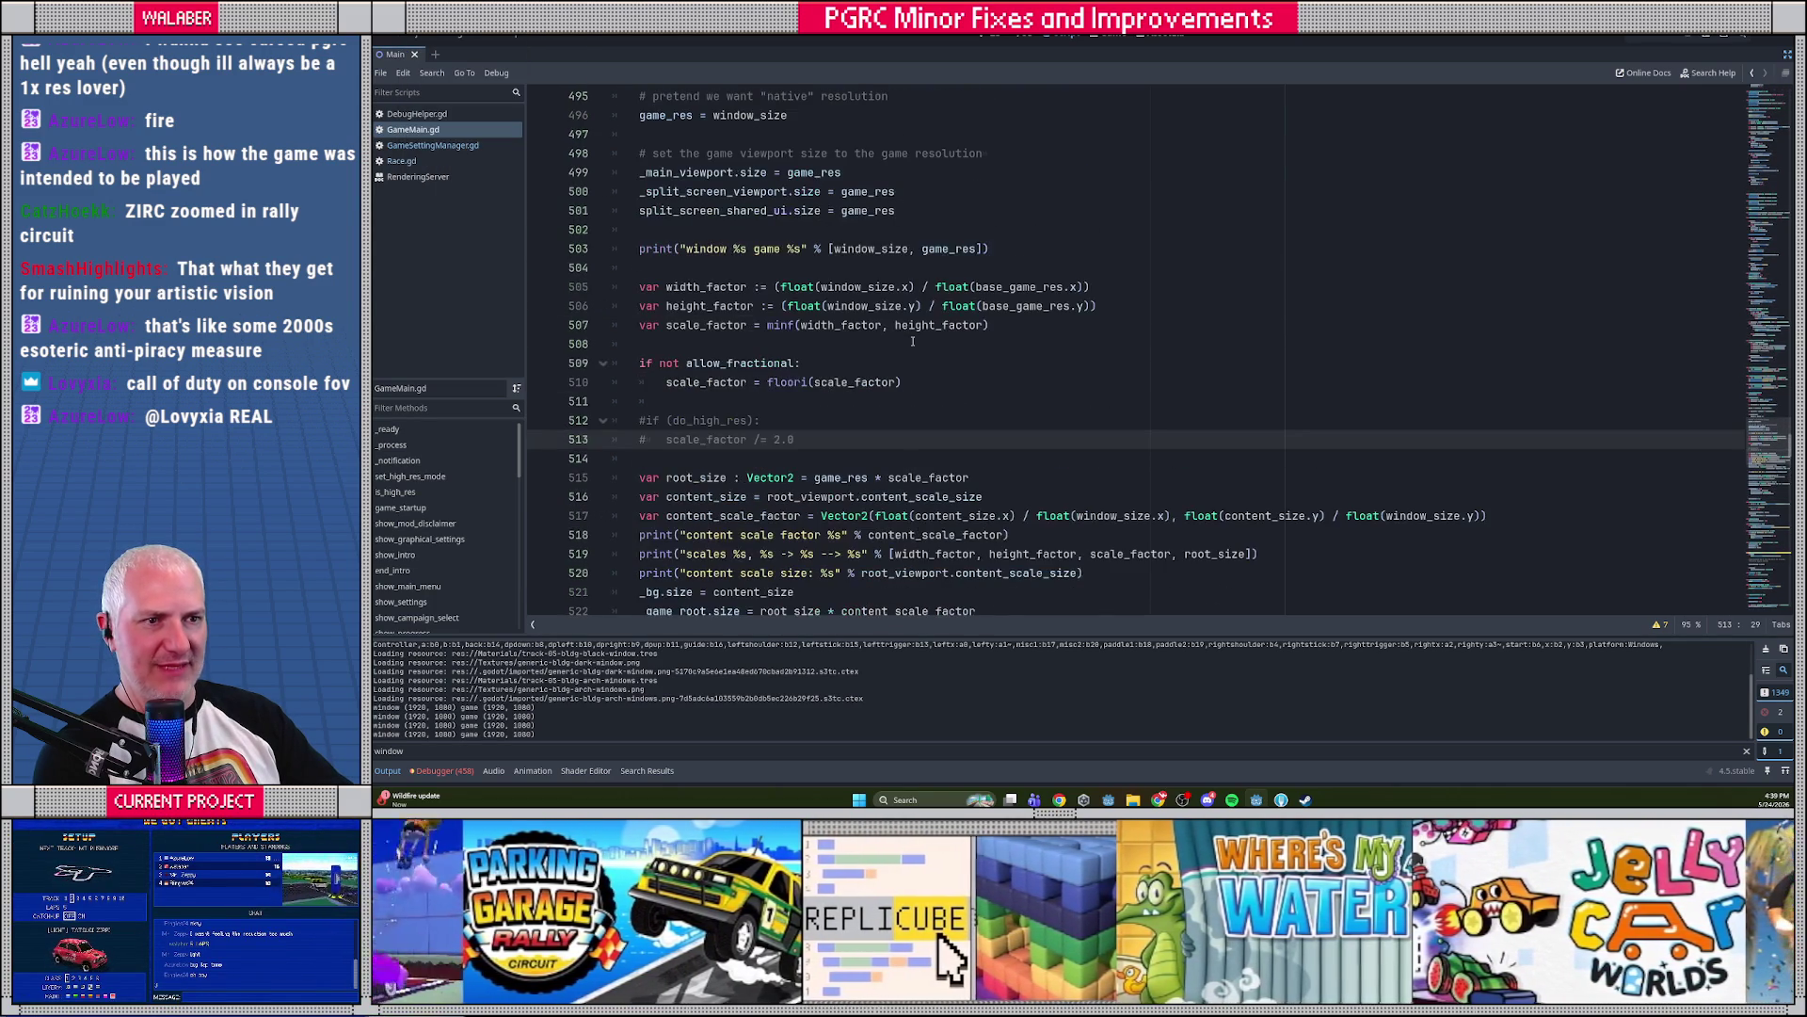
scroll(912, 343, up, 4)
scroll(913, 344, down, 4)
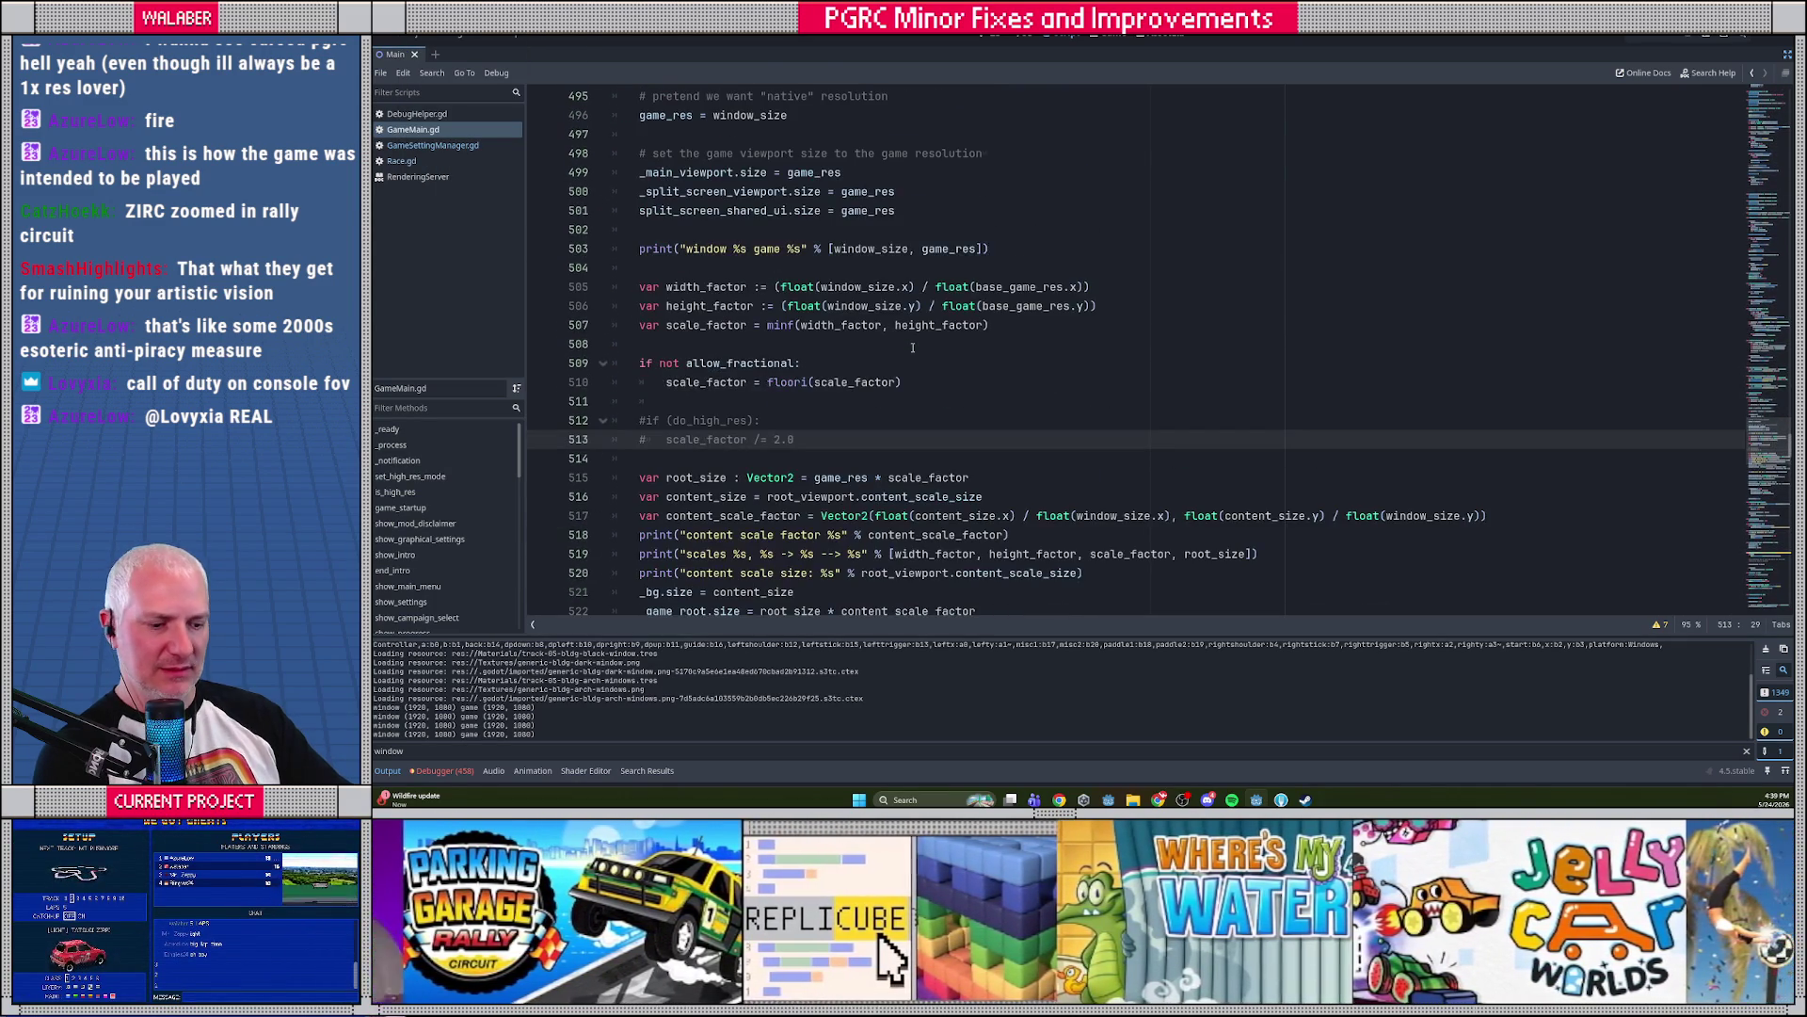
key(ctrl+shift+f)
text(content_scale_s)
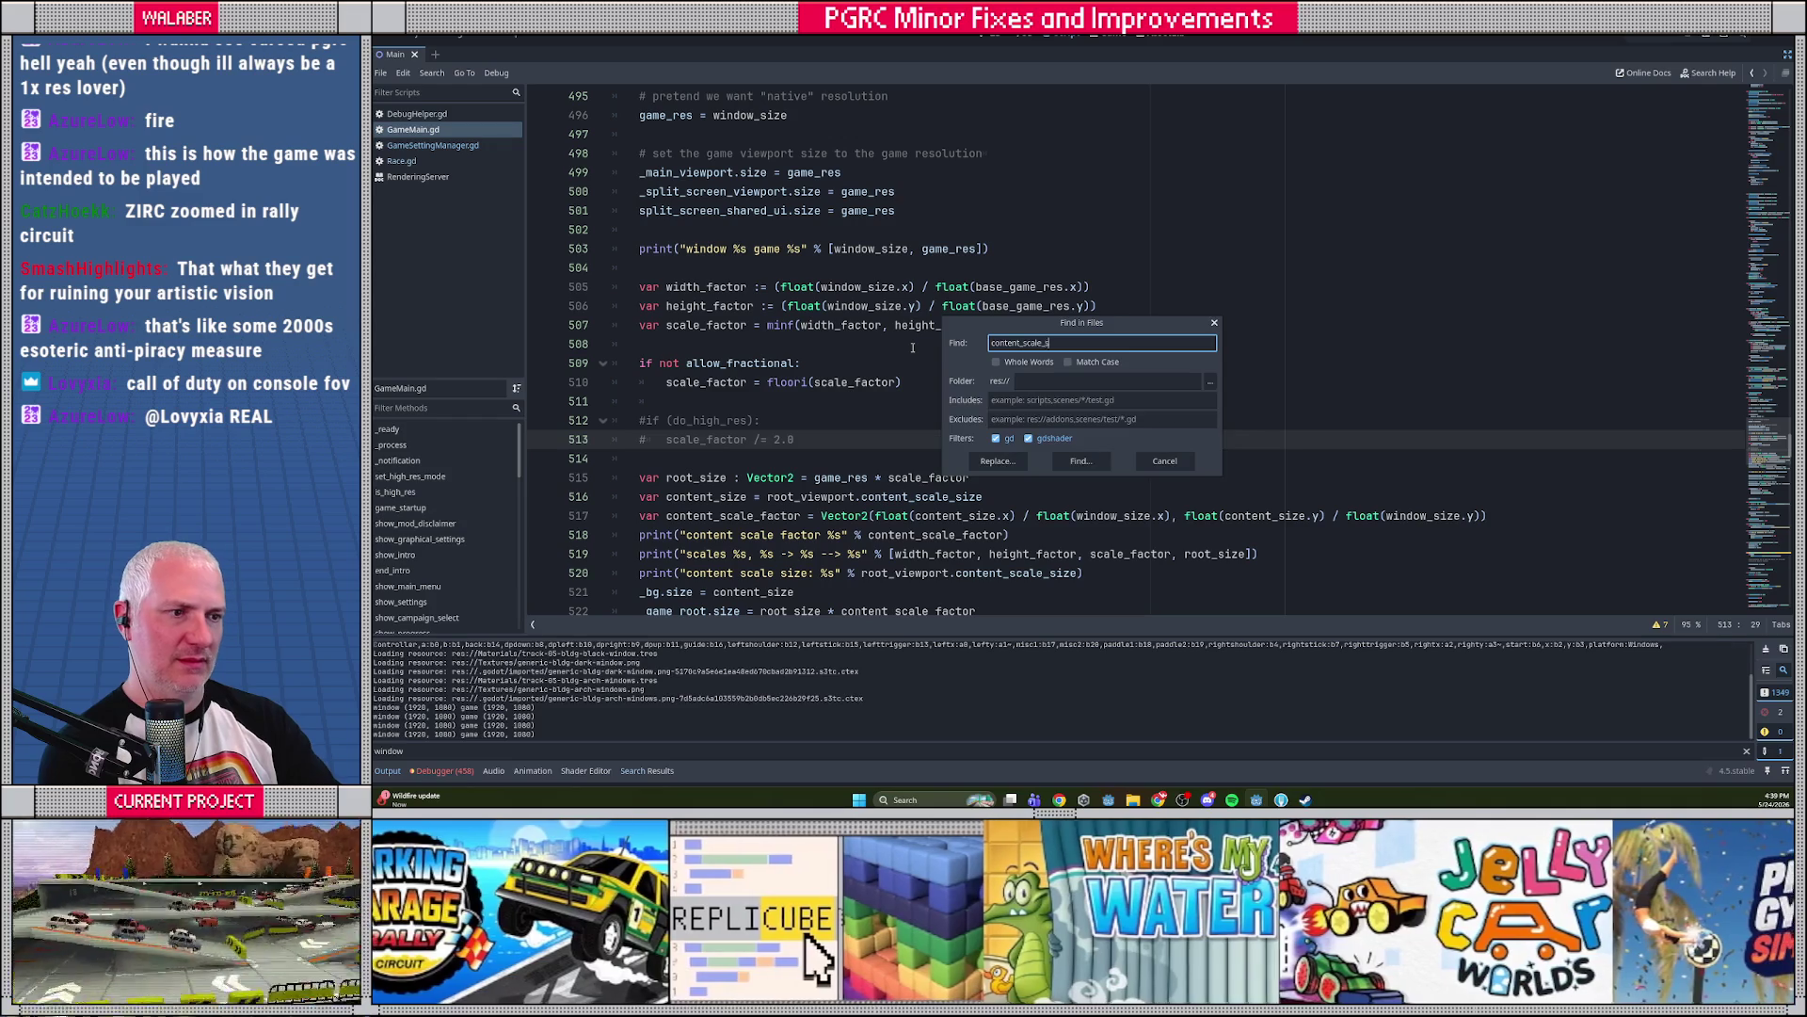
key(Return)
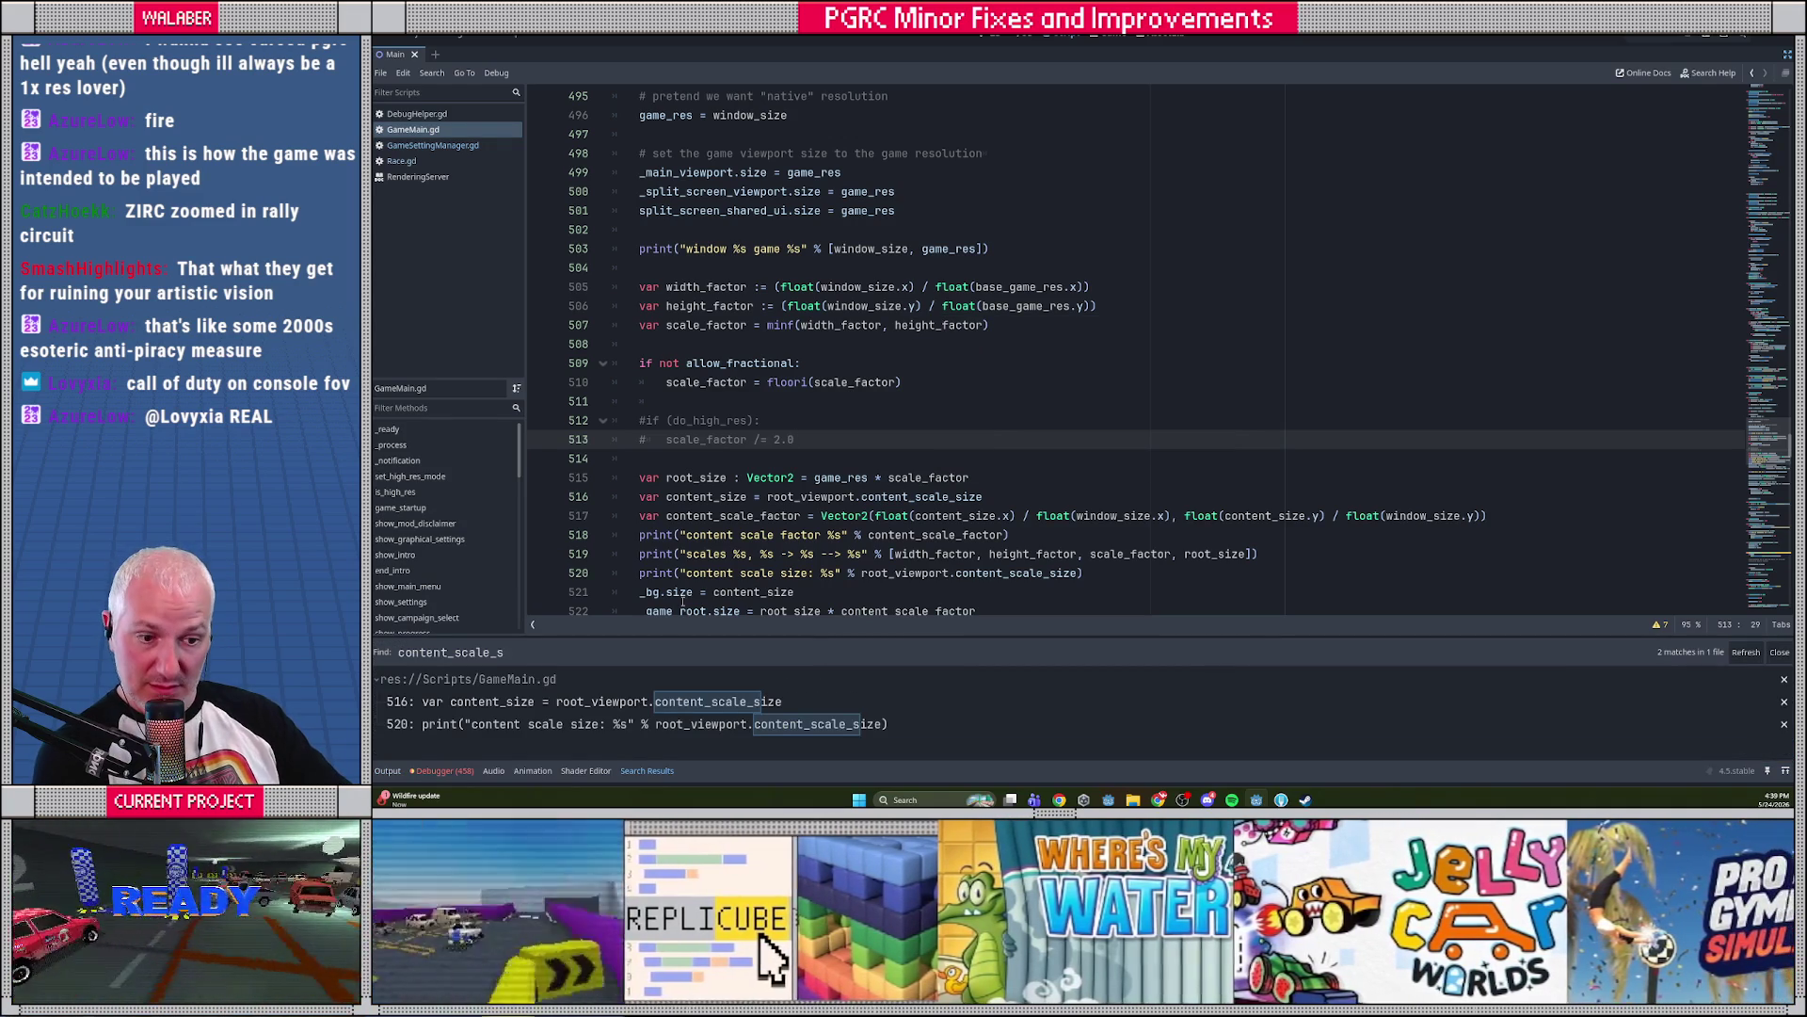
click(581, 706)
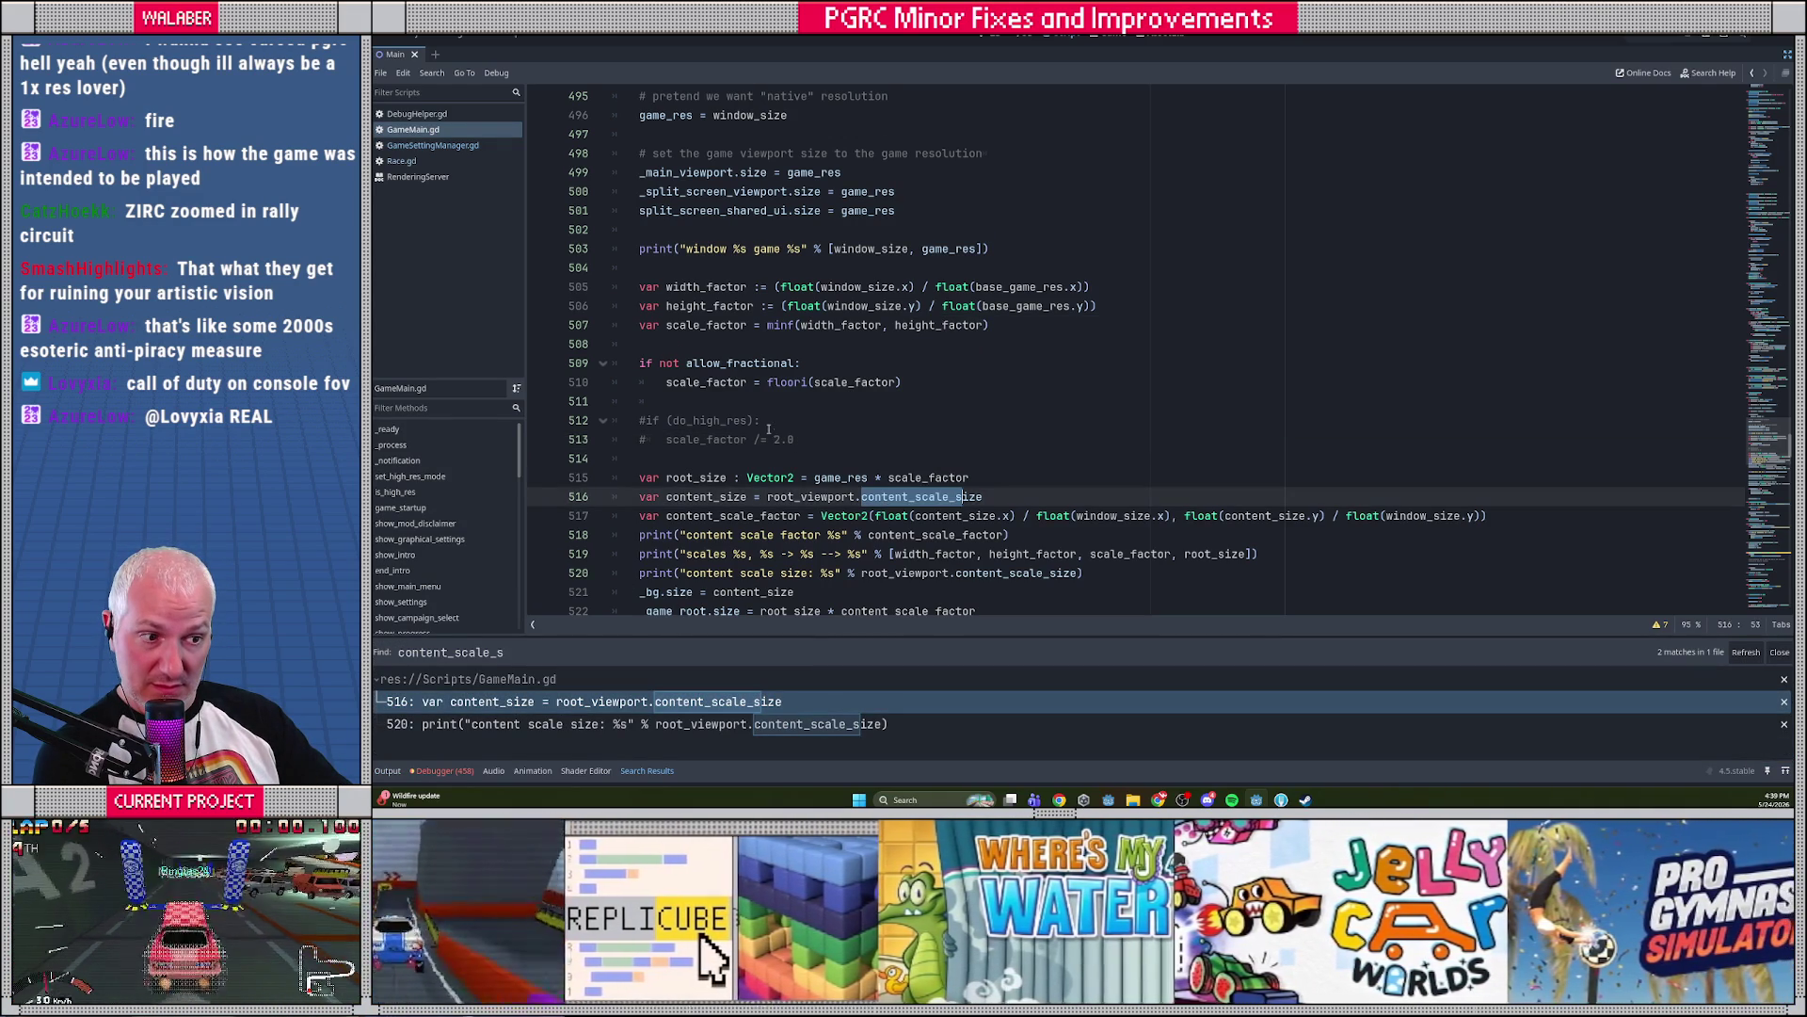
scroll(764, 431, down, 2)
click(539, 383)
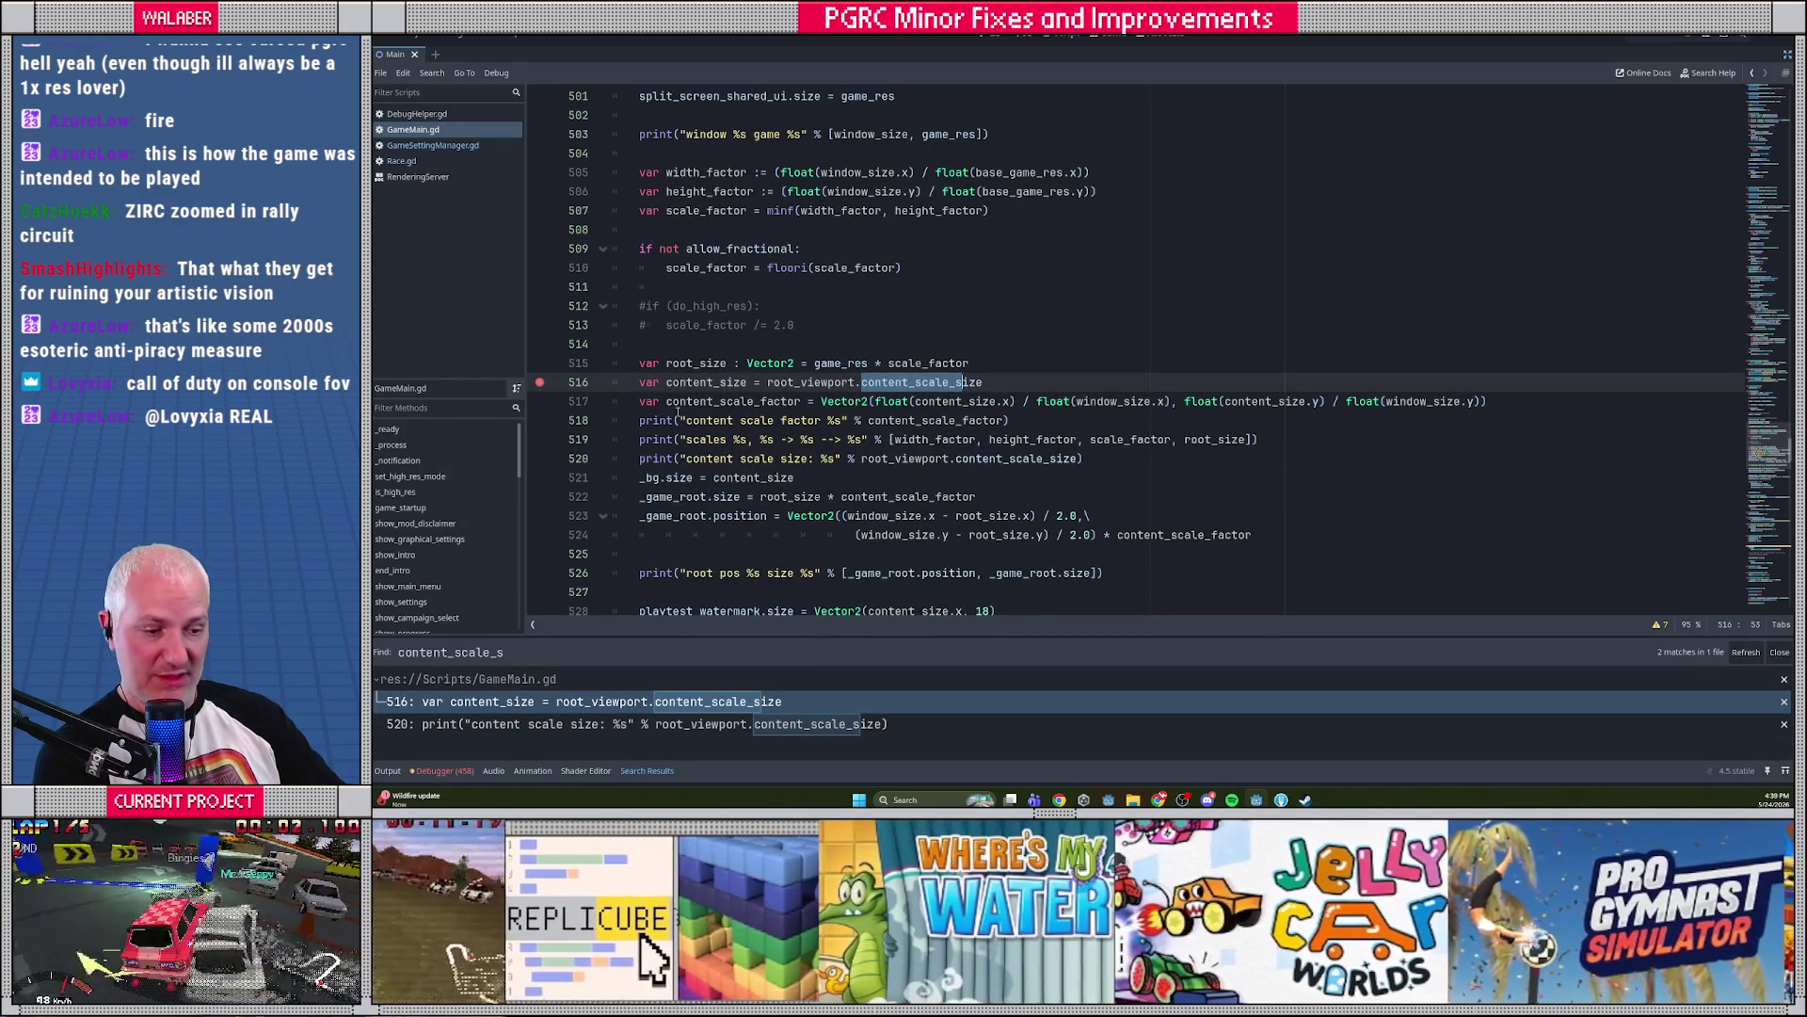
key(F5)
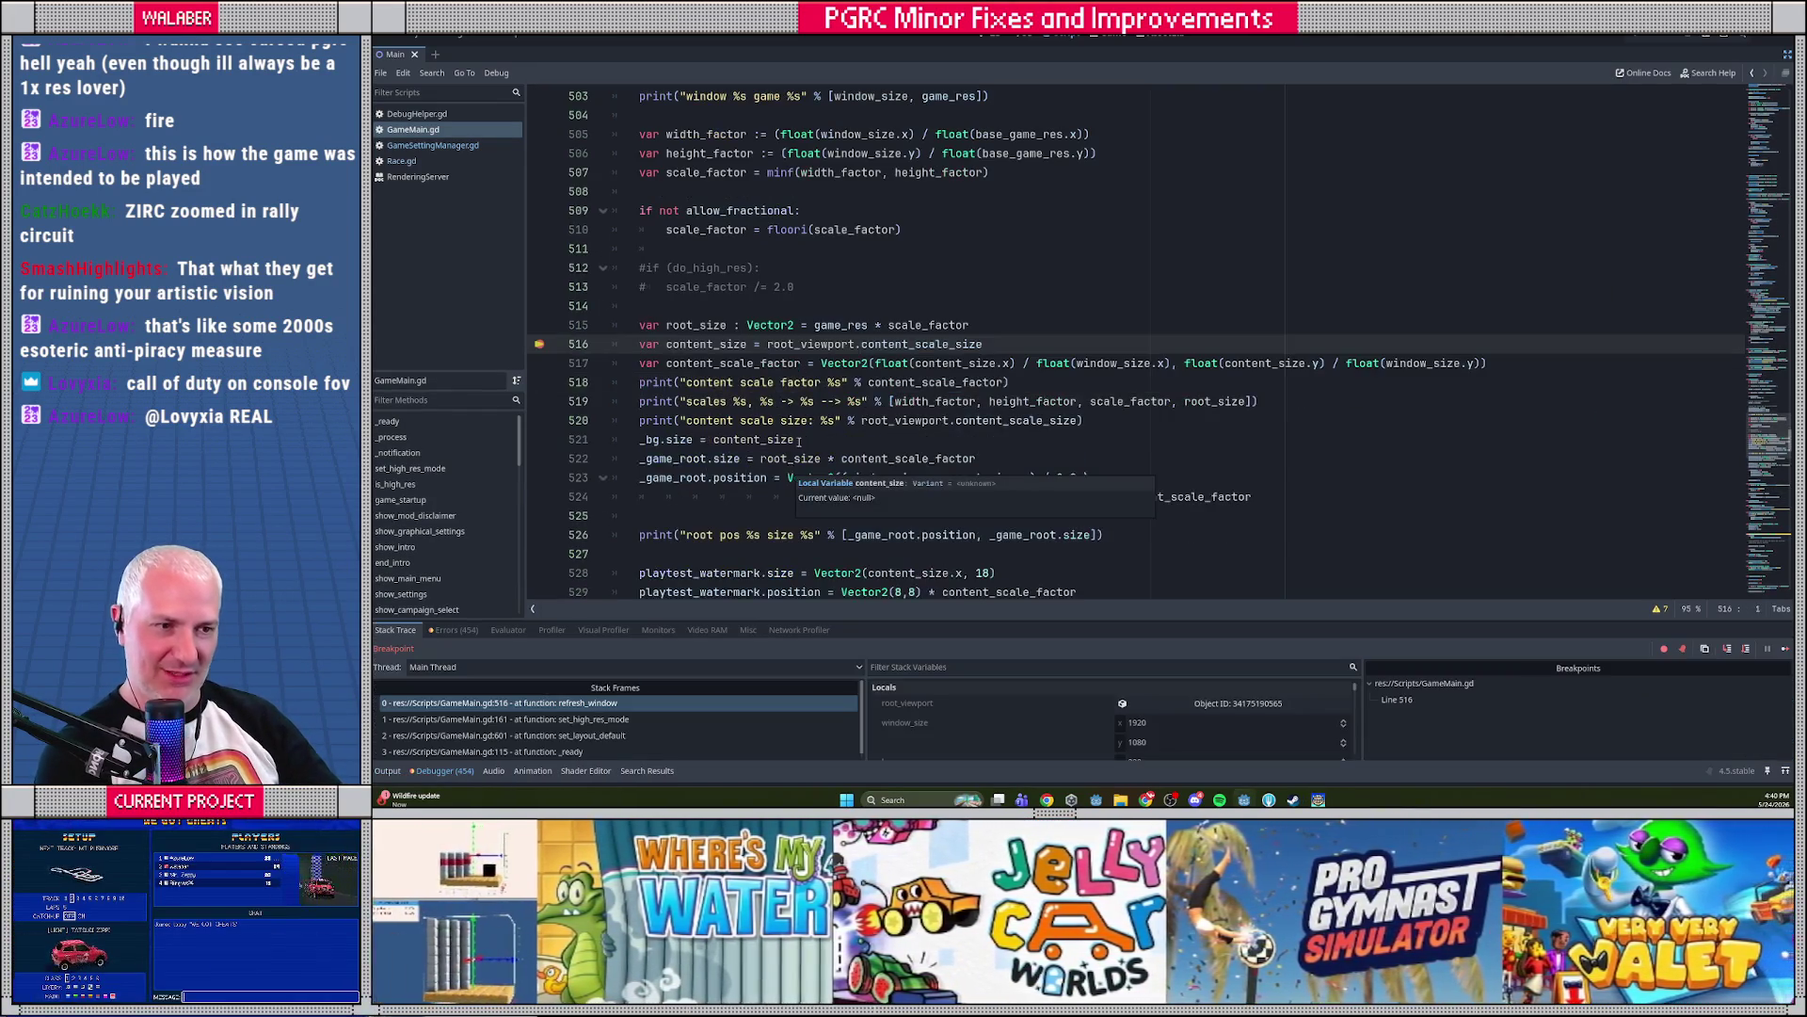
Step one line and read the paused root_size, width_factor and base_game_res values
mouse_move(712, 324)
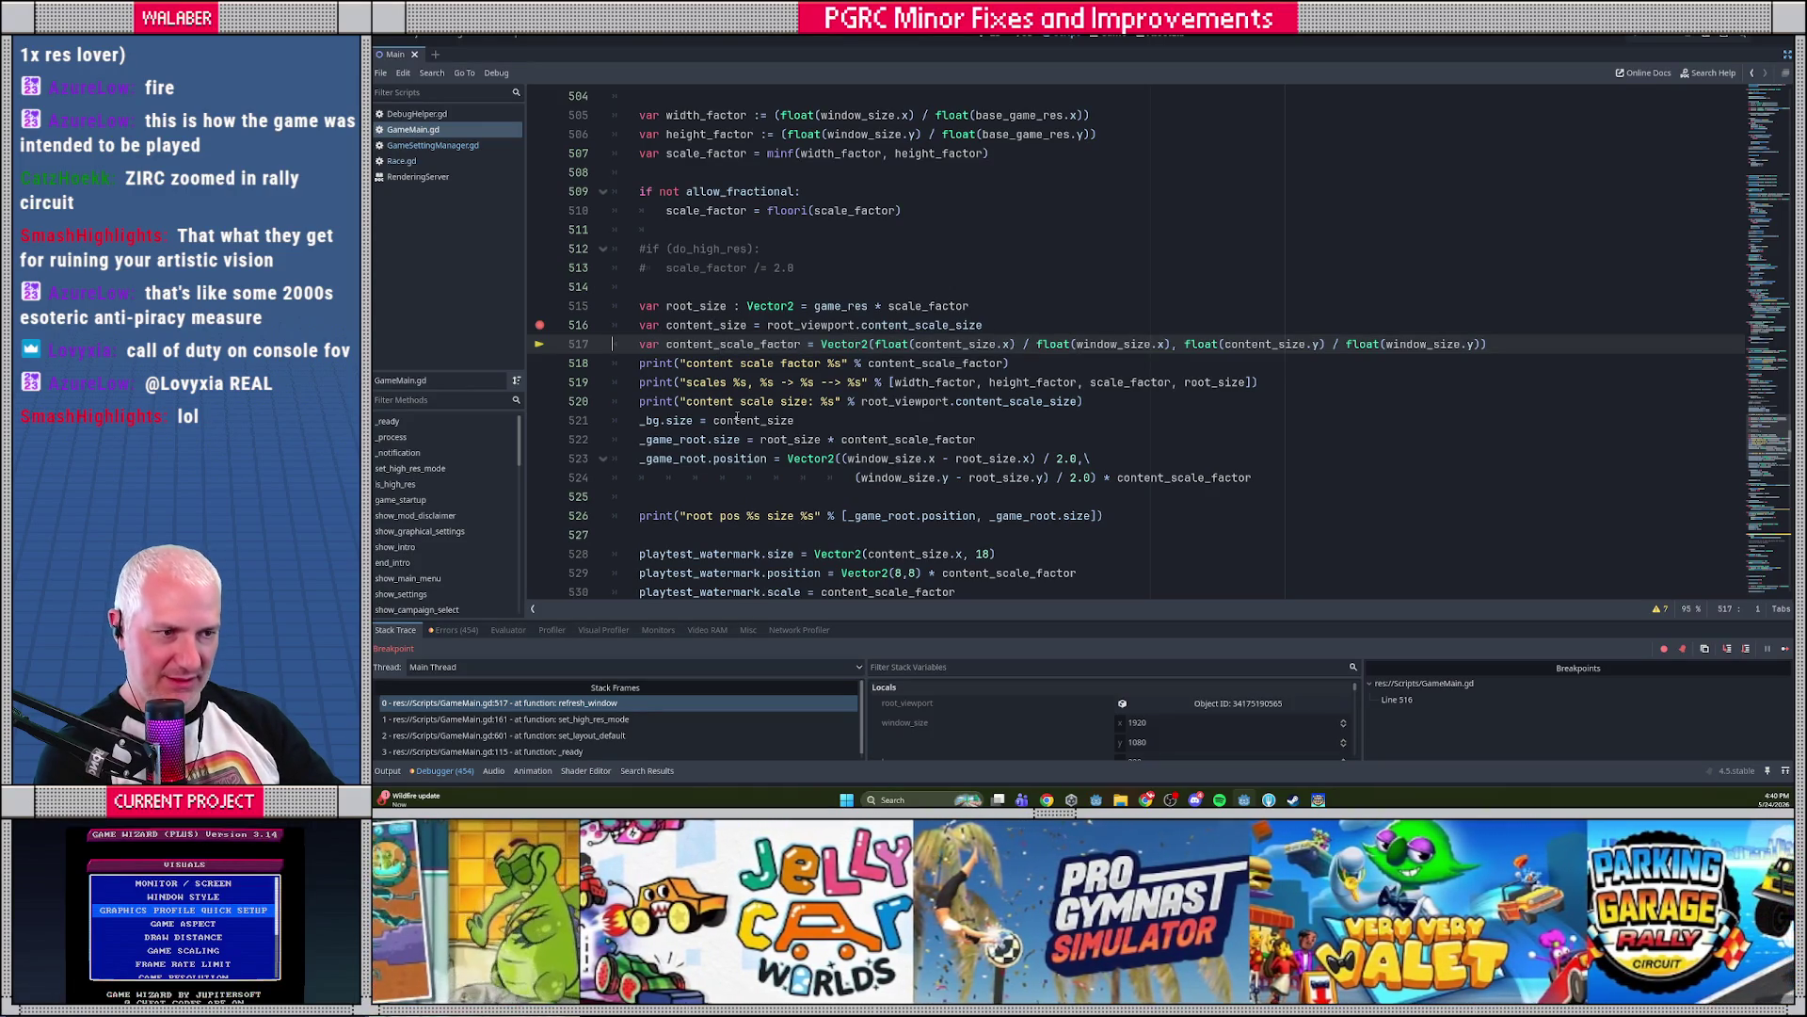
key(F10)
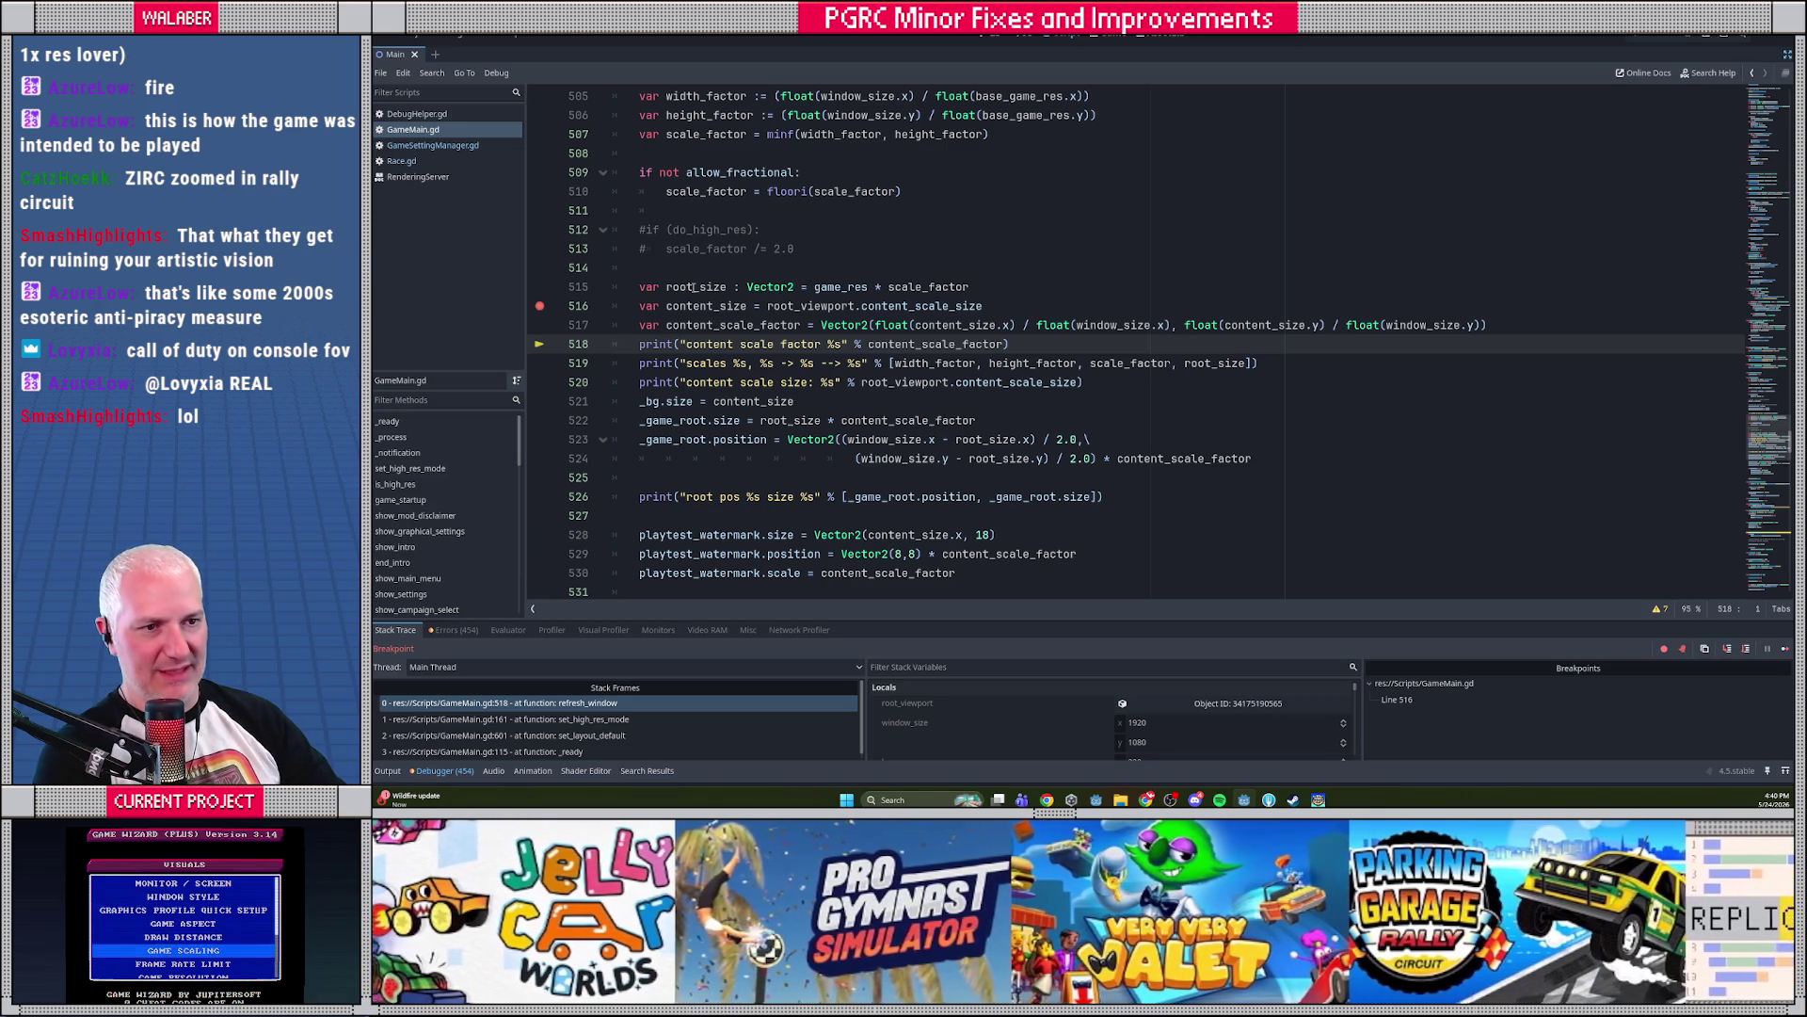
mouse_move(694, 287)
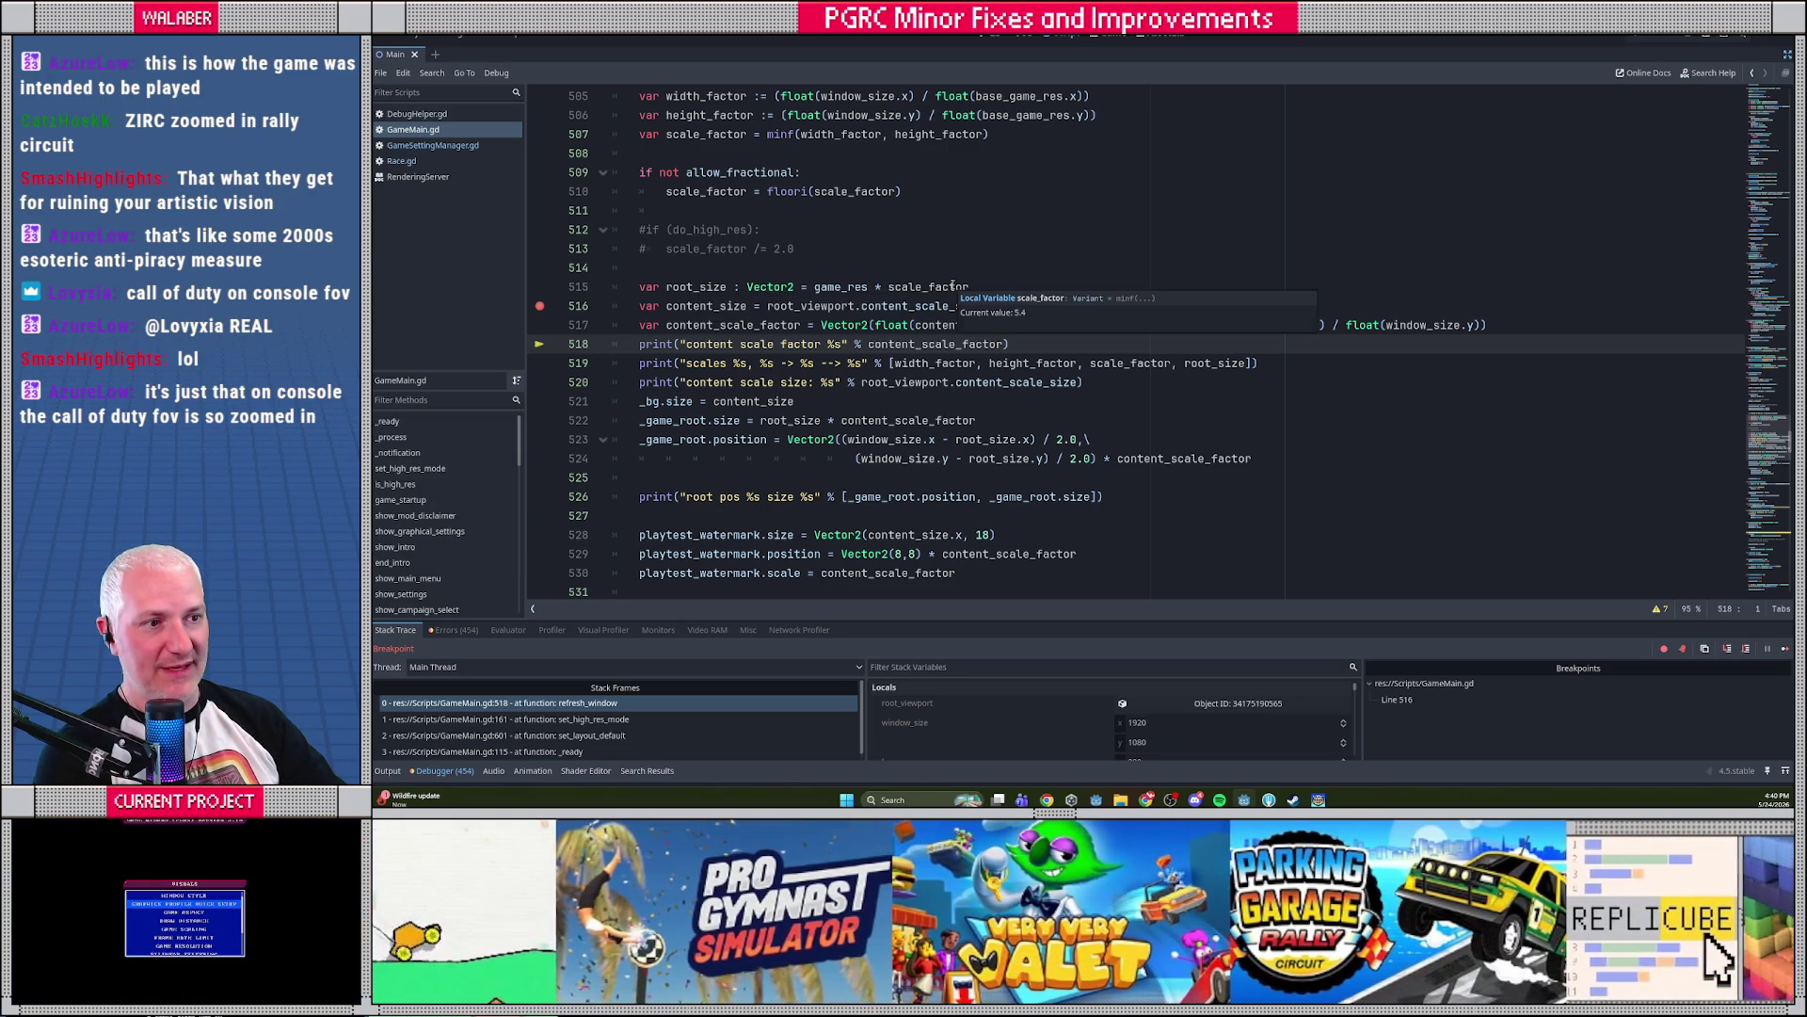
scroll(810, 264, up, 1)
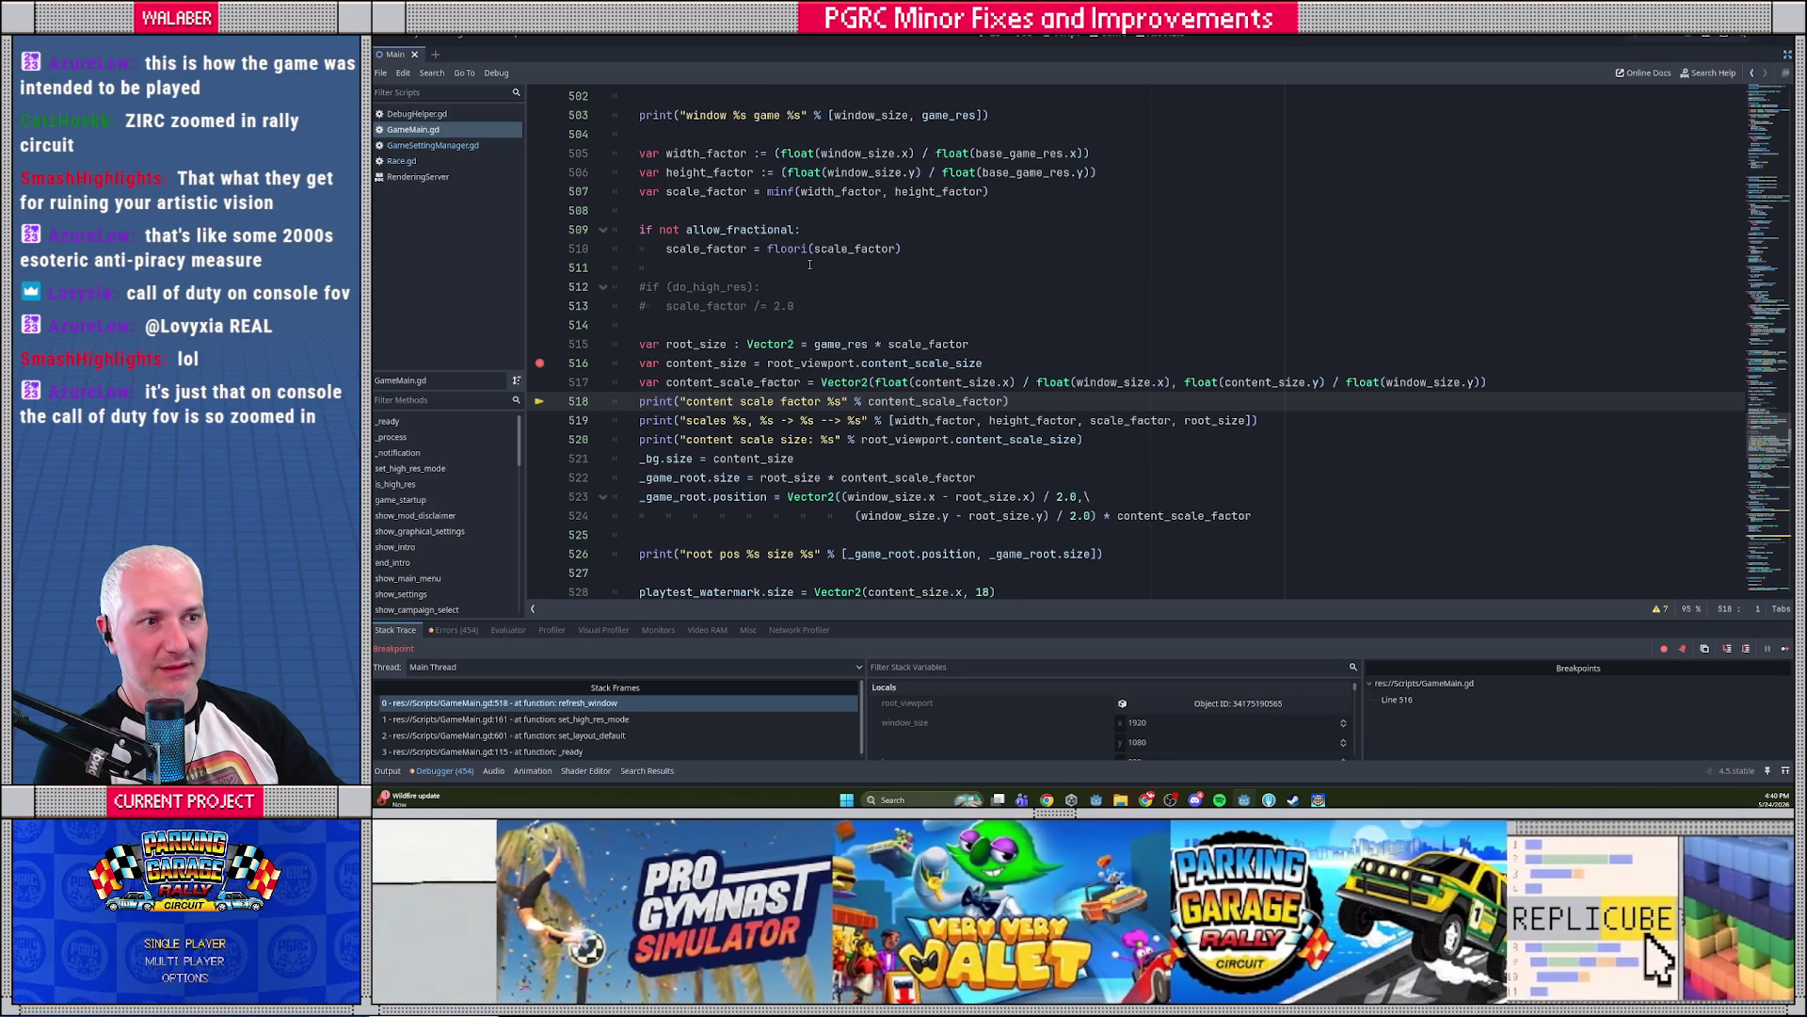
scroll(819, 289, up, 1)
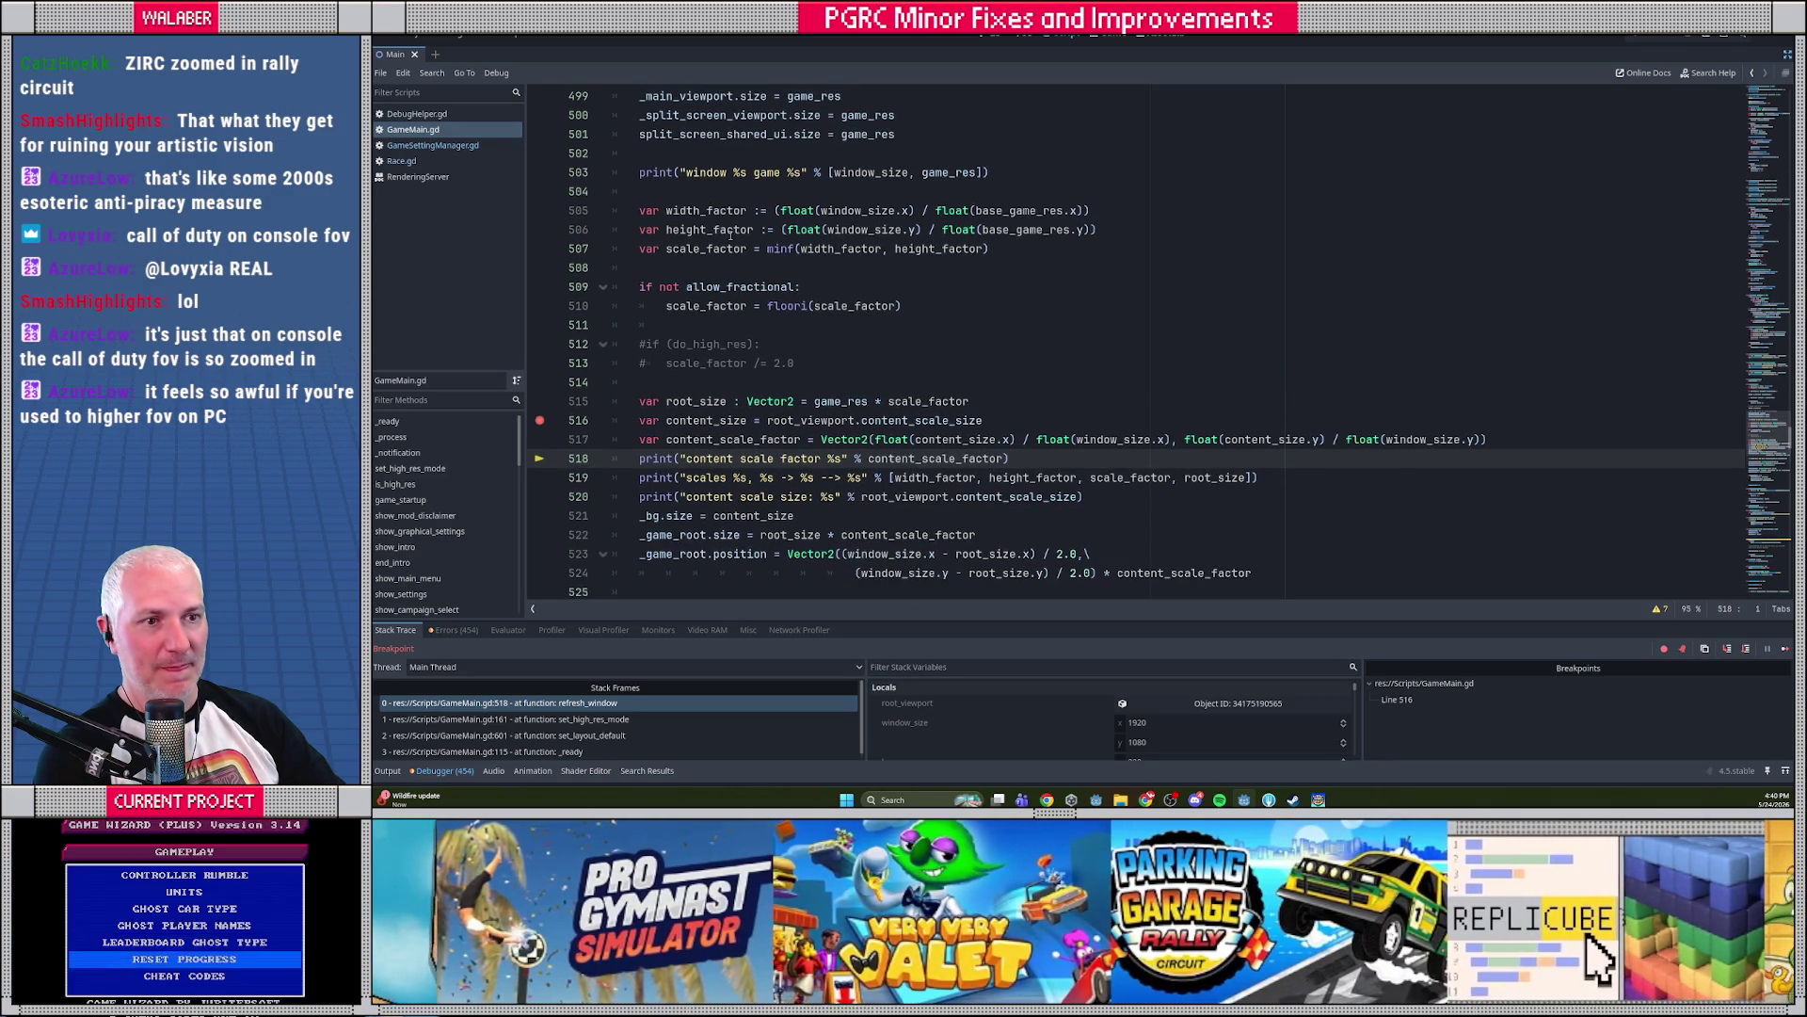
mouse_move(702, 211)
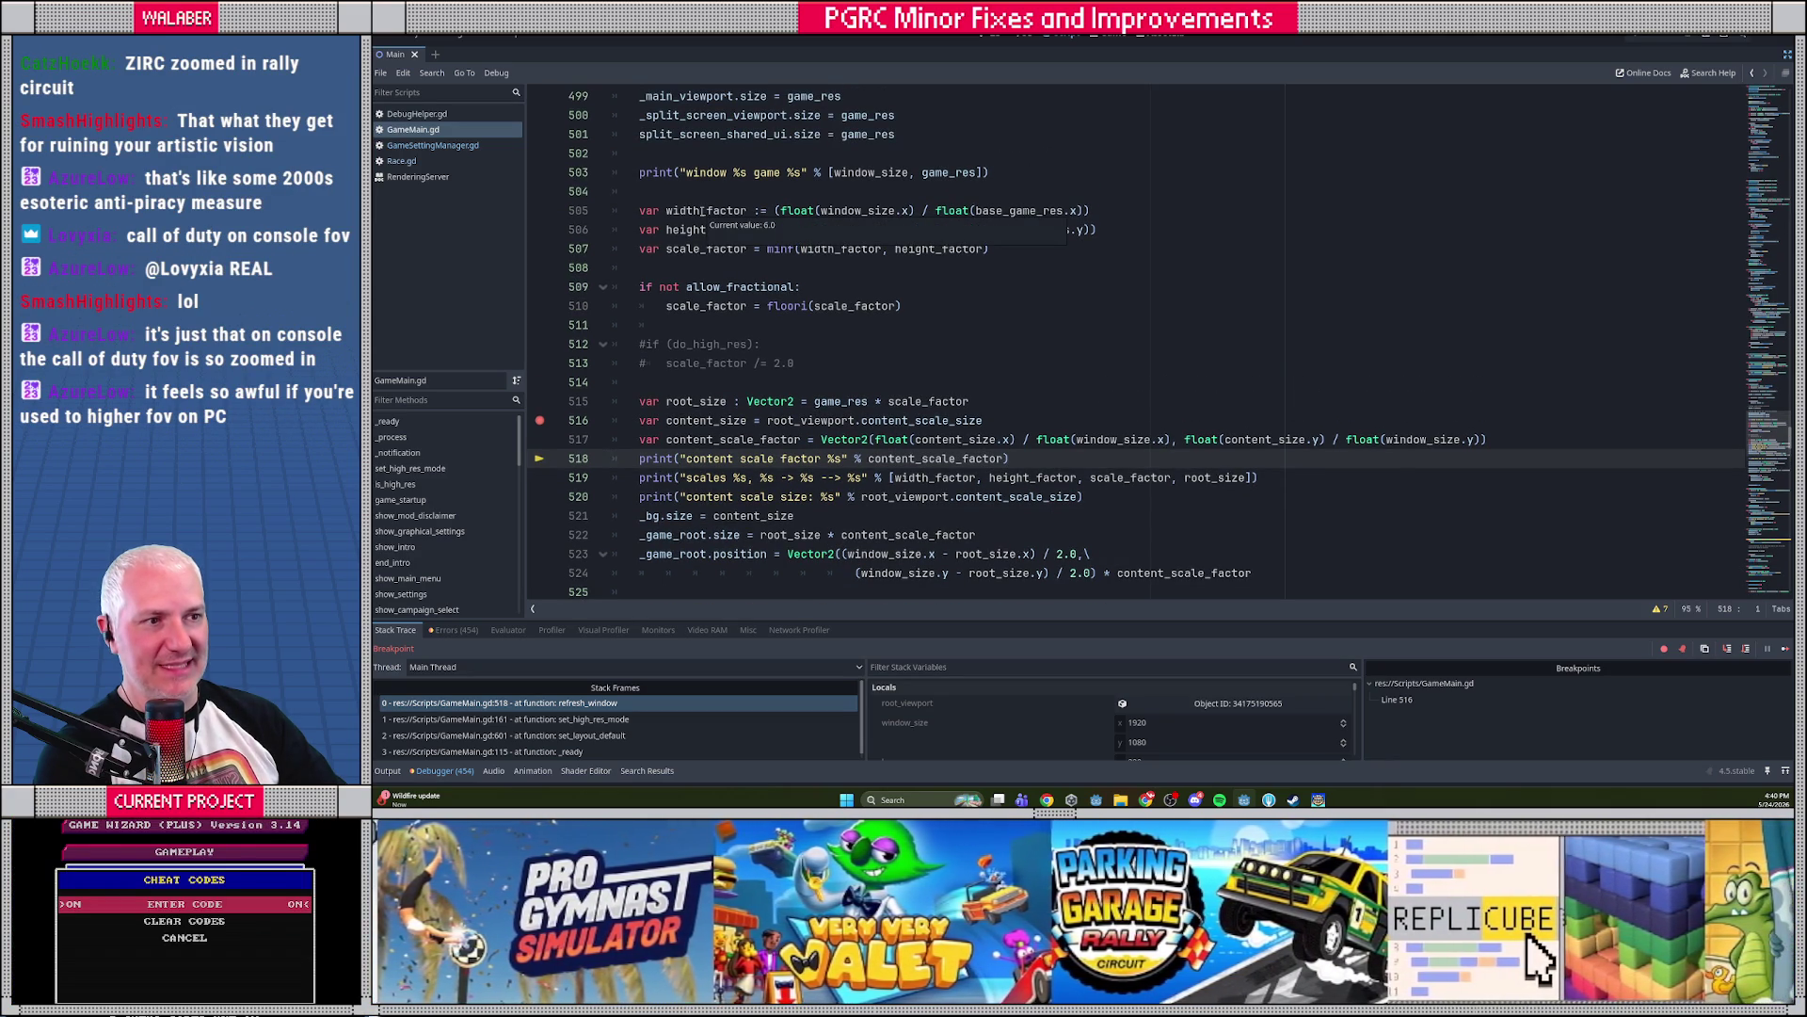
mouse_move(1035, 212)
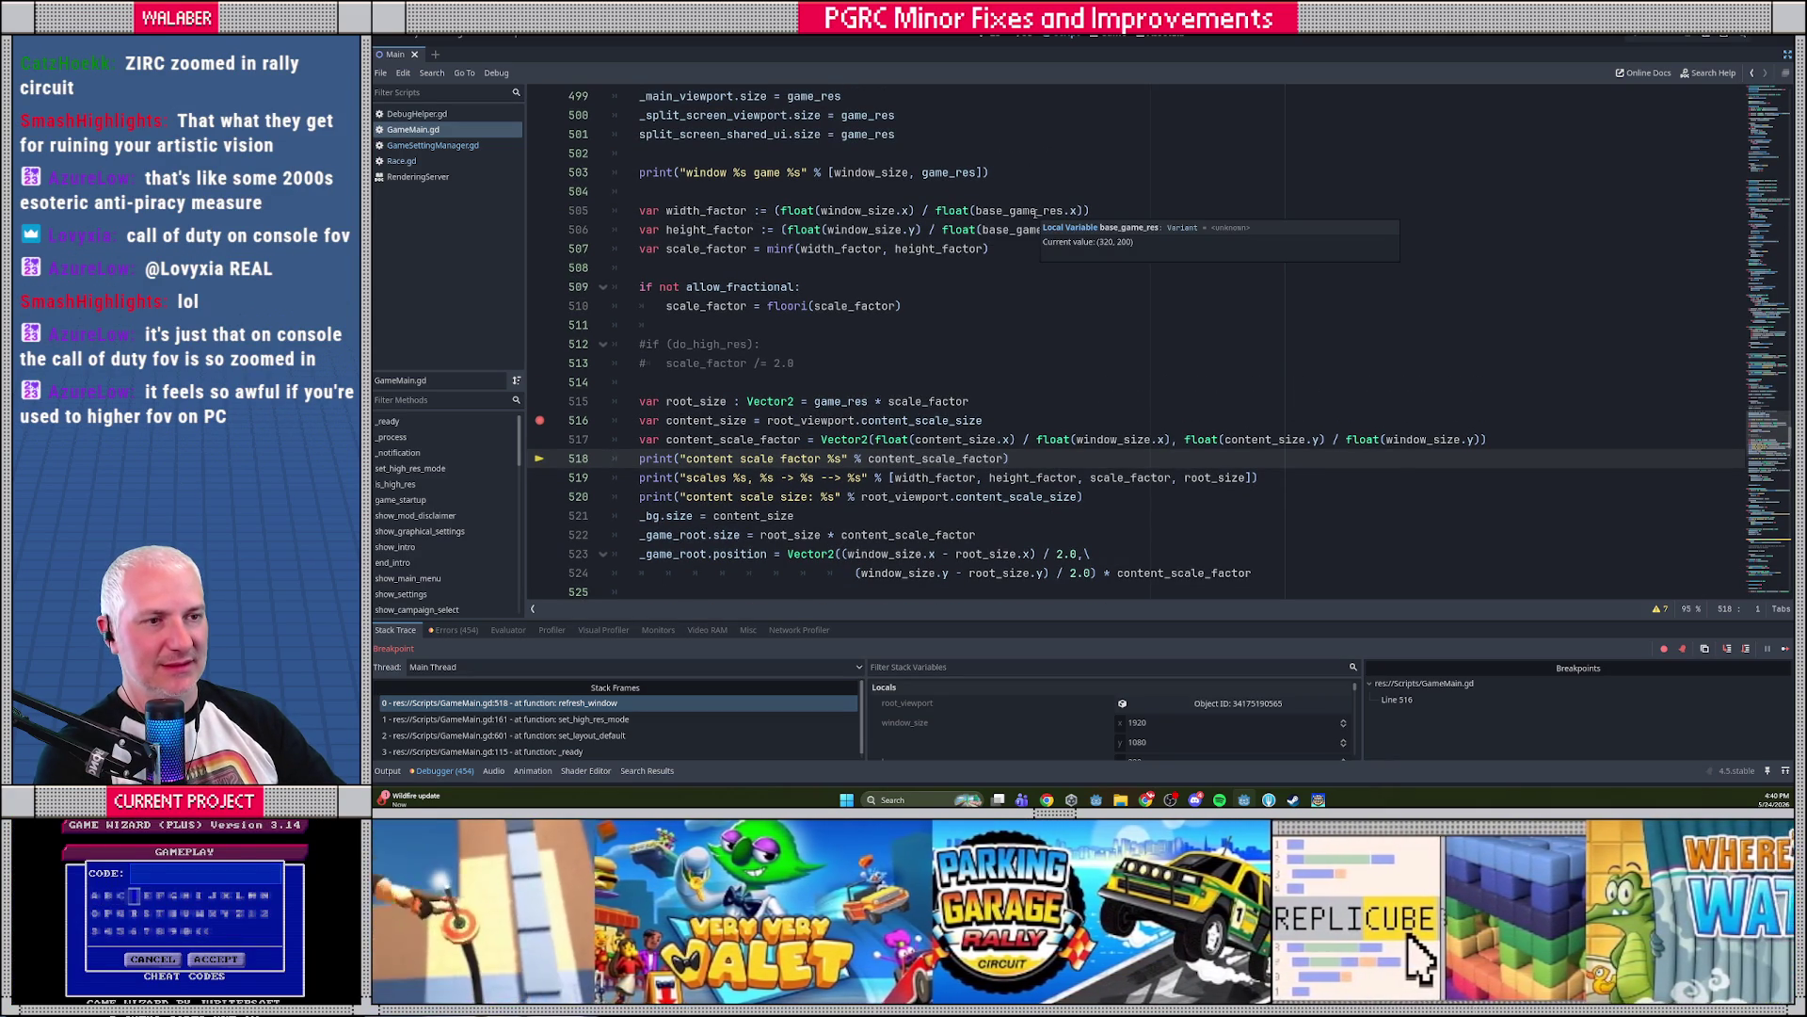
scroll(996, 296, up, 3)
Review the width and height factor calculations, remove the line-516 breakpoint, and stop debugging
drag(954, 382, 1118, 409)
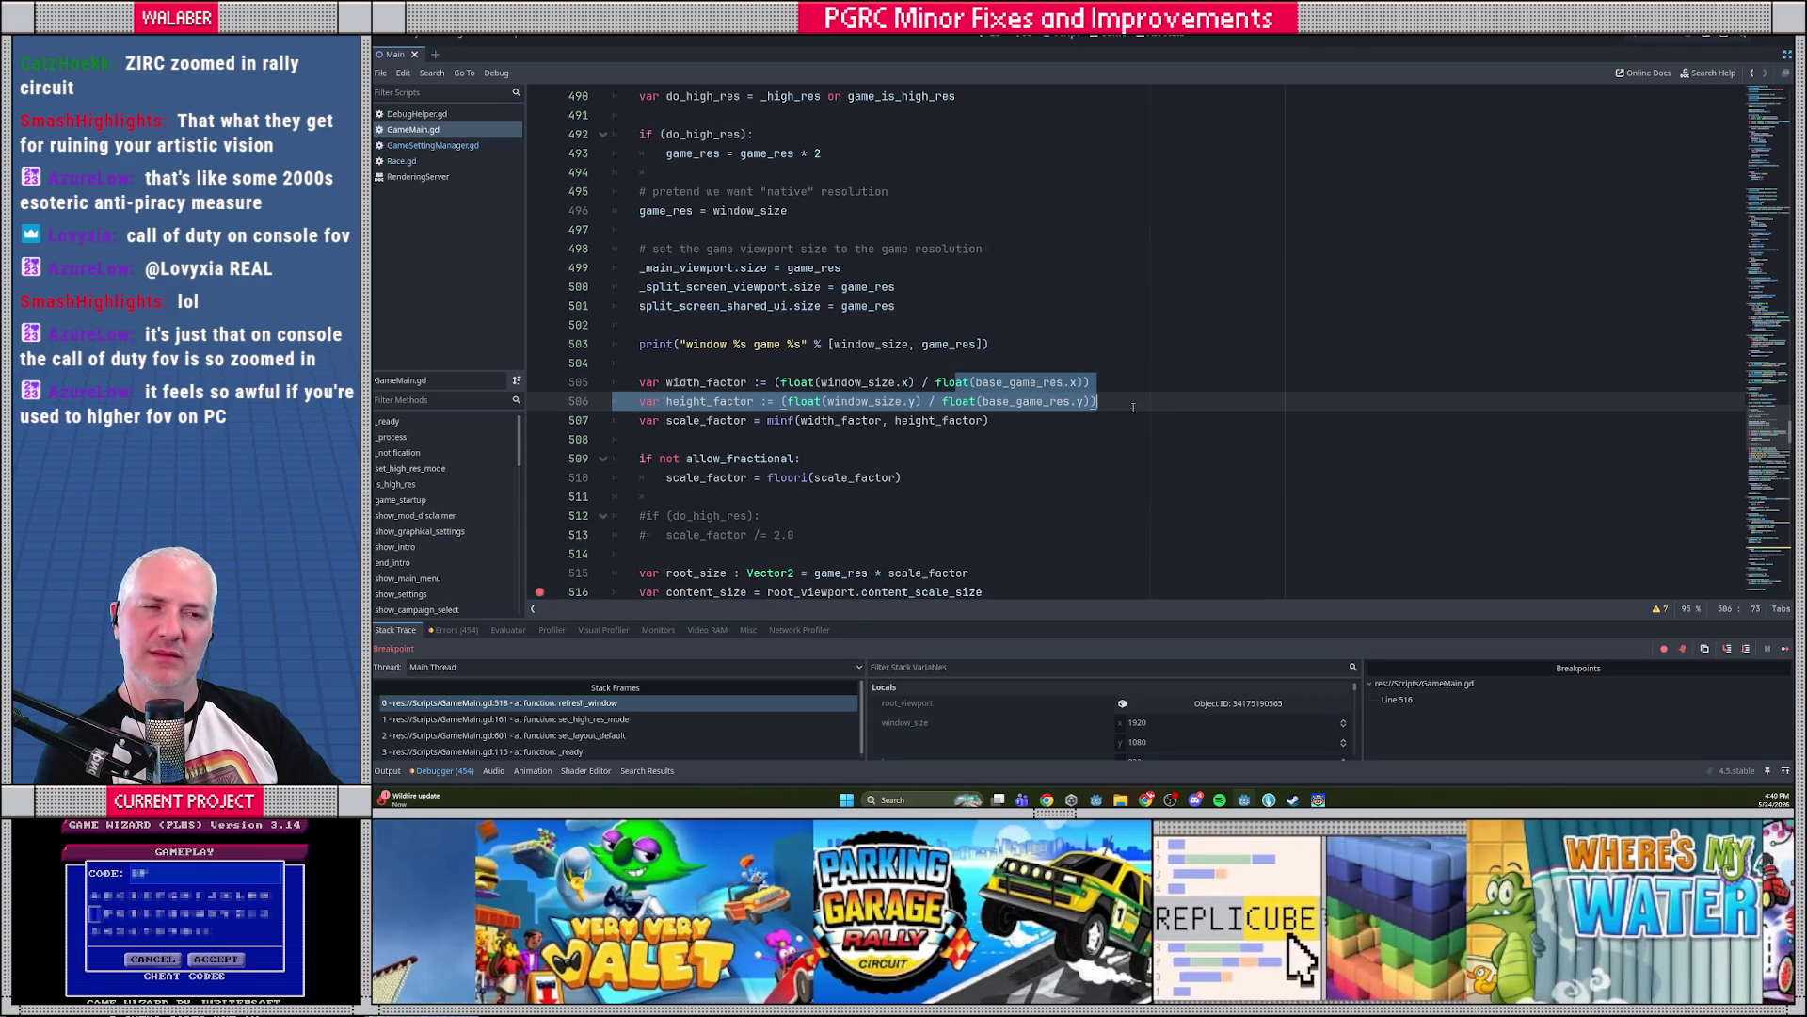
click(1126, 347)
scroll(1126, 348, down, 2)
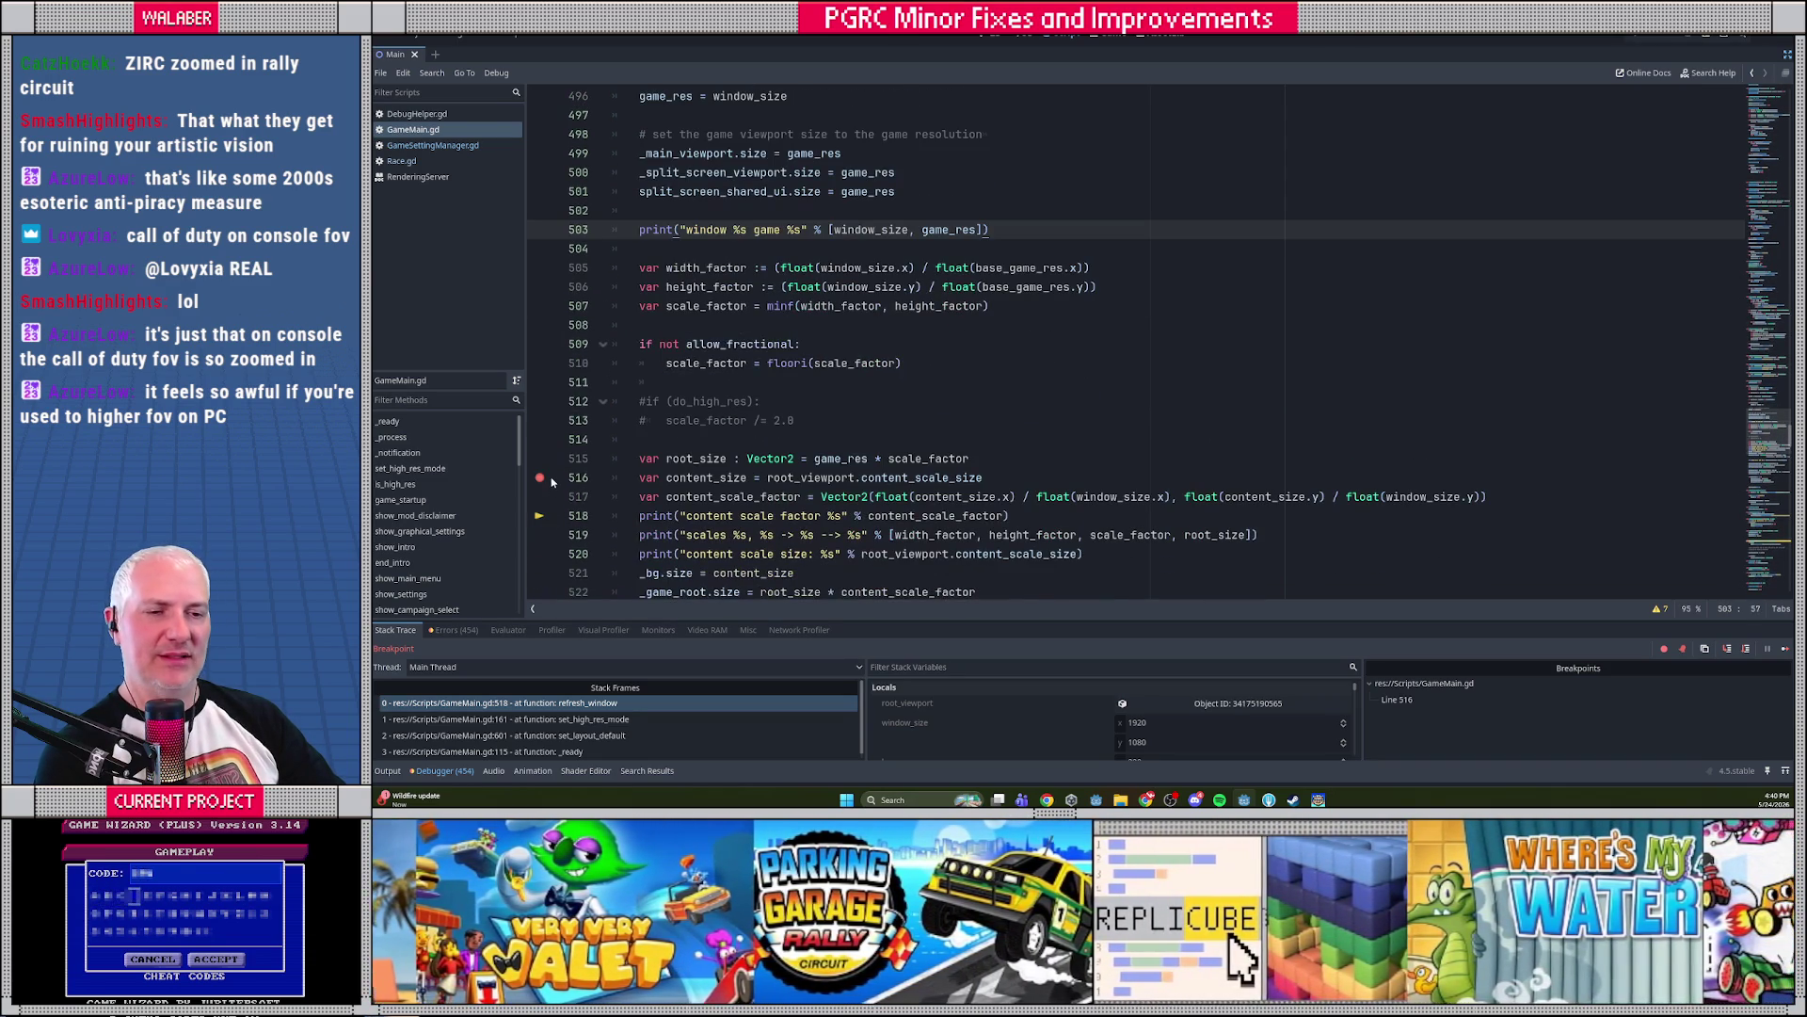
click(539, 477)
click(1671, 37)
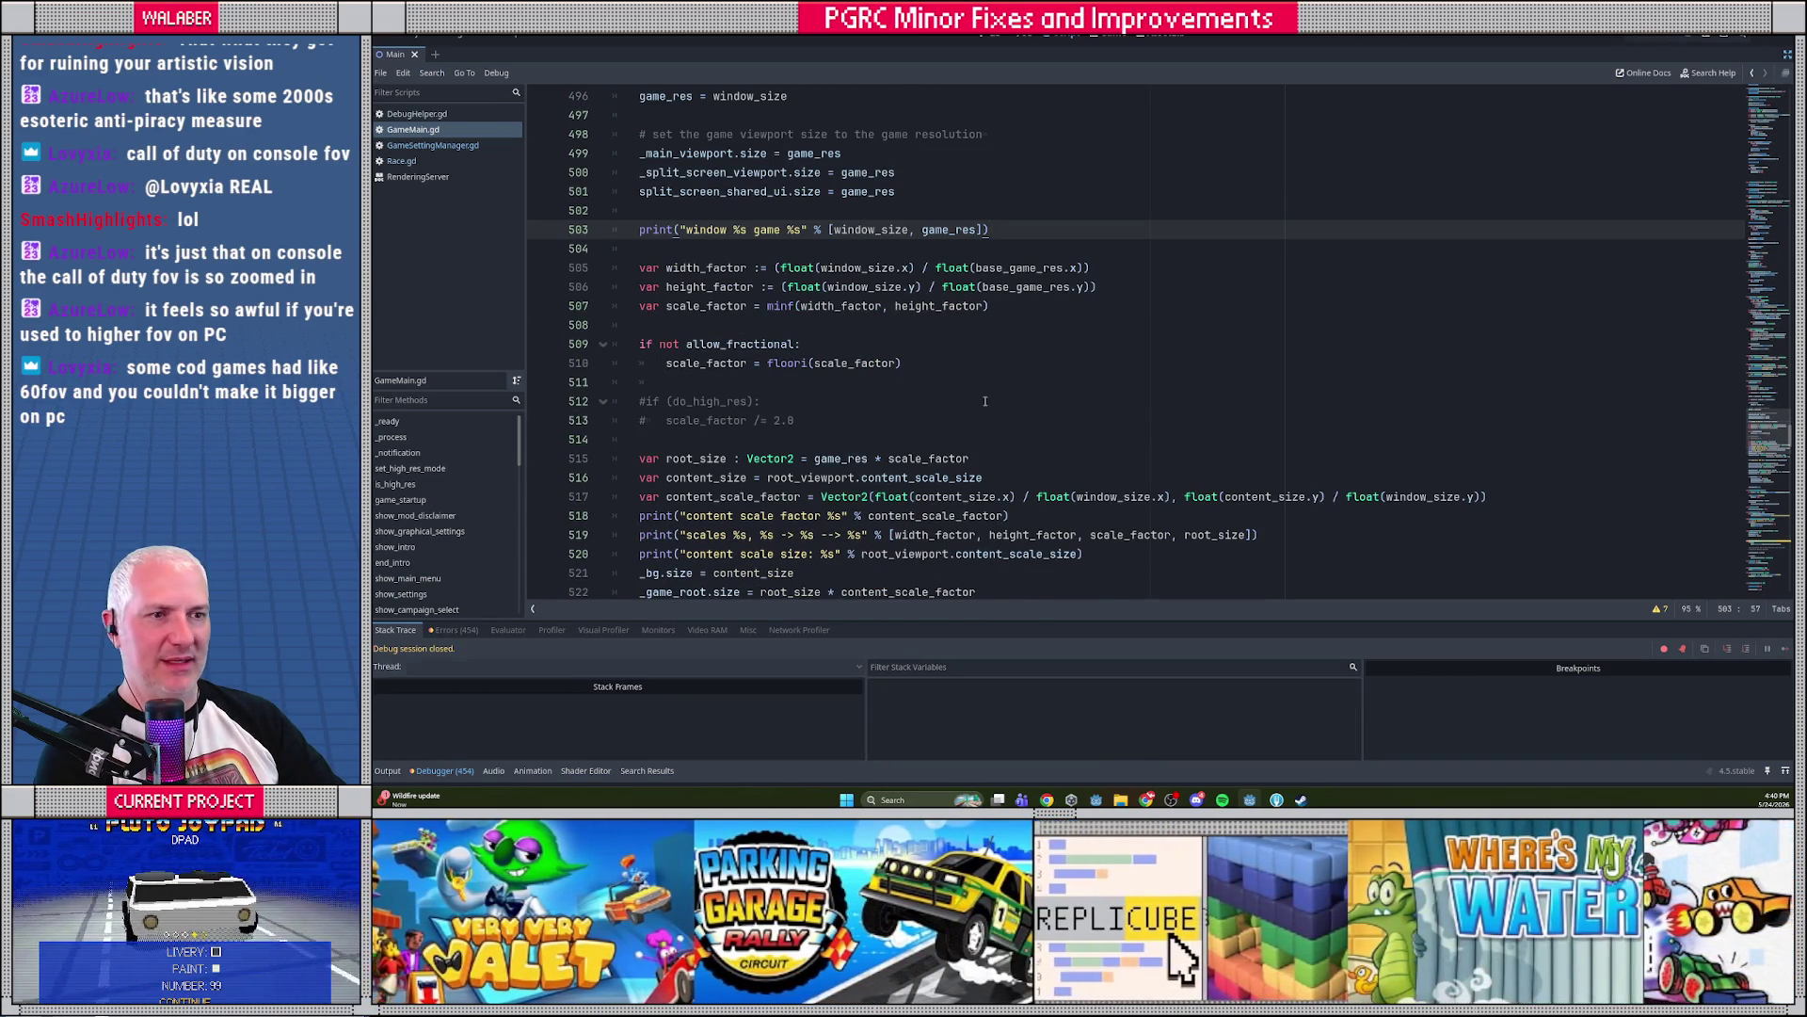
Remove the early native-resolution comment and game_res = window_size override, restoring the do_high_res halving
scroll(981, 401, up, 3)
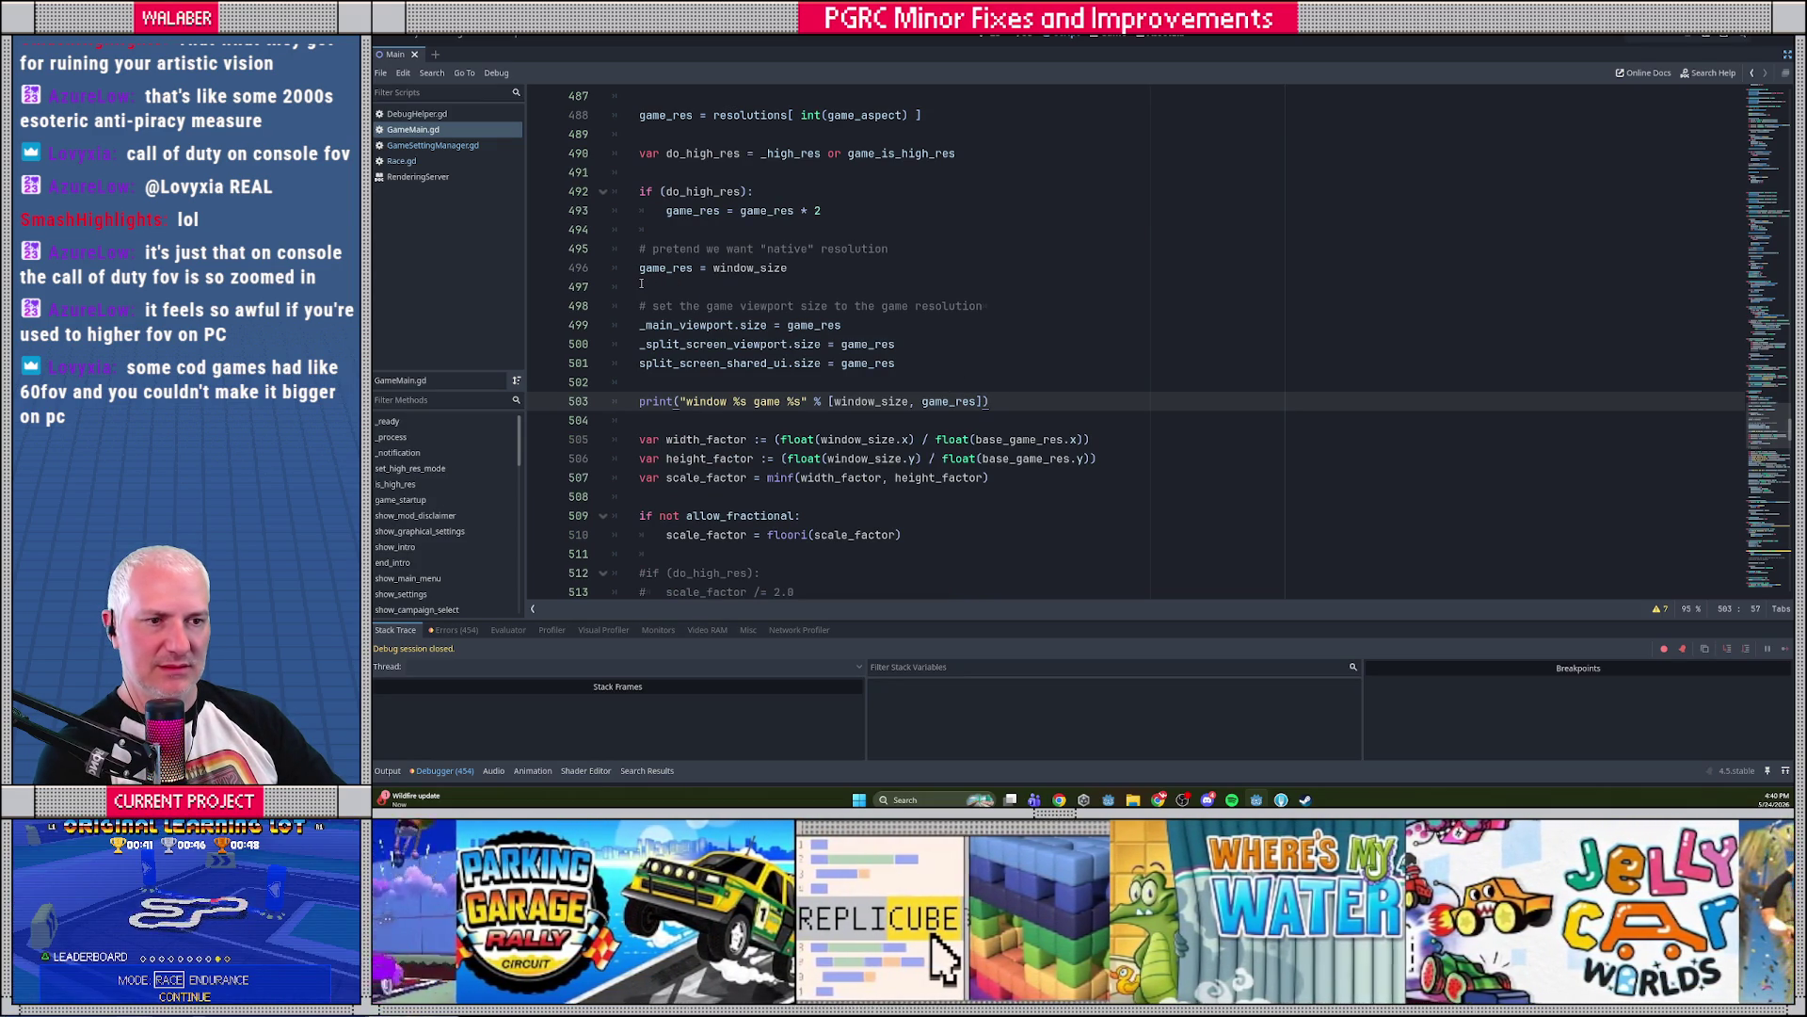
click(636, 249)
key(shift+Down)
key(ctrl+z)
key(ctrl+z)
key(ctrl+z)
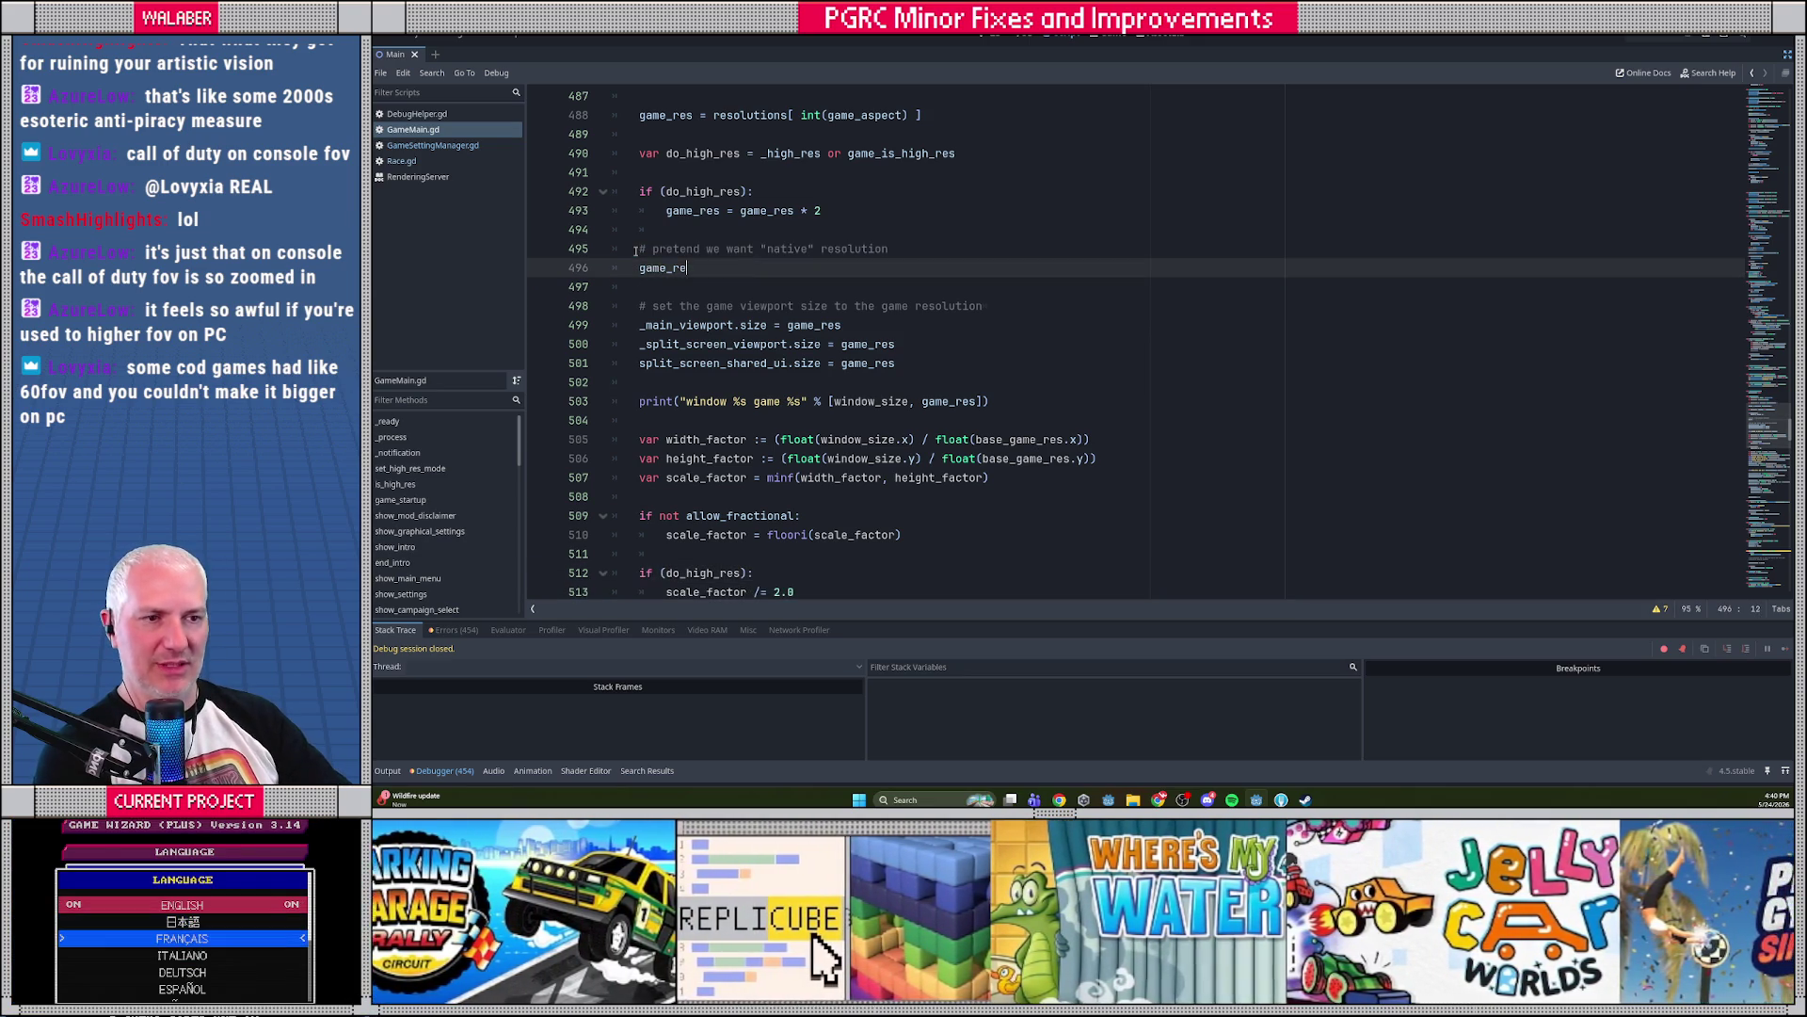
key(ctrl+z)
key(ctrl+z)
key(ctrl+z)
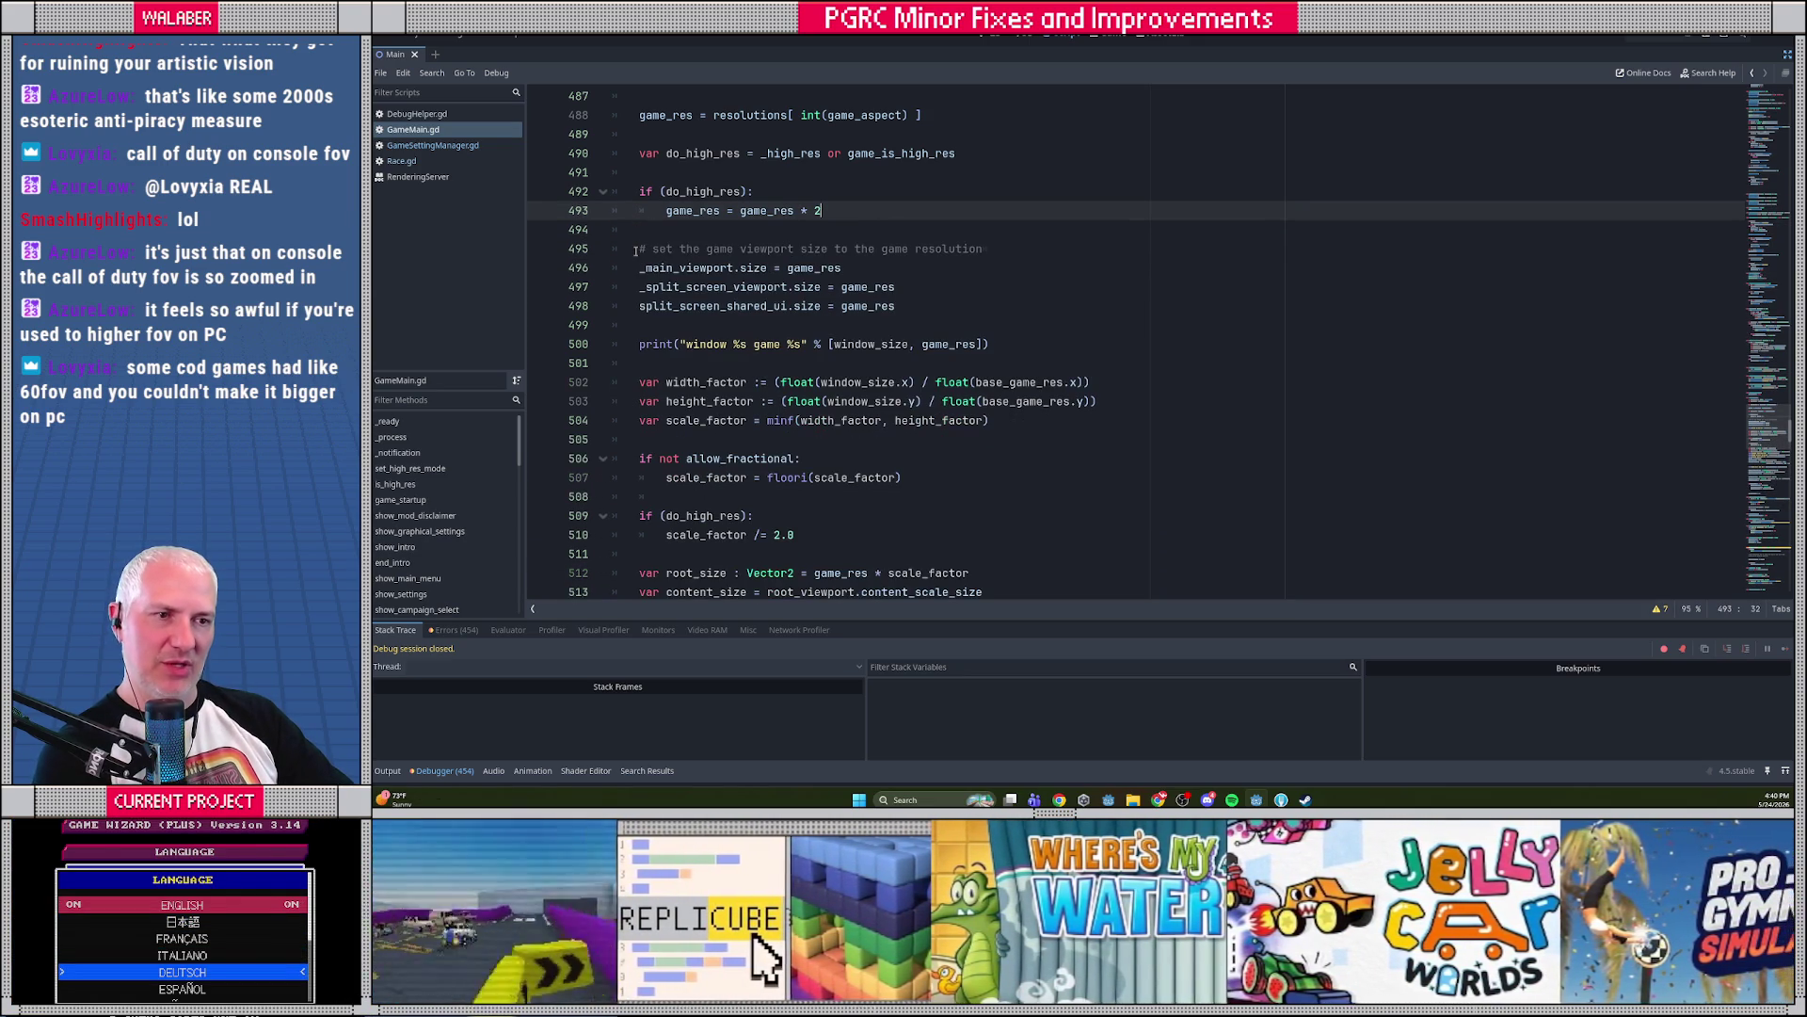
Below the high-res halving, add '# override for "native" res', 'game_res = window_size' and 'scale_factor = 1.0'
scroll(649, 309, down, 4)
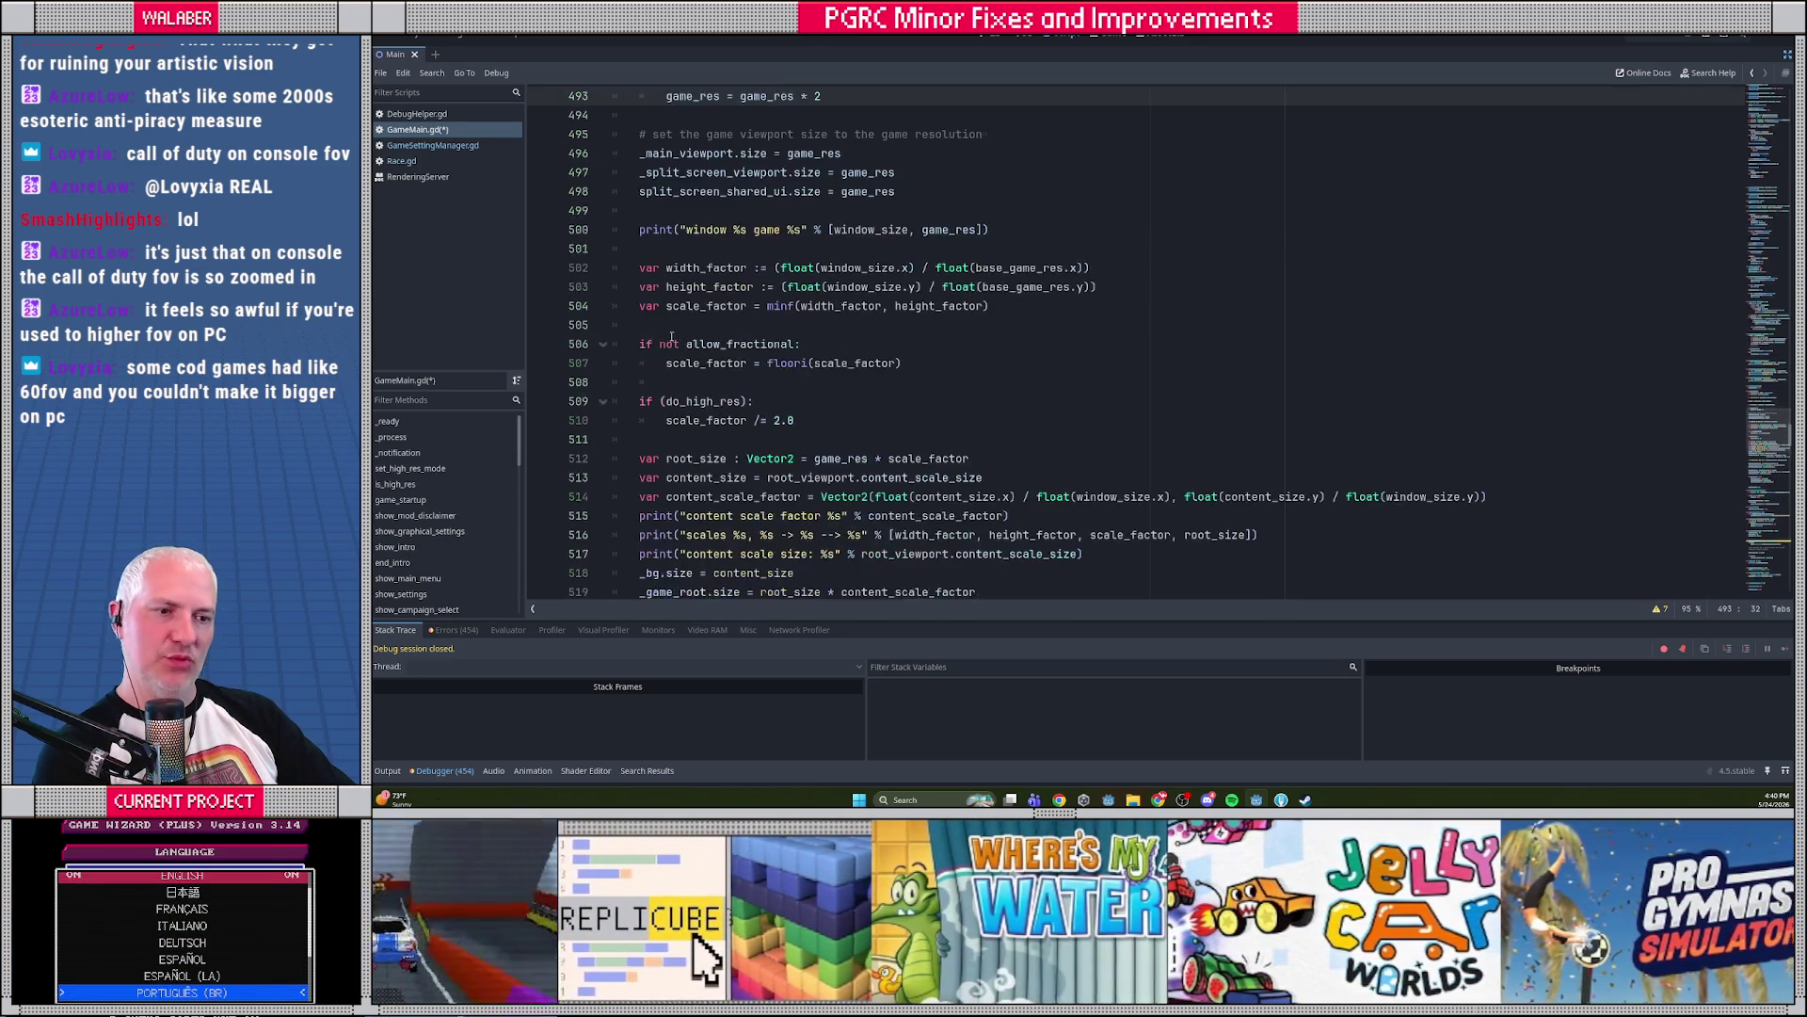
click(817, 307)
key(Return)
key(Return)
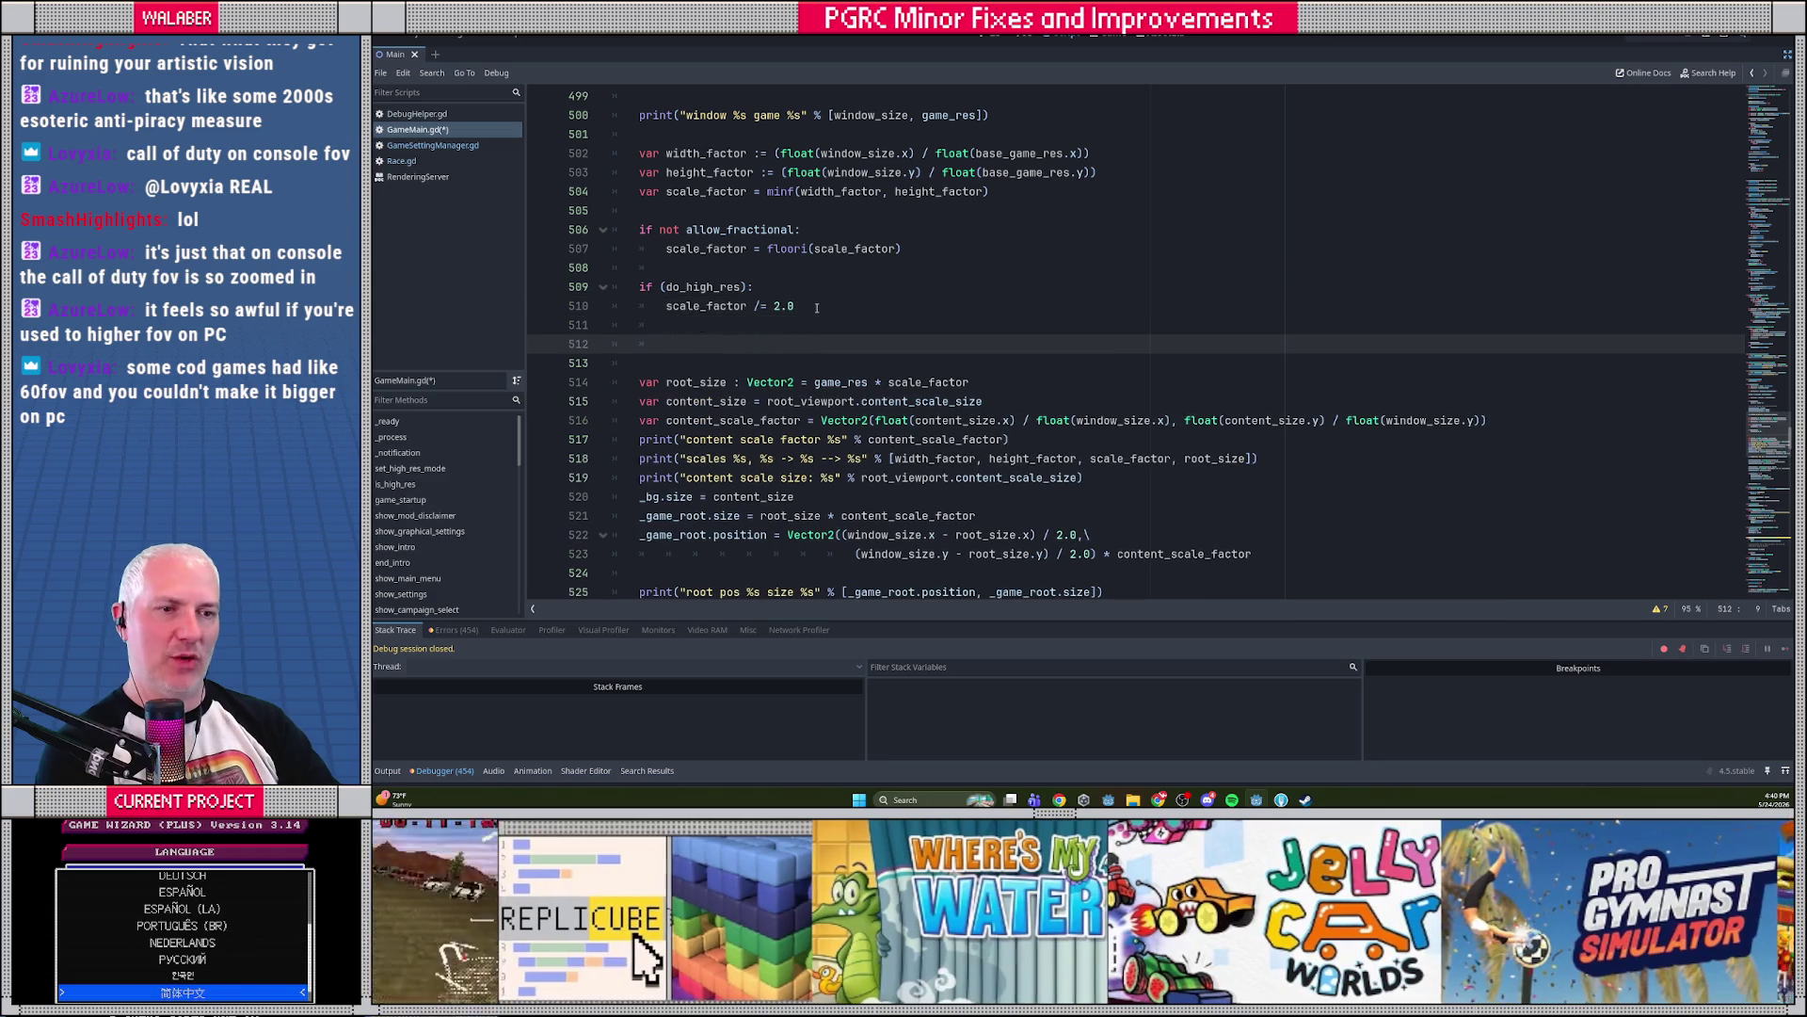
text(#override for ")
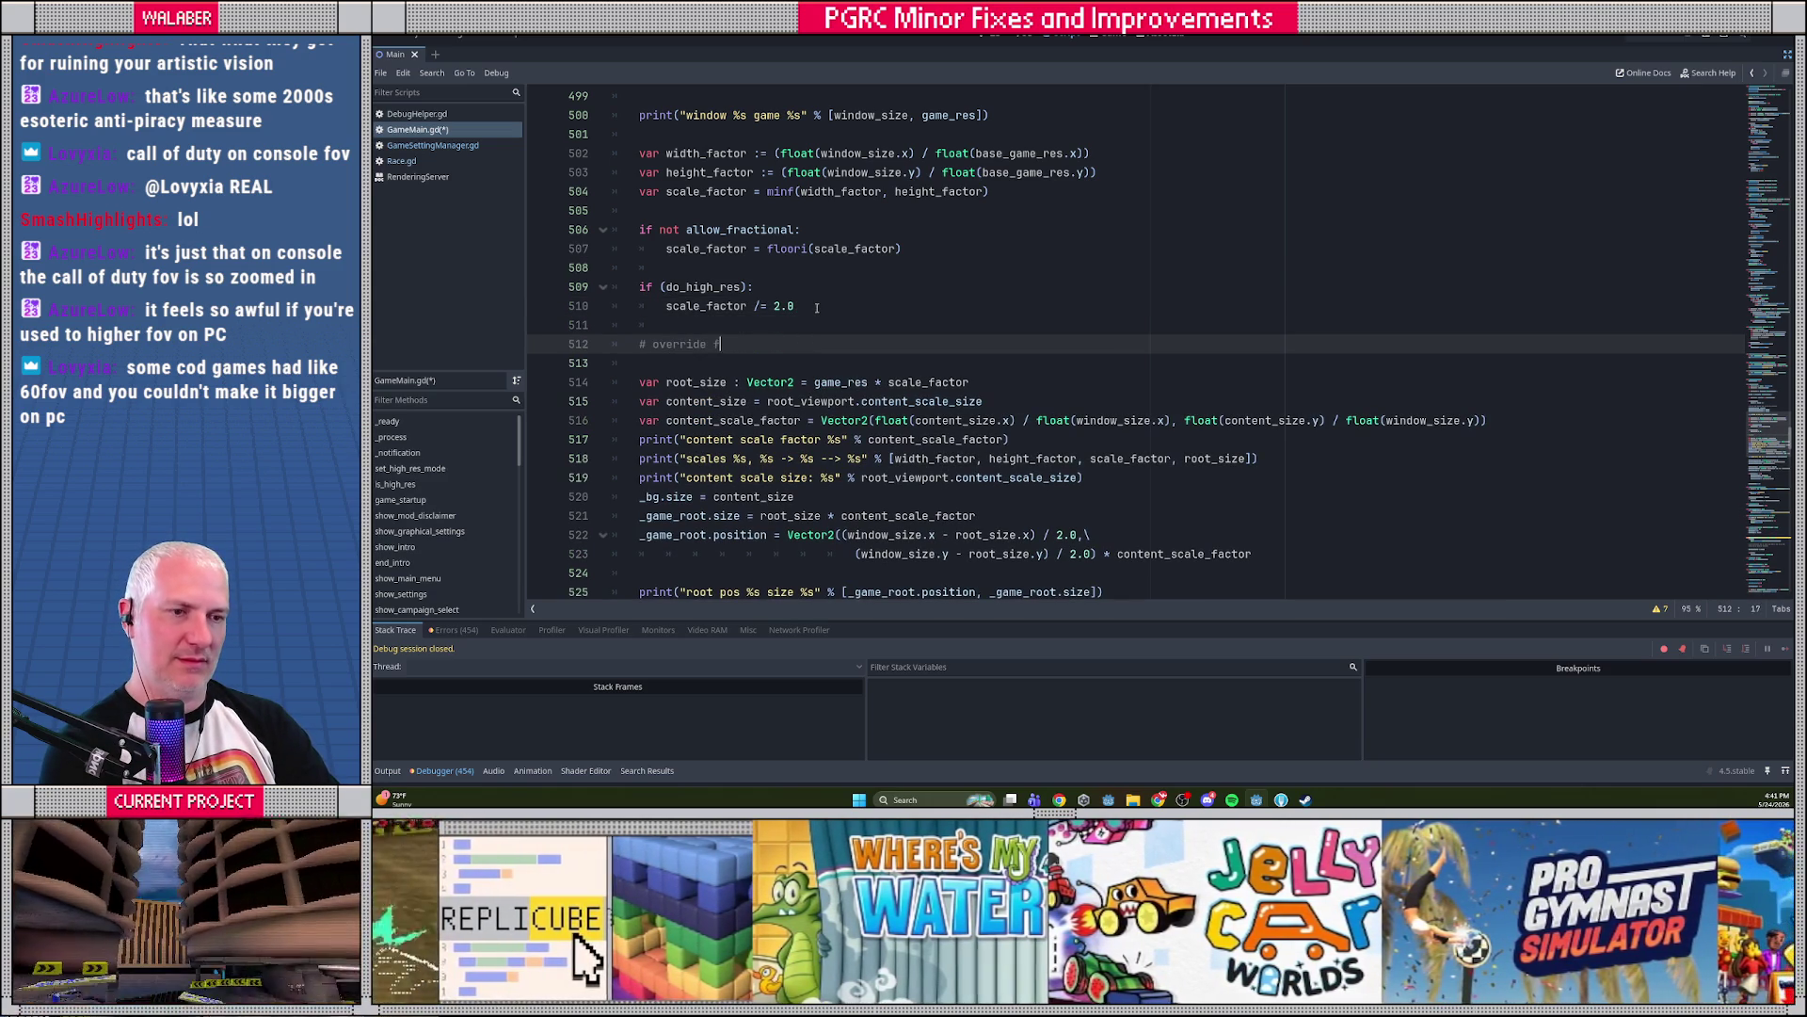
text(native r)
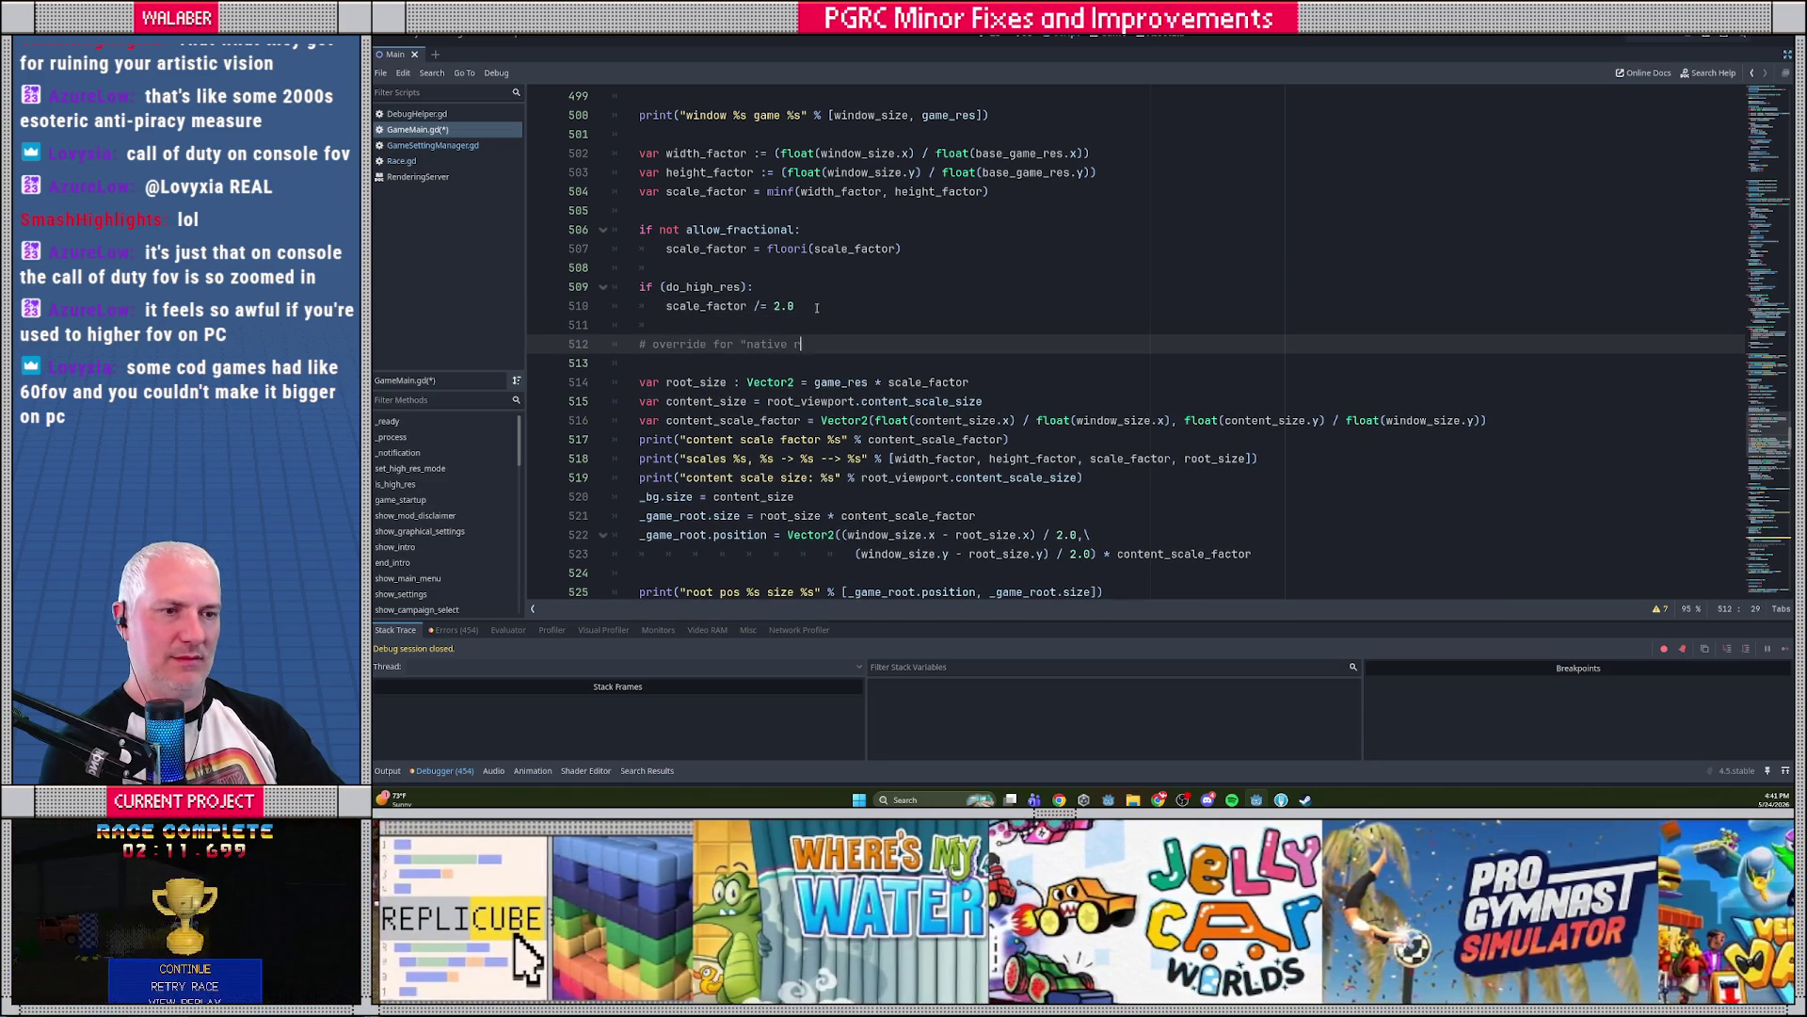
key(BackSpace)
key(BackSpace)
text(" res)
key(Return)
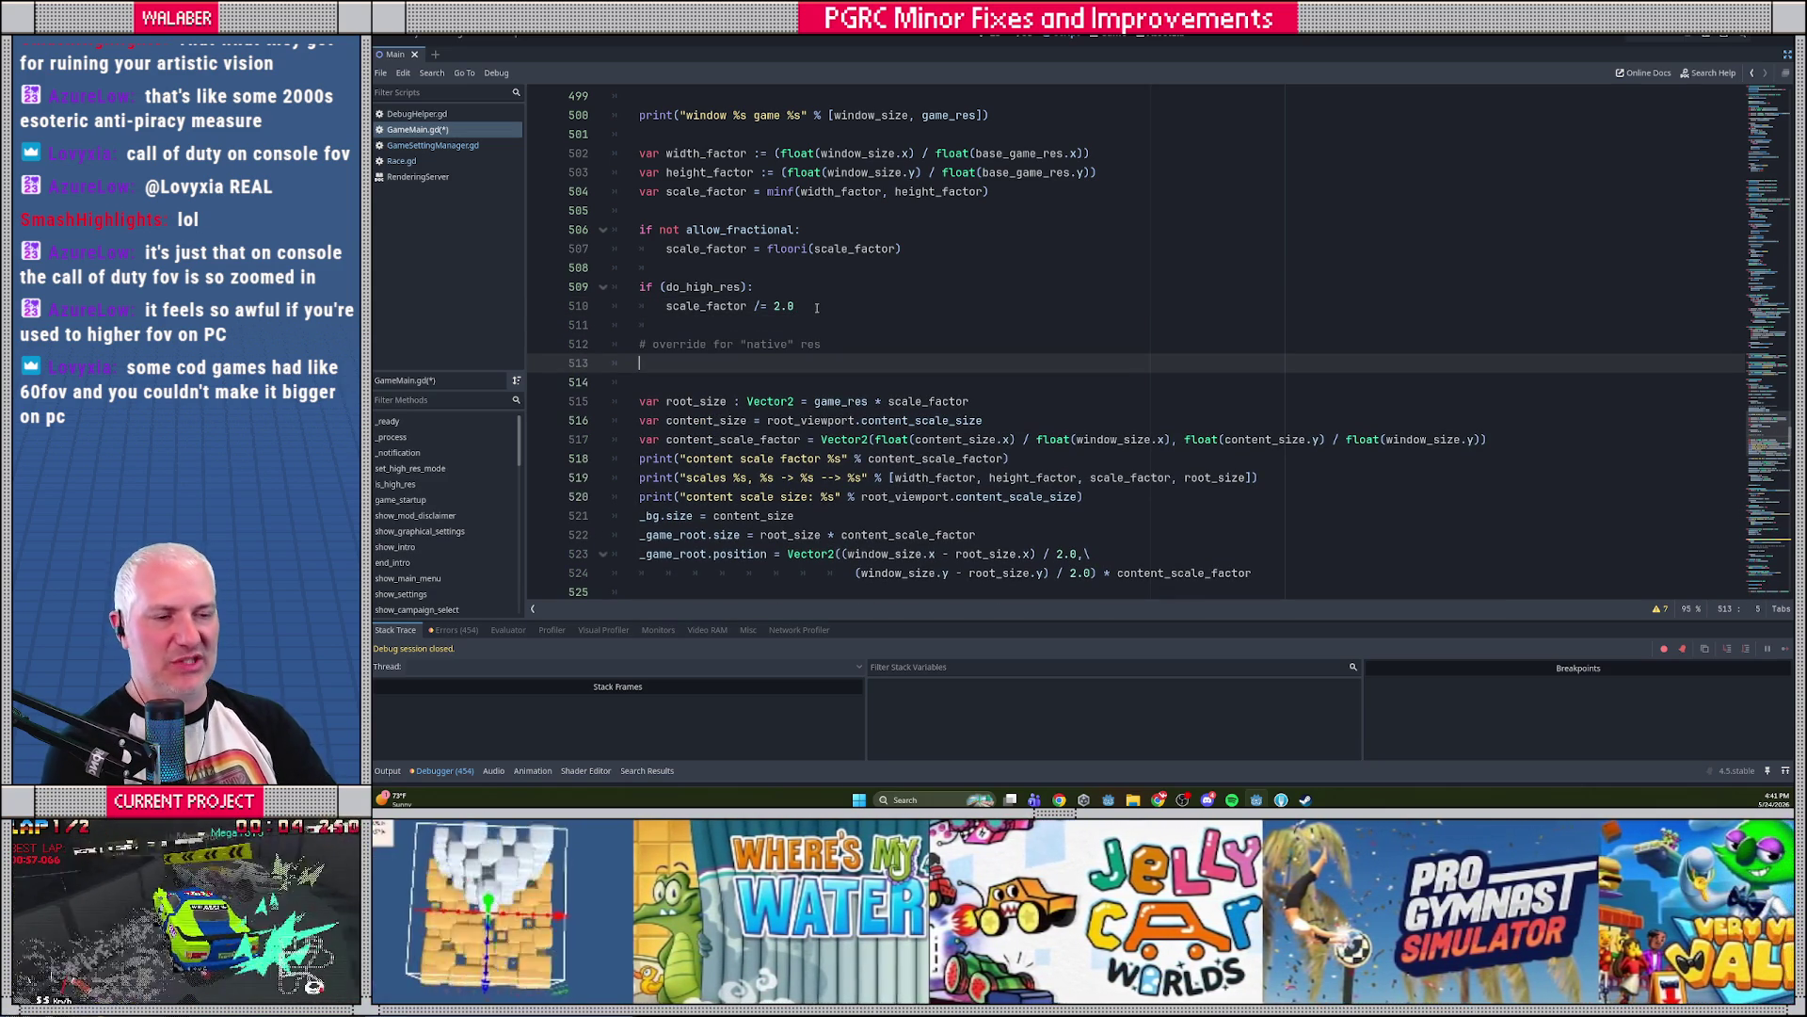
text(game_res = window_size)
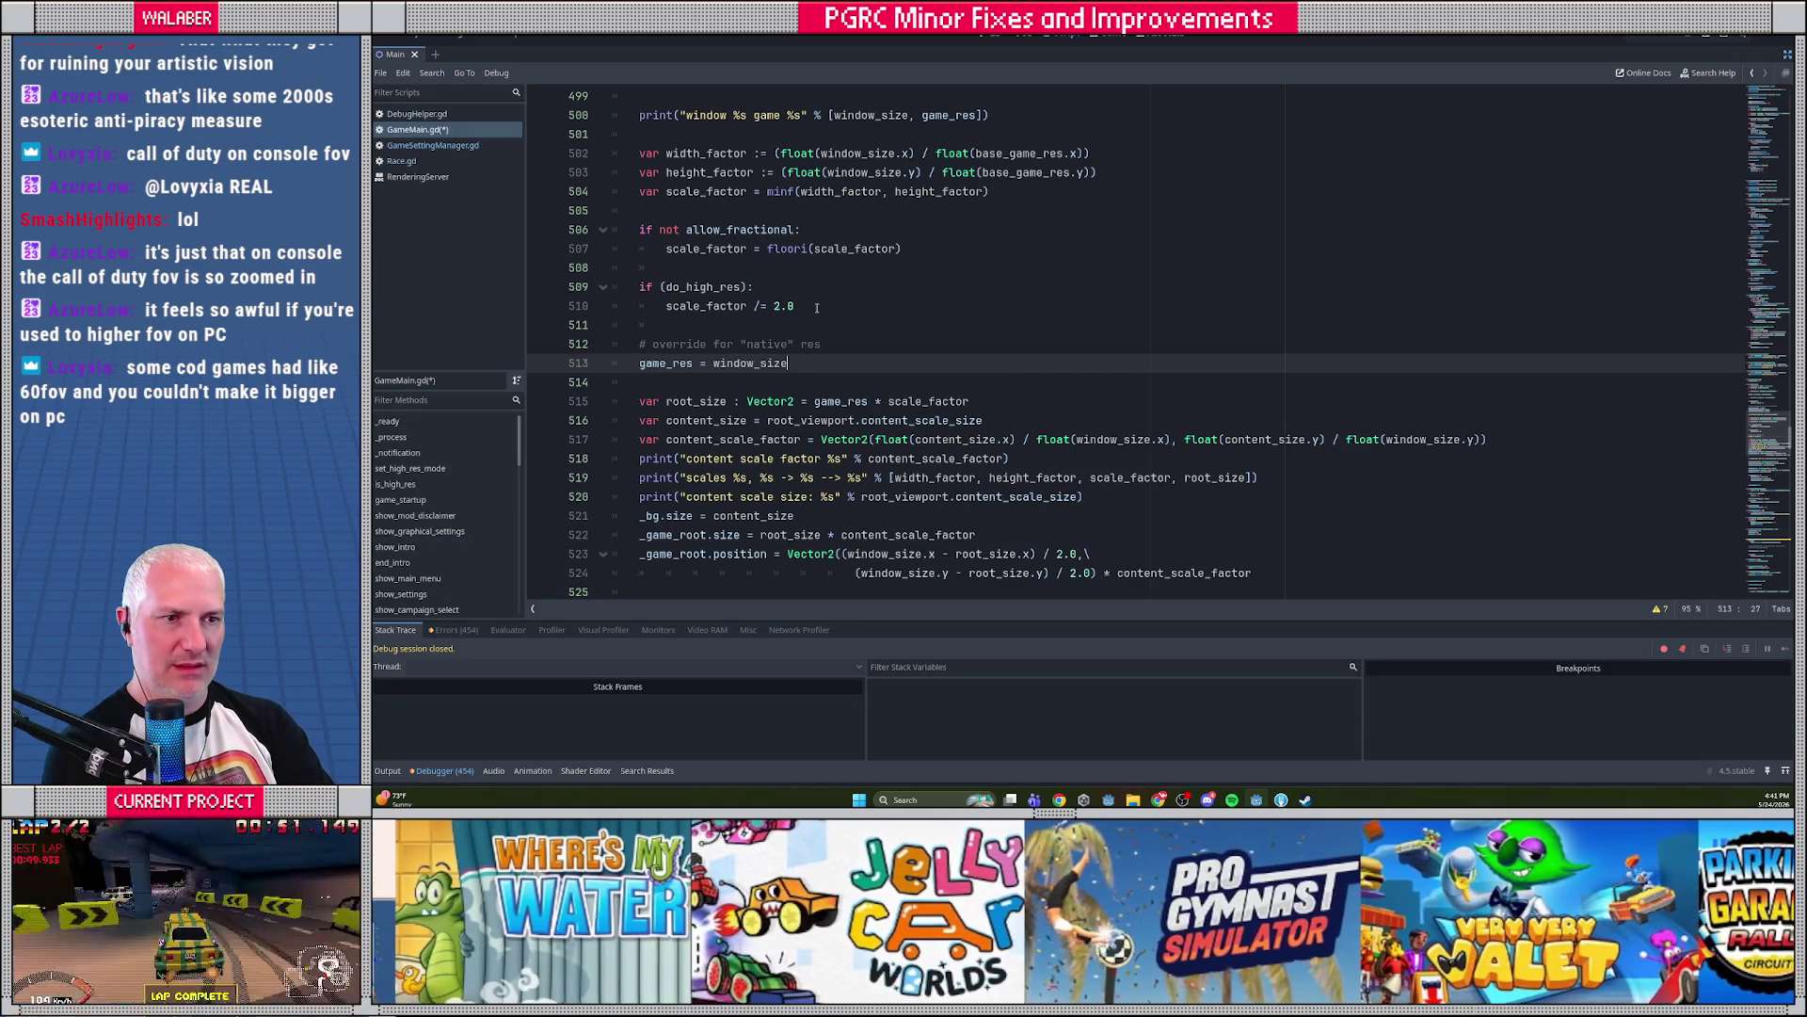
key(Return)
text(sc)
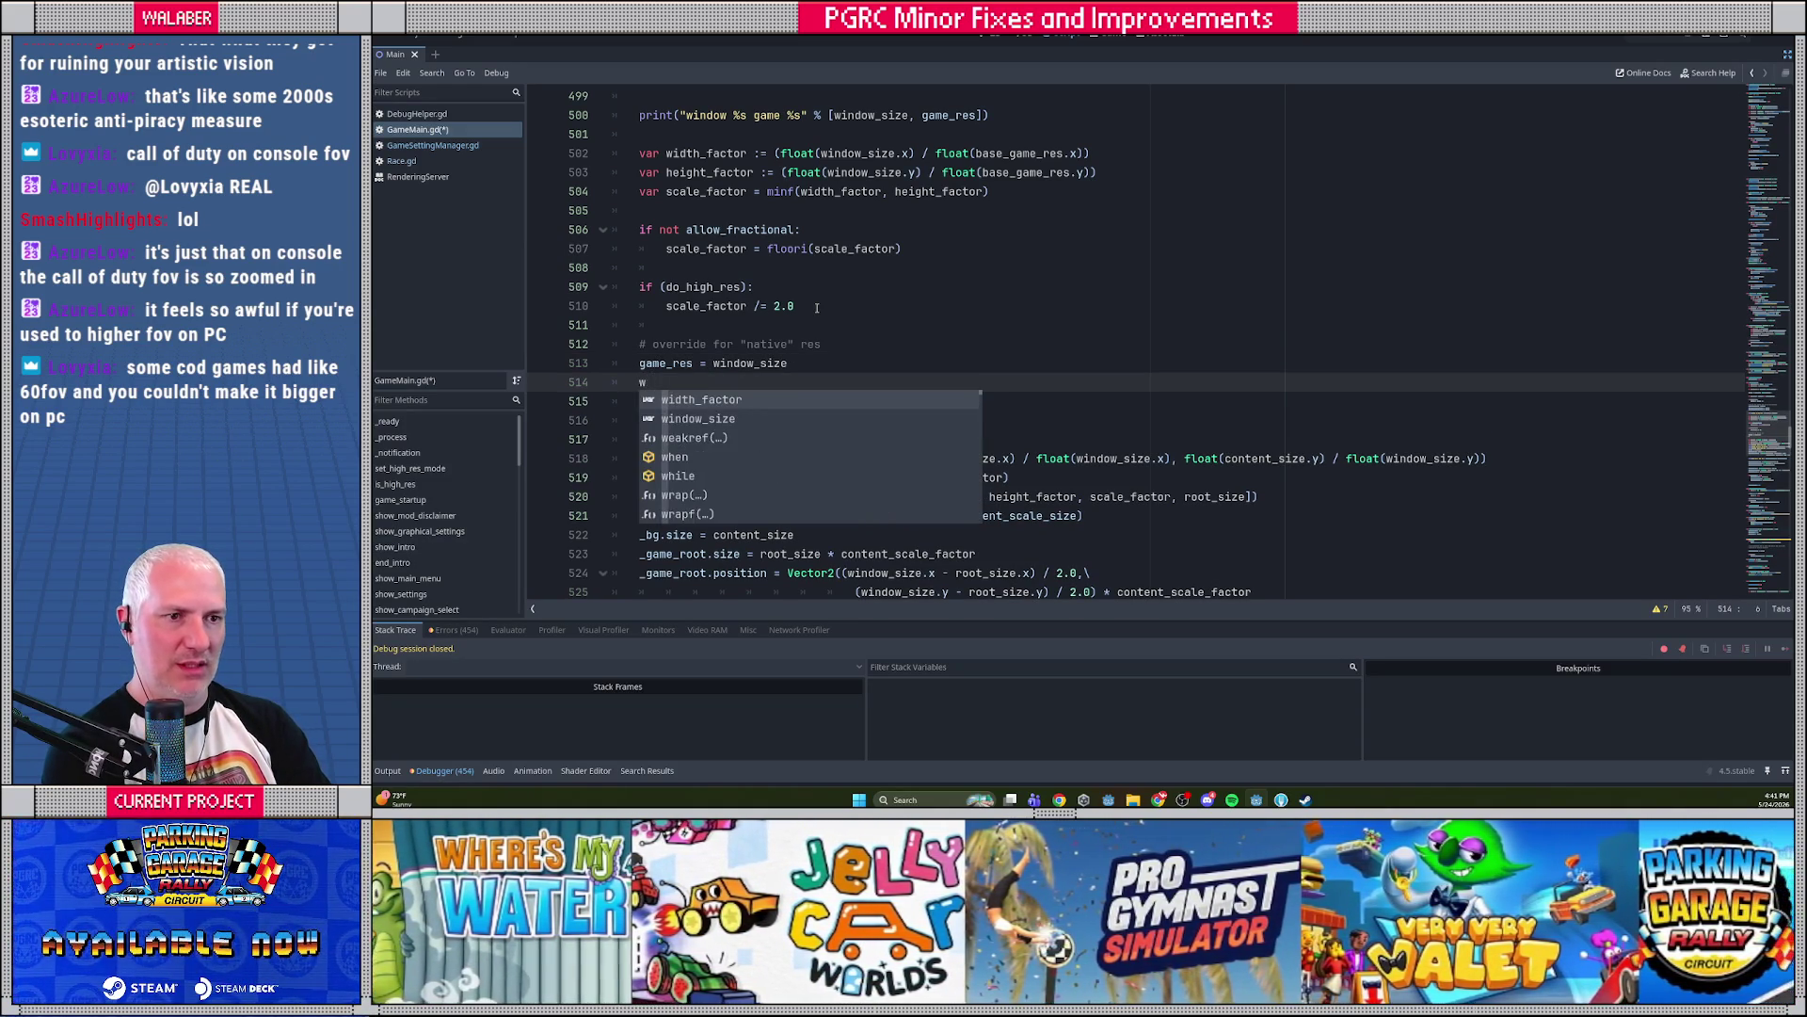
text(ale_factor -)
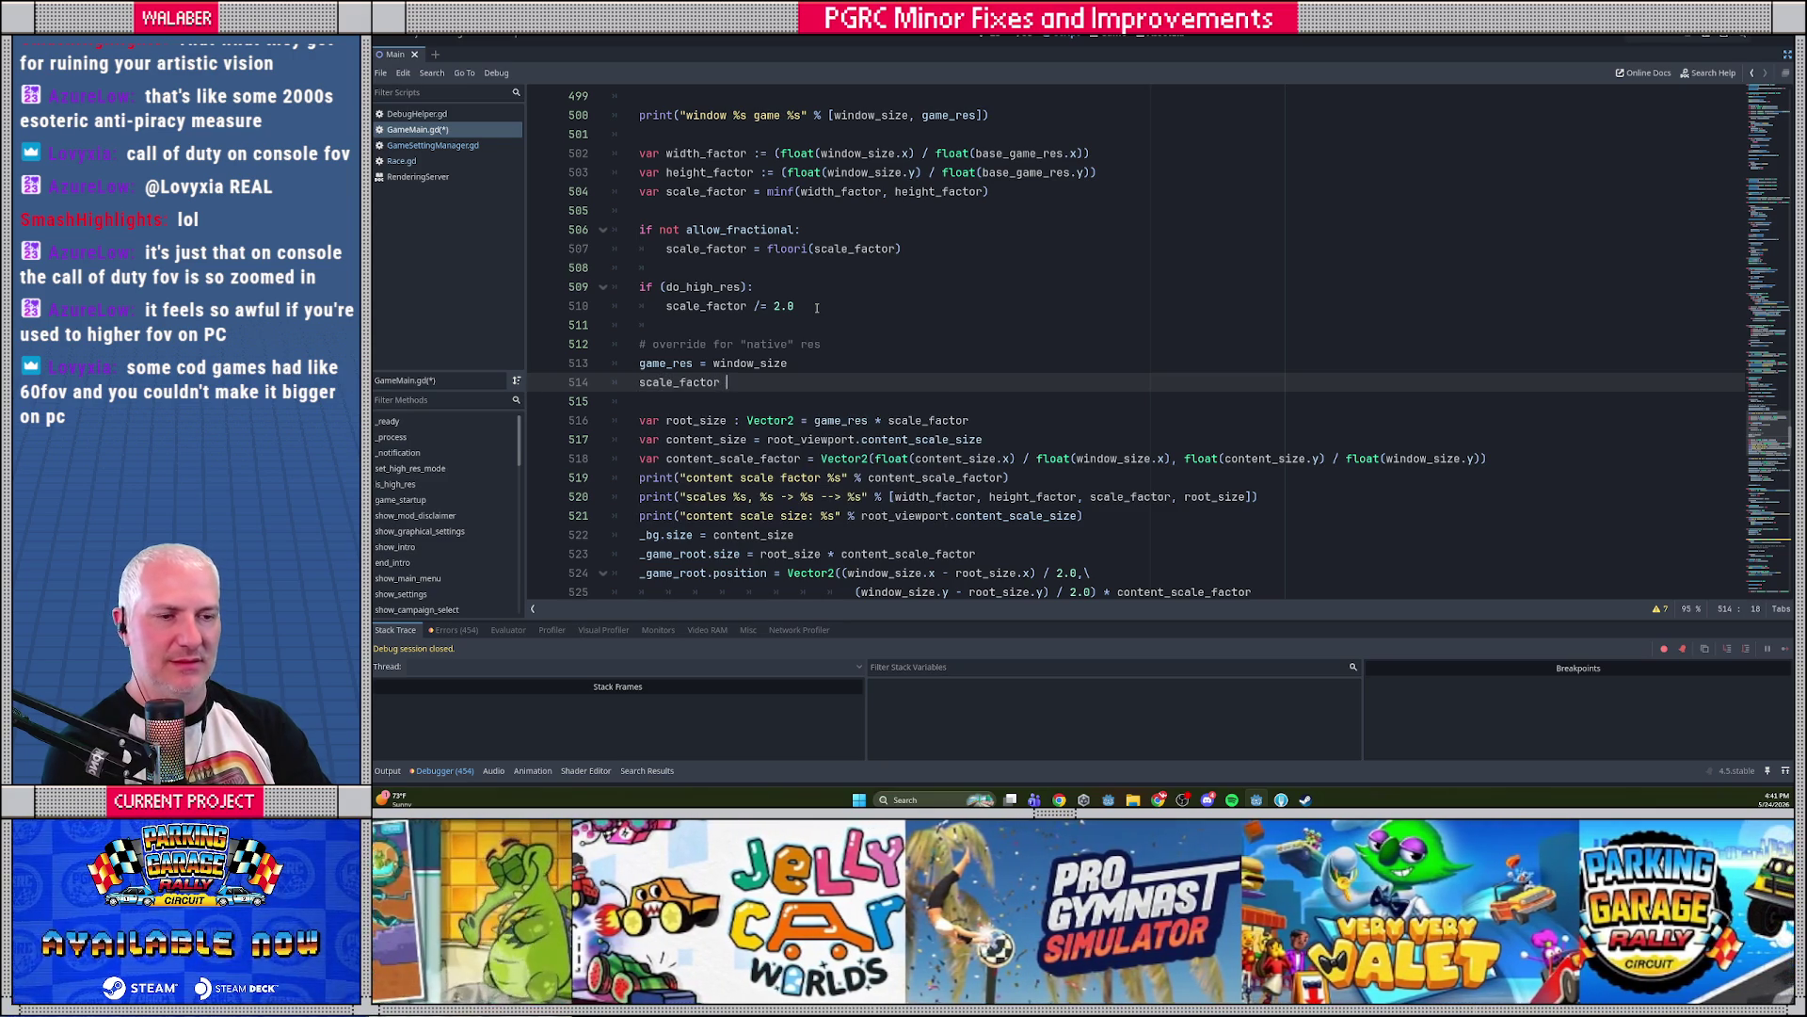
key(BackSpace)
key(BackSpace)
text(= 1.0)
Try a content_size = window_size line, delete it, and review the content scale factor expression
key(Return)
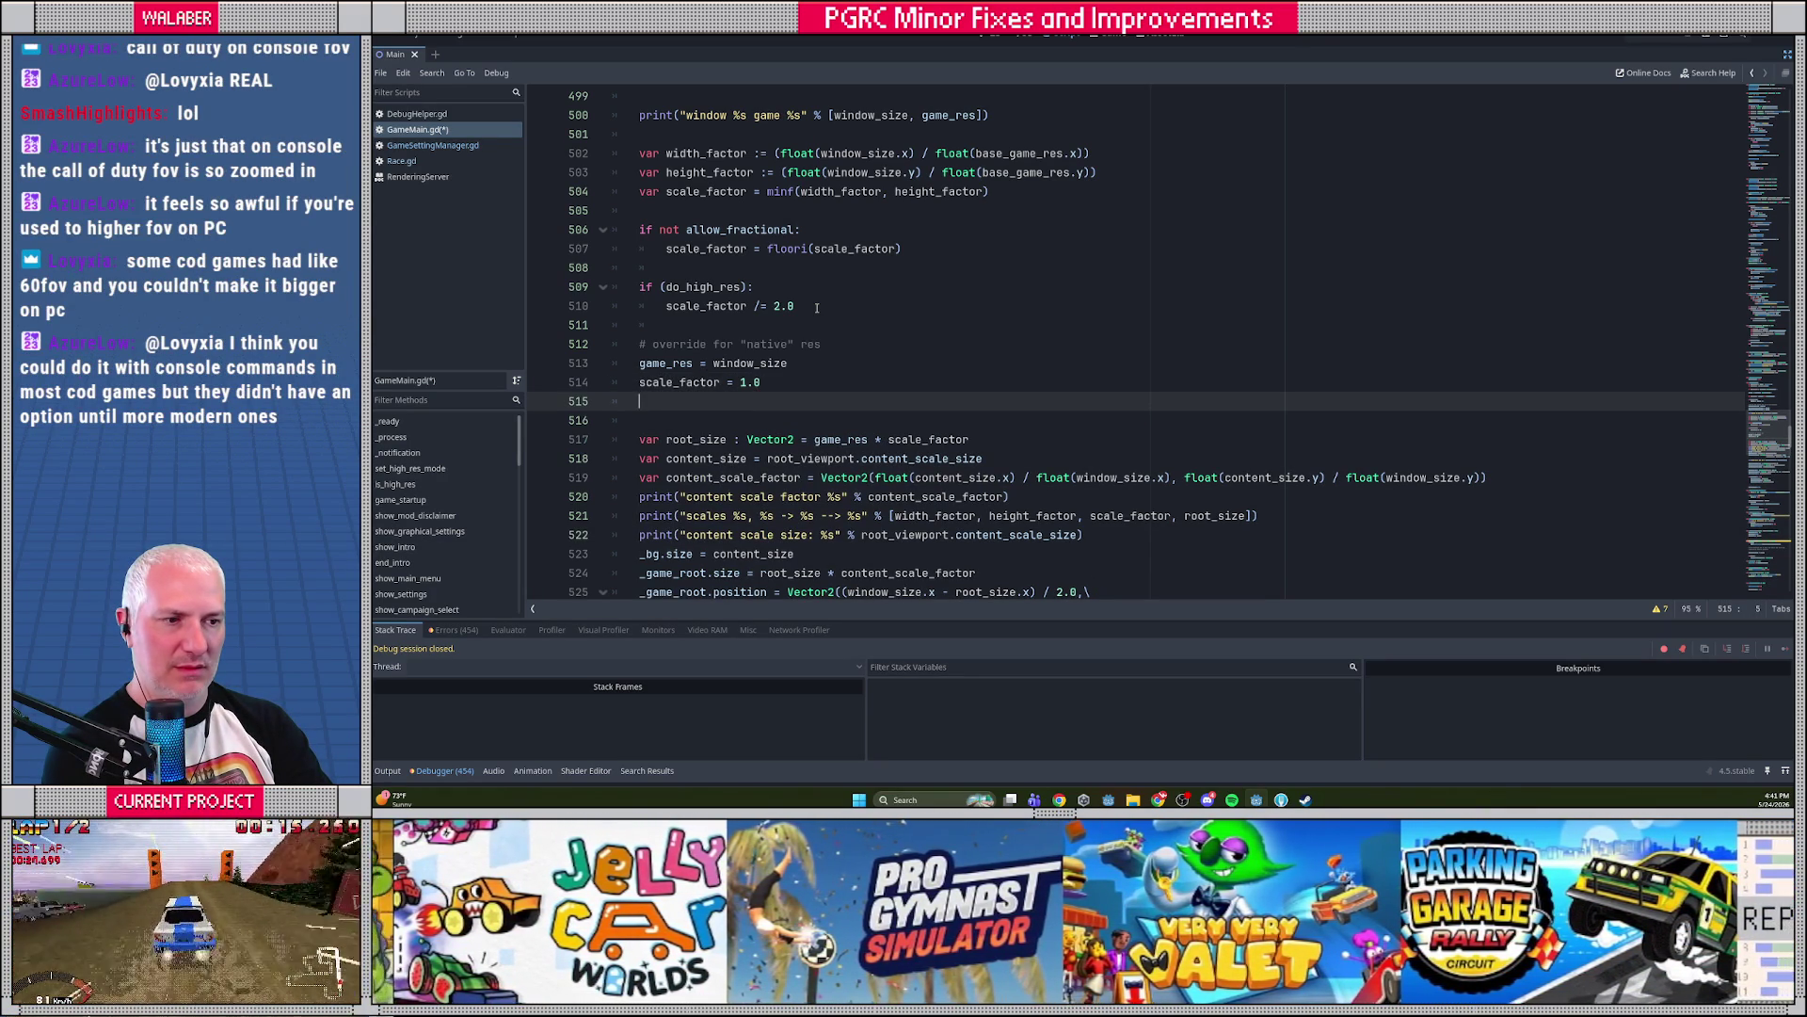
text(content_s)
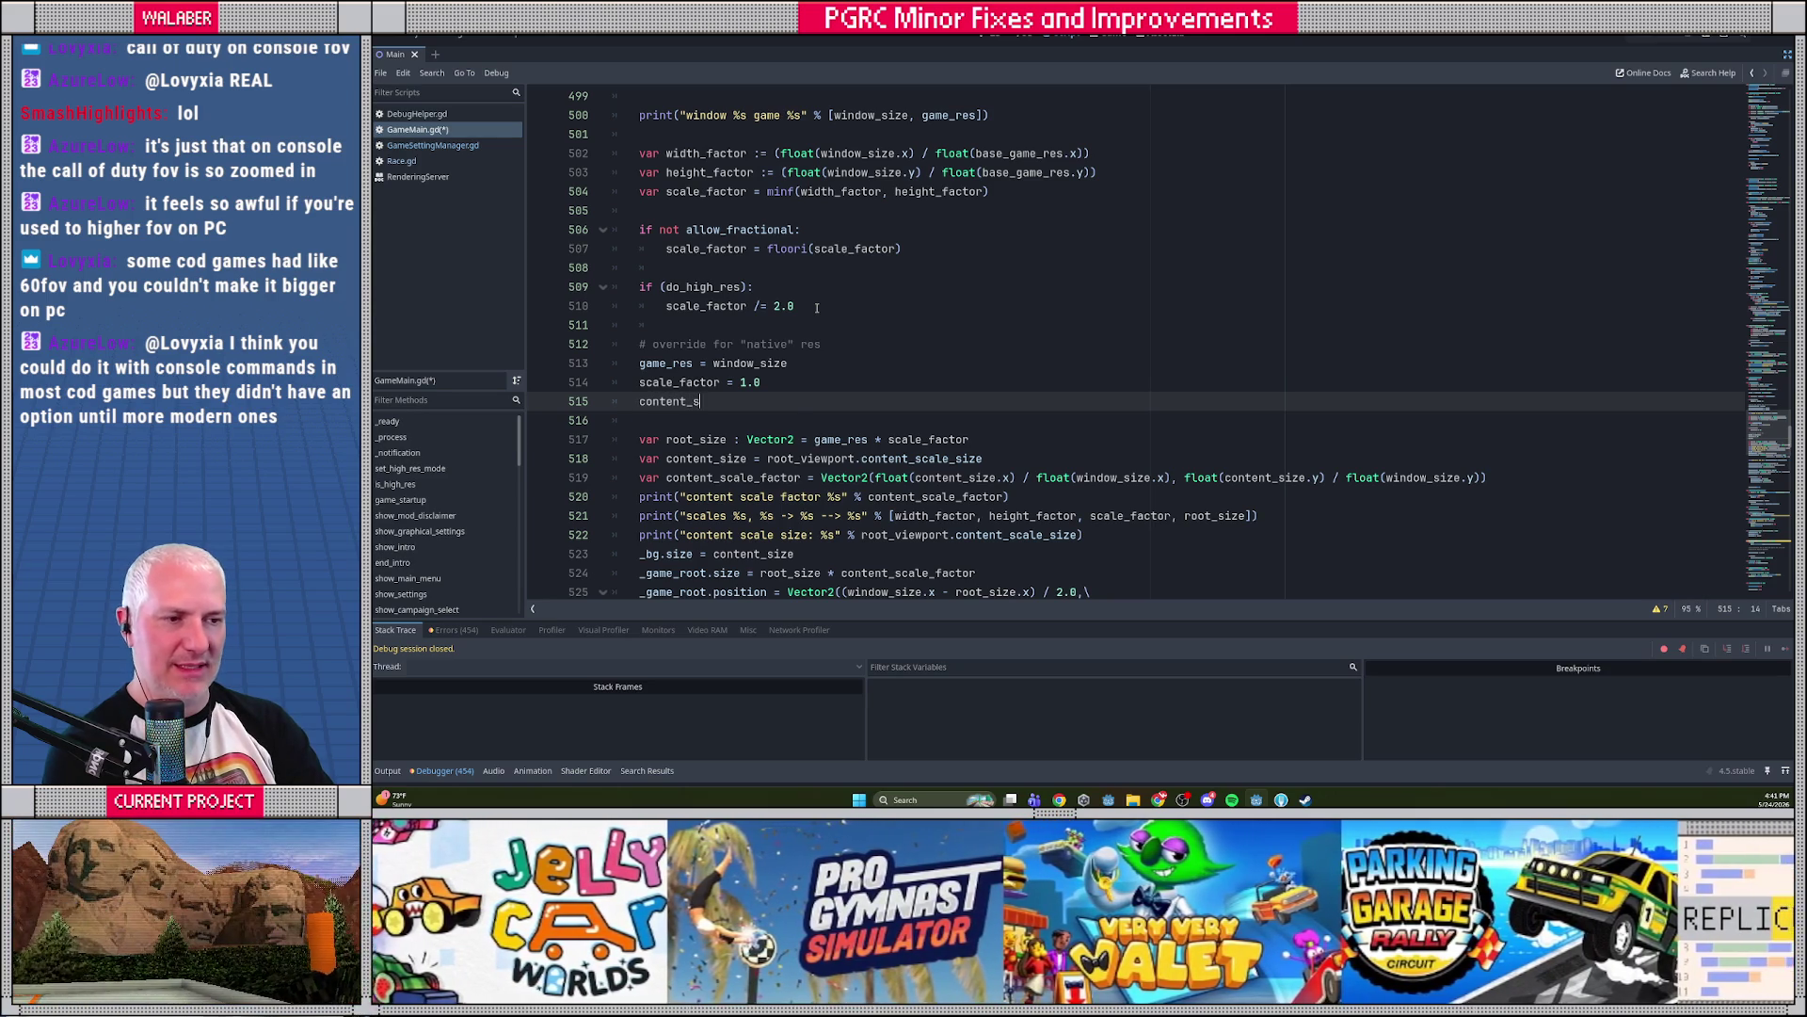
key(Down)
key(Return)
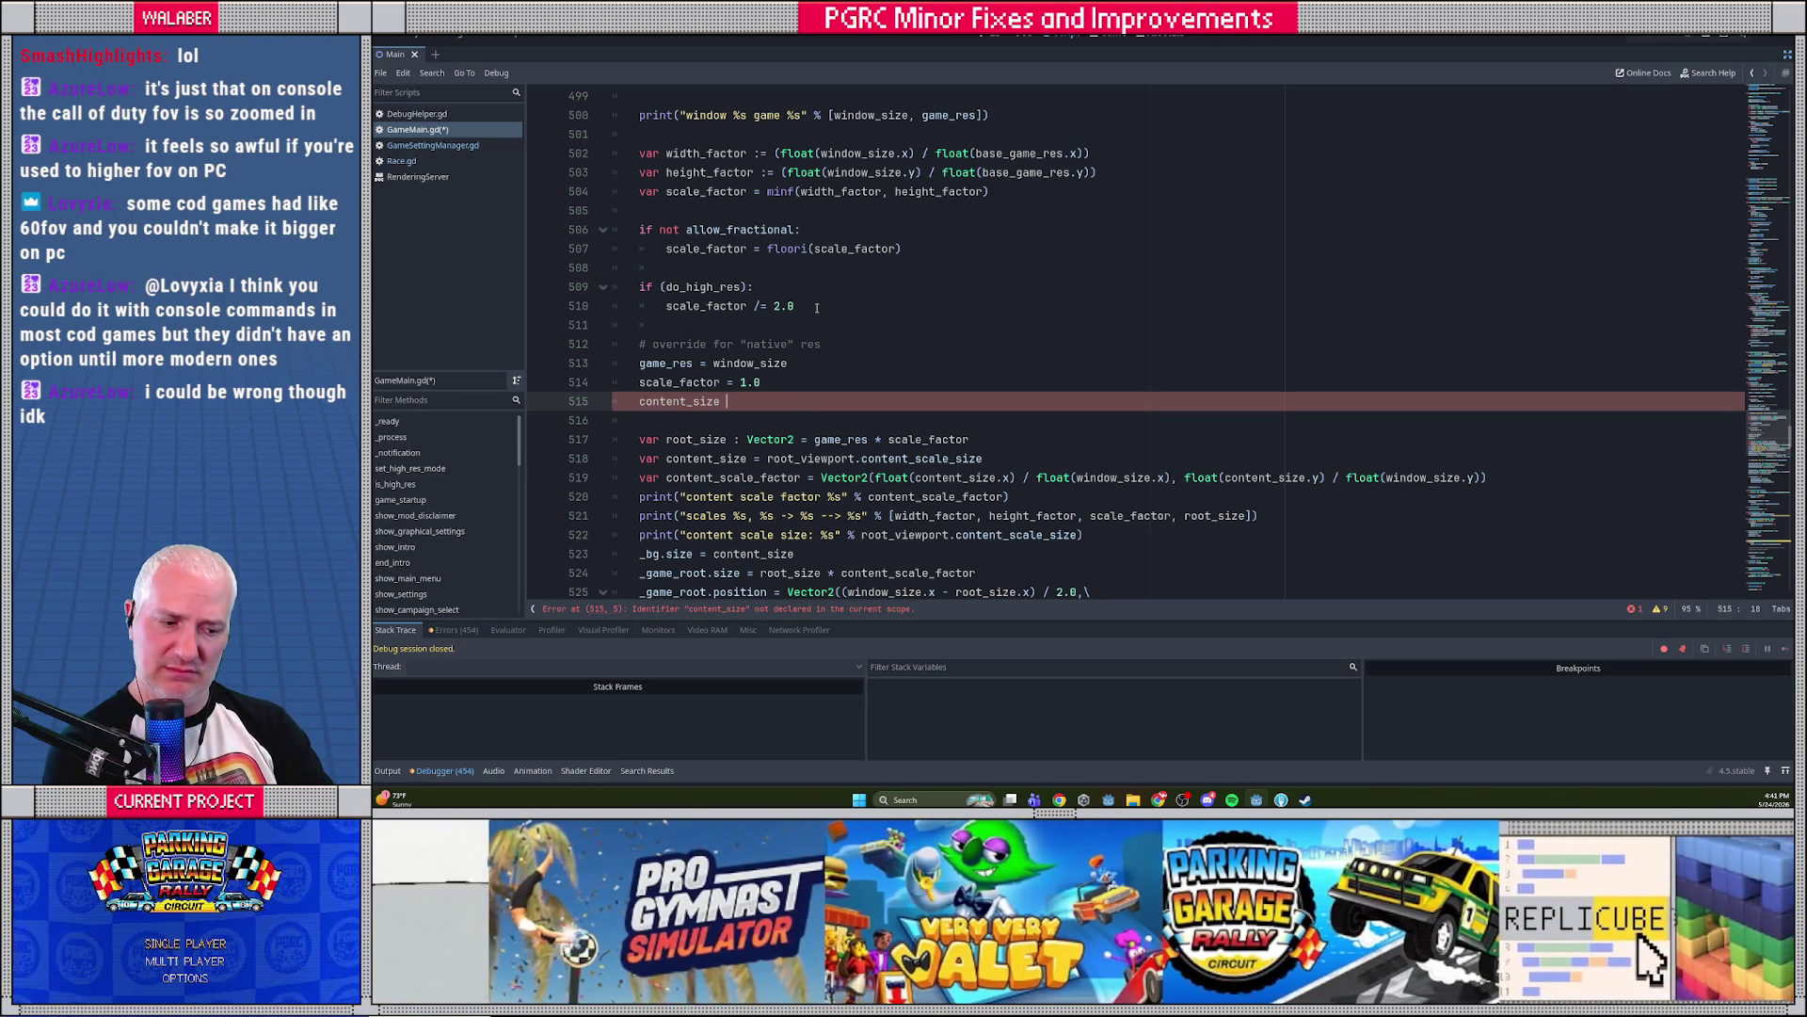
text(= win)
key(Return)
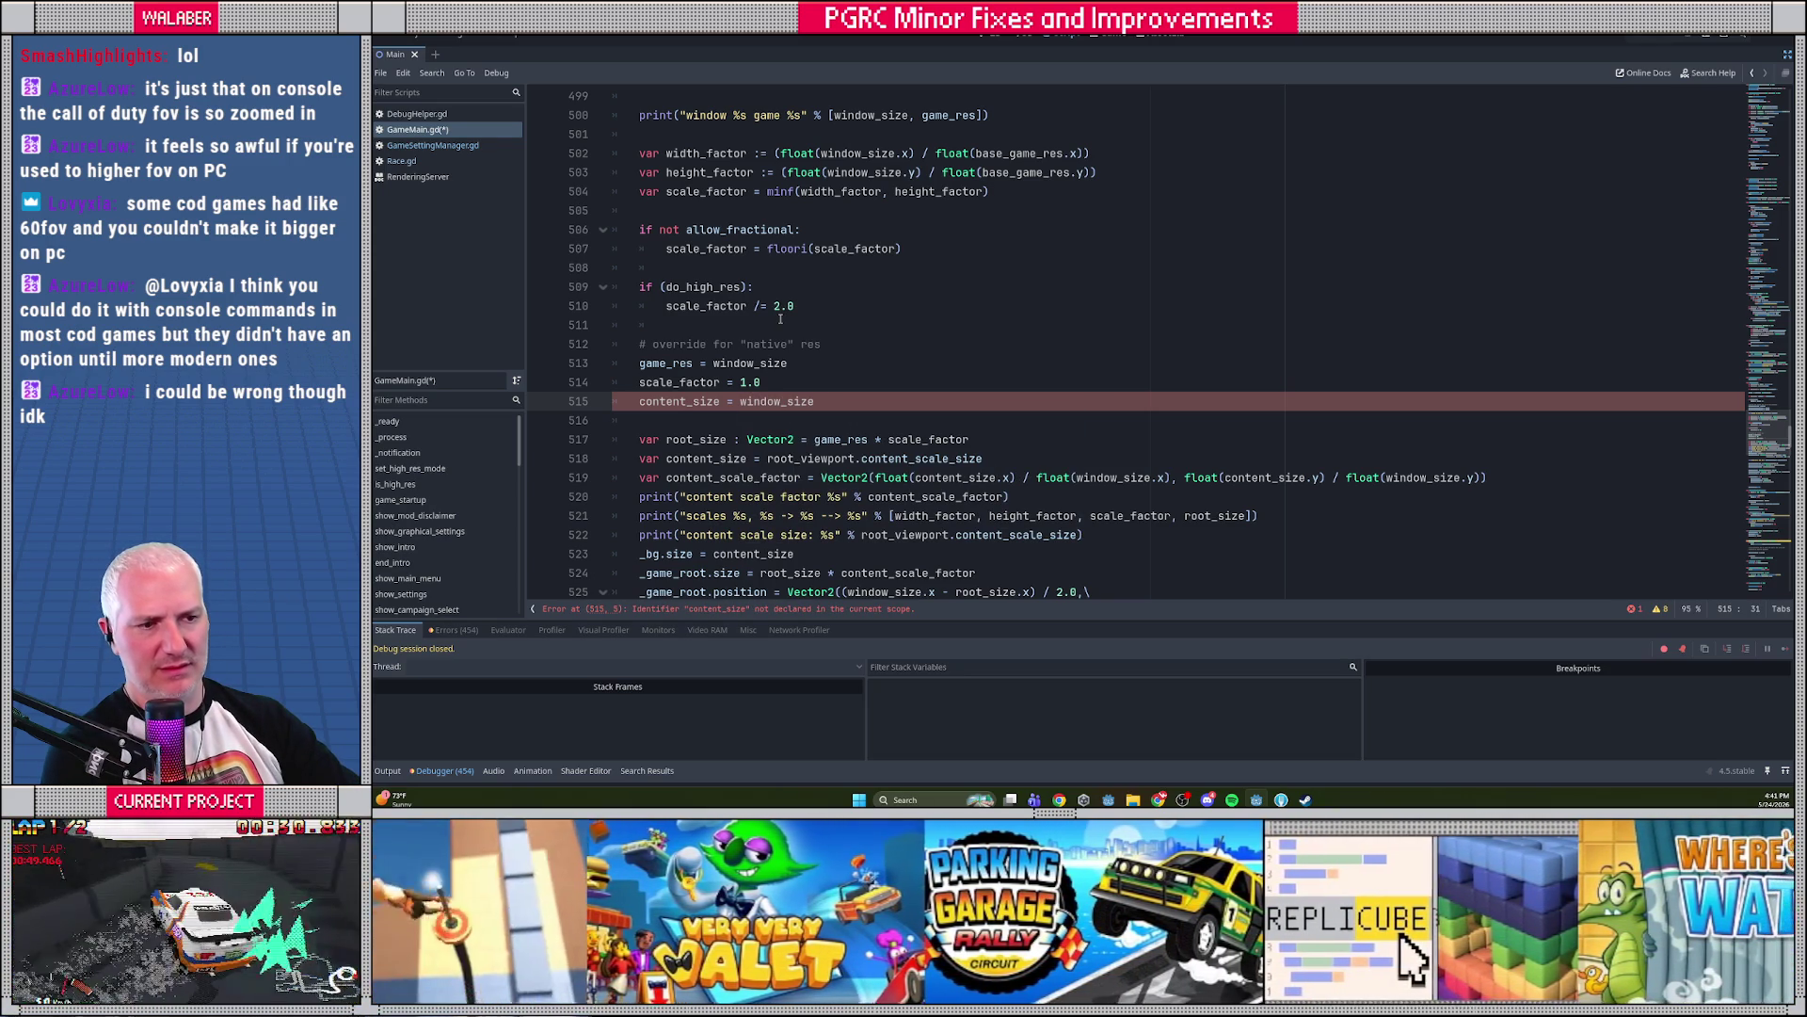
key(shift+Home)
key(BackSpace)
scroll(800, 329, down, 1)
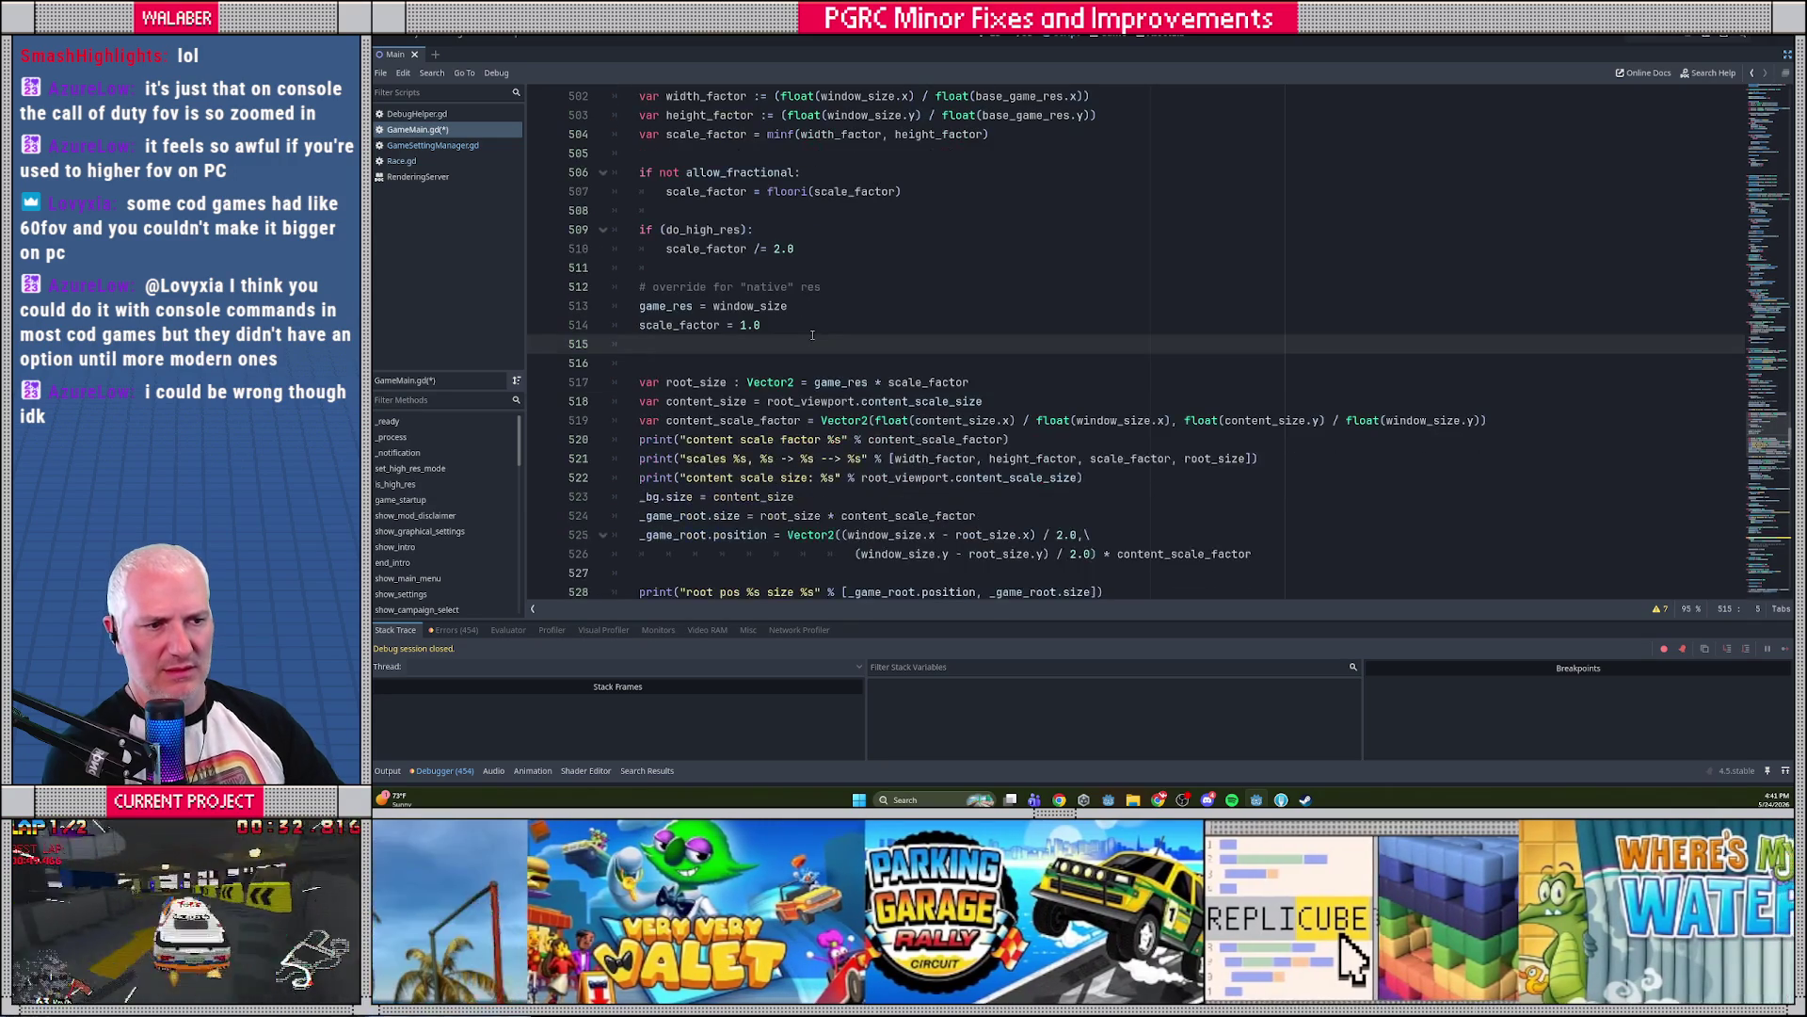
scroll(866, 327, down, 3)
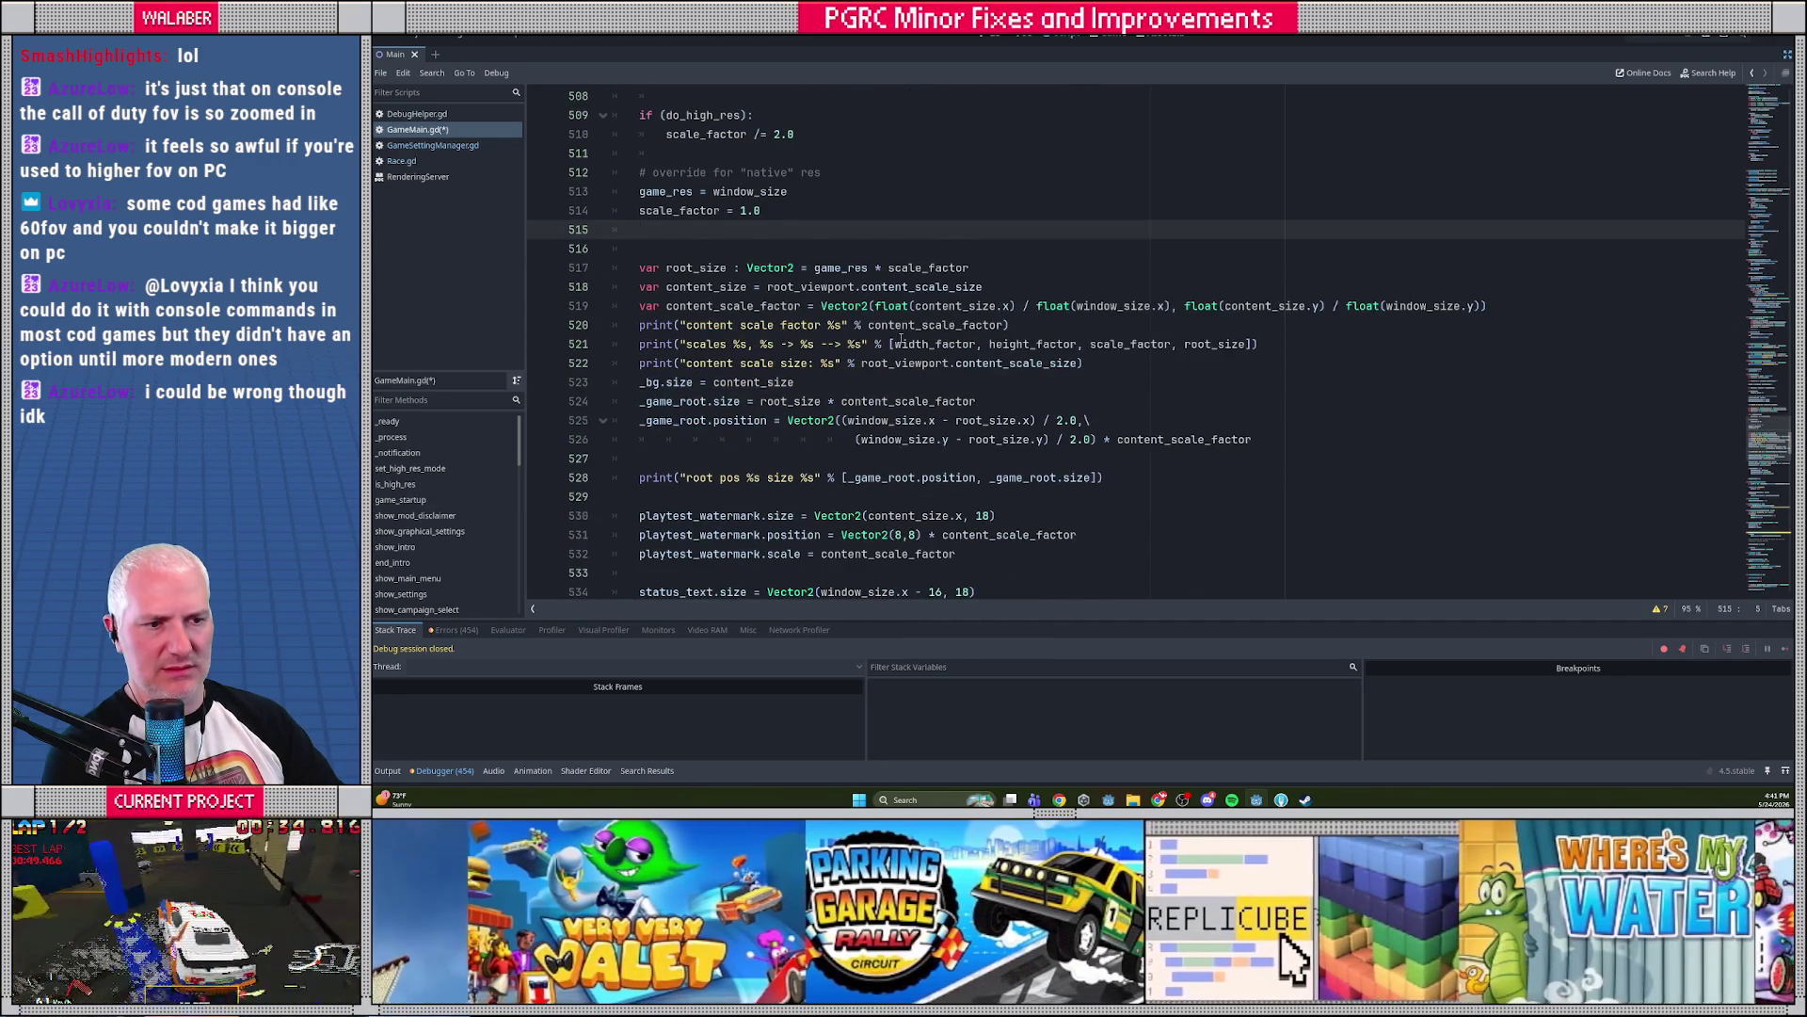
scroll(902, 343, down, 1)
scroll(904, 344, up, 3)
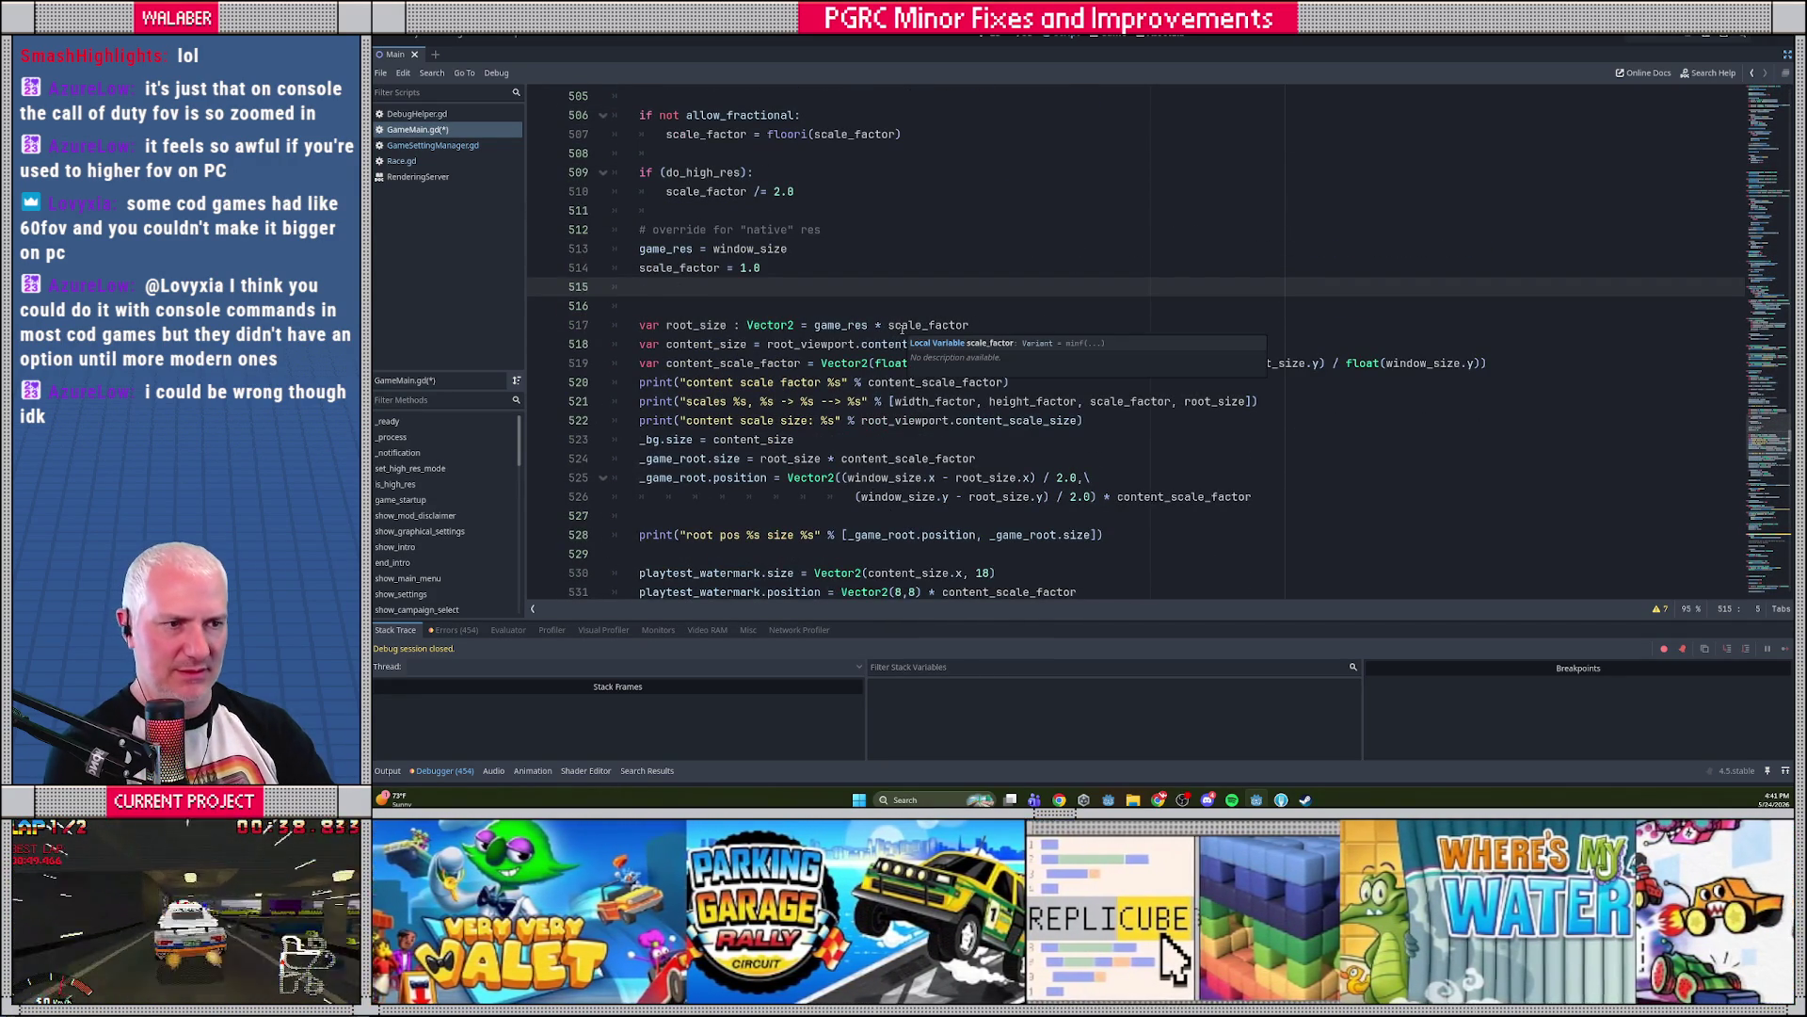
drag(741, 363, 1440, 364)
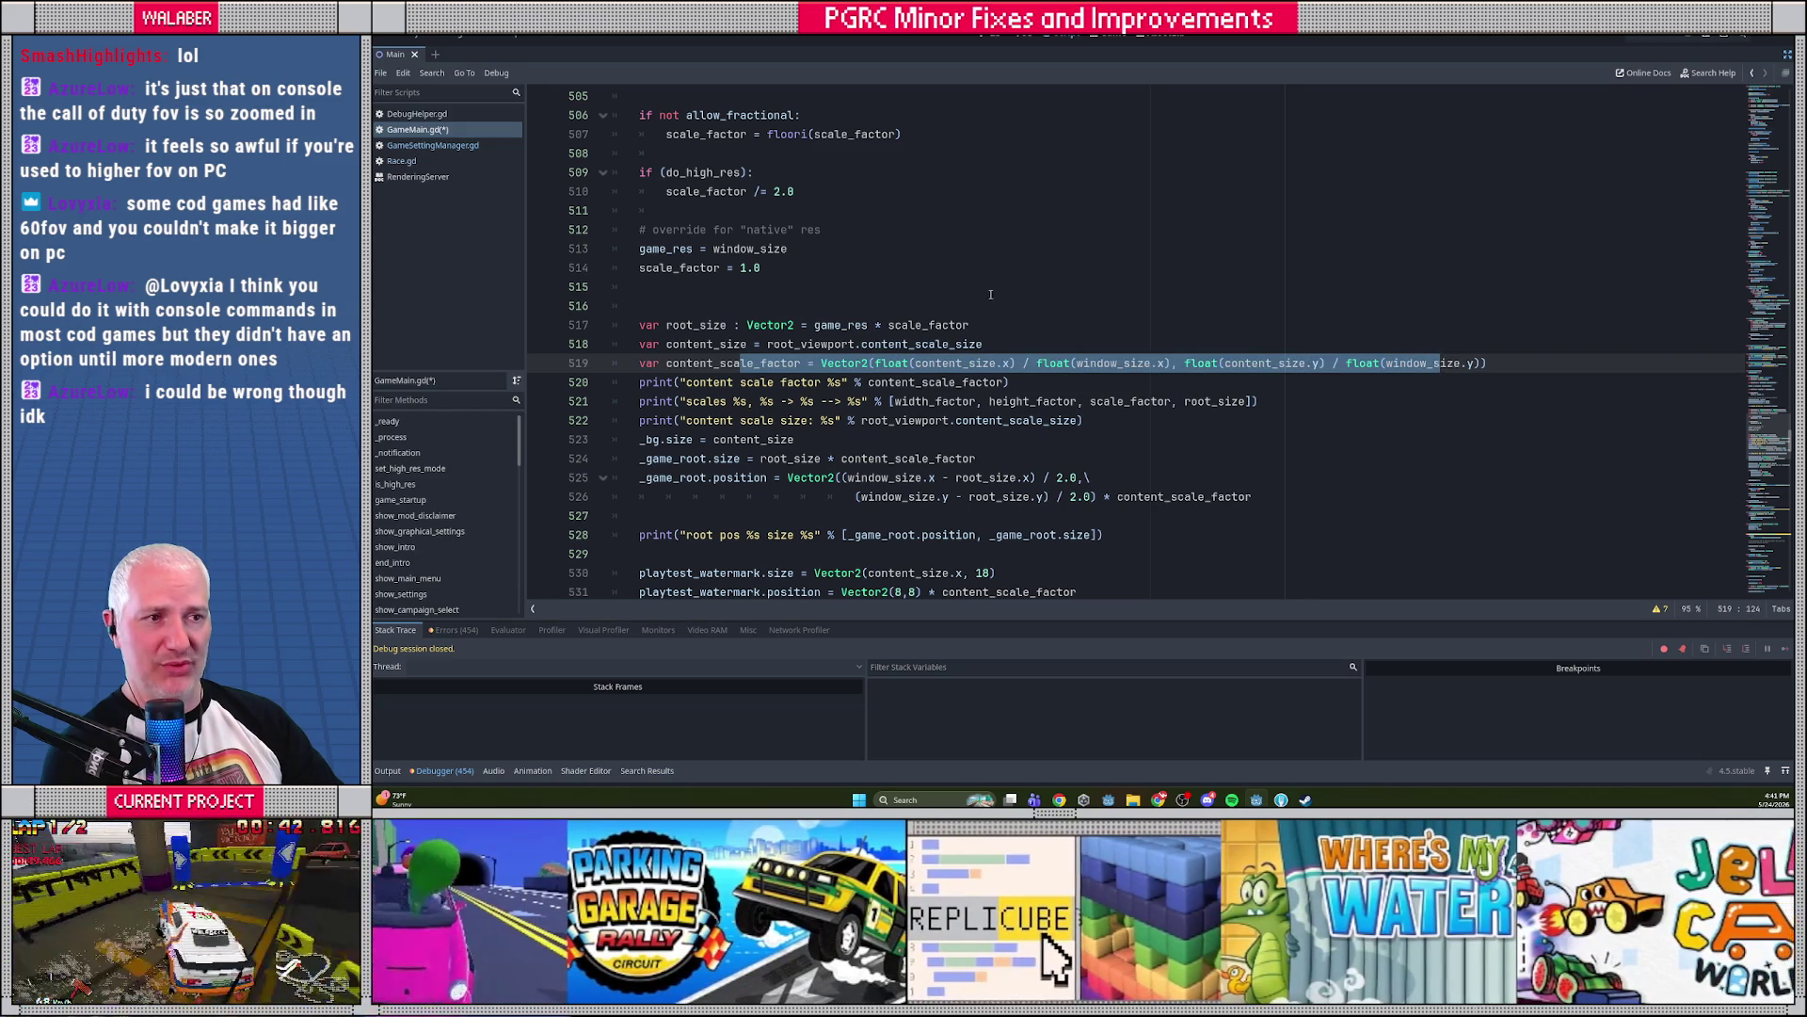
click(971, 287)
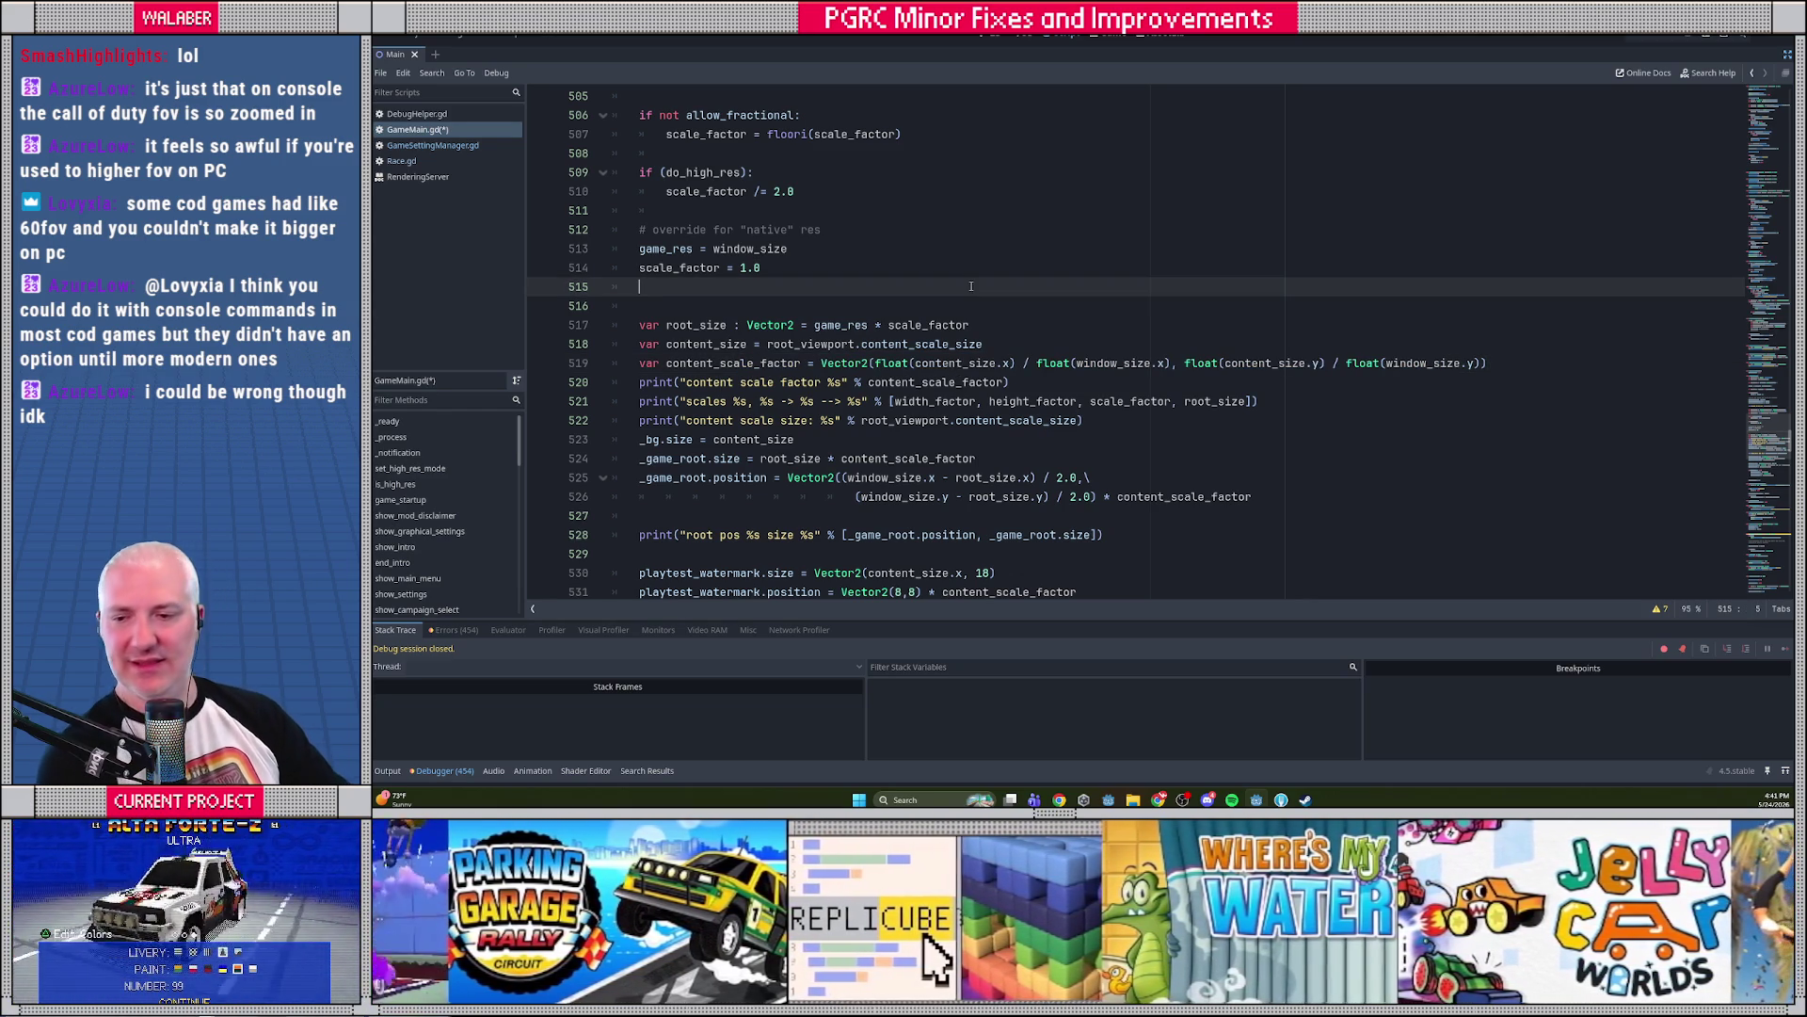
Save and run the game with F5, test the native-res override, then stop it
key(F5)
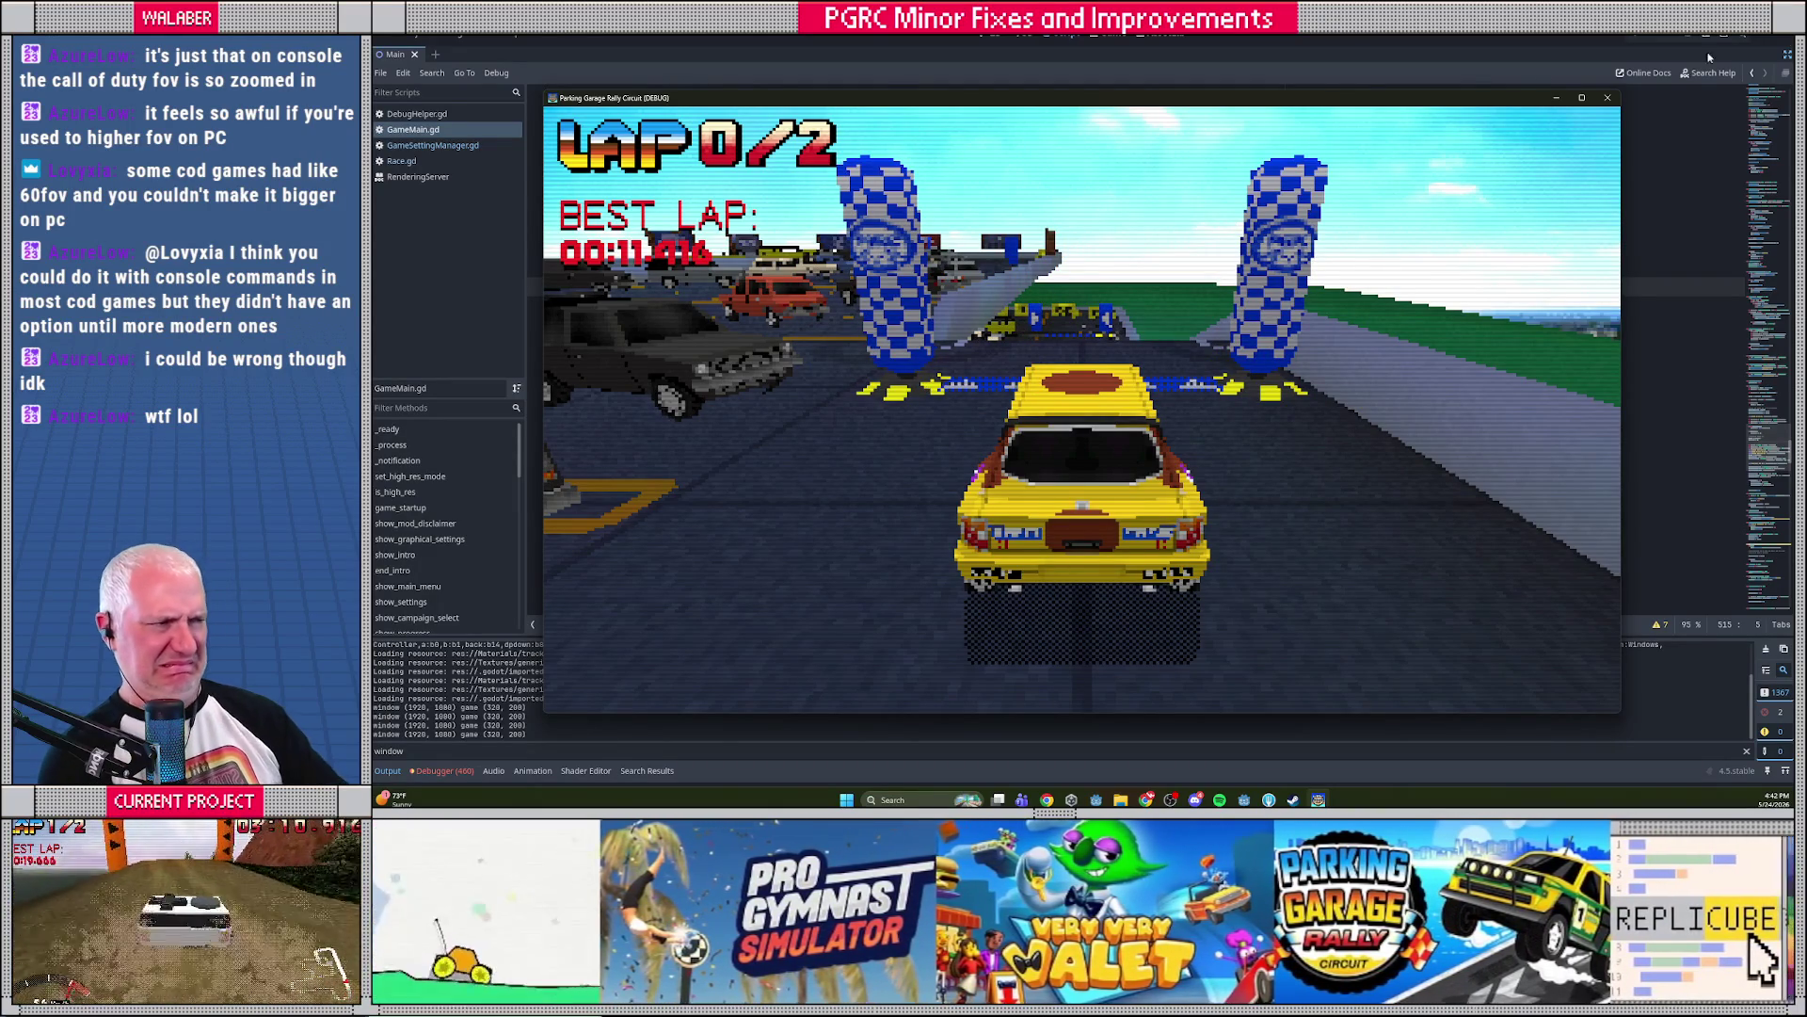
click(1669, 39)
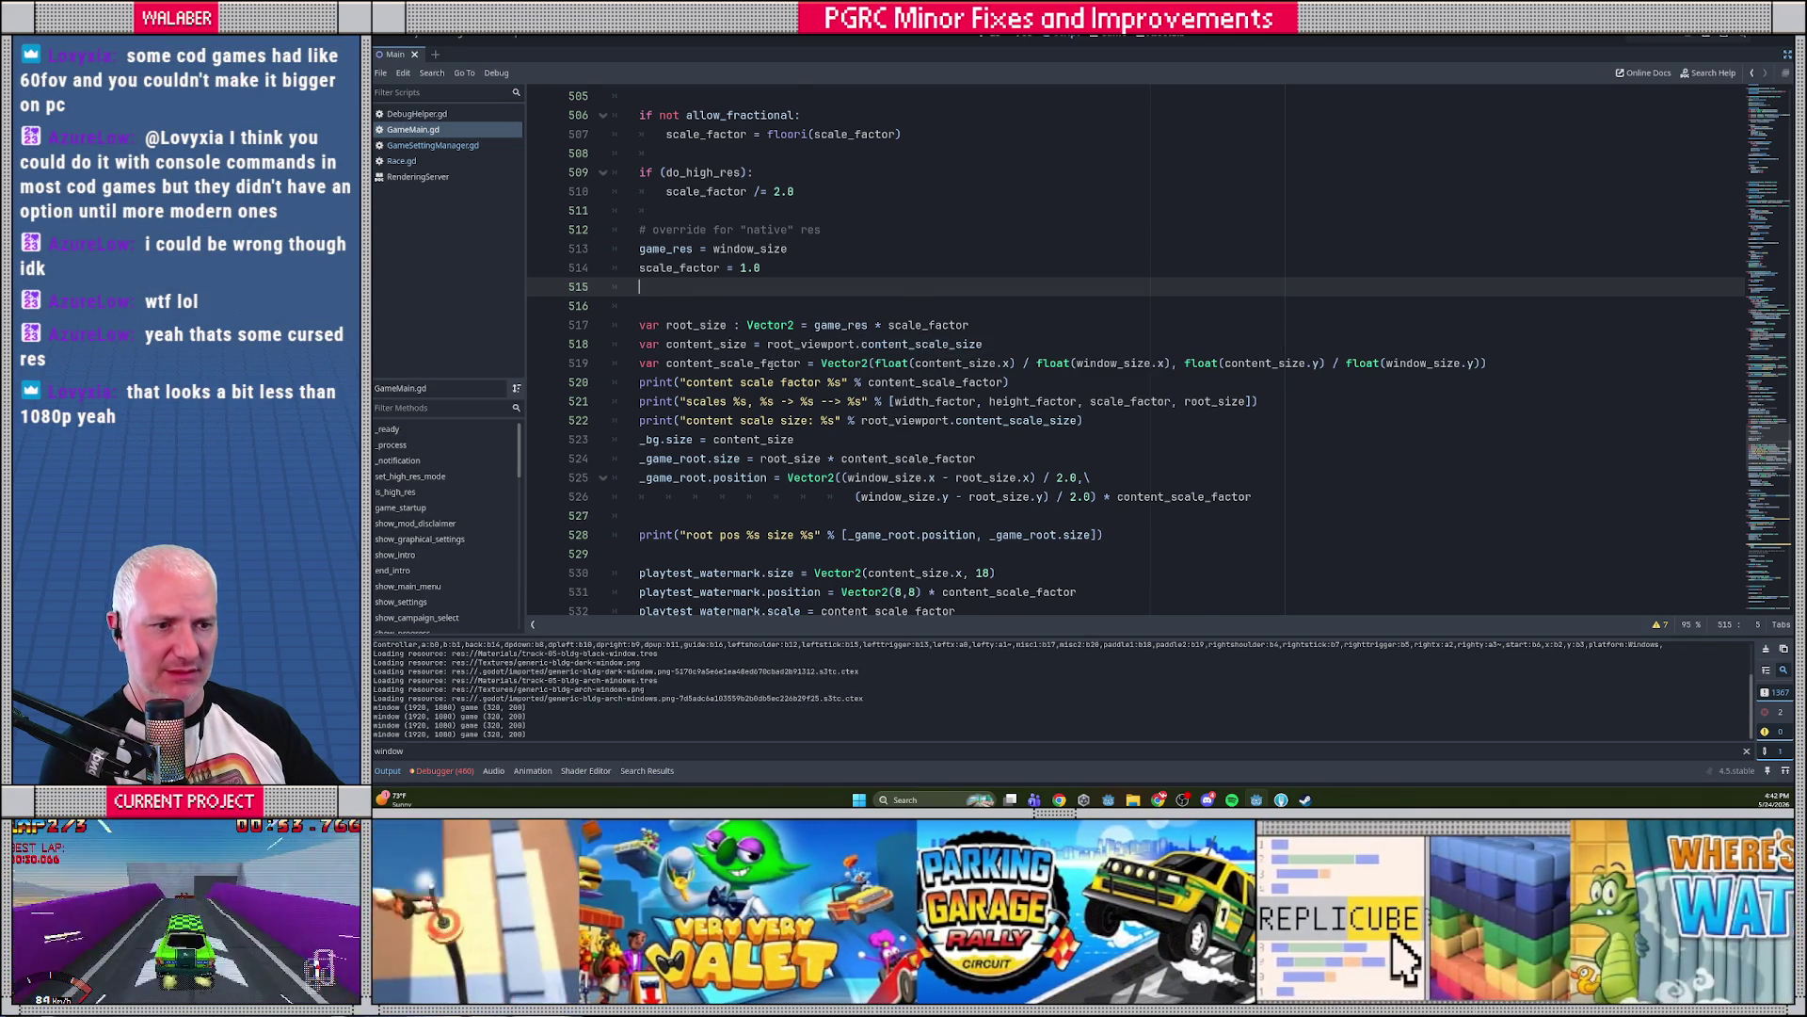
Remove the stray 'scales' text typed on line 515
scroll(772, 362, down, 4)
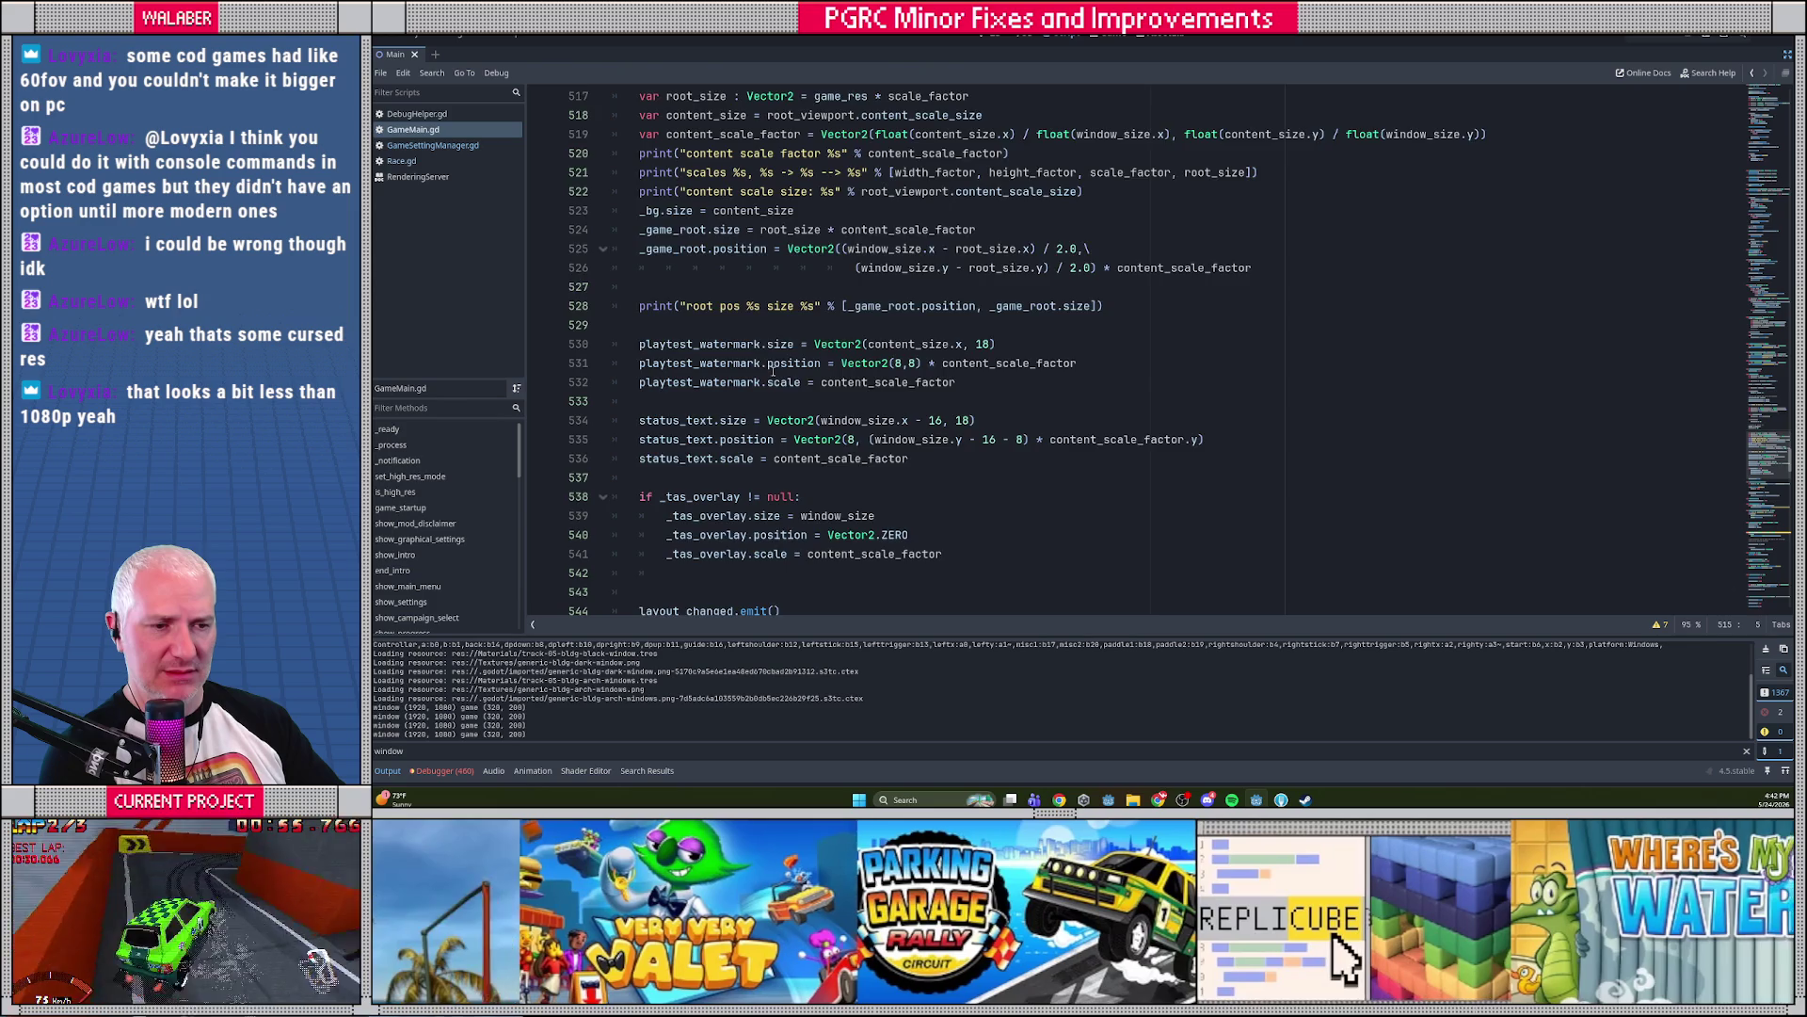
scroll(772, 370, down, 2)
scroll(772, 370, up, 3)
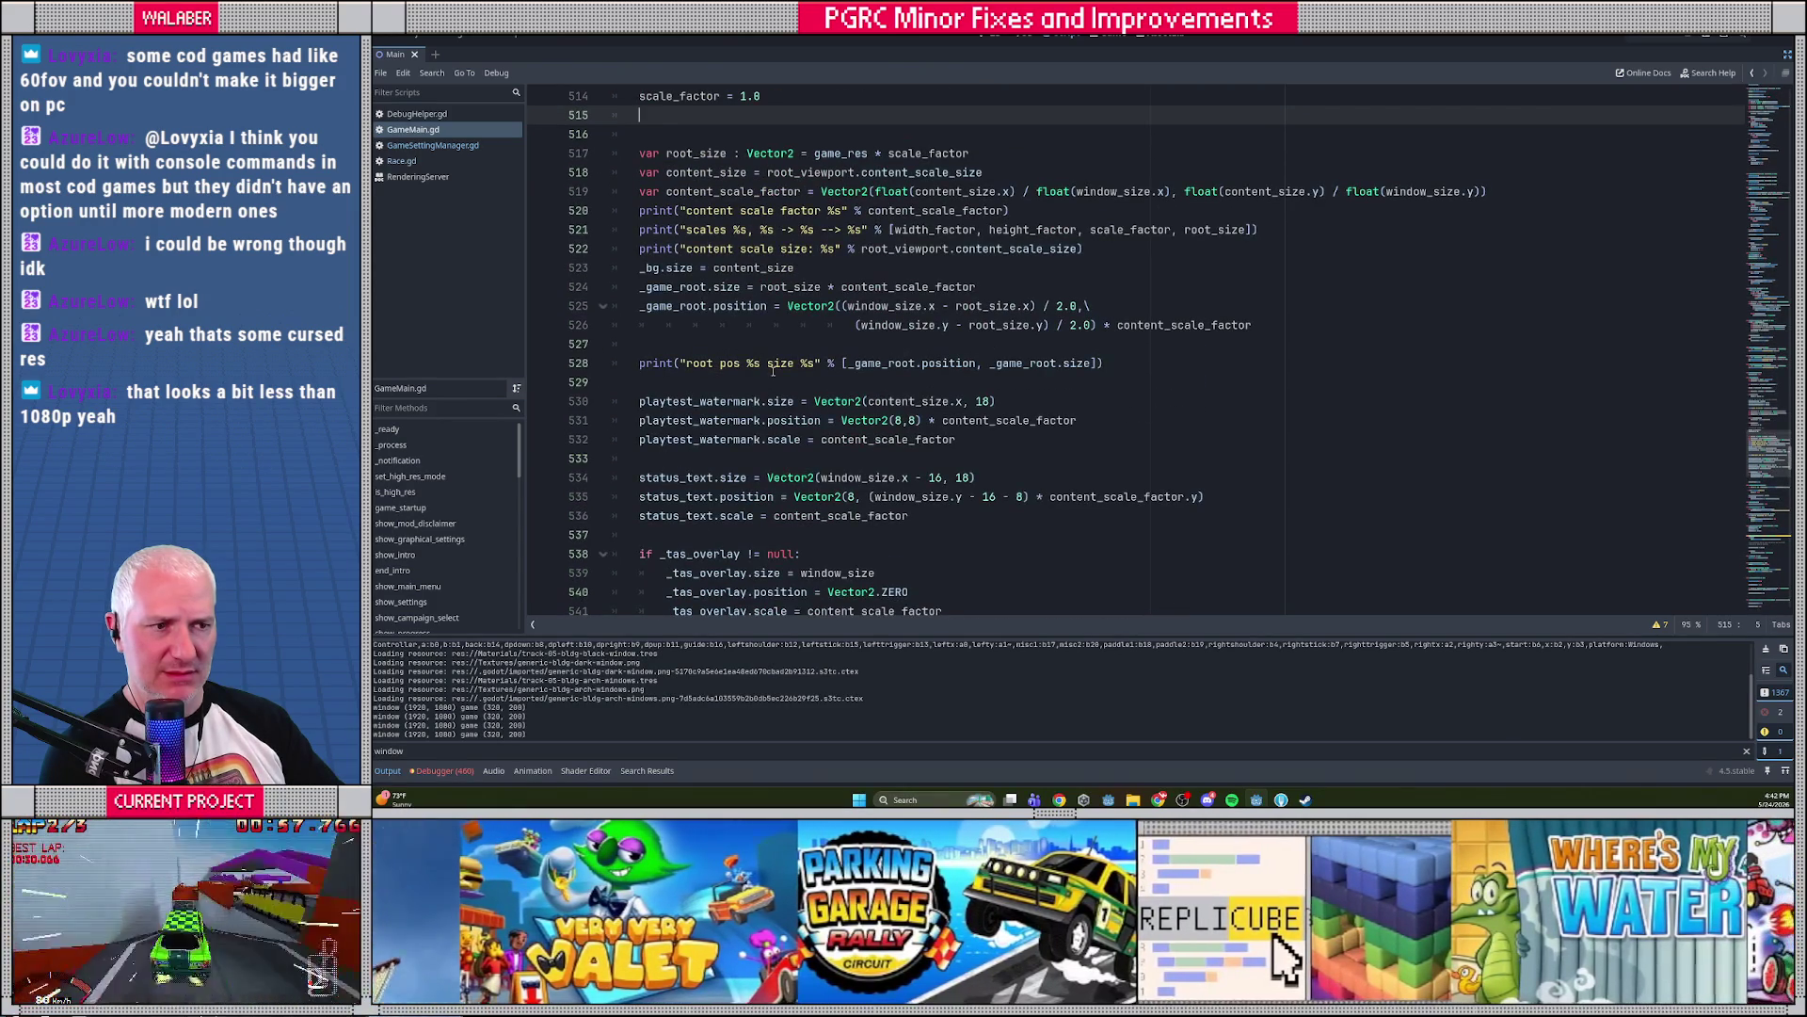
scroll(772, 370, up, 1)
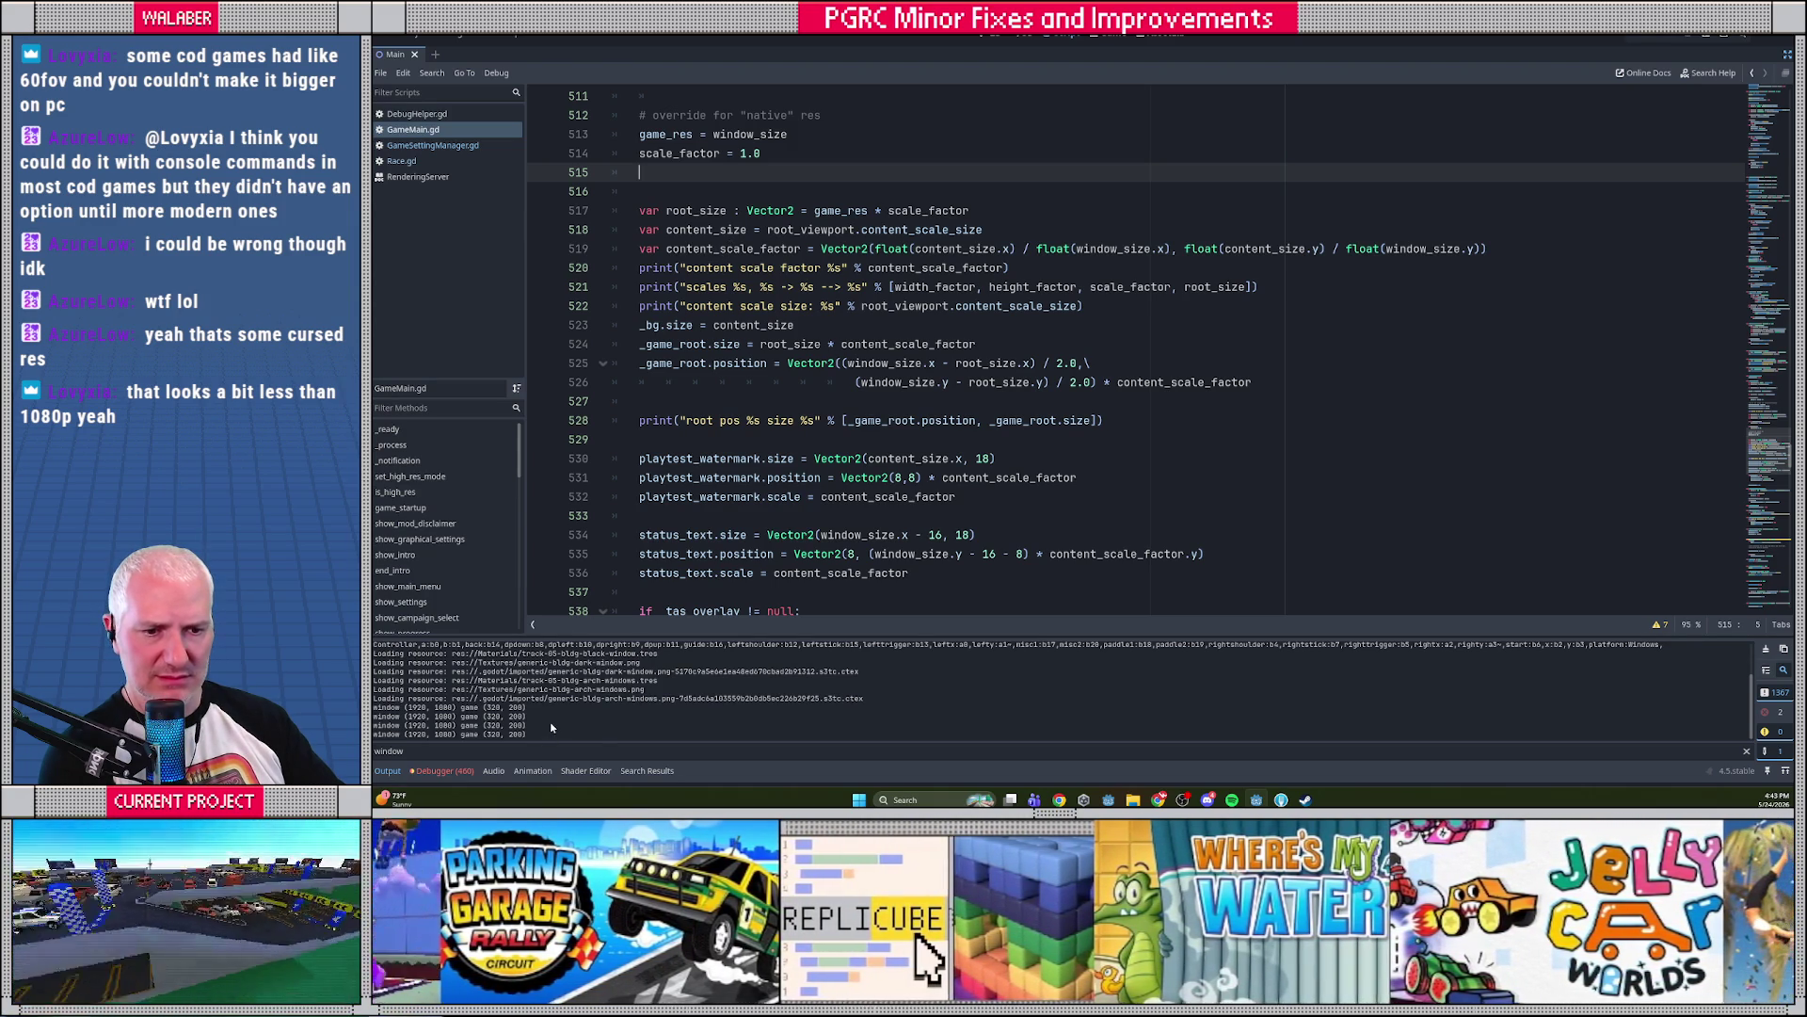
text(scales)
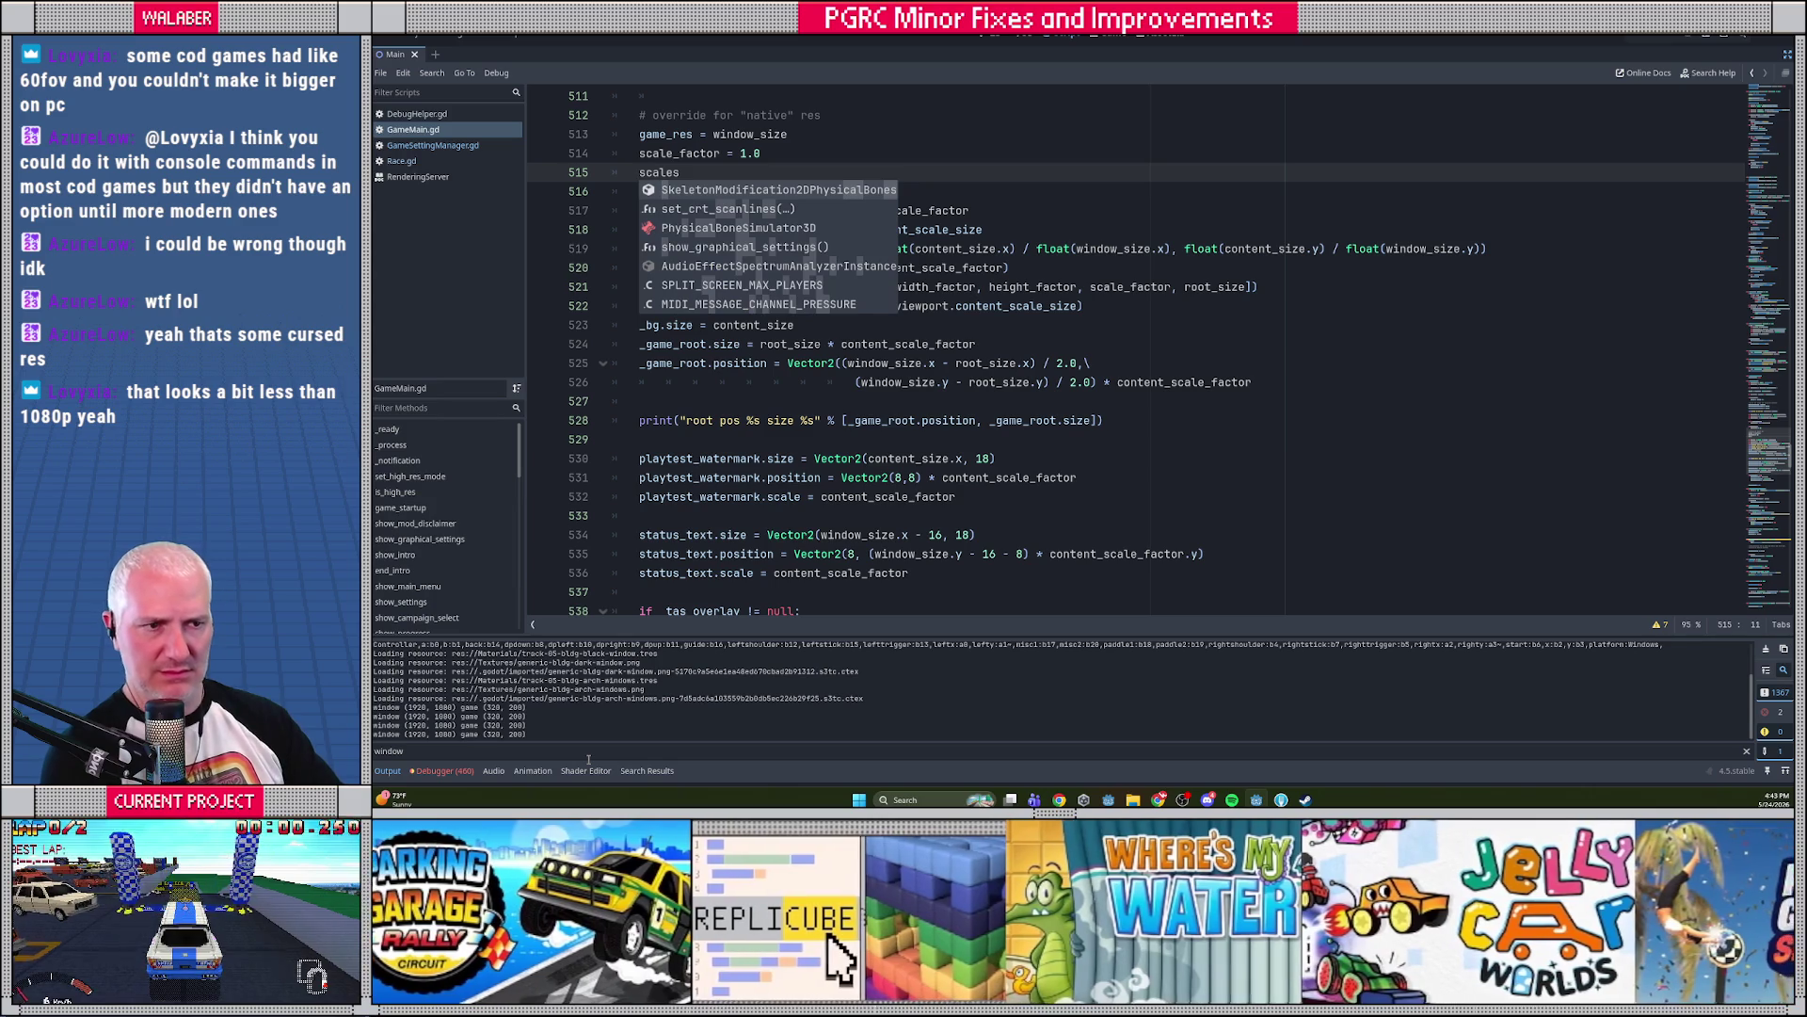
key(Escape)
key(ctrl+BackSpace)
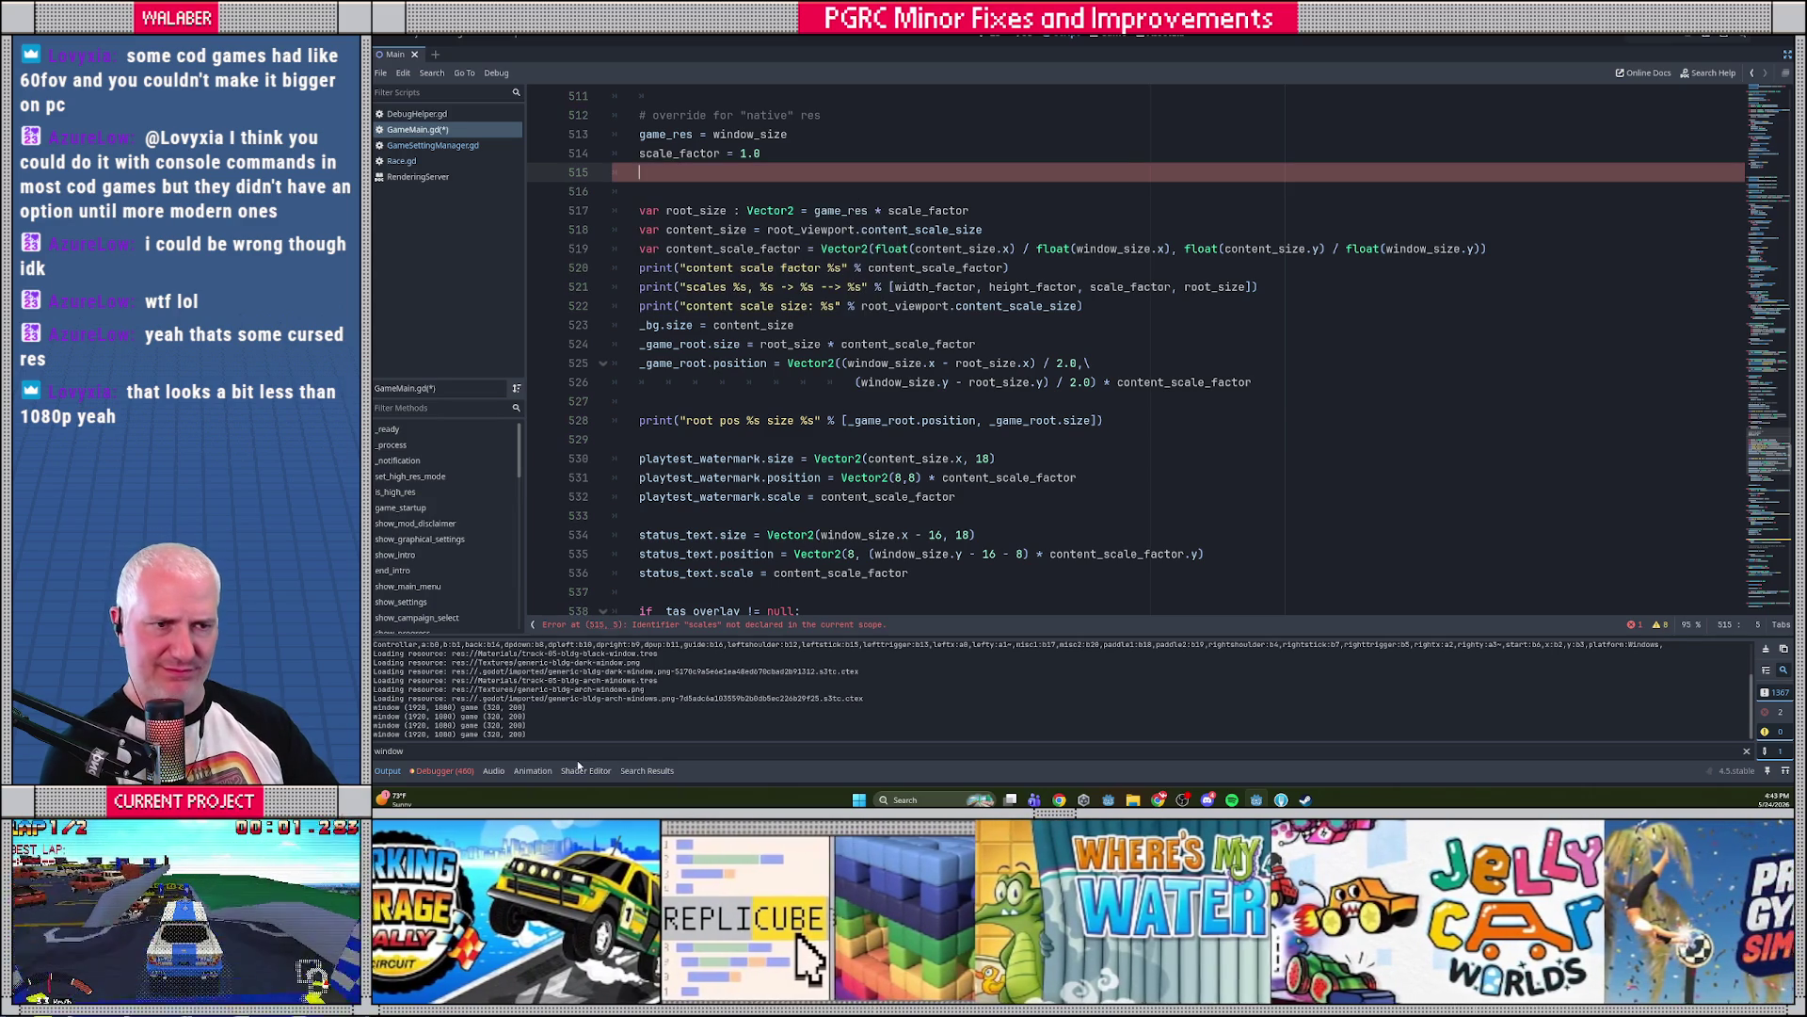
Save GameMain.gd and filter the Output log to 'scales'
key(ctrl+s)
double_click(567, 751)
text(scales)
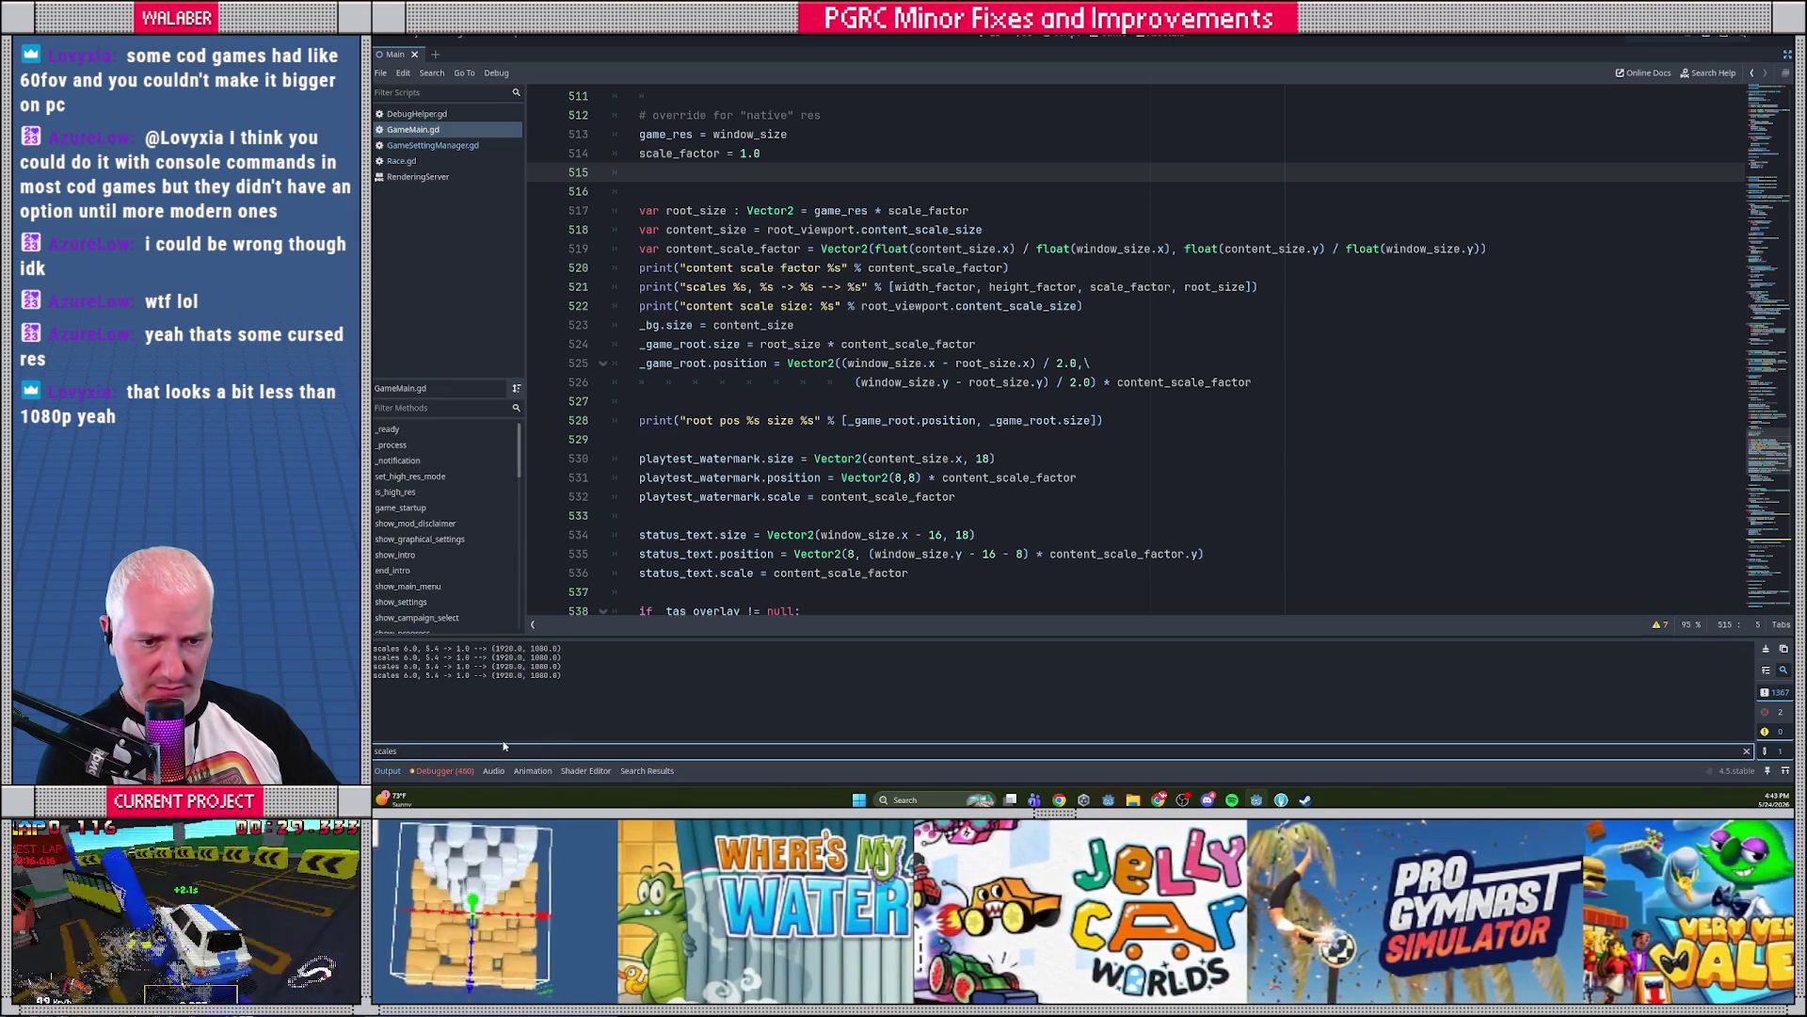
Change the Output log filter to 'content' to show content scale messages
key(BackSpace)
key(BackSpace)
key(BackSpace)
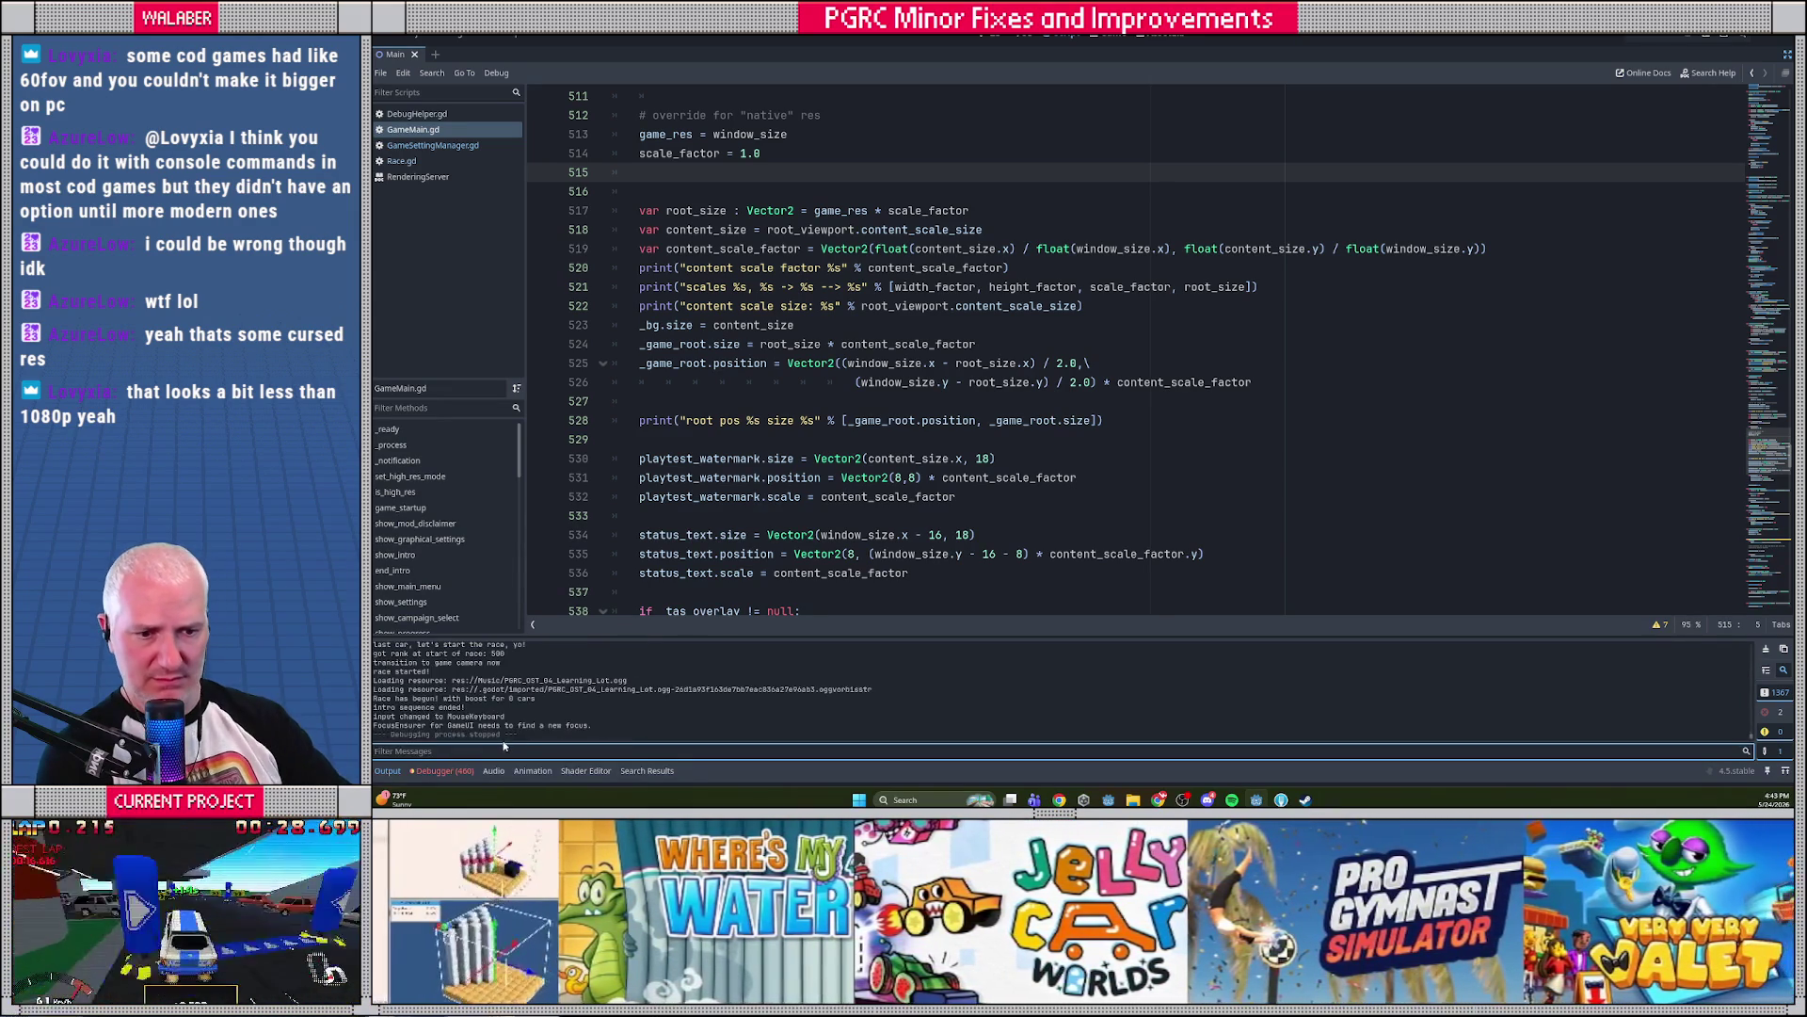
scroll(487, 721, up, 10)
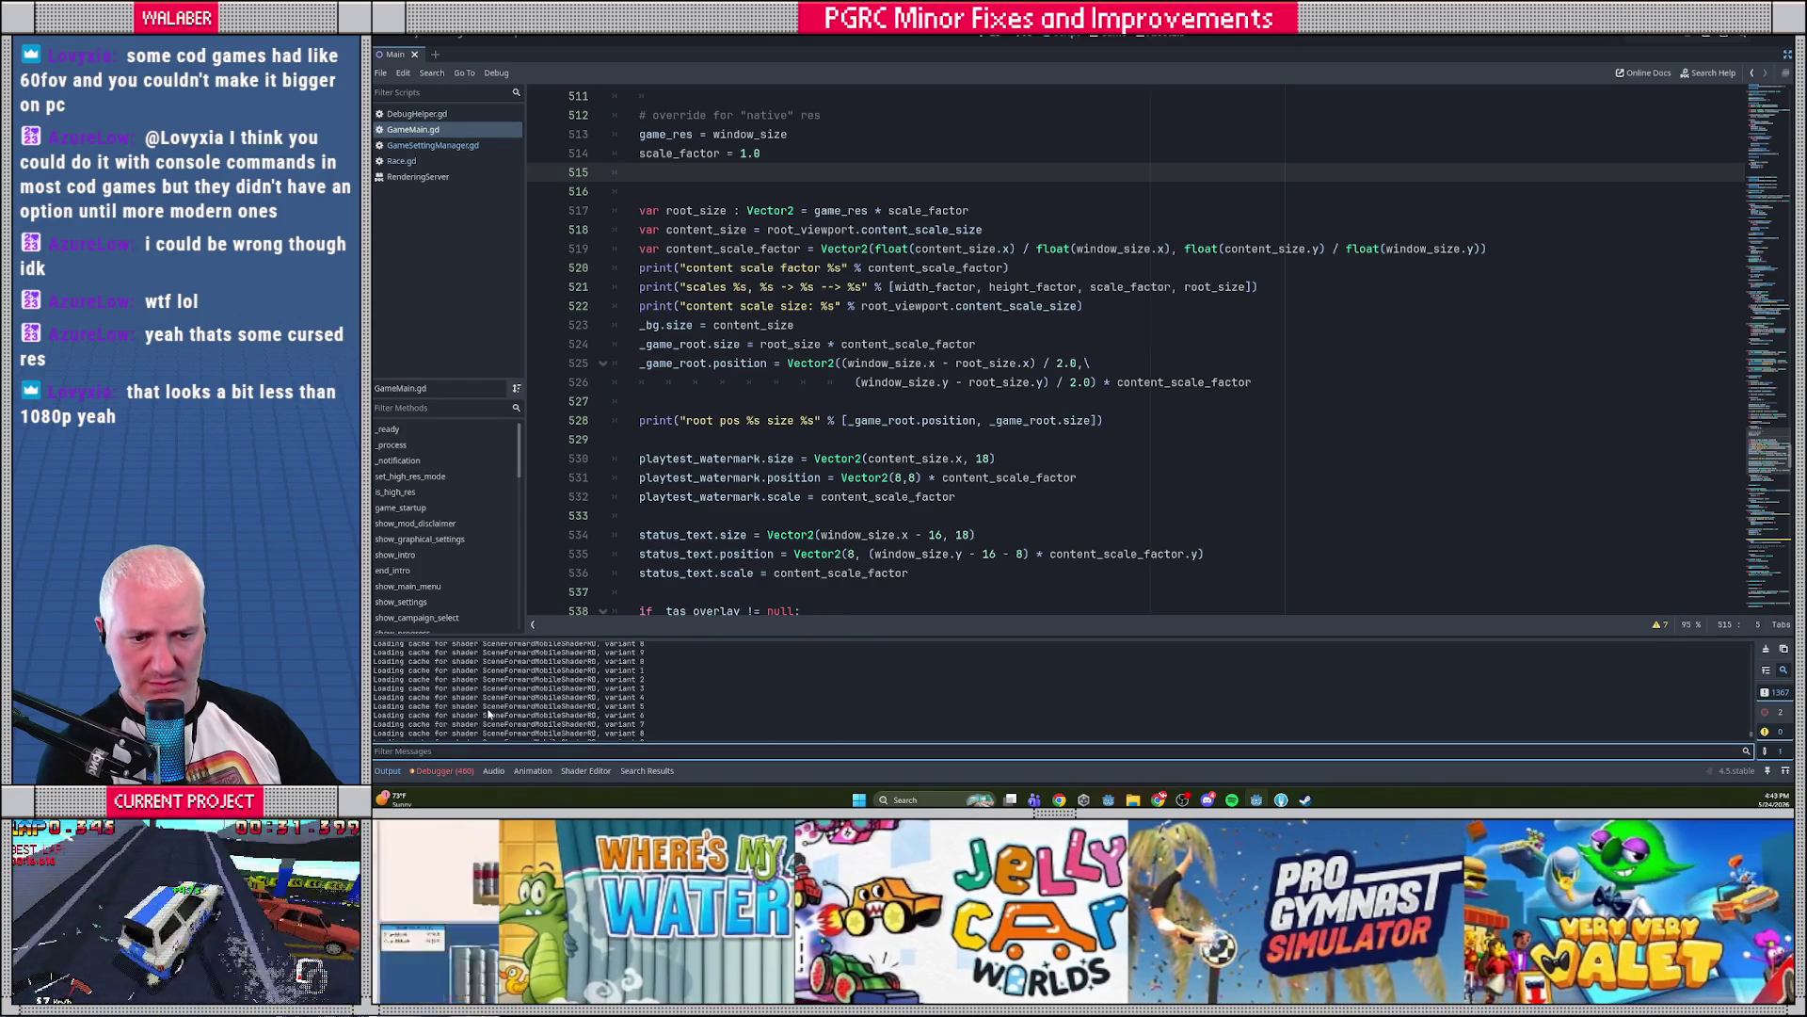
text(content)
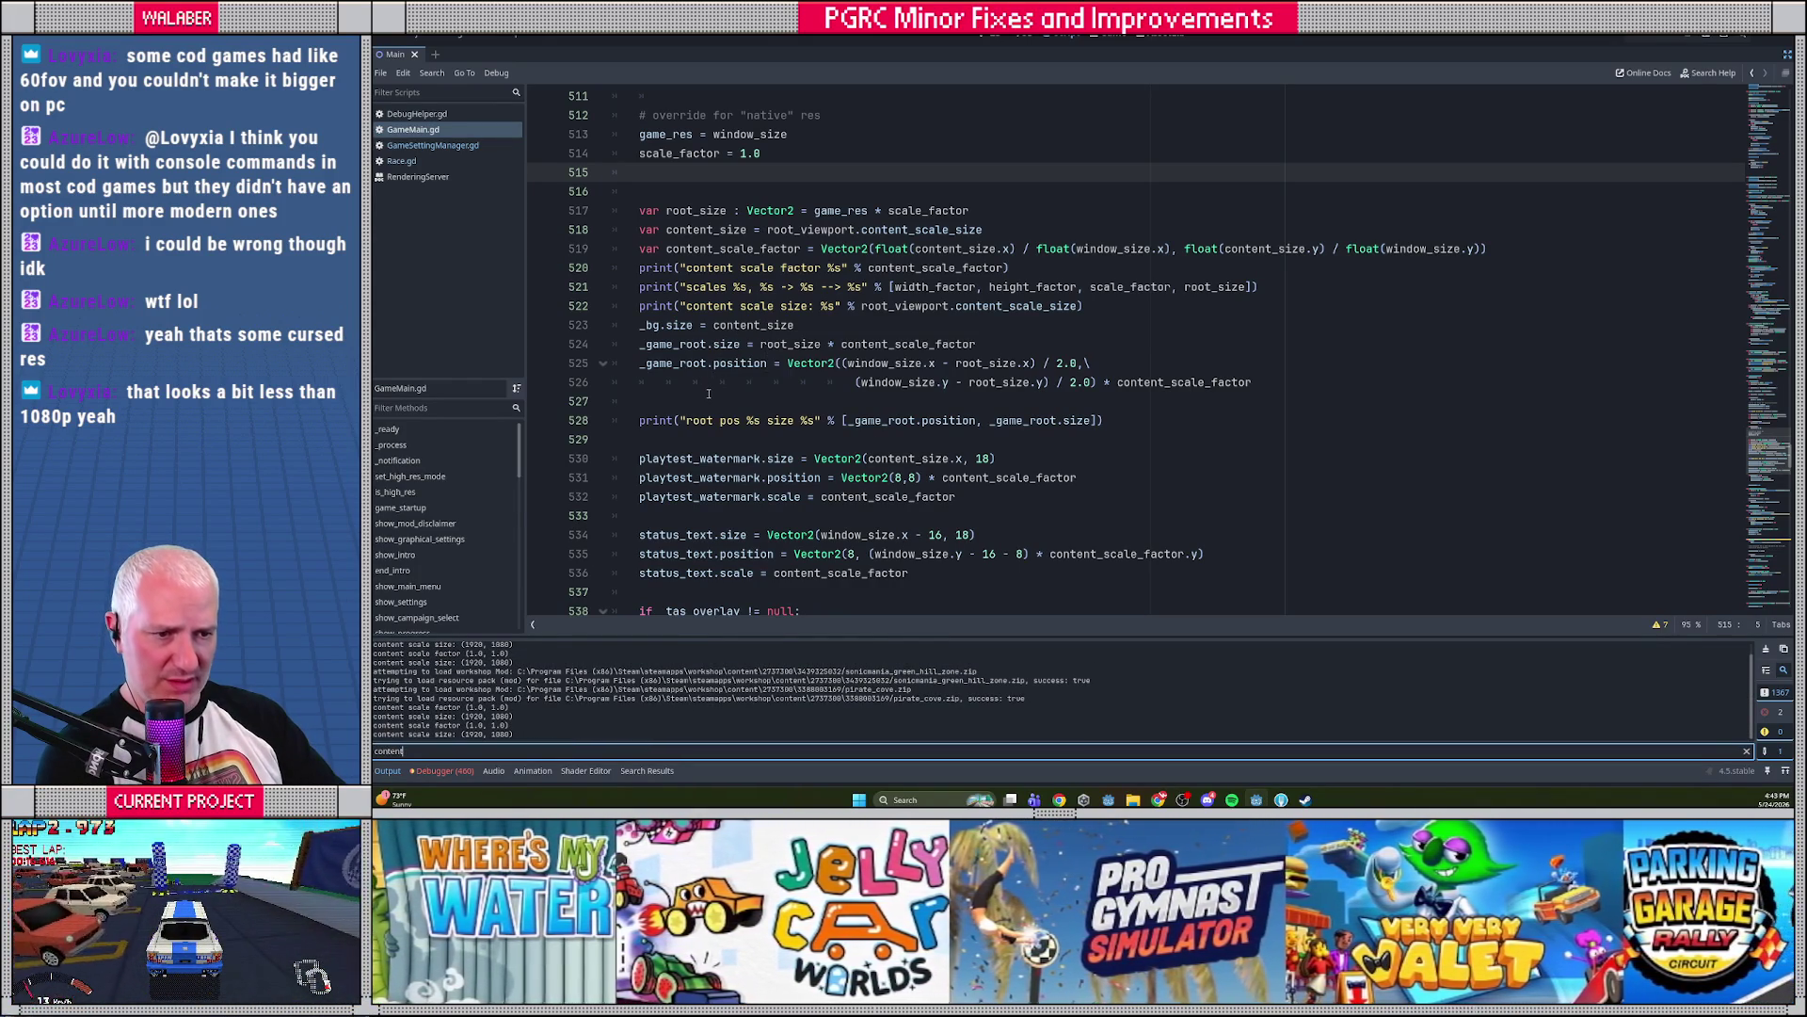
Inspect root_size and content_scale_factor on line 524
click(709, 394)
scroll(709, 394, down, 1)
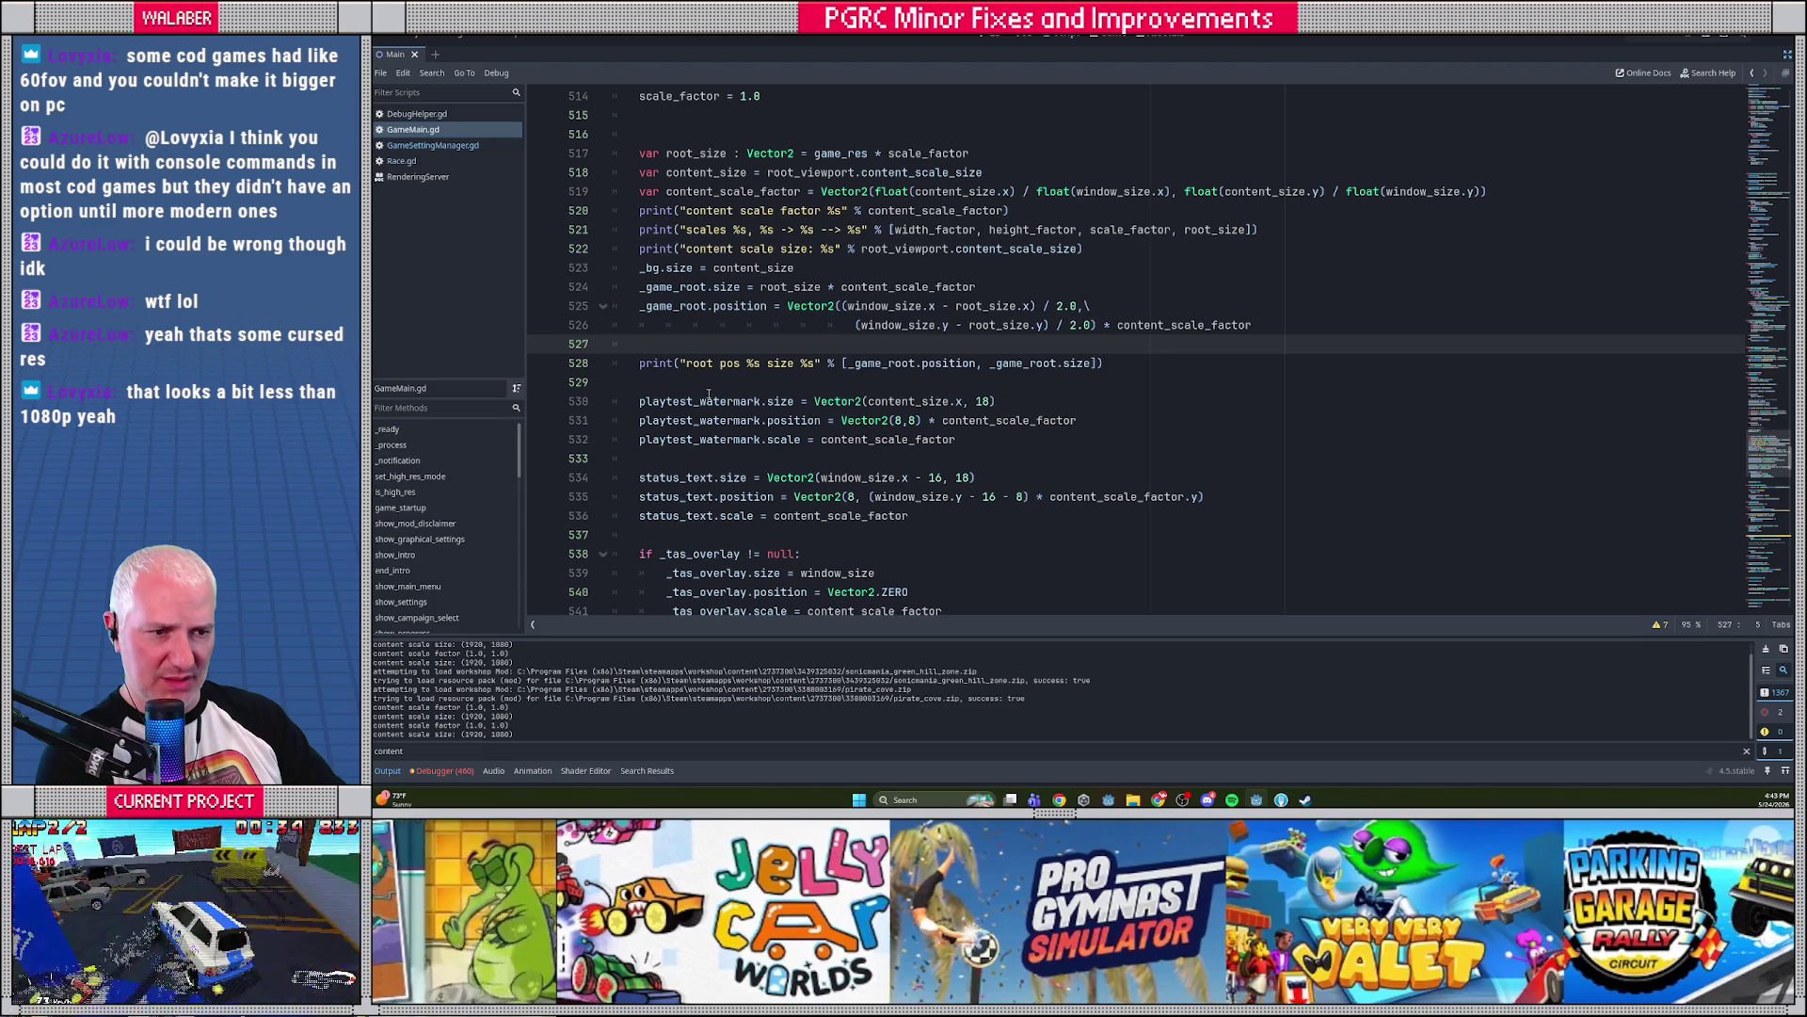
scroll(709, 394, down, 2)
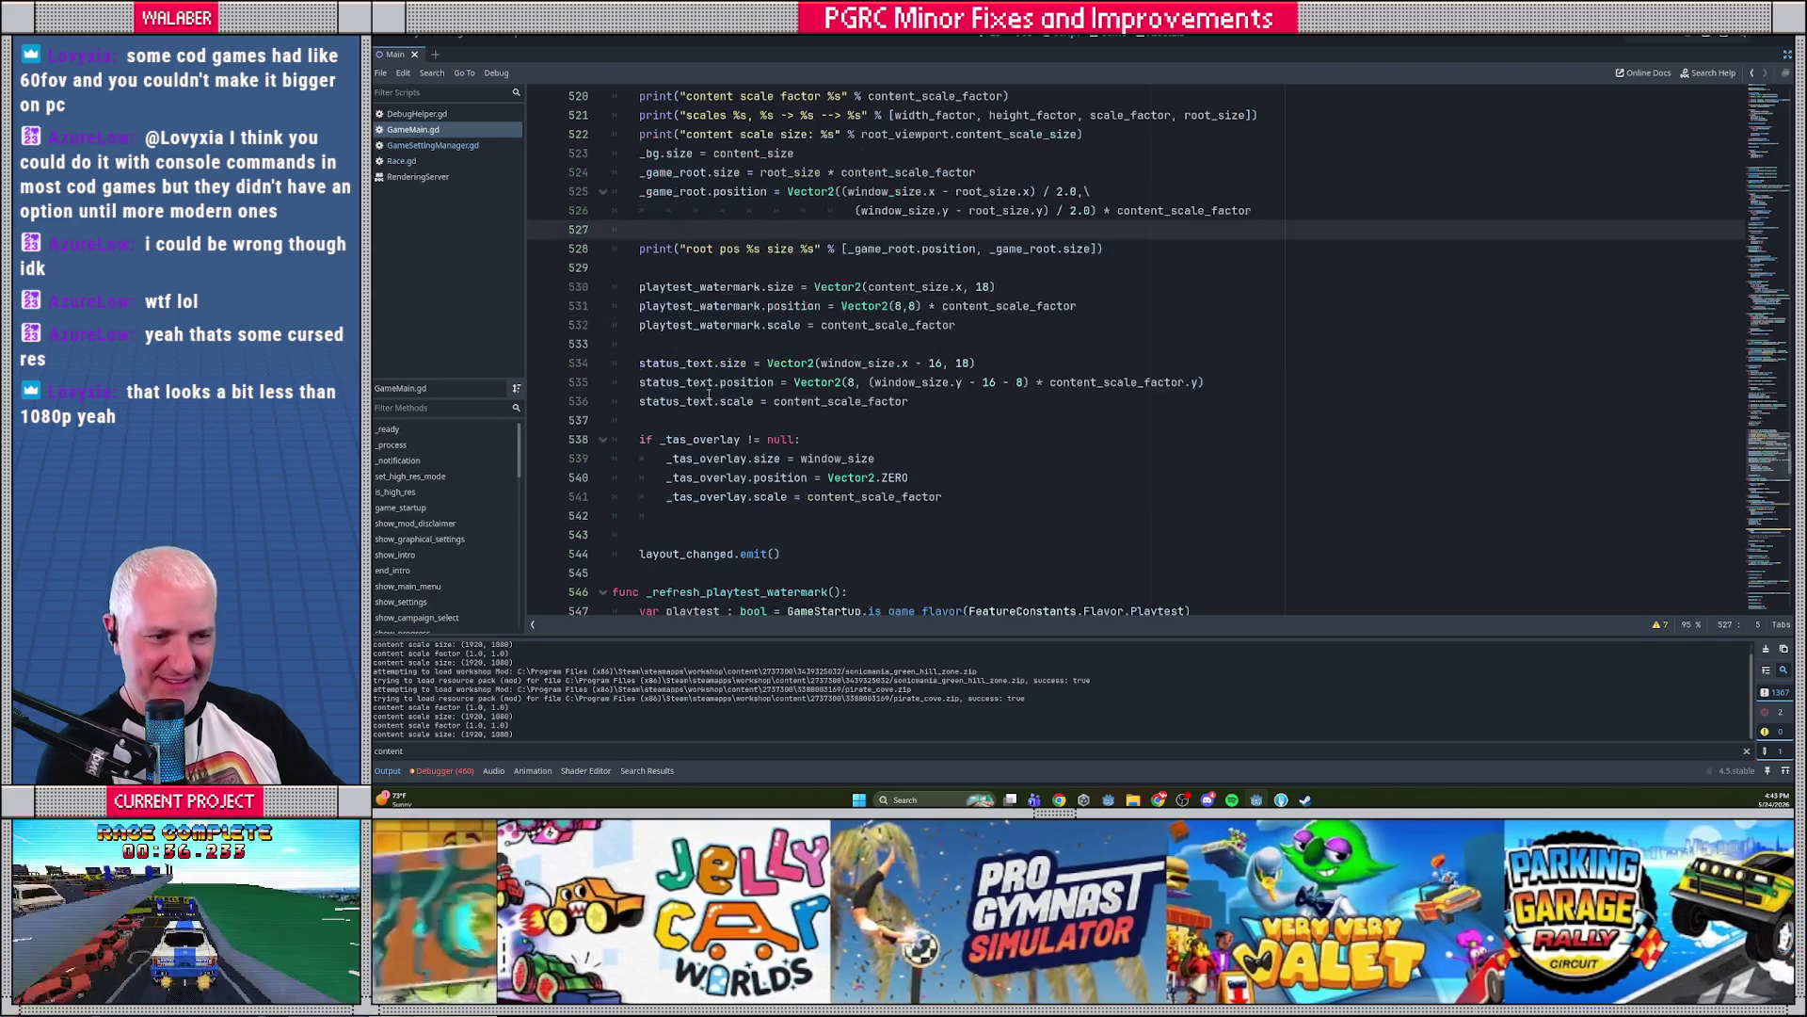
scroll(708, 393, up, 2)
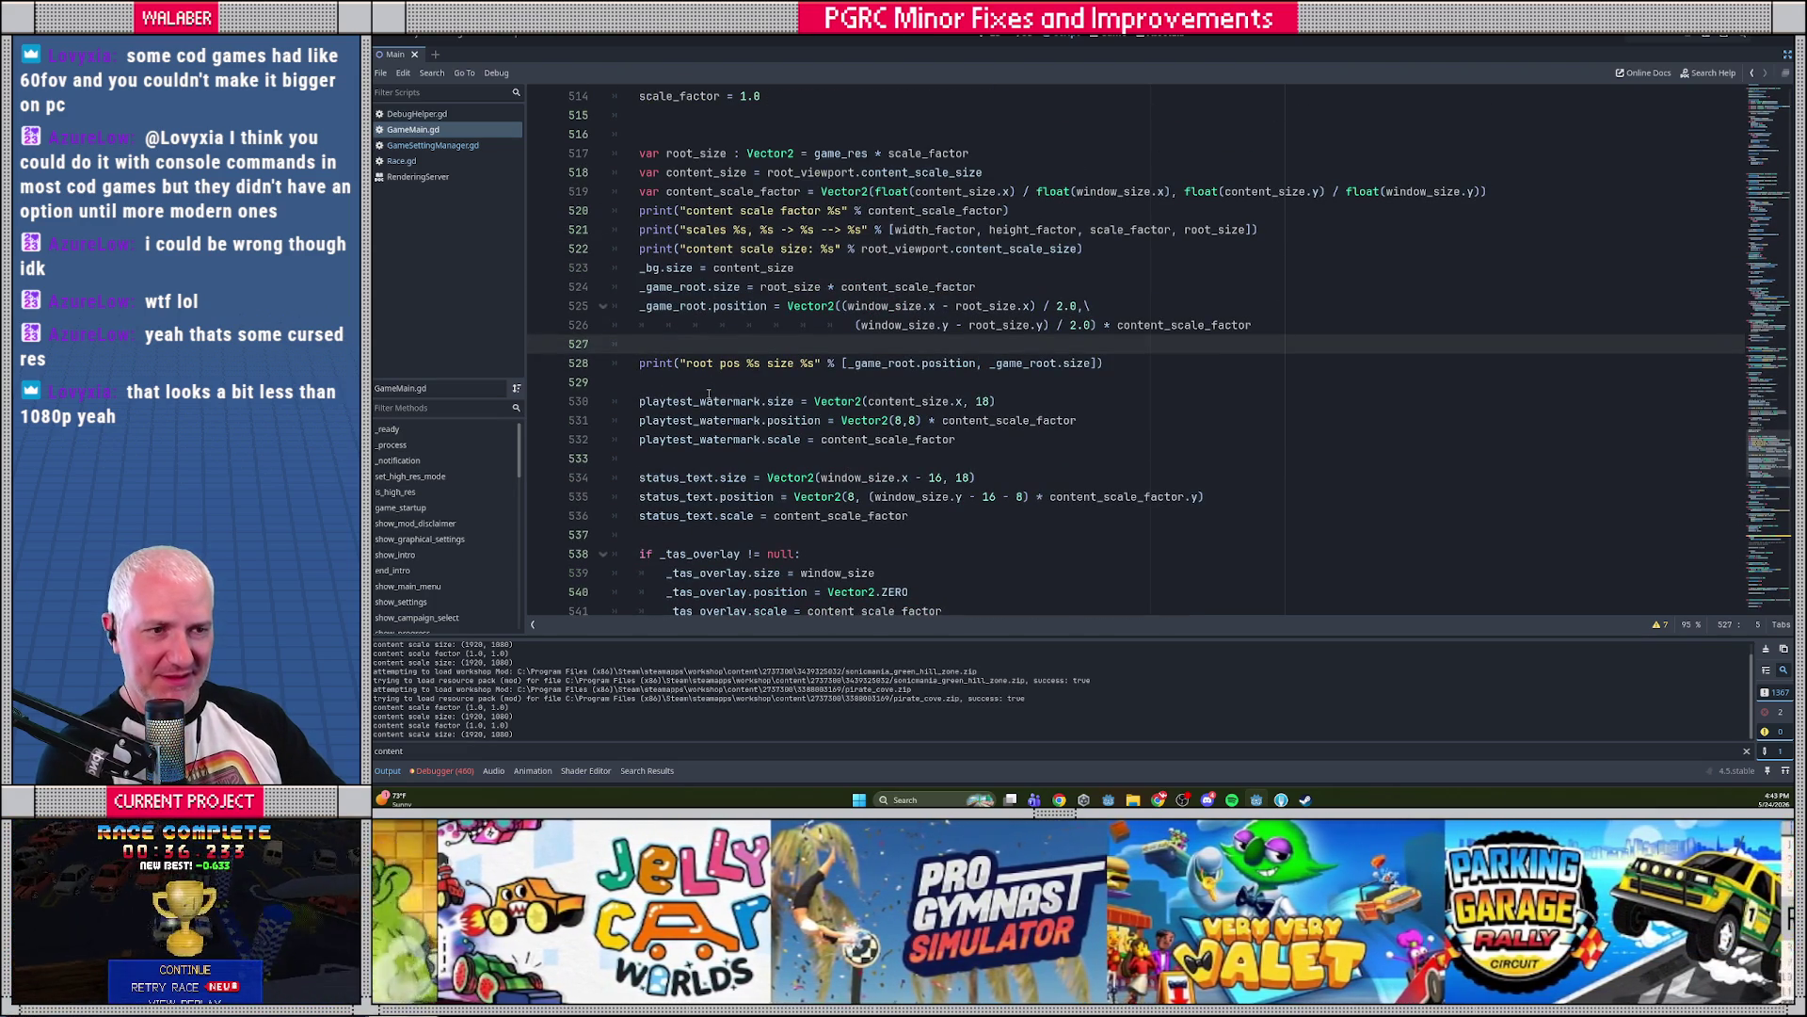
scroll(708, 394, up, 1)
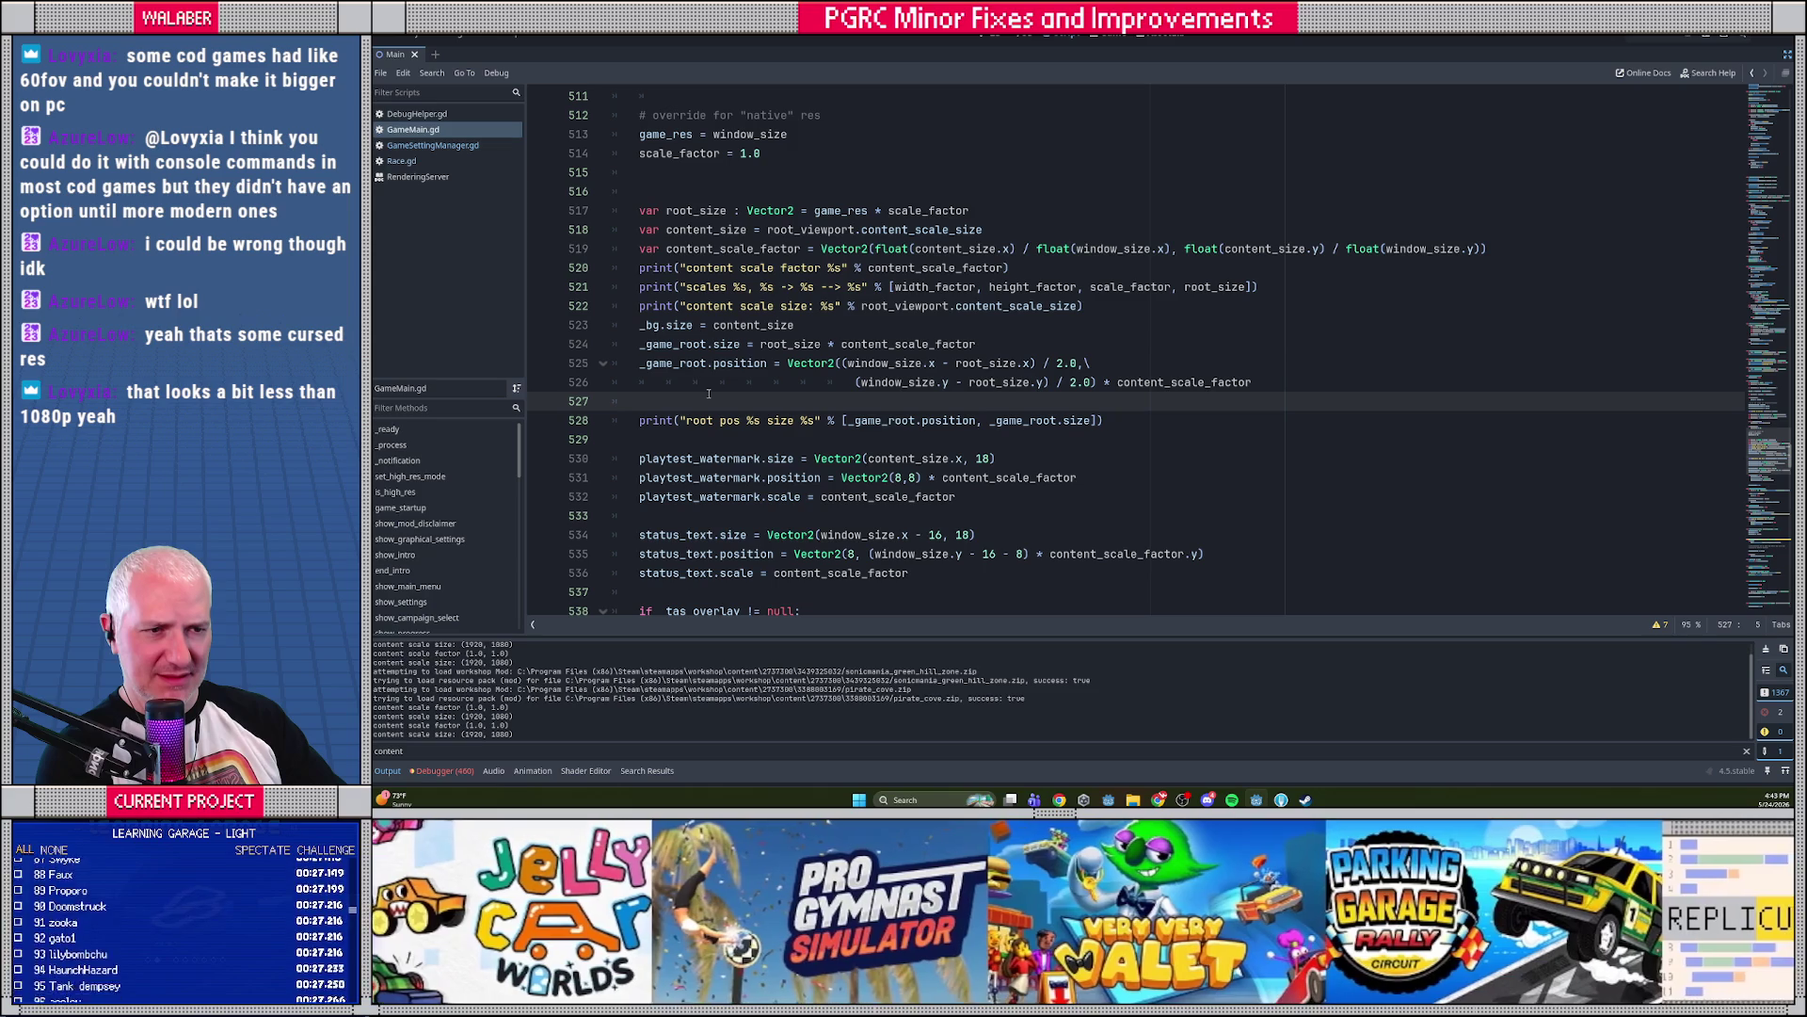
double_click(791, 344)
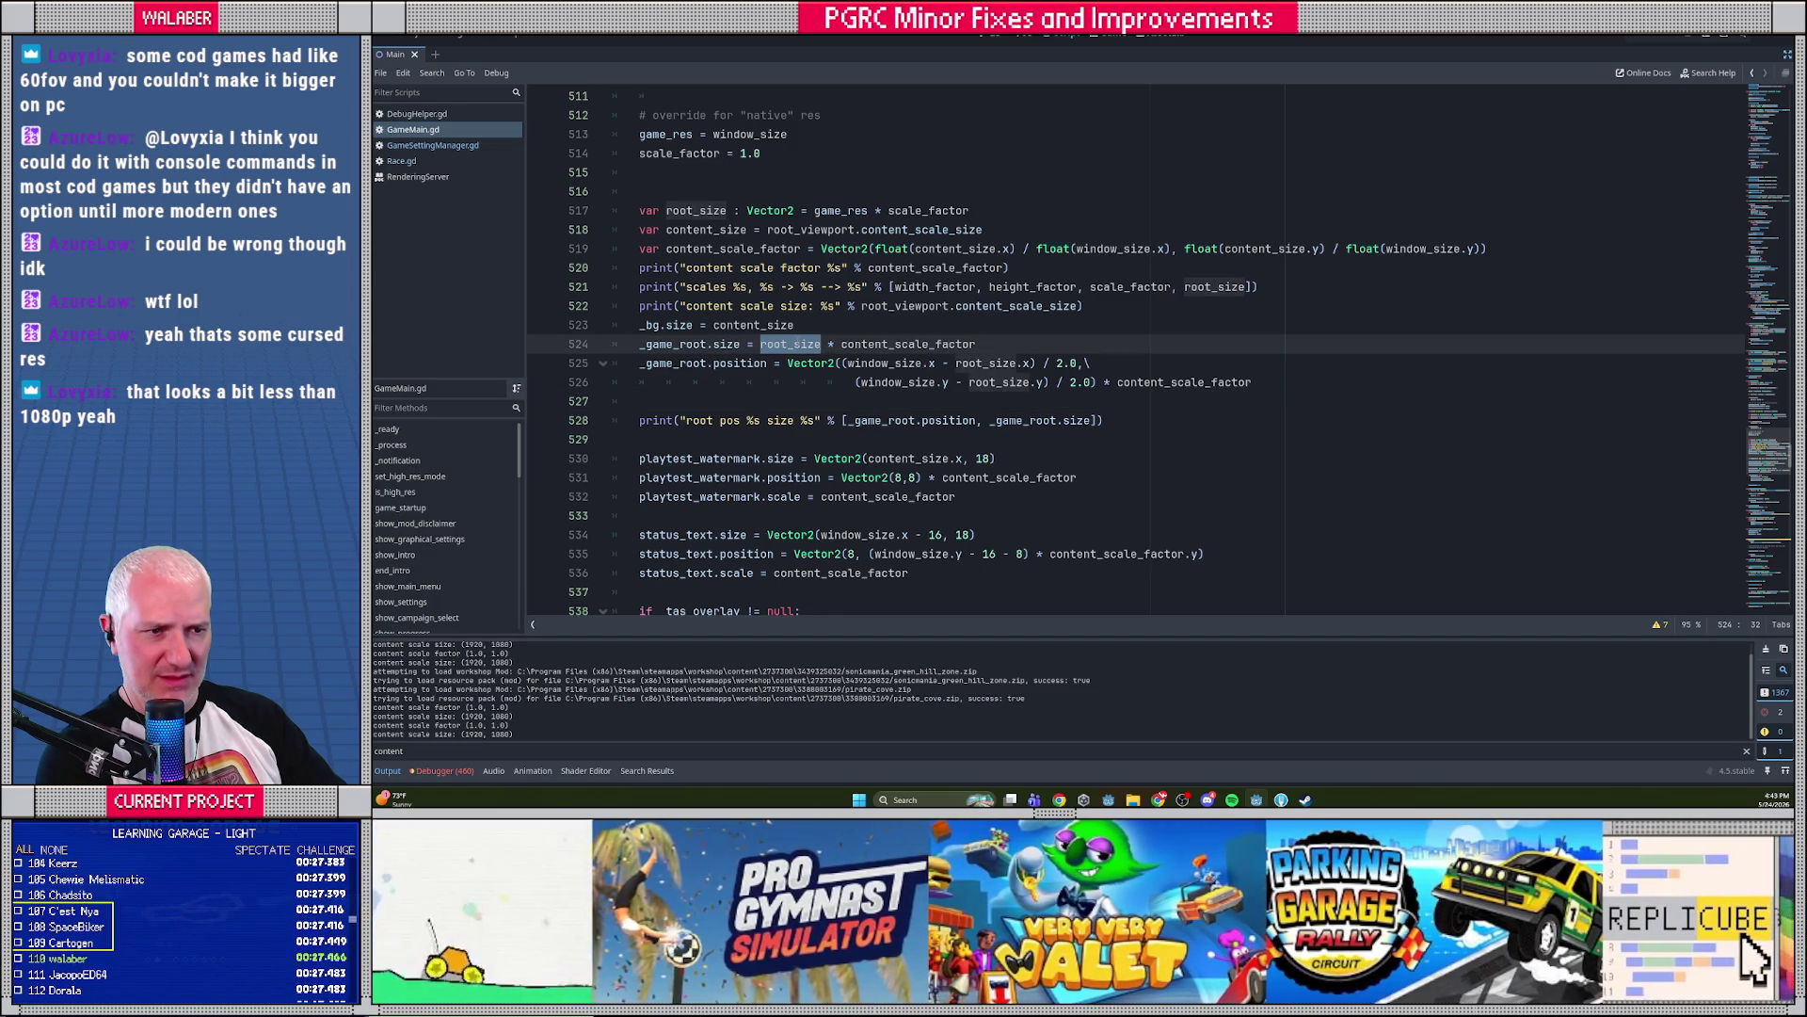
double_click(906, 344)
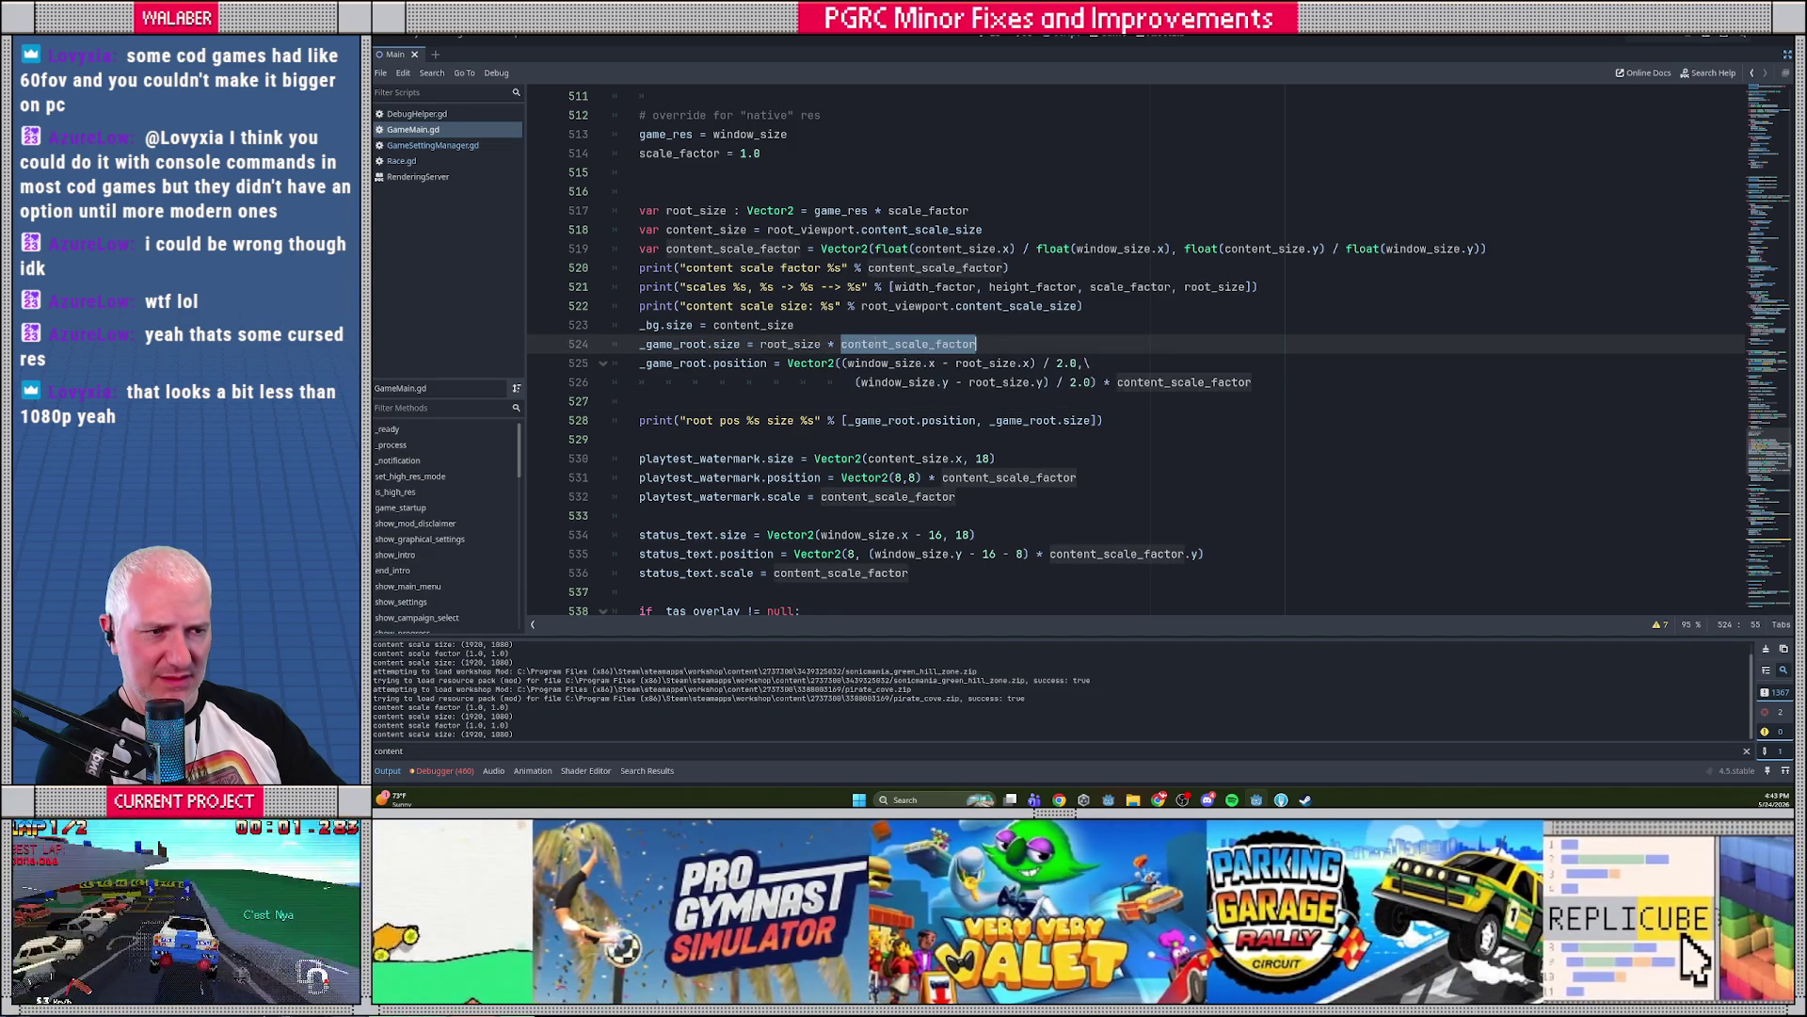
click(799, 403)
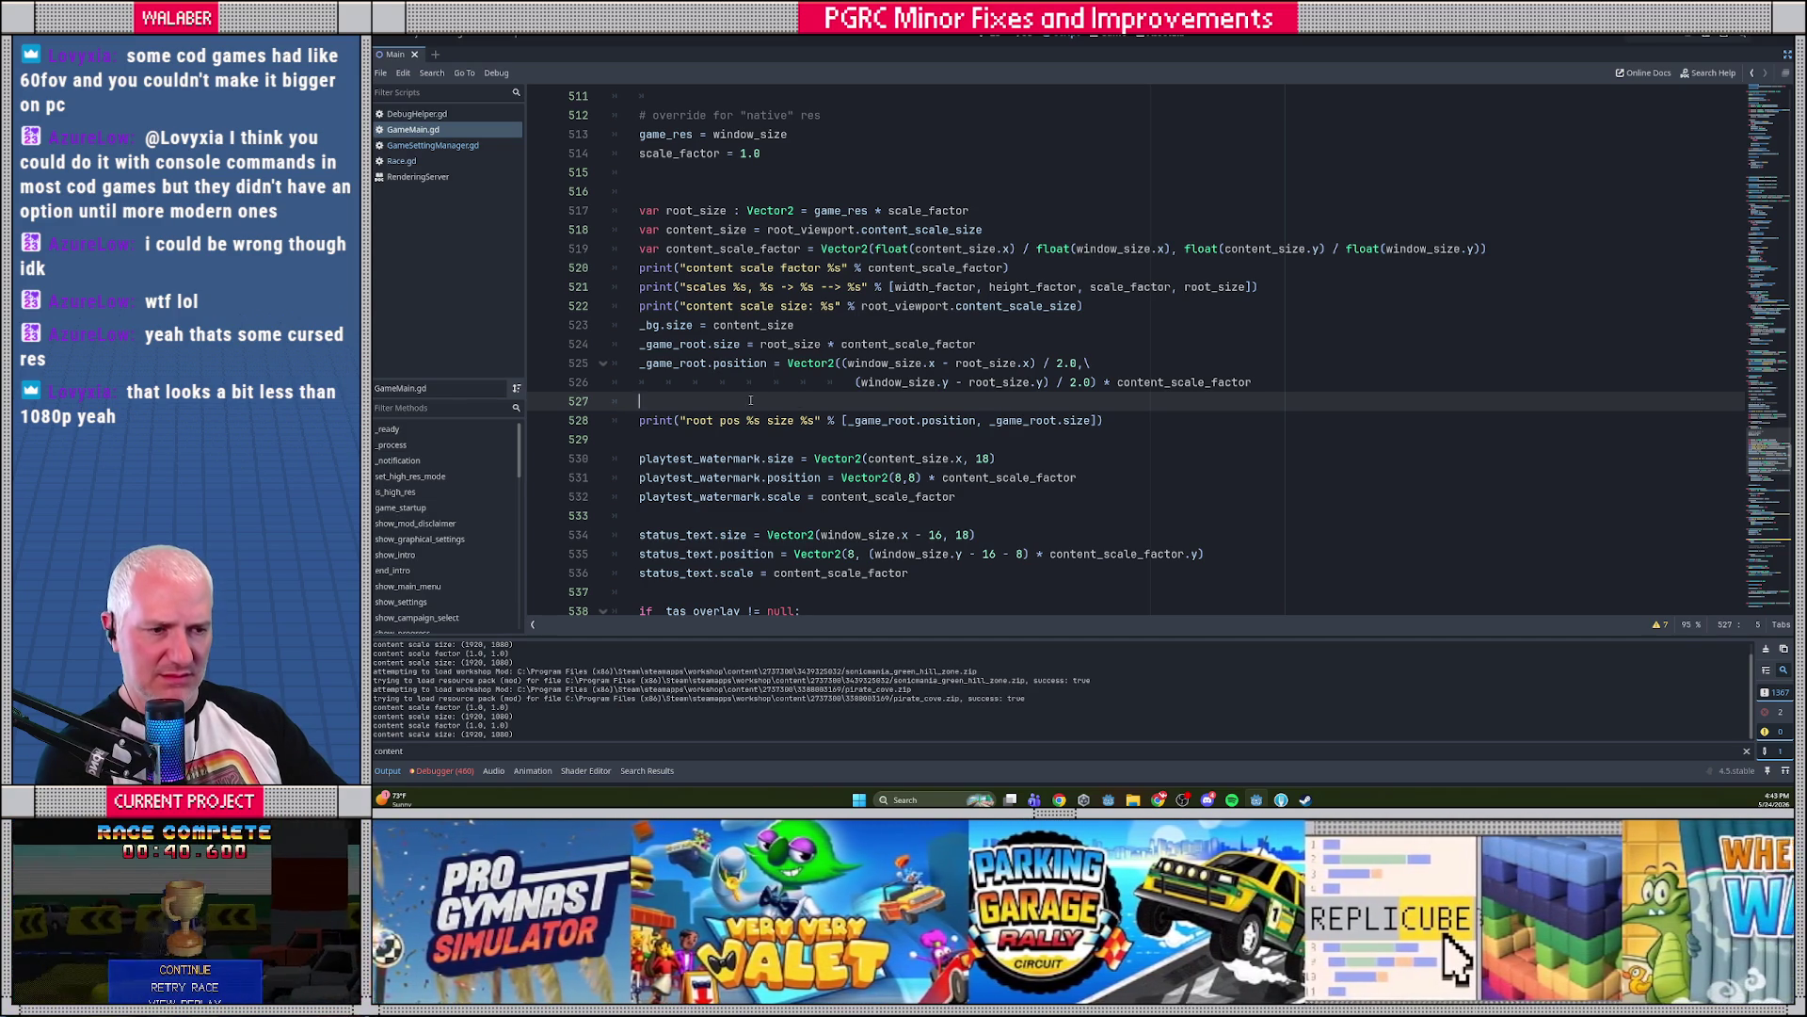
Enlarge the Output panel and scroll up to the start of refresh_window
scroll(750, 400, down, 4)
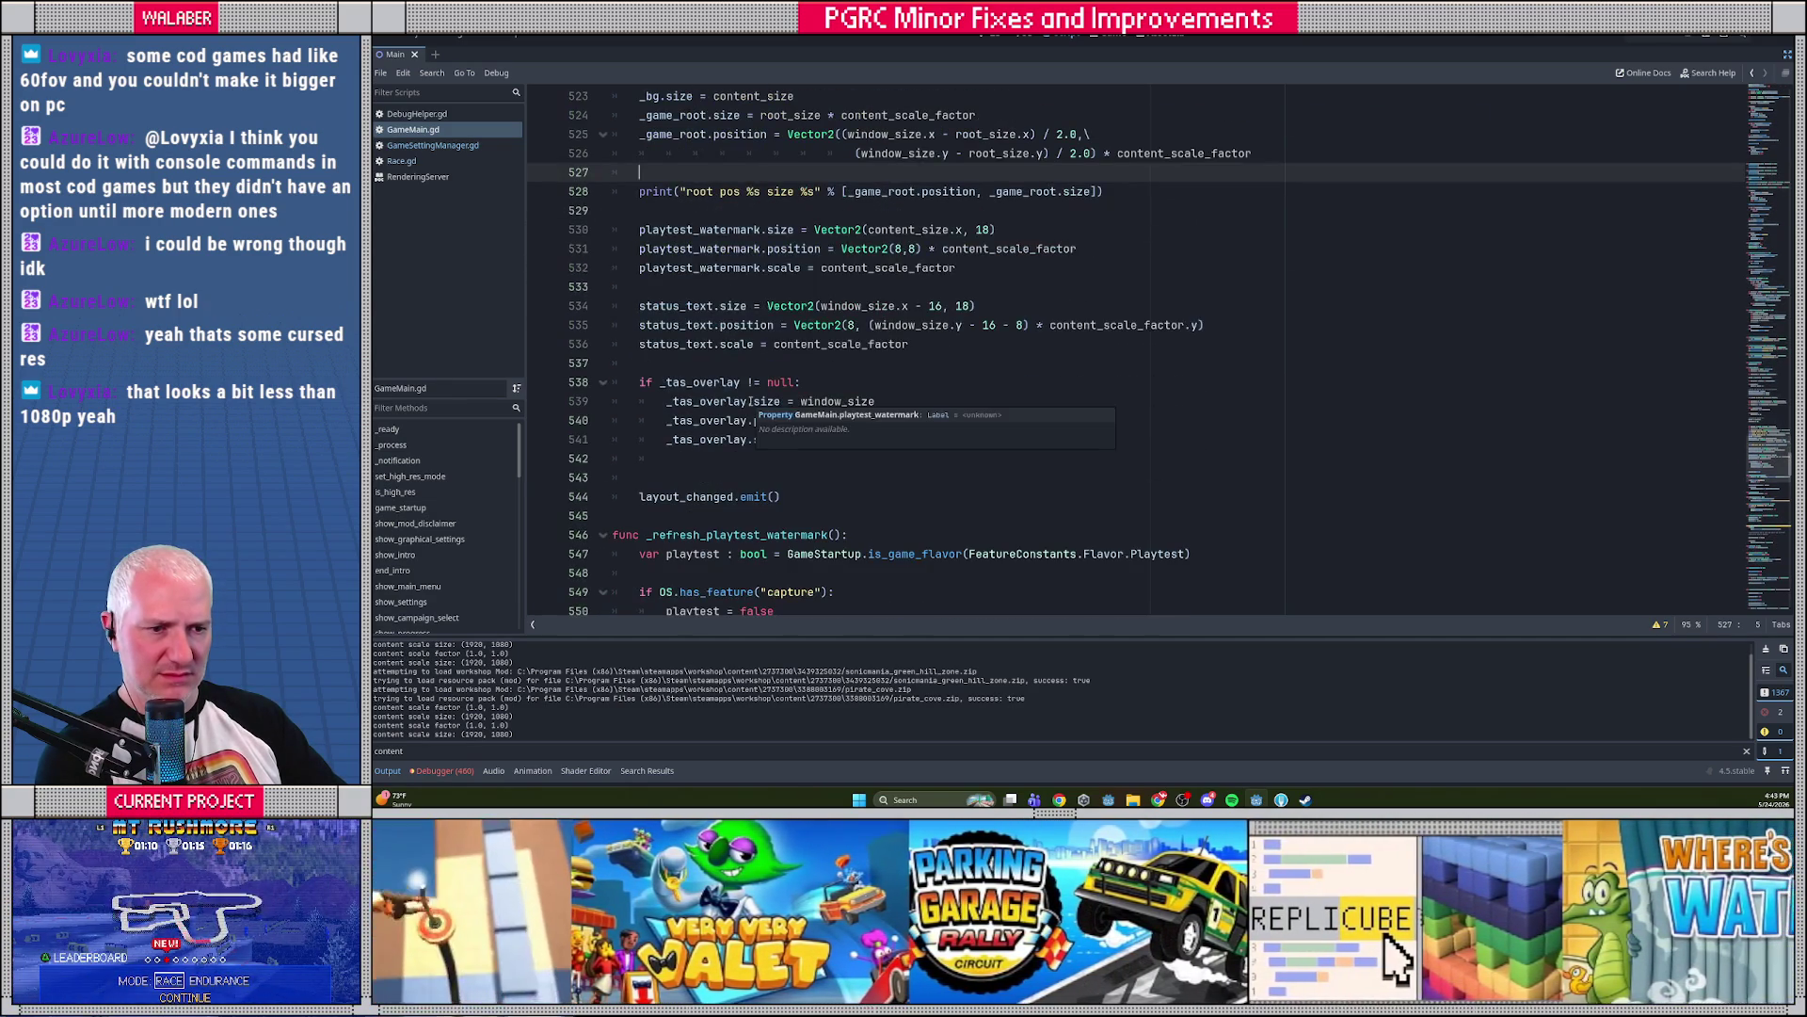
scroll(751, 401, up, 4)
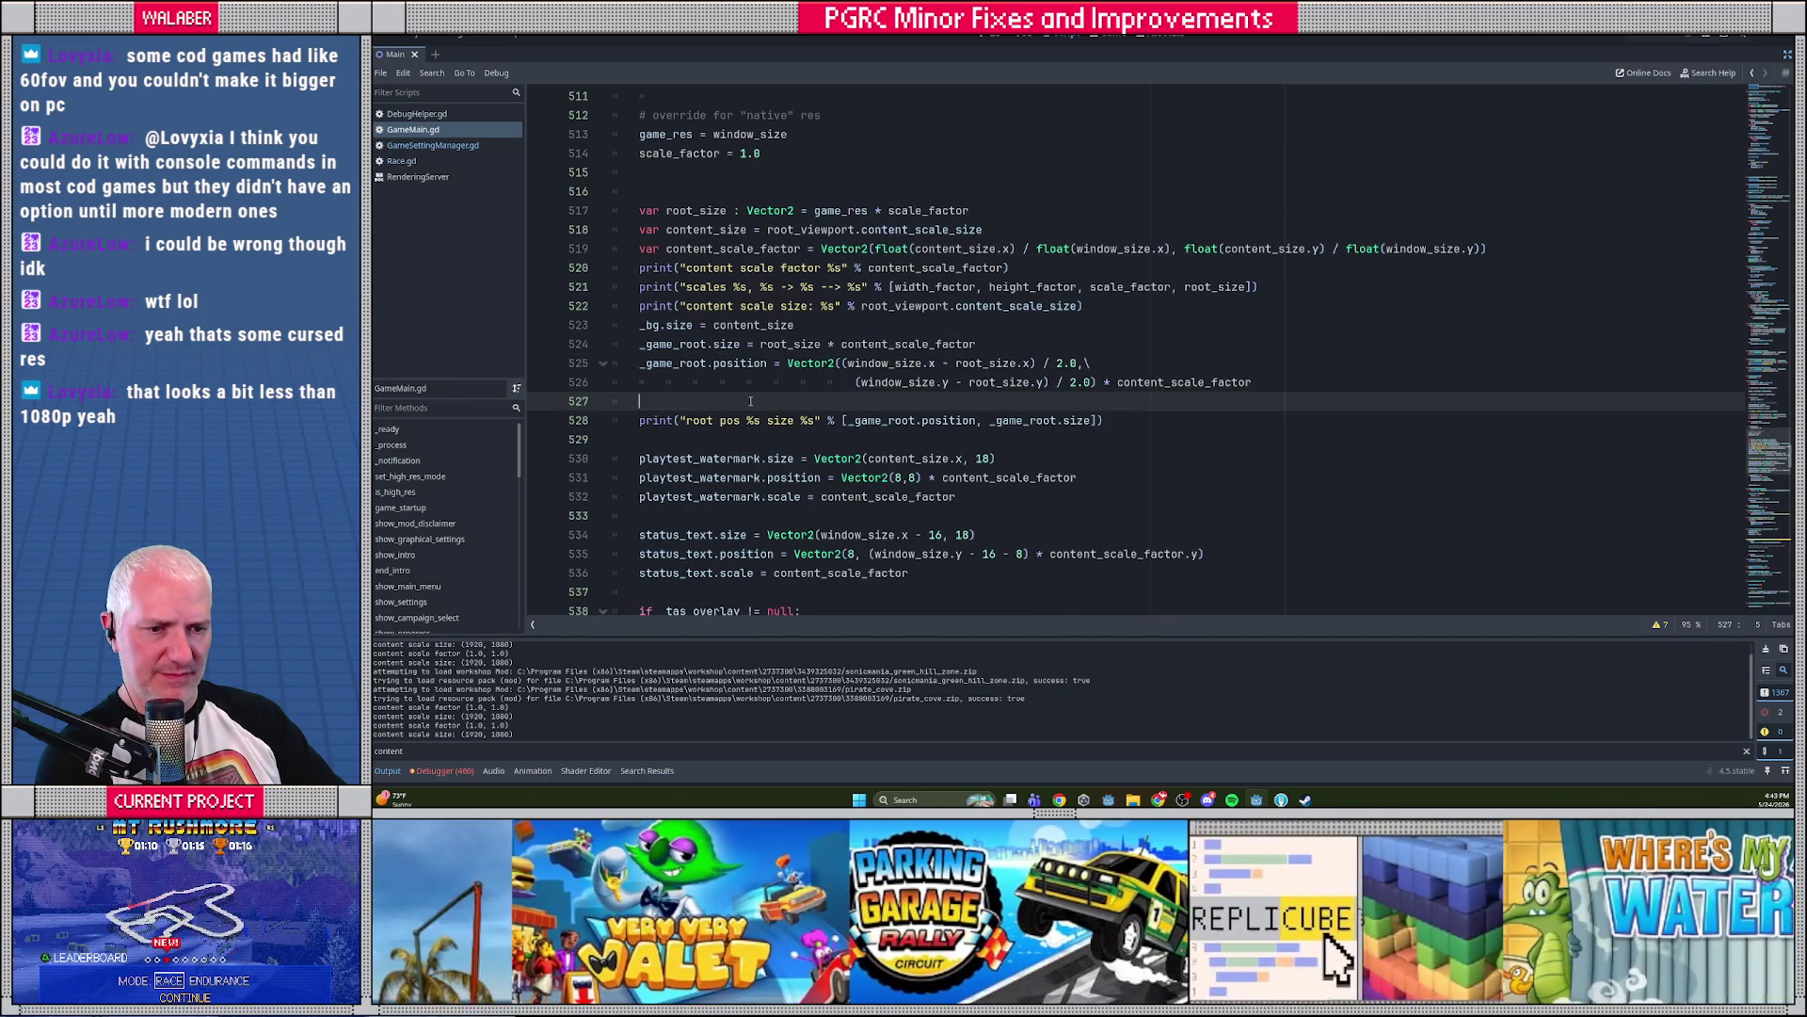
drag(1067, 635, 1078, 542)
scroll(853, 370, up, 9)
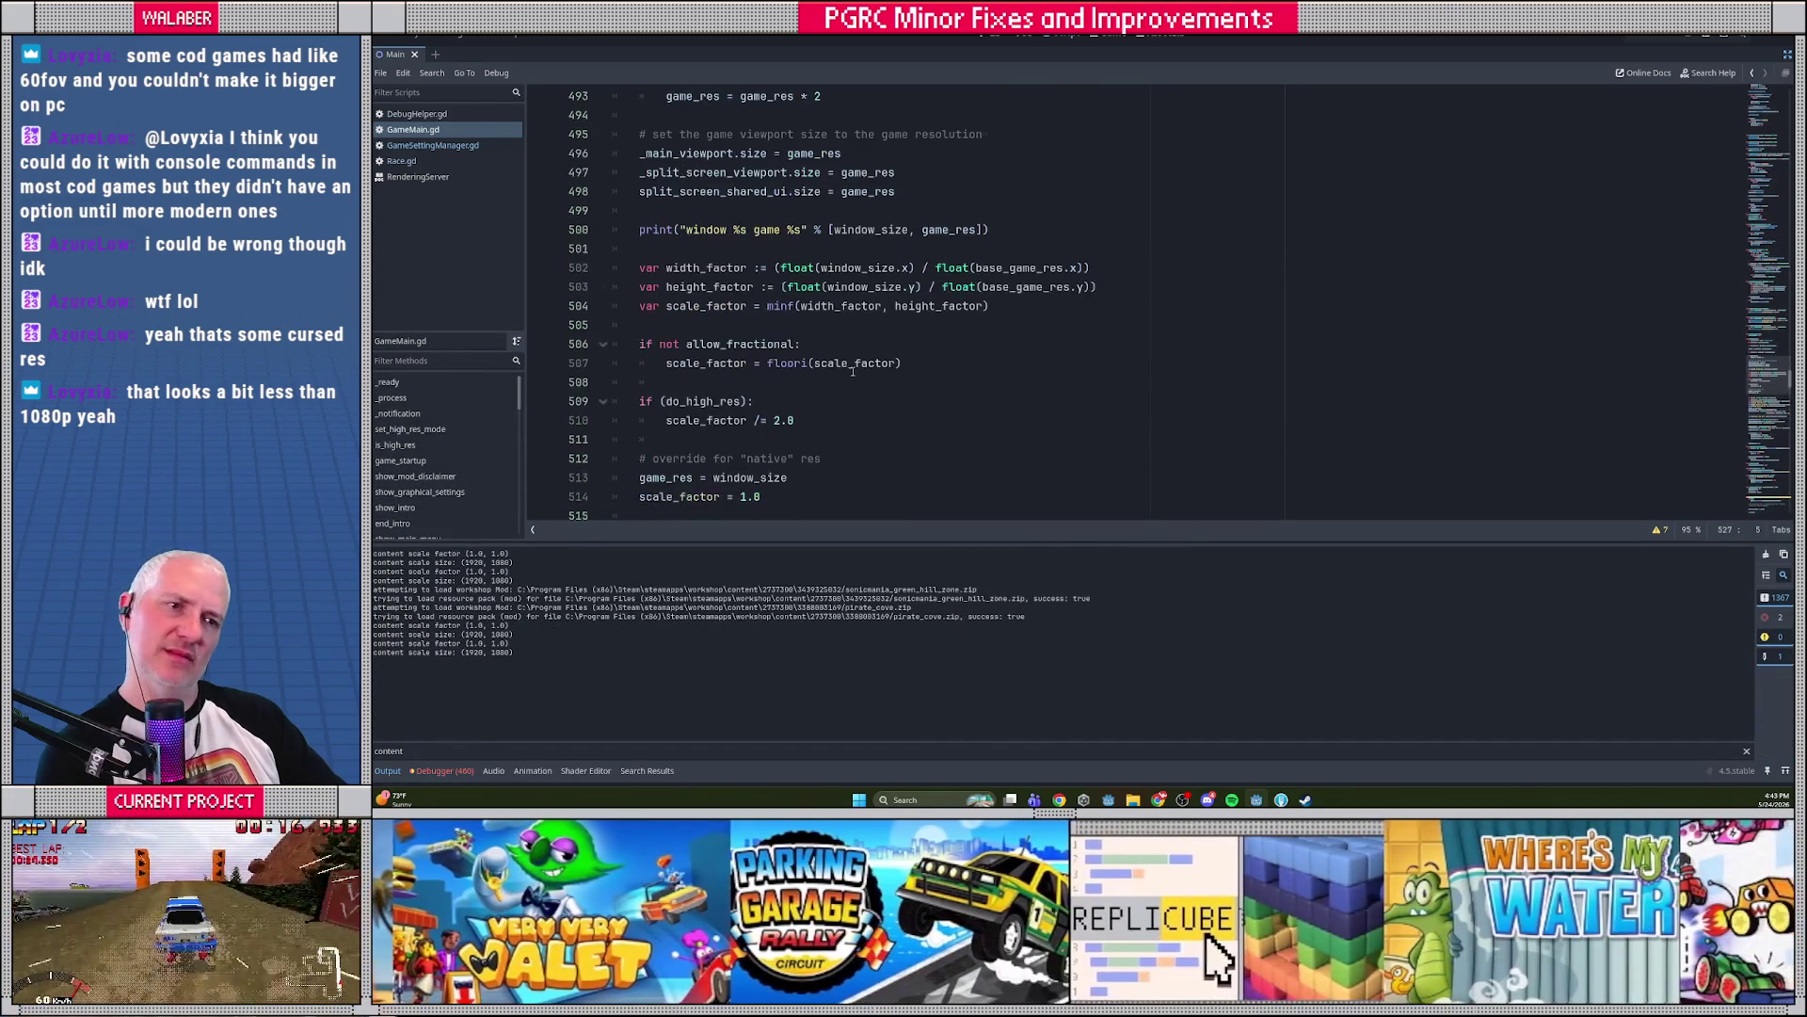
scroll(853, 370, up, 3)
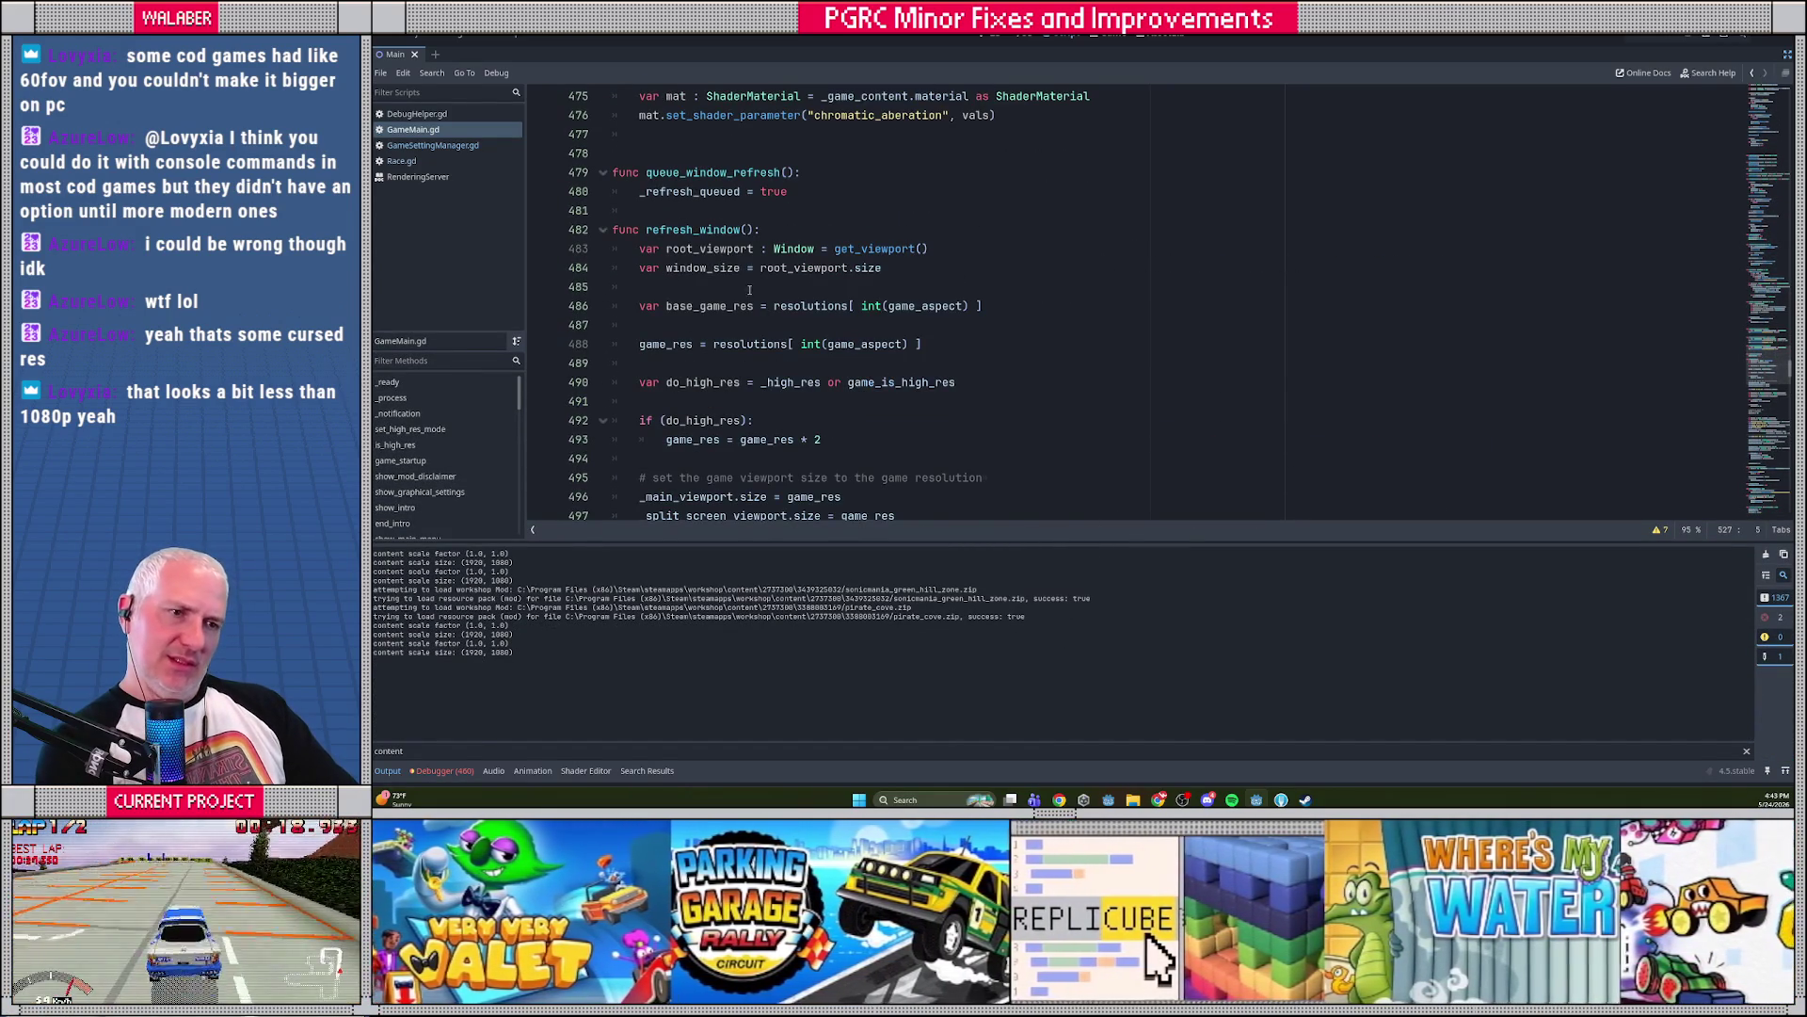
Open the Project menu while viewing refresh_window's scale_factor code
click(790, 286)
scroll(791, 394, down, 5)
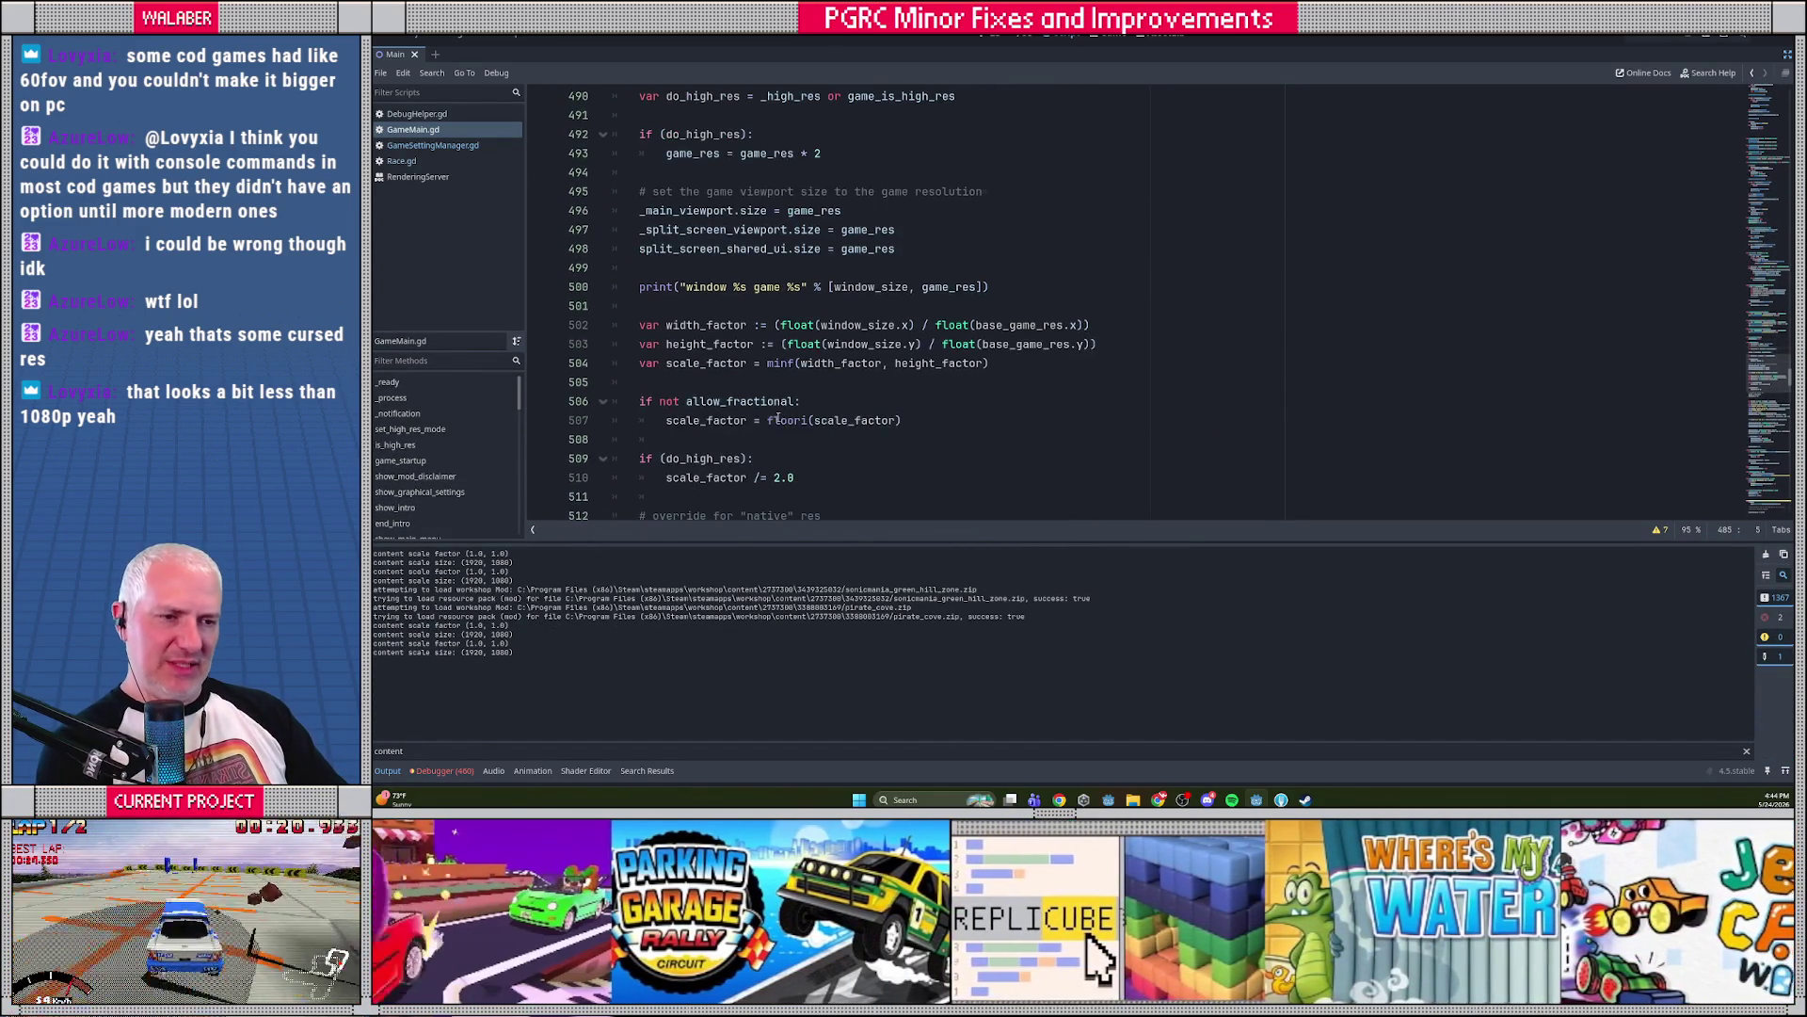
click(418, 35)
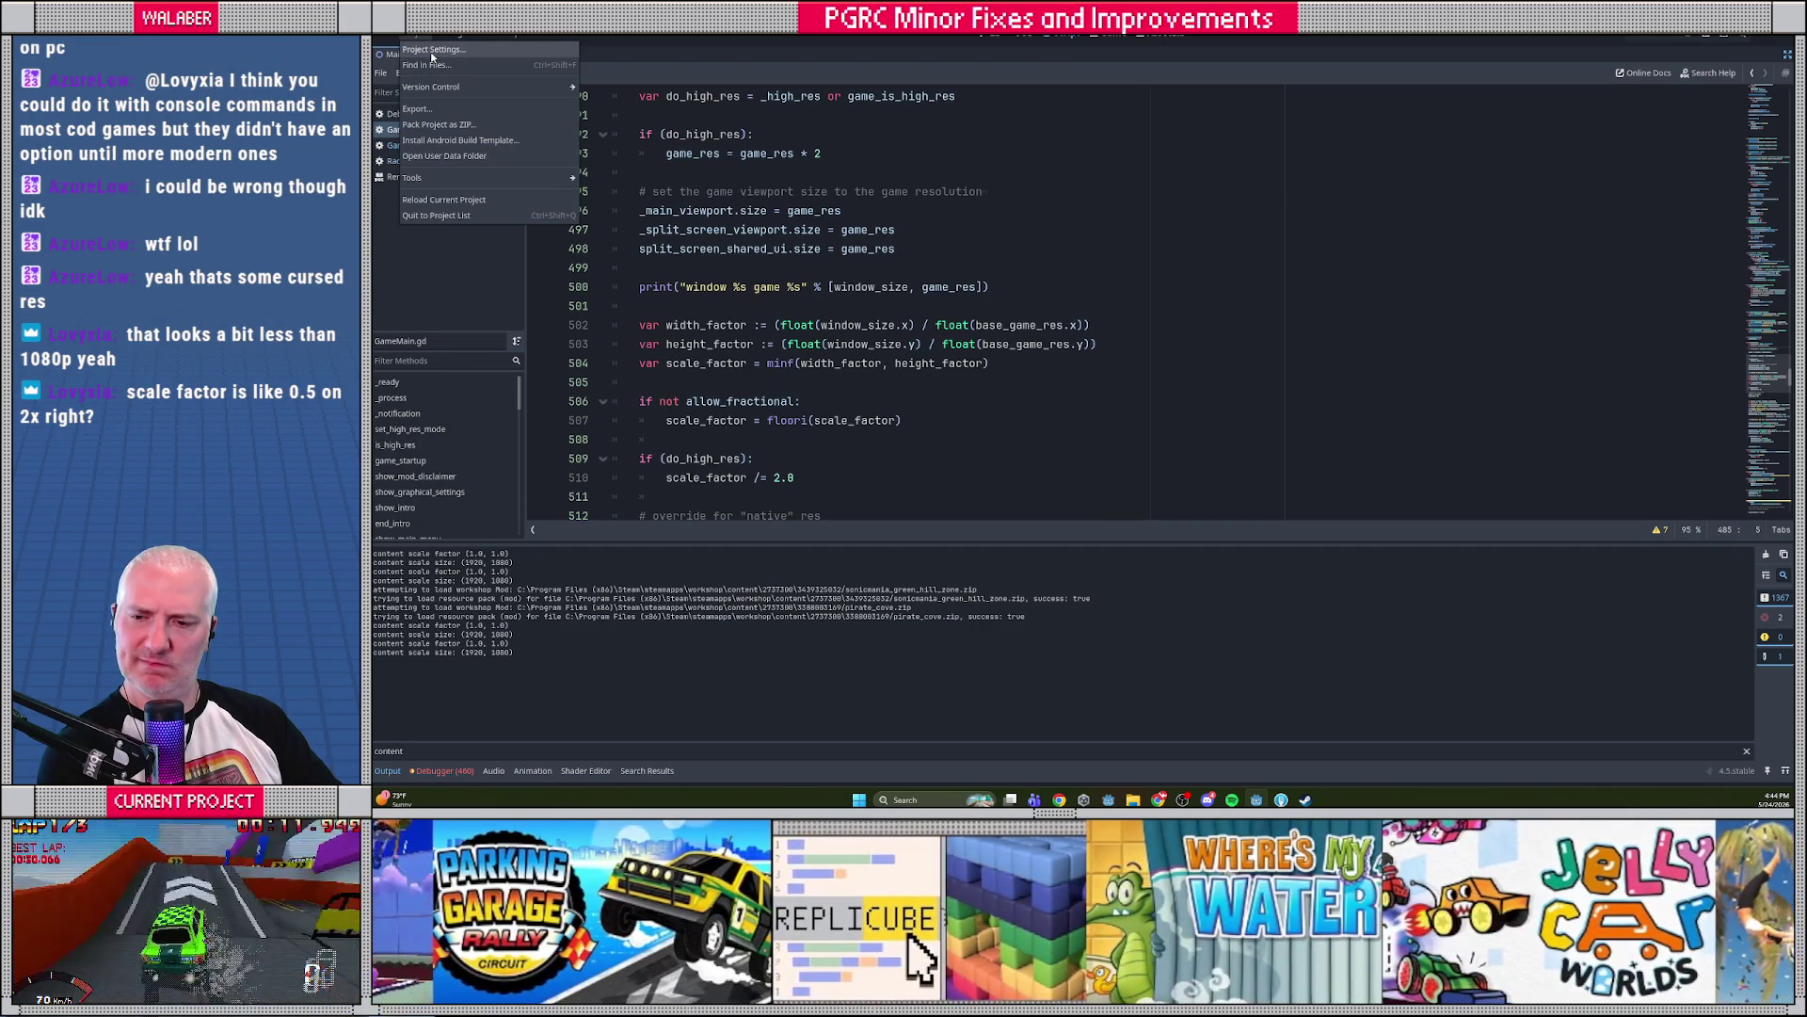
Review Project Settings' Run and Display Window stretch options (canvas_items, ignore, fractional), then close
click(433, 52)
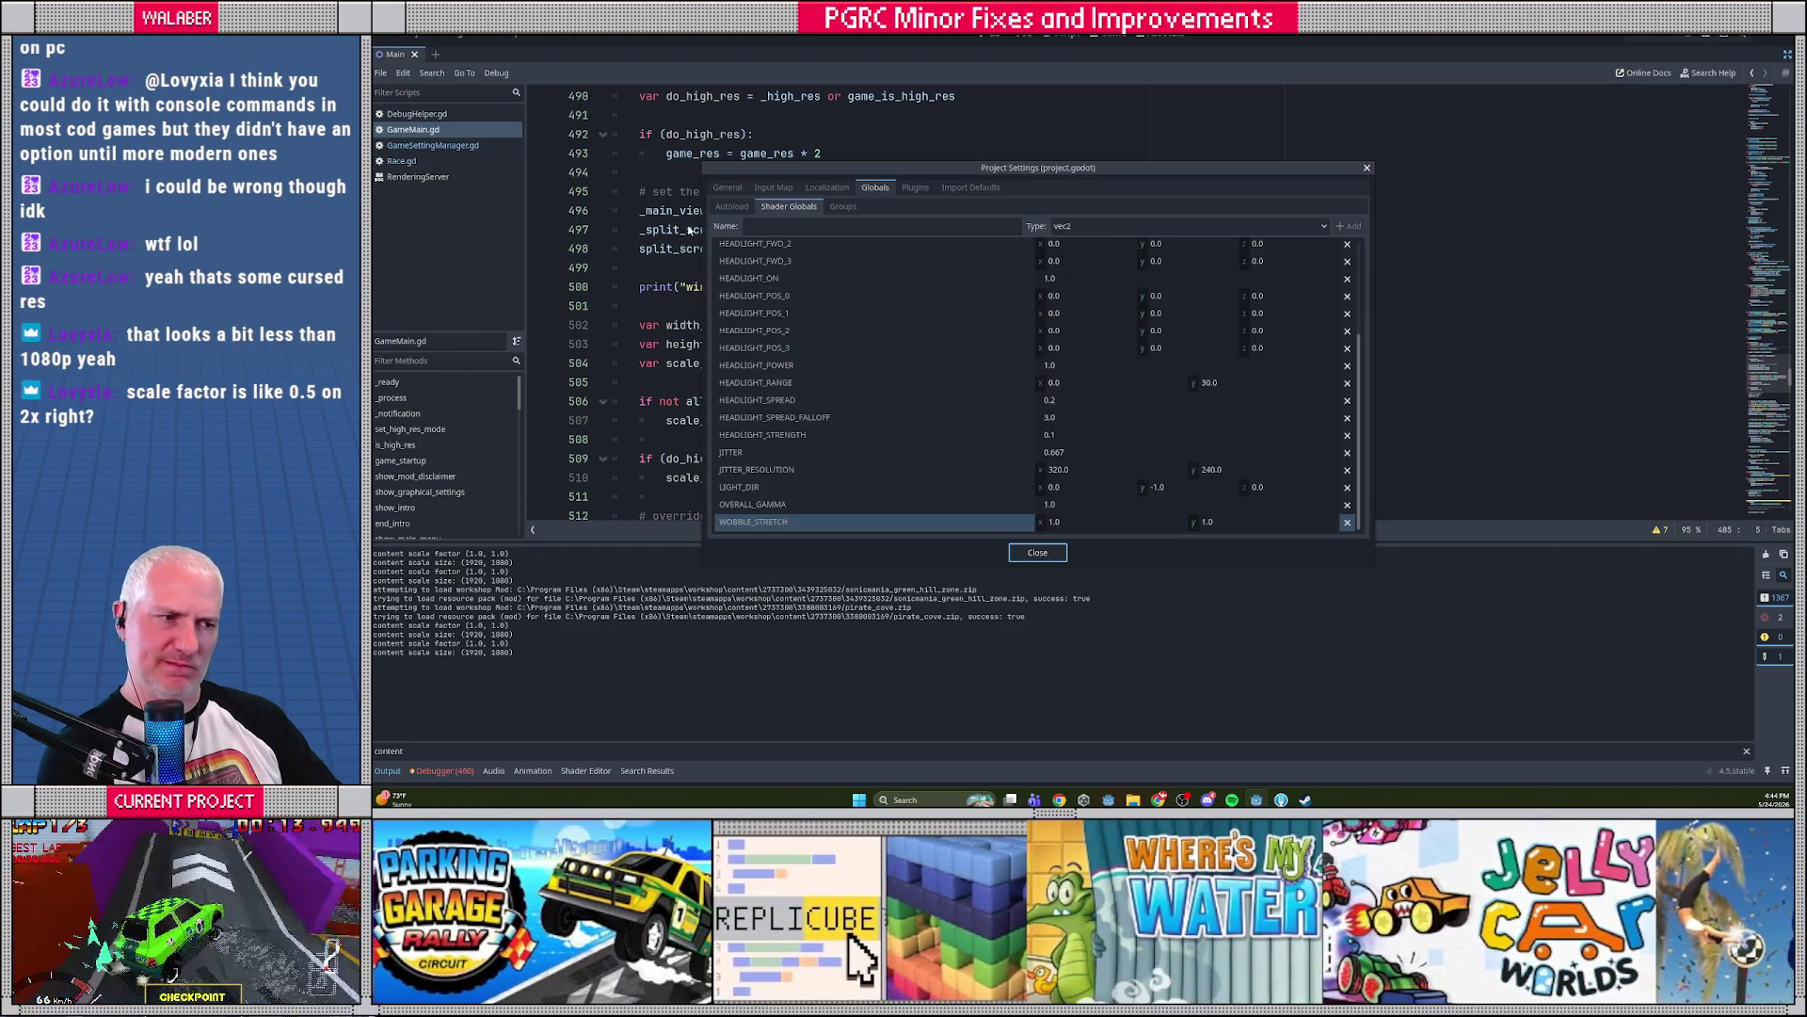
scroll(930, 419, up, 3)
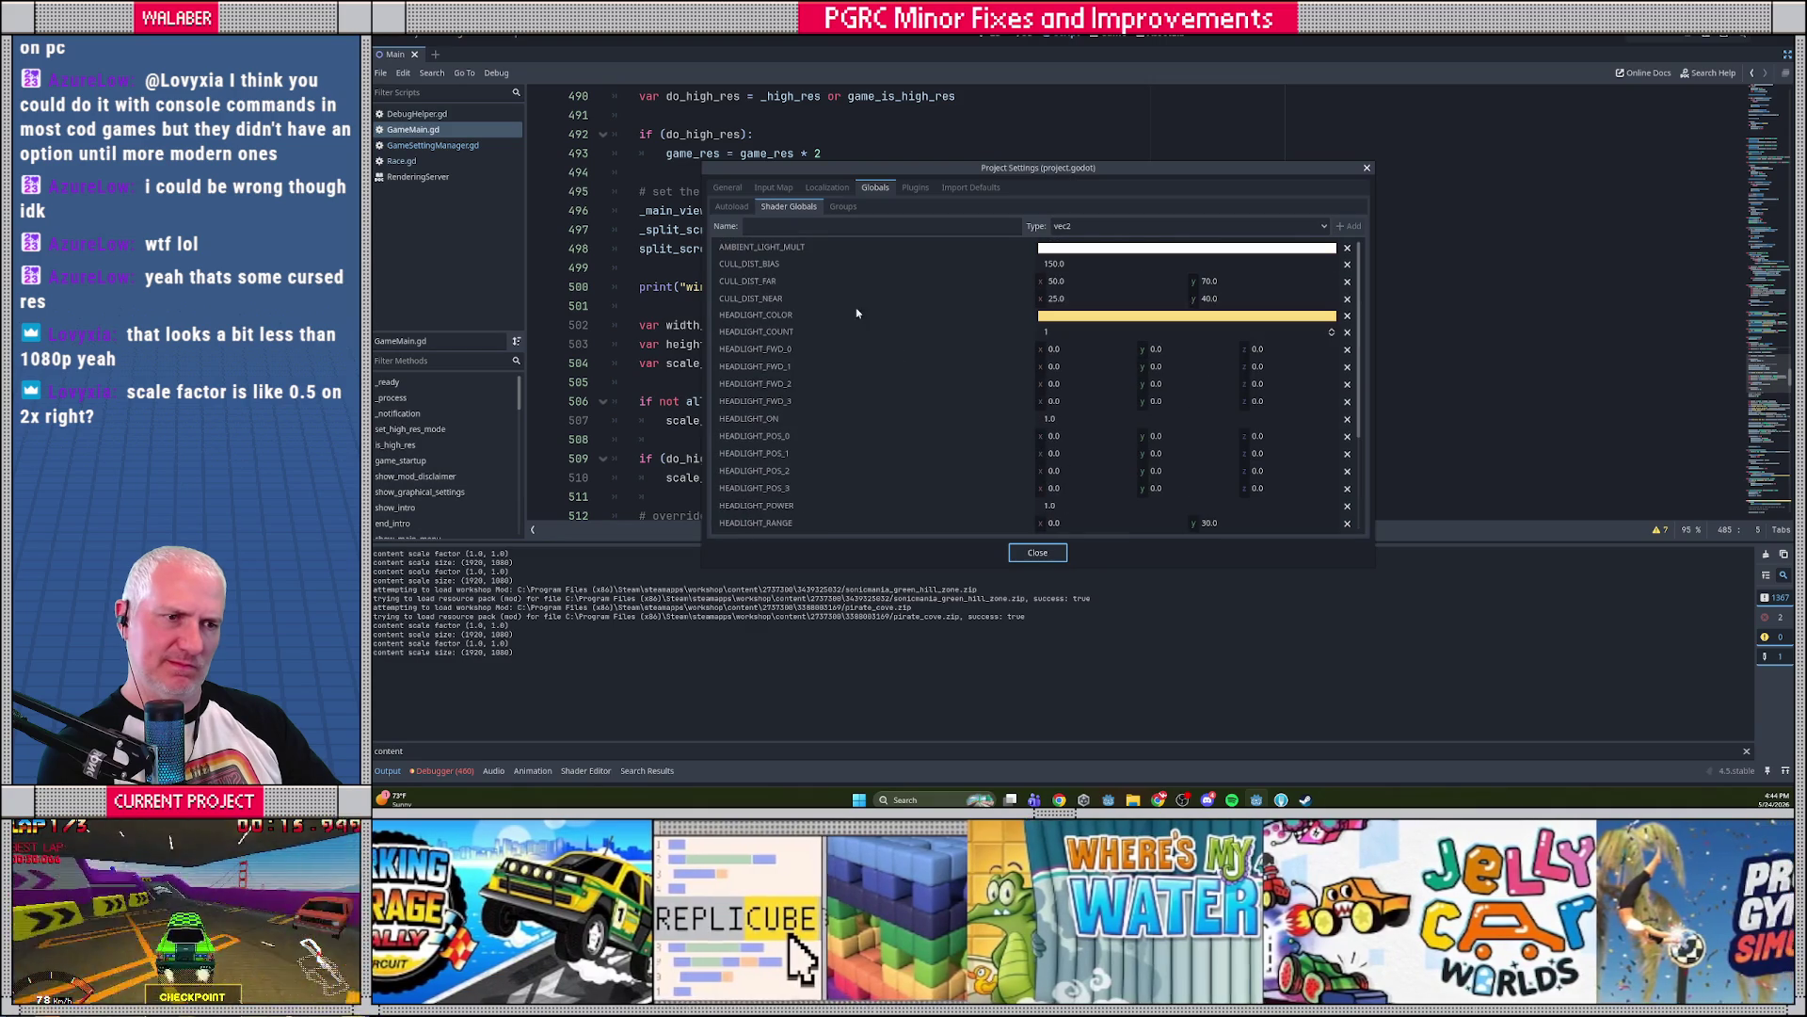
click(728, 187)
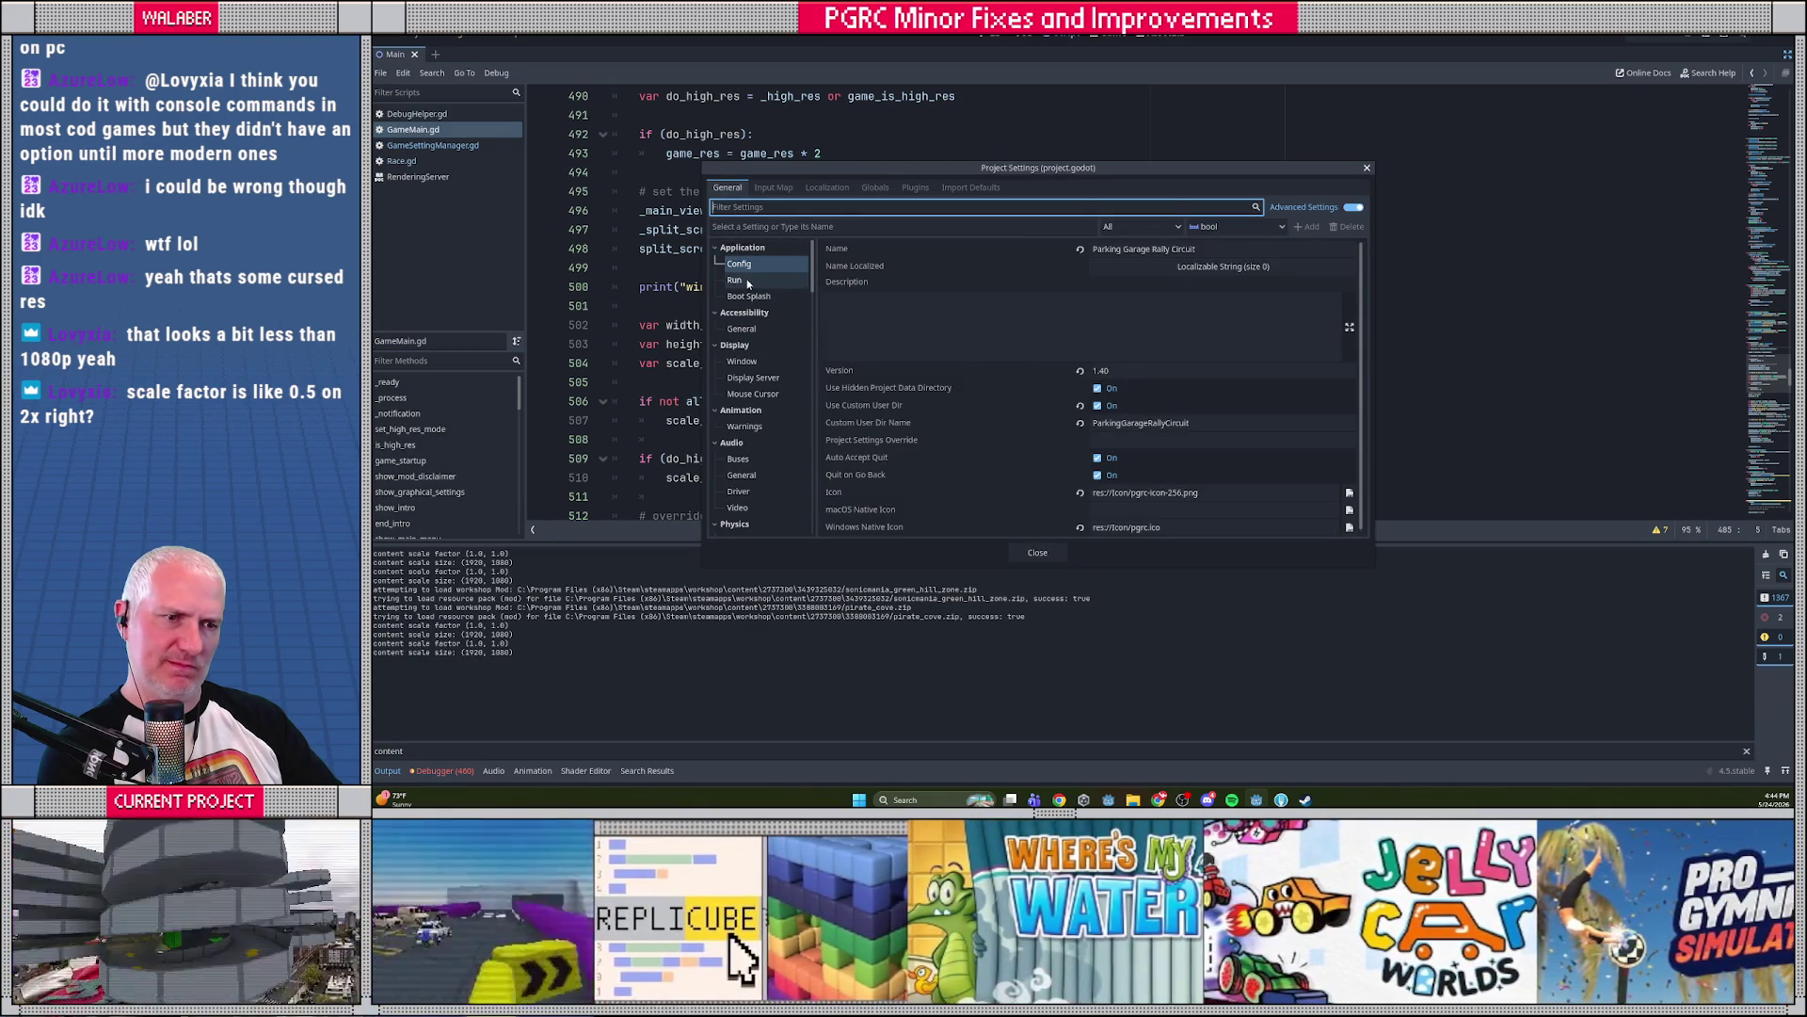
click(749, 282)
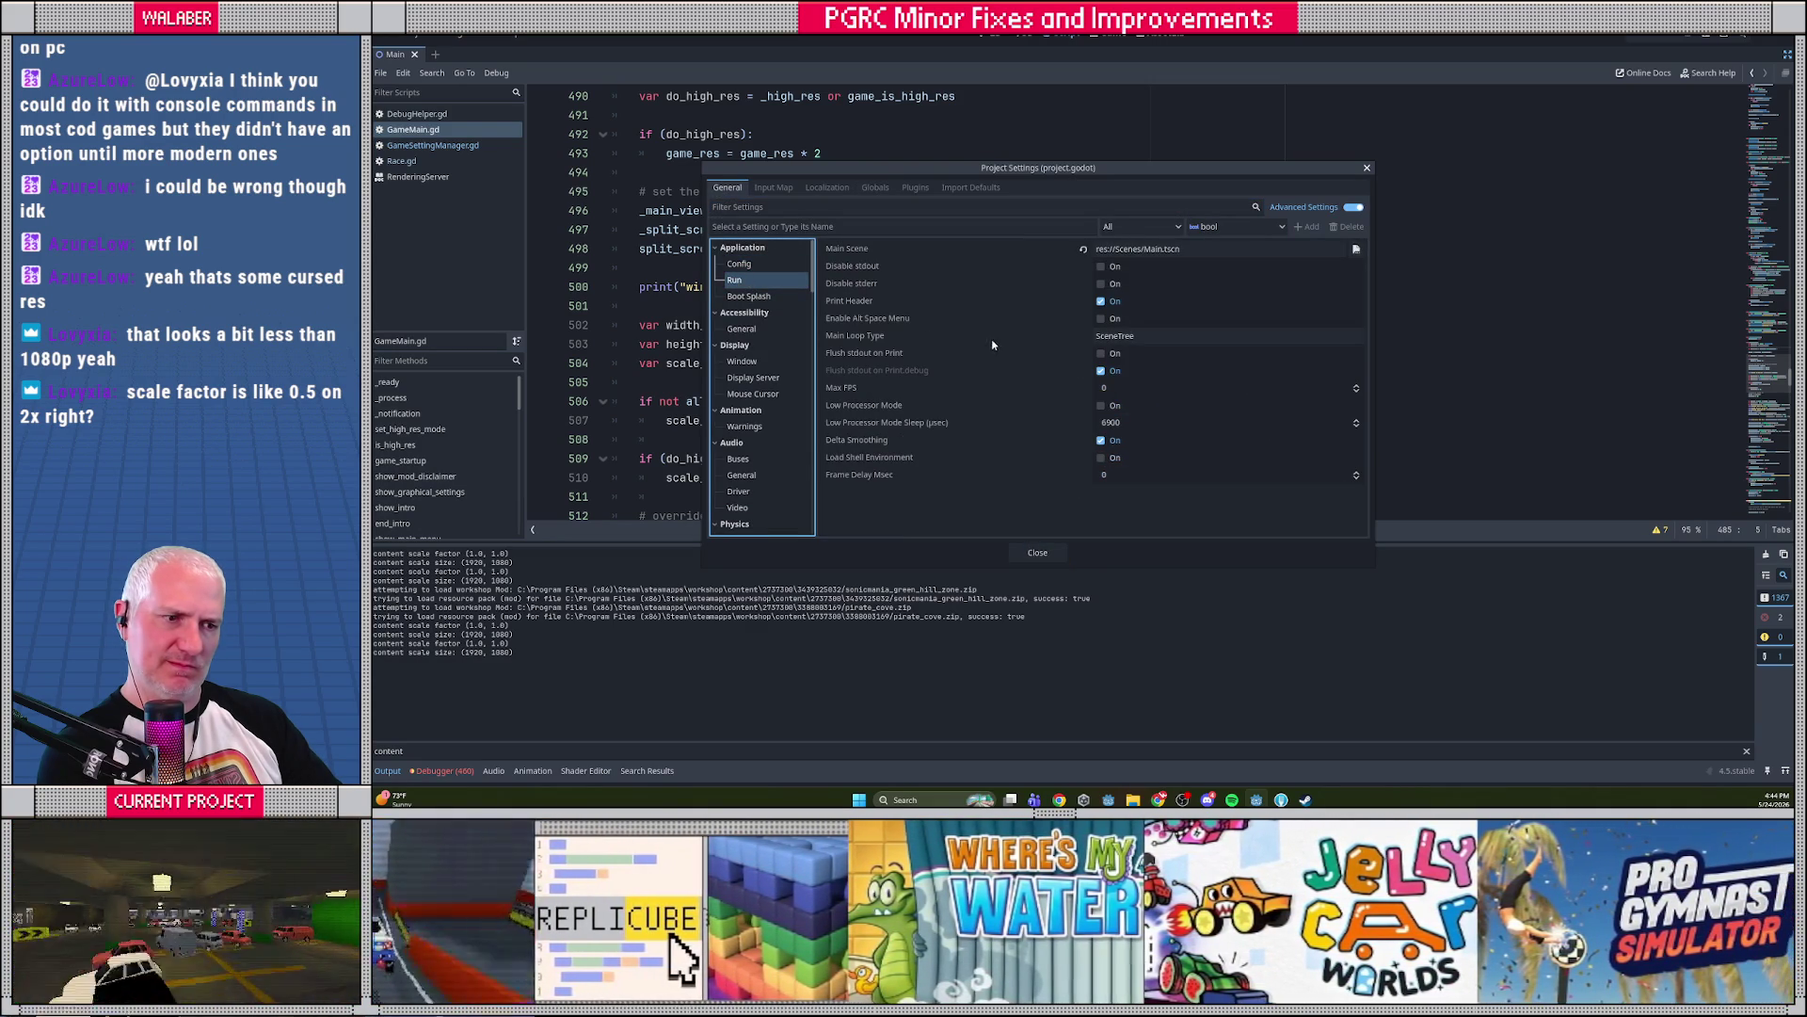
click(753, 360)
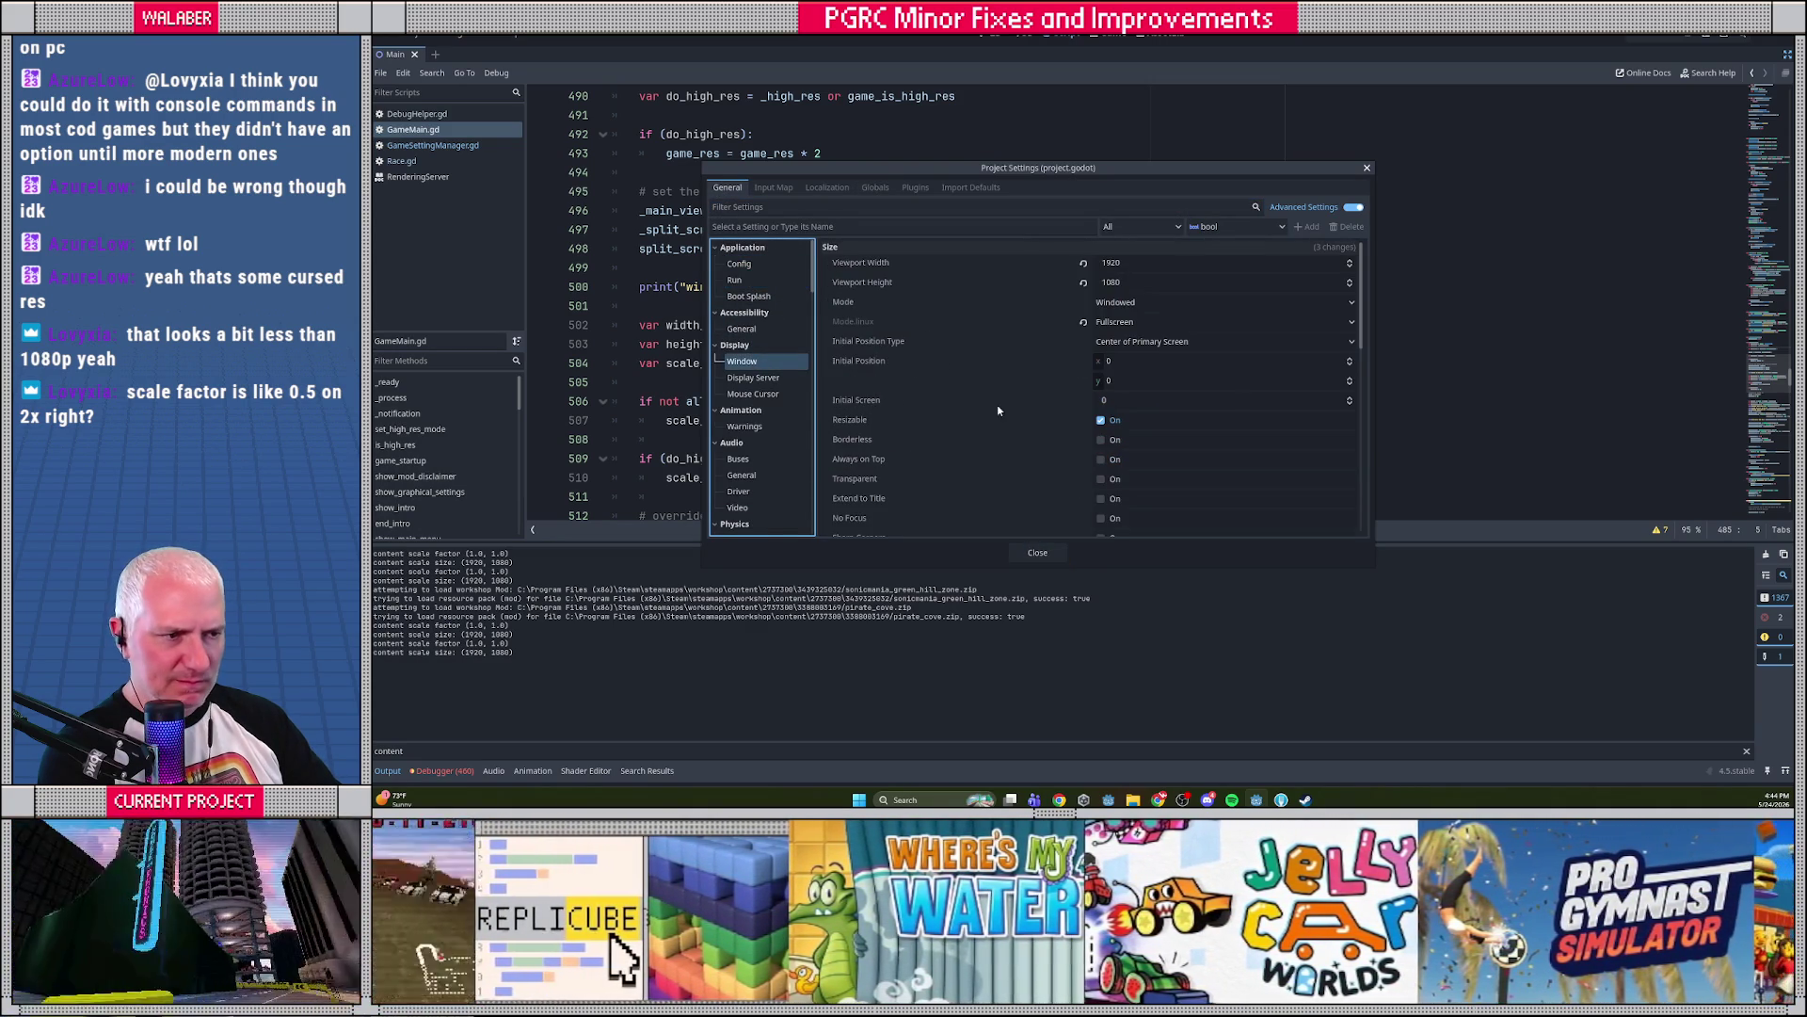
scroll(1052, 410, down, 5)
scroll(1052, 411, down, 3)
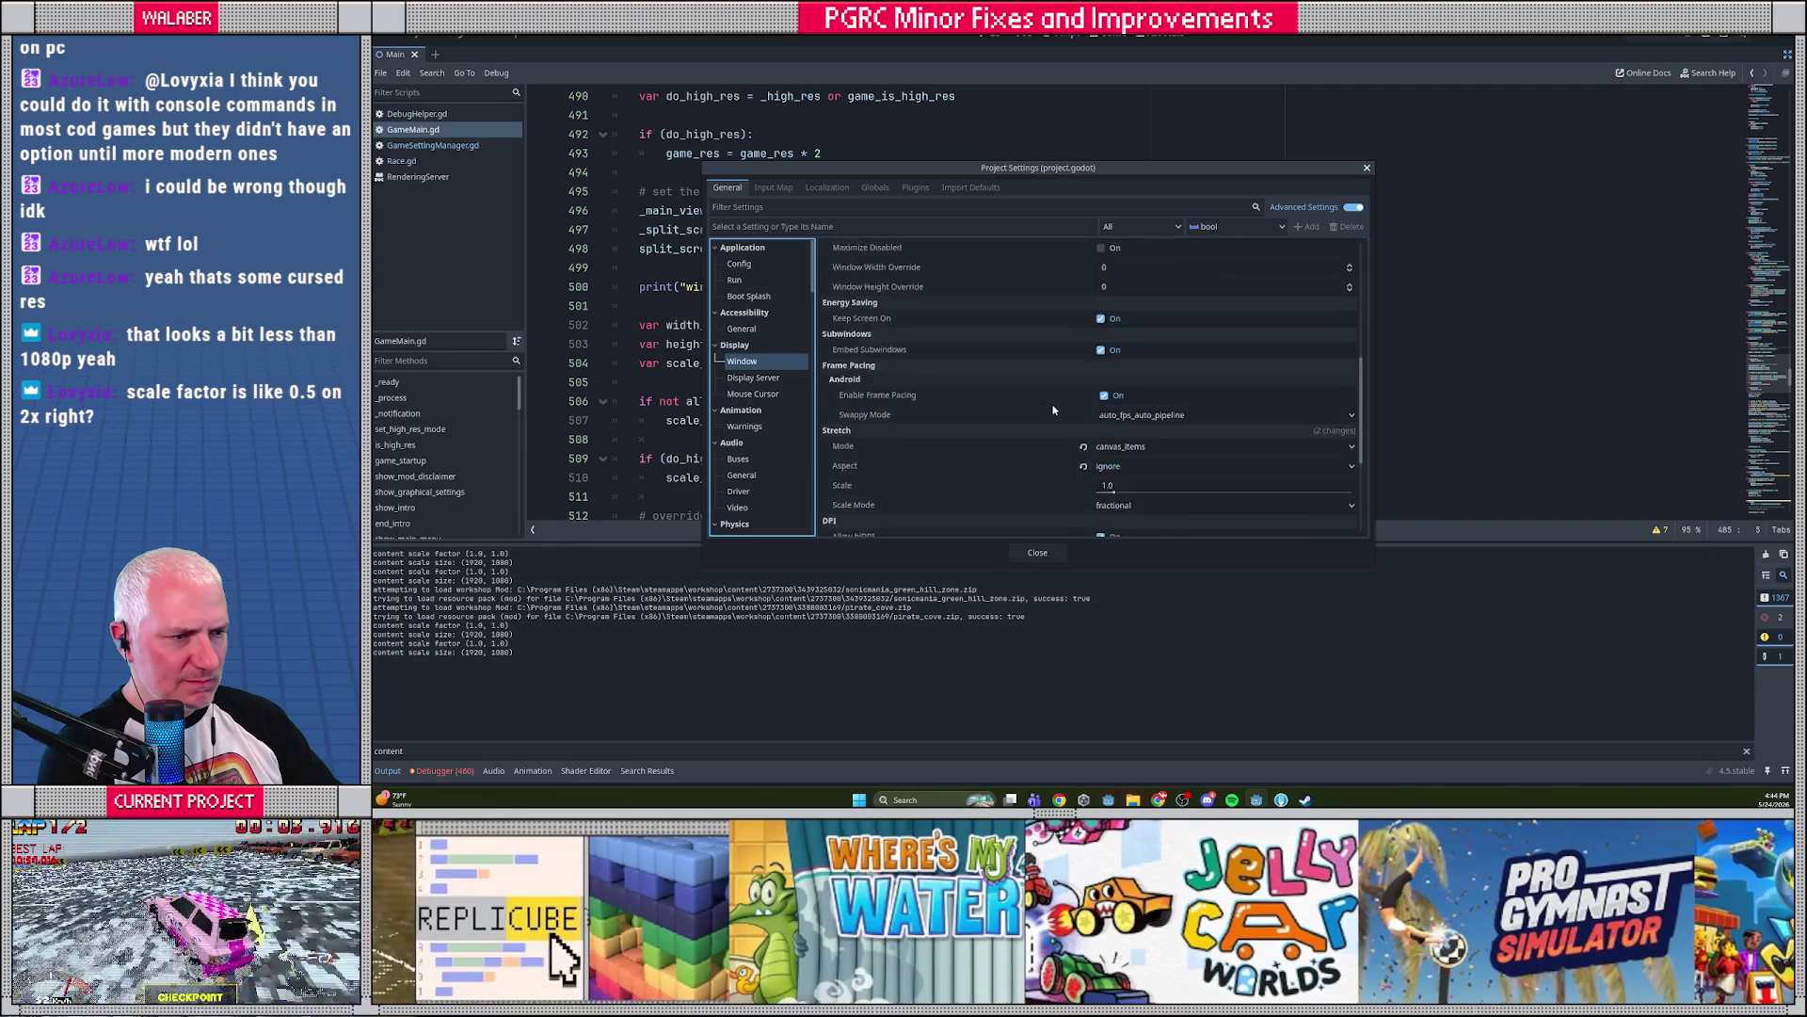
scroll(1050, 431, down, 3)
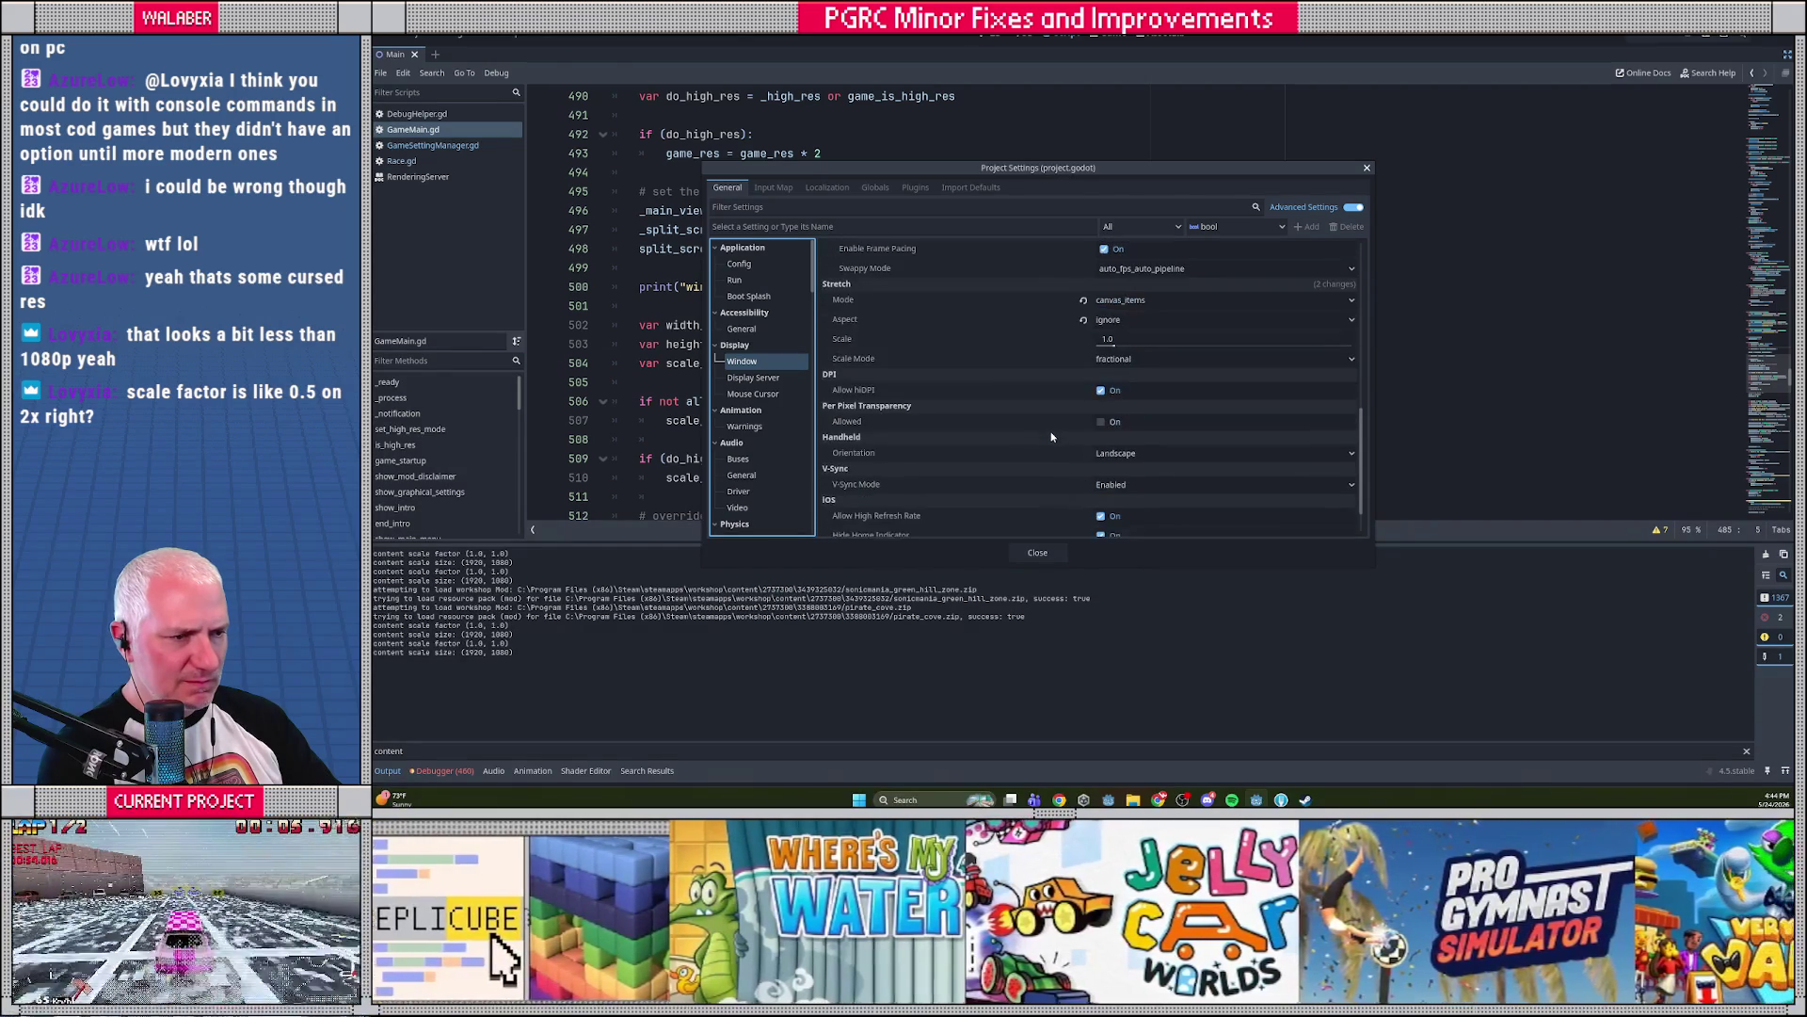
scroll(1053, 433, up, 10)
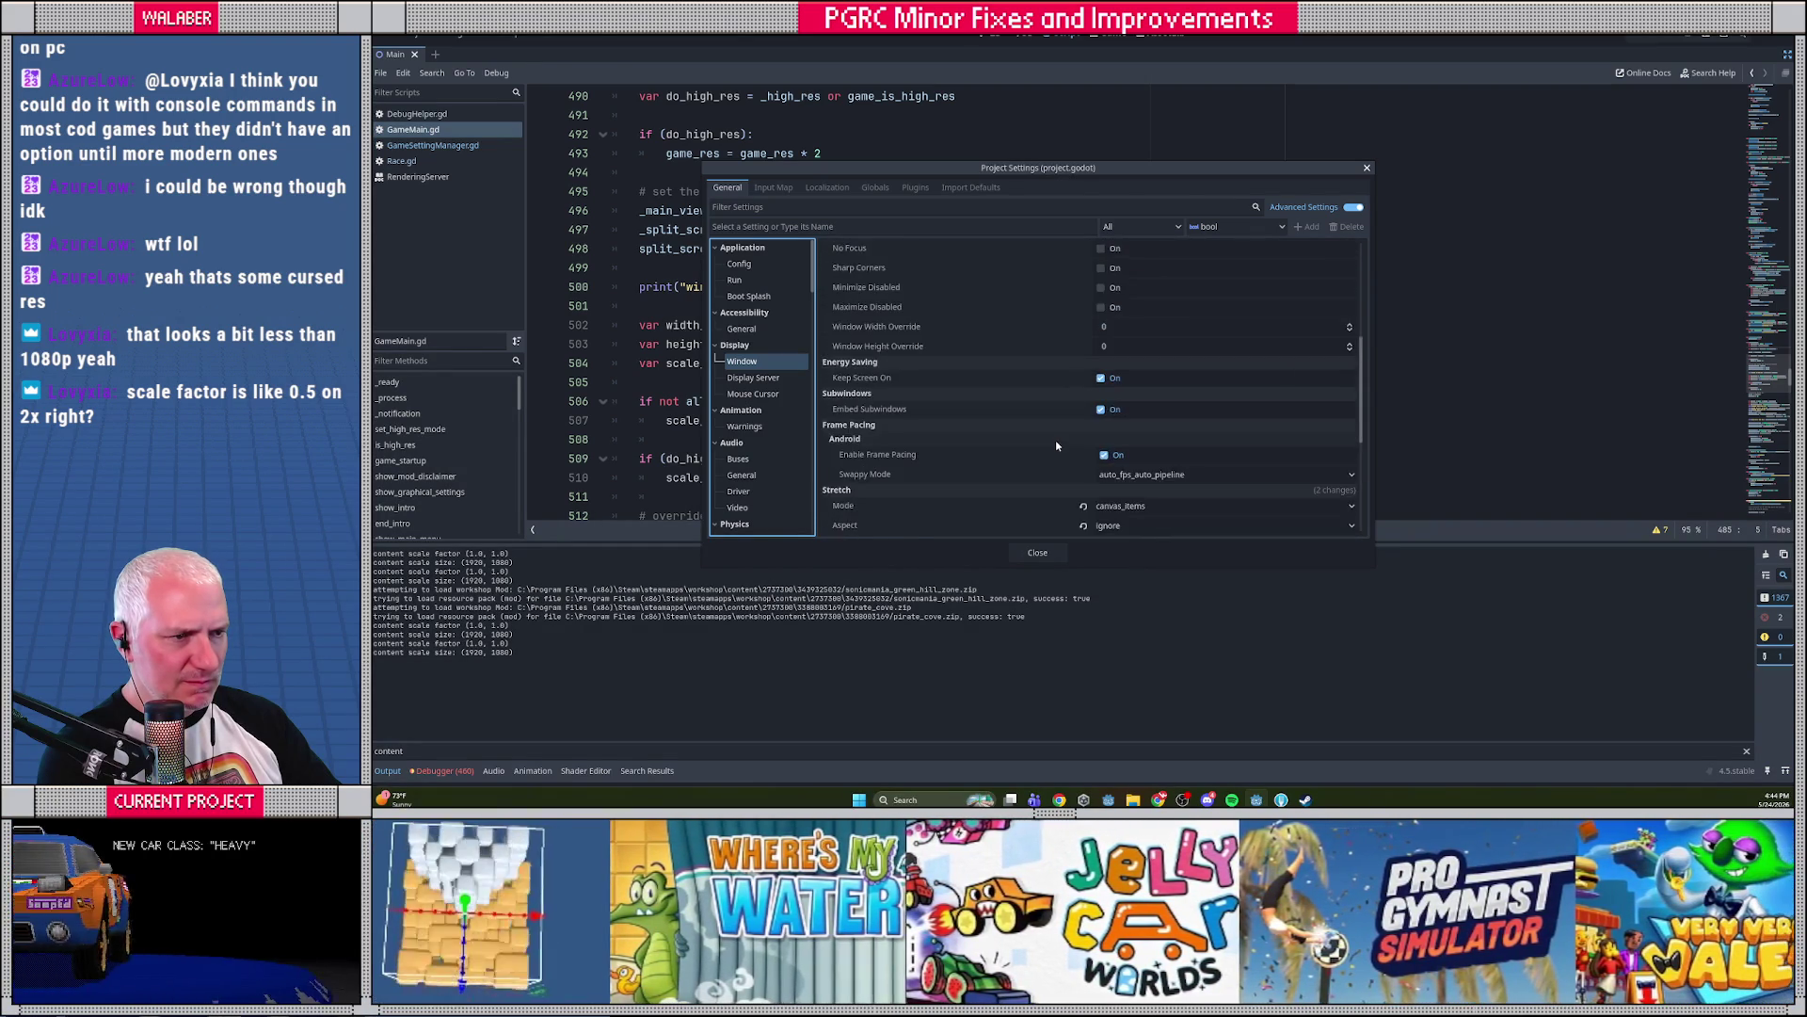
click(1037, 552)
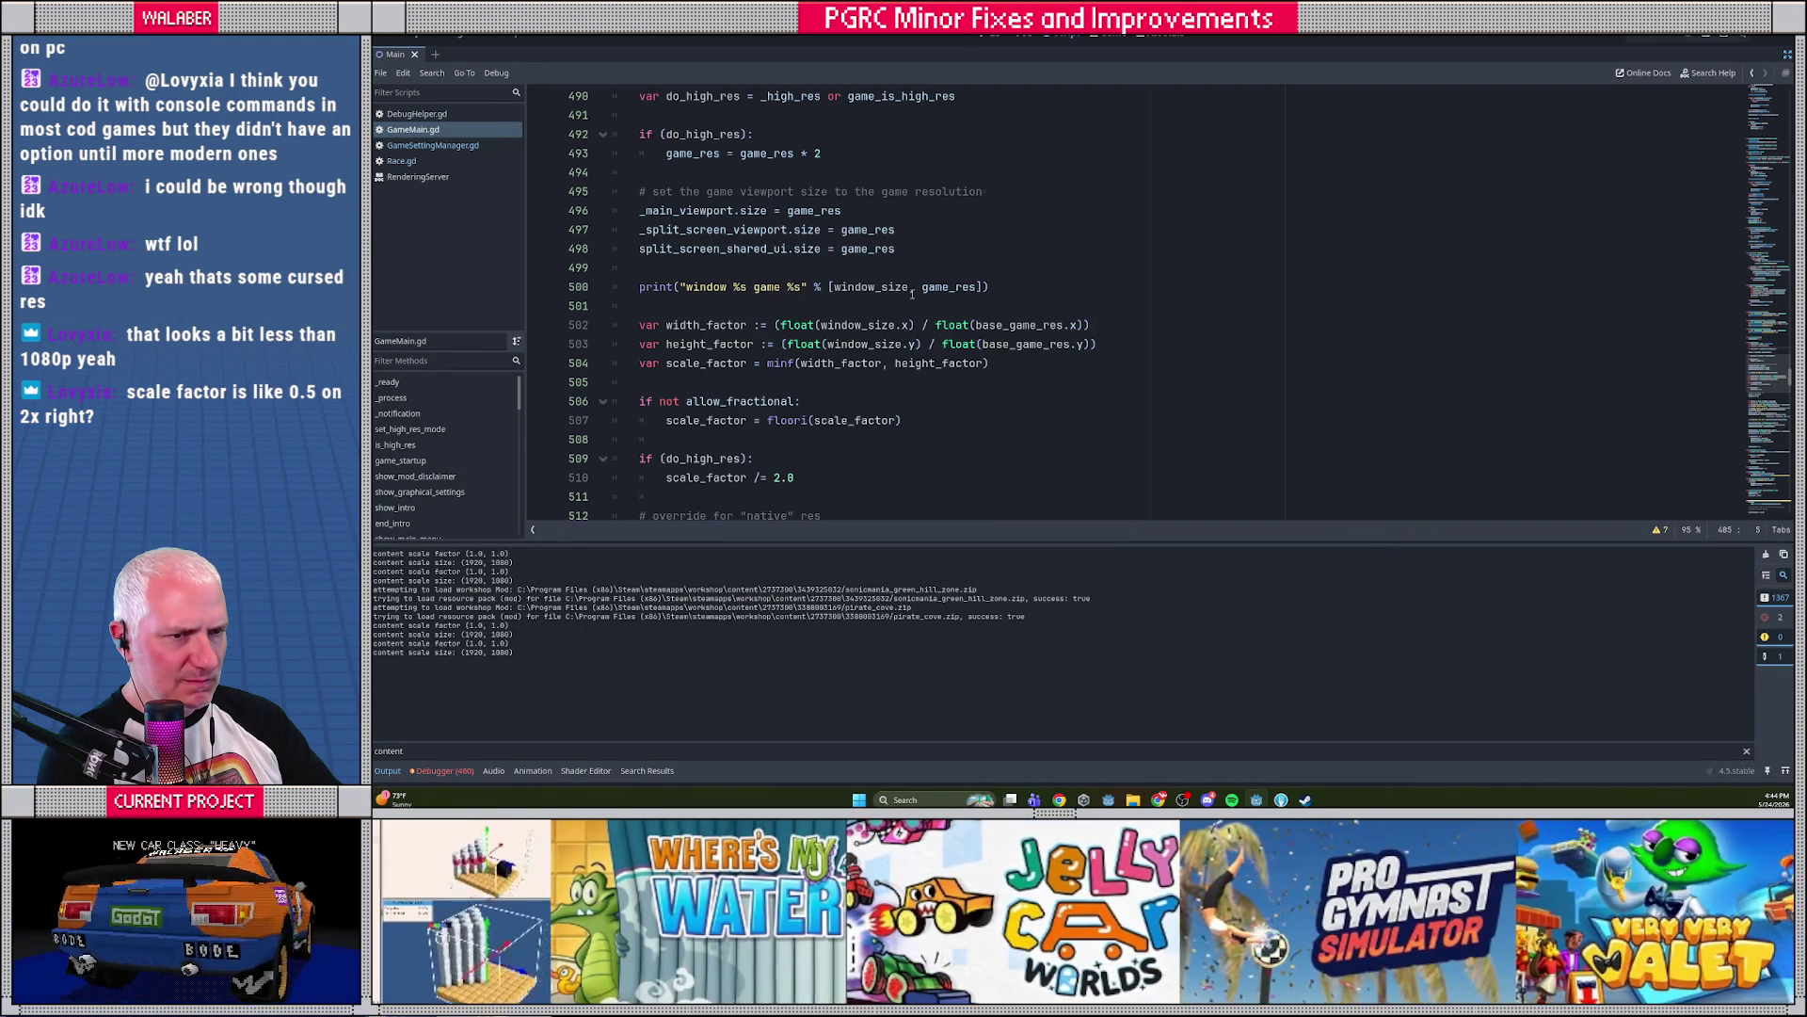
click(910, 271)
double_click(699, 211)
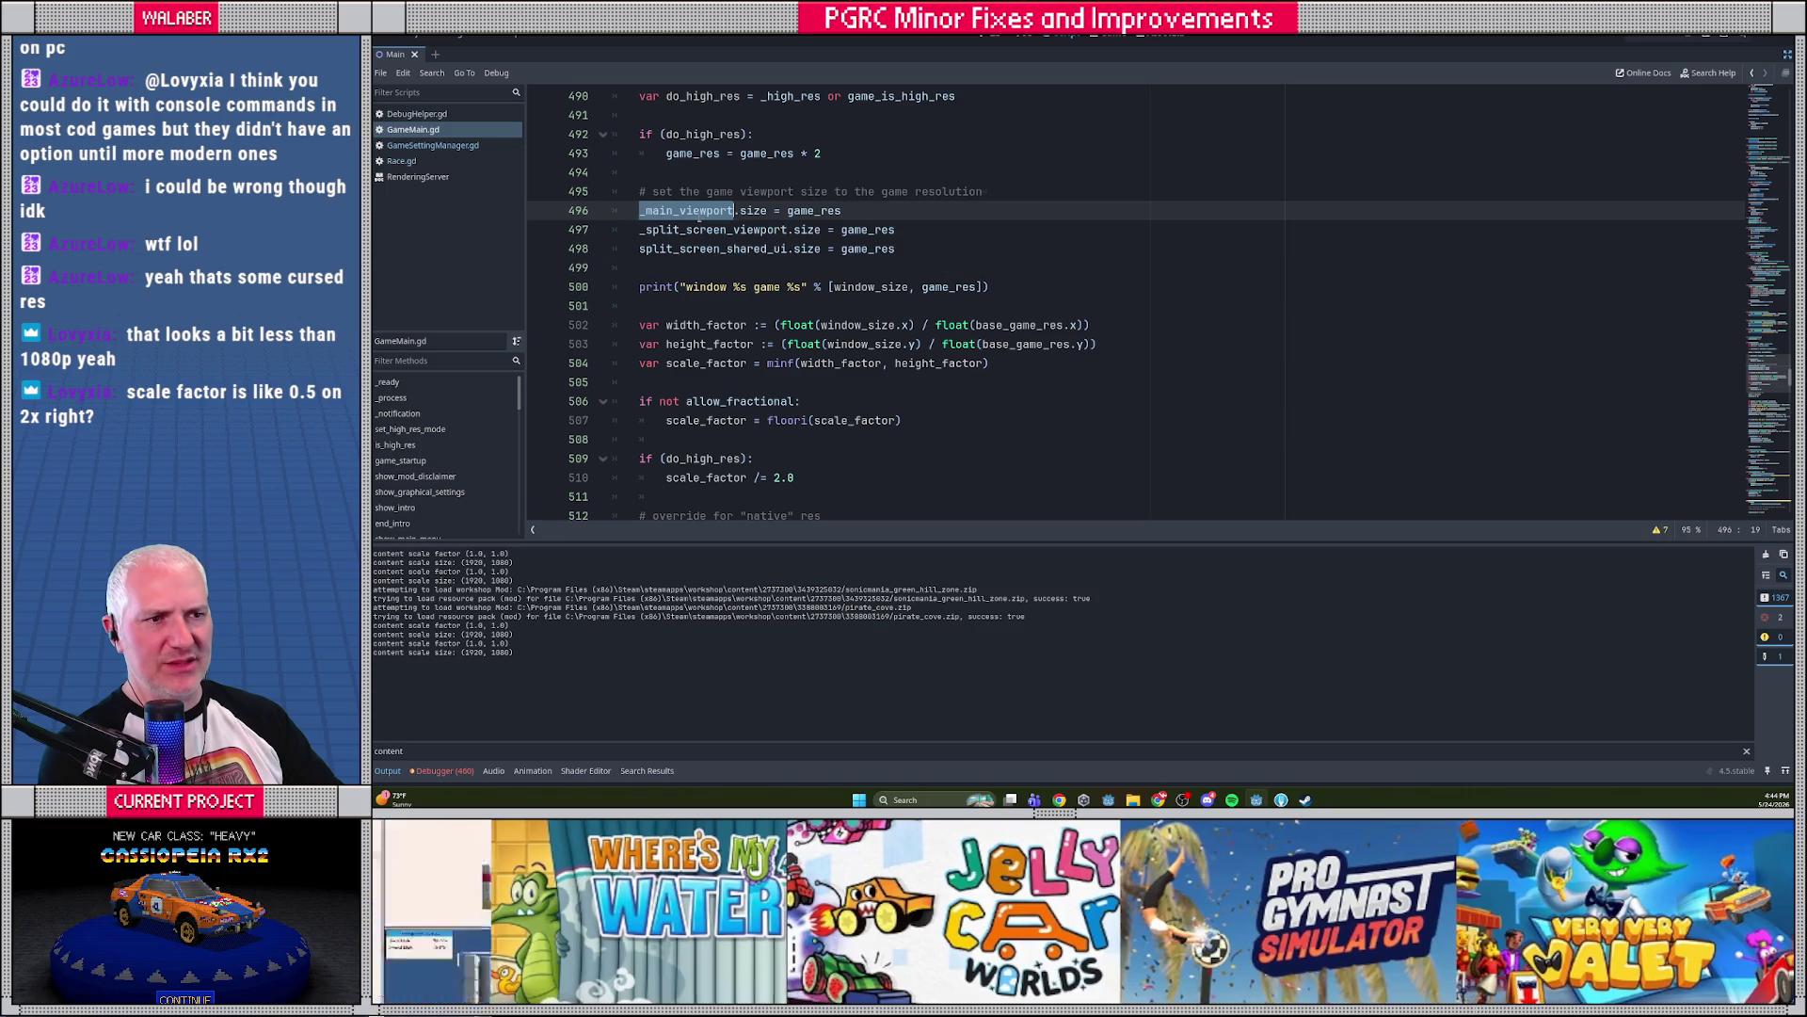
scroll(730, 262, up, 1)
double_click(716, 286)
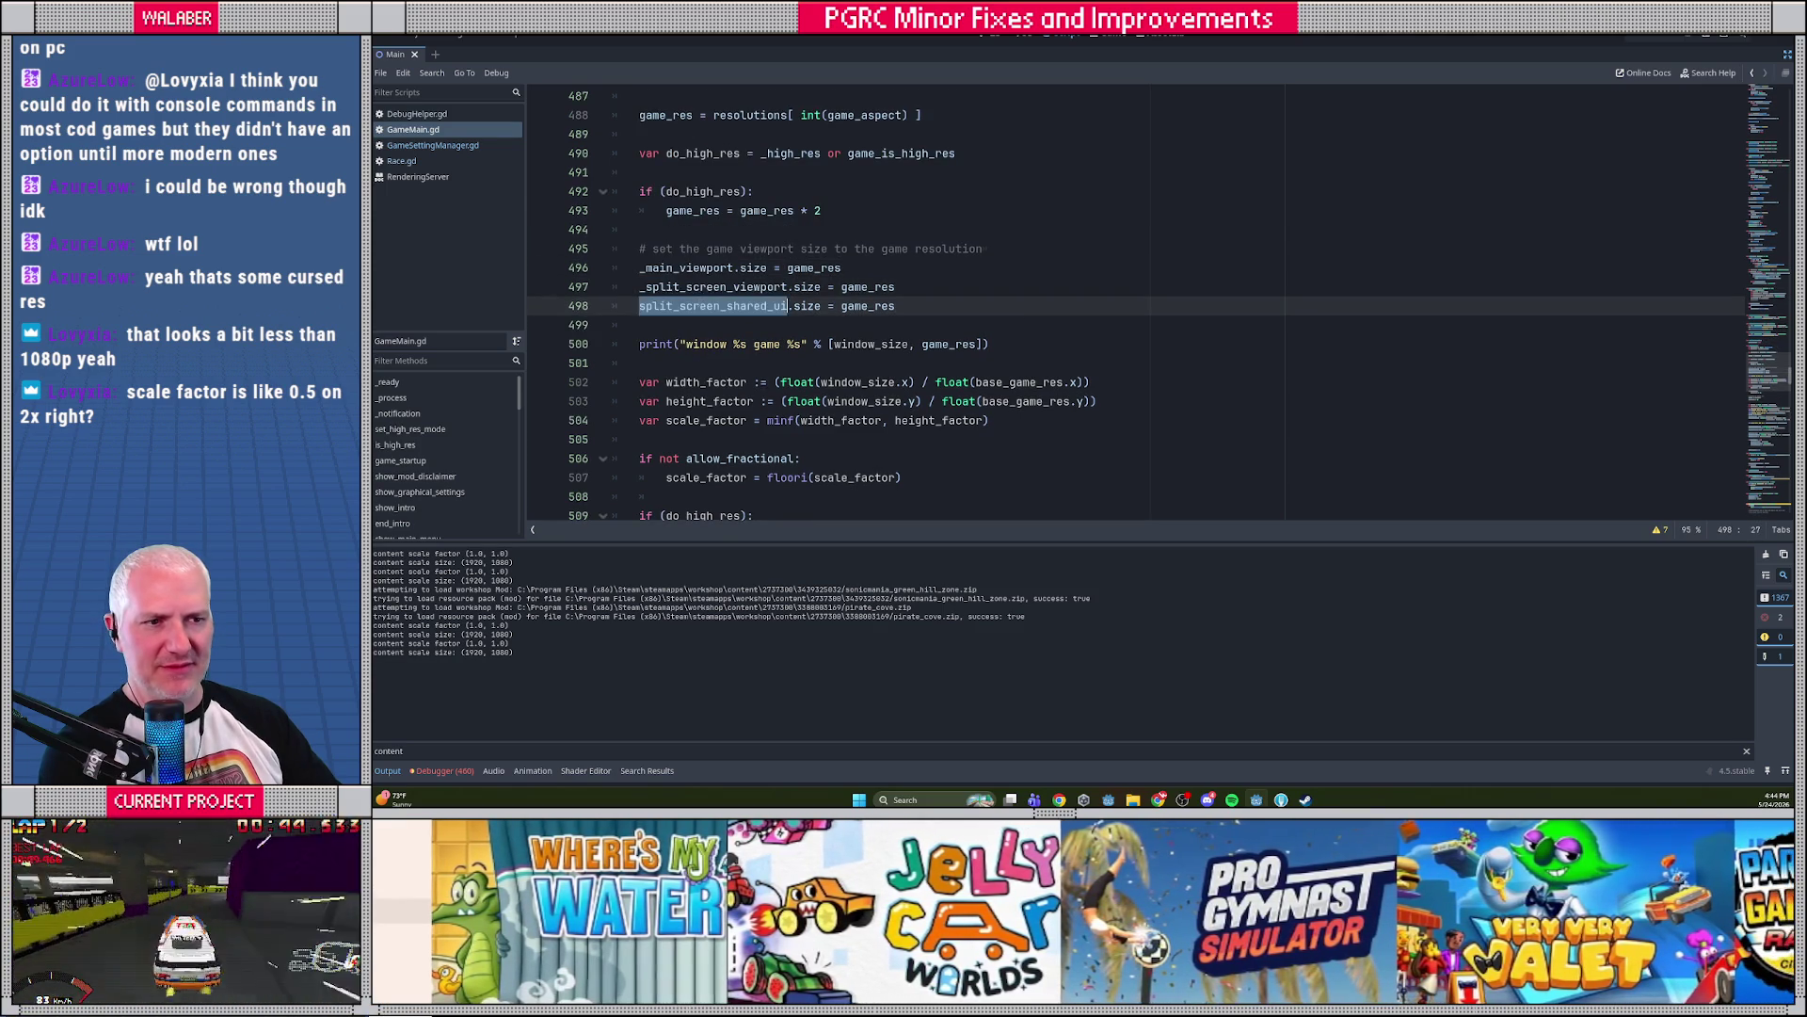
double_click(688, 267)
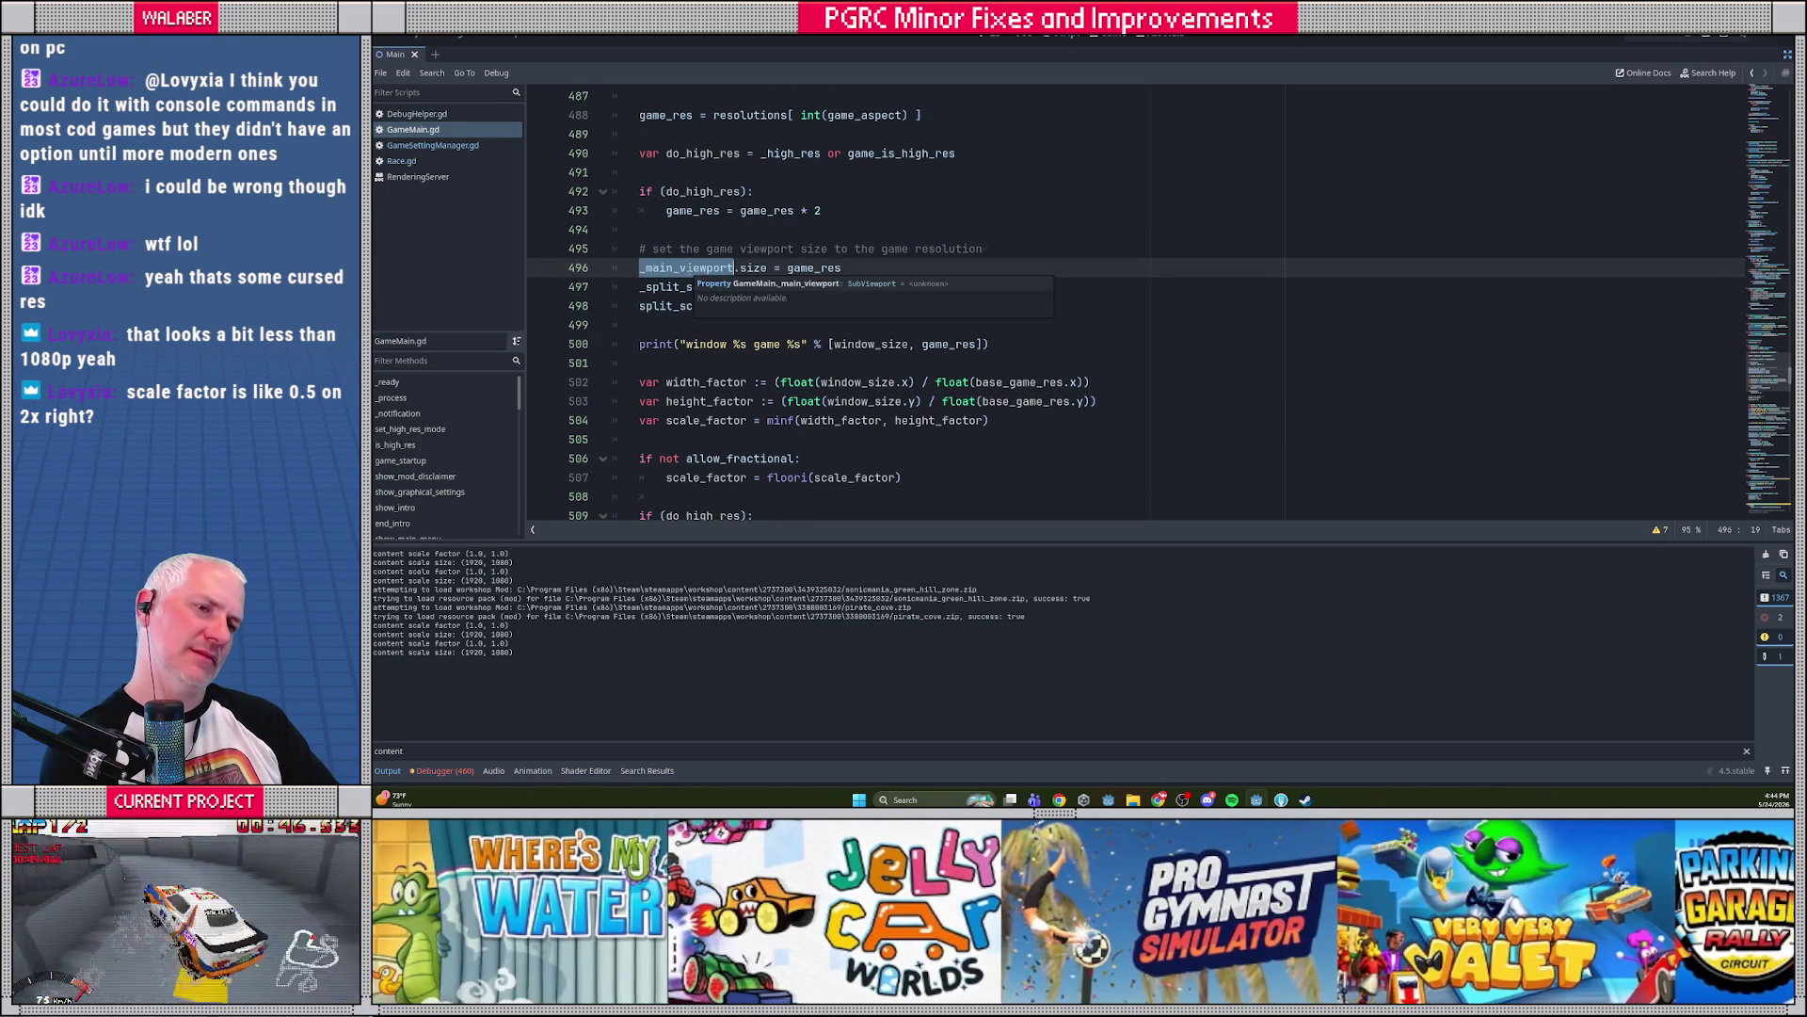
click(725, 230)
scroll(690, 348, down, 1)
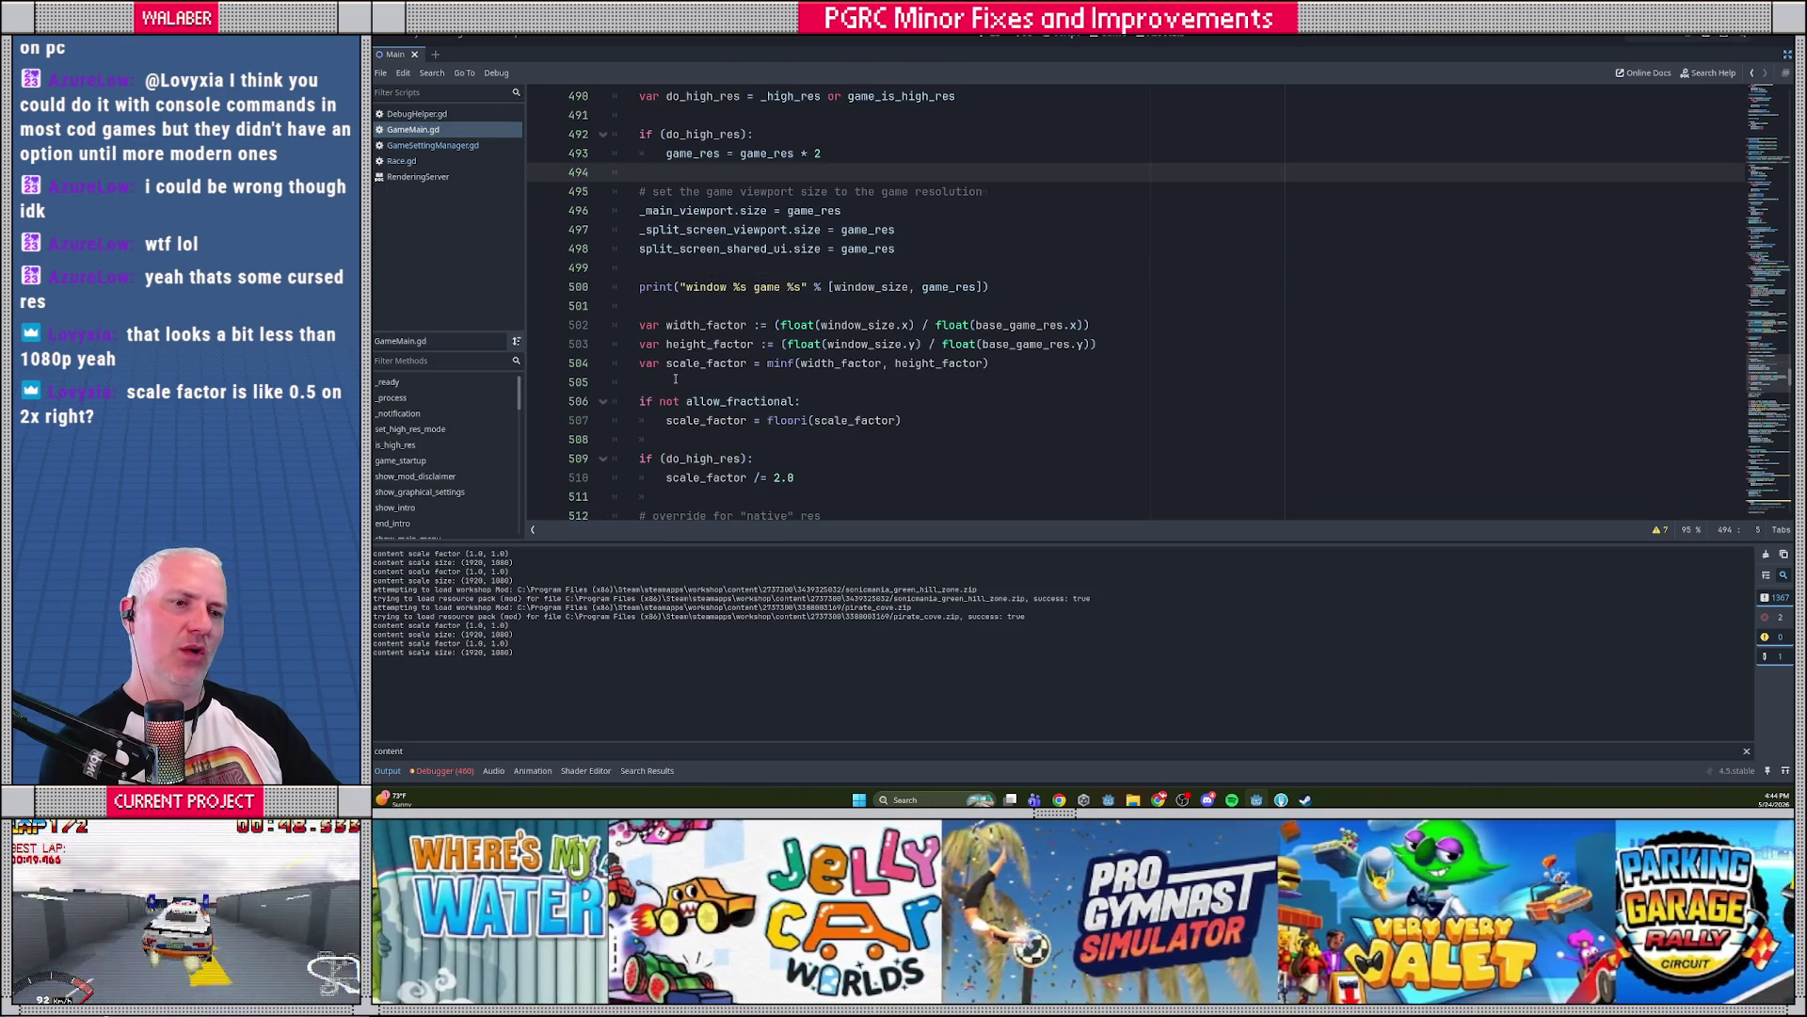
scroll(677, 464, down, 1)
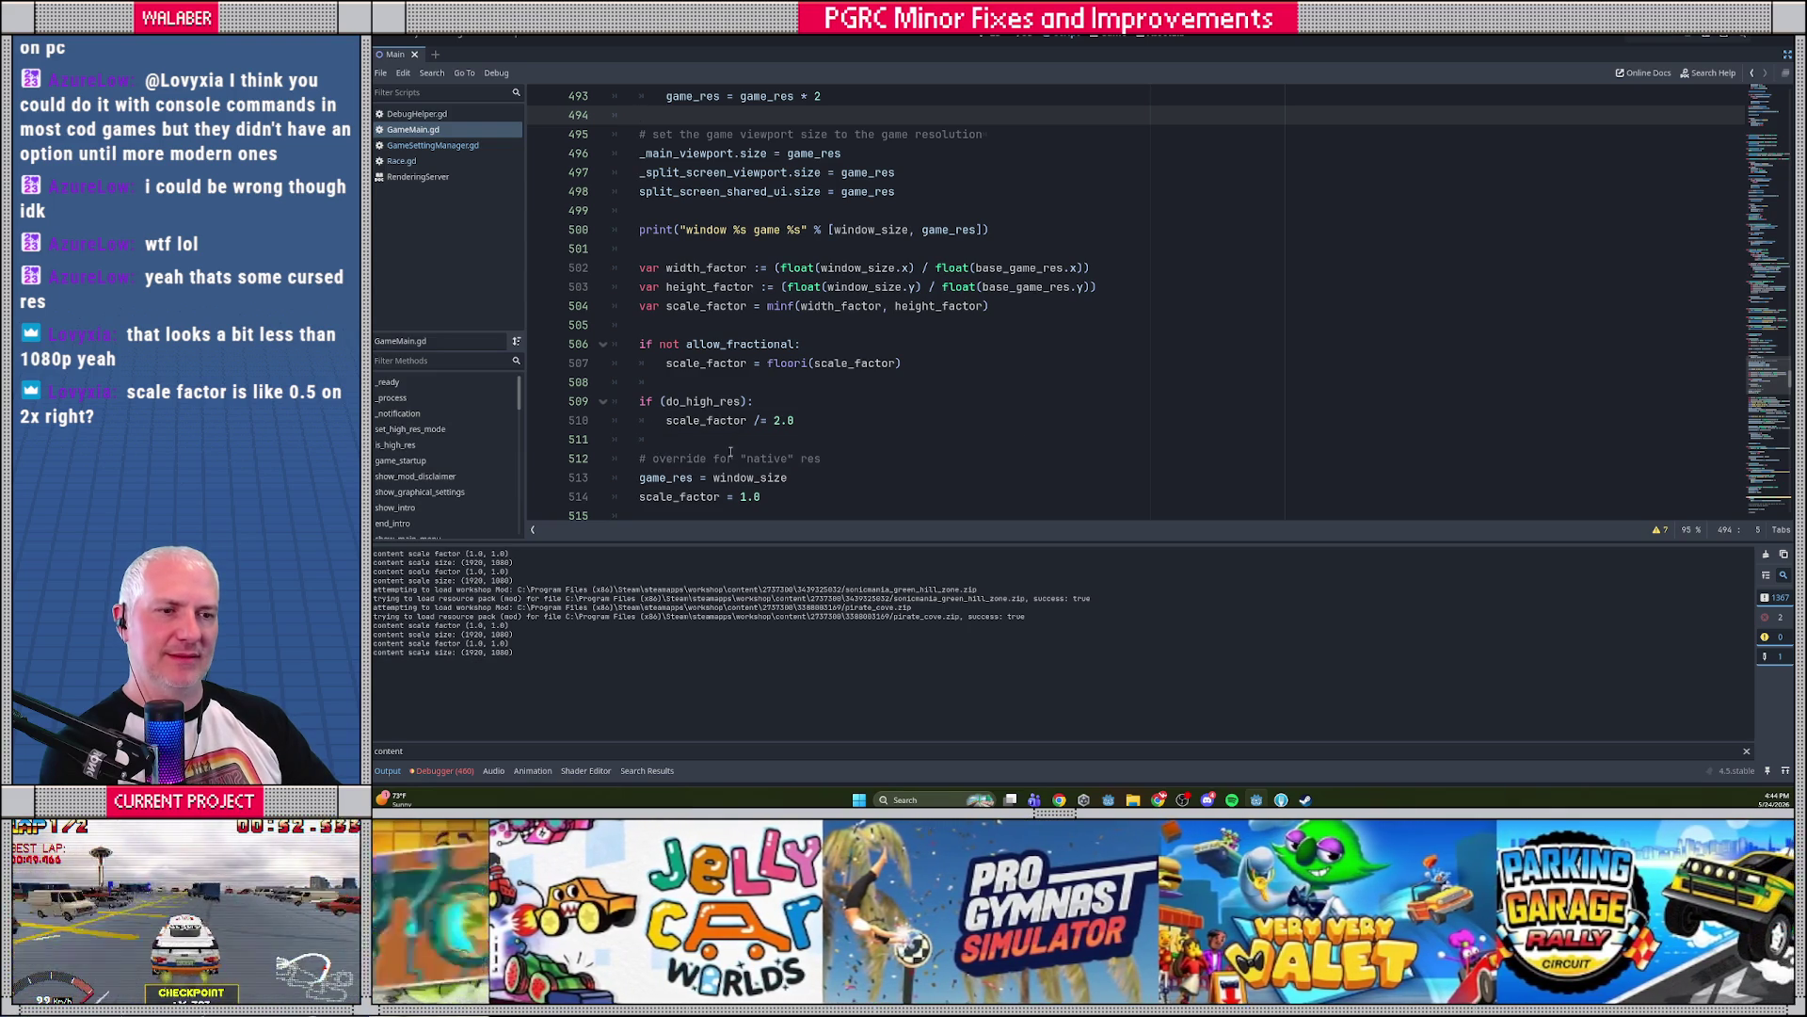
scroll(734, 459, up, 1)
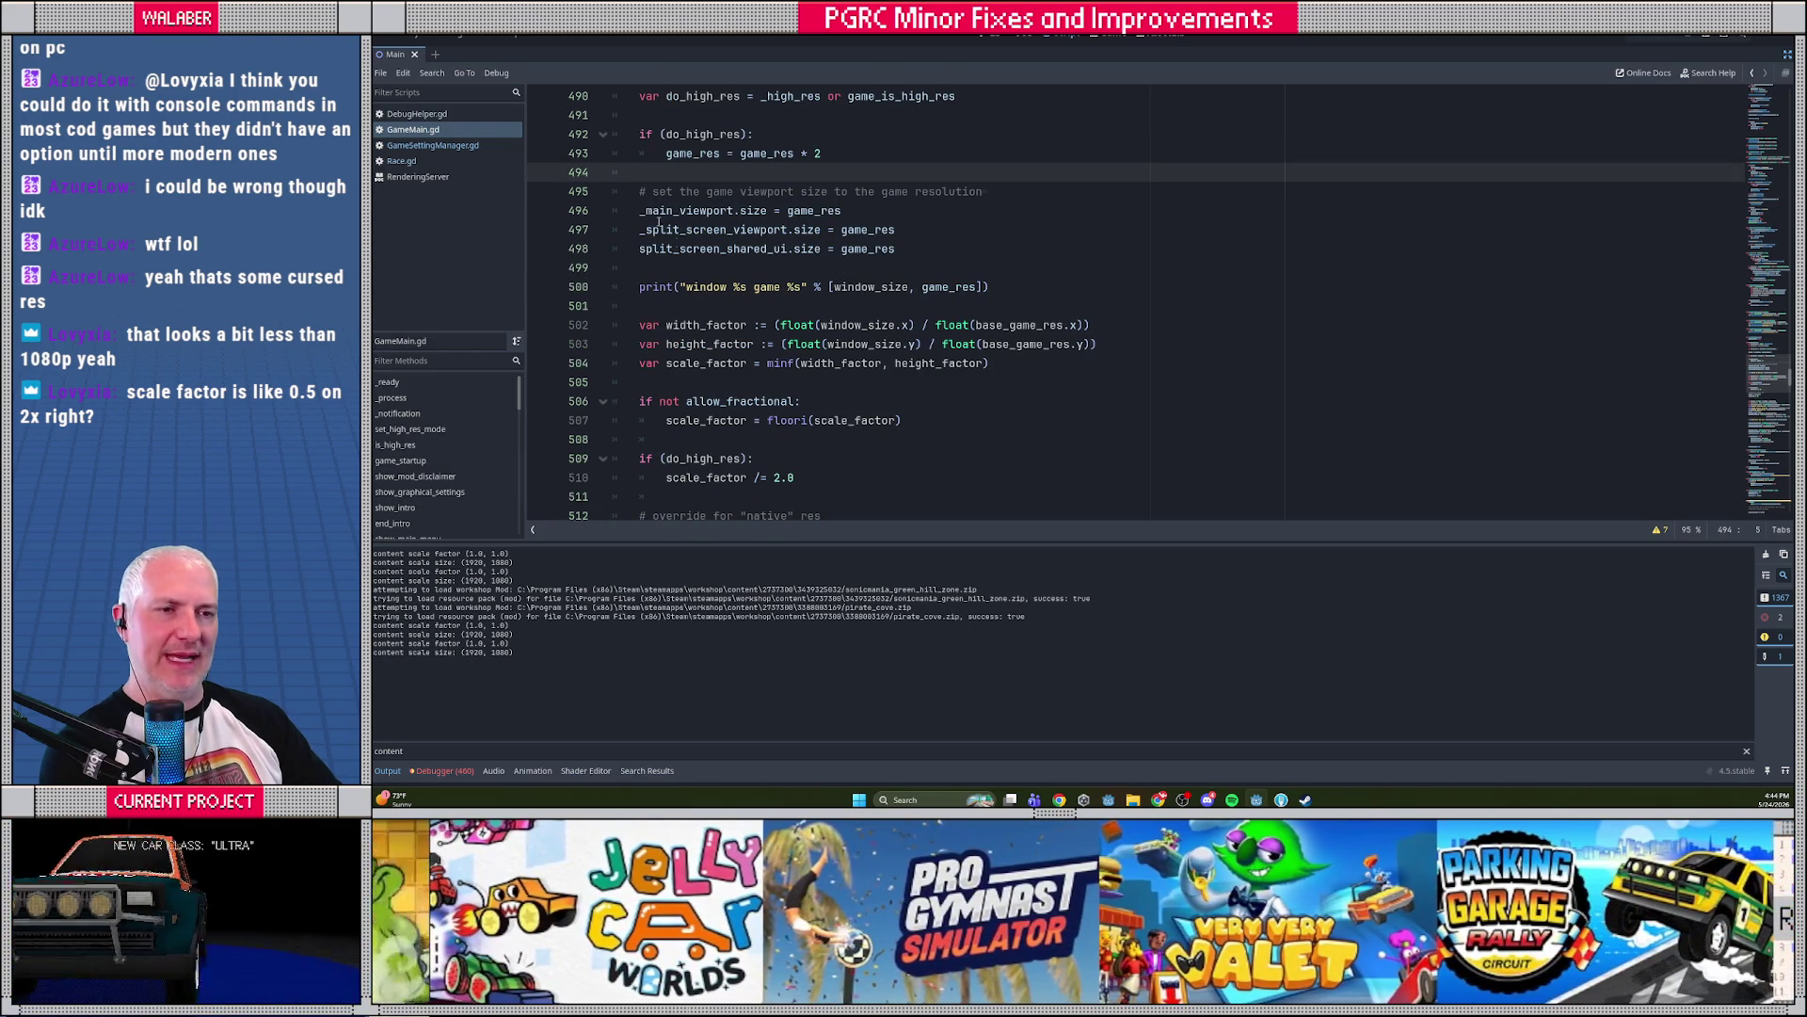
drag(640, 191, 649, 270)
Move the viewport-sizing lines below the native-res override and relaunch the game with F5
scroll(719, 298, down, 3)
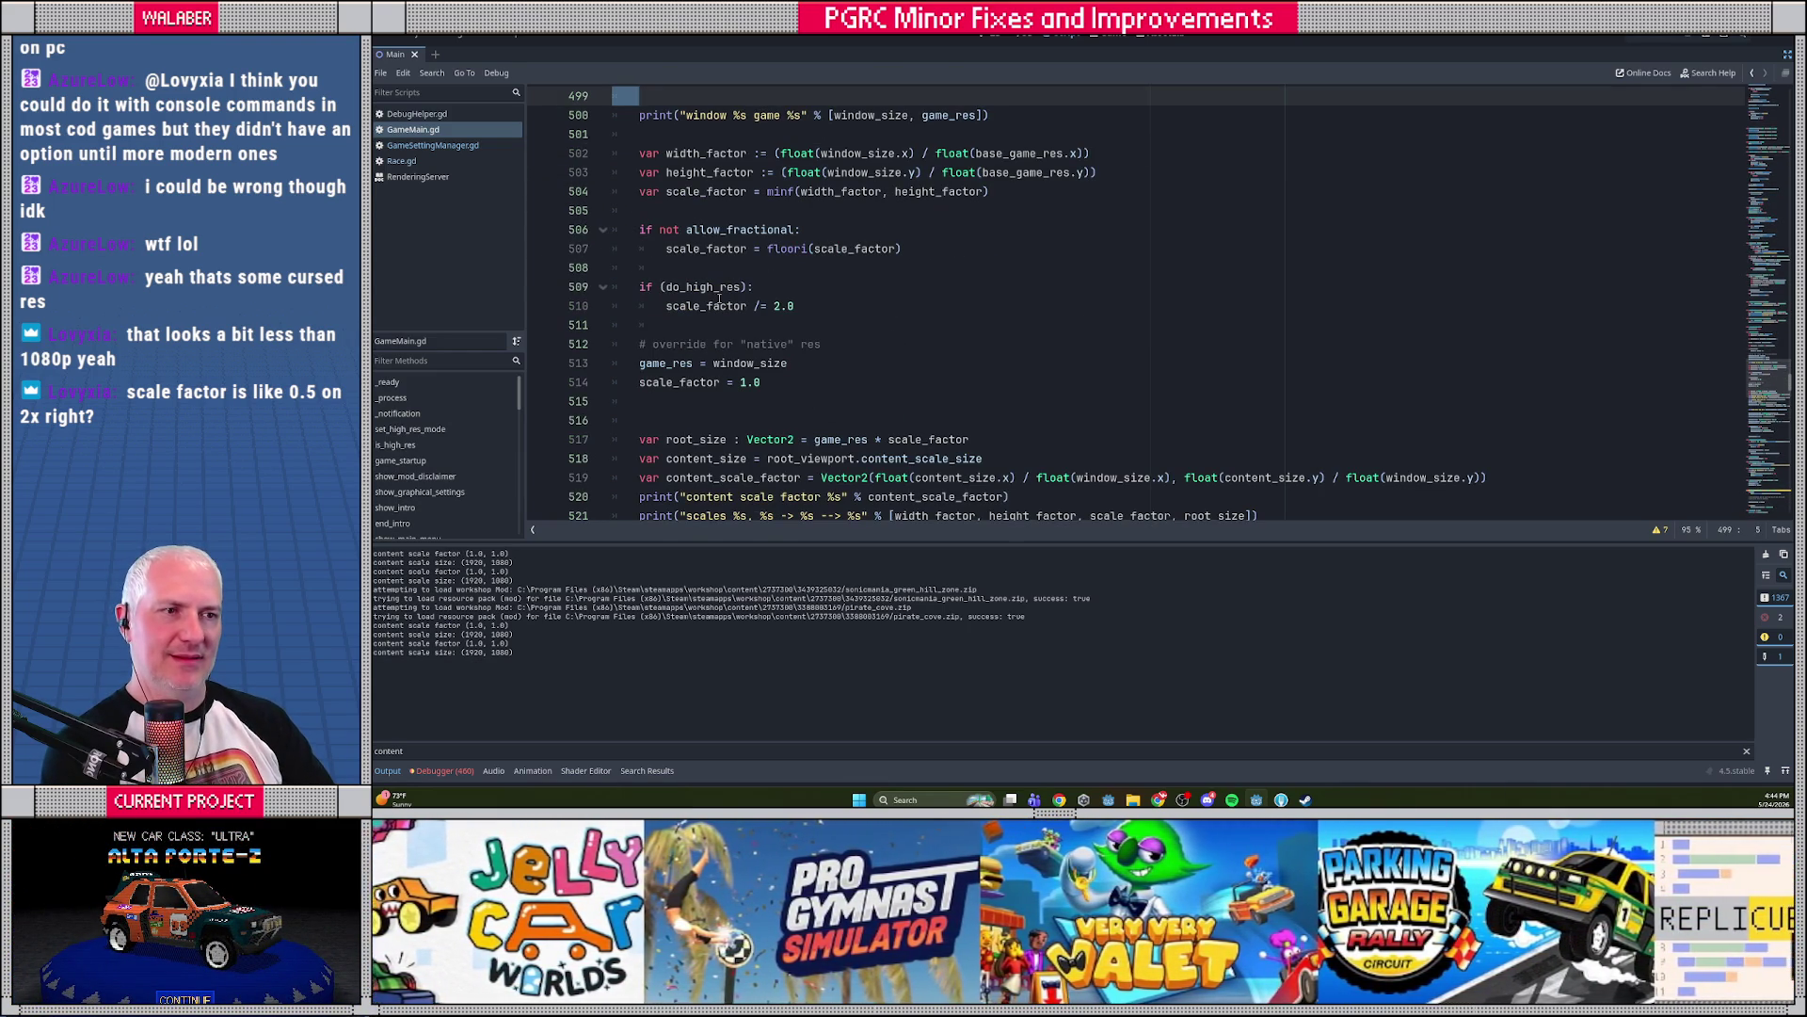
key(alt+Down)
key(alt+Down)
key(alt+Down)
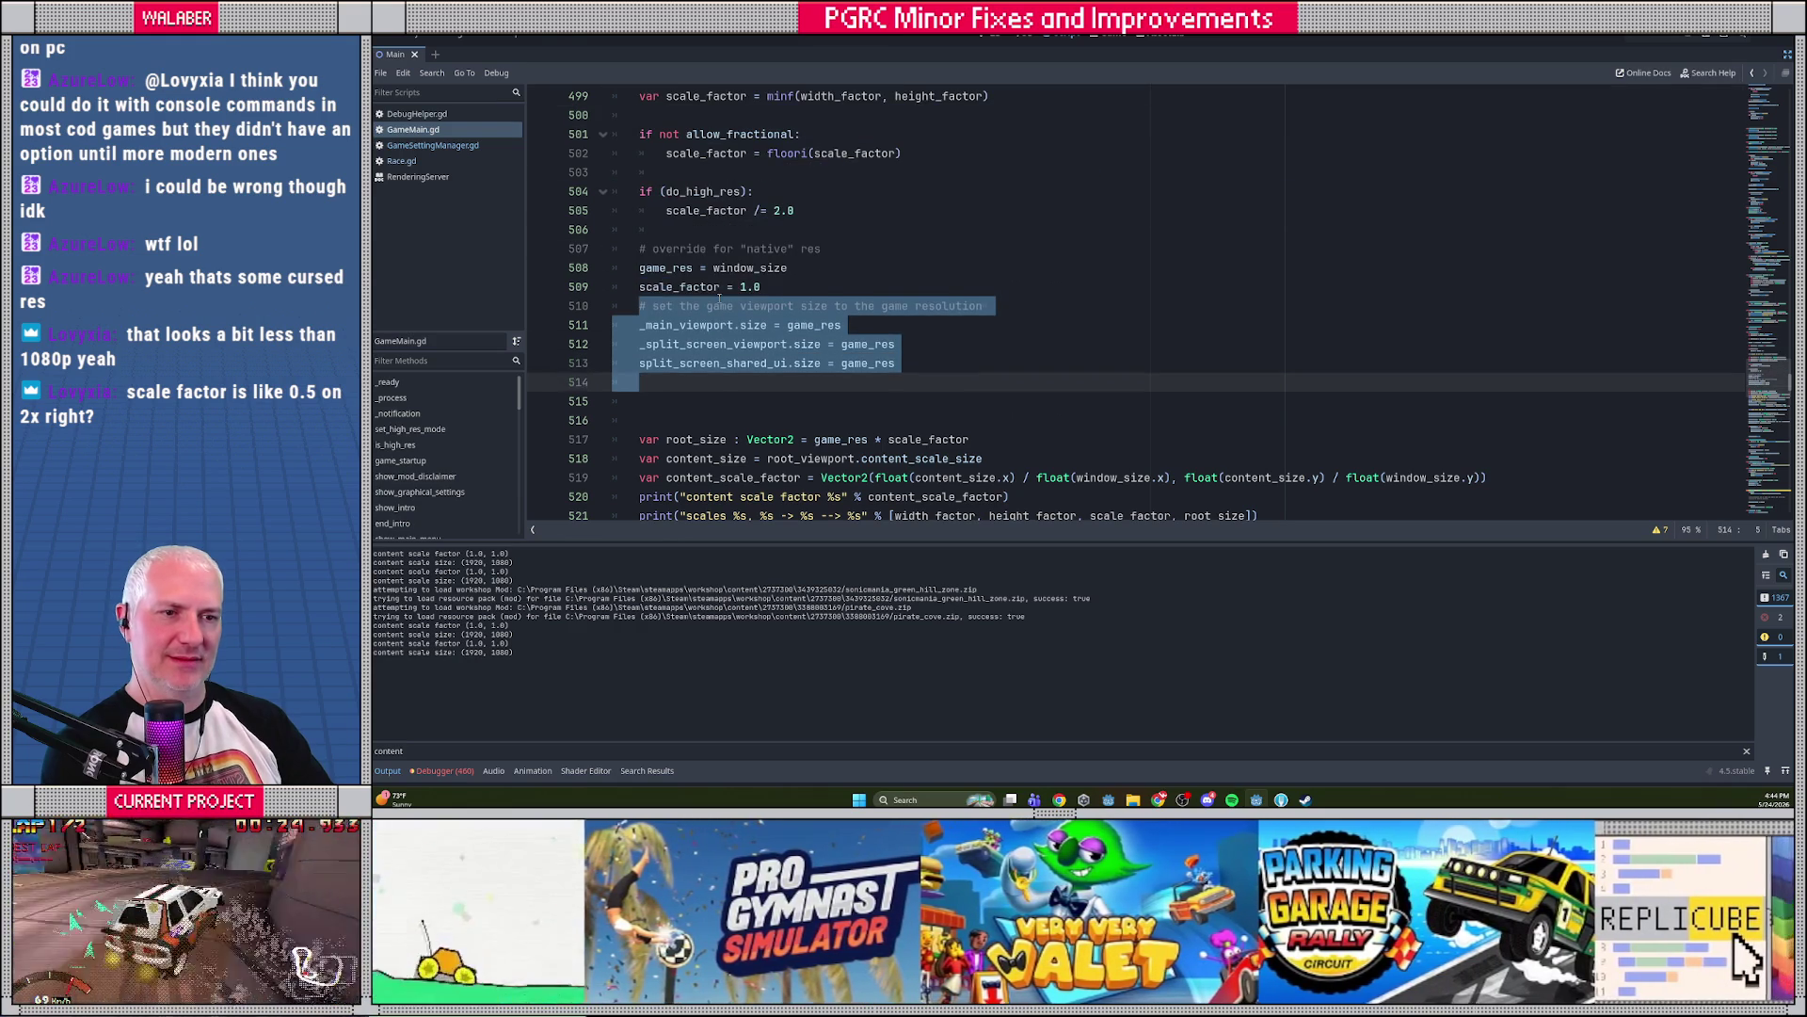
key(Up)
key(Up)
key(Up)
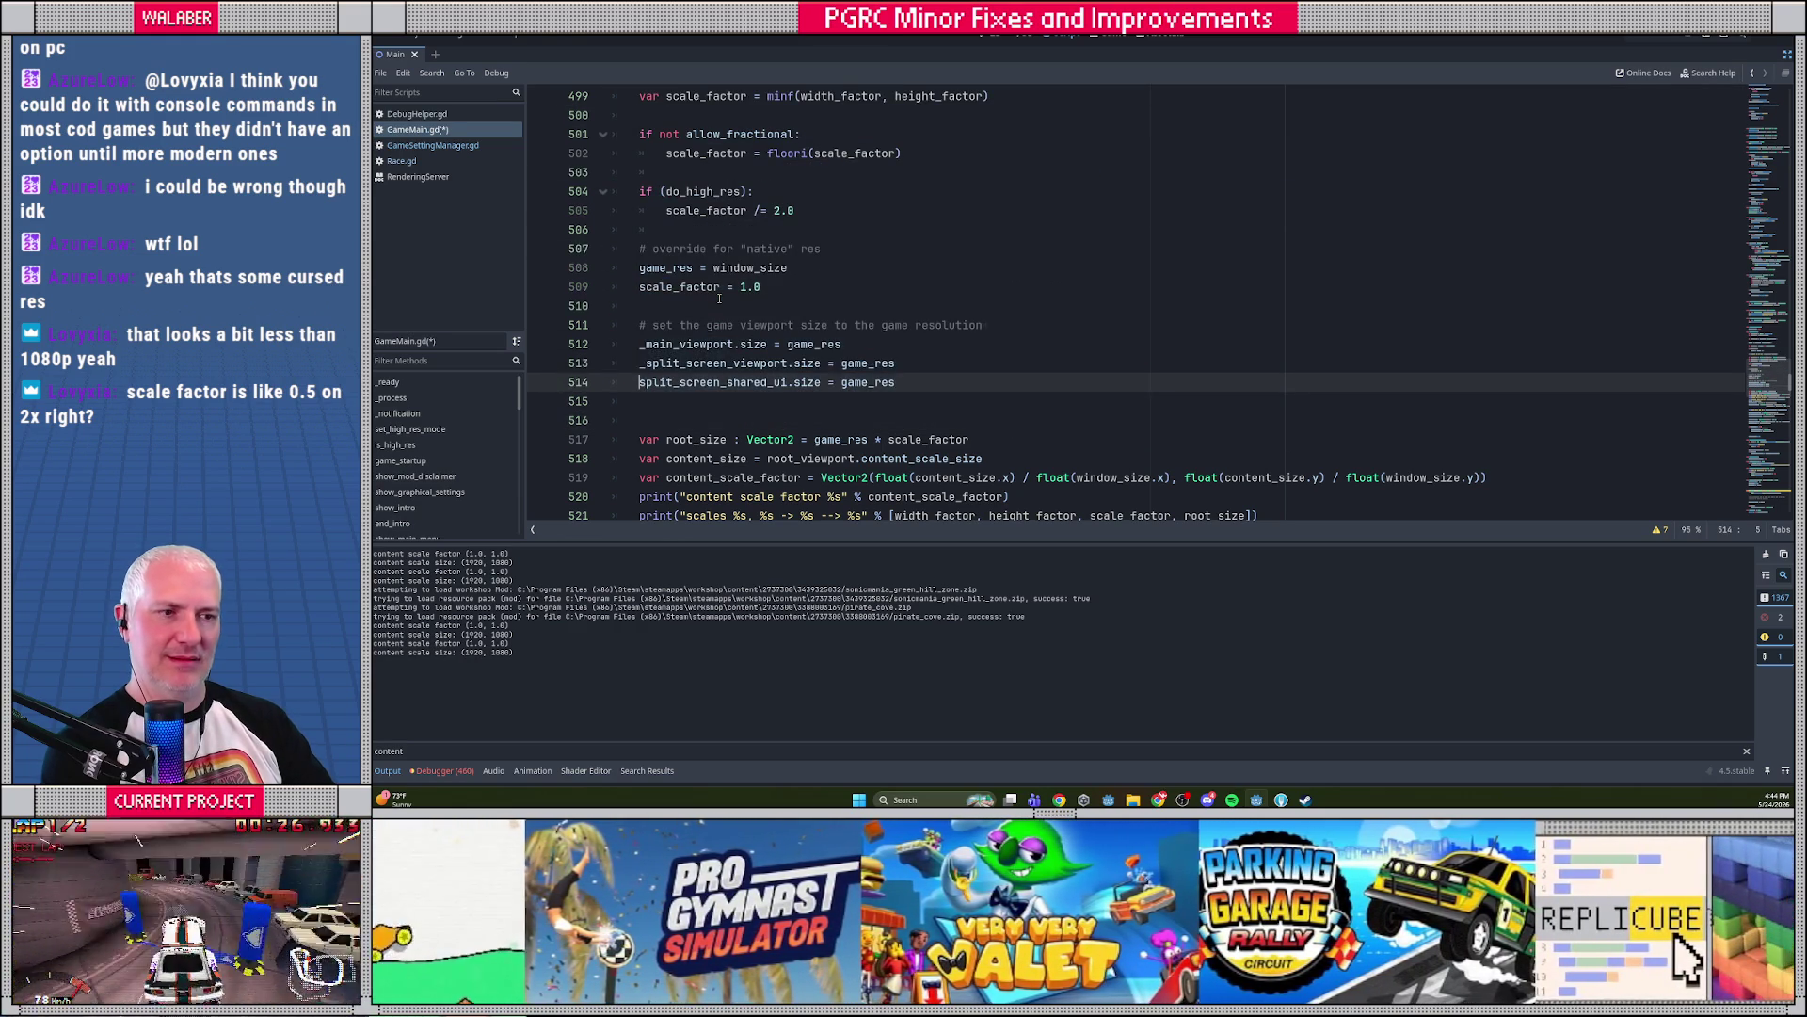
key(F5)
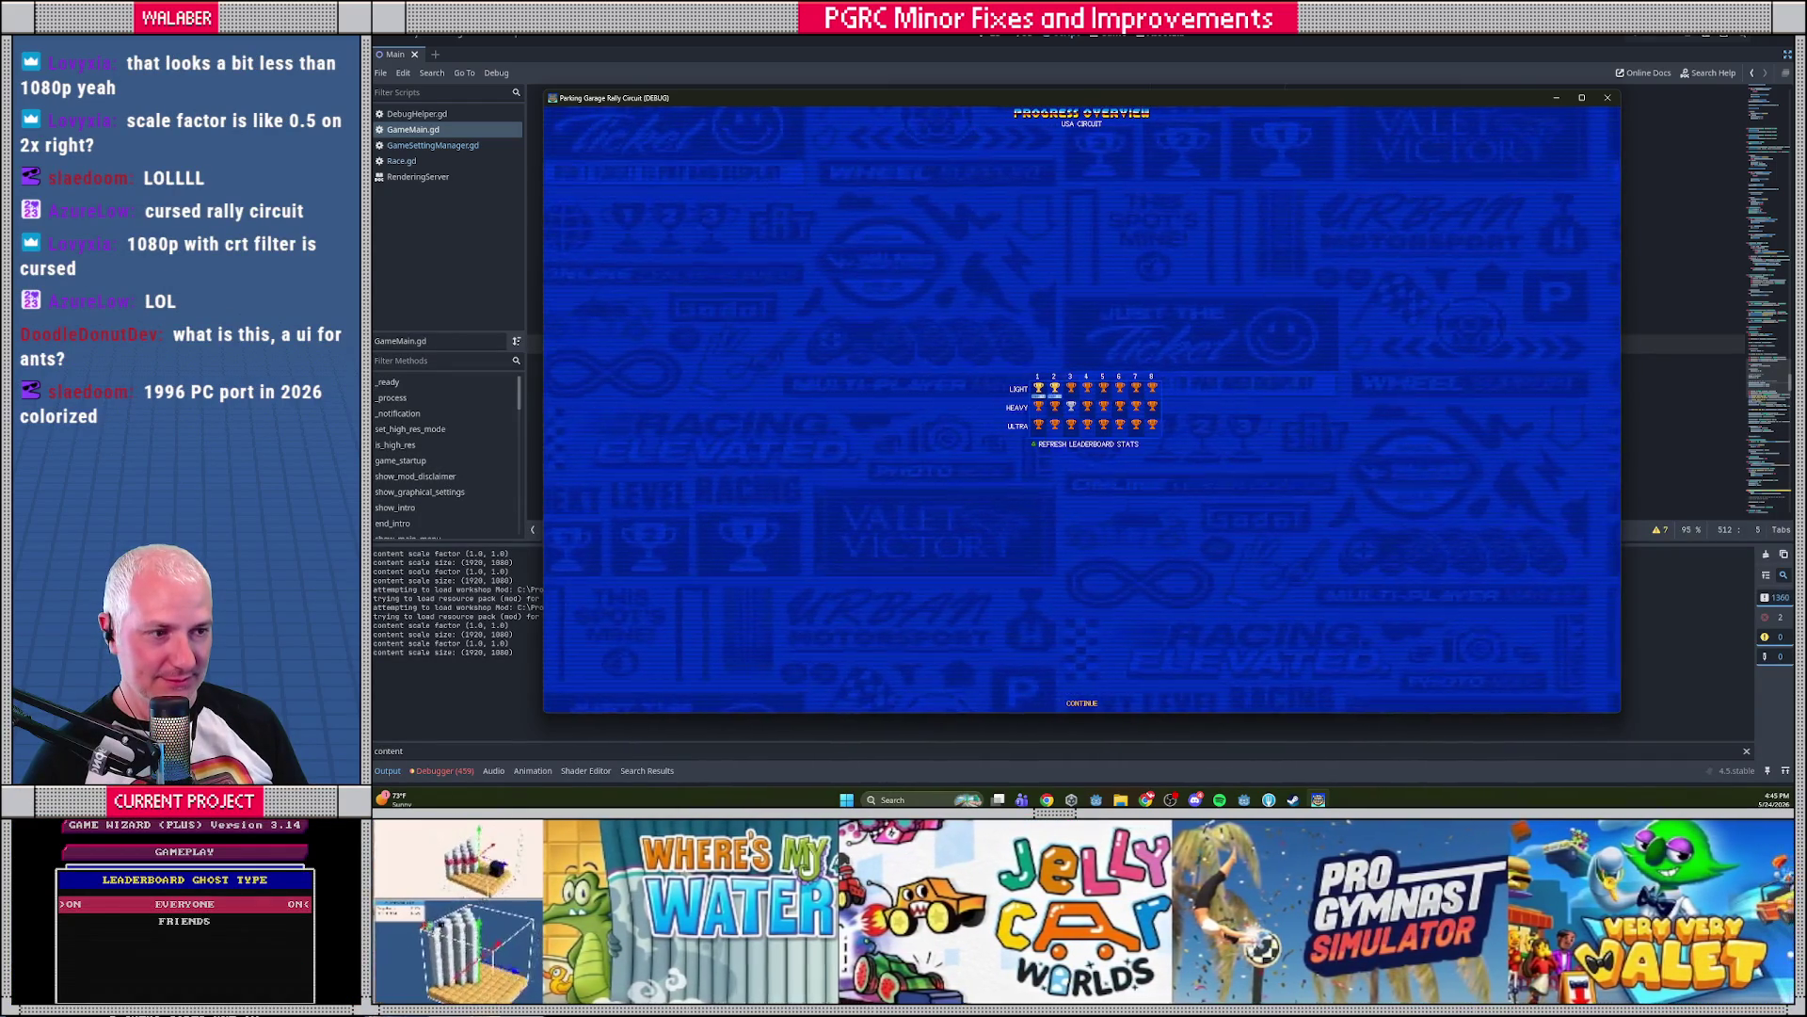
Advance past the progress overview and track select, race, then close the game with F8
key(Return)
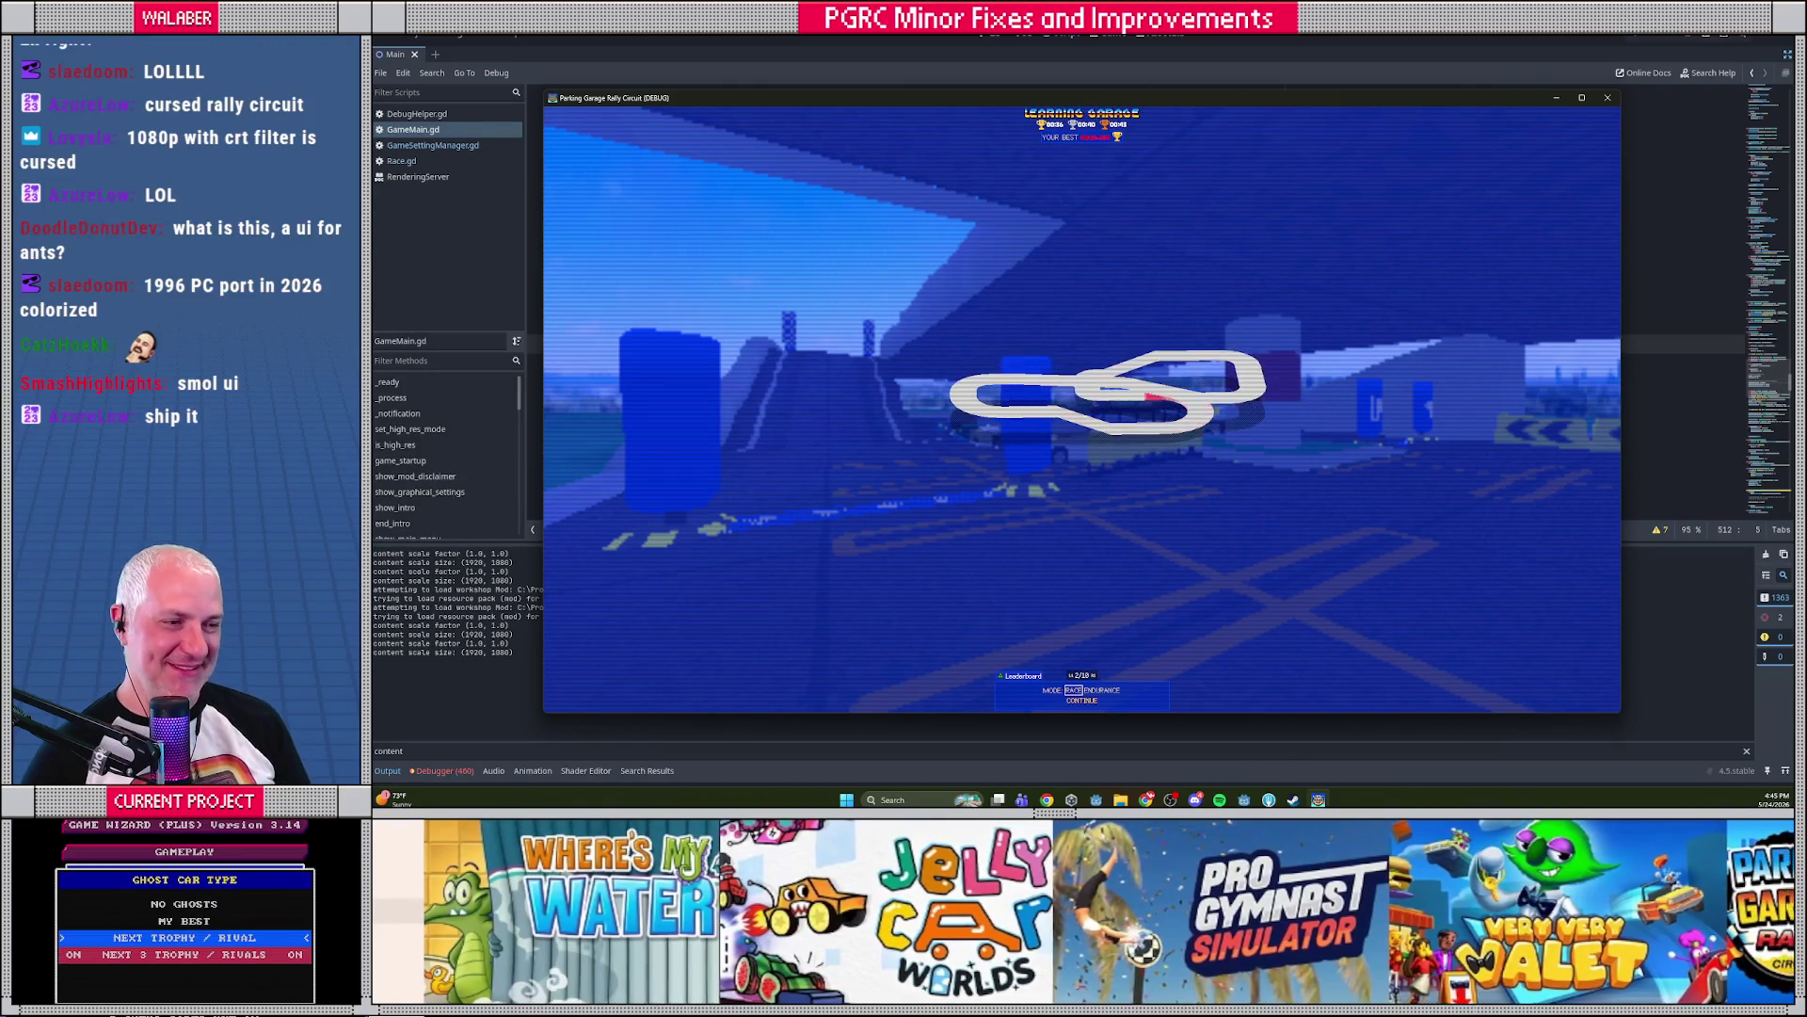
key(Return)
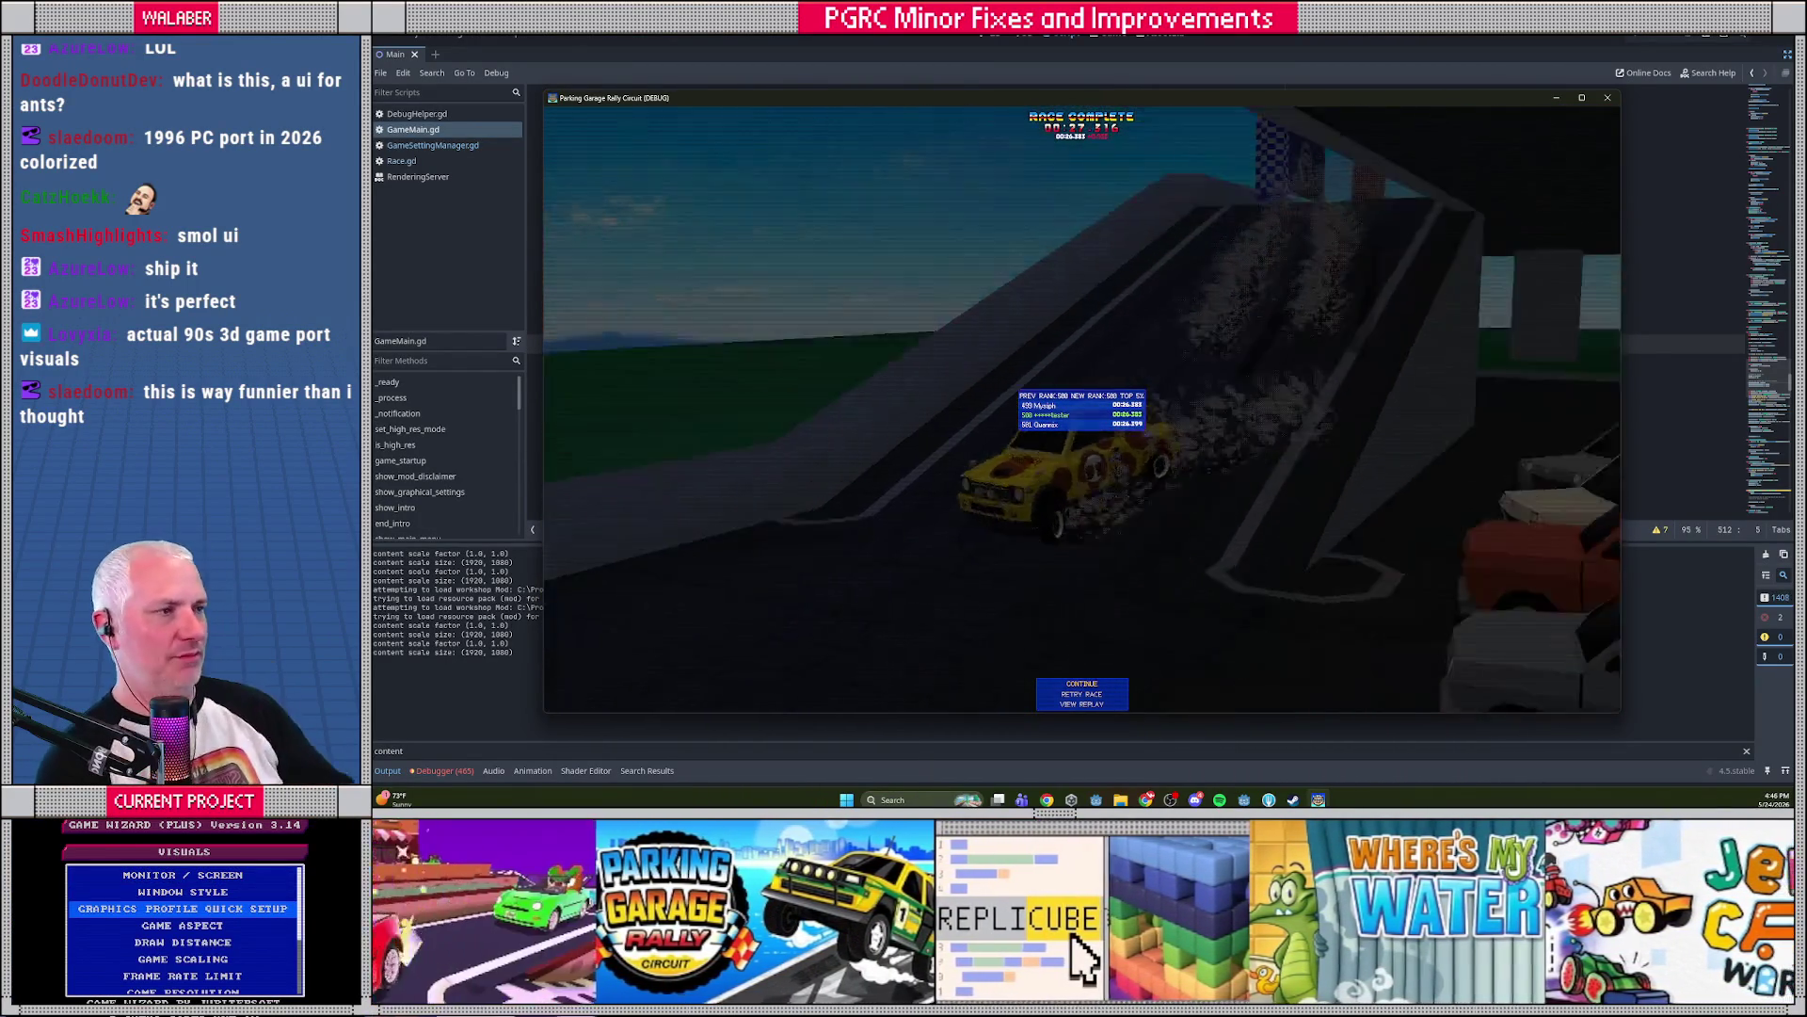
key(F8)
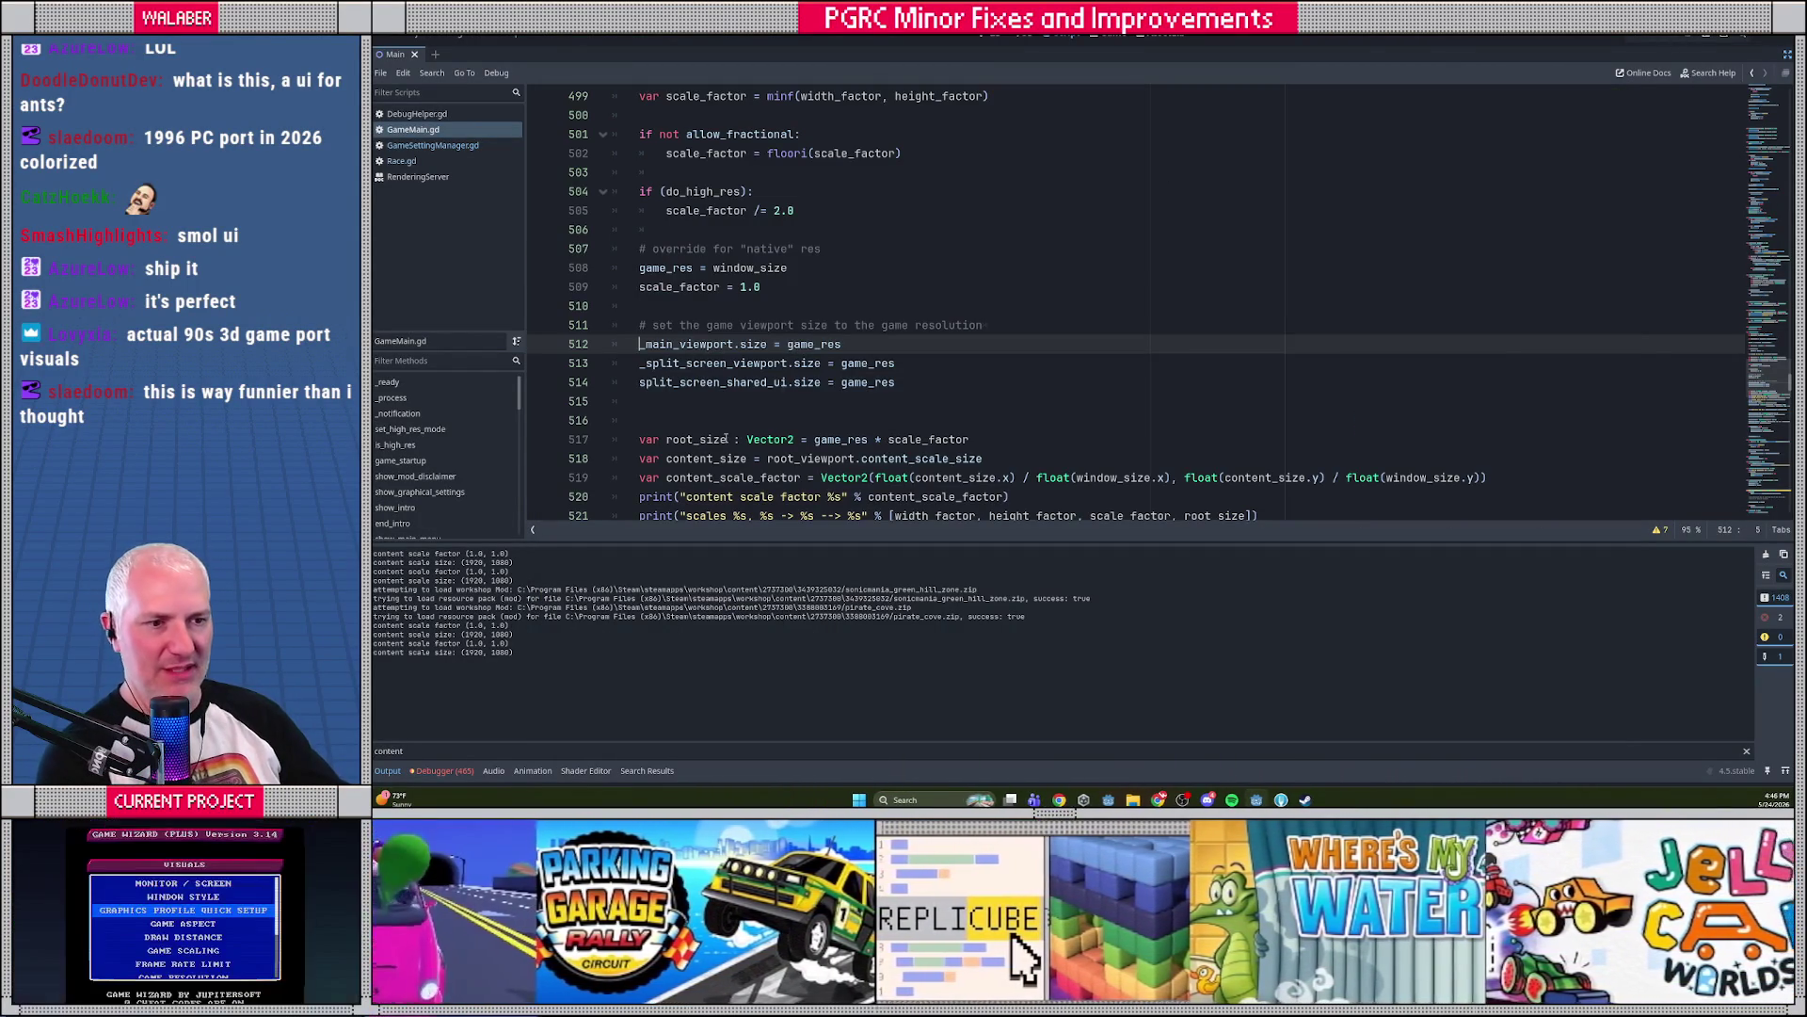
Look over the code below the moved block, then search GameMain.gd for content_scale_factor (9 matches)
click(726, 401)
scroll(753, 405, down, 5)
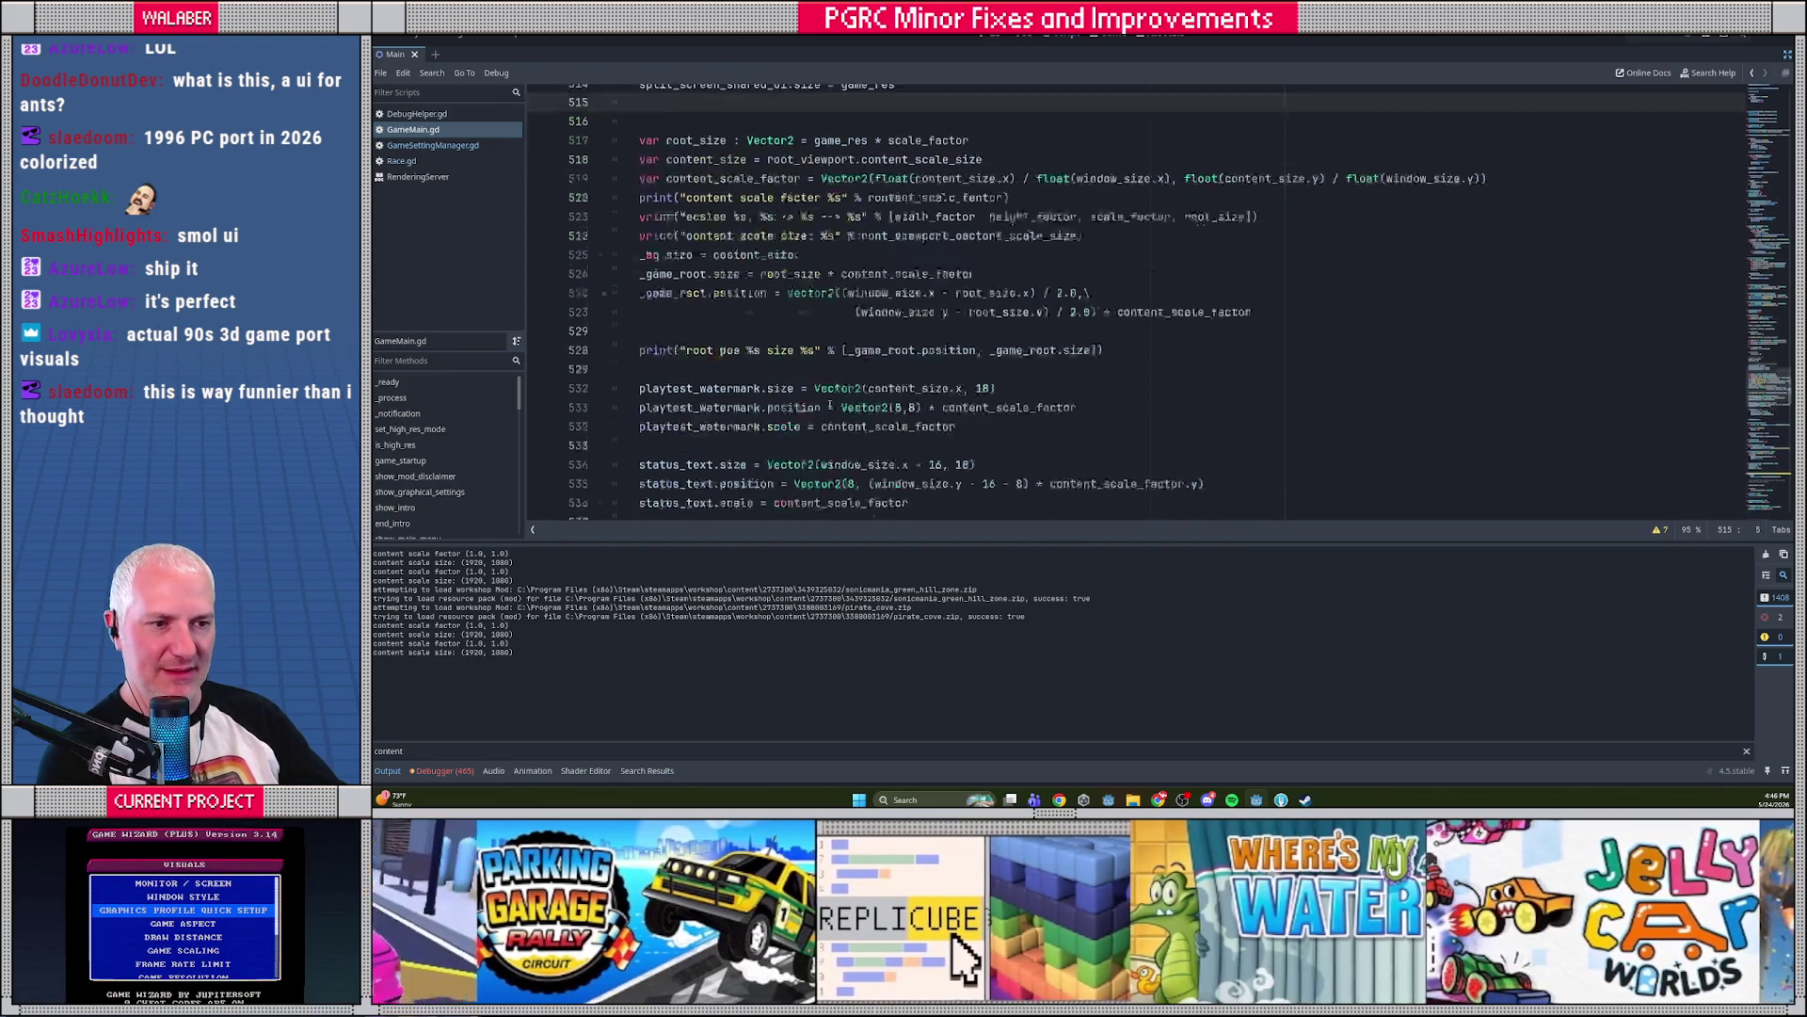
scroll(828, 404, down, 2)
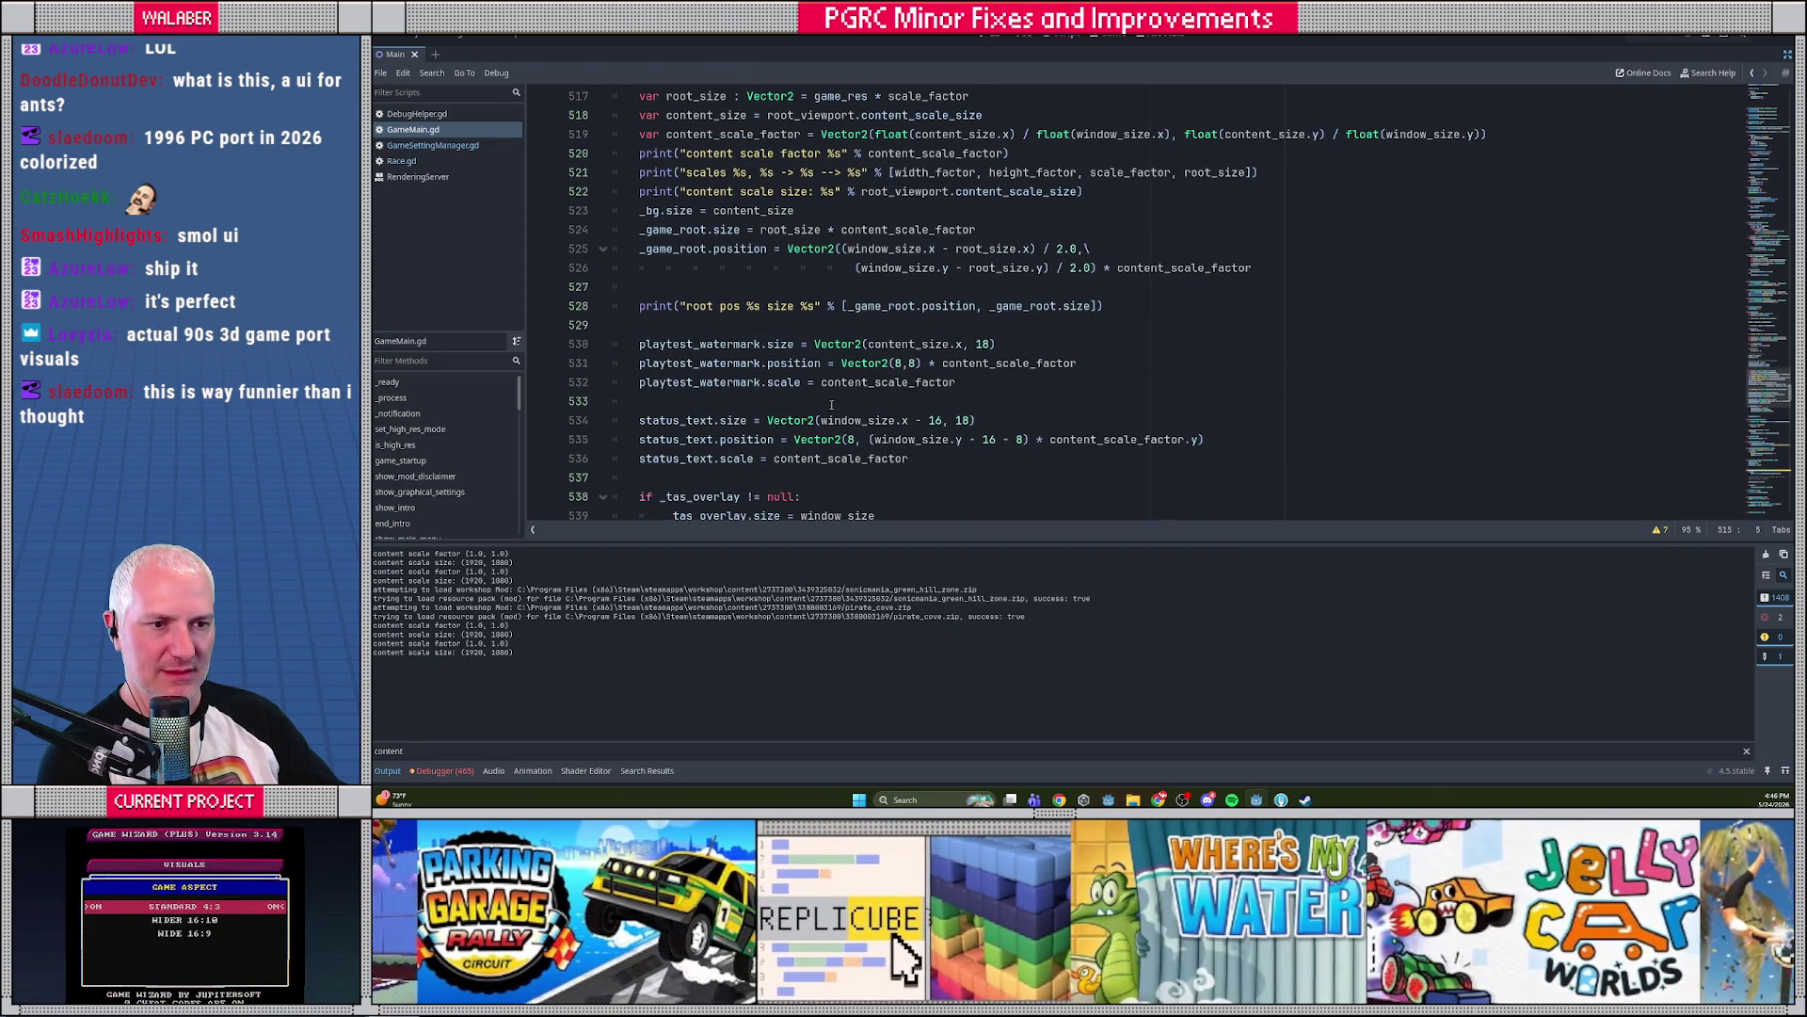
click(777, 284)
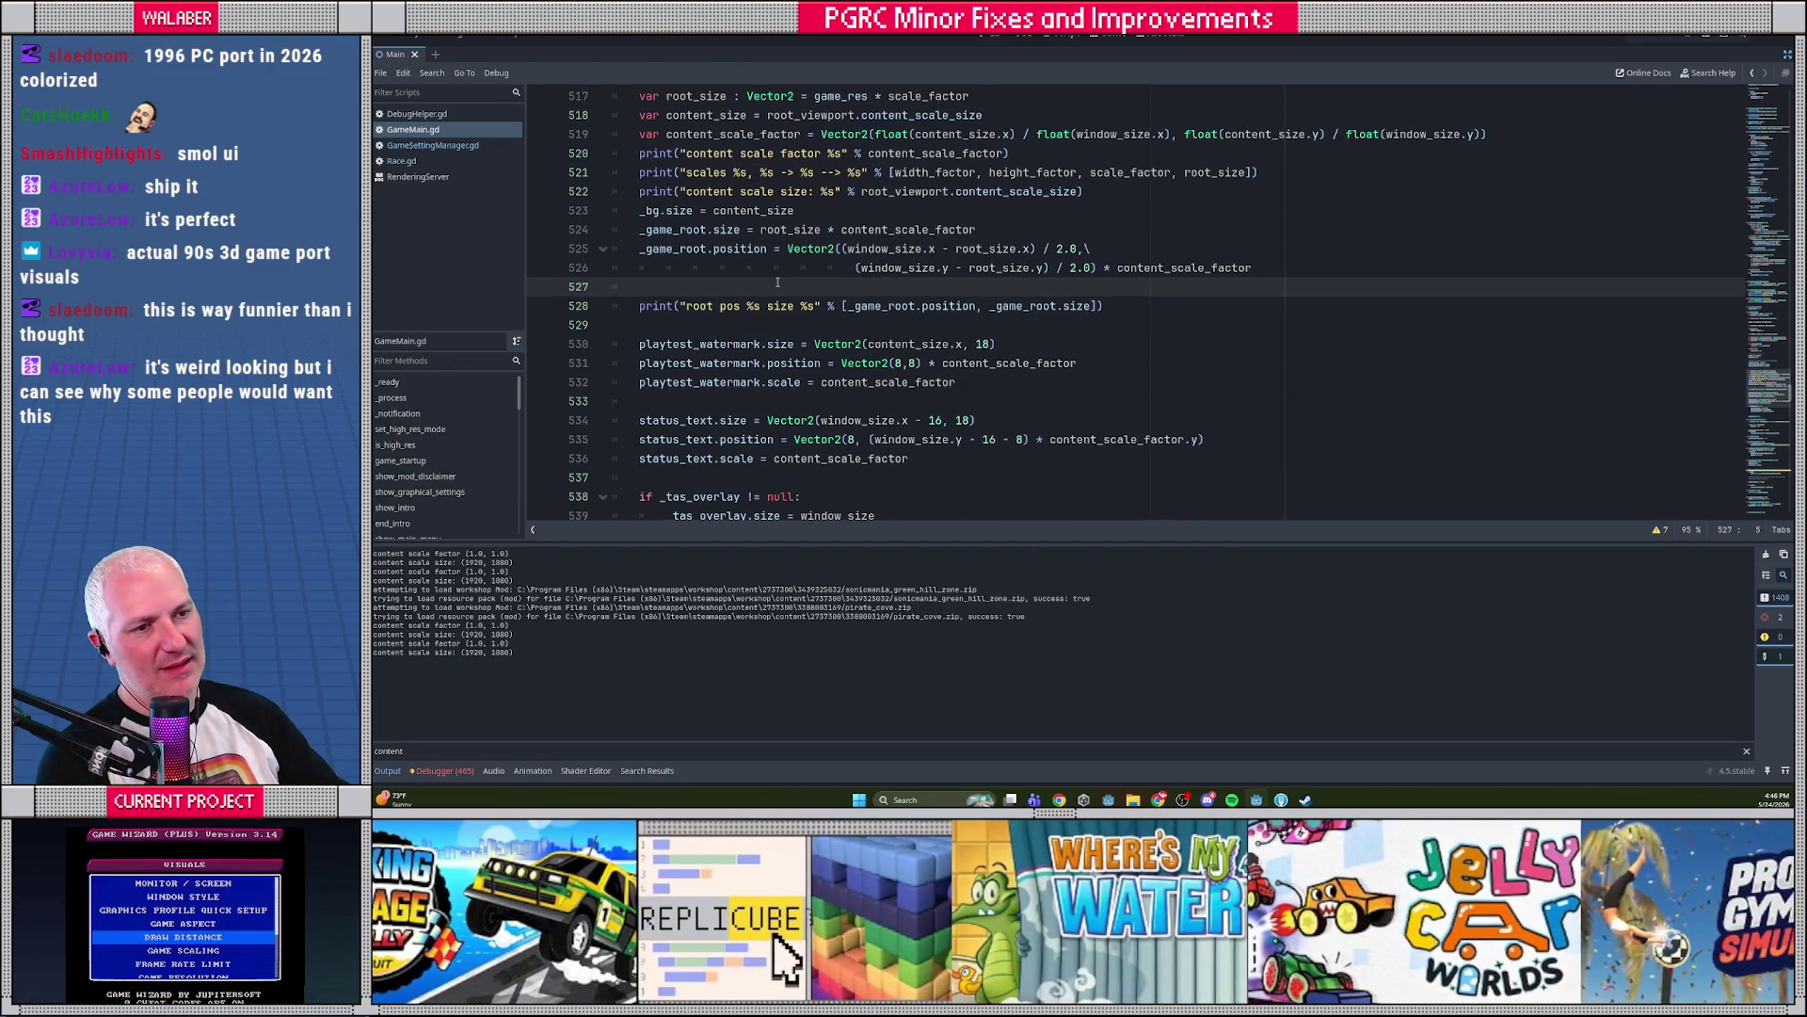
scroll(881, 359, up, 3)
scroll(800, 364, up, 1)
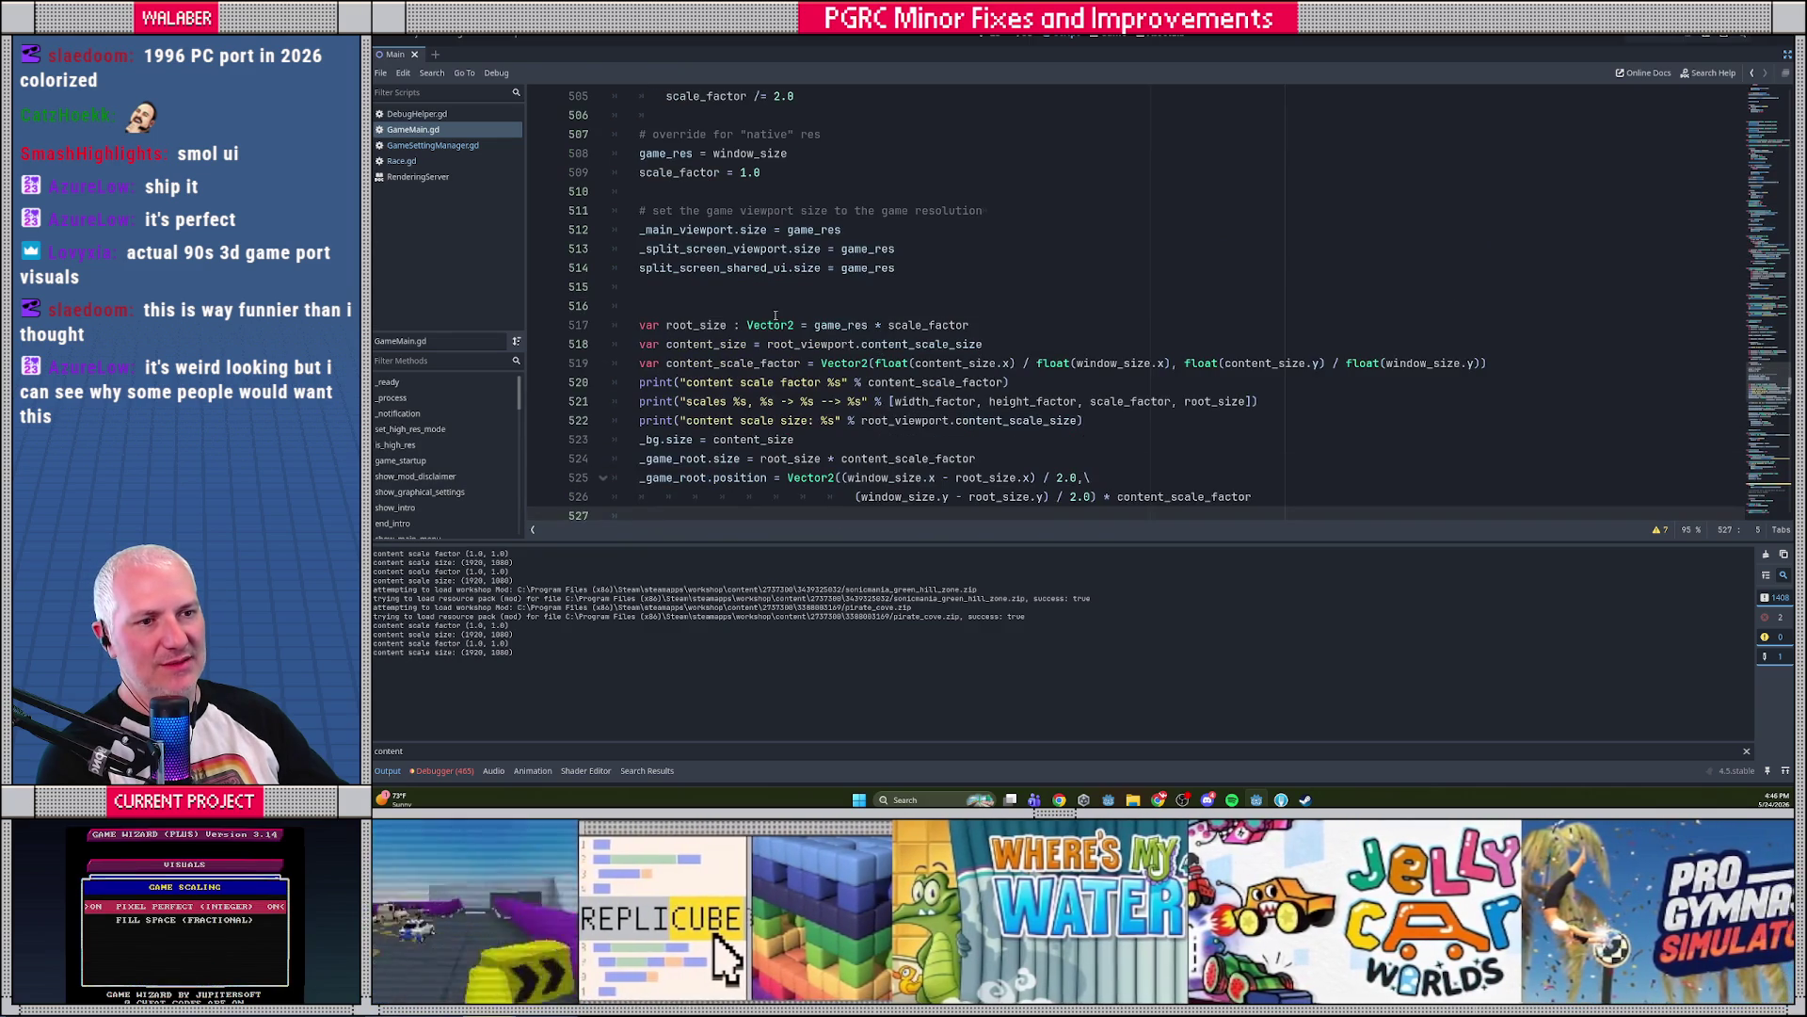
double_click(725, 364)
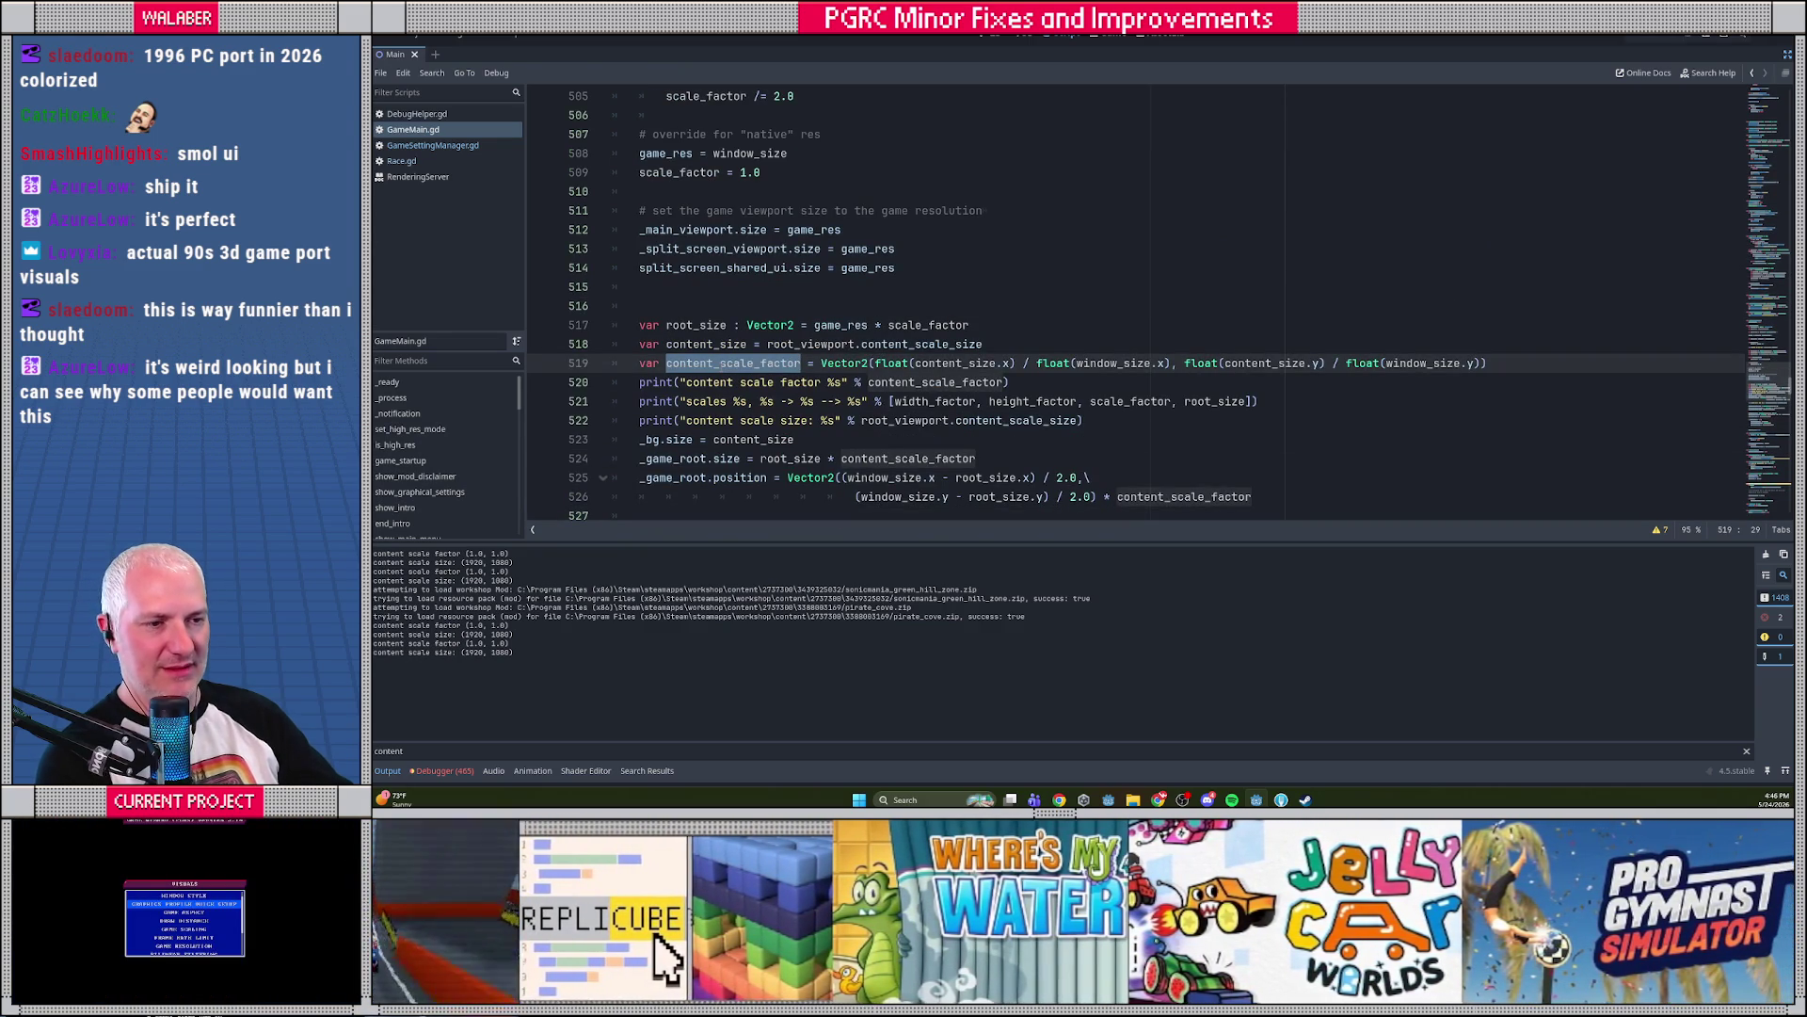
key(ctrl+f)
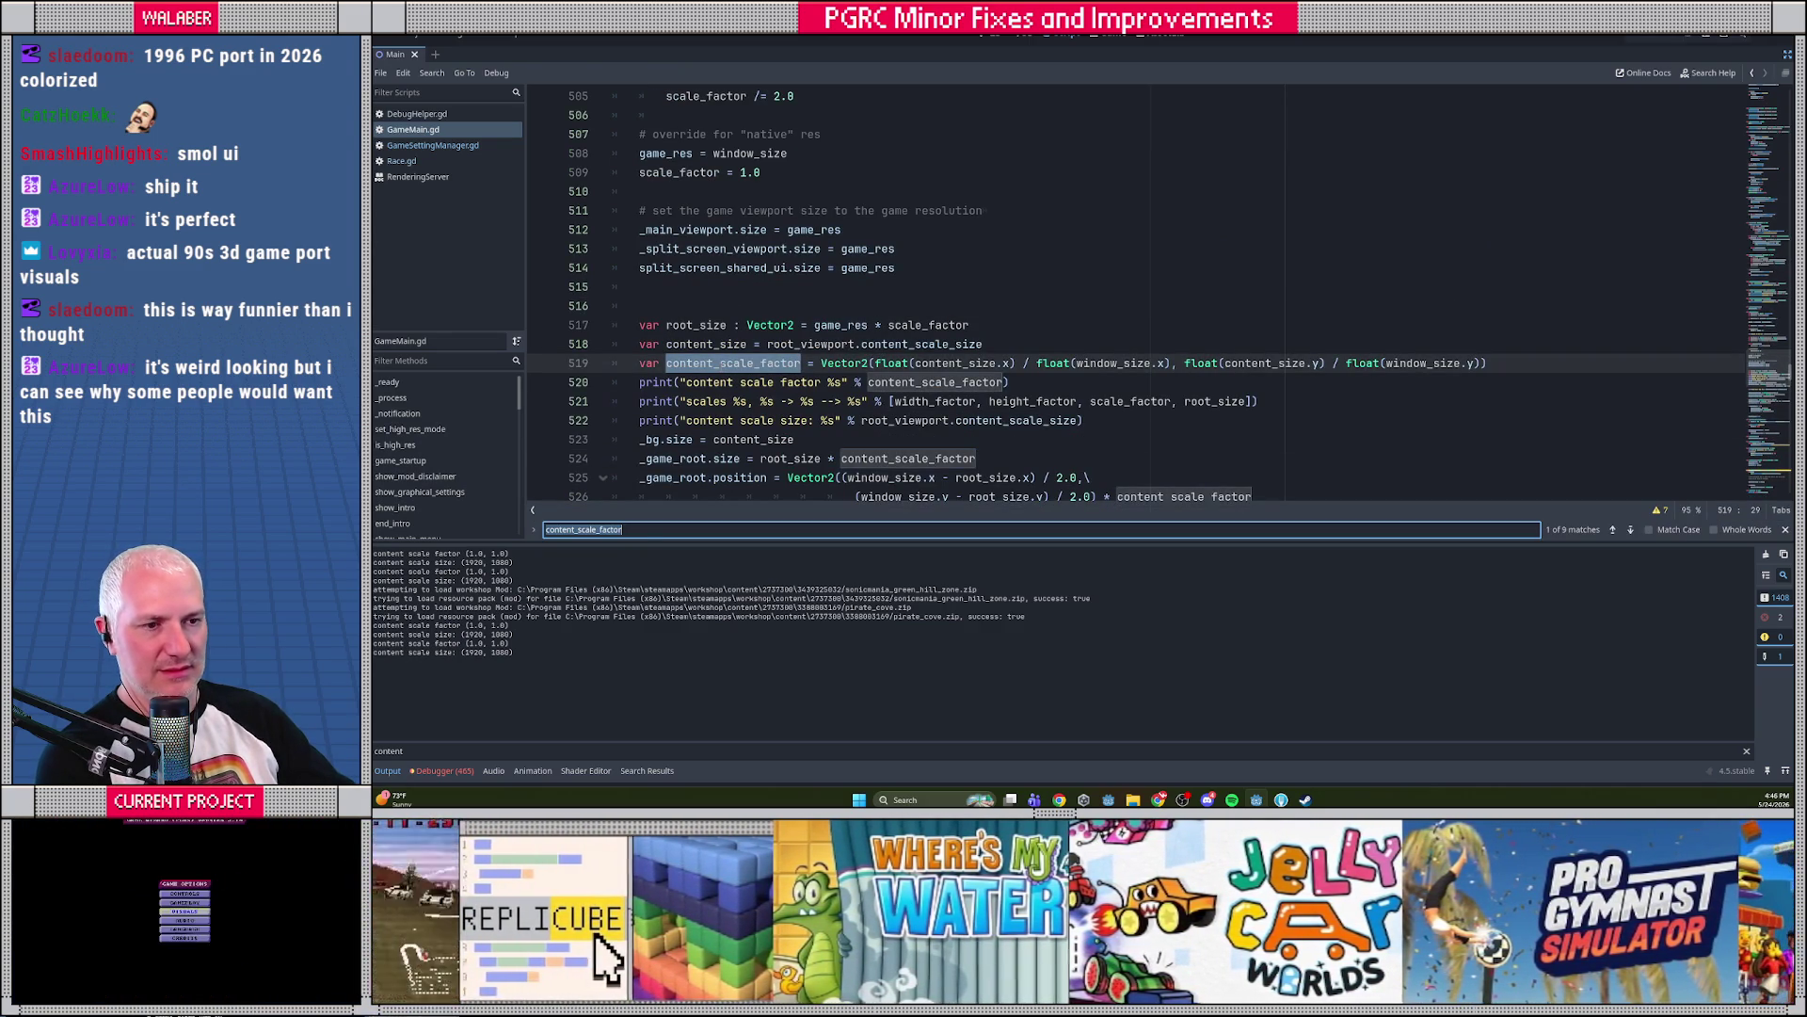
Step through all nine content_scale_factor matches, then run the game again to retest
key(Return)
key(Return)
key(Return)
key(Return)
key(Return)
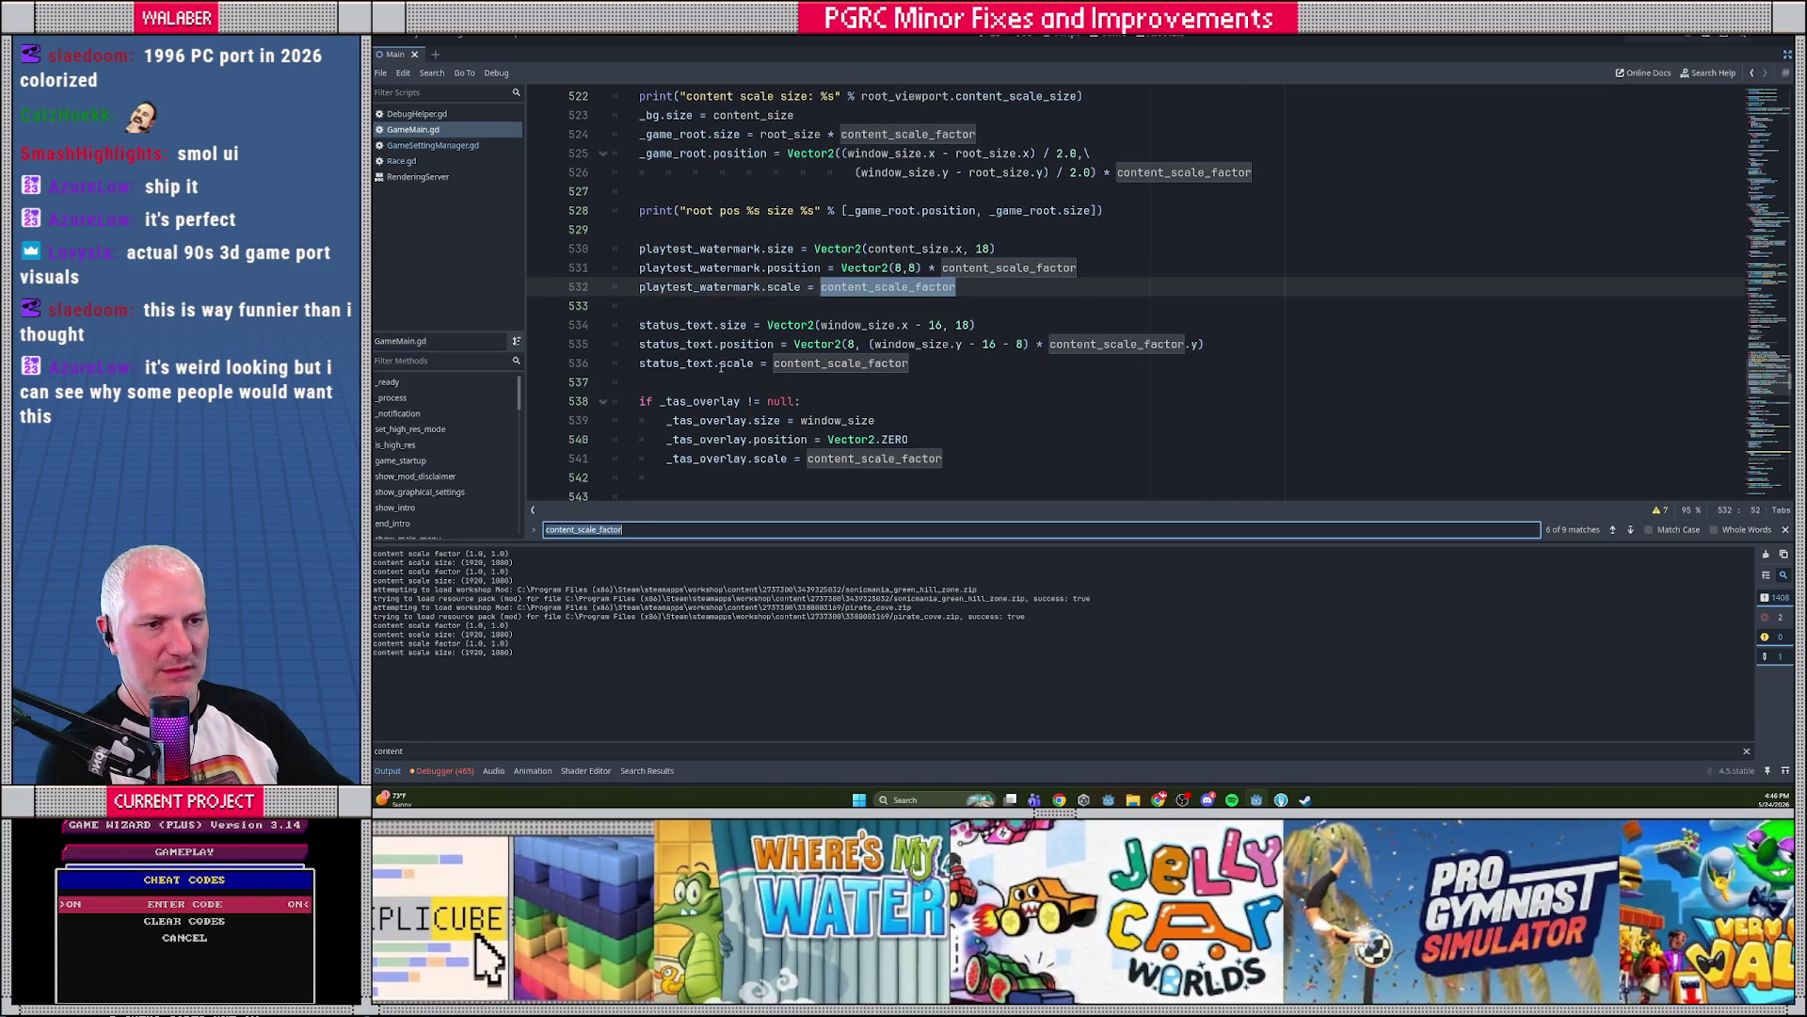
key(Return)
key(Return)
key(Return)
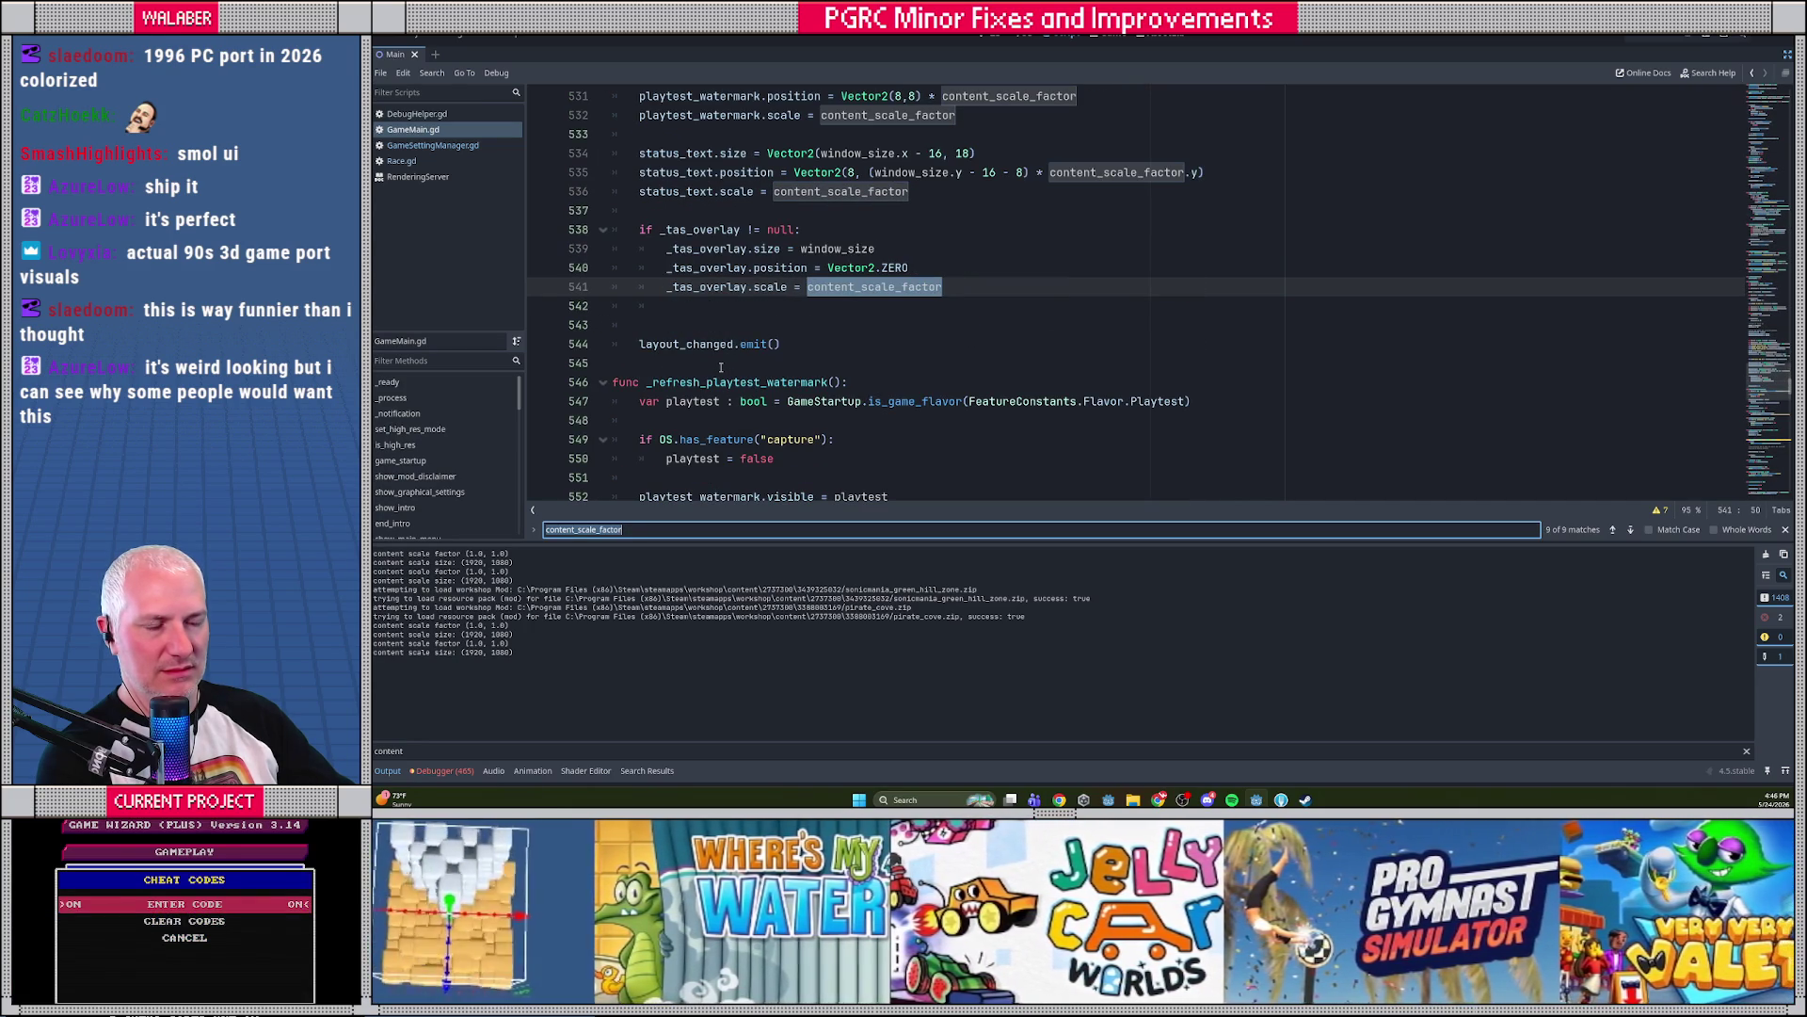
scroll(726, 366, up, 7)
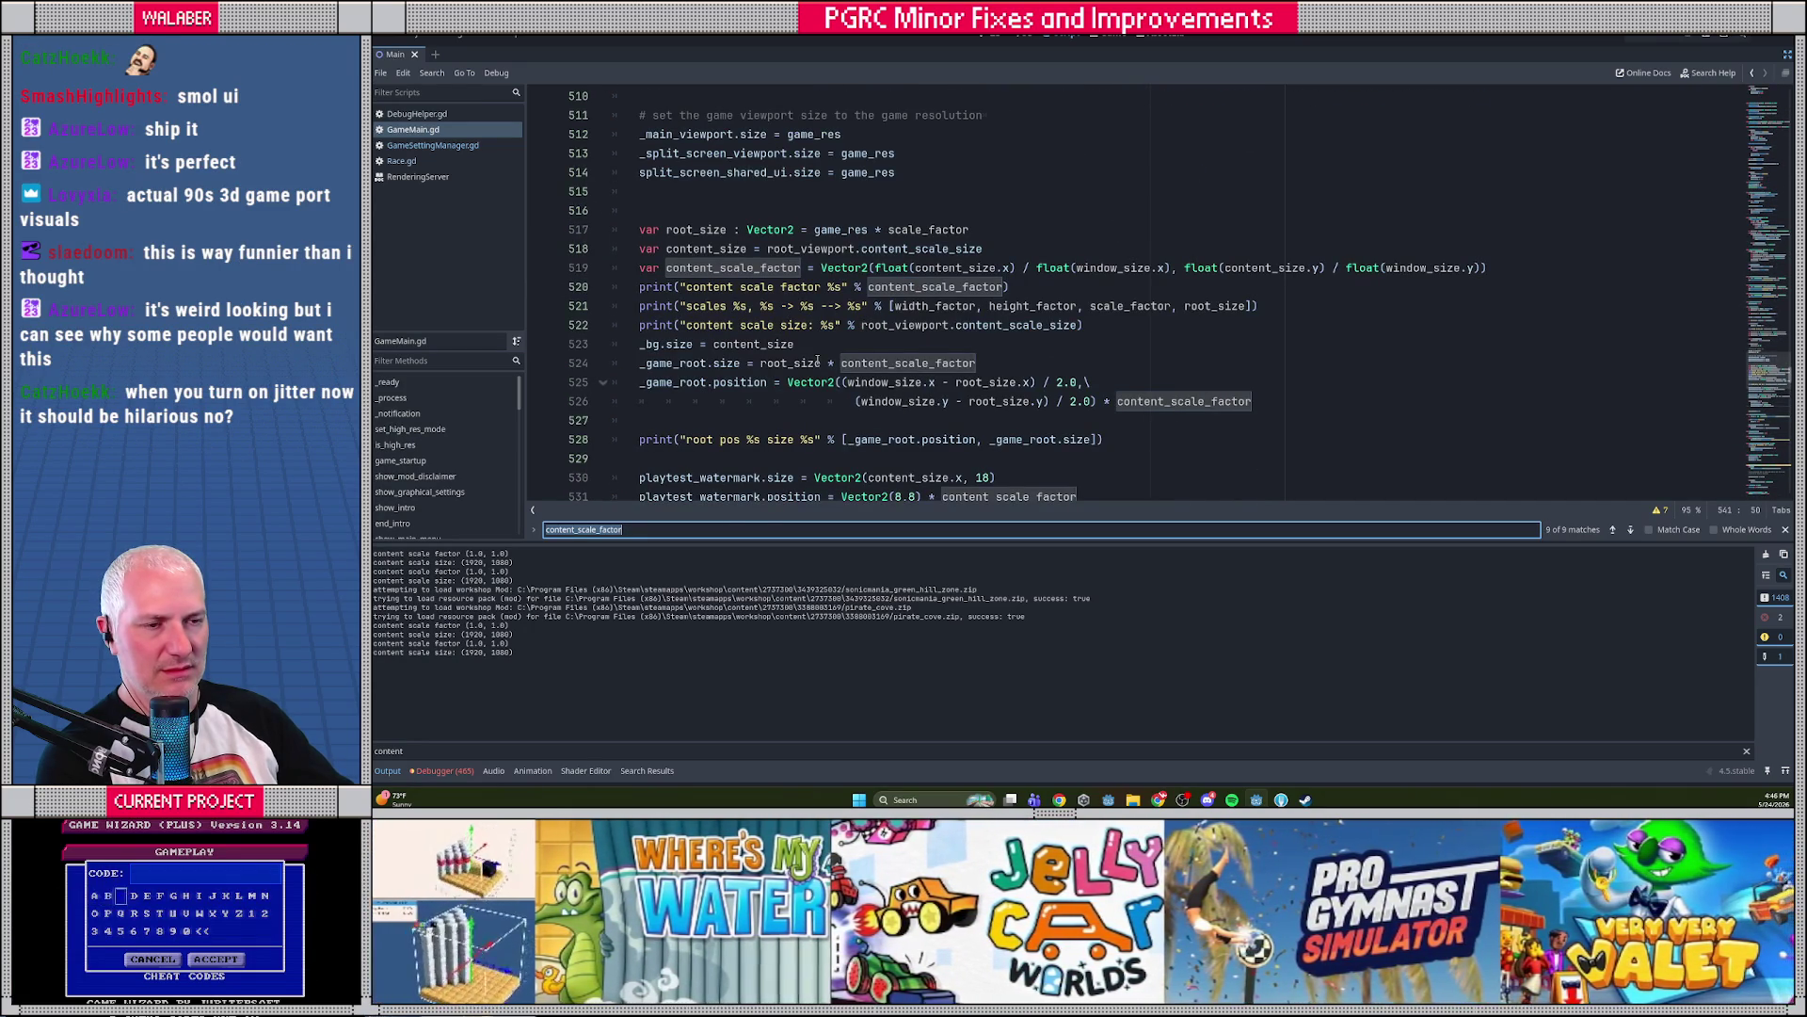
click(801, 219)
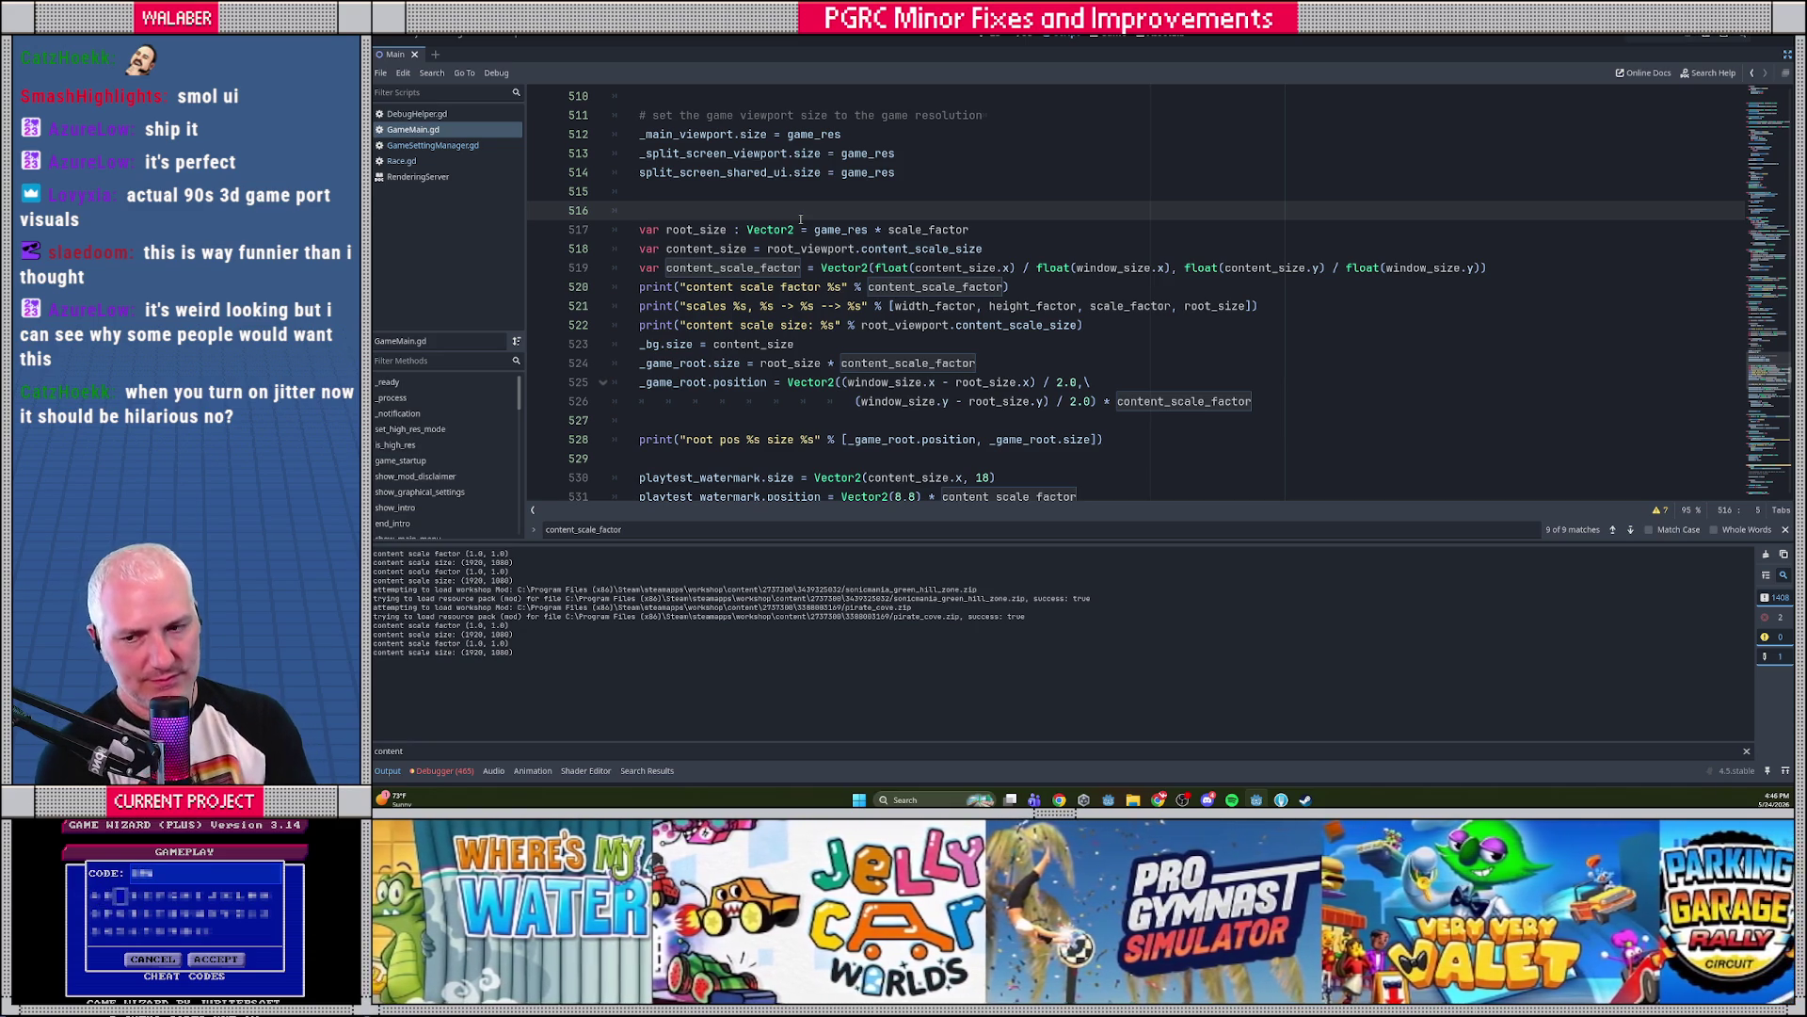
key(F5)
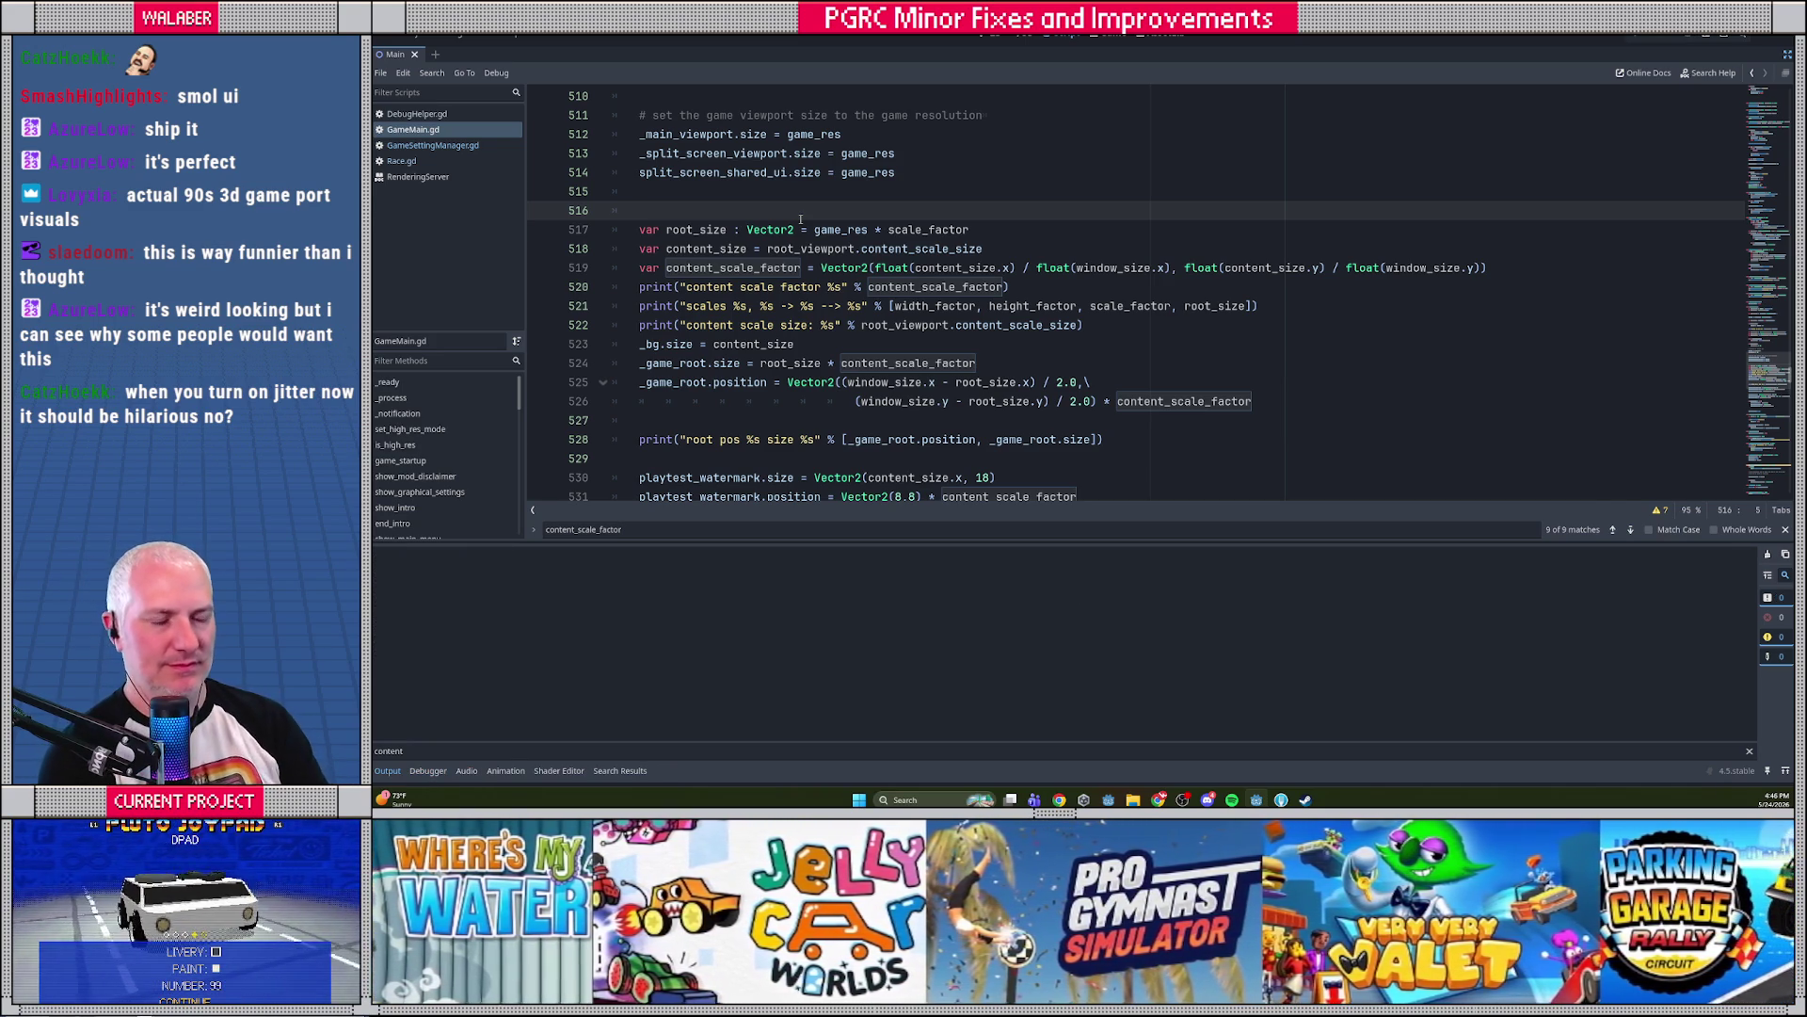
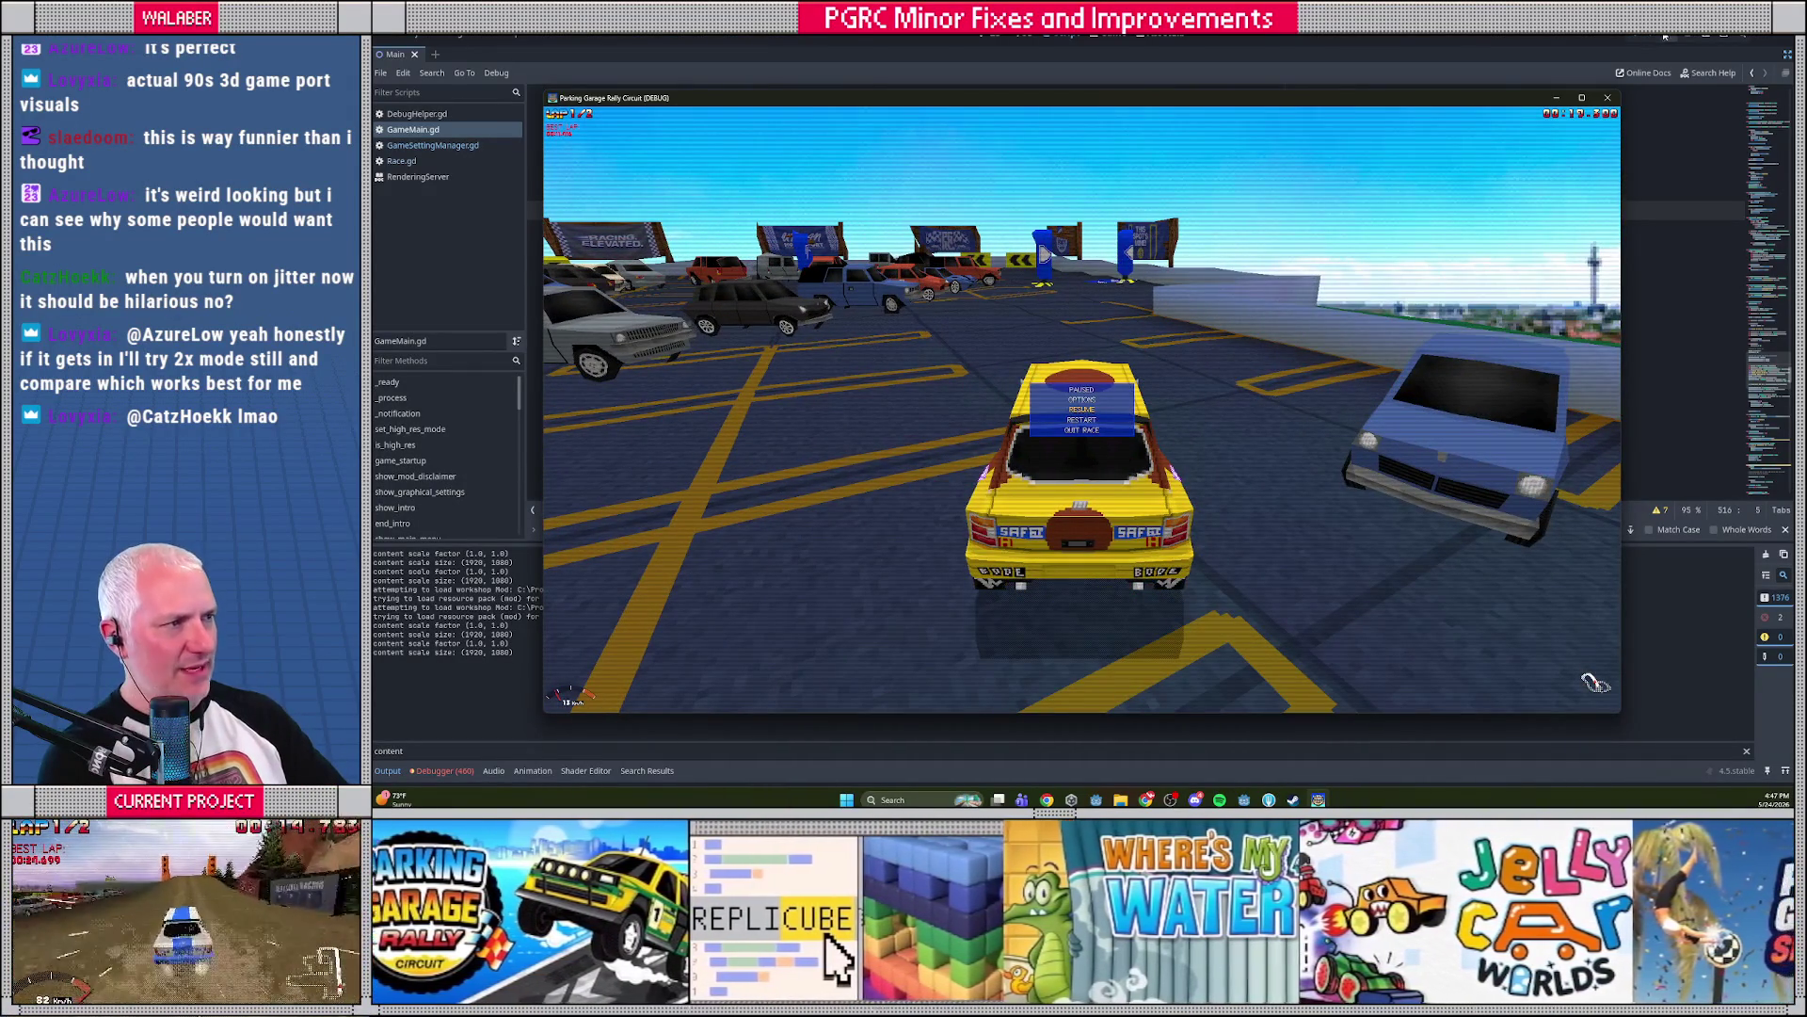
Stop the game, search all project scripts for 'high_', and open SnowEffect.gd's line 32 match
key(F8)
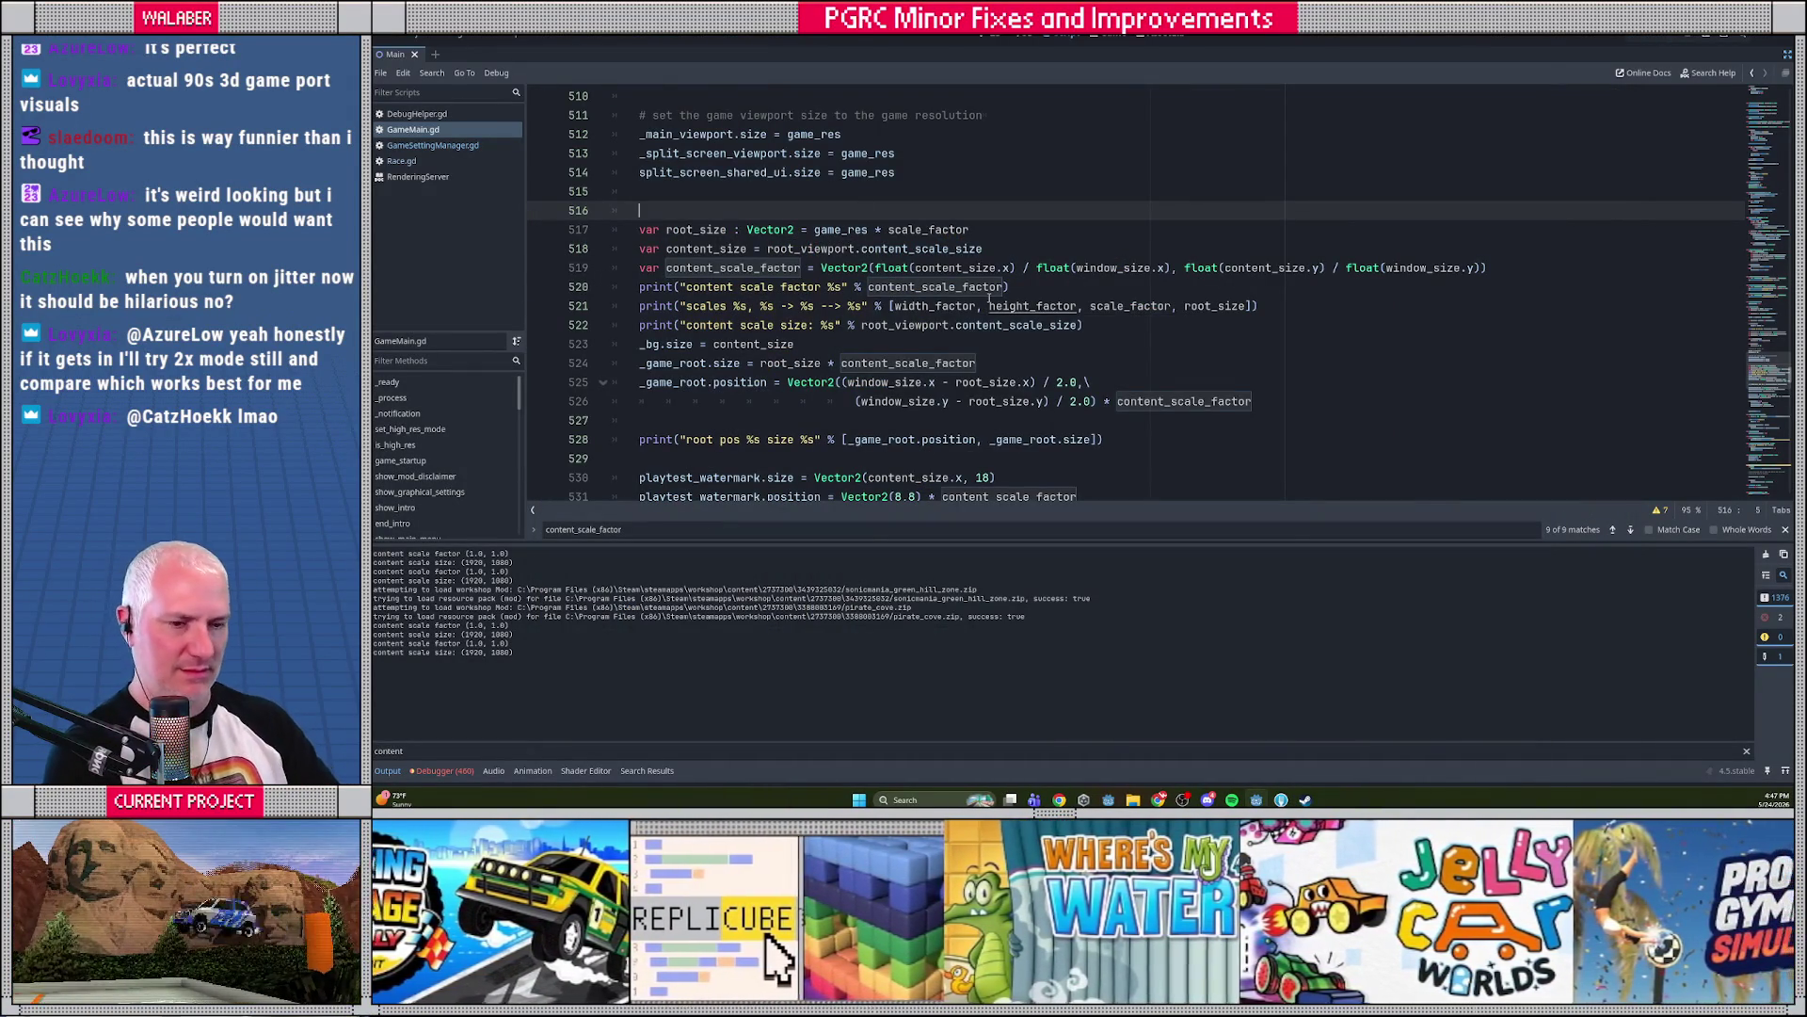
key(ctrl+shift+f)
text(high_)
key(Return)
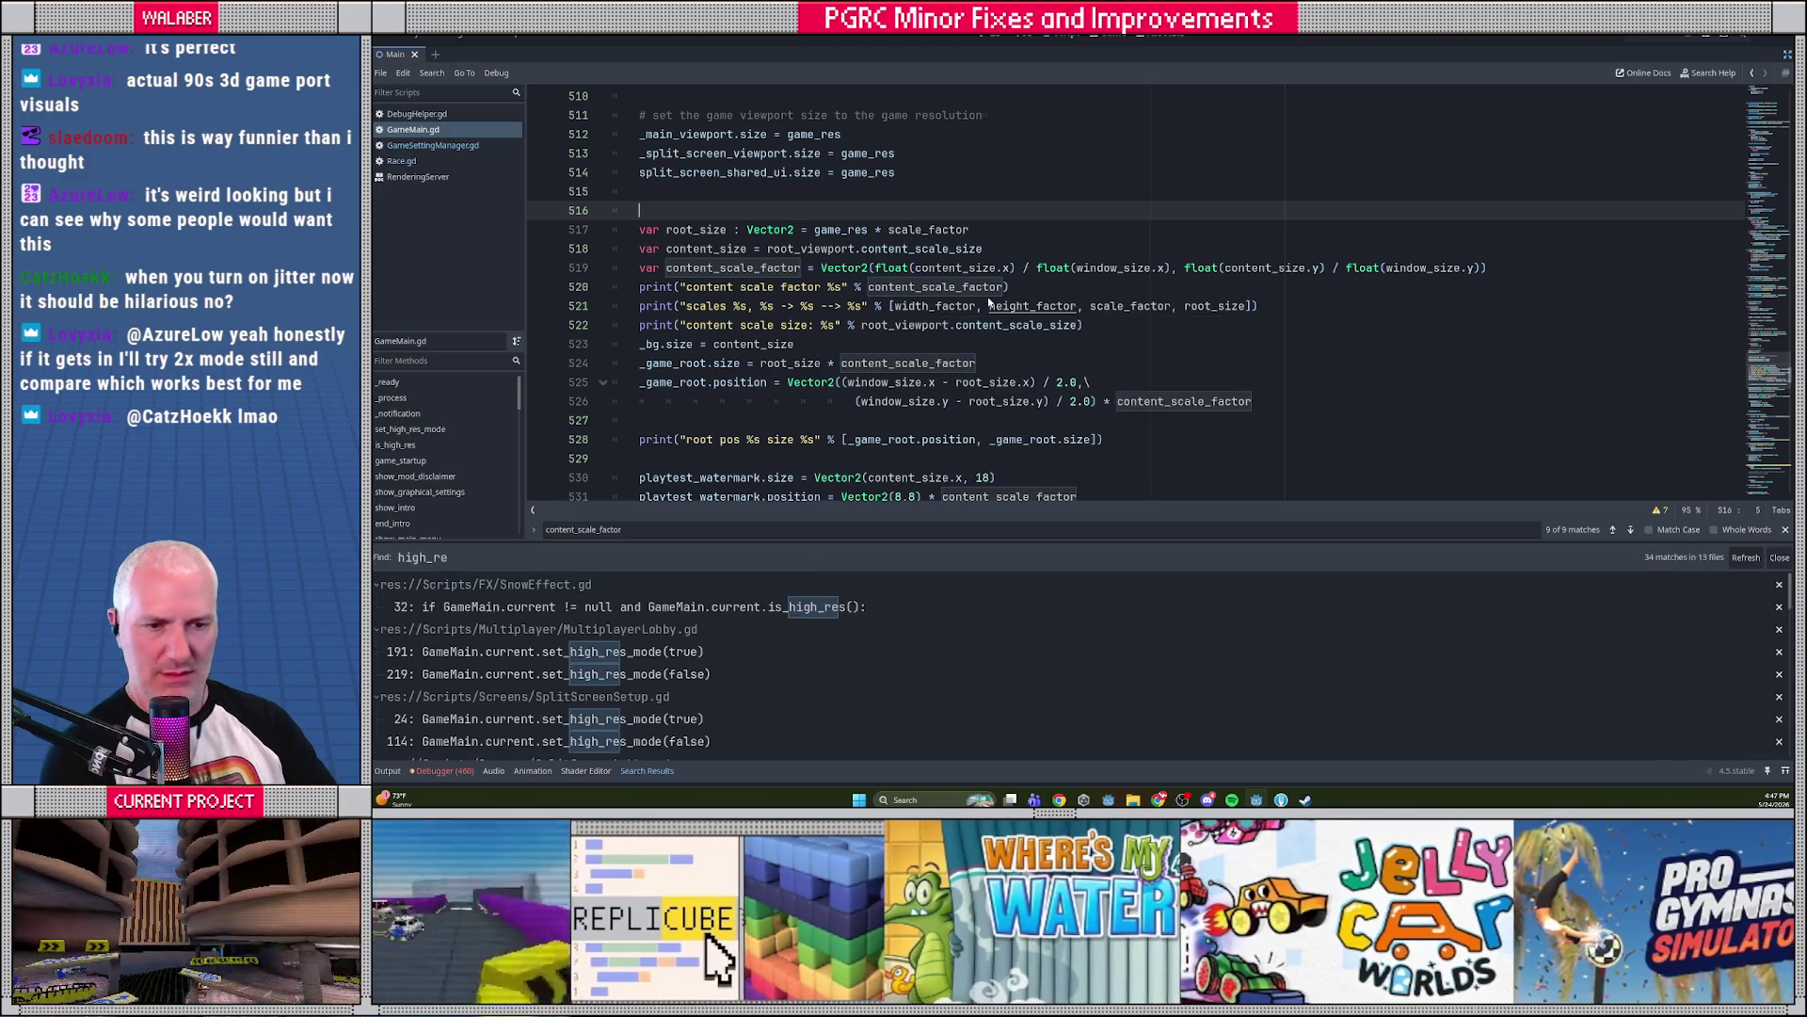
mouse_move(1083, 541)
mouse_down()
mouse_move(1045, 273)
mouse_move(1034, 407)
mouse_up()
click(636, 463)
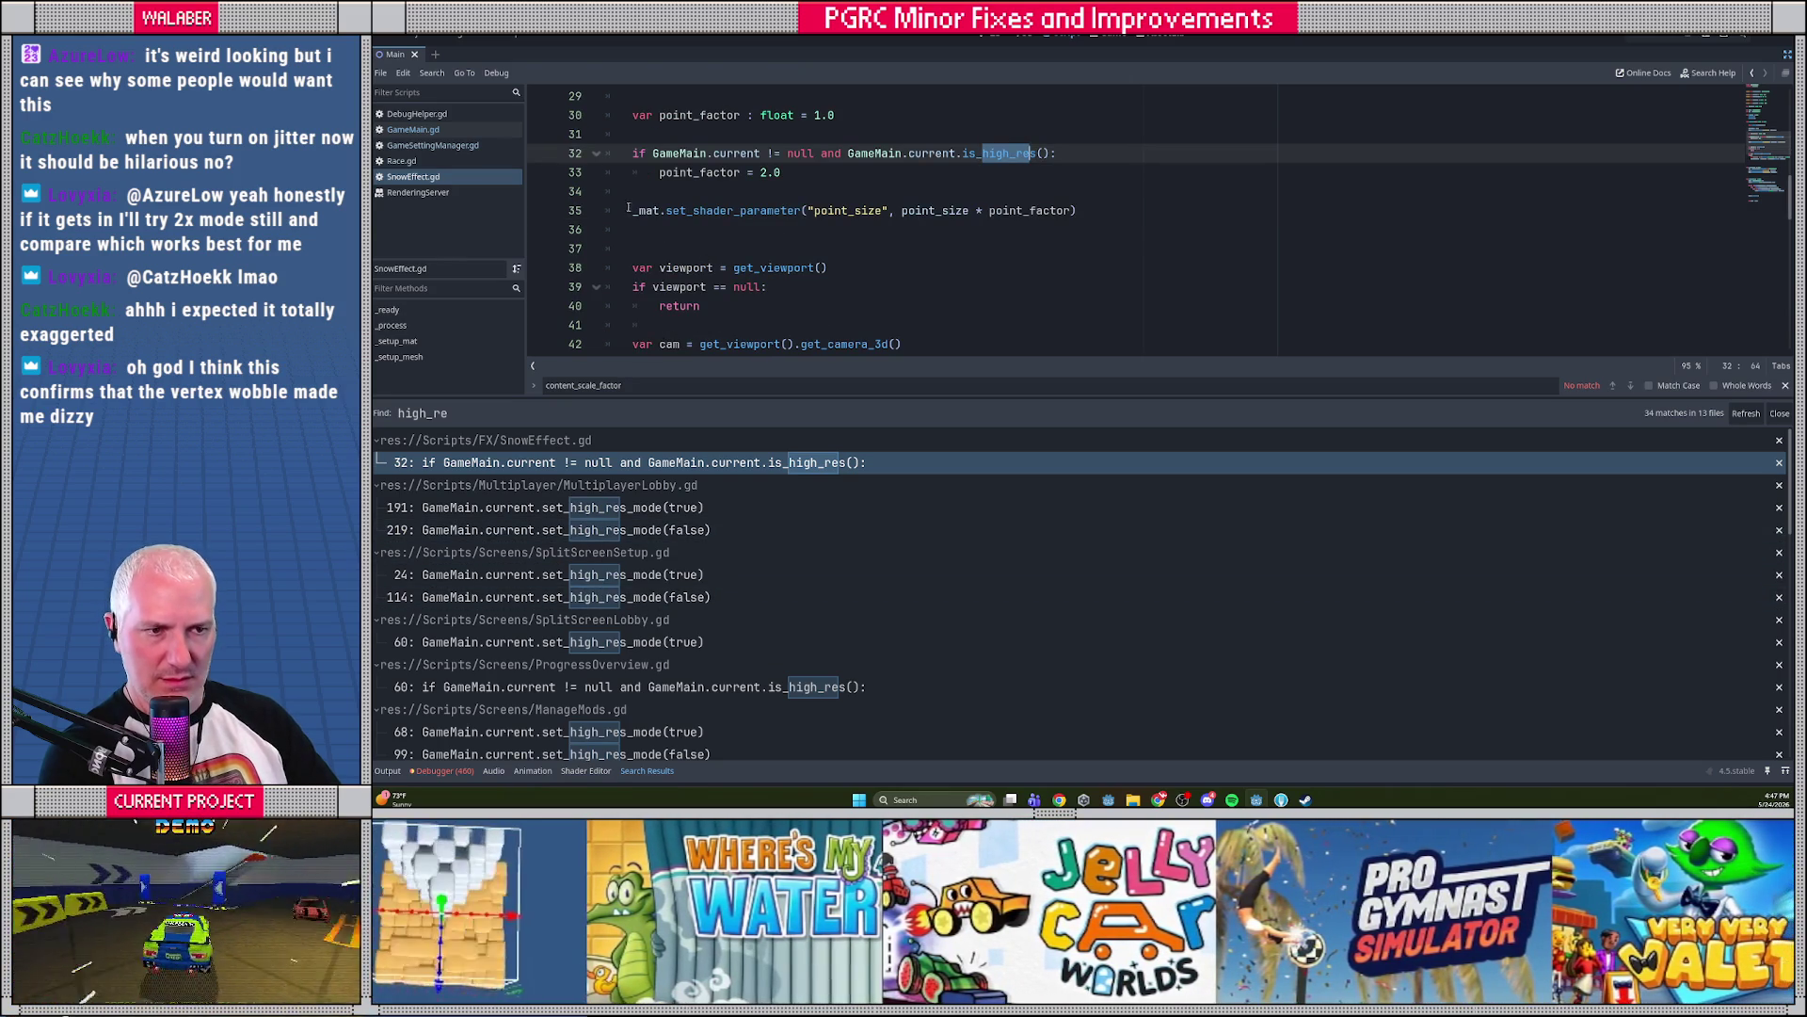
Review the high-res checks in SnowEffect.gd and ProgressOverview.gd lines 59–64
drag(640, 138, 822, 232)
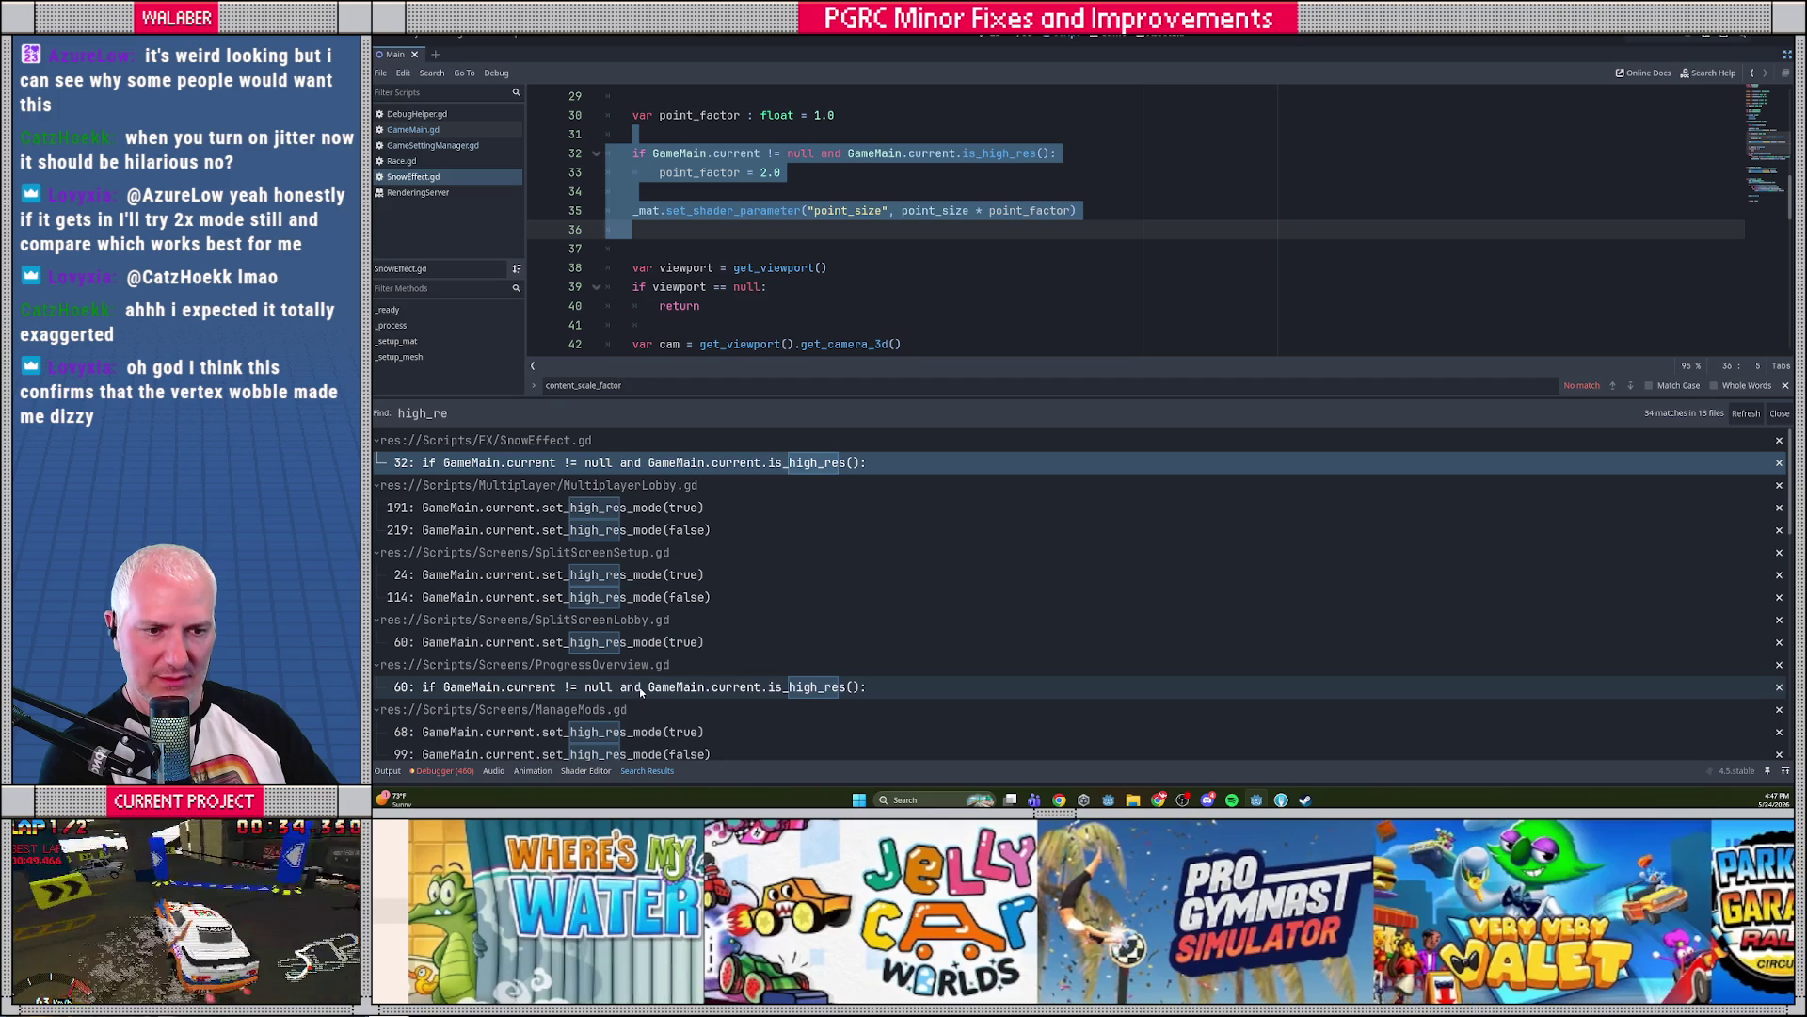
click(673, 690)
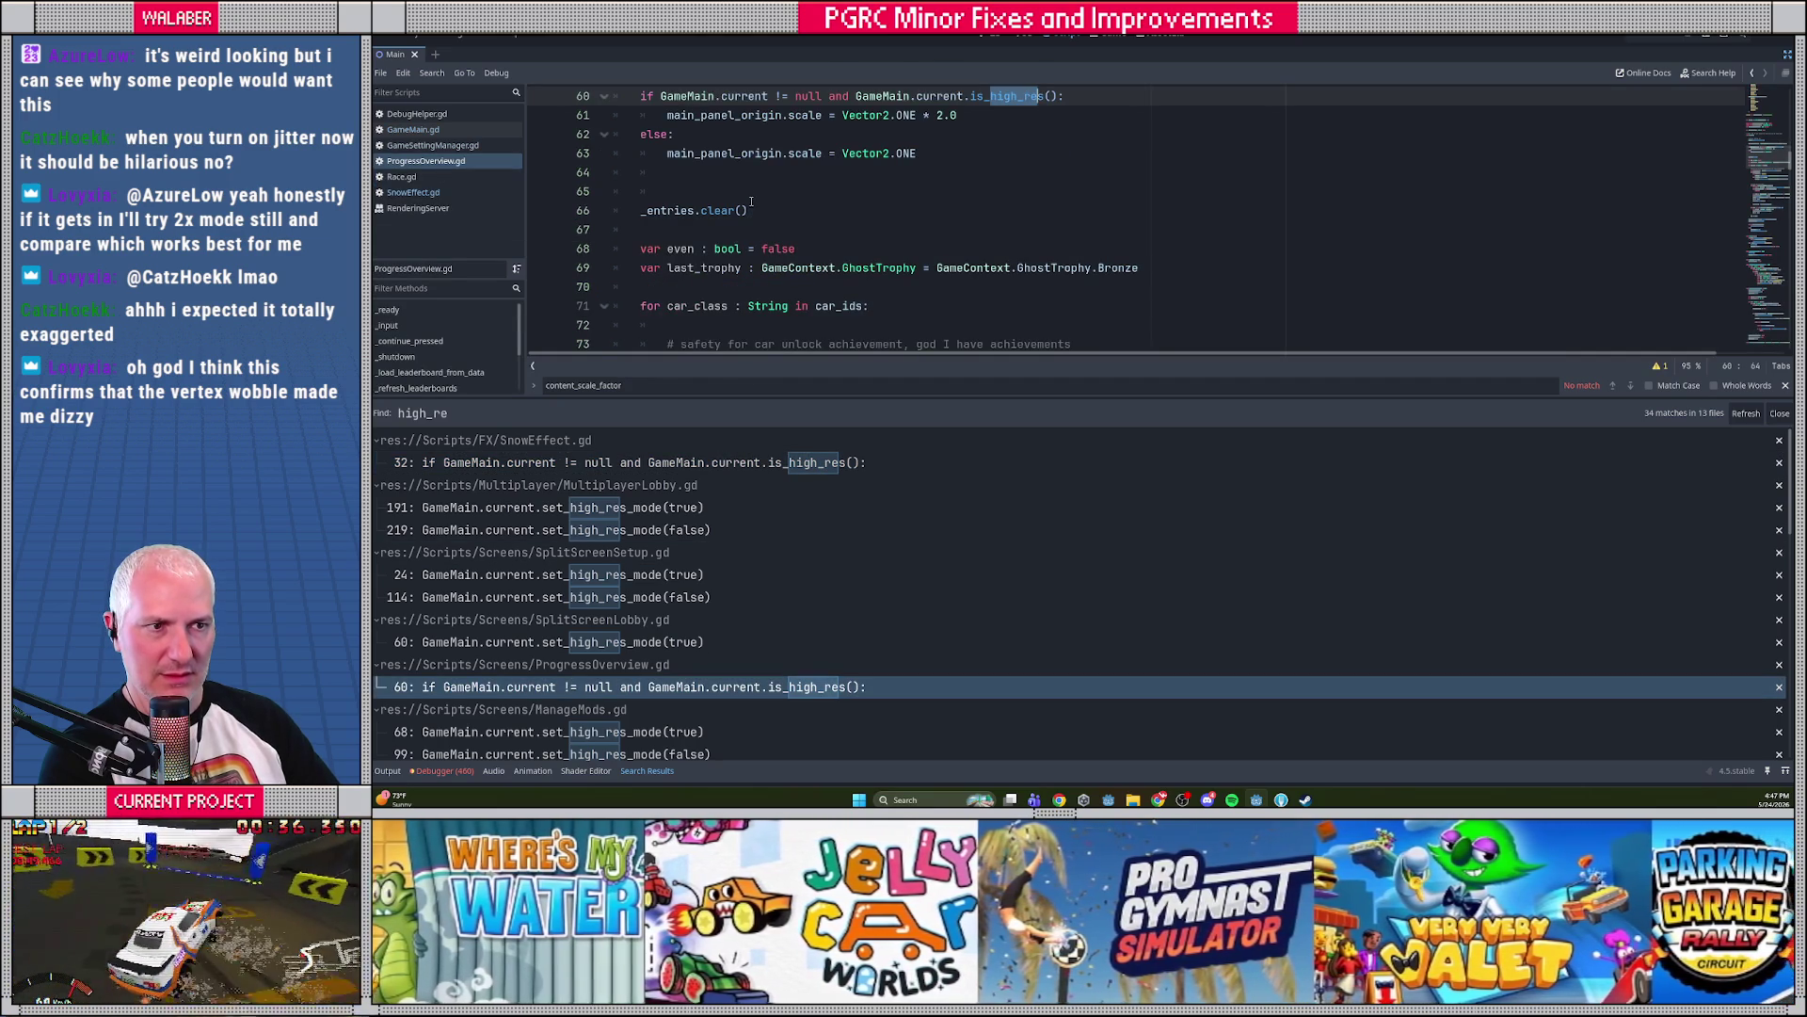
scroll(751, 201, up, 2)
drag(643, 191, 764, 289)
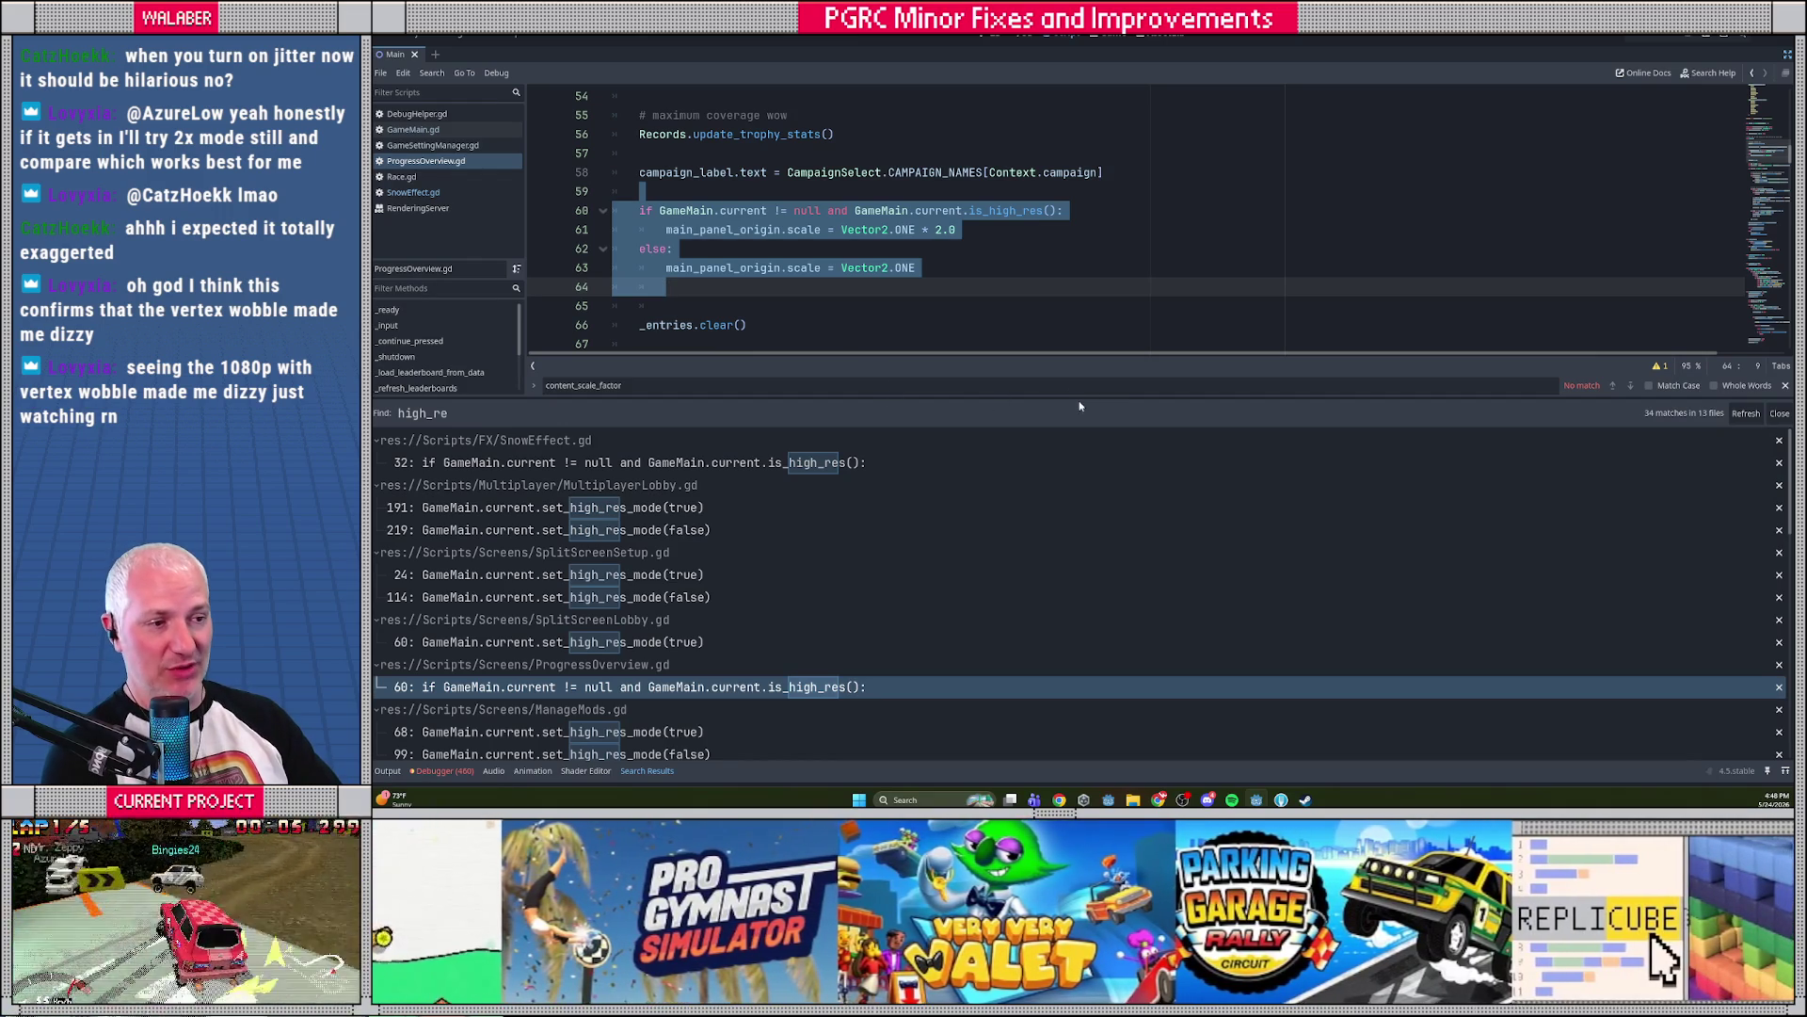
Open the is_high_res() definition in GameMain.gd
drag(1083, 401, 1093, 507)
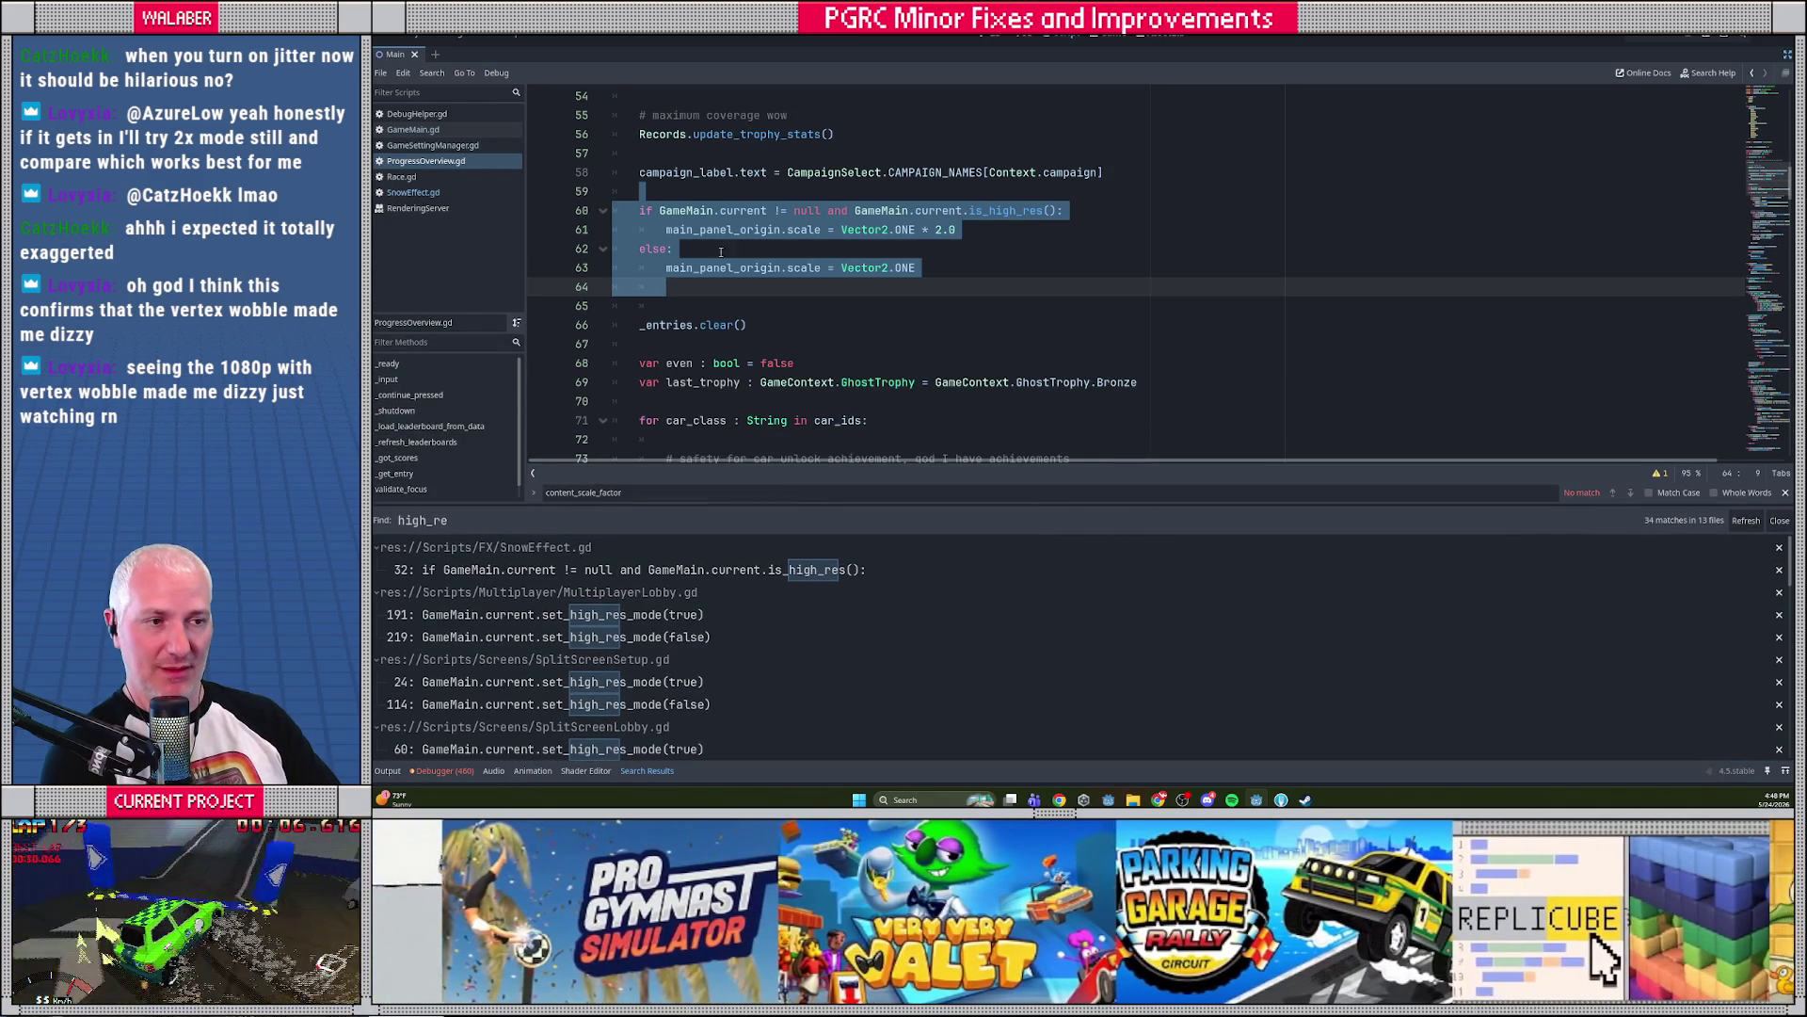
click(989, 242)
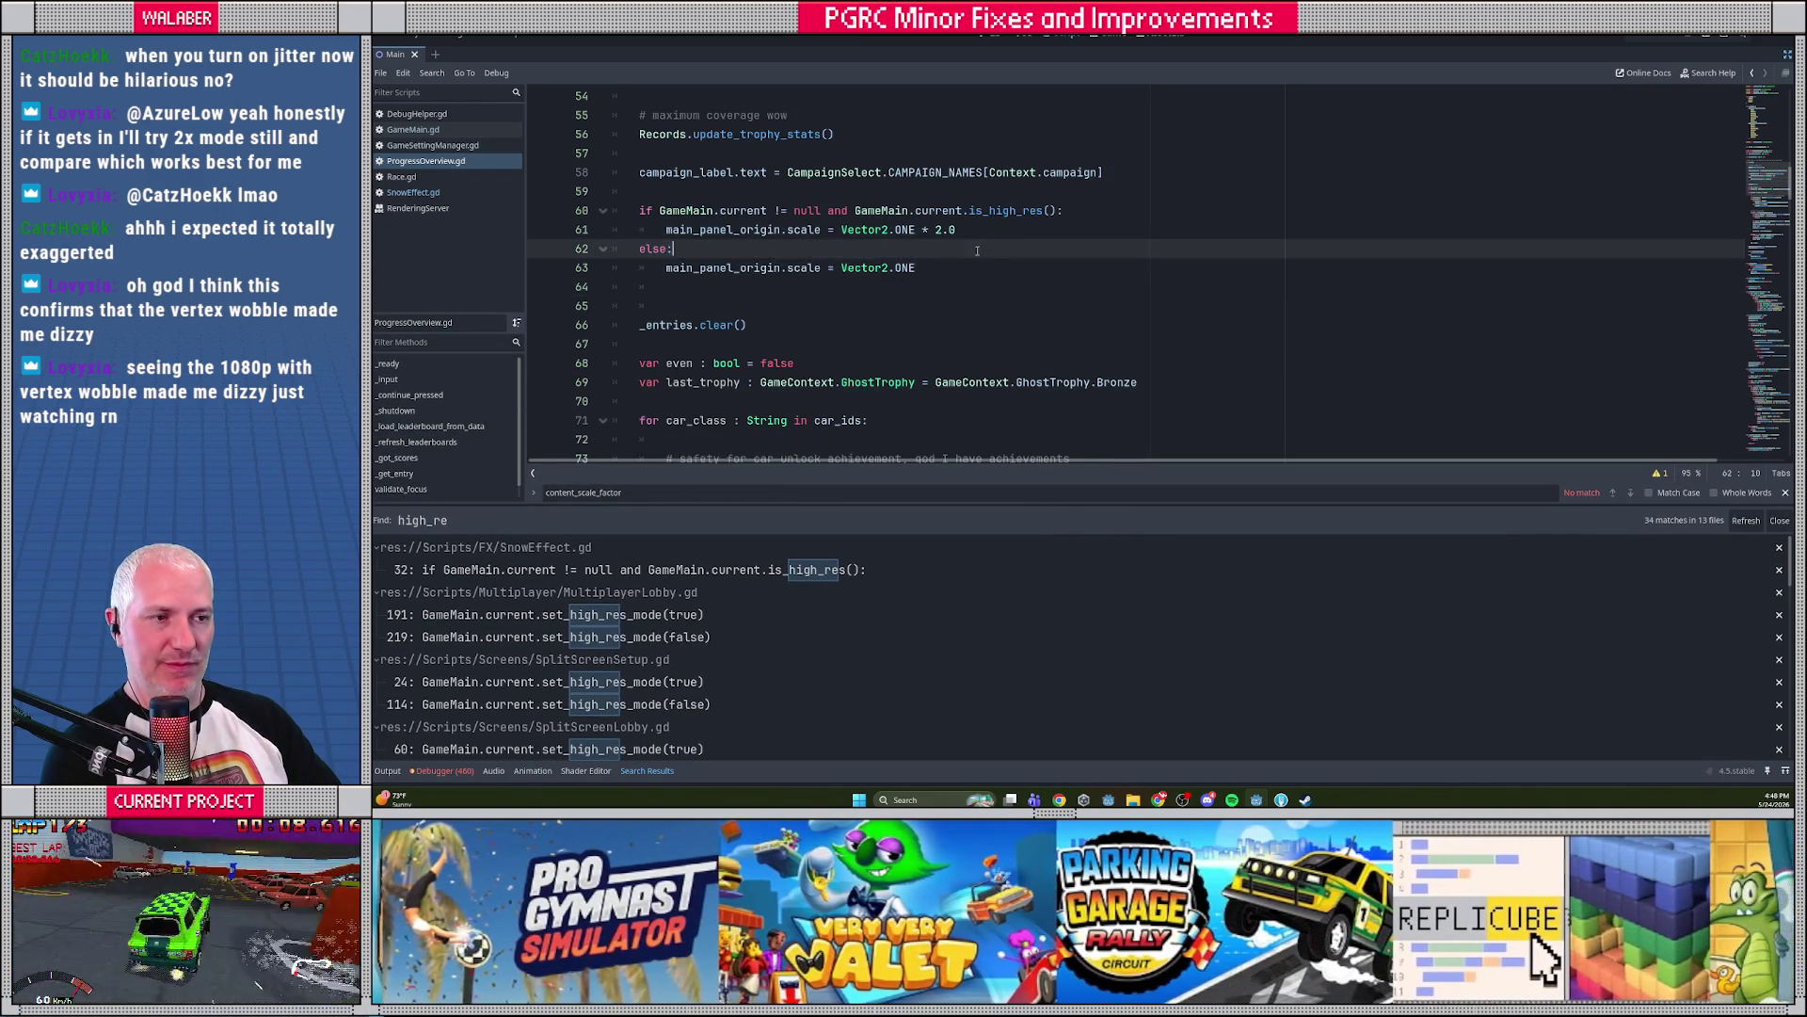
ctrl+click(1006, 211)
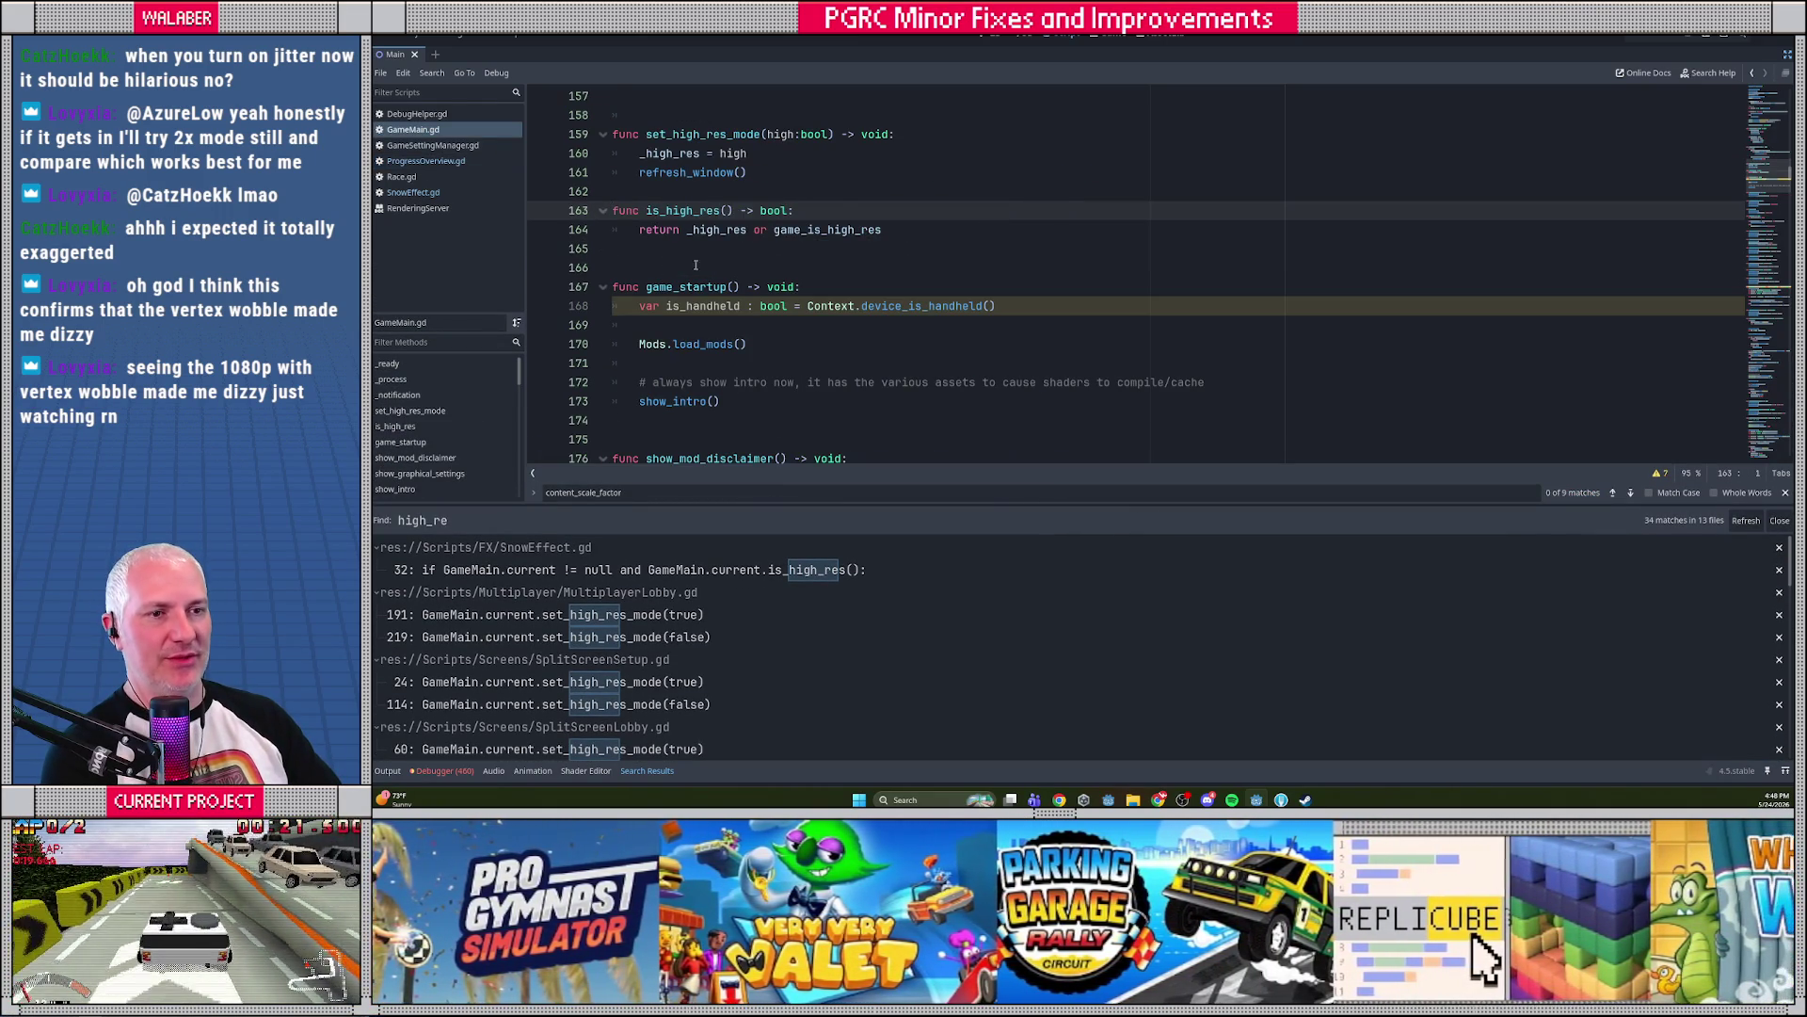
click(688, 263)
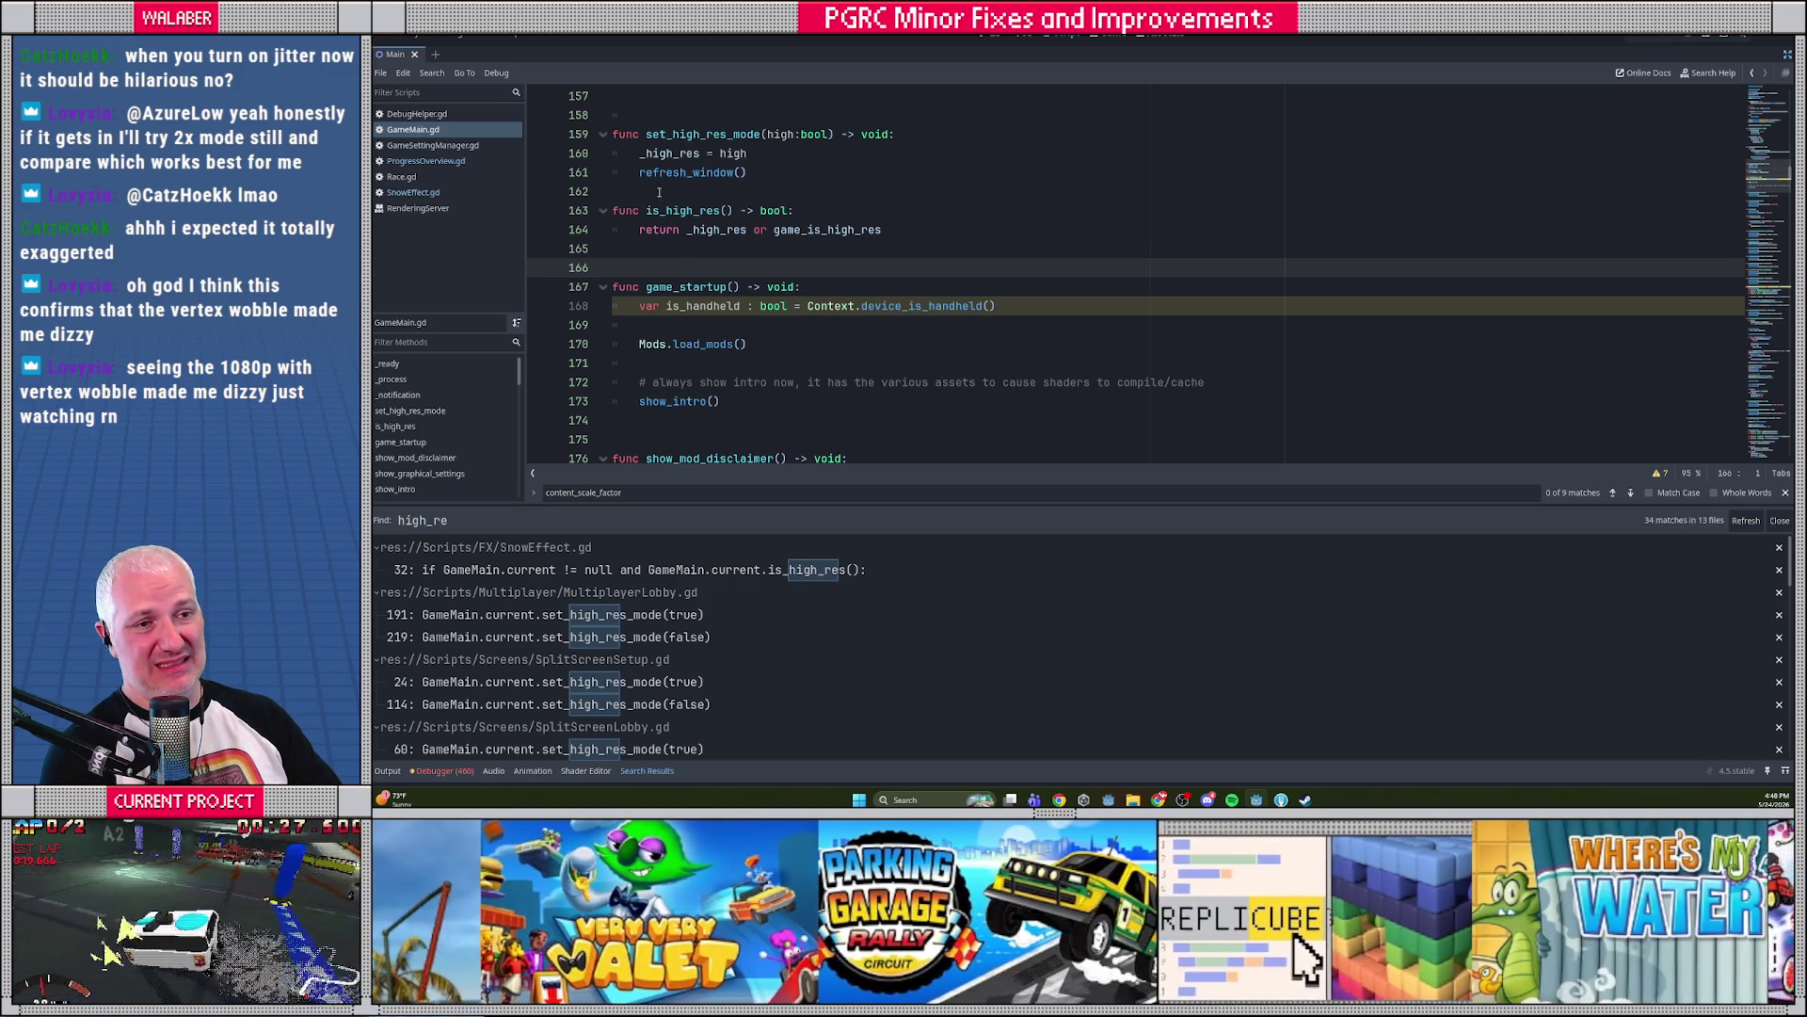
drag(659, 192, 685, 250)
click(688, 254)
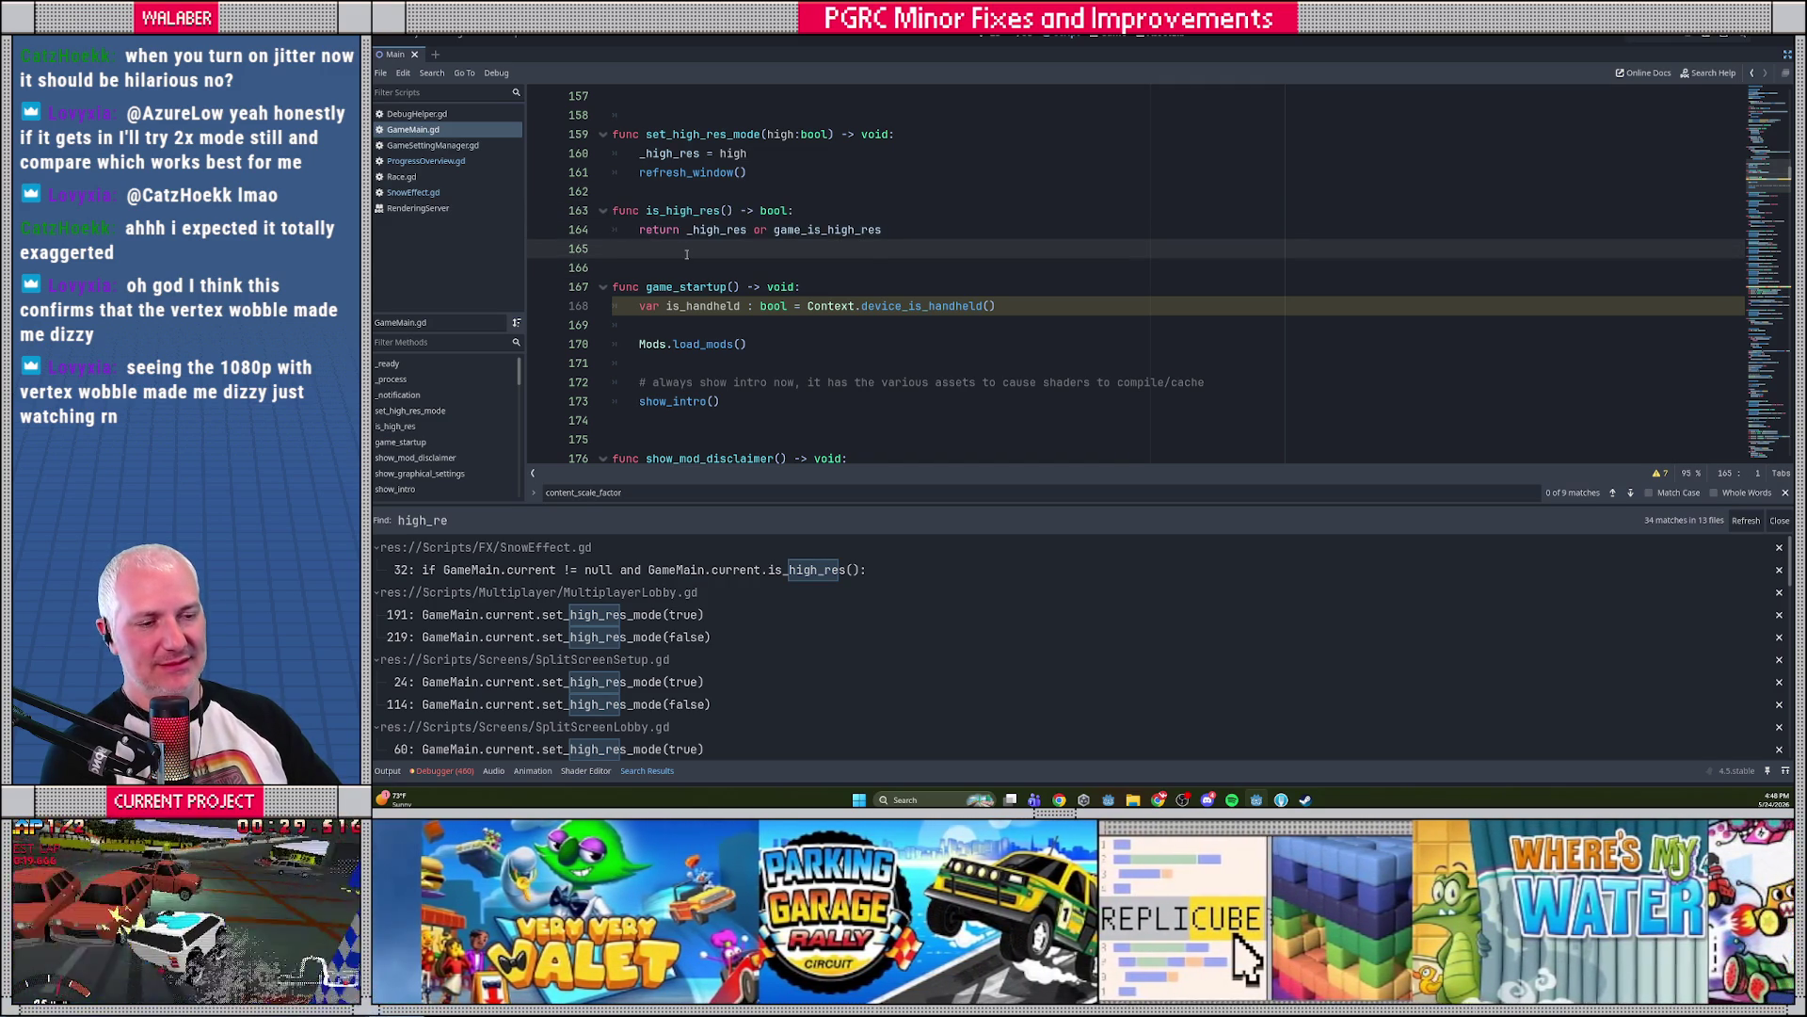
drag(1083, 505, 1082, 559)
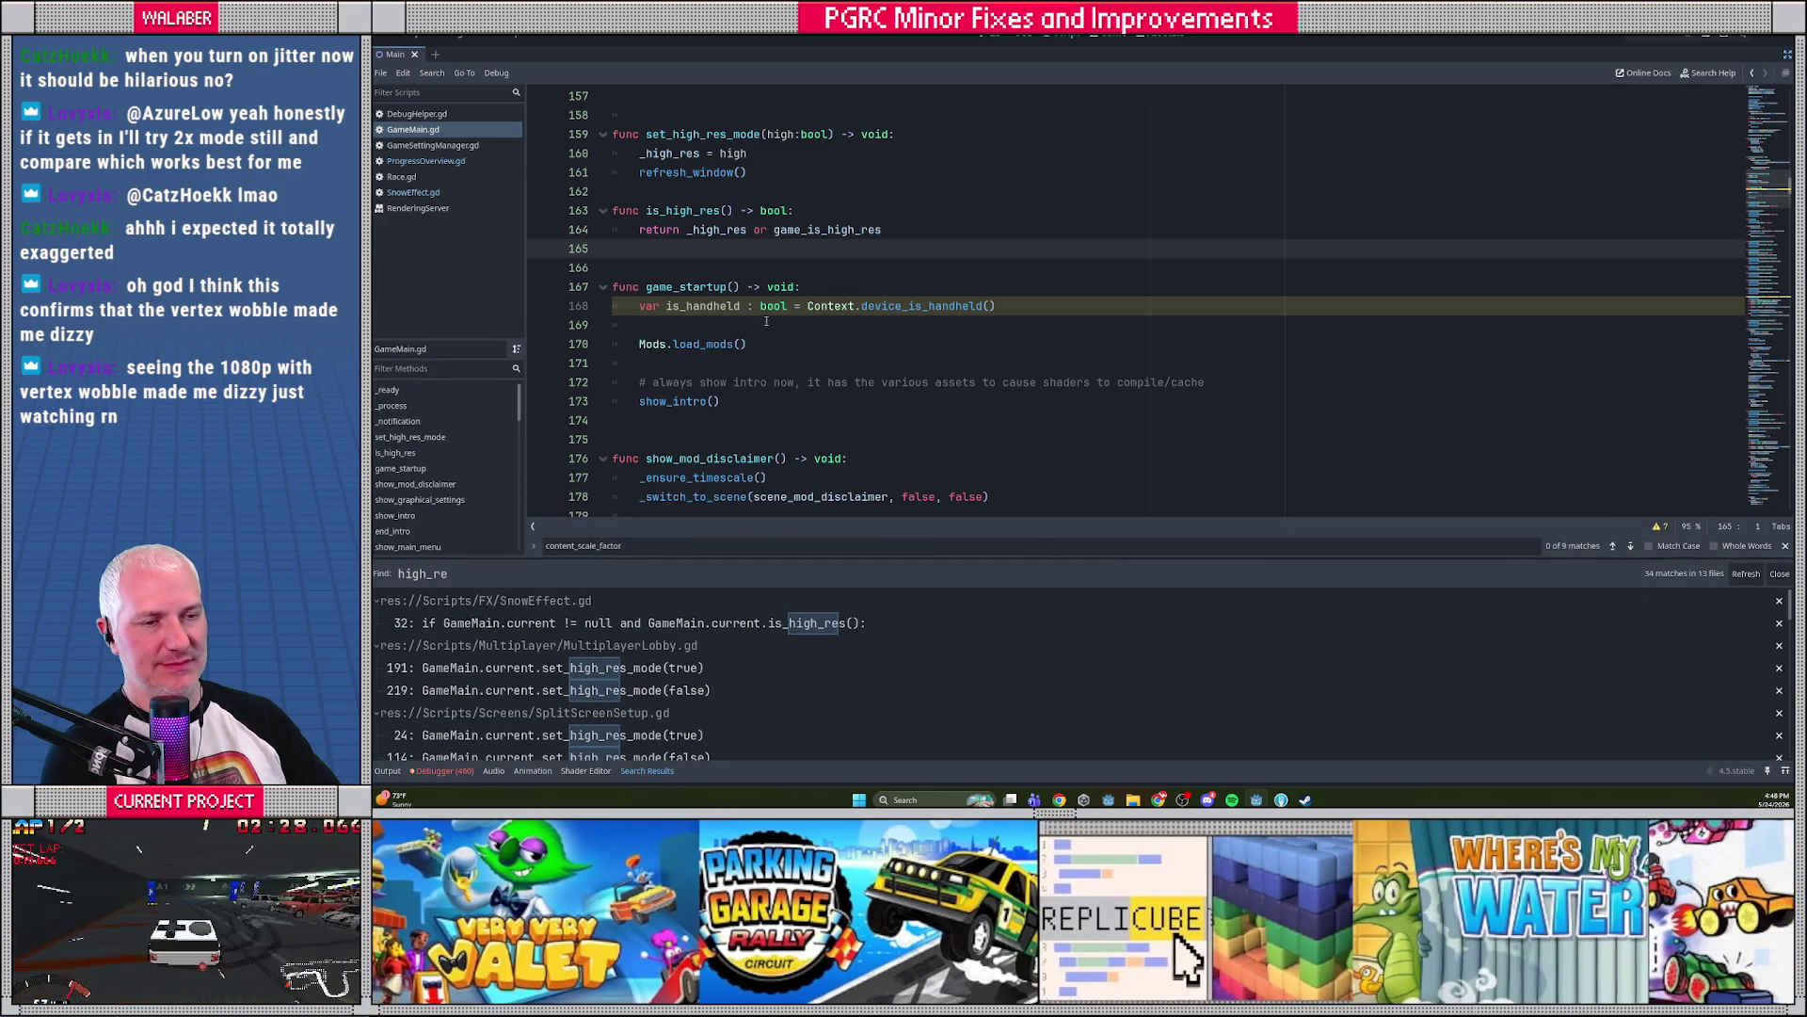
click(685, 192)
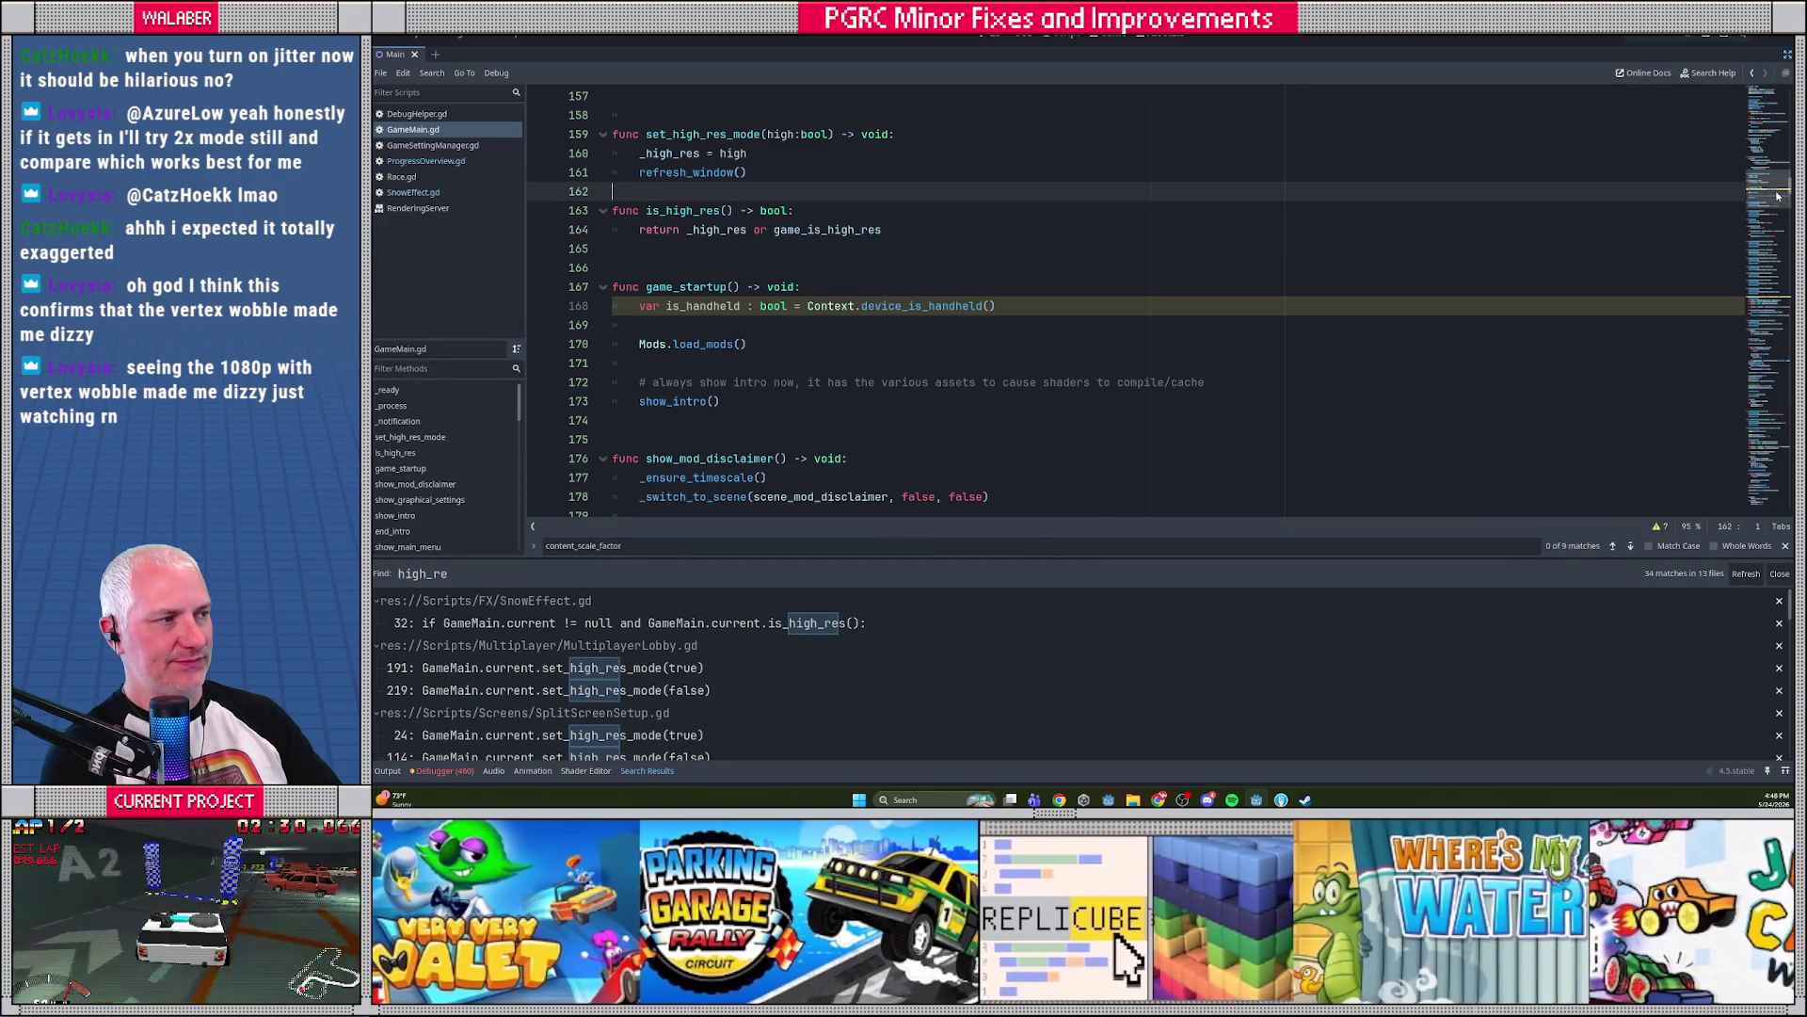
click(1757, 119)
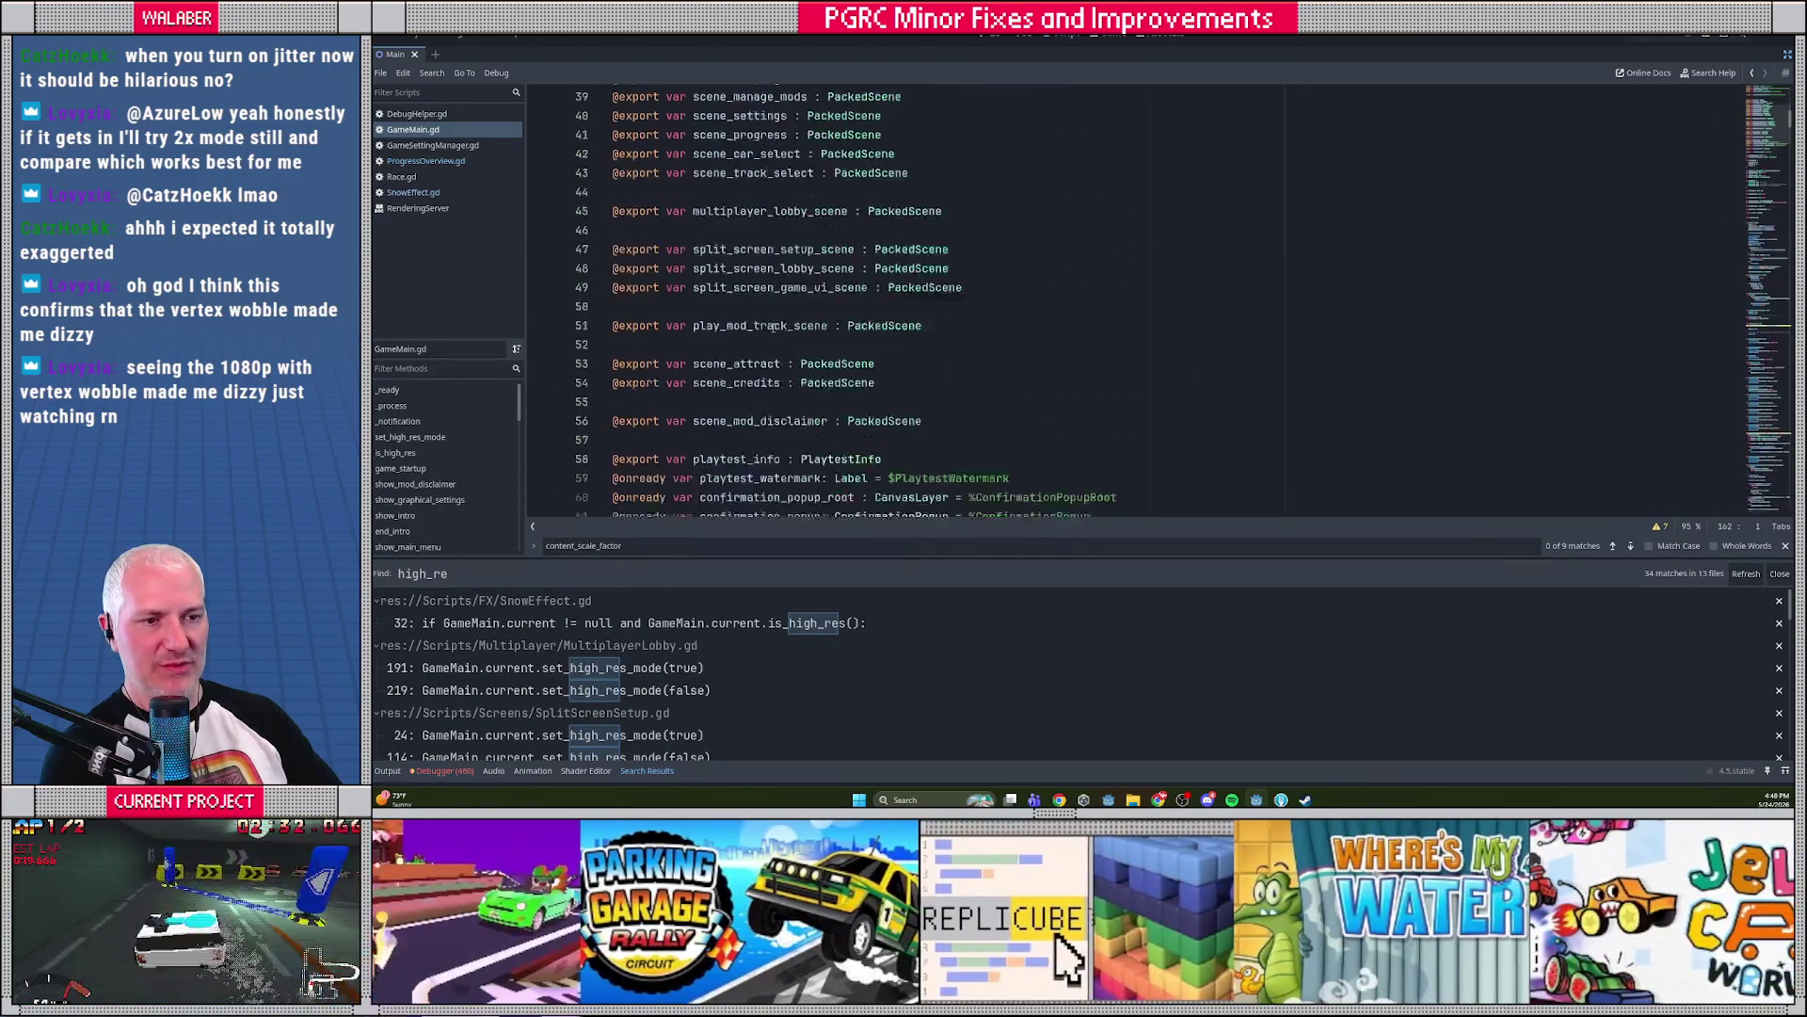
scroll(731, 335, down, 6)
scroll(731, 335, down, 10)
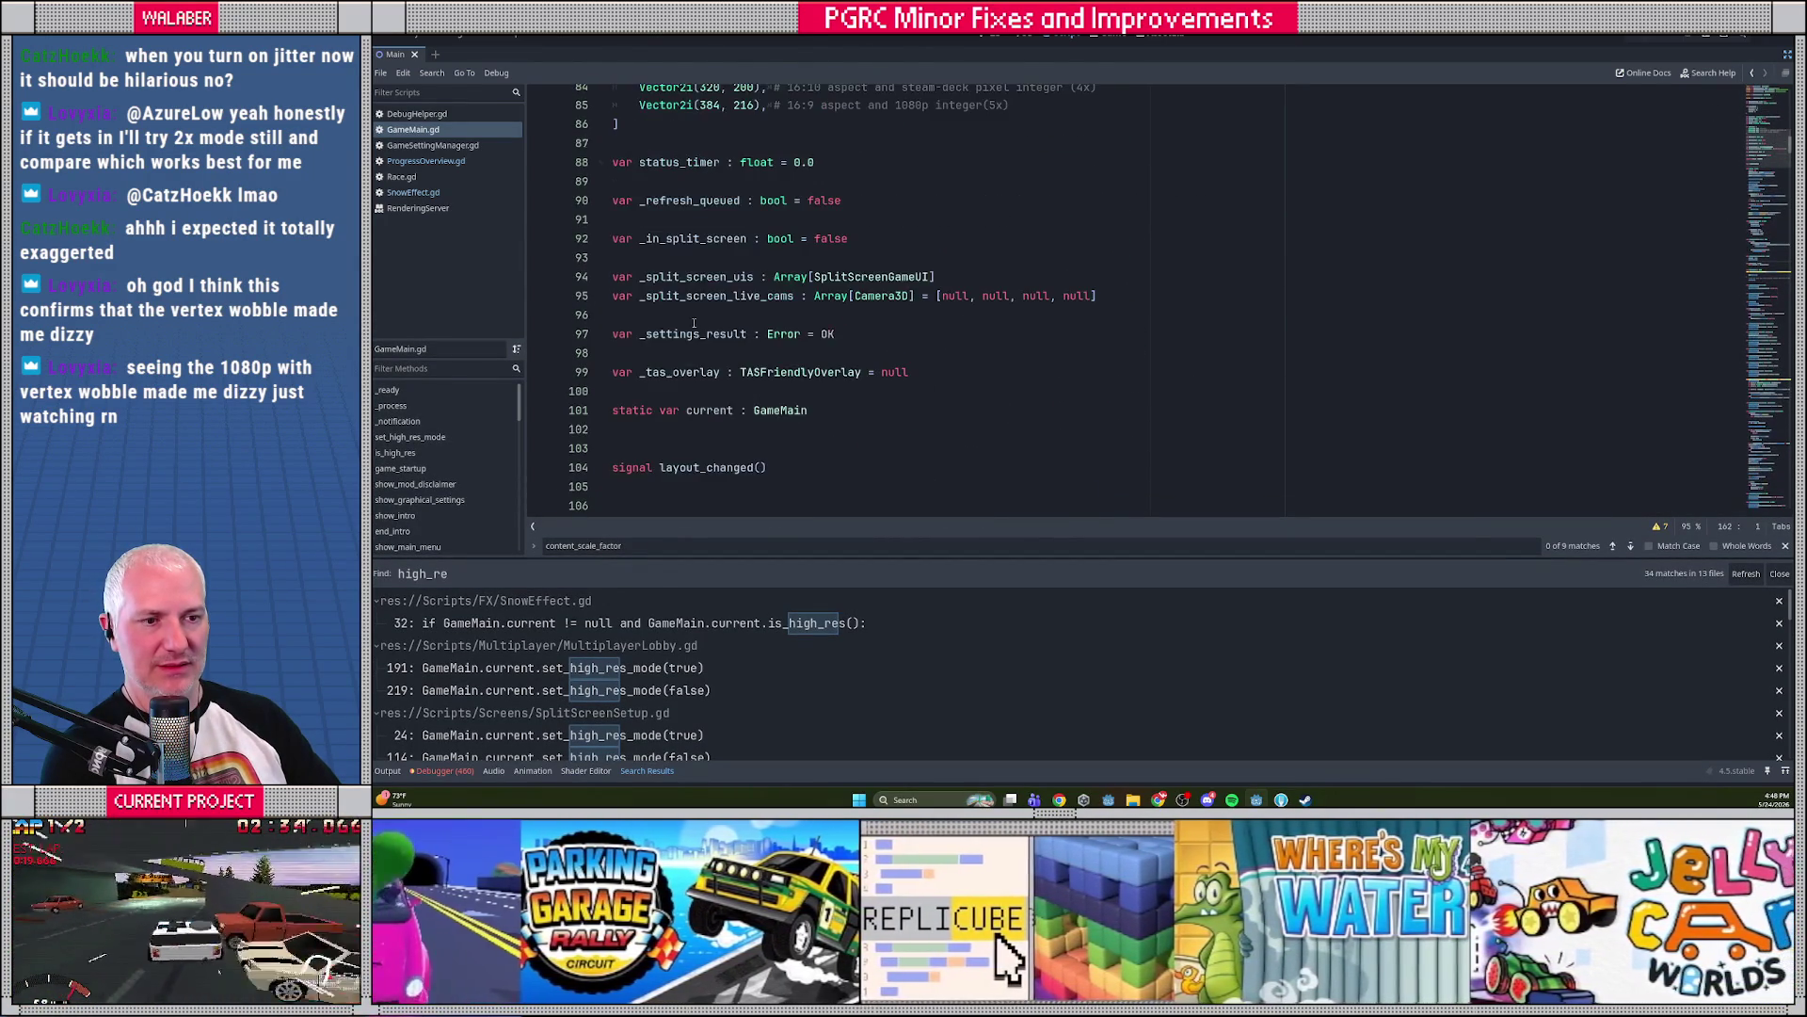
scroll(697, 322, down, 6)
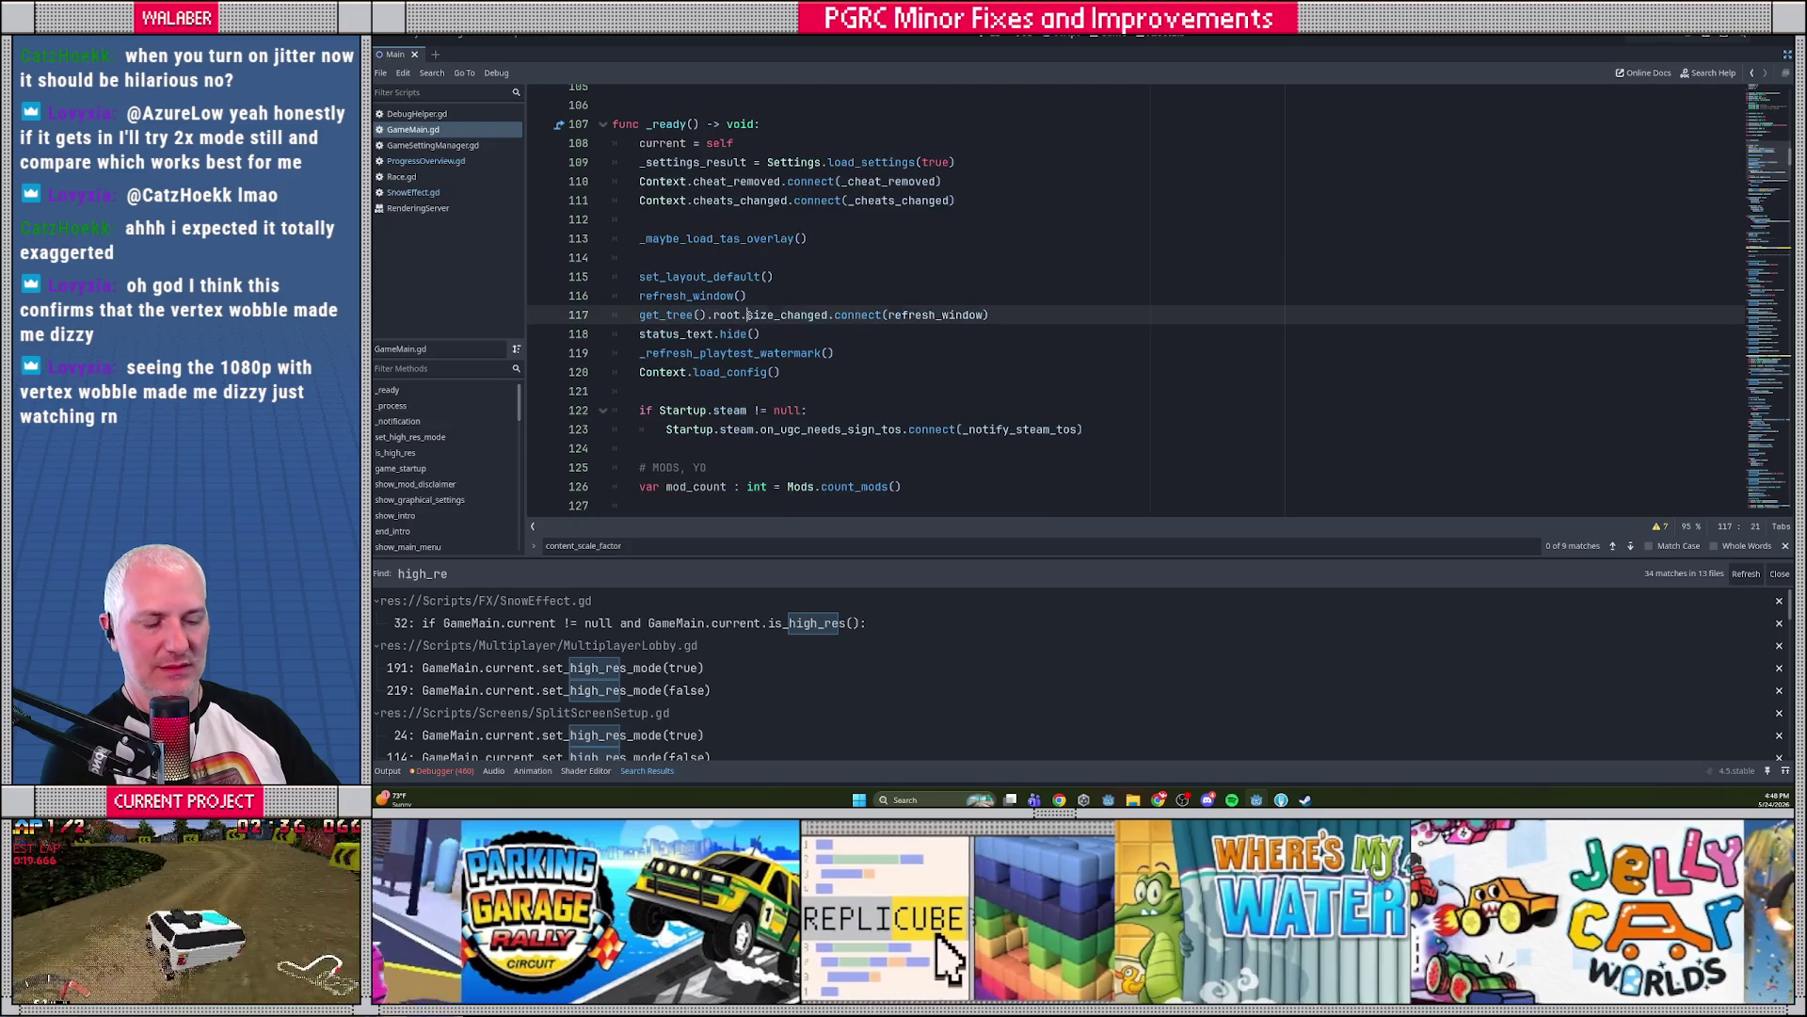
click(791, 307)
key(ctrl+f)
text(high)
key(BackSpace)
text(igh_res)
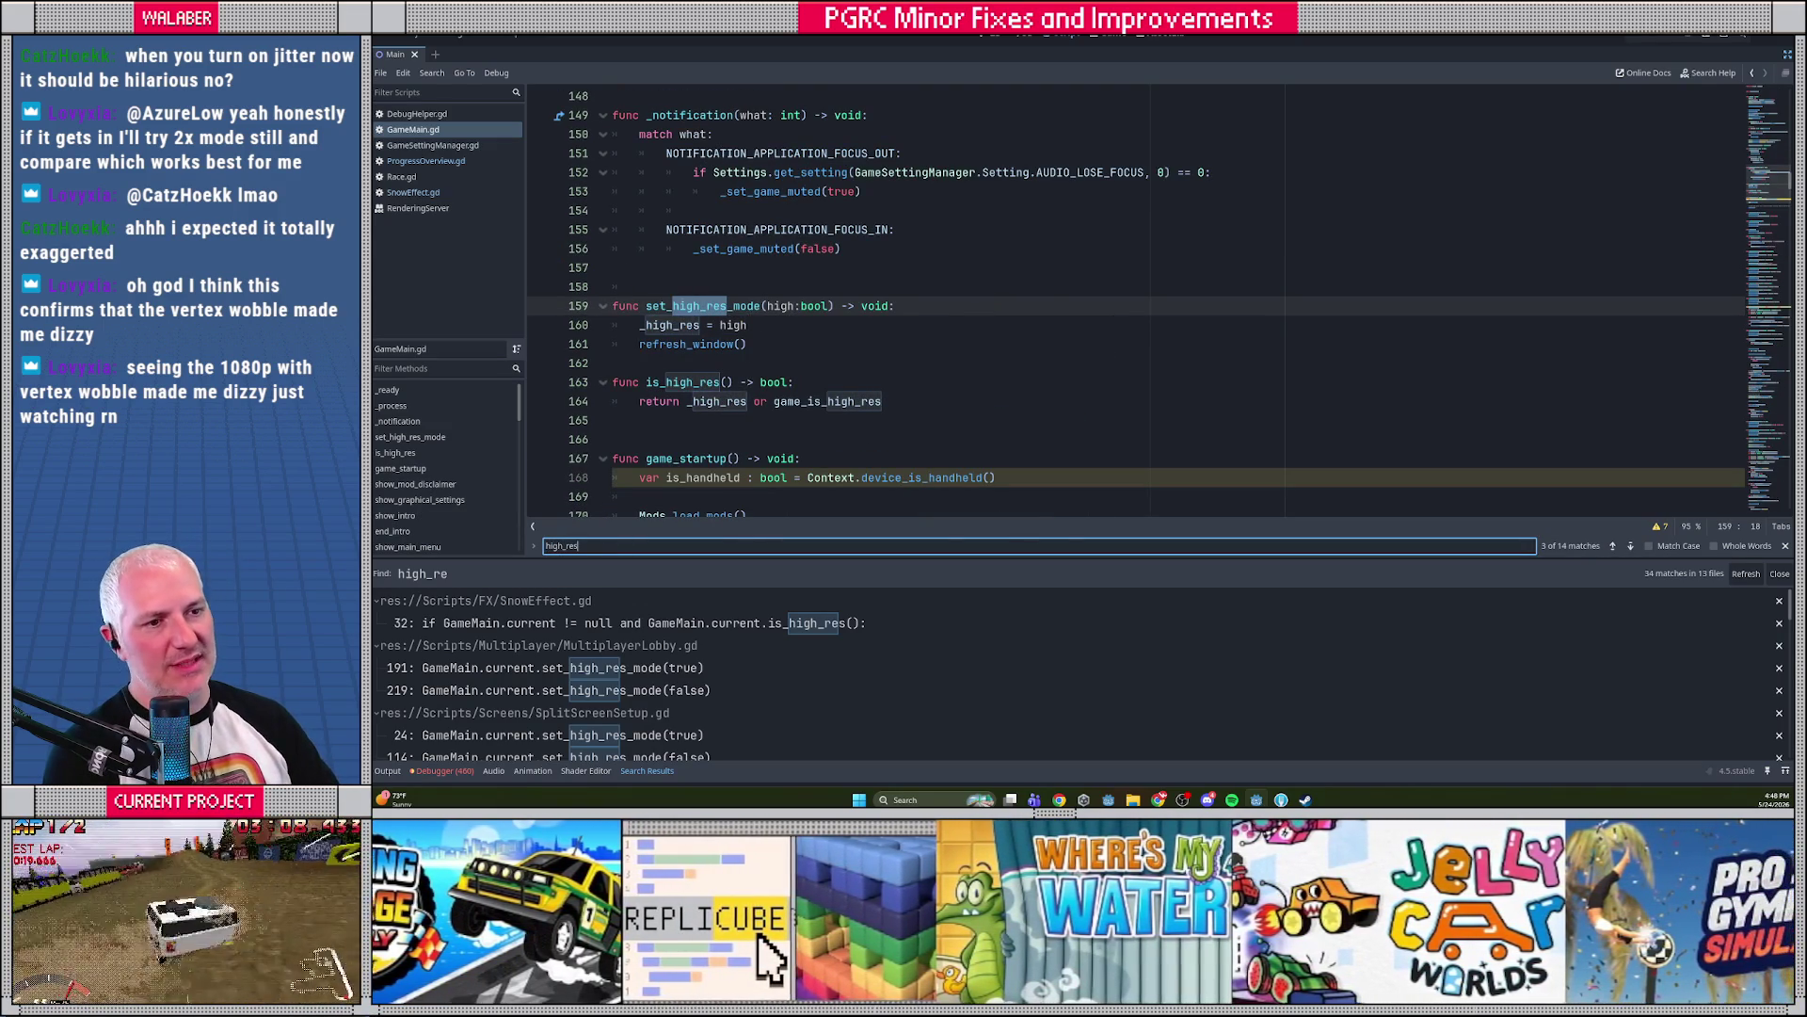
drag(649, 286, 701, 422)
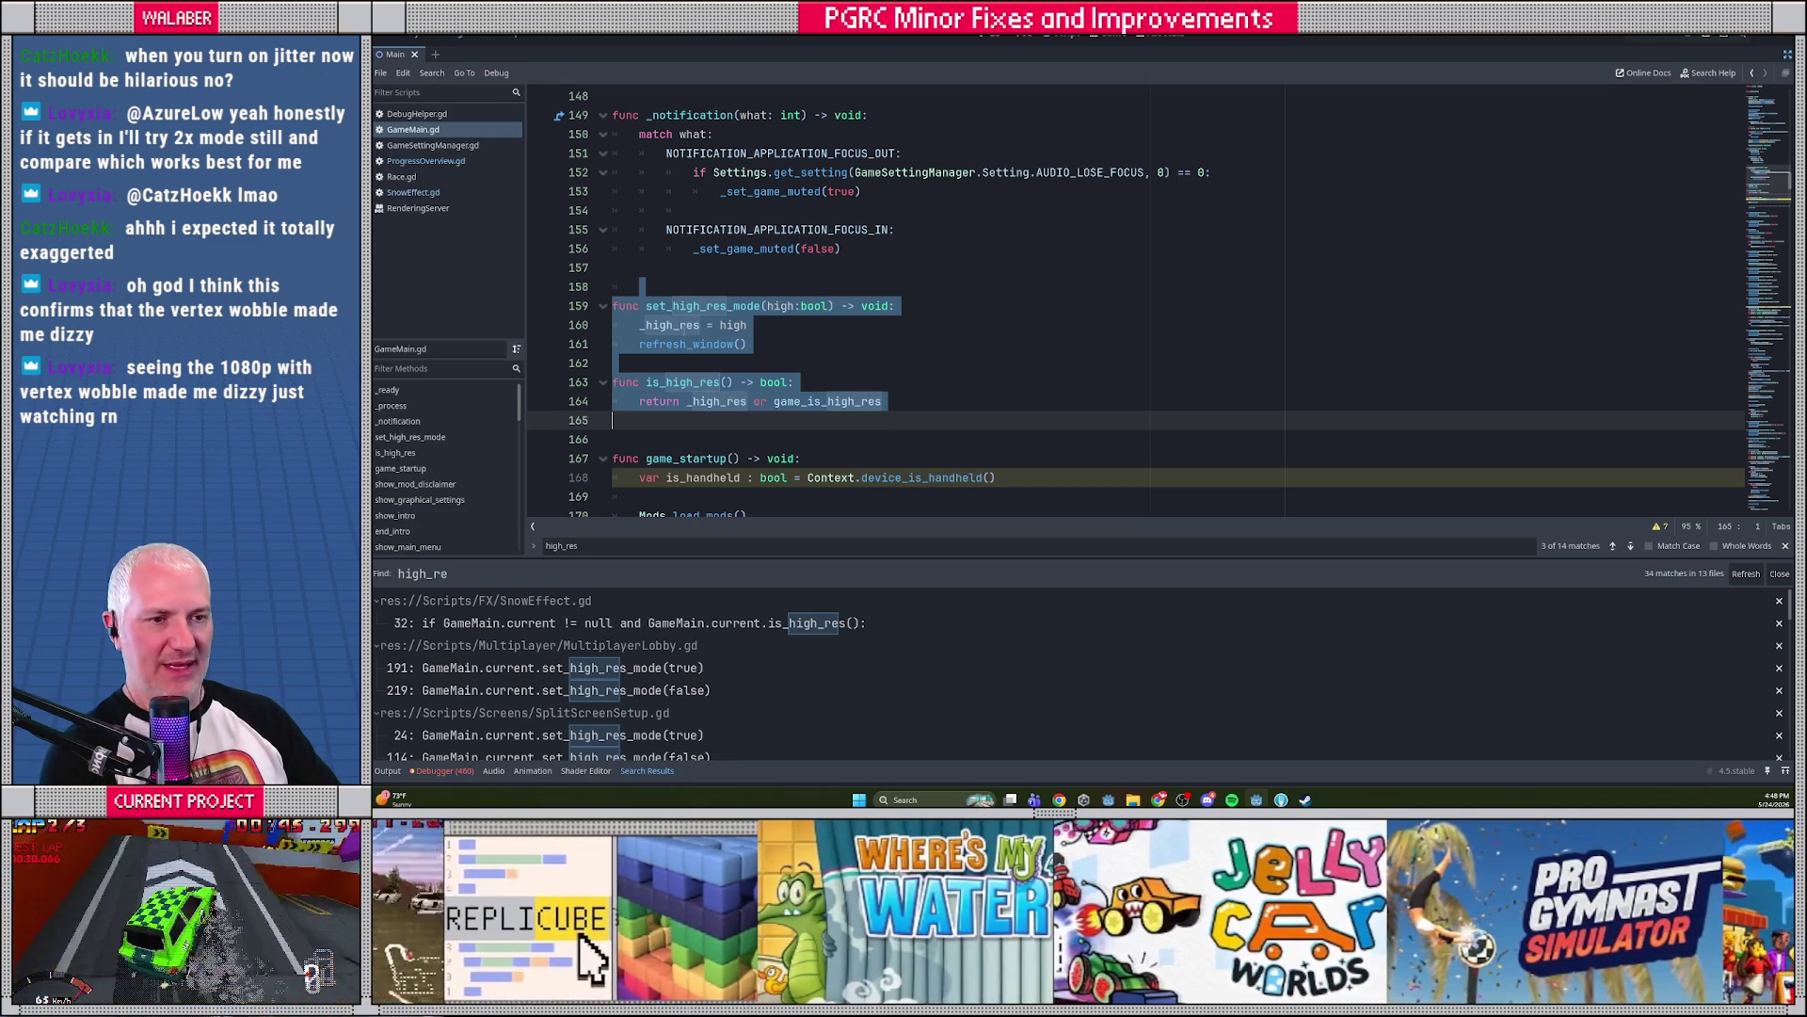
click(687, 325)
ctrl+click(814, 405)
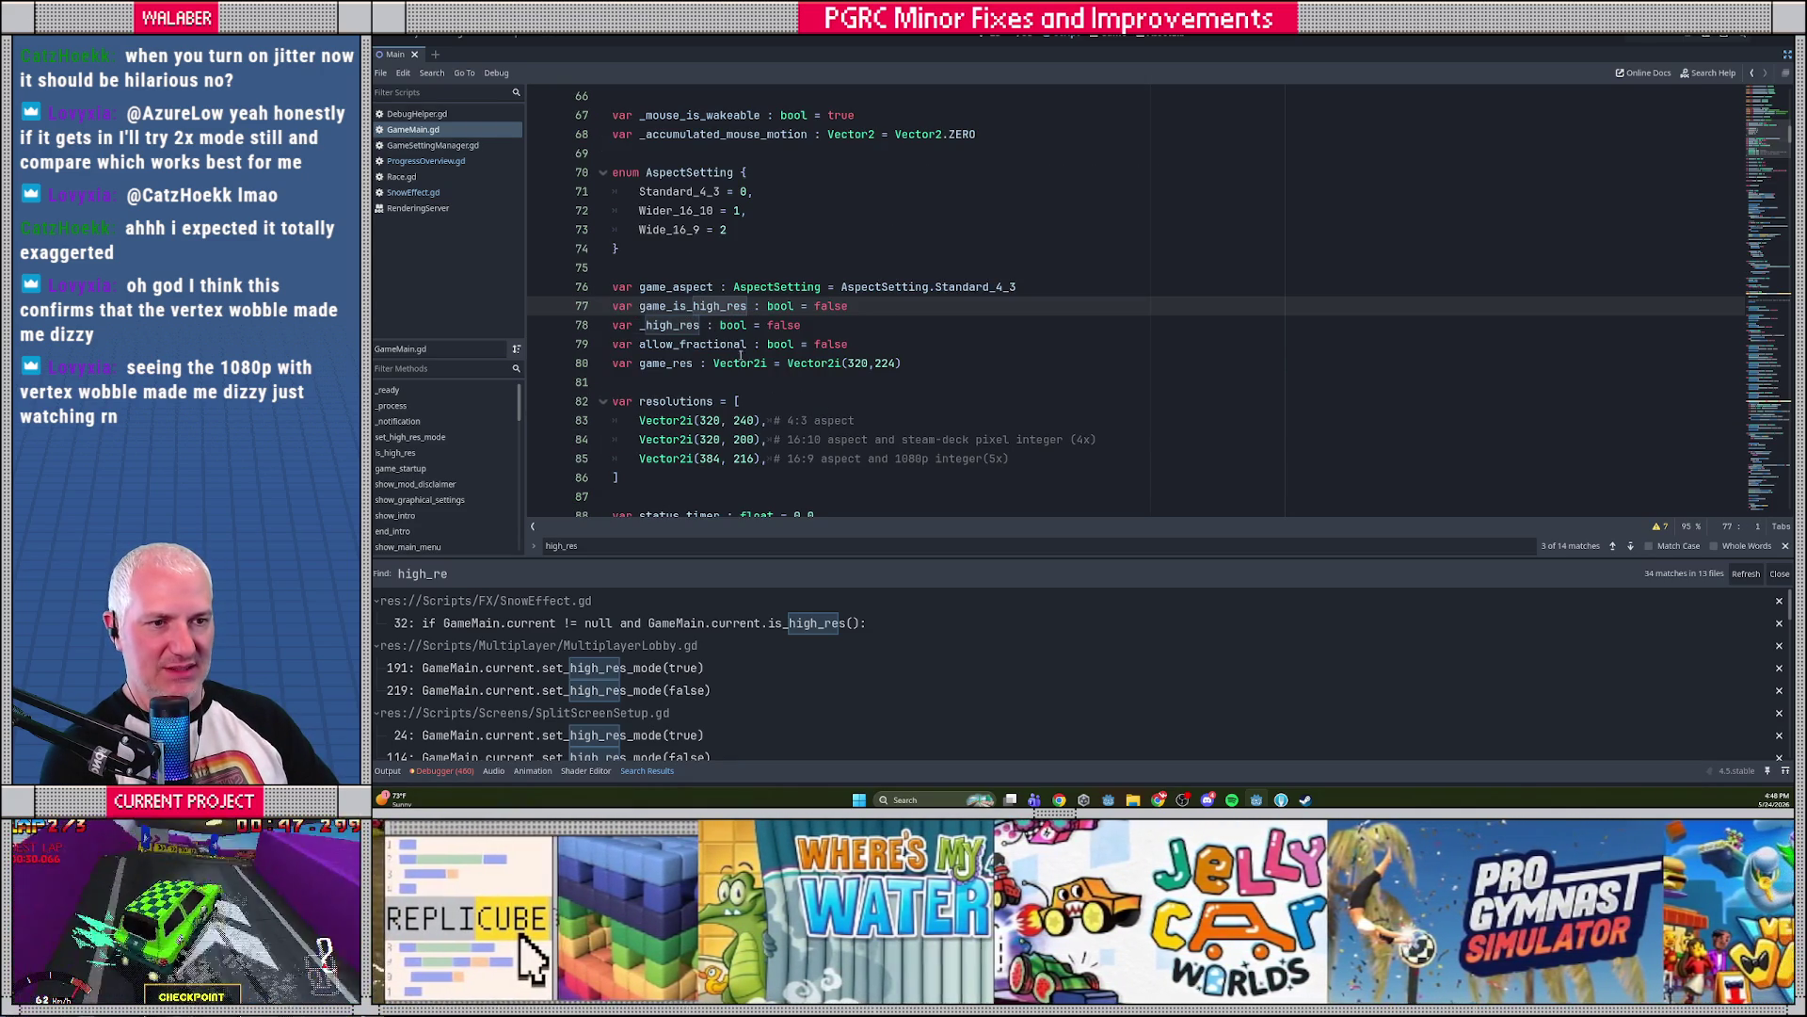
double_click(702, 306)
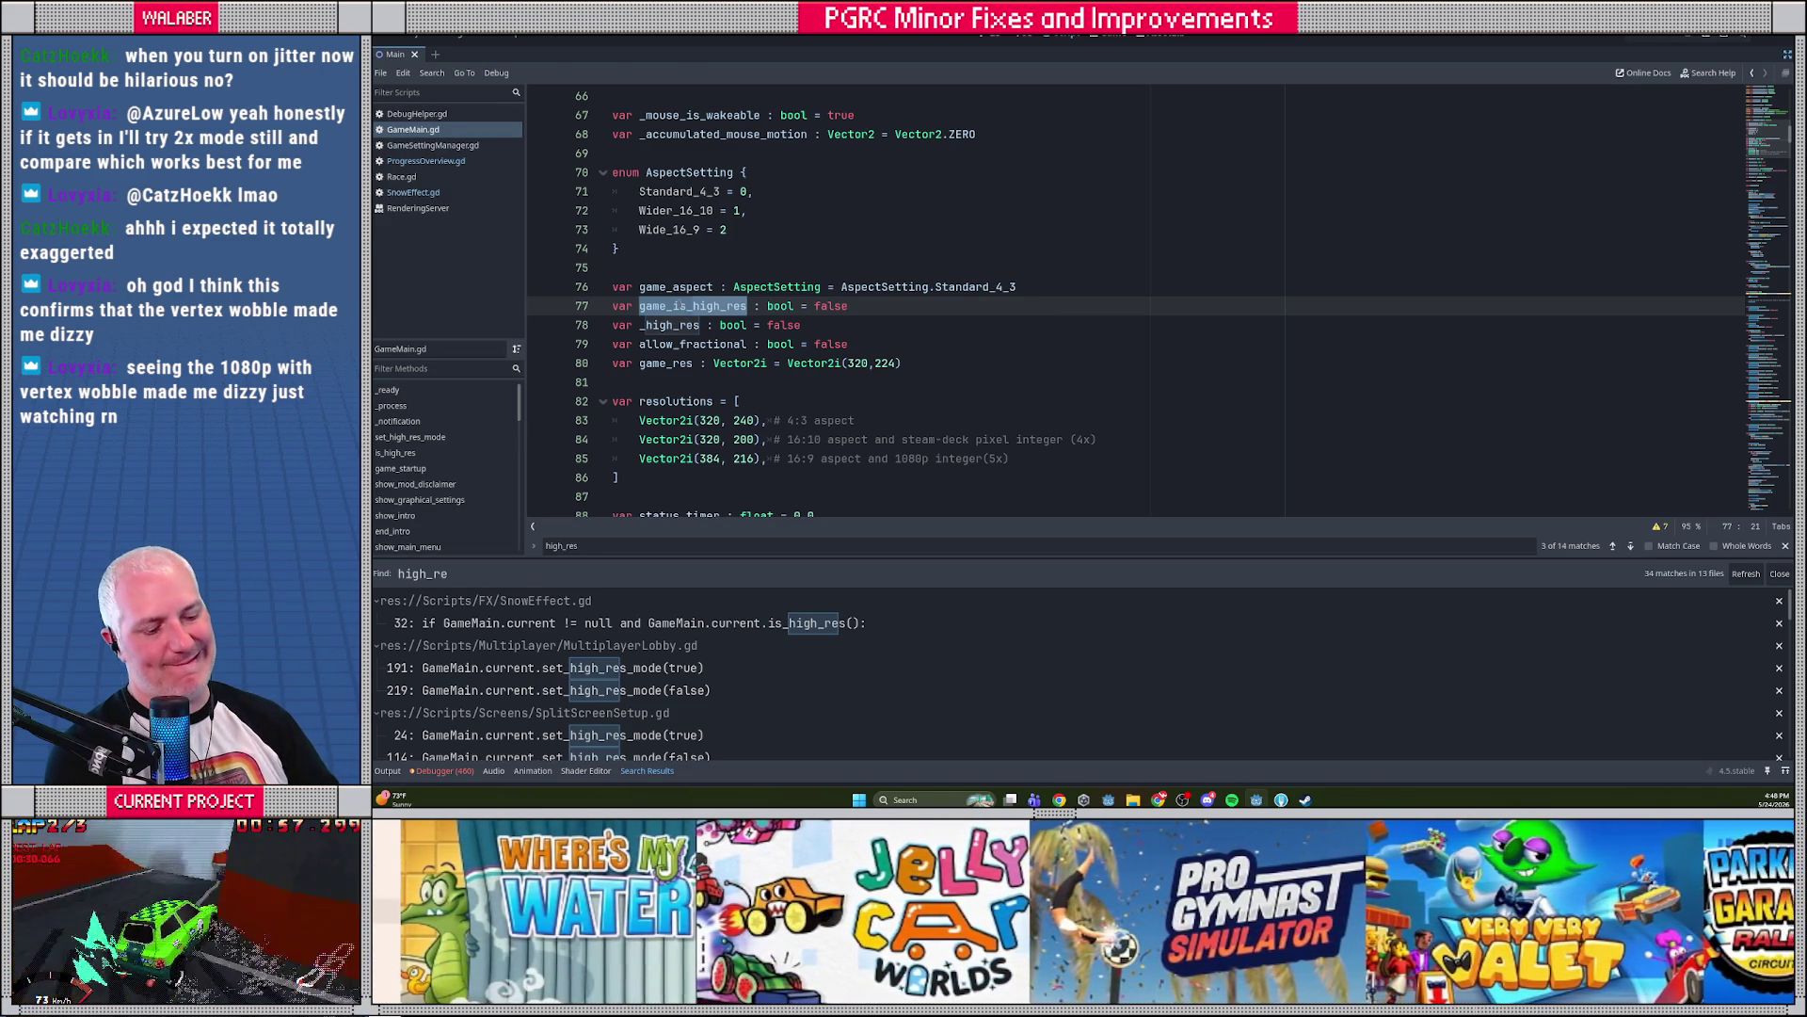
key(ctrl+f)
key(Return)
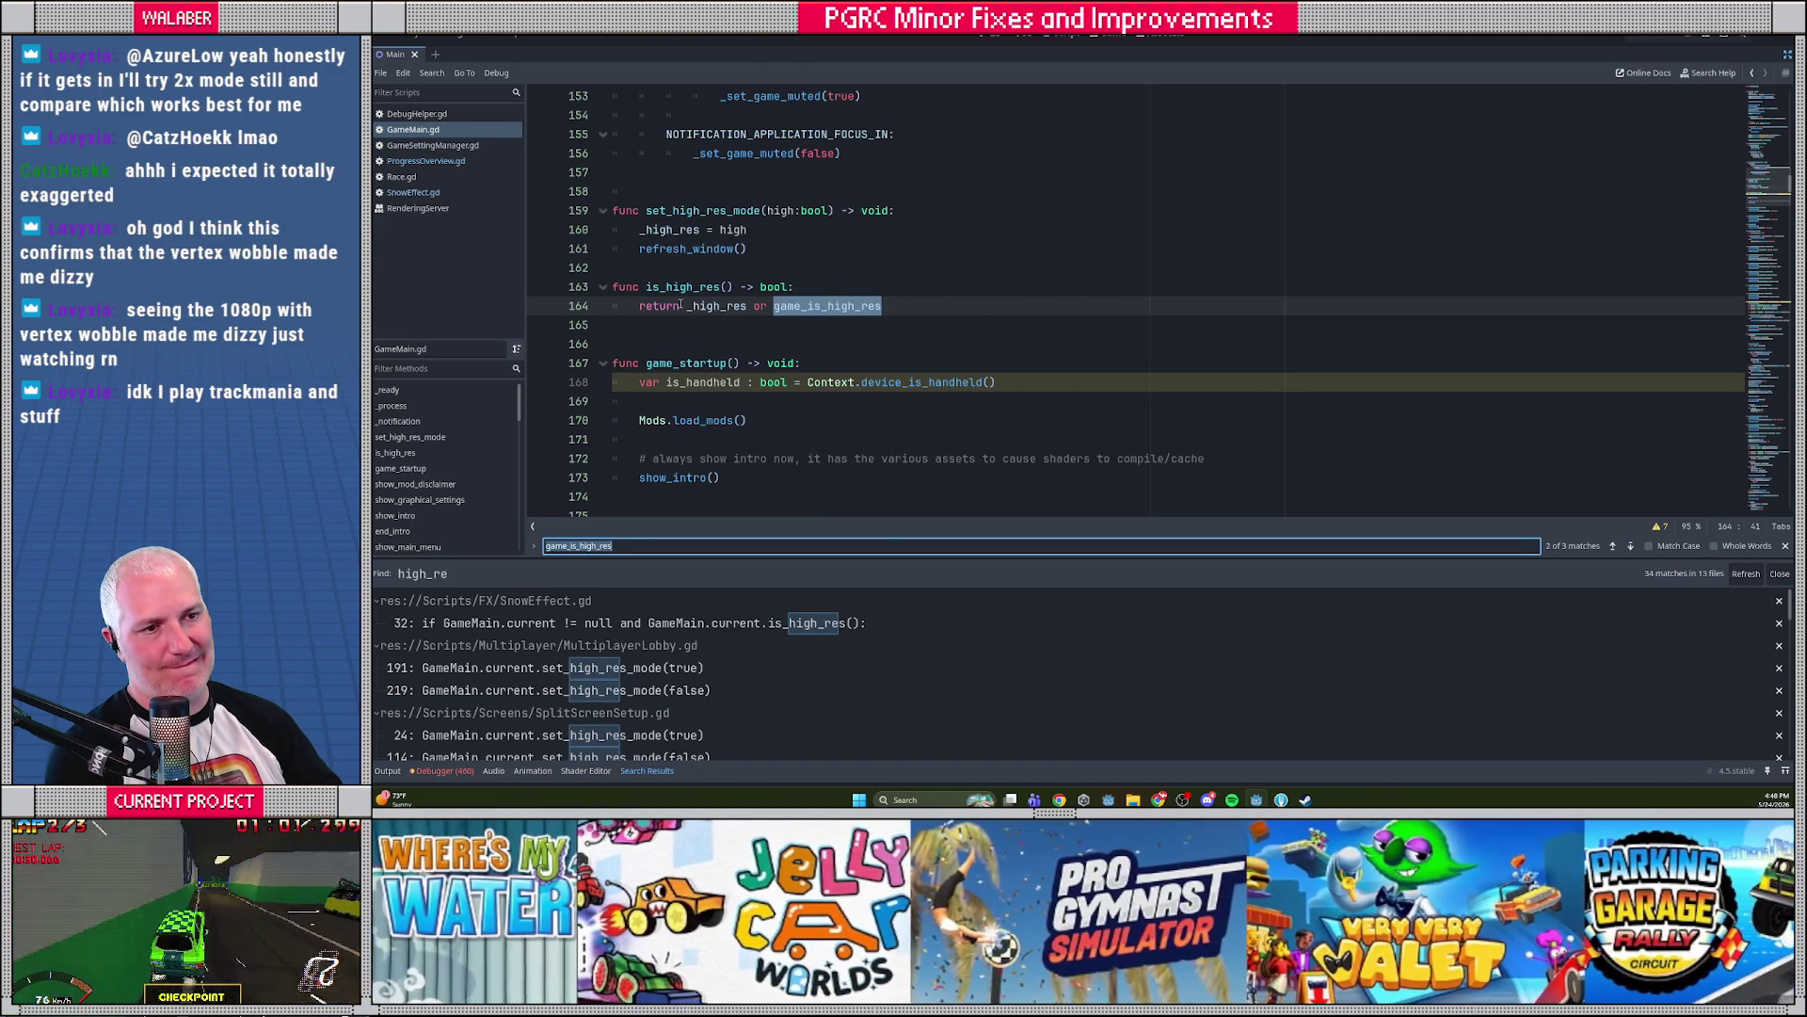
Add func get_ui_scale() -> float with an if is_high_res(): return 2.0 branch
click(619, 326)
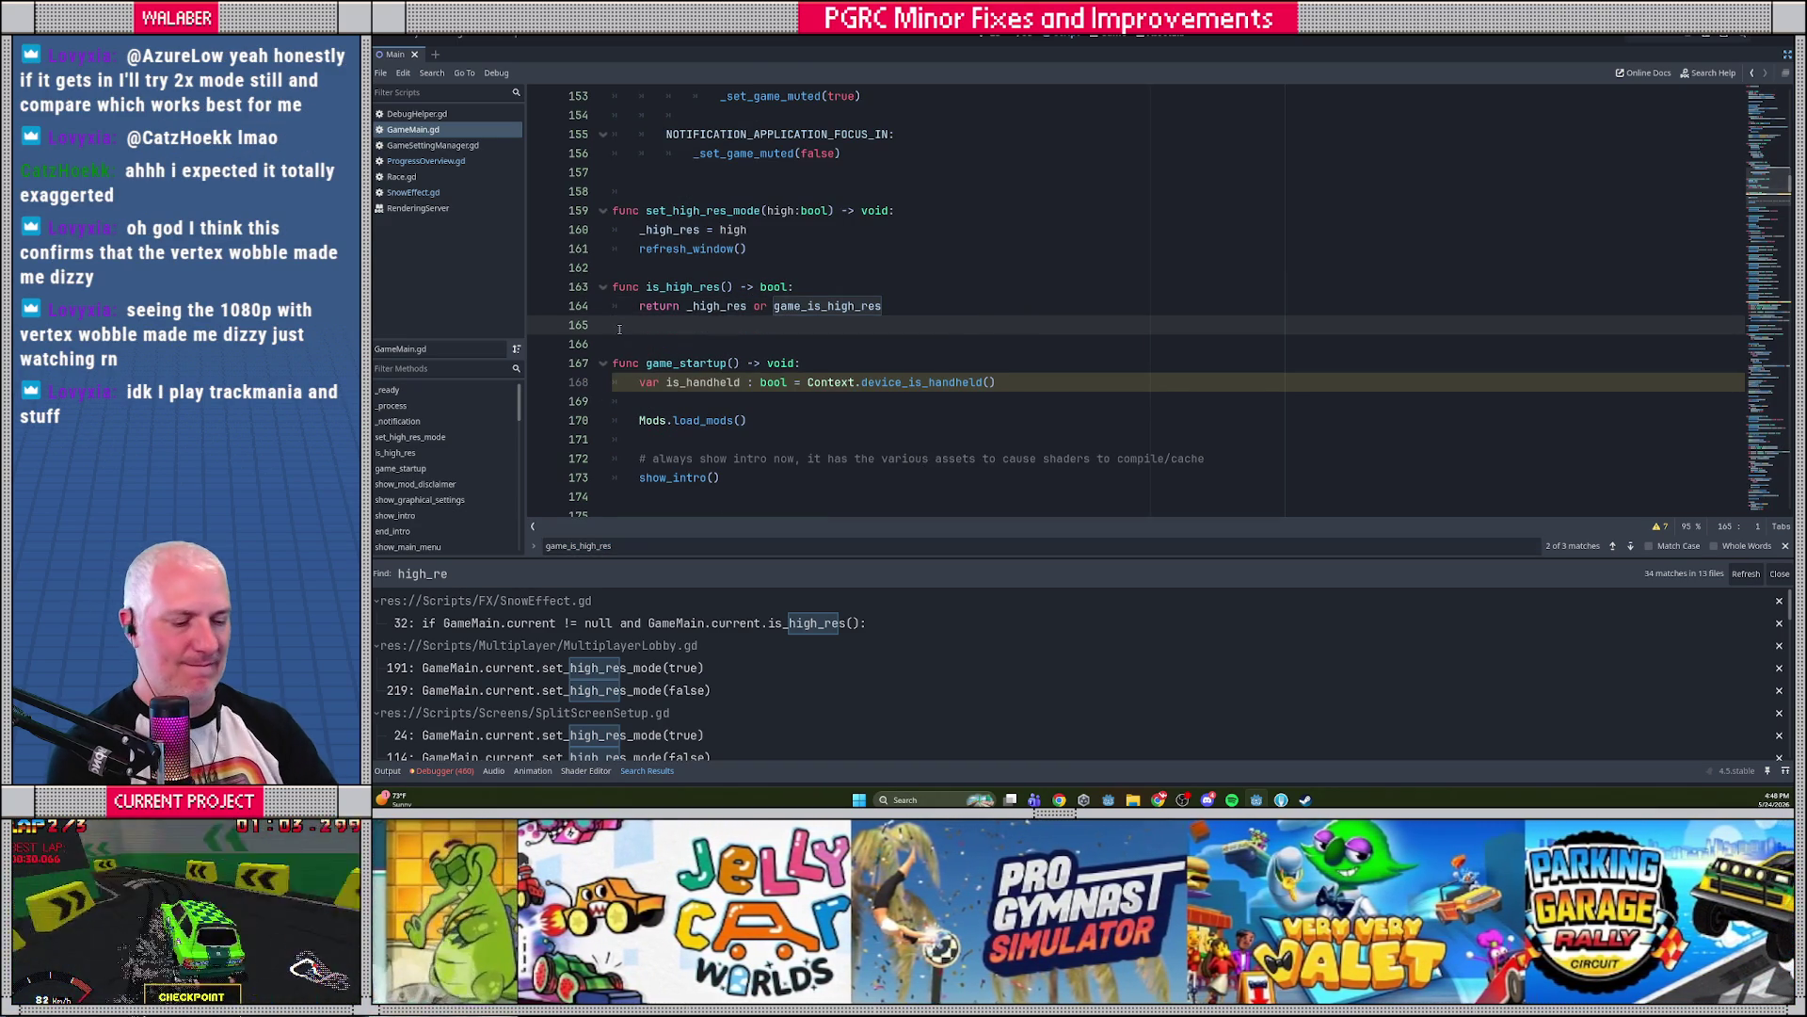
key(Return)
text(func get_ui_sca)
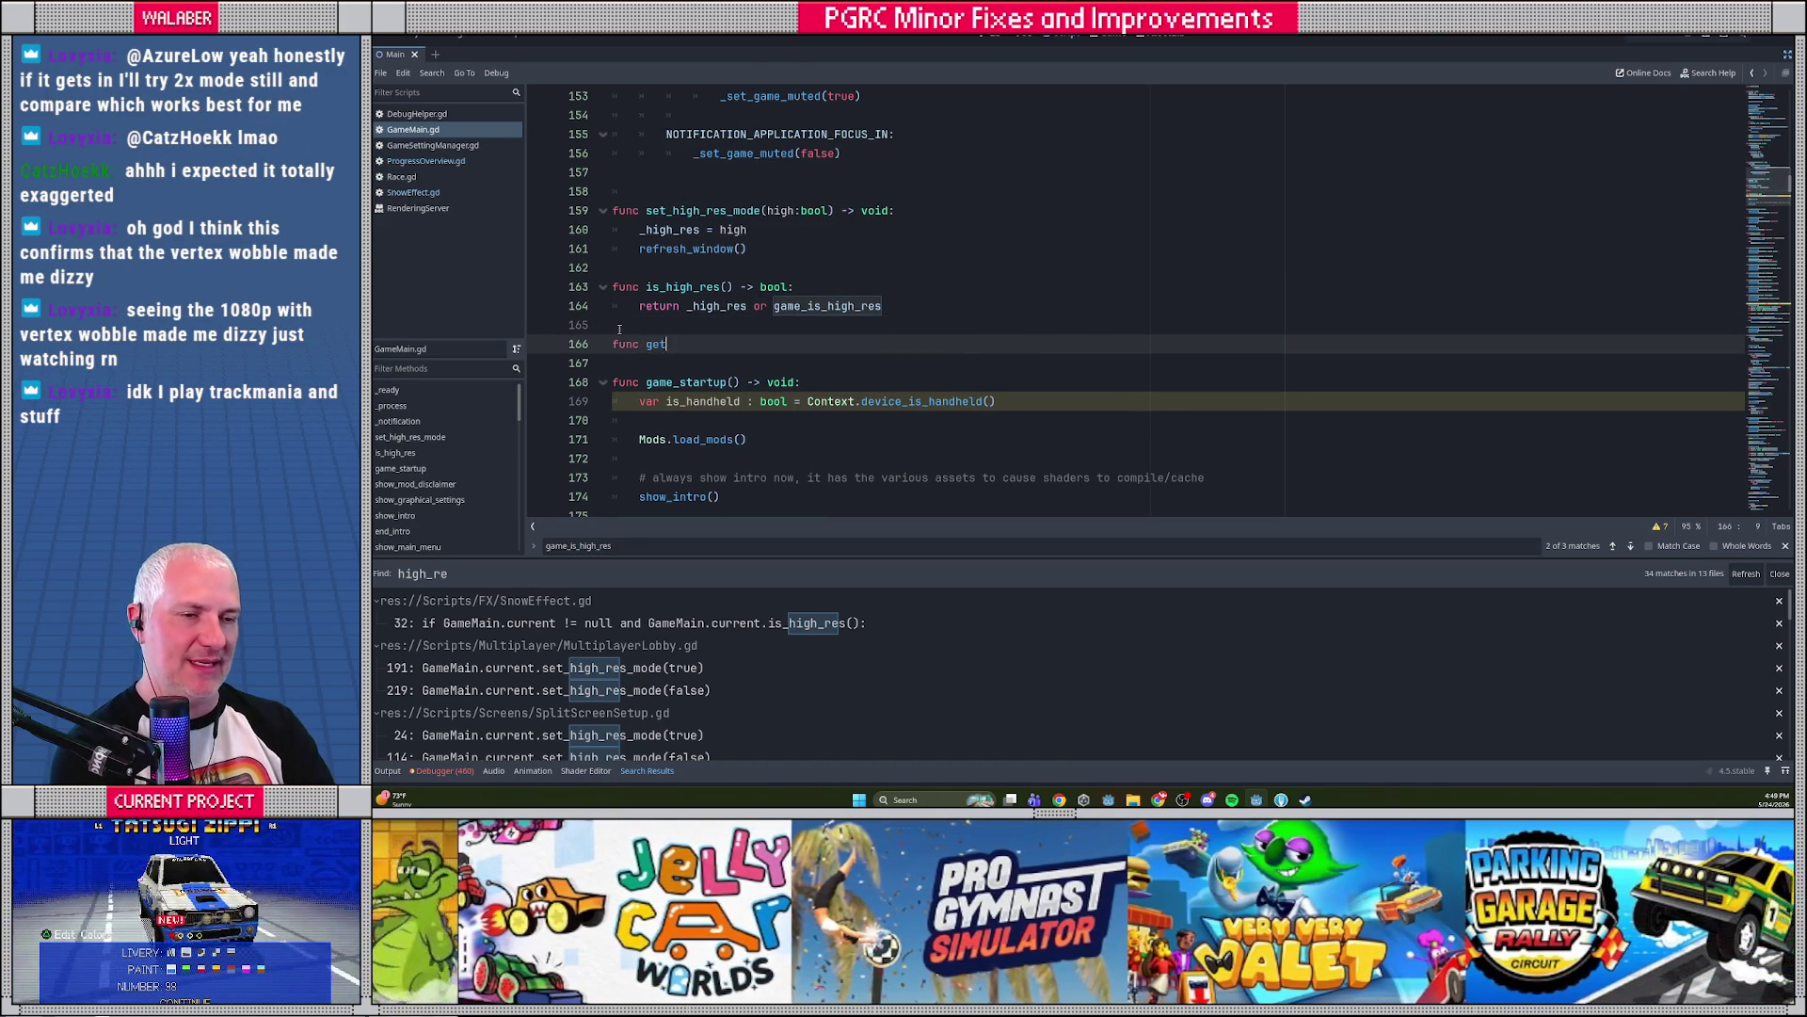
text(le() -> floa)
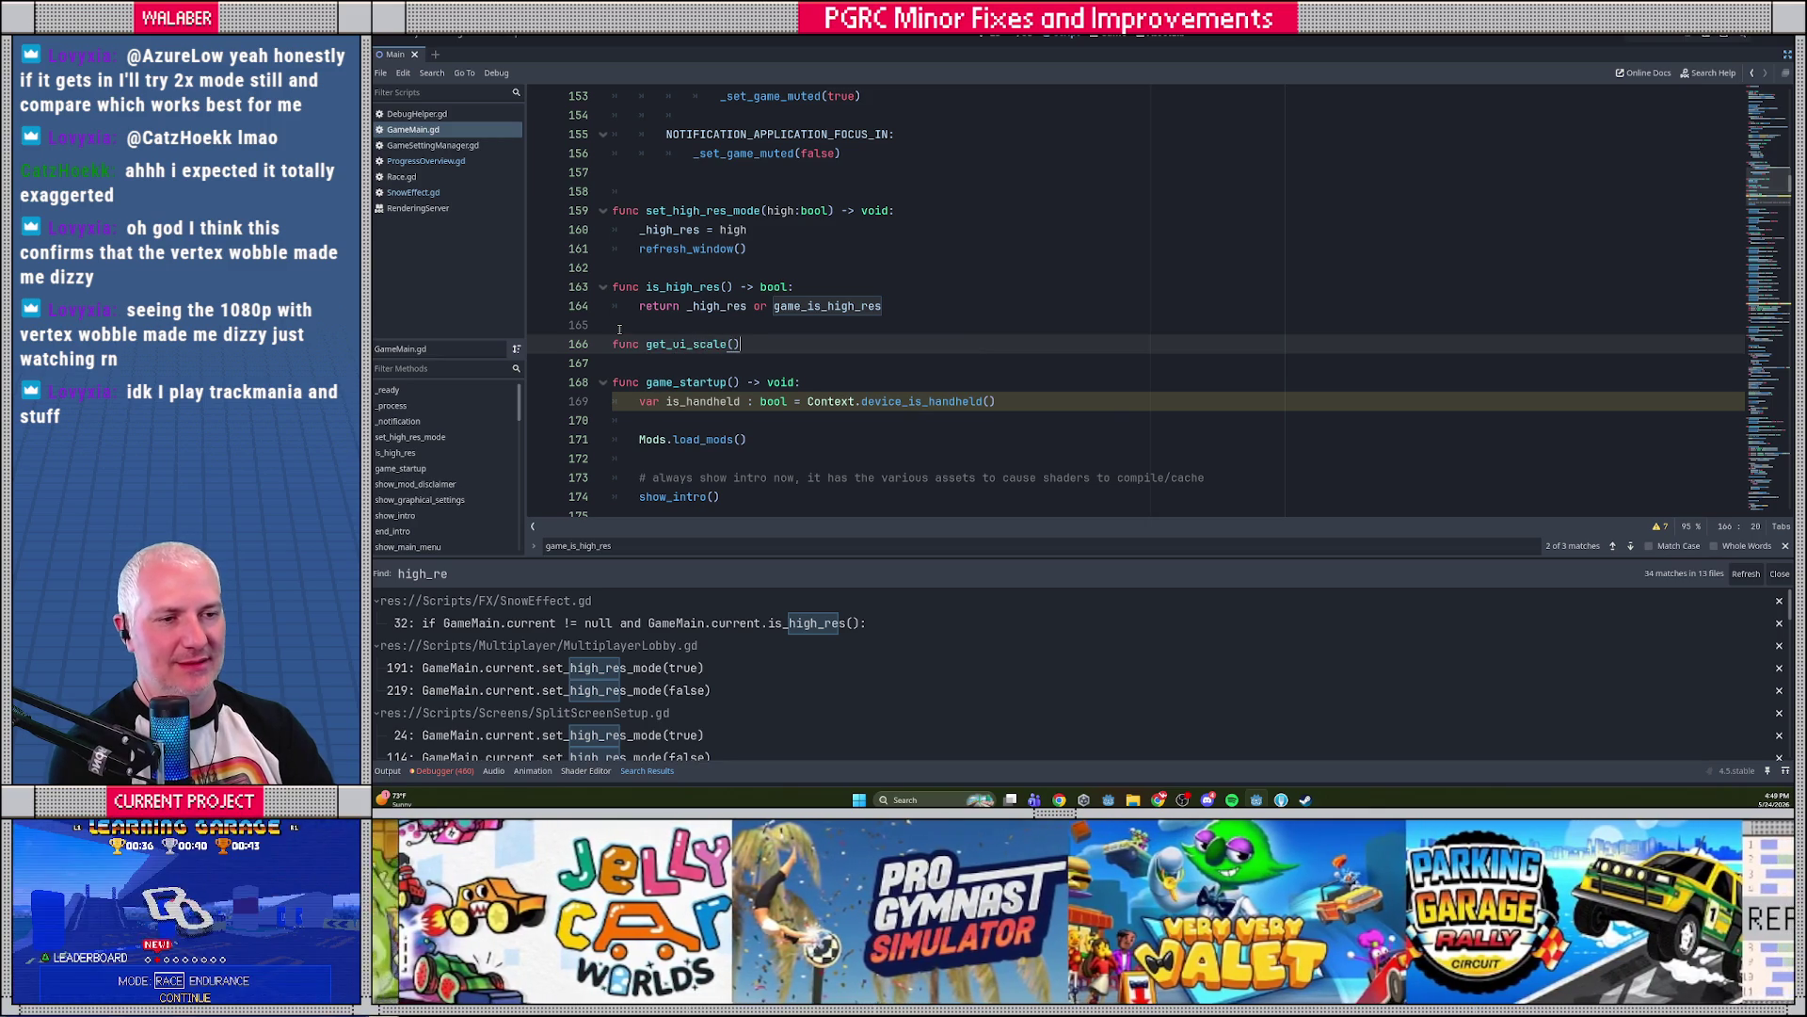
text(t:)
key(Return)
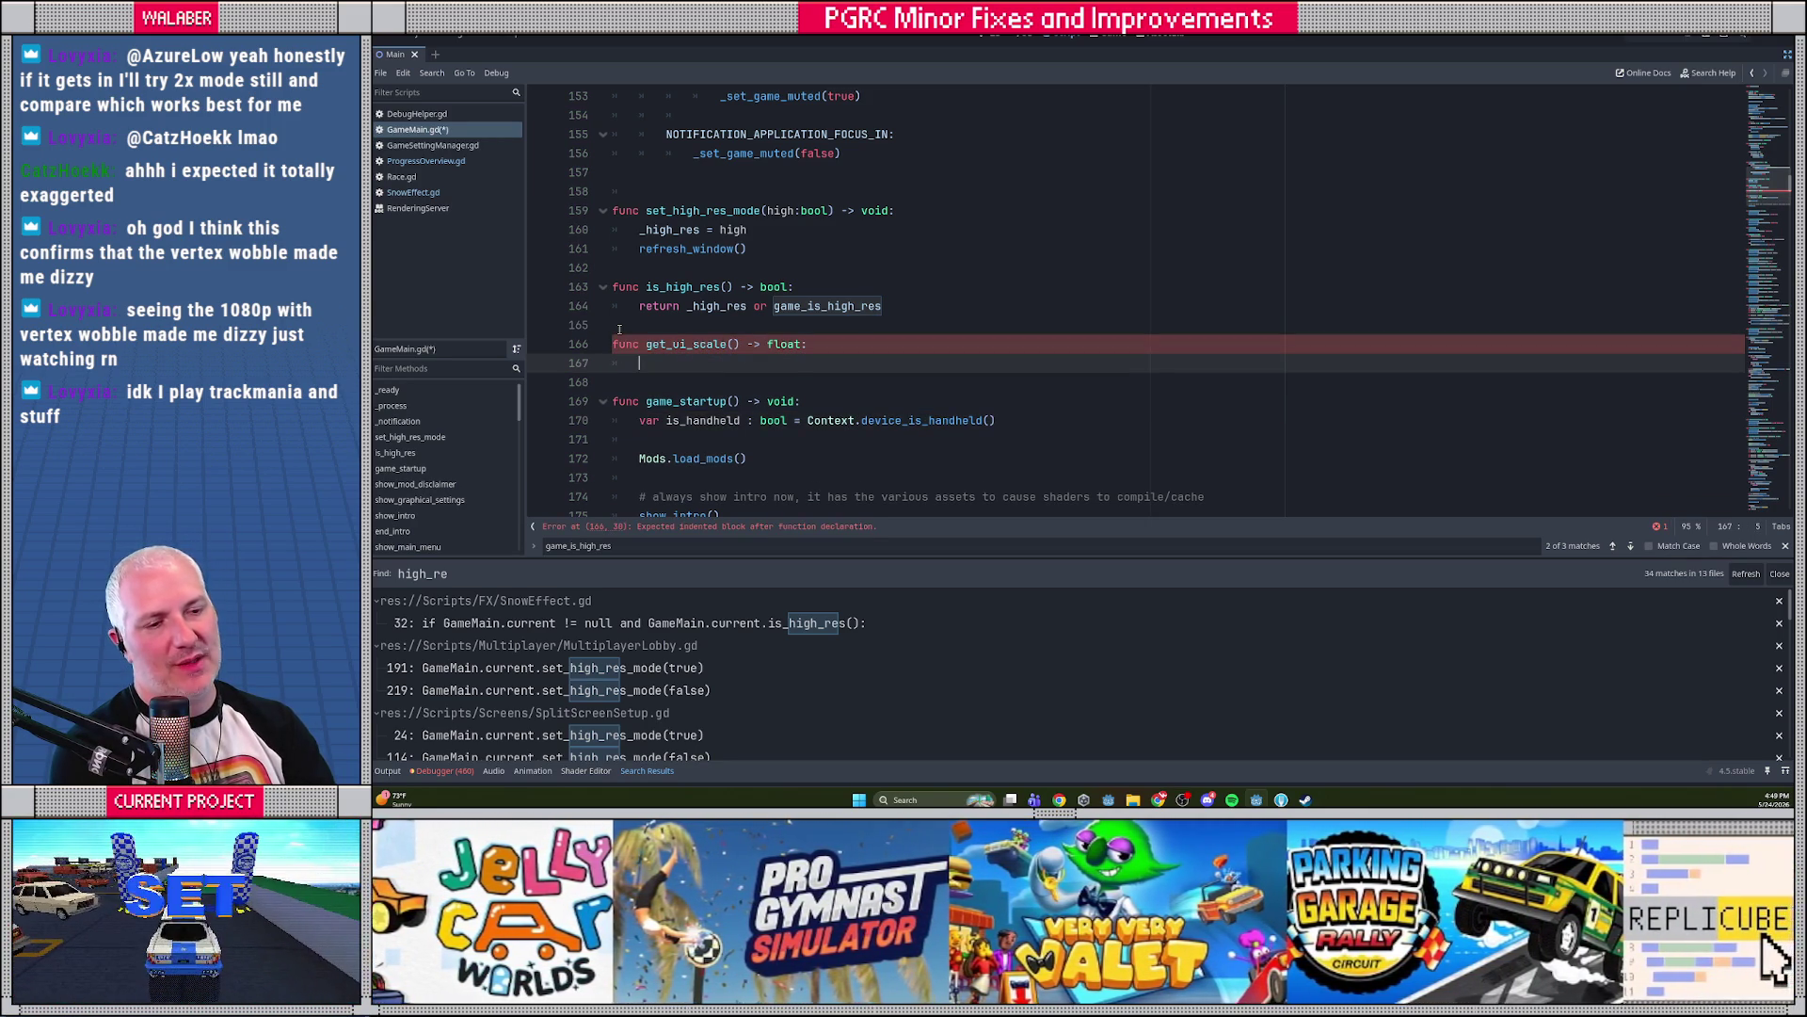
text(if)
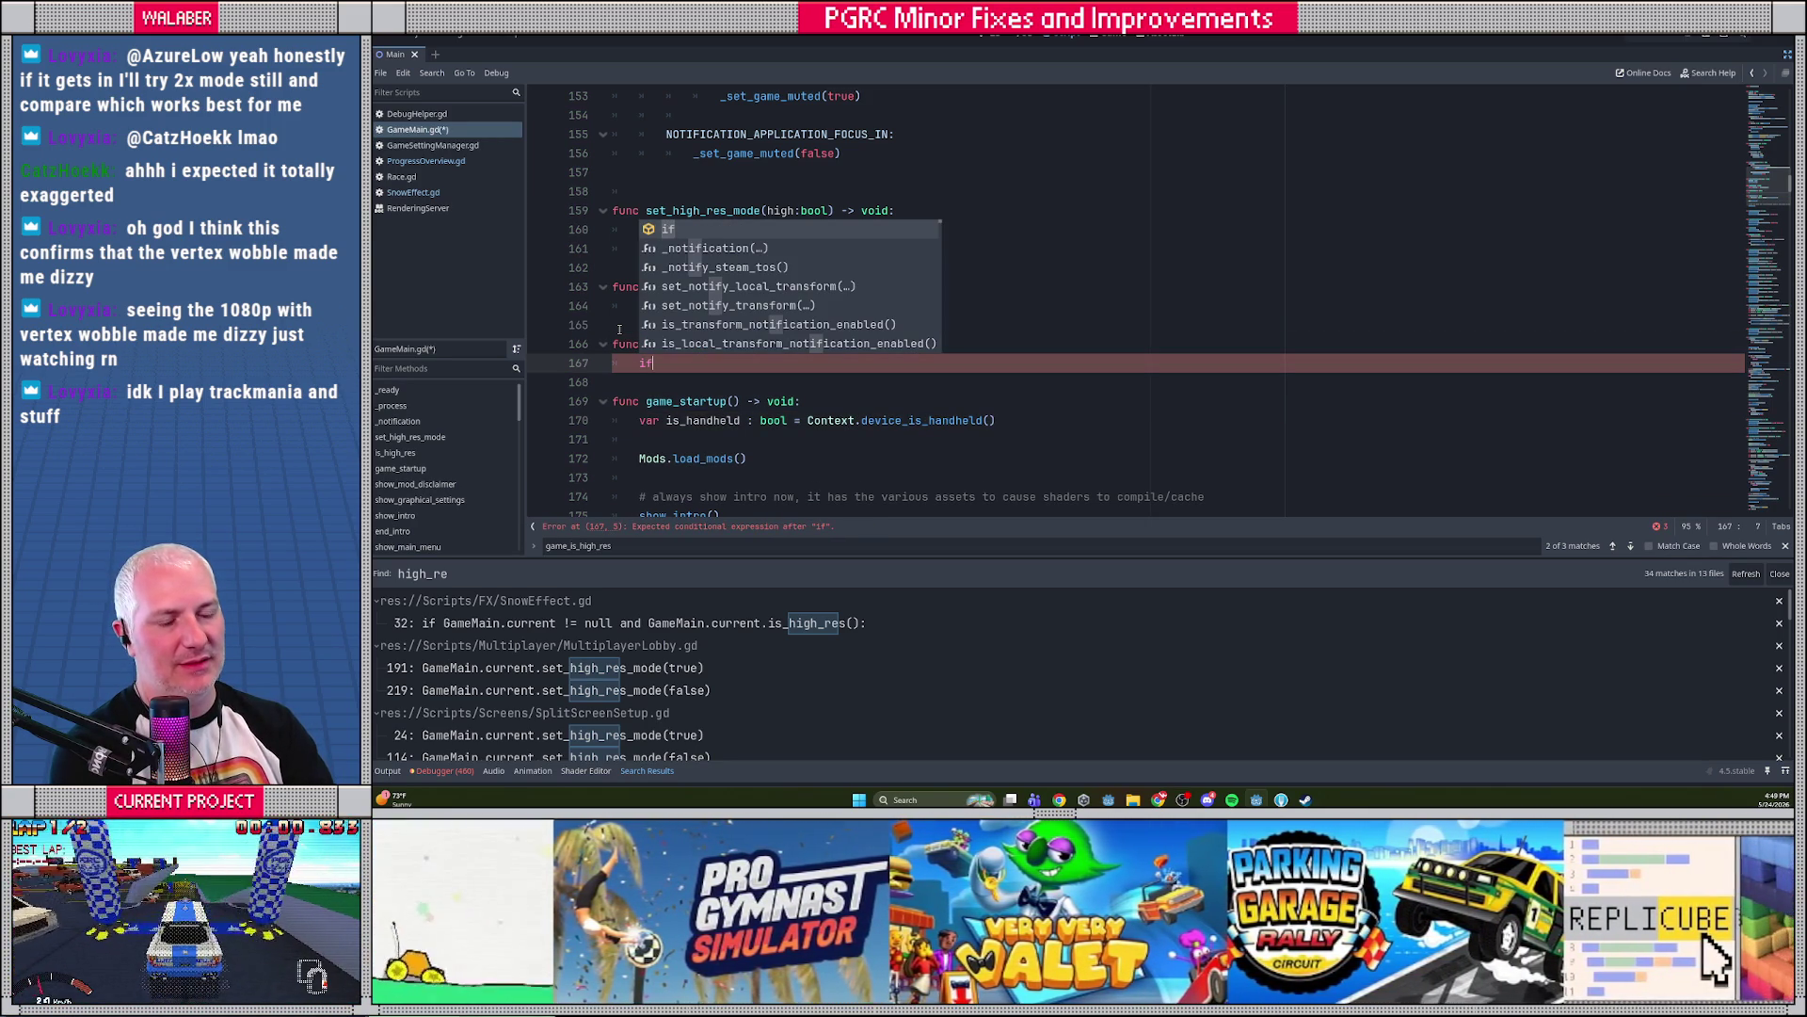
text( is _+)
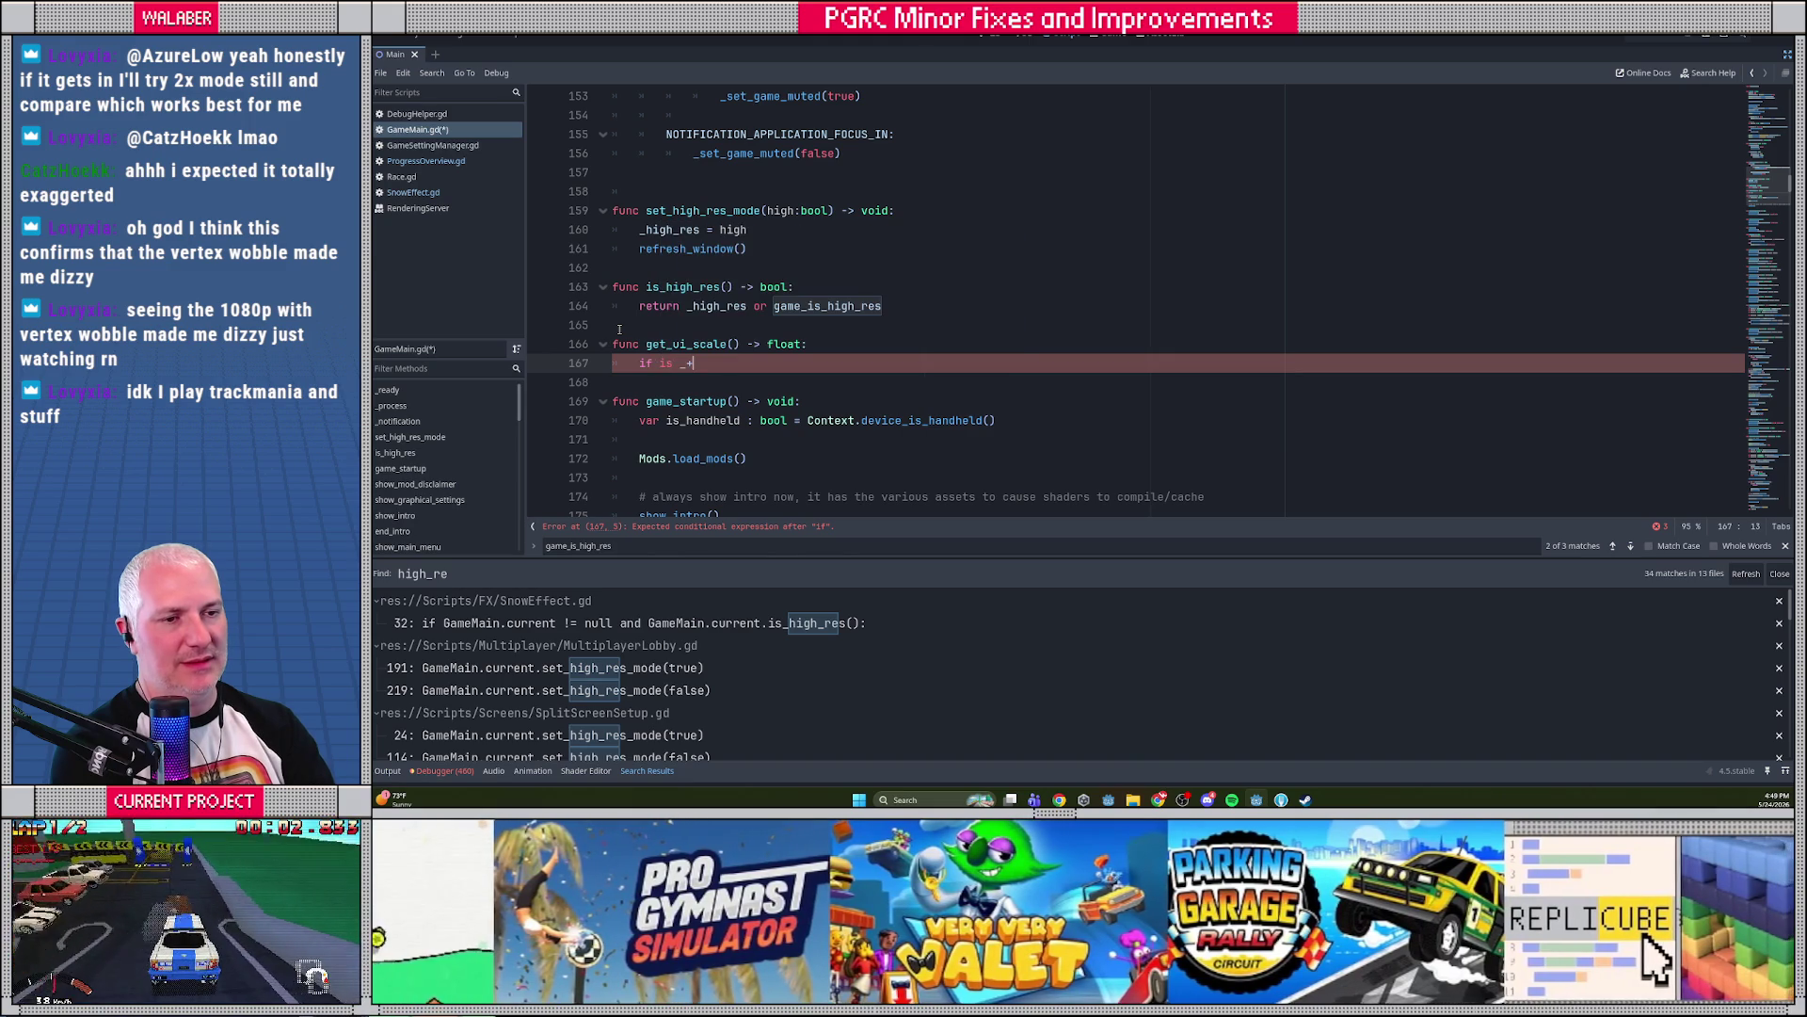
text(_hi)
key(Return)
text(:)
key(Return)
text(return 2.0)
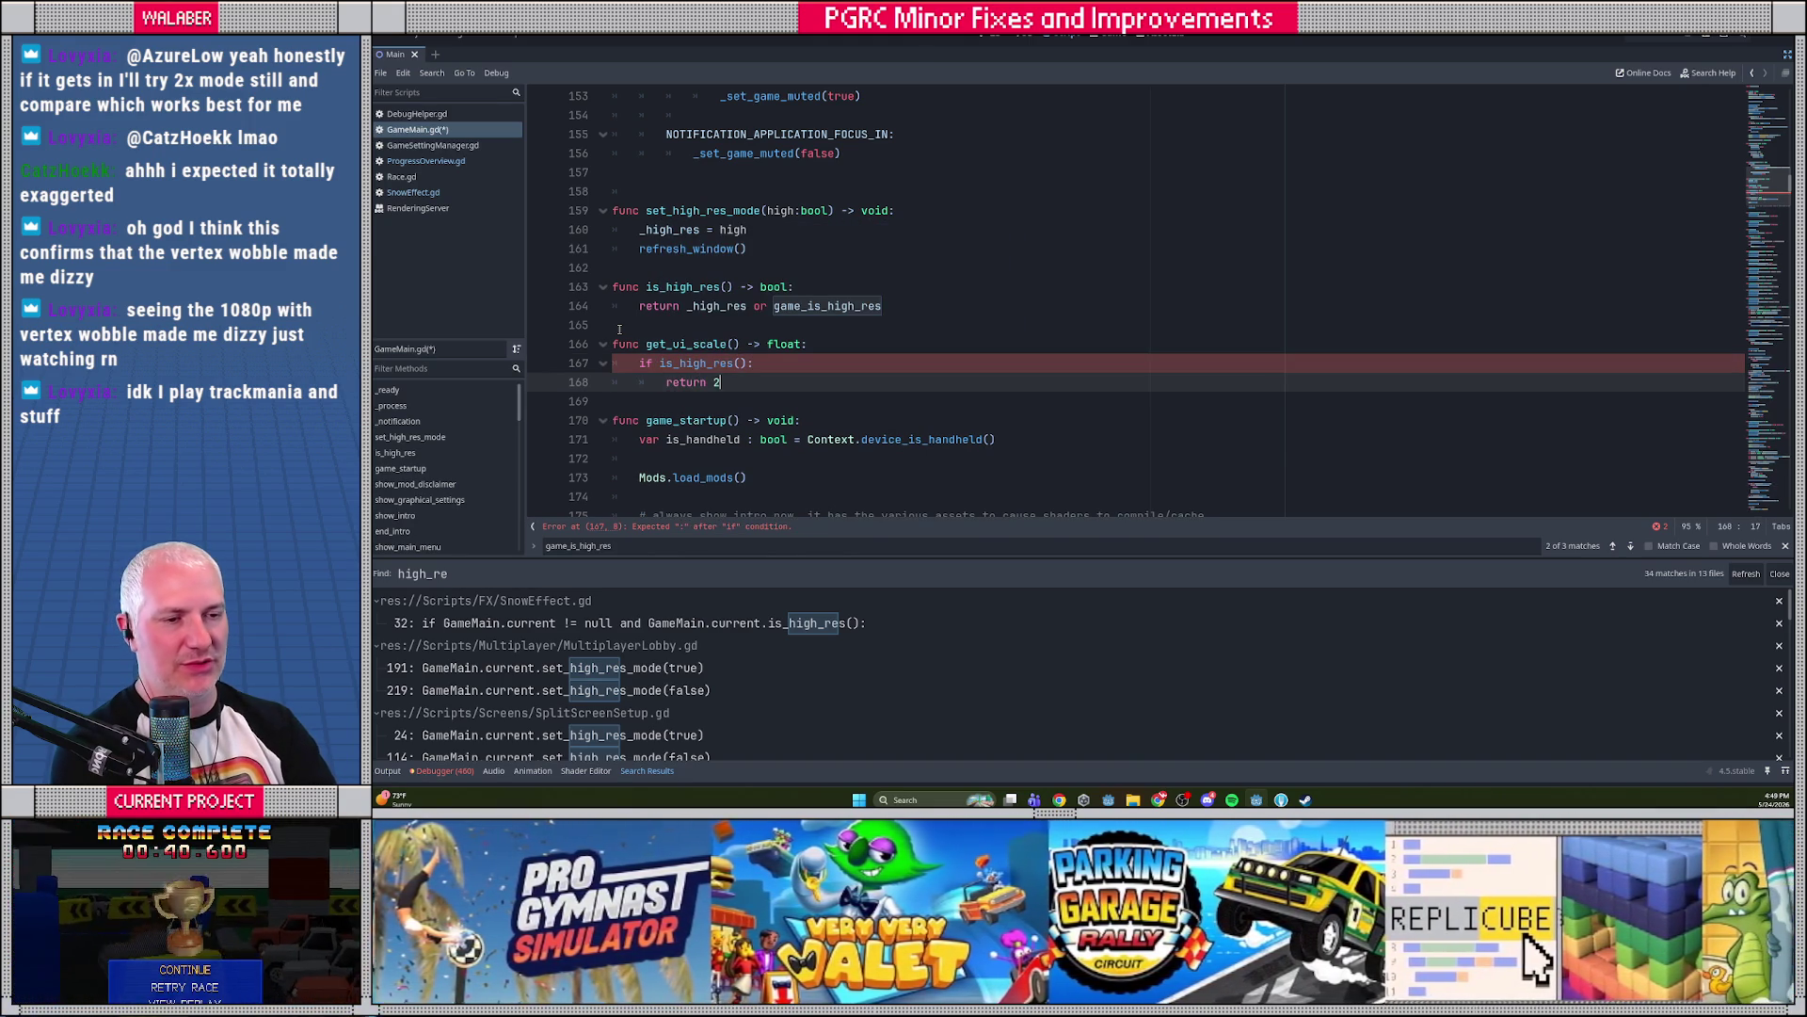
Add an else: return 1.0 branch and a blank line under the get_ui_scale header
key(Return)
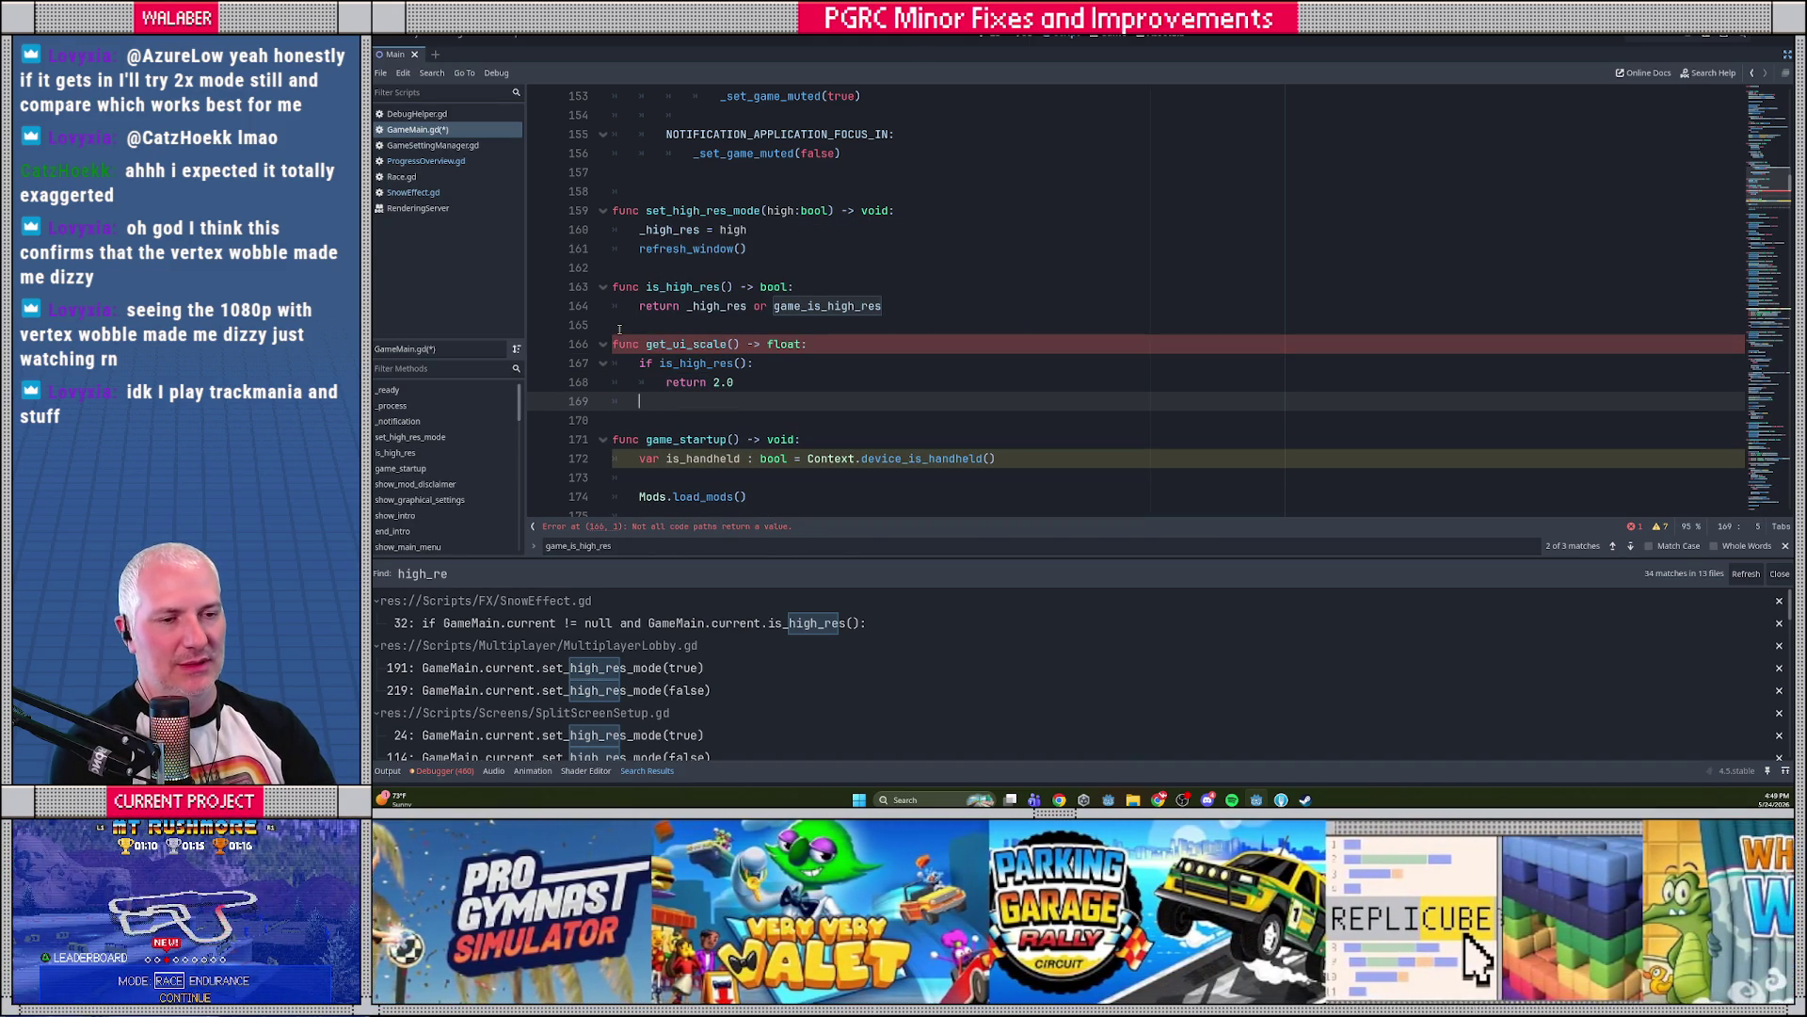
text(else)
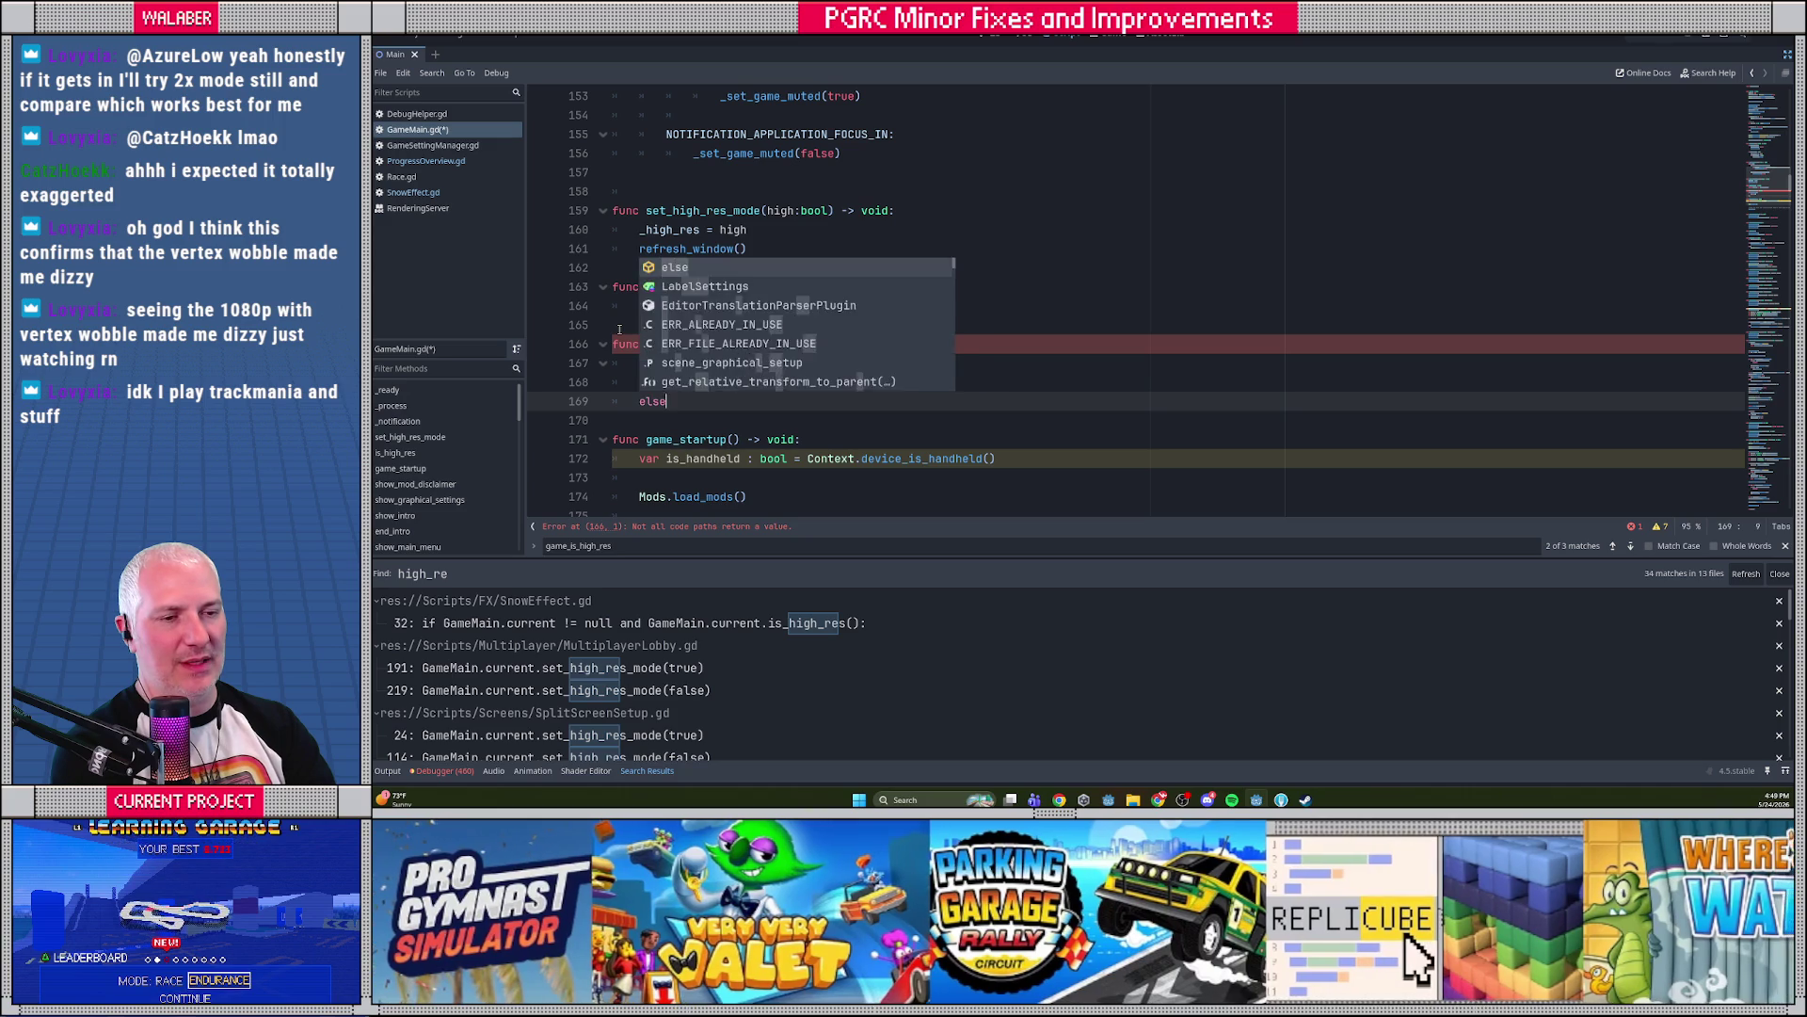
key(Return)
key(Tab)
text(return )
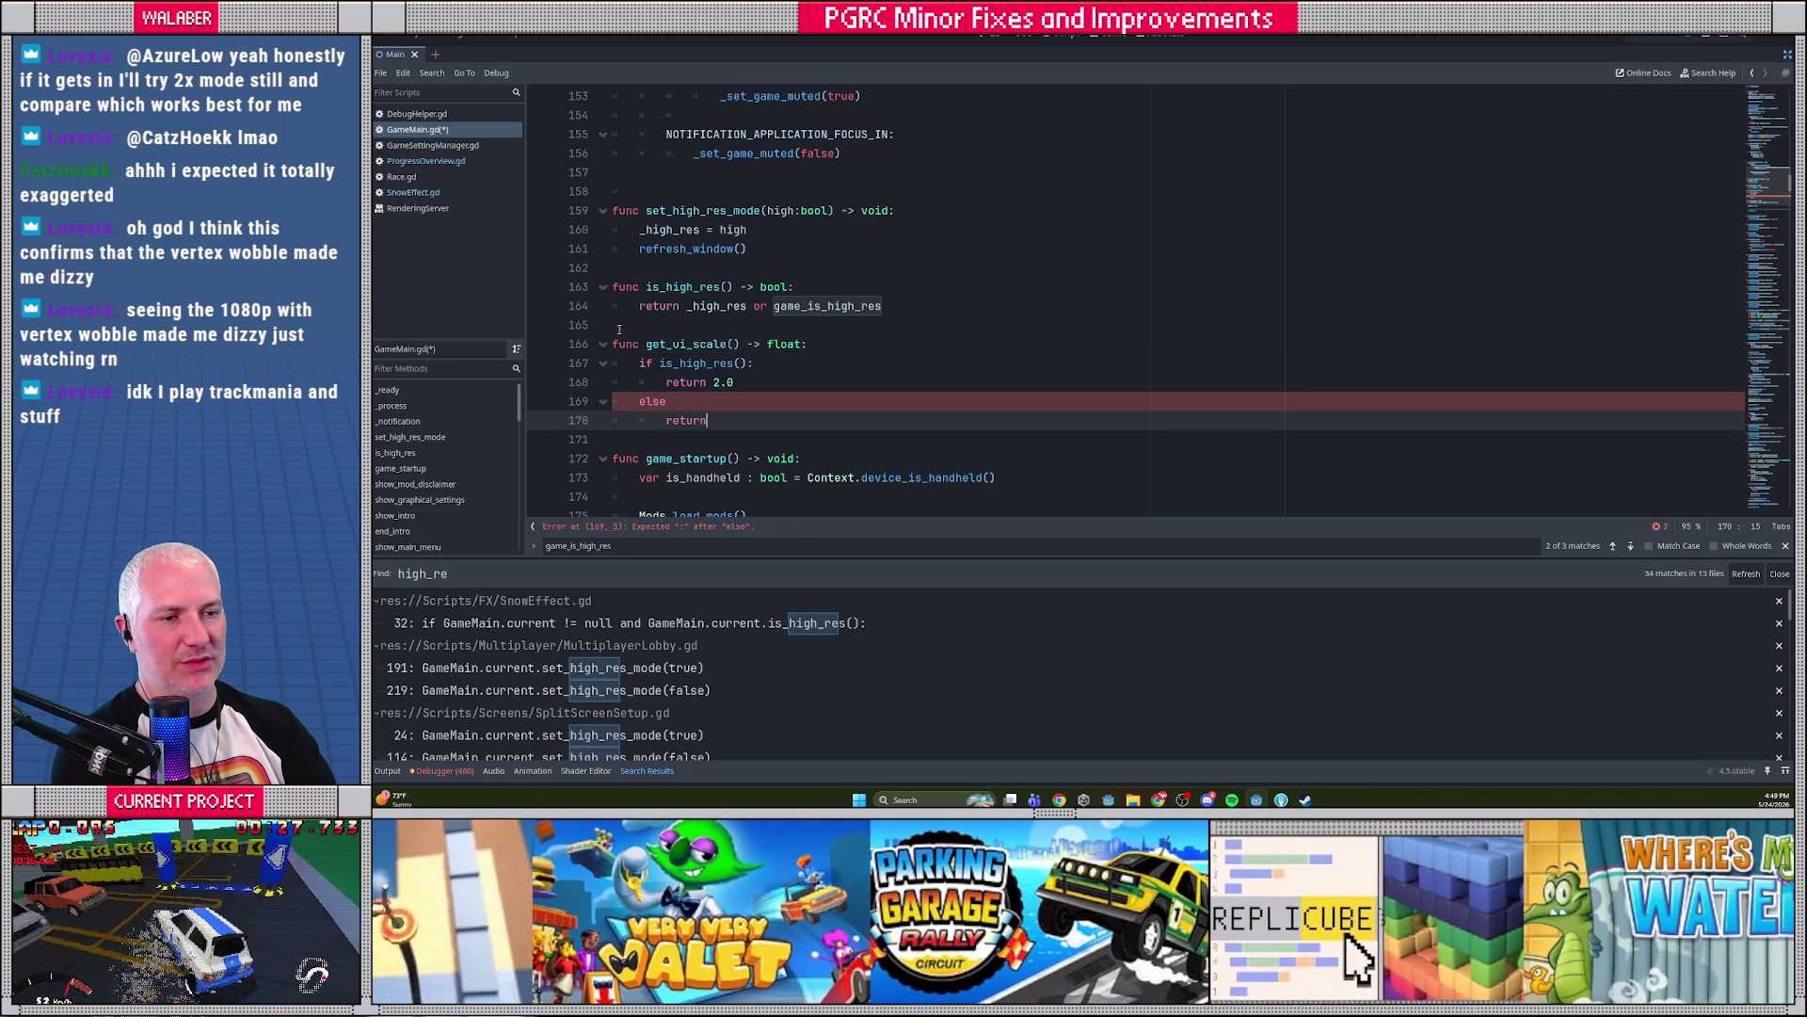
text(1.0)
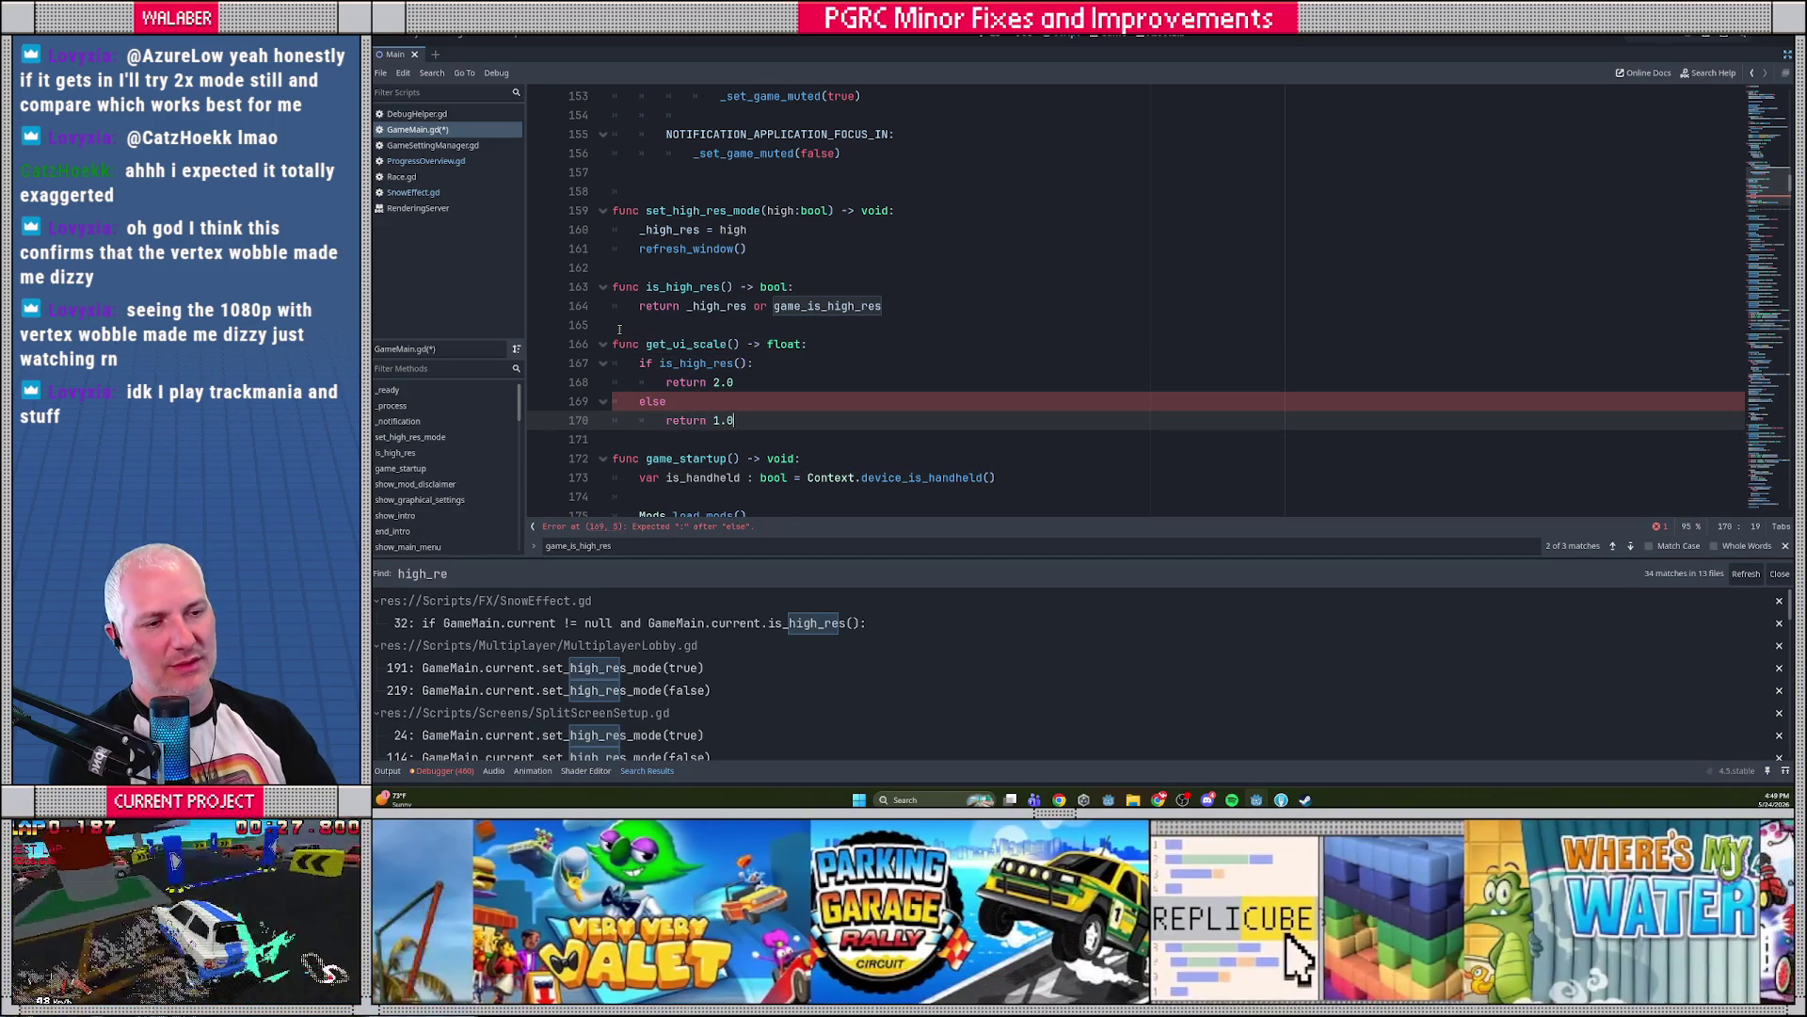
key(Up)
text(:)
key(Up)
key(Up)
key(Up)
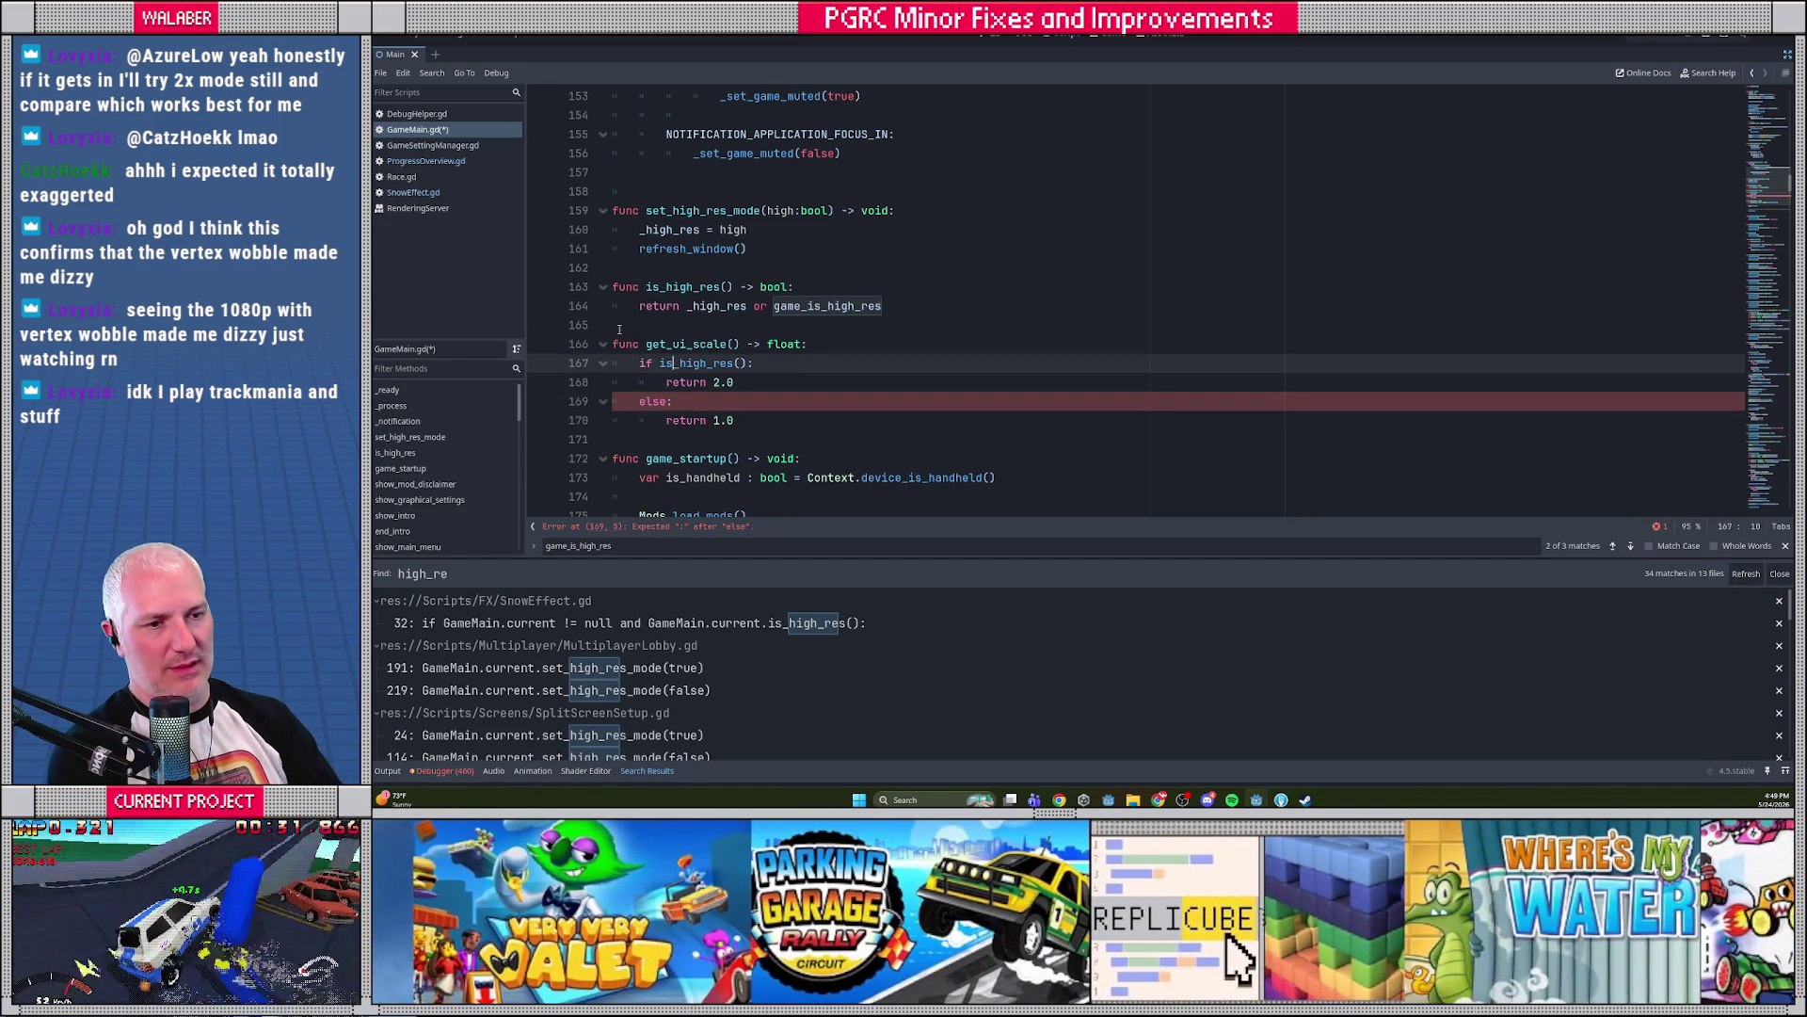
key(End)
key(Return)
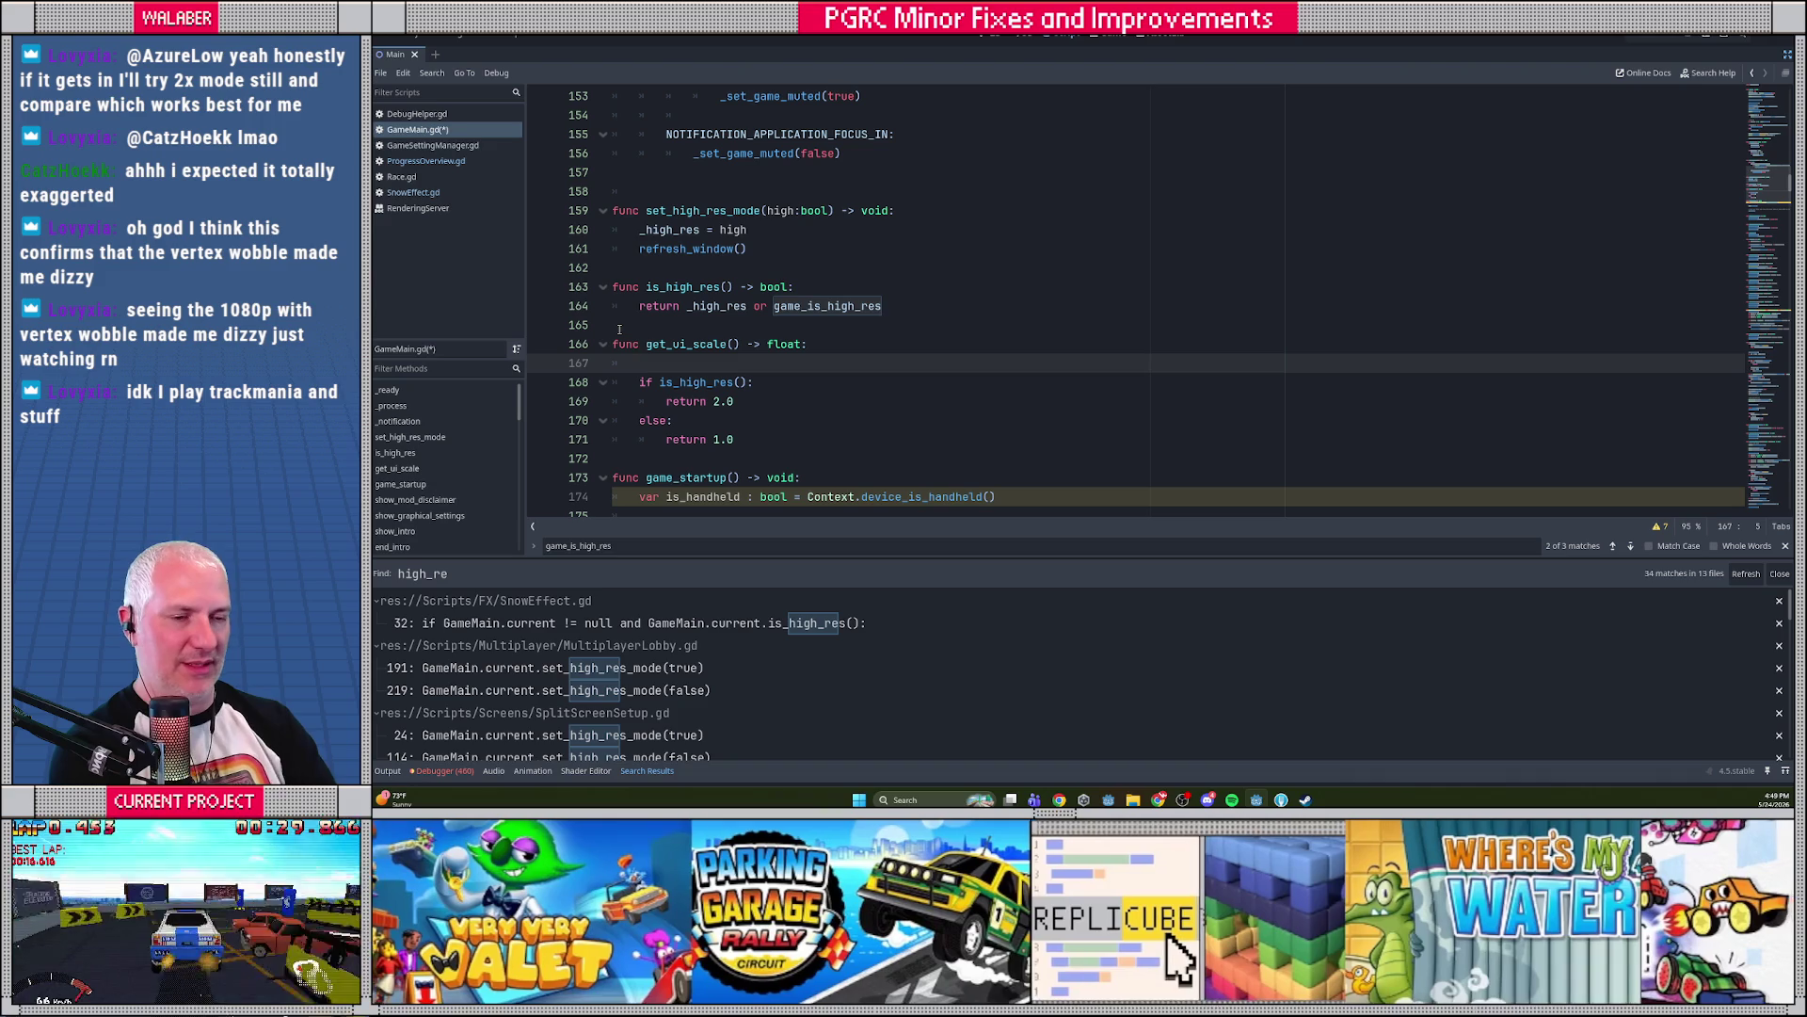
scroll(894, 264, up, 20)
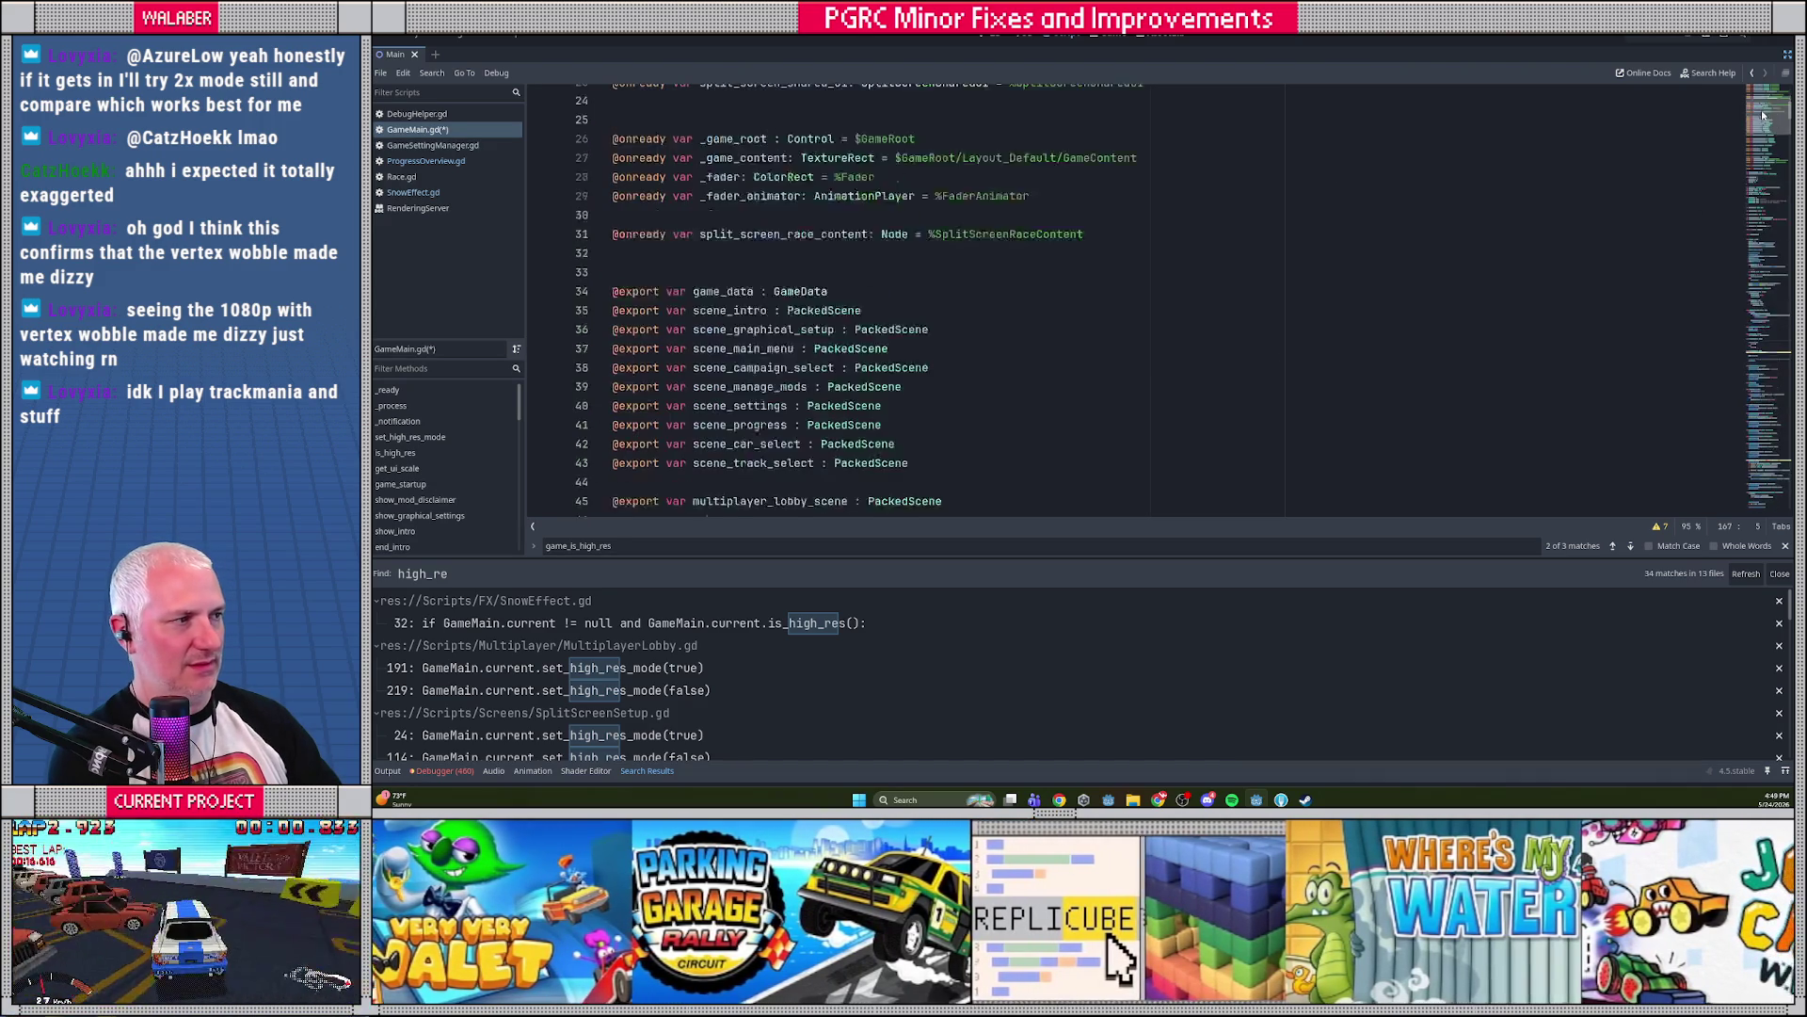
Declare enum GameResSetting {Standard, Double, Native} below the AspectSetting enum
scroll(845, 290, down, 12)
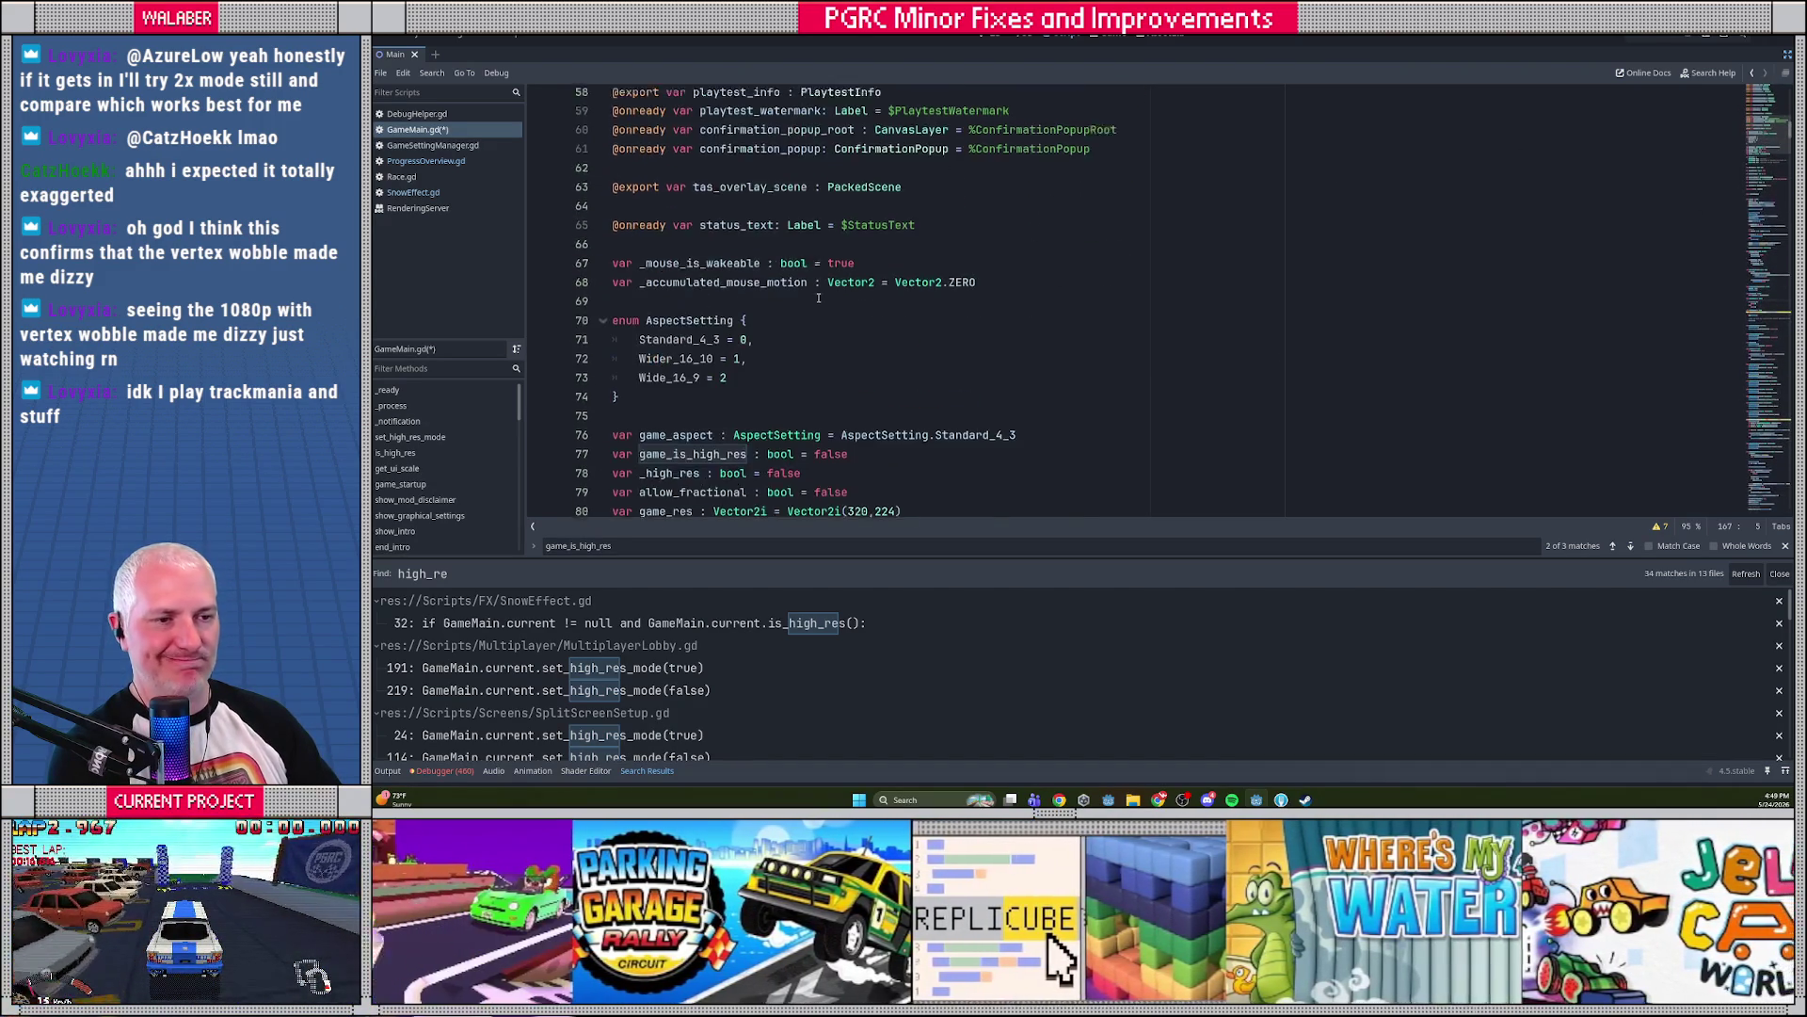
click(1056, 260)
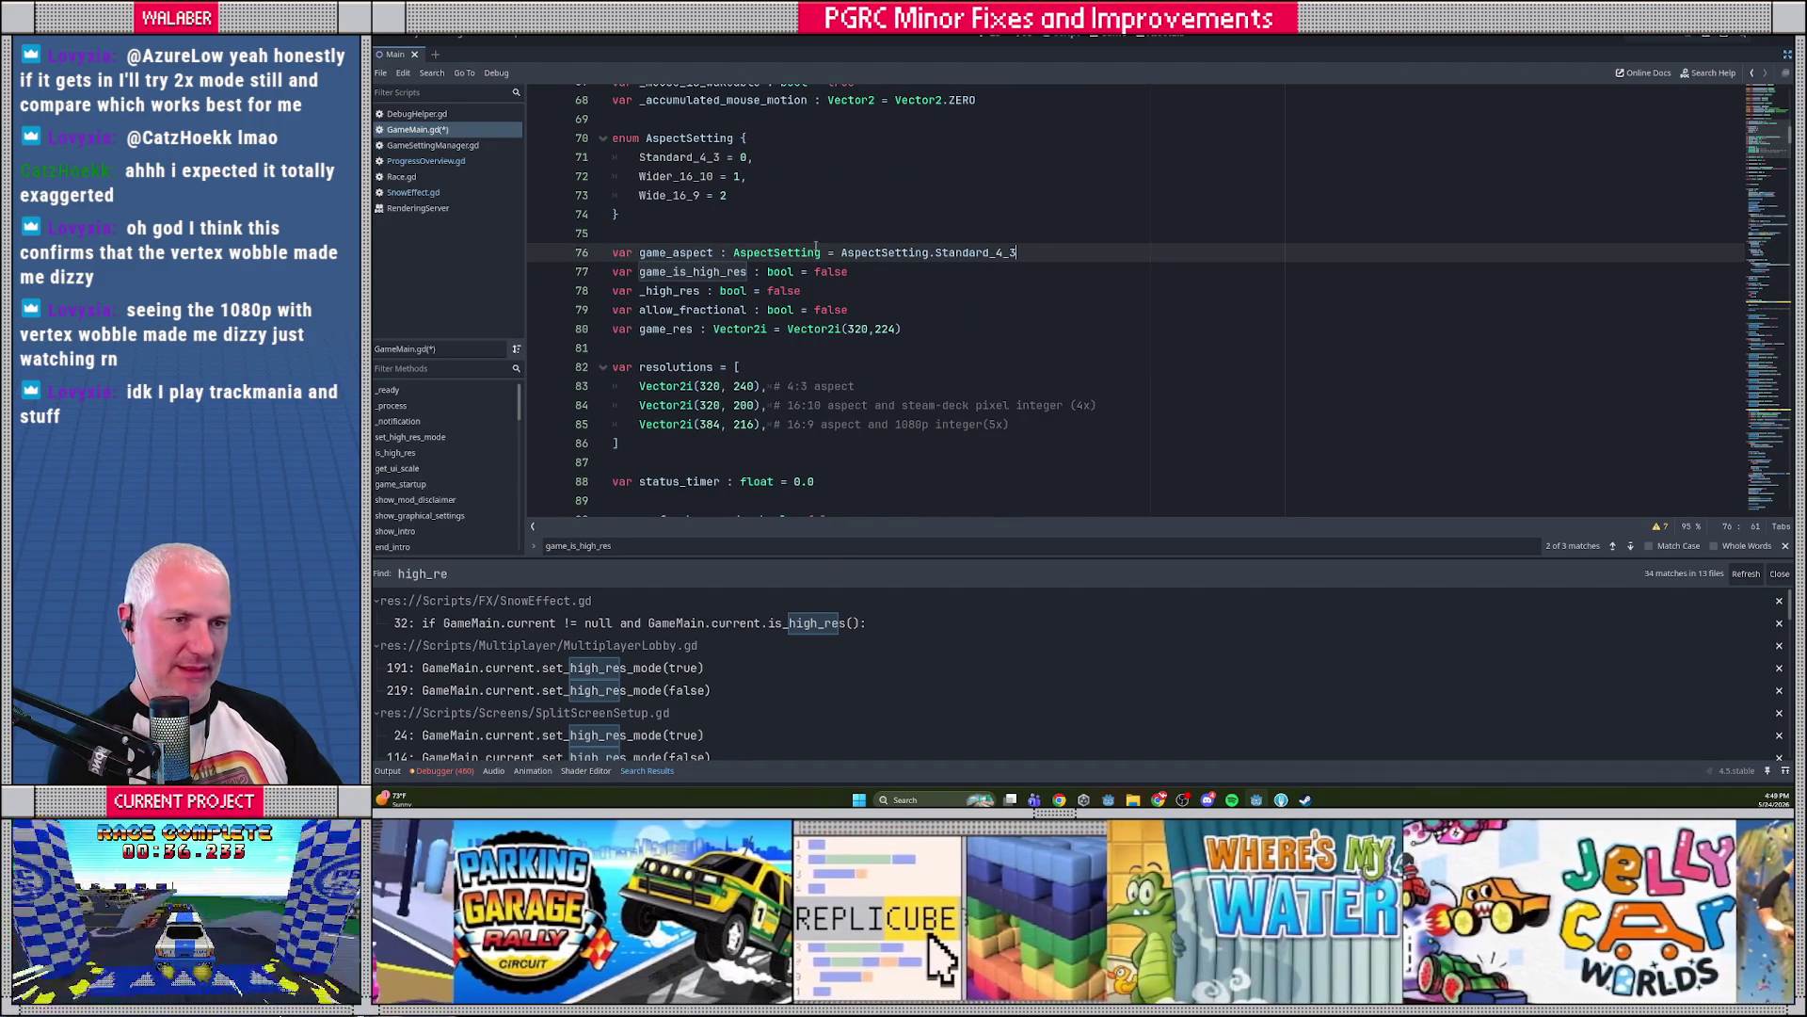
click(684, 220)
key(Return)
key(Return)
text(enum )
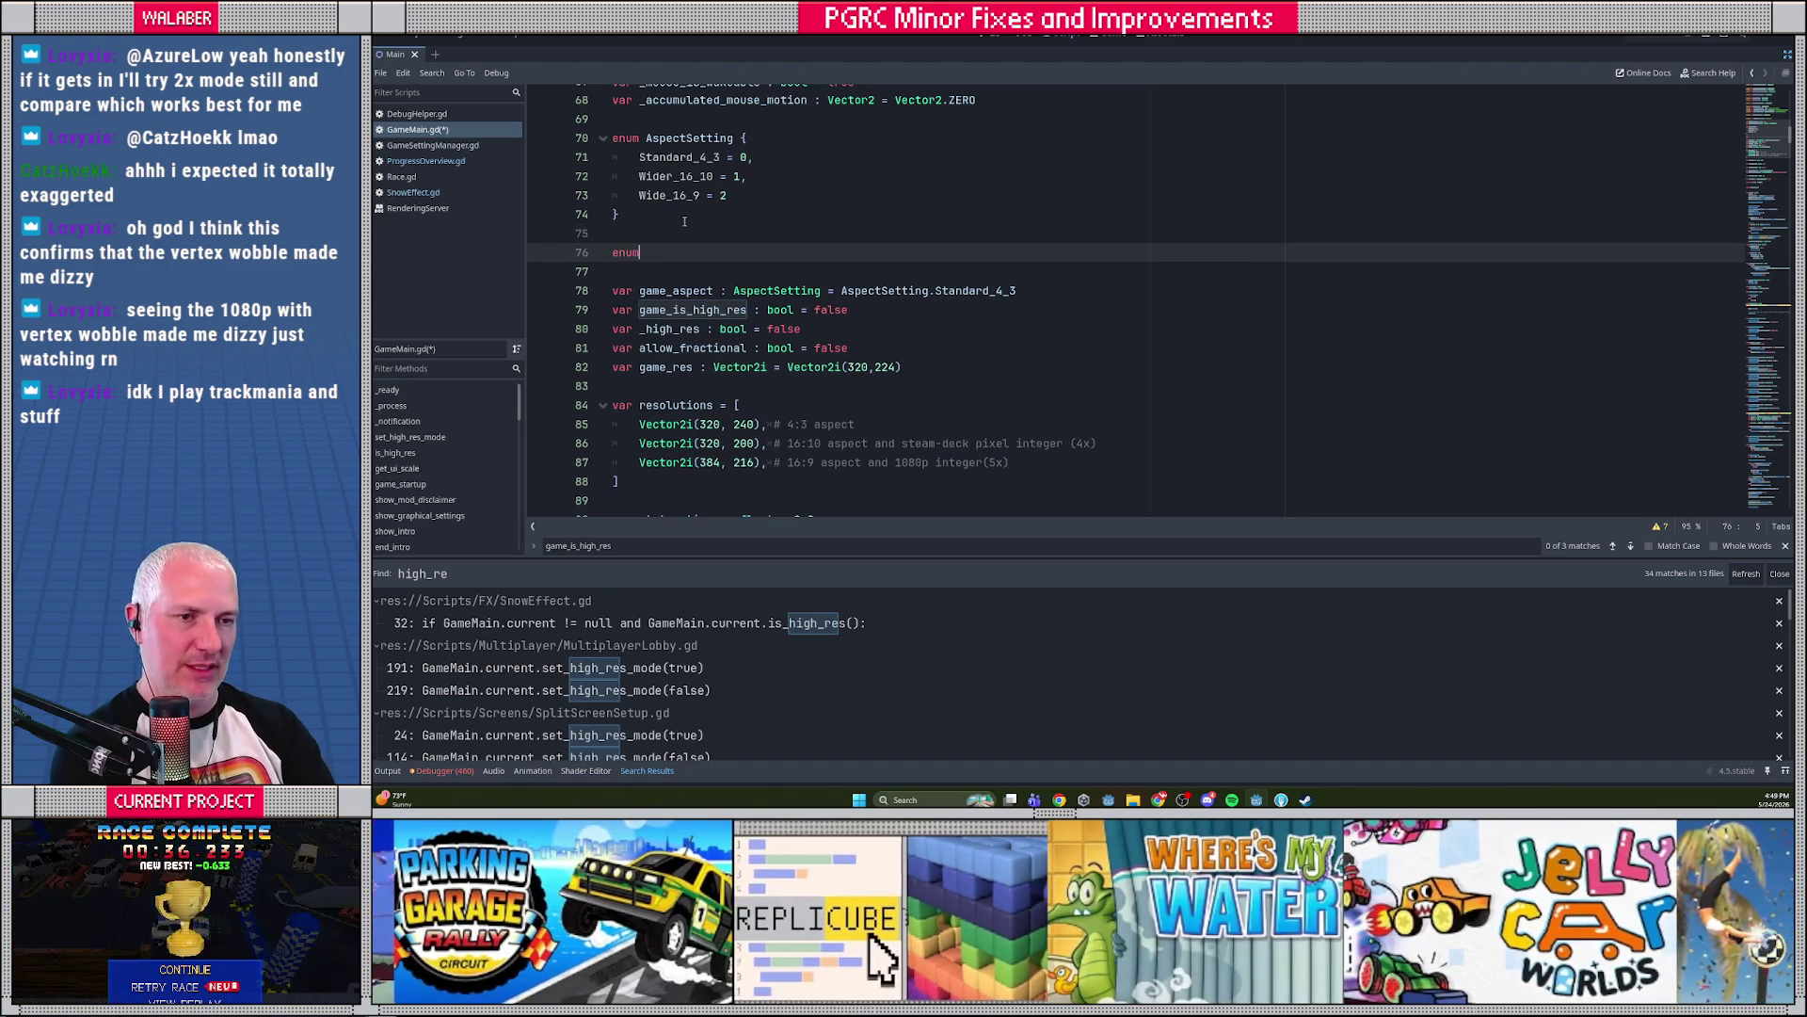
text(Game)
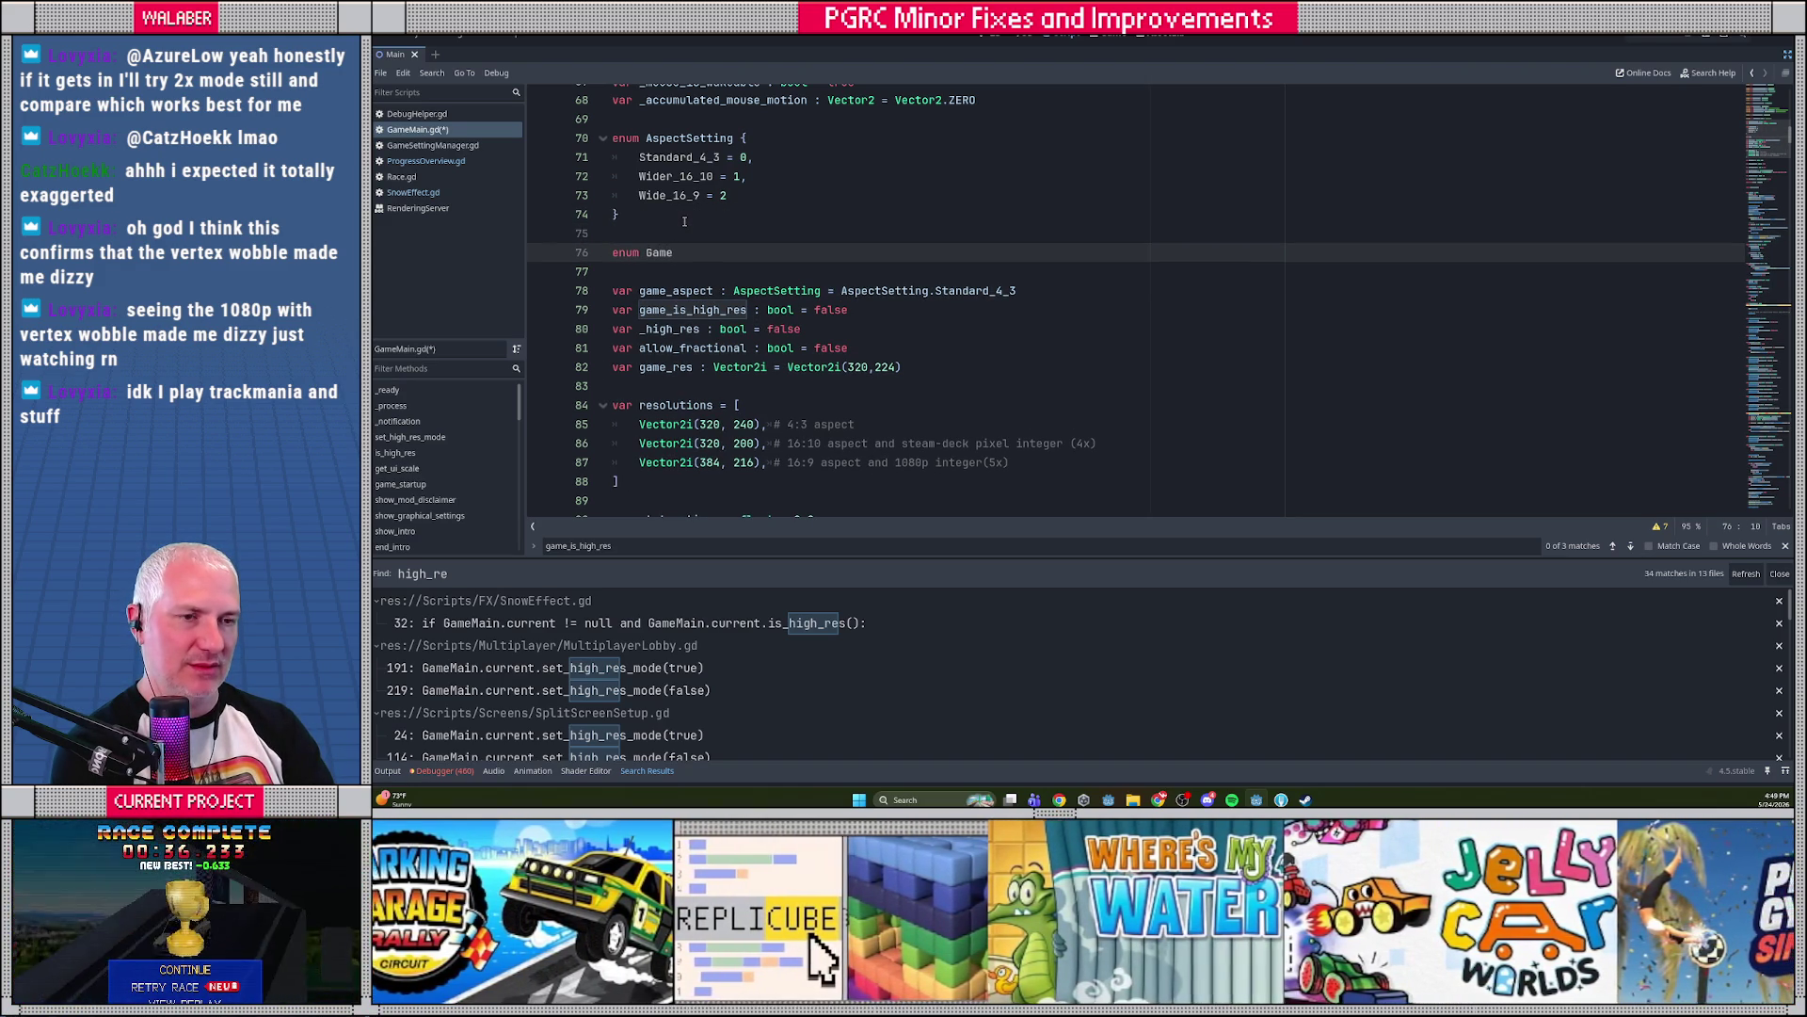
text(Res)
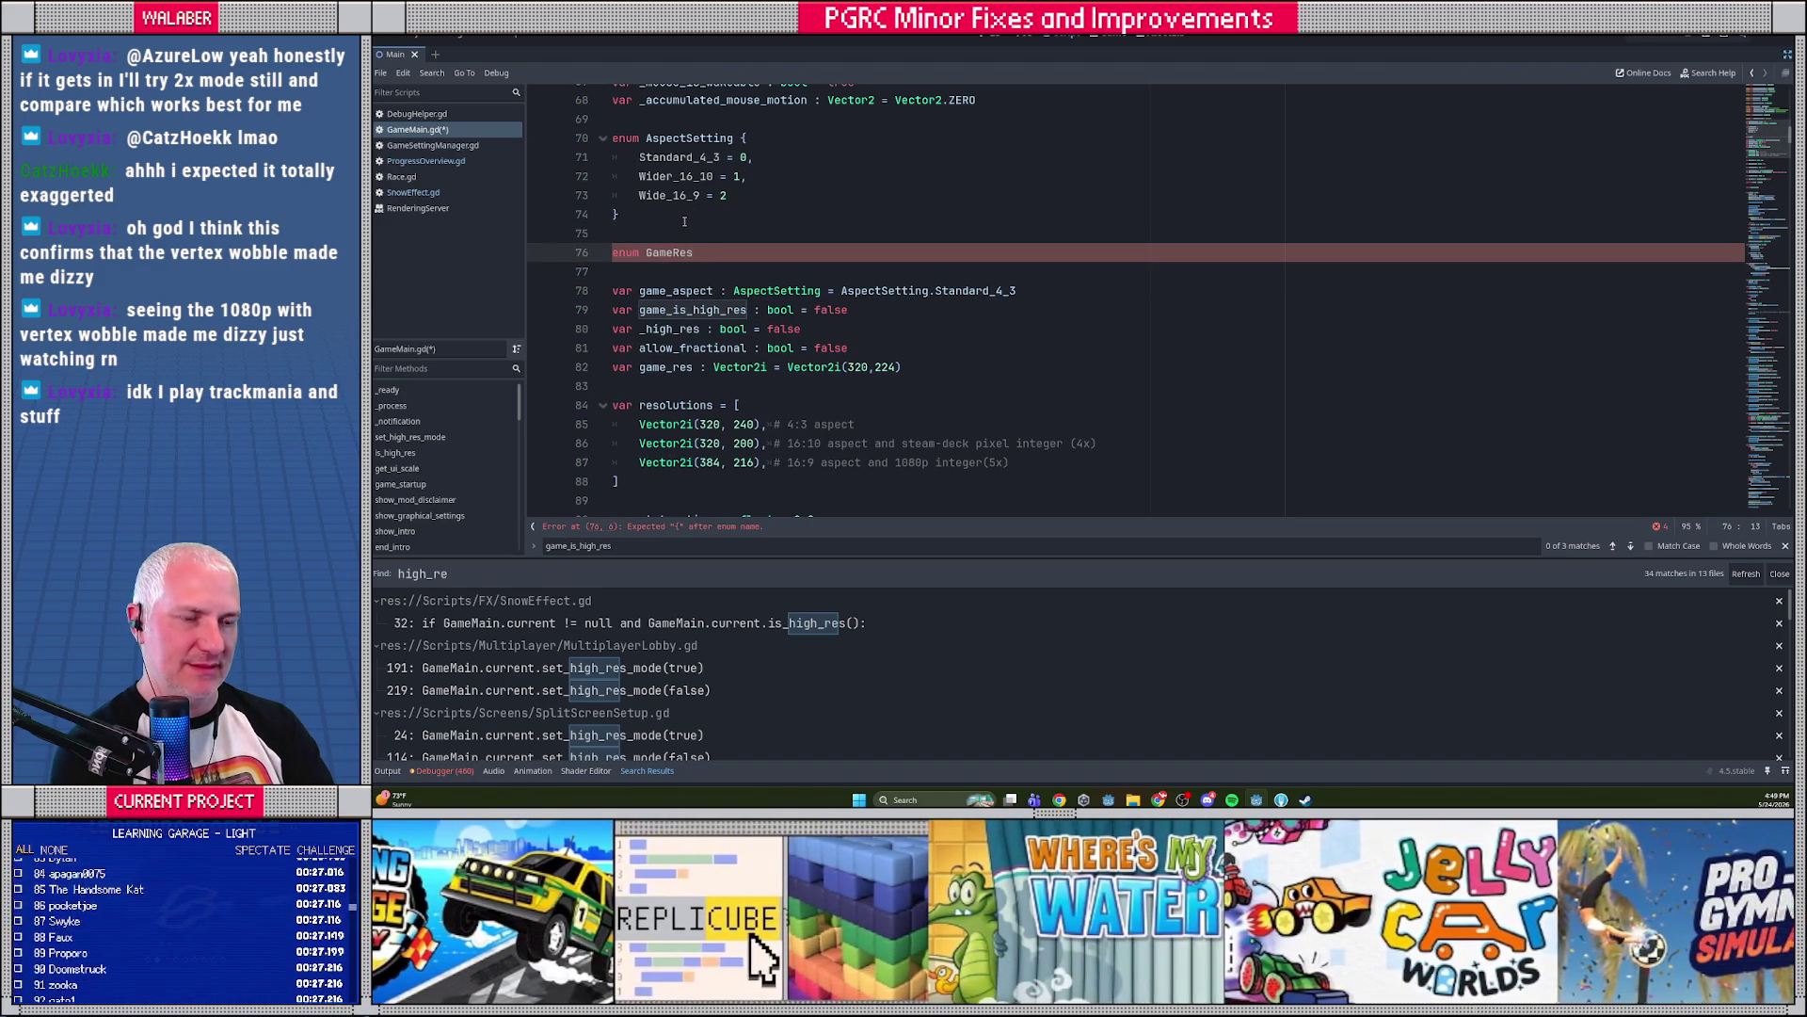
text(Setting {)
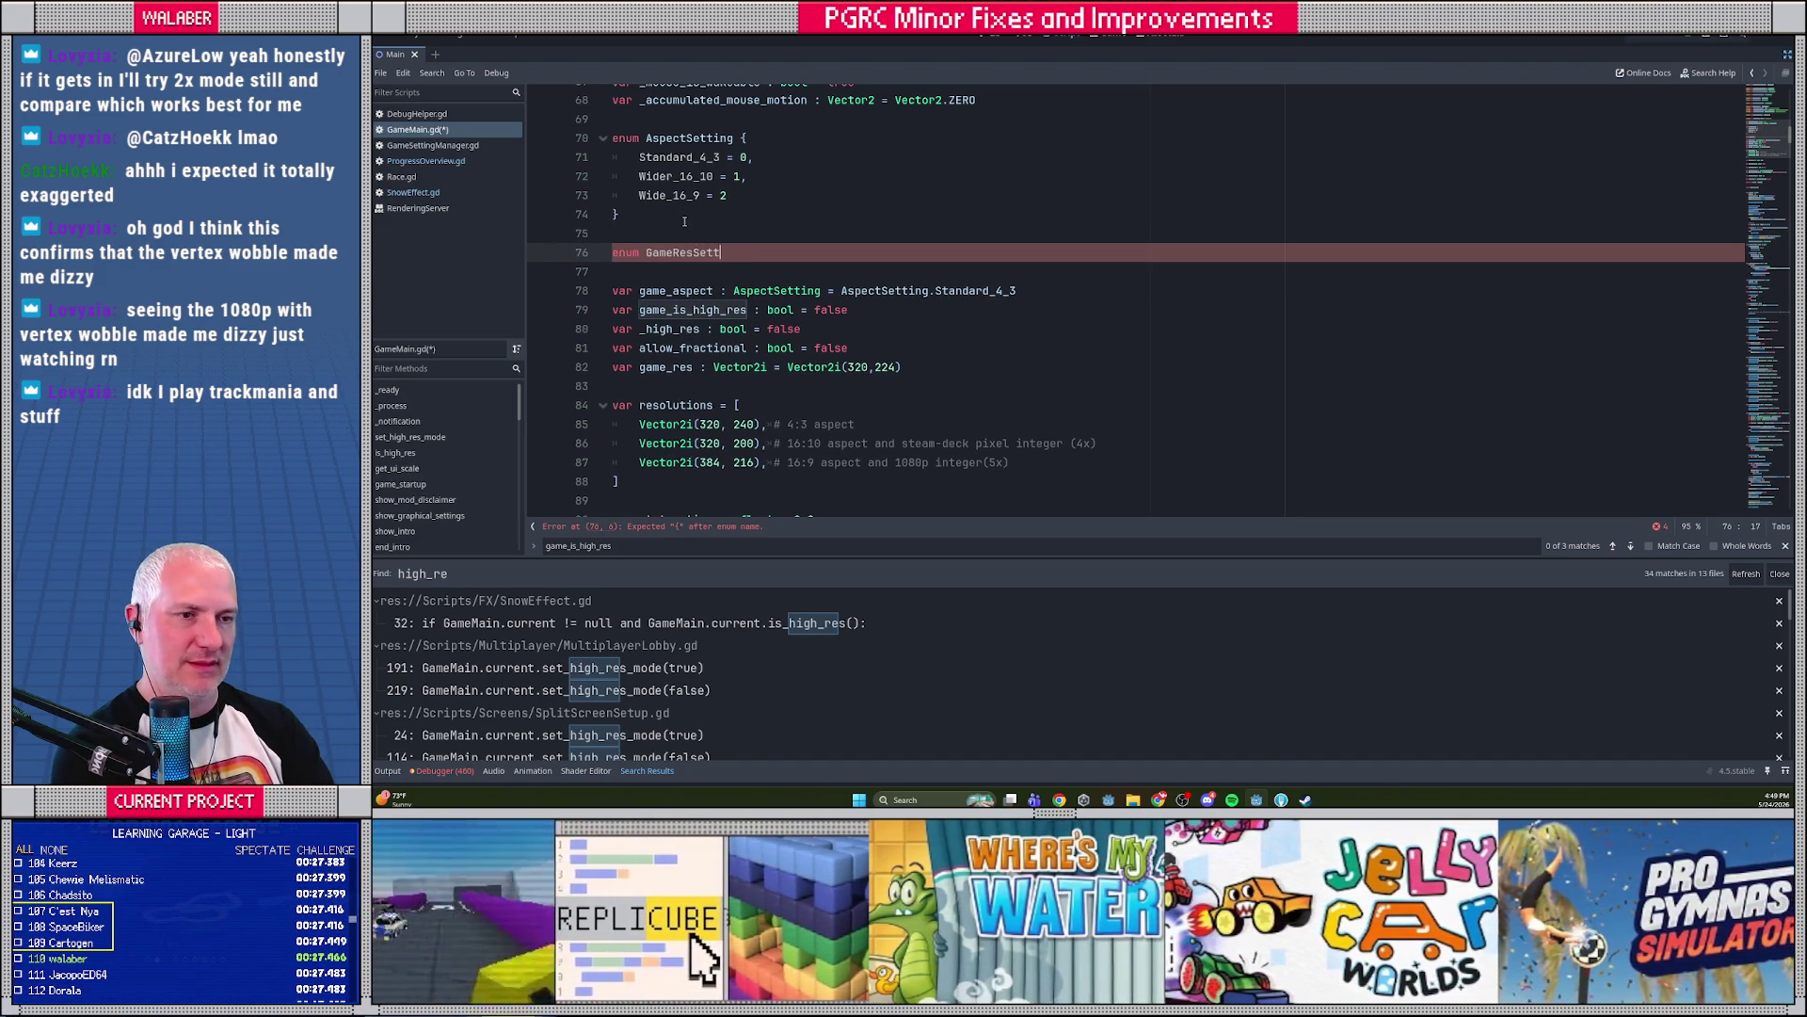
key(Return)
text(Standard,)
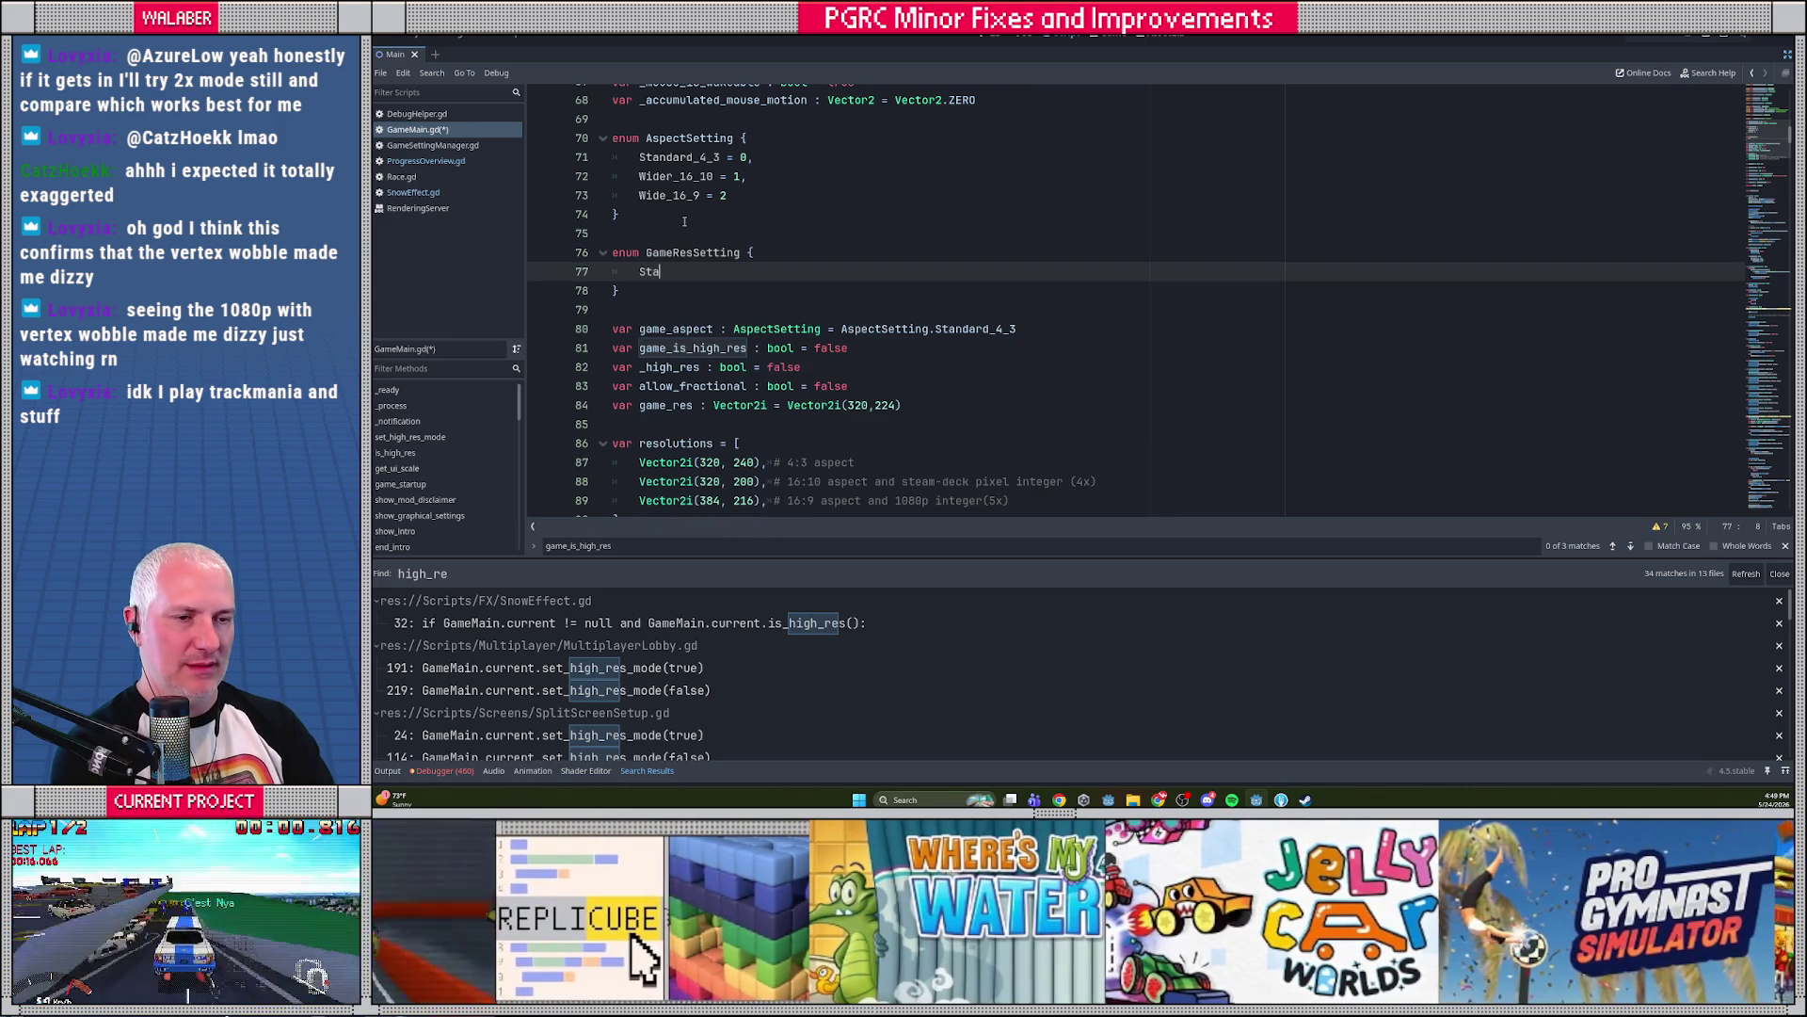
key(Return)
text(Double,)
key(Return)
text(Native)
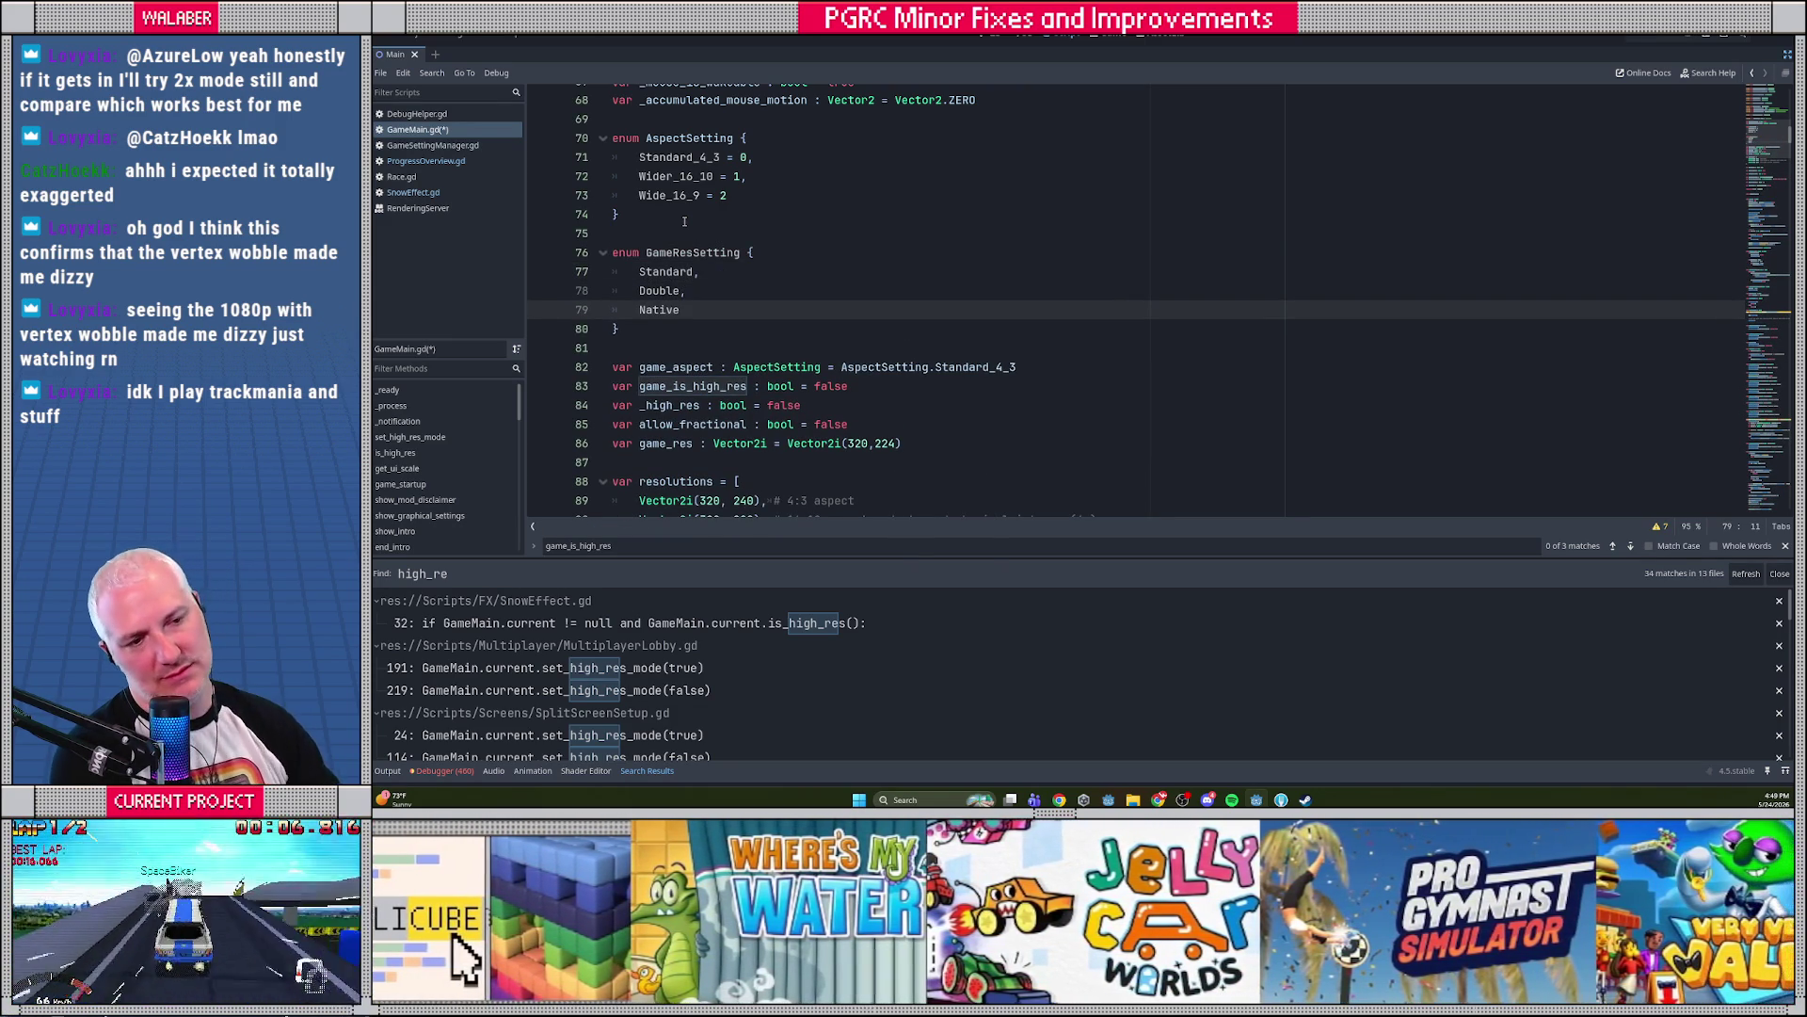
Replace game_is_high_res with var game_res_setting := GameResSetting.Native
scroll(681, 277, down, 1)
click(697, 329)
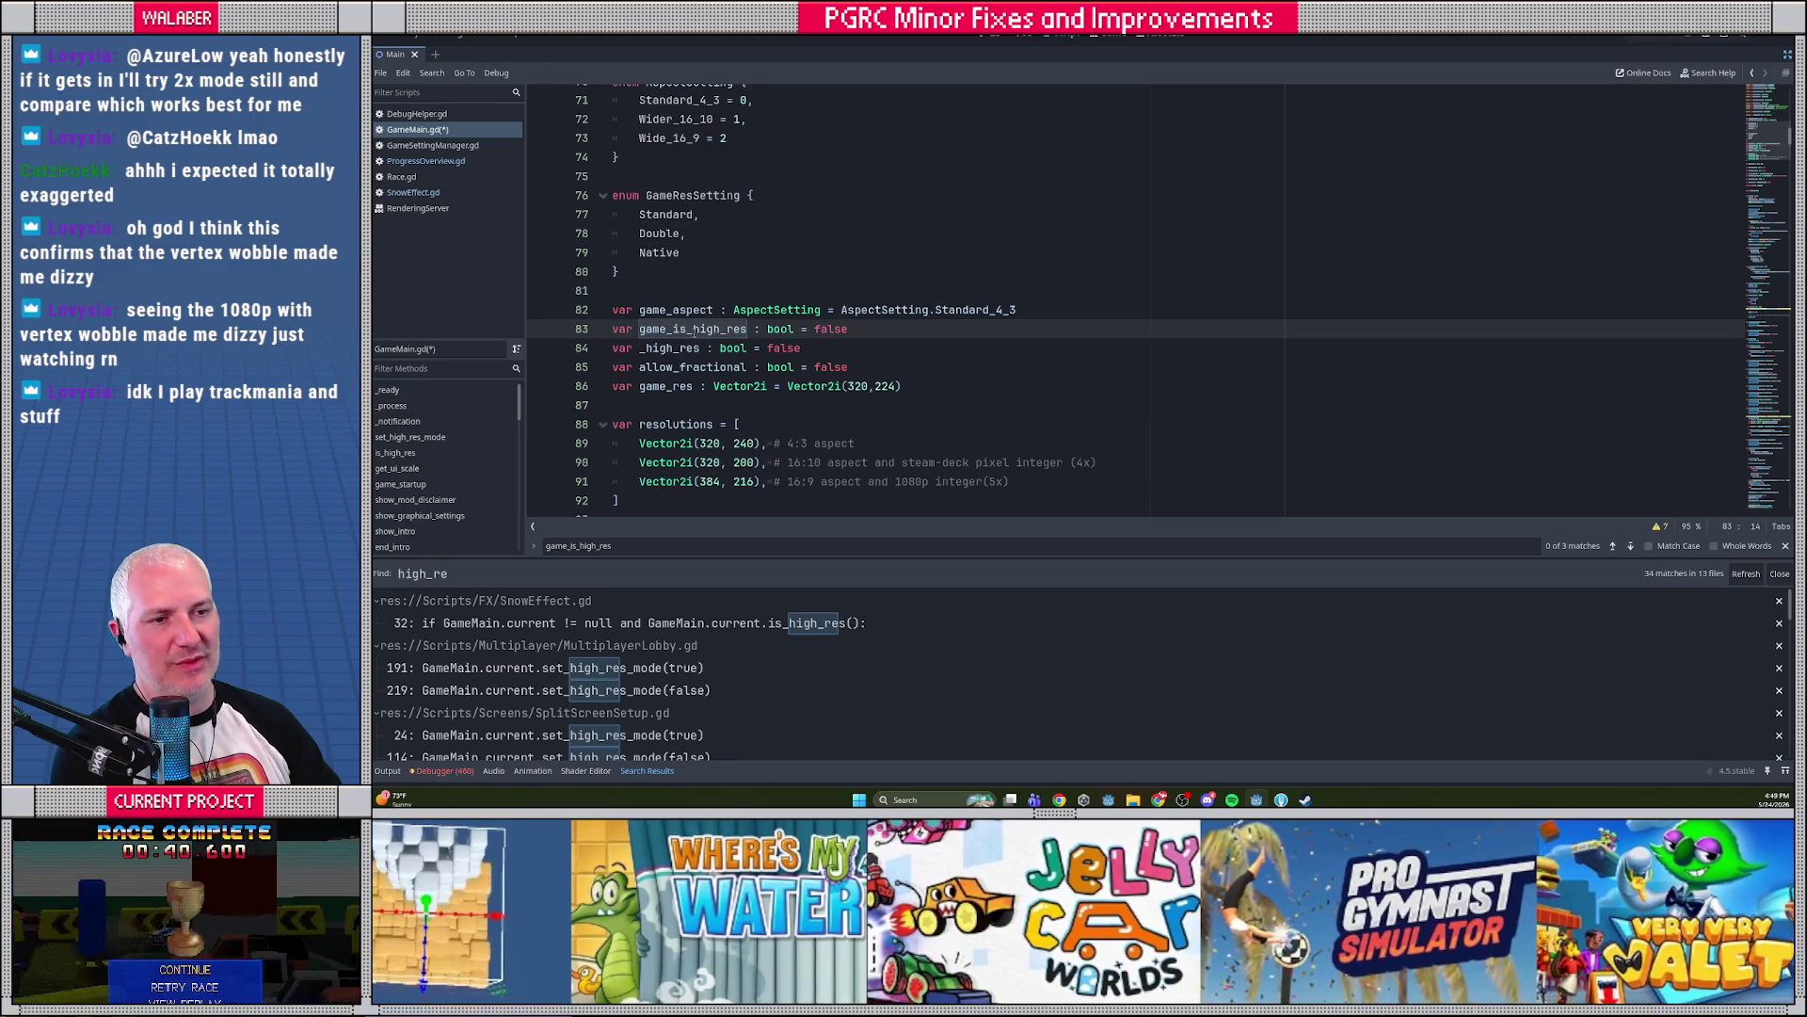
mouse_move(672, 329)
mouse_down()
mouse_move(737, 328)
mouse_move(721, 328)
mouse_up()
key(BackSpace)
key(Delete)
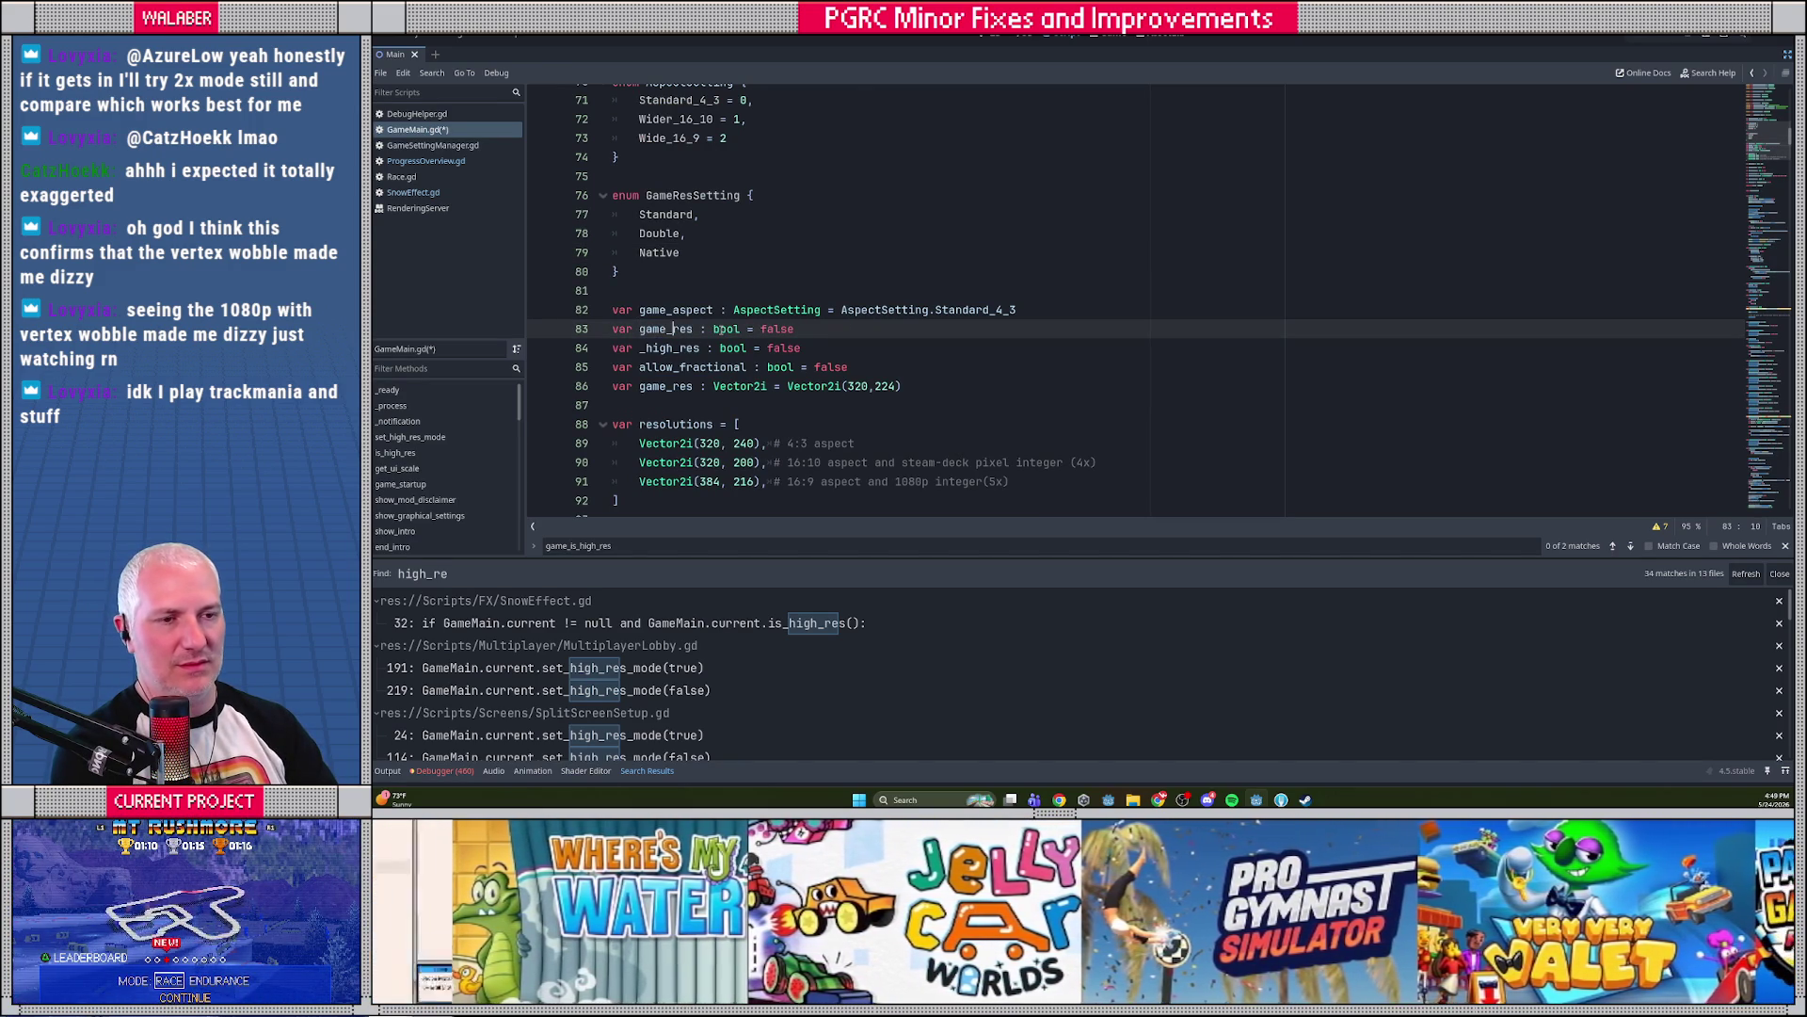
text(_settins)
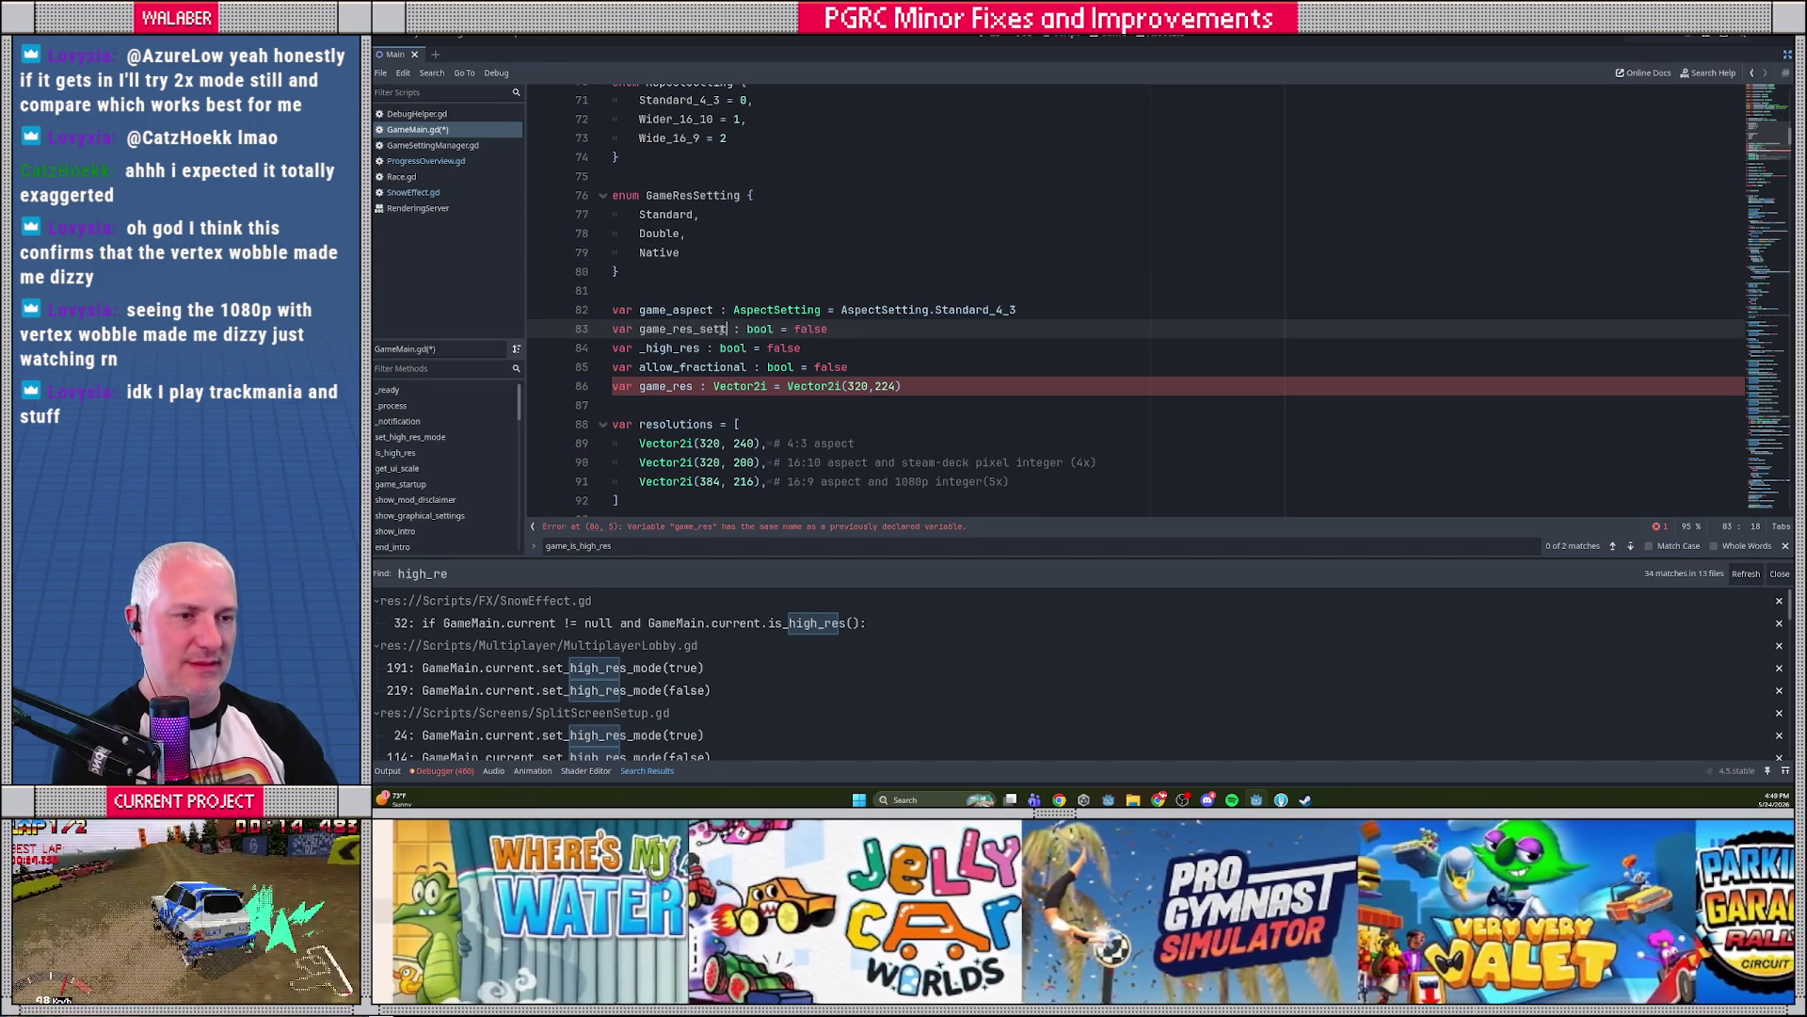
key(shift+End)
text(:= GameRes)
key(Return)
text(.da)
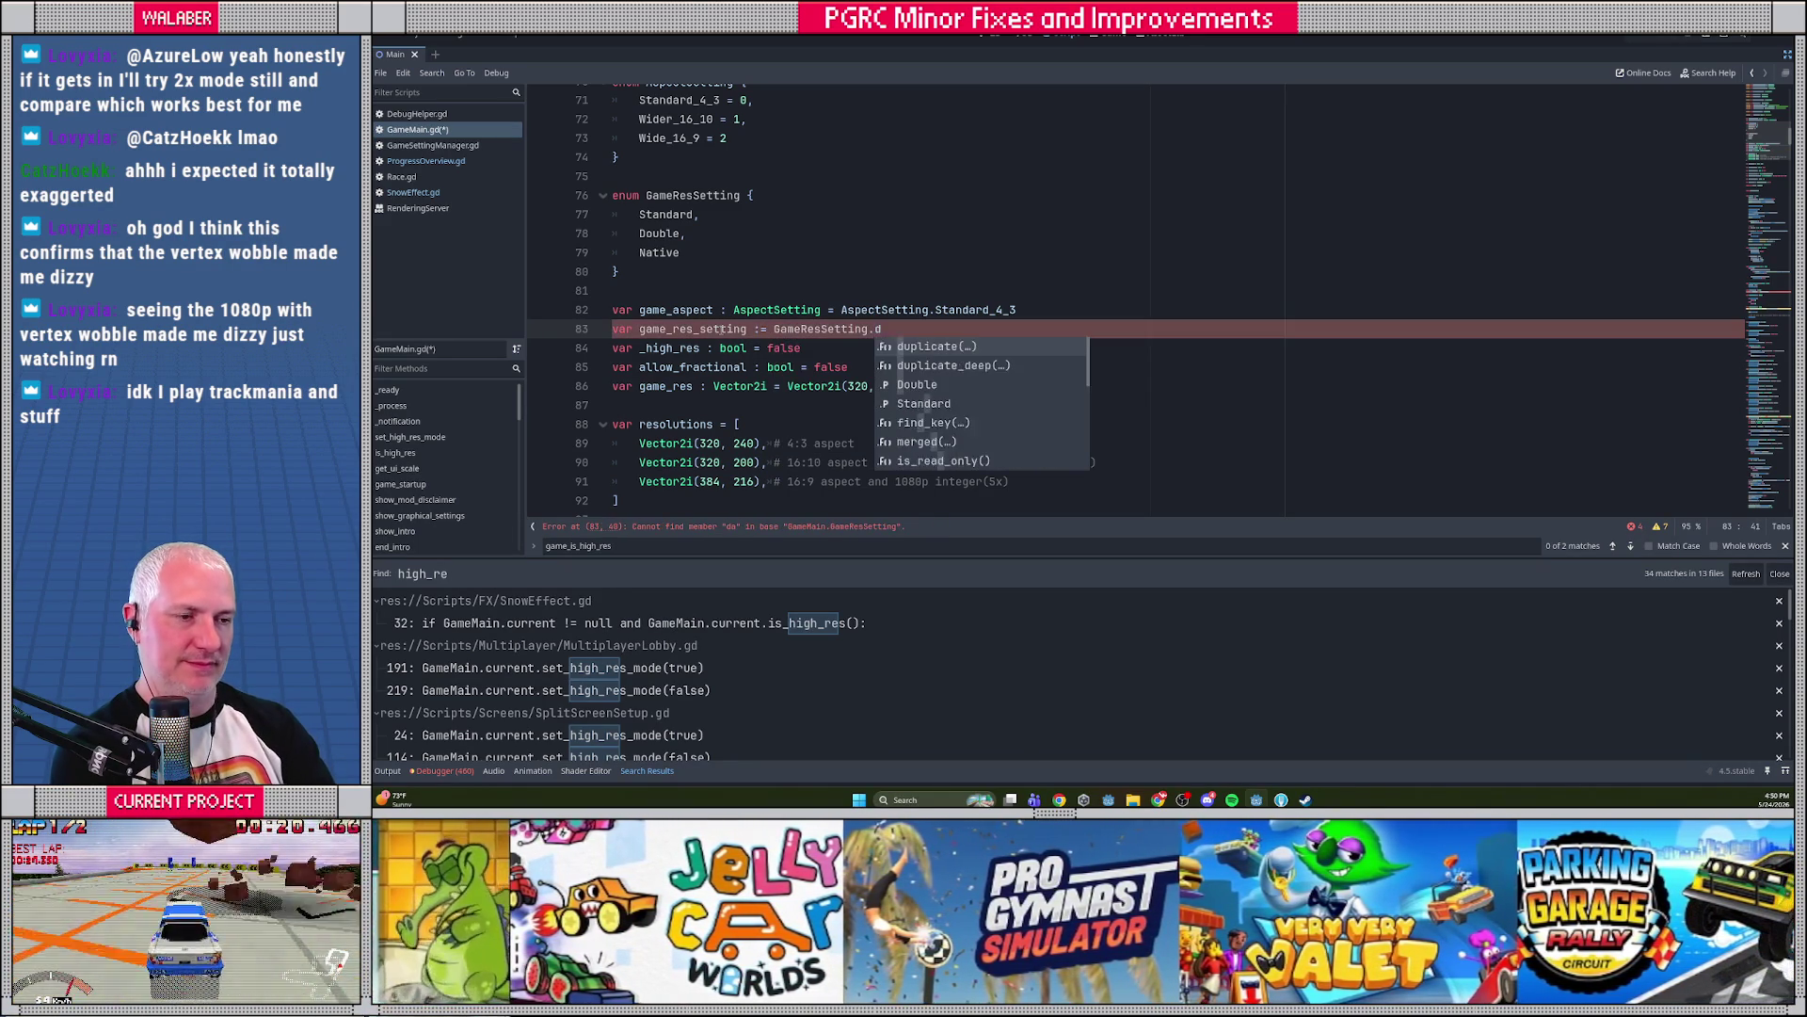
key(Return)
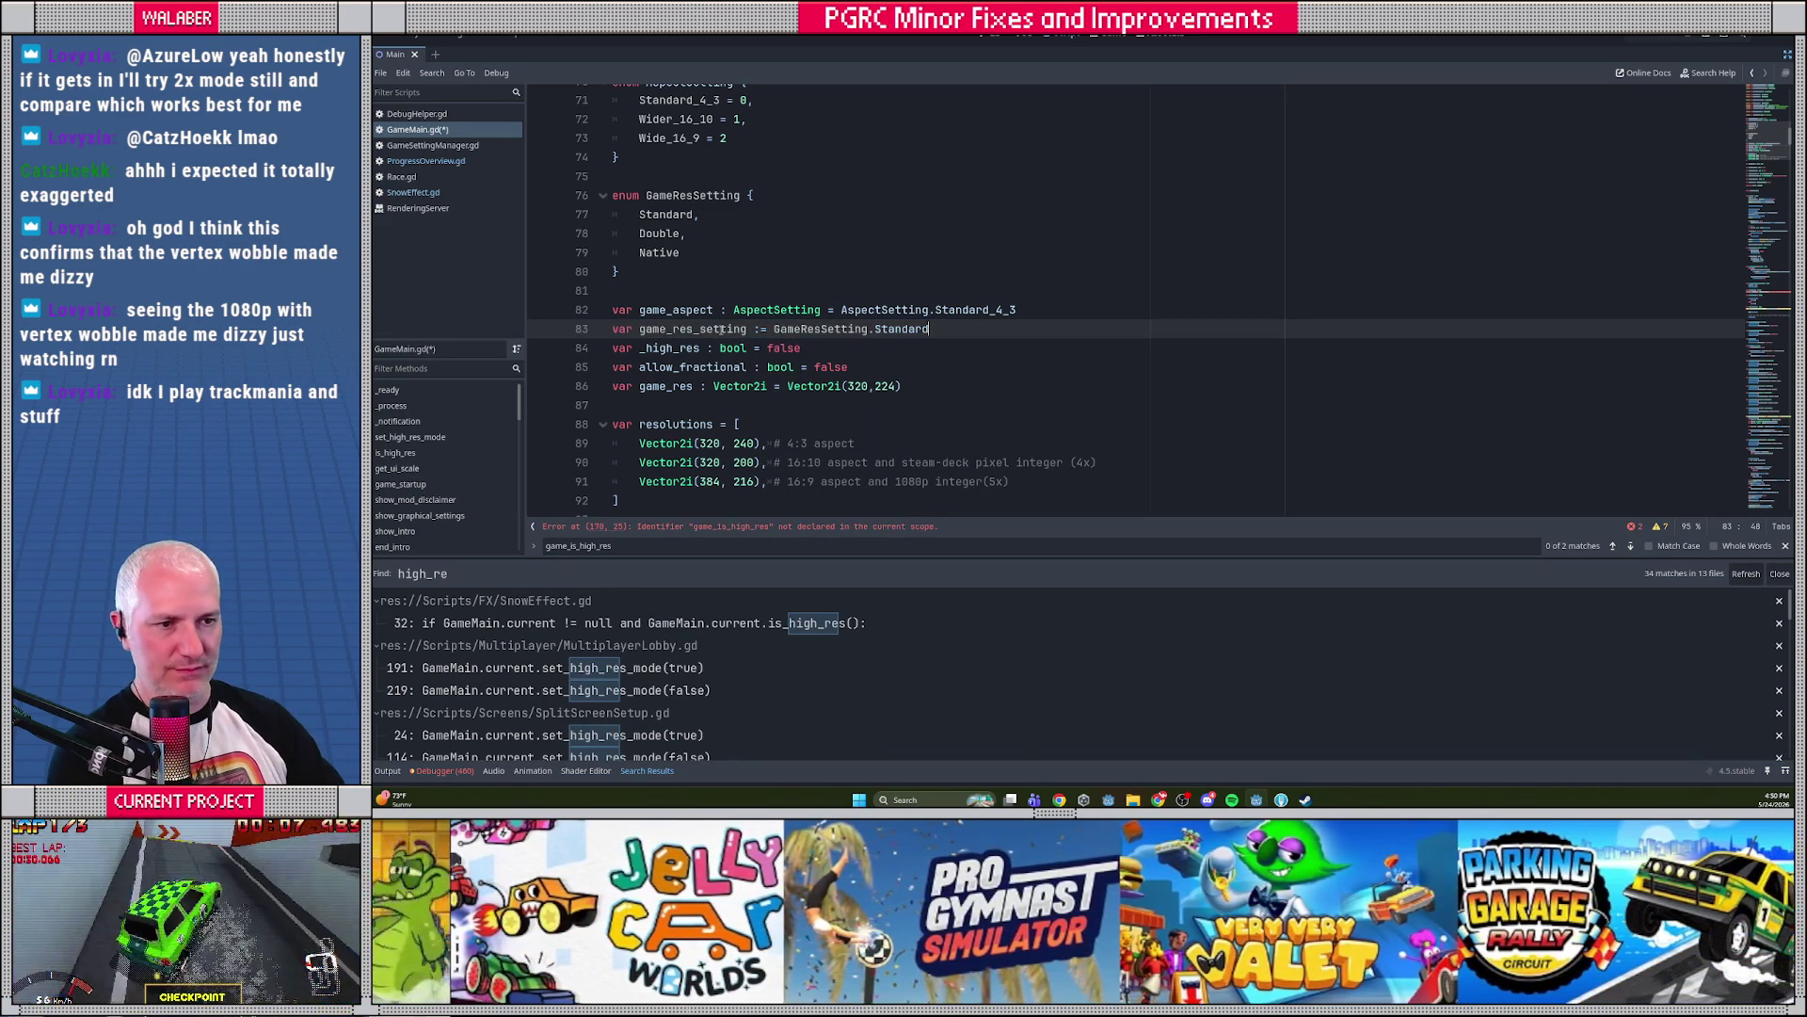
double_click(721, 329)
double_click(890, 329)
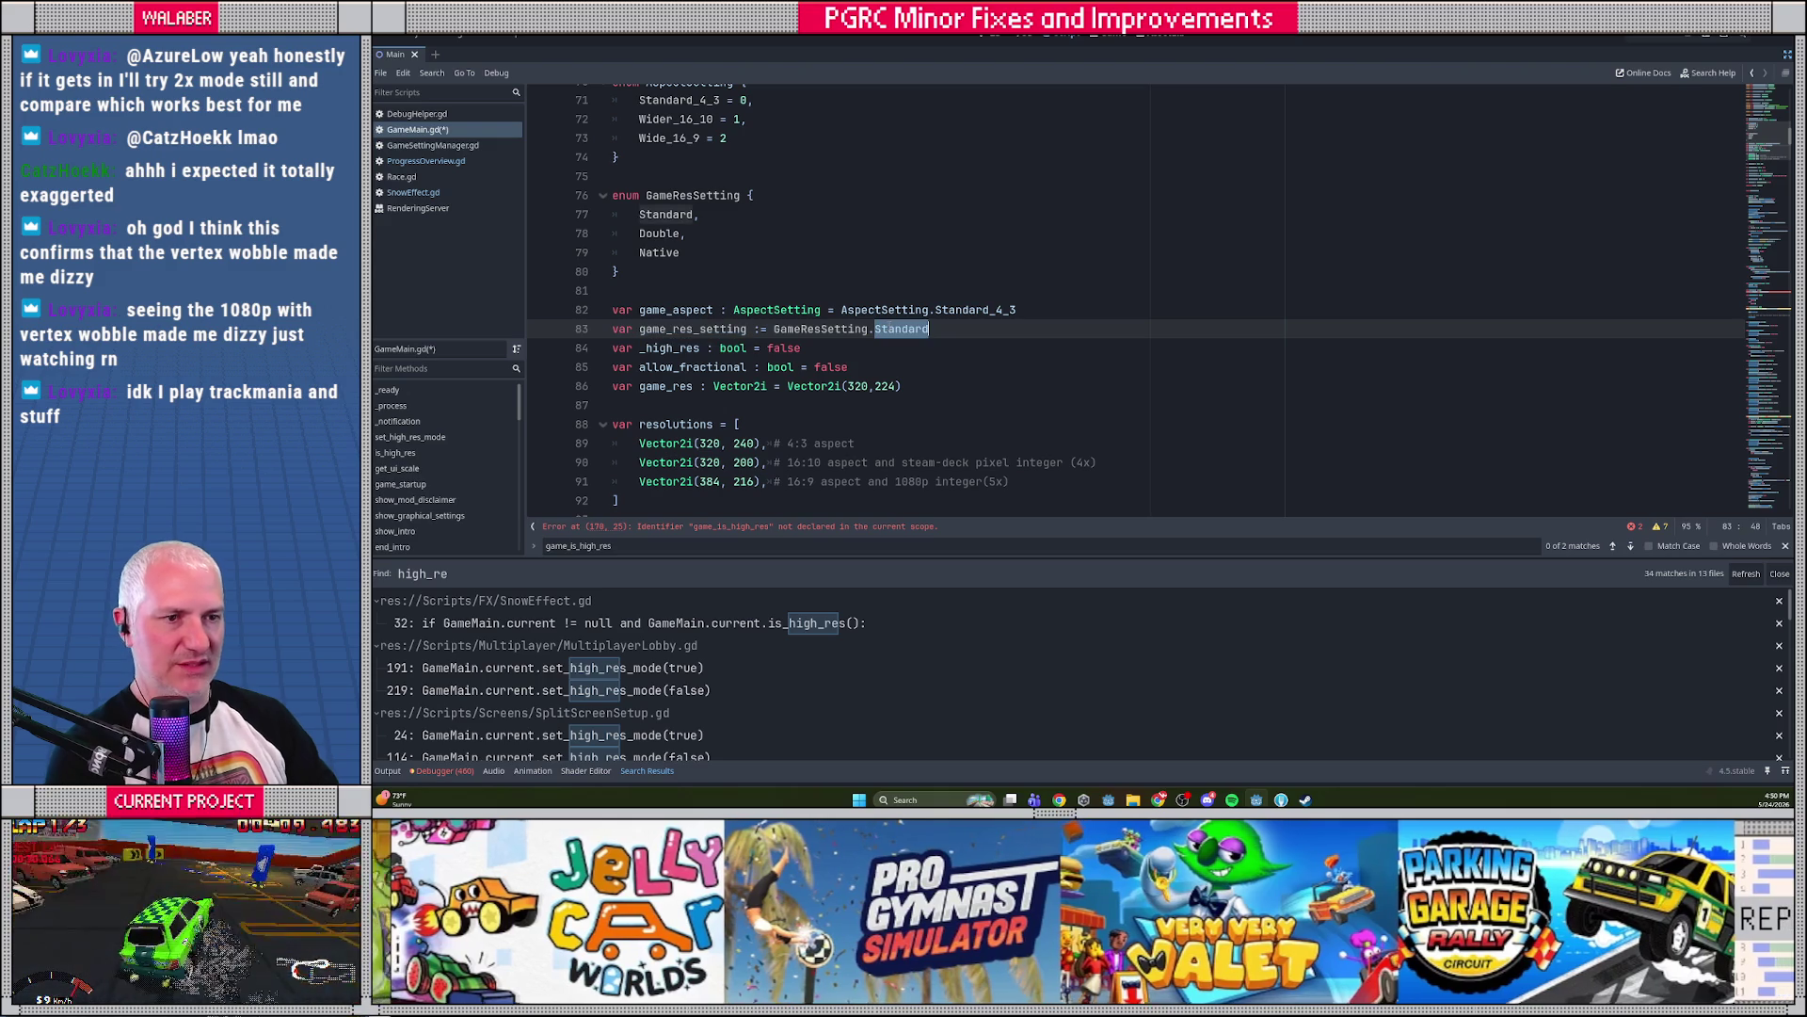
text(Nat)
key(Return)
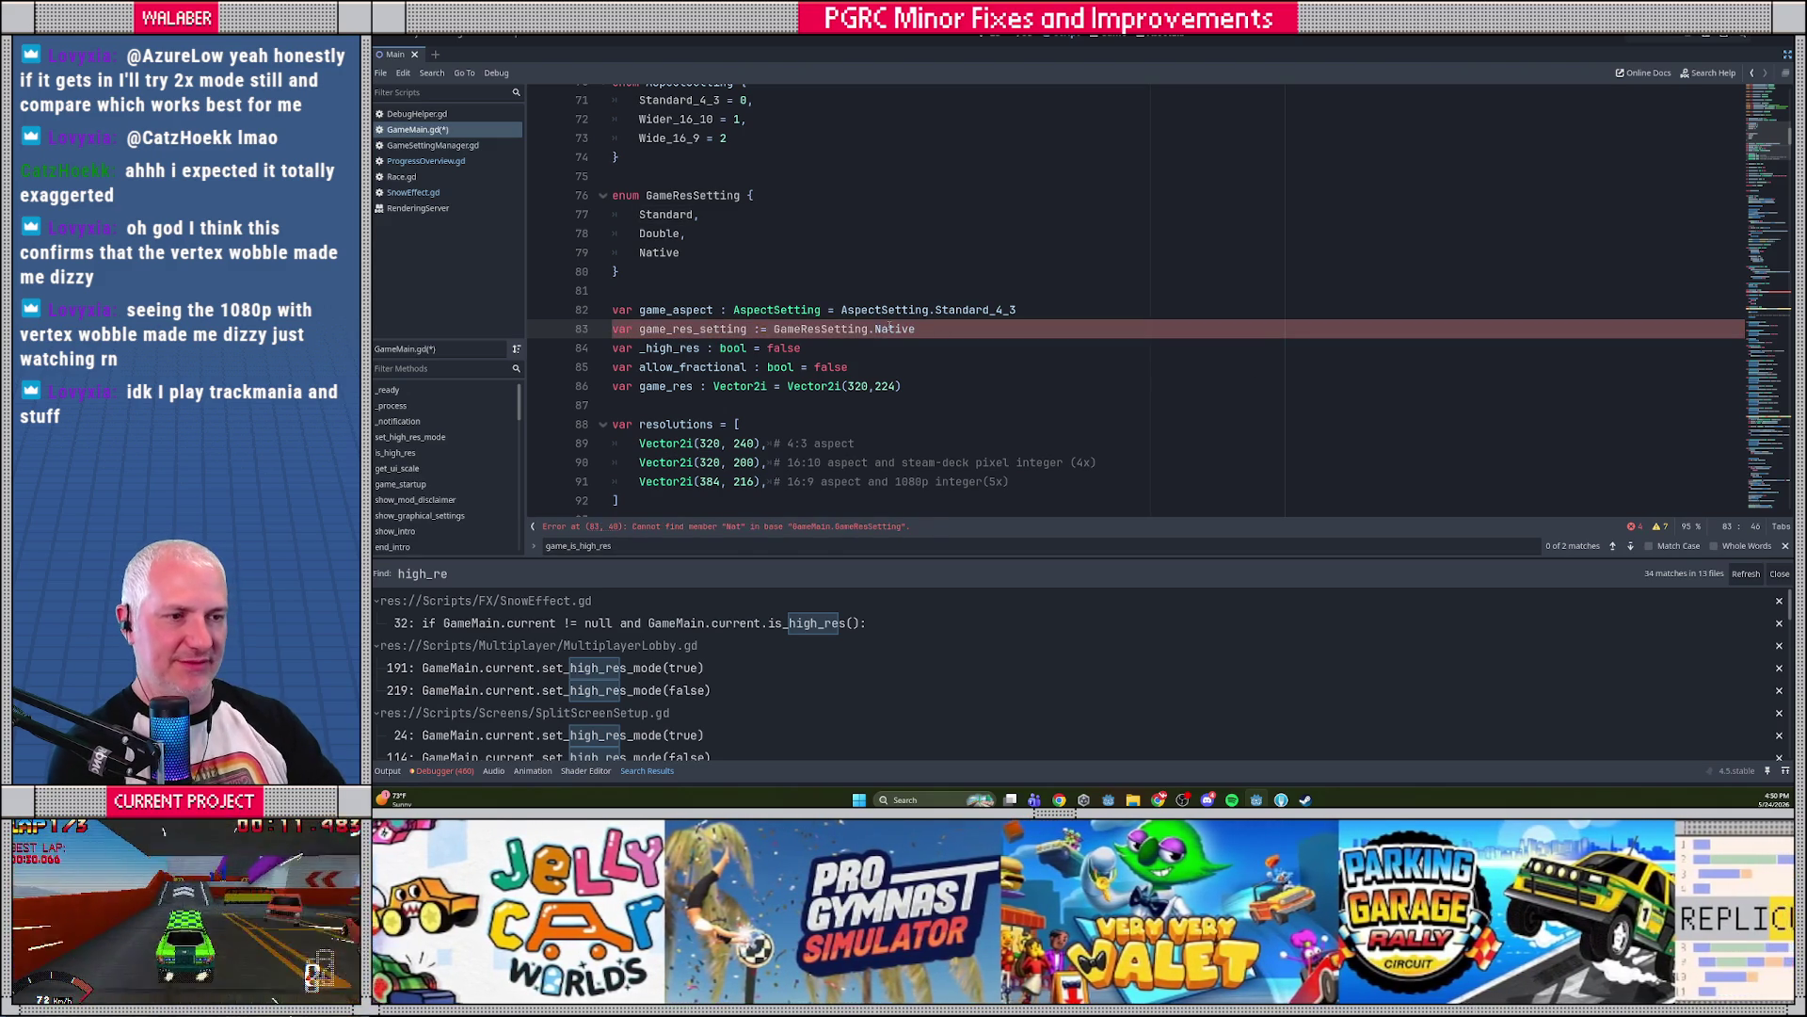
double_click(744, 328)
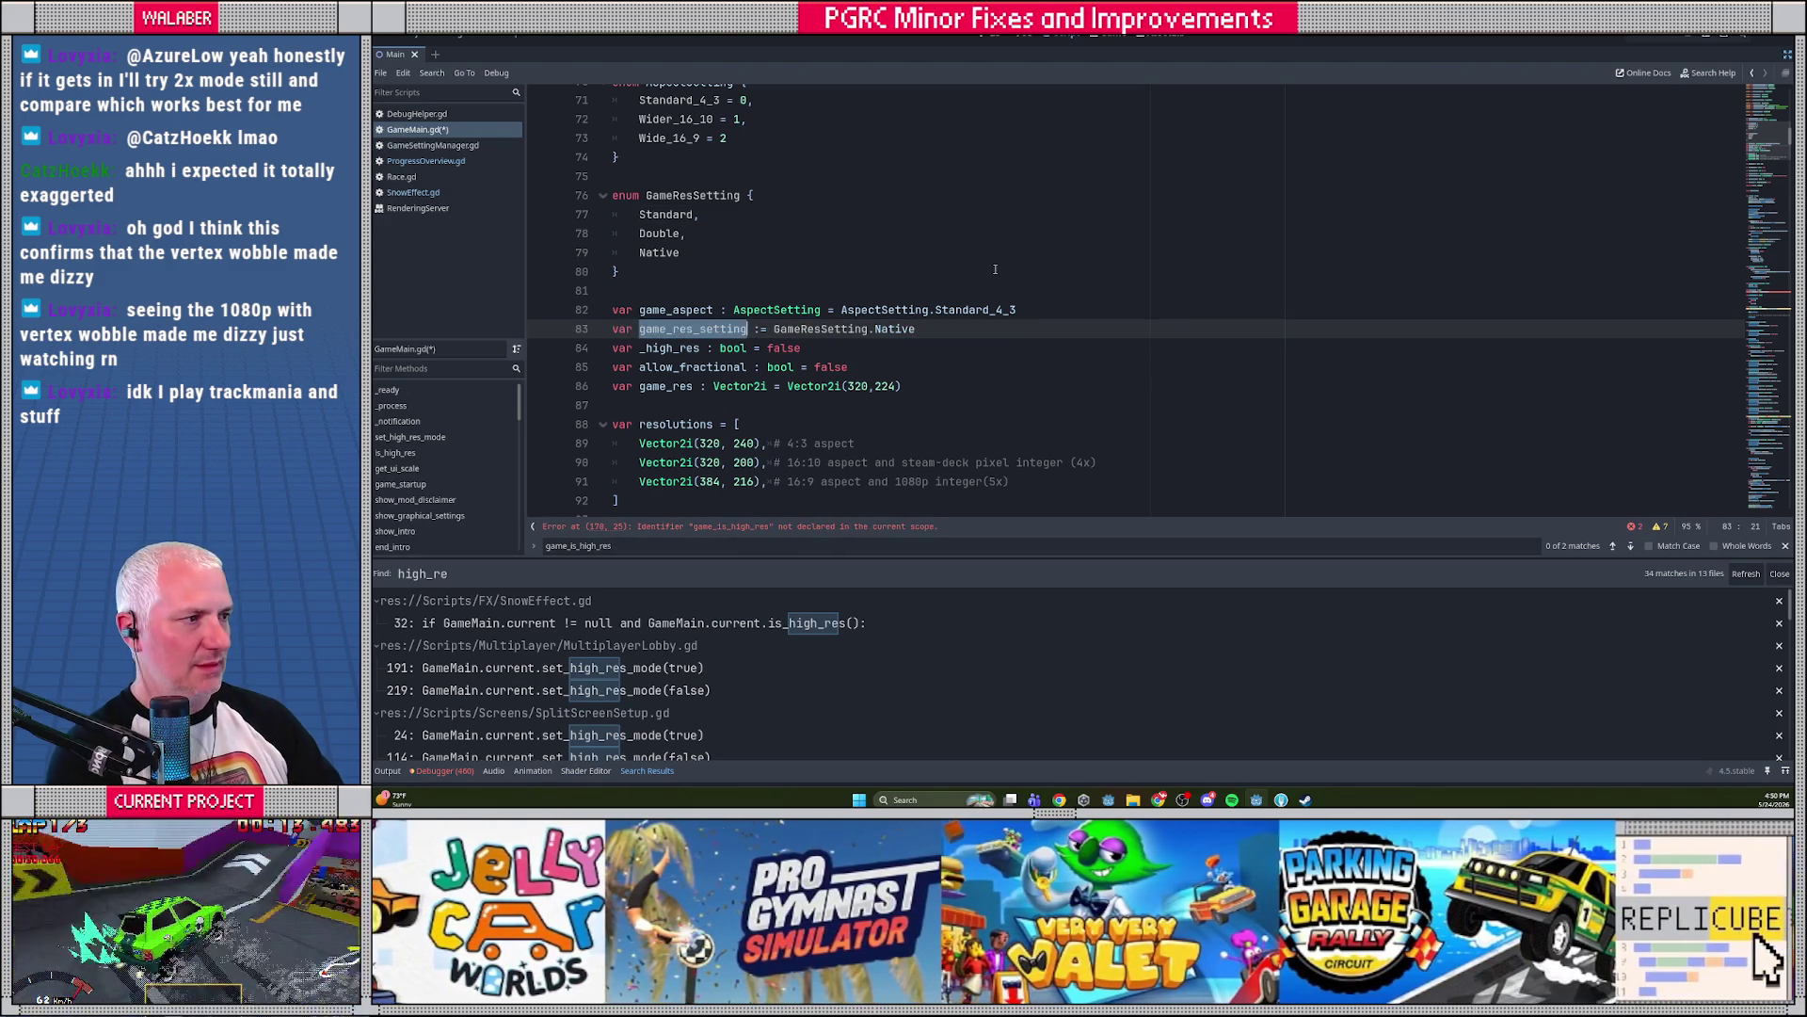
scroll(984, 272, down, 20)
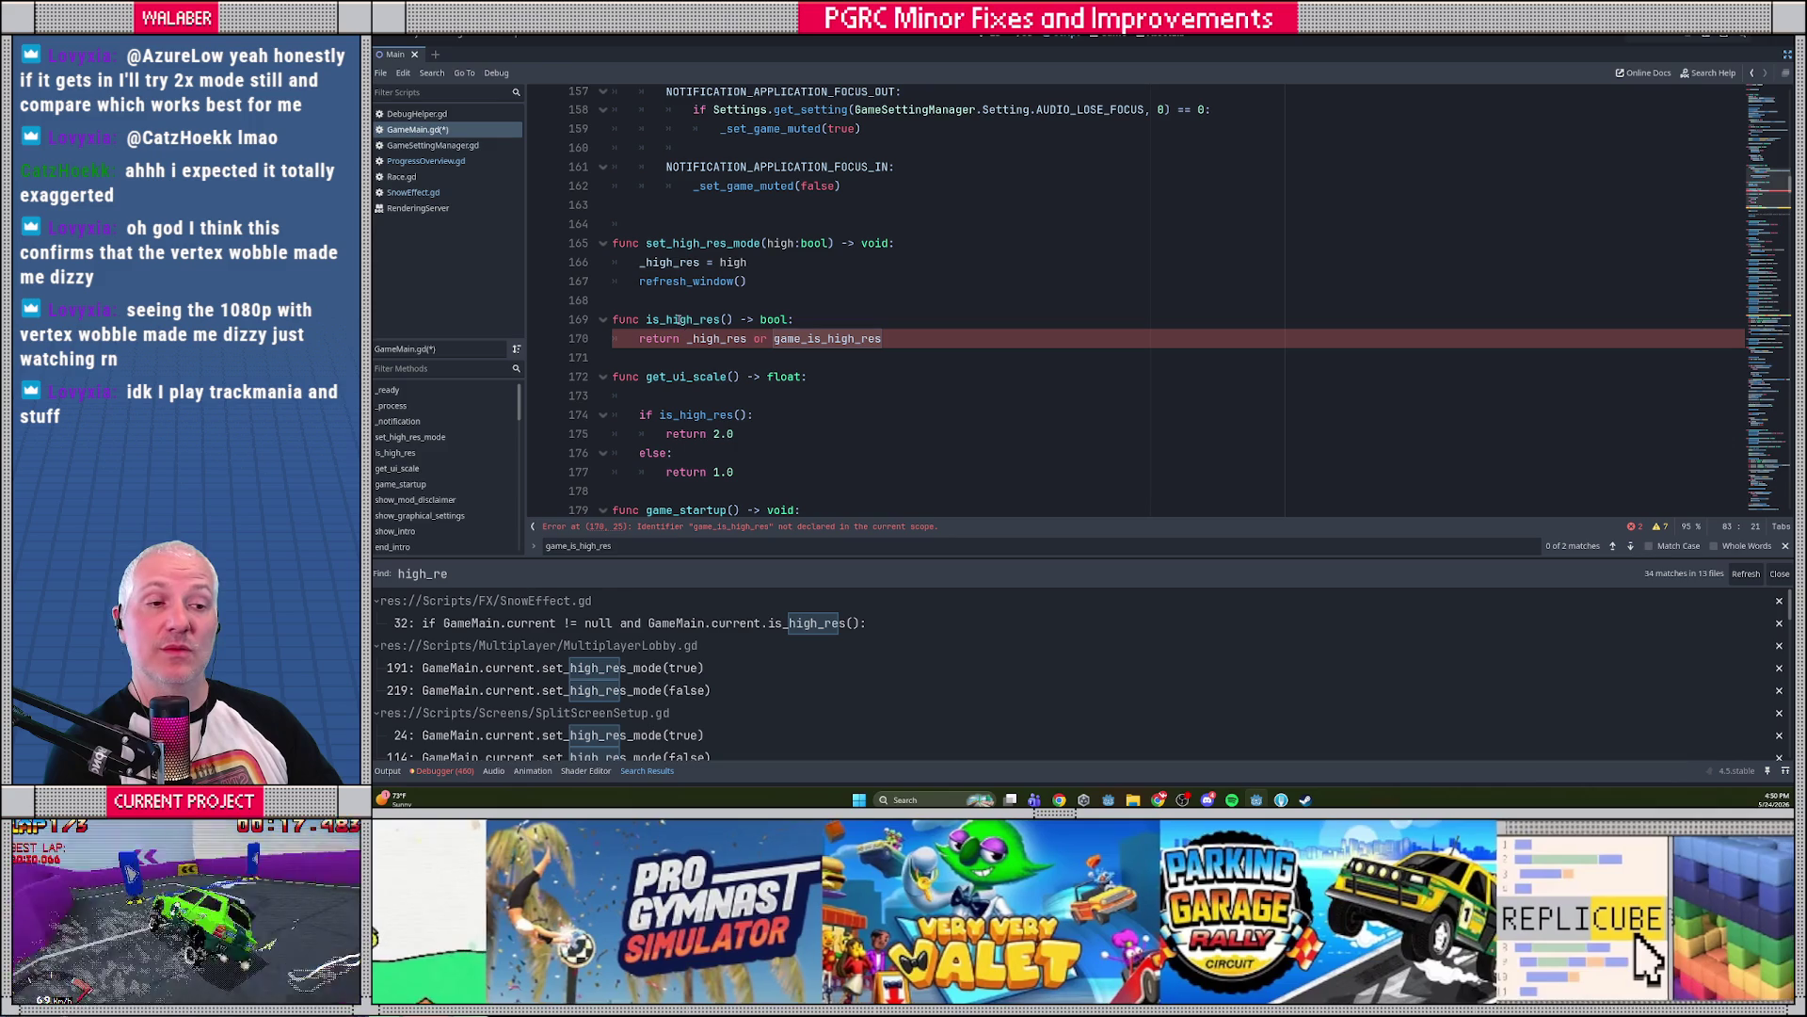
Comment out the old is_high_res() function with Ctrl+K
click(614, 321)
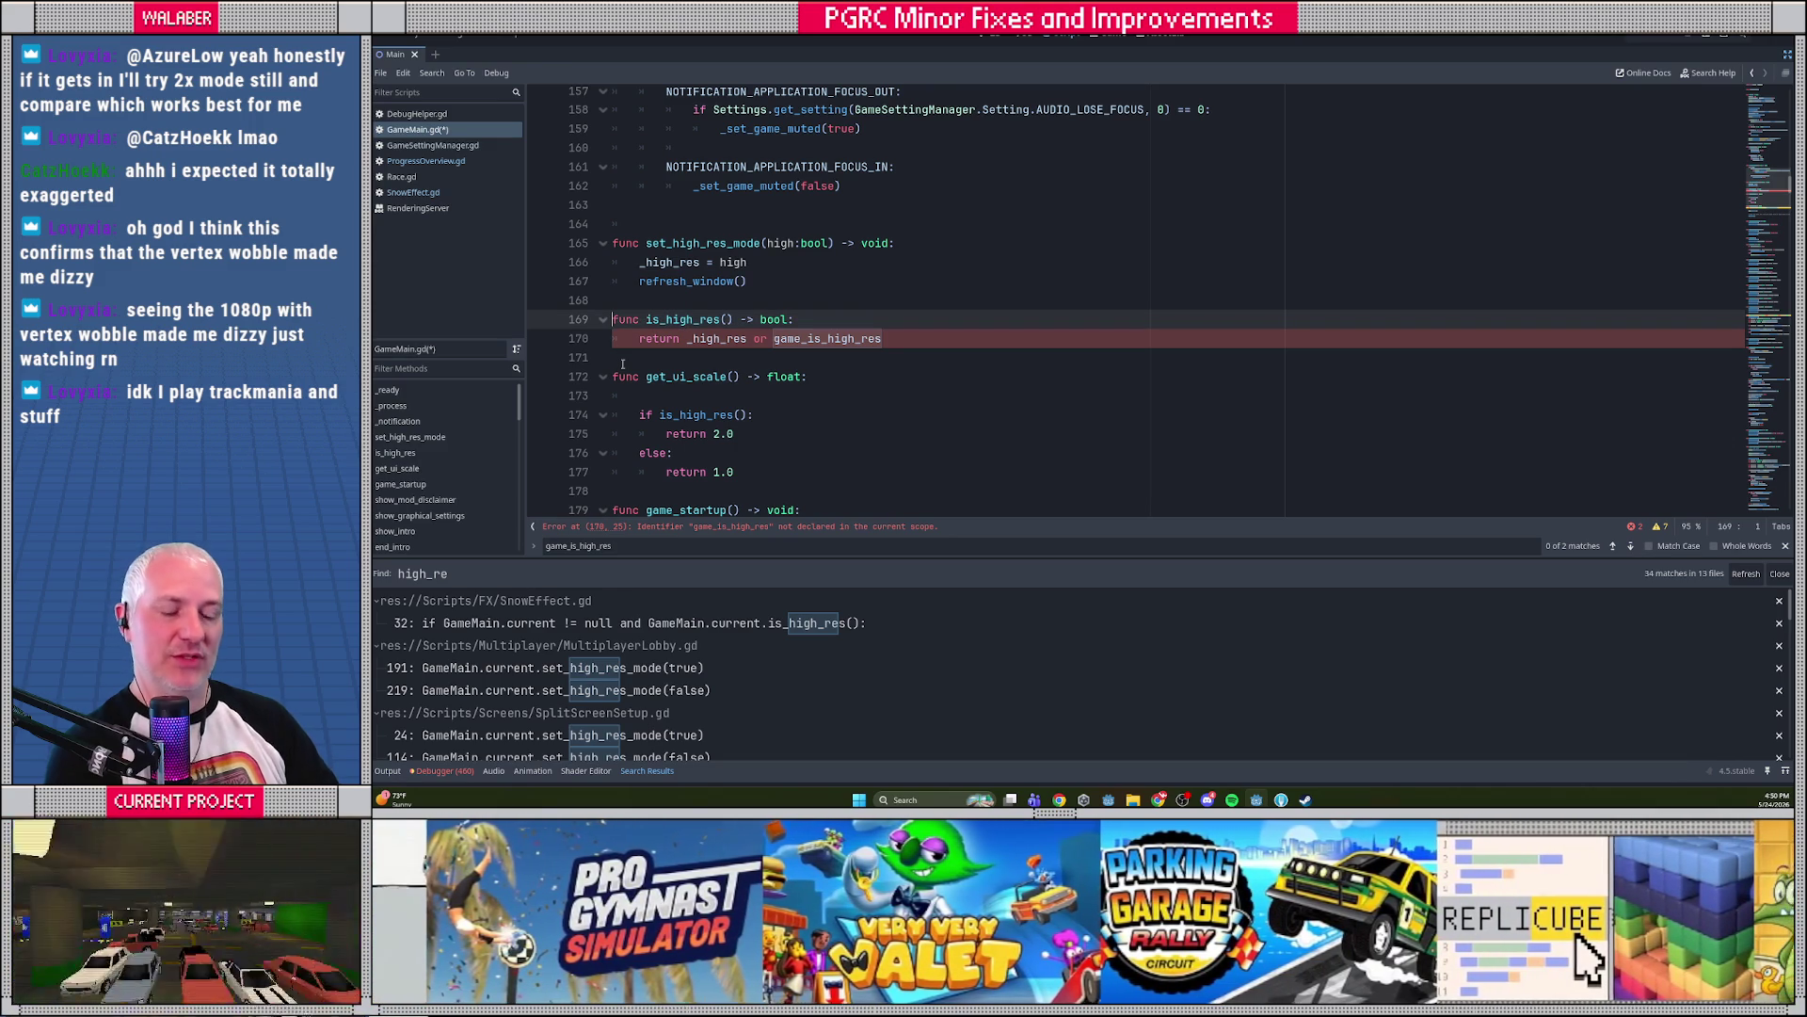
key(ctrl+k)
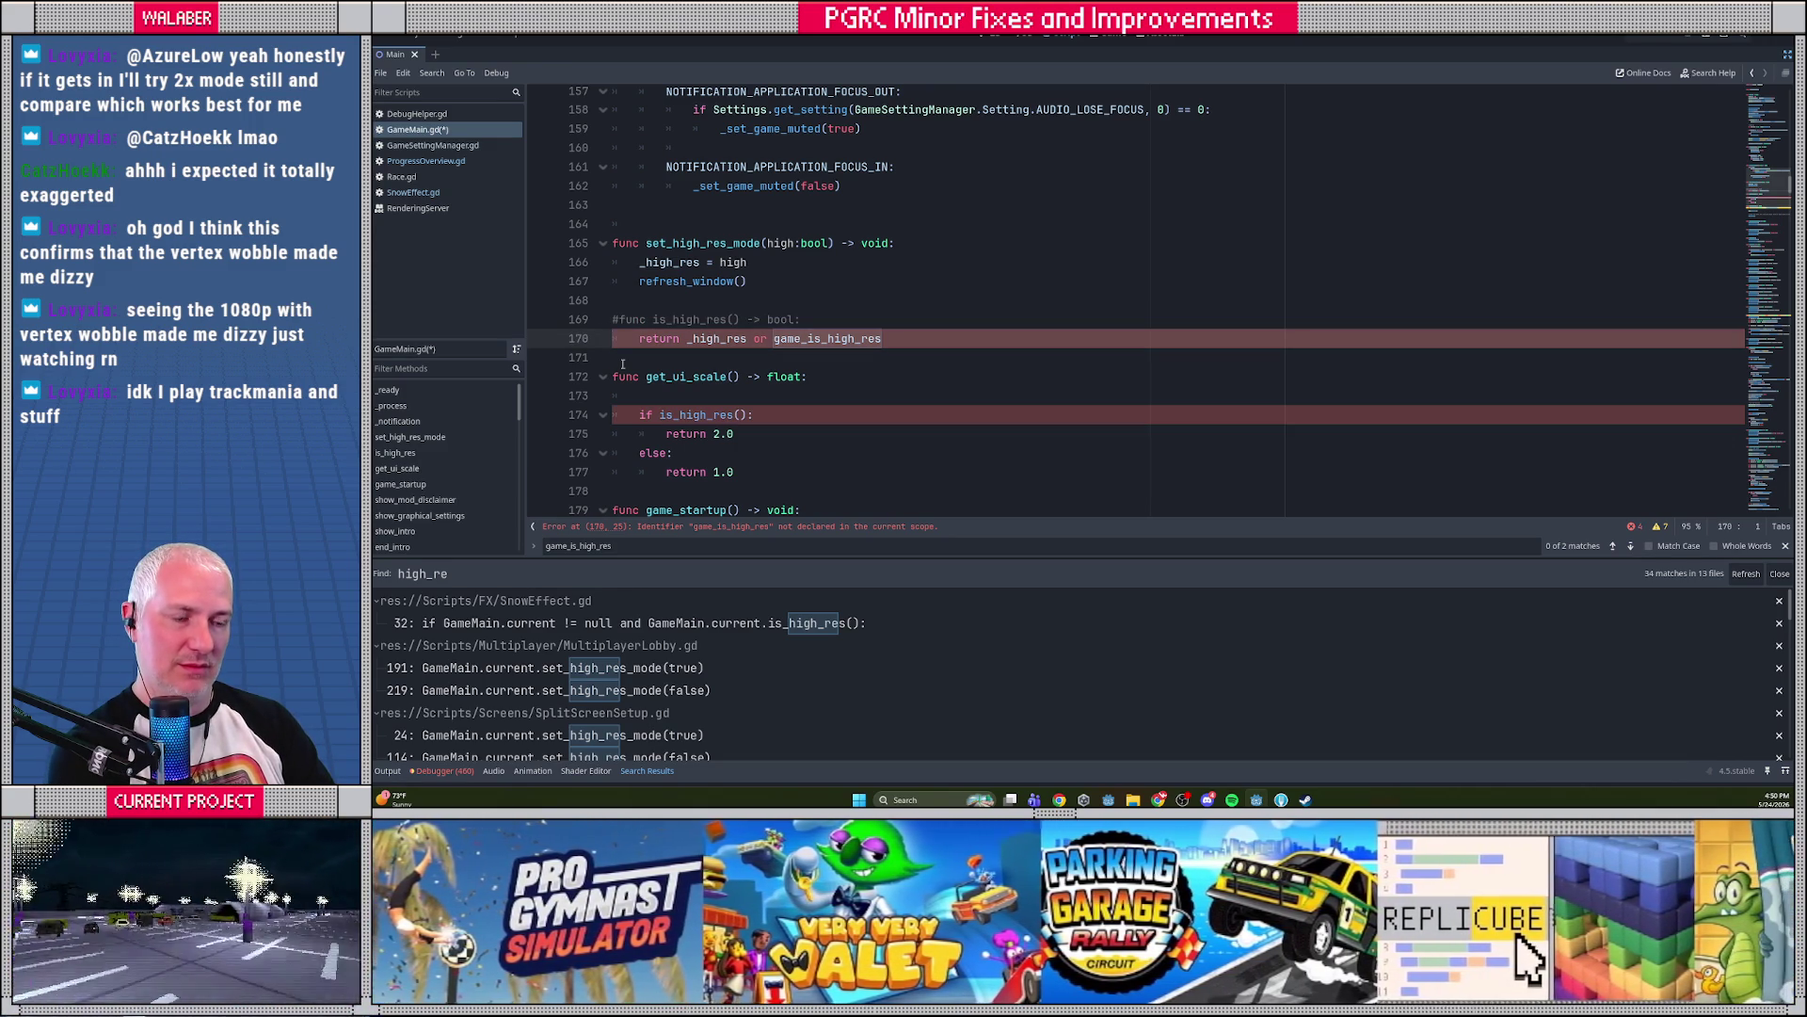
key(Down)
key(ctrl+k)
Start a match game_res_setting: statement inside get_ui_scale()
click(663, 403)
scroll(697, 423, down, 1)
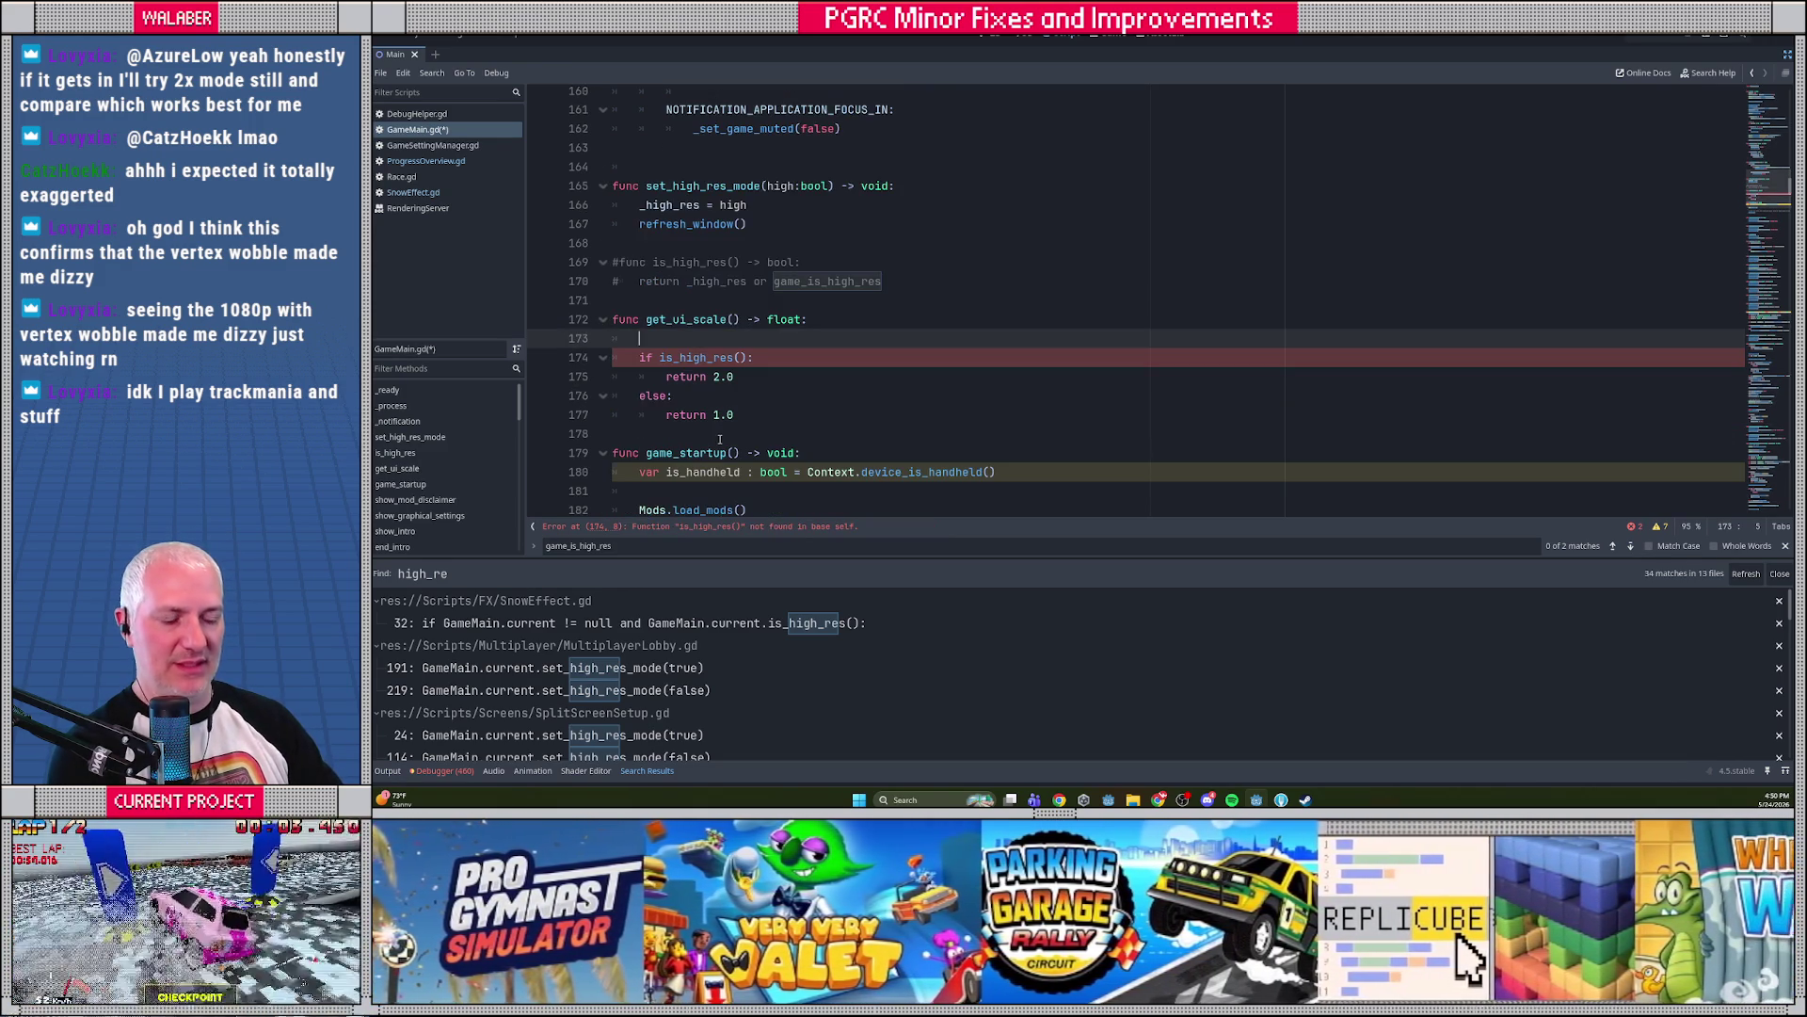
text(mathc game_res_setting)
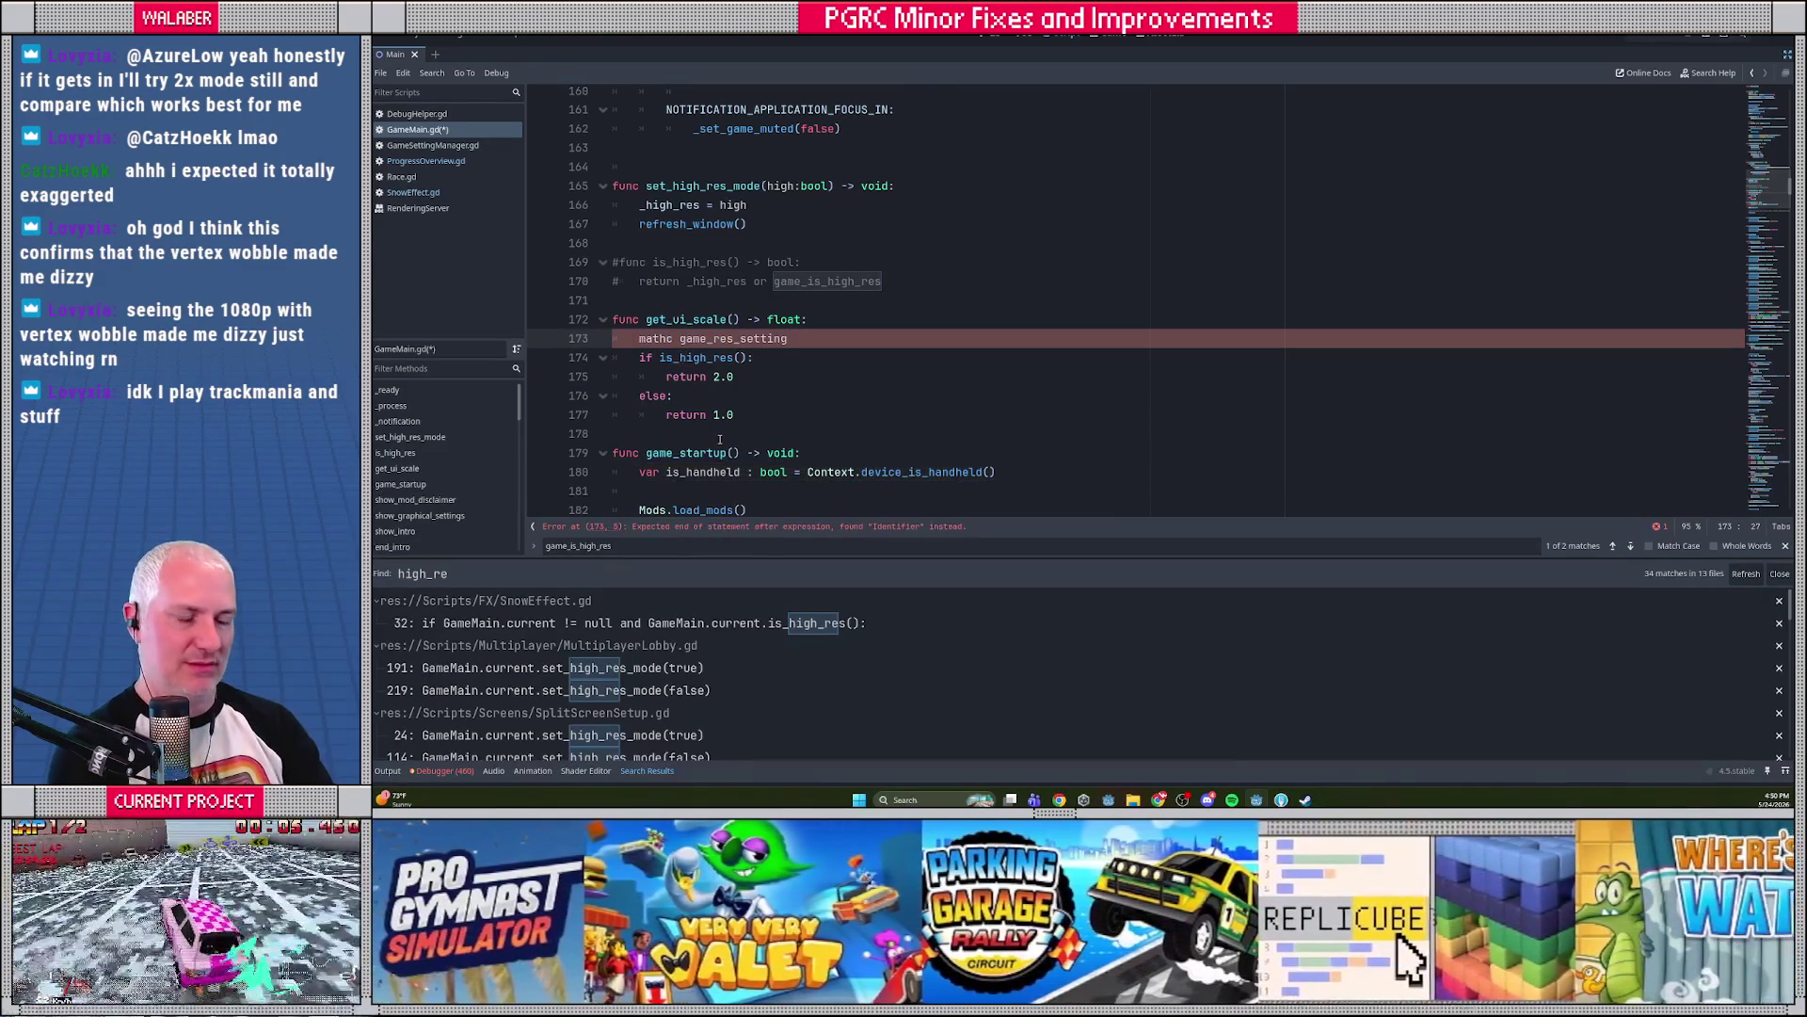
key(BackSpace)
text(match)
key(ctrl+f)
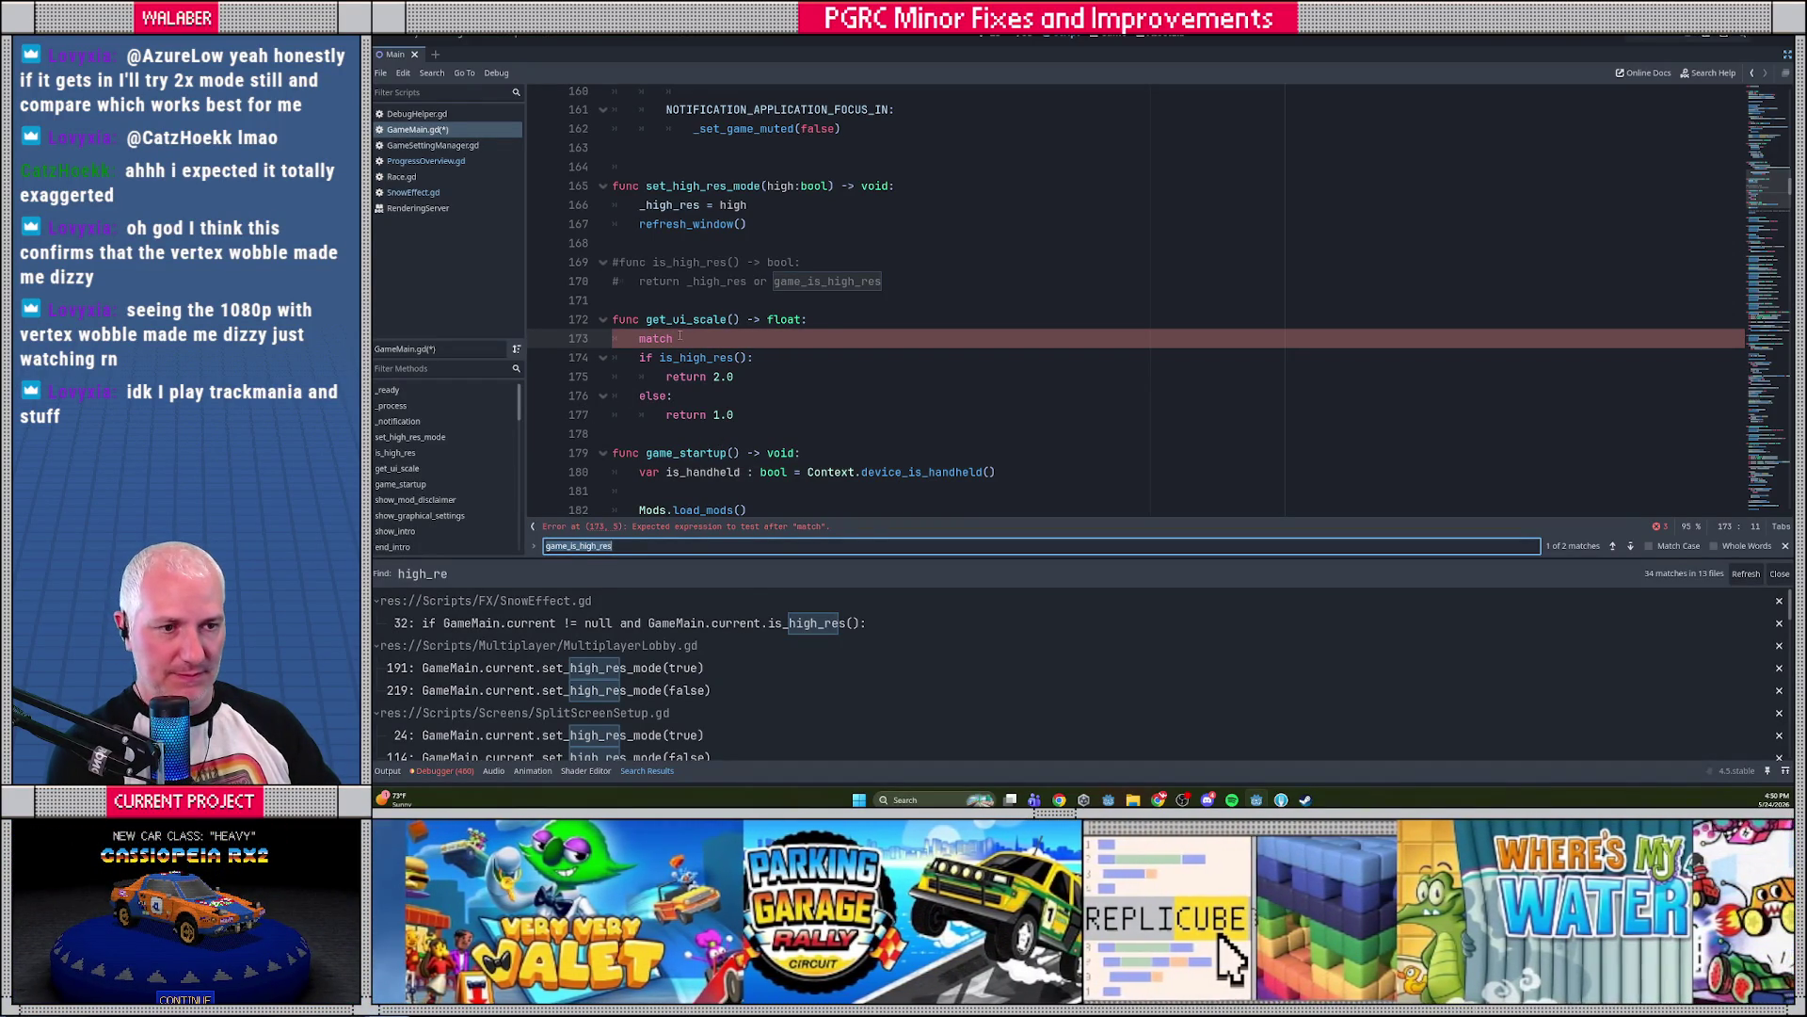
click(679, 338)
text(game_res_setting:)
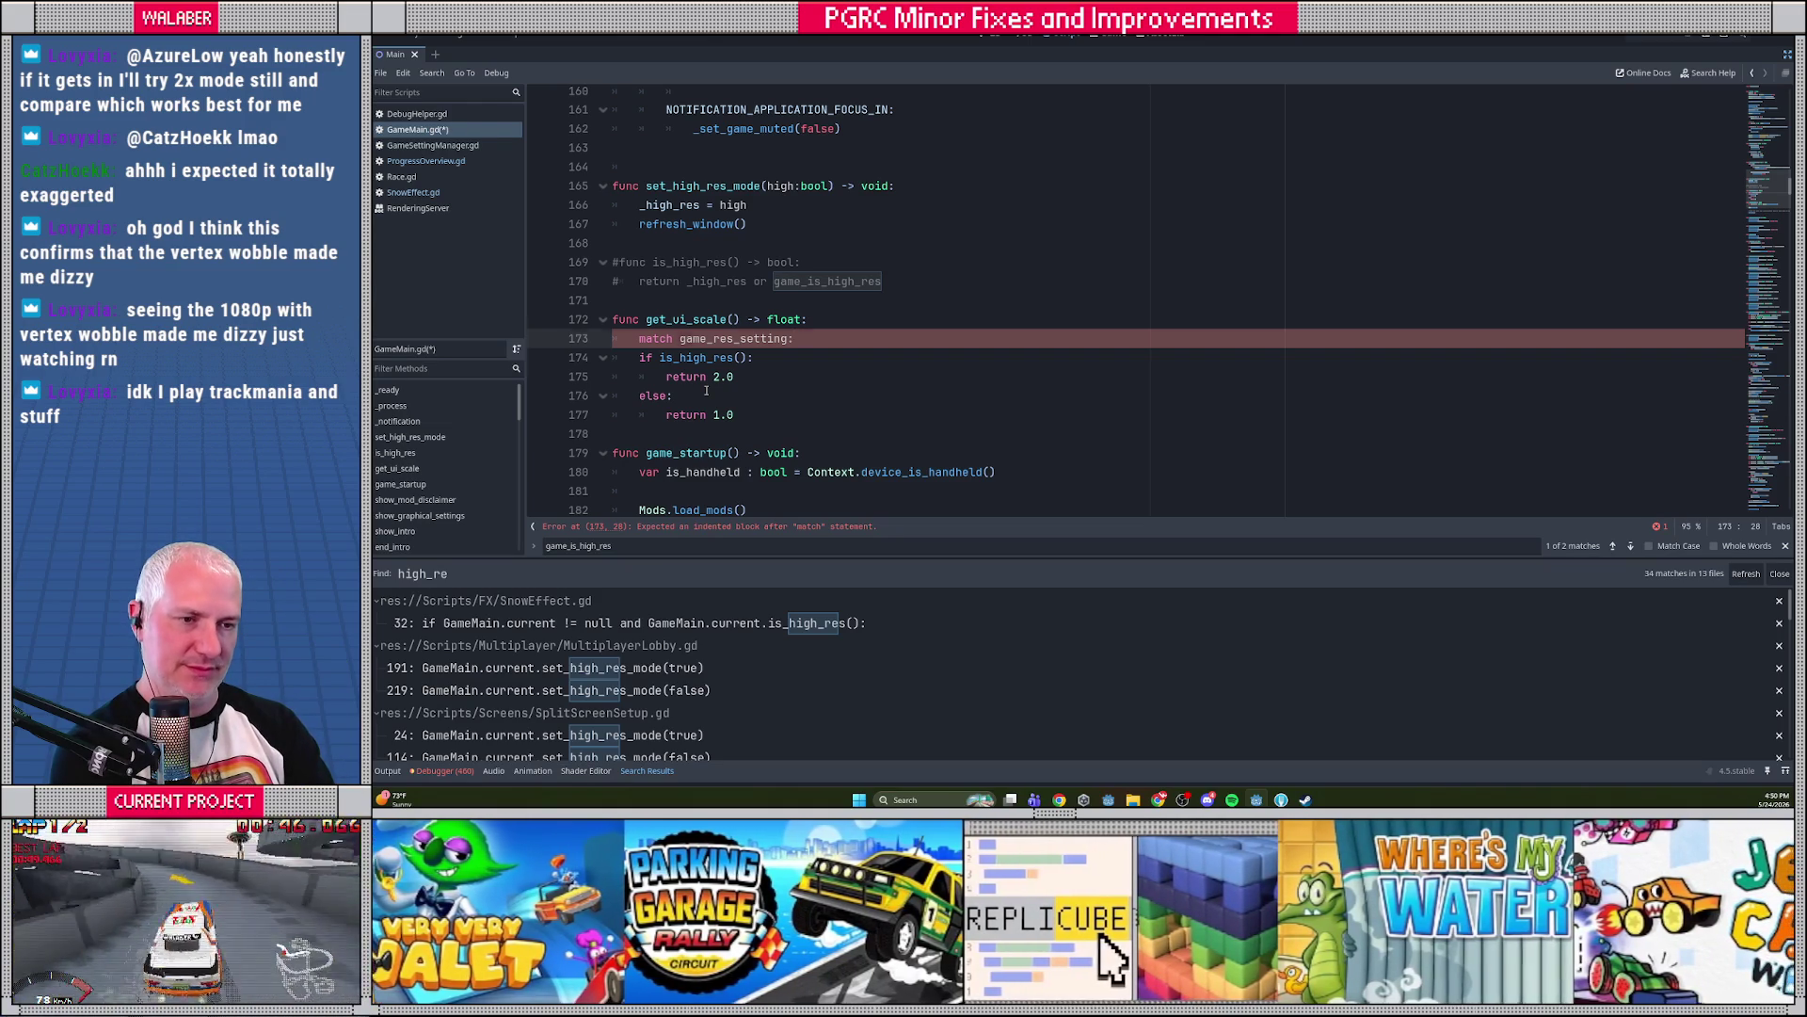
key(Return)
Add a GameResSetting.Standard case that returns 1.0
text(GameResSetting.)
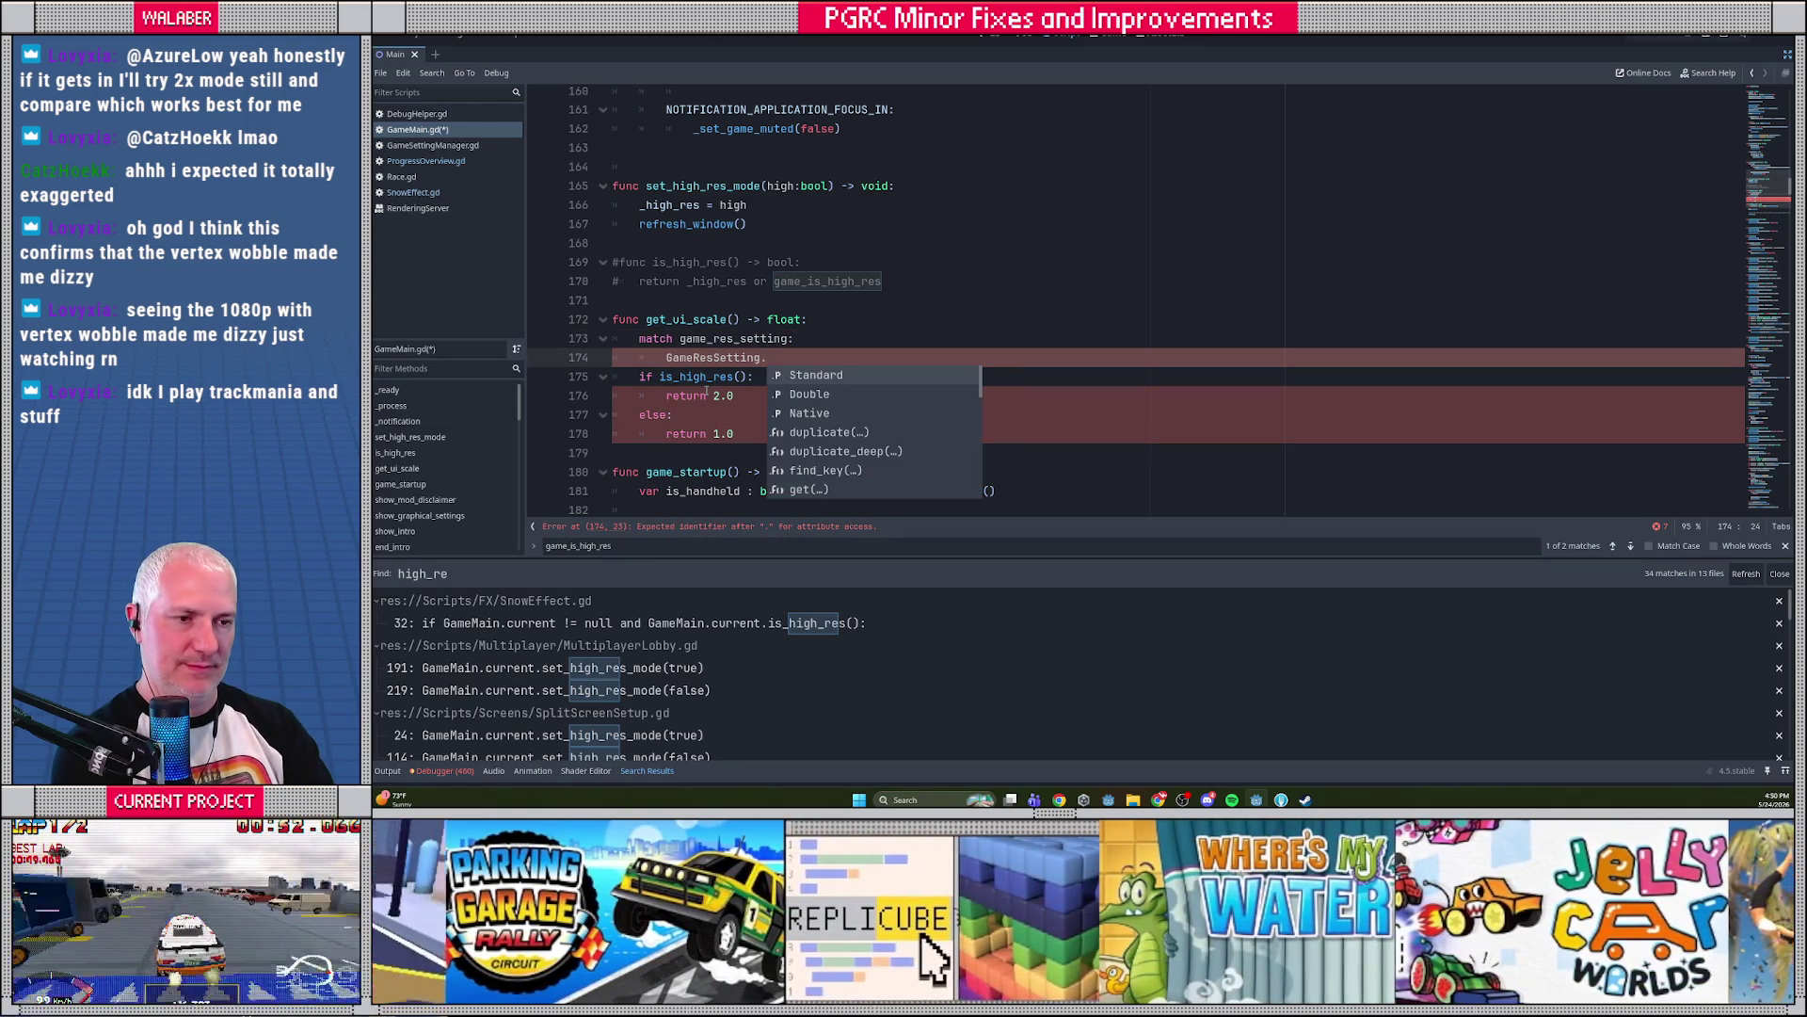
key(Return)
text(:)
key(Return)
text(return 1)
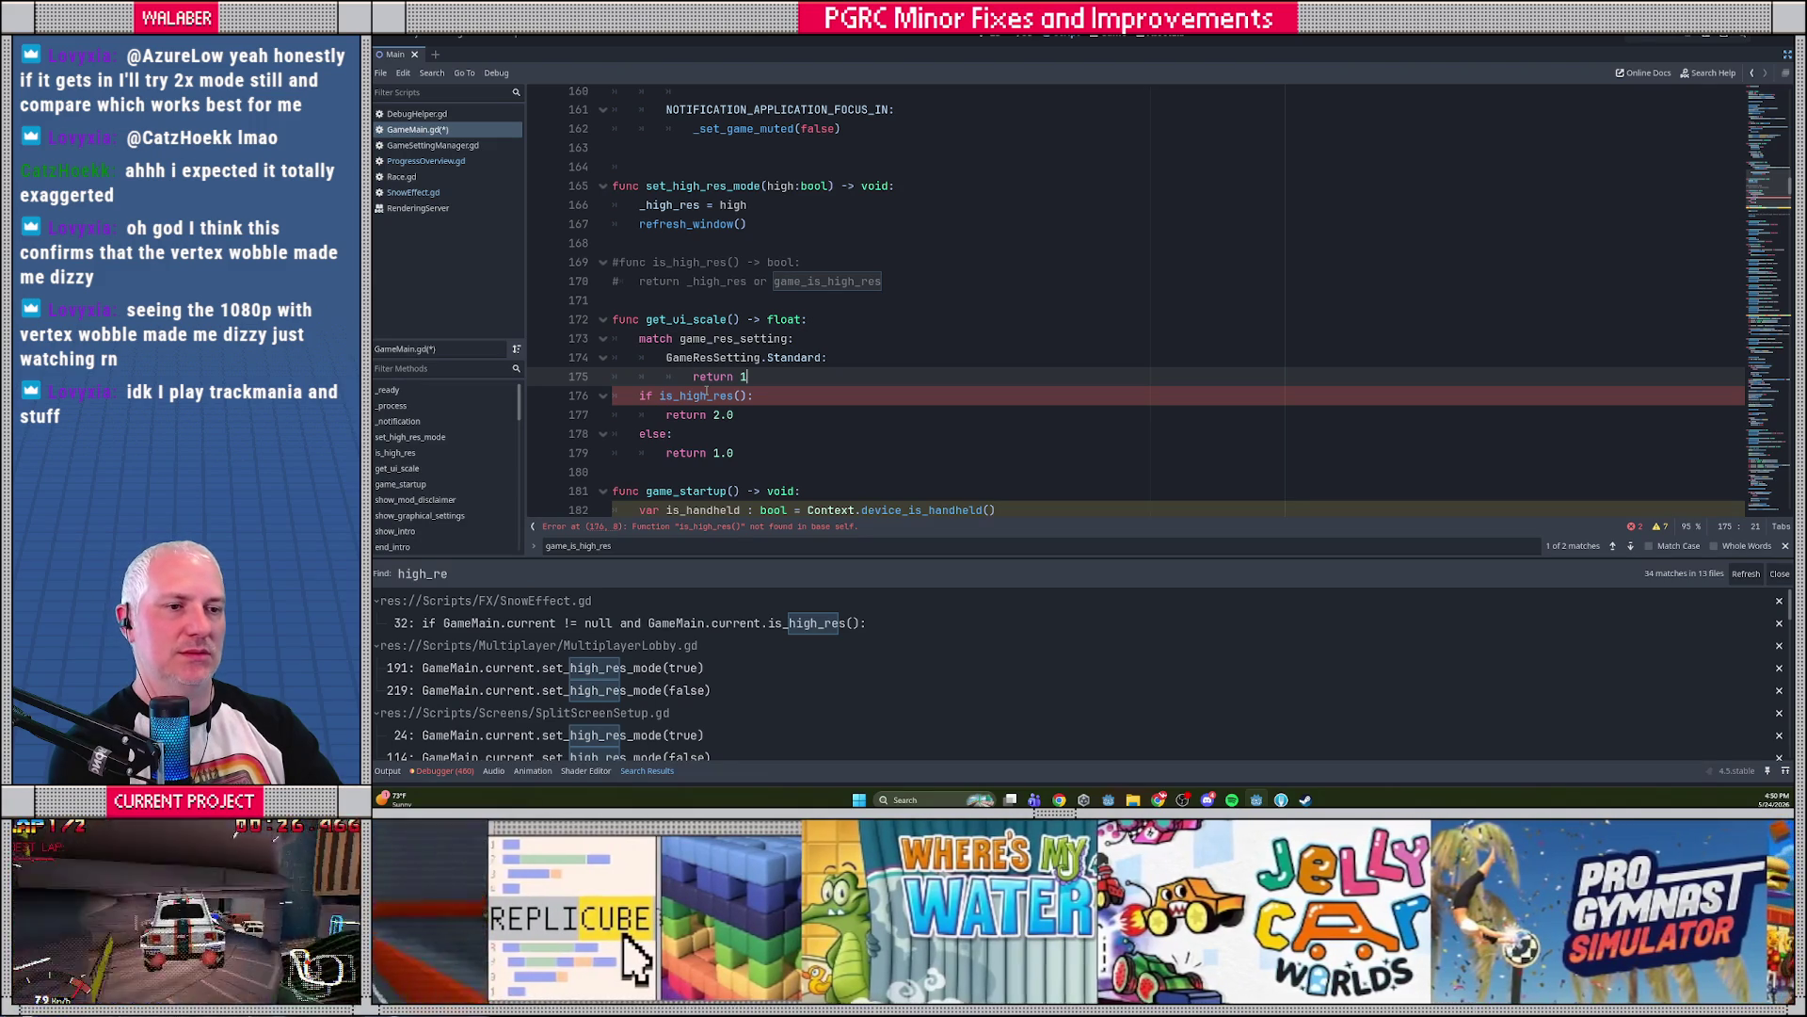
text(.0)
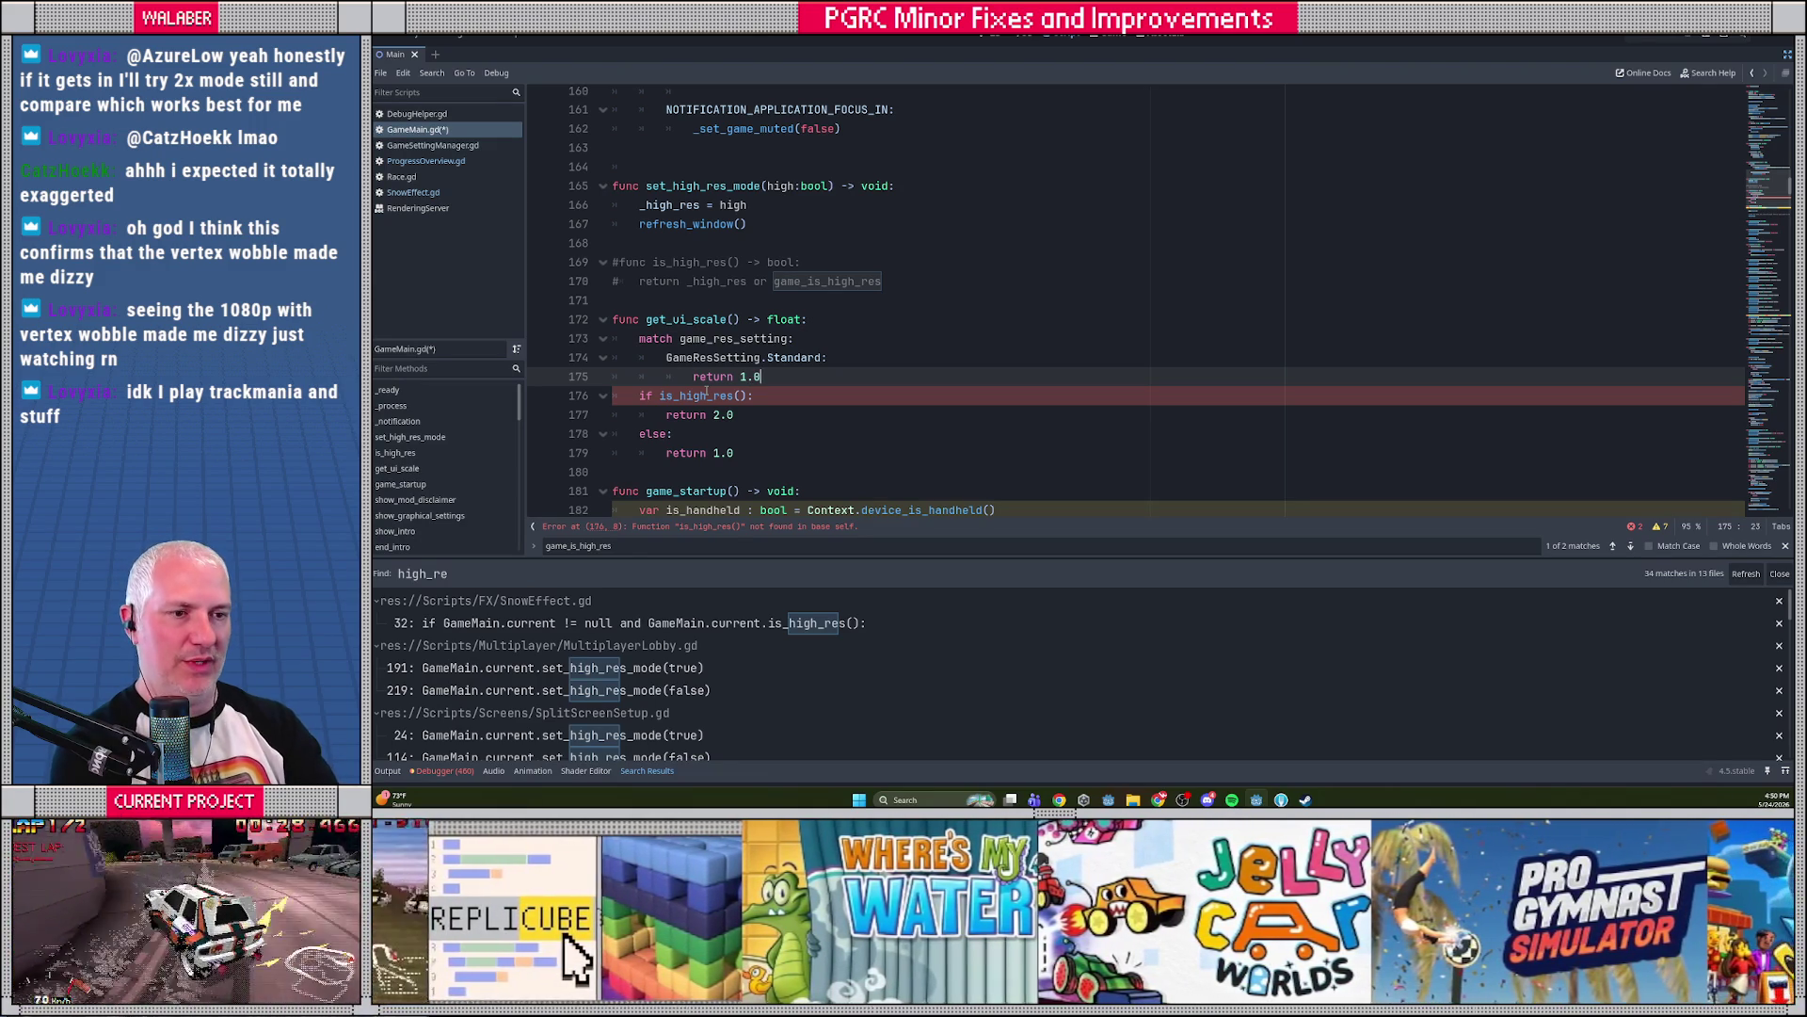
key(BackSpace)
key(BackSpace)
key(BackSpace)
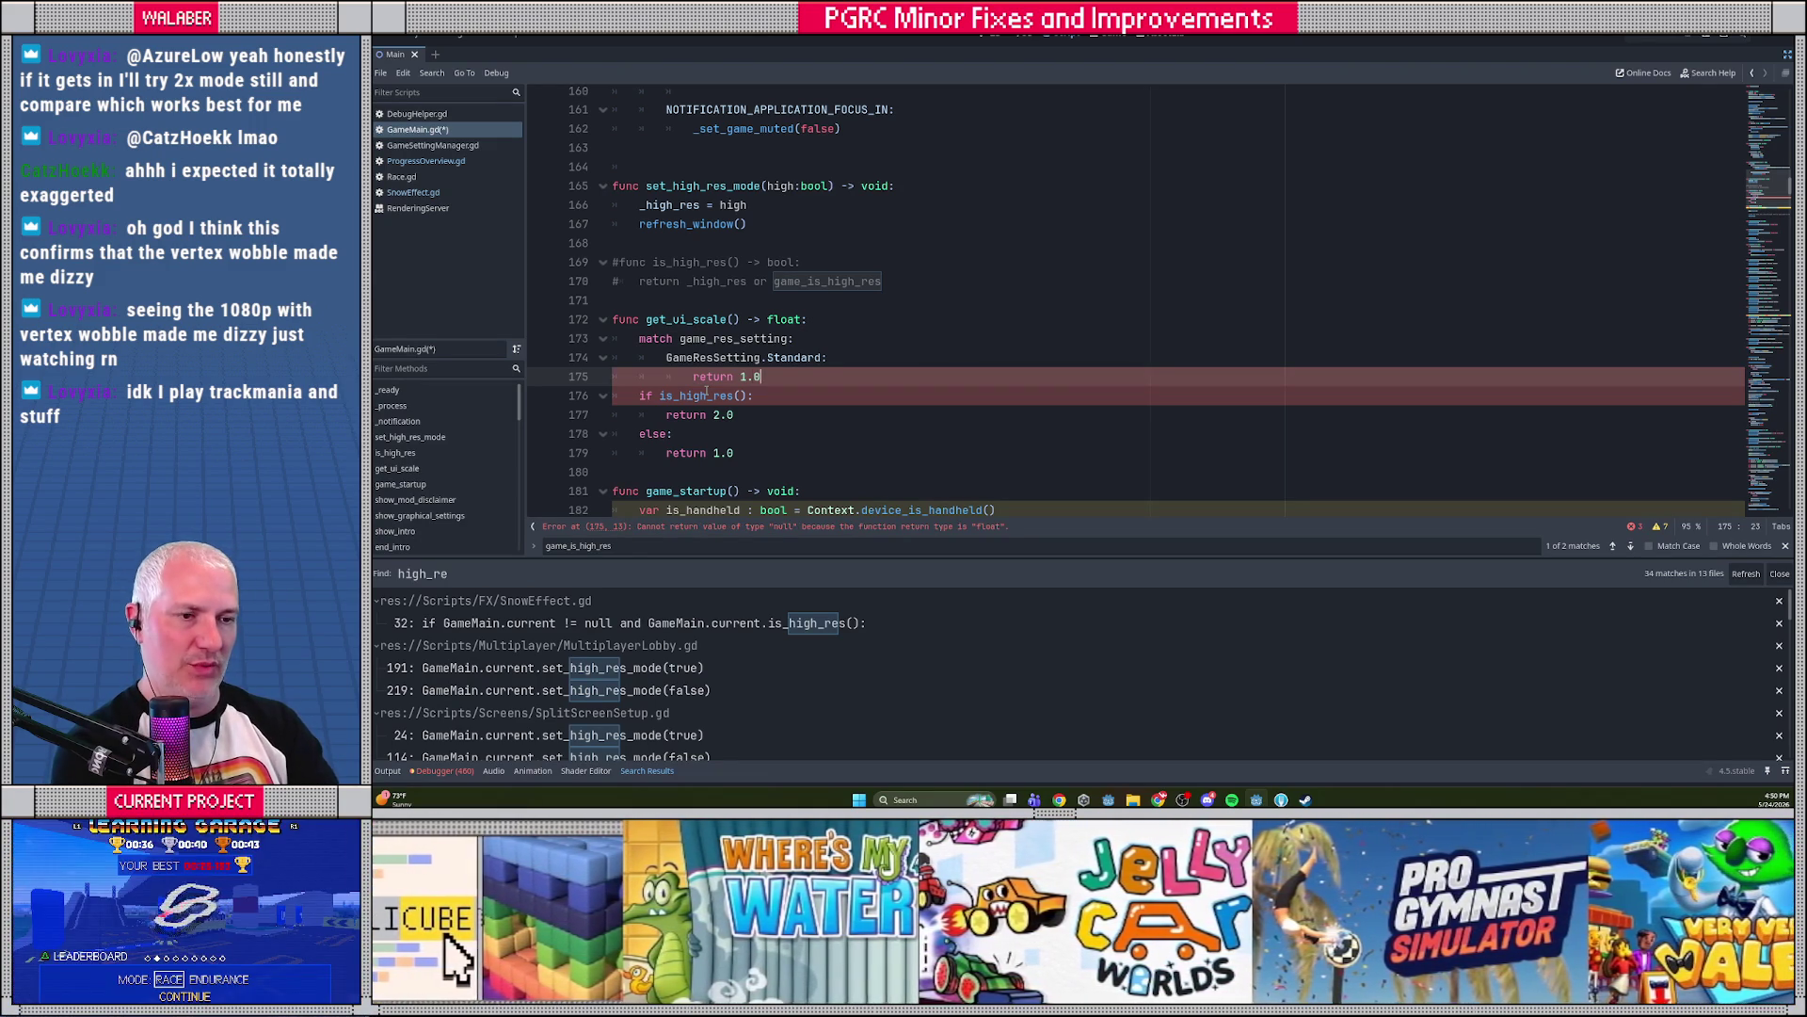
key(BackSpace)
key(BackSpace)
key(BackSpace)
text(2)
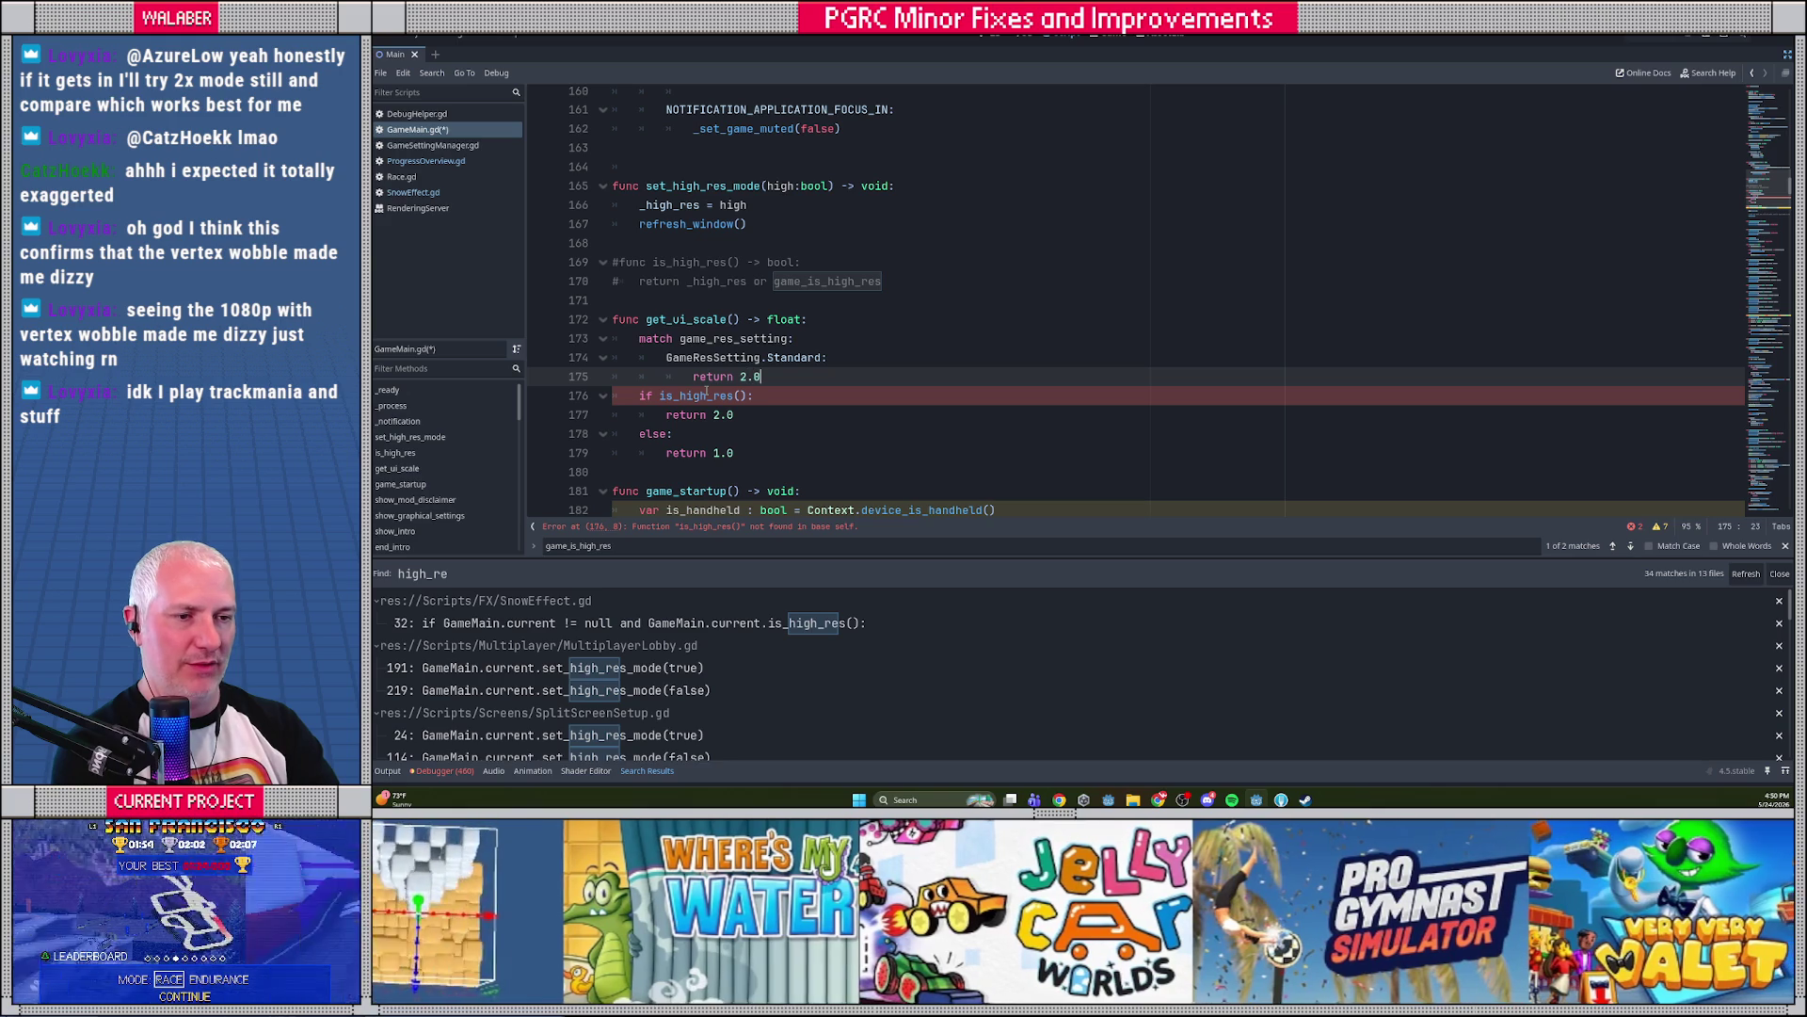
key(BackSpace)
key(BackSpace)
key(BackSpace)
text(1.0)
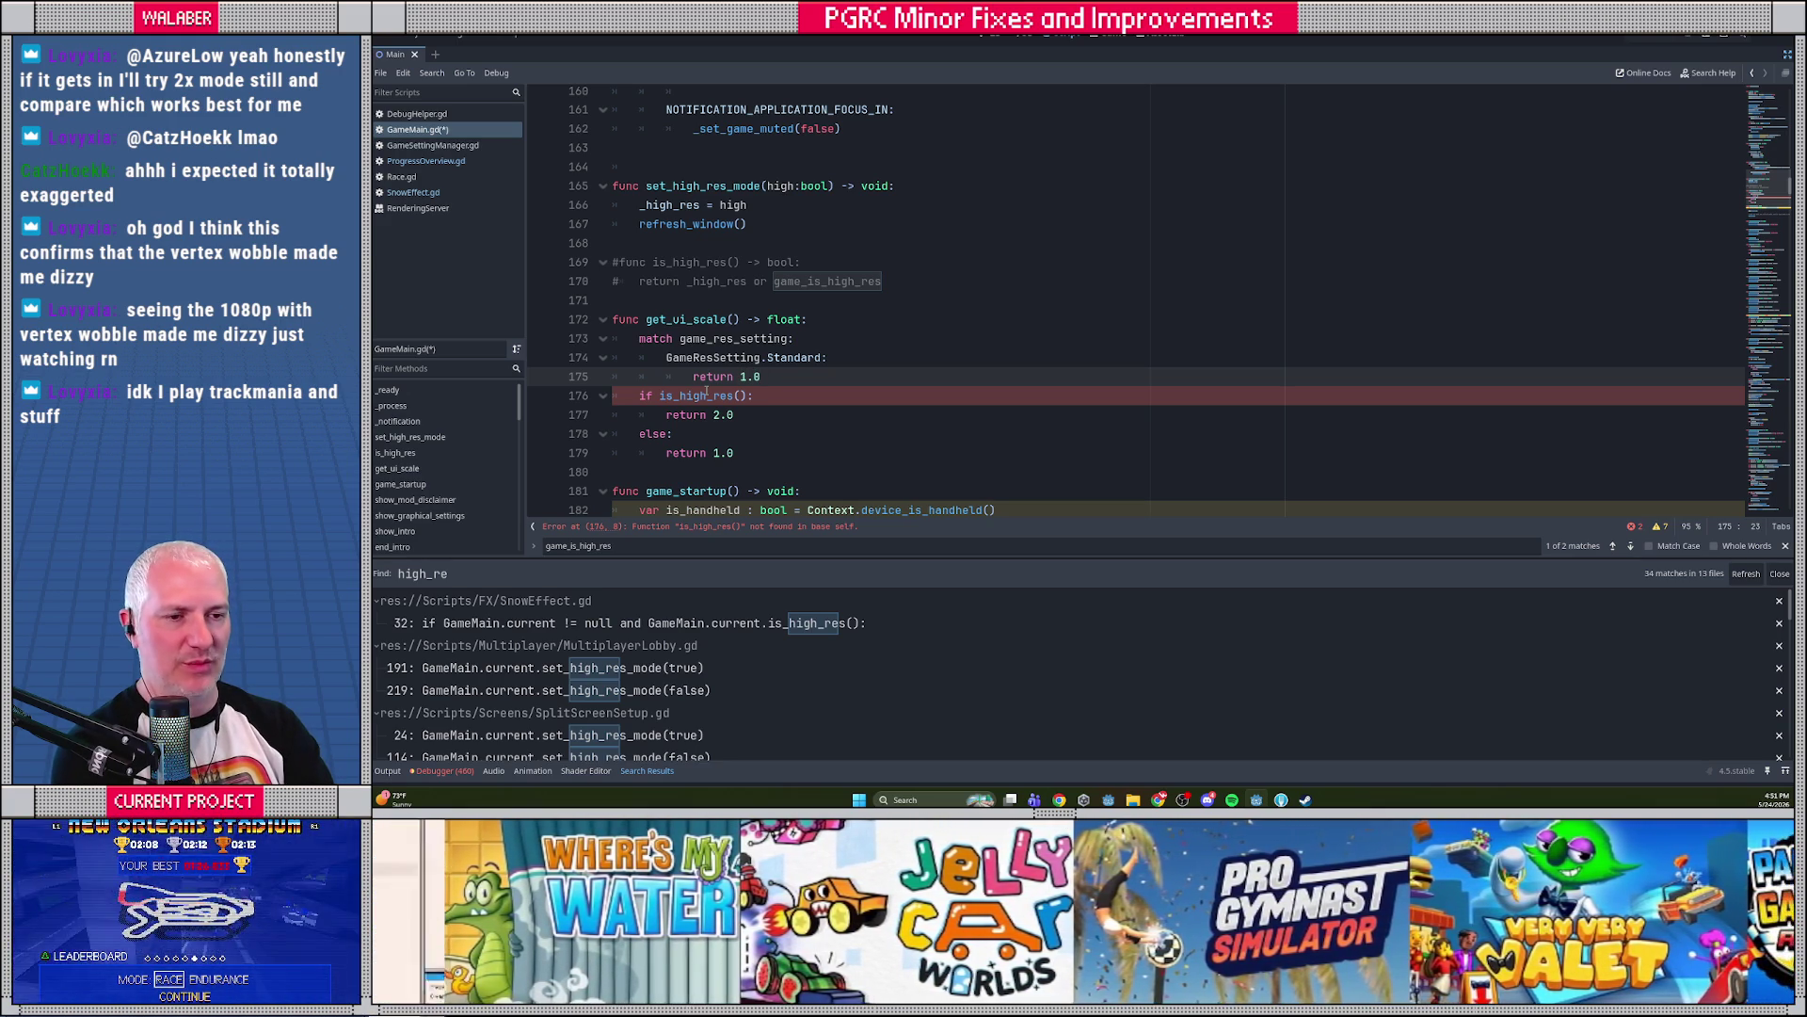
Begin a GameResSetting.Double: case below the Standard case
key(Return)
key(Return)
text(GameR)
key(Return)
text(.)
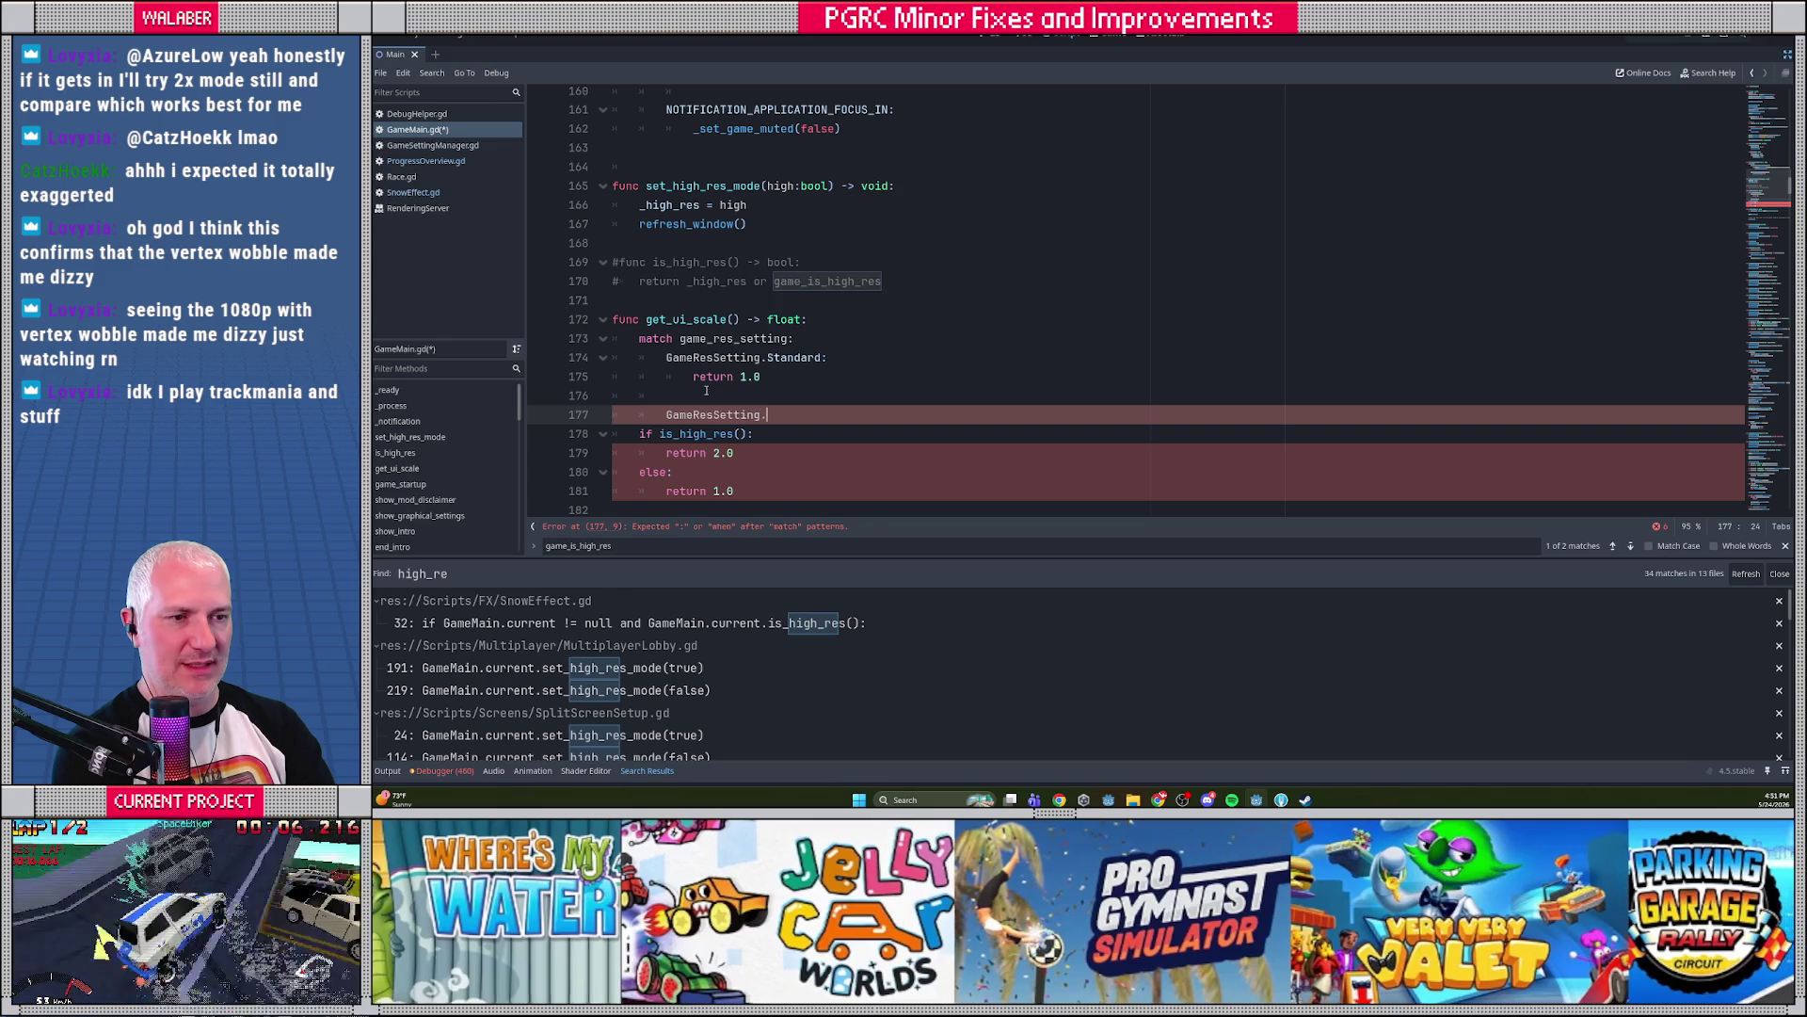
text(D)
key(Return)
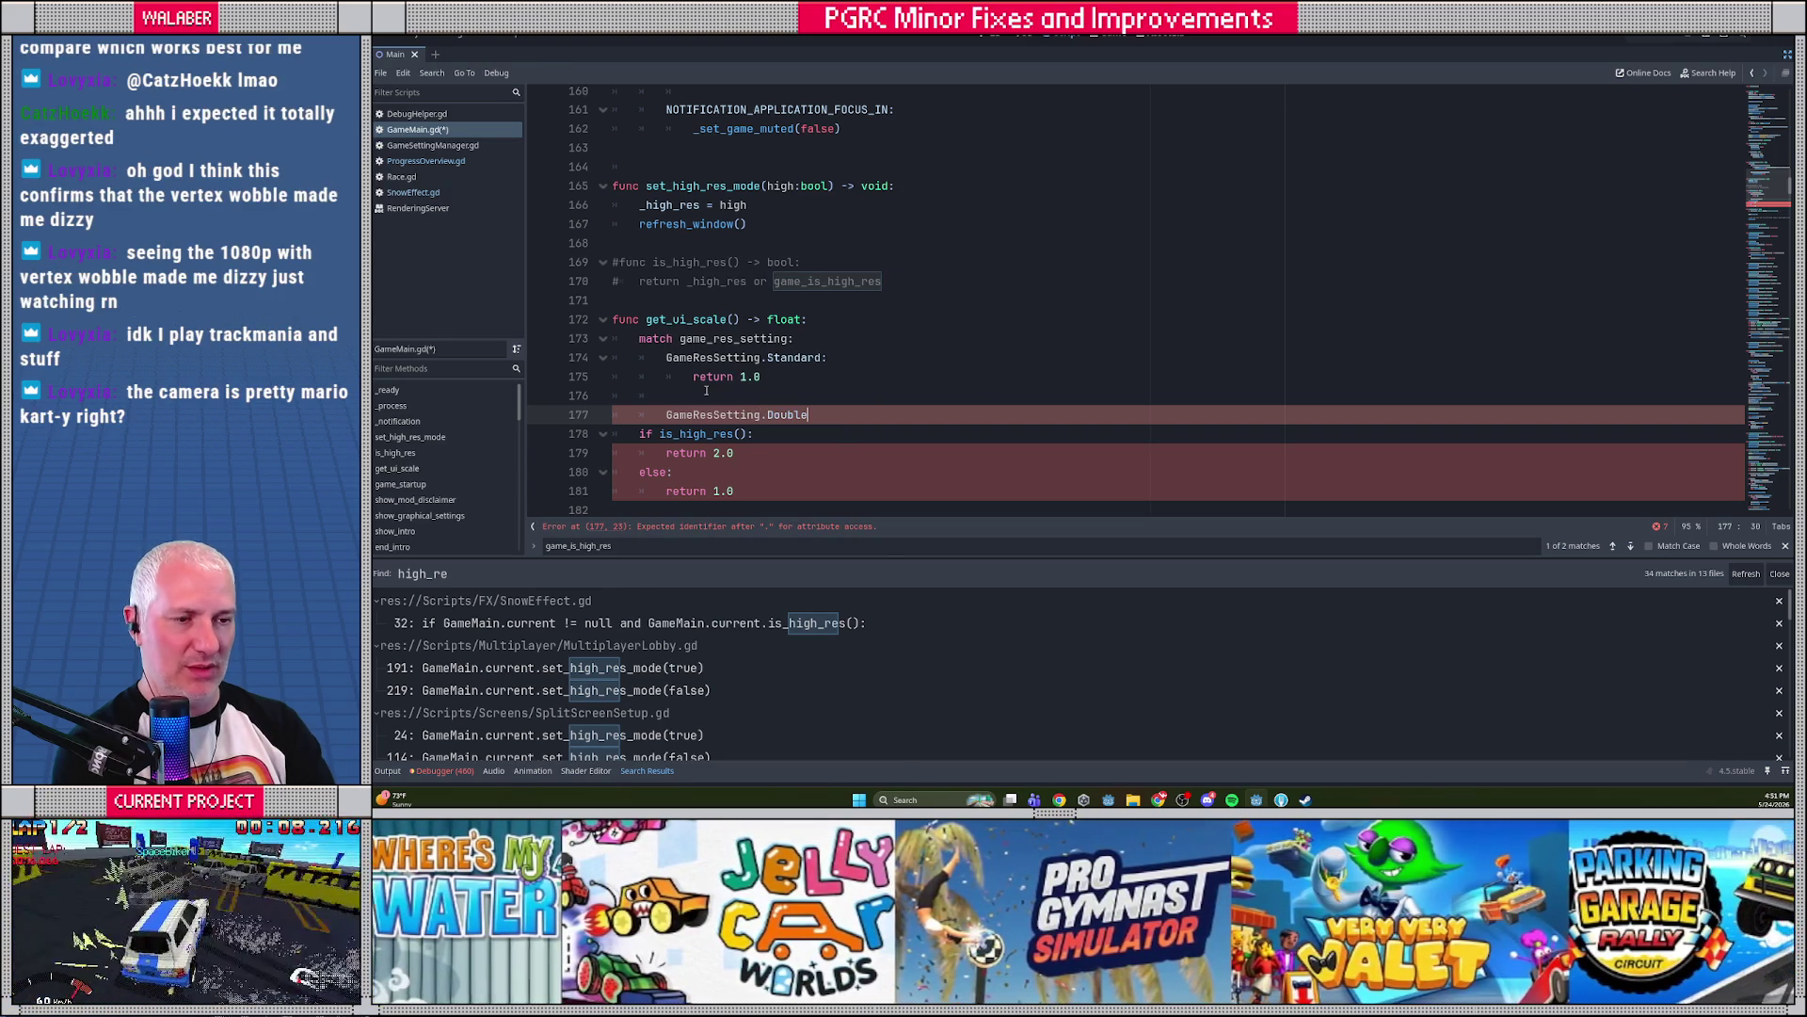
text(:)
key(Return)
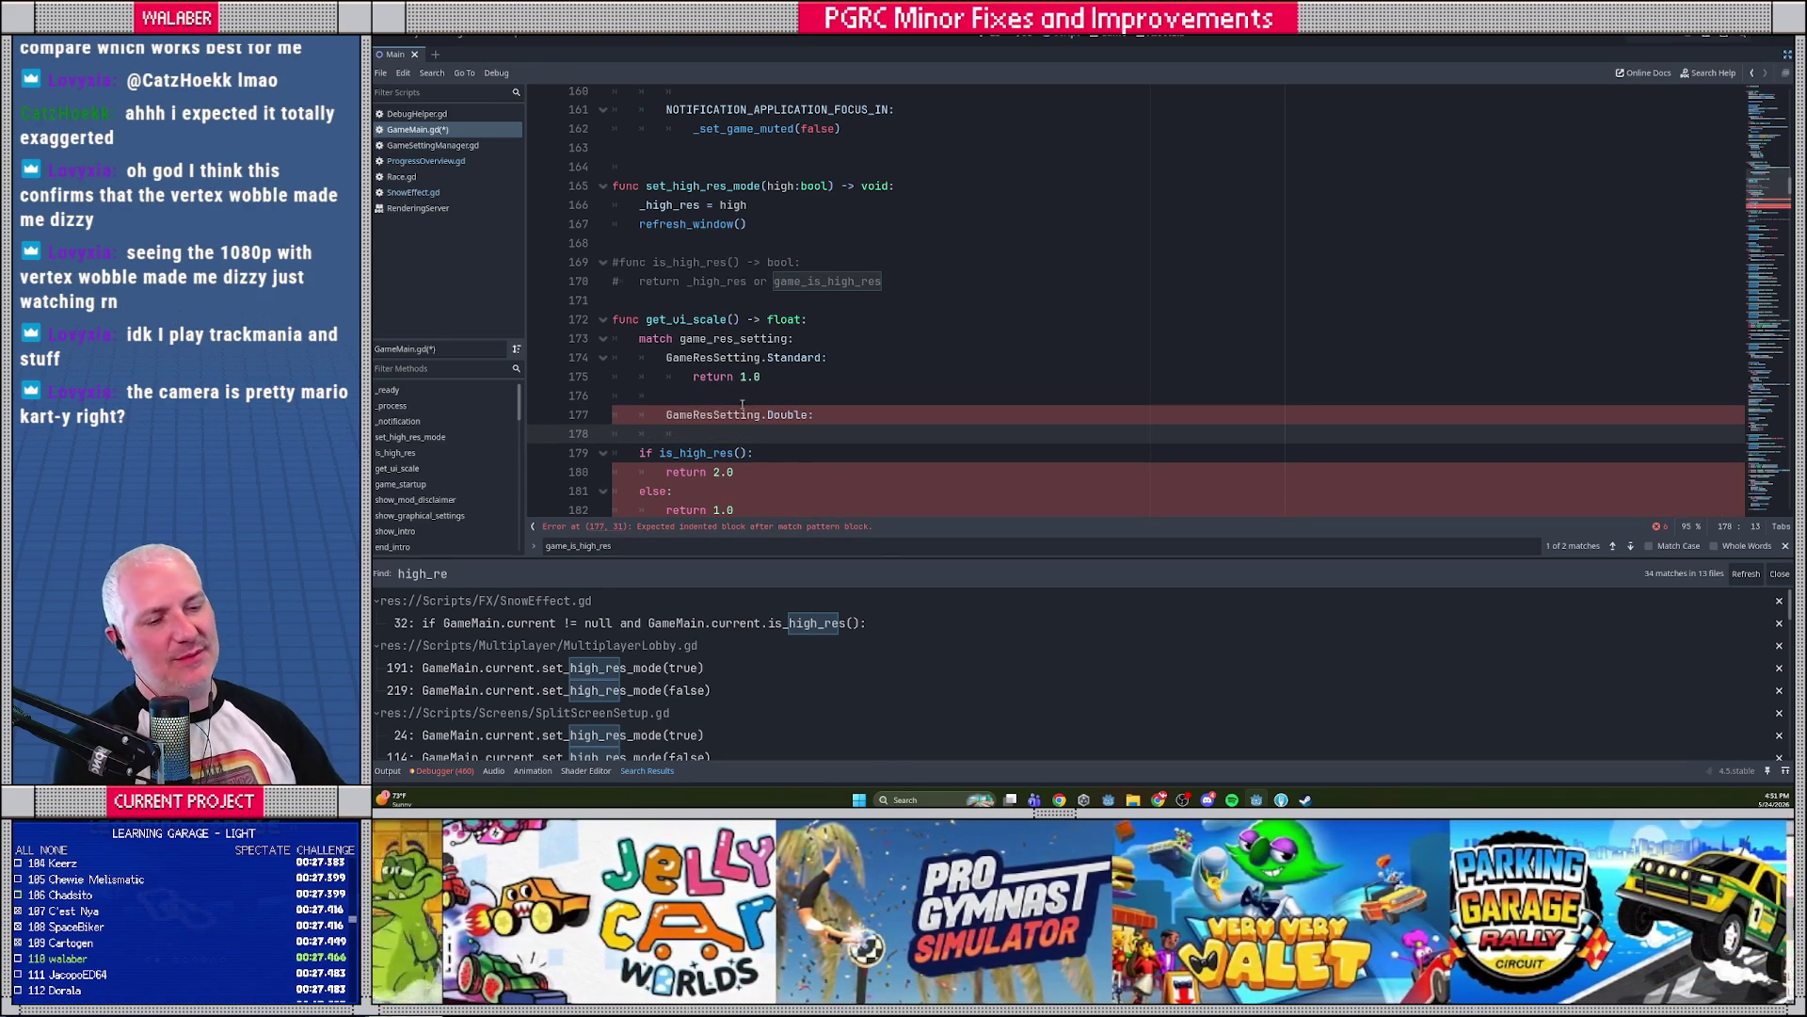
Open the MaximizeOnReady.gd line 32 match from the high_re search results
scroll(686, 703, down, 5)
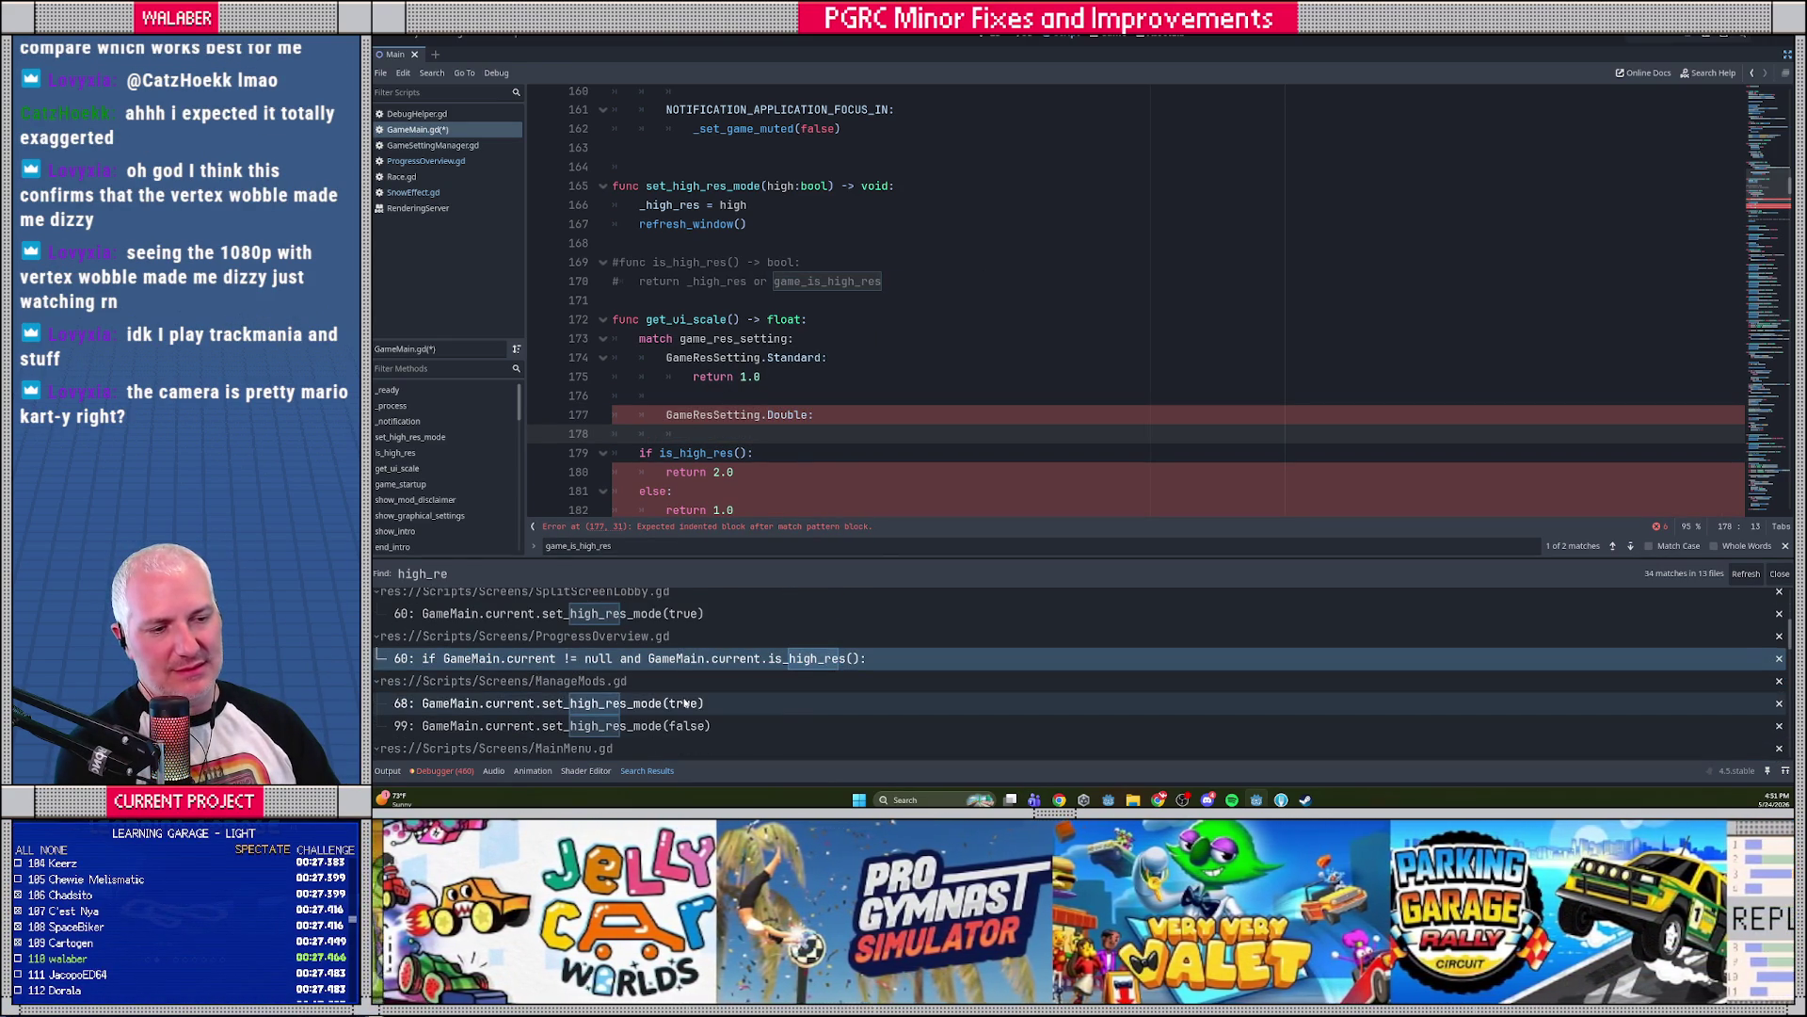
scroll(702, 697, up, 5)
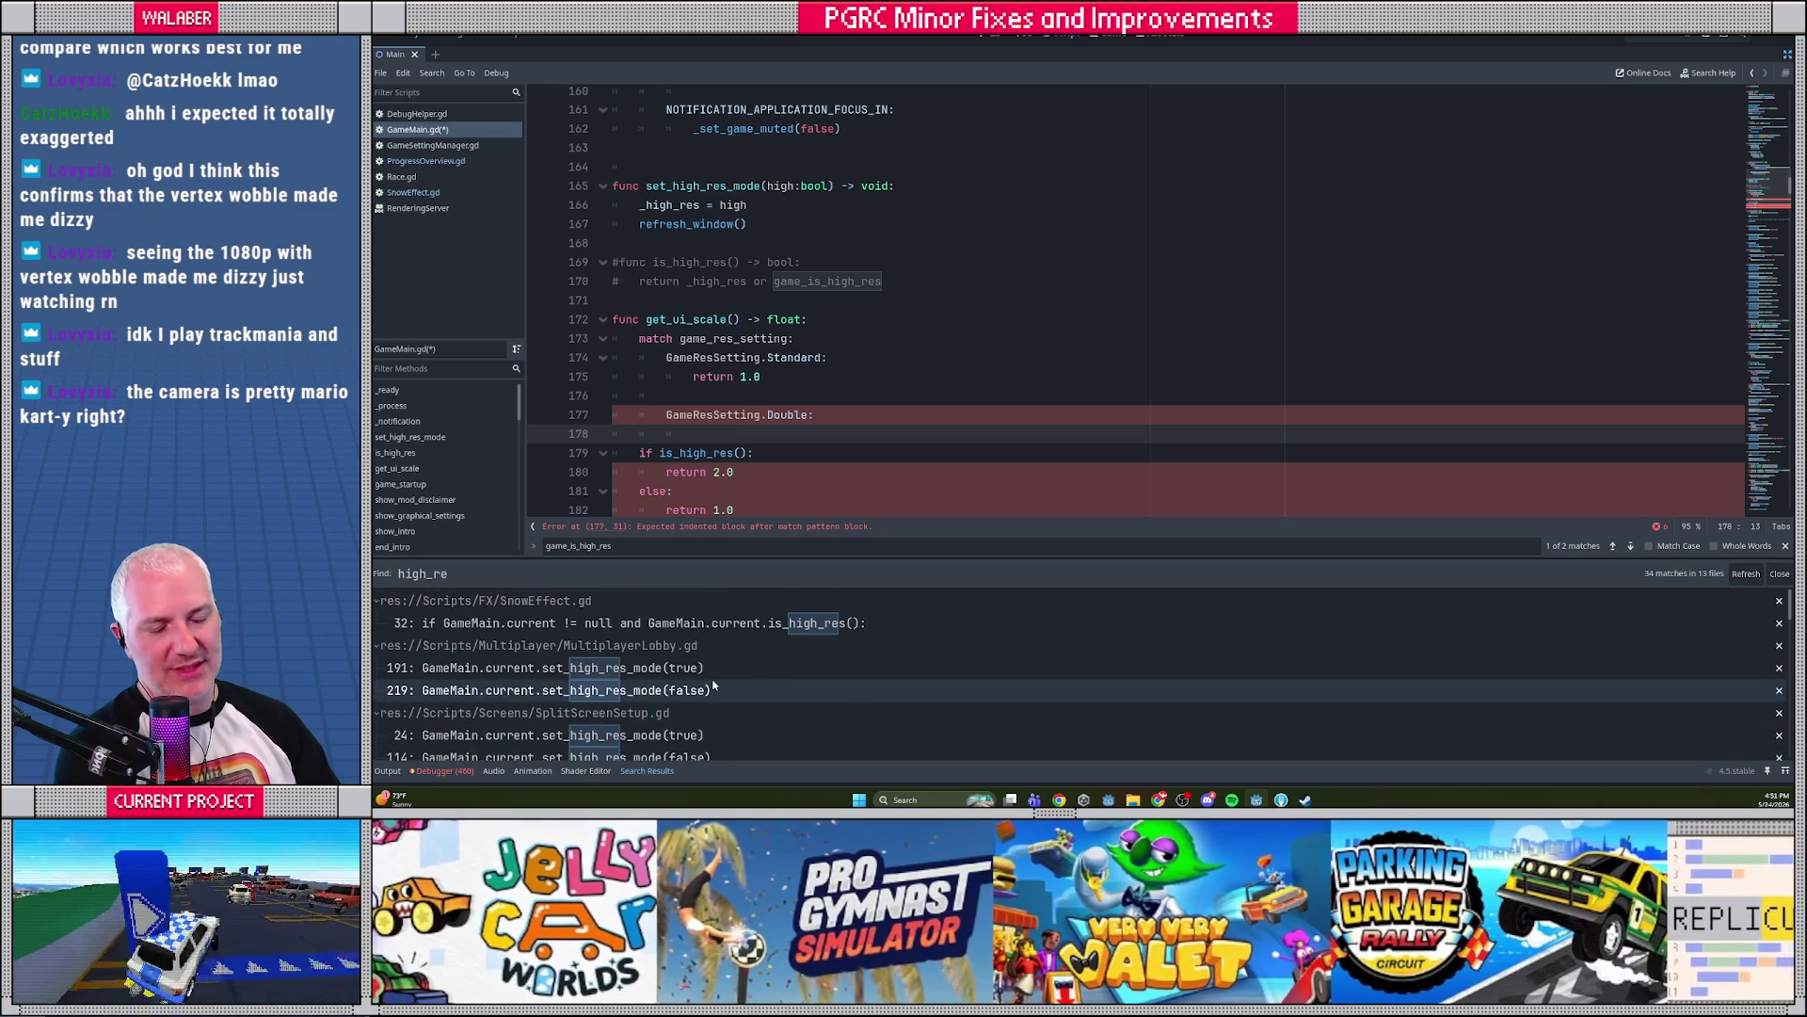
scroll(716, 686, down, 5)
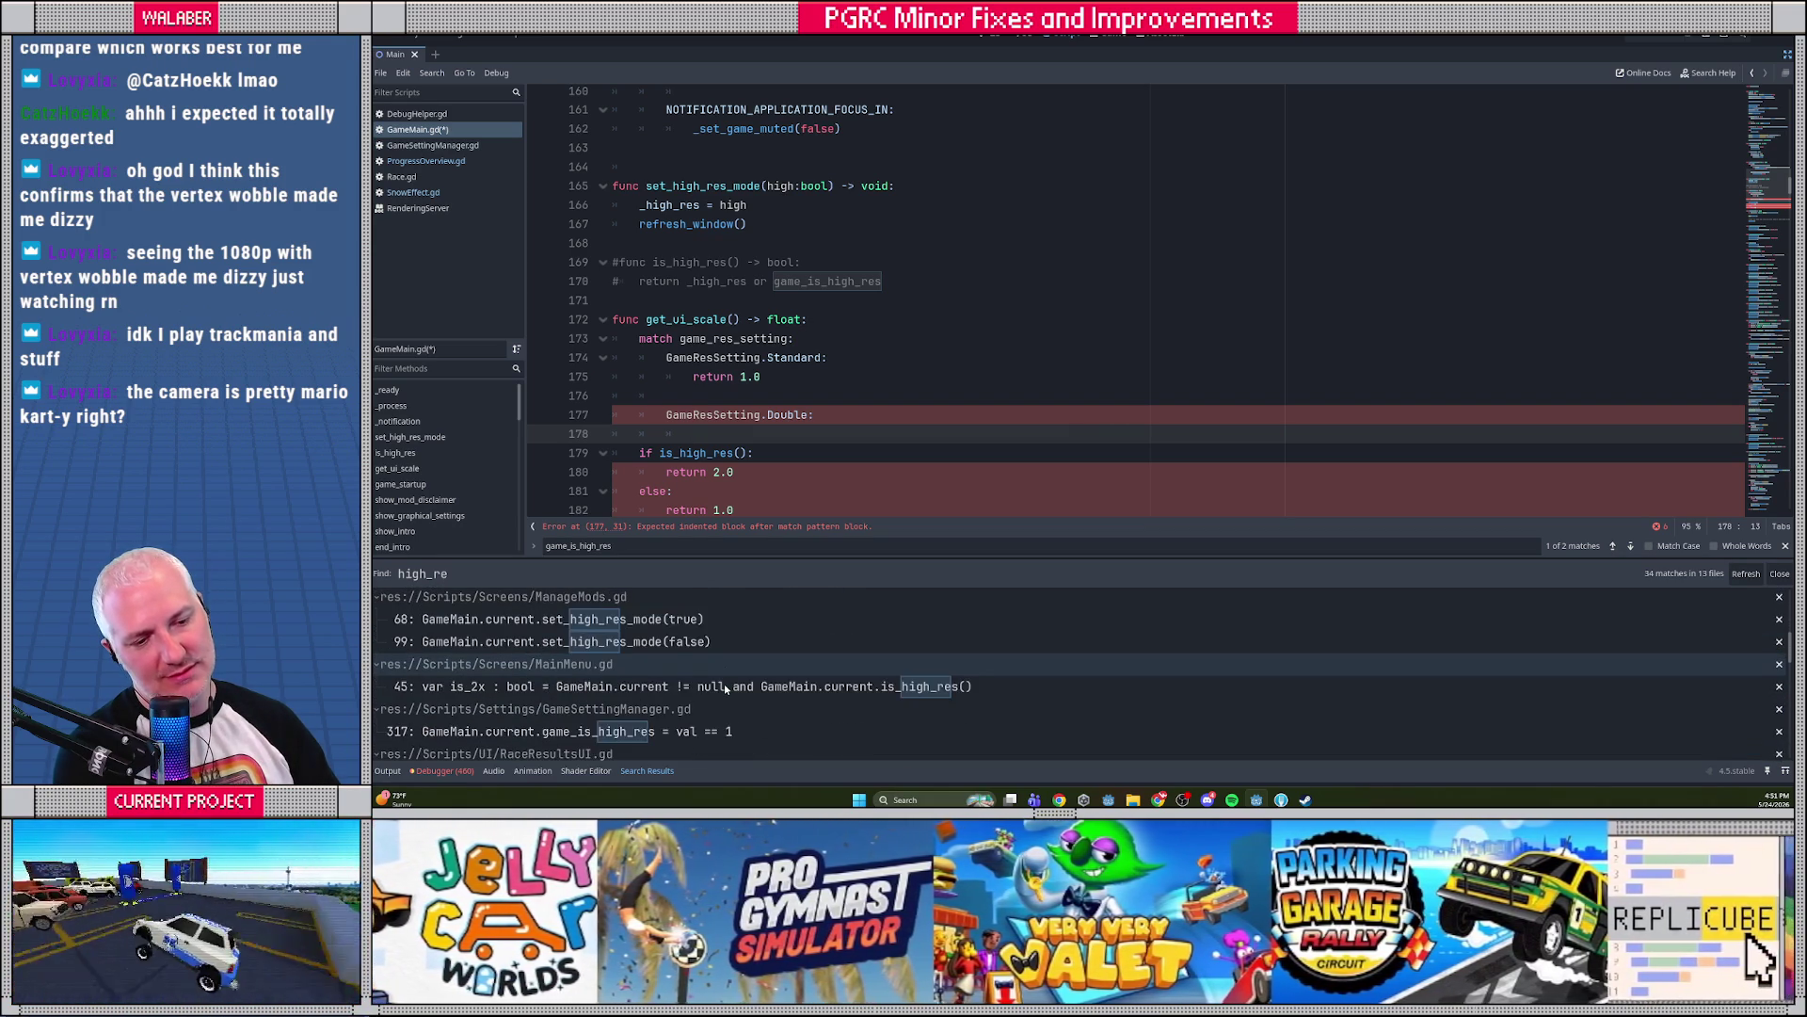
scroll(725, 688, down, 5)
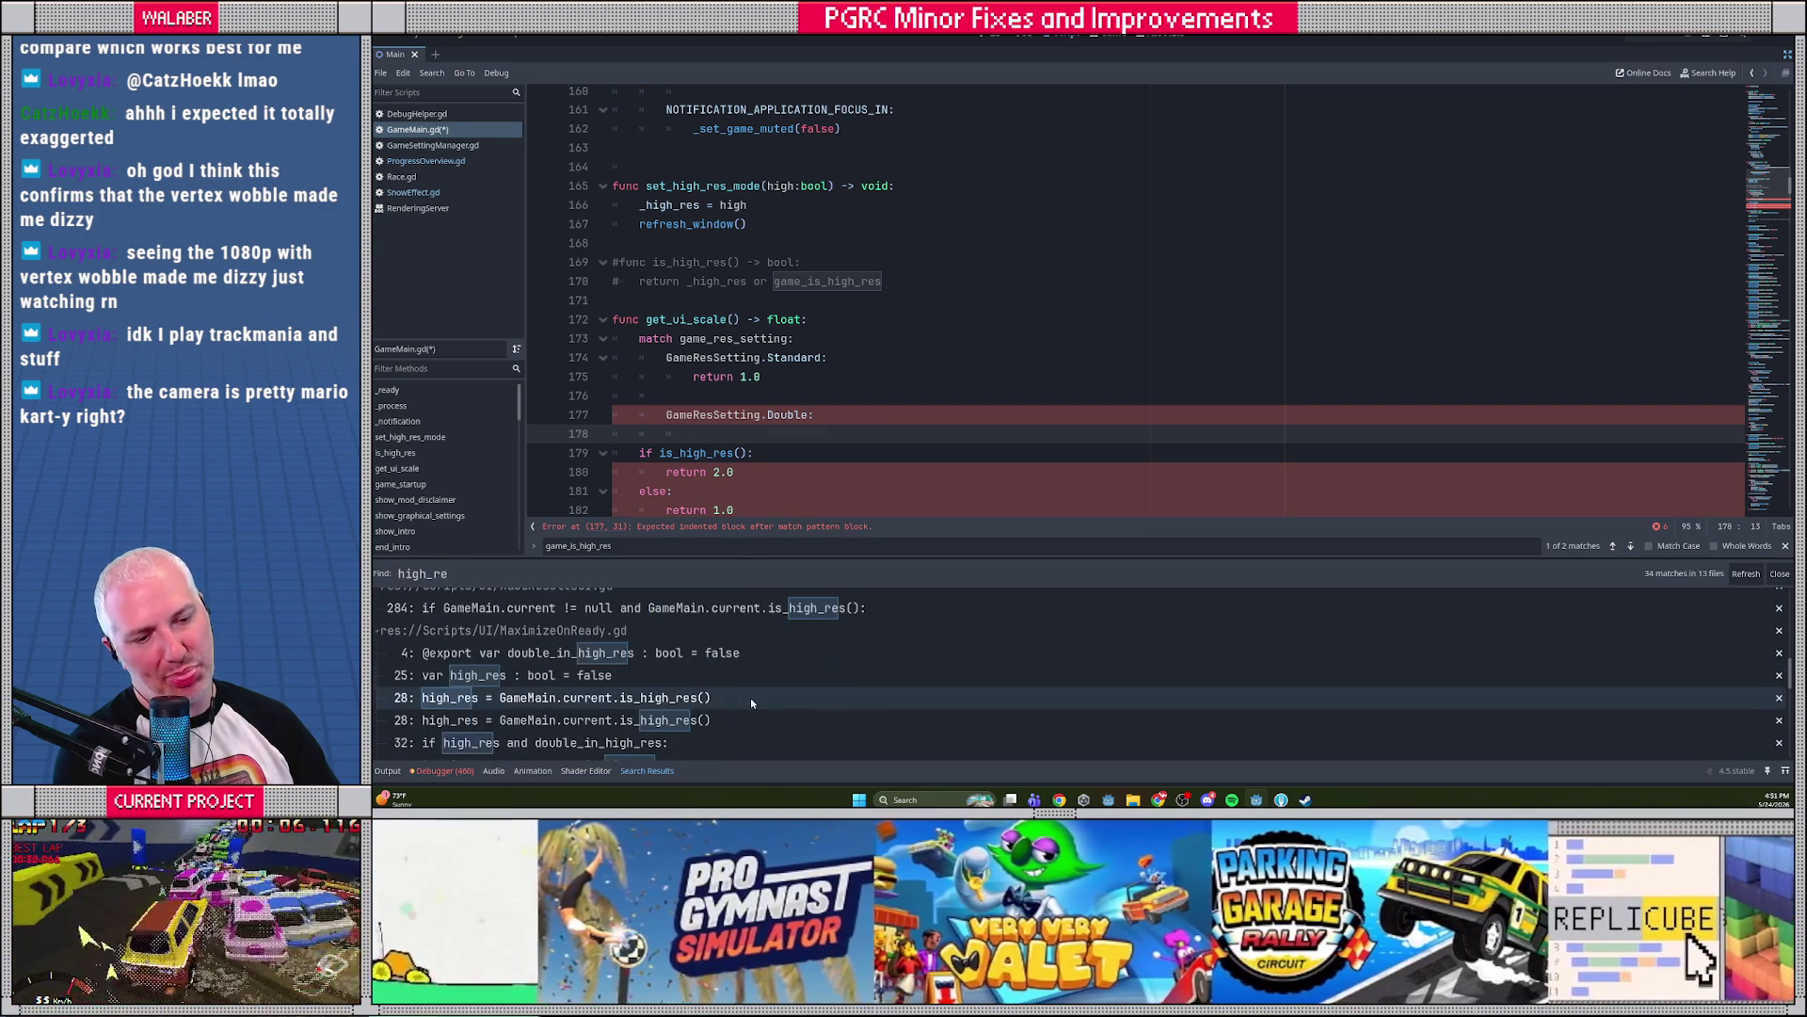
scroll(753, 703, down, 3)
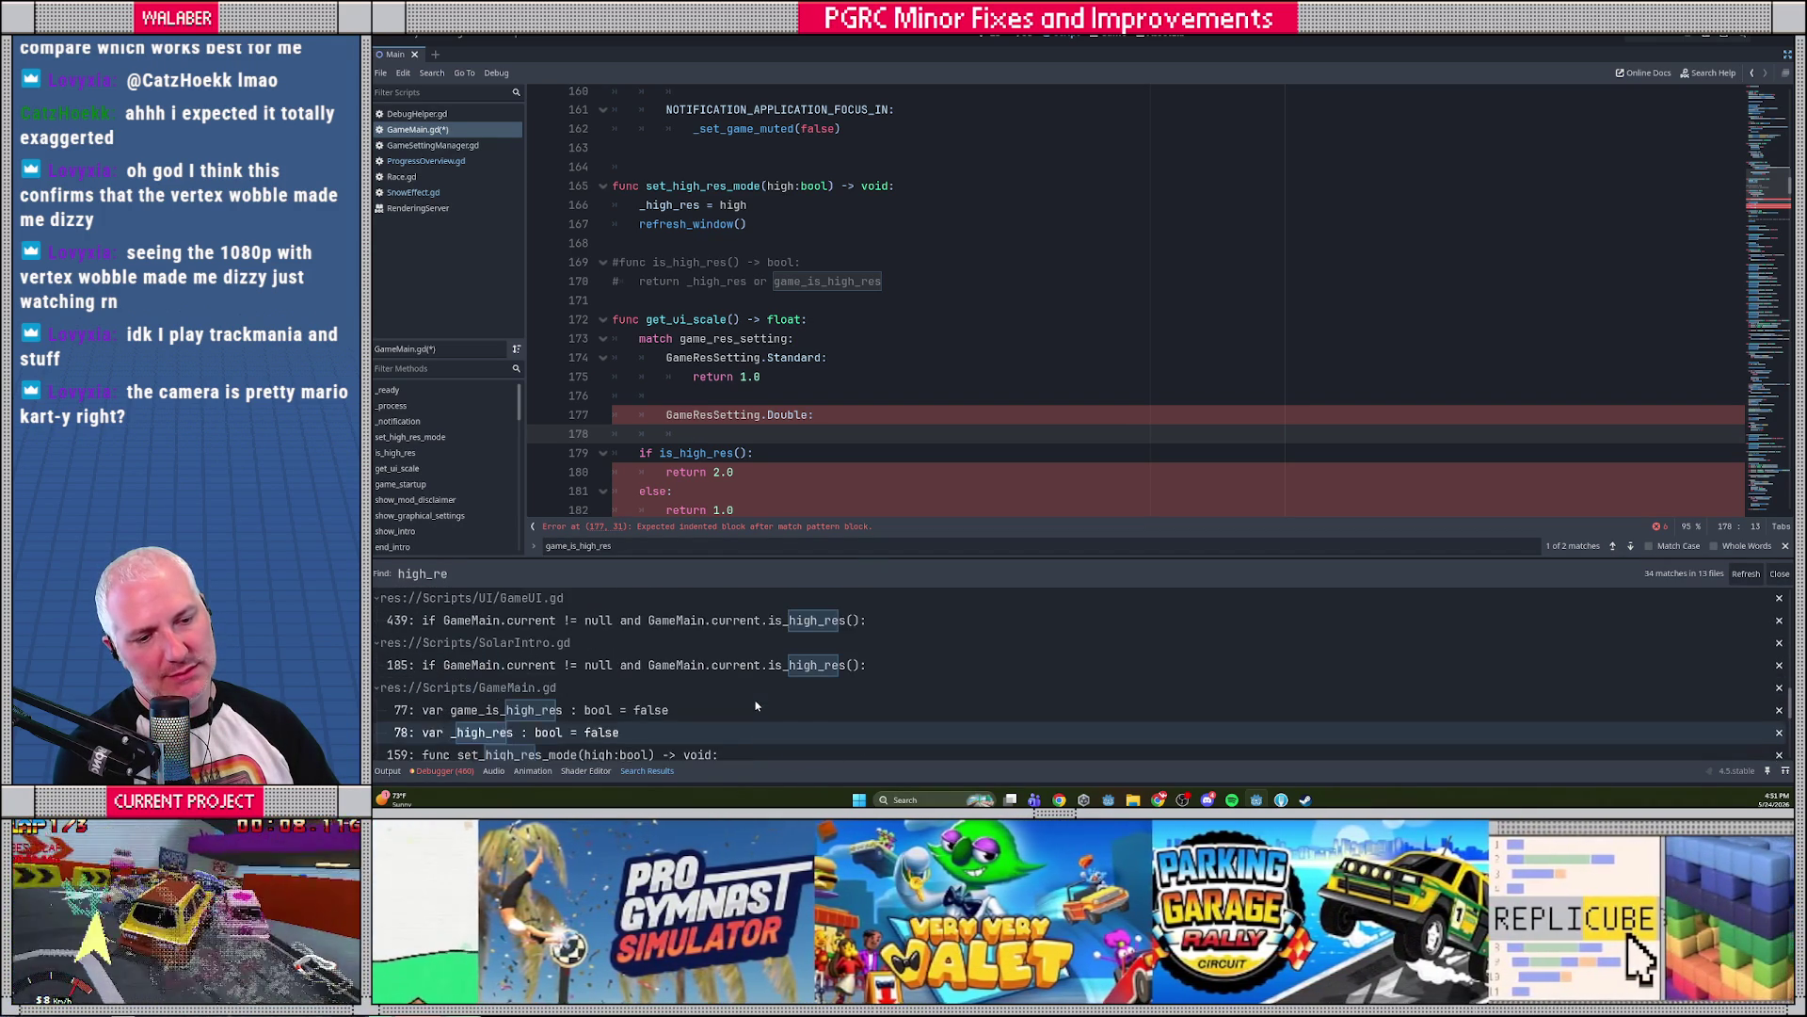
scroll(756, 706, up, 1)
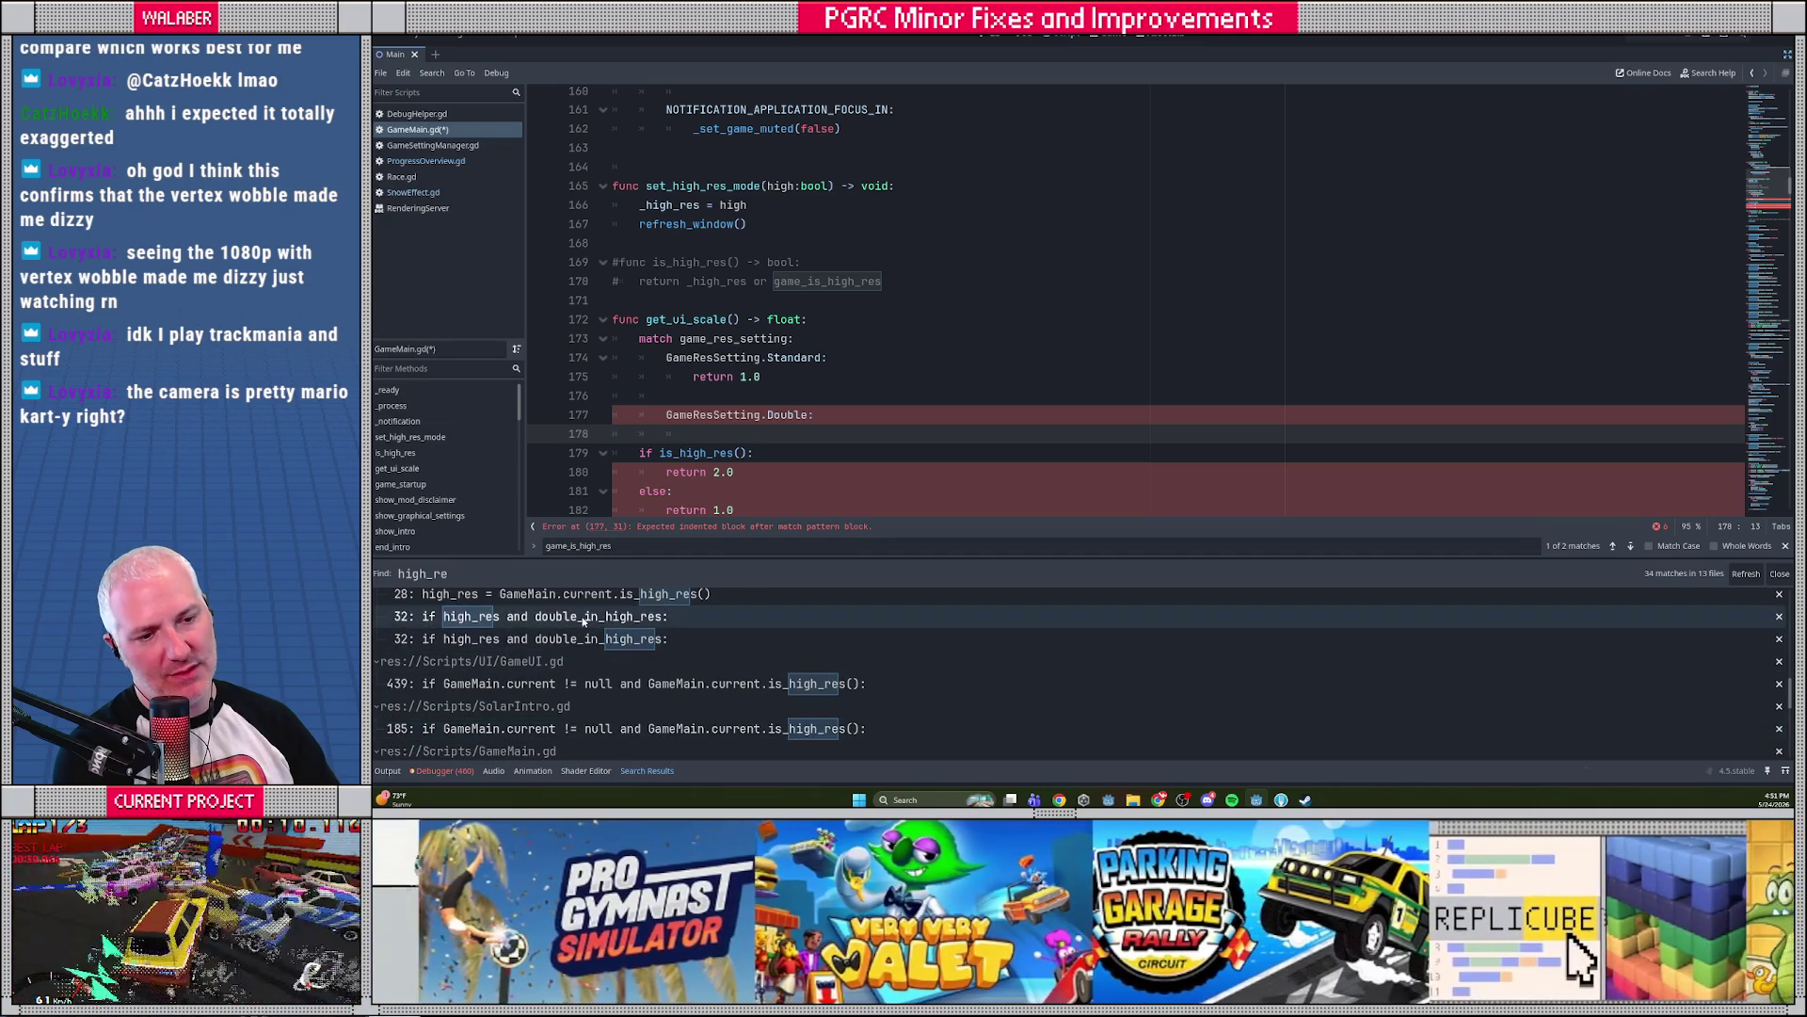
click(583, 617)
Review the double_in_high_res export and the line 32 resize code in MaximizeOnReady.gd
scroll(729, 379, up, 6)
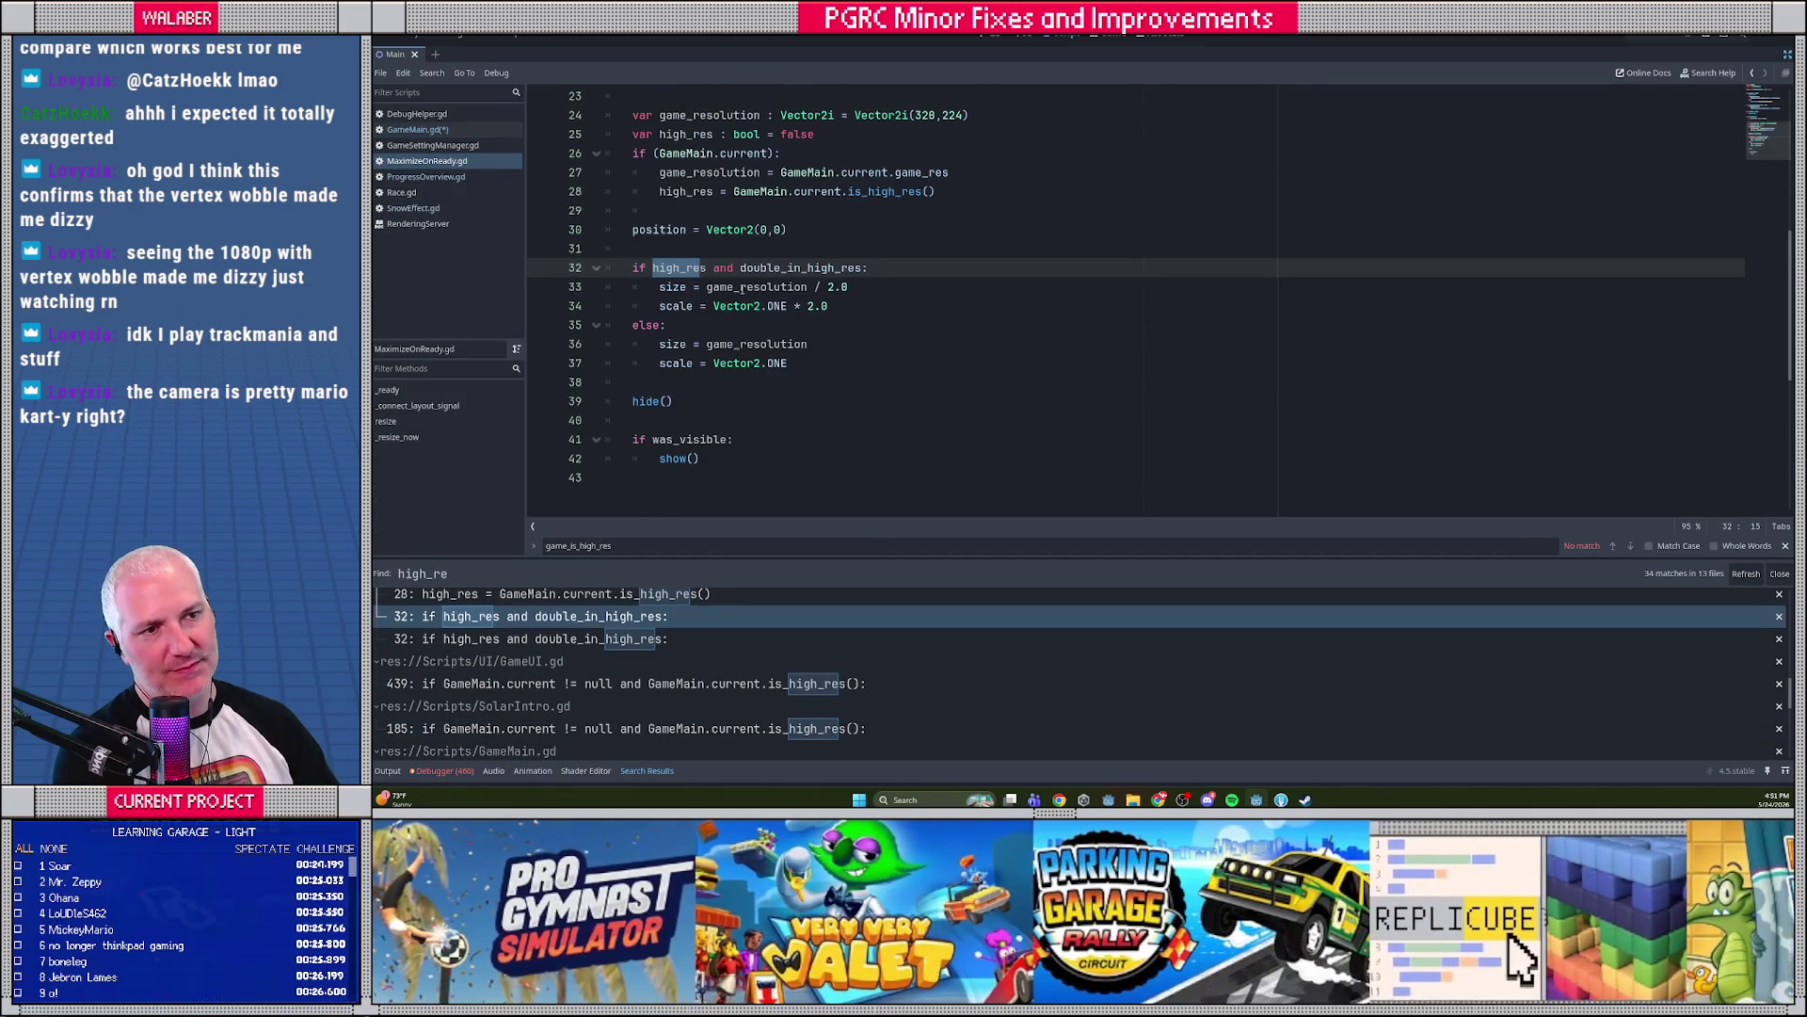
scroll(685, 214, up, 4)
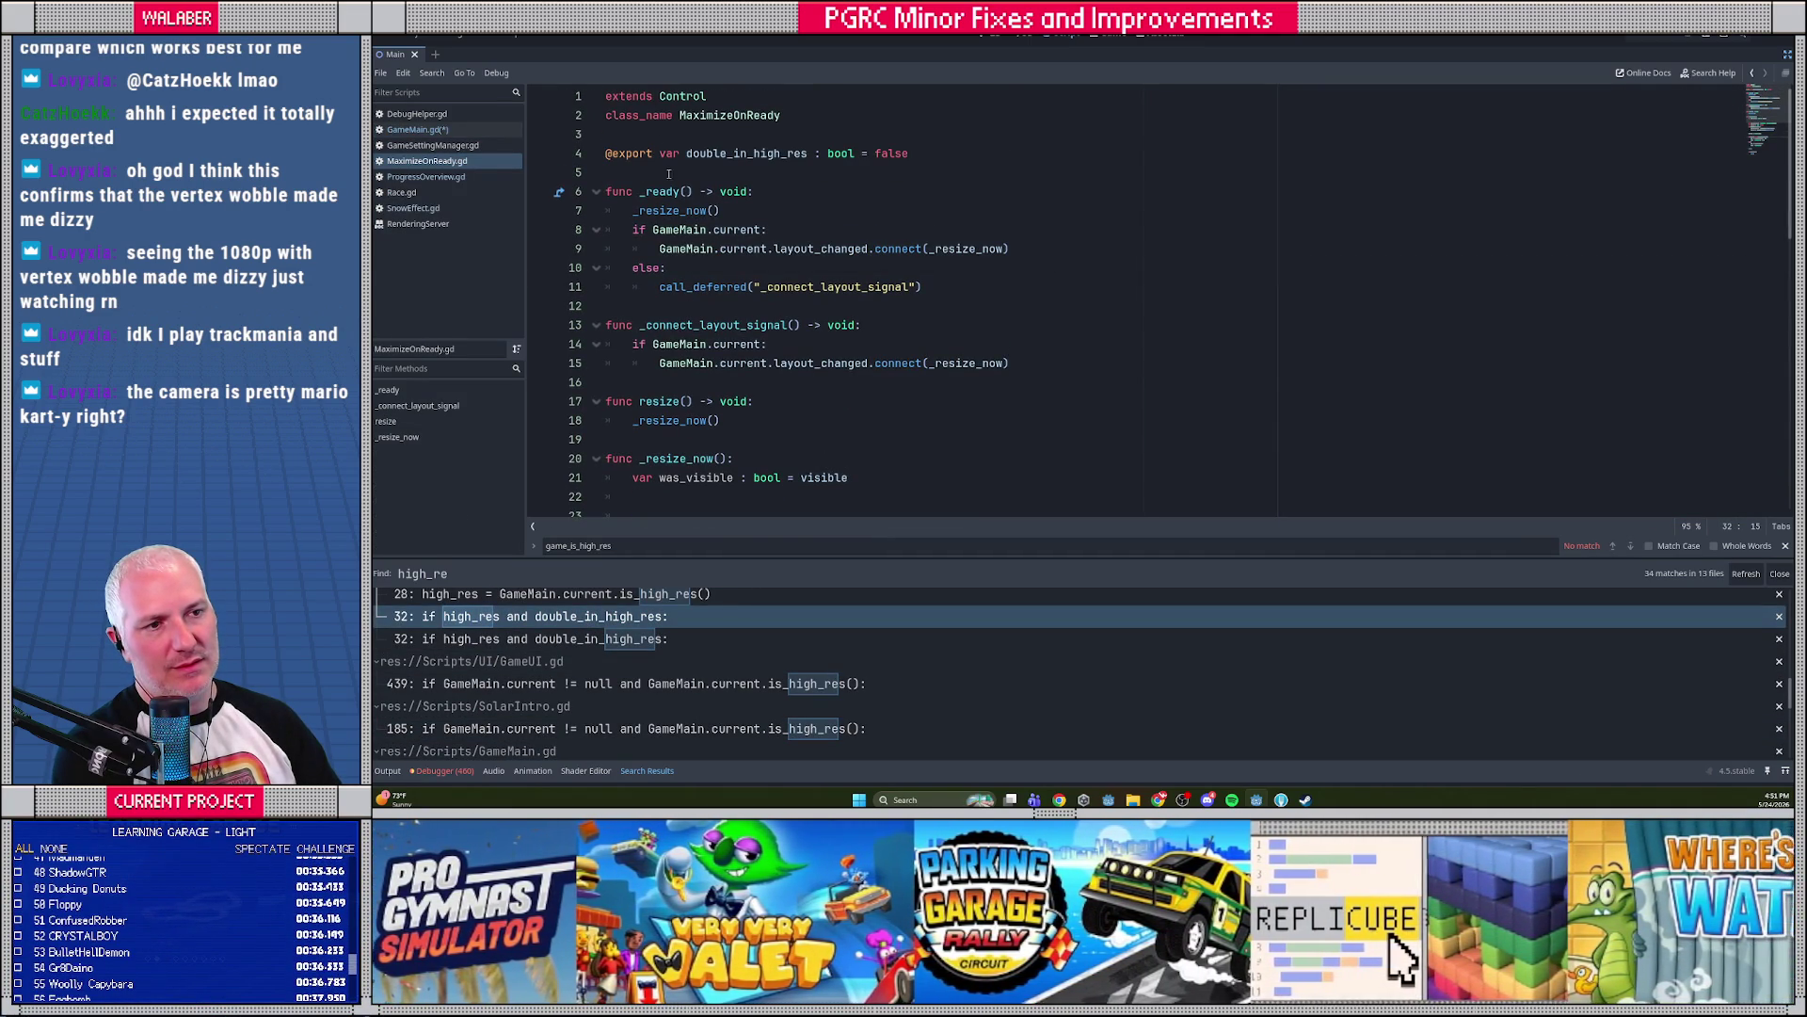
drag(670, 136, 716, 173)
click(769, 210)
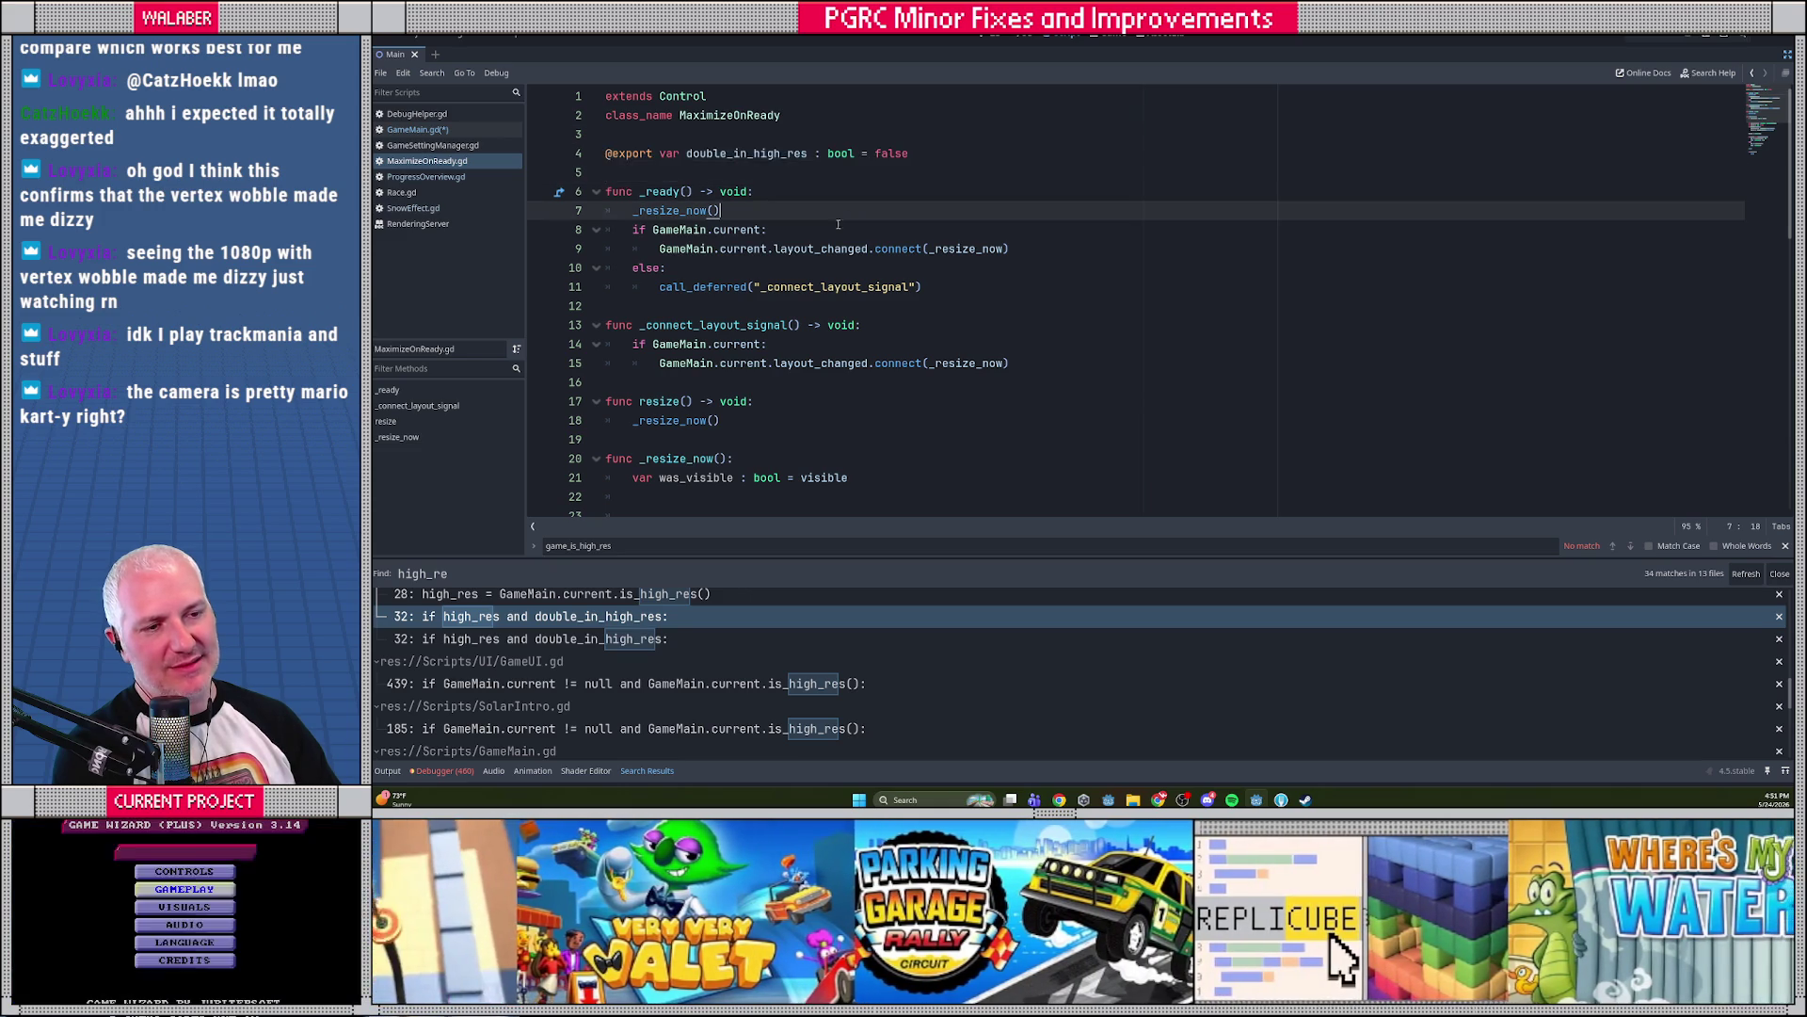
scroll(766, 282, down, 4)
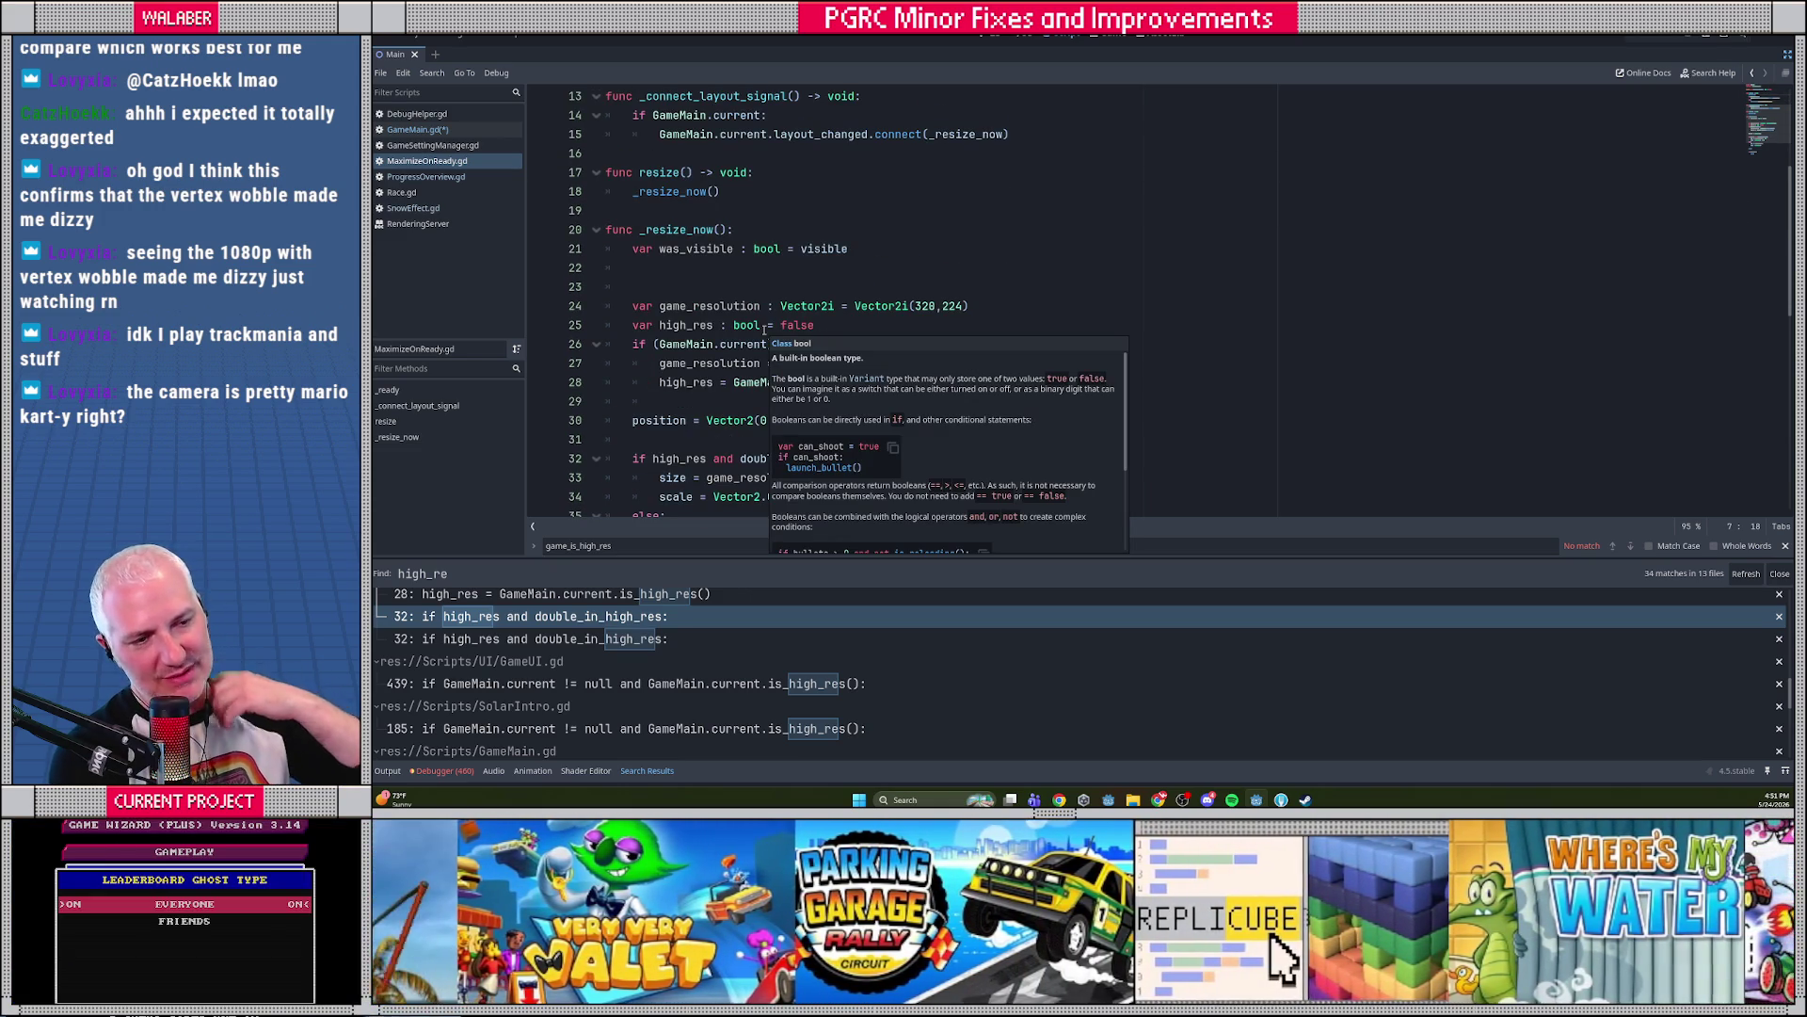
scroll(764, 328, up, 4)
scroll(764, 327, down, 7)
click(755, 309)
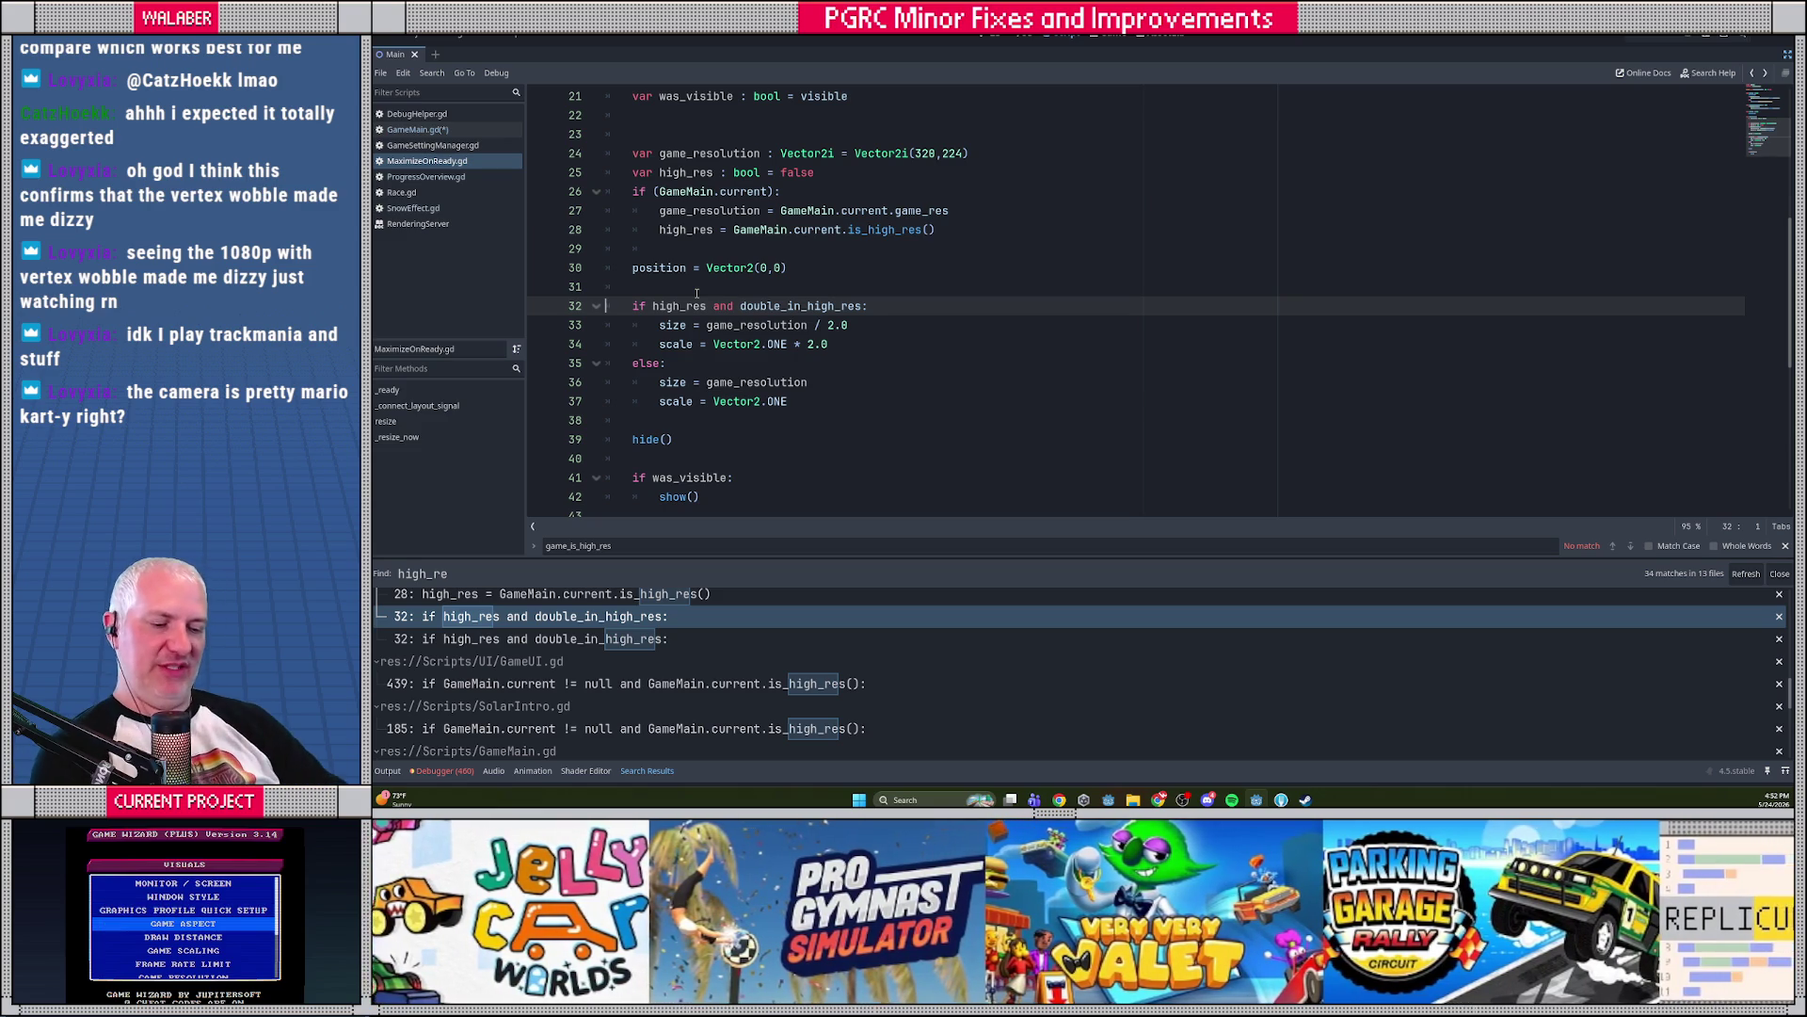
key(Up)
key(Up)
key(End)
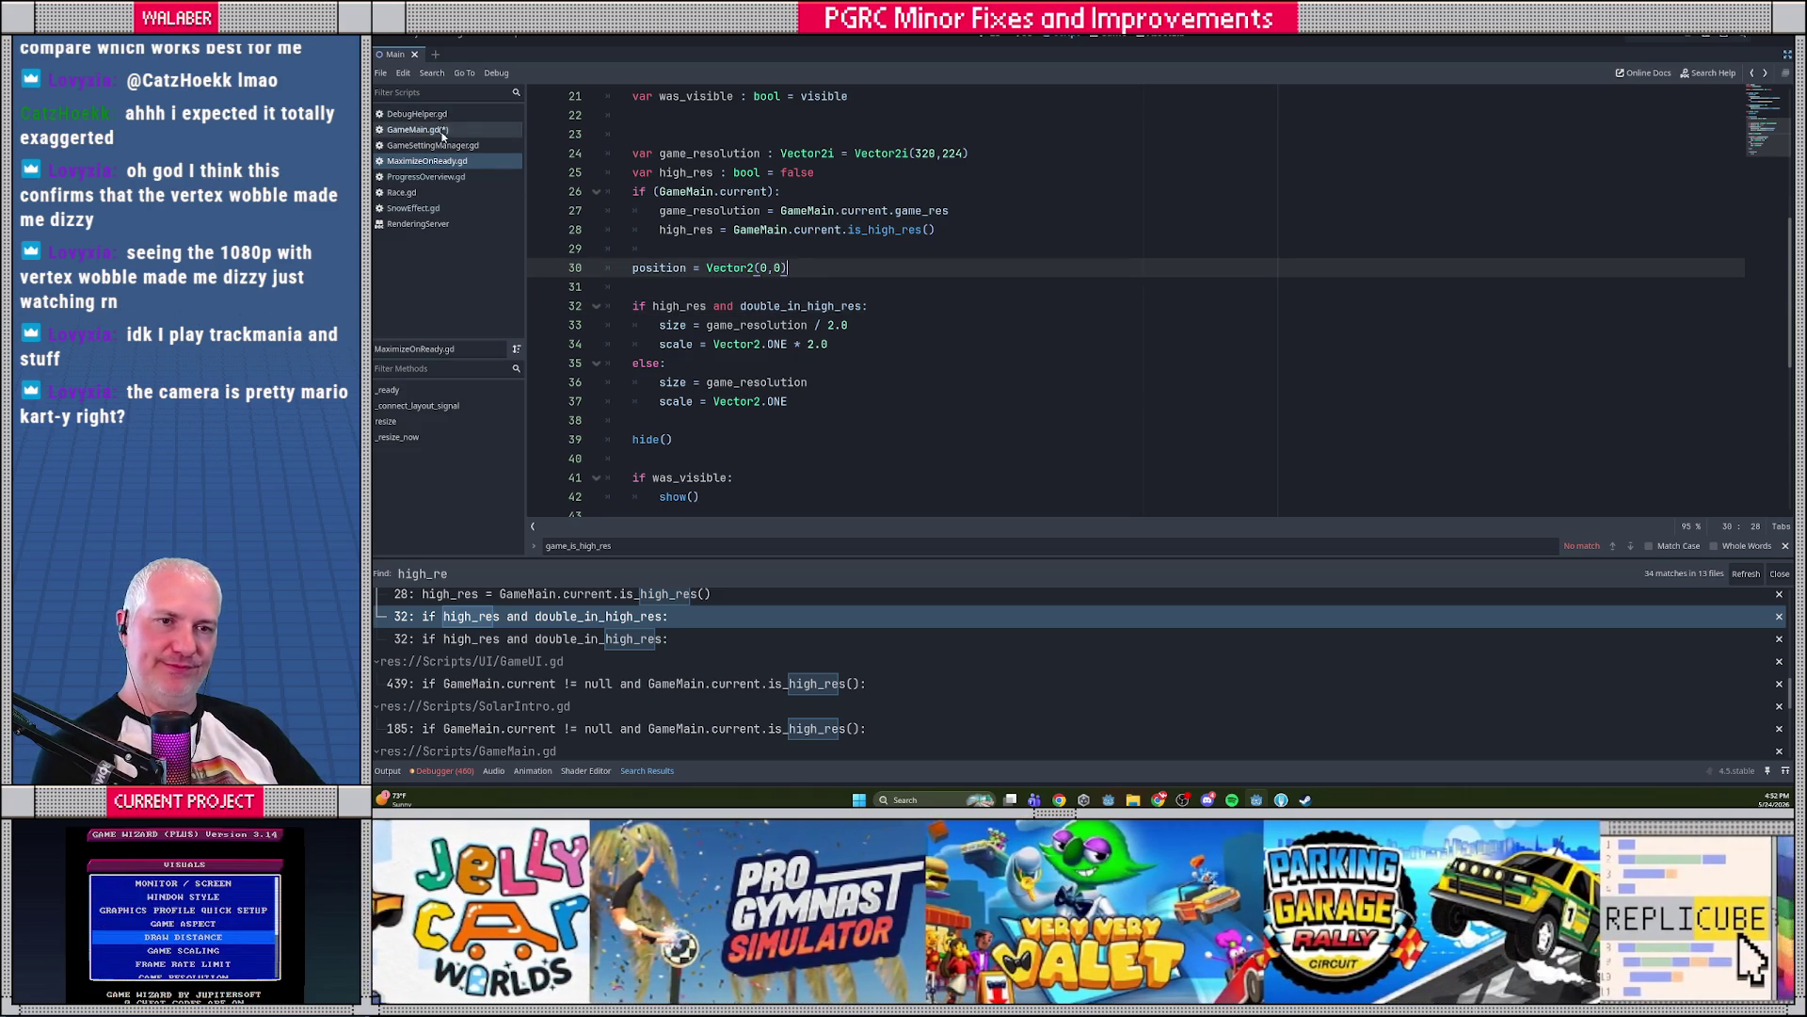
Undo the get_ui_scale match edits in GameMain.gd and save the script
click(418, 129)
key(ctrl+z)
key(ctrl+z)
key(ctrl+z)
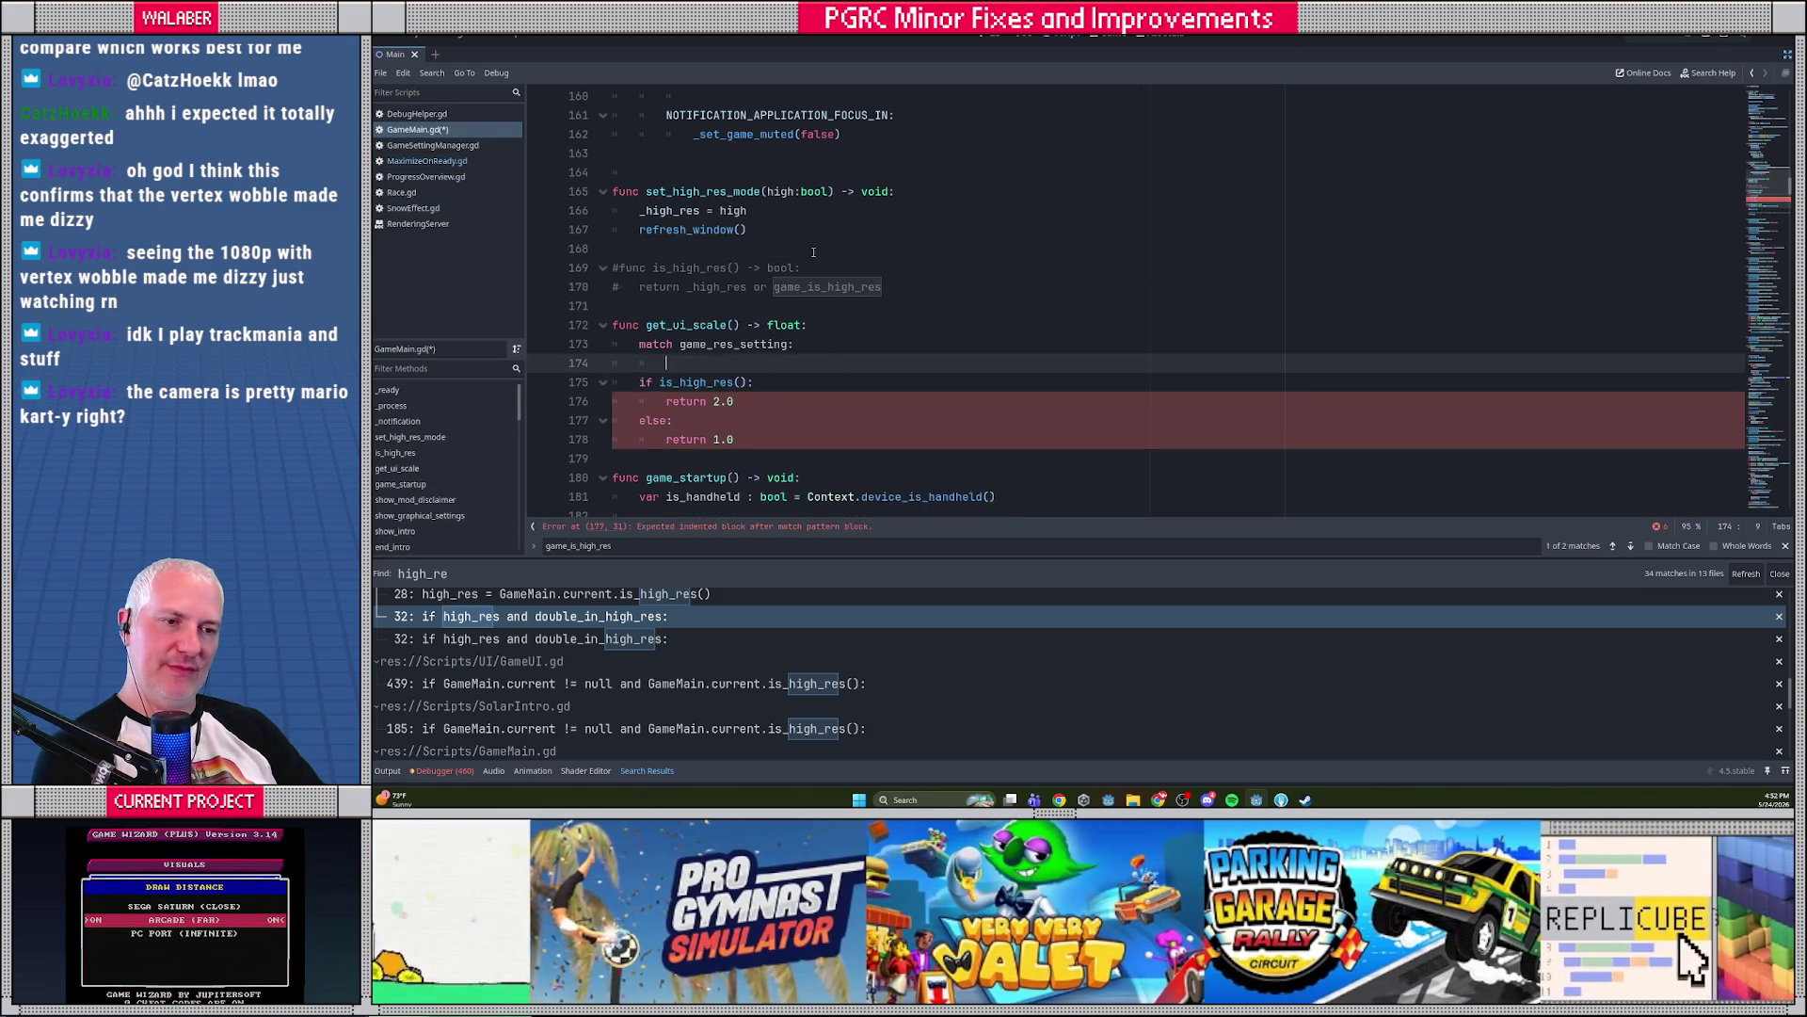
key(ctrl+z)
key(ctrl+z)
key(ctrl+z)
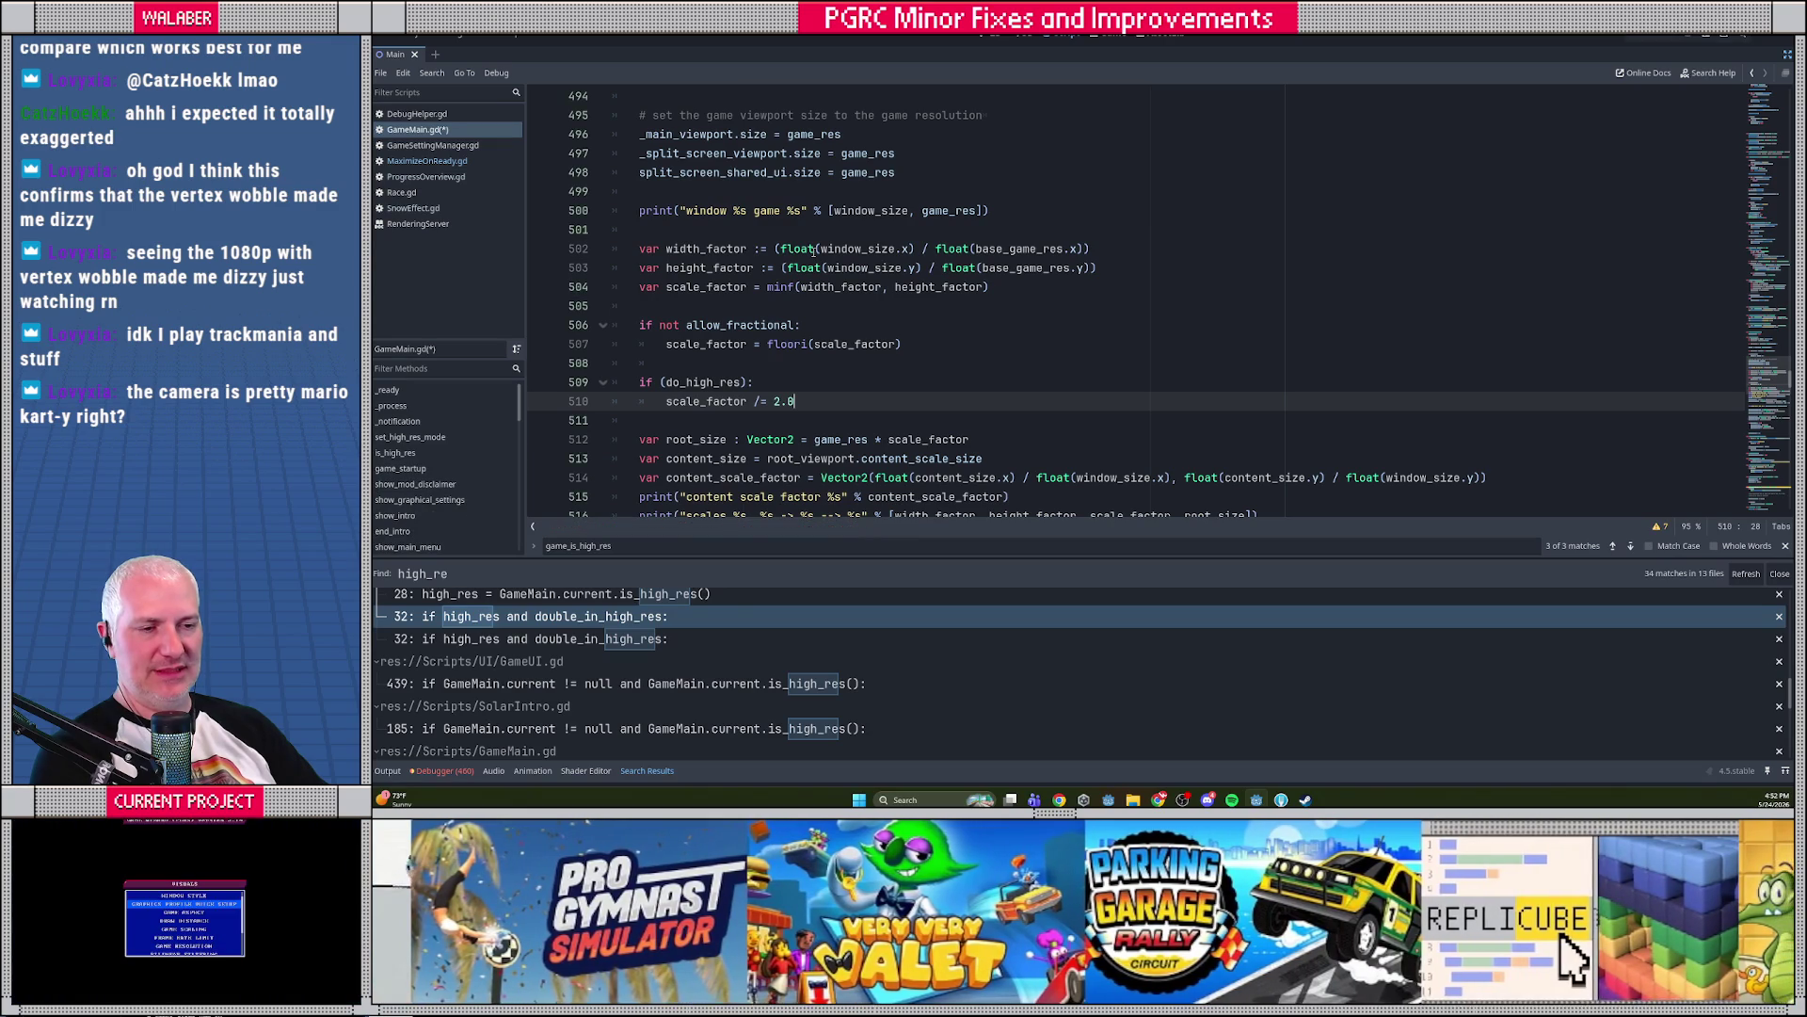
scroll(941, 301, up, 20)
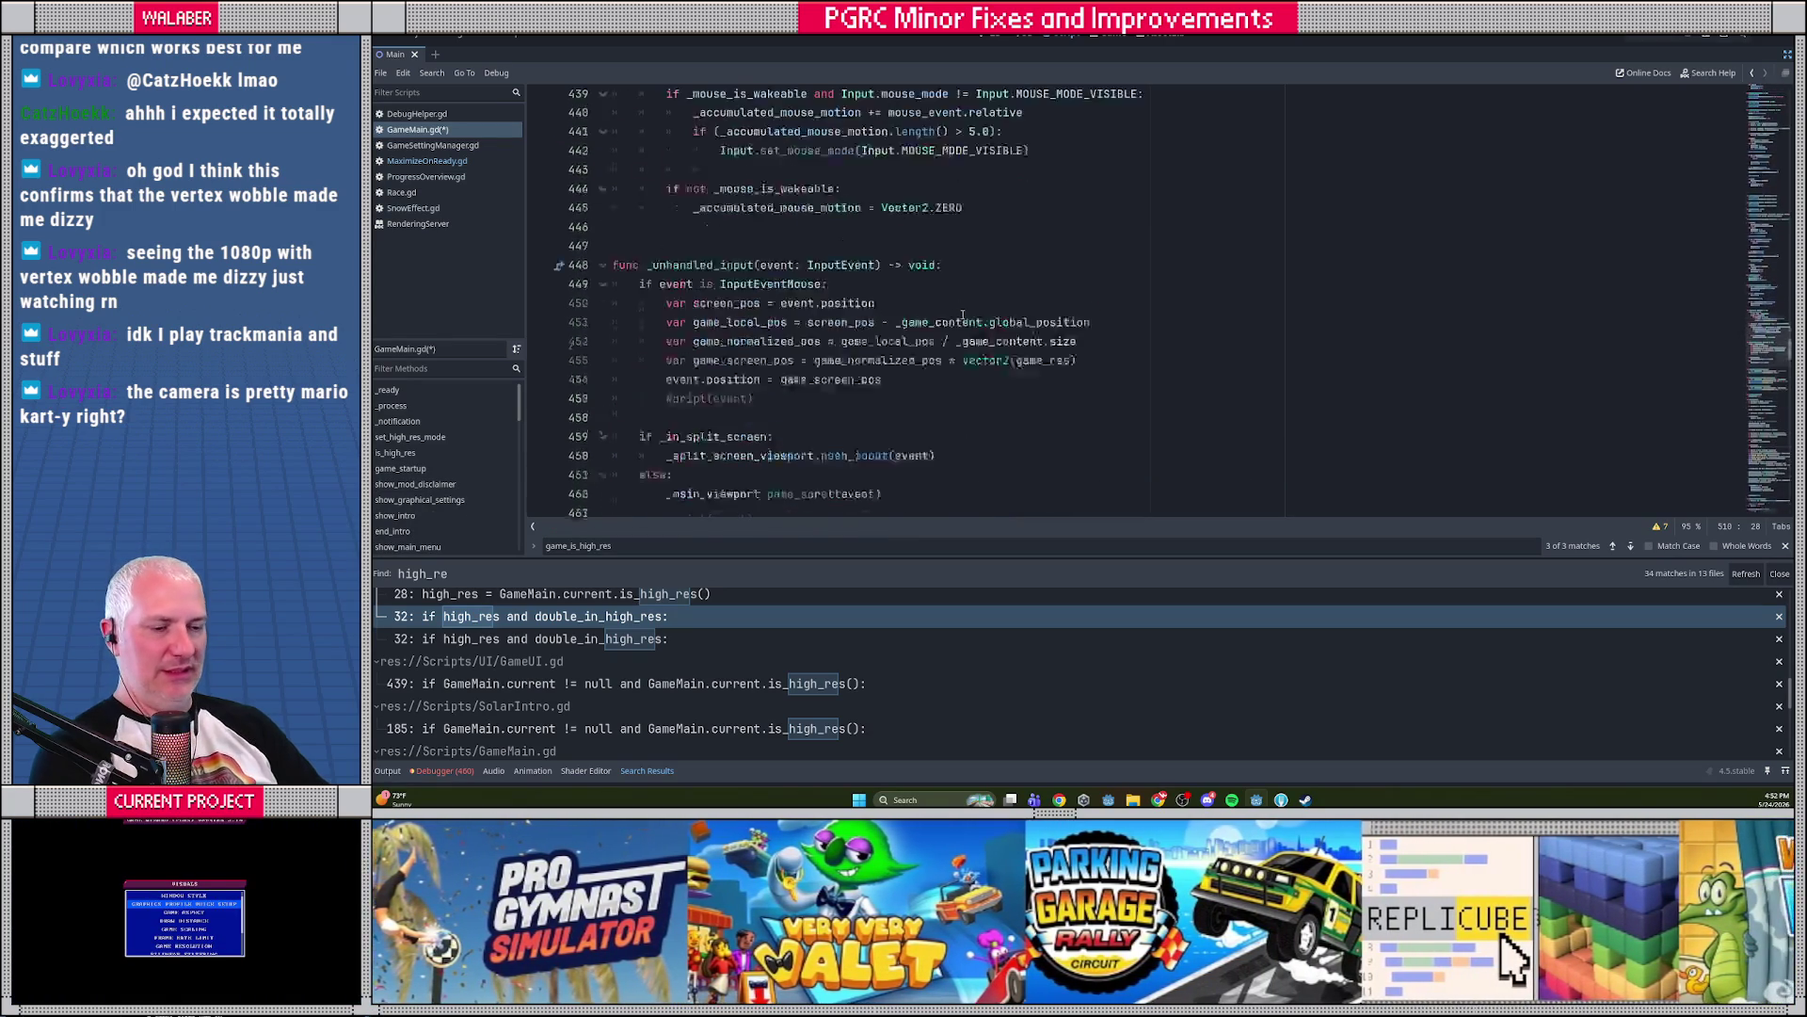
click(919, 294)
key(ctrl+s)
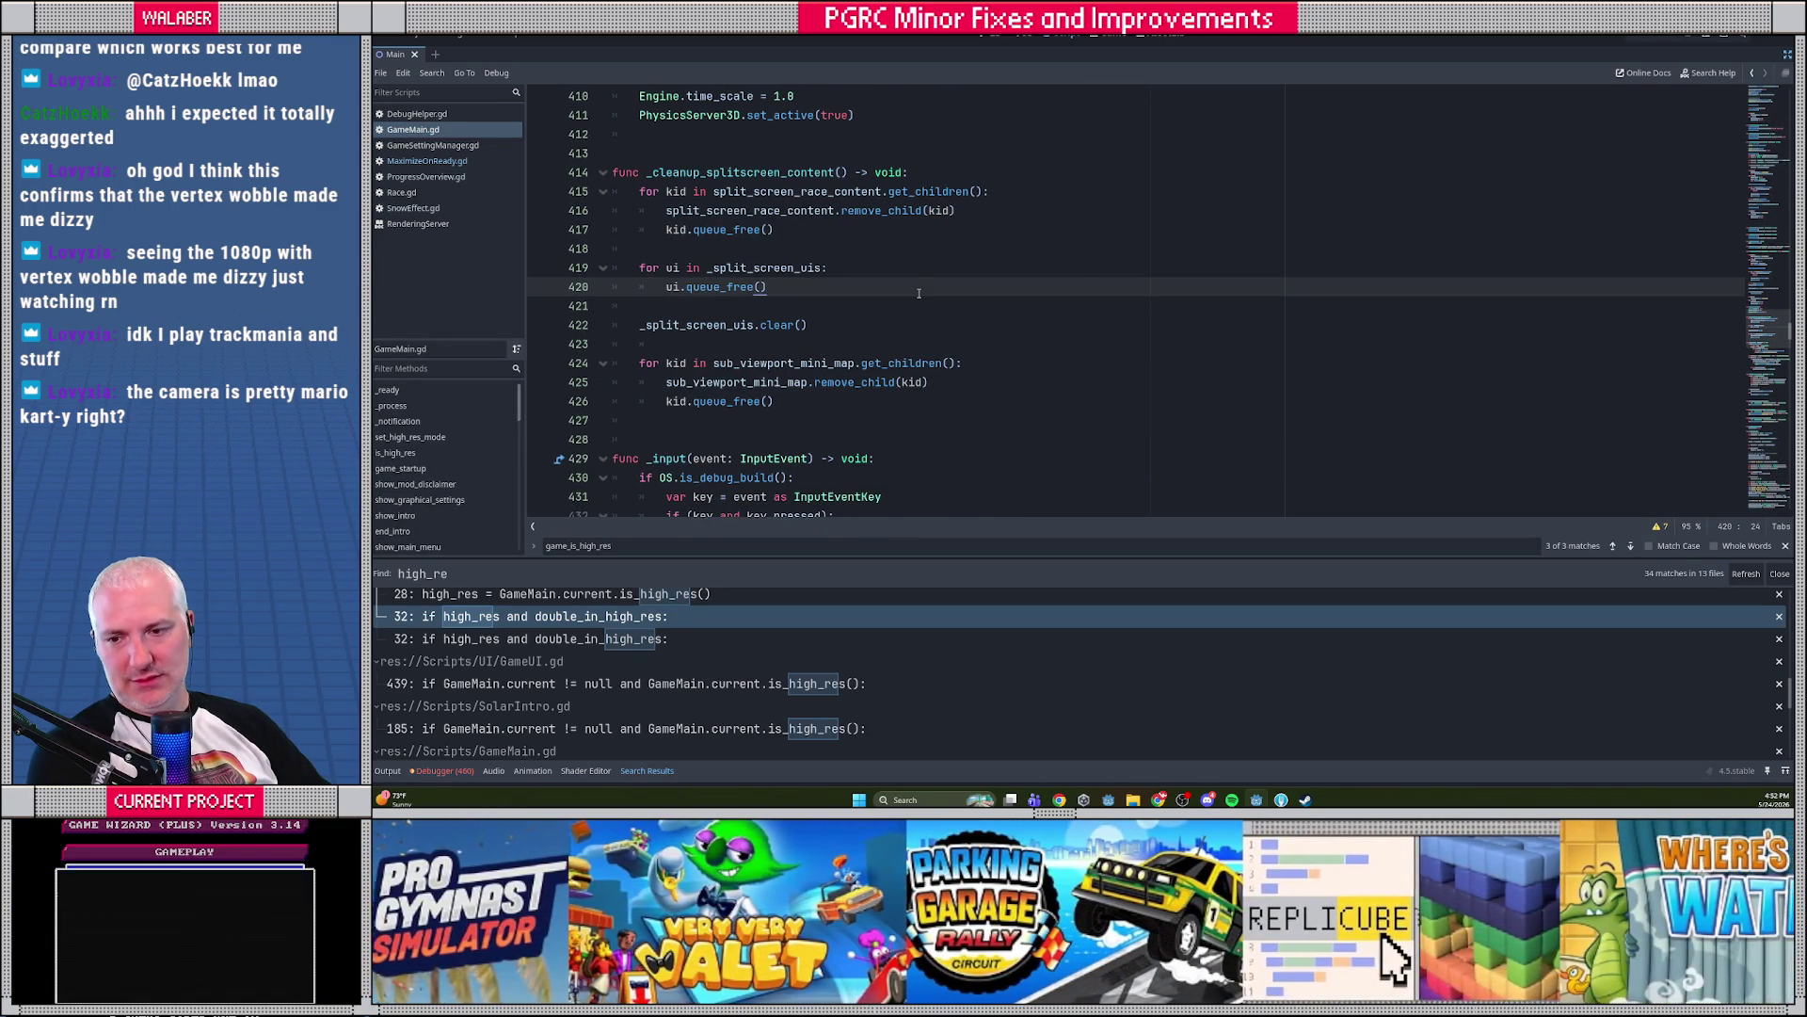
Close the find bar and look over lines 418–427 around _cleanup_splitscreen_content
click(817, 250)
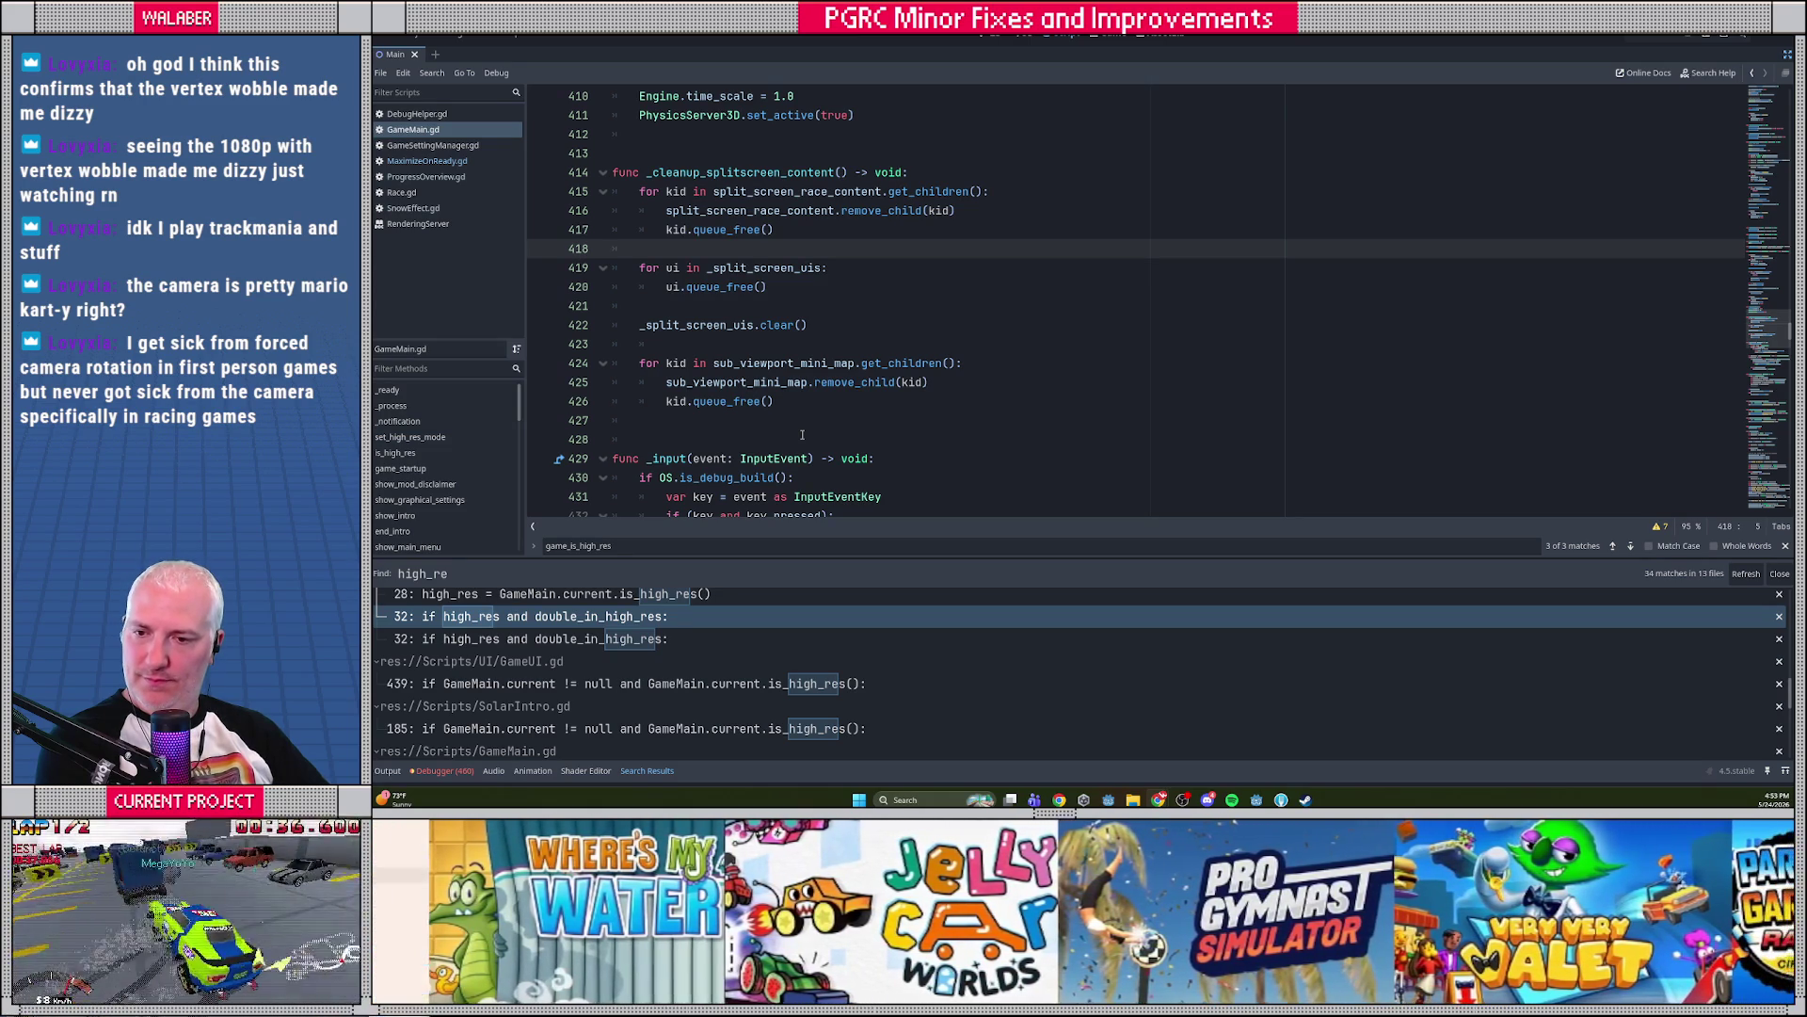
click(847, 344)
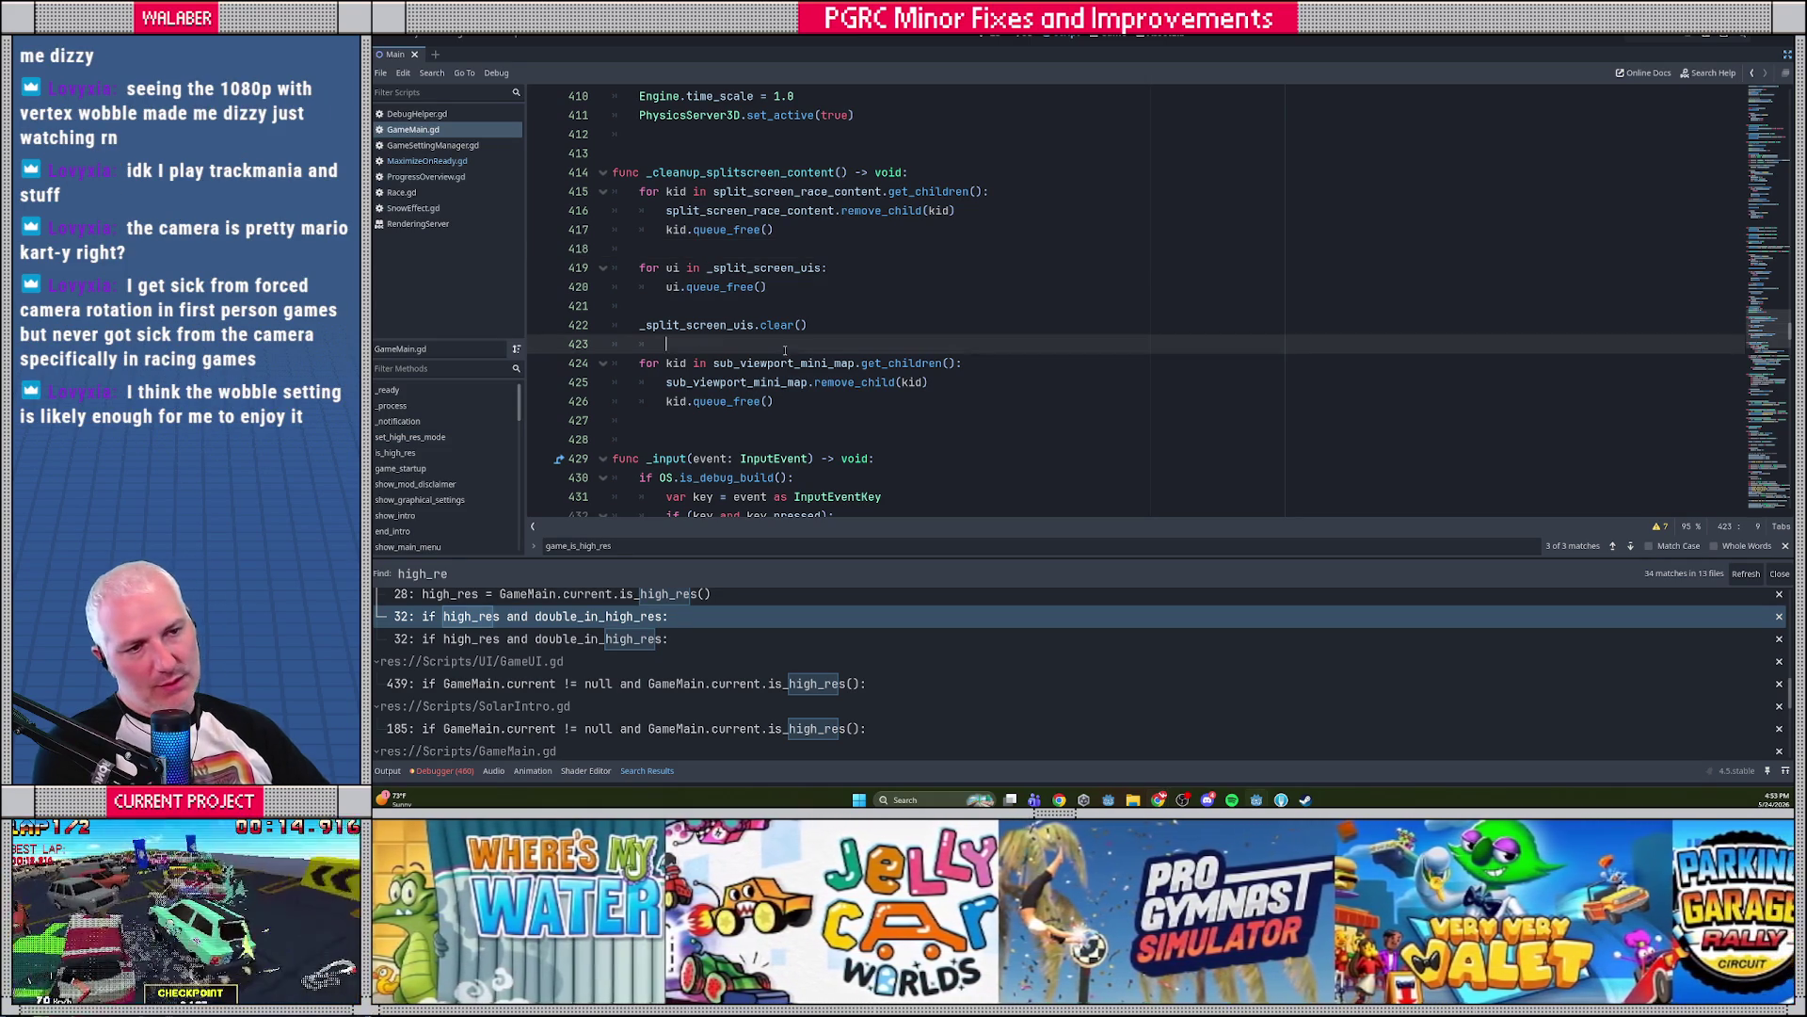
click(1787, 546)
click(669, 422)
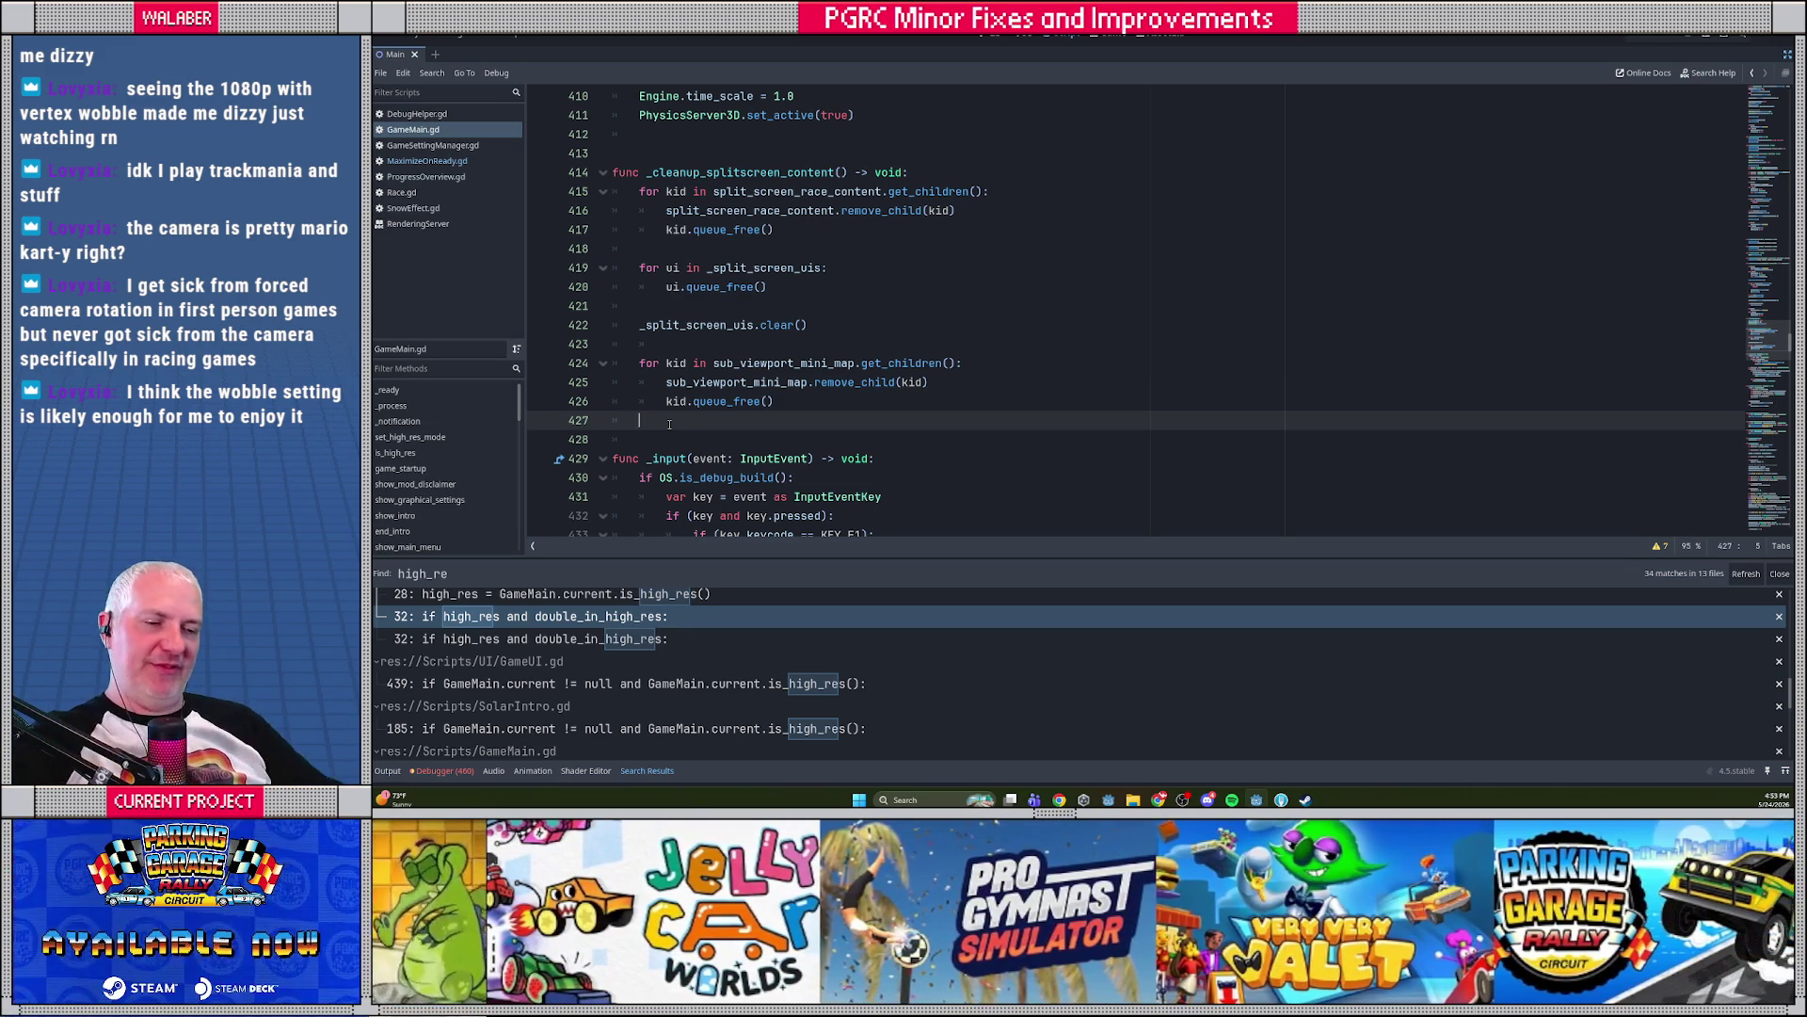
drag(1055, 558, 1062, 423)
scroll(817, 568, down, 5)
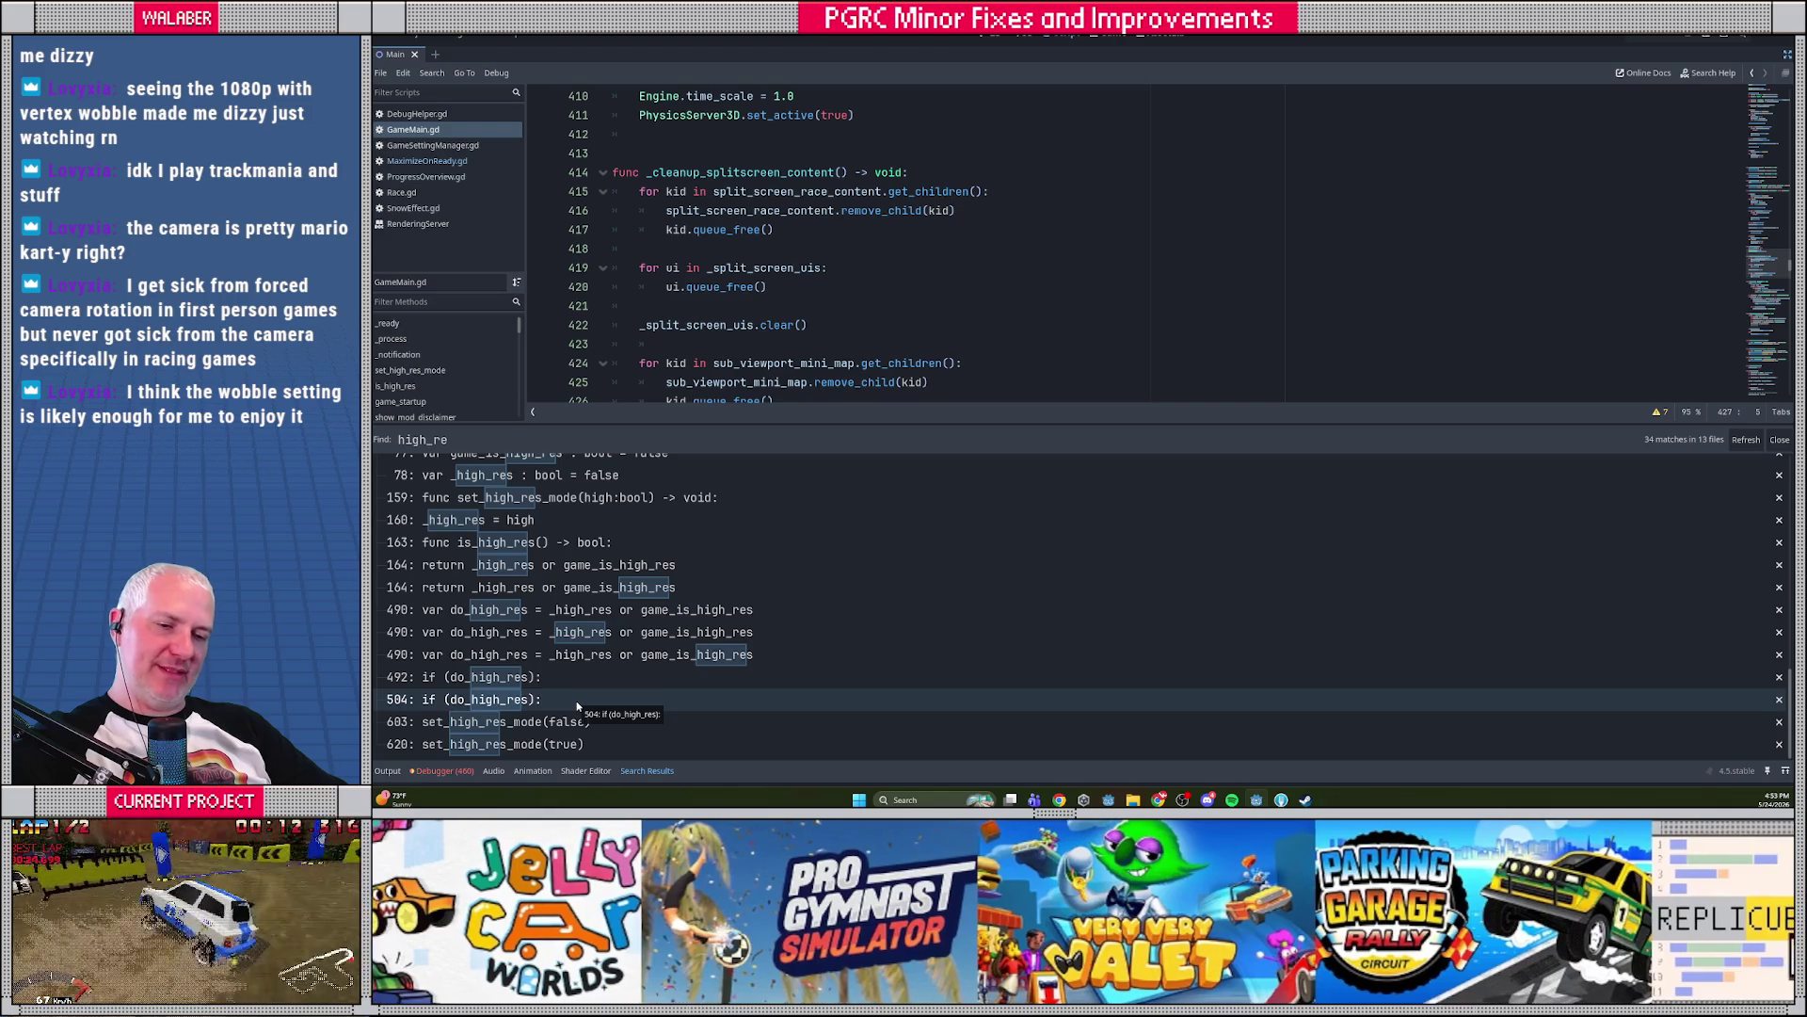
scroll(629, 725, up, 4)
scroll(629, 725, up, 3)
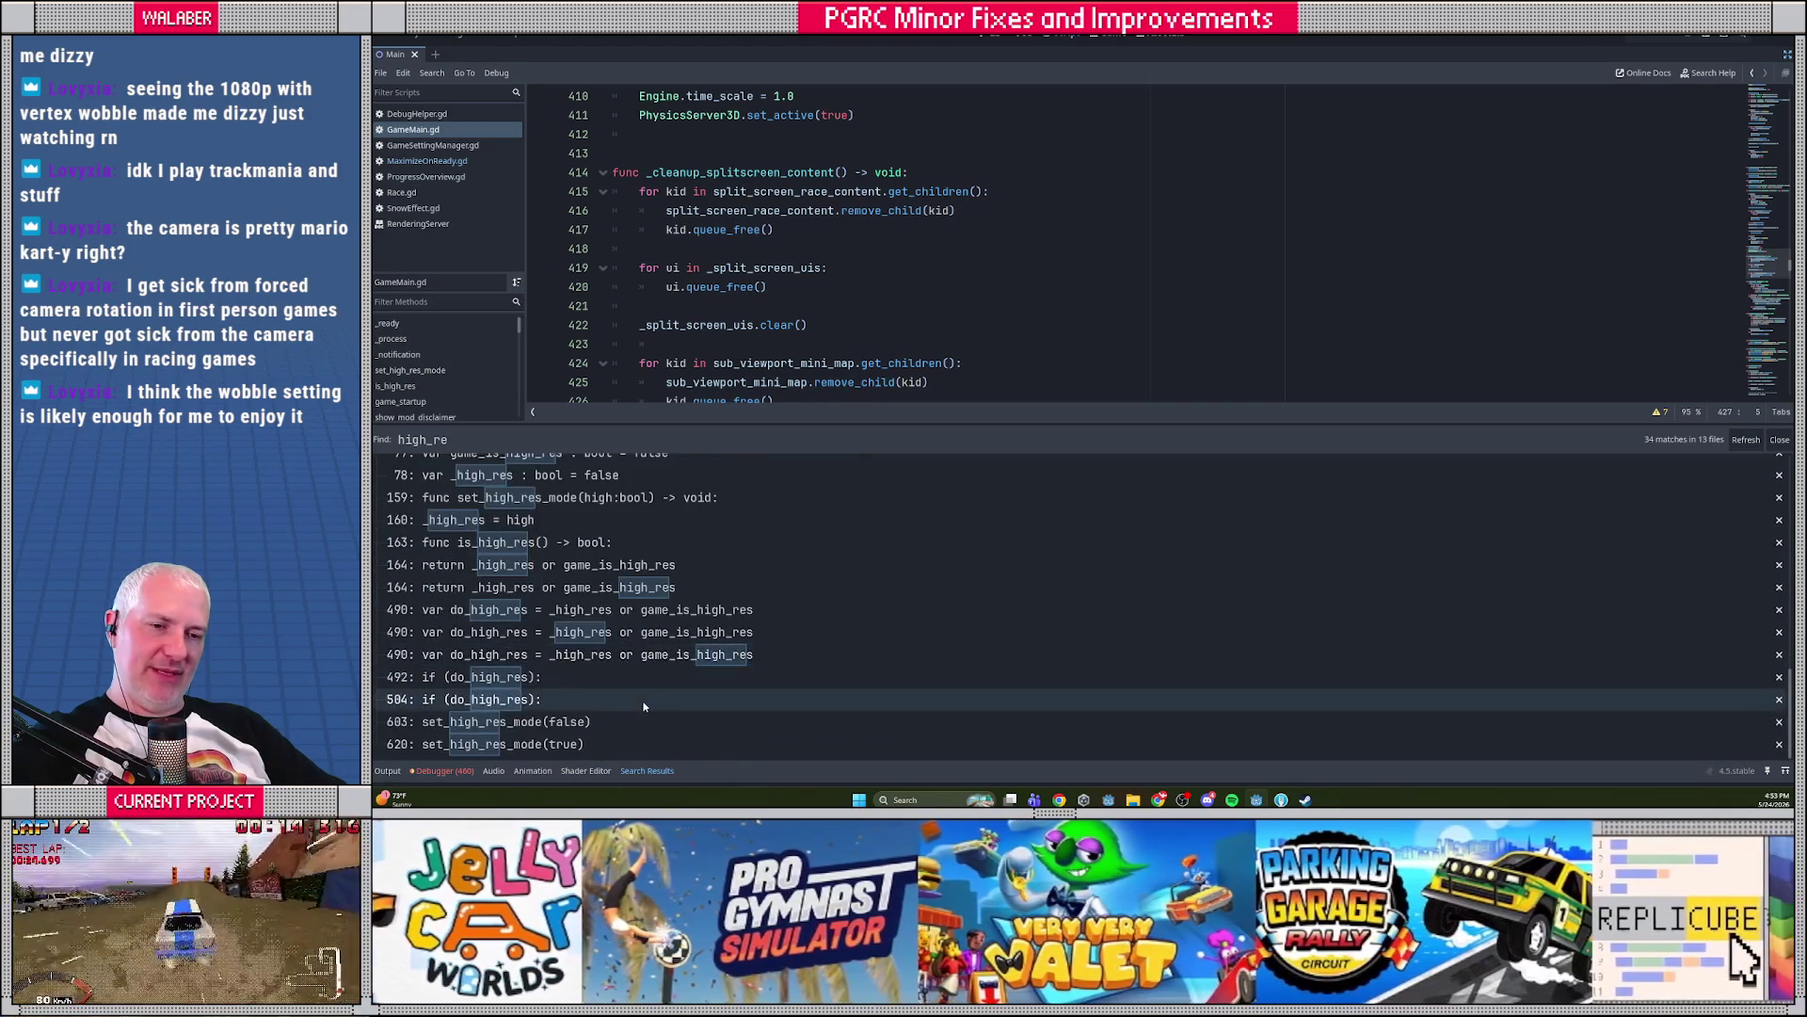
scroll(646, 707, down, 3)
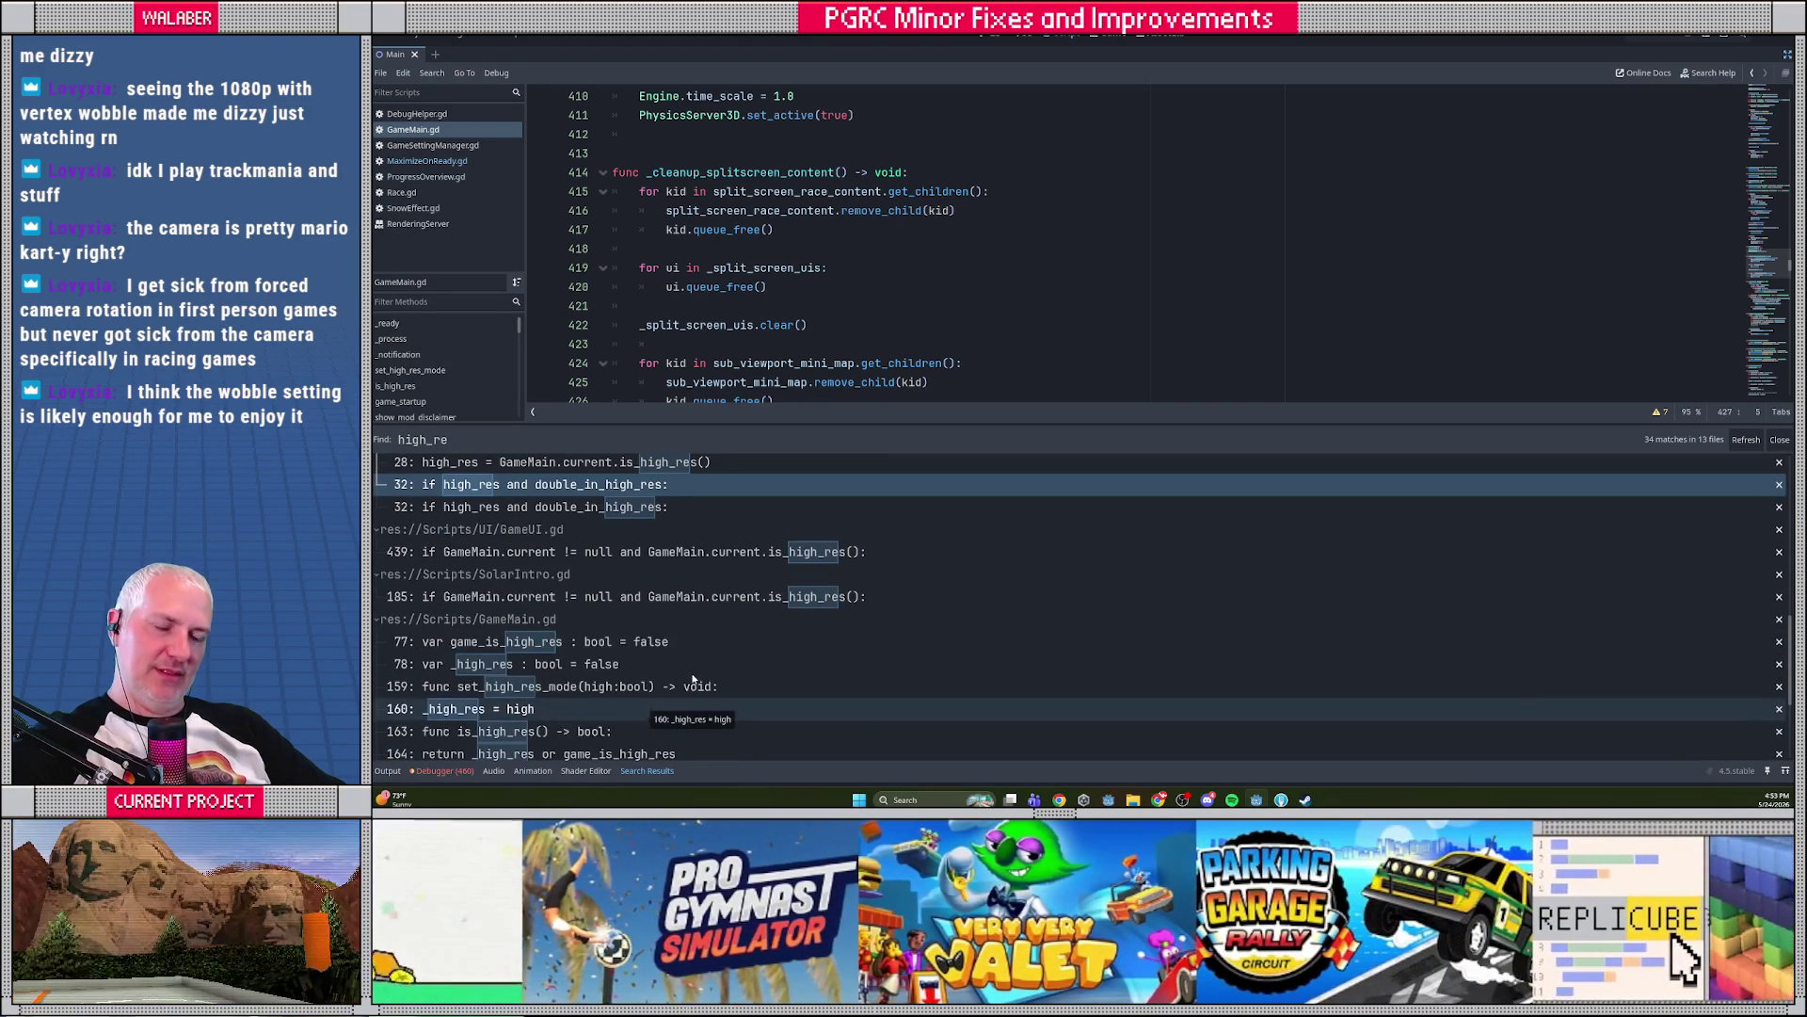
scroll(719, 666, down, 3)
click(682, 611)
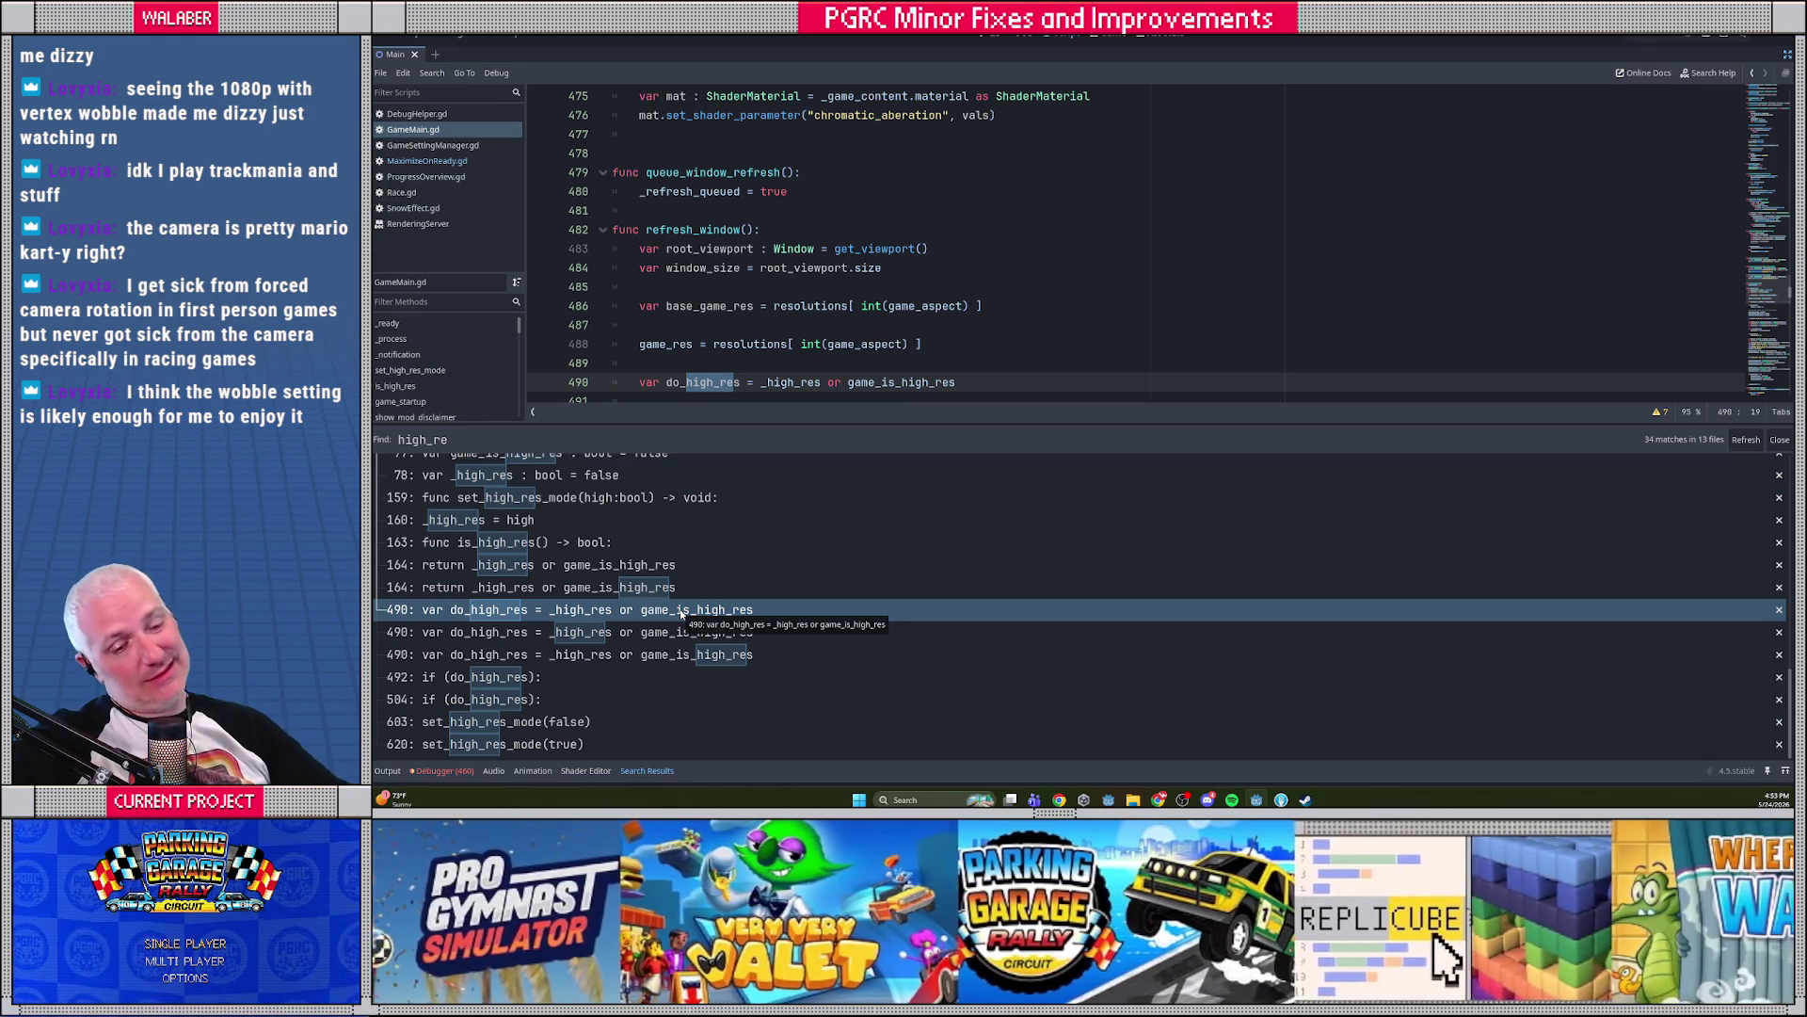
click(604, 635)
click(601, 655)
click(593, 677)
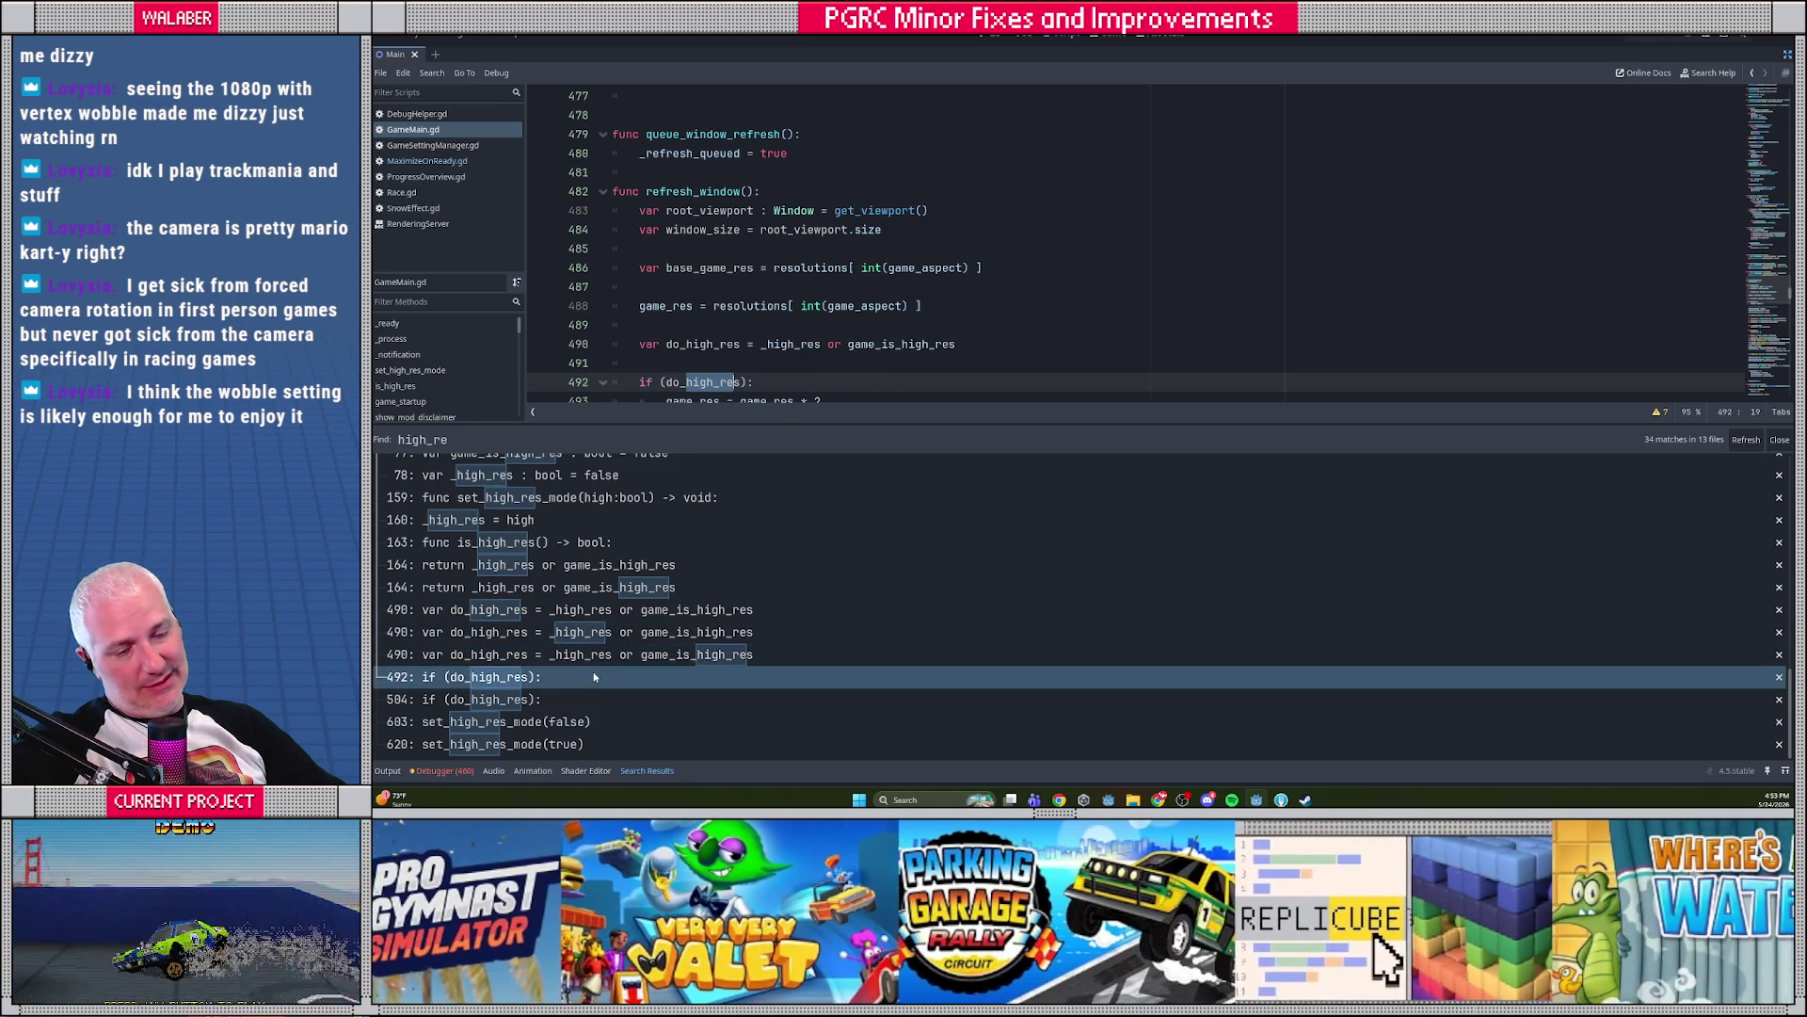
click(593, 698)
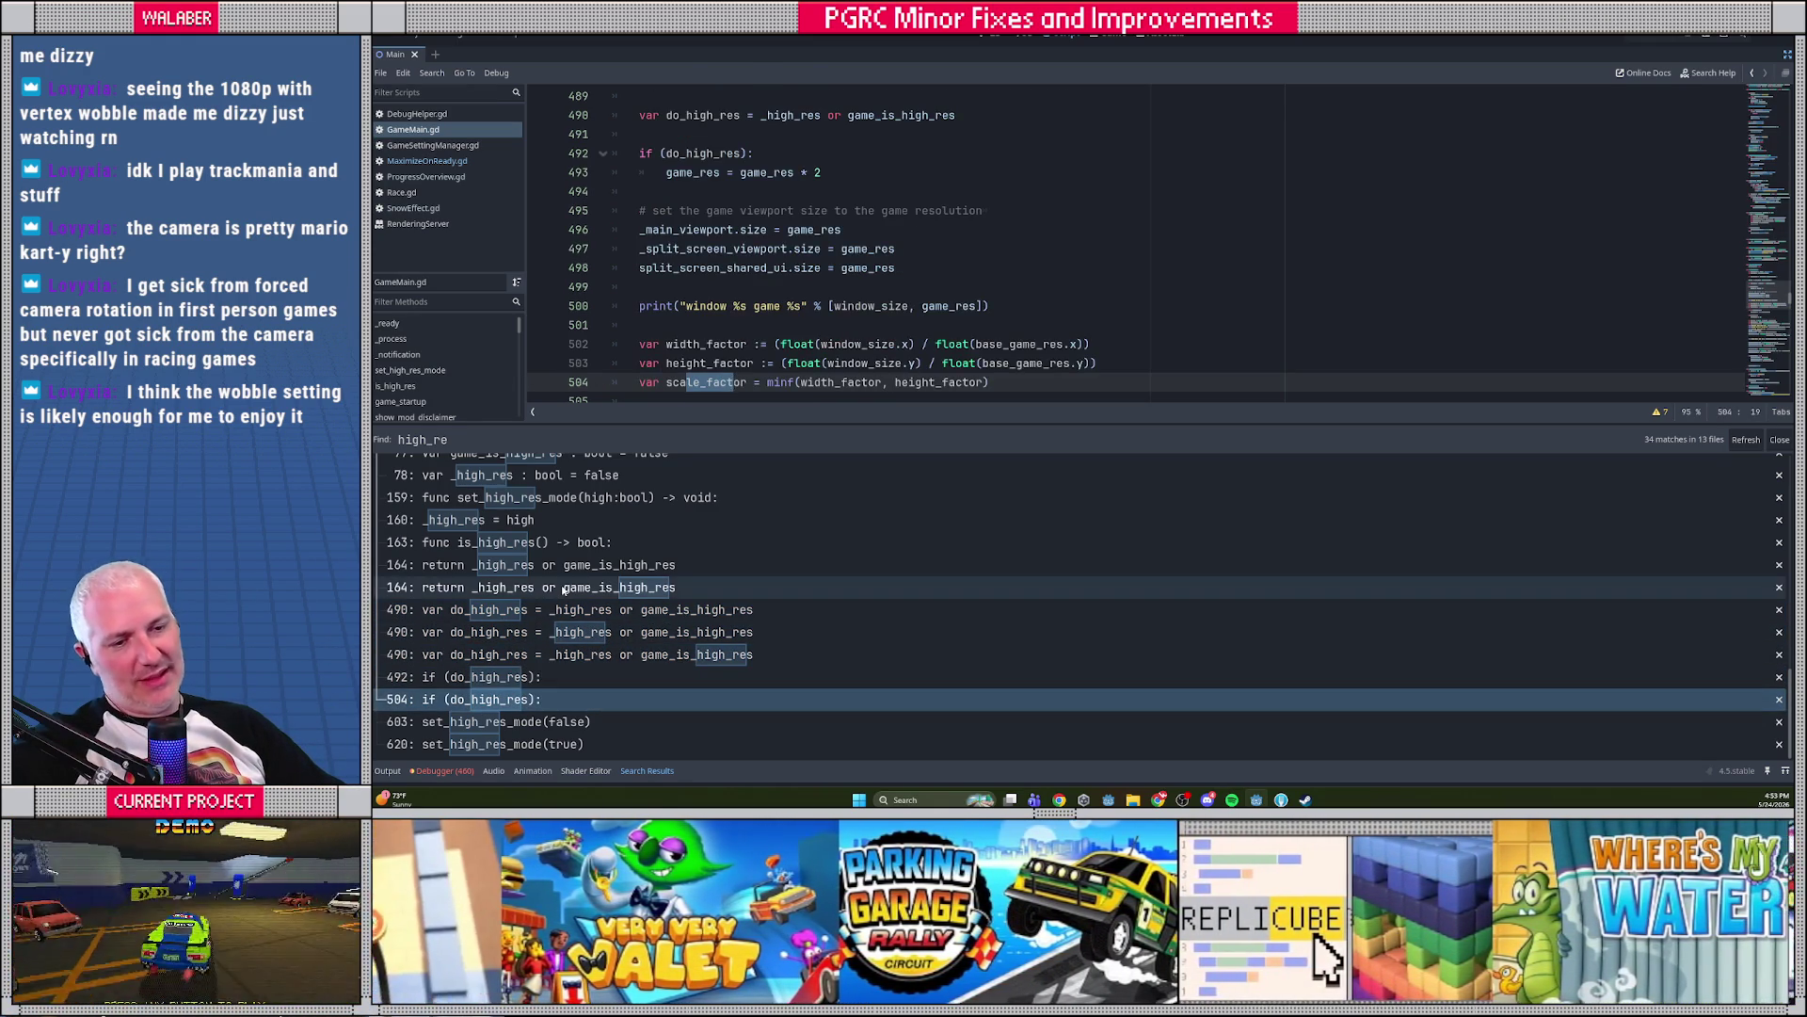
click(563, 588)
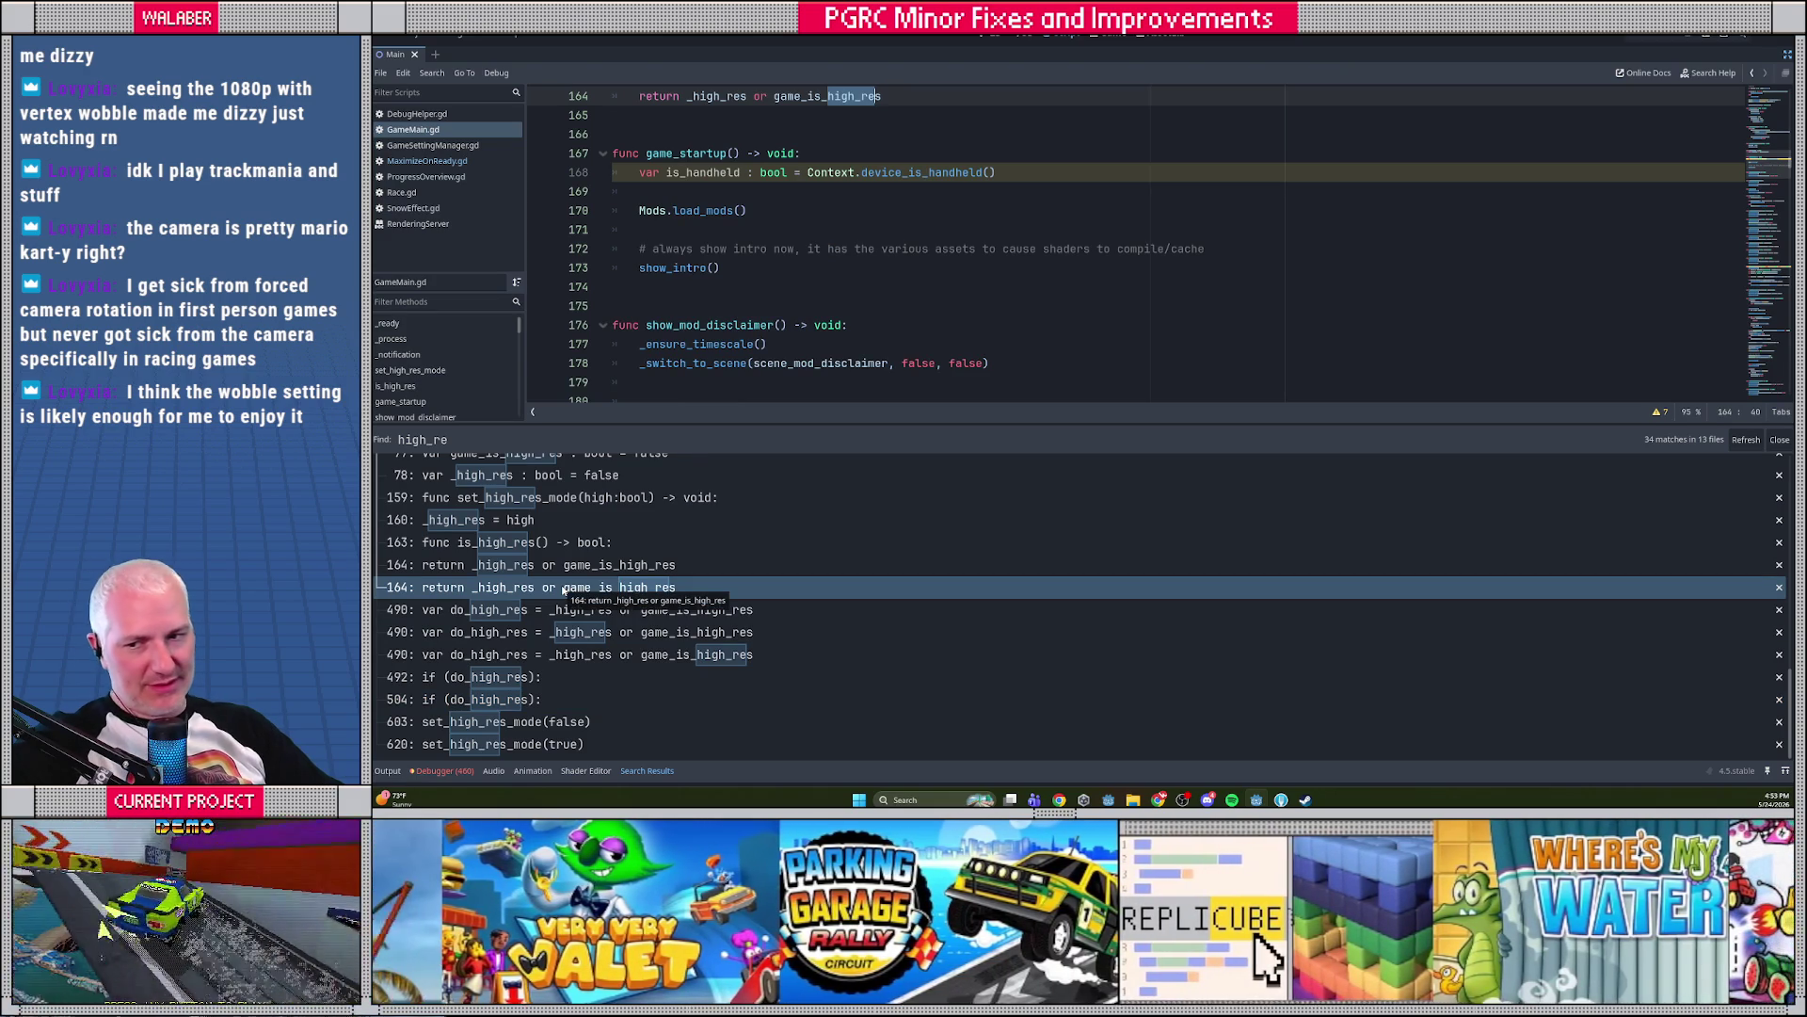
click(557, 566)
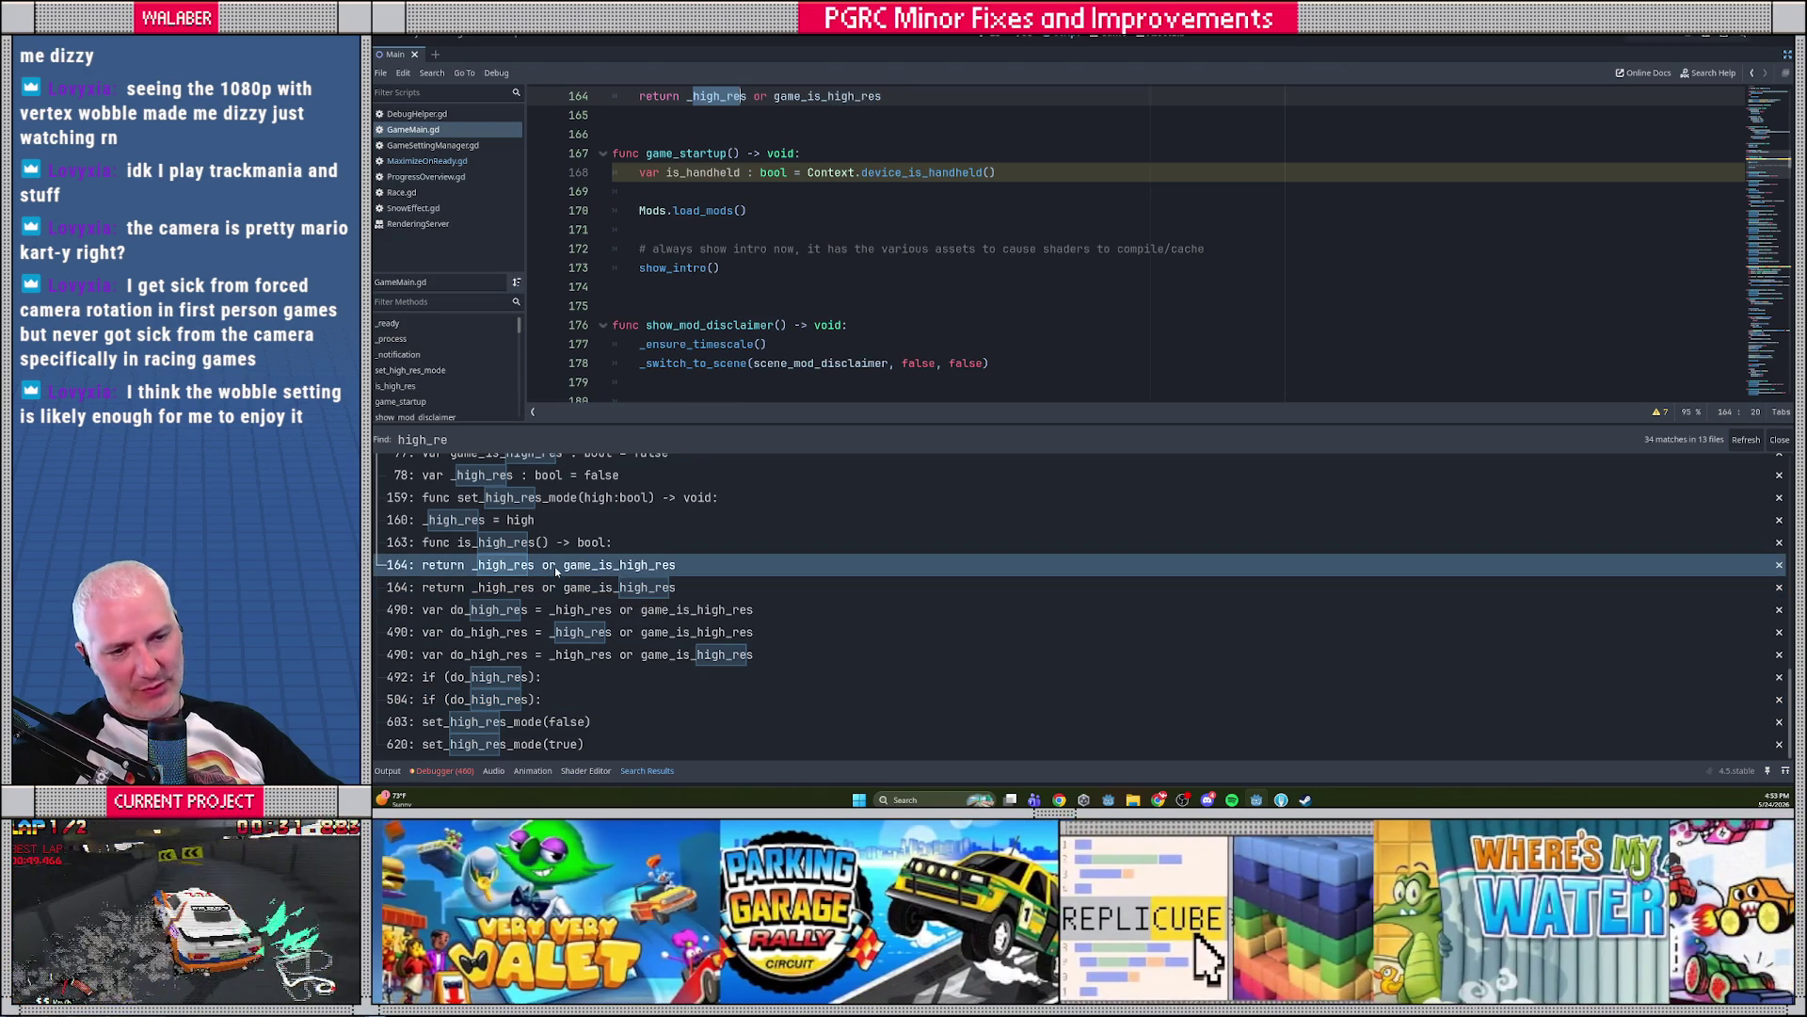
scroll(586, 651, up, 2)
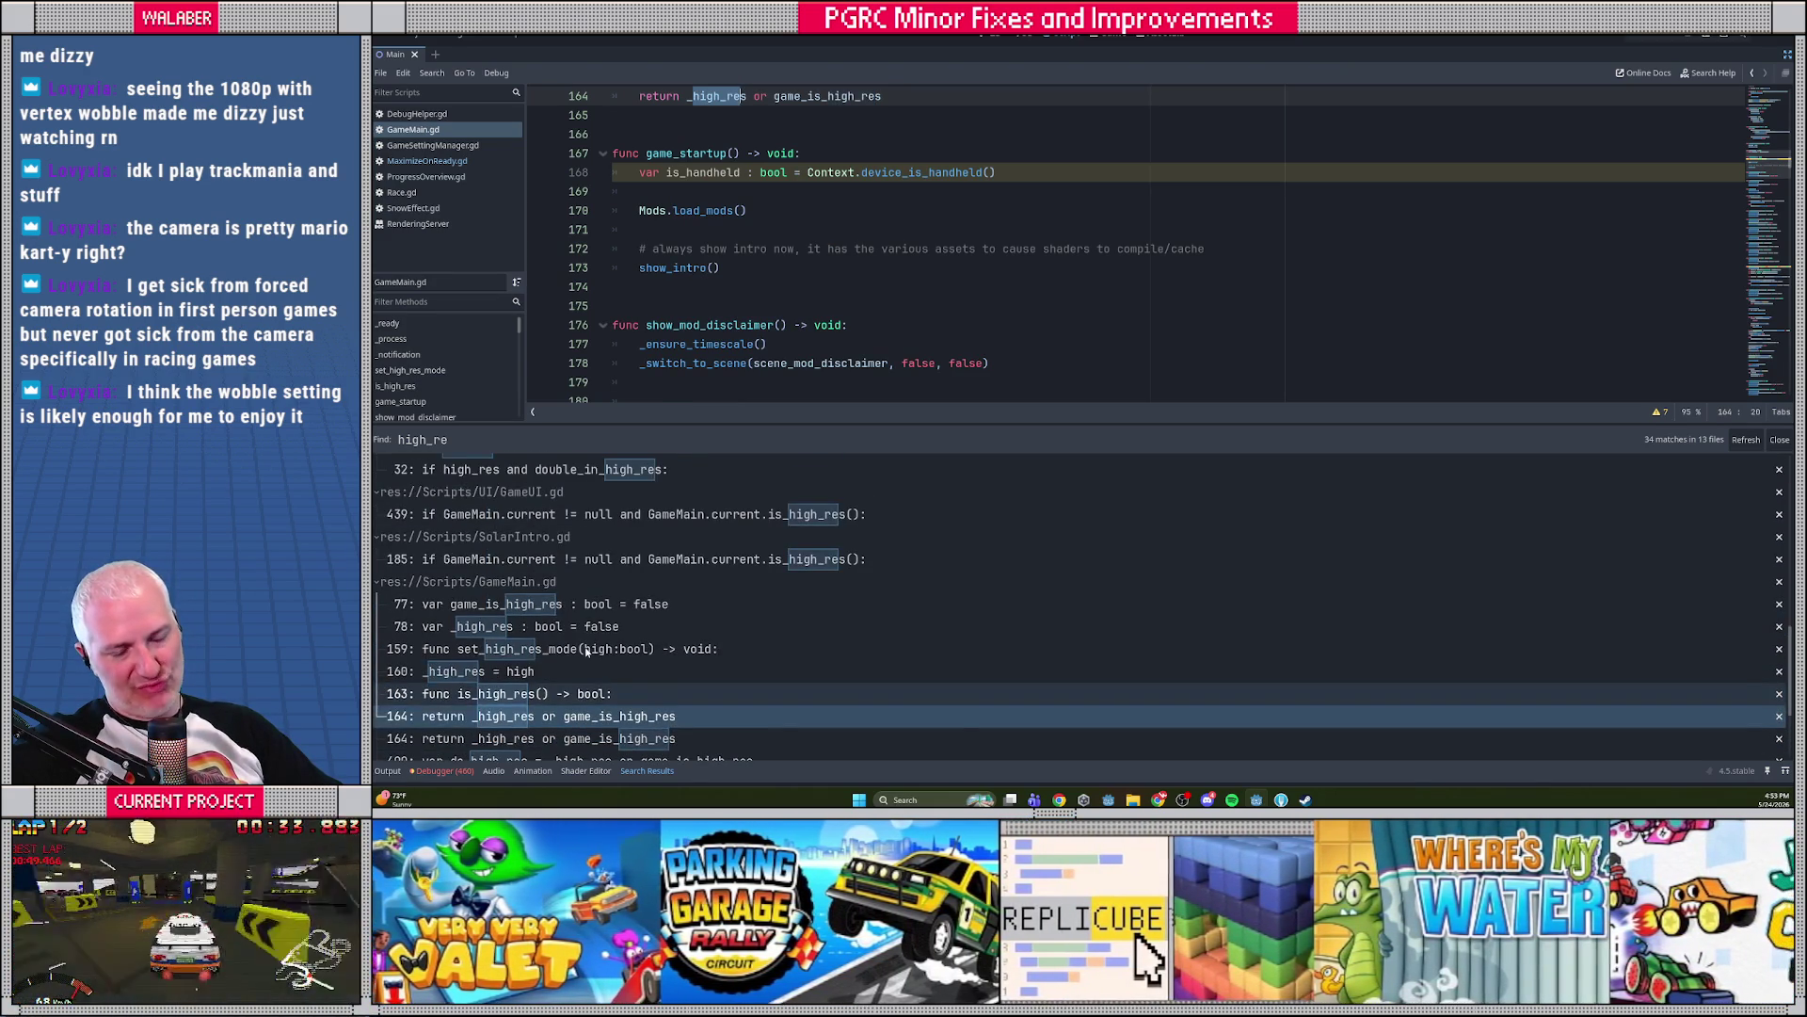
scroll(586, 650, up, 3)
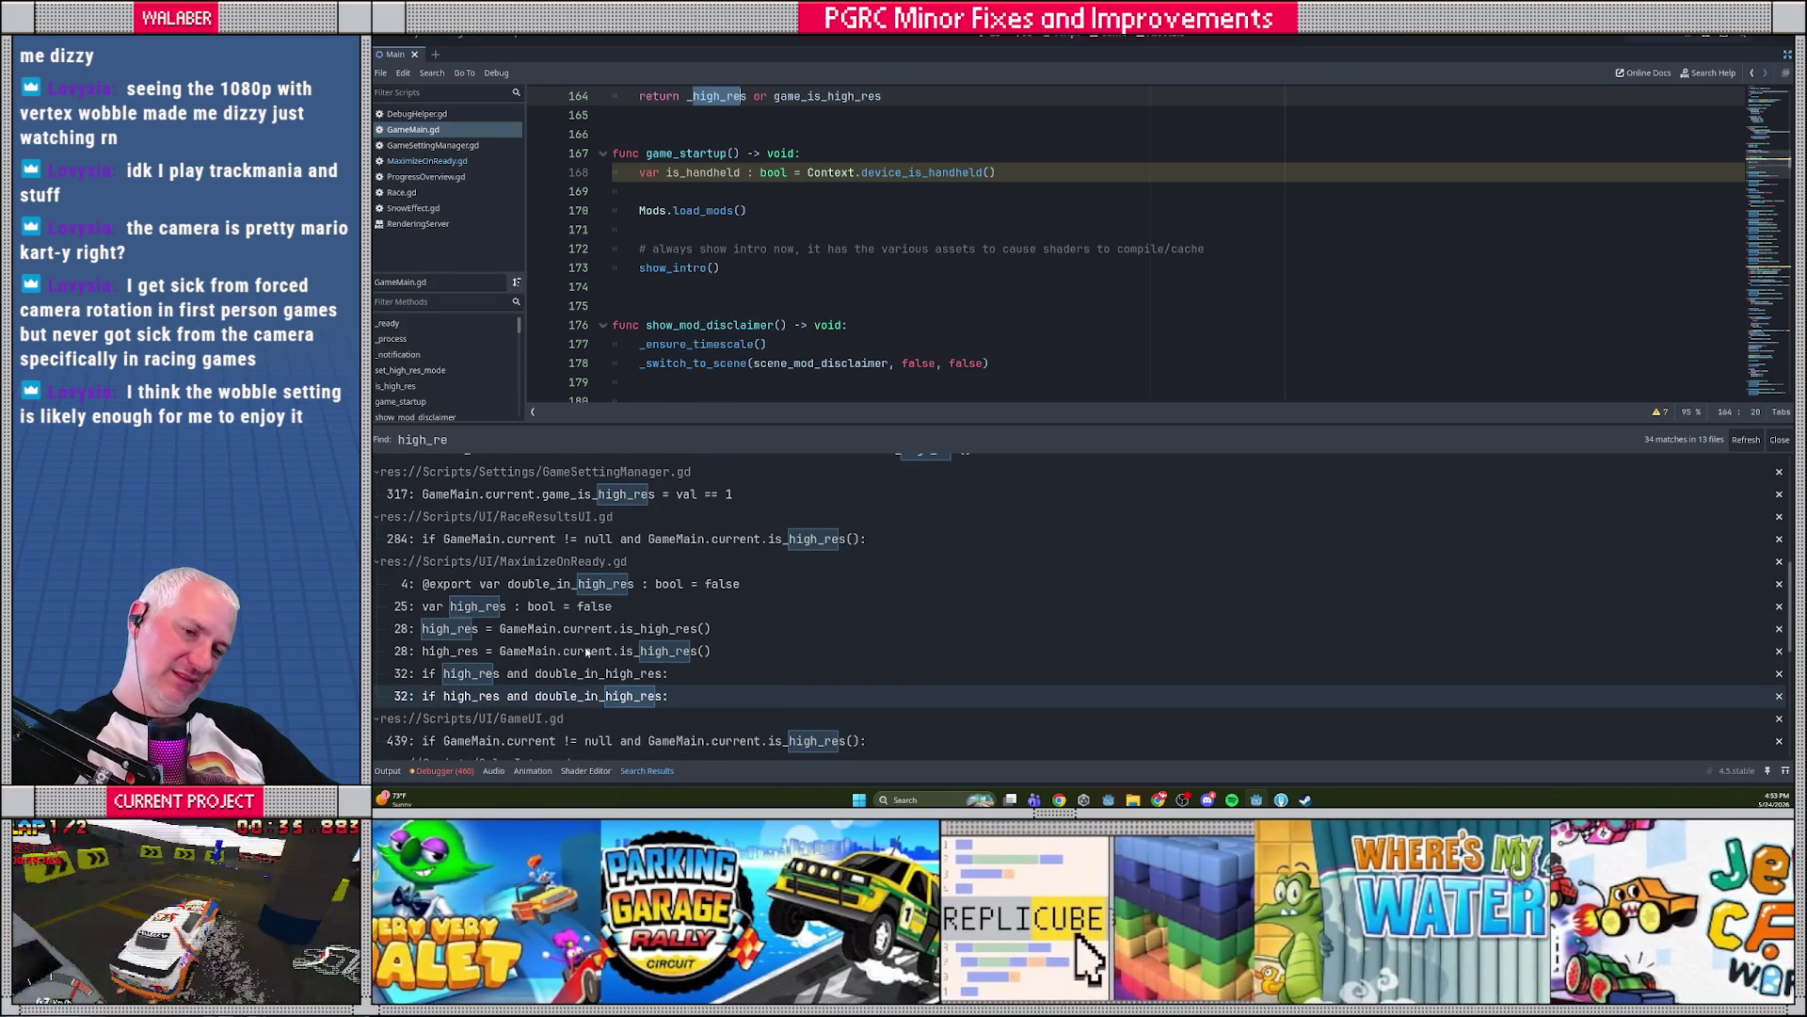
scroll(585, 651, up, 5)
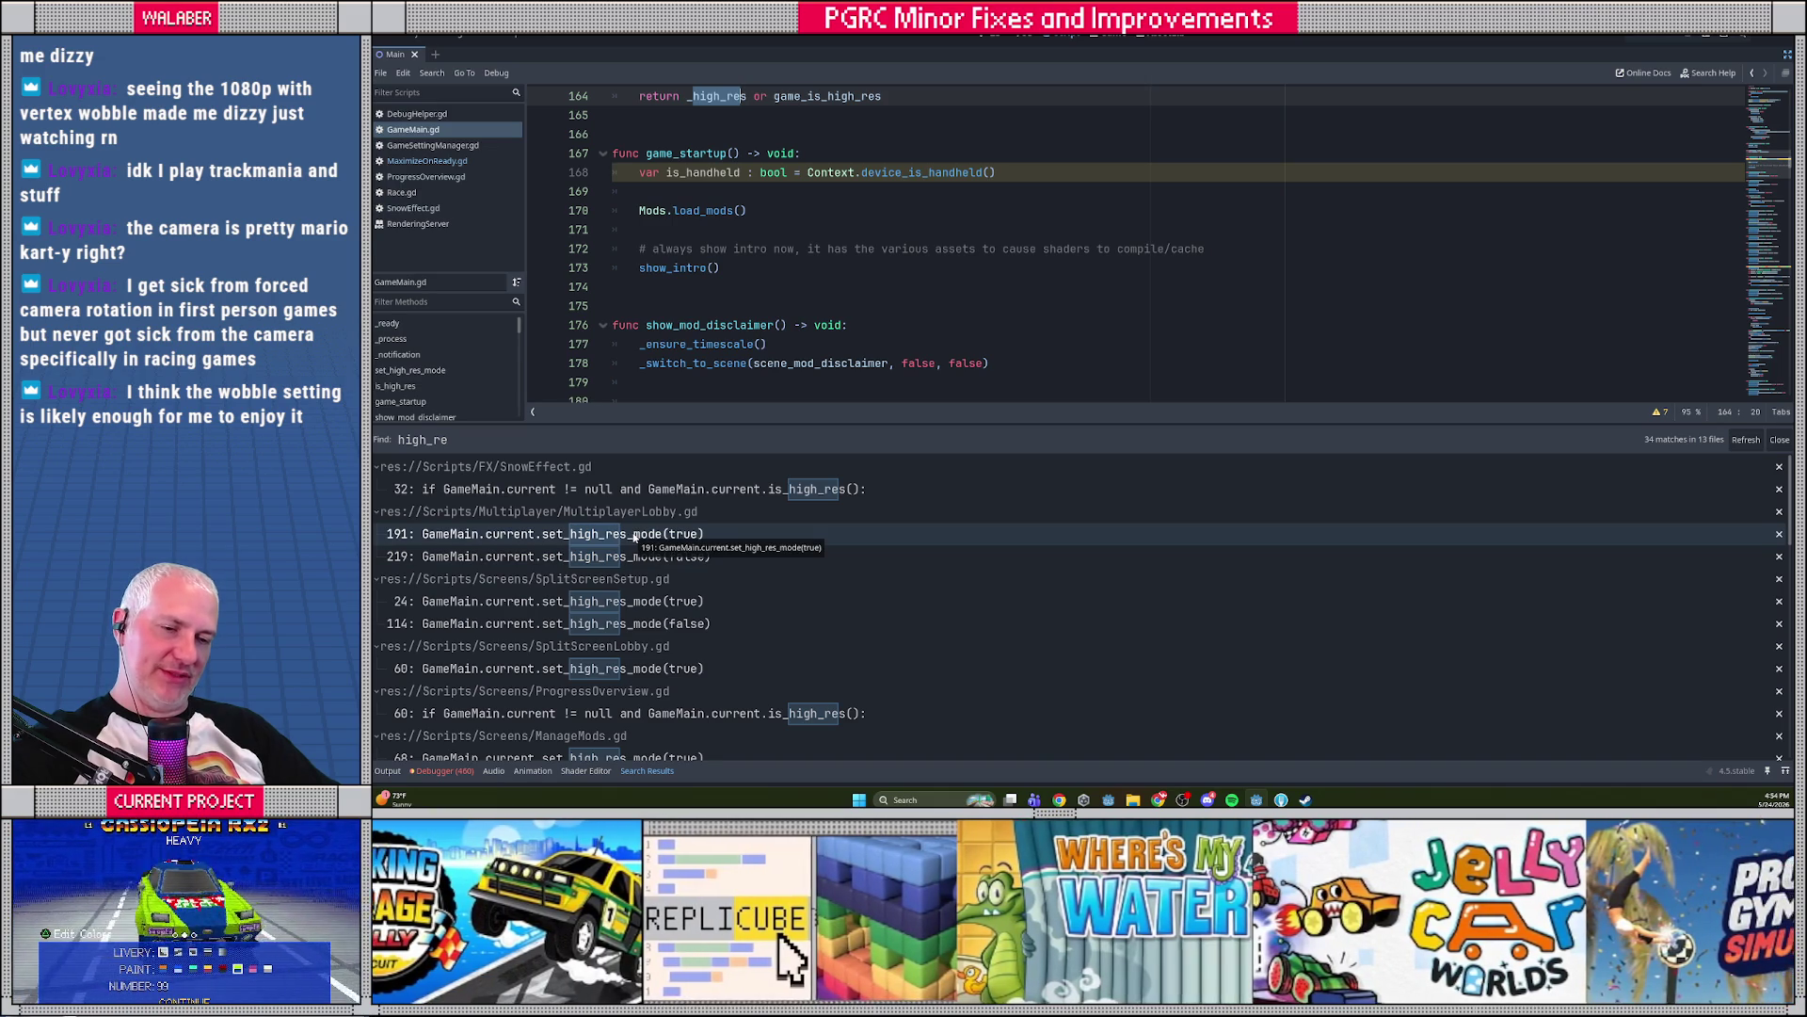
scroll(647, 546, down, 10)
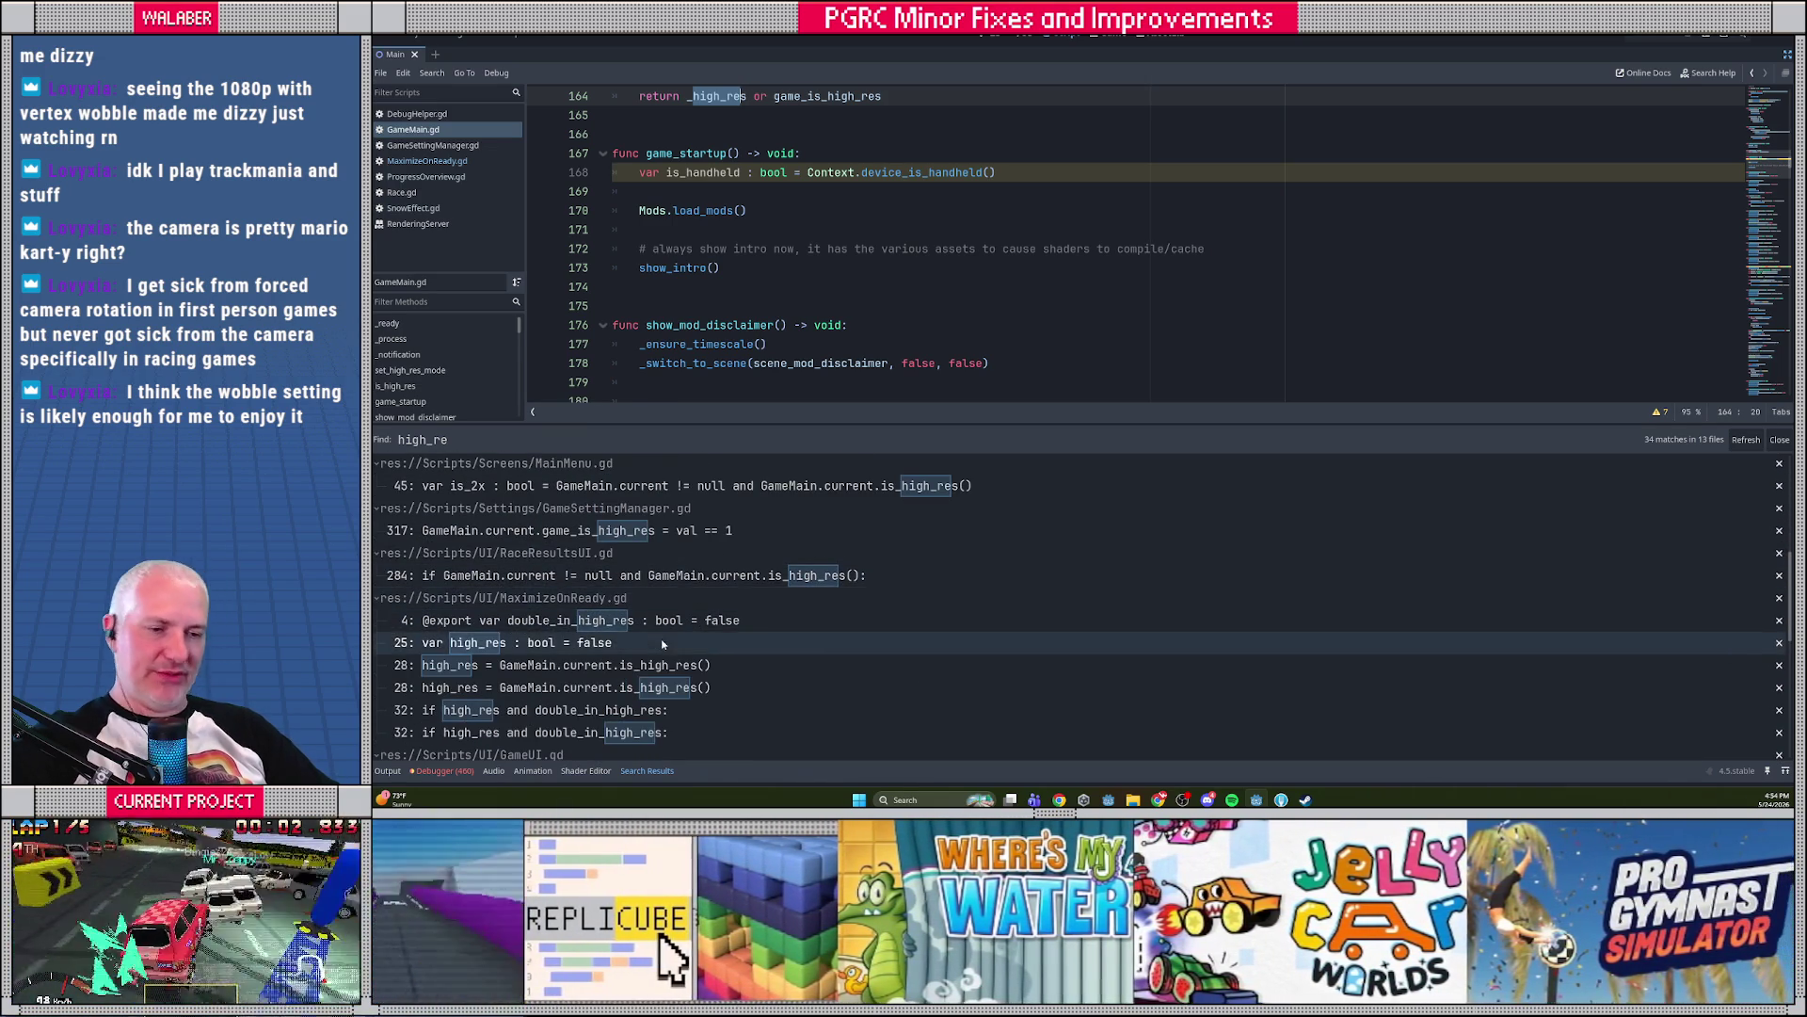
scroll(663, 635, down, 3)
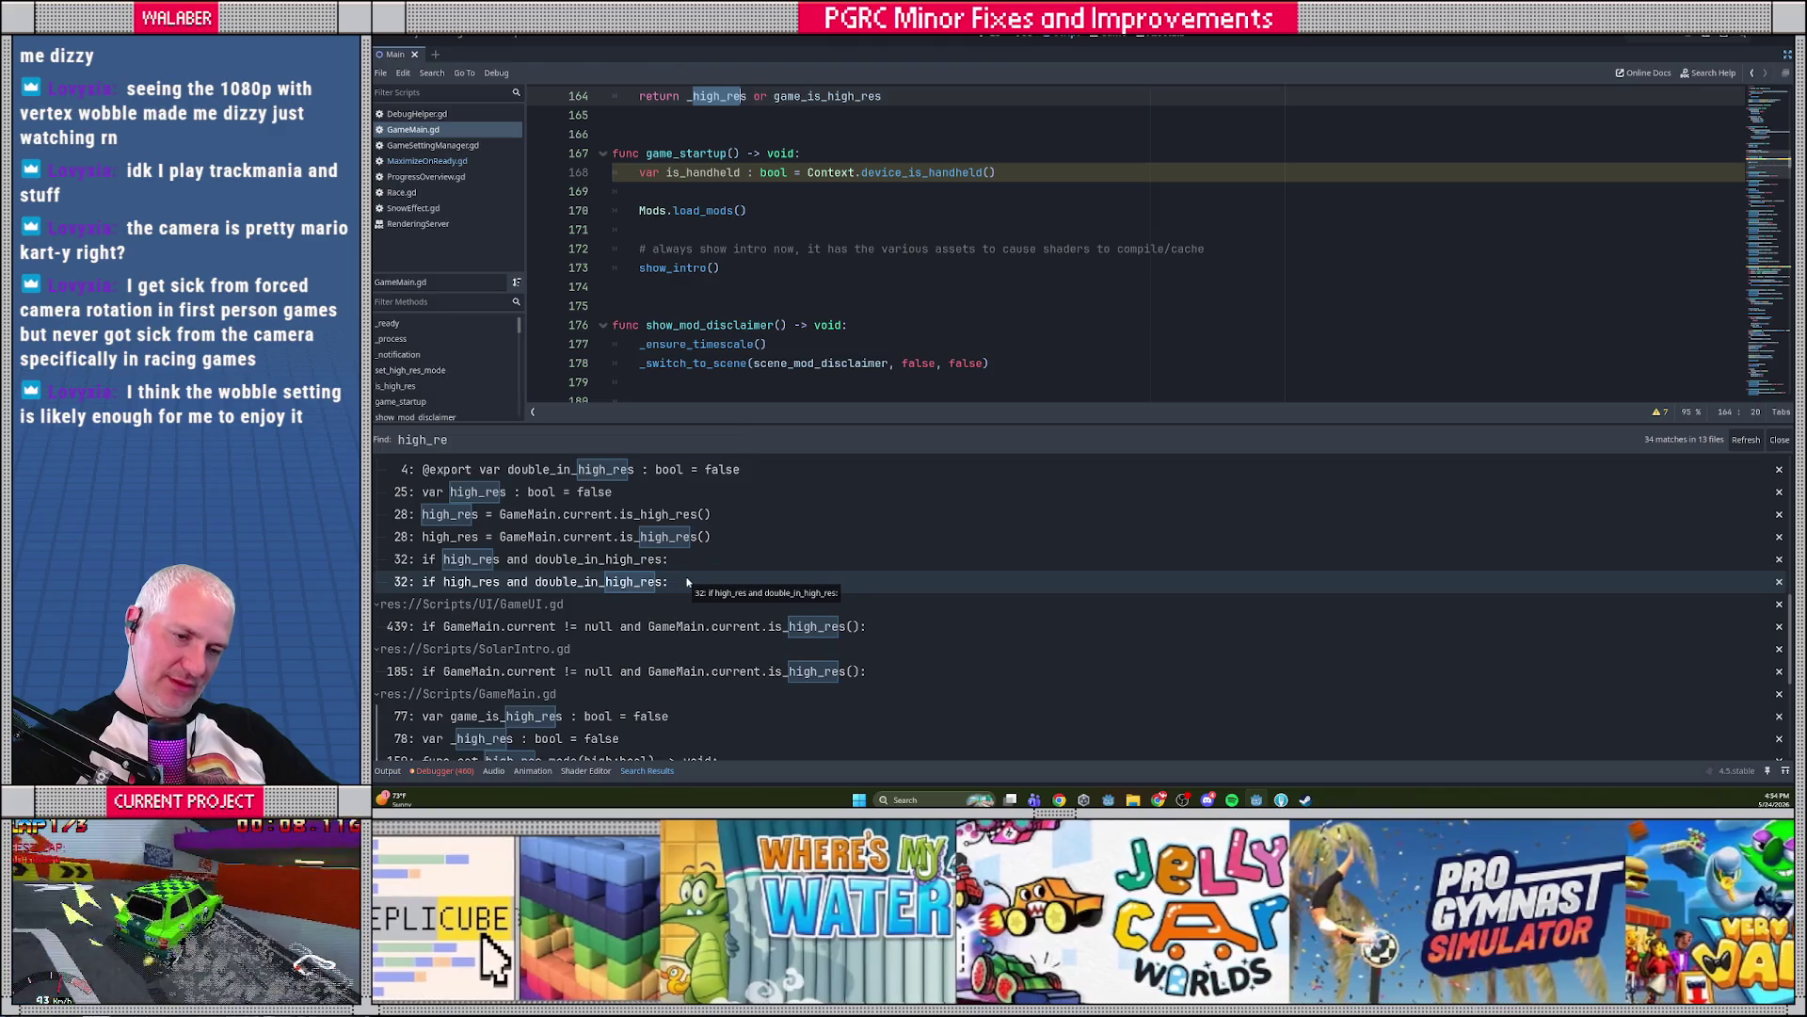
scroll(663, 650, down, 5)
scroll(694, 604, up, 15)
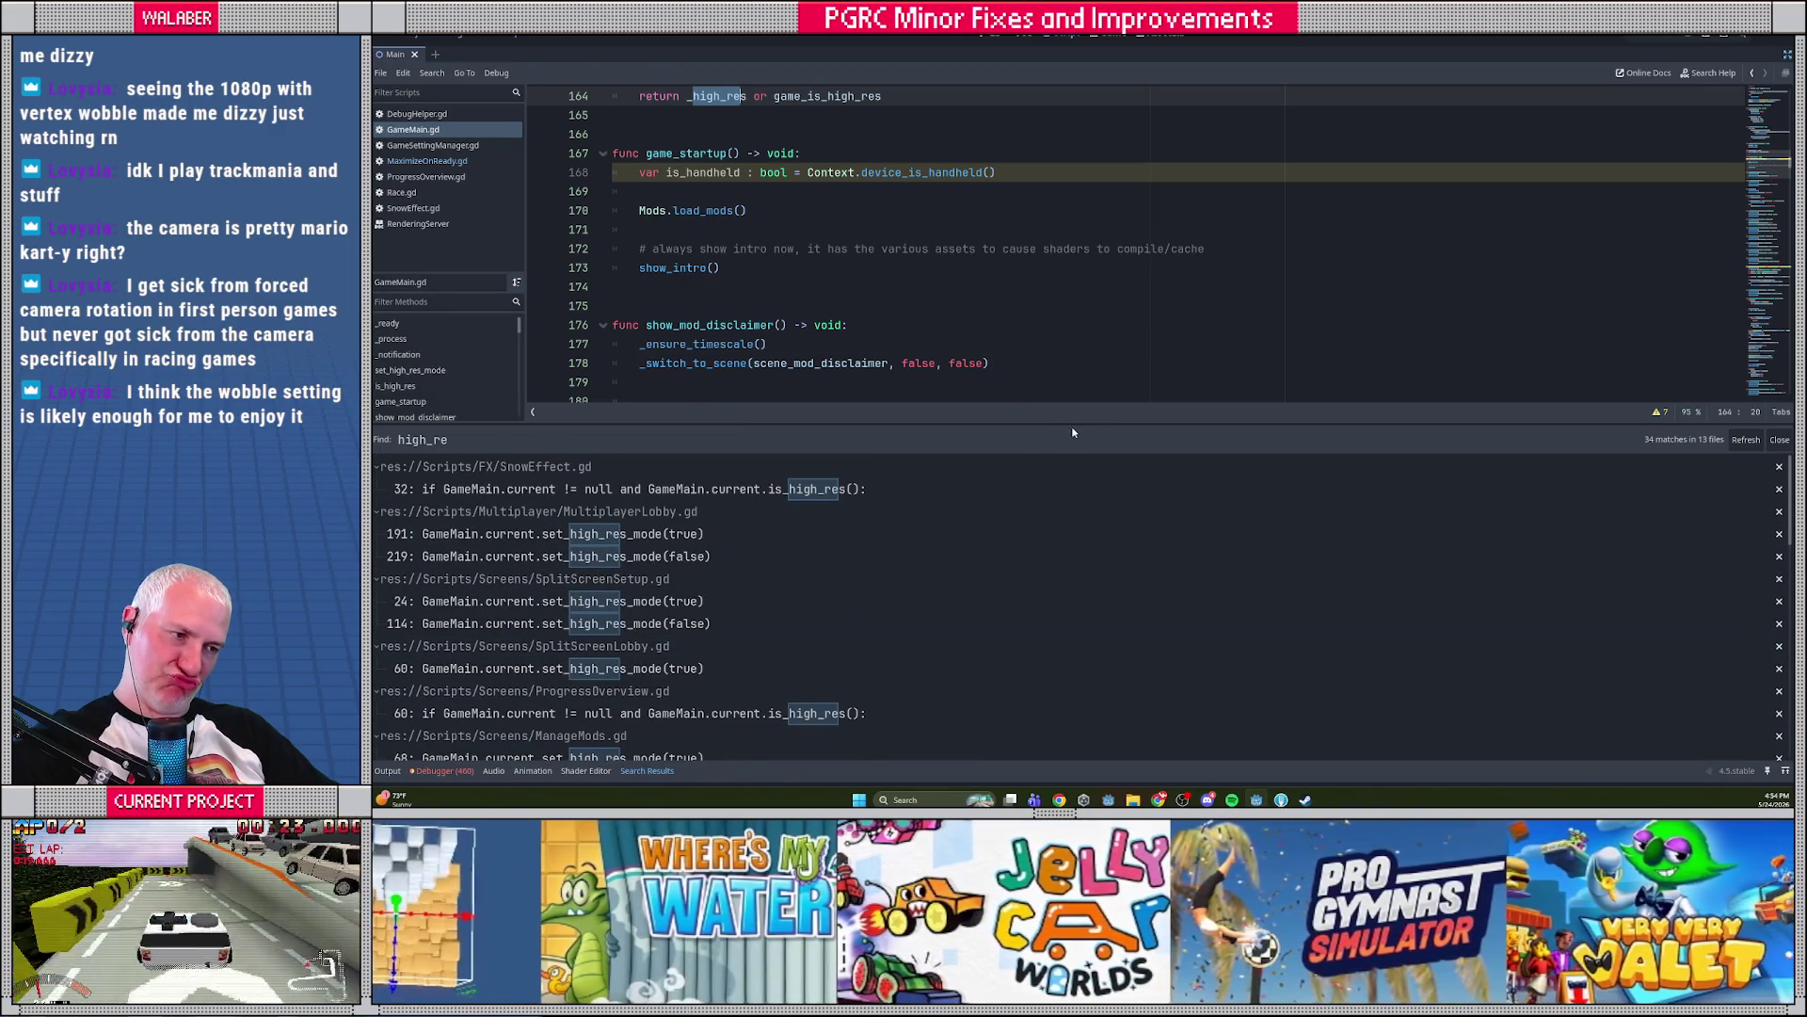
drag(1076, 425, 1085, 579)
click(868, 275)
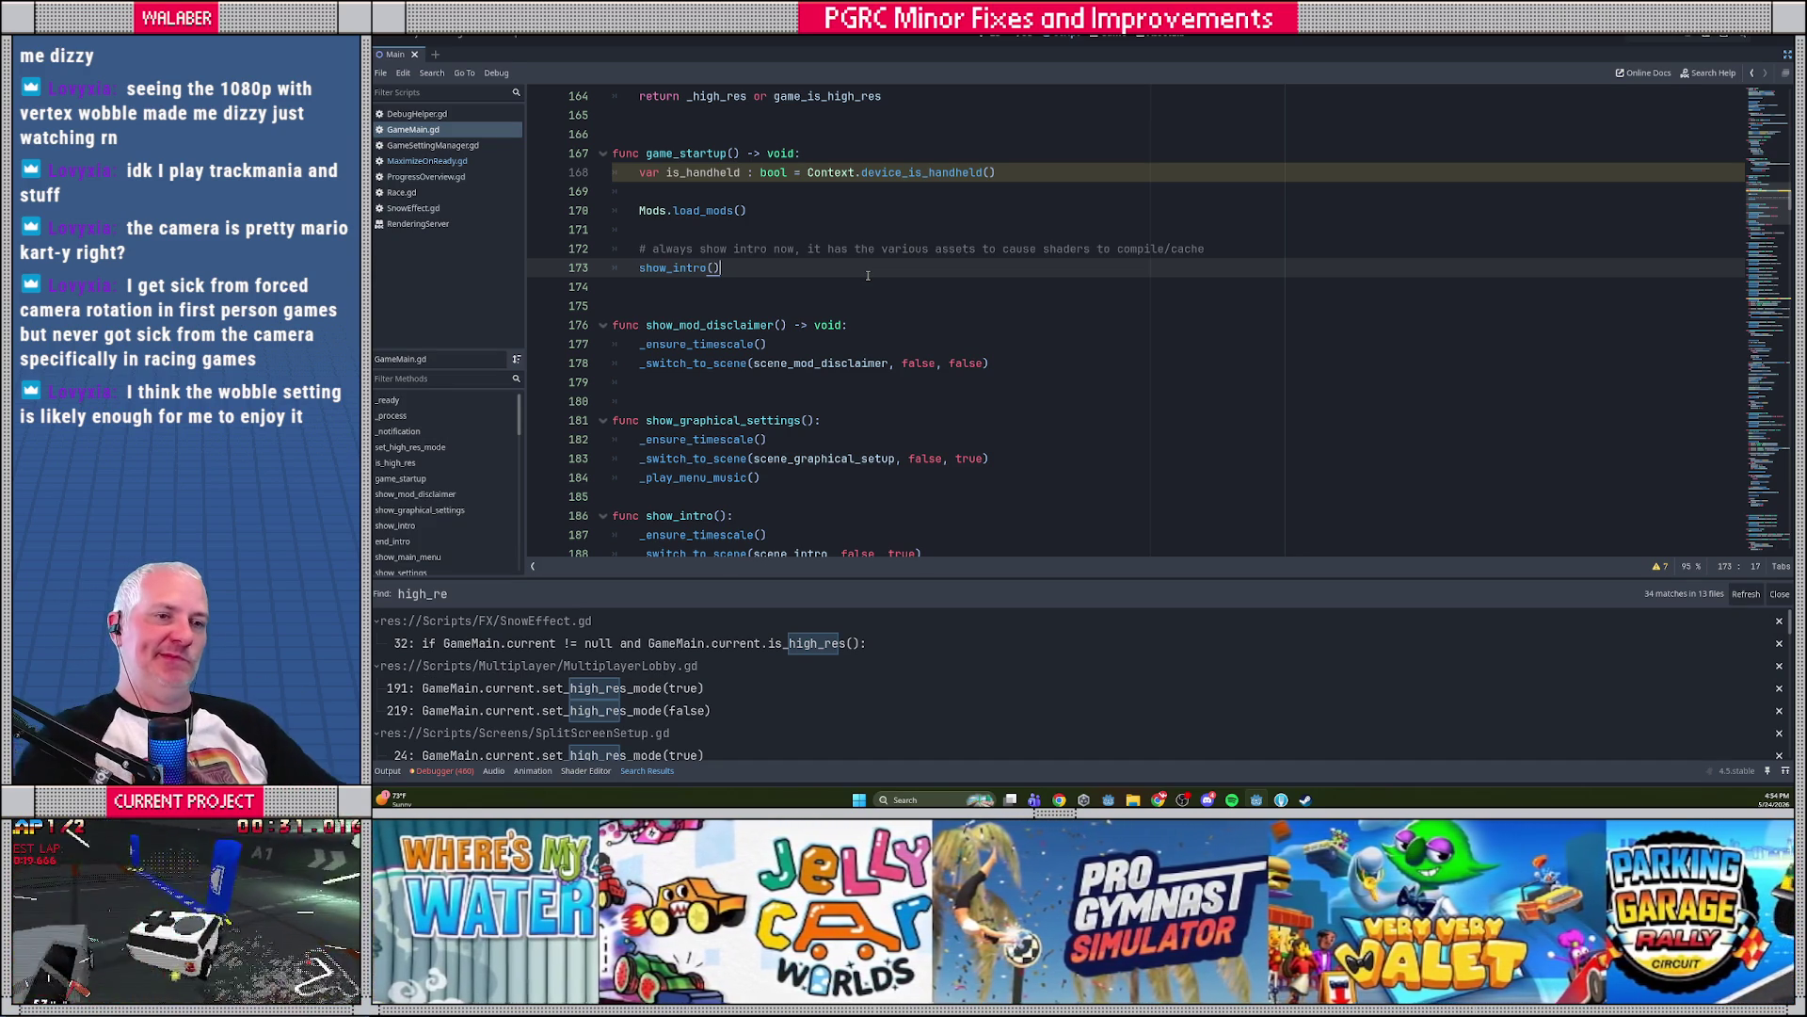
Run the project with F5 to test the current changes
click(794, 206)
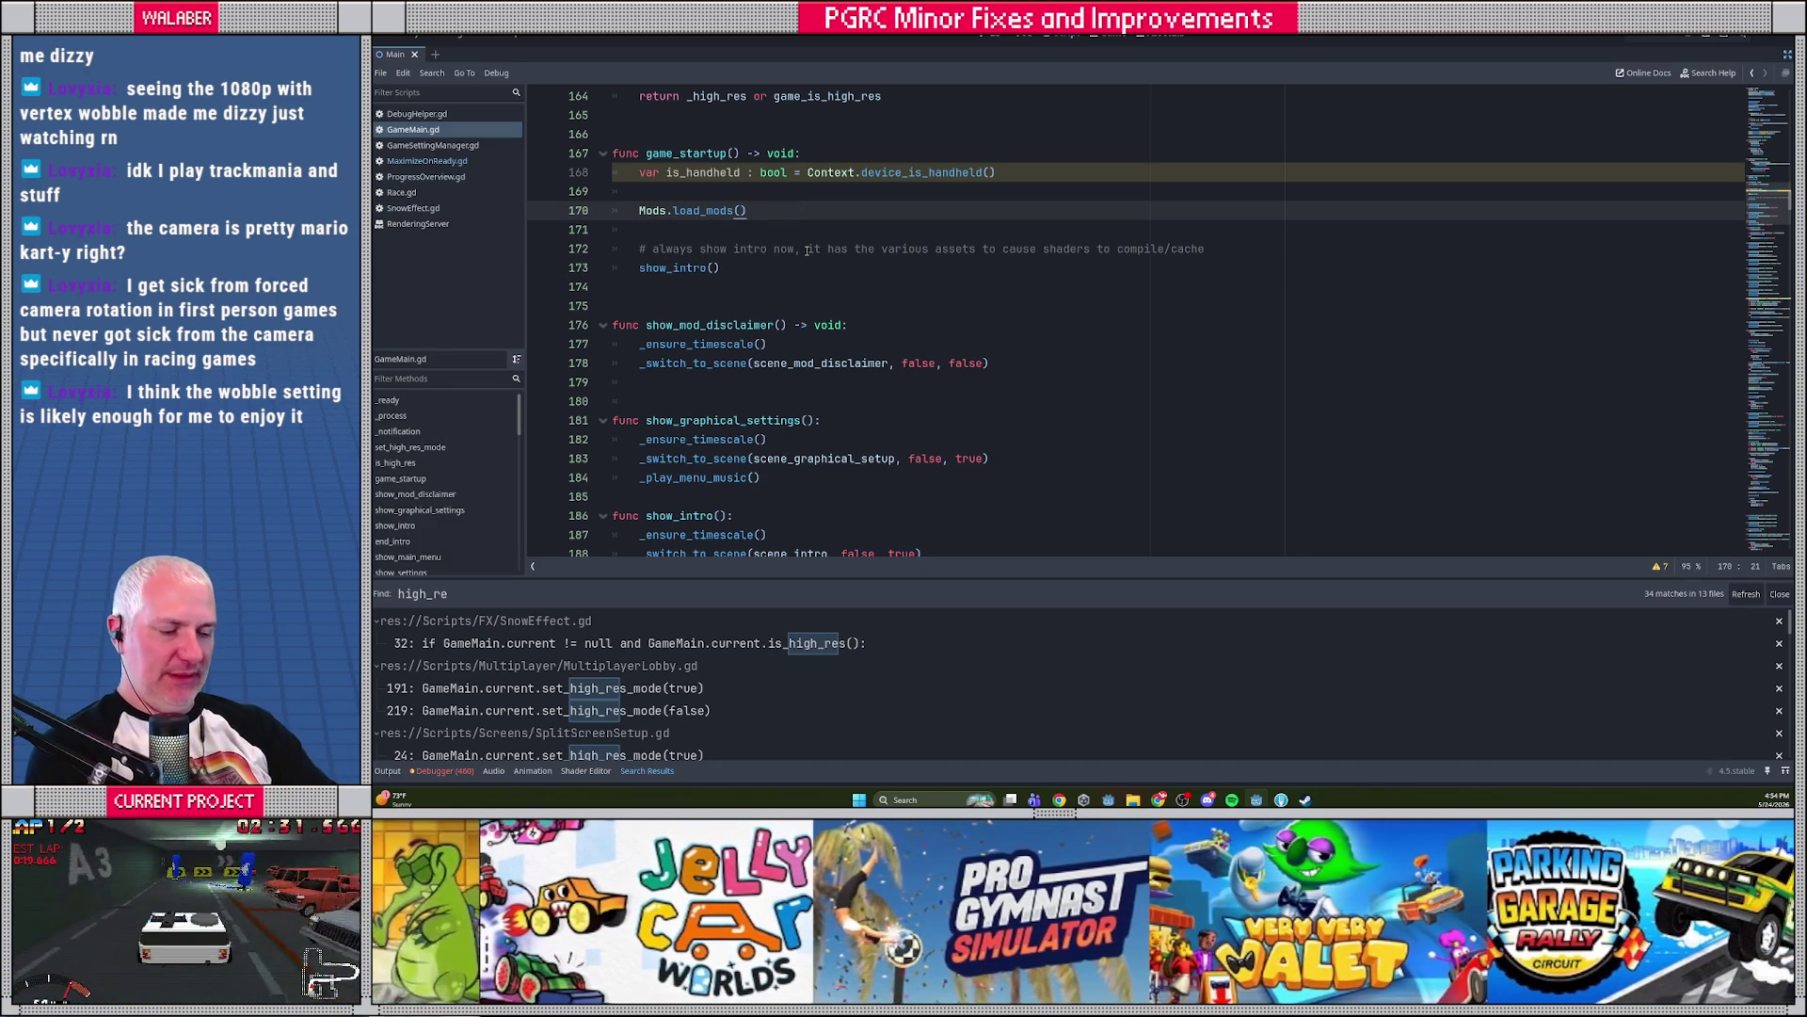
key(F5)
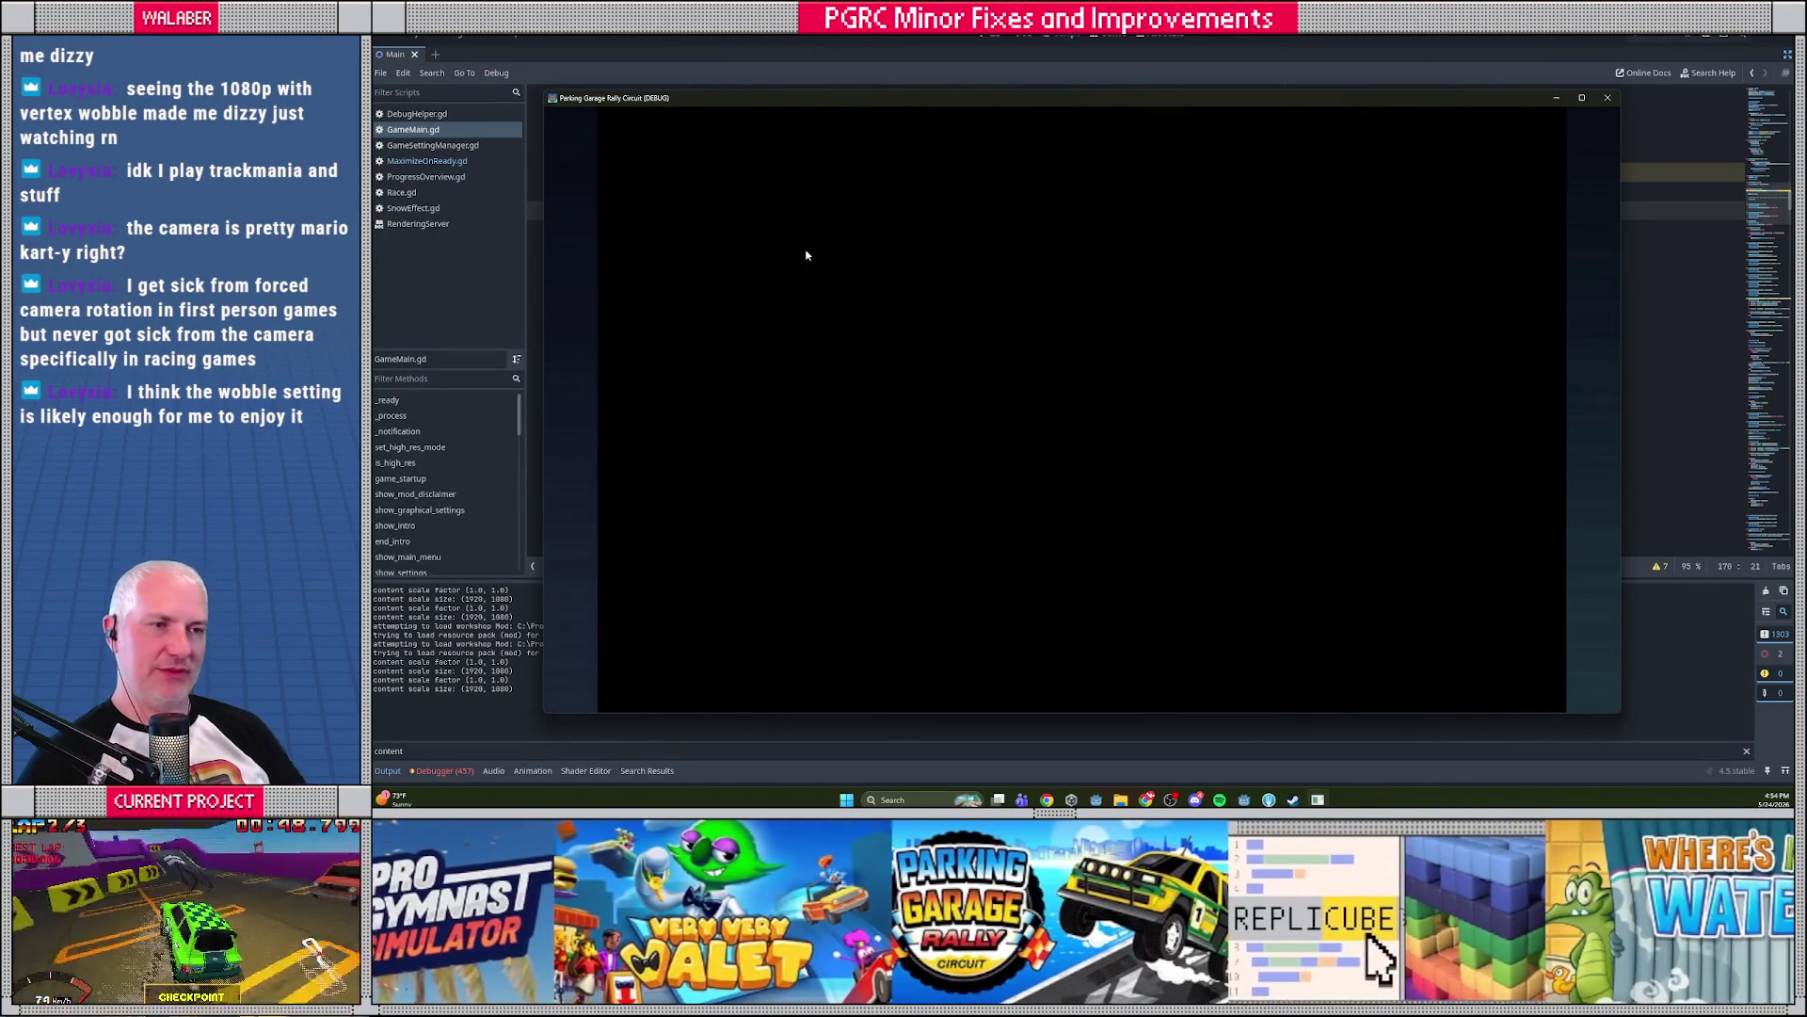
Advance the game past car select to Mod Circuit track selection, flipping Green Hill Zone/Pirate Cove
drag(814, 99, 804, 69)
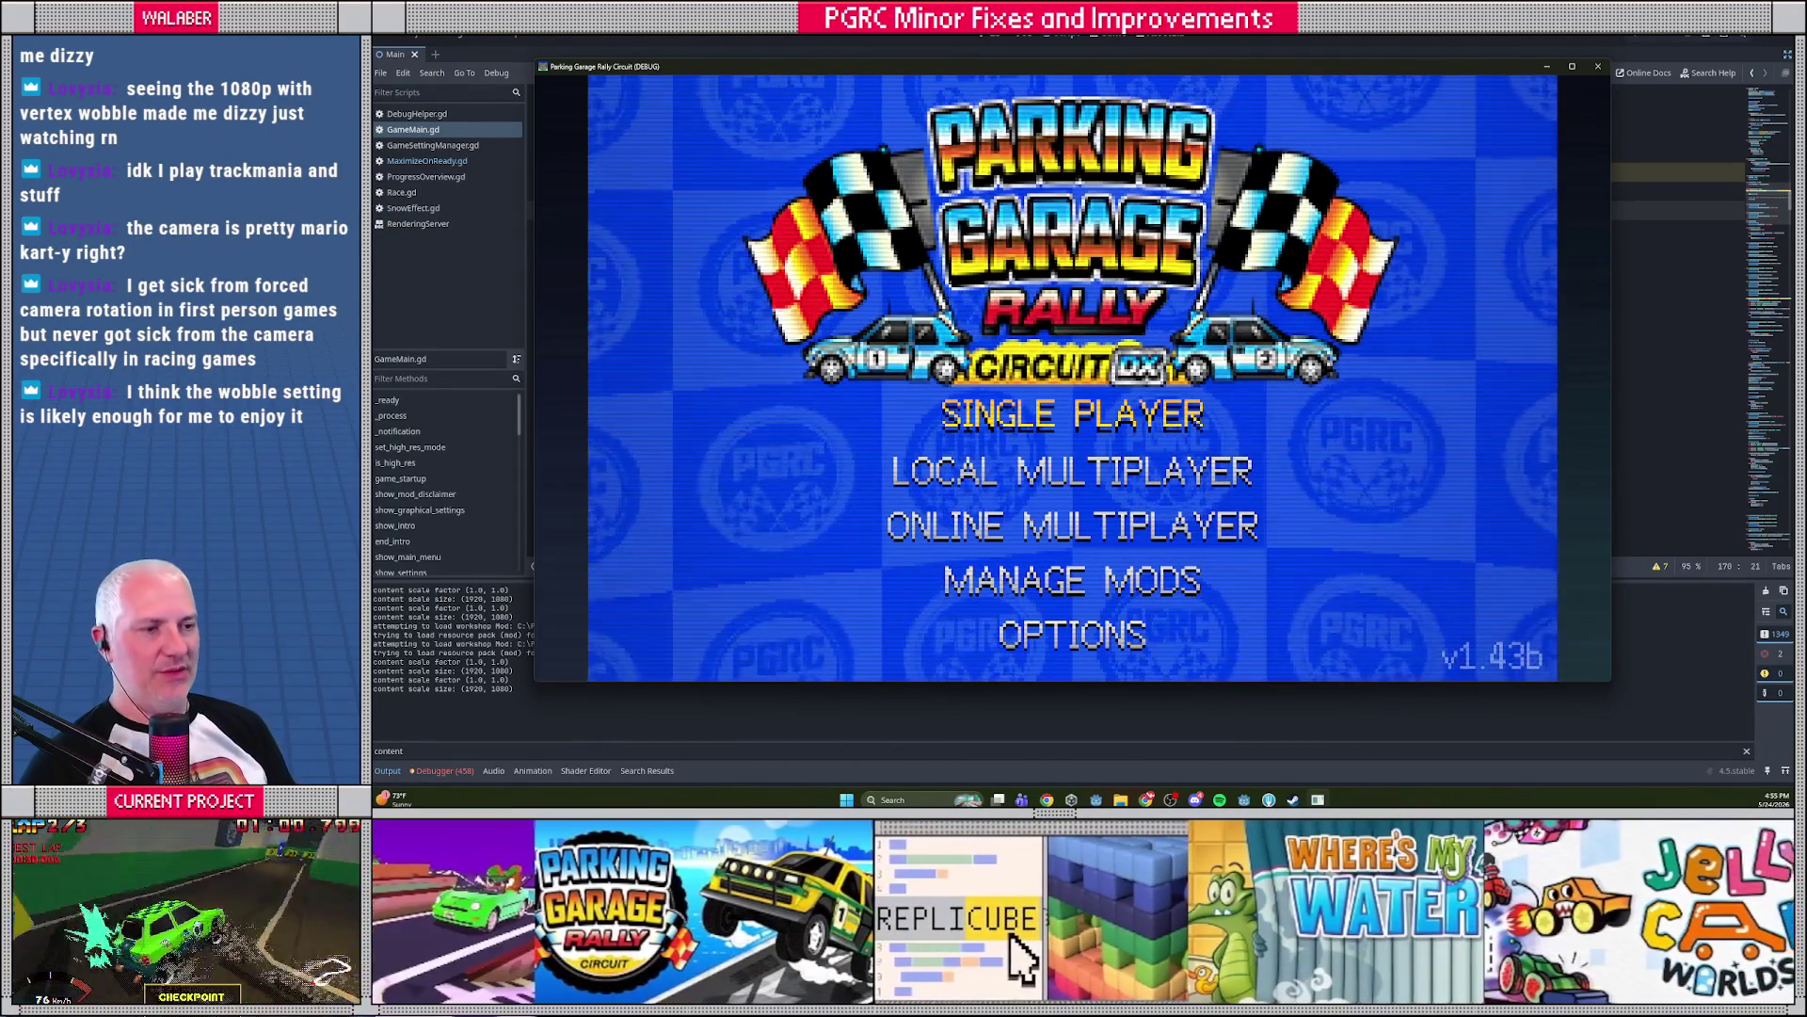
key(Return)
key(Return)
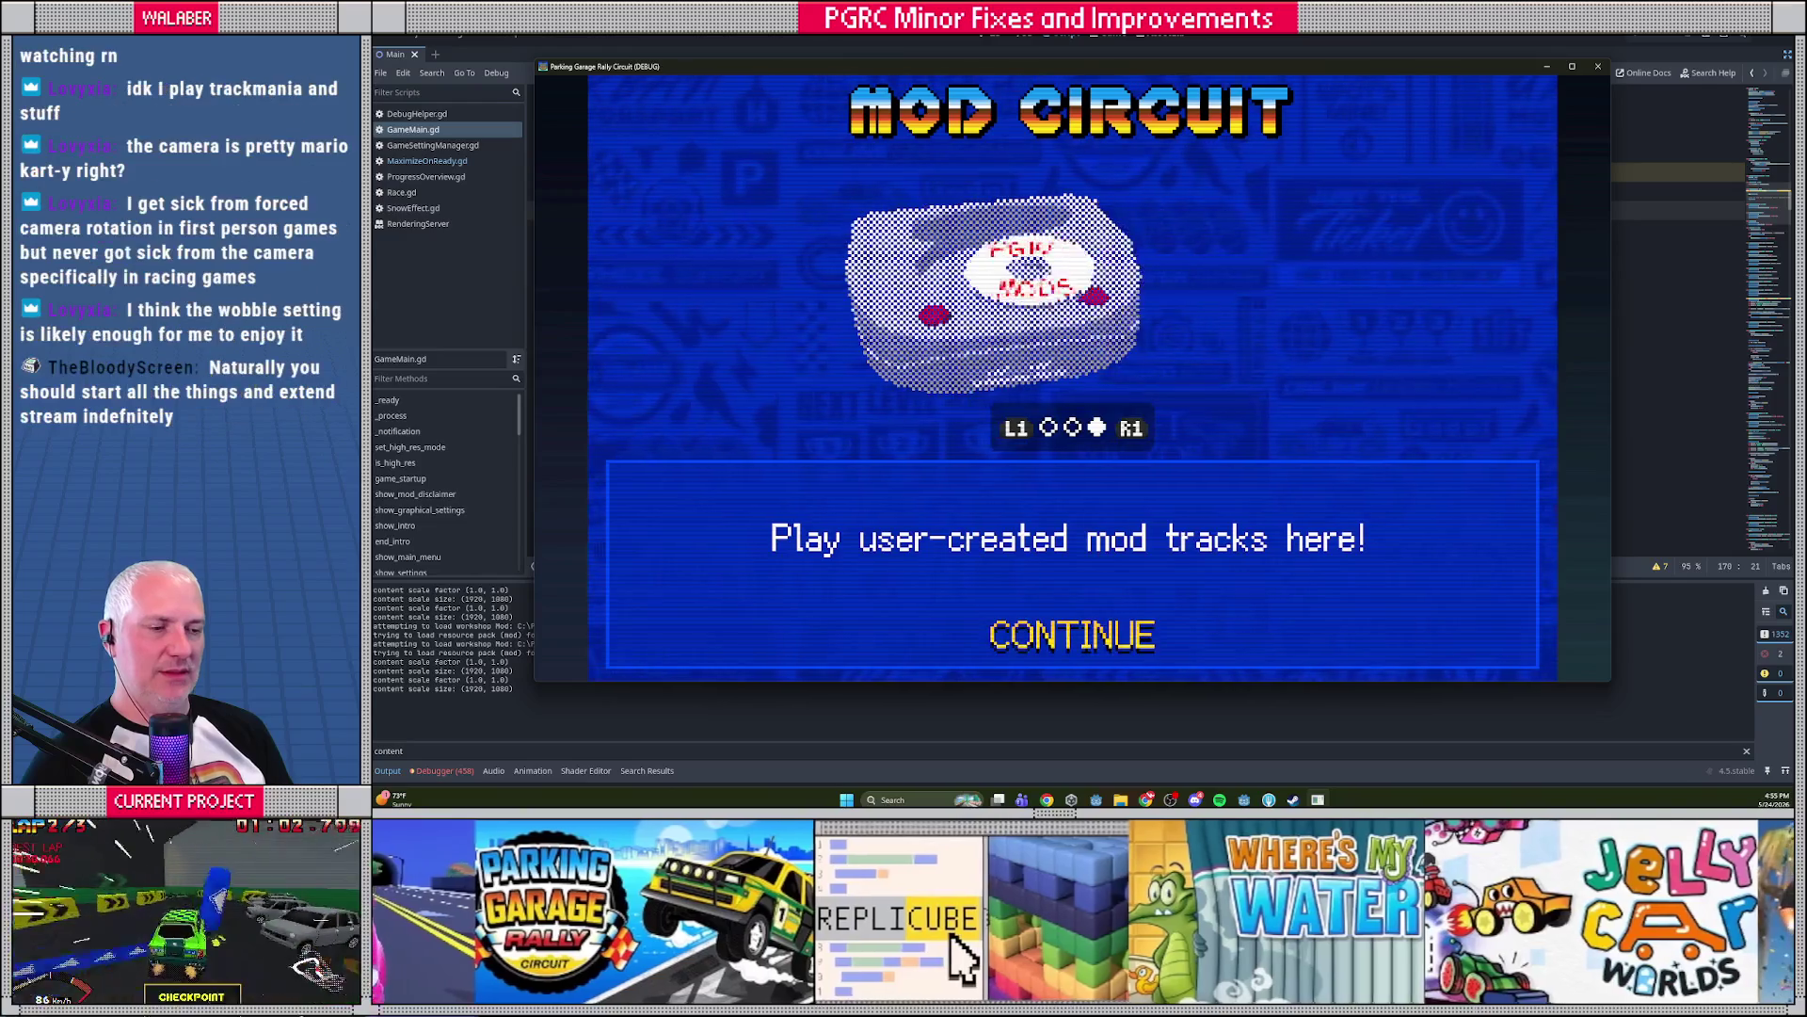
key(Return)
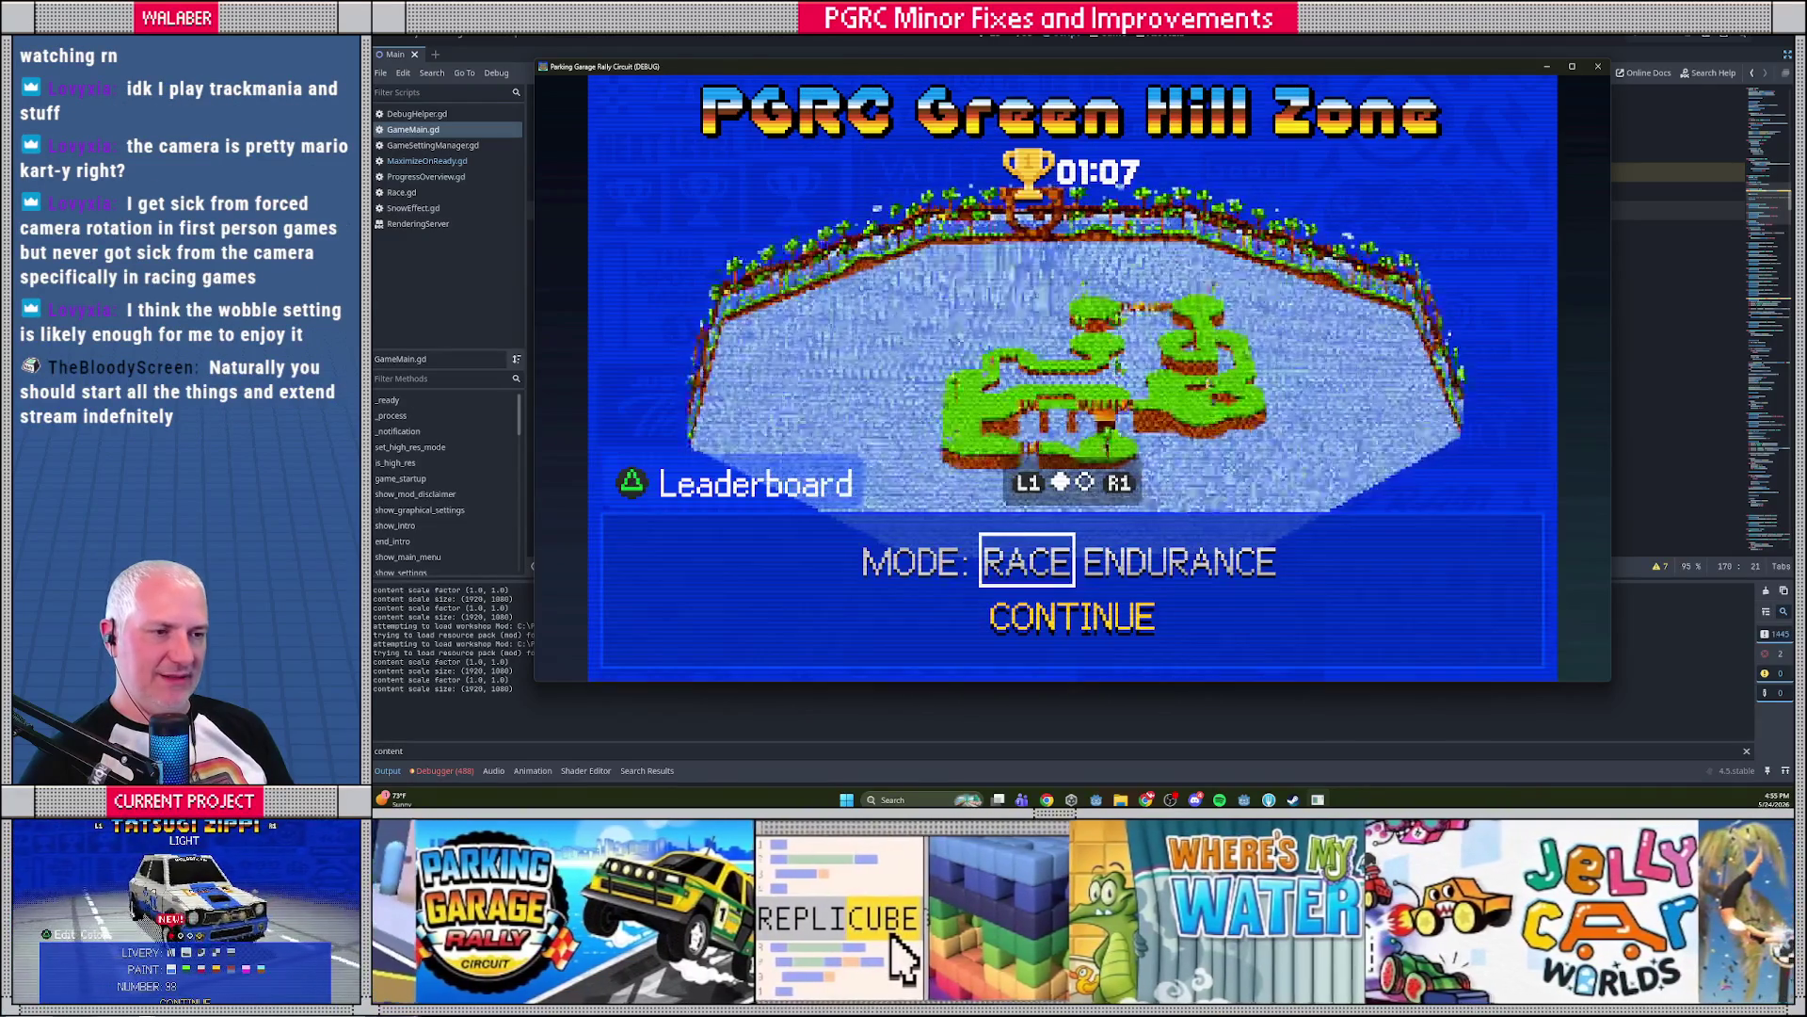
key(Right)
key(Right)
key(Right)
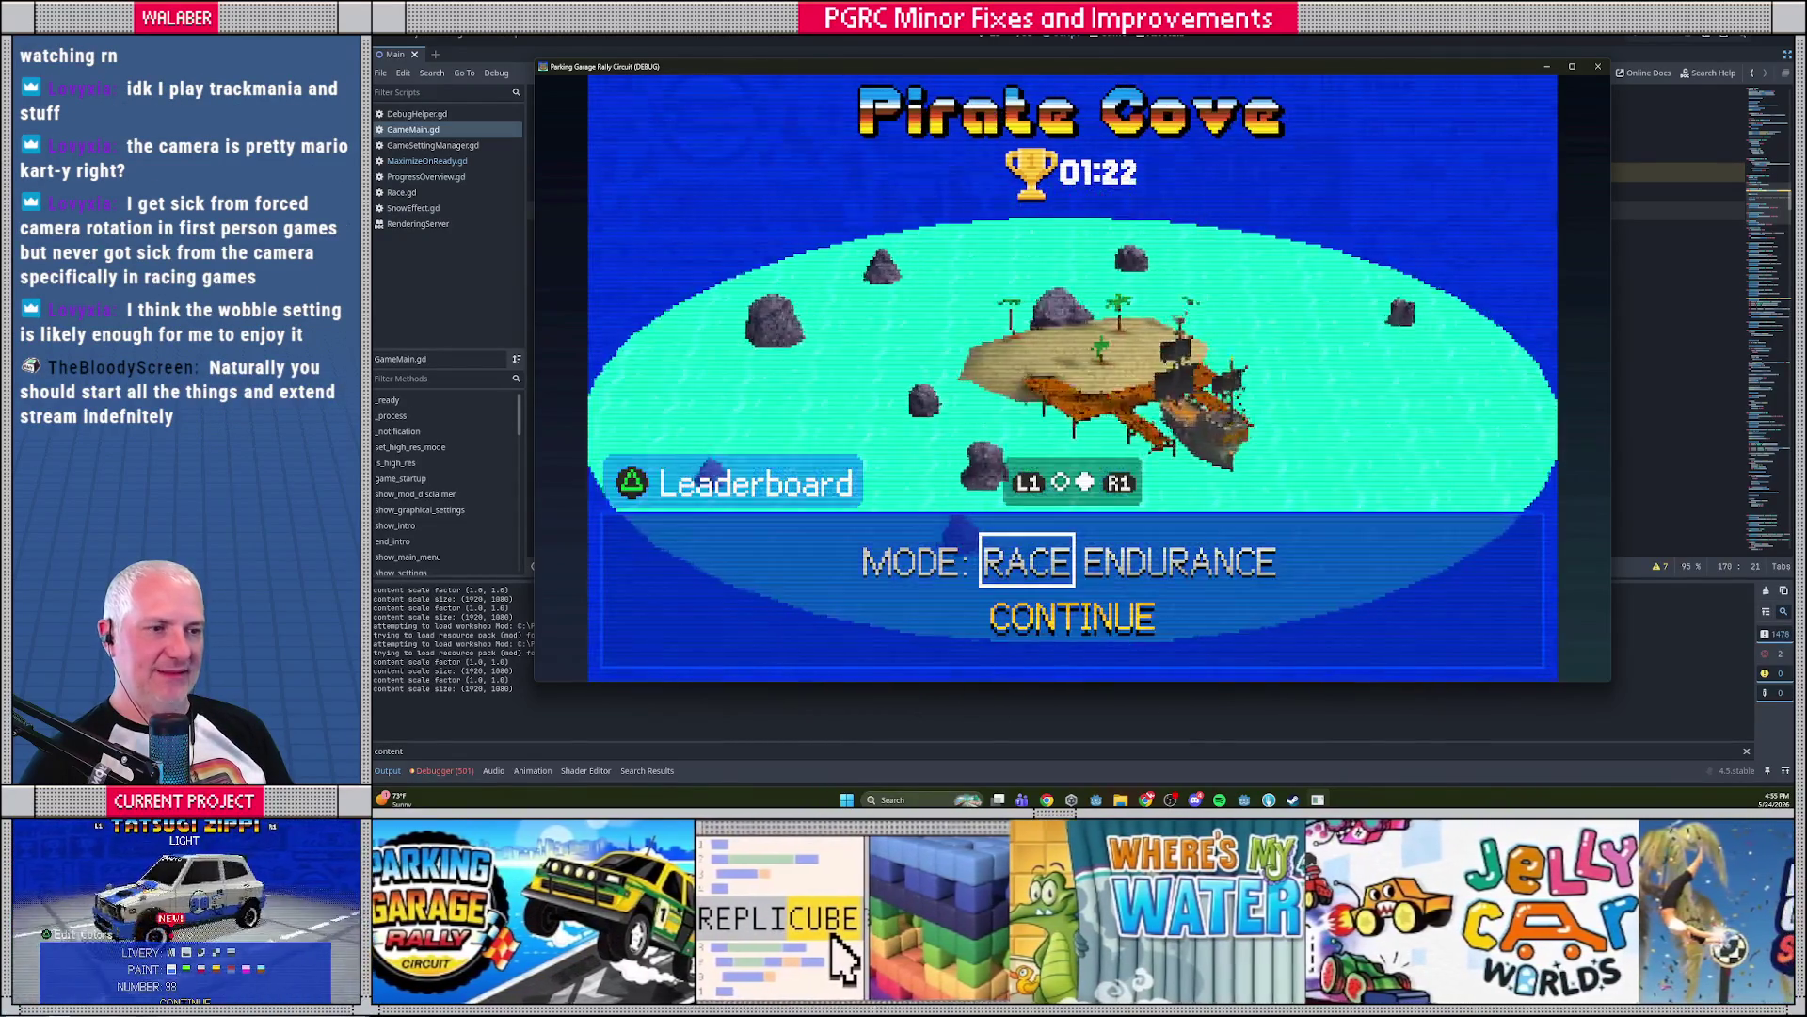
key(Right)
key(Right)
key(Right)
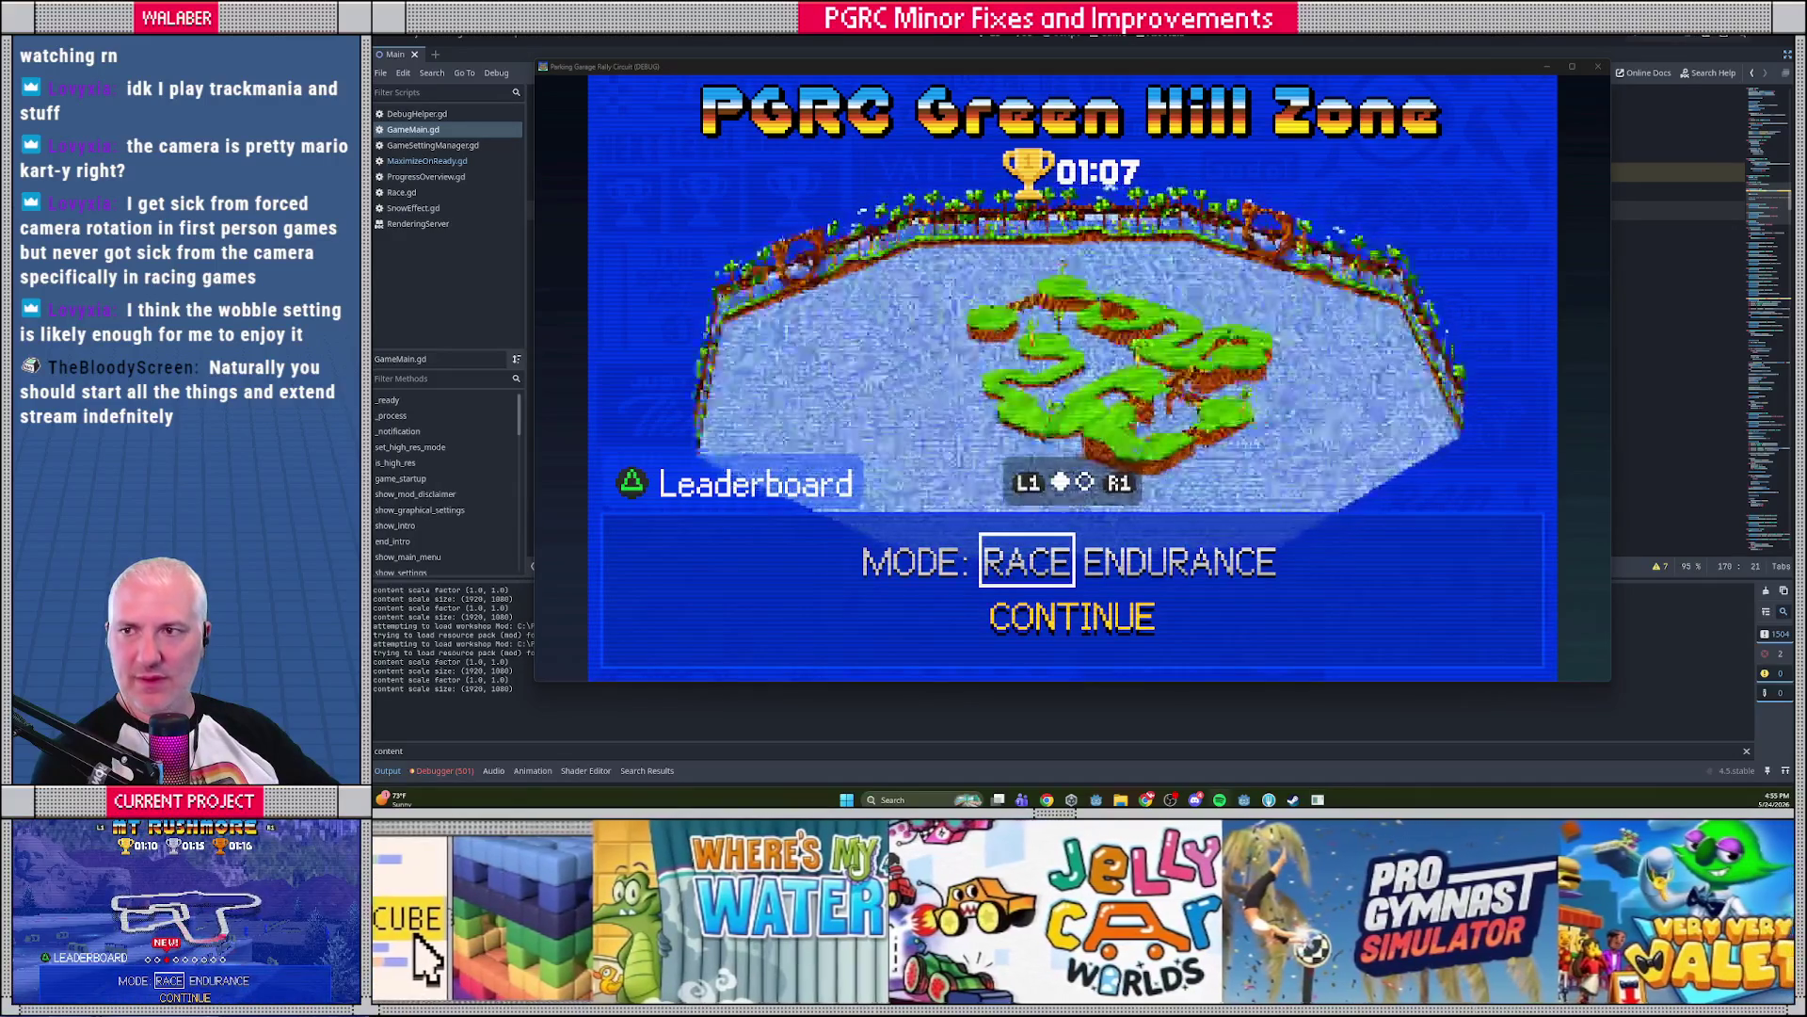
drag(750, 67, 758, 56)
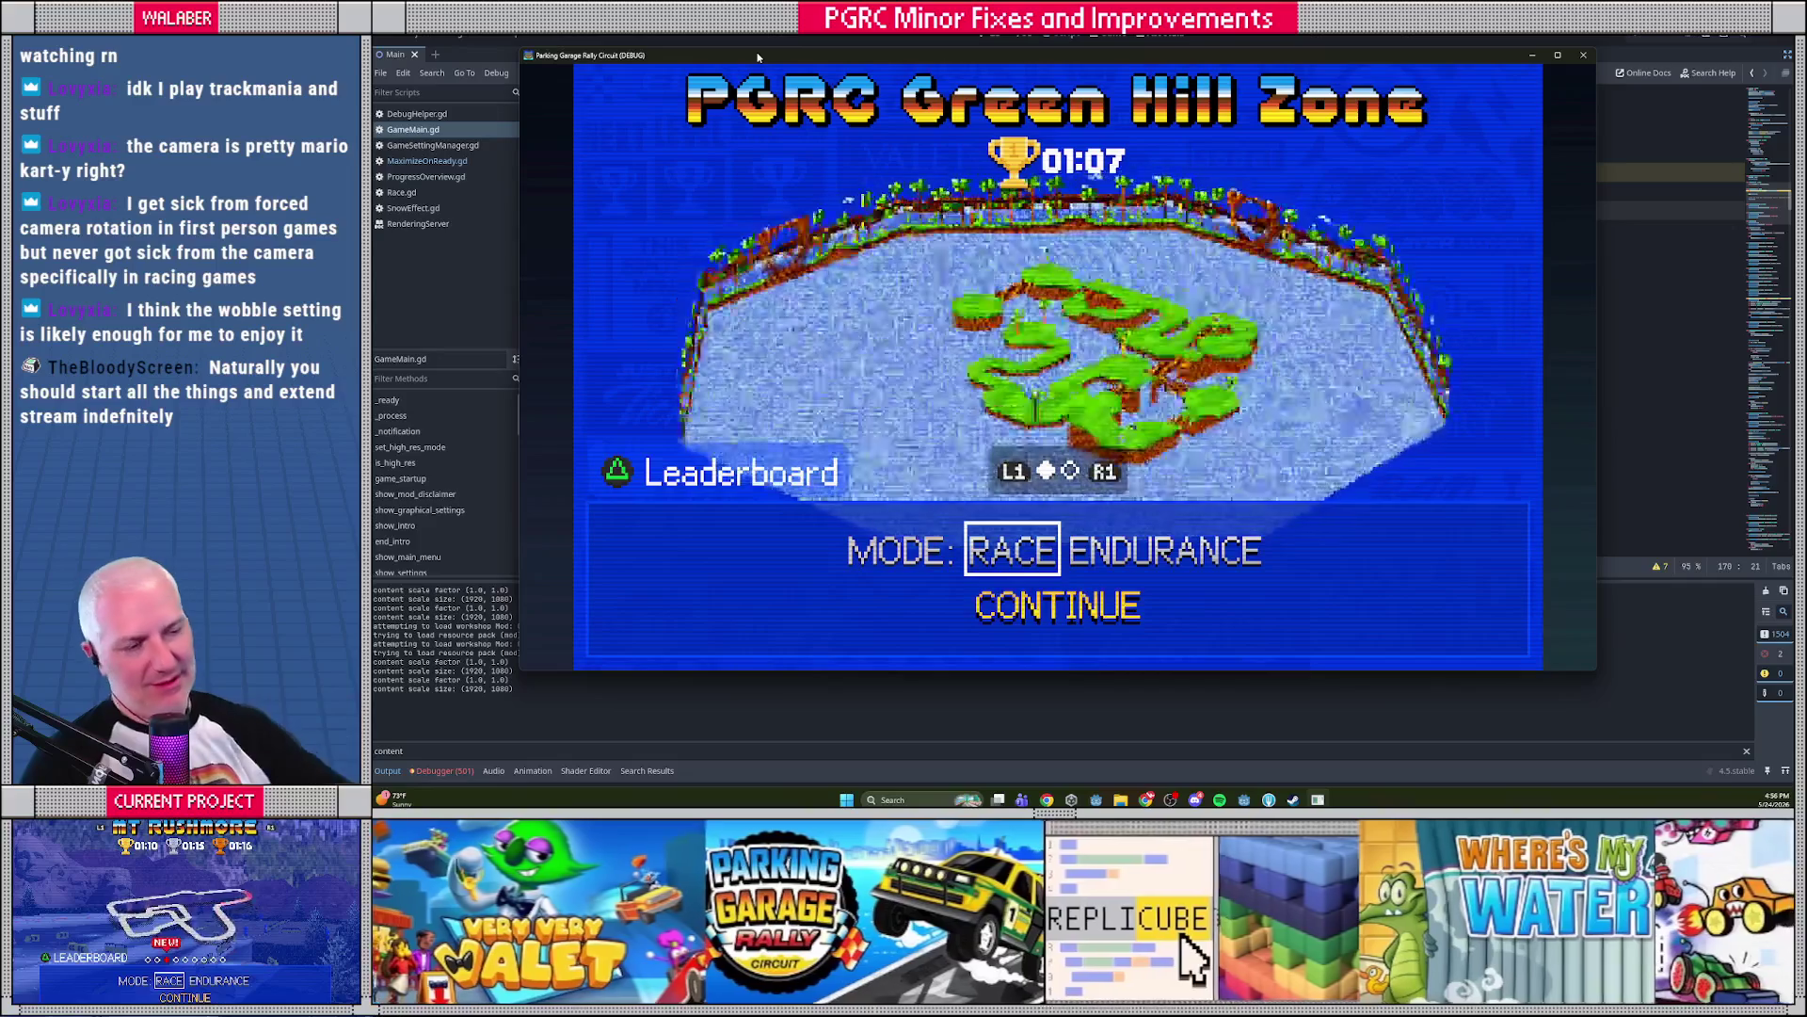
Toggle the track preview between Pirate Cove and Green Hill Zone, then stop the game
key(e)
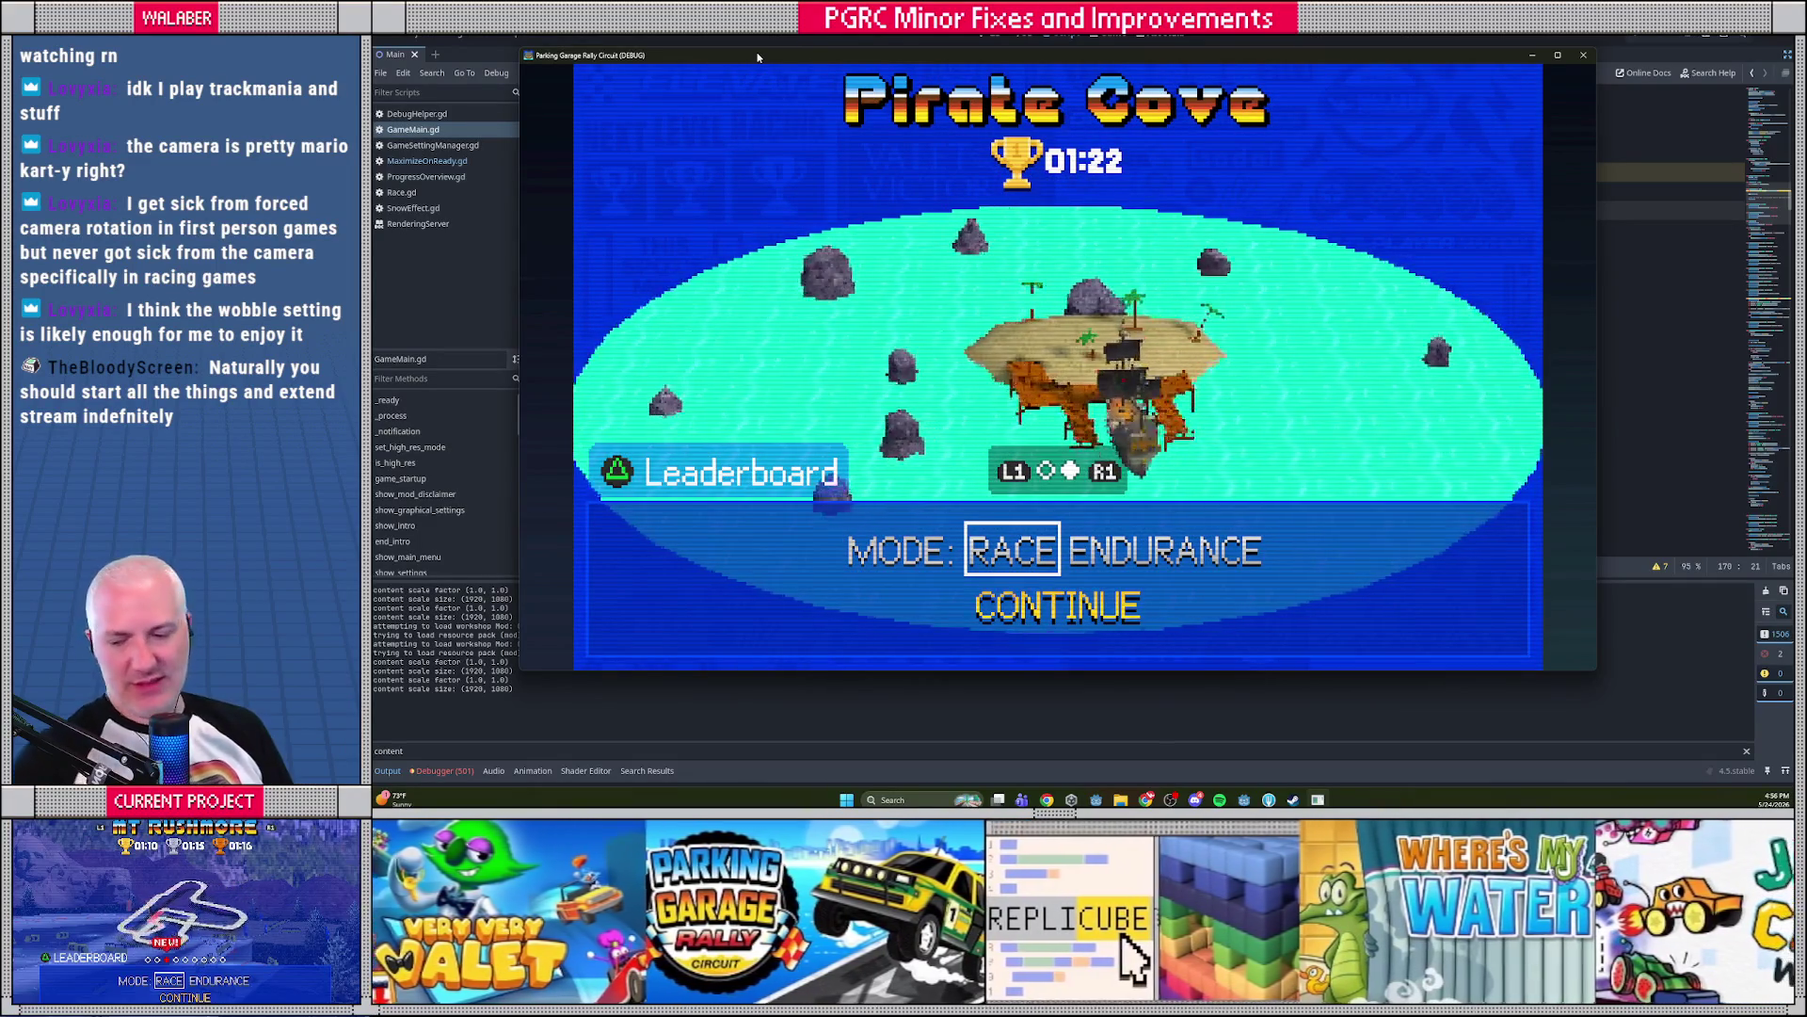
key(q)
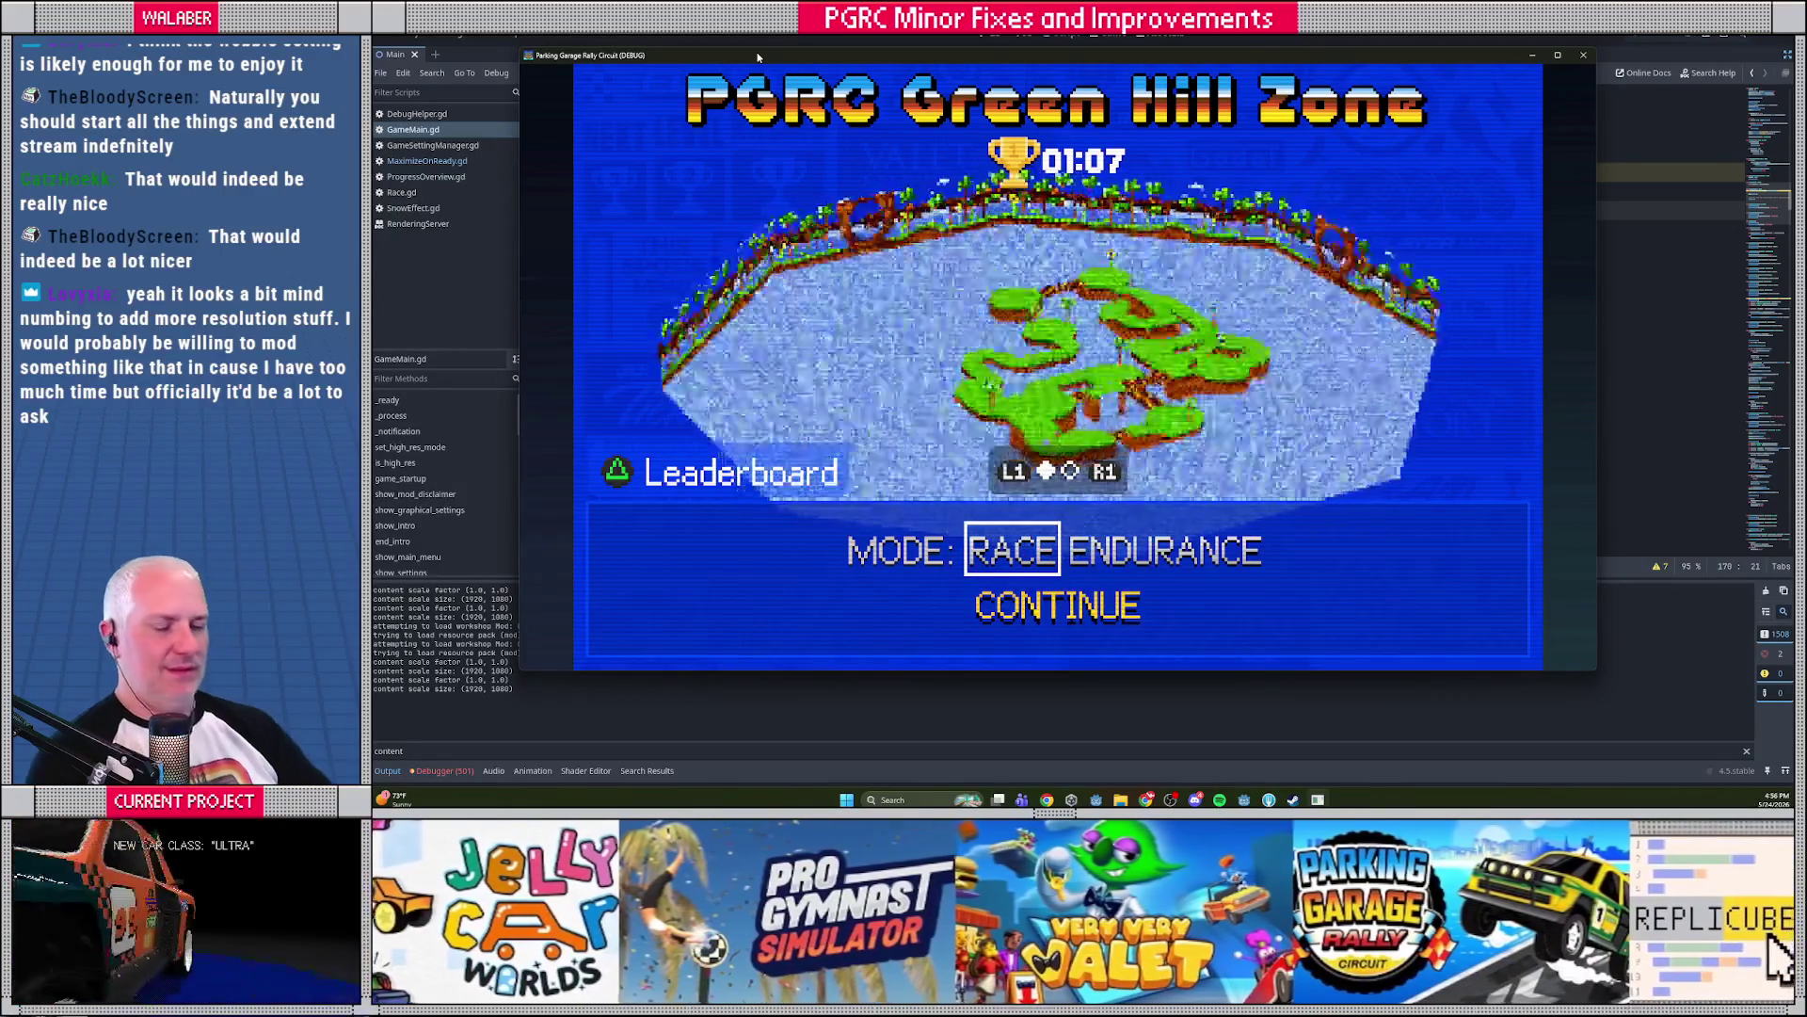
click(1676, 37)
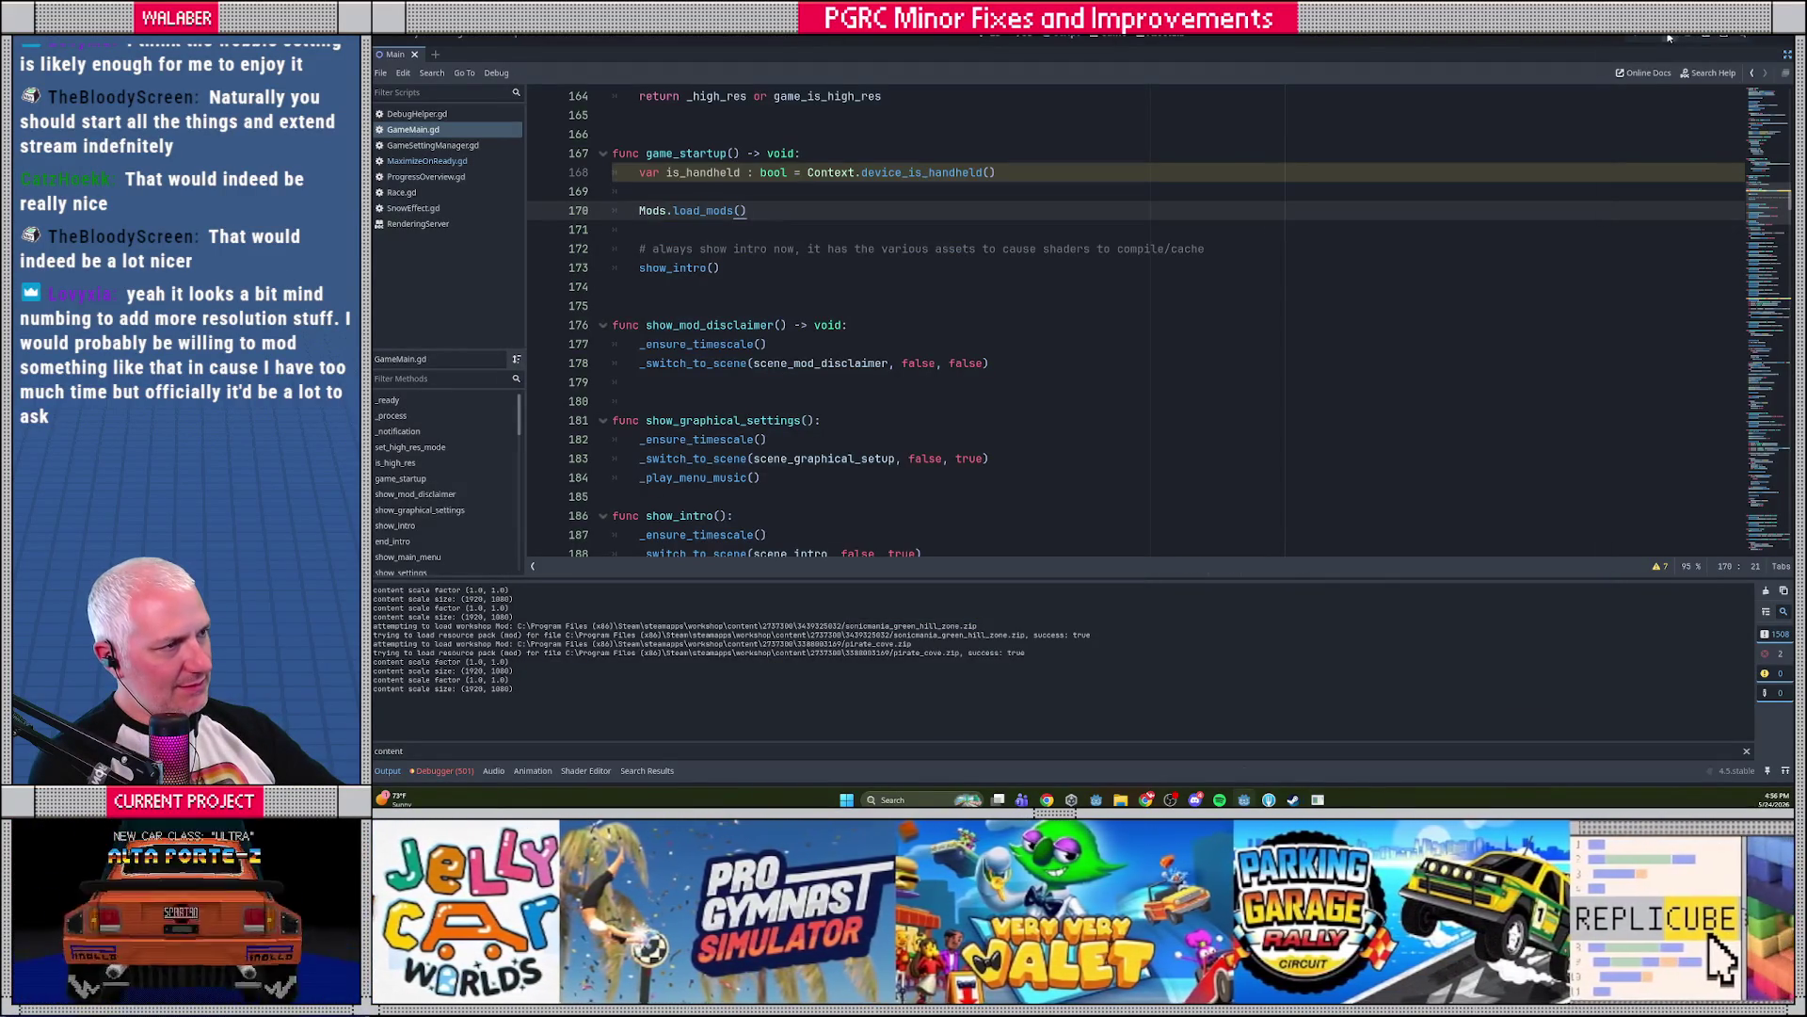
Restore the Scene, FileSystem and Inspector docks with narrower docks and a taller code editor
click(1787, 54)
drag(581, 339, 554, 338)
drag(713, 341, 689, 341)
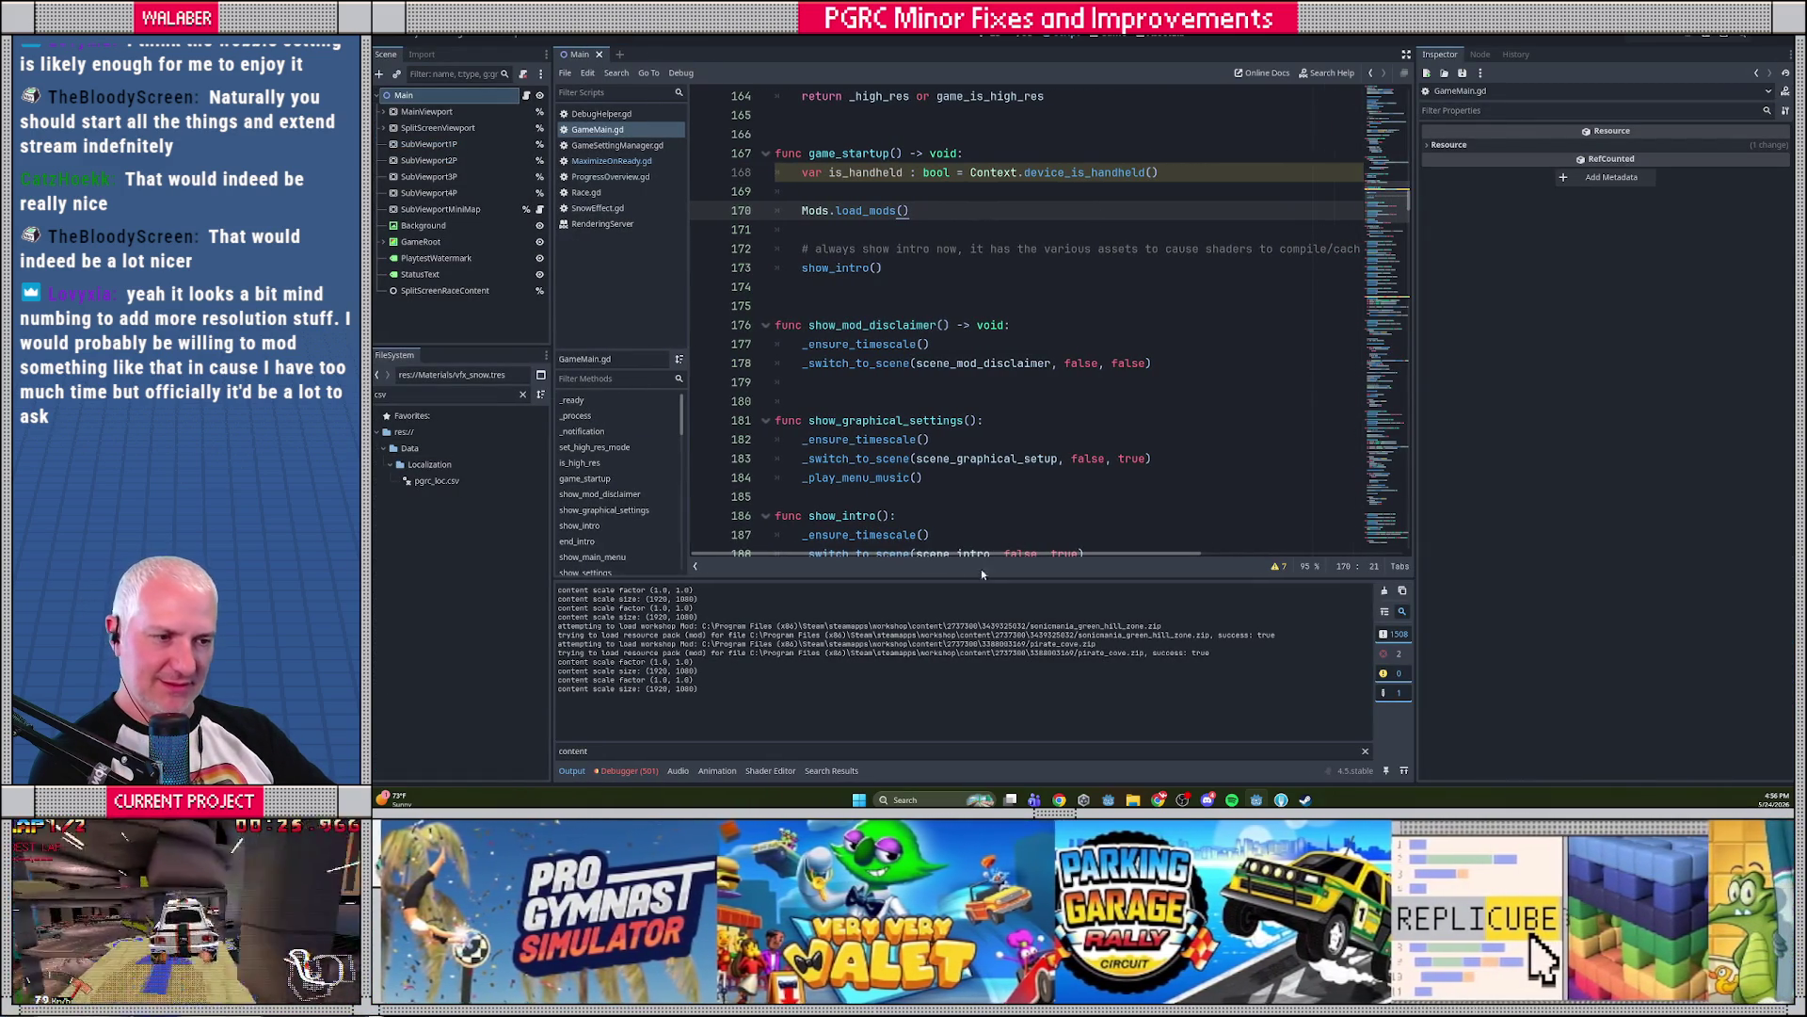
drag(984, 576, 994, 621)
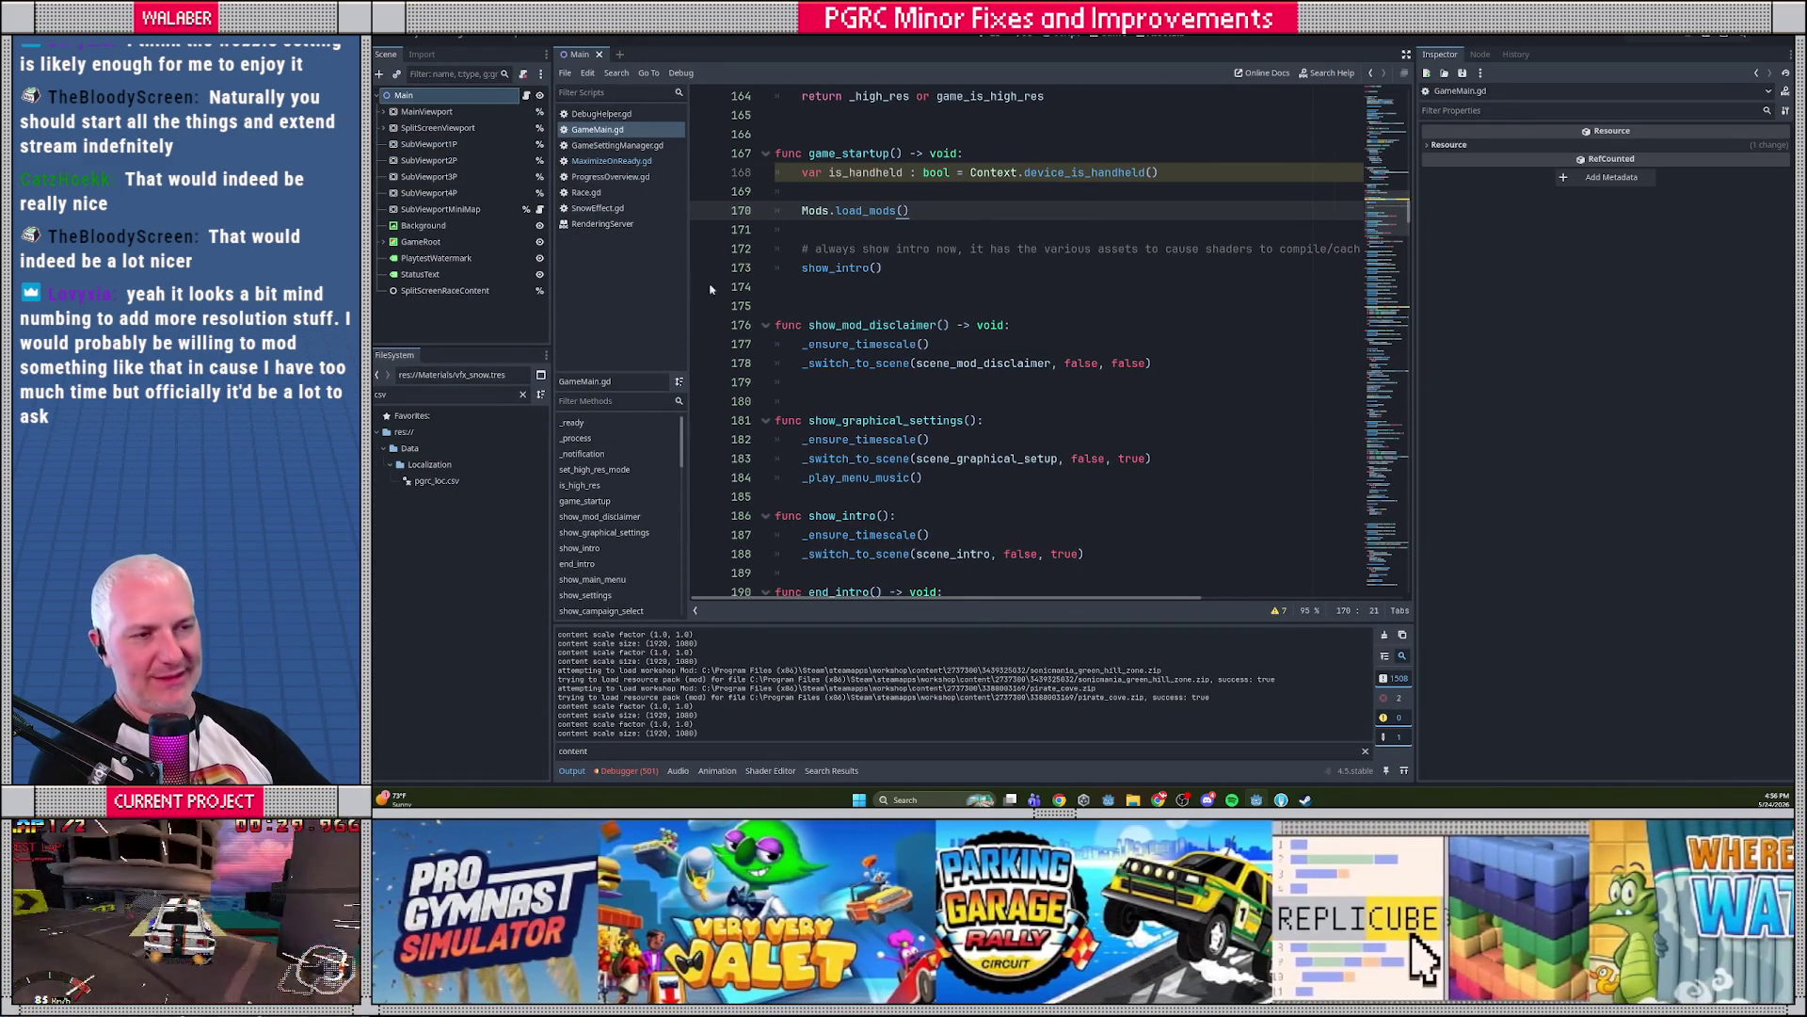
drag(777, 134, 876, 363)
click(906, 389)
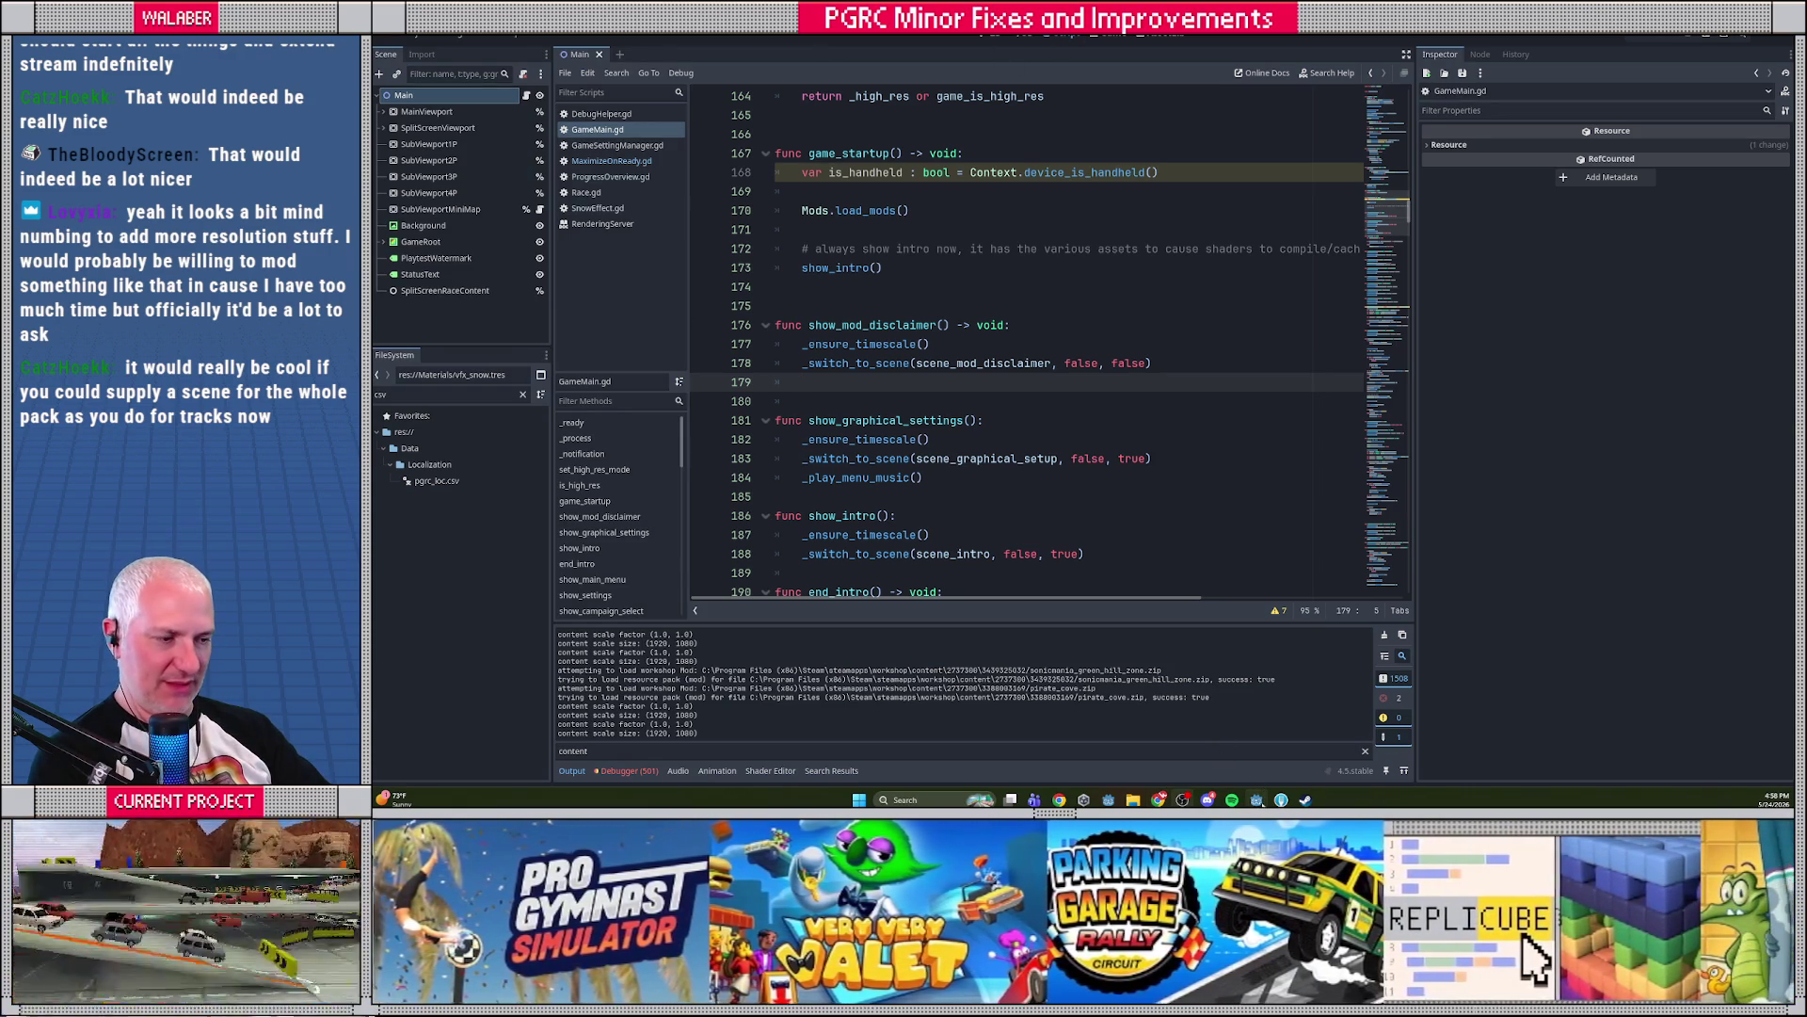
Stage the Localization folder, settings_visuals.tres and GameSettingManager.gd changes
key(alt+Tab)
scroll(723, 167, up, 3)
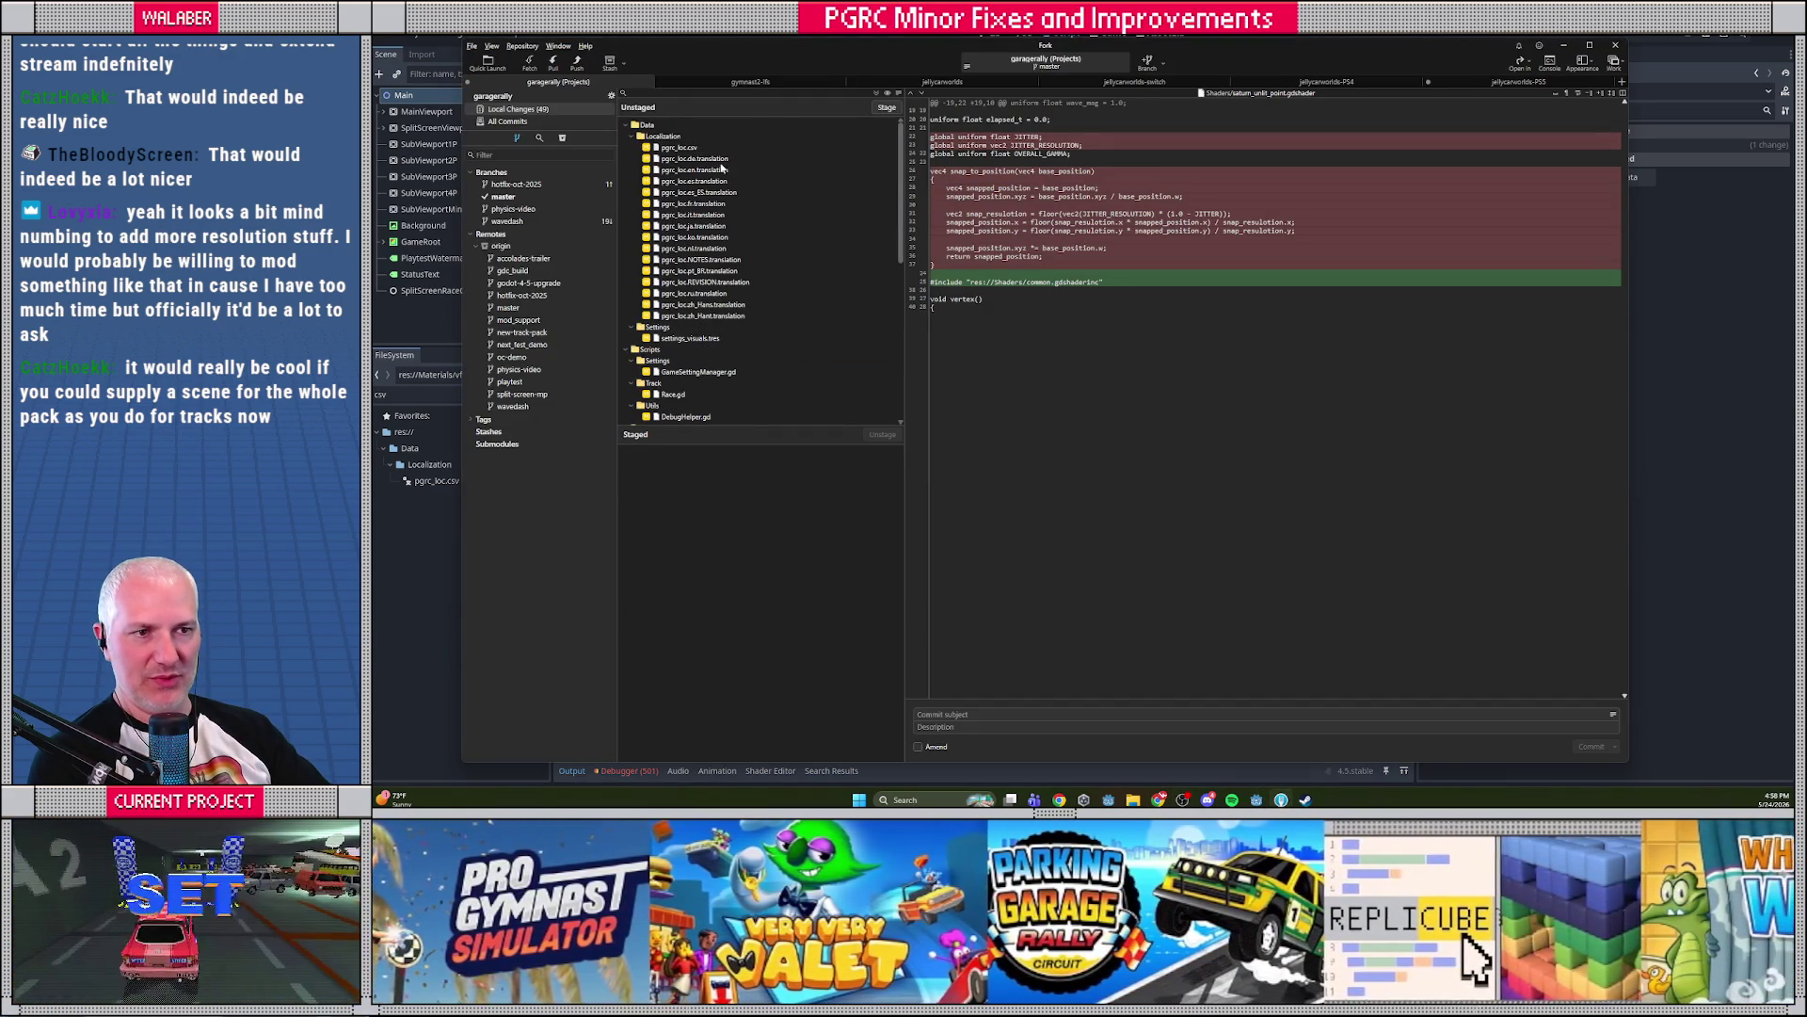
click(685, 140)
click(888, 108)
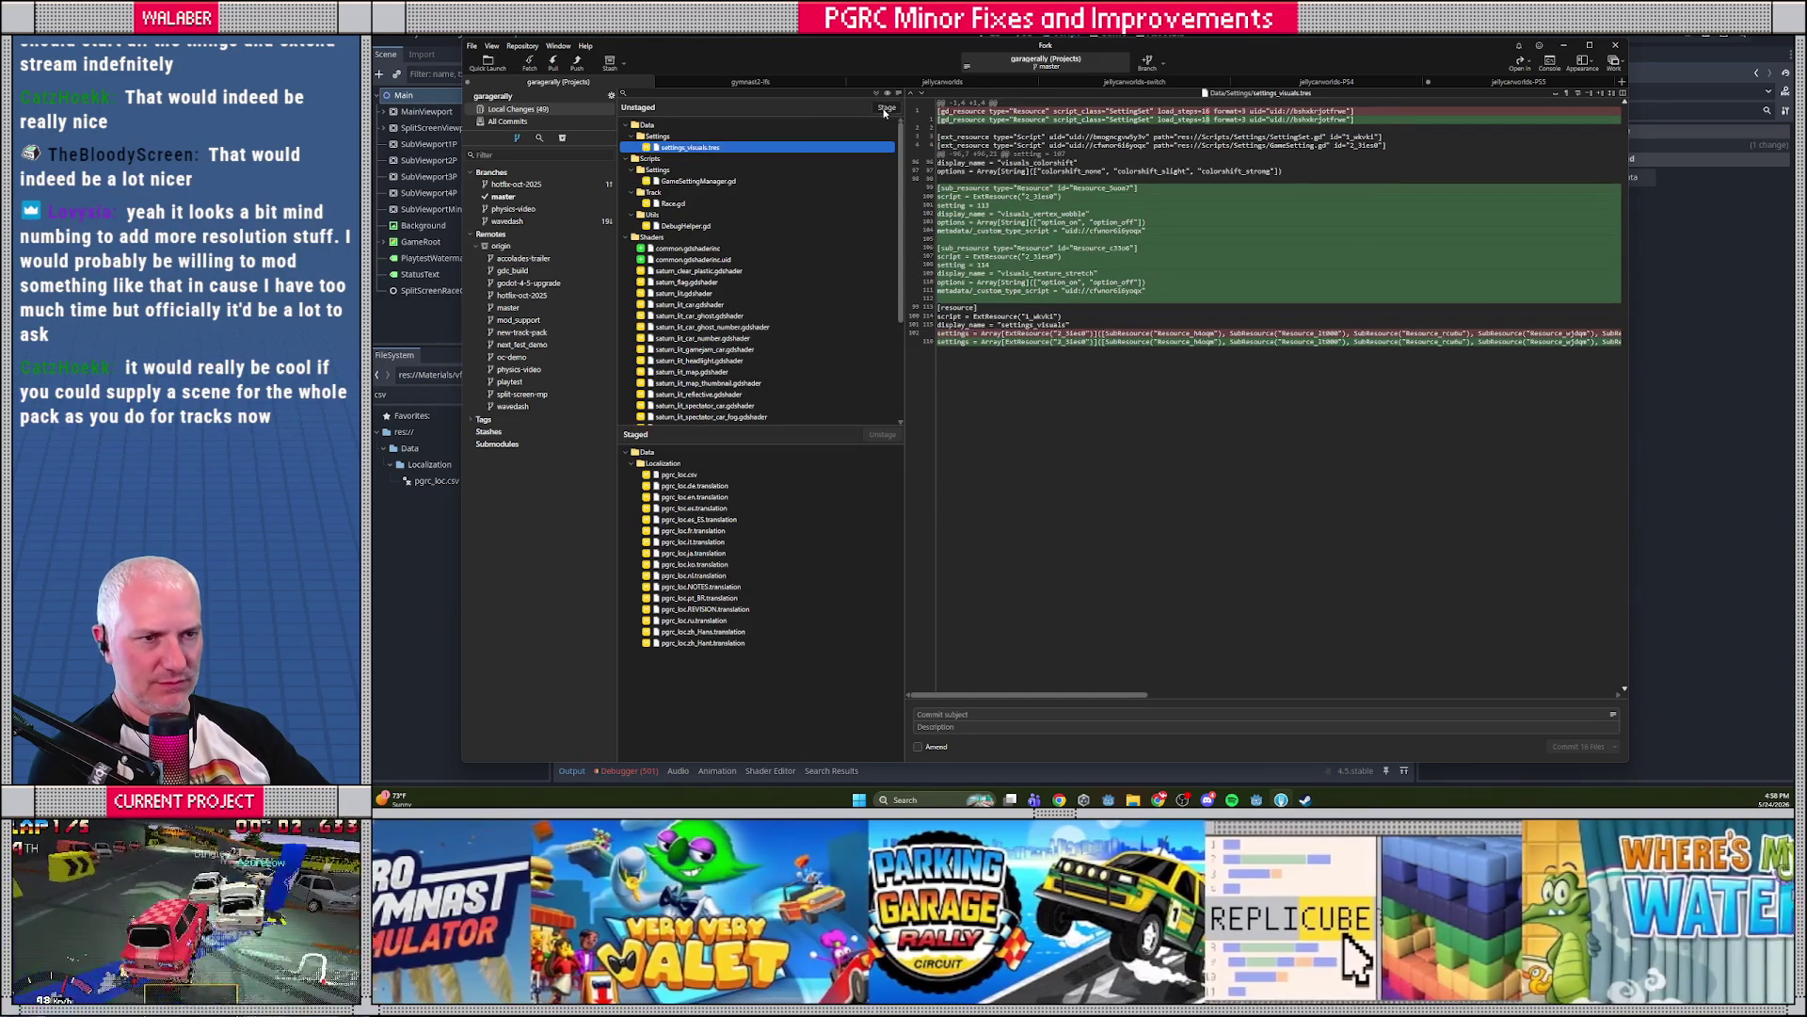
click(887, 109)
click(887, 108)
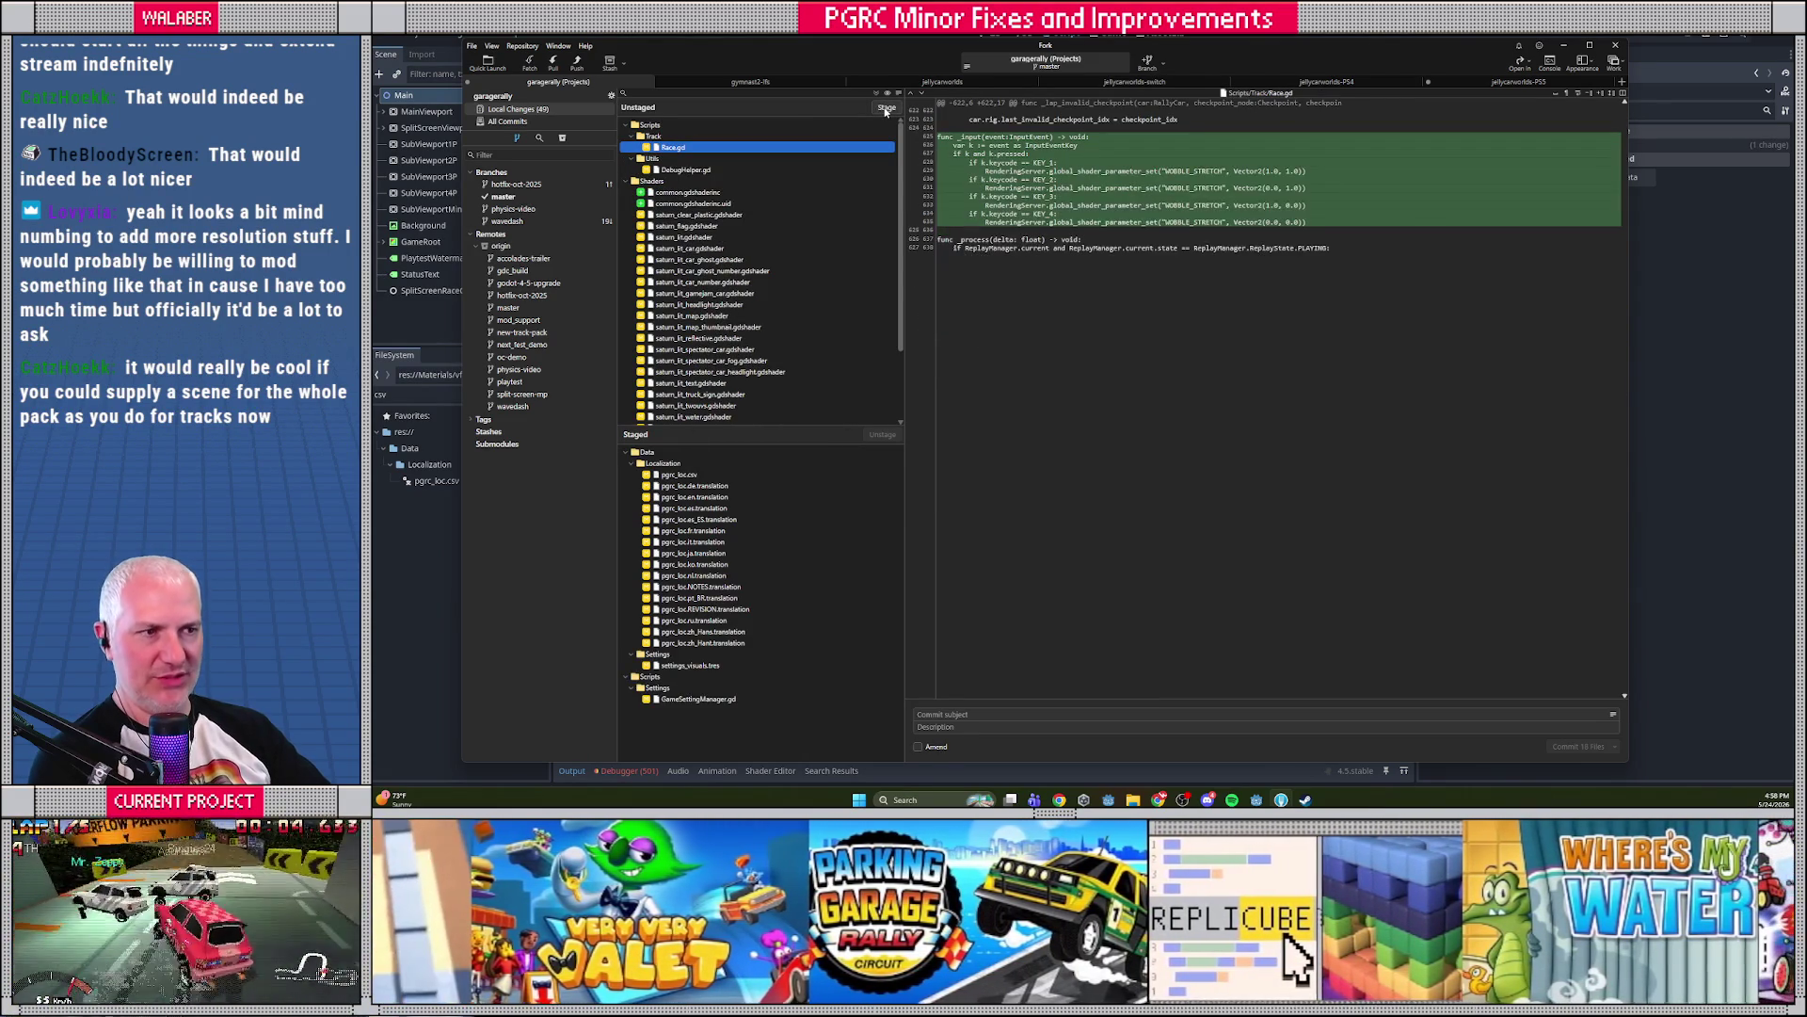
Discard the debug-only changes in Race.gd and DebugHelper.gd
mouse_move(1468, 138)
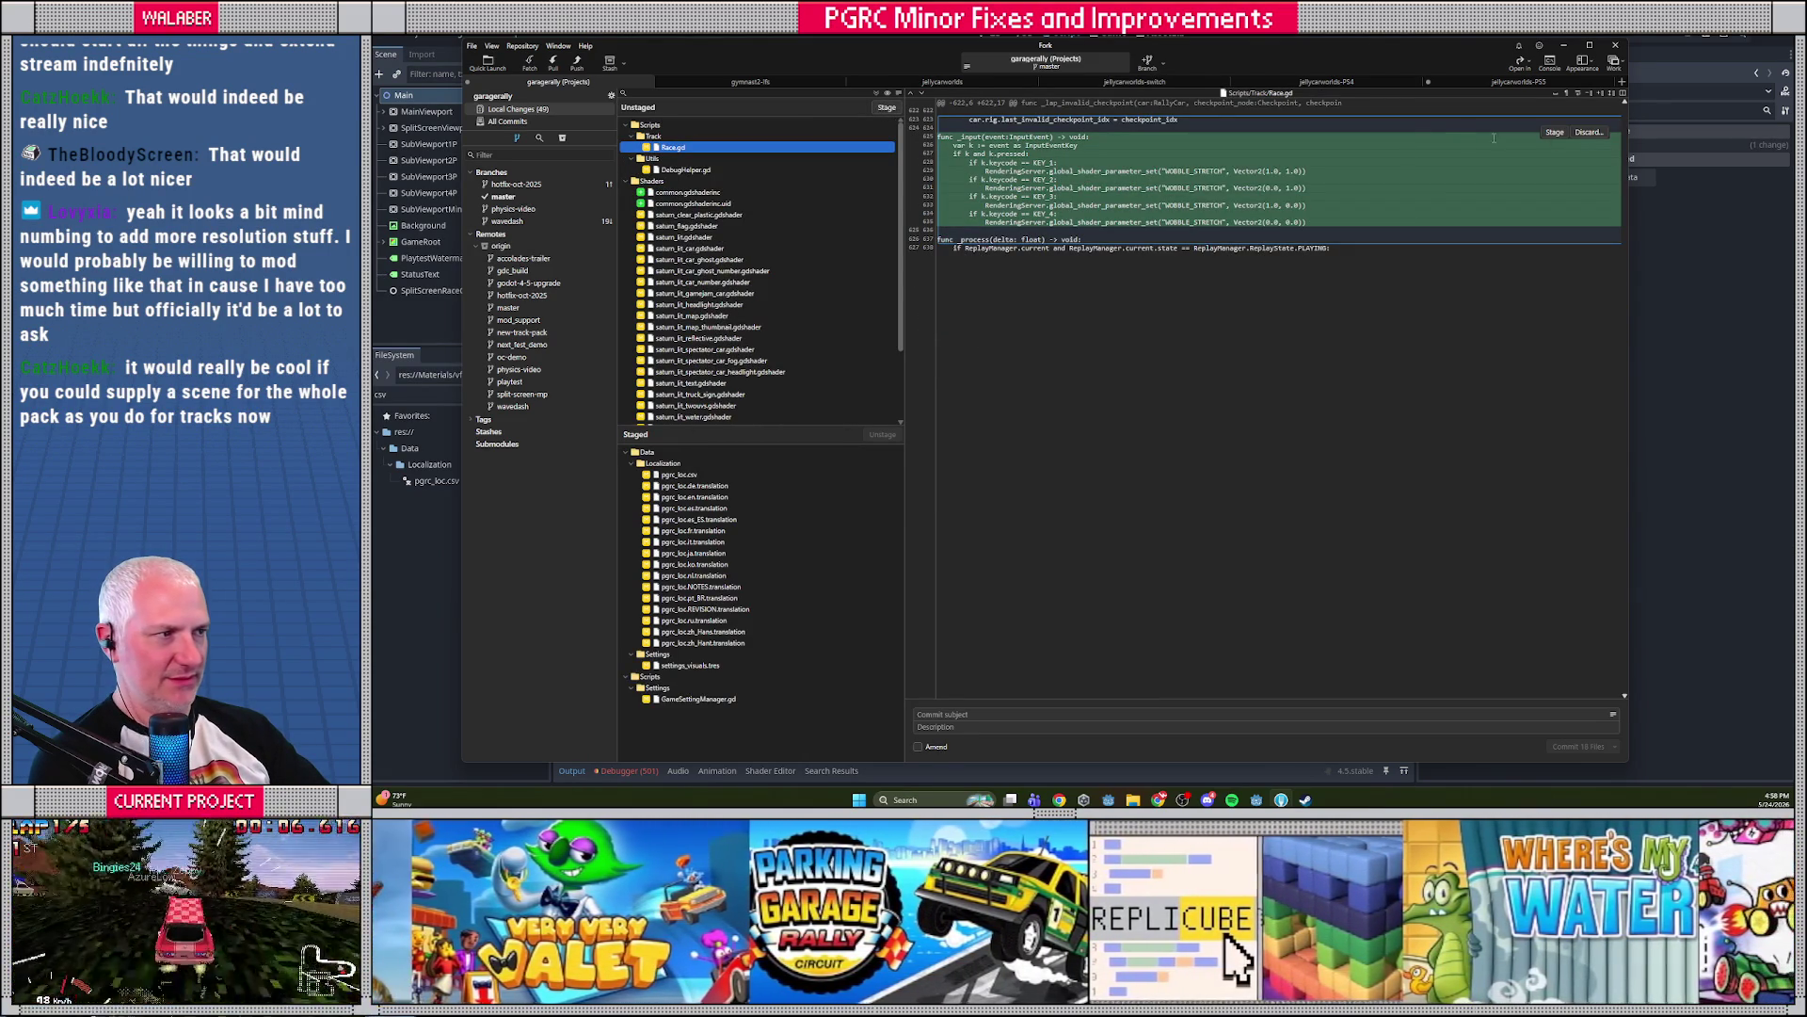
click(1590, 133)
click(1112, 414)
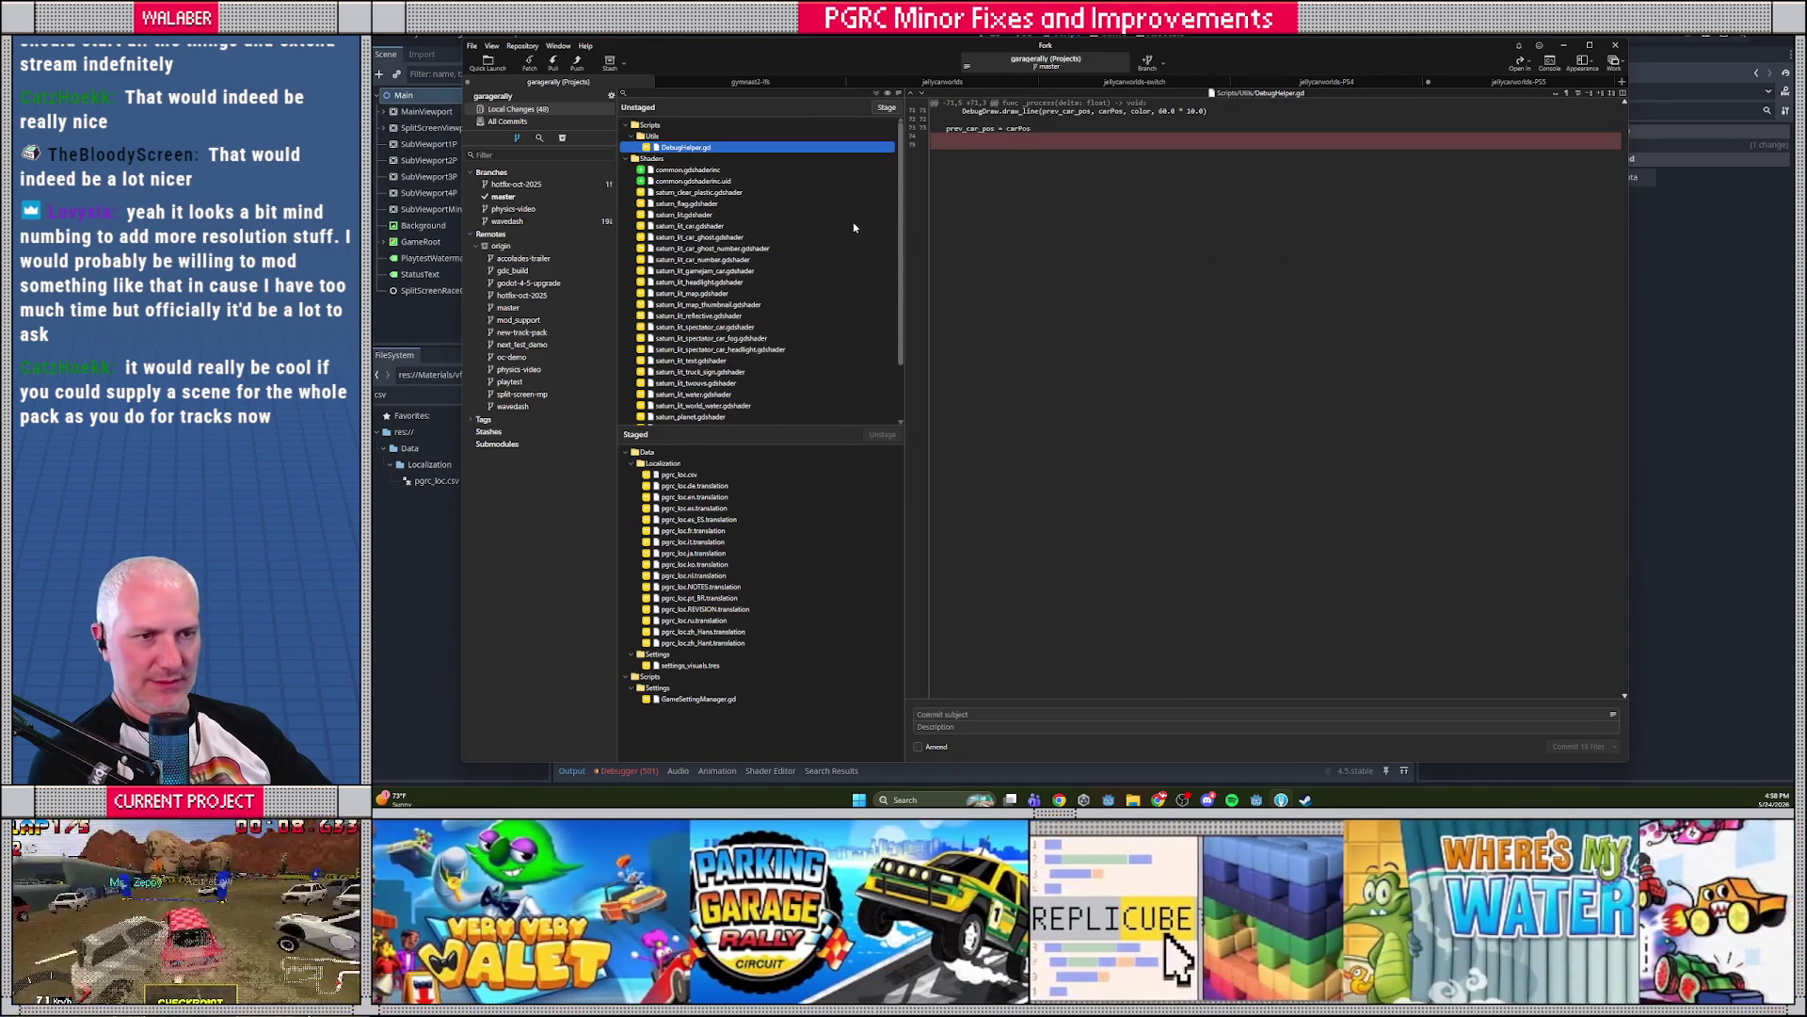
click(1590, 133)
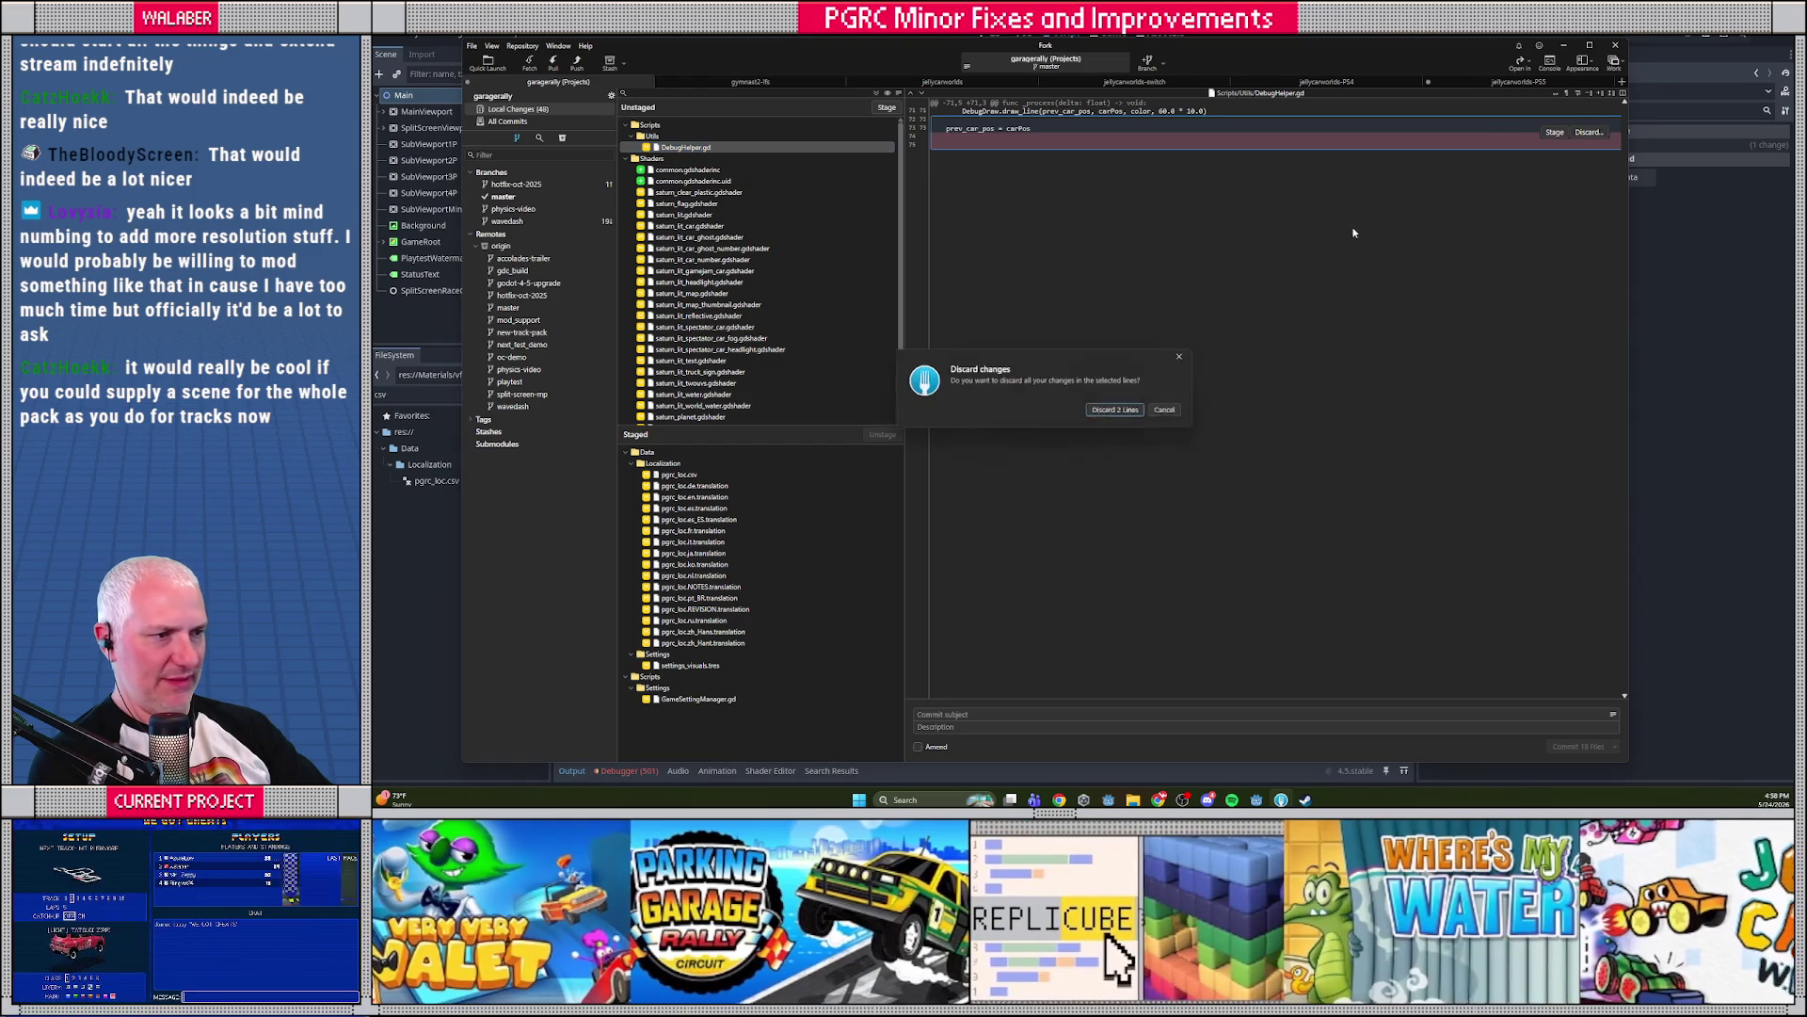
click(1112, 408)
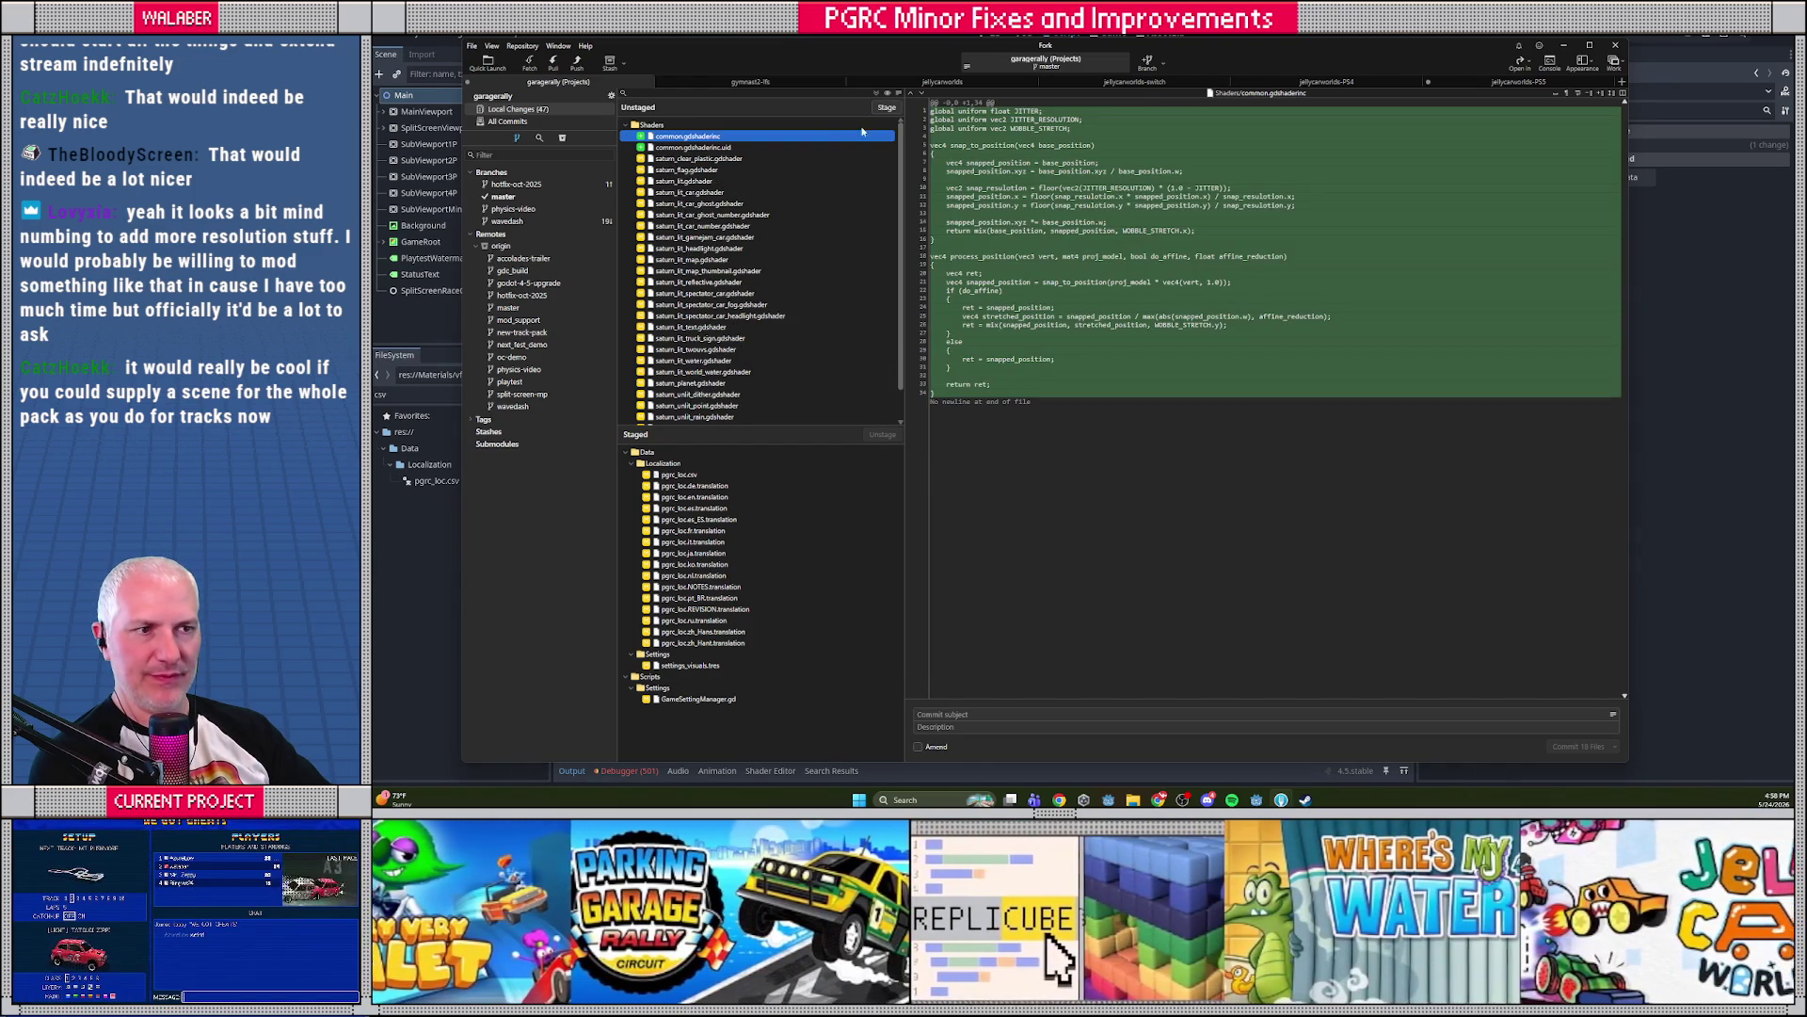
Stage the Shaders and project.godot changes and commit 47 files as 'shader refactor, added options for vertex wobble and texture stretch'
double_click(651, 125)
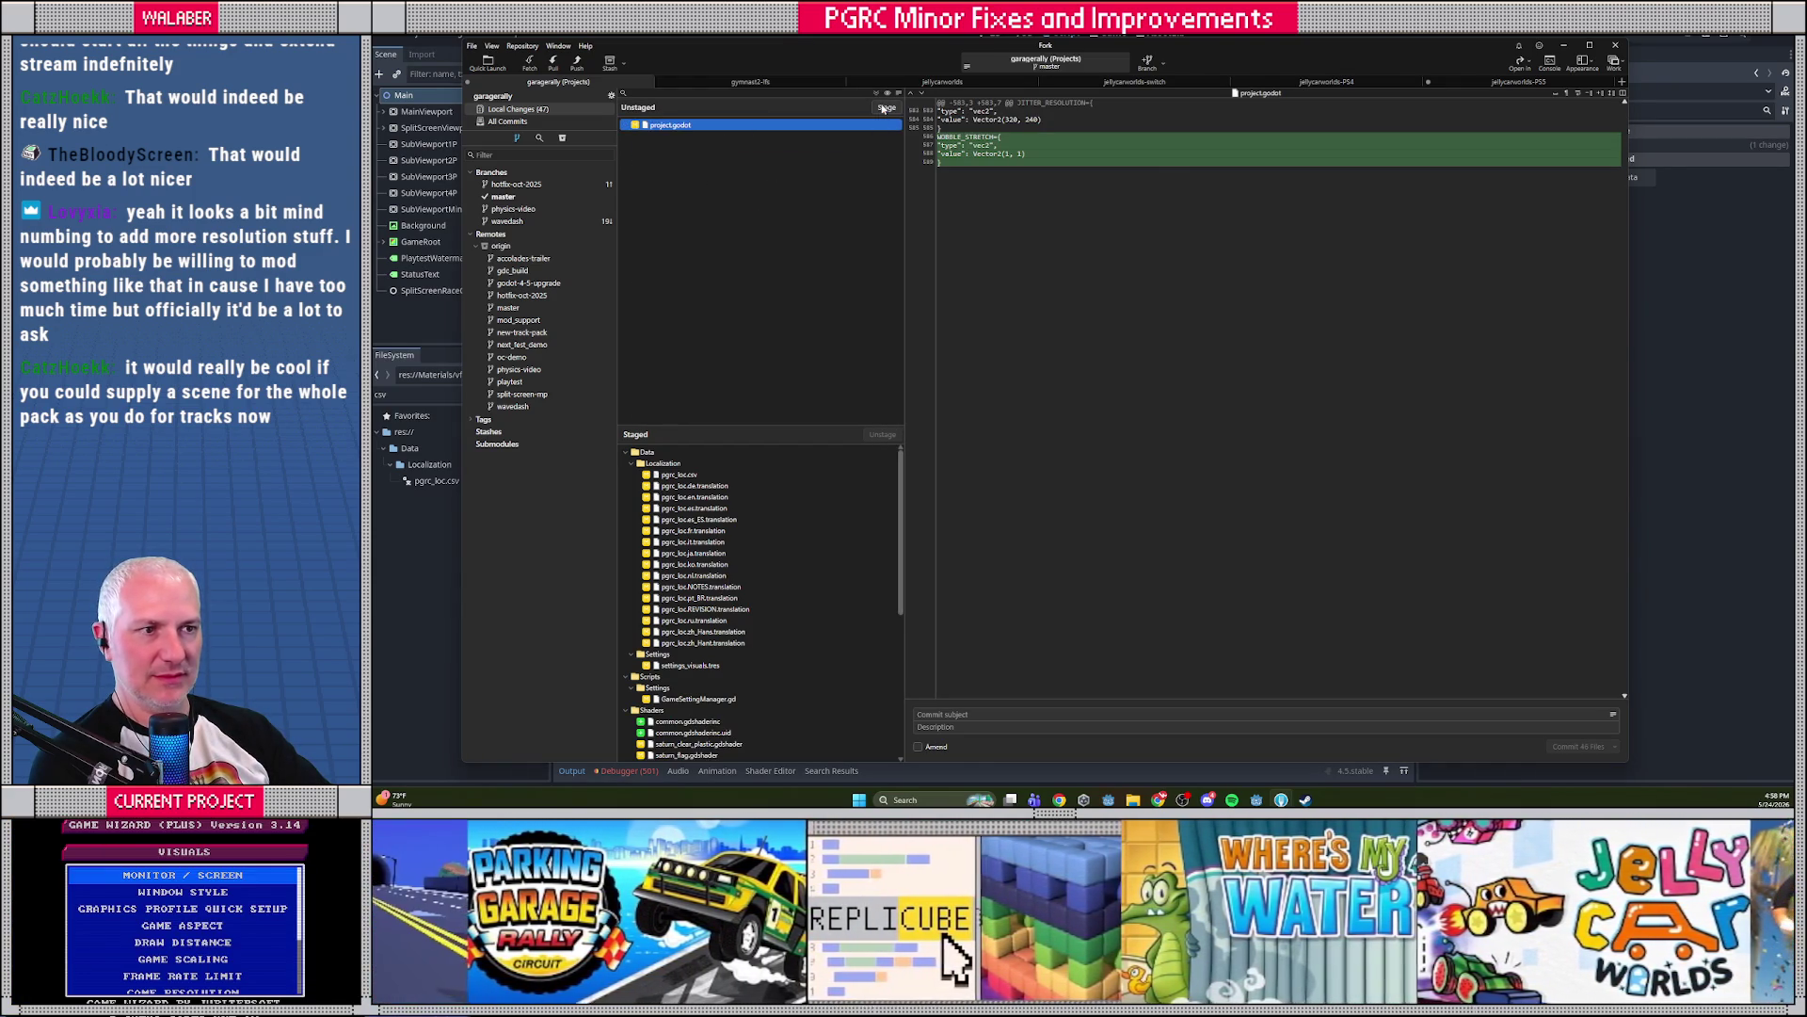
double_click(670, 124)
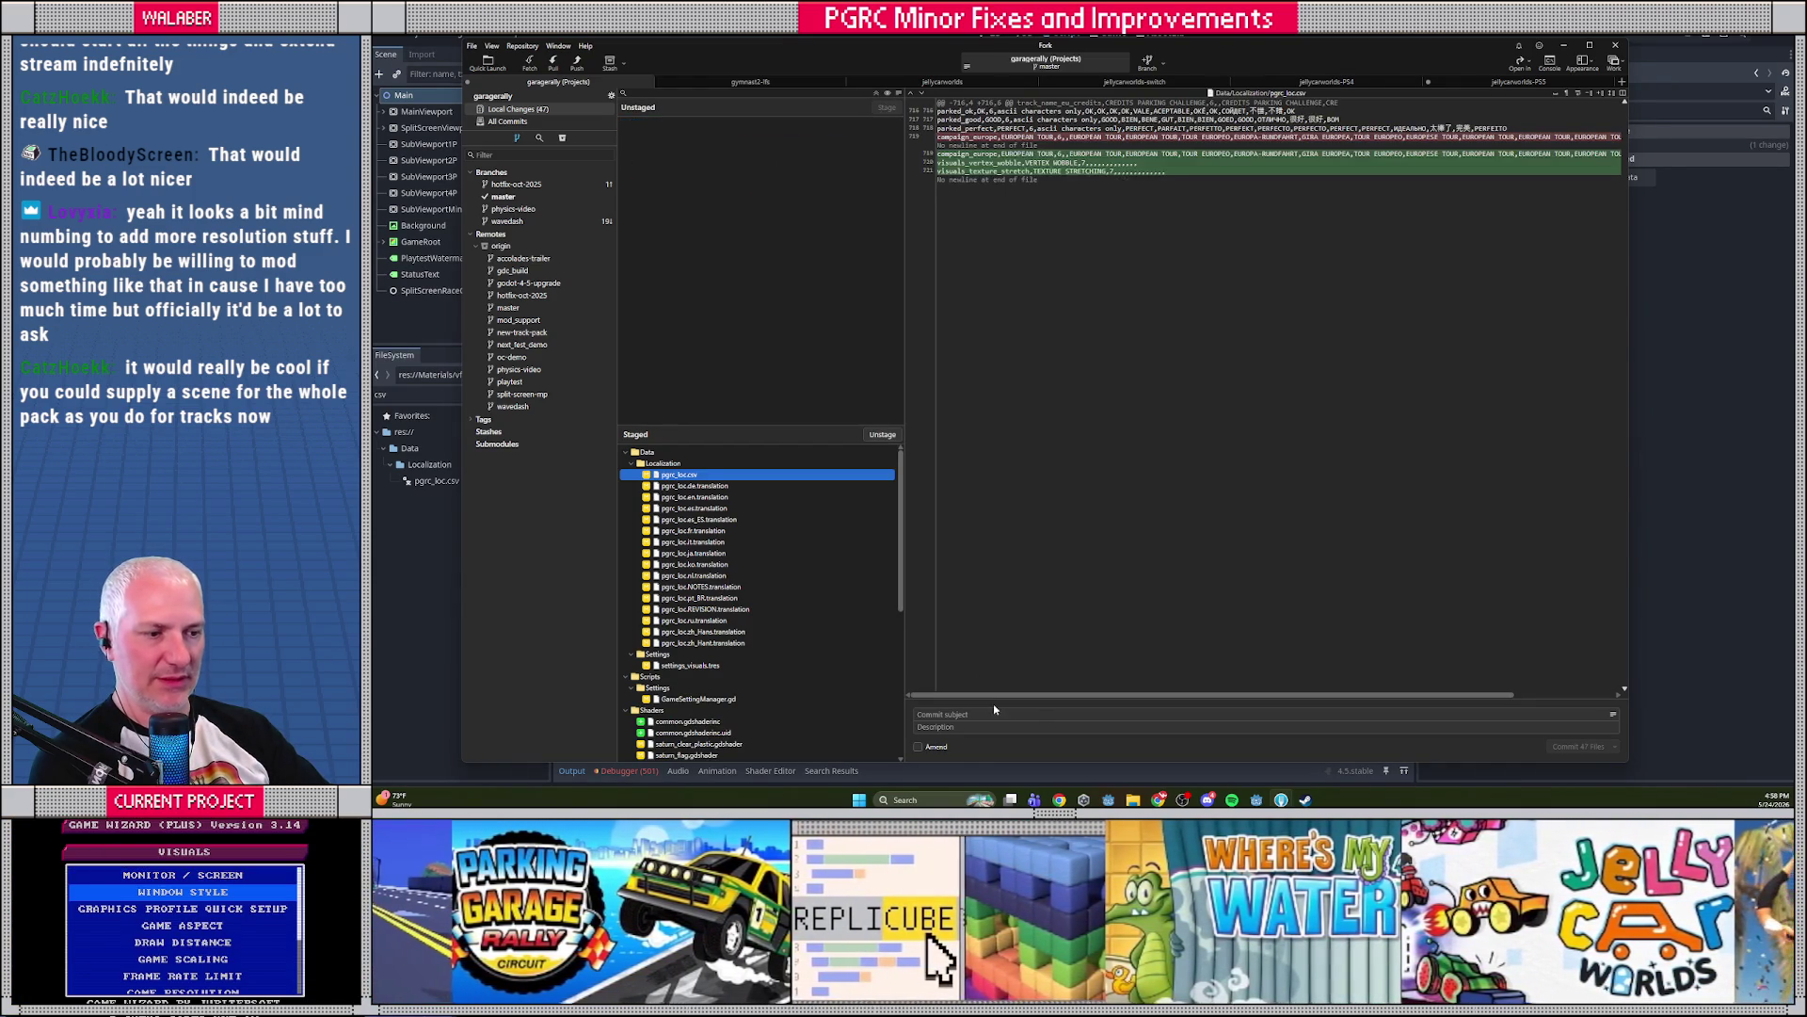
click(1003, 712)
text(shader)
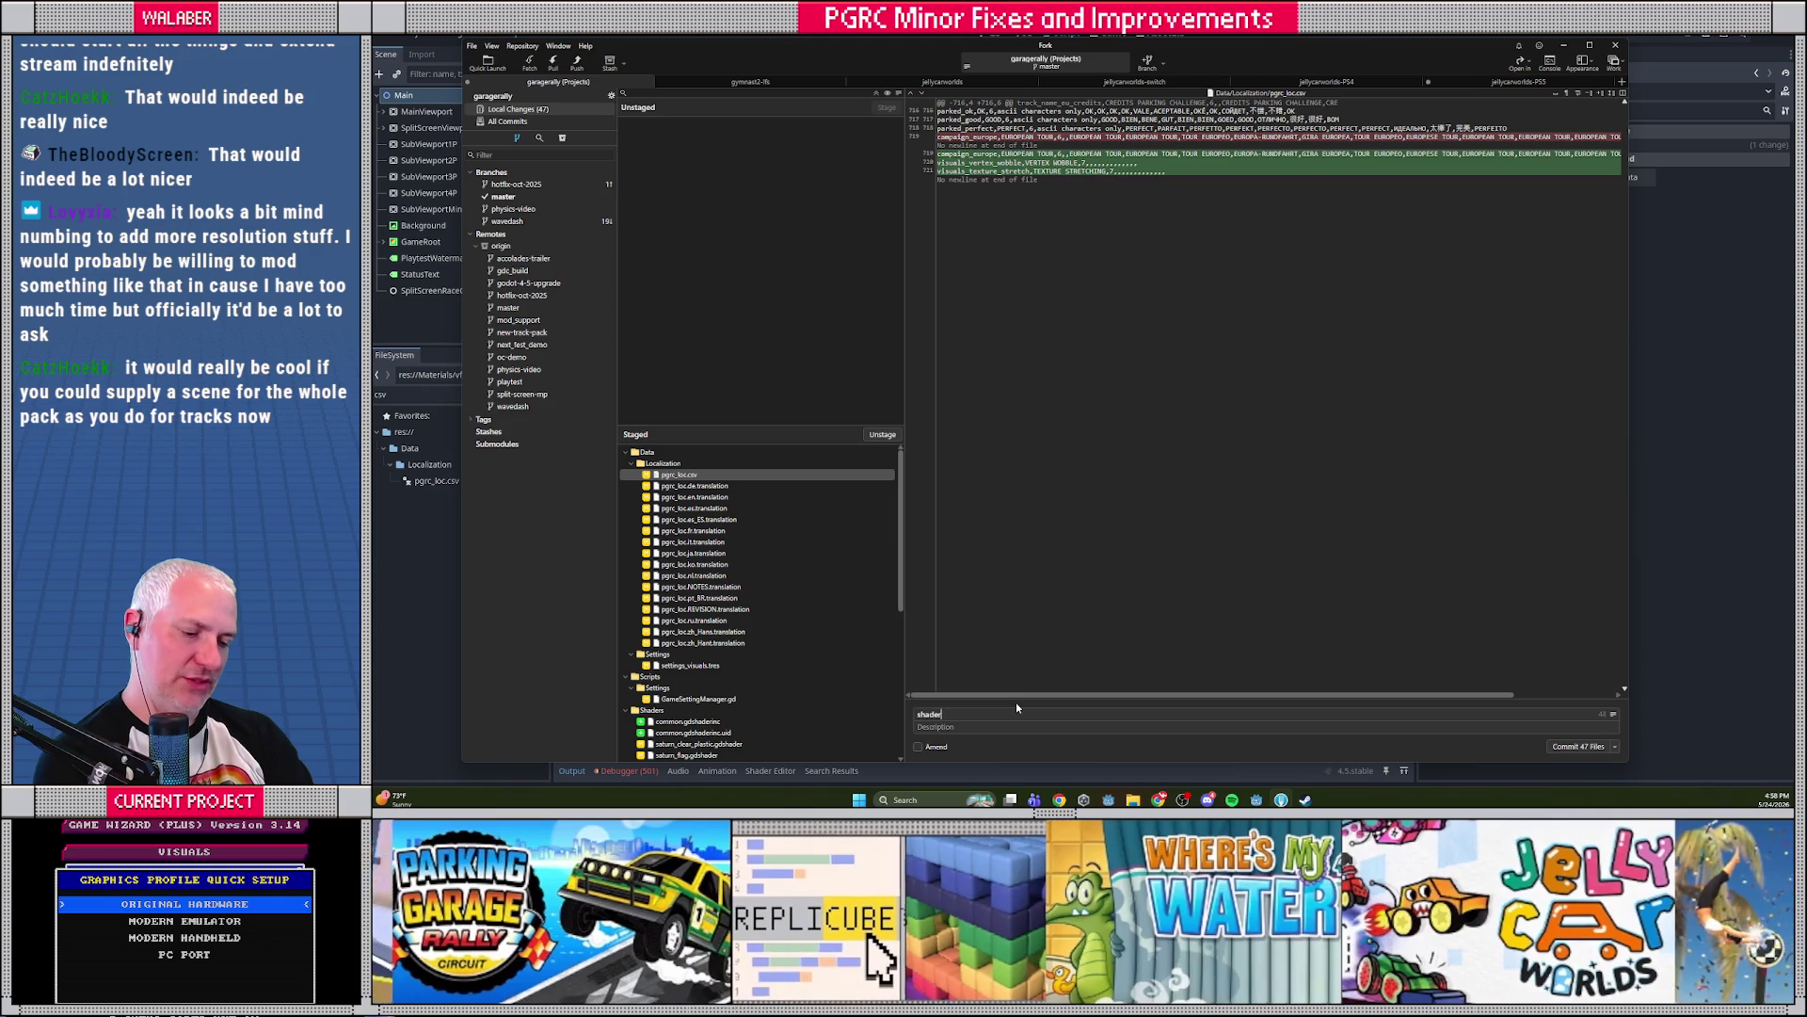
text( refactor, added options for vertex )
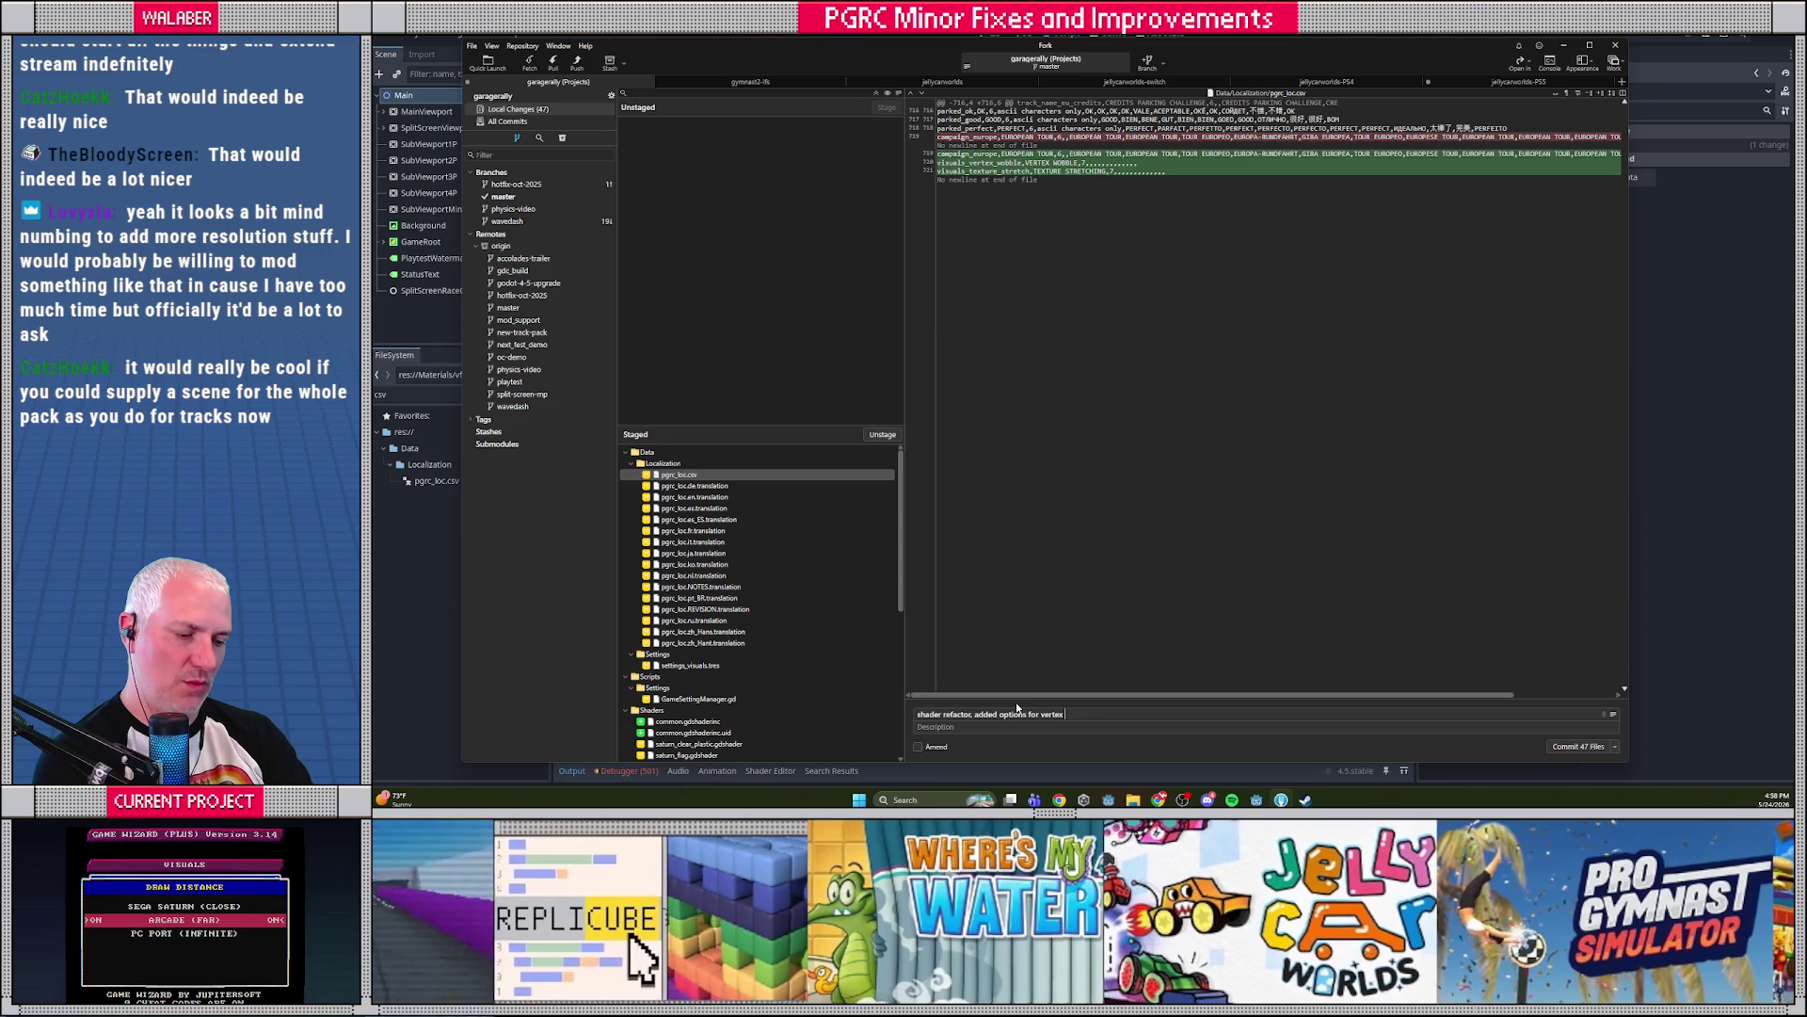
text(wobble and tex)
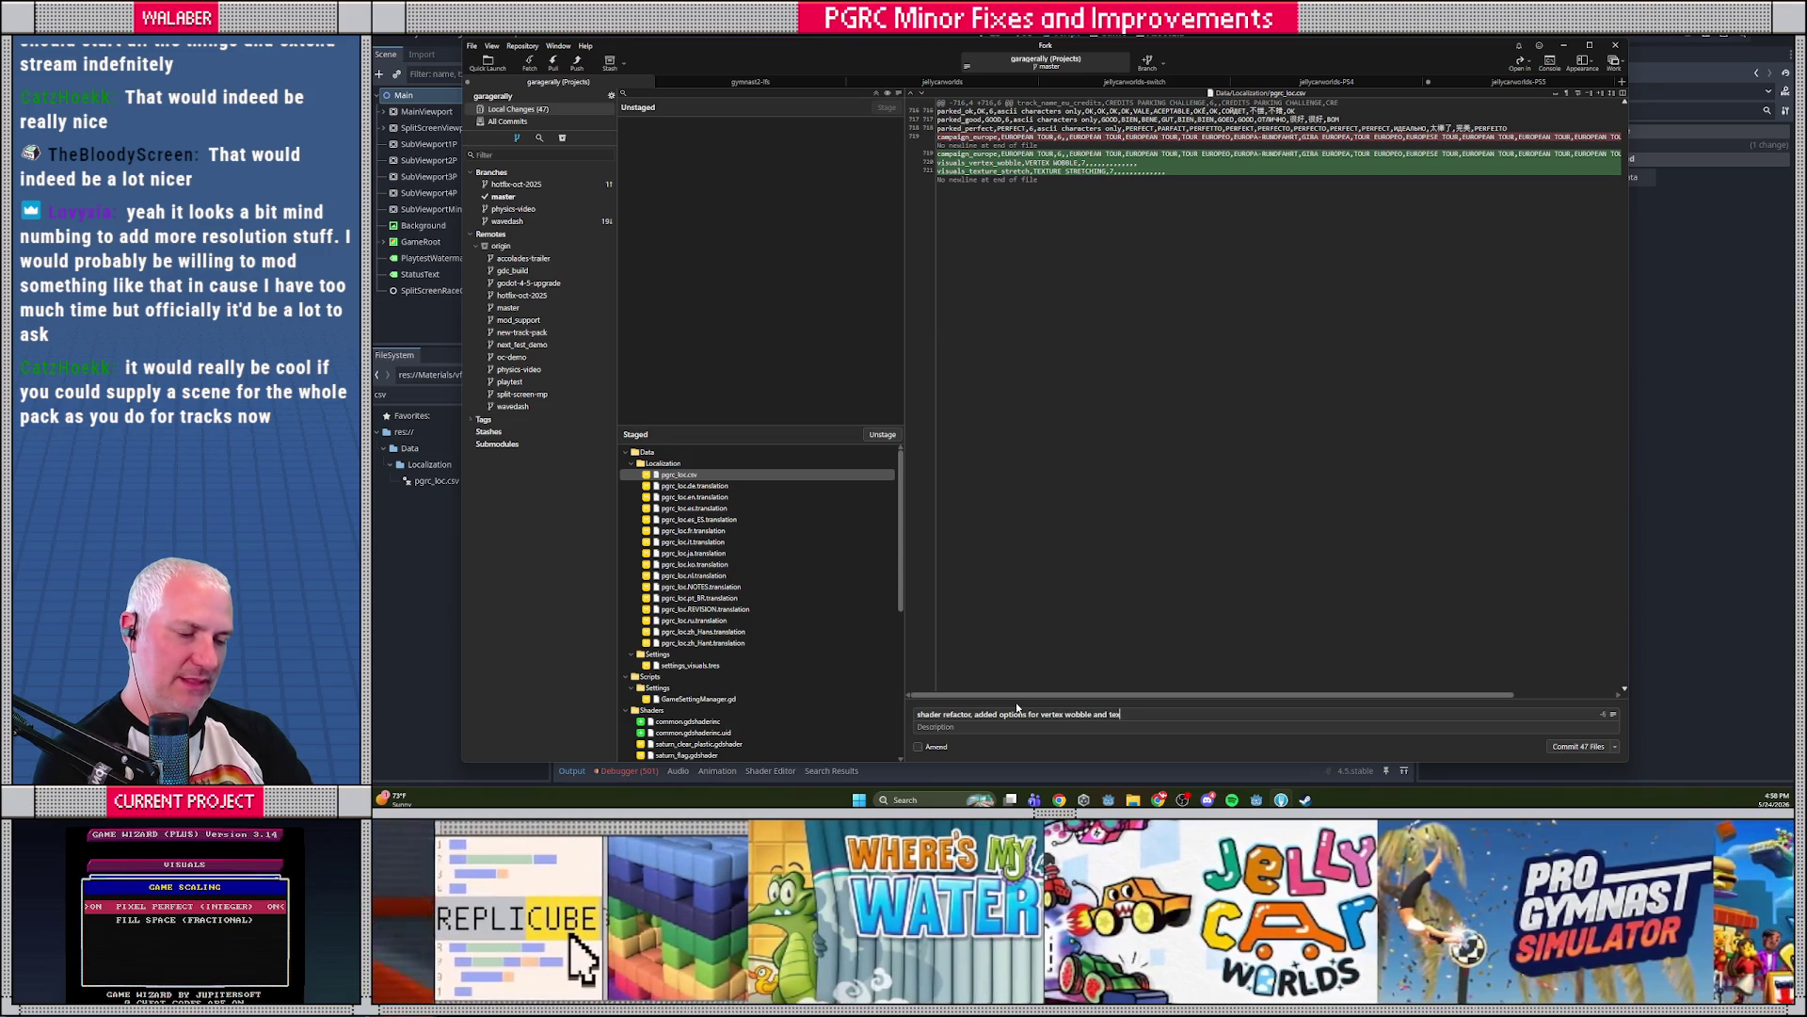
text(ture stretch)
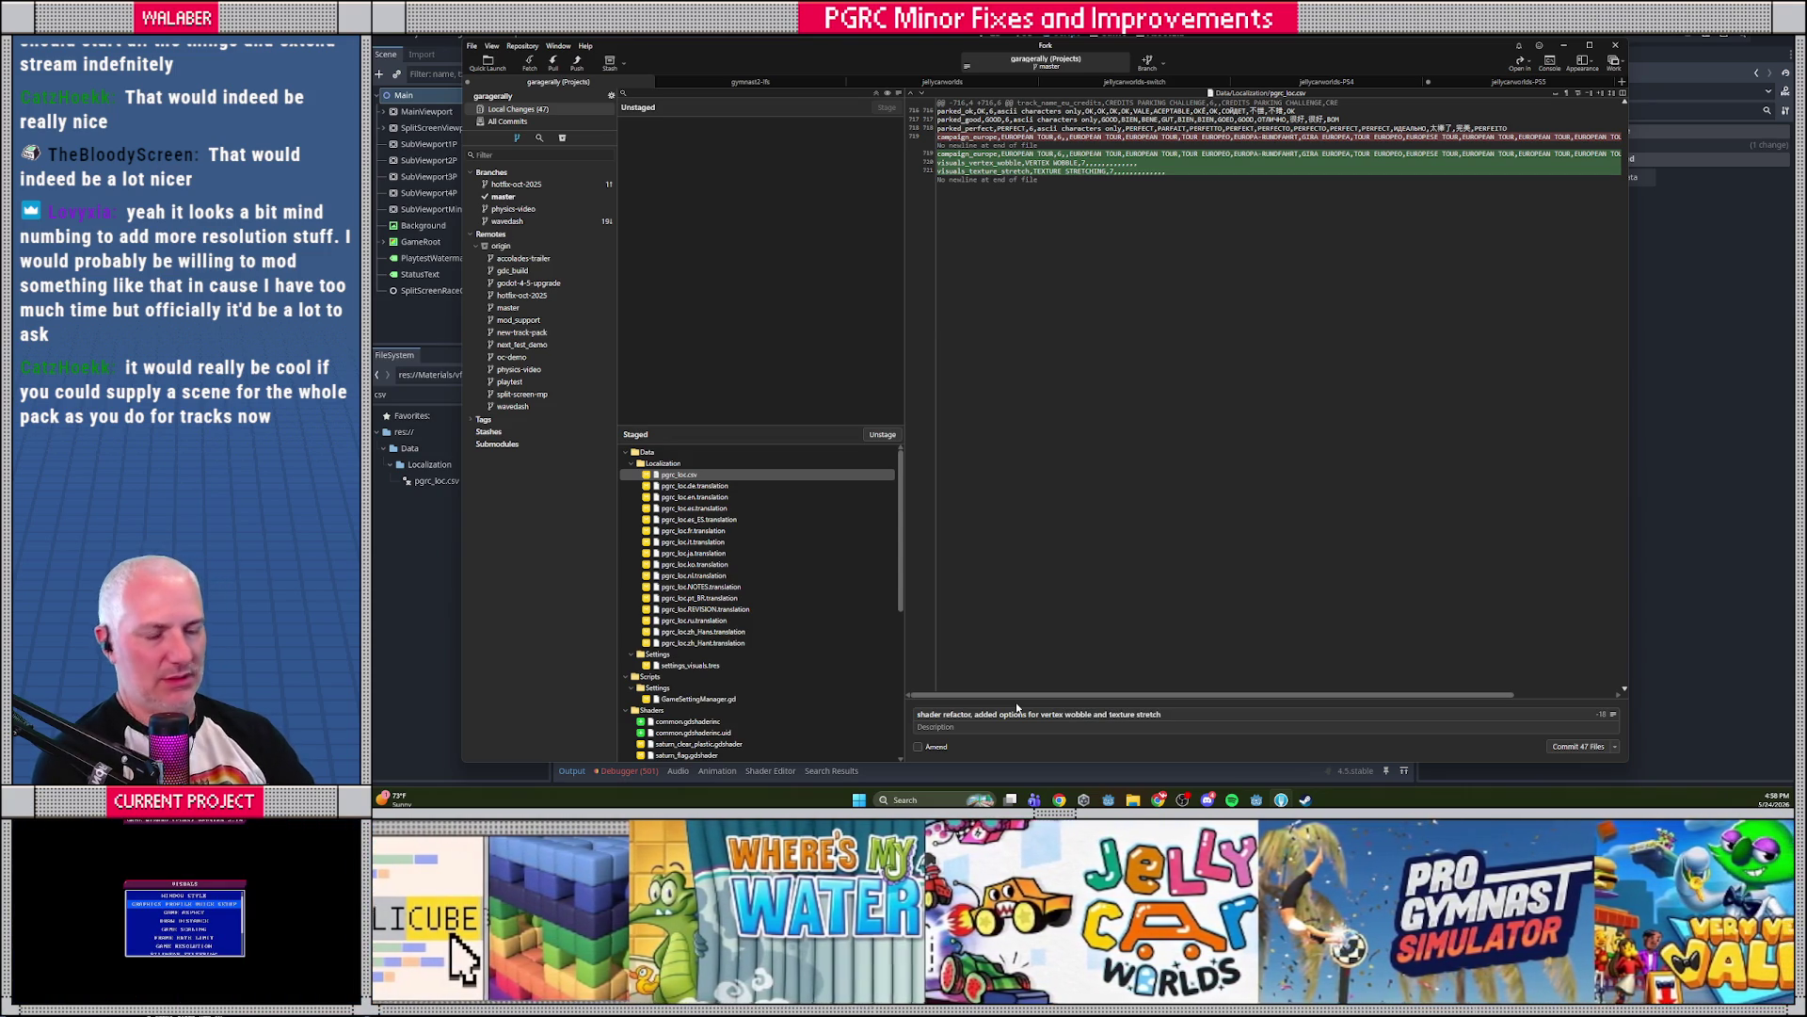
key(ctrl+Return)
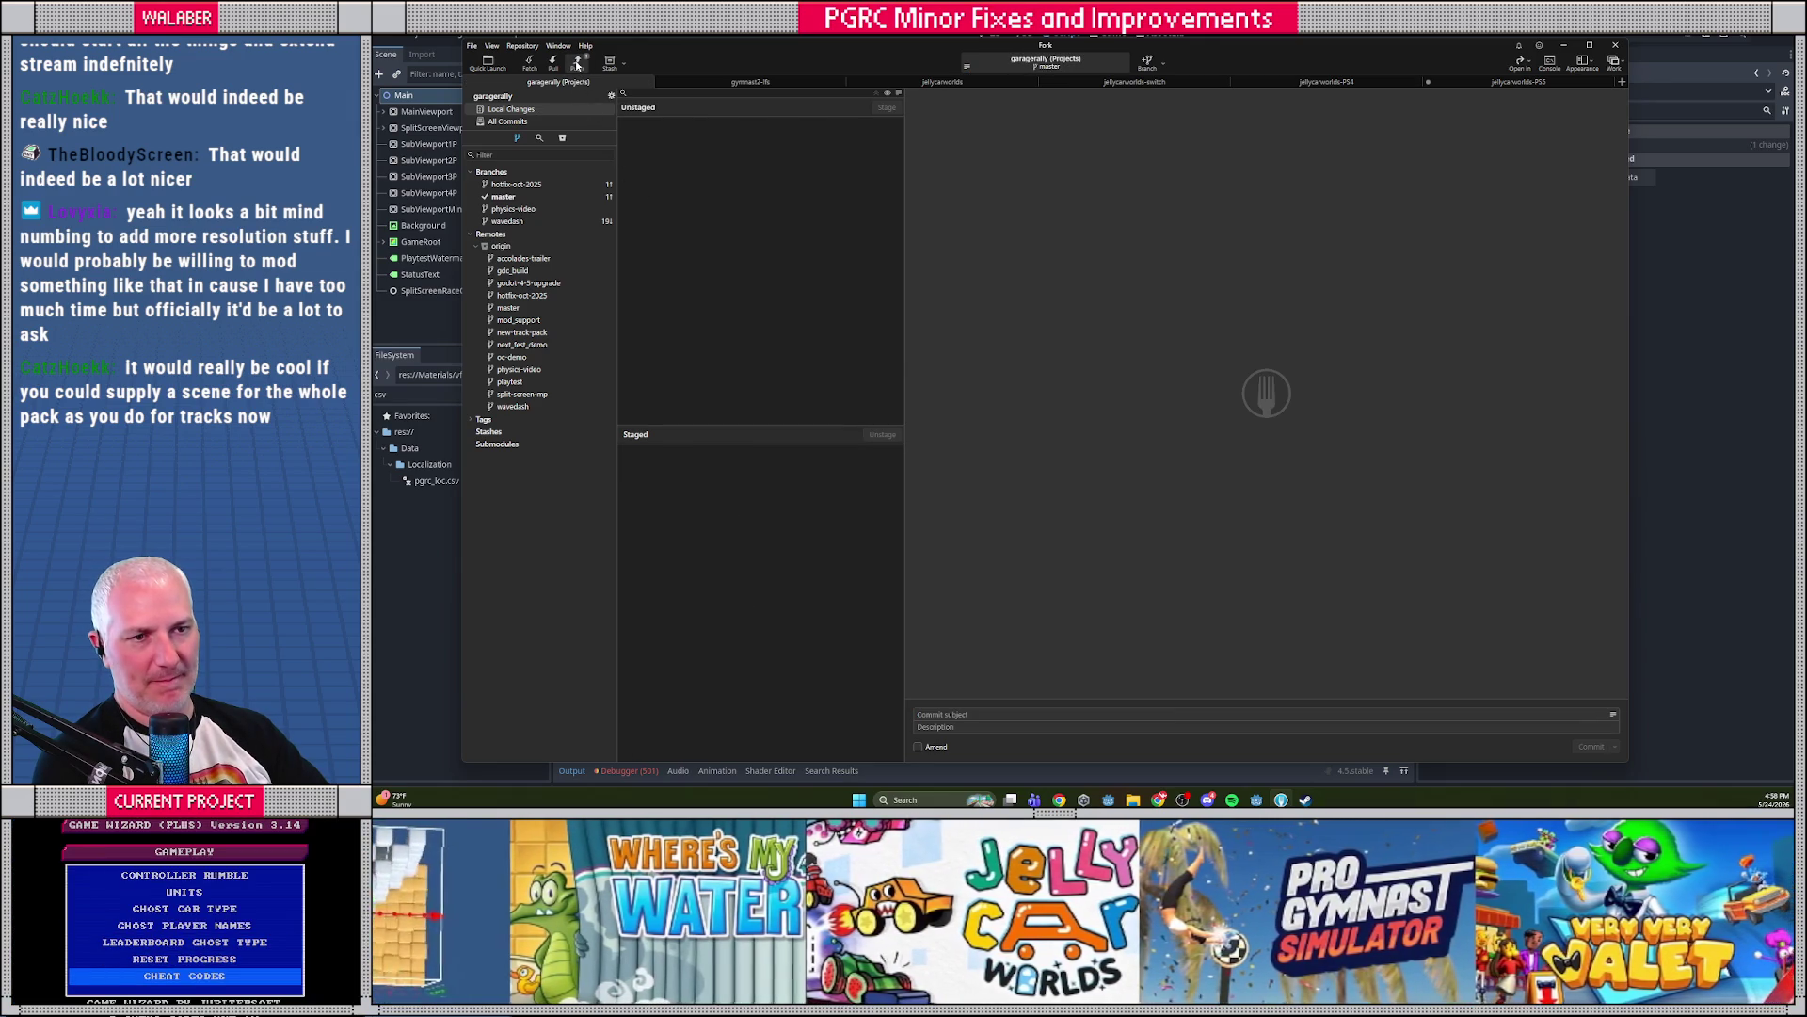
Push master to origin and return to Godot
click(577, 64)
key(Return)
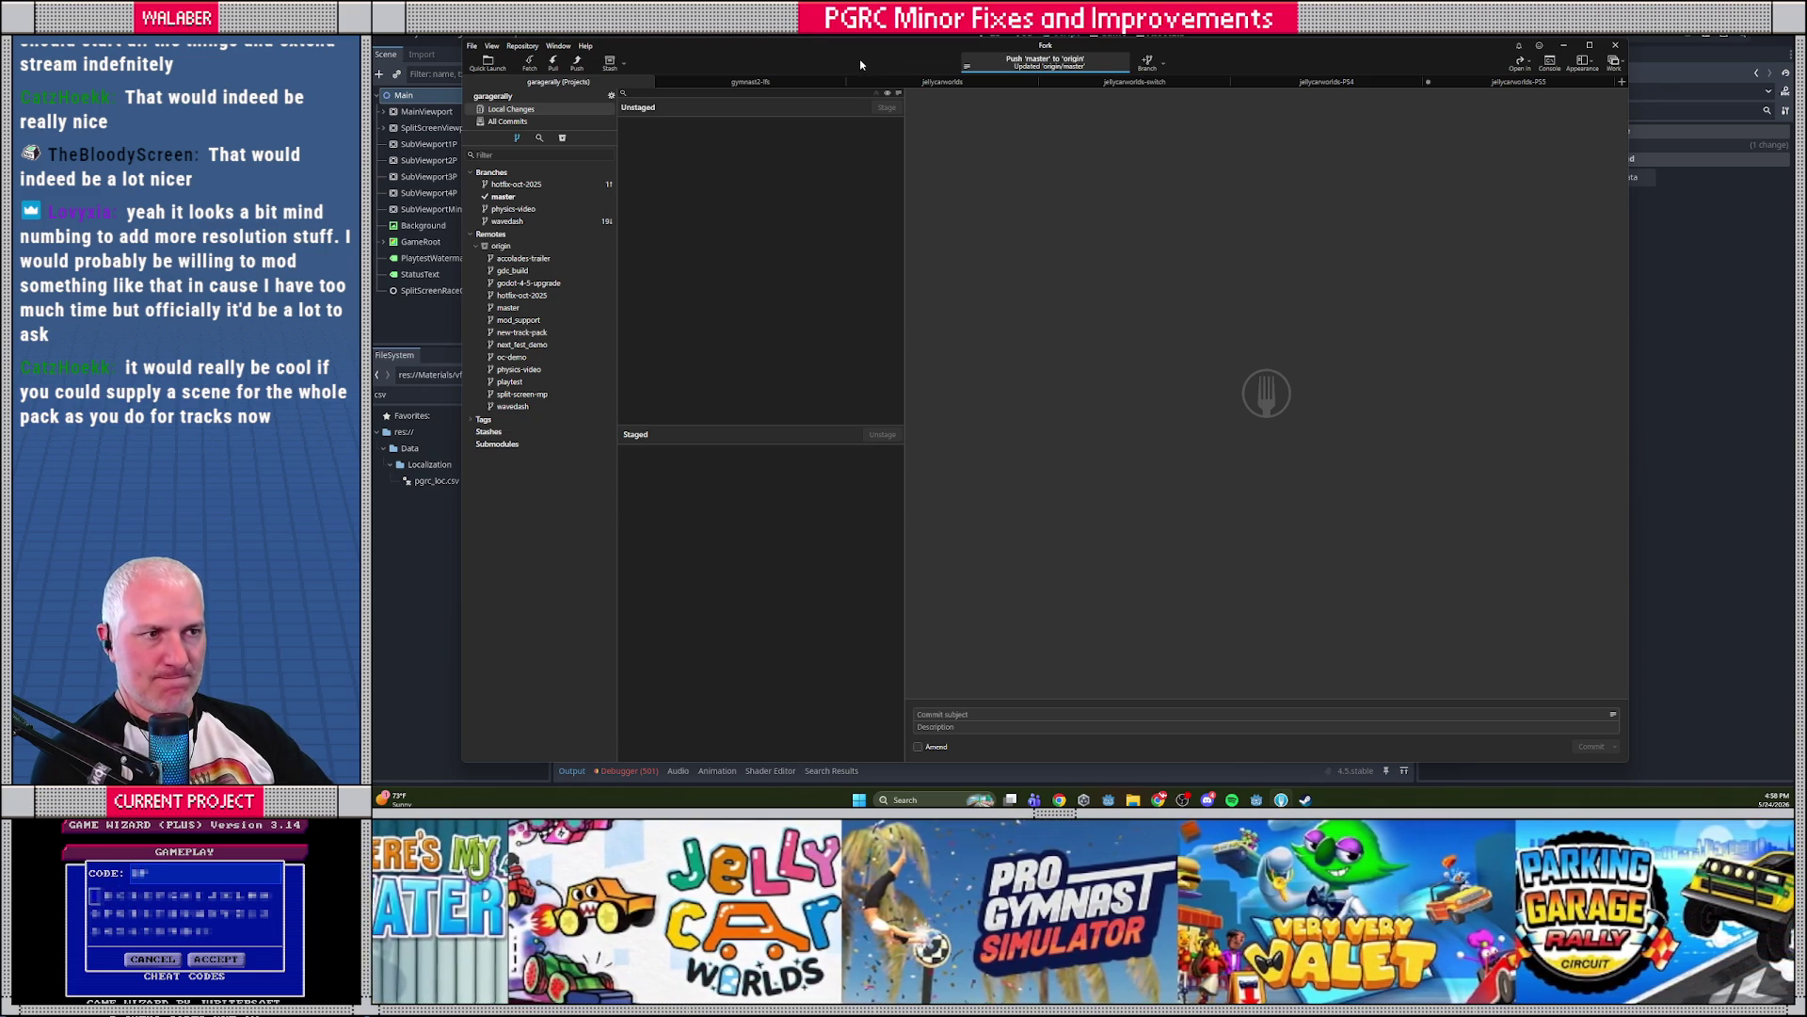
key(alt+Tab)
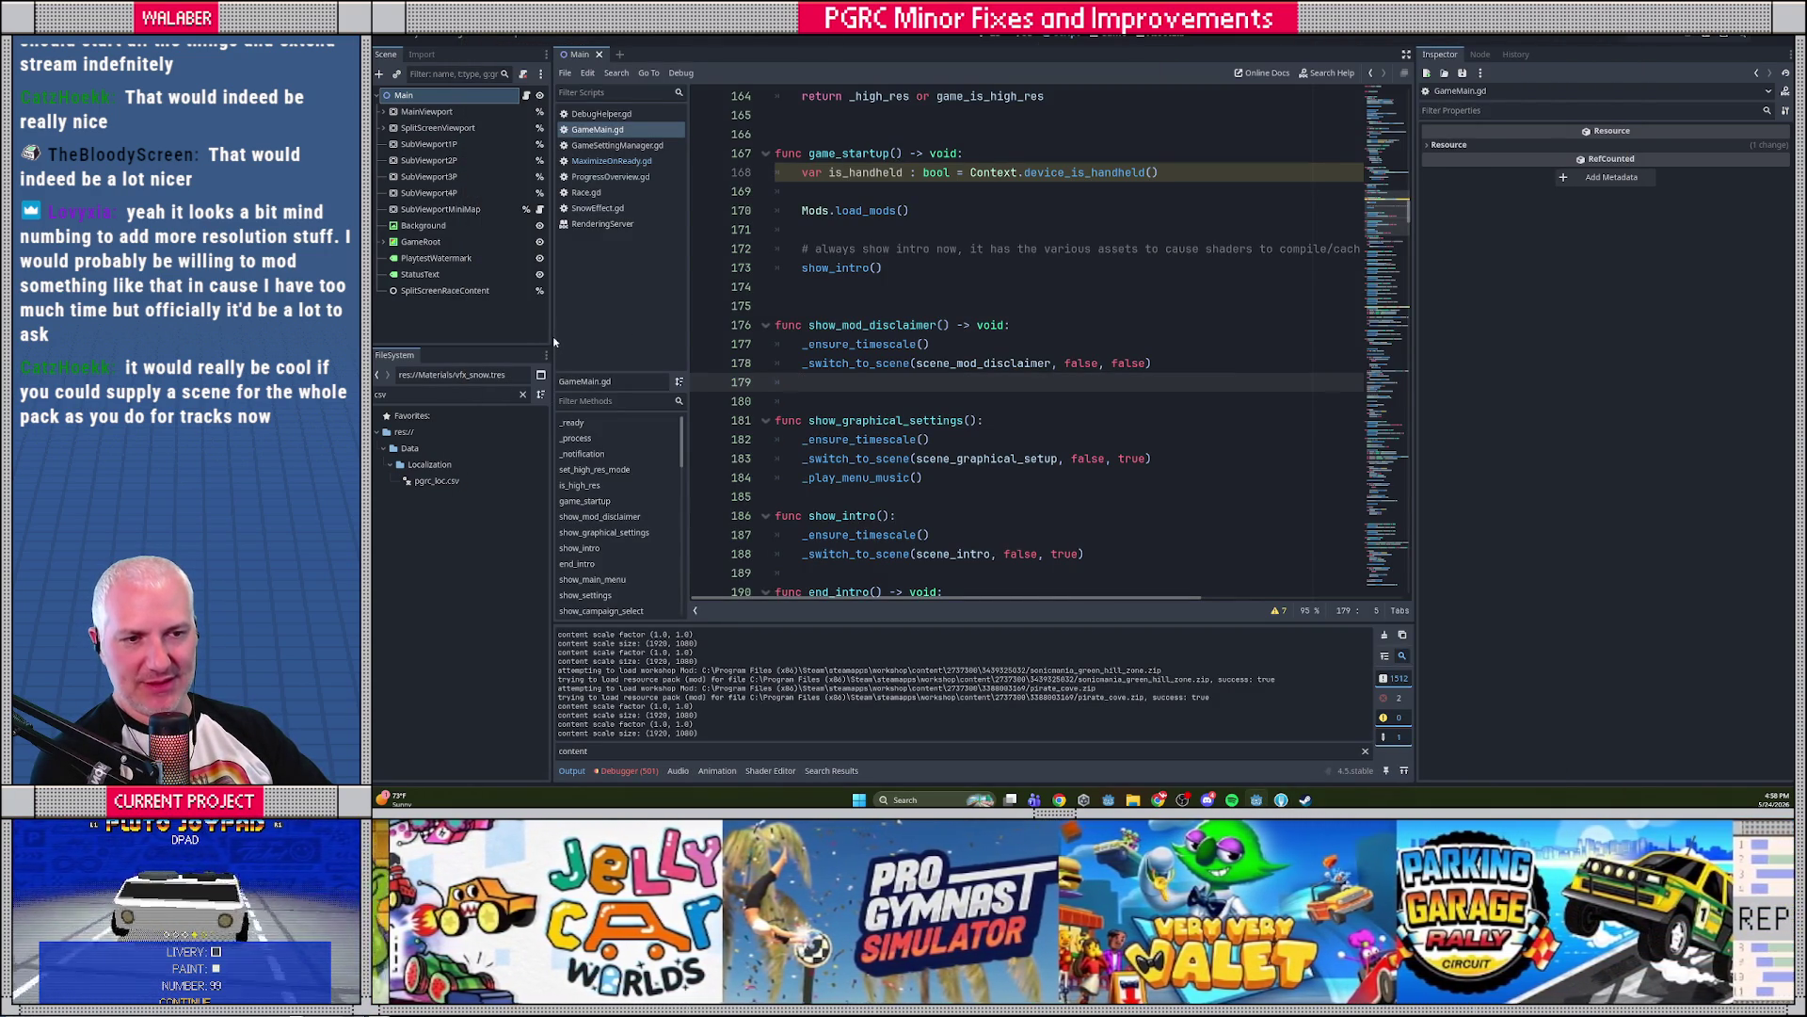
drag(551, 341, 583, 342)
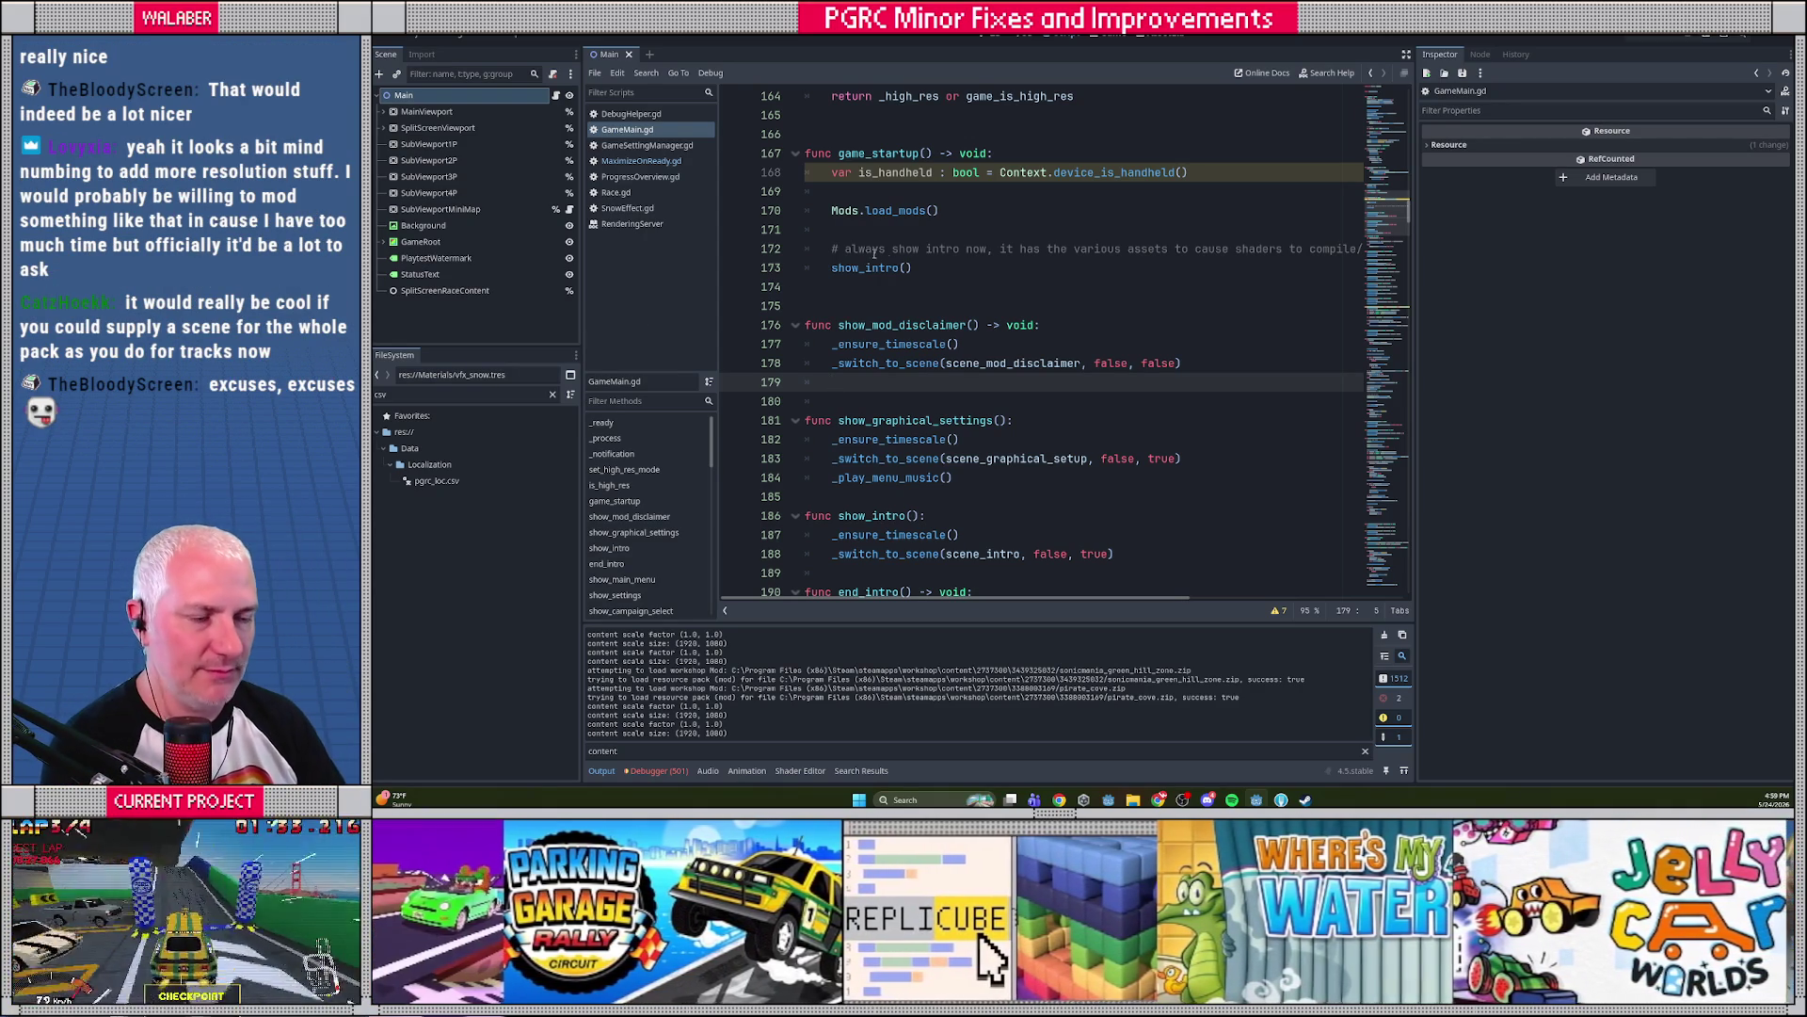
Expand GameMain.gd to the full window width and scroll through the script
click(899, 269)
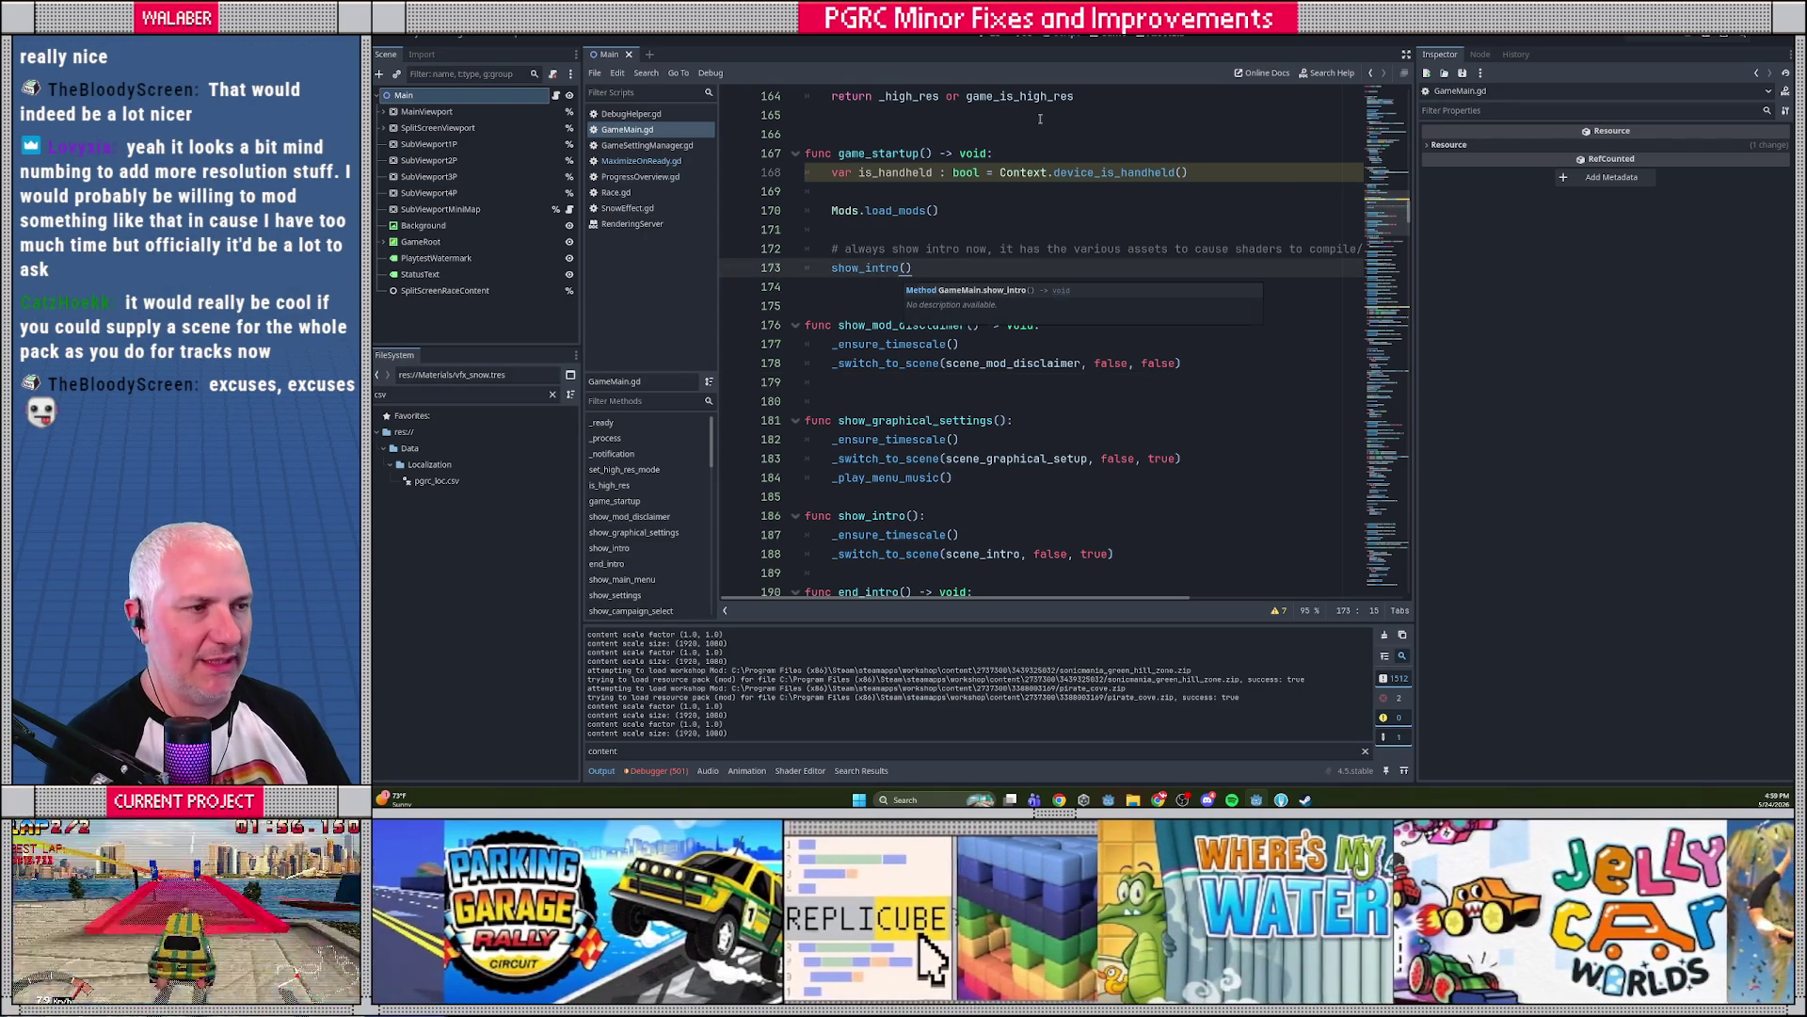
click(1392, 90)
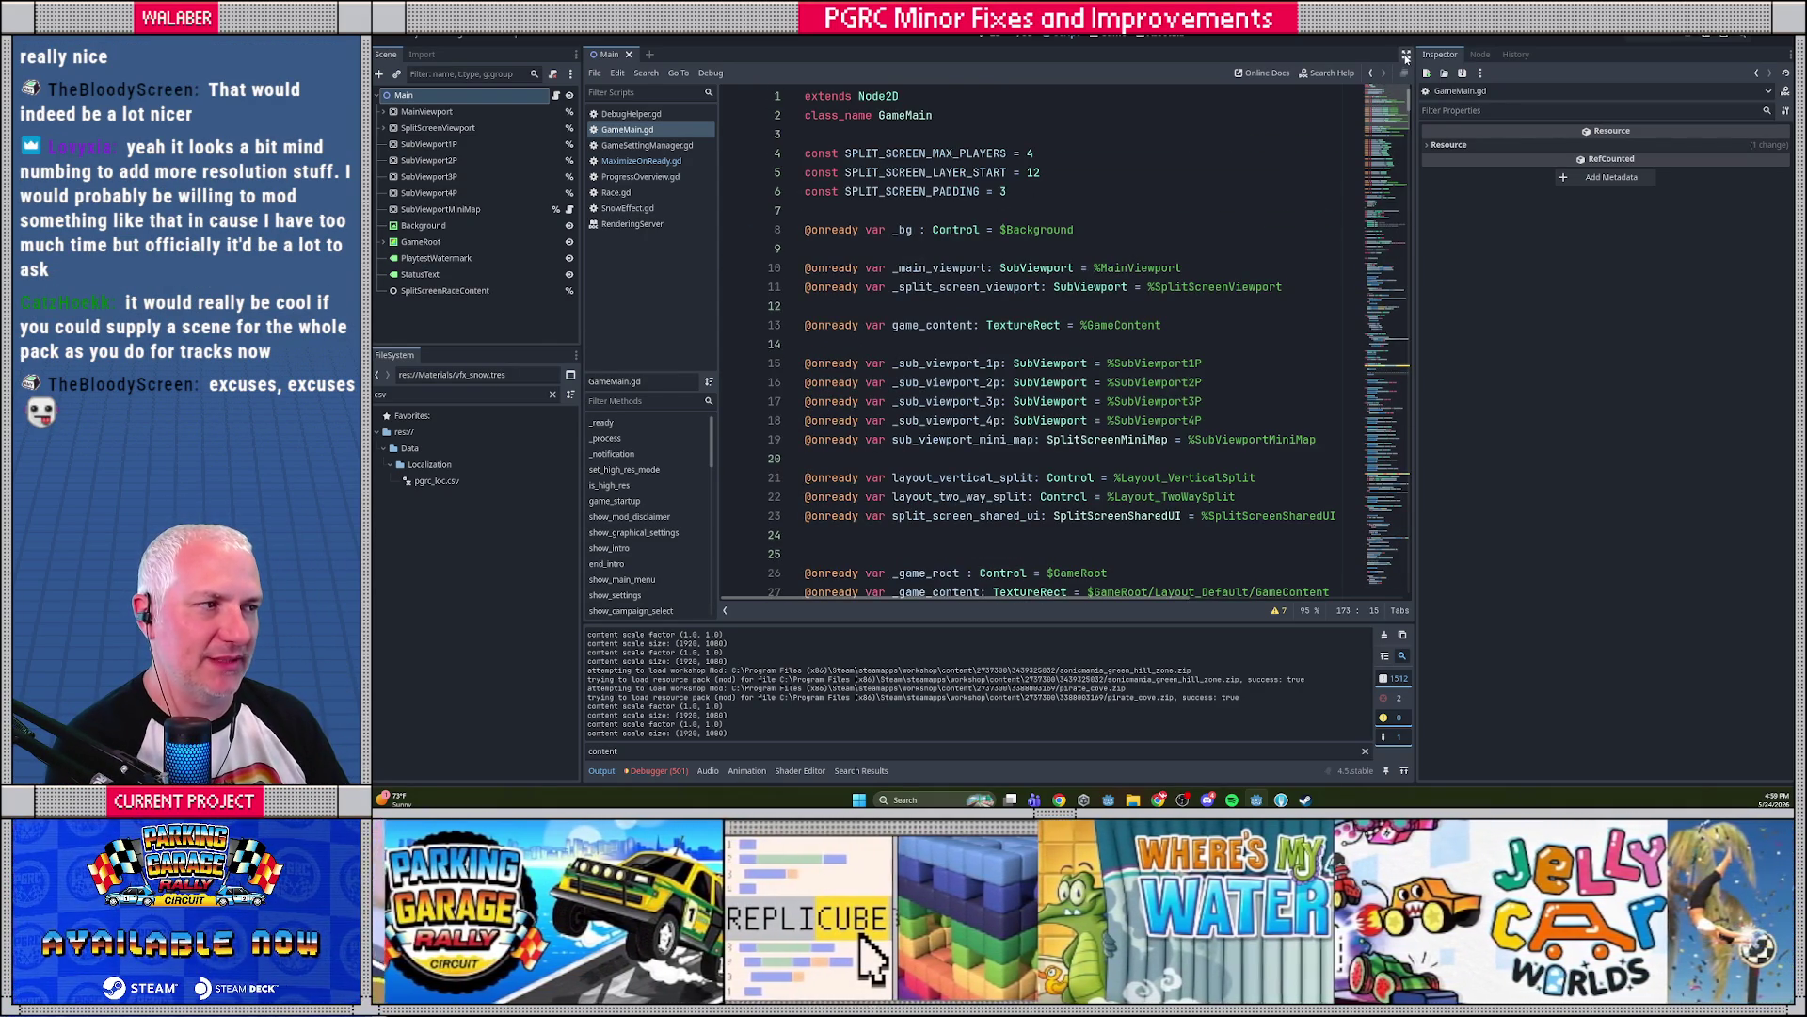
click(1405, 58)
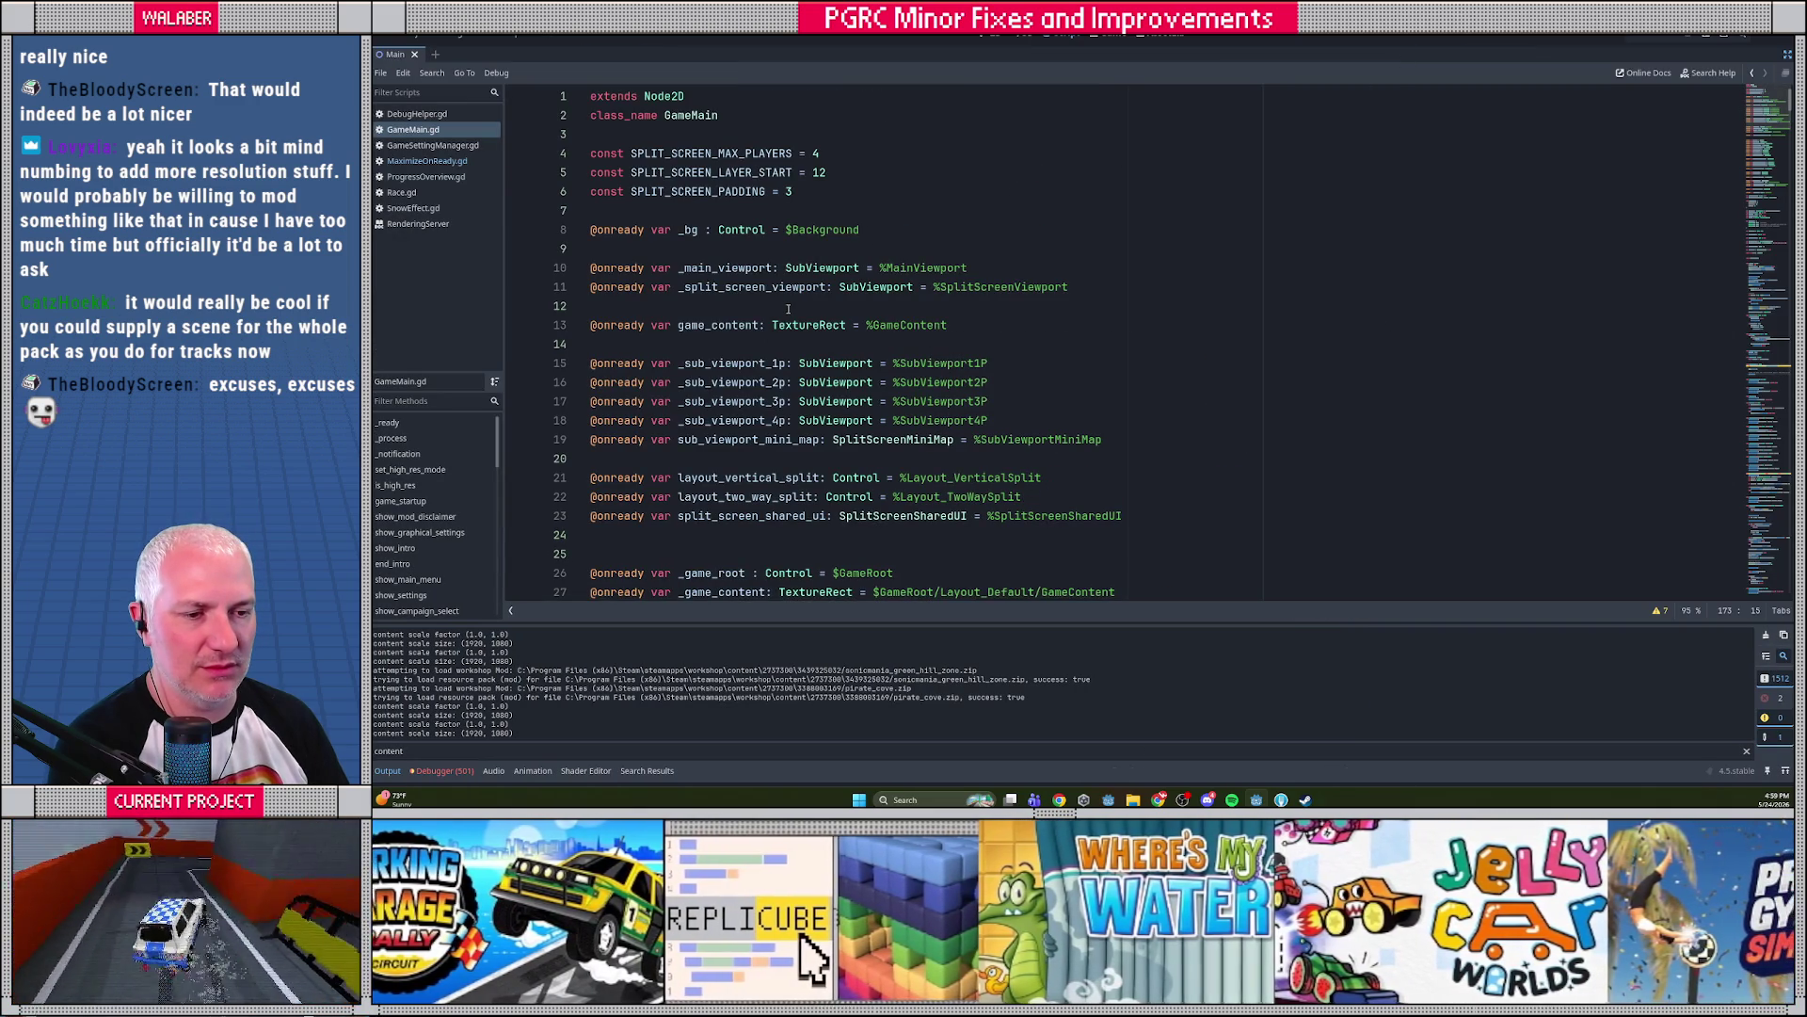
scroll(788, 309, down, 15)
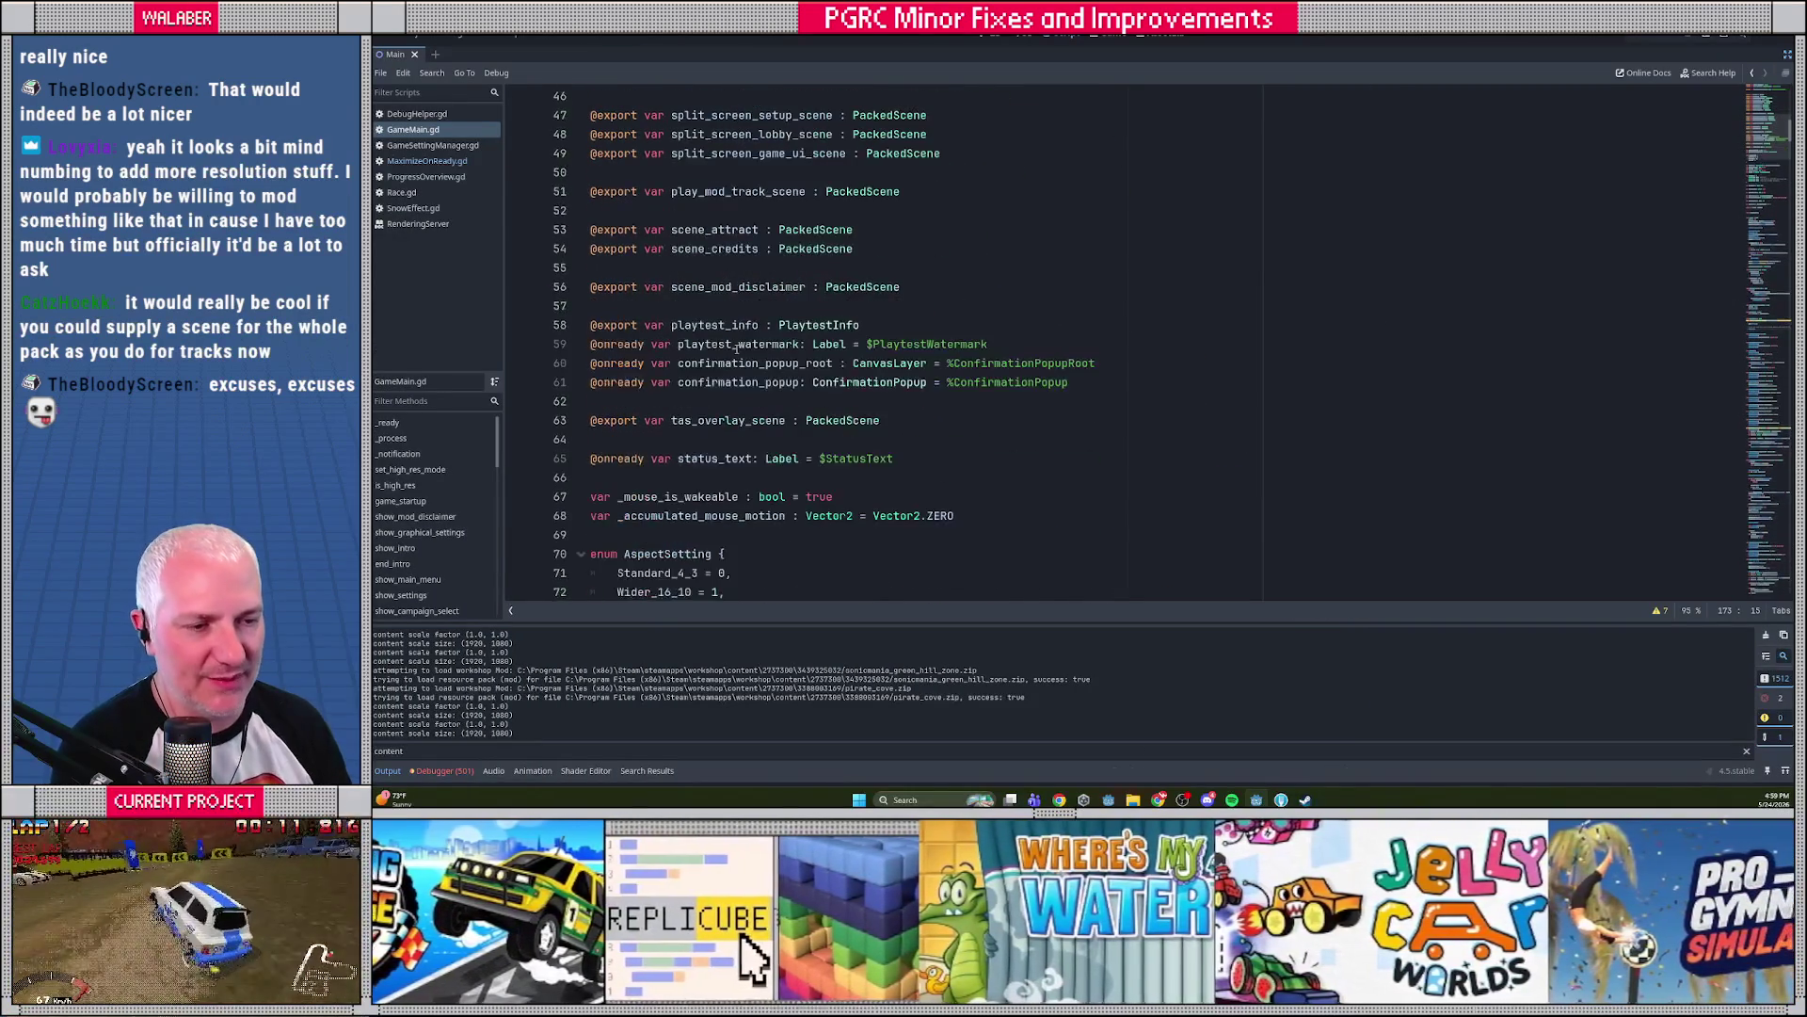
scroll(738, 349, down, 4)
scroll(739, 351, down, 2)
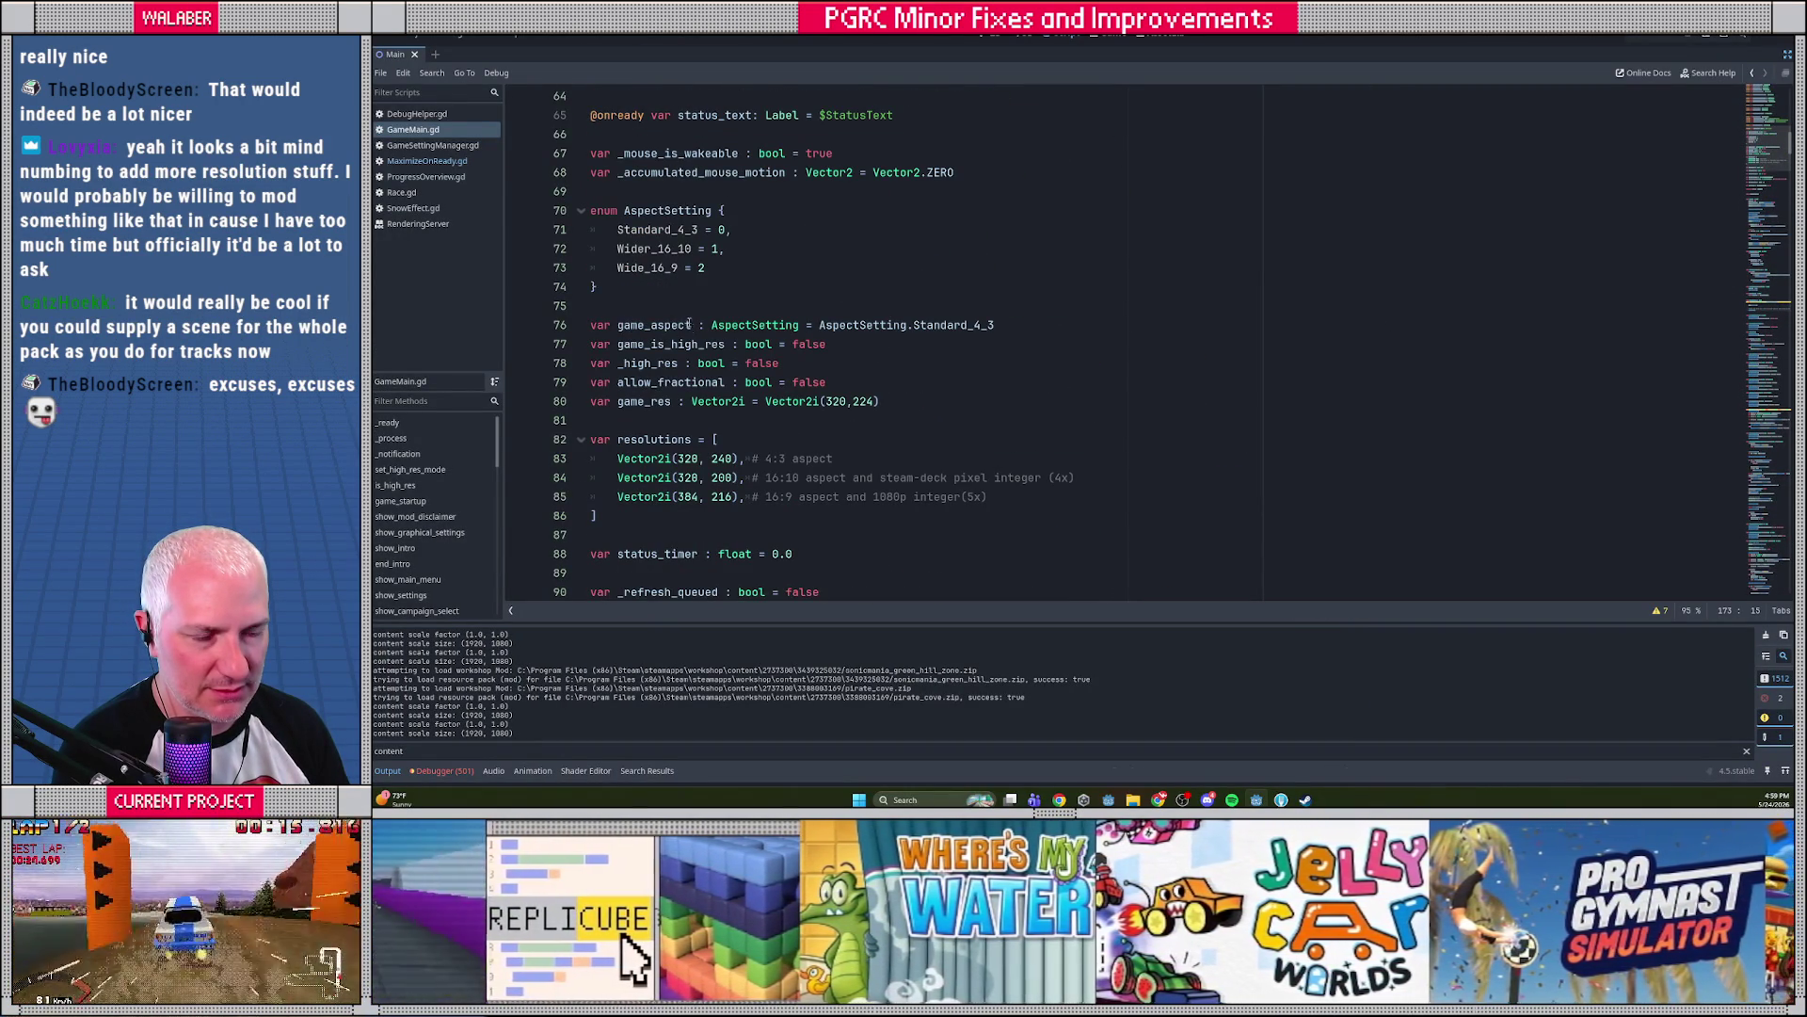
click(686, 306)
scroll(685, 305, down, 4)
scroll(685, 306, down, 10)
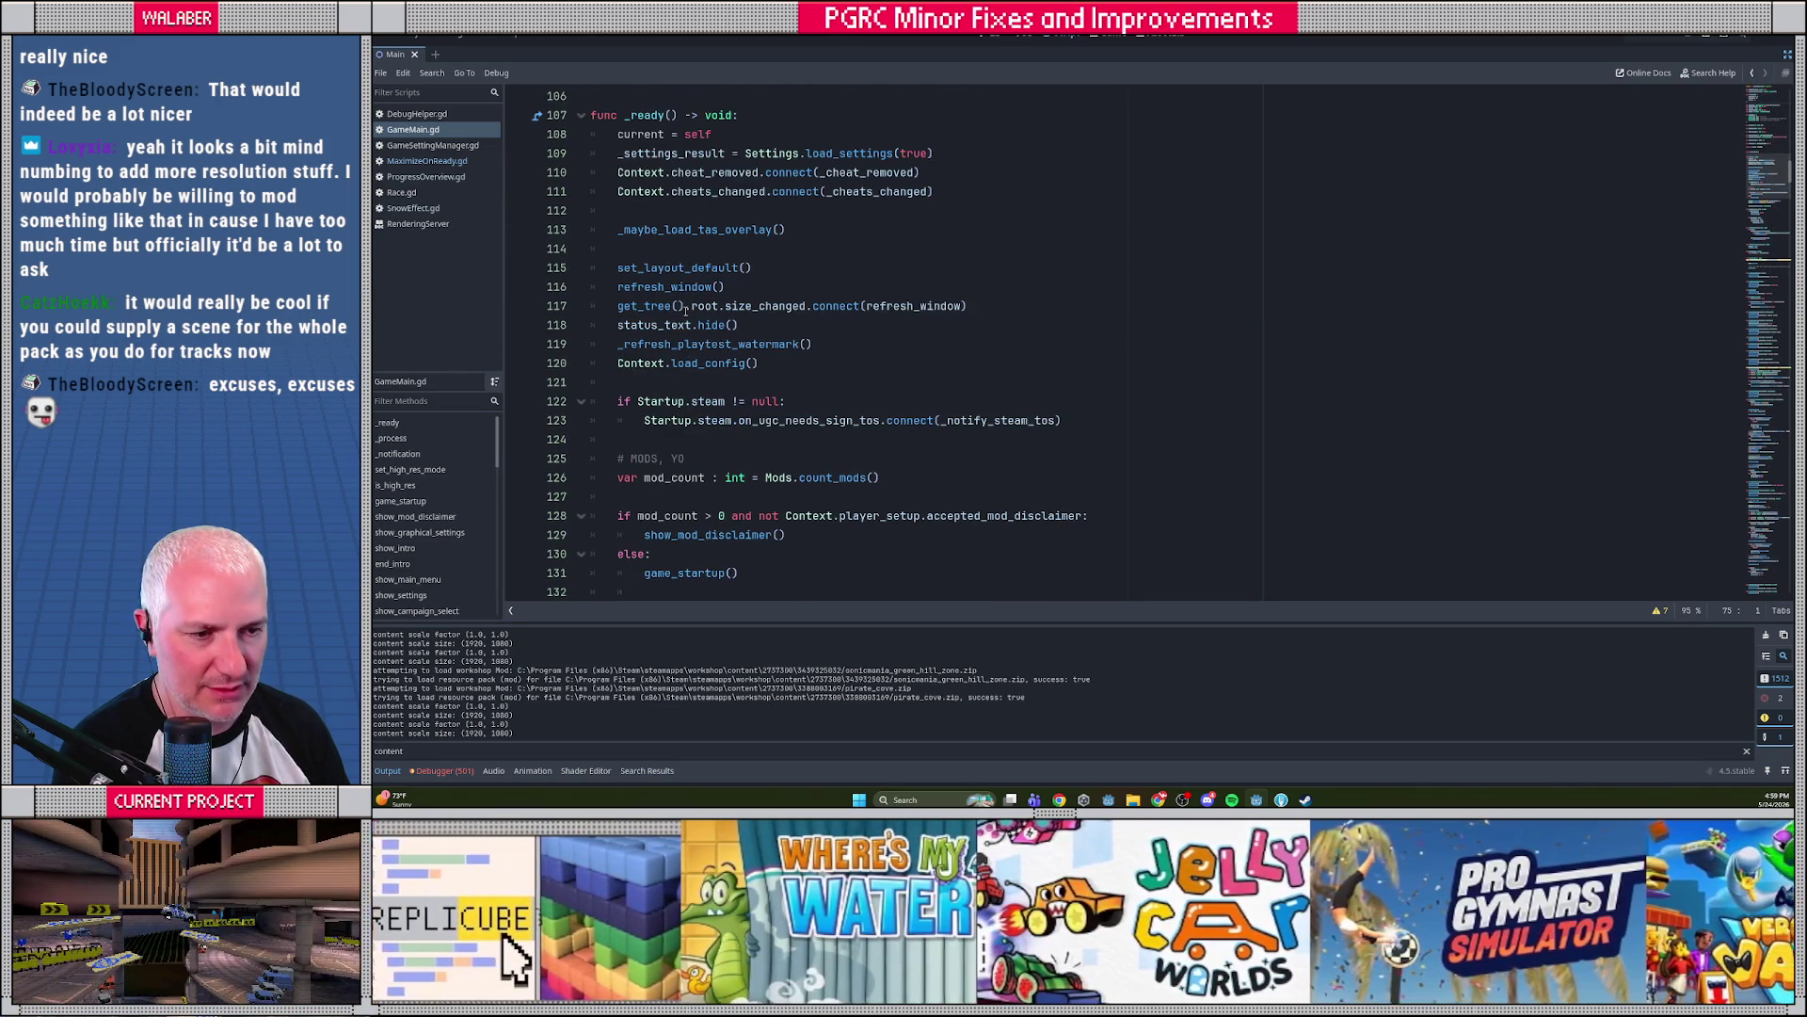
scroll(685, 307, down, 2)
scroll(687, 316, up, 7)
scroll(686, 316, up, 1)
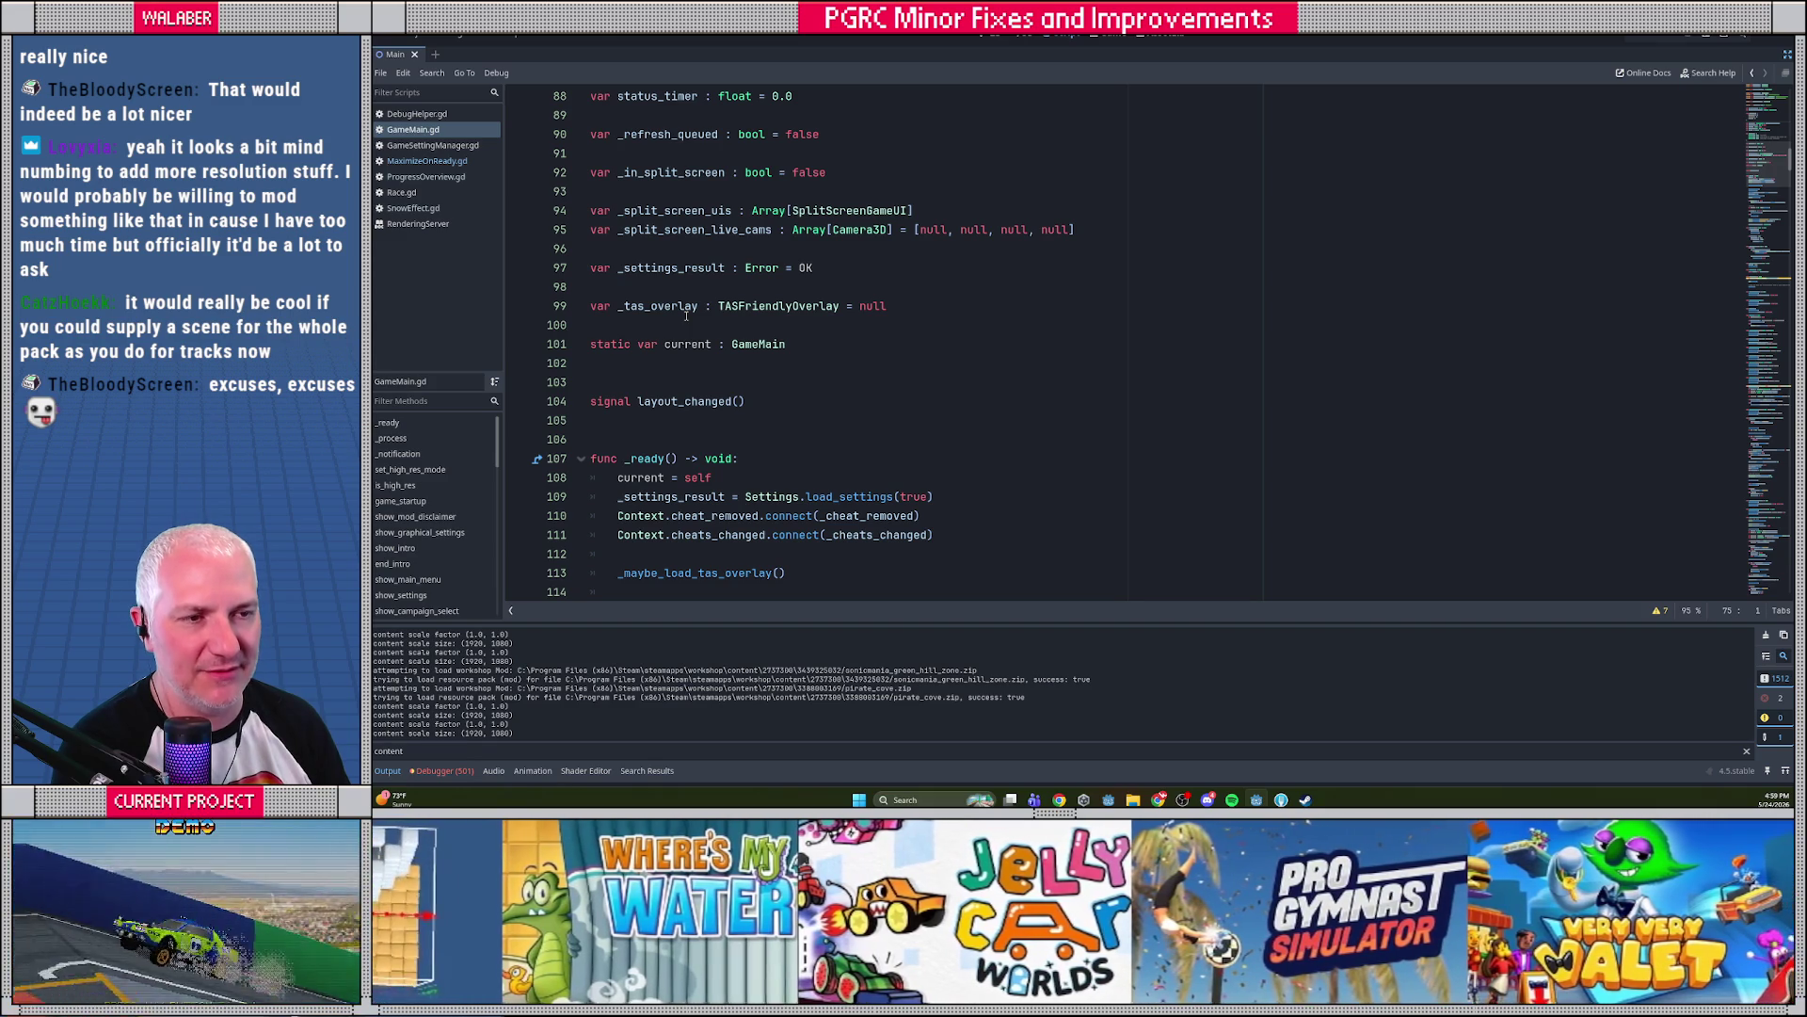
scroll(685, 315, up, 4)
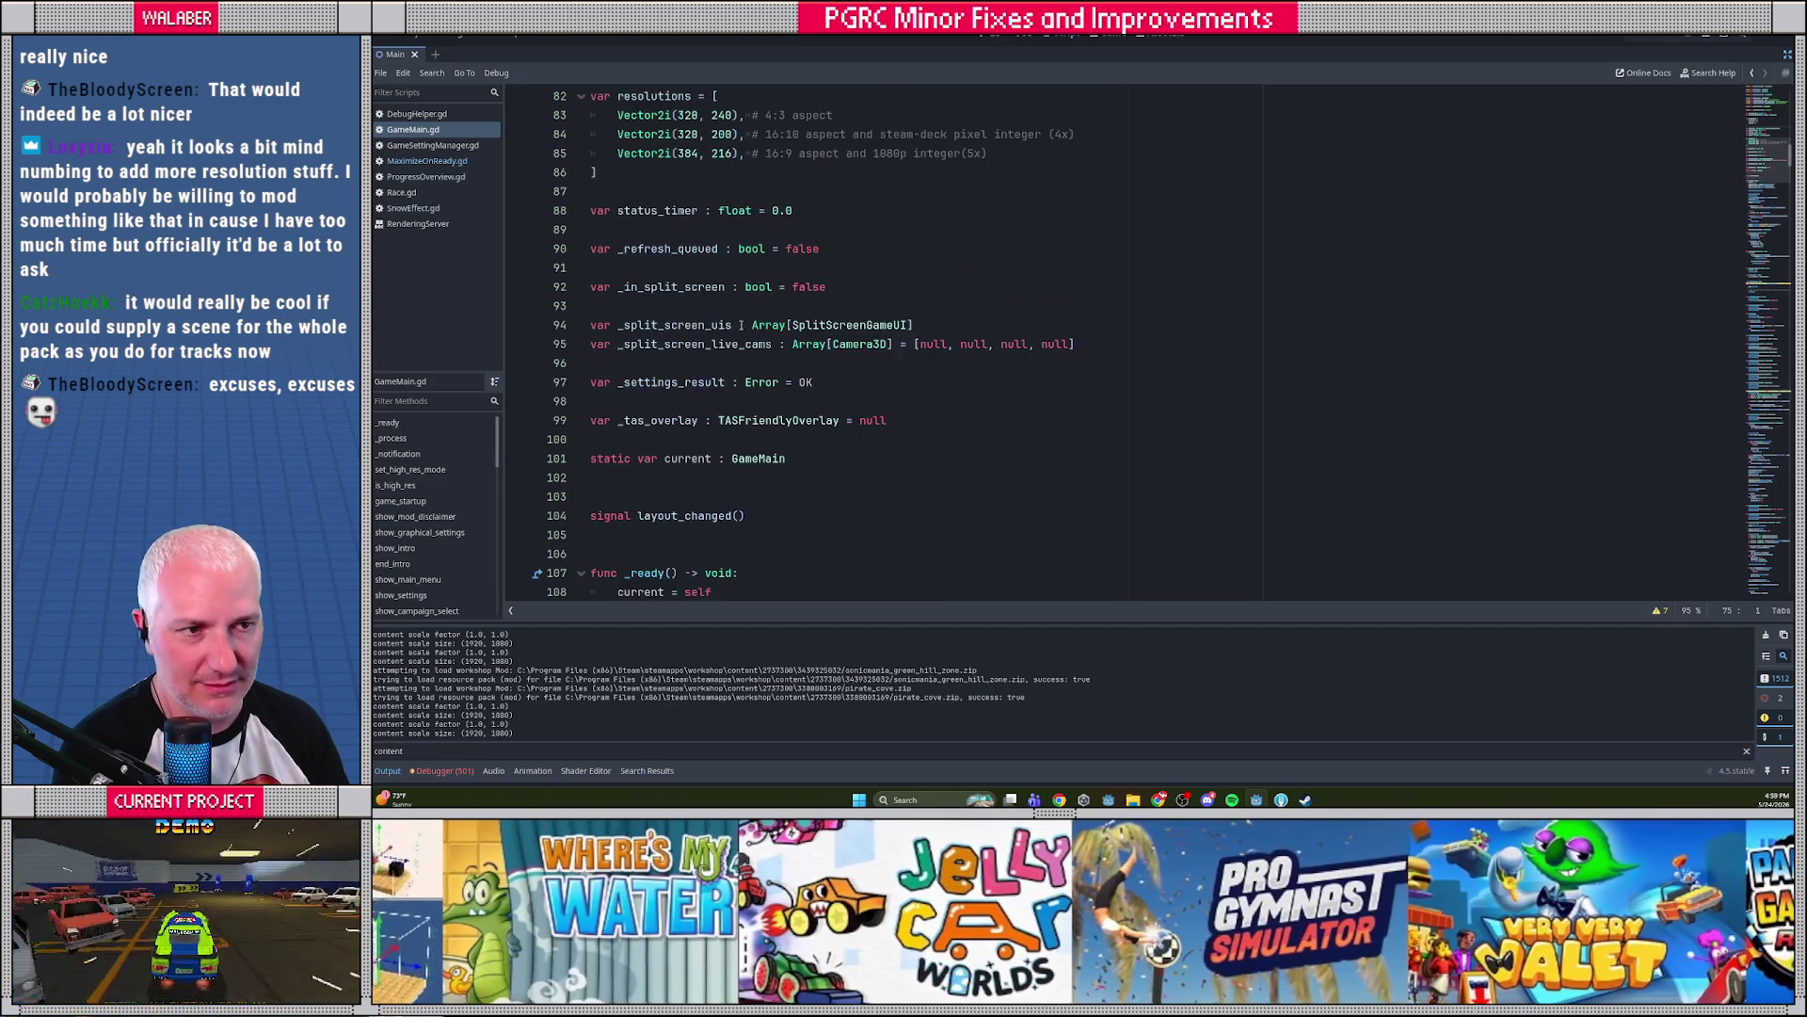
scroll(737, 325, down, 3)
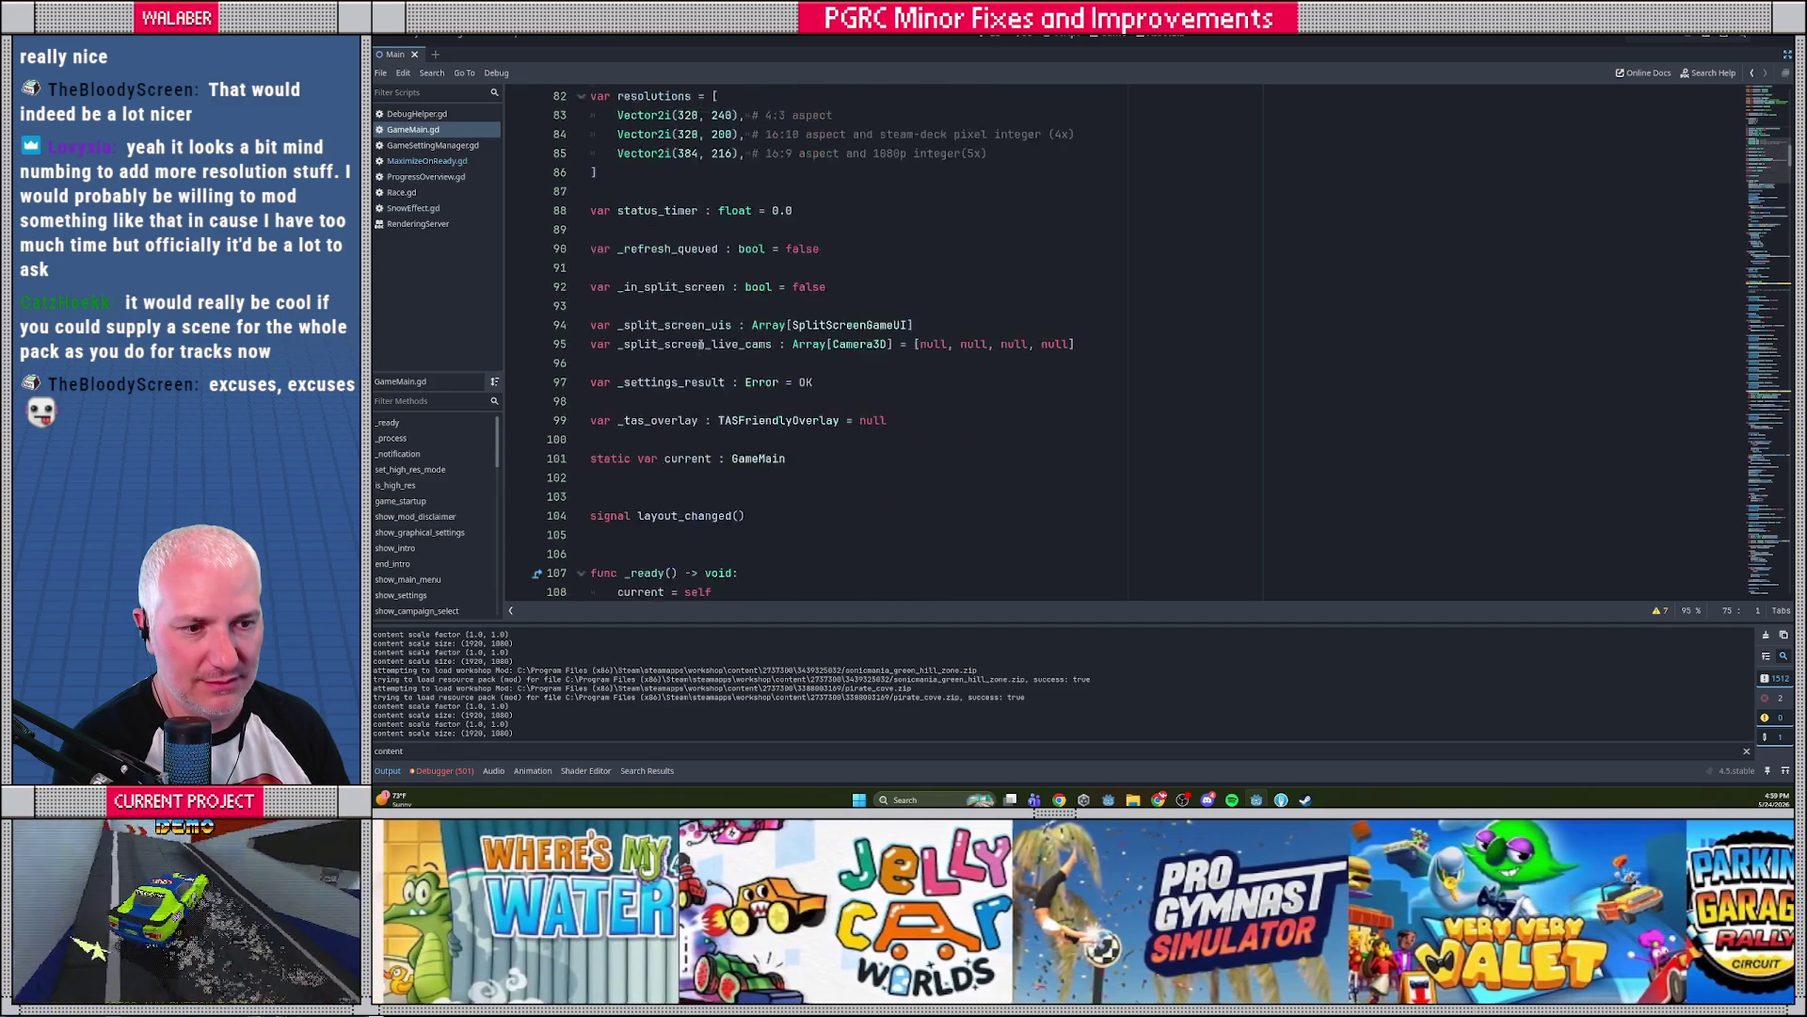
Search the script for 'high' and jump to the _high_res declaration on line 78
click(710, 344)
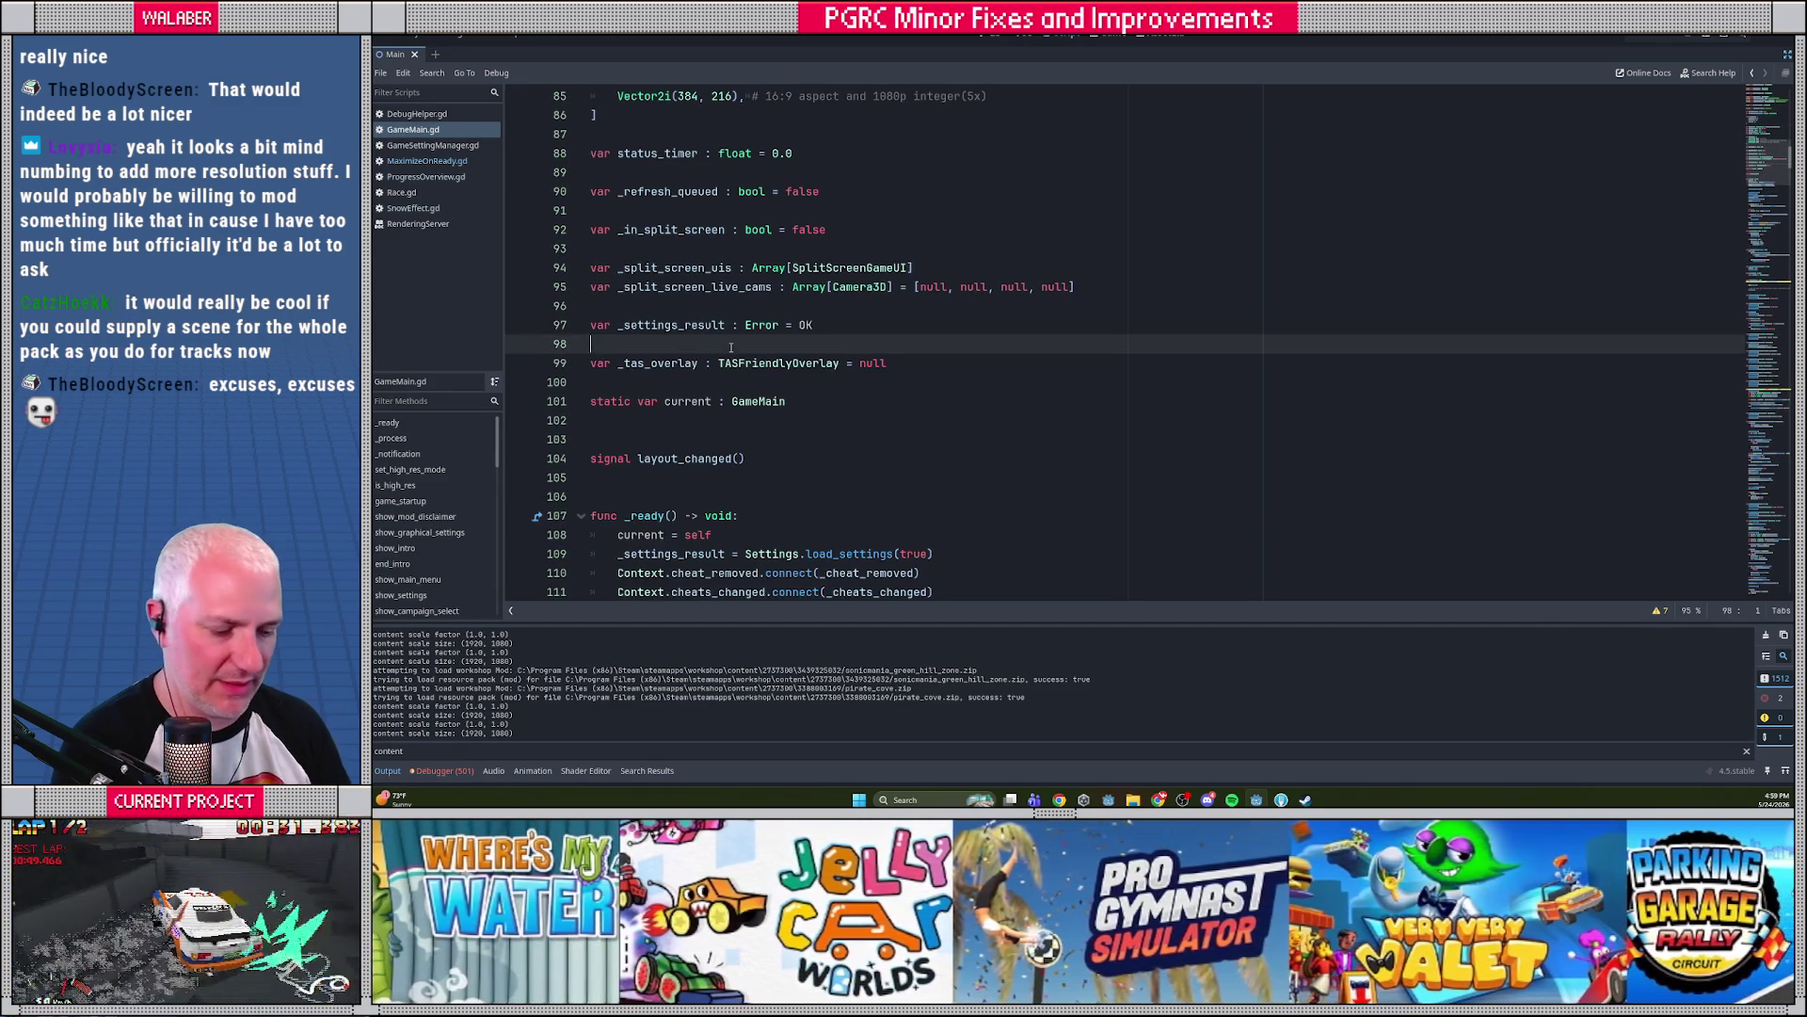
key(ctrl+f)
text(high)
key(Escape)
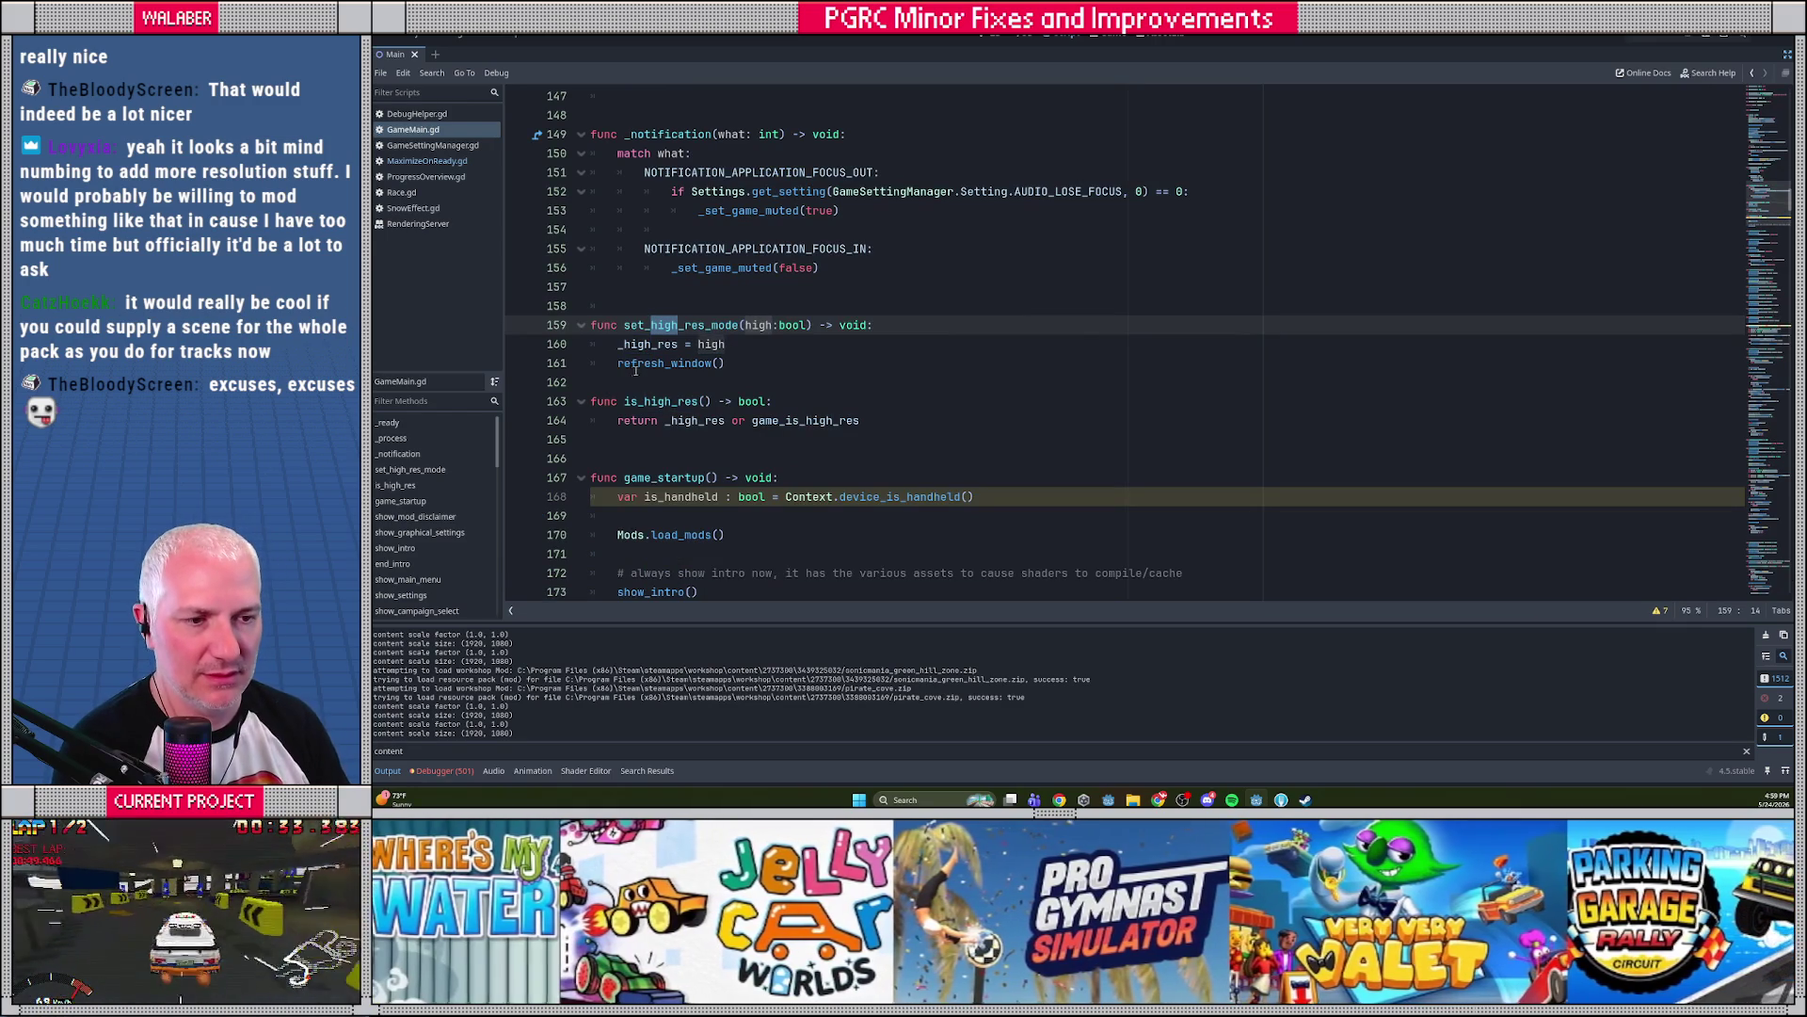
ctrl+click(640, 344)
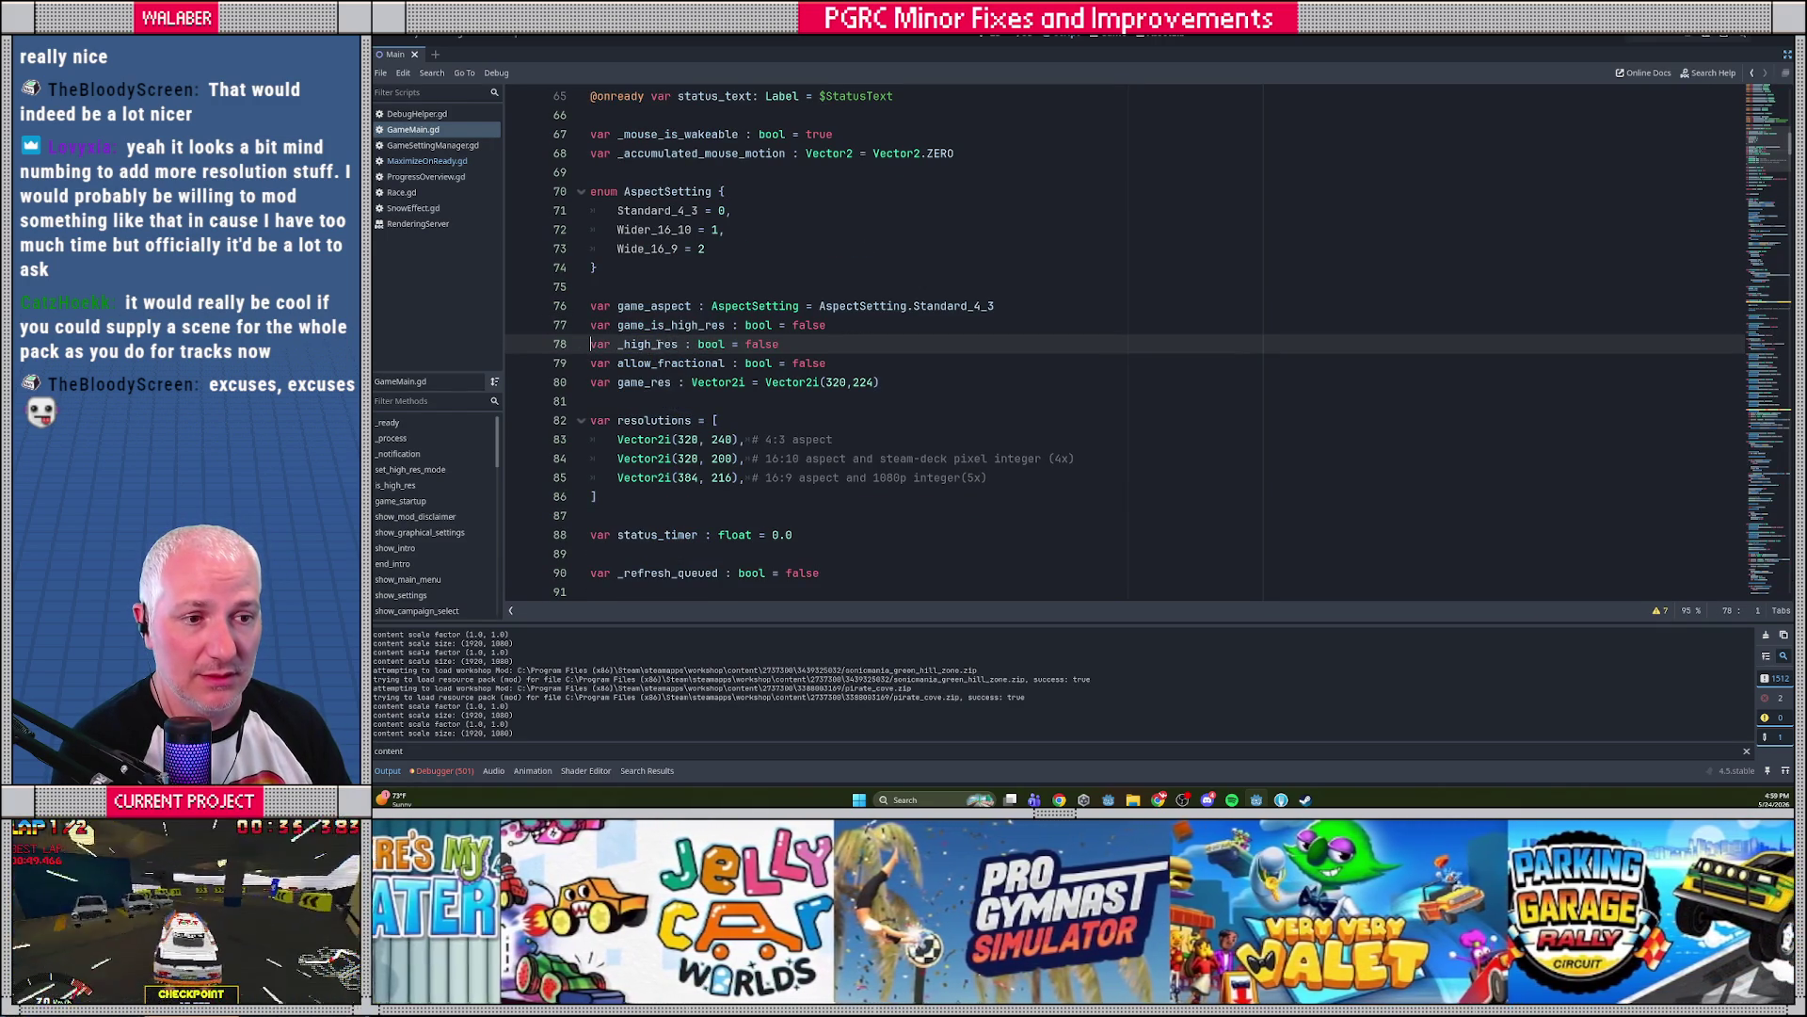
Comment lines 77 and 78 with '# from the game SETTINGS' and '# individual screens set this'
click(833, 326)
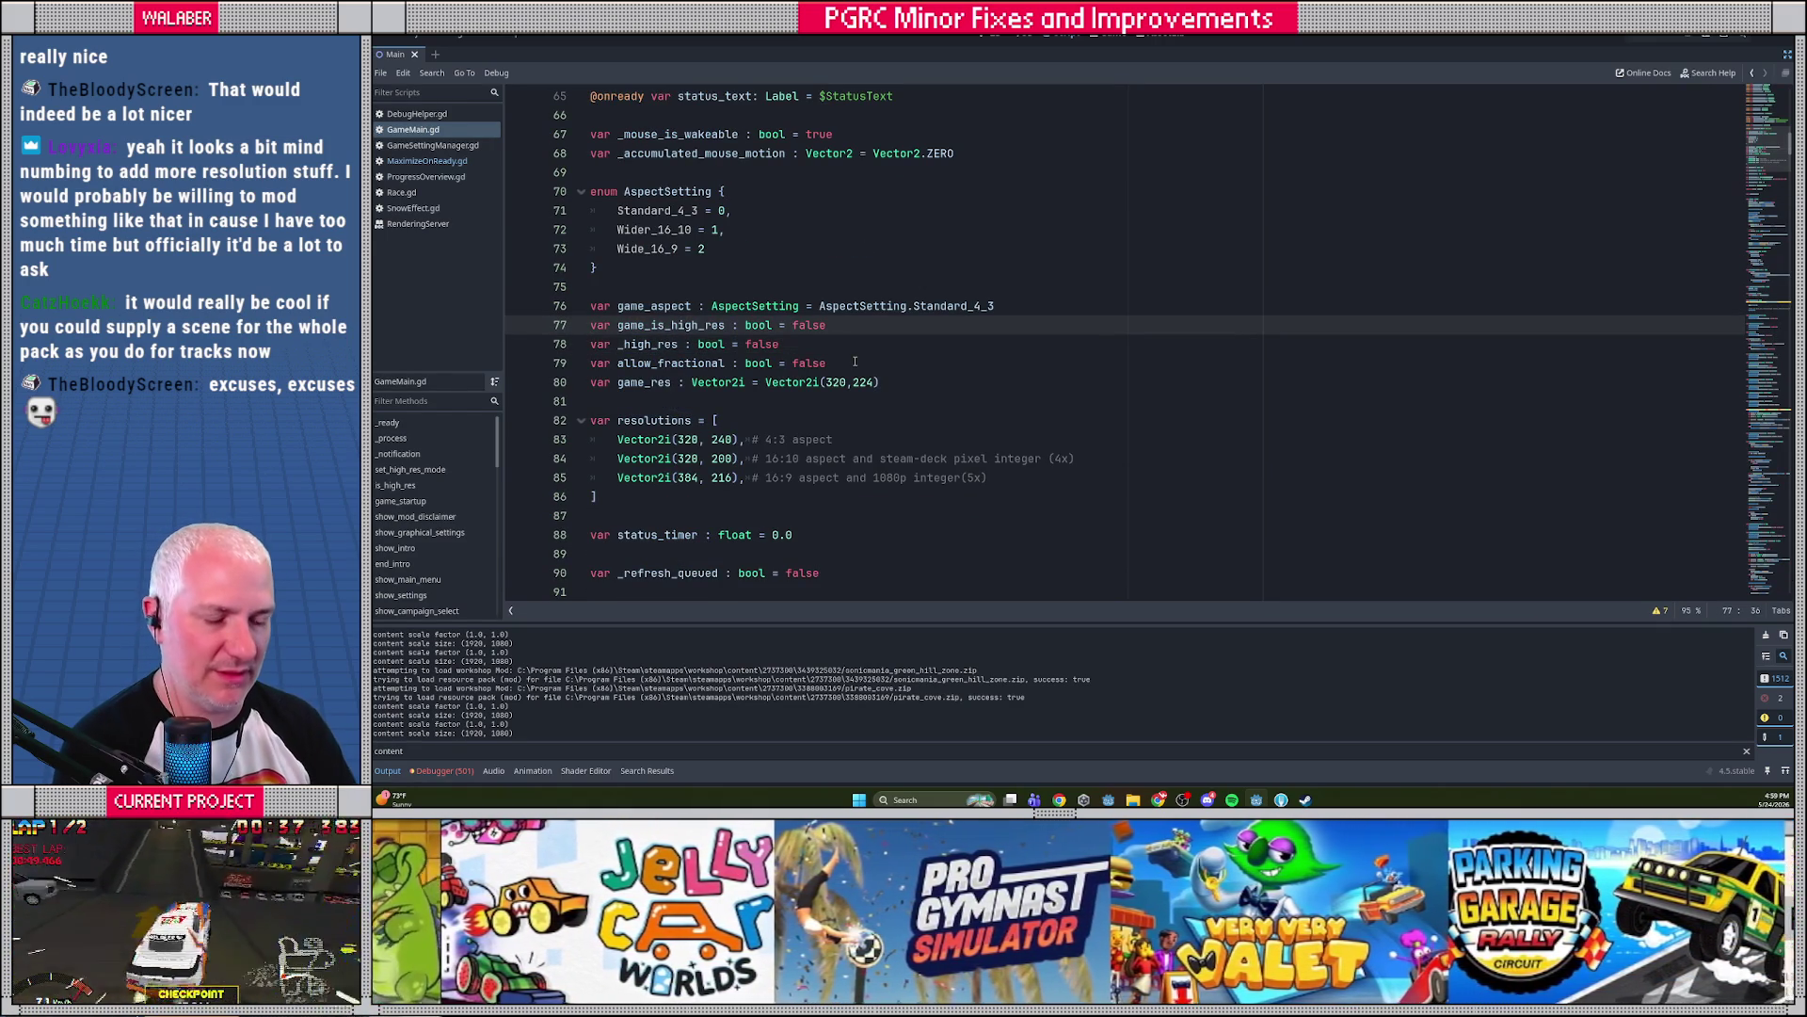
key(Tab)
text(#)
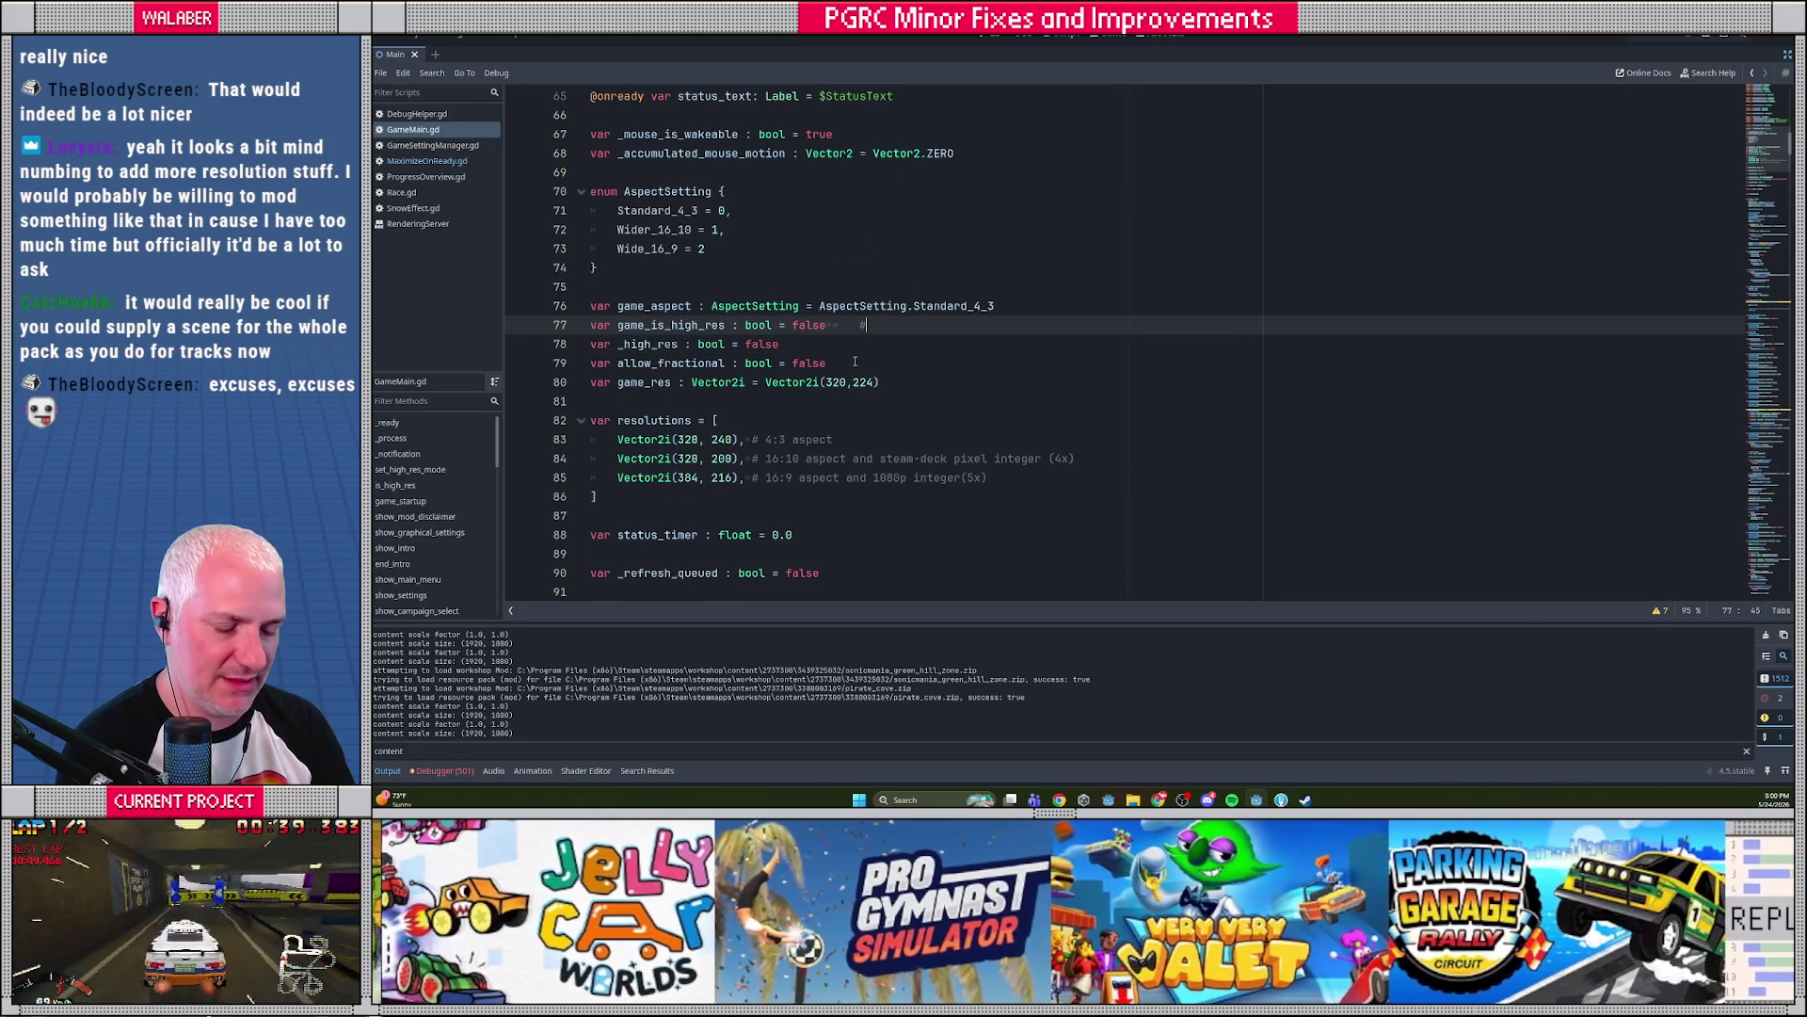
text( from the game )
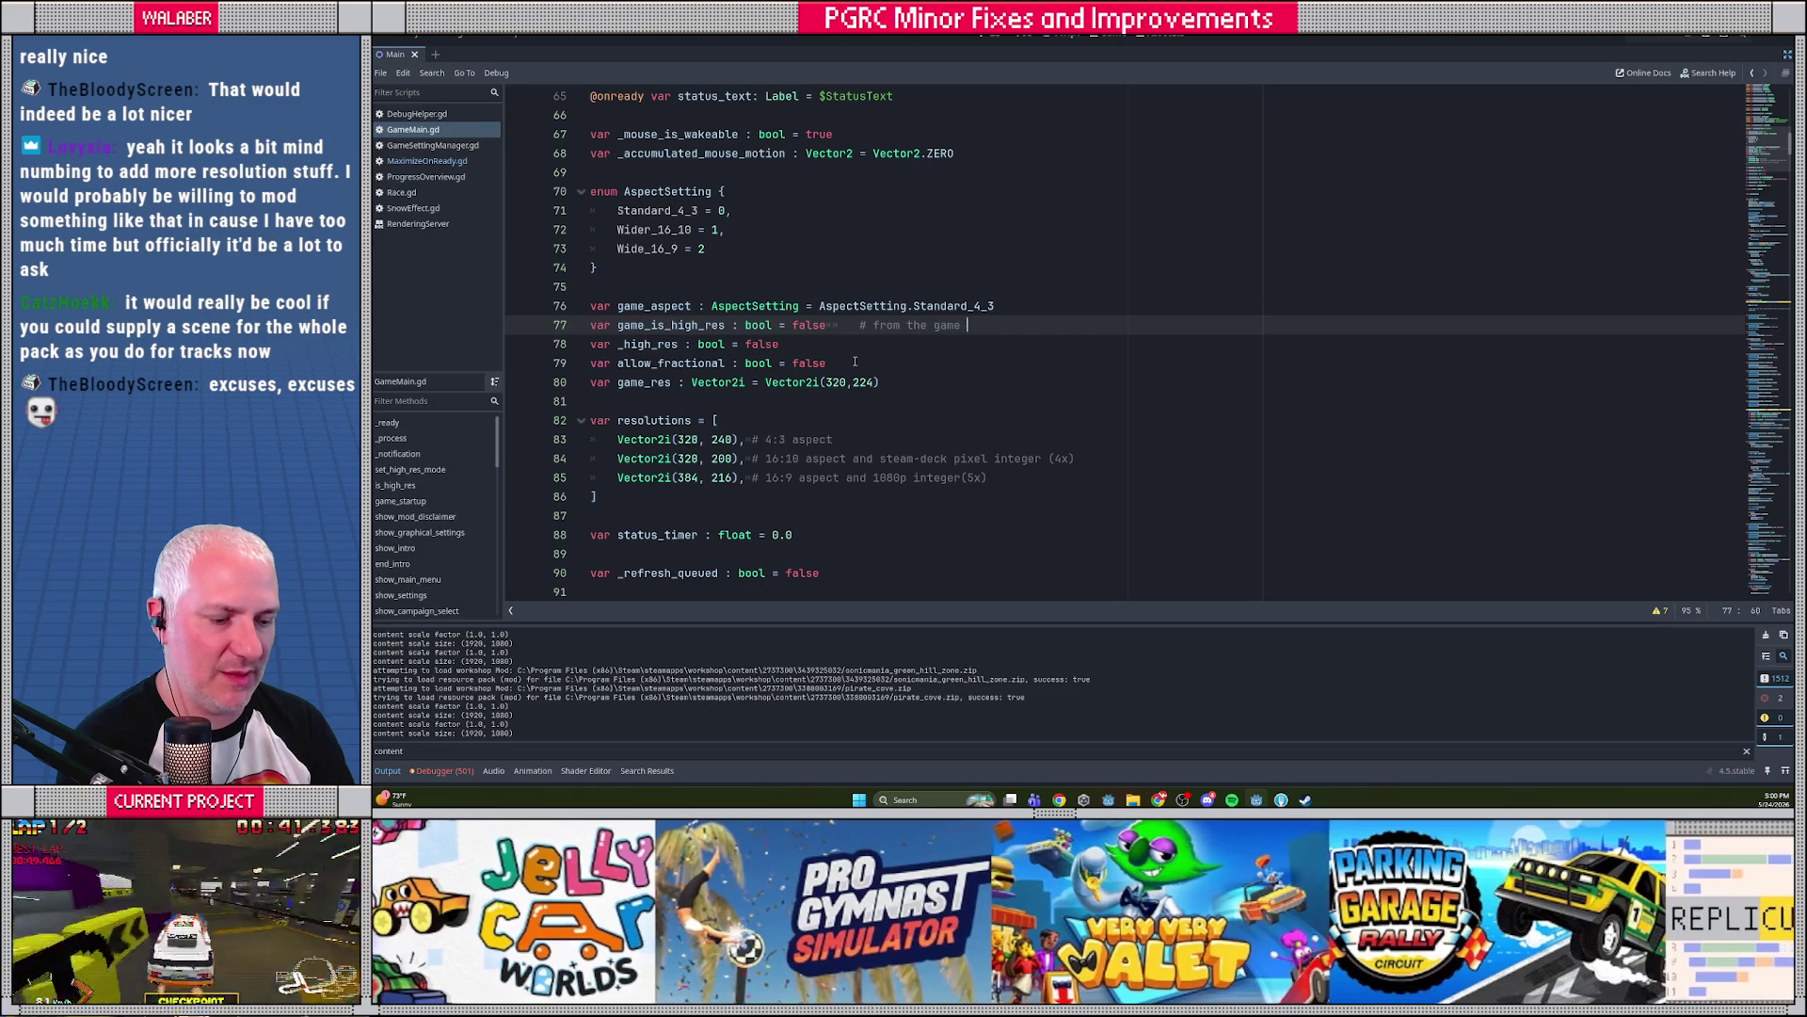
text(SETTINGS)
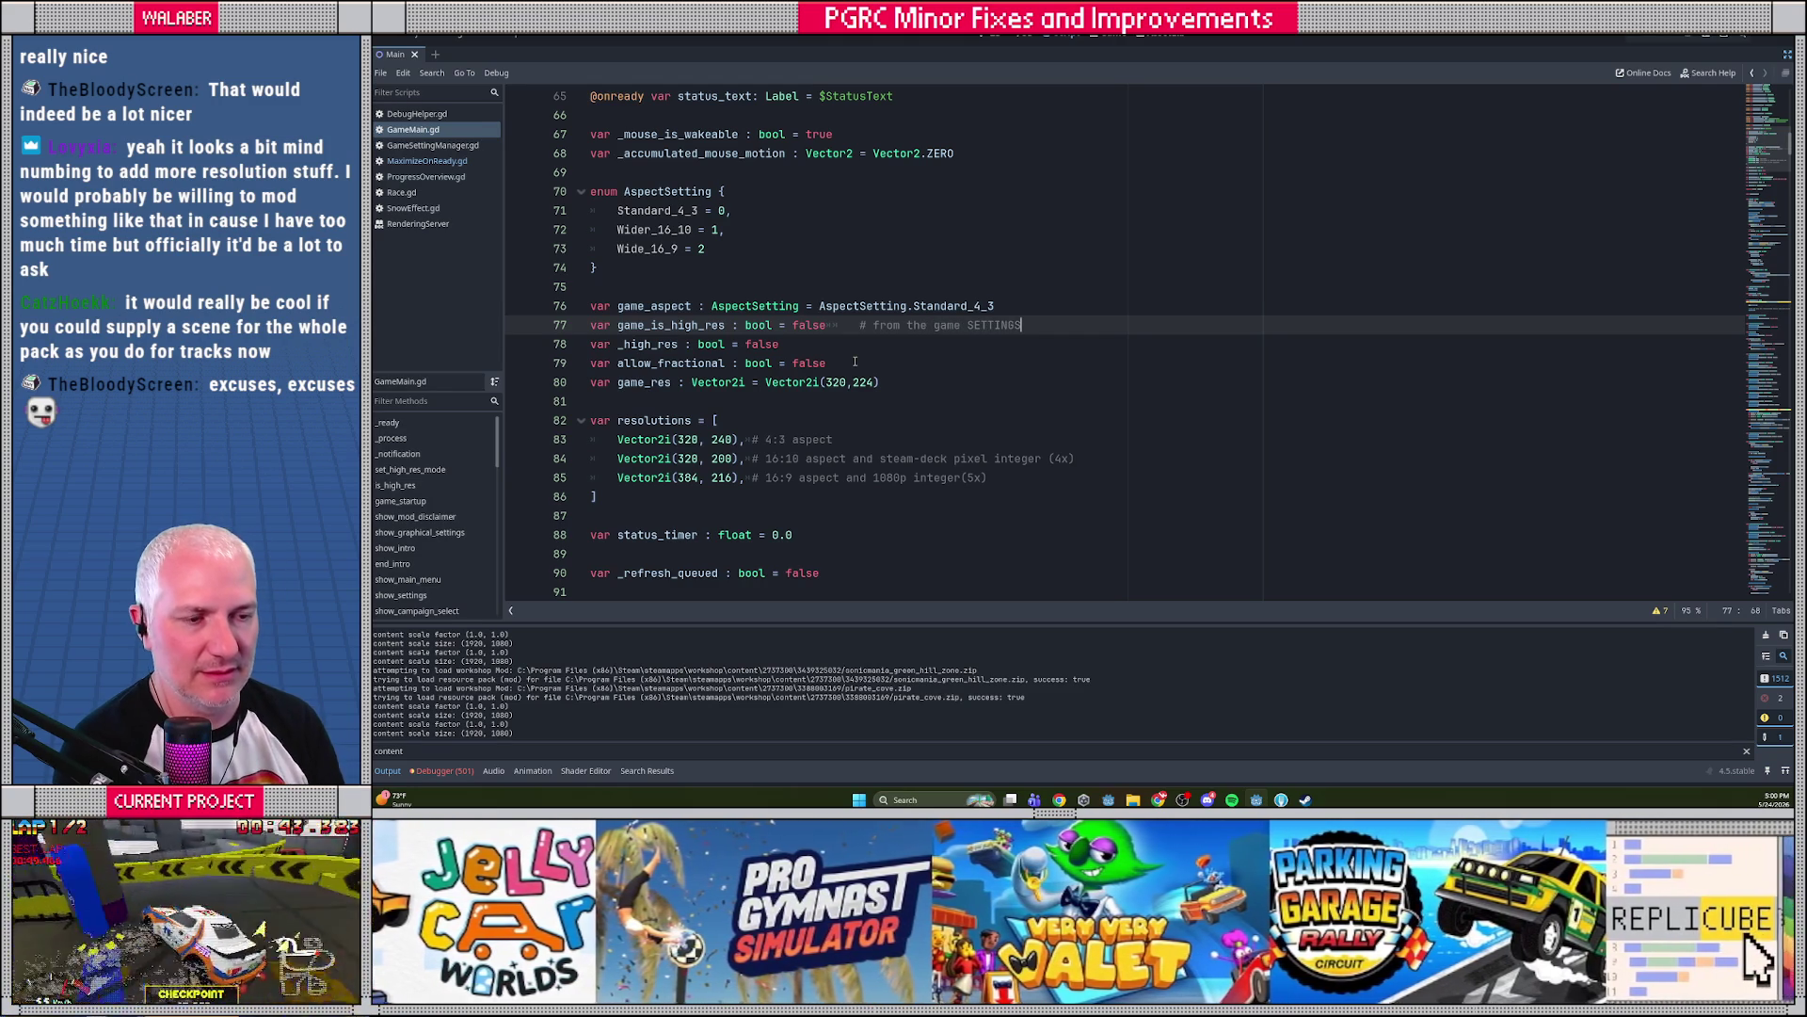
key(Down)
text(# individual scre)
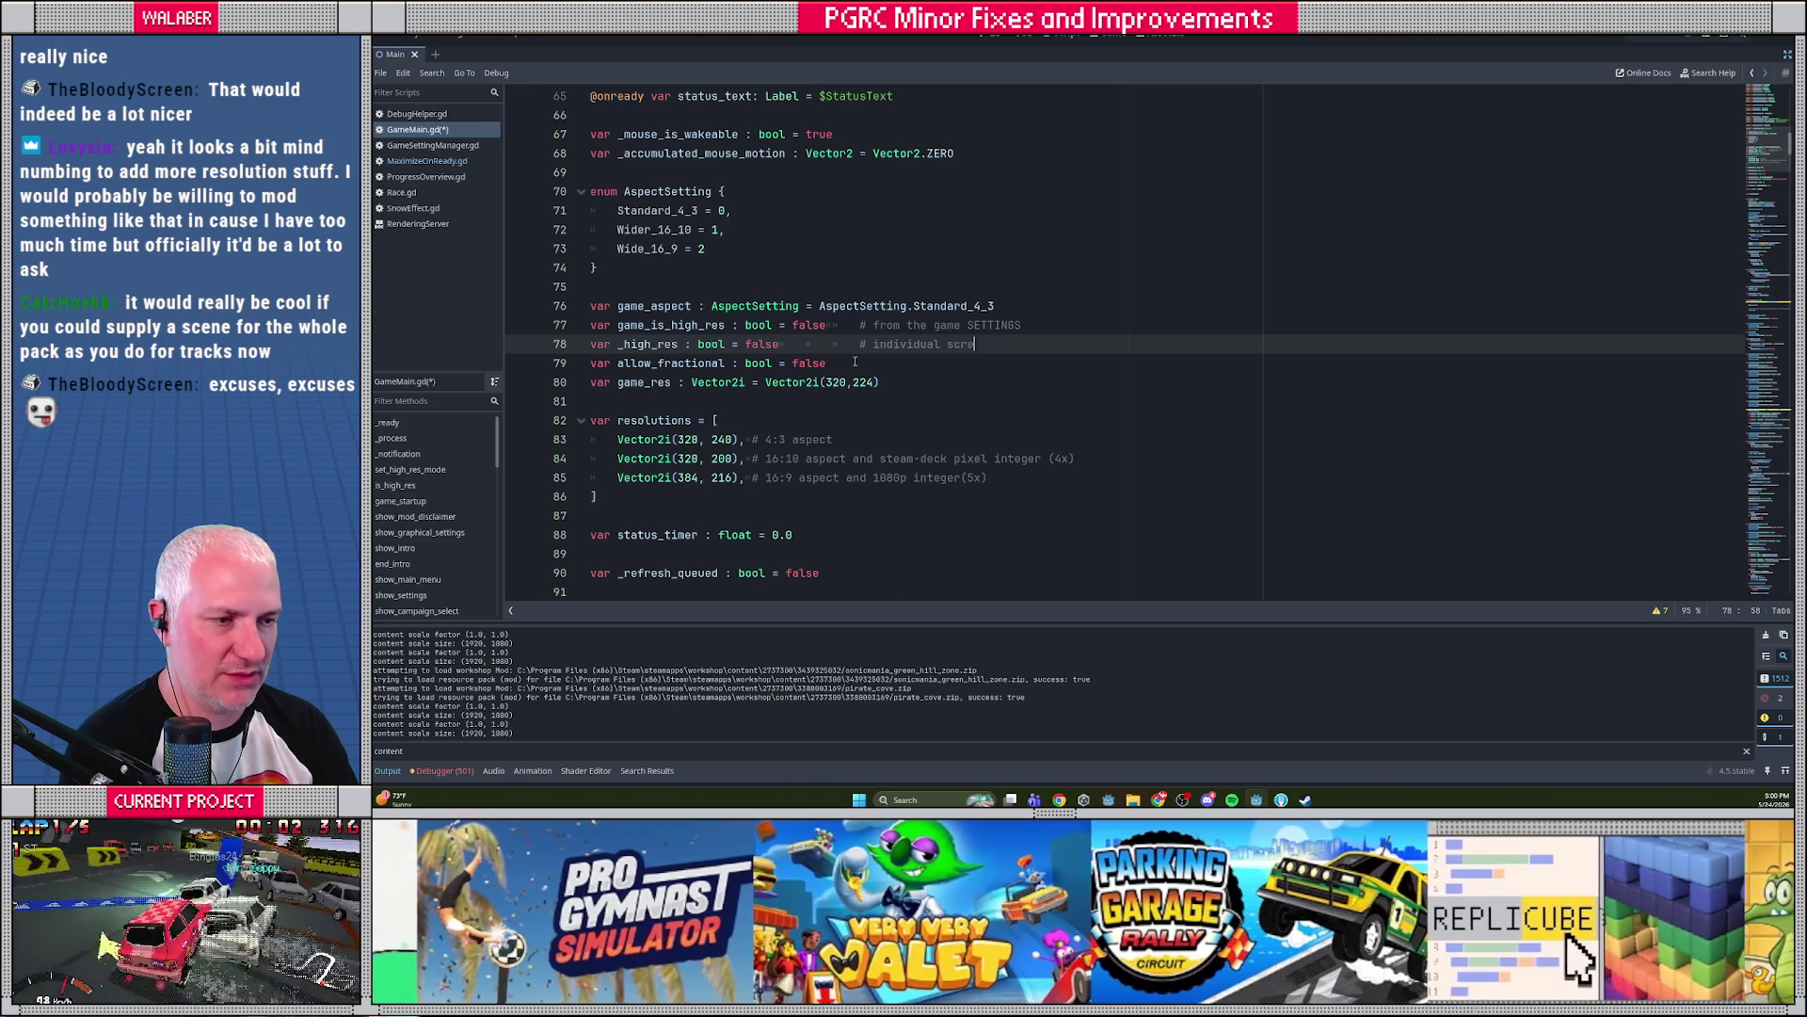
text(ens set this)
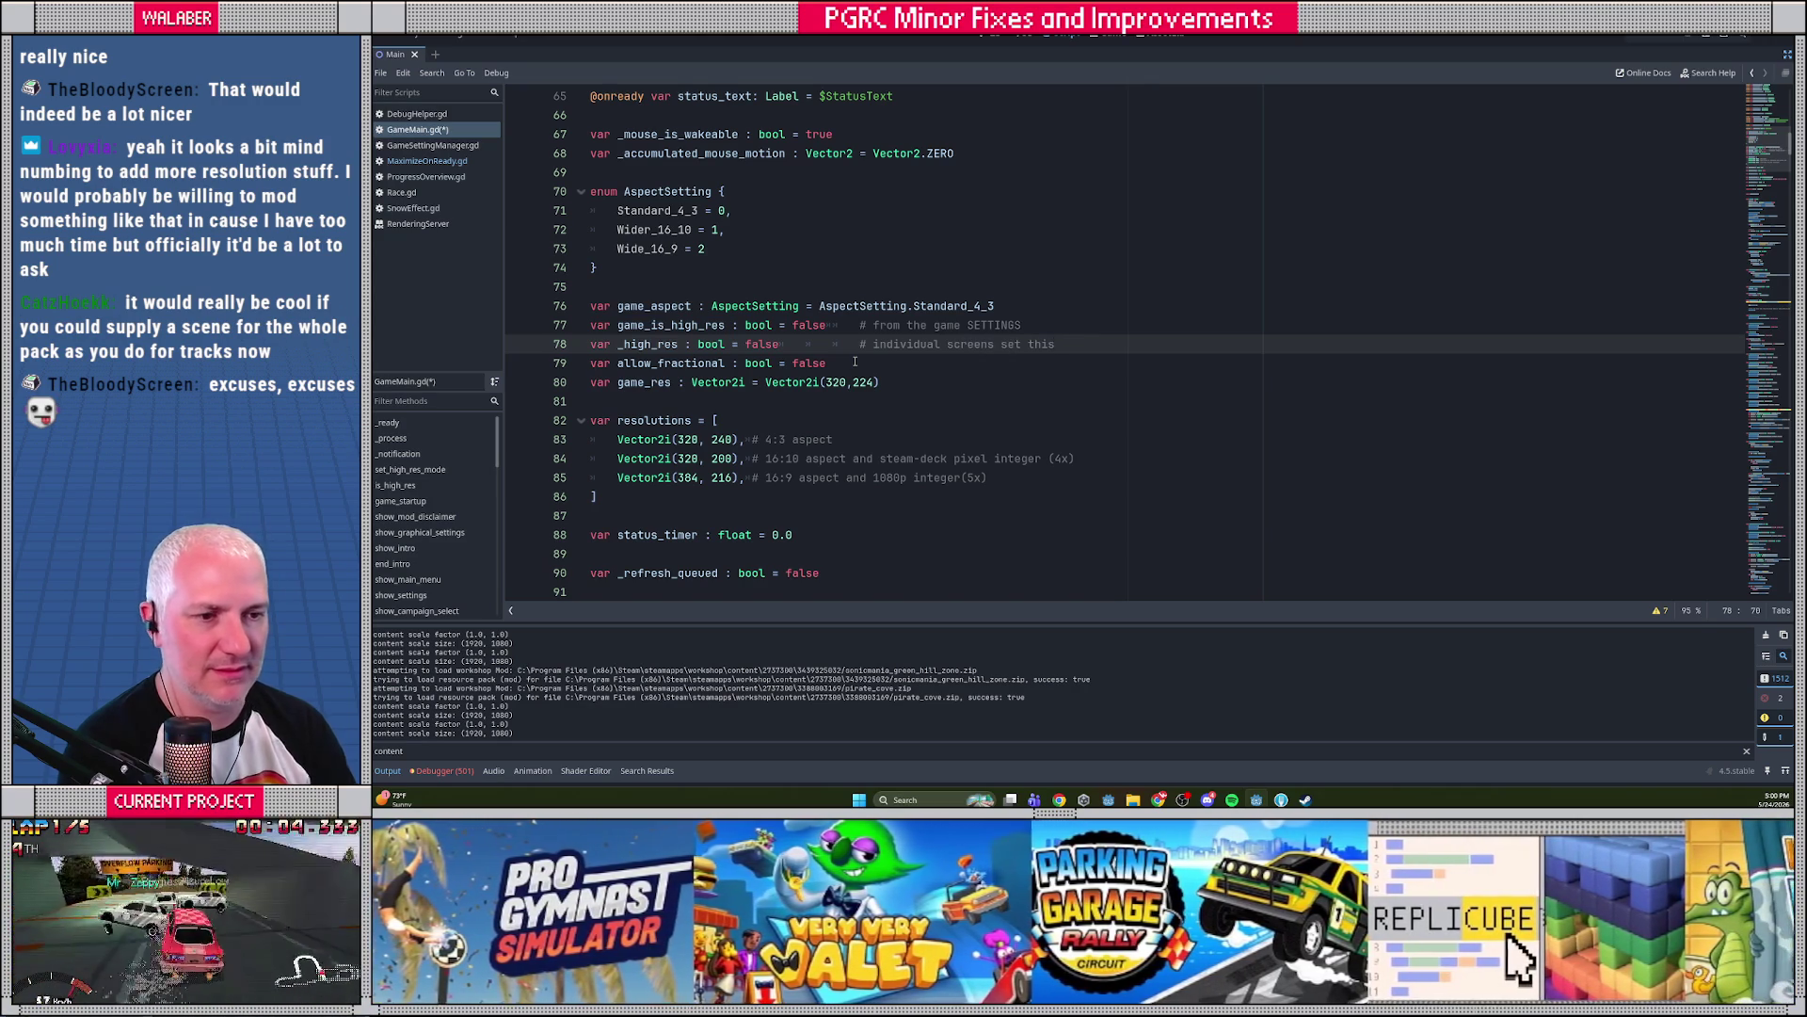
Add 'var game_ui_scale : float = 1.0' below game_is_high_res, commented as additional UI scale
click(1022, 329)
key(Return)
text(var game)
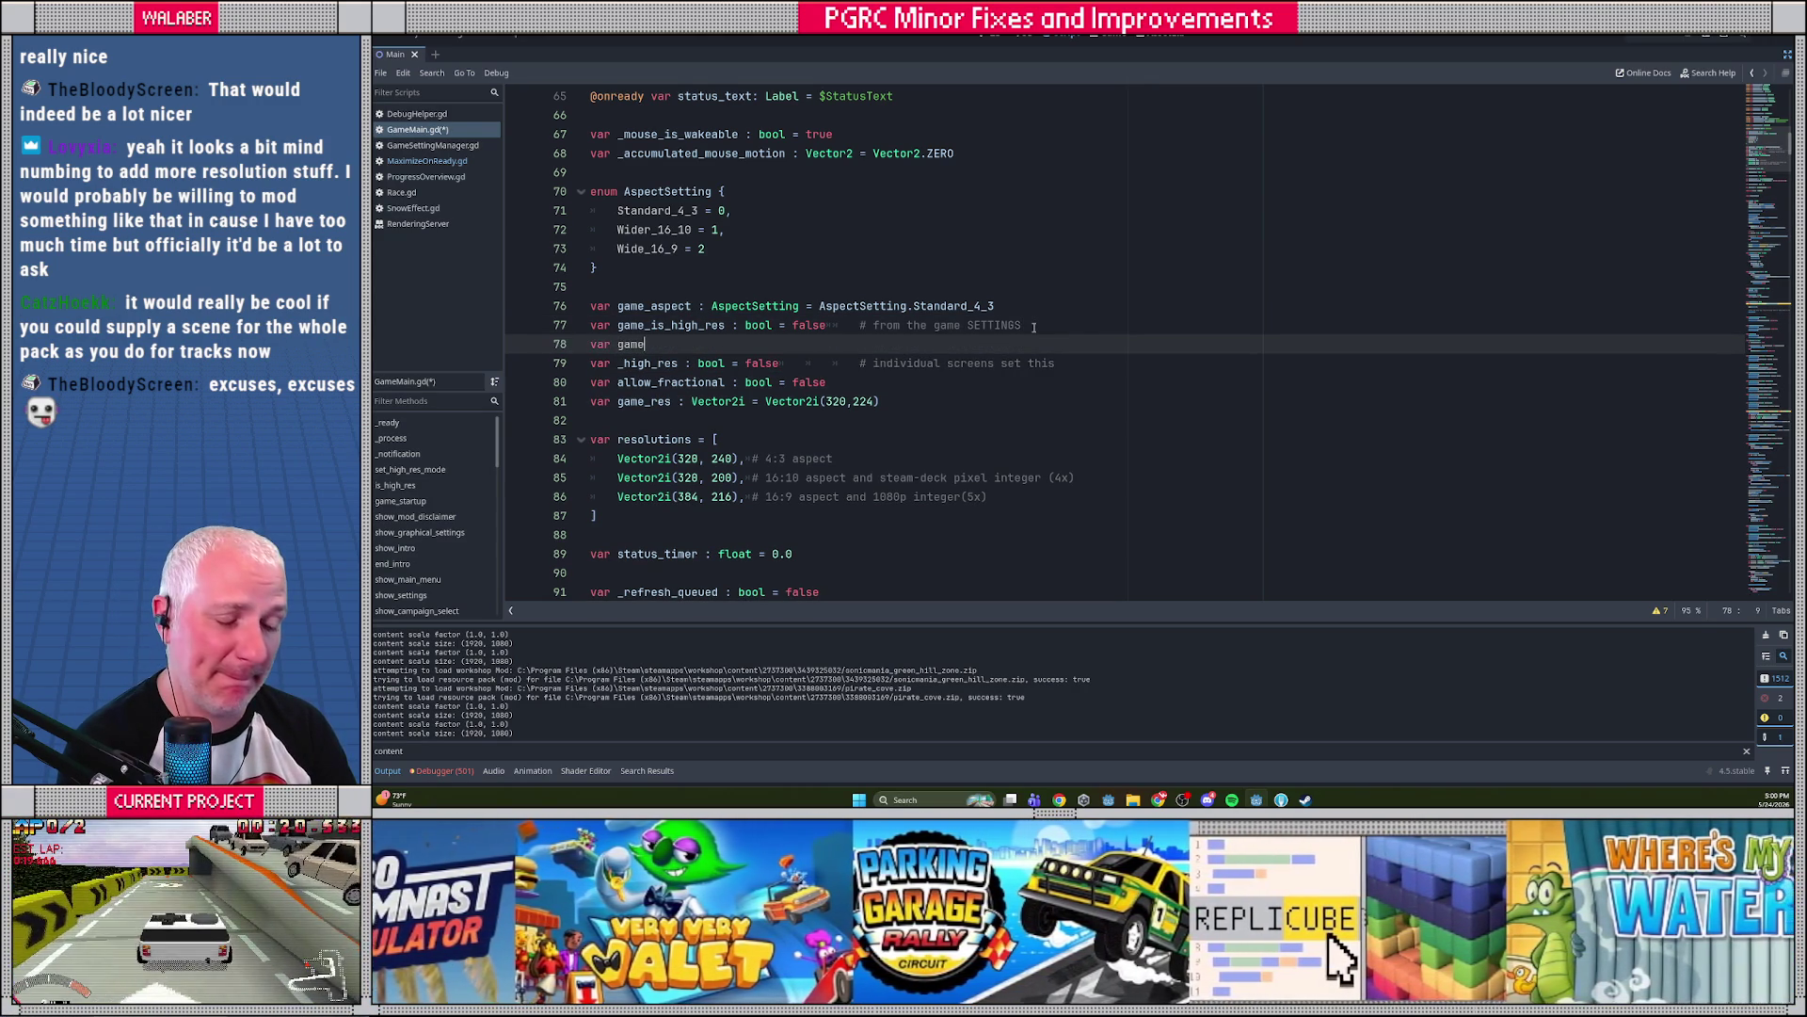
text(_)
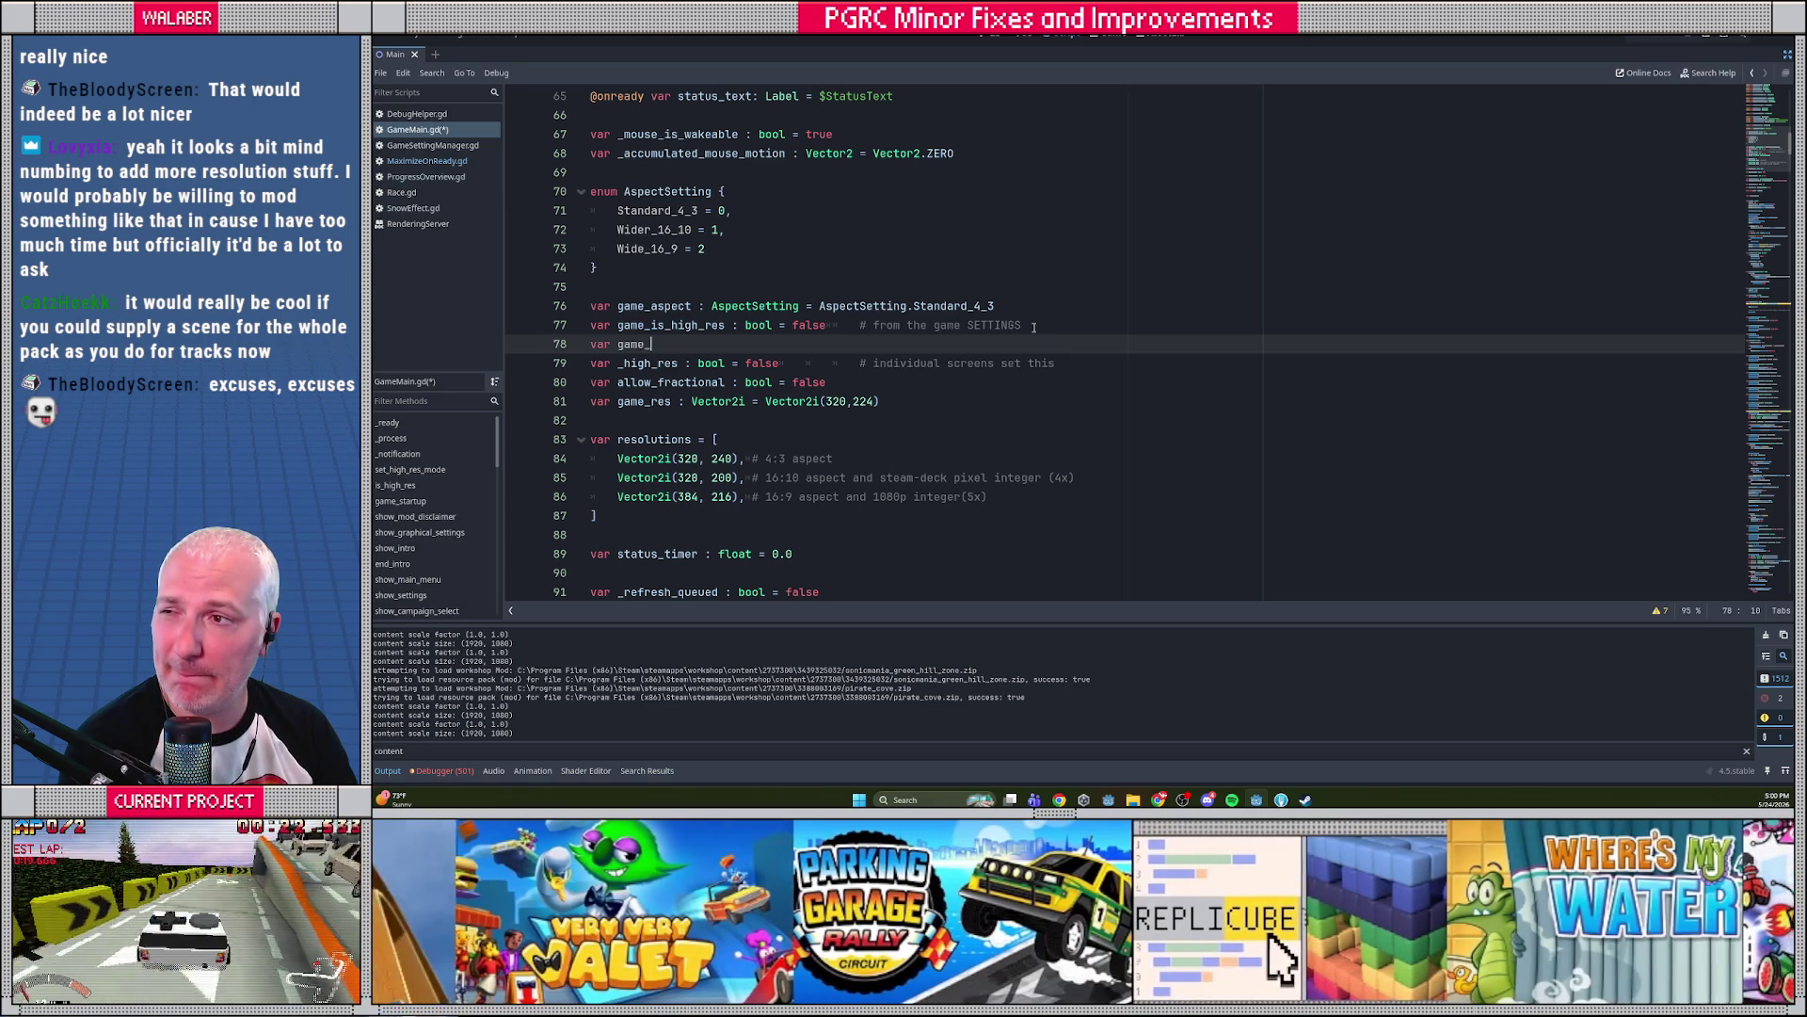
text(ui)
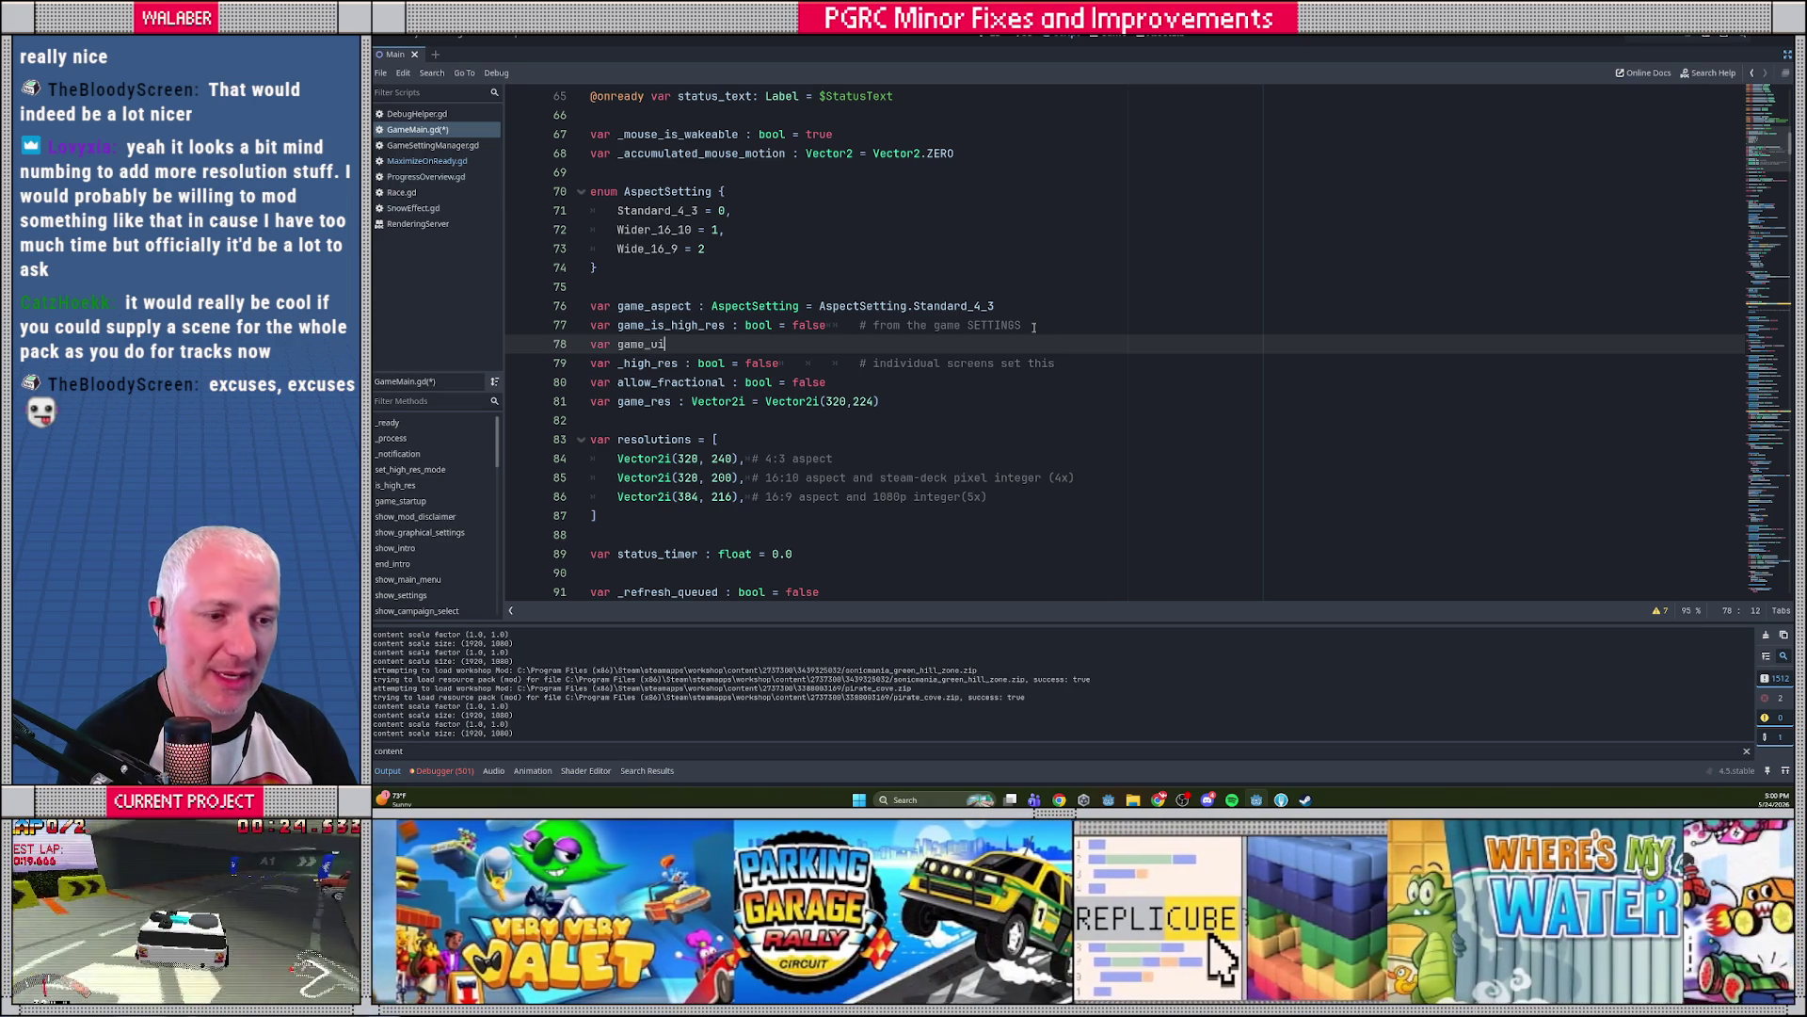
text(_scale :)
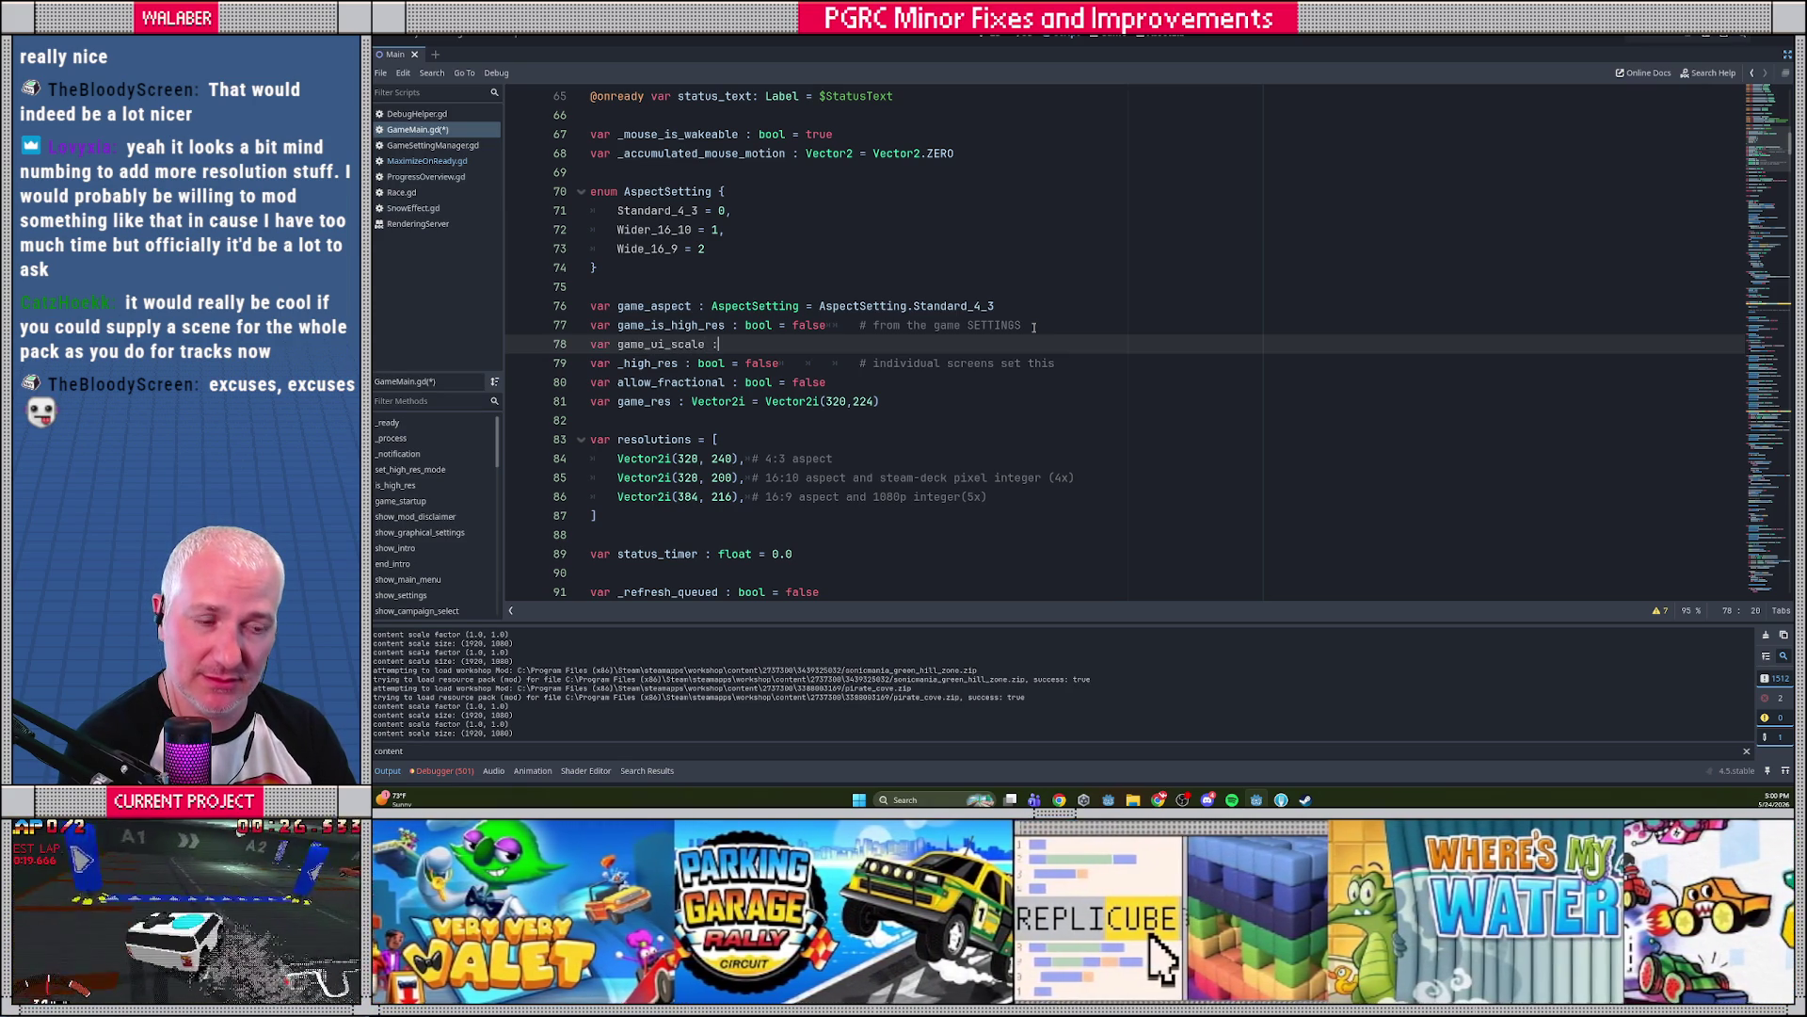
text( float = 1.0 )
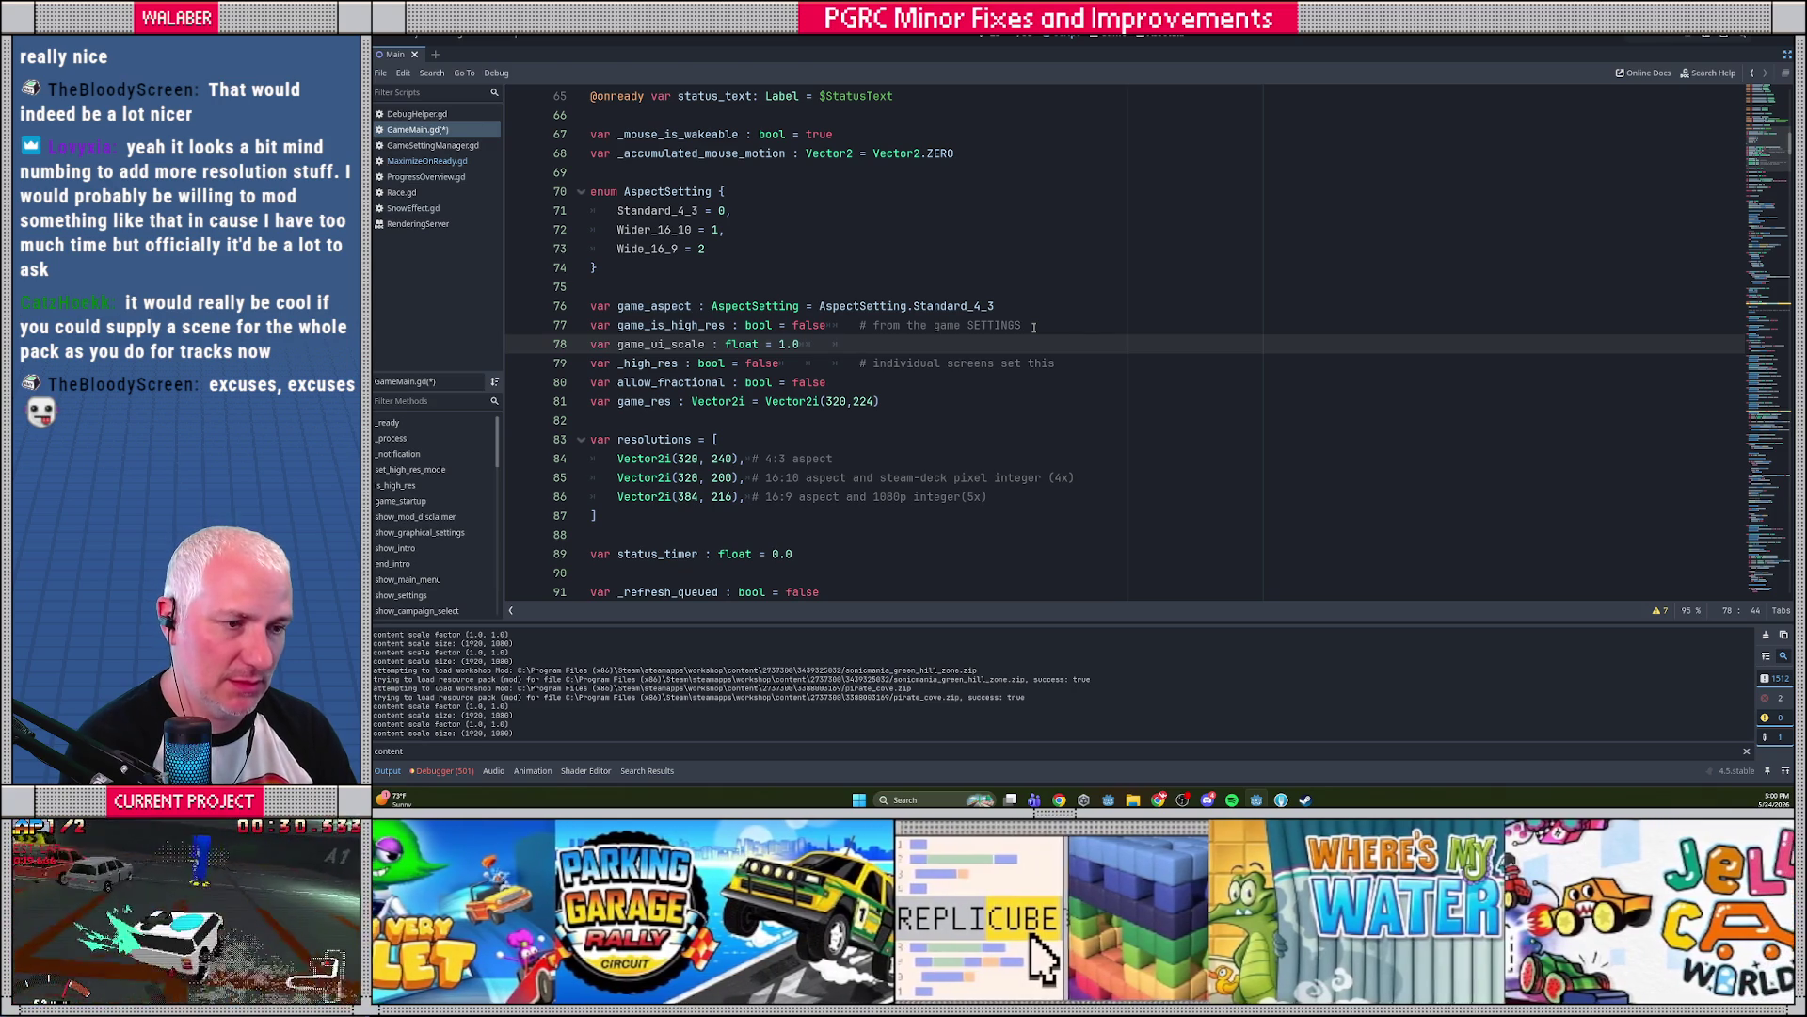
text(# addi)
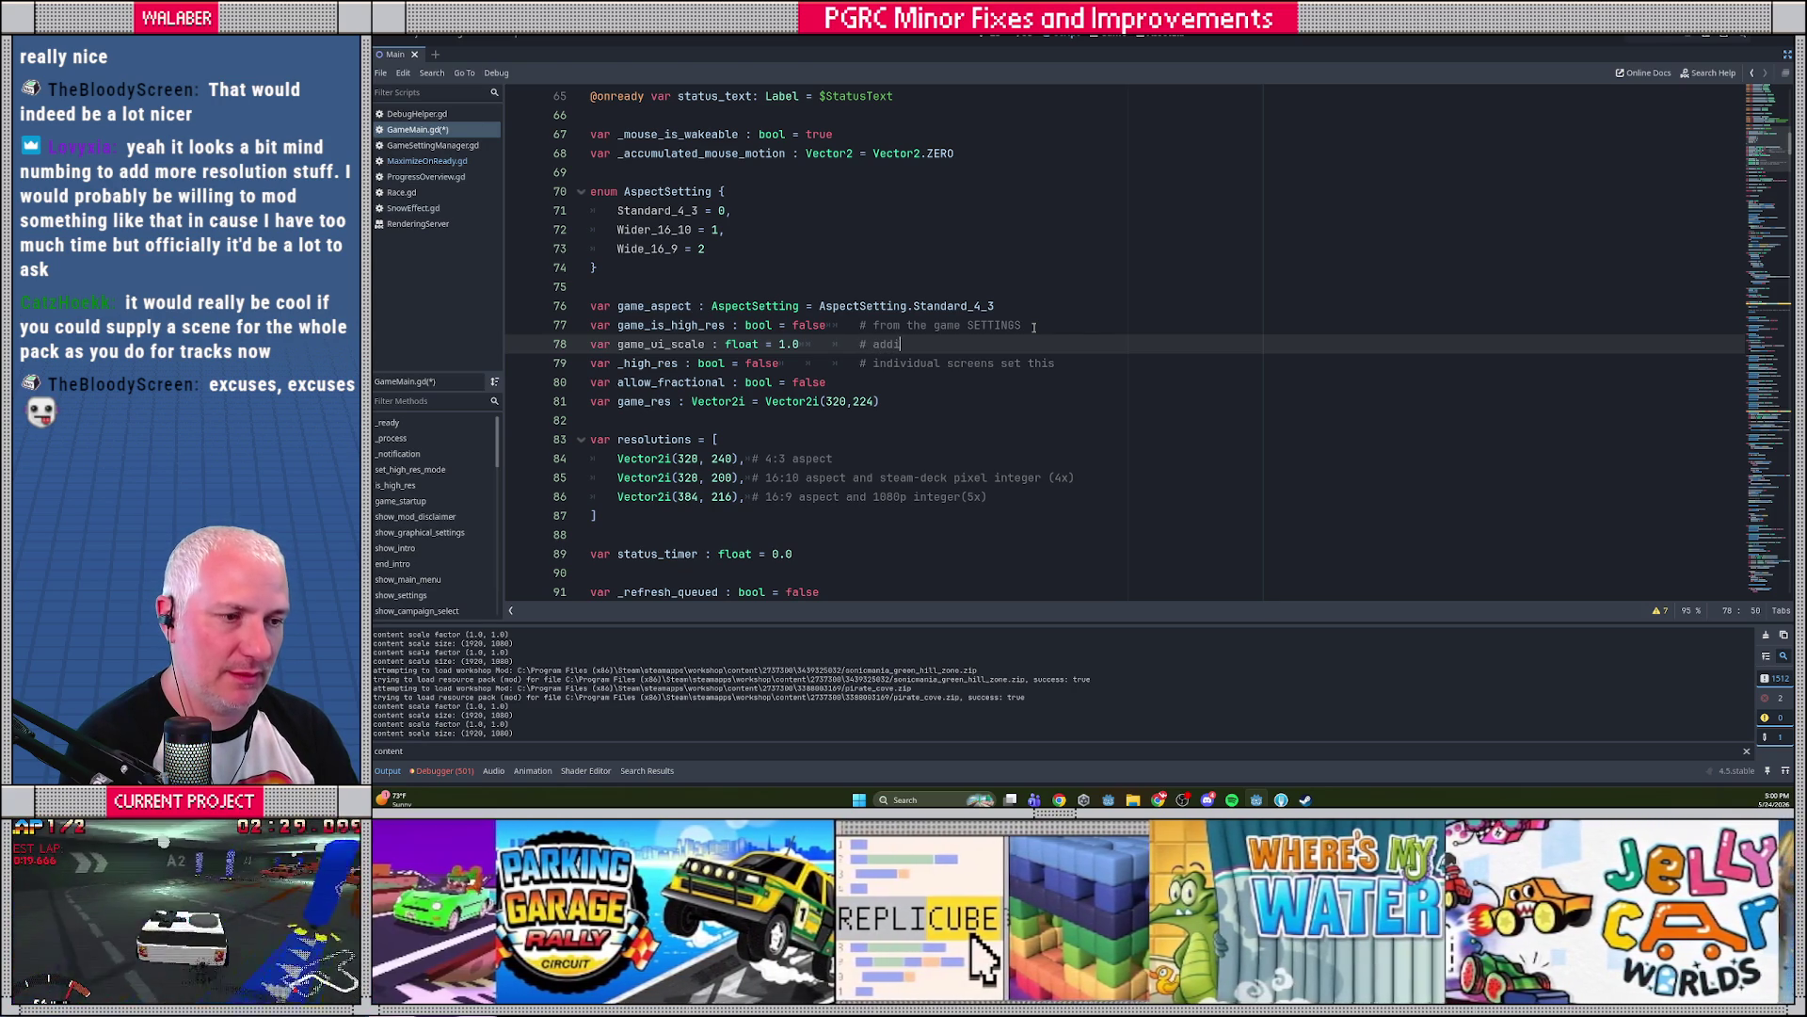
text(tional UI scale)
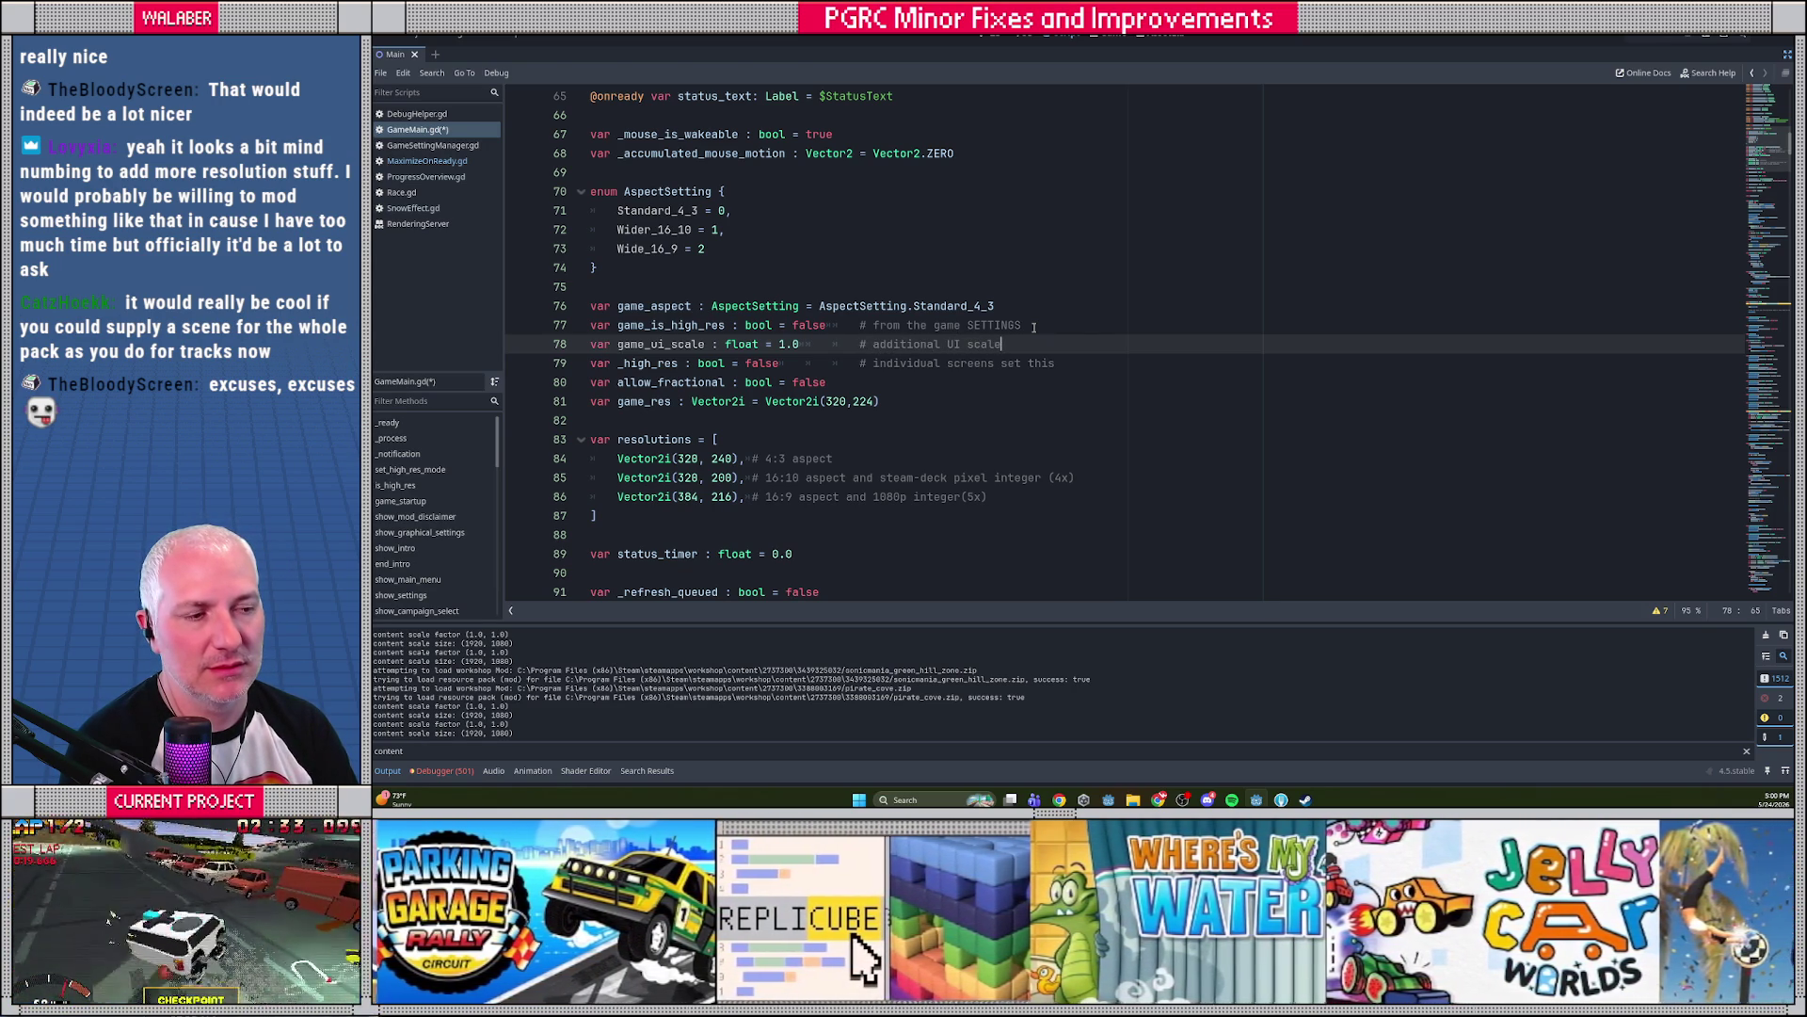
text( (used when)
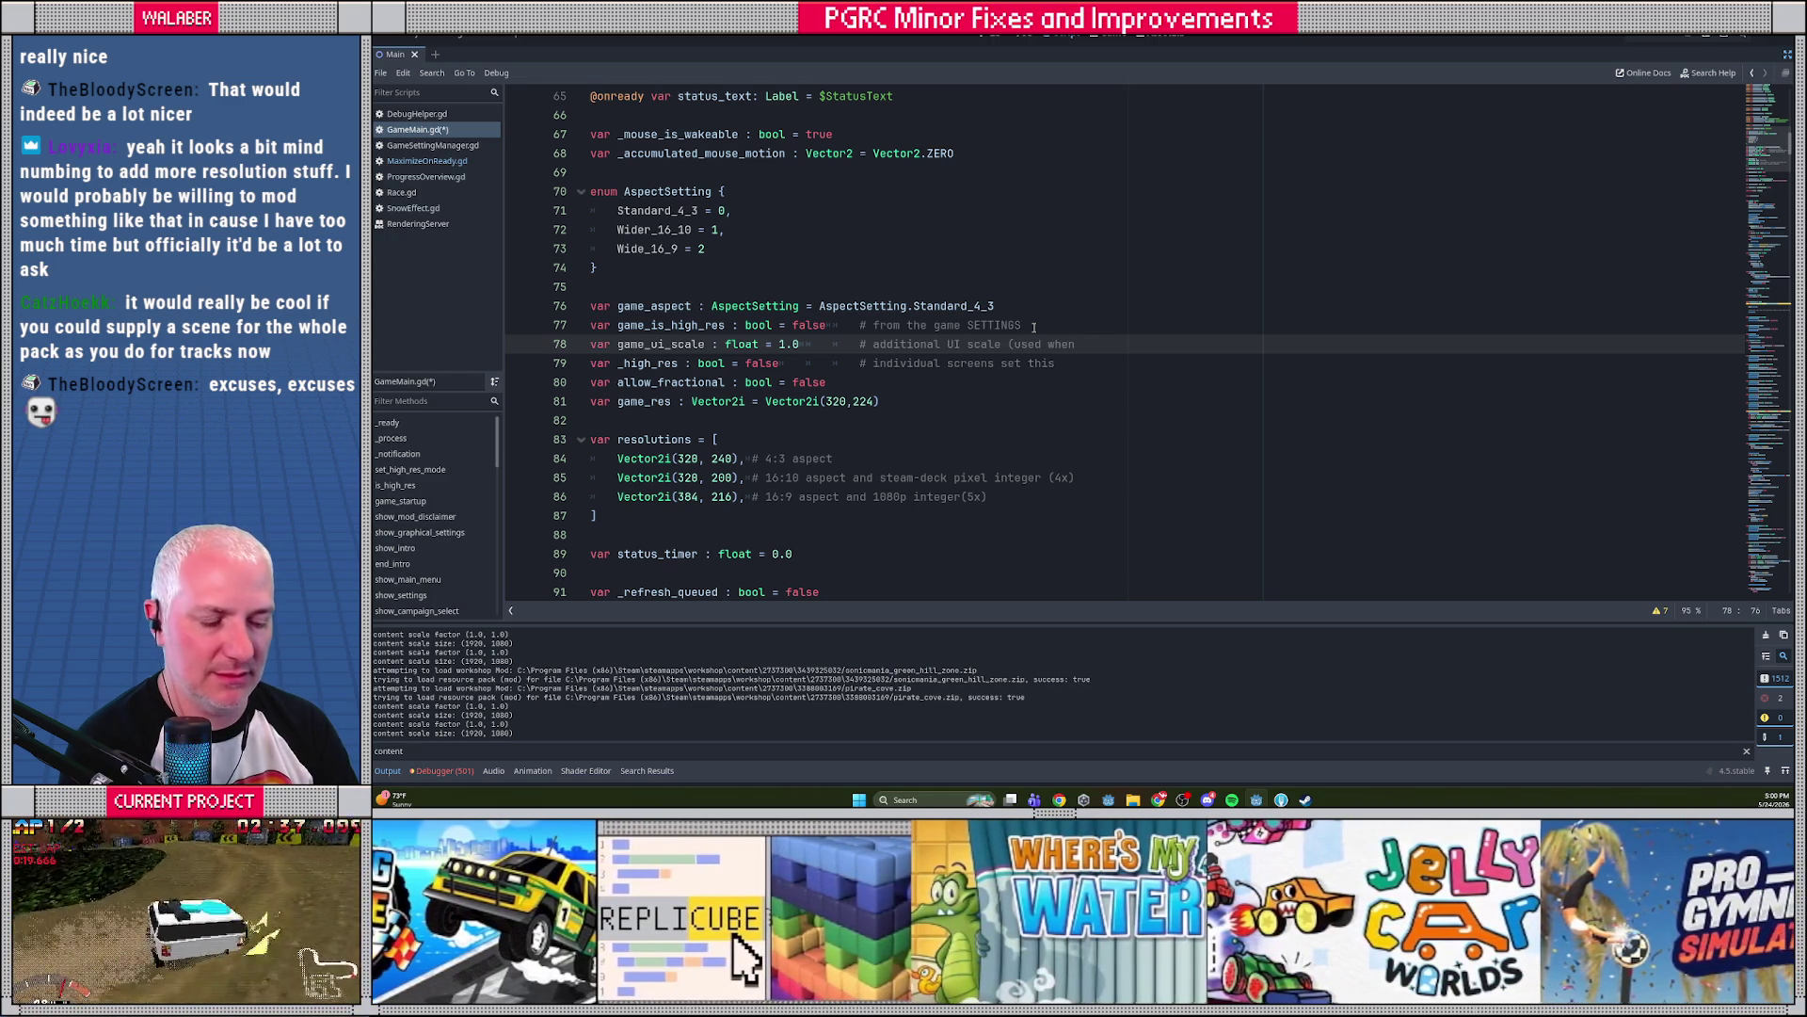
text( "native" screen res)
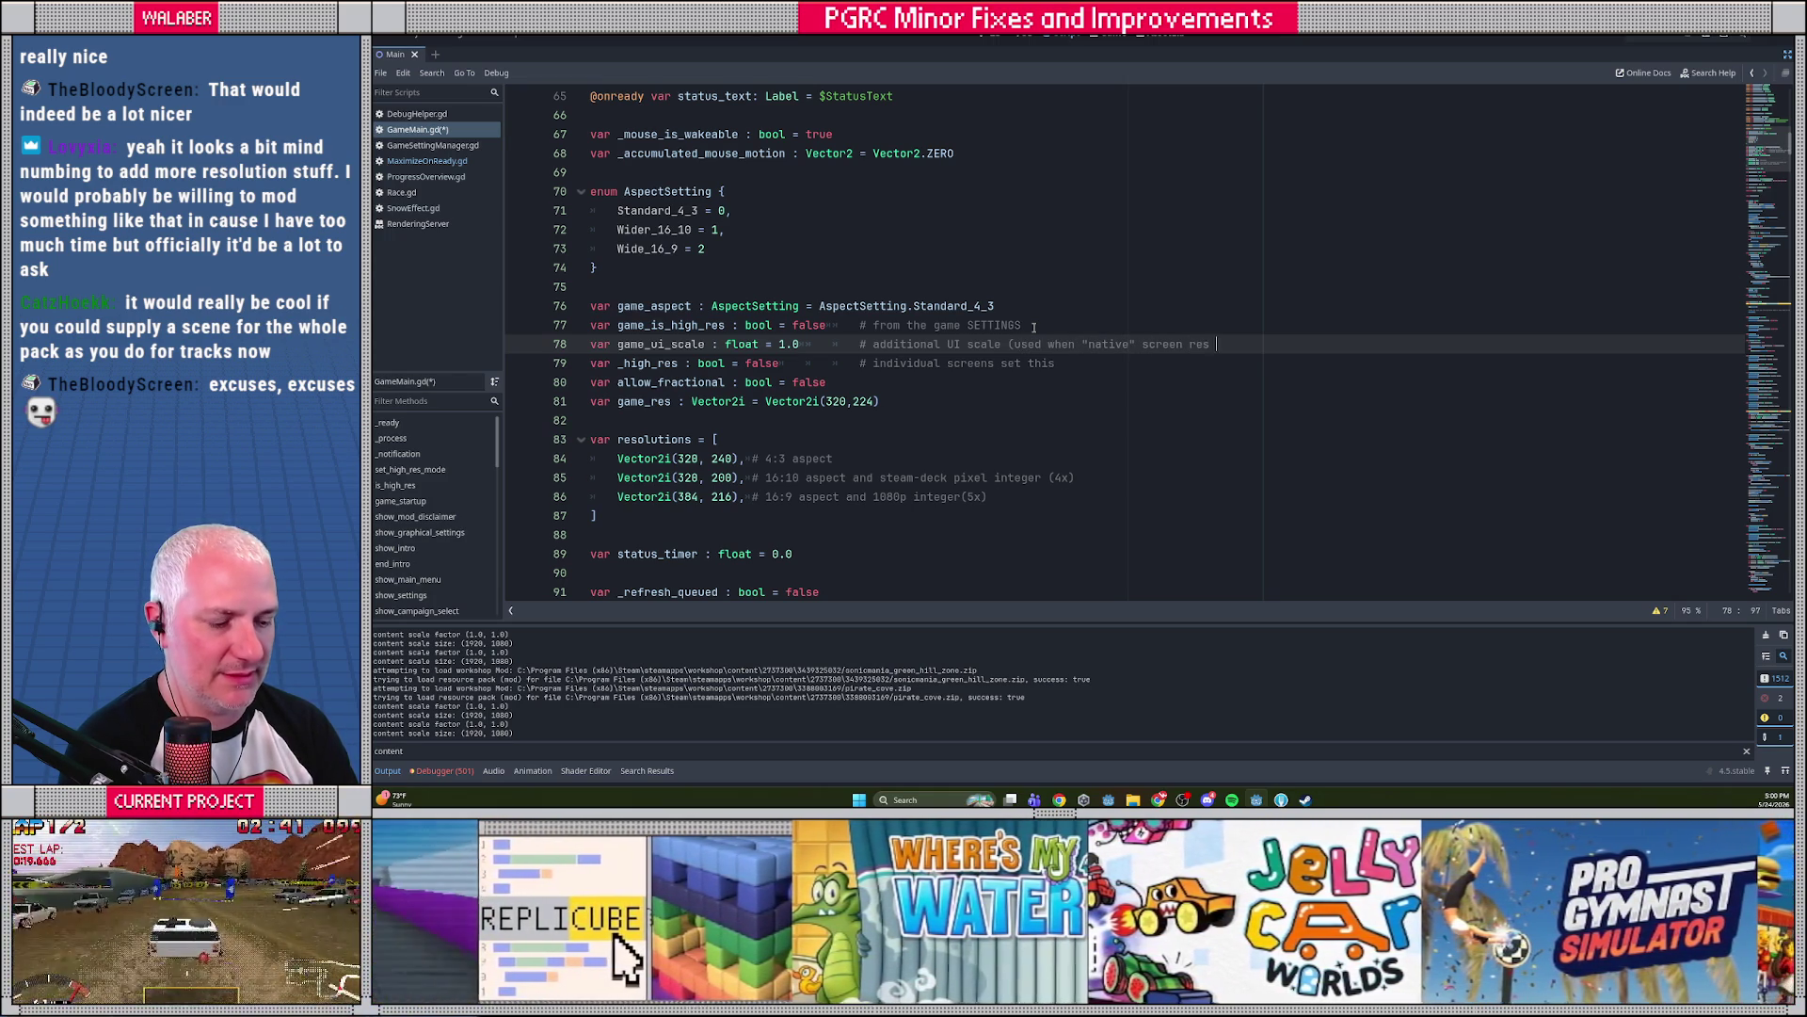
text(is used))
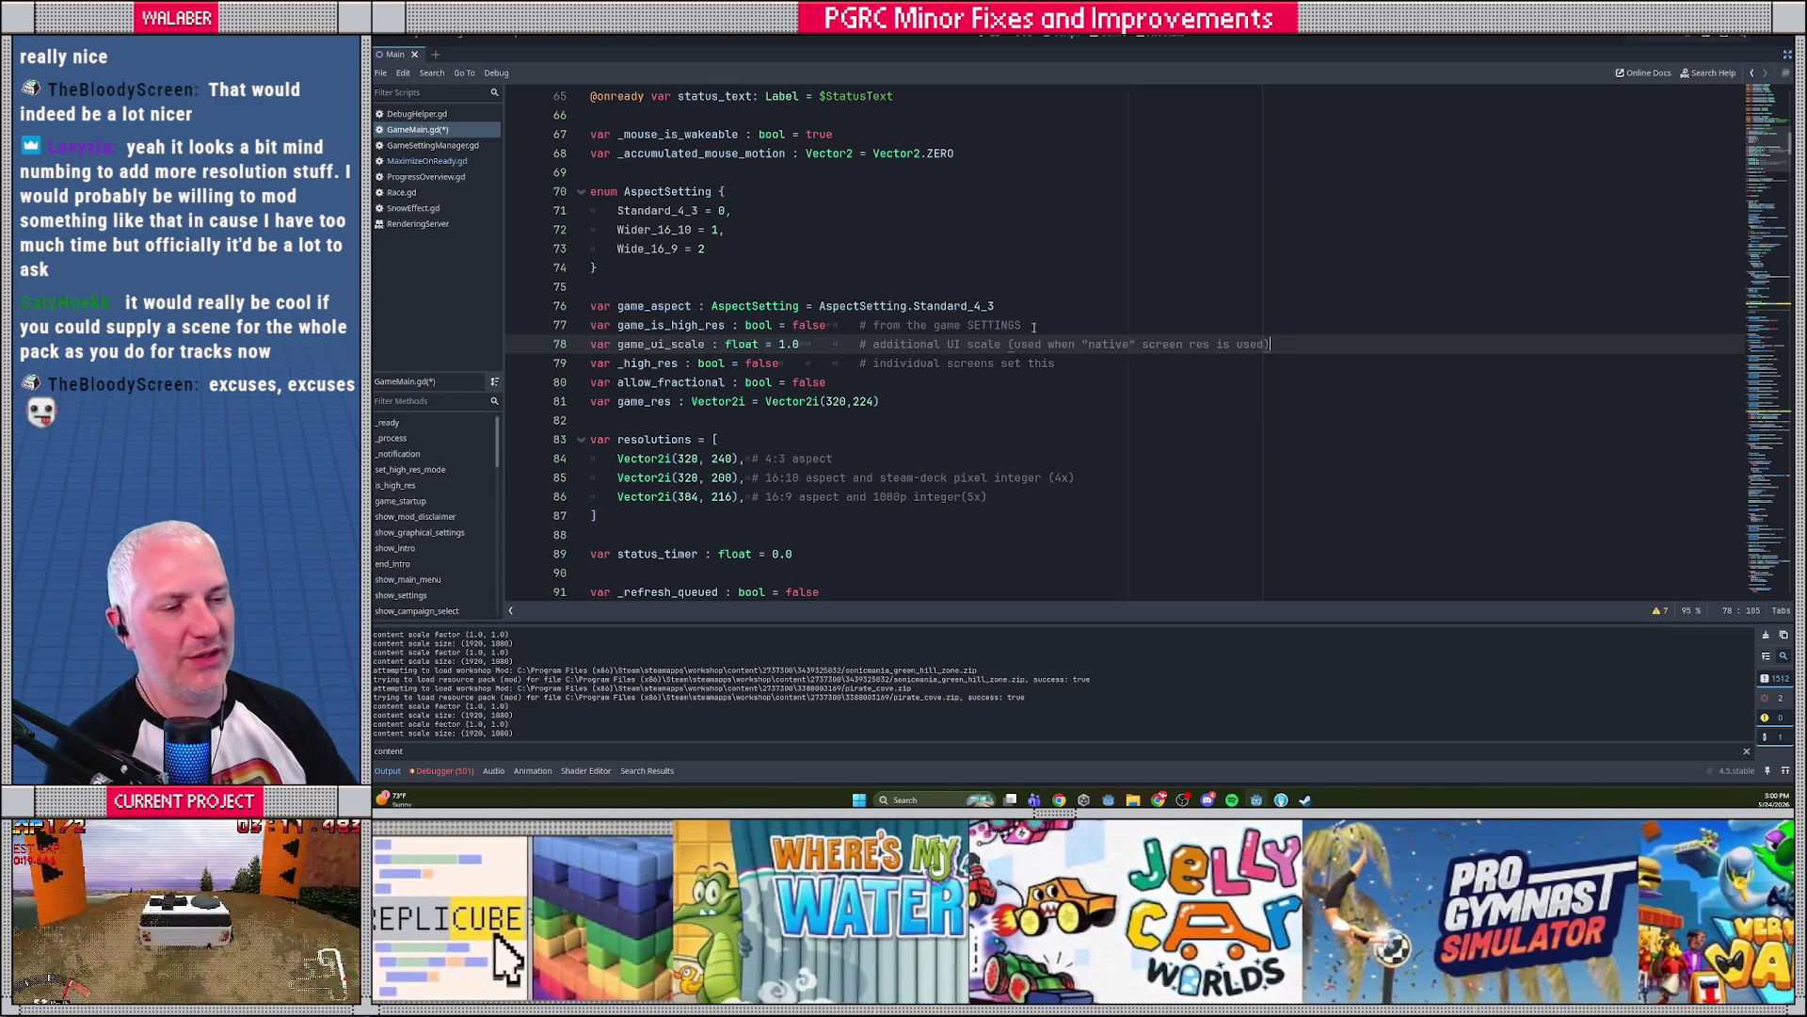
click(1038, 325)
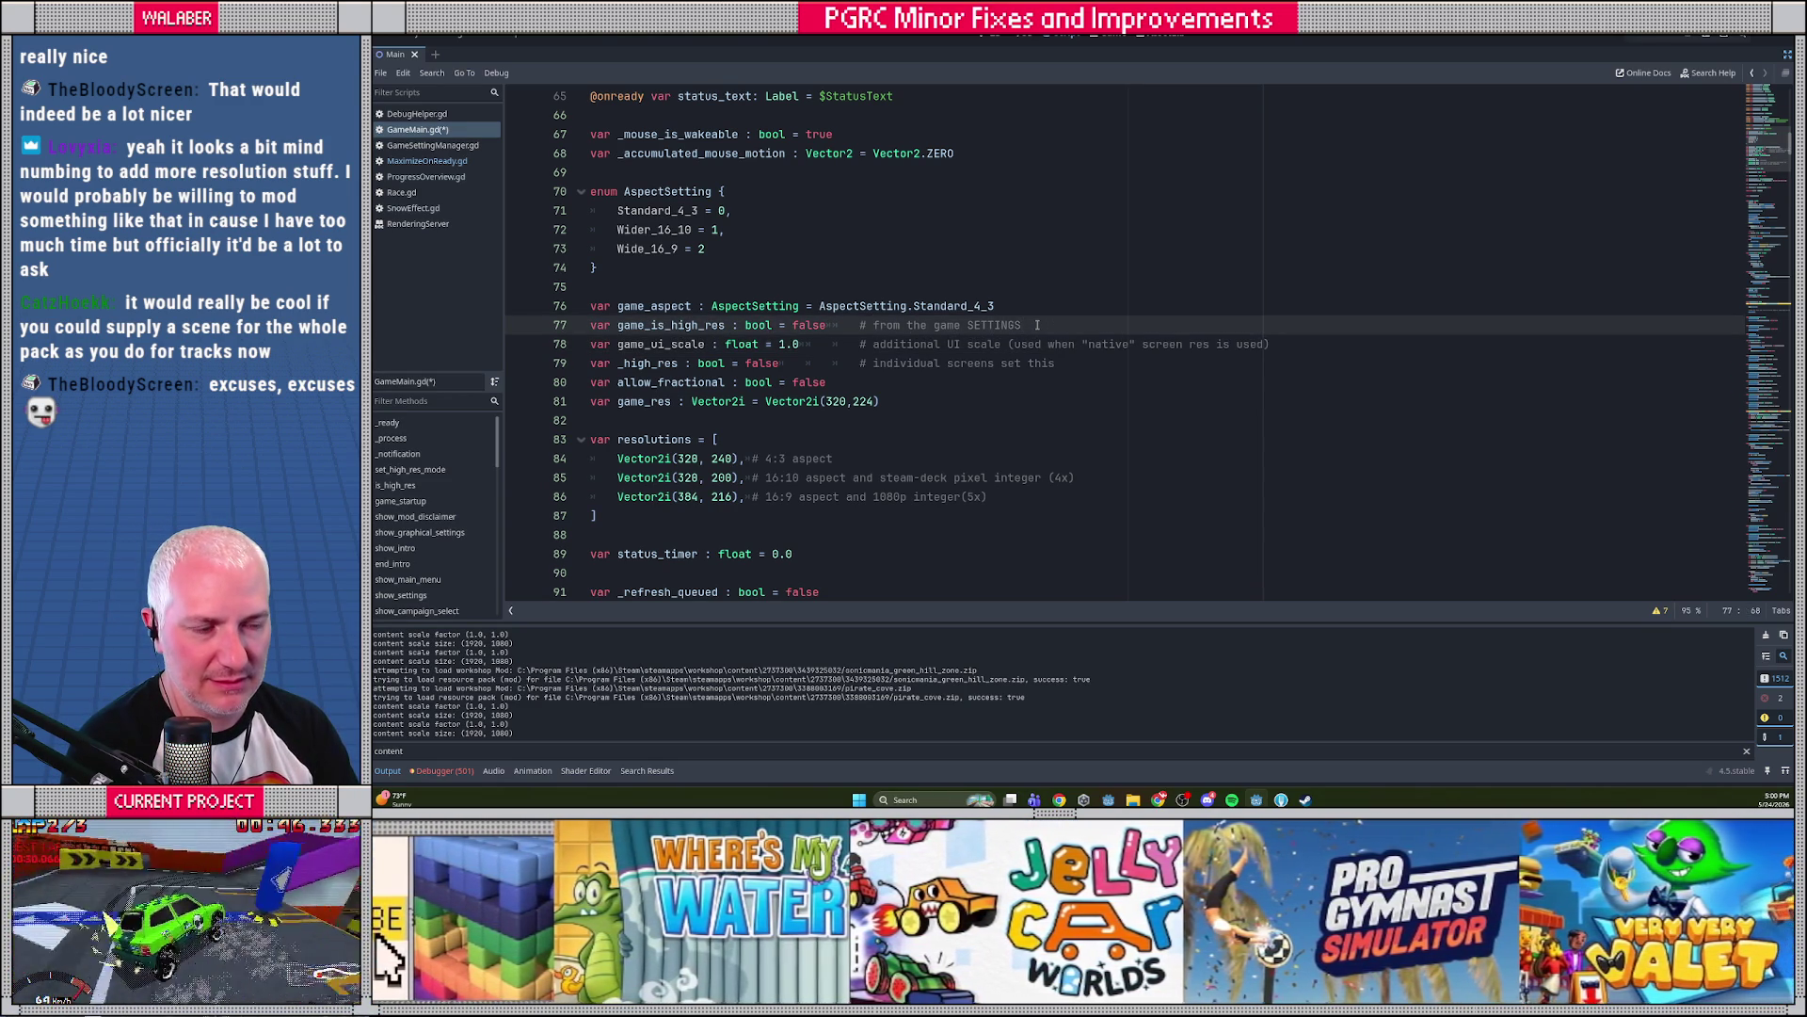
key(Return)
Declare 'var game_is_native_res : bool = false' with the comment '# from the game SETTINGS'
text(var game_)
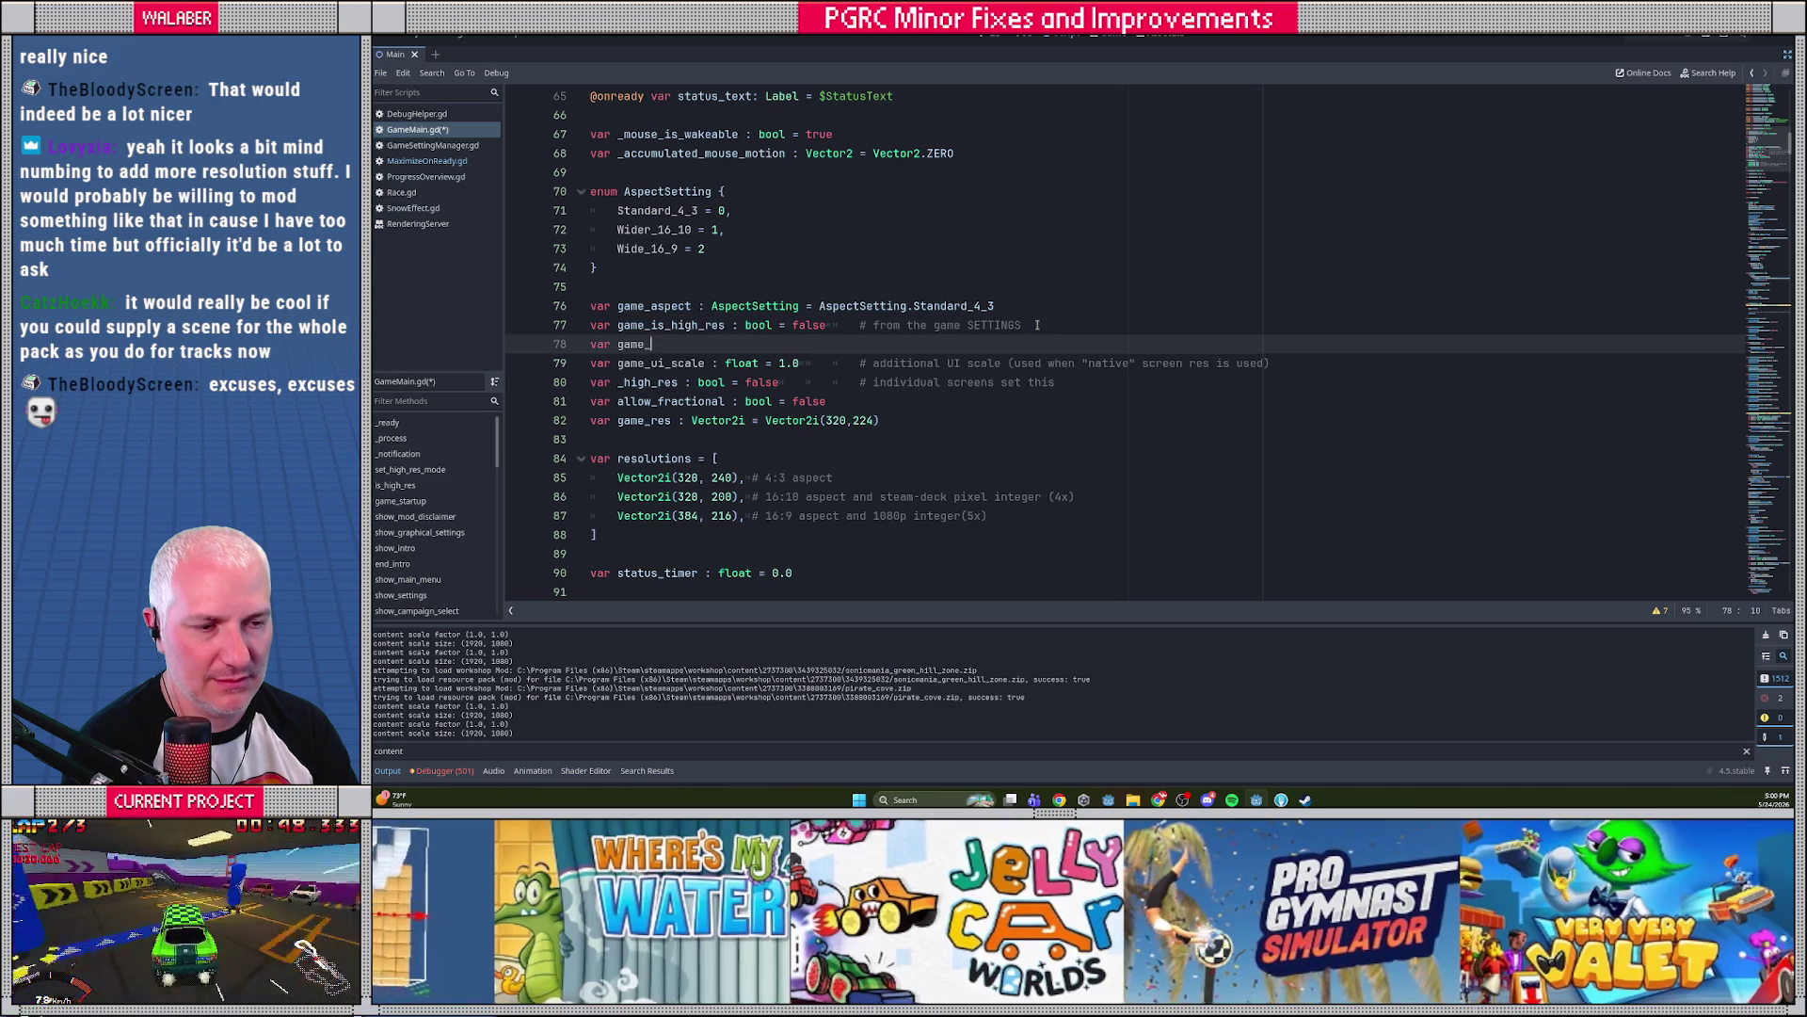
text(is_nativ)
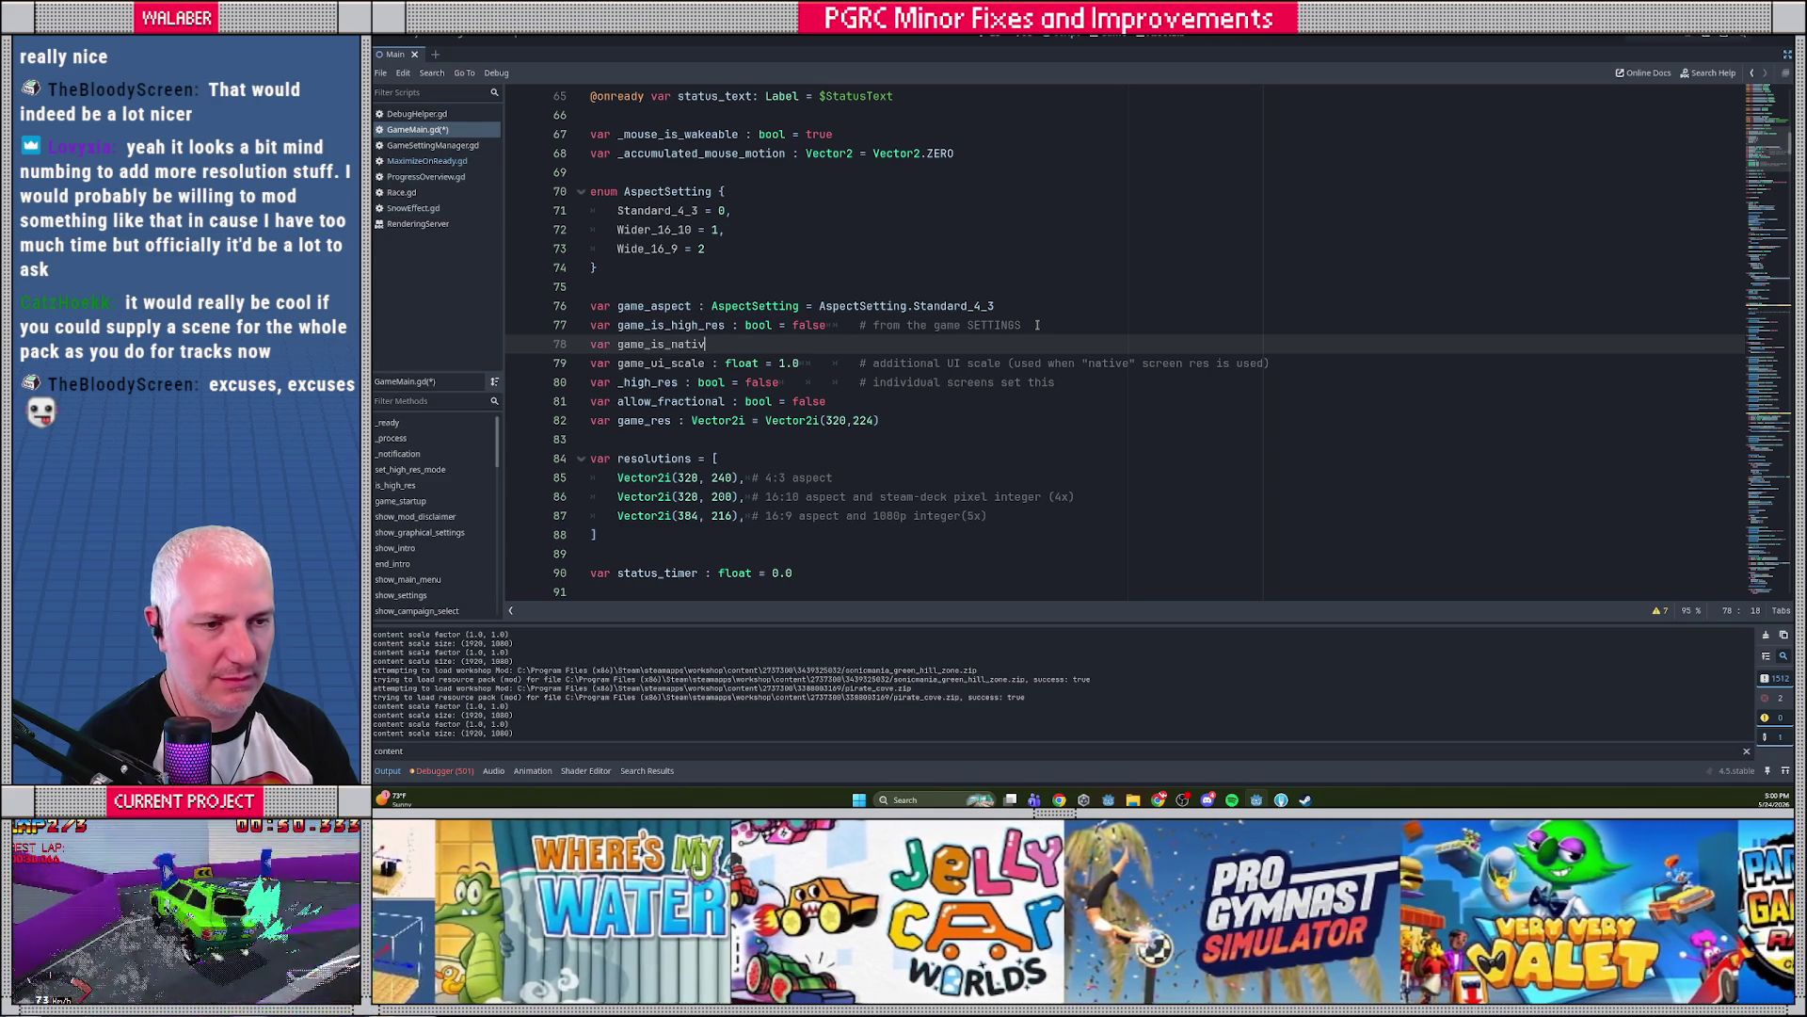
text(e_res : bool = false)
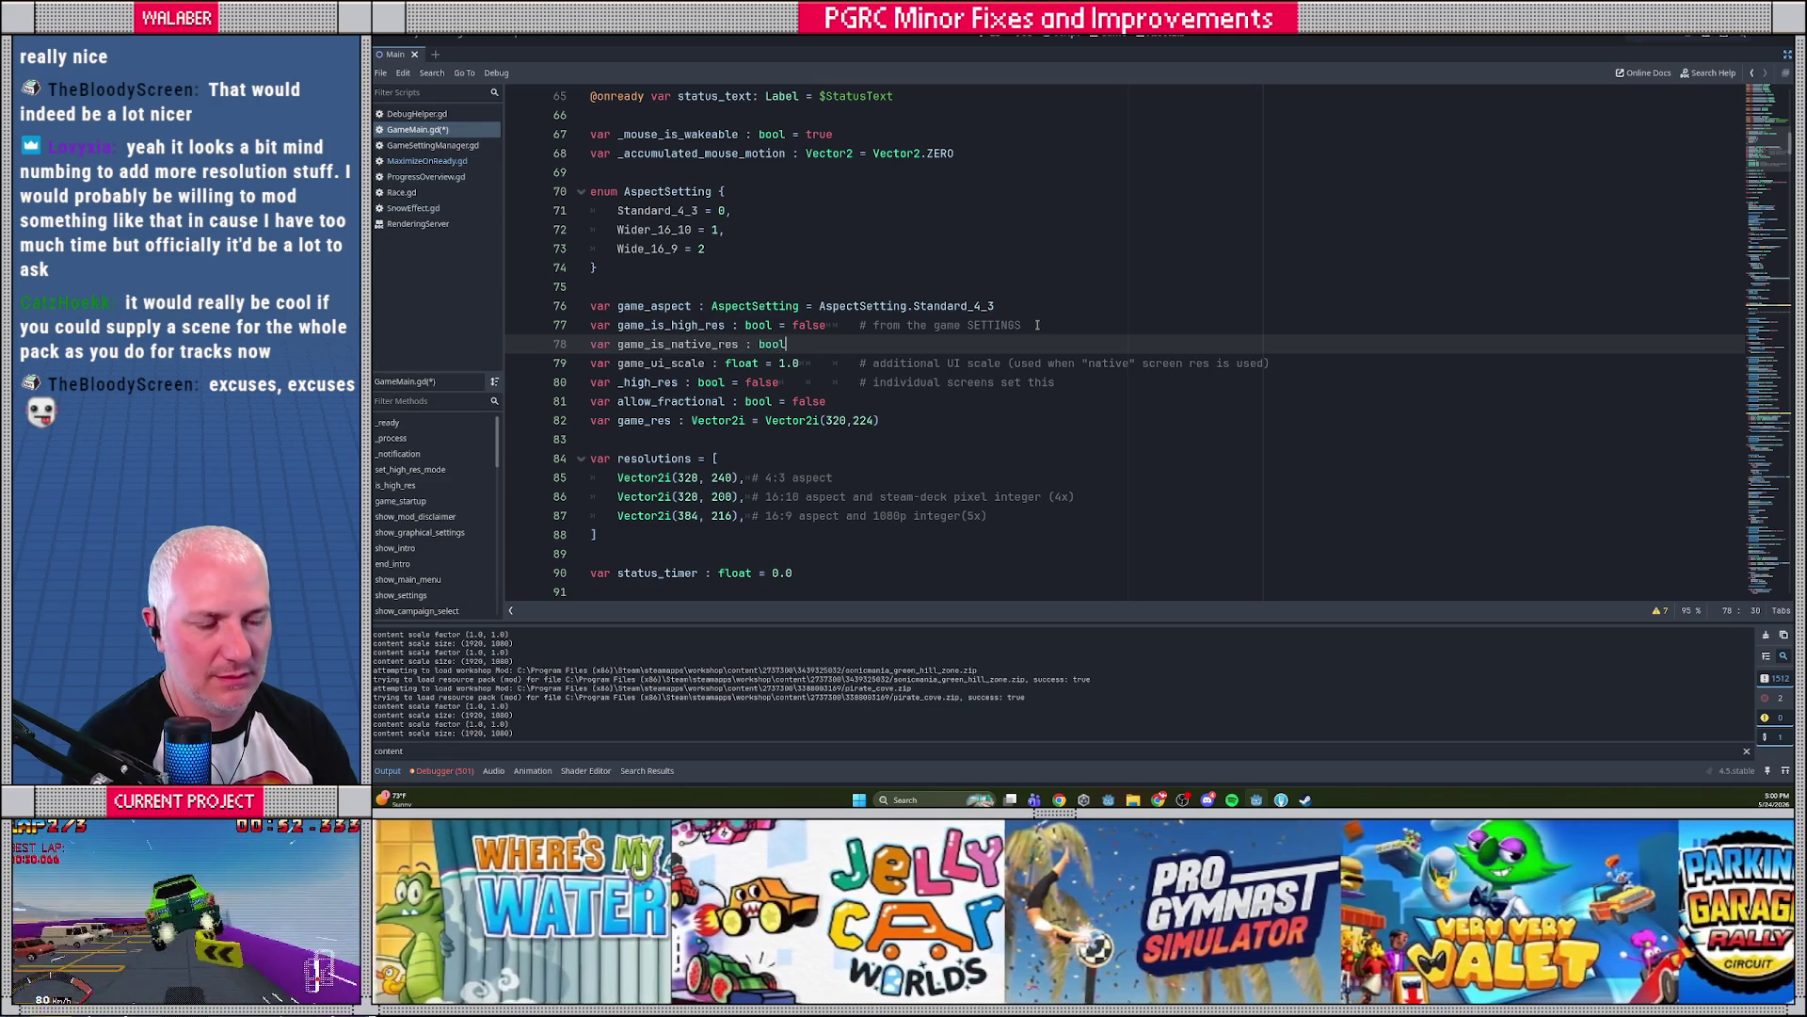
key(Tab)
text(#)
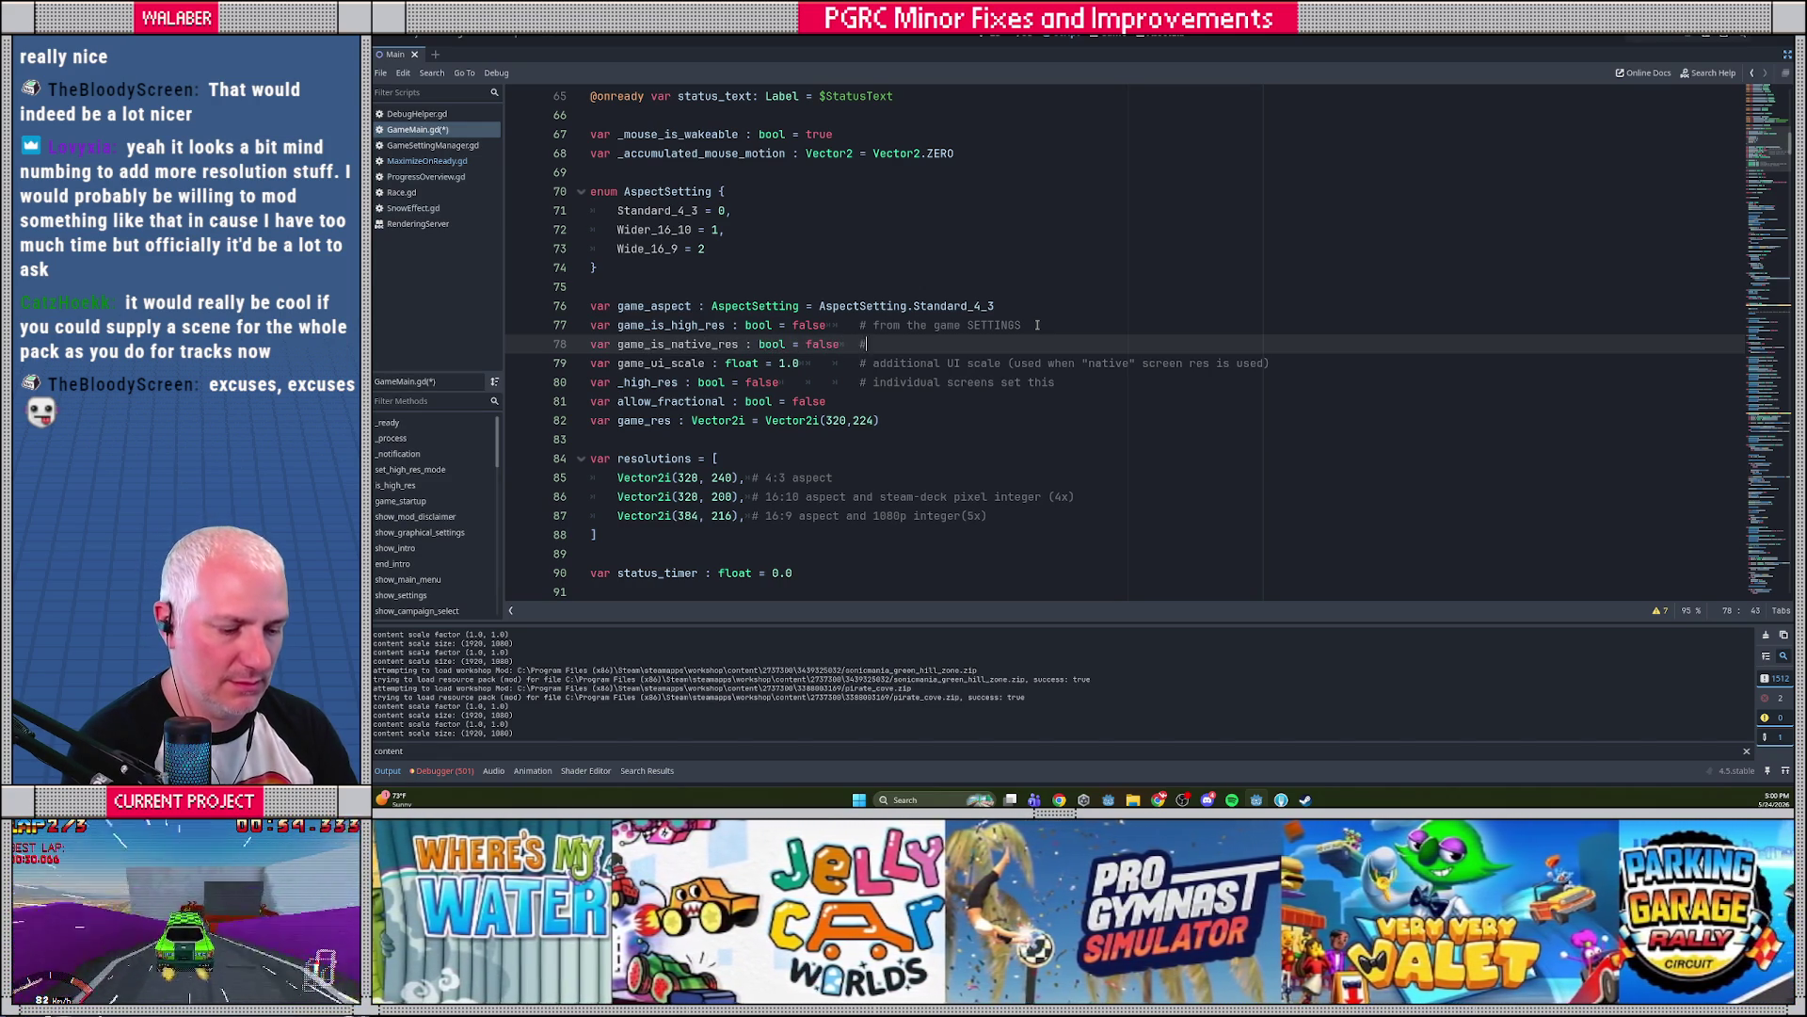
text( from the game SETTINGS)
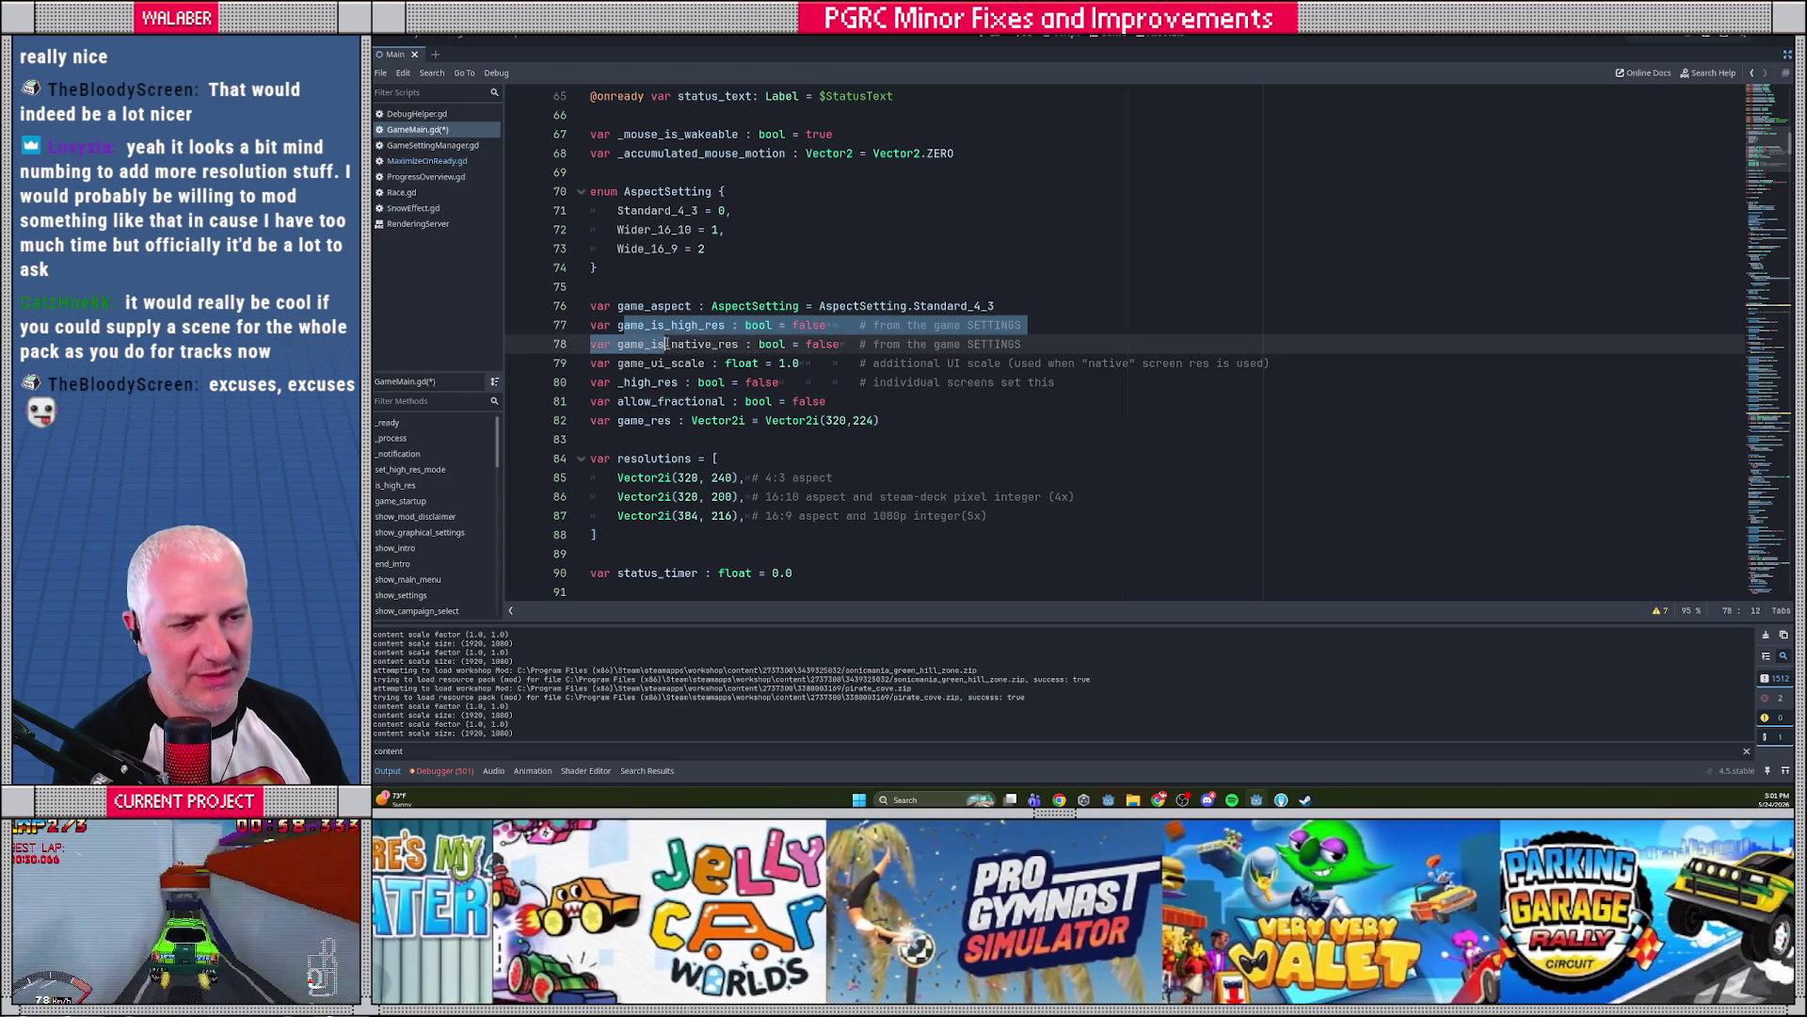
double_click(688, 326)
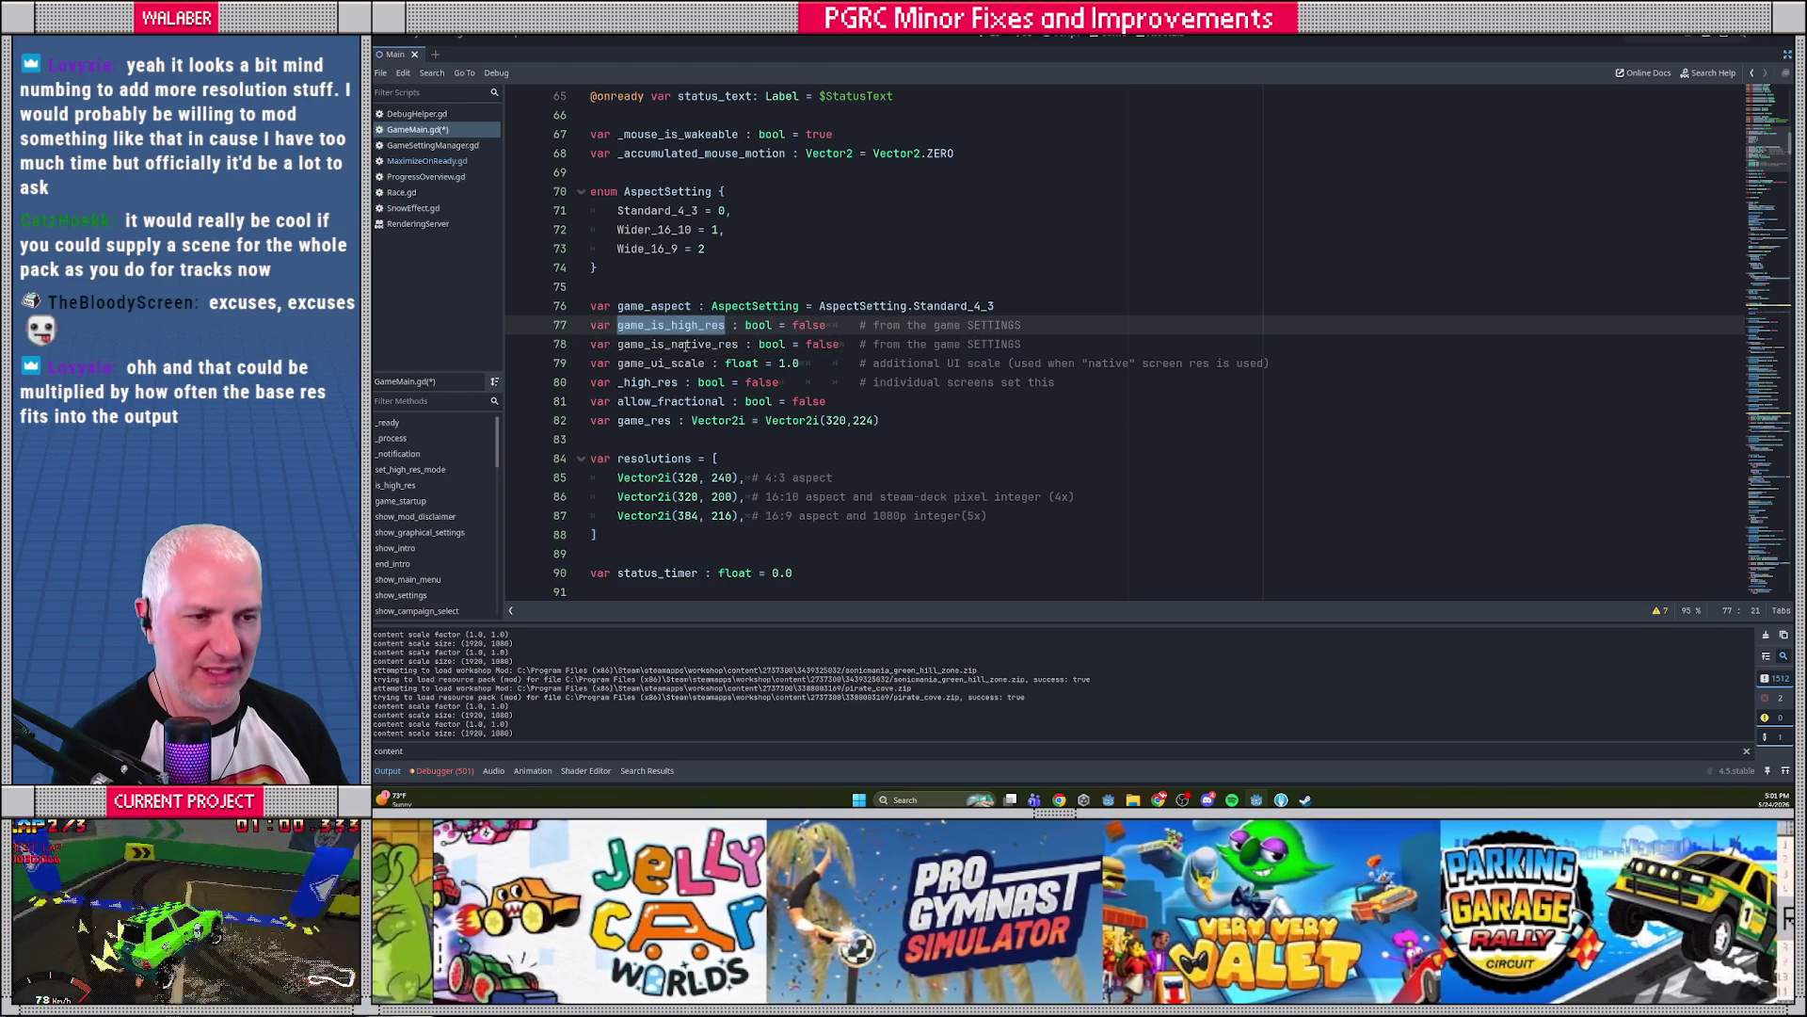
Add a GameResSetting enum with Normal, Double and Native below the AspectSetting enum
click(628, 265)
key(Return)
key(Return)
text(enum )
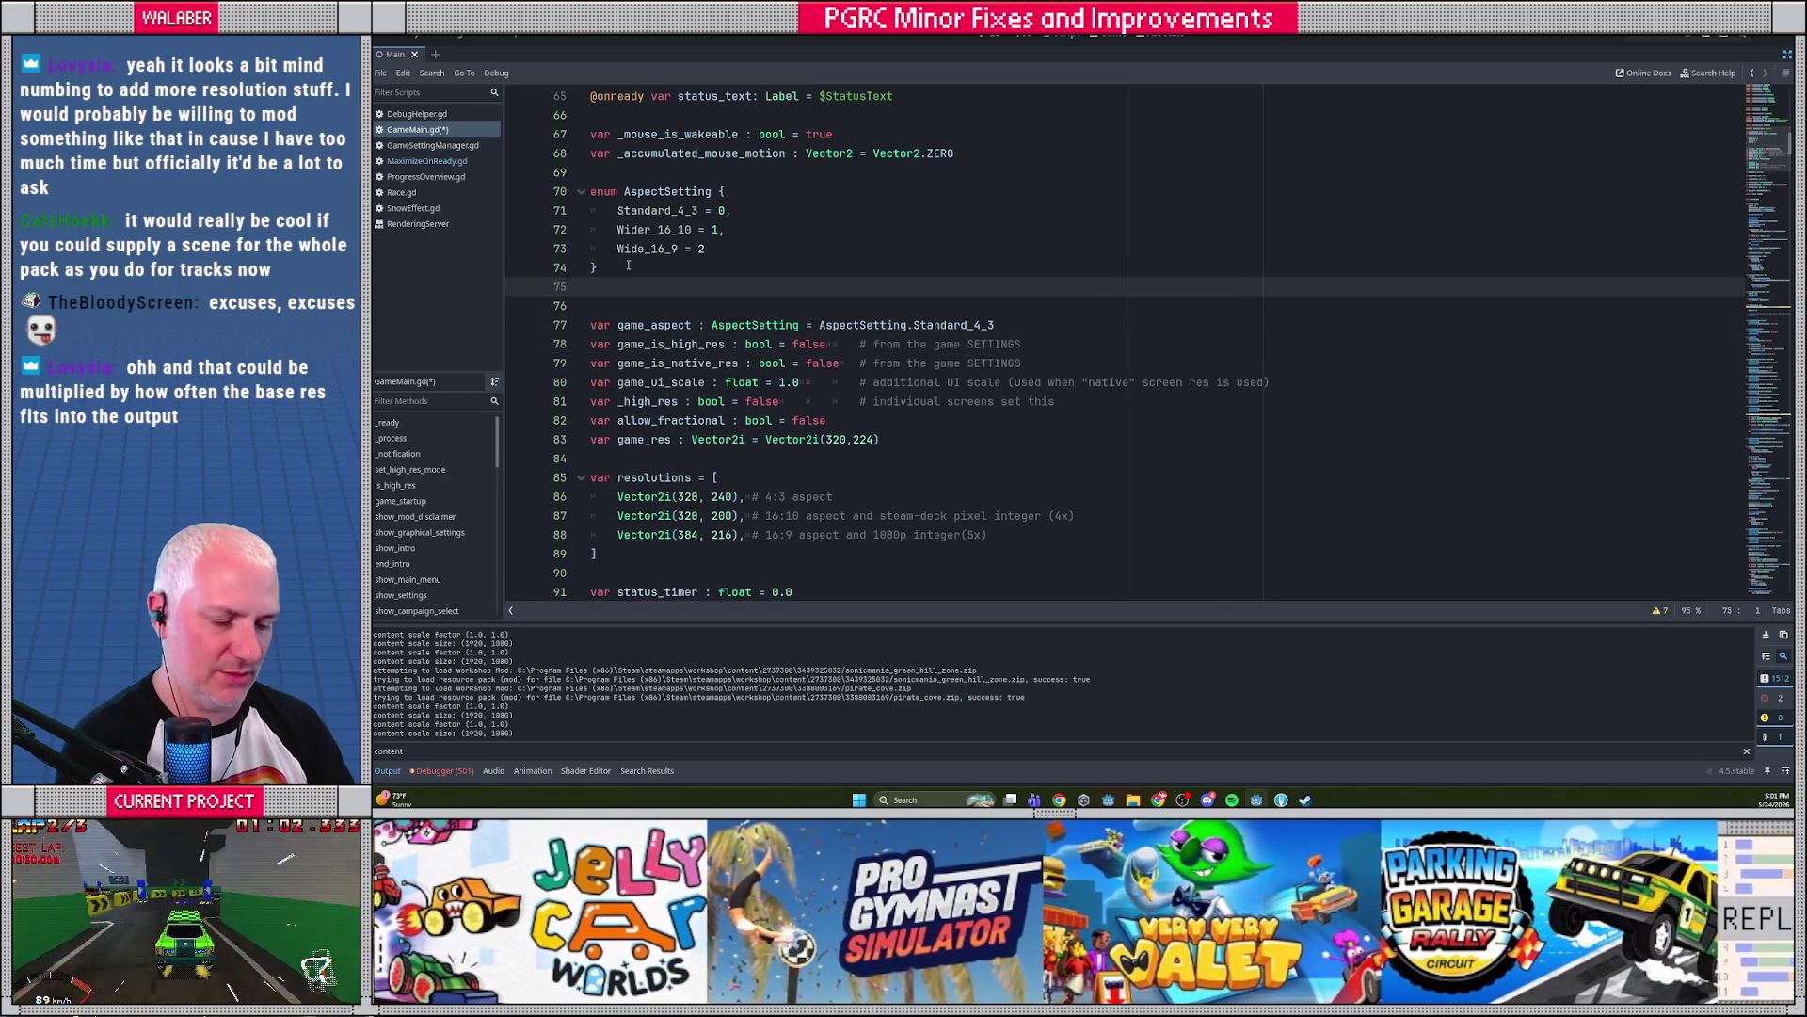
text(Ga)
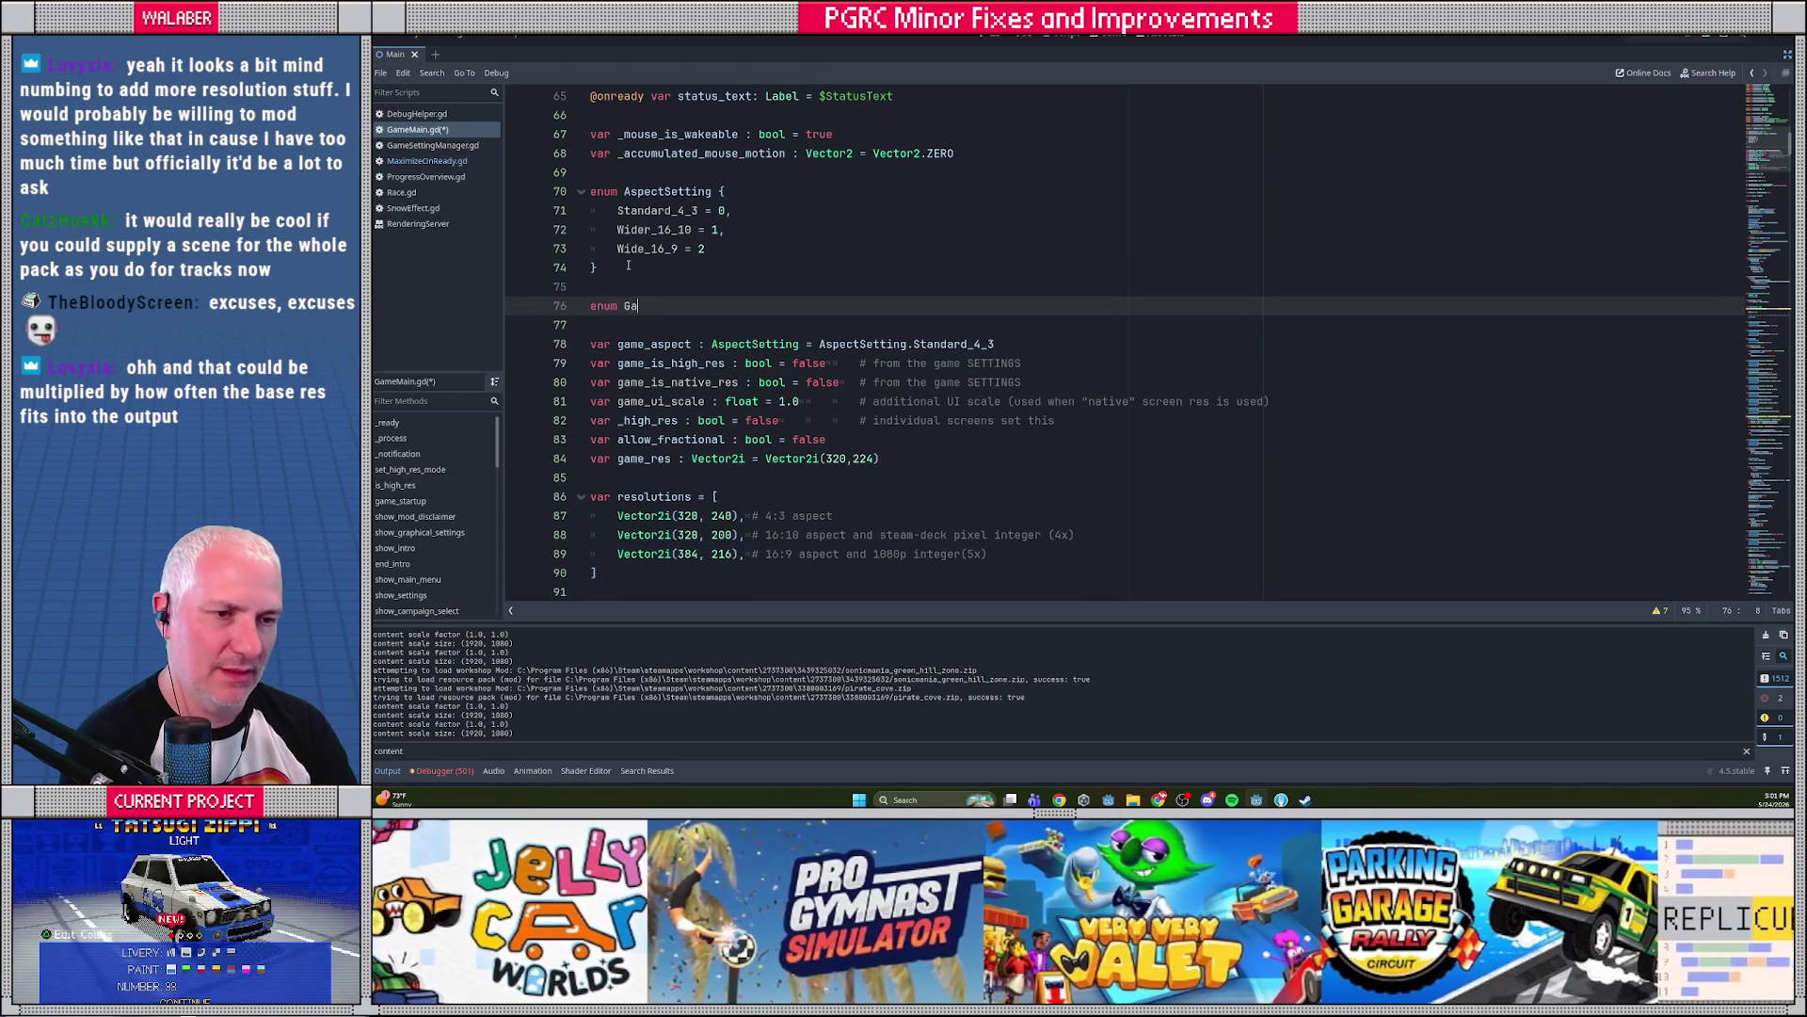
text(meResSetting {)
key(Return)
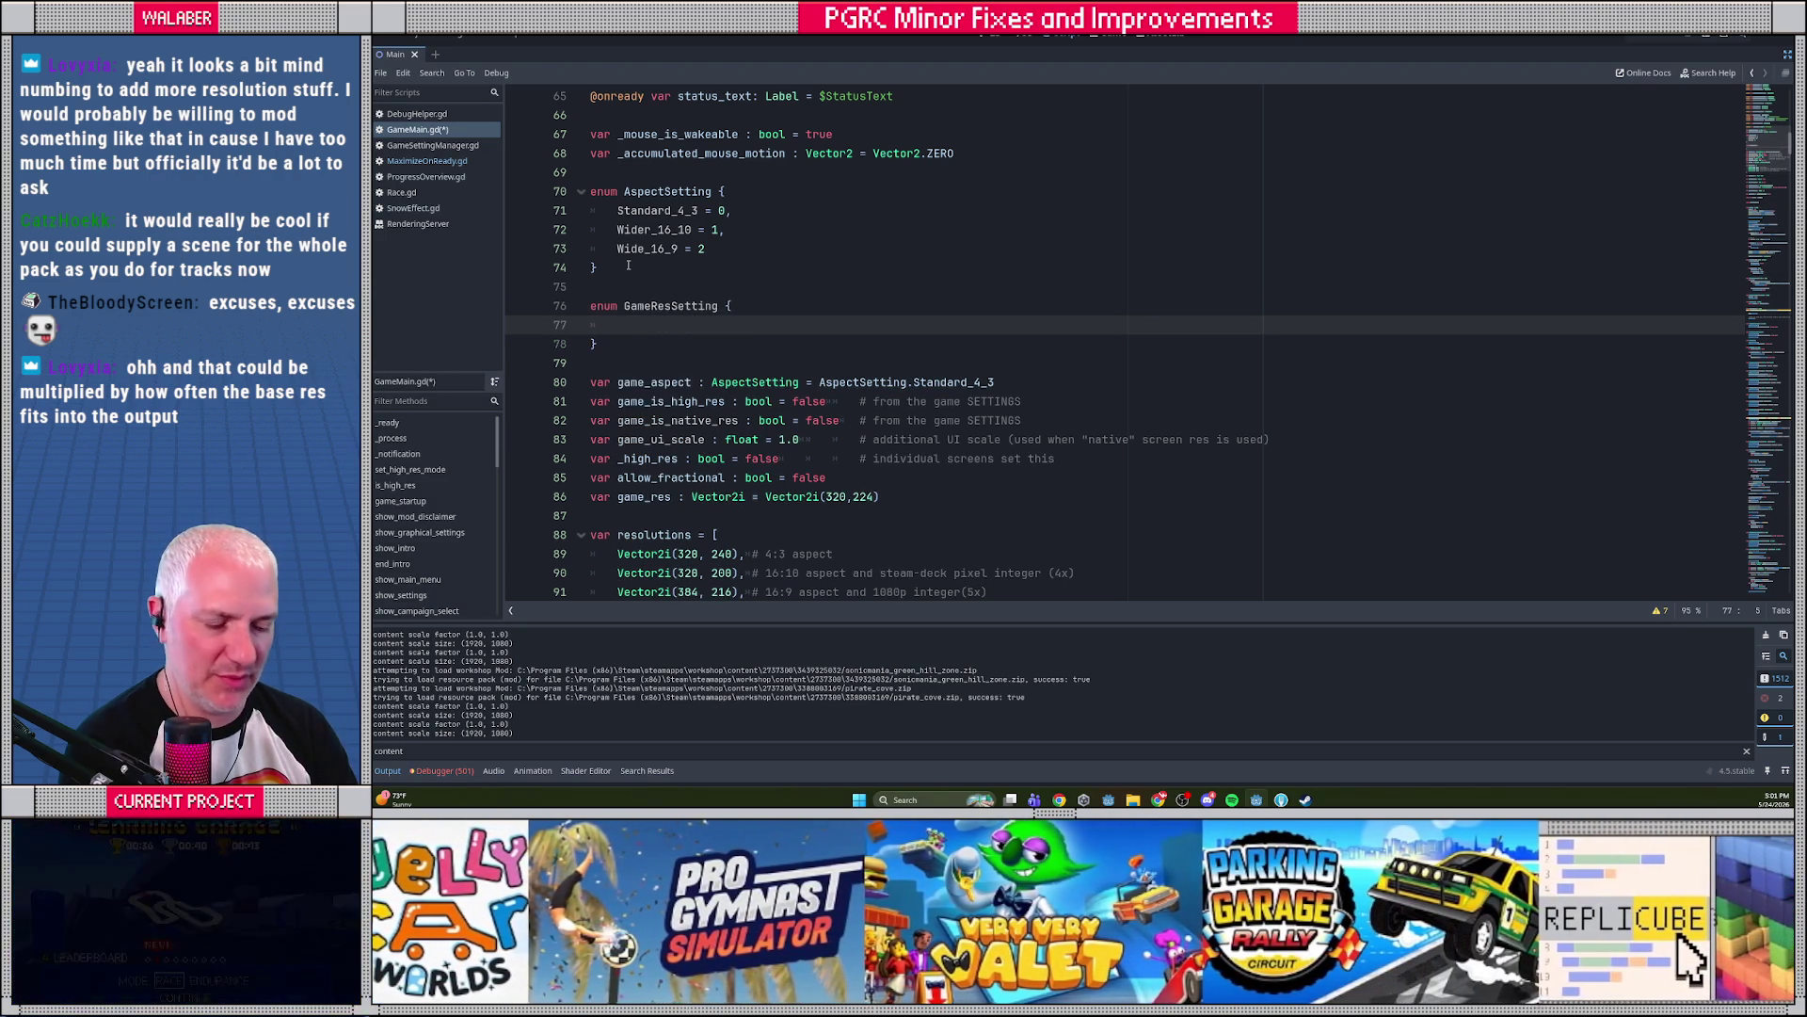
text(Normal,)
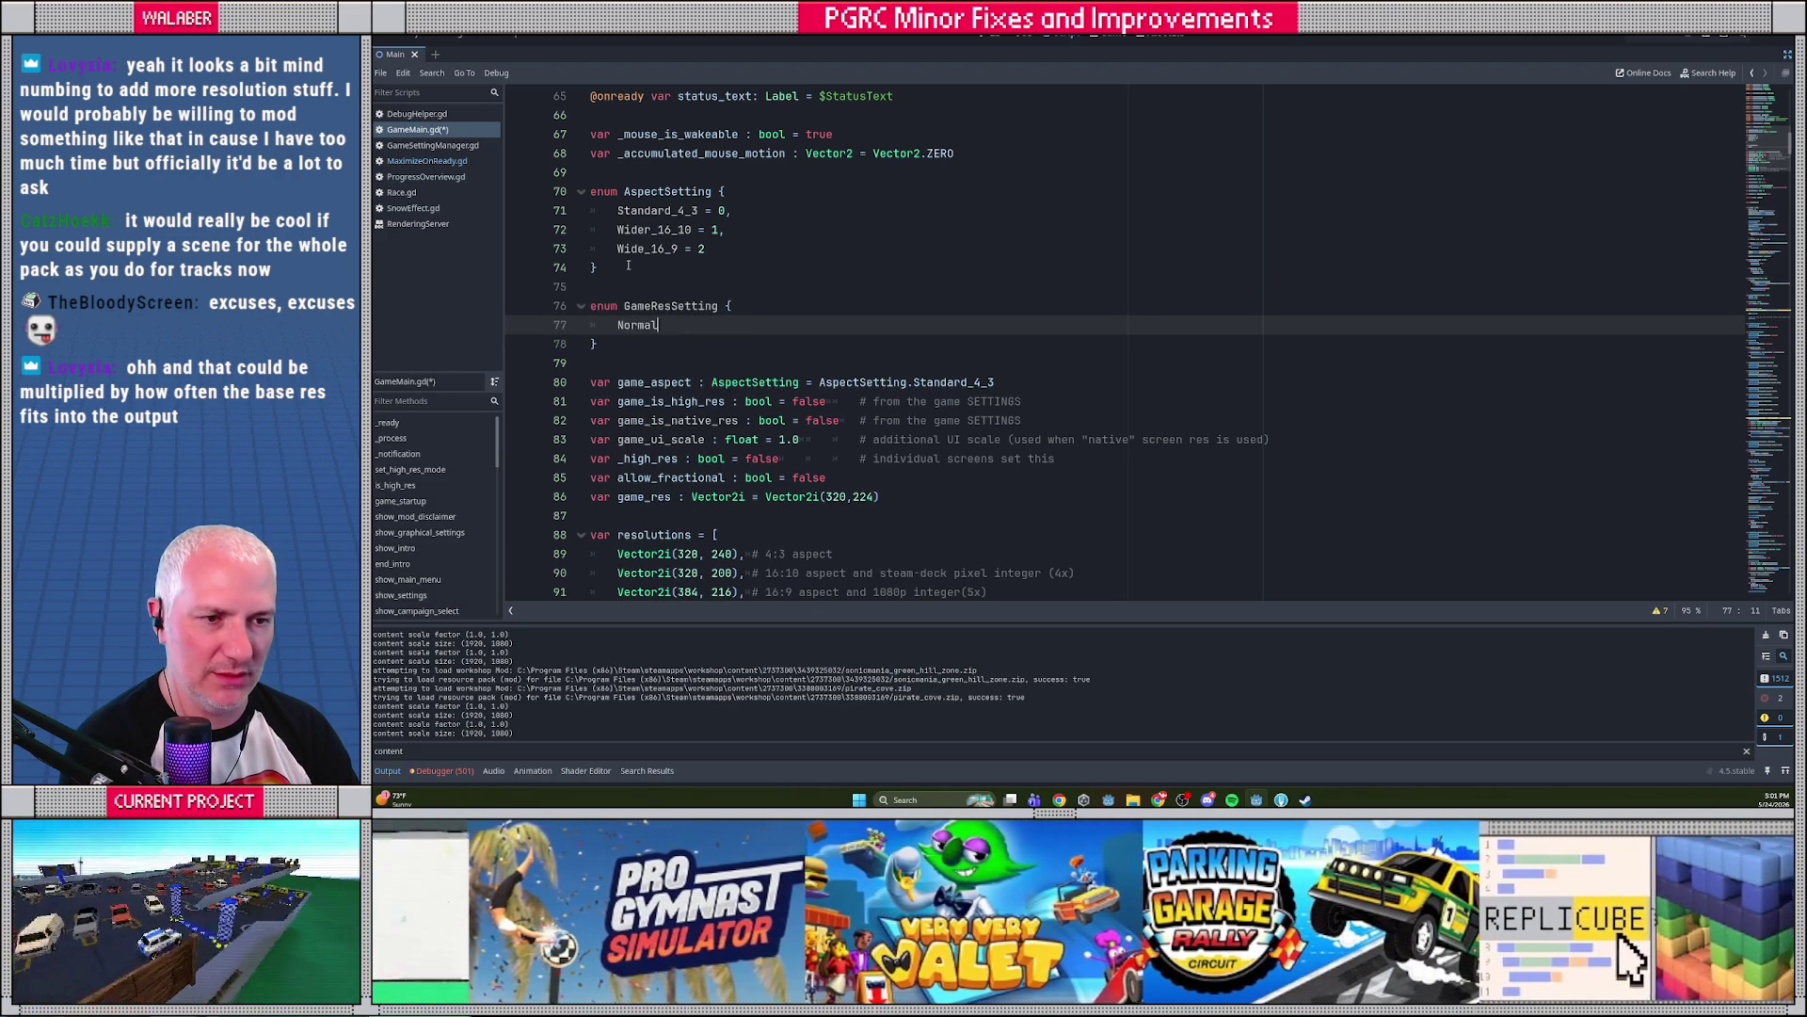
key(Return)
text(Double,)
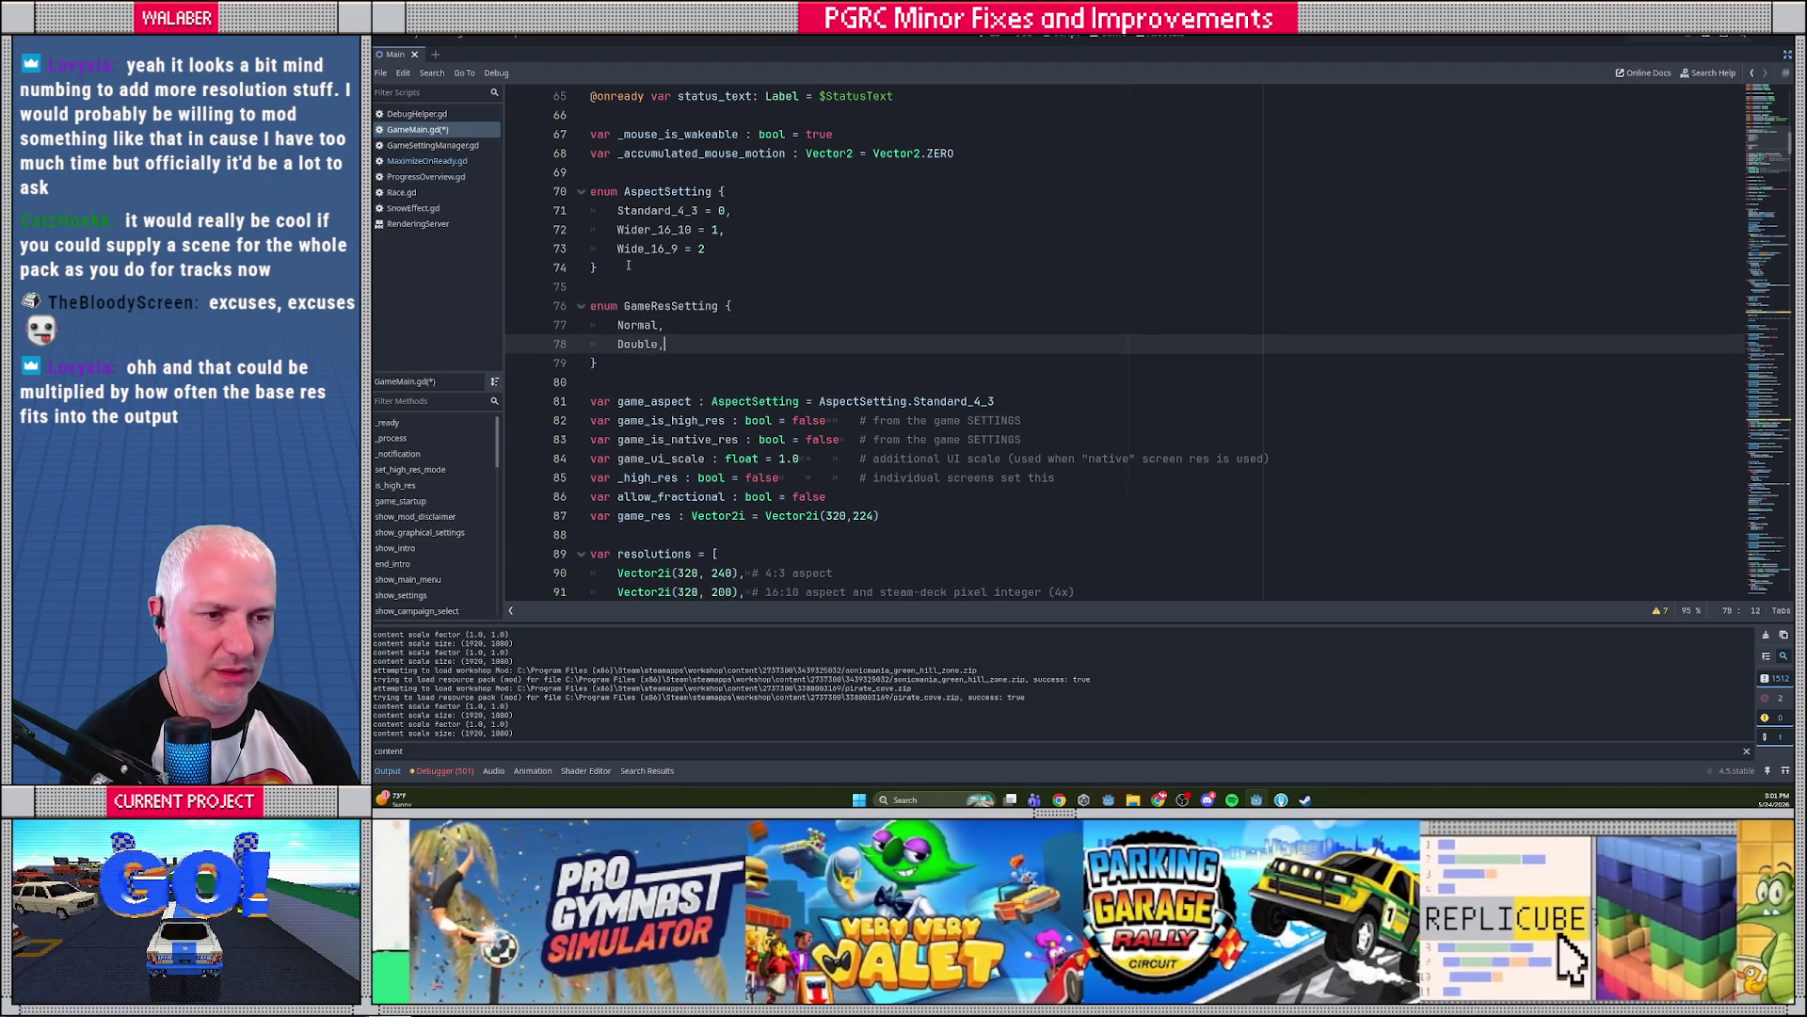
key(Return)
text(Native)
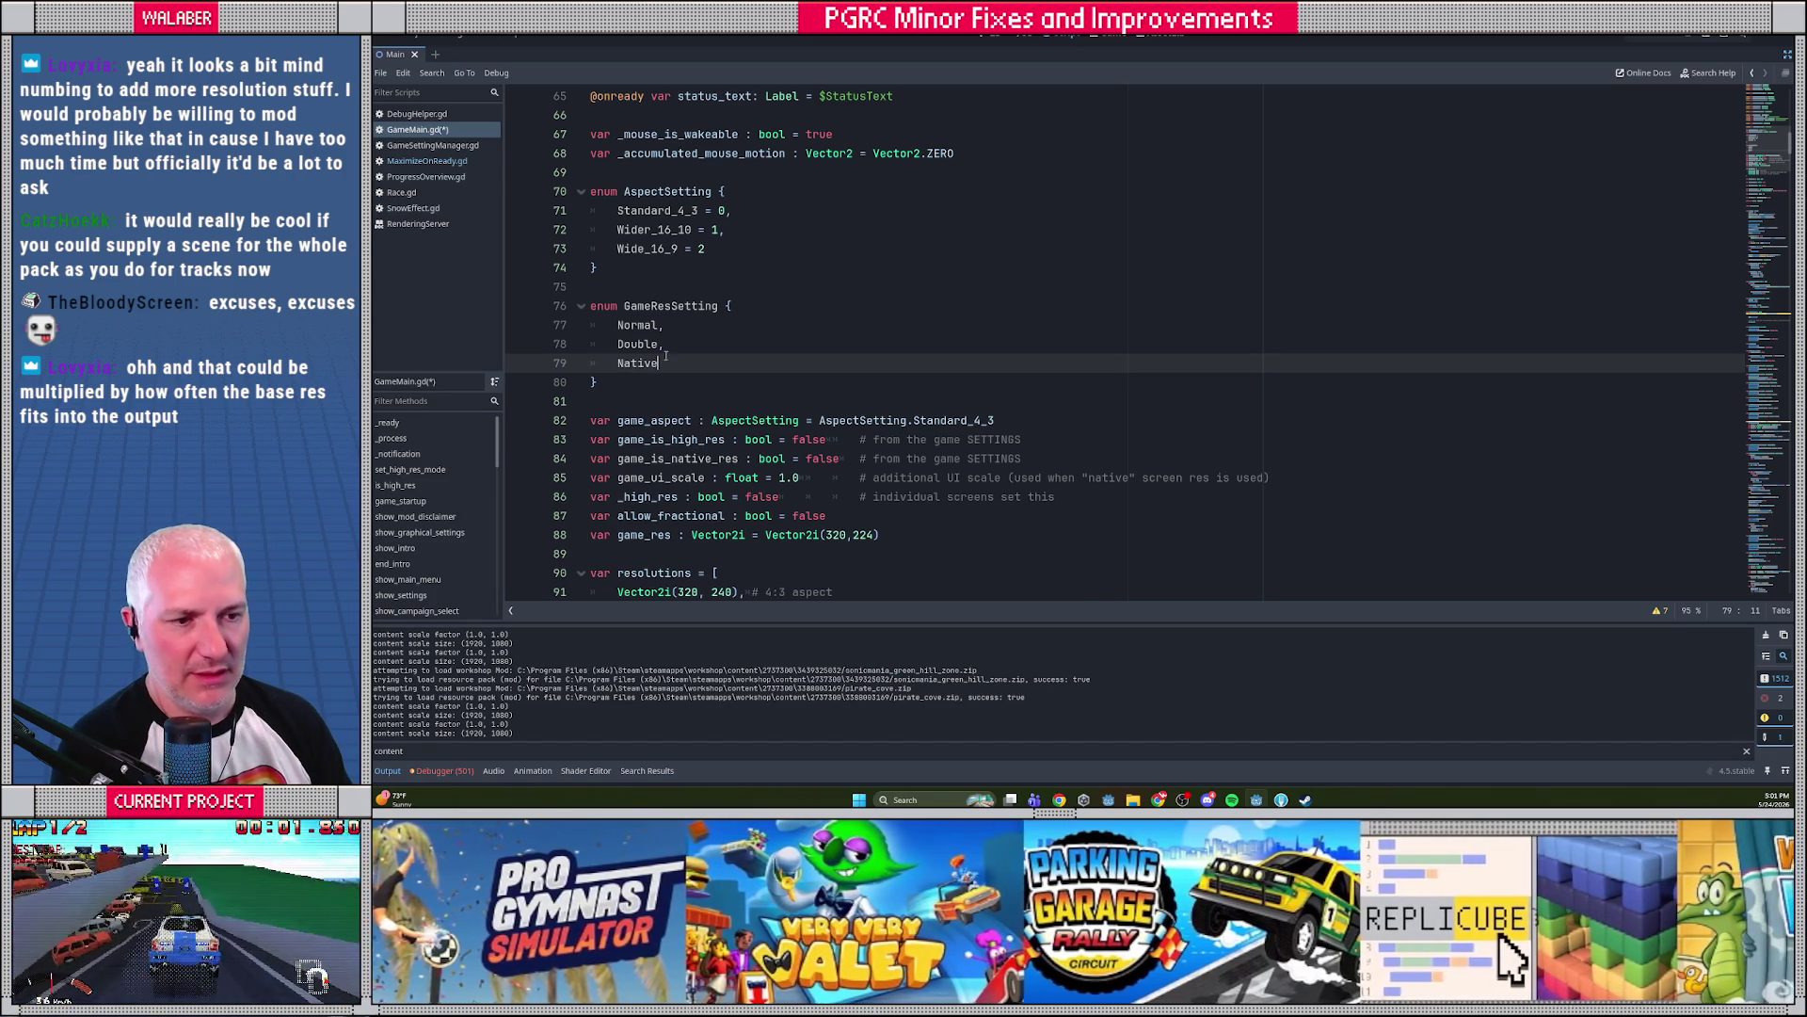
Replace the two bool resolution flags with game_res_setting := GameResSetting.Normal and save
mouse_move(617, 440)
mouse_down()
mouse_move(711, 458)
mouse_move(1033, 456)
mouse_up()
click(719, 459)
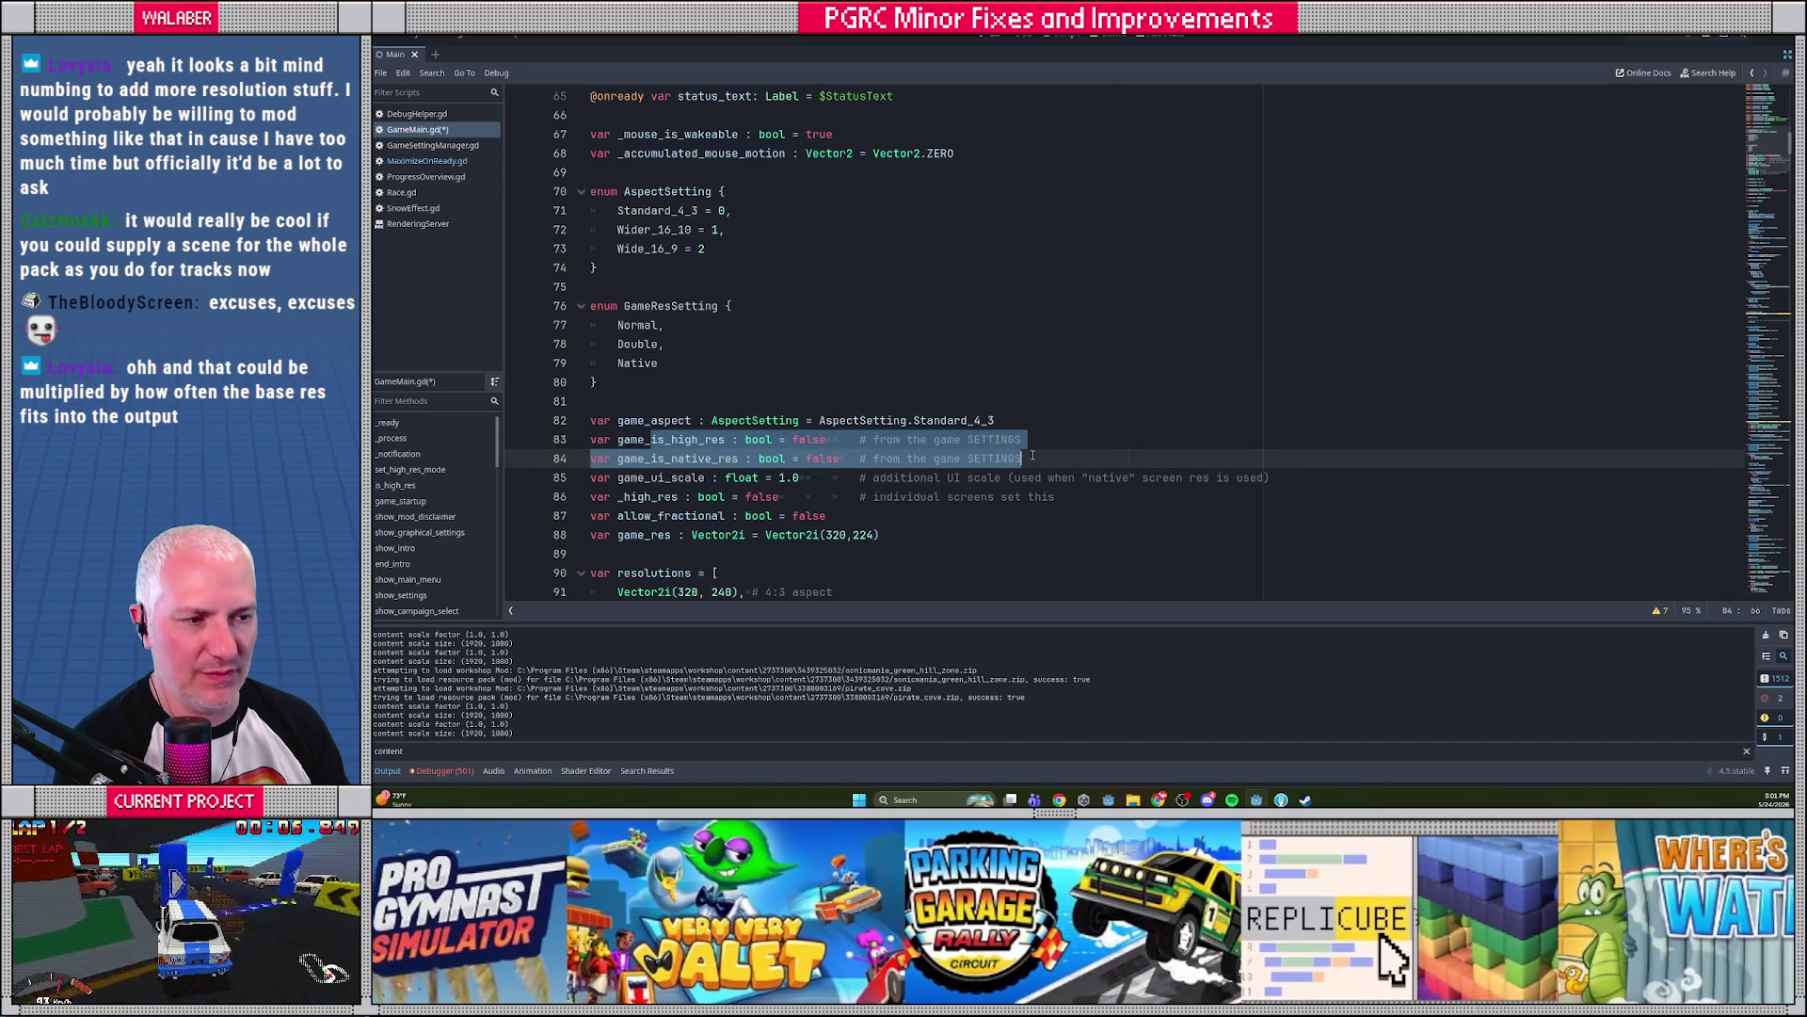
text(res_se)
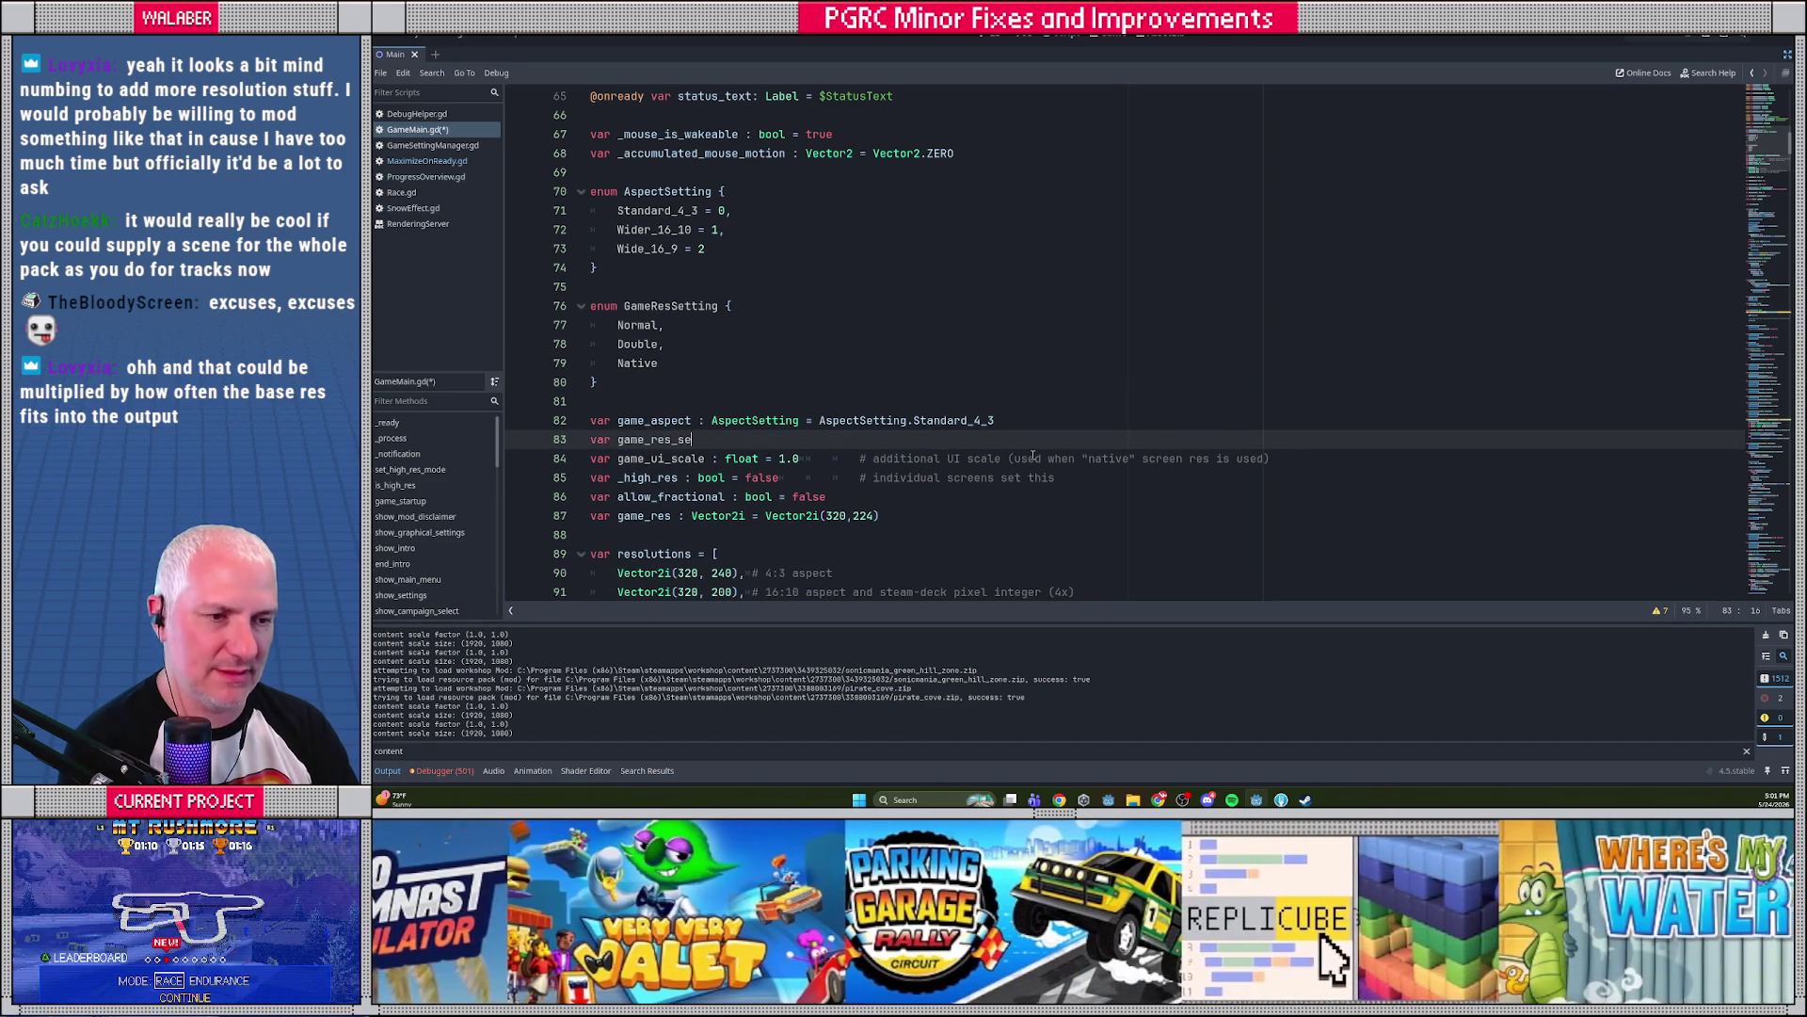
text(tting := )
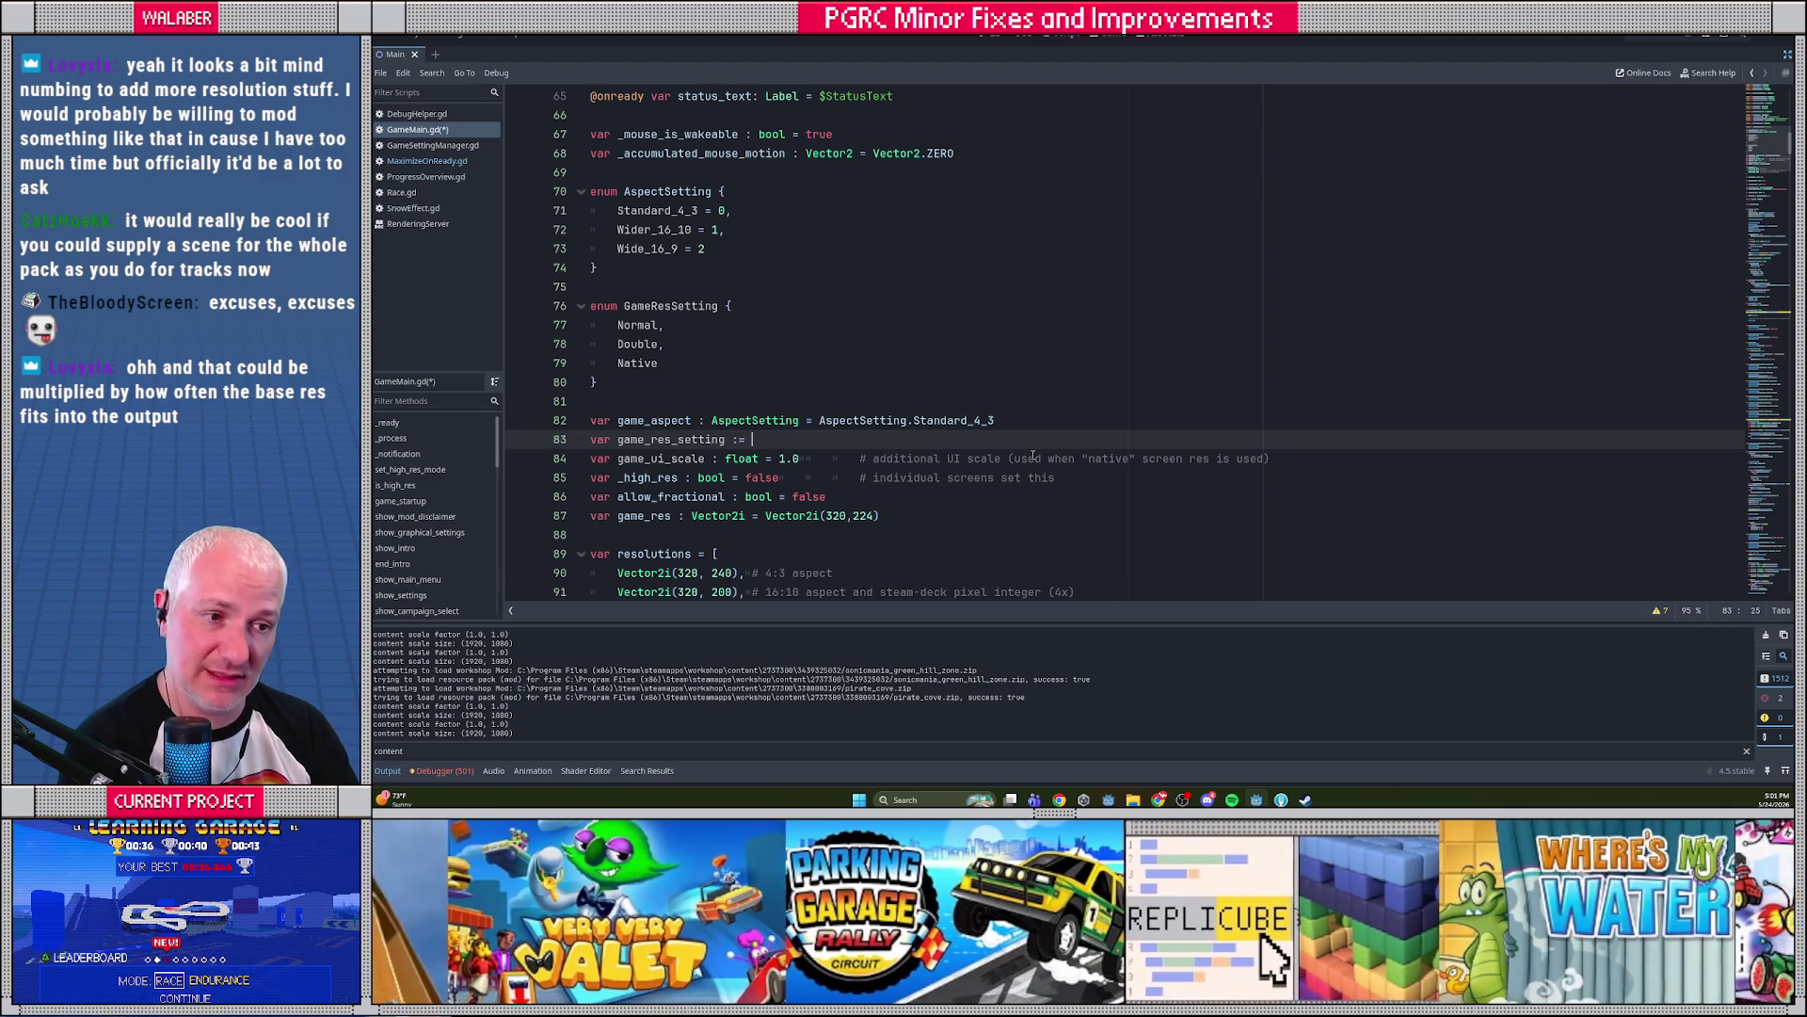
text(GameResSetting.n)
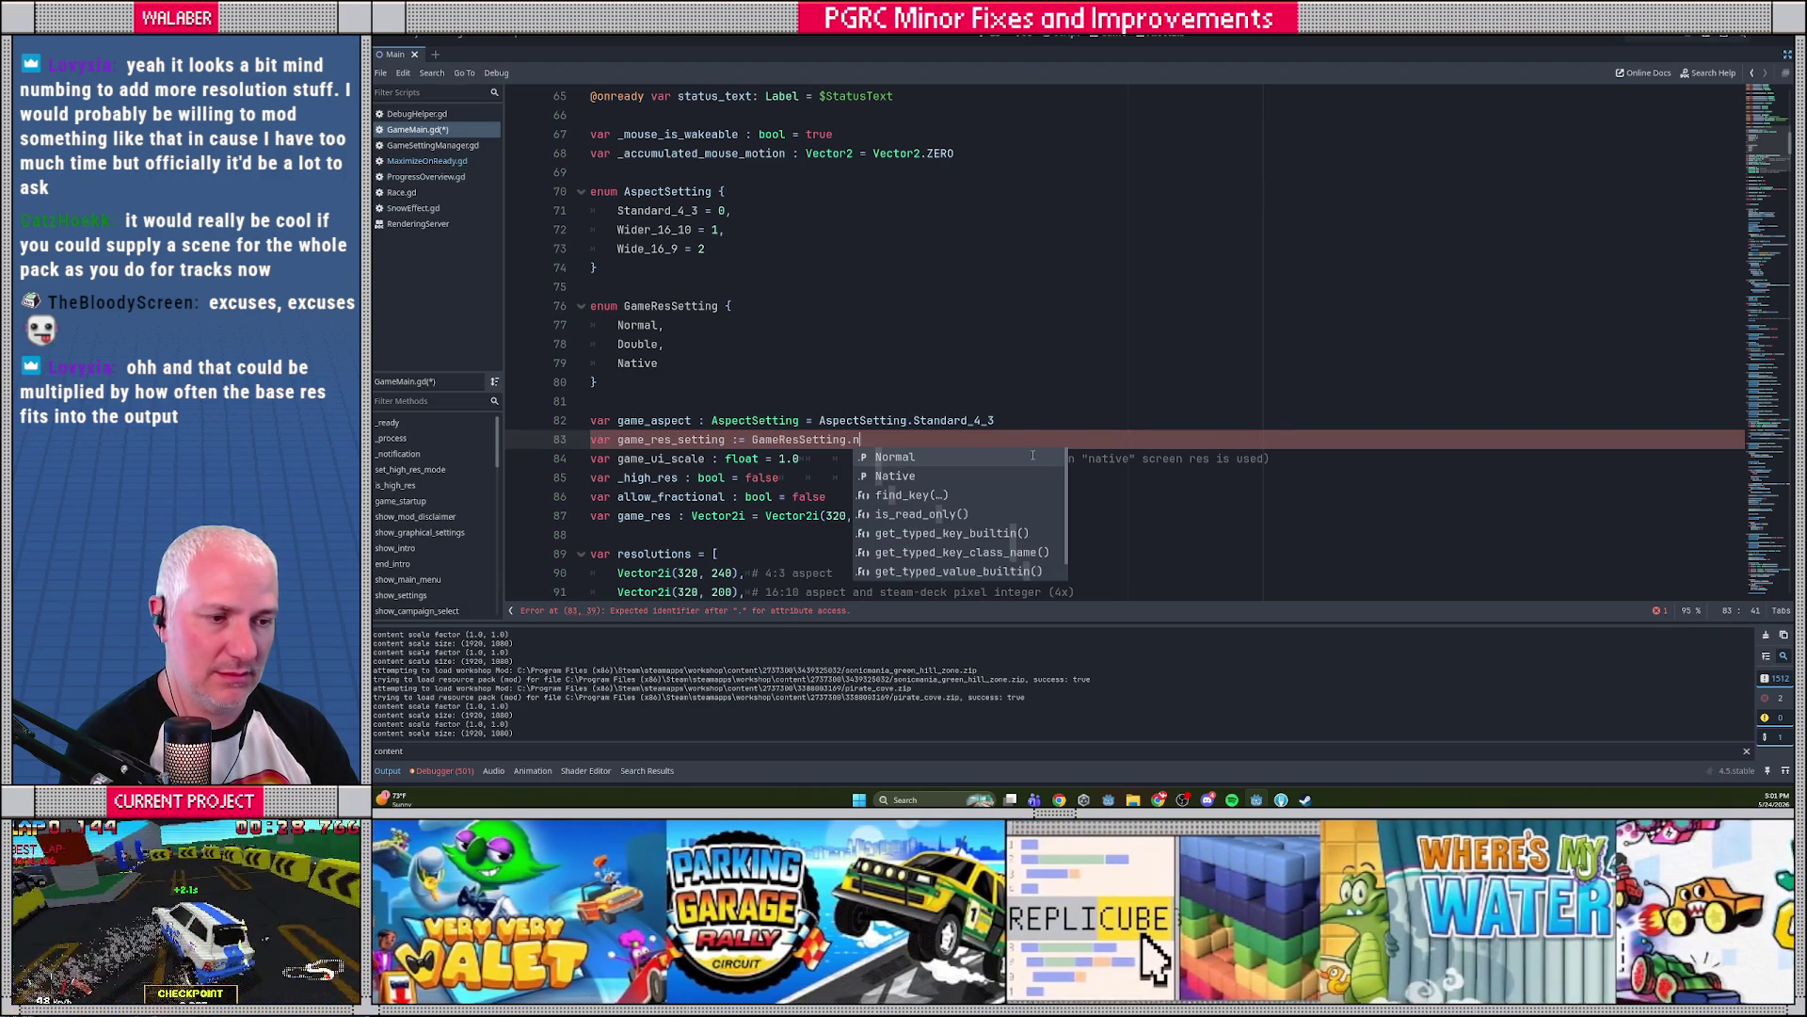
key(Return)
key(ctrl+s)
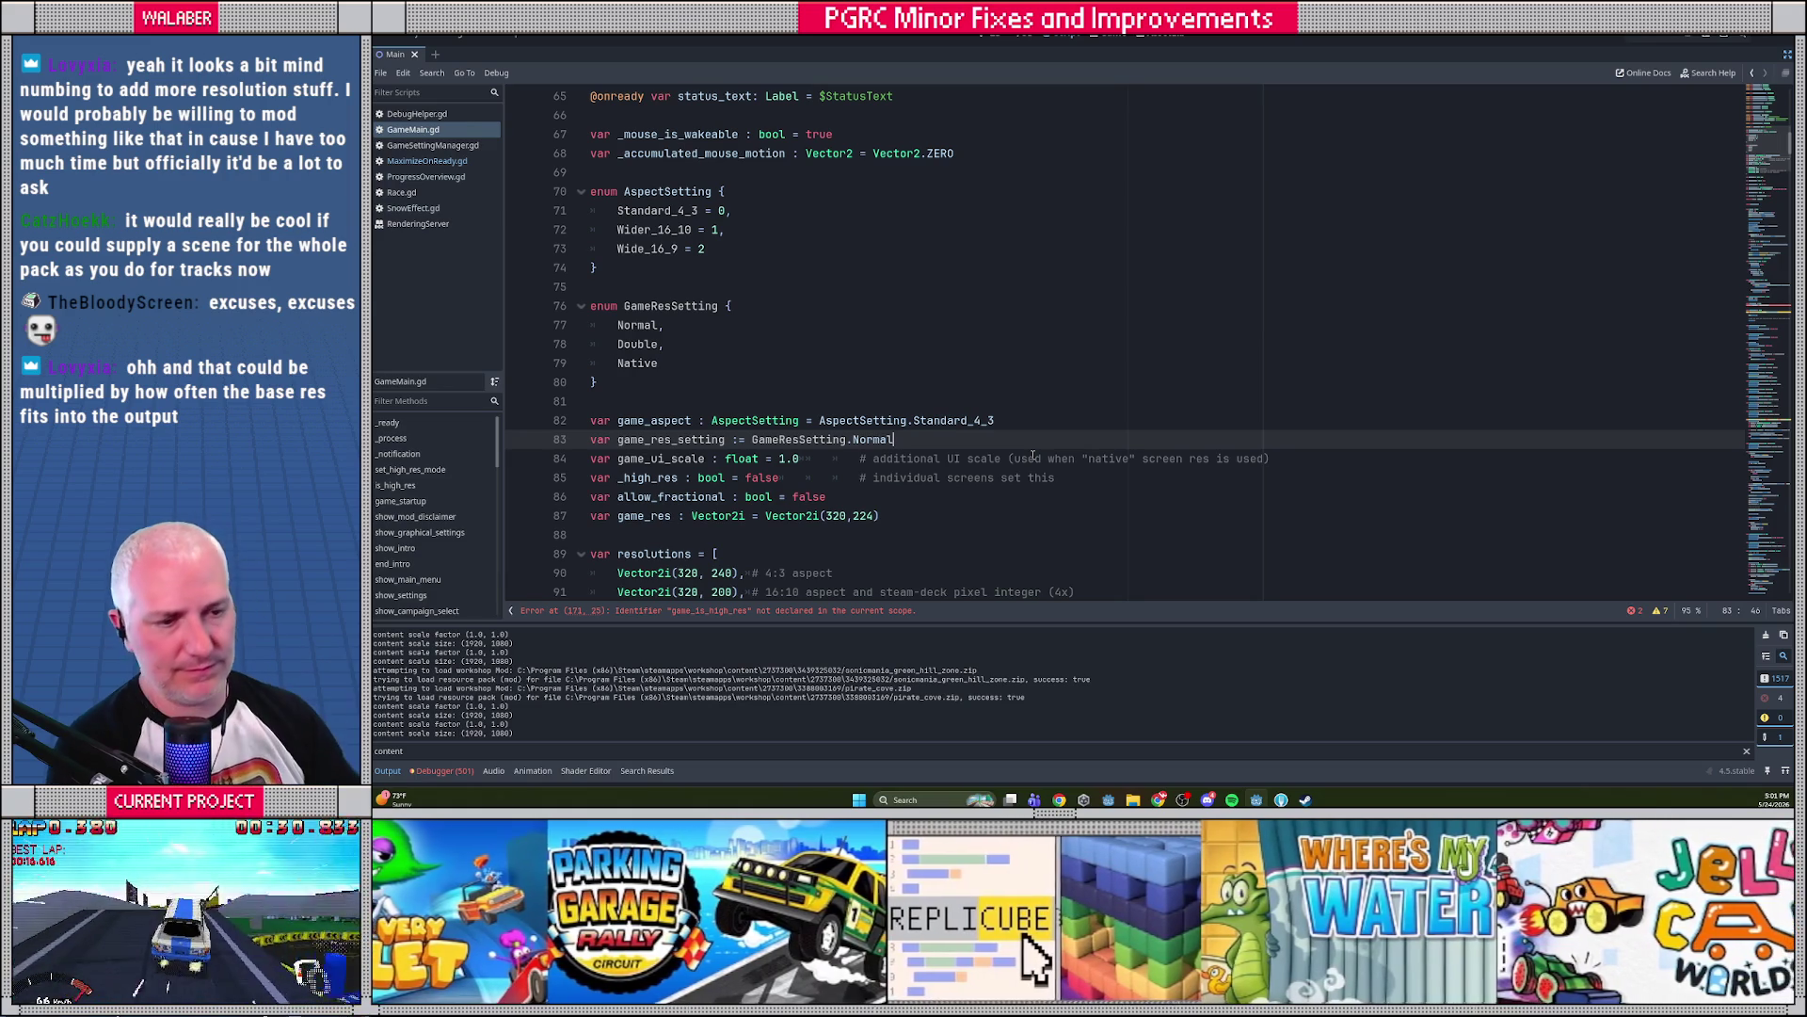
scroll(834, 388, down, 2)
double_click(682, 326)
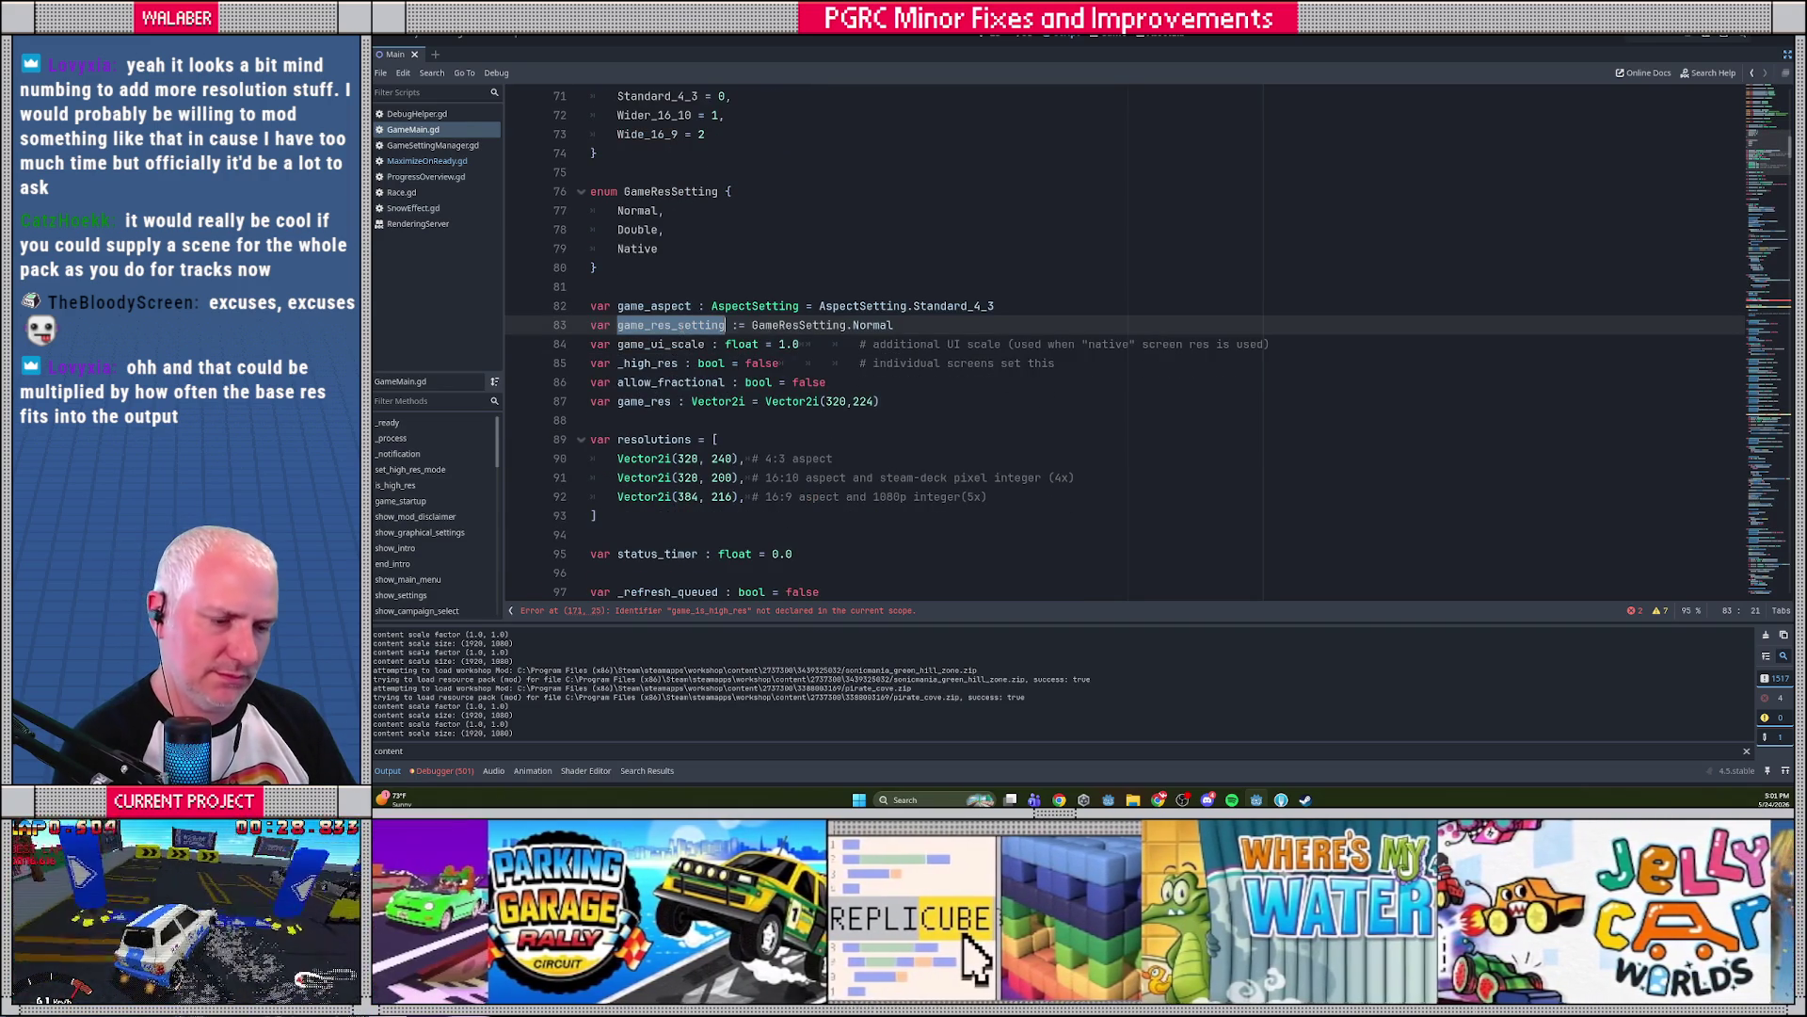
scroll(746, 307, down, 20)
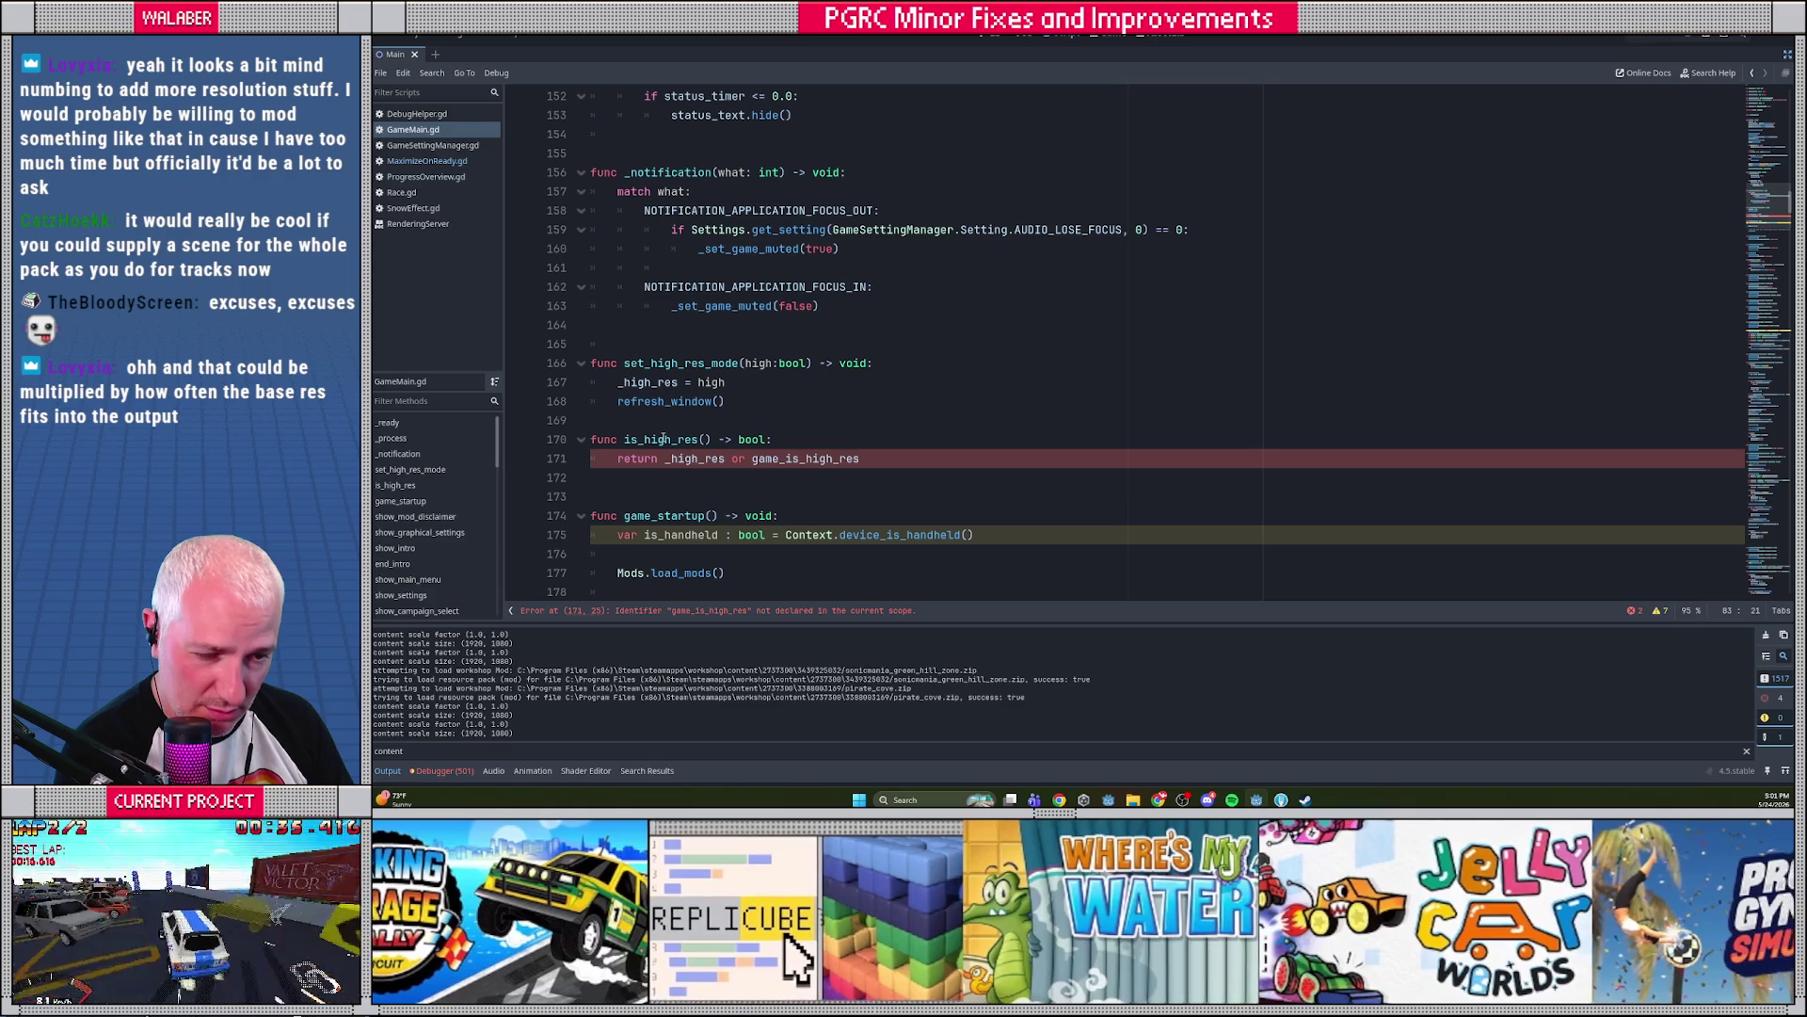
Find is_high_res across the project and inspect the ProgressOverview.gd match at line 60
double_click(663, 439)
key(ctrl+shift+f)
key(Return)
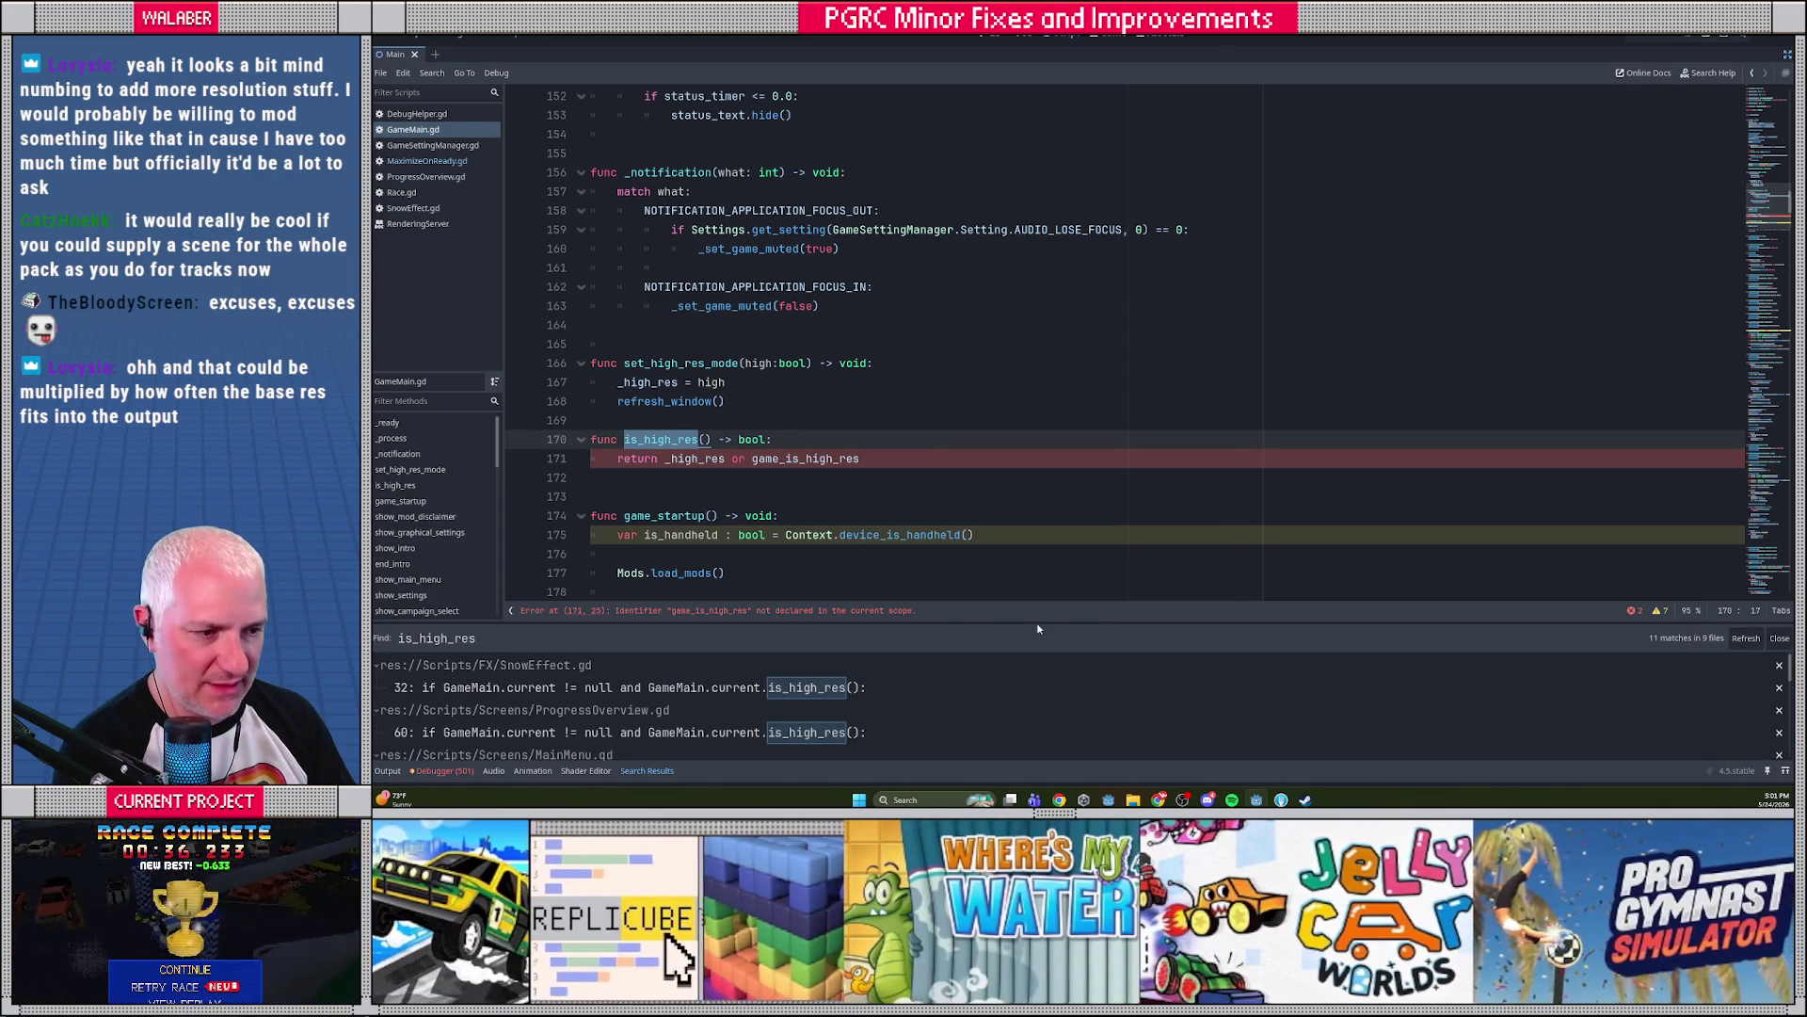
mouse_move(1075, 623)
mouse_down()
mouse_move(1071, 252)
mouse_move(1072, 439)
mouse_up()
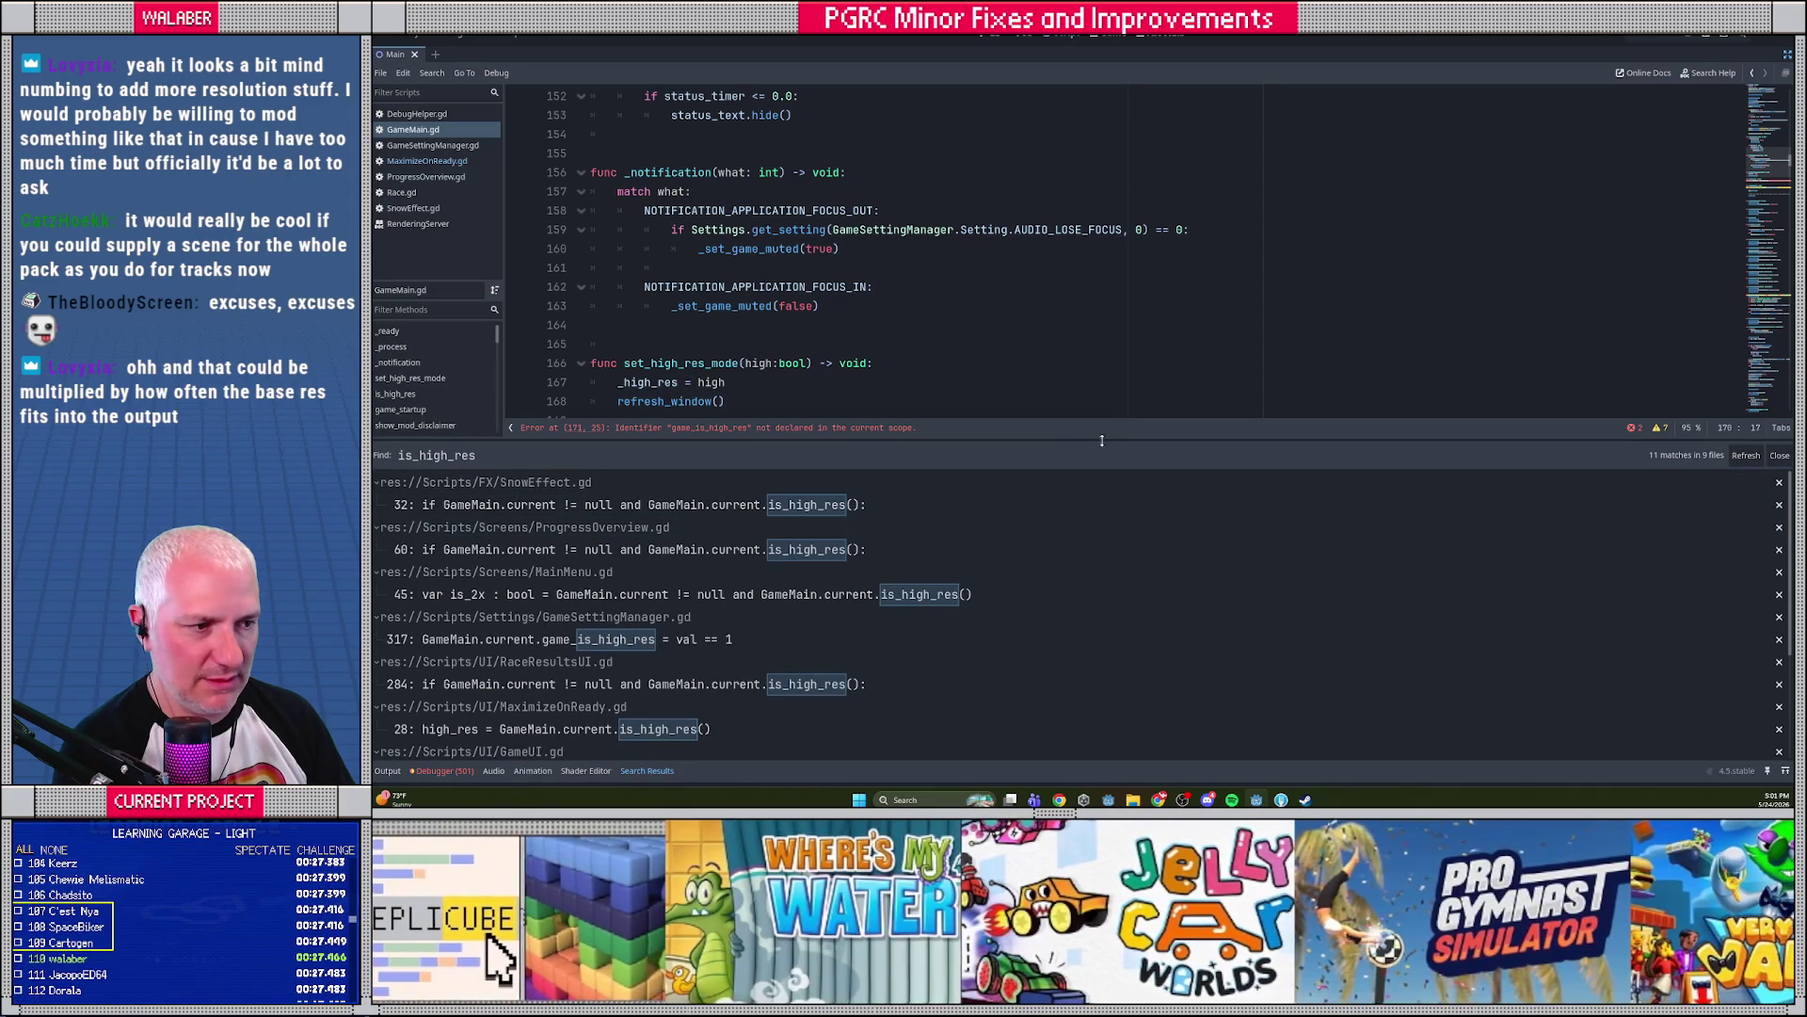
drag(1091, 442, 1091, 569)
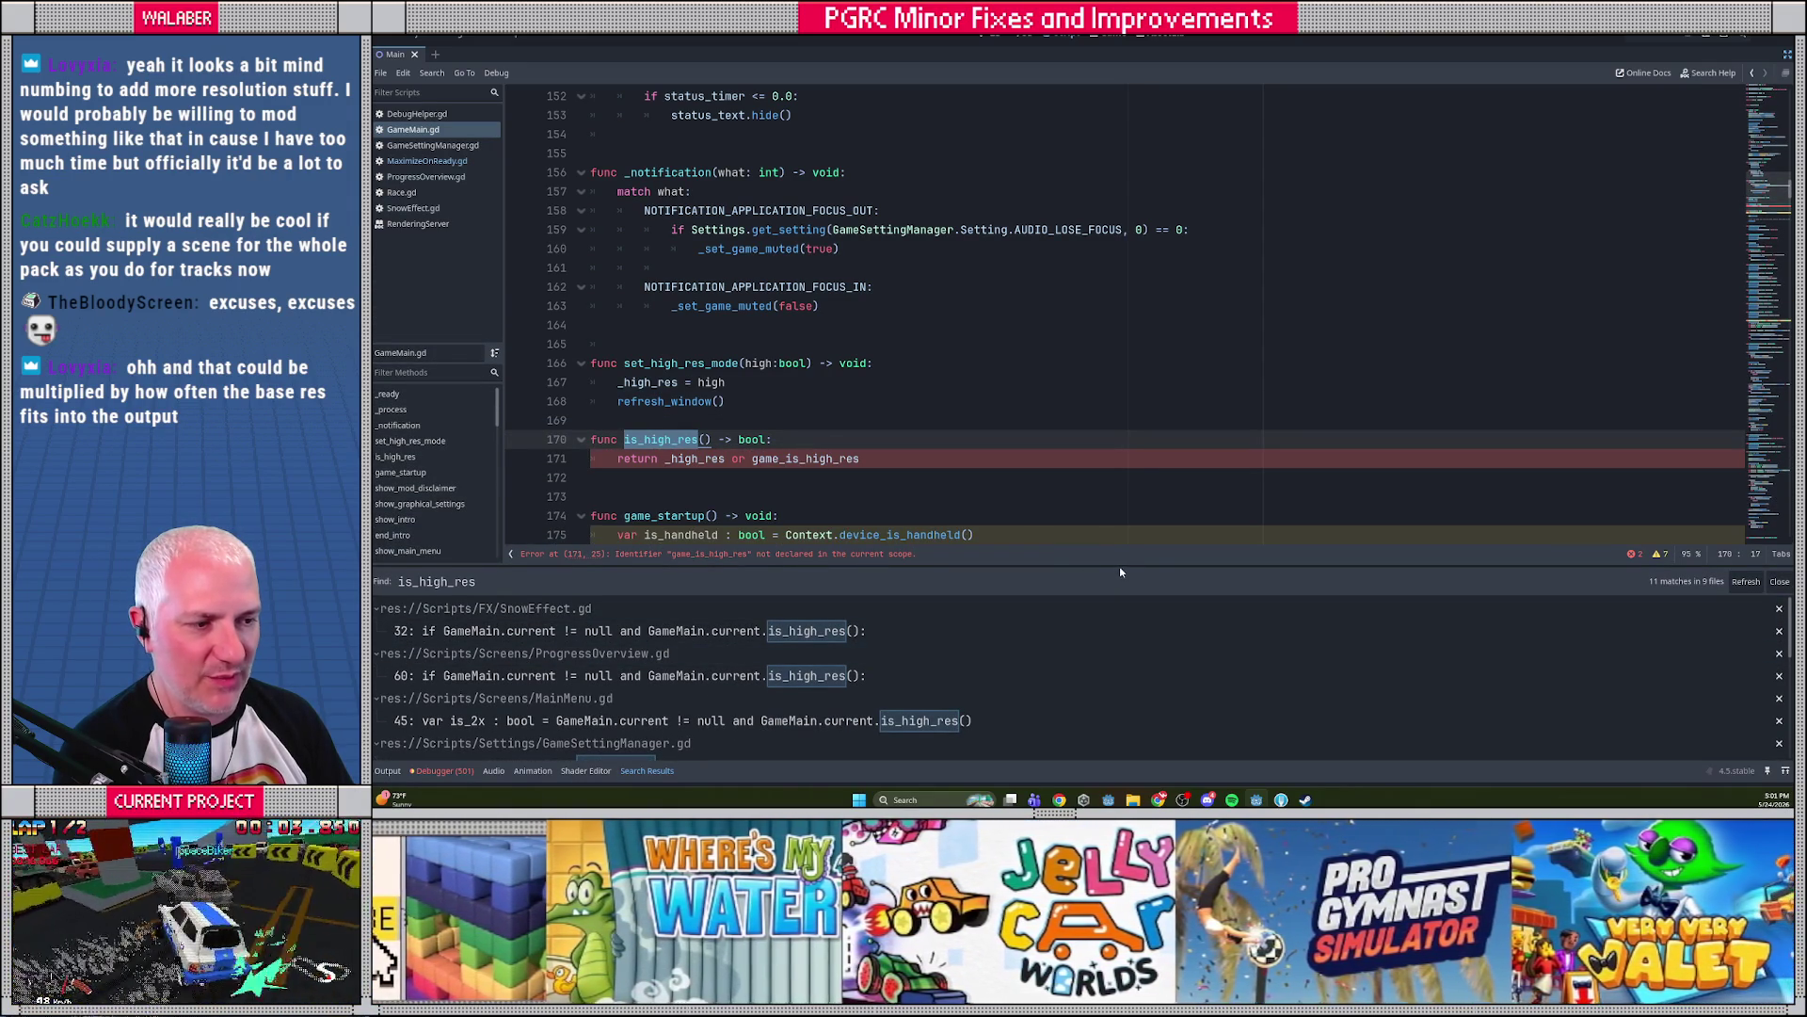
drag(1123, 571, 1122, 477)
click(659, 582)
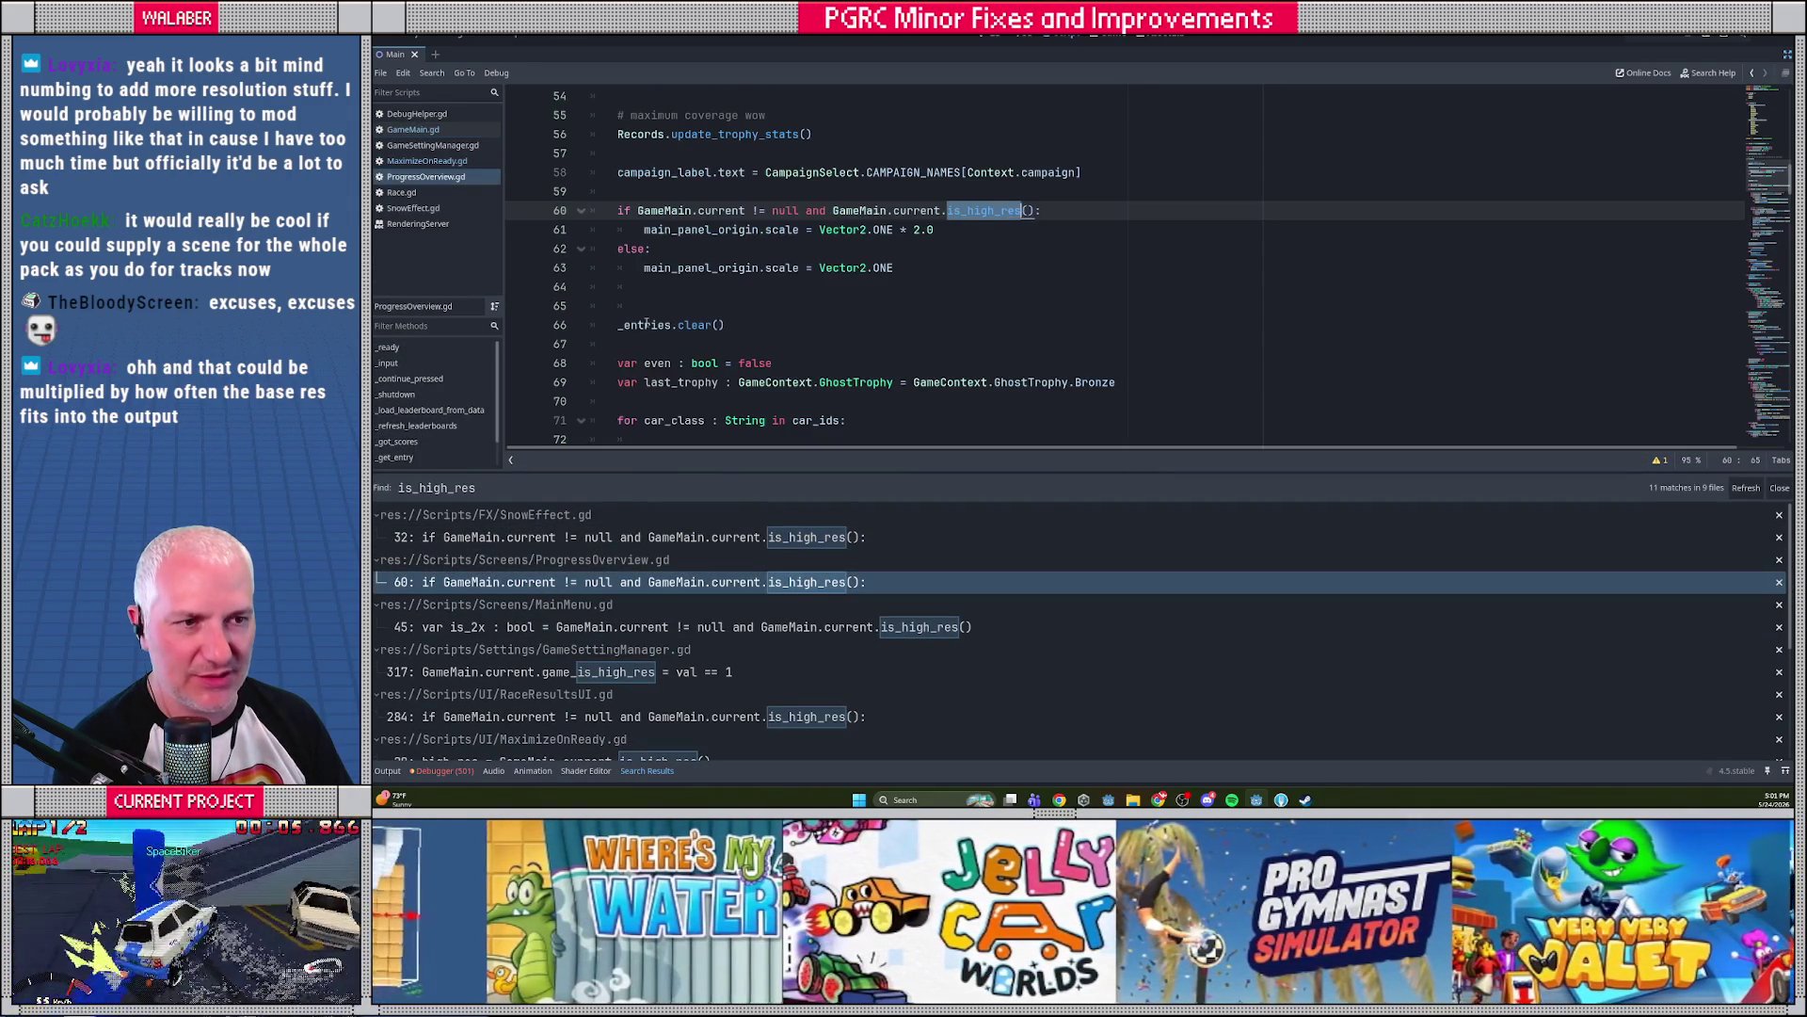
Review the MainMenu.gd match at line 45 and locate each use of is_2x
click(585, 626)
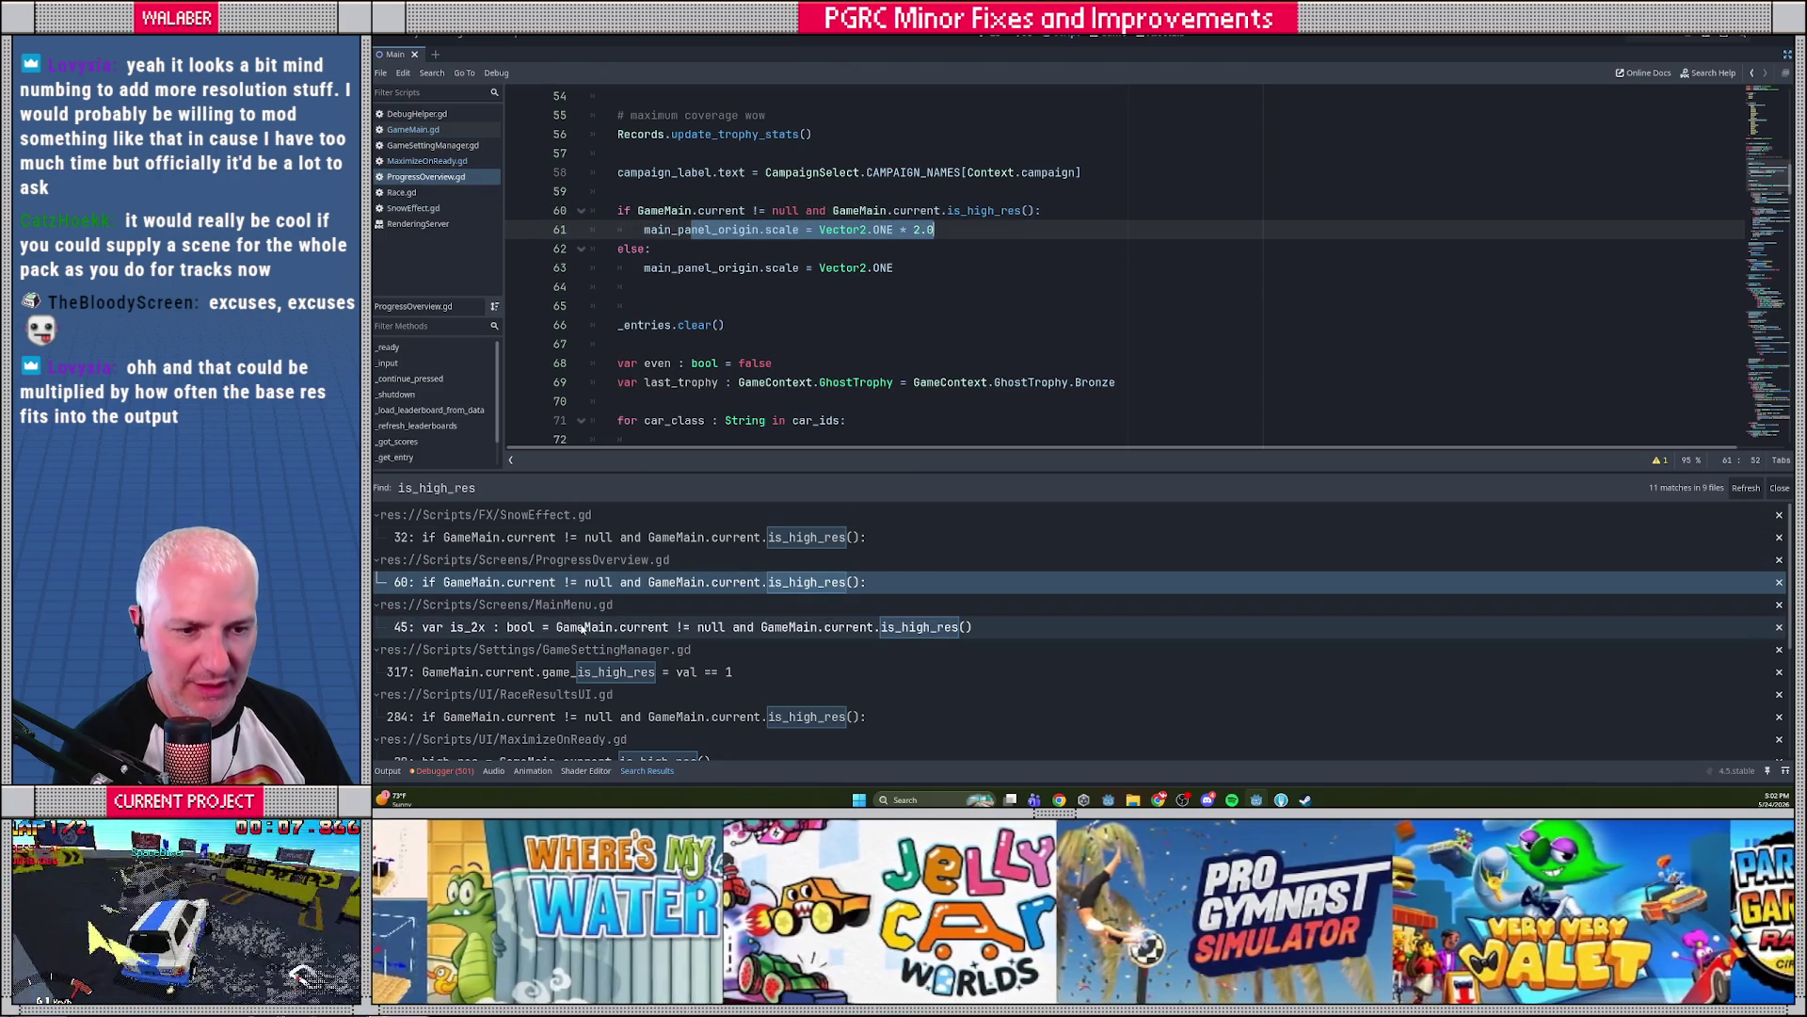
mouse_move(764, 281)
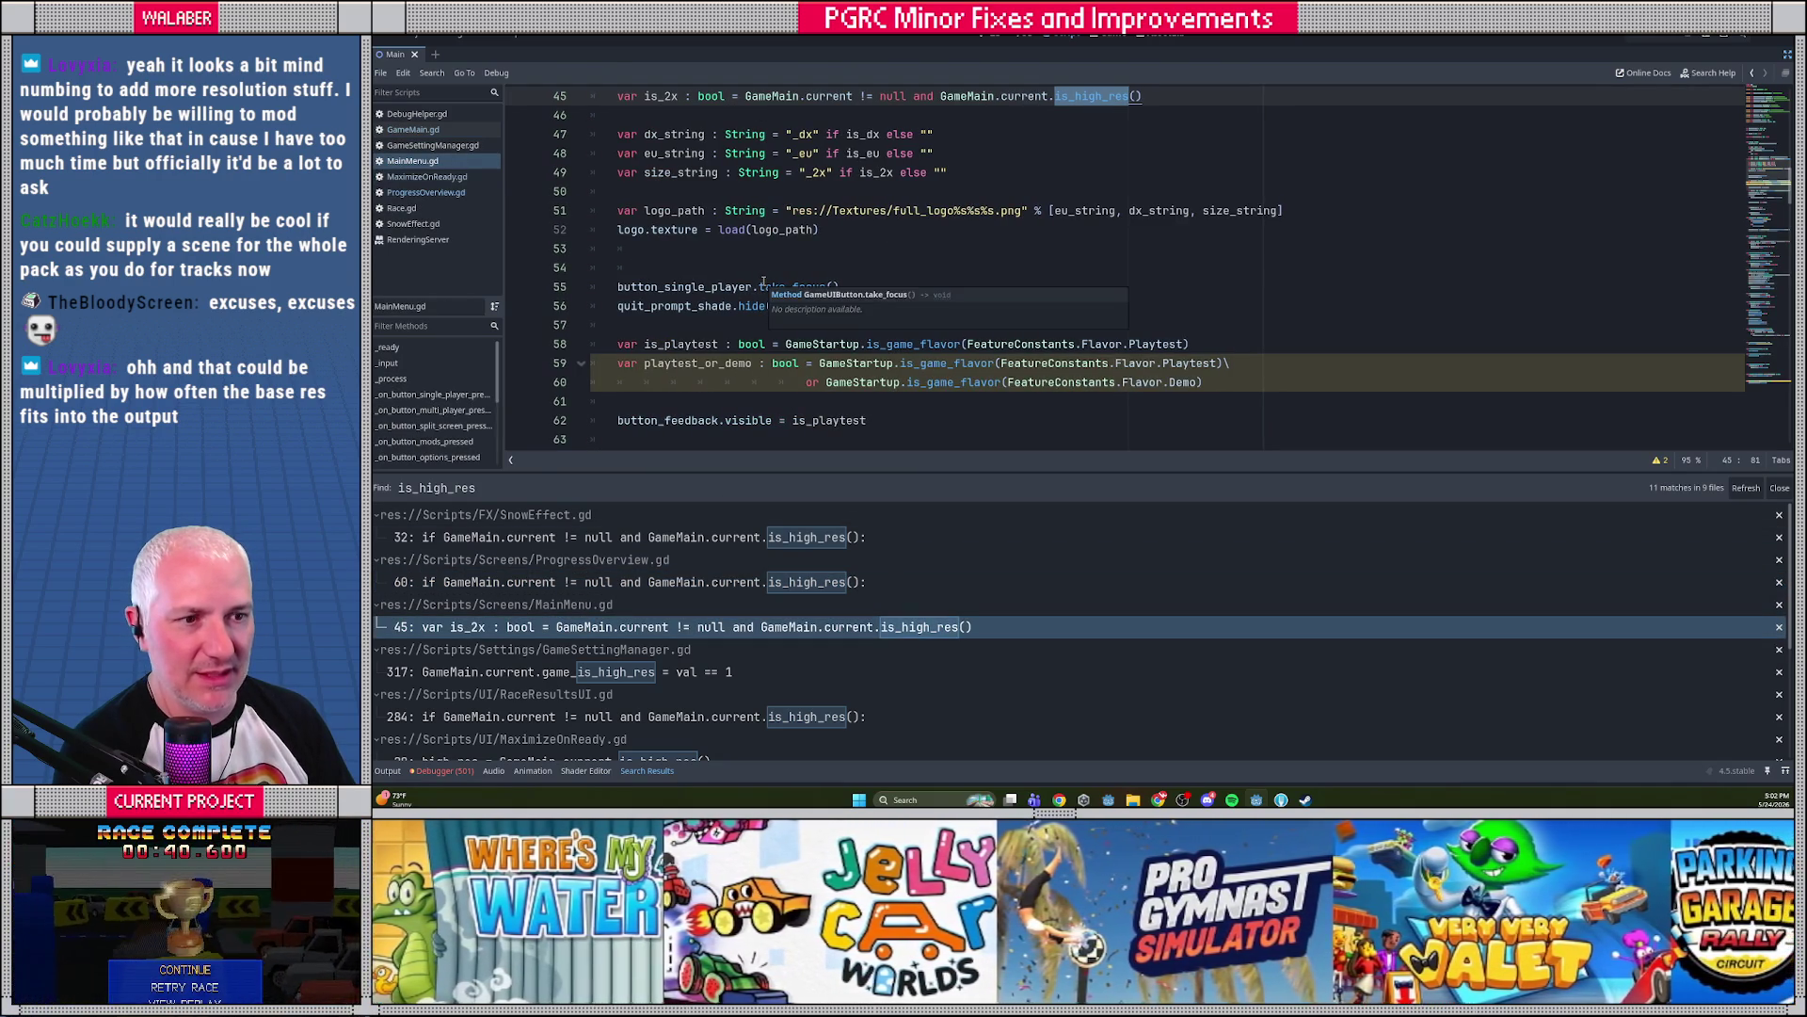
double_click(660, 95)
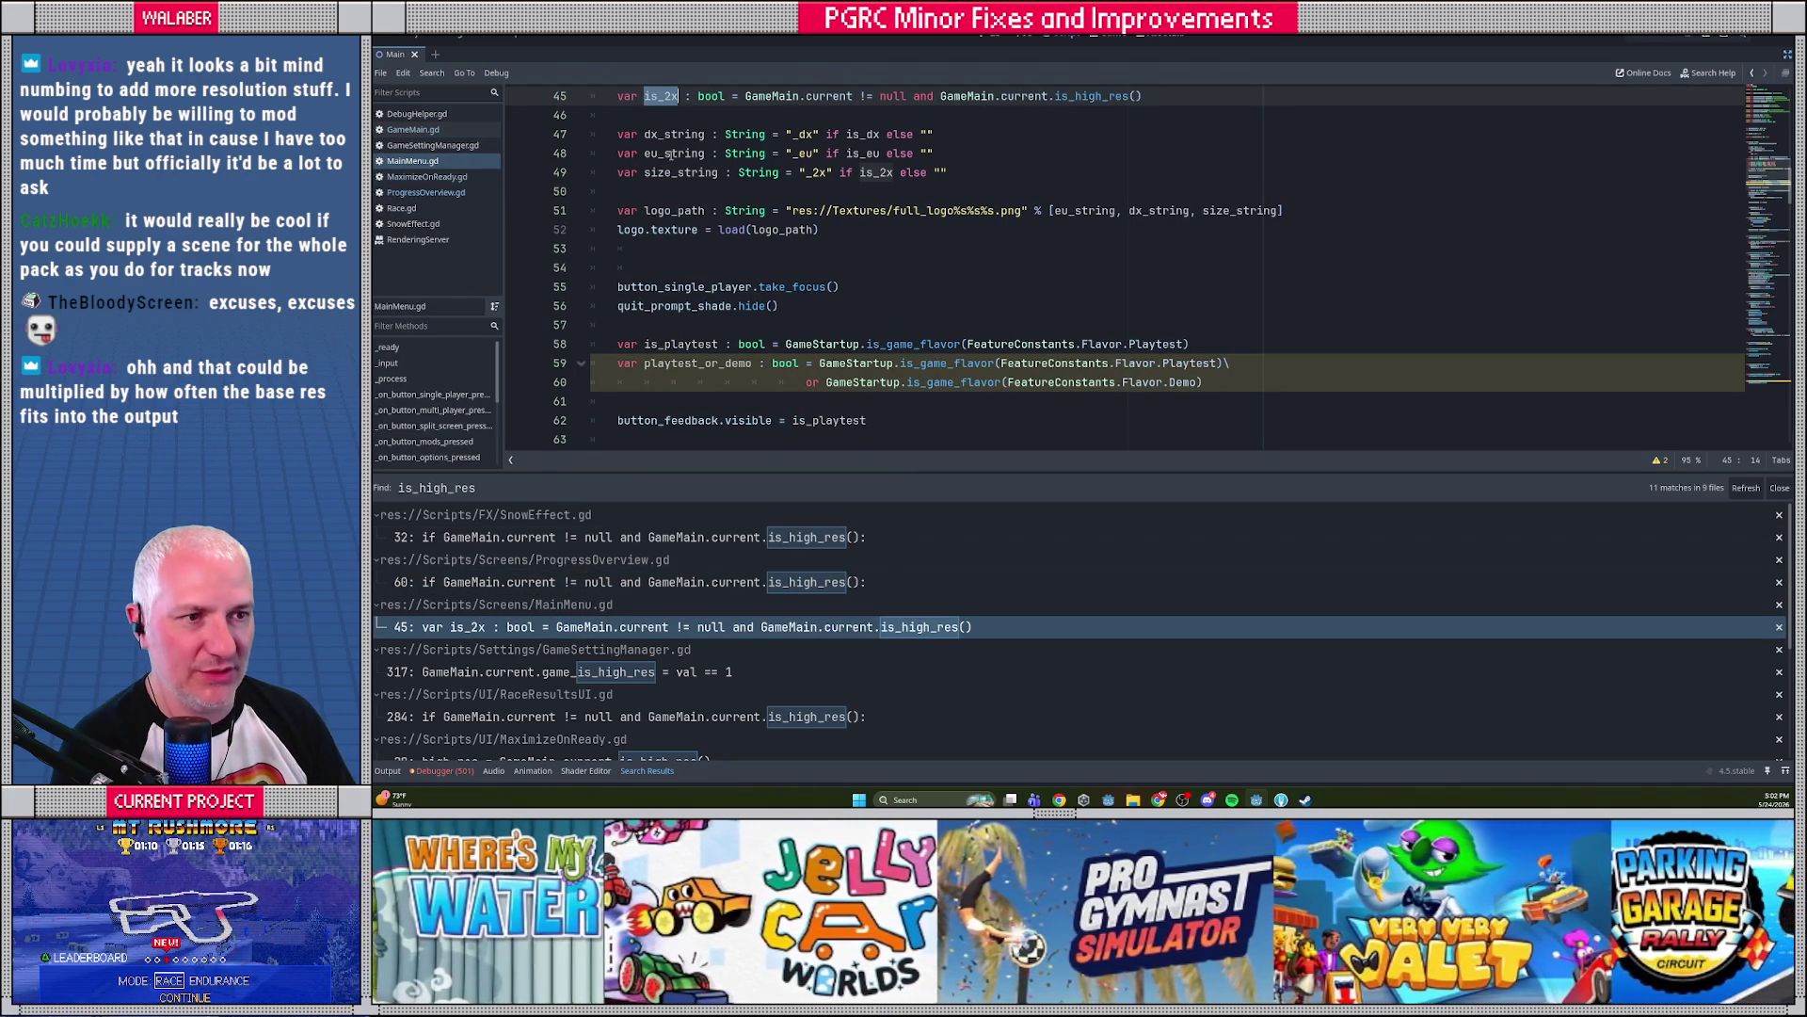
key(ctrl+f)
key(Return)
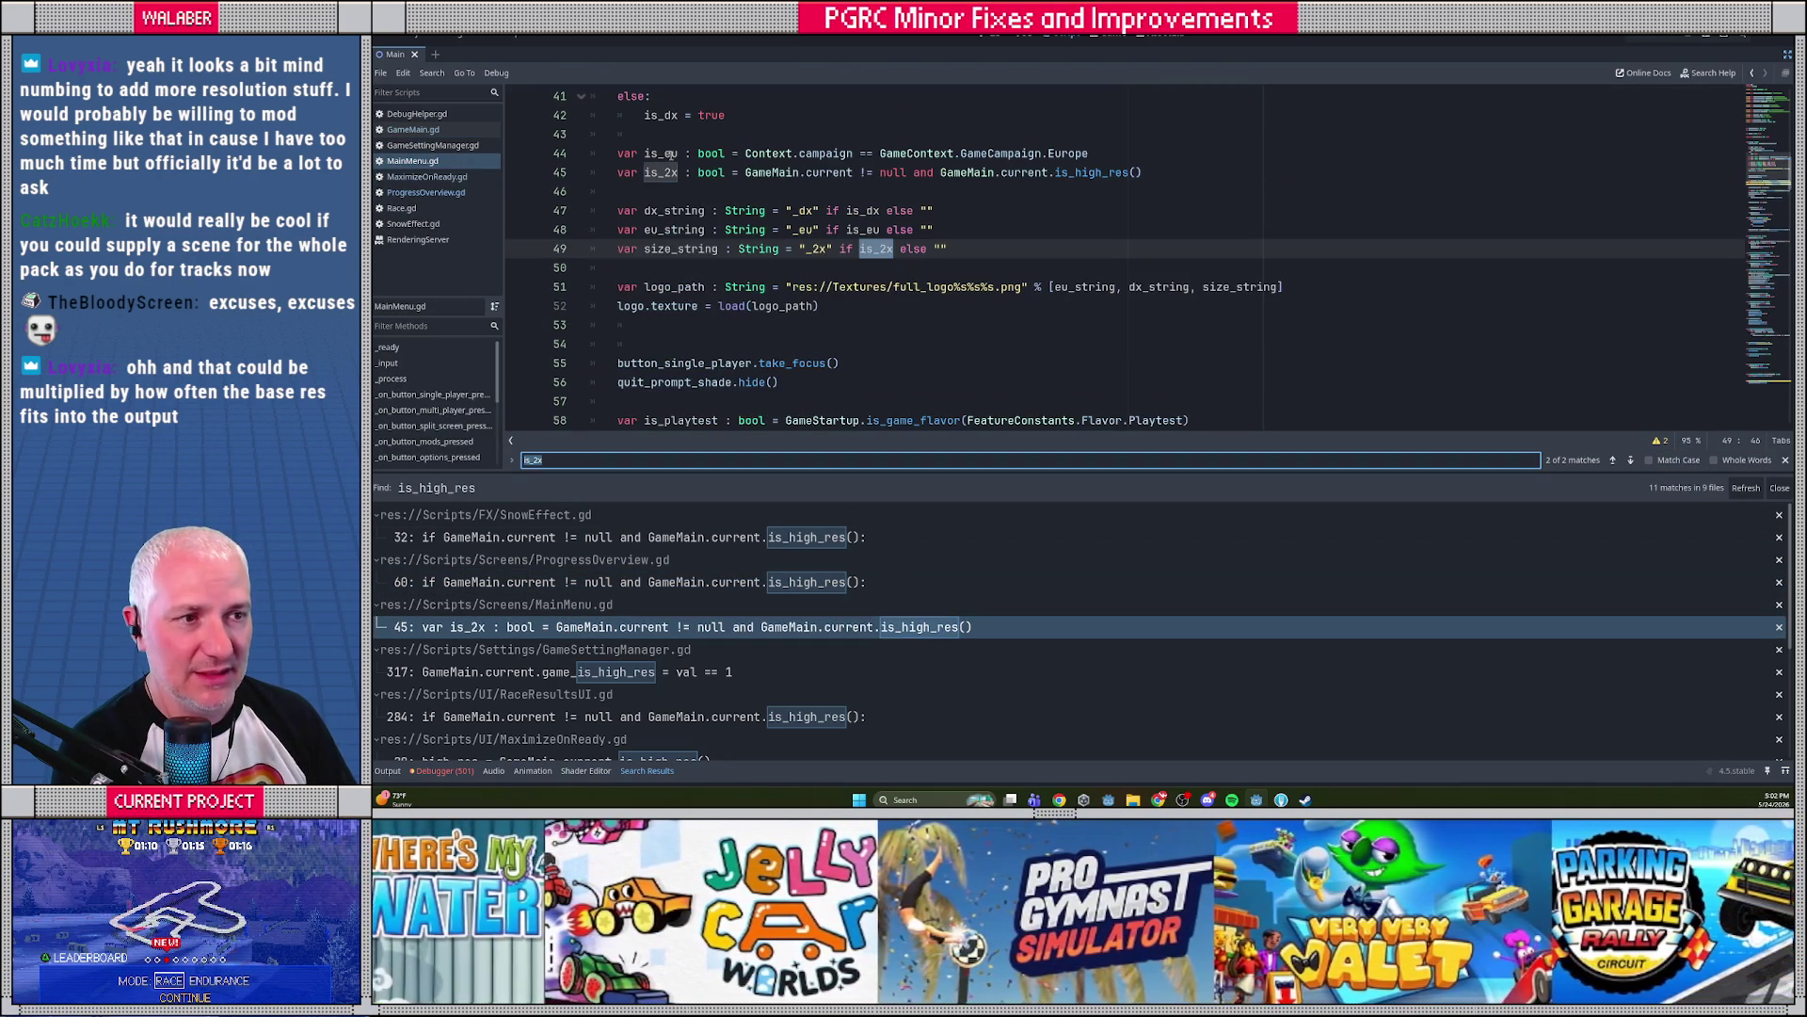
key(Return)
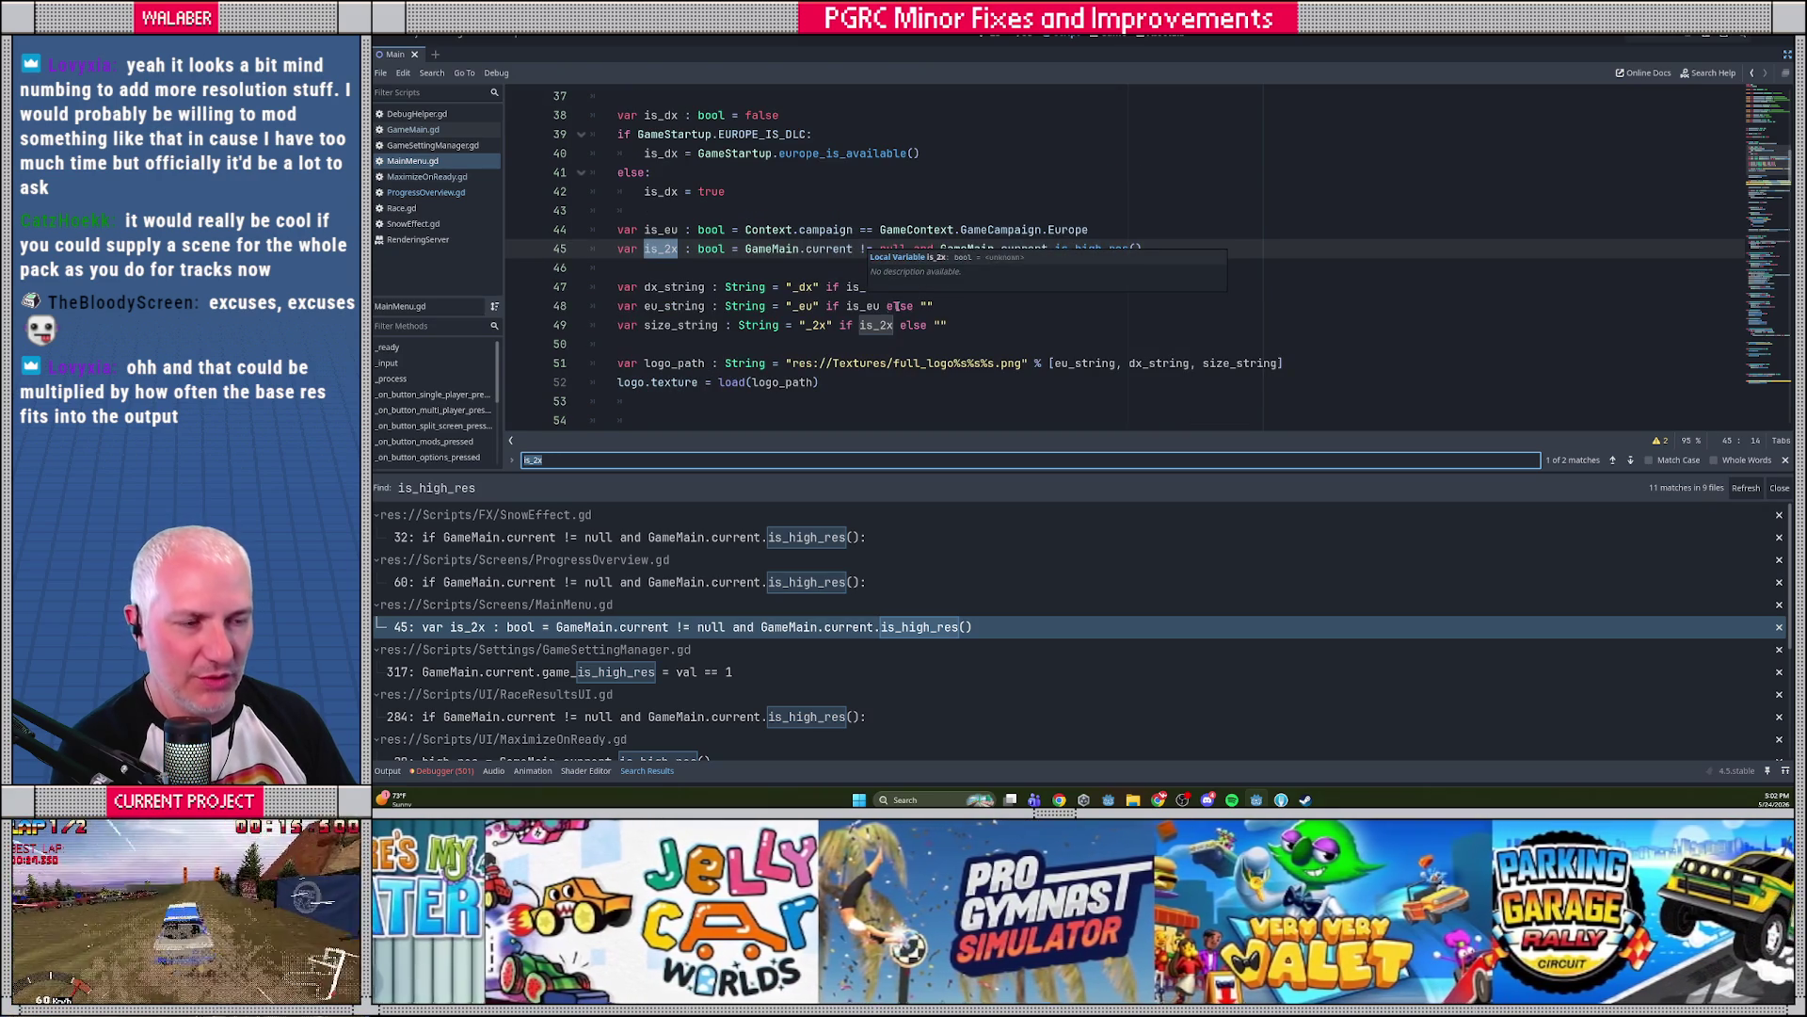
scroll(786, 328, down, 2)
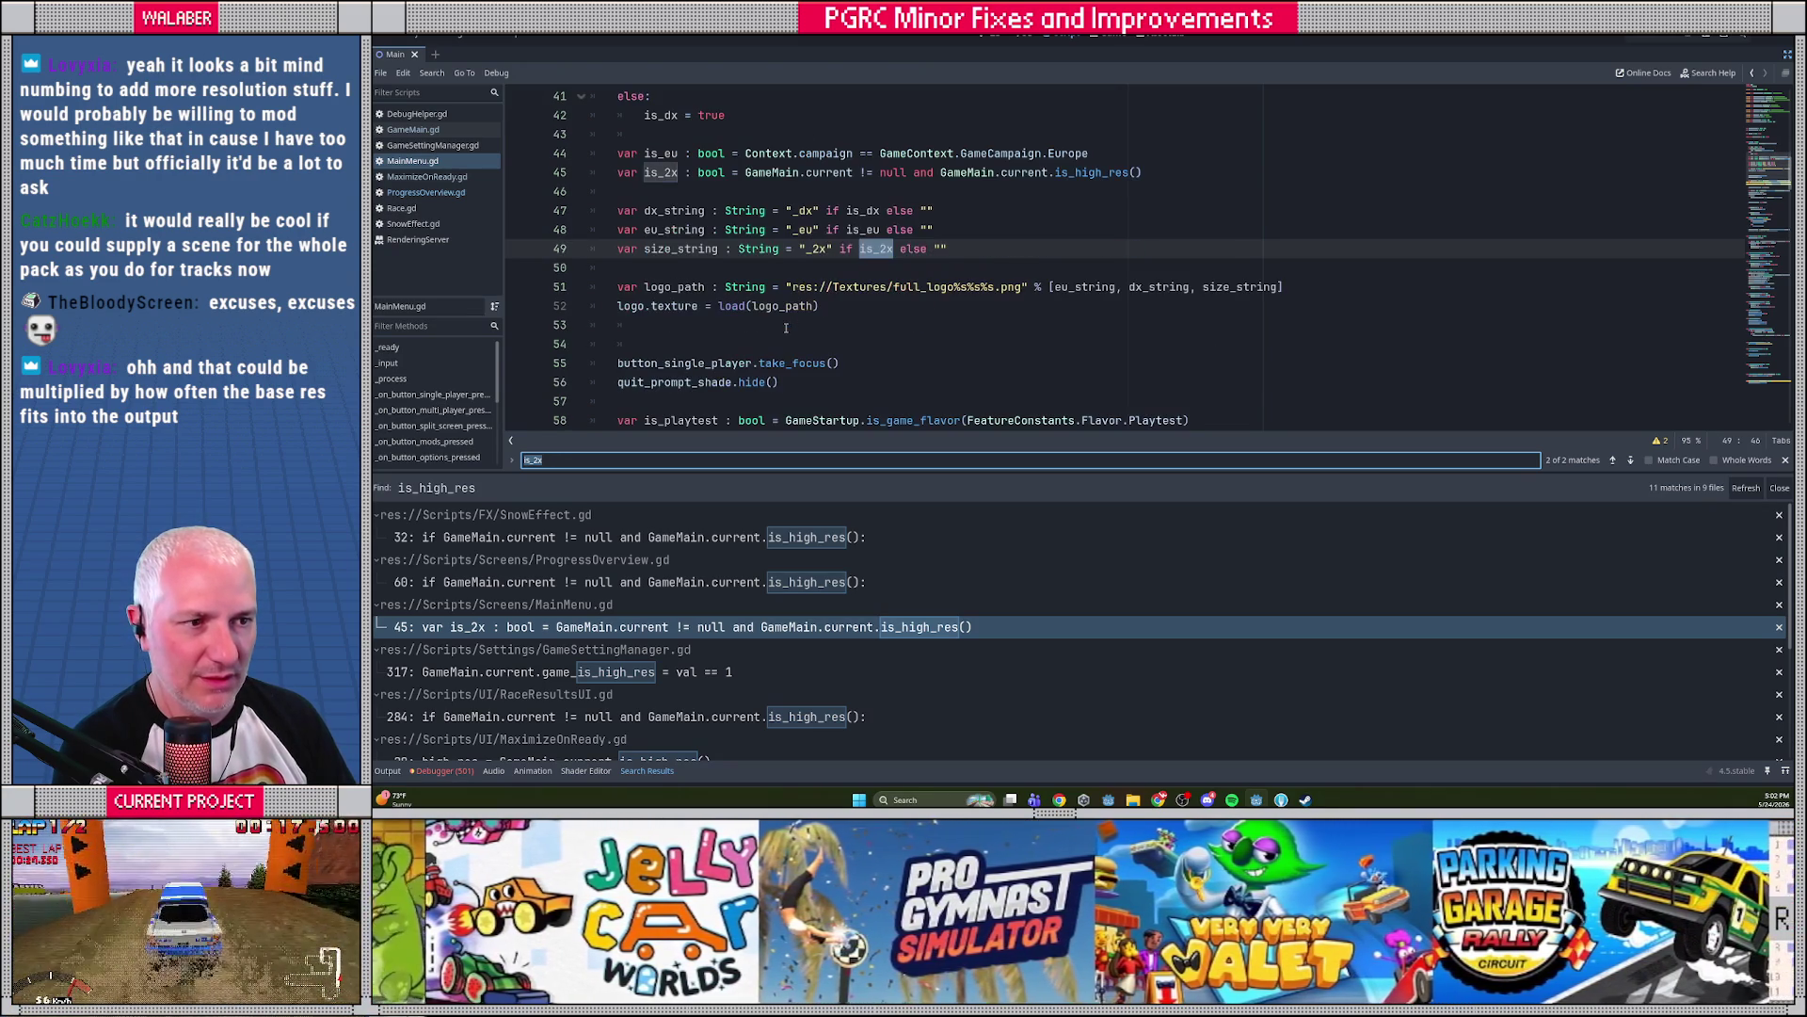
Inspect the GameSettingManager.gd, RaceResultsUI.gd and MaximizeOnReady.gd call sites
click(715, 671)
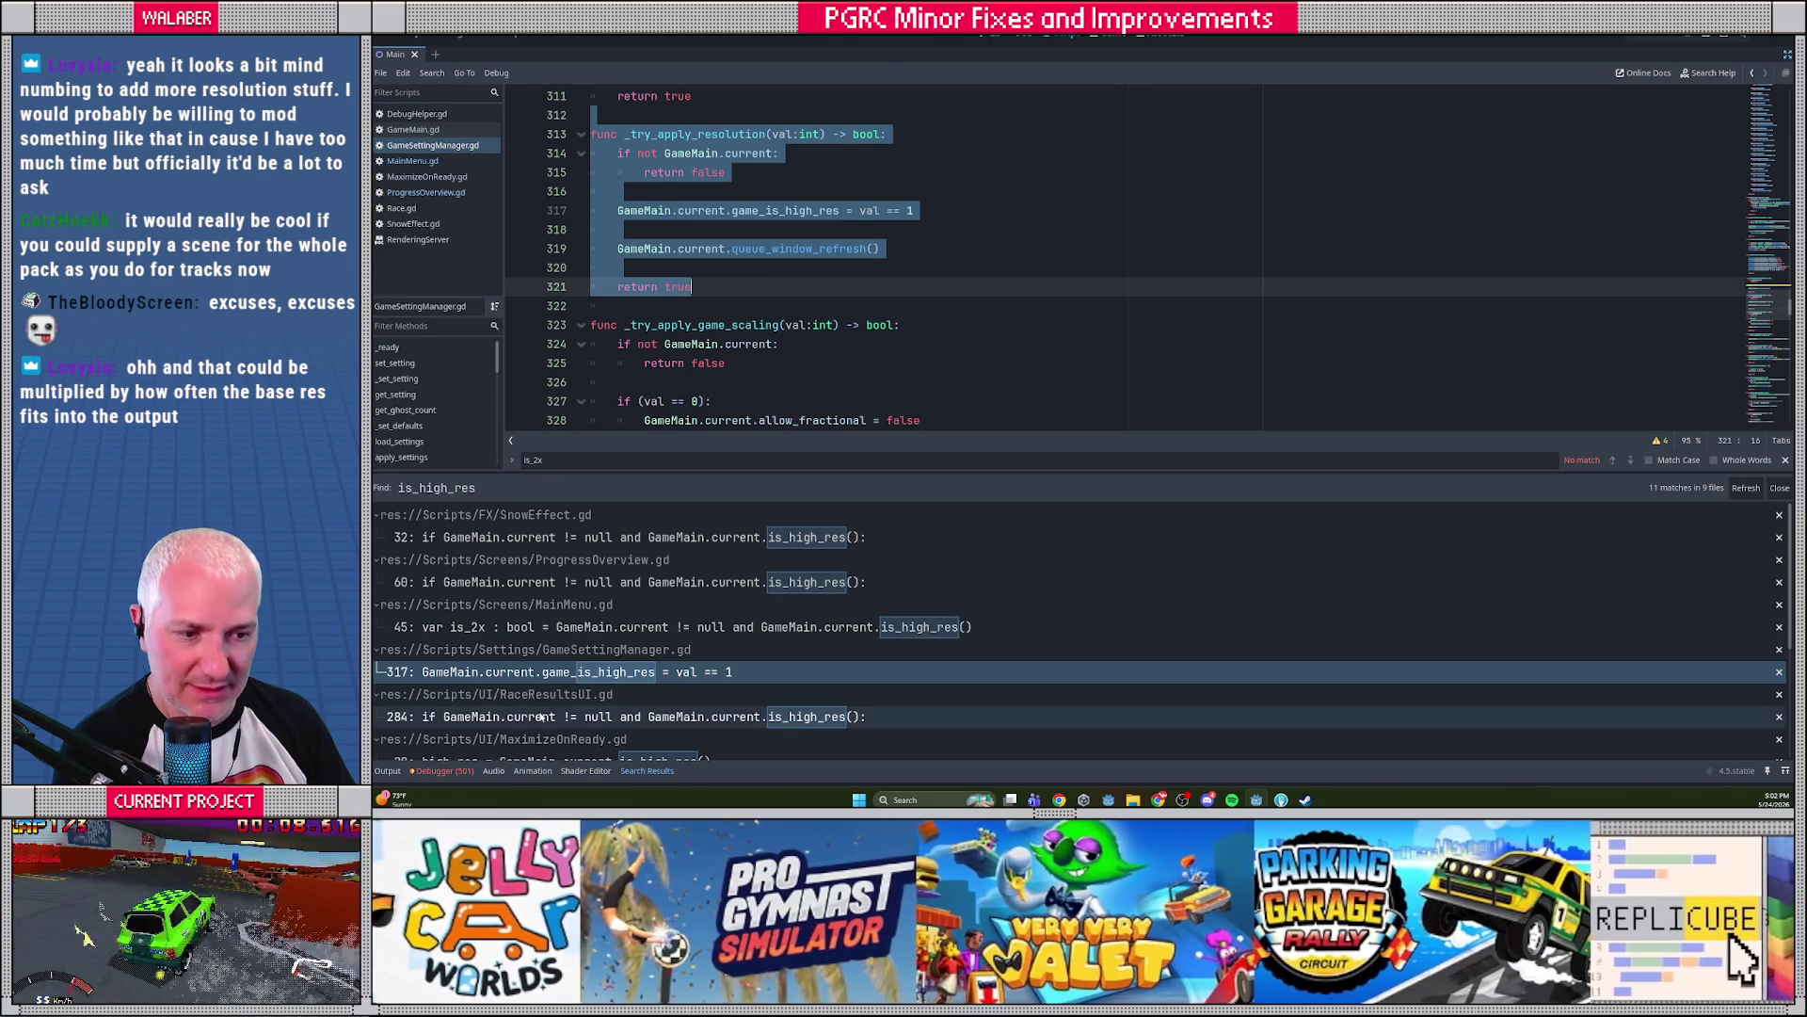
click(542, 711)
scroll(612, 695, down, 1)
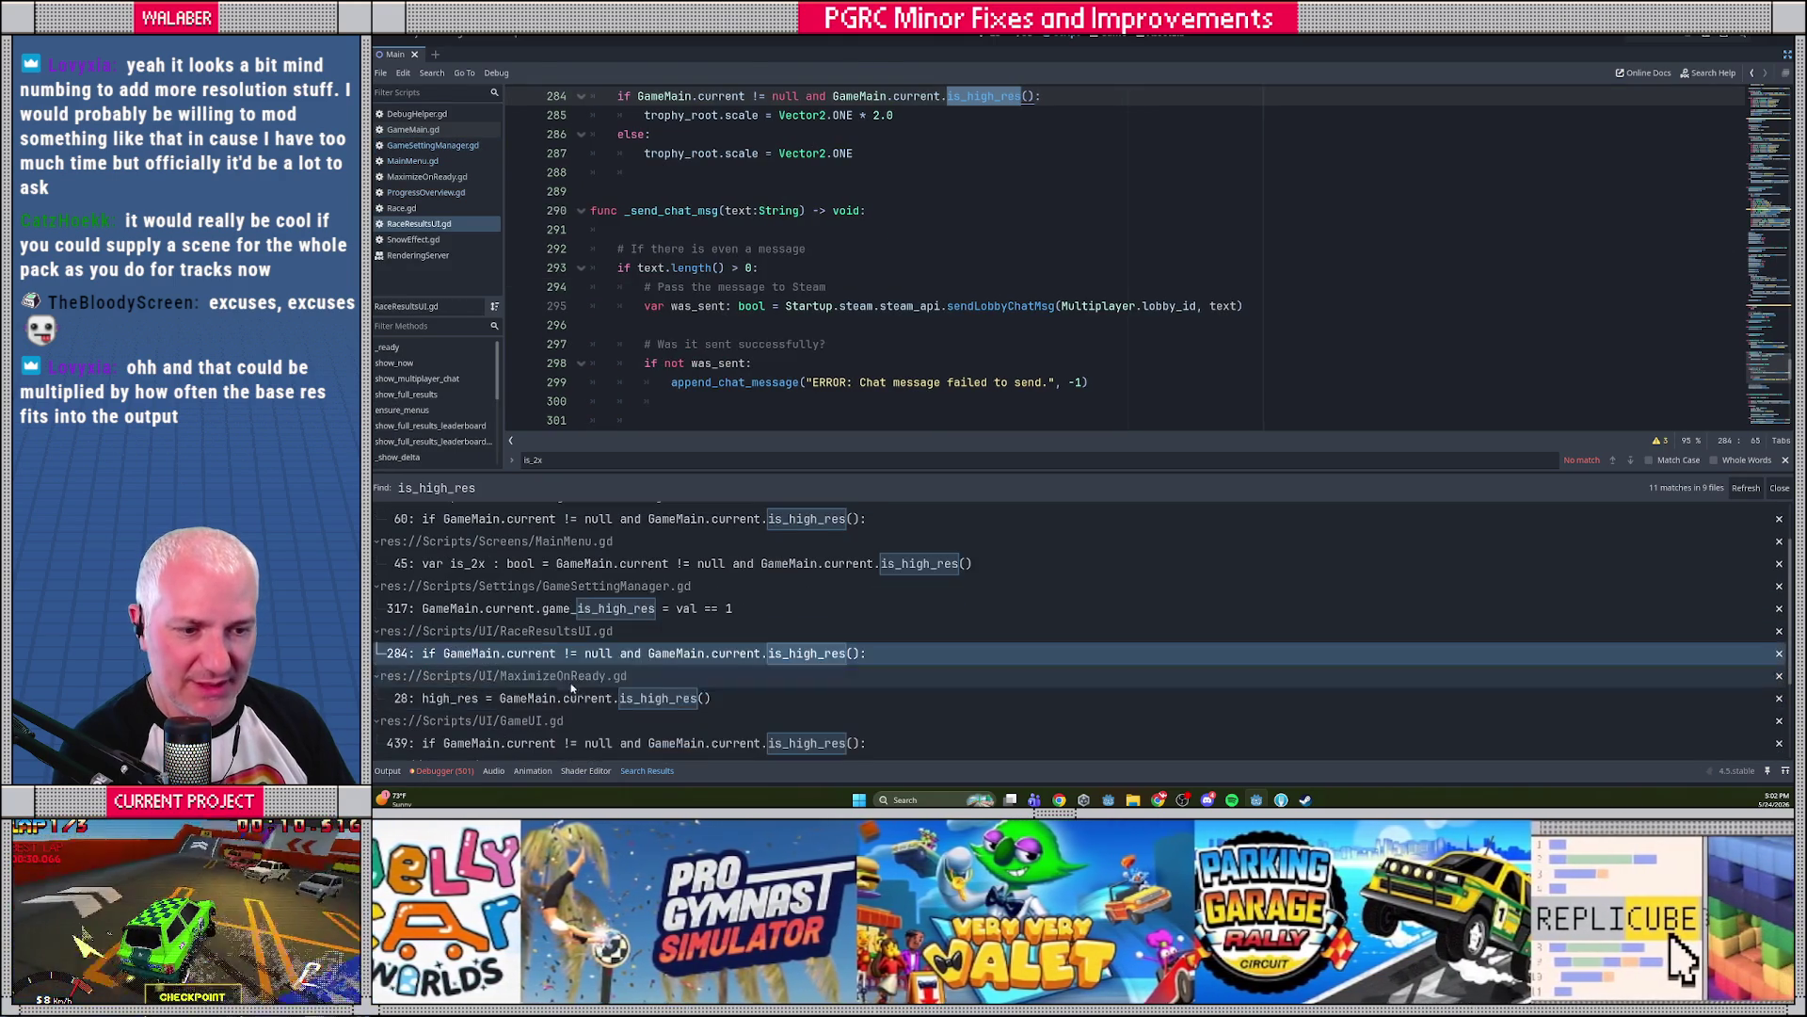
click(575, 702)
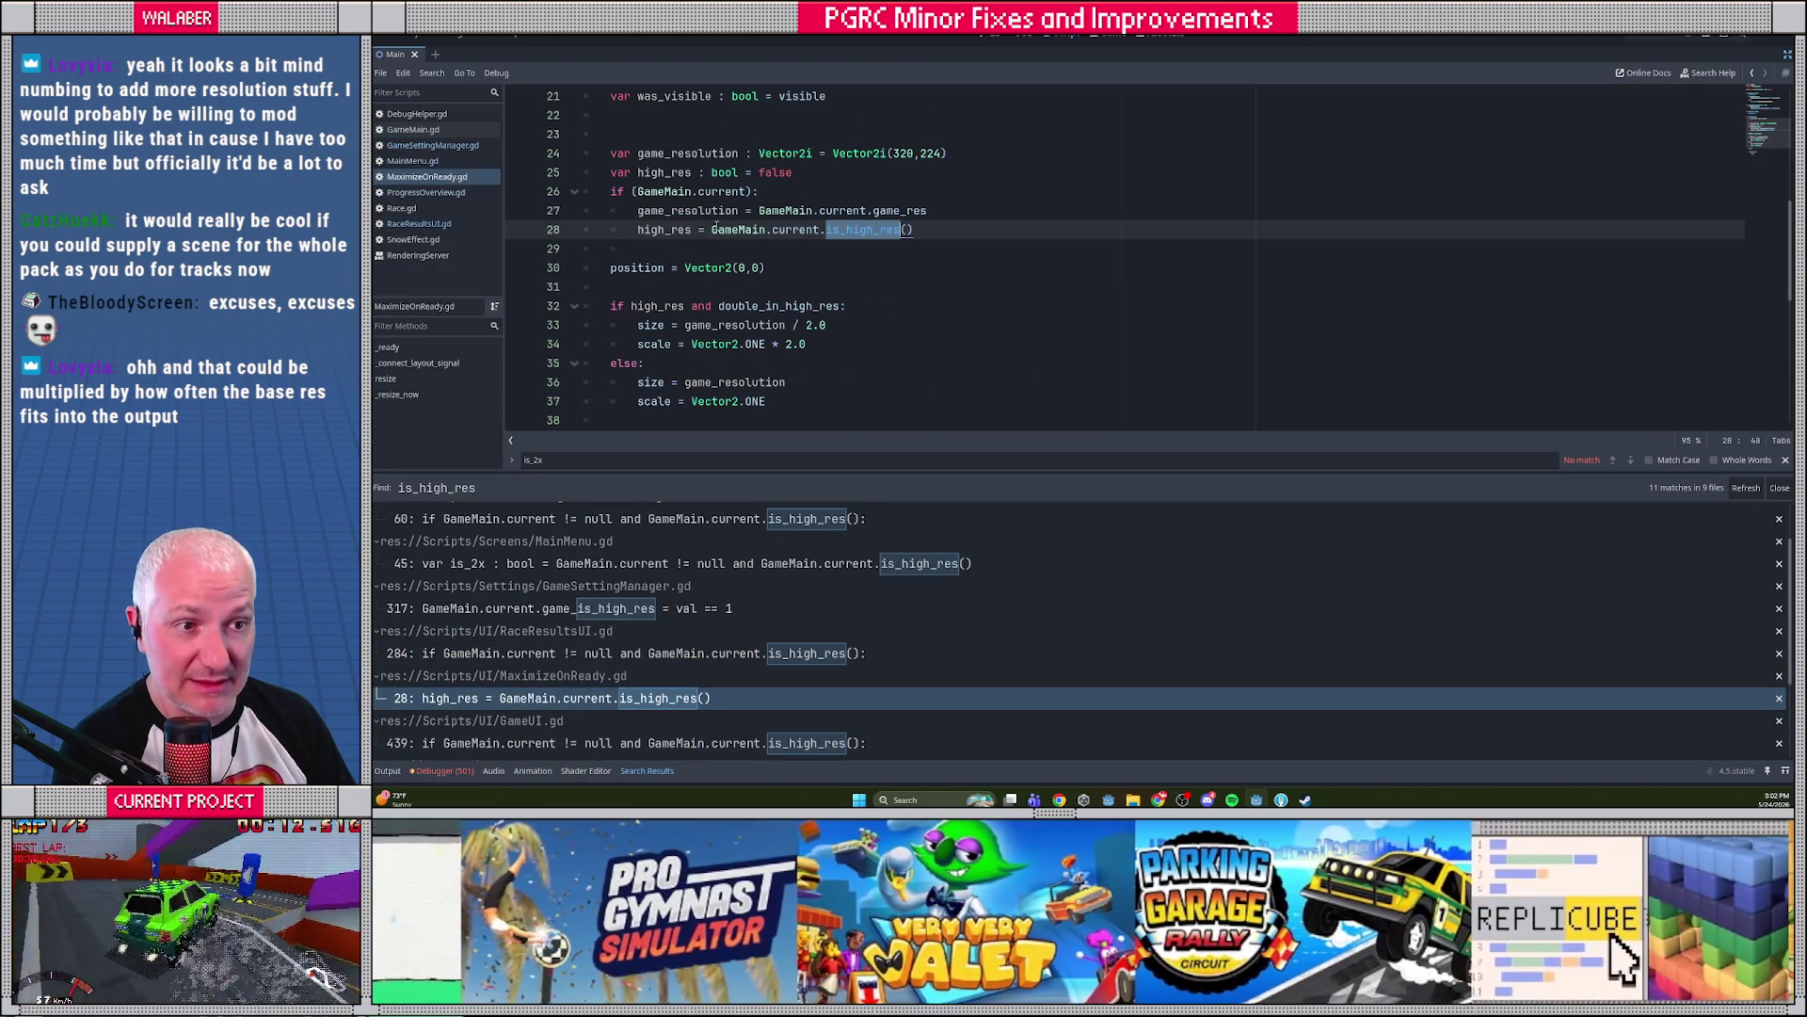
scroll(706, 242, up, 1)
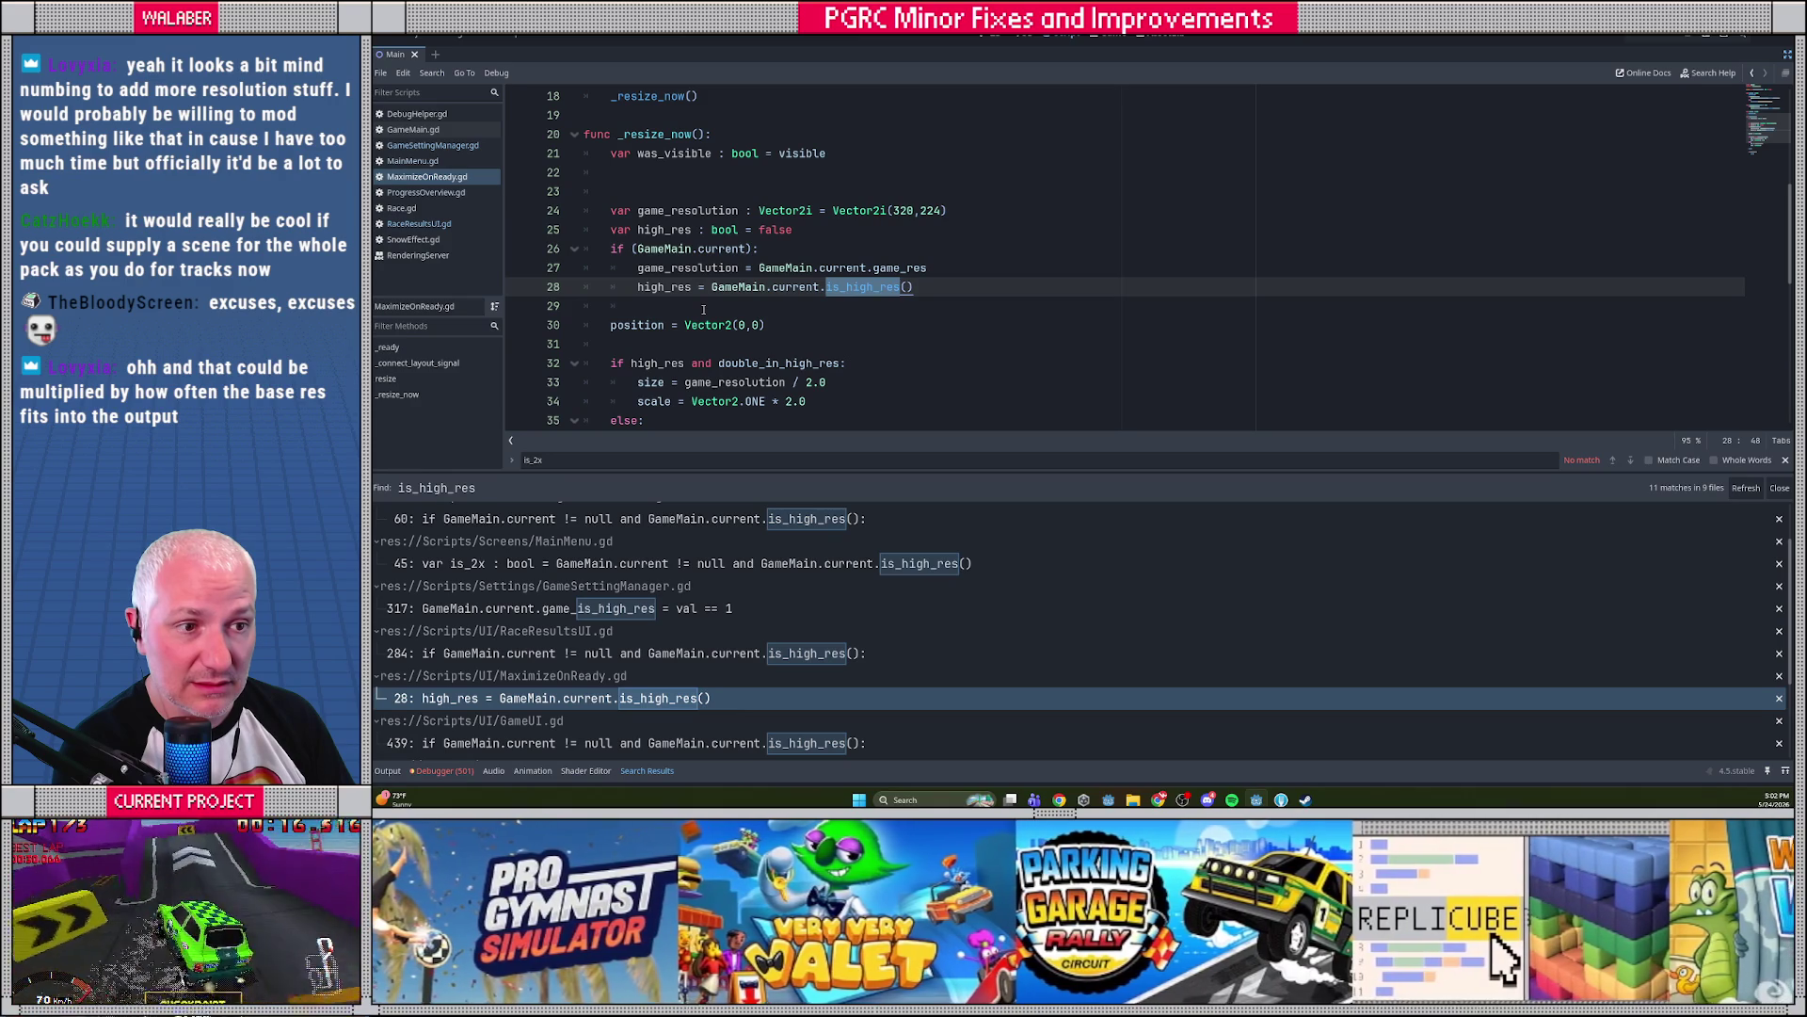
scroll(704, 309, up, 6)
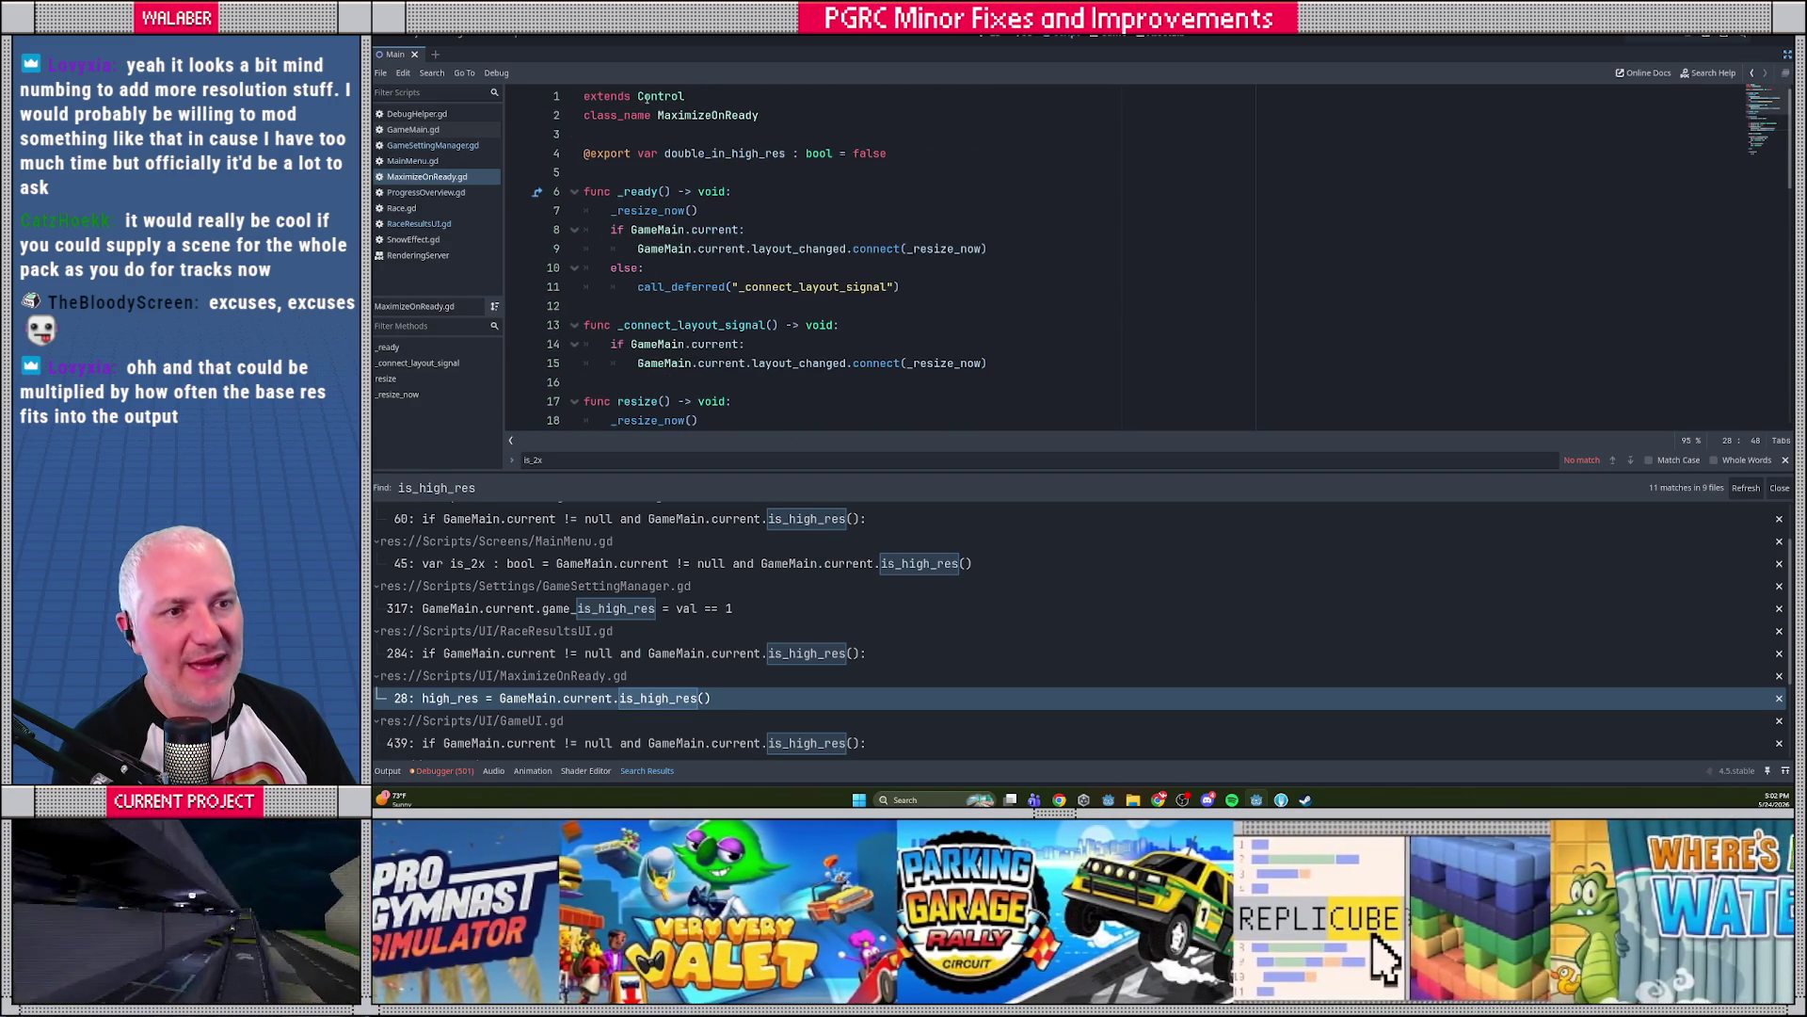
scroll(680, 248, down, 12)
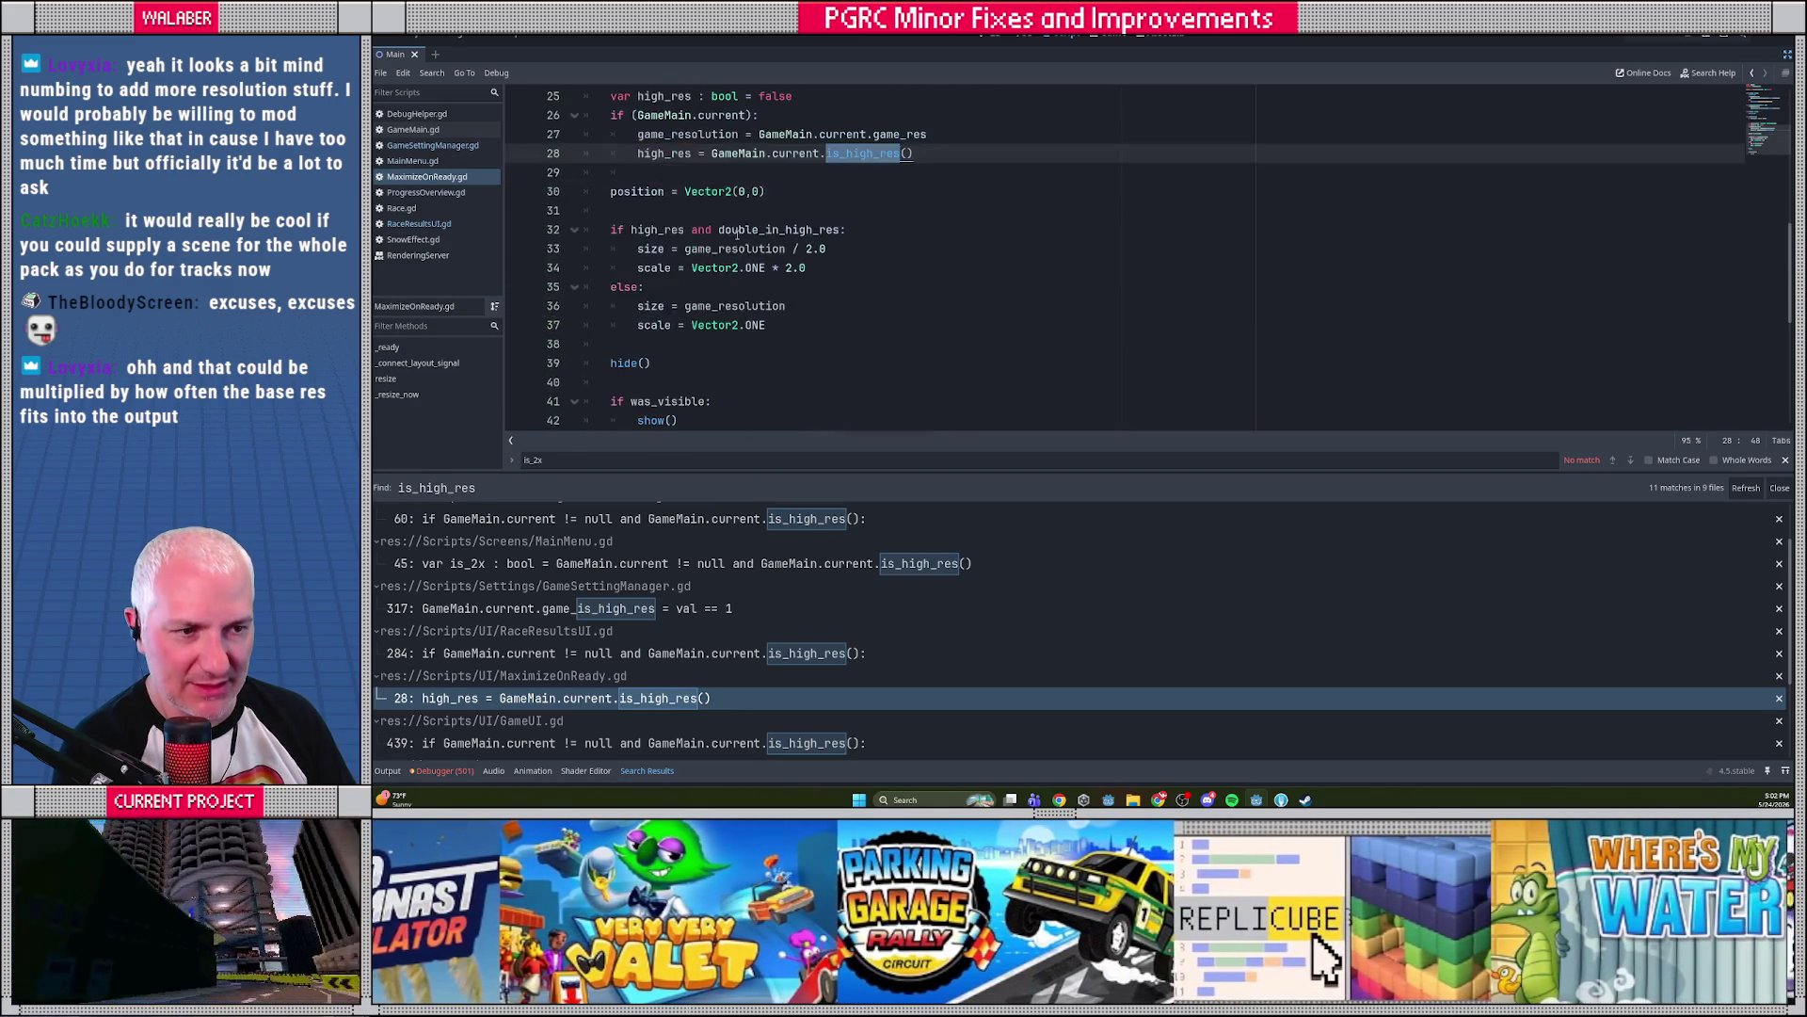
scroll(727, 320, up, 3)
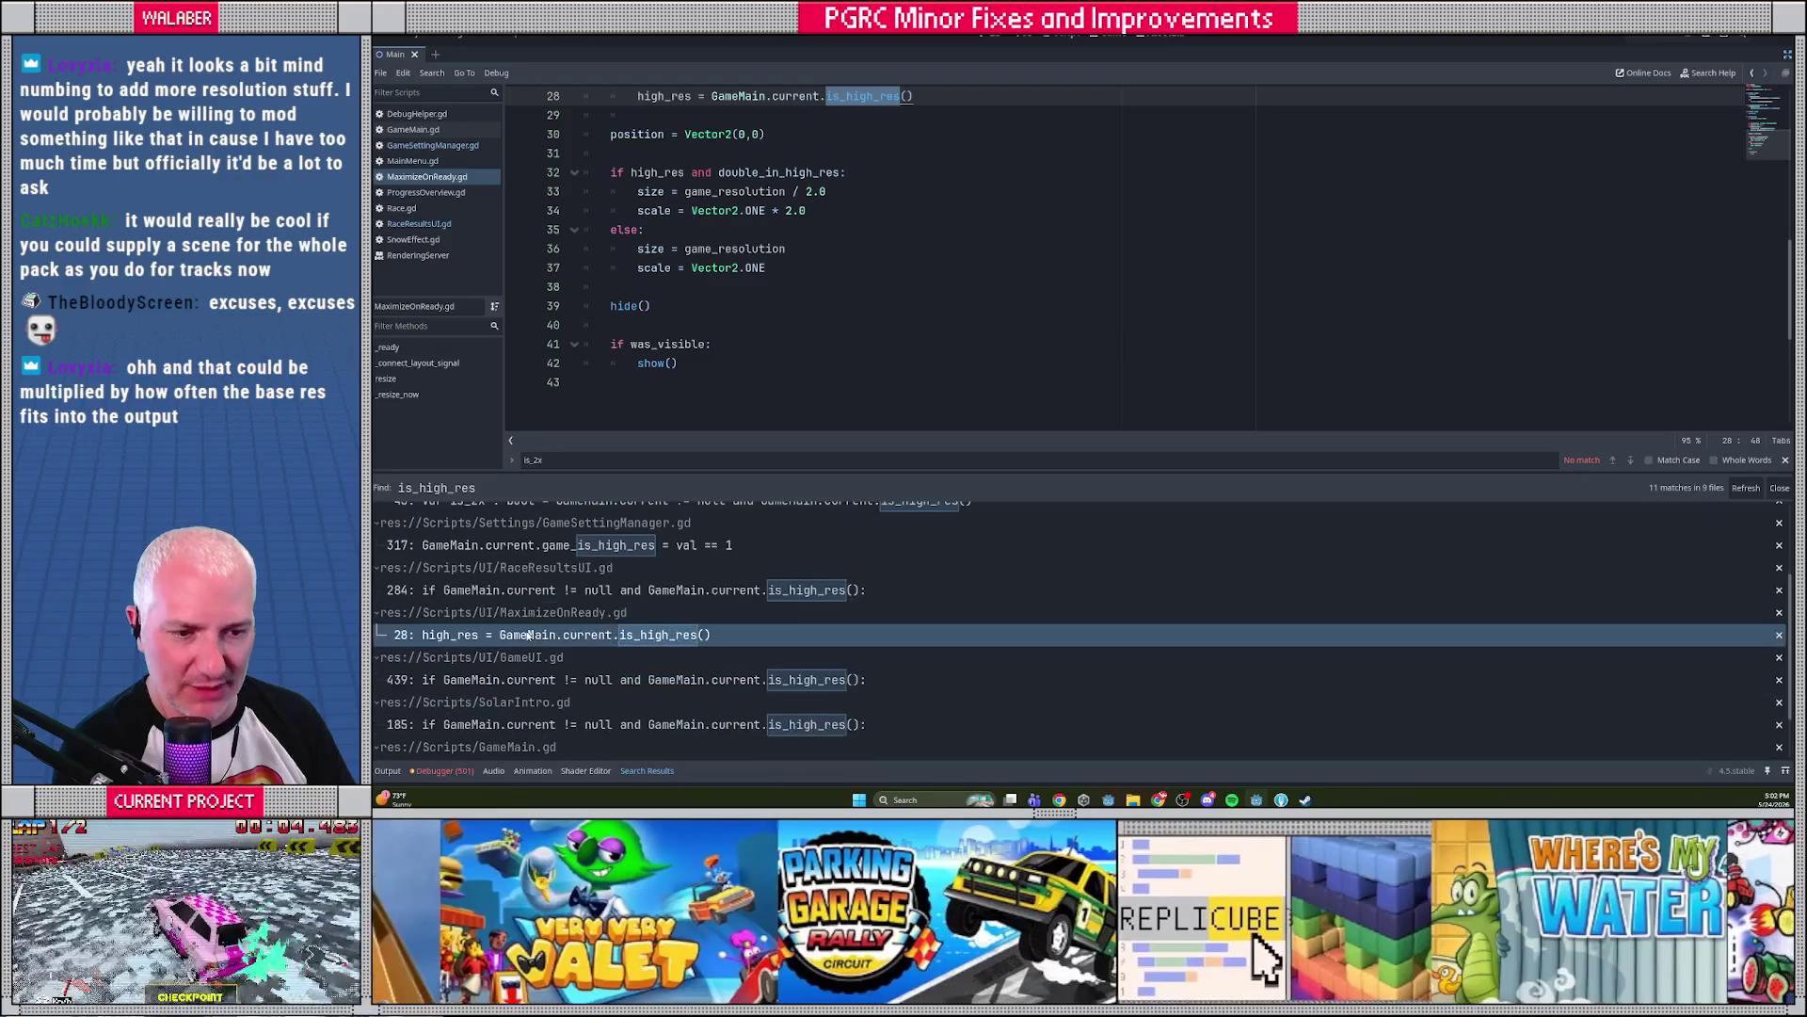
scroll(532, 680, down, 2)
Review the GameUI.gd size_minimap and SolarIntro.gd matches, ending at the GameMain.gd definition
click(532, 680)
scroll(753, 330, up, 10)
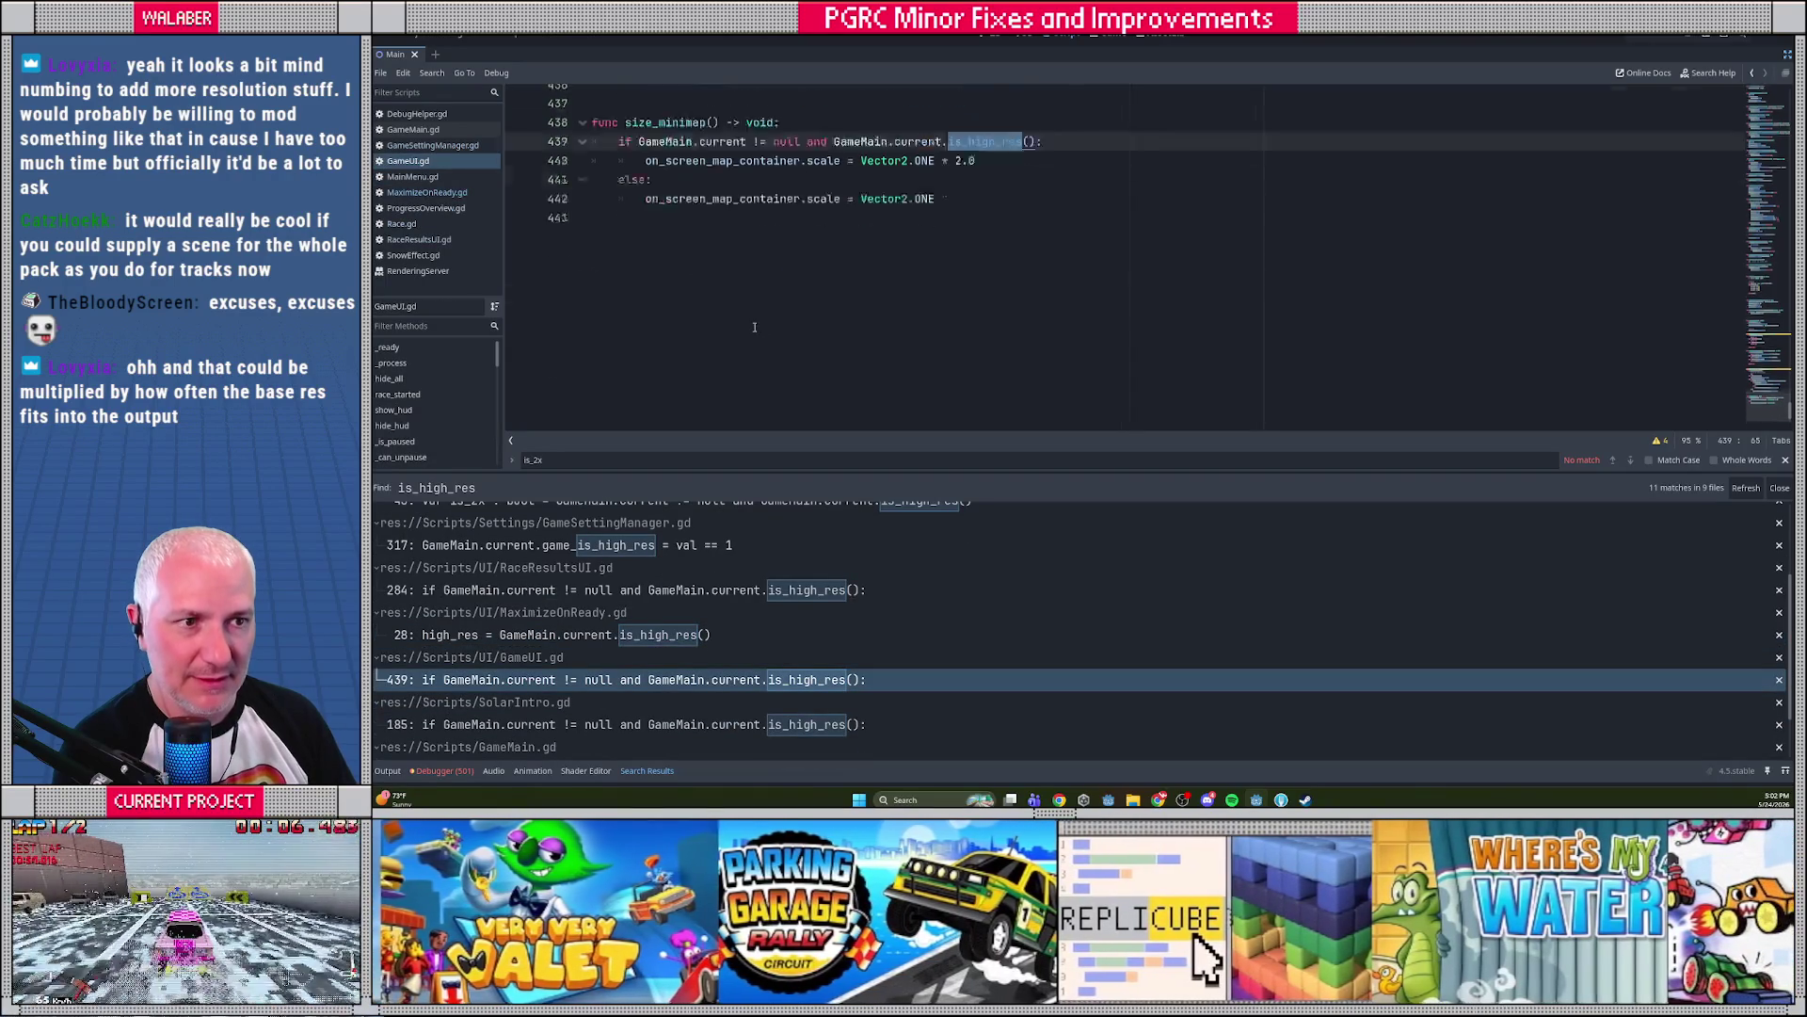
scroll(753, 330, up, 15)
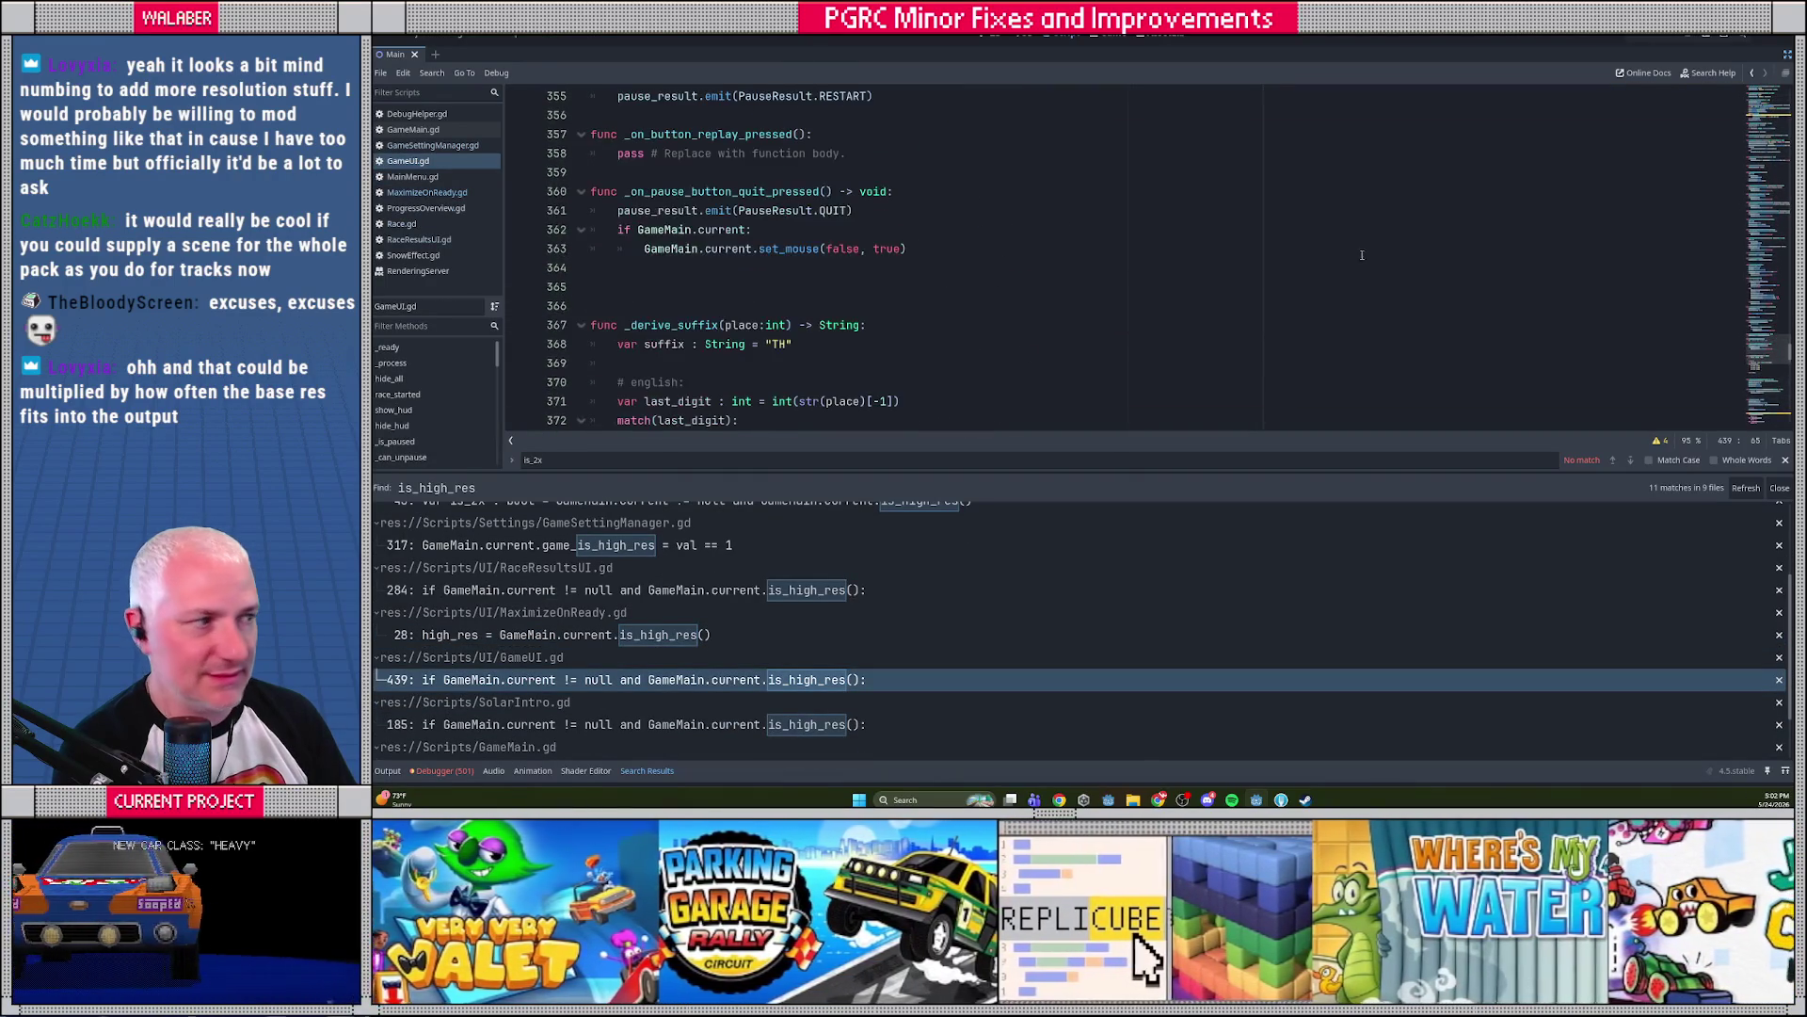
mouse_move(1760, 348)
mouse_down()
mouse_move(1741, 78)
mouse_move(1787, 419)
mouse_up()
mouse_move(593, 176)
mouse_down()
mouse_move(659, 219)
mouse_move(713, 294)
mouse_up()
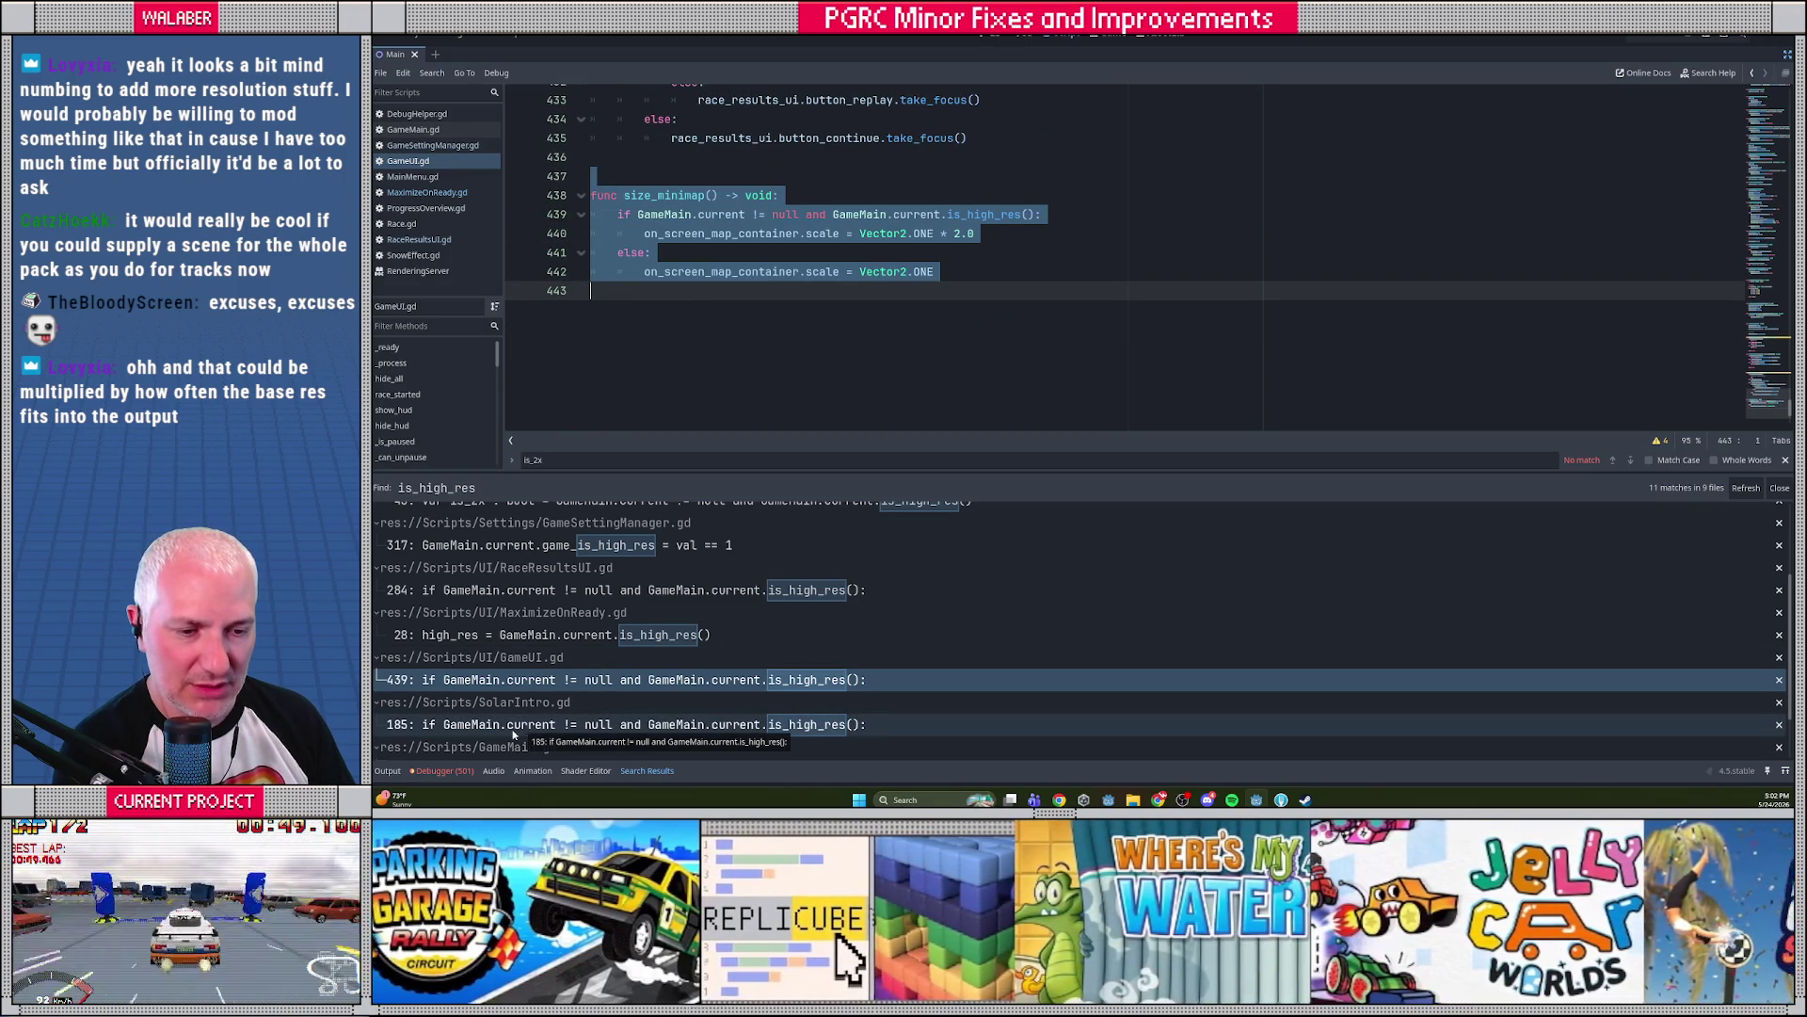
click(527, 725)
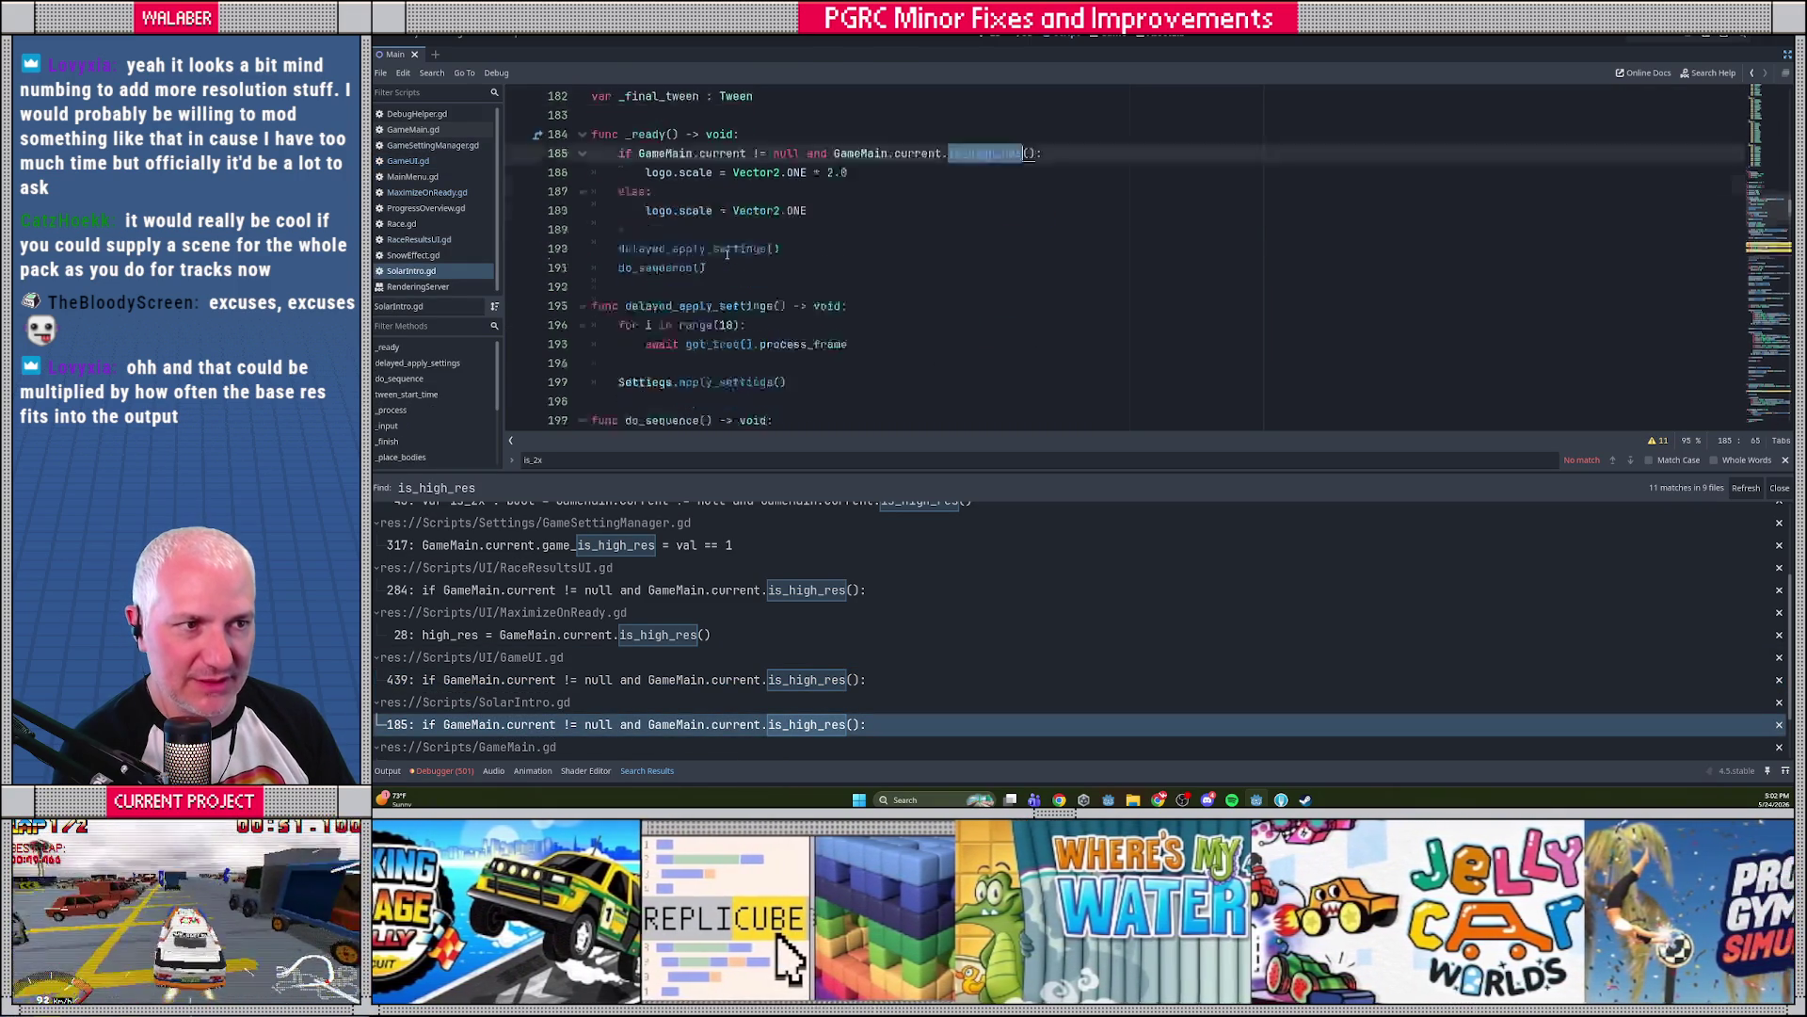
scroll(585, 583, down, 3)
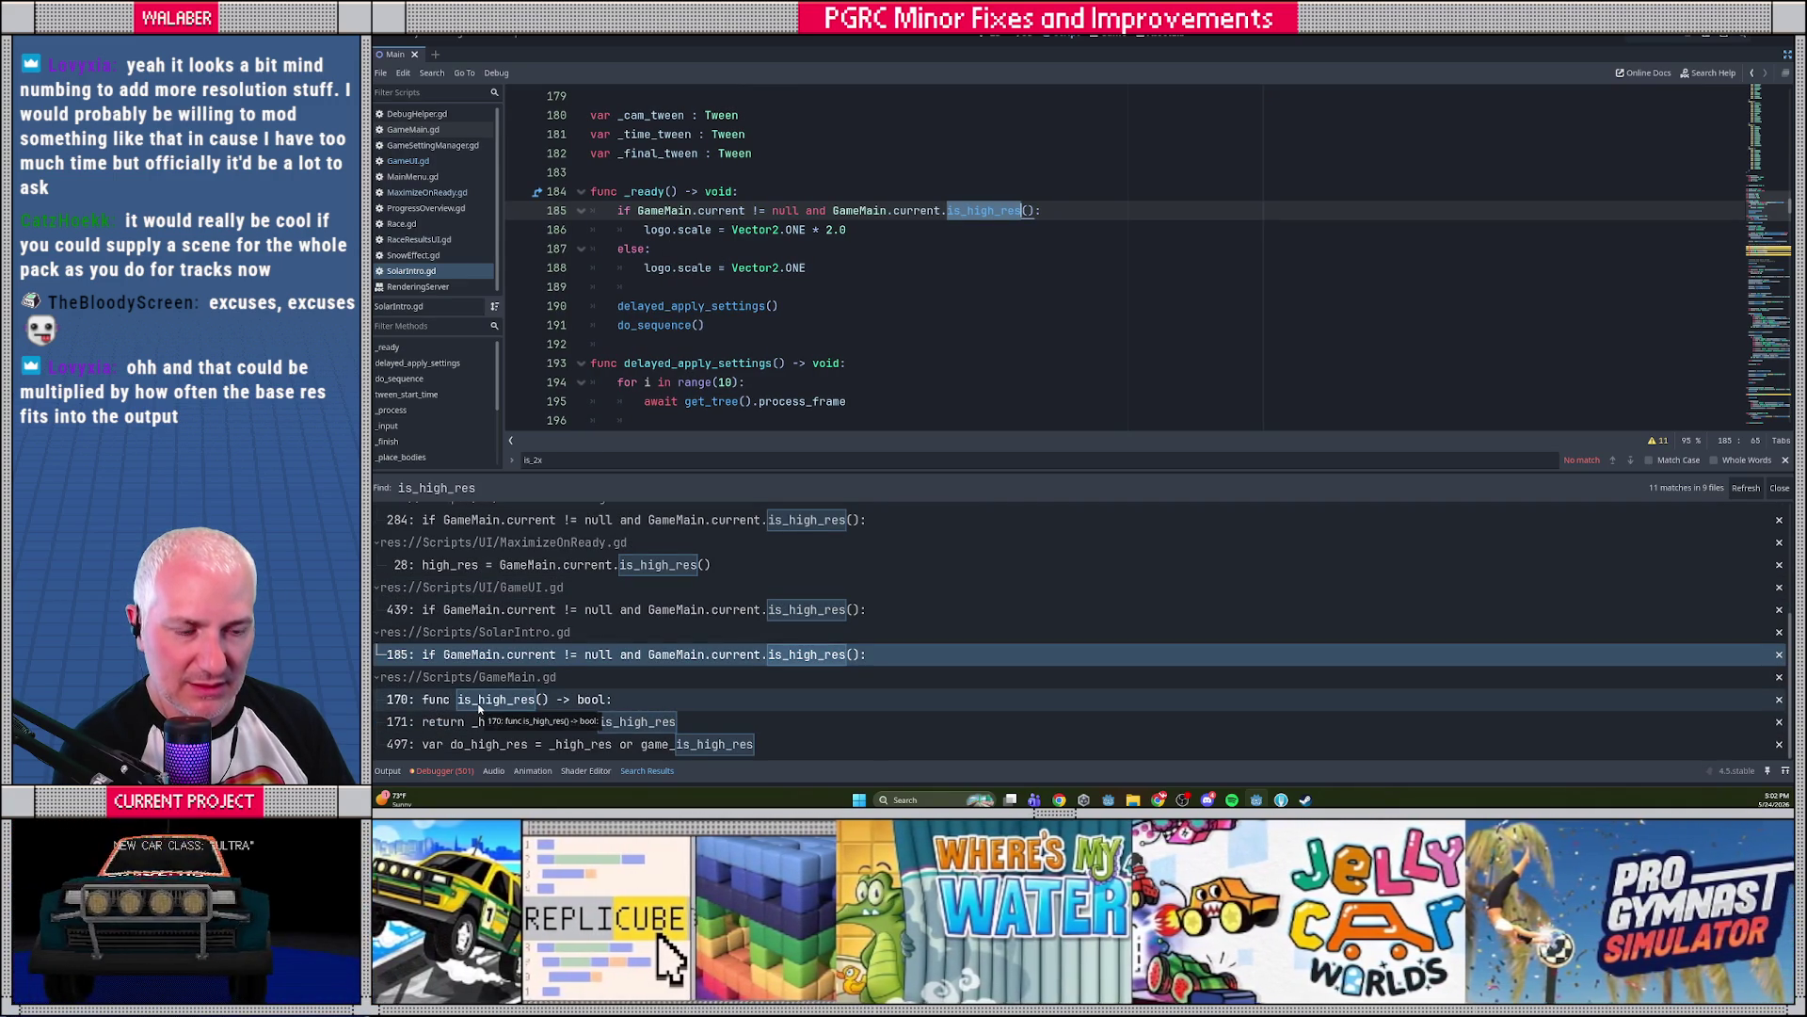
click(479, 704)
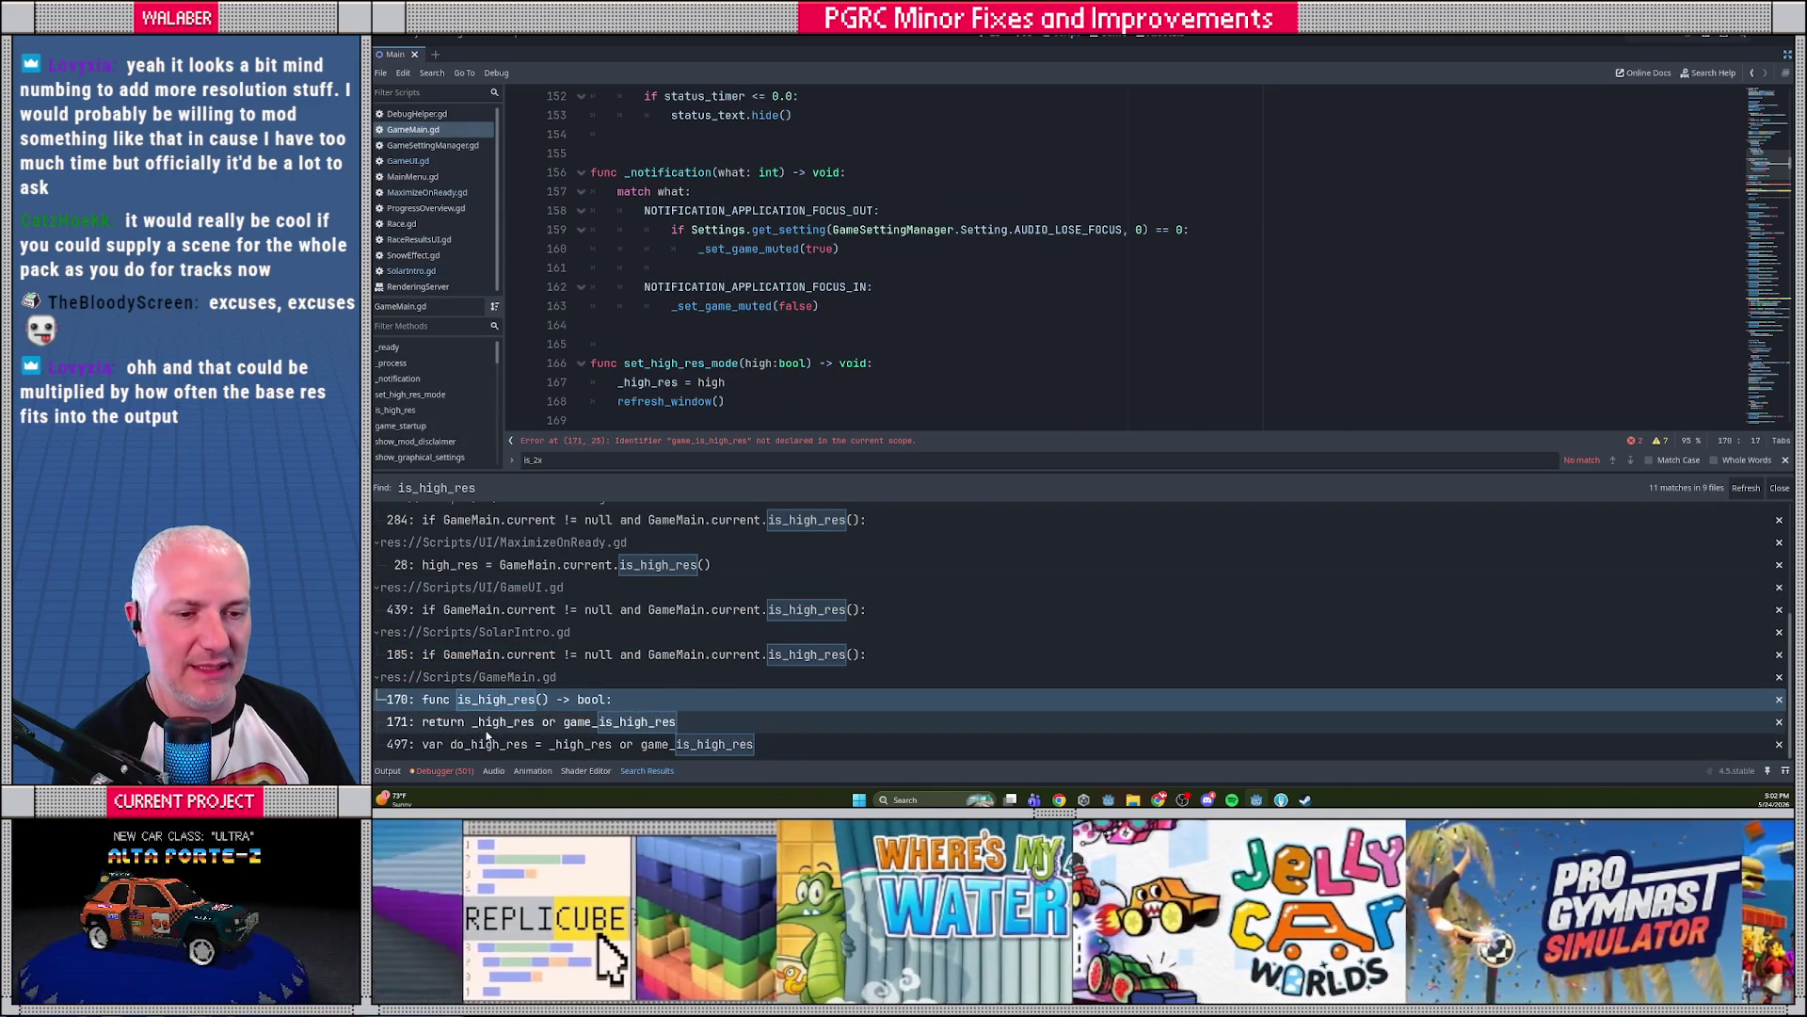
Rename is_high_res to get_ui_scale and change its return type from bool to float
click(480, 700)
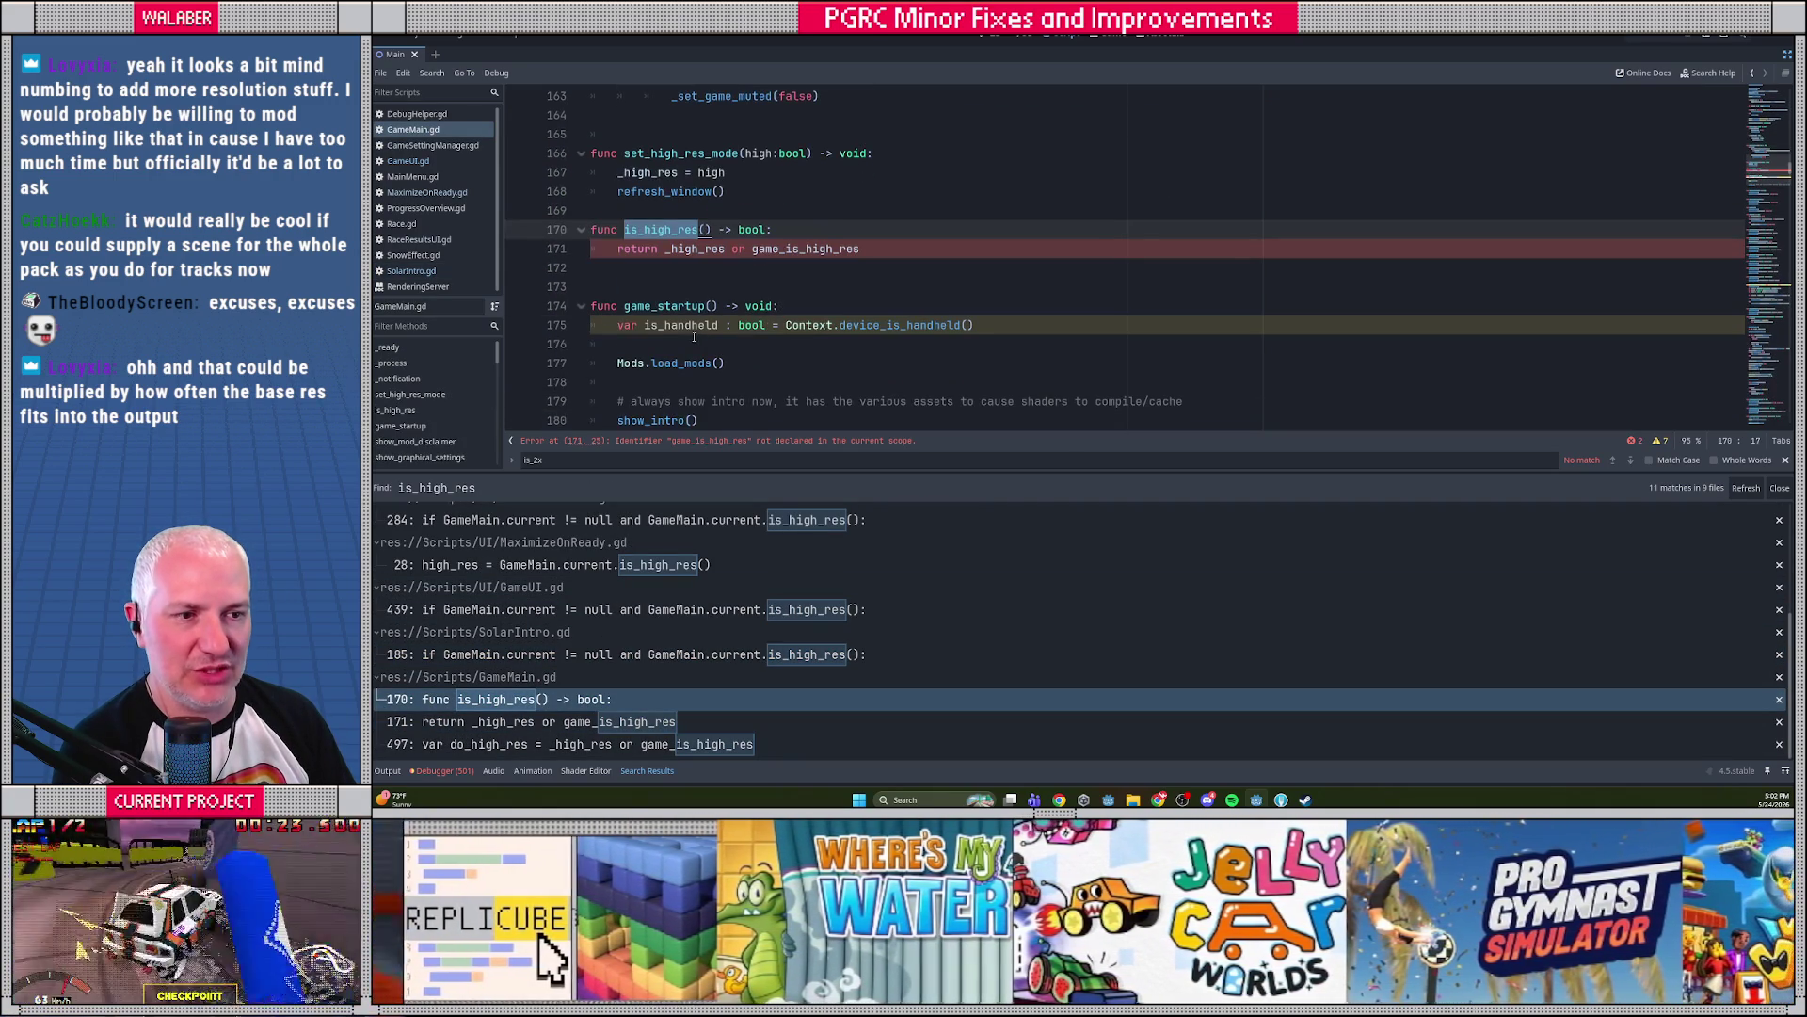
click(647, 221)
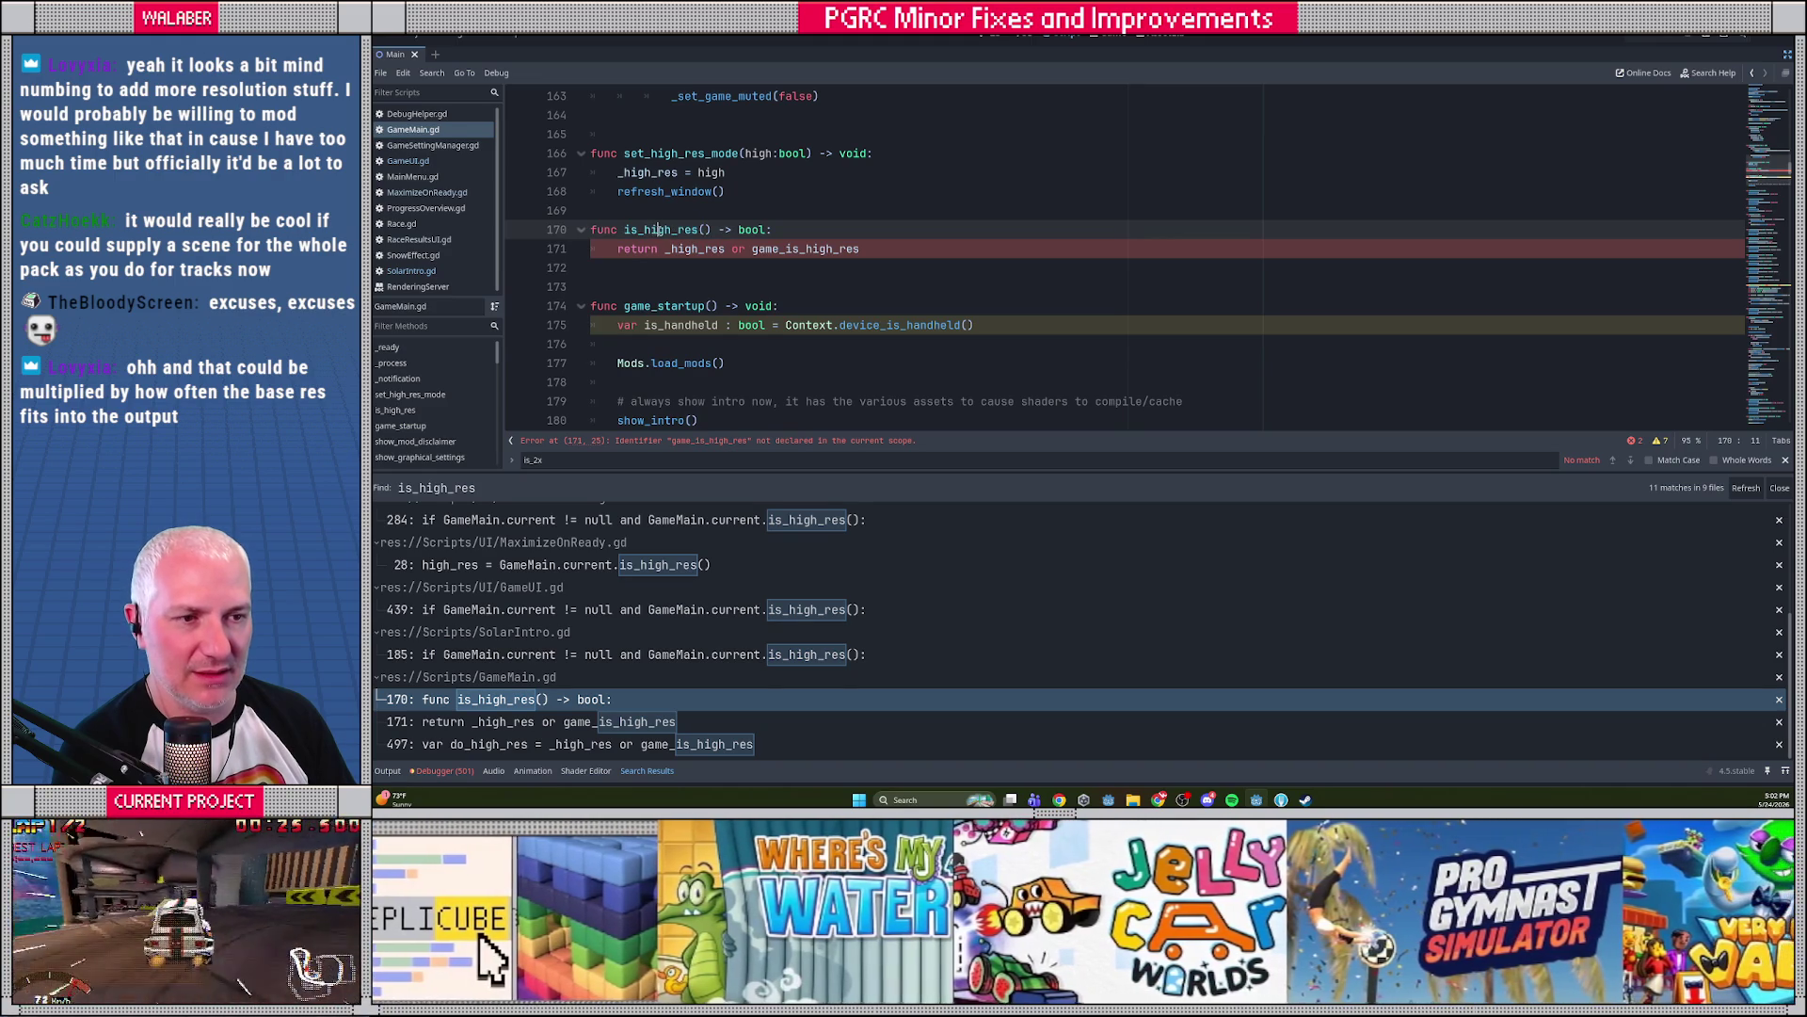
double_click(659, 229)
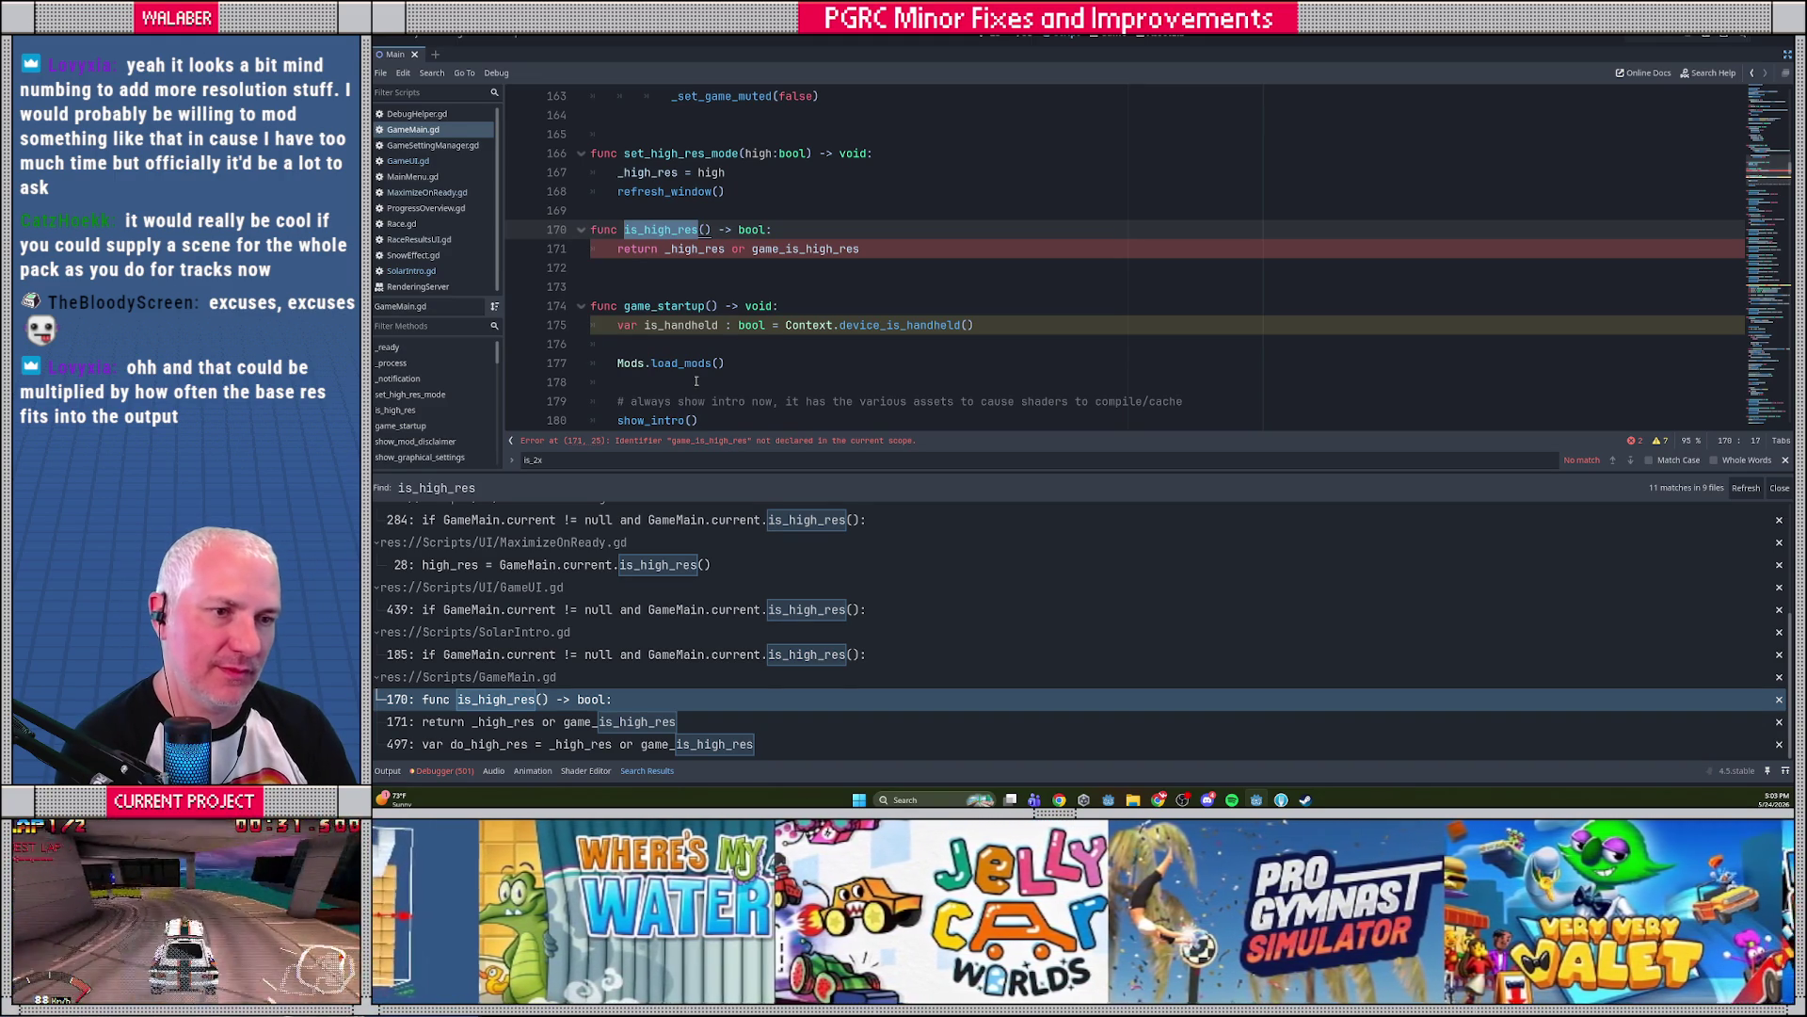
text(get_)
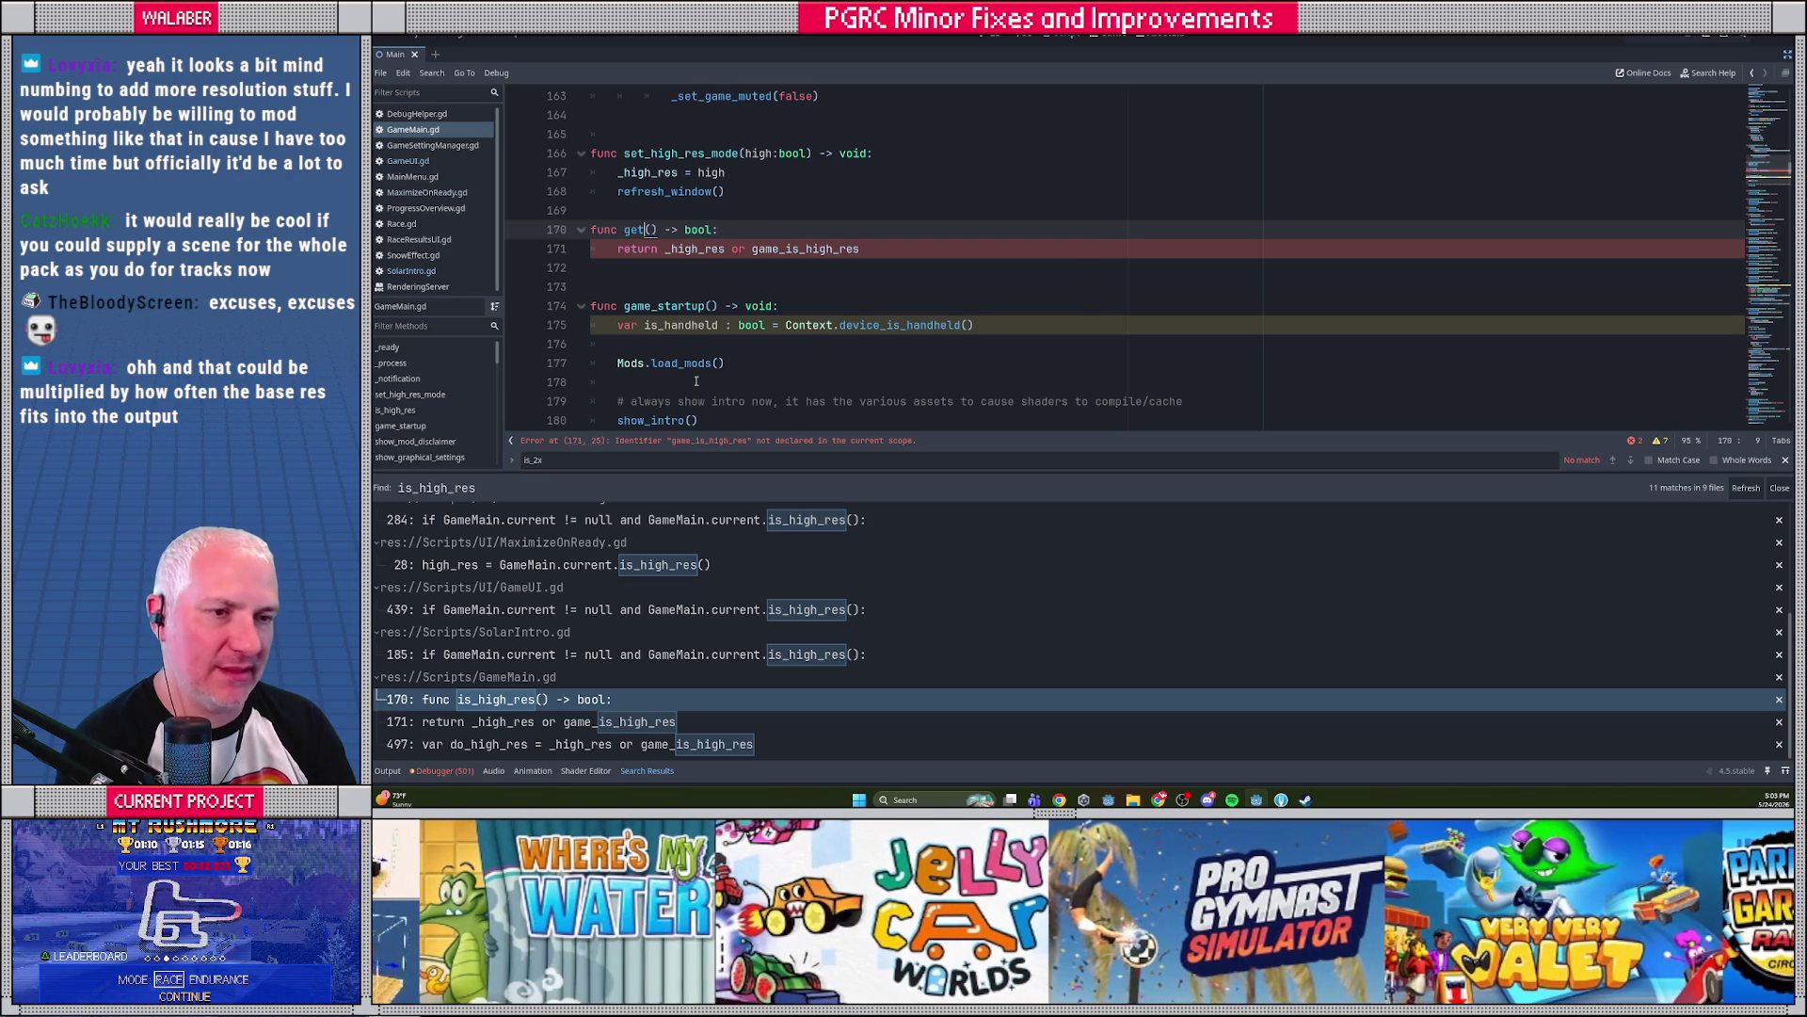
text(ui_scale)
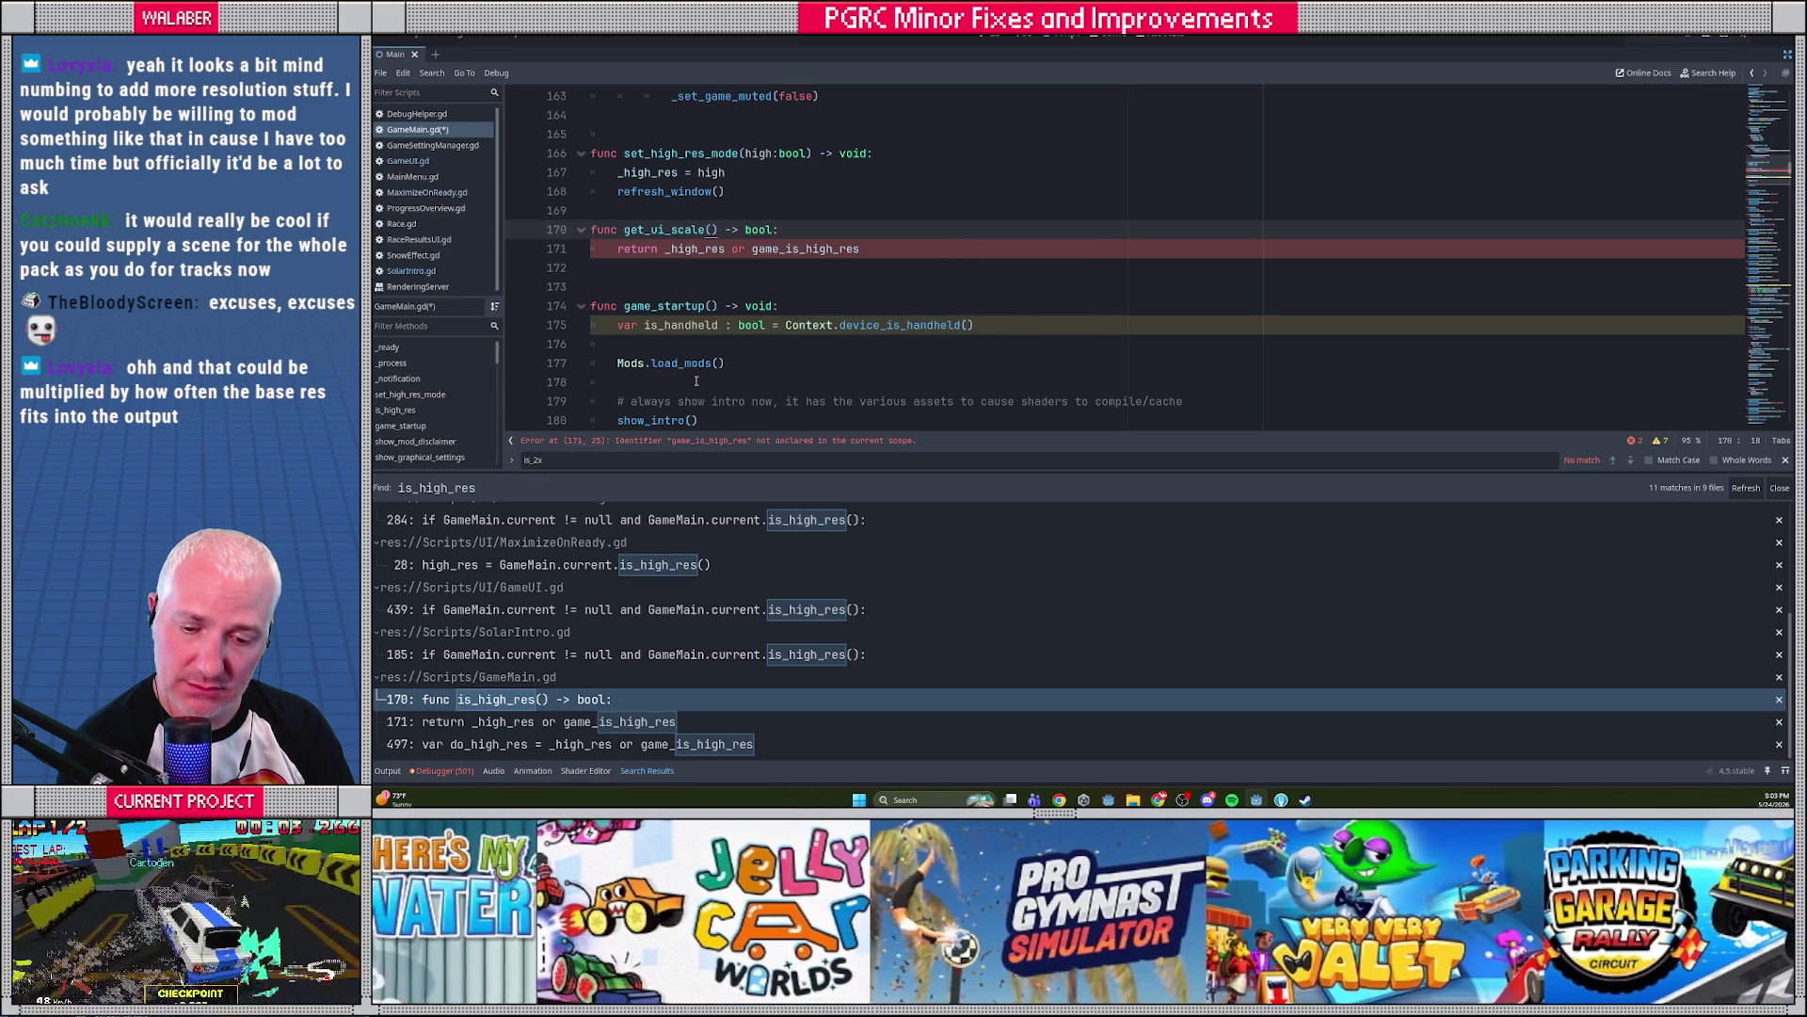
double_click(756, 229)
text(float)
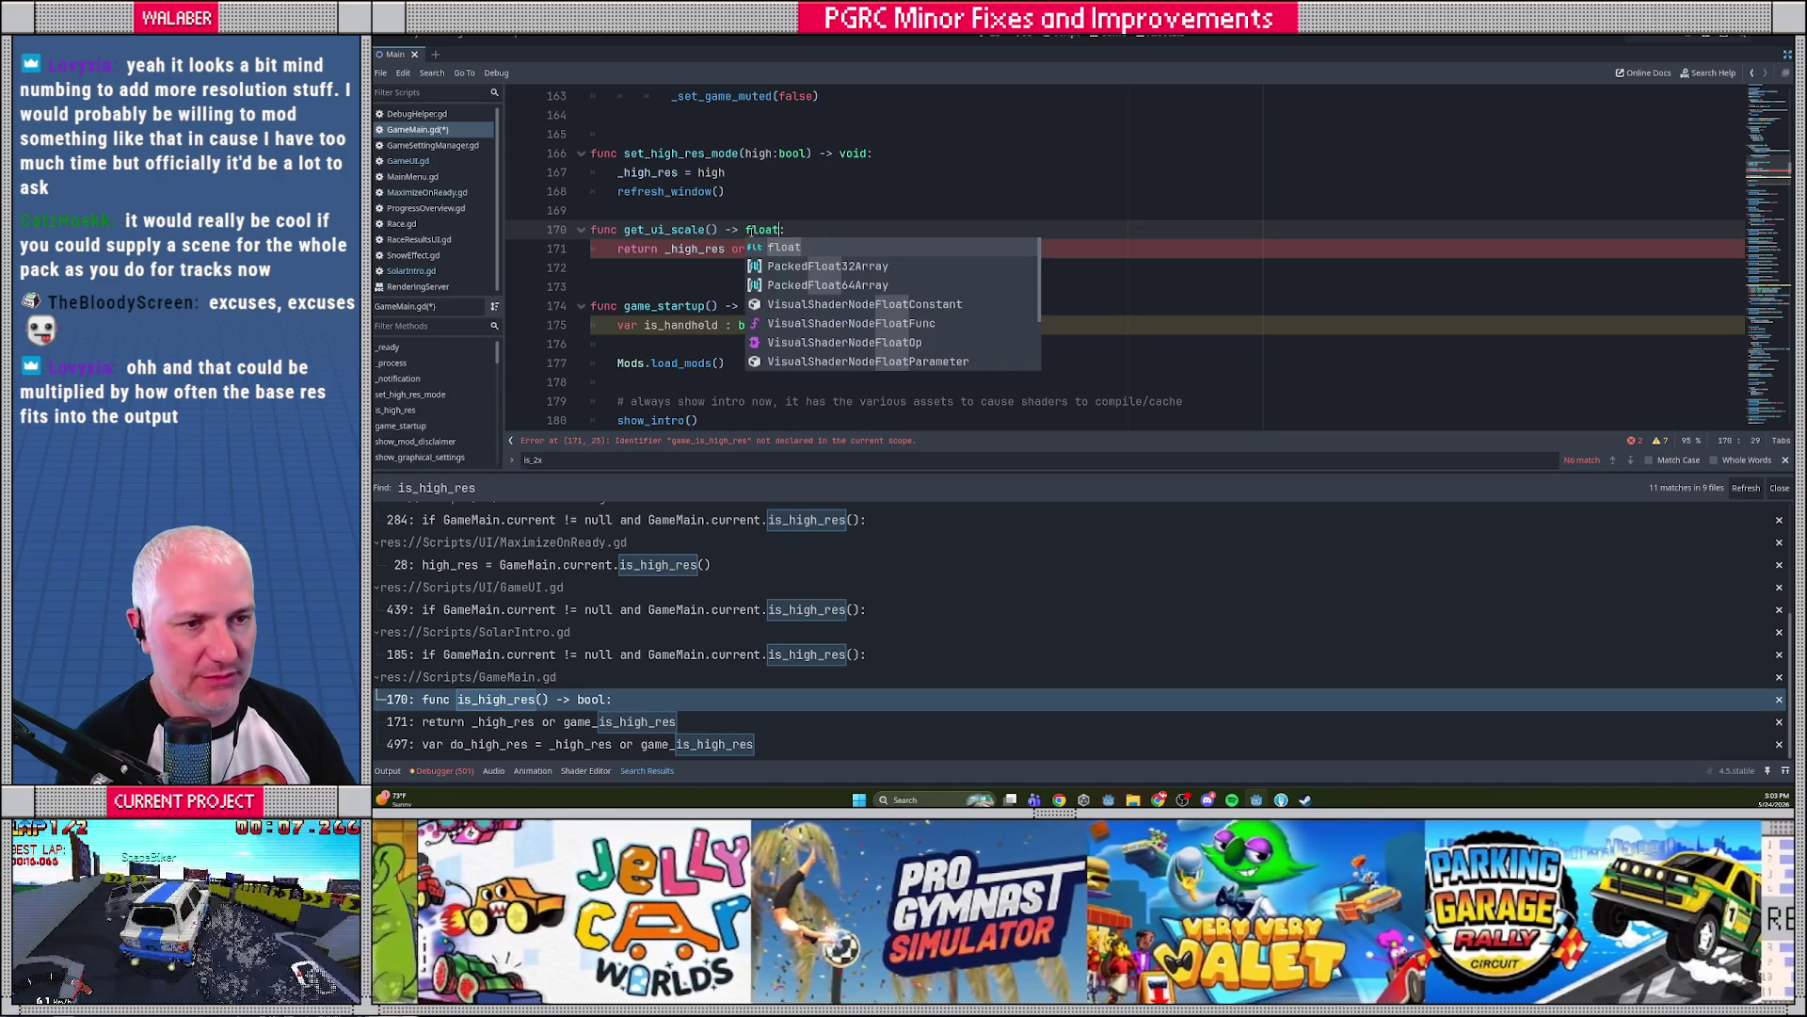
key(Escape)
Write the body: 'var scale := 1.0', 'if _high_res: scale *= 2.0', 'return scale'
click(896, 248)
key(shift+Home)
text(va)
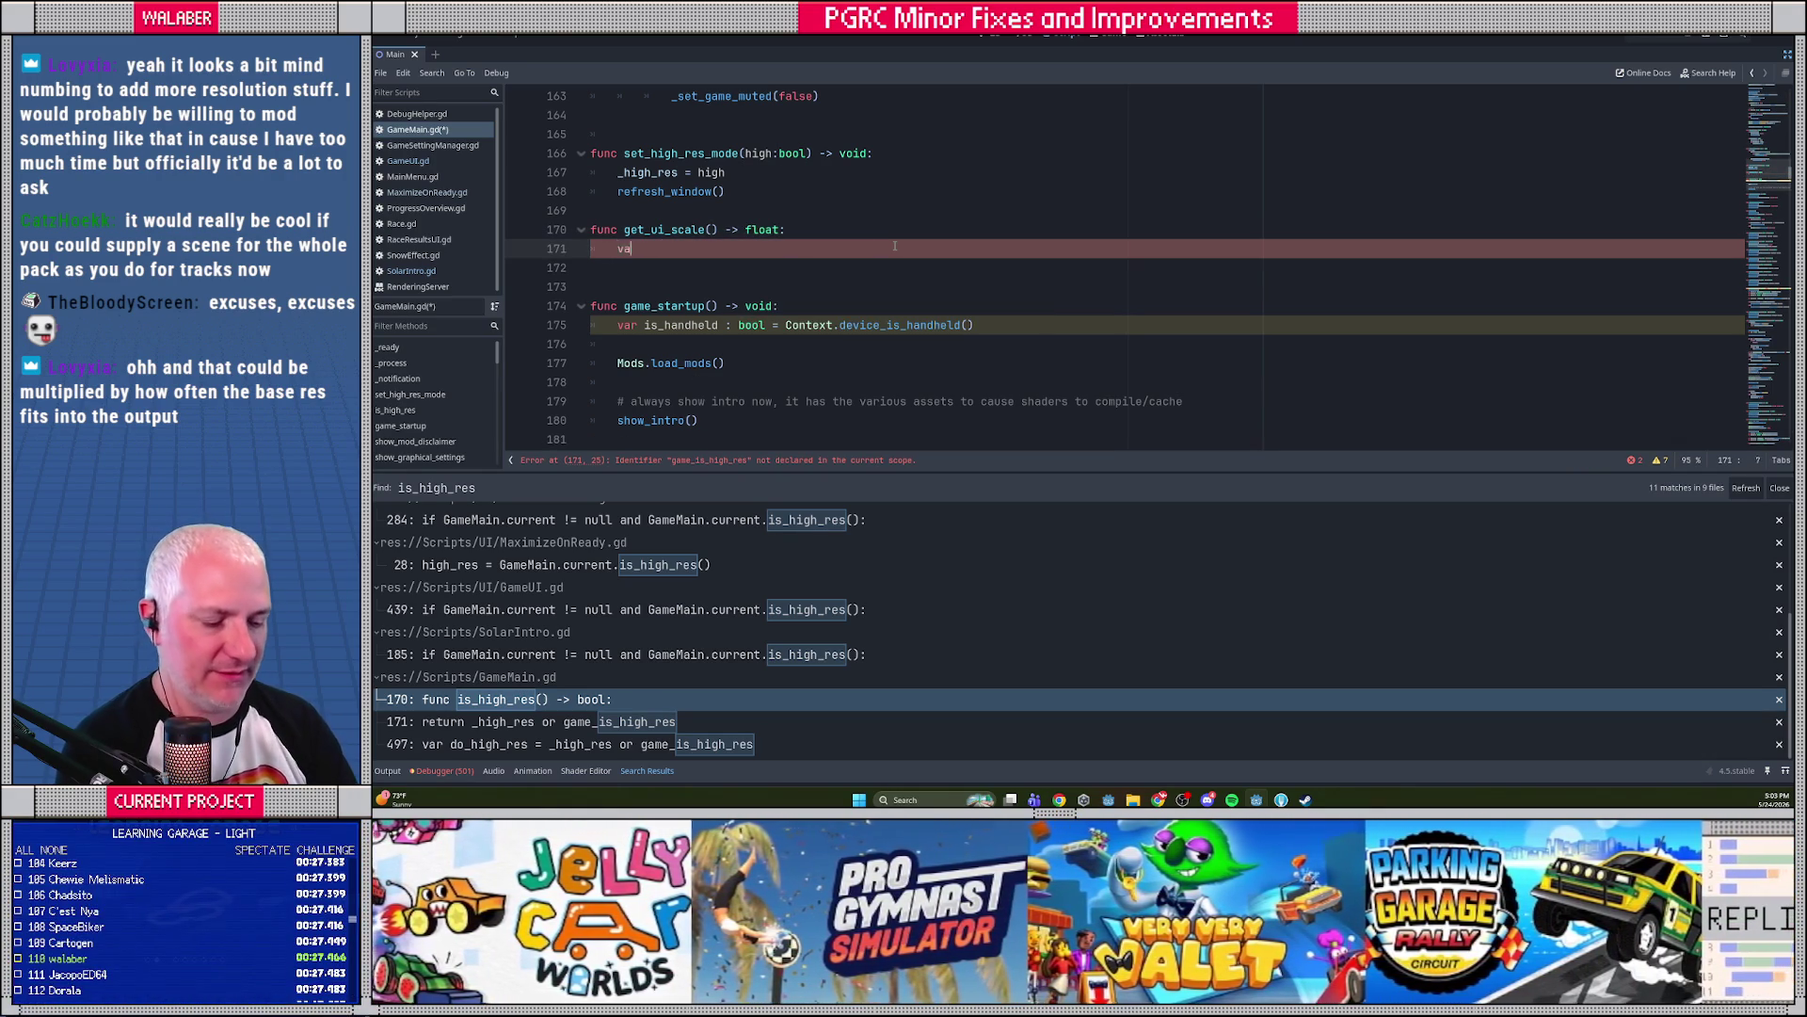
text(r scale := 1.0)
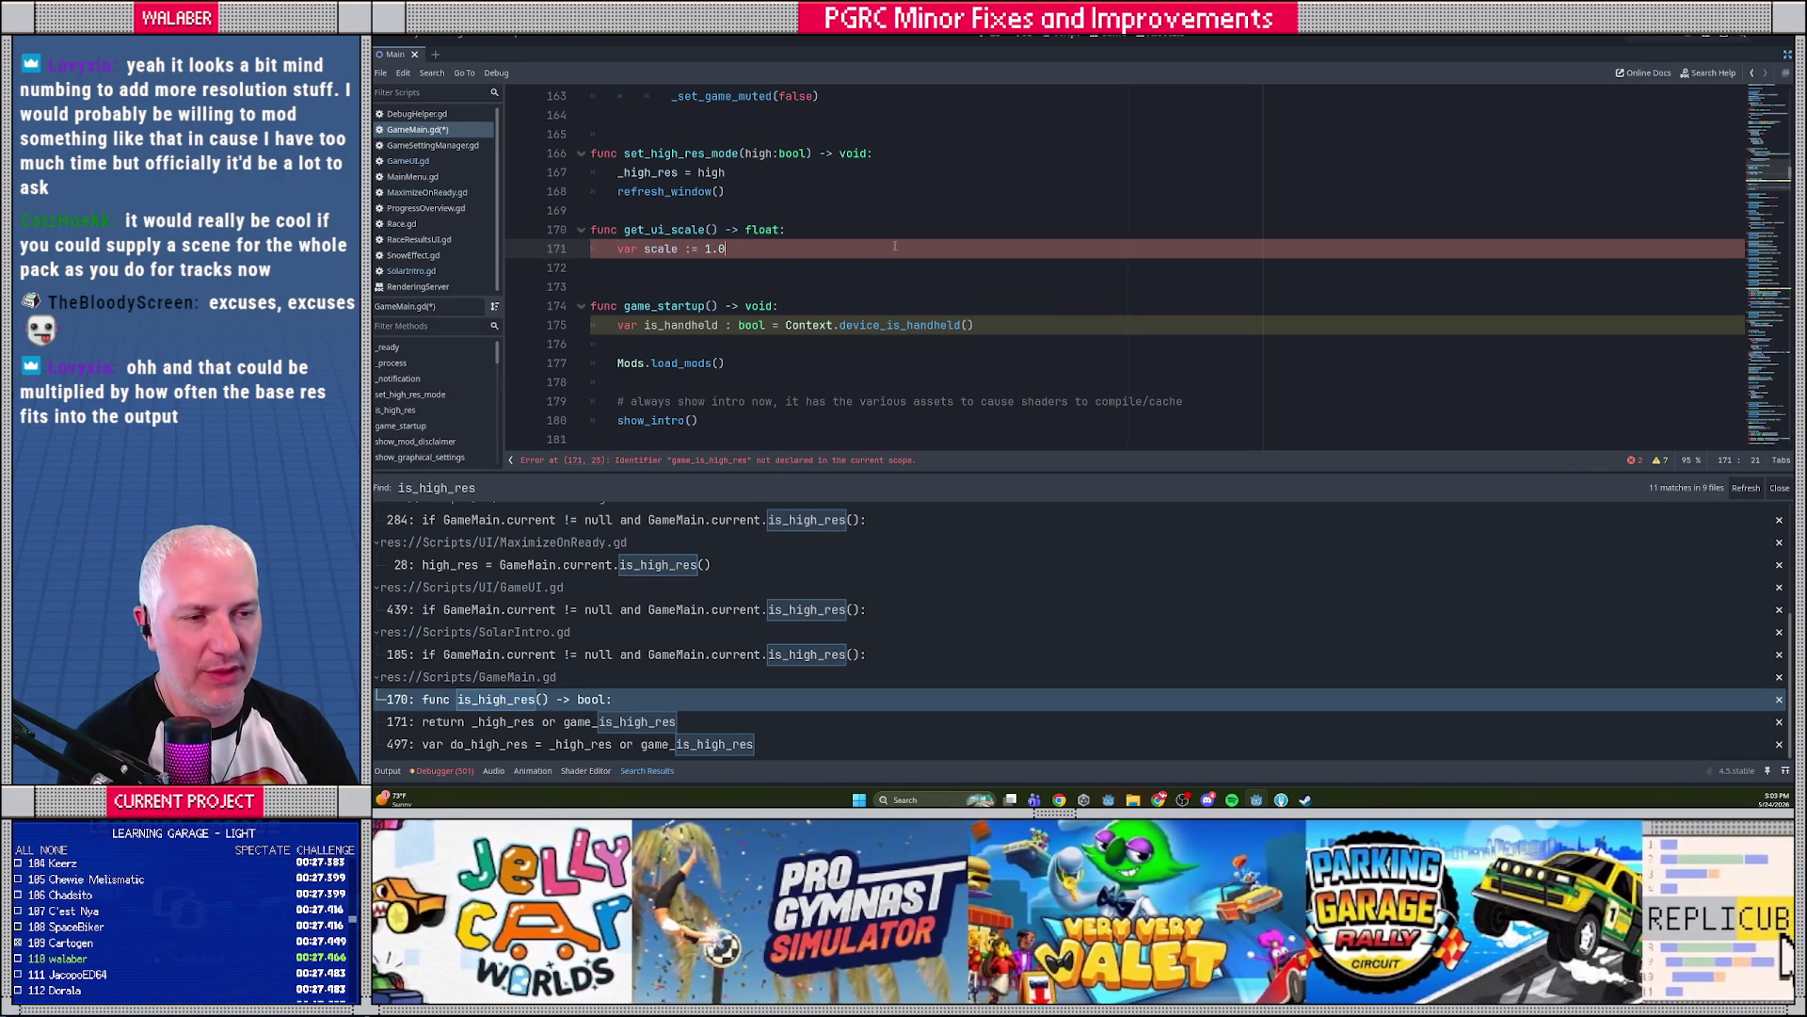
key(Return)
key(Return)
text(if)
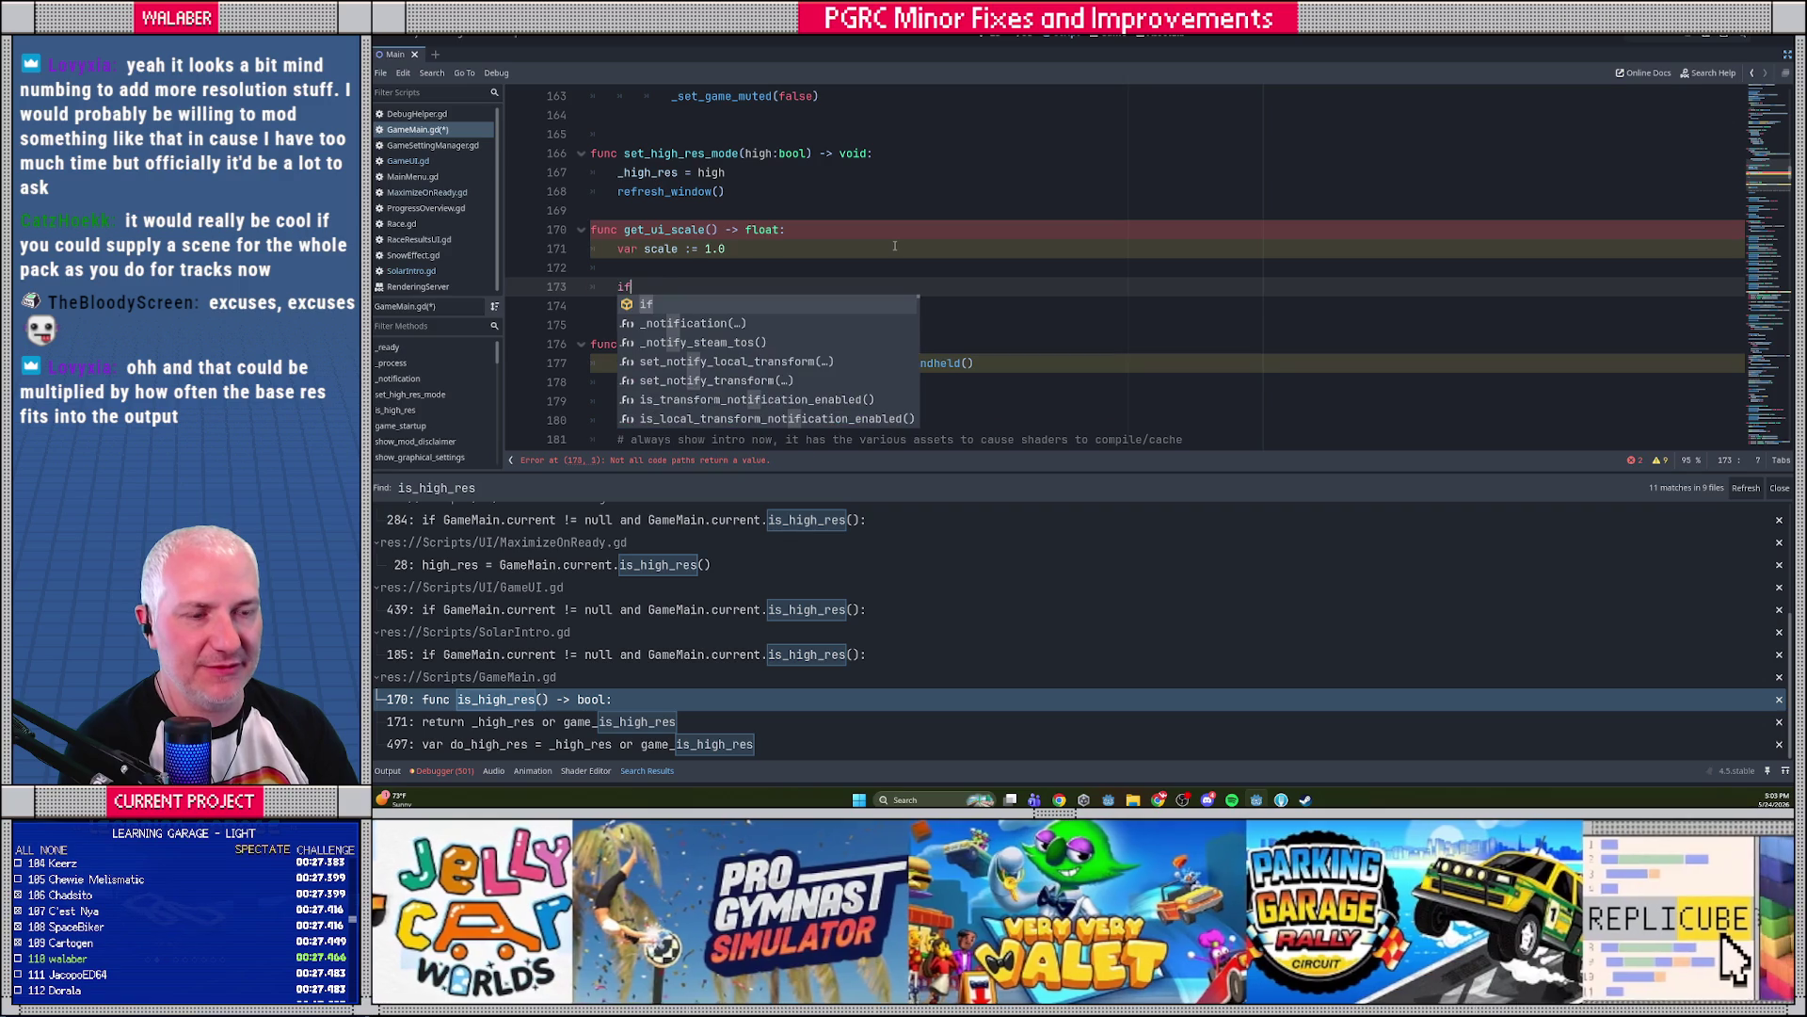
text( _hi)
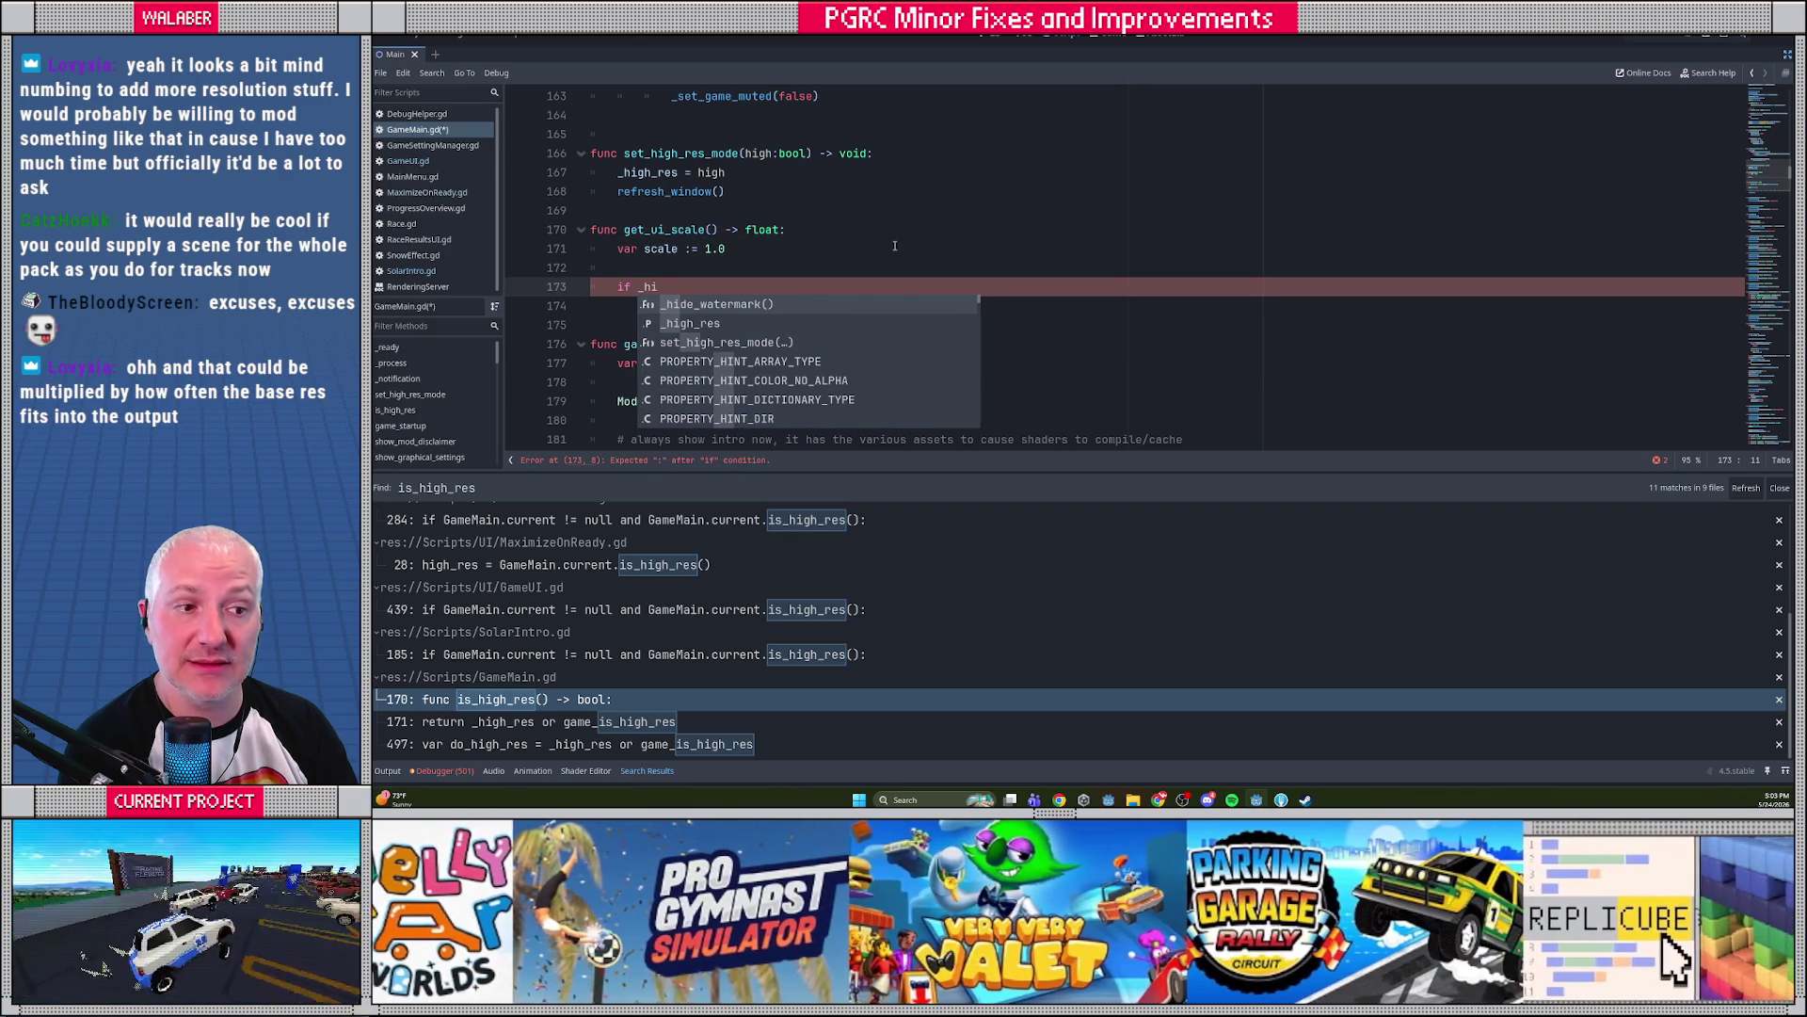
text(gh_res:)
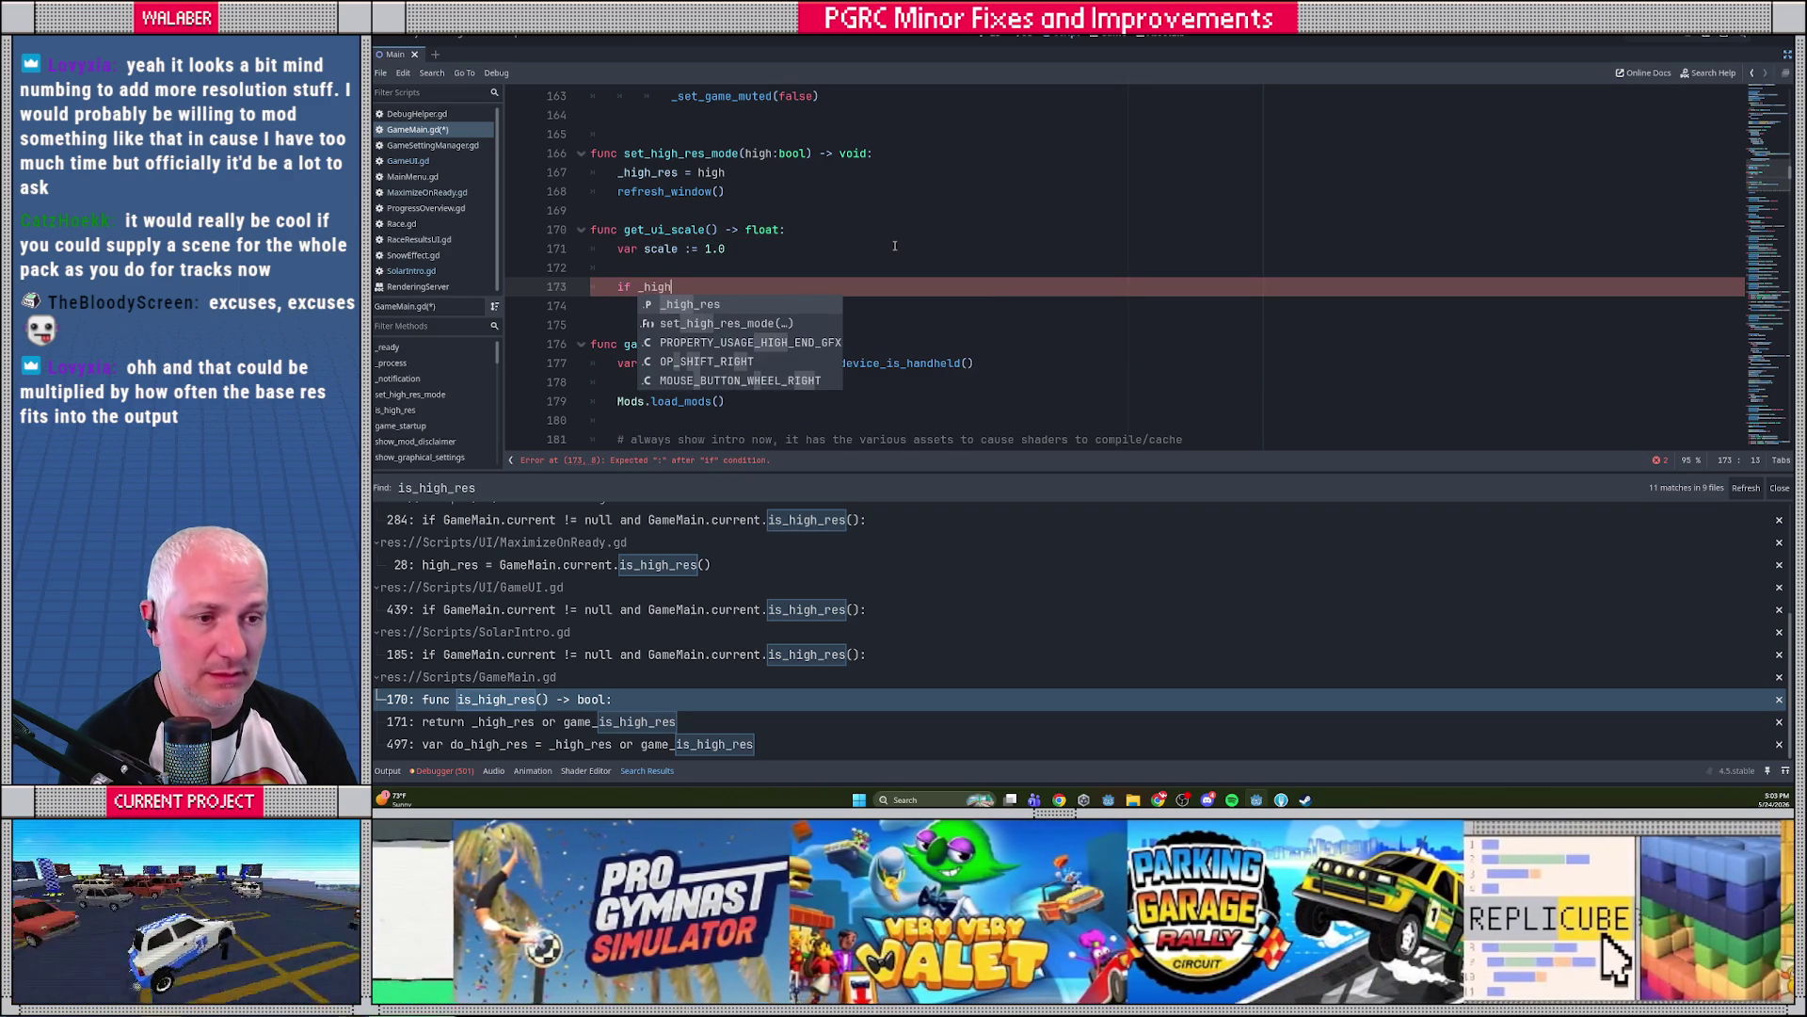
key(Return)
text(scale)
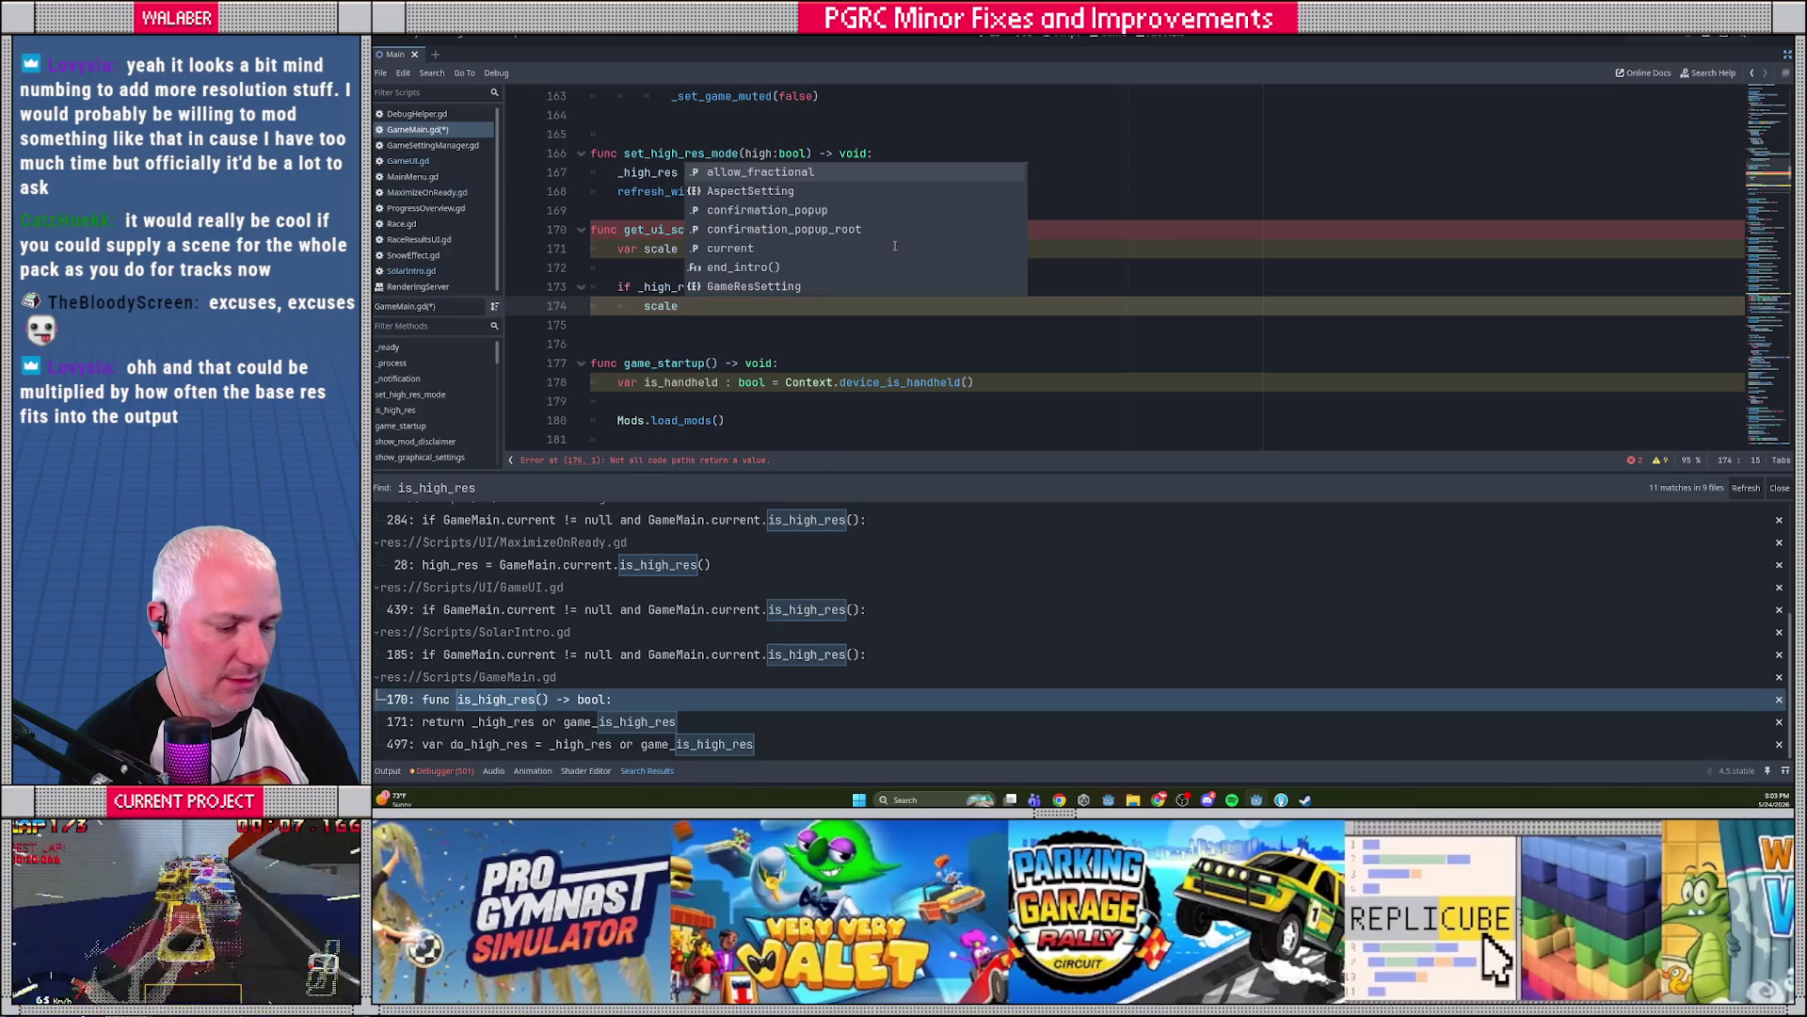
text( *= 2.0)
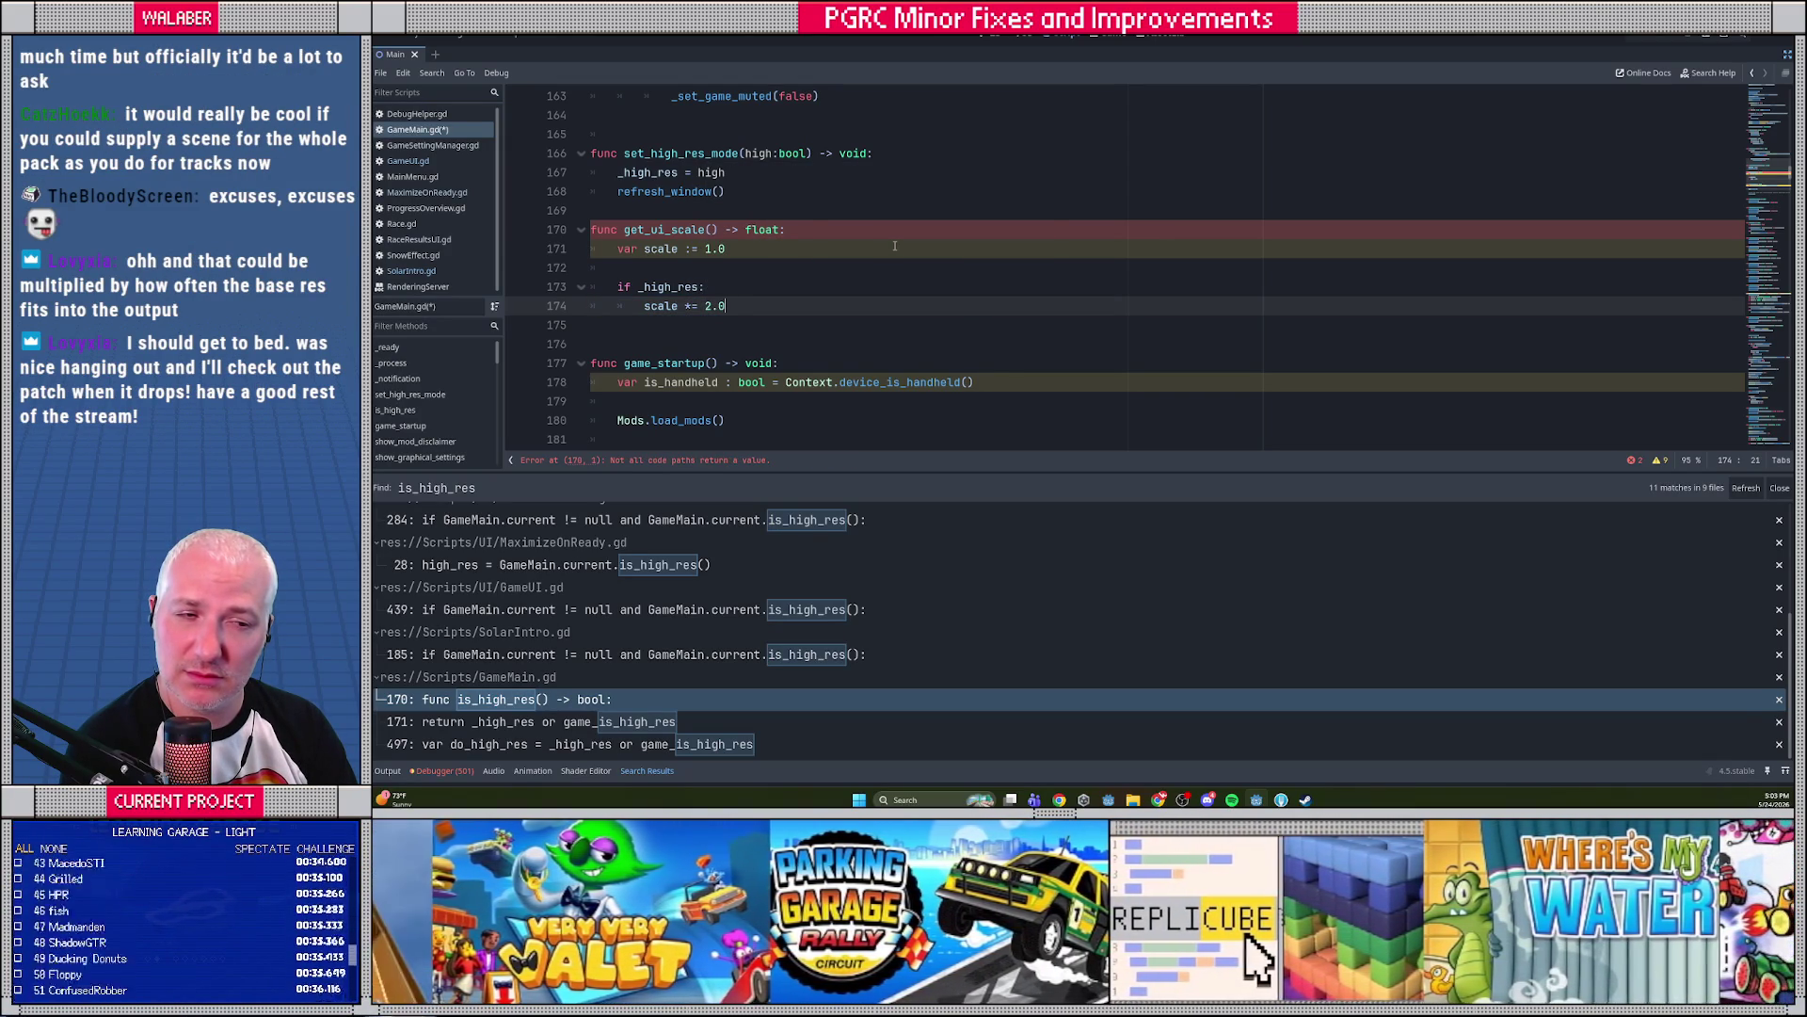
key(Return)
key(Return)
key(BackSpace)
text(return scale)
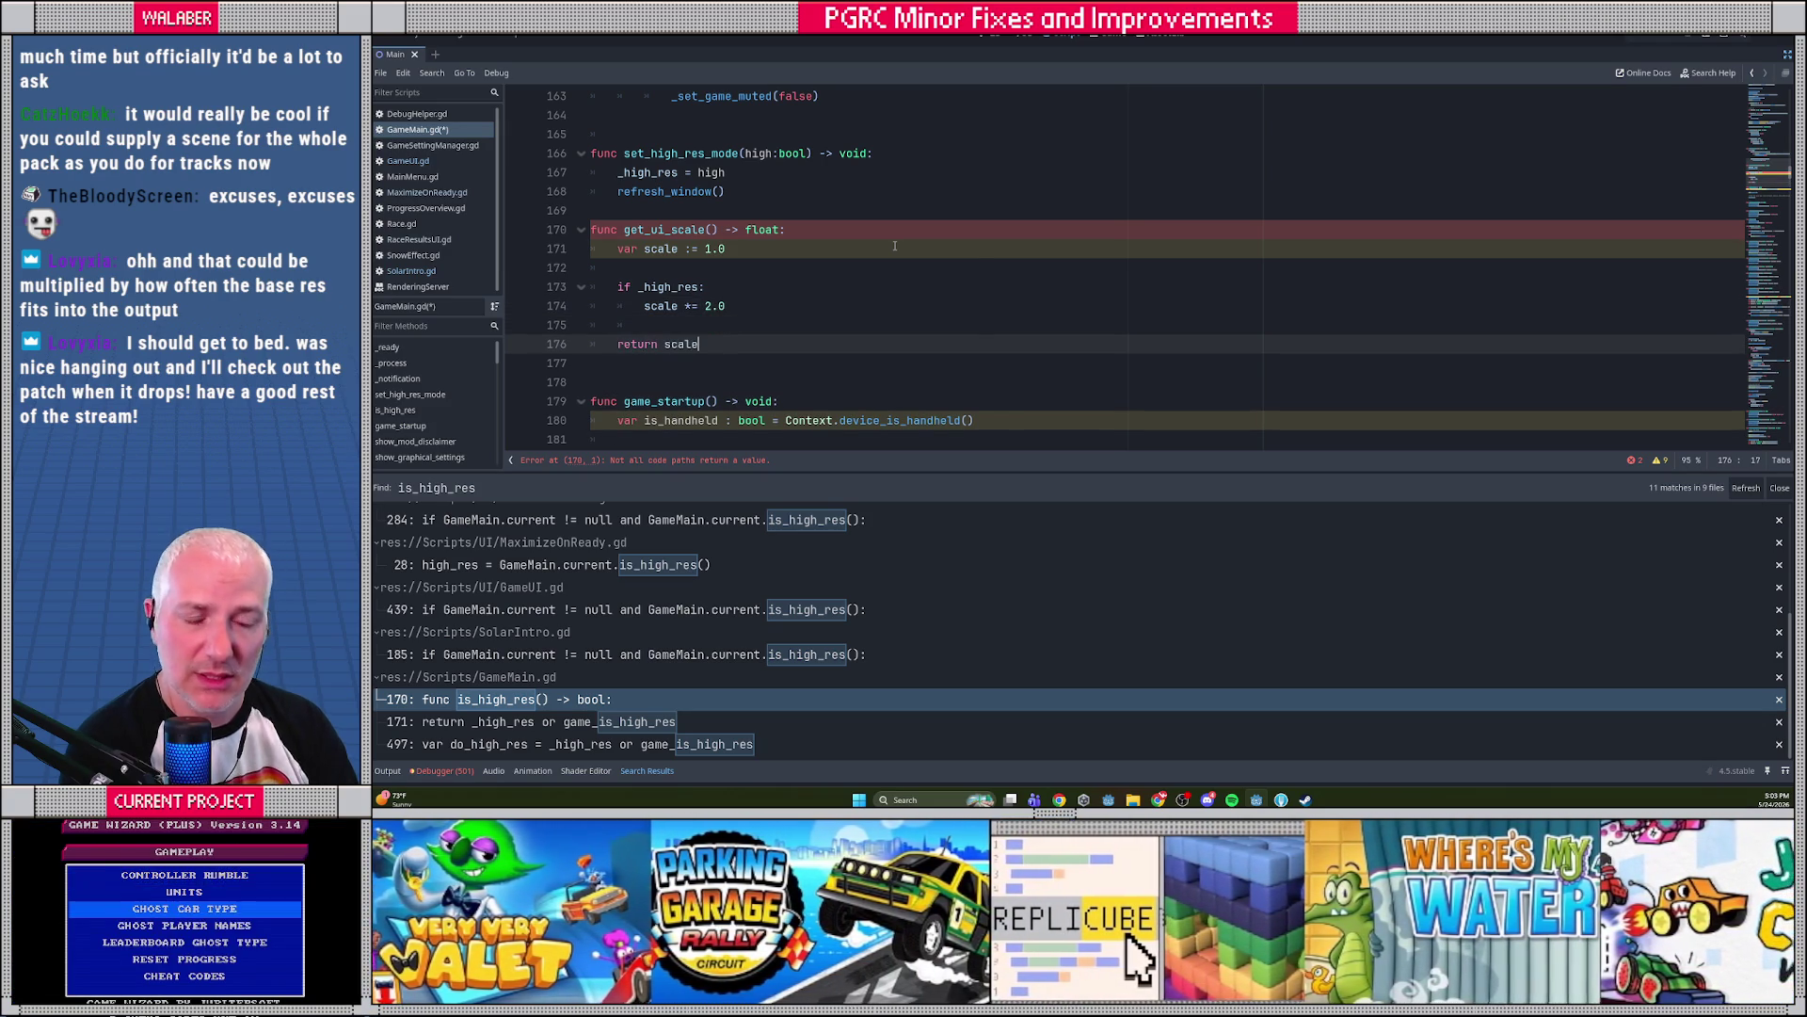
Undo an accidental autocomplete edit to the 1.0 starting value
click(633, 286)
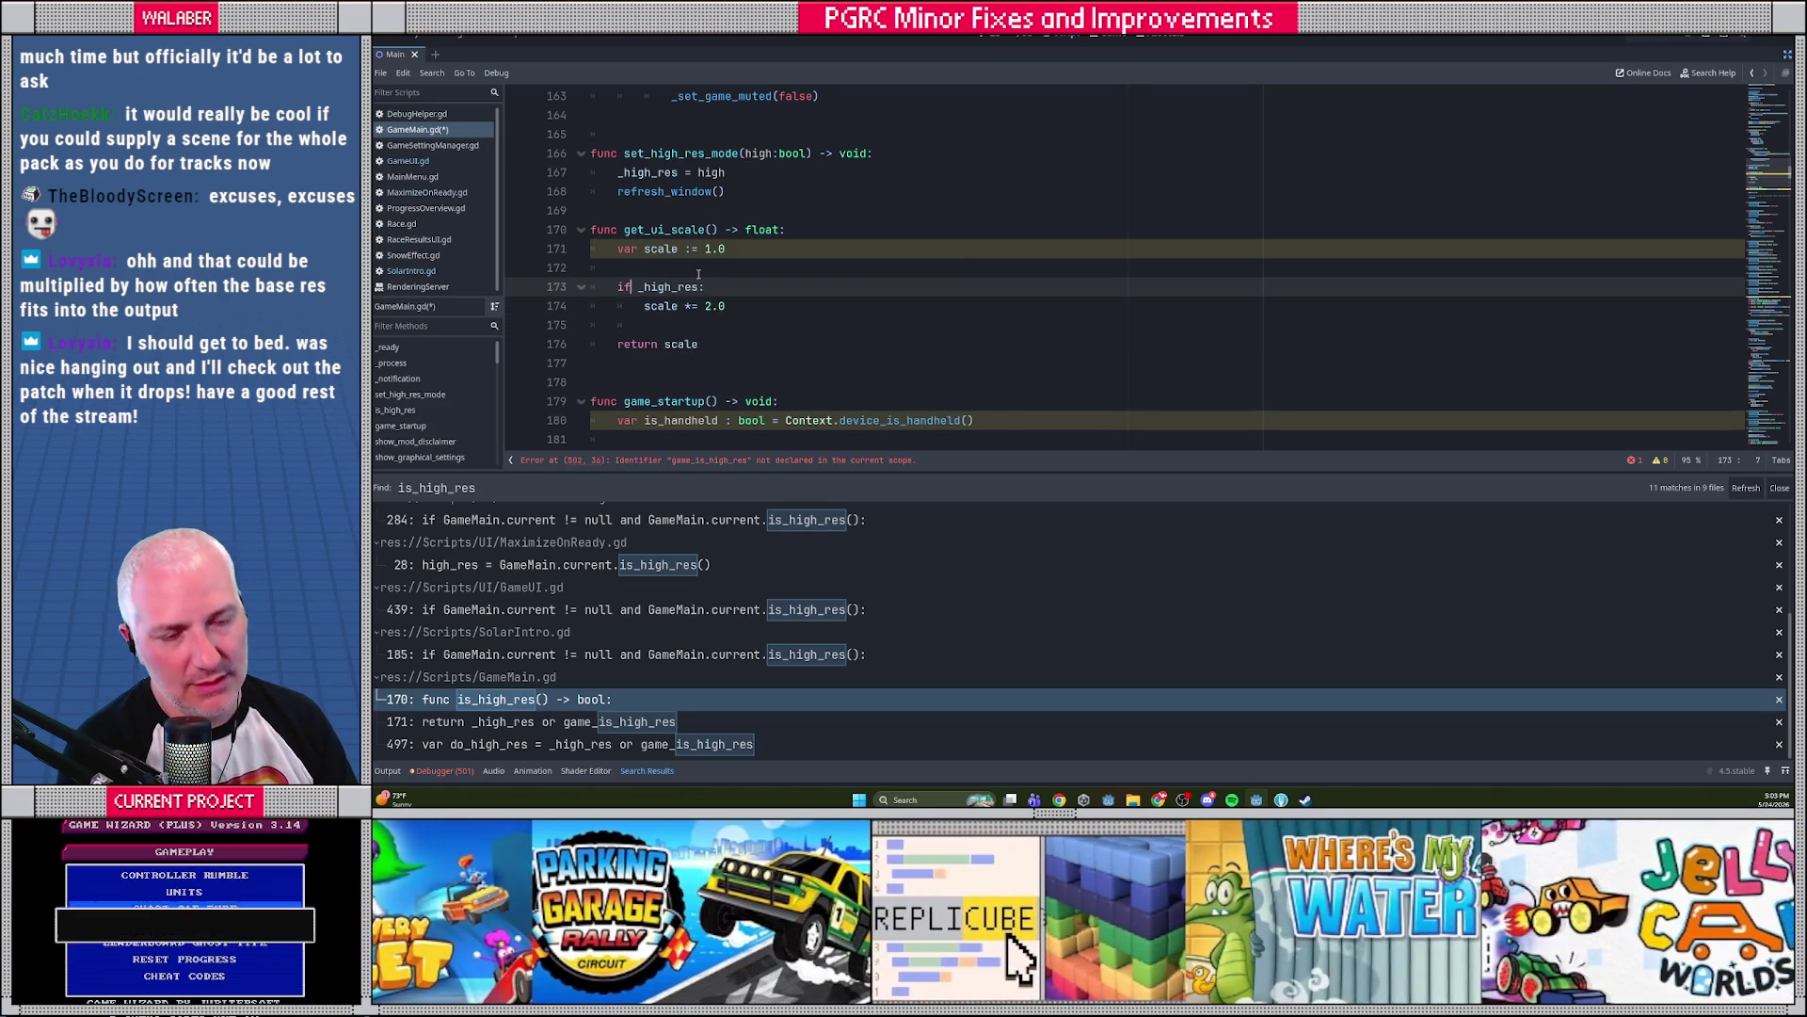
drag(704, 249, 741, 246)
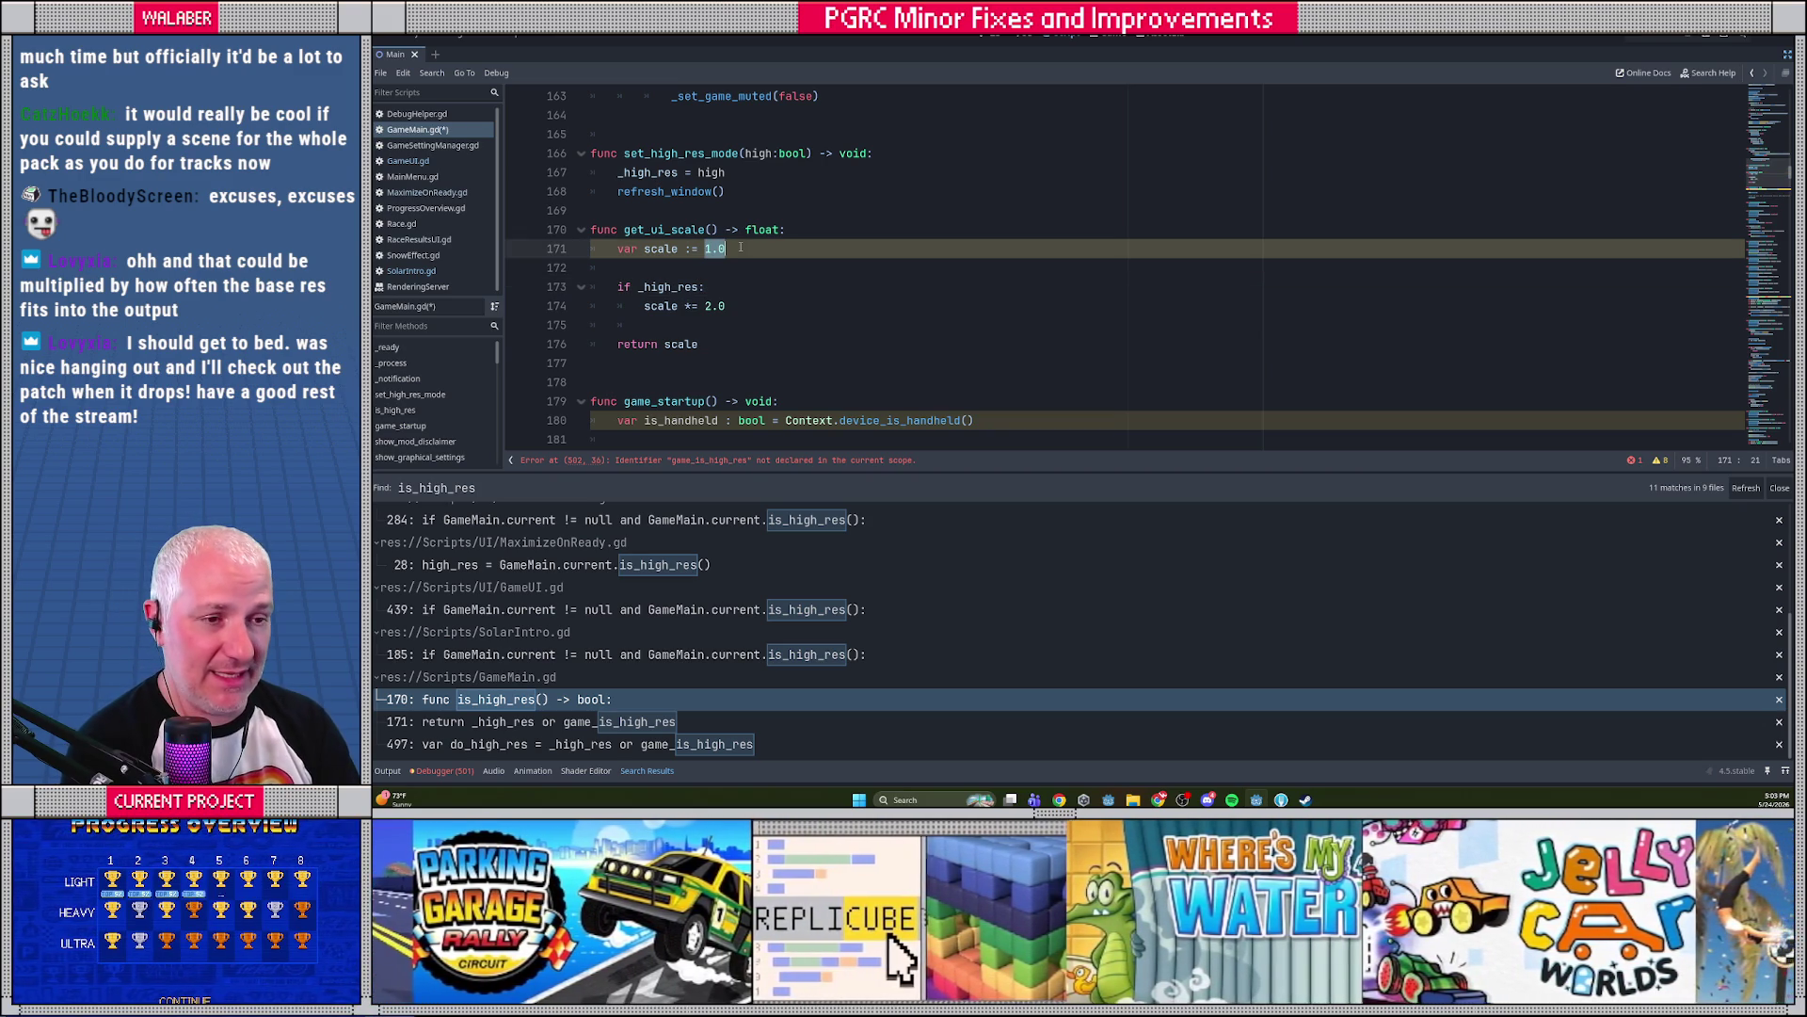
text(nat)
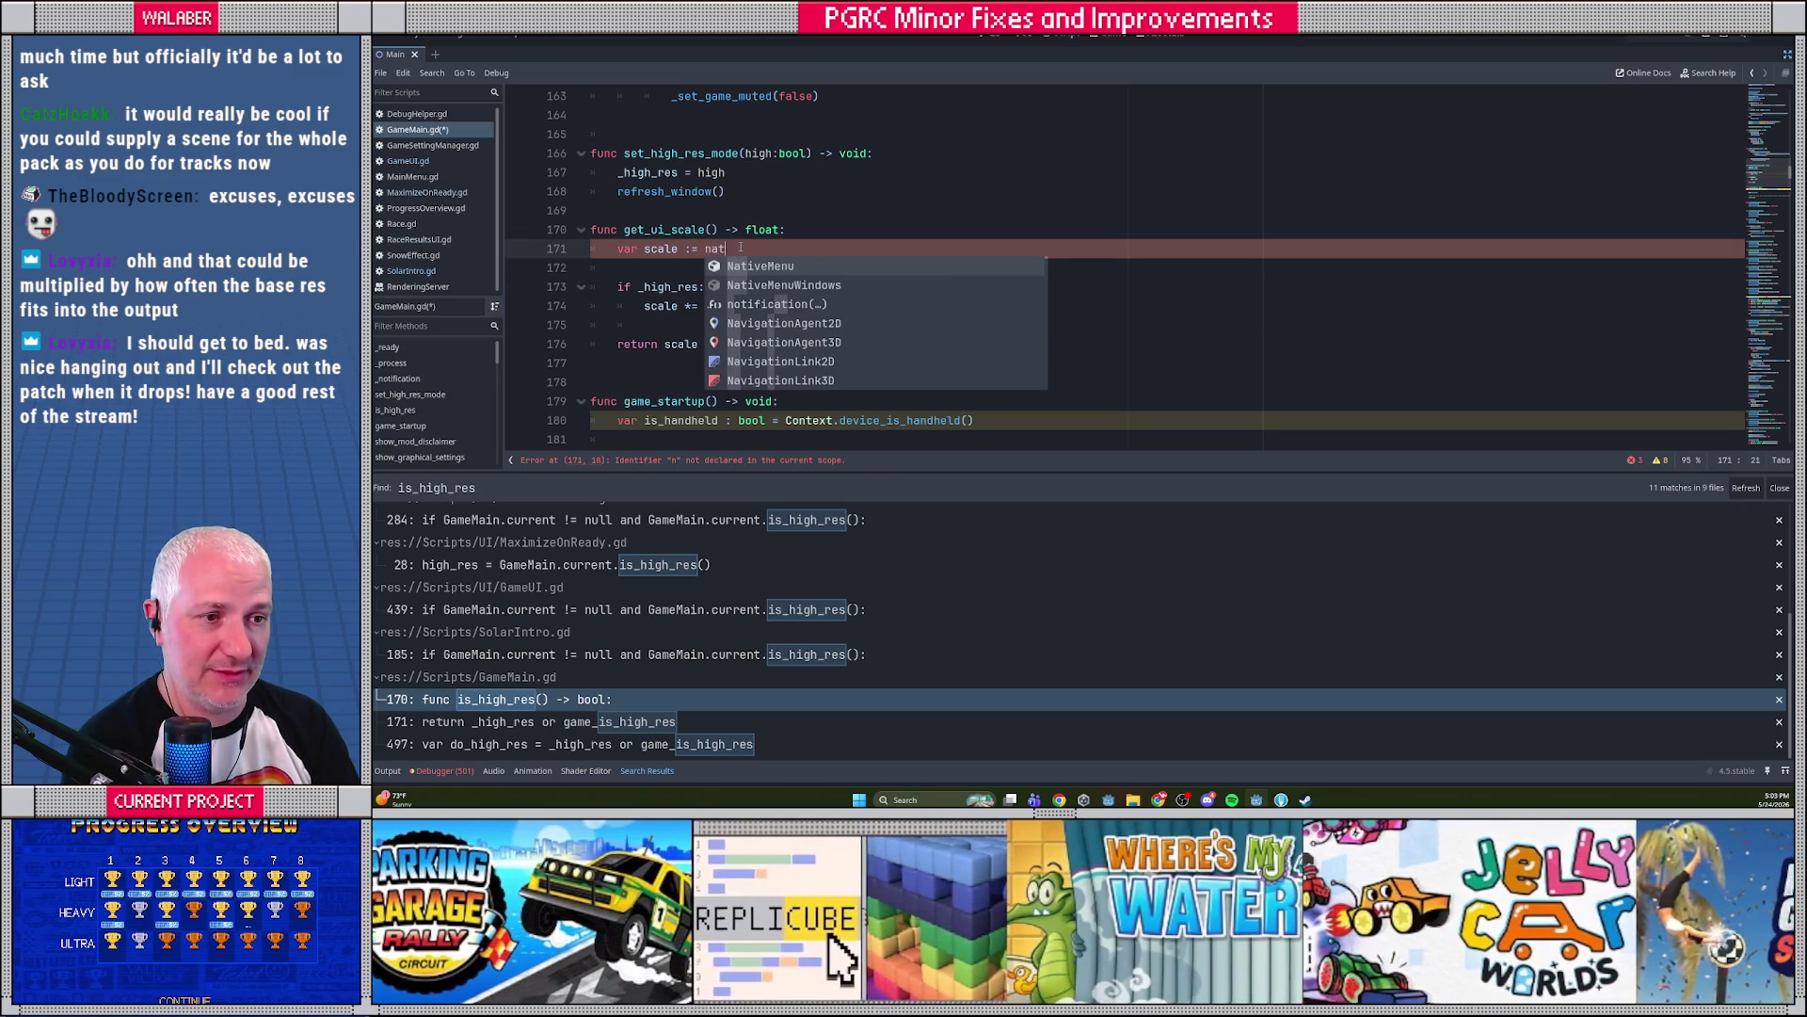
key(Escape)
key(ctrl+z)
key(ctrl+z)
key(ctrl+z)
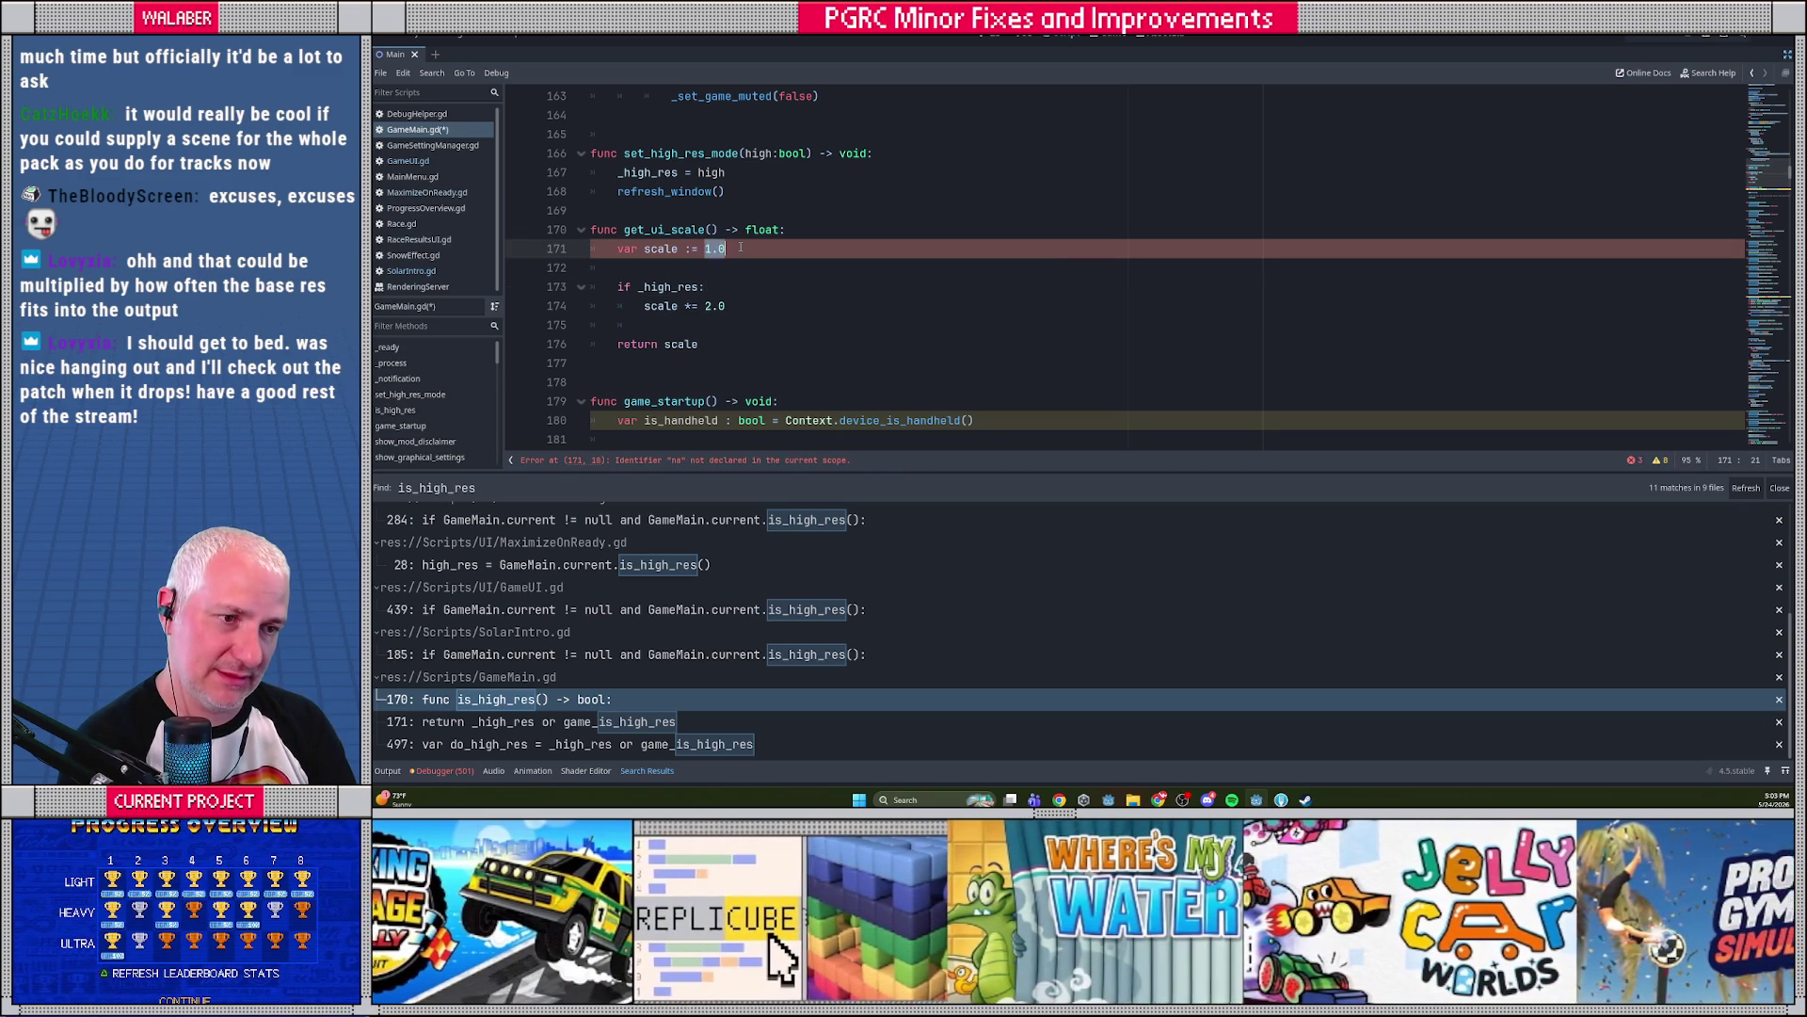
text(return scale)
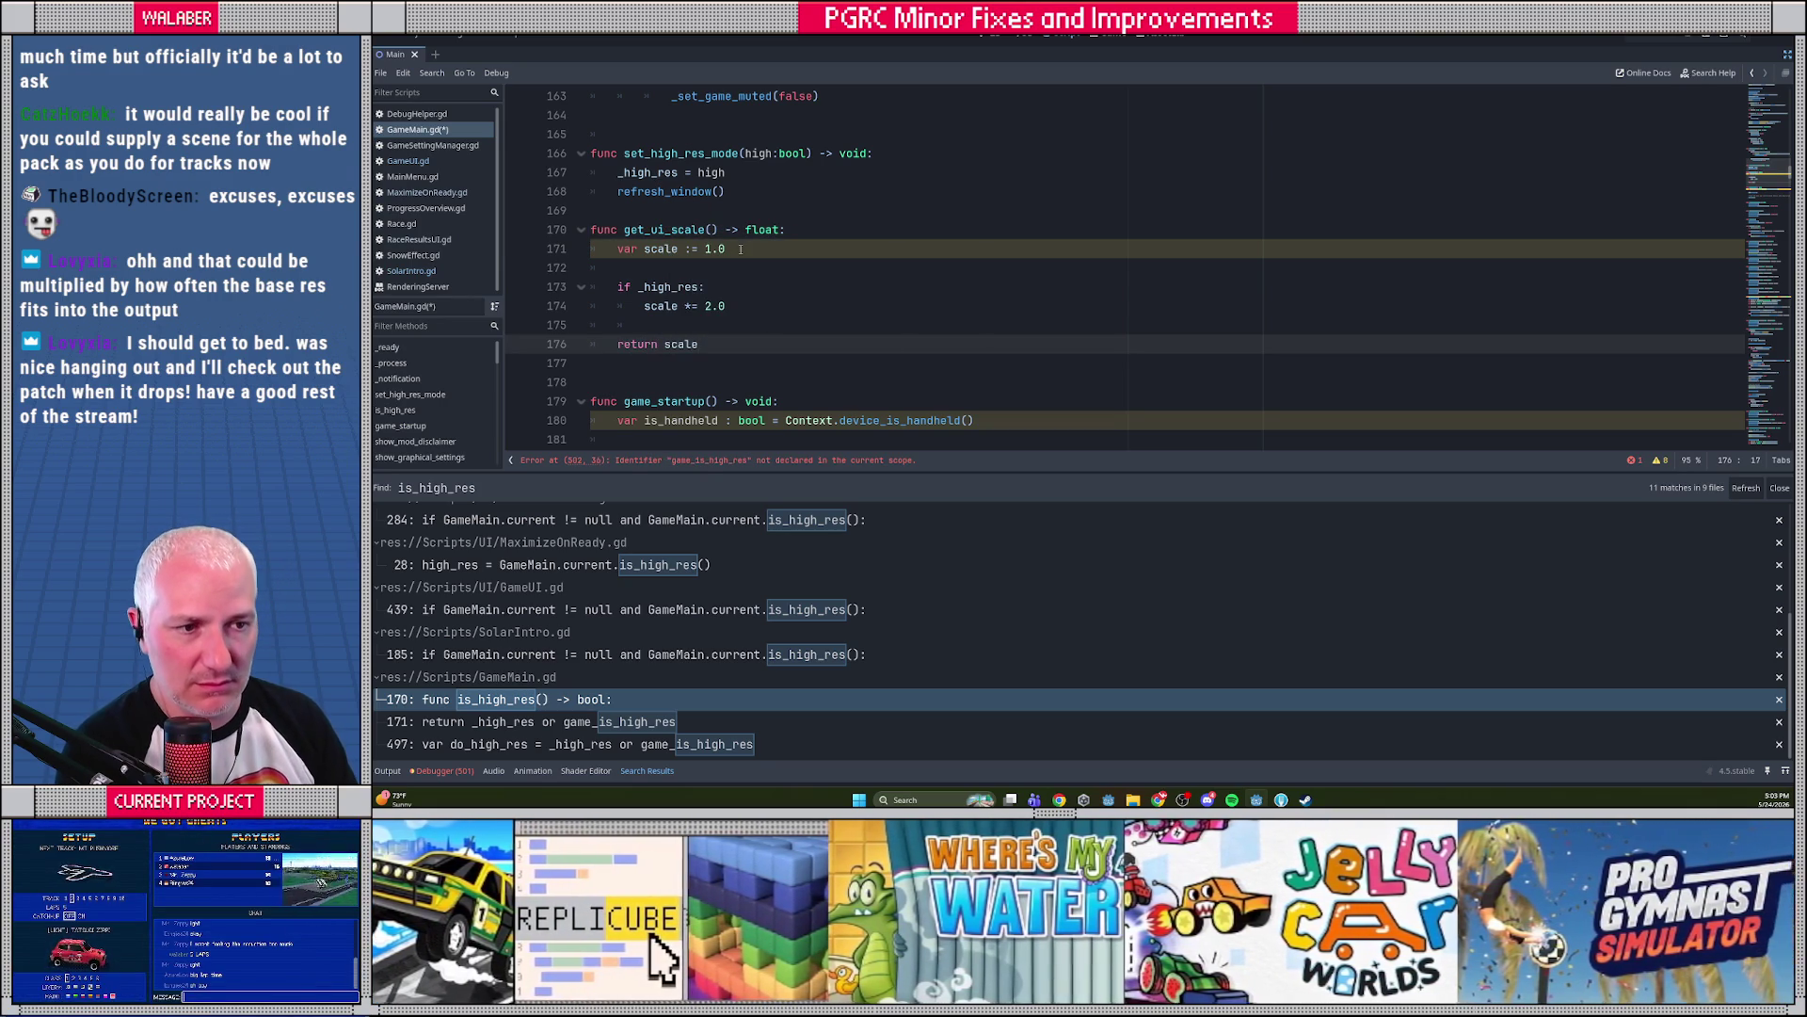
Rename all three uses of scale to ui_scale and save GameMain.gd
double_click(663, 249)
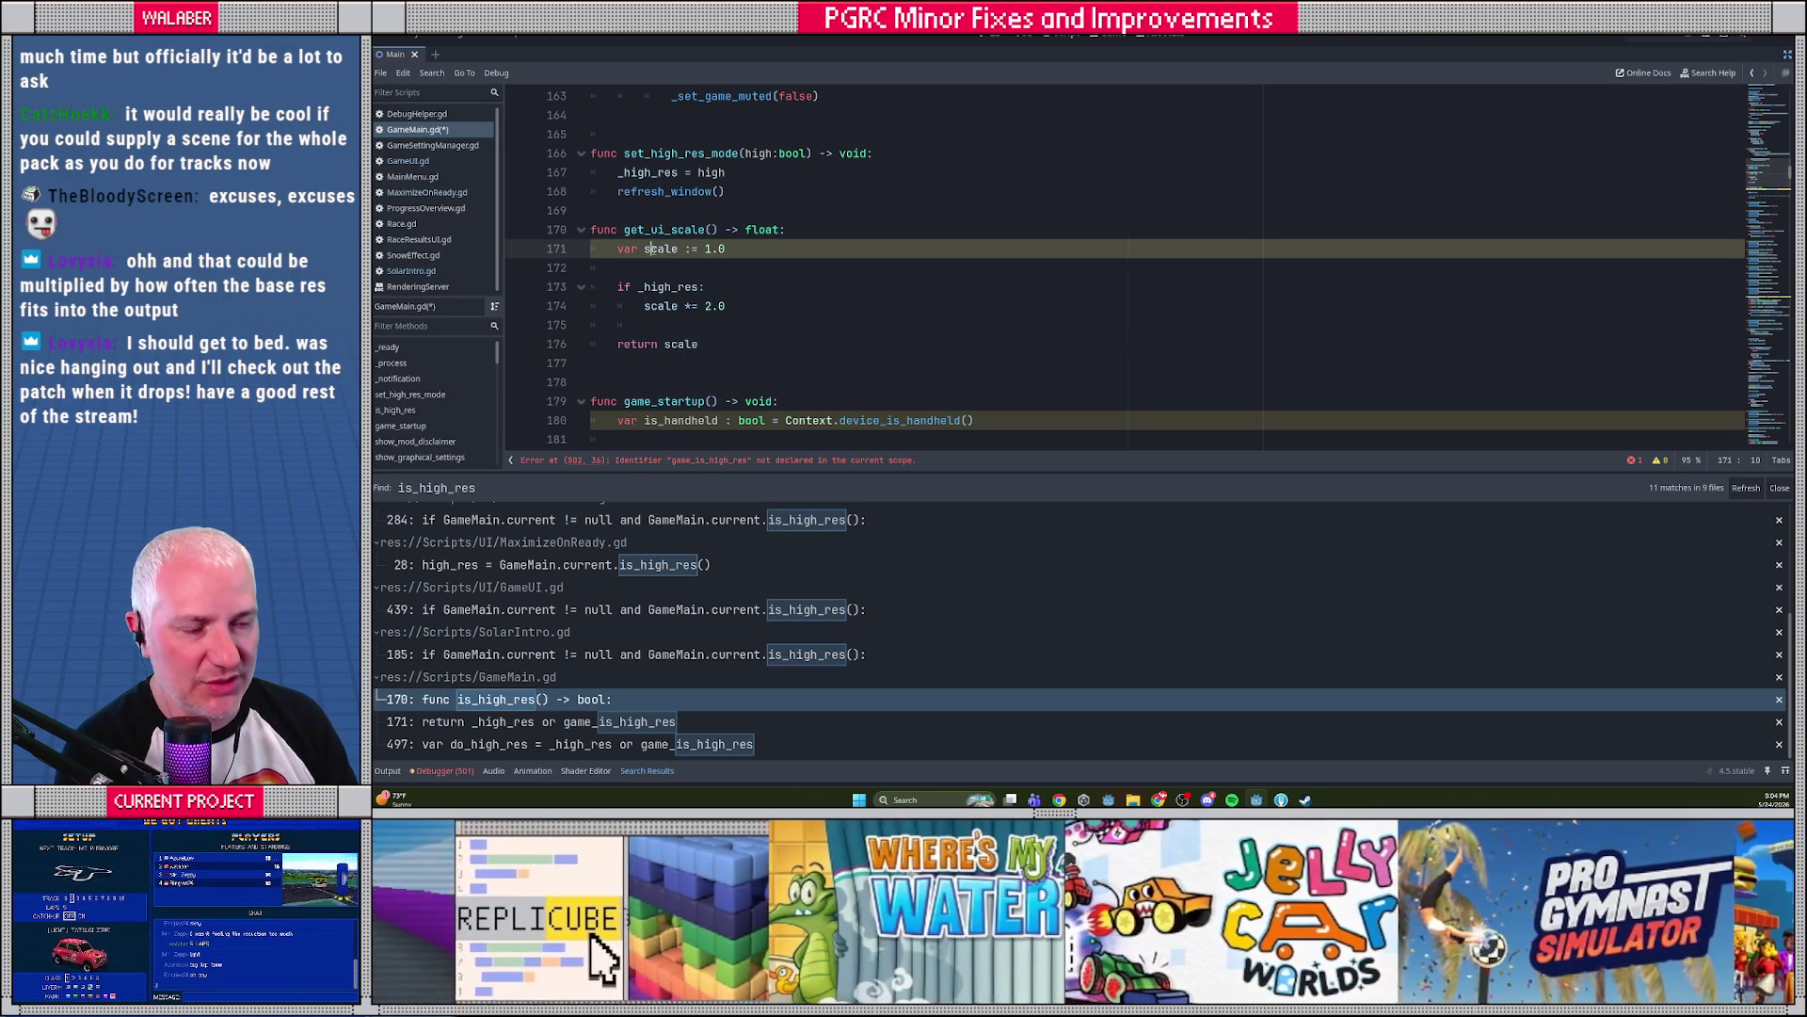
text(ui_scale)
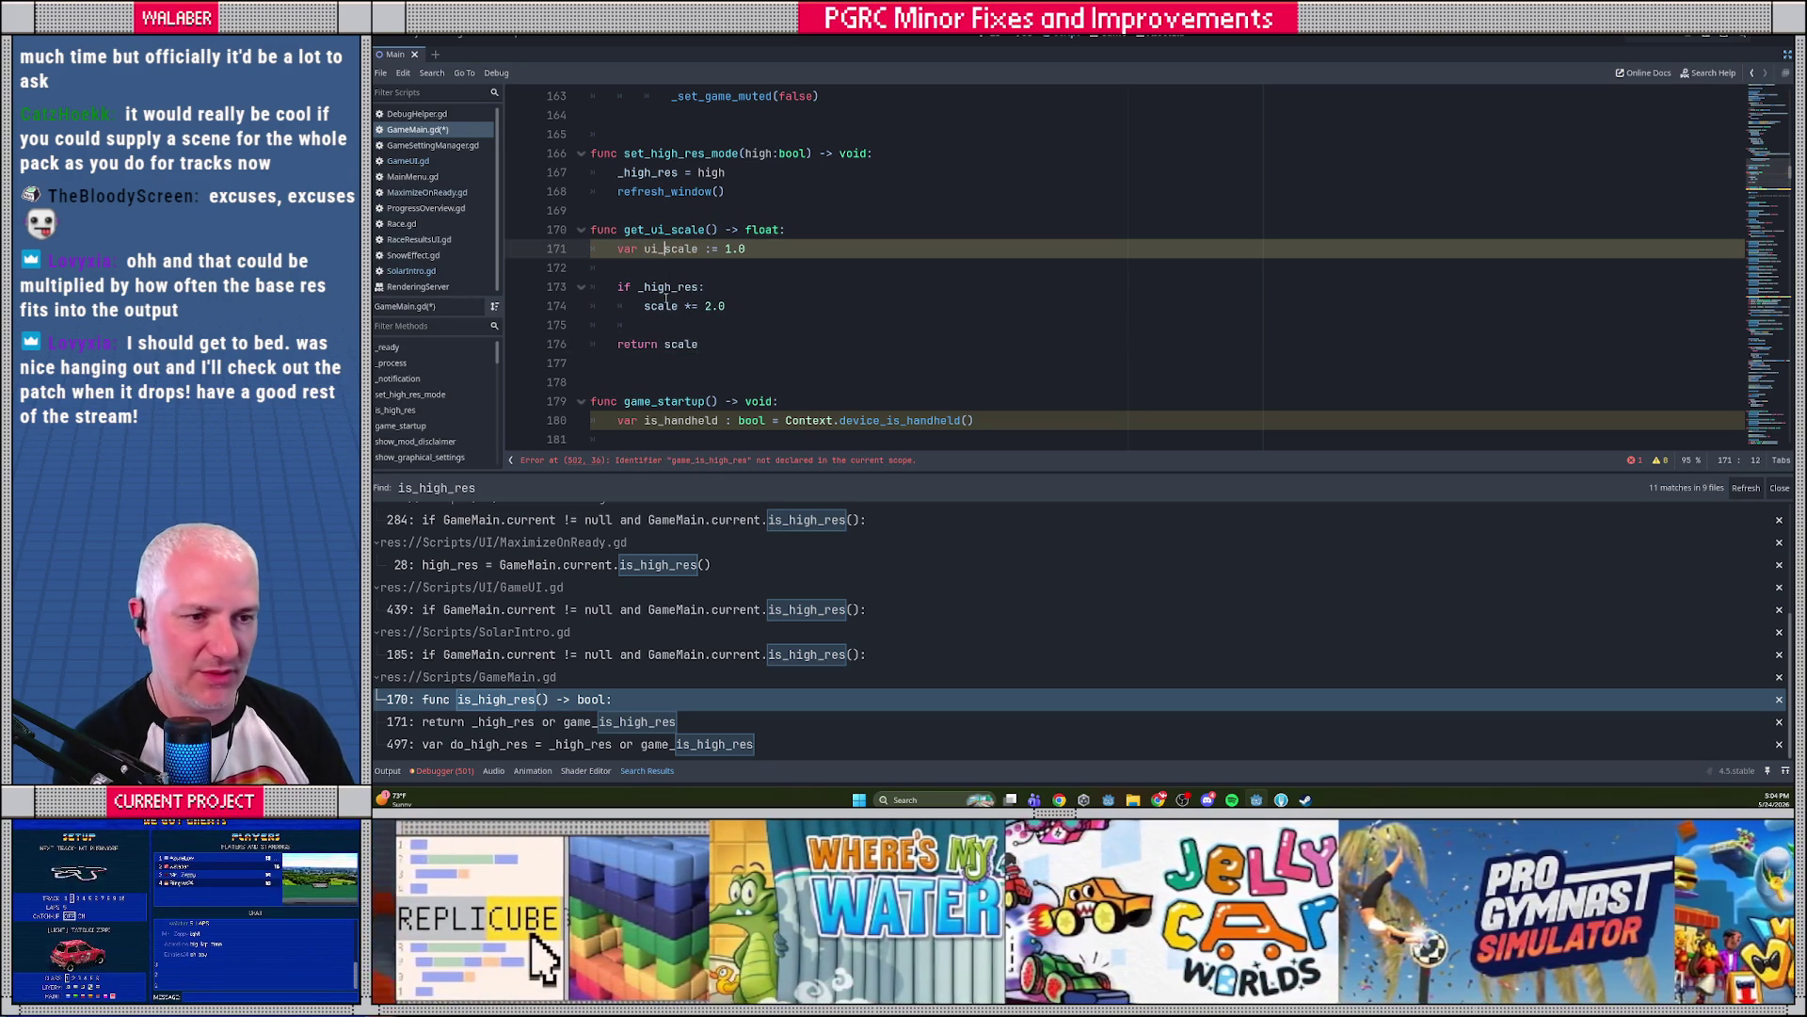
double_click(661, 306)
text(ui_scale)
double_click(680, 344)
text(ui_scale)
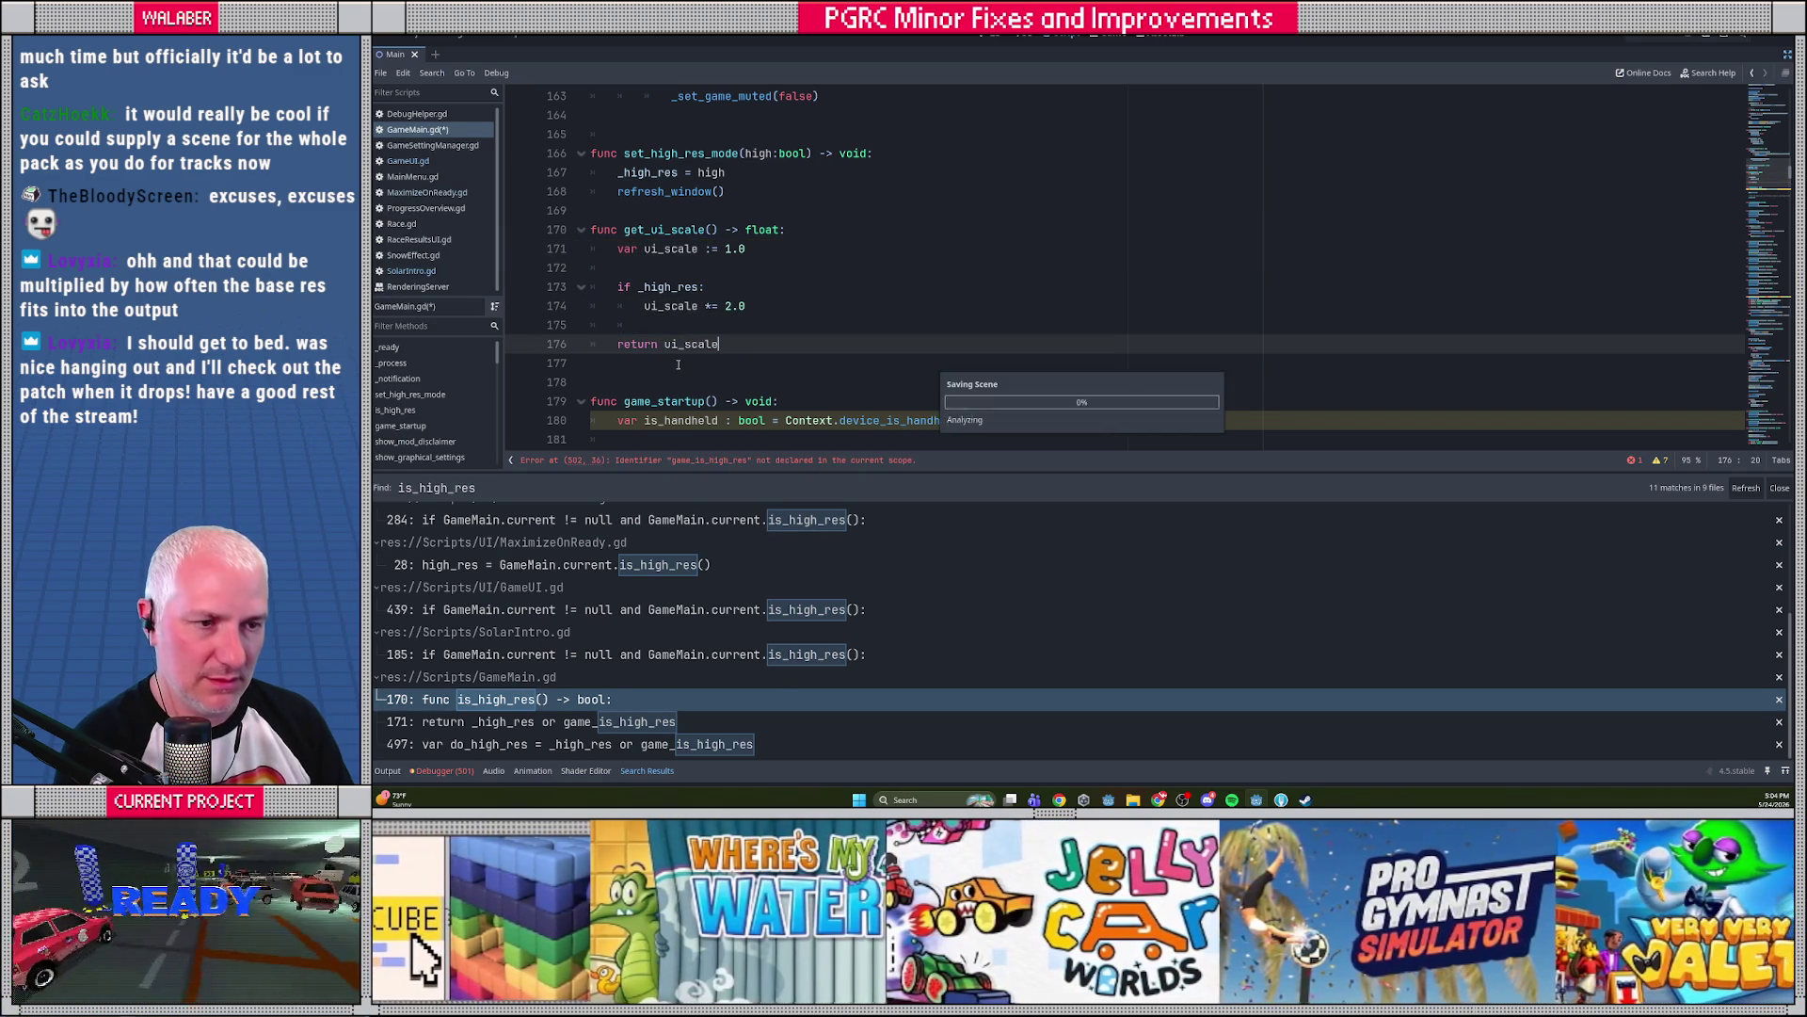
key(ctrl+s)
click(648, 267)
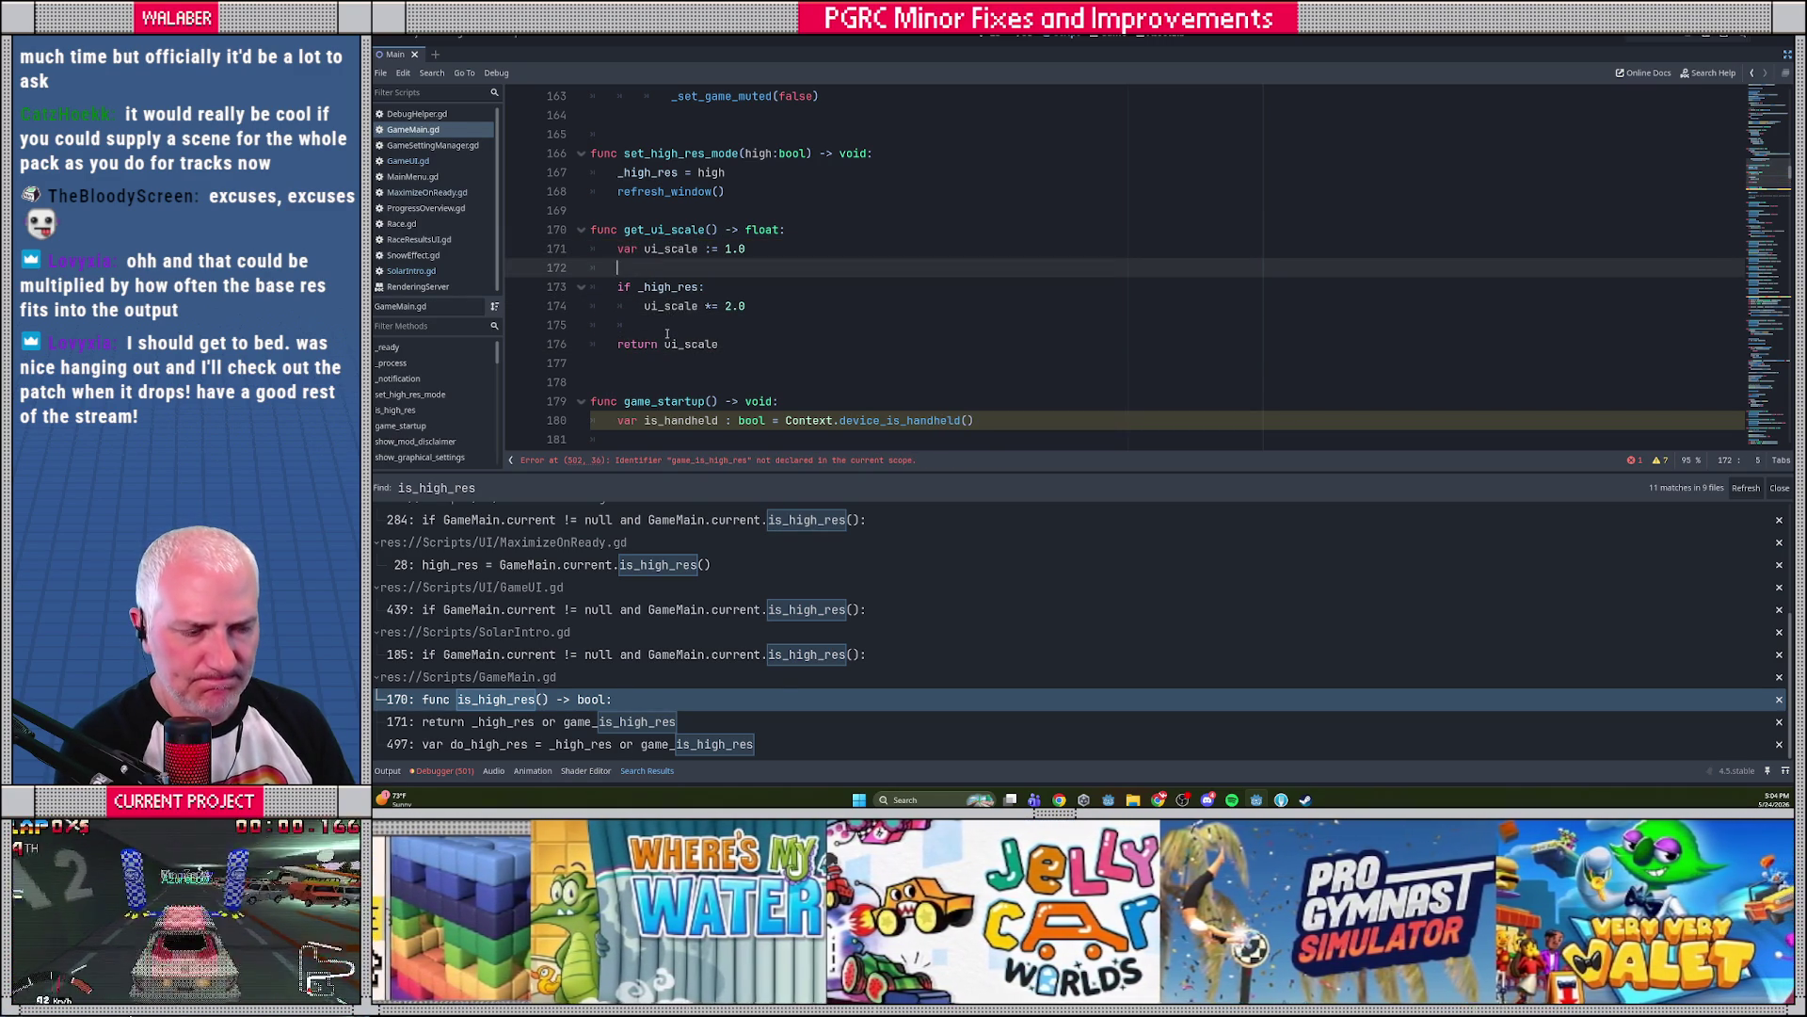
drag(1751, 192, 1772, 350)
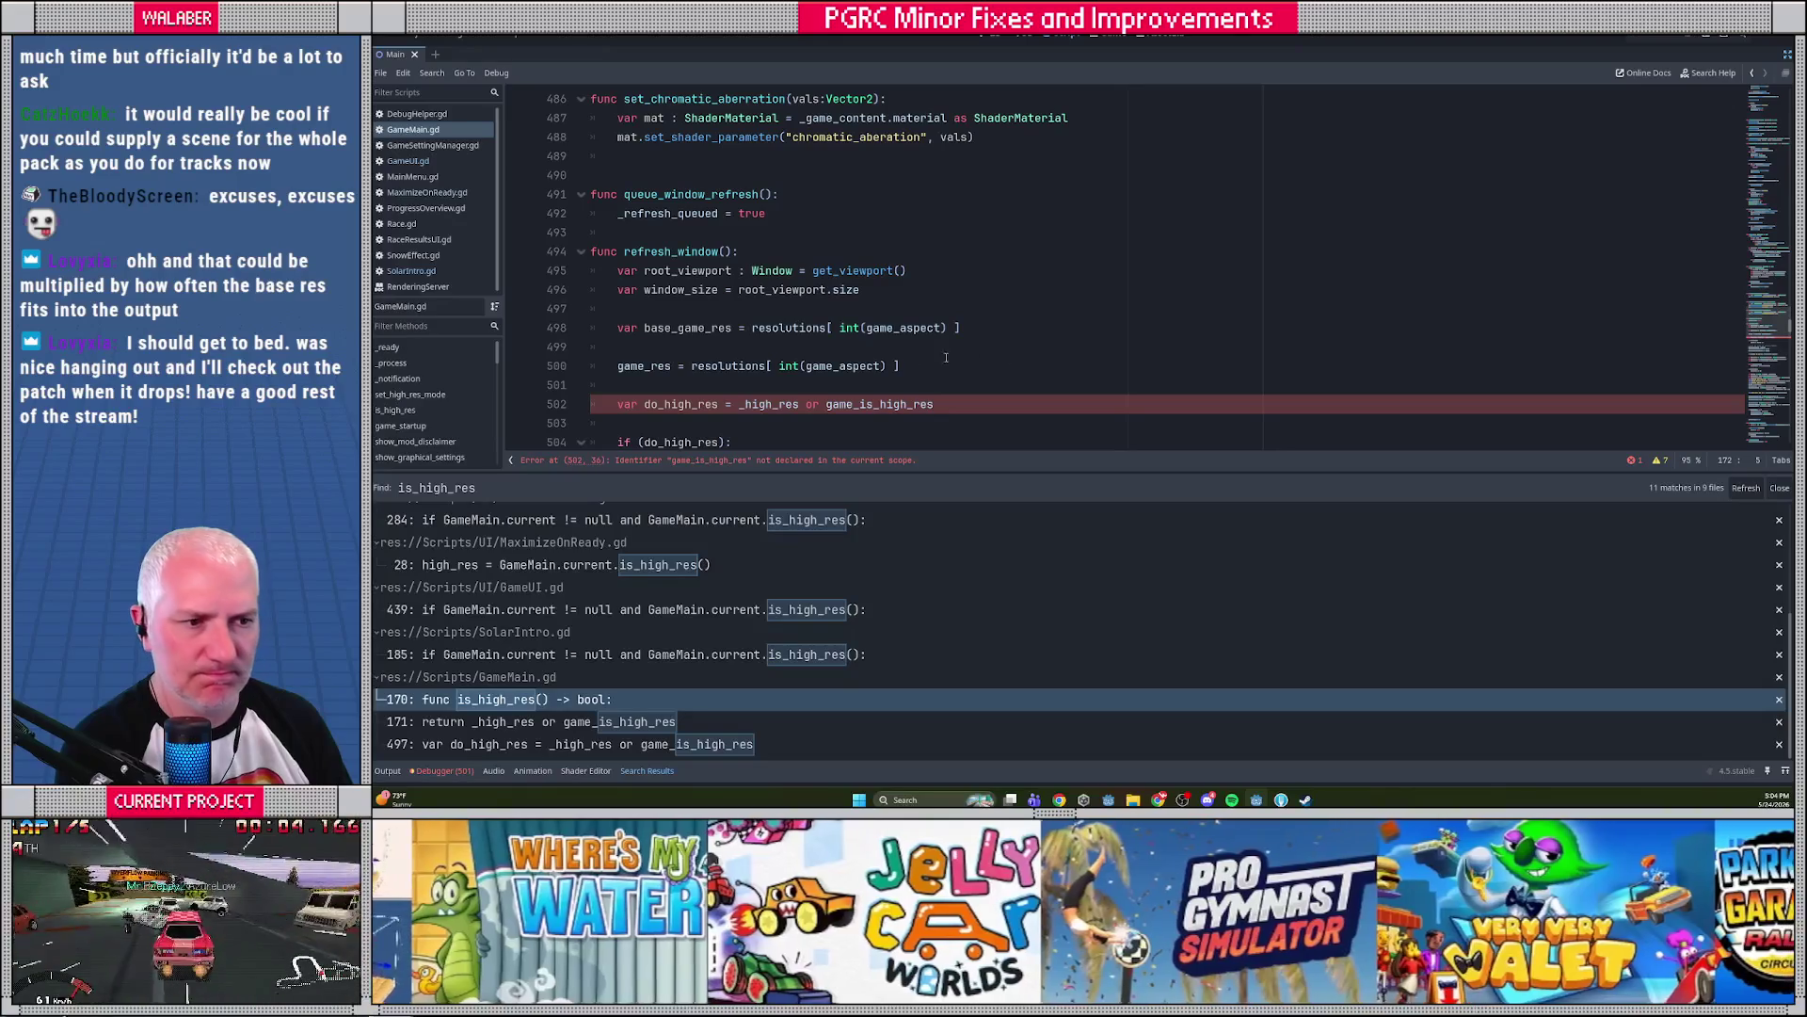
Move the viewport-size assignments in refresh_window two lines down, below the scale-factor code
scroll(694, 289, down, 1)
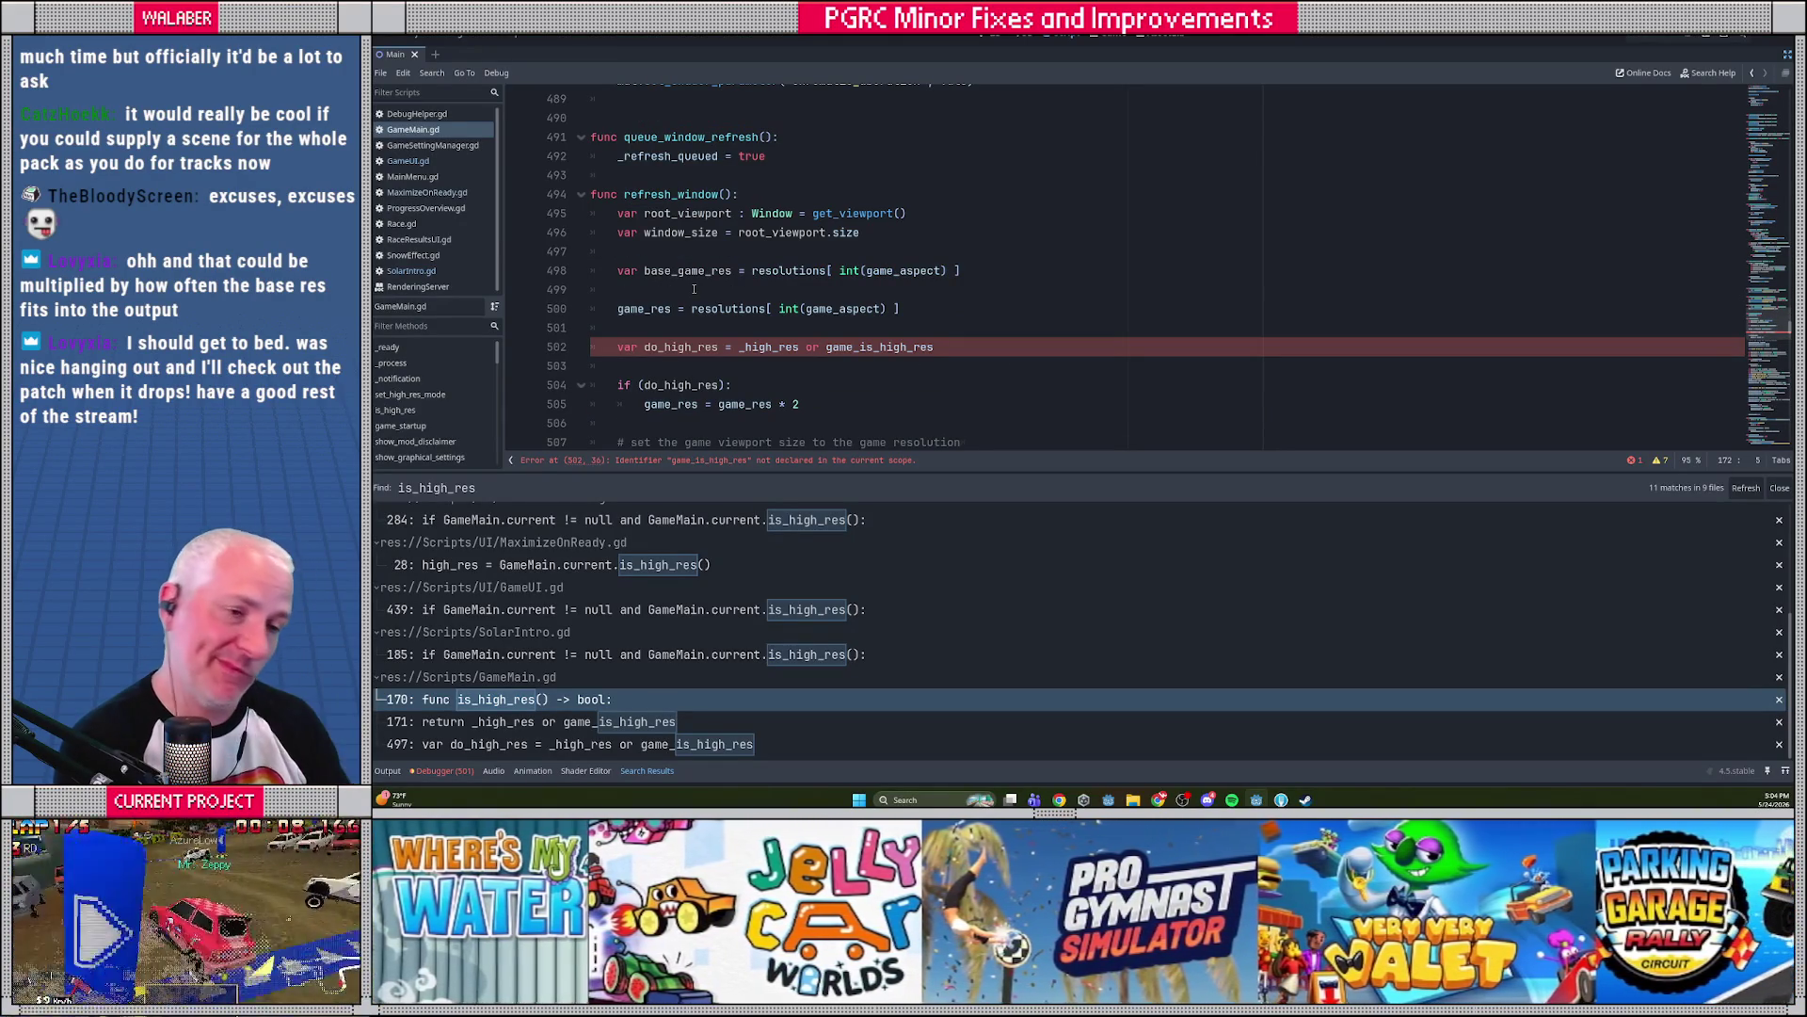
scroll(694, 289, down, 1)
mouse_move(1081, 473)
mouse_down()
mouse_move(1081, 659)
mouse_move(1081, 644)
mouse_up()
scroll(762, 430, down, 1)
scroll(614, 363, down, 2)
mouse_move(617, 230)
mouse_down()
mouse_move(659, 235)
mouse_move(676, 304)
mouse_up()
key(alt+Down)
key(alt+Down)
key(alt+Down)
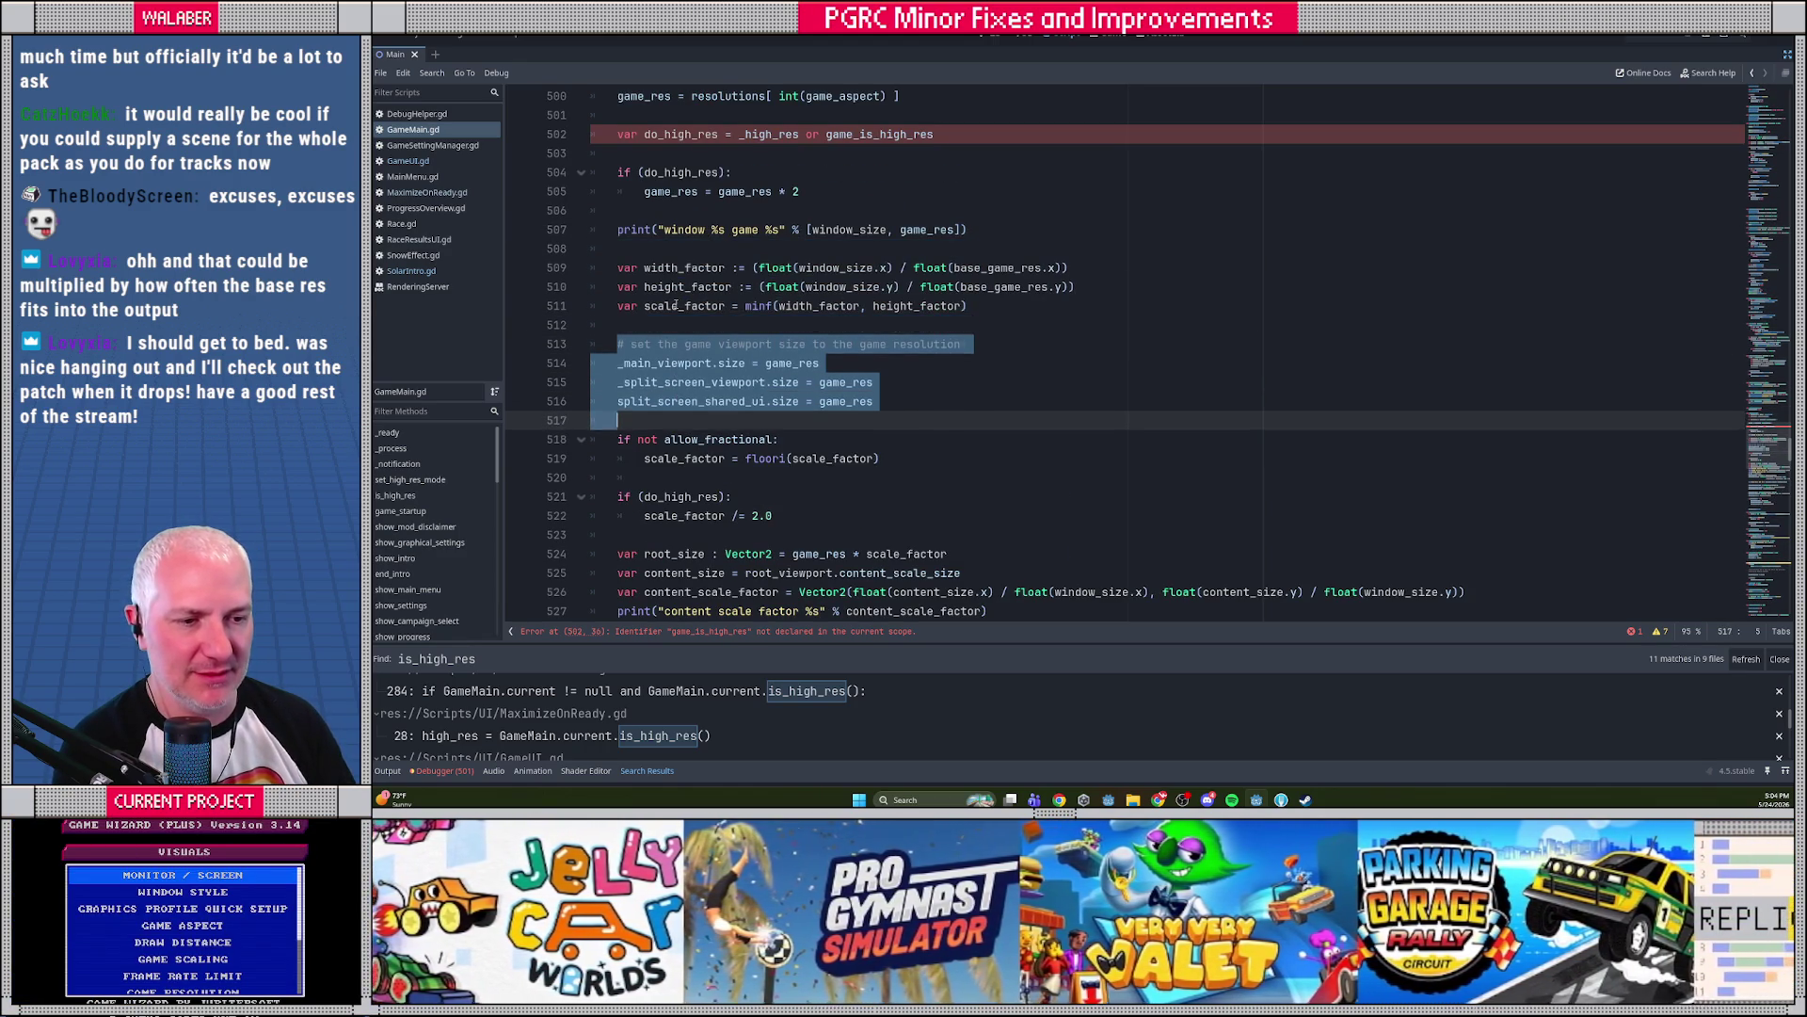
key(alt+Down)
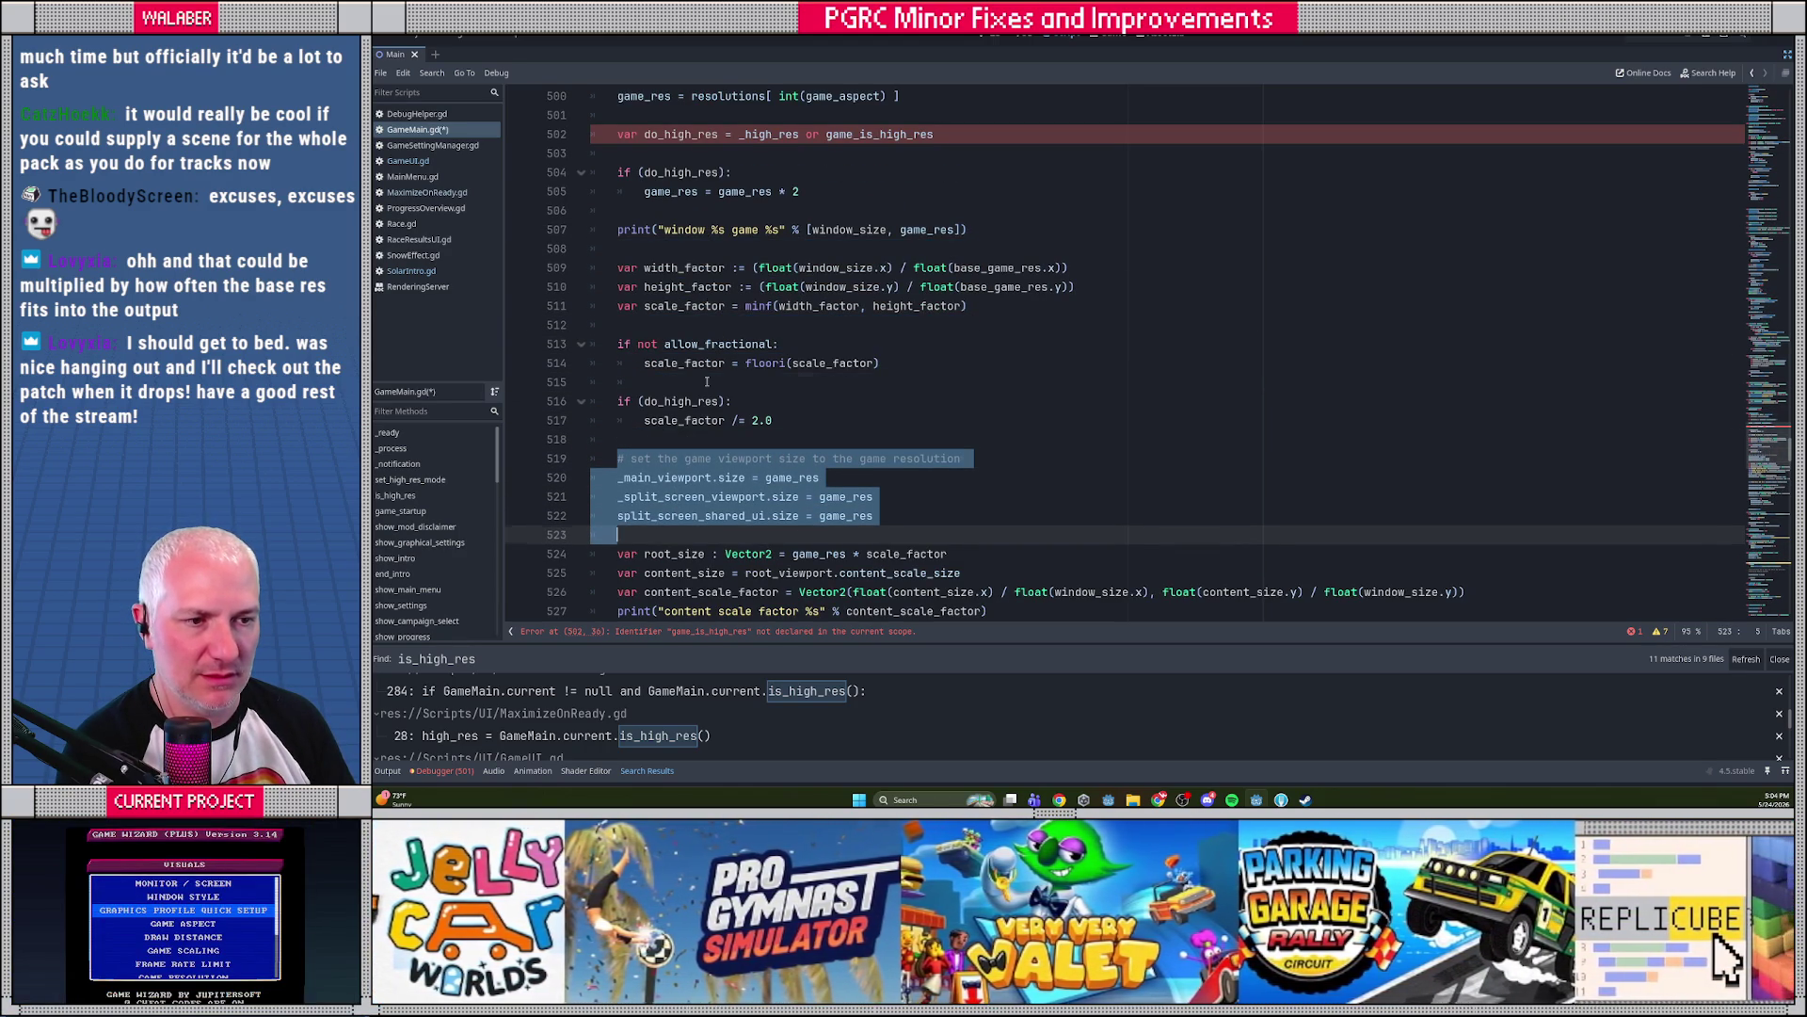
click(707, 381)
Delete game_is_high_res from the do_high_res condition on line 502, leaving it reading '_high_res or'
scroll(749, 391, up, 2)
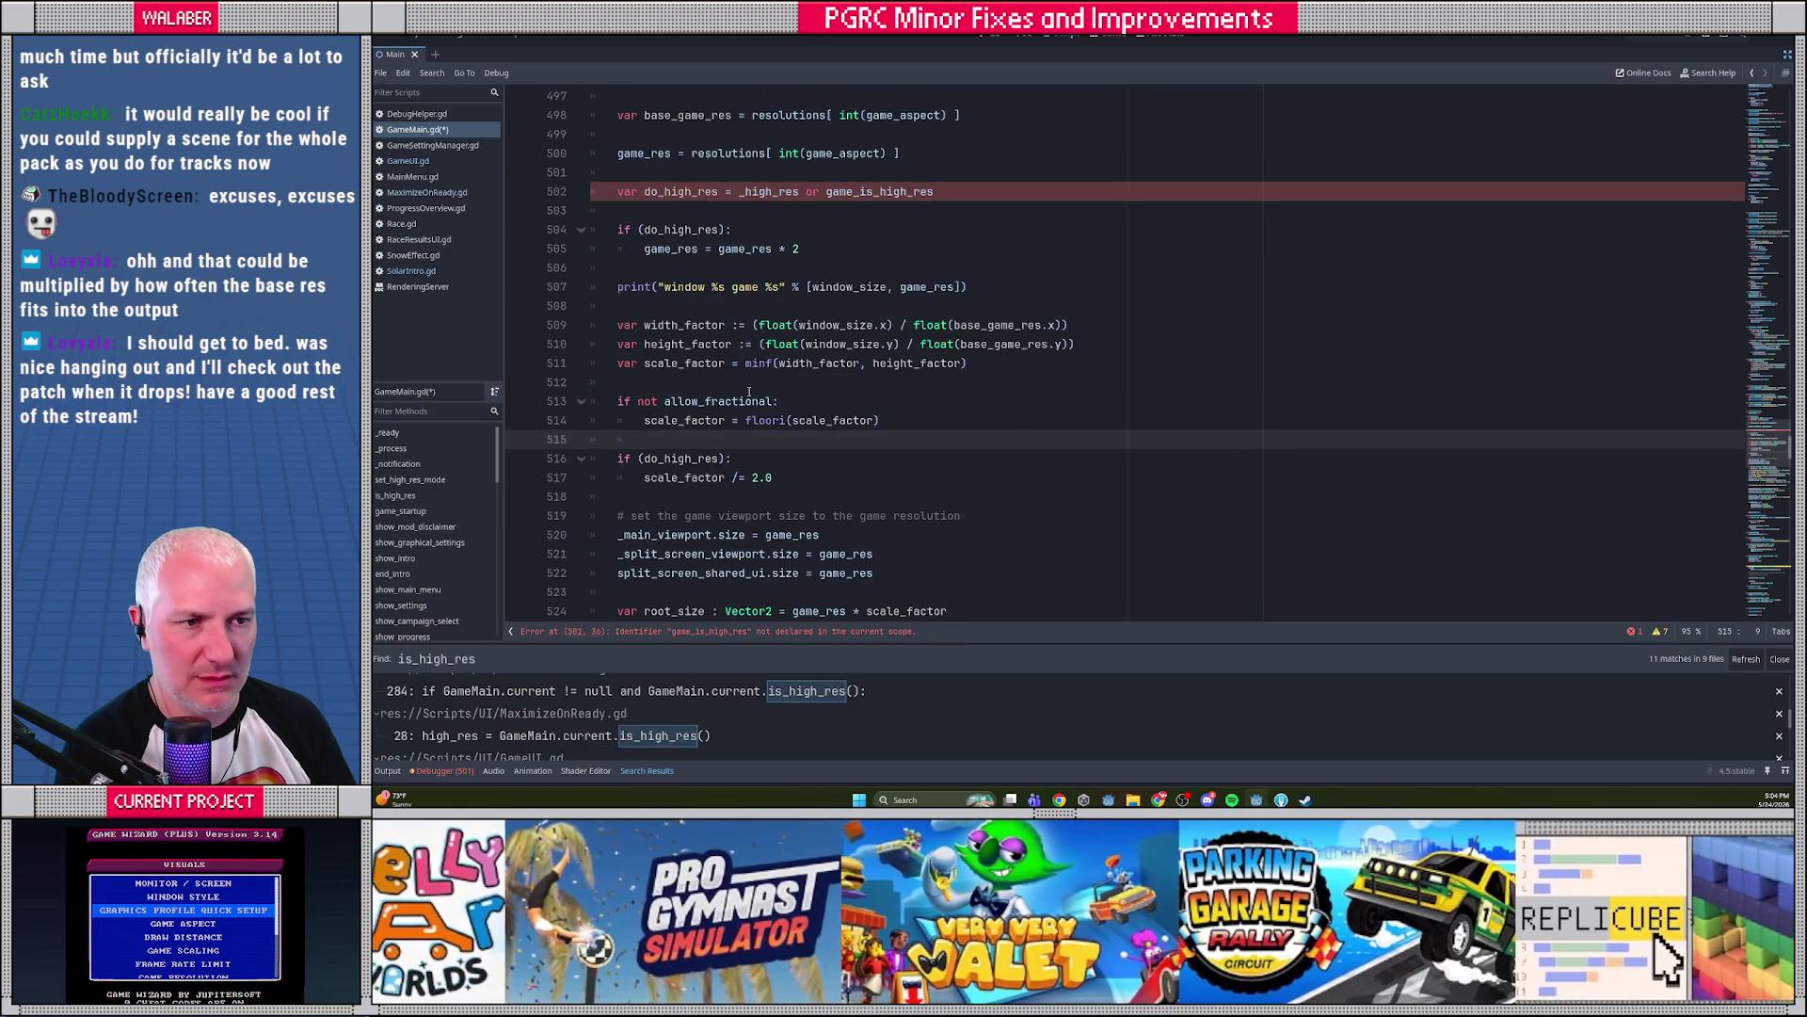
click(663, 271)
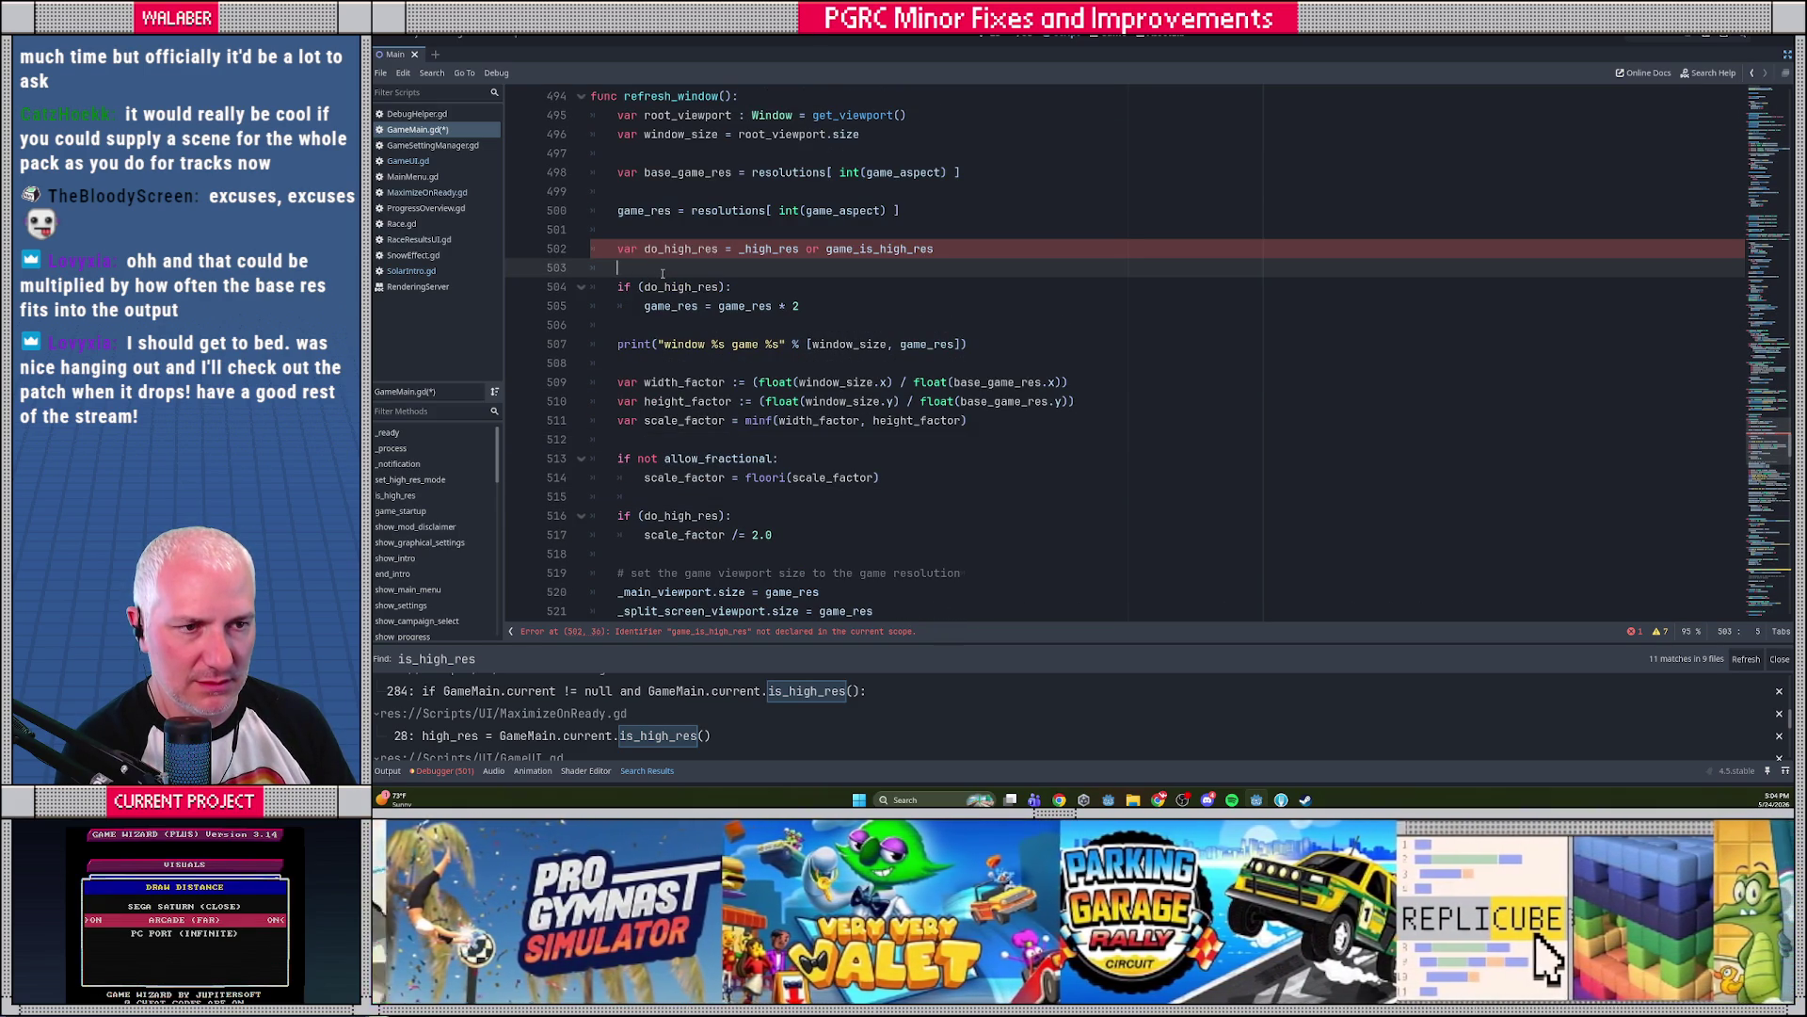
mouse_move(593, 248)
mouse_down()
mouse_move(607, 269)
mouse_move(853, 310)
mouse_up()
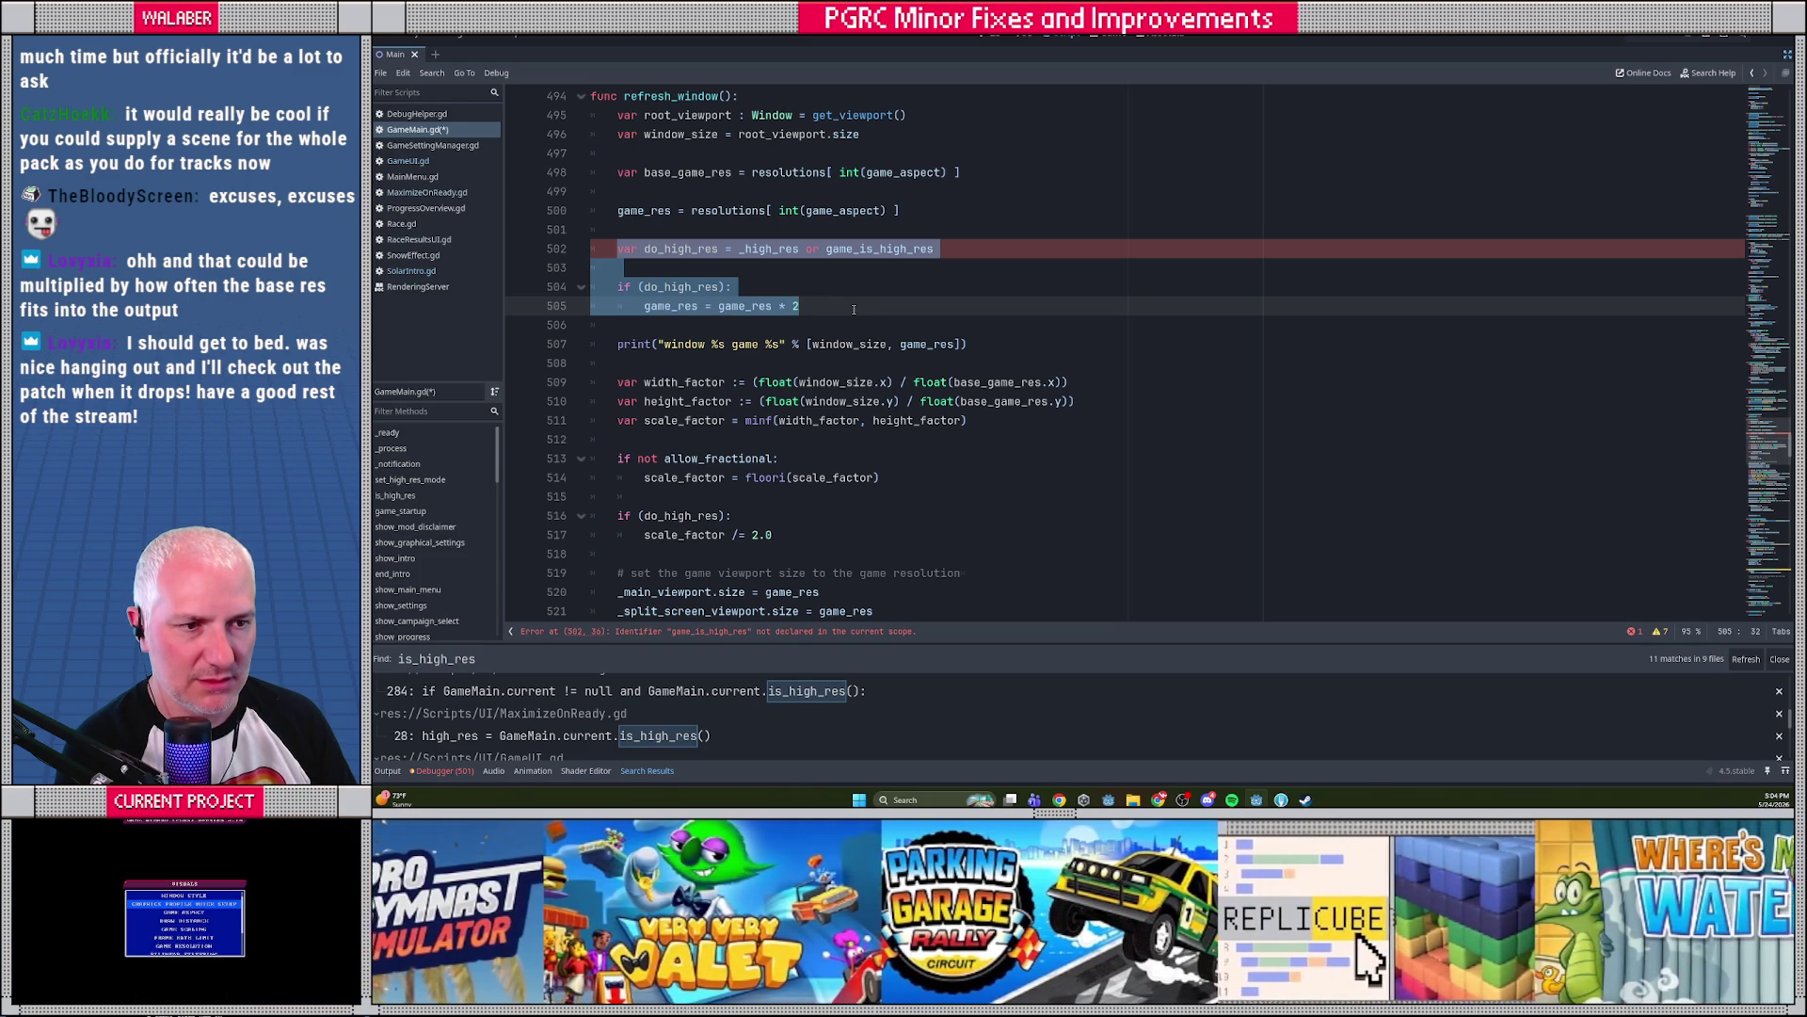
click(672, 287)
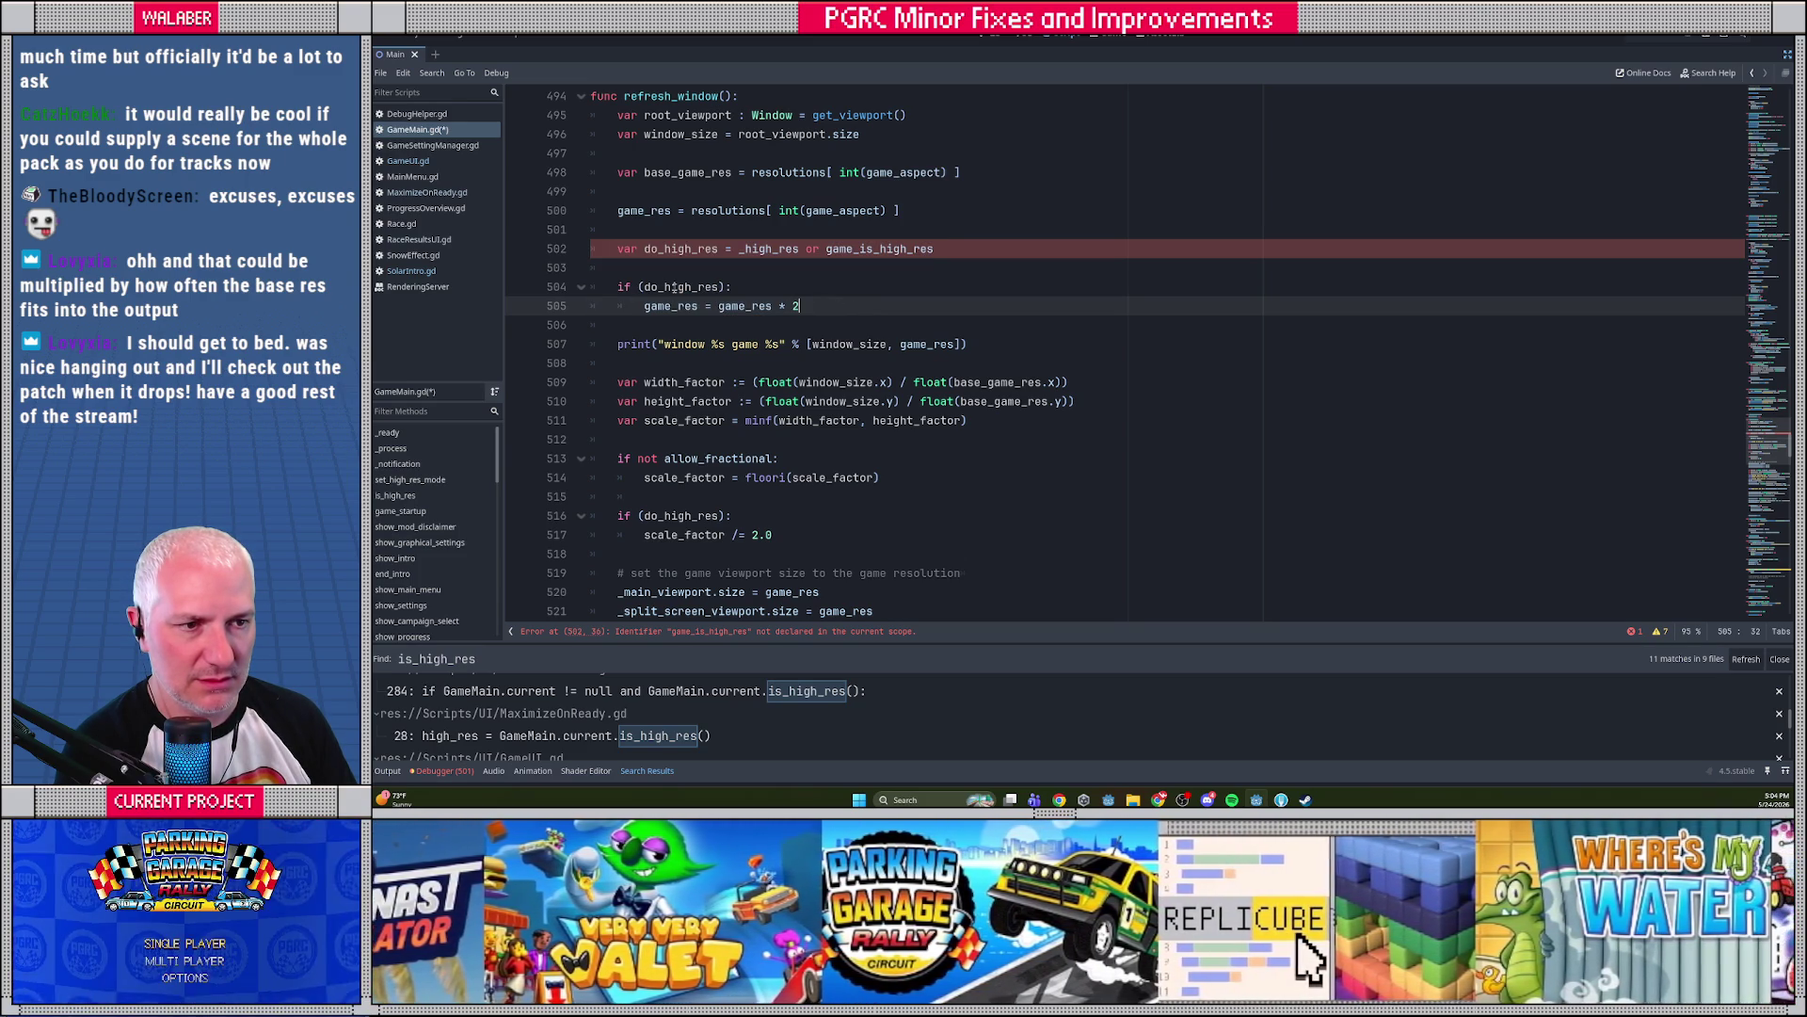
double_click(673, 287)
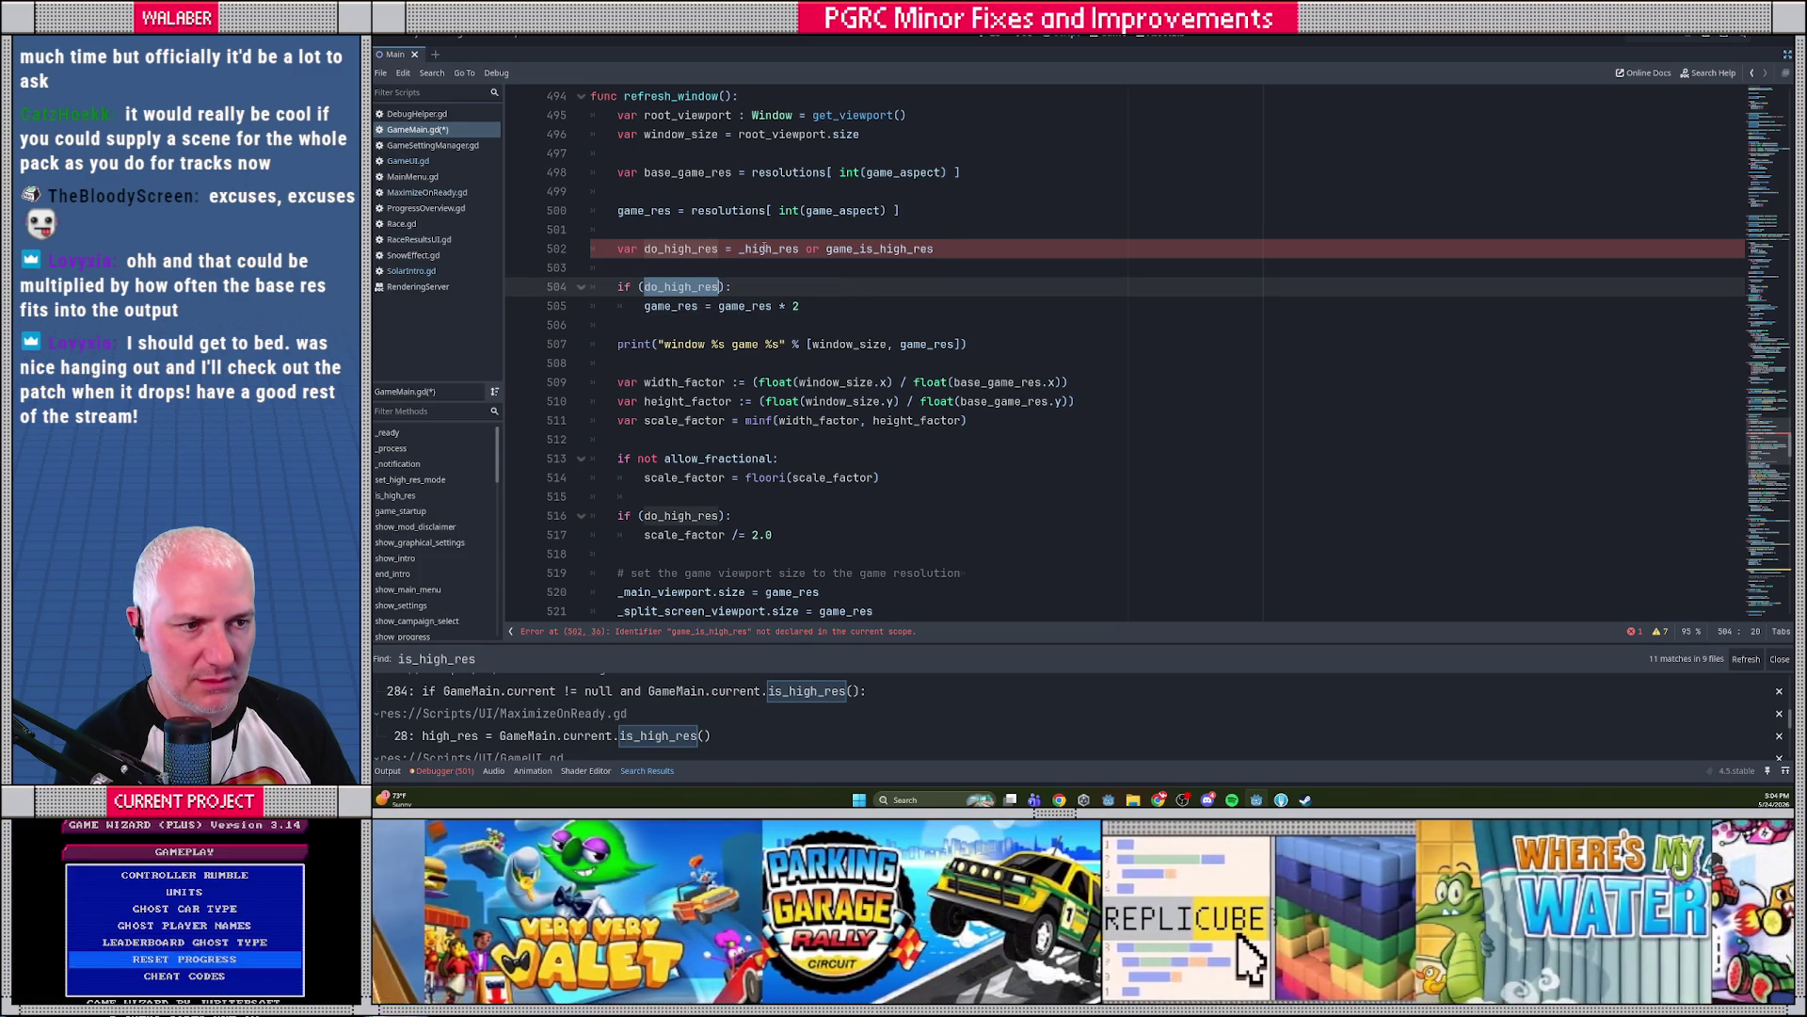
double_click(853, 249)
key(BackSpace)
key(BackSpace)
key(BackSpace)
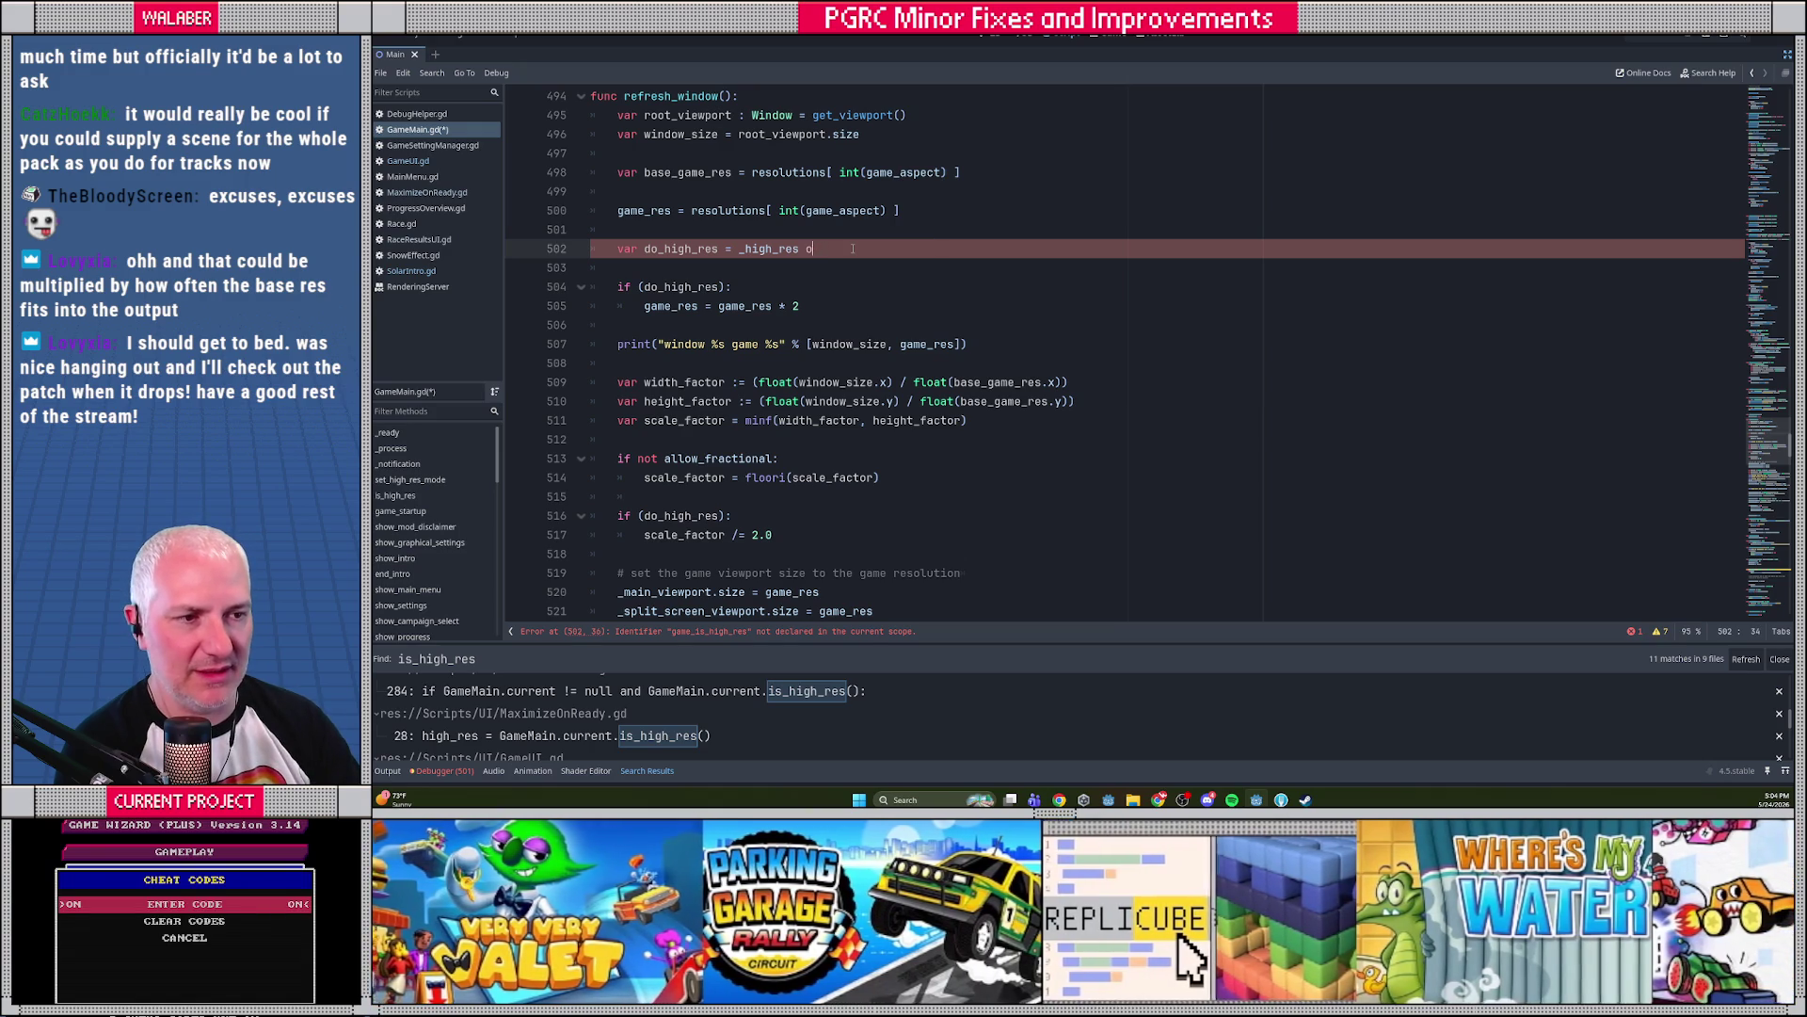
key(BackSpace)
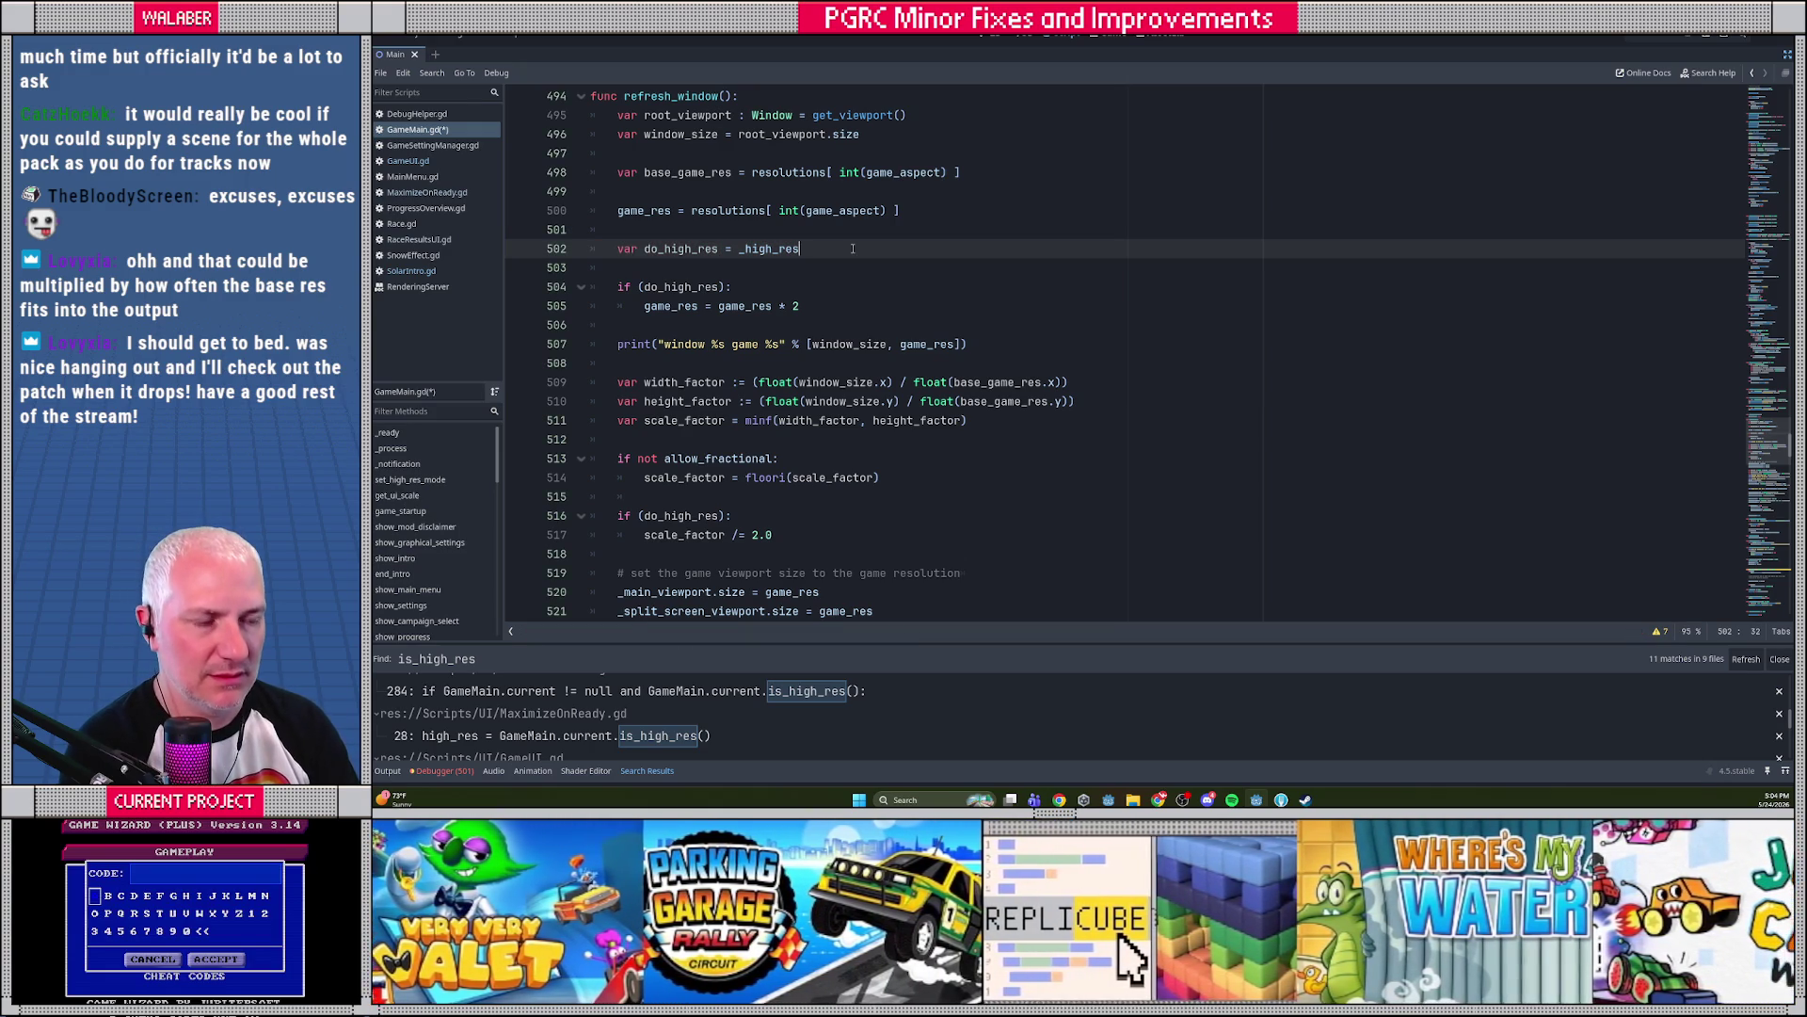
text( or)
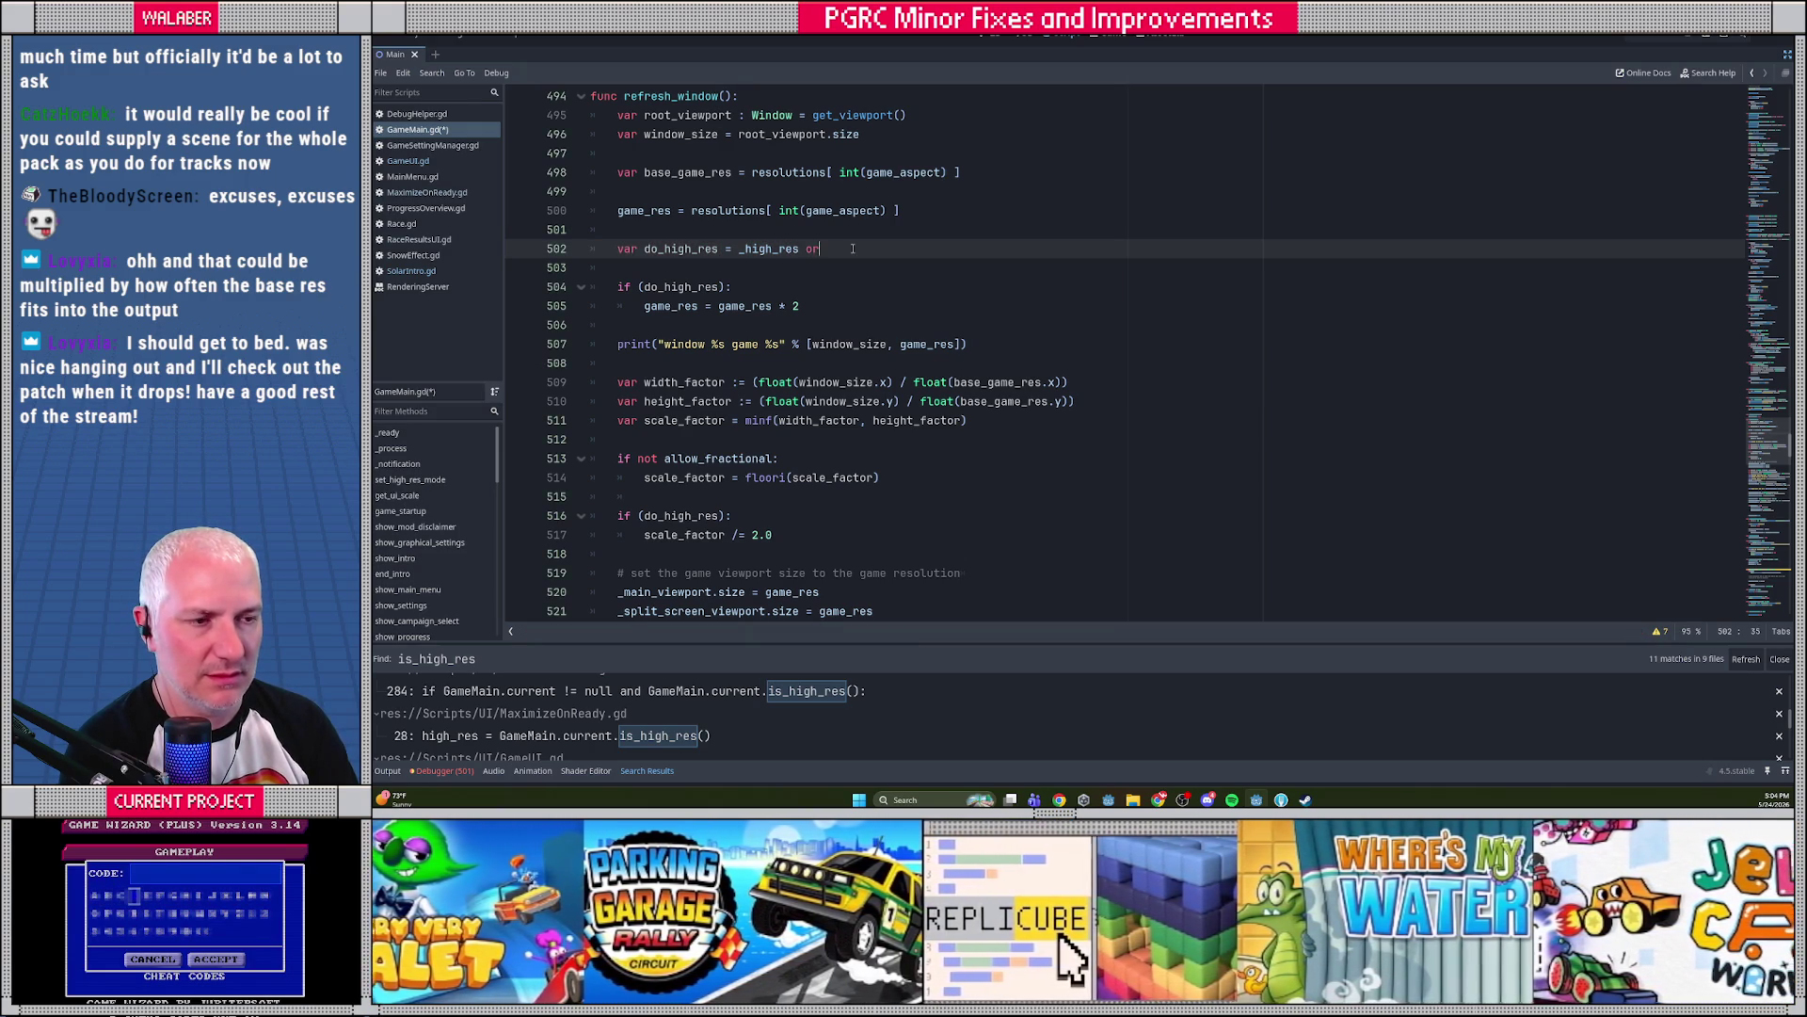
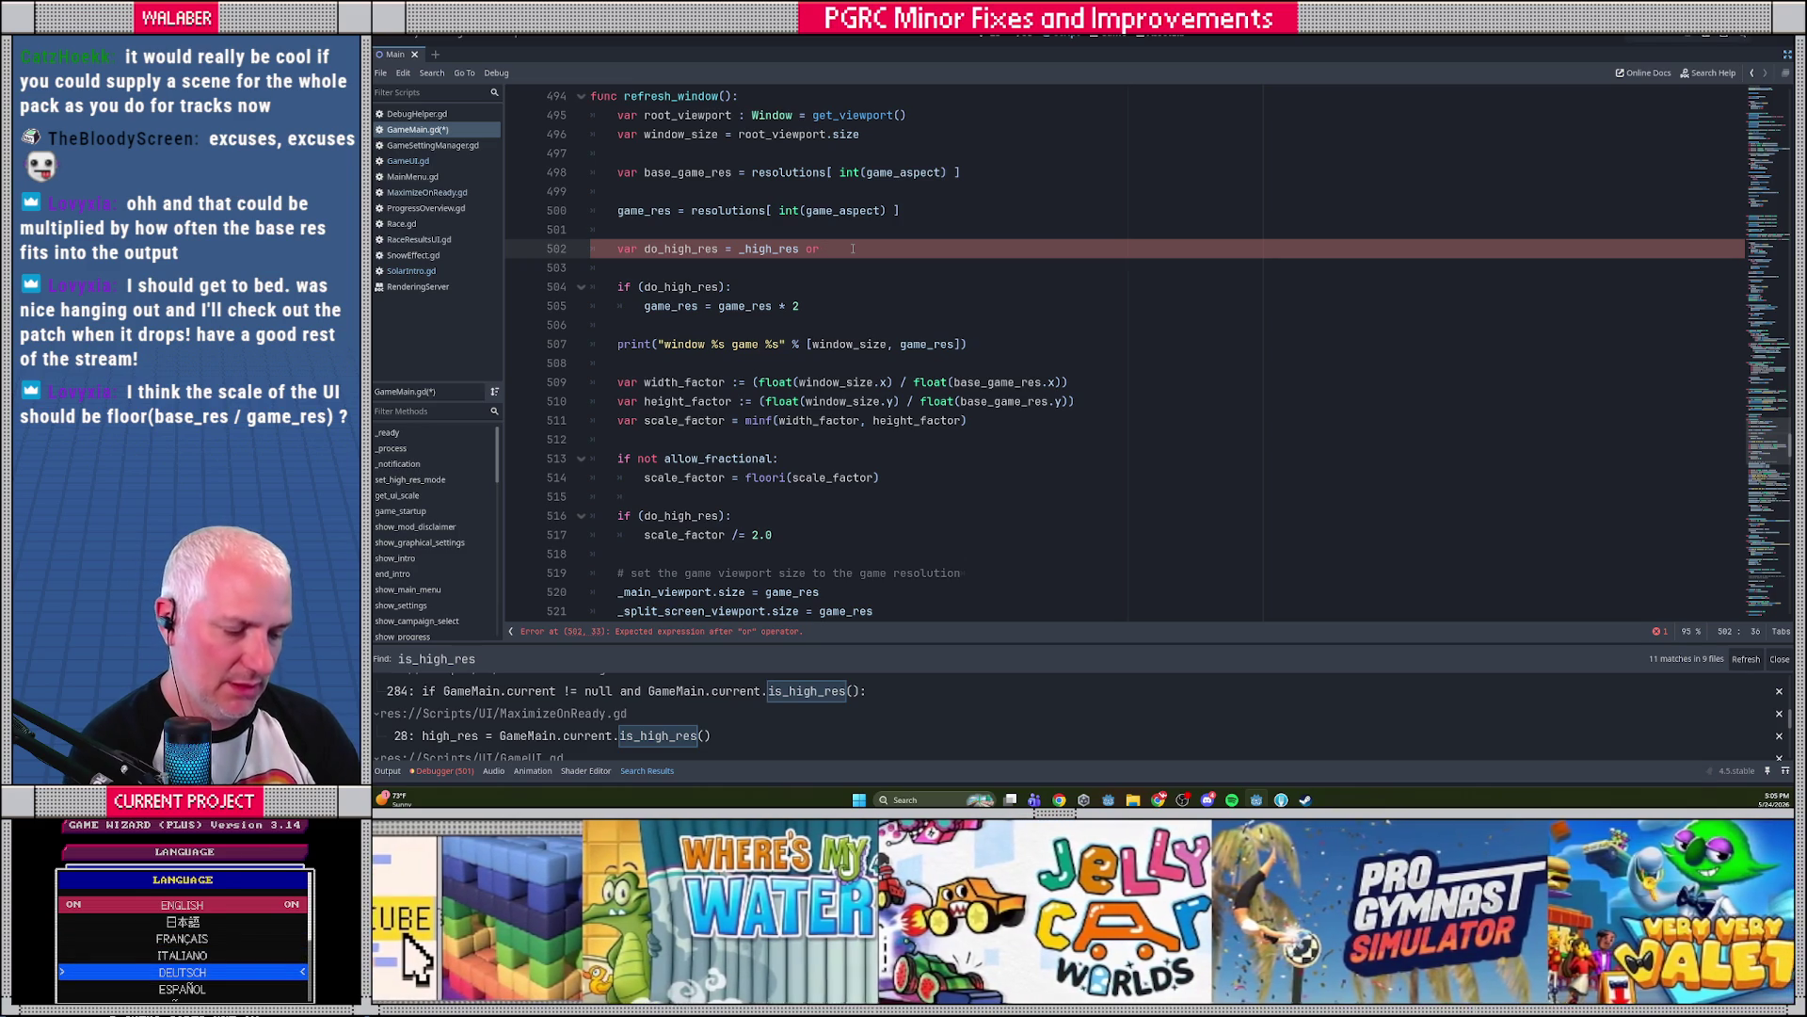
Extend the do_high_res assignment with 'or game_res_setting == GameResSetting.Double'
text(game_res_setting ==)
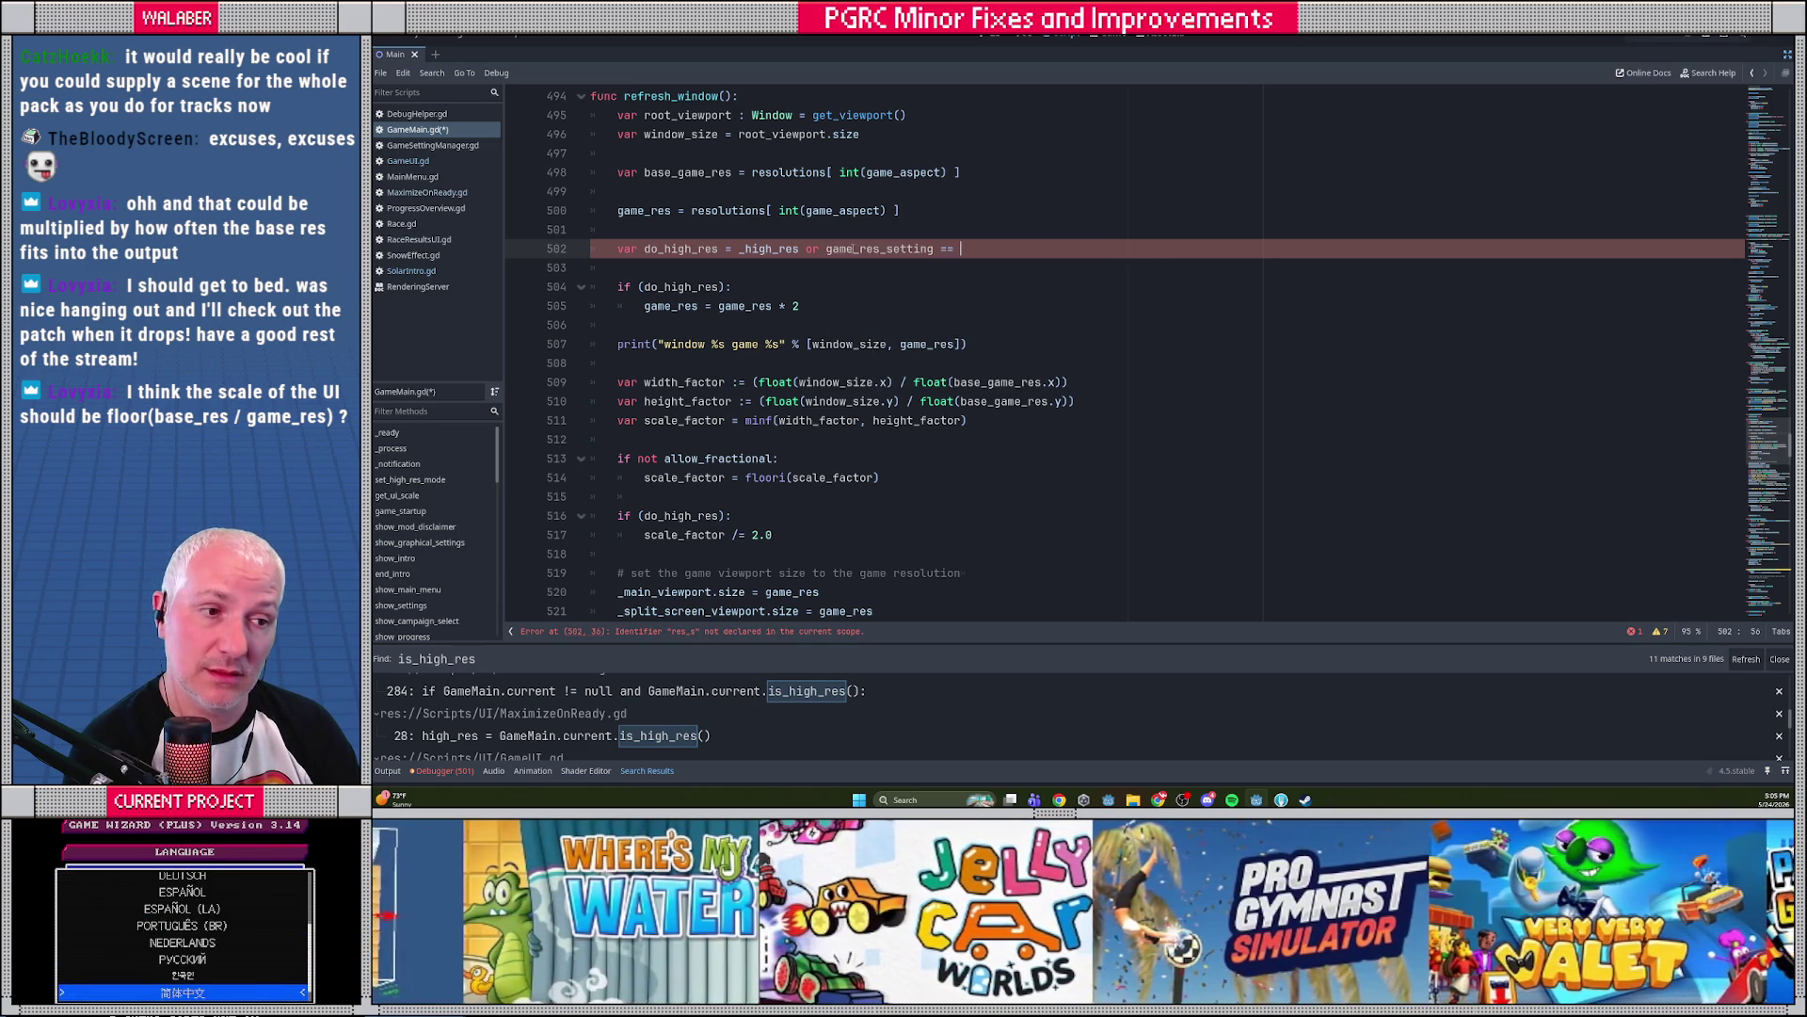
key(Down)
key(Down)
key(Down)
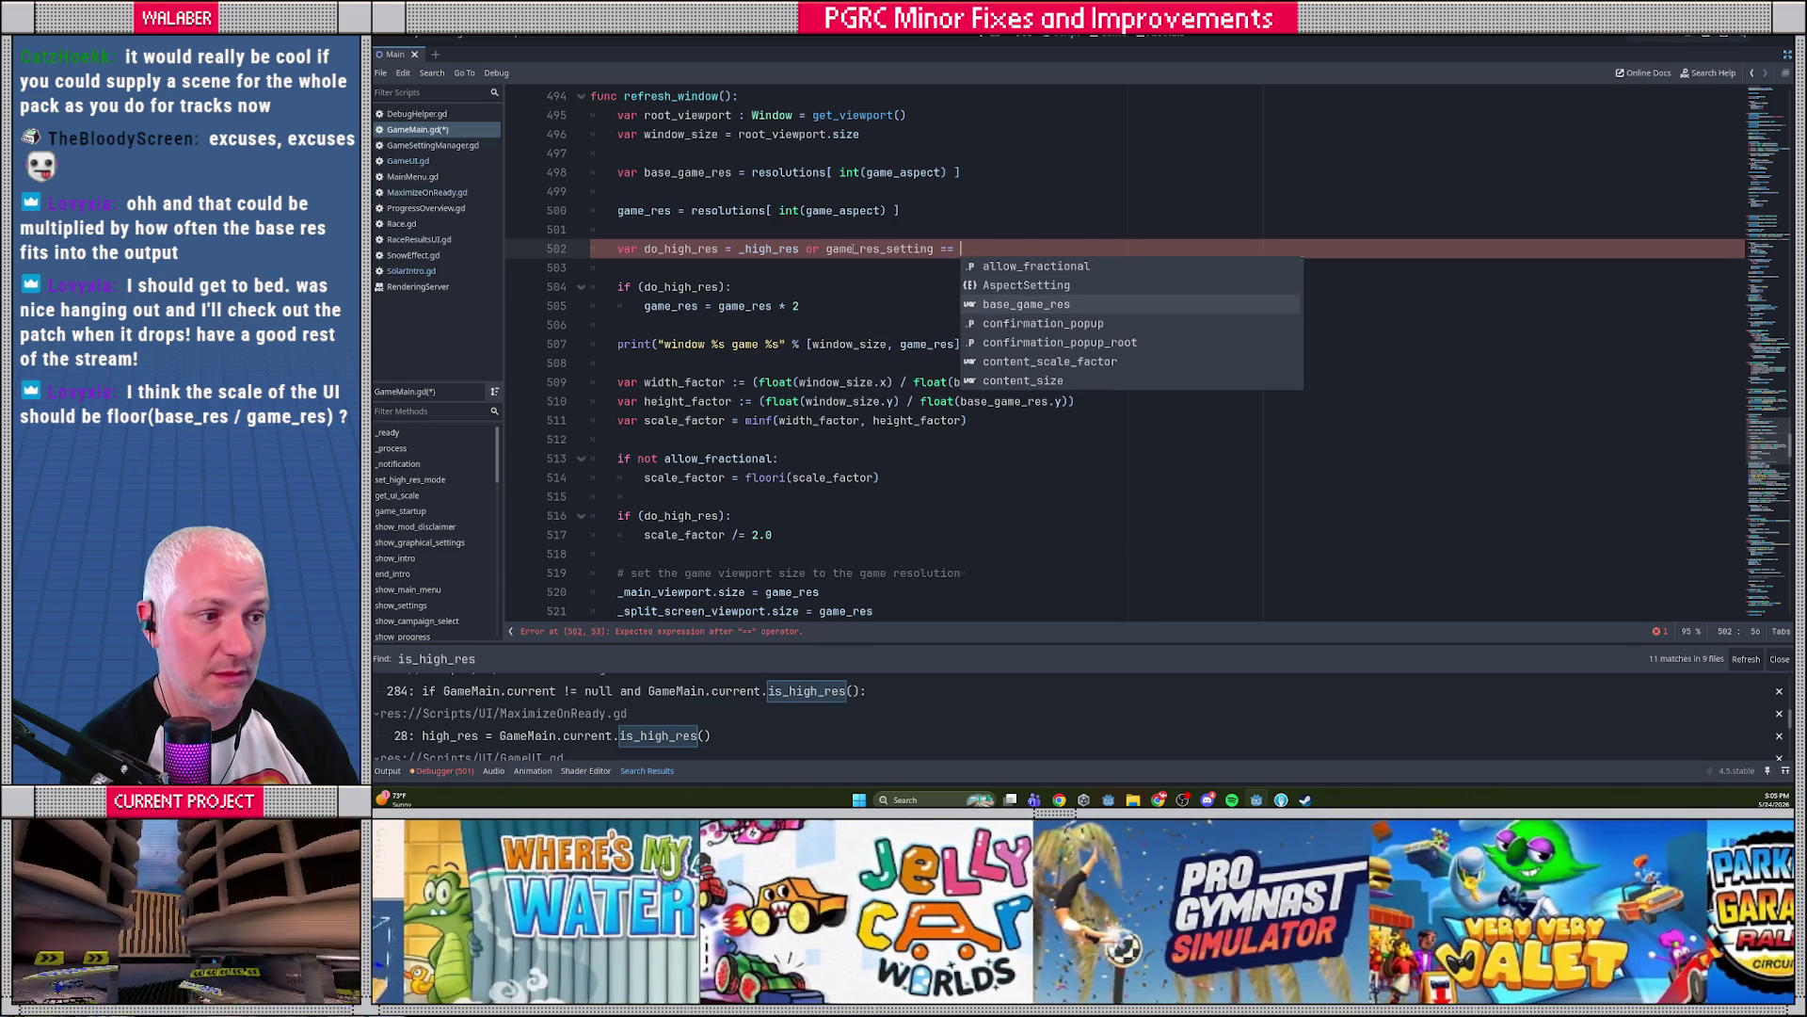
text(GameResSetting.)
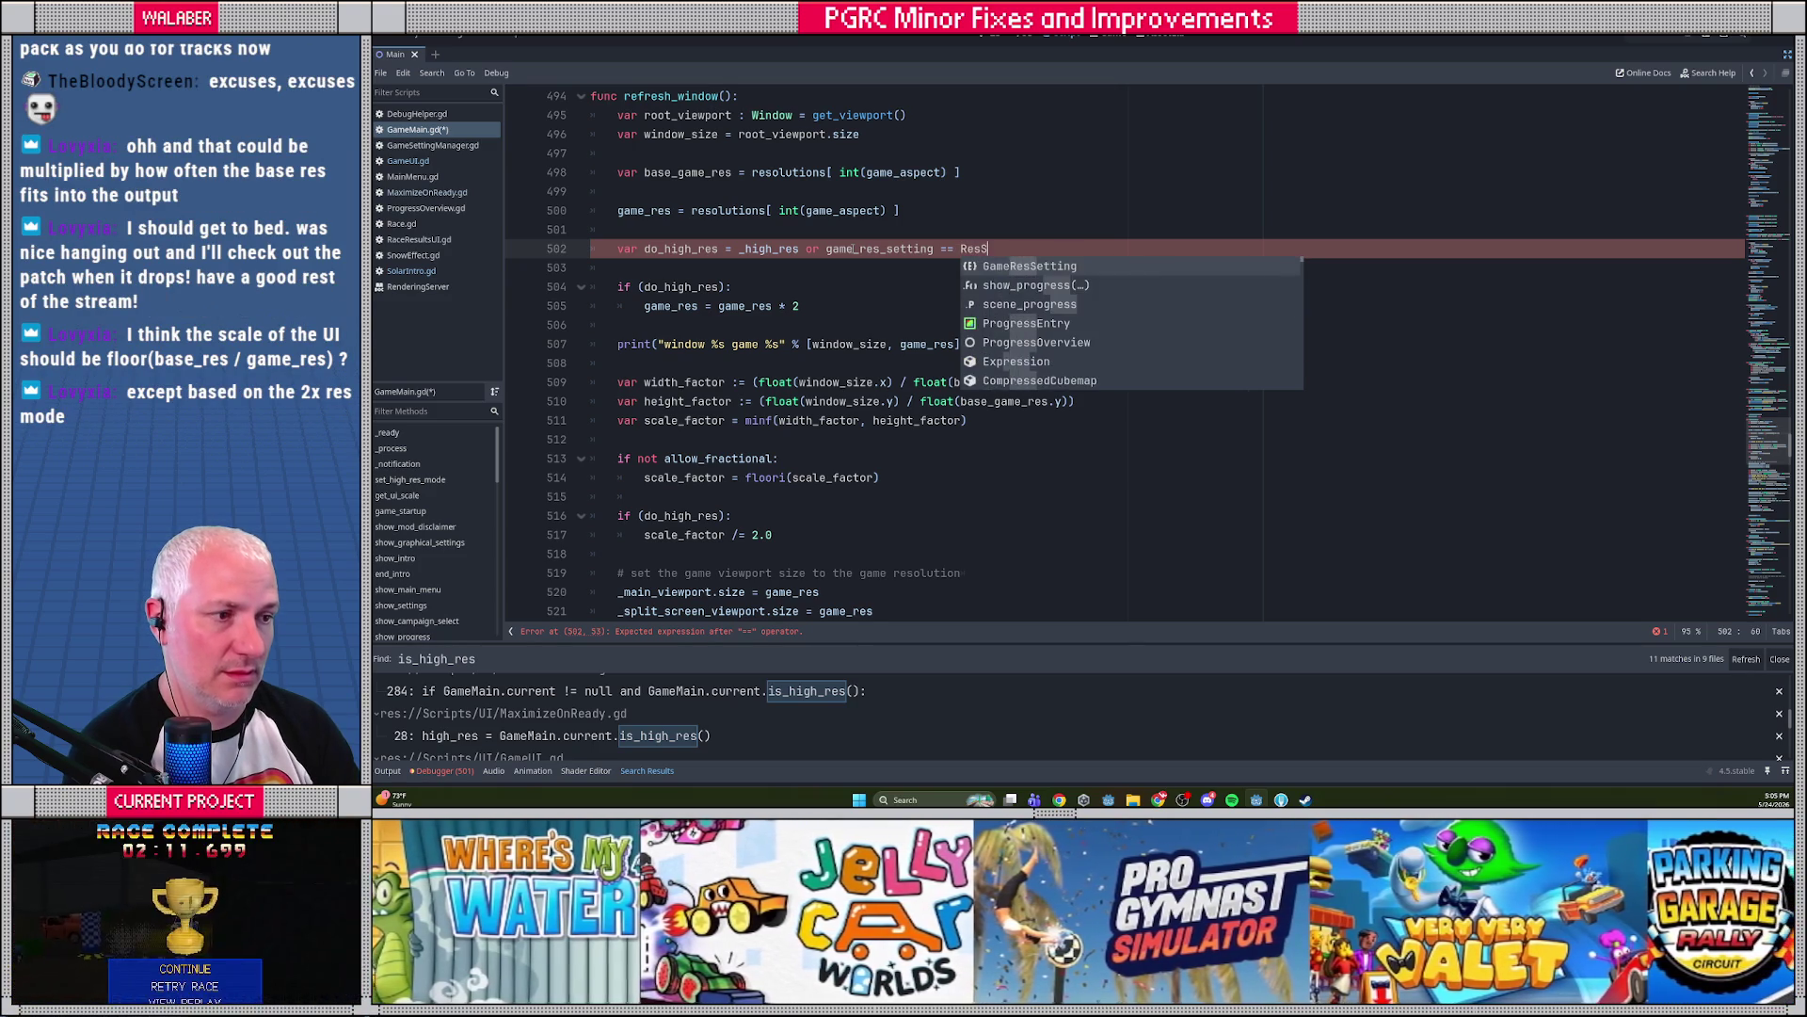
text(do)
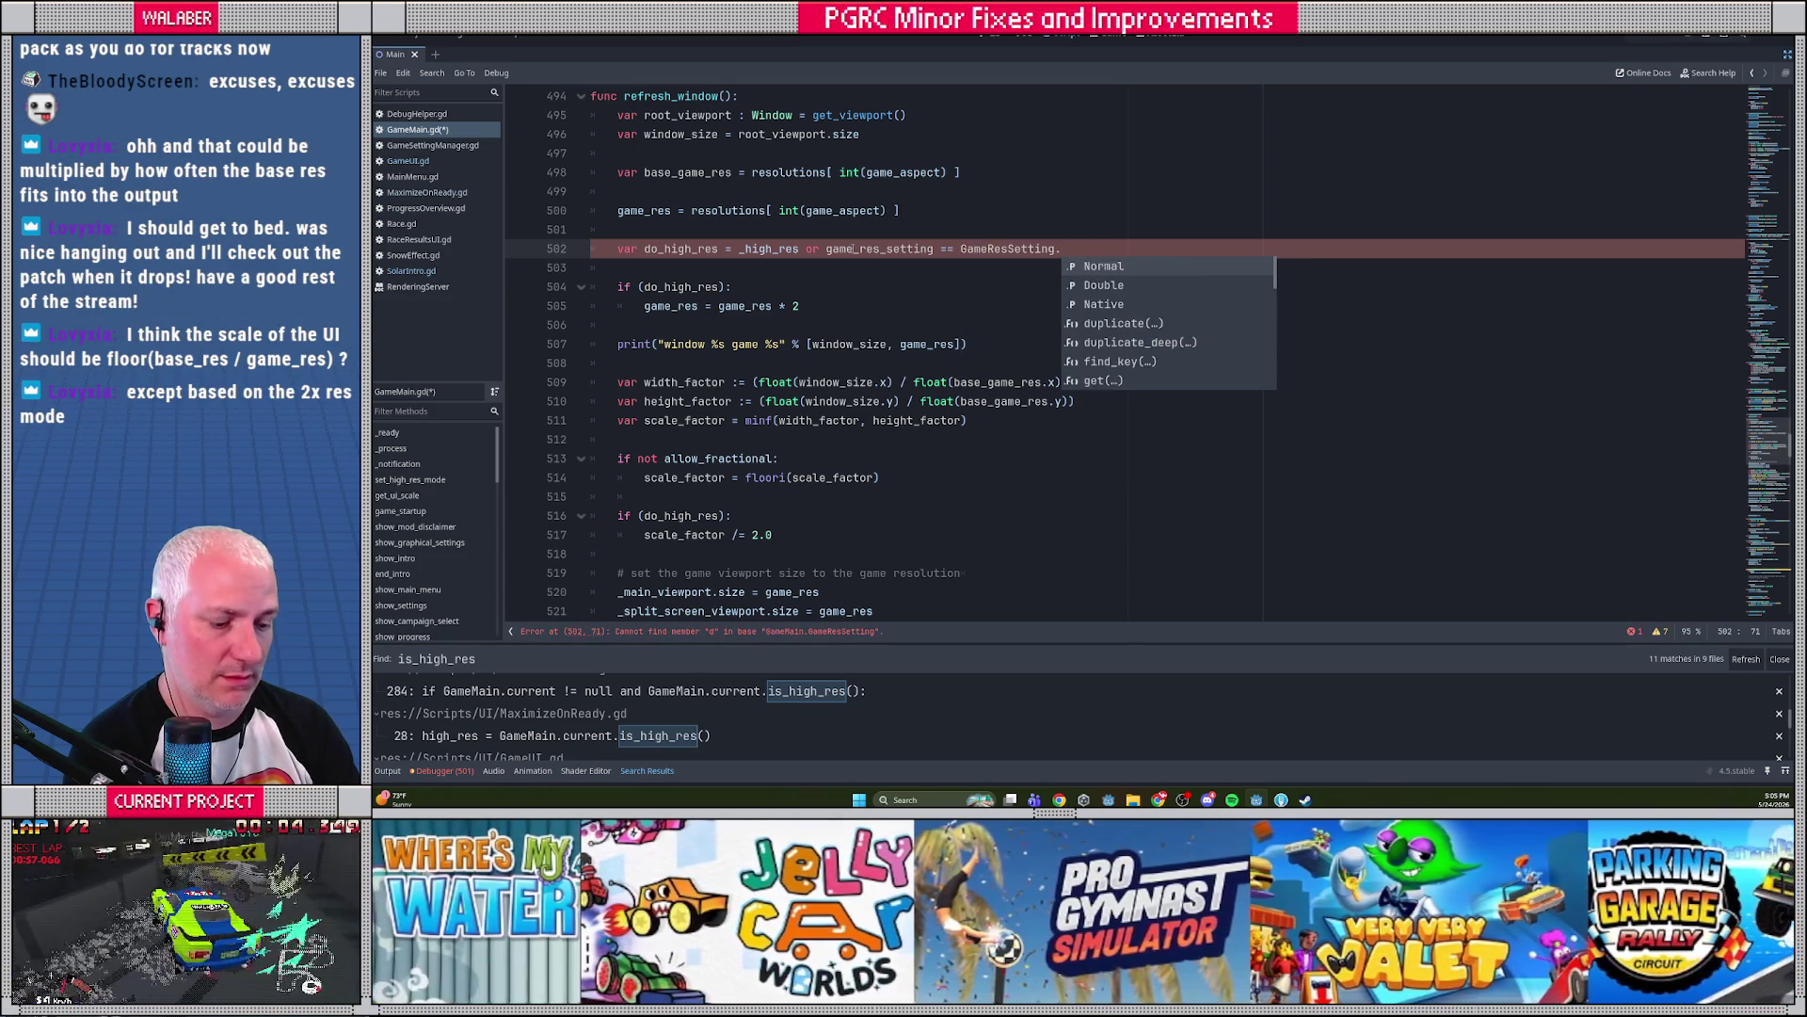
key(Return)
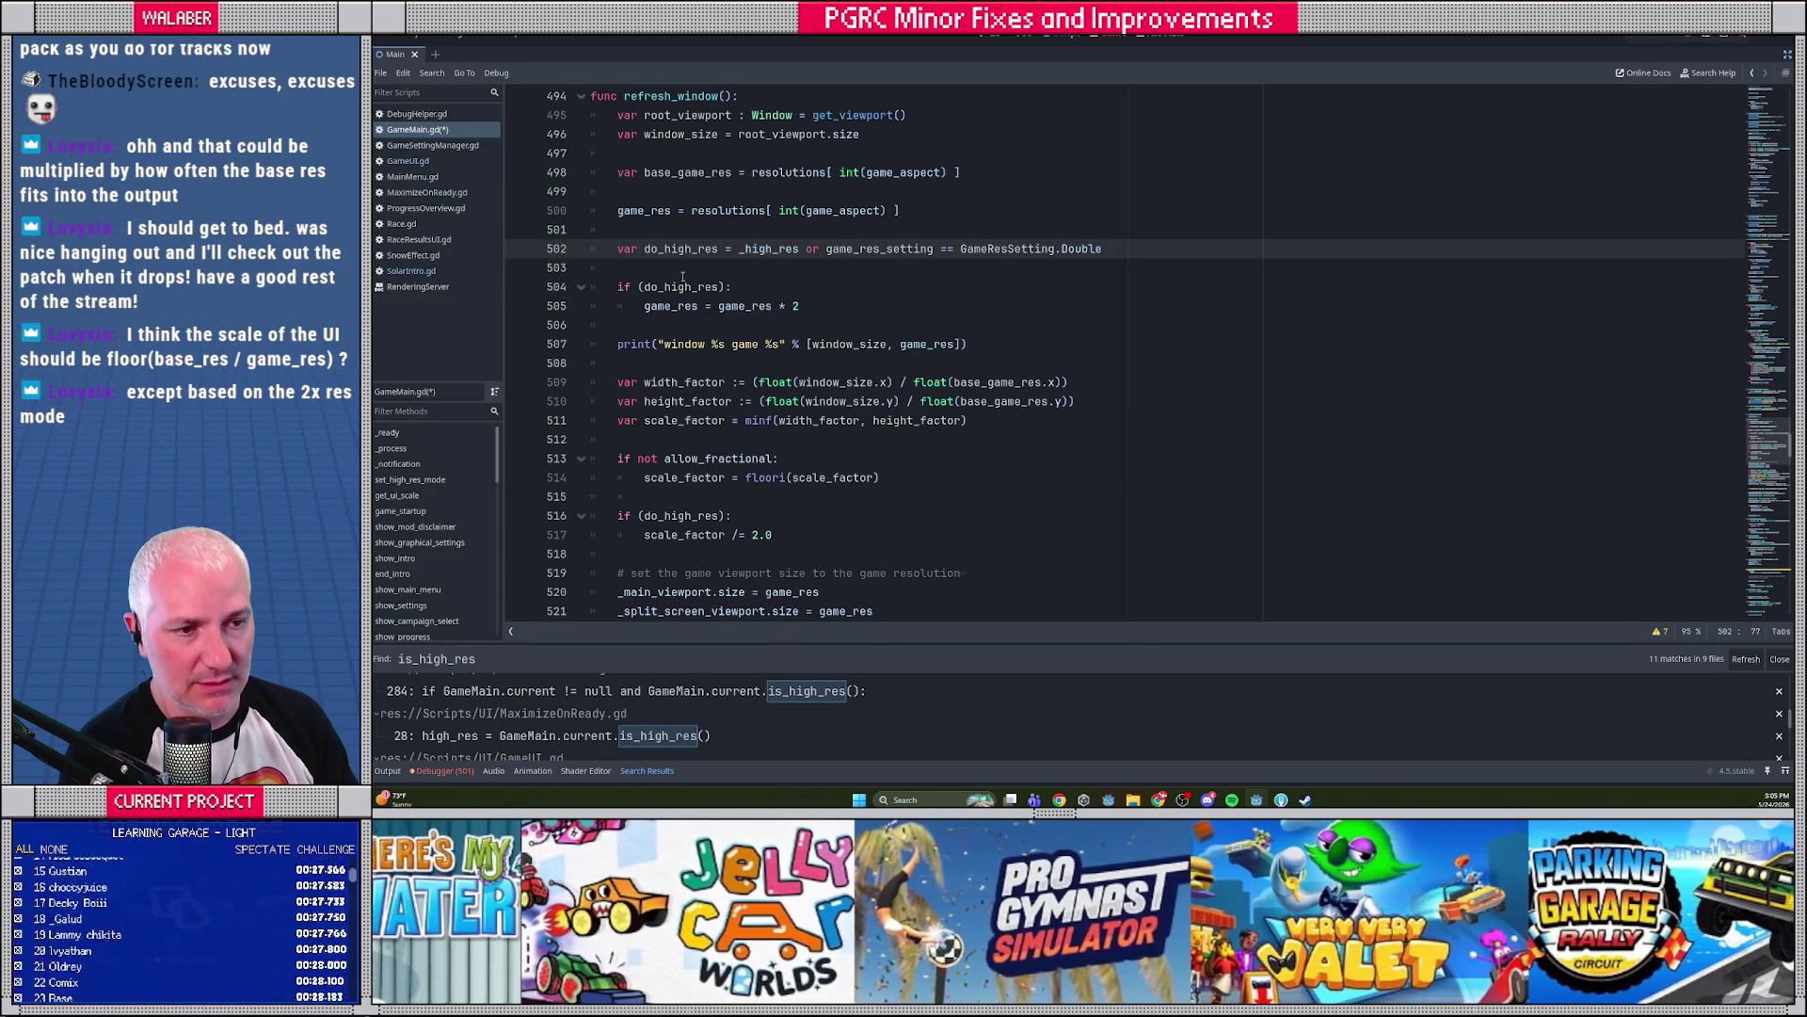
Review the edited high-res code and add blank lines after the doubling block
click(682, 274)
drag(620, 211, 955, 211)
drag(619, 248, 1121, 251)
drag(619, 287, 811, 303)
click(826, 303)
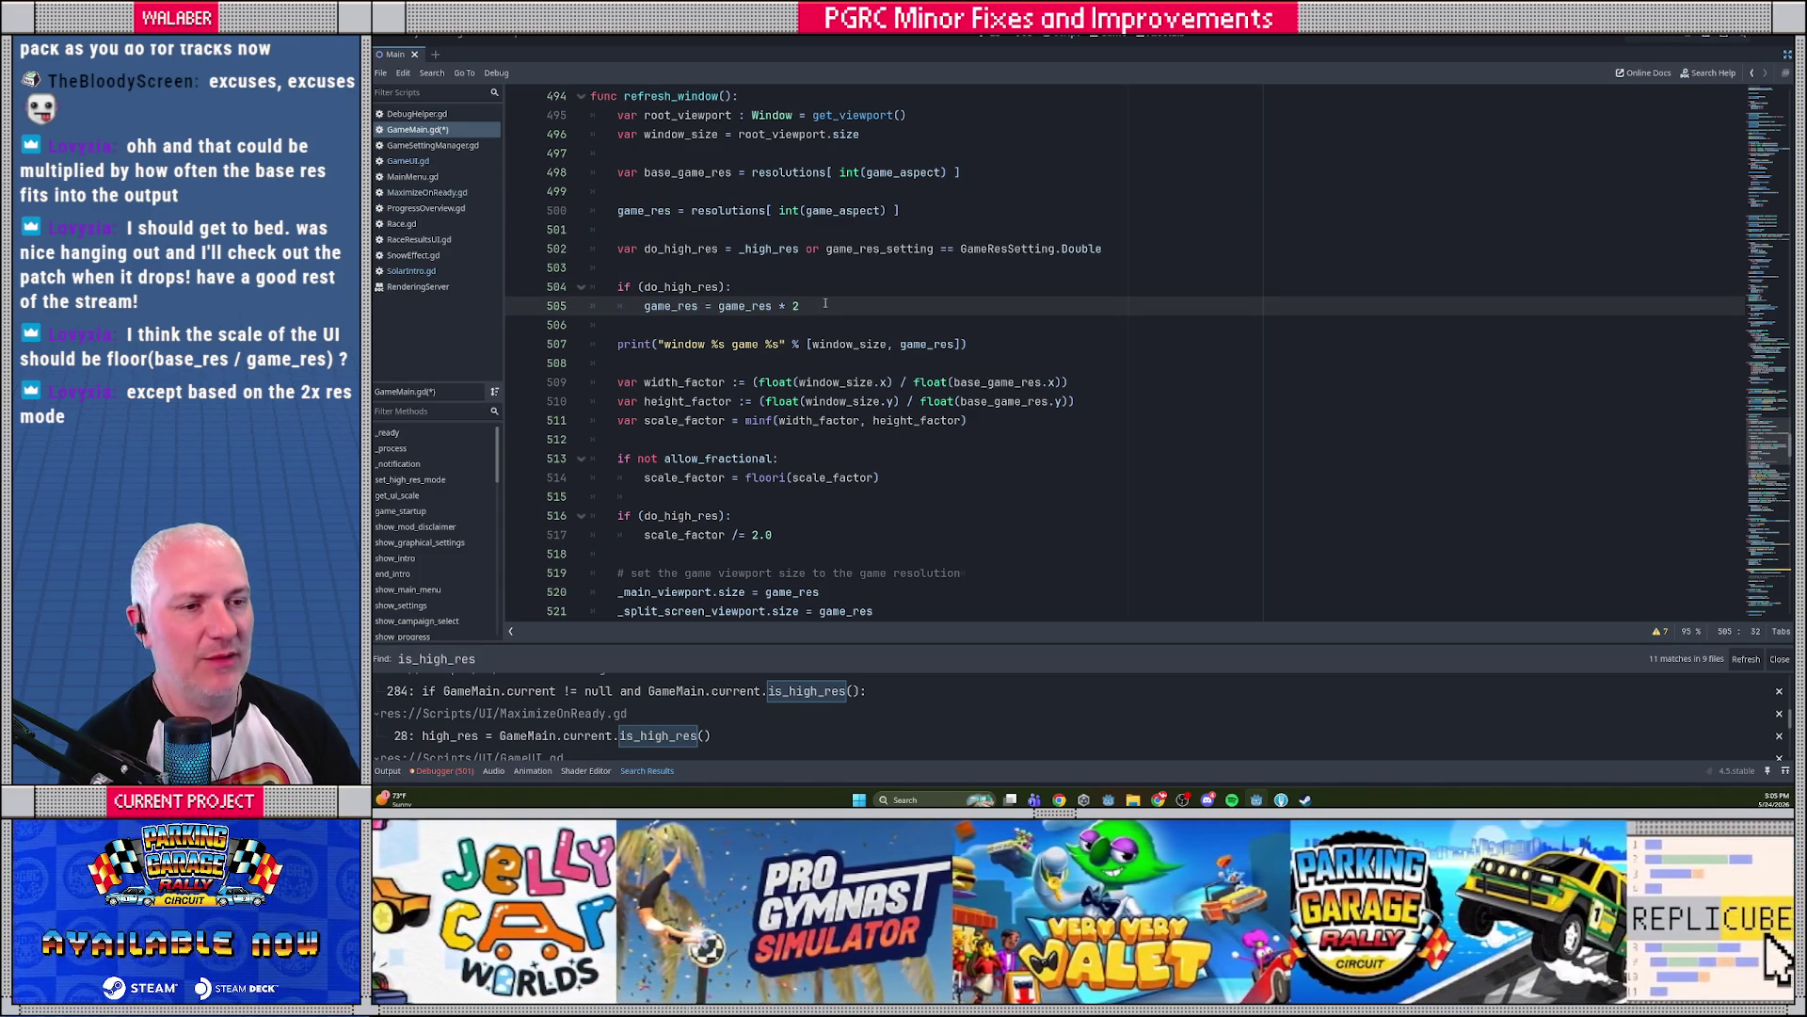
key(Return)
key(Return)
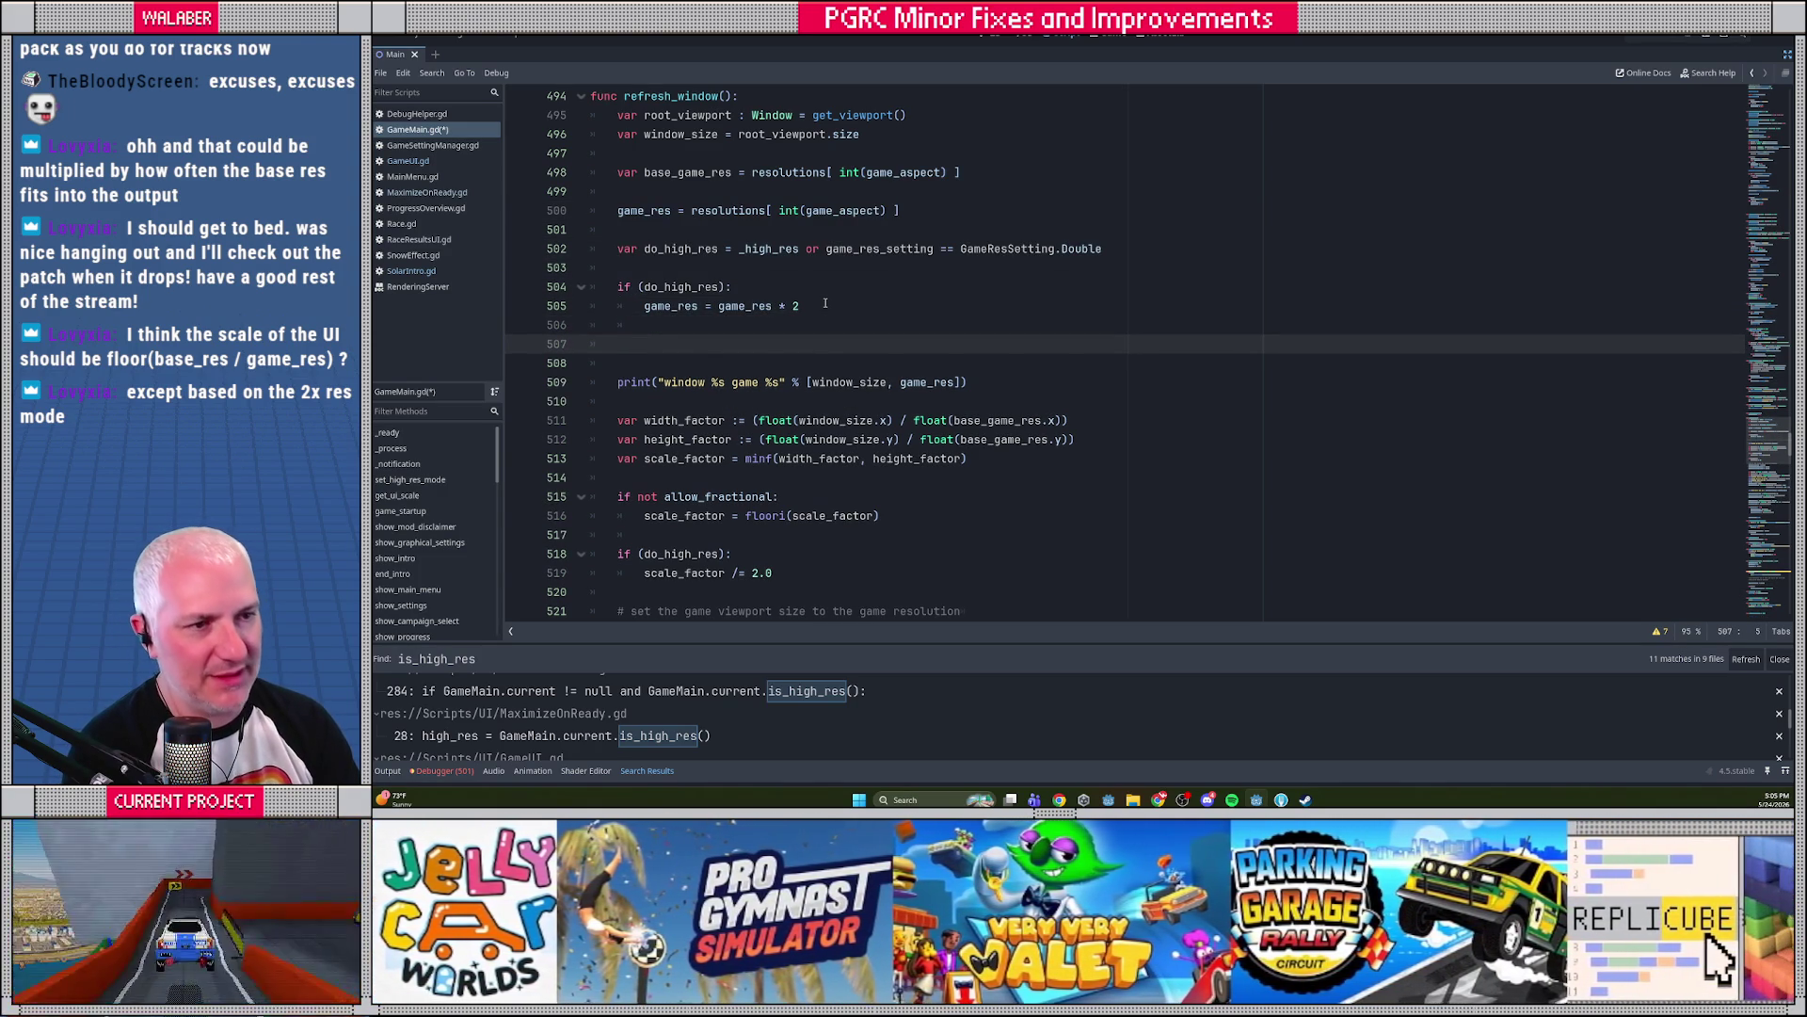
Add 'if game_res_setting == GameResSetting.Native:' with 'game_res = window_size' inside it
text(if game_r)
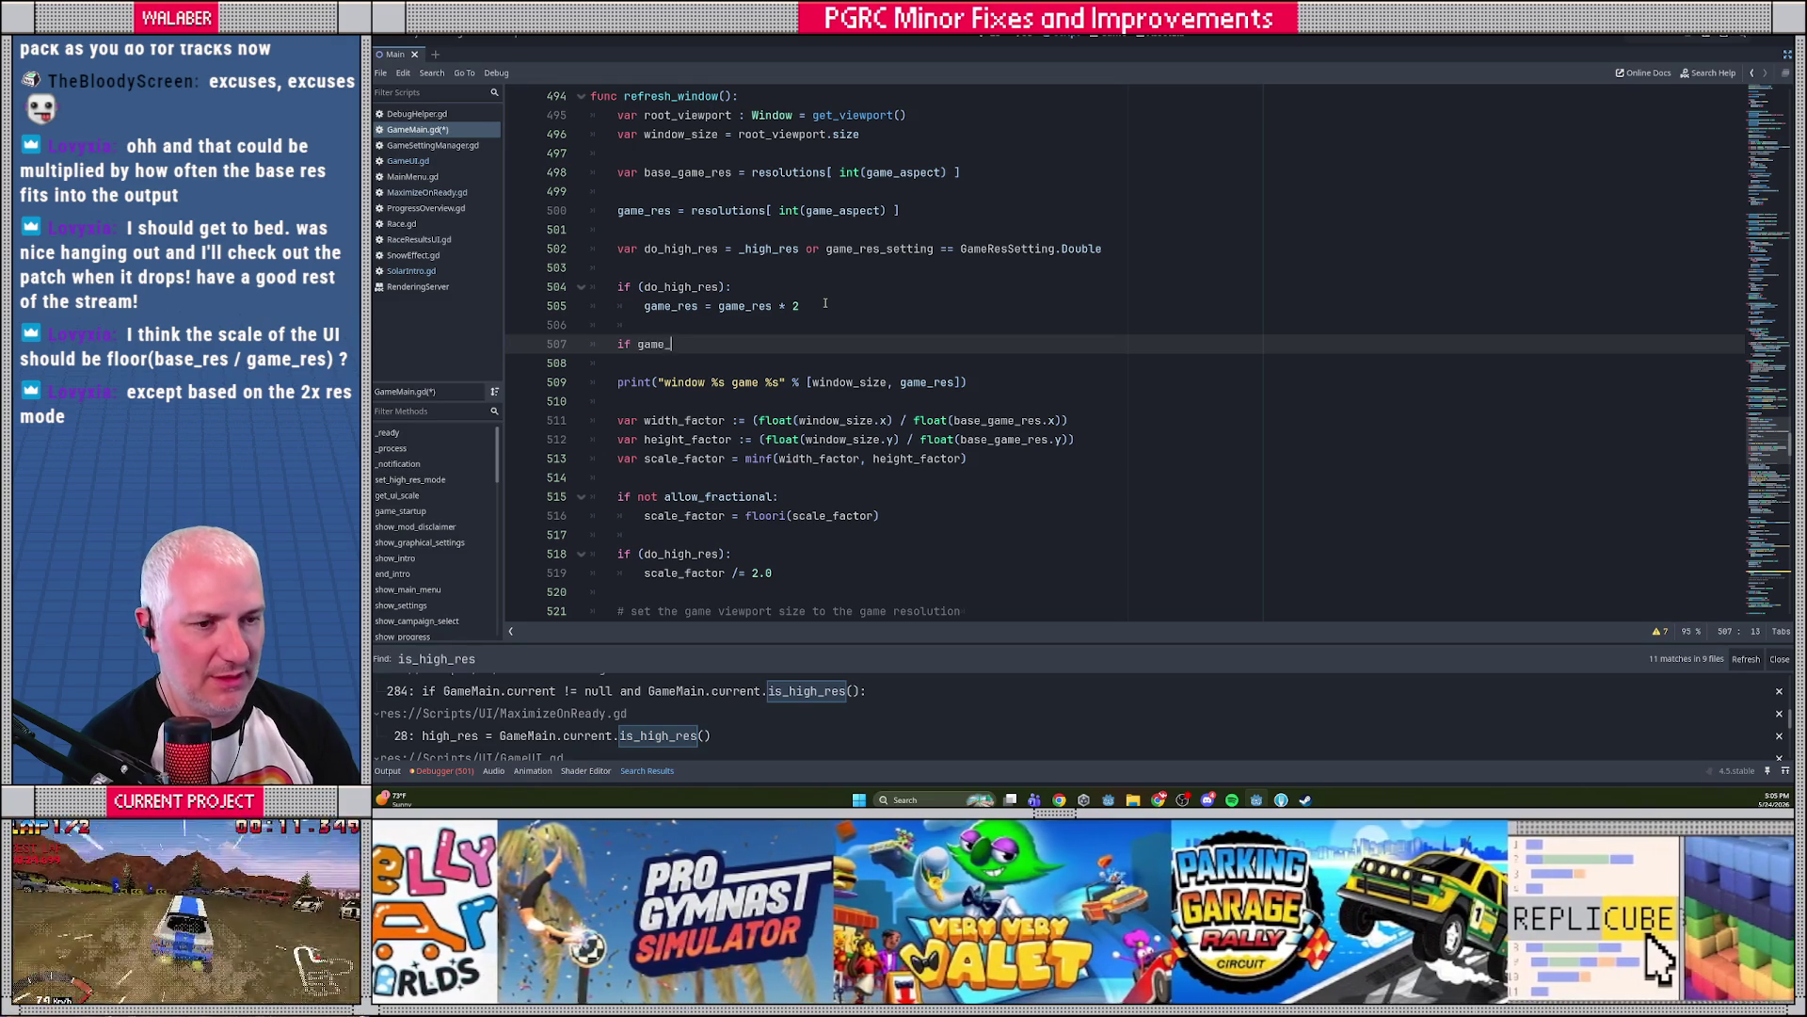
key(Down)
key(Return)
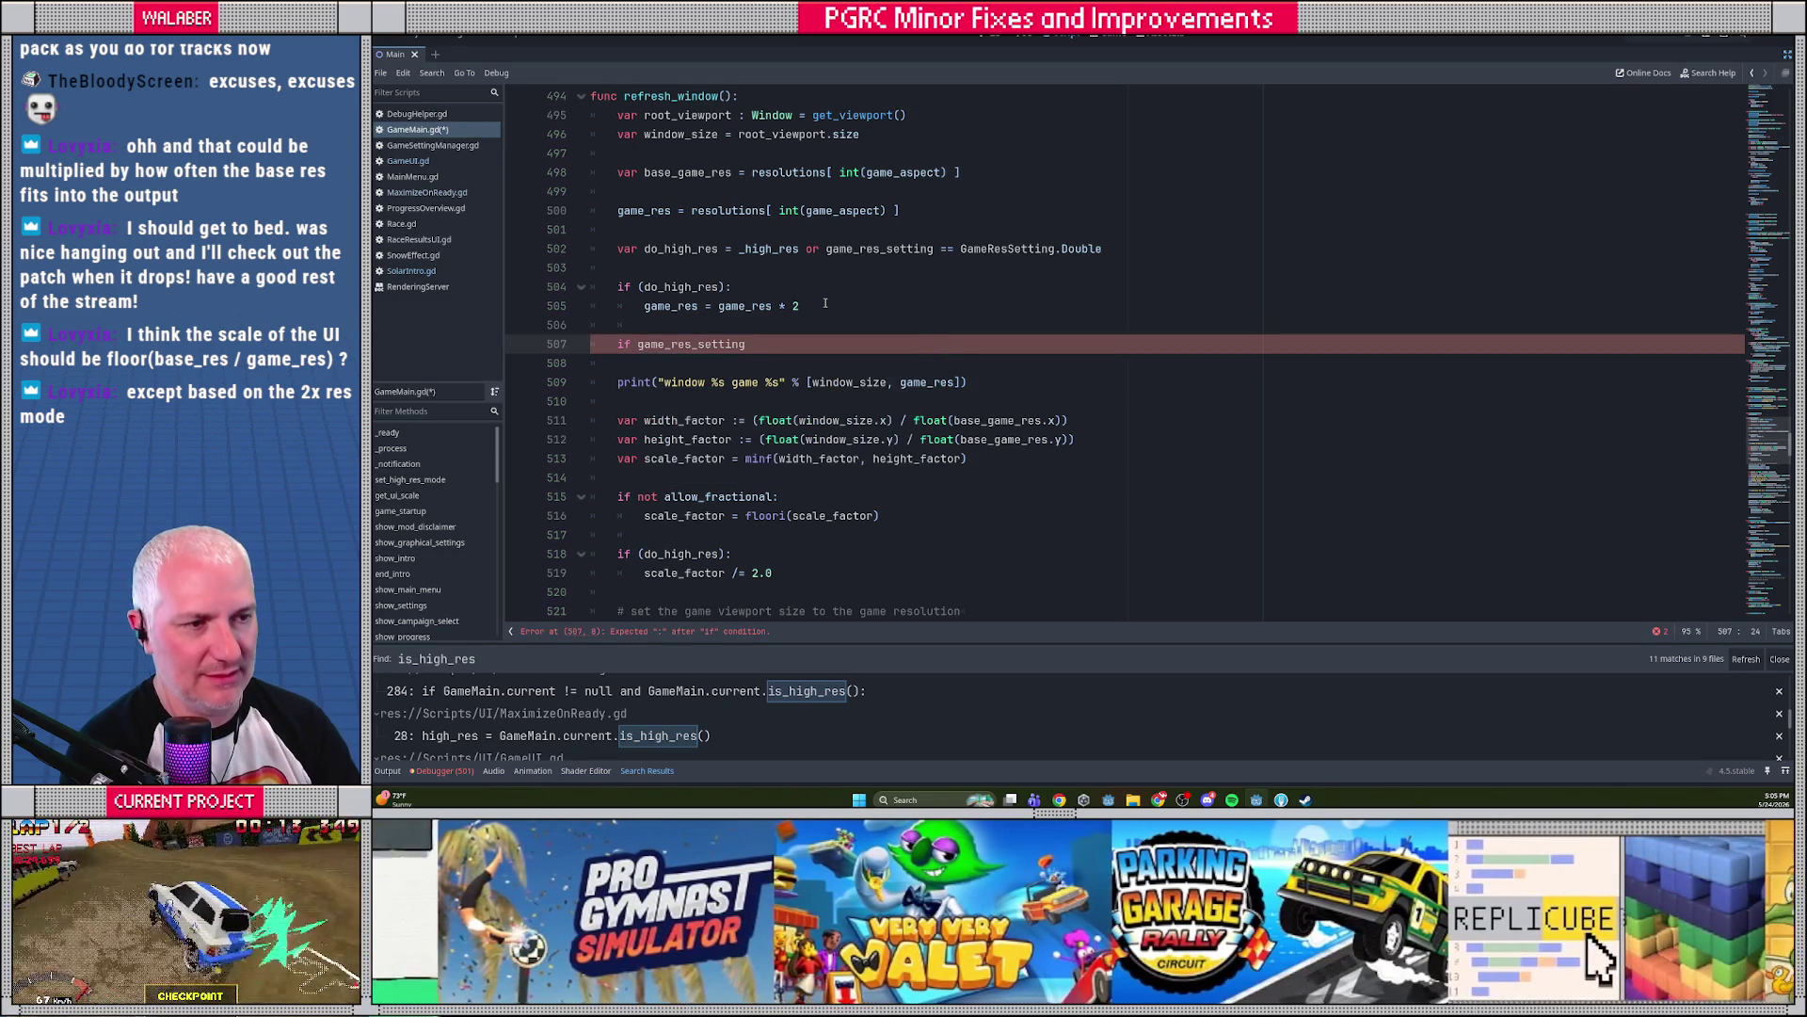
text( == GameR)
key(Return)
text(.N)
key(Return)
text(:)
key(Return)
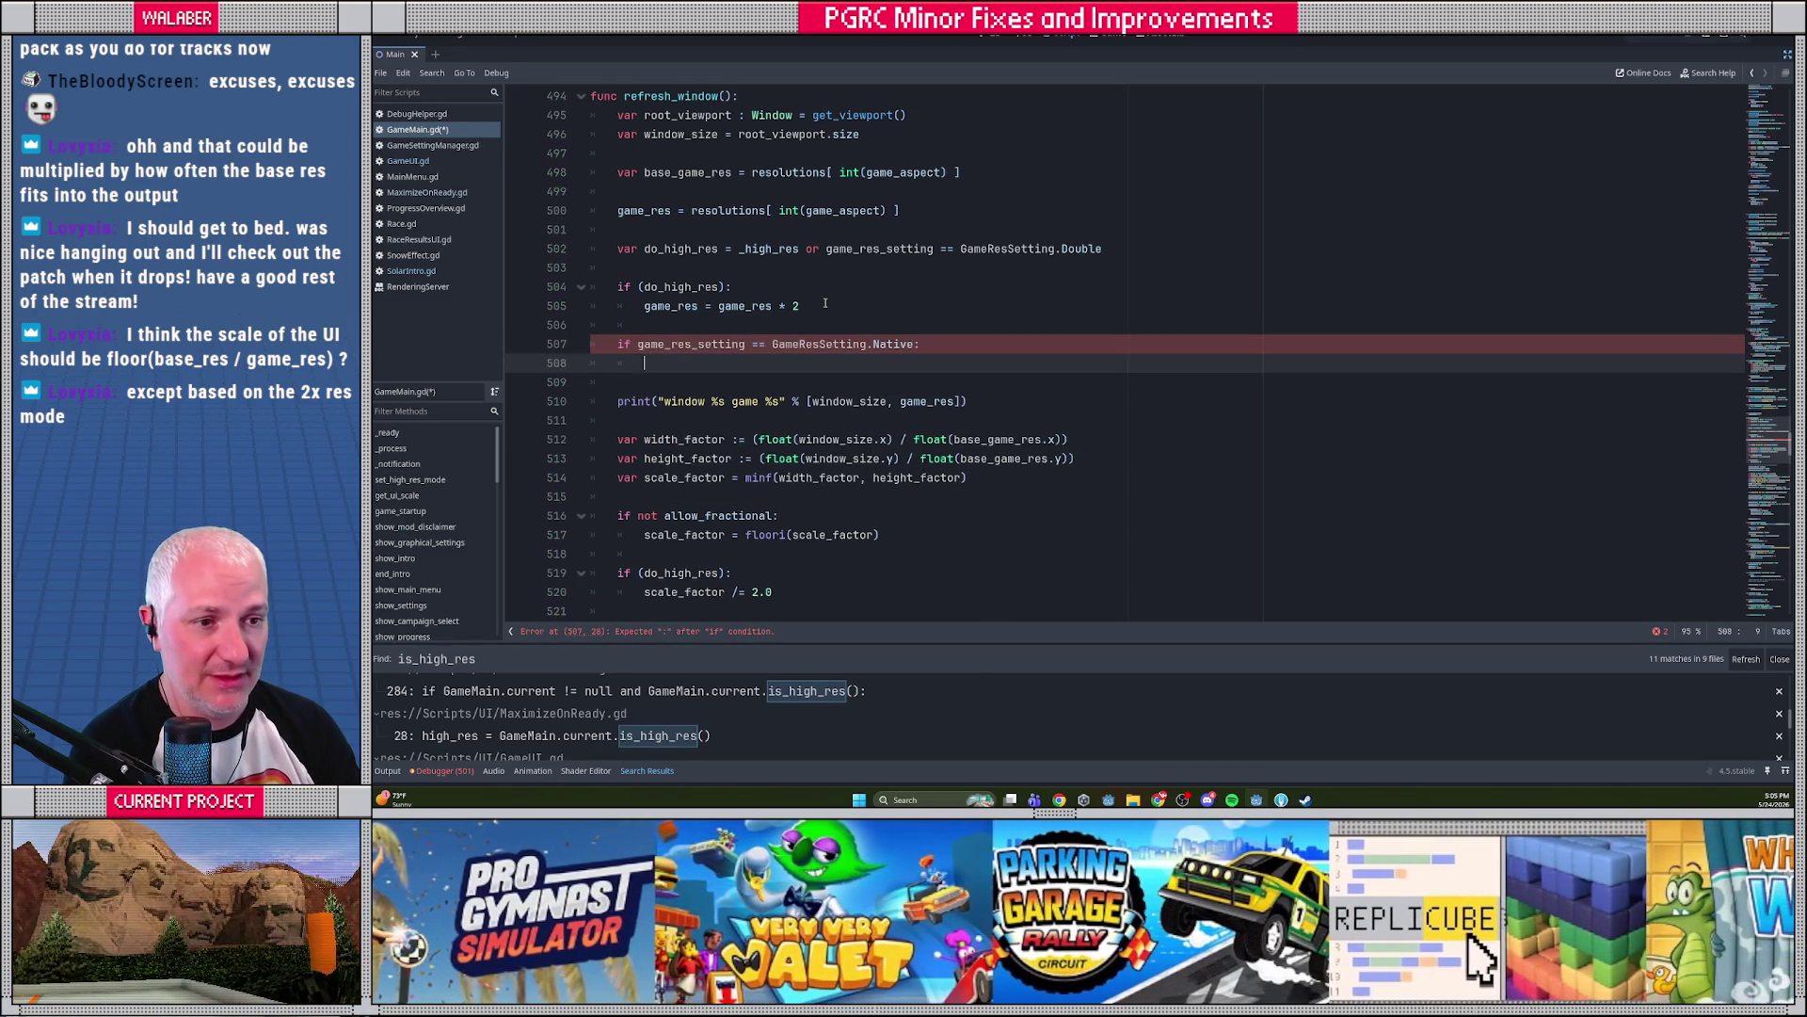
text(game_res = window_)
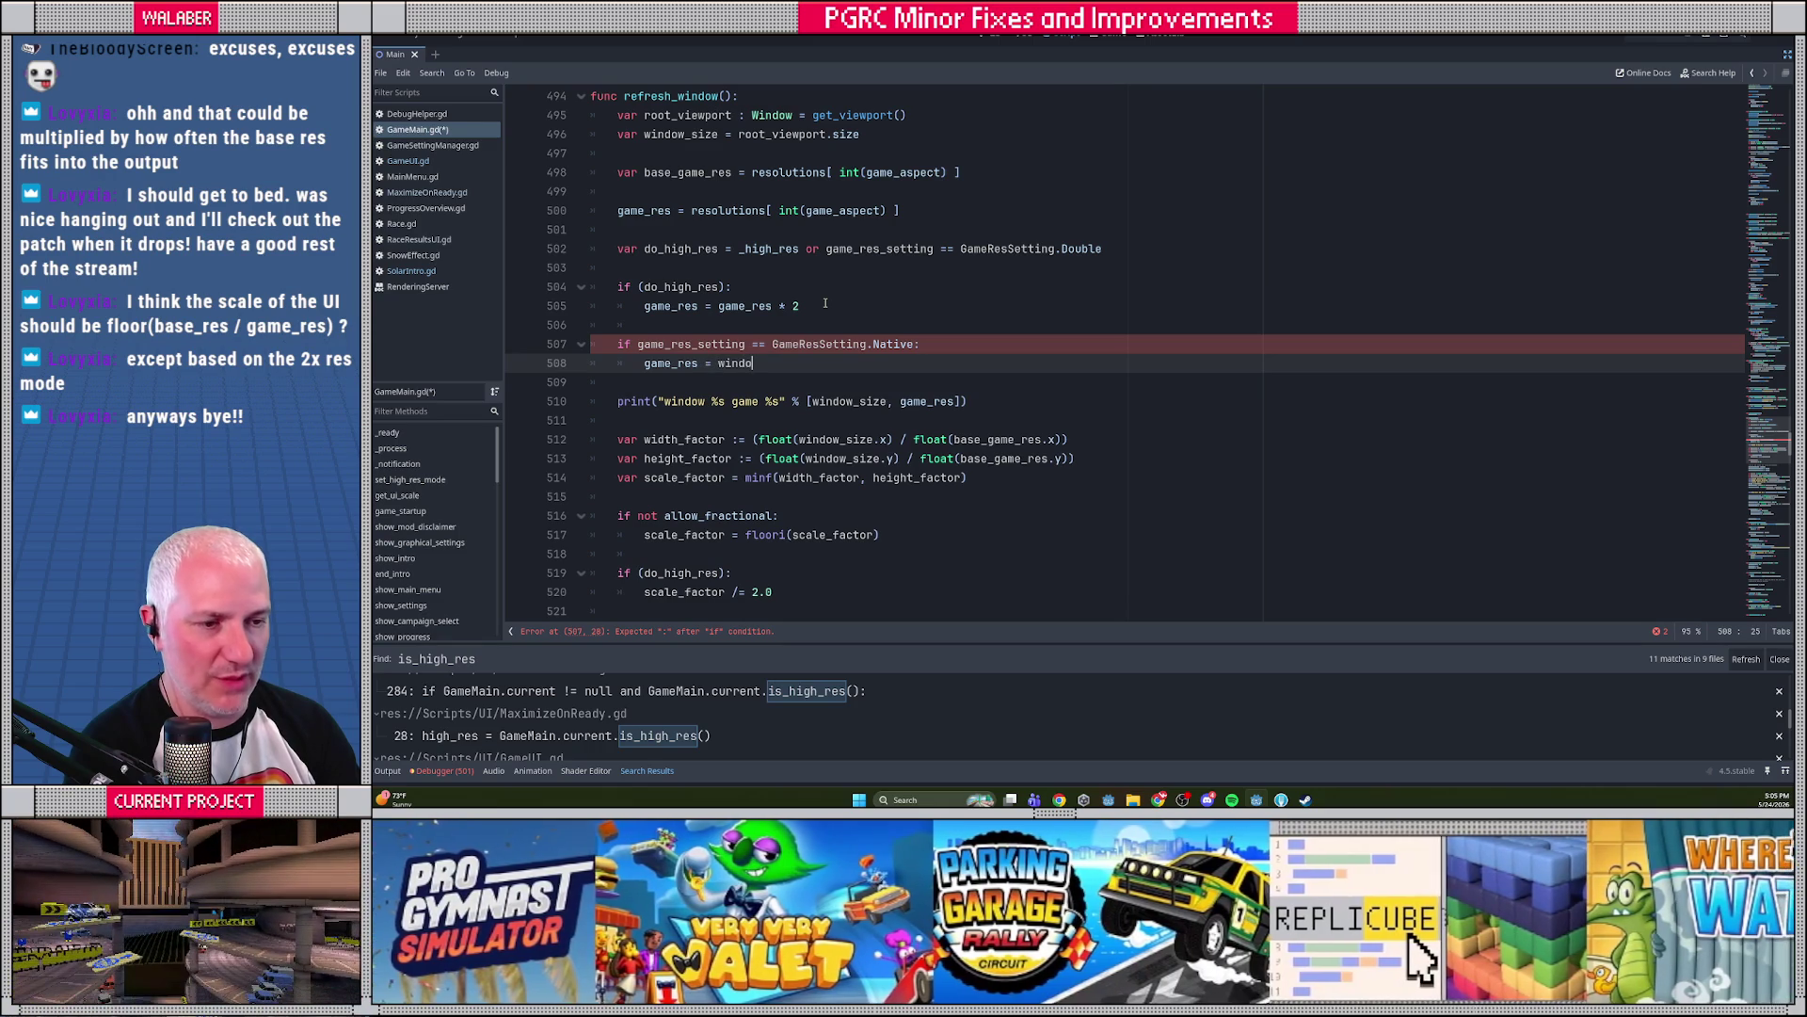
key(Return)
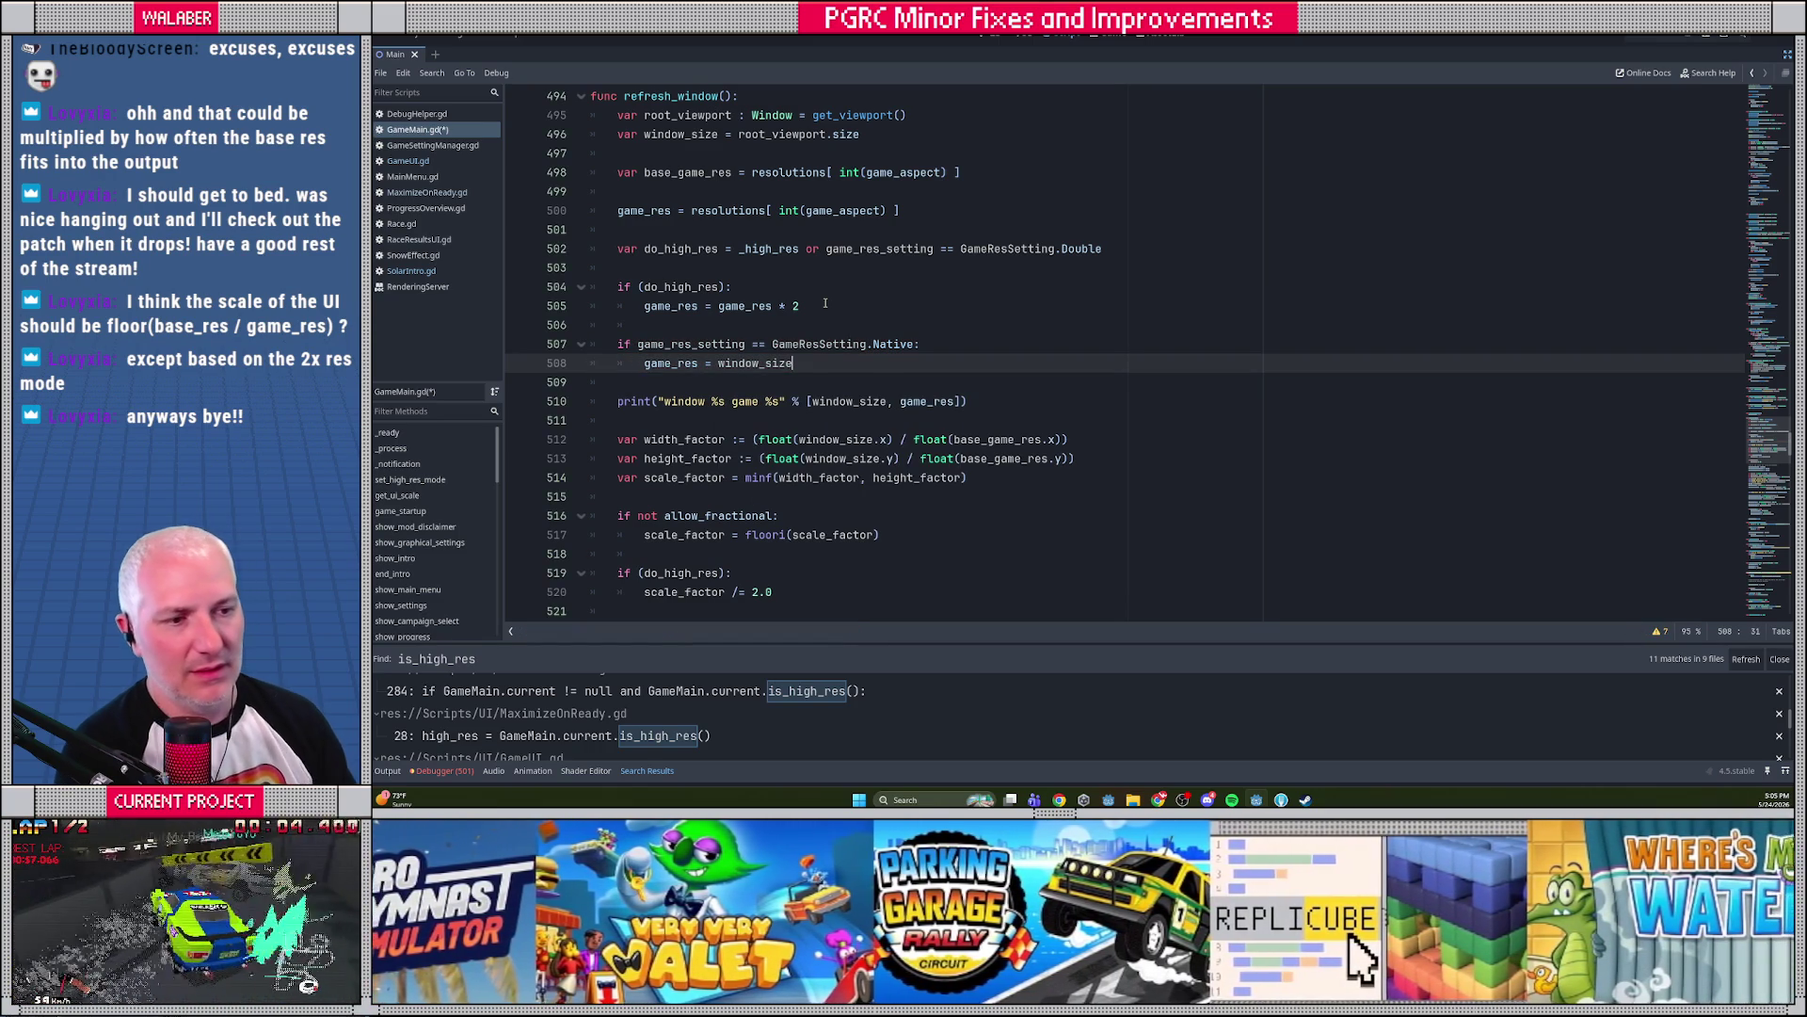
Review the scale-factor checks further down and select the new Native block
scroll(848, 325, down, 2)
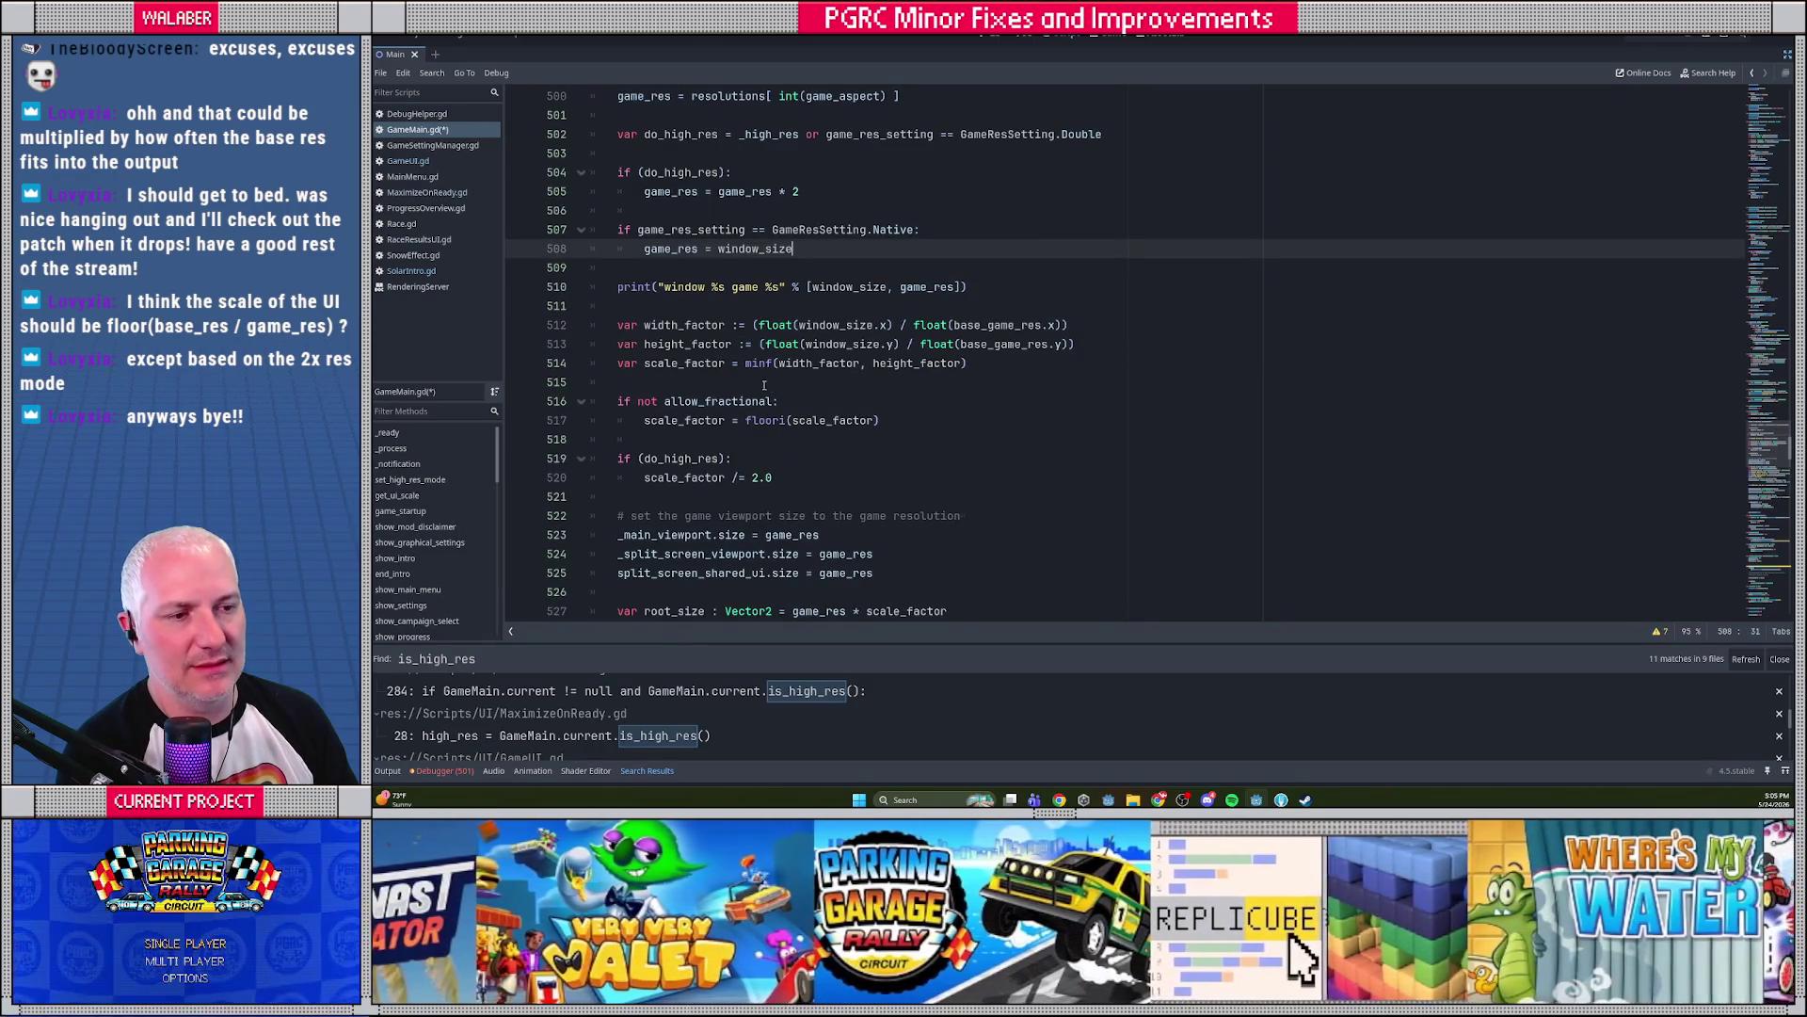
scroll(744, 389, down, 1)
mouse_move(677, 254)
mouse_down()
mouse_move(744, 381)
mouse_move(826, 415)
mouse_up()
click(839, 415)
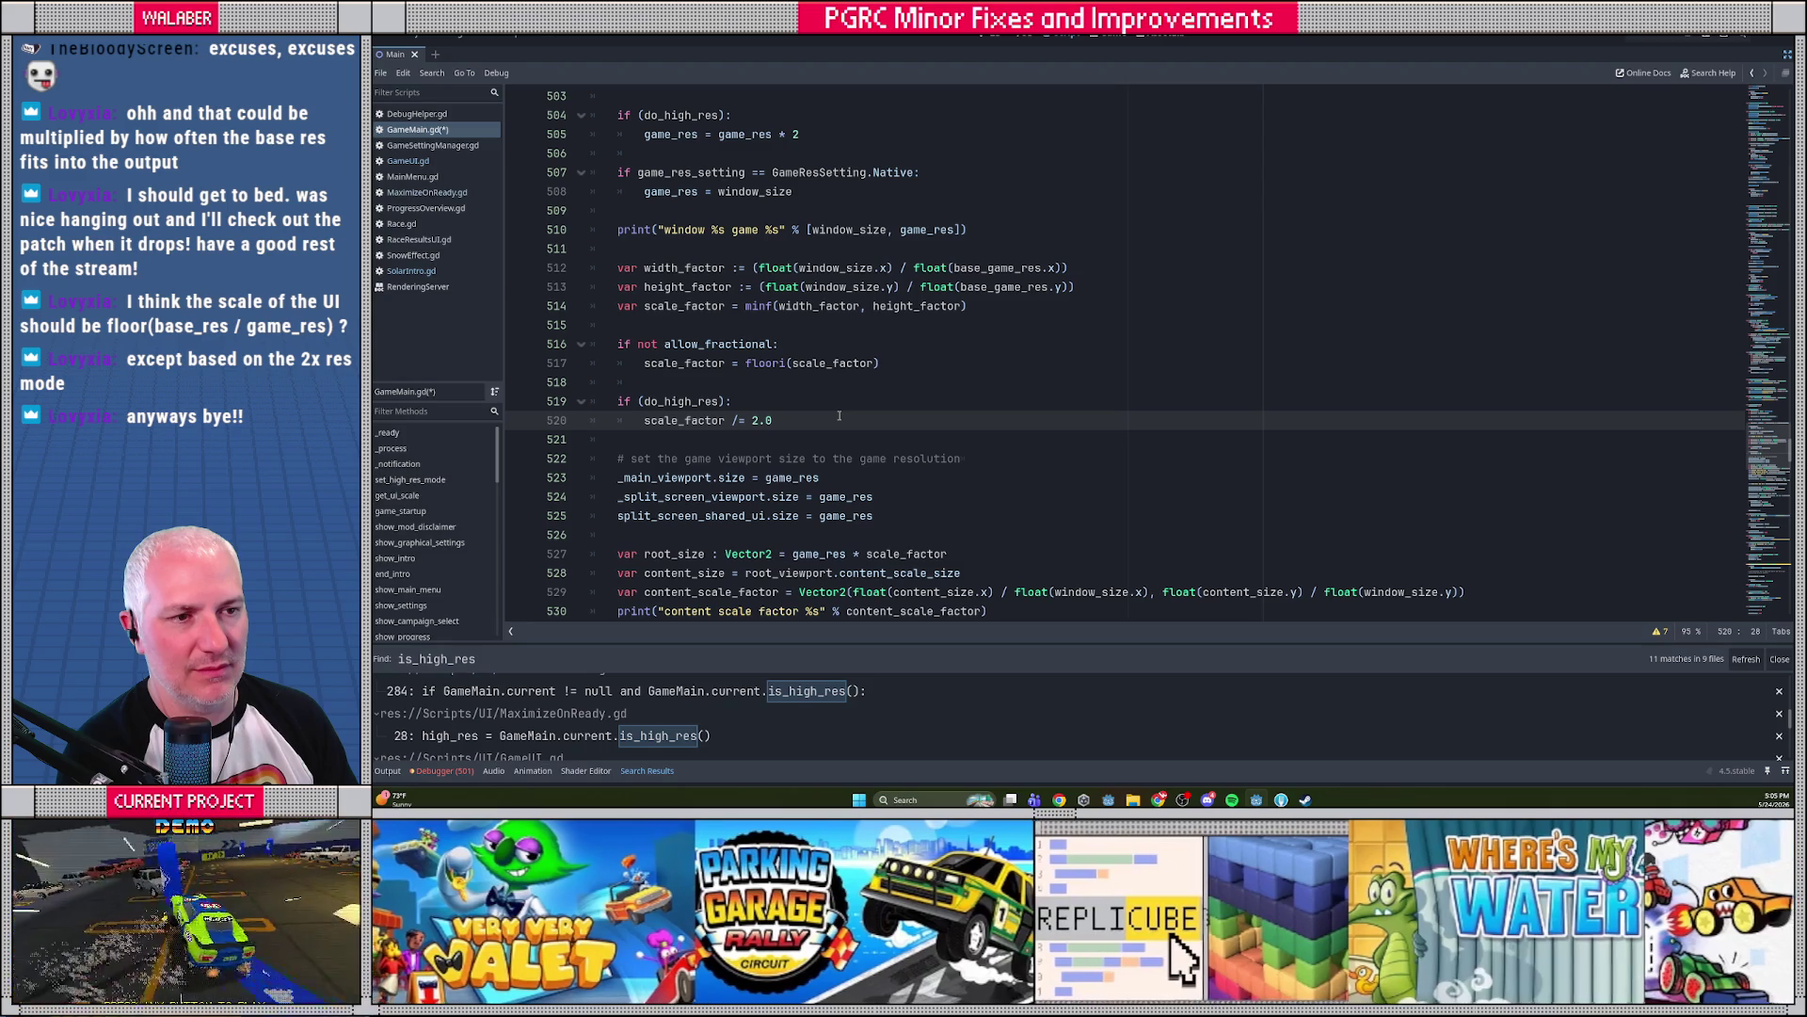
double_click(715, 403)
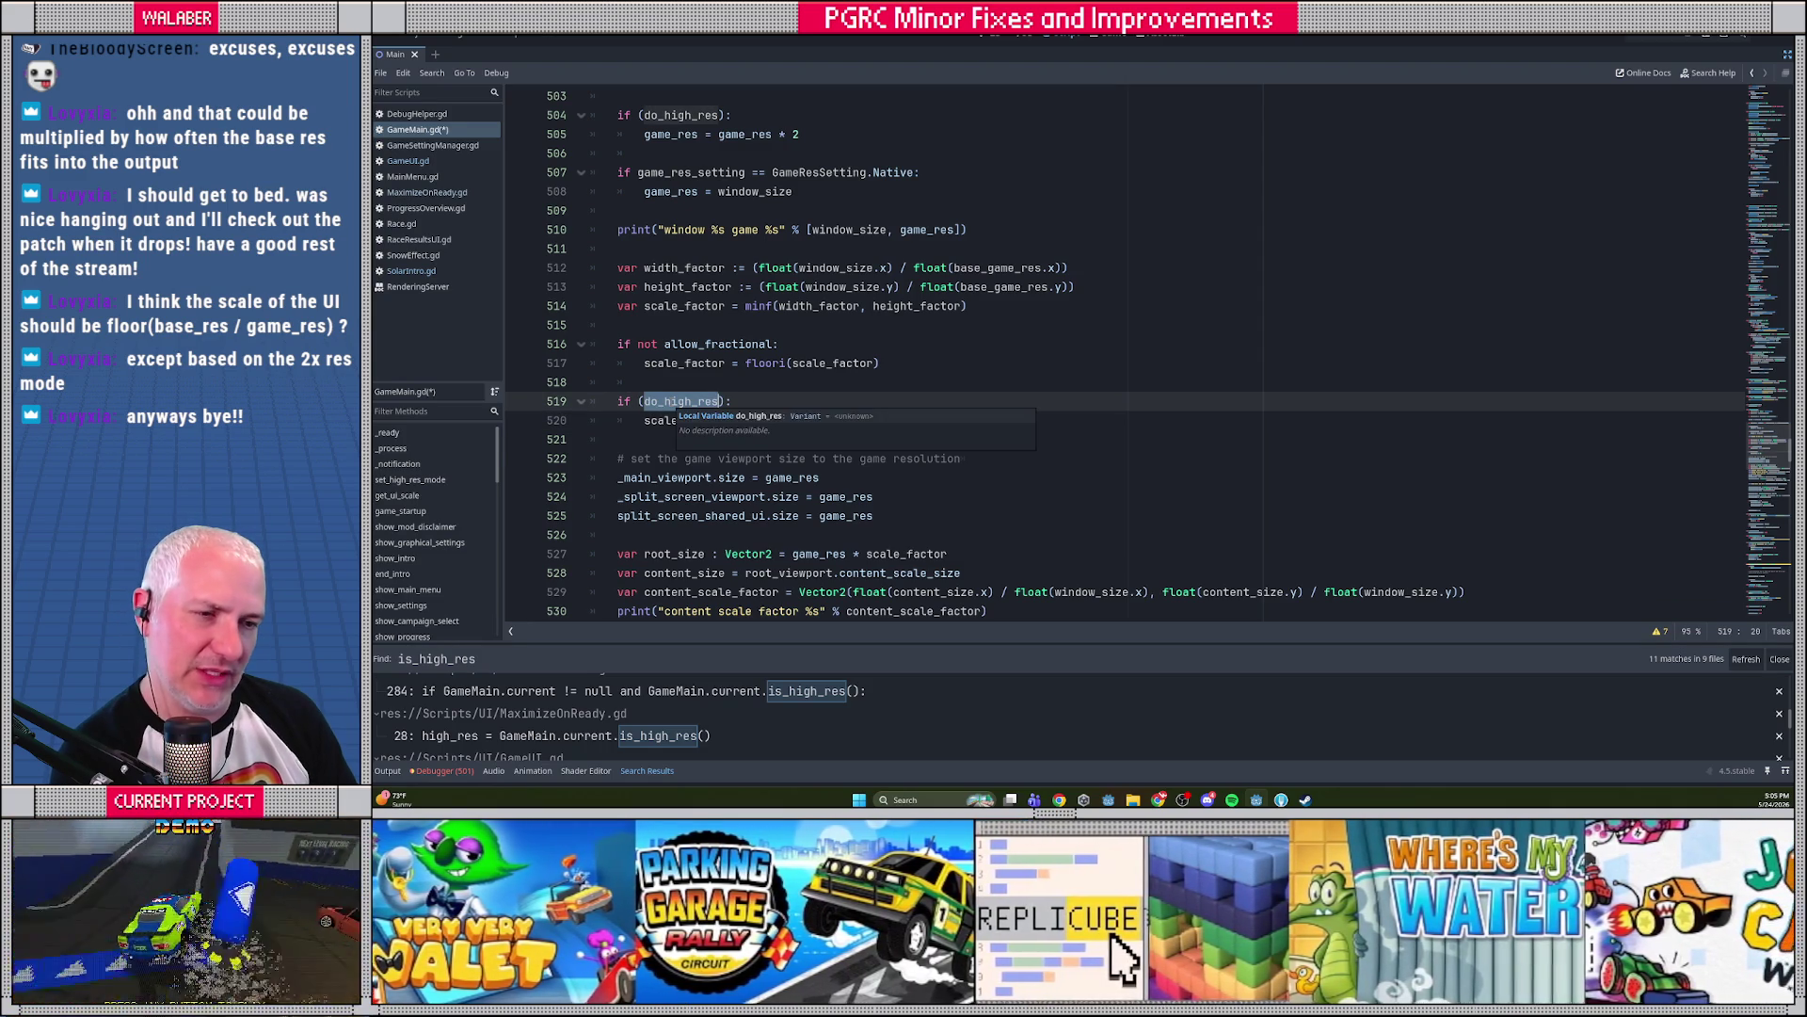
drag(621, 325, 737, 403)
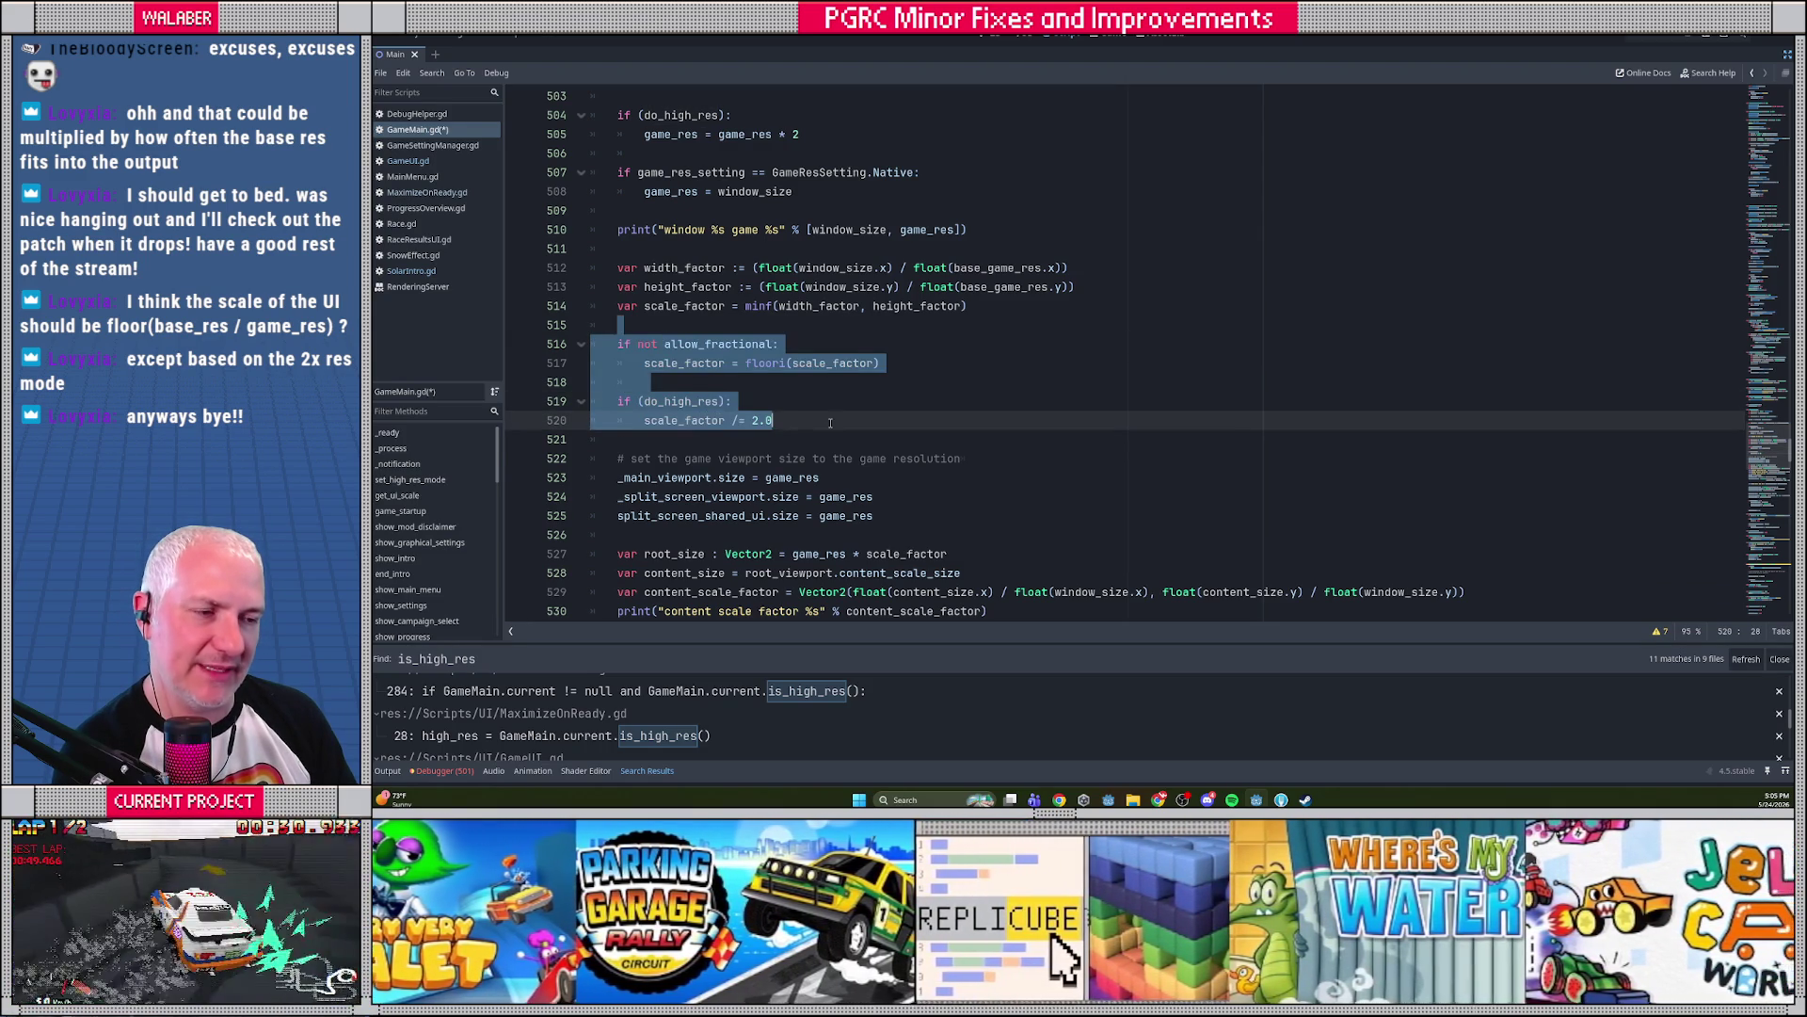
click(844, 415)
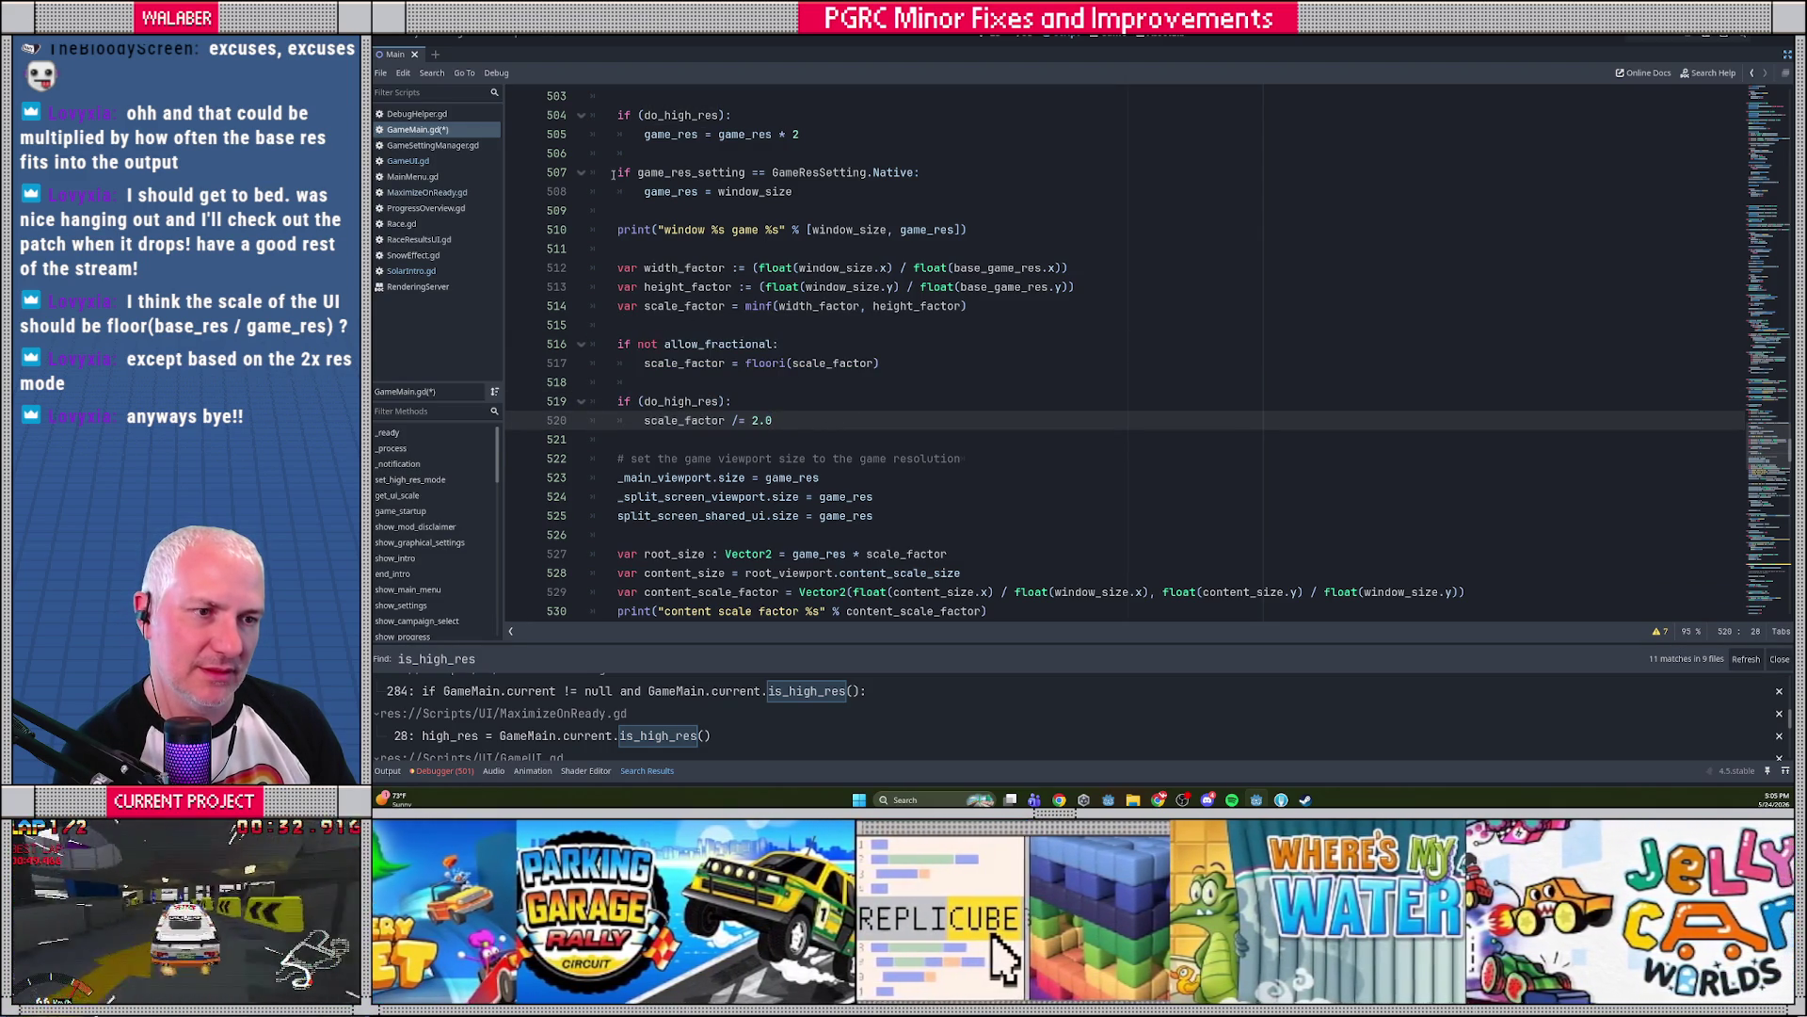
drag(612, 173, 621, 209)
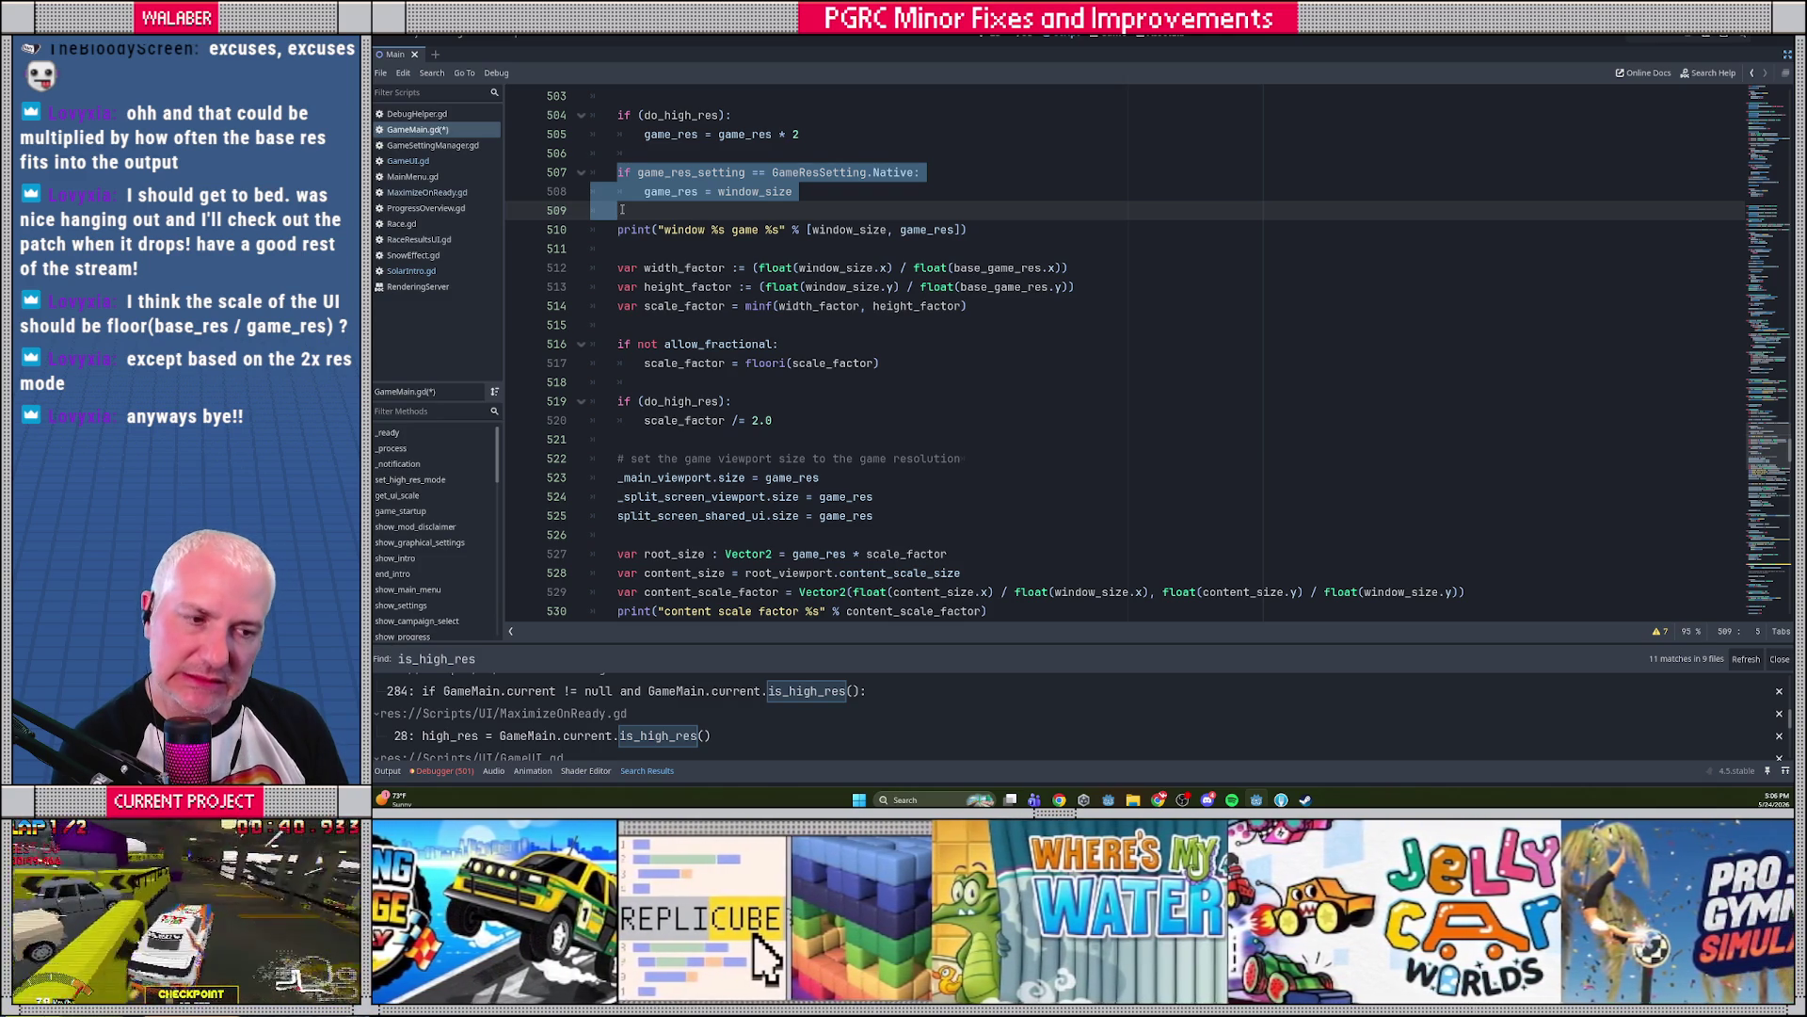
Move the Native block below the scale checks and add a '# wait, are we doing native res?' comment
key(alt+Down)
key(alt+Down)
key(alt+Down)
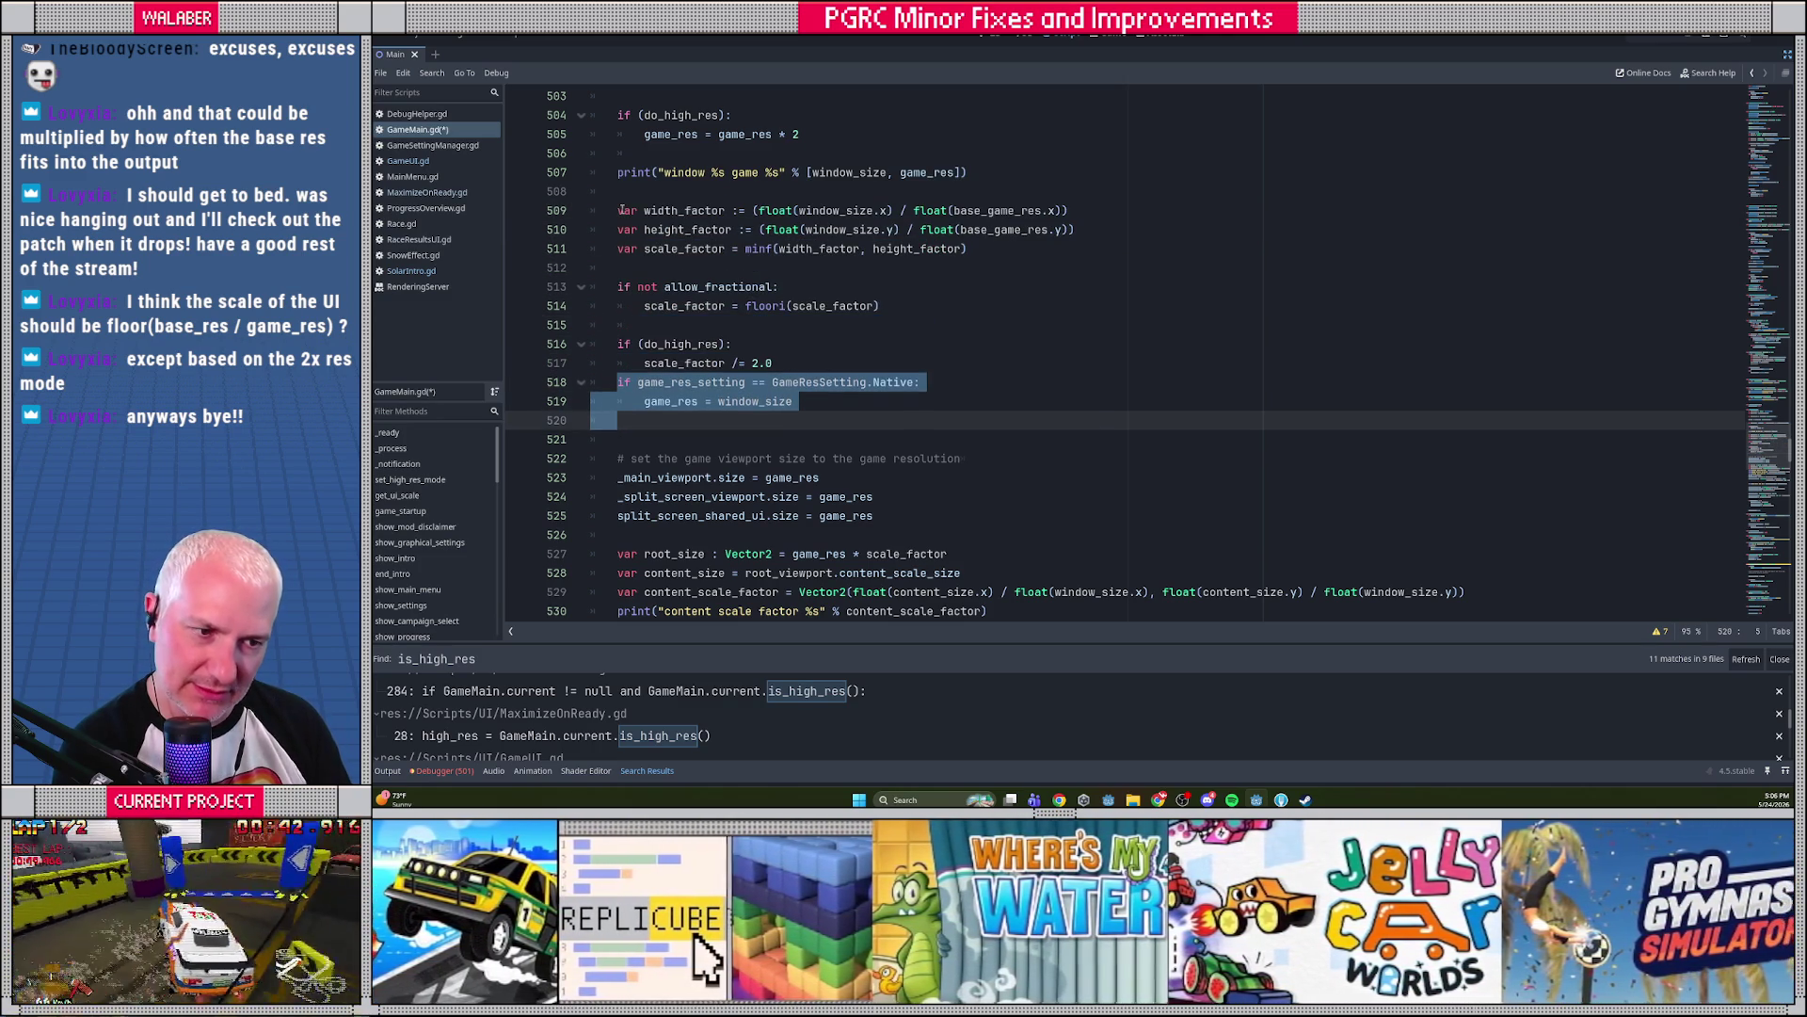
key(alt+Down)
click(768, 380)
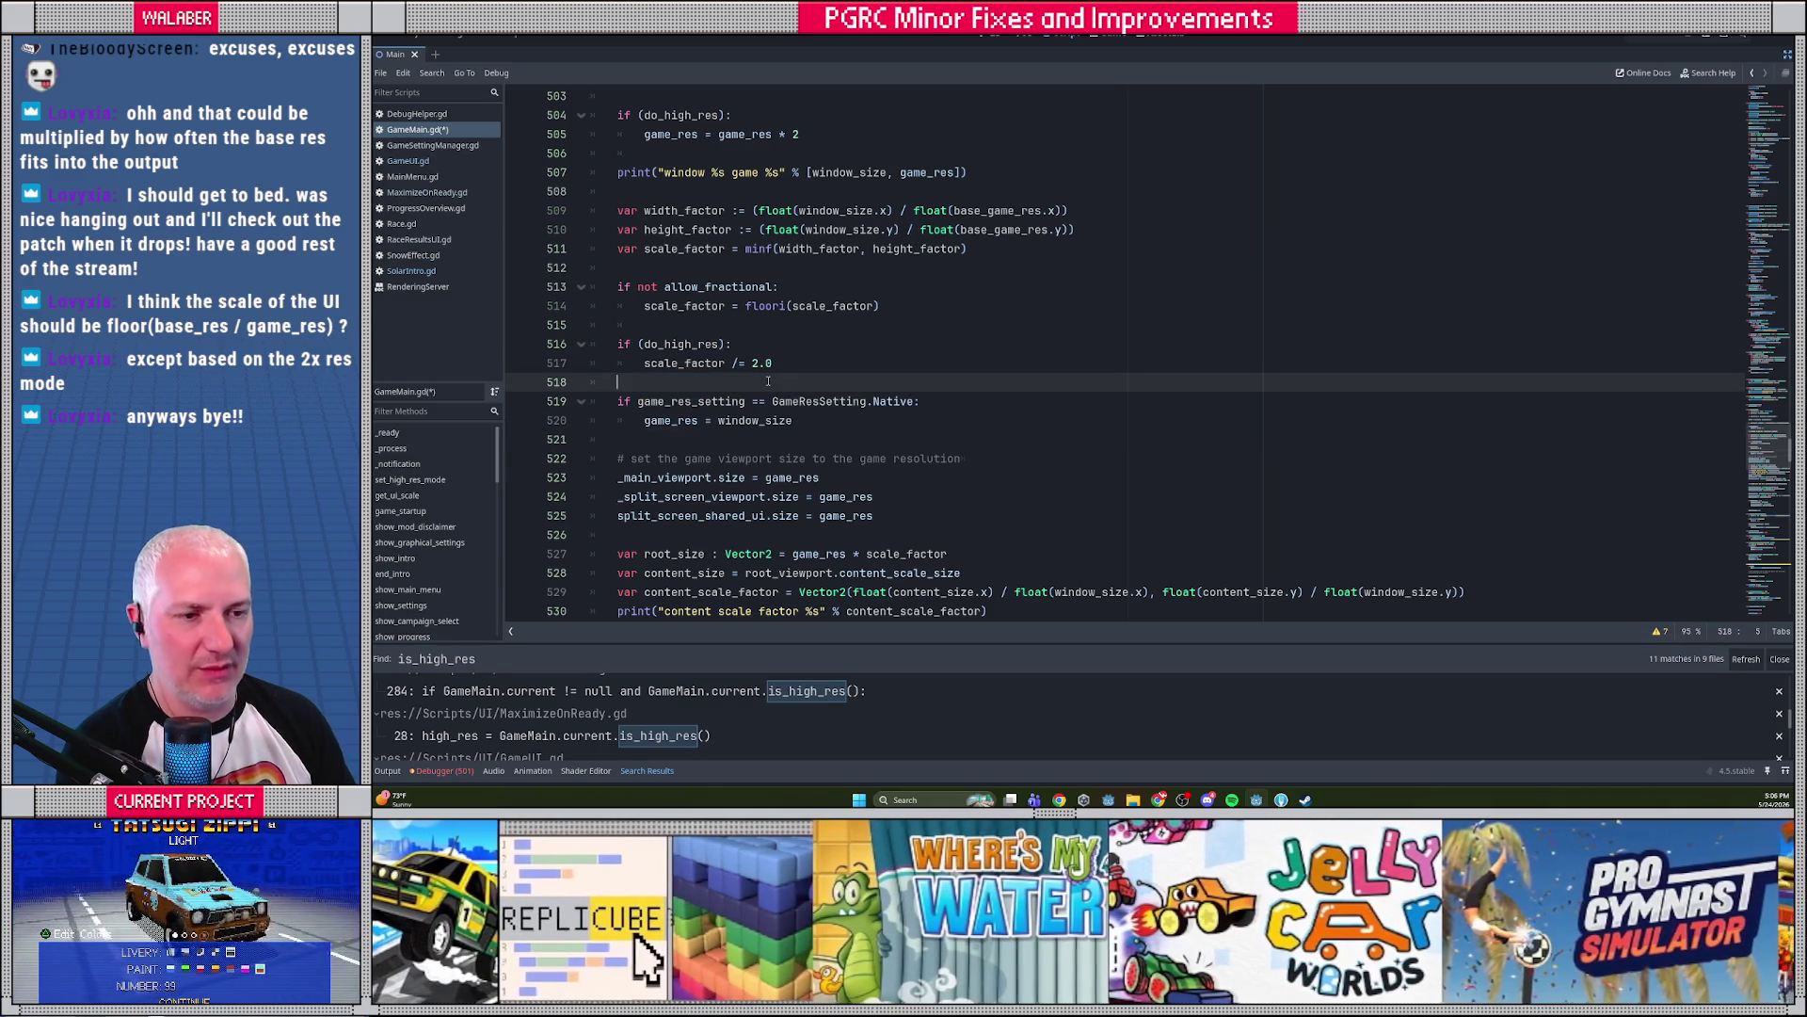
key(Return)
text(# wait, are)
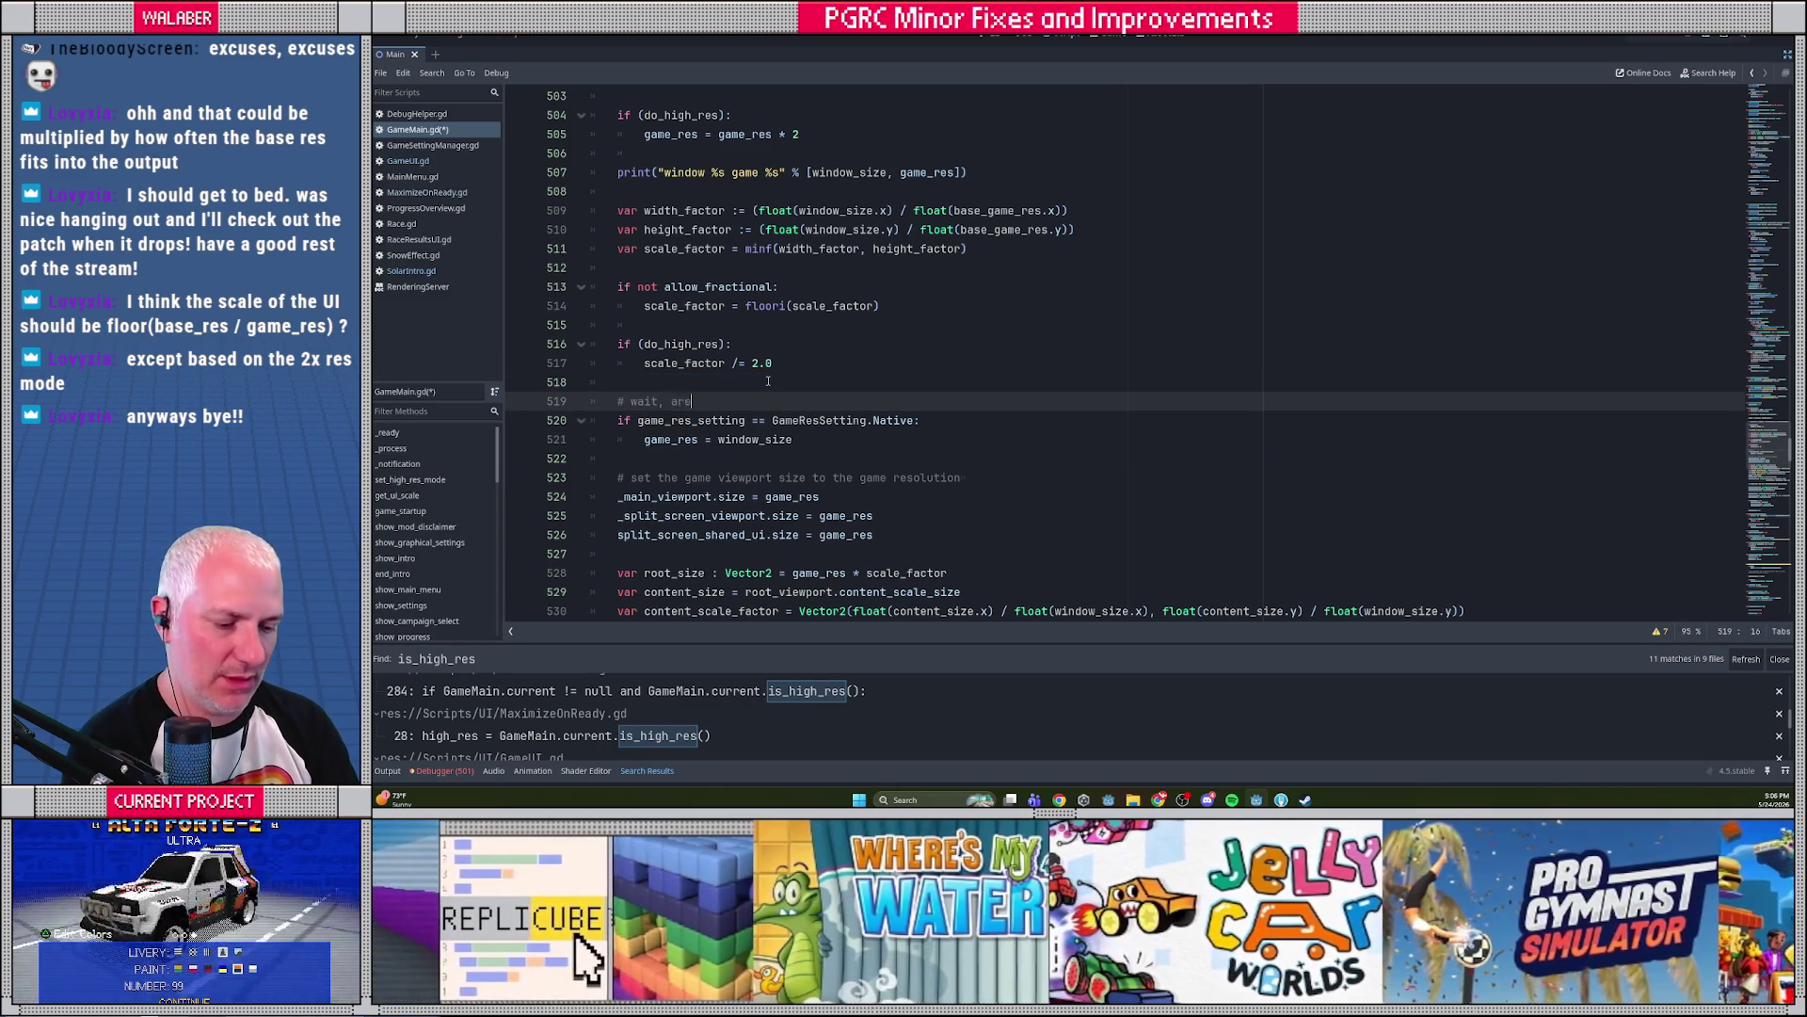
text( we doing native res?)
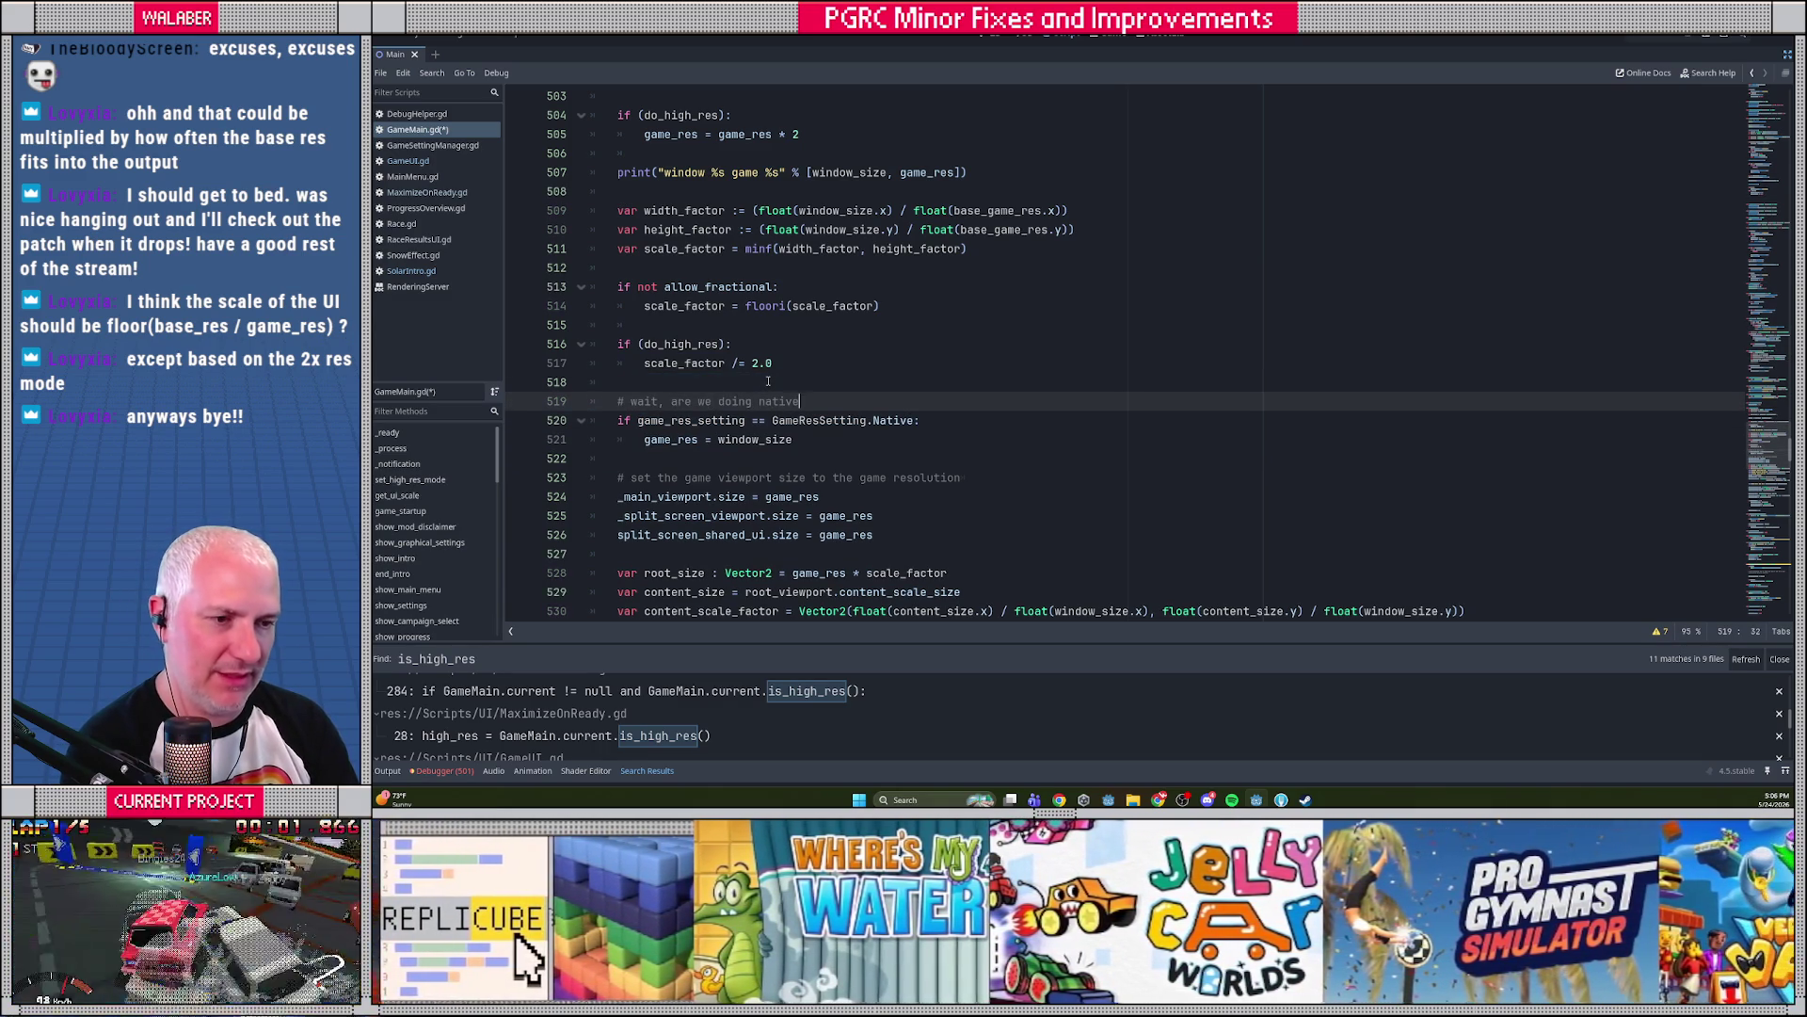
Add 'scale_factor = 1.0' after game_res = window_size in the Native branch
scroll(782, 401, down, 1)
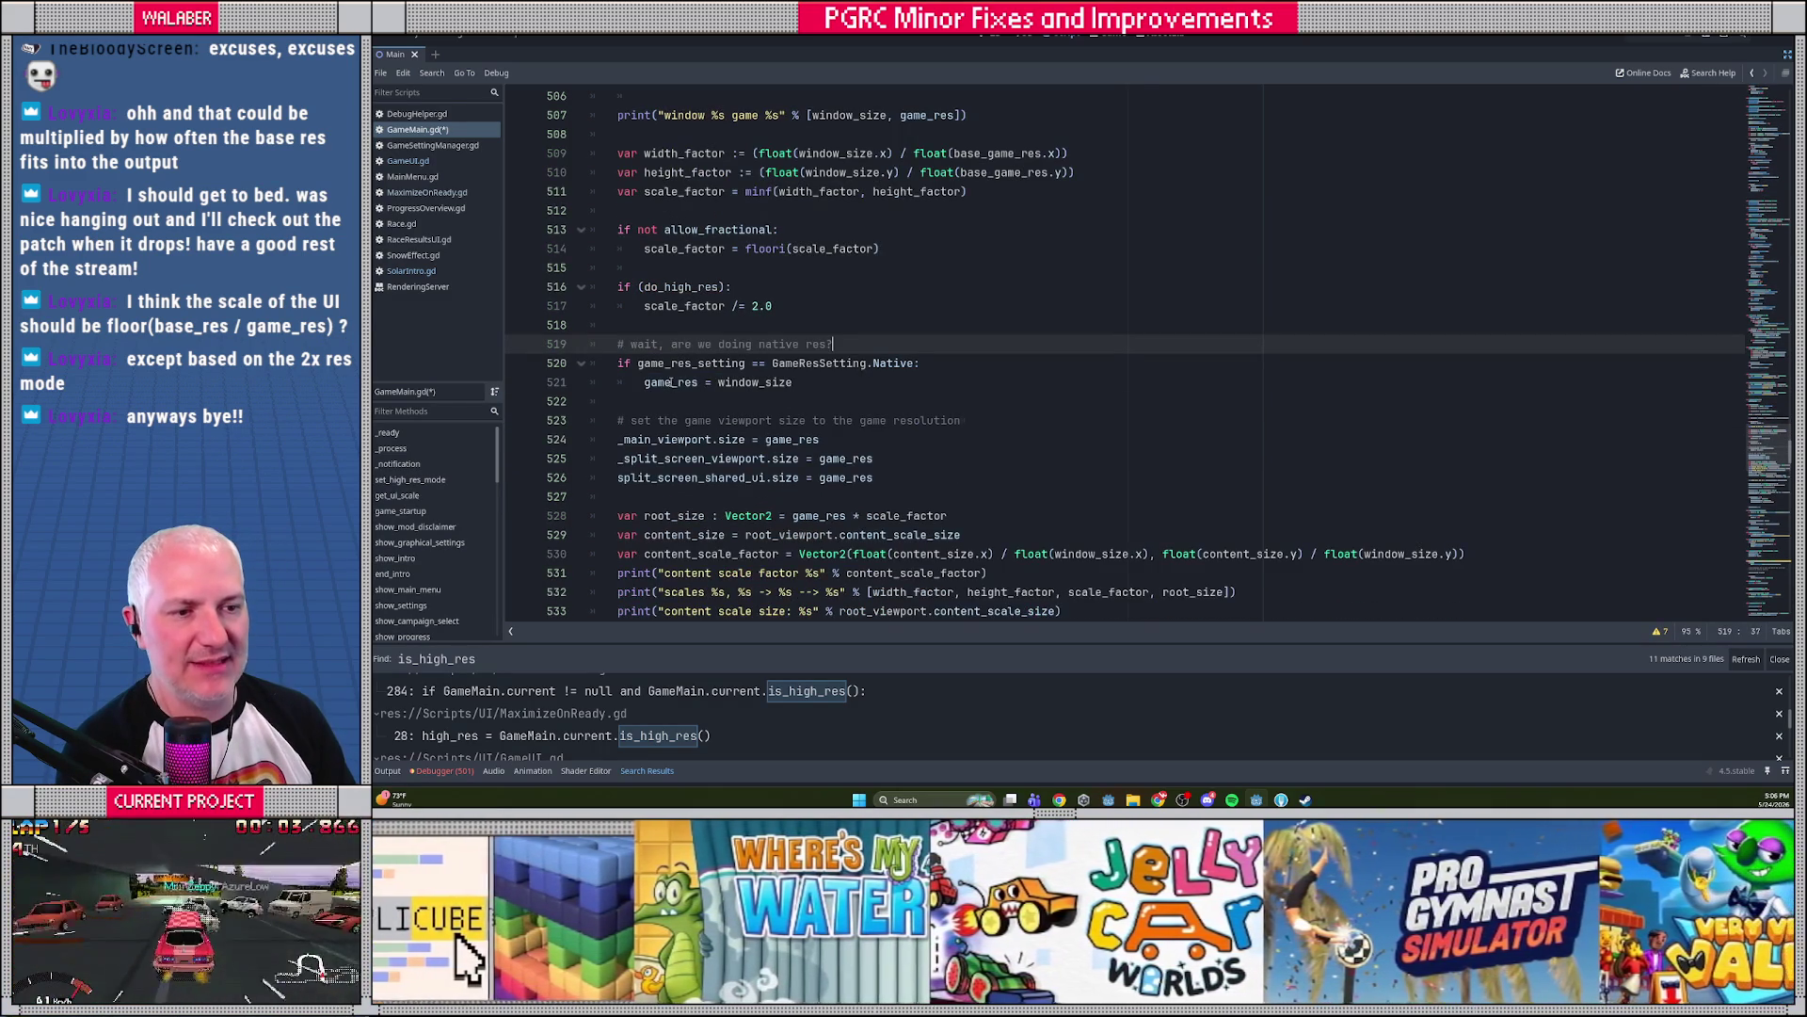
click(869, 386)
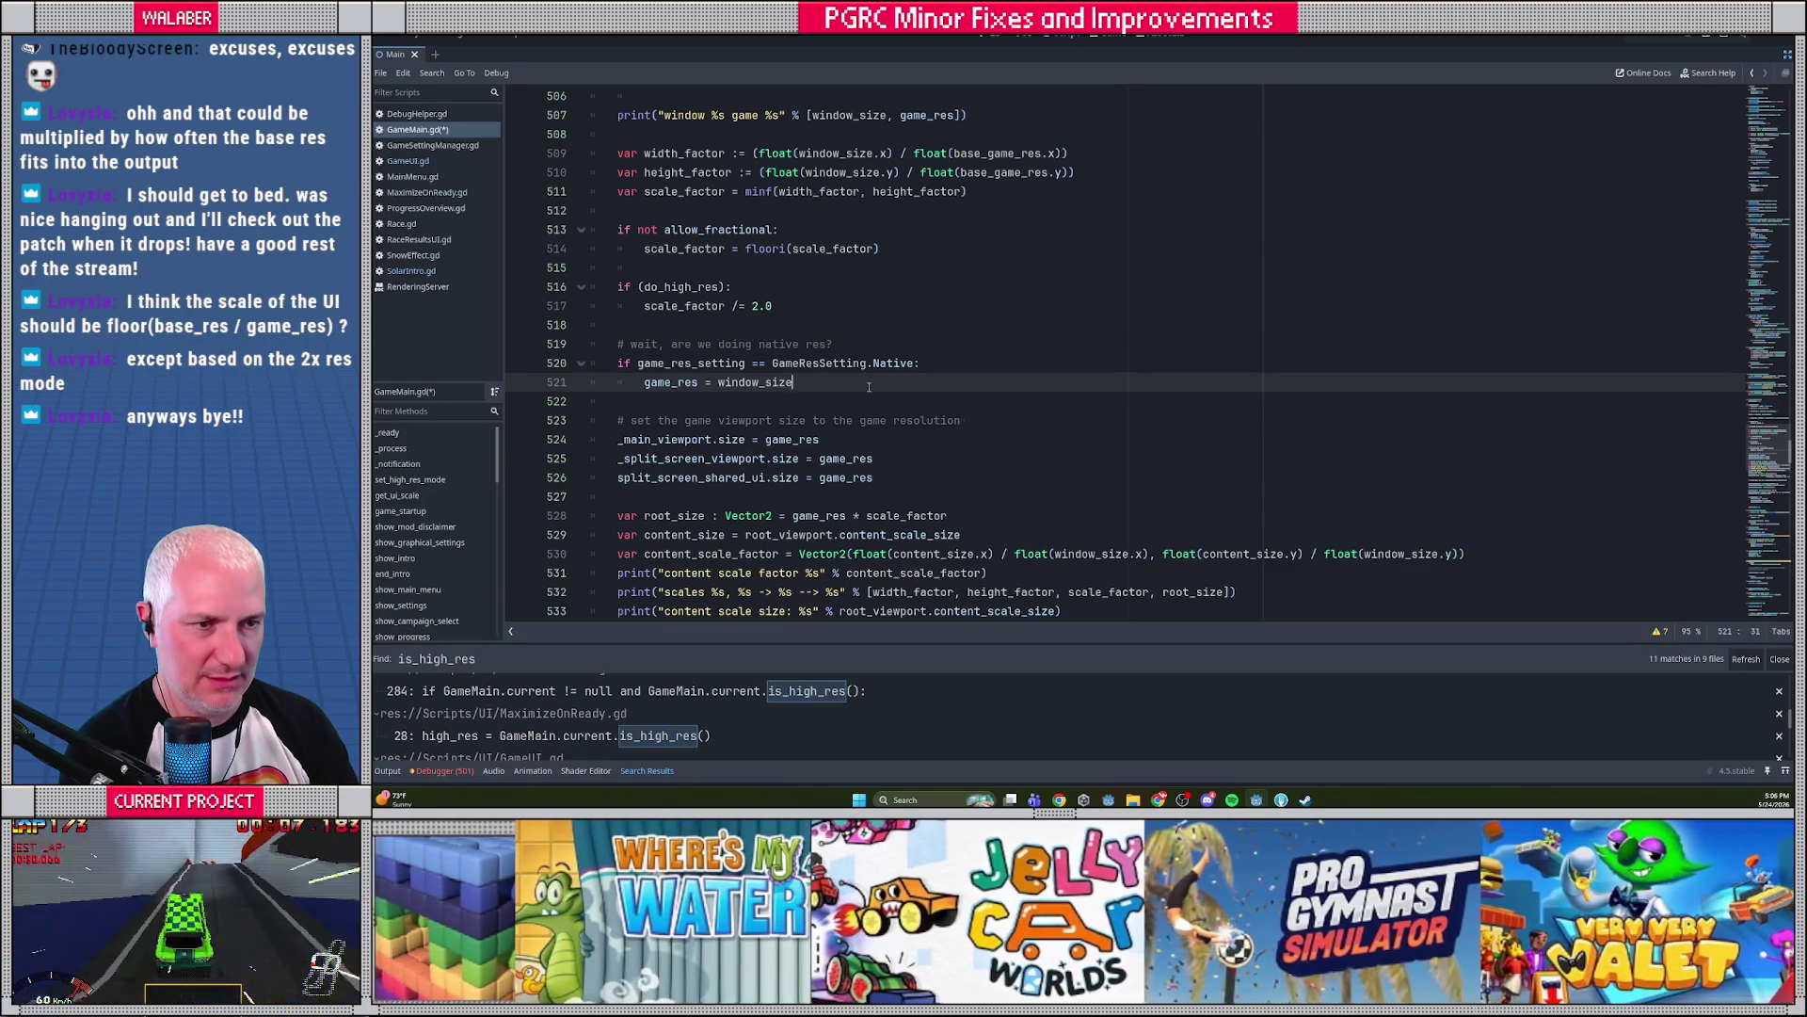
scroll(904, 380, up, 1)
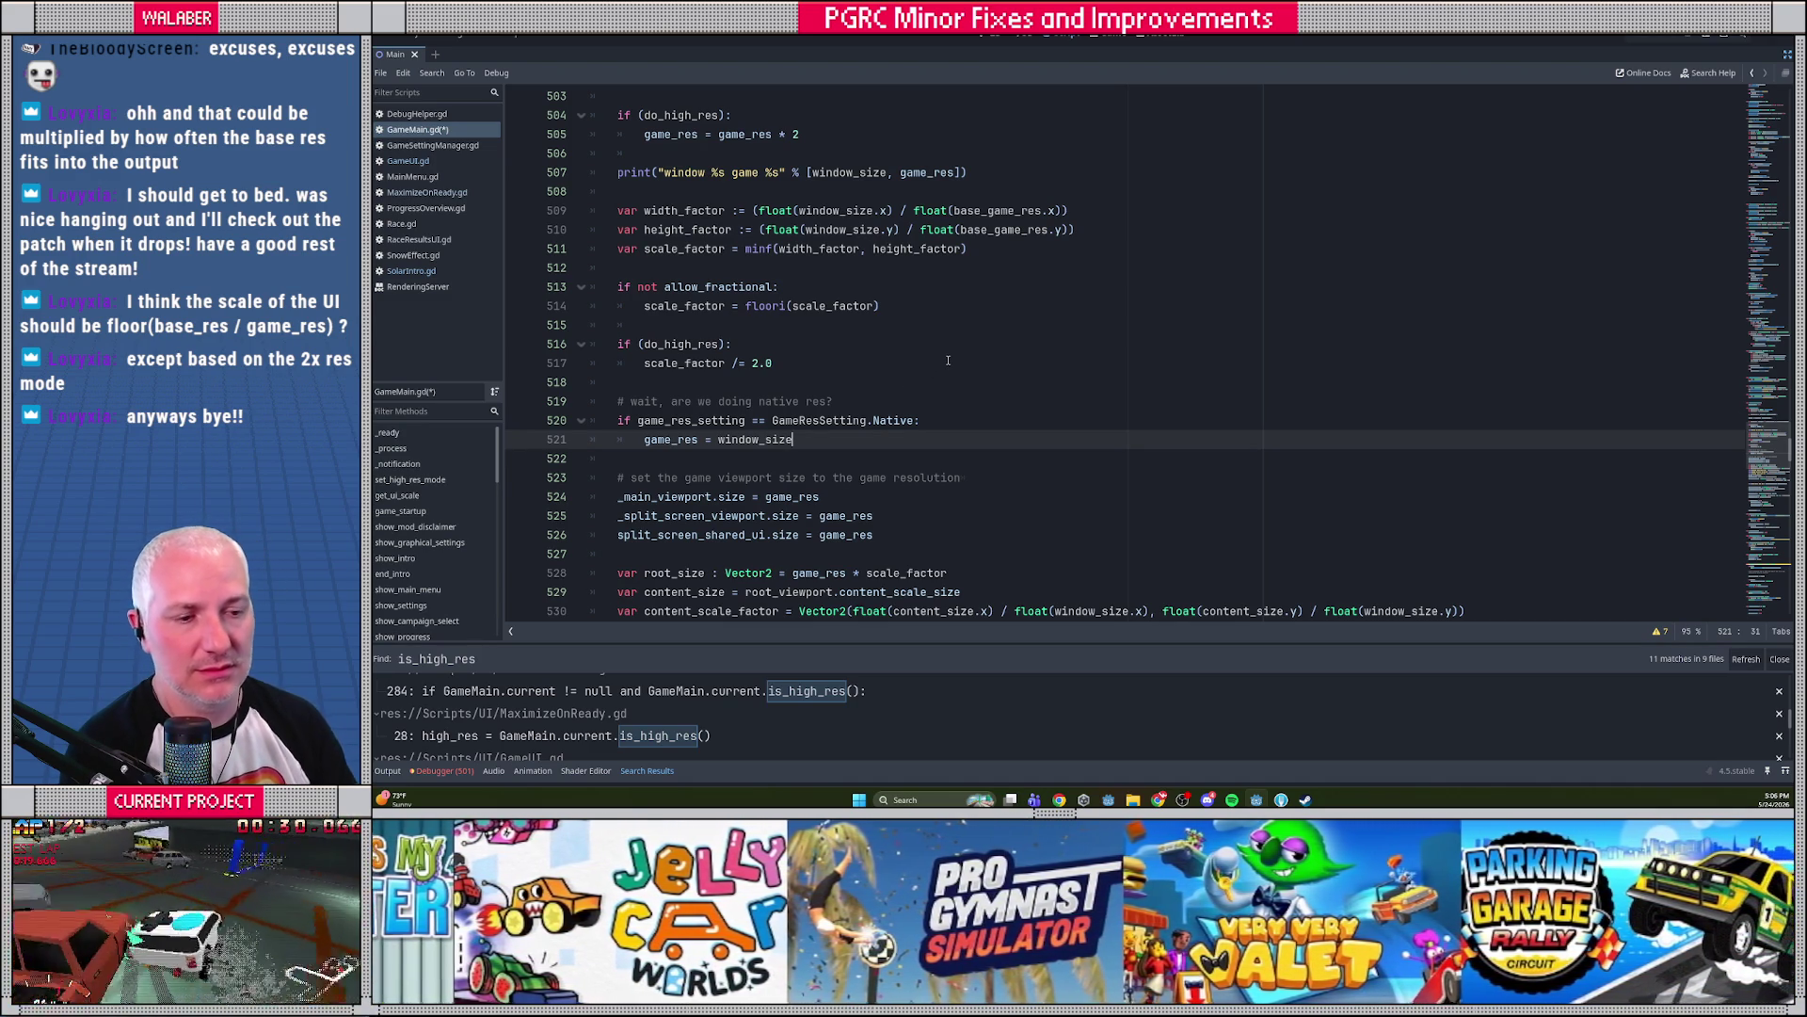
key(Return)
text(scale_)
key(Return)
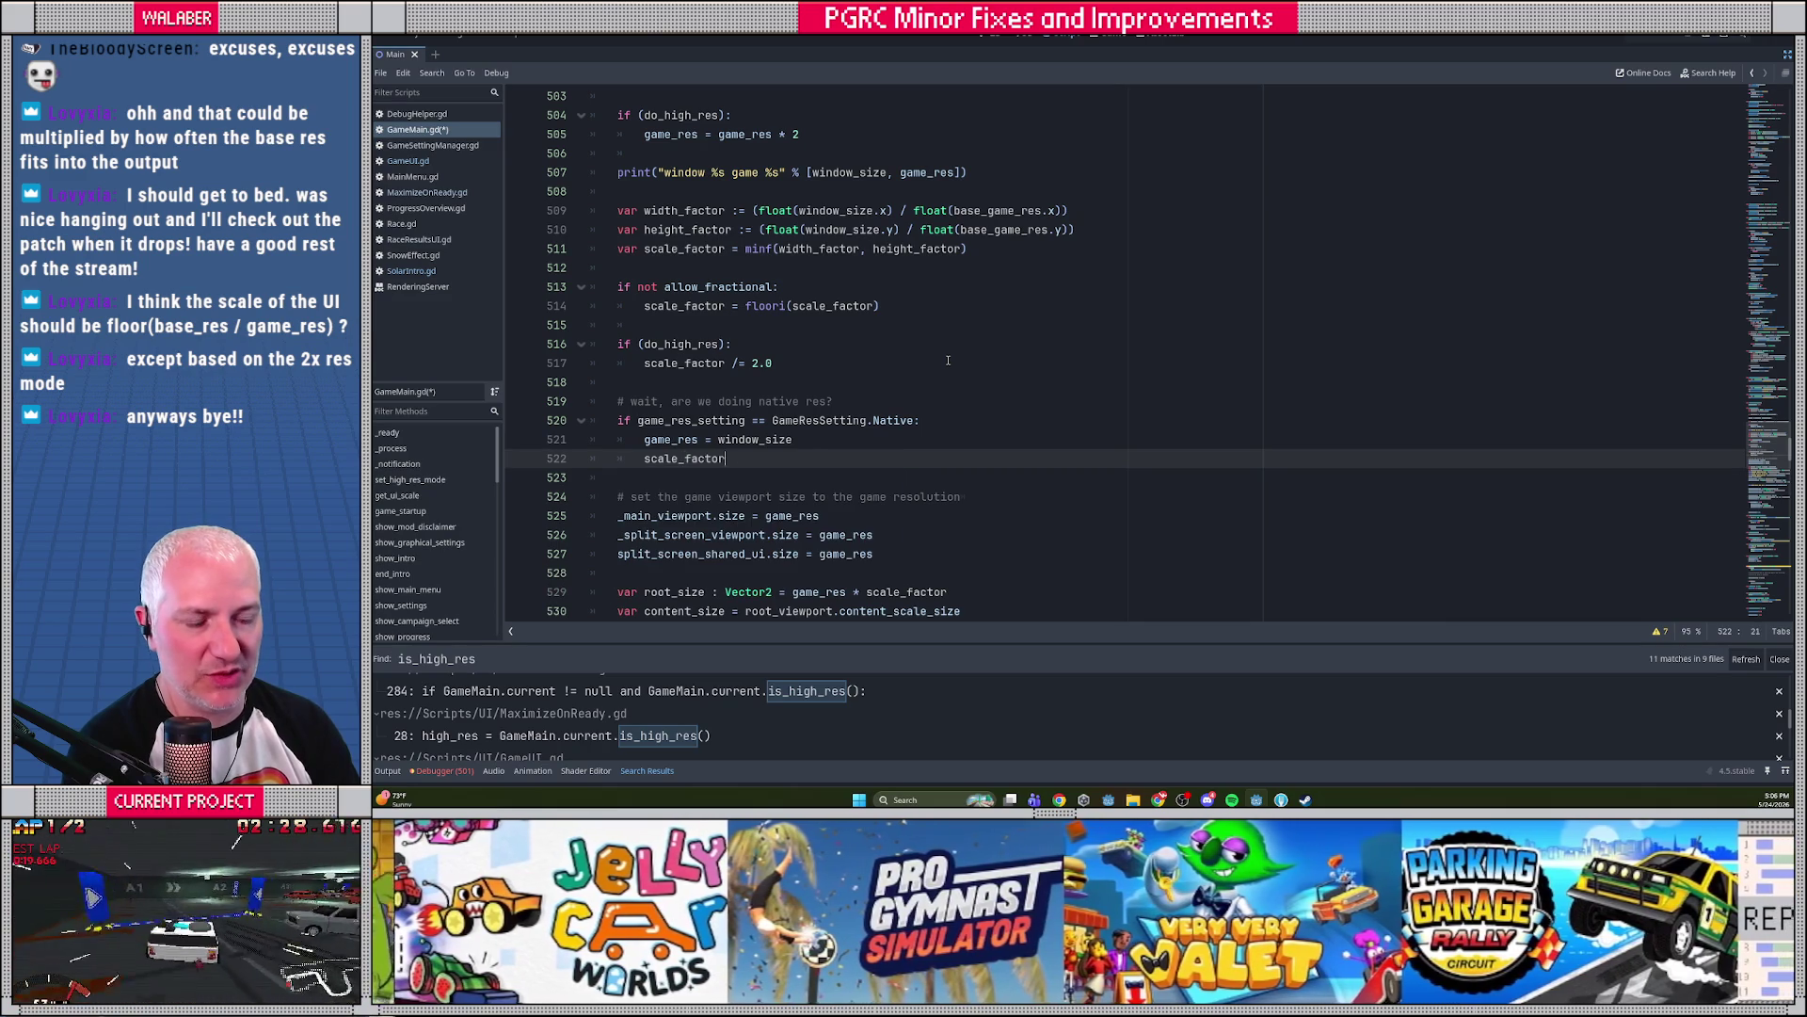
text( = 1.0)
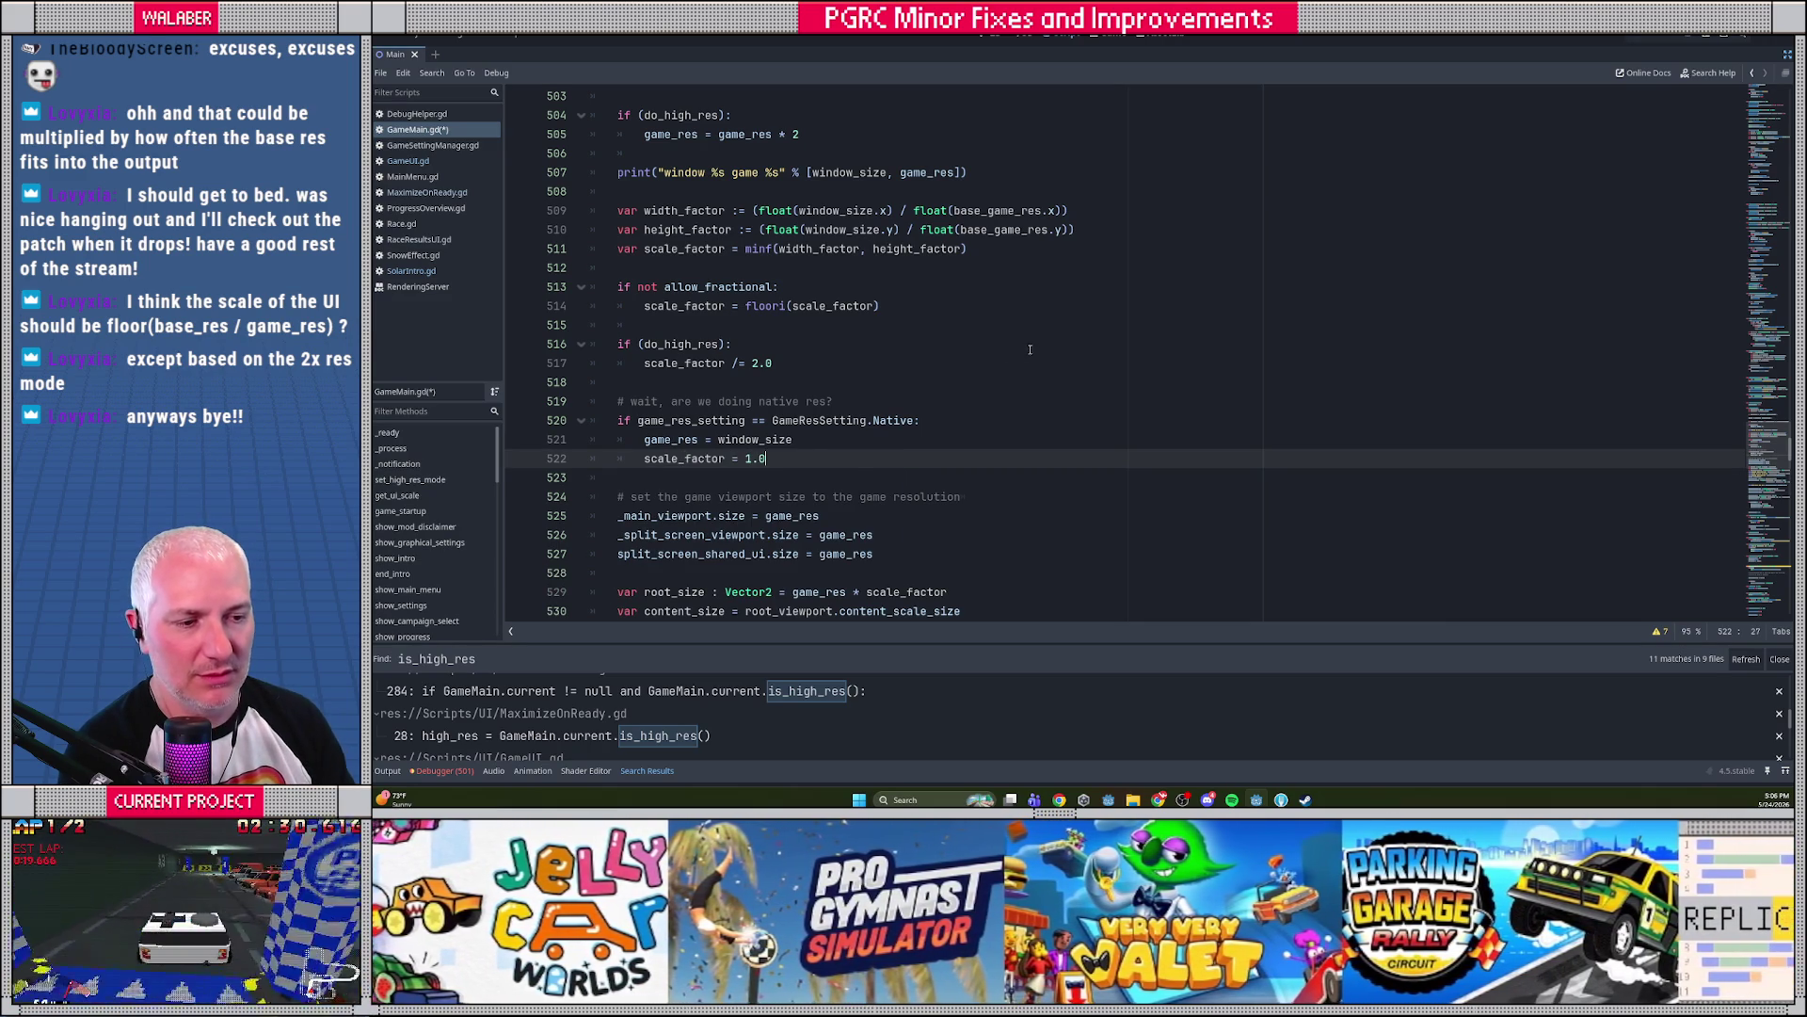
scroll(1036, 352, down, 1)
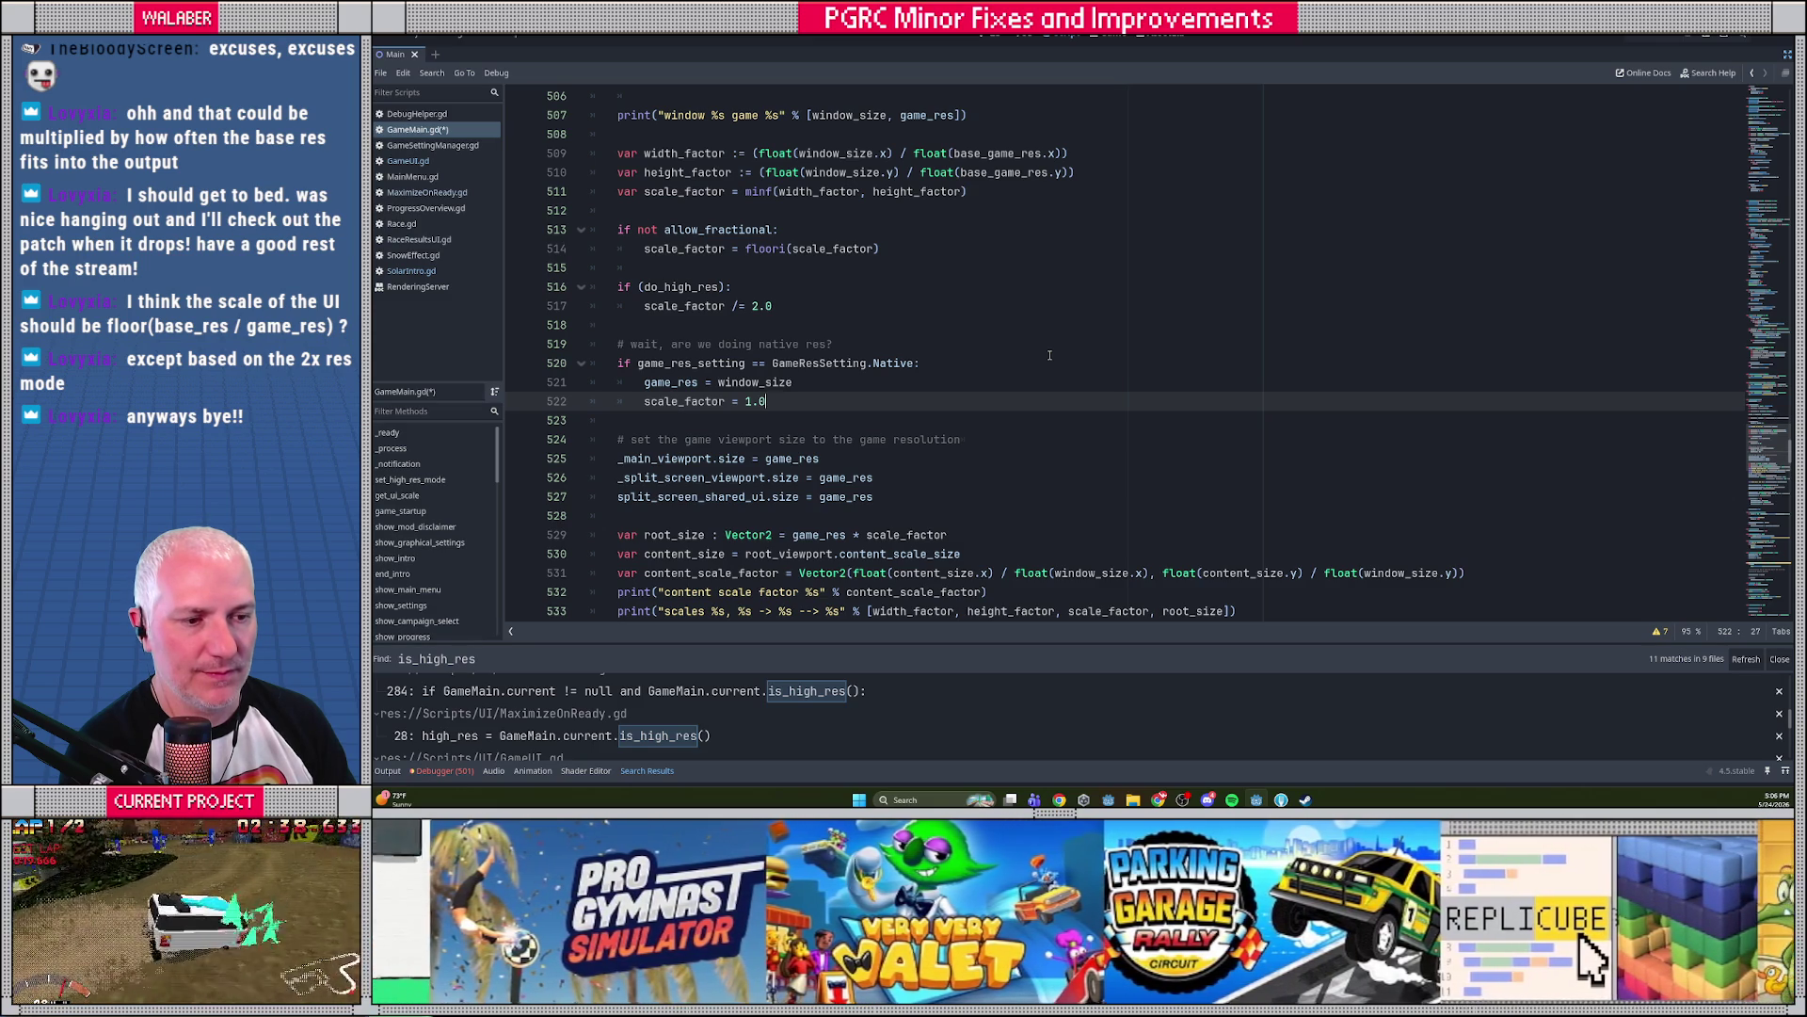
click(416, 37)
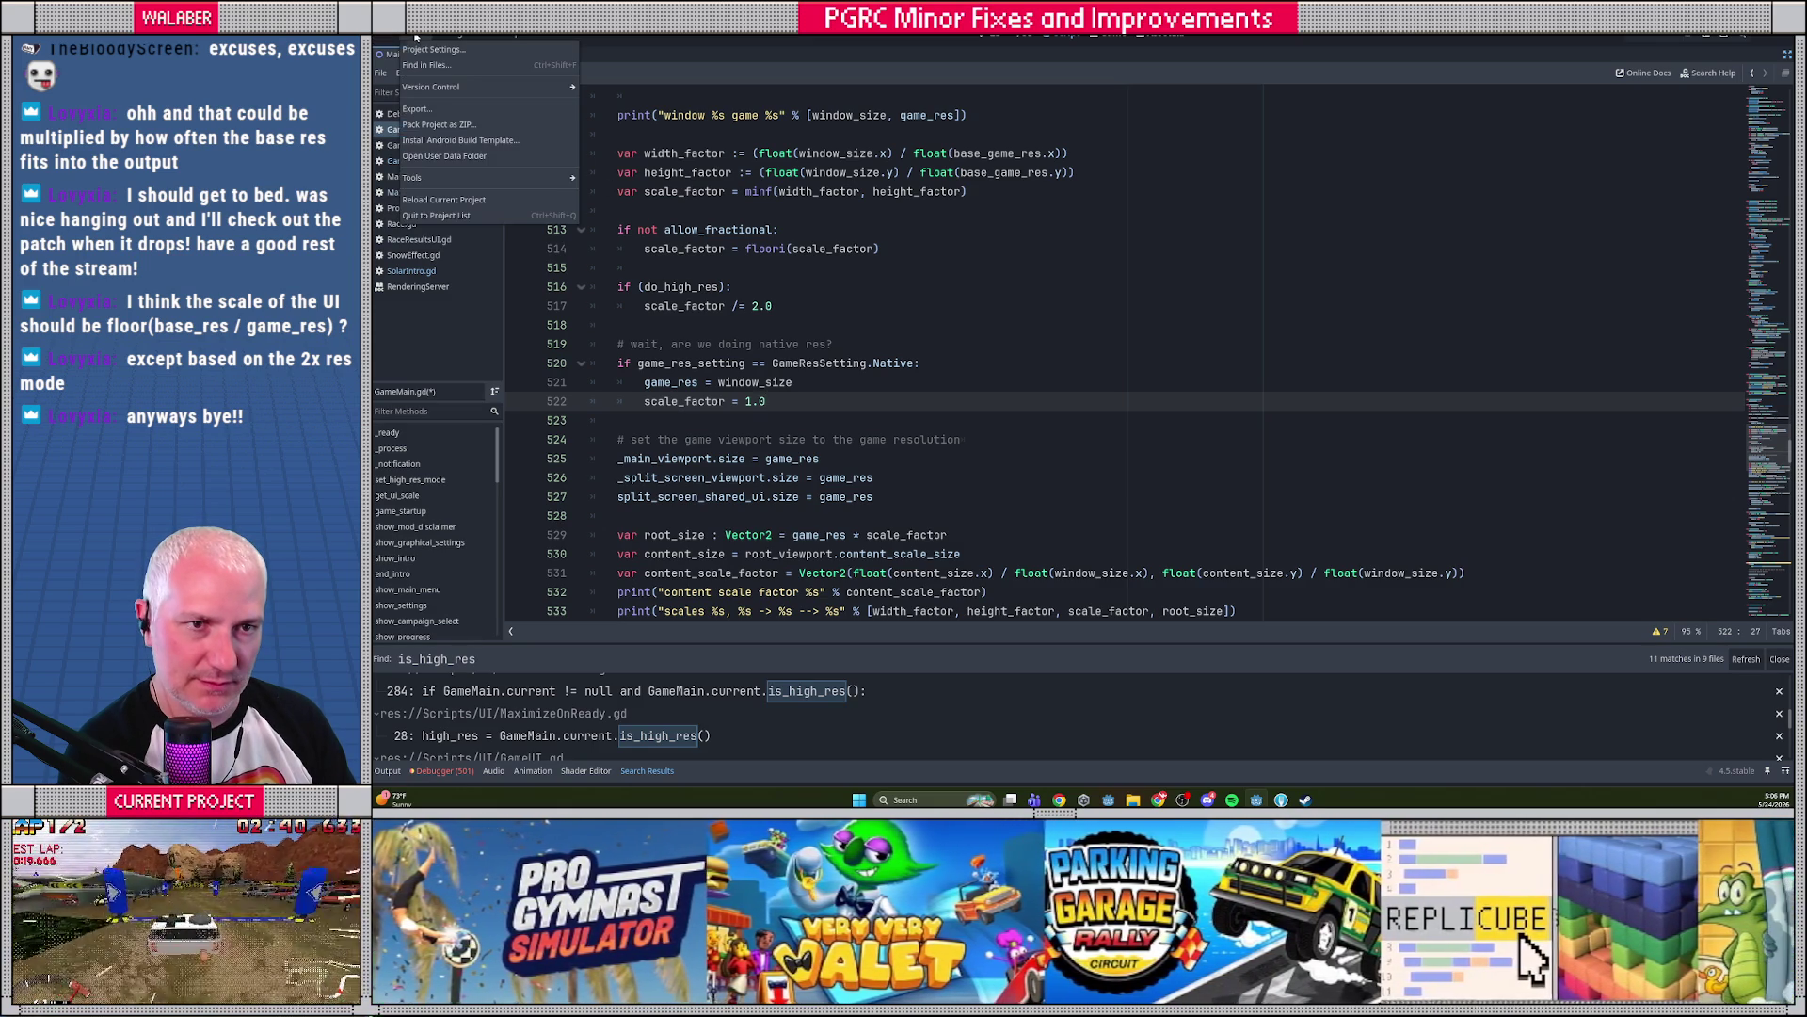
click(424, 49)
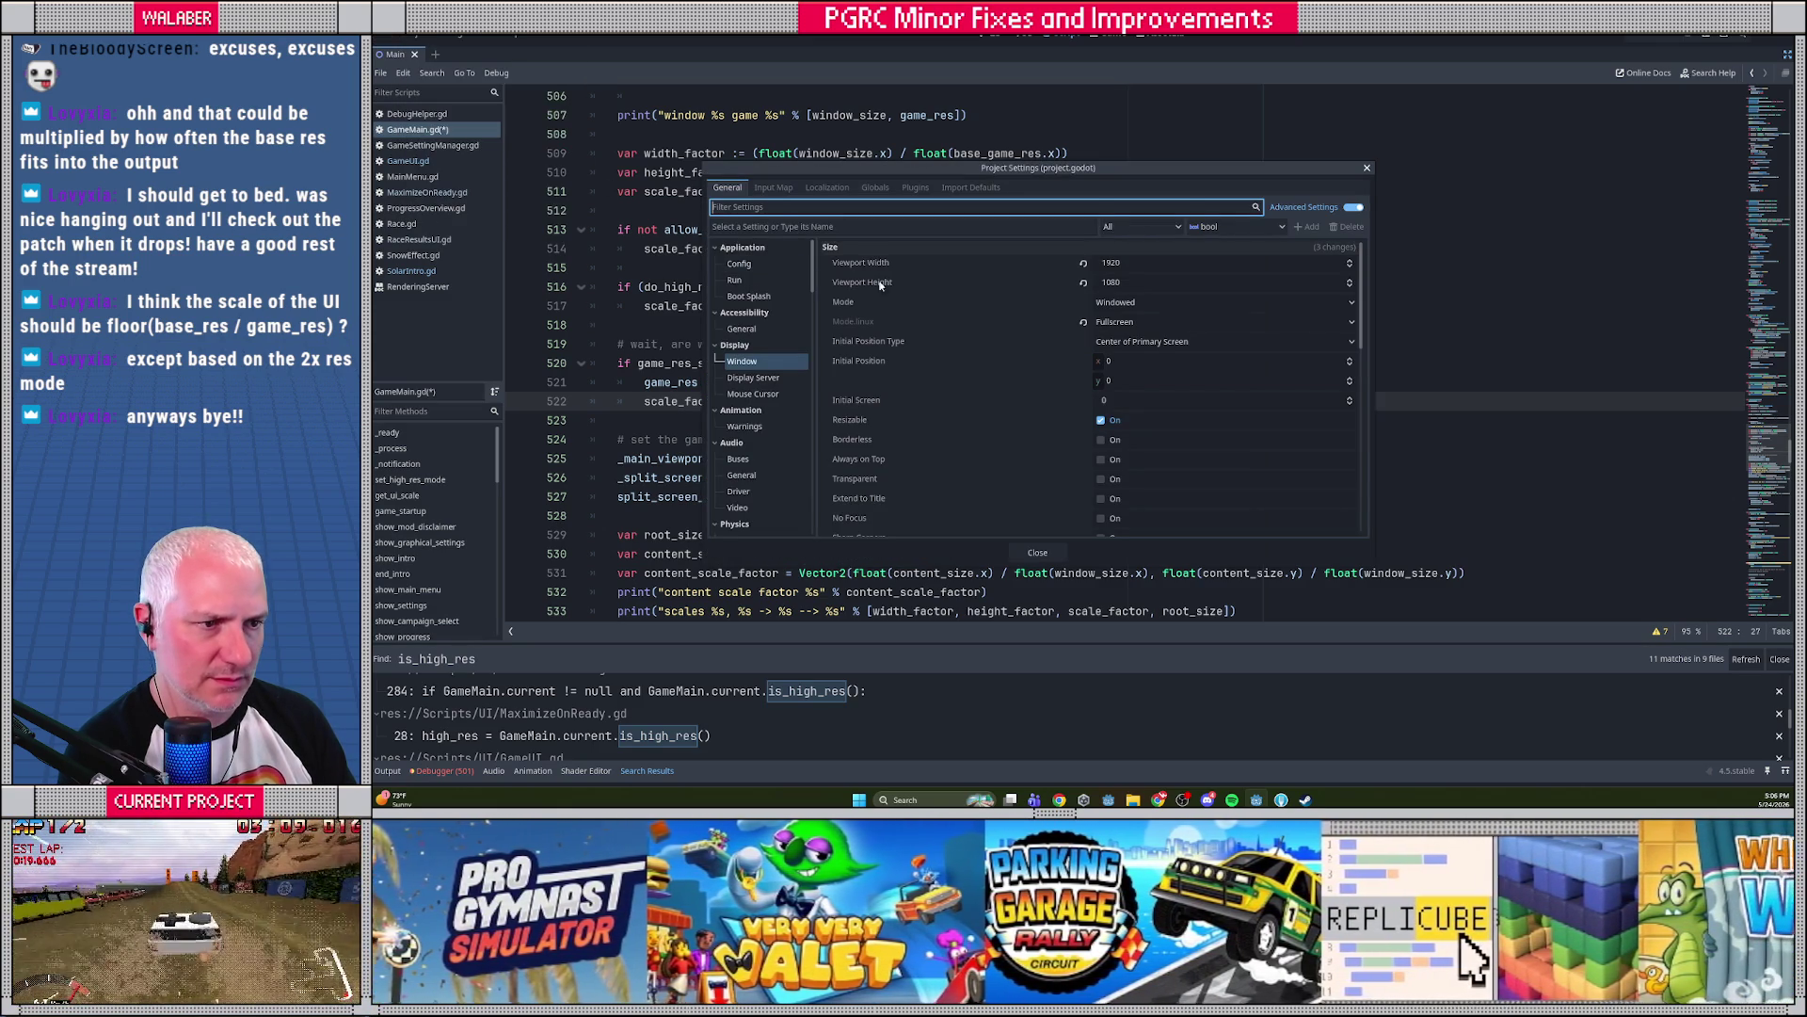
scroll(1023, 399, down, 5)
scroll(1023, 400, down, 5)
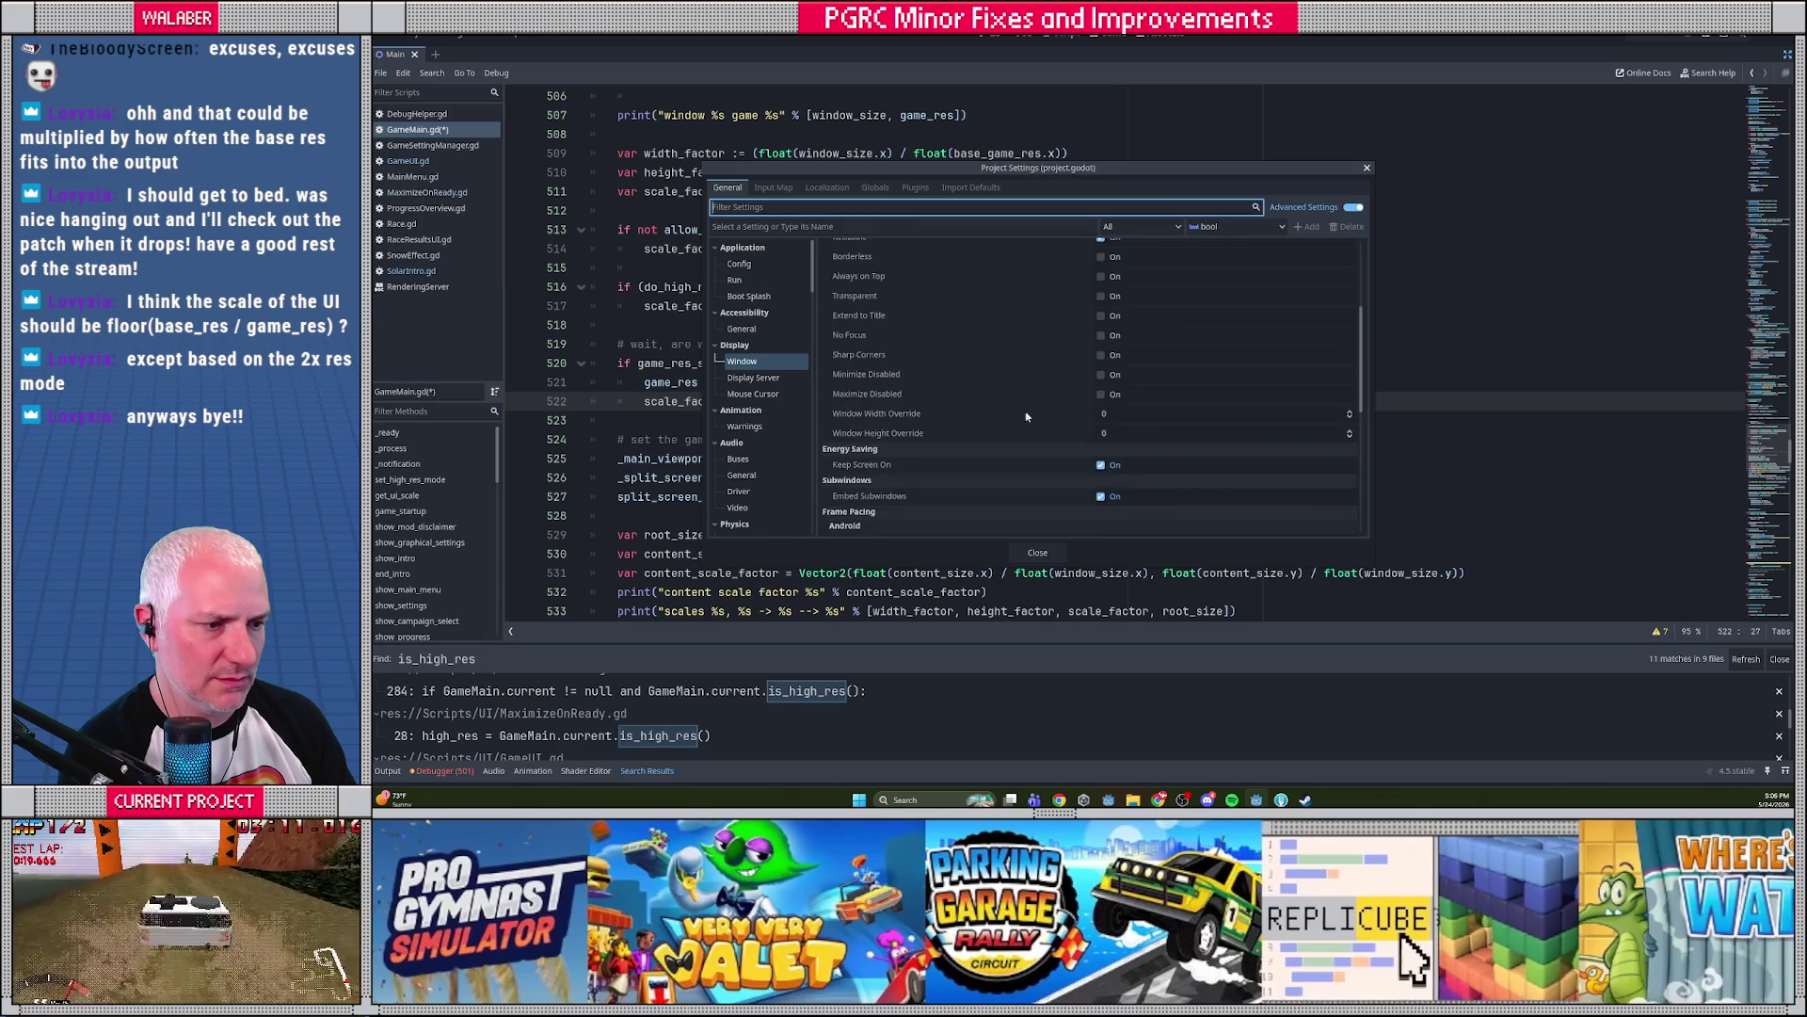
click(1021, 550)
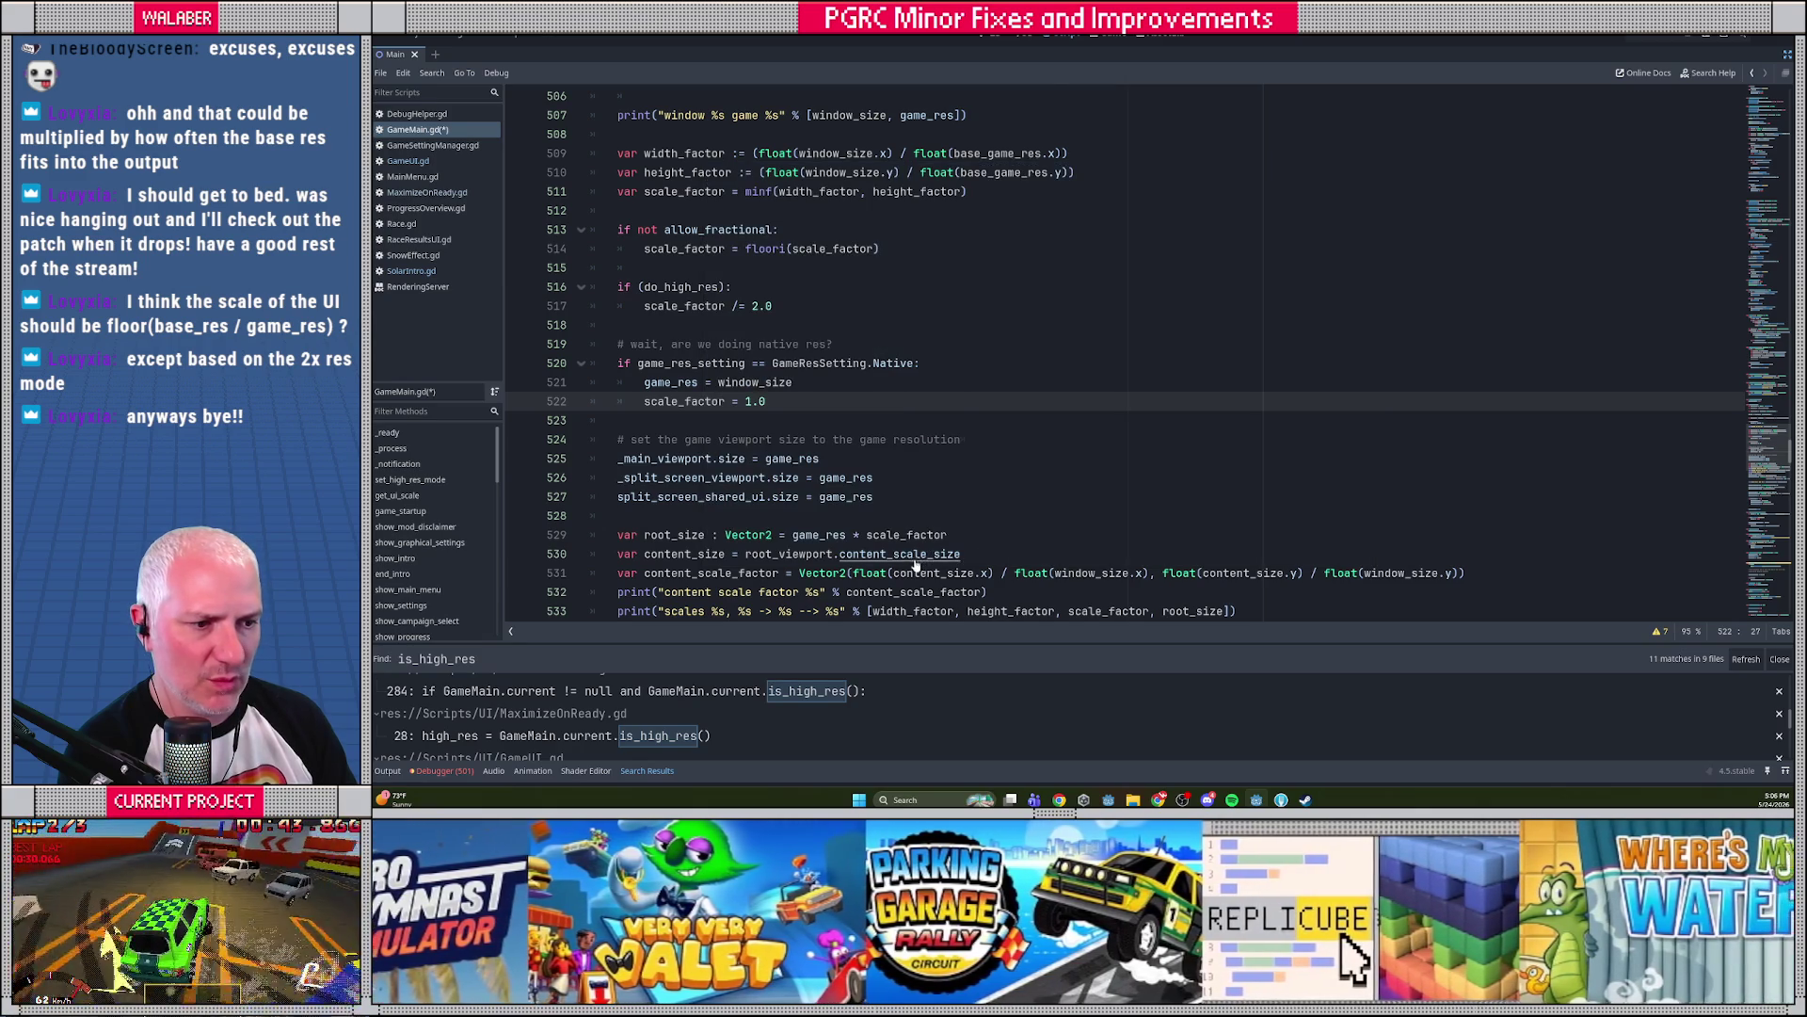
ctrl+click(909, 554)
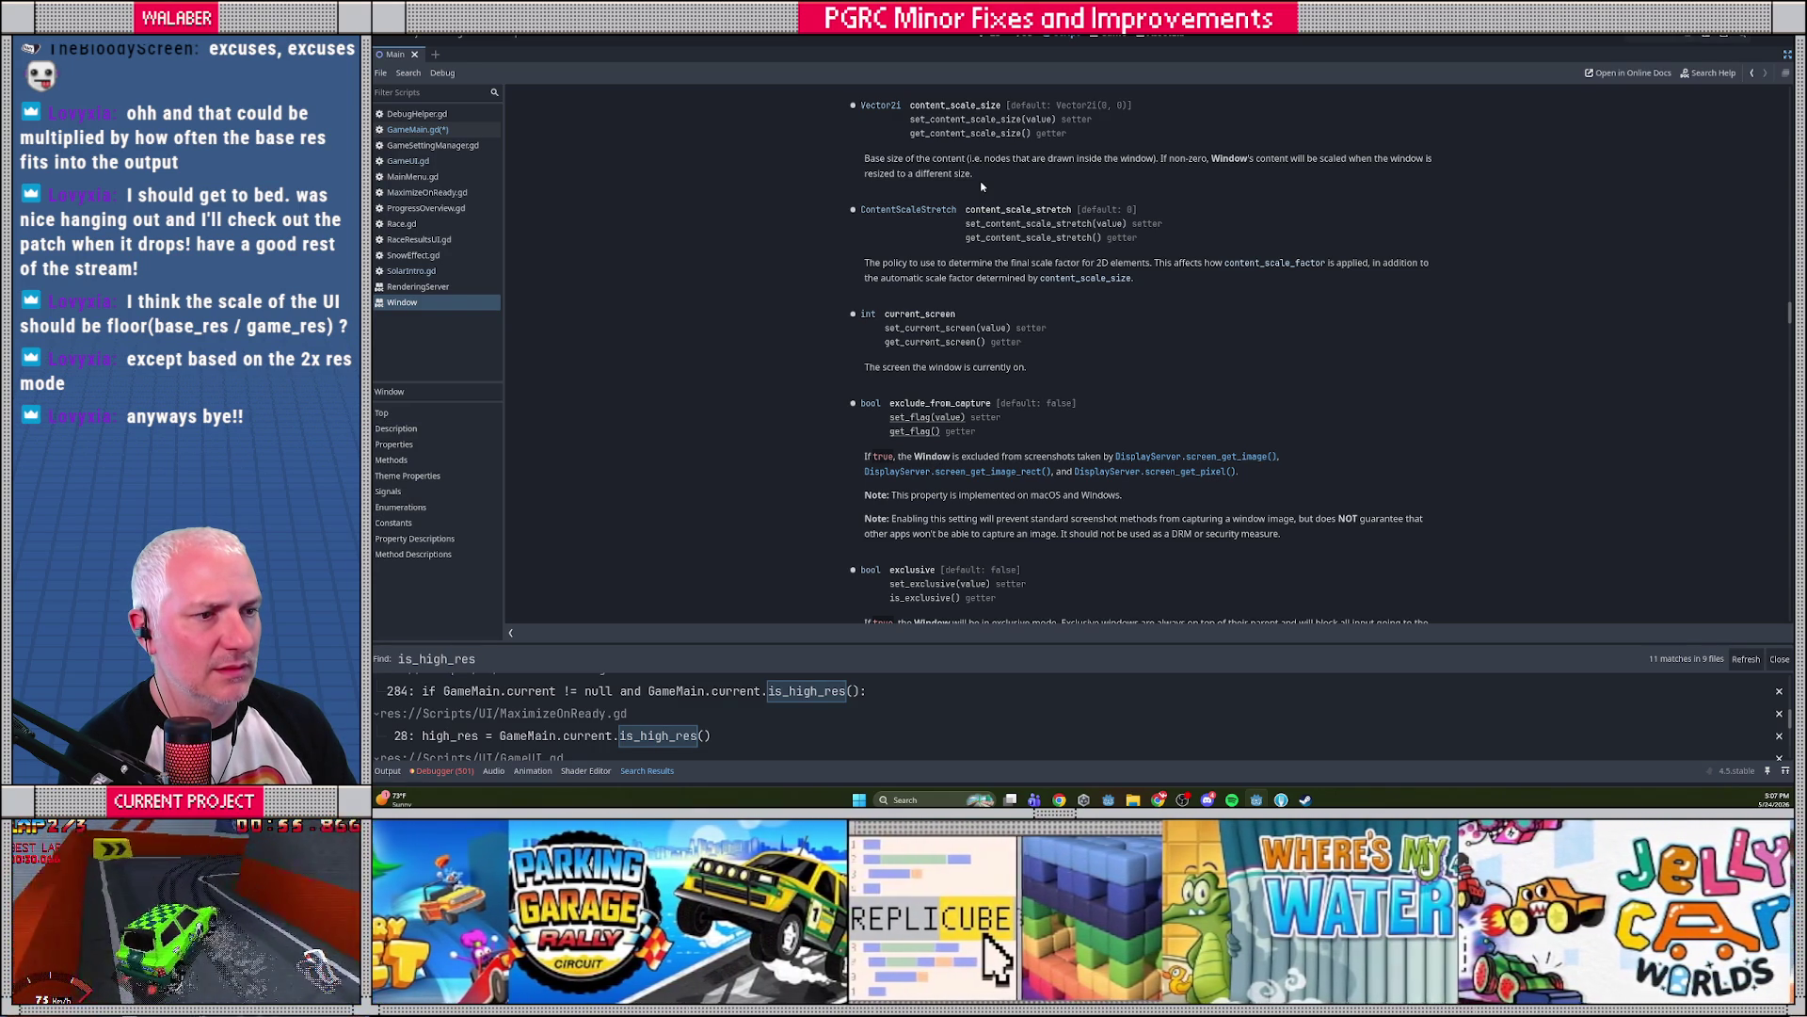
key(alt+Left)
mouse_move(864, 365)
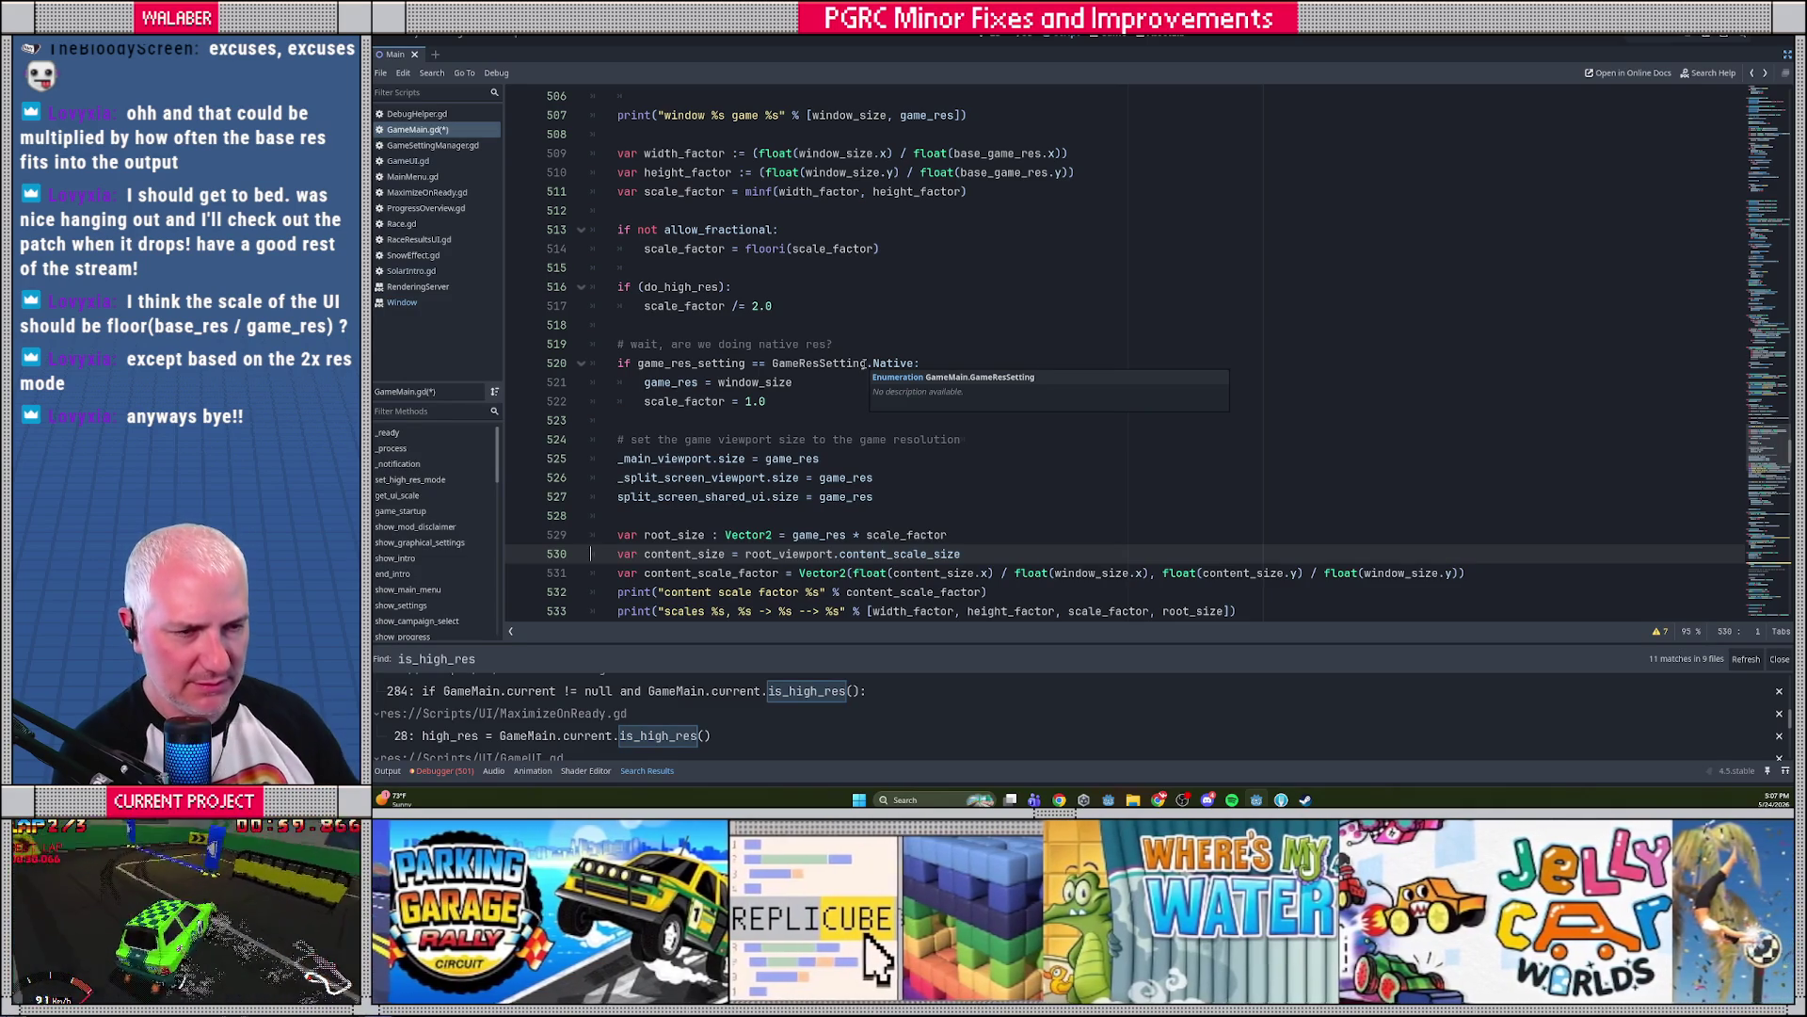
scroll(885, 329, up, 4)
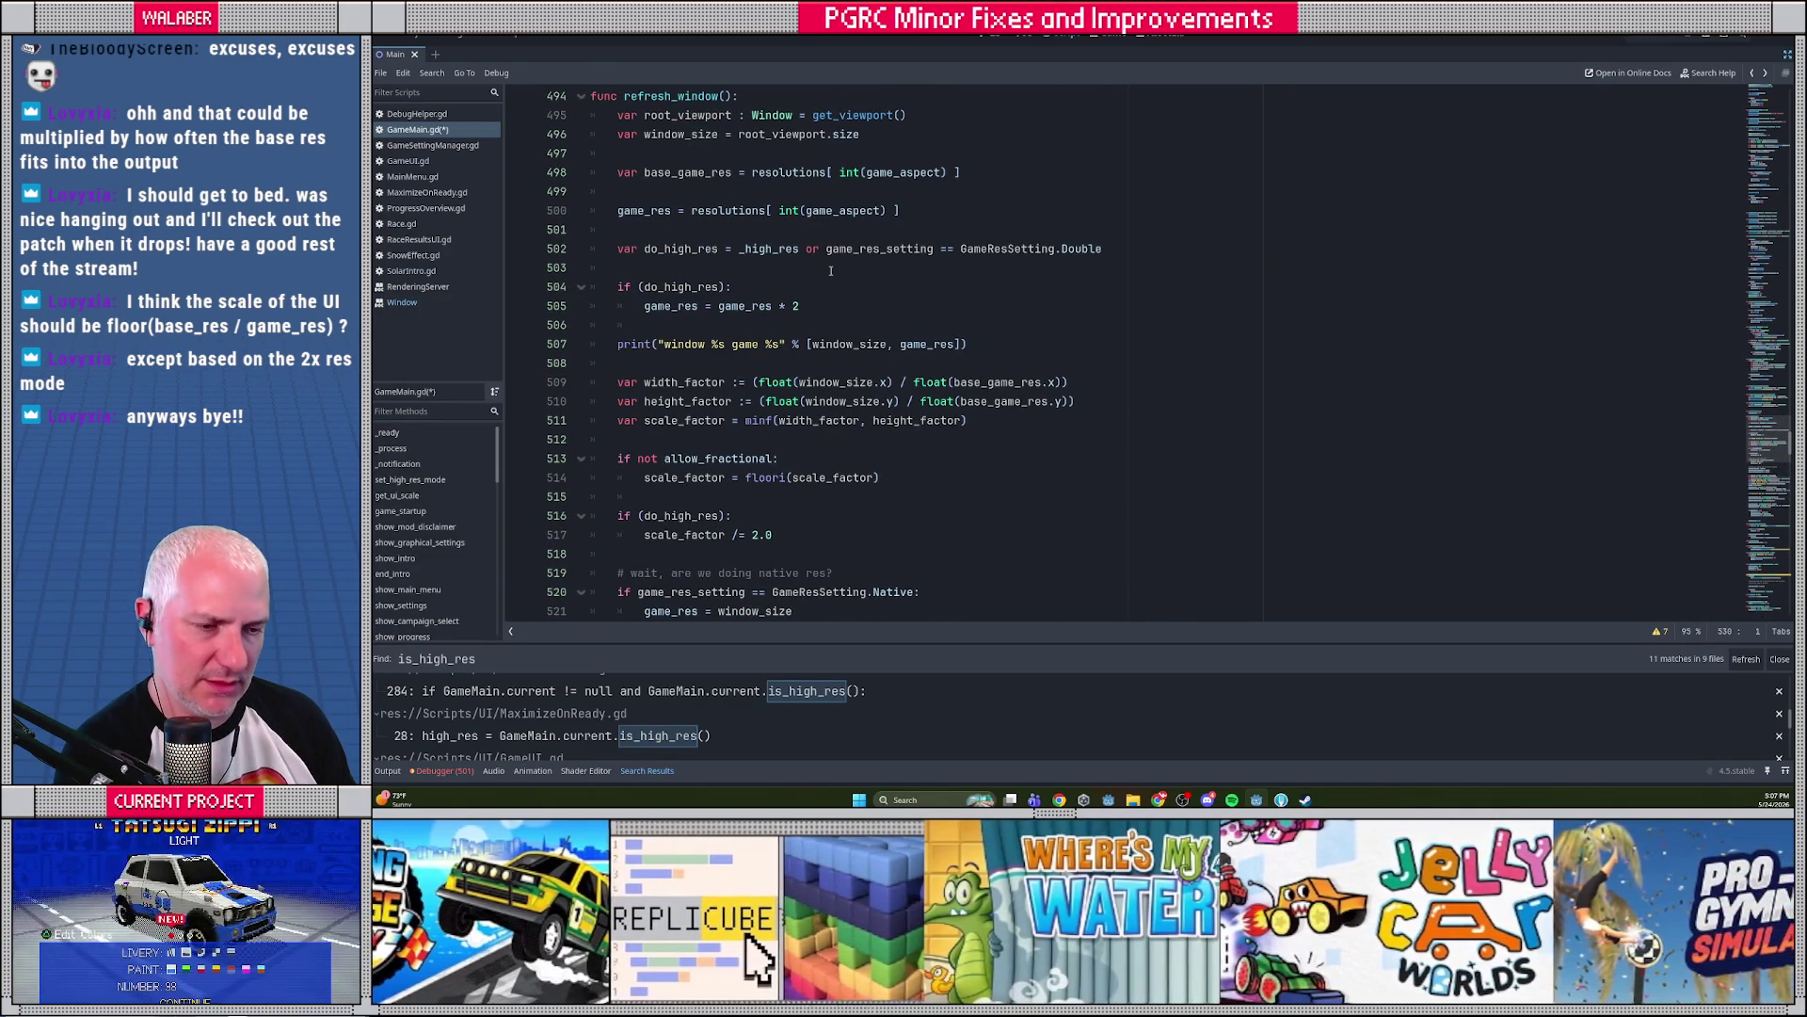
scroll(830, 271, down, 4)
click(821, 397)
scroll(829, 395, down, 2)
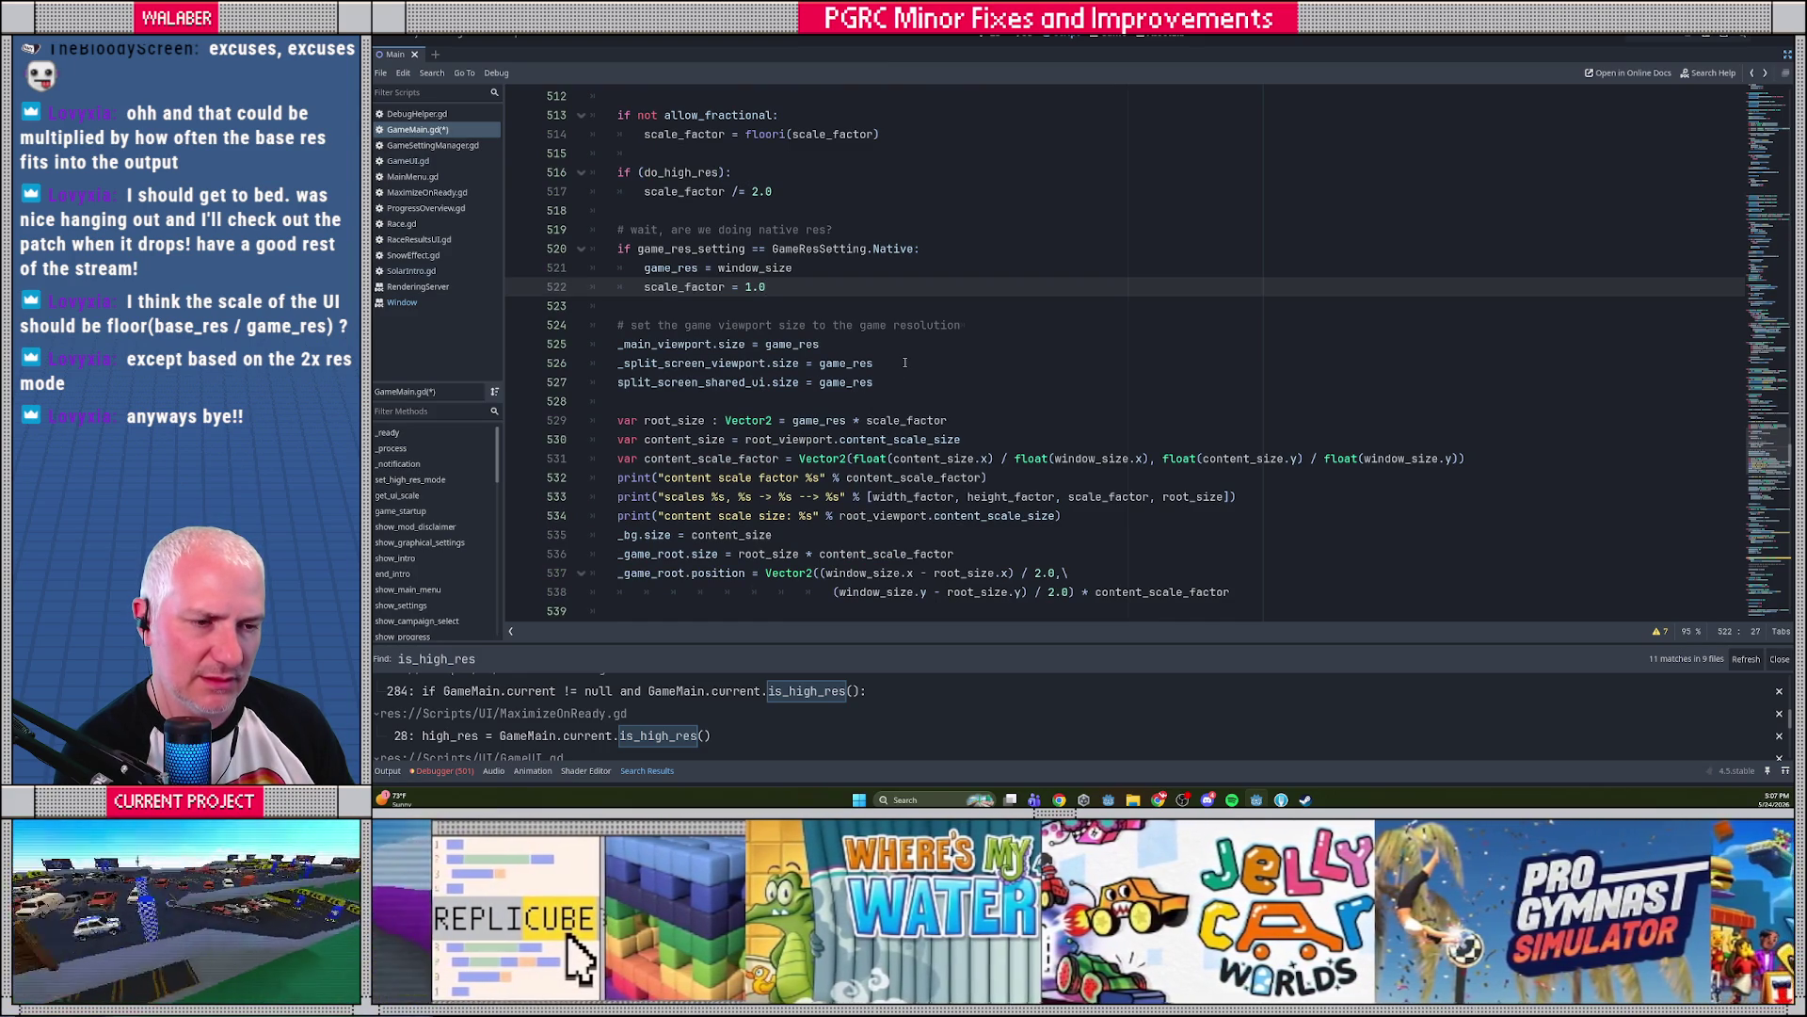
scroll(904, 362, down, 1)
scroll(905, 363, up, 3)
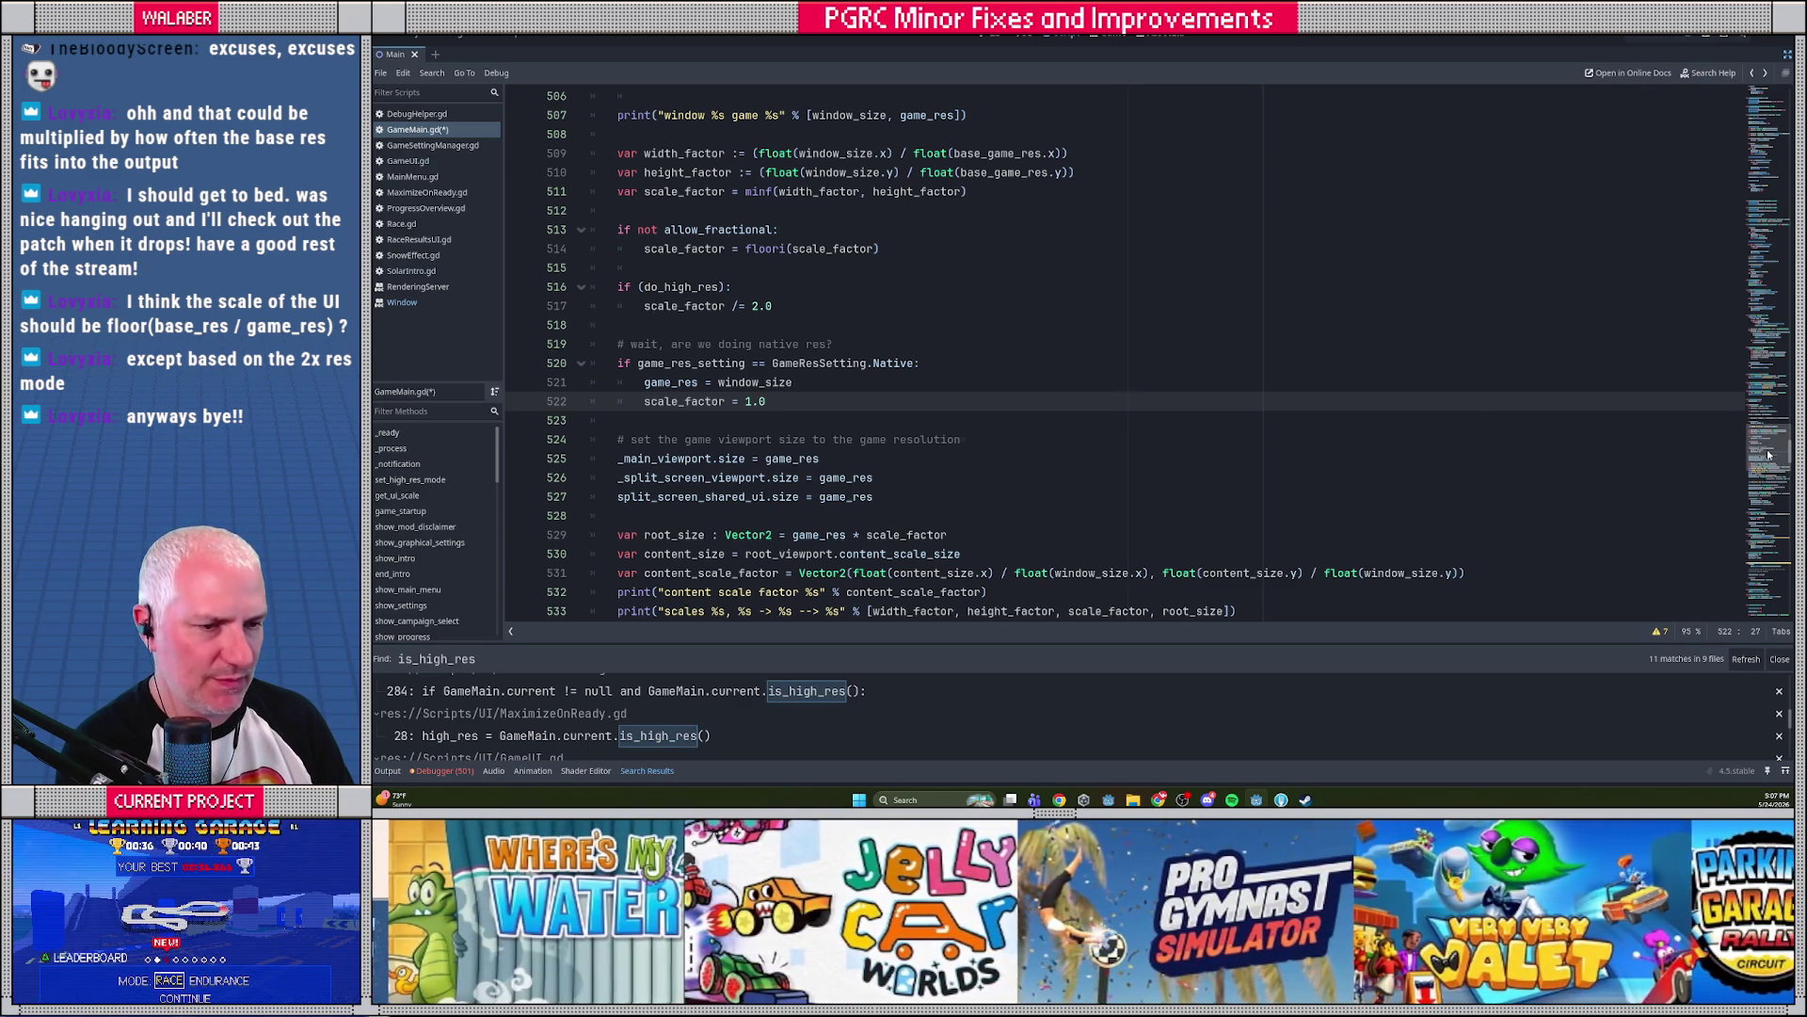
click(1768, 174)
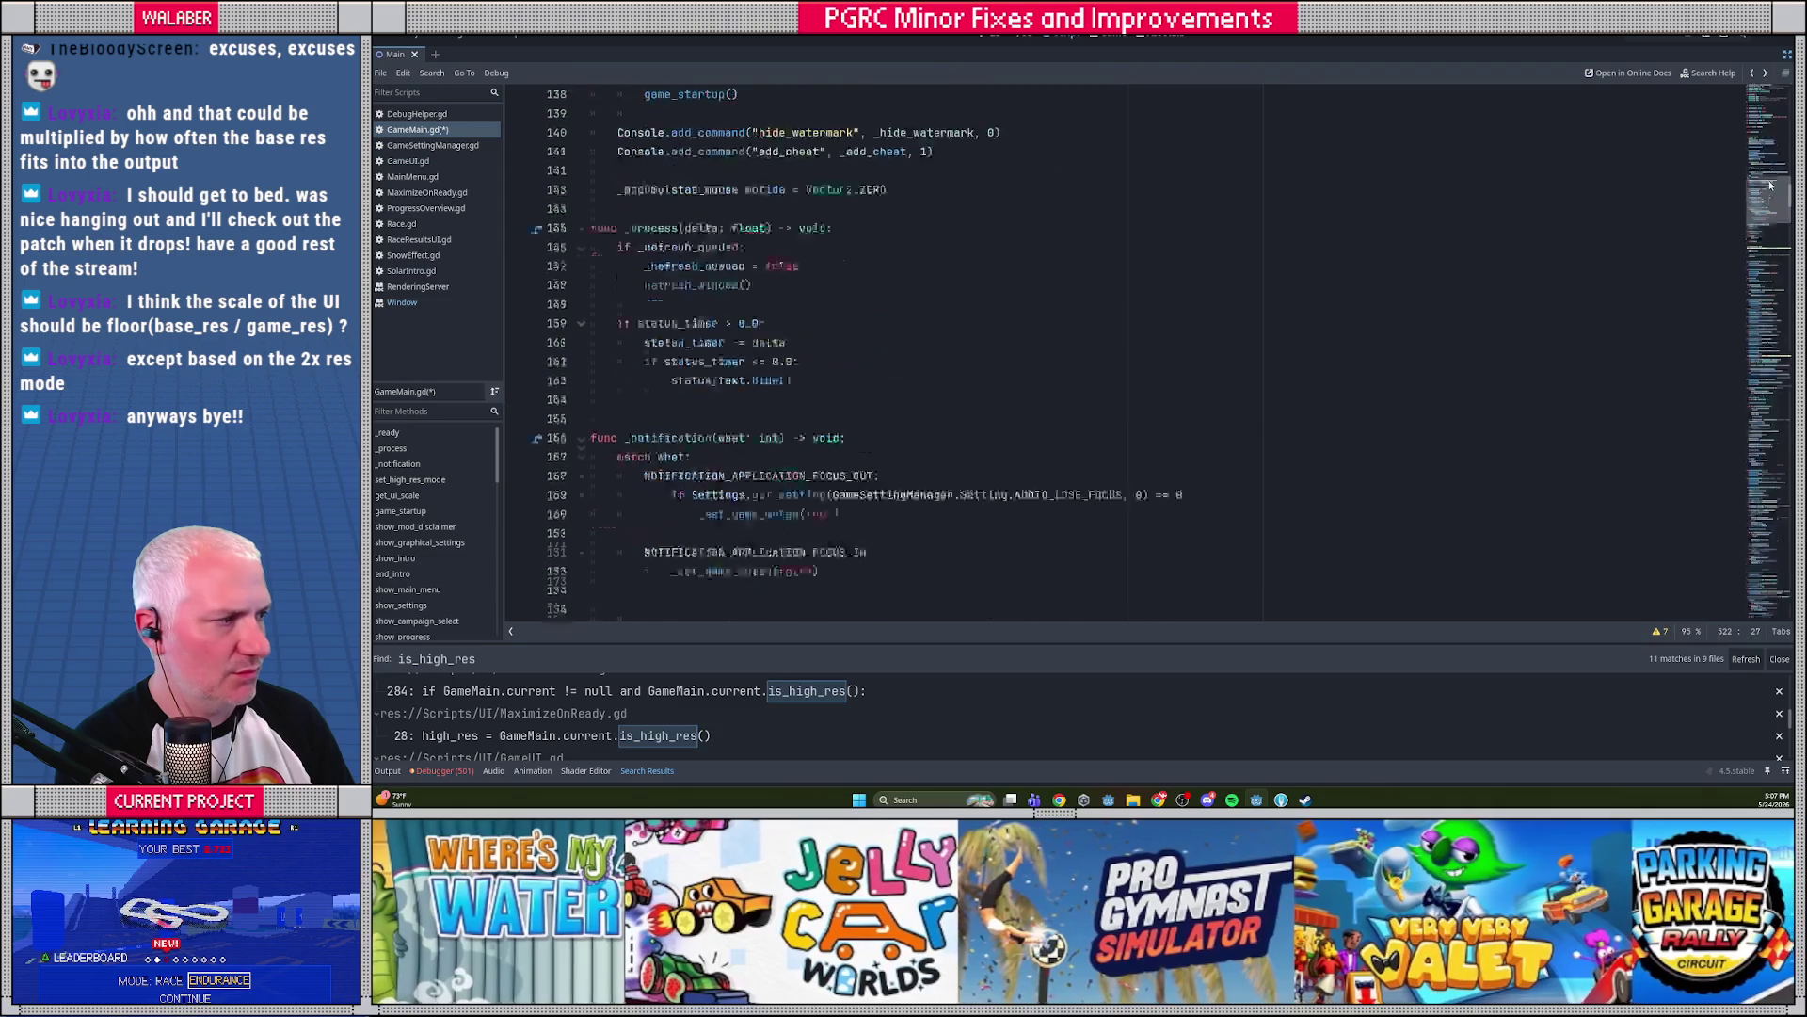
Search for high_res and select the game_ui_scale variable name at its declaration
scroll(943, 256, up, 3)
scroll(942, 257, up, 3)
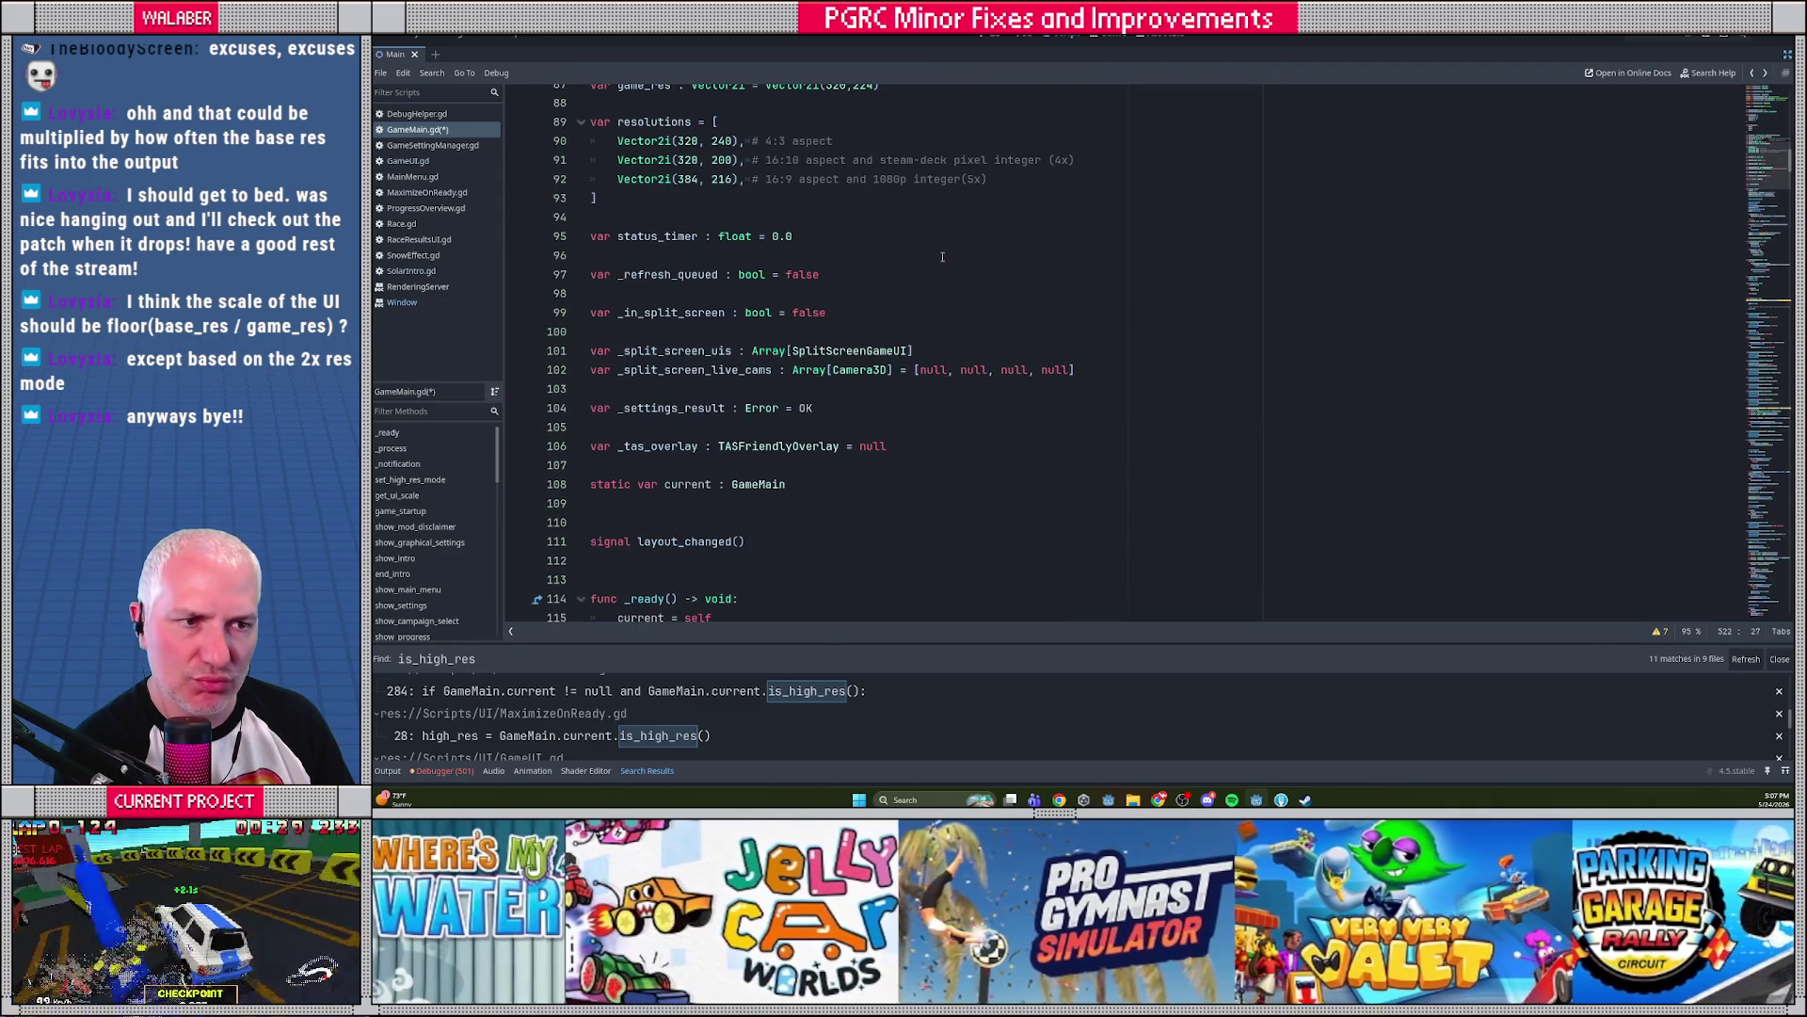
click(942, 256)
key(ctrl+f)
text(high_res)
key(Escape)
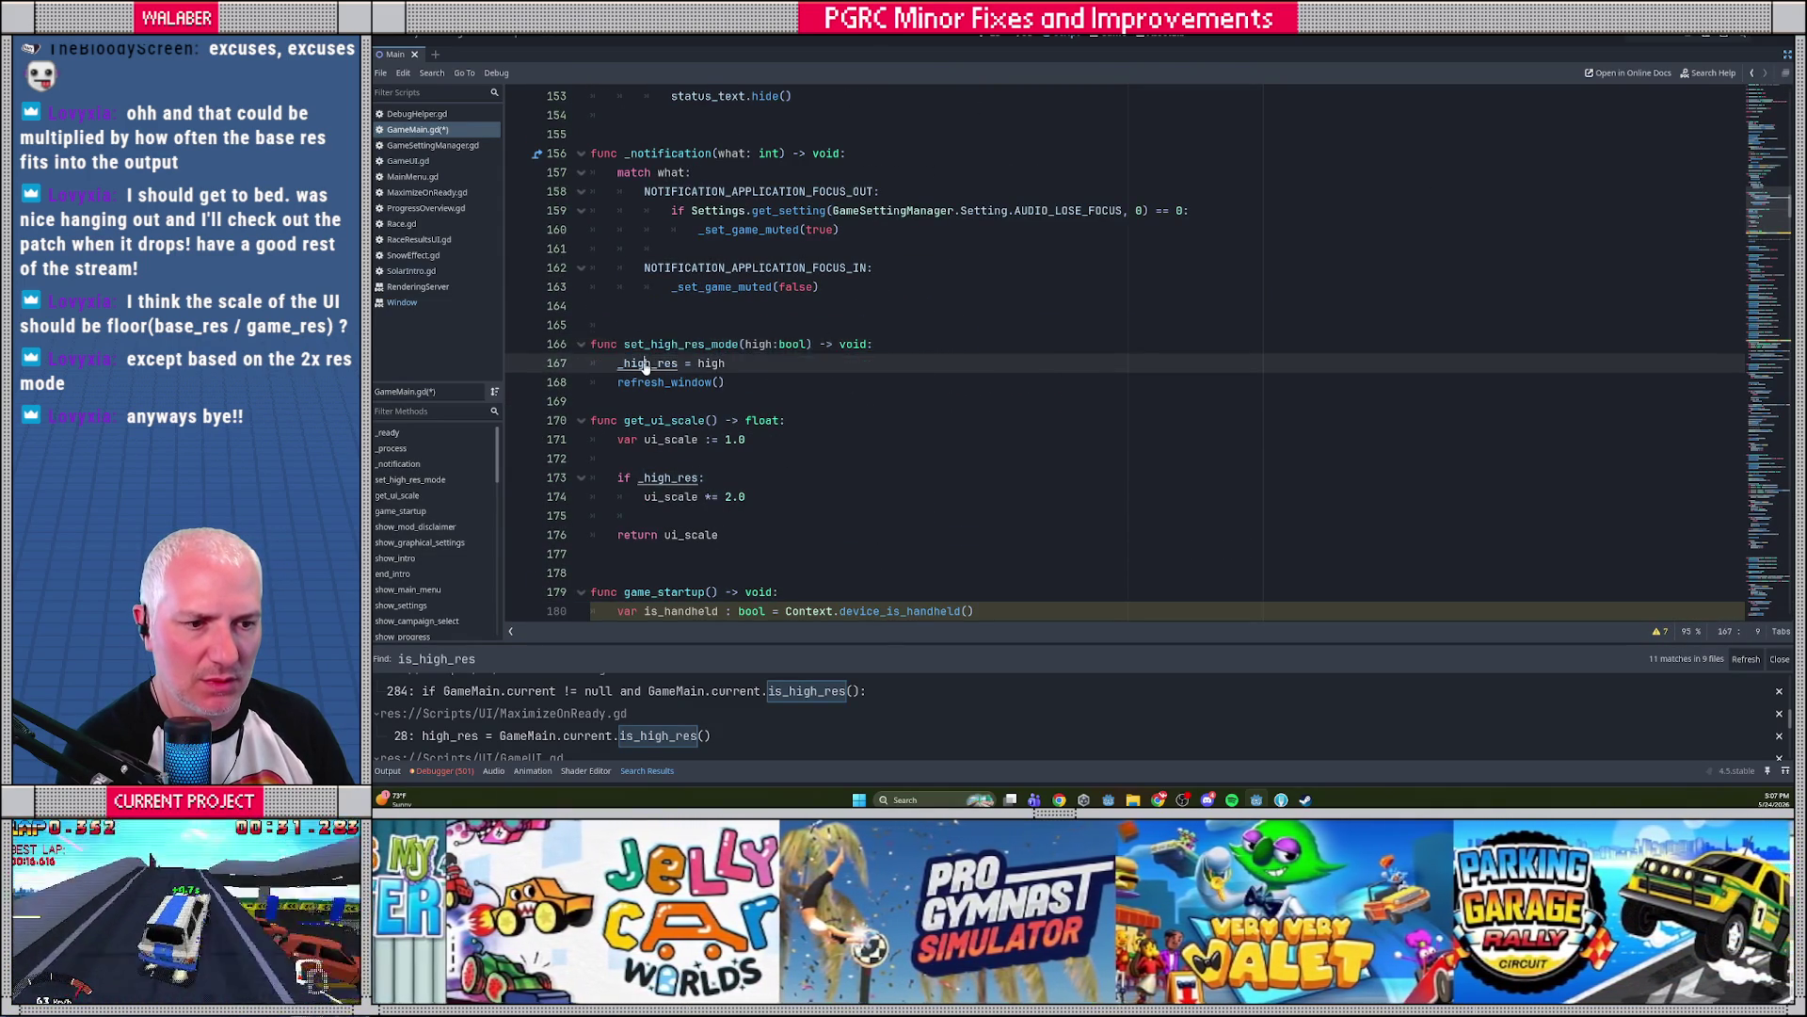
ctrl+click(646, 367)
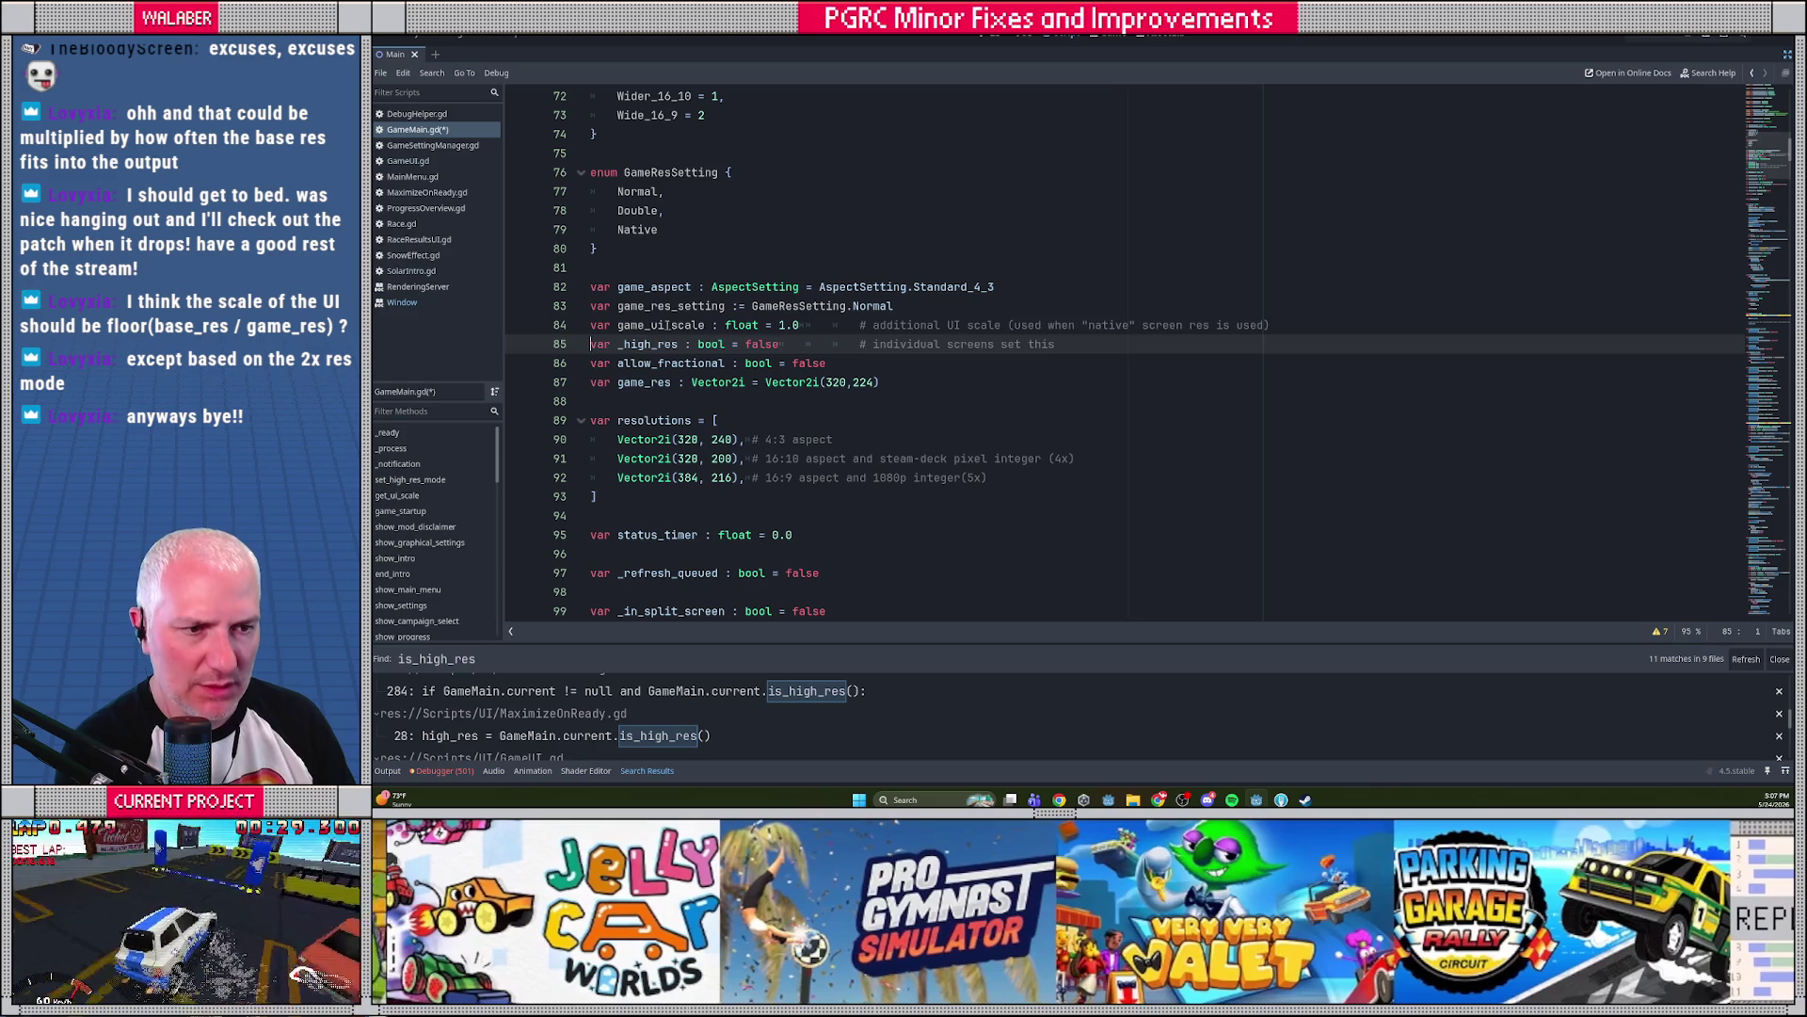
double_click(667, 327)
key(ctrl+c)
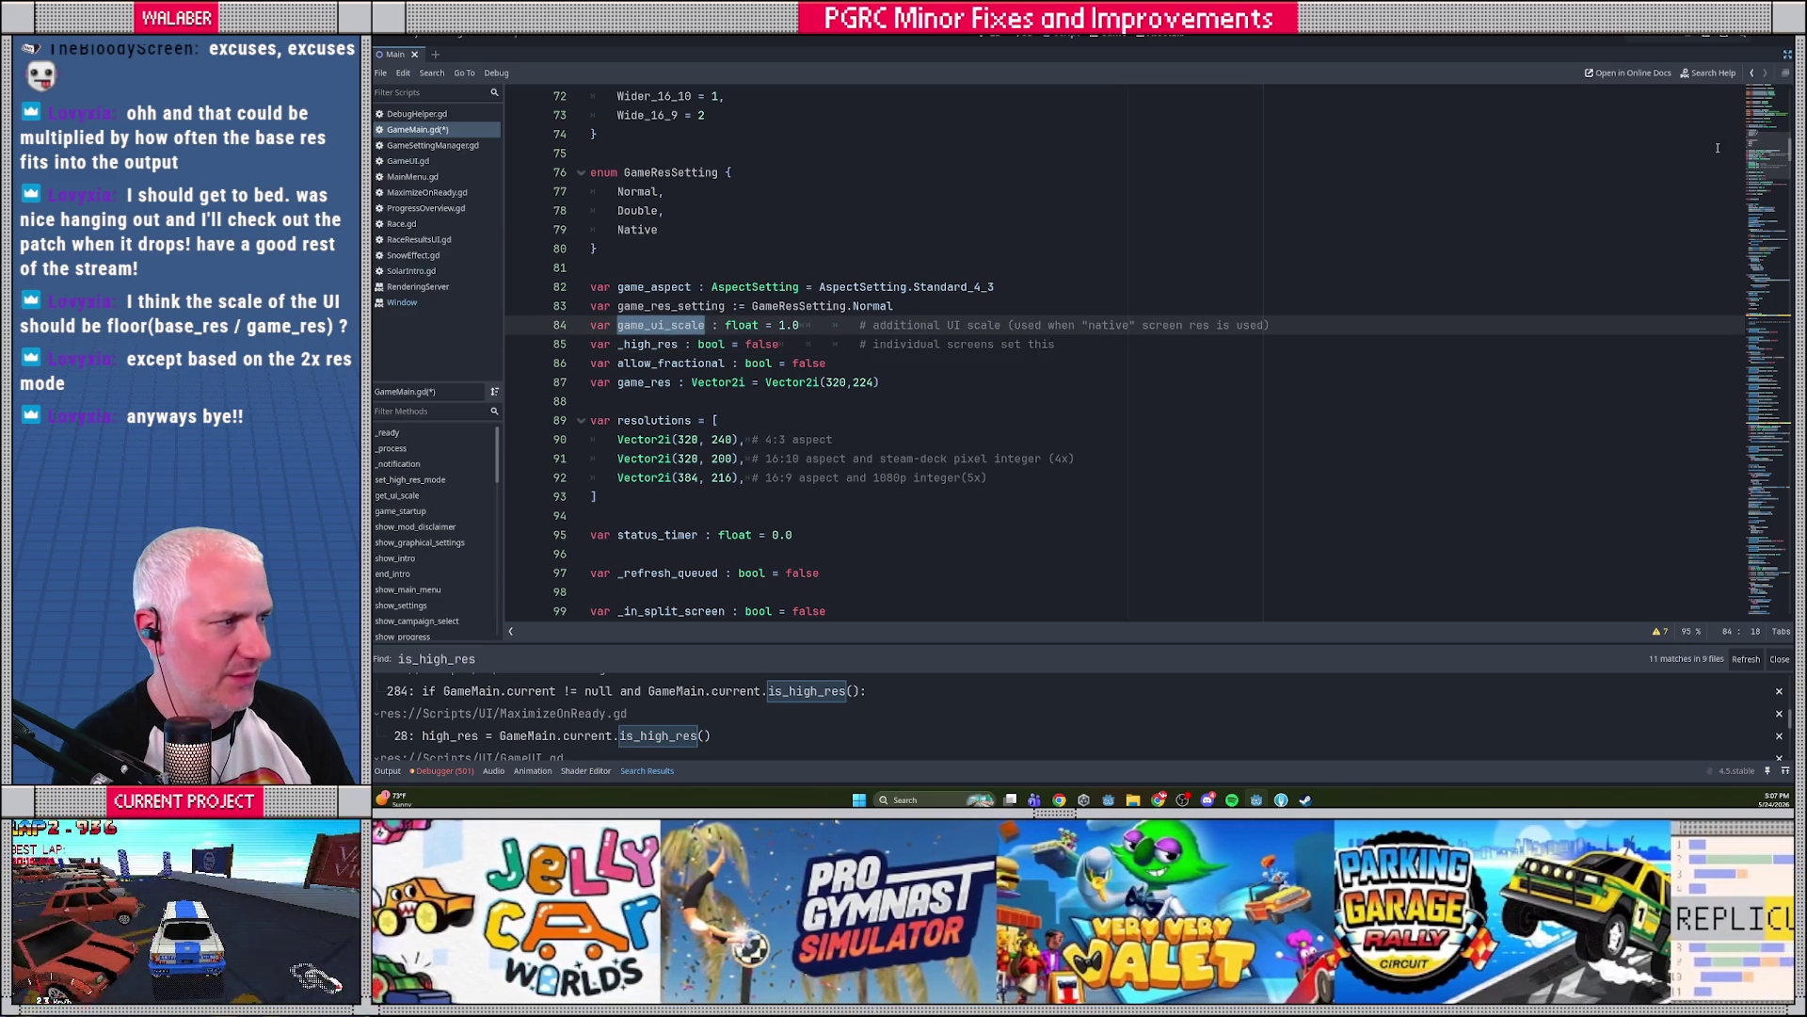
Paste game_ui_scale on a new line below scale_factor = 1.0
scroll(1044, 470, down, 20)
click(1044, 471)
scroll(855, 449, down, 3)
click(832, 462)
key(Return)
key(ctrl+v)
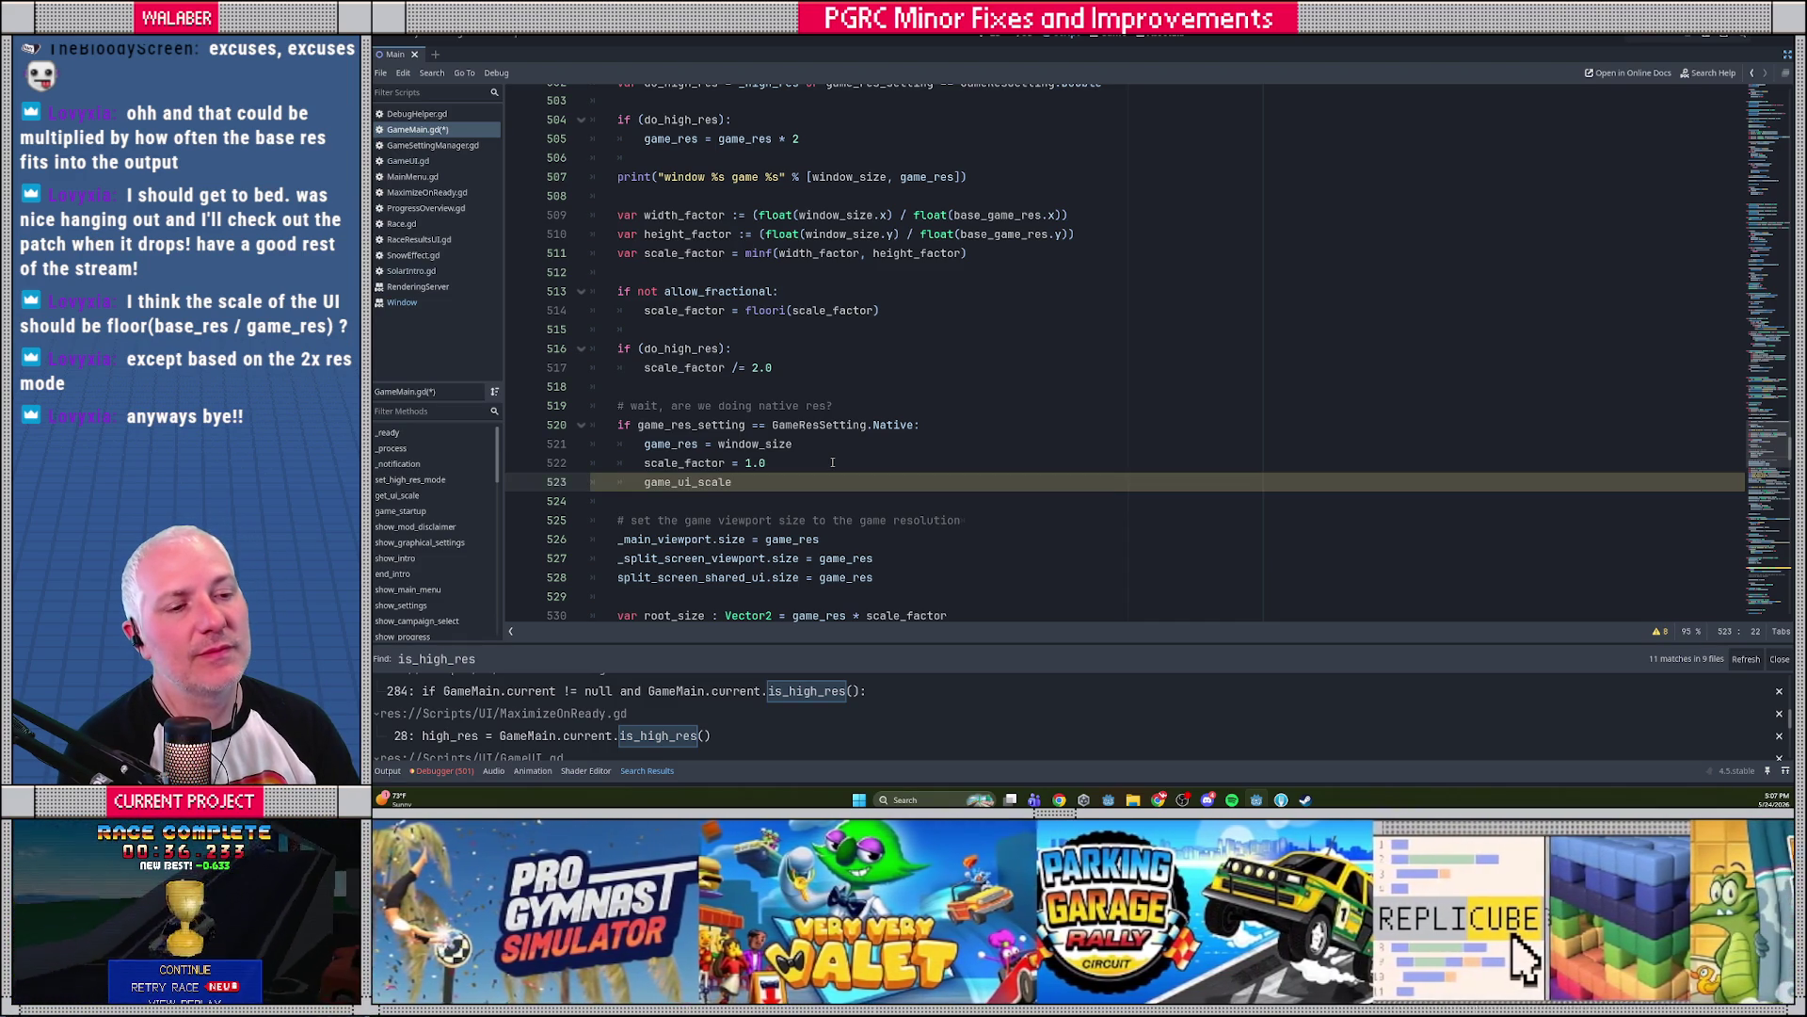
Shift the game_ui_scale line up to follow game_res = window_size, then highlight scale_factor uses
key(alt+Up)
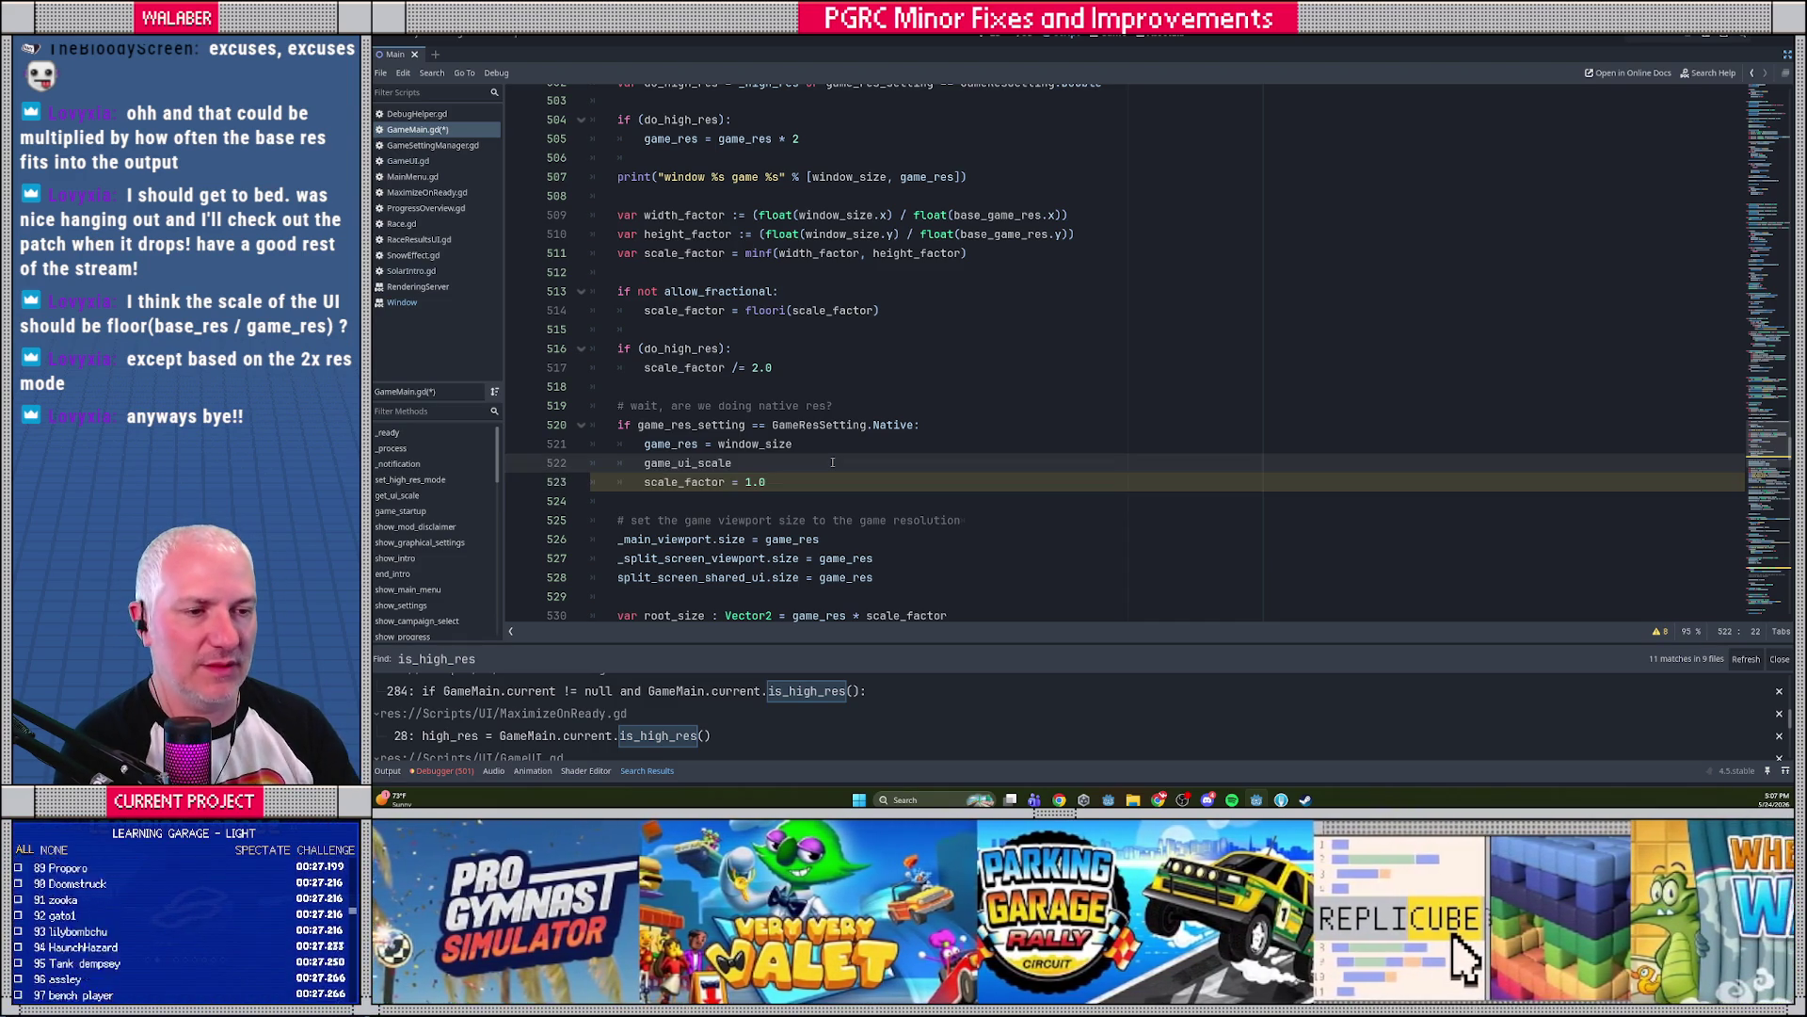
scroll(676, 175, up, 2)
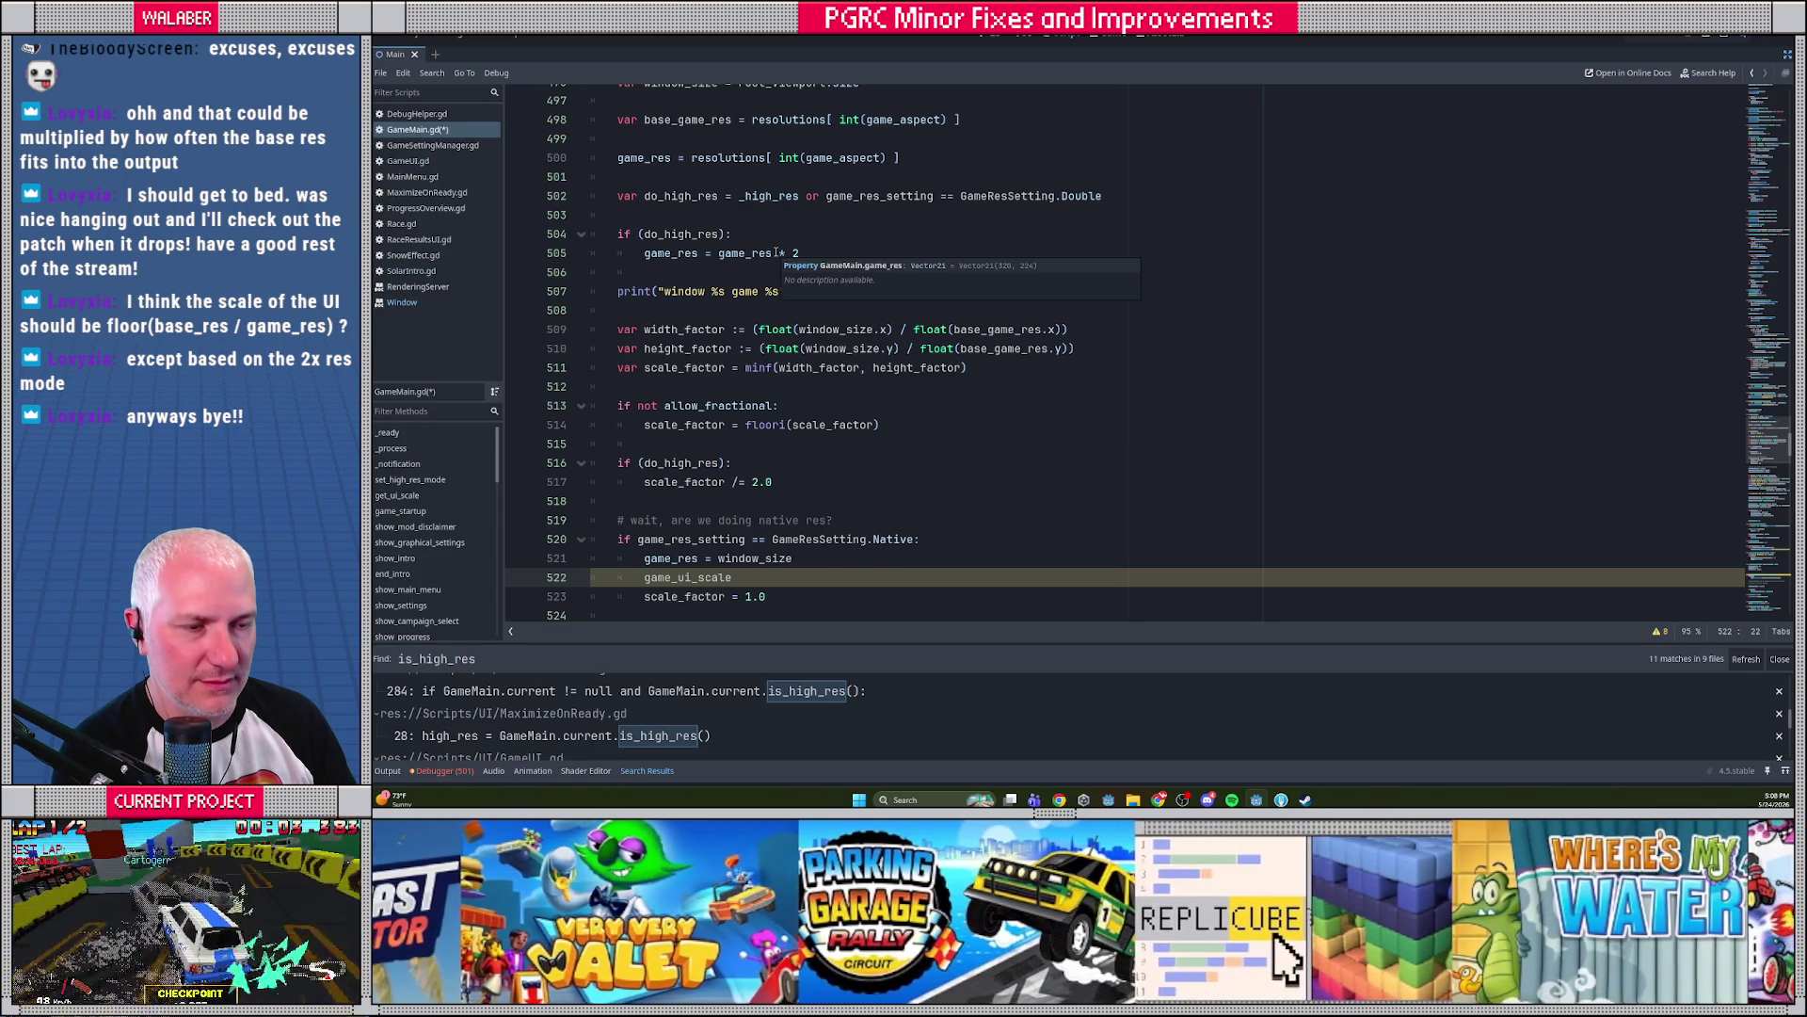
scroll(683, 219, up, 1)
scroll(683, 218, down, 1)
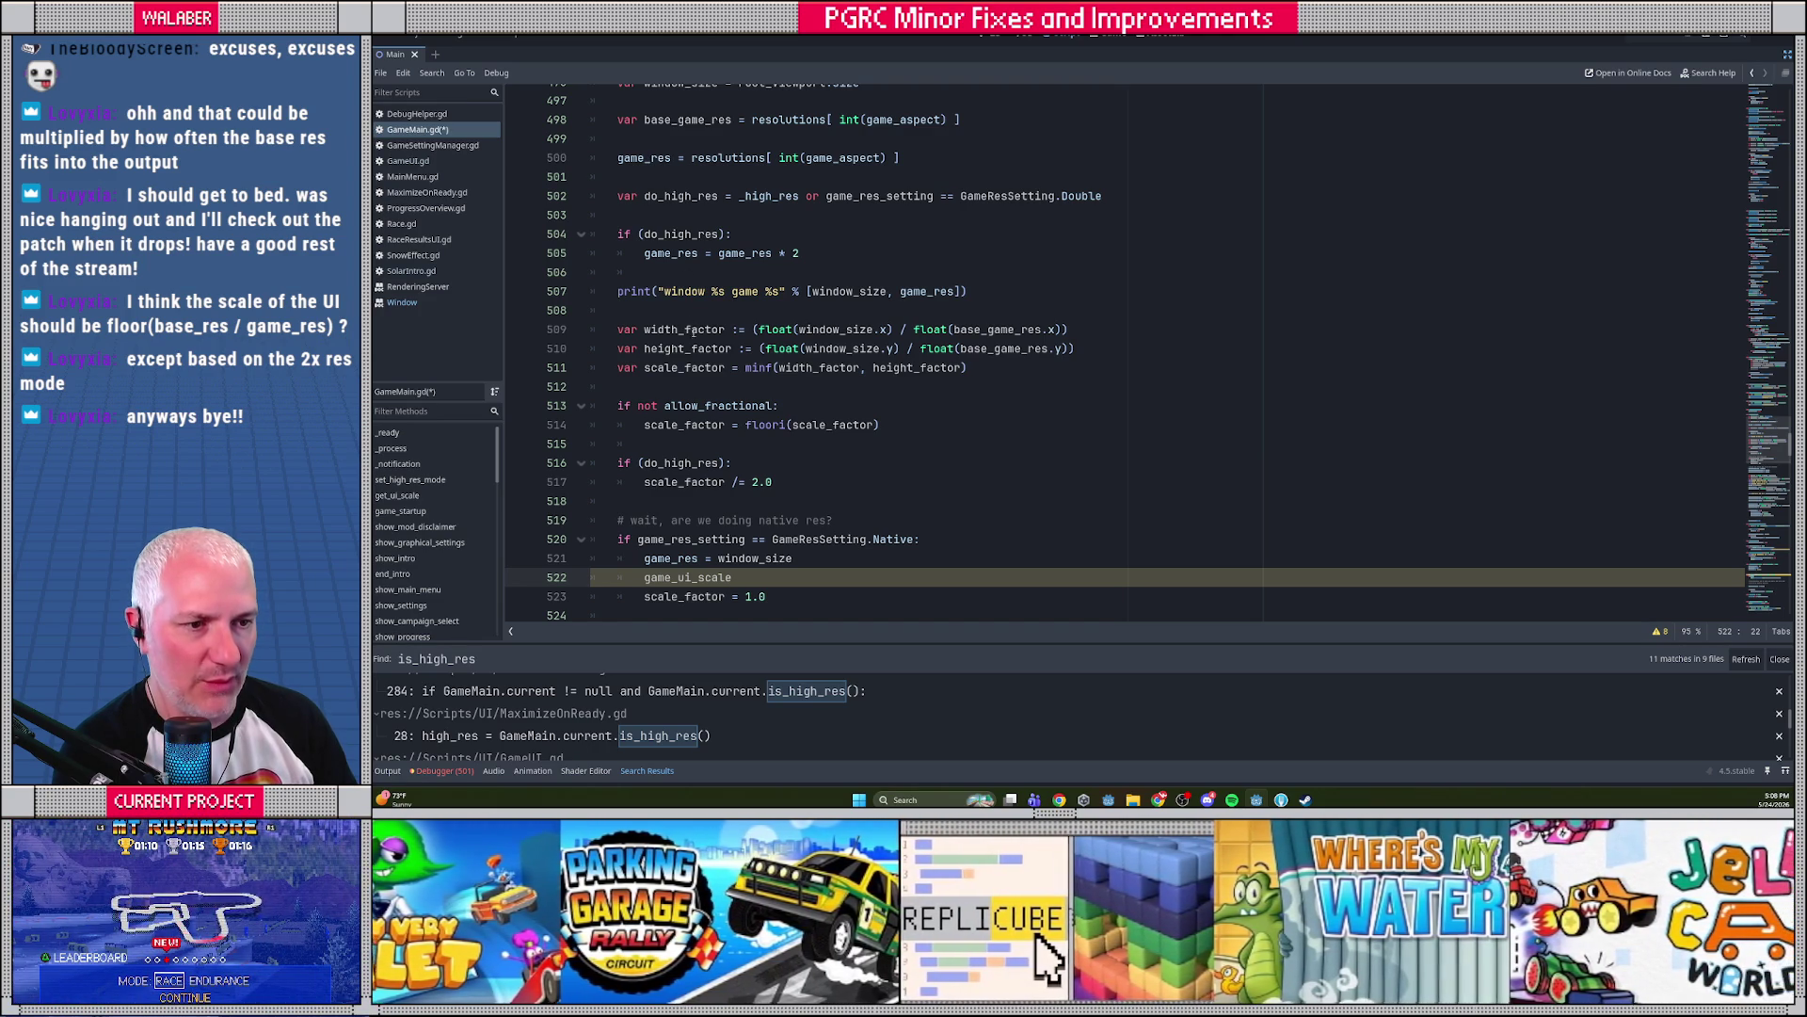
double_click(693, 368)
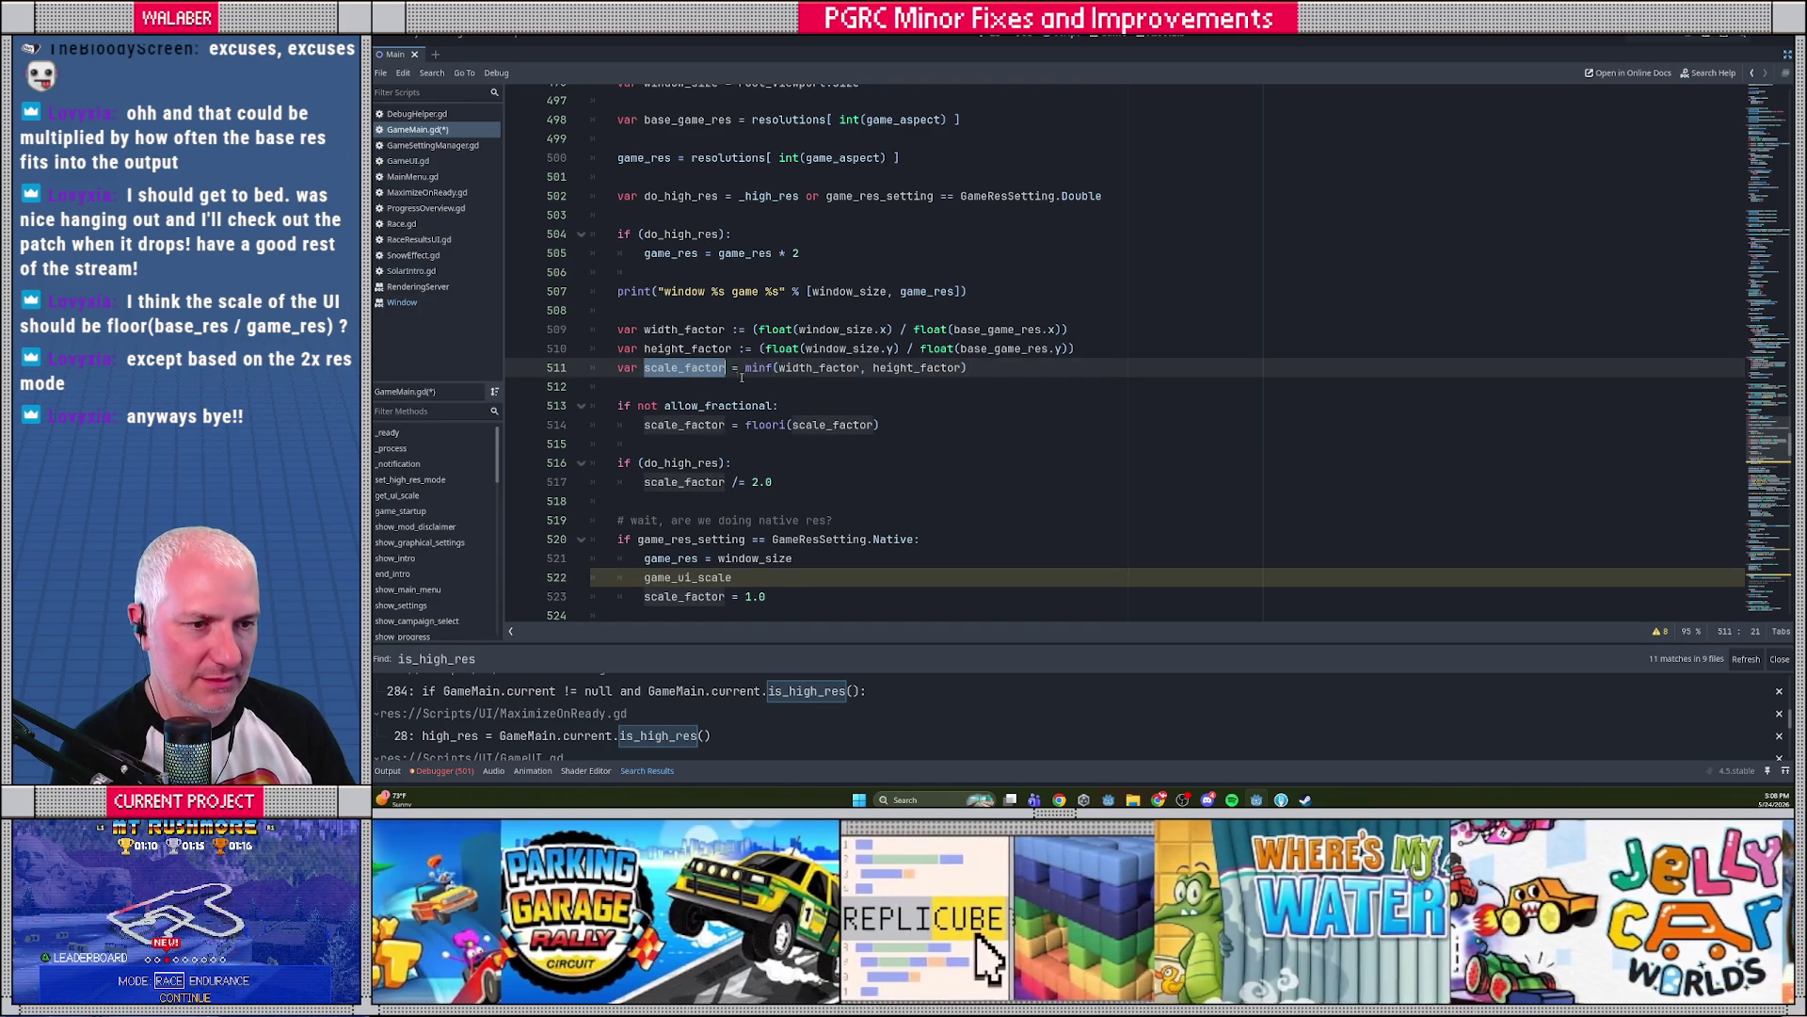
scroll(740, 382, down, 2)
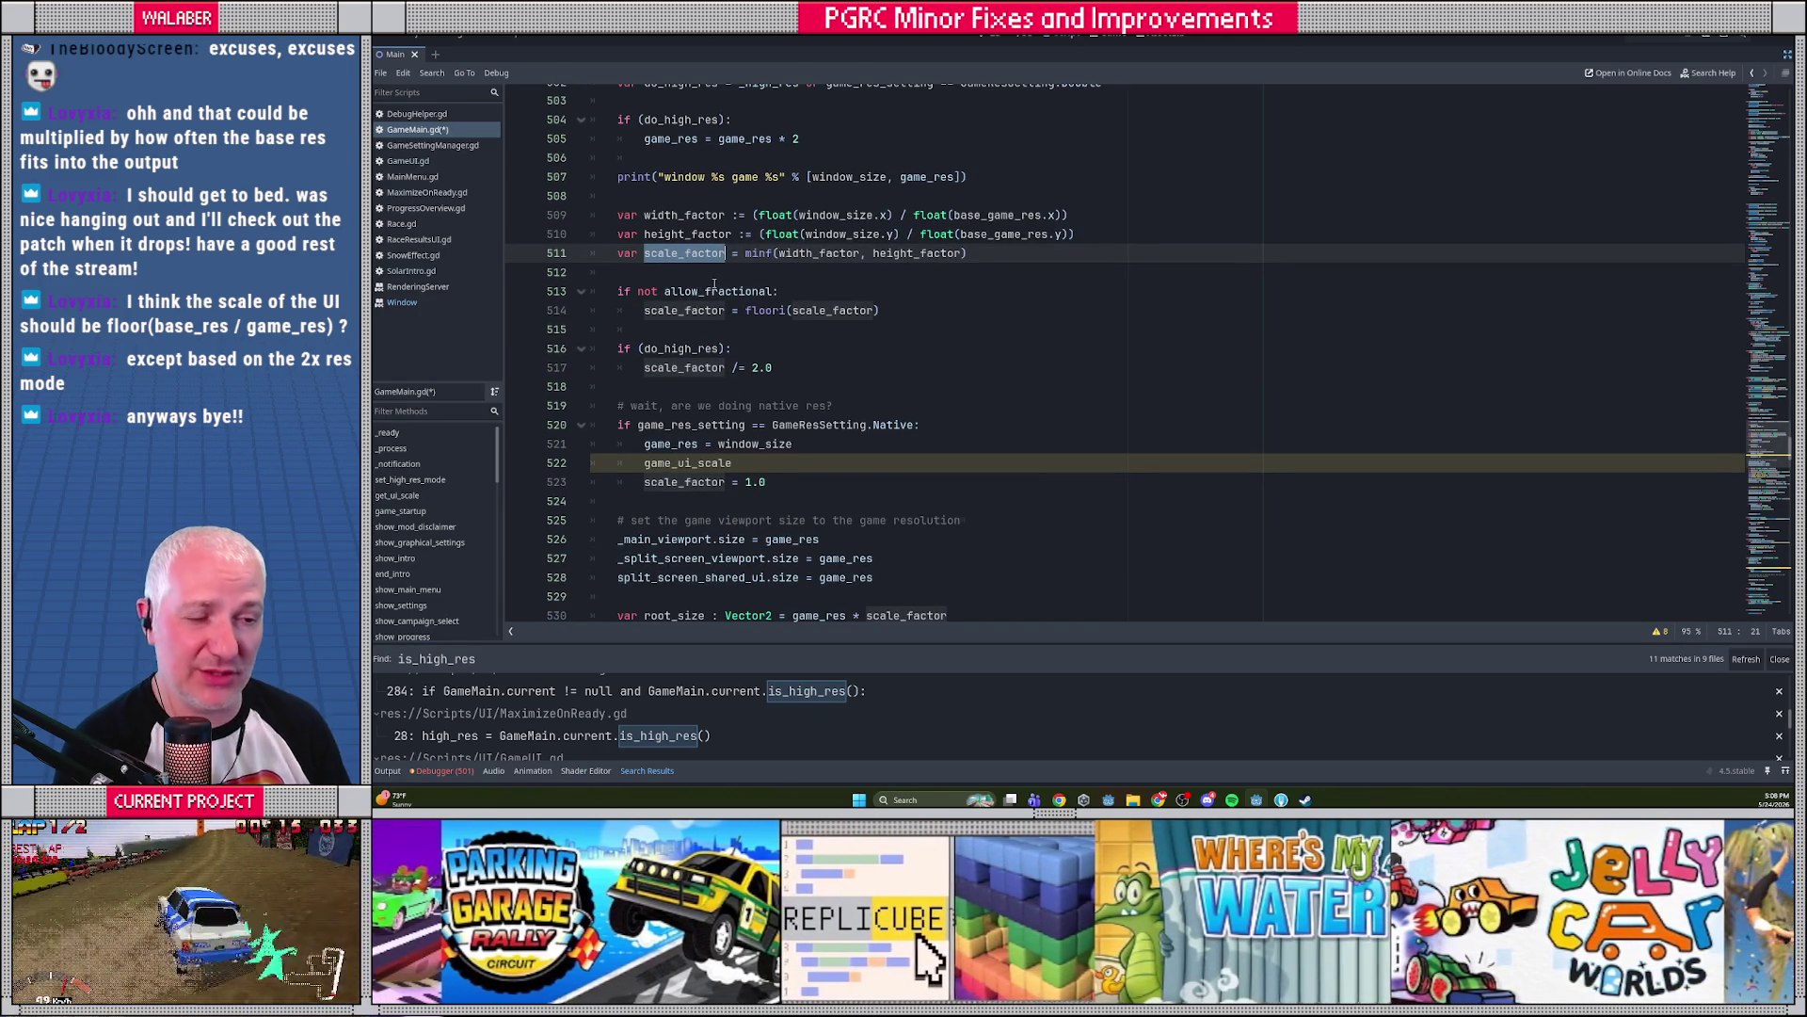
mouse_move(714, 284)
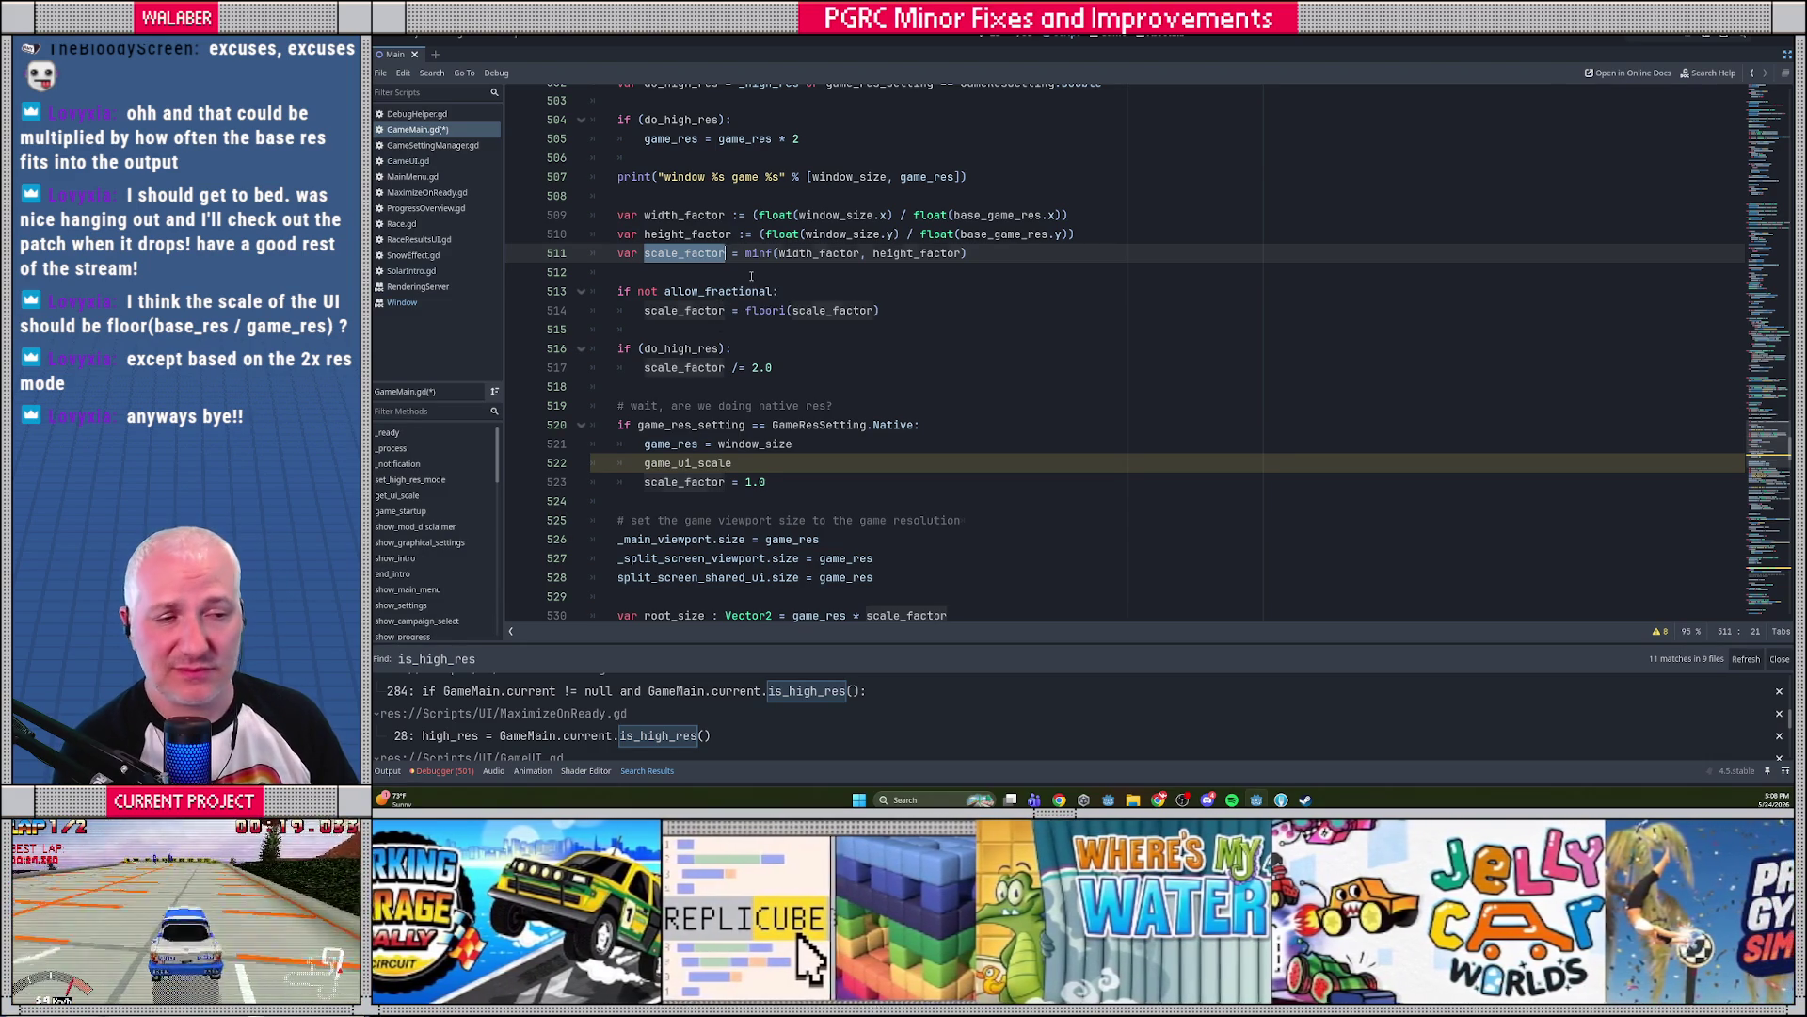
click(783, 270)
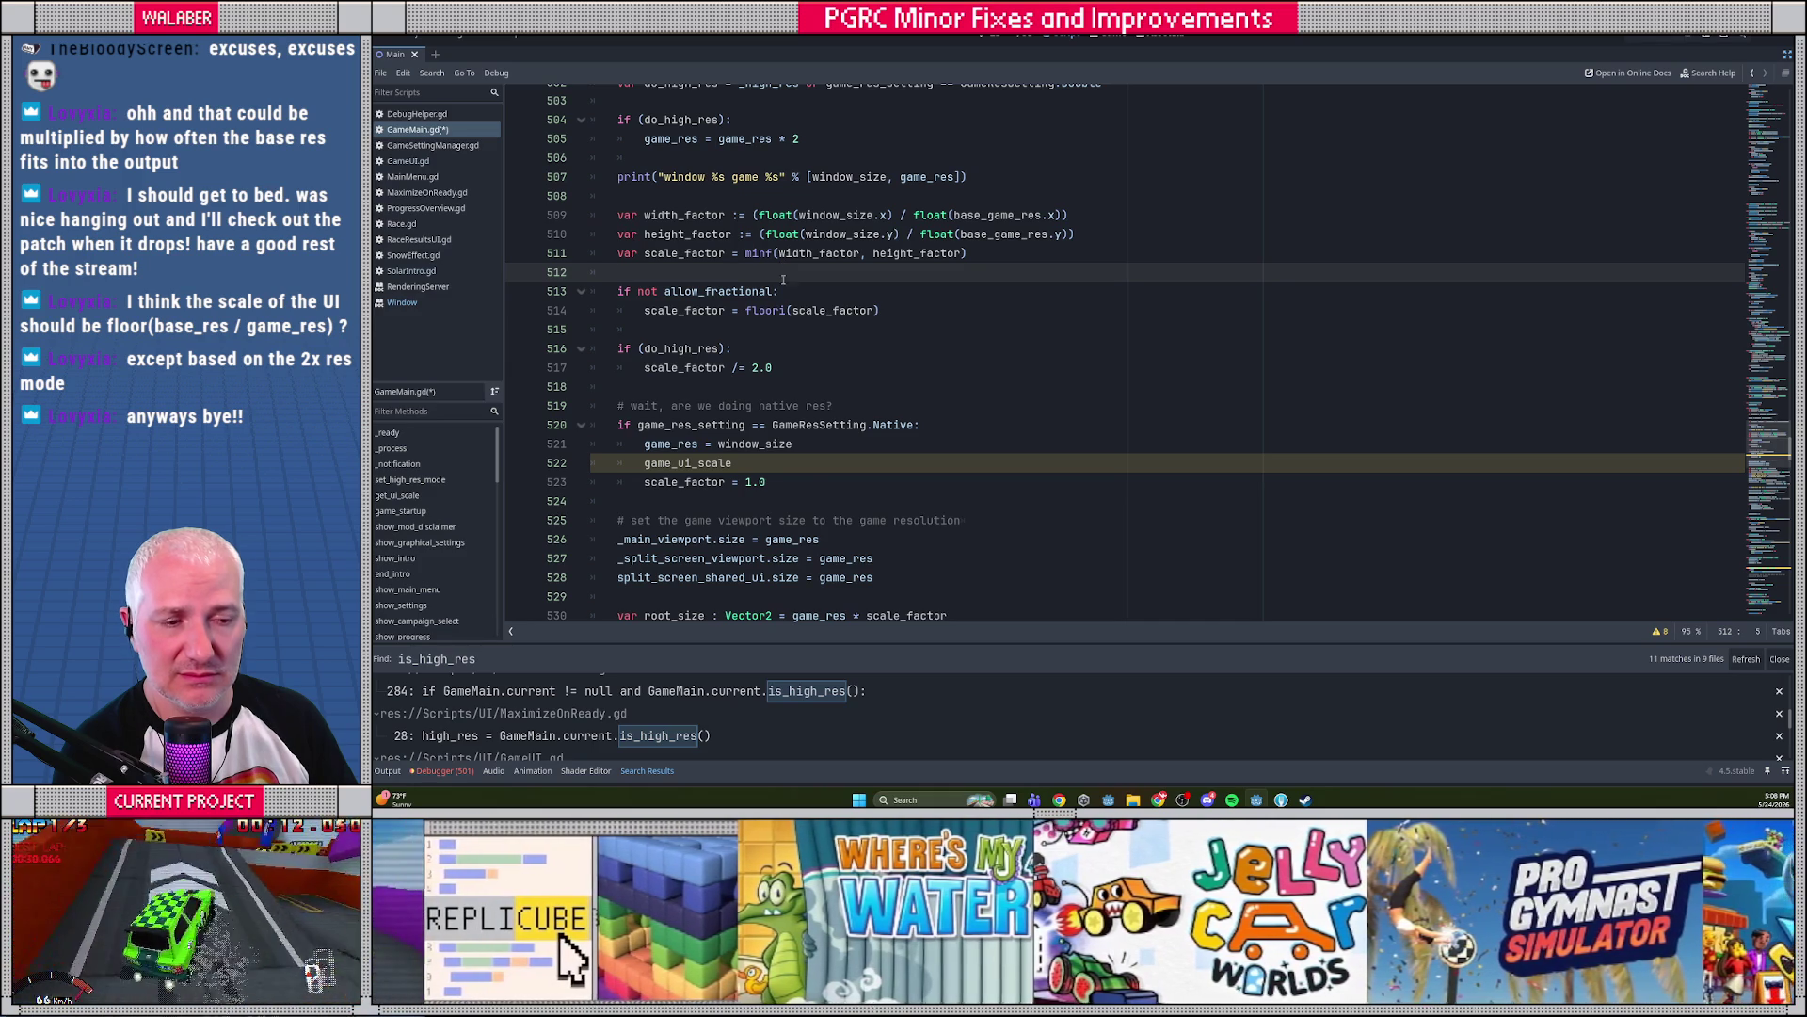
click(780, 465)
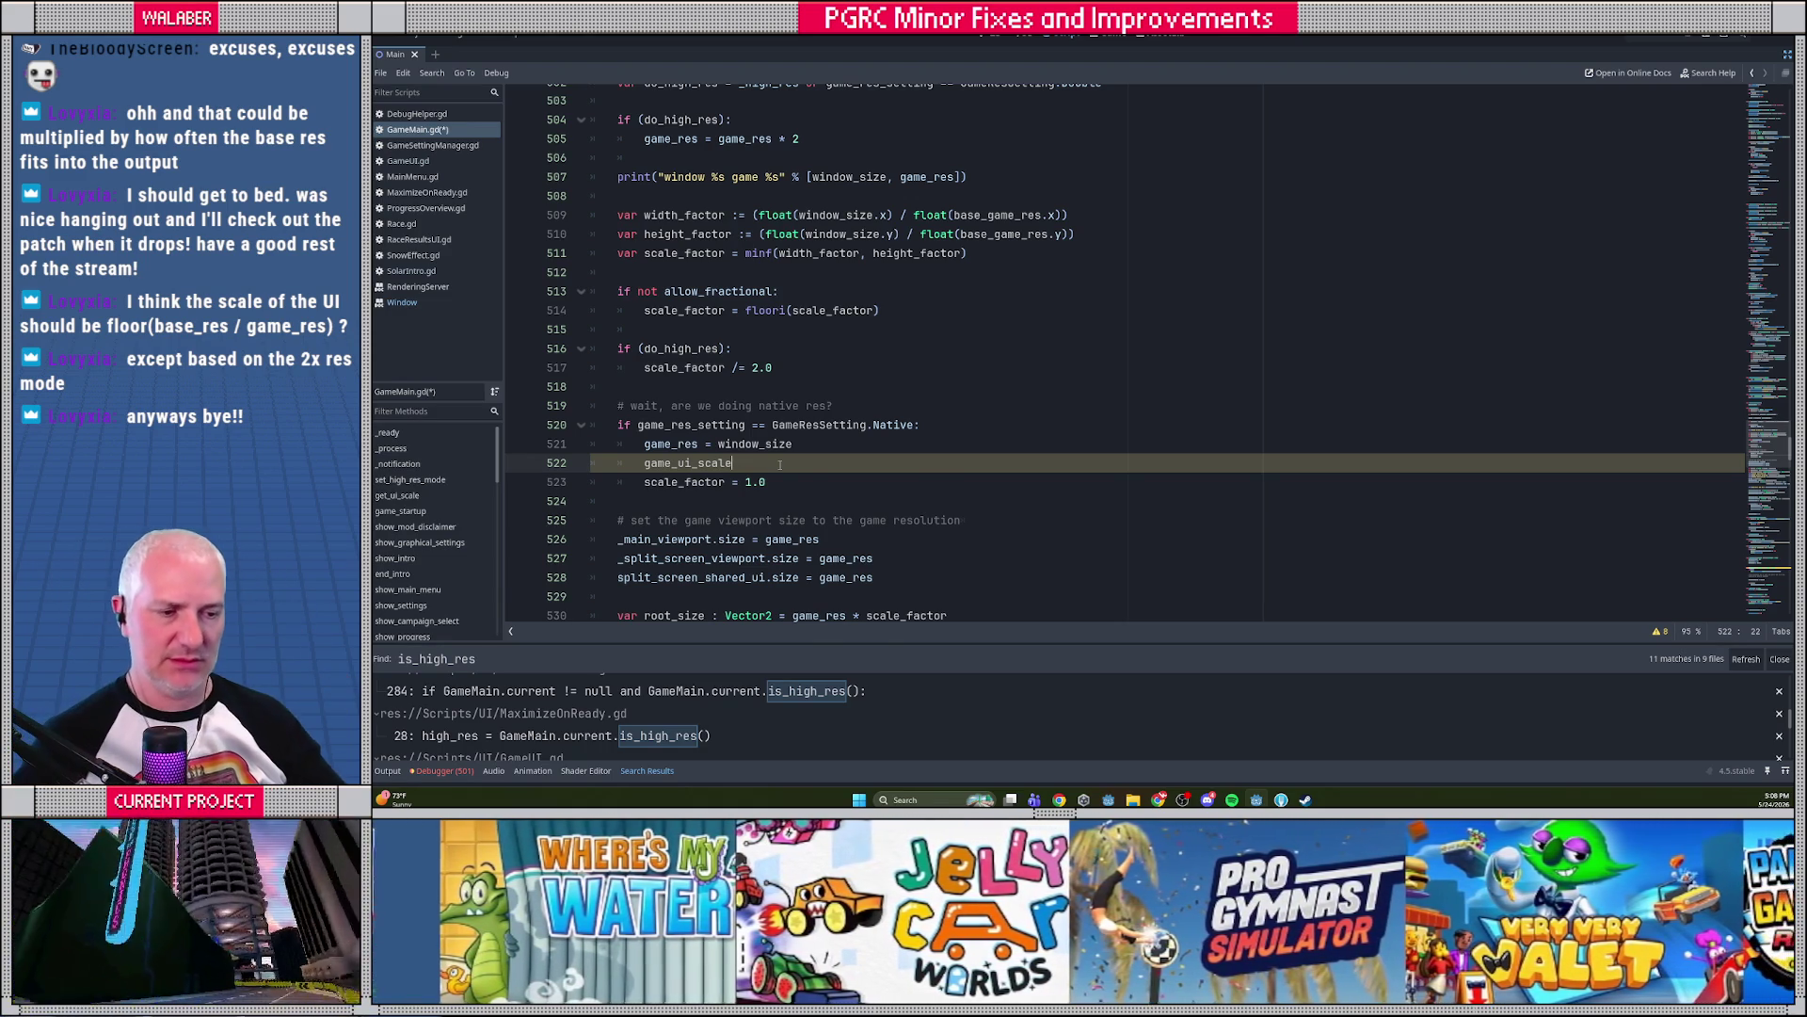
scroll(786, 442, down, 1)
scroll(788, 441, down, 4)
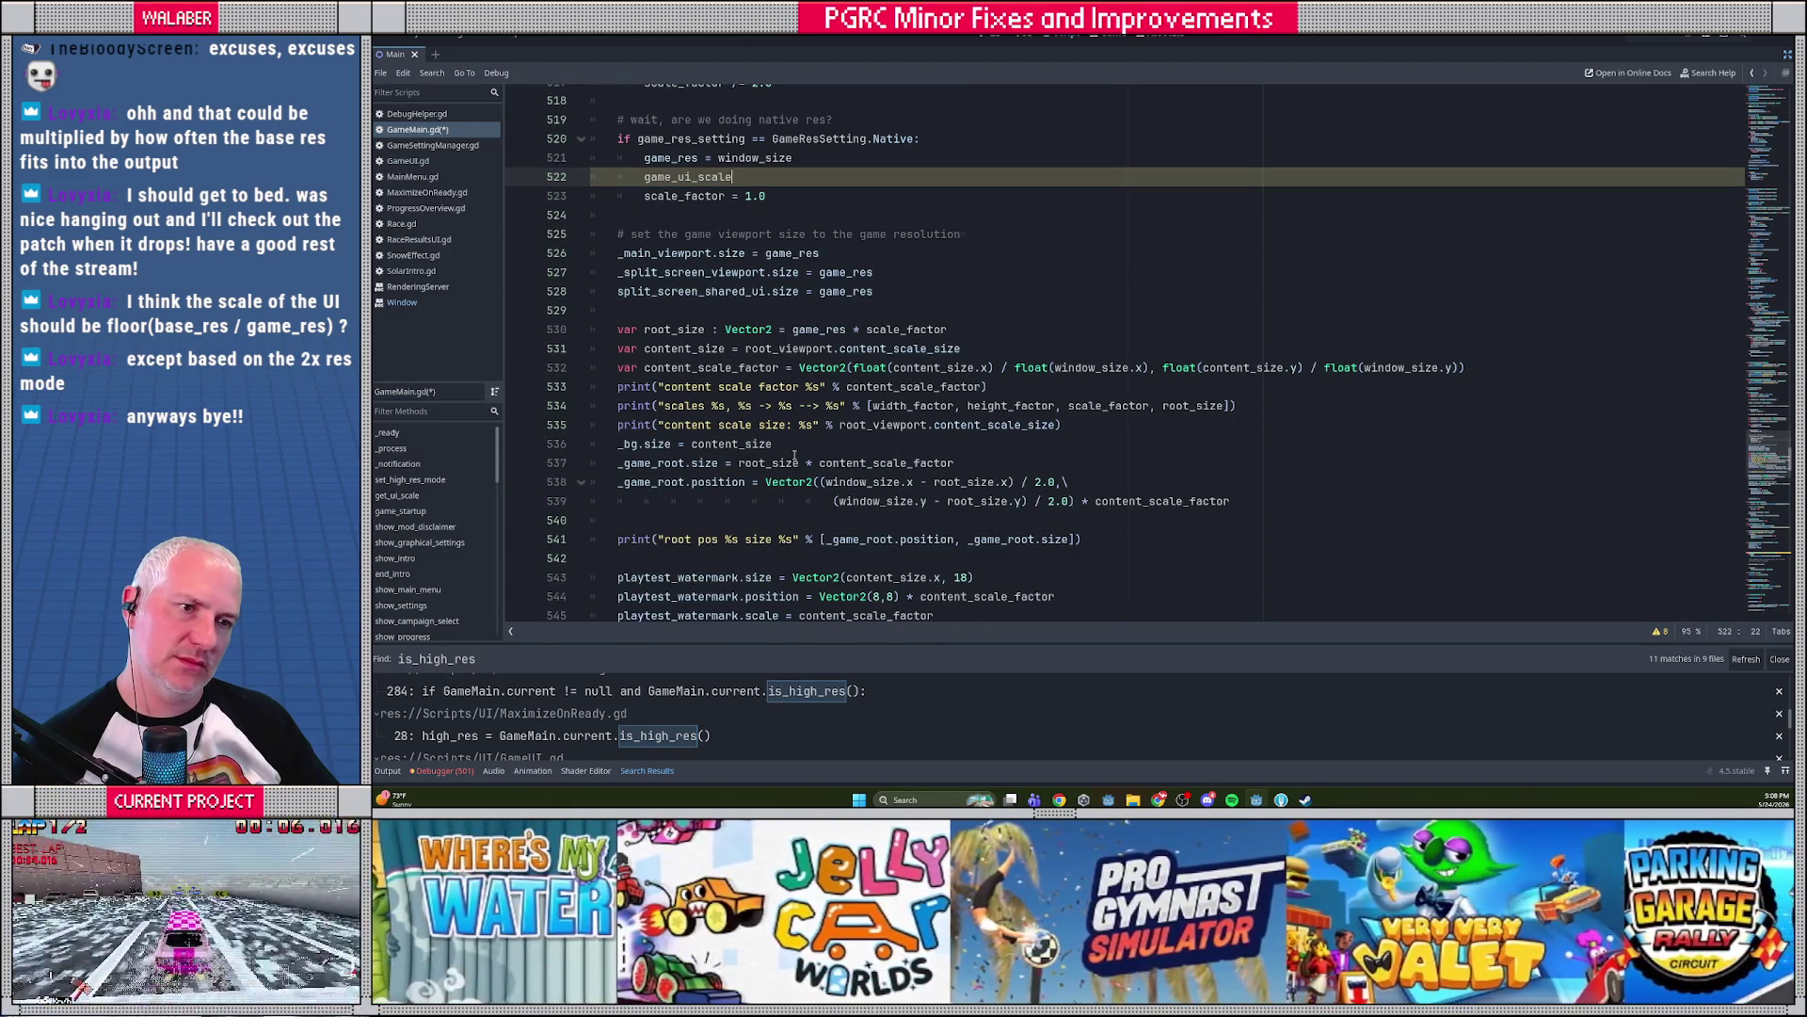
scroll(796, 456, up, 1)
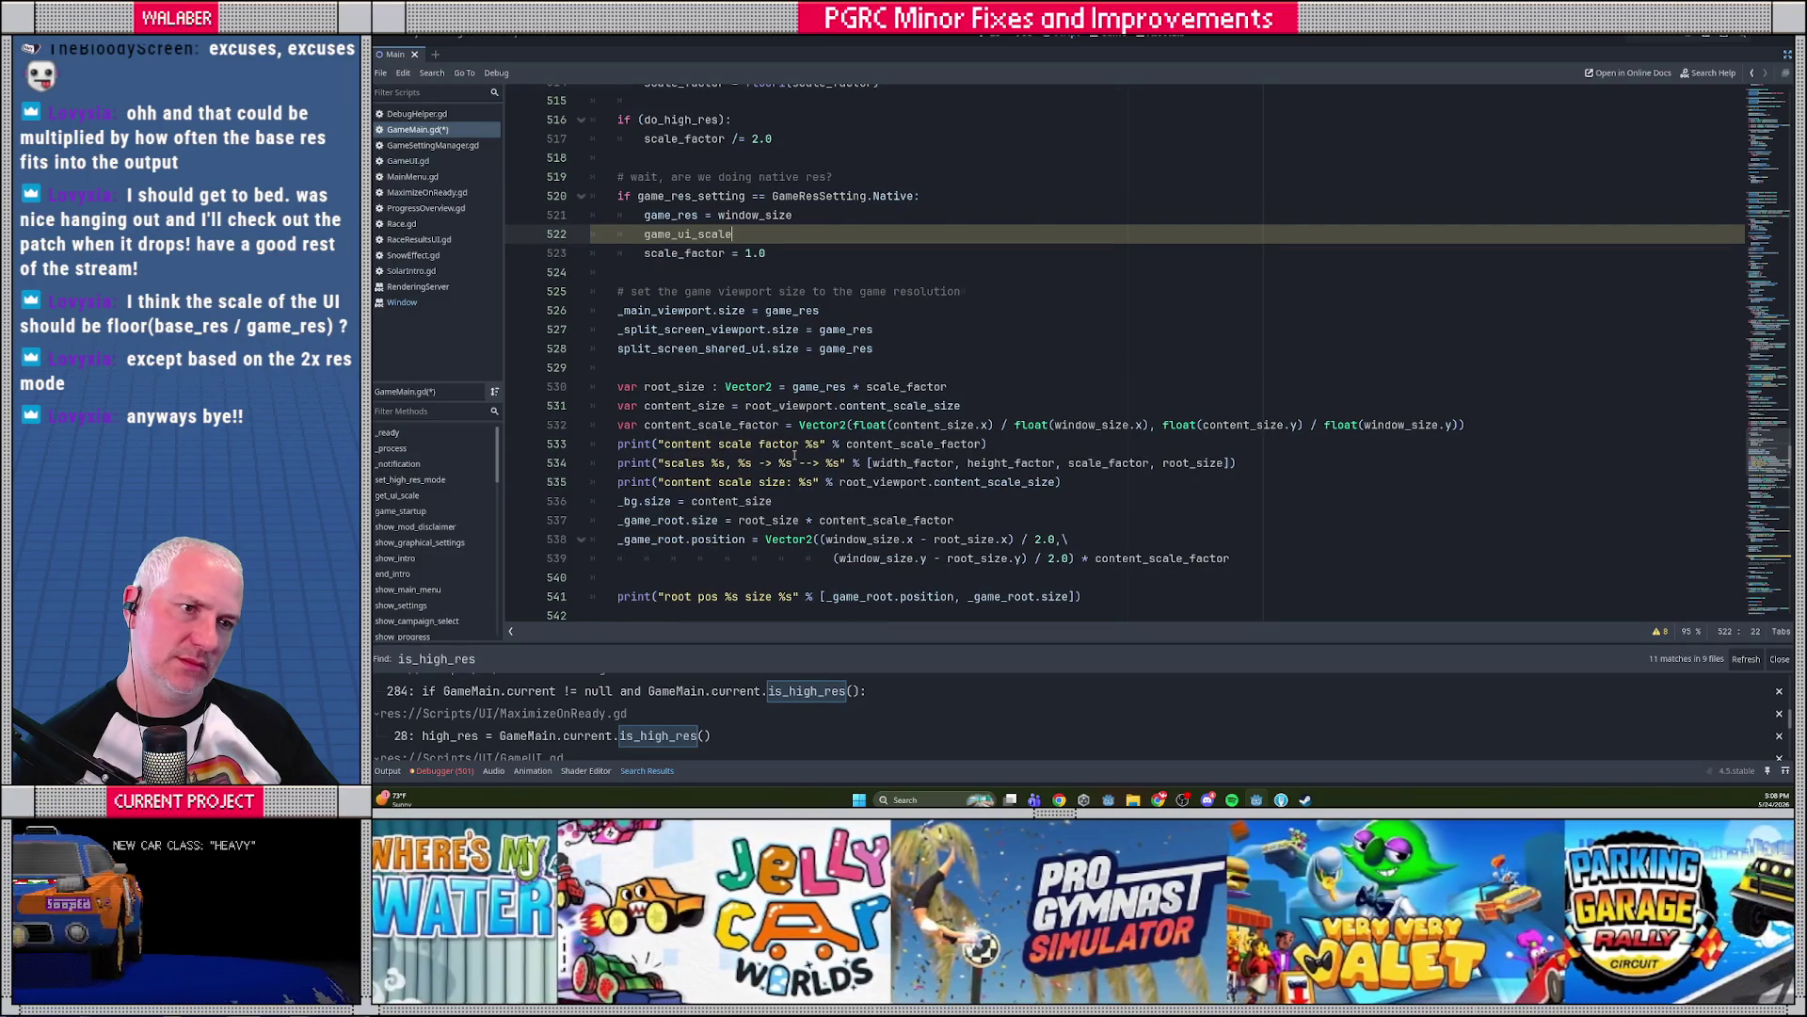
scroll(794, 455, up, 1)
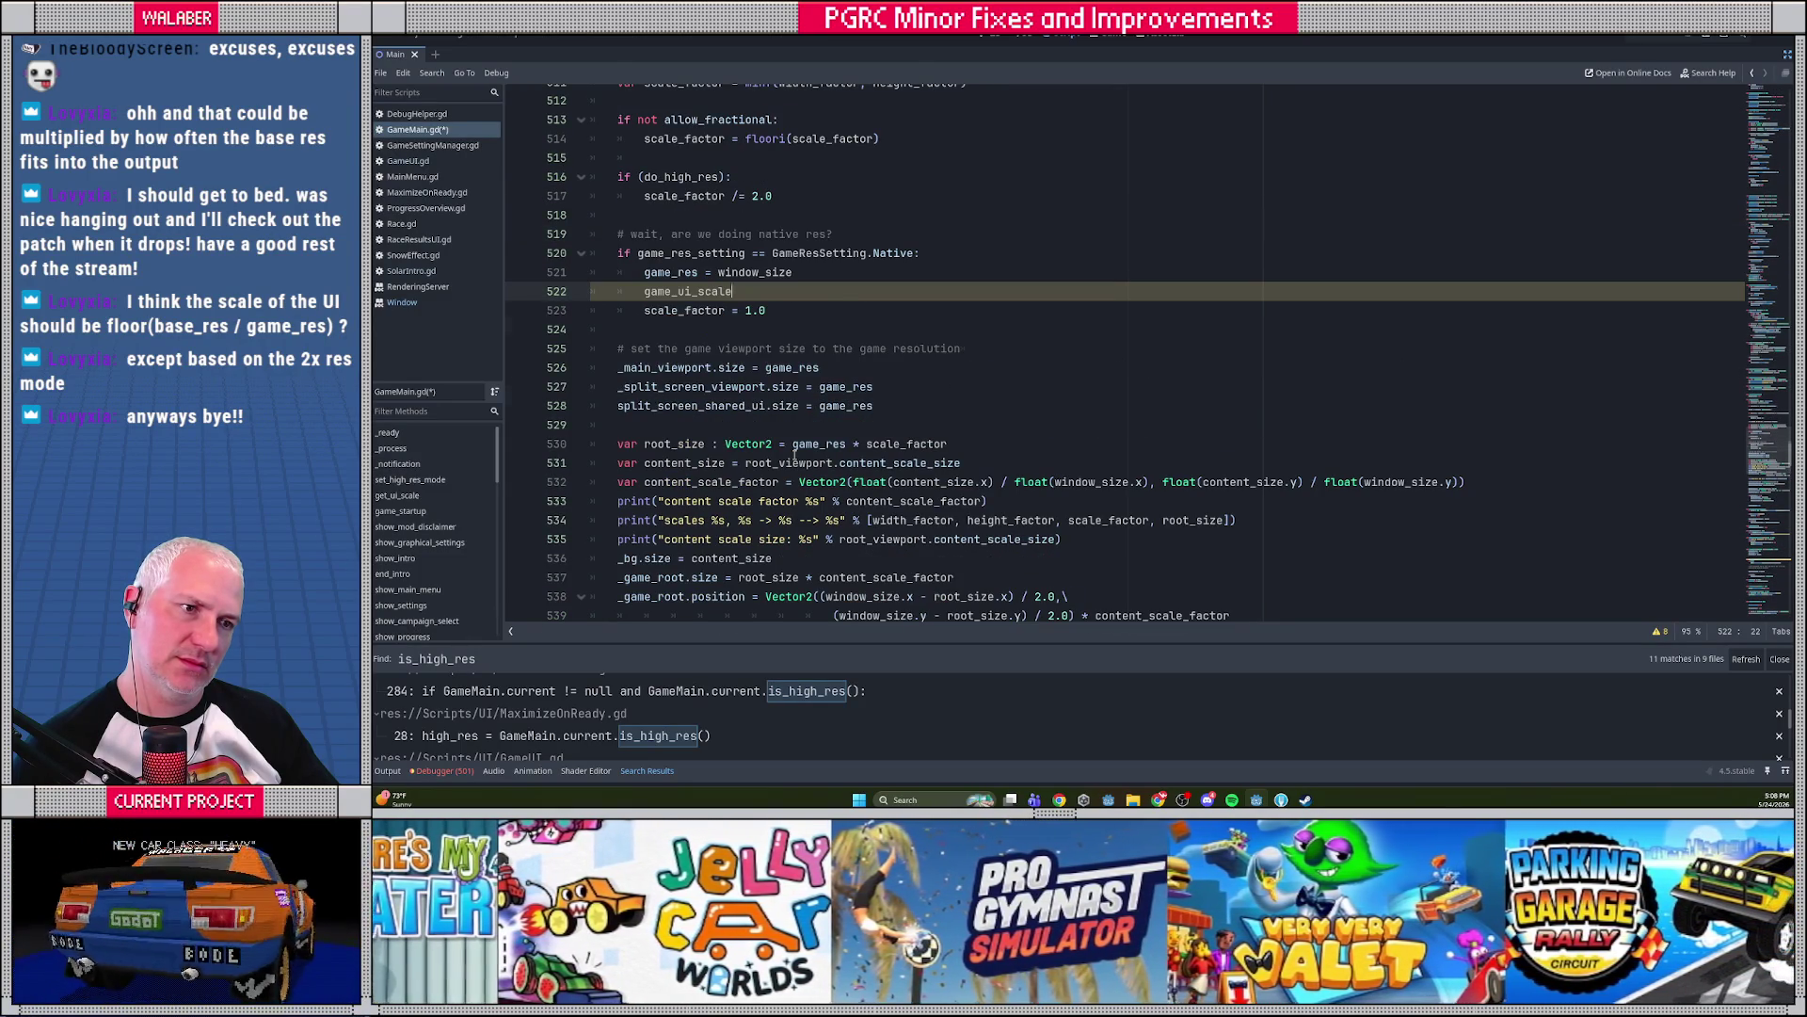
scroll(794, 456, up, 2)
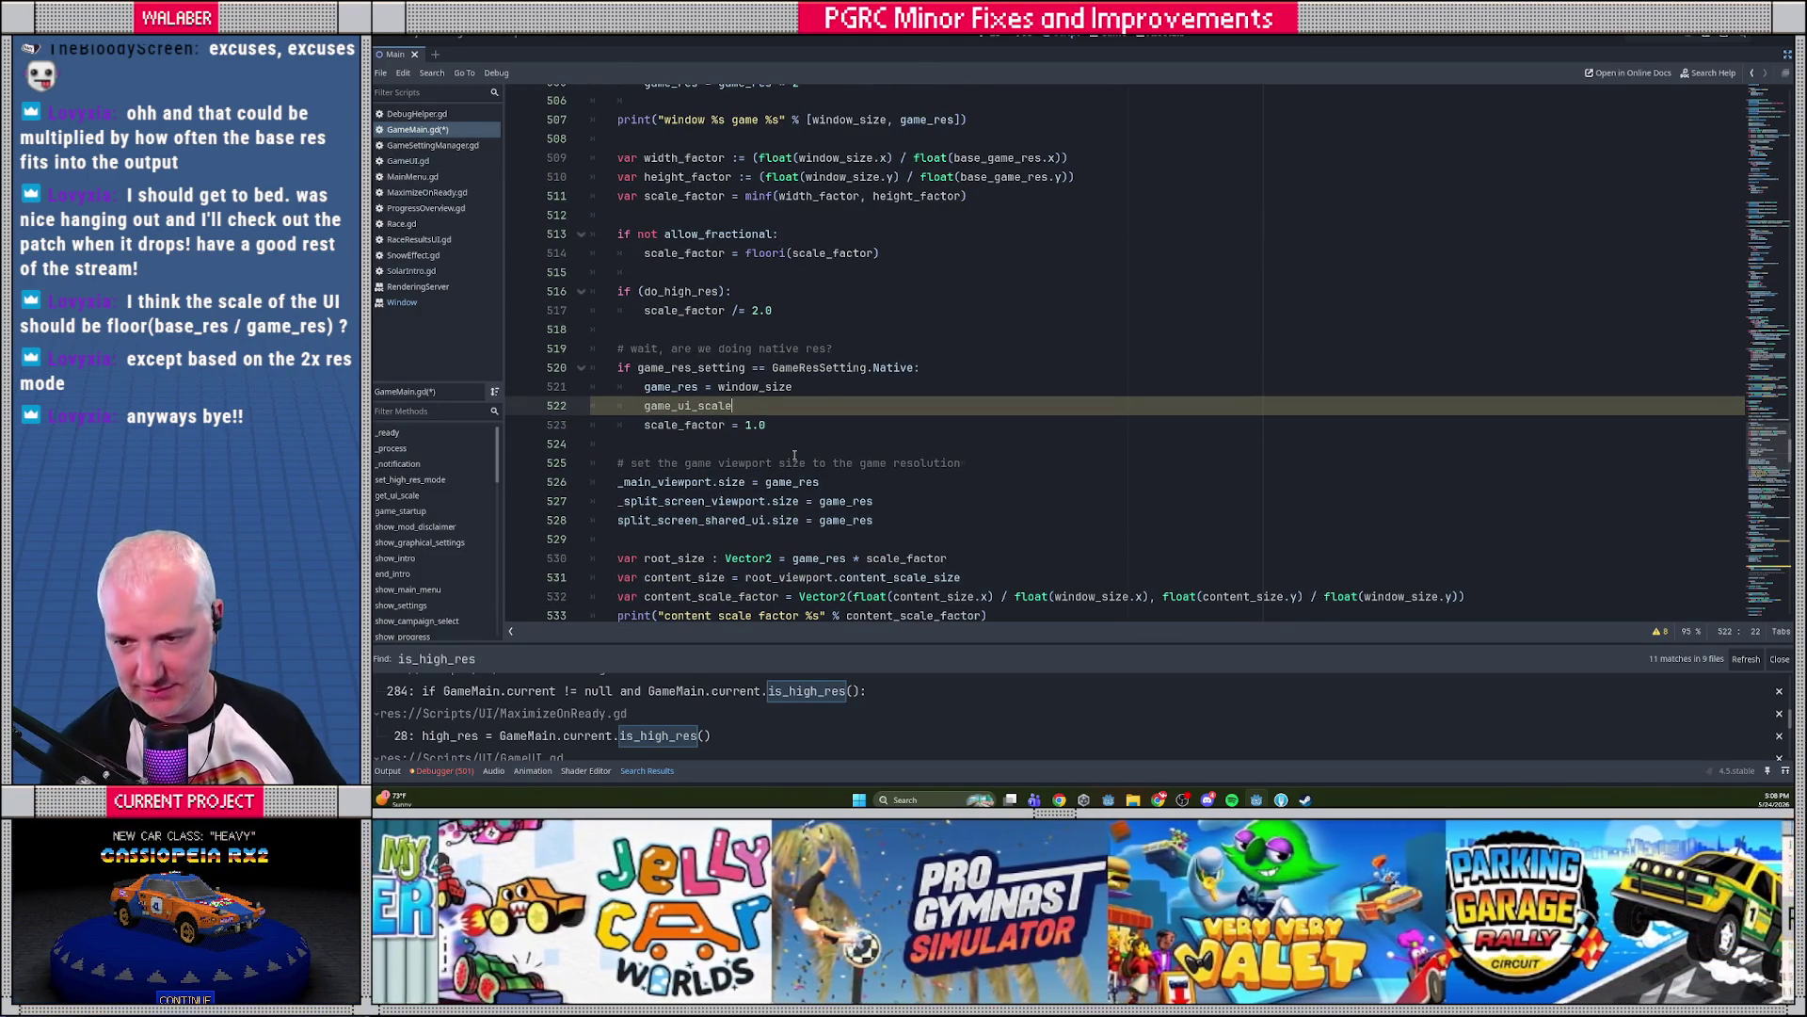
scroll(800, 408, up, 1)
scroll(800, 408, up, 3)
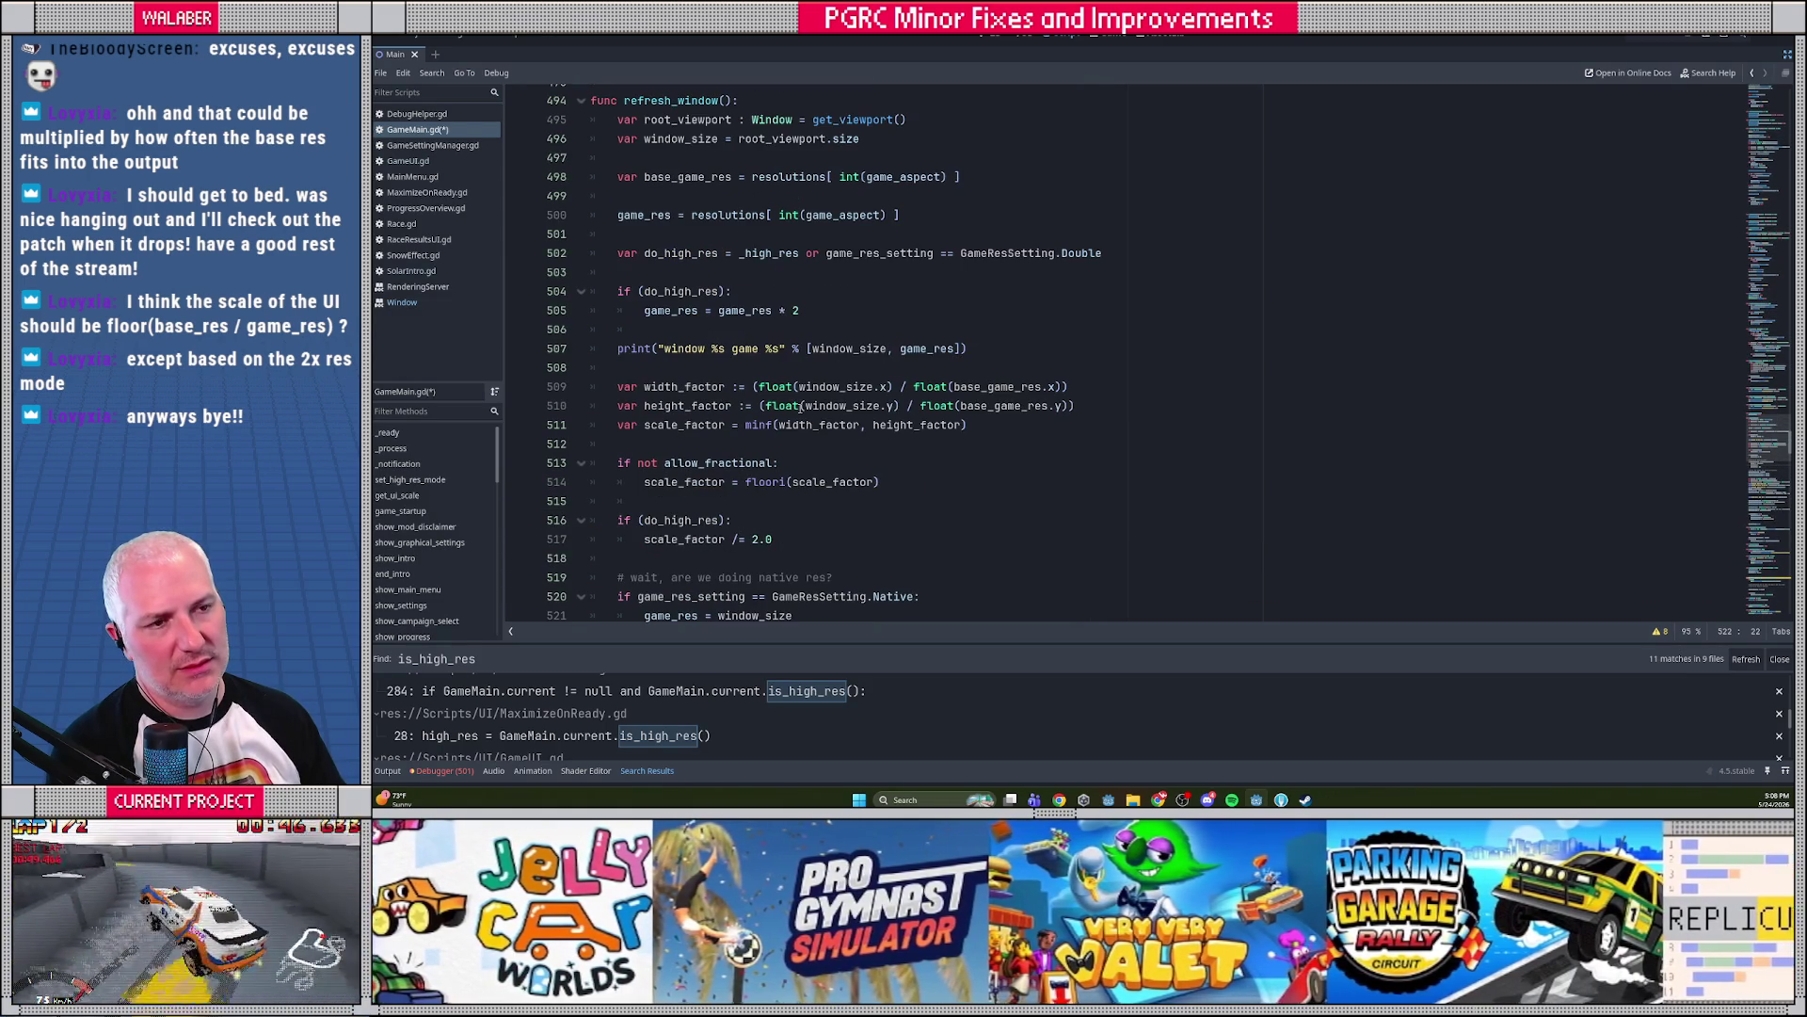
click(786, 84)
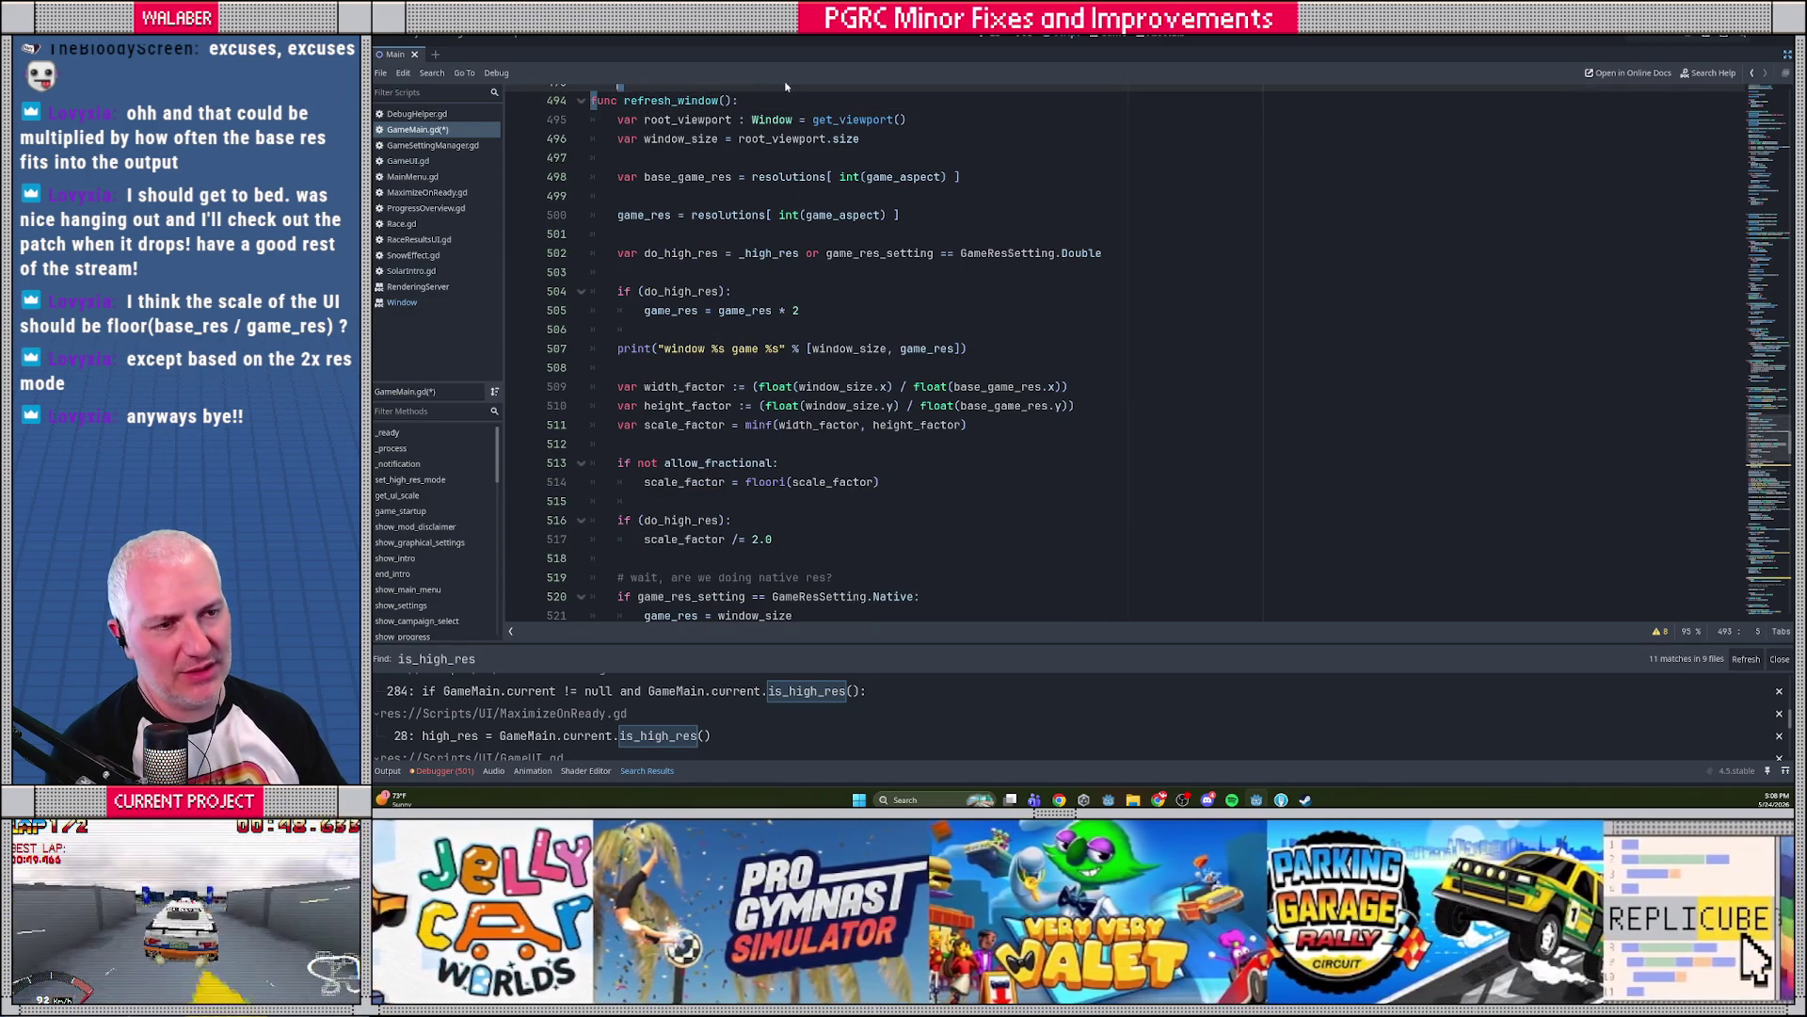
scroll(675, 299, down, 5)
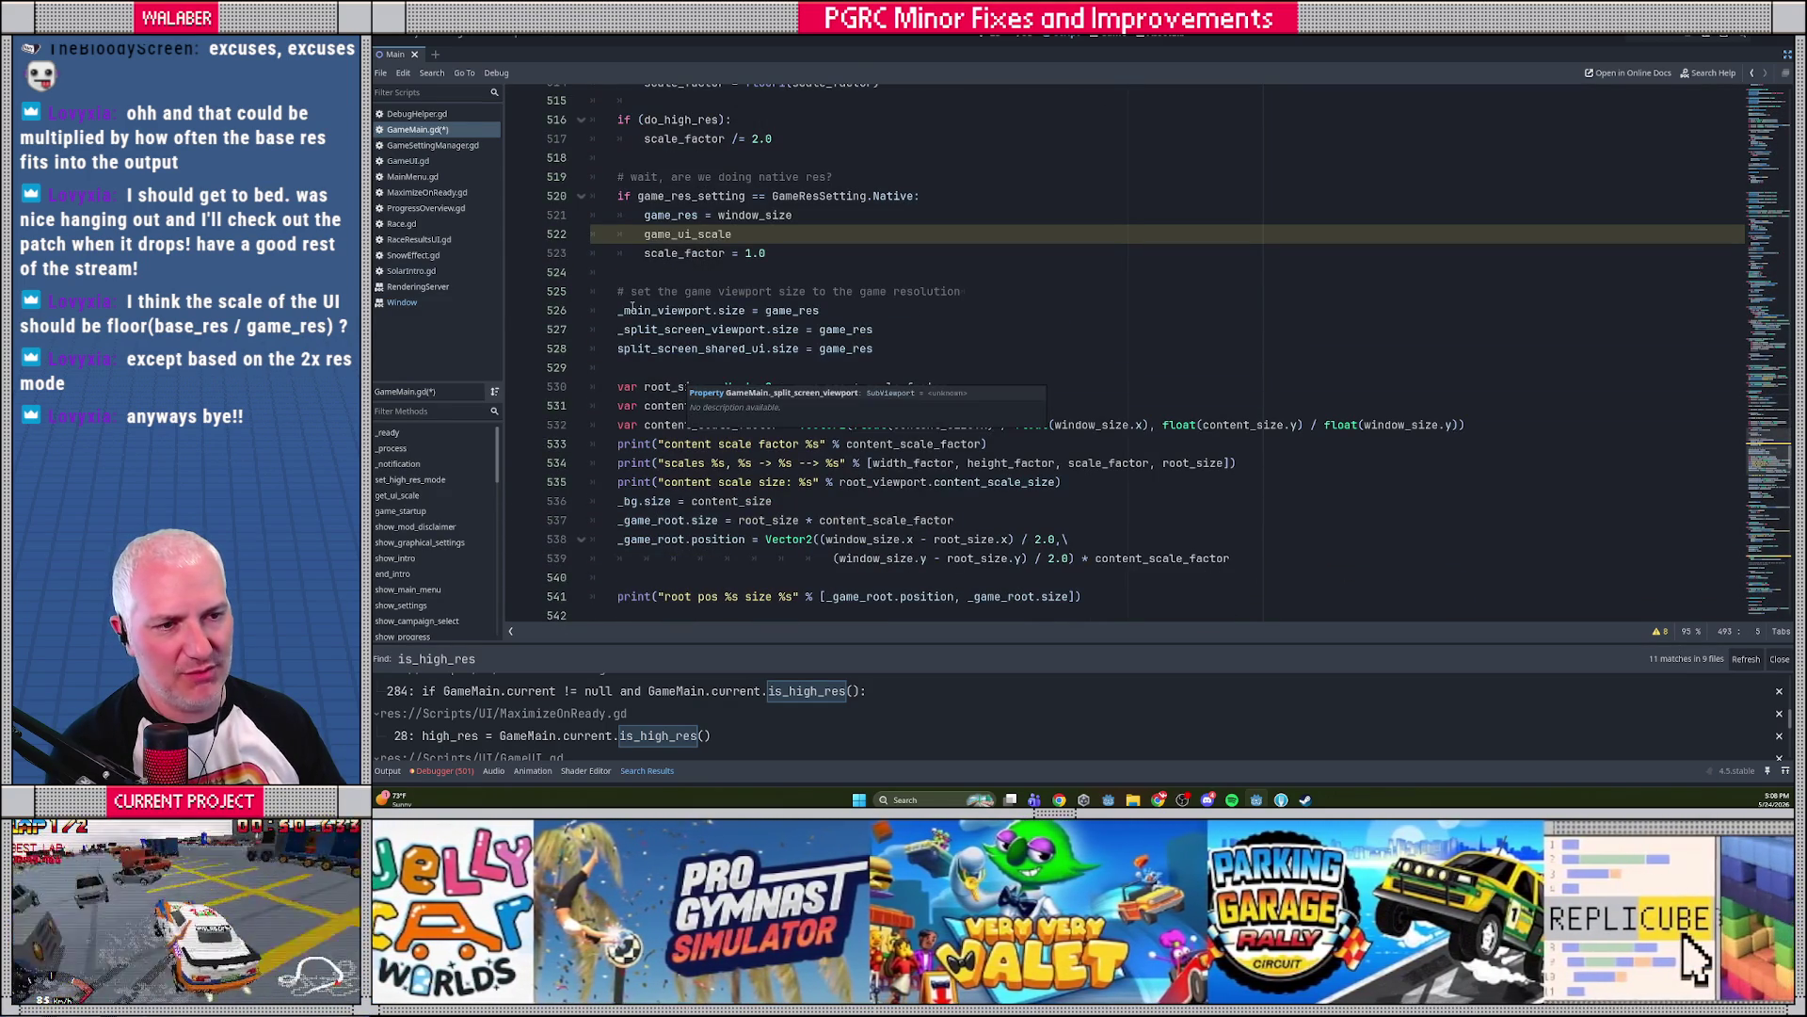
drag(624, 310, 906, 347)
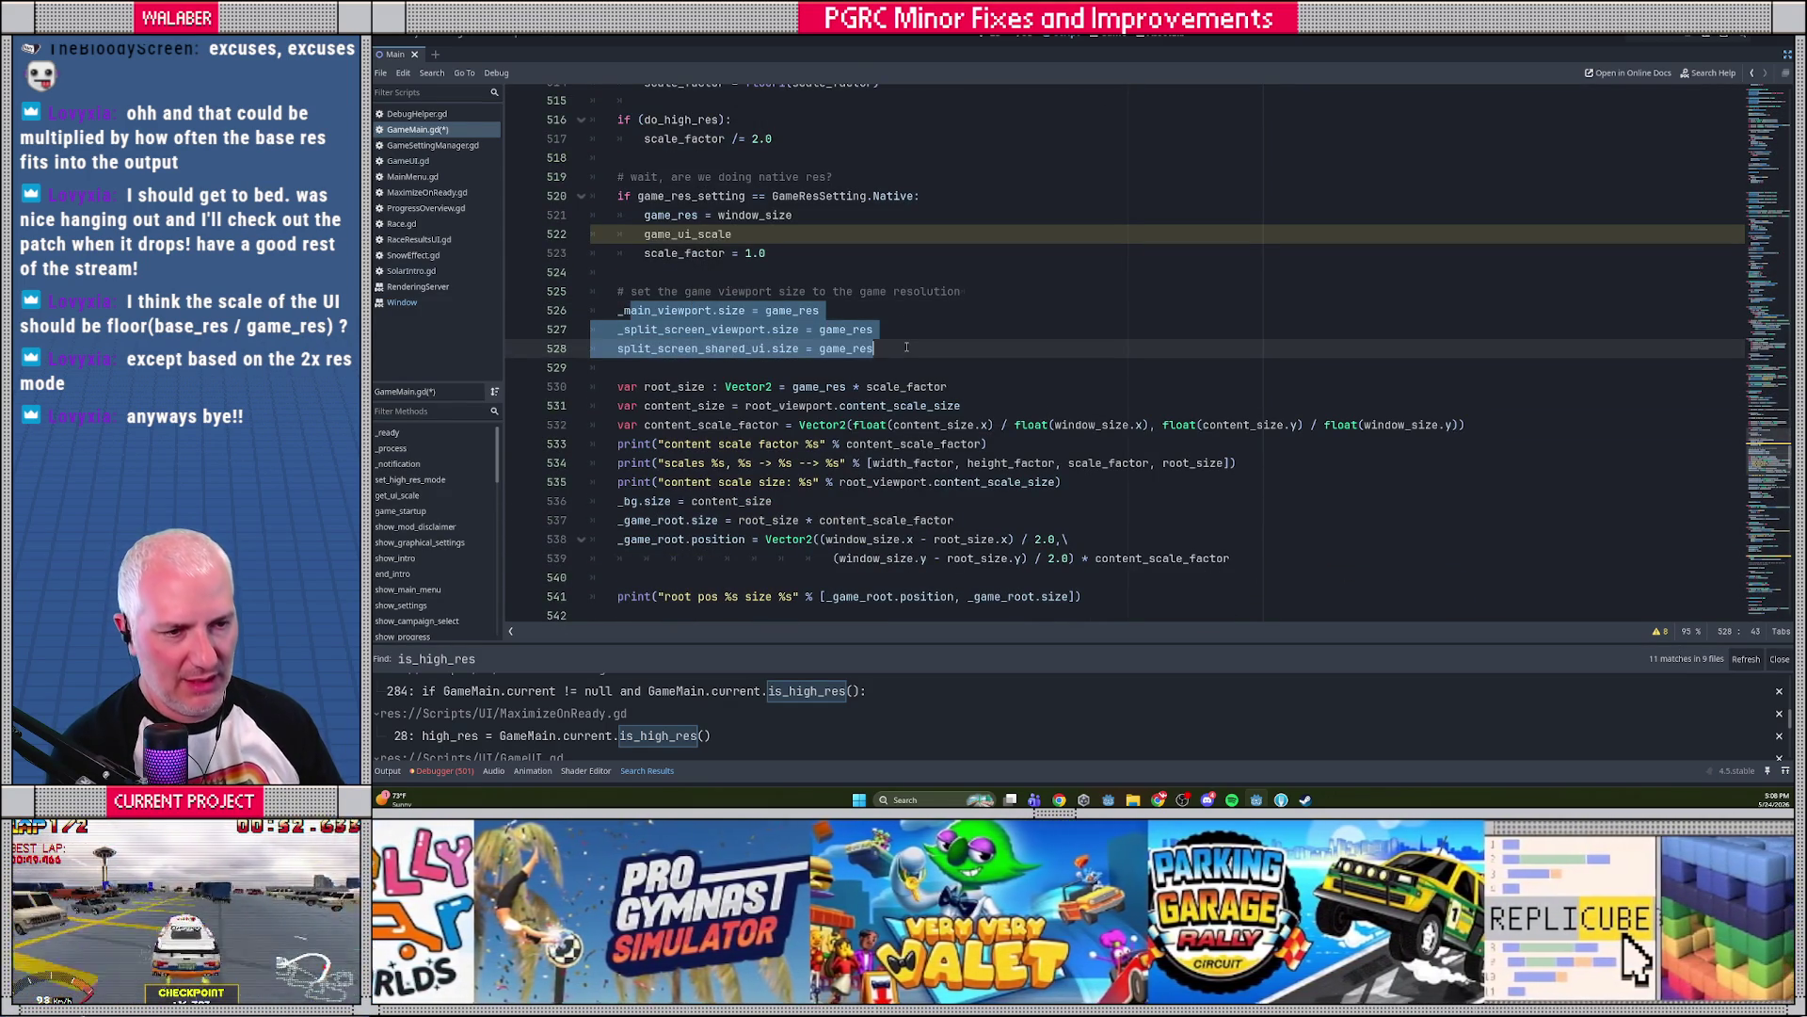
scroll(750, 414, down, 1)
drag(628, 455, 1069, 482)
scroll(848, 423, down, 3)
mouse_move(685, 406)
mouse_down()
mouse_move(952, 482)
mouse_move(791, 501)
mouse_up()
click(844, 520)
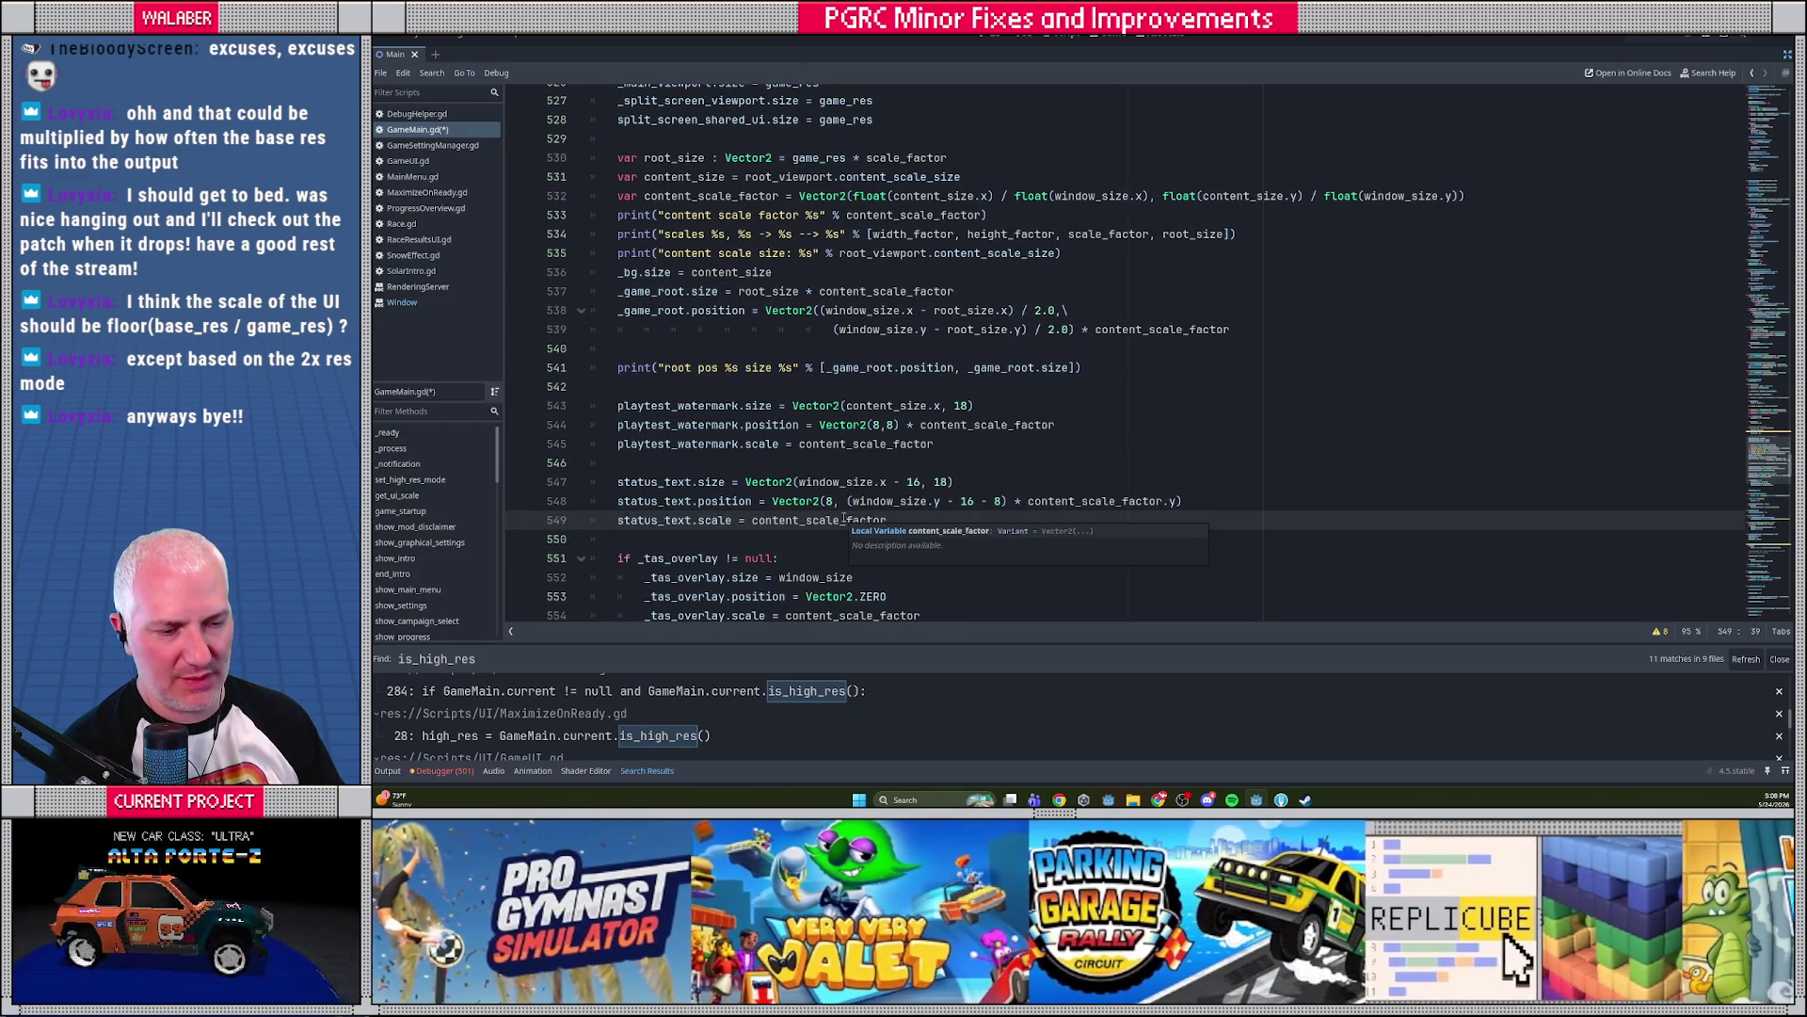
scroll(807, 497, down, 2)
mouse_move(602, 523)
mouse_down()
mouse_move(738, 462)
mouse_move(598, 273)
mouse_up()
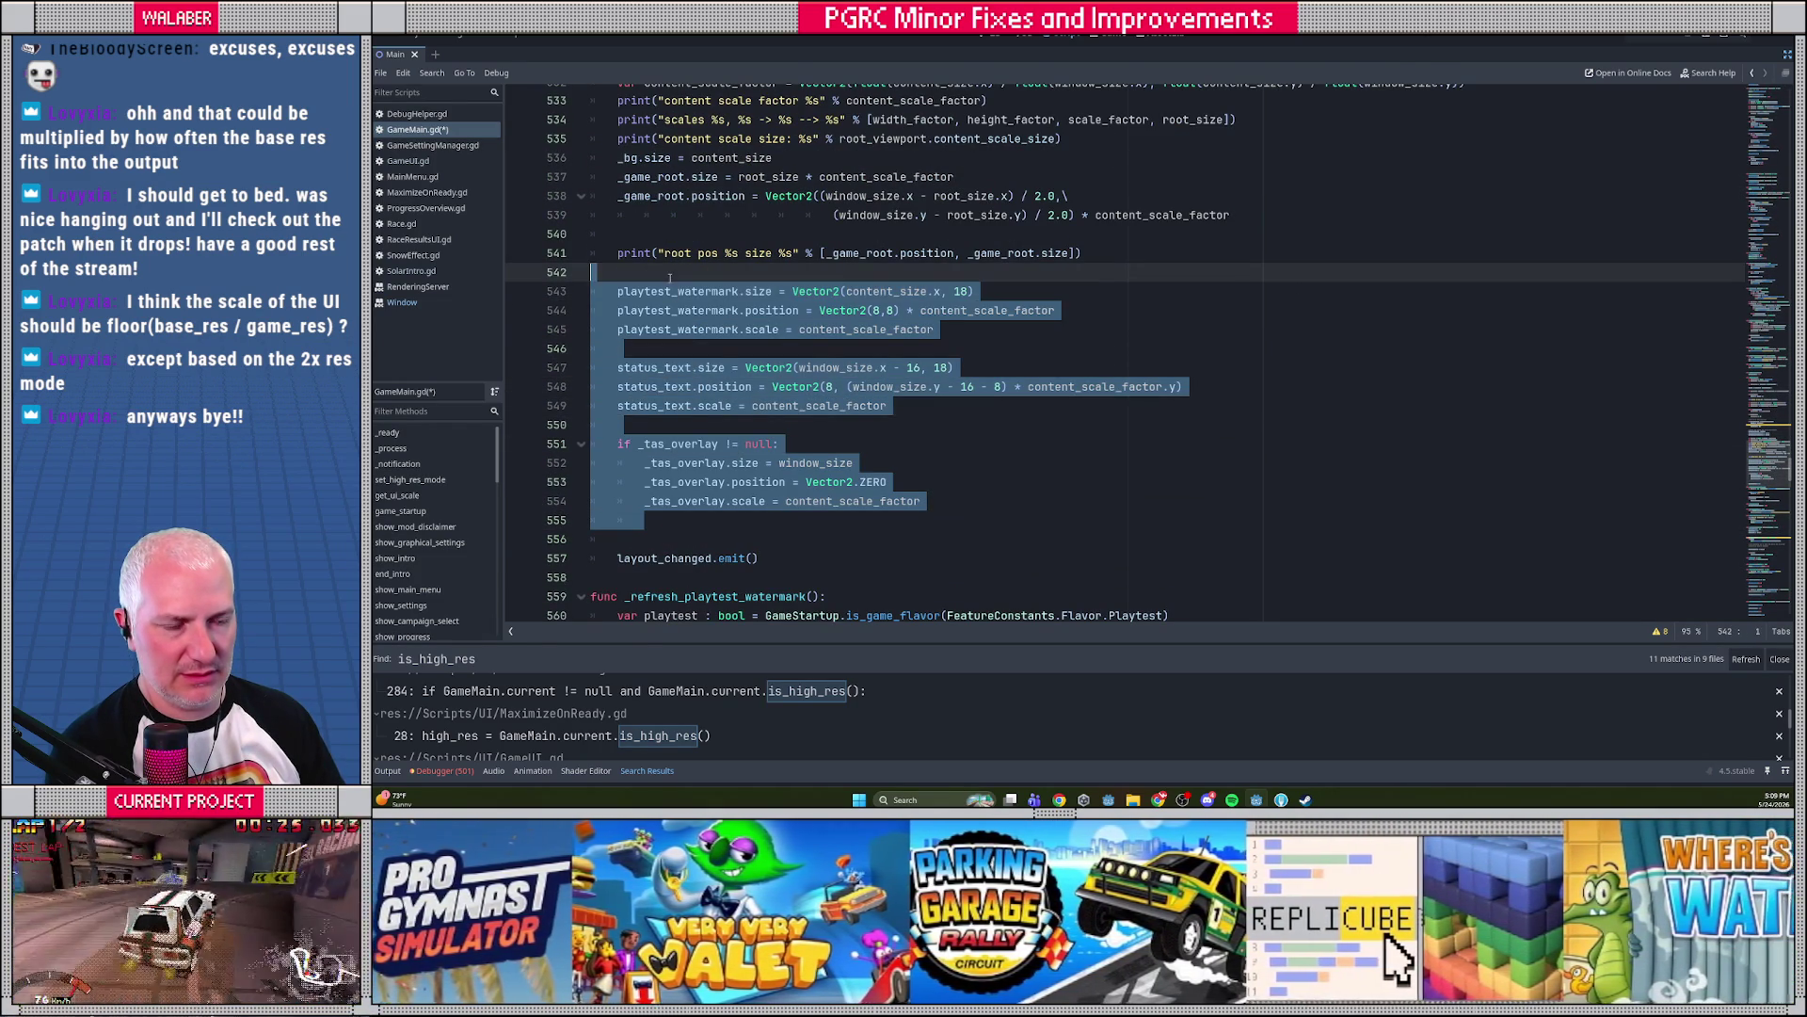
scroll(799, 303, up, 3)
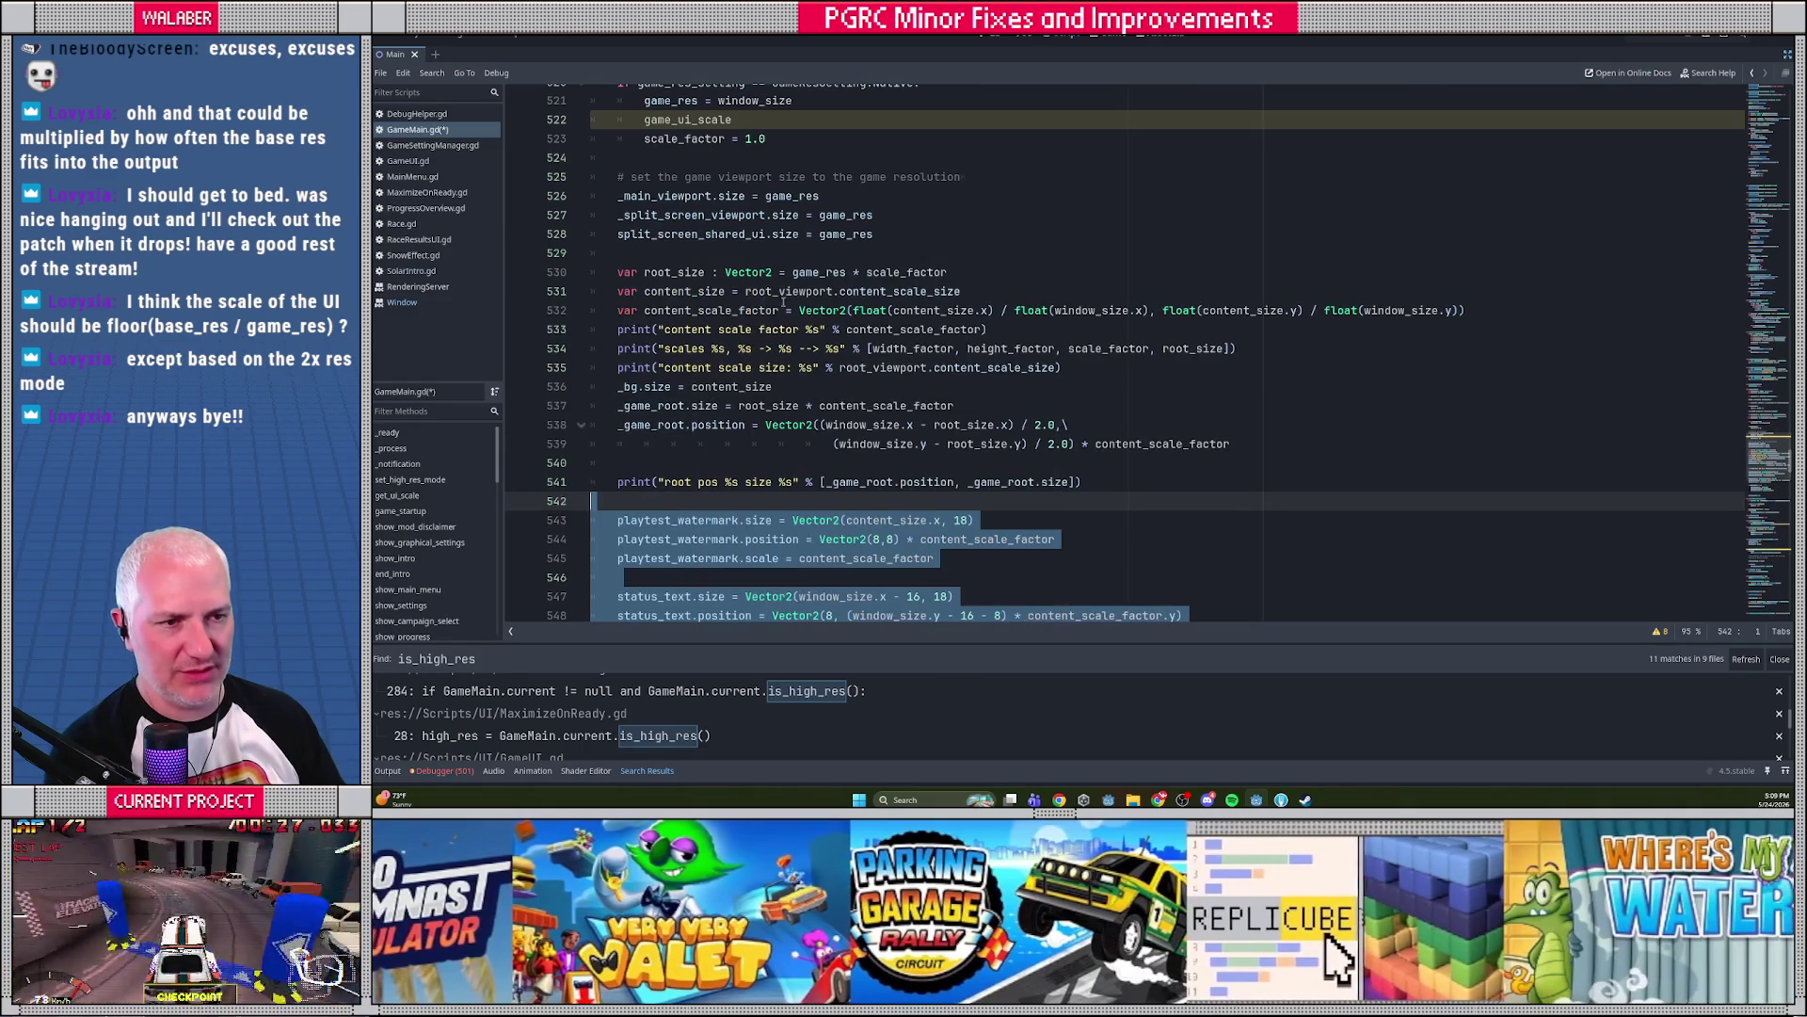
scroll(799, 303, up, 3)
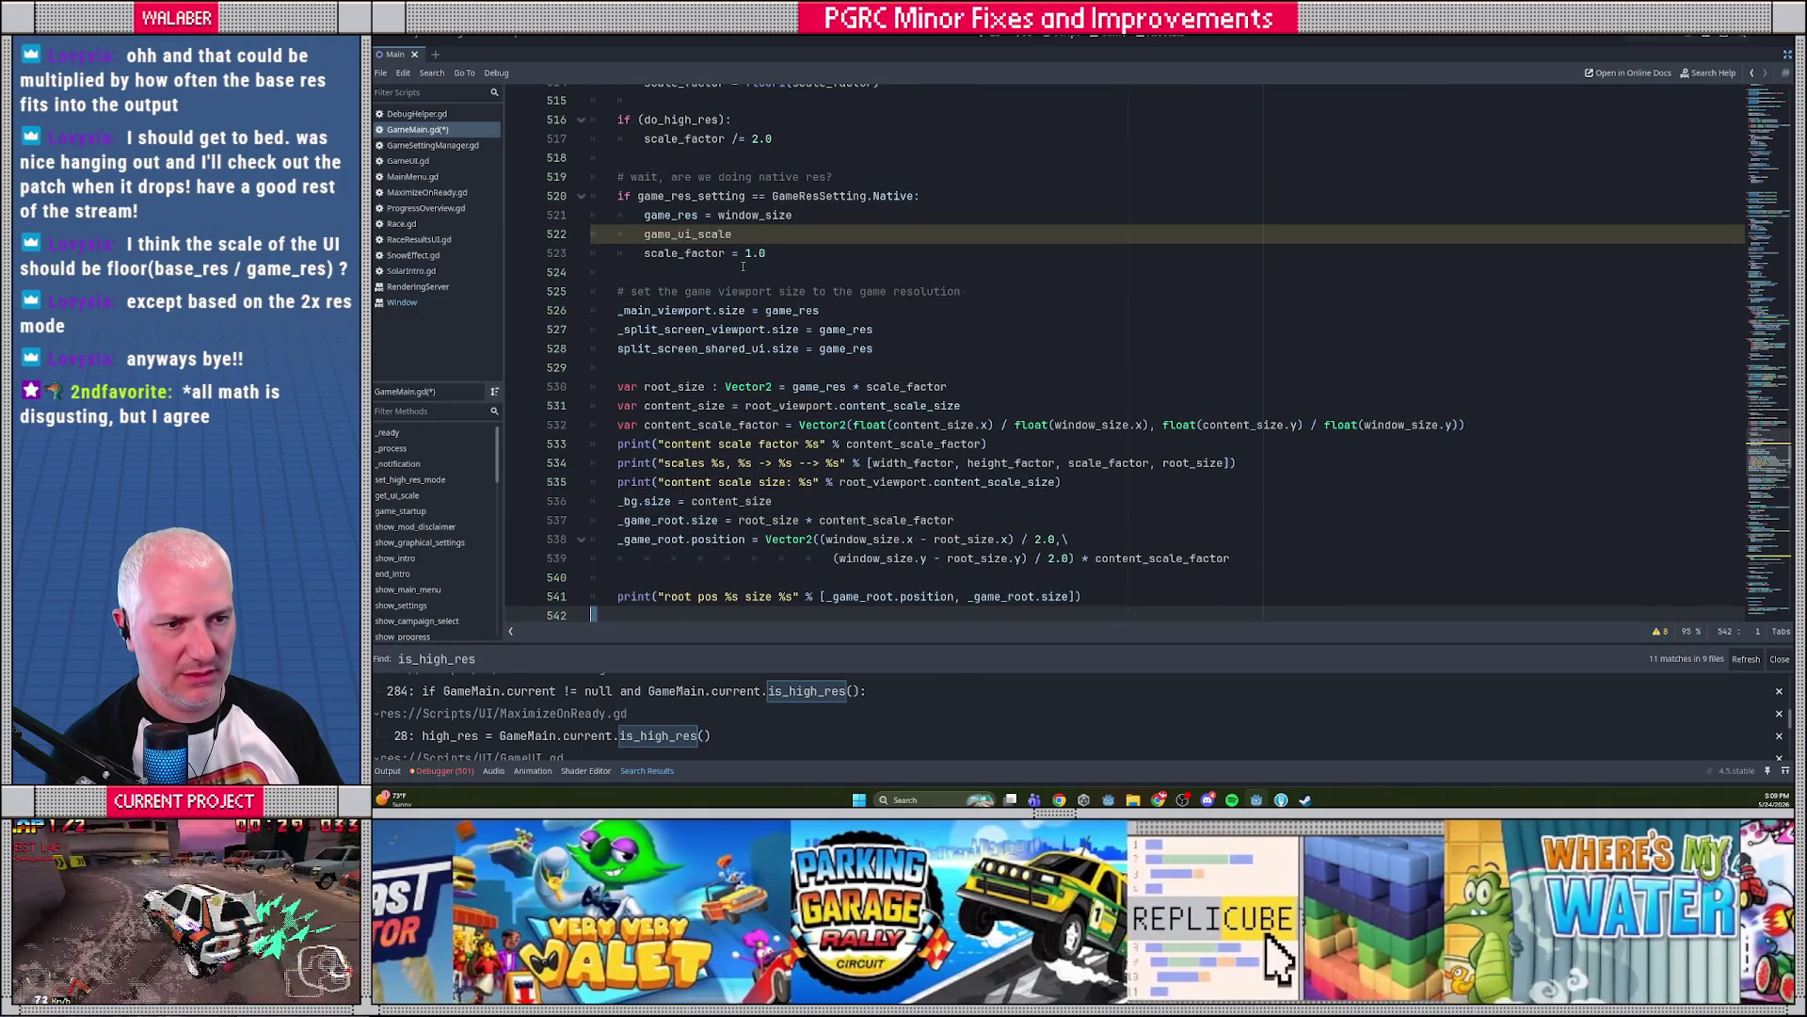
double_click(701, 424)
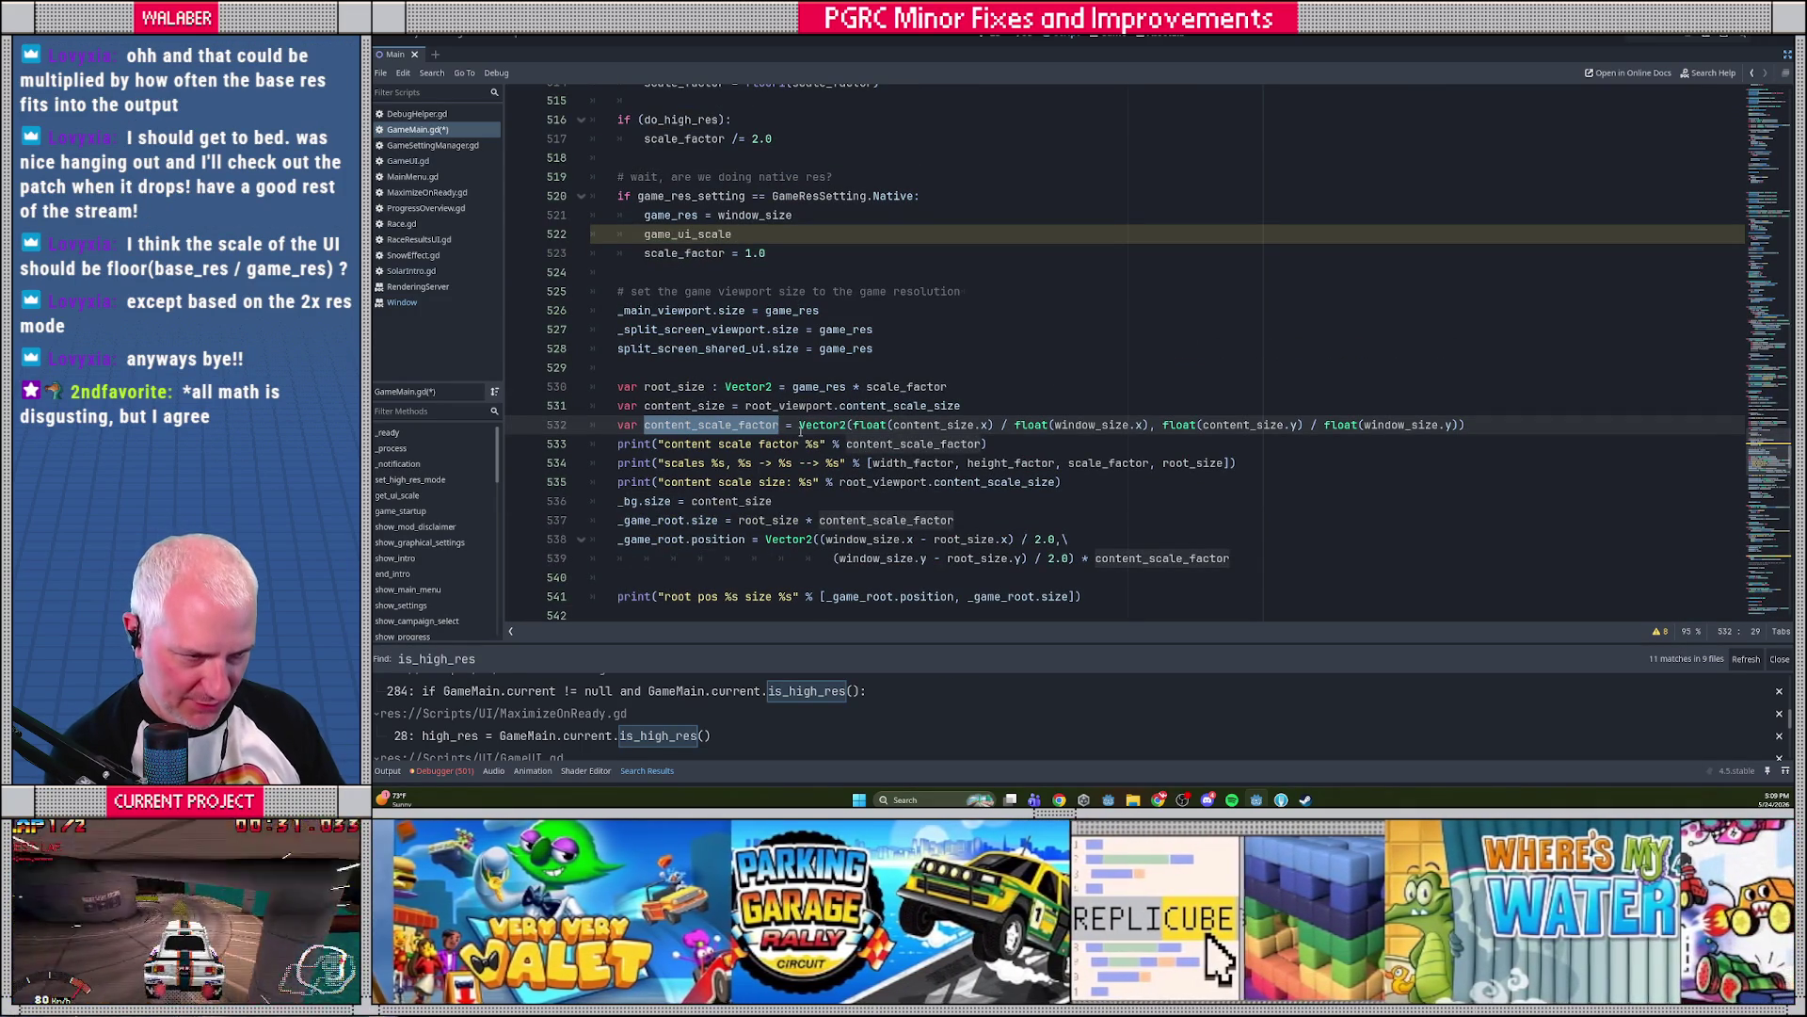
double_click(930, 425)
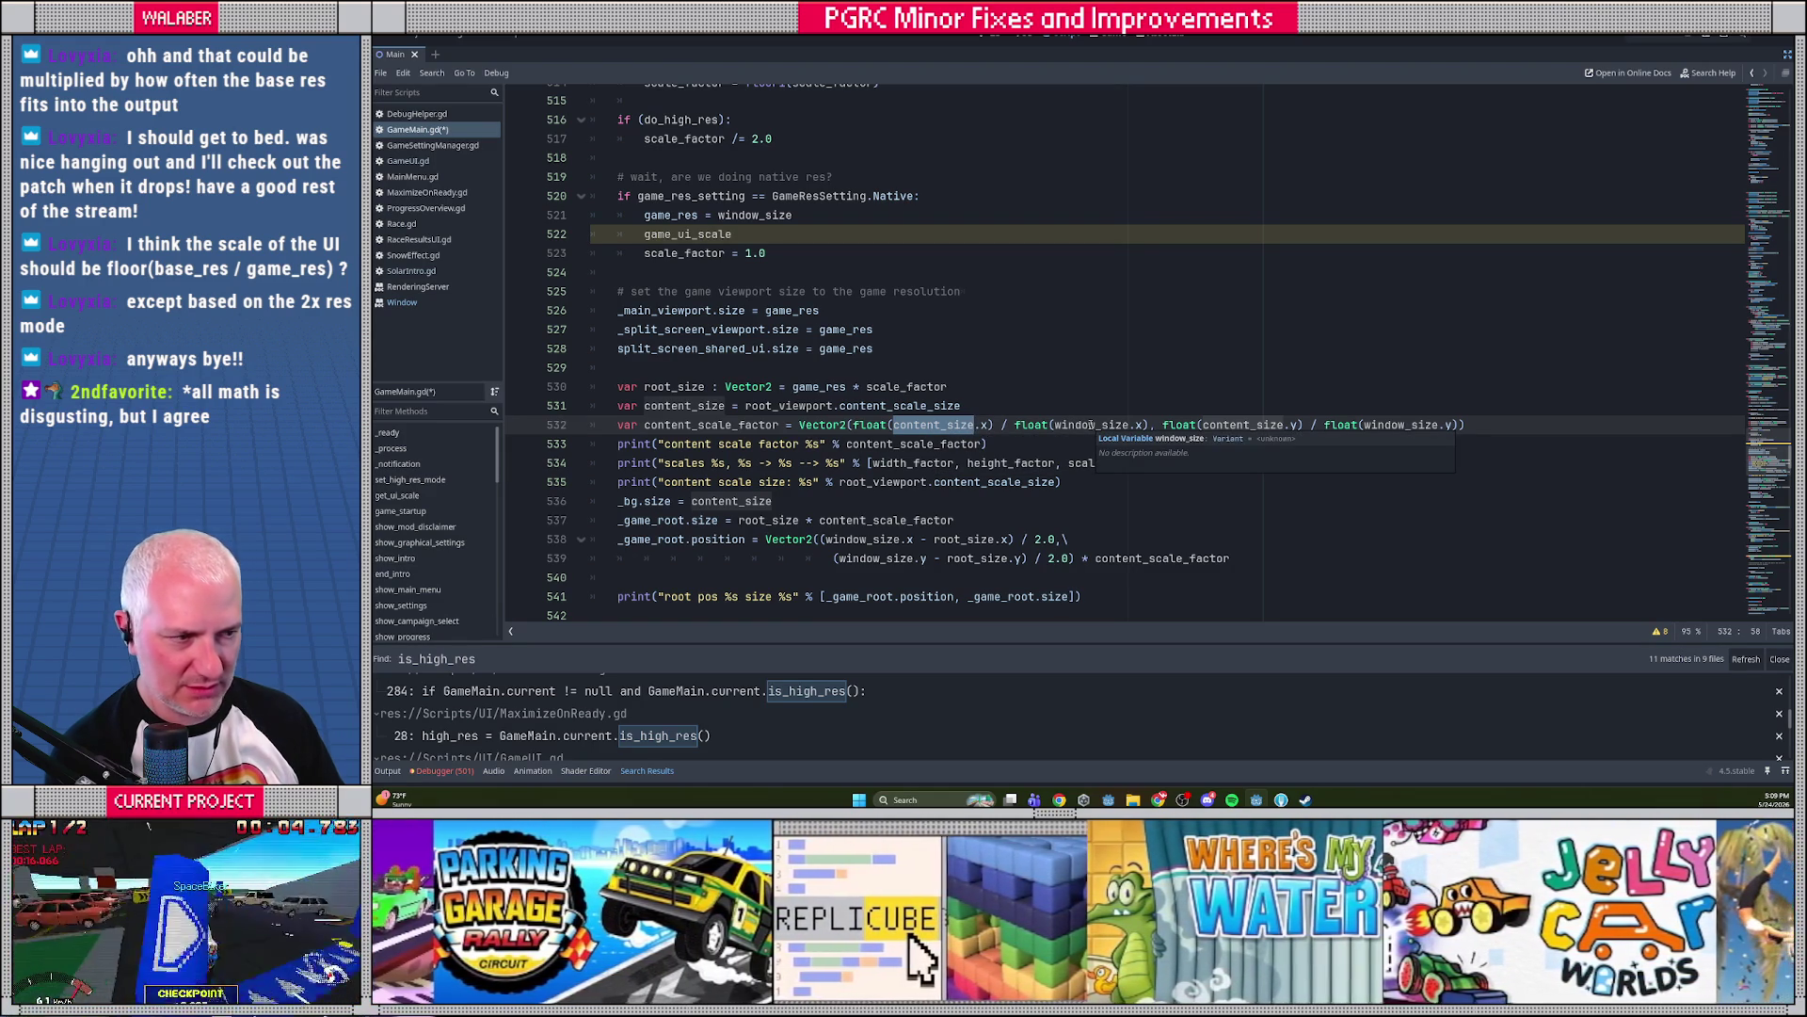
drag(645, 425, 1488, 427)
scroll(1365, 438, down, 2)
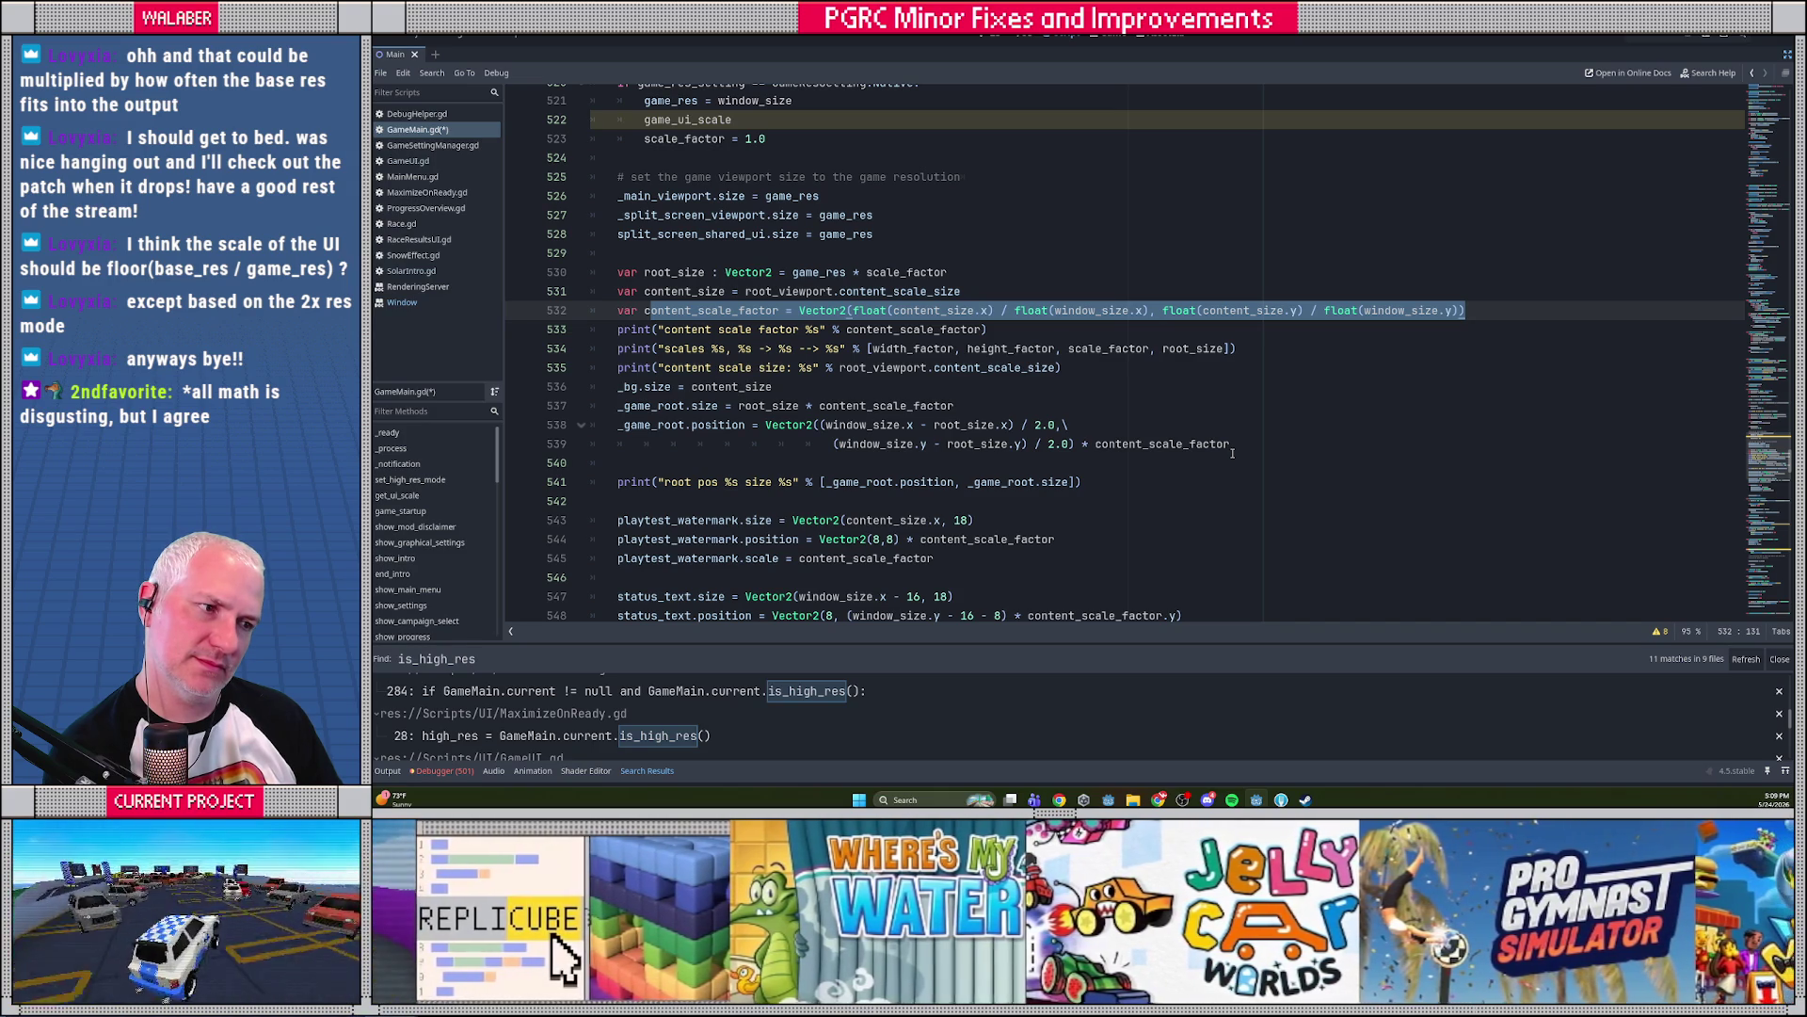
scroll(1232, 453, up, 1)
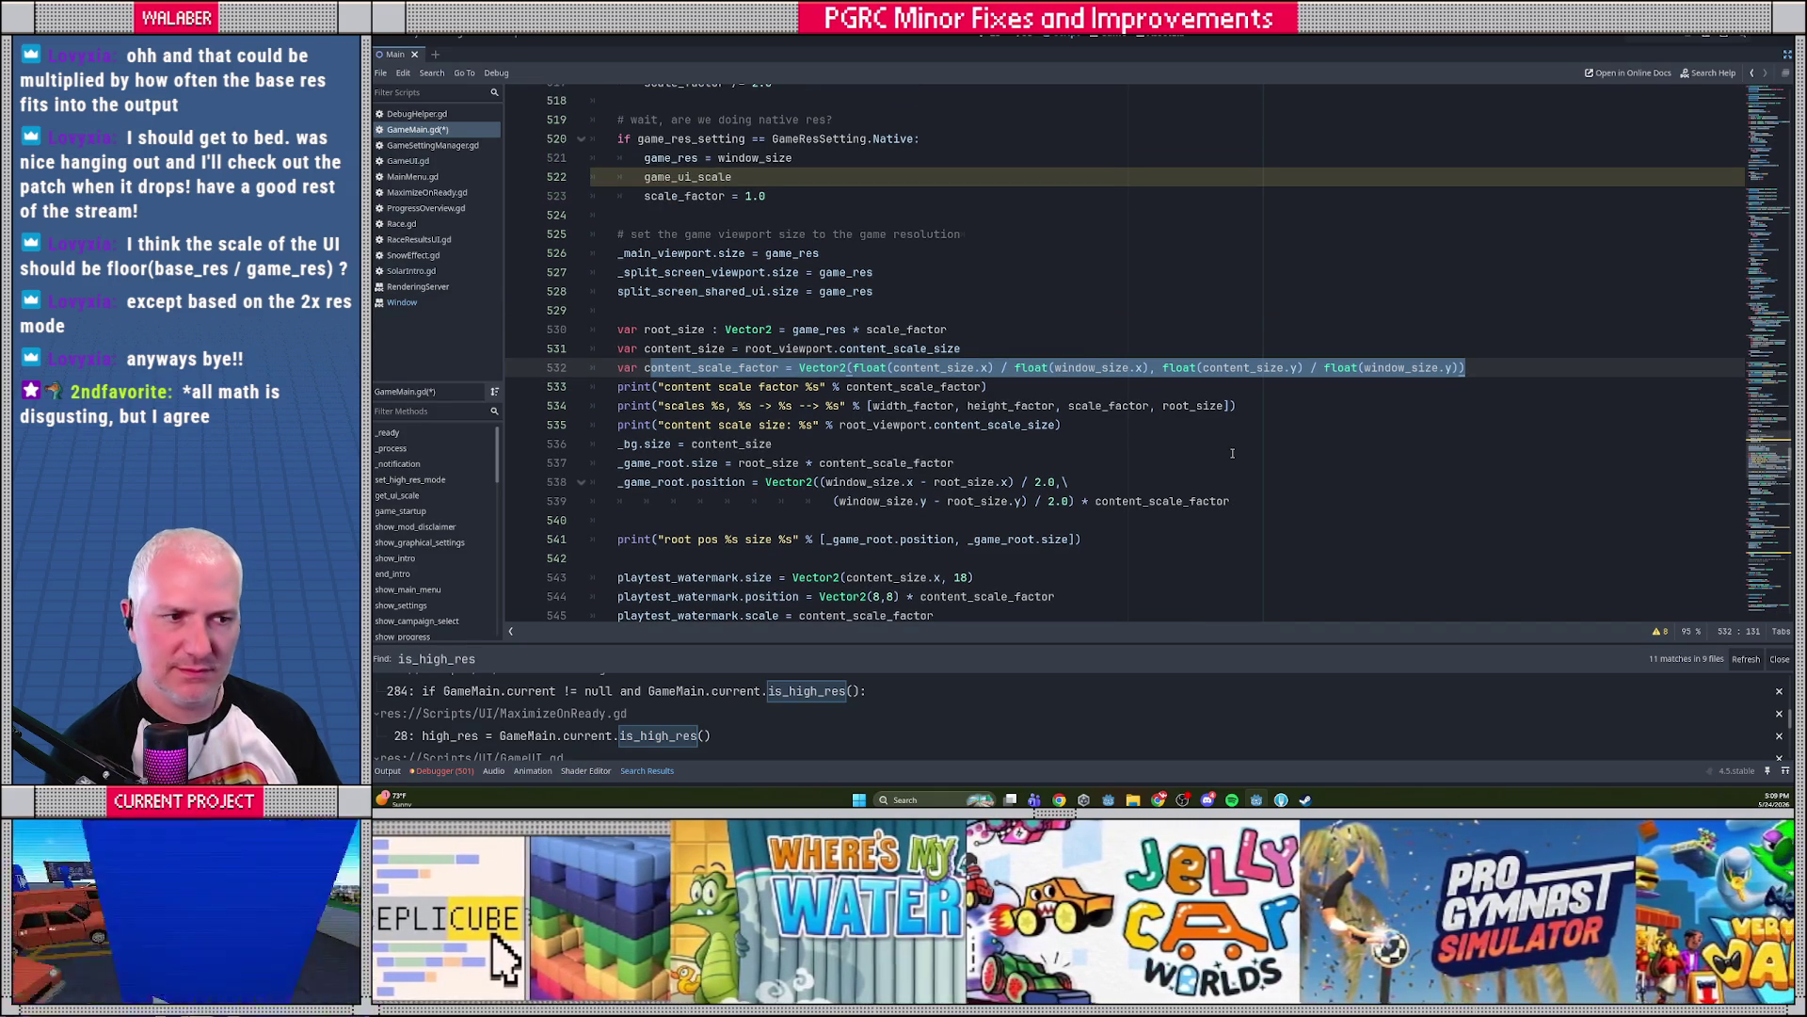
double_click(851, 348)
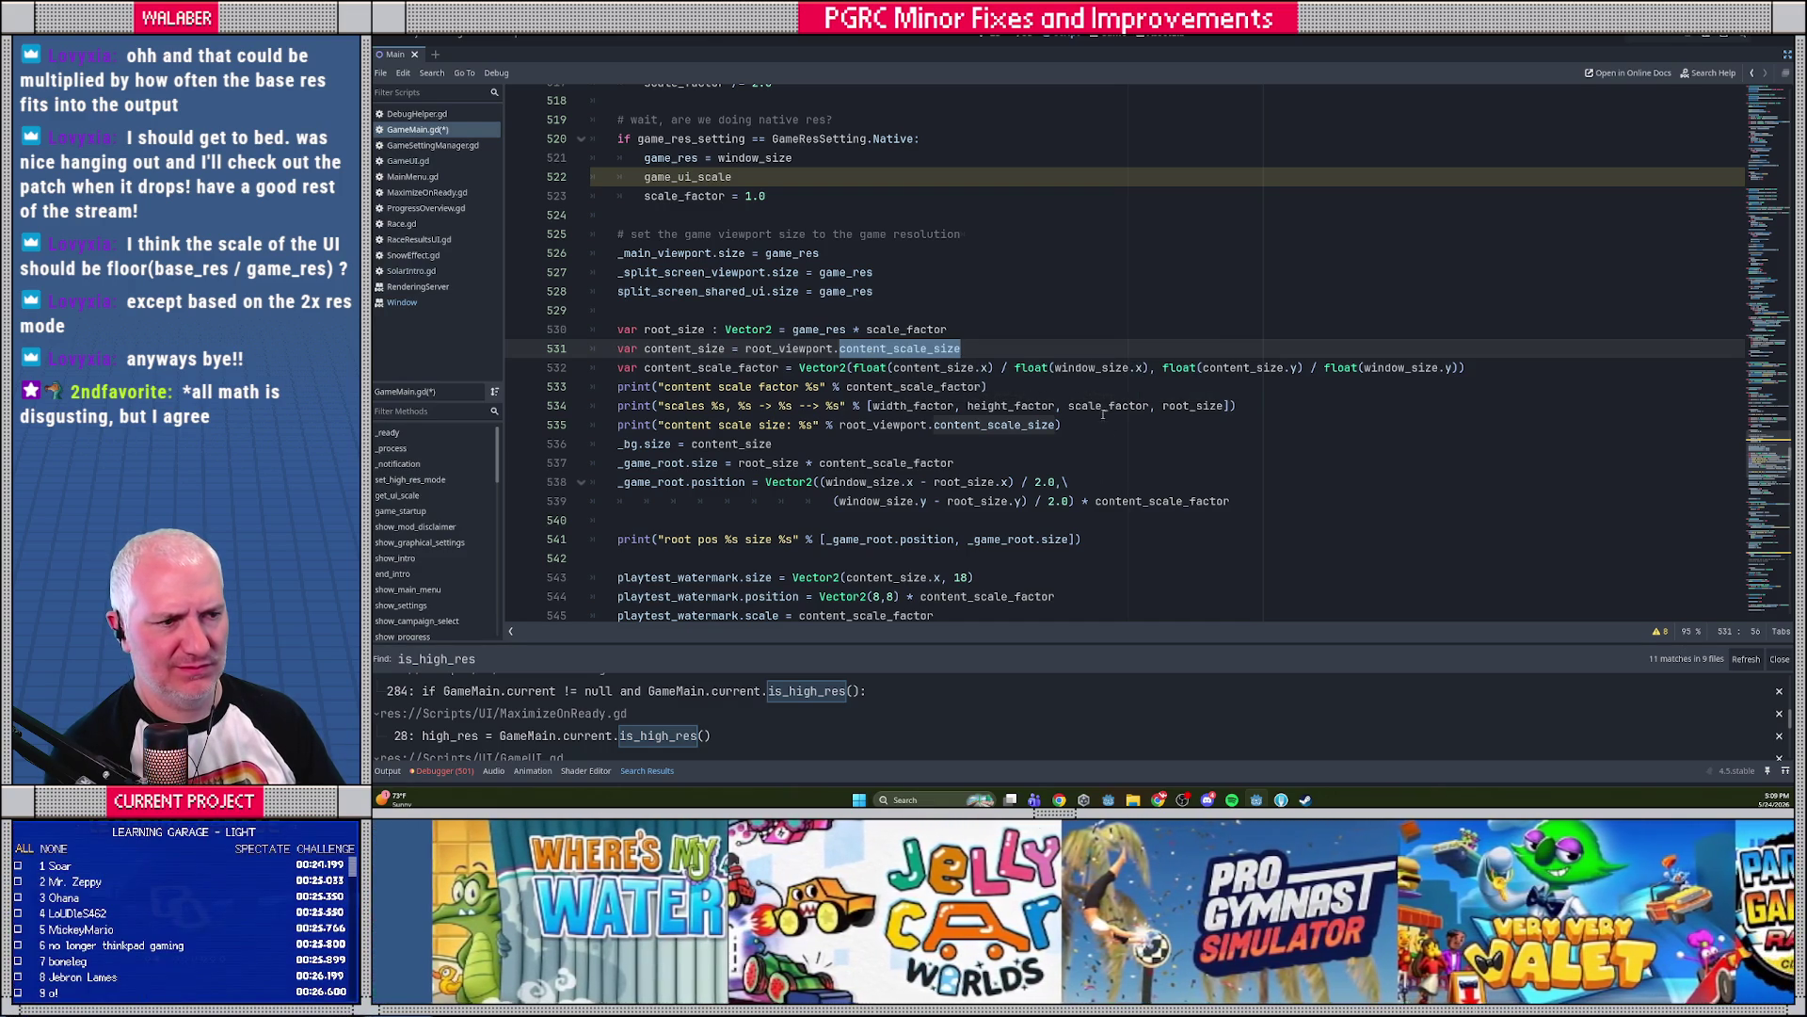
double_click(1092, 367)
scroll(1008, 302, up, 4)
scroll(1008, 303, up, 2)
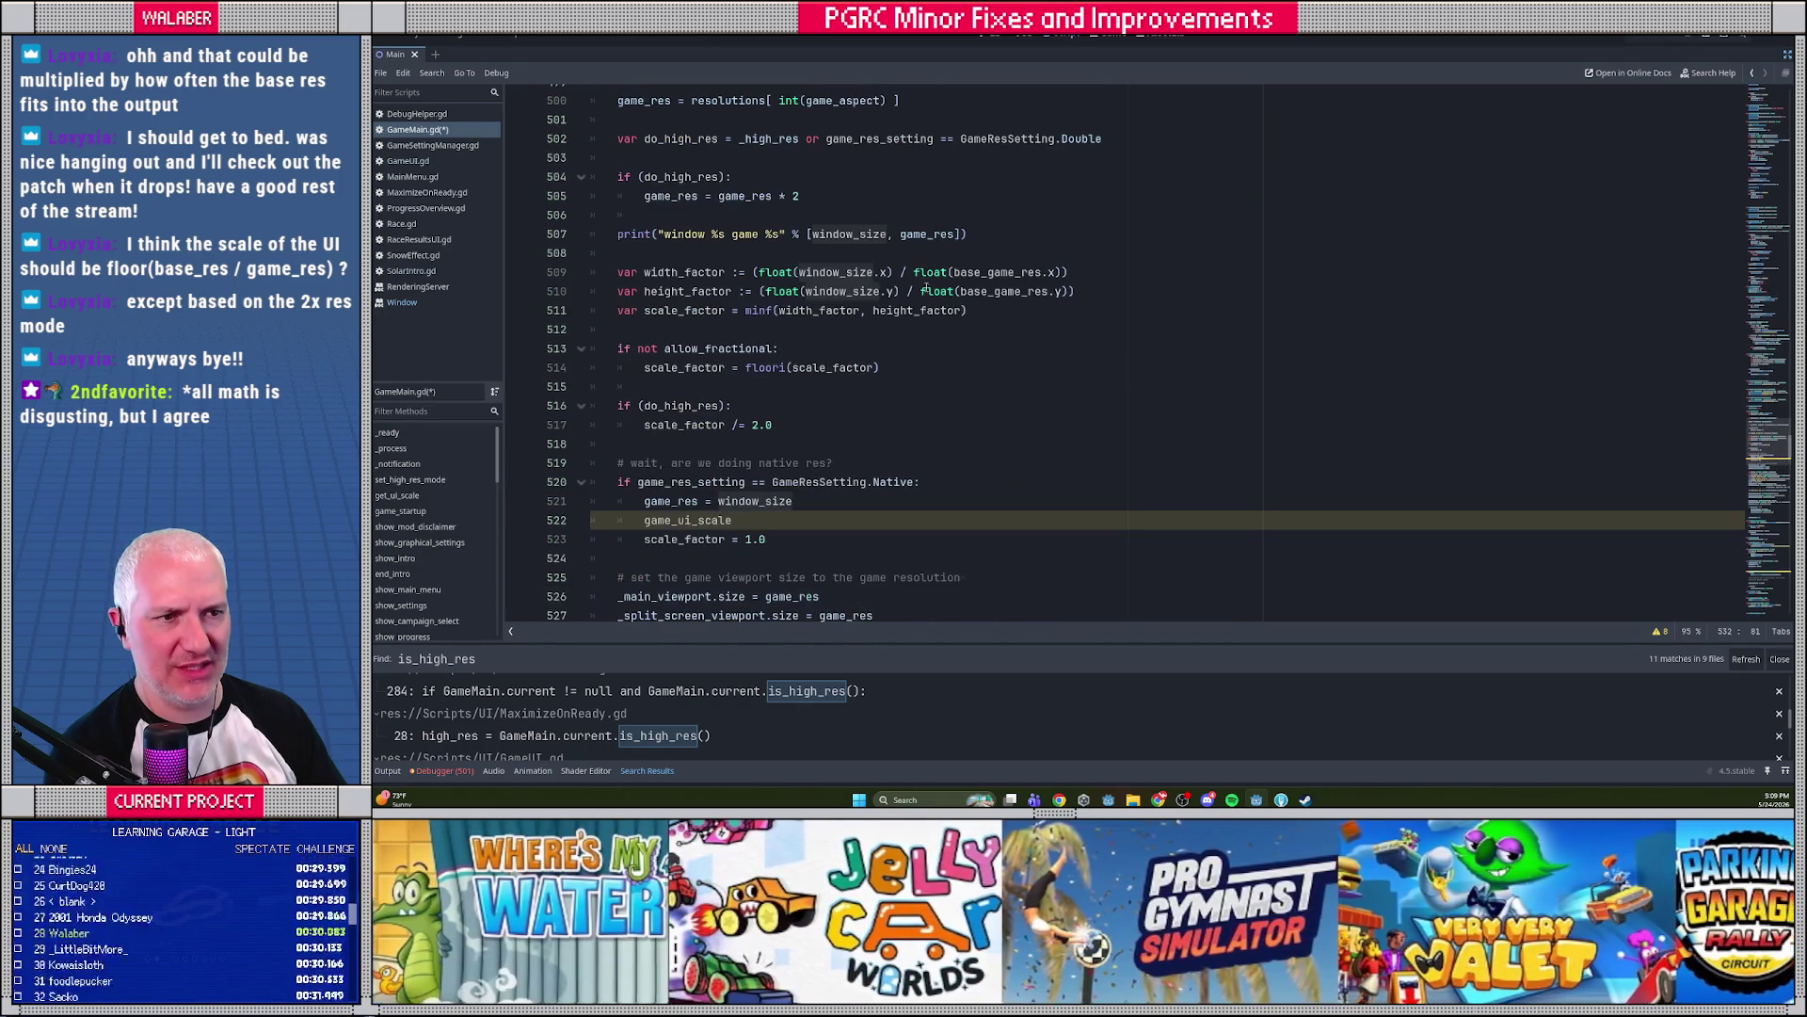
scroll(792, 179, up, 2)
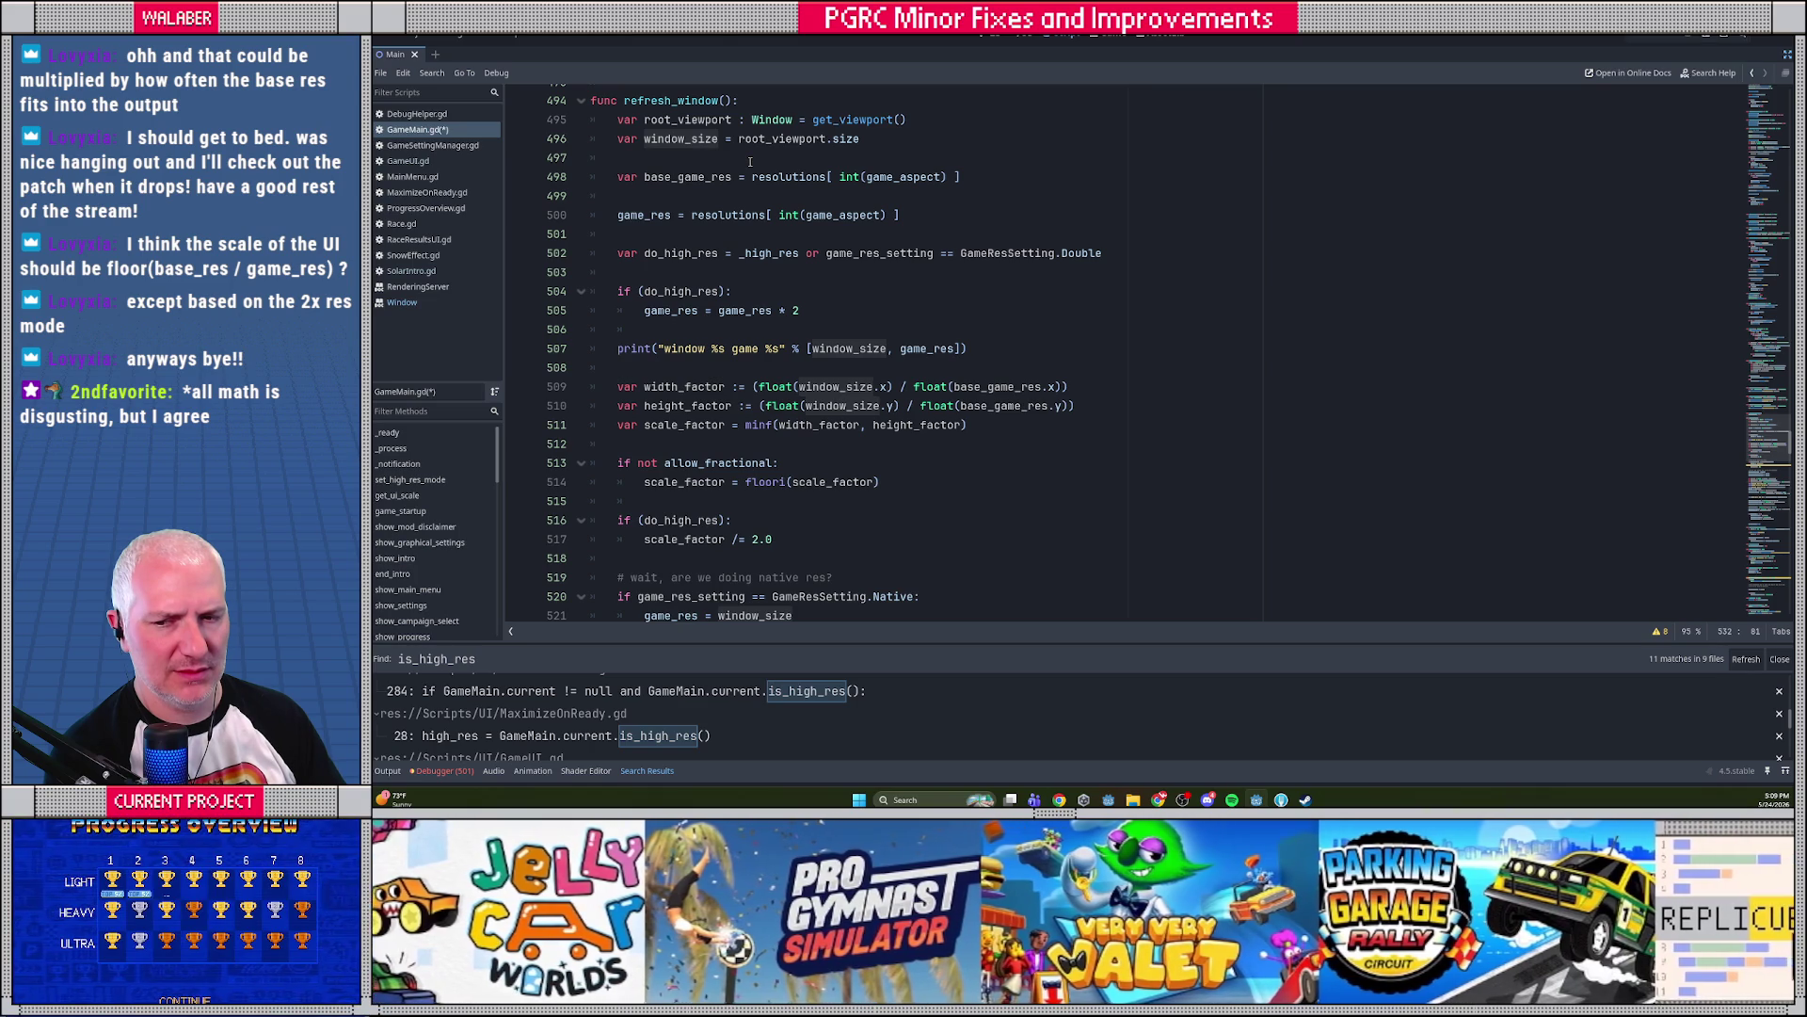
click(750, 158)
scroll(839, 225, down, 7)
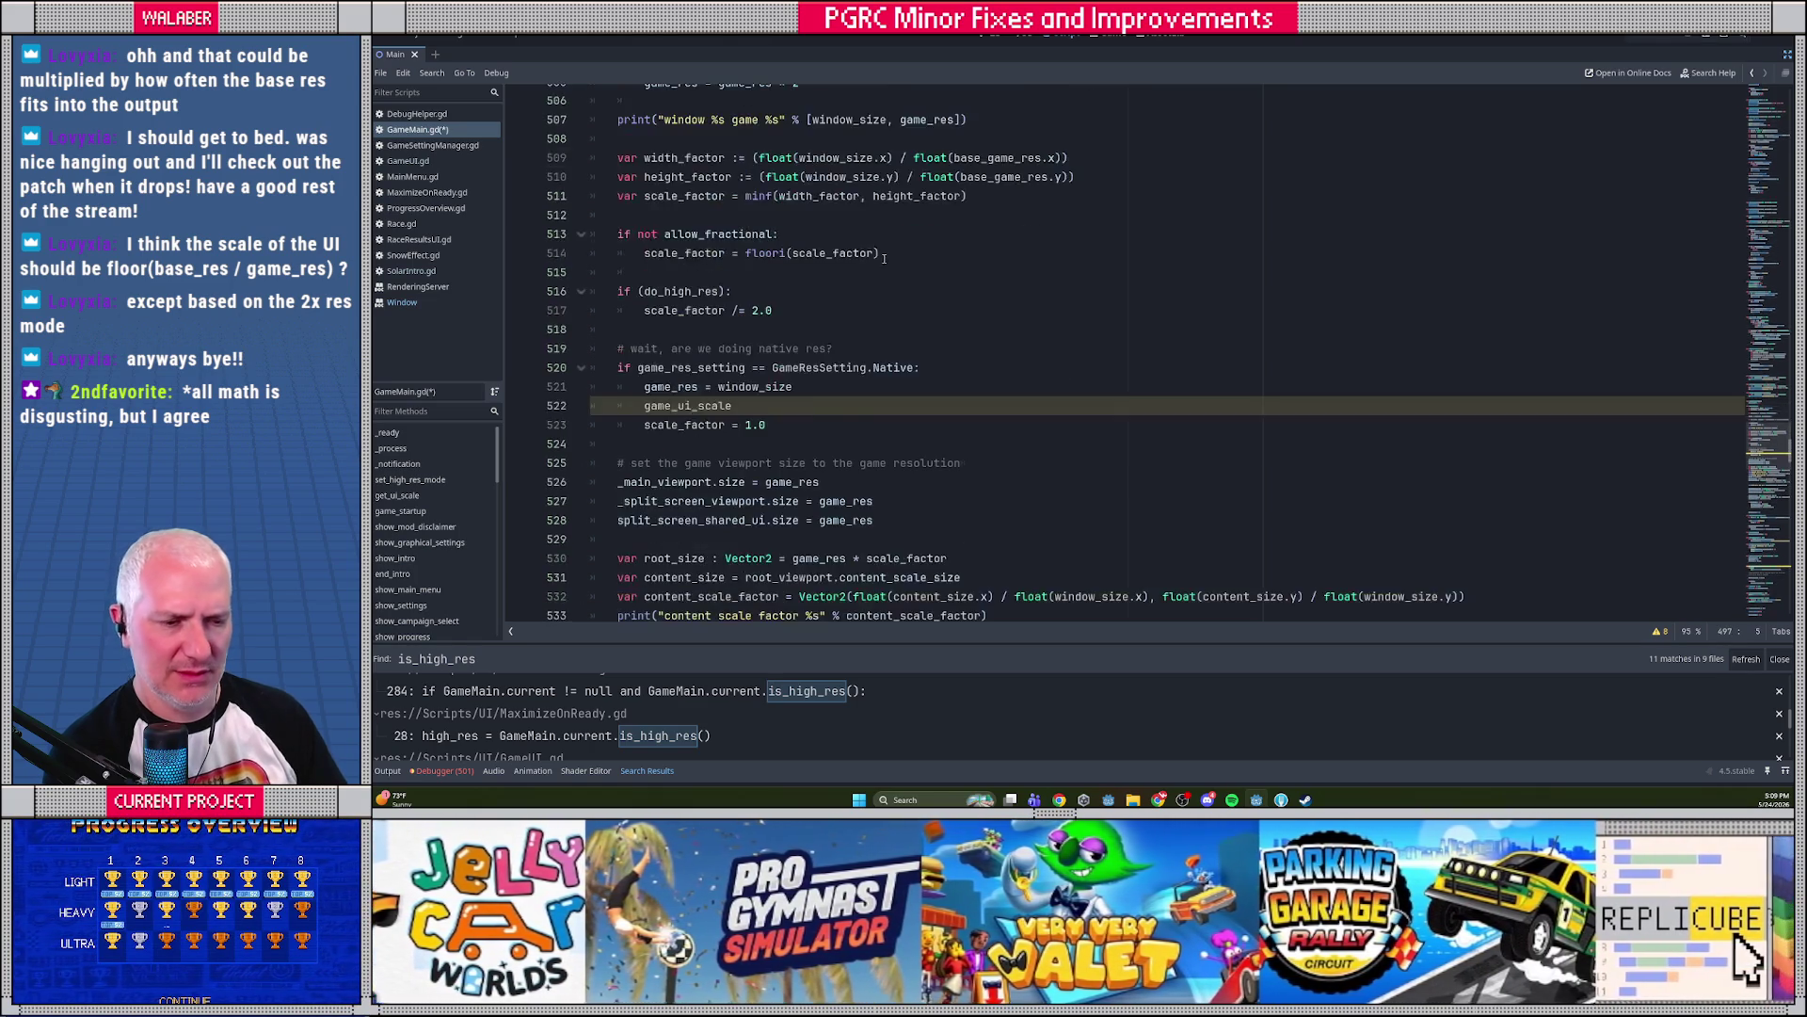
drag(618, 424, 1466, 425)
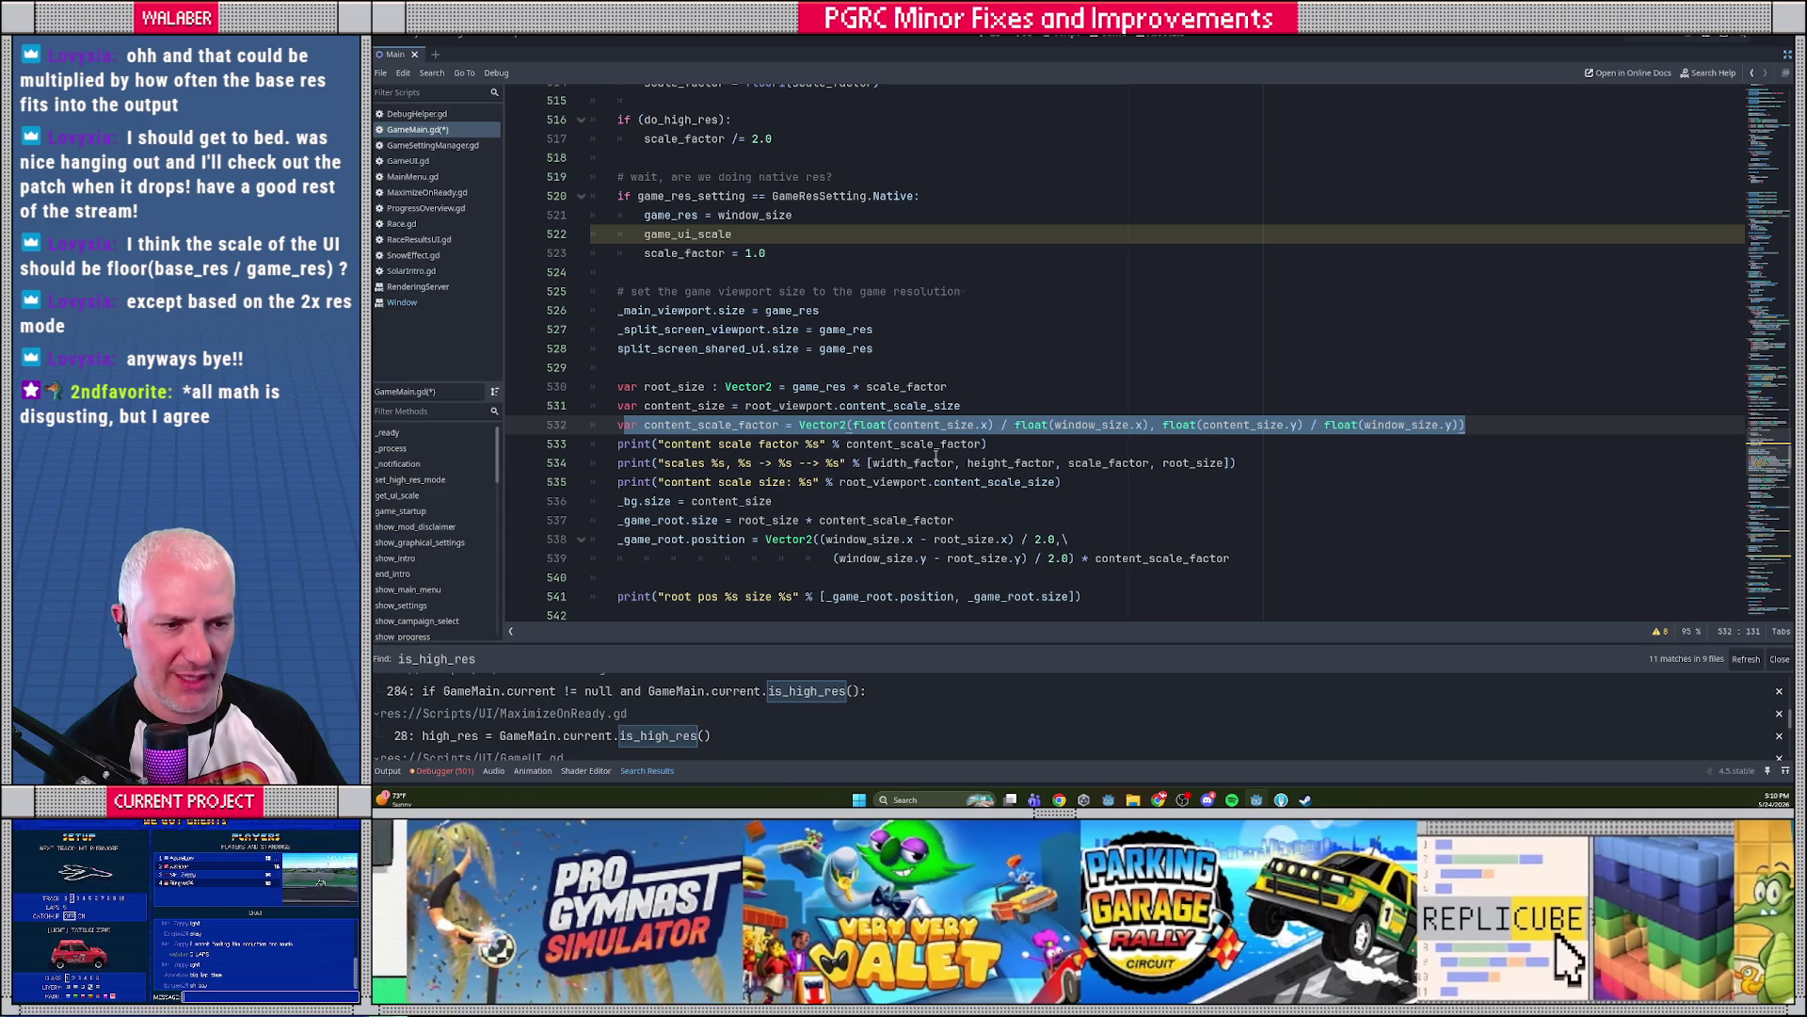
scroll(1022, 389, down, 1)
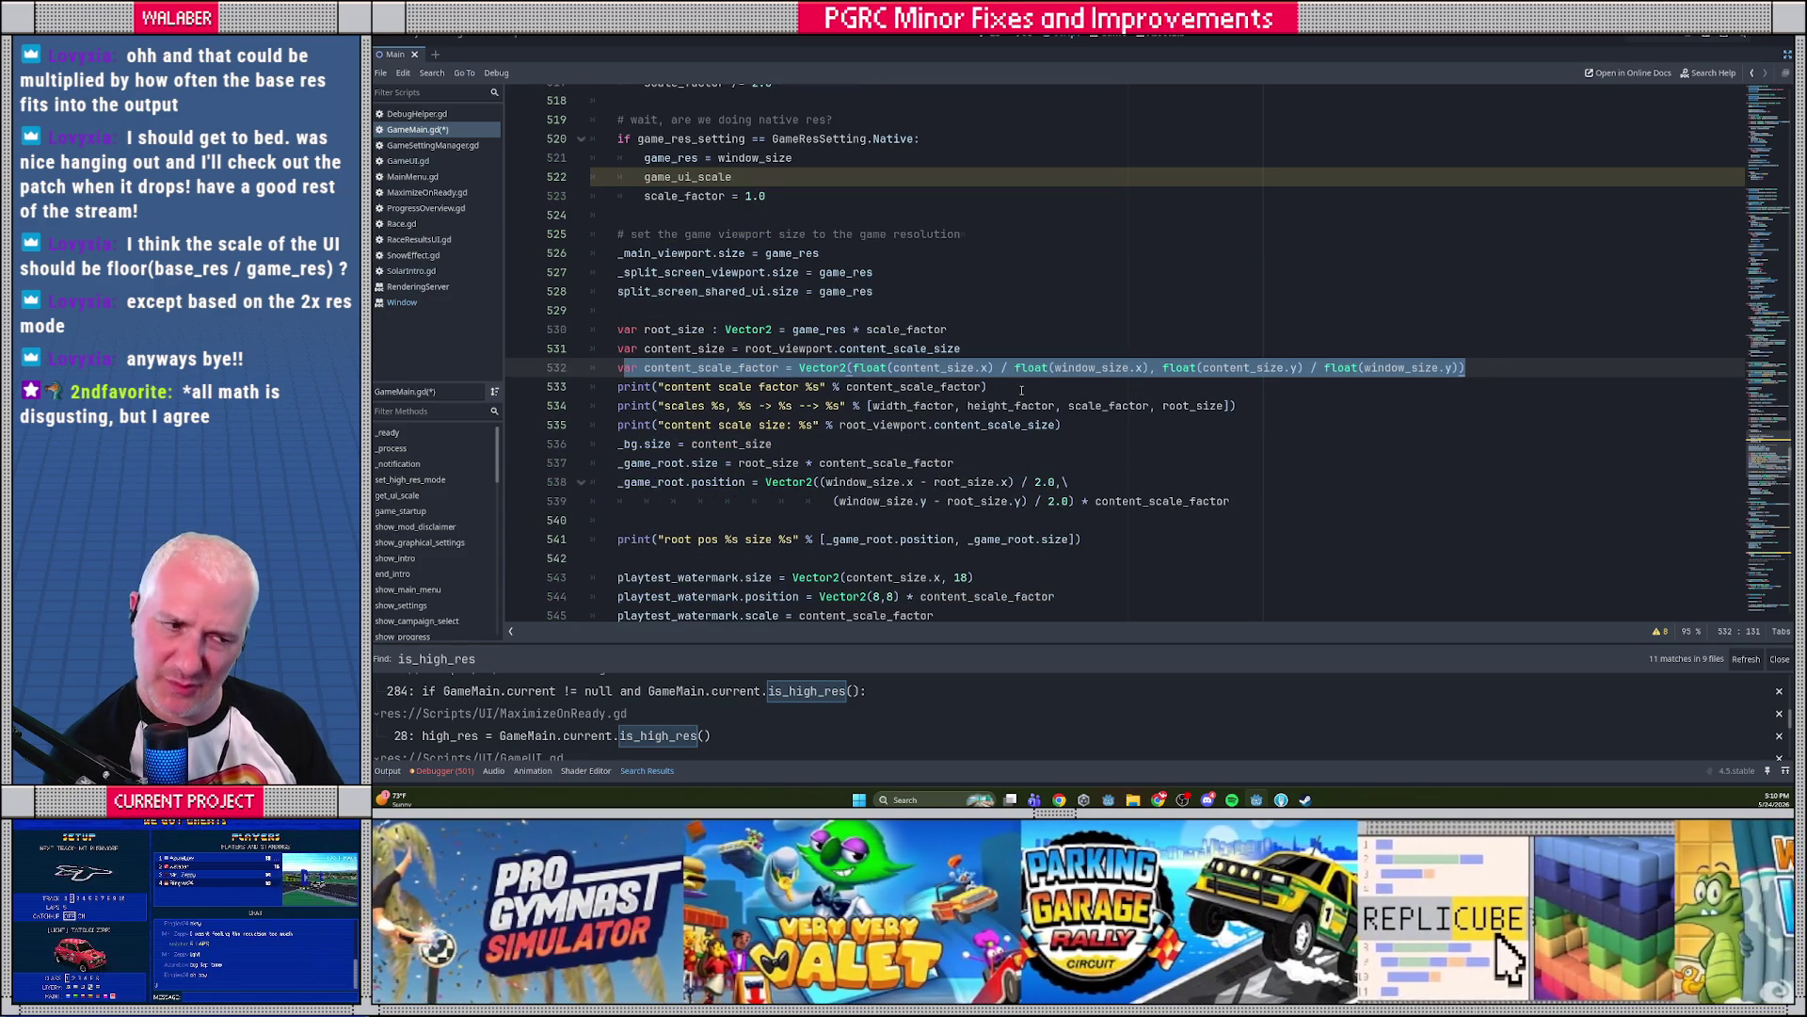
scroll(1031, 400, down, 3)
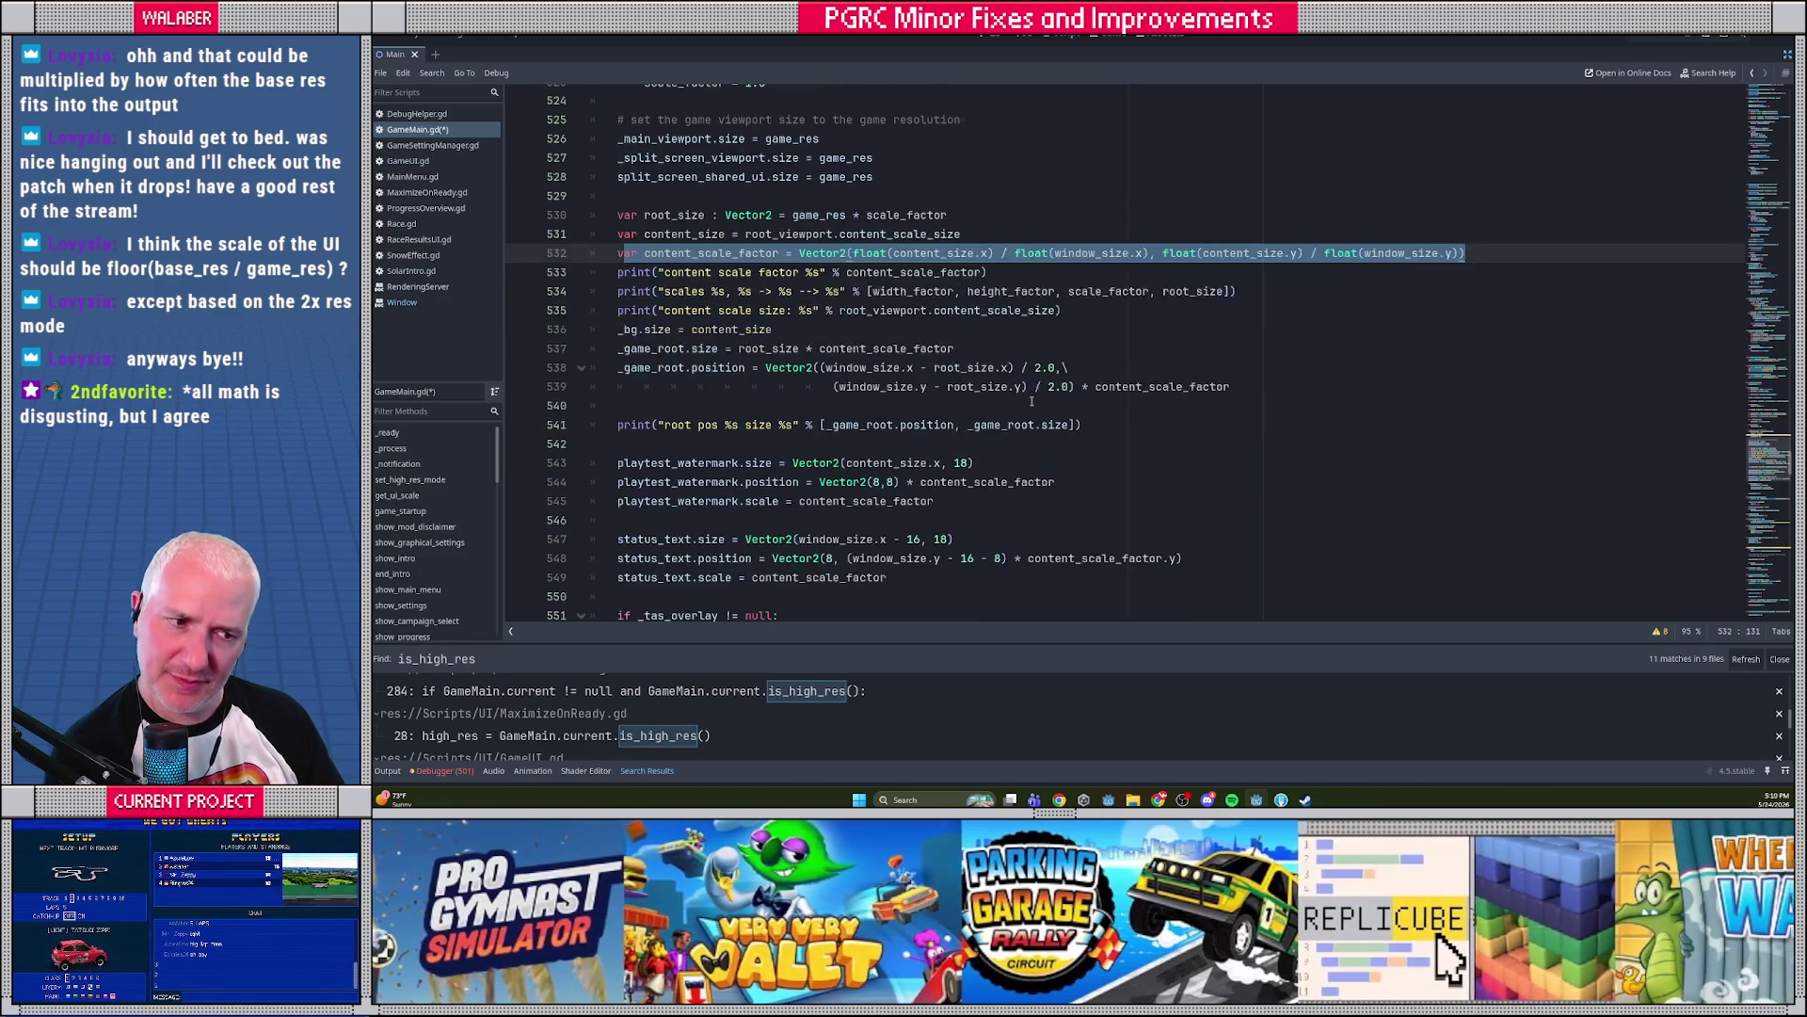
mouse_move(666, 405)
mouse_down()
mouse_move(941, 501)
mouse_move(889, 520)
mouse_up()
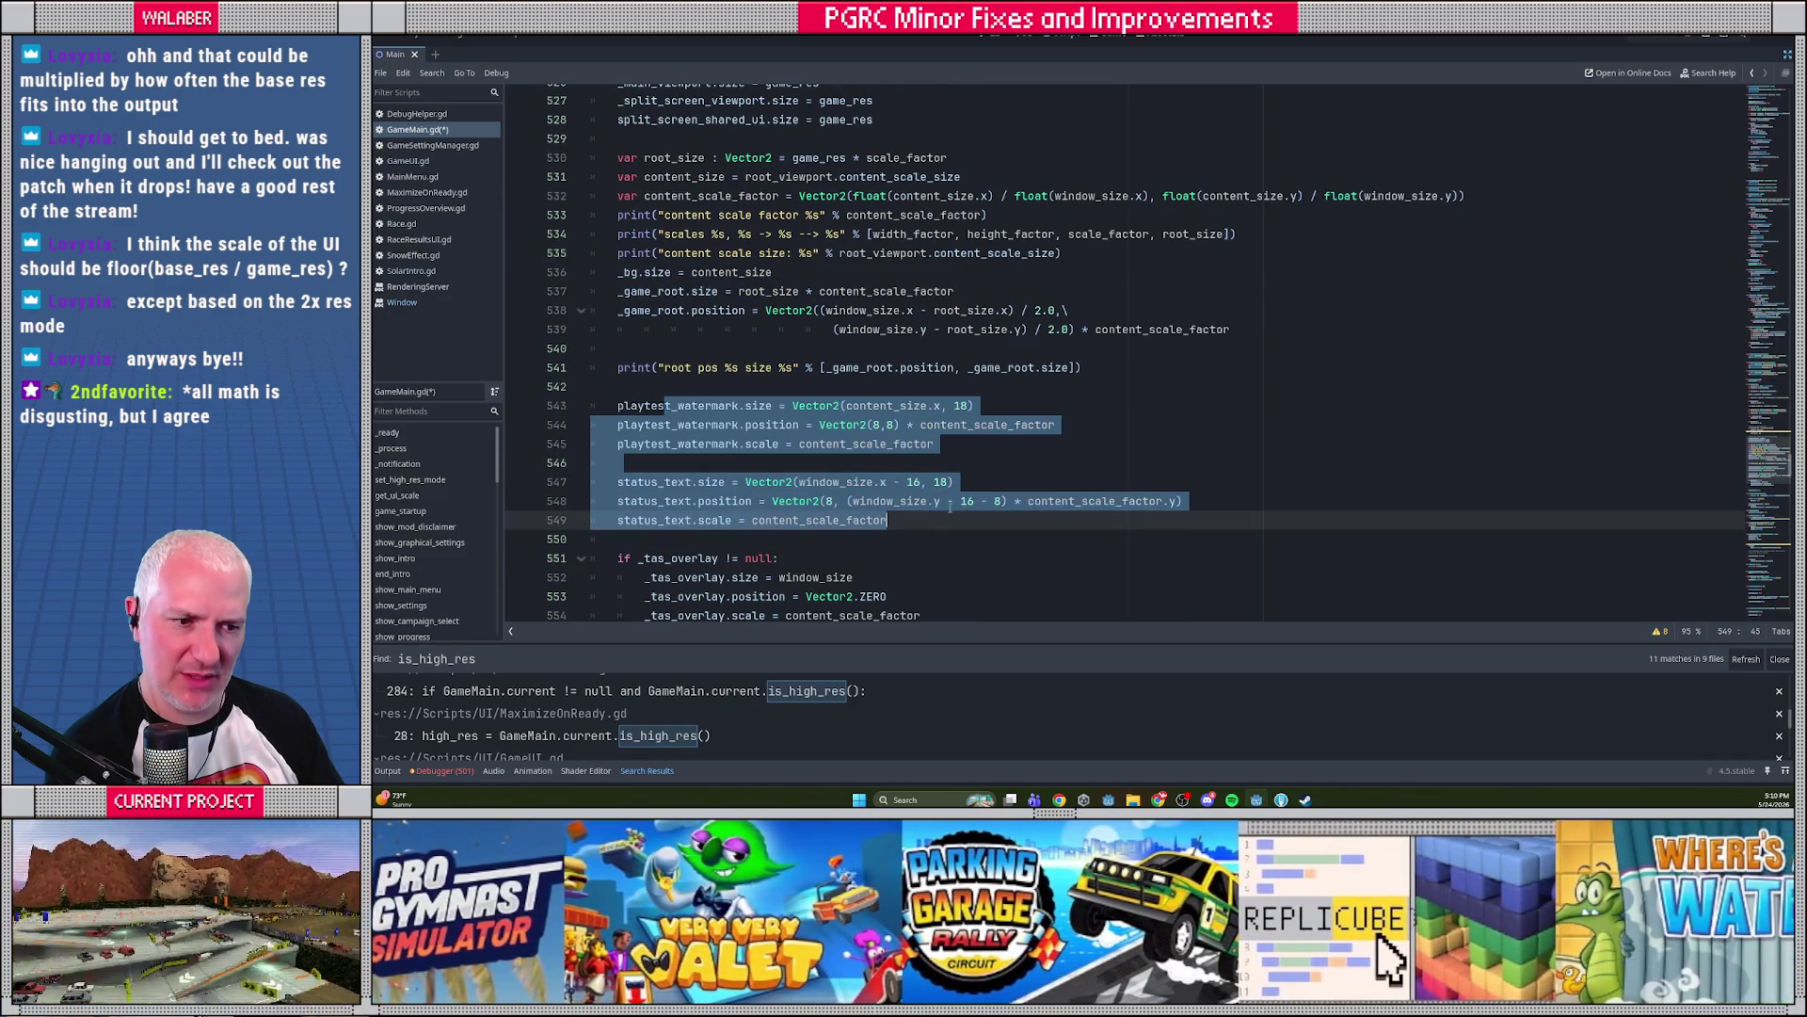
scroll(796, 461, down, 2)
drag(643, 462, 921, 502)
click(953, 481)
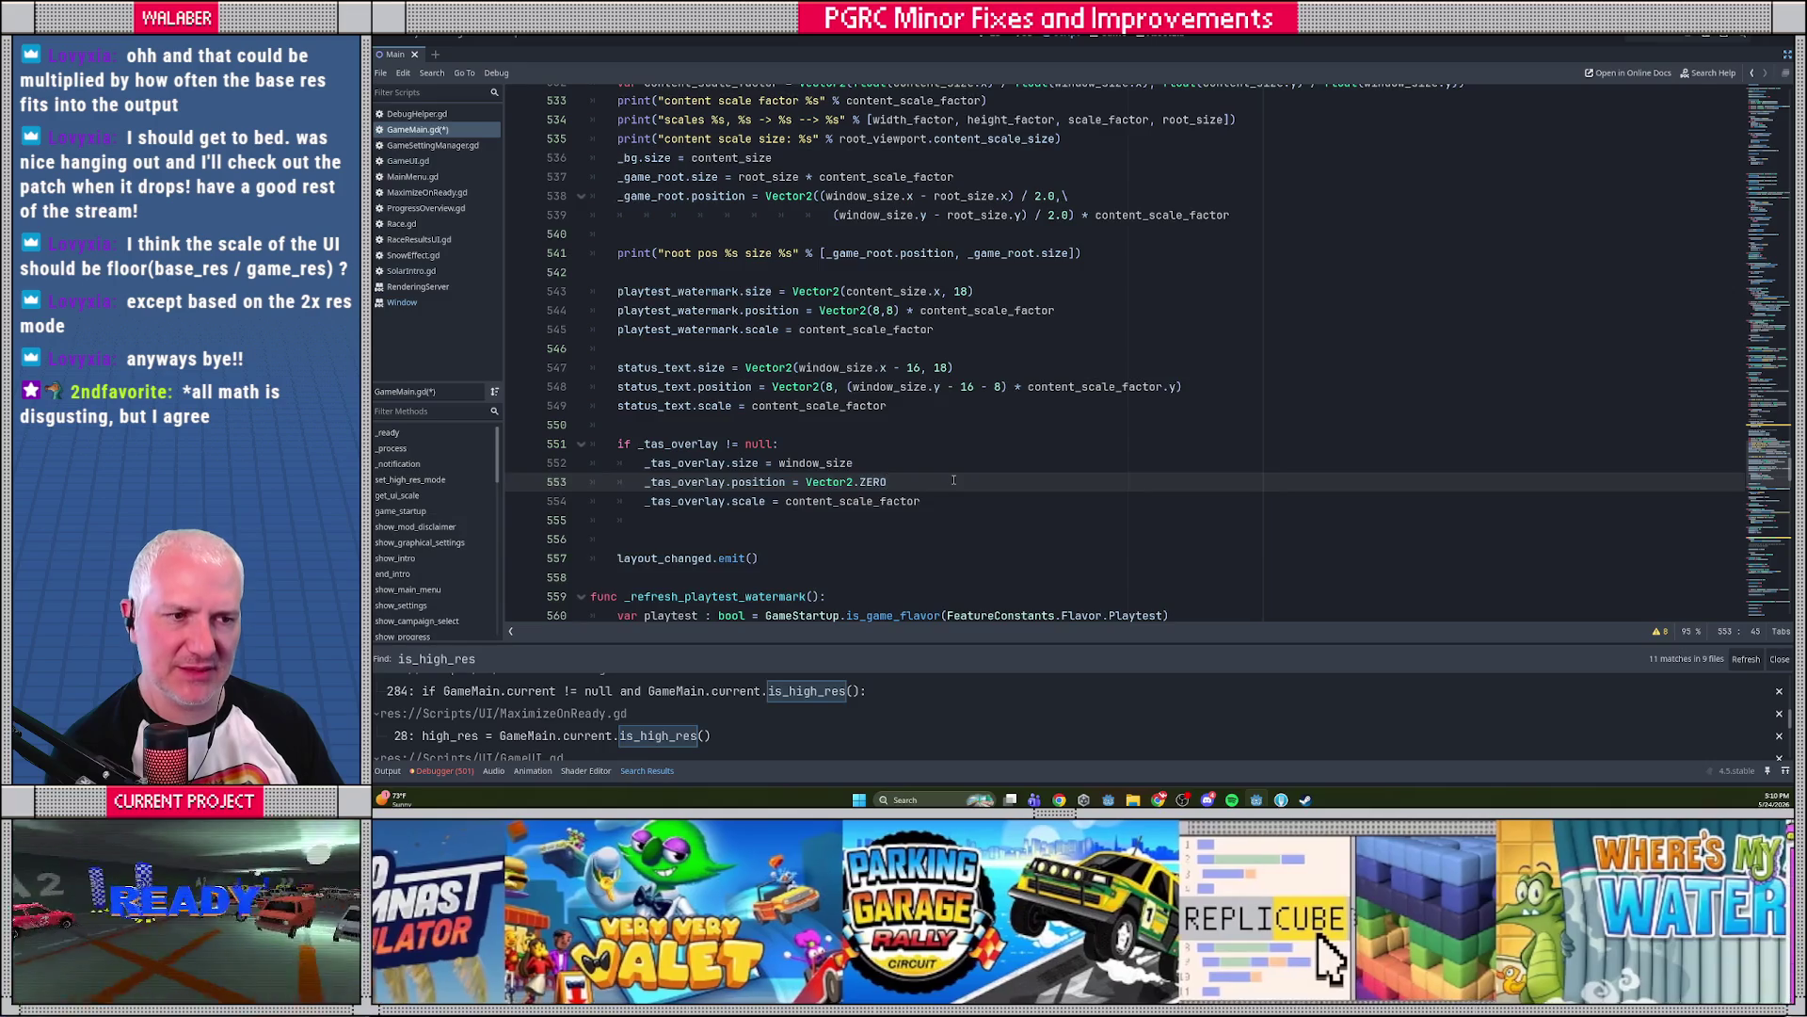
scroll(954, 480, up, 3)
scroll(953, 480, up, 2)
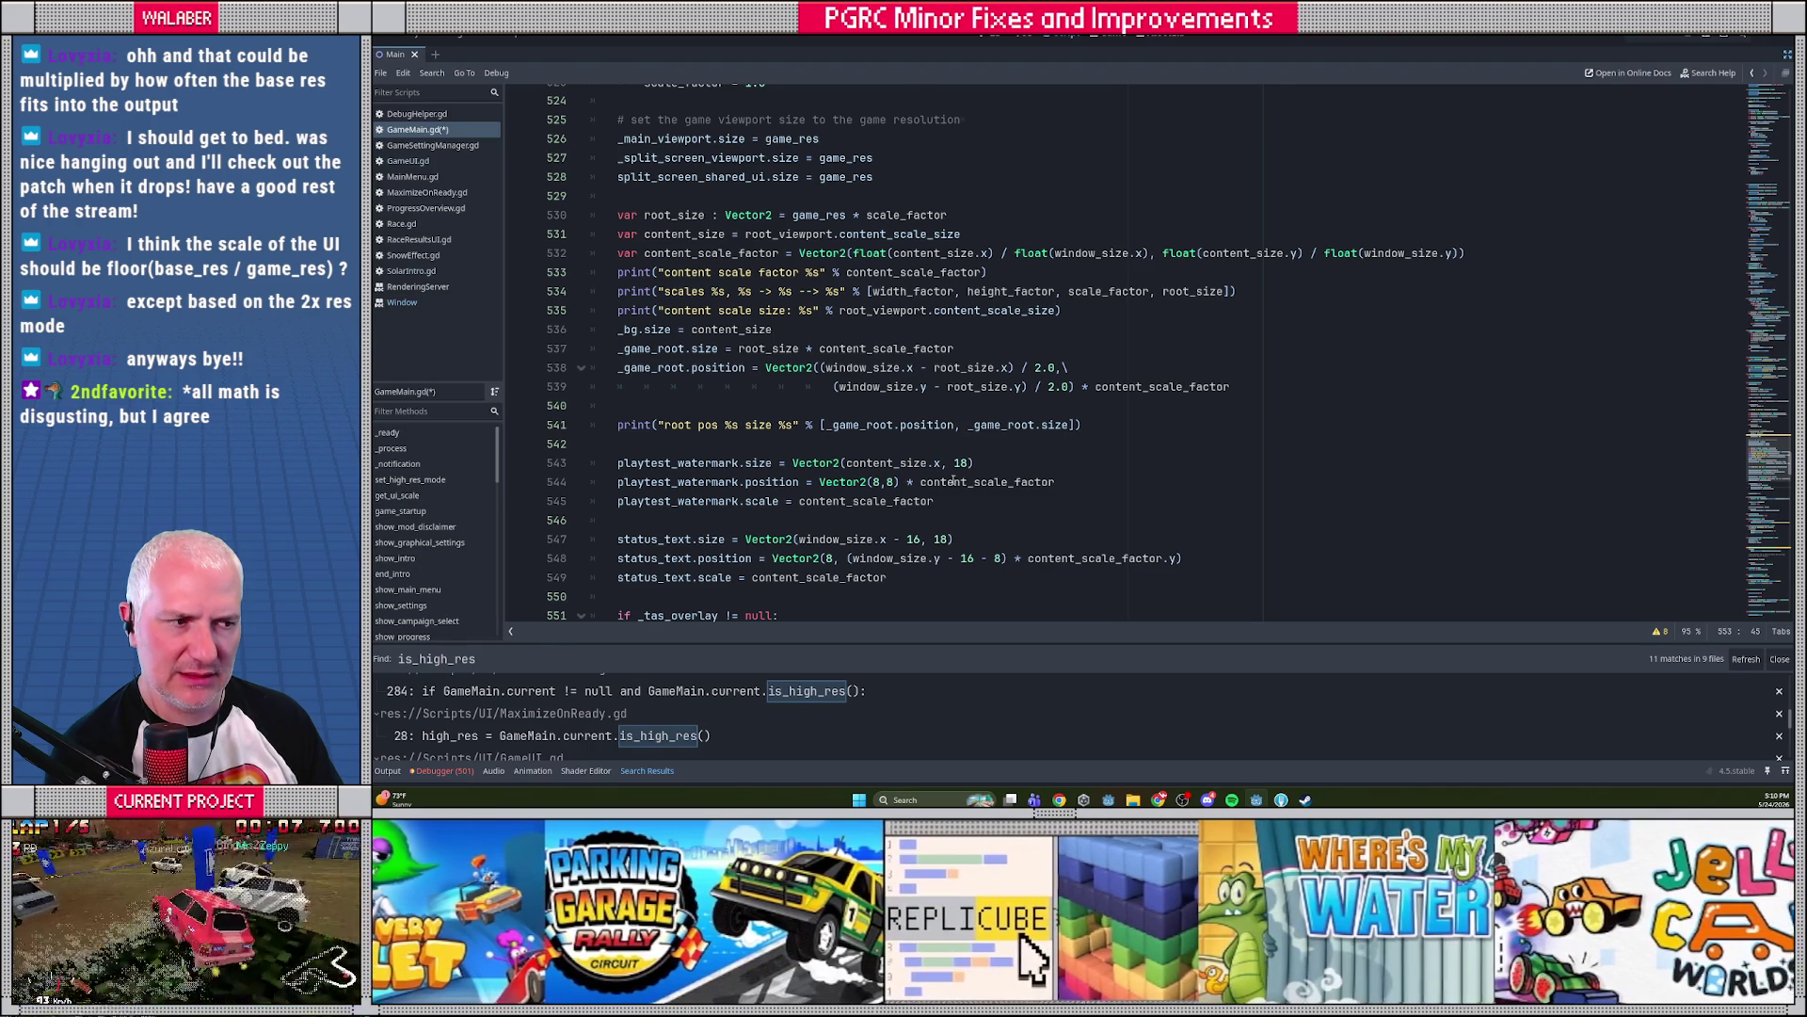
scroll(953, 480, up, 6)
click(737, 405)
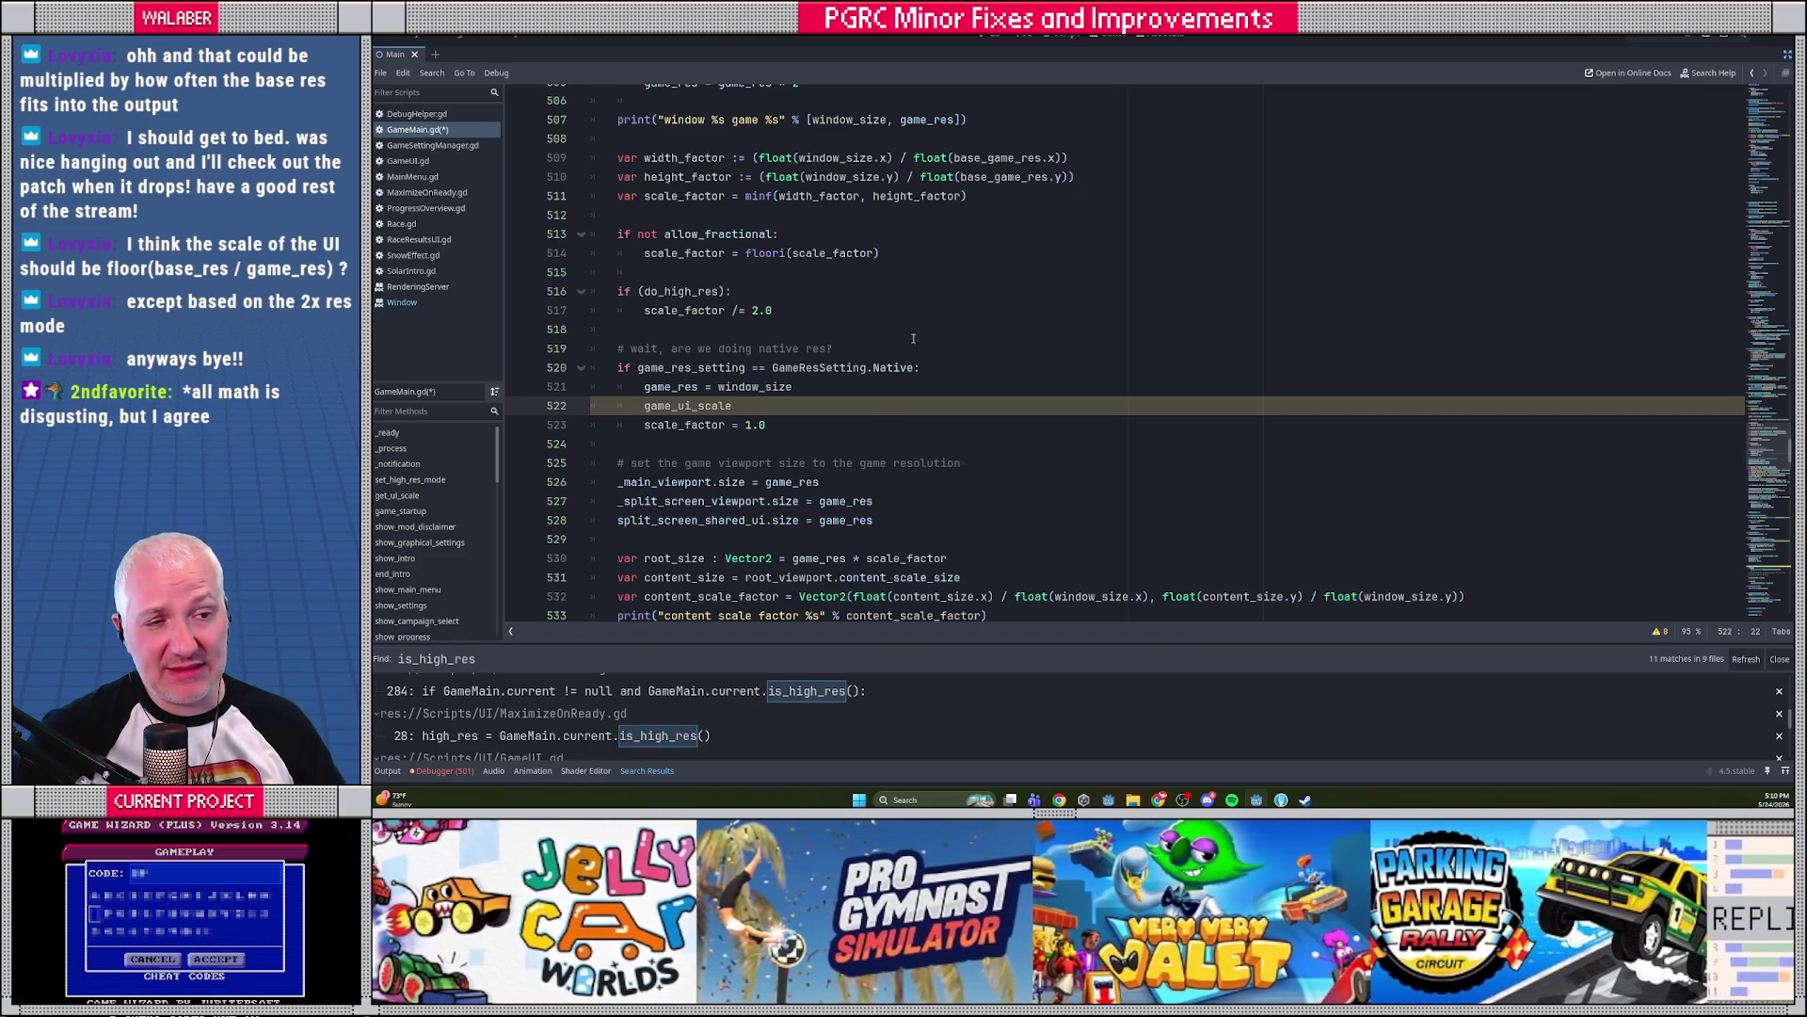
drag(614, 292, 853, 306)
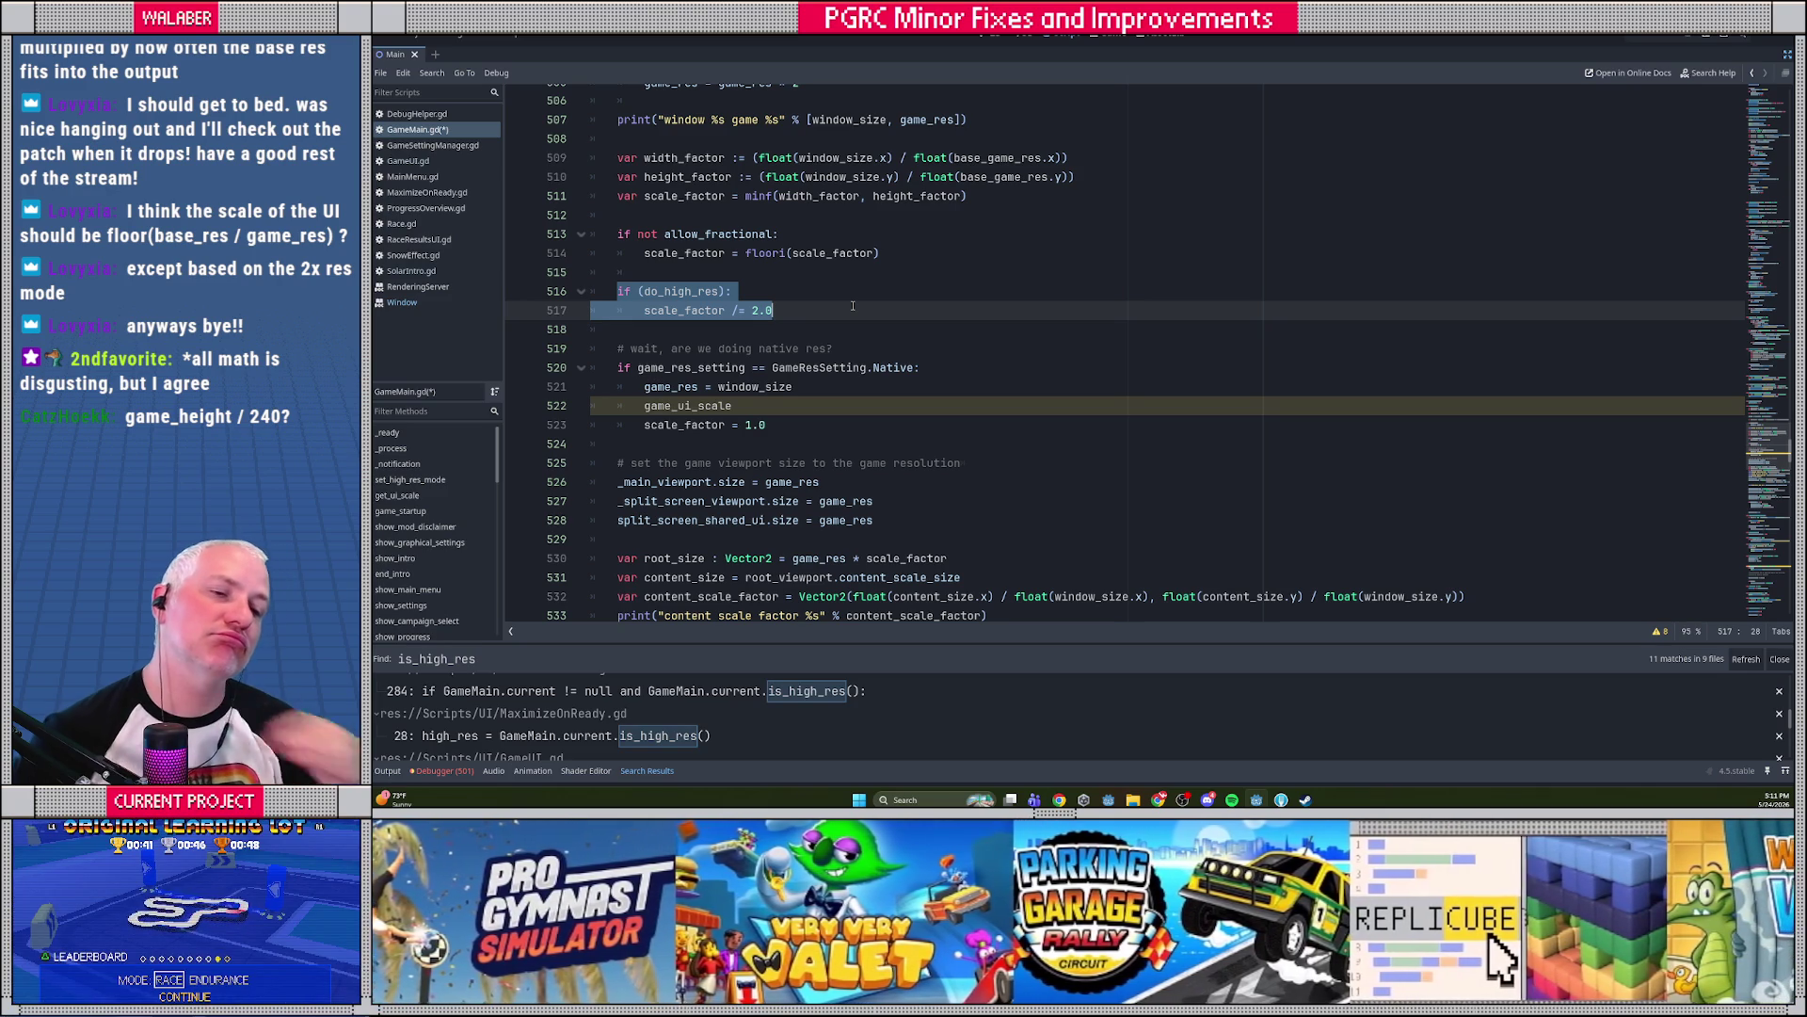
click(808, 403)
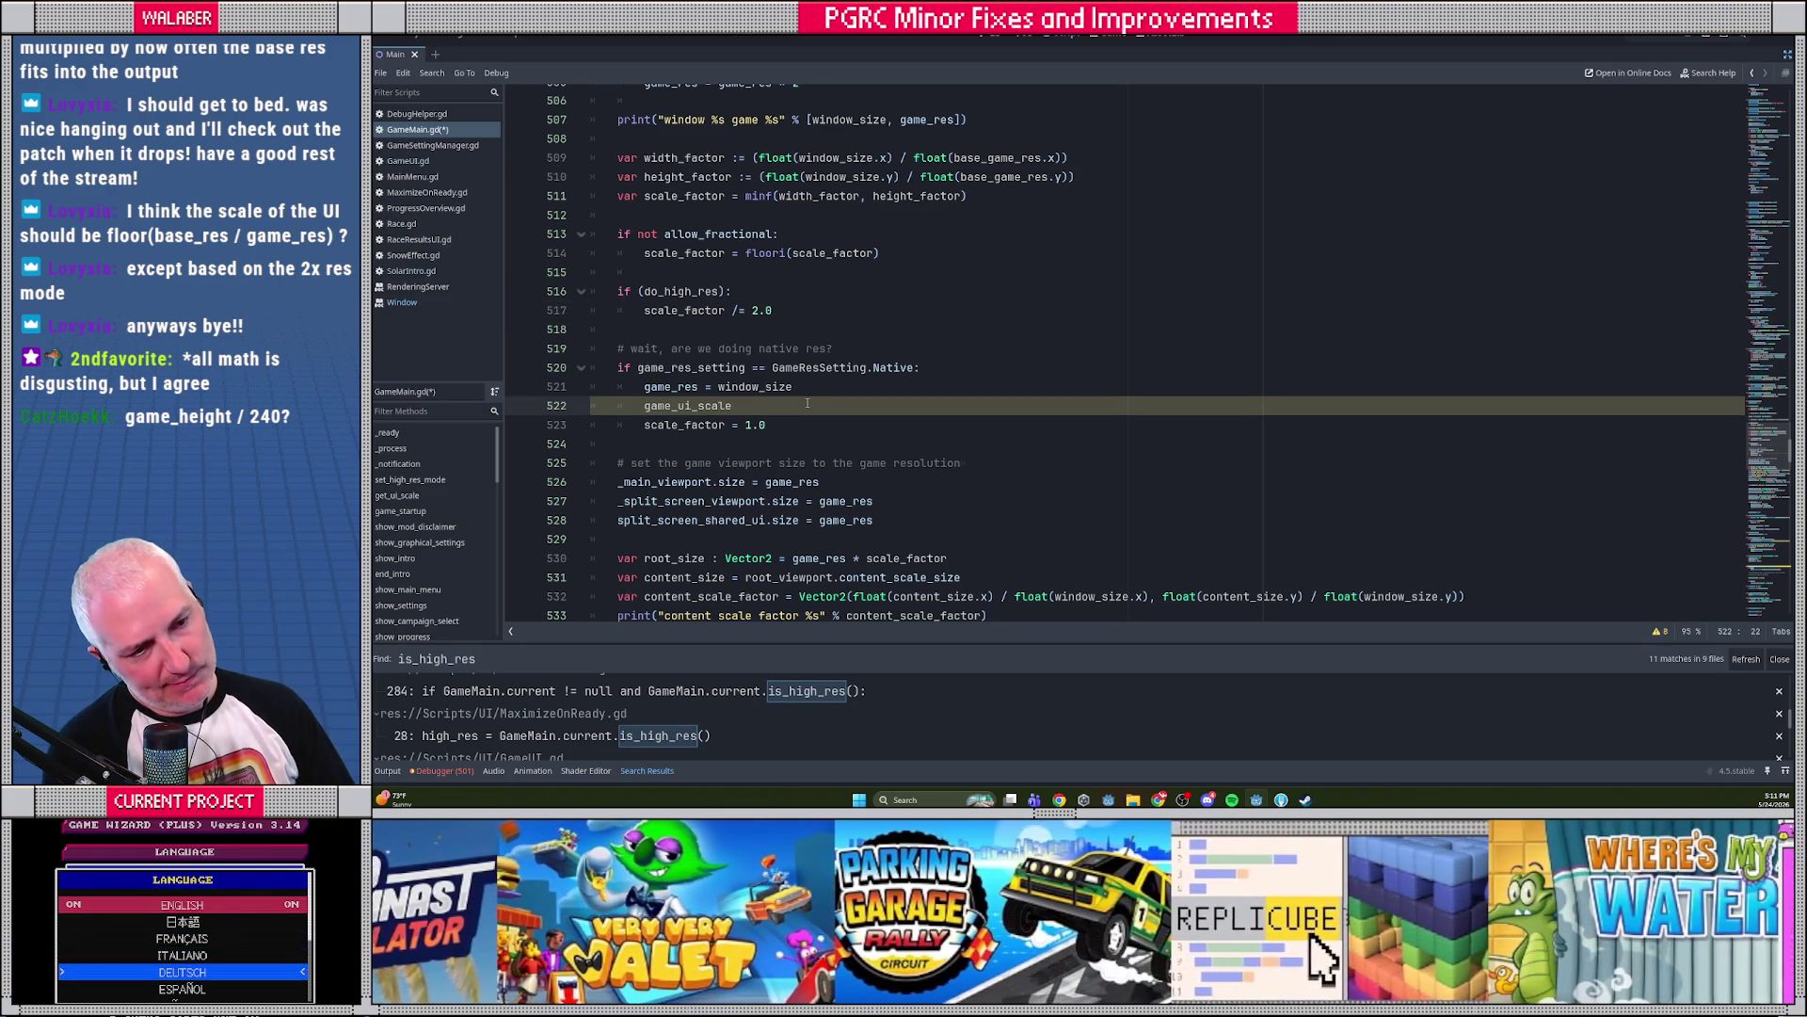
Begin game_ui_scale's assignment and move the do_high_res block under a new else: branch
scroll(871, 409, down, 1)
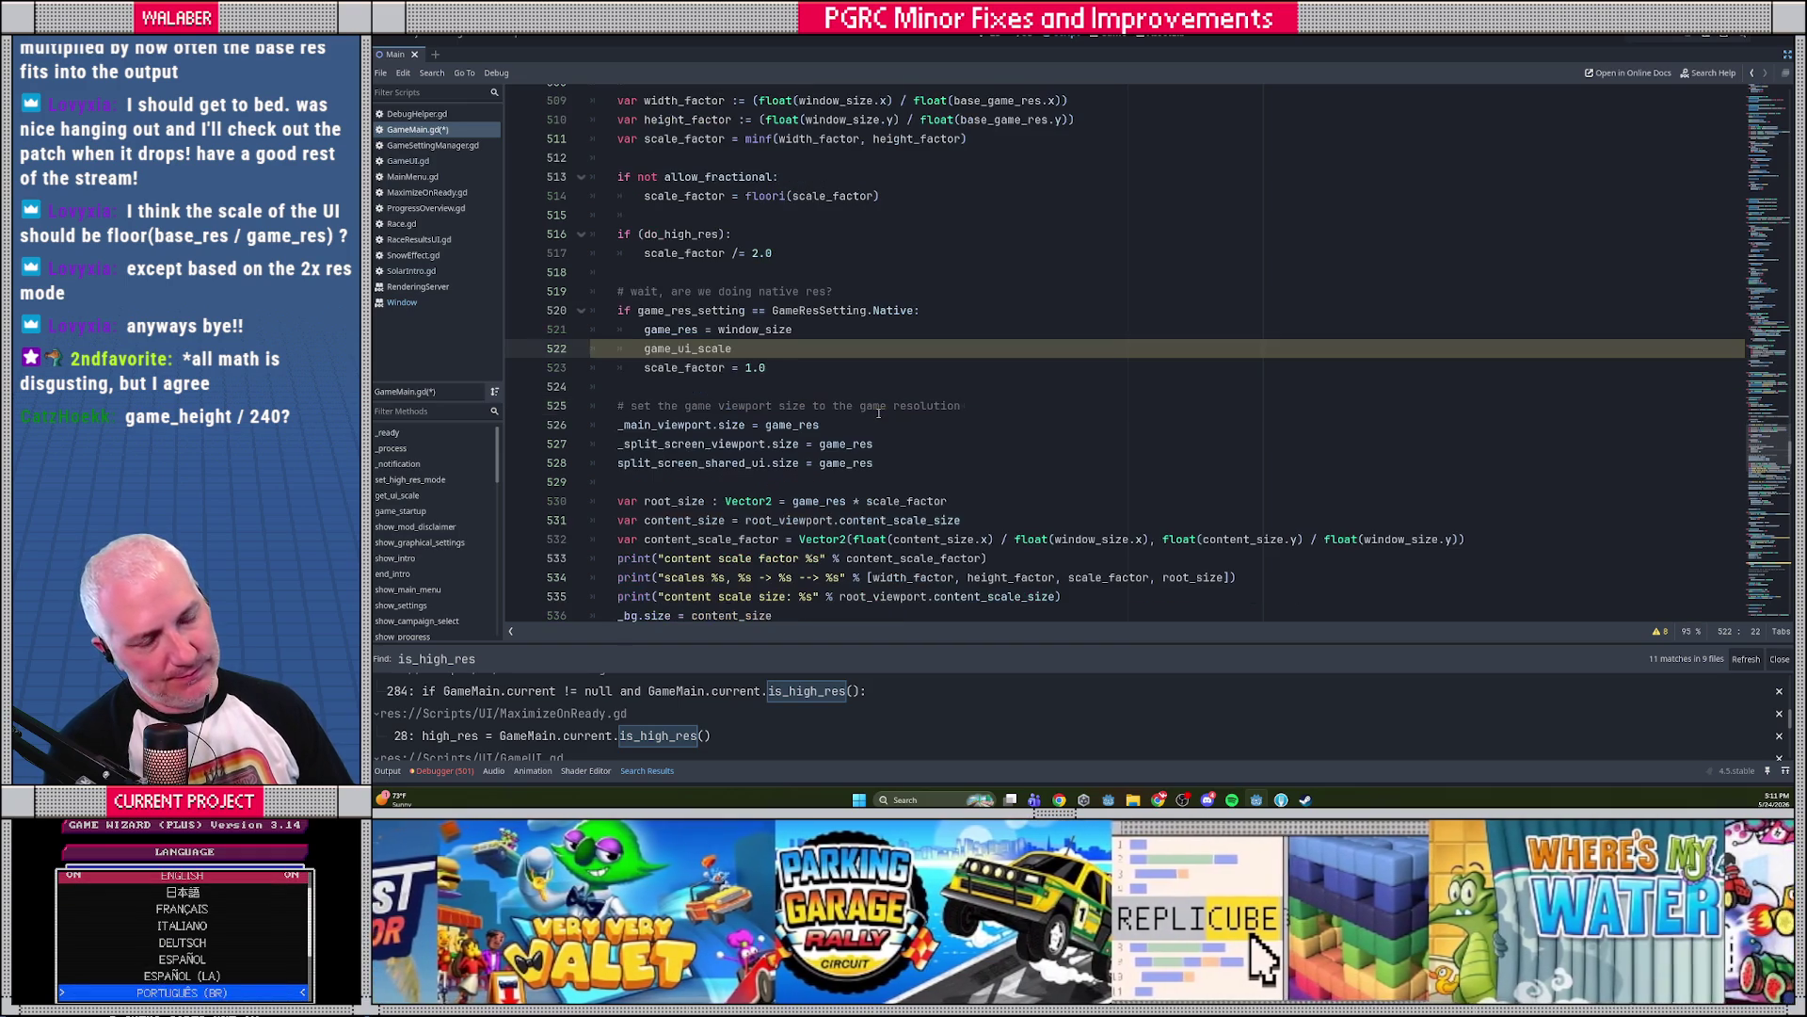
text( =)
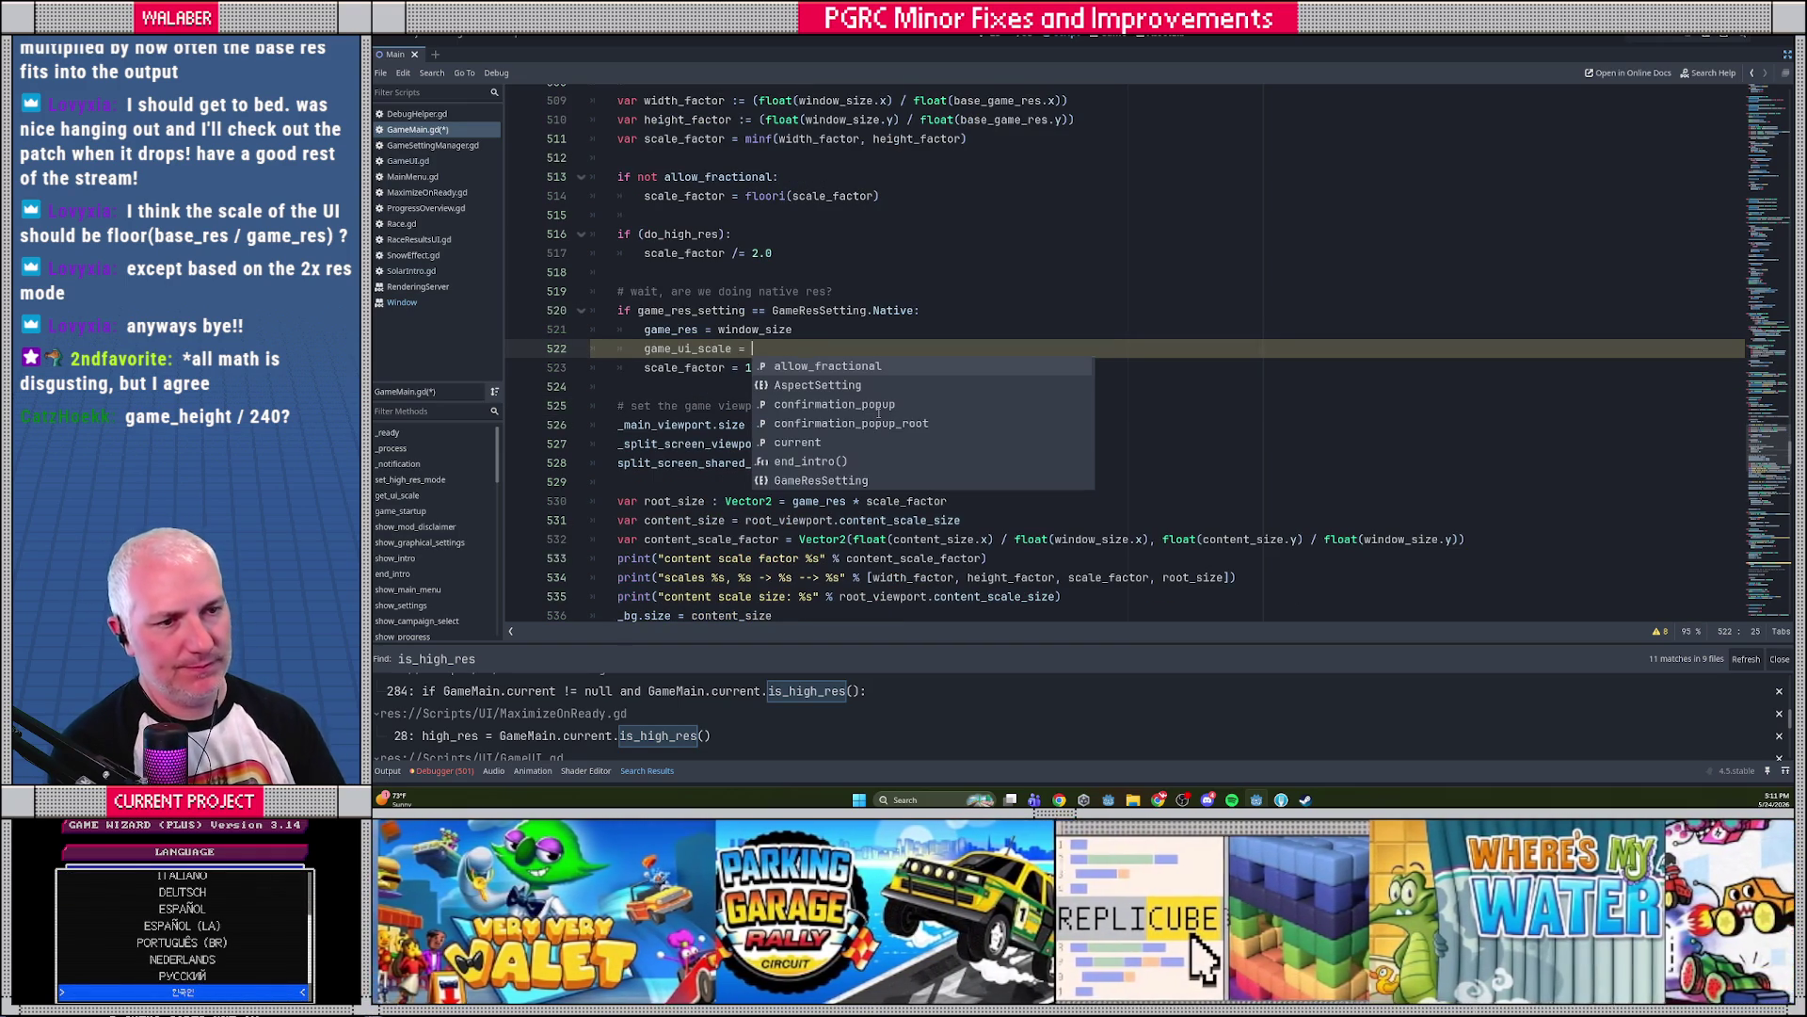
scroll(1007, 300, up, 1)
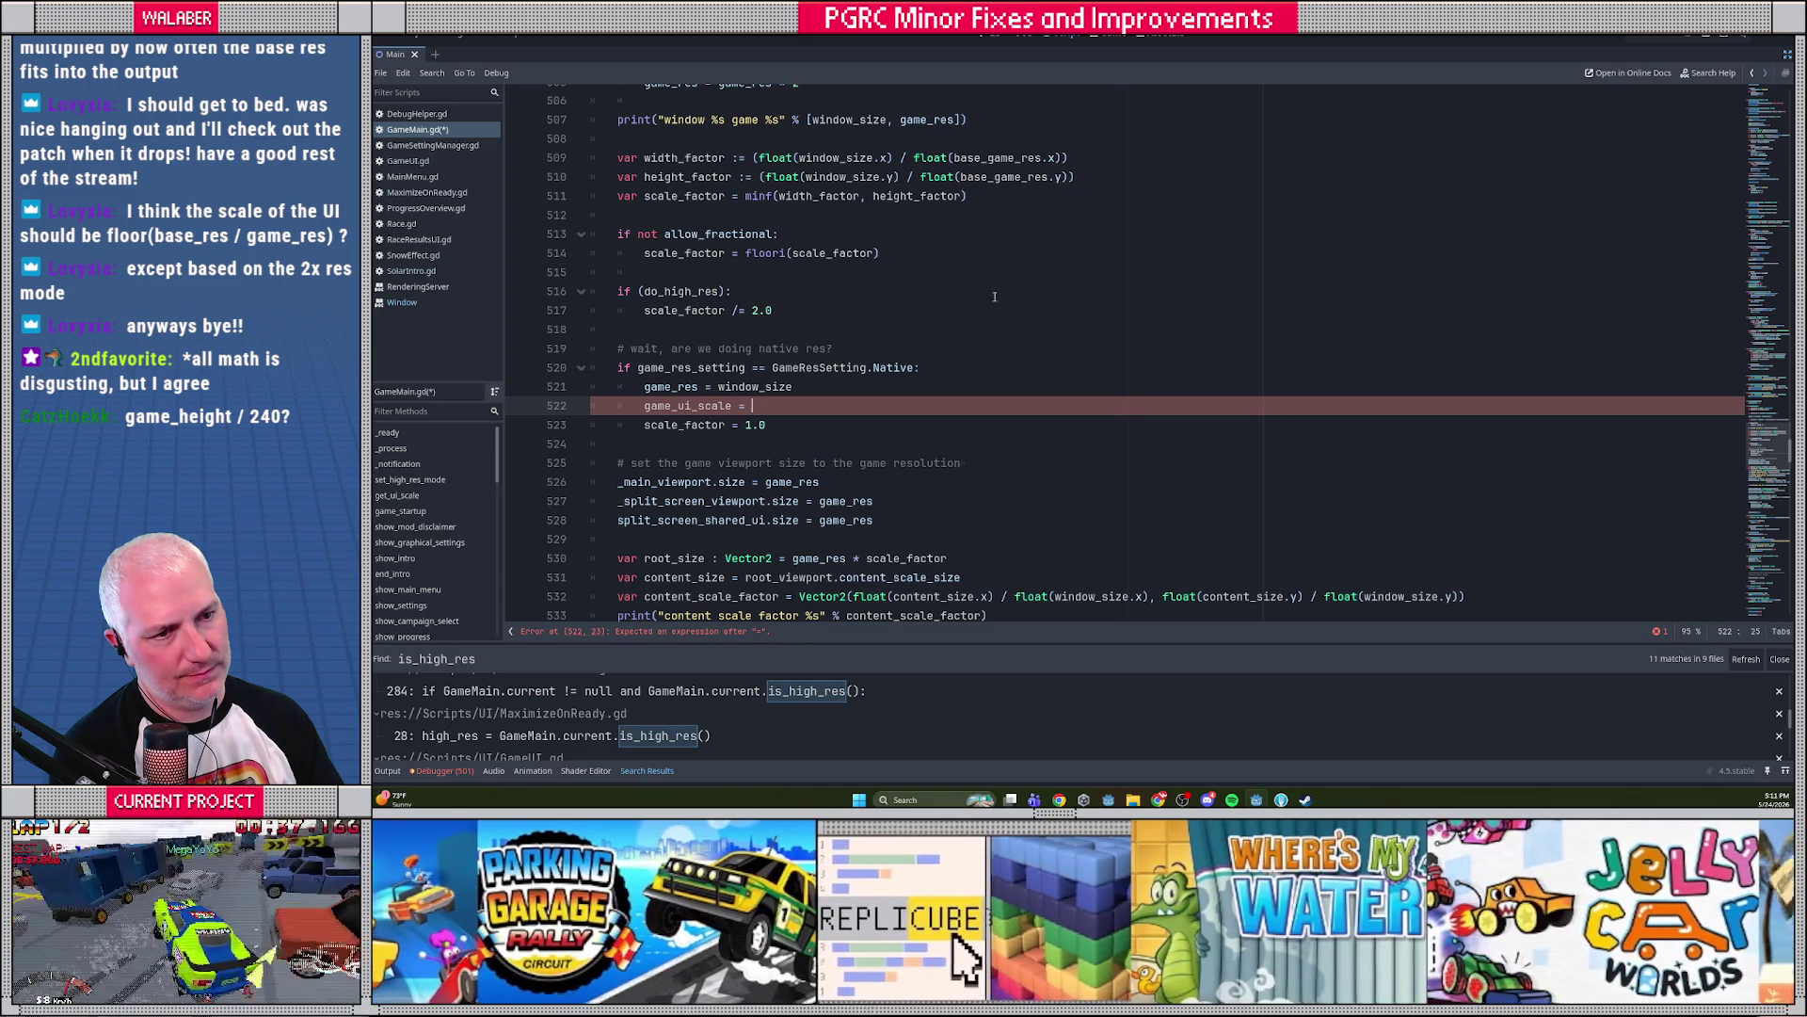
drag(619, 291, 638, 323)
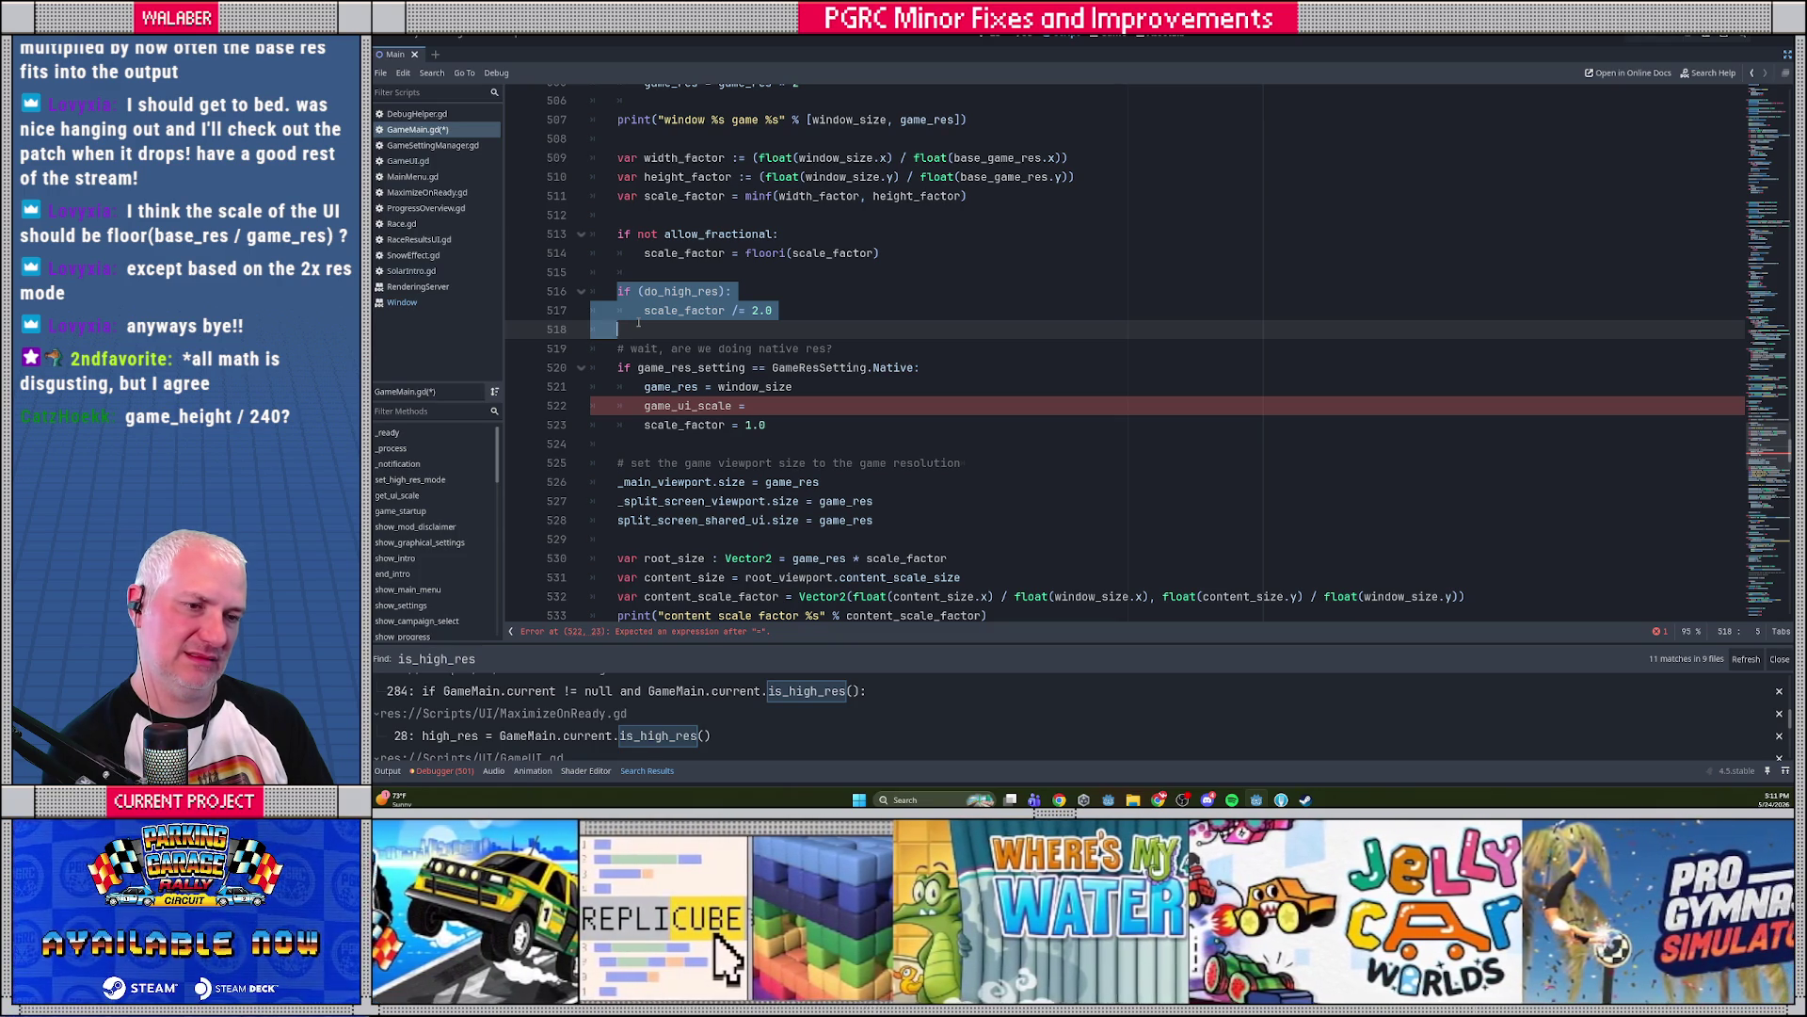
key(alt+Down)
key(alt+Down)
key(alt+Down)
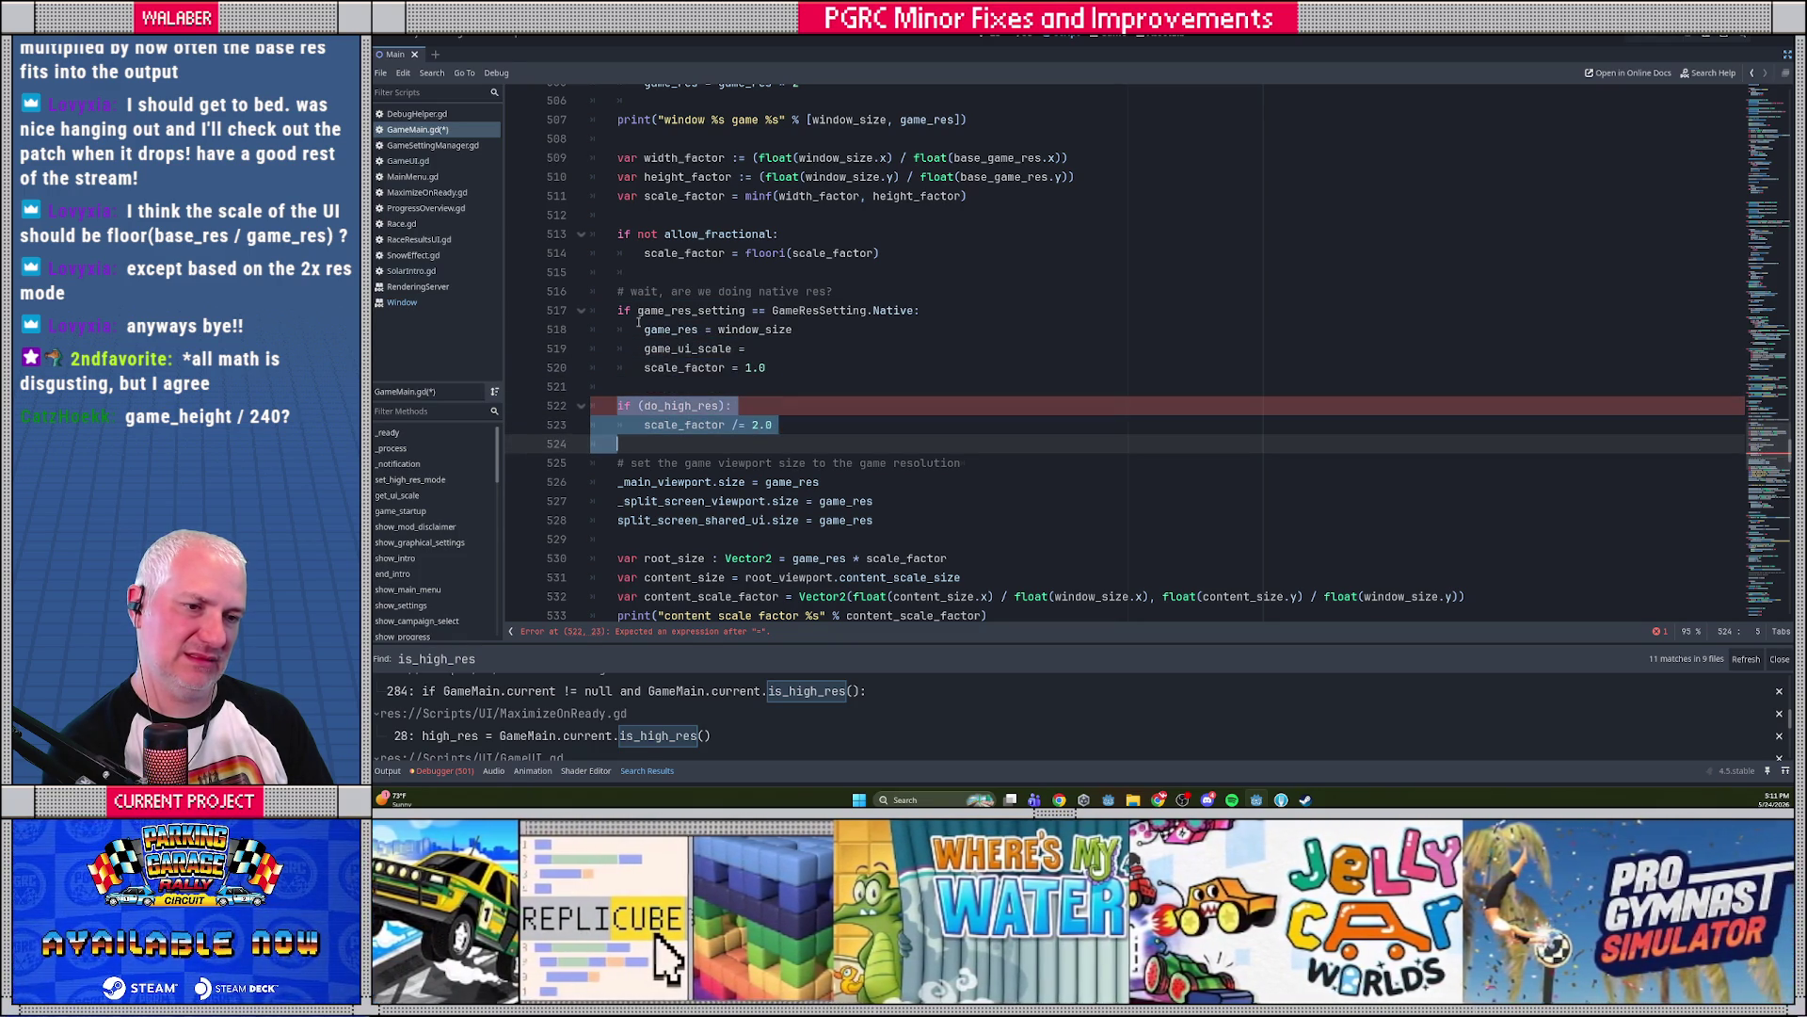
key(Up)
key(Up)
key(Up)
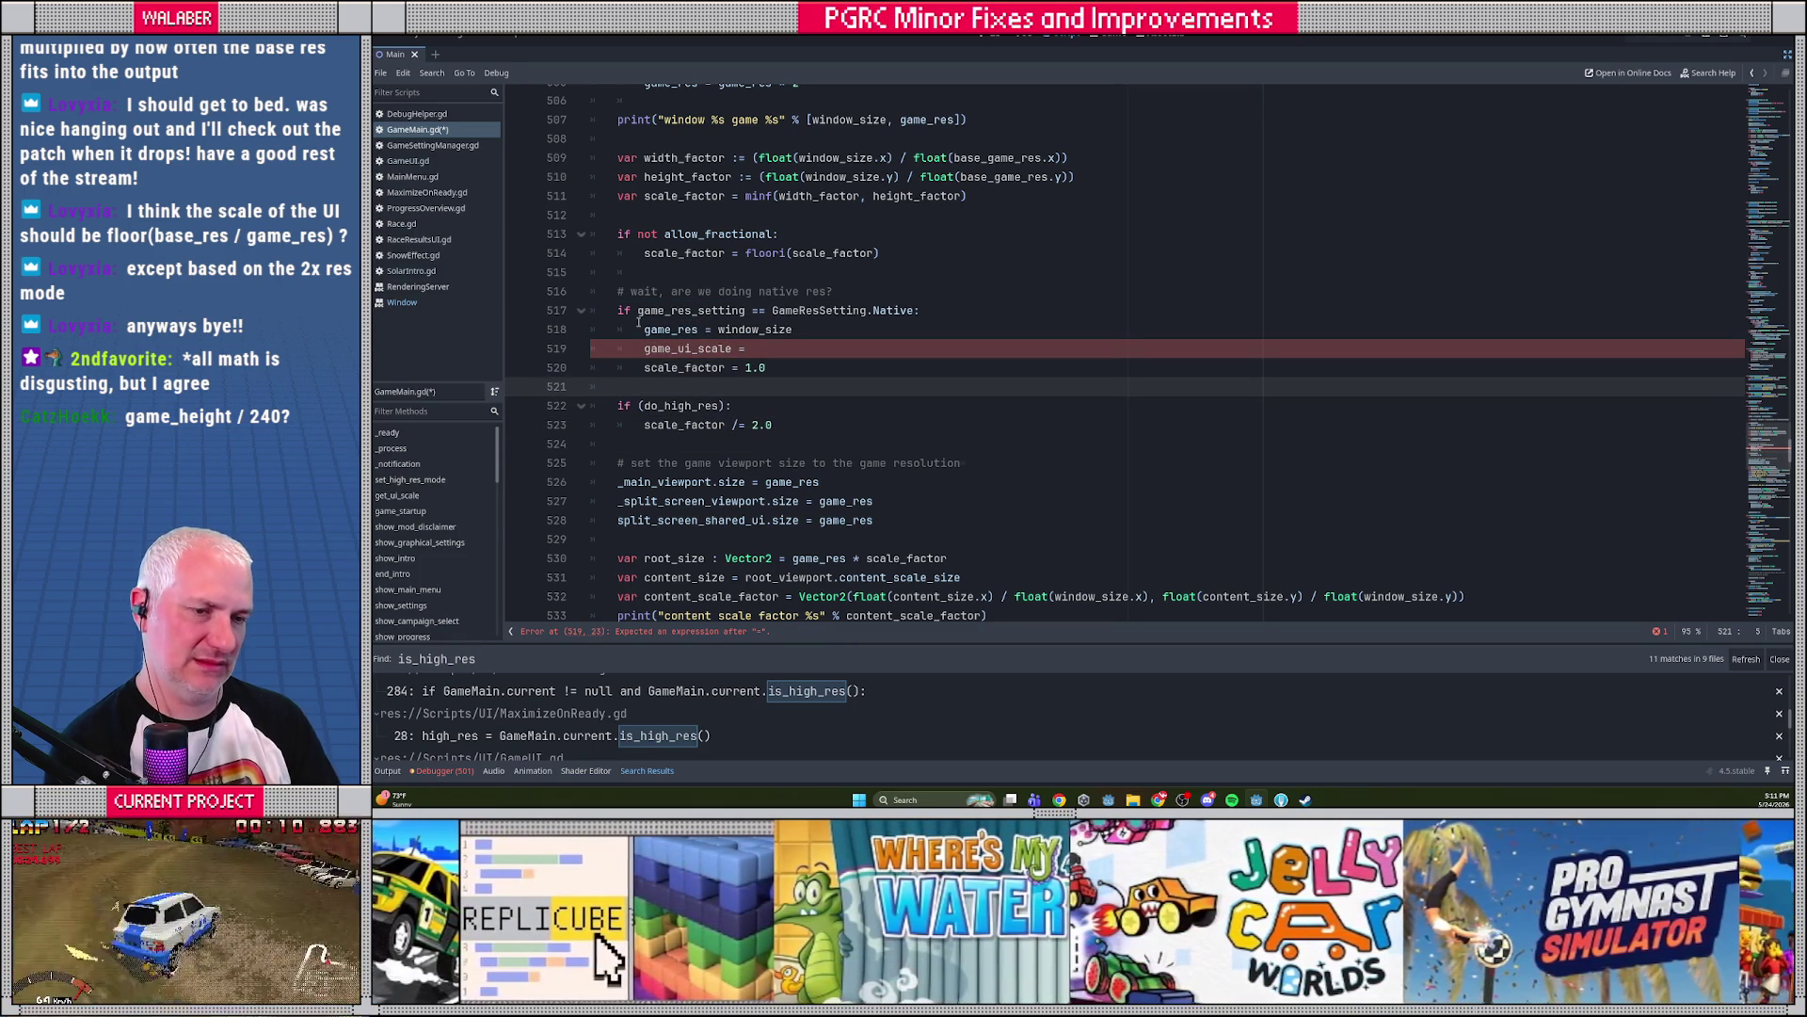
text(else:)
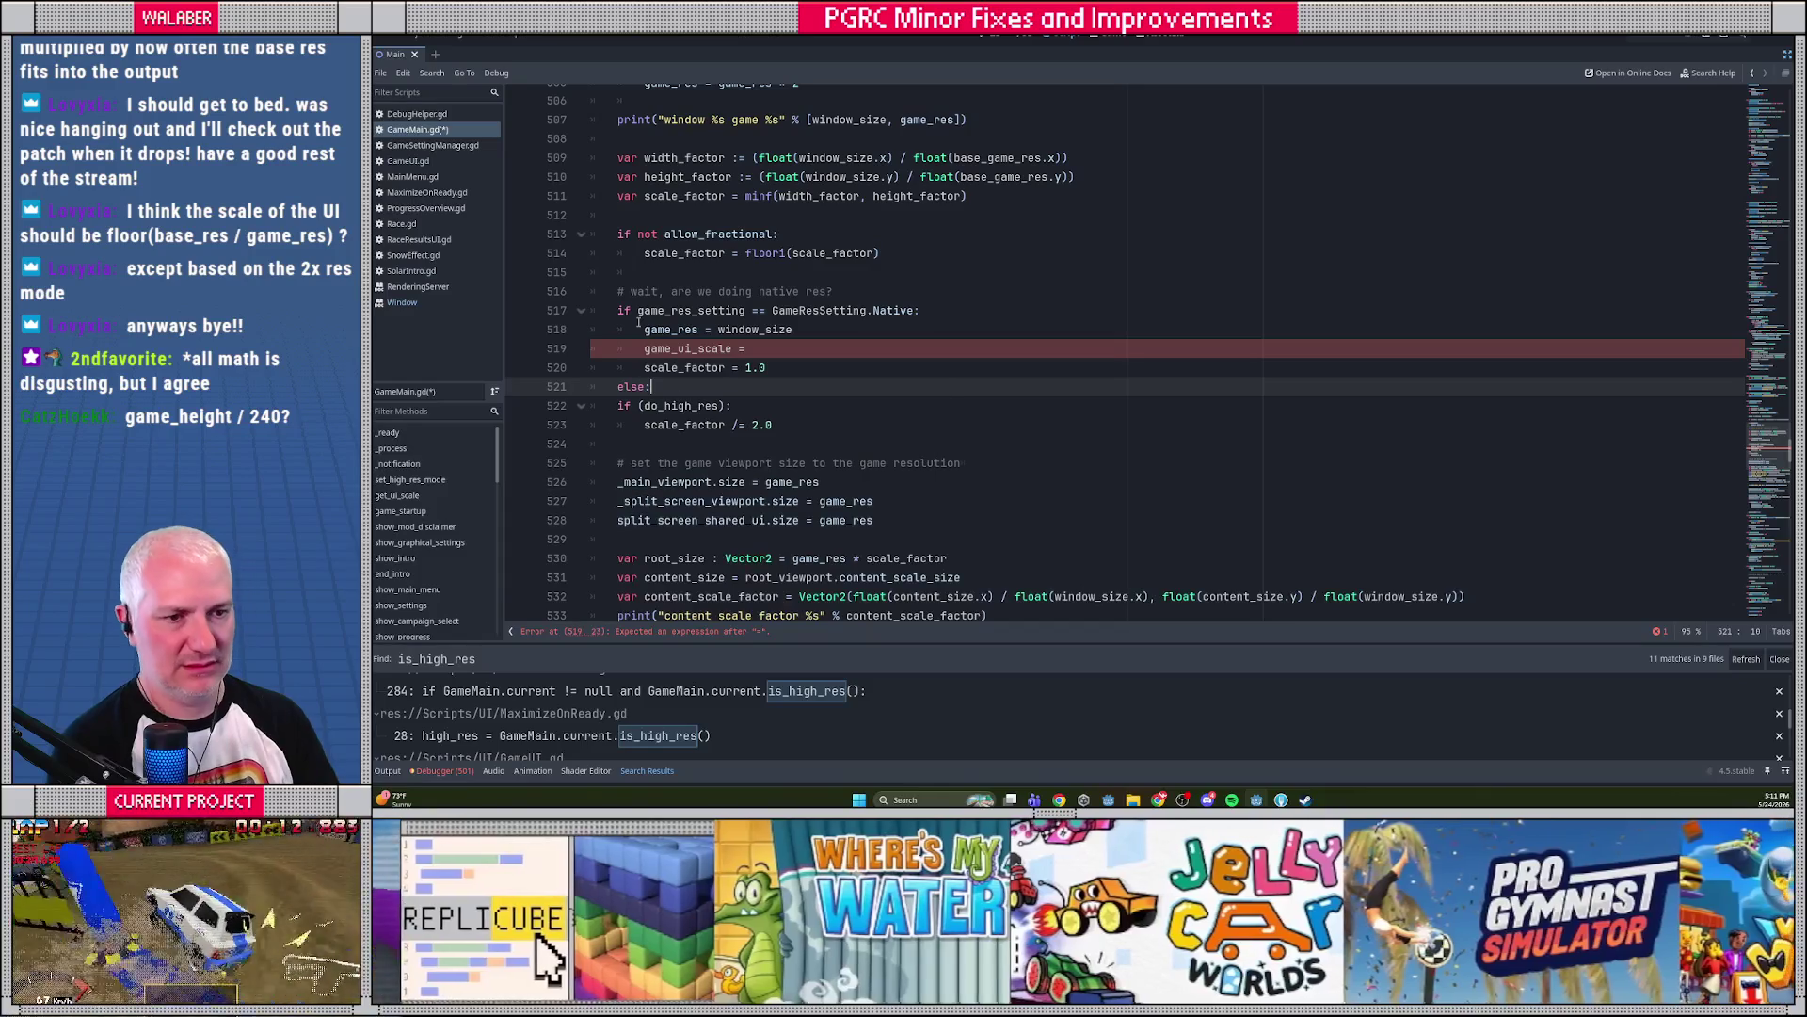
key(Down)
key(shift+Down)
key(Tab)
Finish the line as 'game_ui_scale = scale_factor' and select game_ui_scale for searching
key(Up)
key(Up)
key(Up)
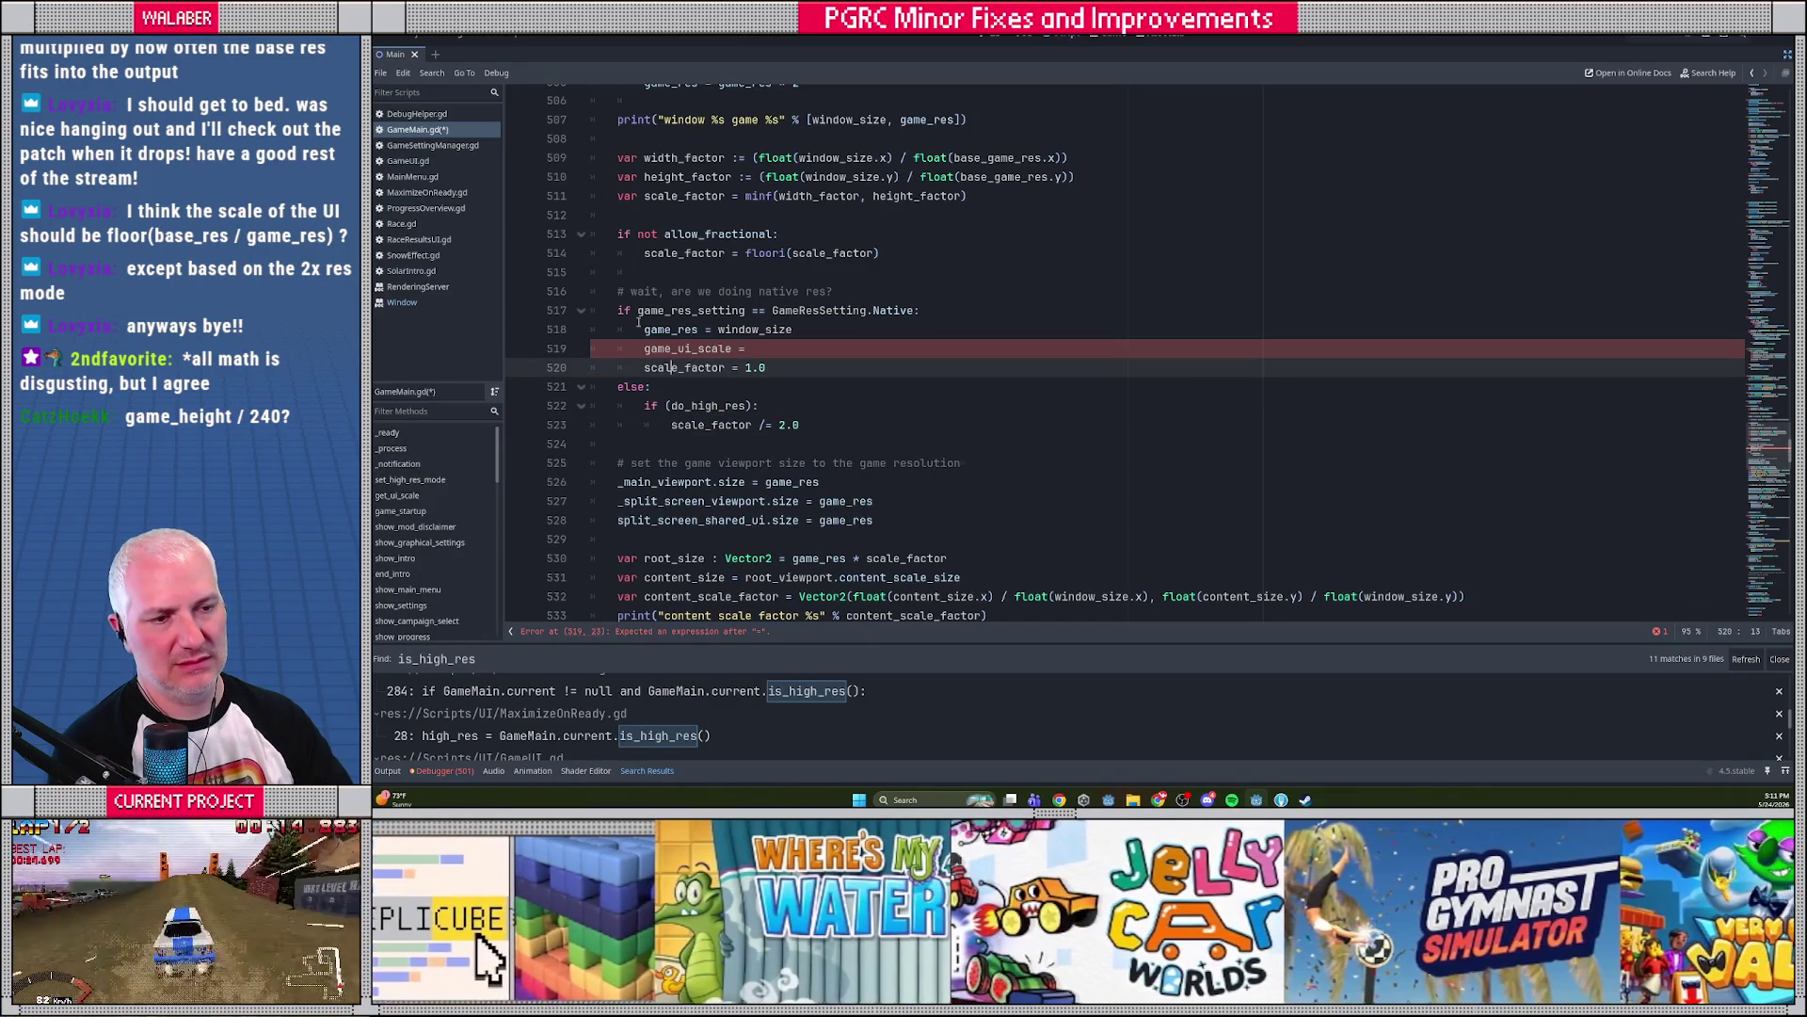
key(End)
text(scale_factor)
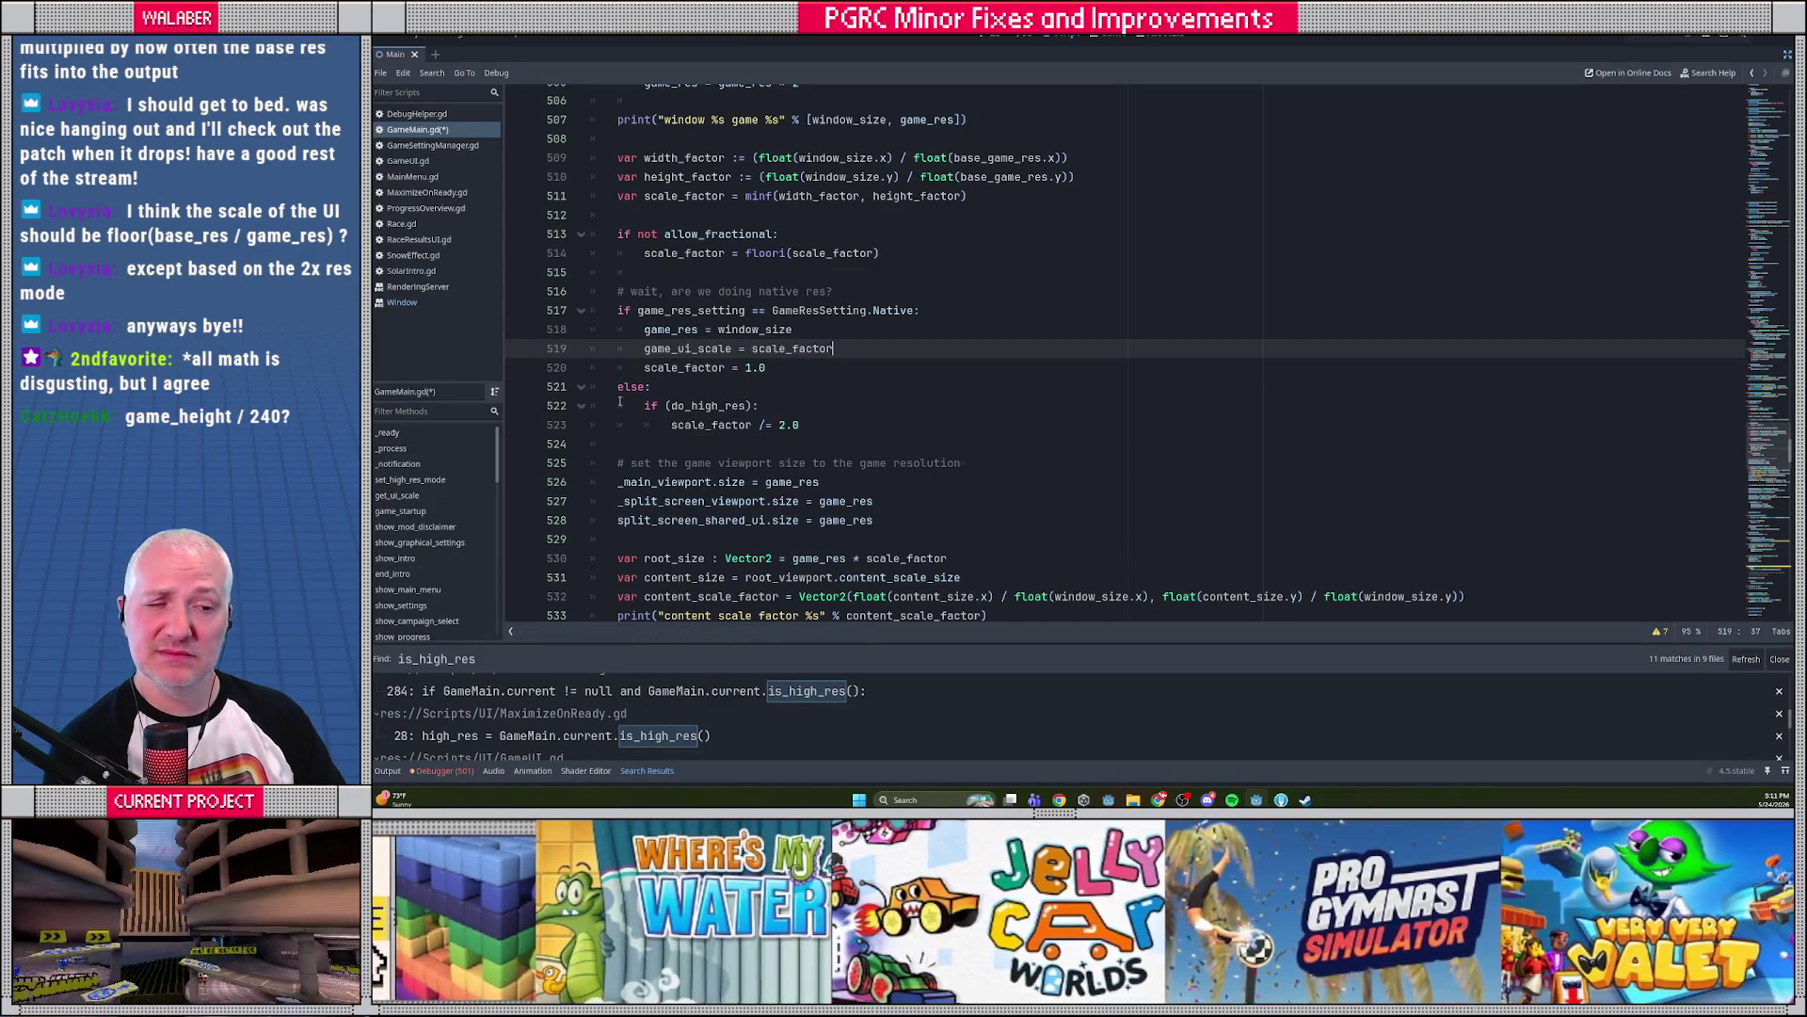
click(631, 443)
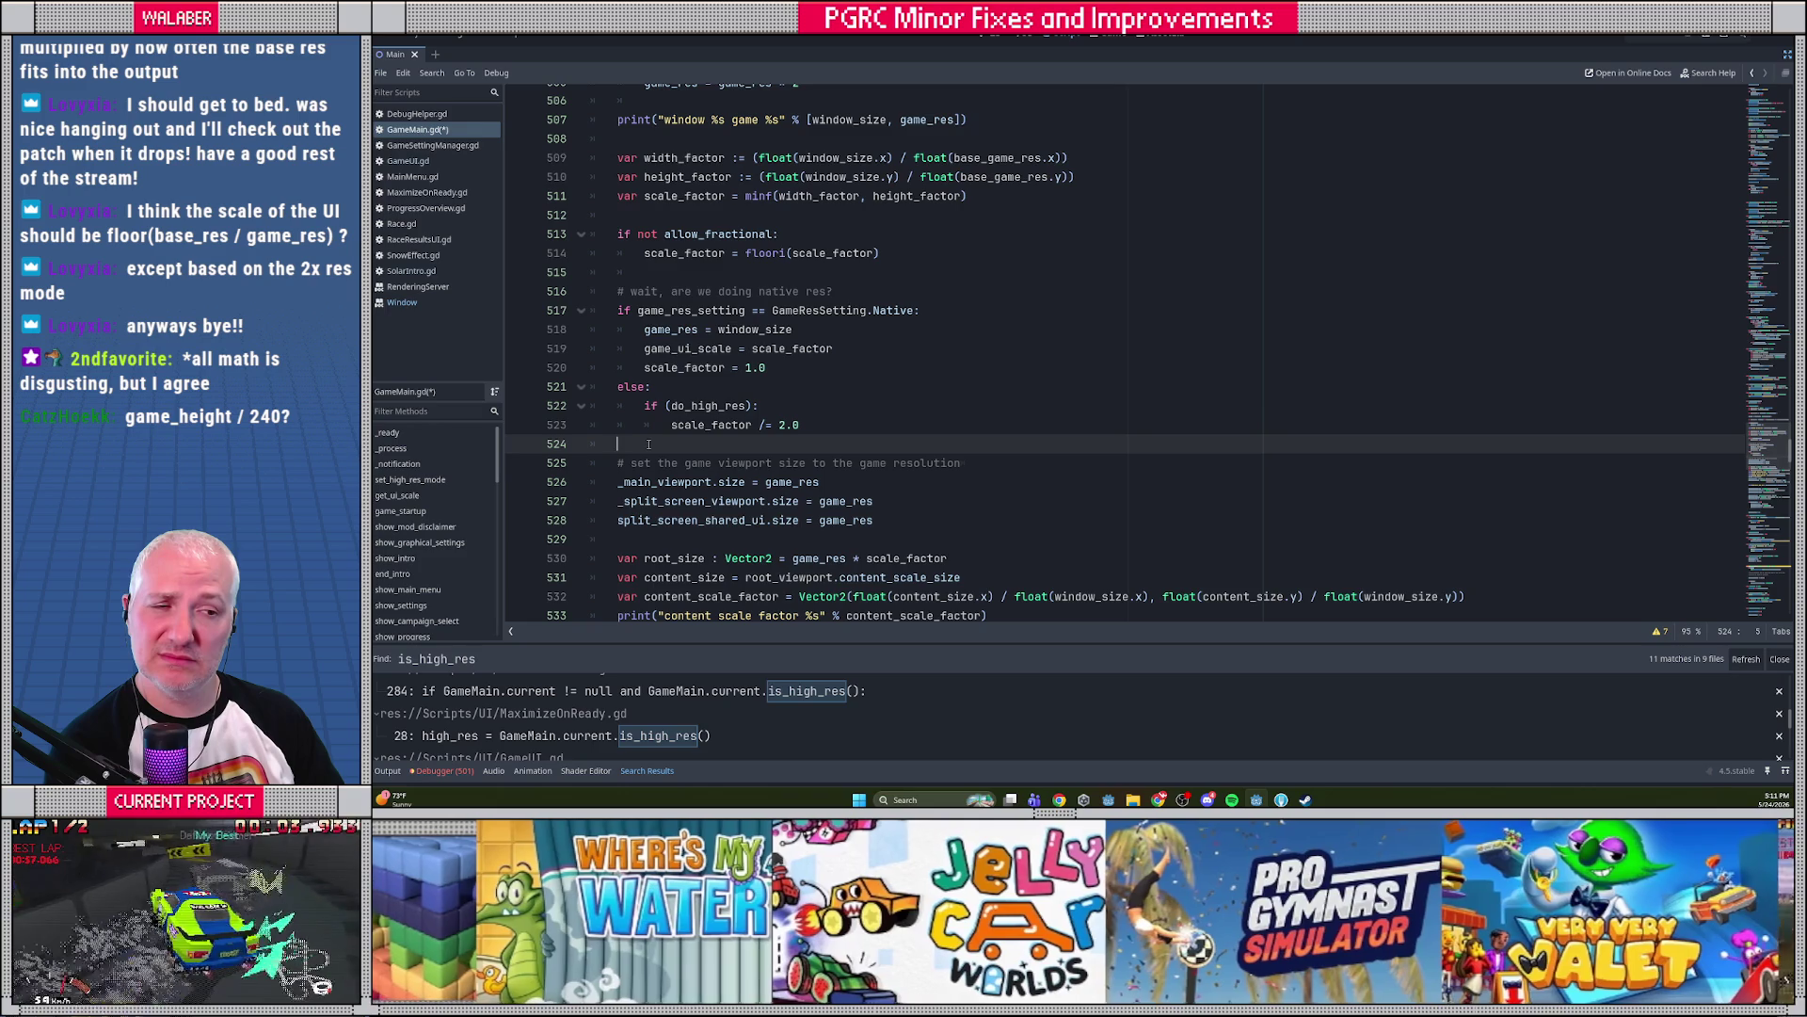
scroll(648, 444, down, 1)
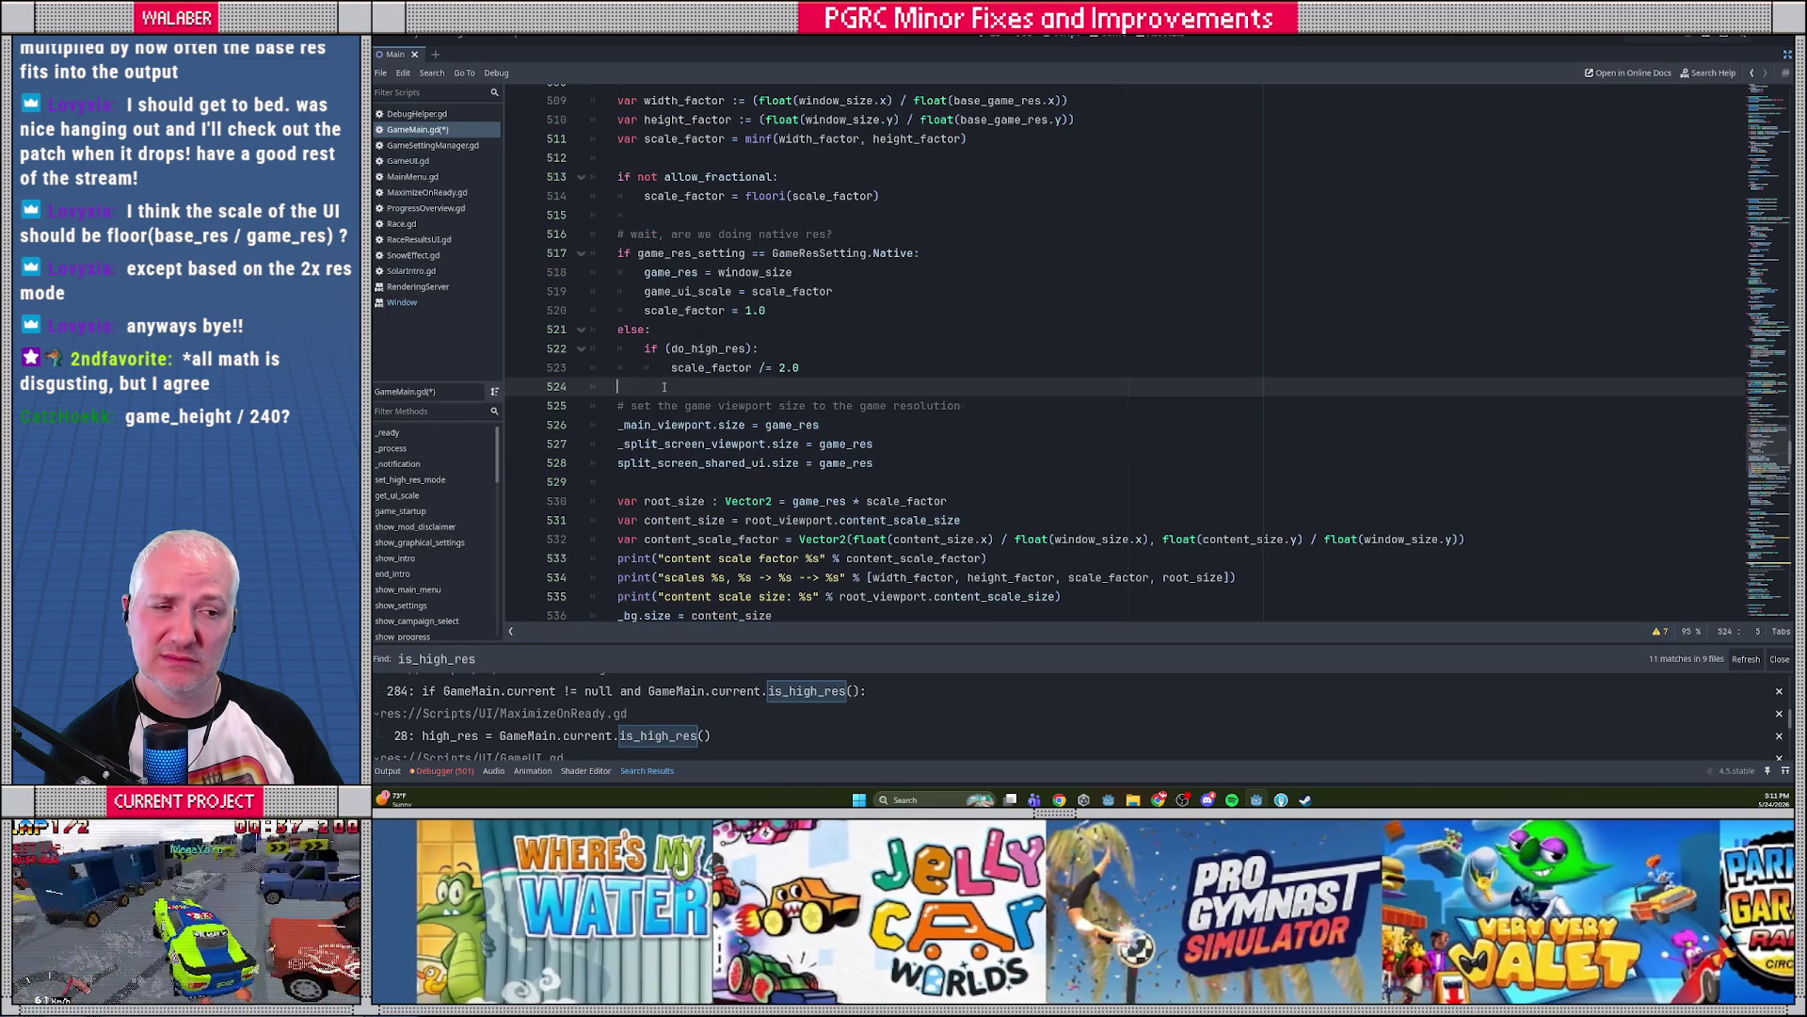
double_click(698, 298)
key(ctrl+f)
Jump to the get_ui_scale function and place the caret after the 2.0 high-res multiplier
text(get_)
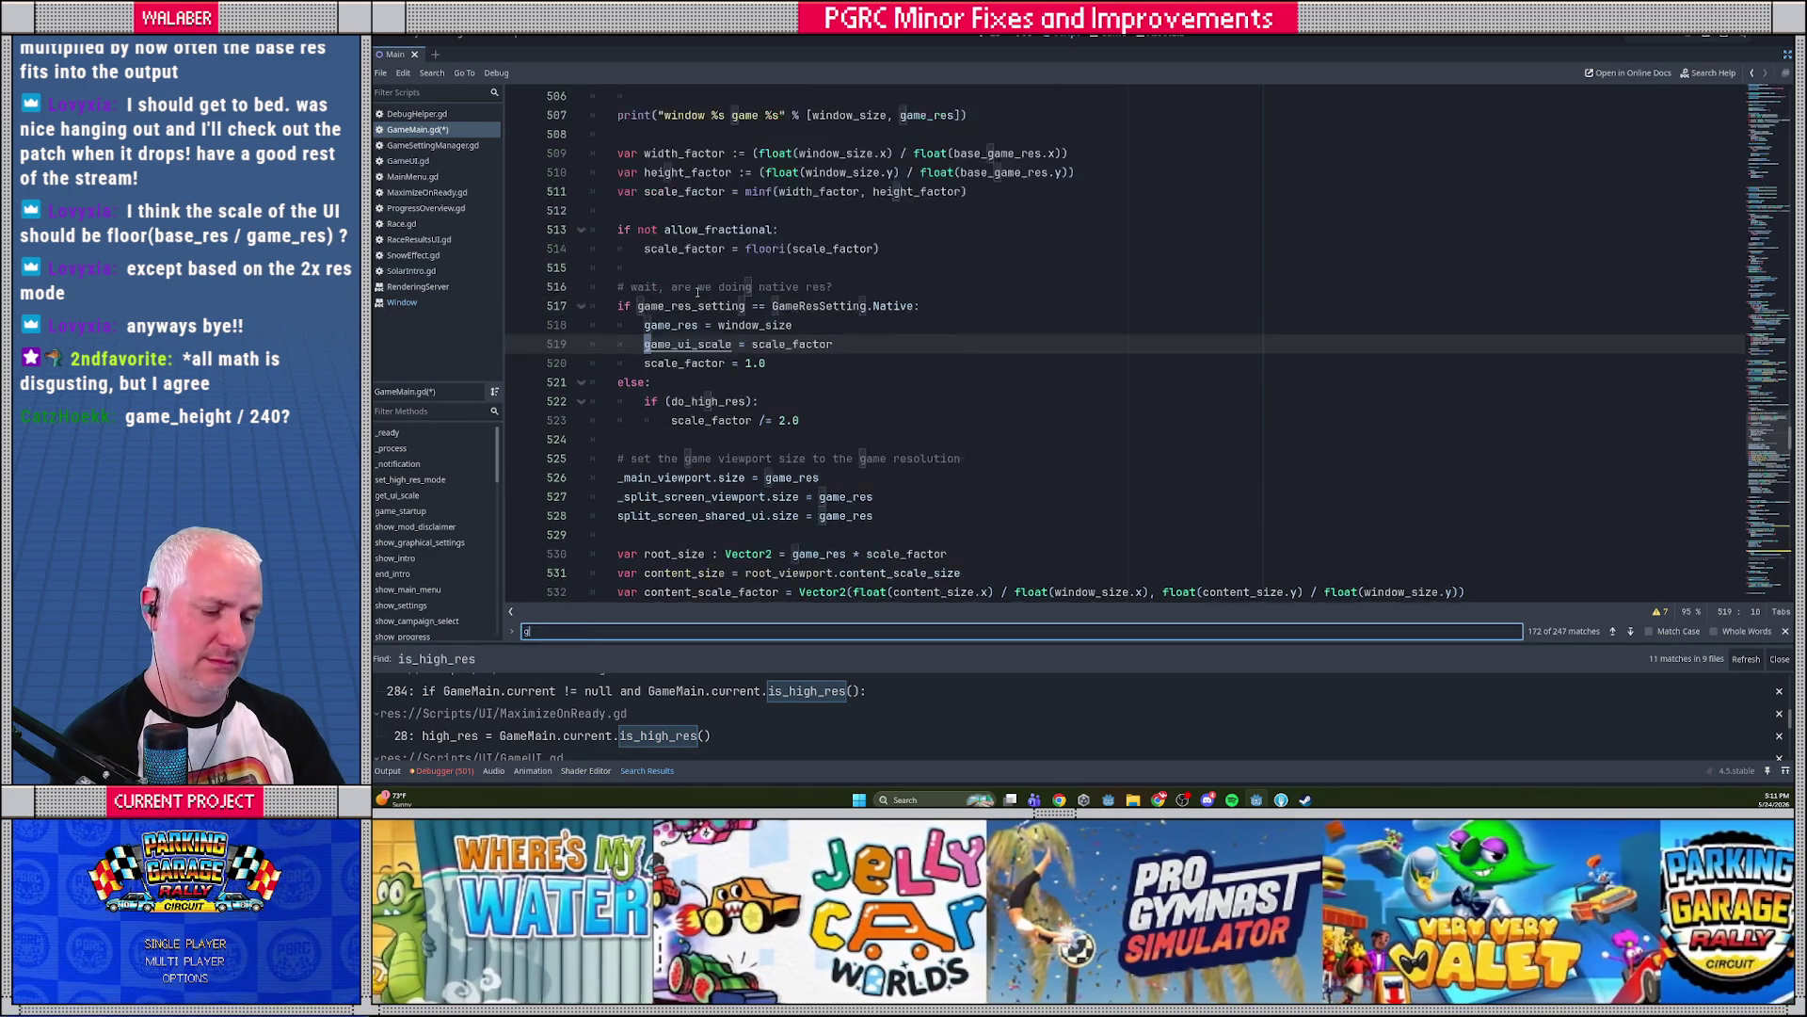
key(shift+Return)
key(Escape)
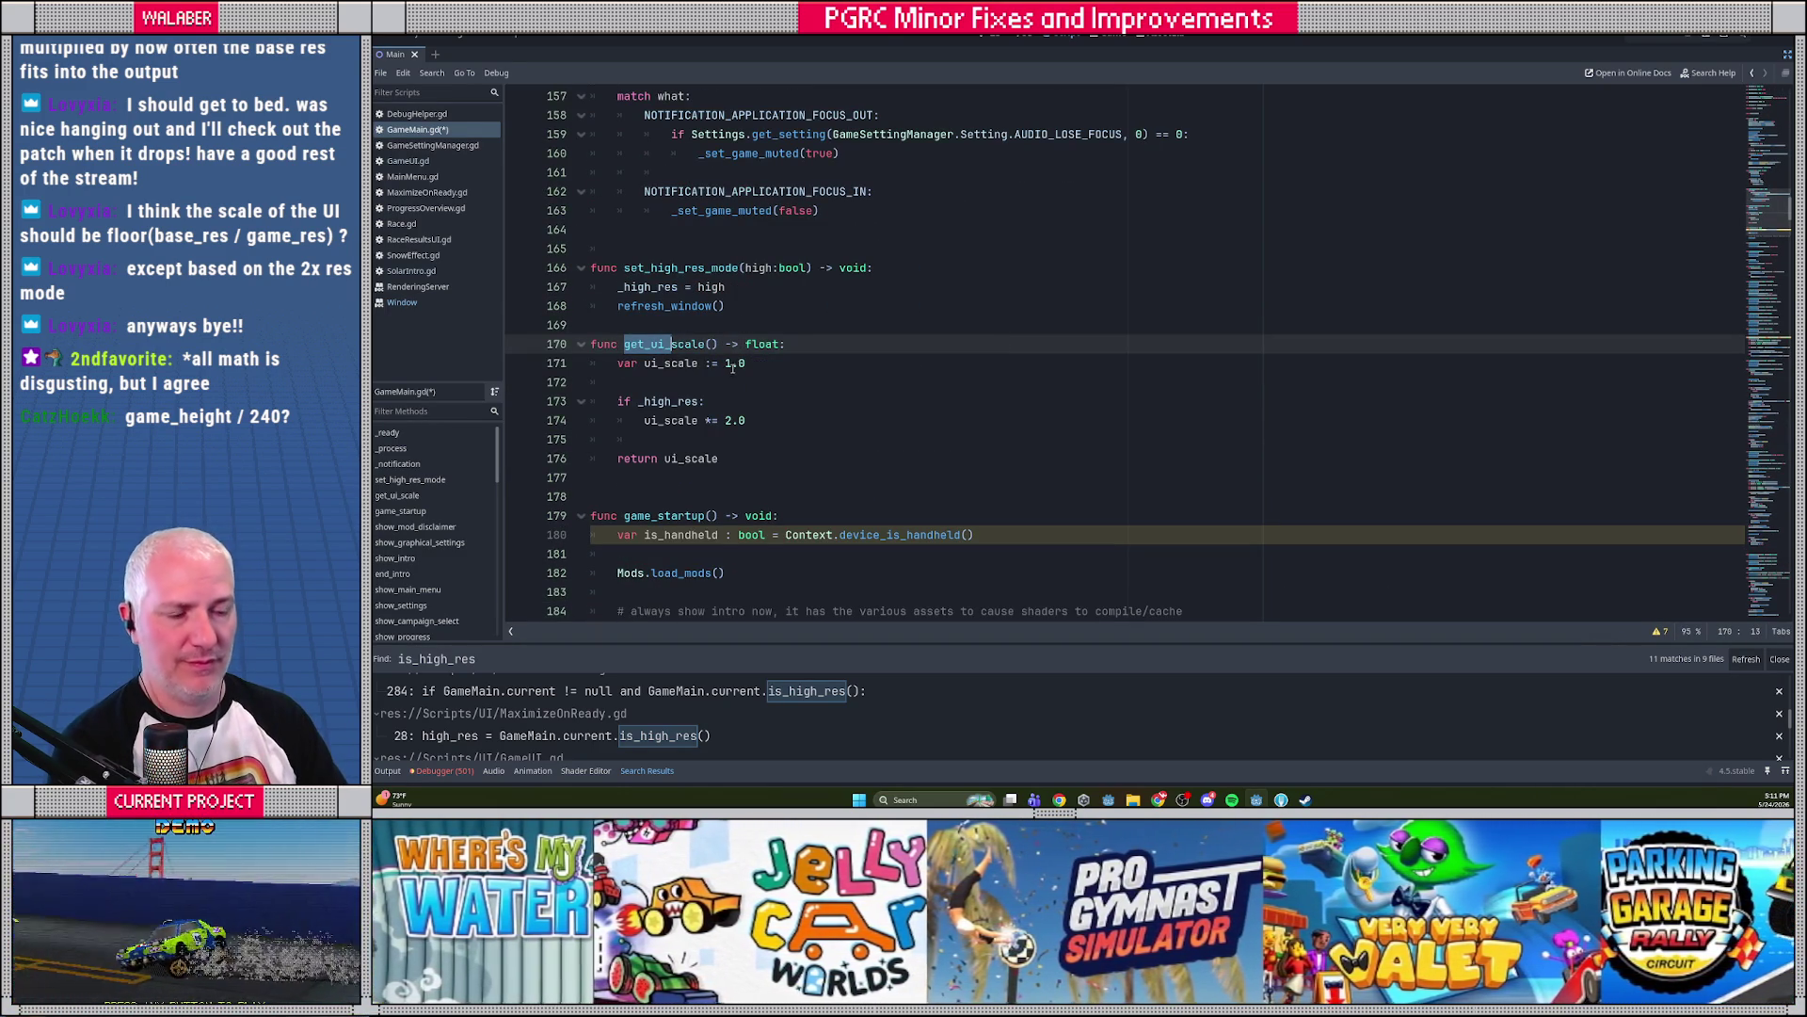
drag(725, 363, 748, 363)
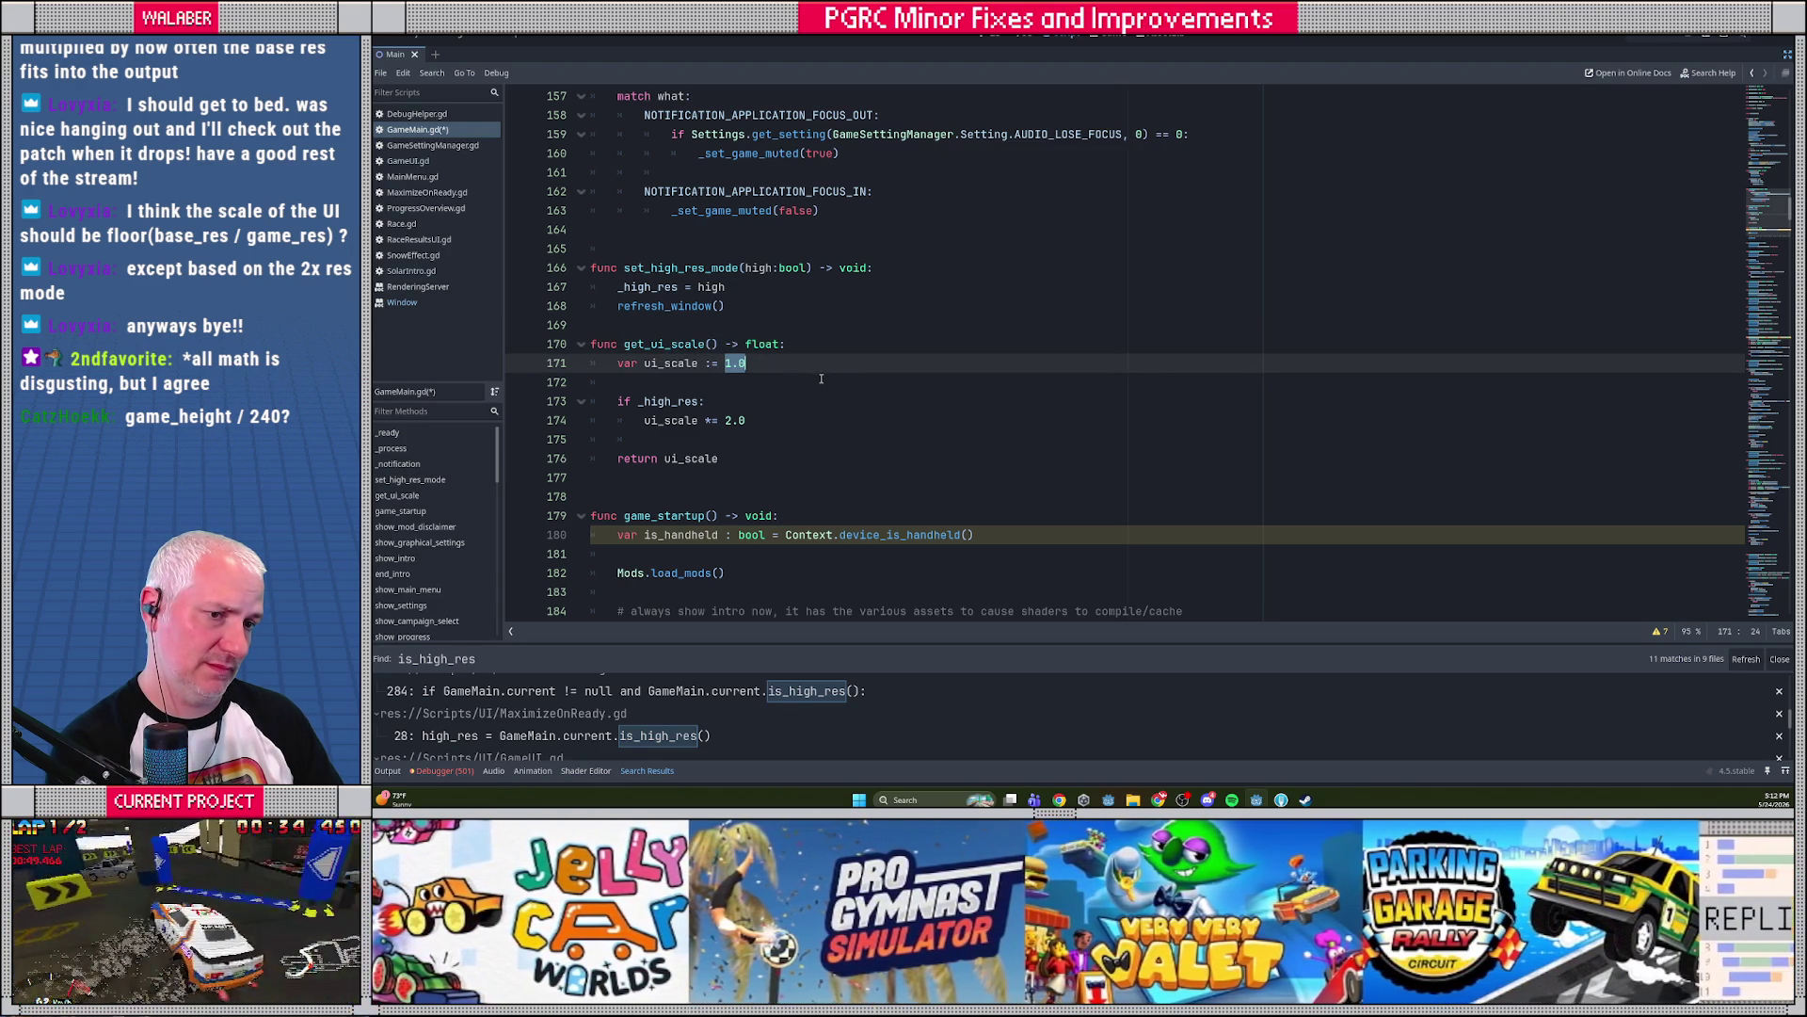
click(751, 363)
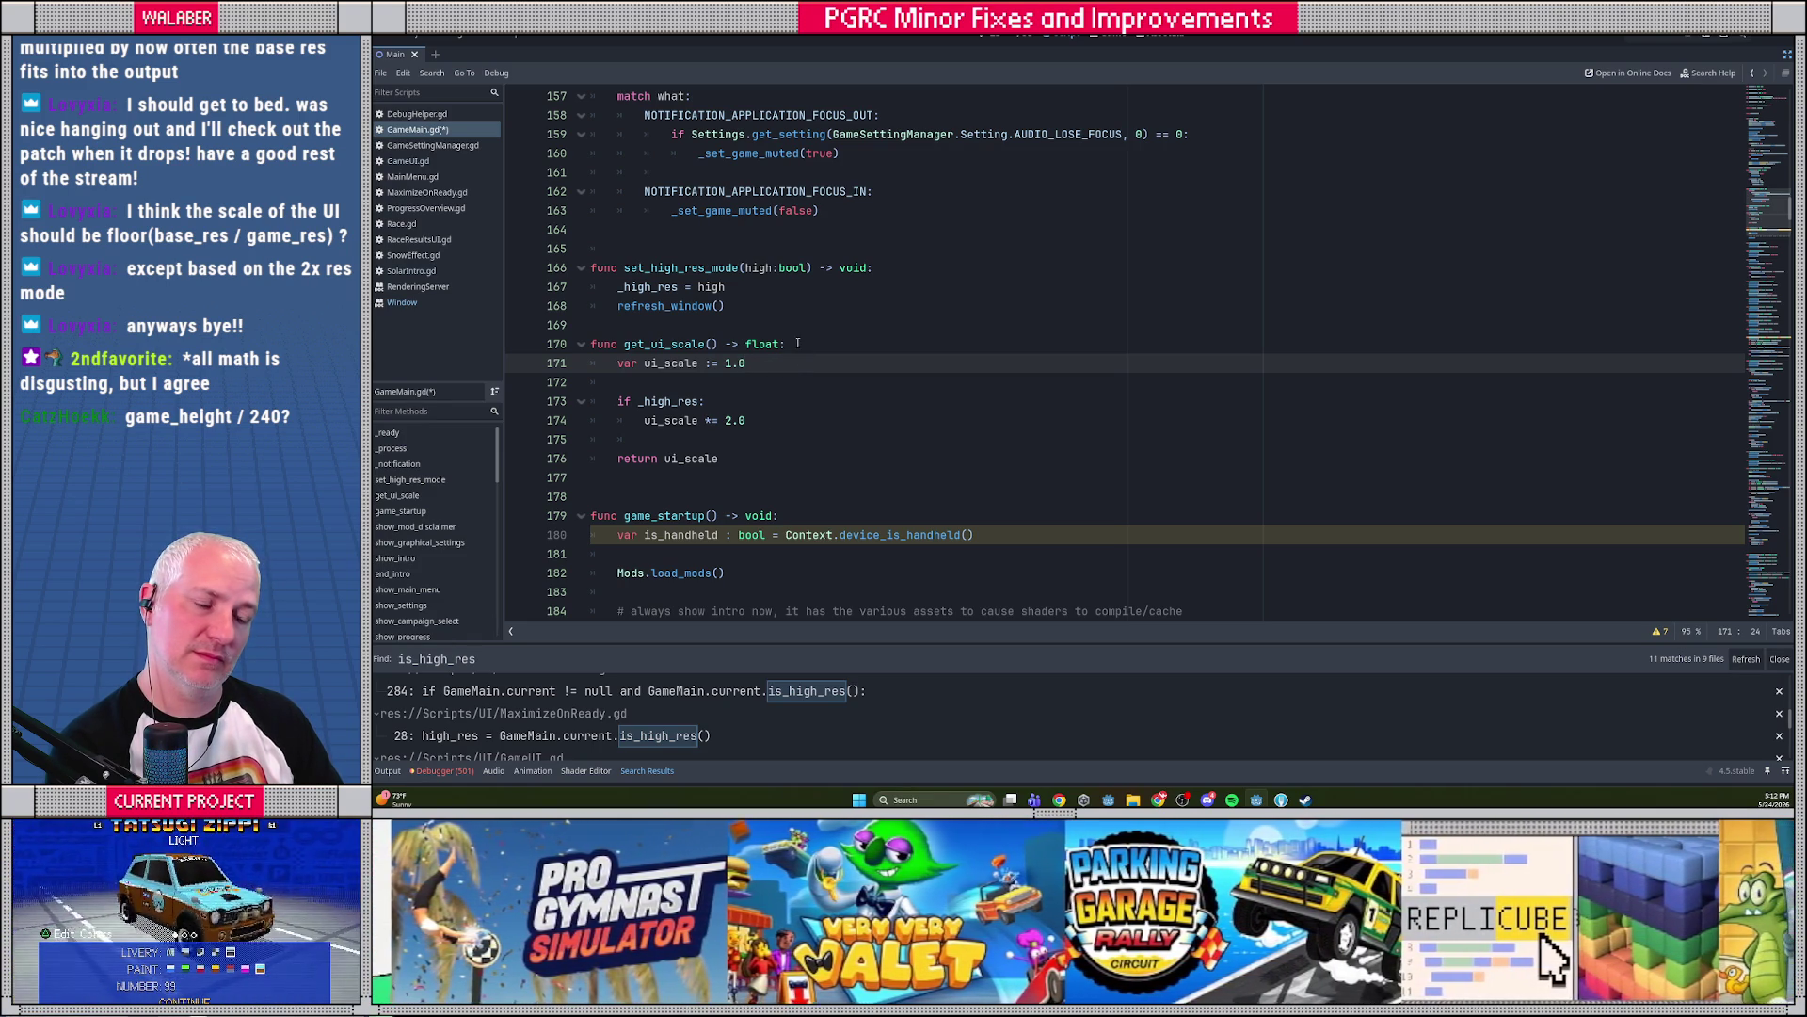
click(767, 421)
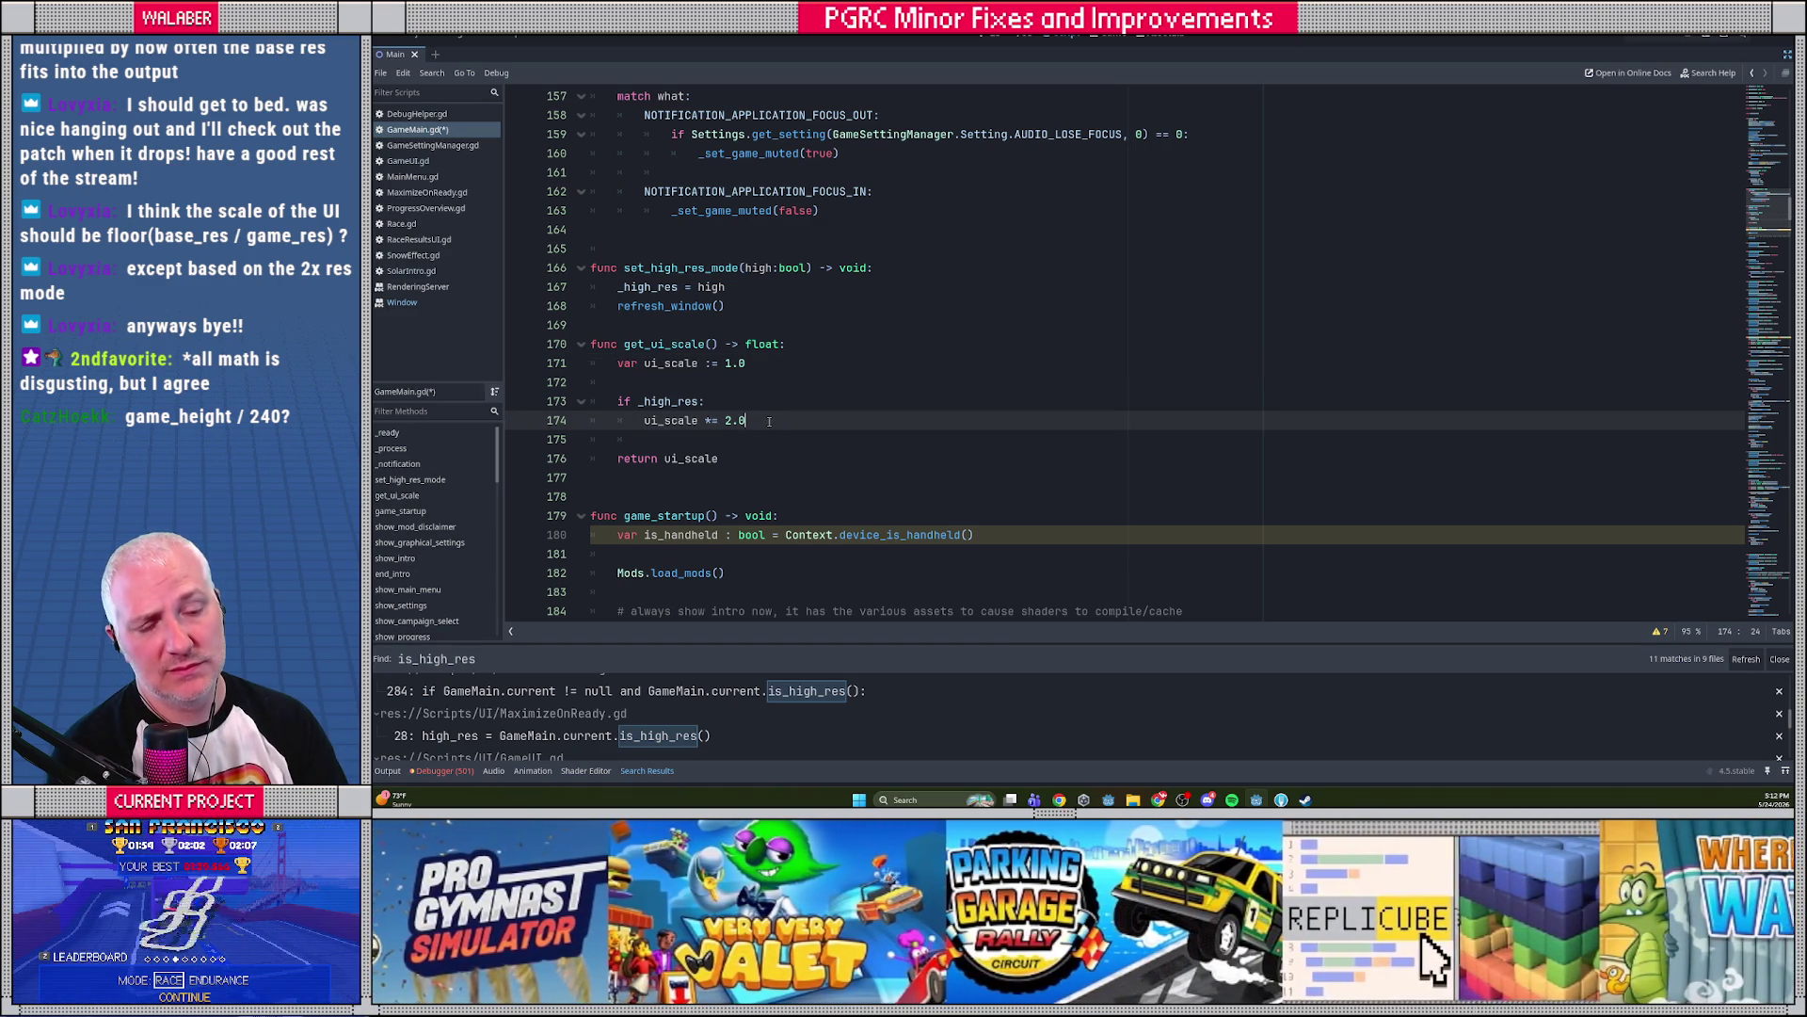
Add 'if game_res_setting == GameResSetting.Native: ui_scale *= game_ui_scale' and save GameMain.gd
key(Return)
key(Return)
text(if )
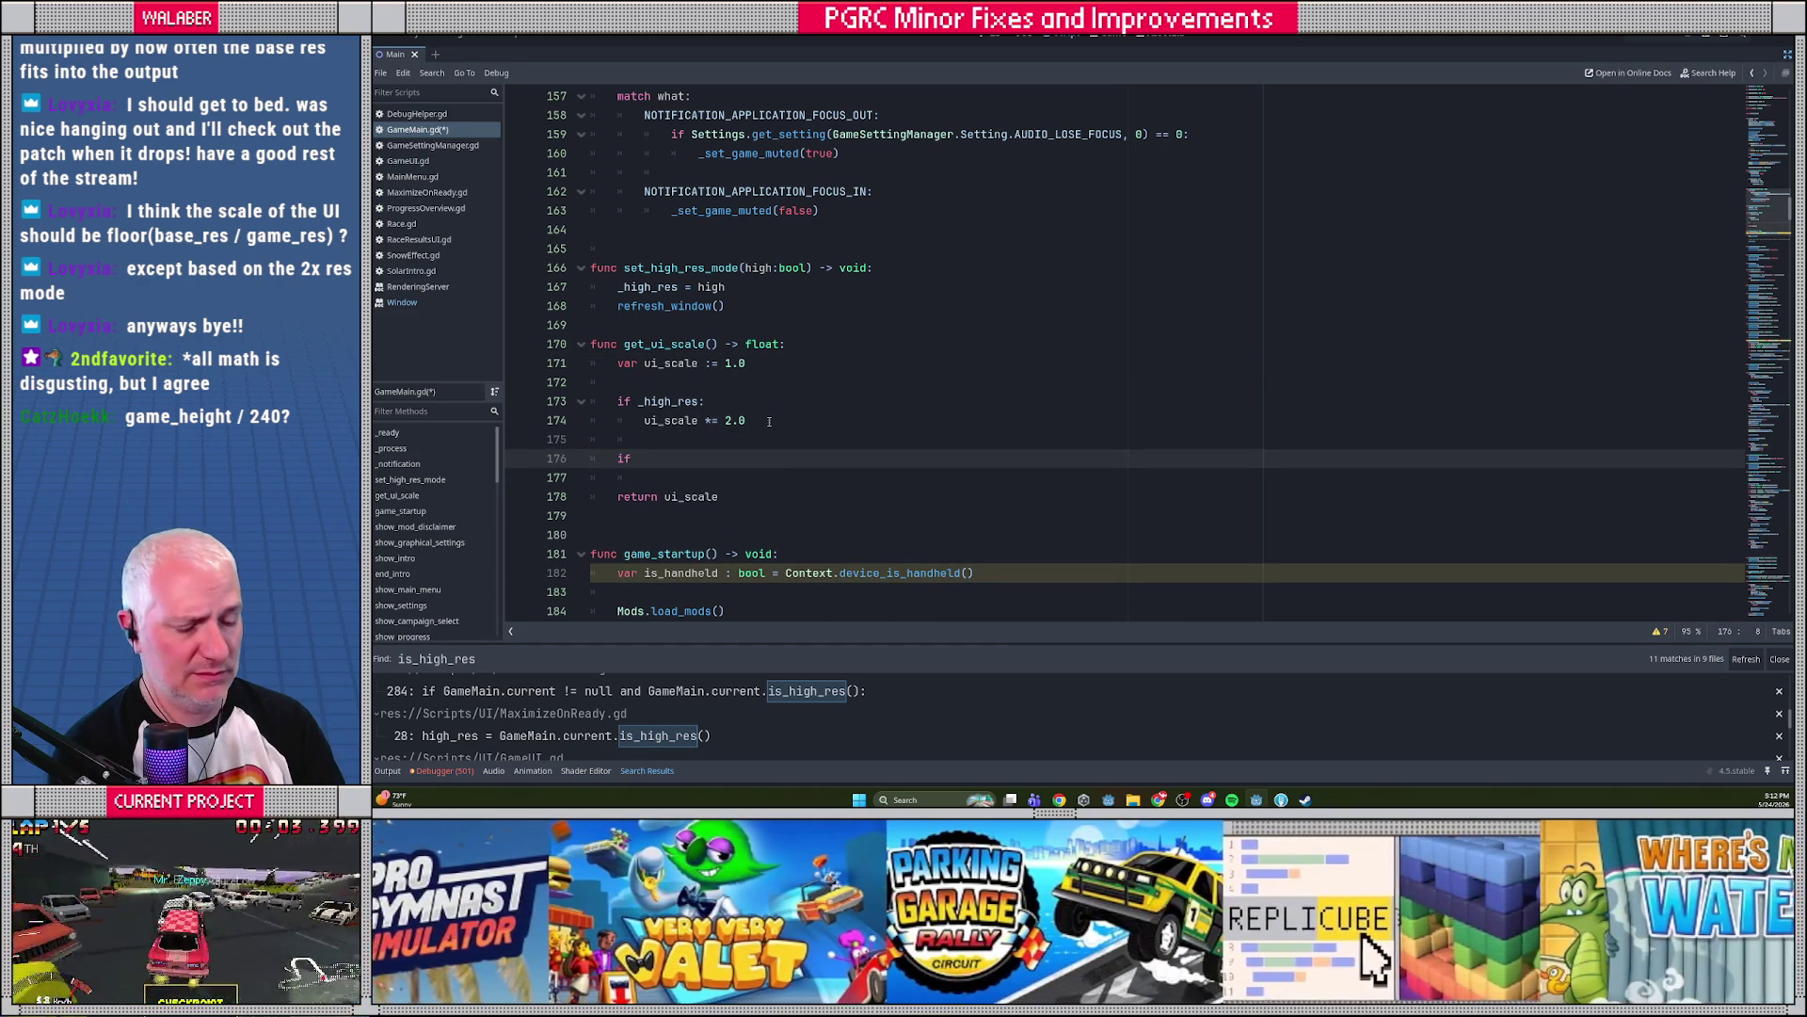
text(res_s)
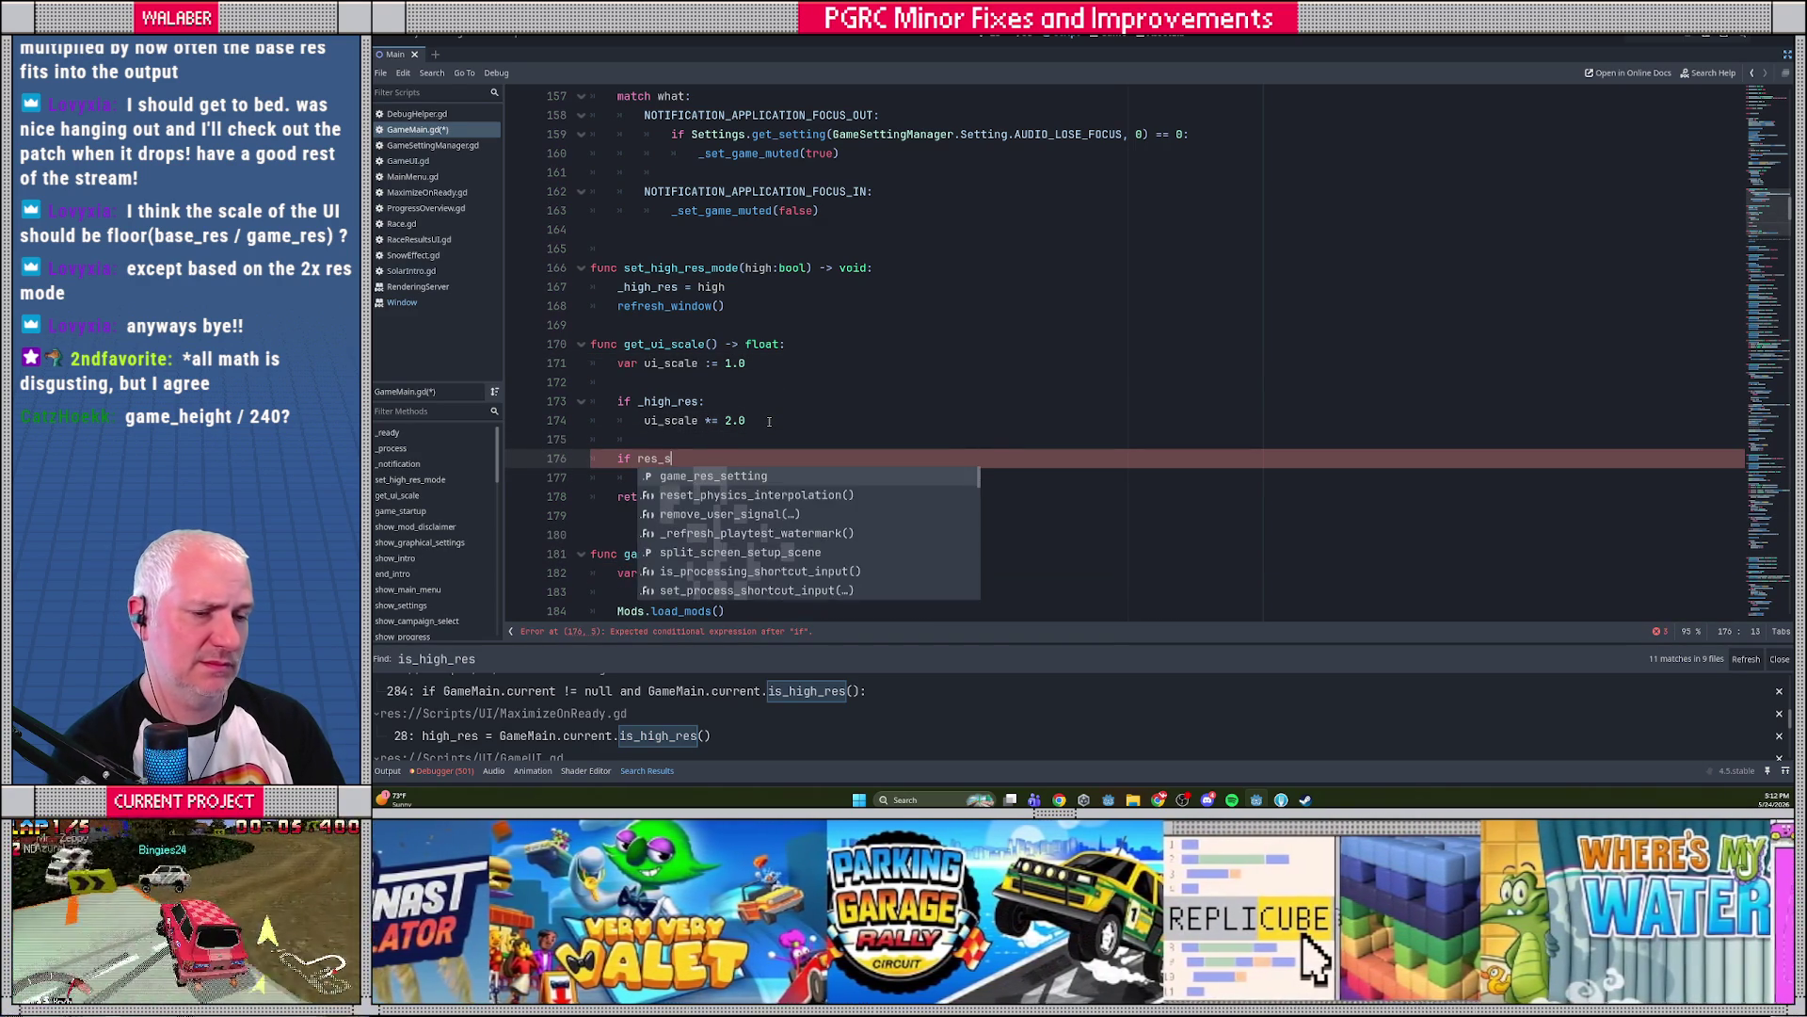
key(Return)
text(== )
text(GameResSetting.na)
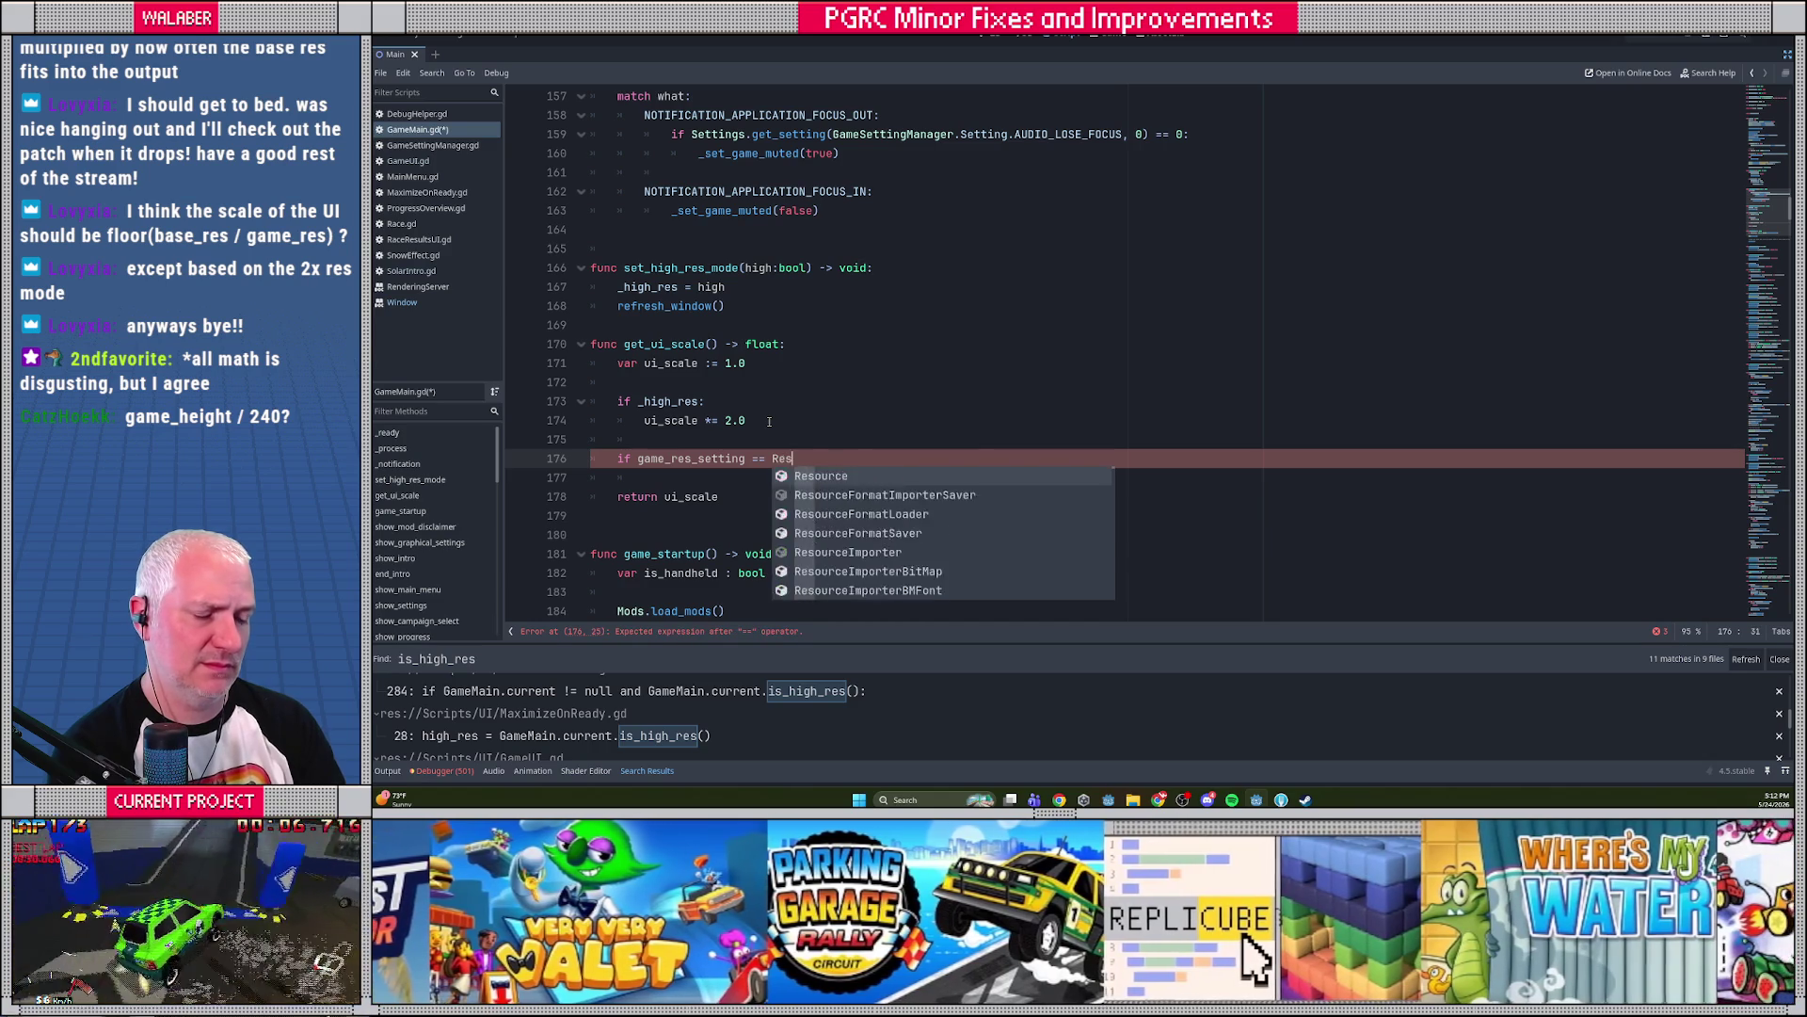
key(Return)
text(:)
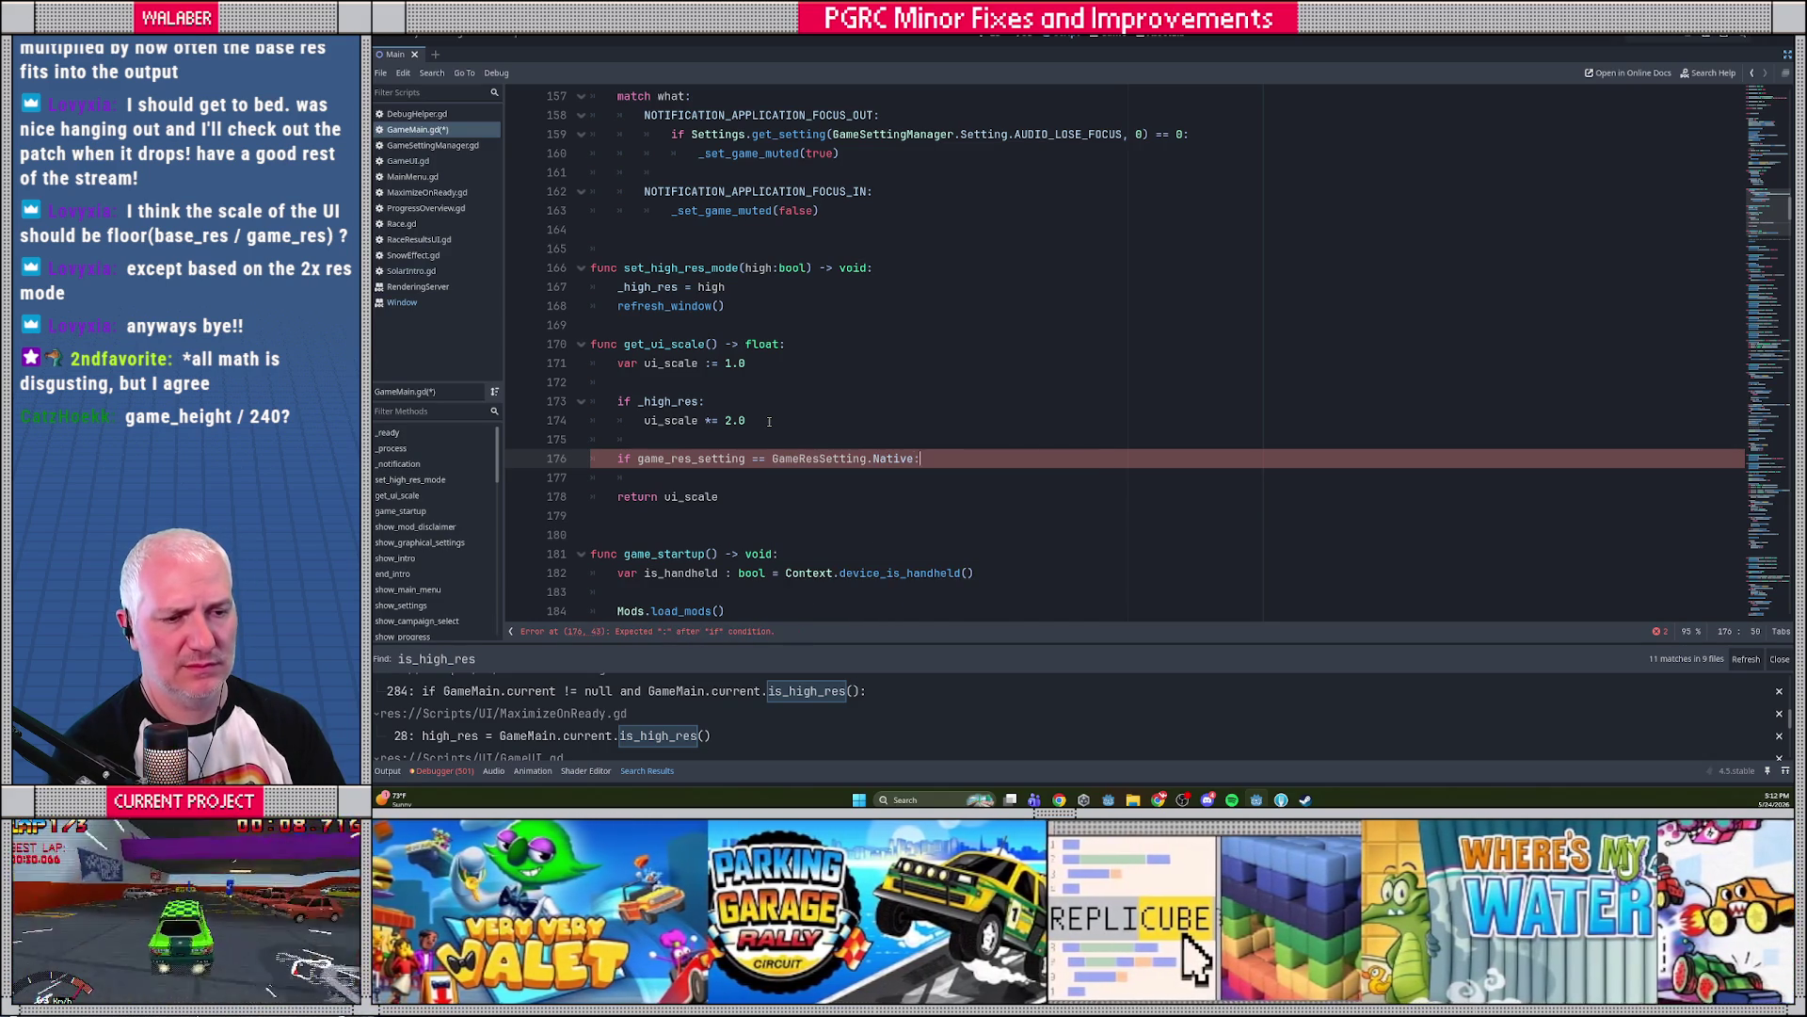
key(Return)
text(ui_)
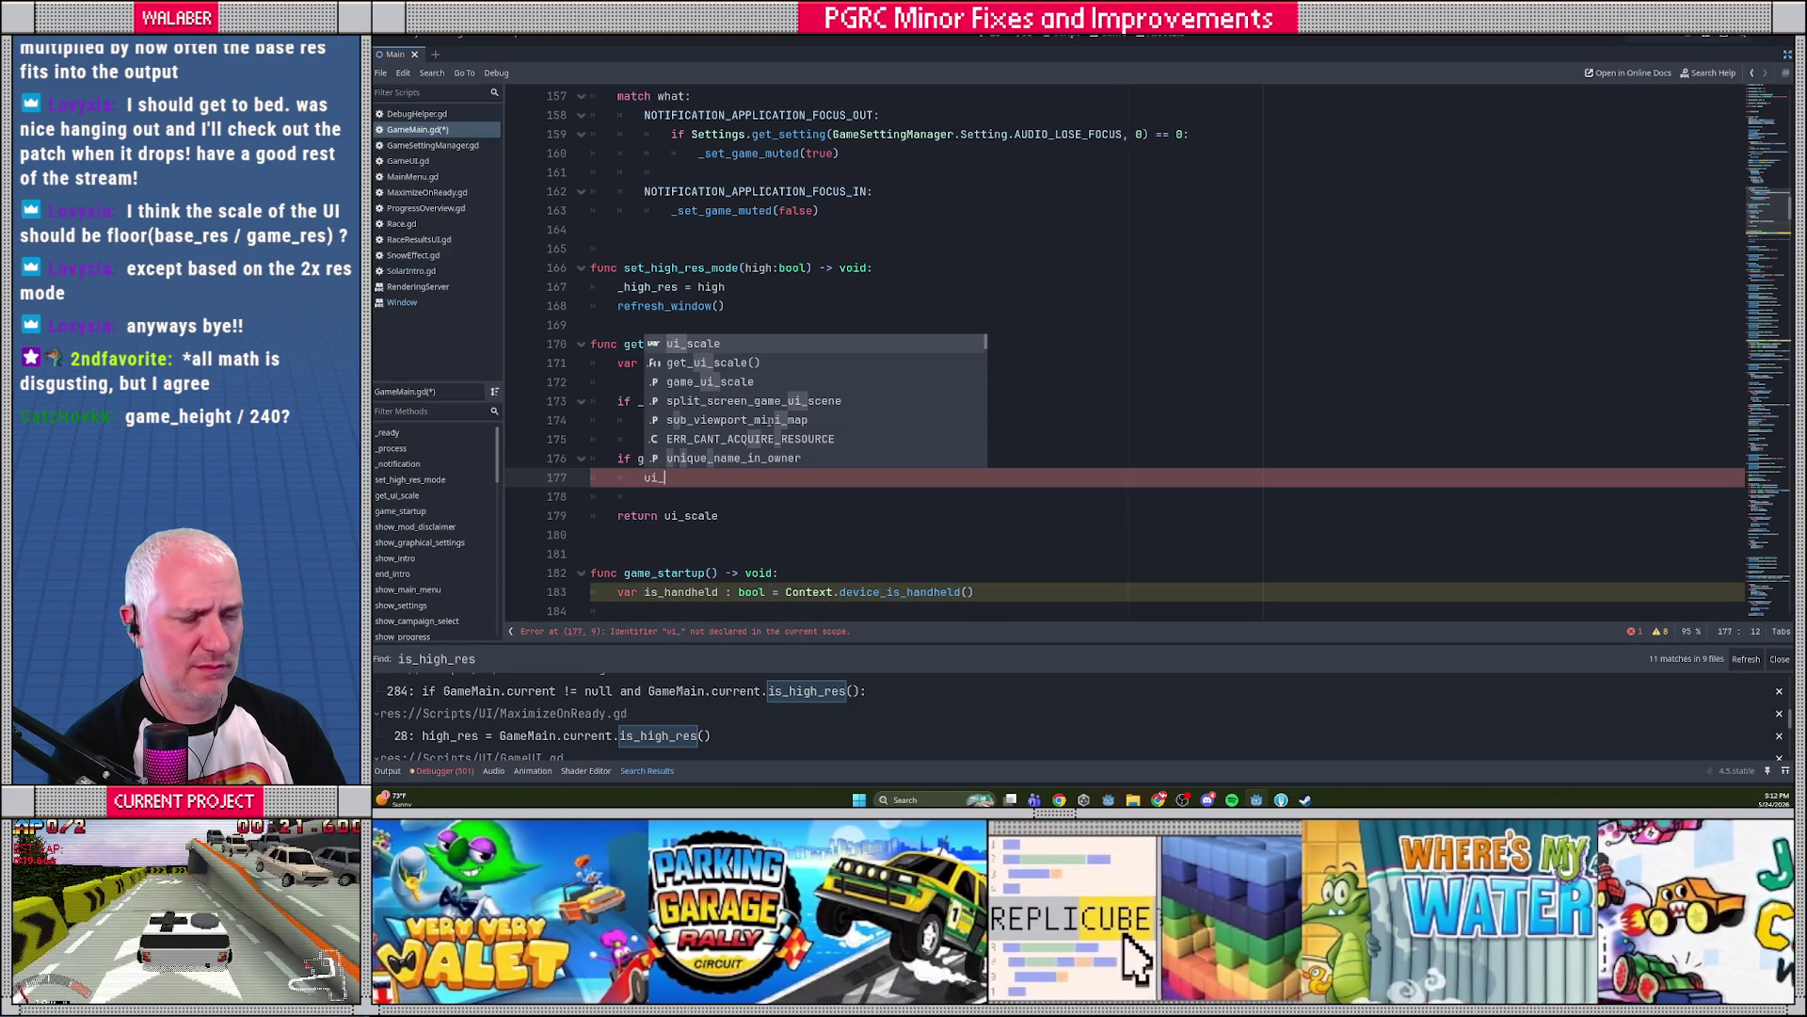
key(Return)
text(*= game_)
key(Return)
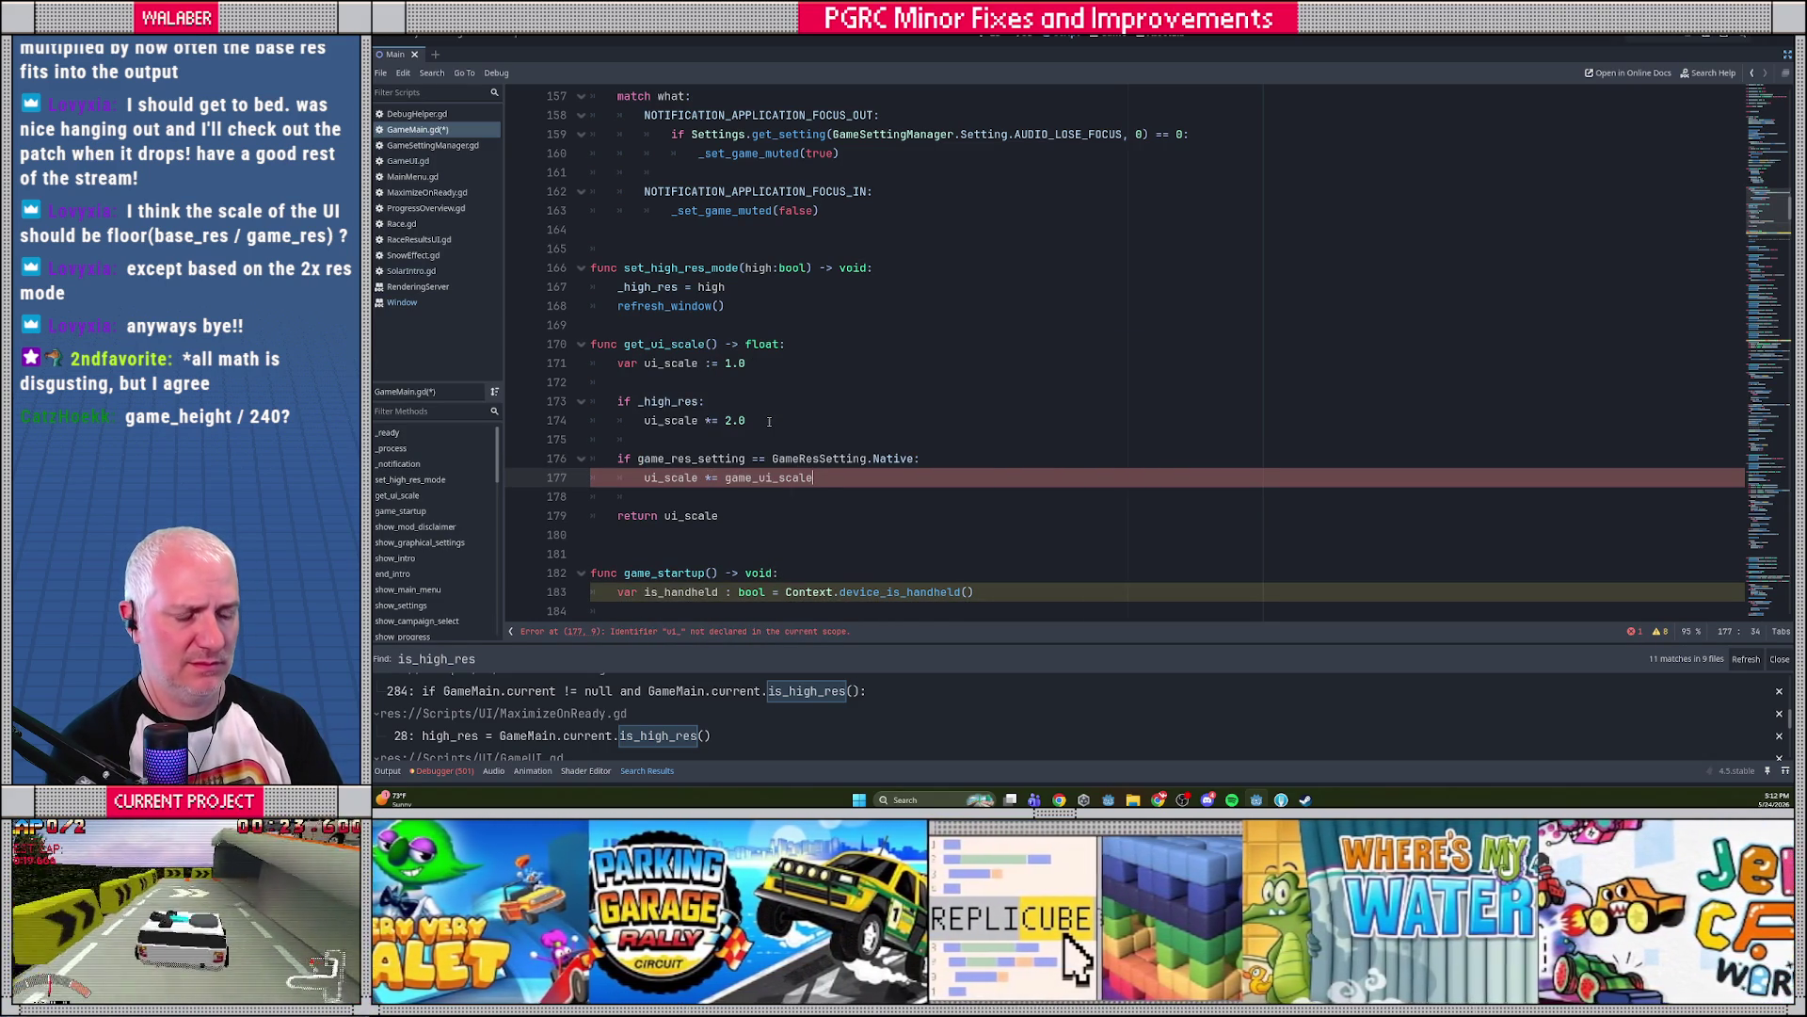
key(ctrl+s)
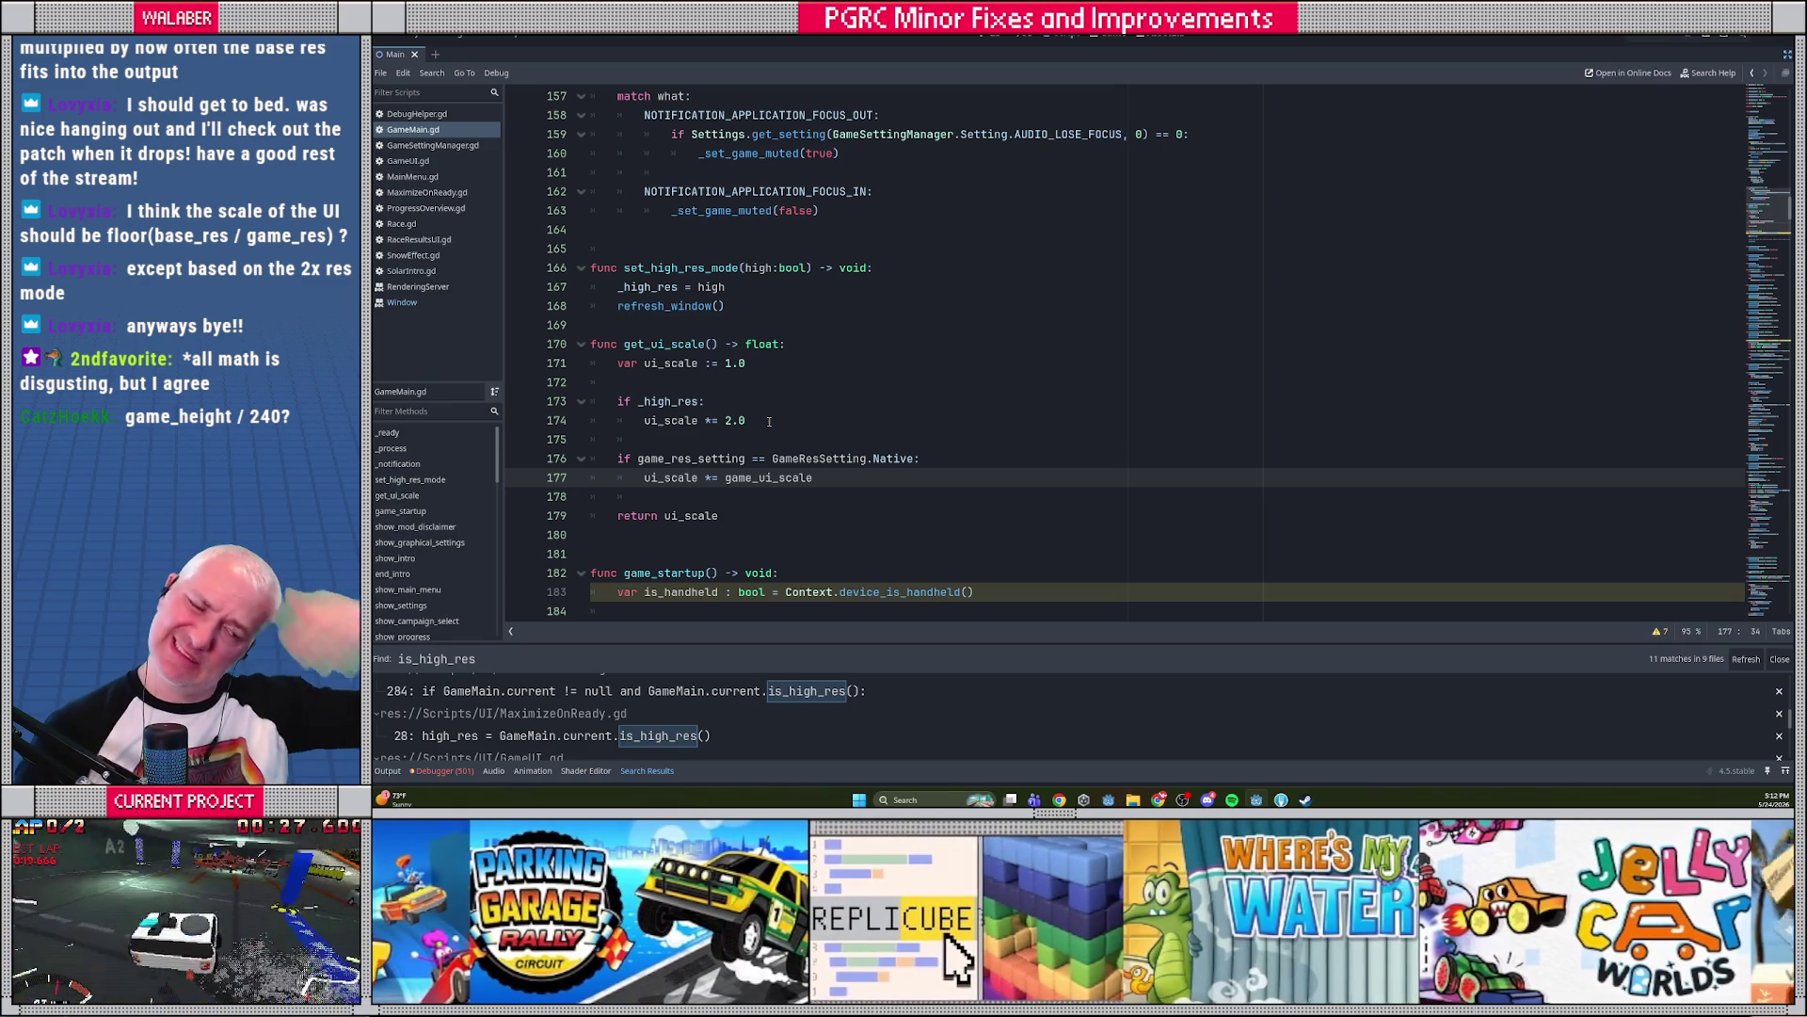
In SnowEffect.gd, drop the is_high_res check and use GameMain.current.get_ui_scale() as point factor
drag(1082, 644, 1083, 369)
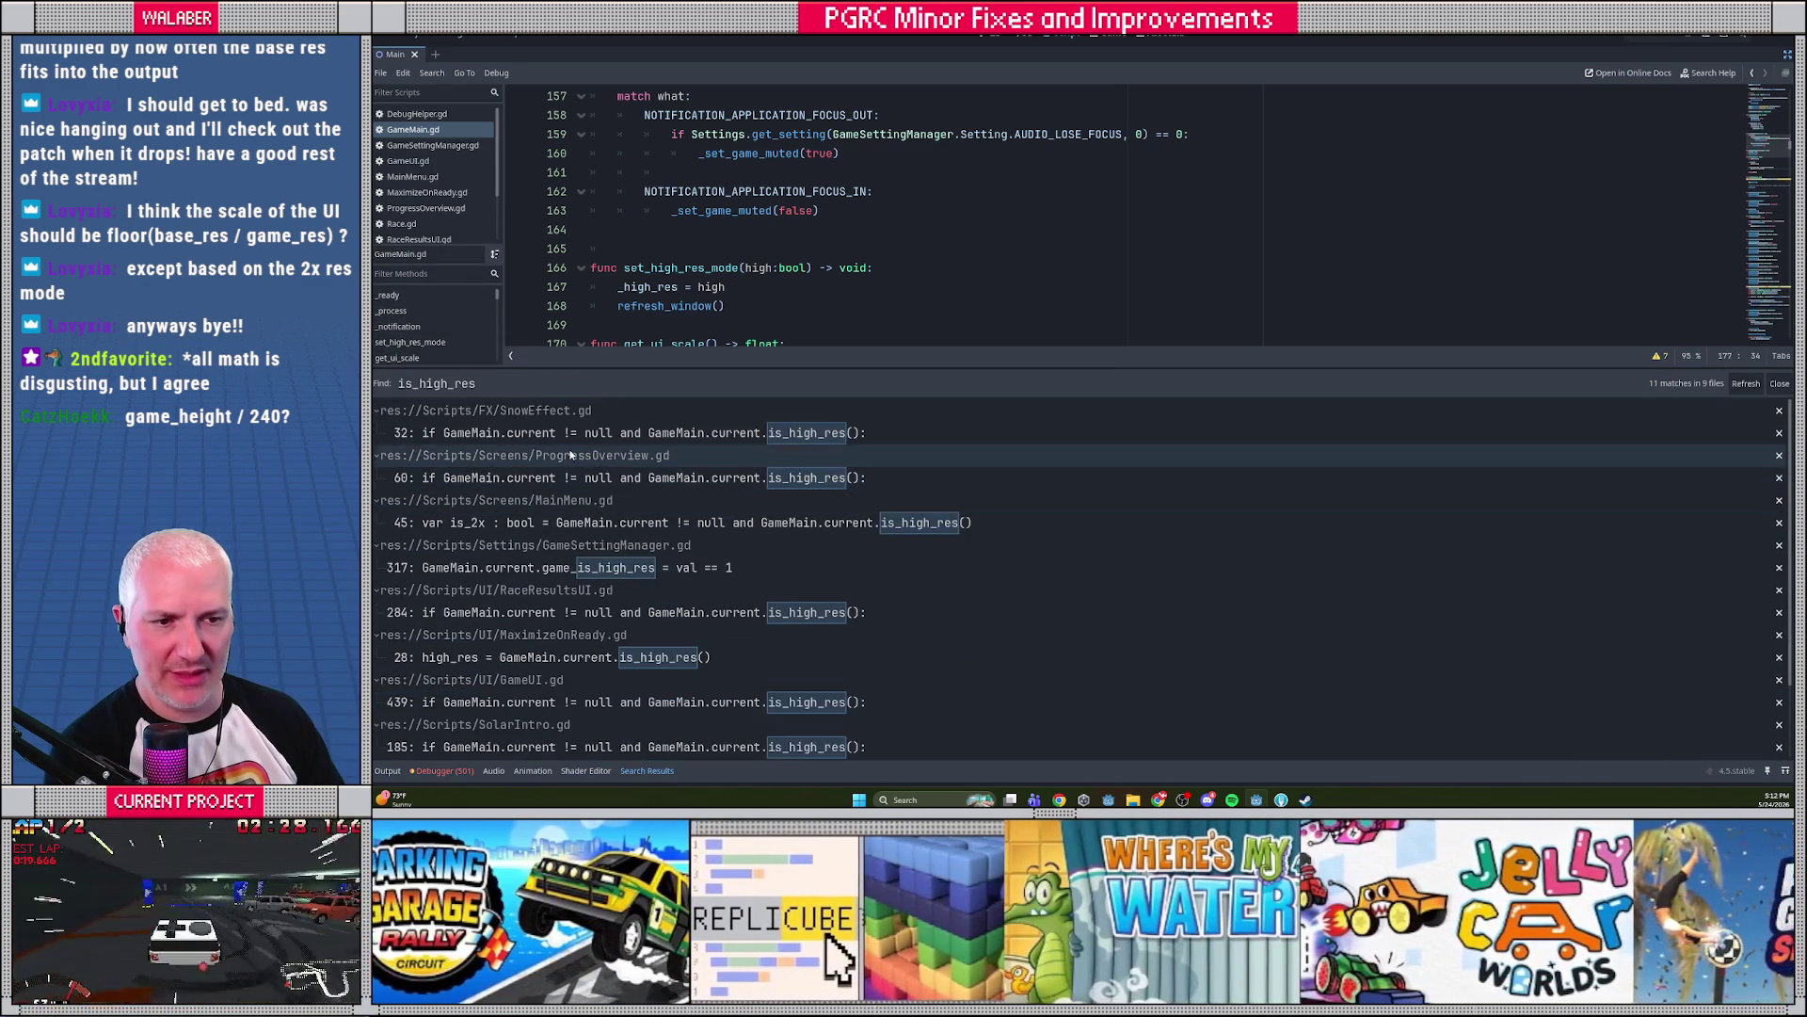
click(621, 432)
click(946, 172)
click(983, 153)
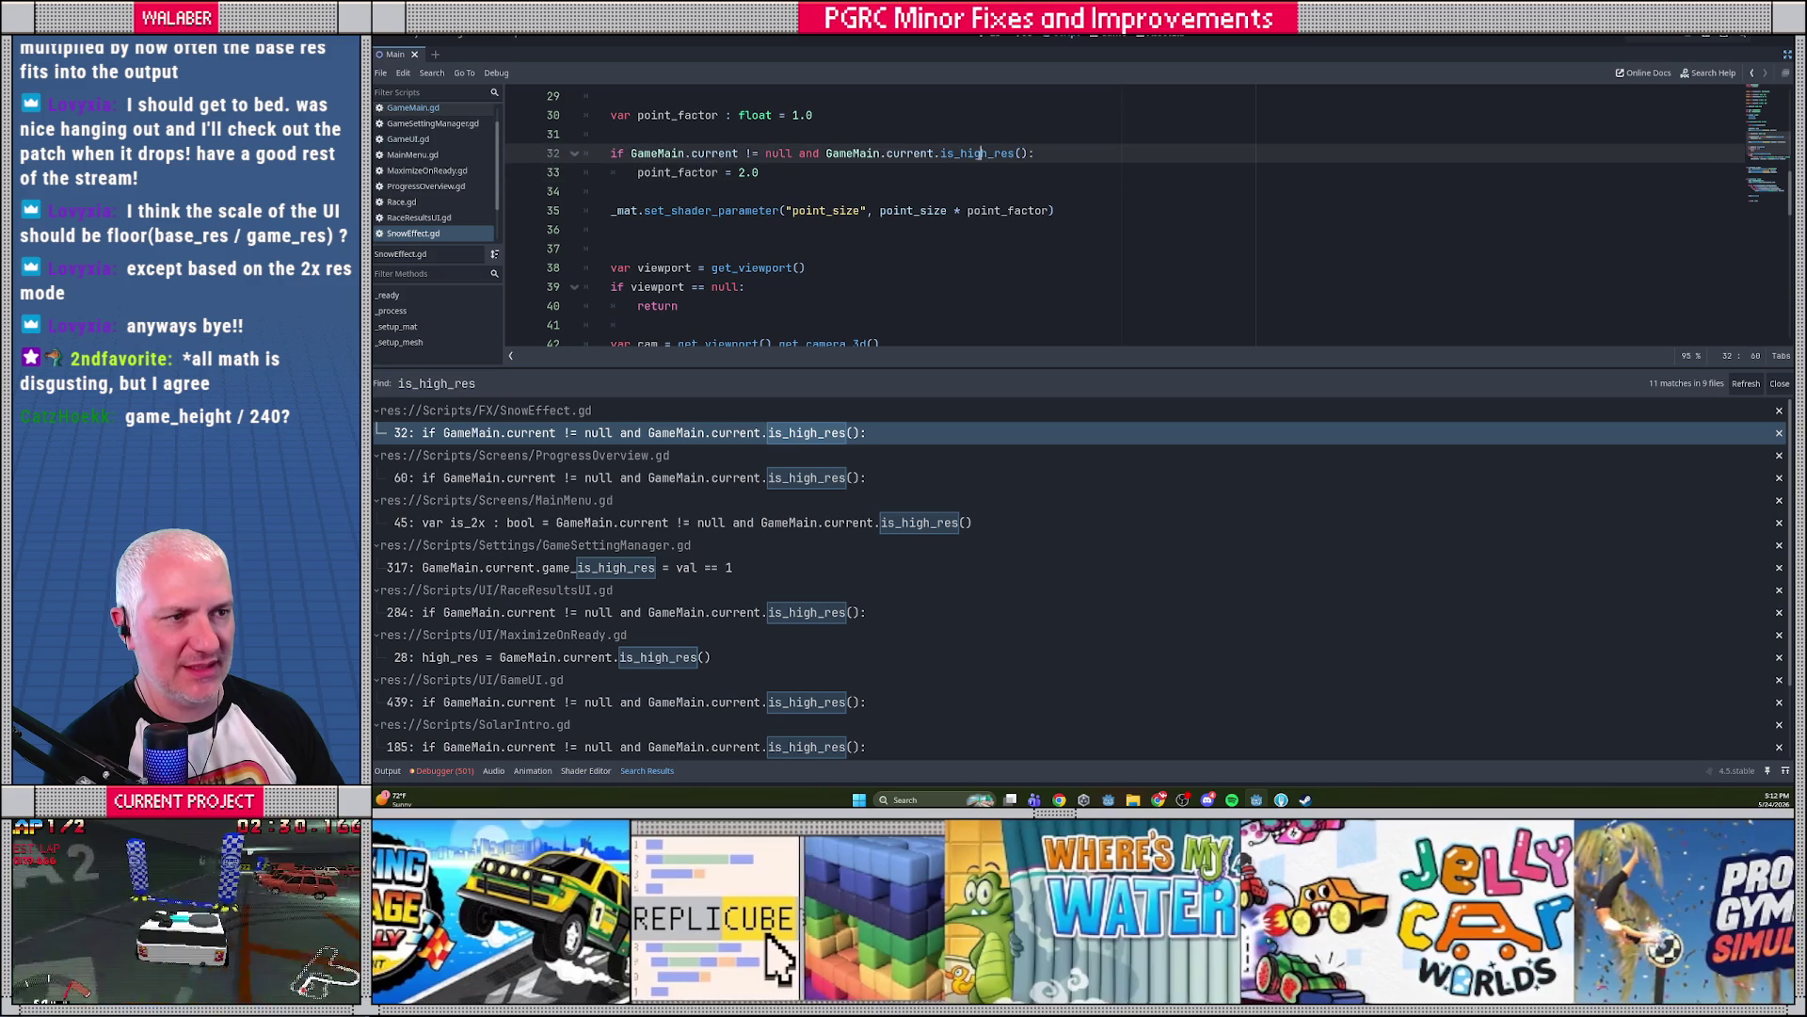
click(927, 154)
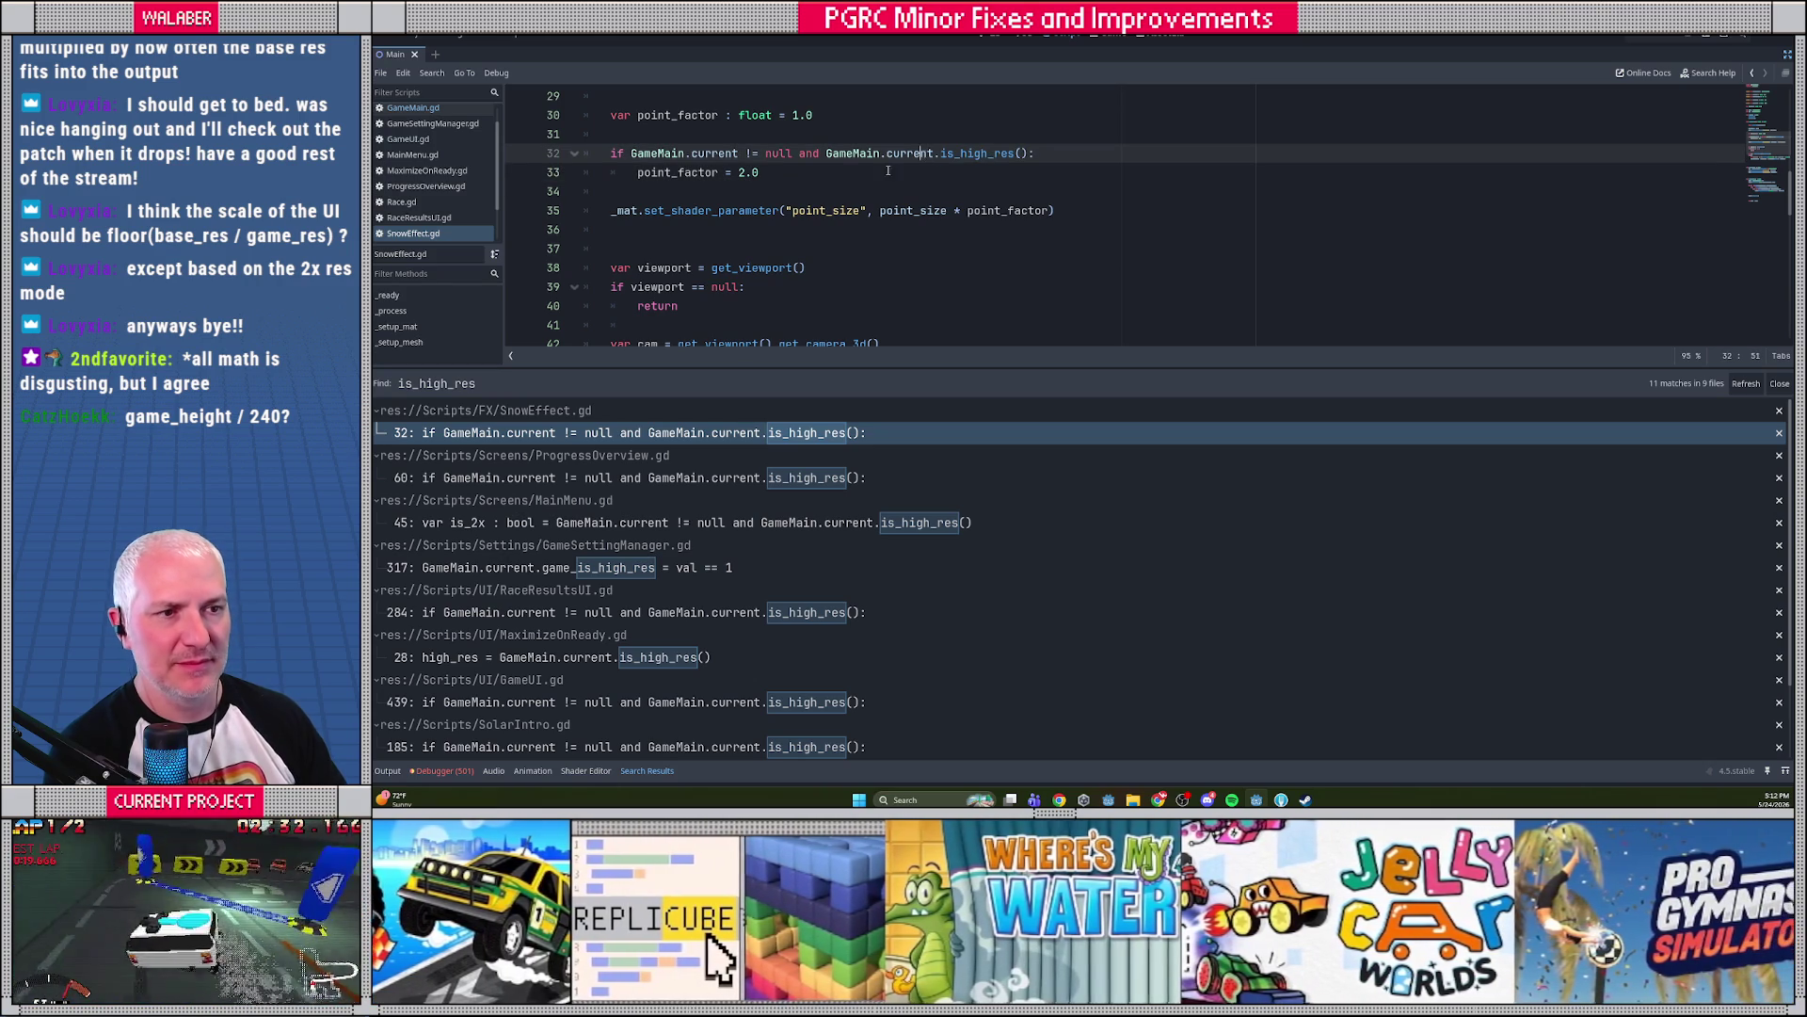
scroll(697, 197, up, 1)
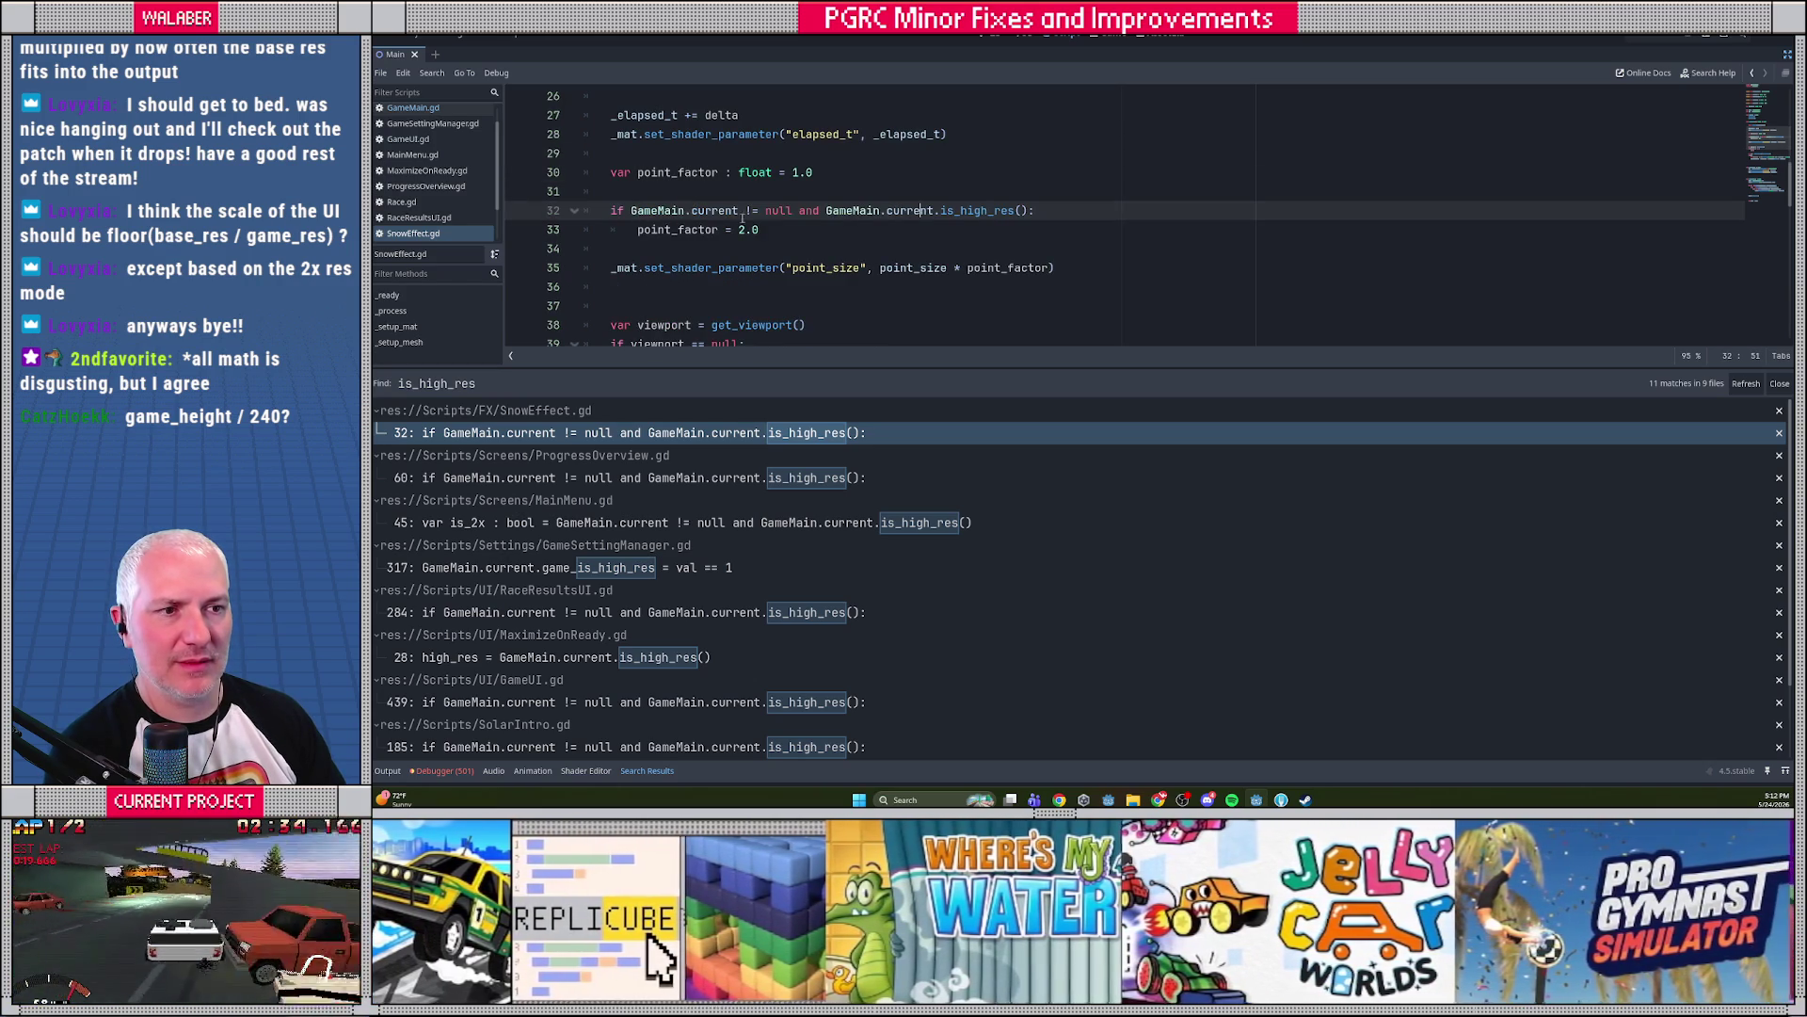
drag(792, 211, 1068, 211)
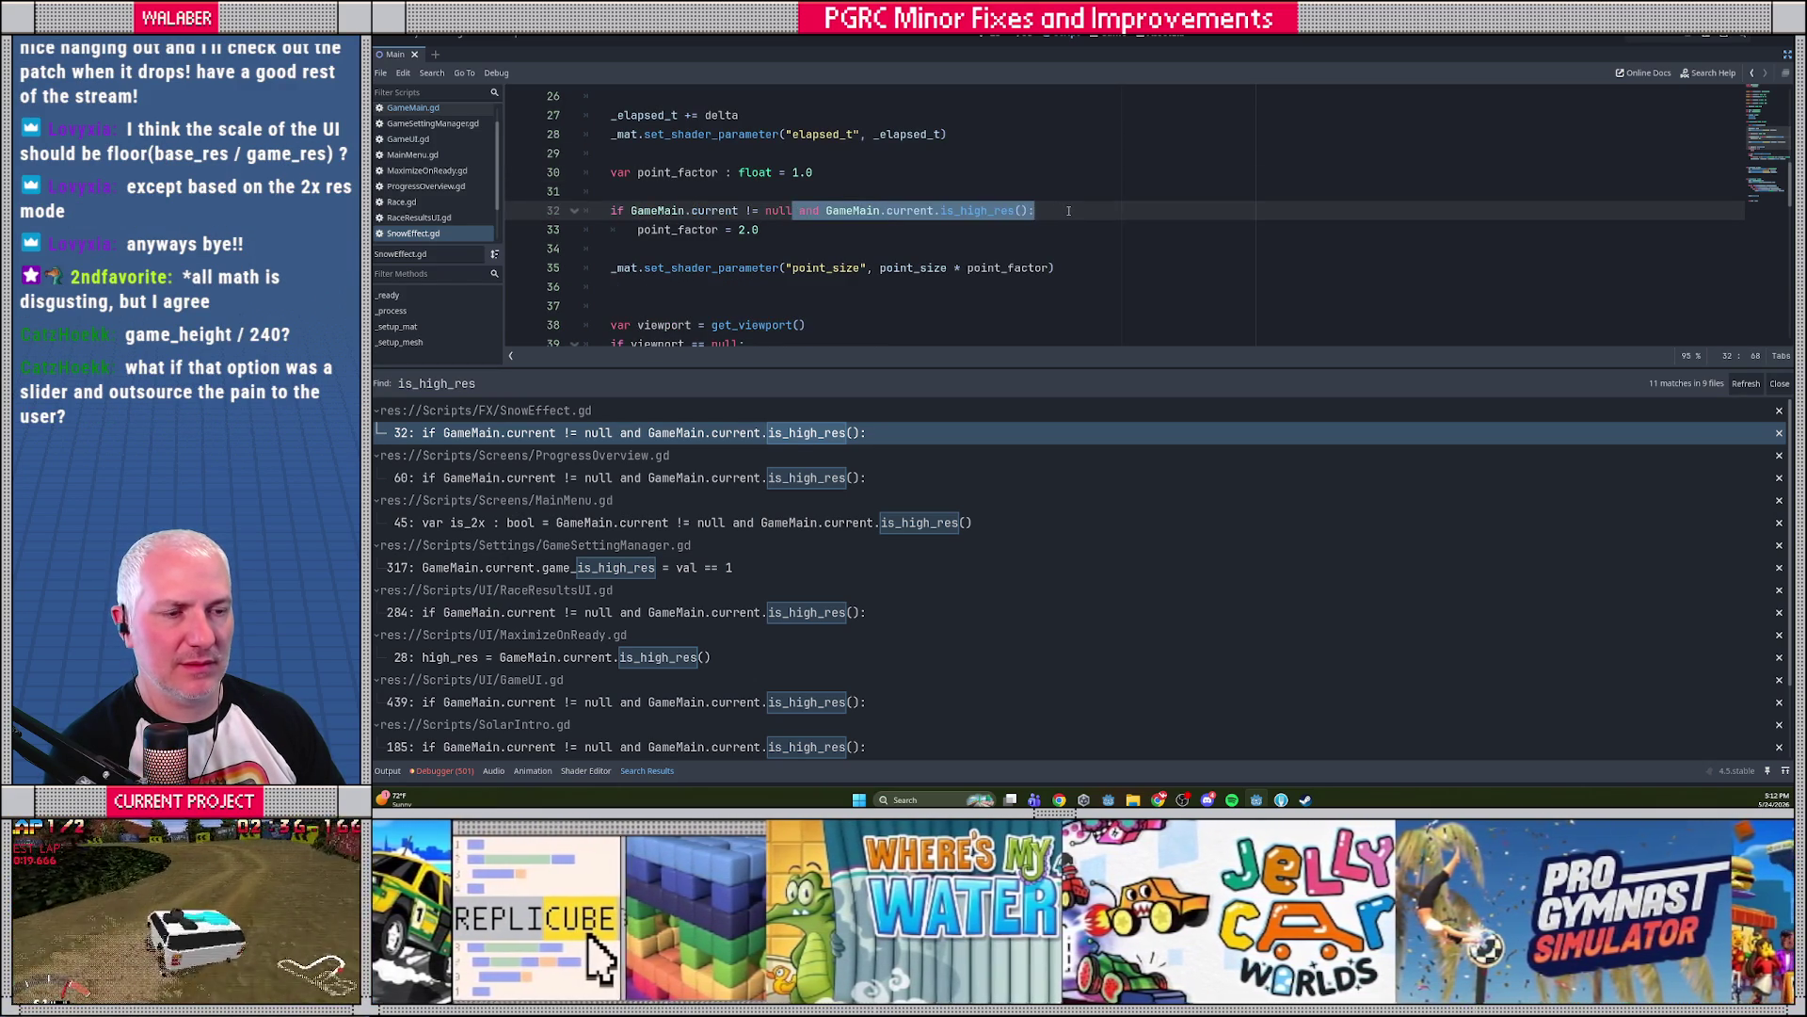
text(:)
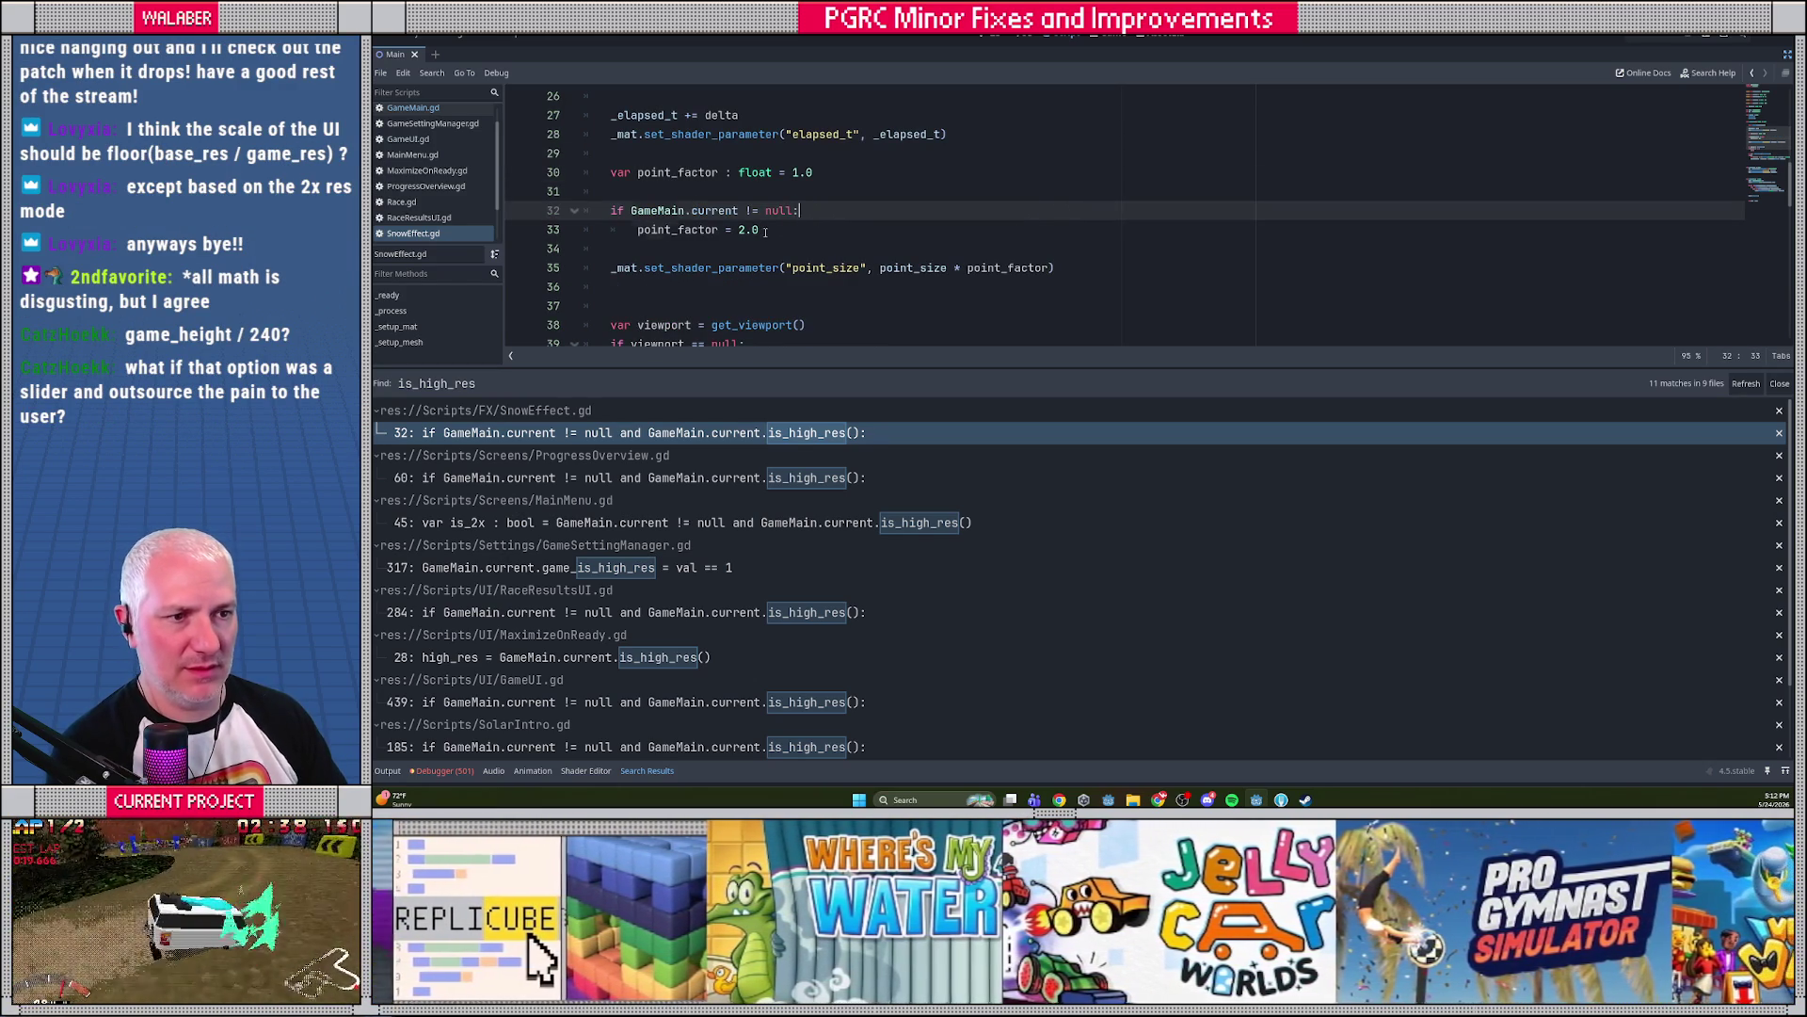
click(766, 232)
key(BackSpace)
key(BackSpace)
key(BackSpace)
text(Gam)
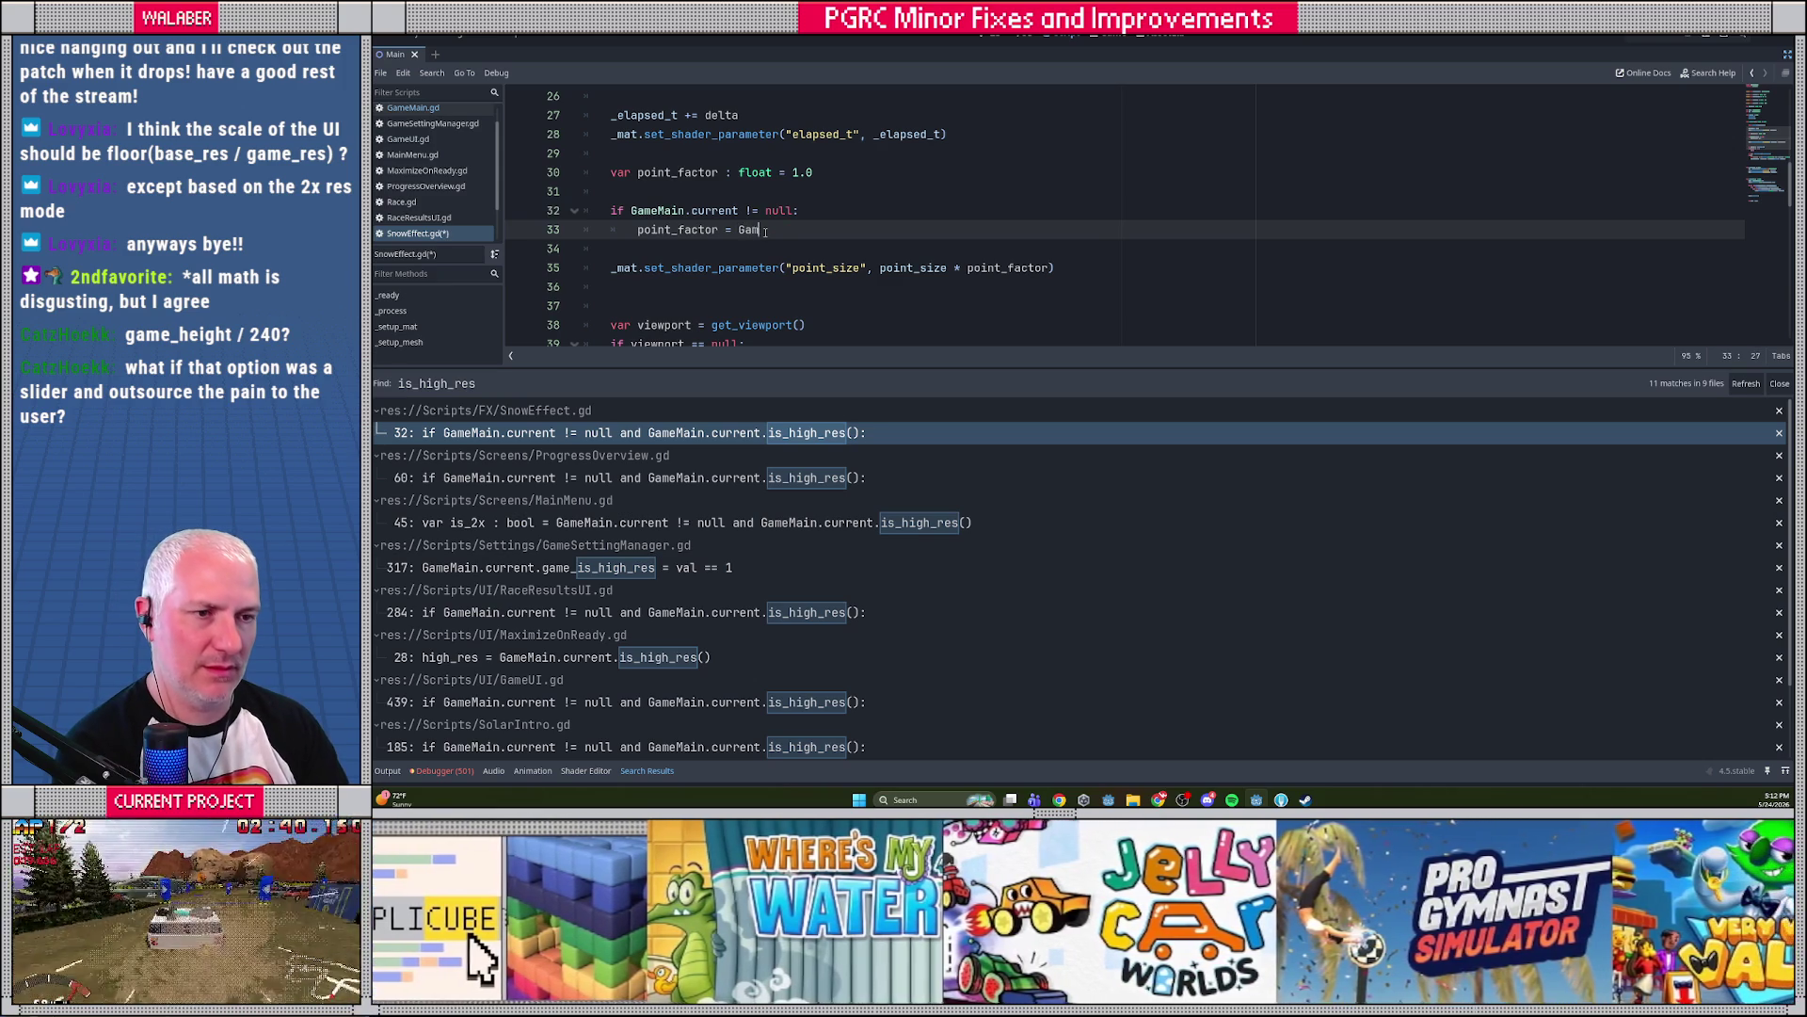
text(eMain.current.ui_)
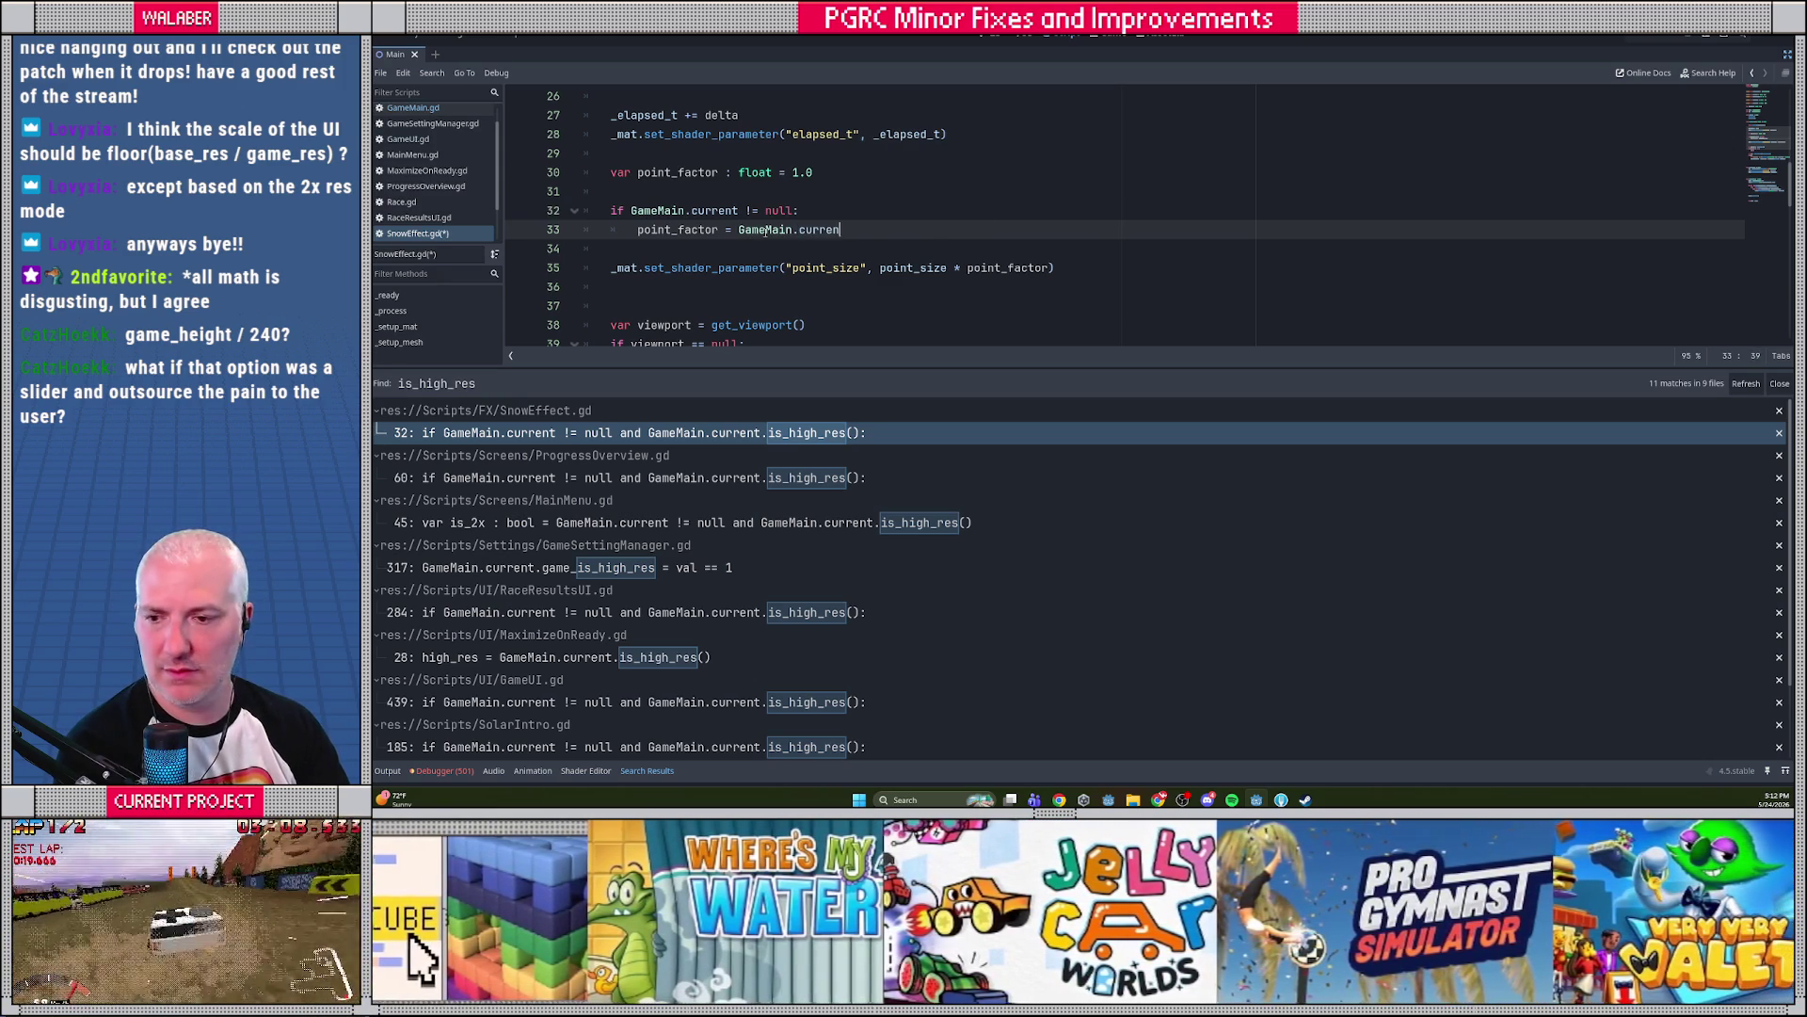
key(Return)
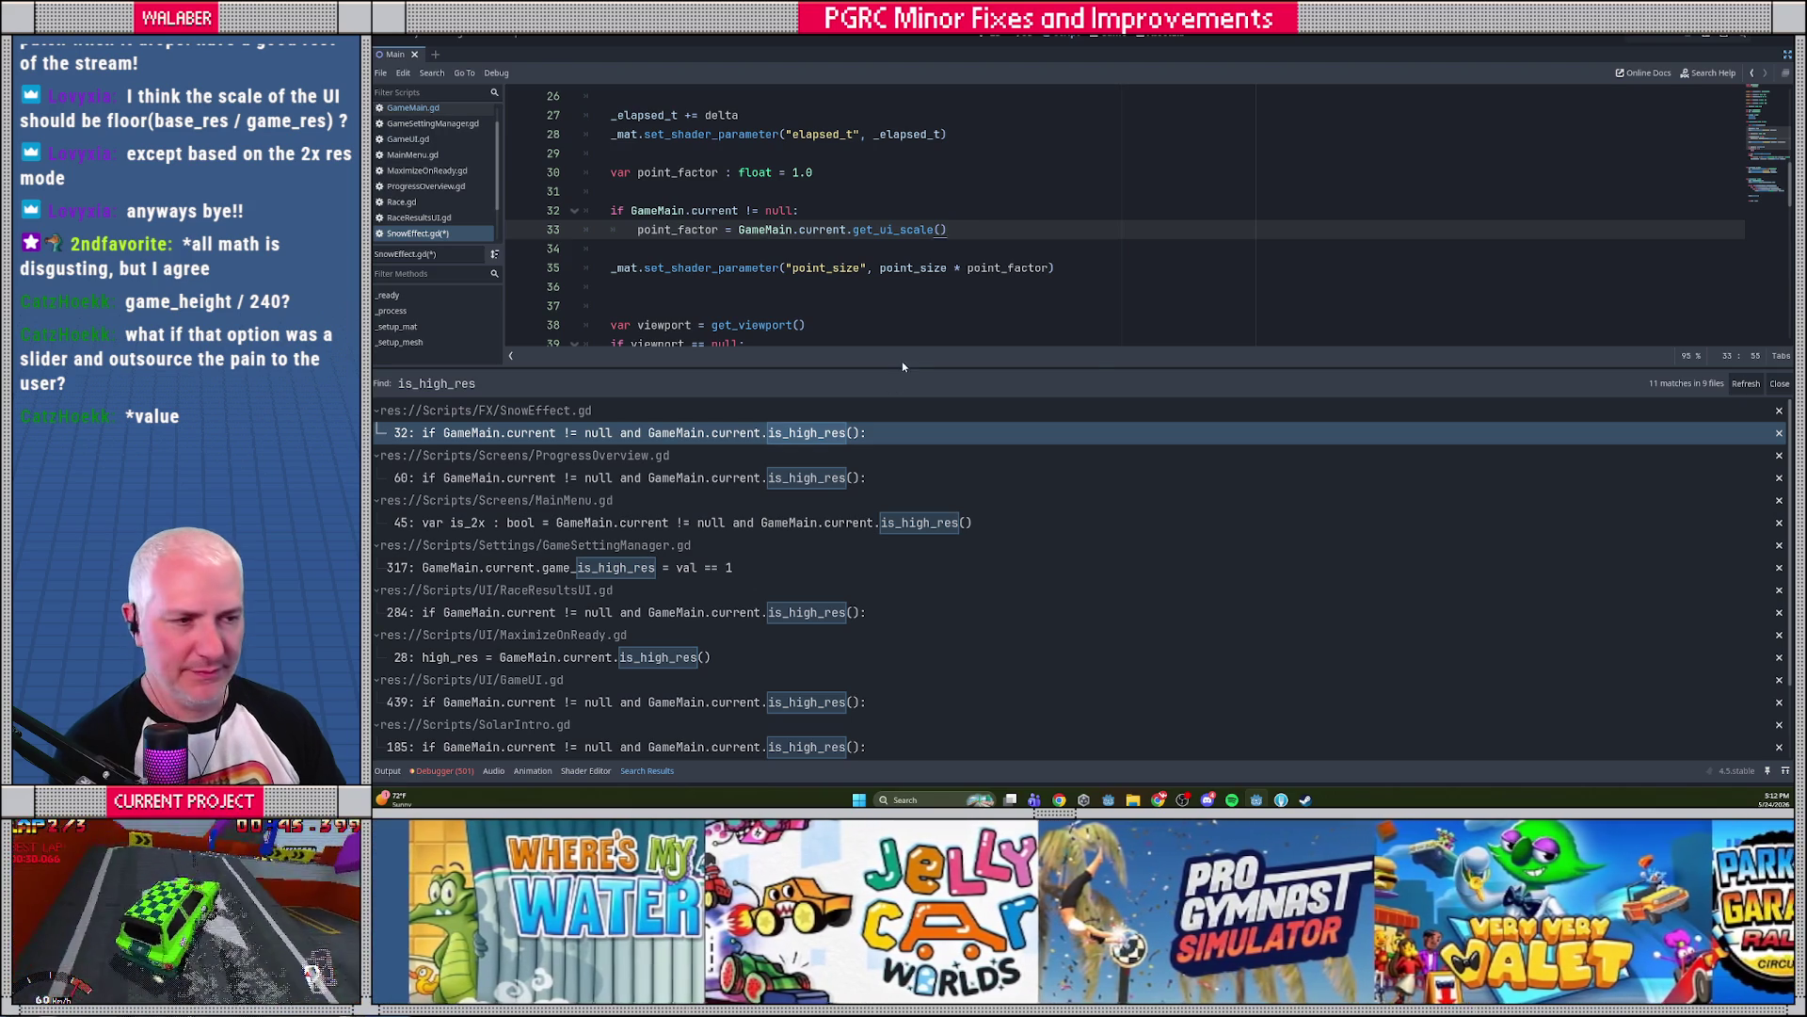
In ProgressOverview.gd, scale main_panel_origin by GameMain.current.get_ui_scale() without the is_high_res check
drag(1059, 369, 1060, 389)
click(795, 498)
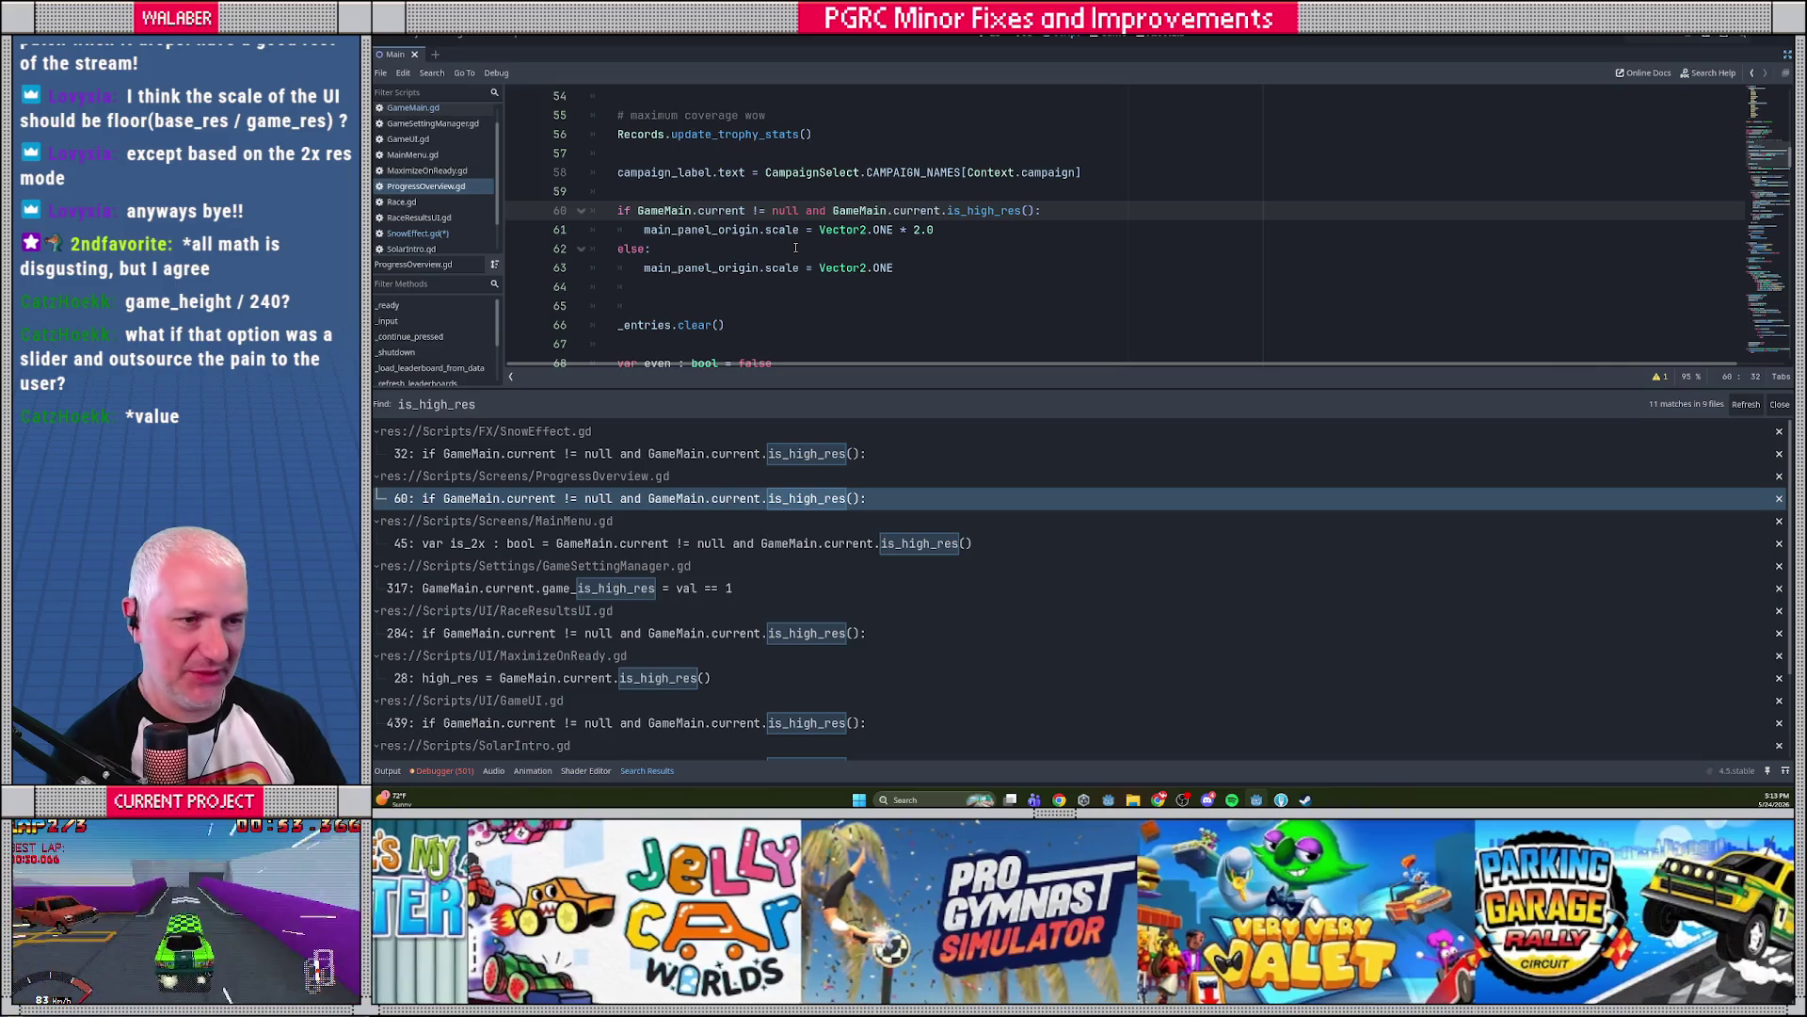
text(:)
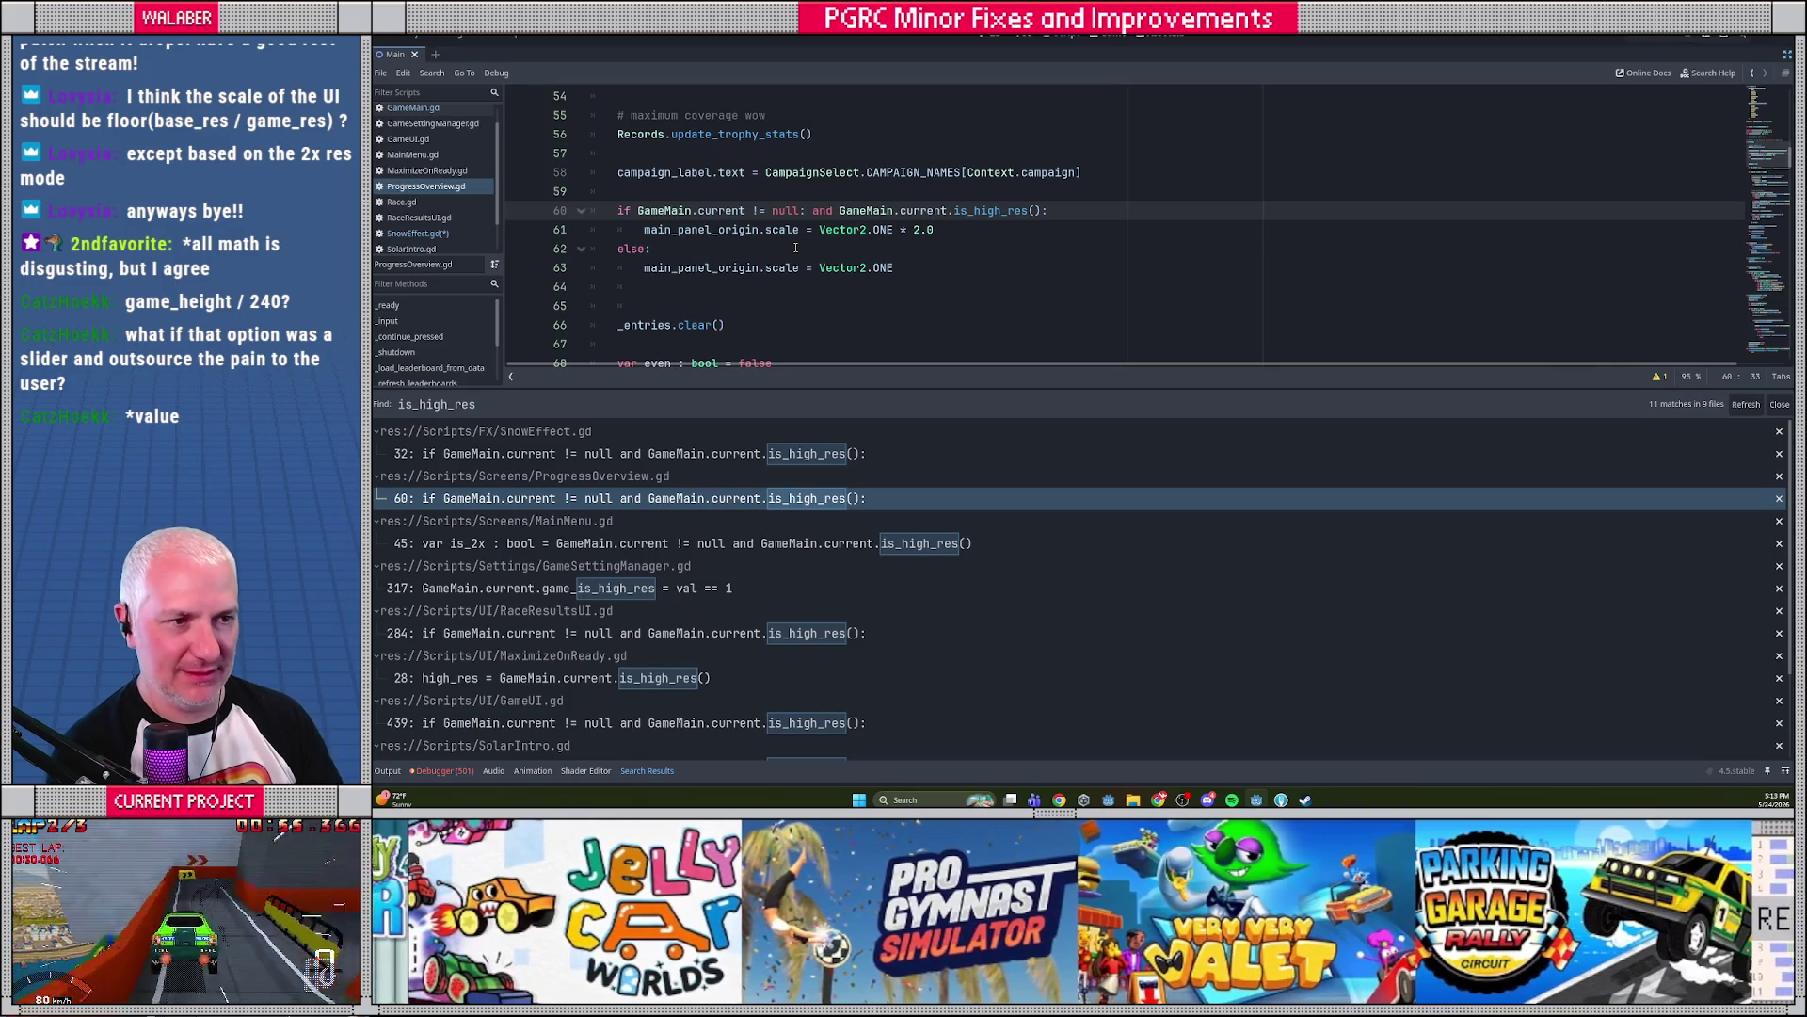
key(Down)
key(End)
key(BackSpace)
key(BackSpace)
key(BackSpace)
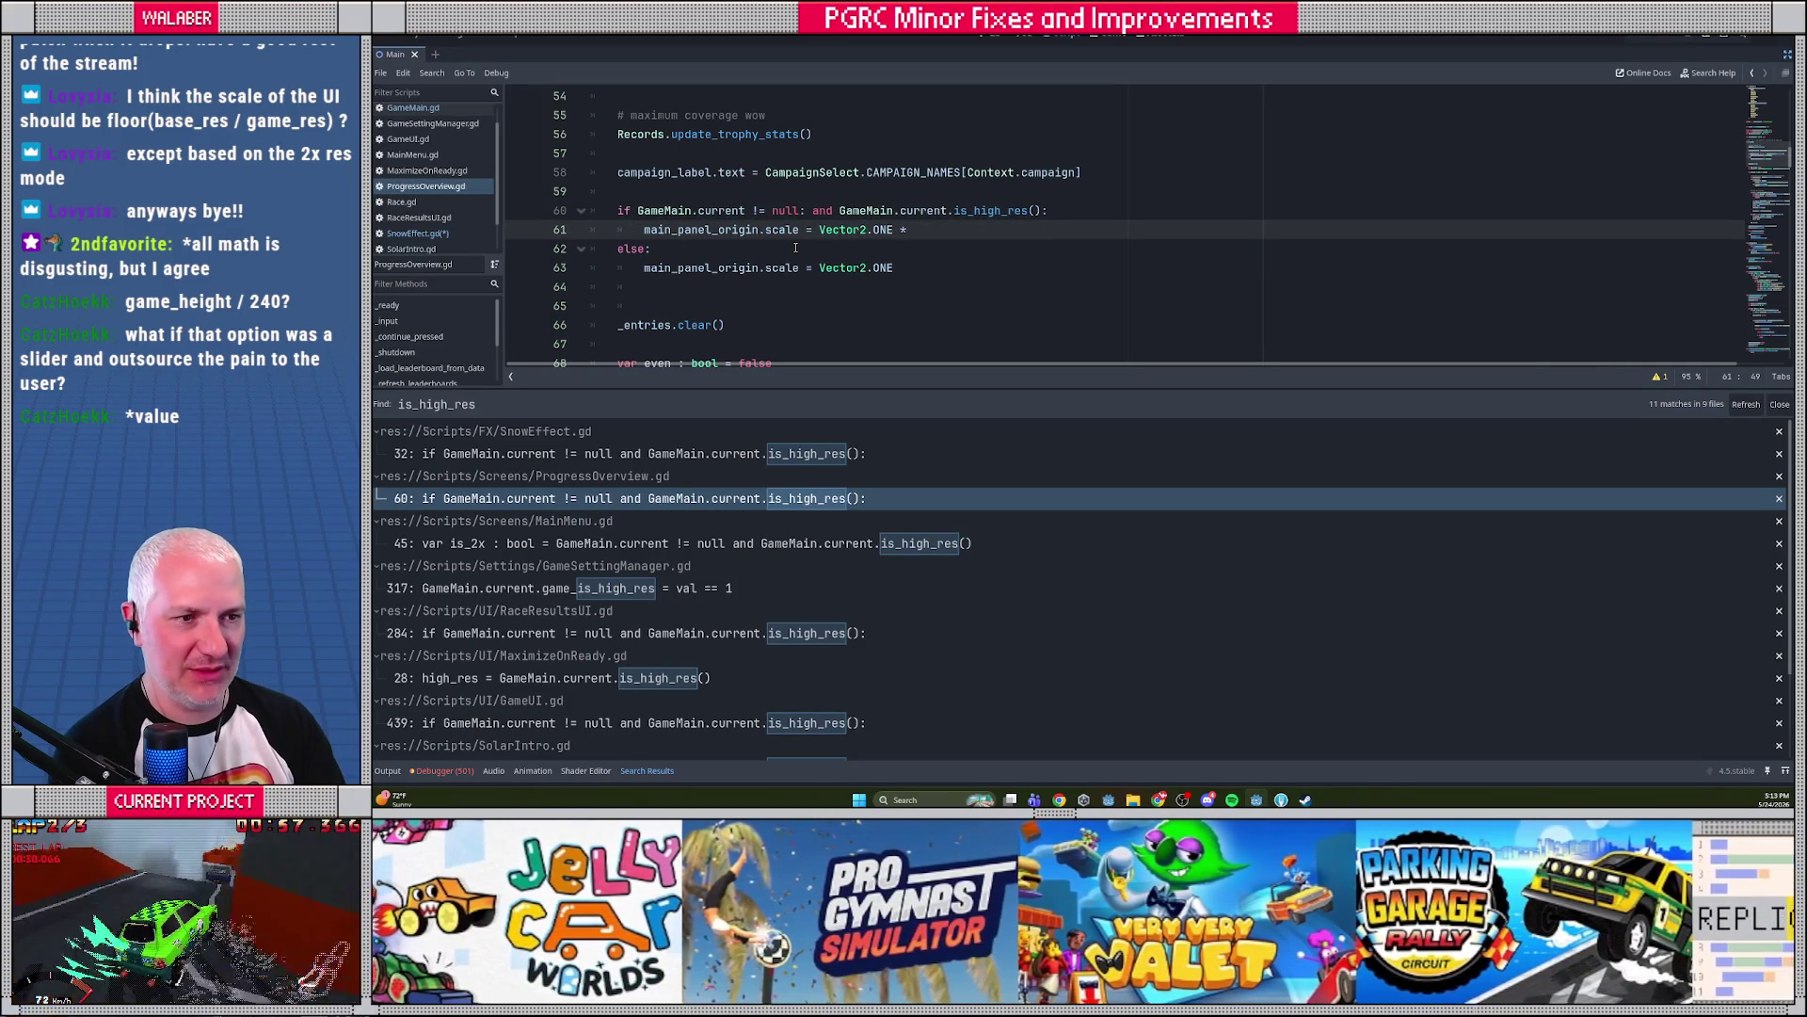
text(GameMain)
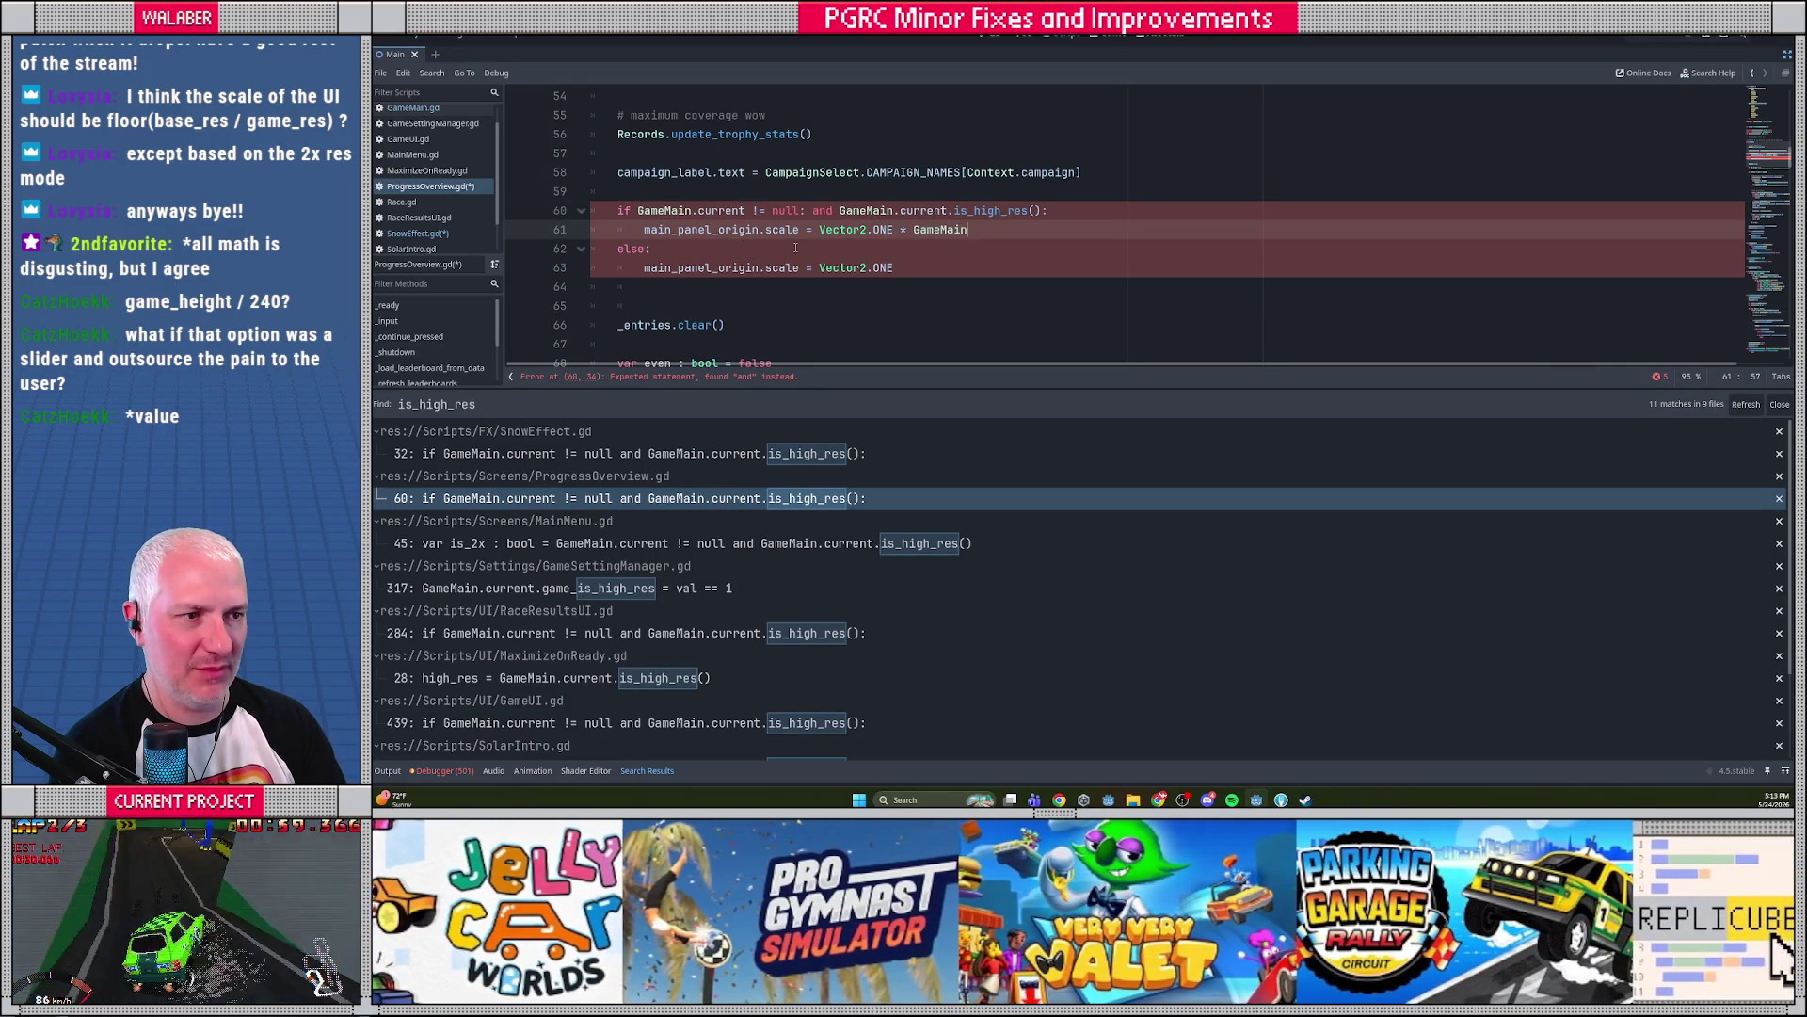
text(.current.)
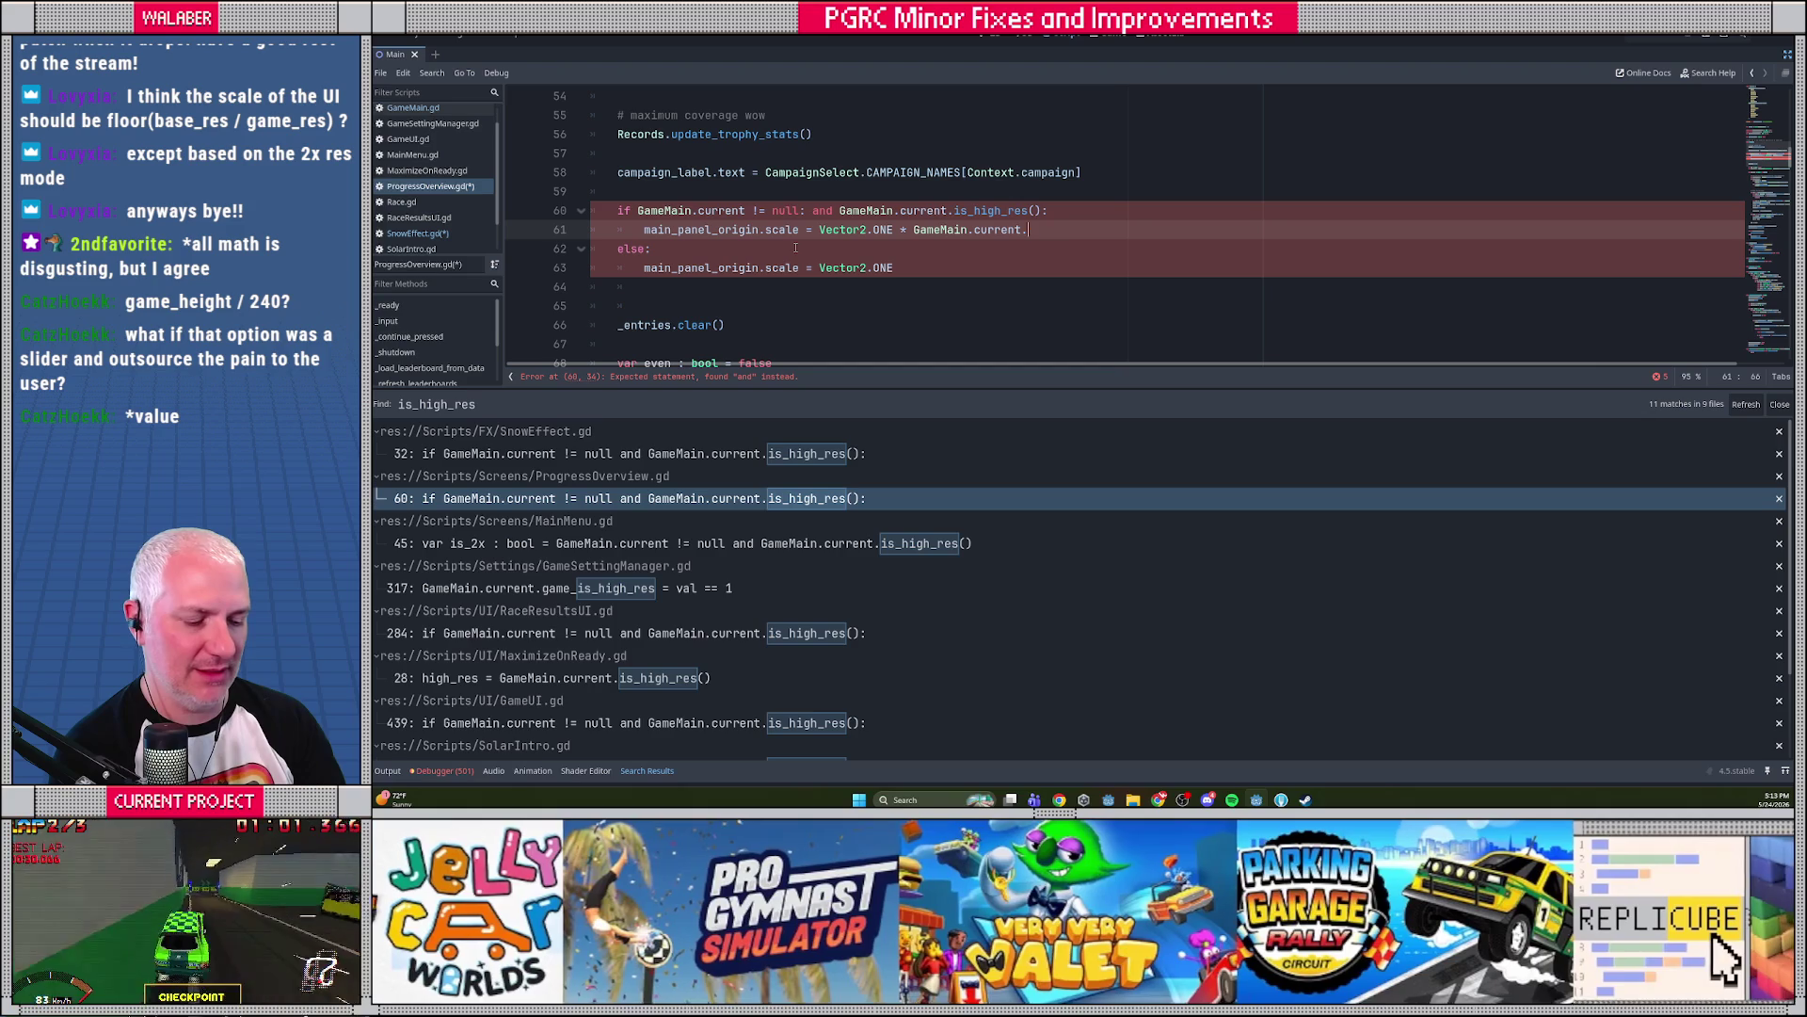
text(get_ui_scale())
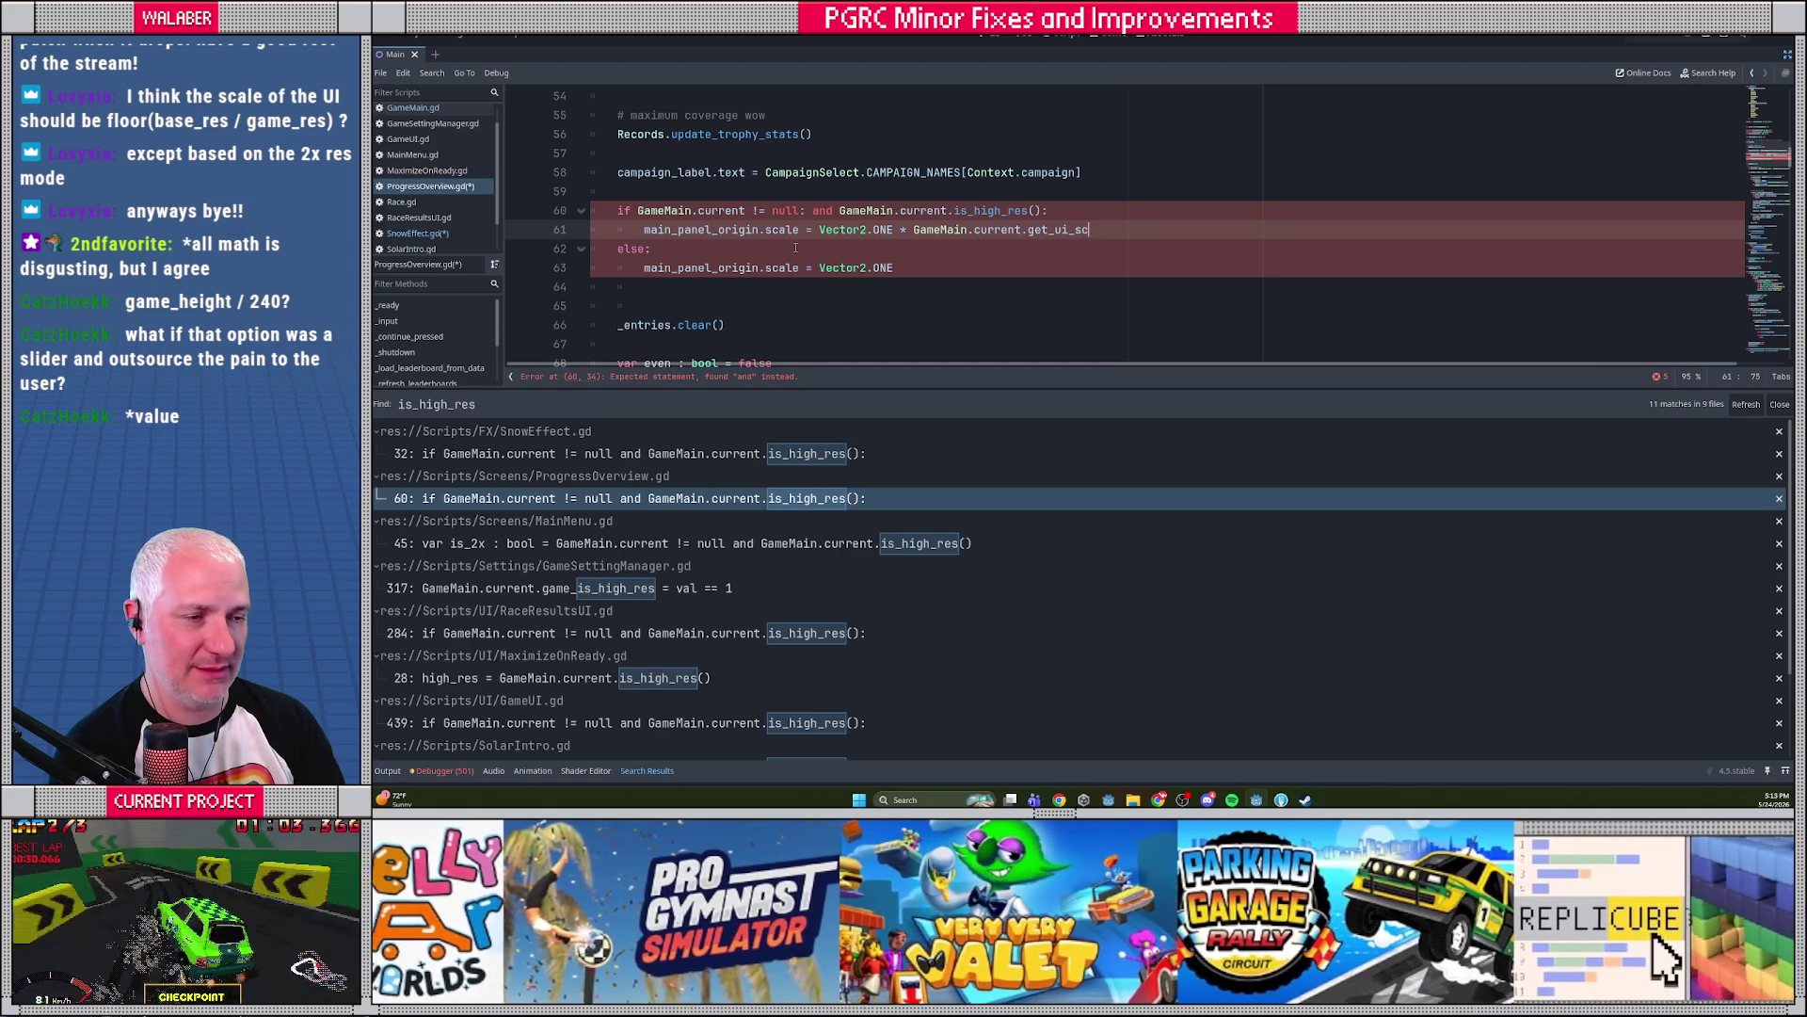
key(Up)
key(BackSpace)
key(BackSpace)
key(BackSpace)
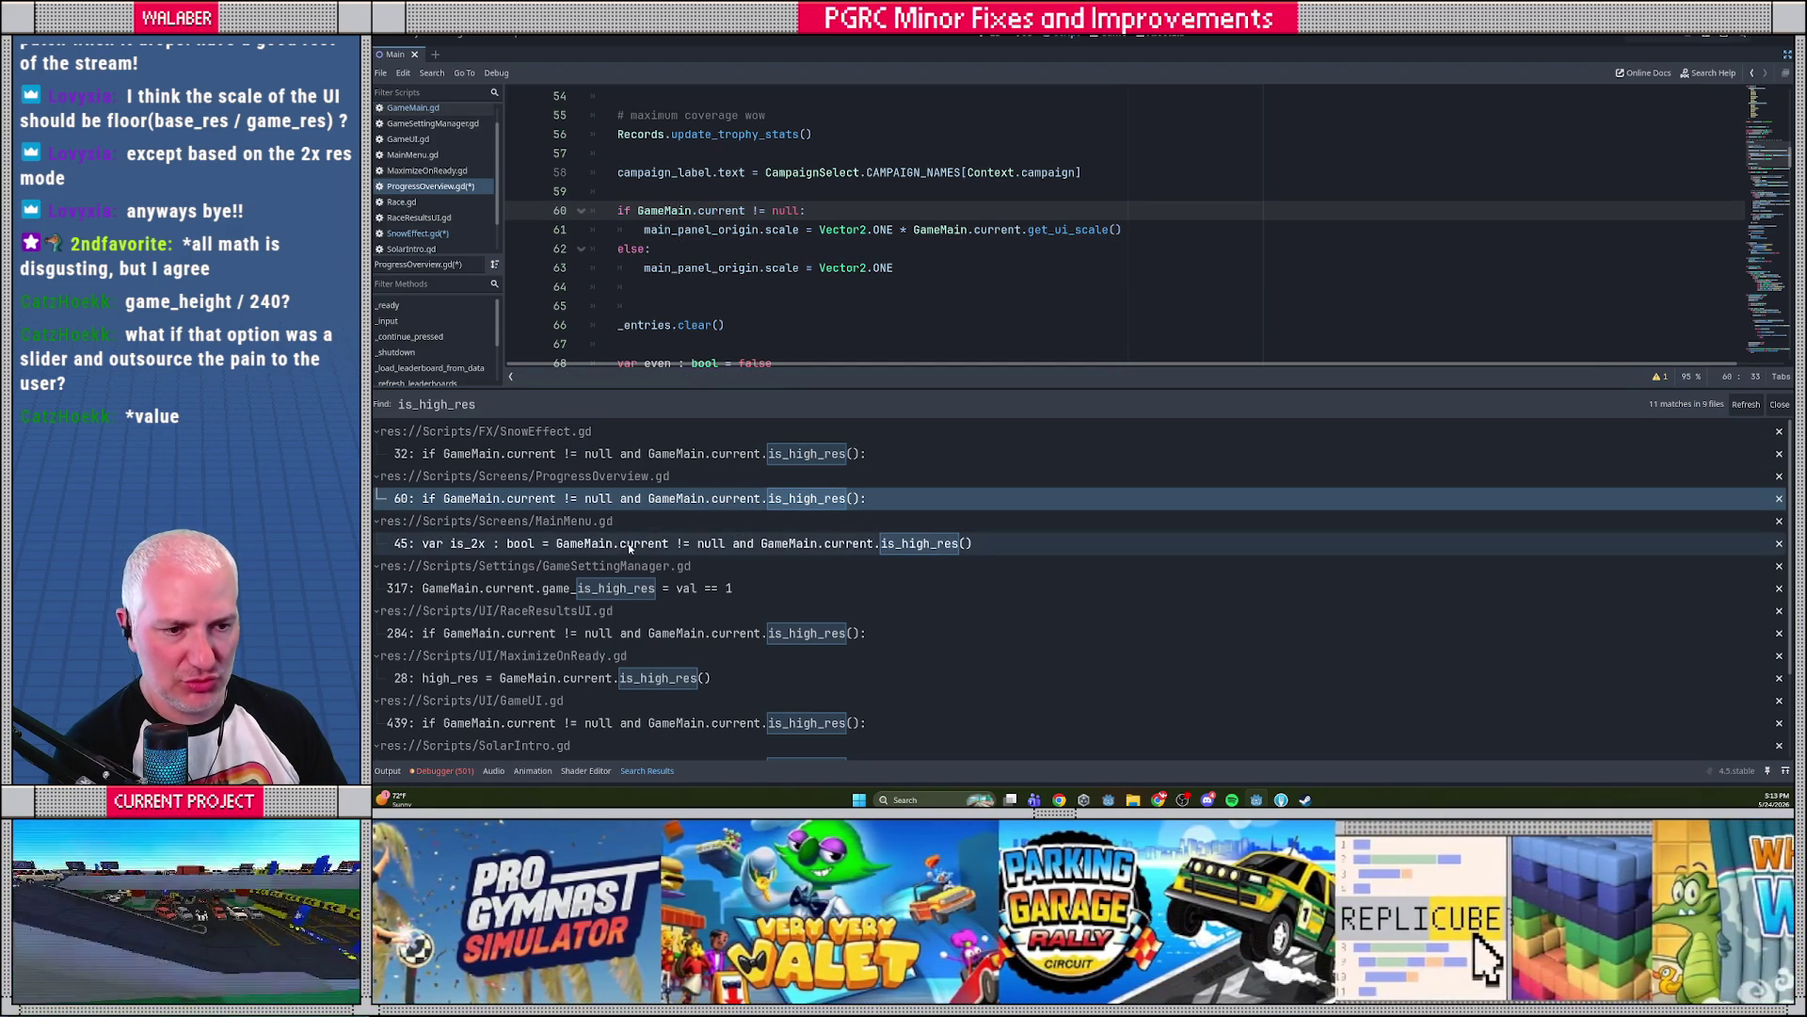
click(624, 548)
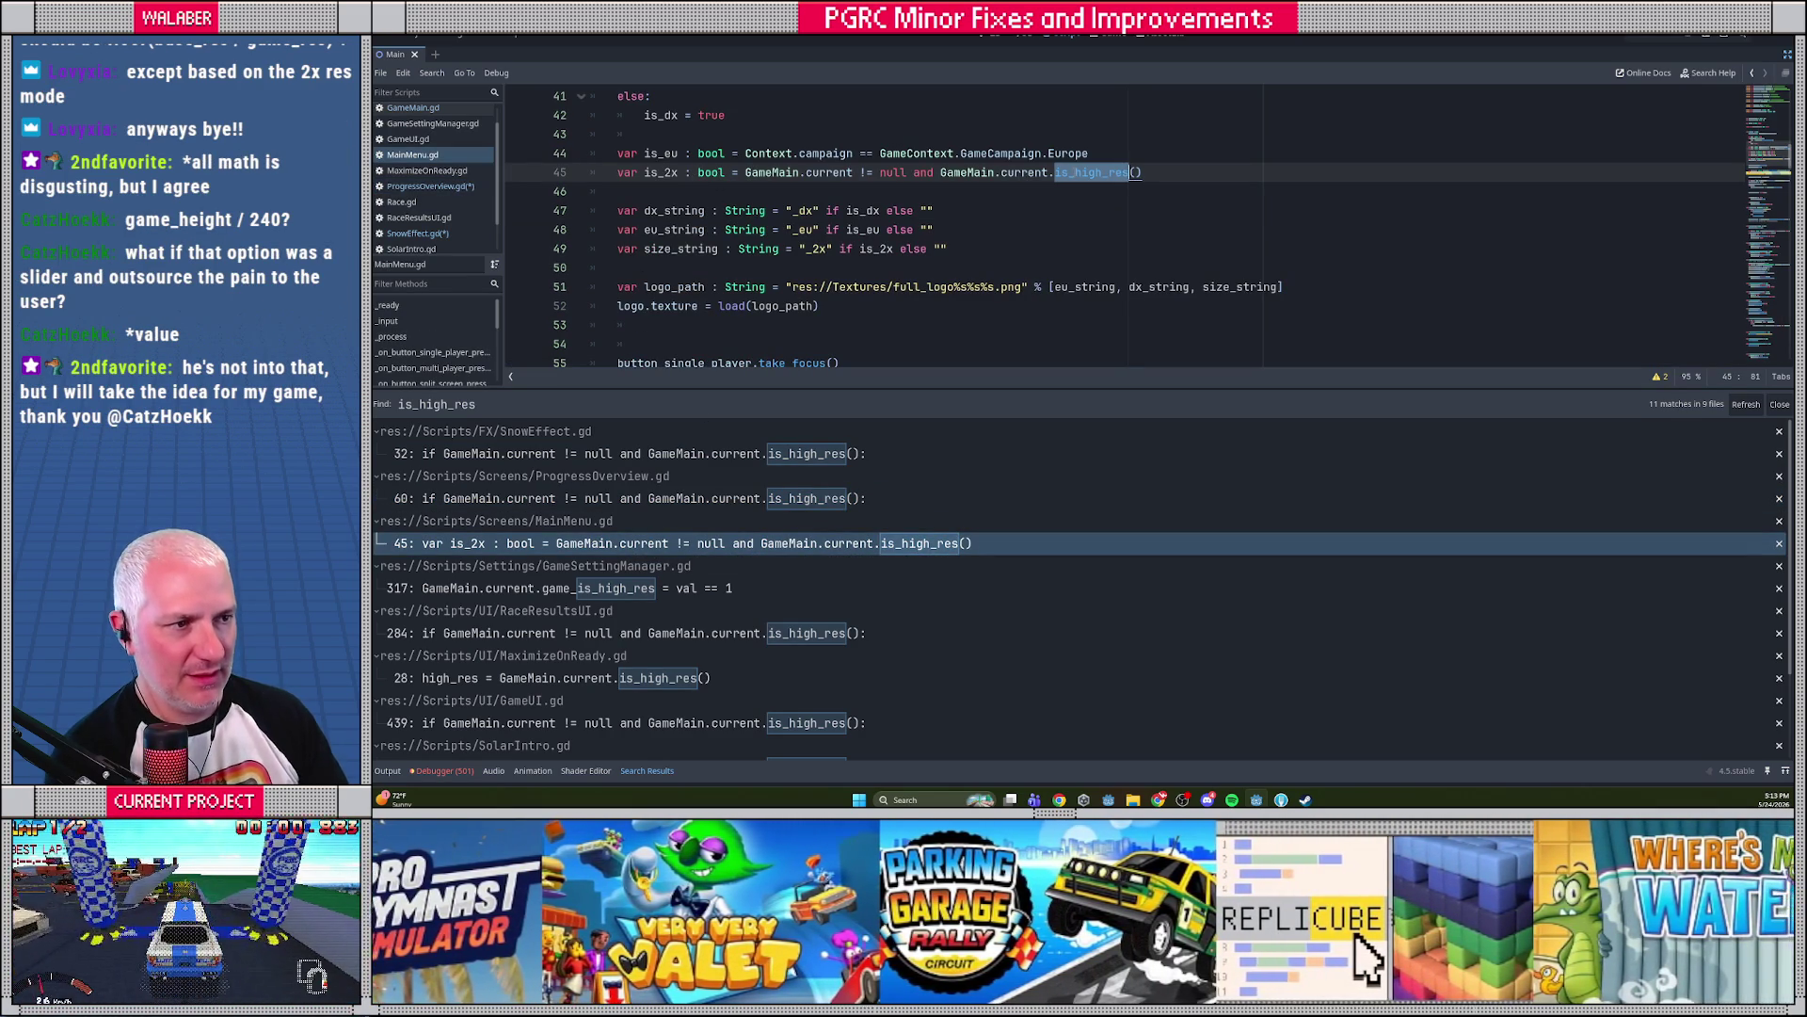
In MainMenu.gd, replace the is_high_res check with get_ui_scale() >= 2.0
text(get_ui)
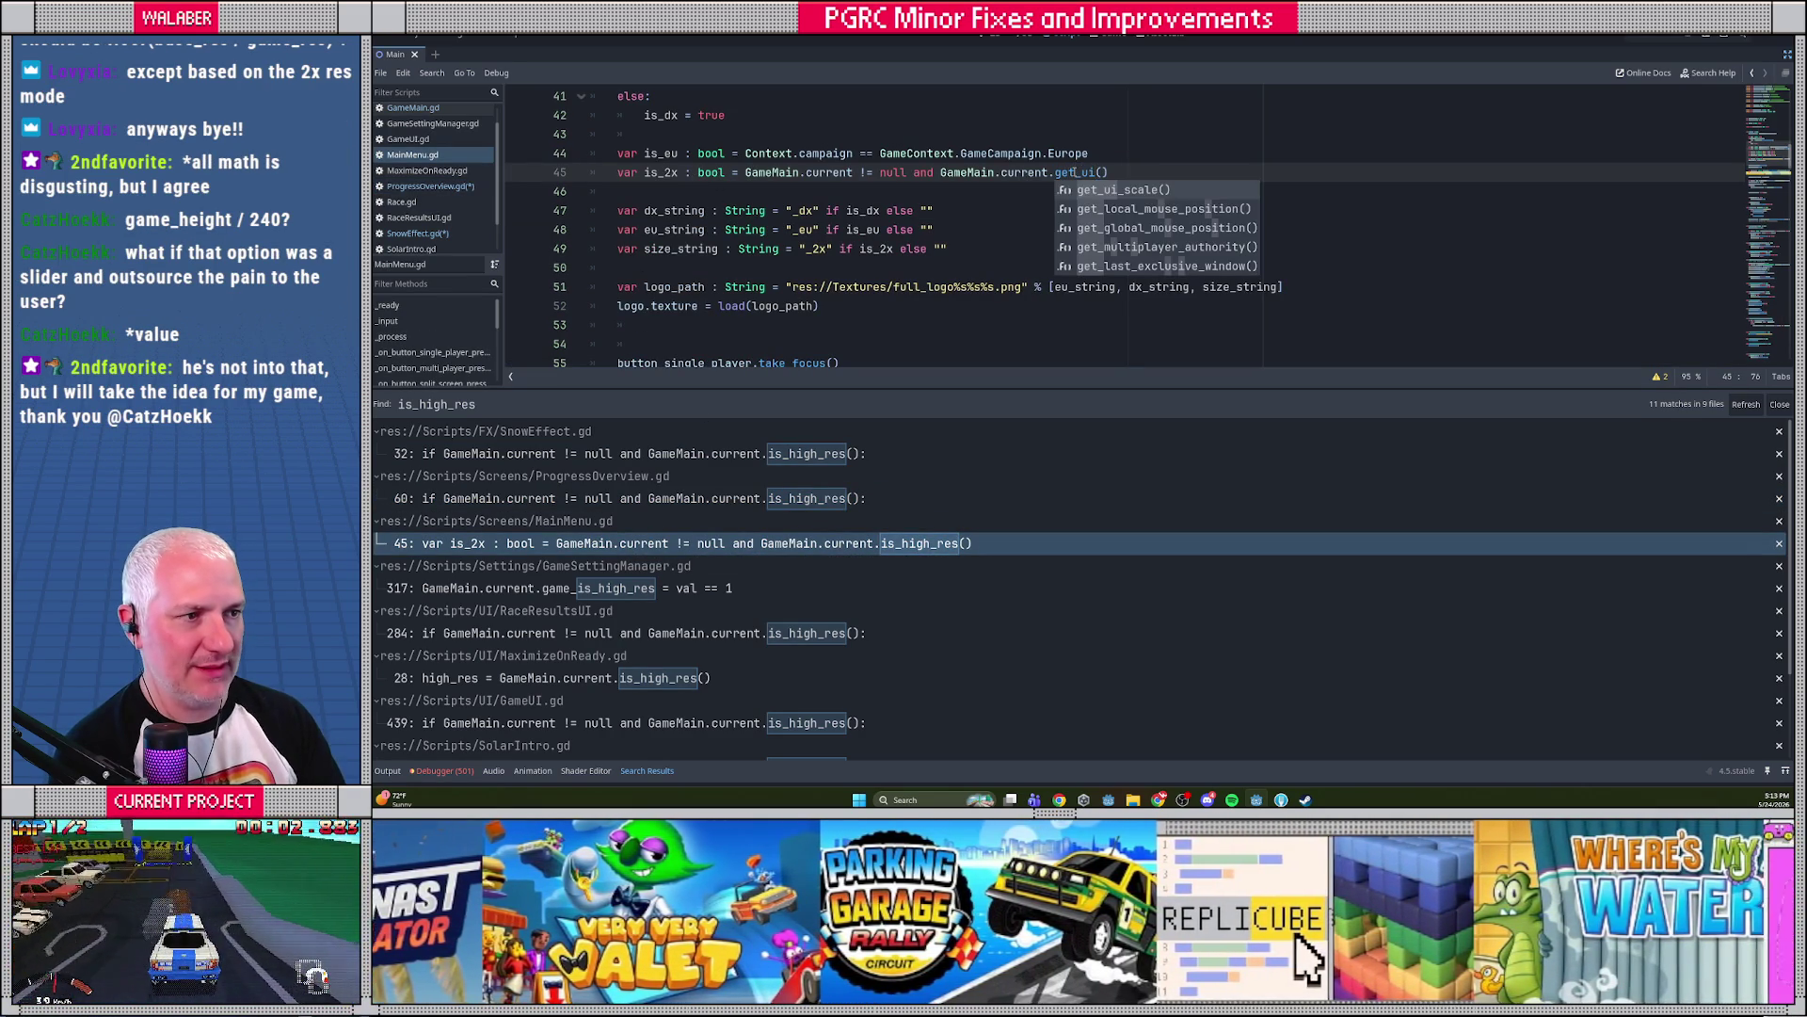
key(Return)
text(>)
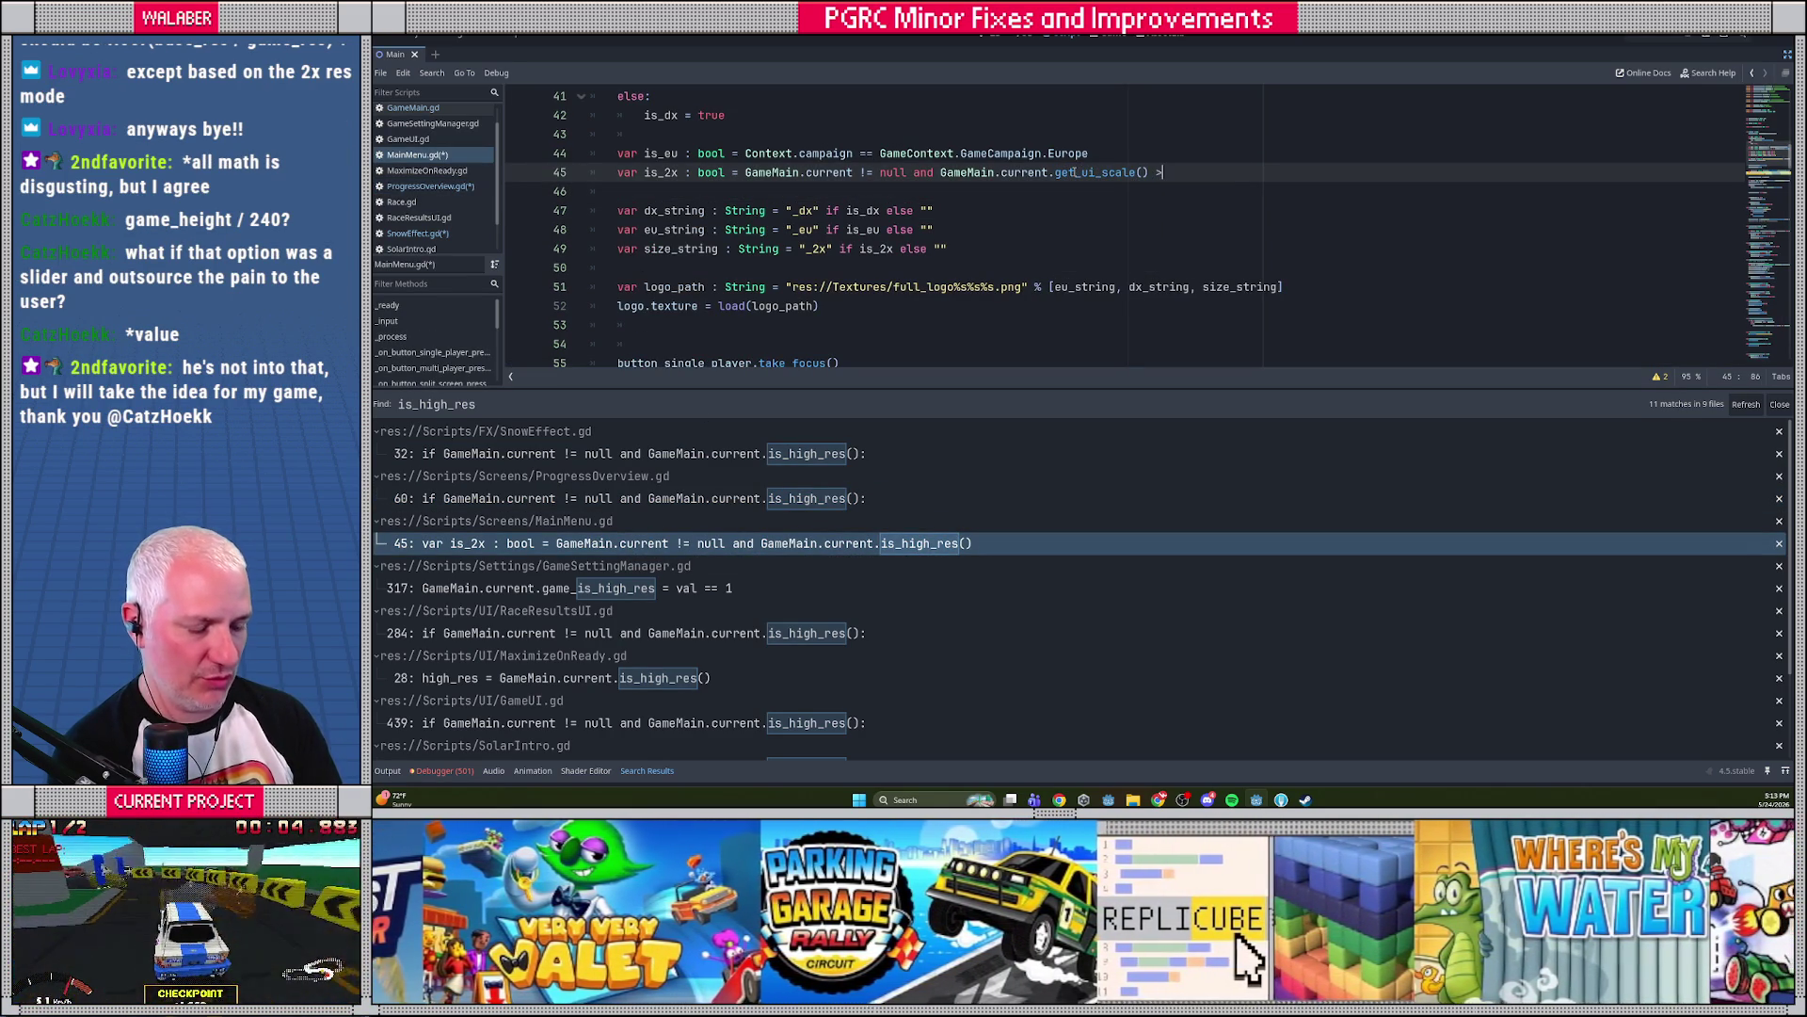
text(= 2.0)
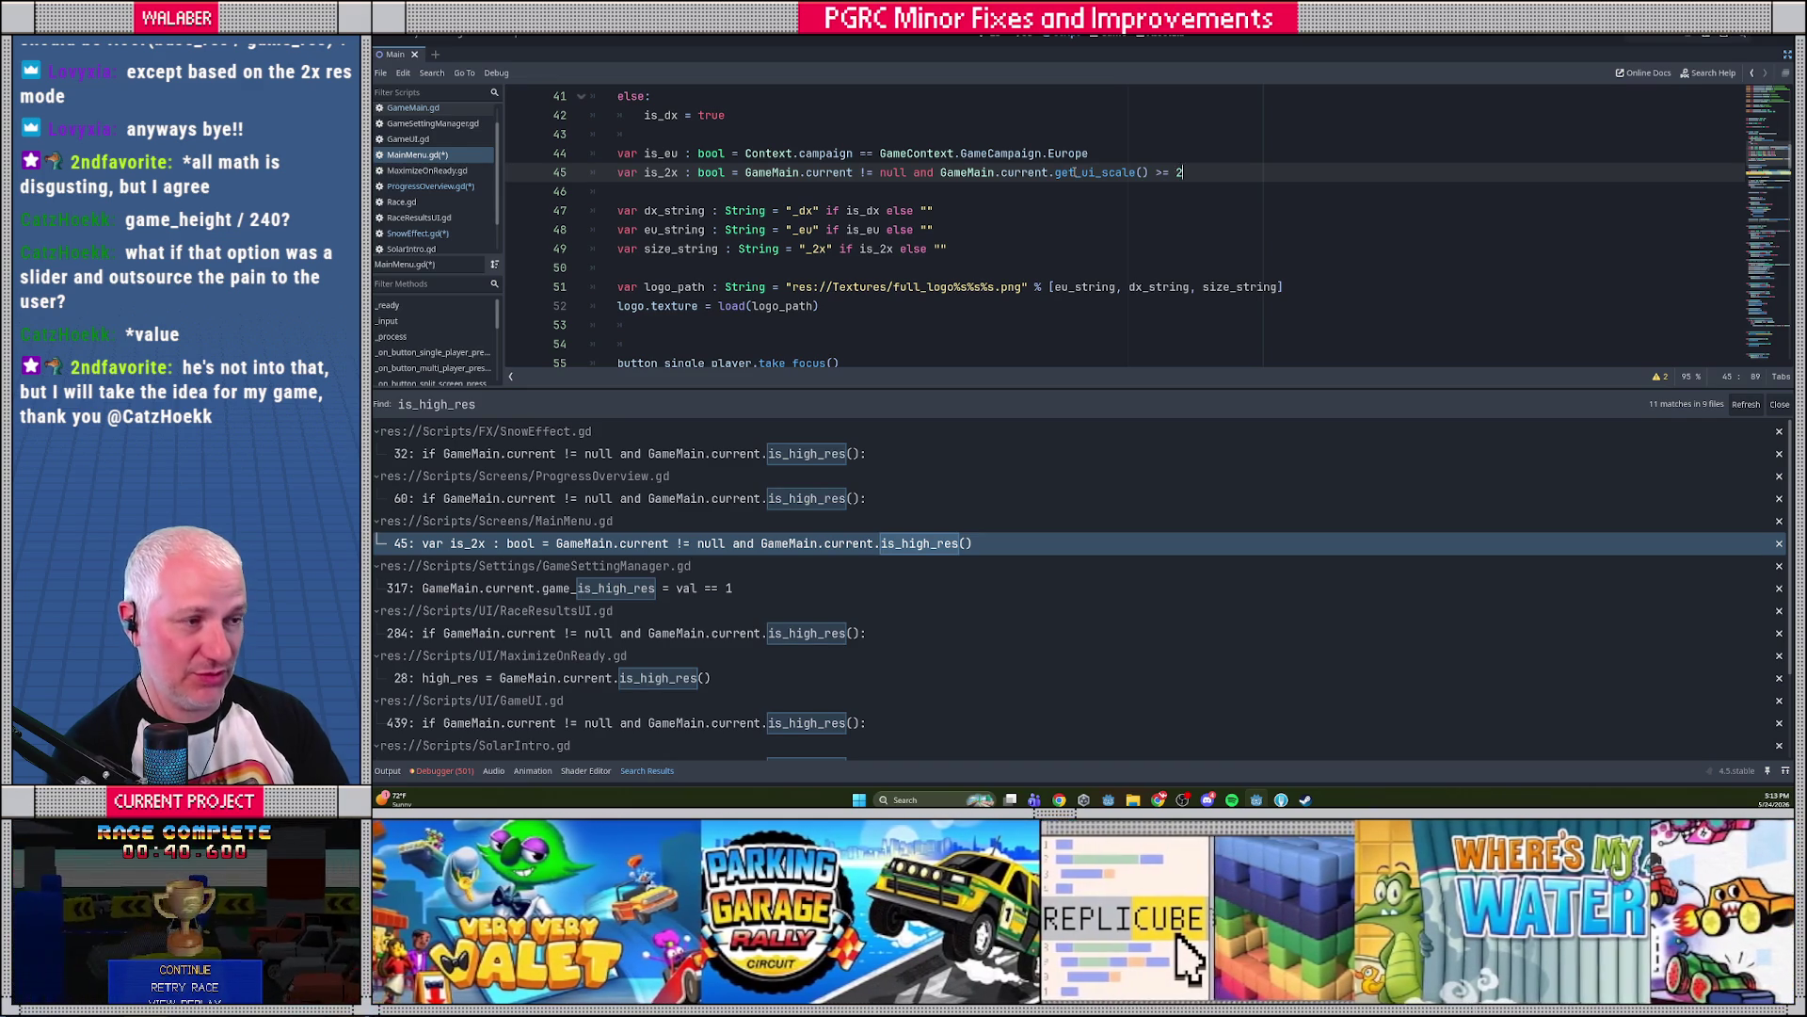
In GameSettingManager.gd, change line 317 to 'GameMain.current.game_res_setting = val'
click(577, 588)
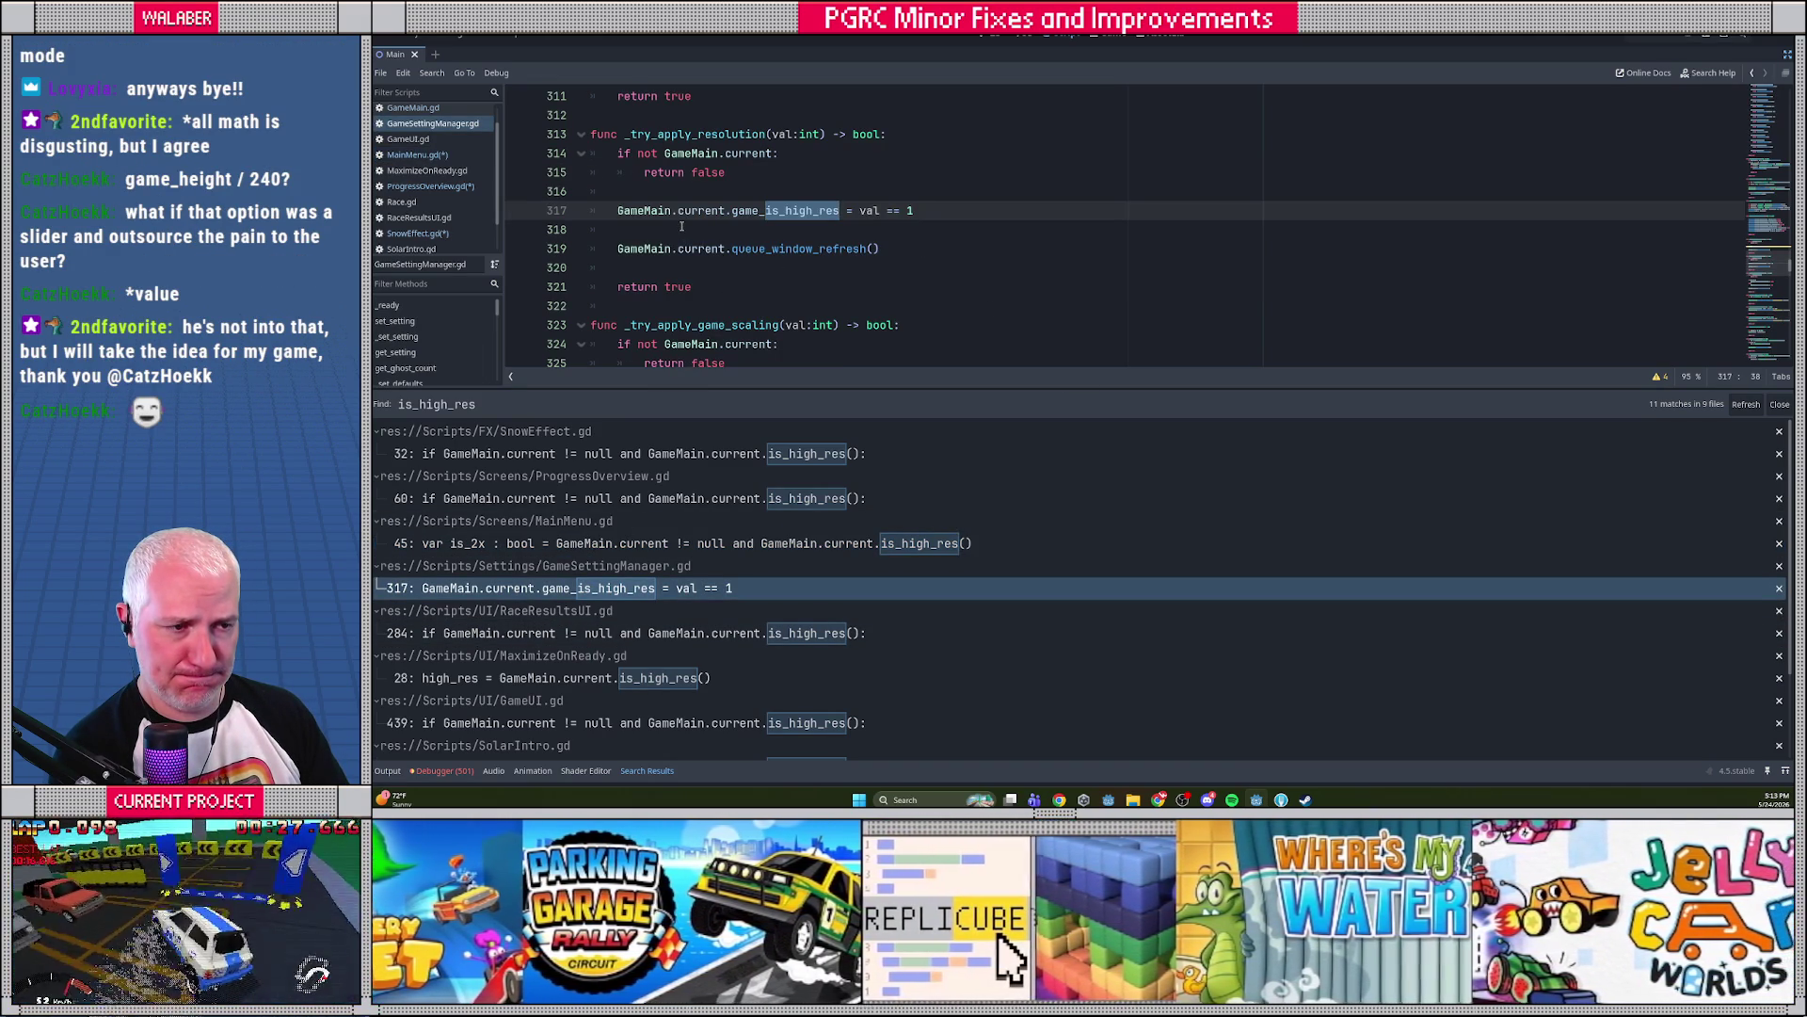
click(682, 228)
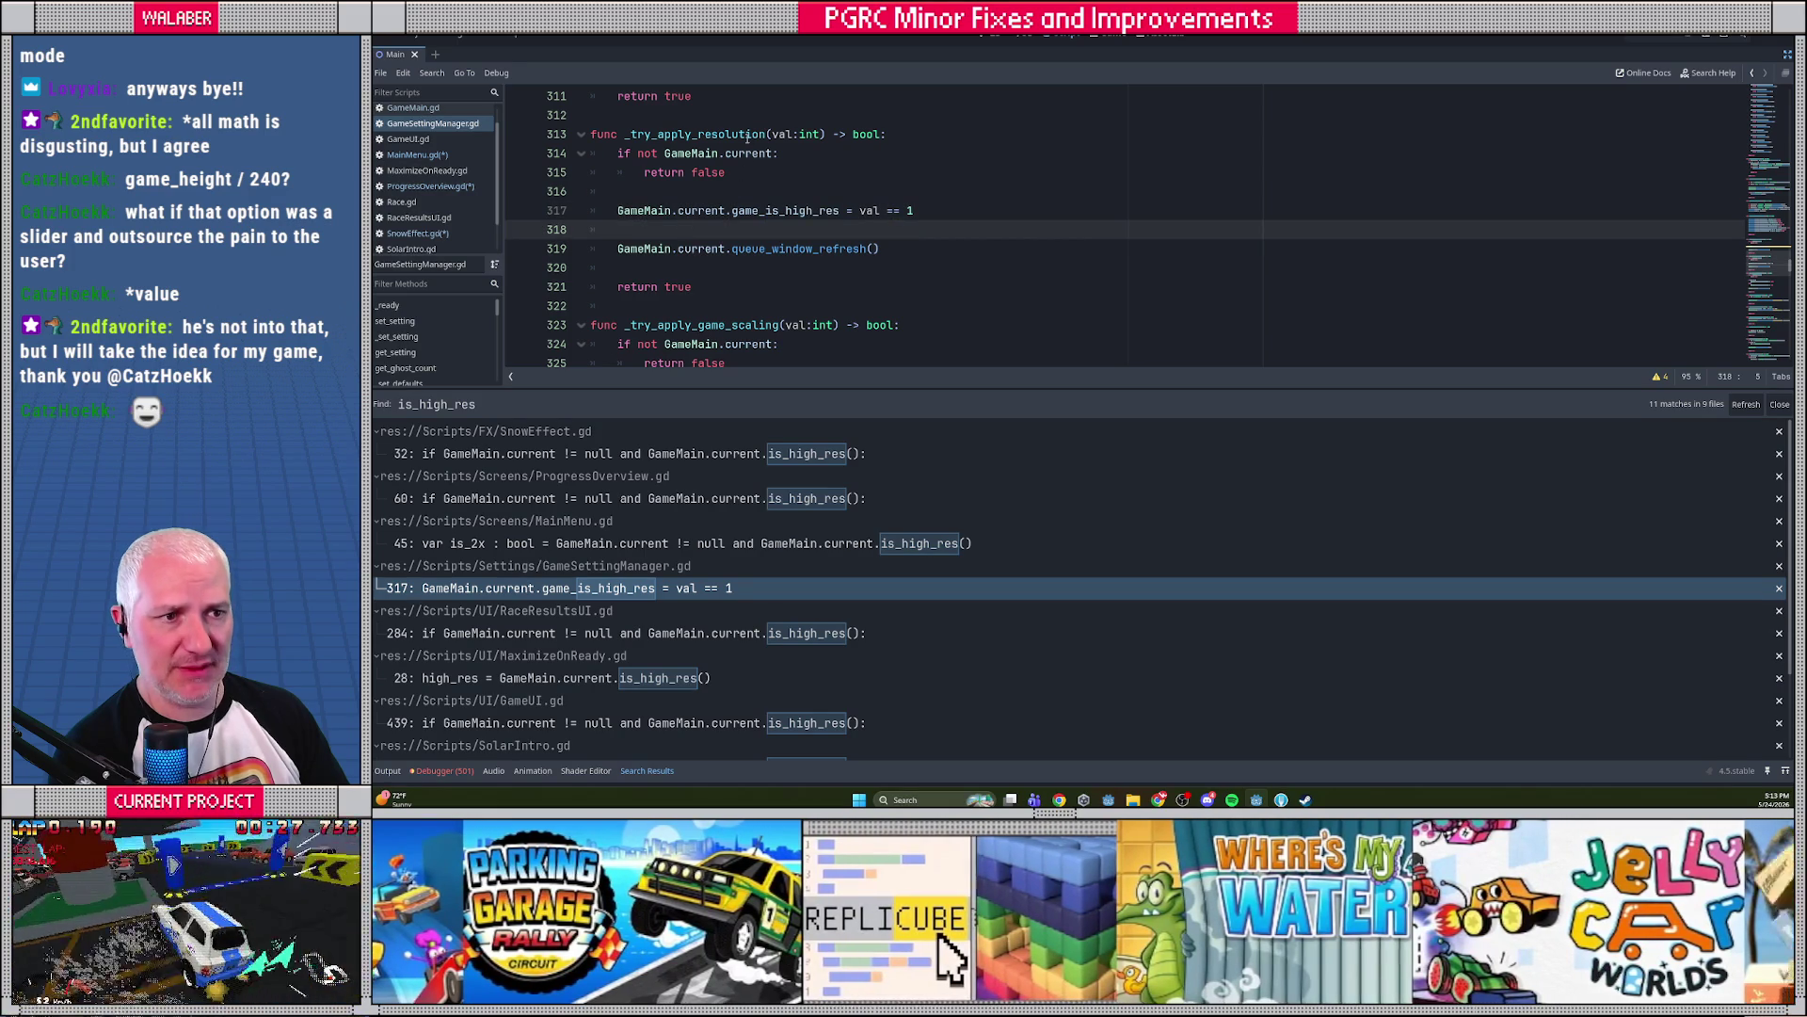
double_click(767, 210)
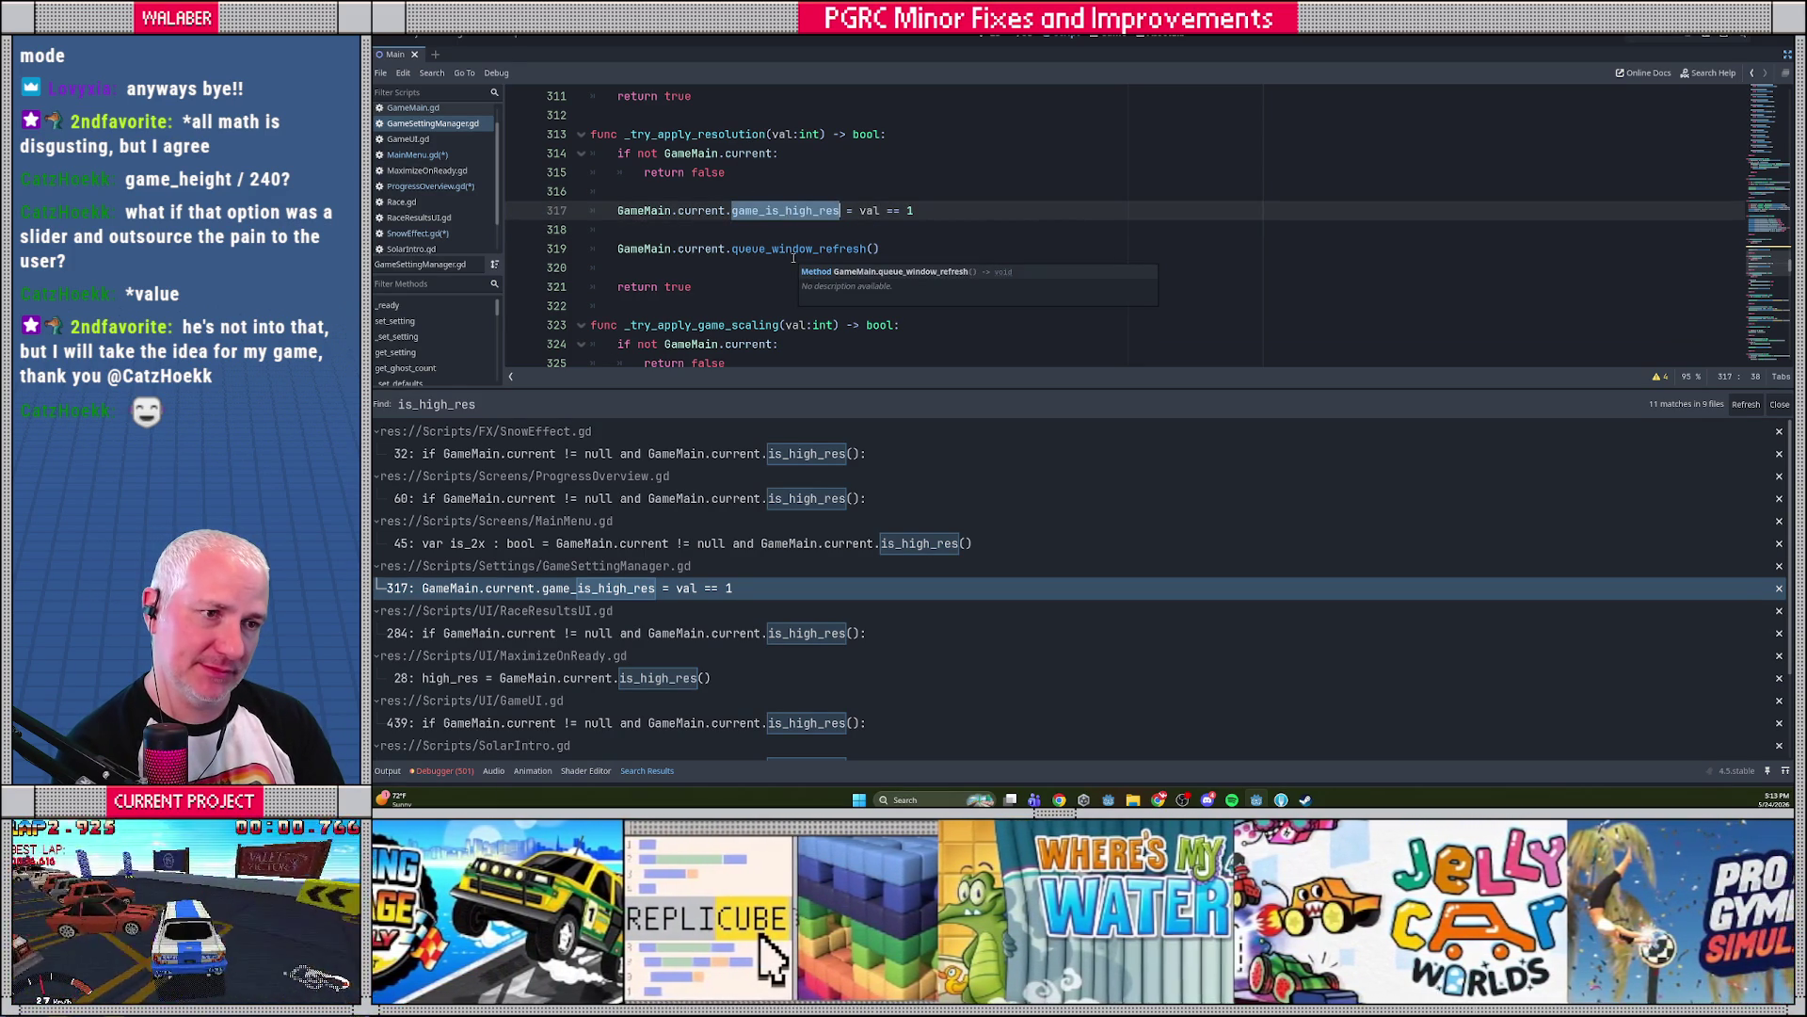
text(g)
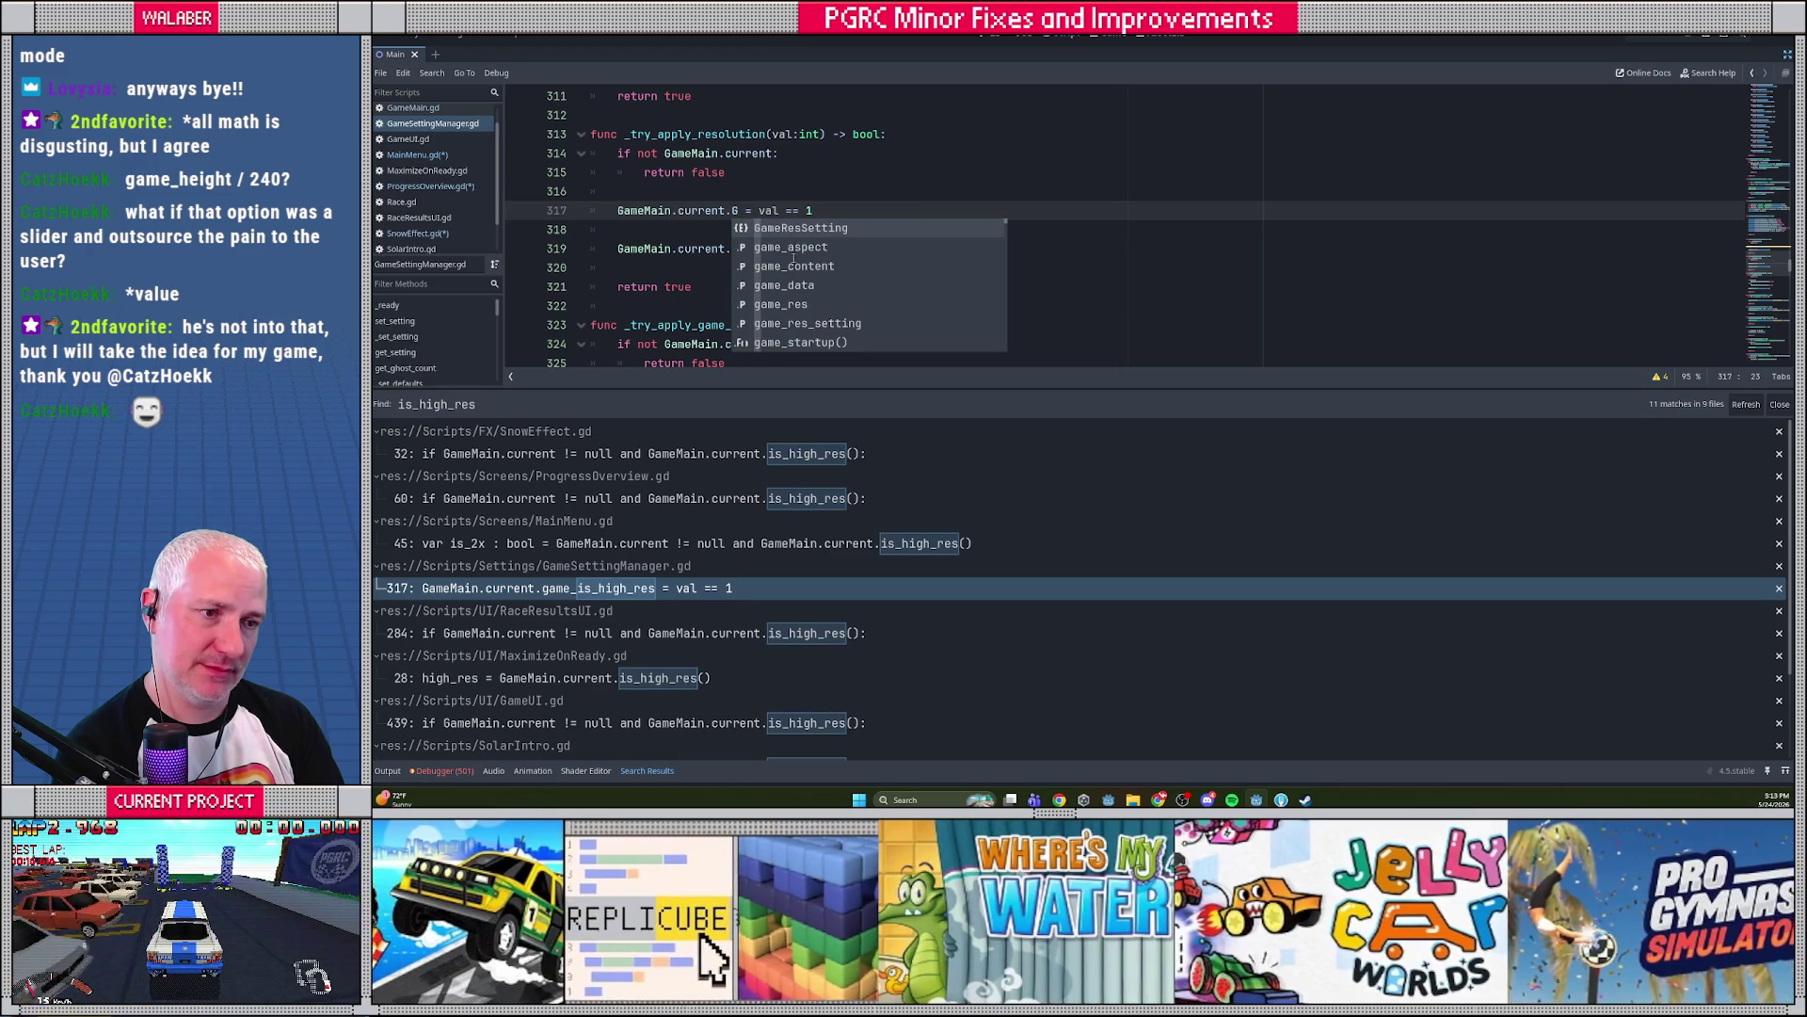
key(BackSpace)
text(res_s)
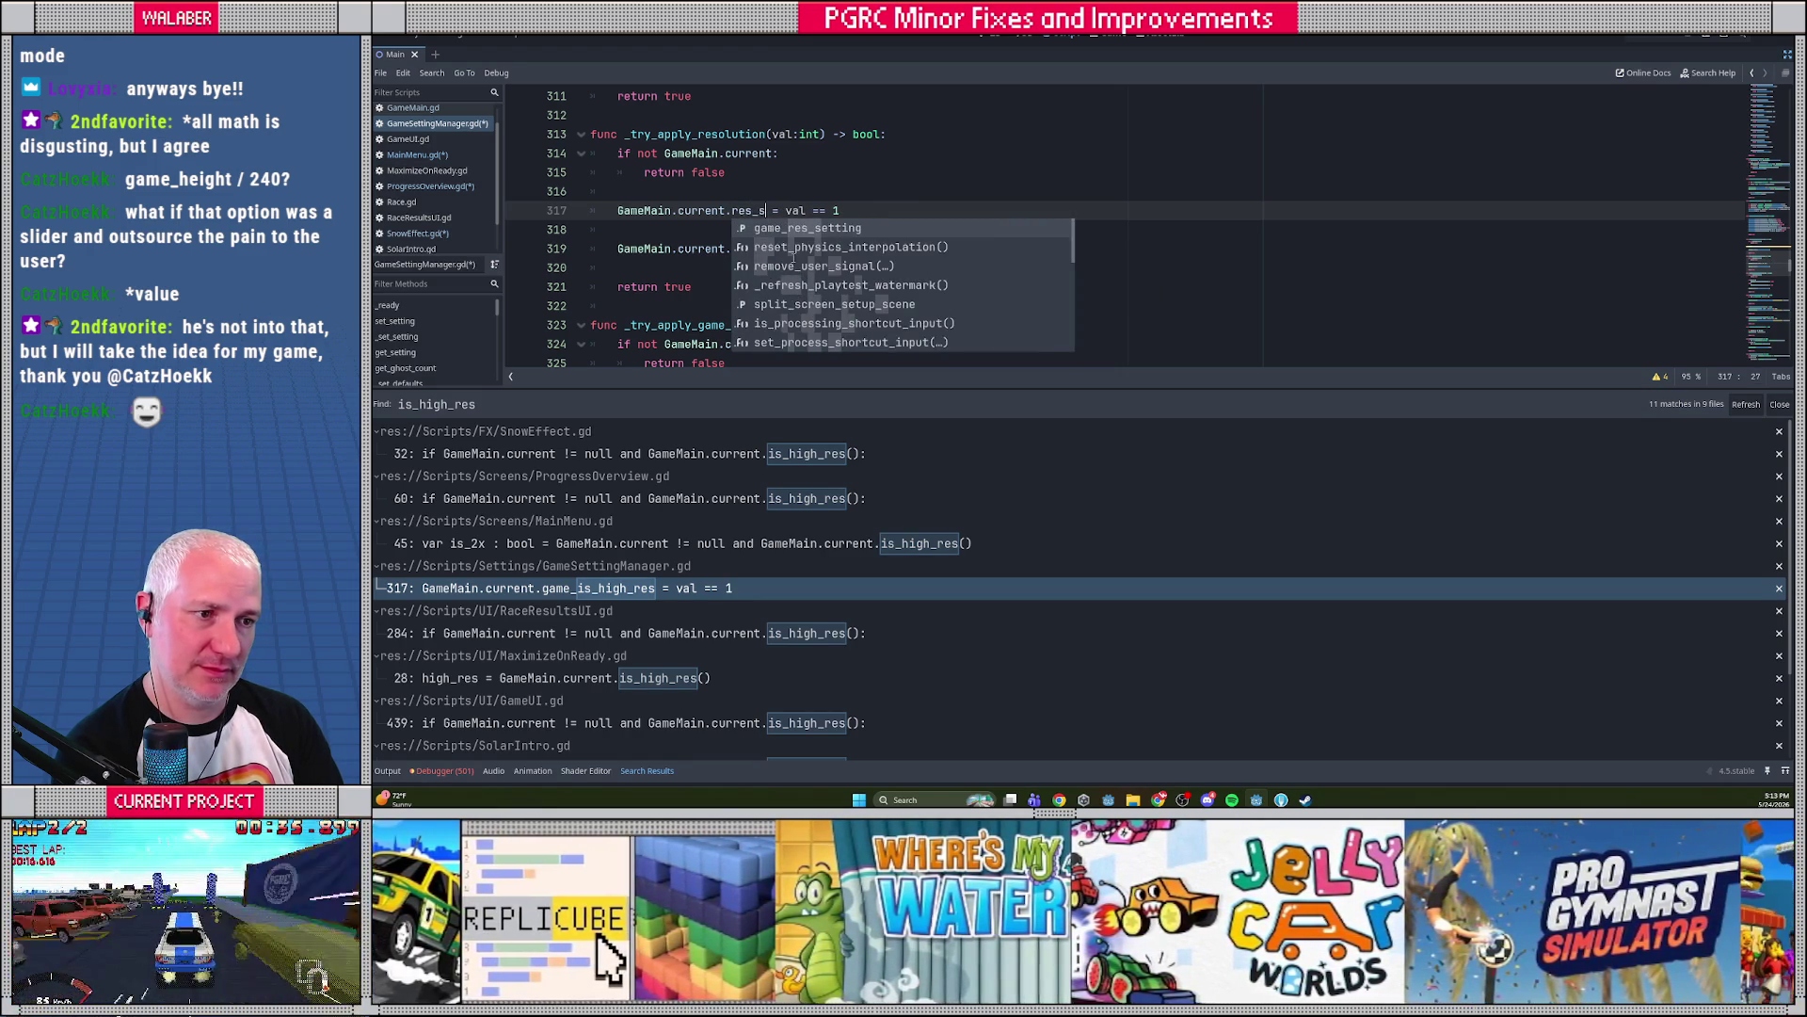
key(Return)
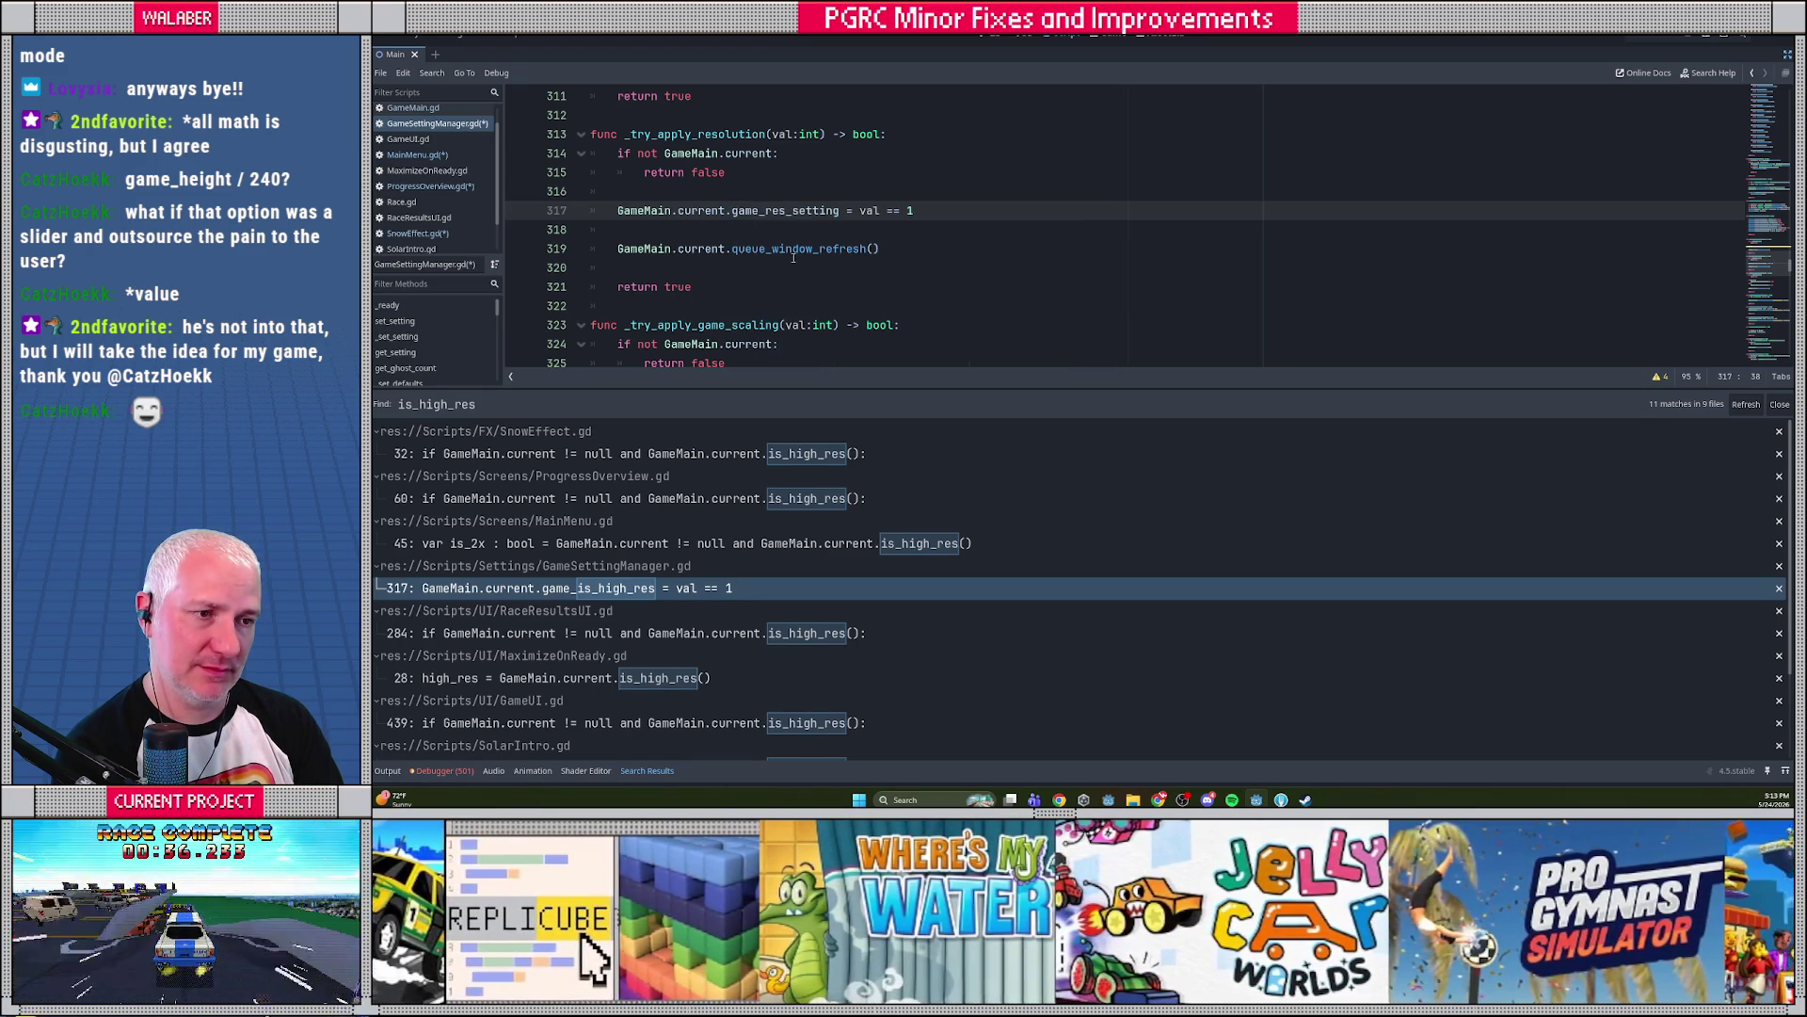
key(ctrl+Right)
key(ctrl+Right)
key(shift+End)
key(Delete)
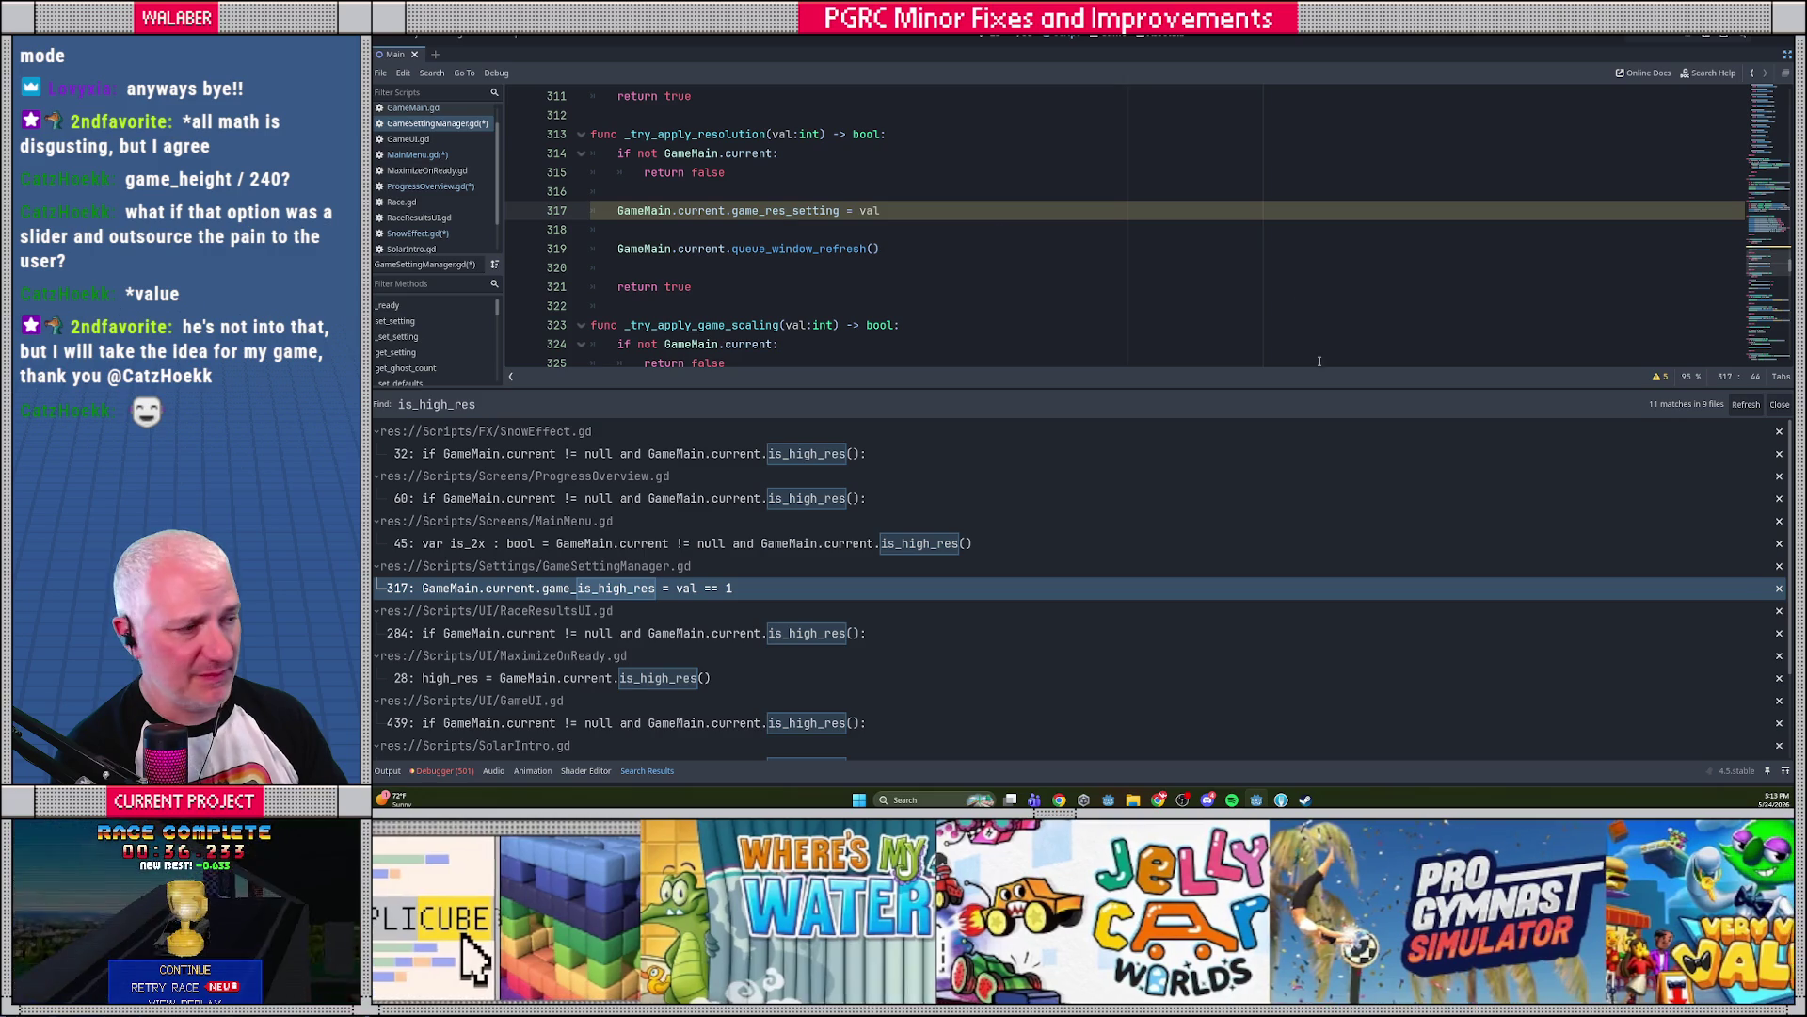
Find the calls to _try_apply_resolution, then leave distraction-free mode to show the panels
drag(1062, 390, 1062, 558)
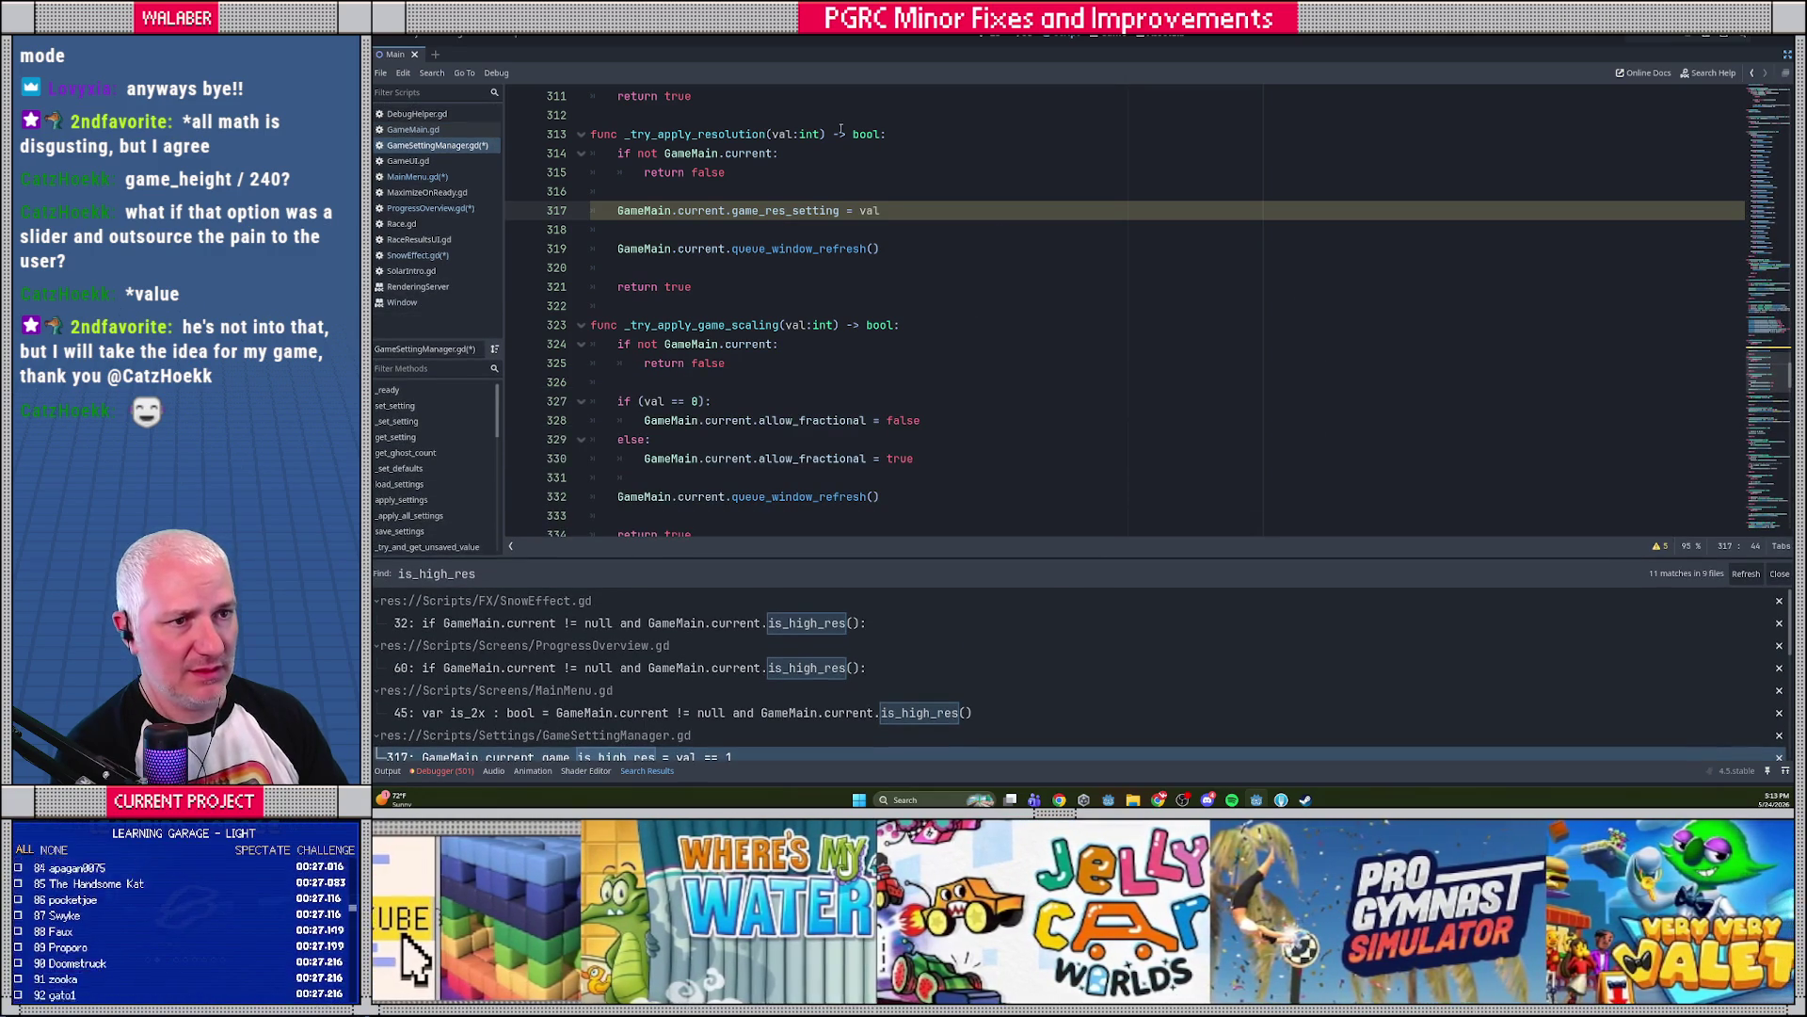
double_click(741, 137)
key(ctrl+f)
key(Return)
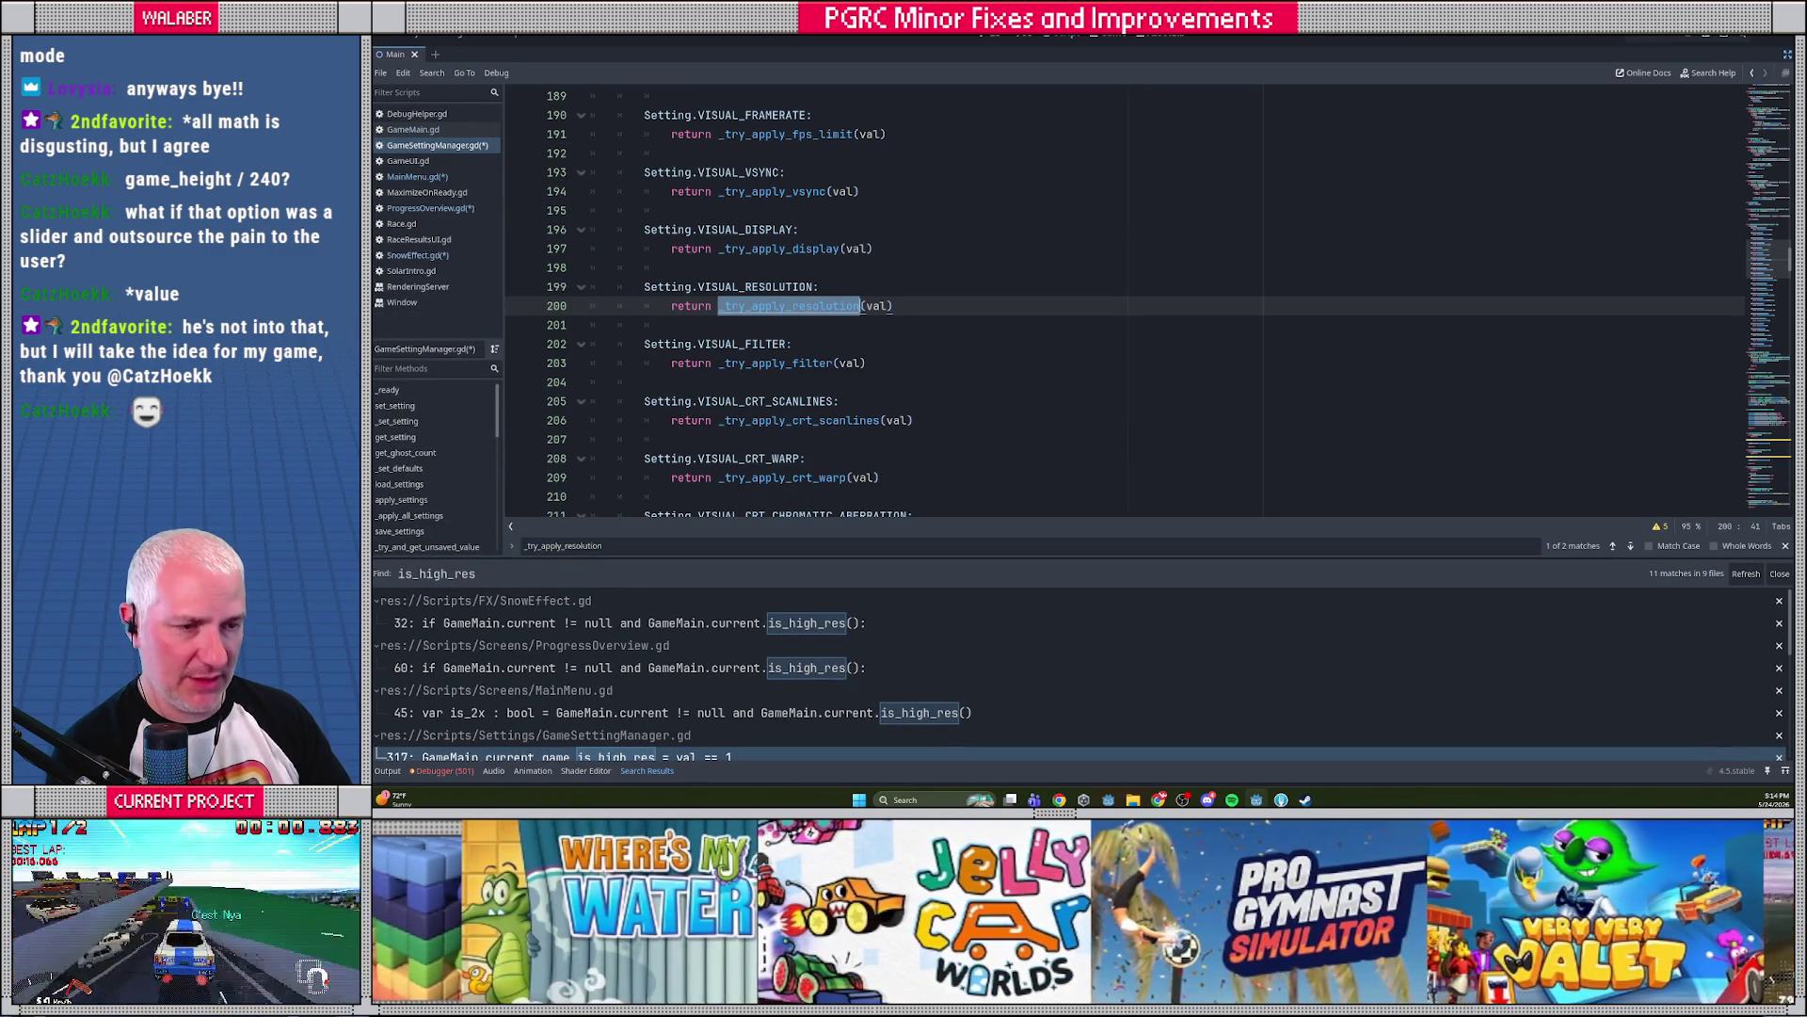
key(Return)
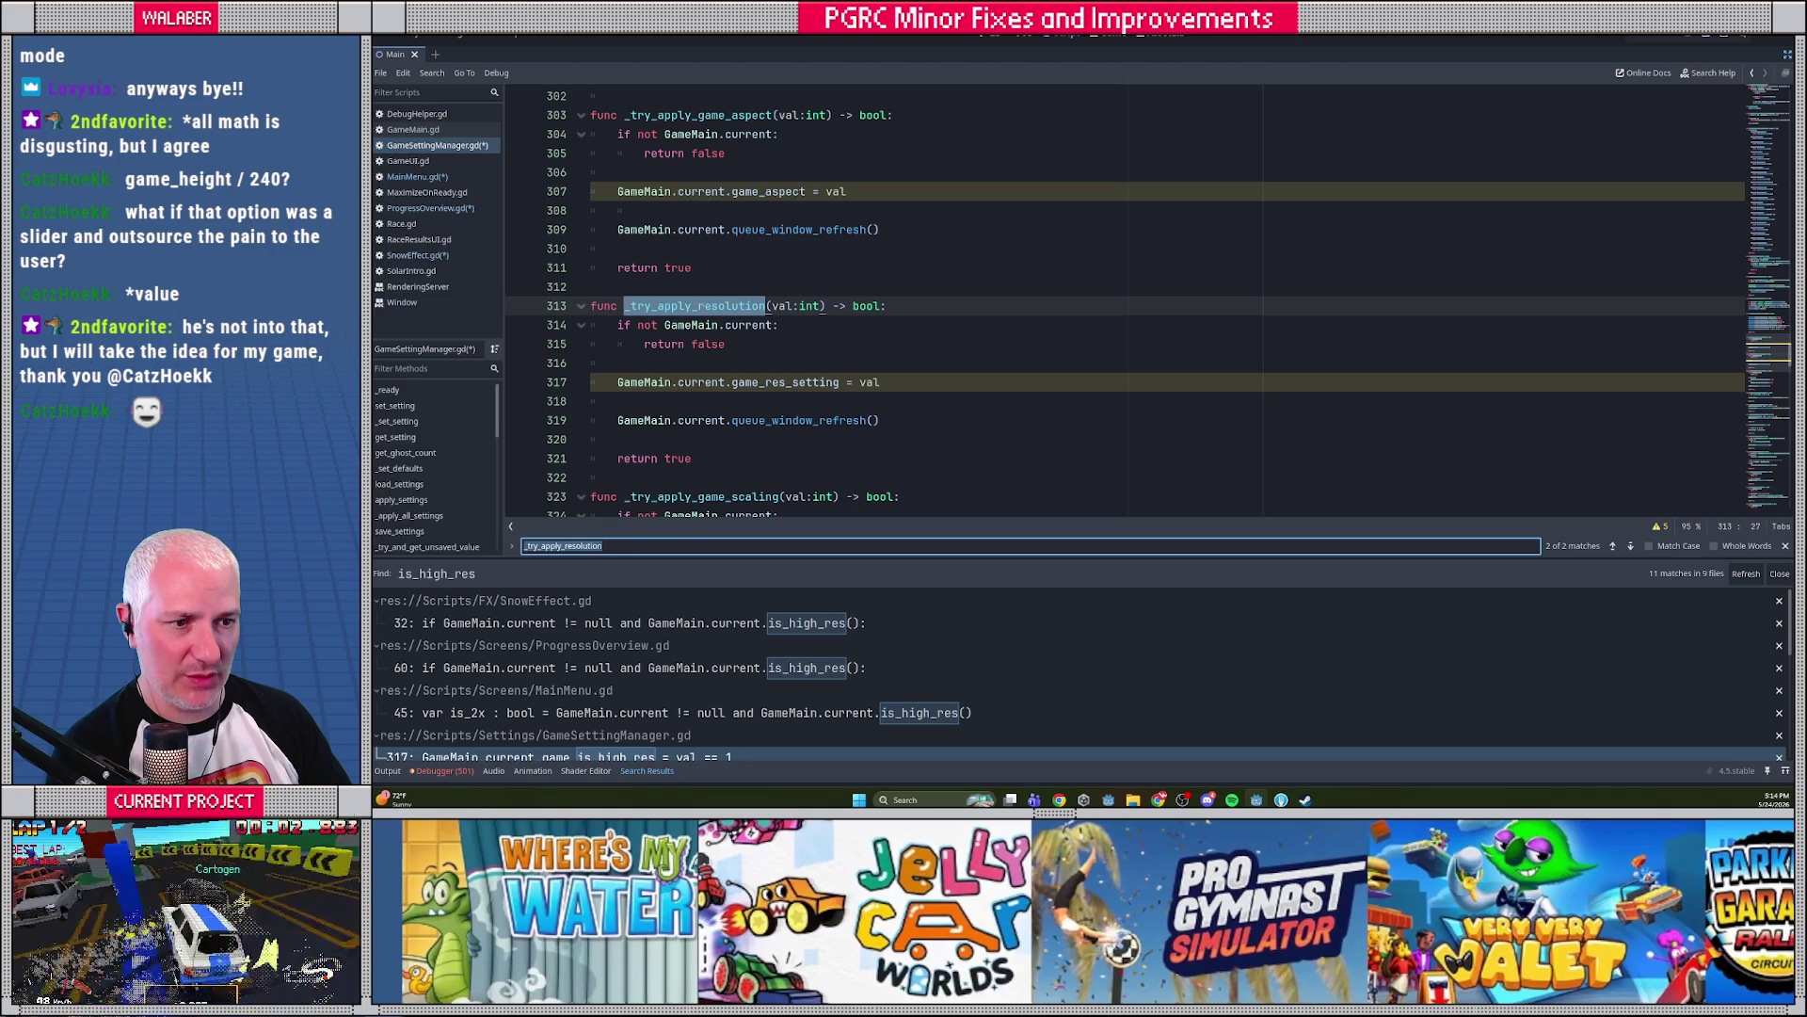
click(701, 306)
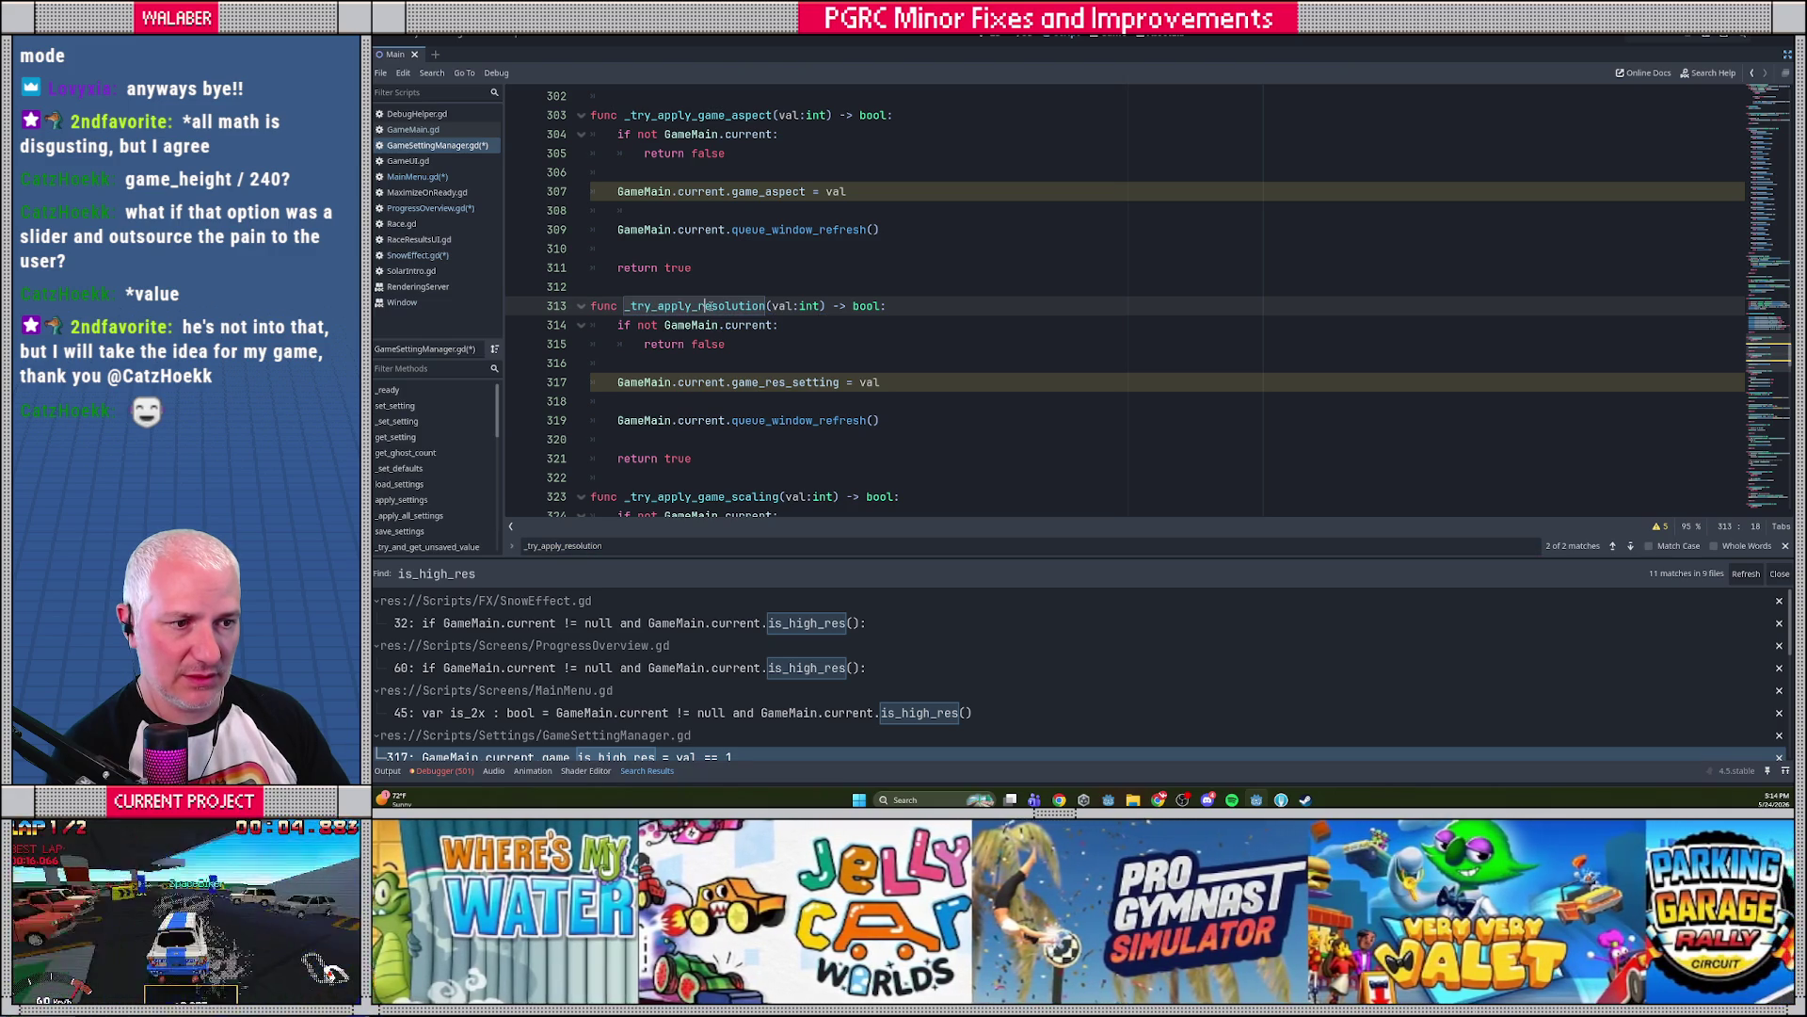
double_click(706, 306)
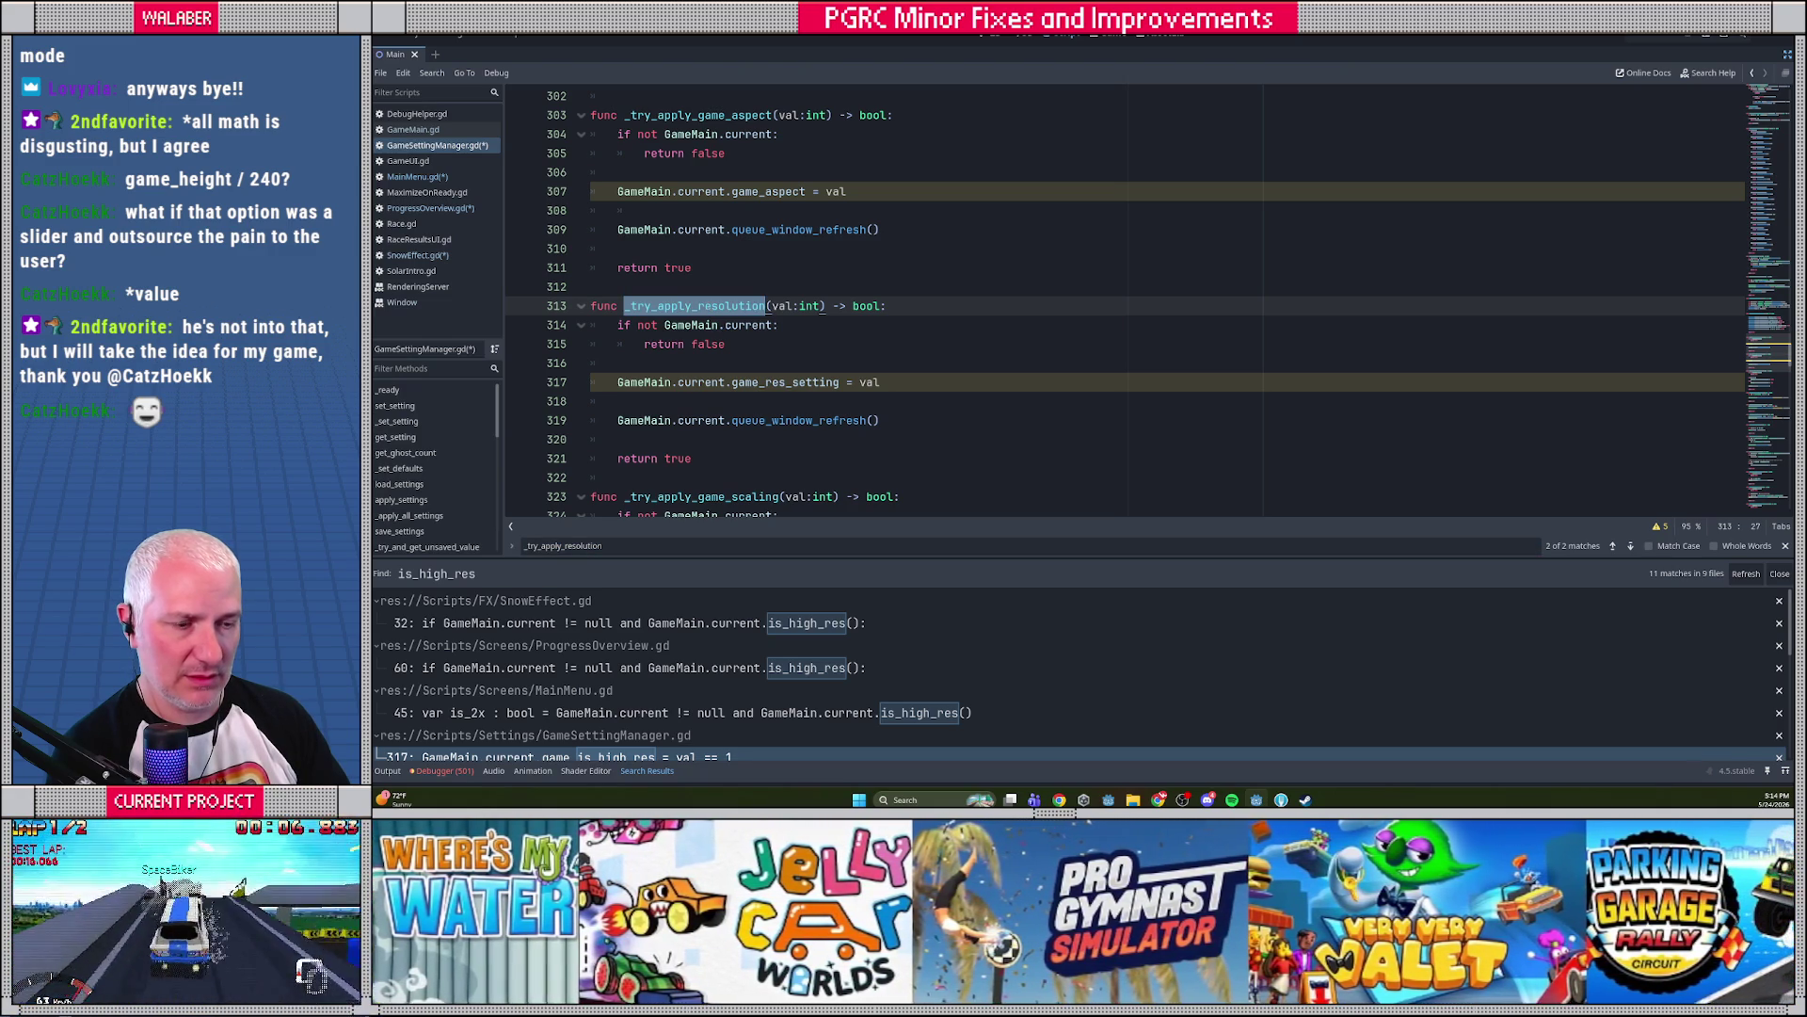
key(ctrl+f)
key(Return)
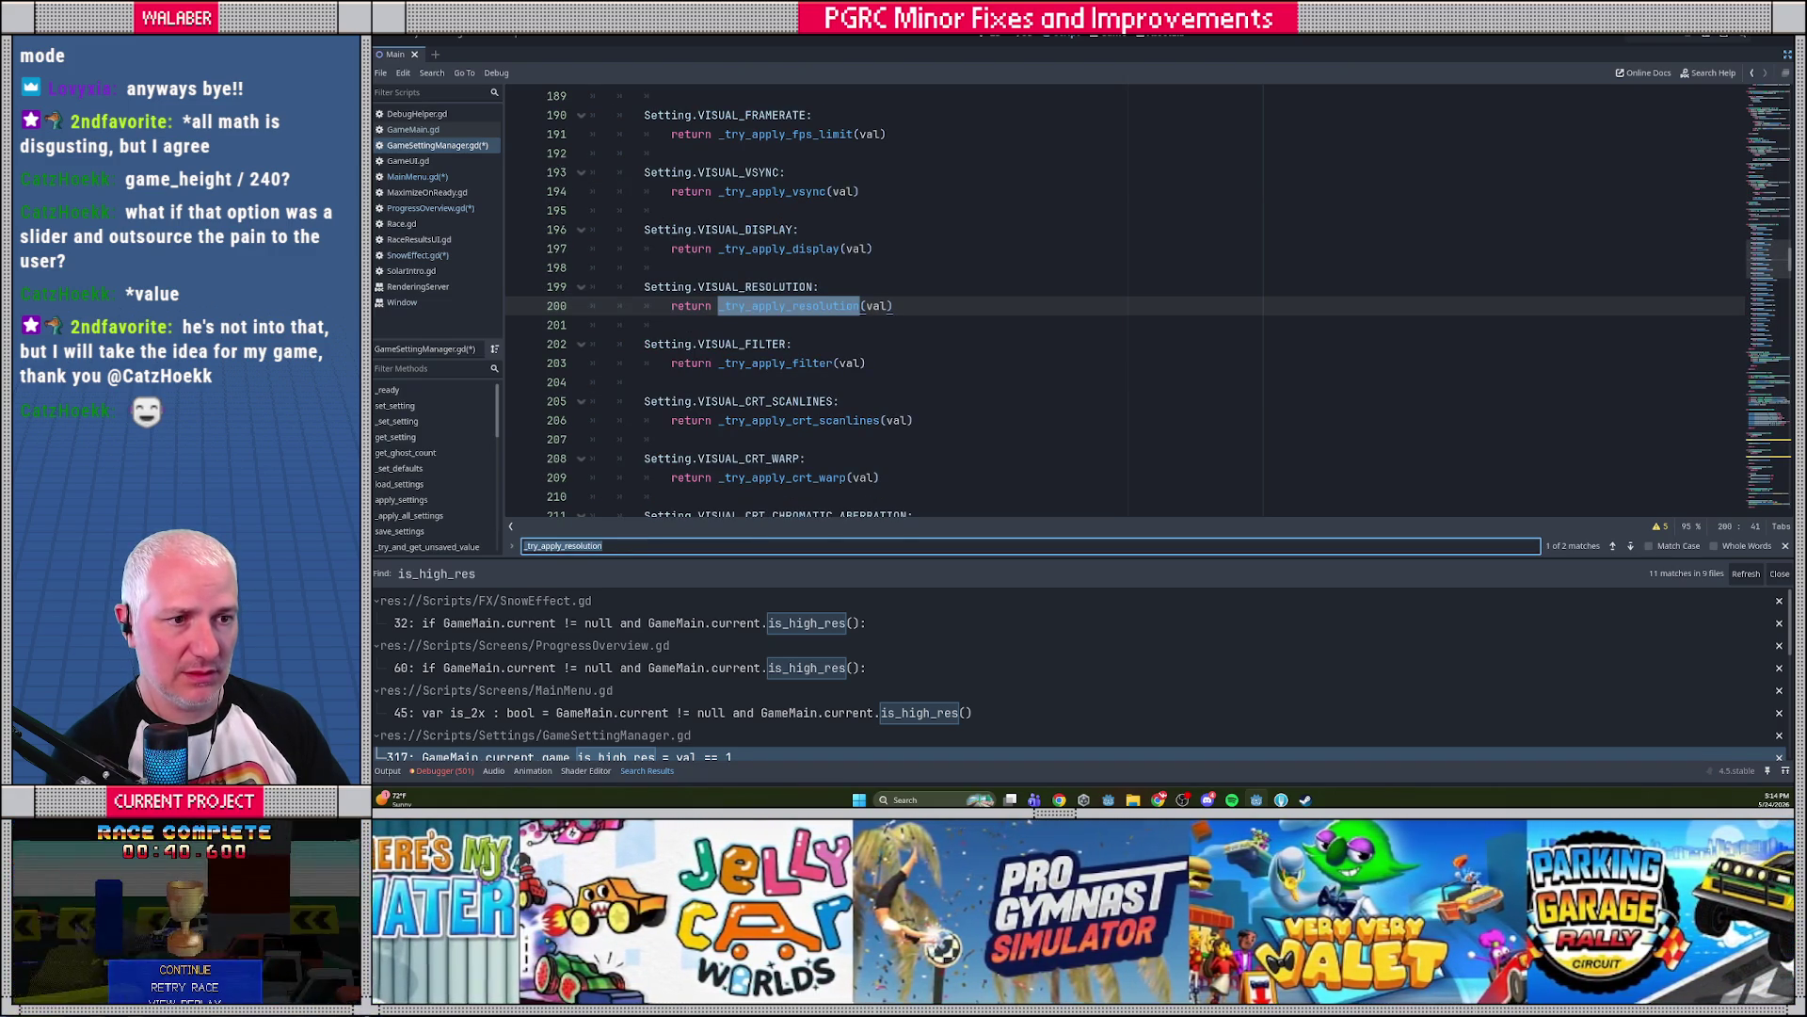
key(ctrl+shift+F11)
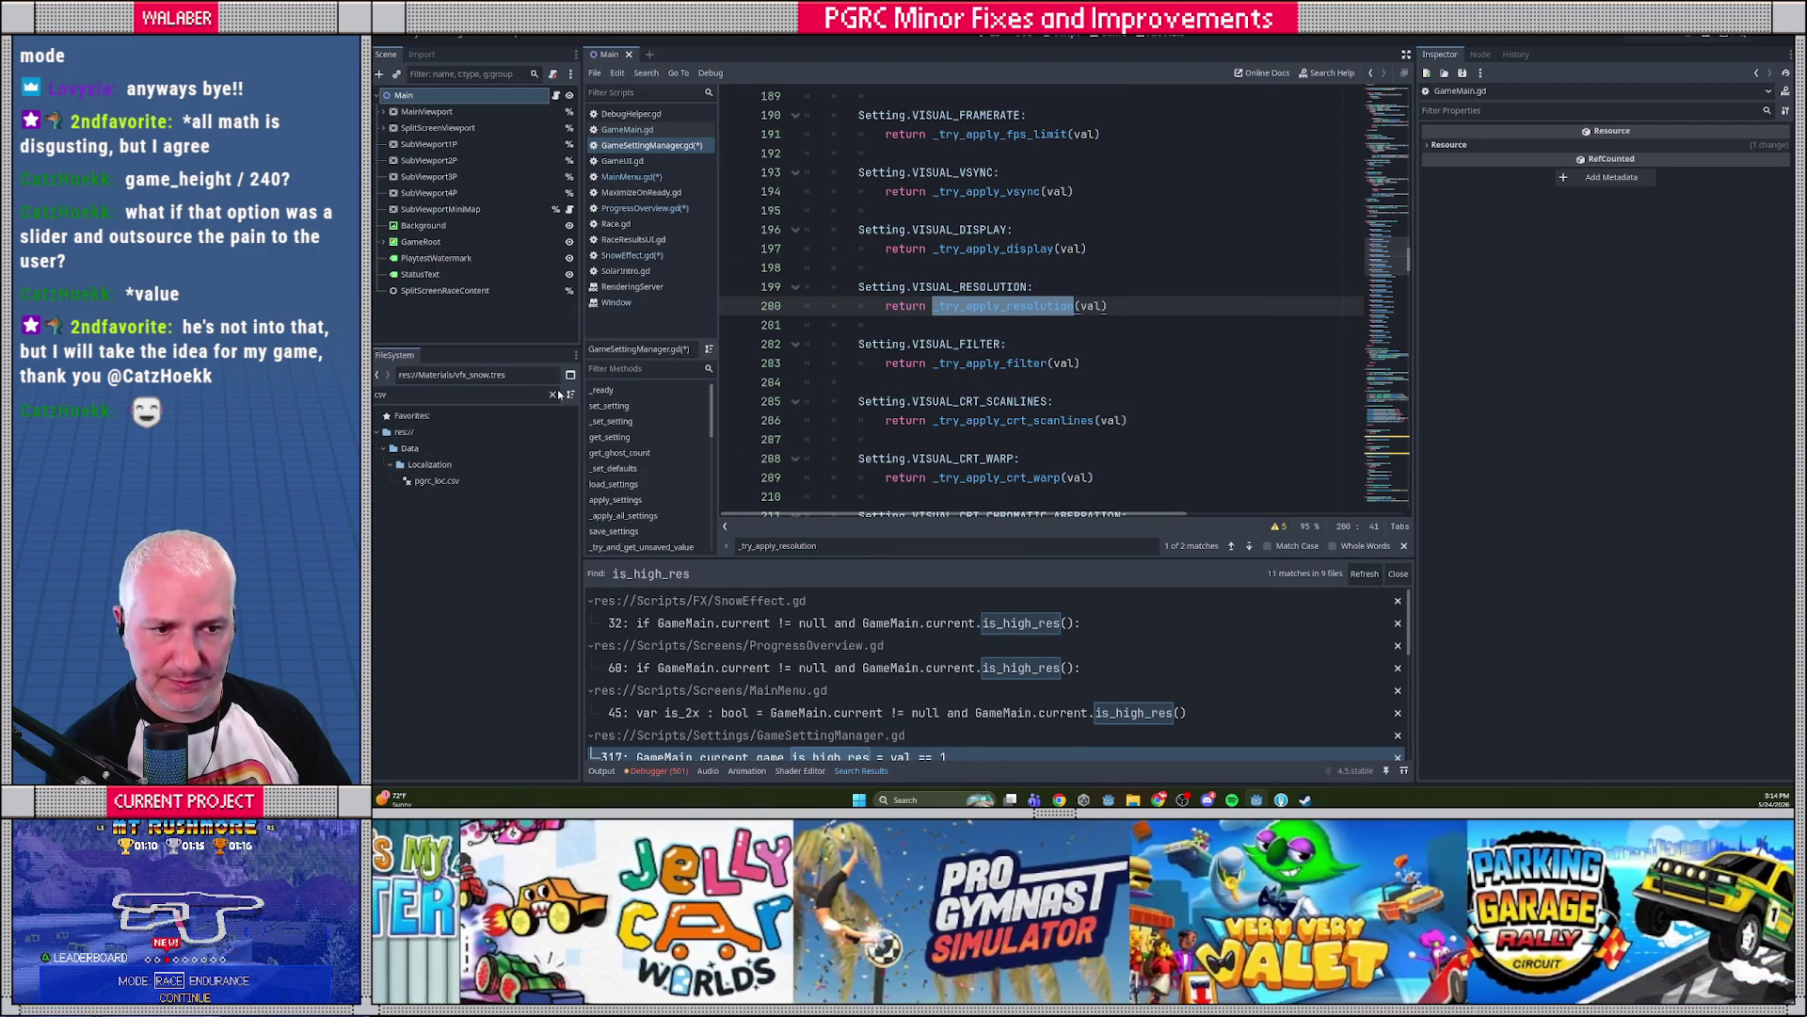
Open Data/Settings/settings_visuals.tres and expand the Visual Resolution setting in the Inspector
scroll(424, 533, up, 20)
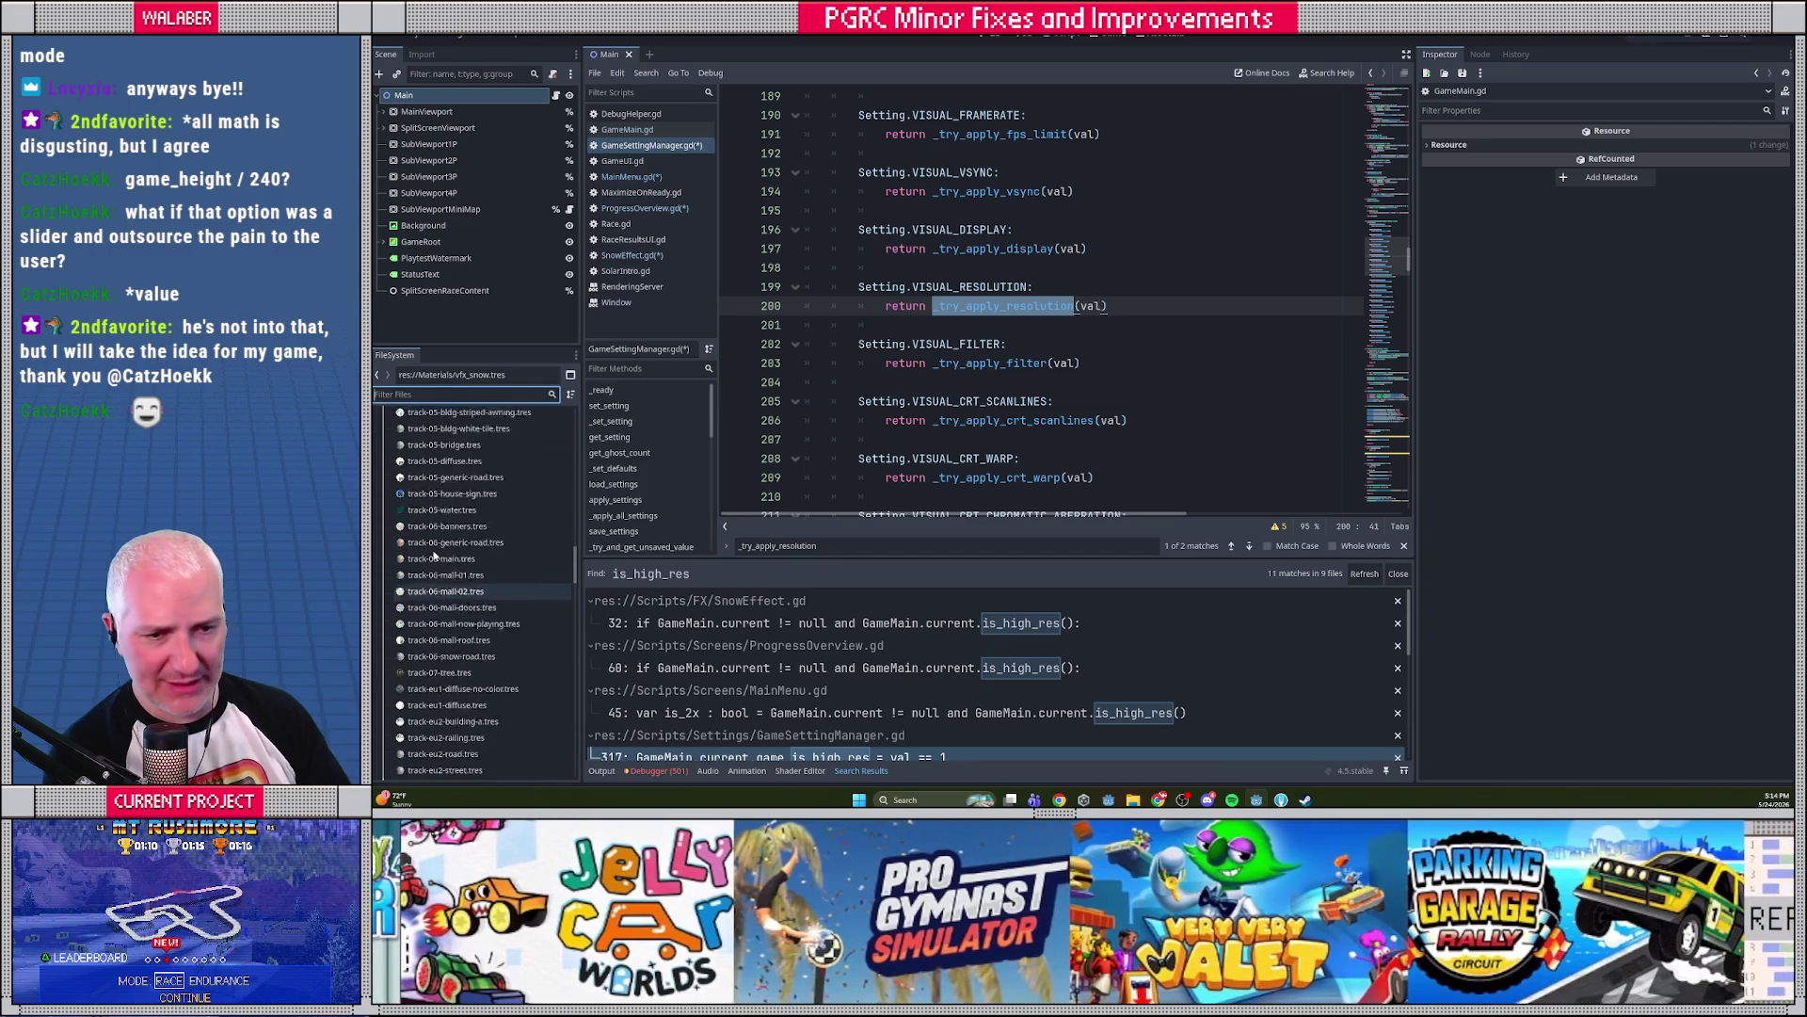
click(384, 482)
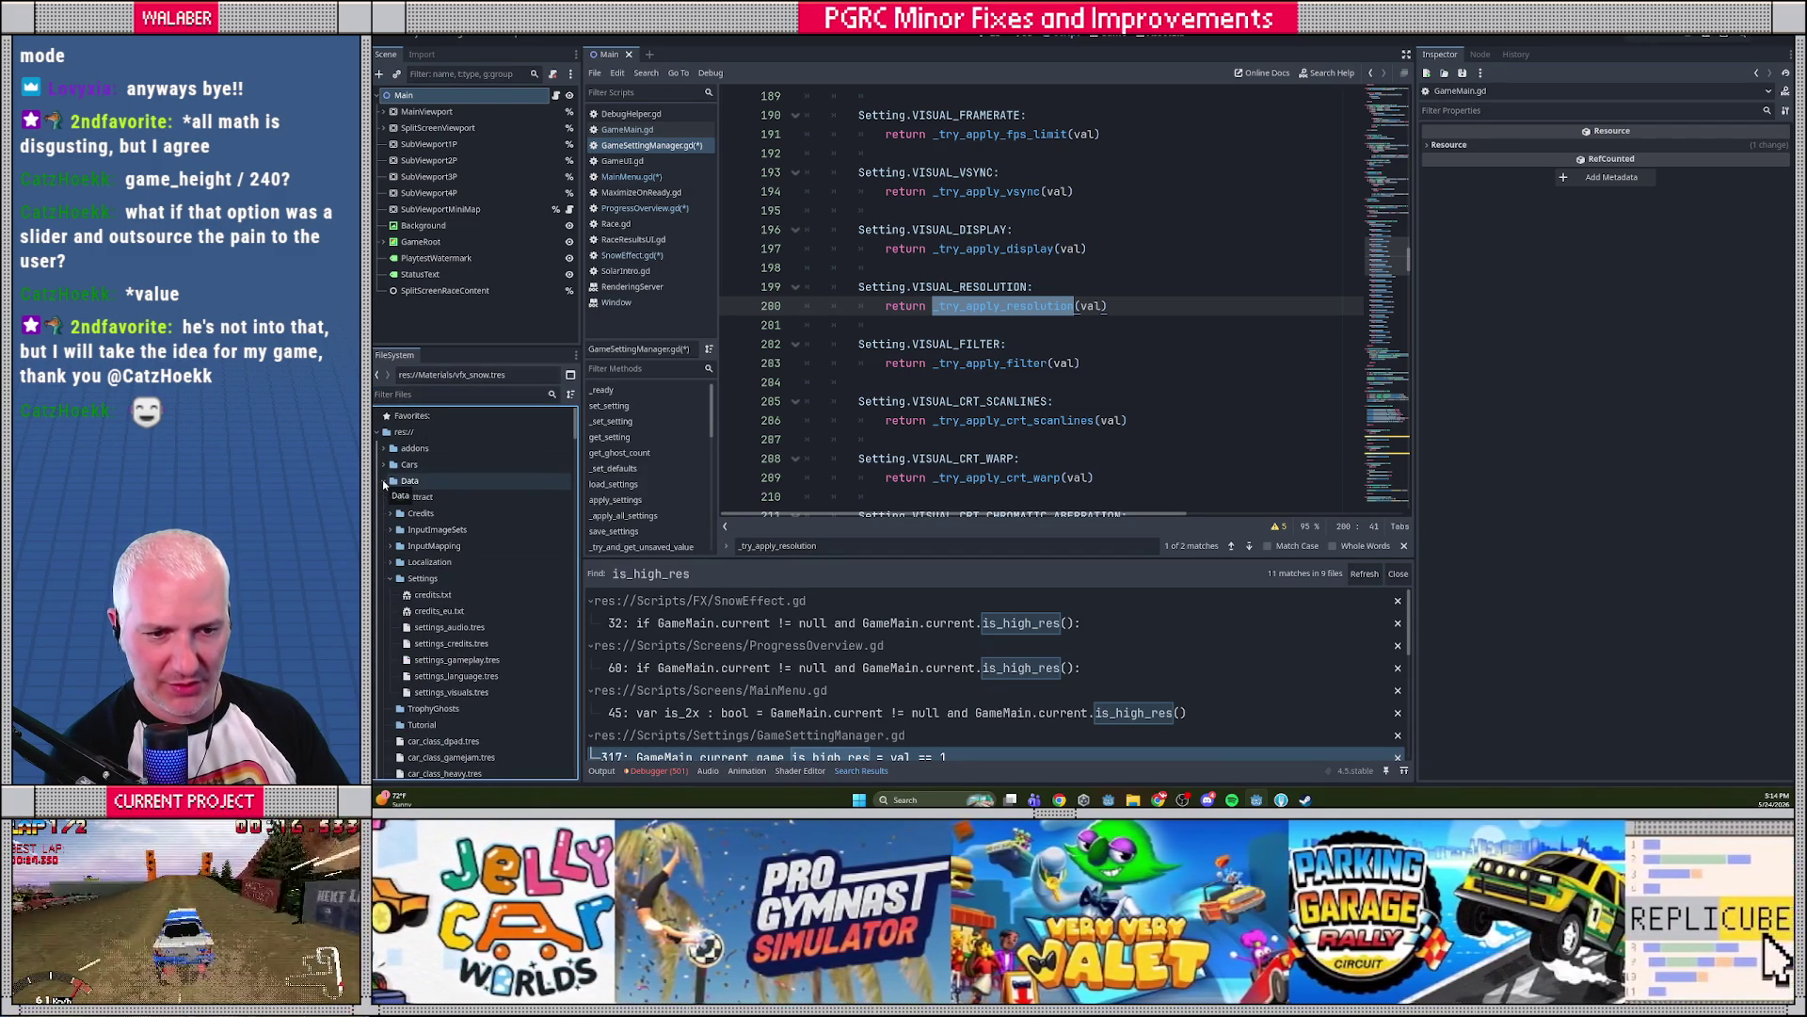
click(452, 692)
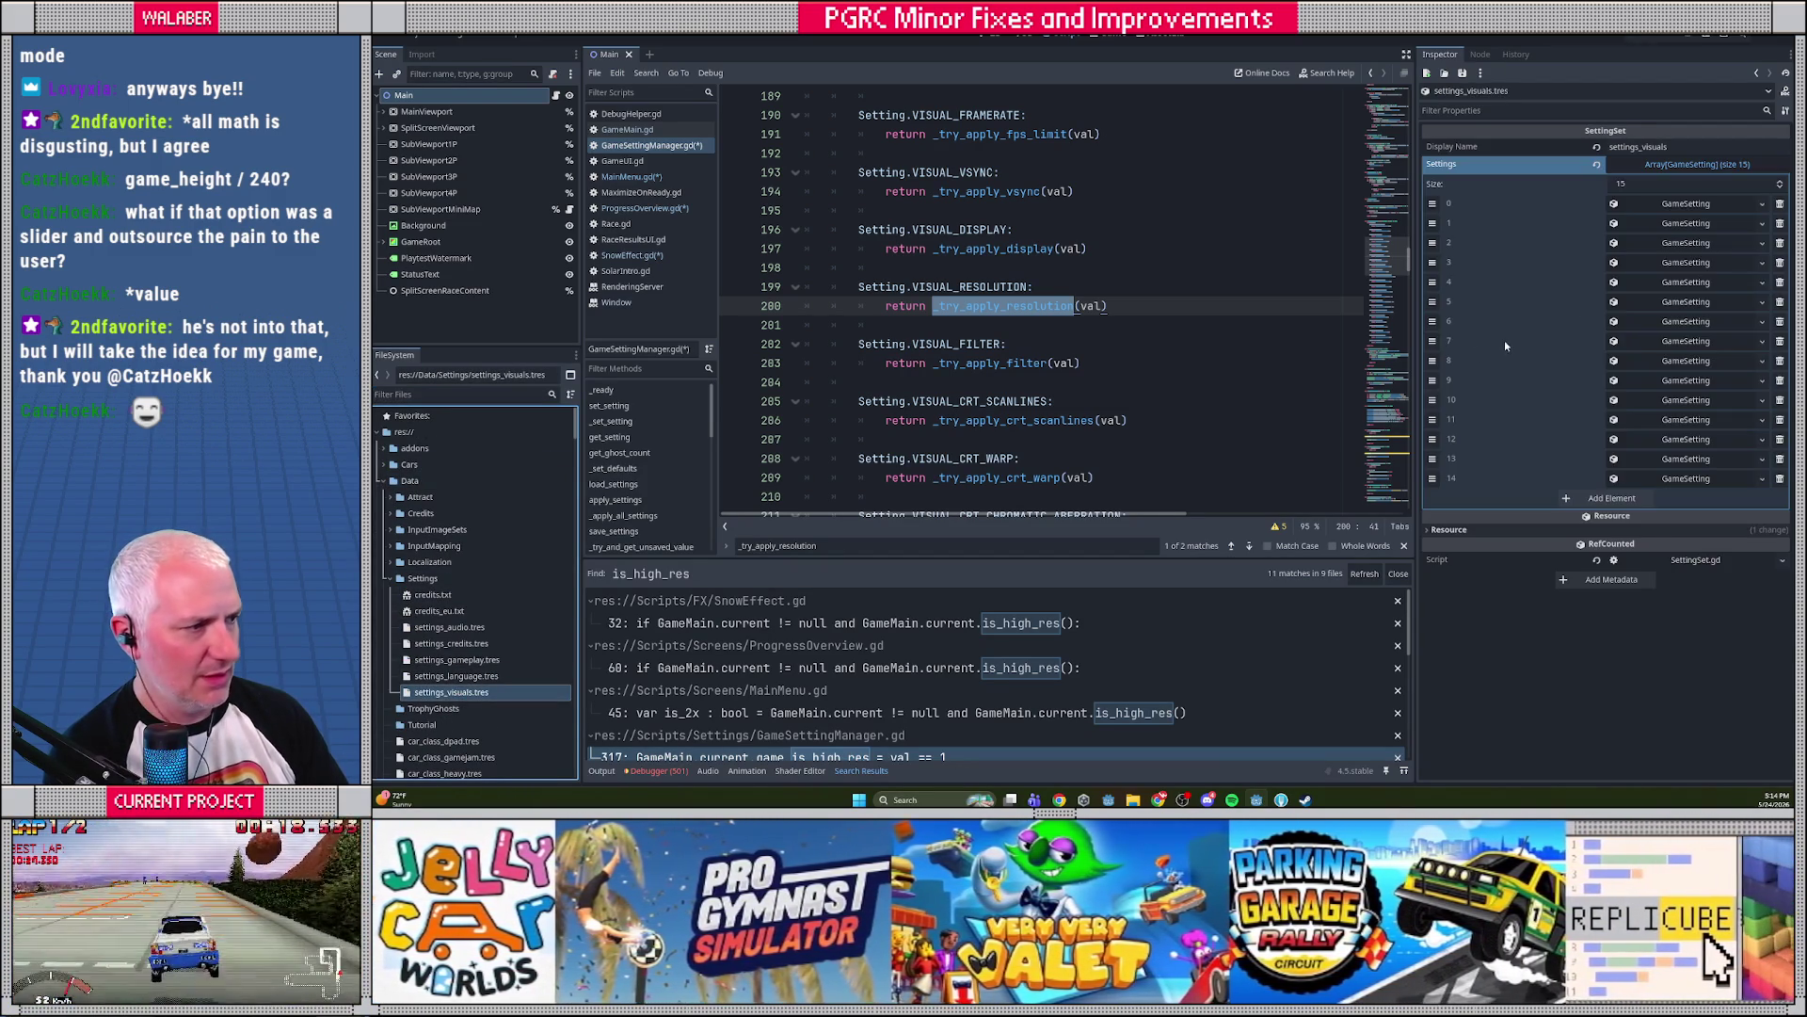
click(1692, 283)
click(1692, 283)
click(1692, 301)
click(1692, 301)
click(1692, 321)
click(1690, 321)
click(1690, 341)
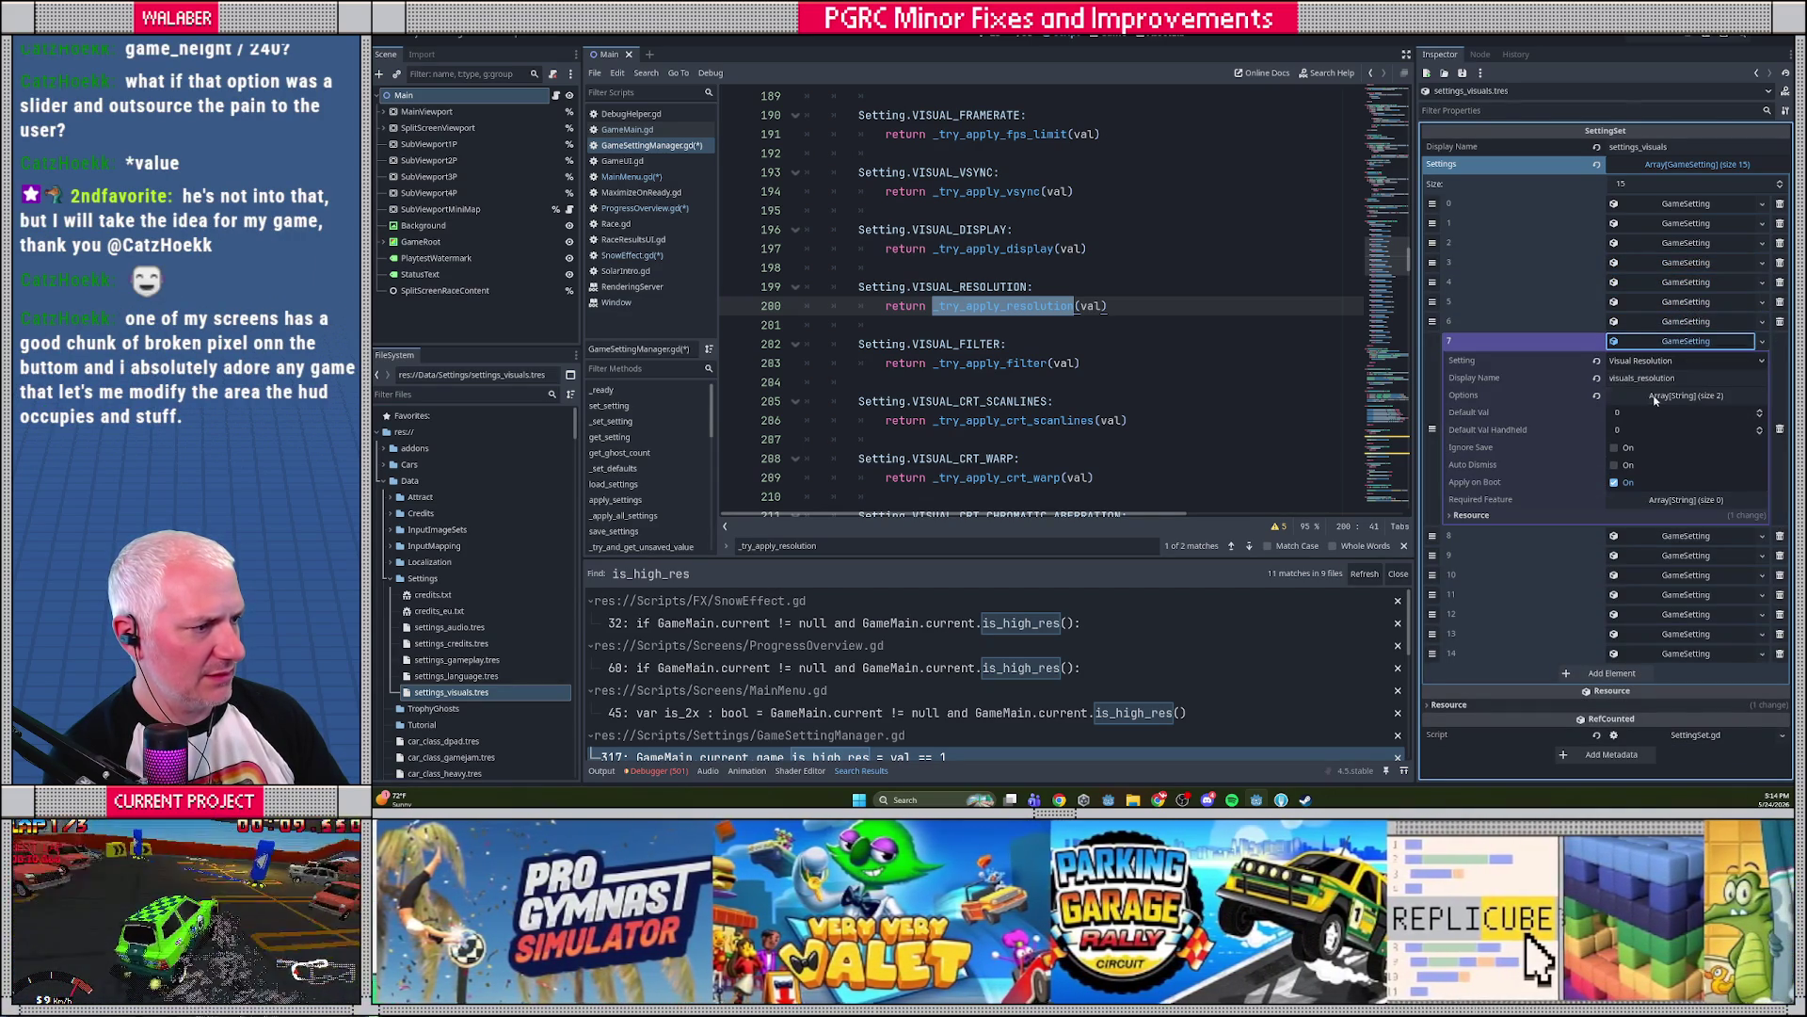
Add resolution_native as a new entry in its Options list, then collapse the setting
click(1654, 397)
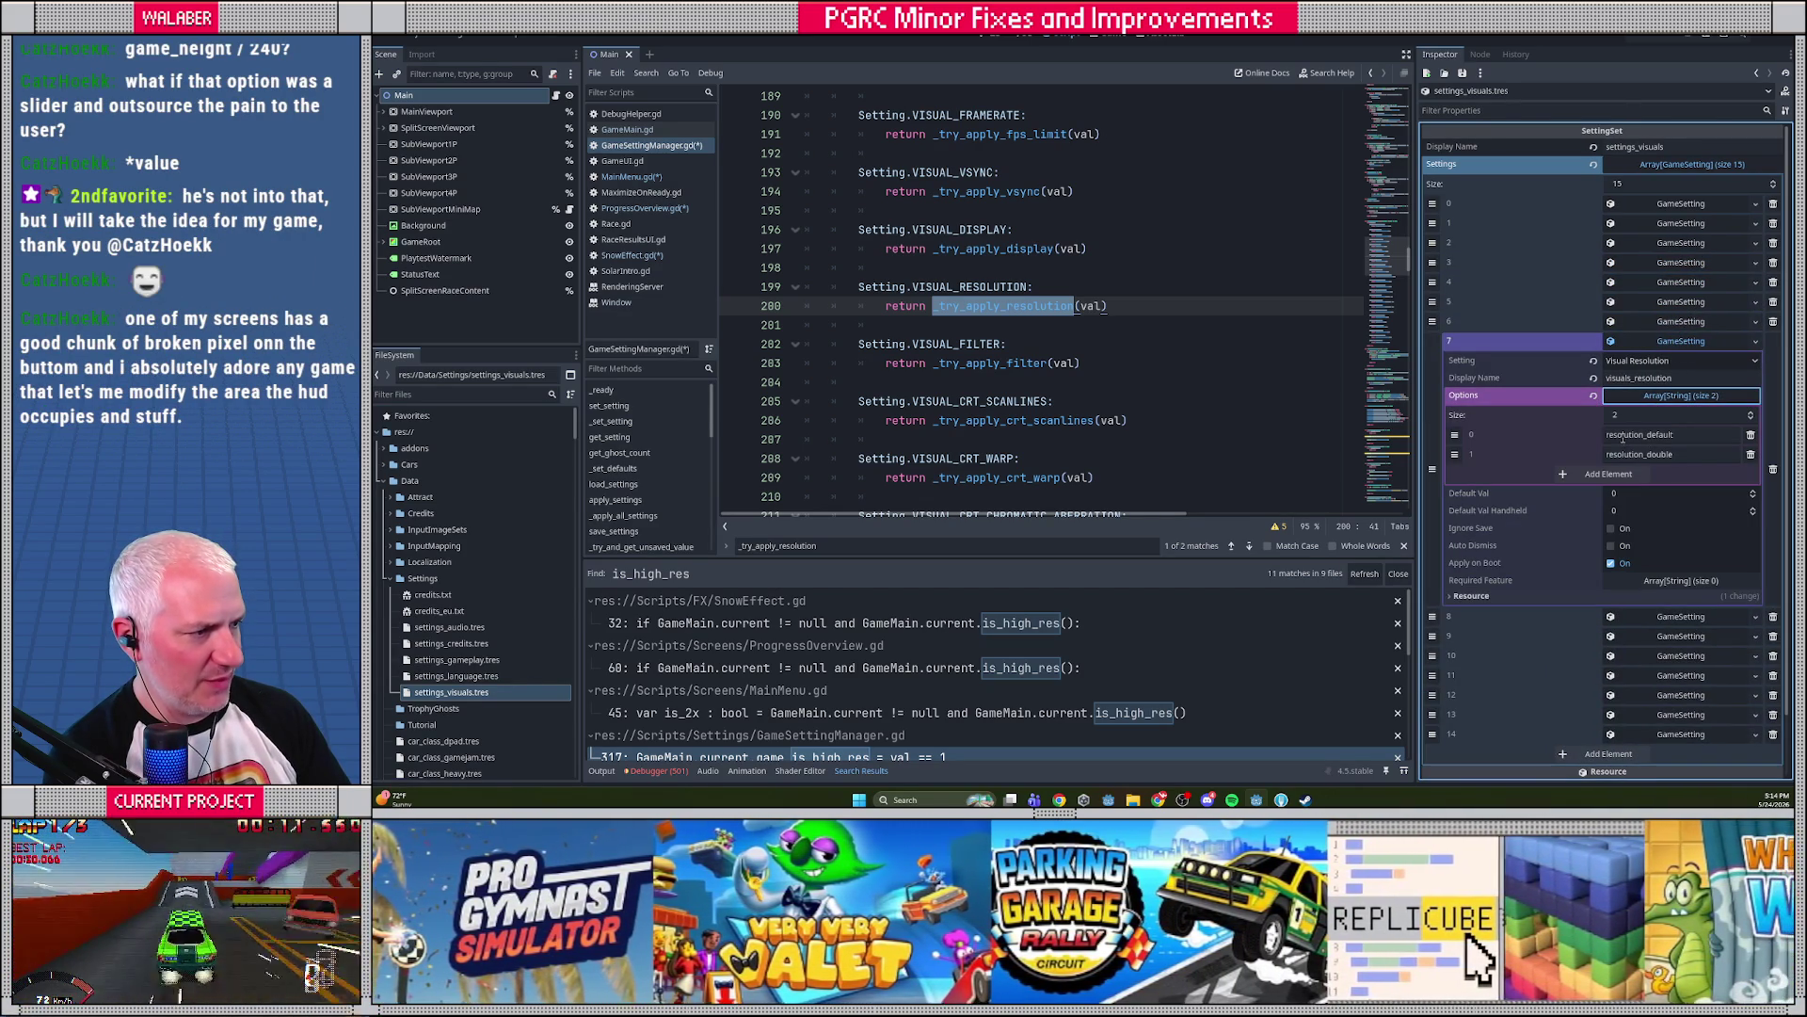
click(1626, 476)
text(re)
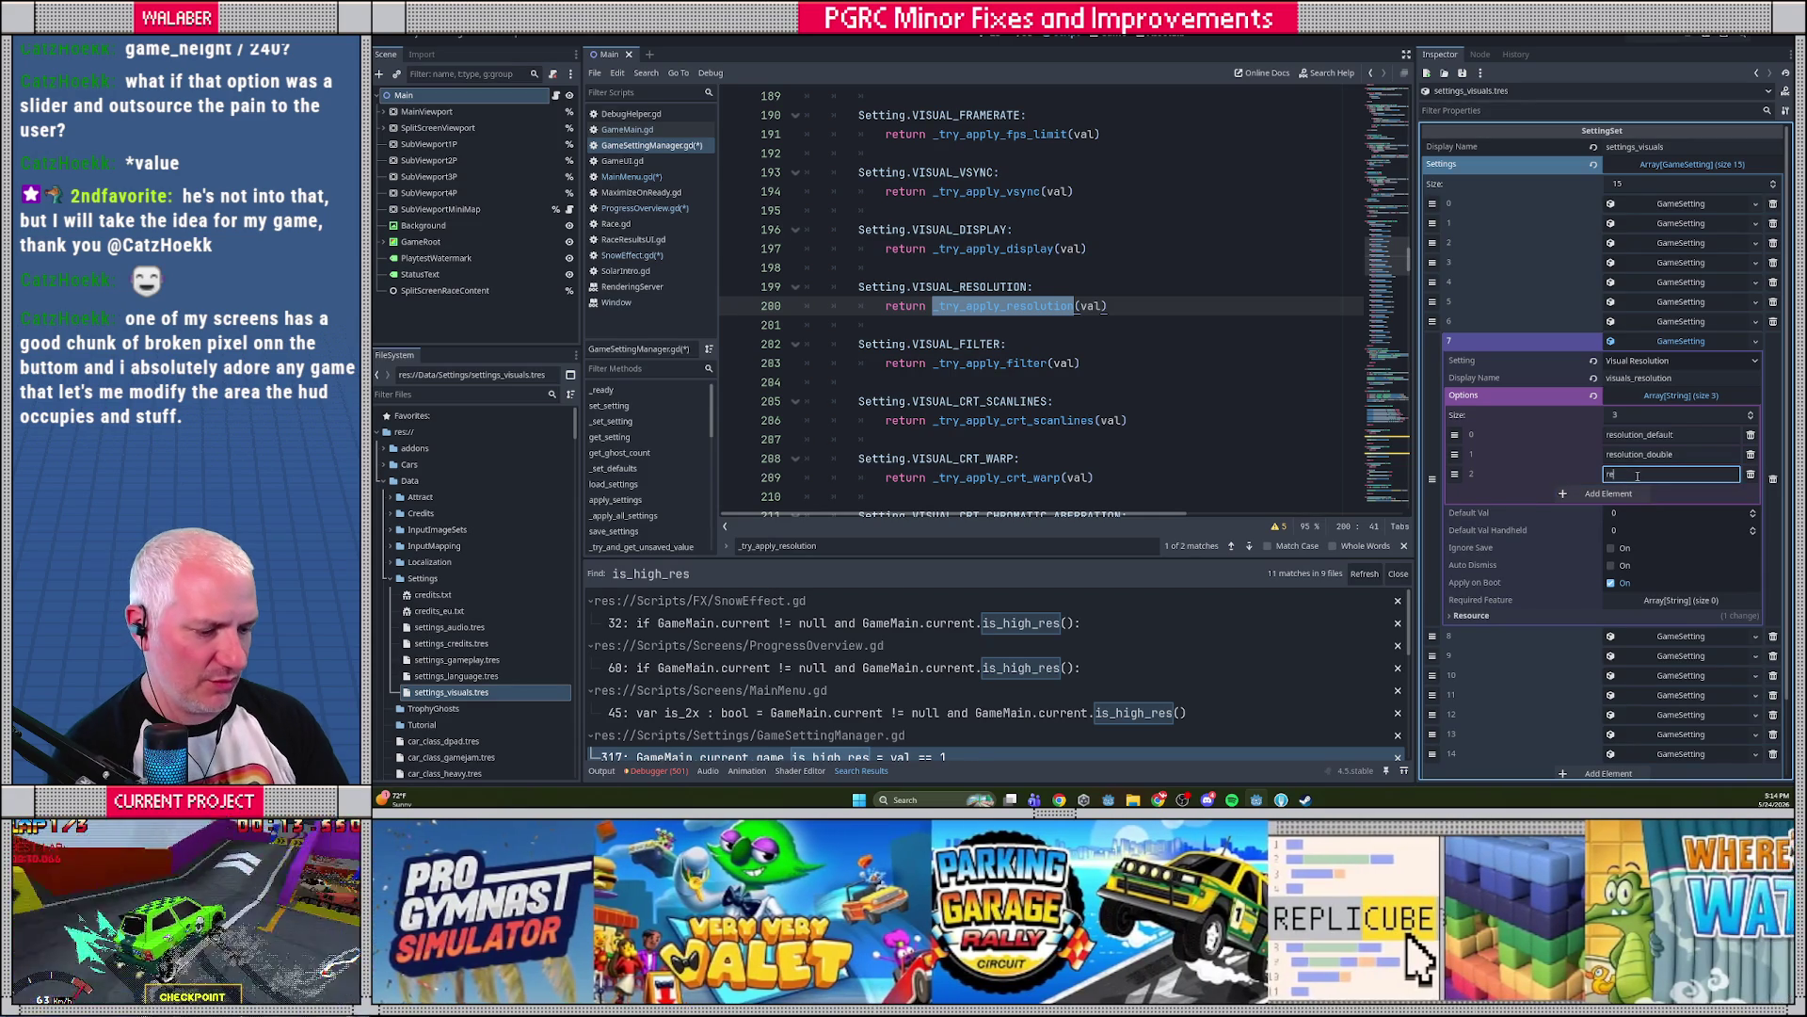
text(solution_native)
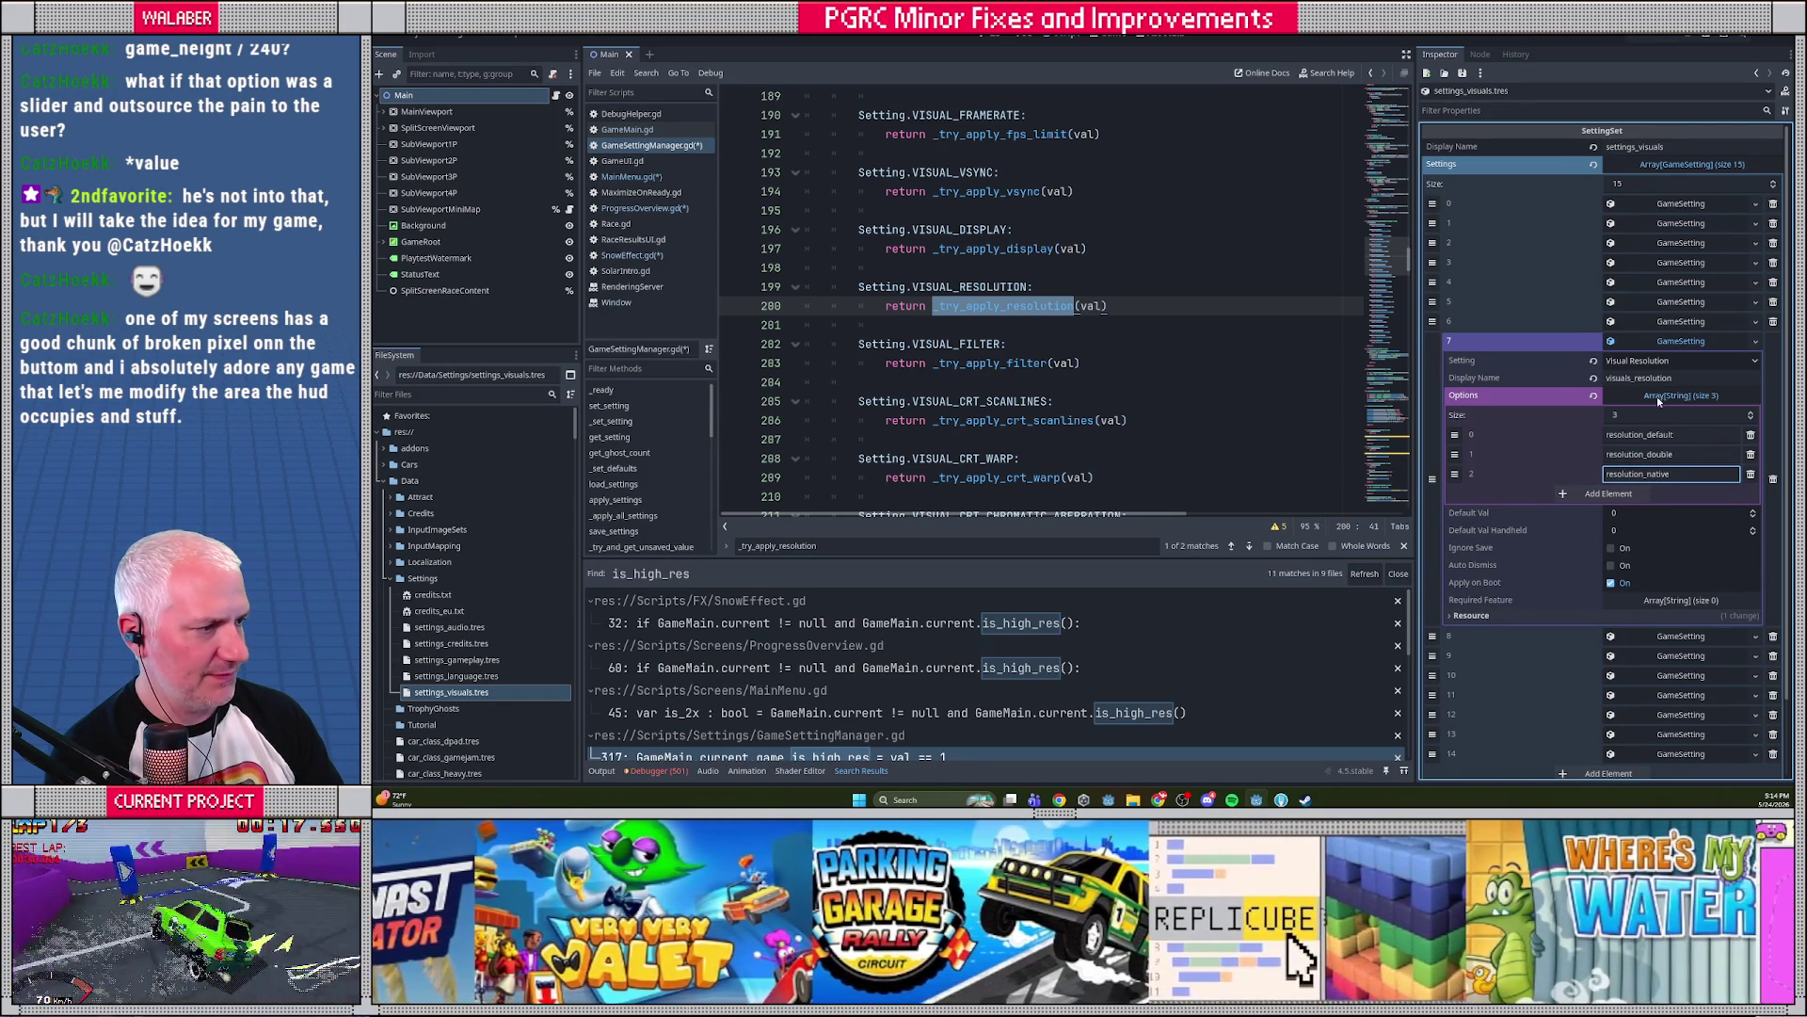
click(1659, 395)
click(1680, 341)
click(1023, 289)
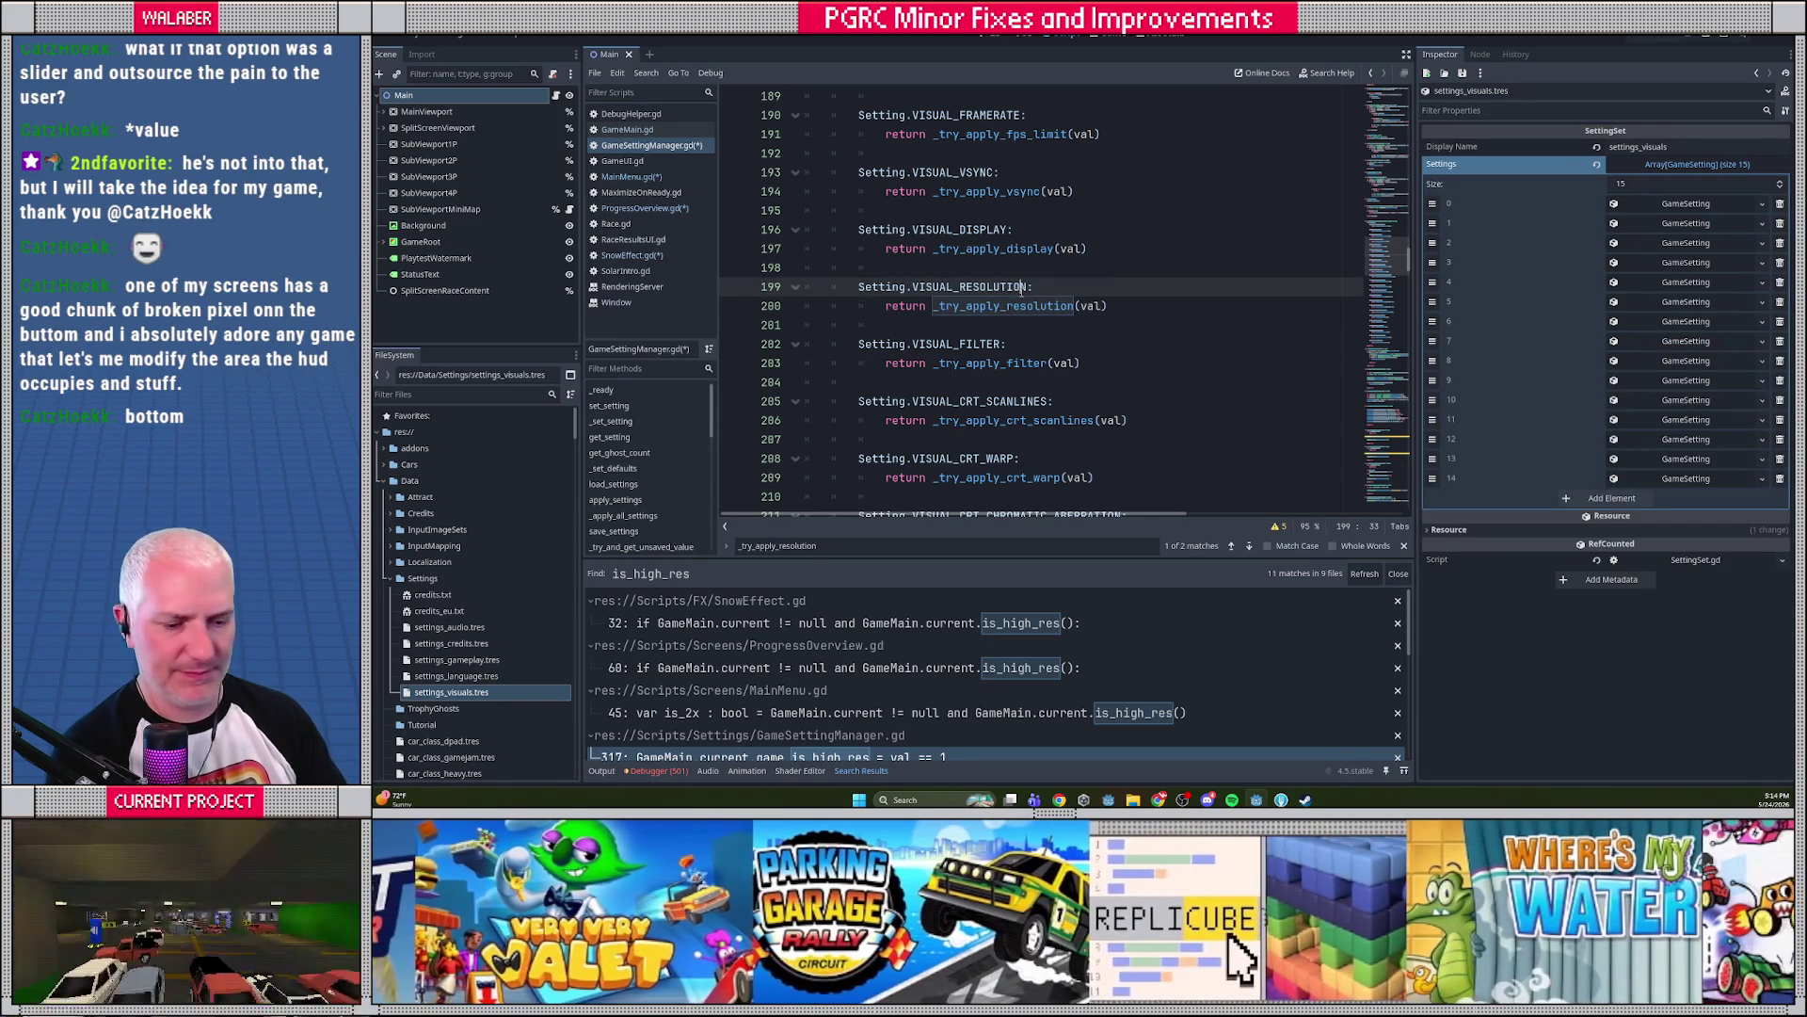
Save all scripts and view _try_apply_resolution in distraction-free mode
key(ctrl+s)
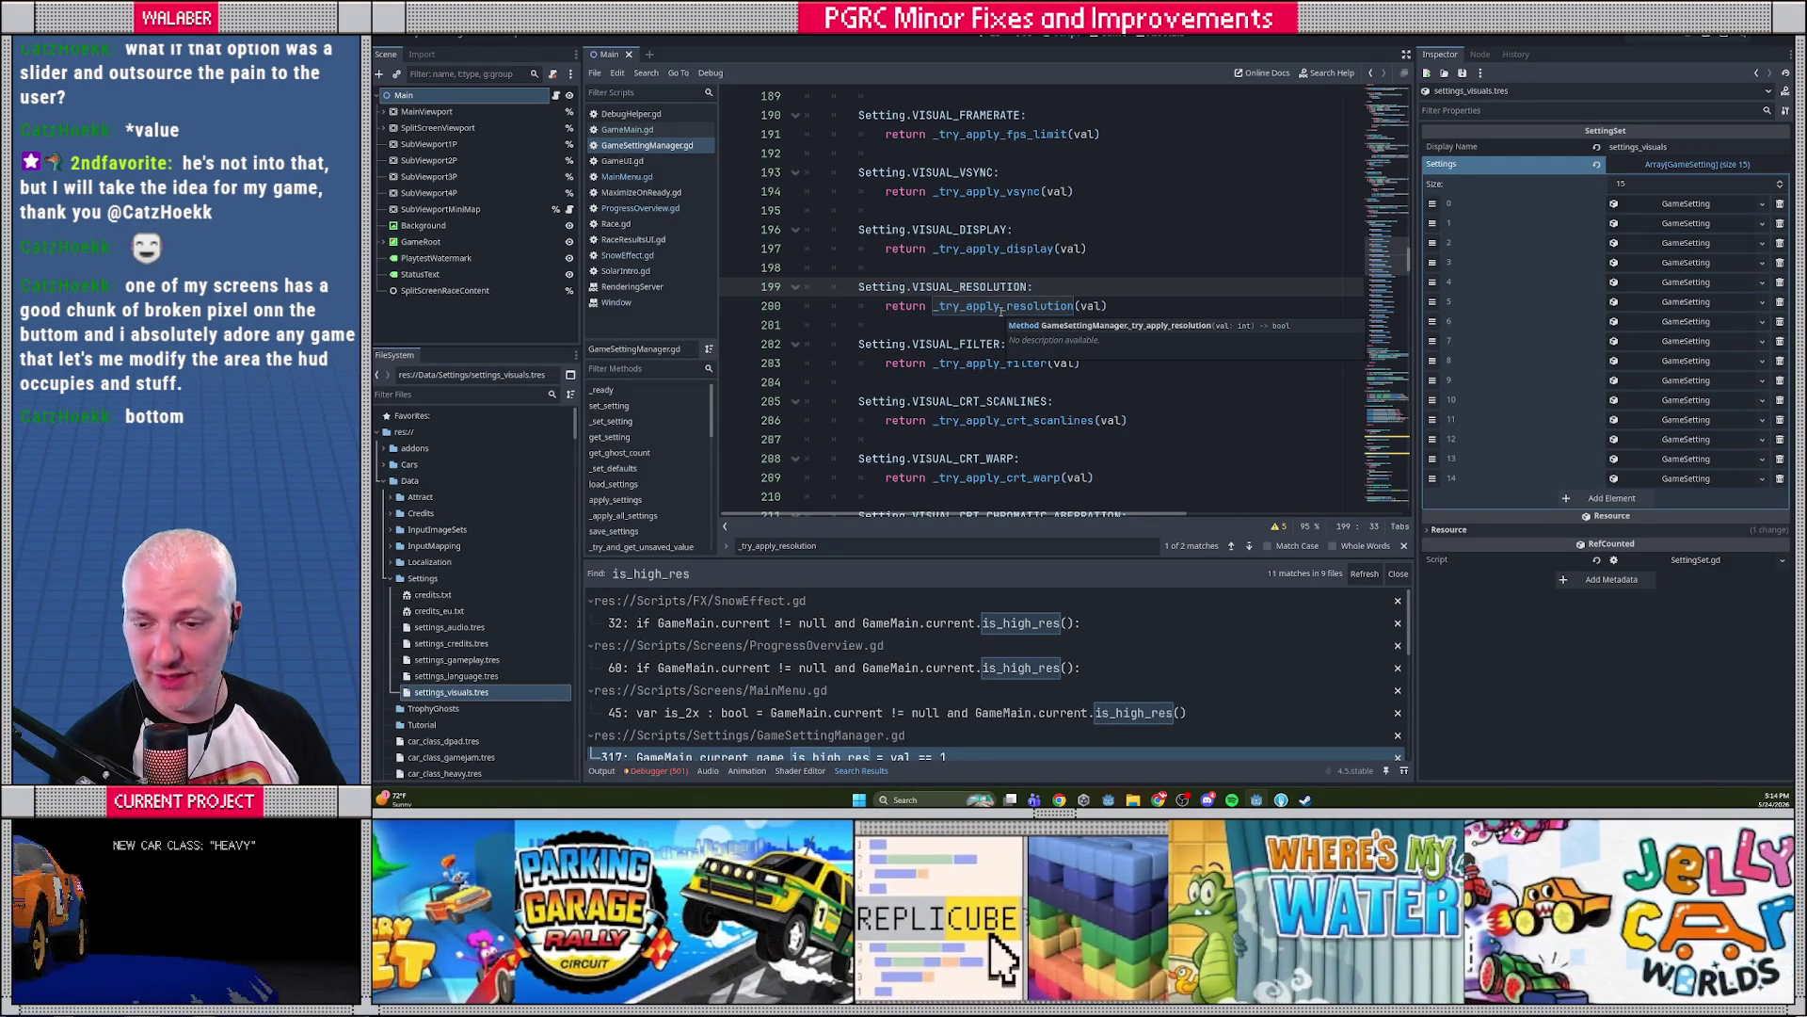
ctrl+click(1002, 306)
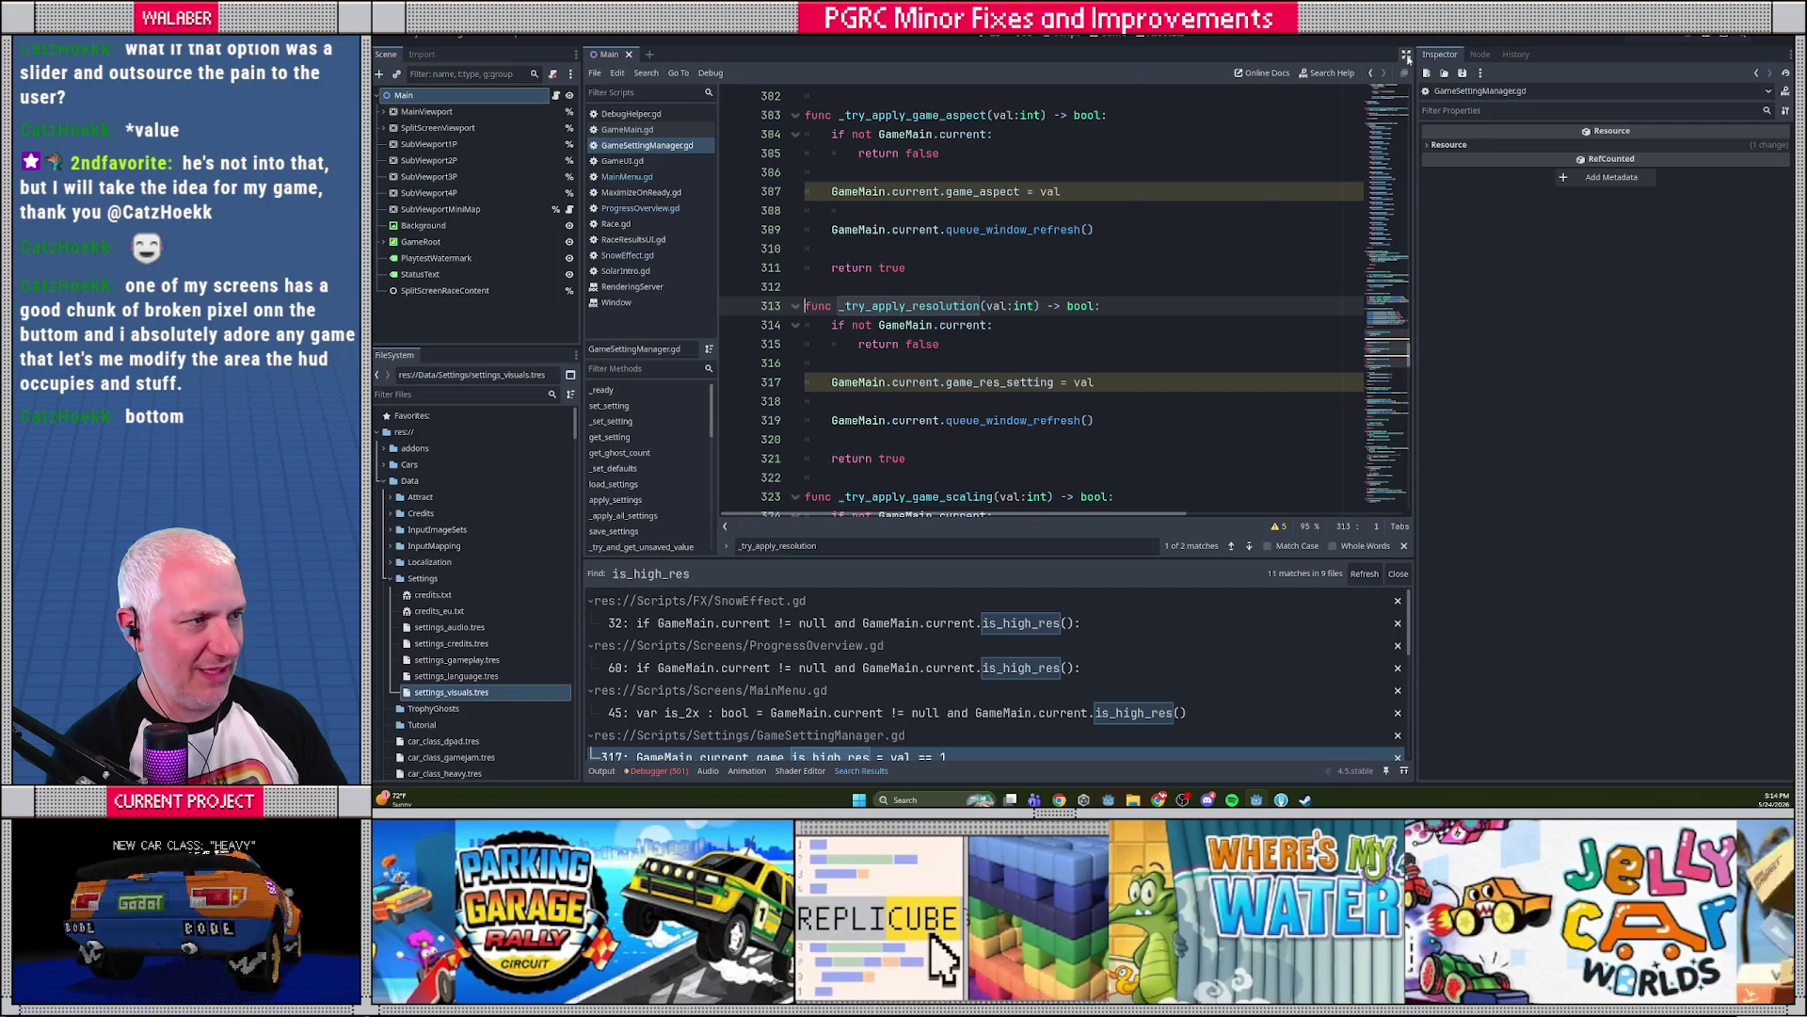
click(1408, 56)
click(732, 277)
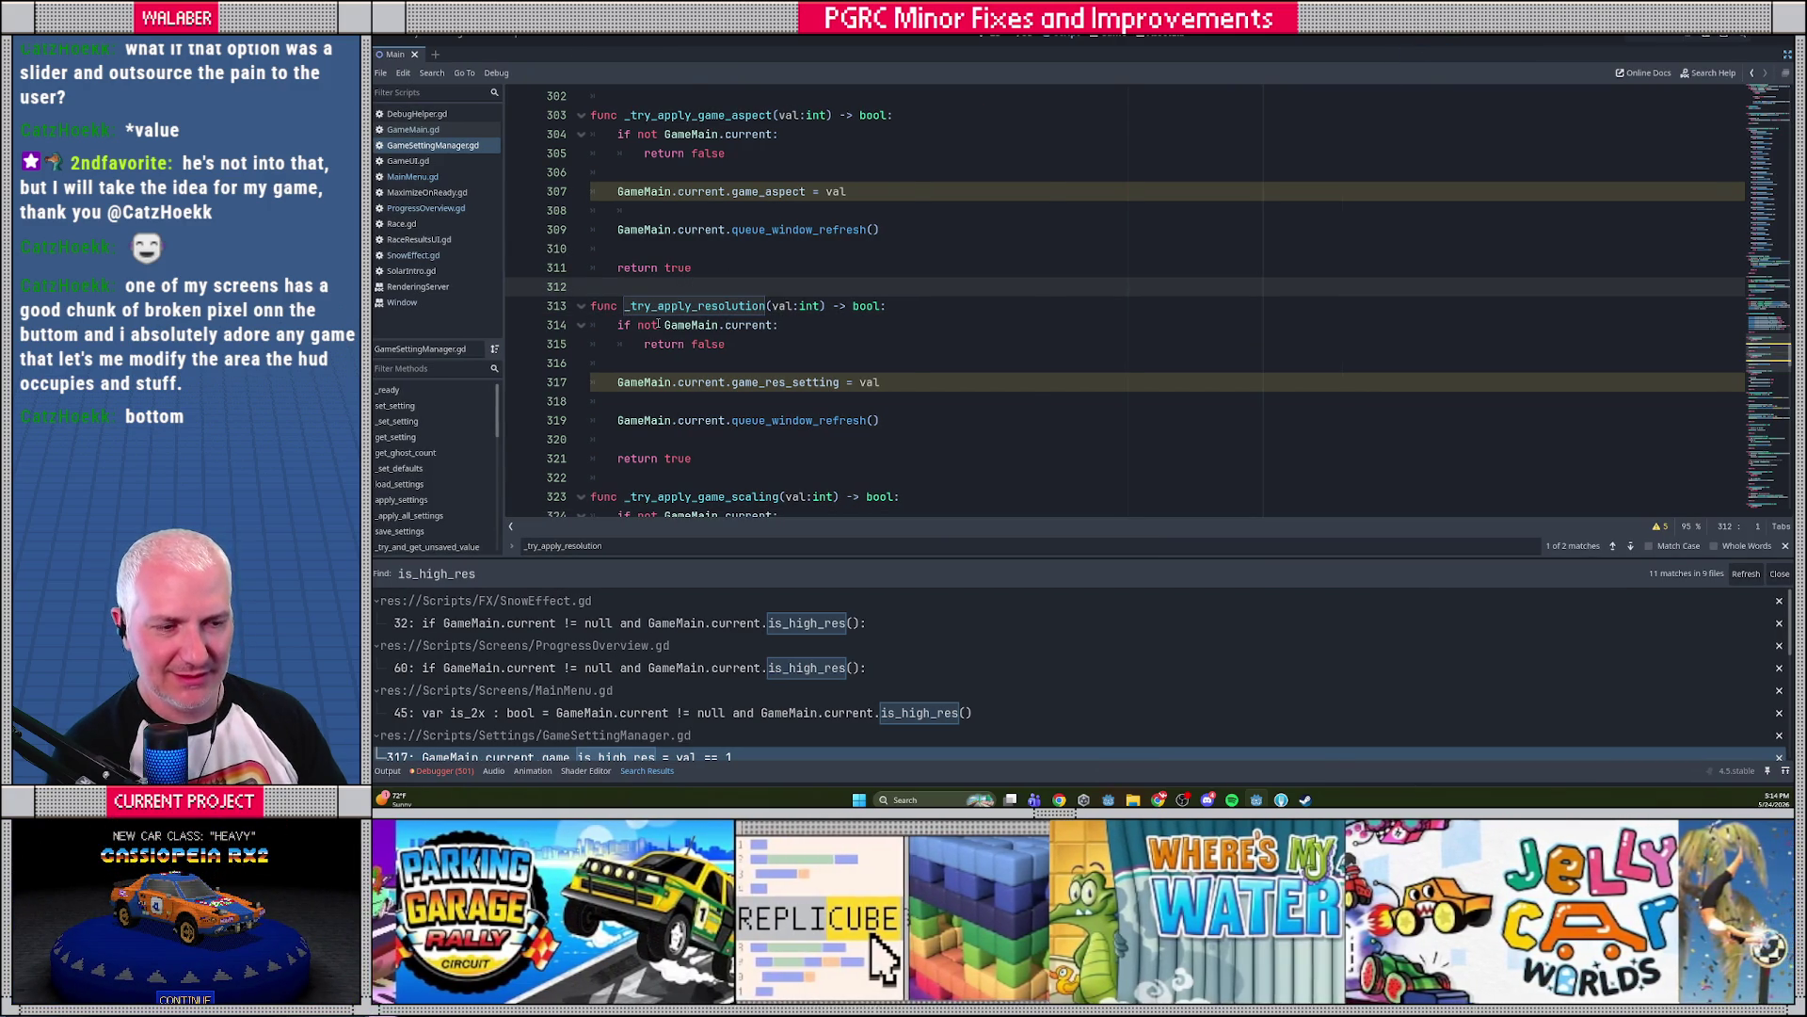
Jump to the game_res_setting declaration in GameMain.gd, showing the Normal, Double, Native enum
click(693, 364)
scroll(693, 364, down, 1)
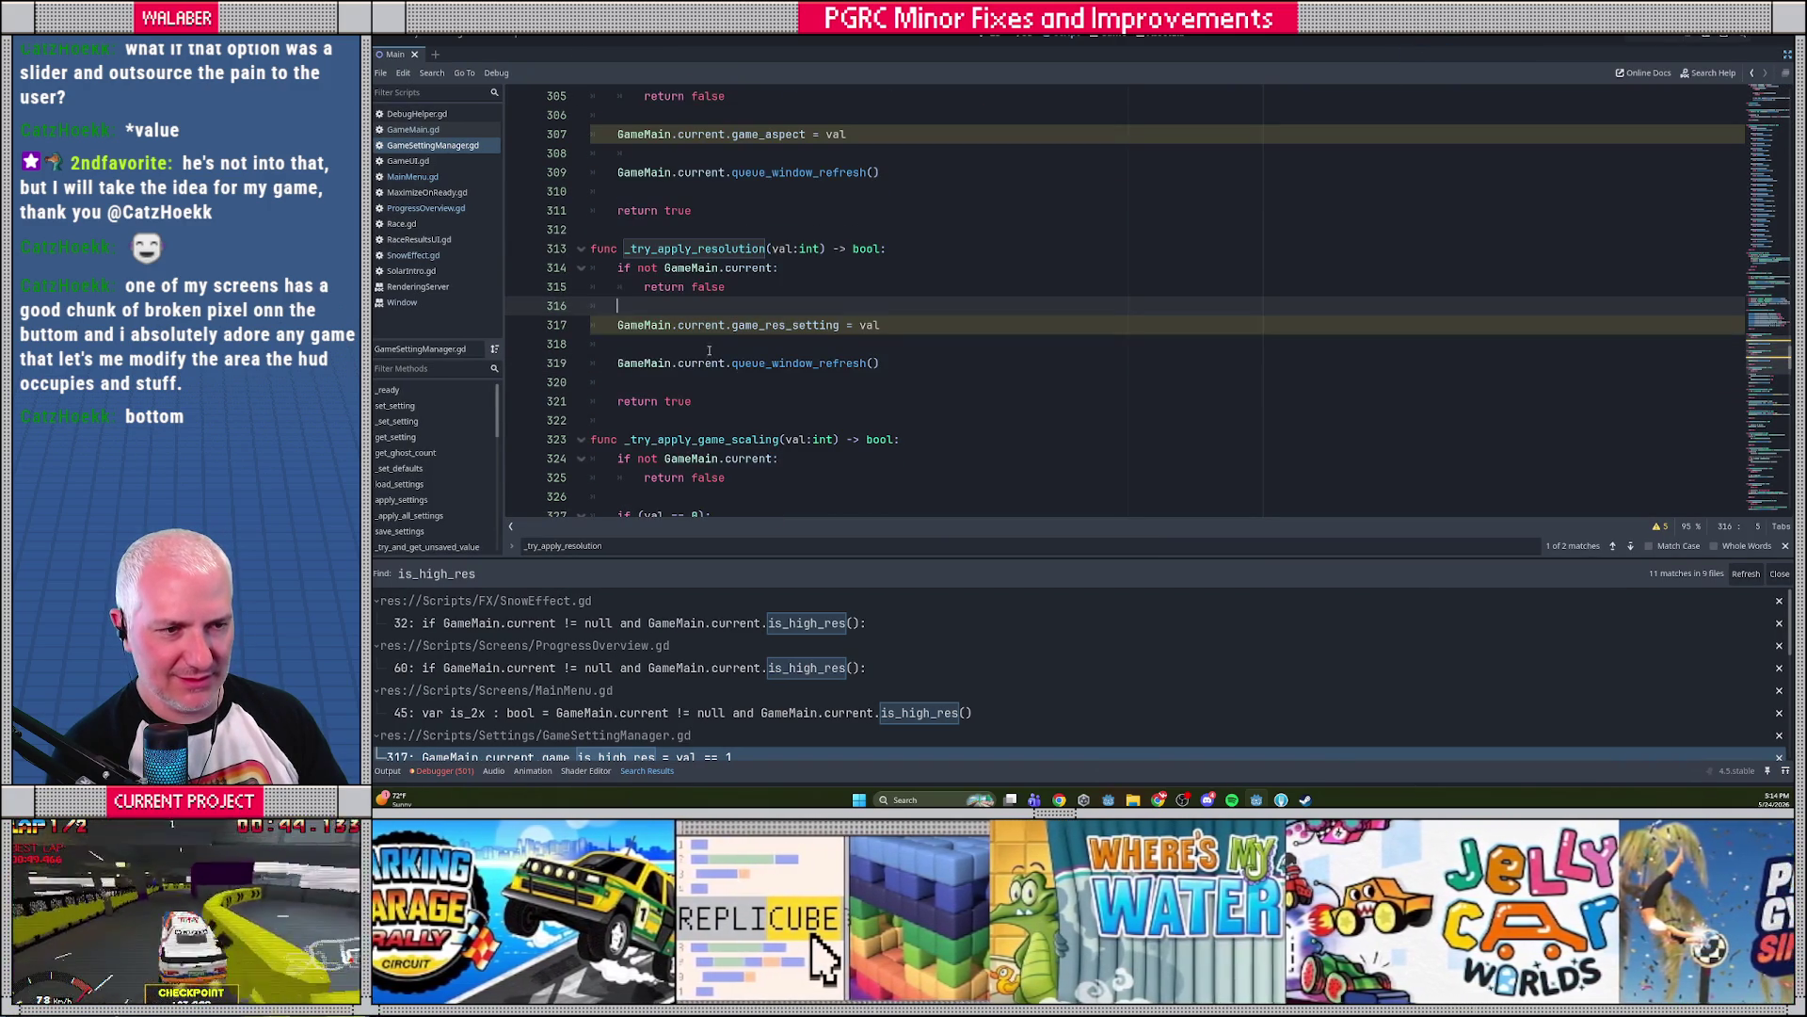
click(709, 348)
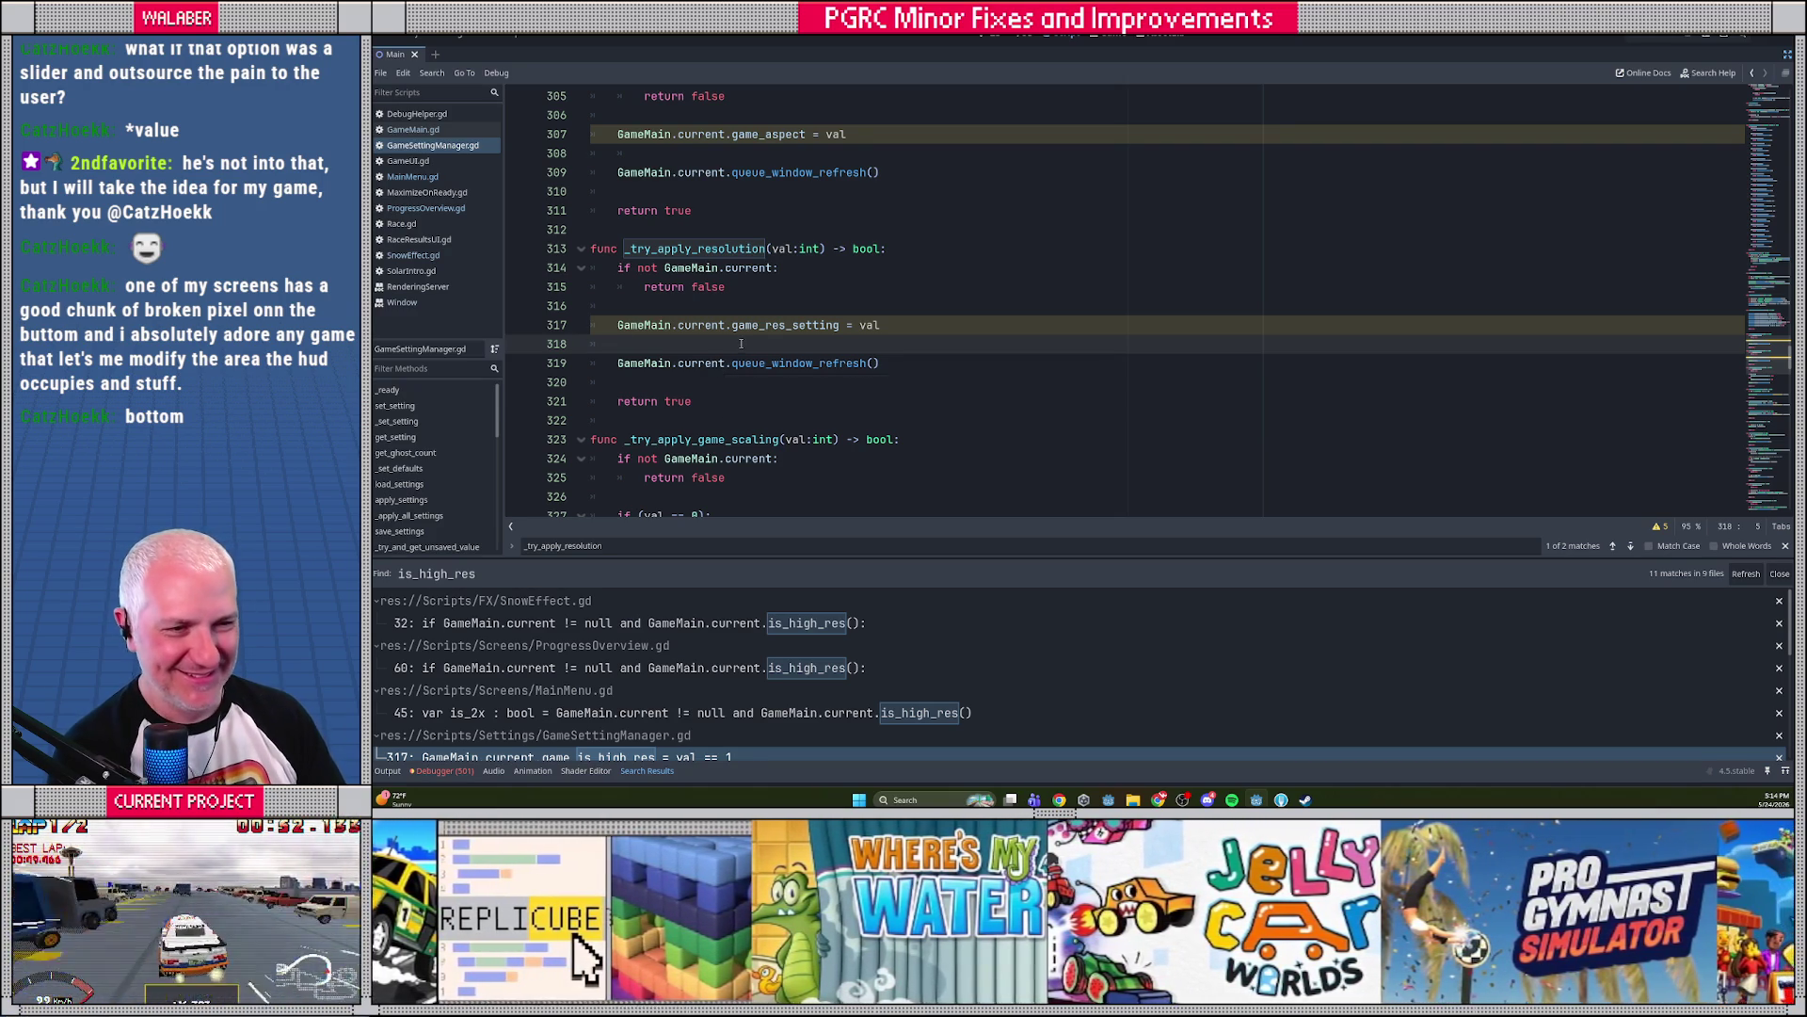
ctrl+click(800, 325)
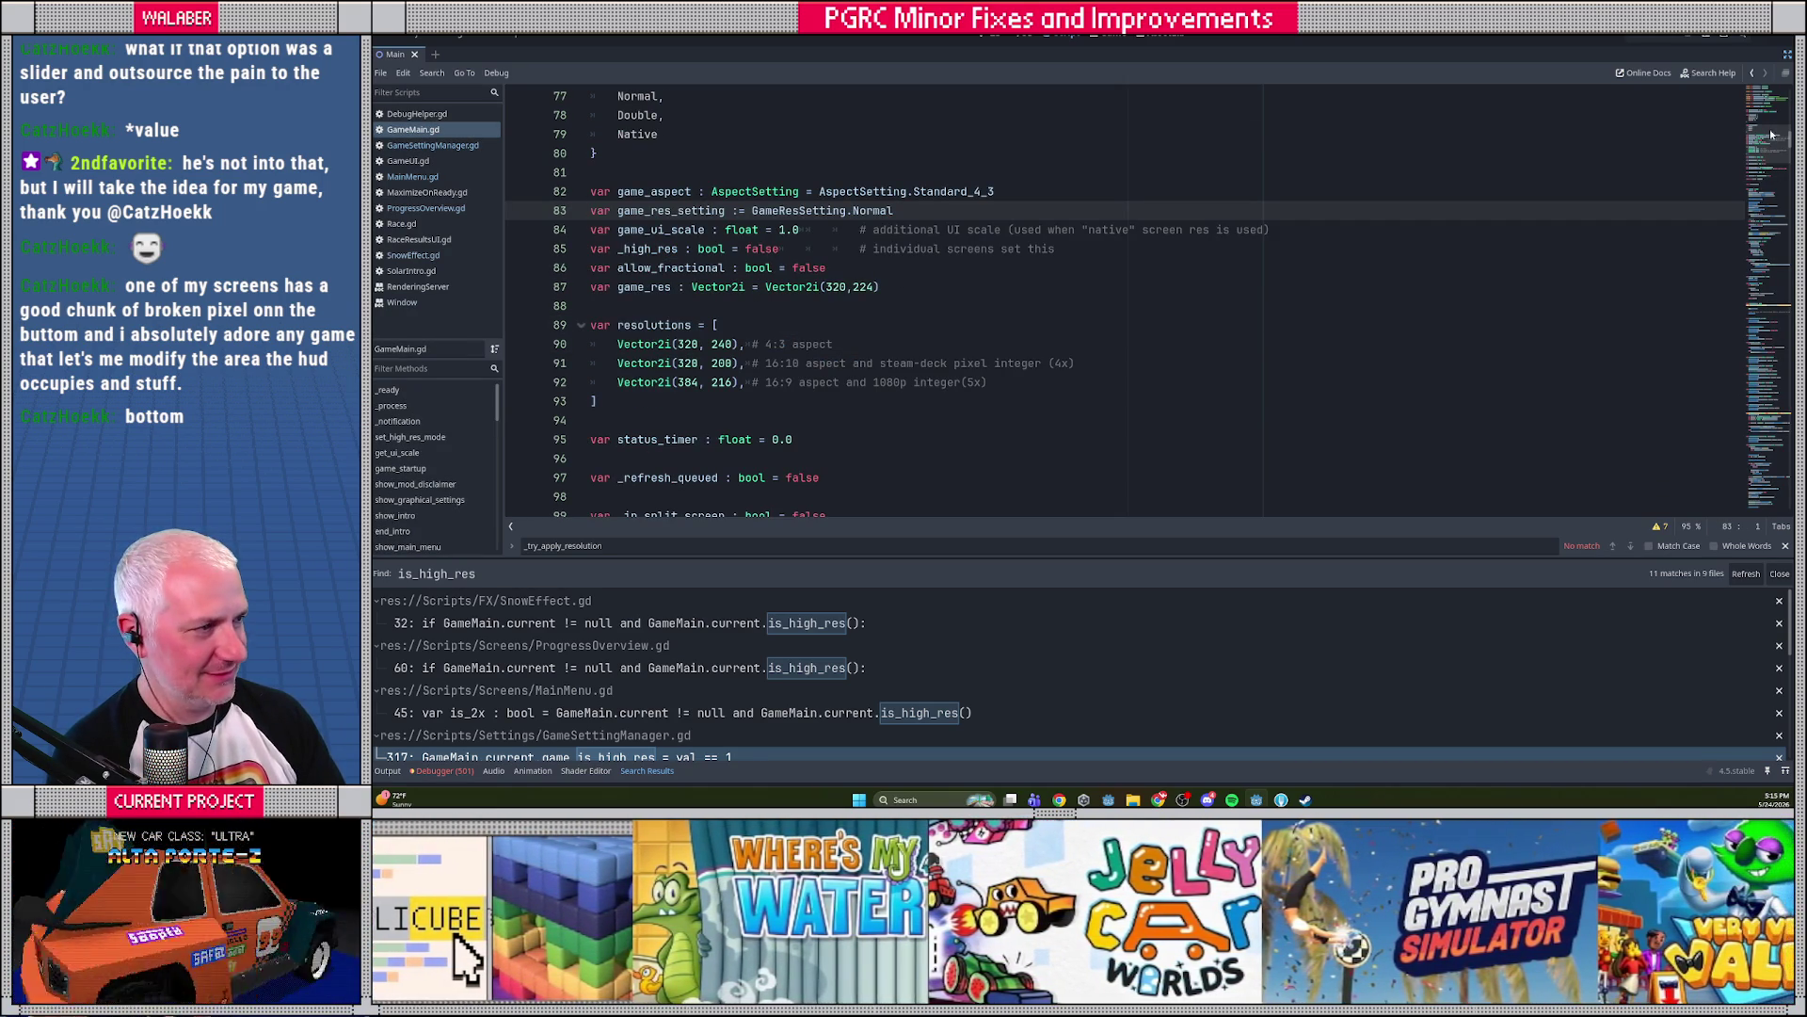
scroll(649, 688, down, 2)
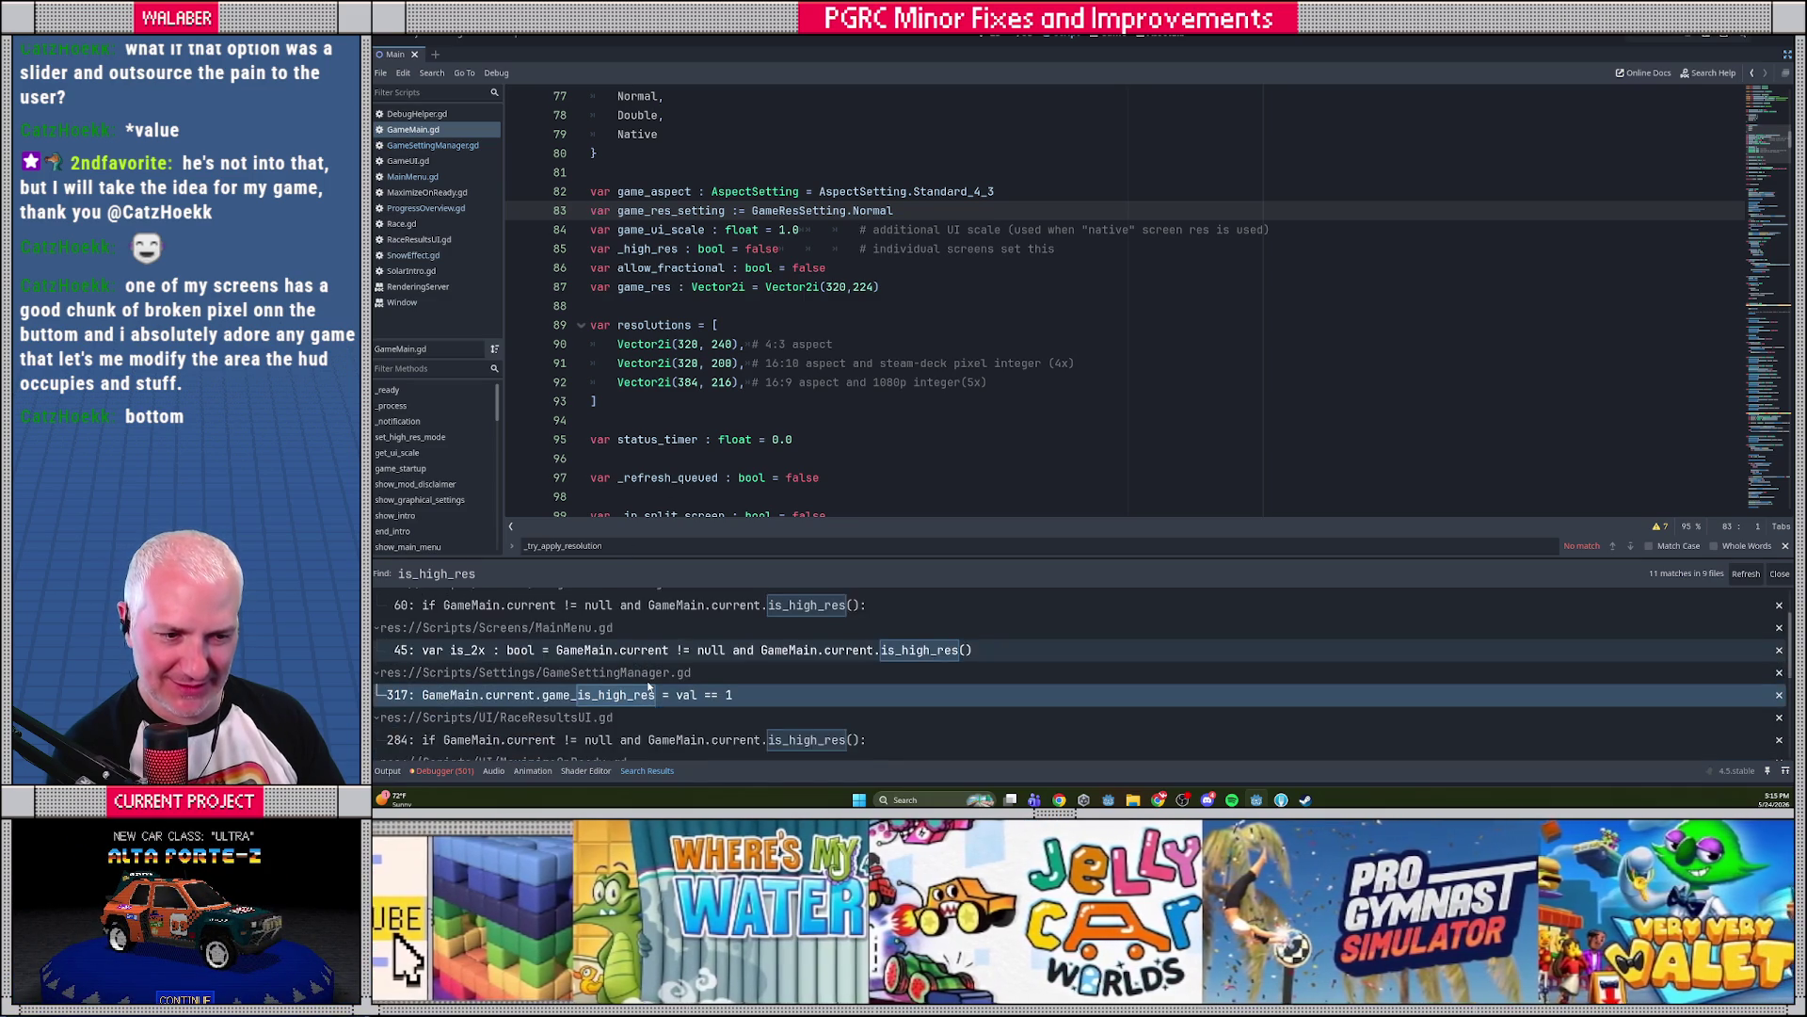
scroll(649, 688, down, 2)
In RaceResultsUI.gd, drop line 284's is_high_res check, replace 2.0 with GameMain.current.get_ui_scale(), and save
click(648, 697)
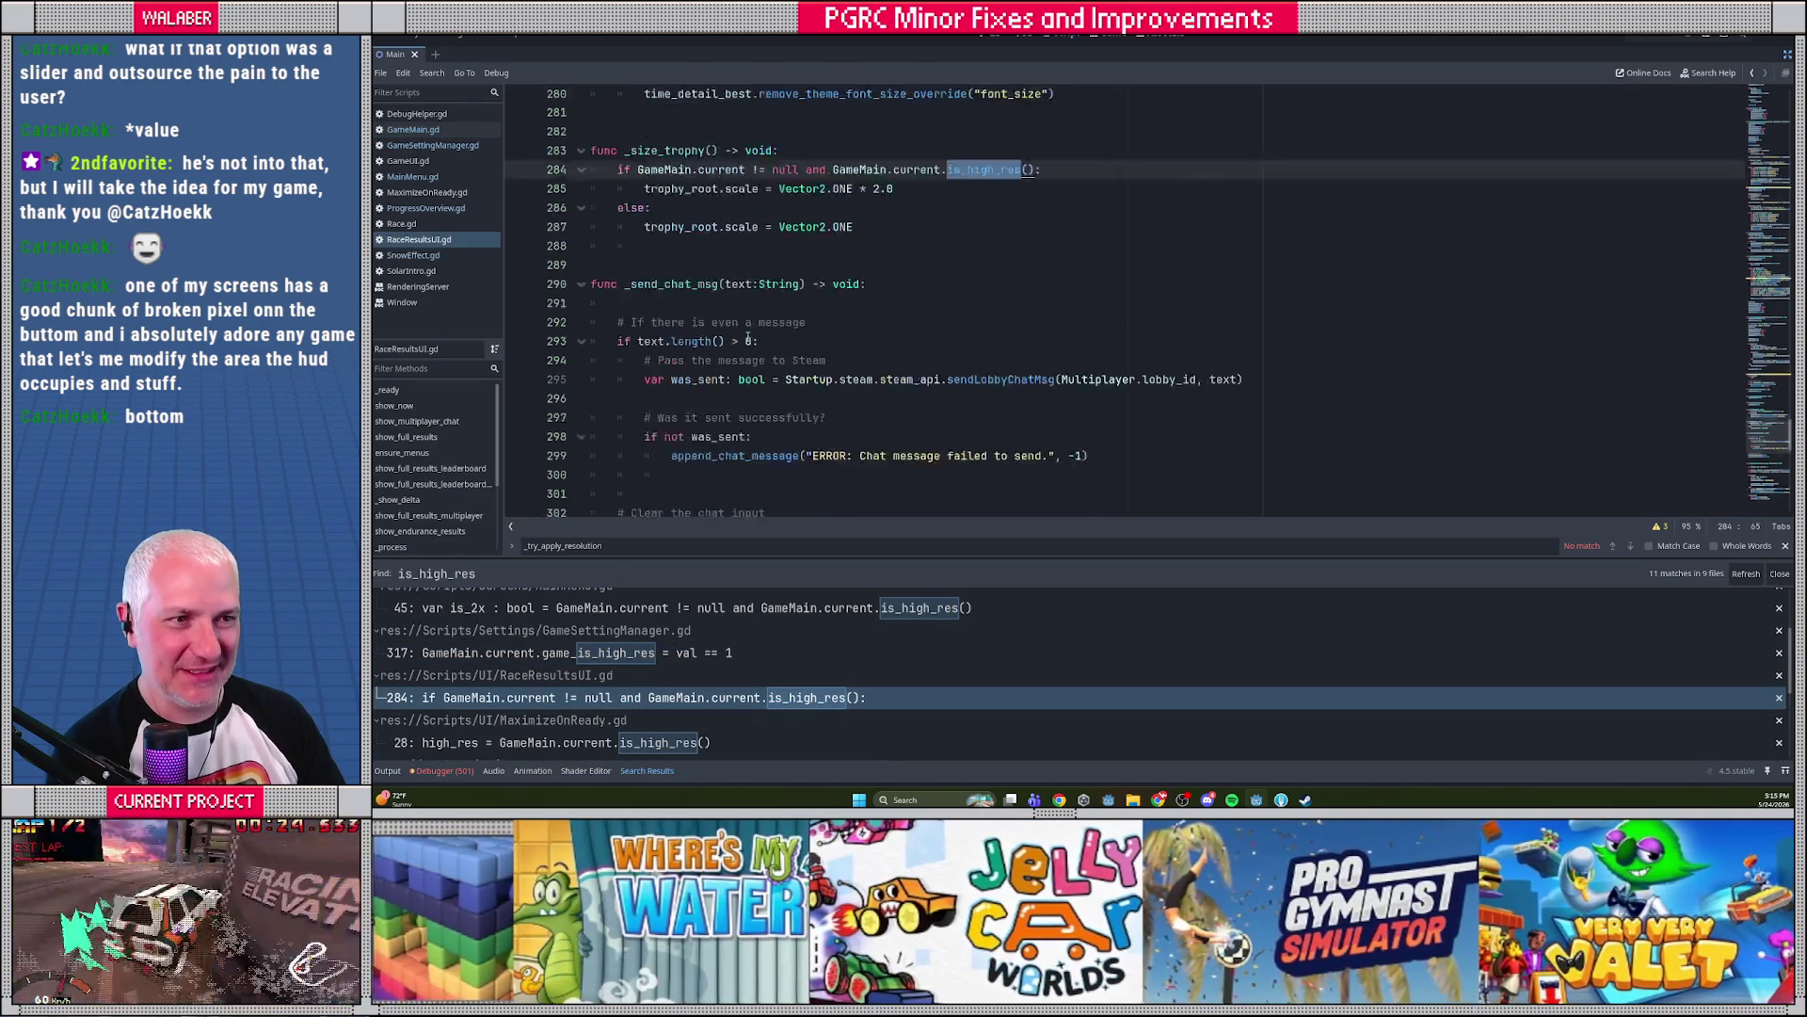
click(798, 211)
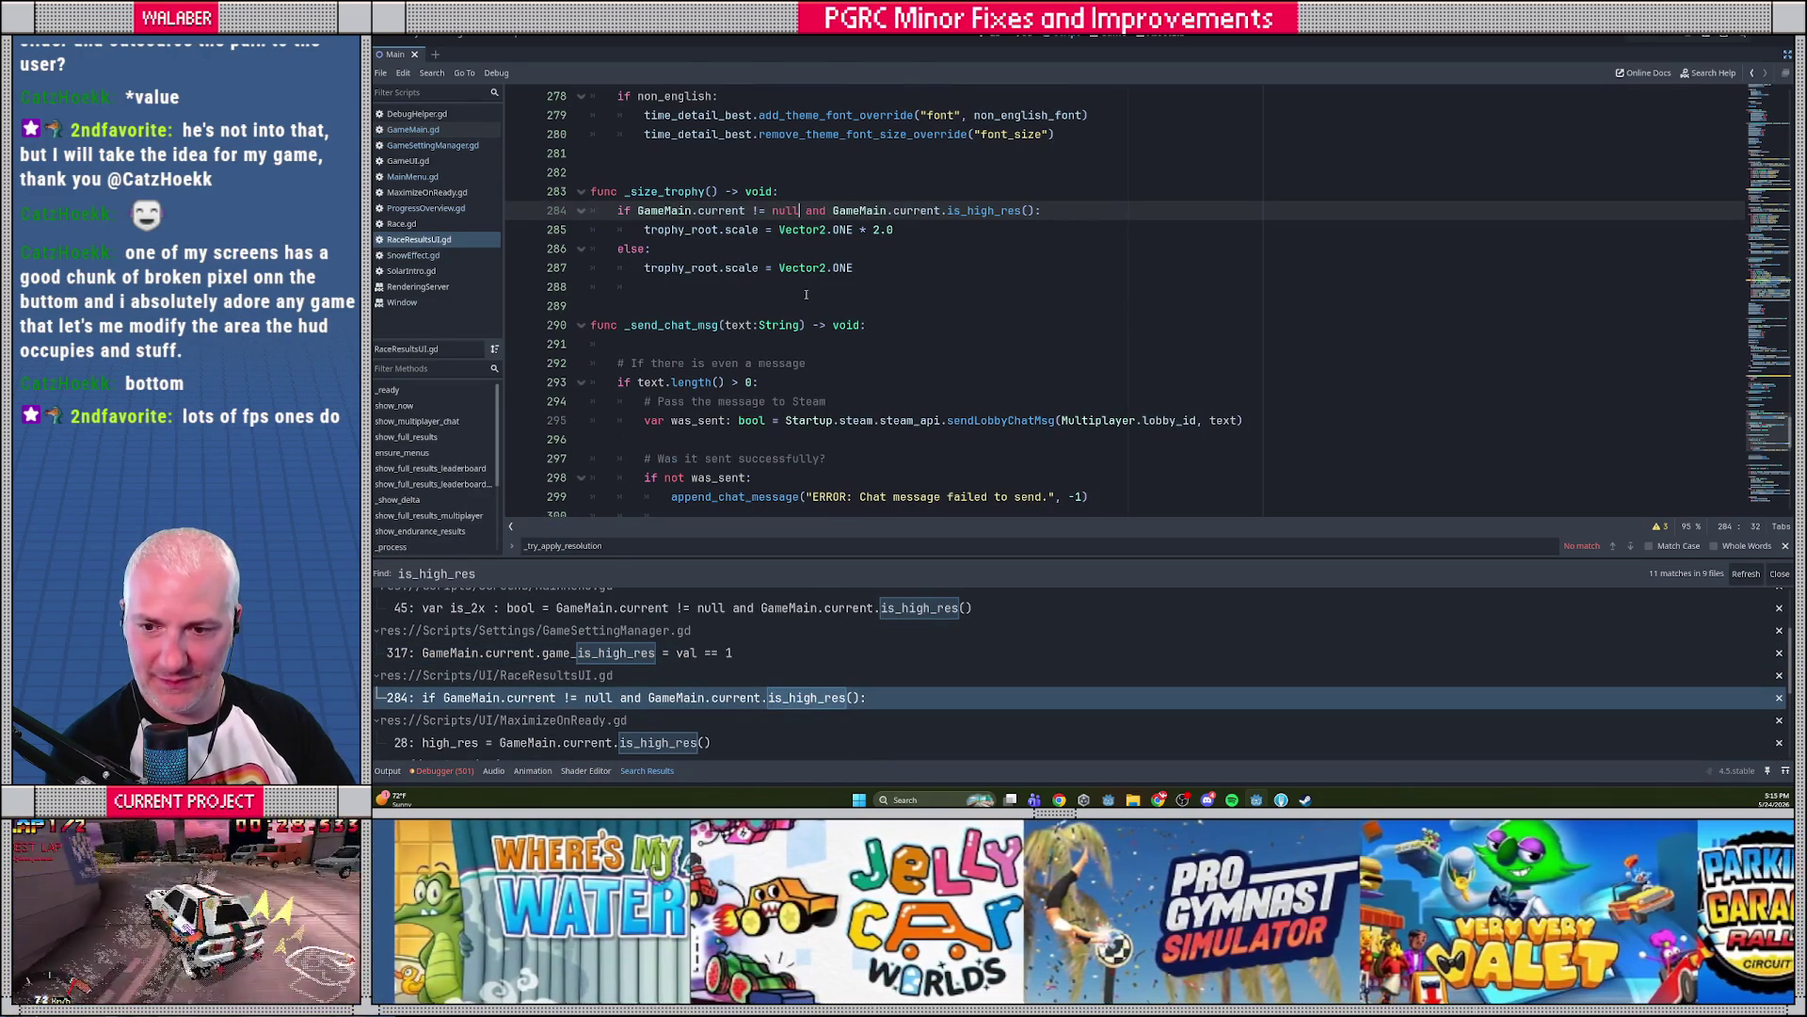
key(shift+End)
text(:)
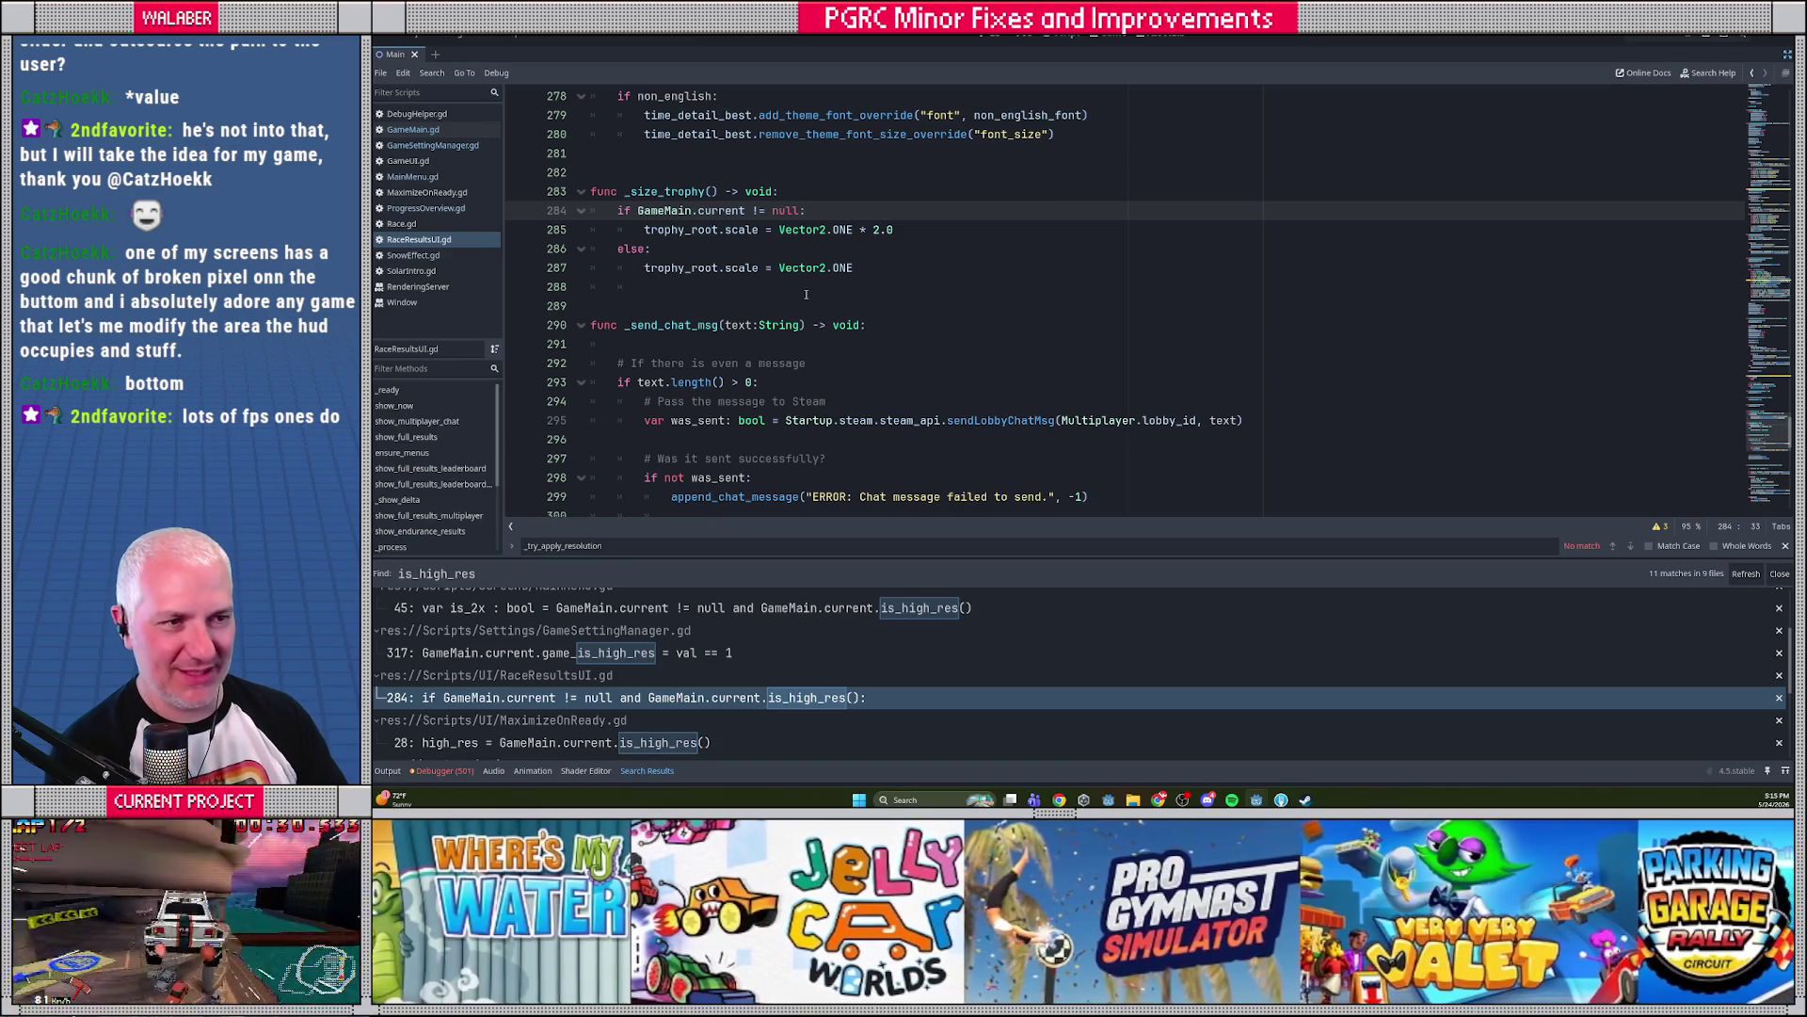
drag(873, 230, 903, 226)
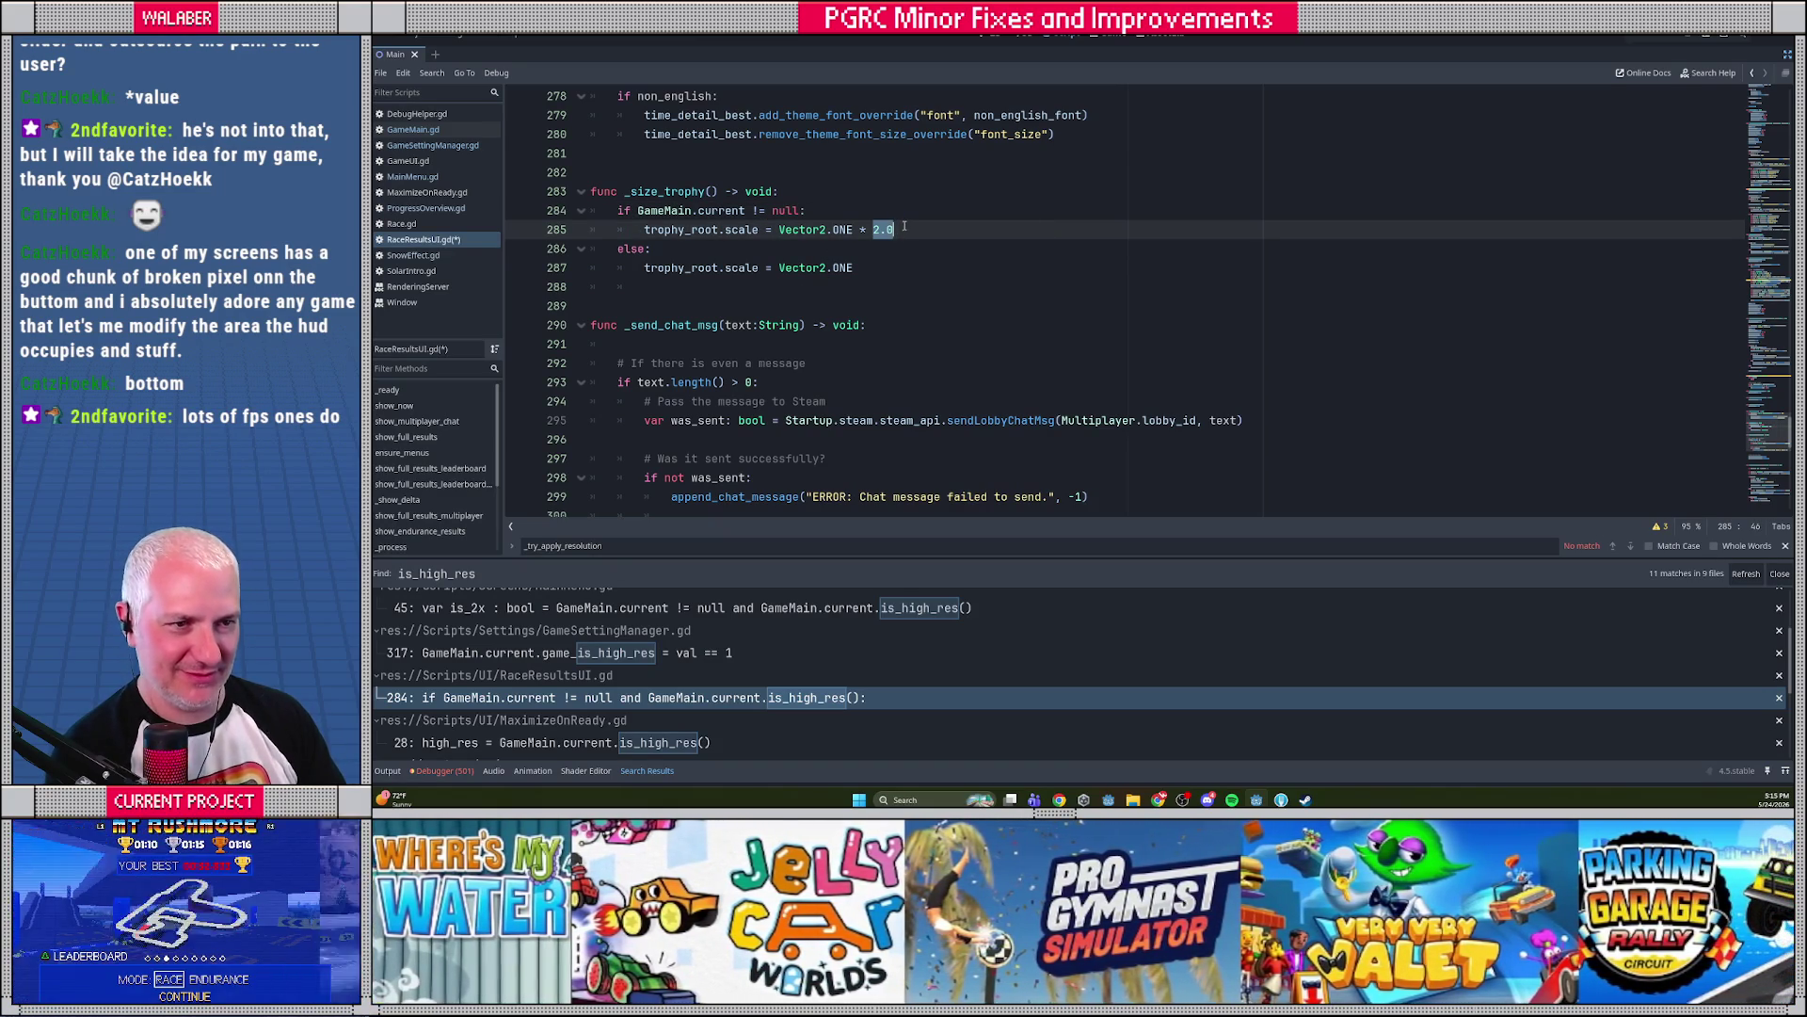
text(GameMain.current.get_ui)
key(Return)
key(ctrl+s)
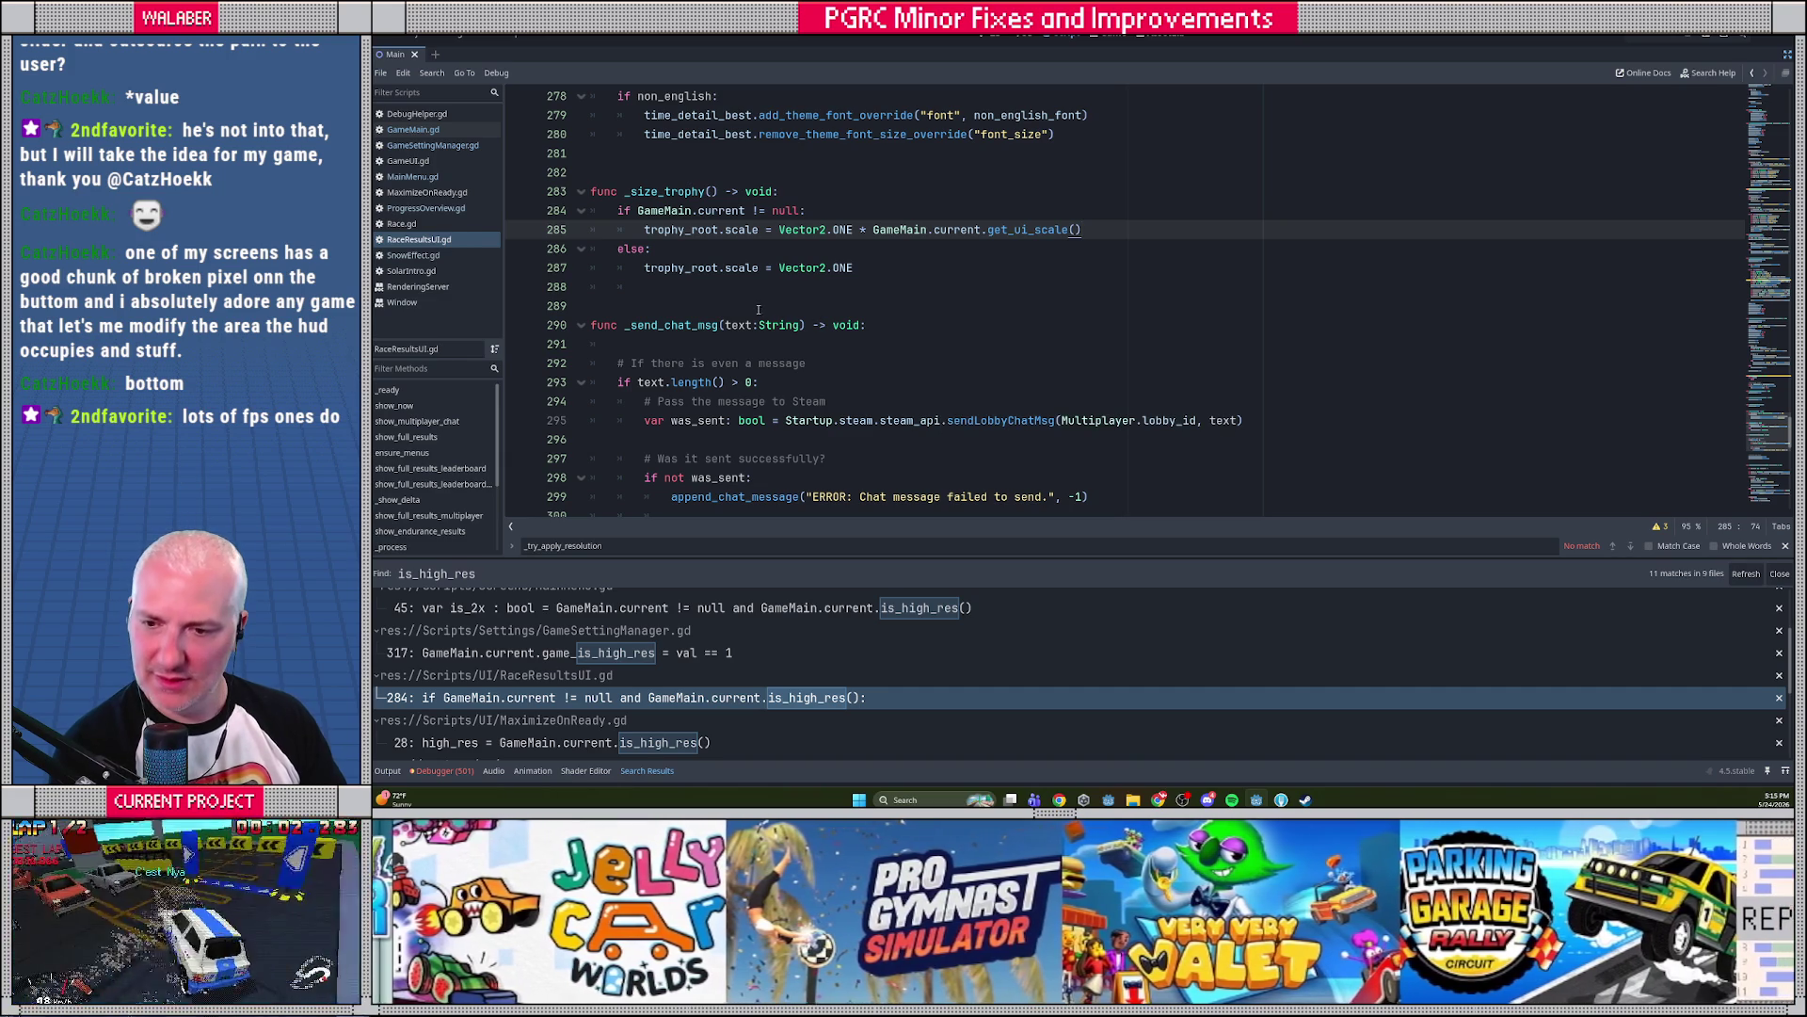
scroll(622, 702, down, 2)
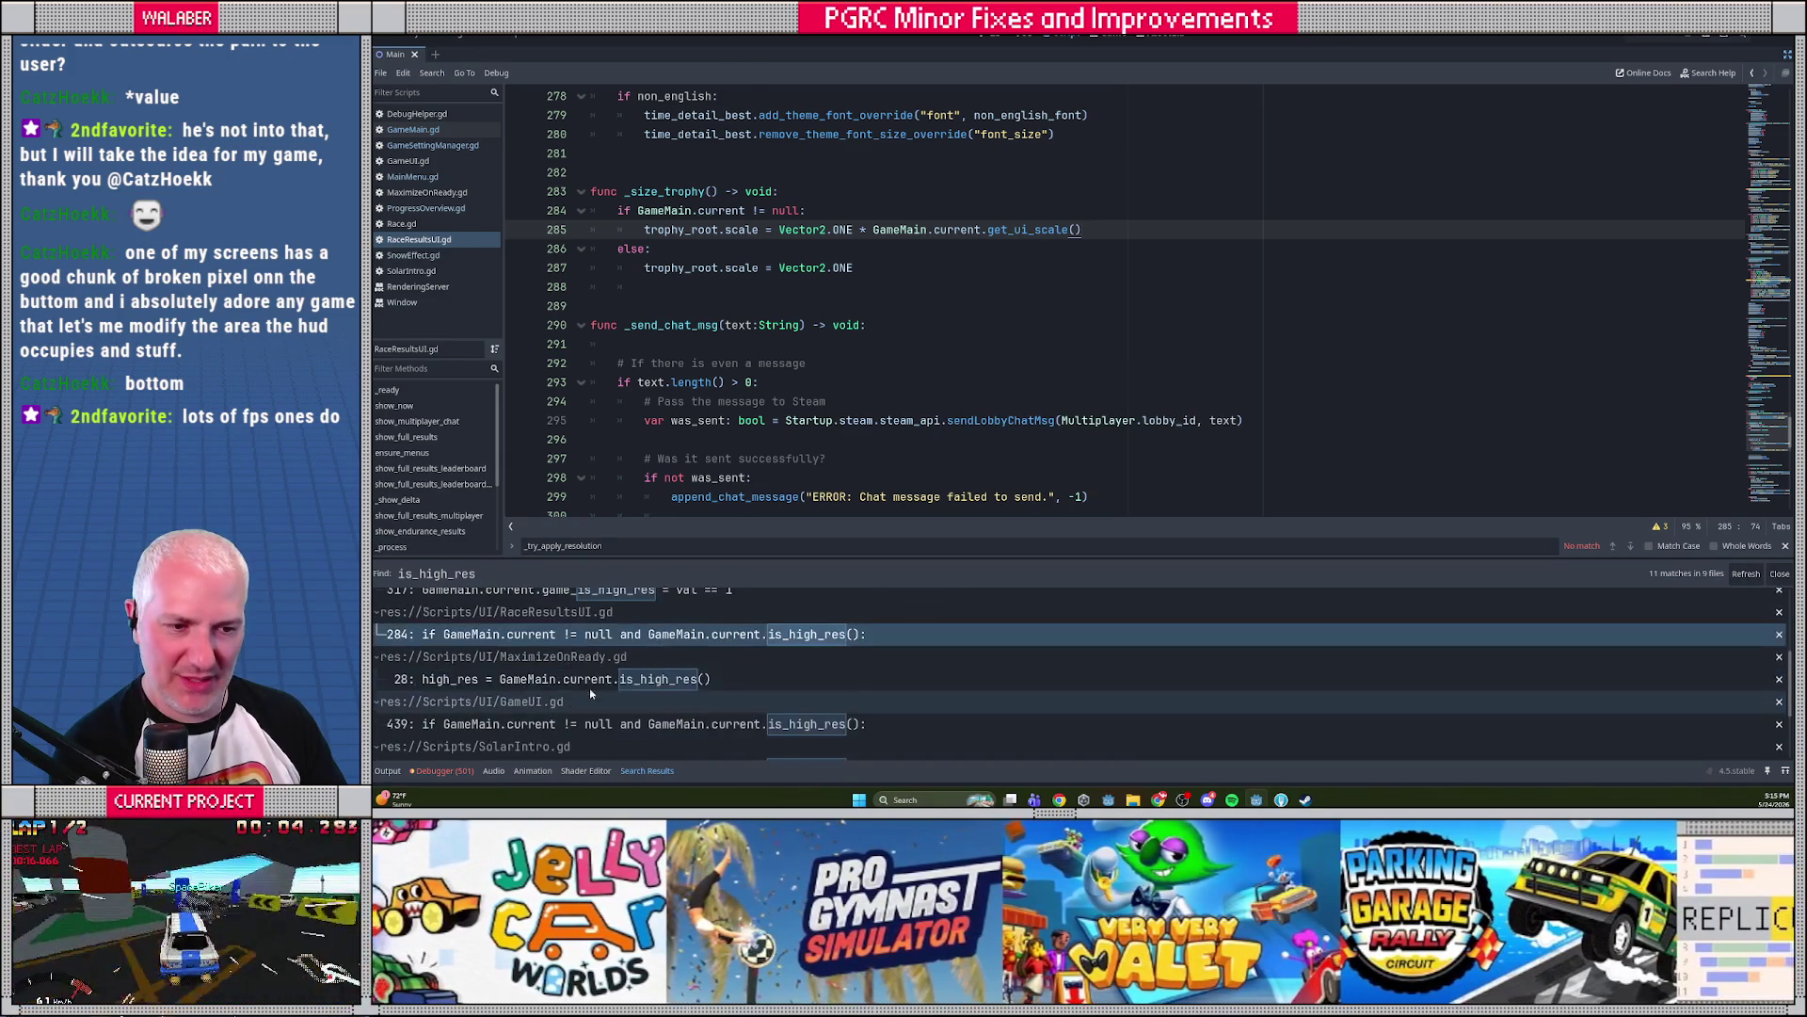
Open MaximizeOnReady.gd and review the 320x224 default resolution and high_res flag
click(600, 679)
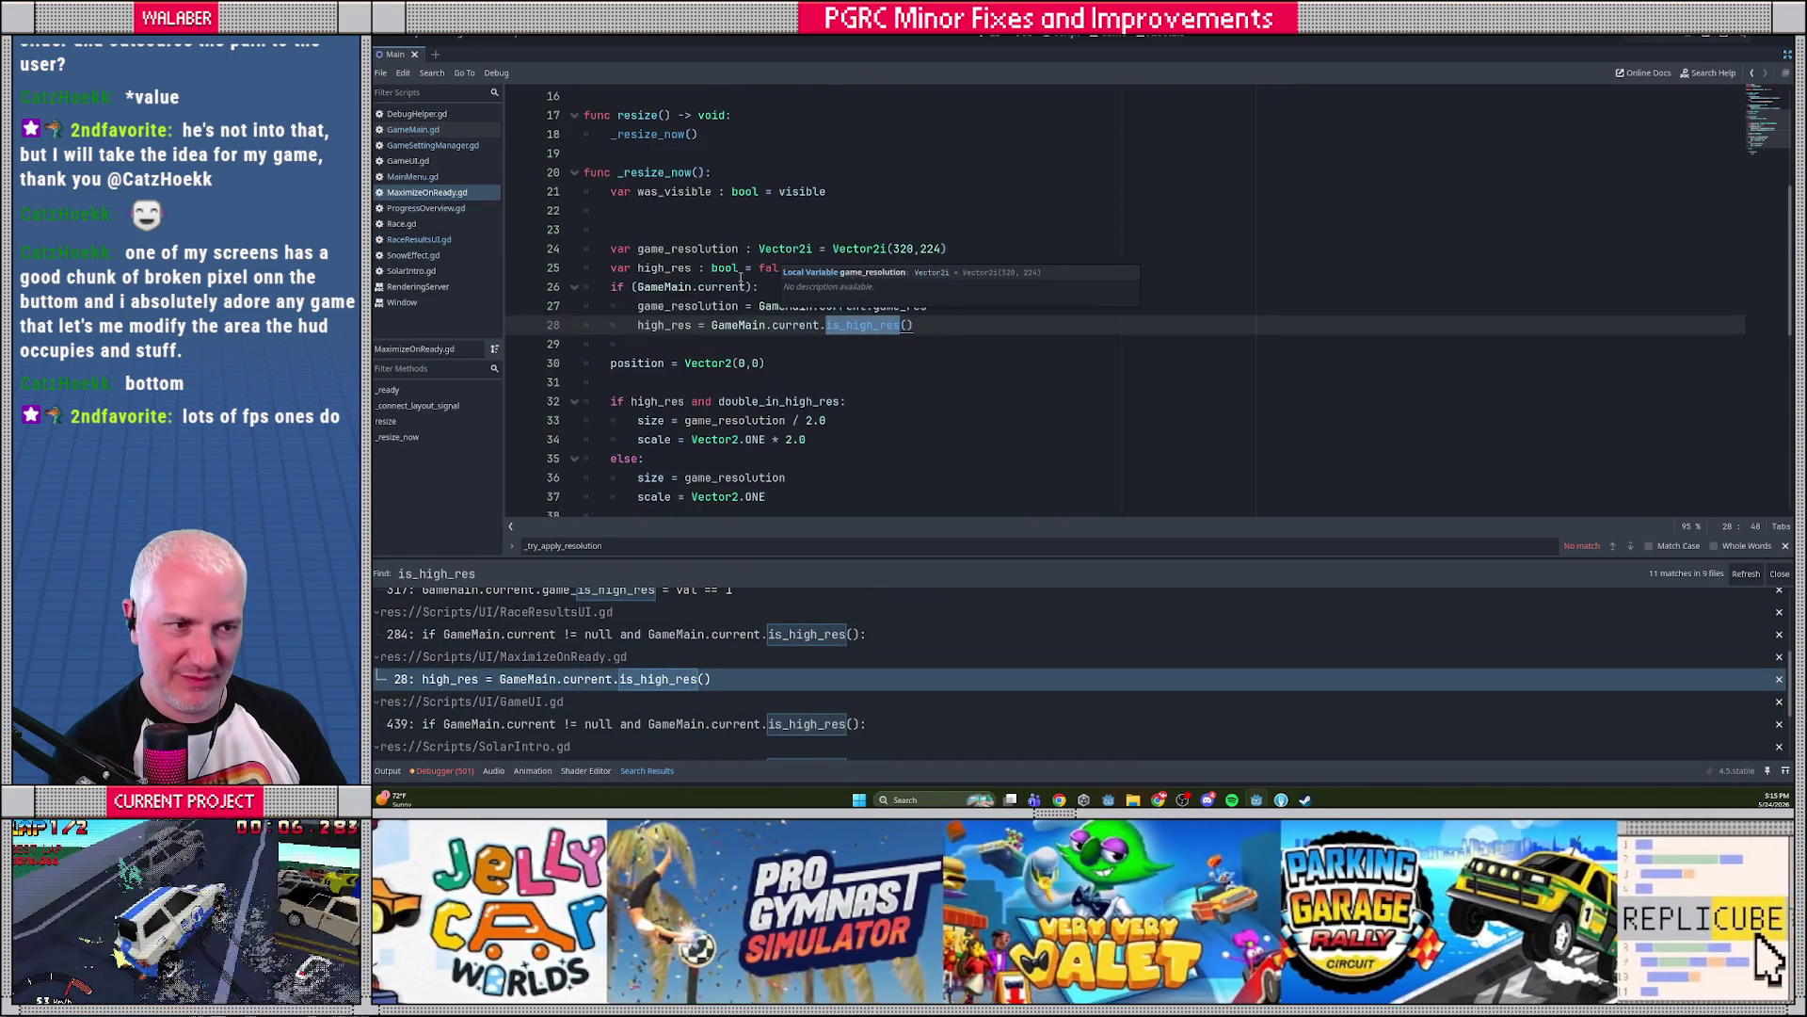
click(722, 287)
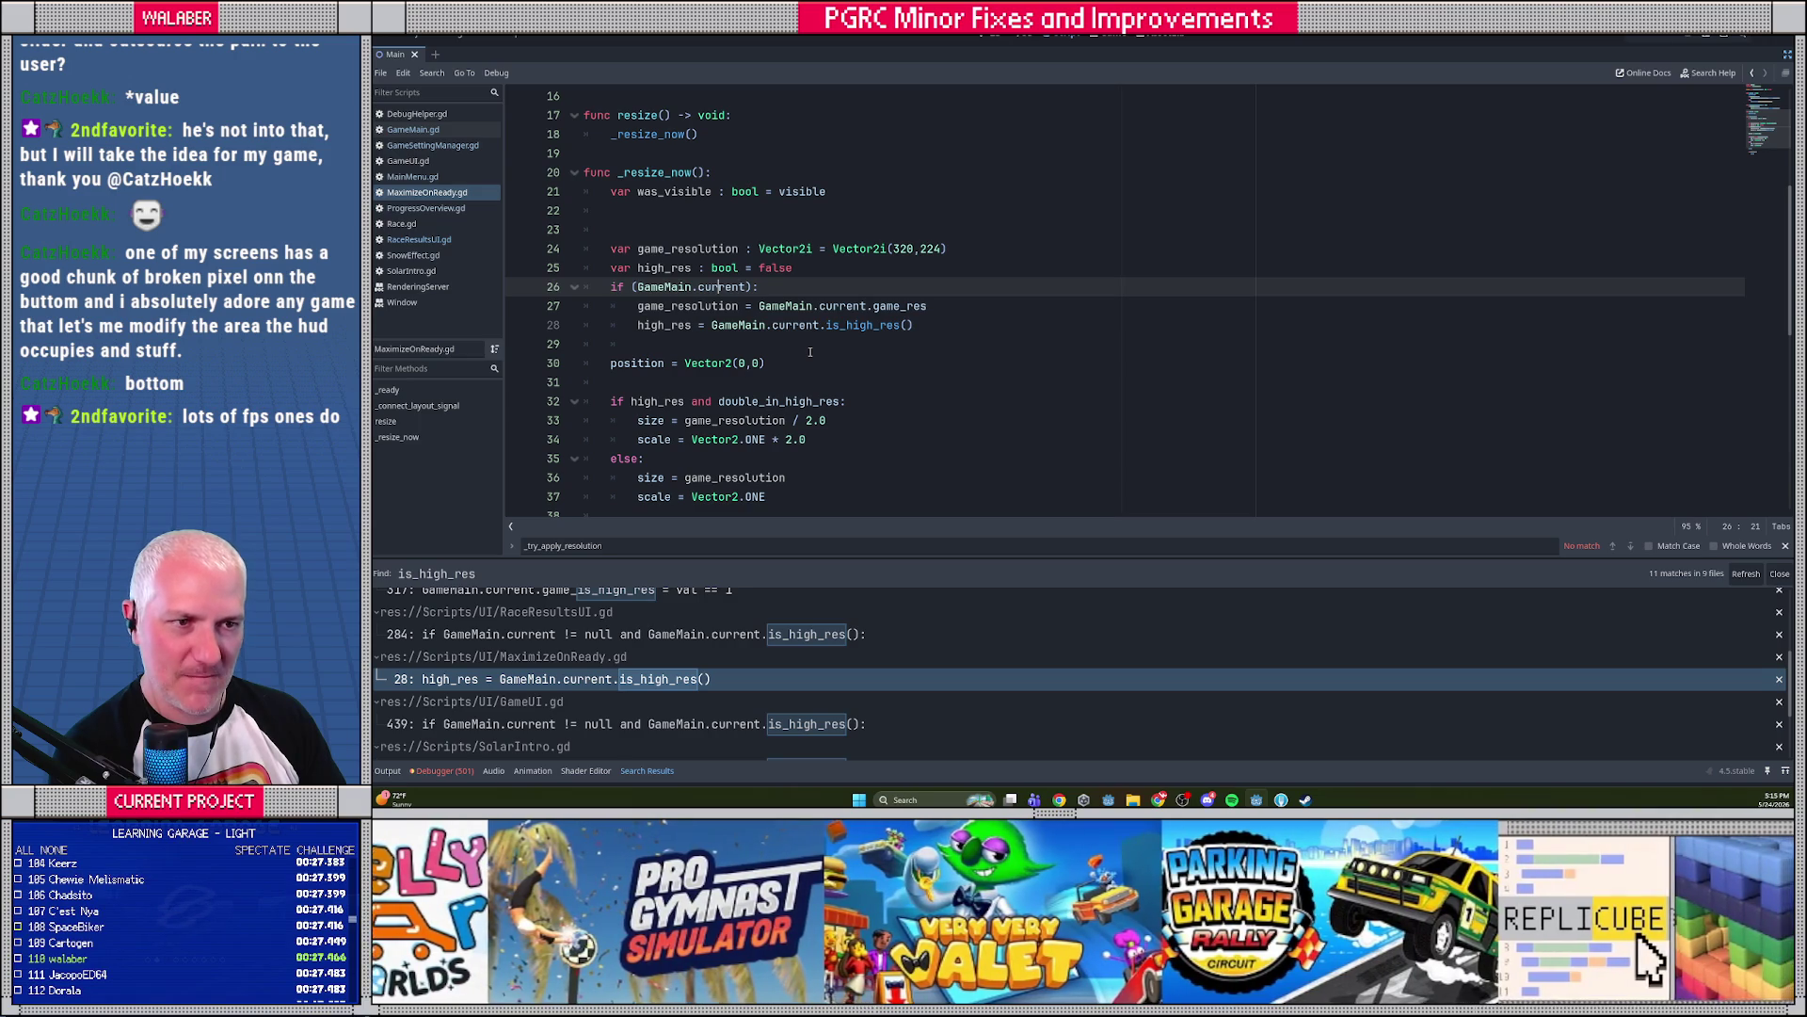
scroll(694, 232, down, 2)
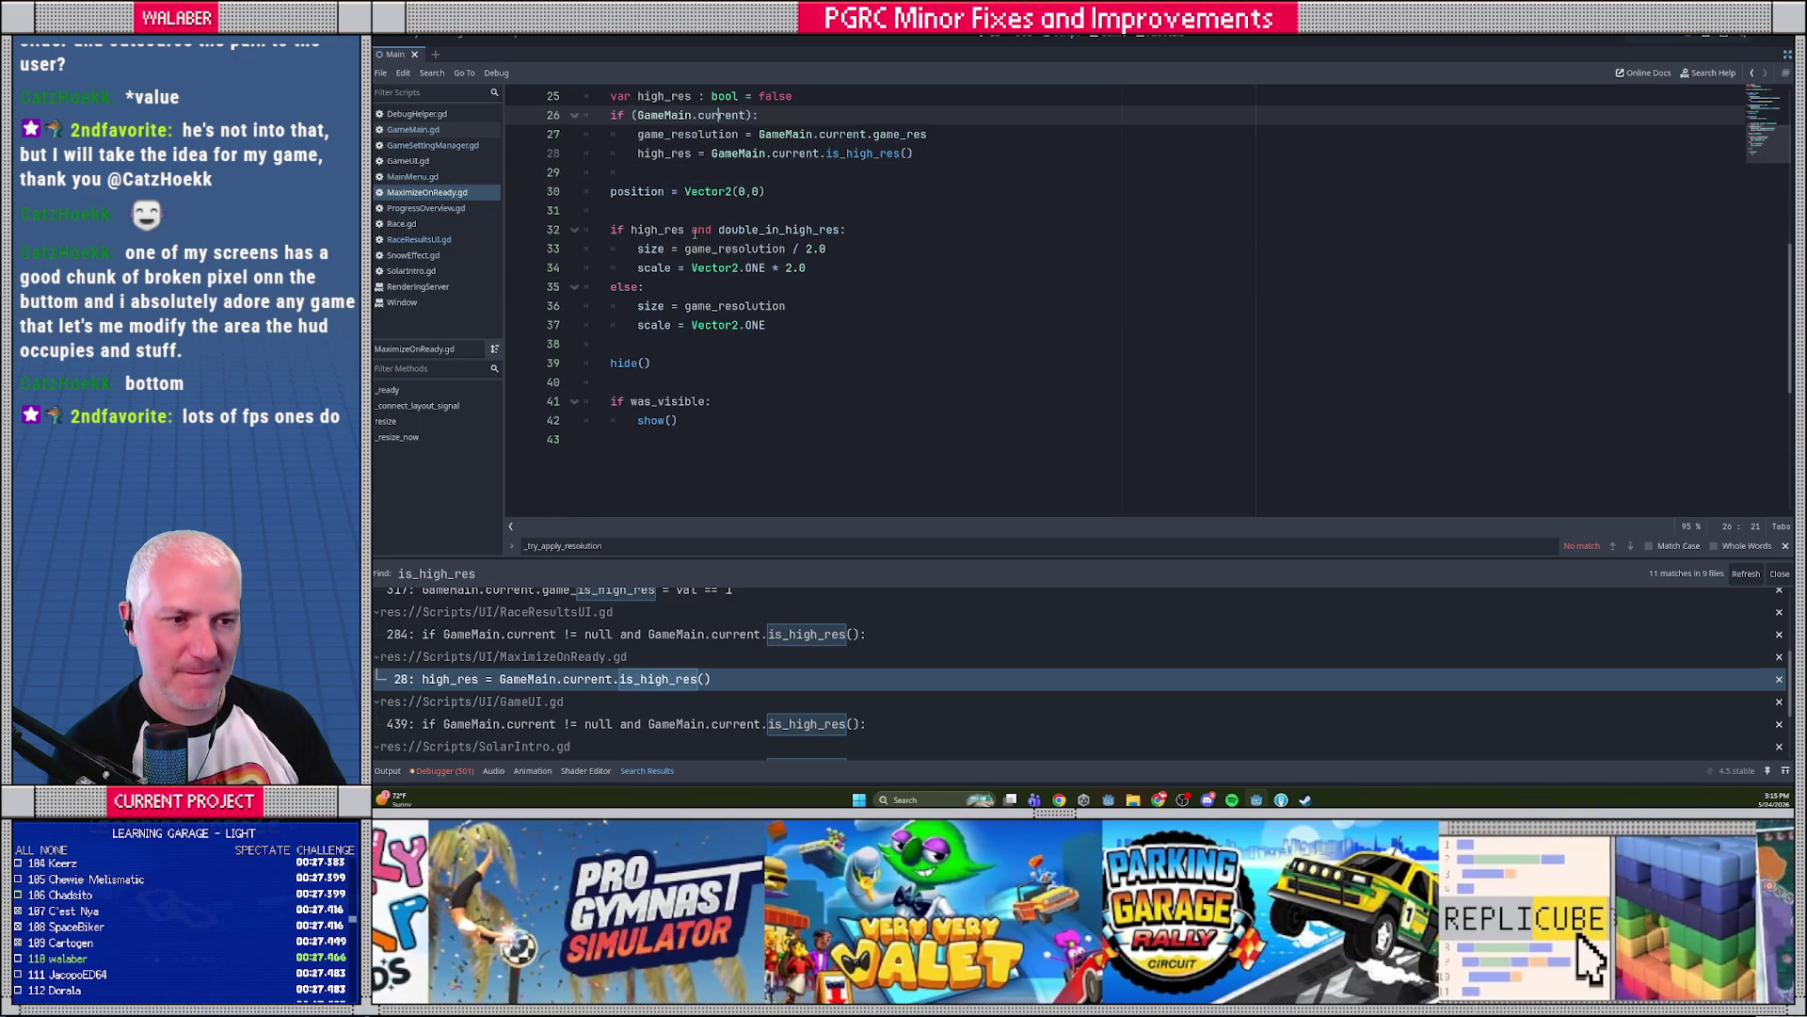
scroll(694, 233, up, 3)
scroll(695, 233, up, 4)
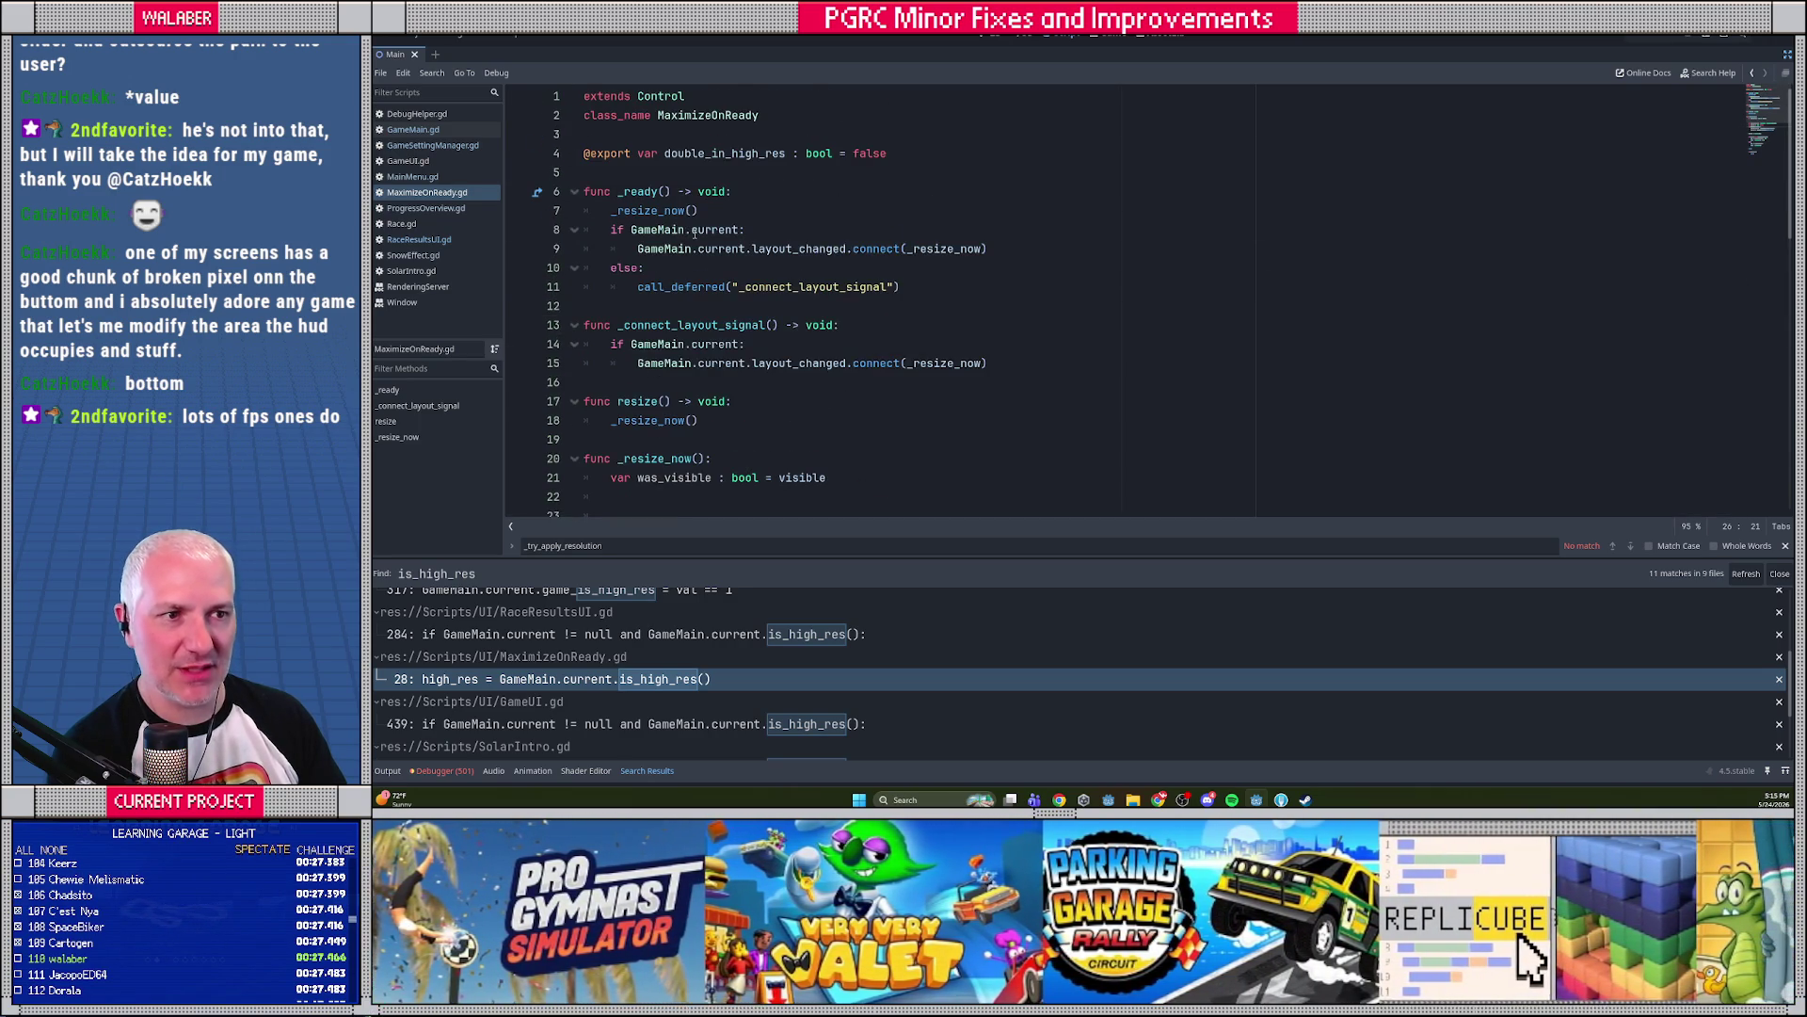
scroll(697, 235, down, 3)
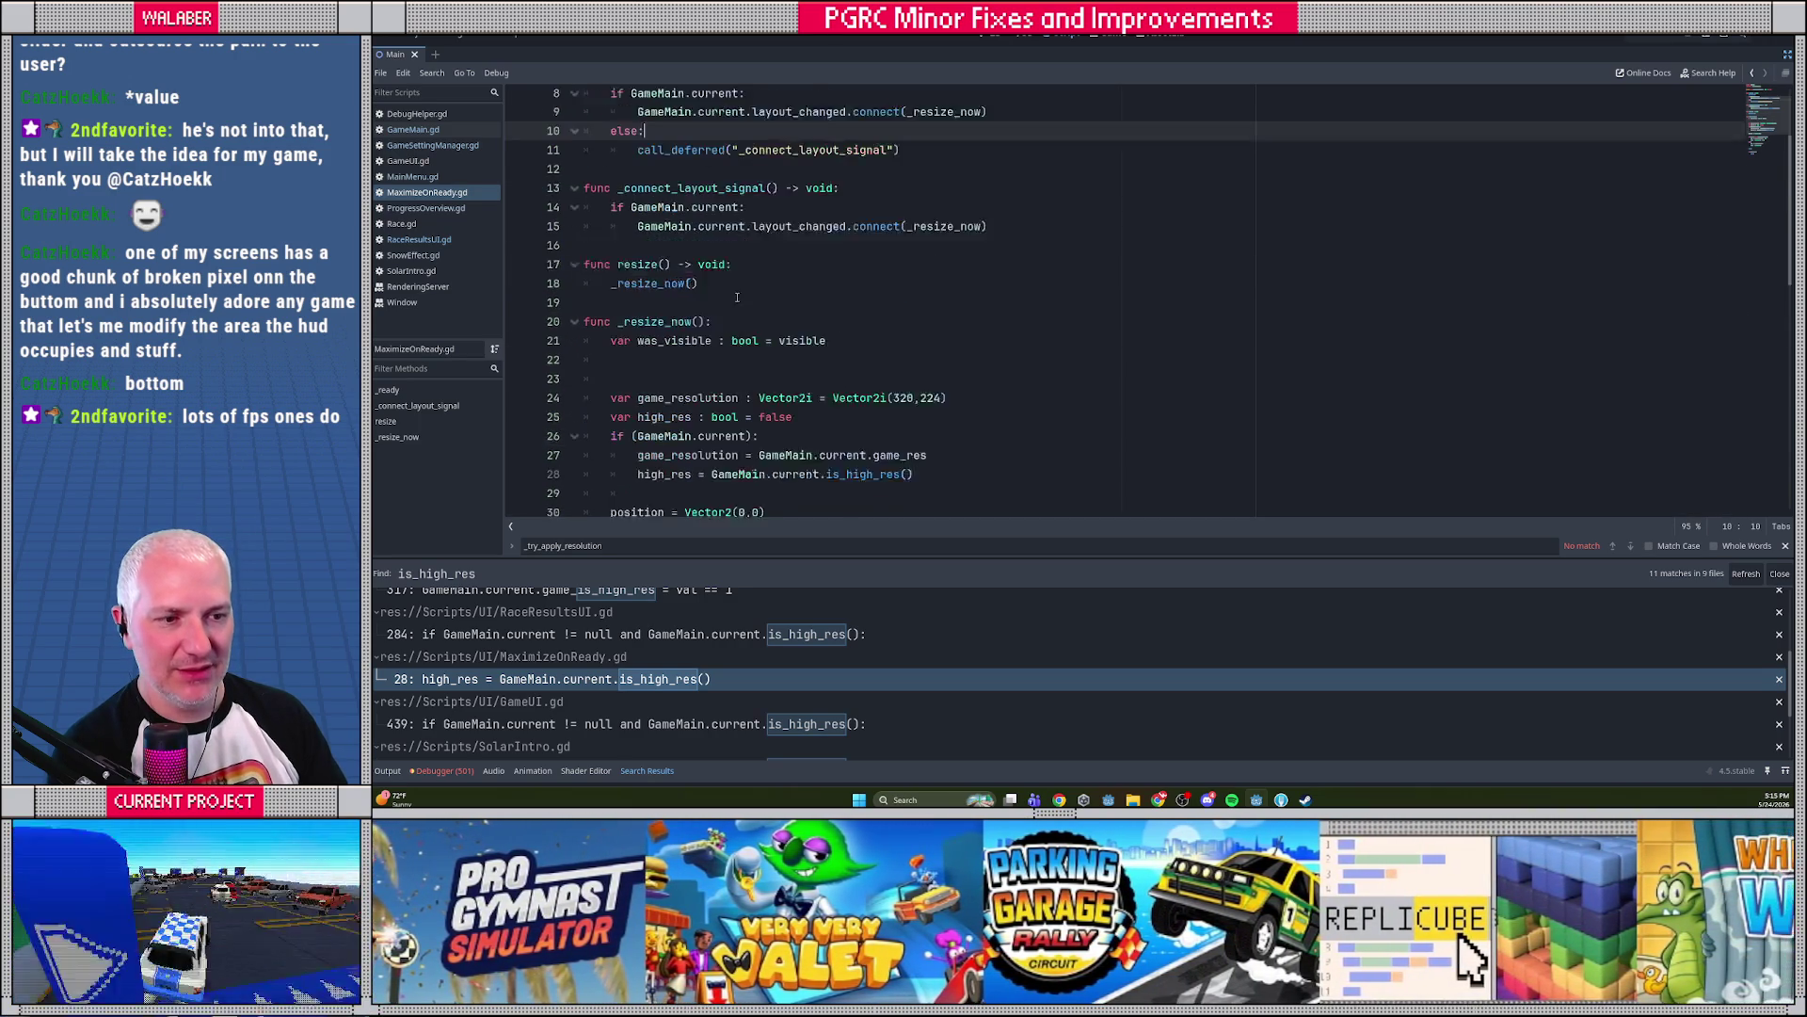
scroll(730, 301, down, 1)
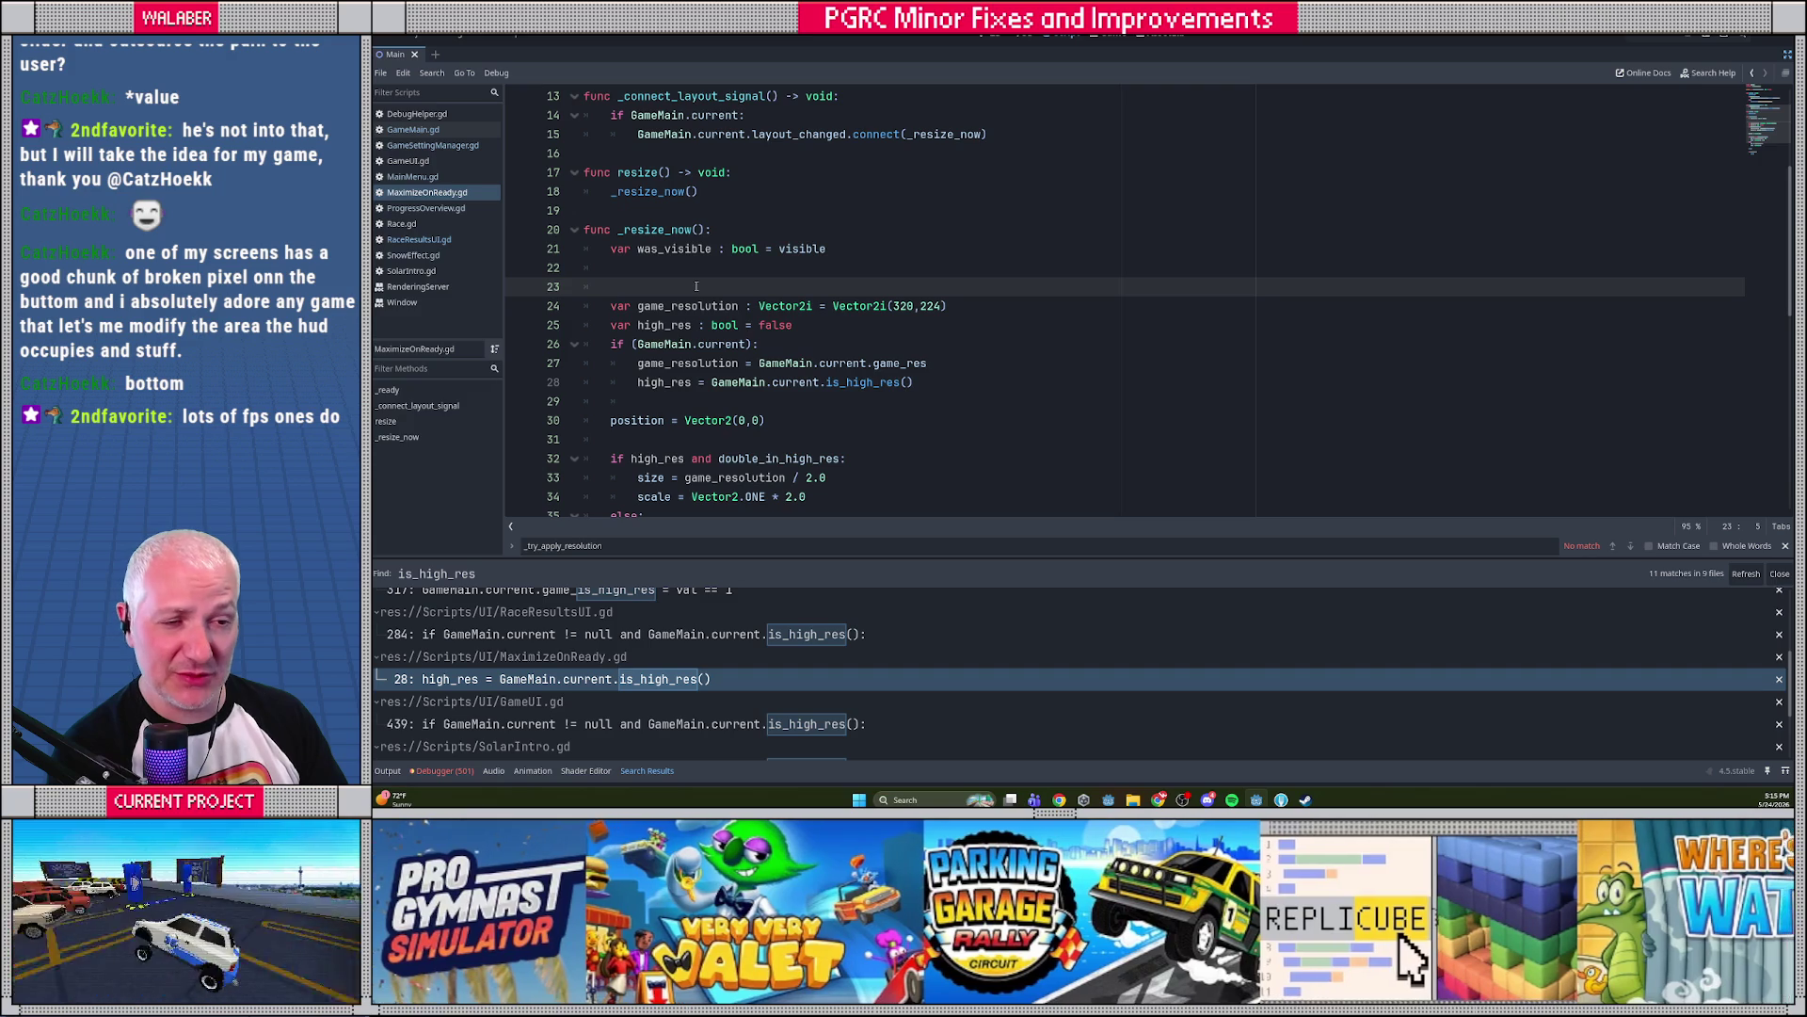
scroll(696, 286, down, 1)
drag(670, 249, 974, 248)
drag(671, 267, 832, 271)
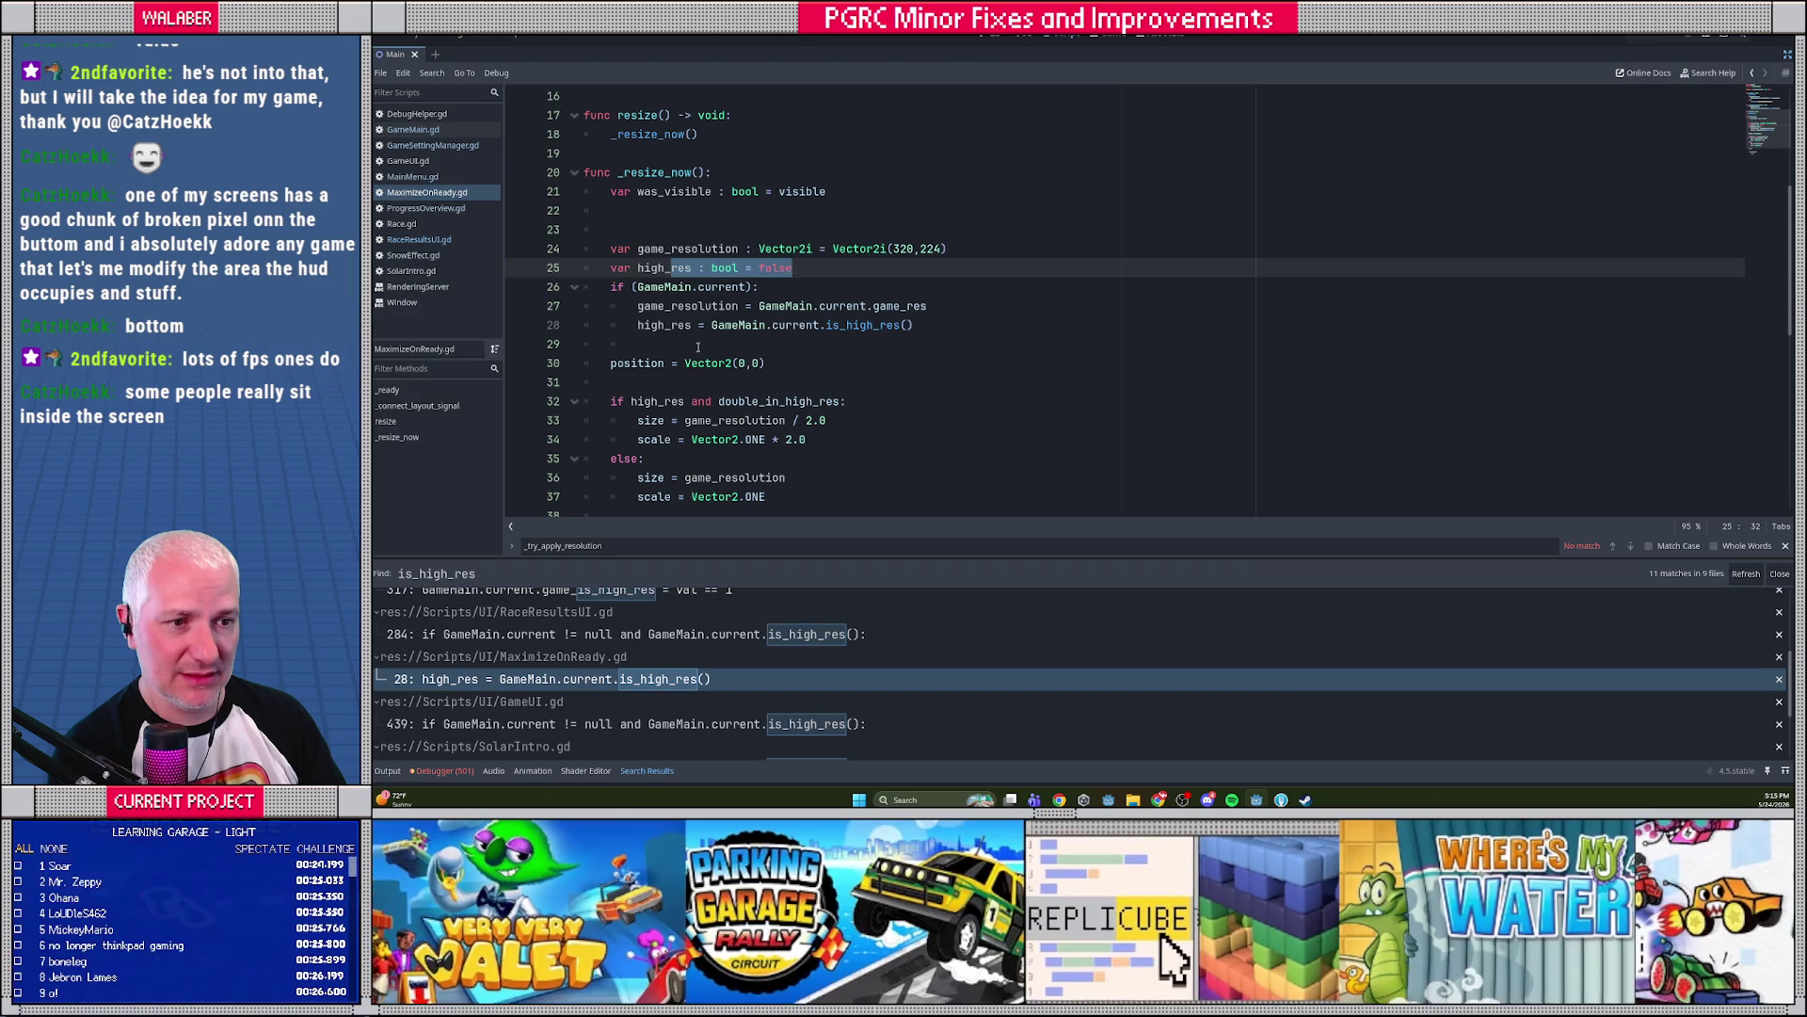
click(697, 346)
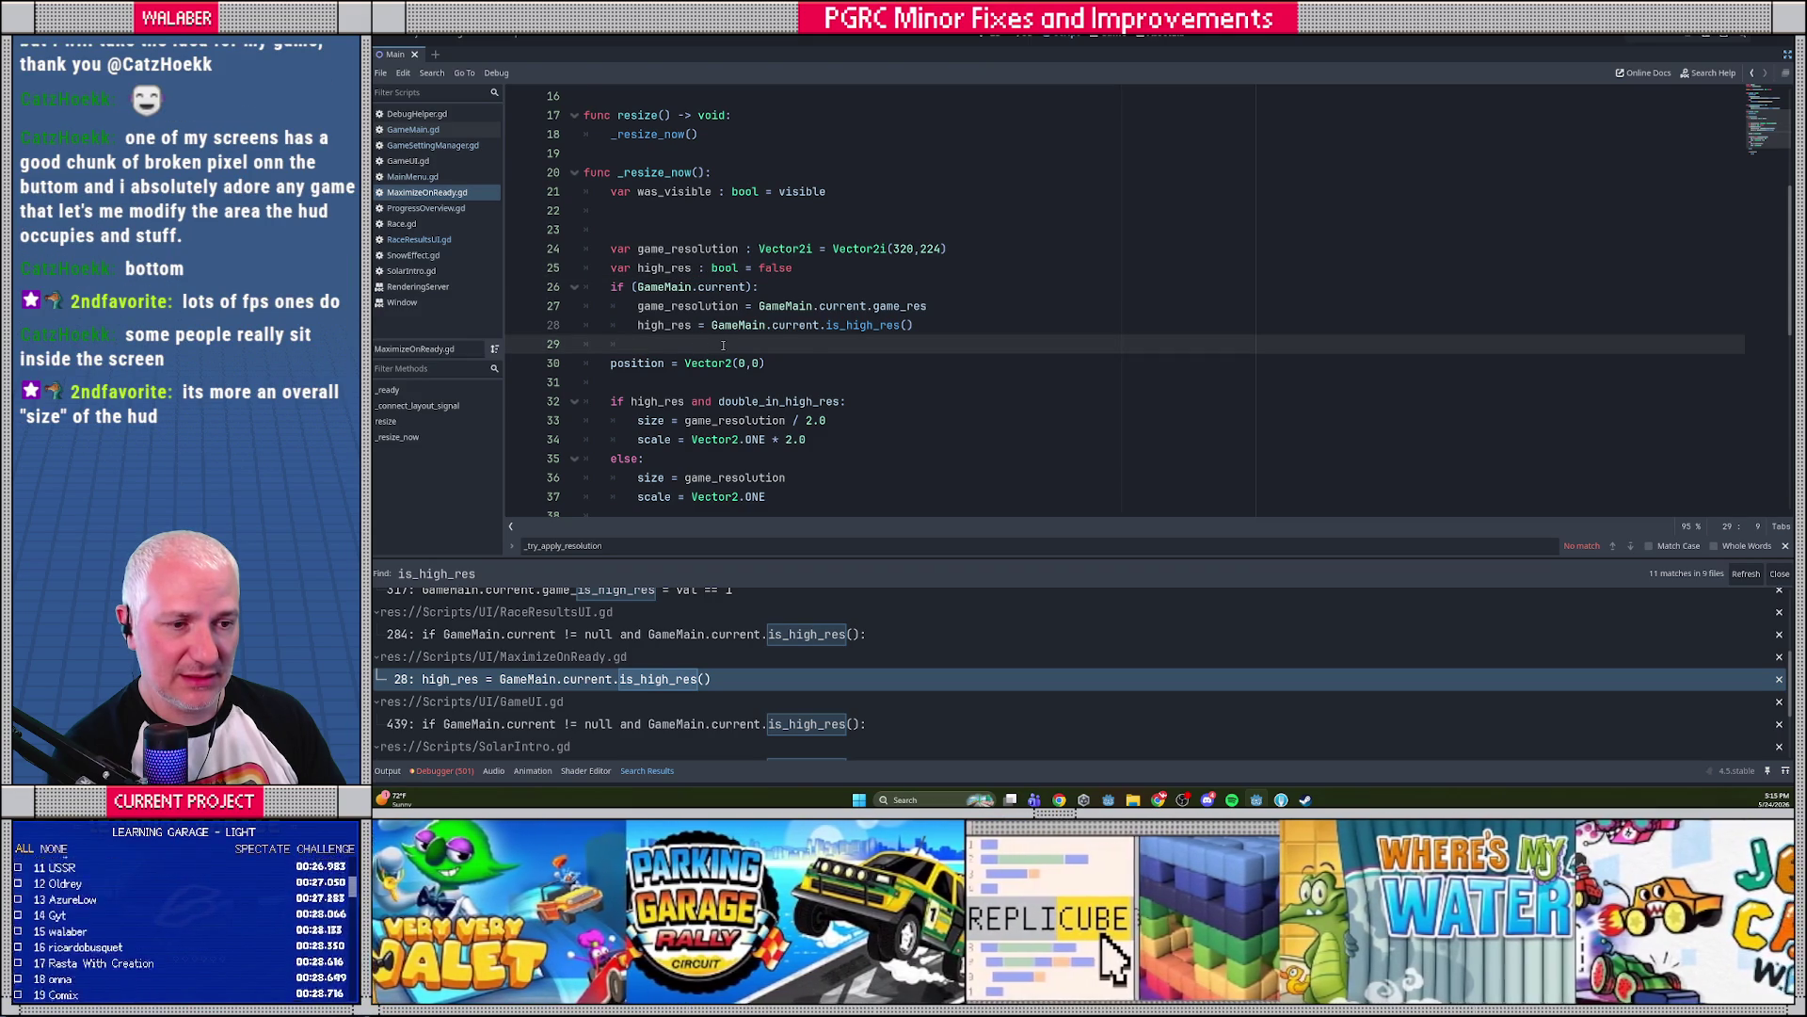
scroll(723, 346, down, 1)
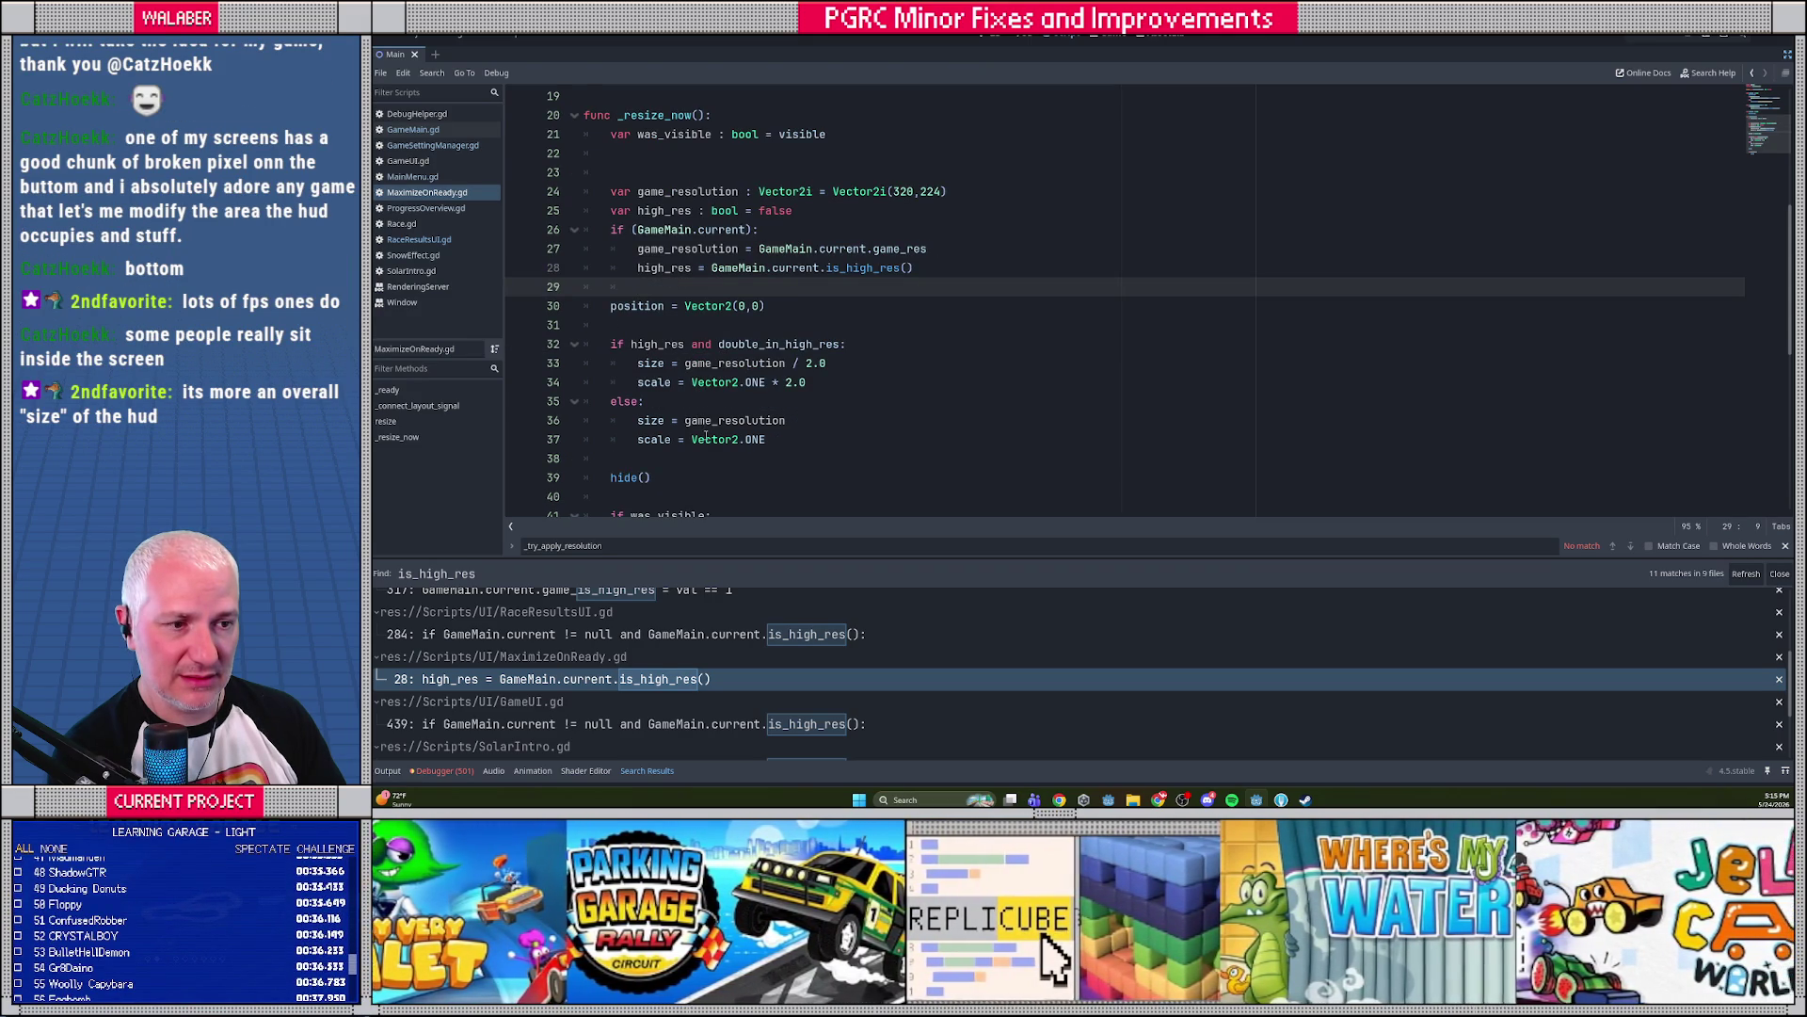
mouse_move(708, 446)
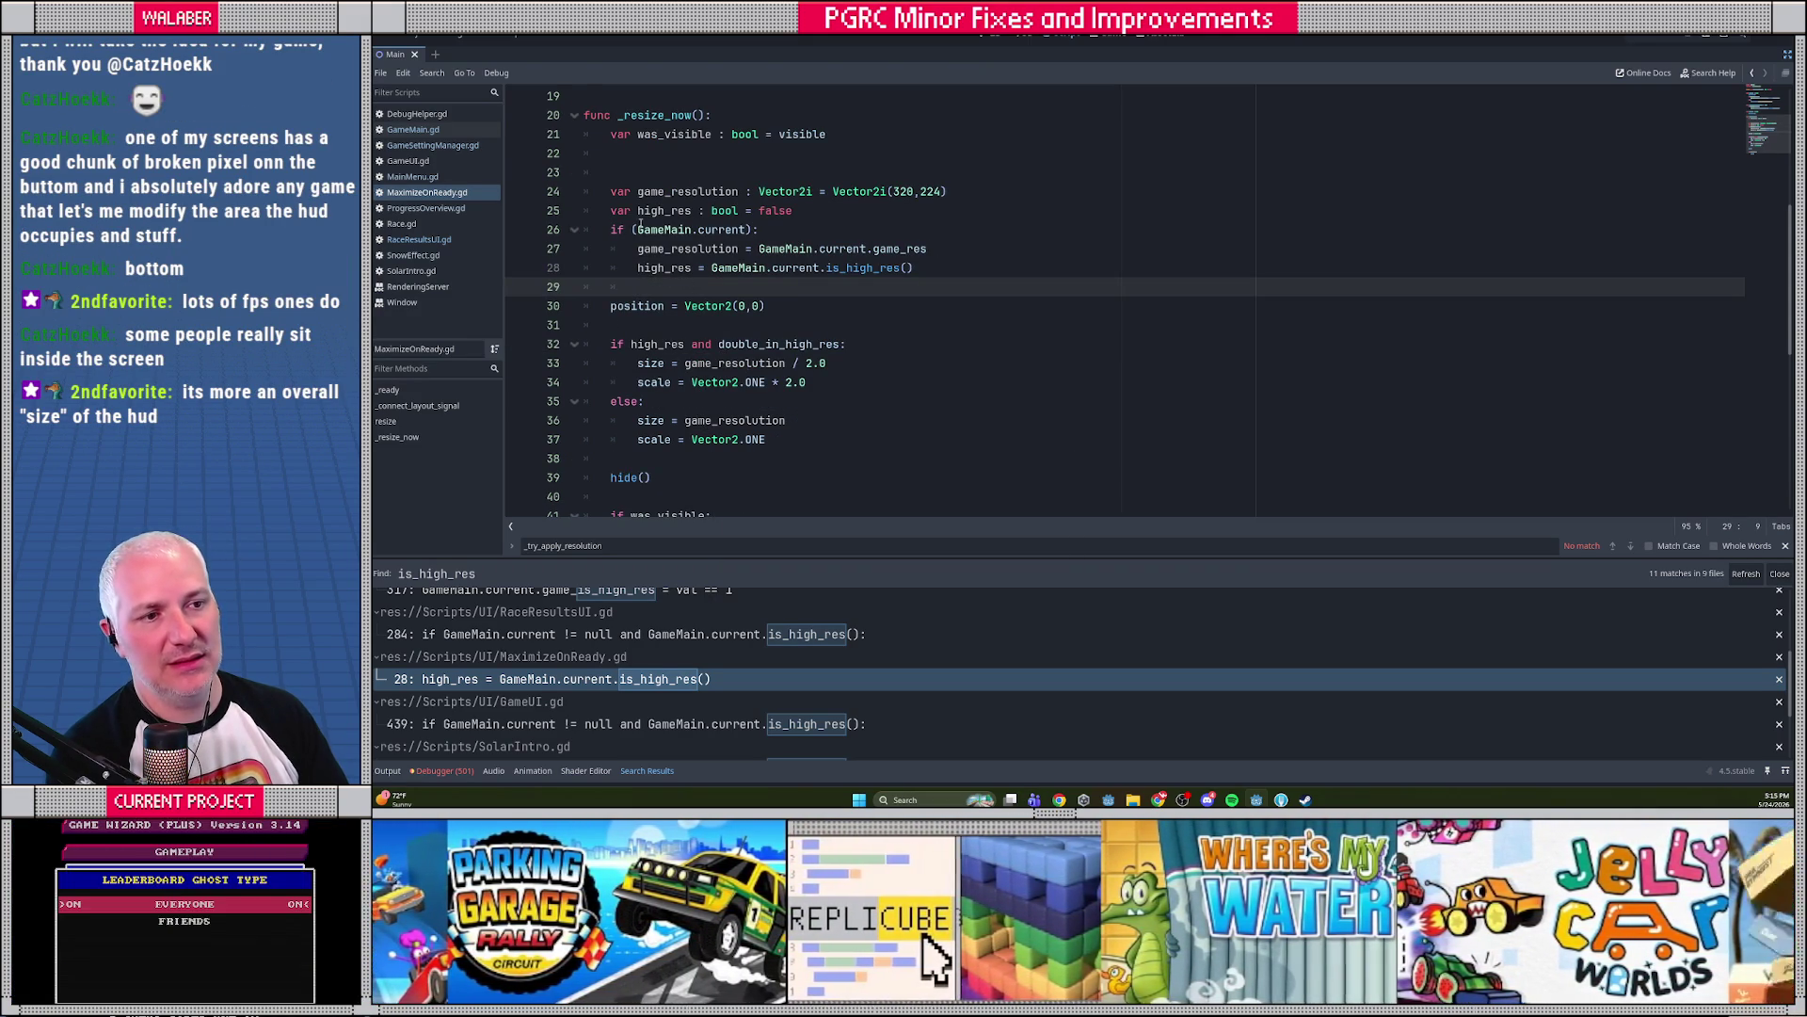
Add 'var final_scale := 1.0' below the game_resolution declaration
click(949, 197)
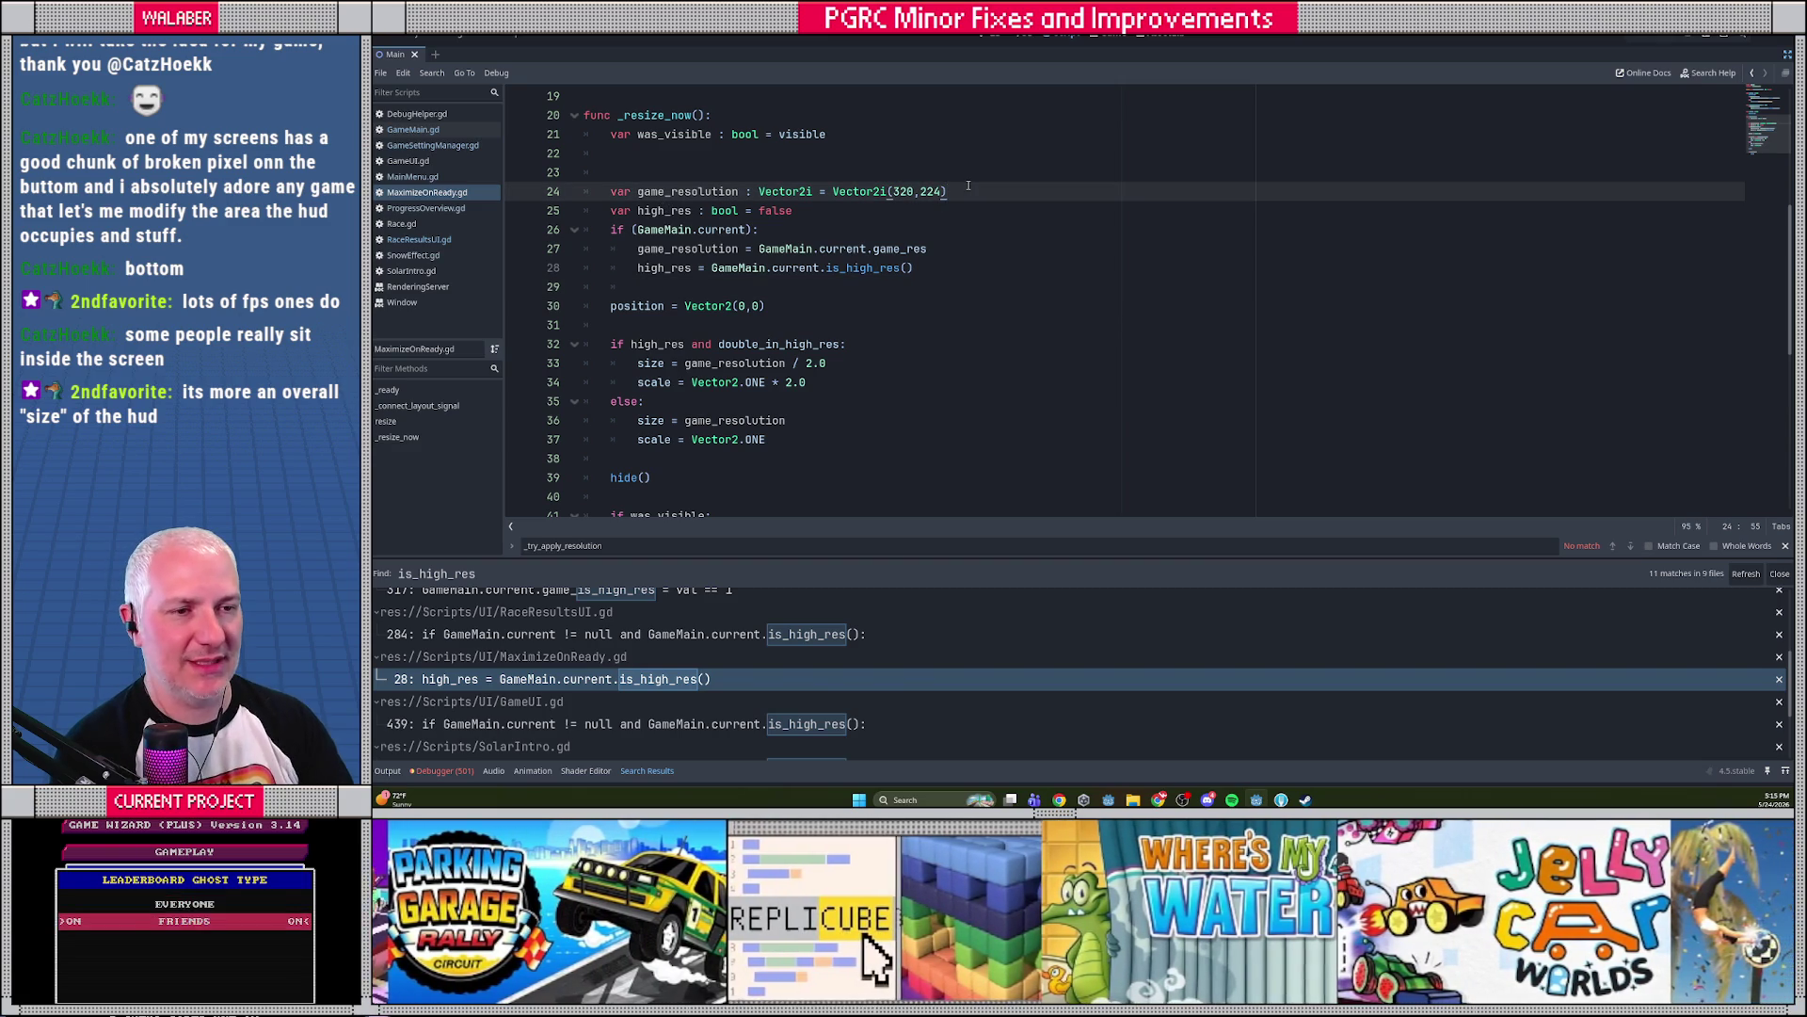
key(Return)
key(Return)
text(var final_scal)
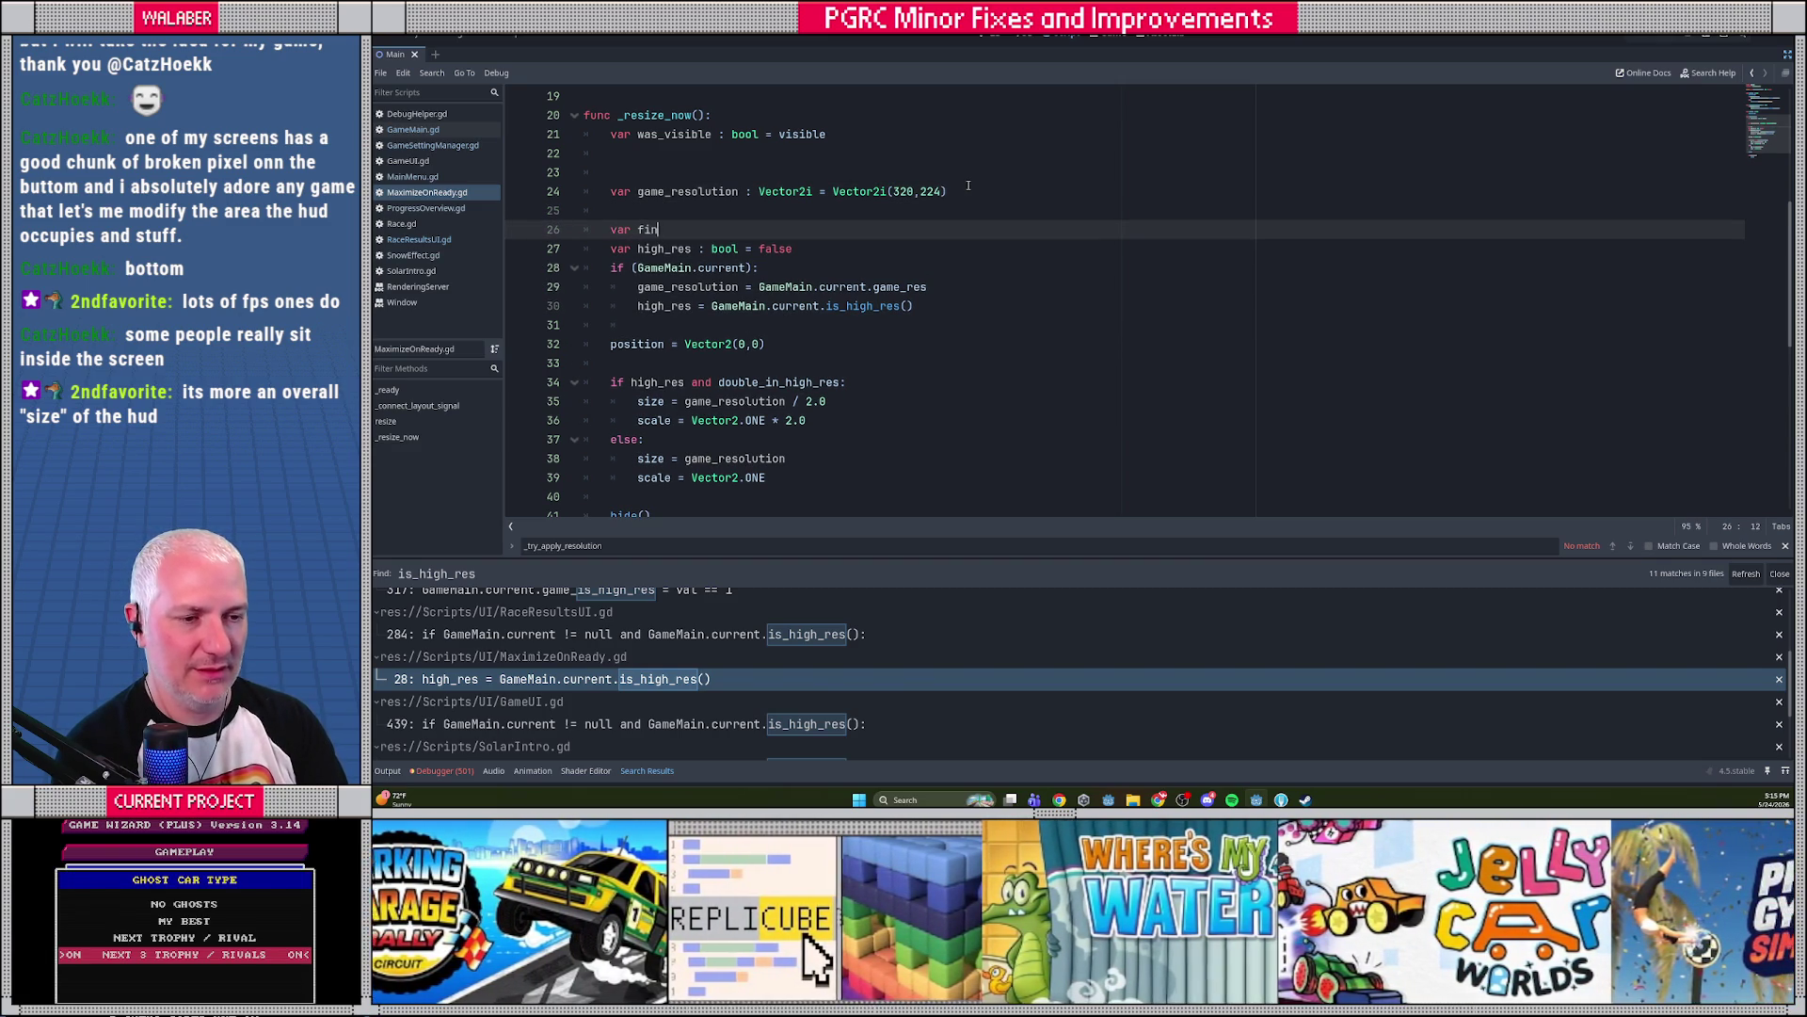
text(e := 1.0)
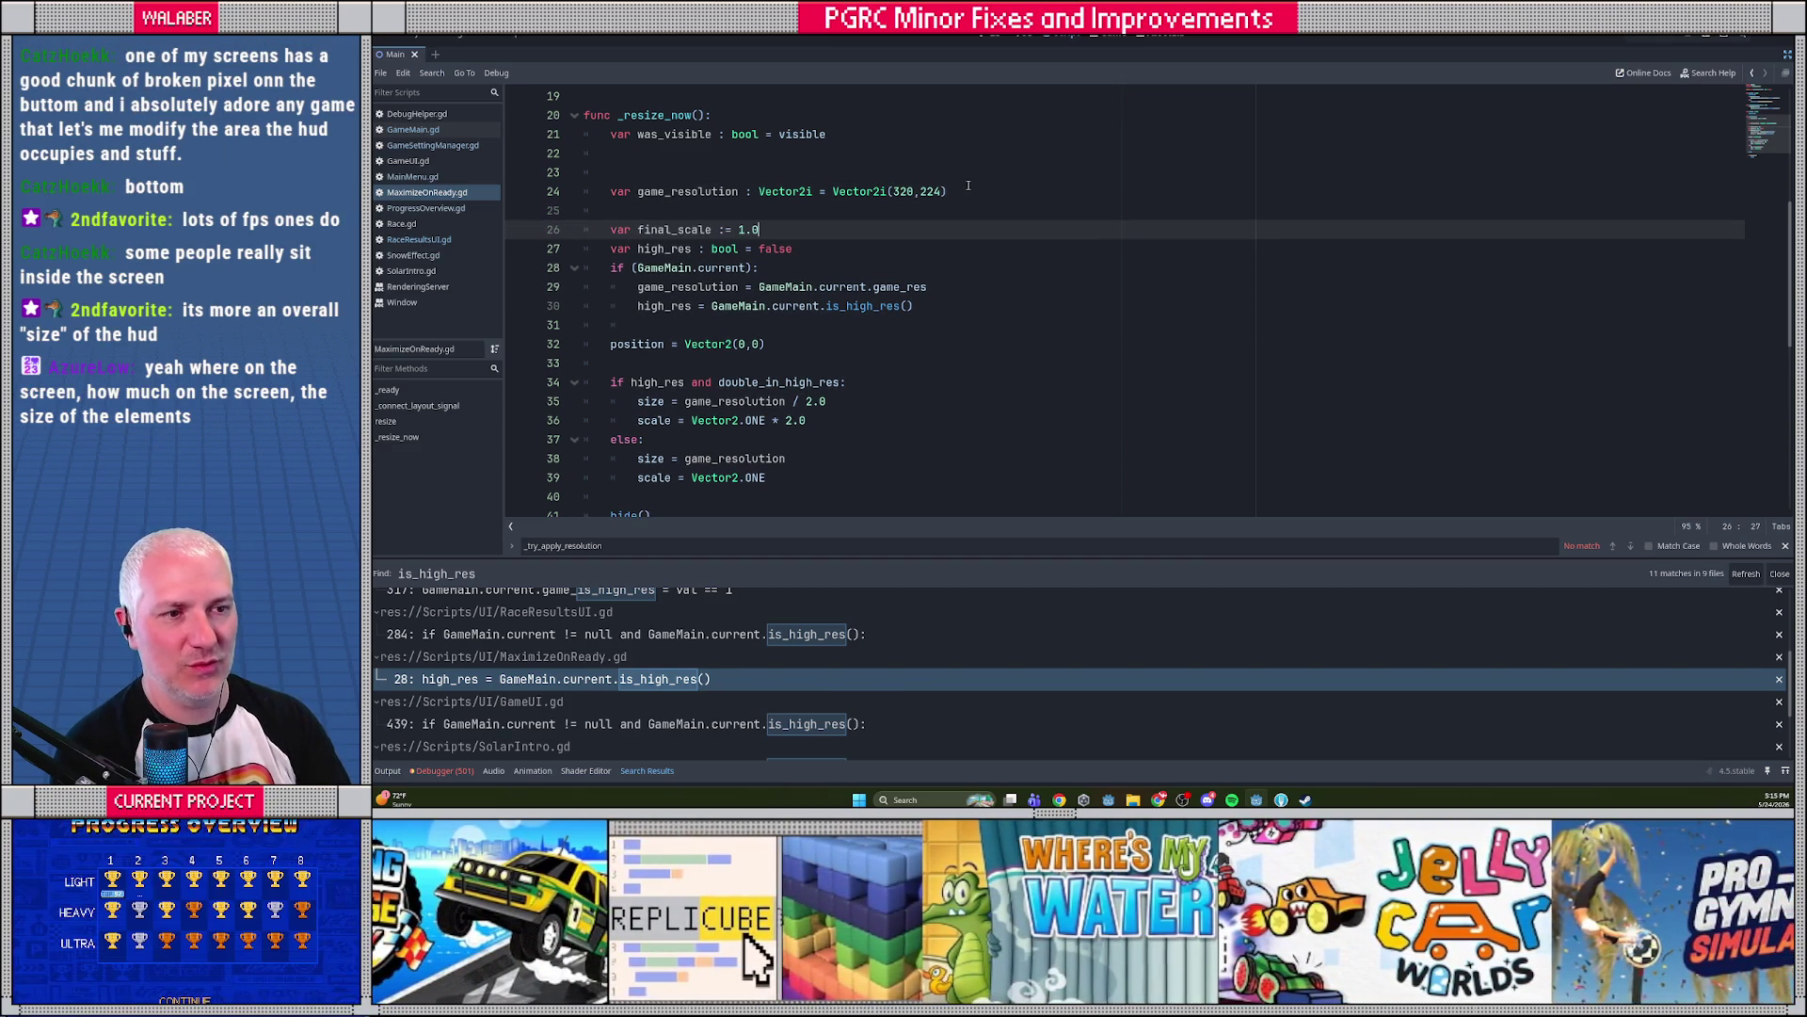
drag(610, 249, 611, 267)
key(Delete)
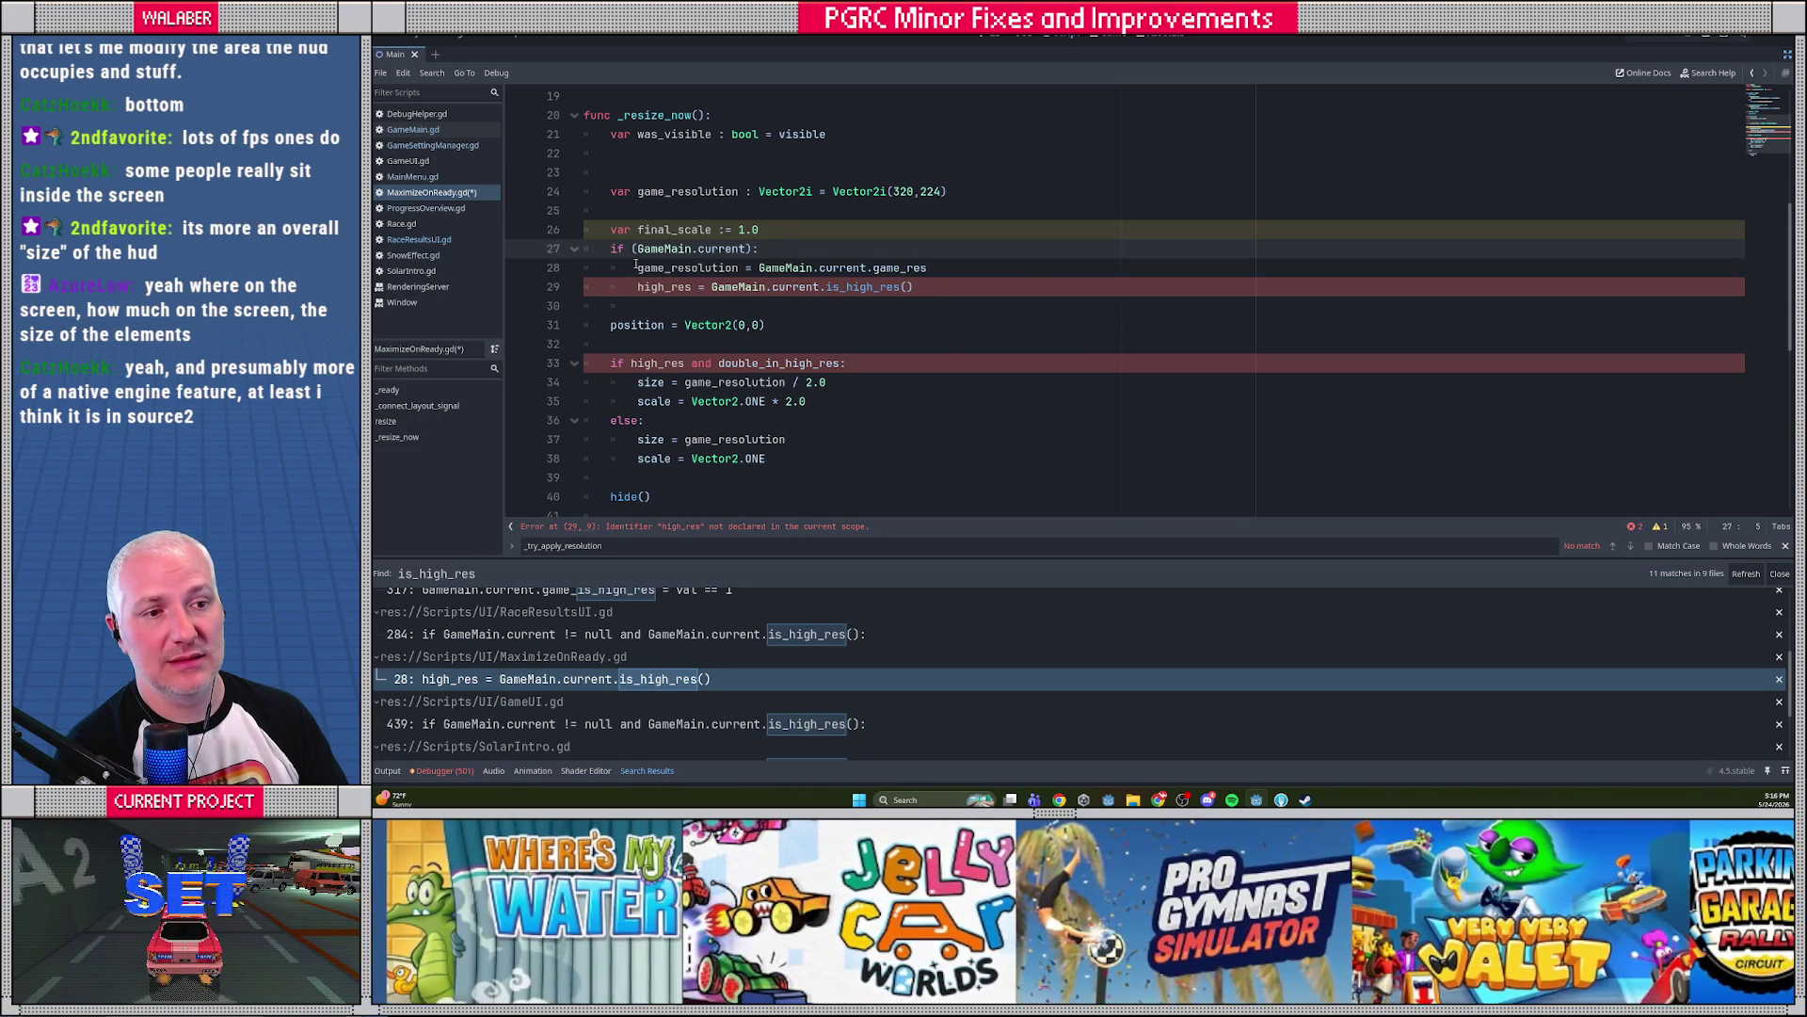
drag(638, 269, 967, 268)
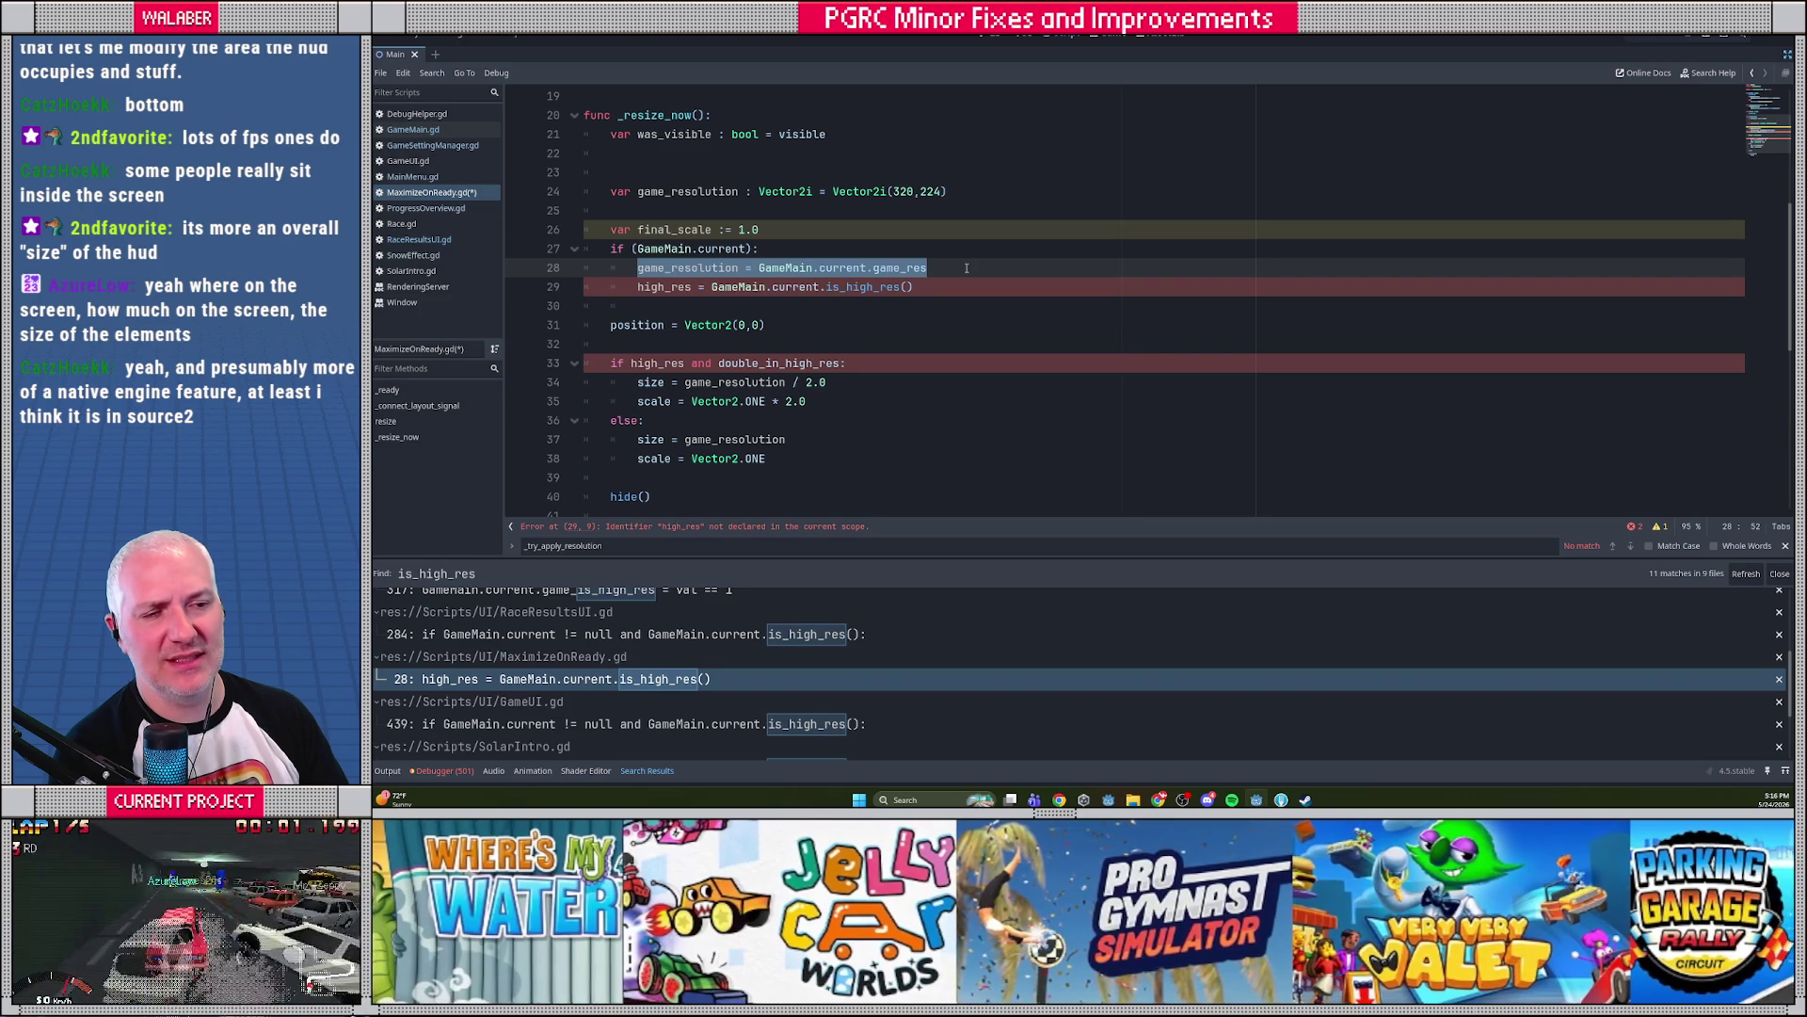
key(ctrl+z)
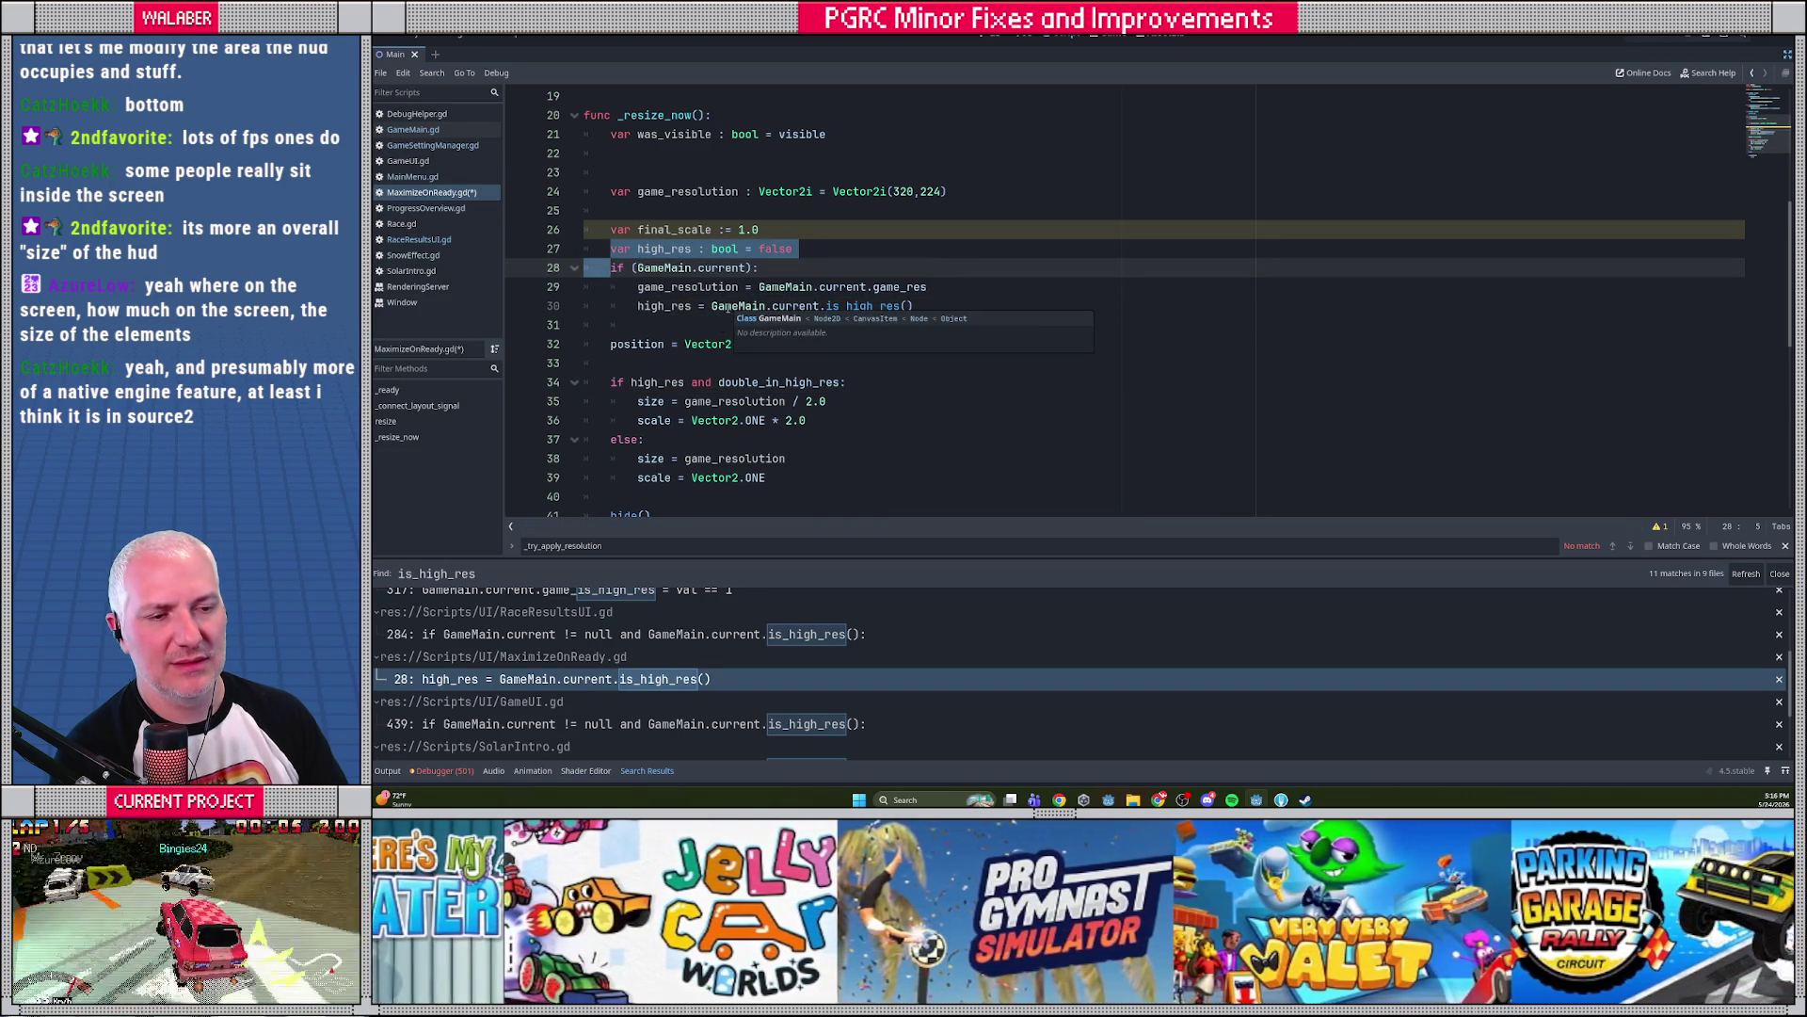
Review the double_in_high_res logic that halves the resolution and doubles the scale
double_click(741, 384)
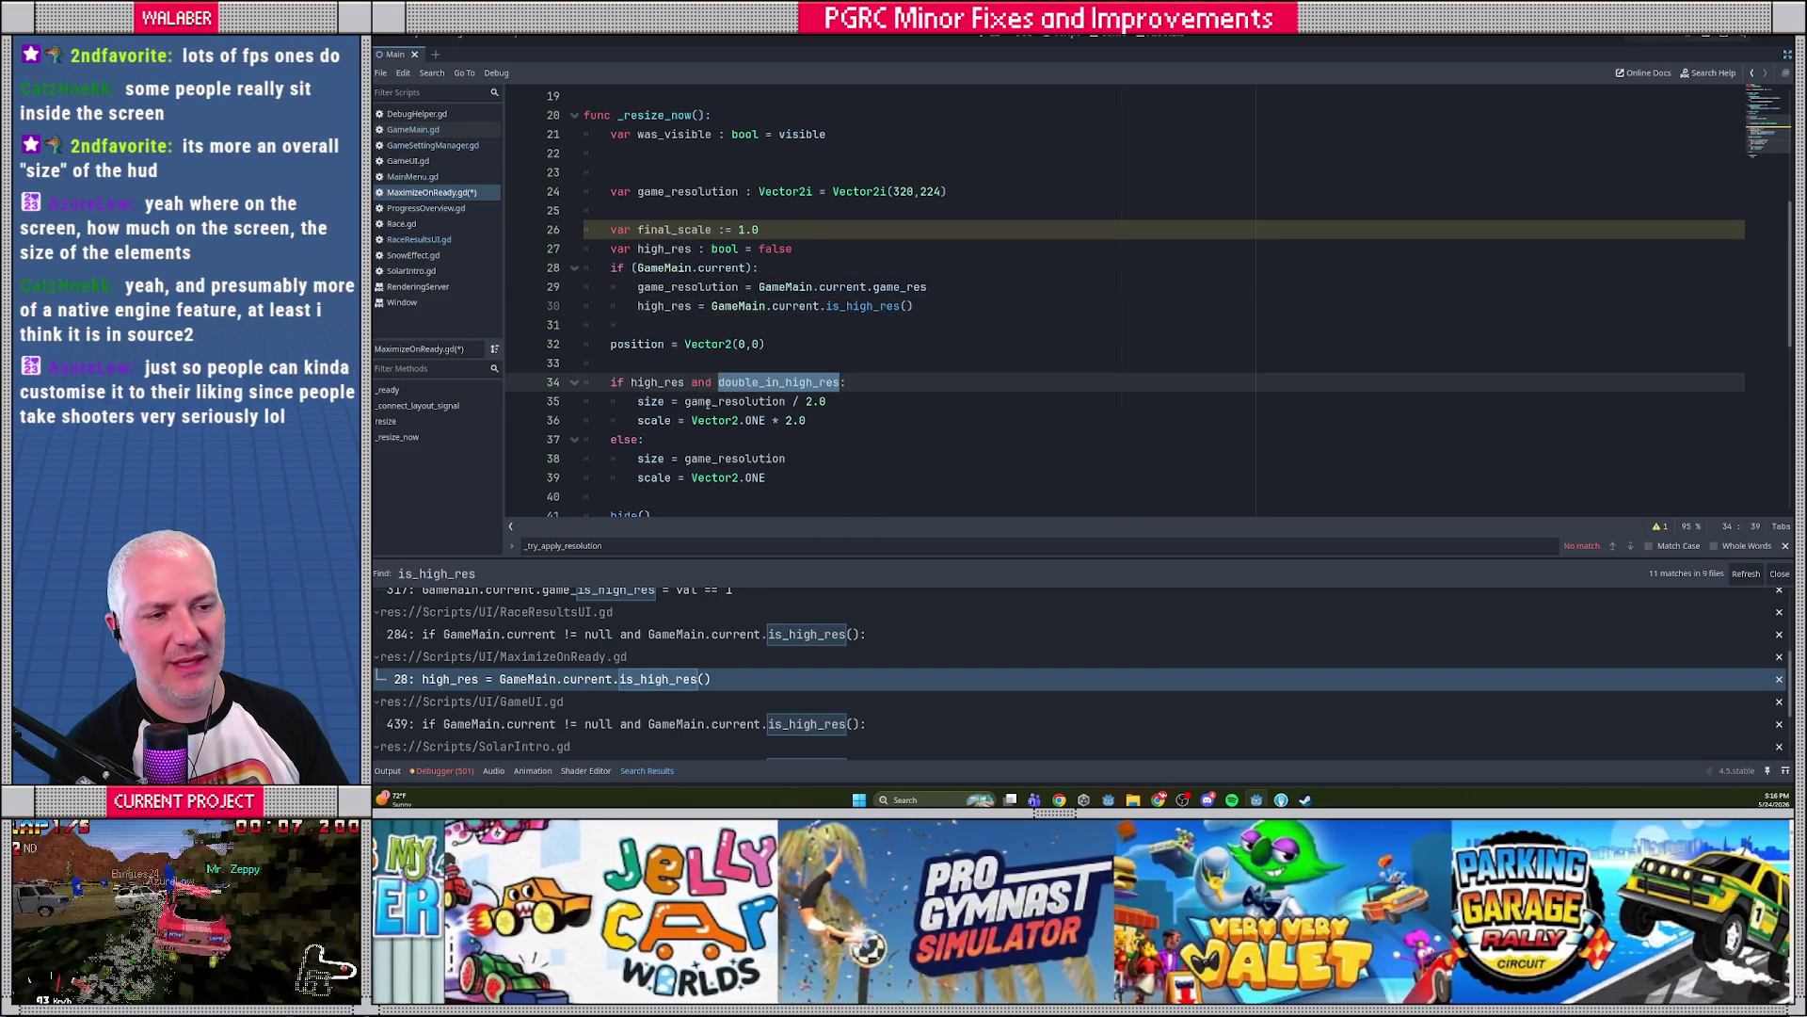
drag(687, 401, 848, 402)
drag(695, 420, 841, 421)
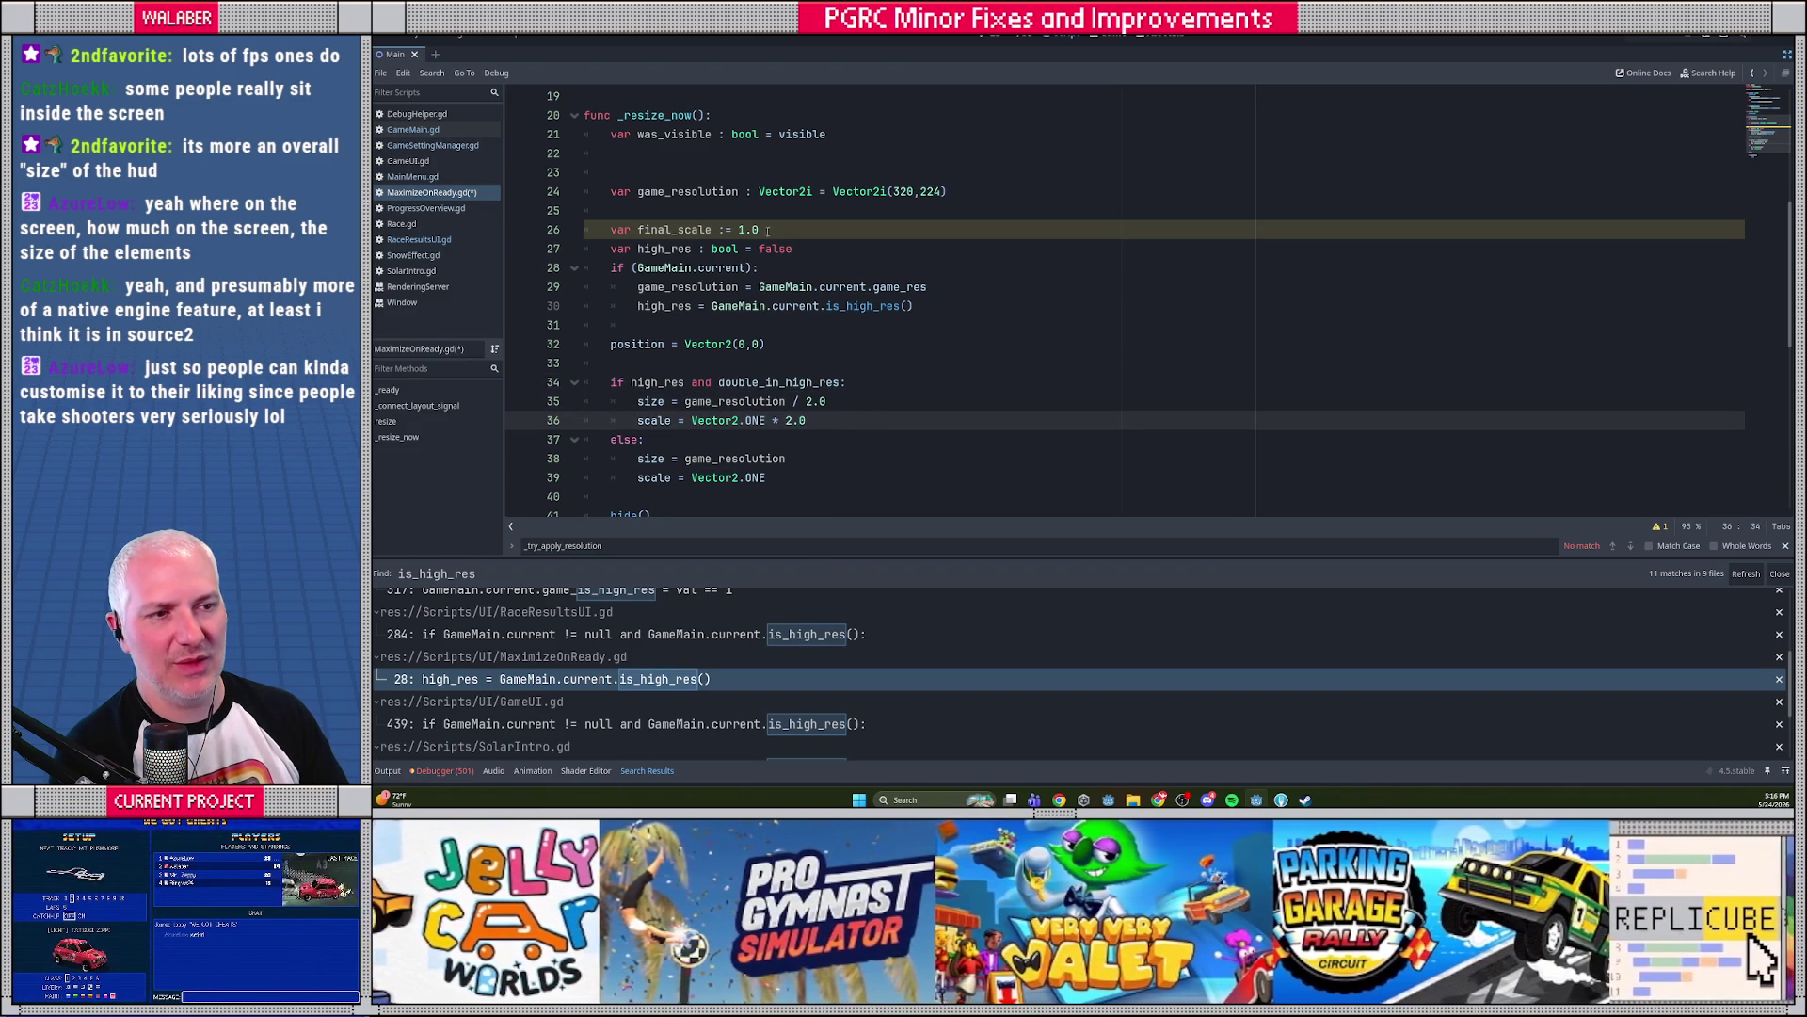
drag(666, 191, 996, 187)
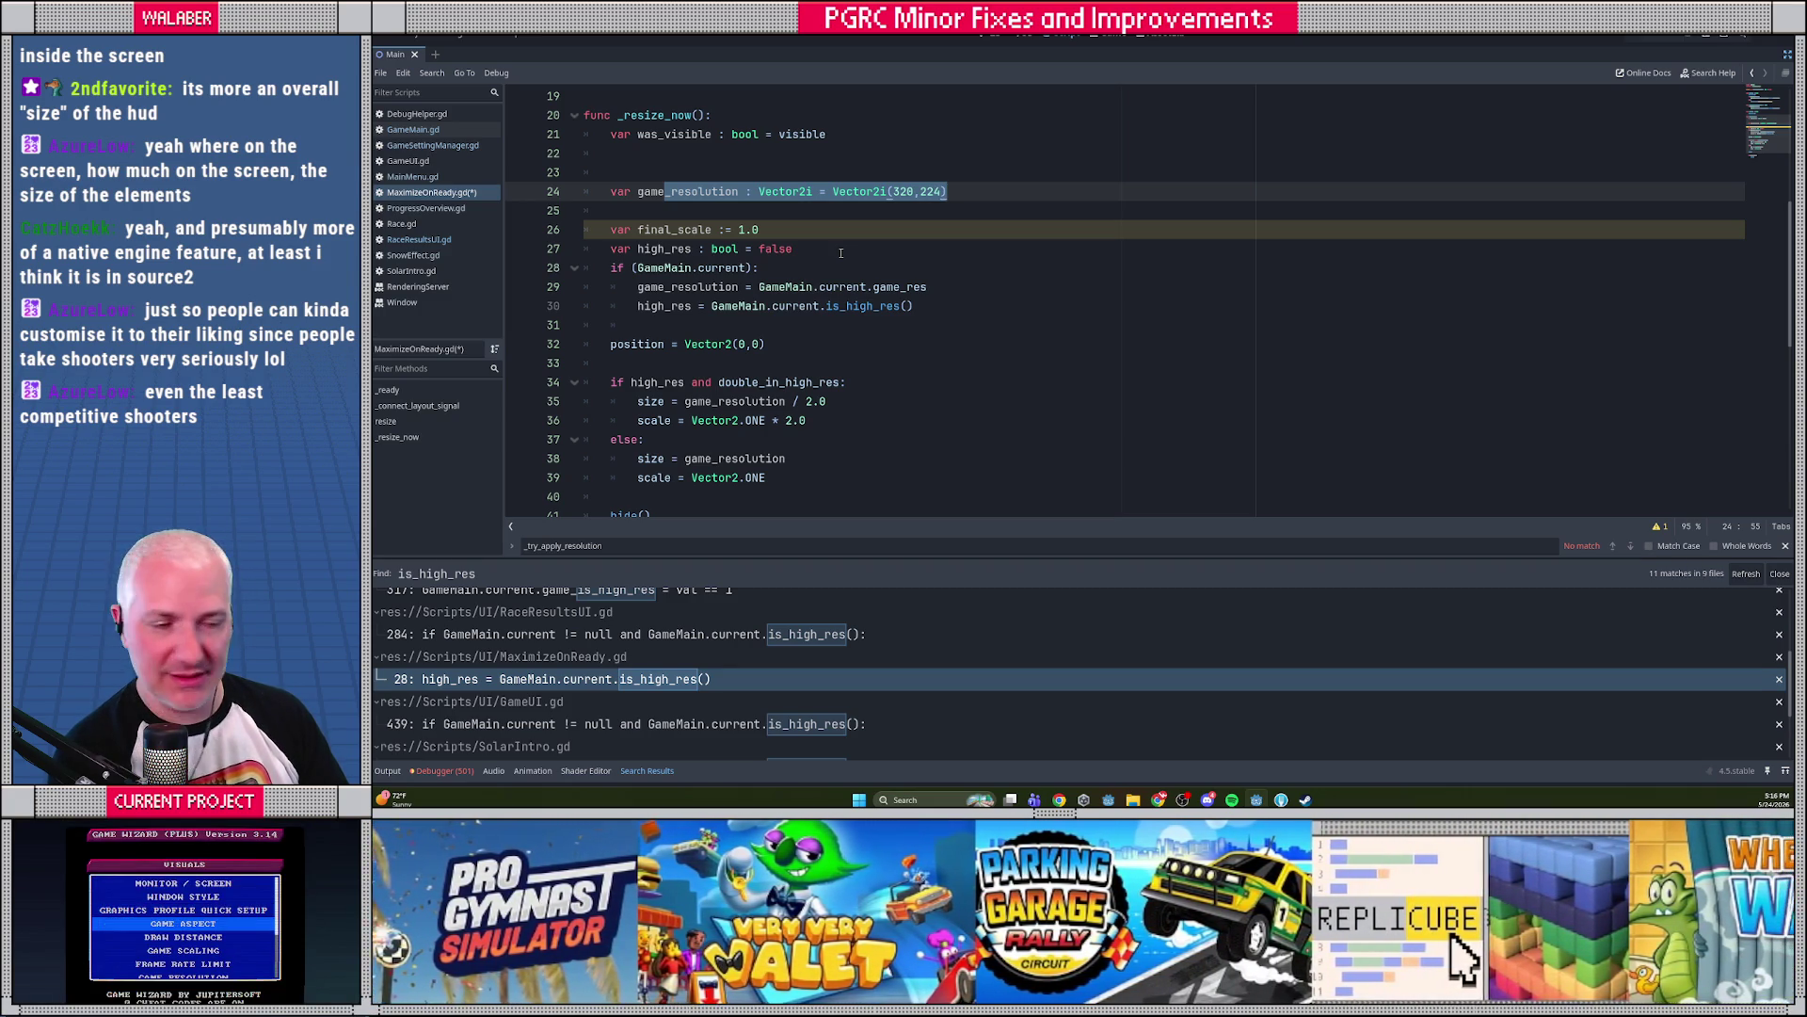
Delete the high_res declaration and set final_scale = GameMain.current.get_ui_scale() instead of the old assignments
click(600, 286)
key(Up)
key(Up)
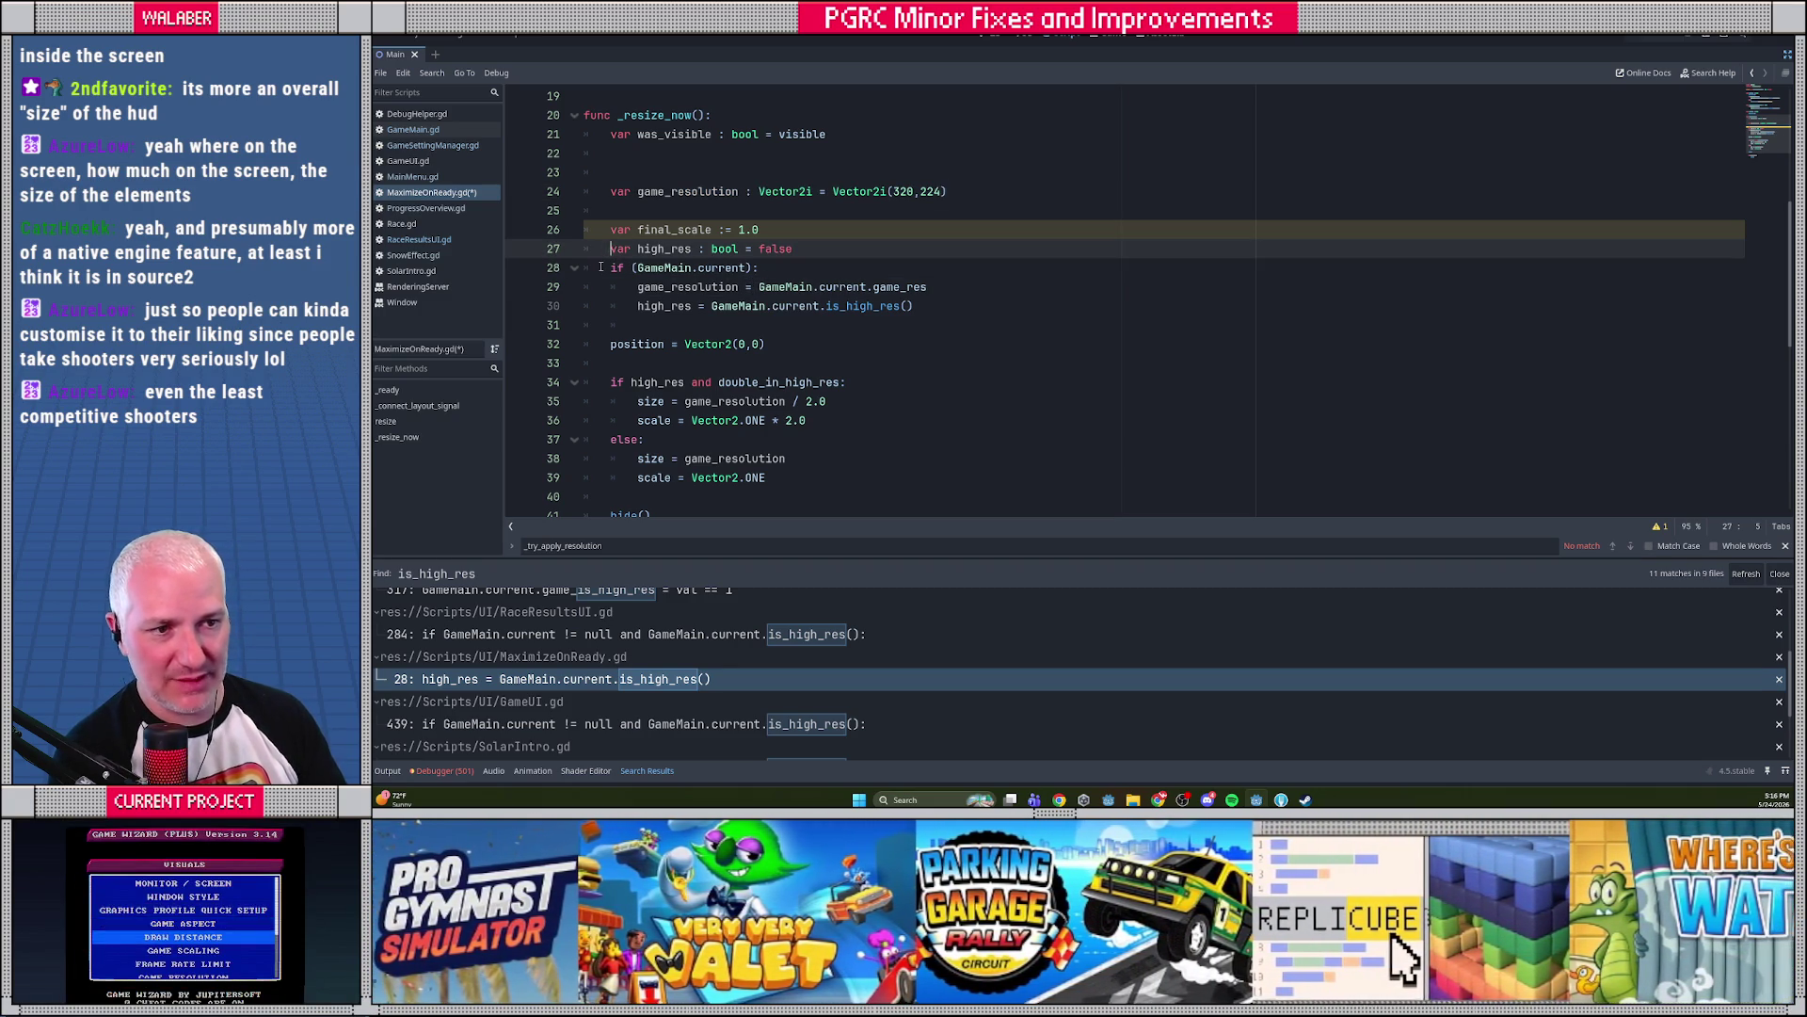
key(shift+Down)
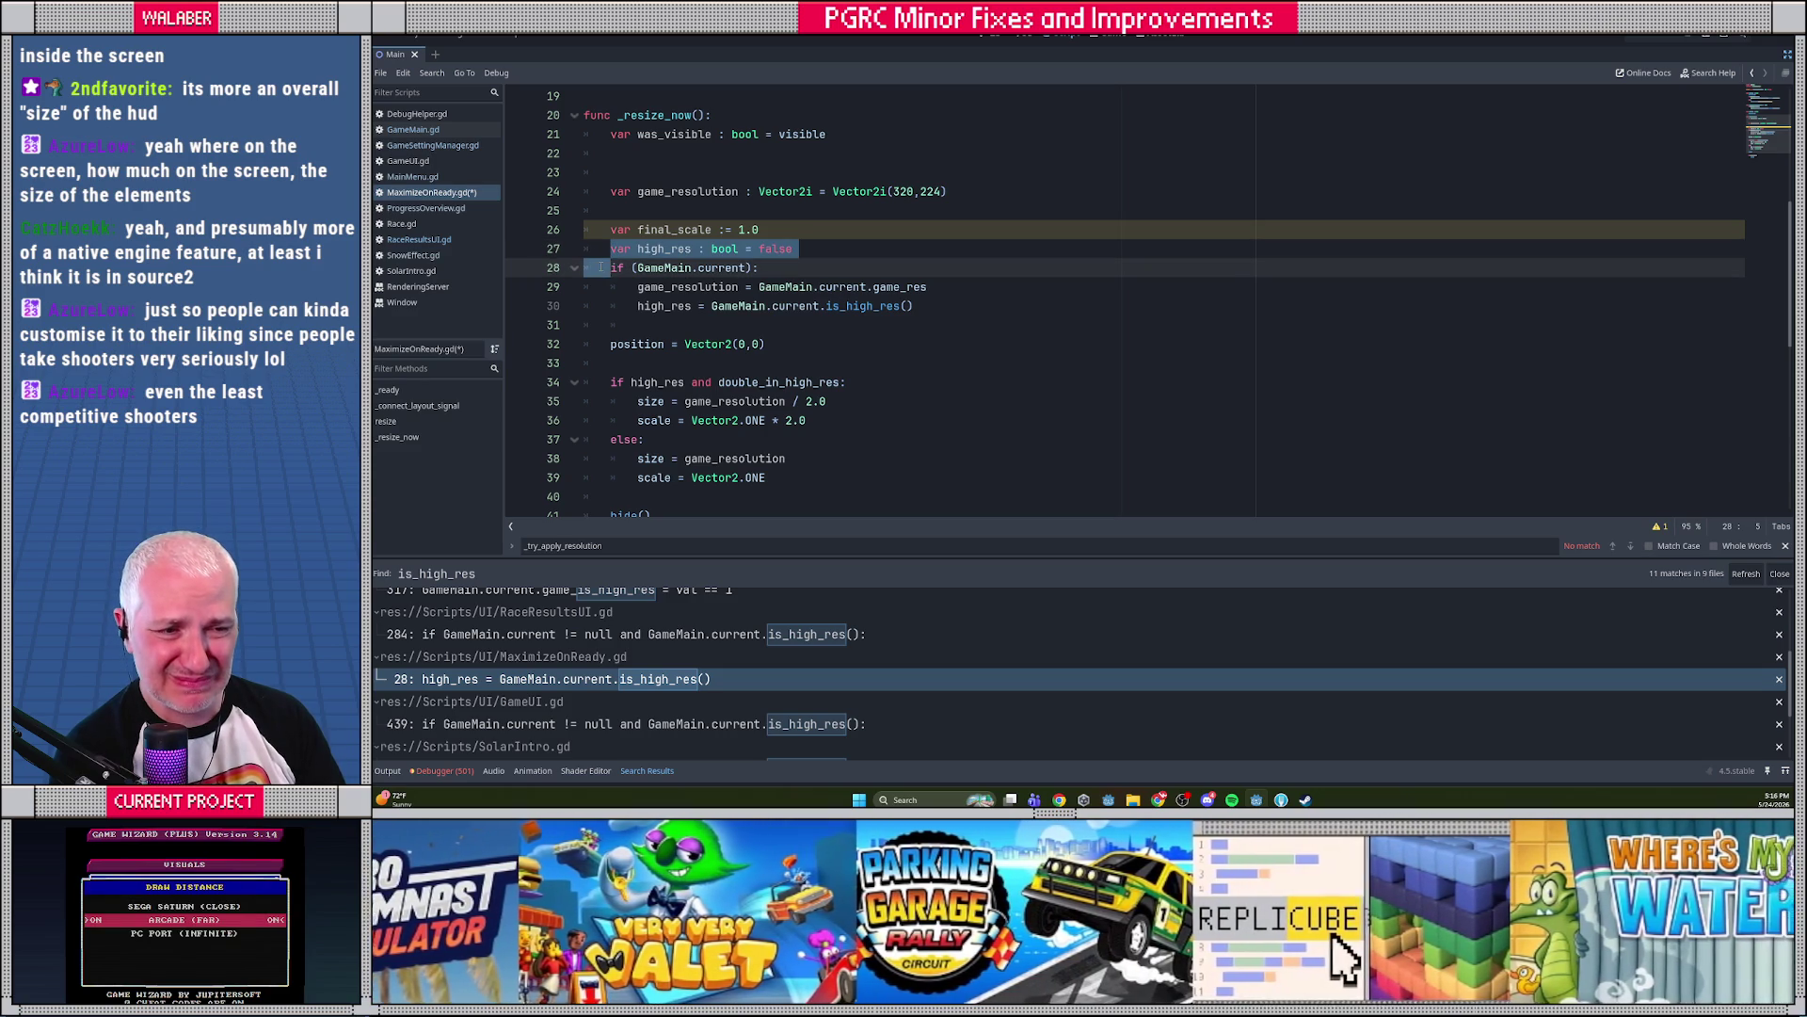
key(Delete)
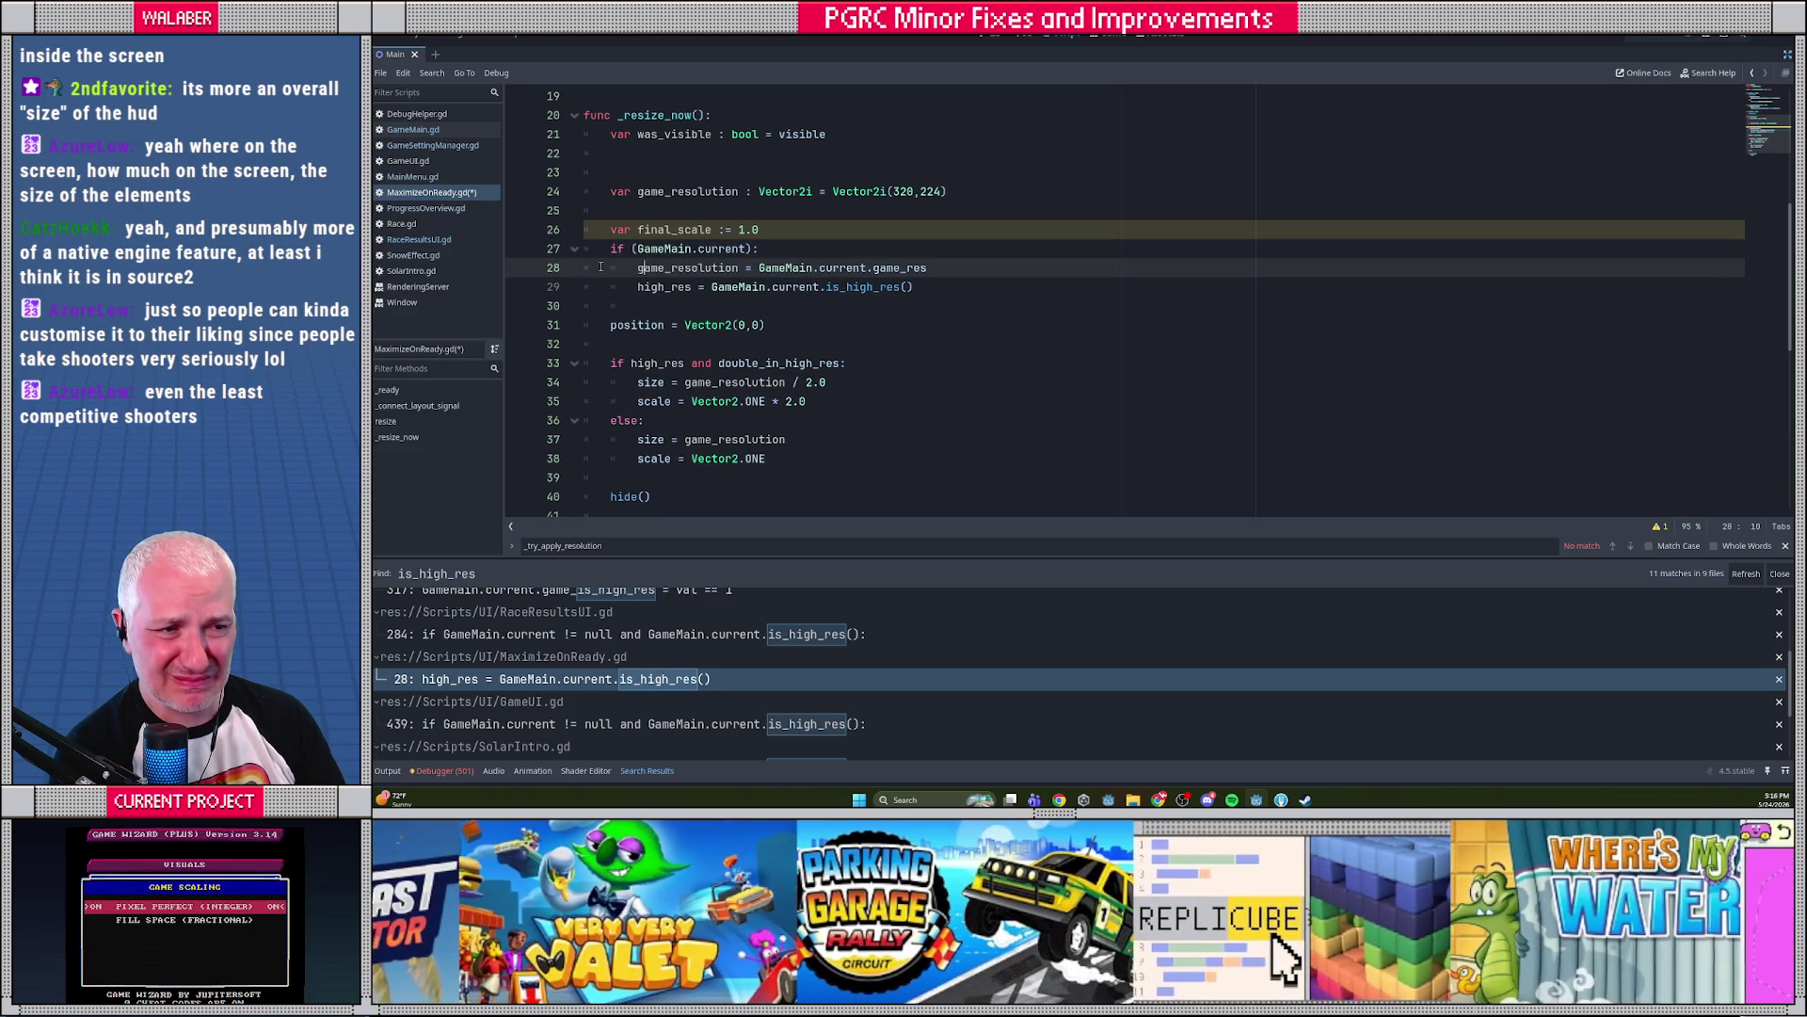
key(shift+Down)
key(shift+End)
key(Delete)
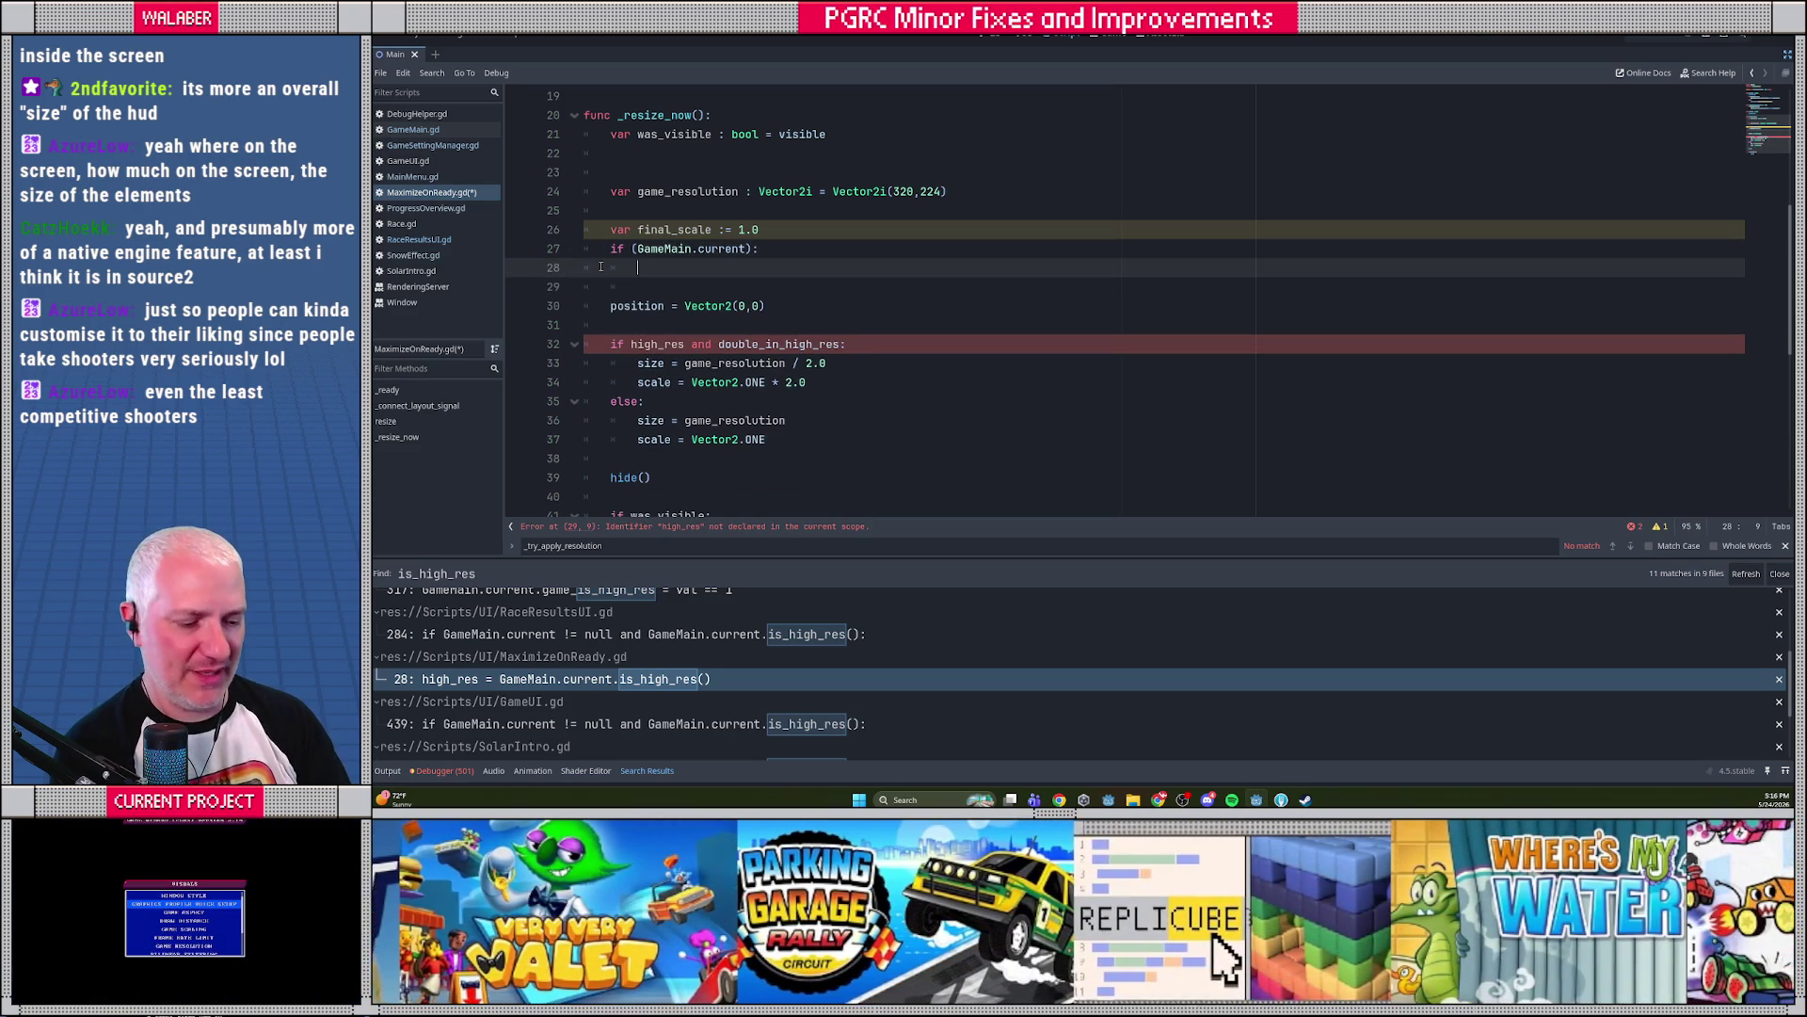
text(final_scale = )
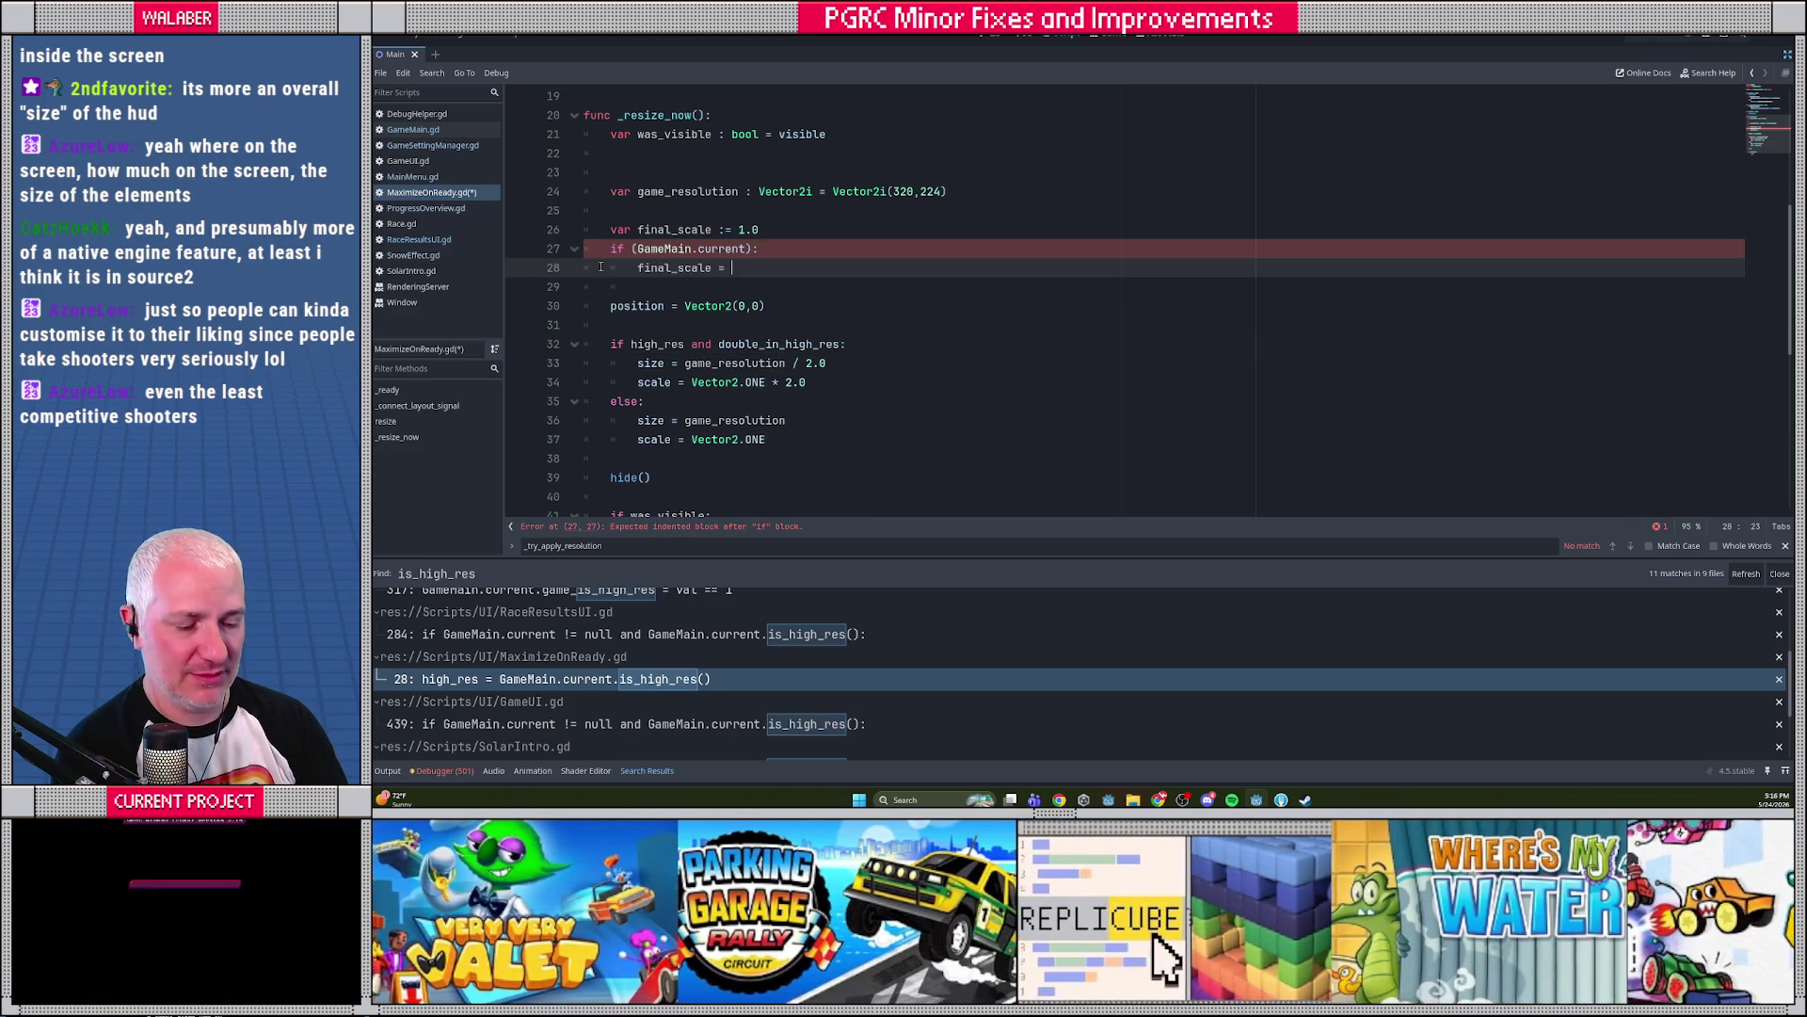
text(GAmeMain.curre)
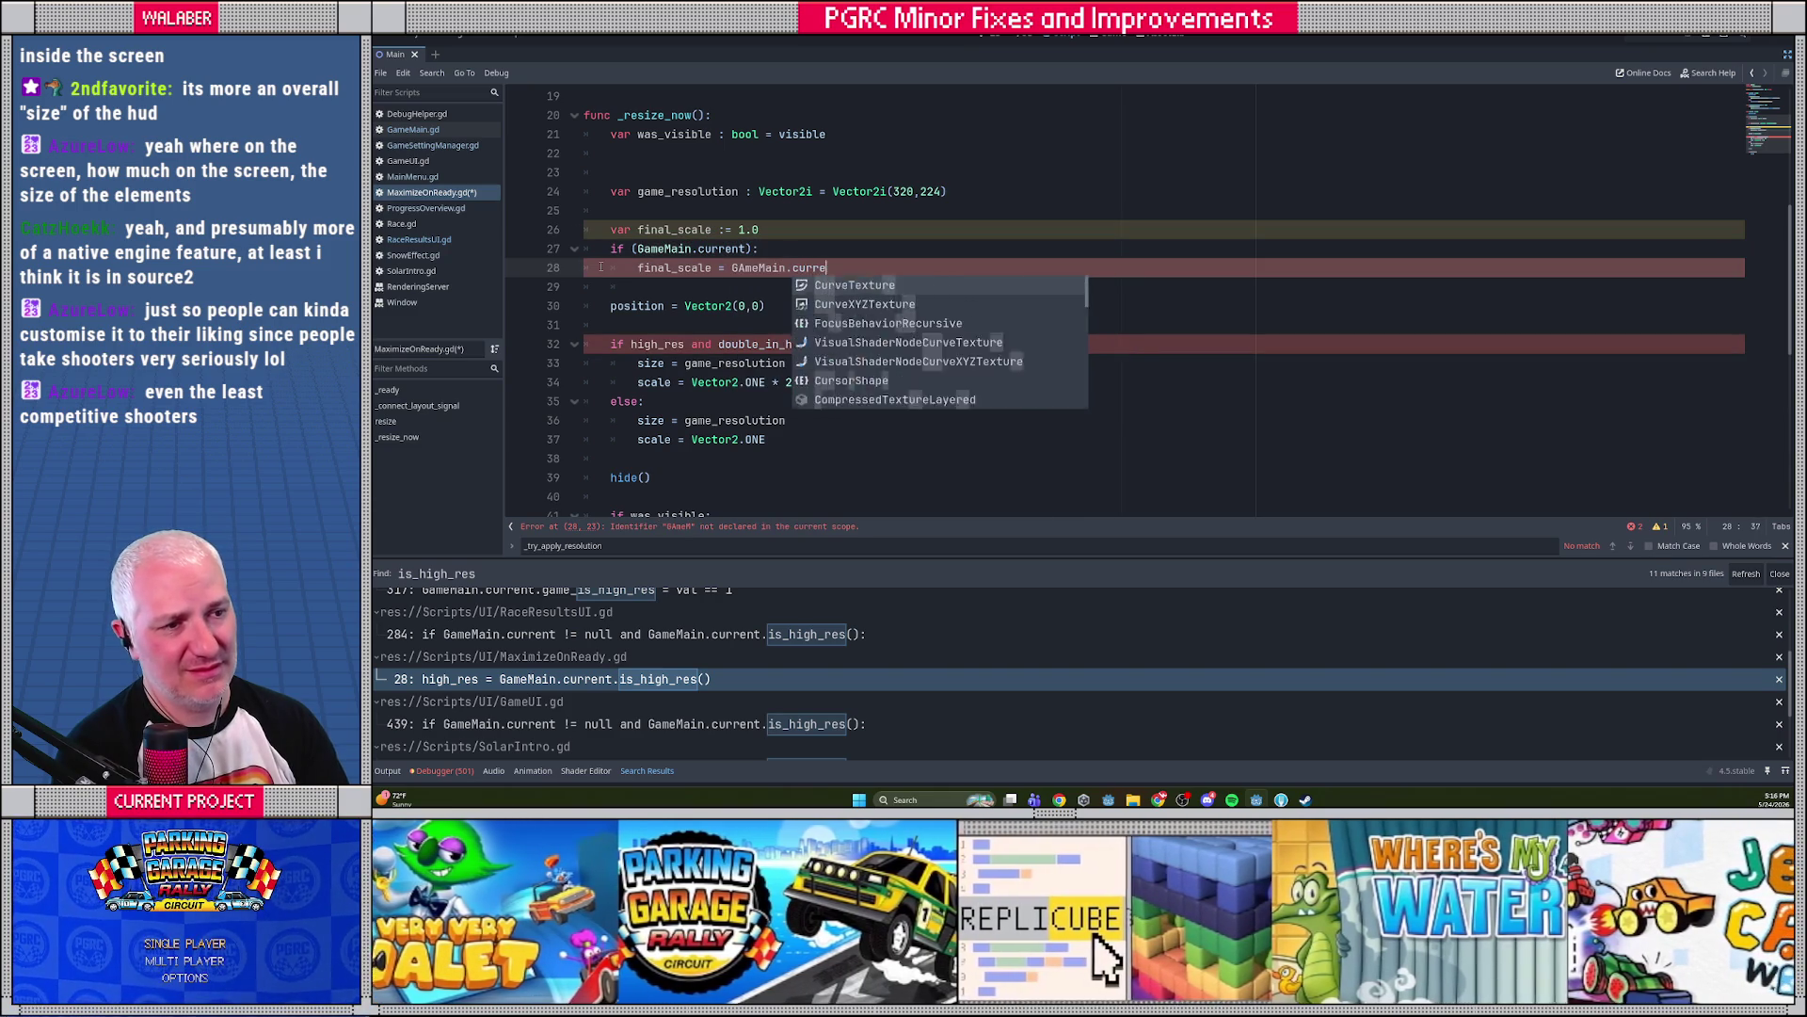
text(nt.)
key(BackSpace)
key(BackSpace)
key(BackSpace)
text(ameMain.current.ui_s)
key(Return)
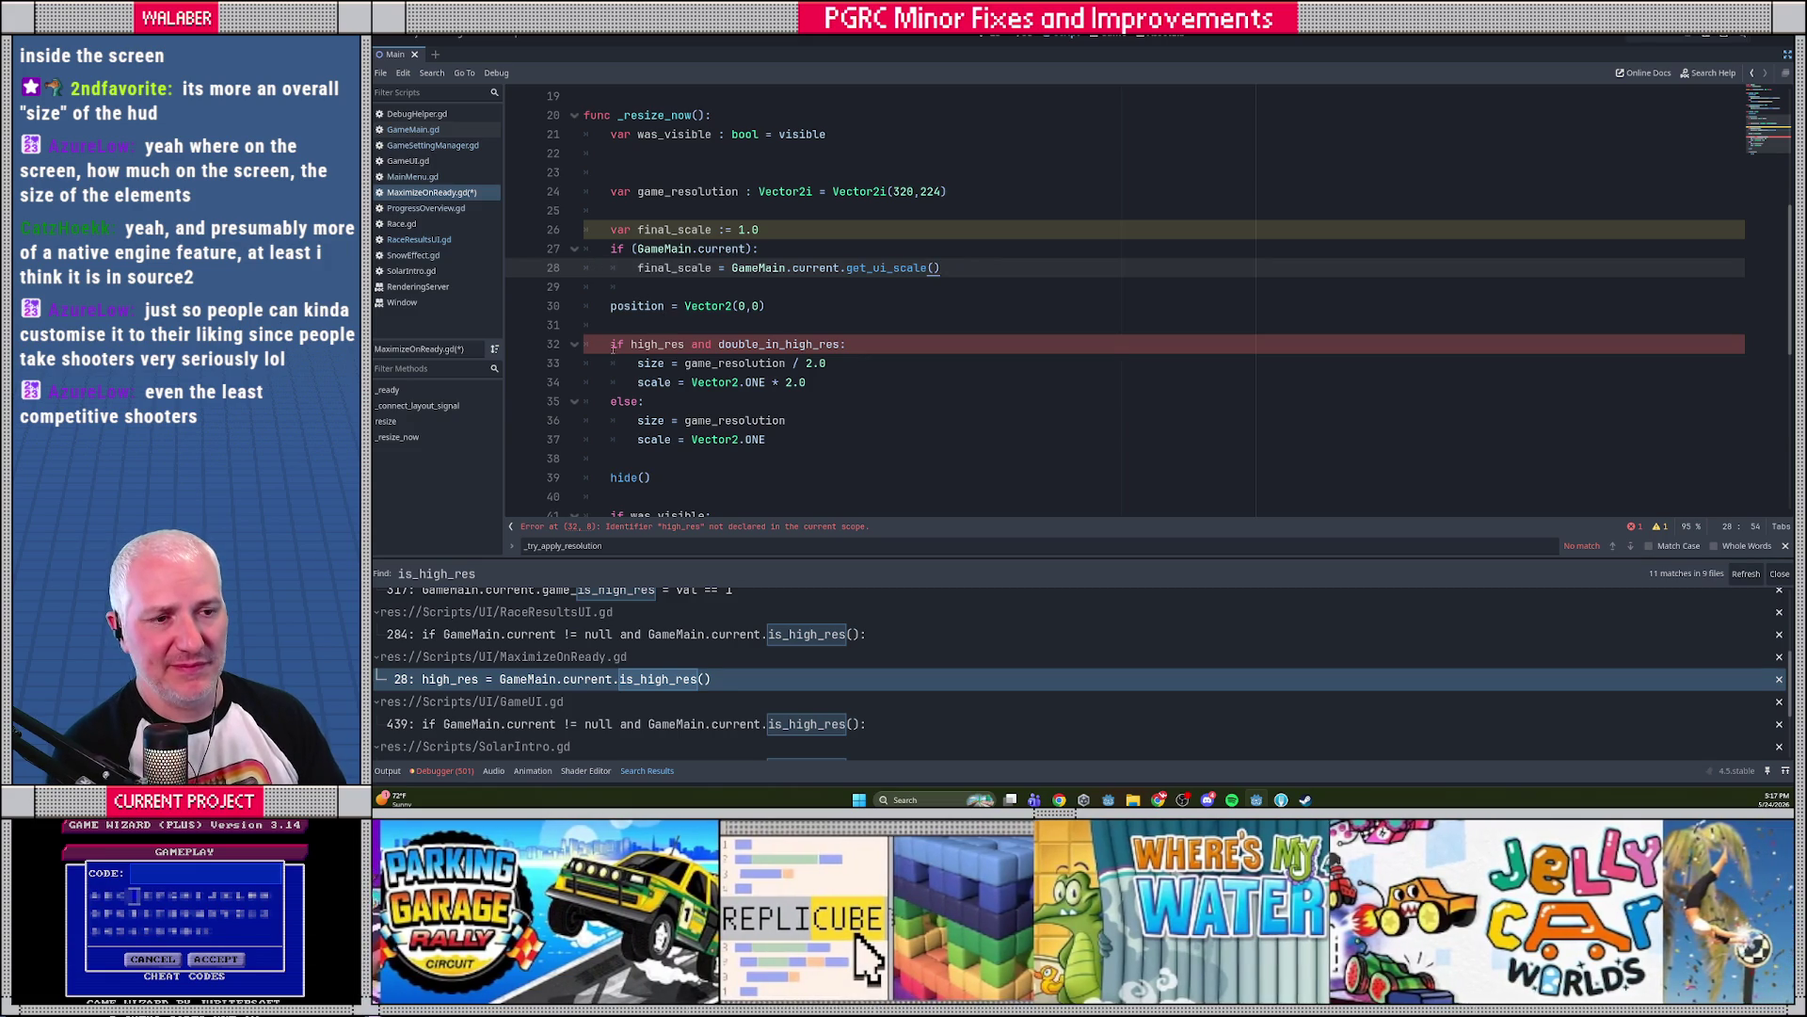
Remove the high_res if/else, set scale = Vector2.ONE * final_scale, and save
click(612, 344)
mouse_move(612, 345)
mouse_down()
mouse_move(650, 369)
mouse_move(657, 409)
mouse_up()
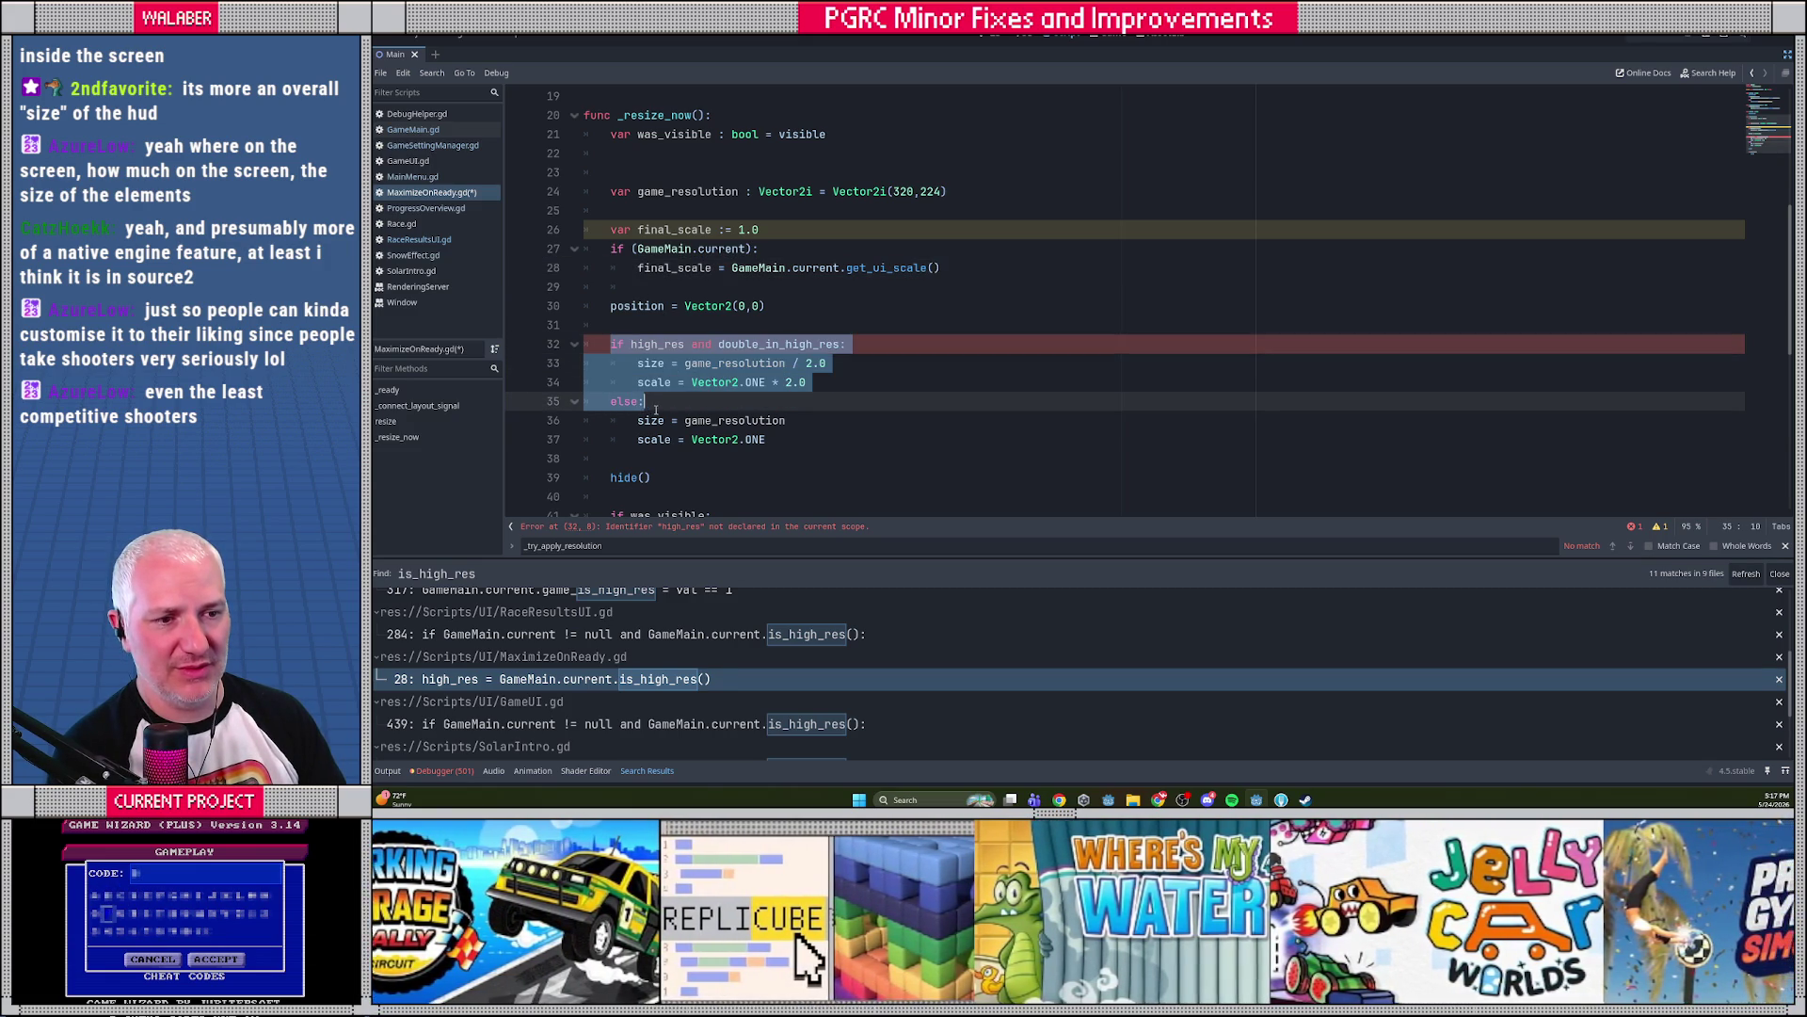
text(\)
key(Delete)
key(Delete)
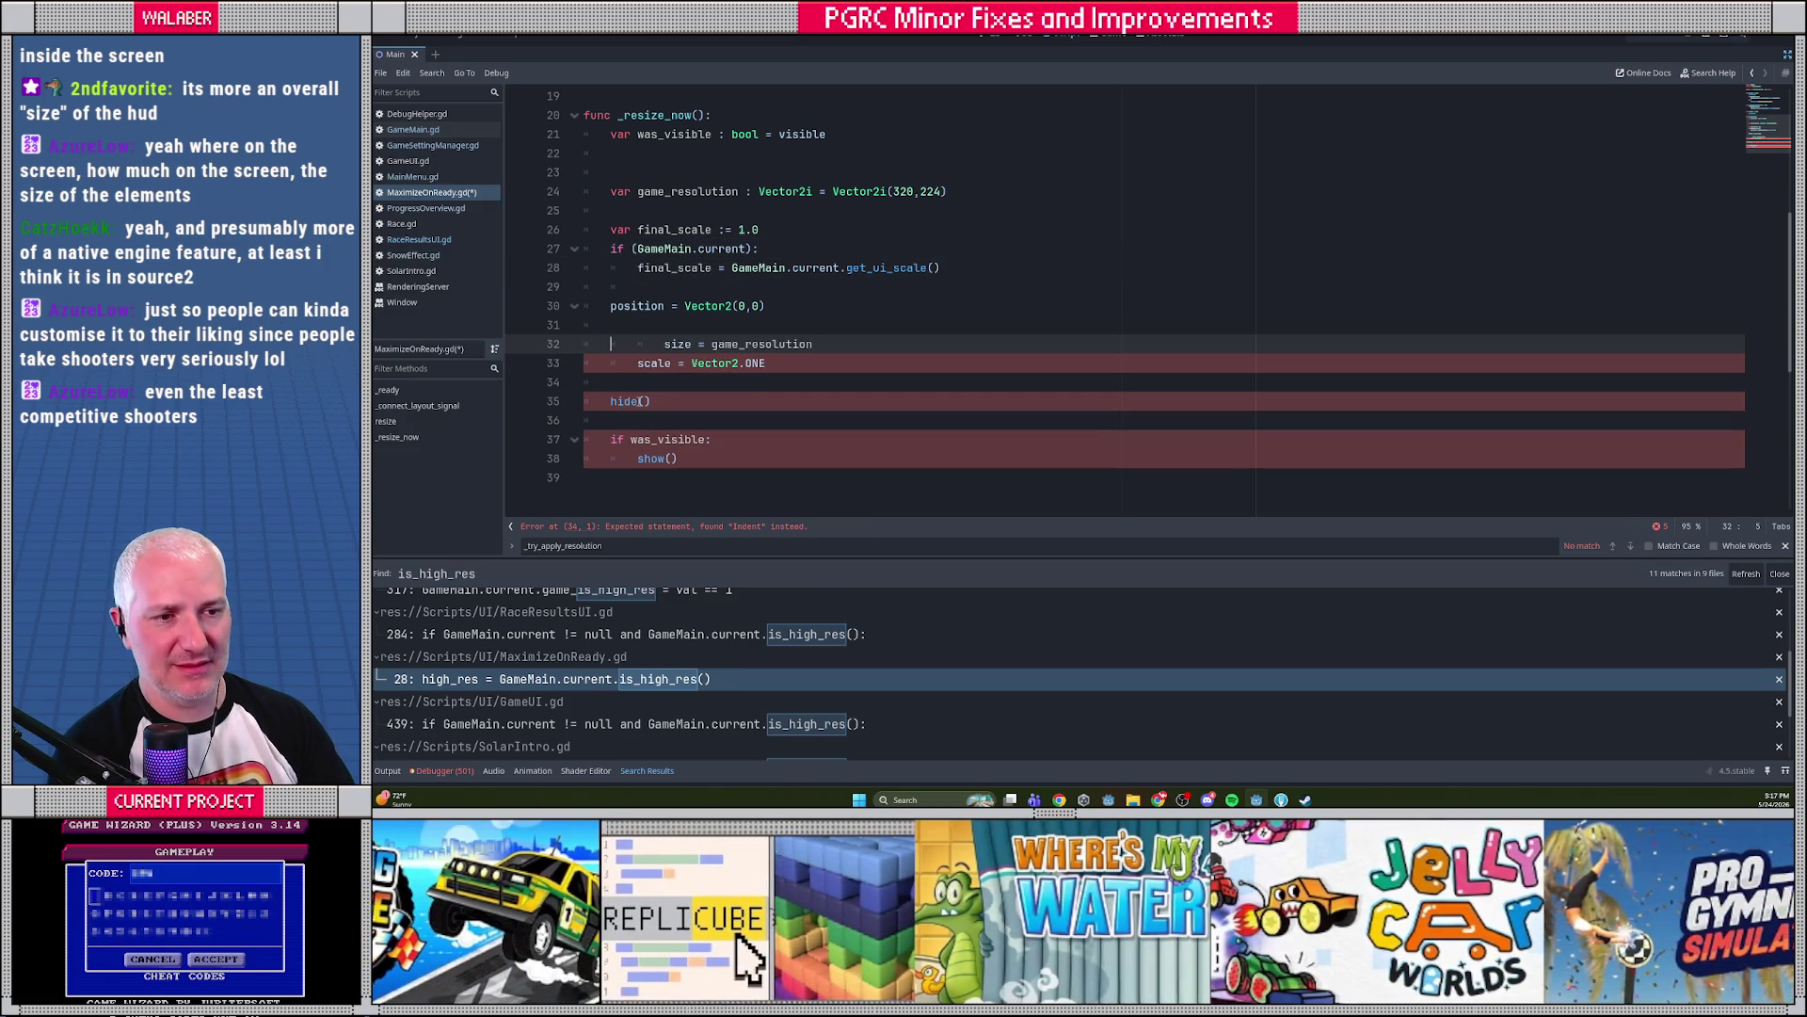
key(Down)
key(shift+Tab)
key(End)
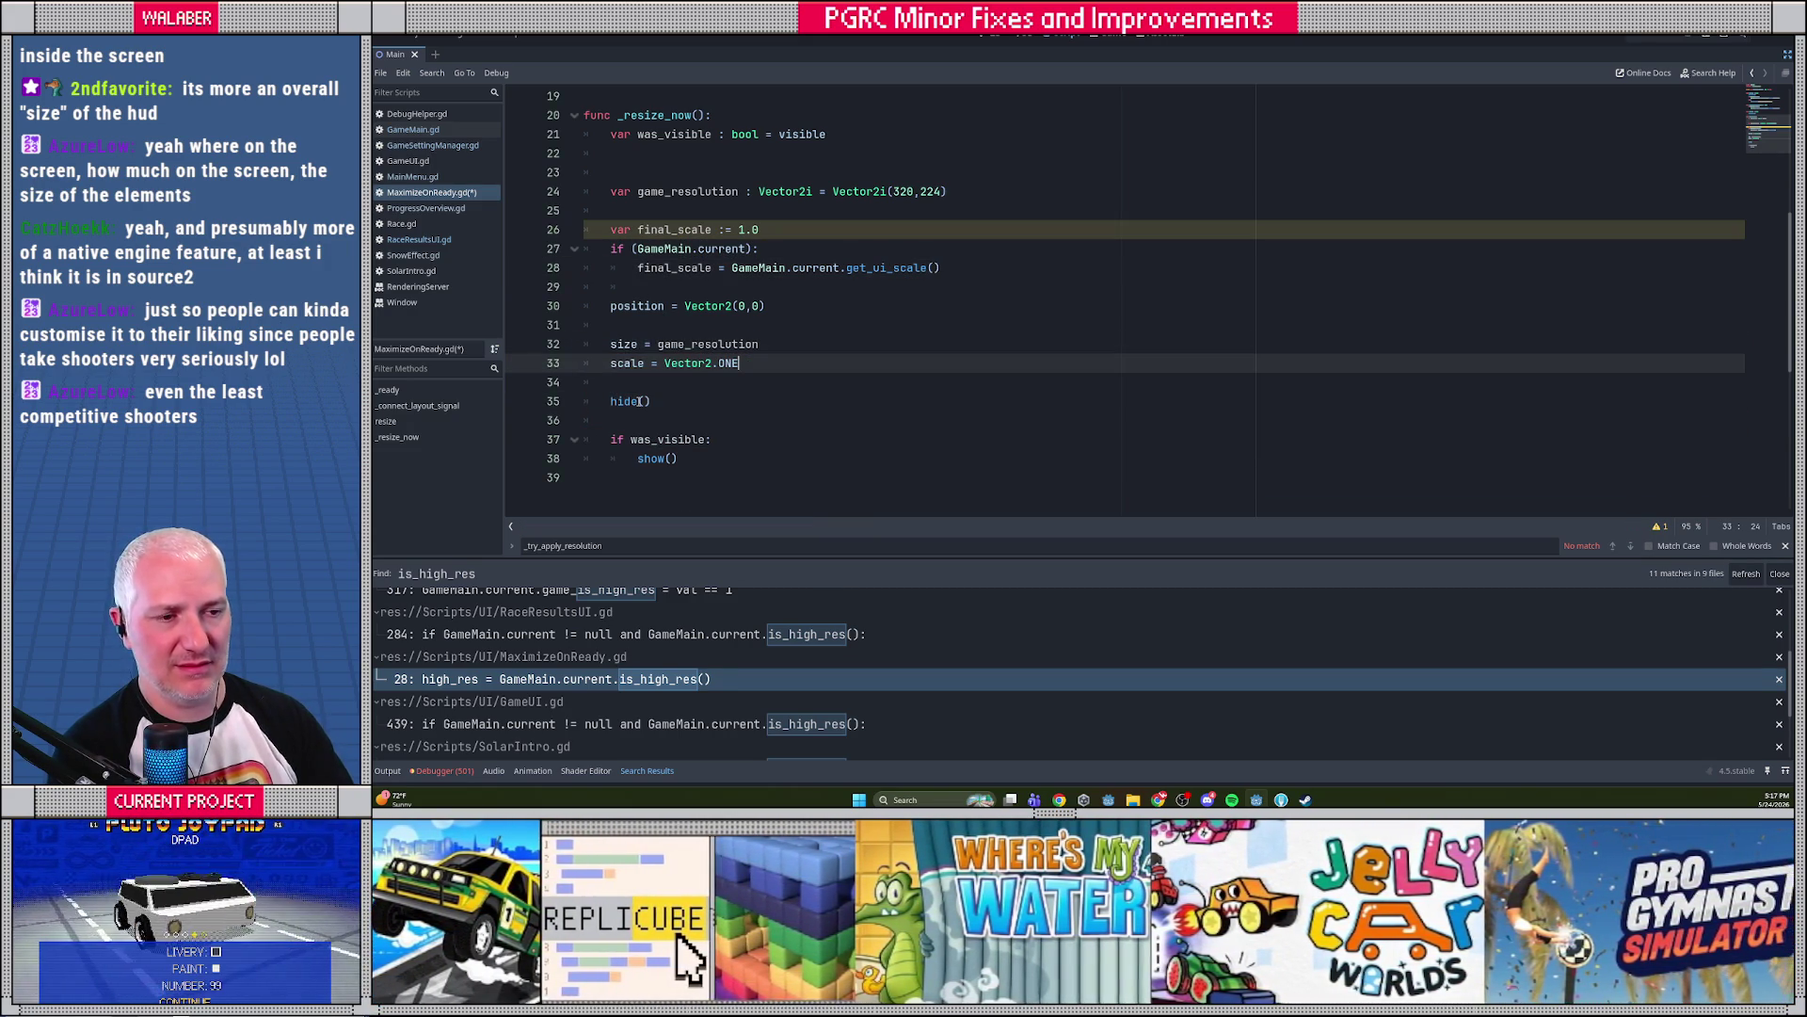
text( ( final_)
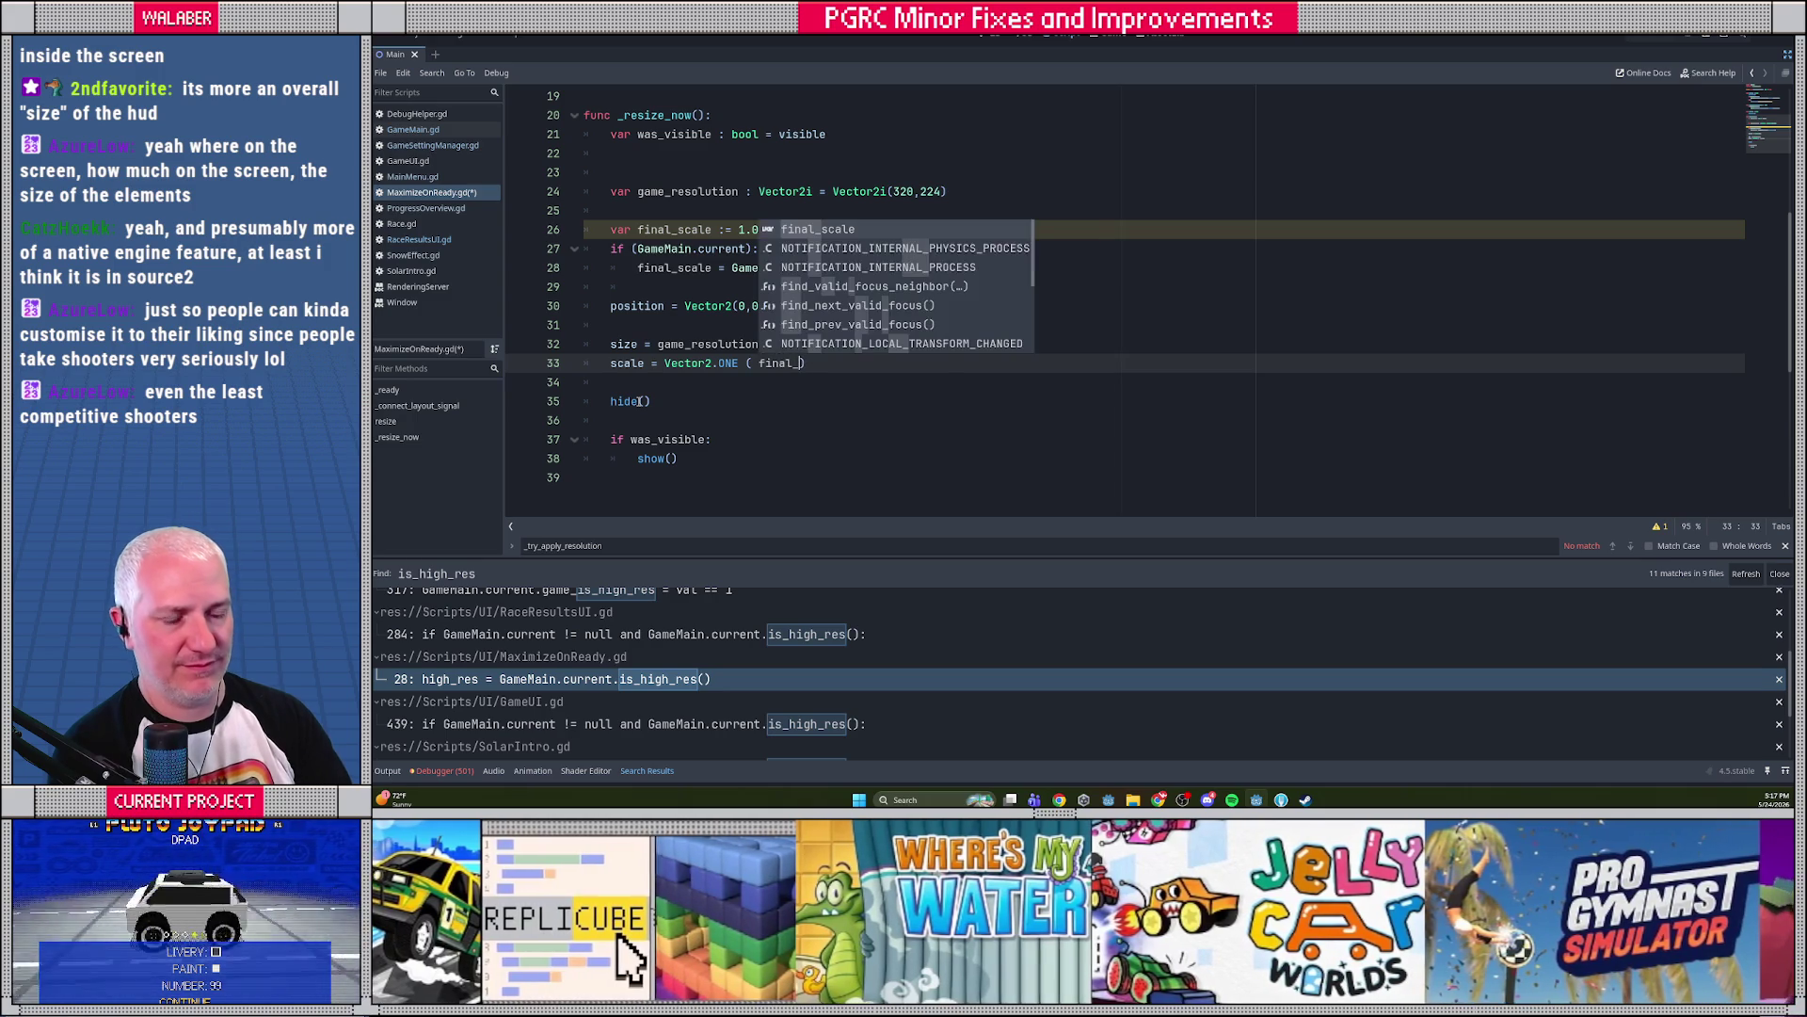
key(BackSpace)
key(Escape)
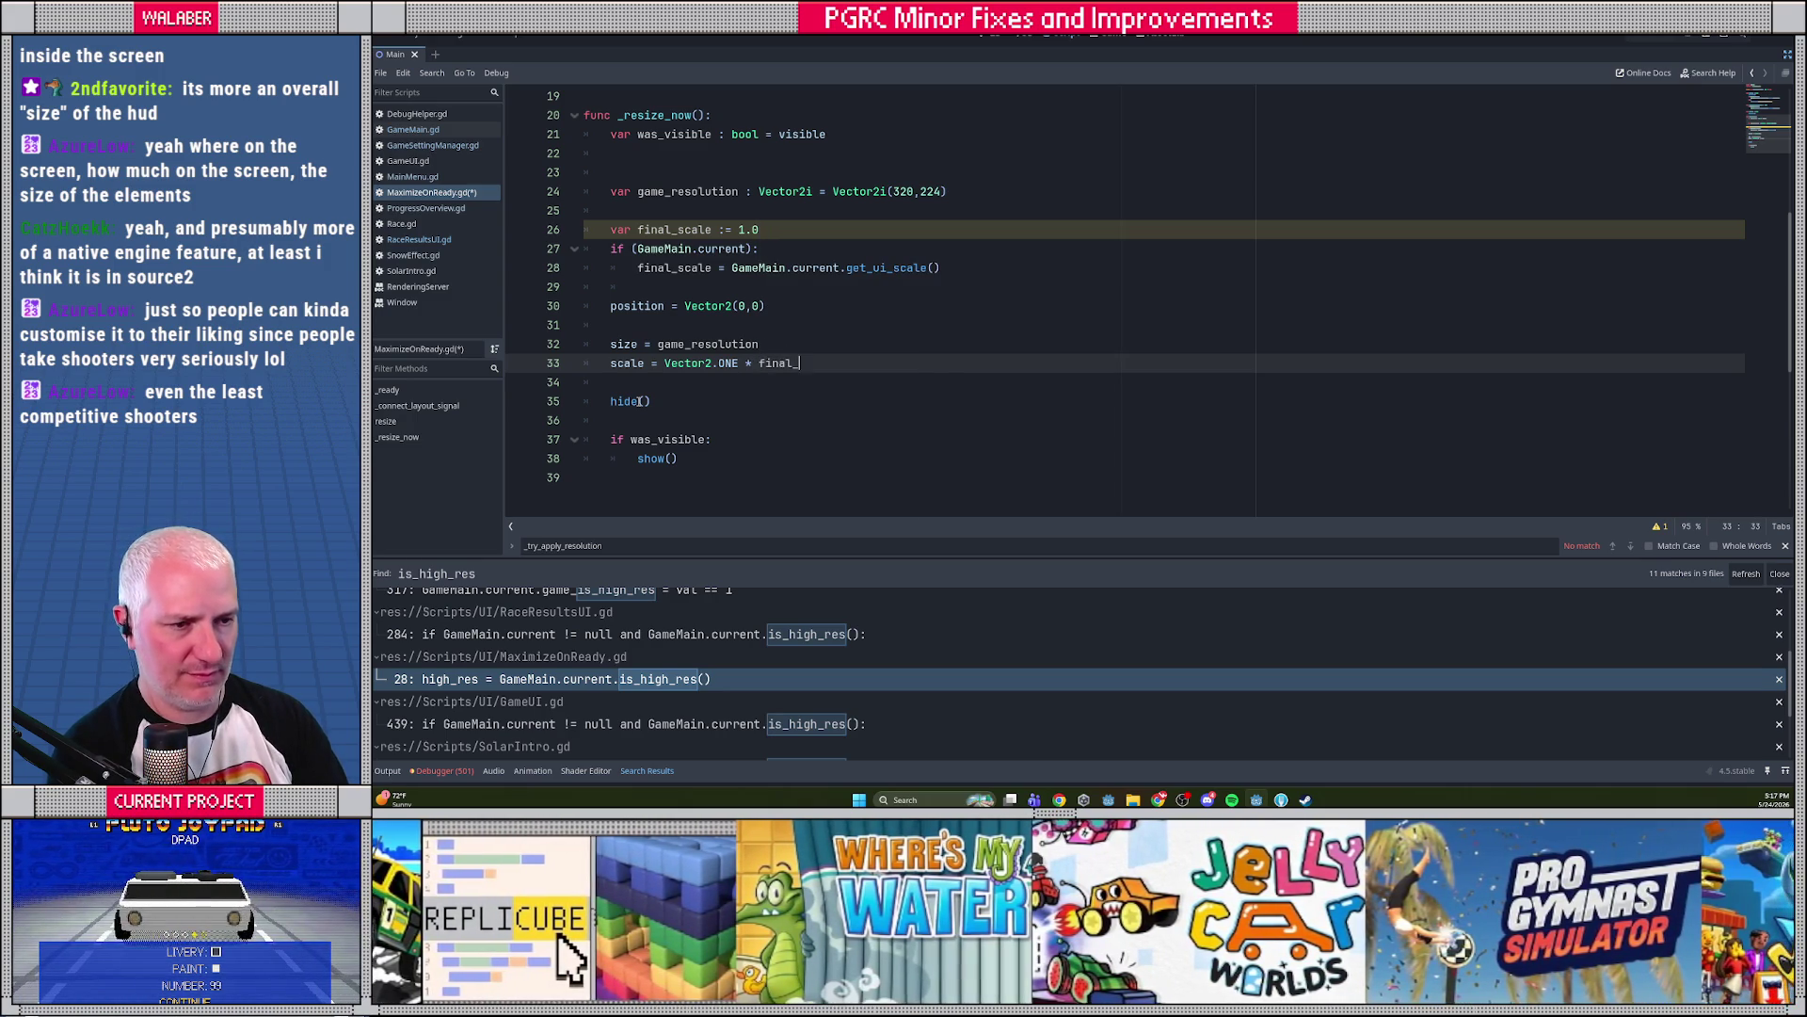
text(_scale)
key(ctrl+s)
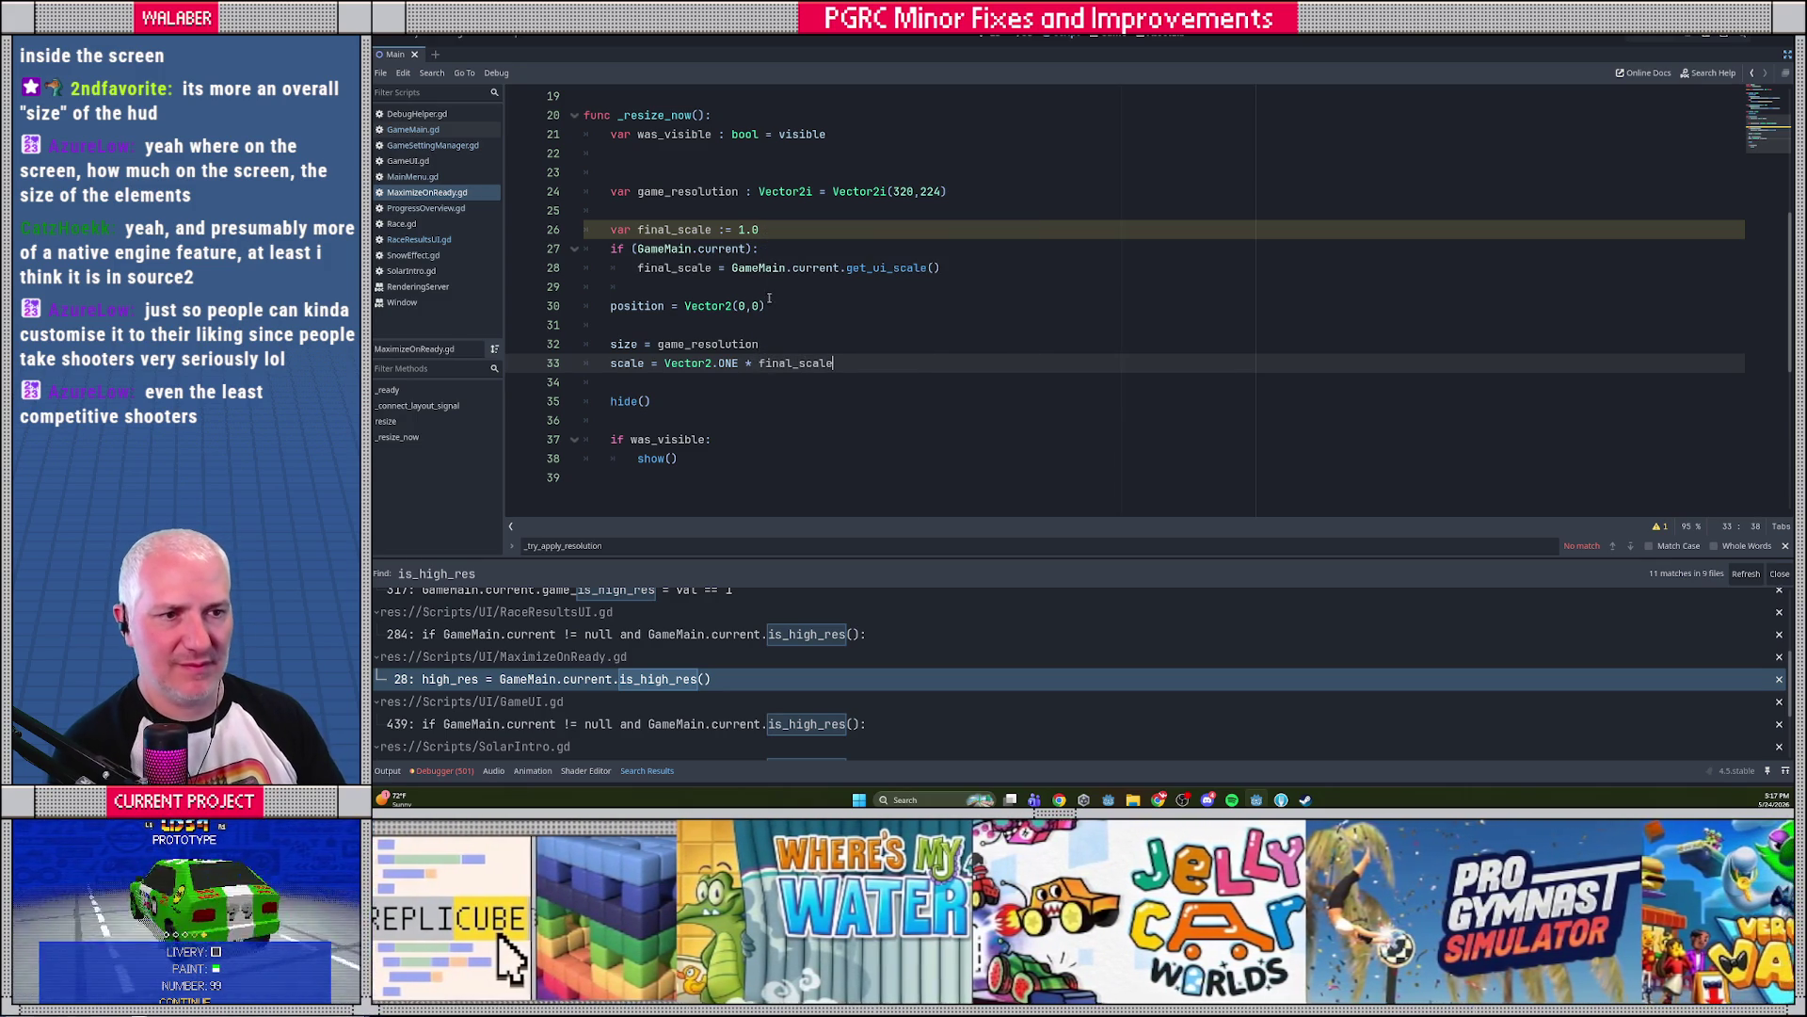
click(772, 287)
In GameUI.gd line 439, drop the is_high_res check and replace 2.0 with GameMain.current.get_ui_scale(), then save
click(543, 724)
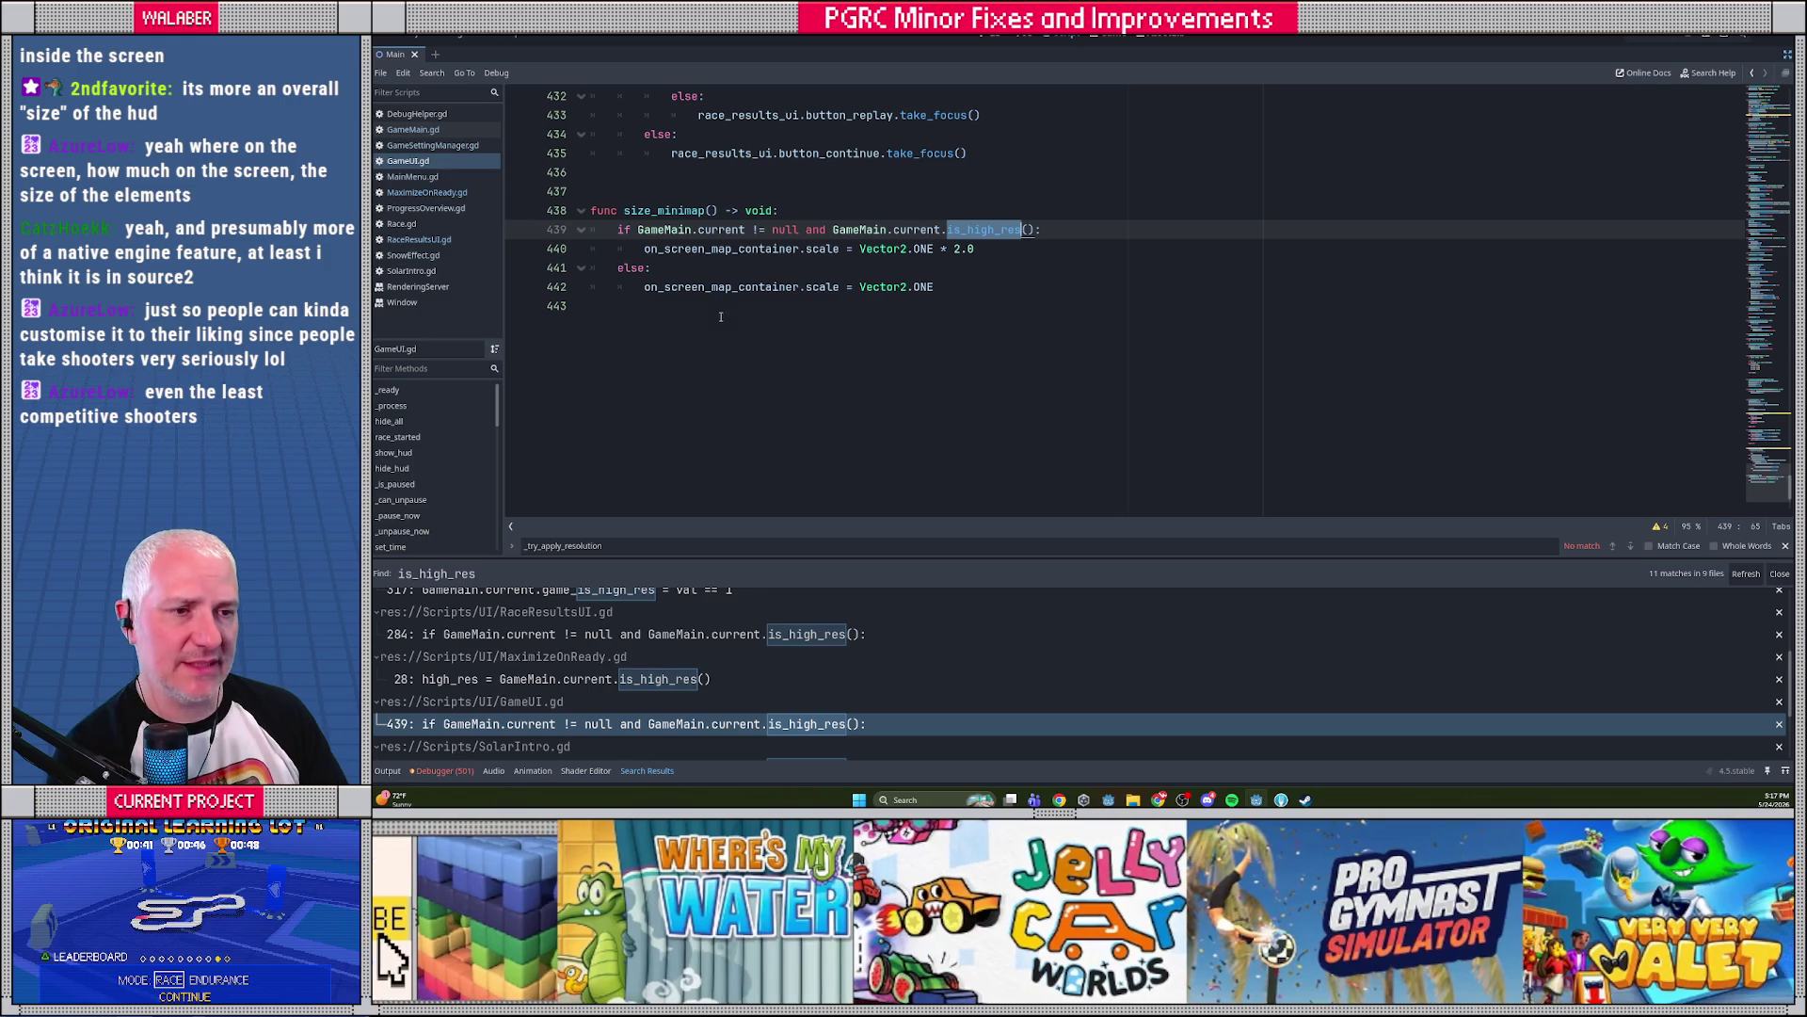
click(803, 230)
key(shift+End)
key(Delete)
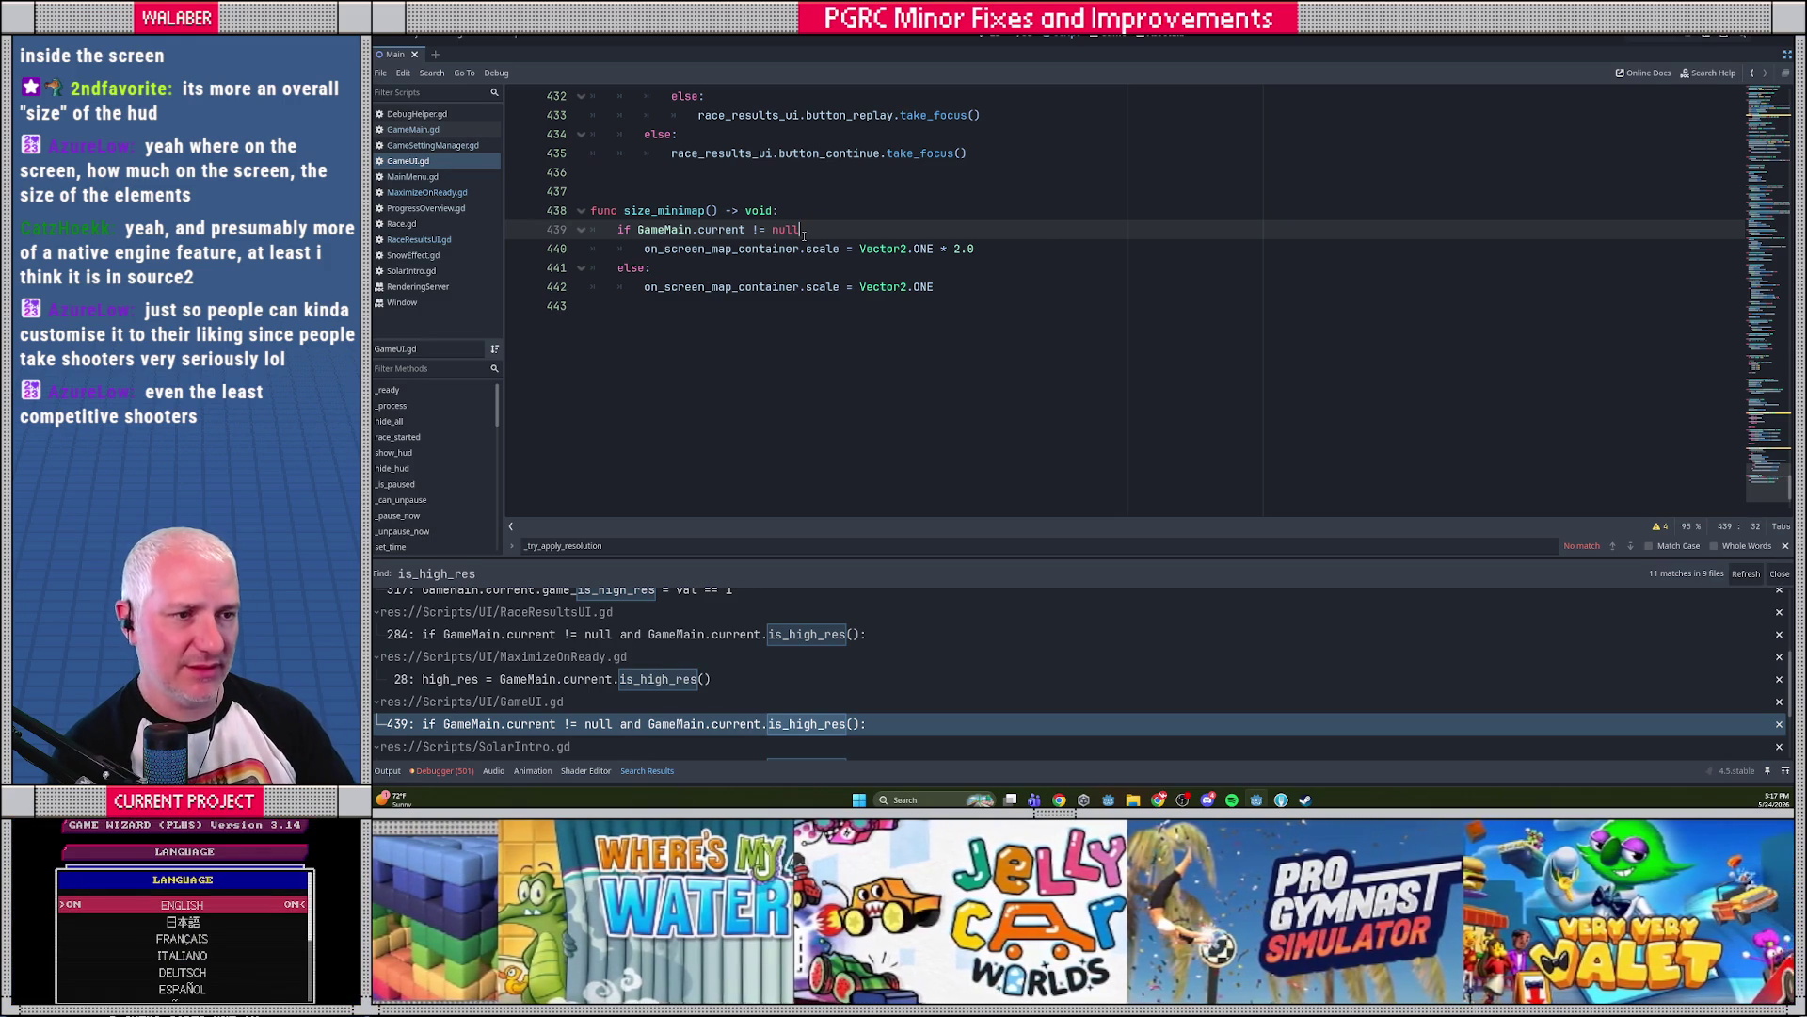
drag(951, 250, 1001, 249)
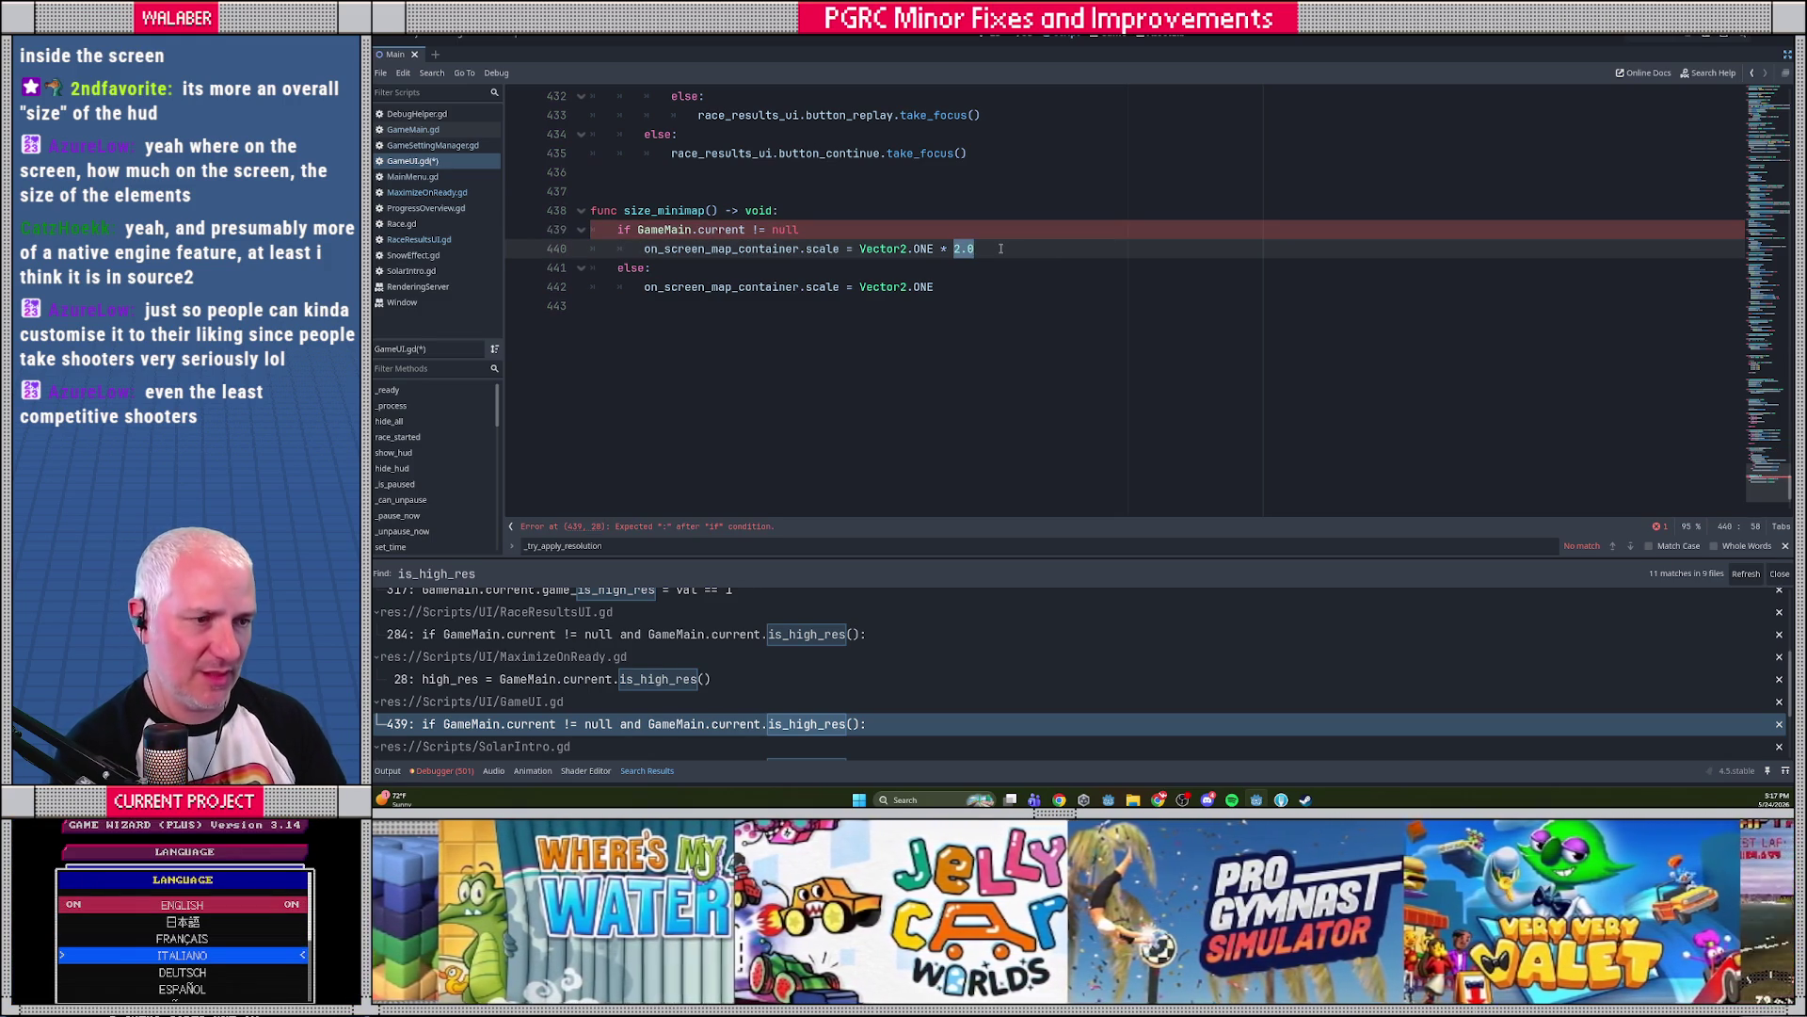
text(GameMain.cur)
key(Return)
text(.get)
key(Return)
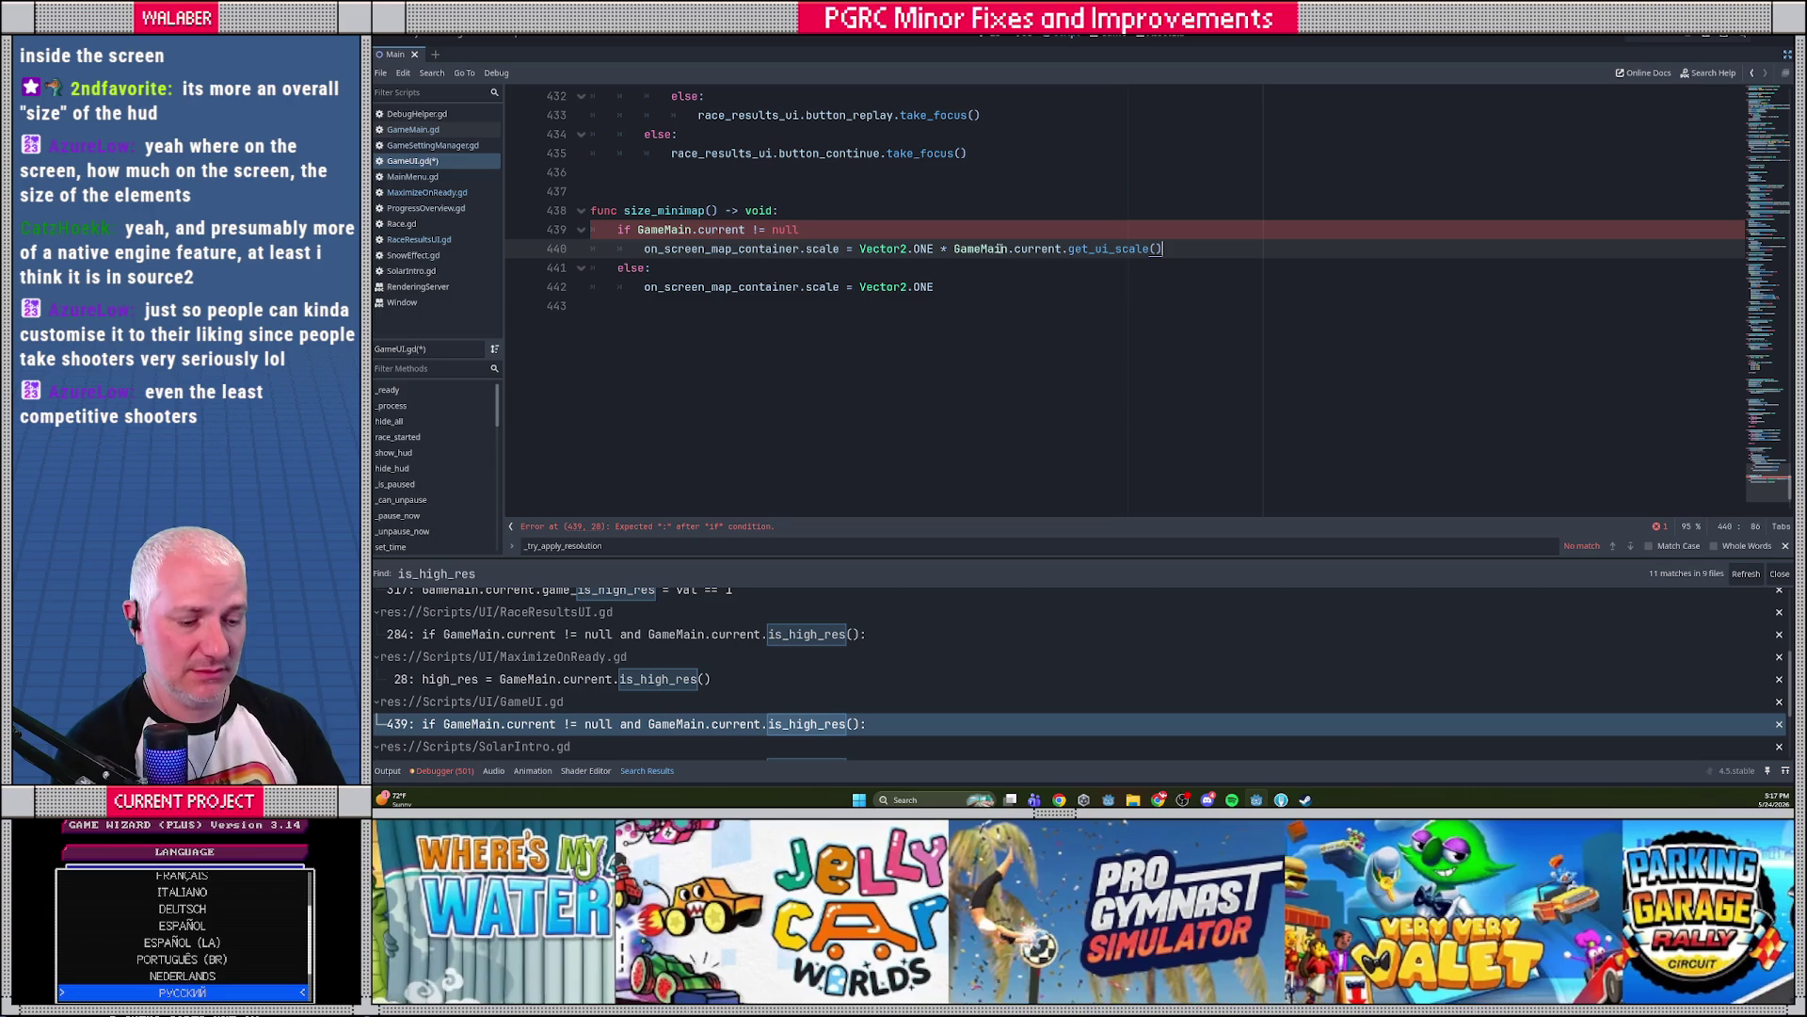
key(ctrl+s)
click(830, 237)
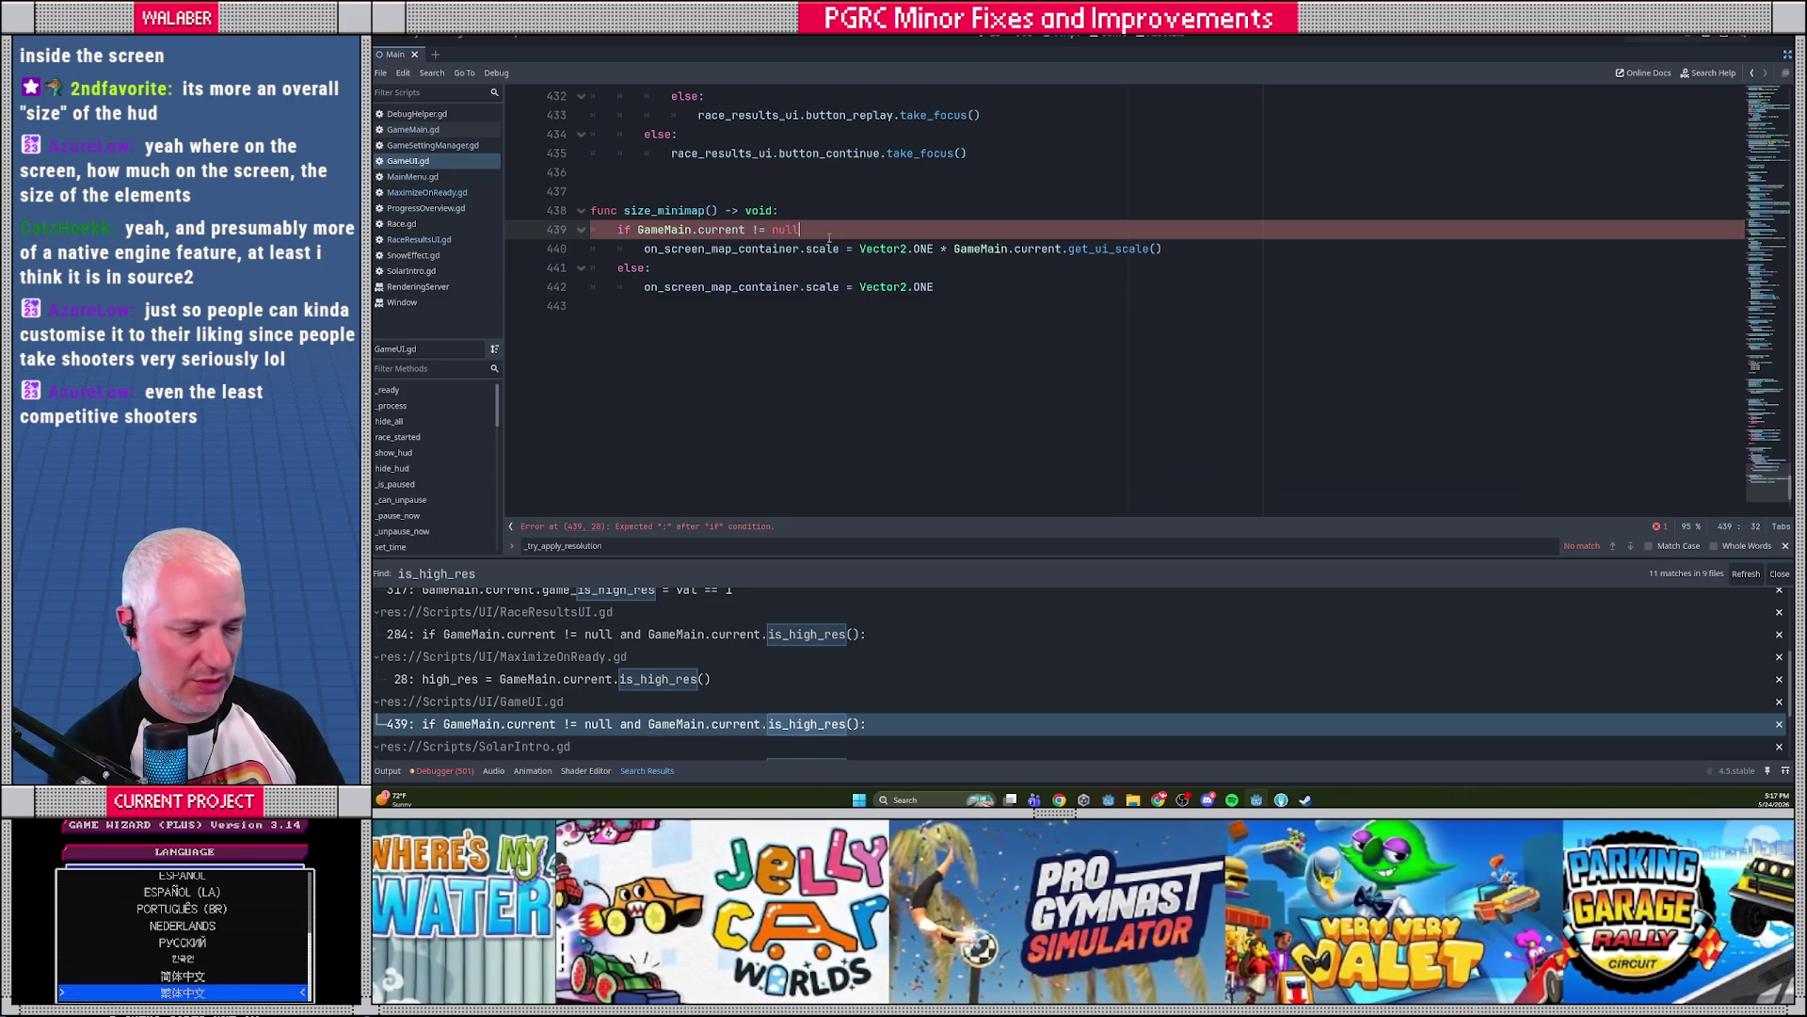
text(:)
key(ctrl+s)
scroll(563, 736, down, 2)
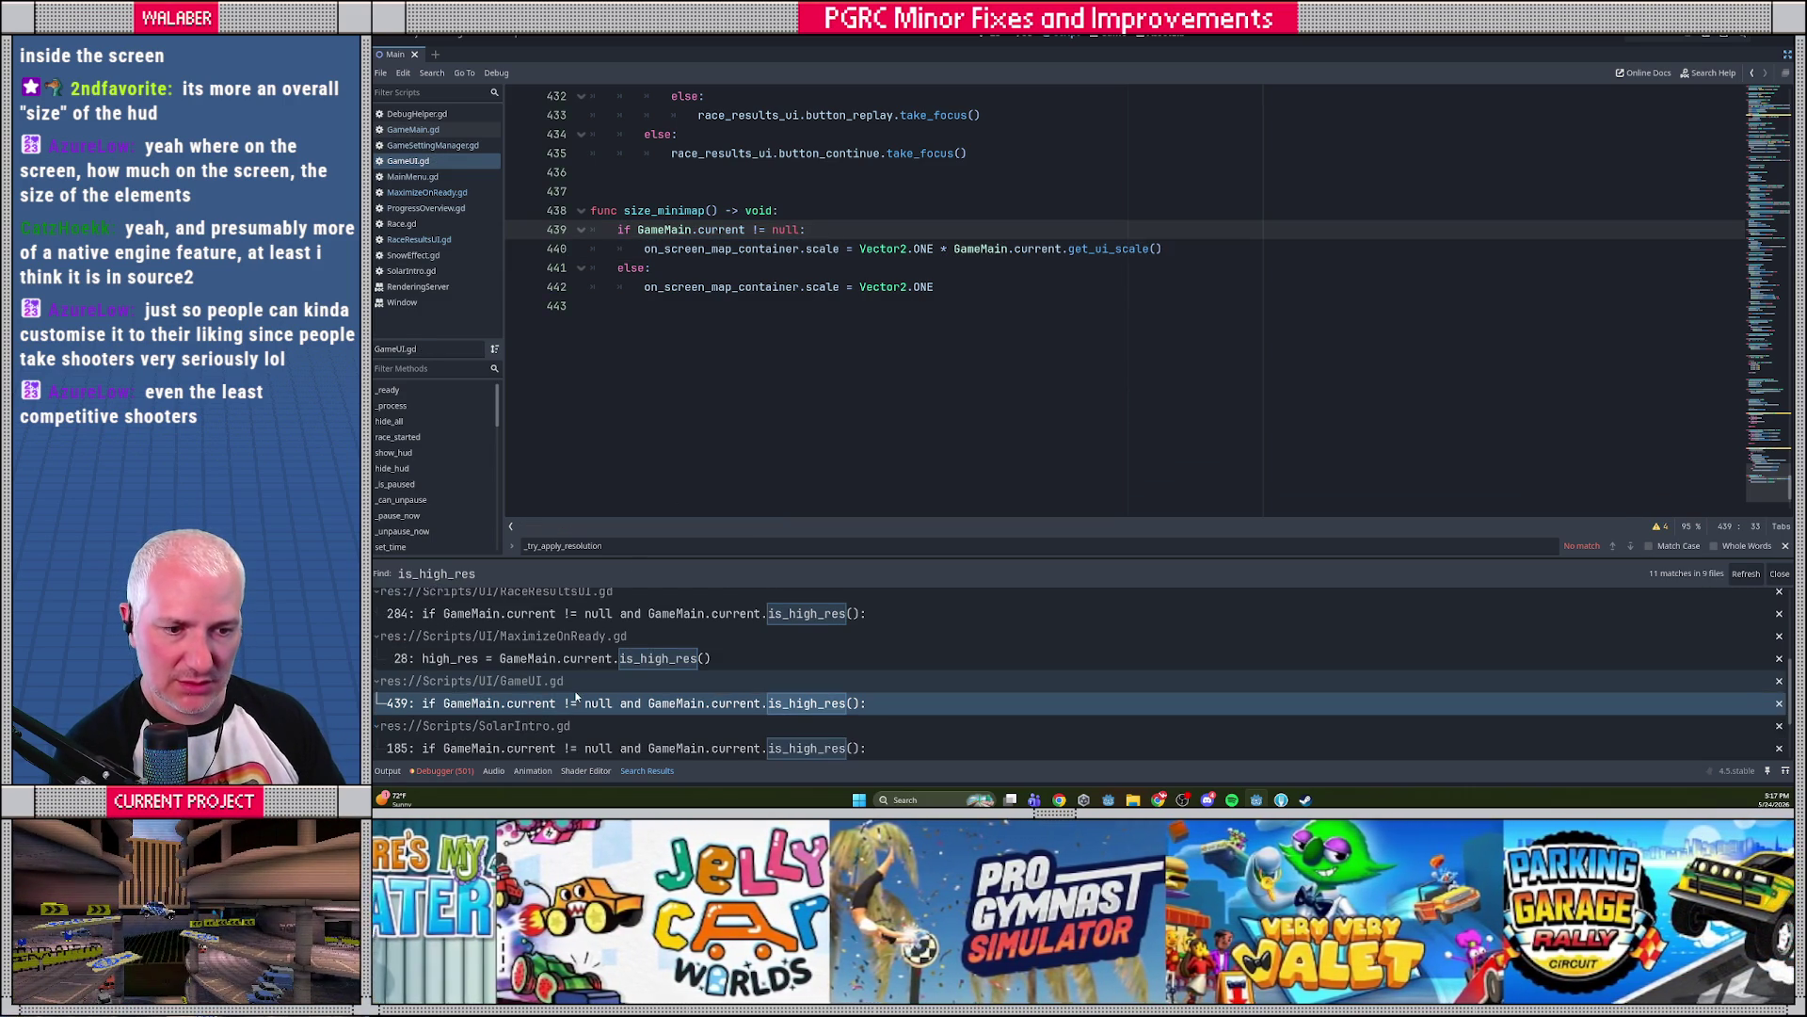
In SolarIntro.gd line 185, drop the is_high_res check, scale the logo by get_ui_scale(), and save
click(560, 734)
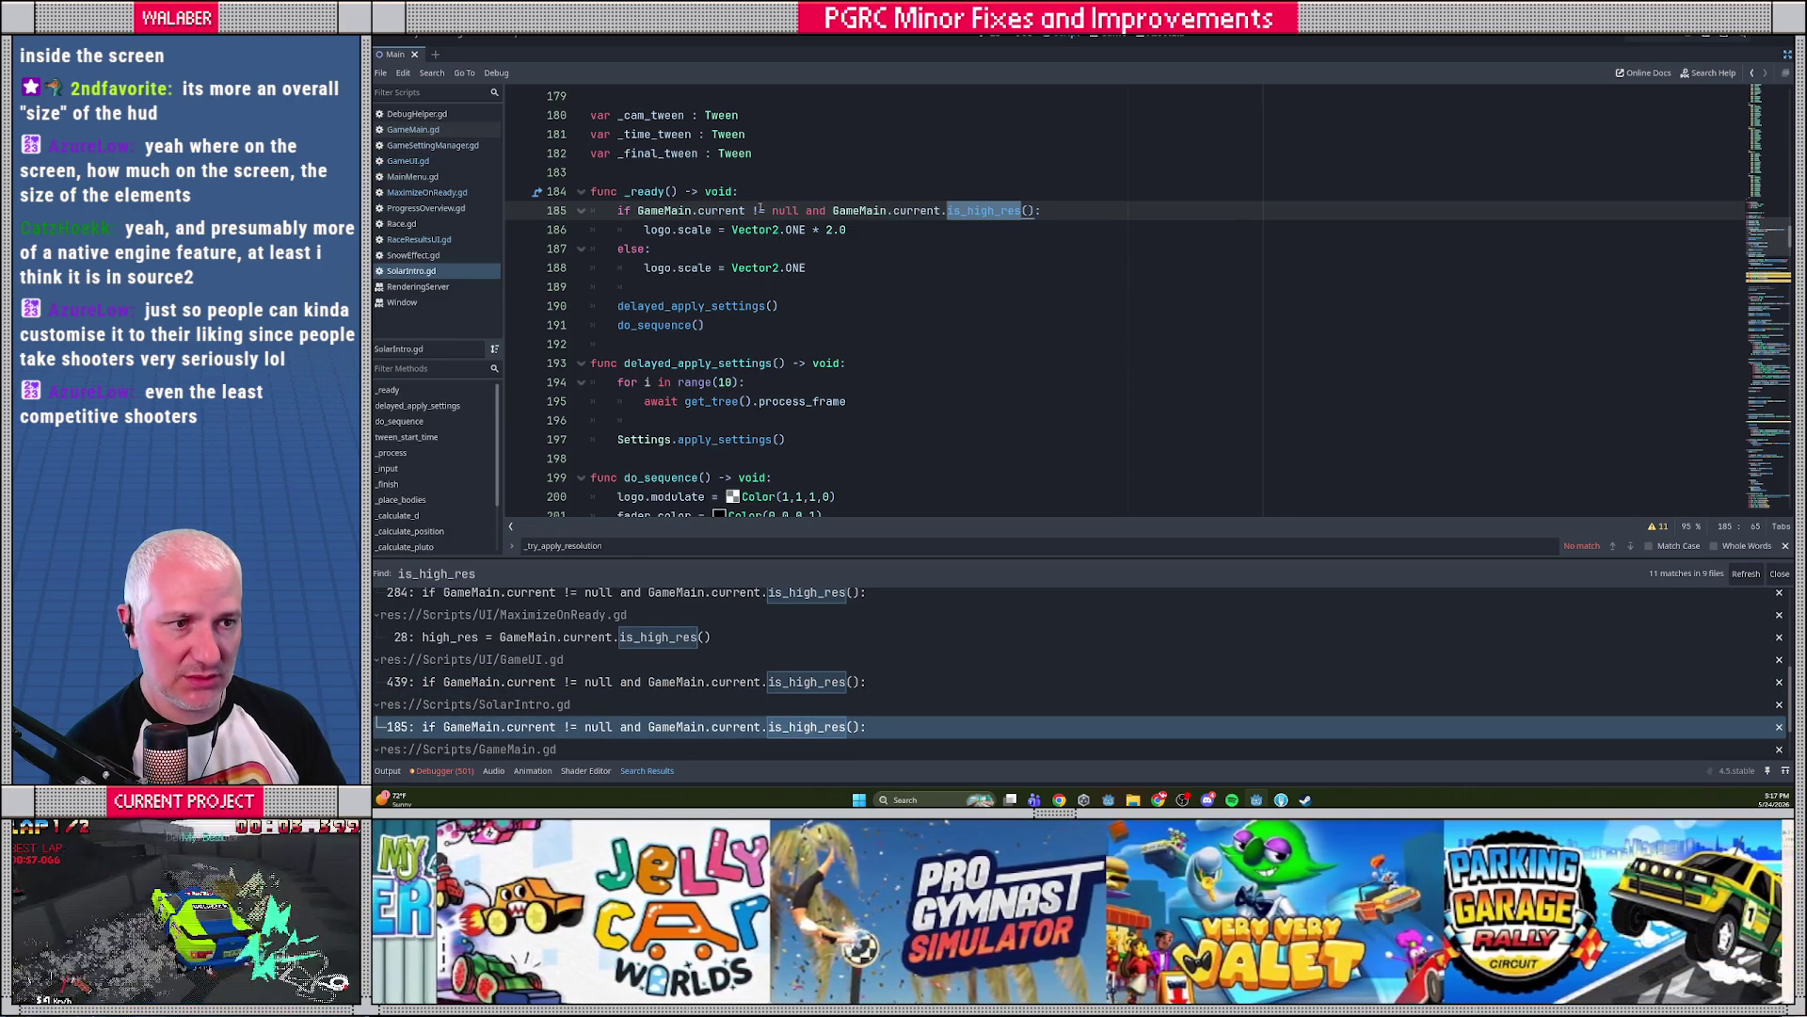
click(801, 210)
key(shift+End)
key(Delete)
key(Down)
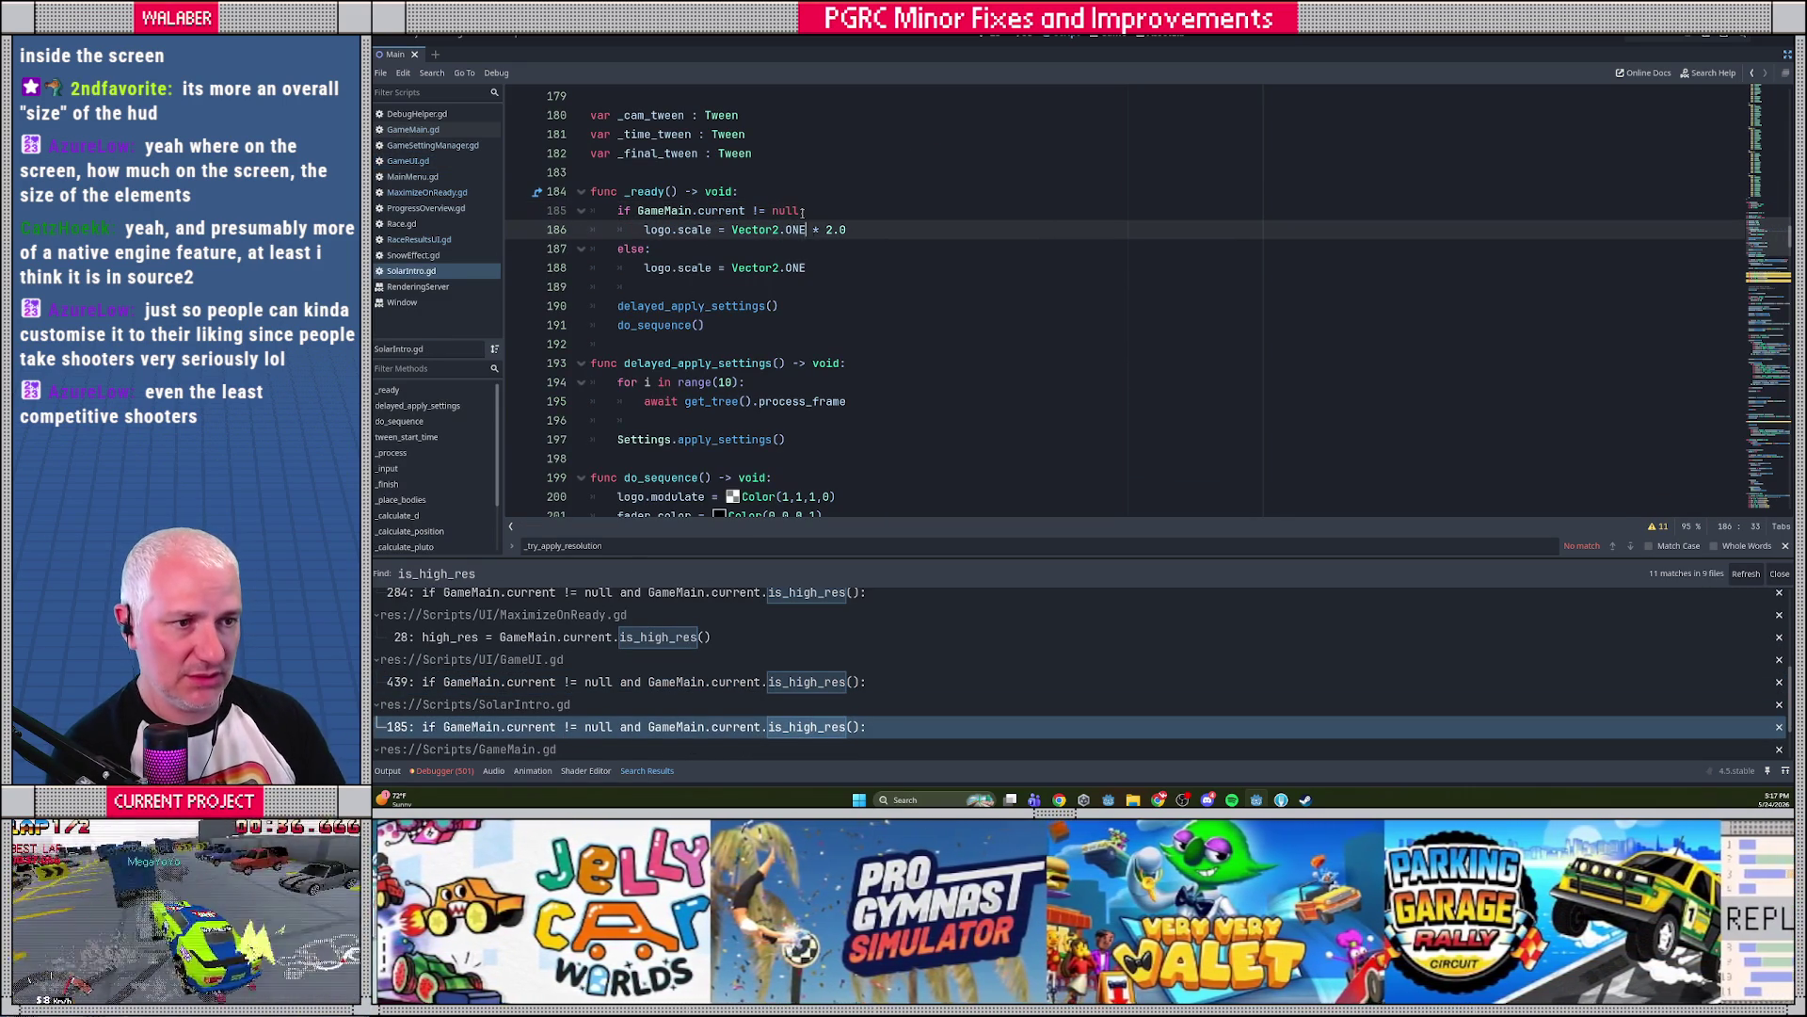
key(shift+End)
key(Delete)
text(GameMain.)
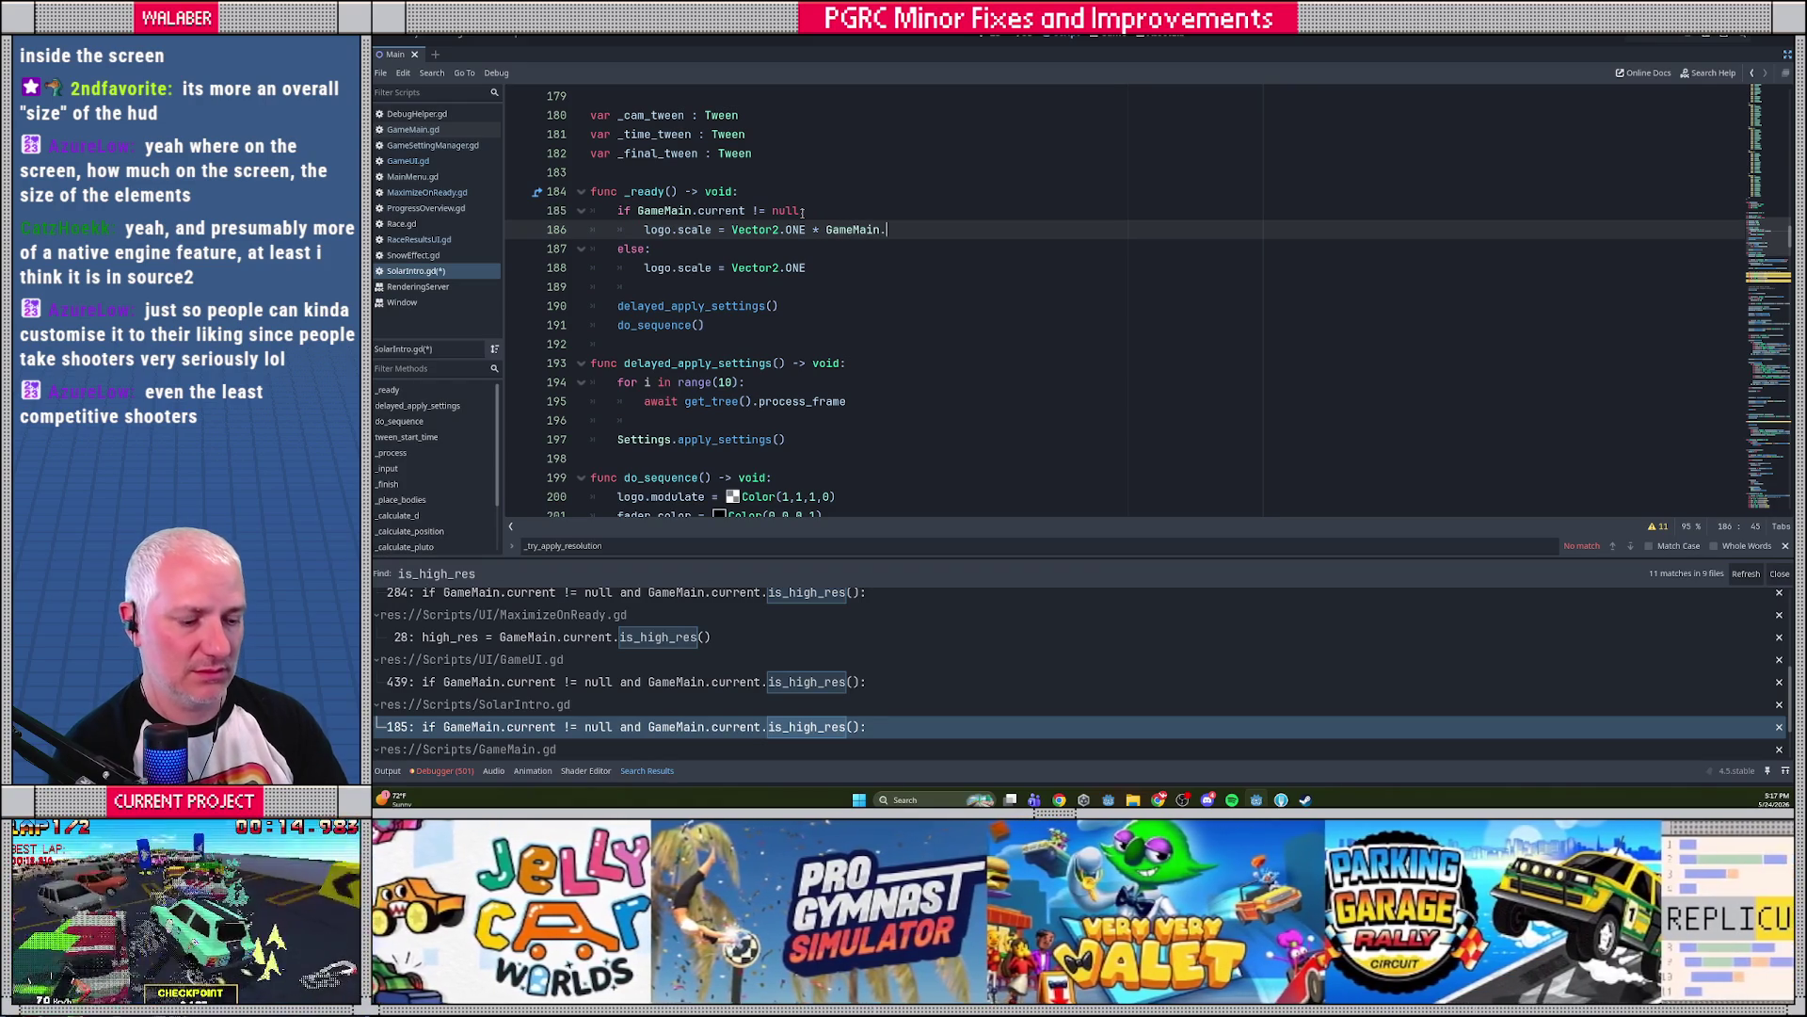
text(current.ui)
key(Return)
key(ctrl+s)
scroll(559, 715, down, 1)
Review is_high_res and the do_high_res line in GameMain.gd's refresh_window, then launch the game
click(559, 729)
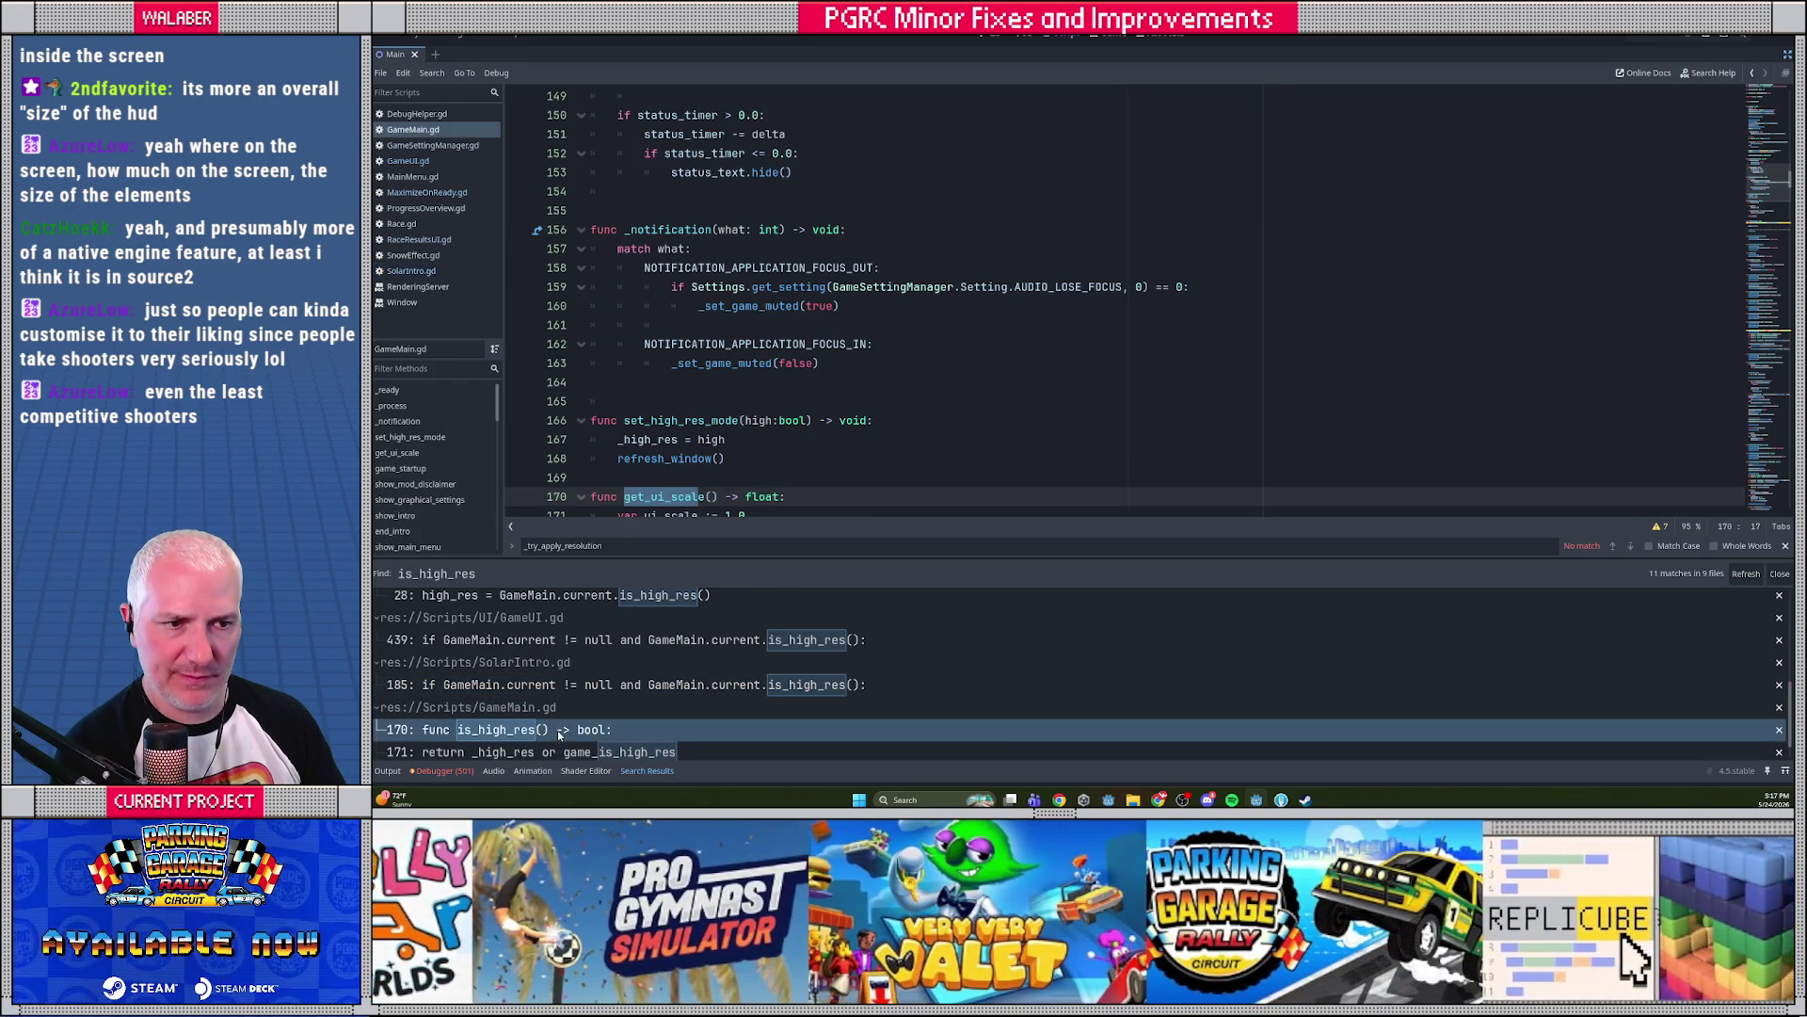
scroll(561, 729, down, 1)
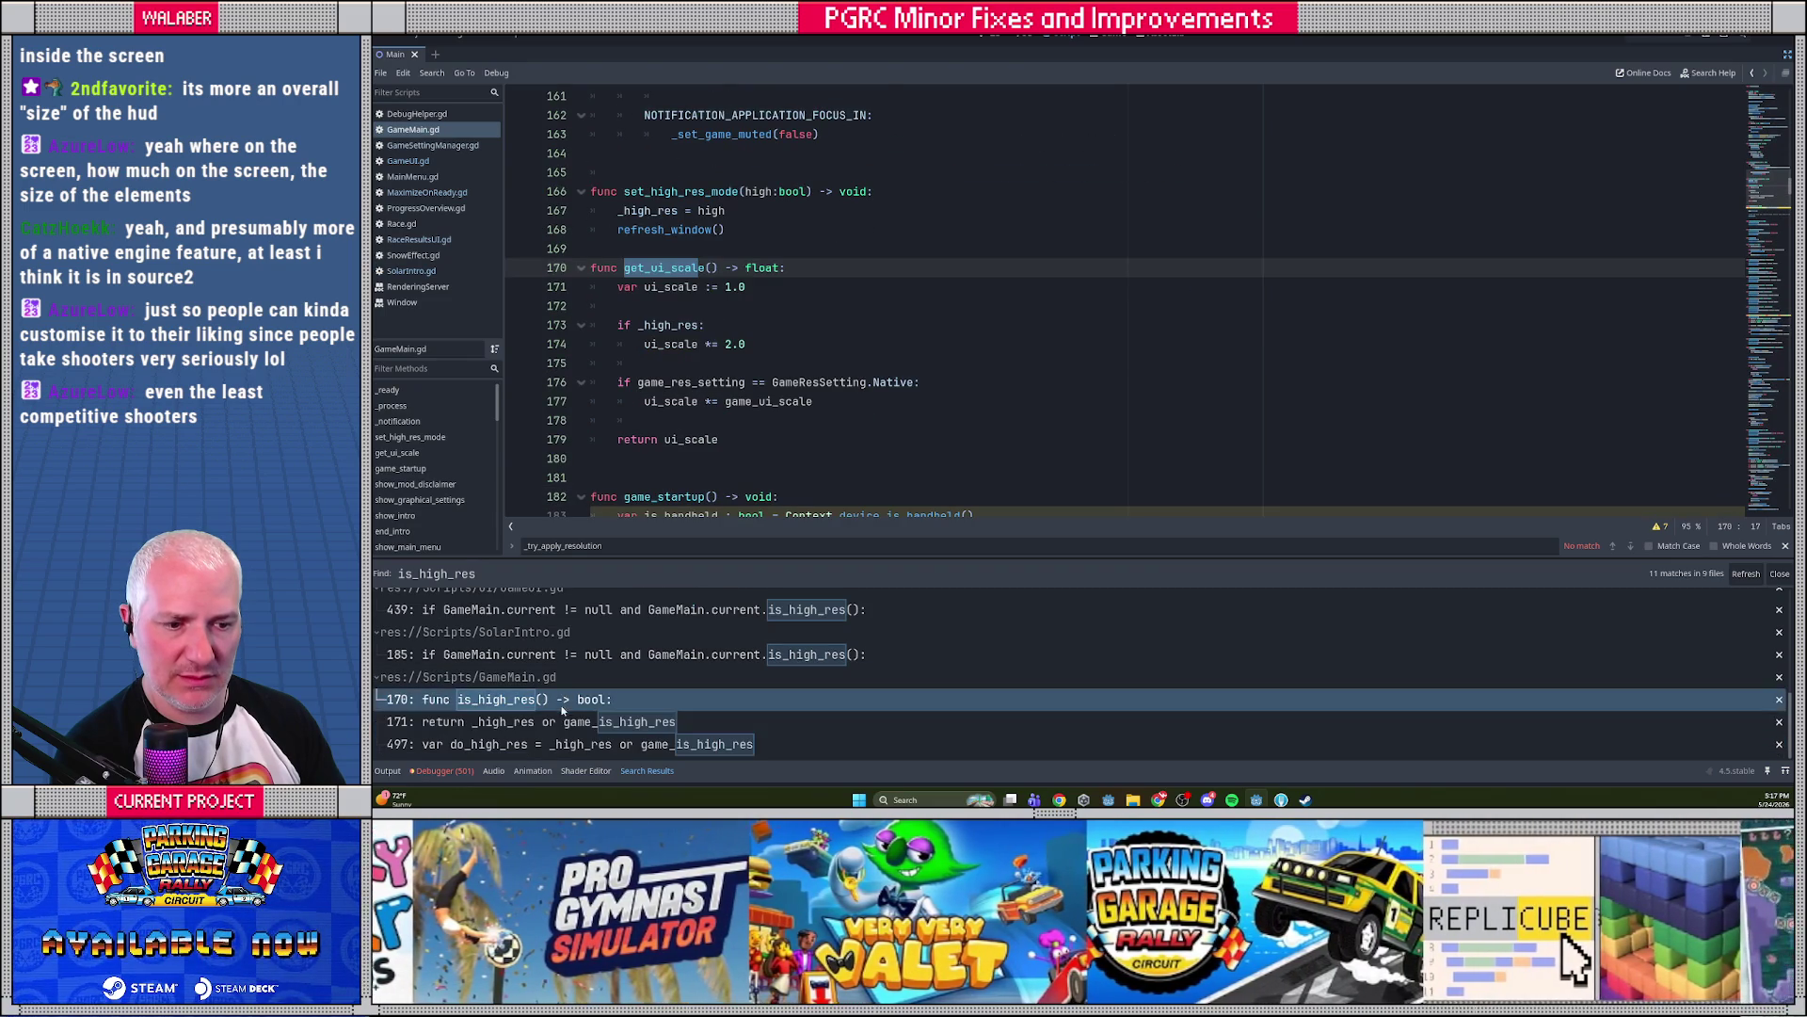
click(561, 725)
click(561, 743)
scroll(840, 282, up, 1)
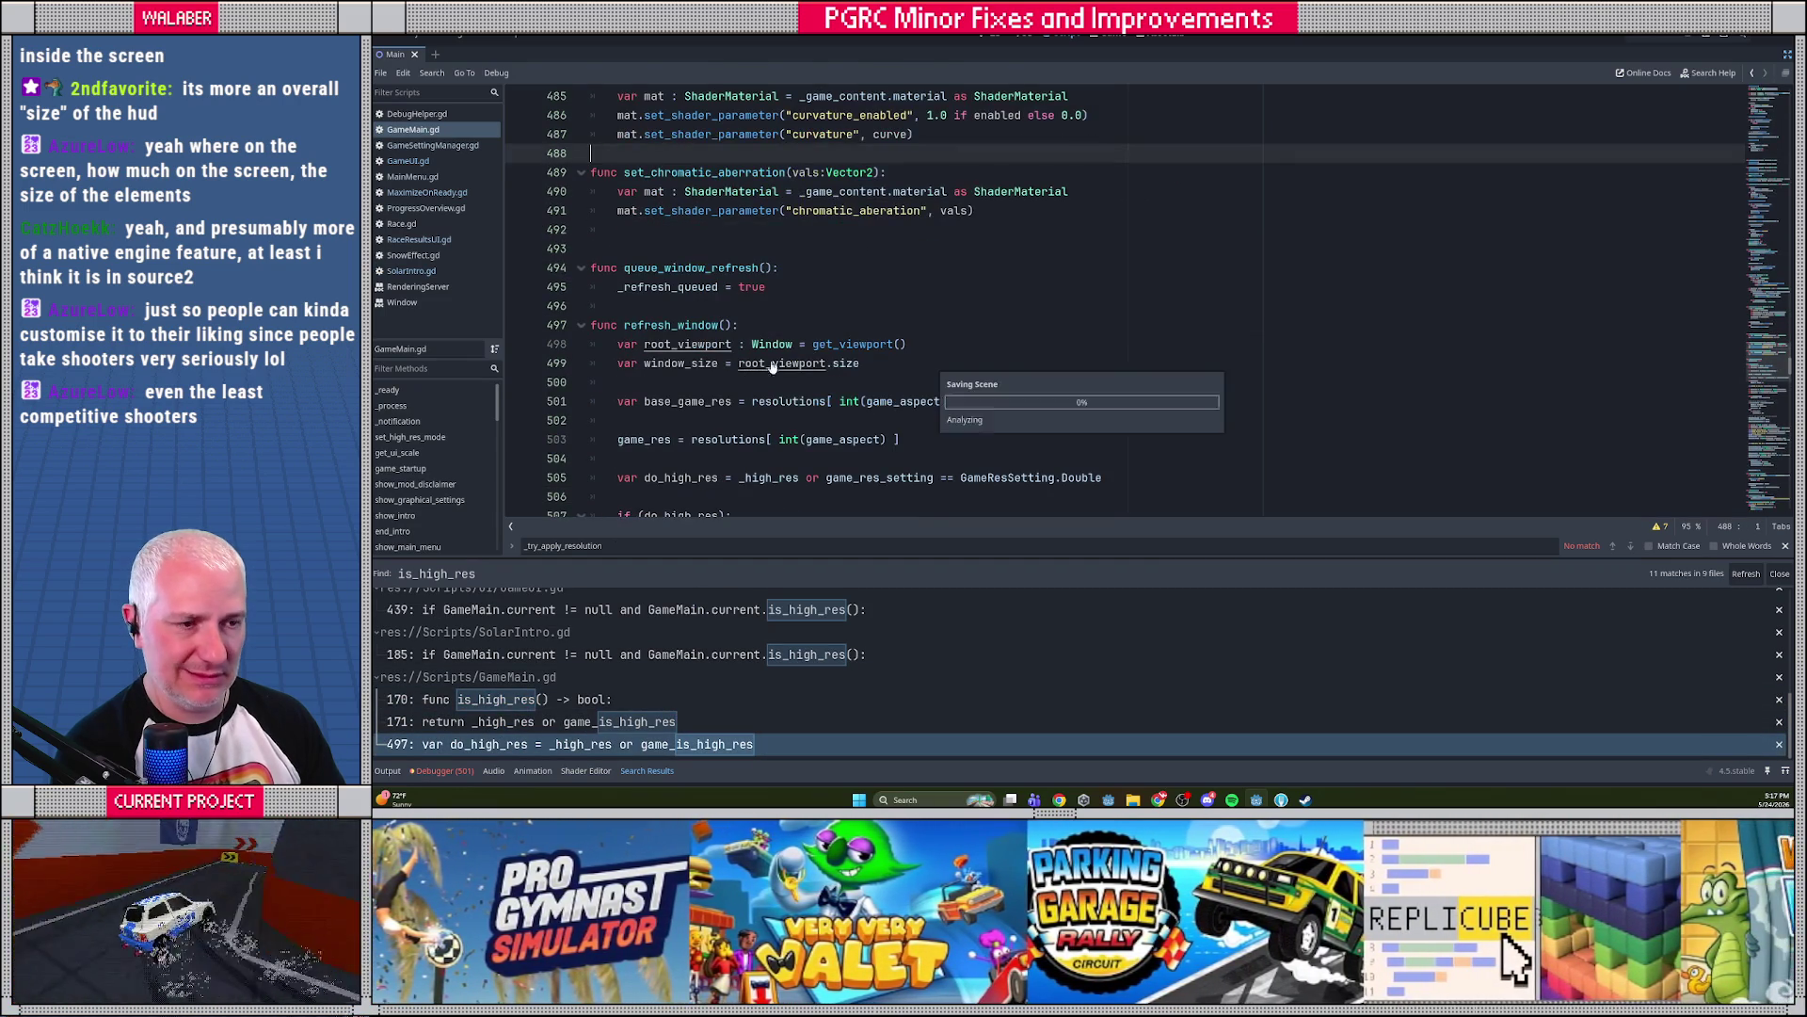
click(840, 271)
key(F5)
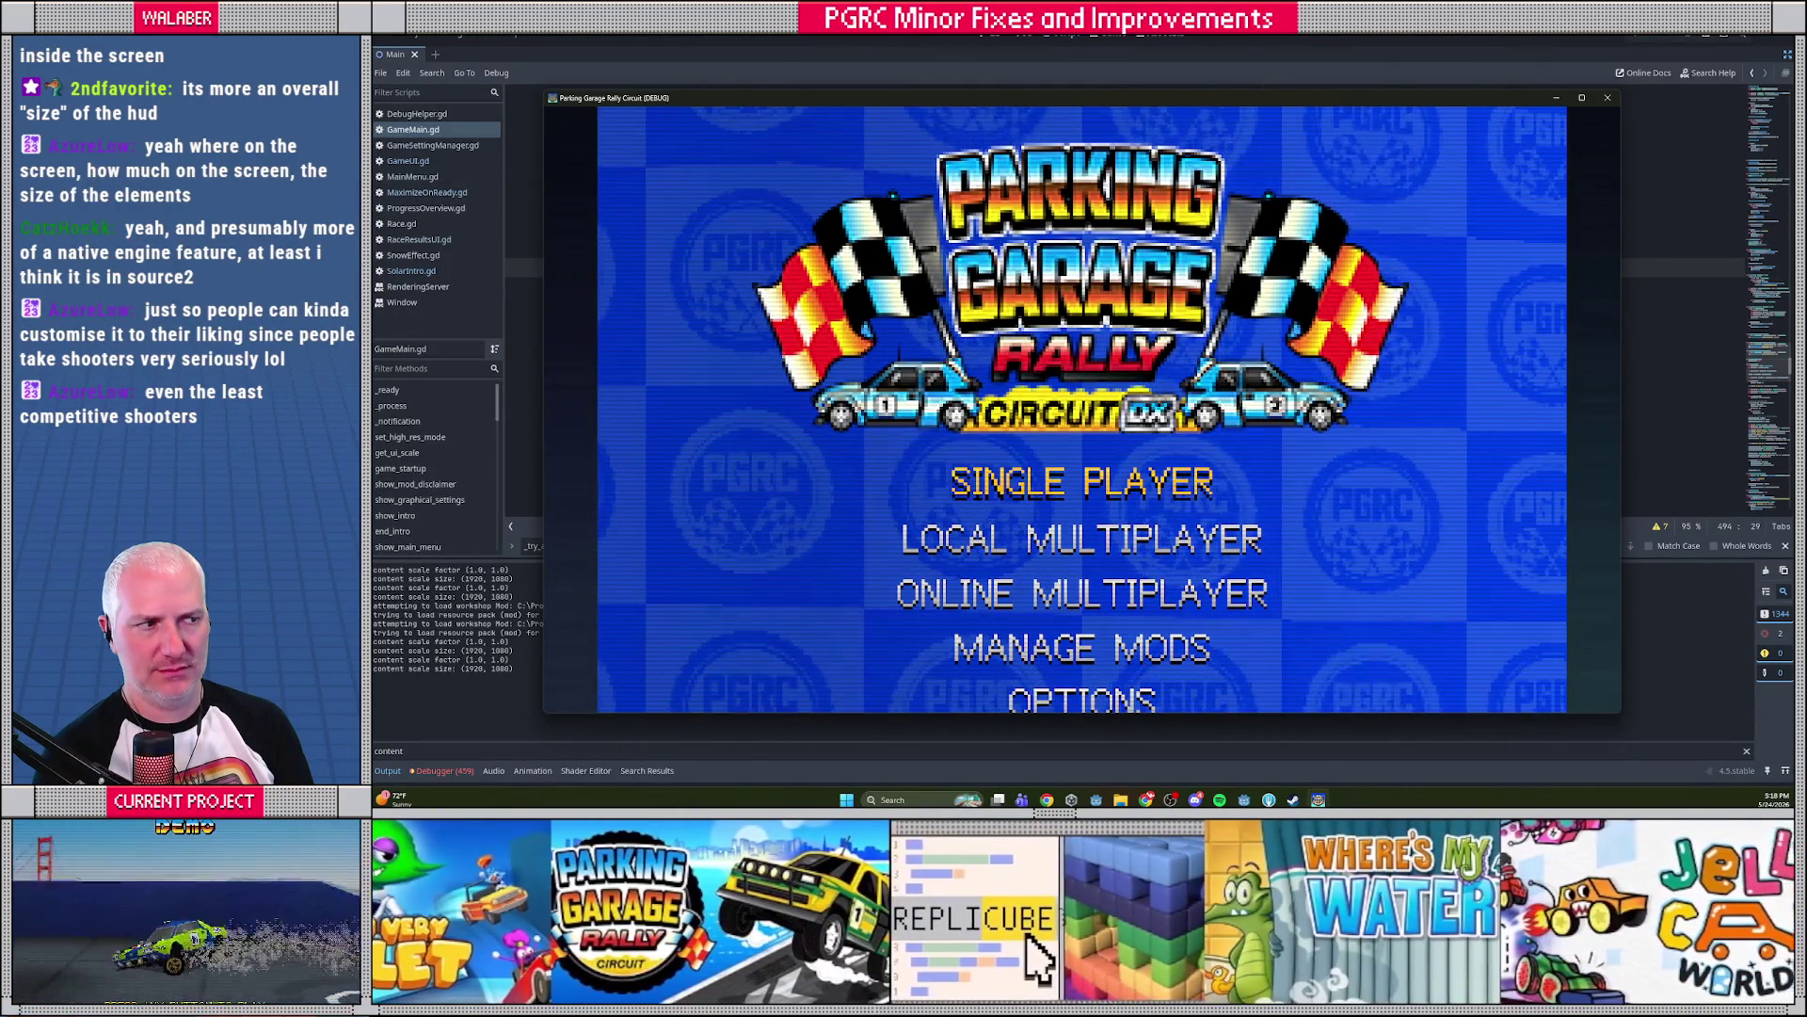
Pass the start screens, then move, heighten and widen the game window to check menu rescaling
key(Return)
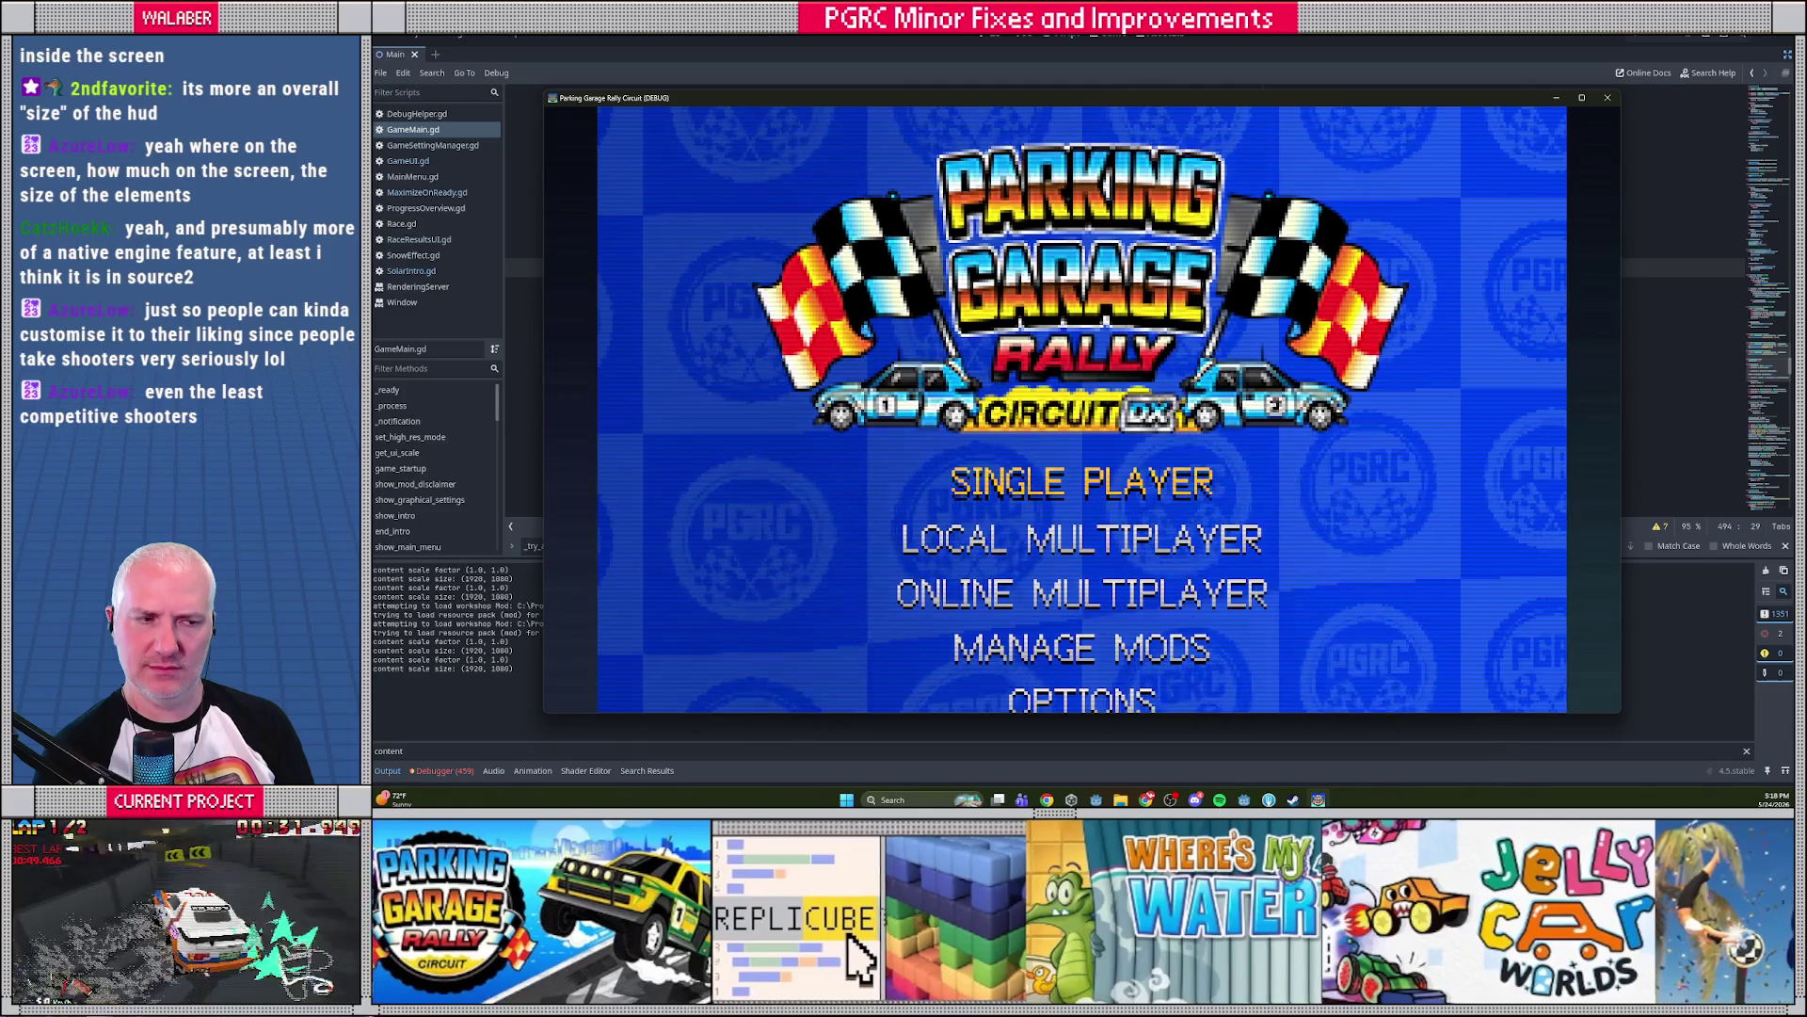
drag(808, 106, 770, 54)
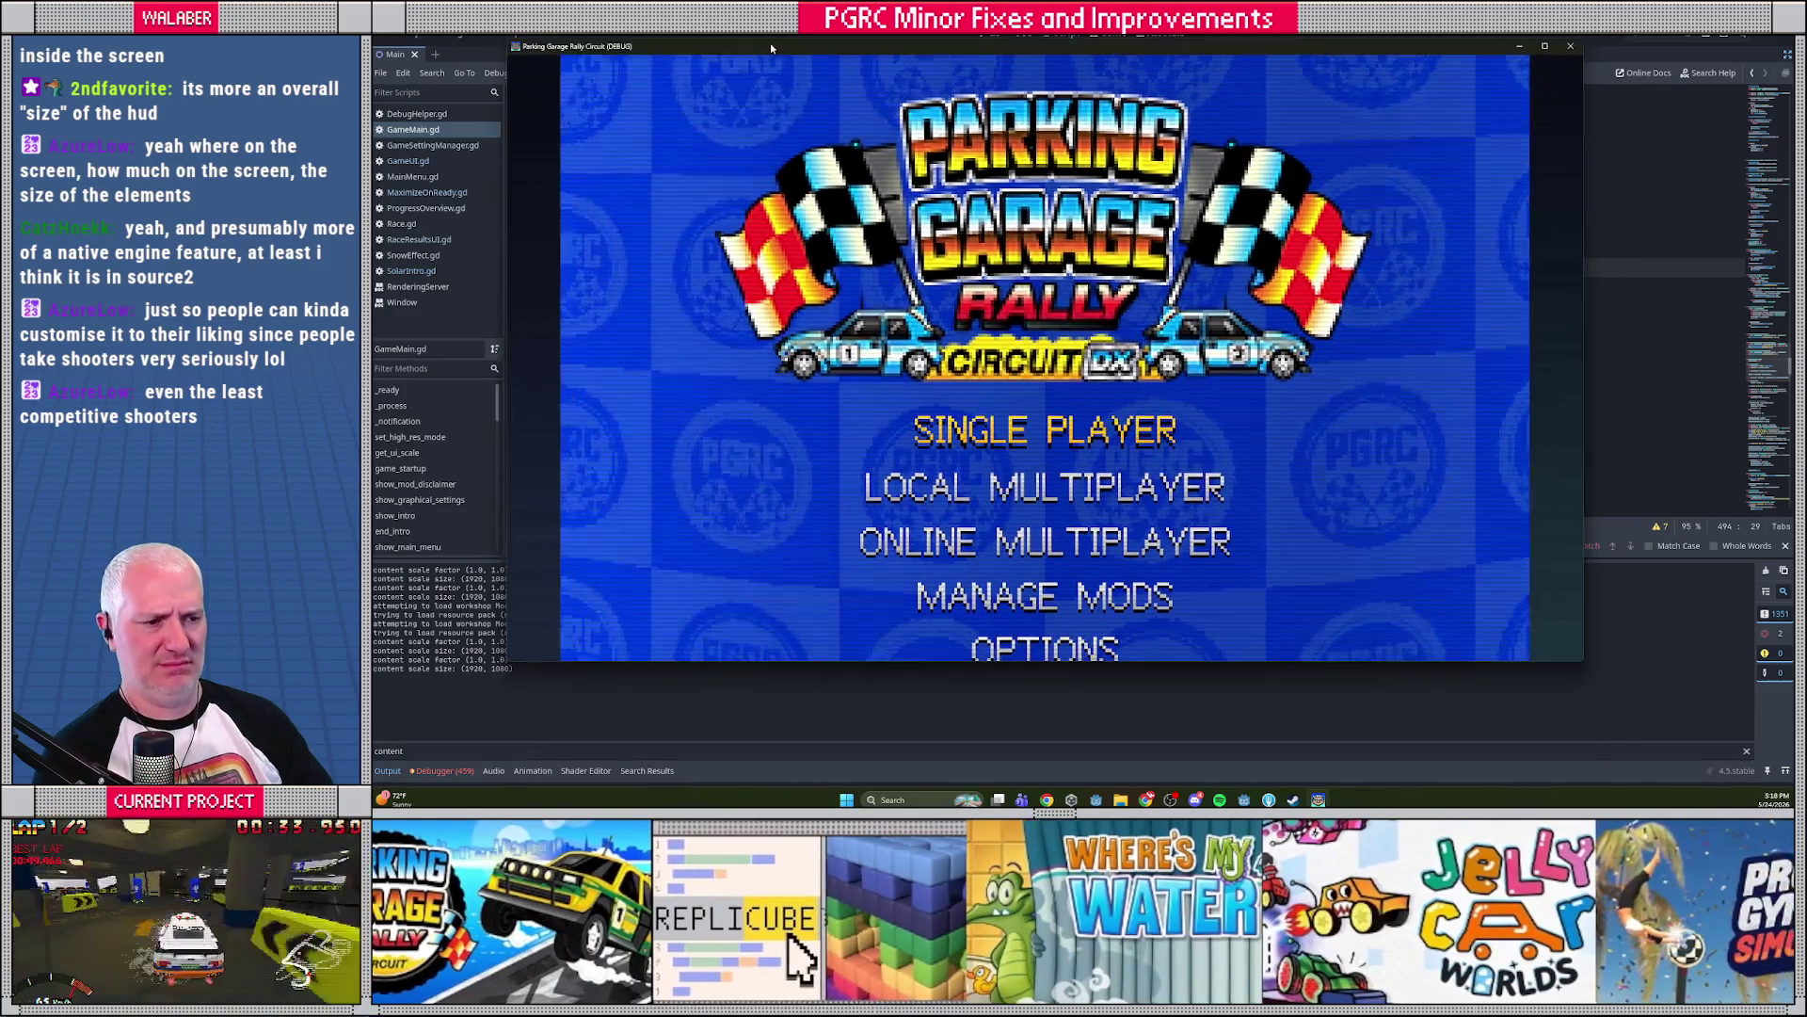
drag(778, 663, 778, 709)
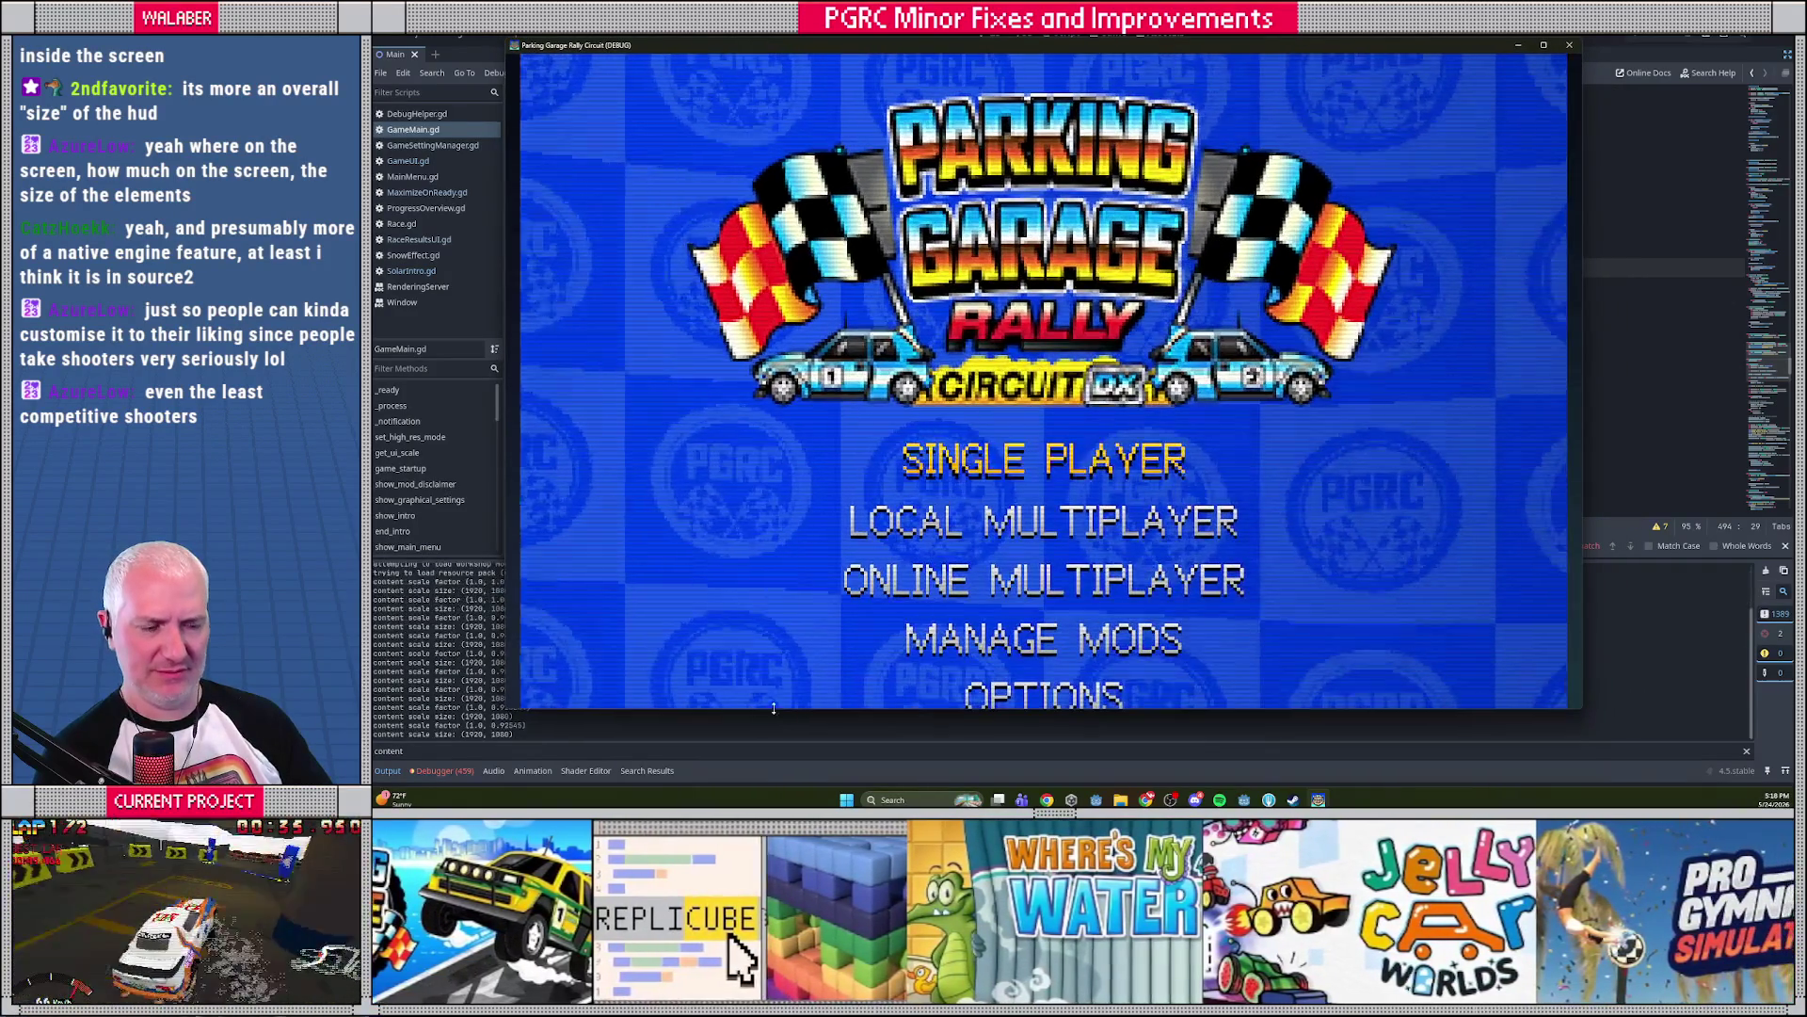
drag(503, 556, 439, 555)
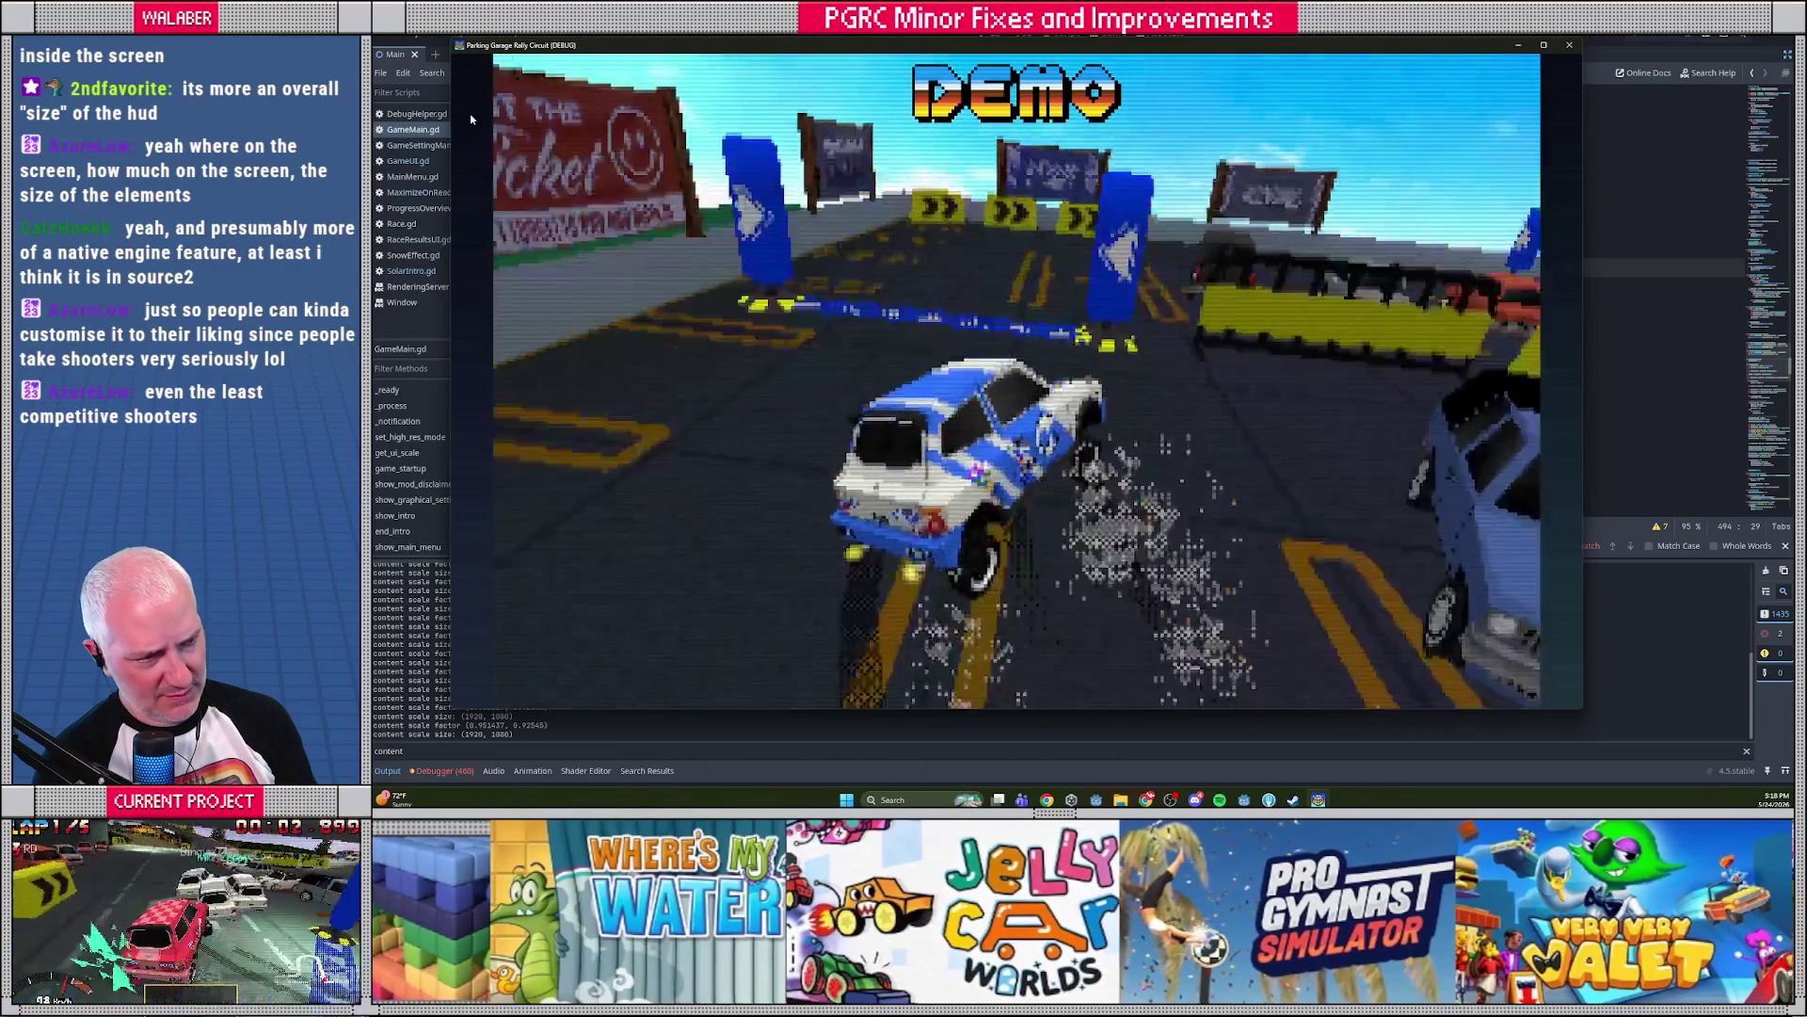
key(Down)
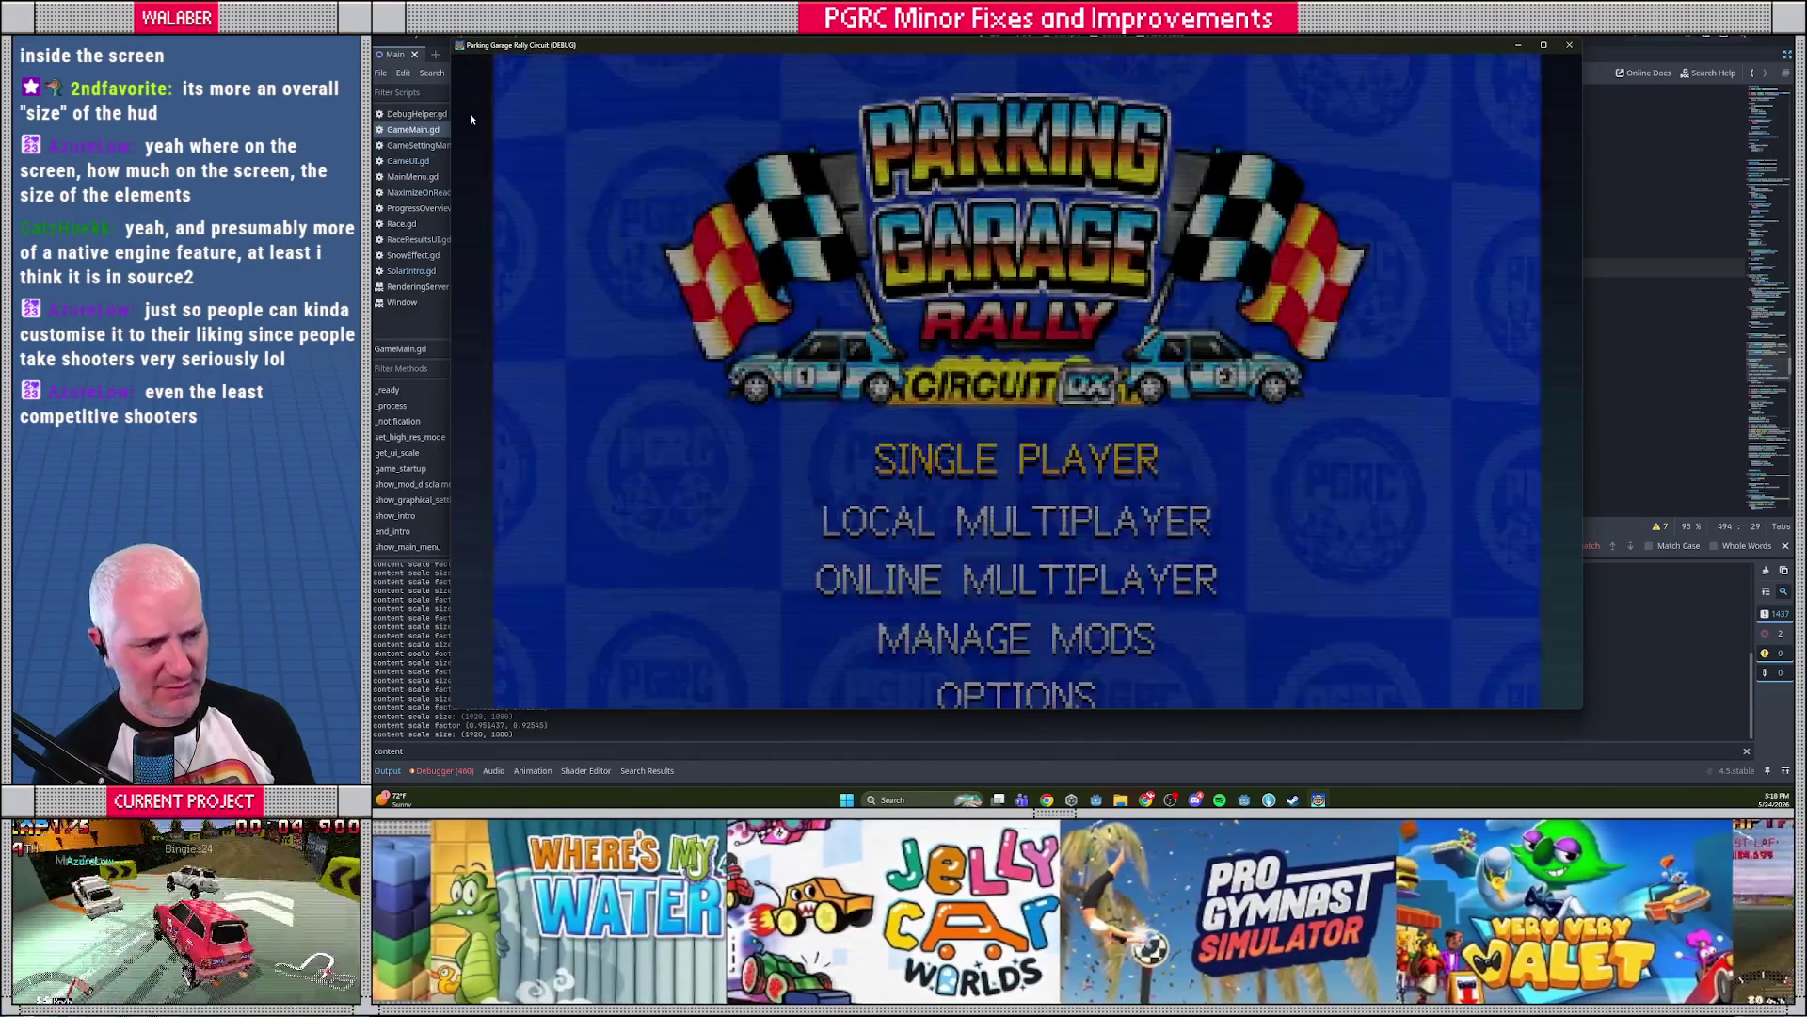
In Options > Visuals, try High Res (2x) but keep Game Resolution at Default (1x)
key(Down)
key(Down)
key(Down)
key(Down)
key(Return)
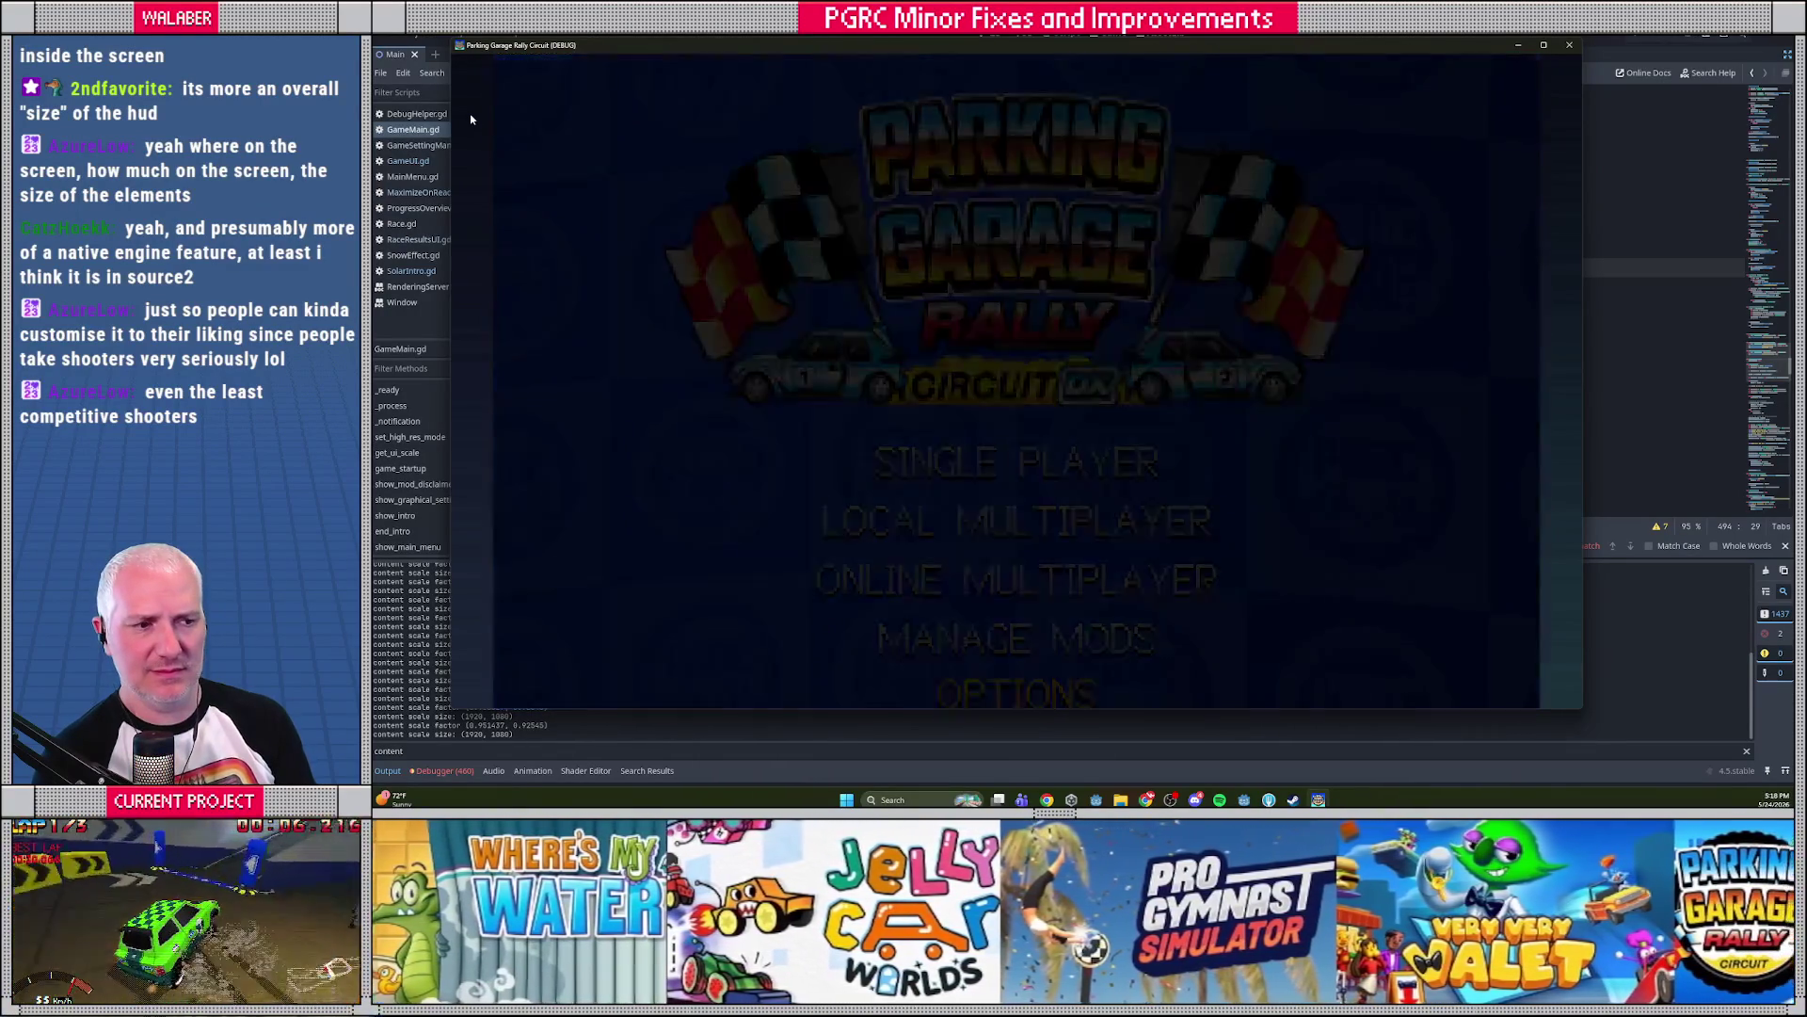
key(Return)
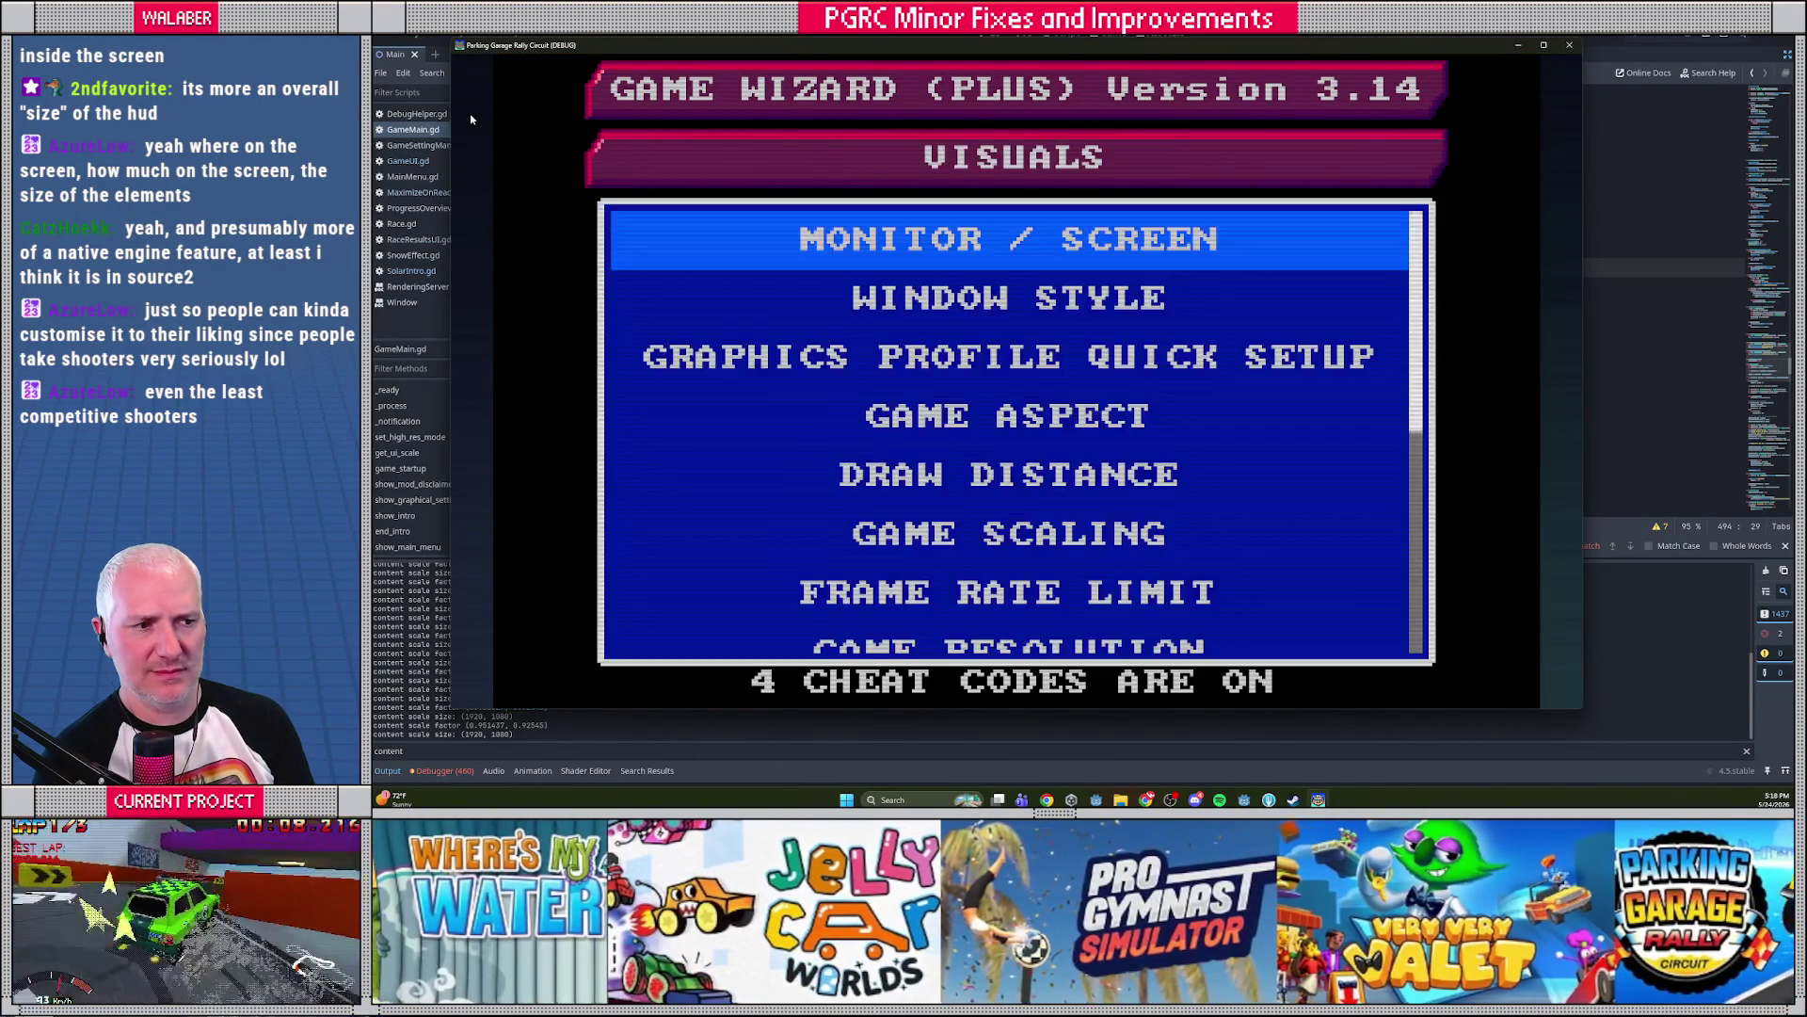
key(Down)
key(Down)
key(Down)
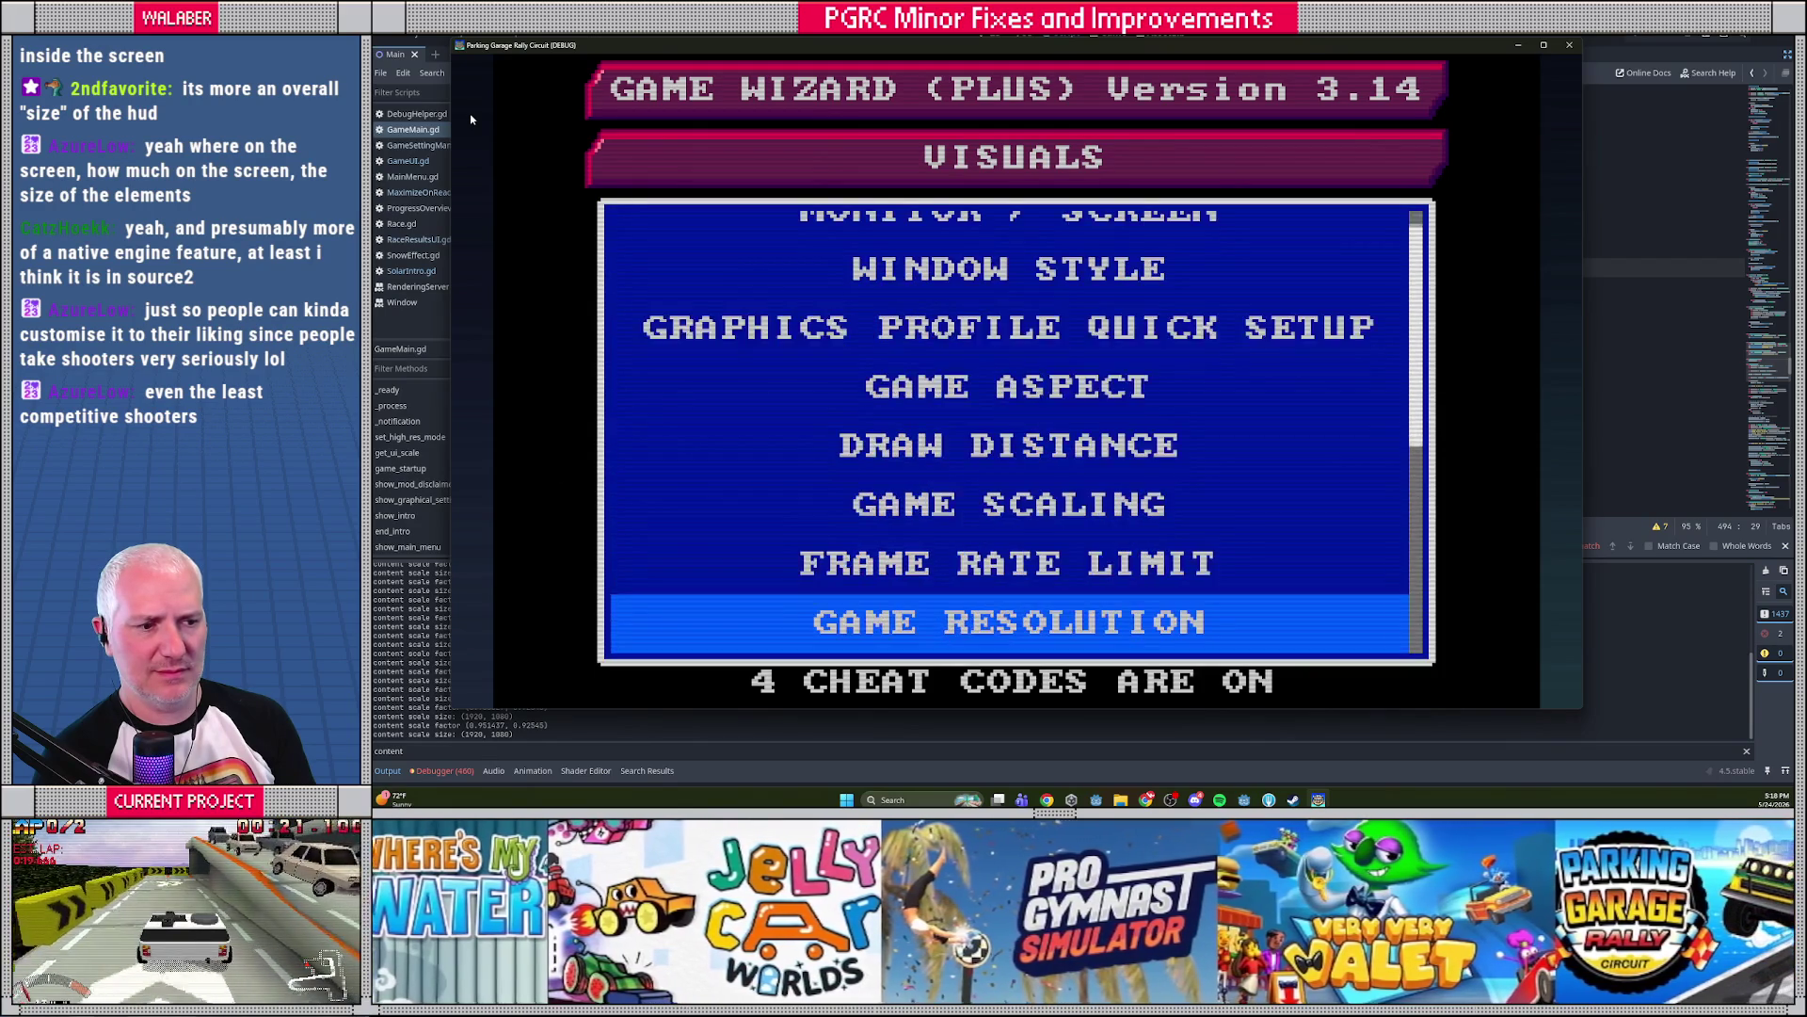
key(Return)
key(Down)
key(Return)
key(Up)
key(Return)
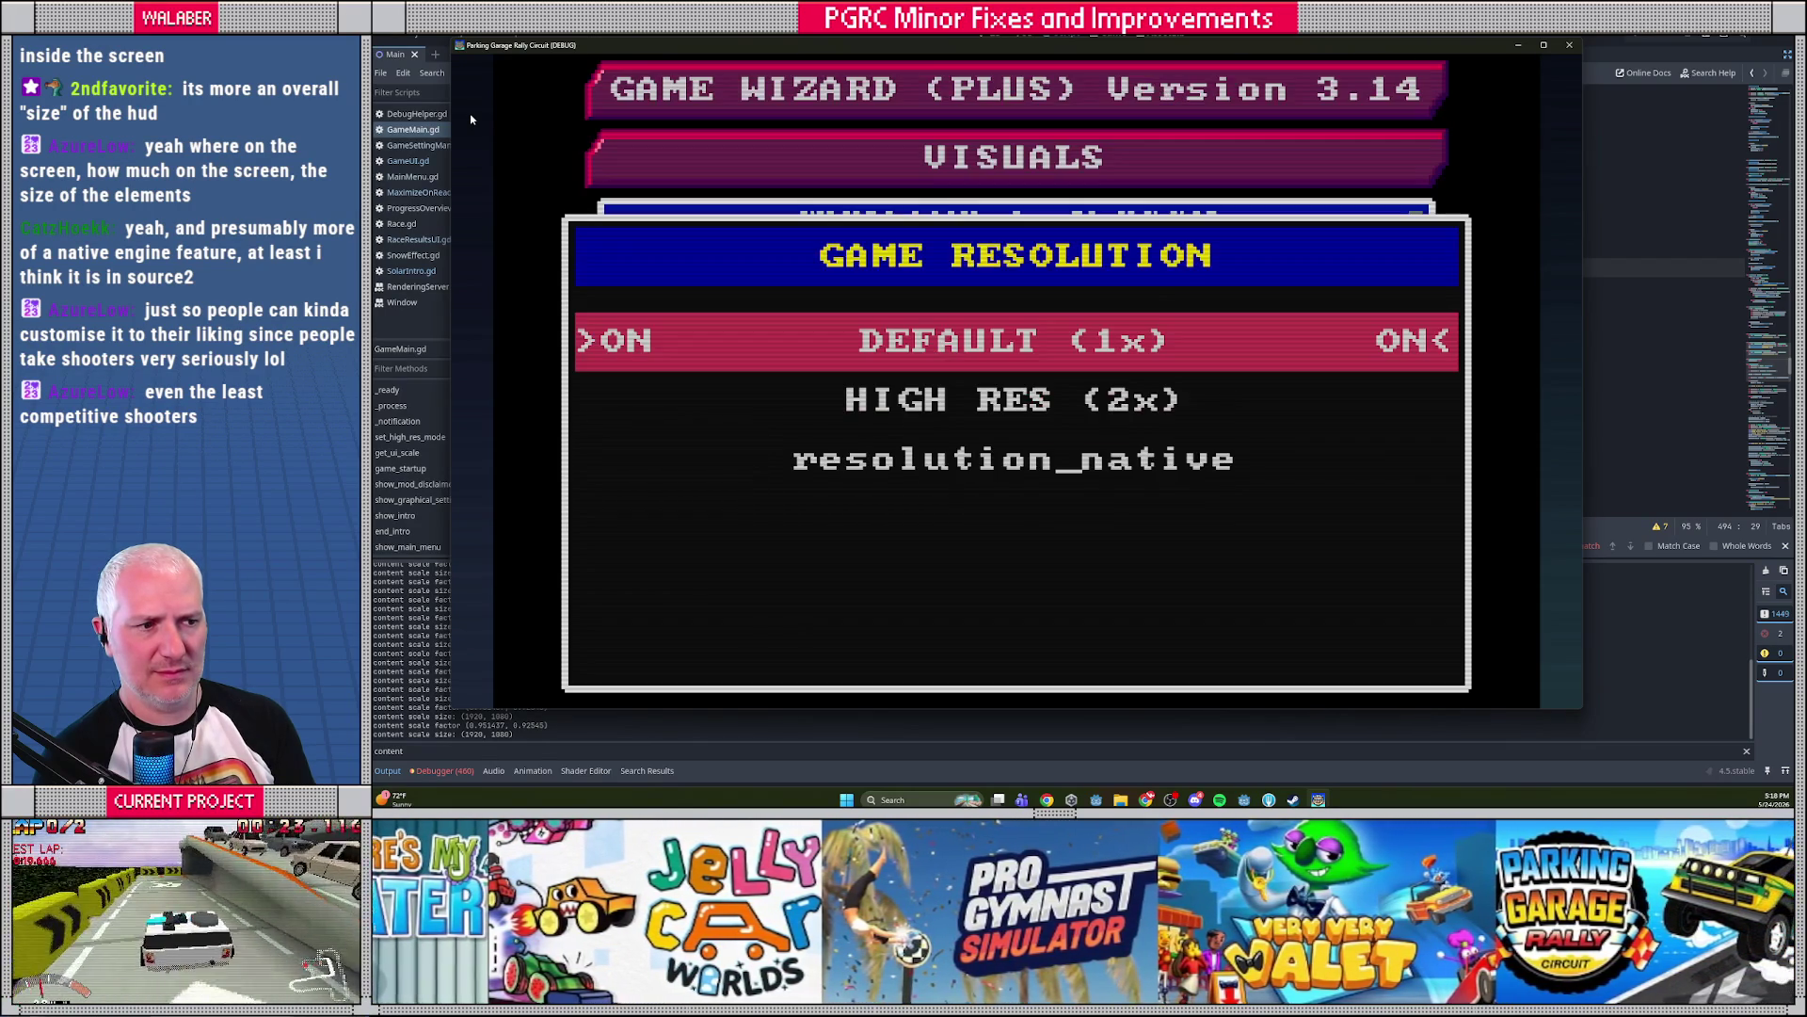
key(Escape)
Leave Bilinear Filtering unchanged and set Game Aspect to Wide 16:9
key(Down)
key(Down)
key(Down)
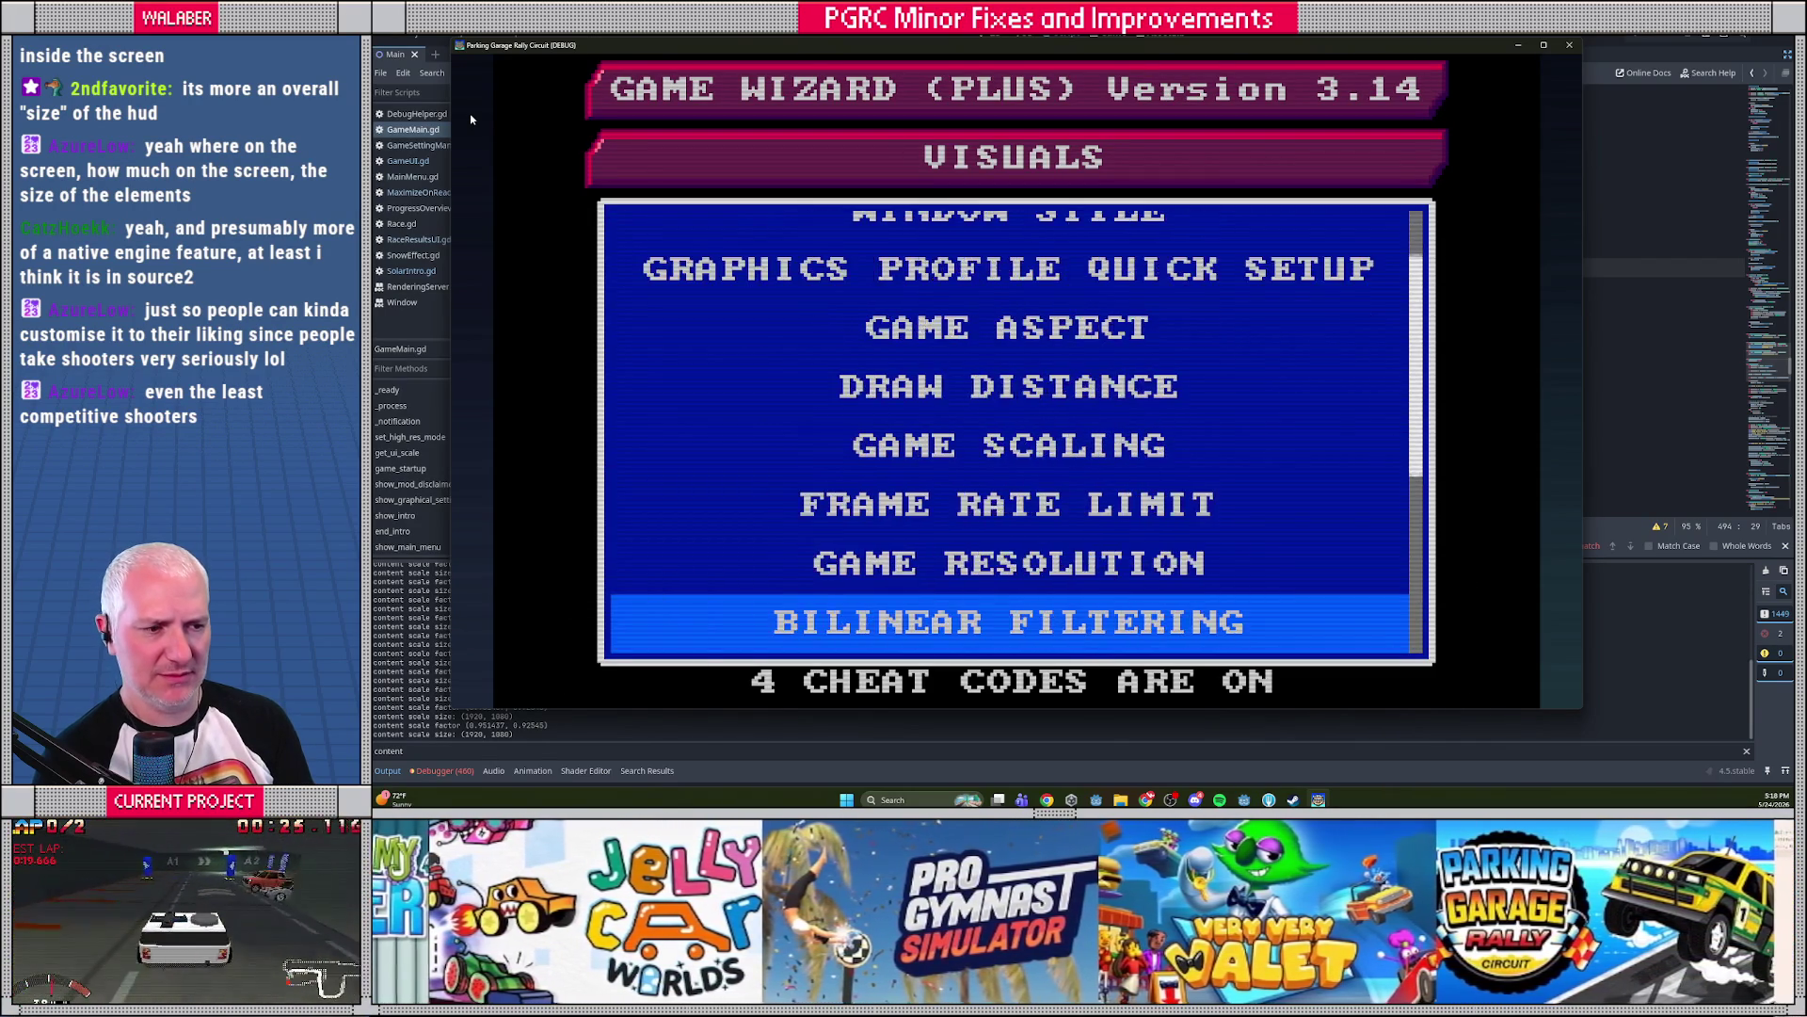
key(Down)
key(Down)
key(Down)
key(Up)
key(Up)
key(Up)
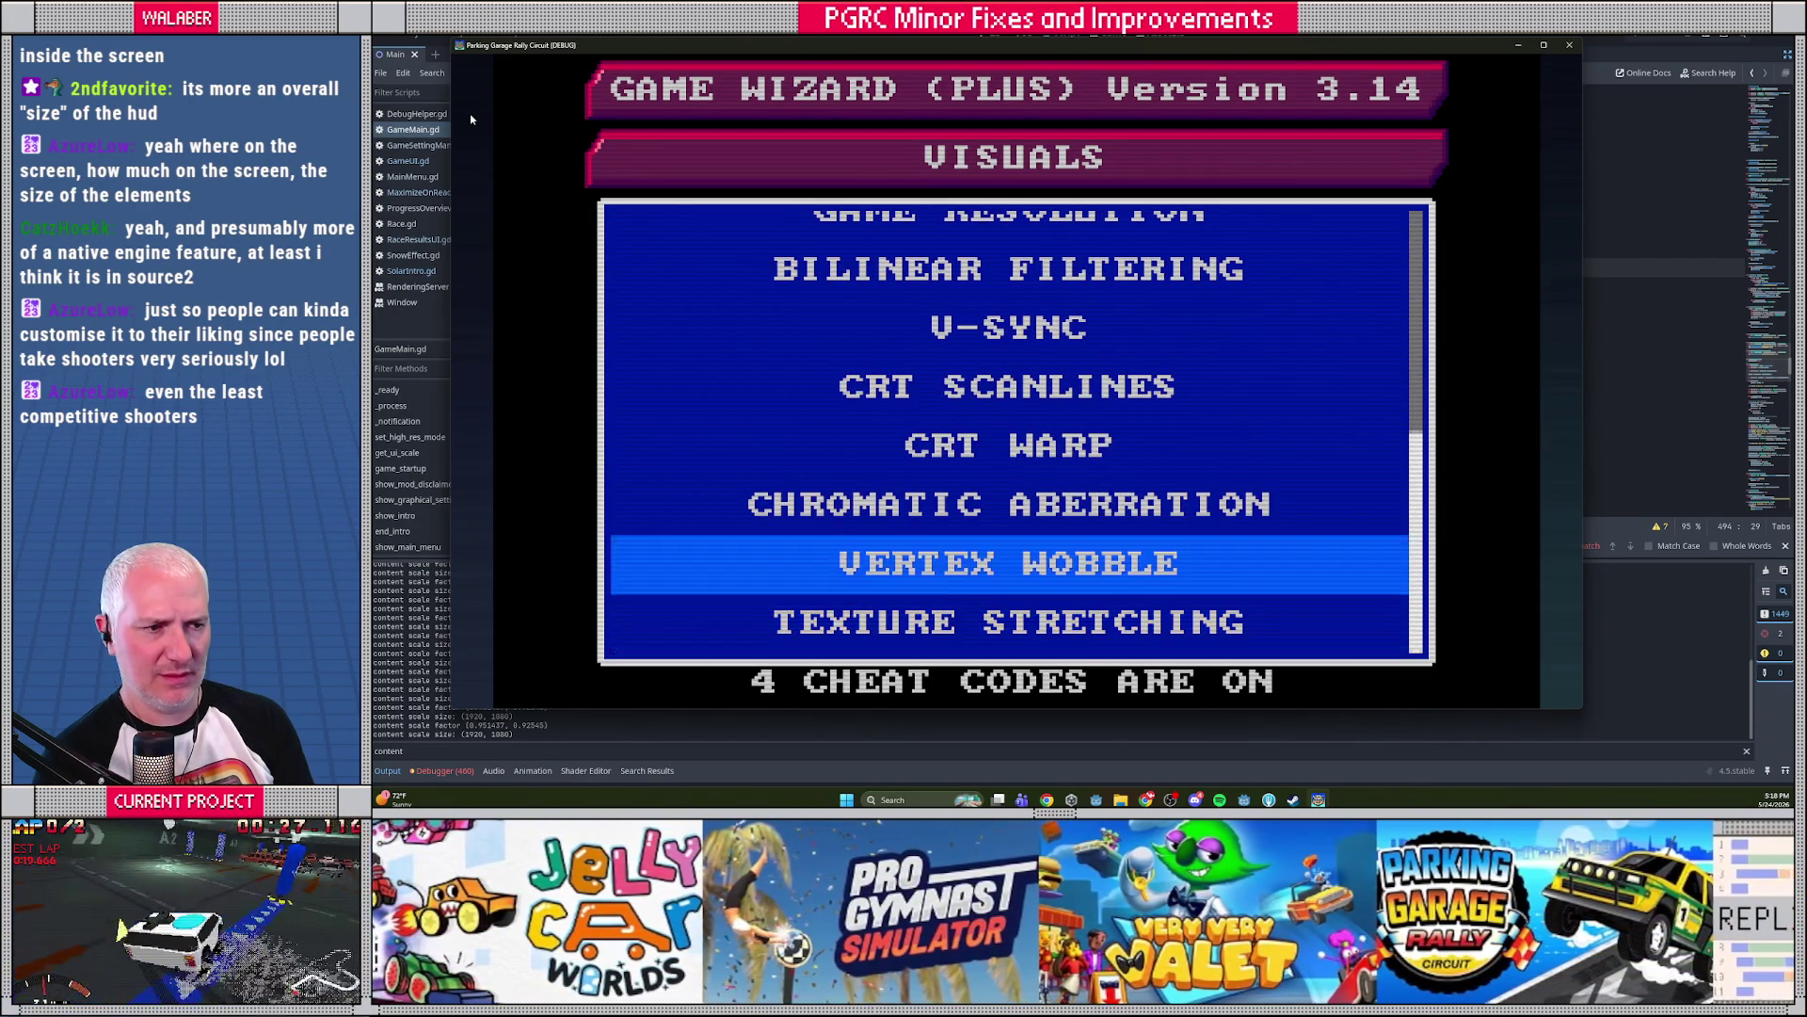
key(Up)
key(Up)
key(Up)
key(Down)
key(Return)
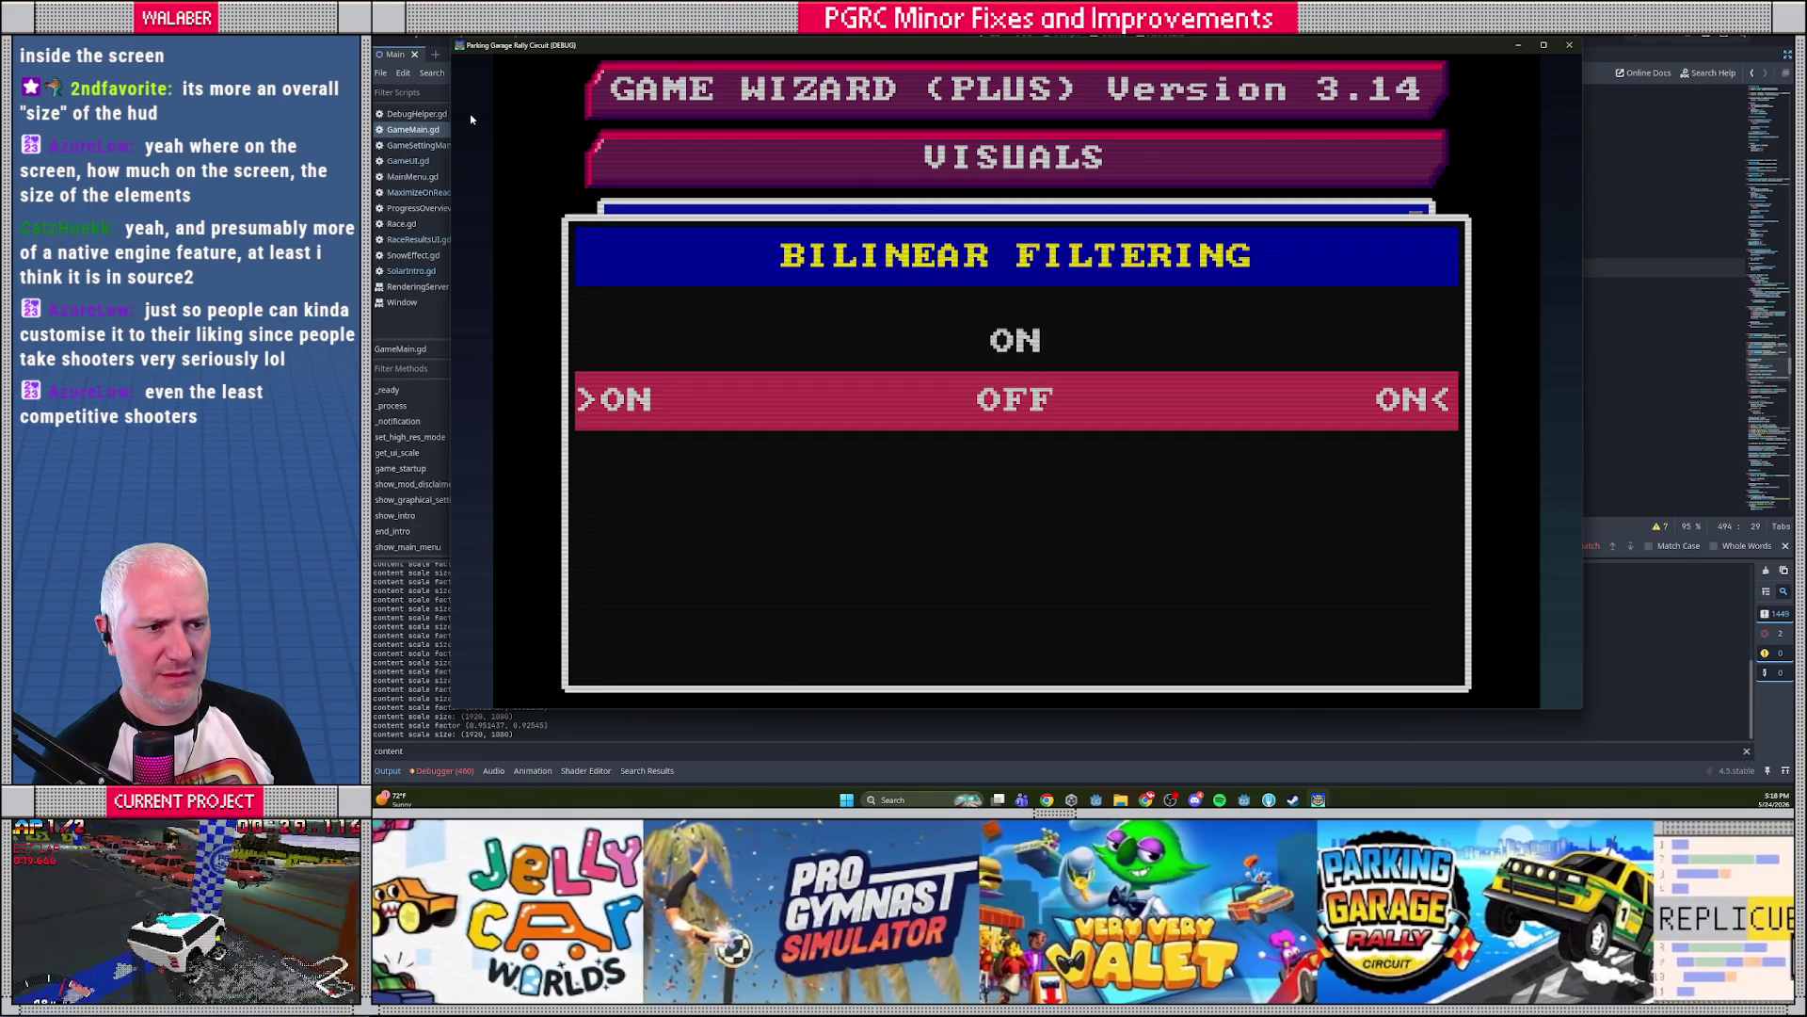
key(Escape)
key(Up)
key(Up)
key(Up)
key(Up)
key(Down)
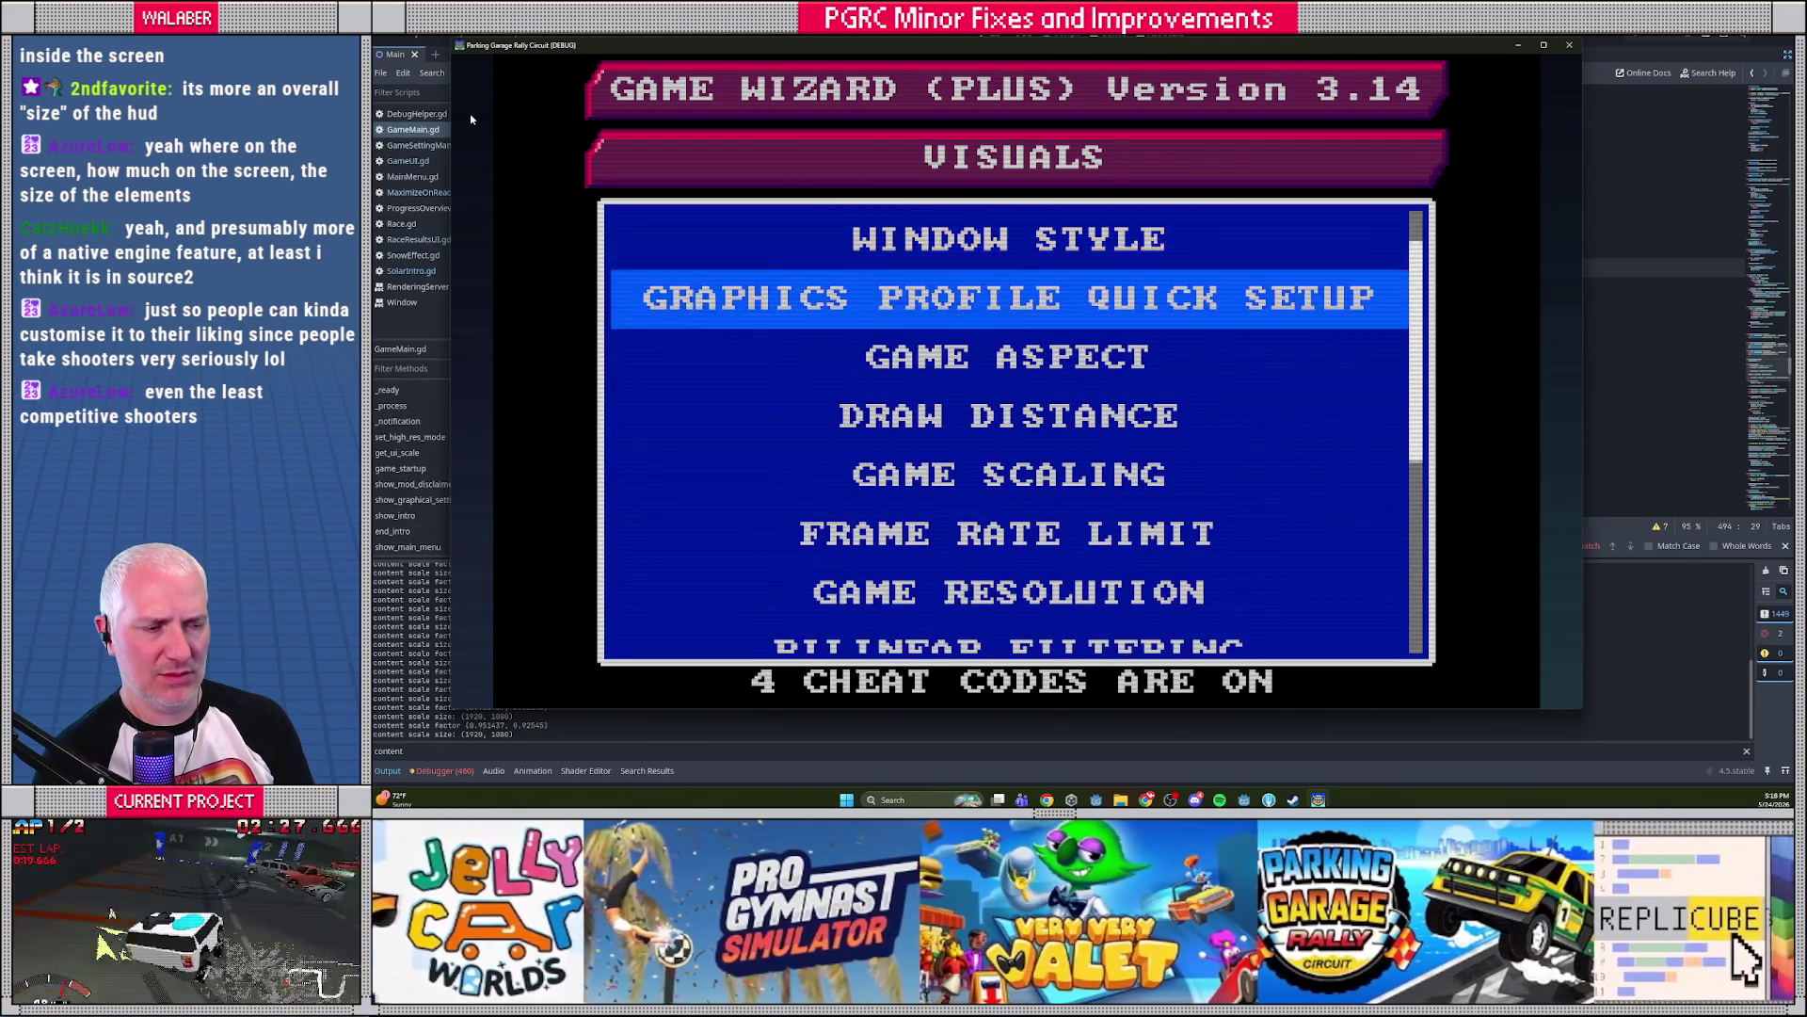
key(Up)
key(Return)
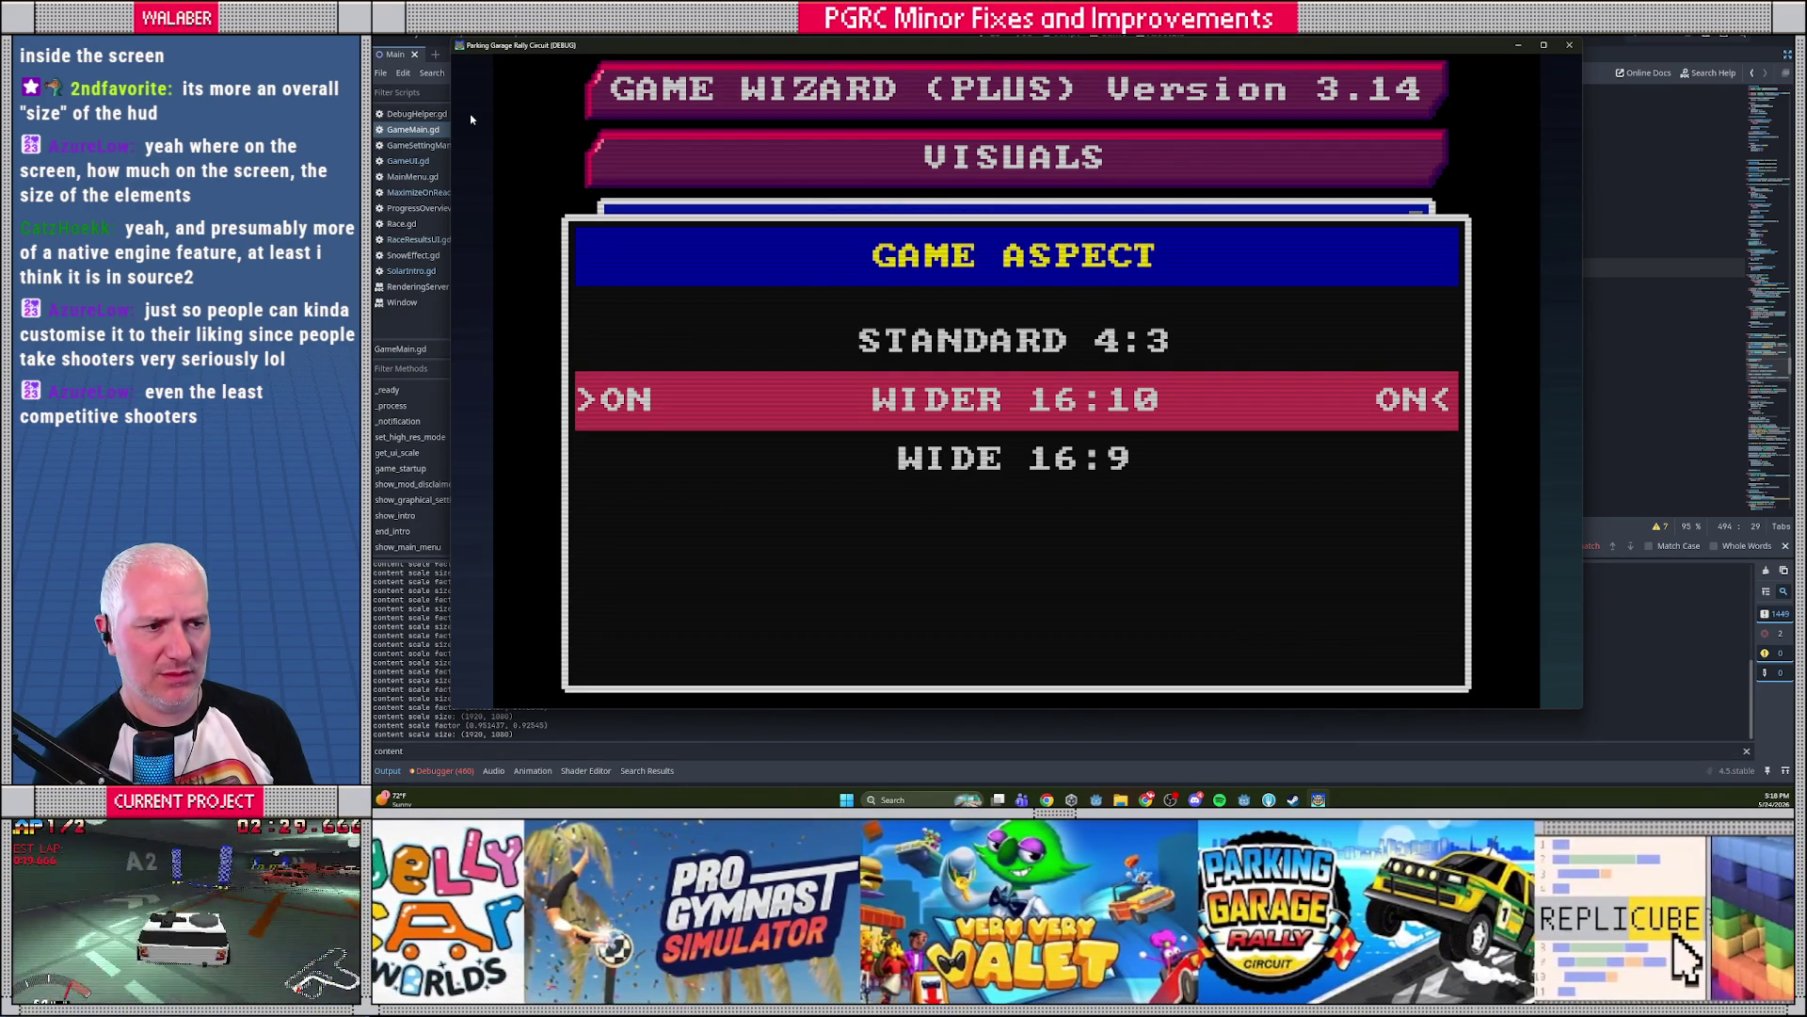
key(Down)
key(Return)
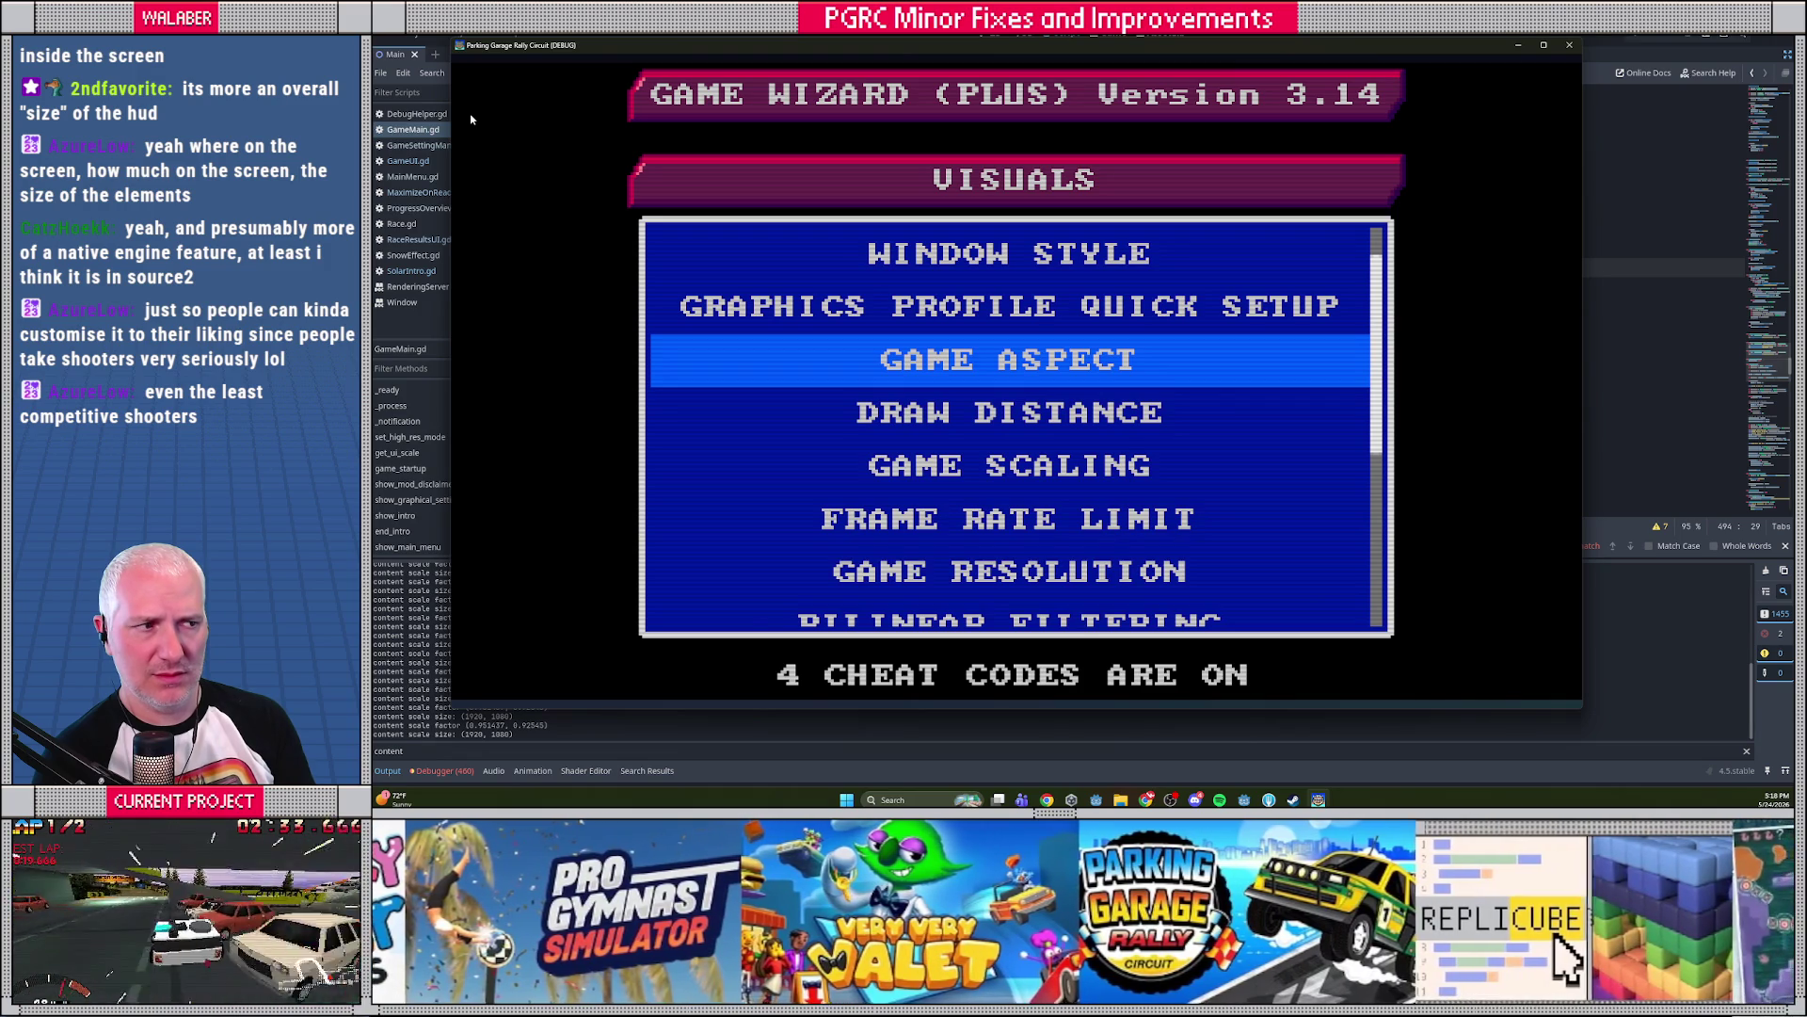
Start Single Player to reach the USA Circuit progress overview, widen the window, then stop the game
key(Escape)
key(Escape)
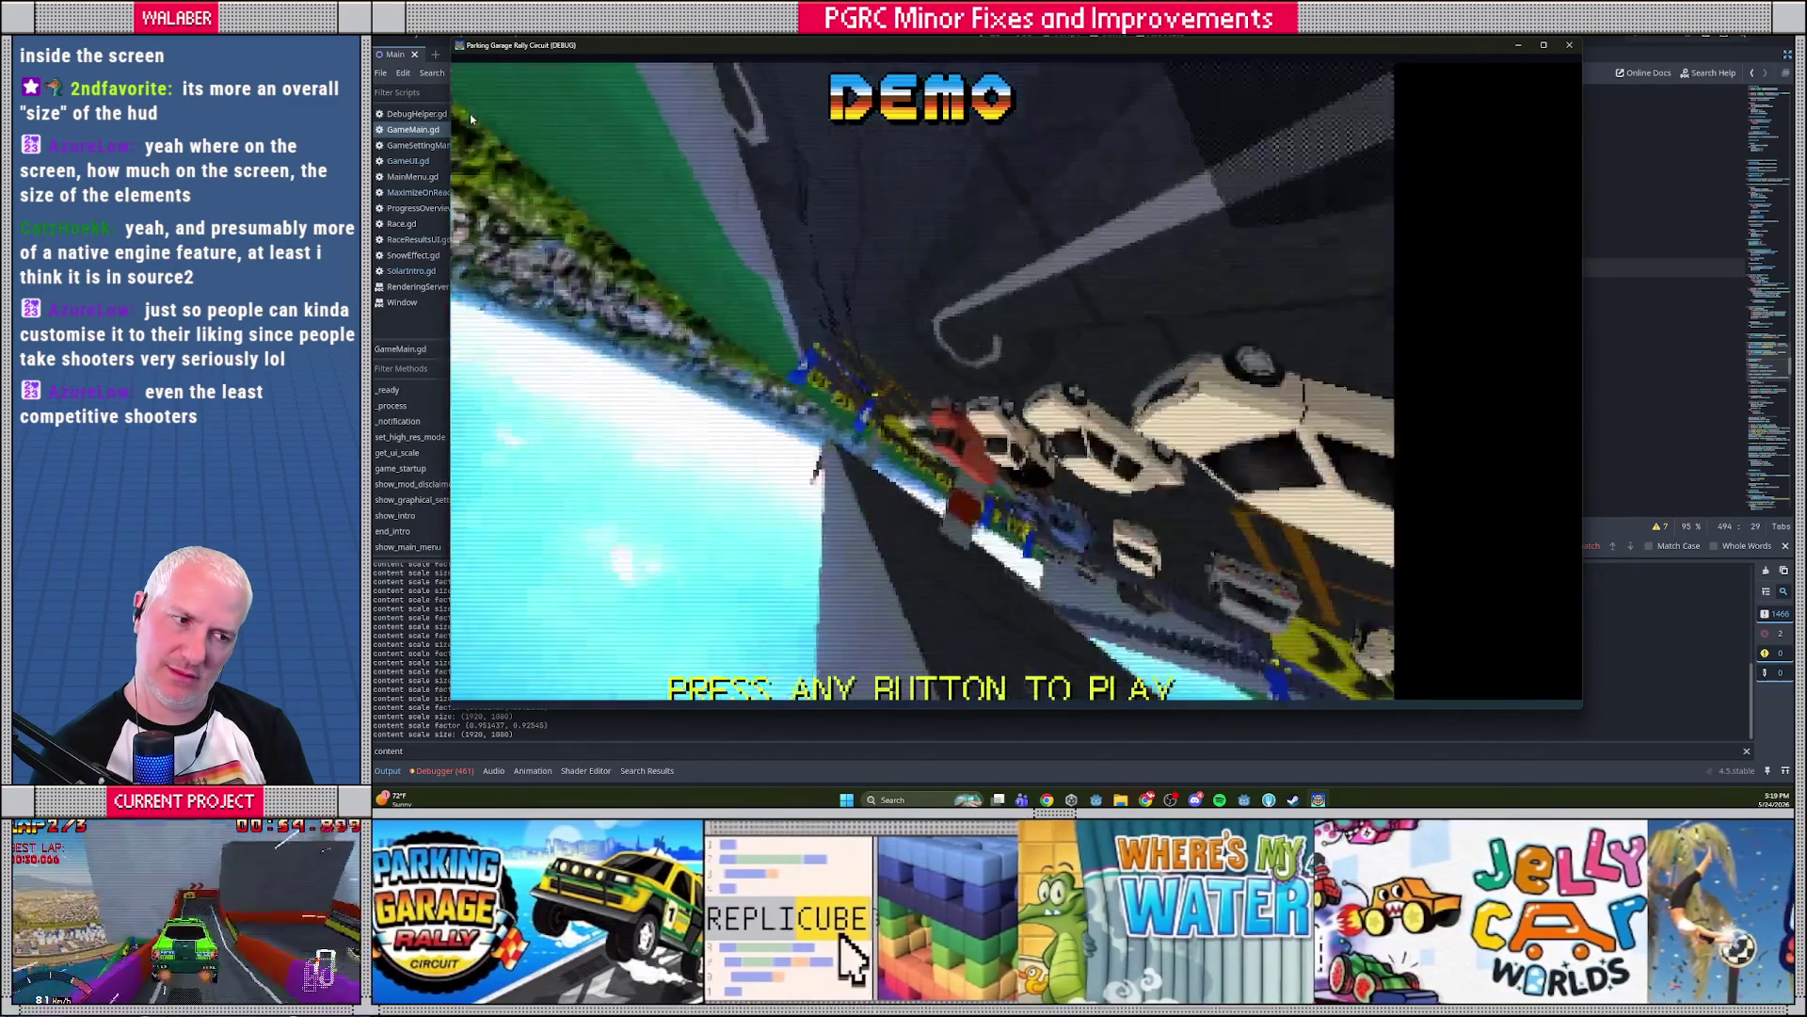
key(Return)
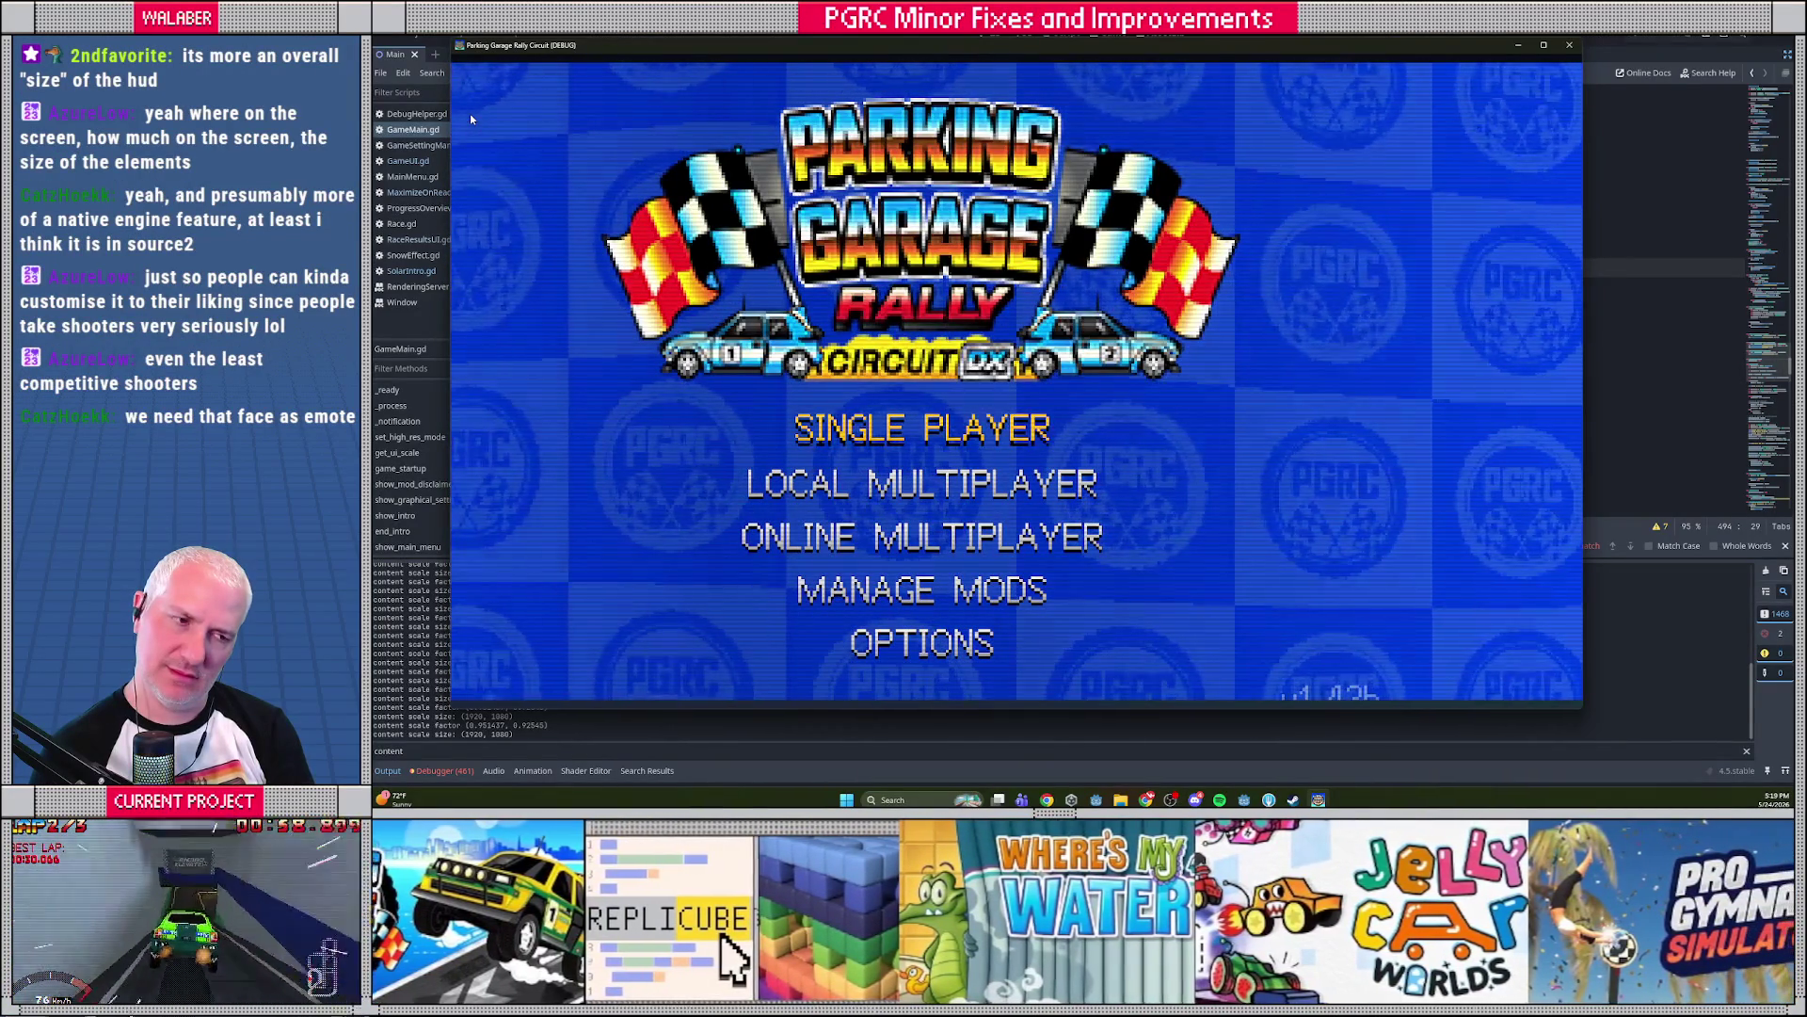
key(Return)
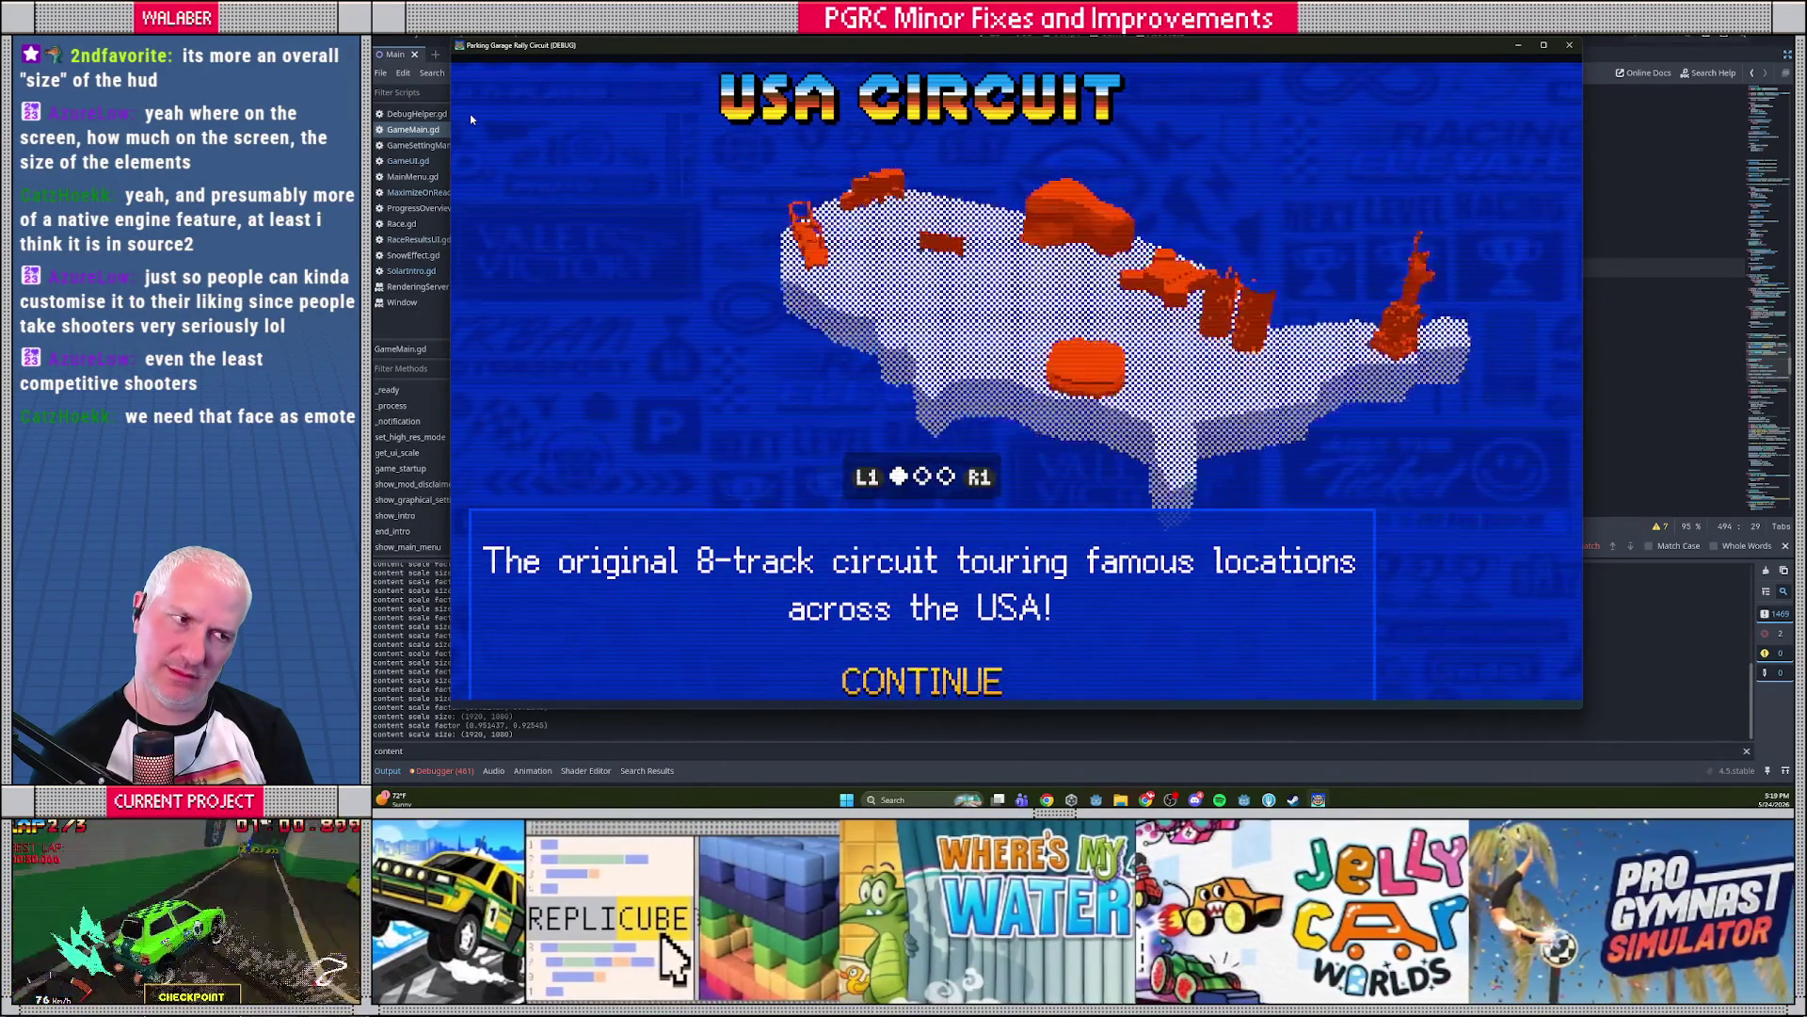
key(Return)
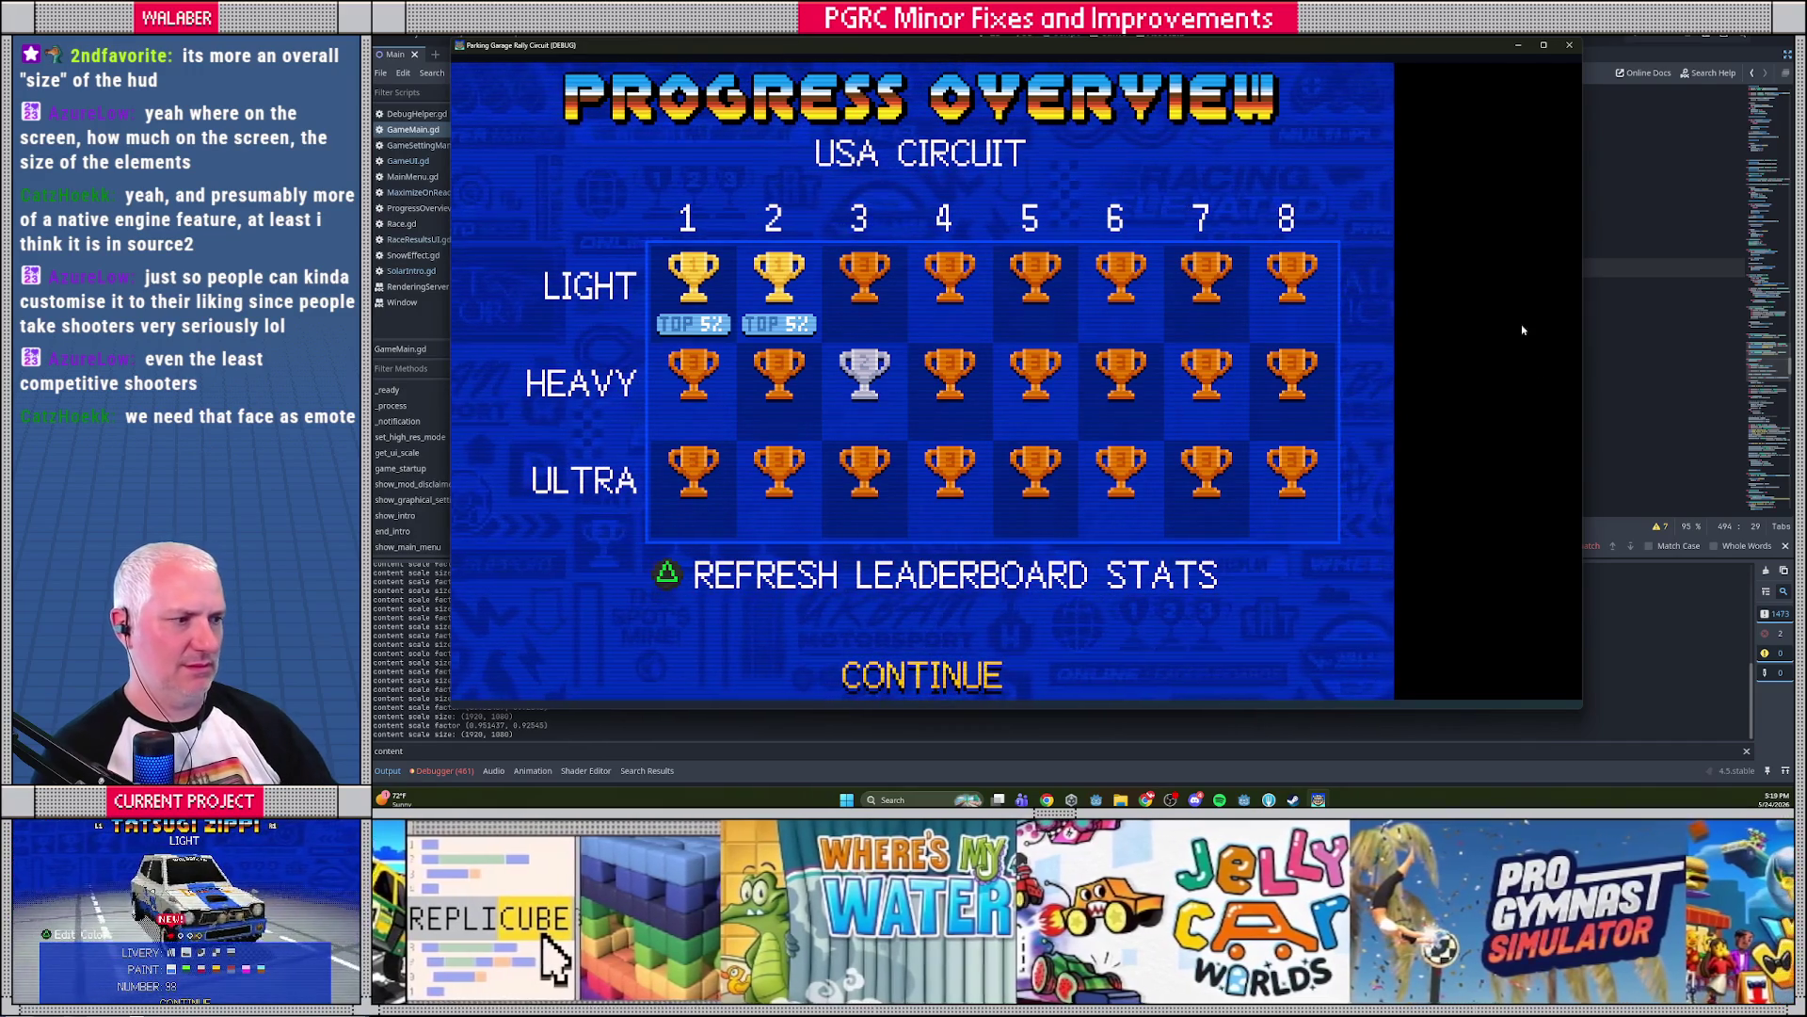
drag(1586, 385, 1726, 388)
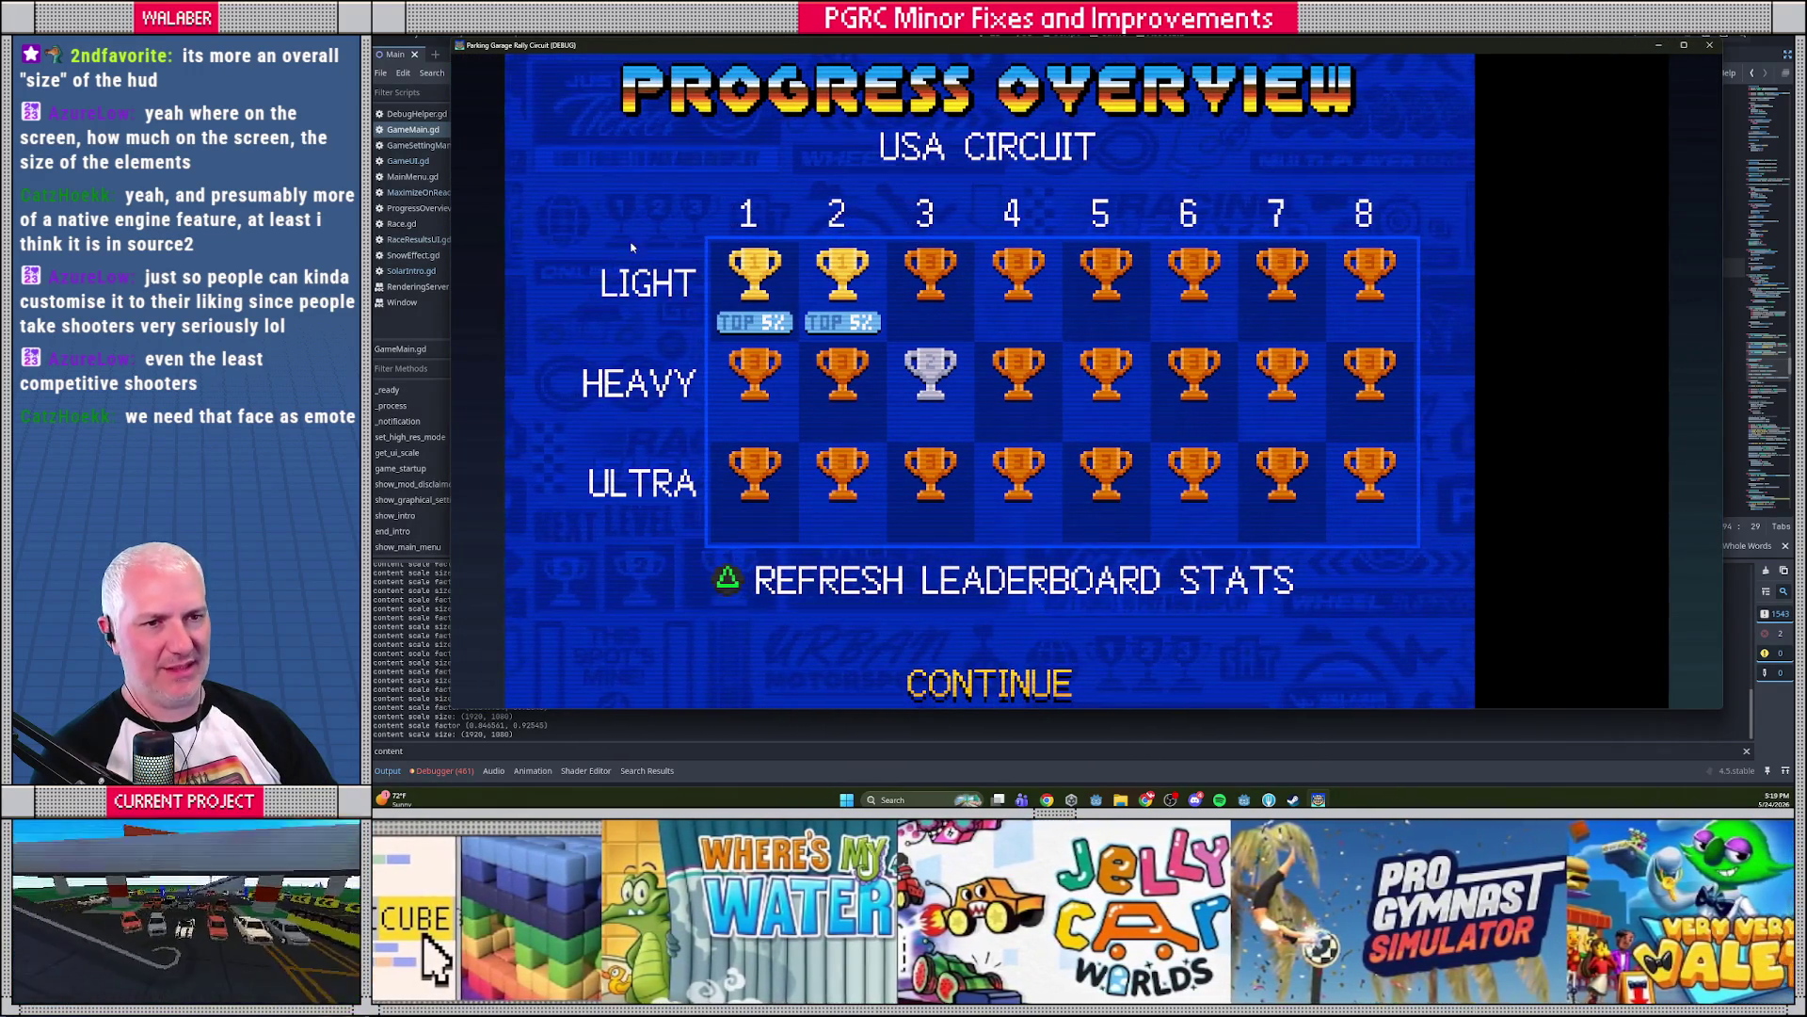
key(F8)
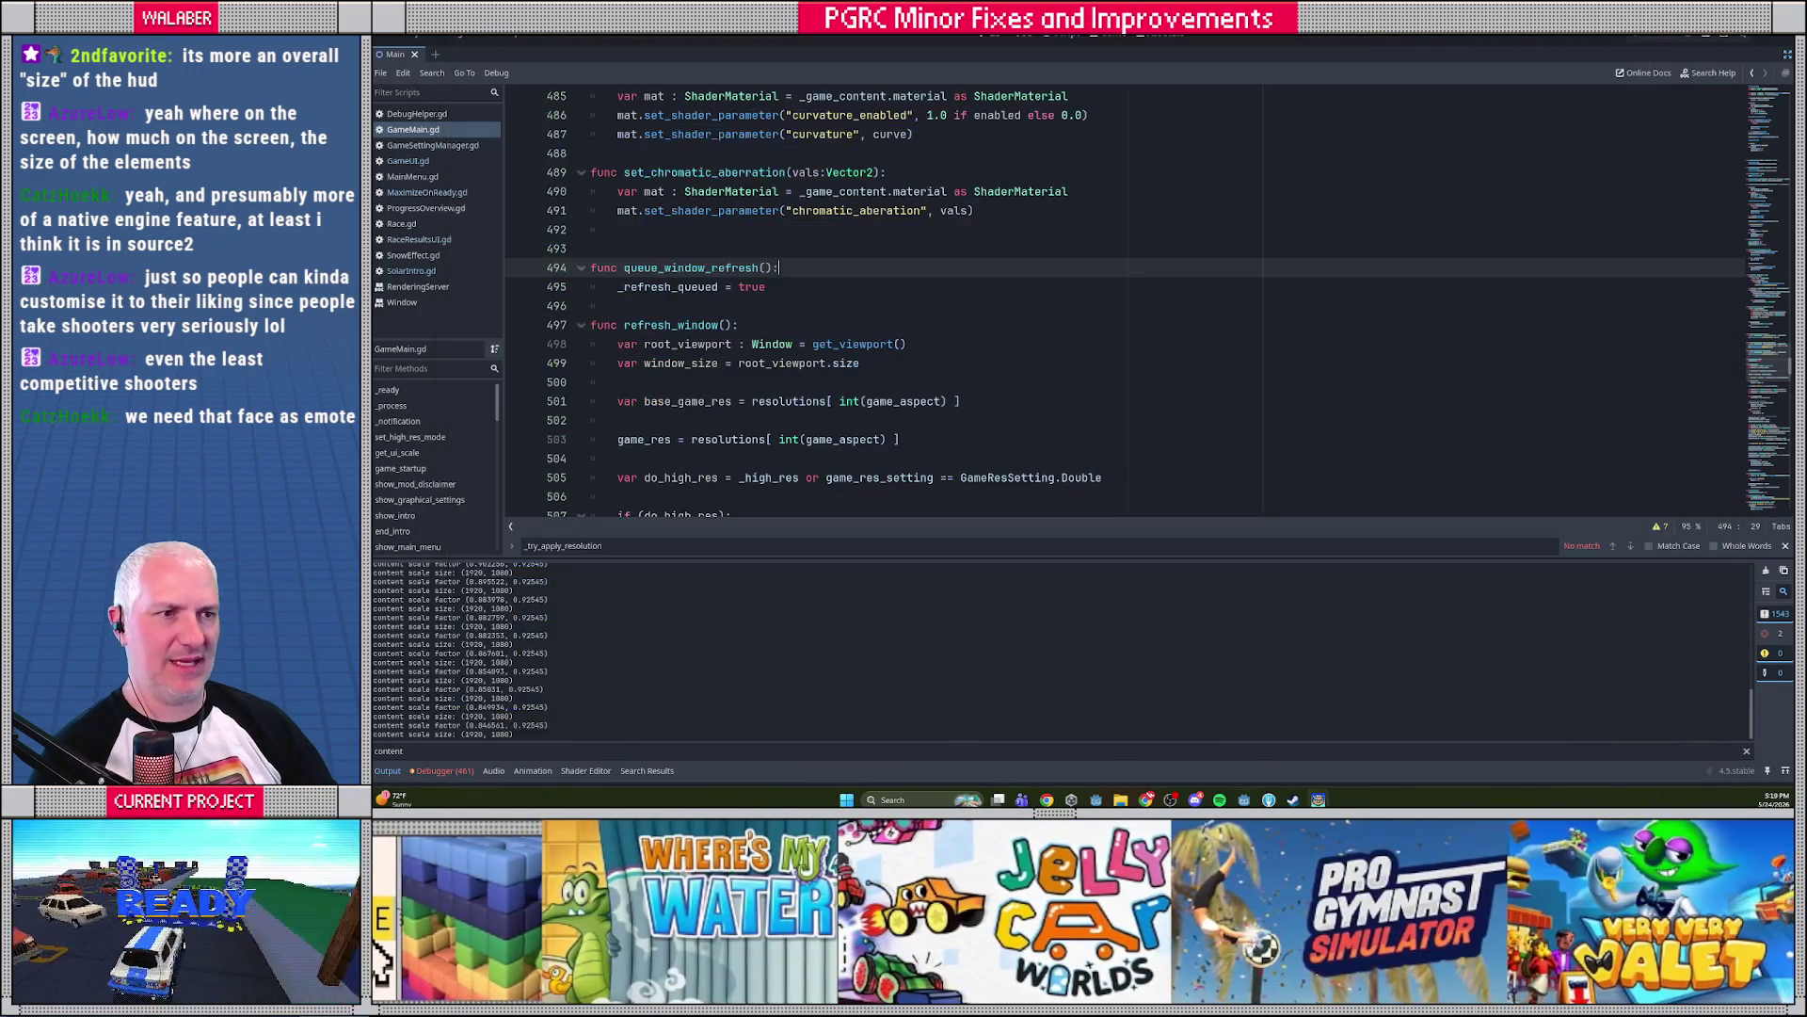
In MaximizeOnReady.gd, change line 24 to vp_resolution : Vector2i = get_viewport_rect().size
click(426, 192)
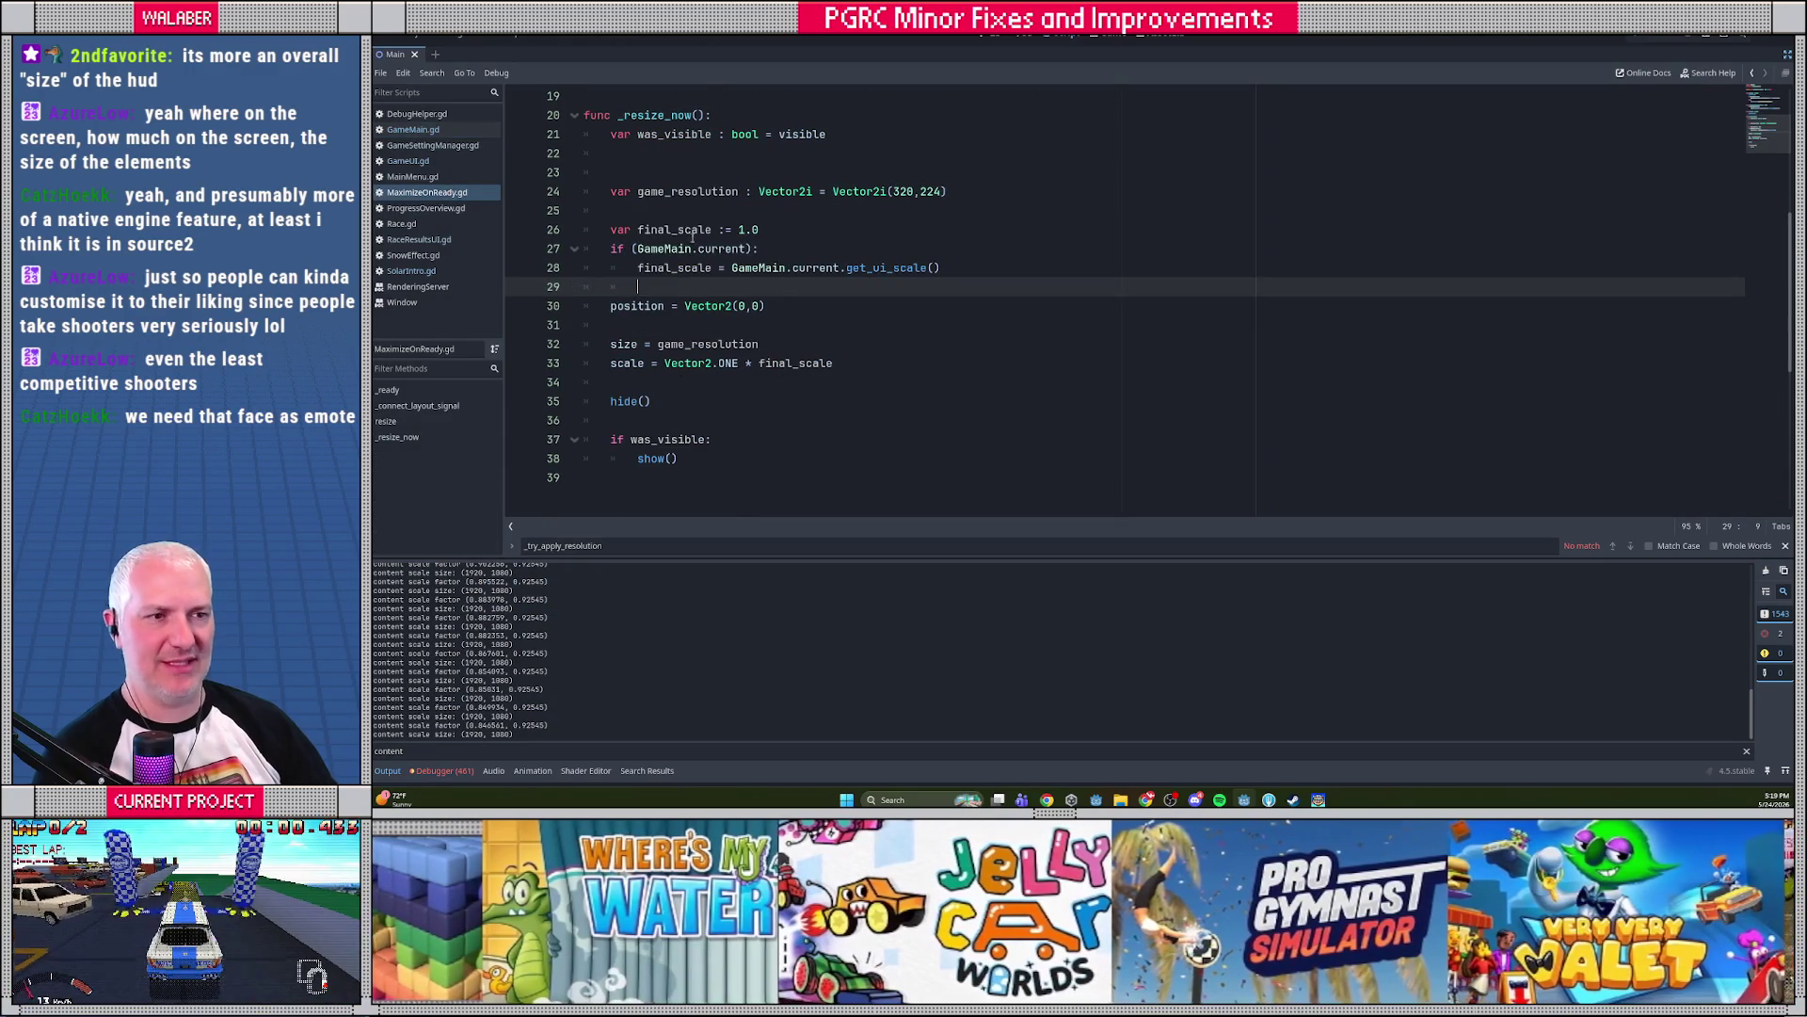
scroll(697, 193, up, 2)
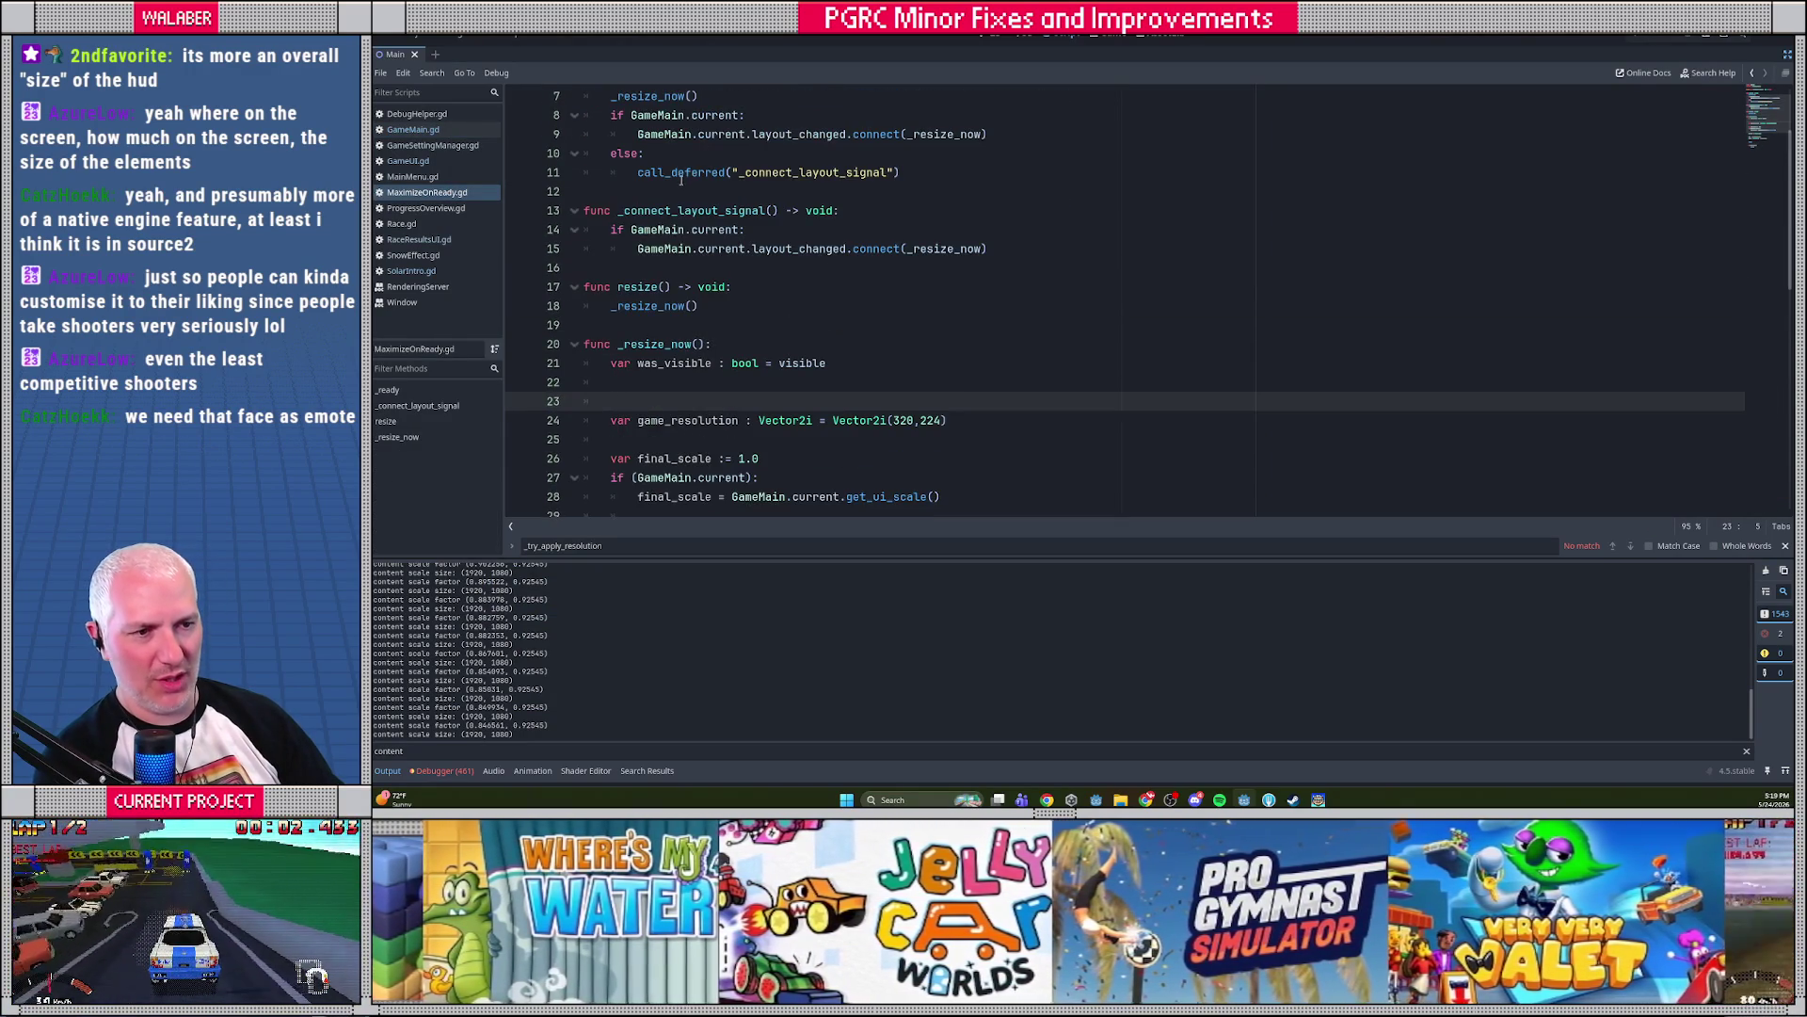
scroll(680, 179, down, 3)
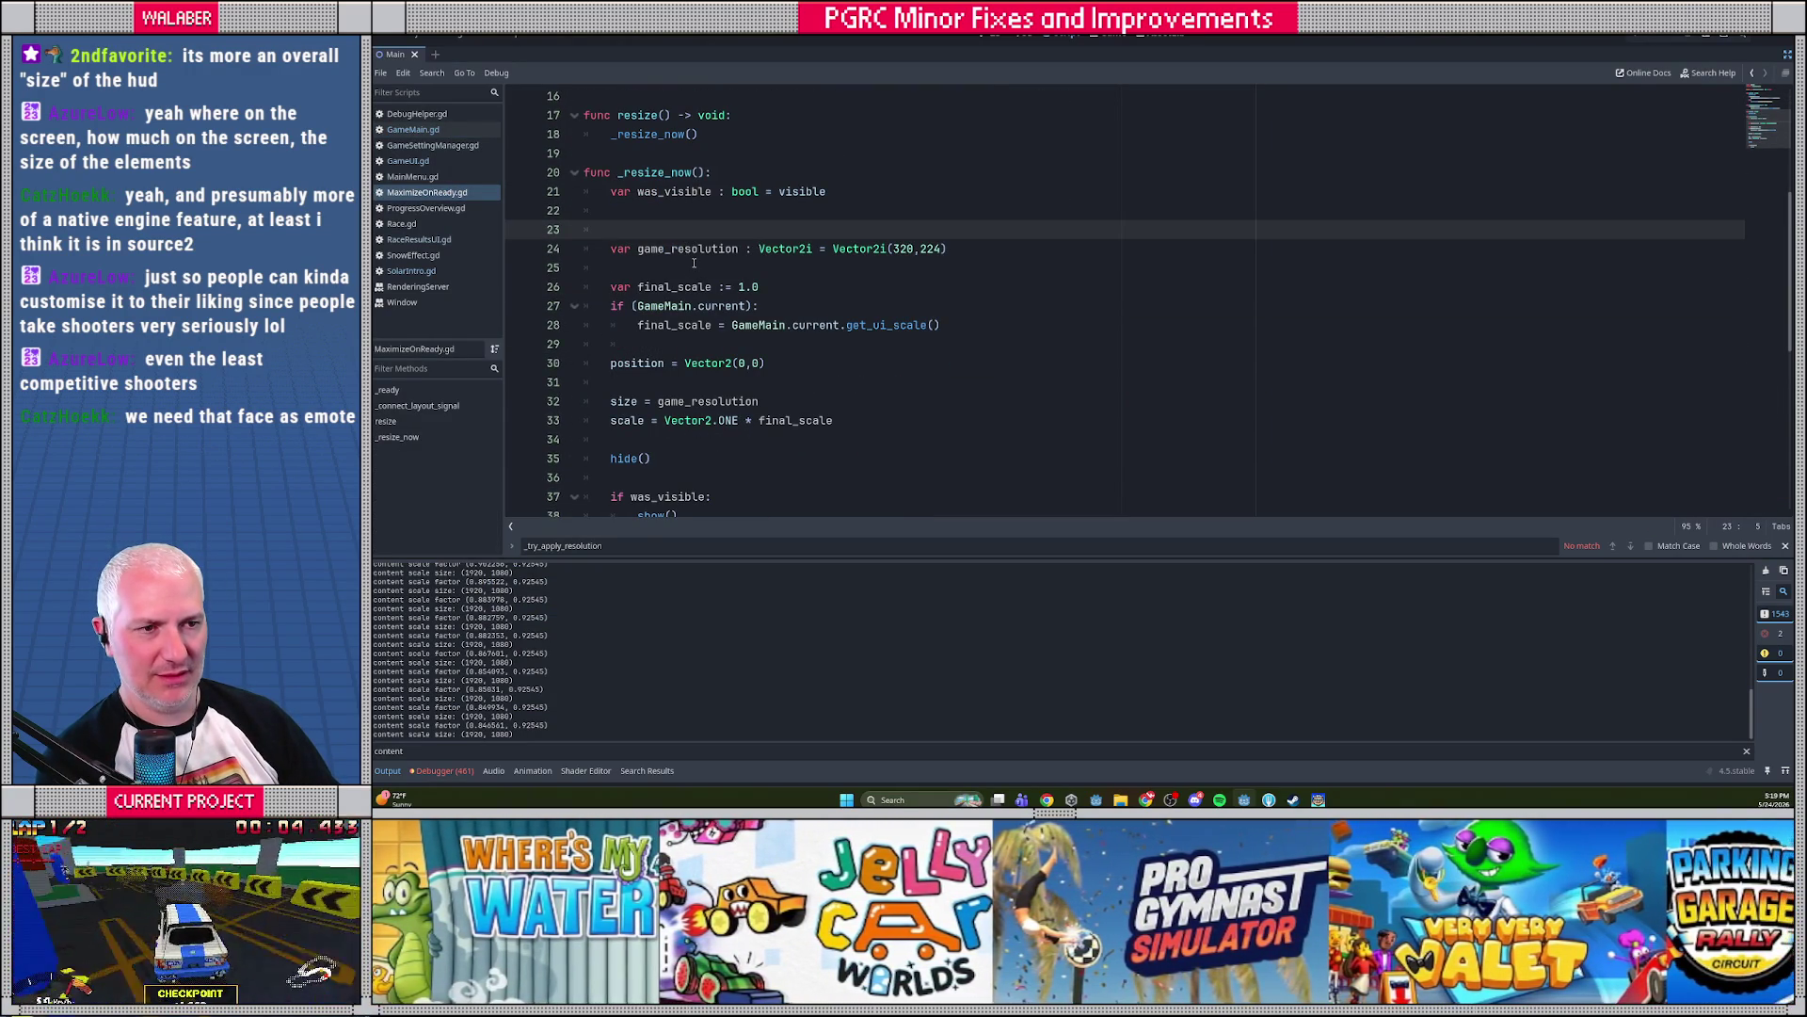
double_click(652, 249)
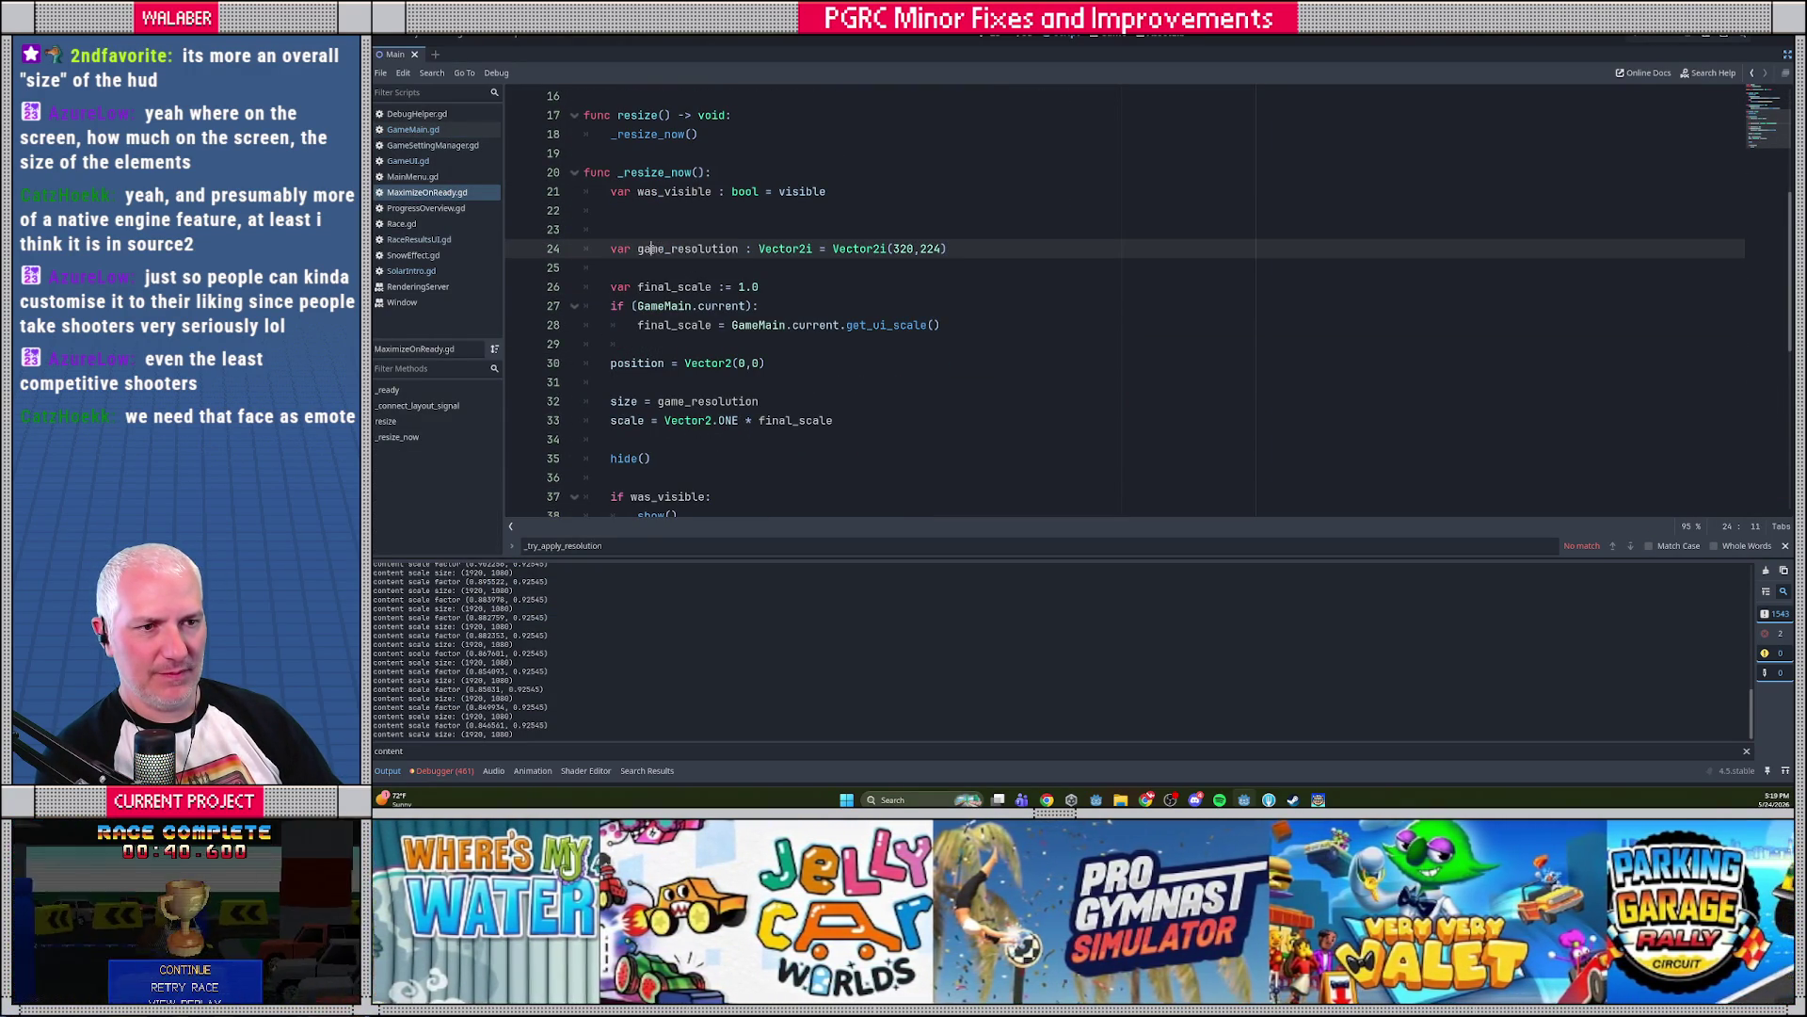
text(vp_res)
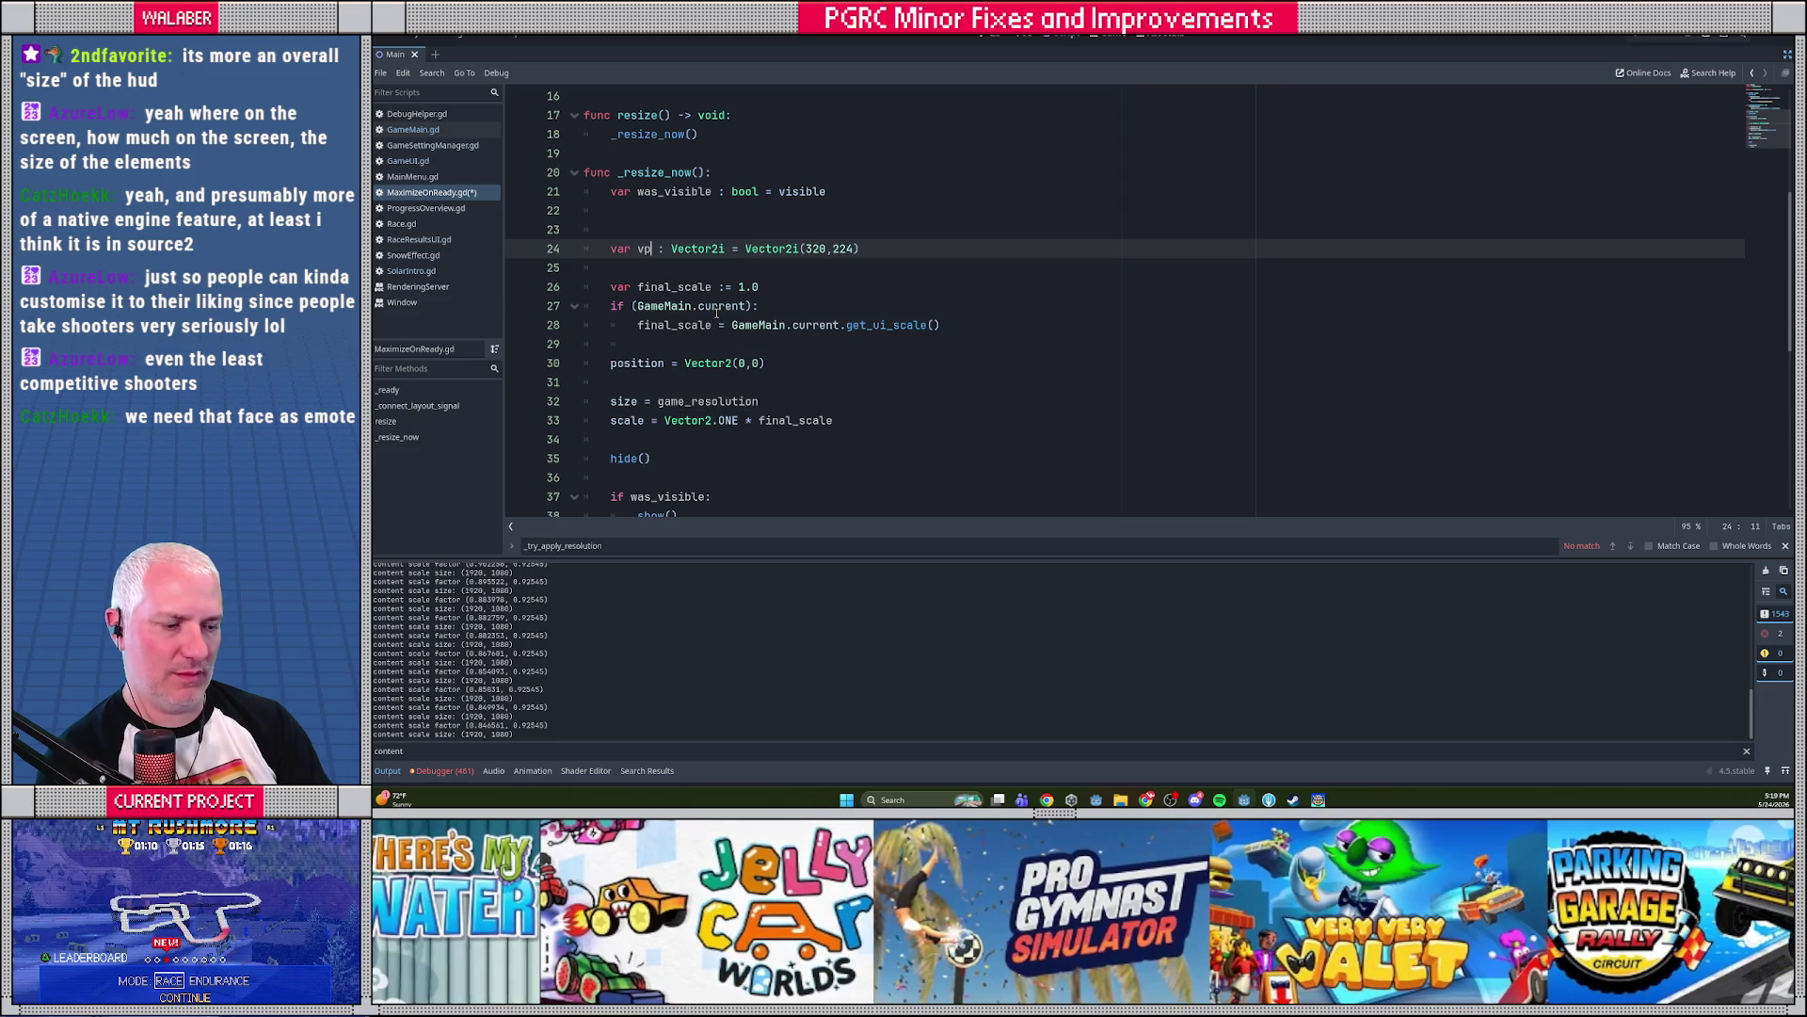
text(olution)
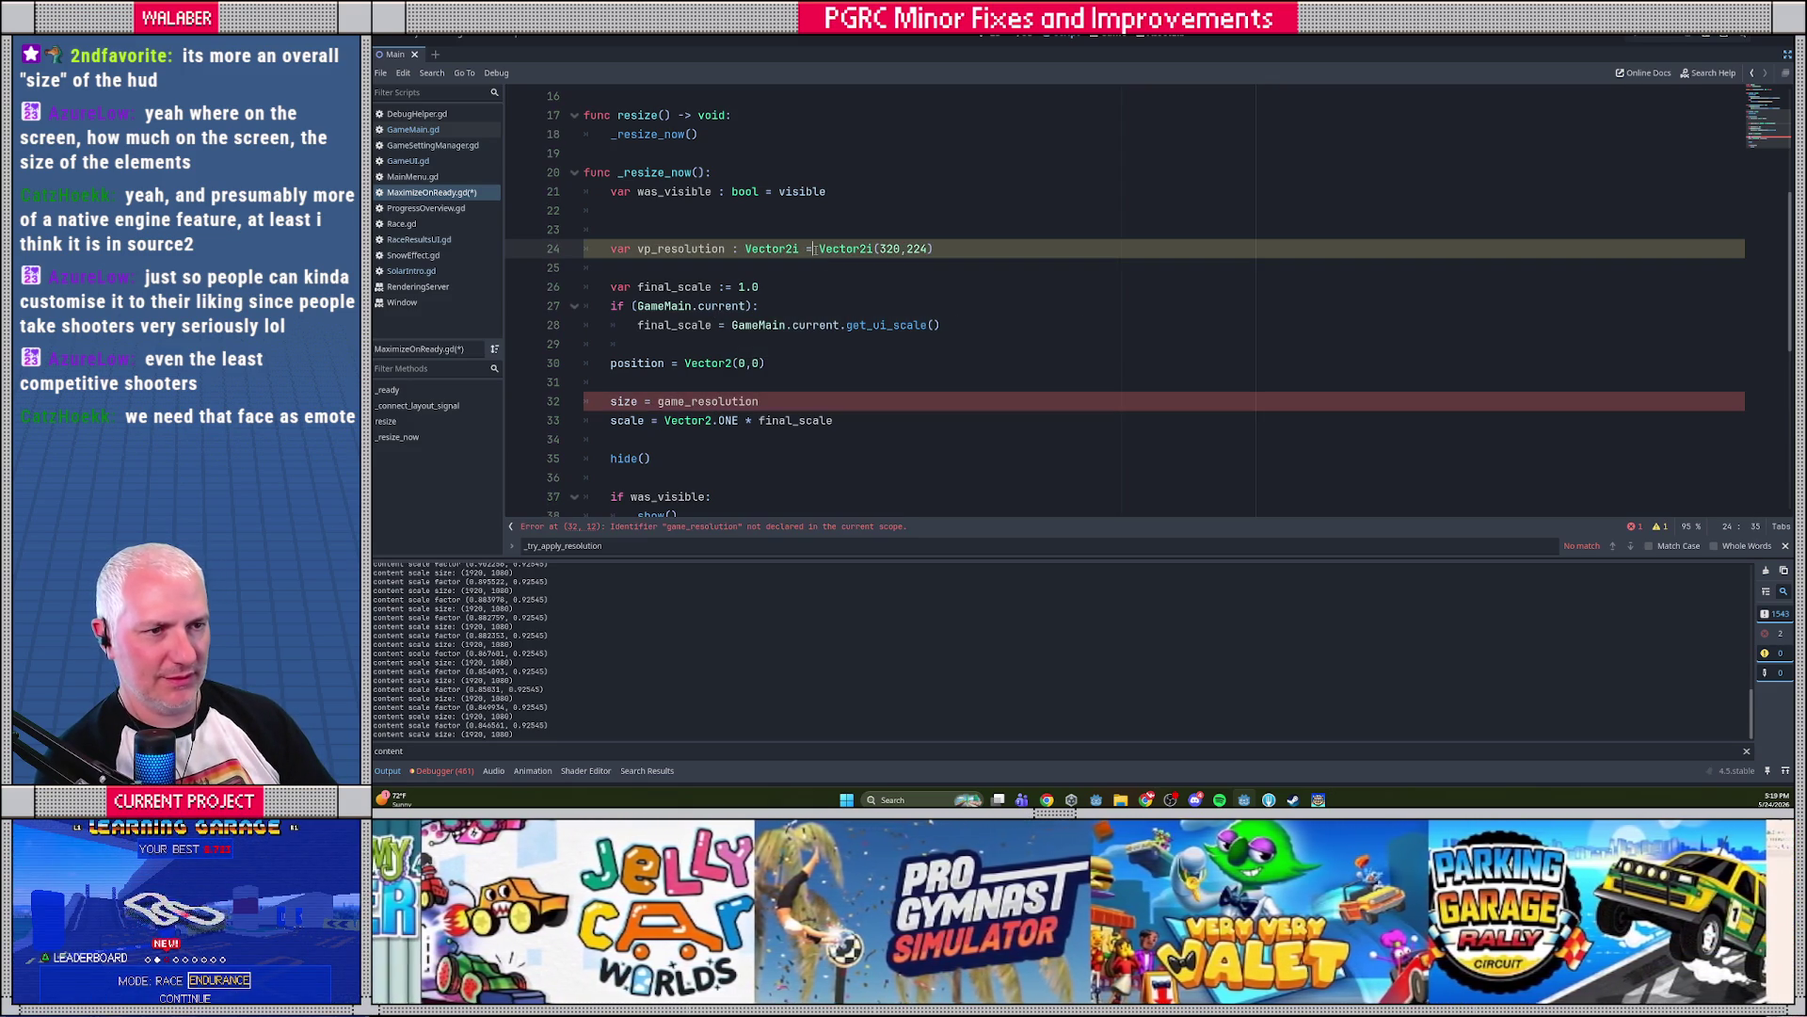
text(vi)
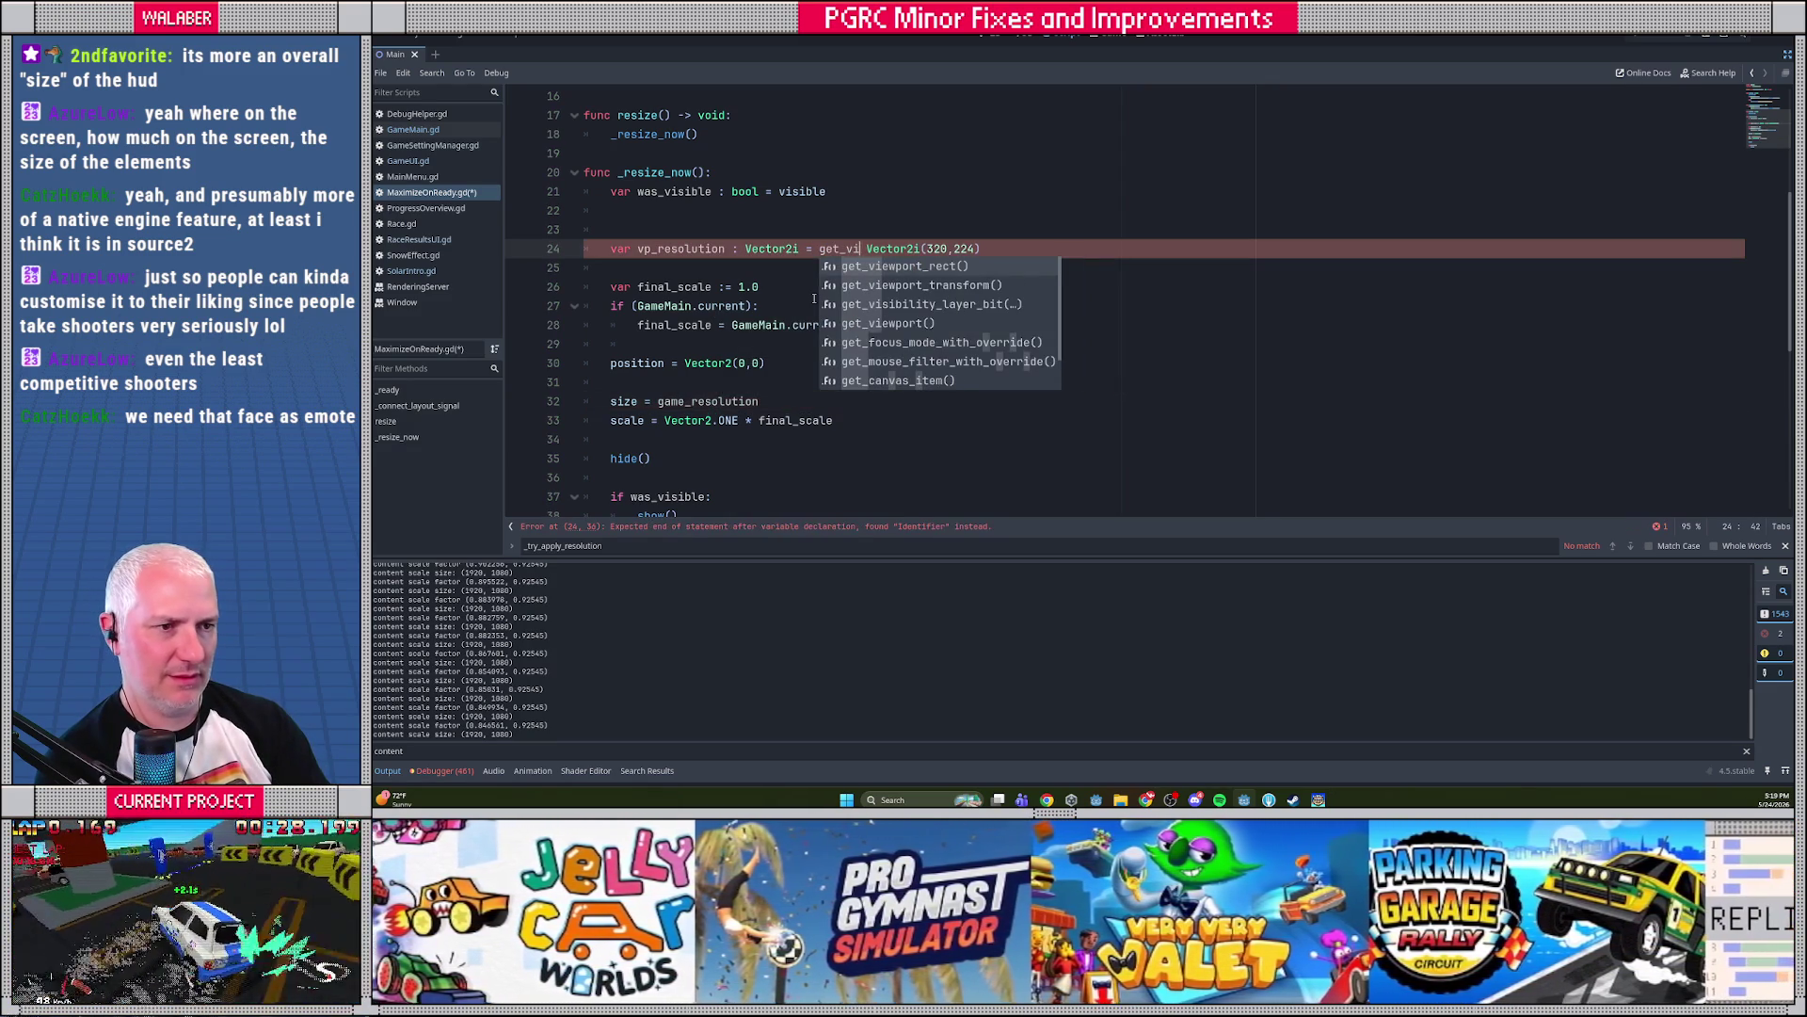
key(Return)
text(size)
key(shift+End)
key(Delete)
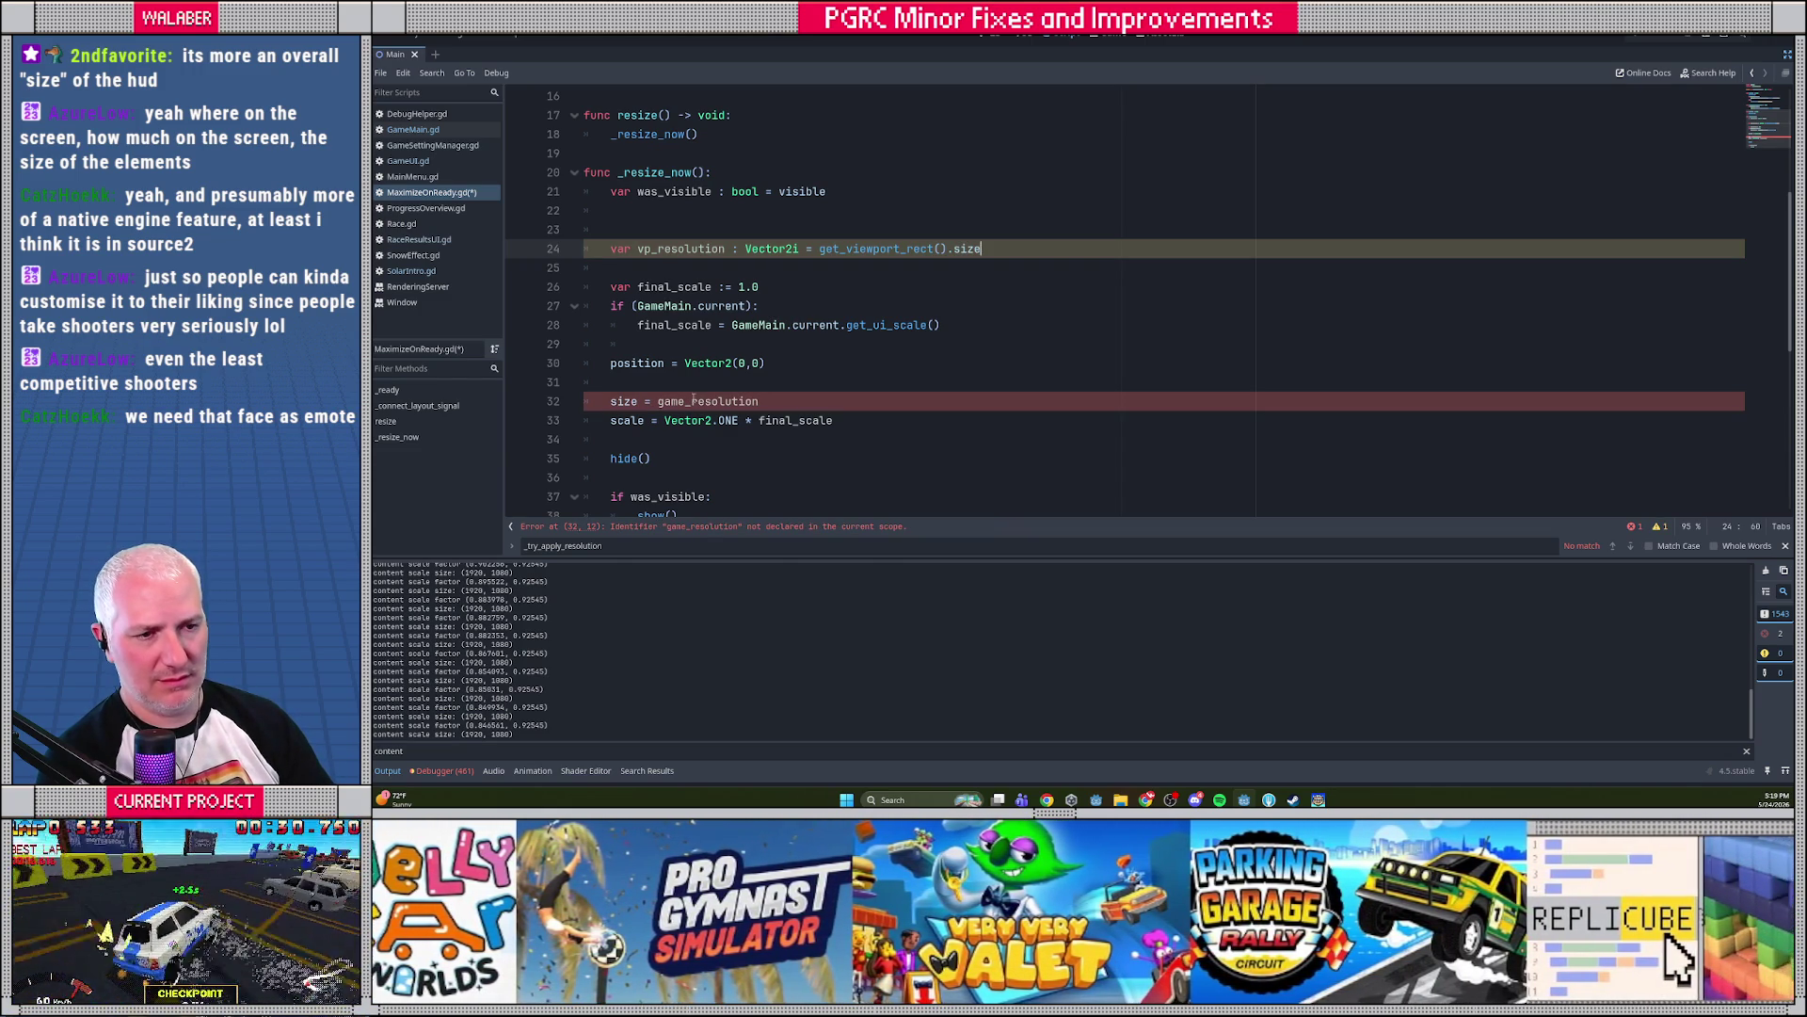
Set size = vp_resolution / final_scale on line 32, save the script, and run the game
double_click(670, 249)
key(ctrl+c)
double_click(717, 401)
key(ctrl+v)
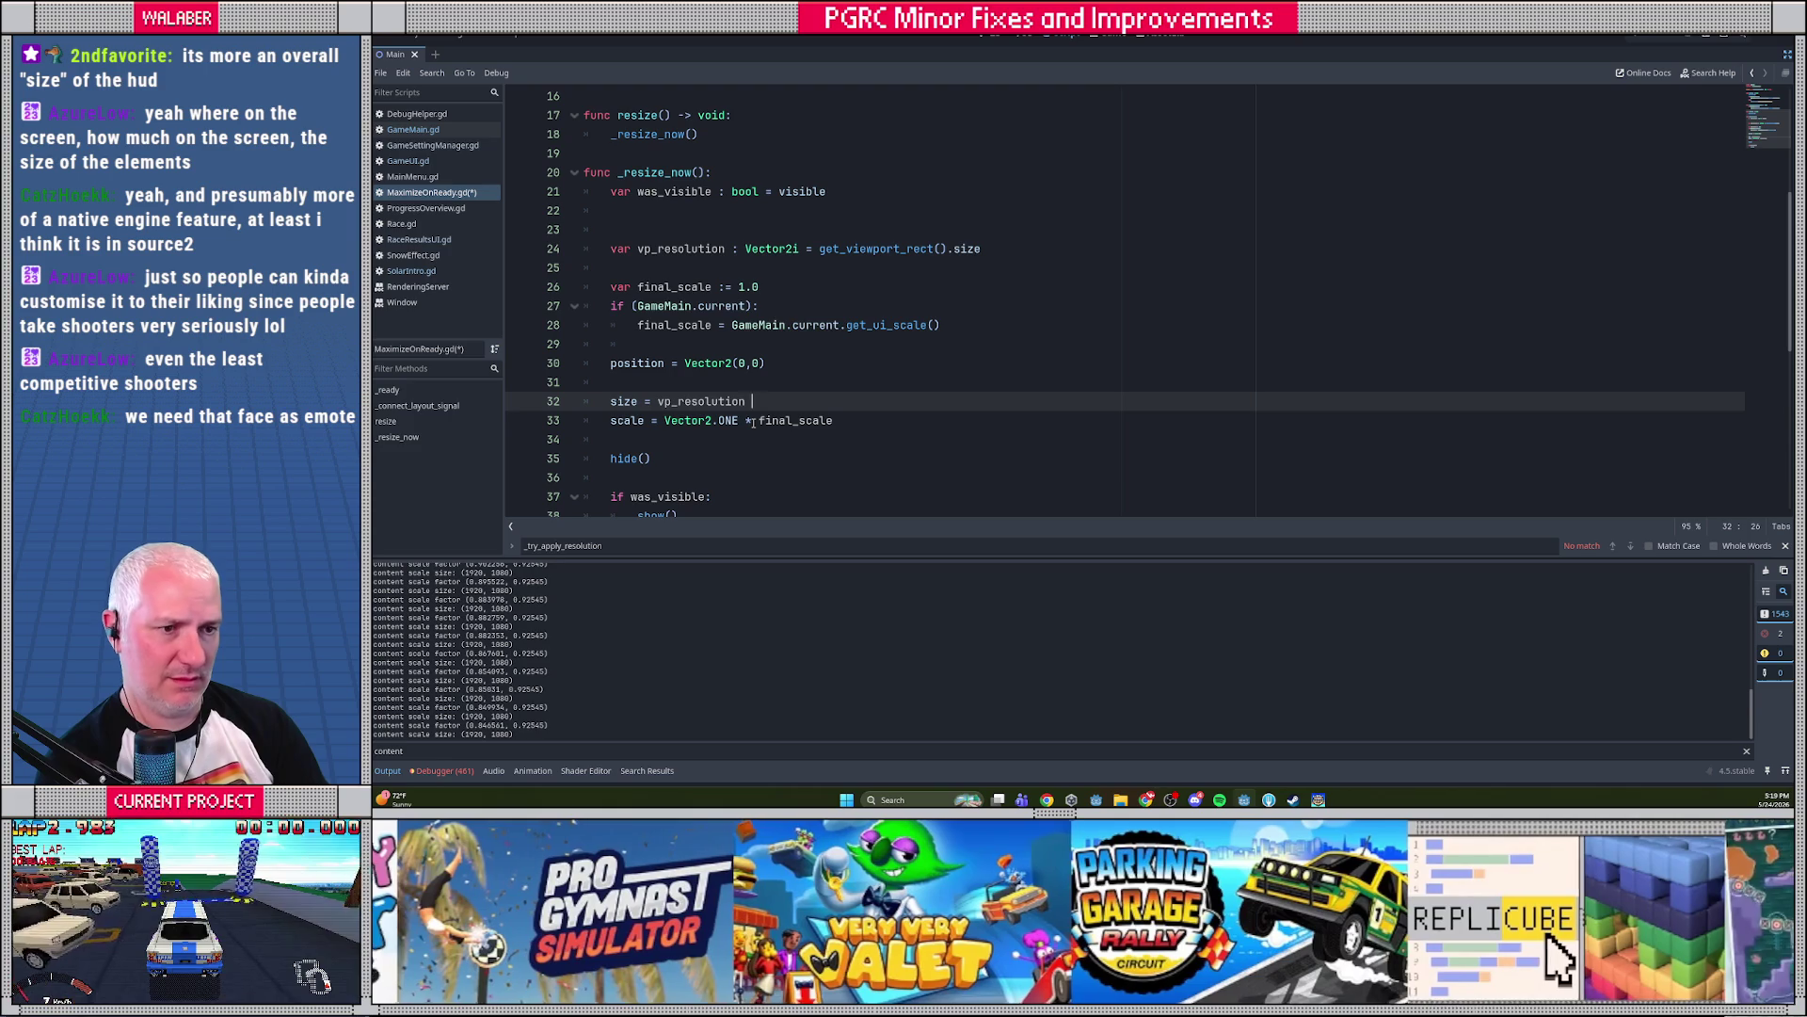
key(BackSpace)
key(BackSpace)
key(BackSpace)
text(s)
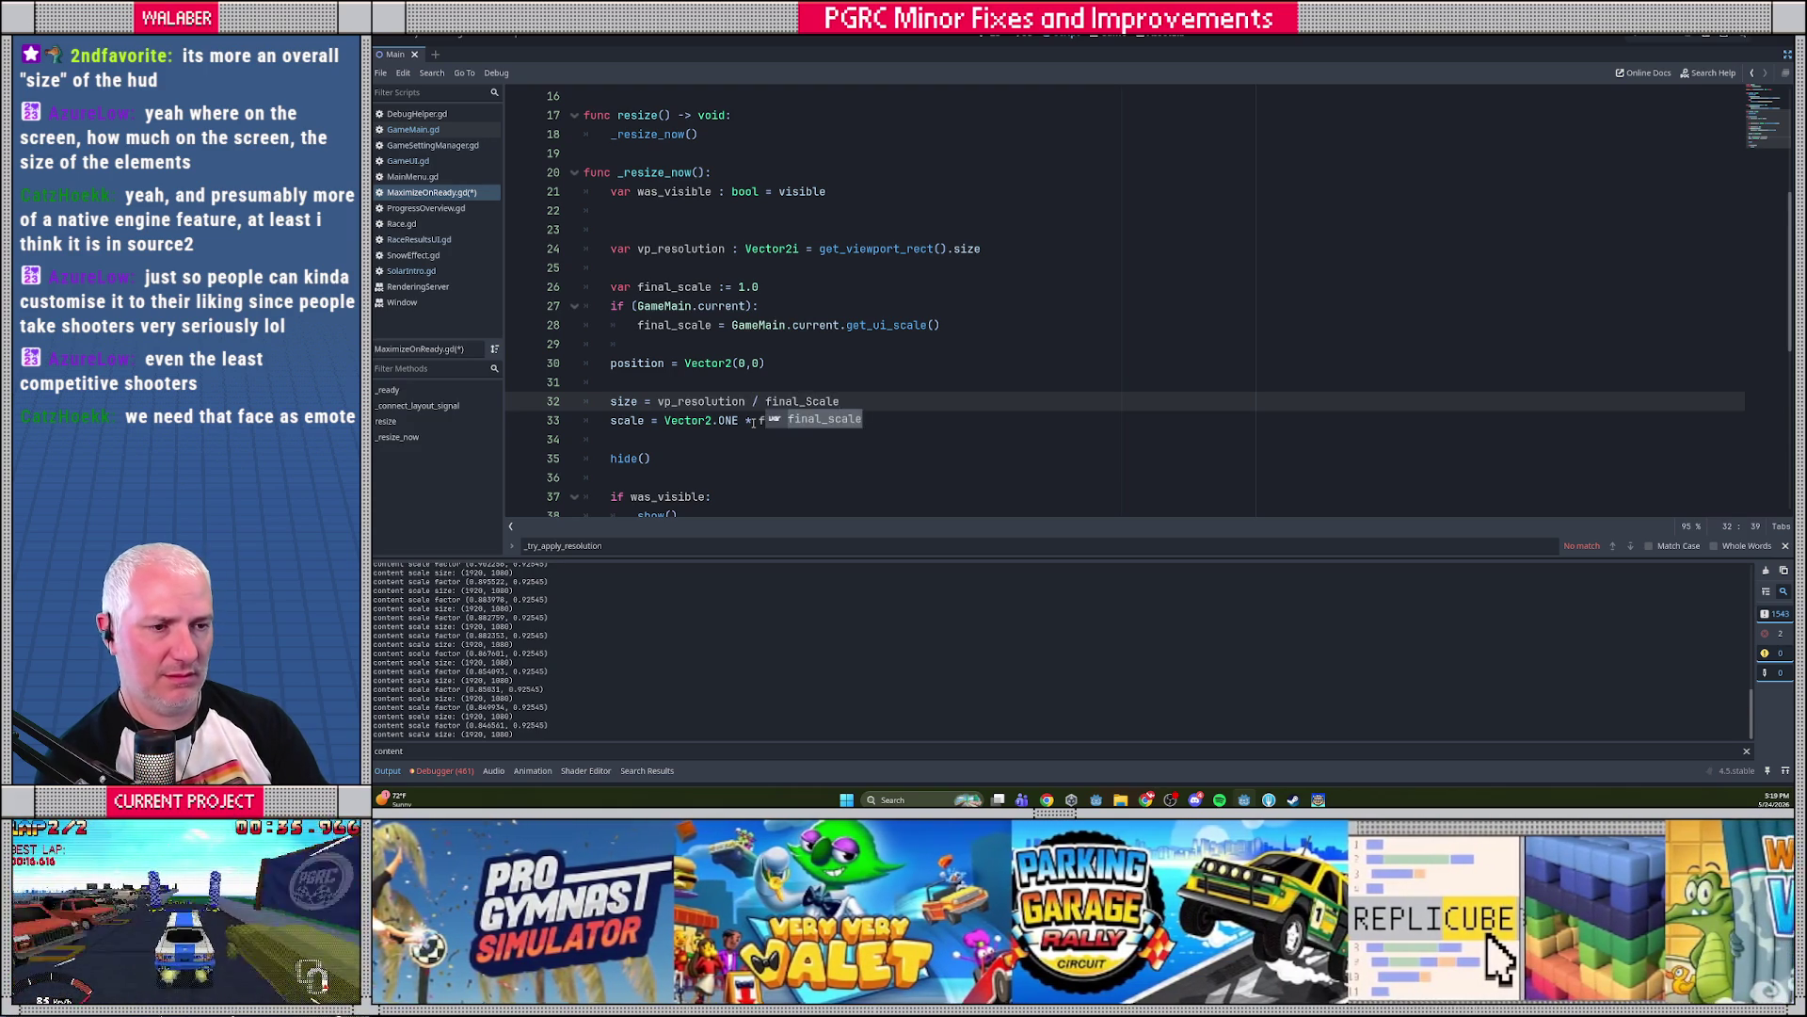
key(Return)
key(ctrl+s)
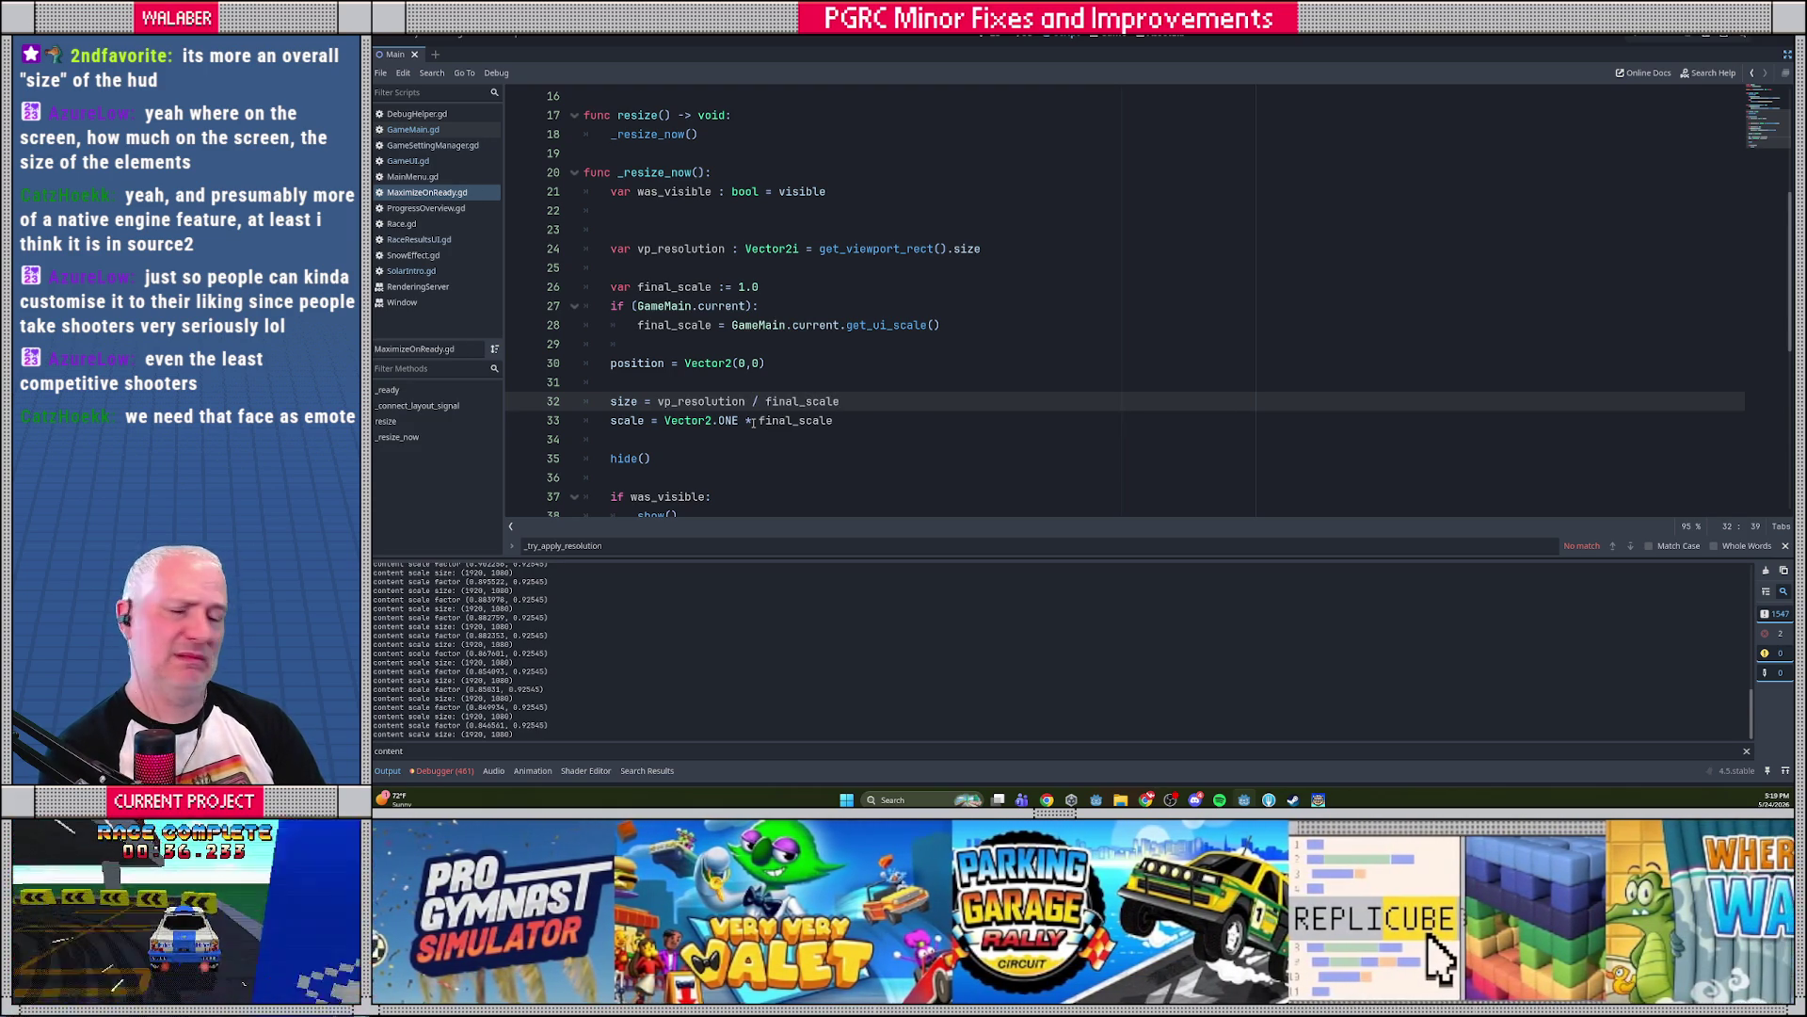
key(F5)
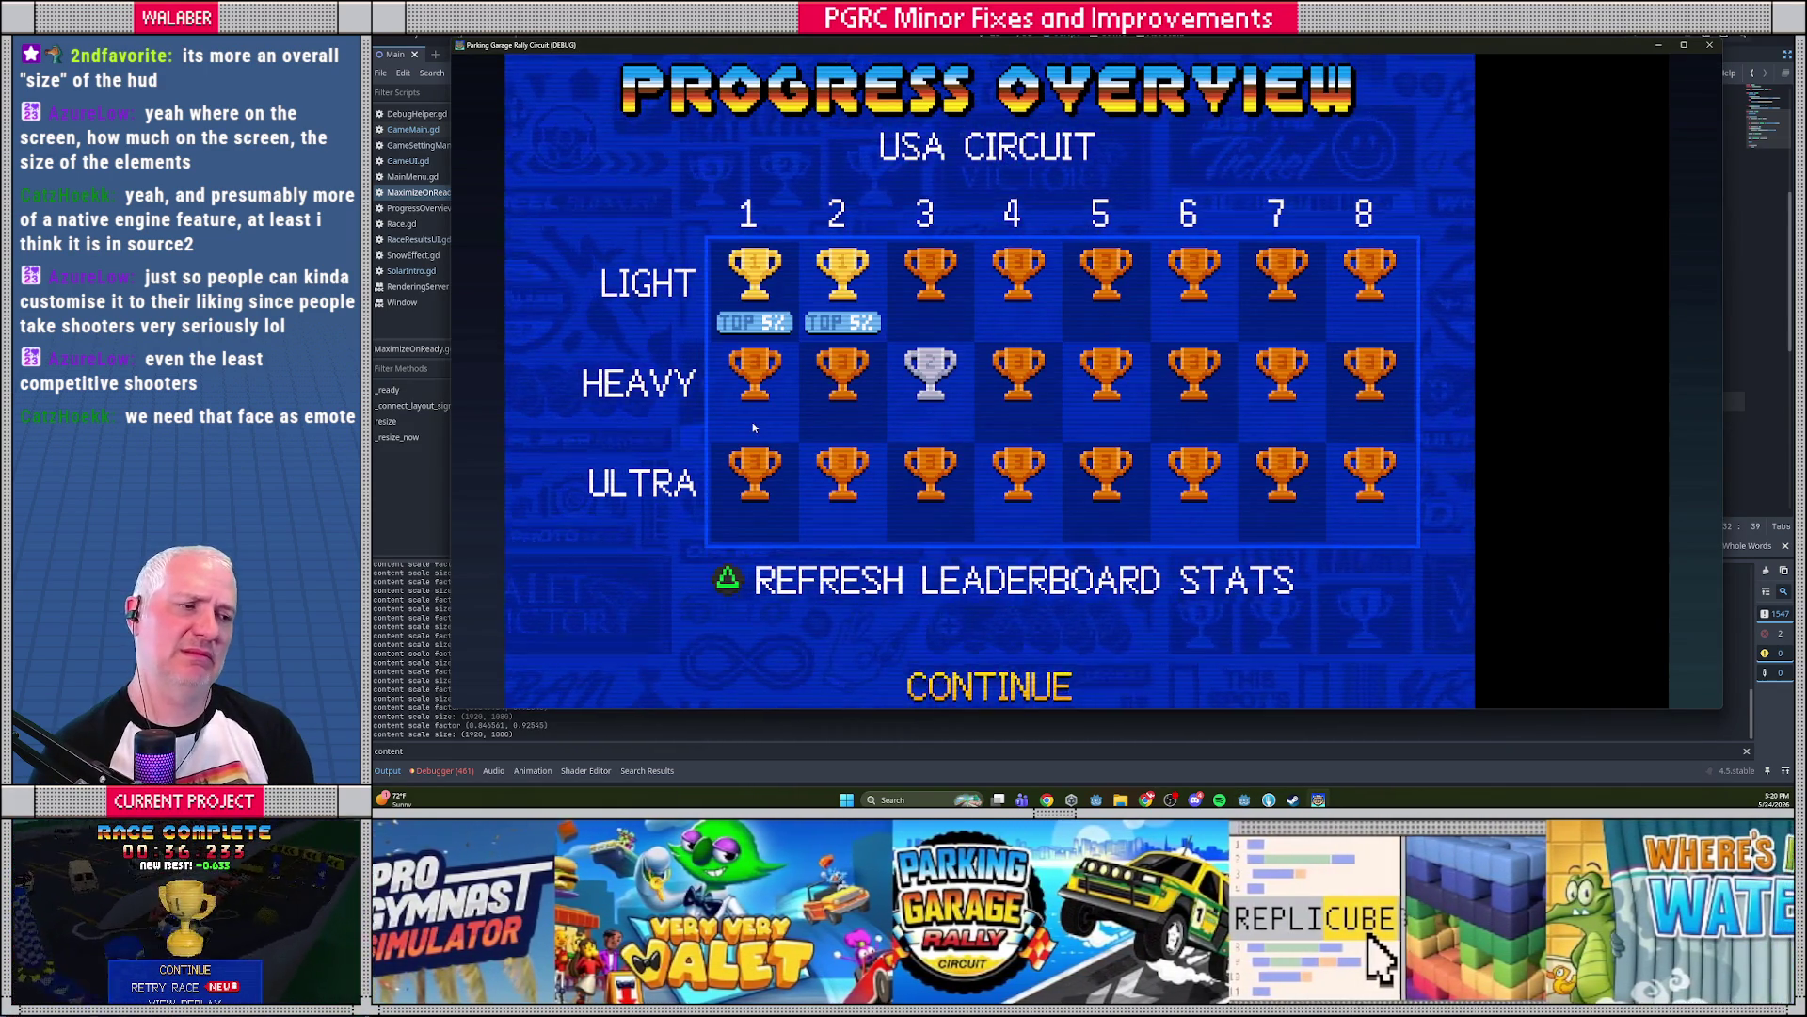
Advance to the Learning Garage track, glance at its leaderboard, and start driving the race
key(Escape)
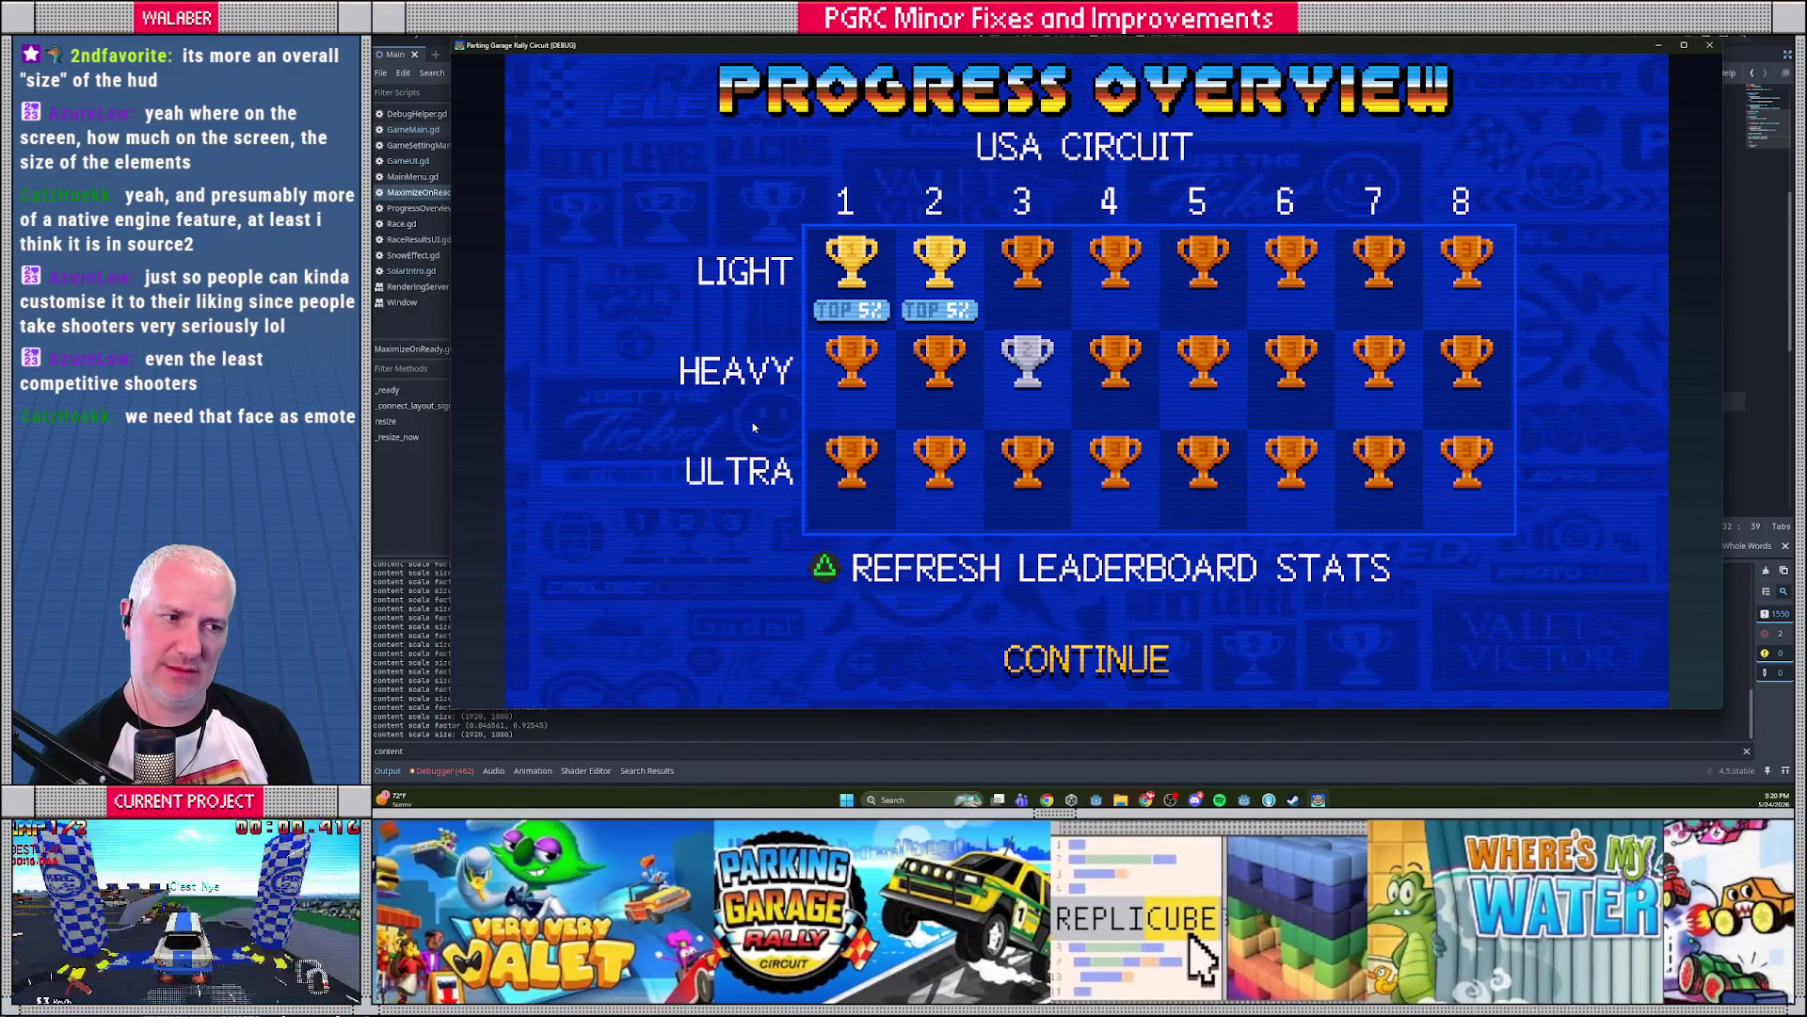
key(Return)
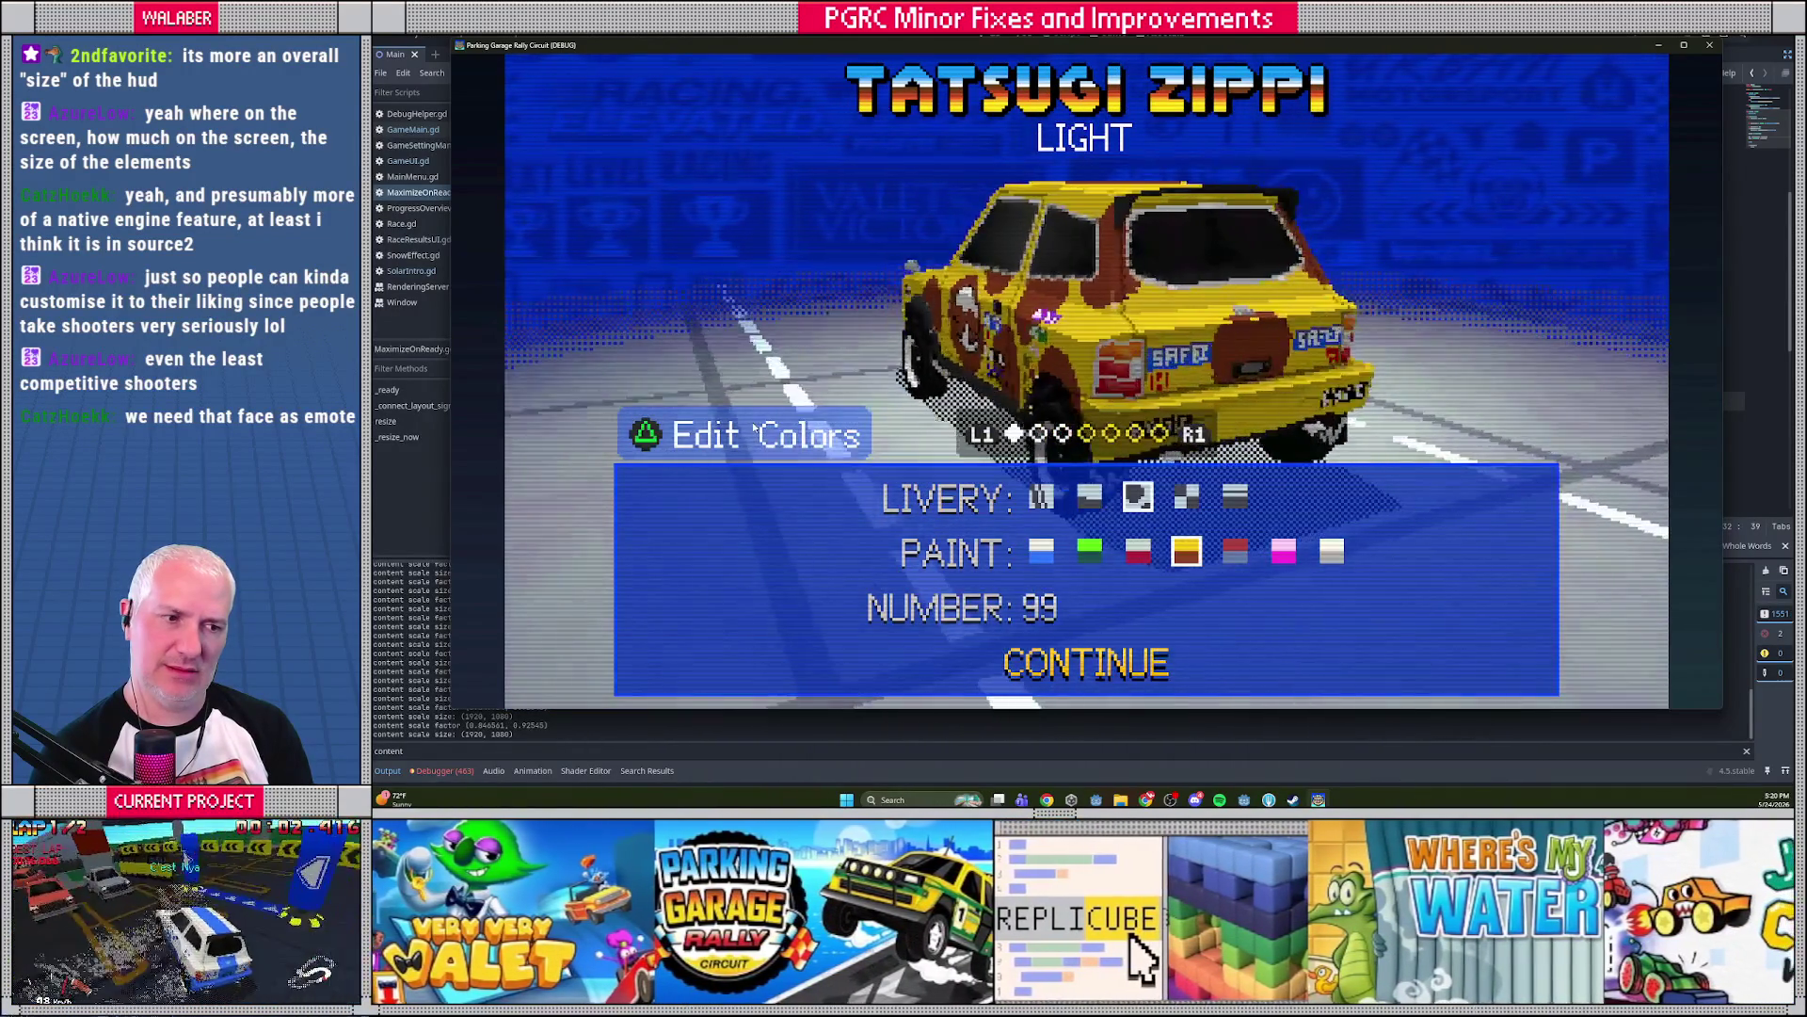
key(Return)
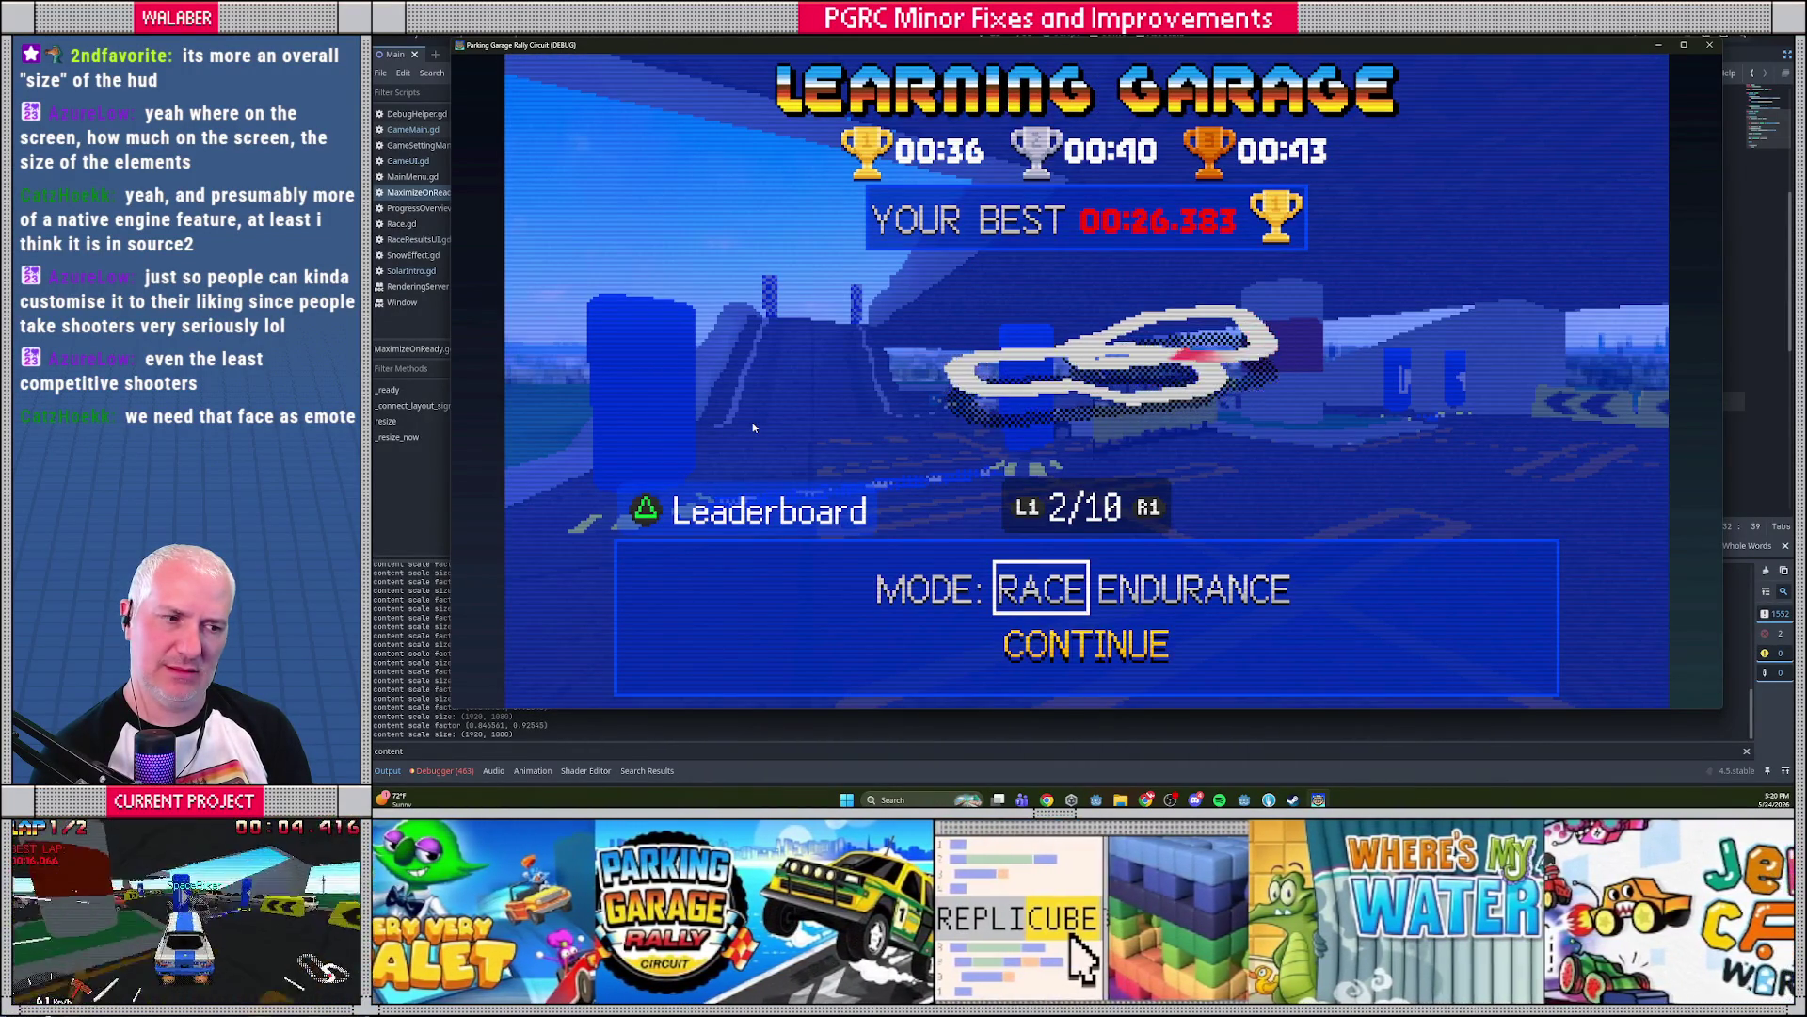
key(Tab)
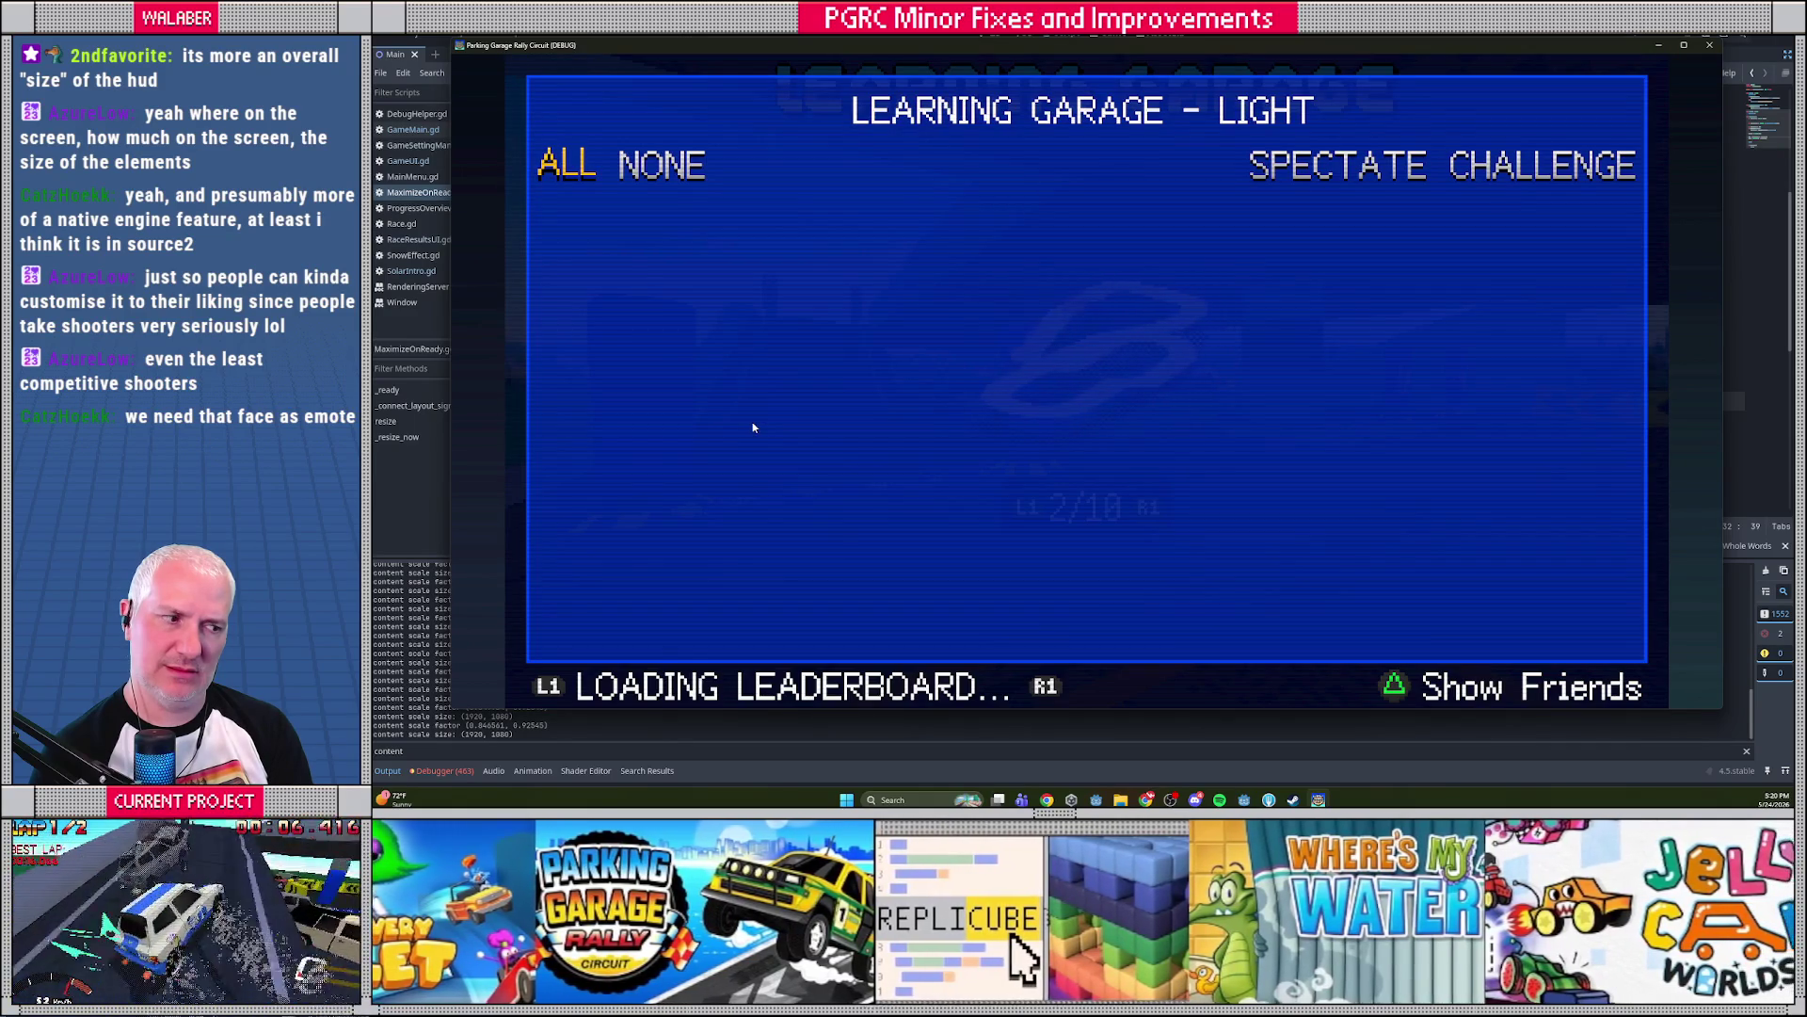
key(Escape)
key(Return)
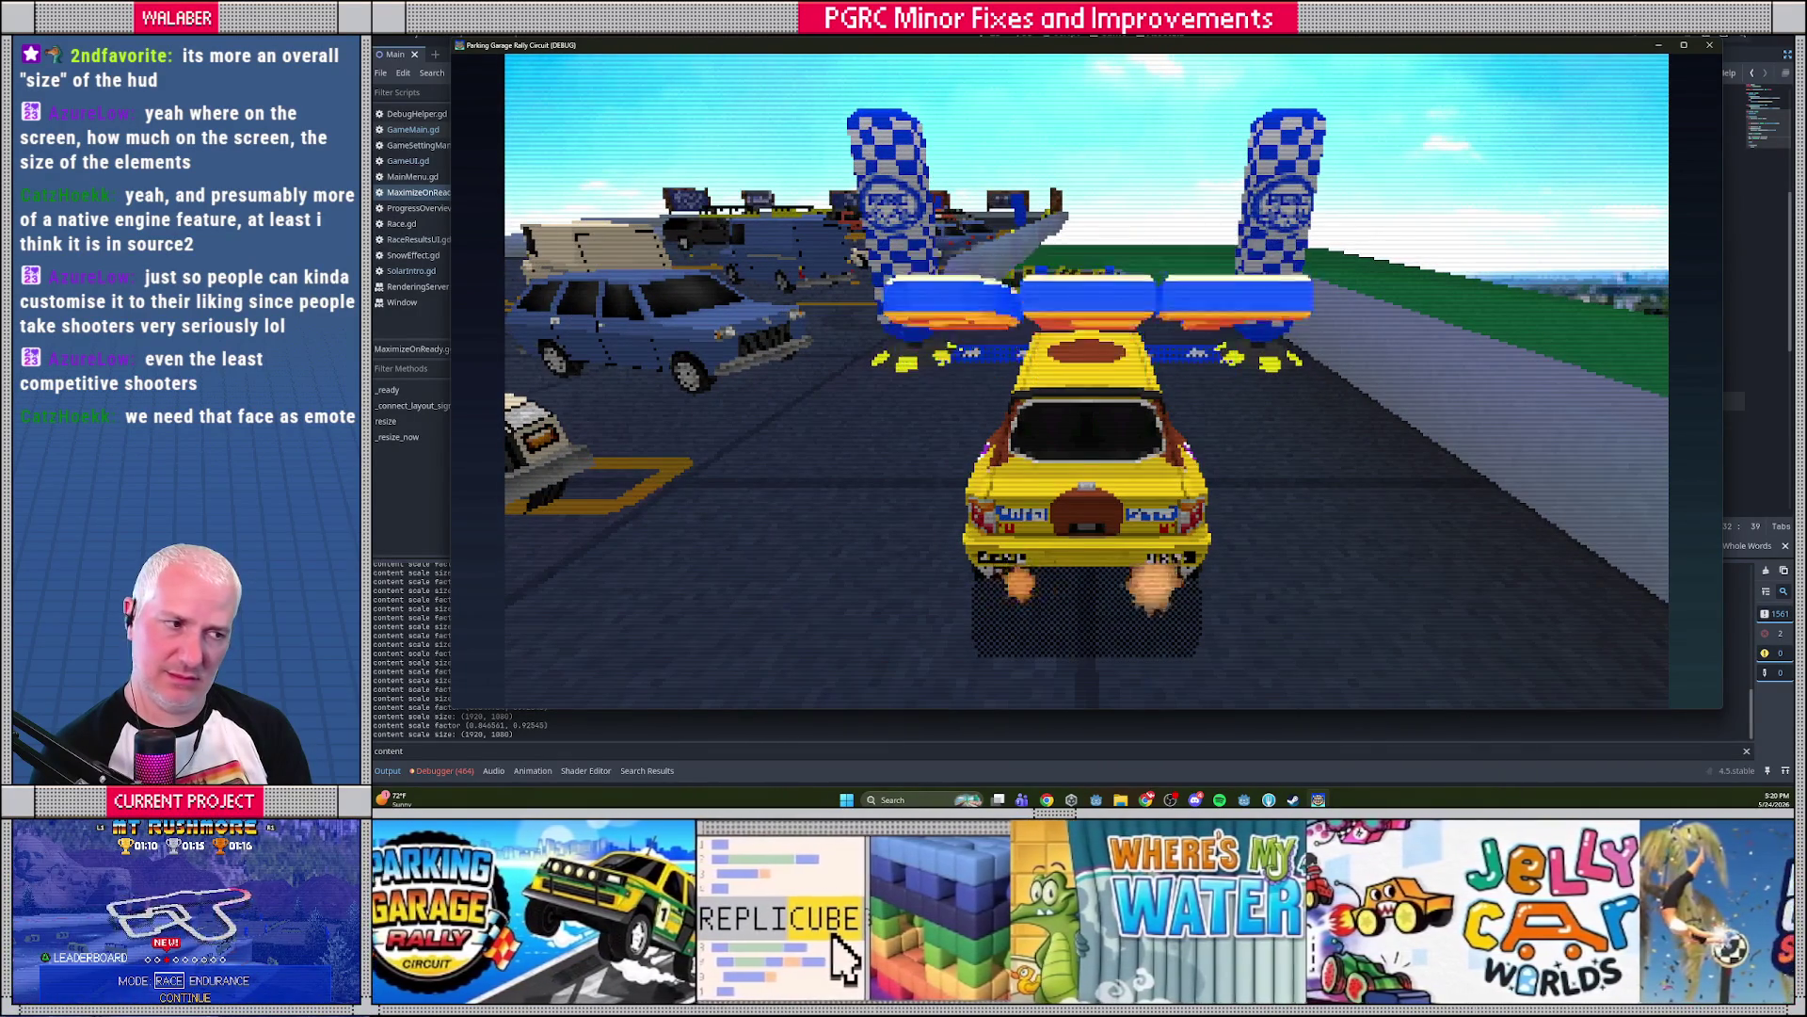
key(Up)
key(Left)
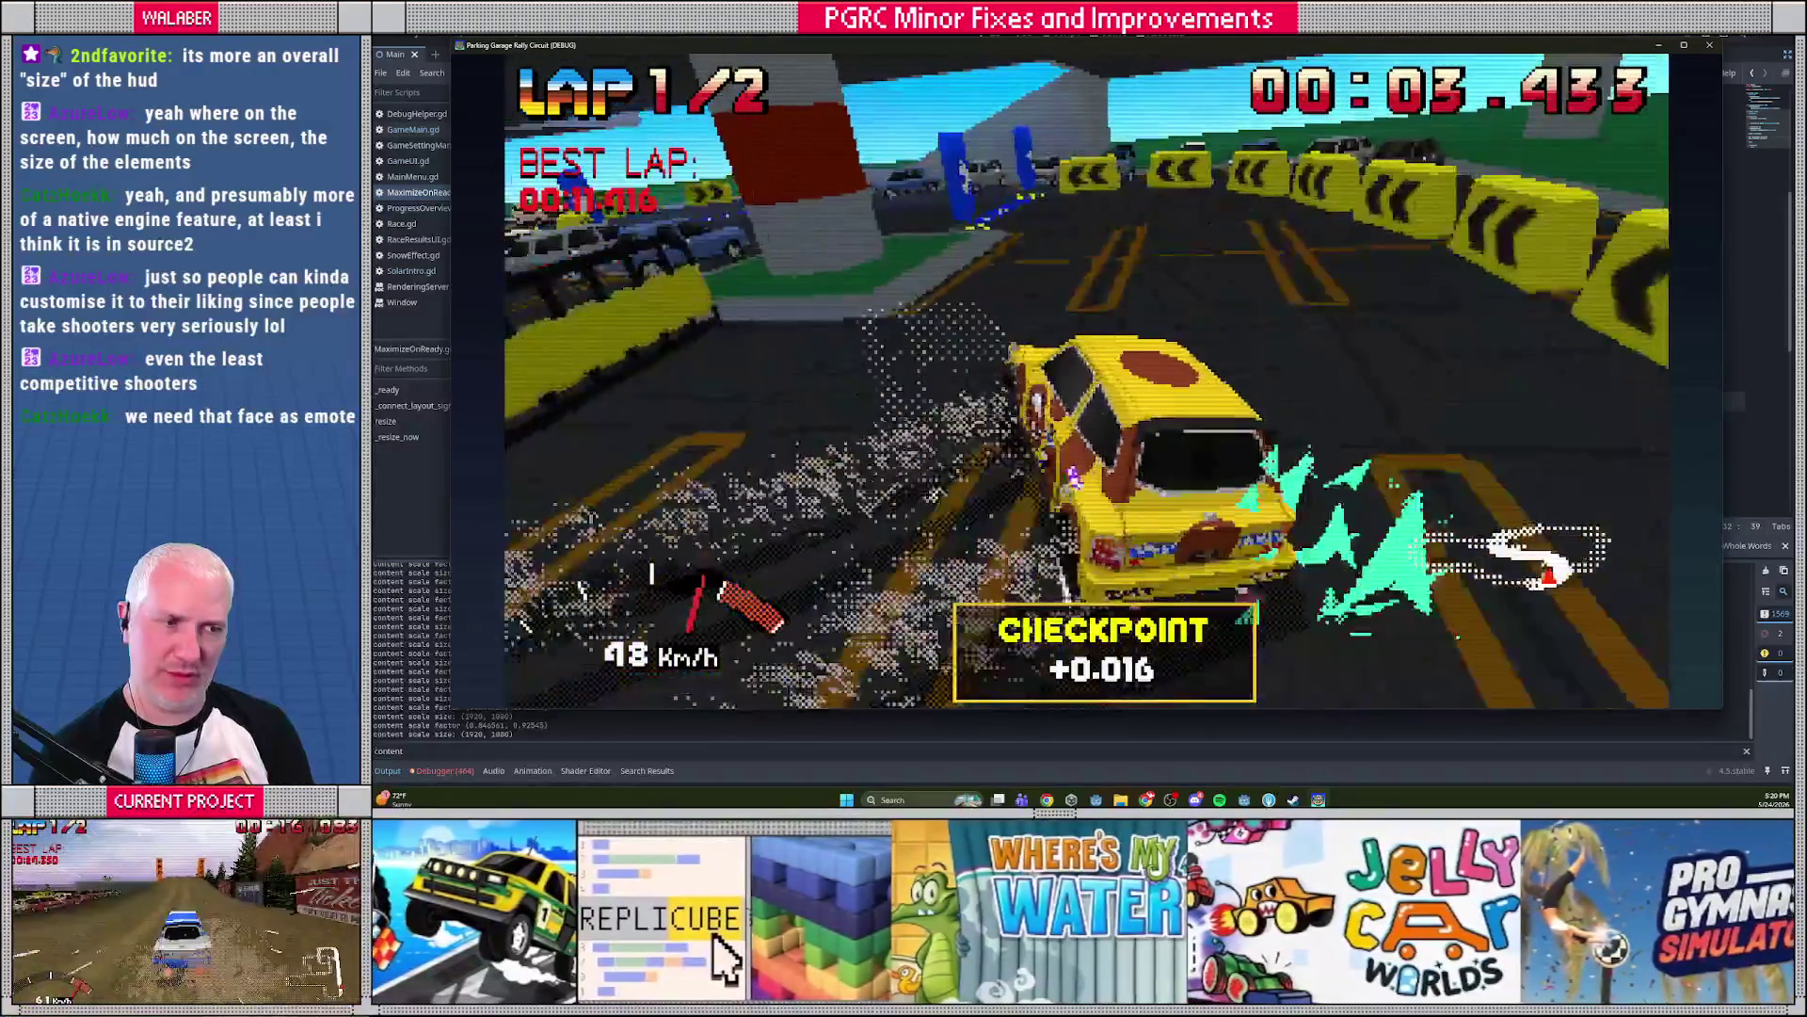
Pause the race, switch Game Resolution to HIGH RES (2x), resume, then pause and close the game
key(Escape)
key(Up)
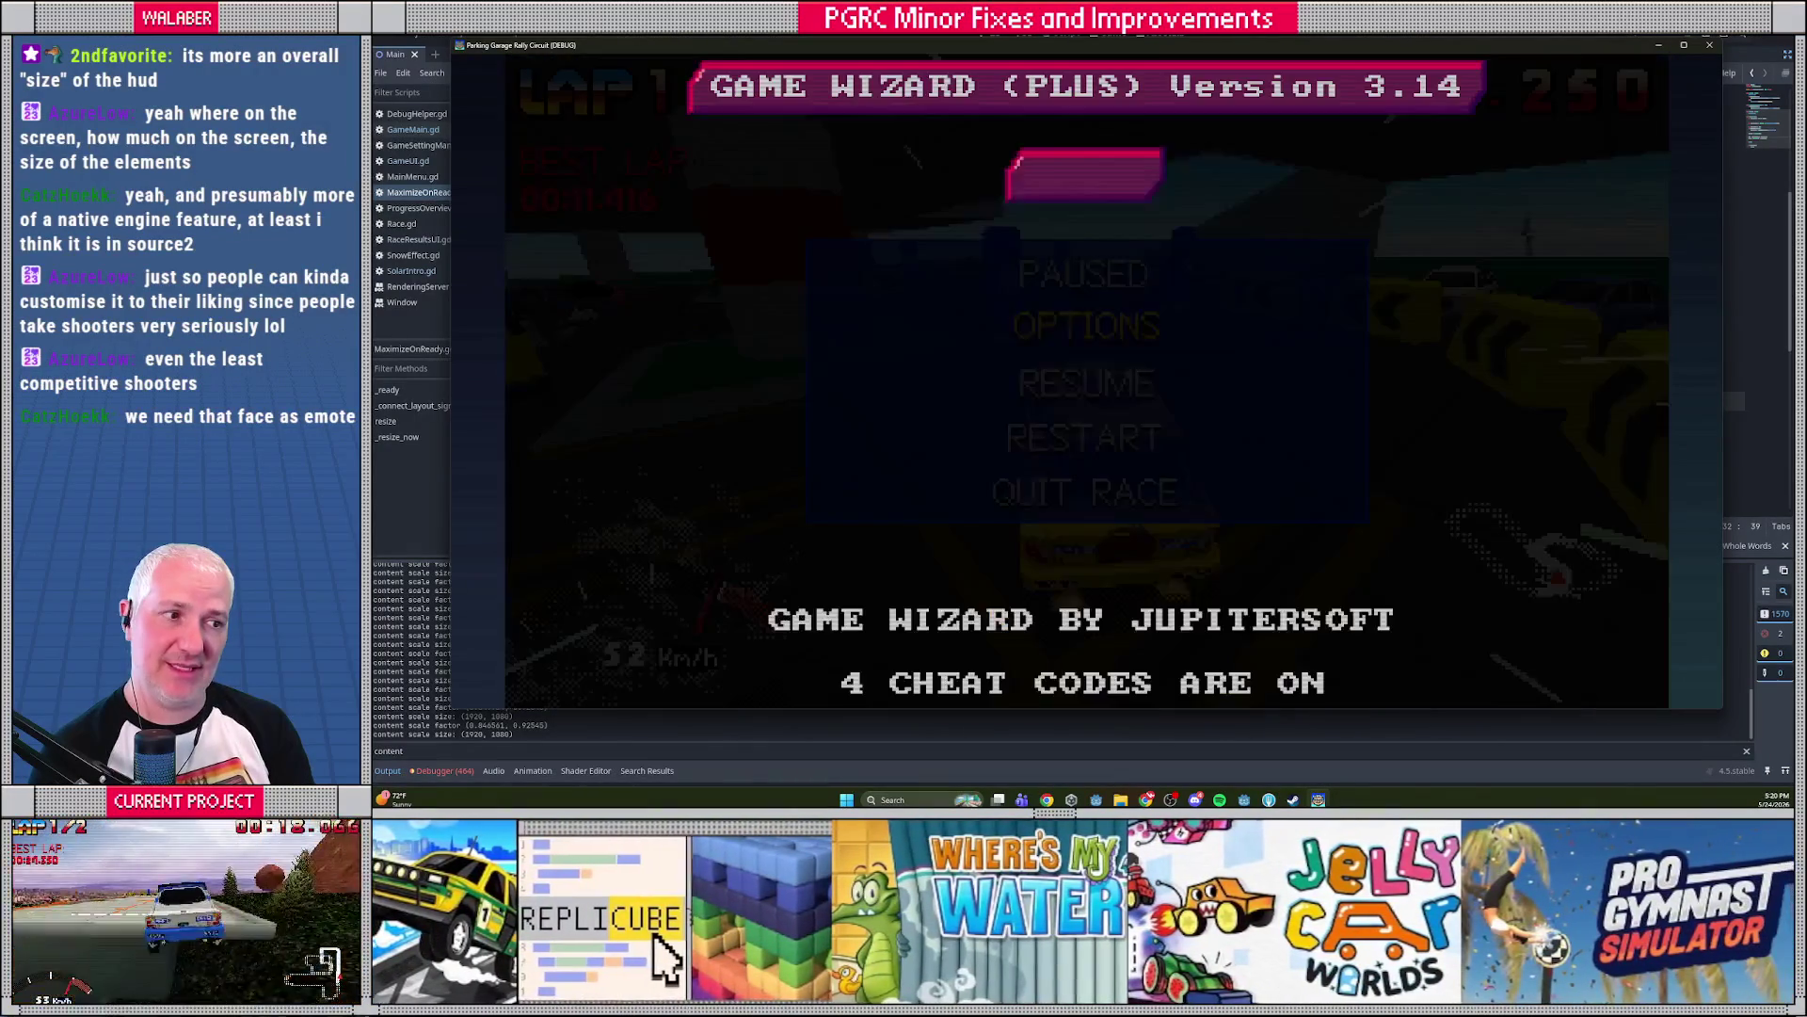
key(Down)
key(Return)
key(Down)
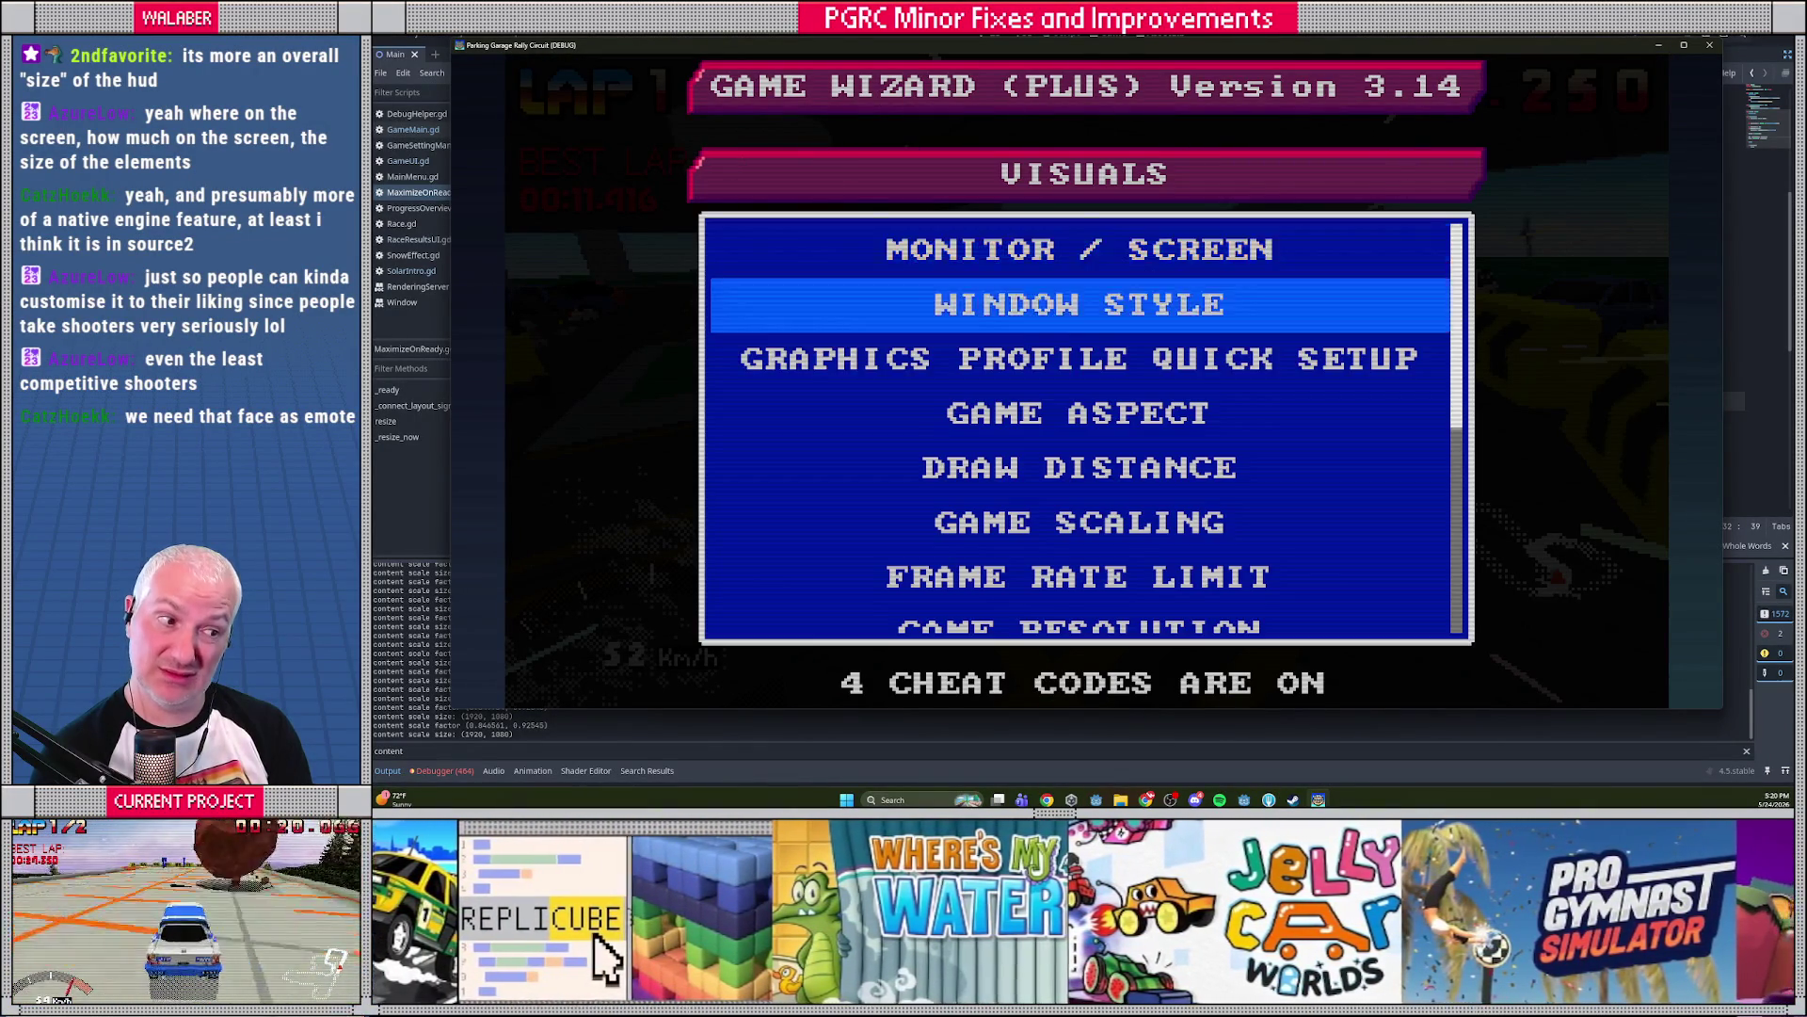
key(Down)
key(Down)
key(Down)
key(Down)
key(Down)
key(Down)
key(Return)
key(Down)
key(Return)
key(Escape)
key(Escape)
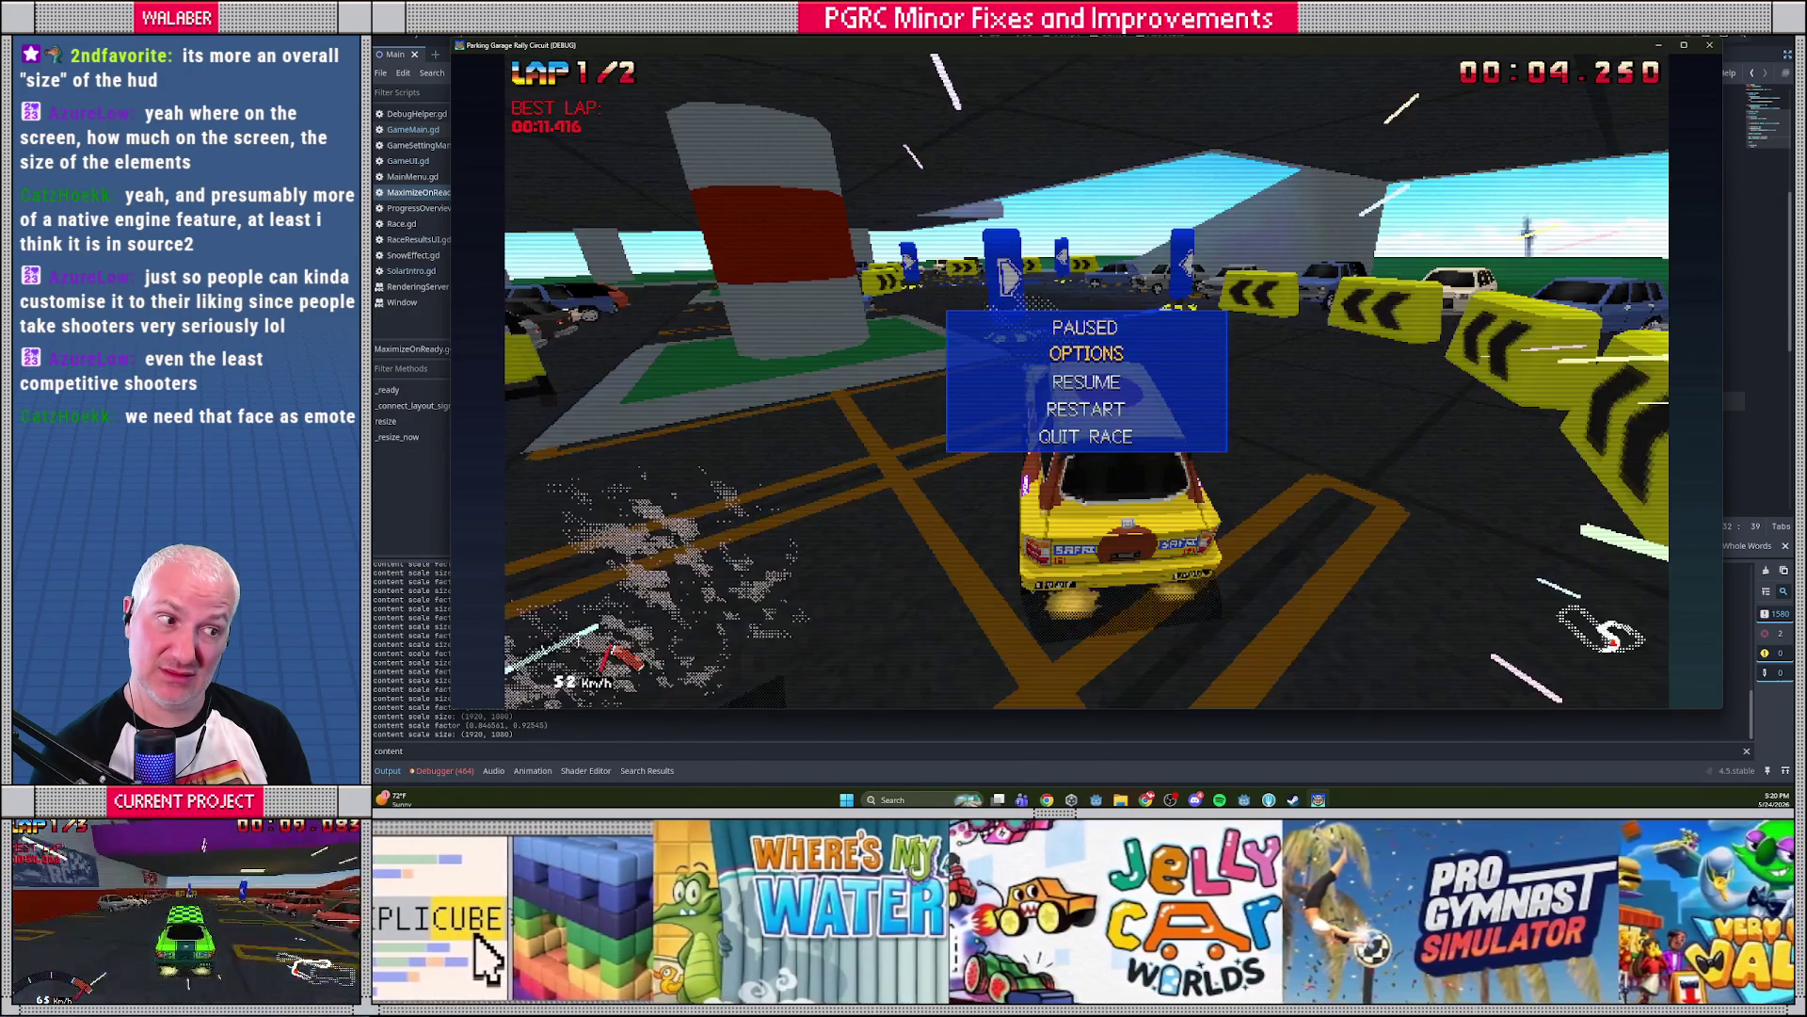
key(Return)
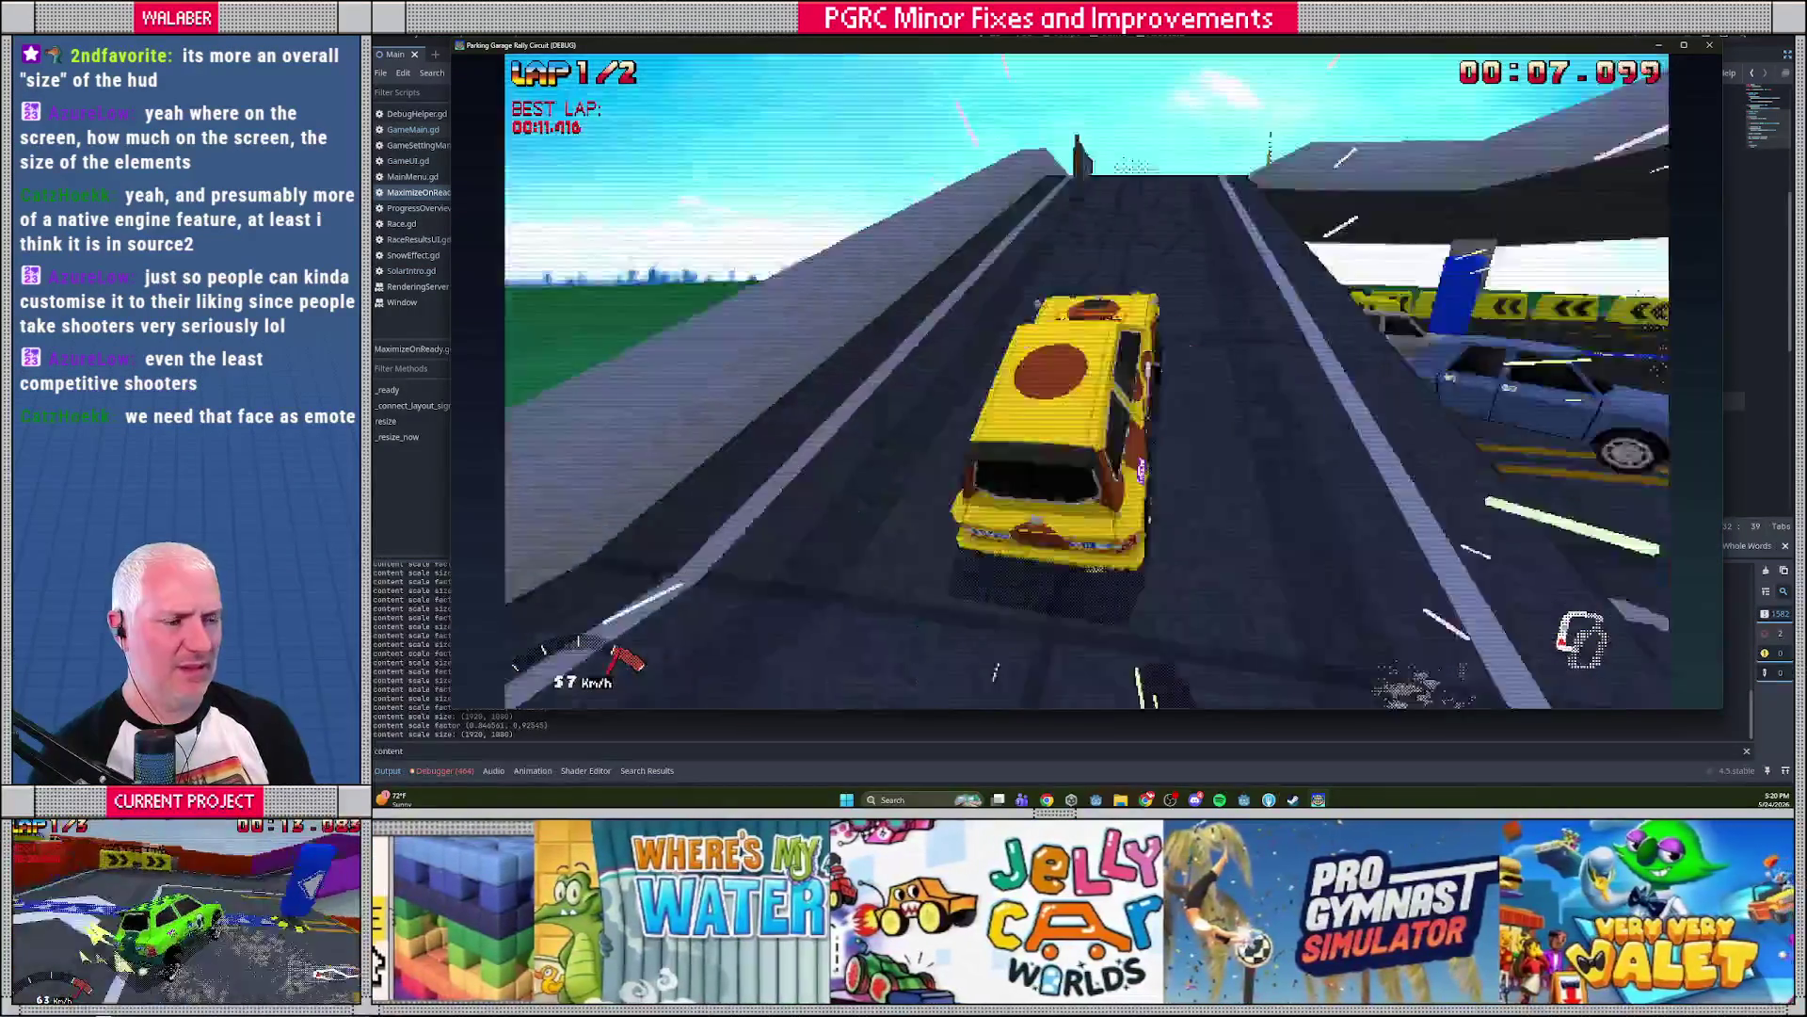
key(Escape)
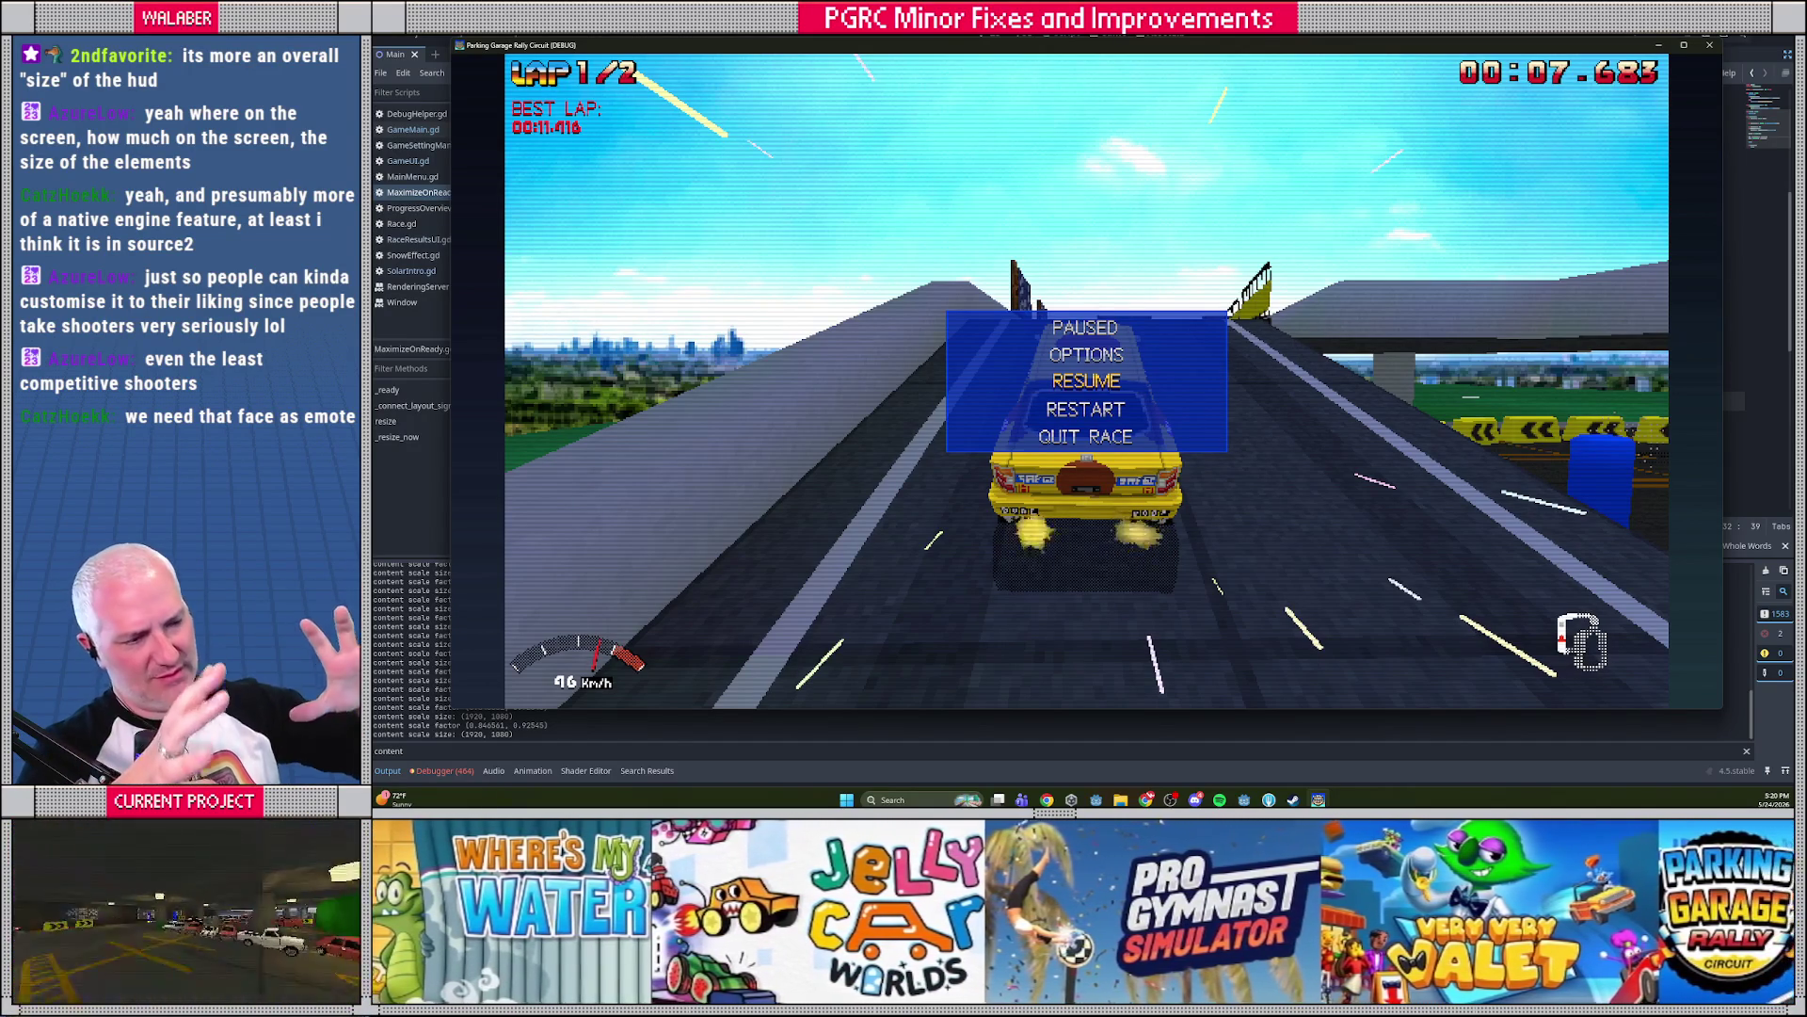
key(F8)
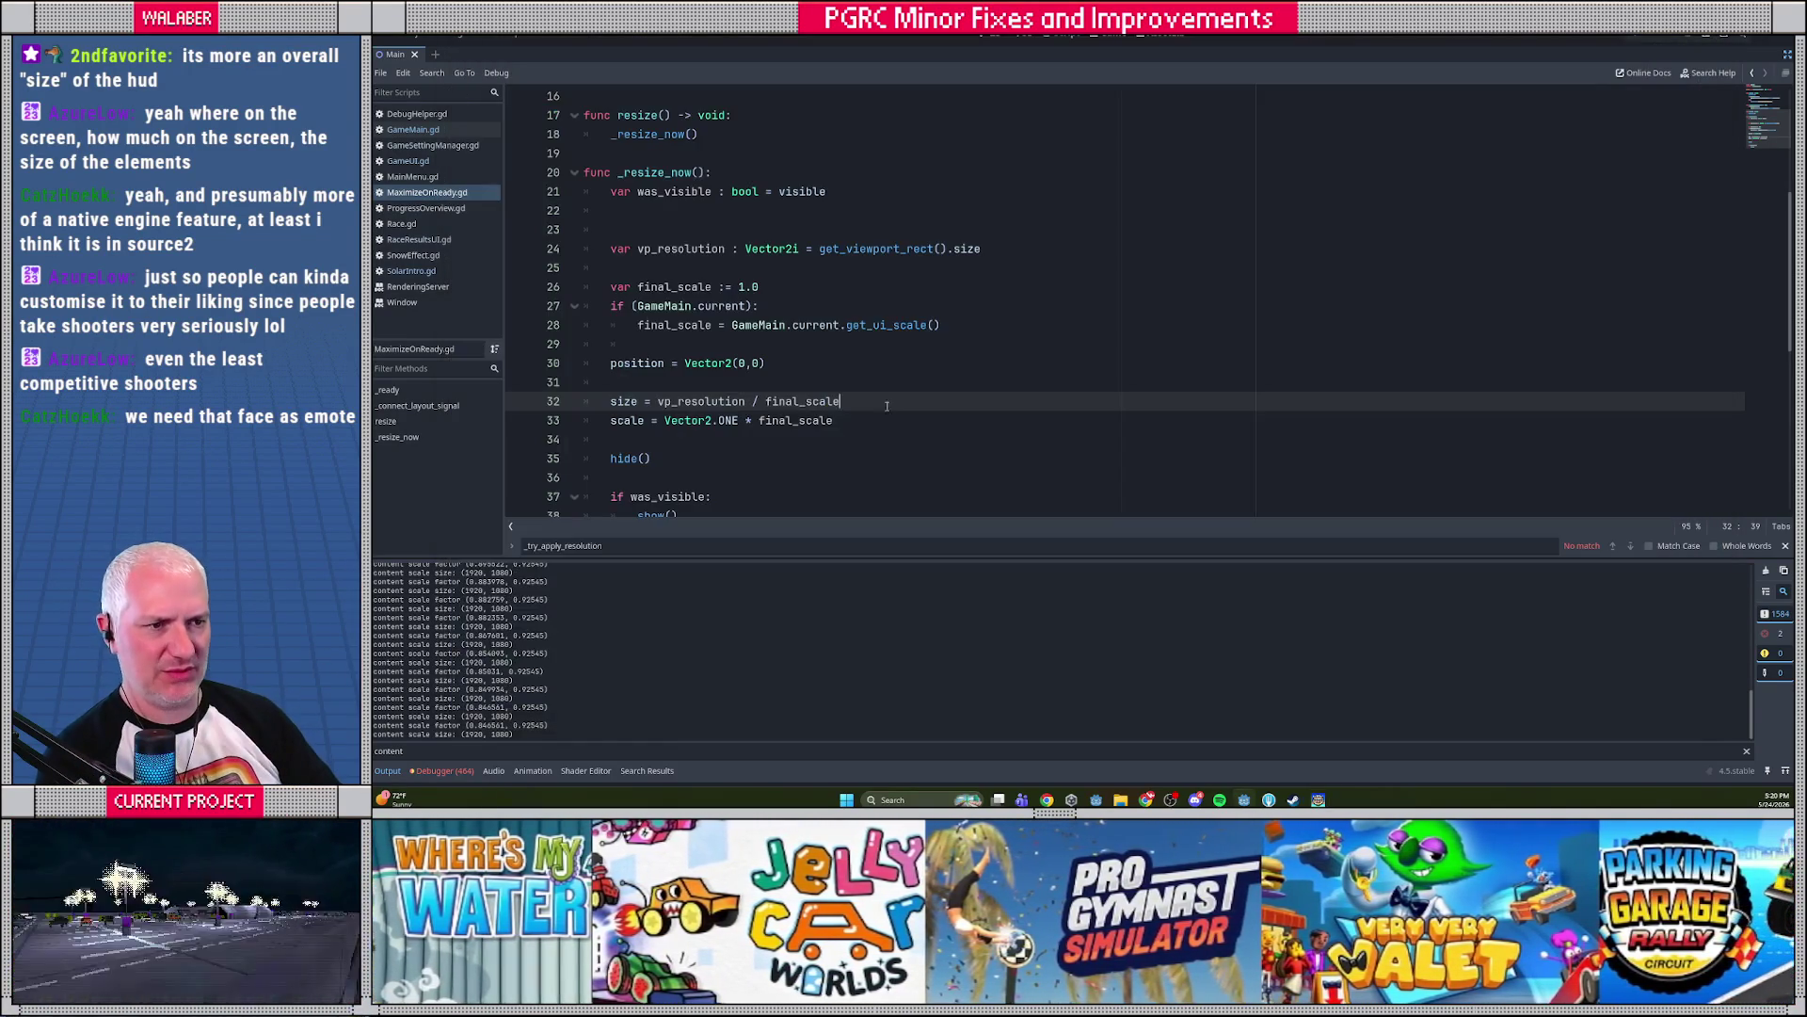
In GameUI.gd, jump to the get_ui_scale definition and come back to size_minimap
click(423, 161)
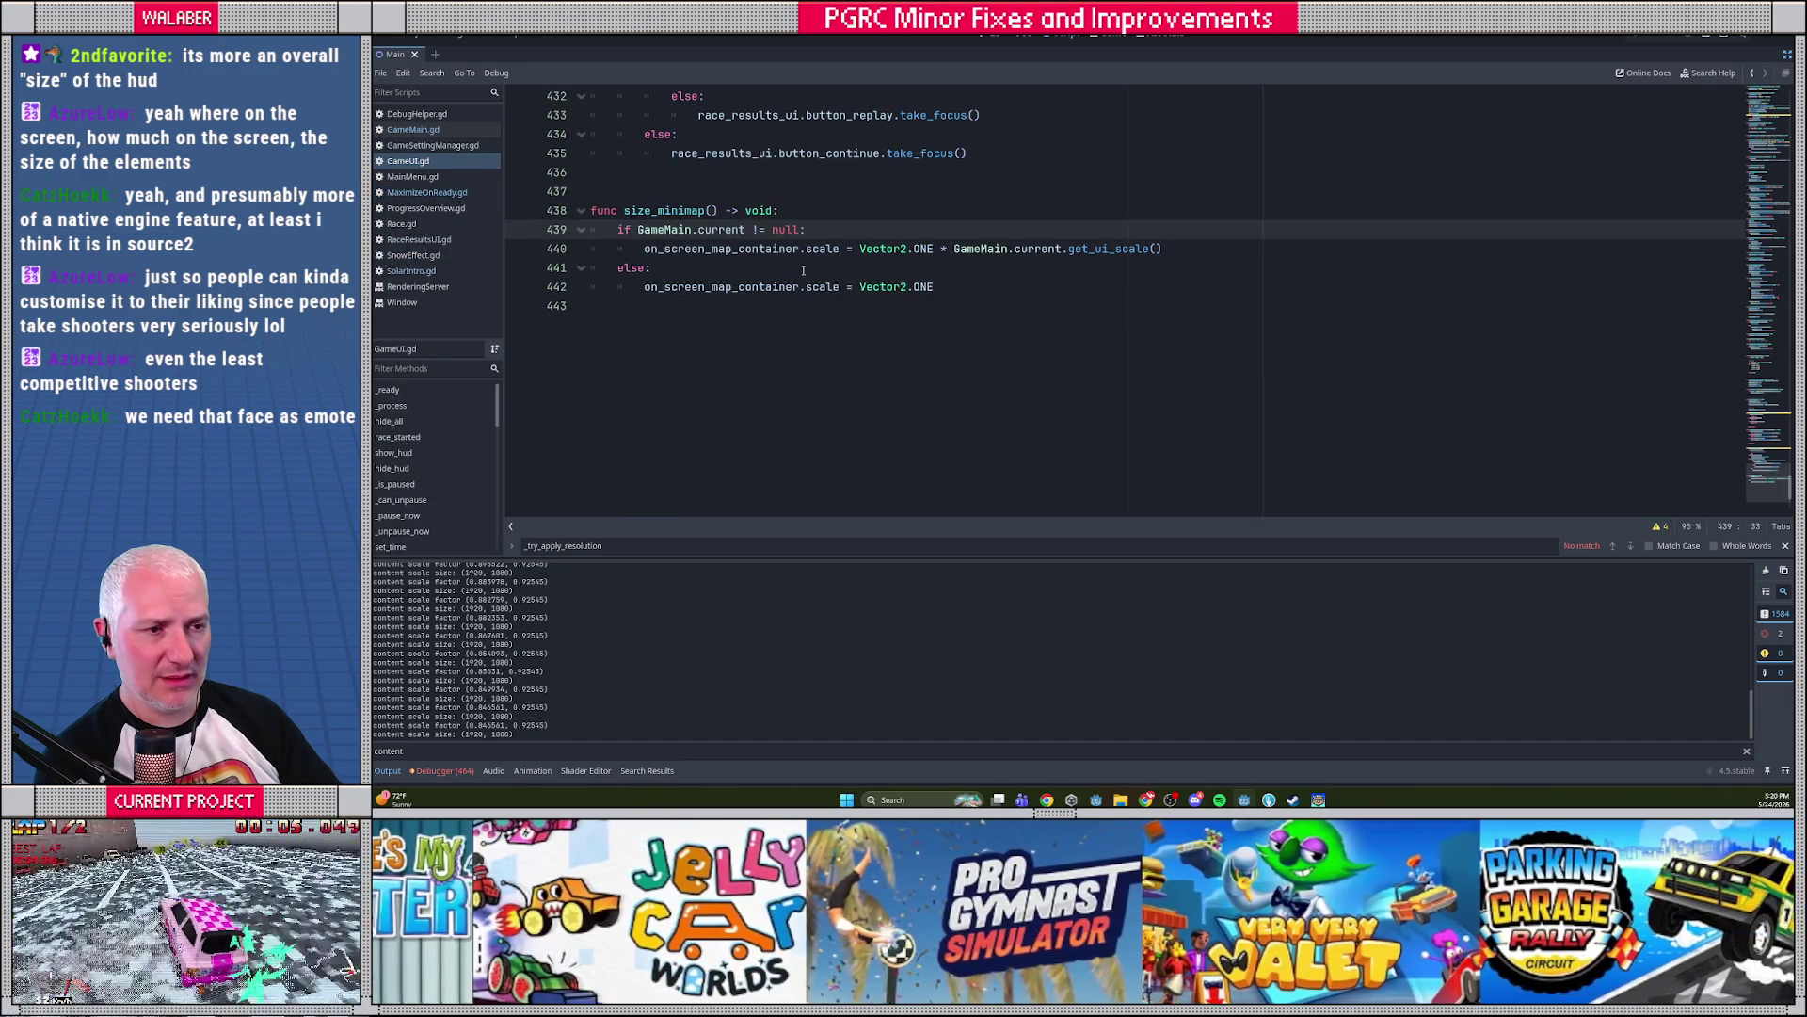
click(803, 271)
ctrl+click(1106, 248)
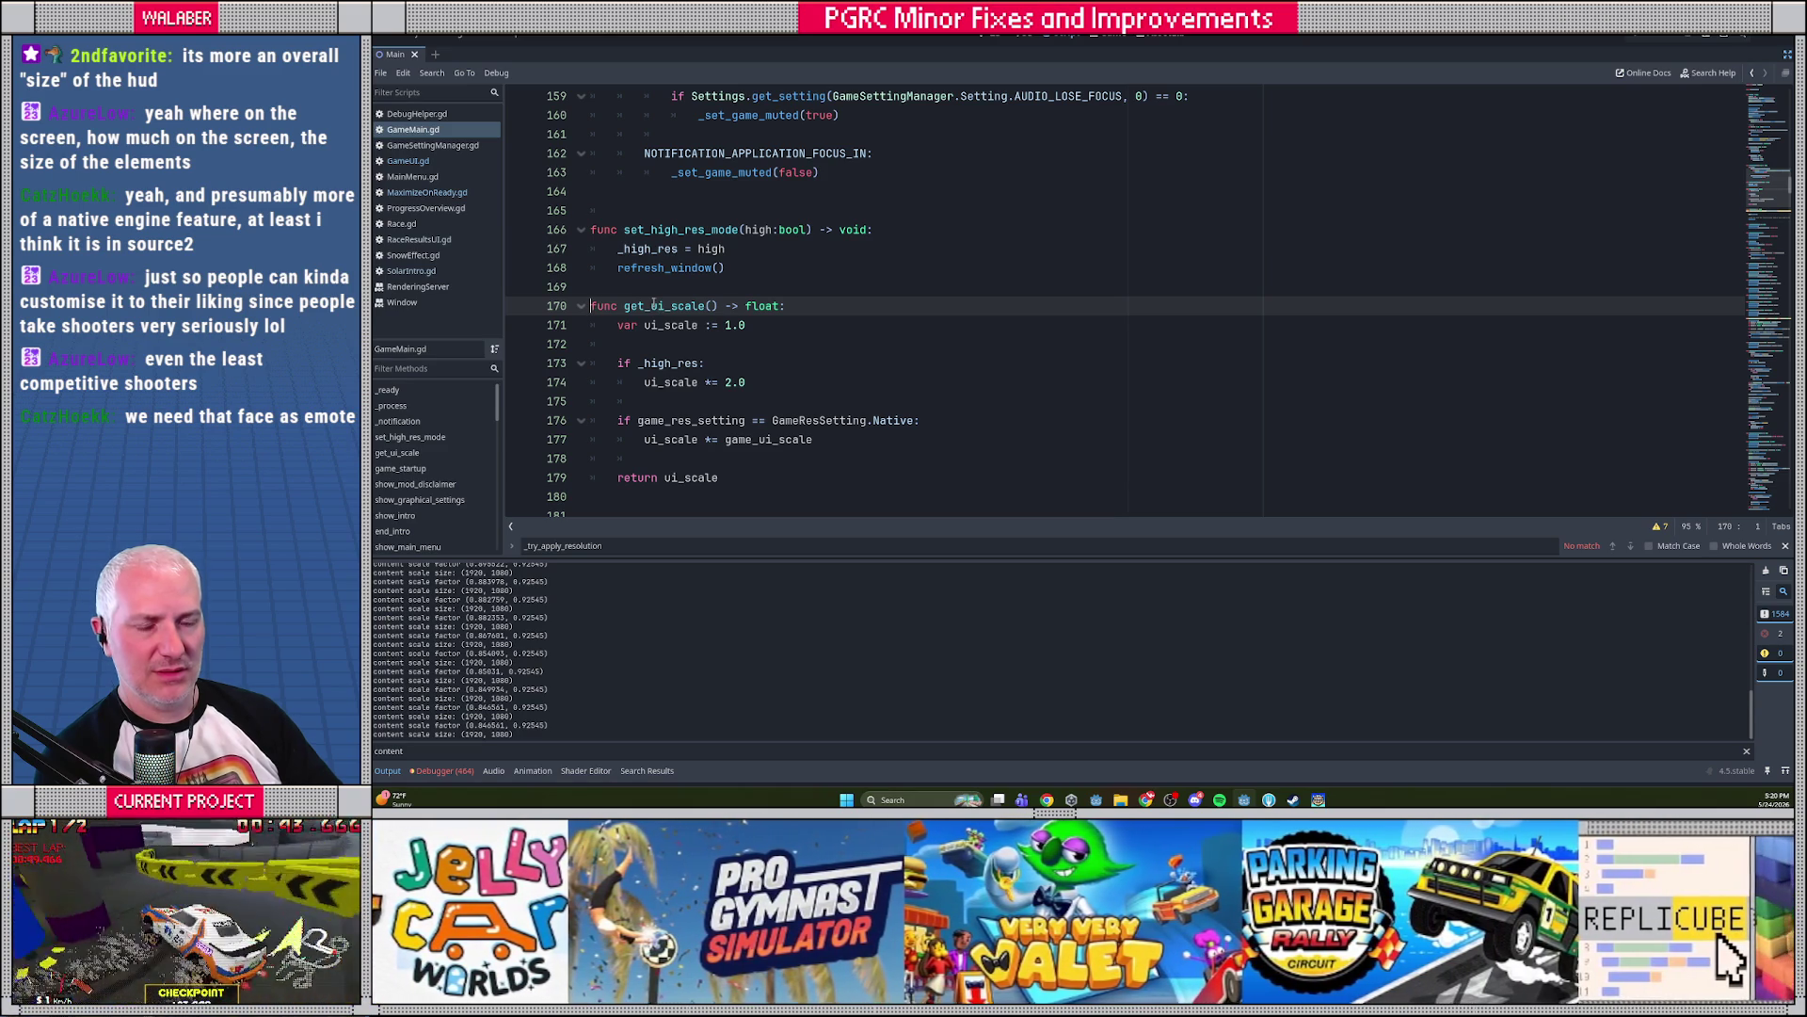
click(407, 161)
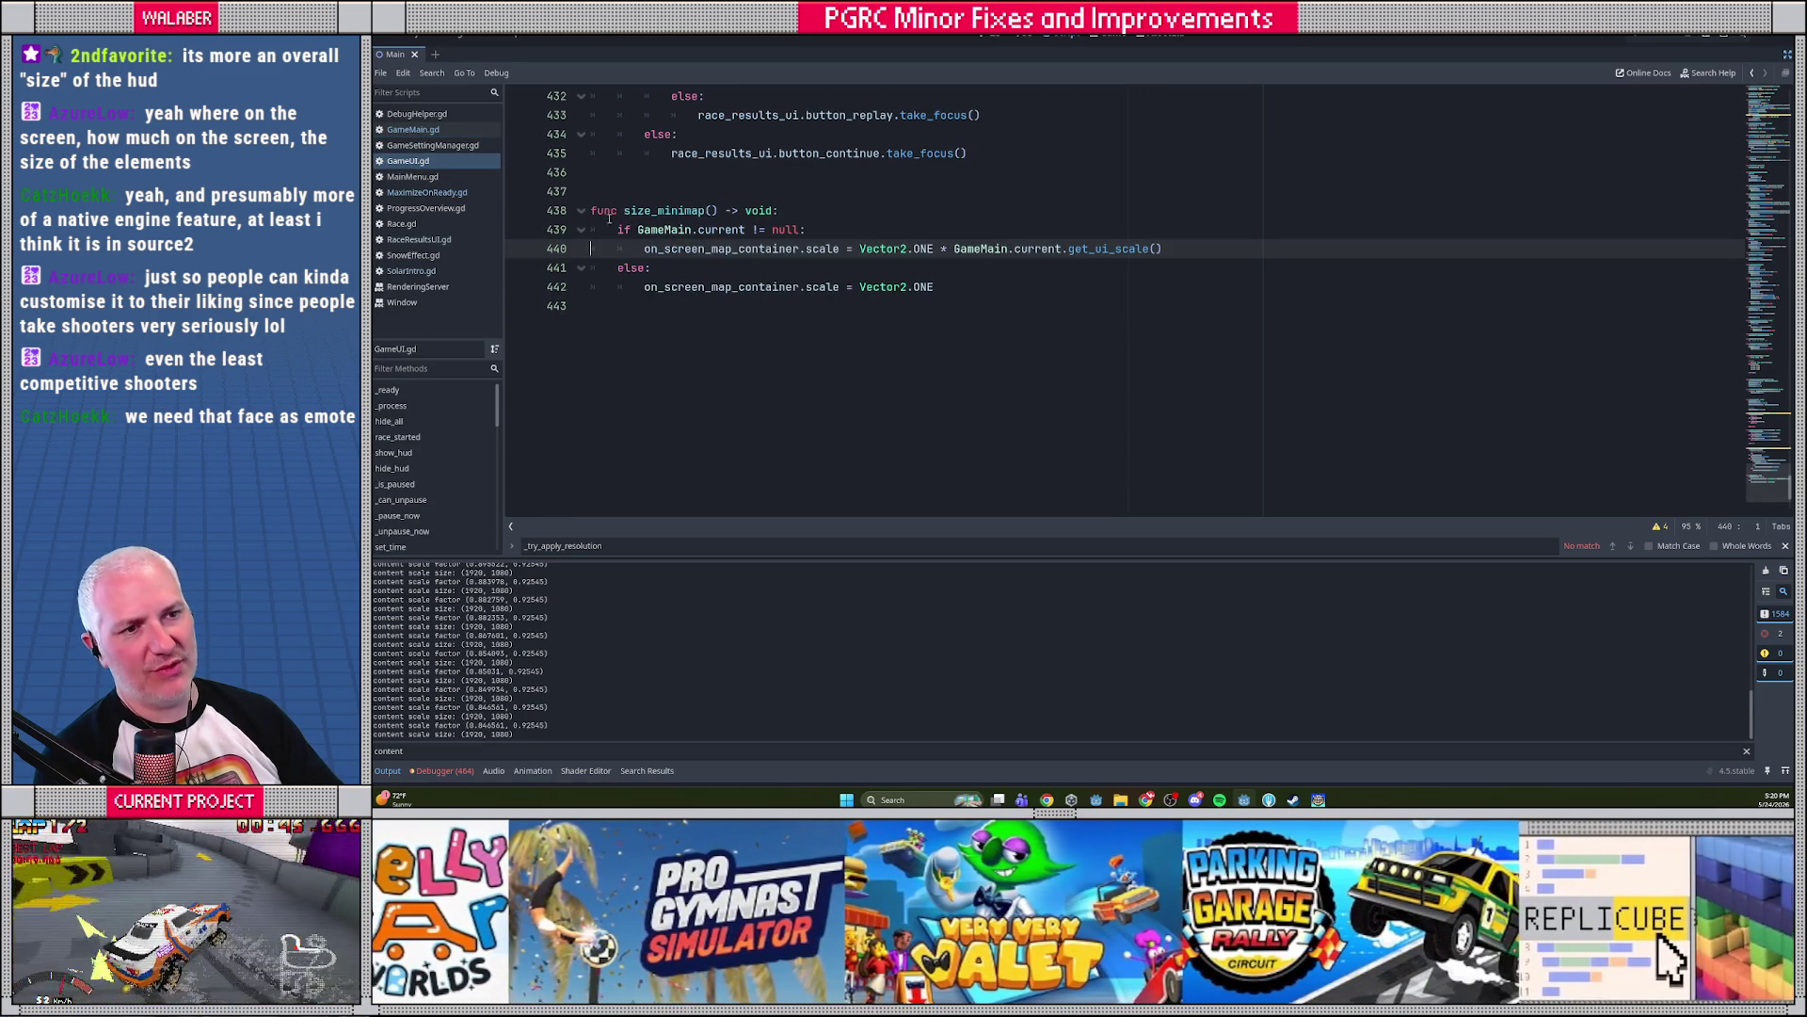
drag(650, 191, 701, 304)
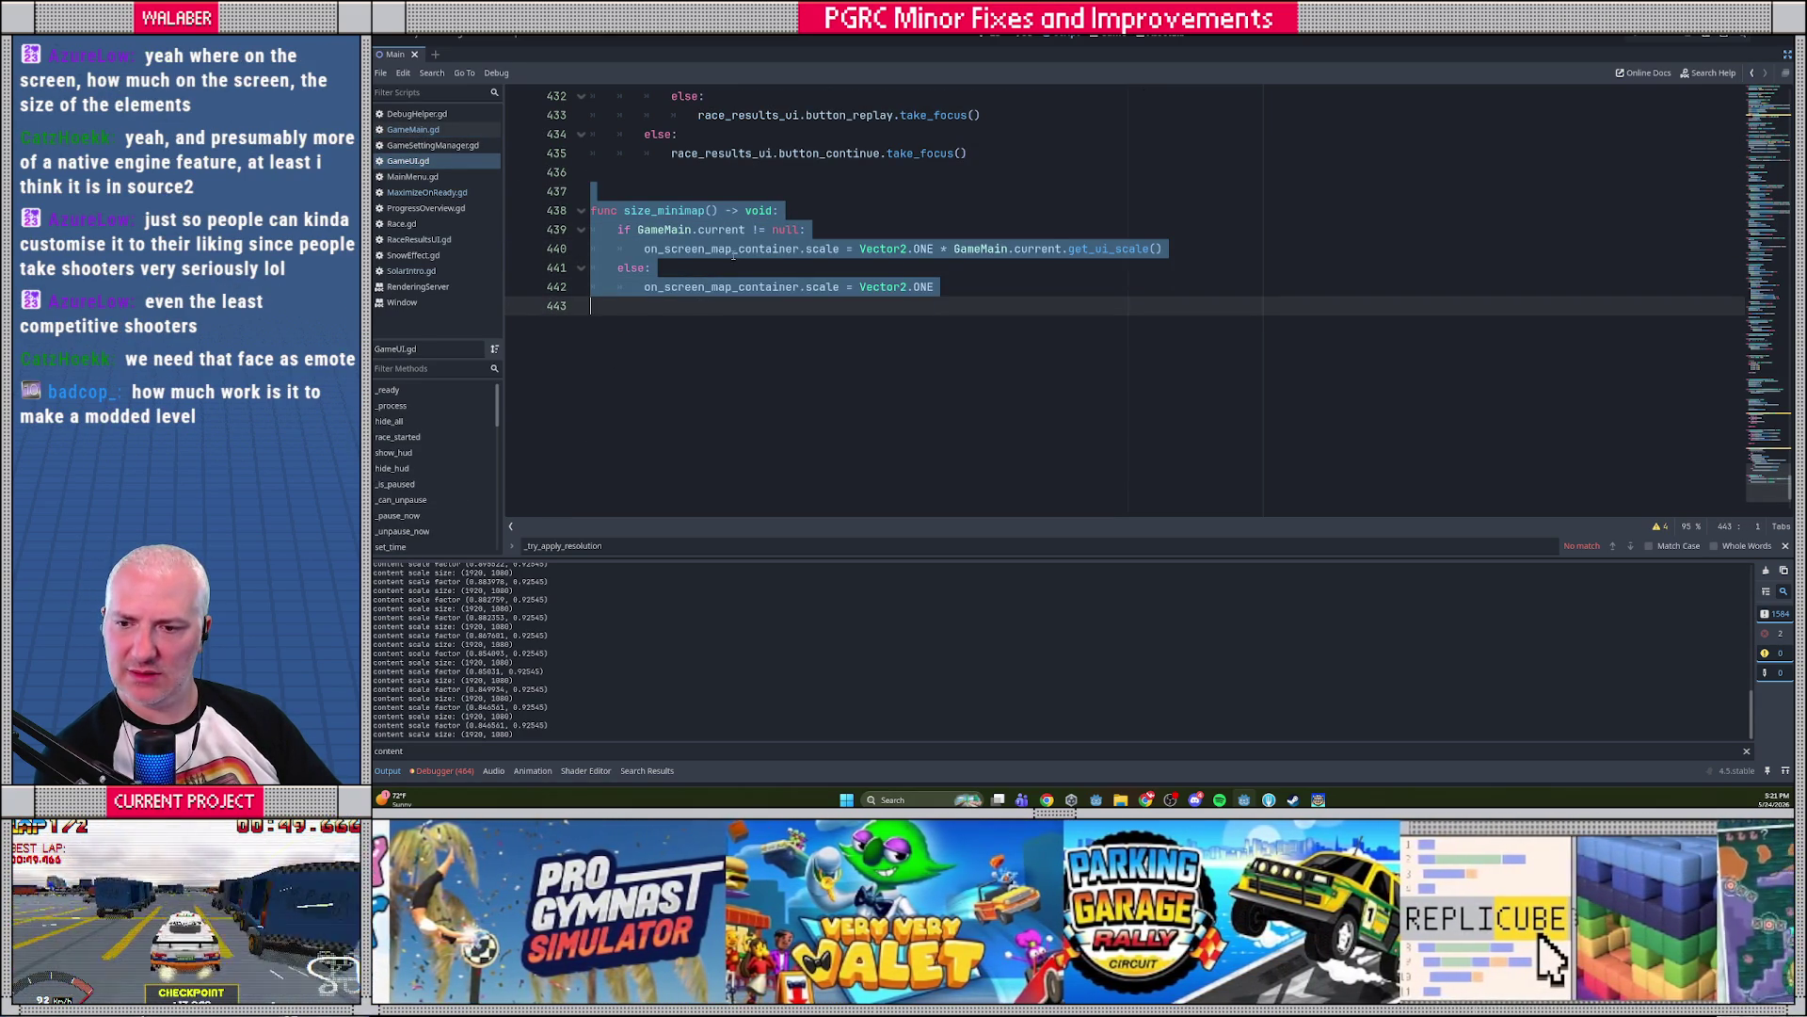
click(733, 248)
Exit distraction-free mode and widen the script list and scene/file system docks
click(1786, 58)
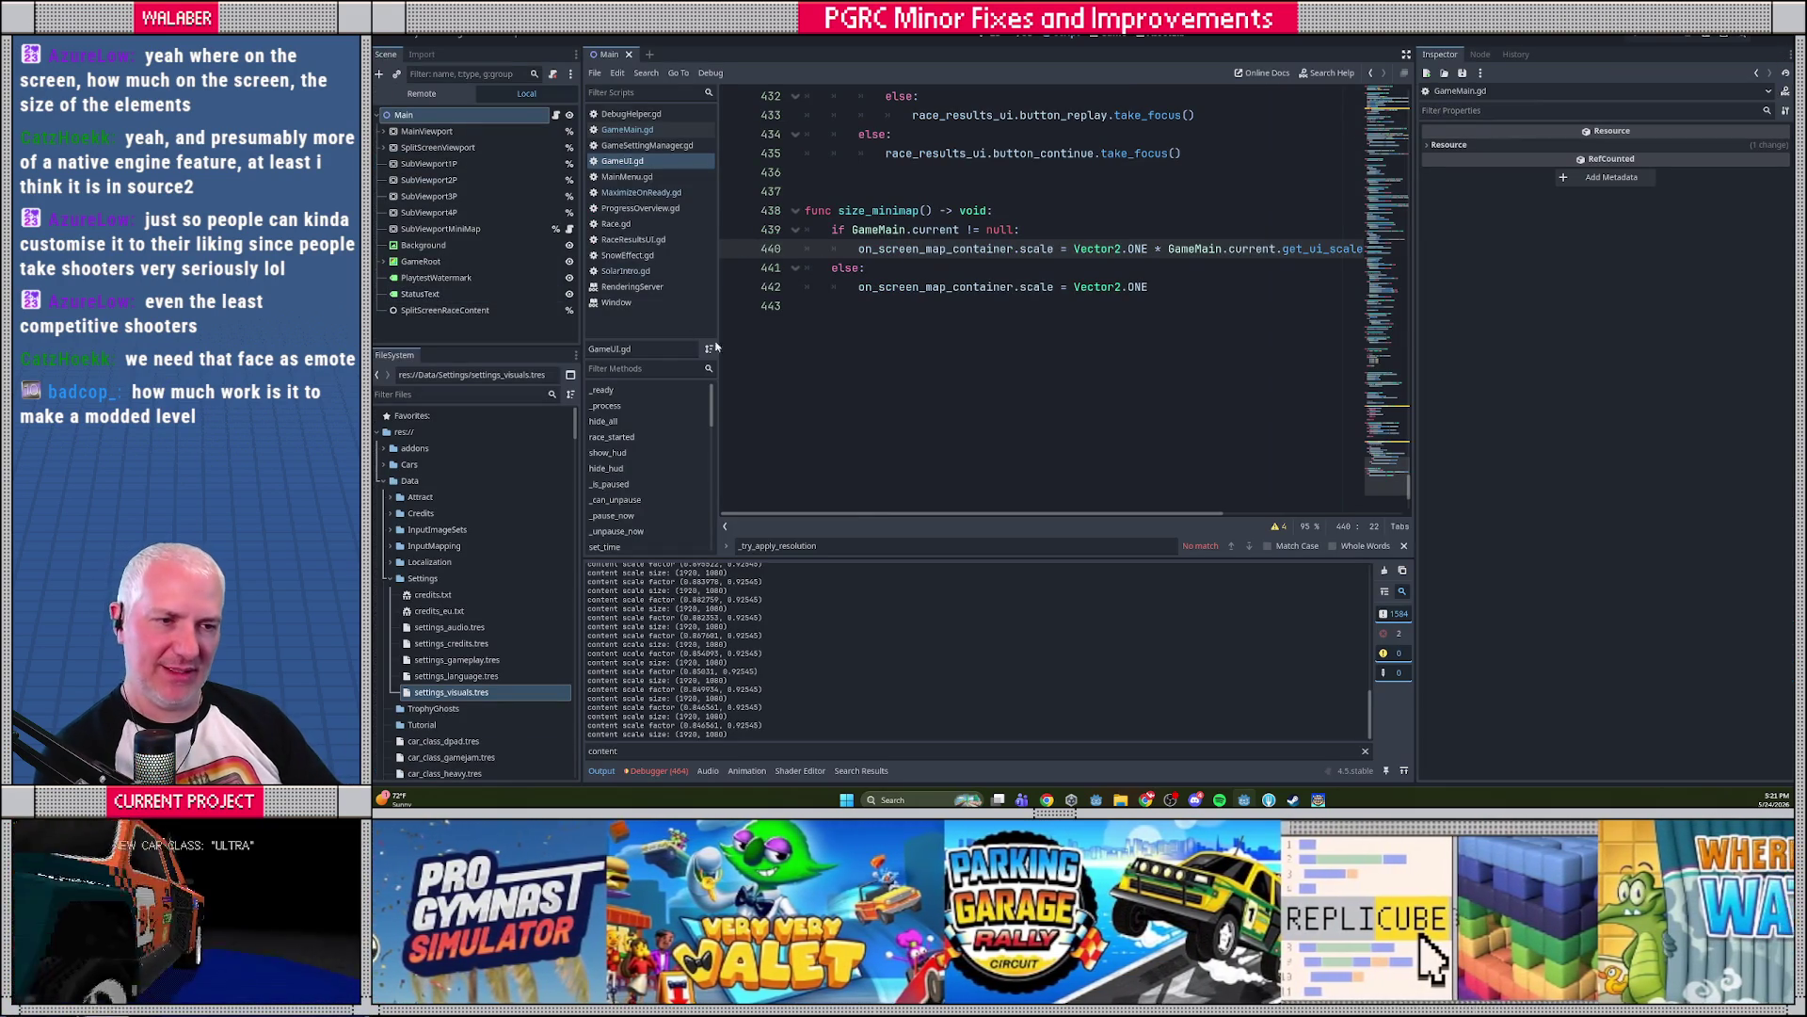
drag(722, 334, 802, 337)
drag(578, 375, 639, 378)
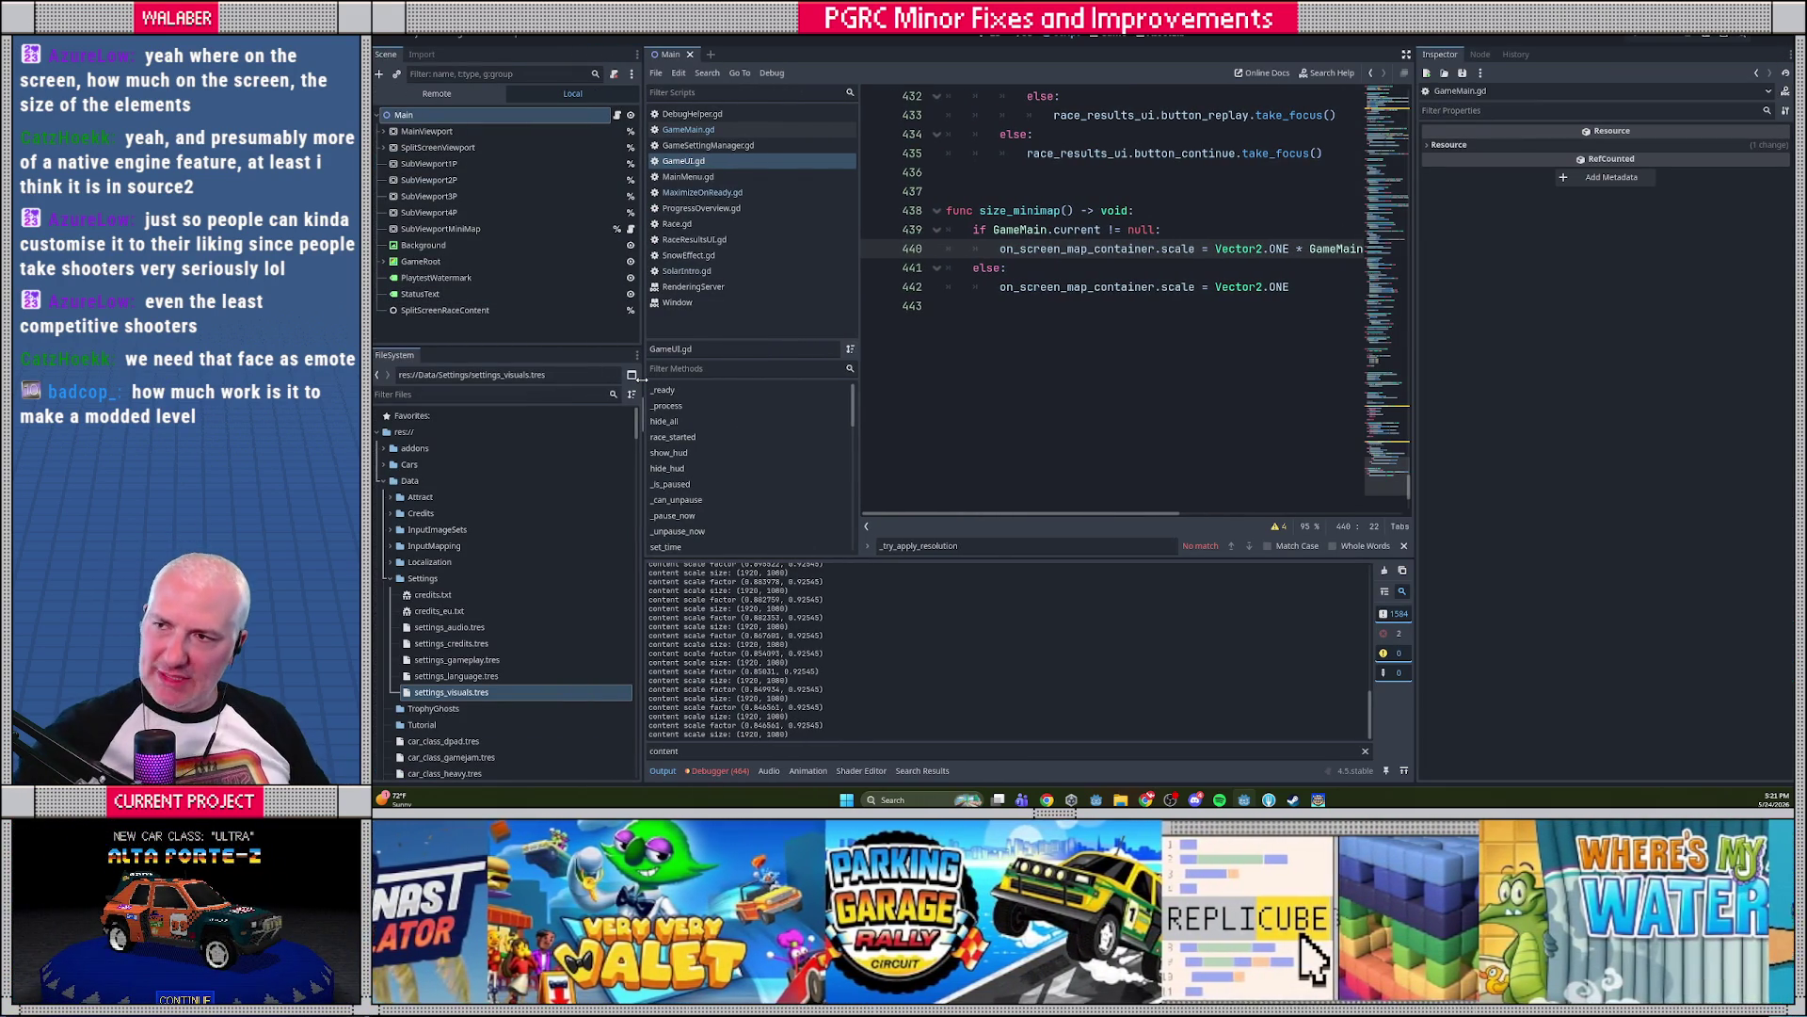
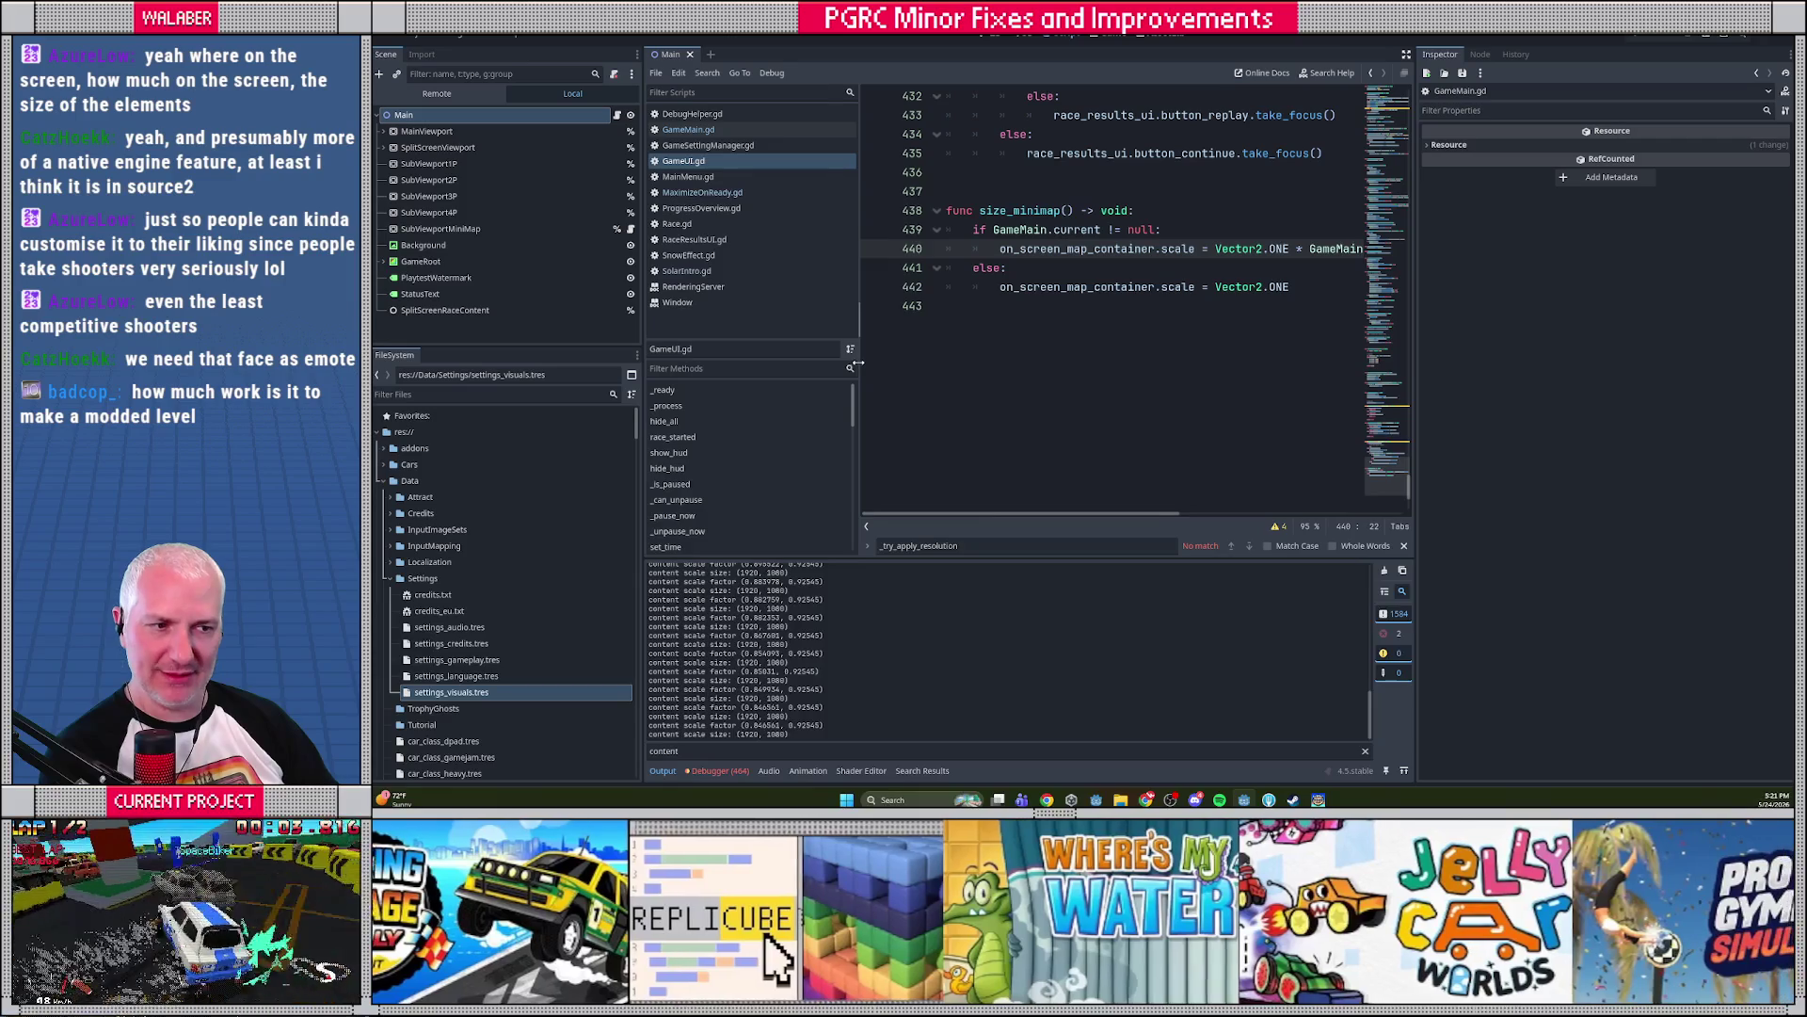
Restart the paused test race in the running game, then quit it back to the track select
drag(860, 362, 841, 368)
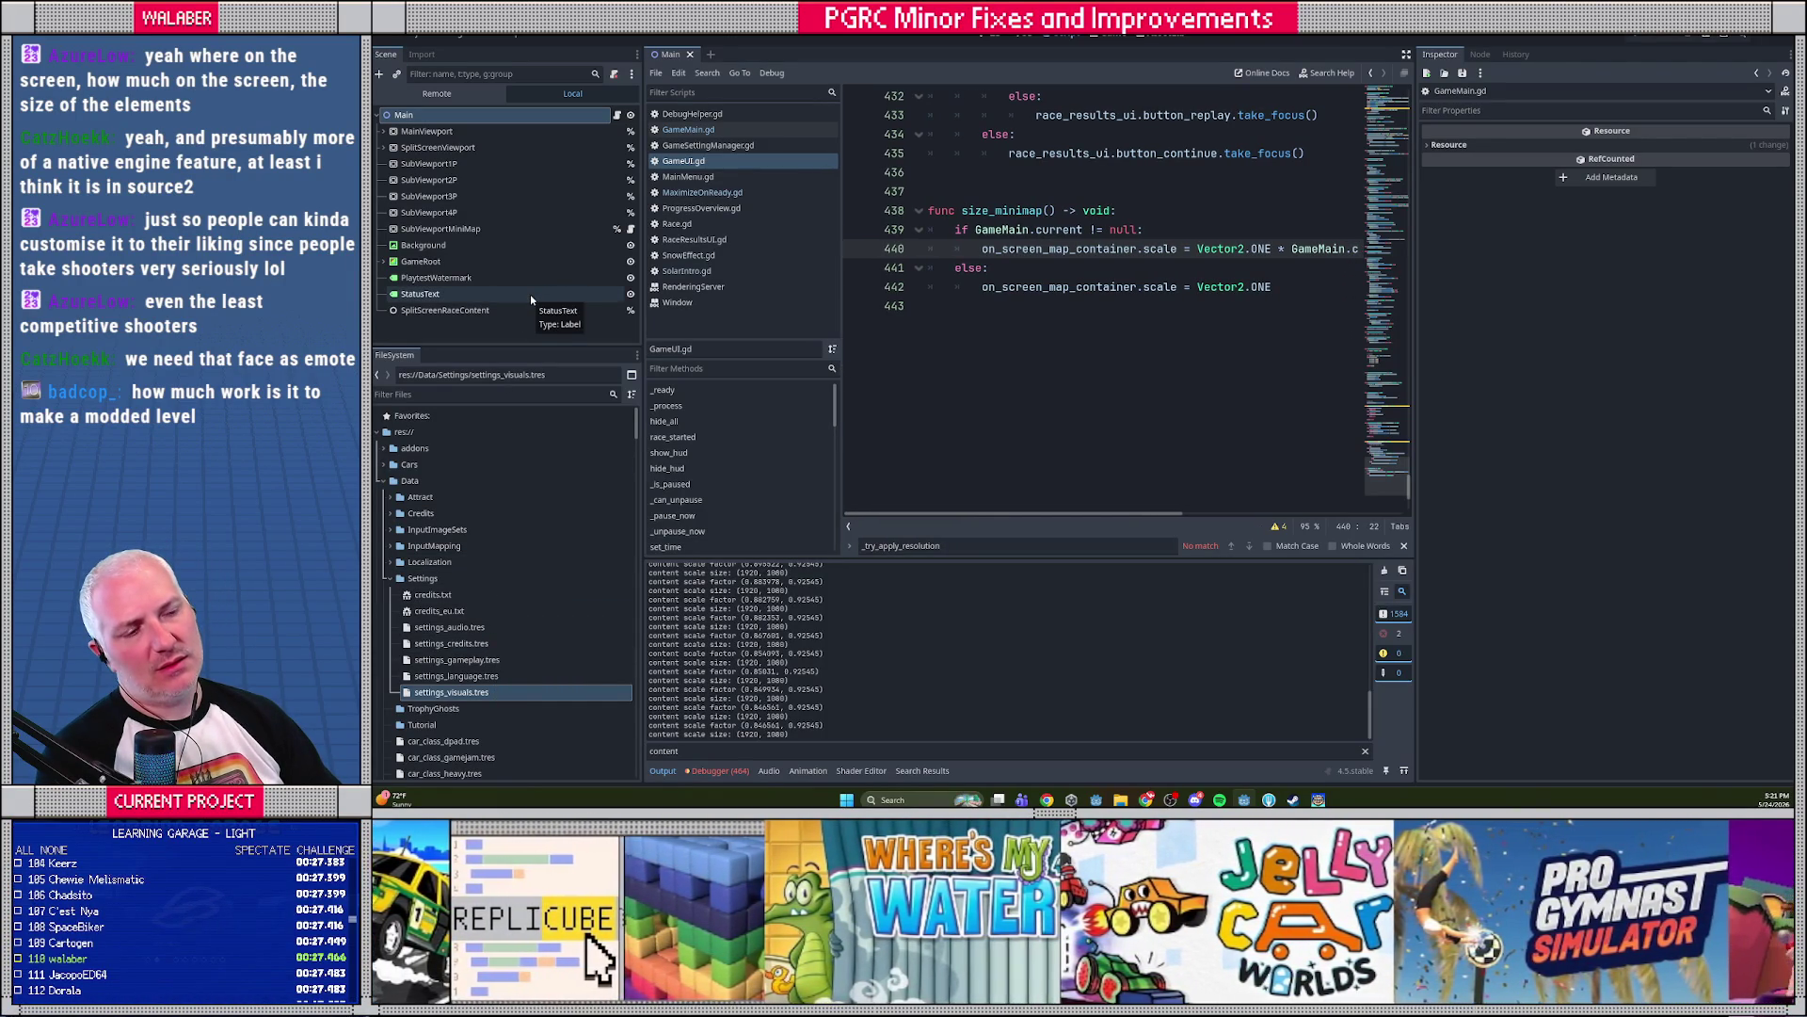
key(alt+Tab)
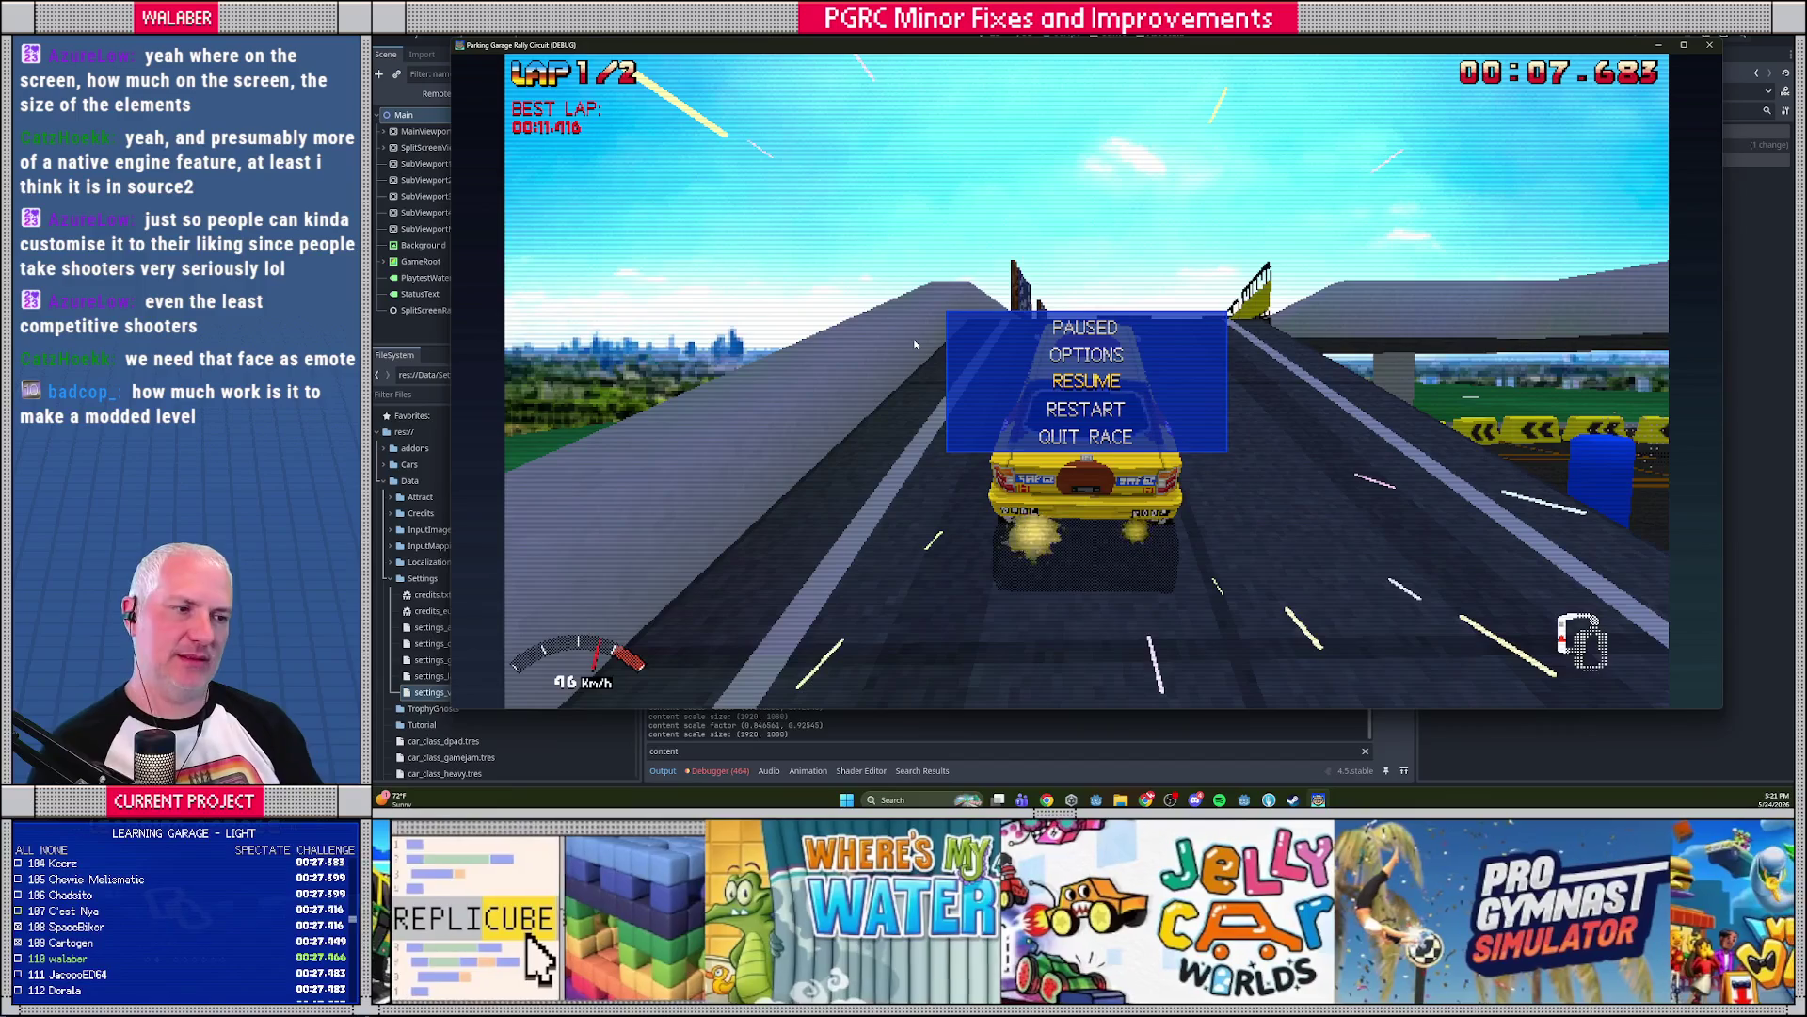
key(Return)
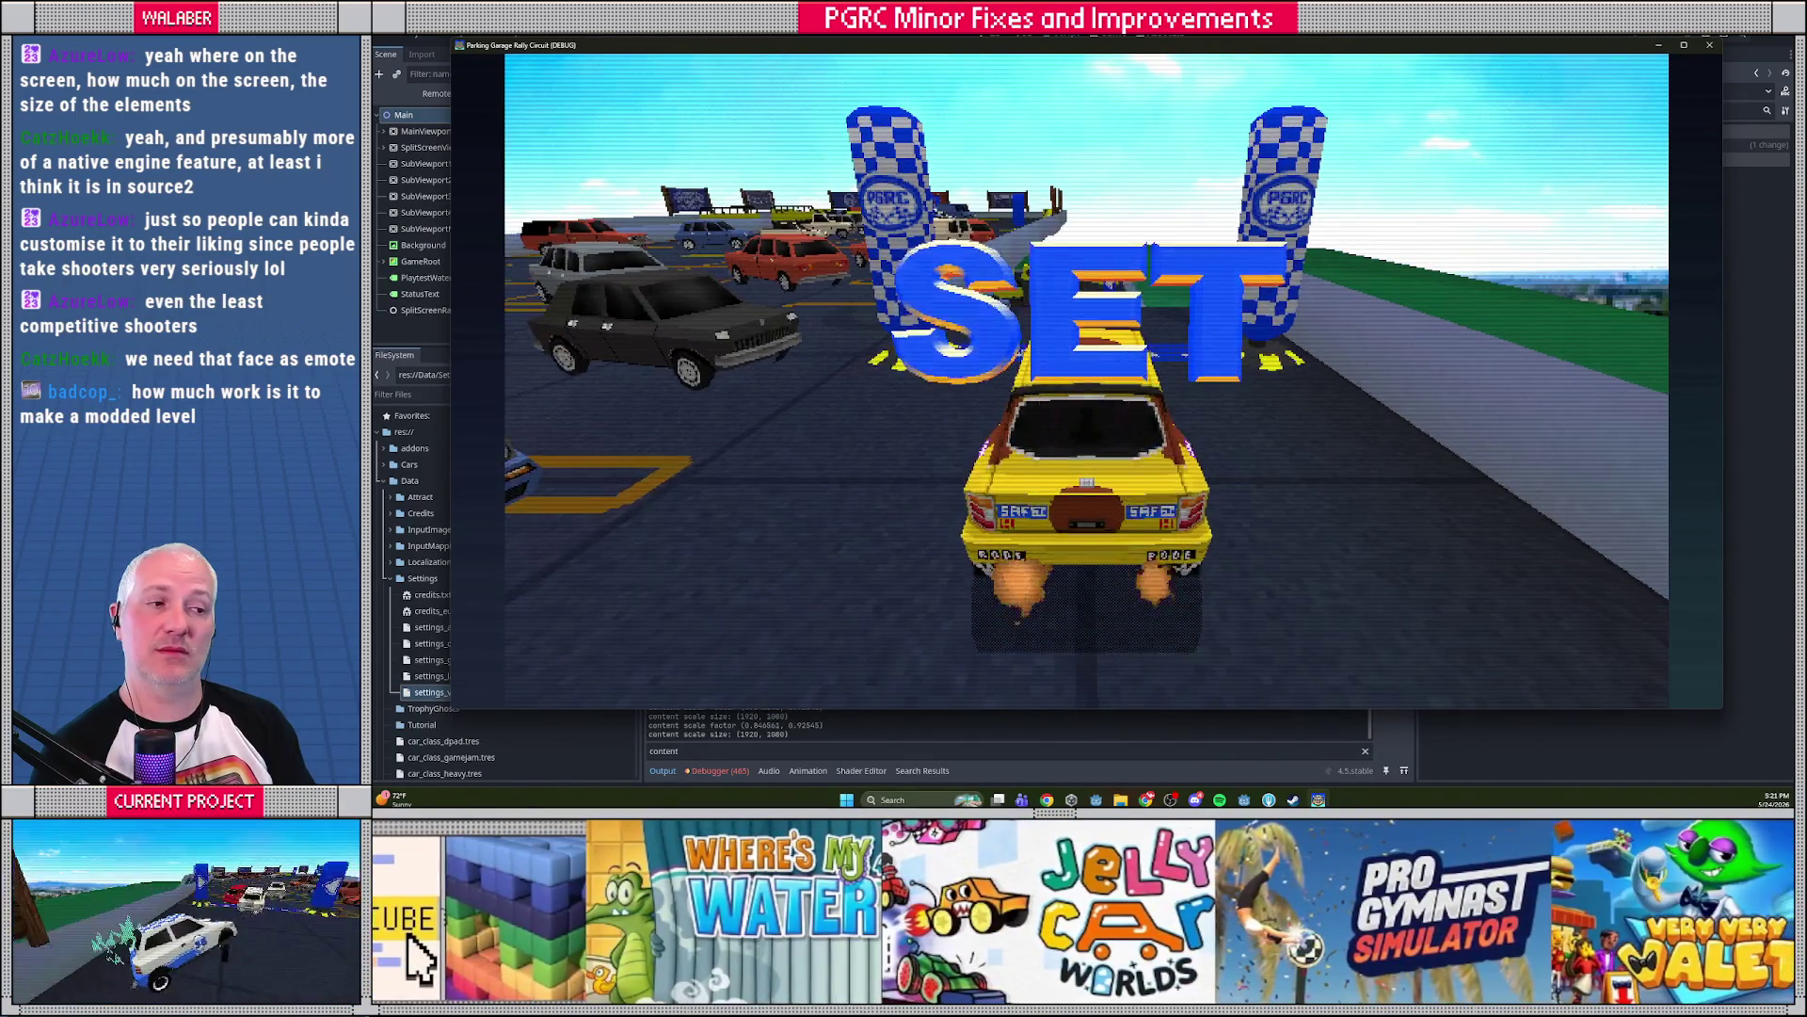
key(Escape)
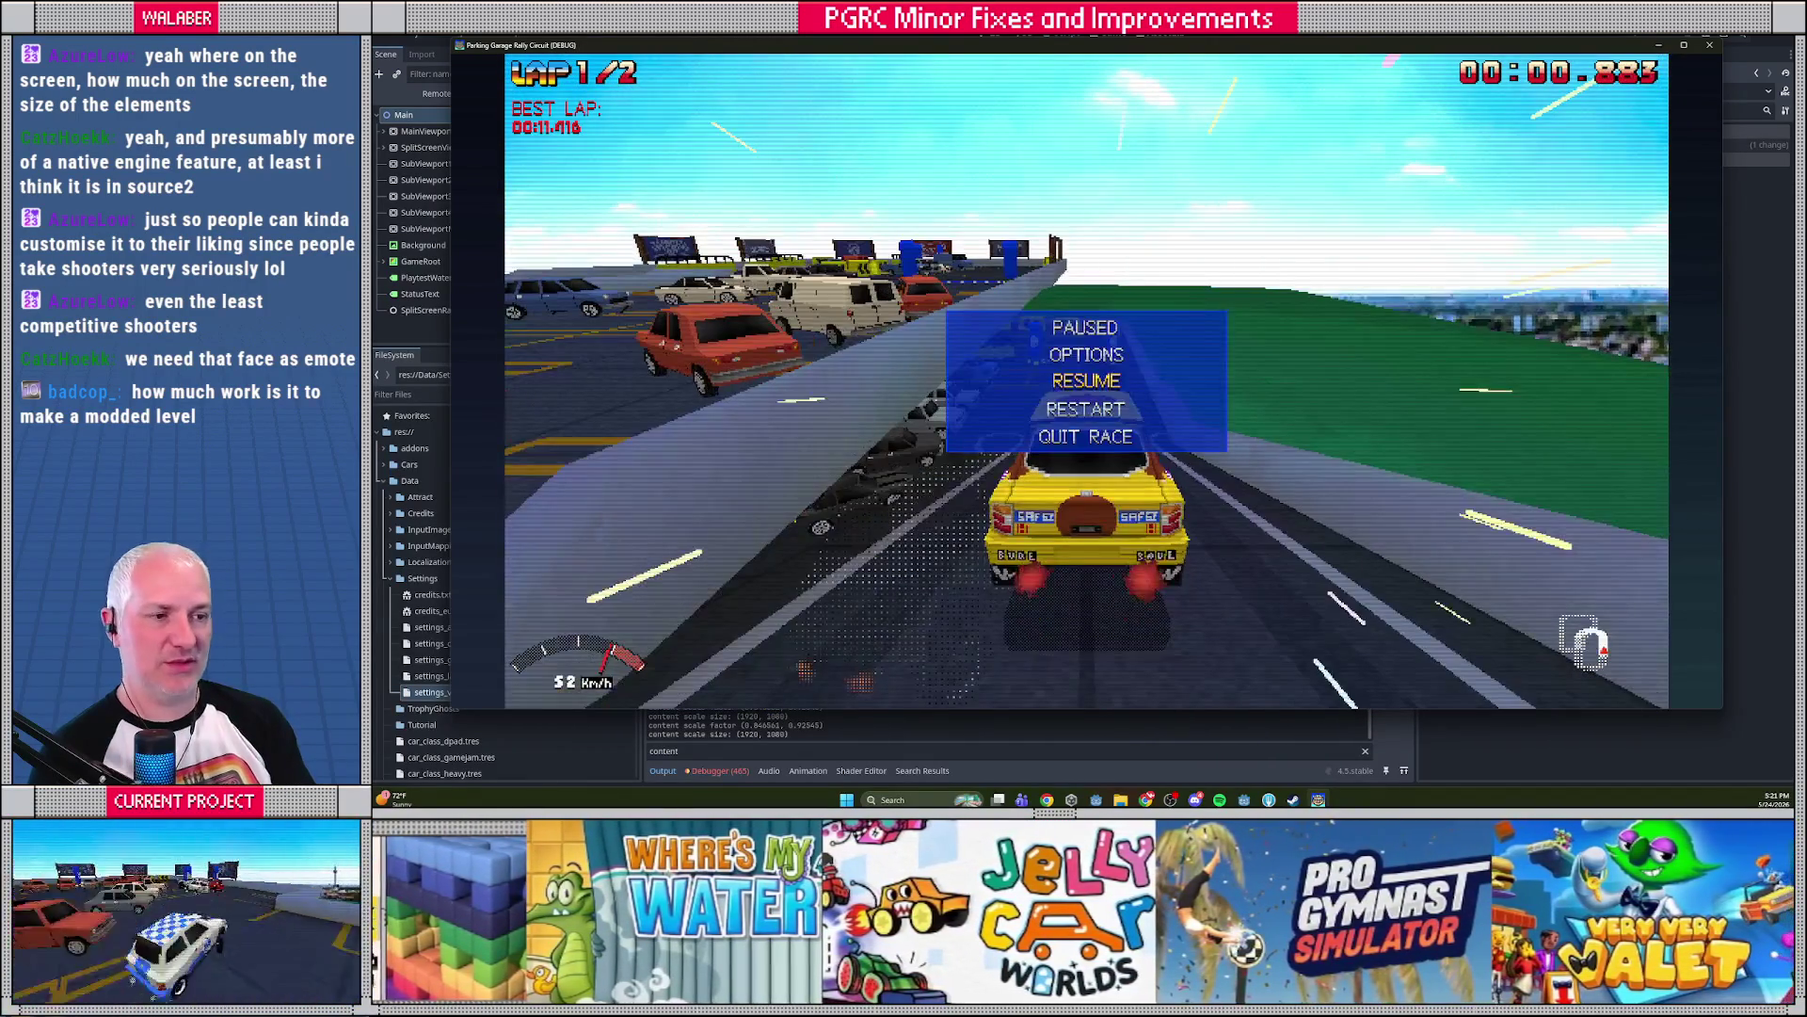
key(Return)
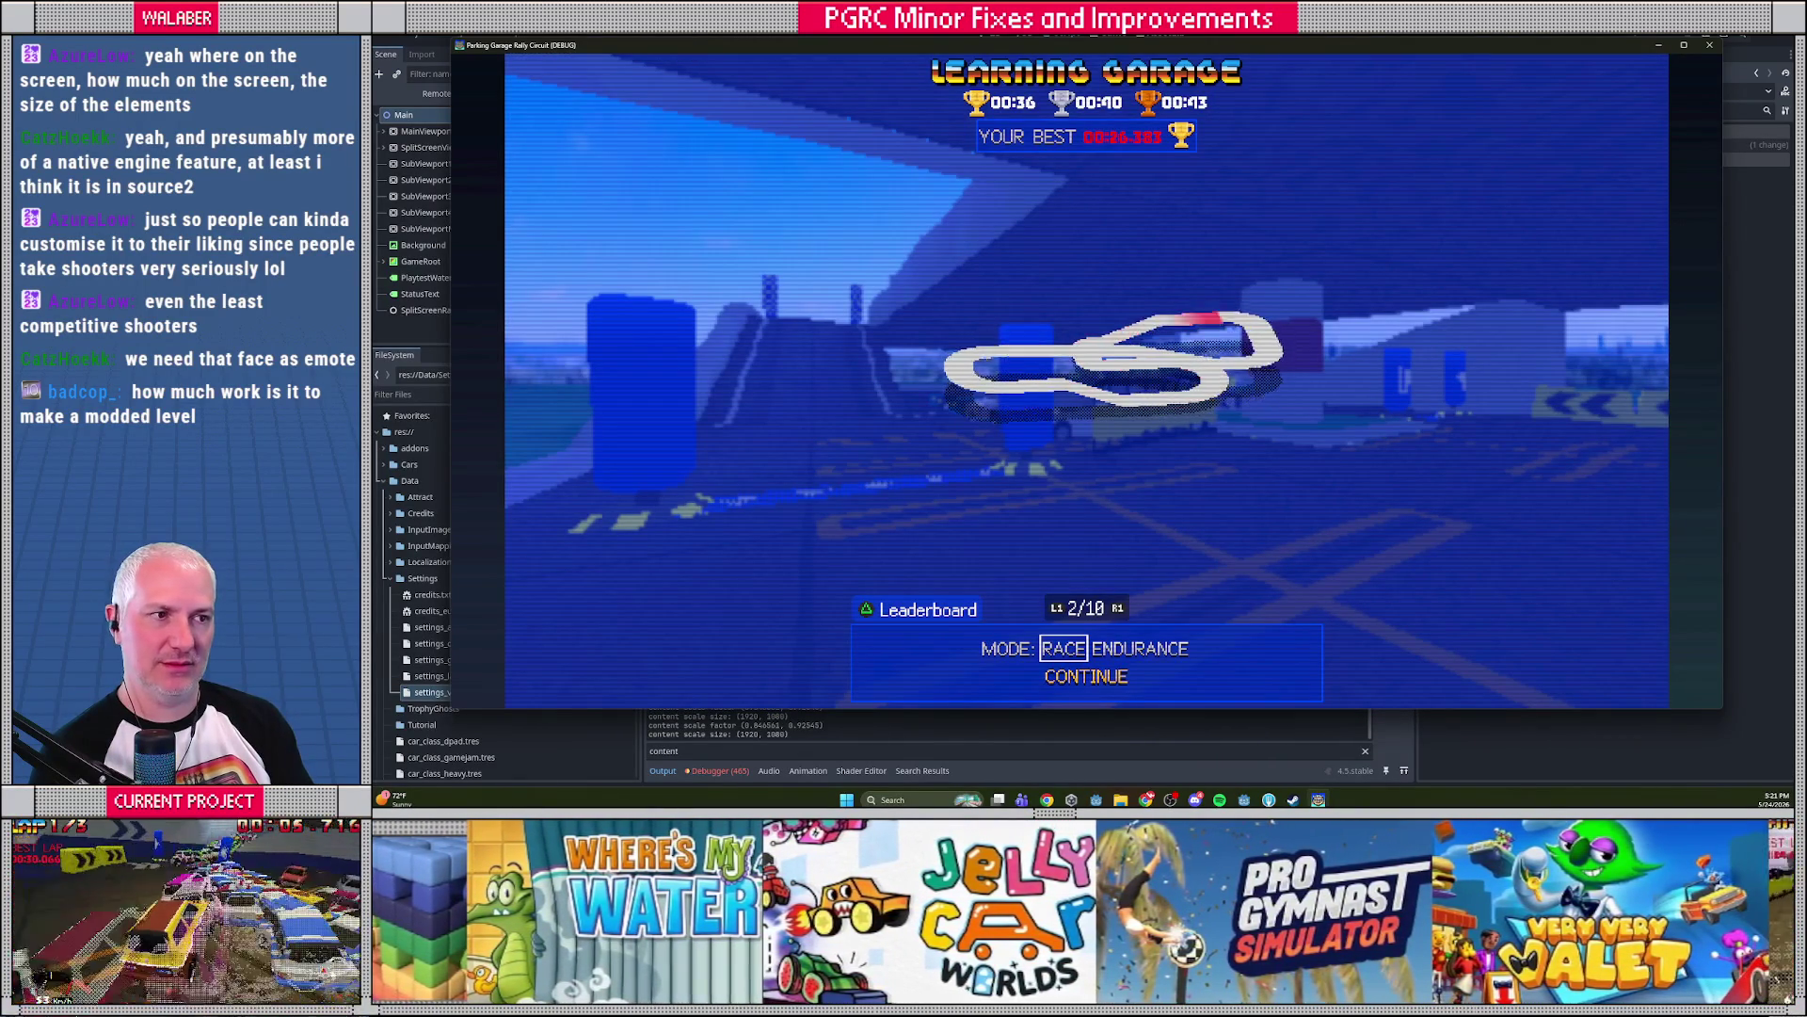
Browse back to the Minnesota Mega Mall track, start a race, then close the game
key(Left)
key(Left)
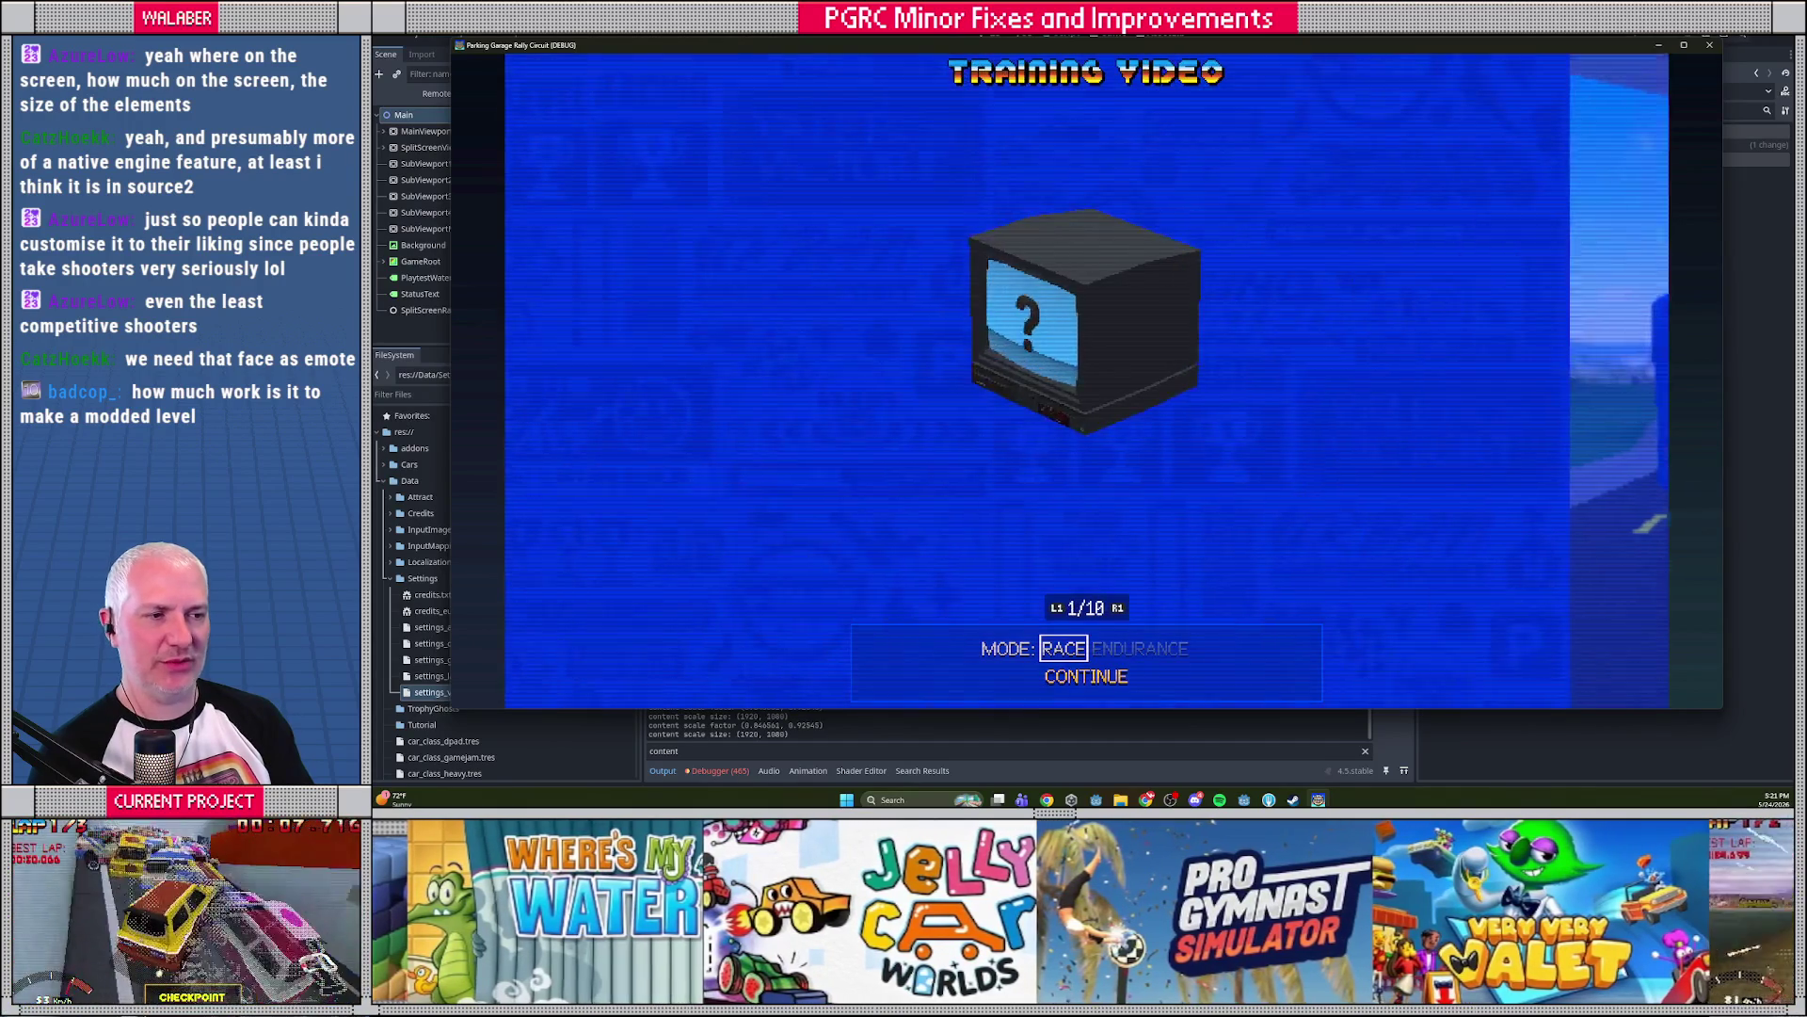
key(Left)
key(Left)
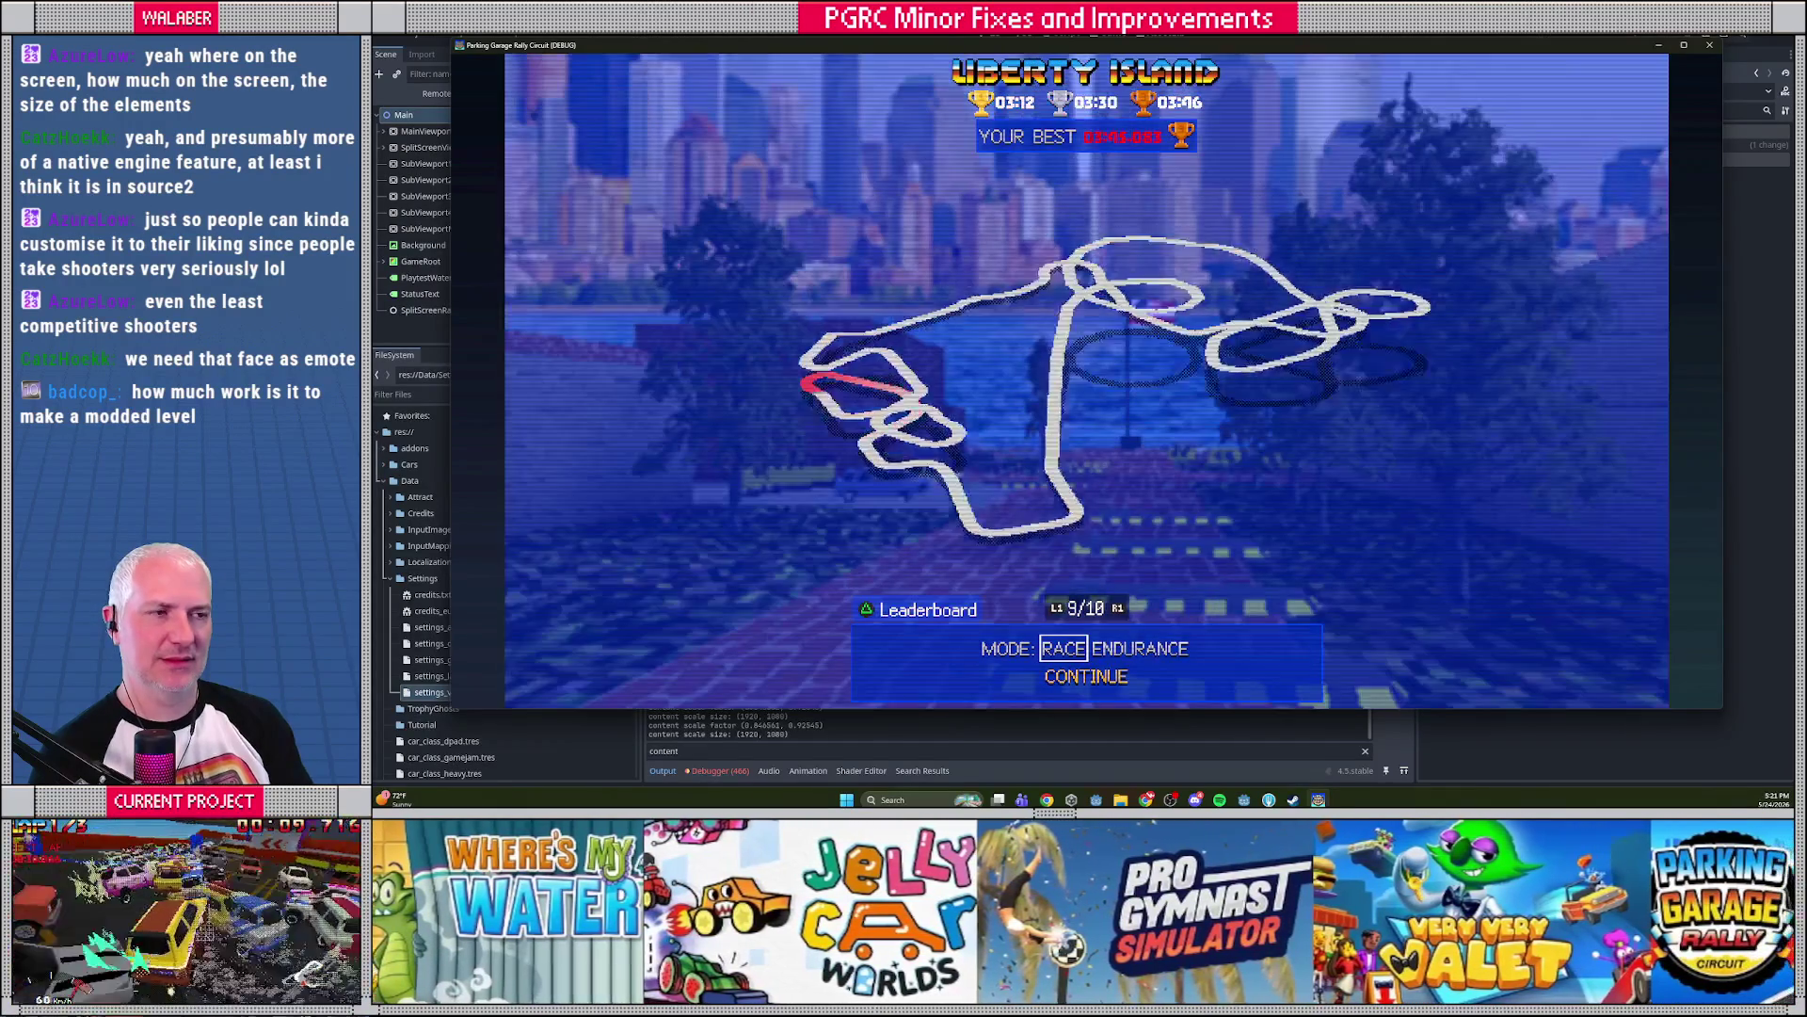
key(Return)
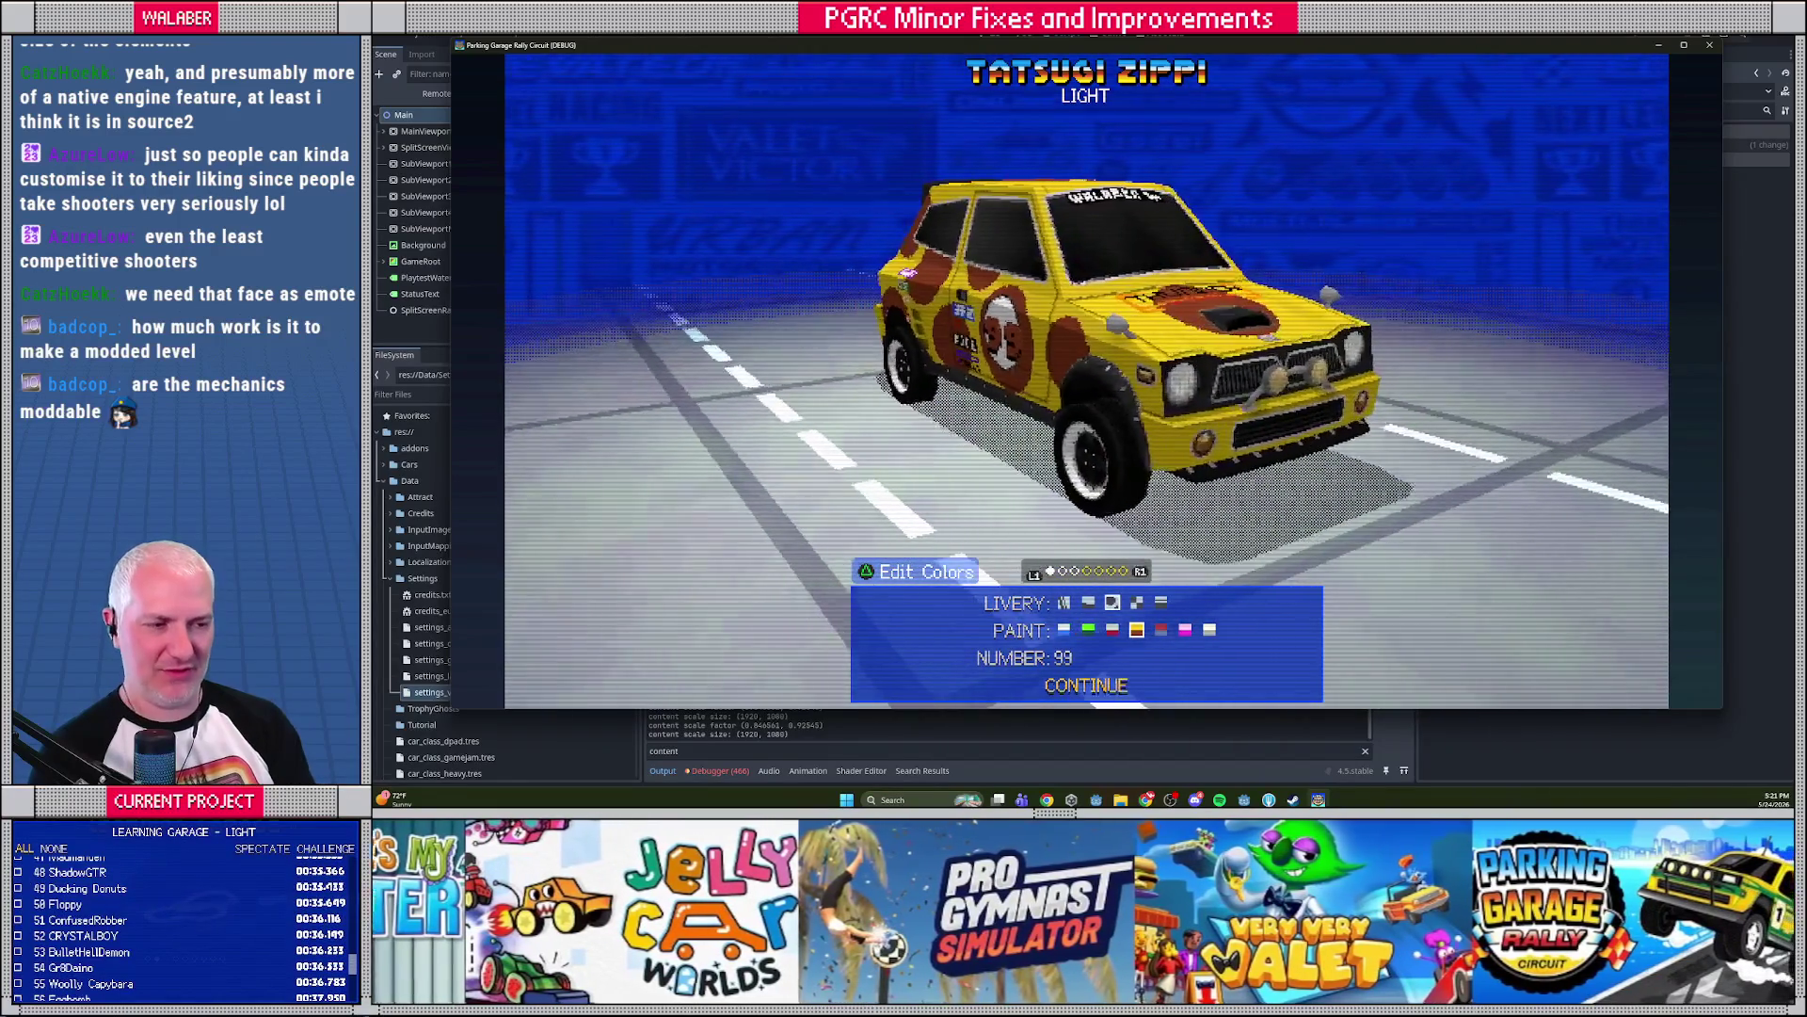
key(Escape)
key(Return)
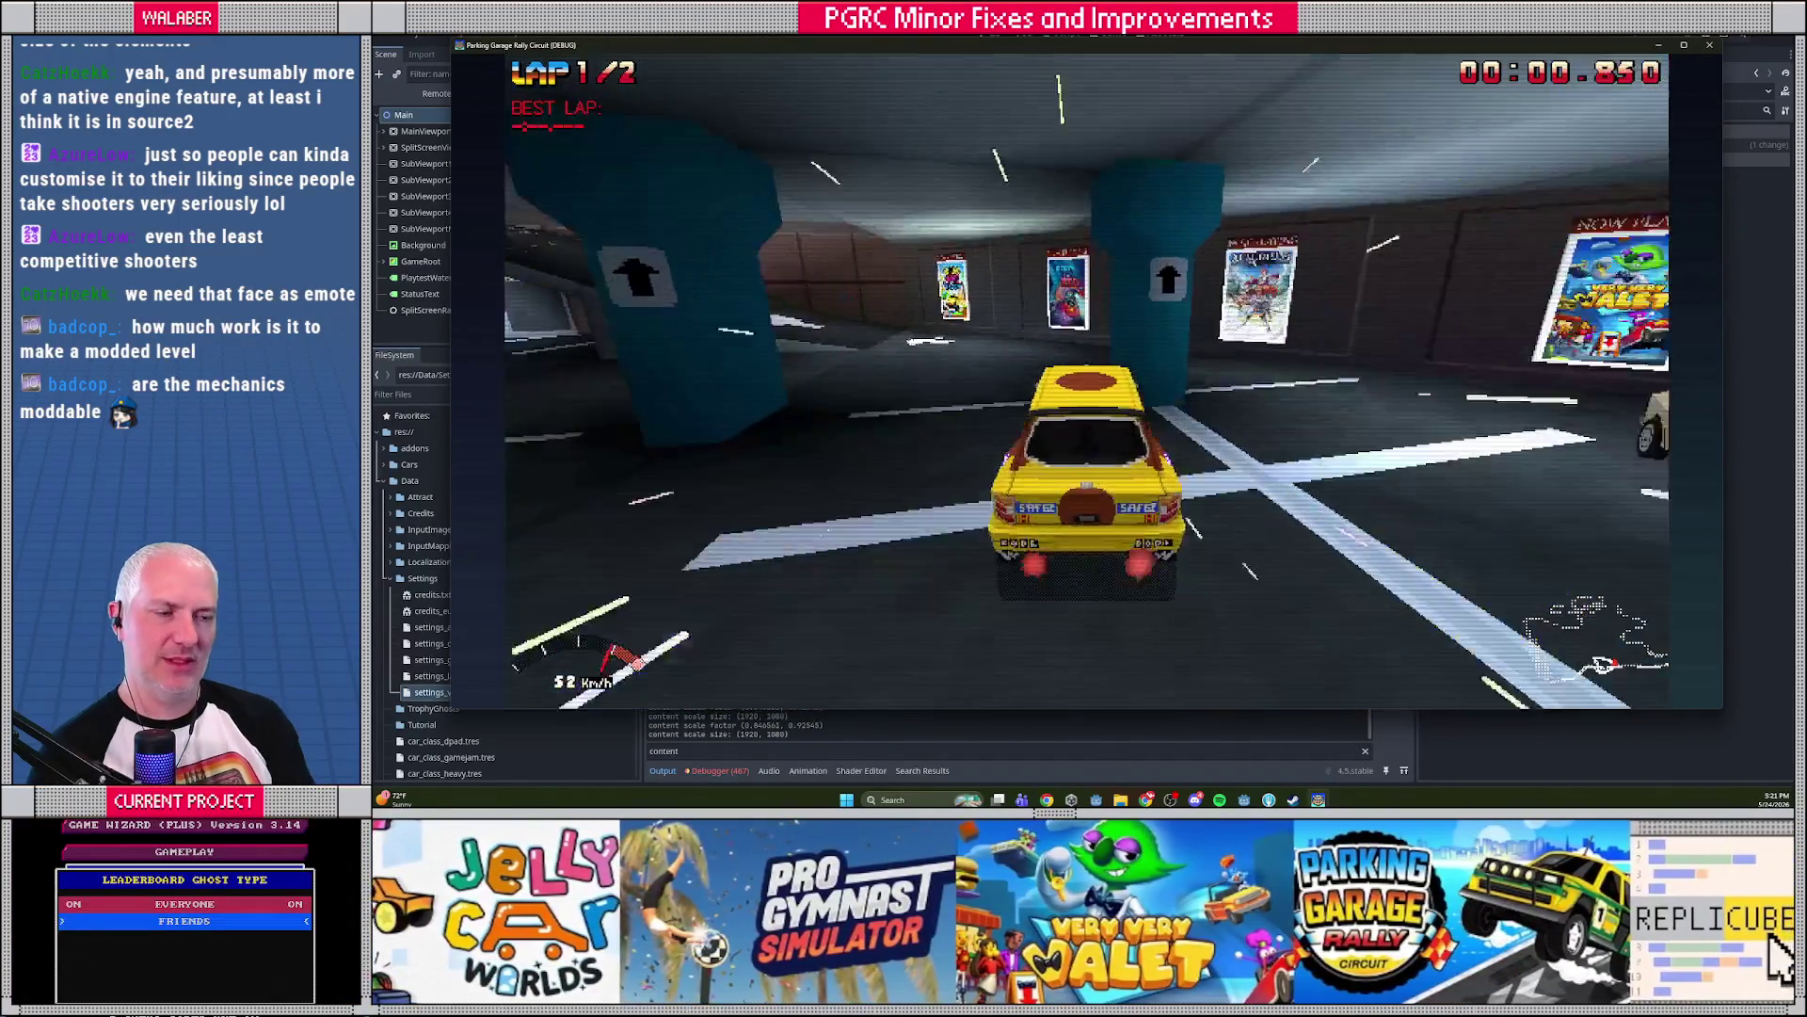
key(Escape)
key(F8)
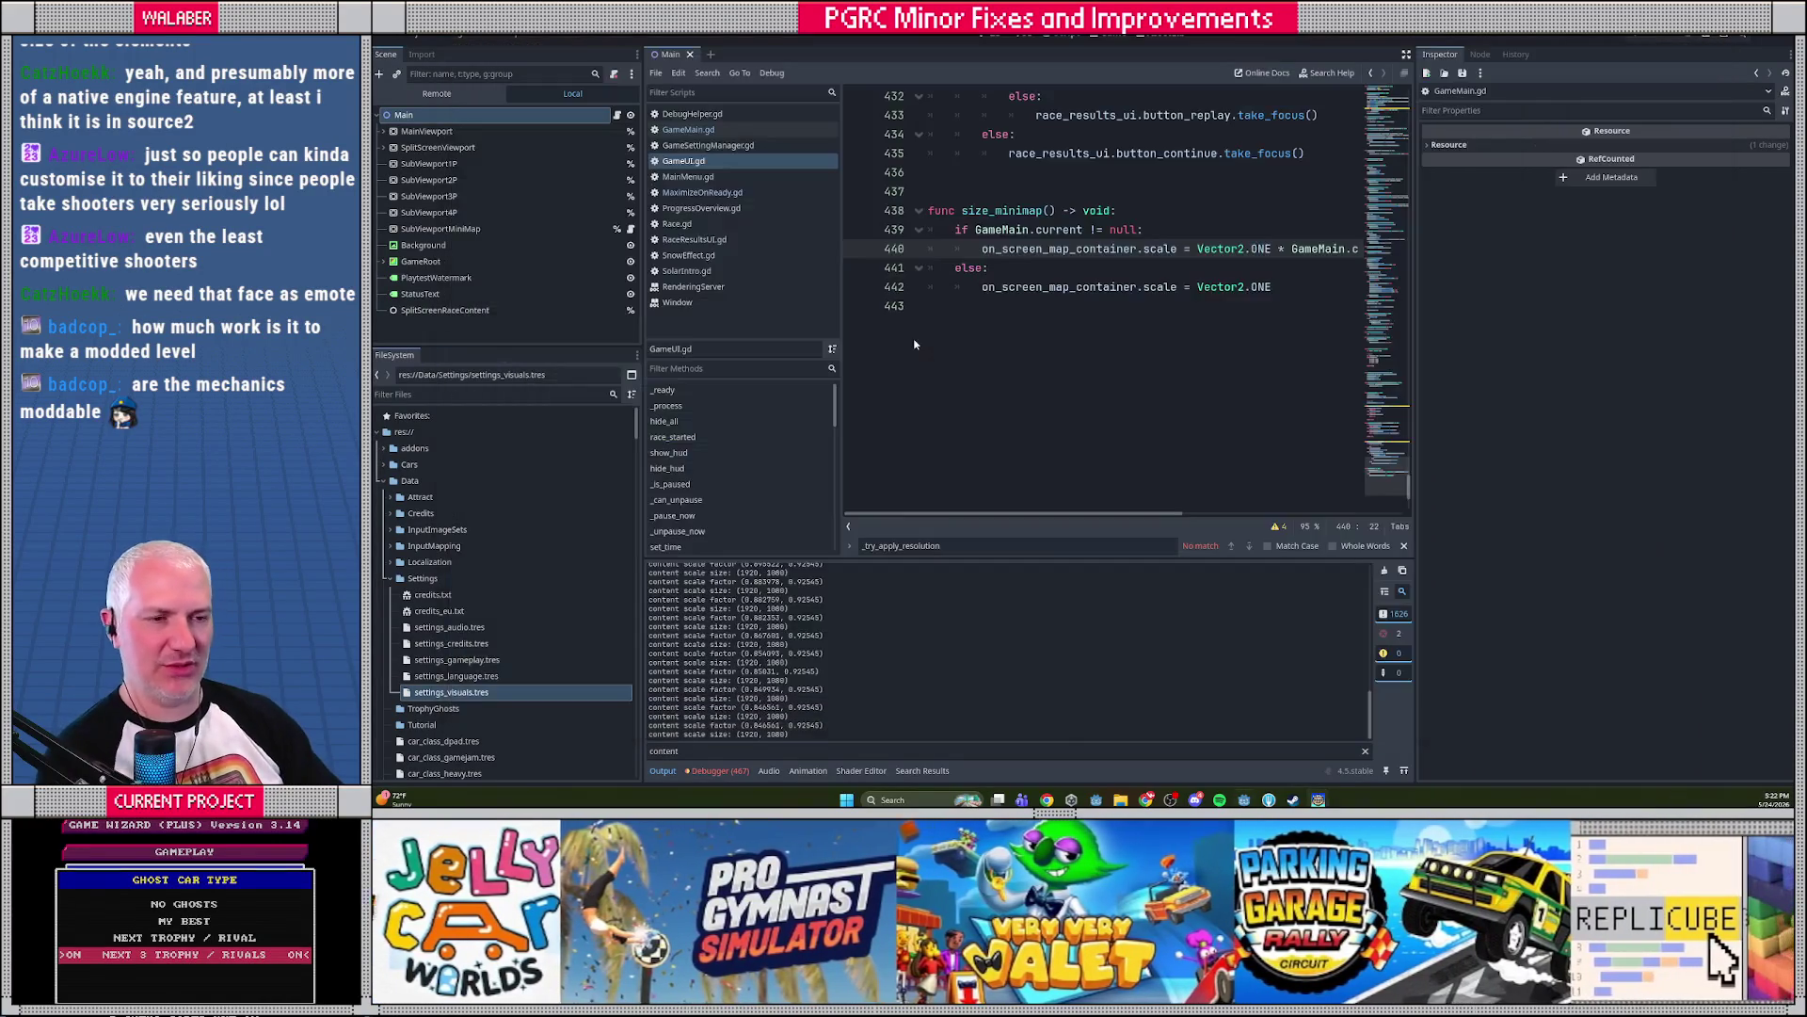
Open MaximizeOnReady.gd, search it for double_in_high_res, and land on the line-25 resize code
click(702, 192)
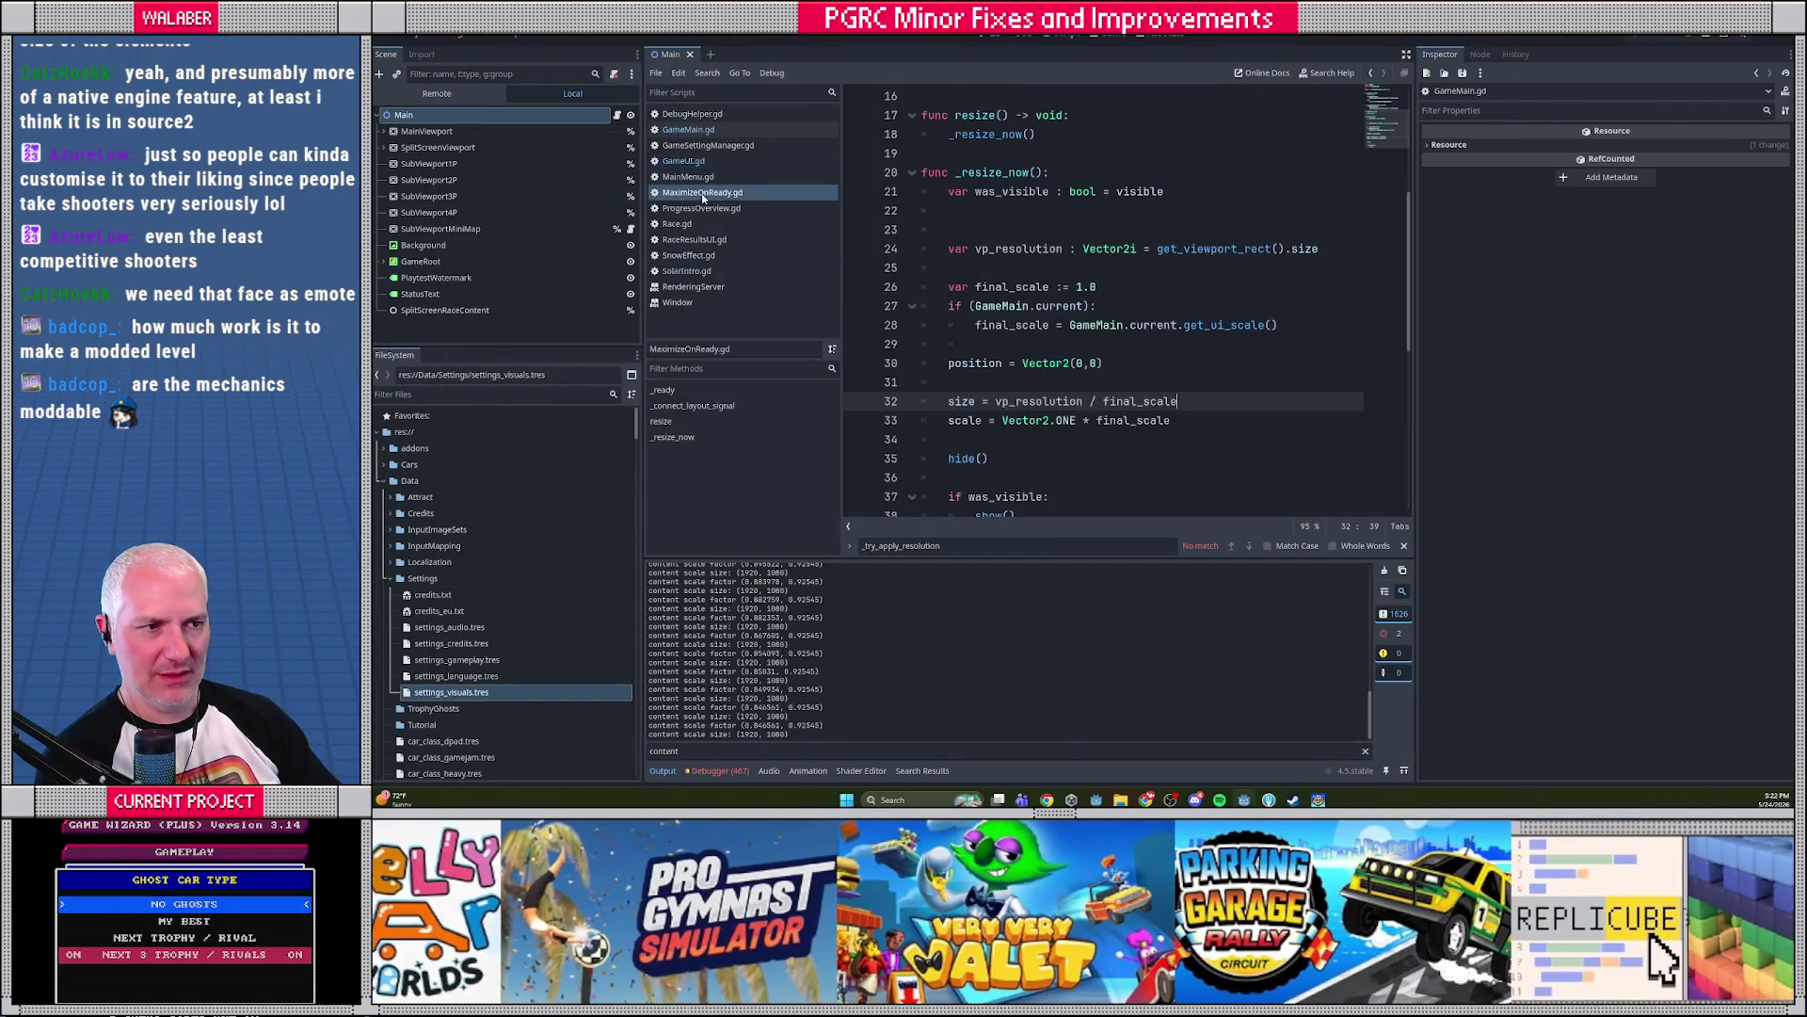
scroll(1097, 232, up, 5)
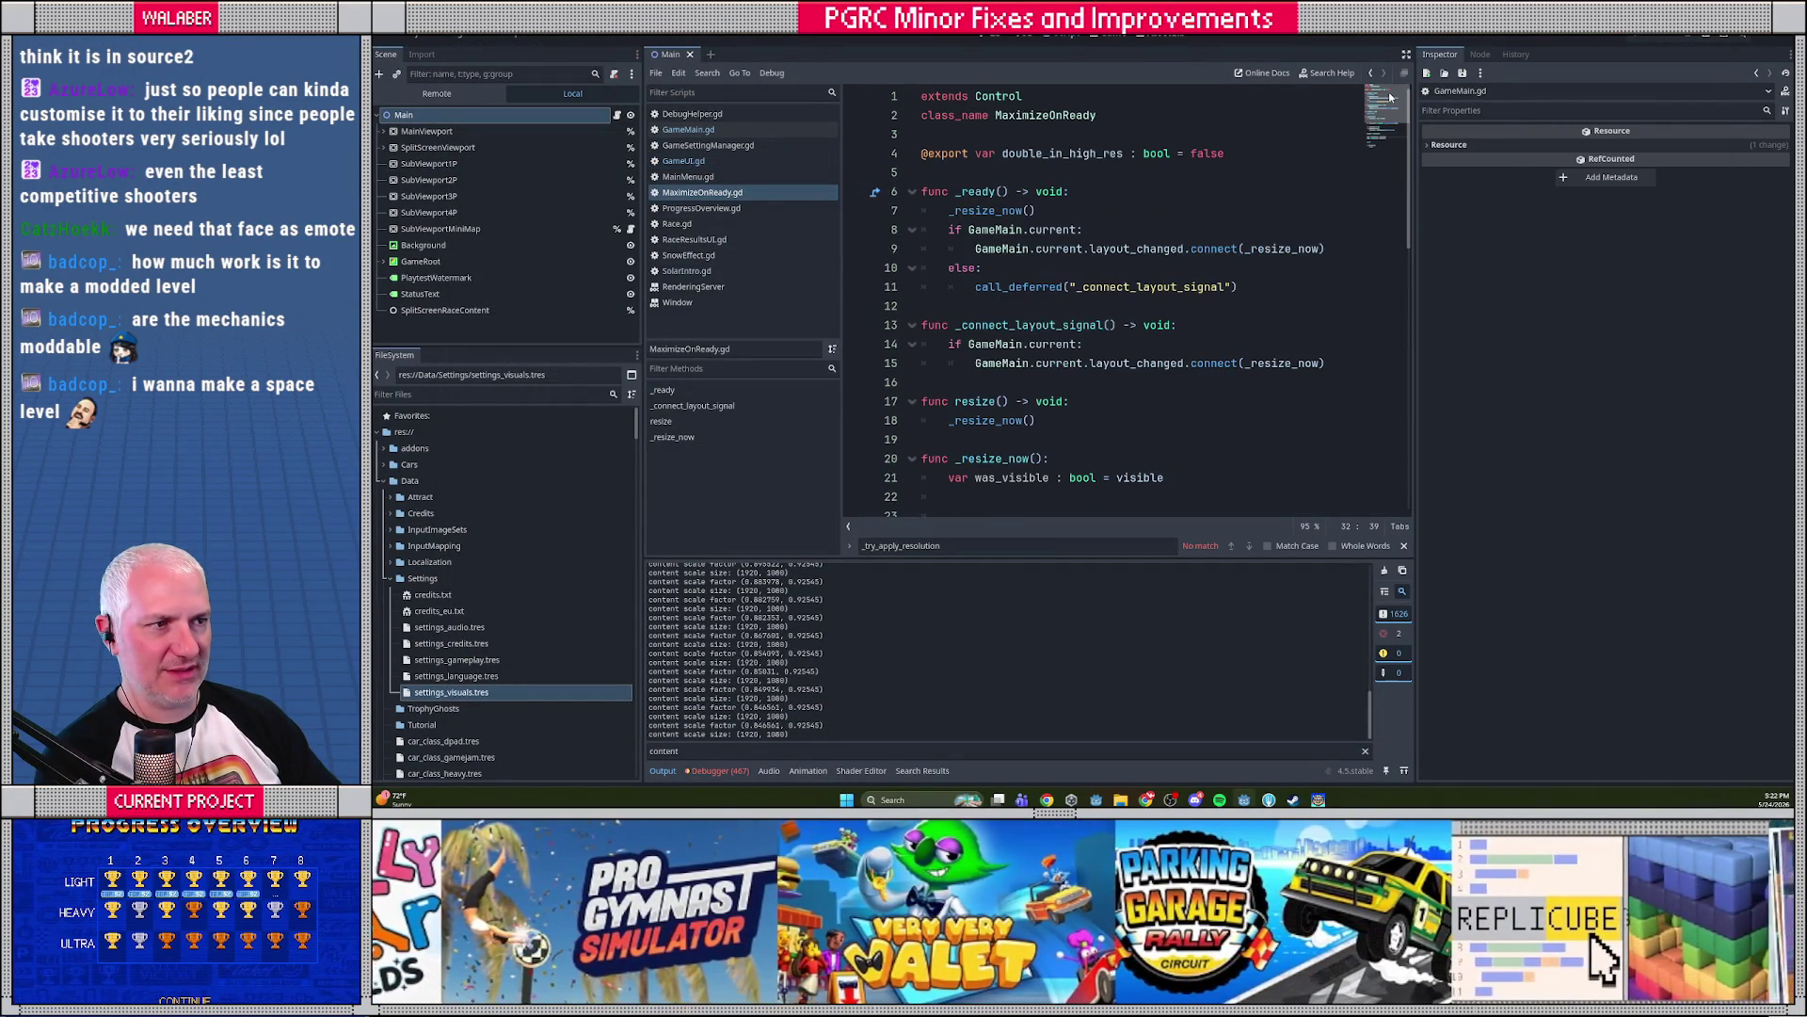
click(1404, 59)
double_click(776, 153)
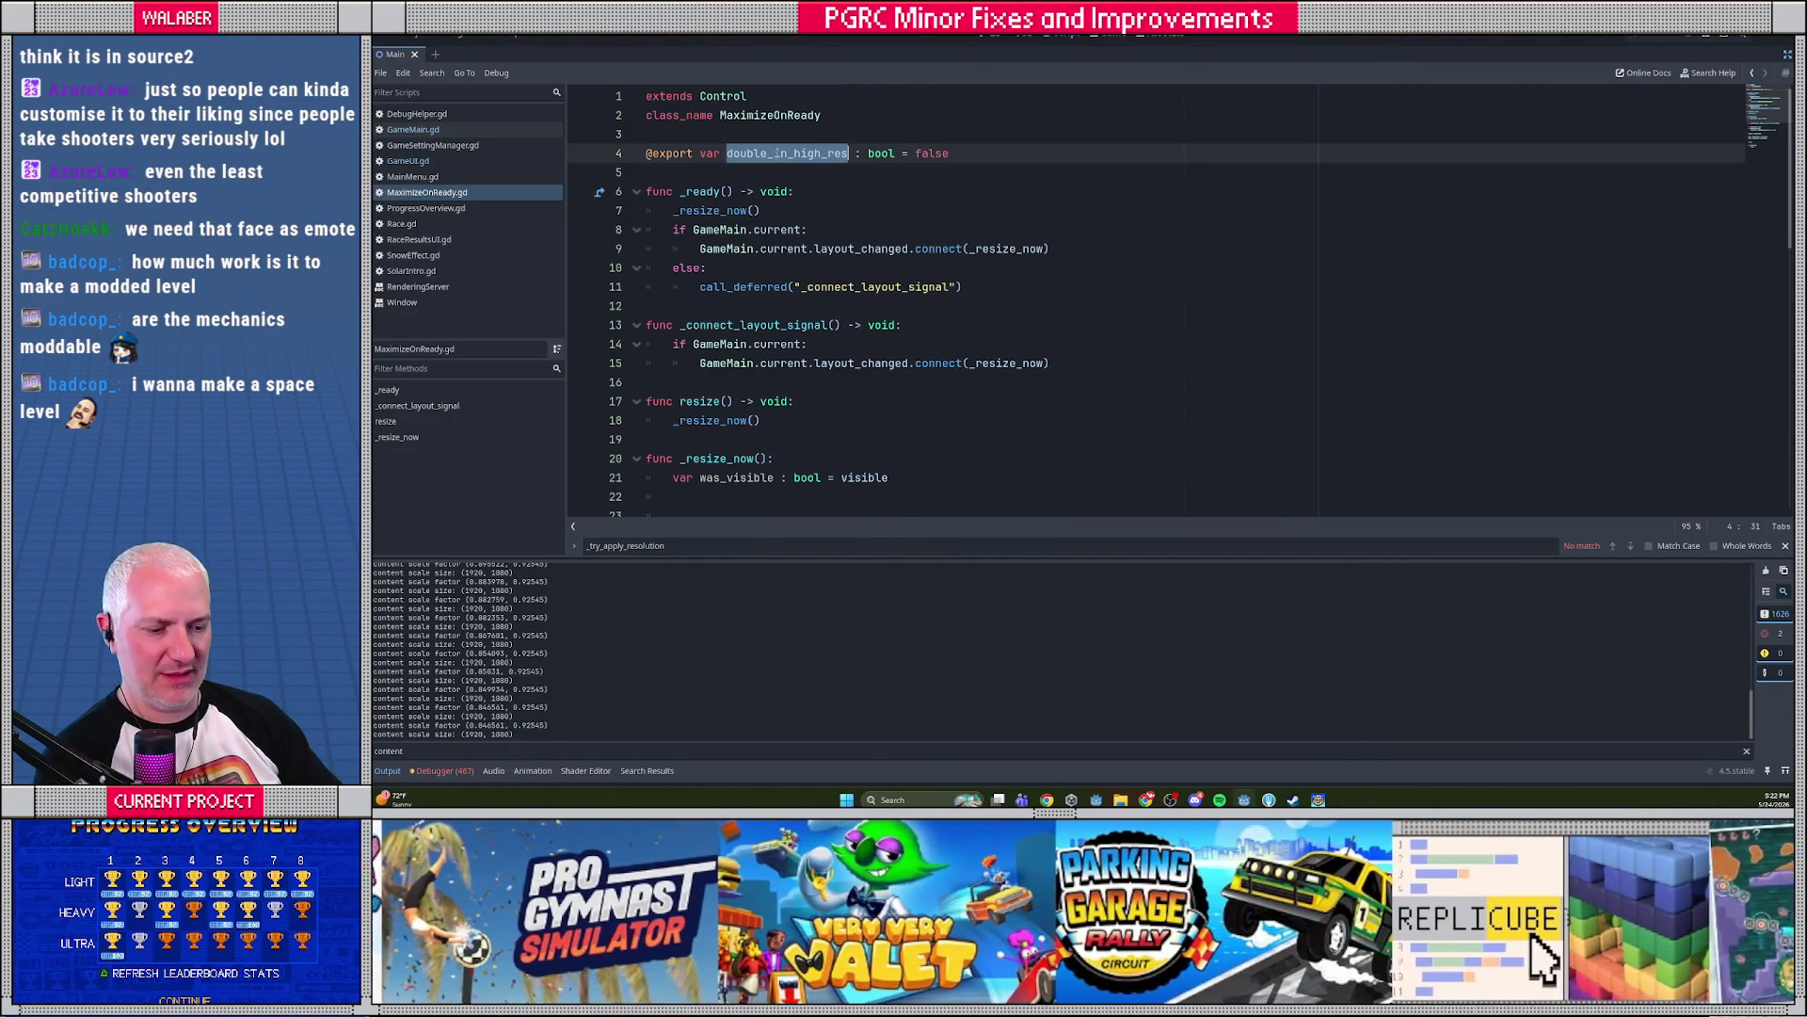
key(ctrl+f)
scroll(842, 302, down, 5)
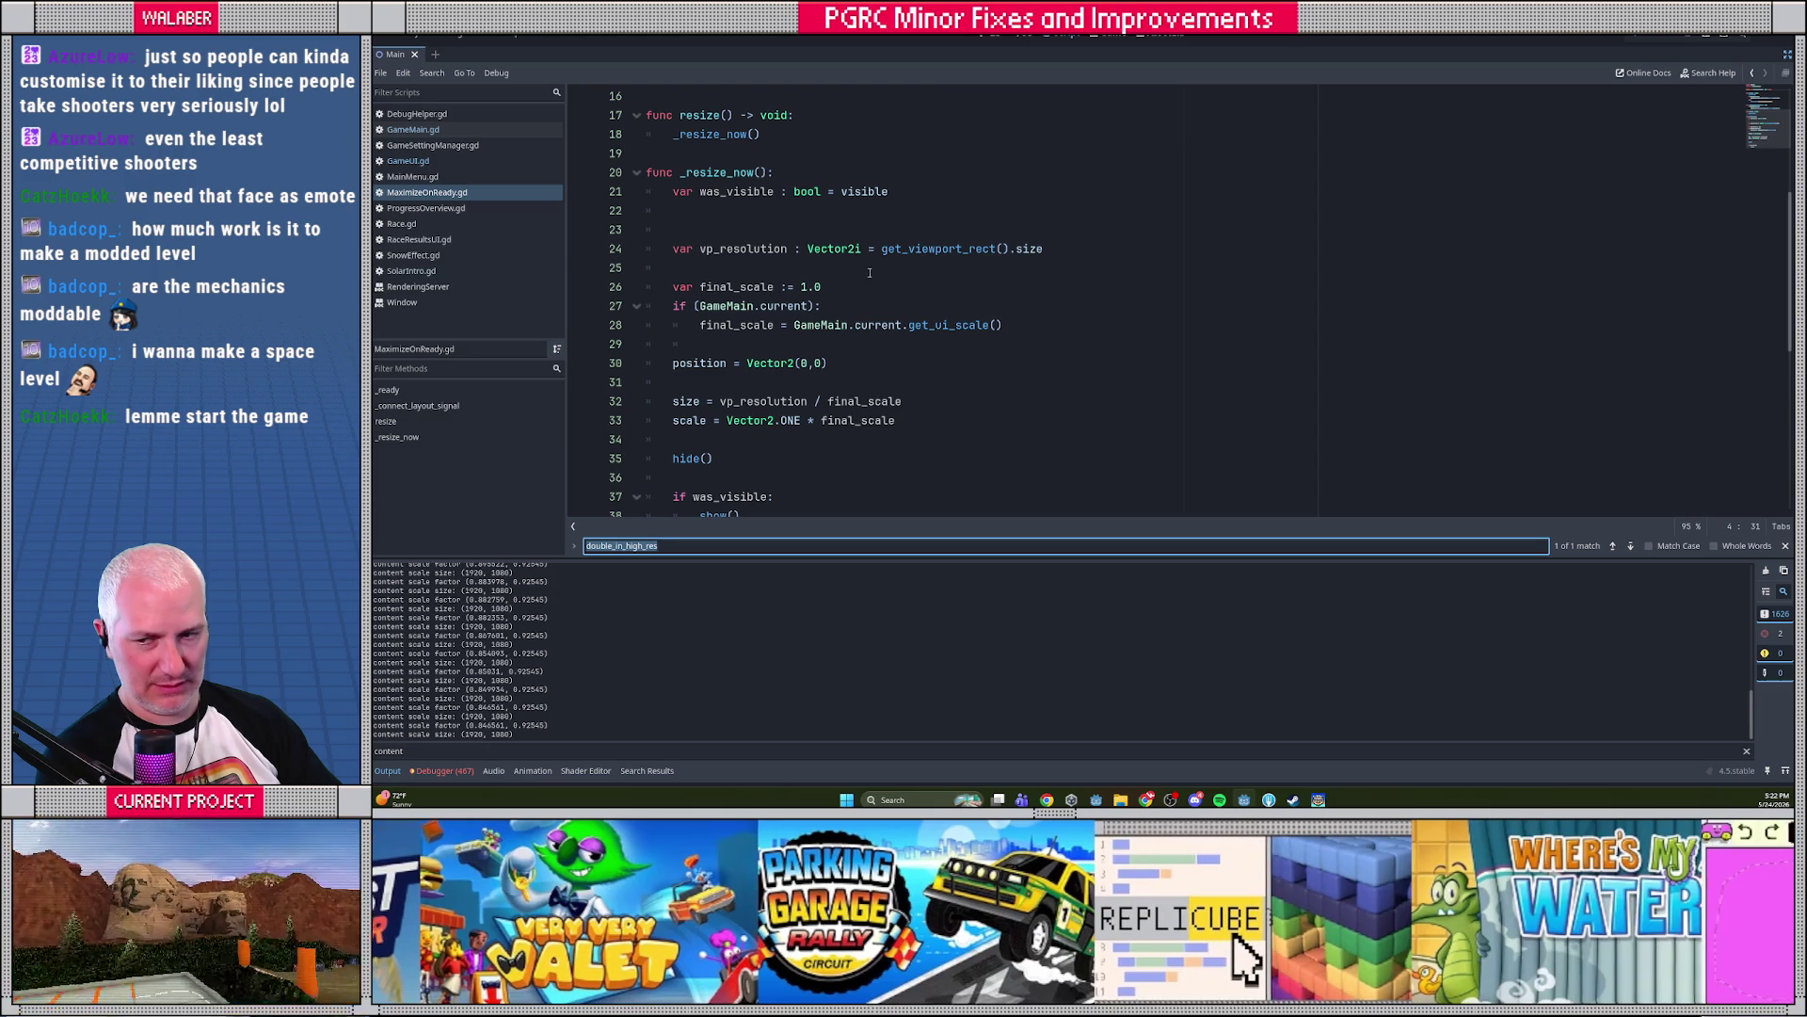
click(889, 269)
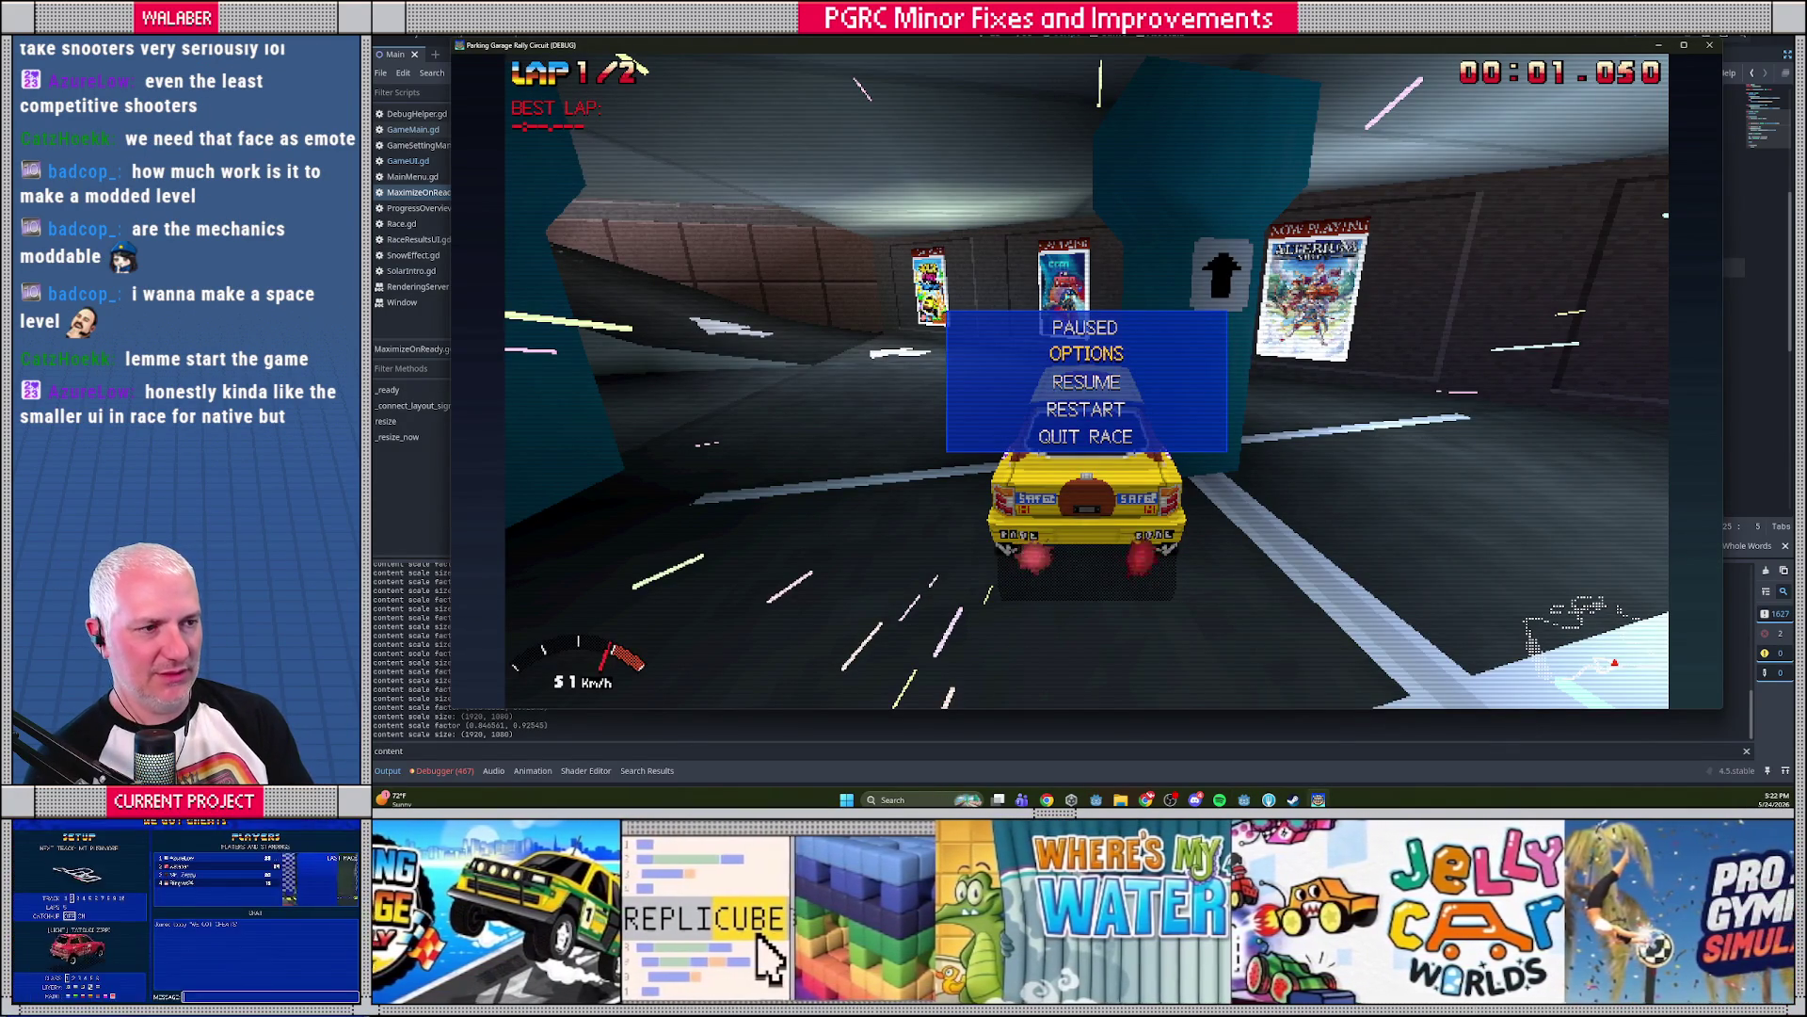
Resume the paused race, drive for about 16 seconds, then close the game
key(Return)
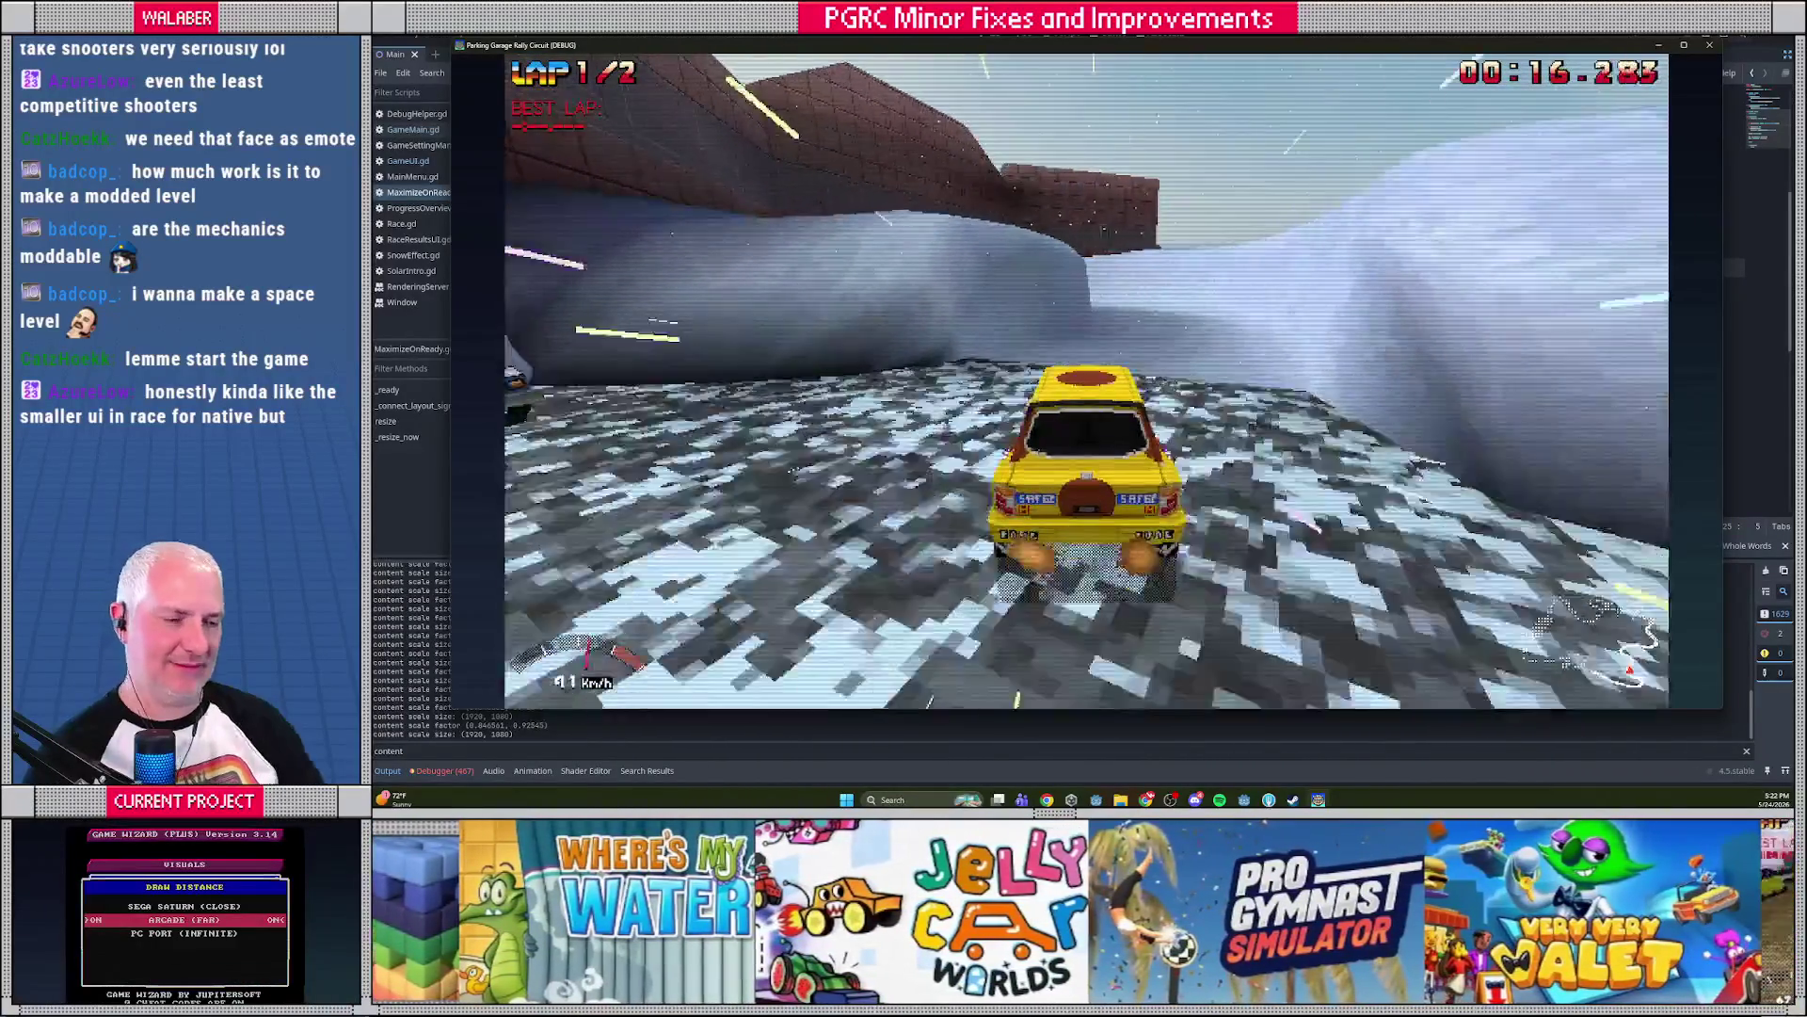
key(F8)
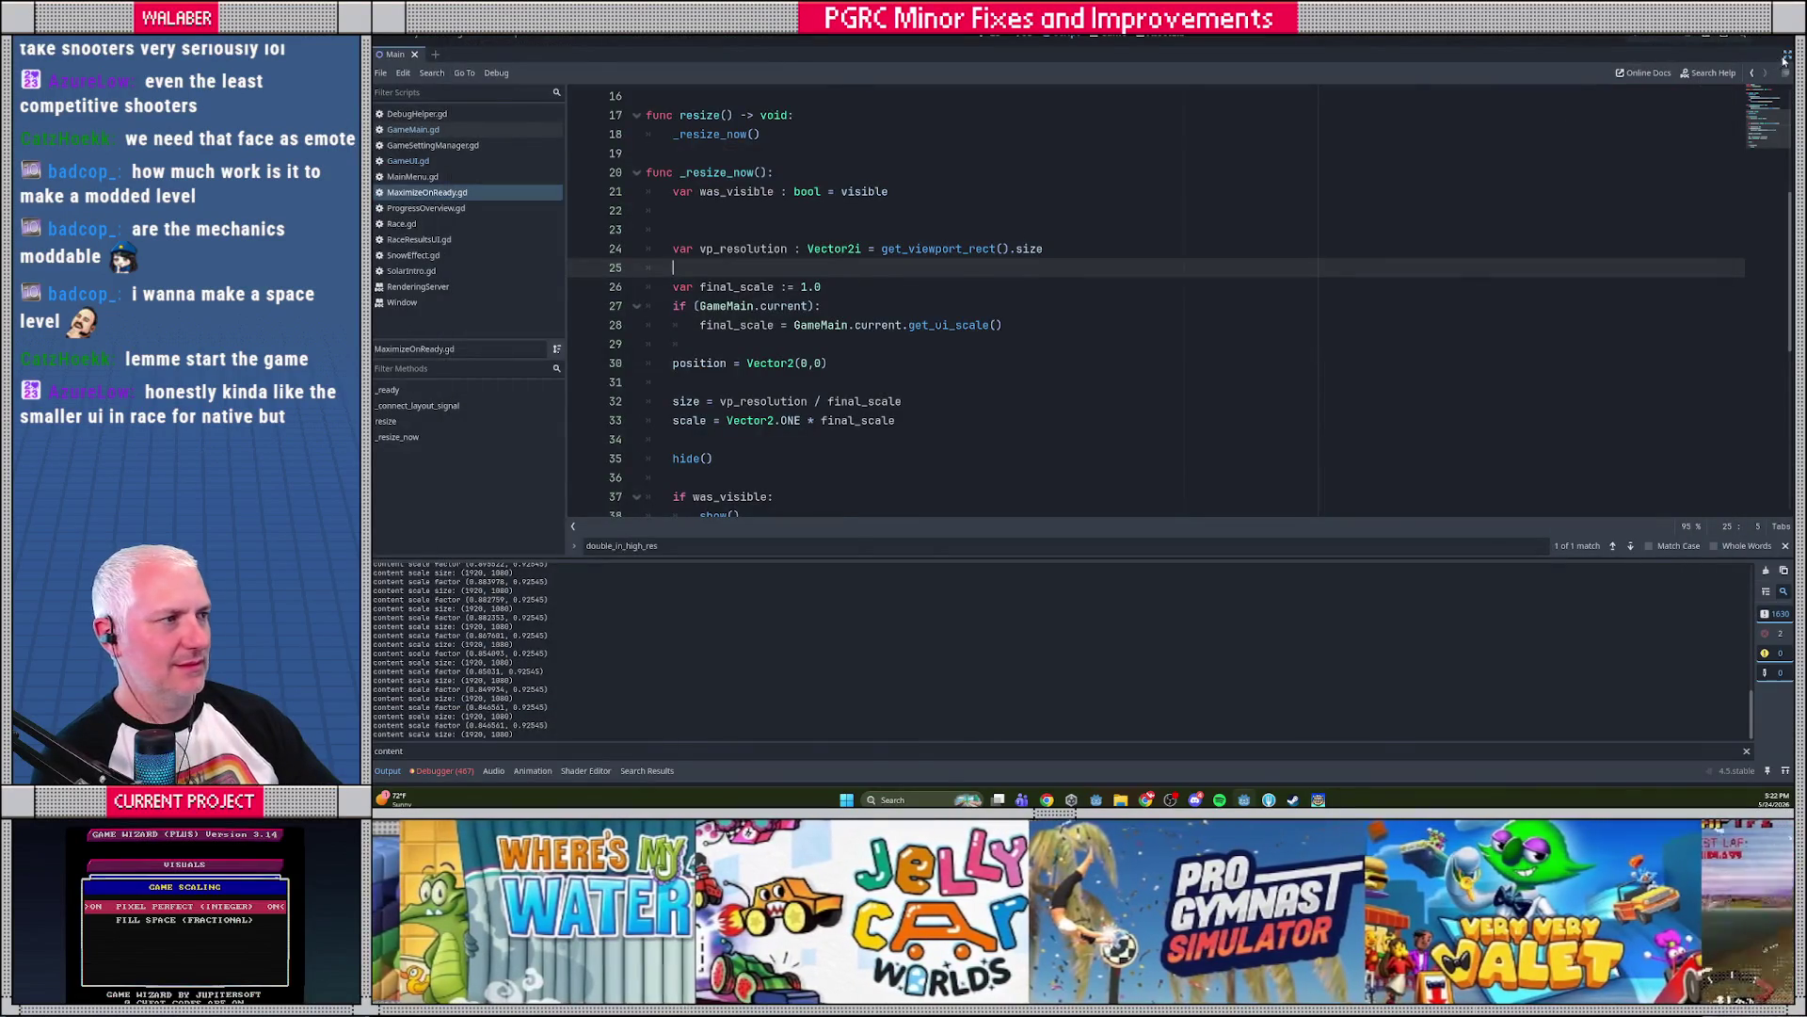
Open track_select.tscn via the 'track_se' filter and inspect its Sizing node
click(430, 396)
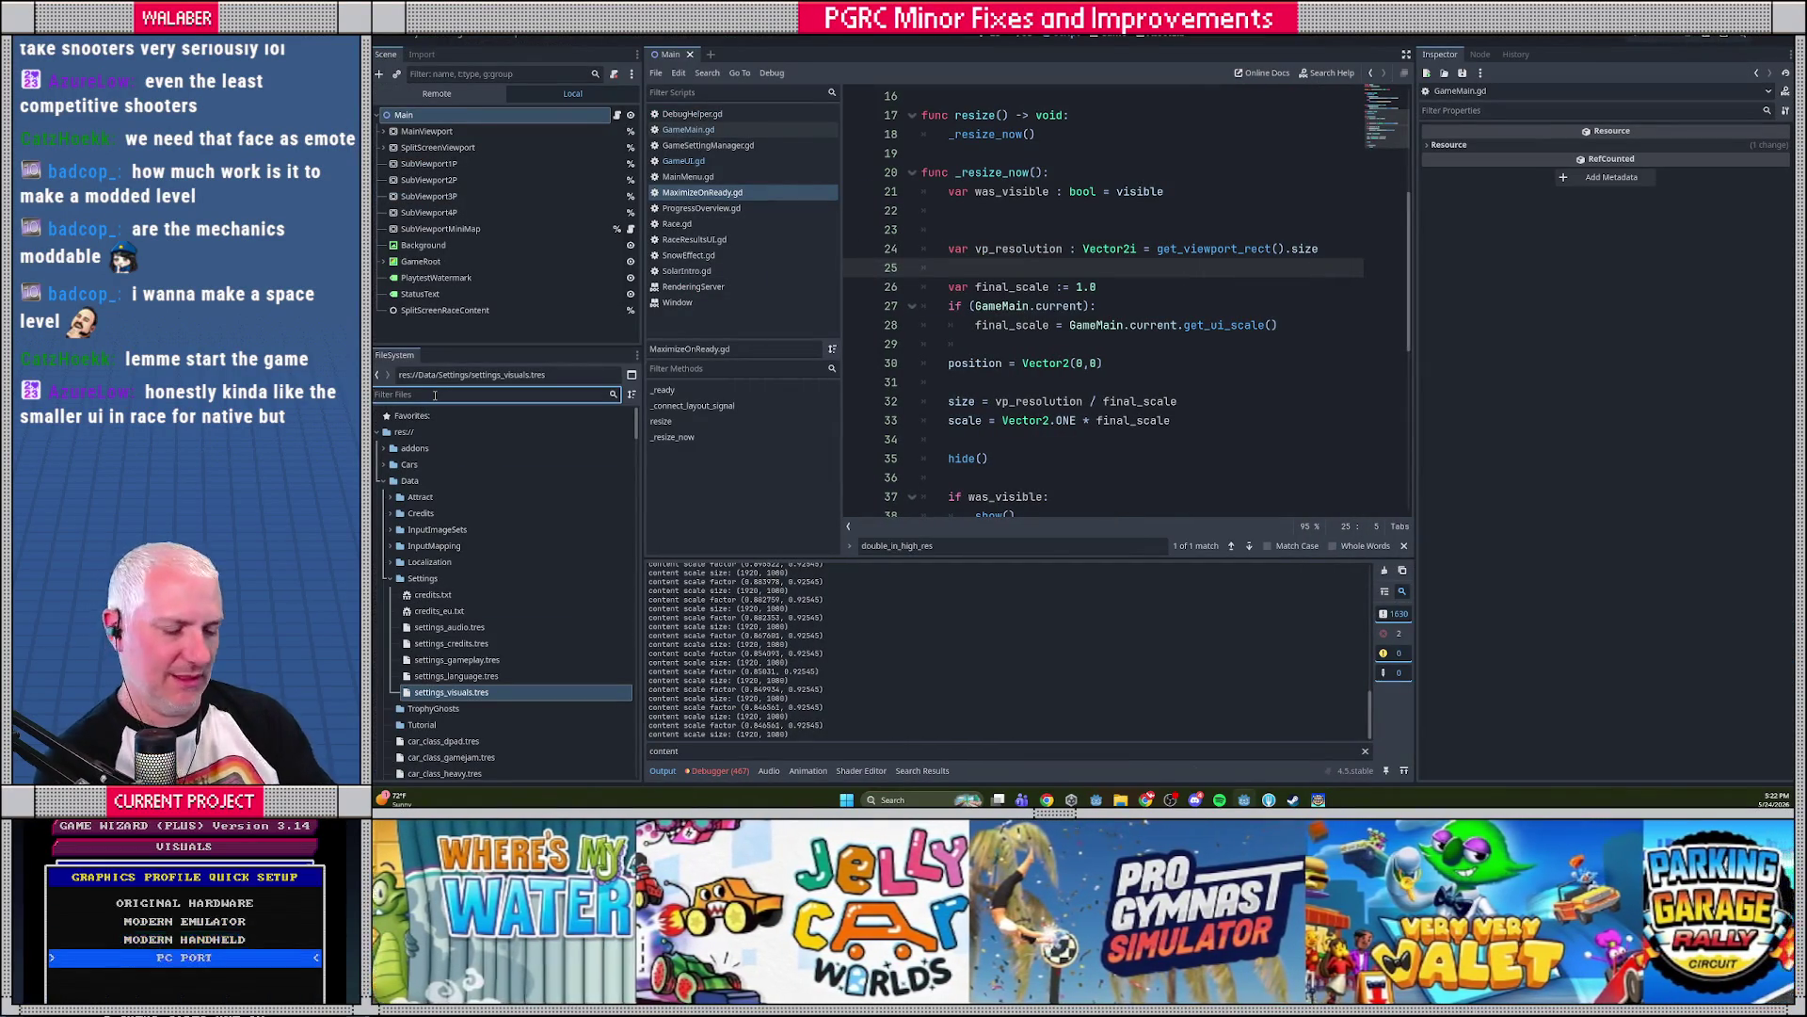
text(track)
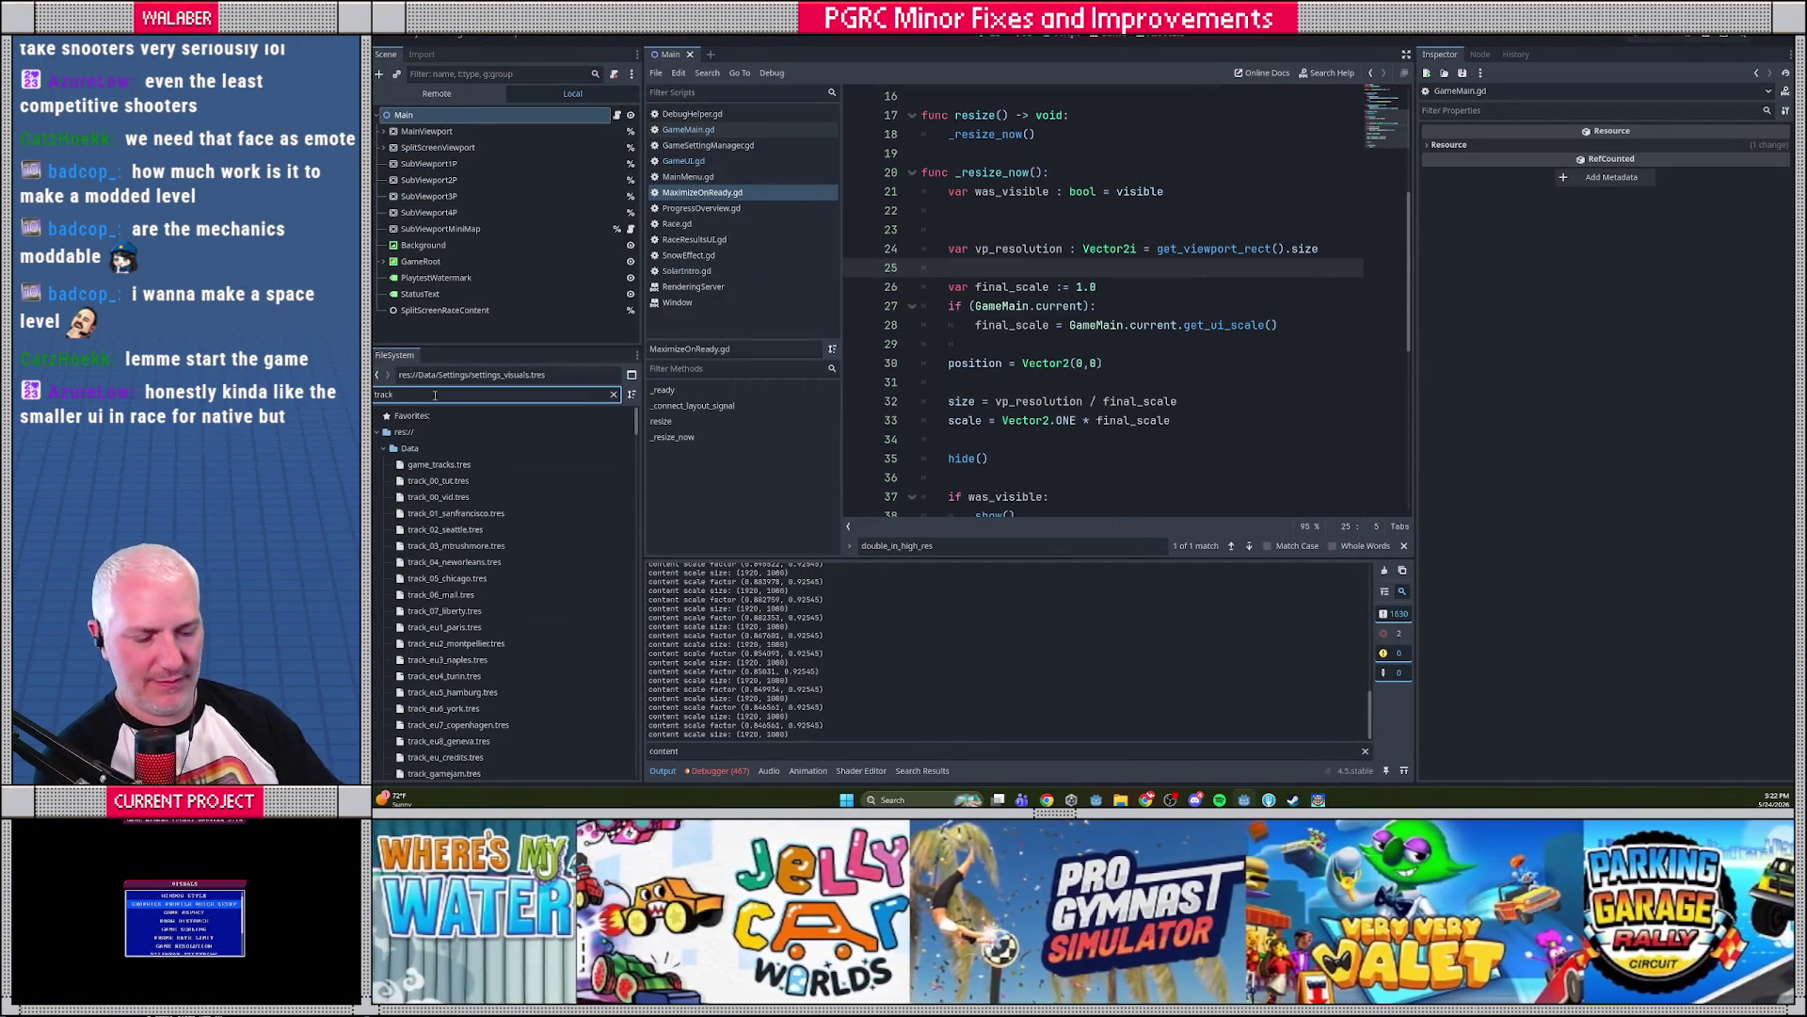
text(_se)
double_click(444, 482)
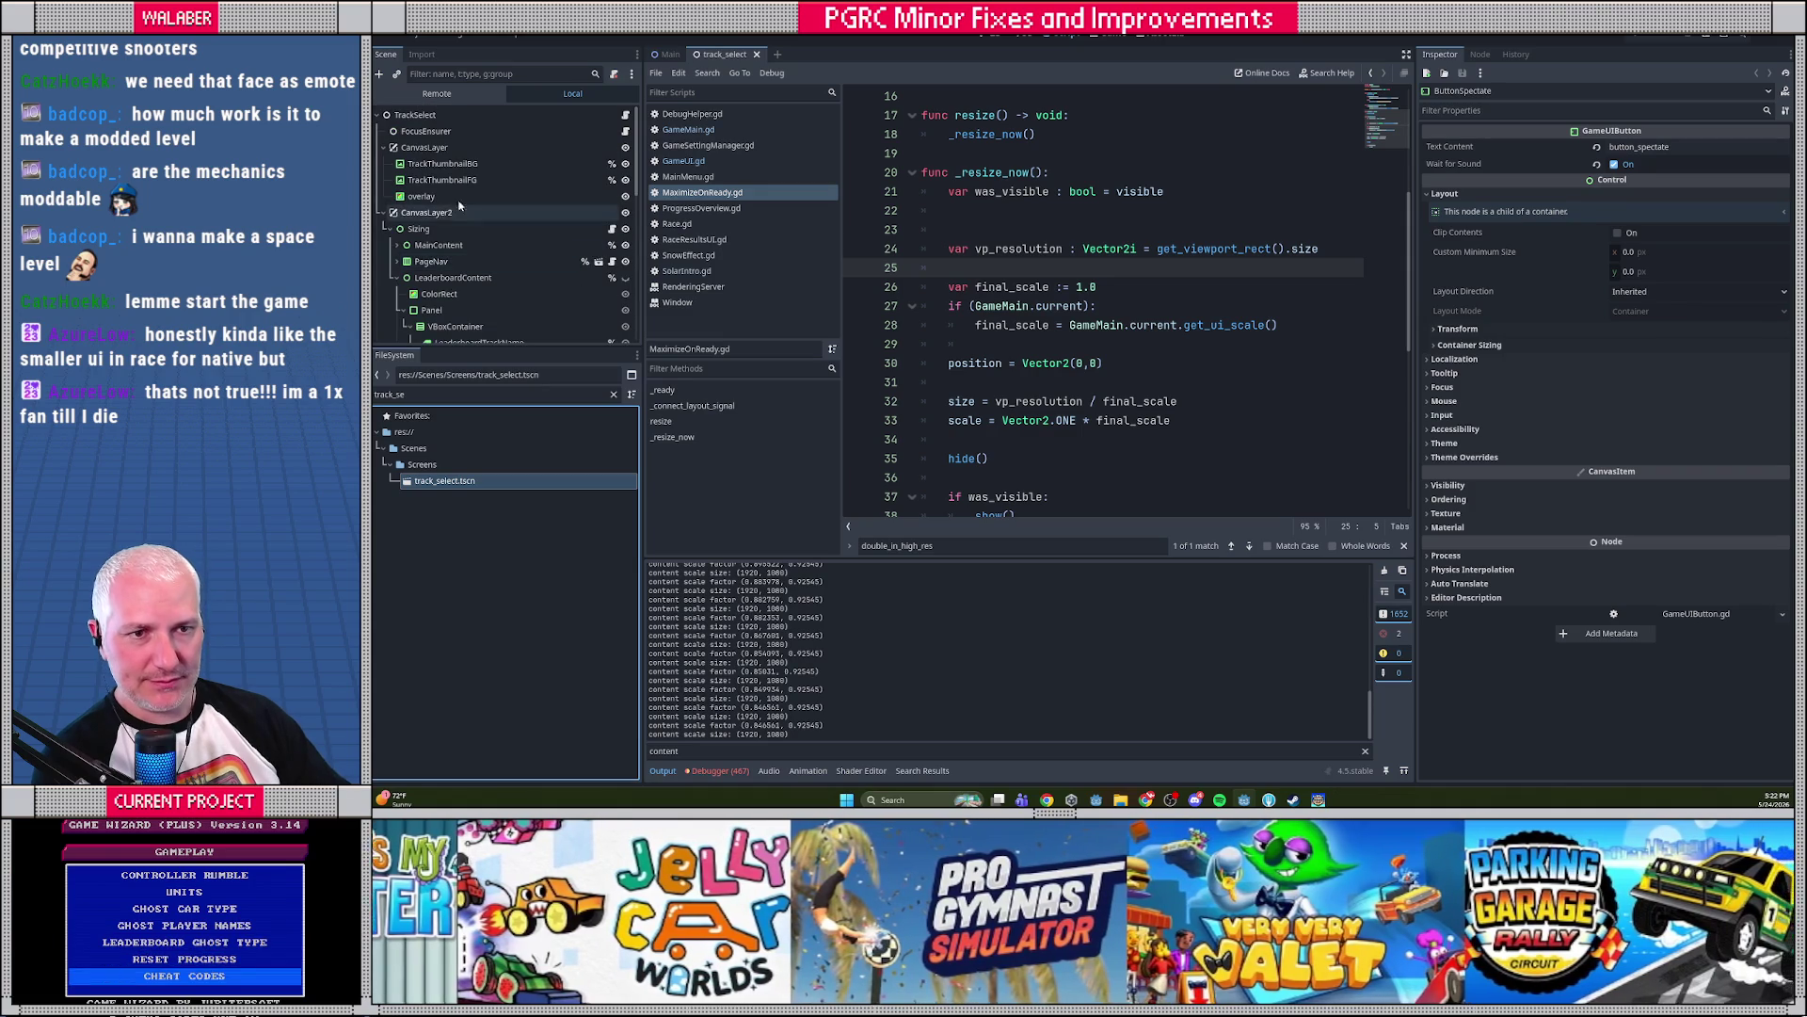
click(443, 115)
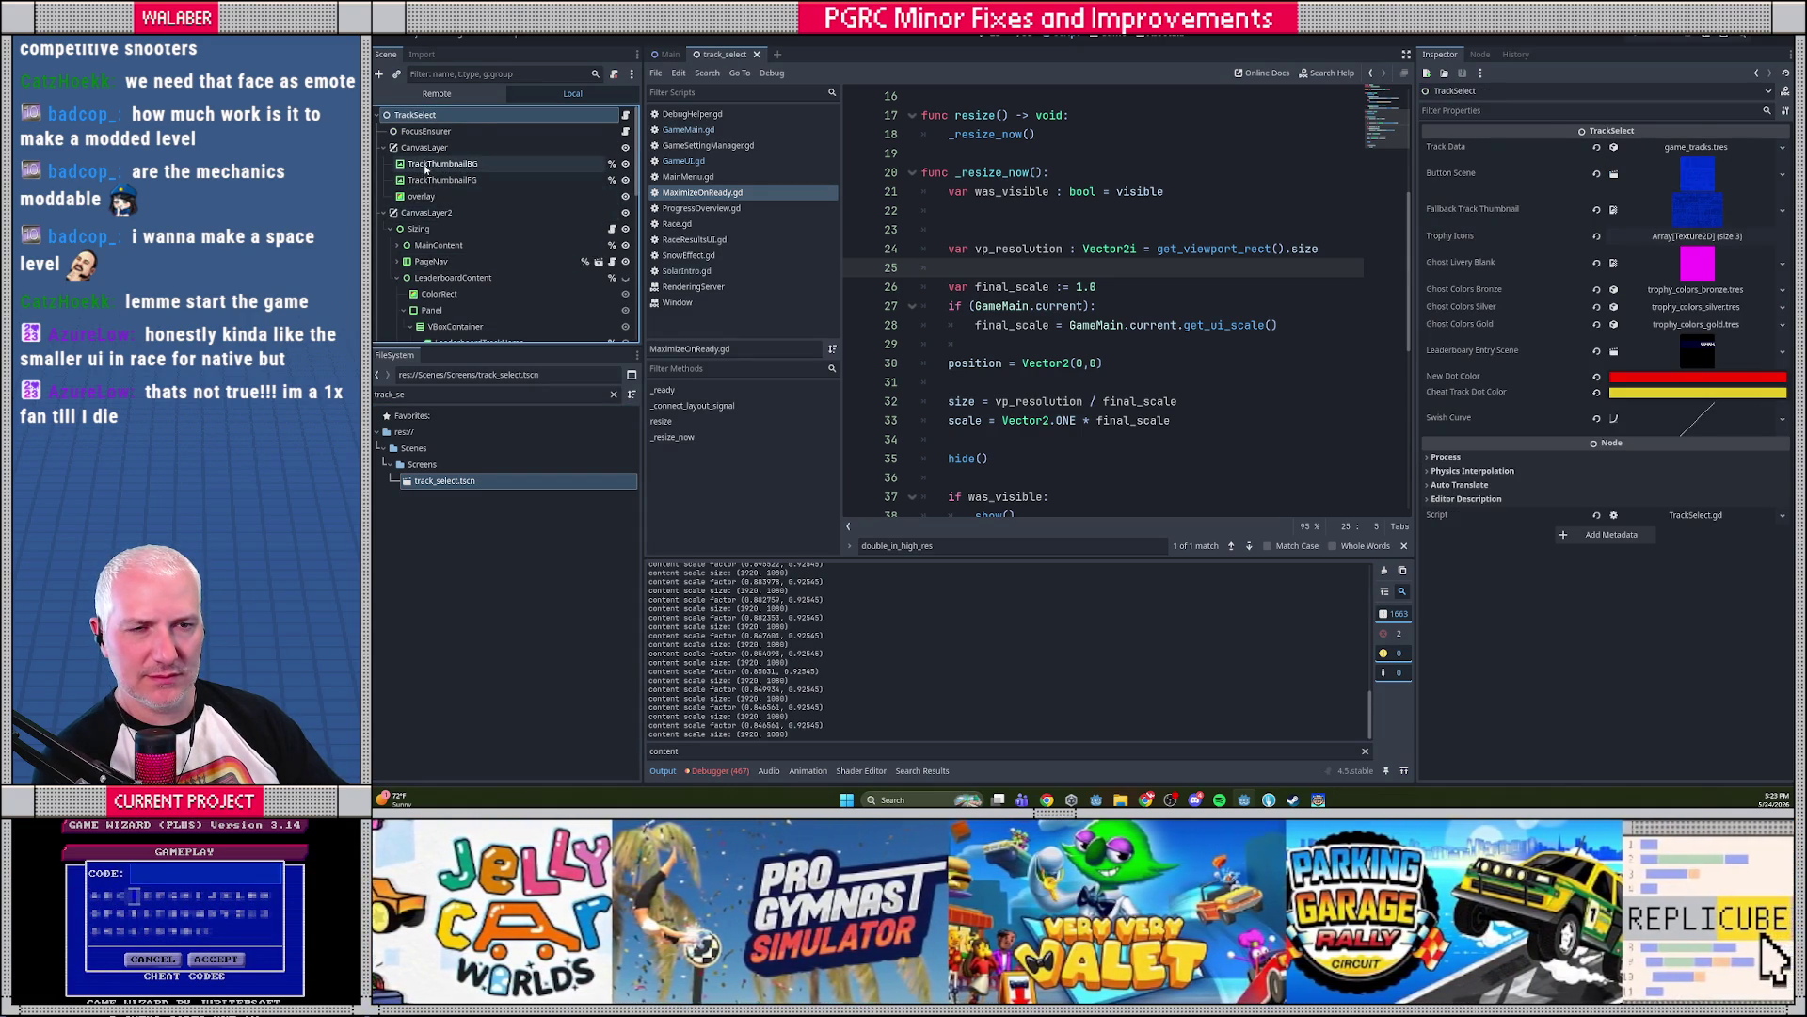
click(418, 229)
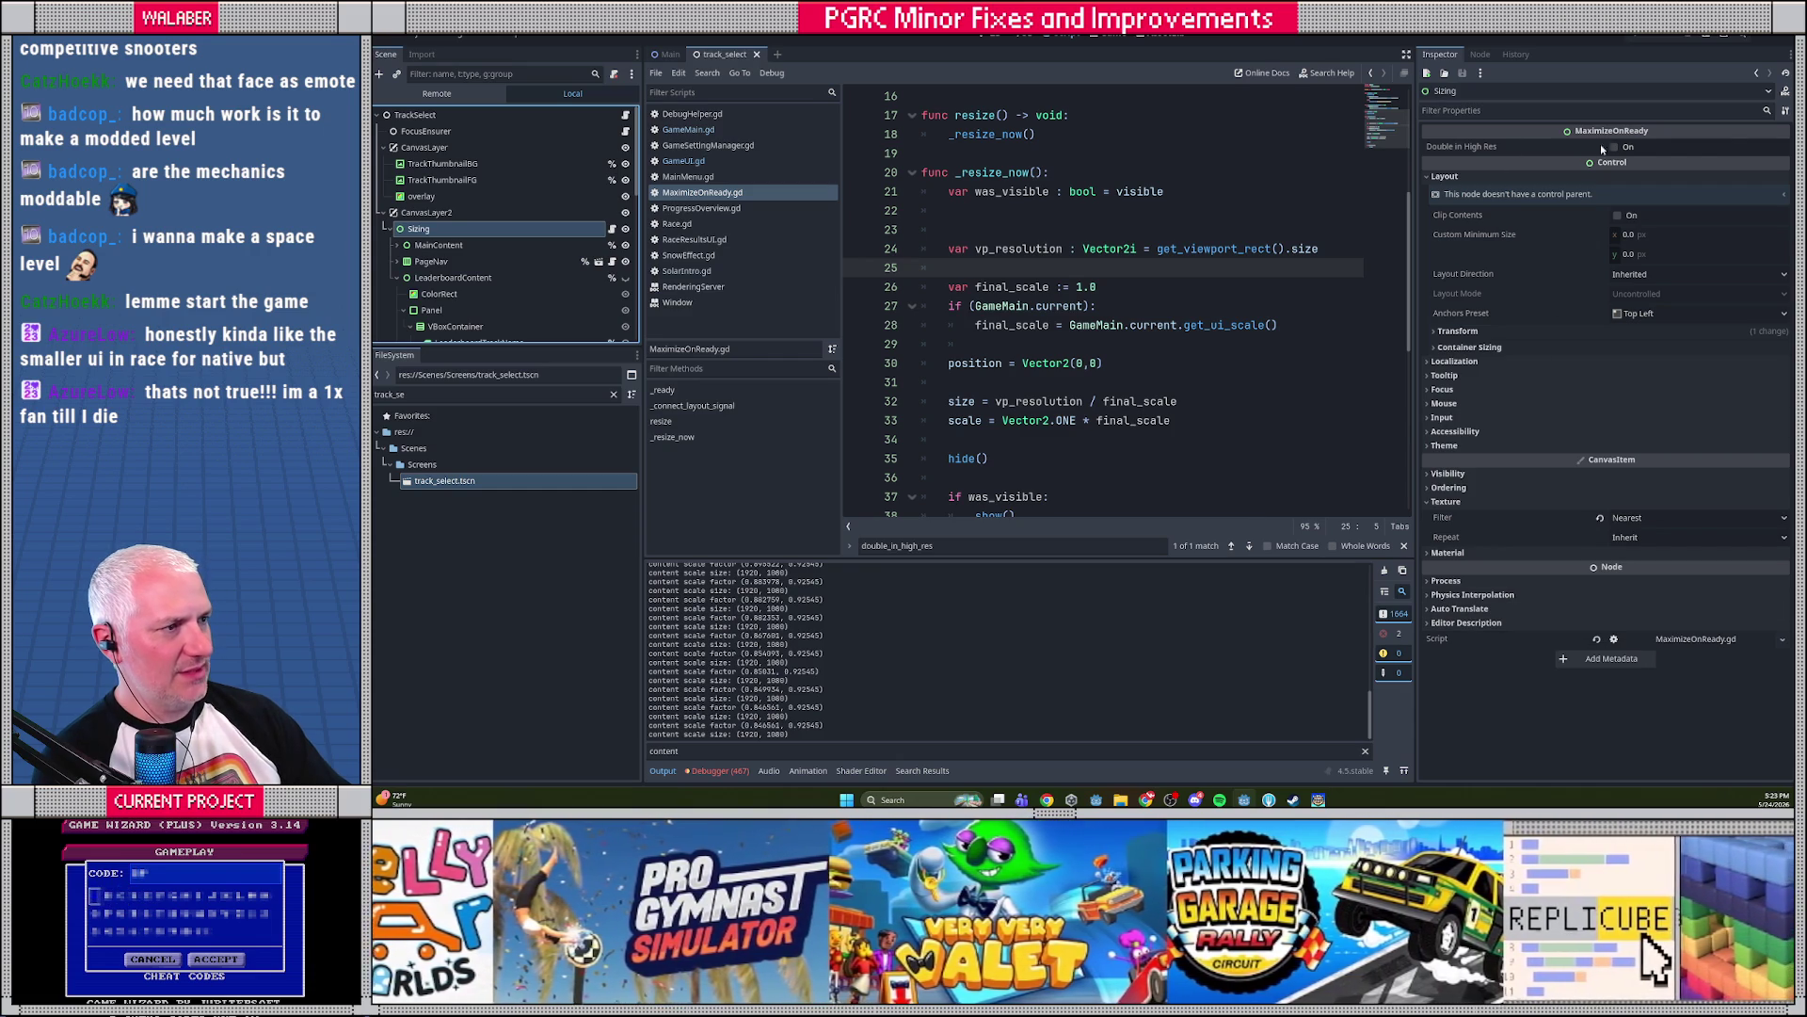
Open progress_overview.tscn, inspect its Sizing node, then launch the game and pause the race
click(513, 393)
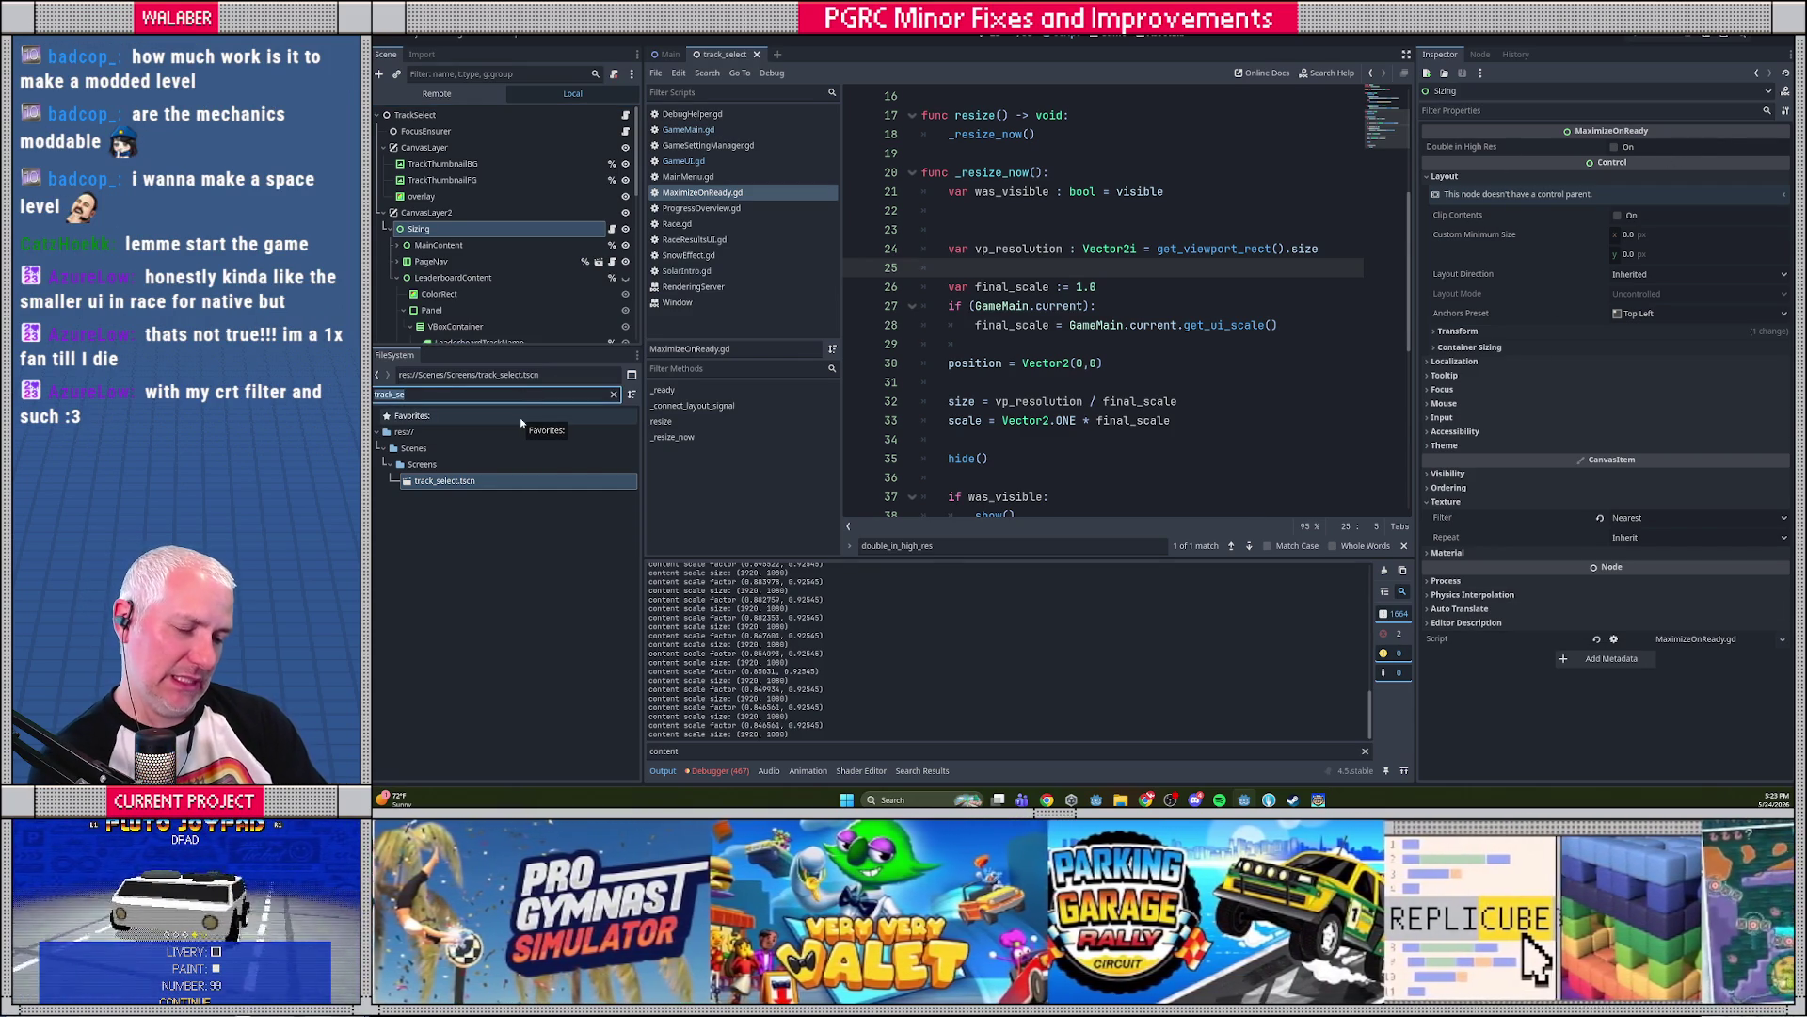
text(progre)
double_click(457, 480)
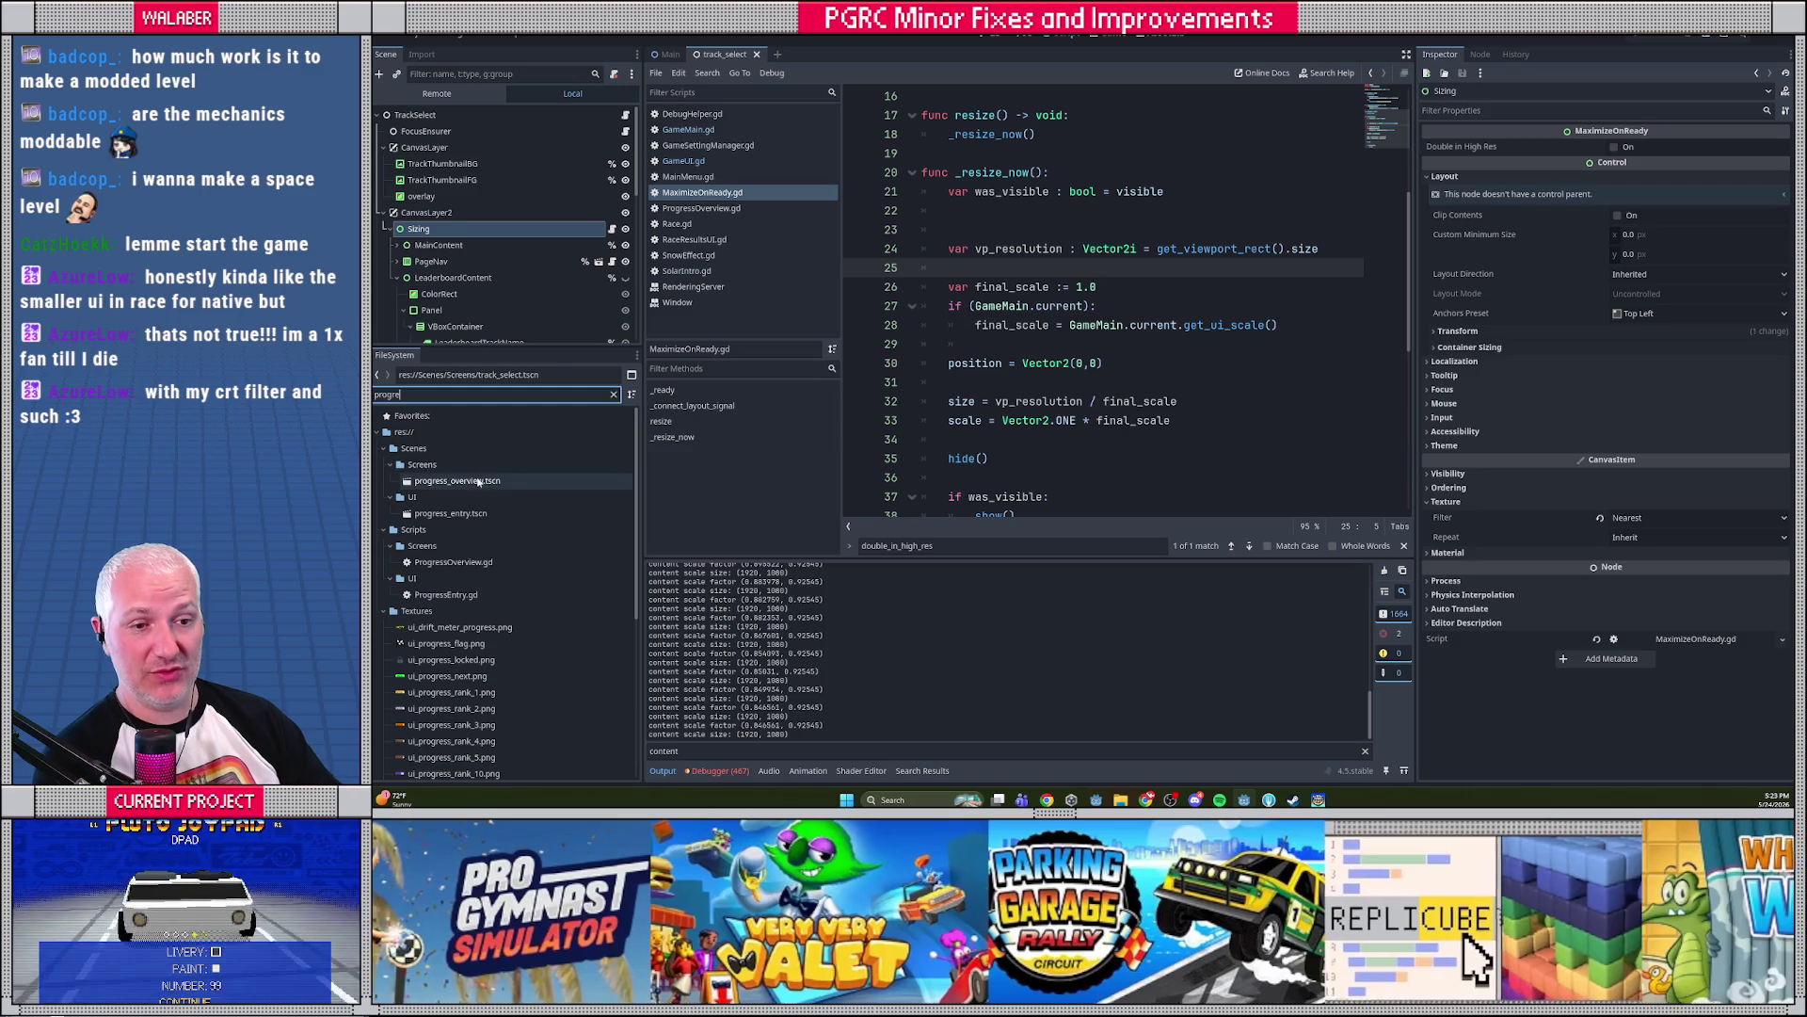
click(412, 148)
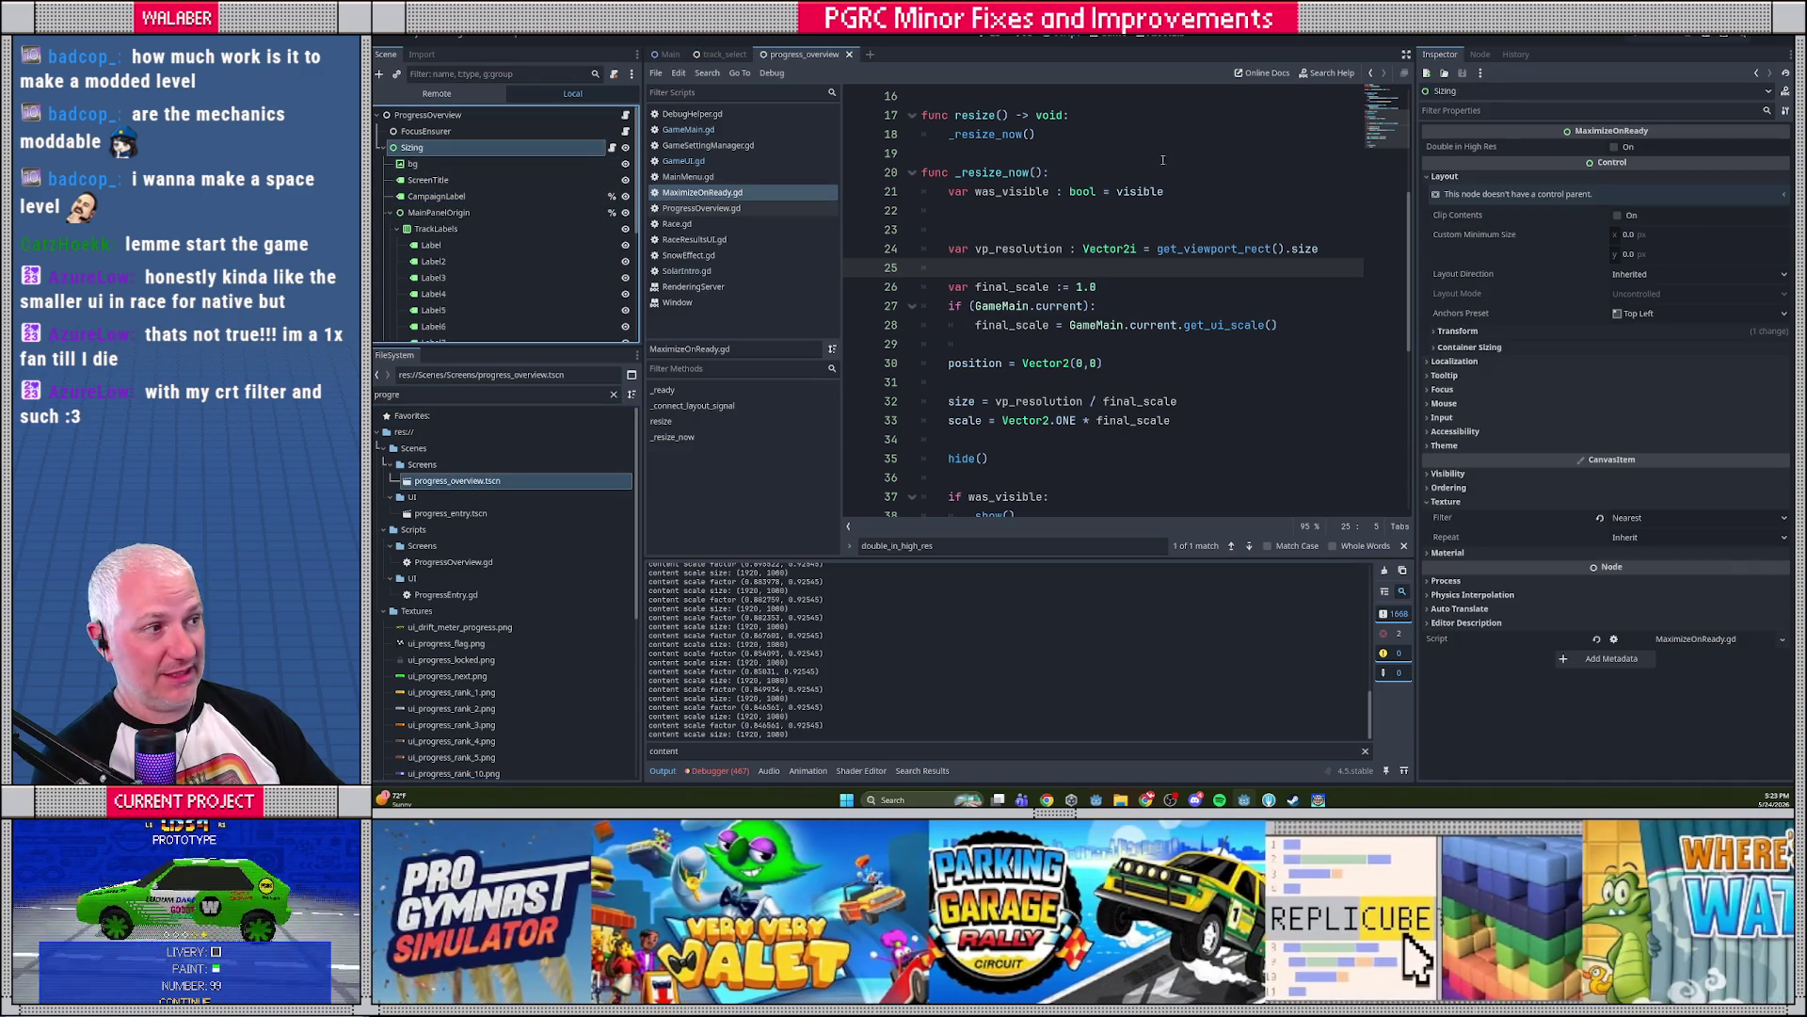
key(F5)
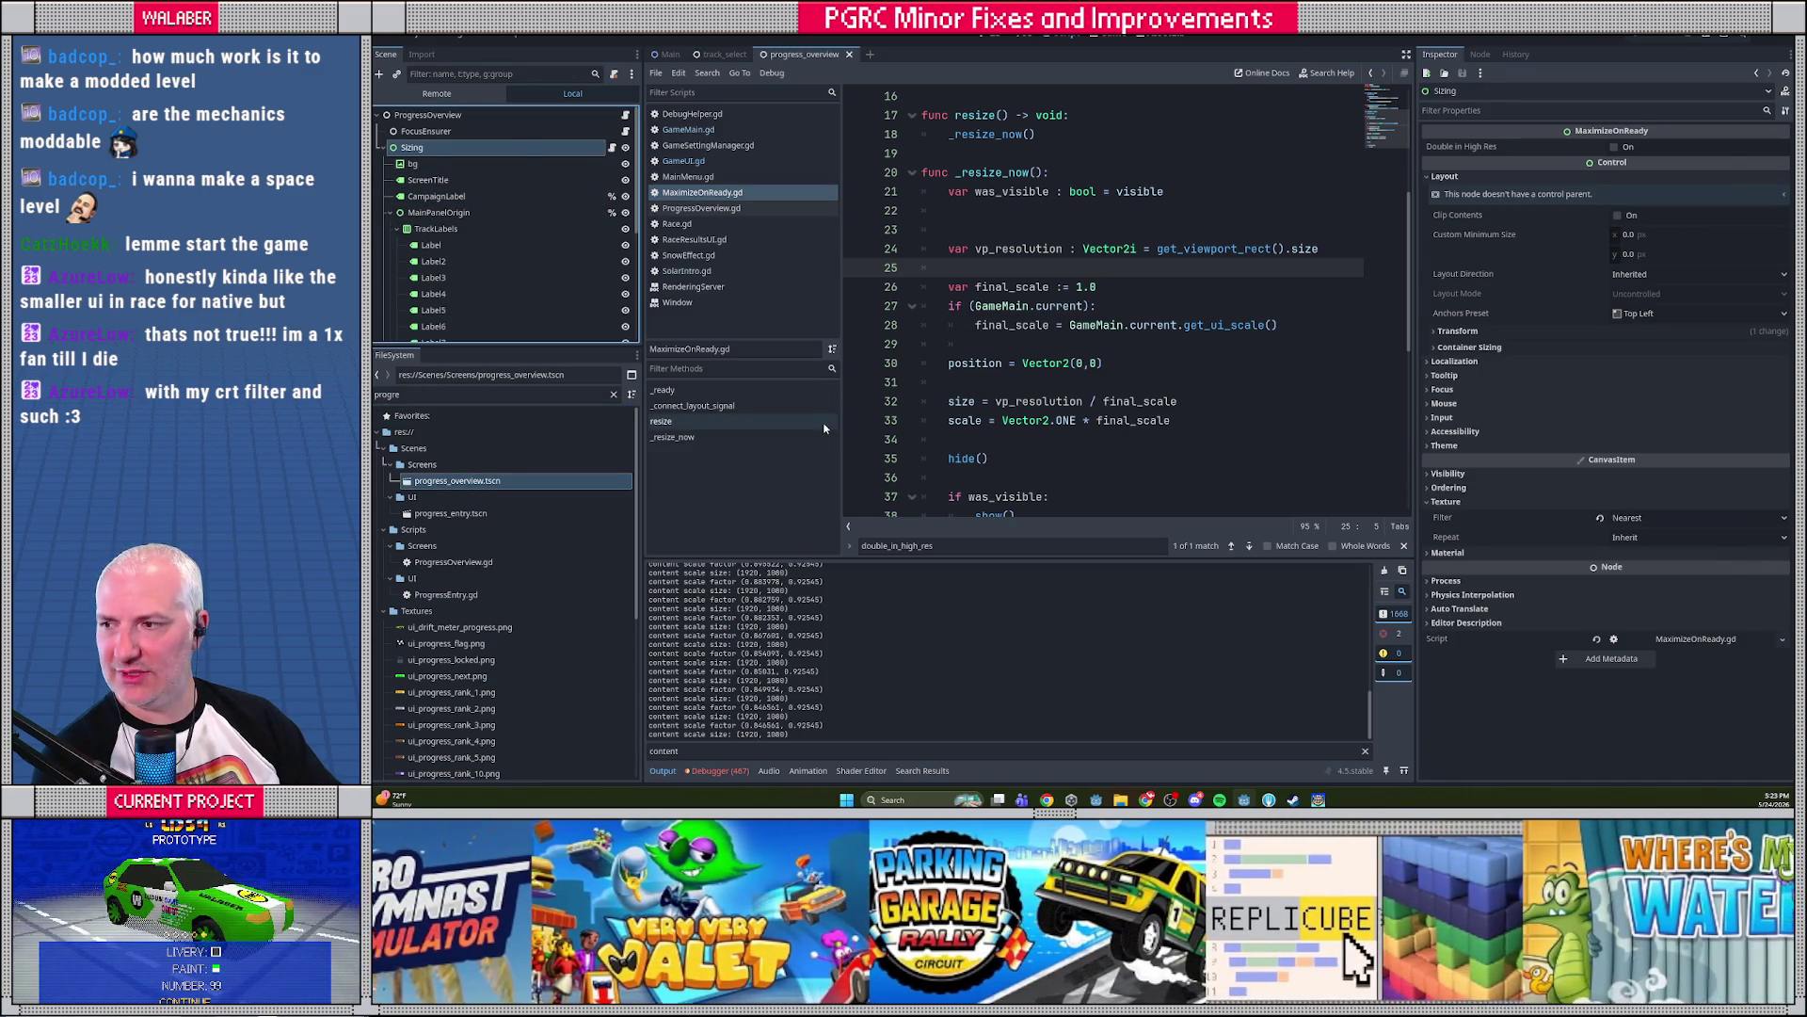
key(Escape)
key(Down)
key(Down)
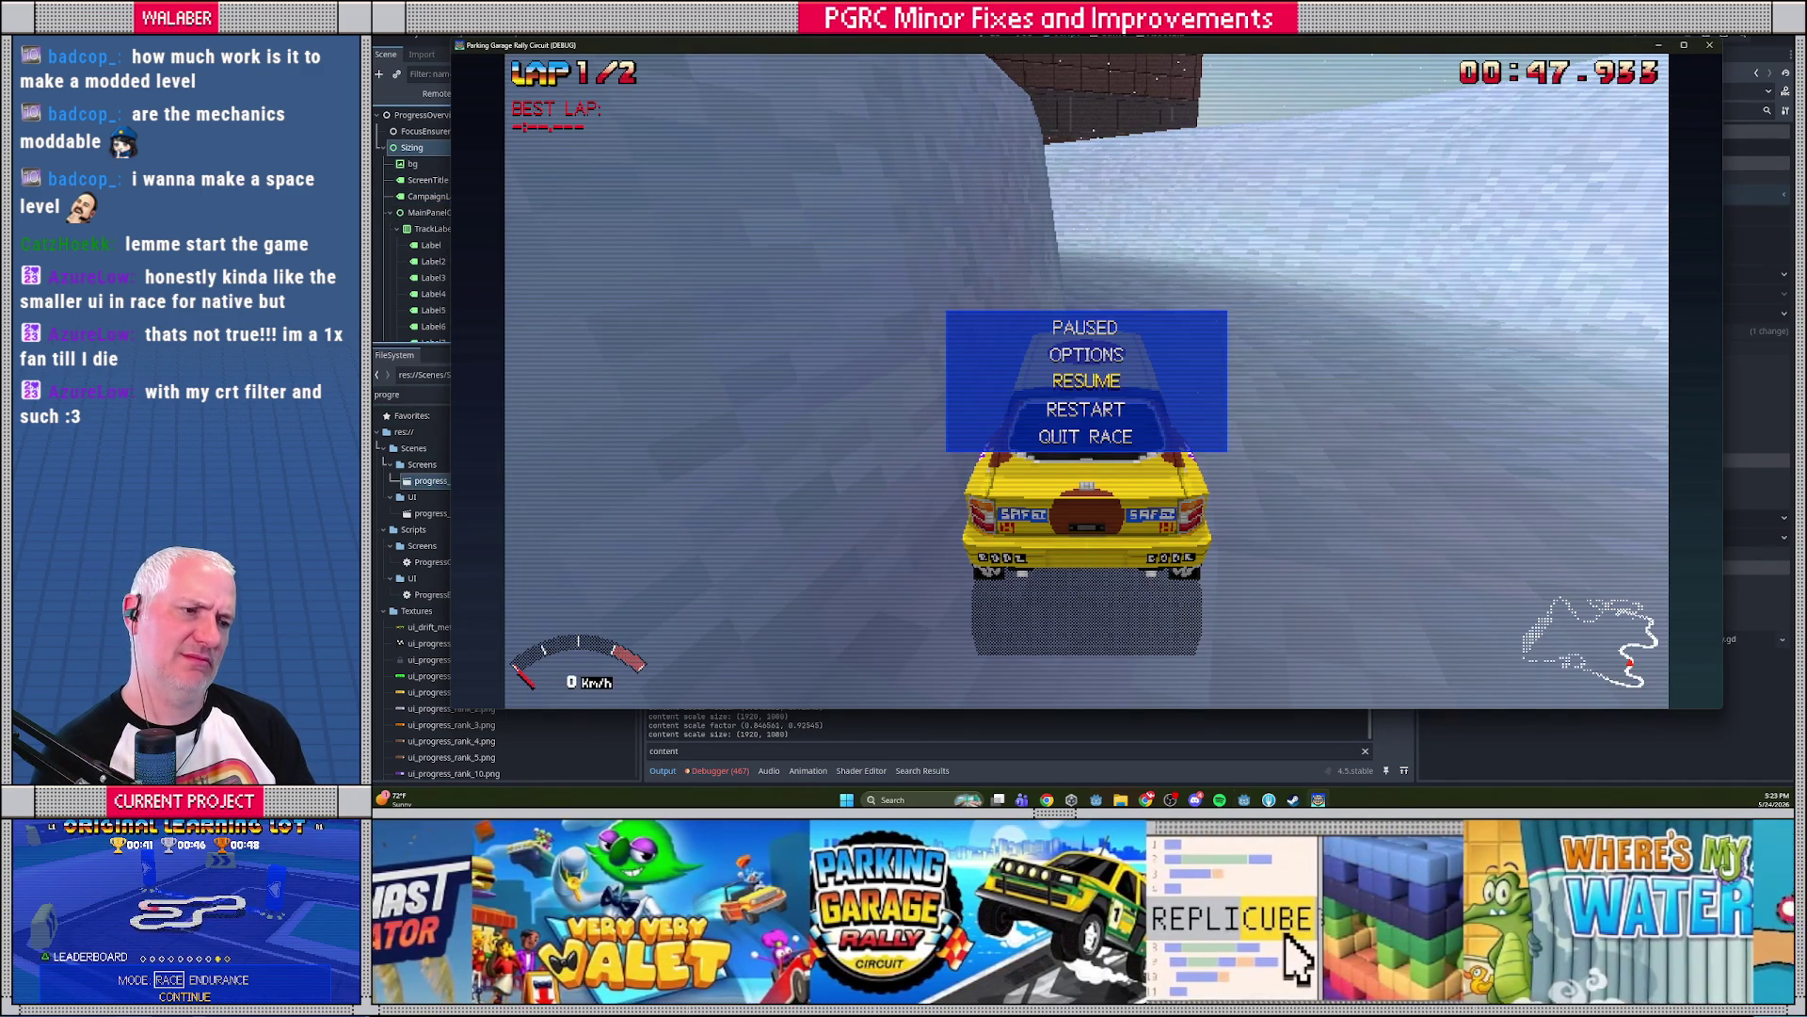
Quit the race, view the USA circuit's Progress Overview screen, then close the game
key(Return)
key(Return)
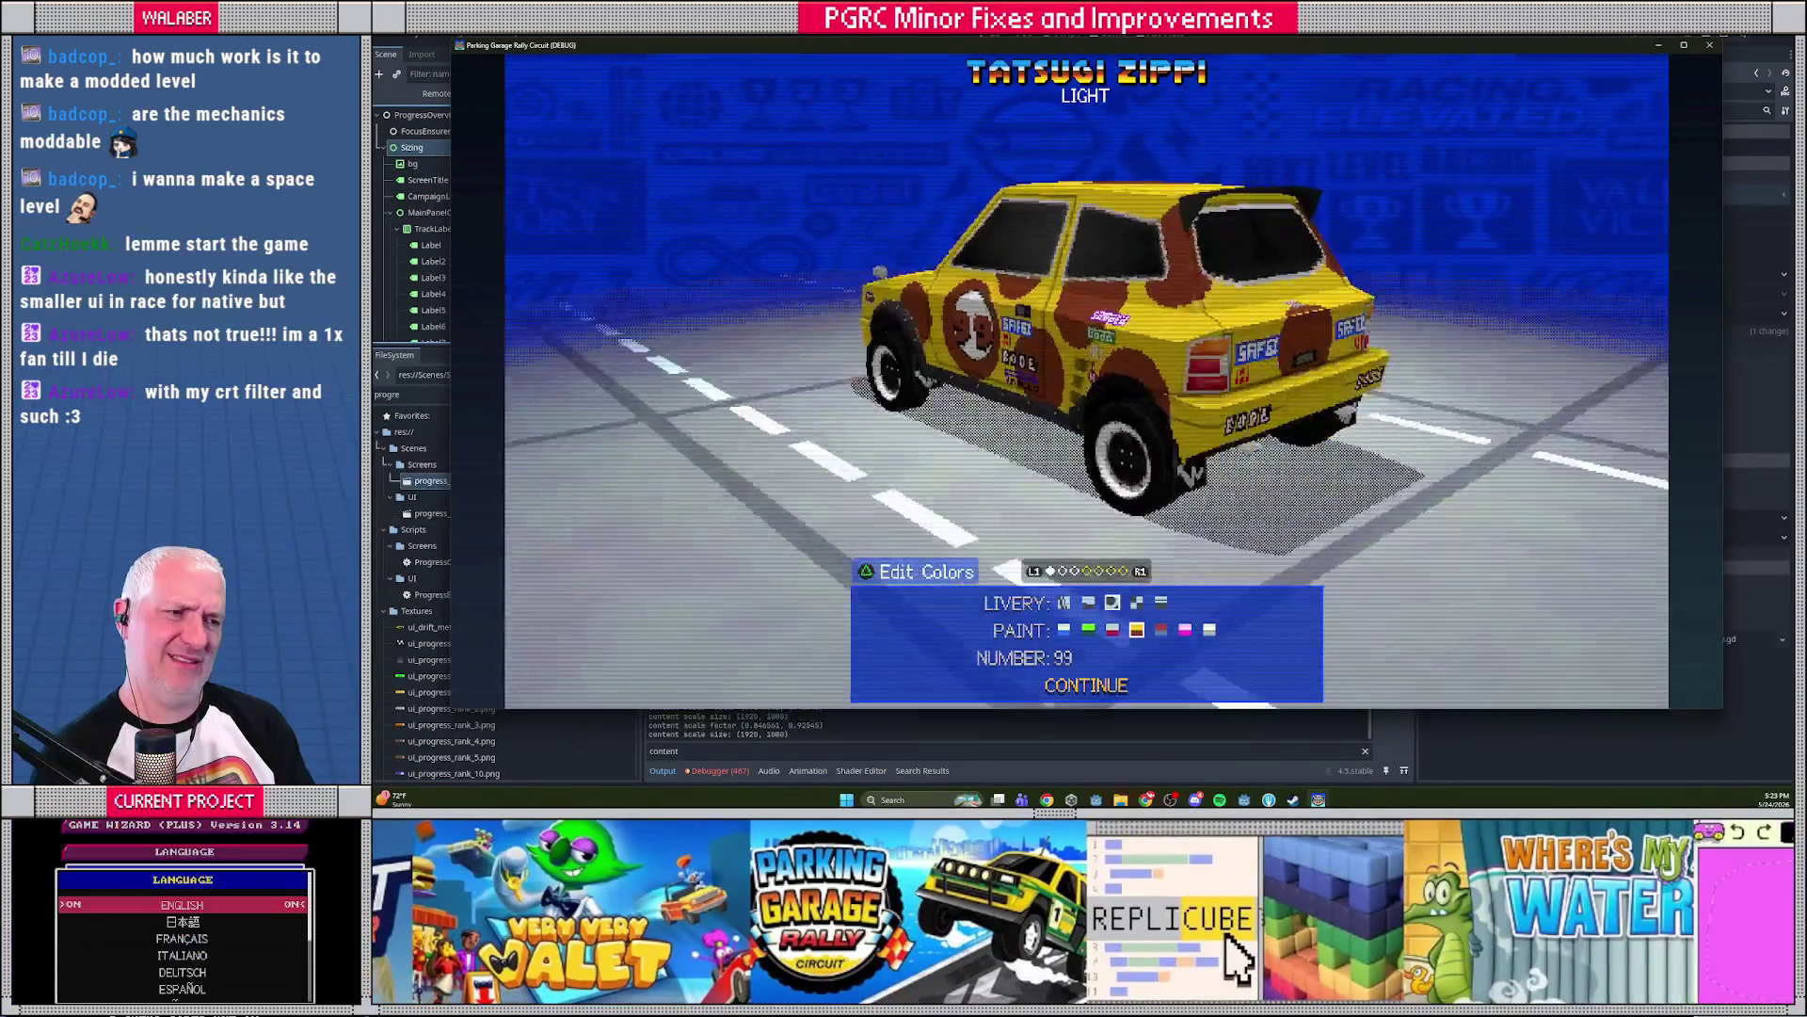
key(Escape)
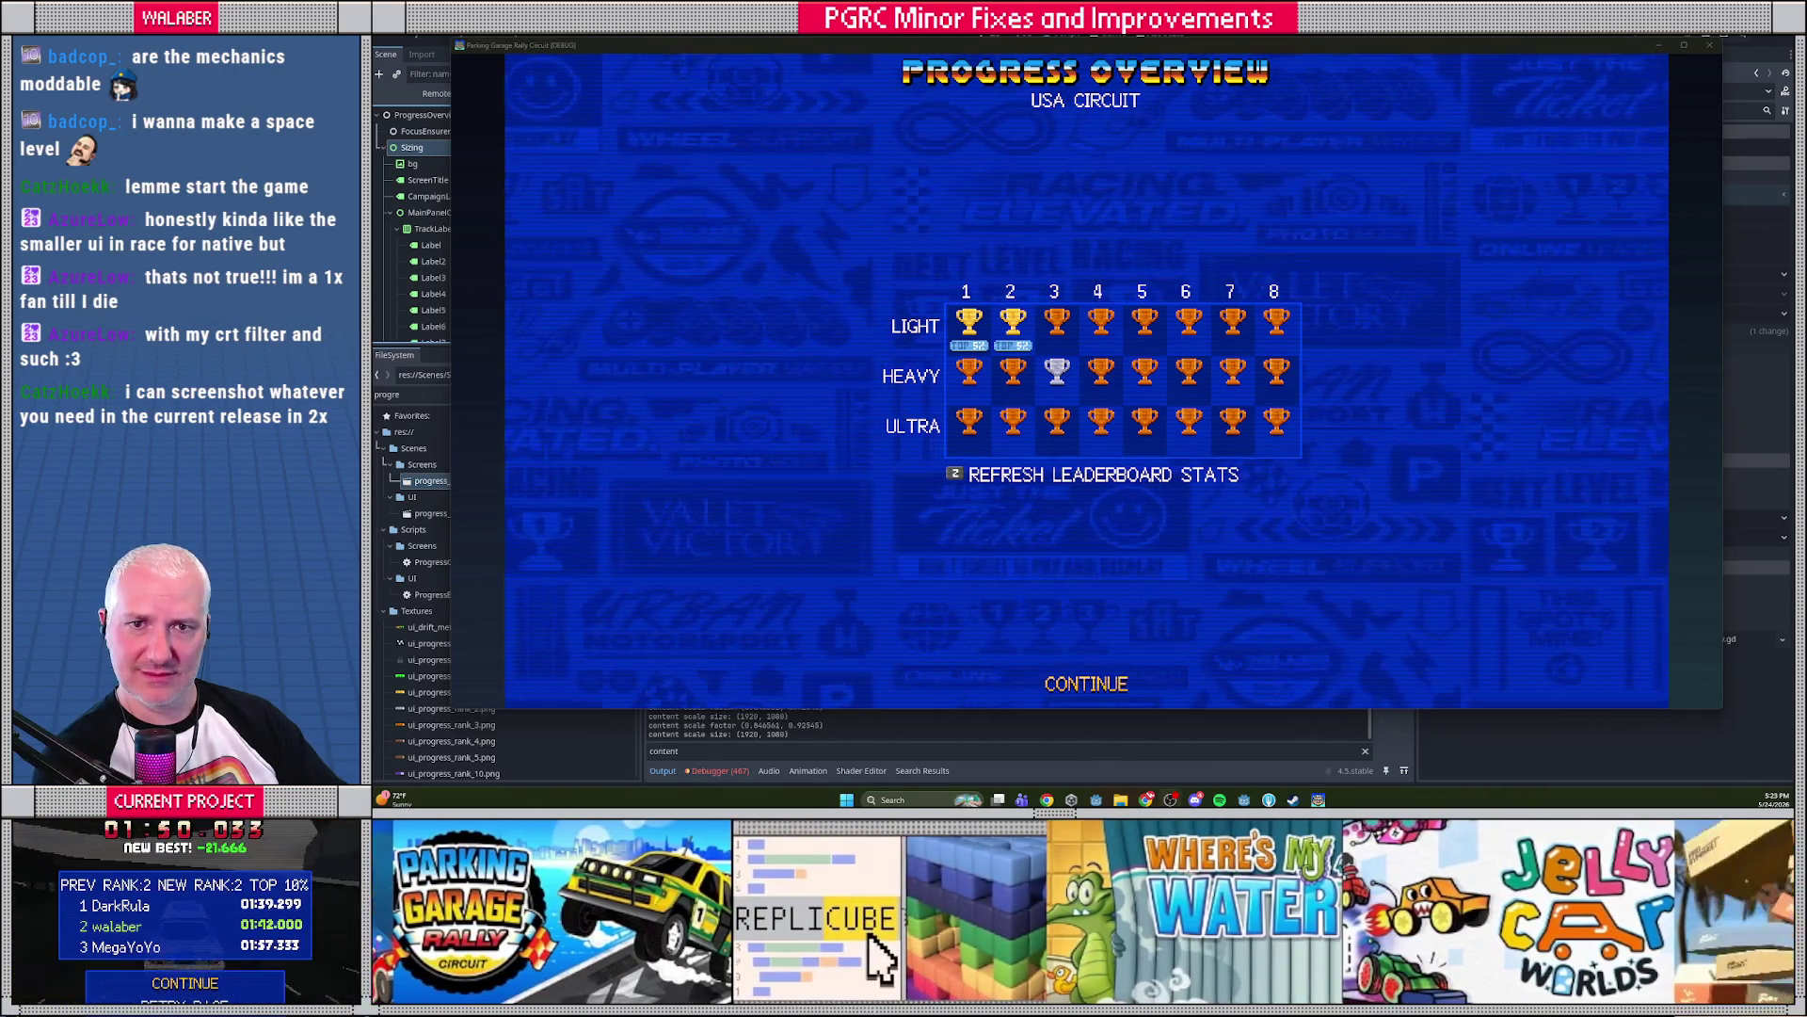
key(F8)
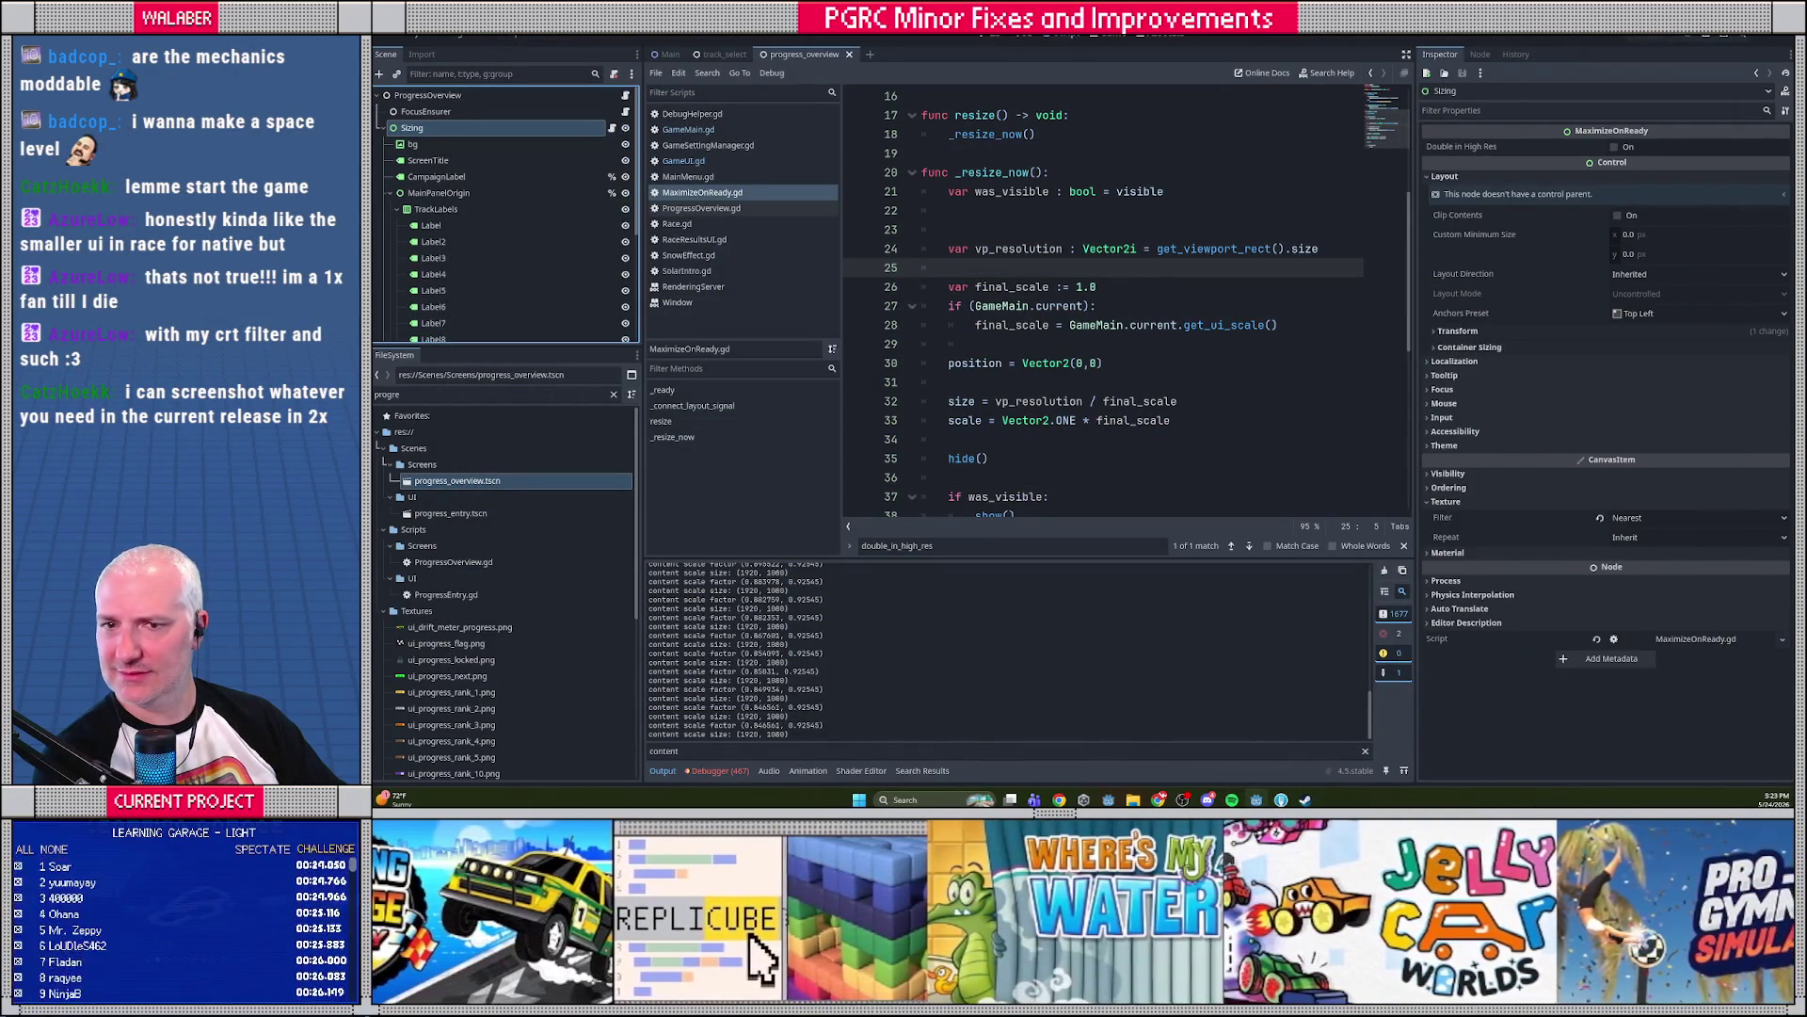
Launch Parking Garage Rally Circuit from Steam, keeping the local save over the cloud save
key(alt+Tab)
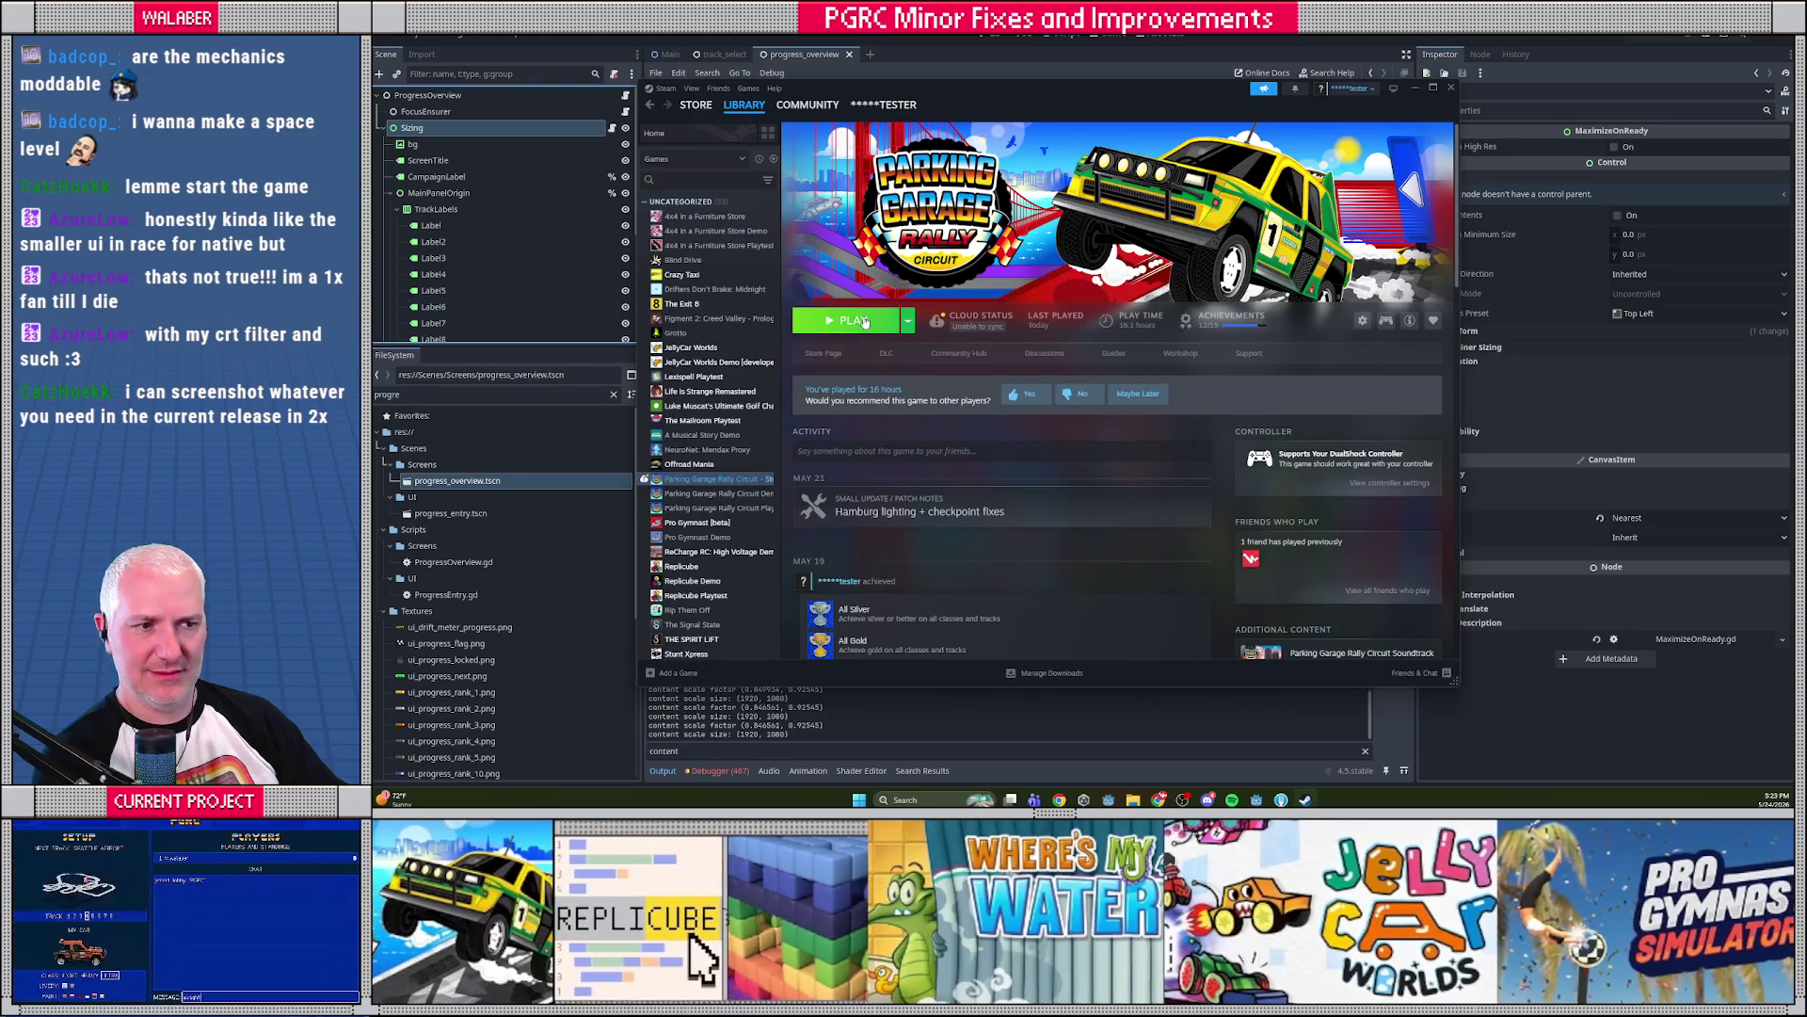
click(864, 322)
click(1084, 484)
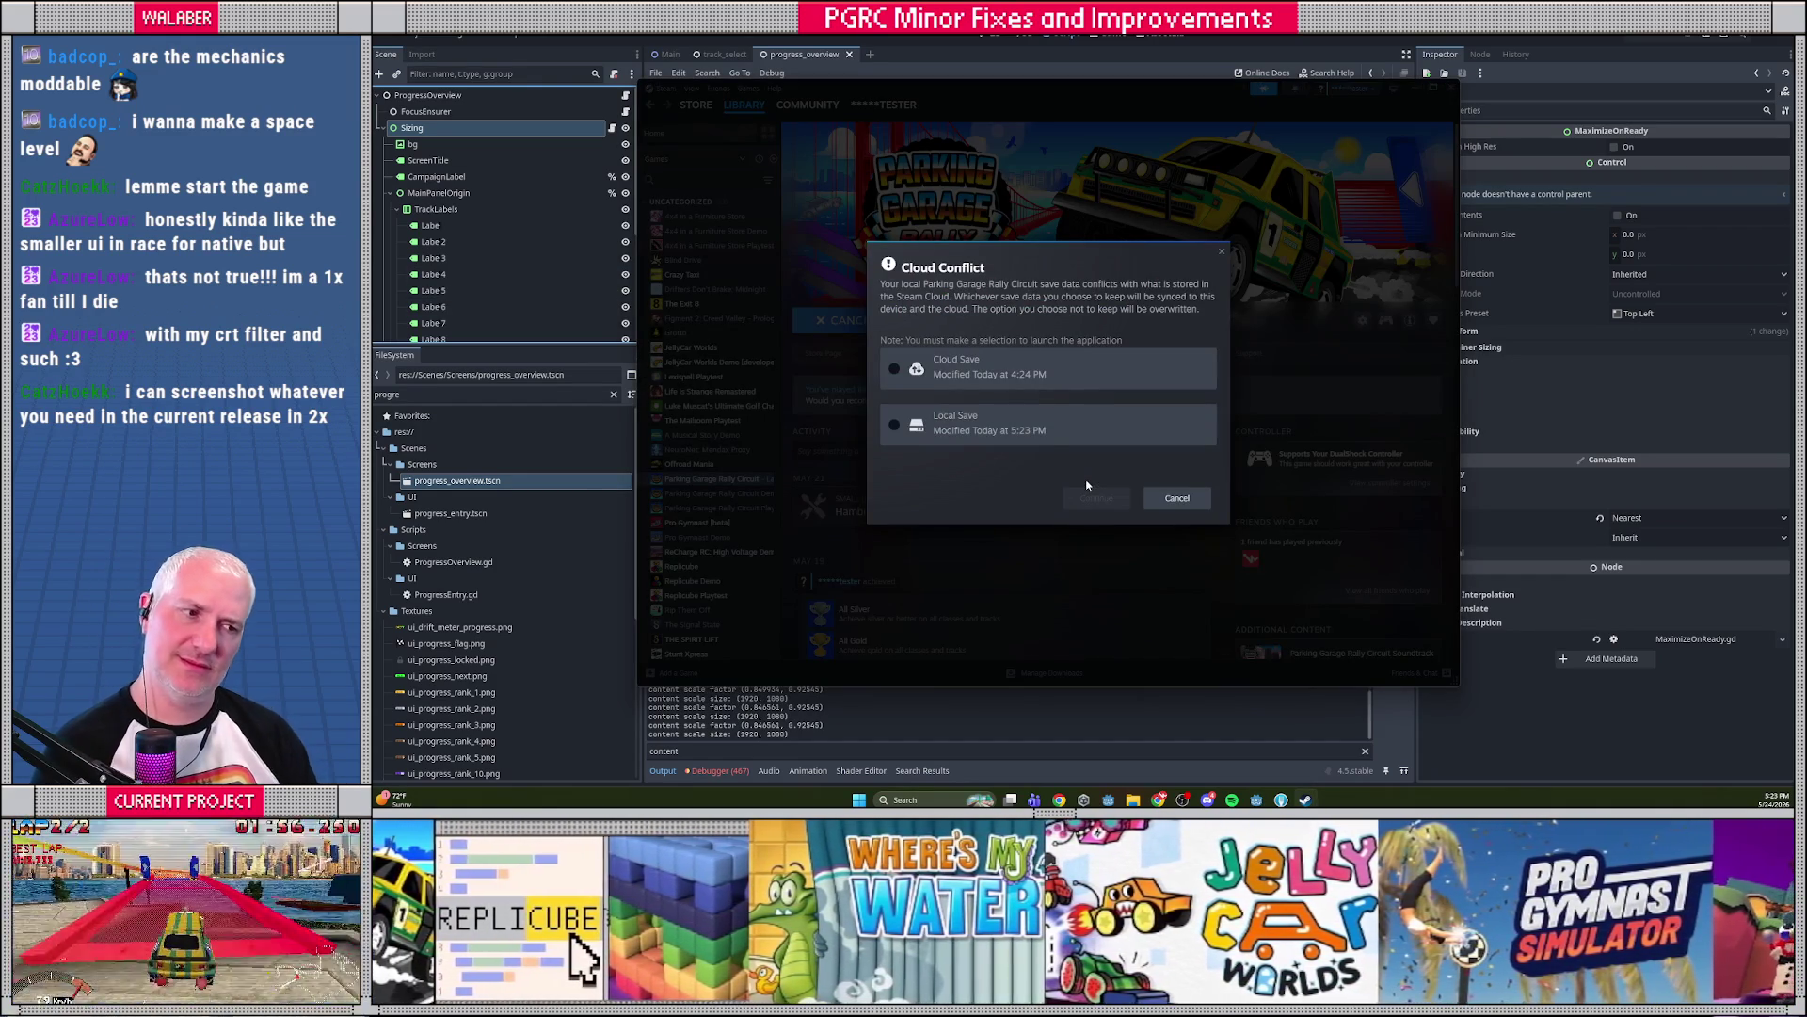
click(1035, 424)
click(1091, 514)
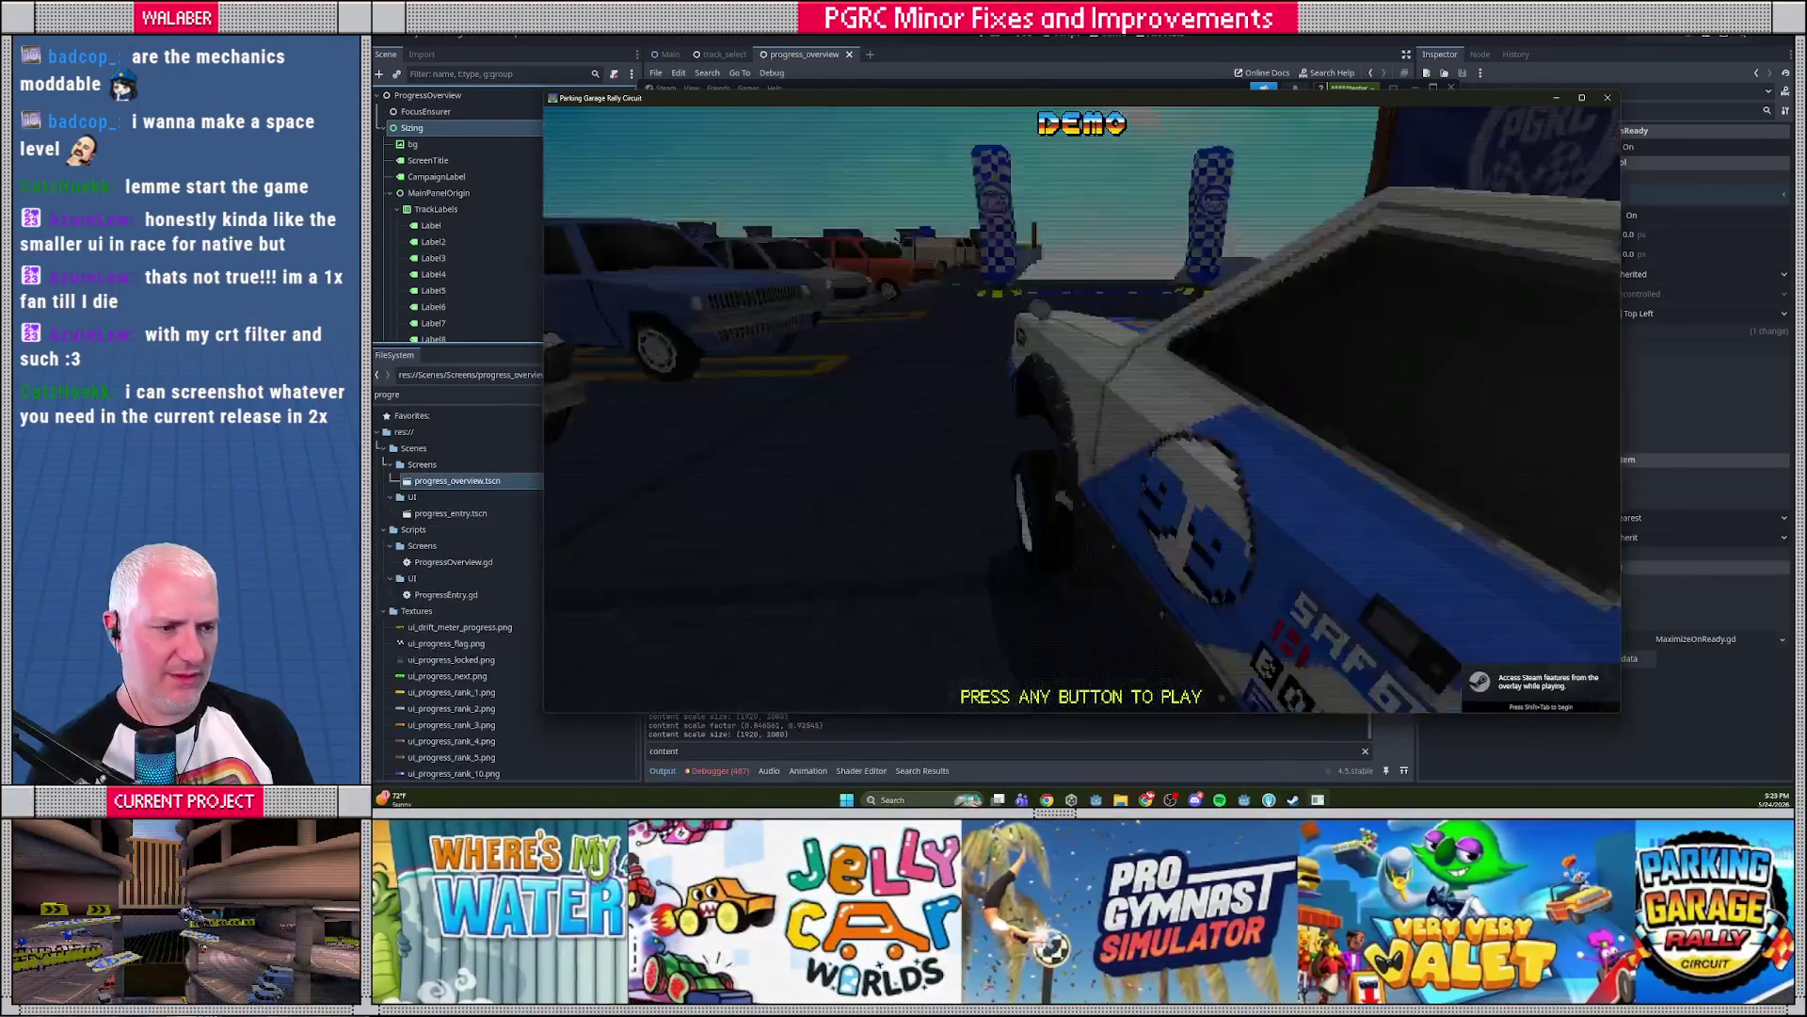
Leave the attract demo, visit the Options screen, then quit the game
key(Return)
key(Down)
key(Down)
key(Down)
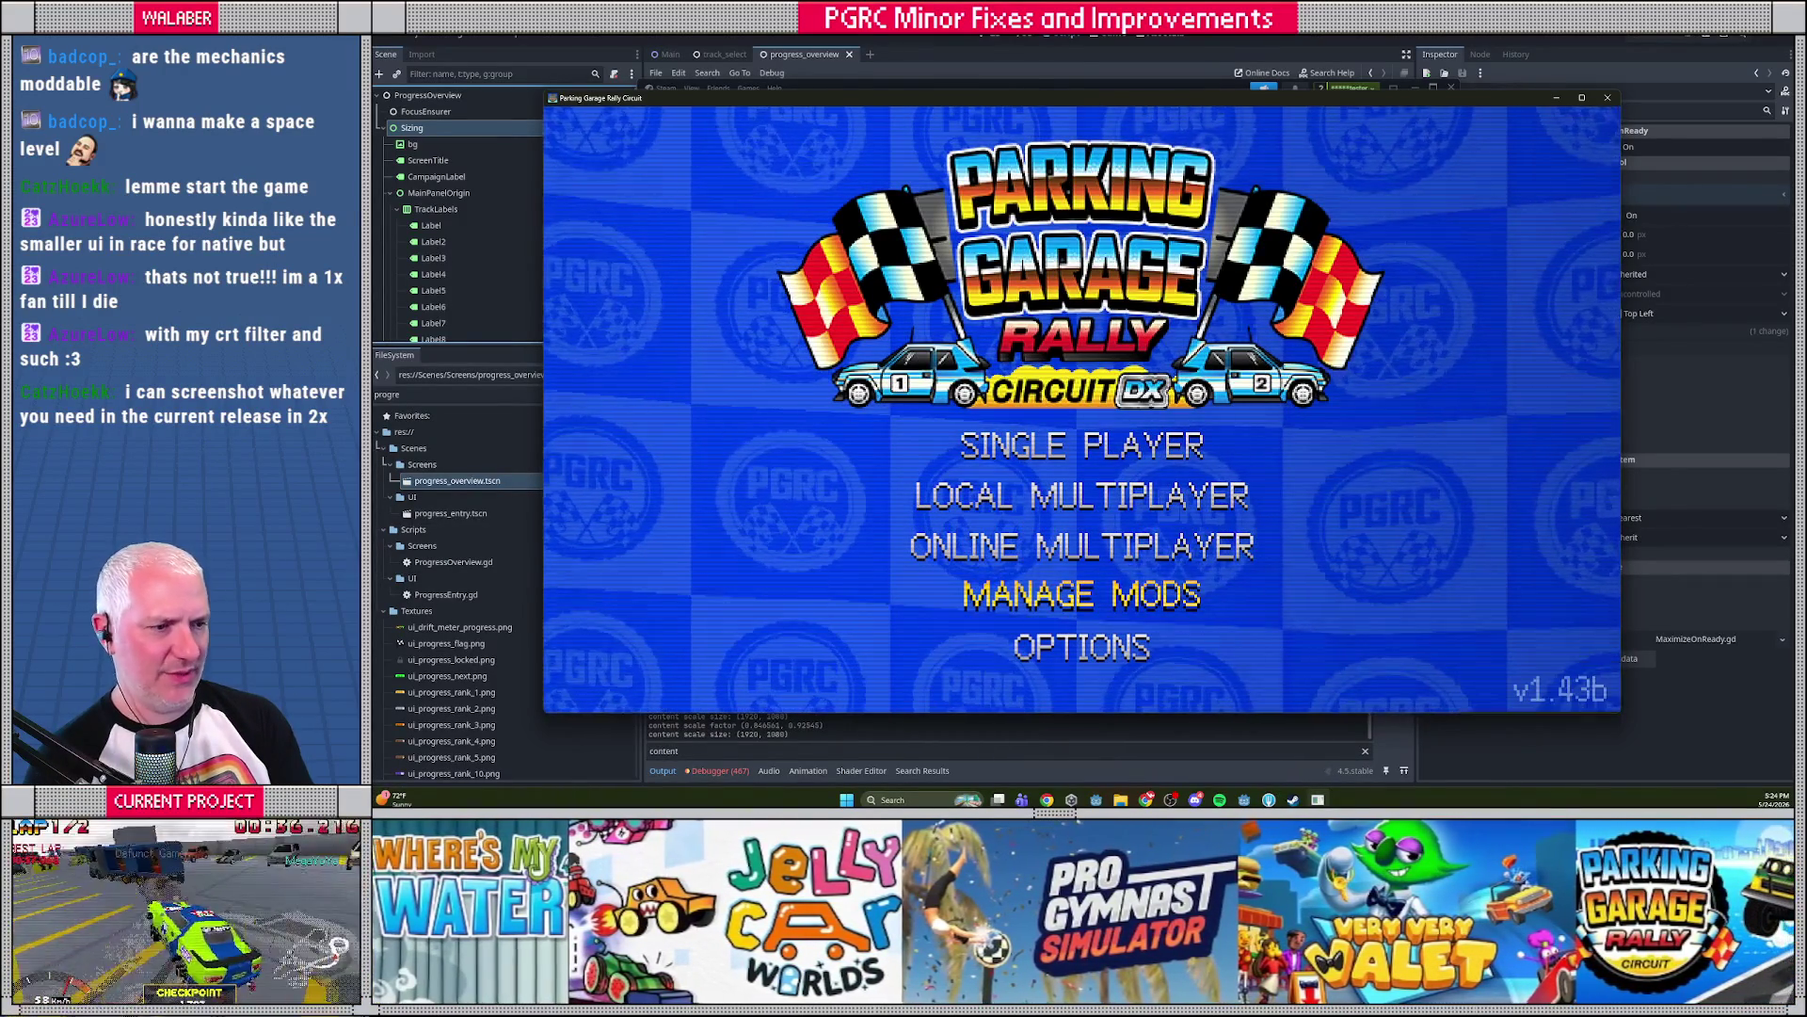
key(Down)
key(Return)
key(Down)
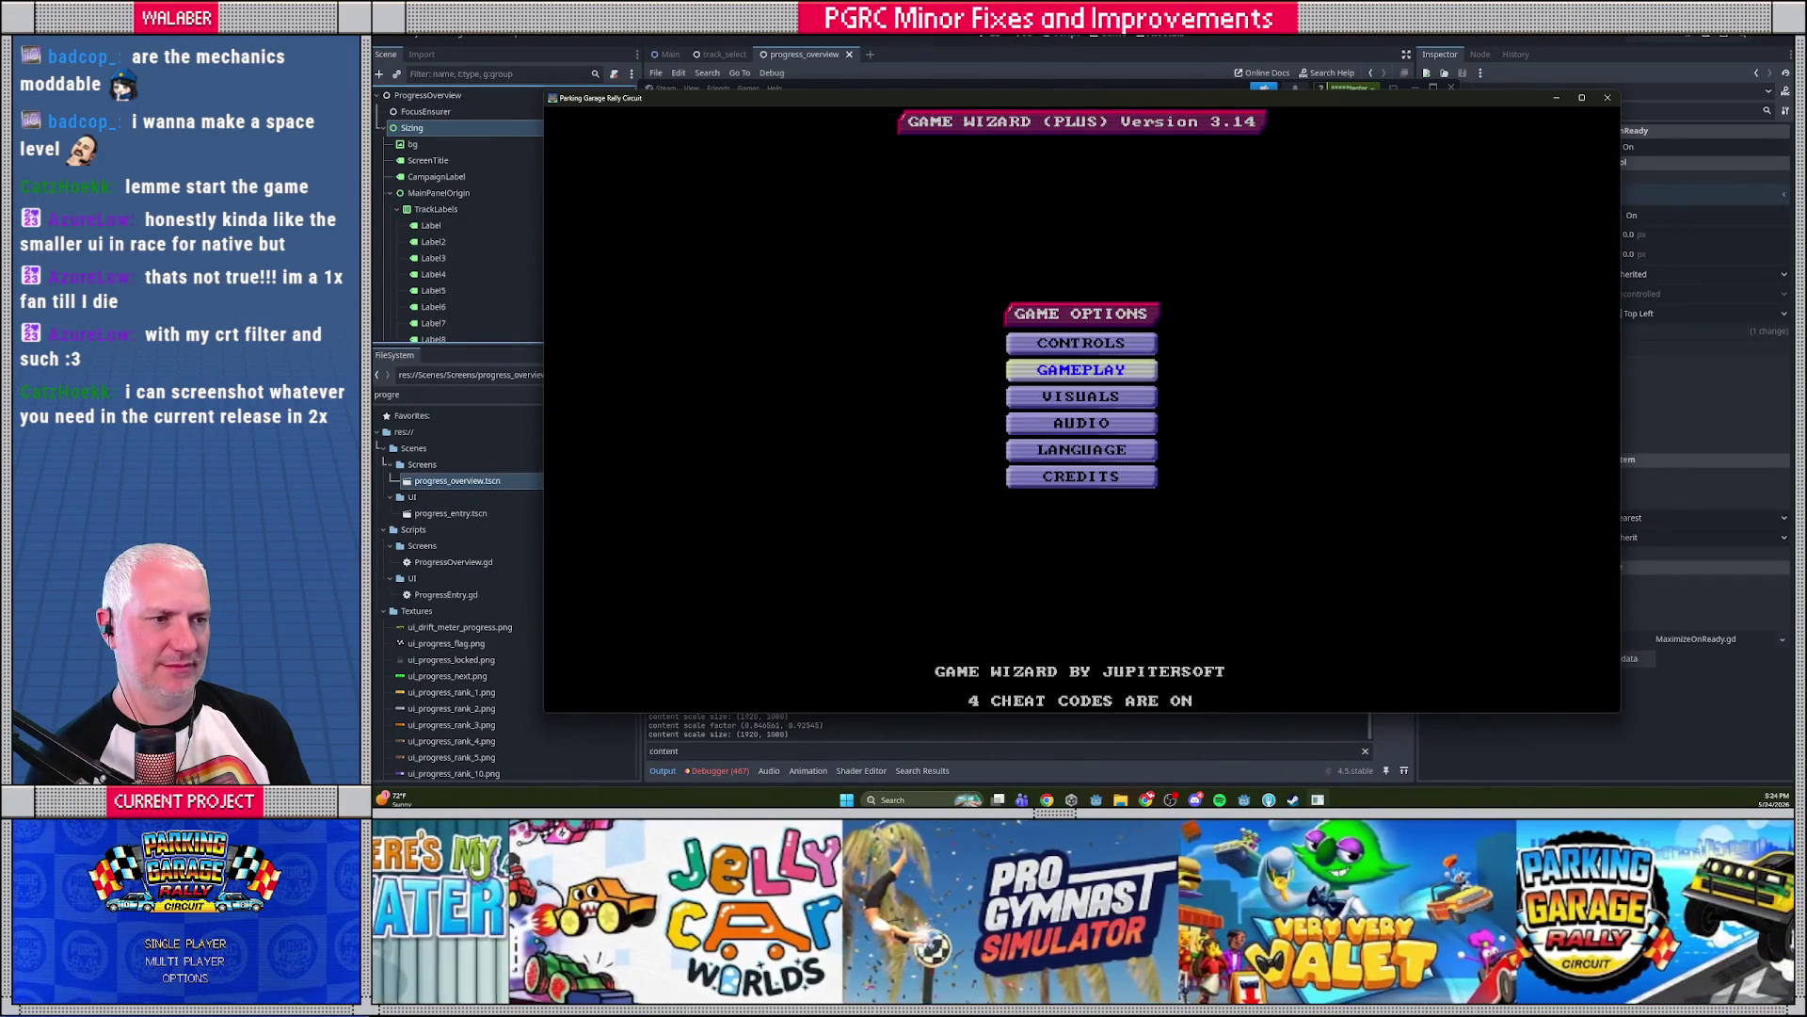
key(Escape)
key(Escape)
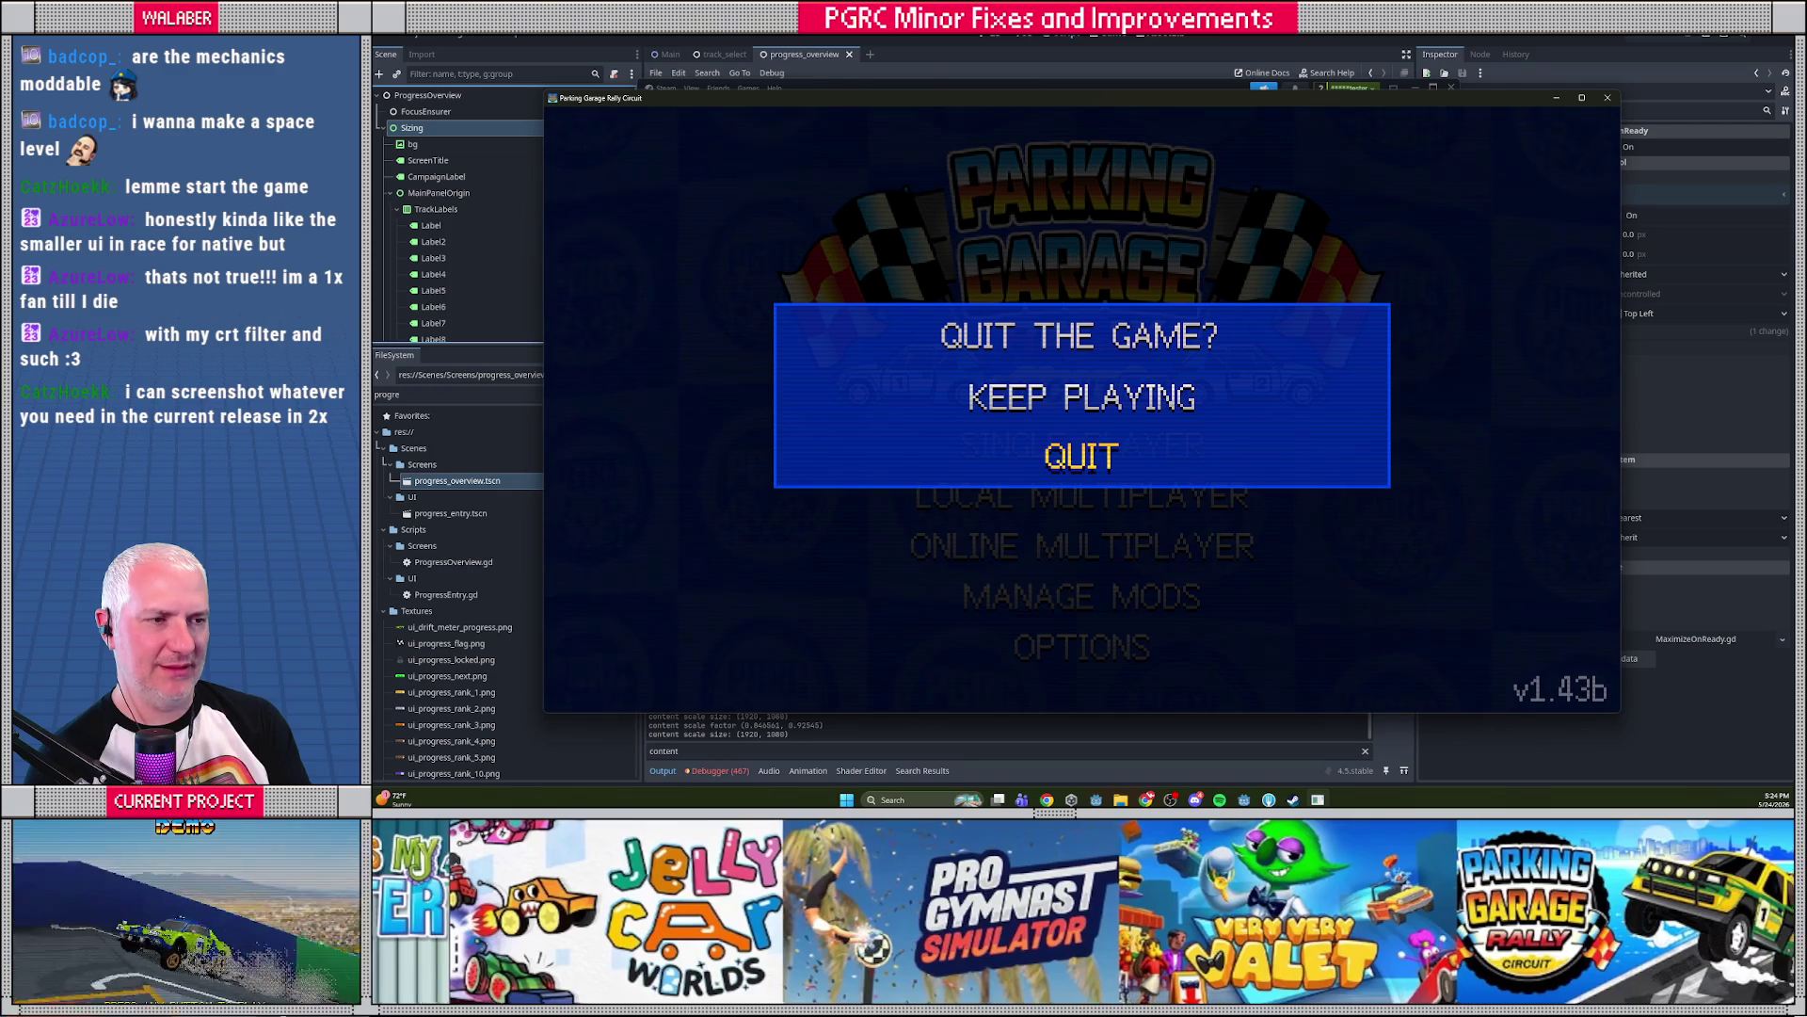
key(Return)
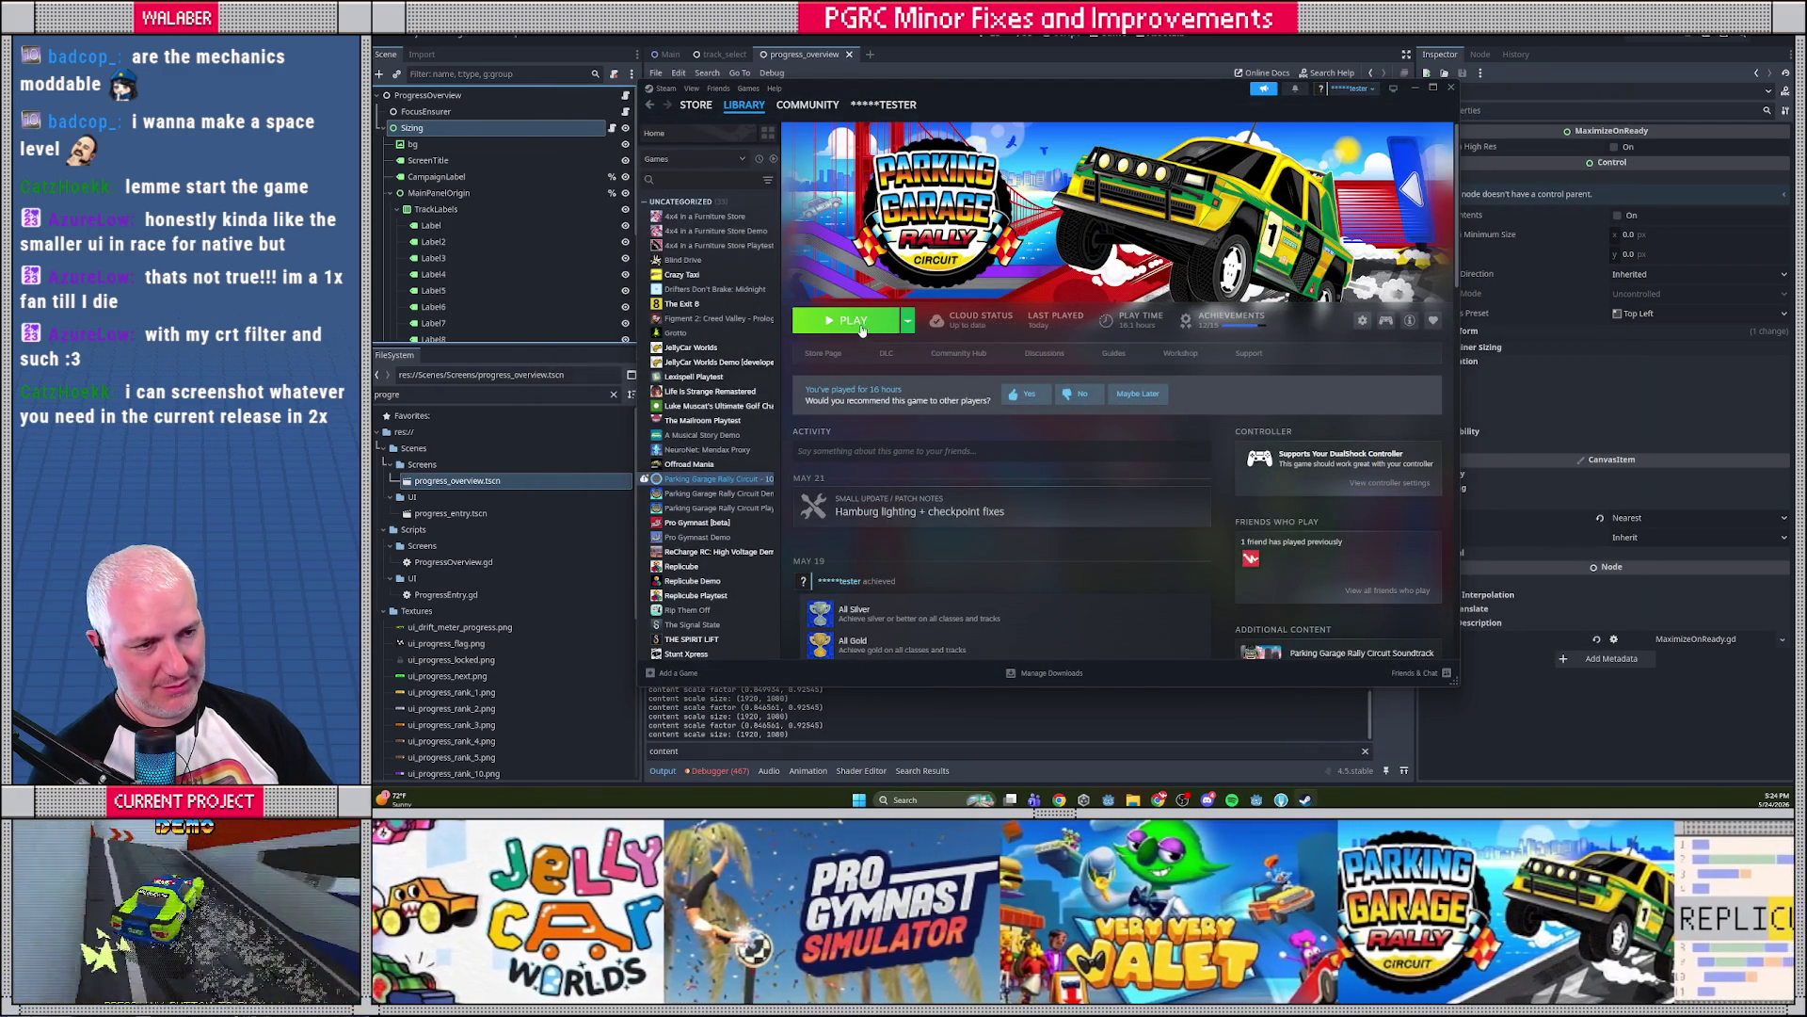
Relaunch with the Vulkan option, reach the USA Circuit progress overview, and open ProgressOverview.gd in Godot
click(853, 322)
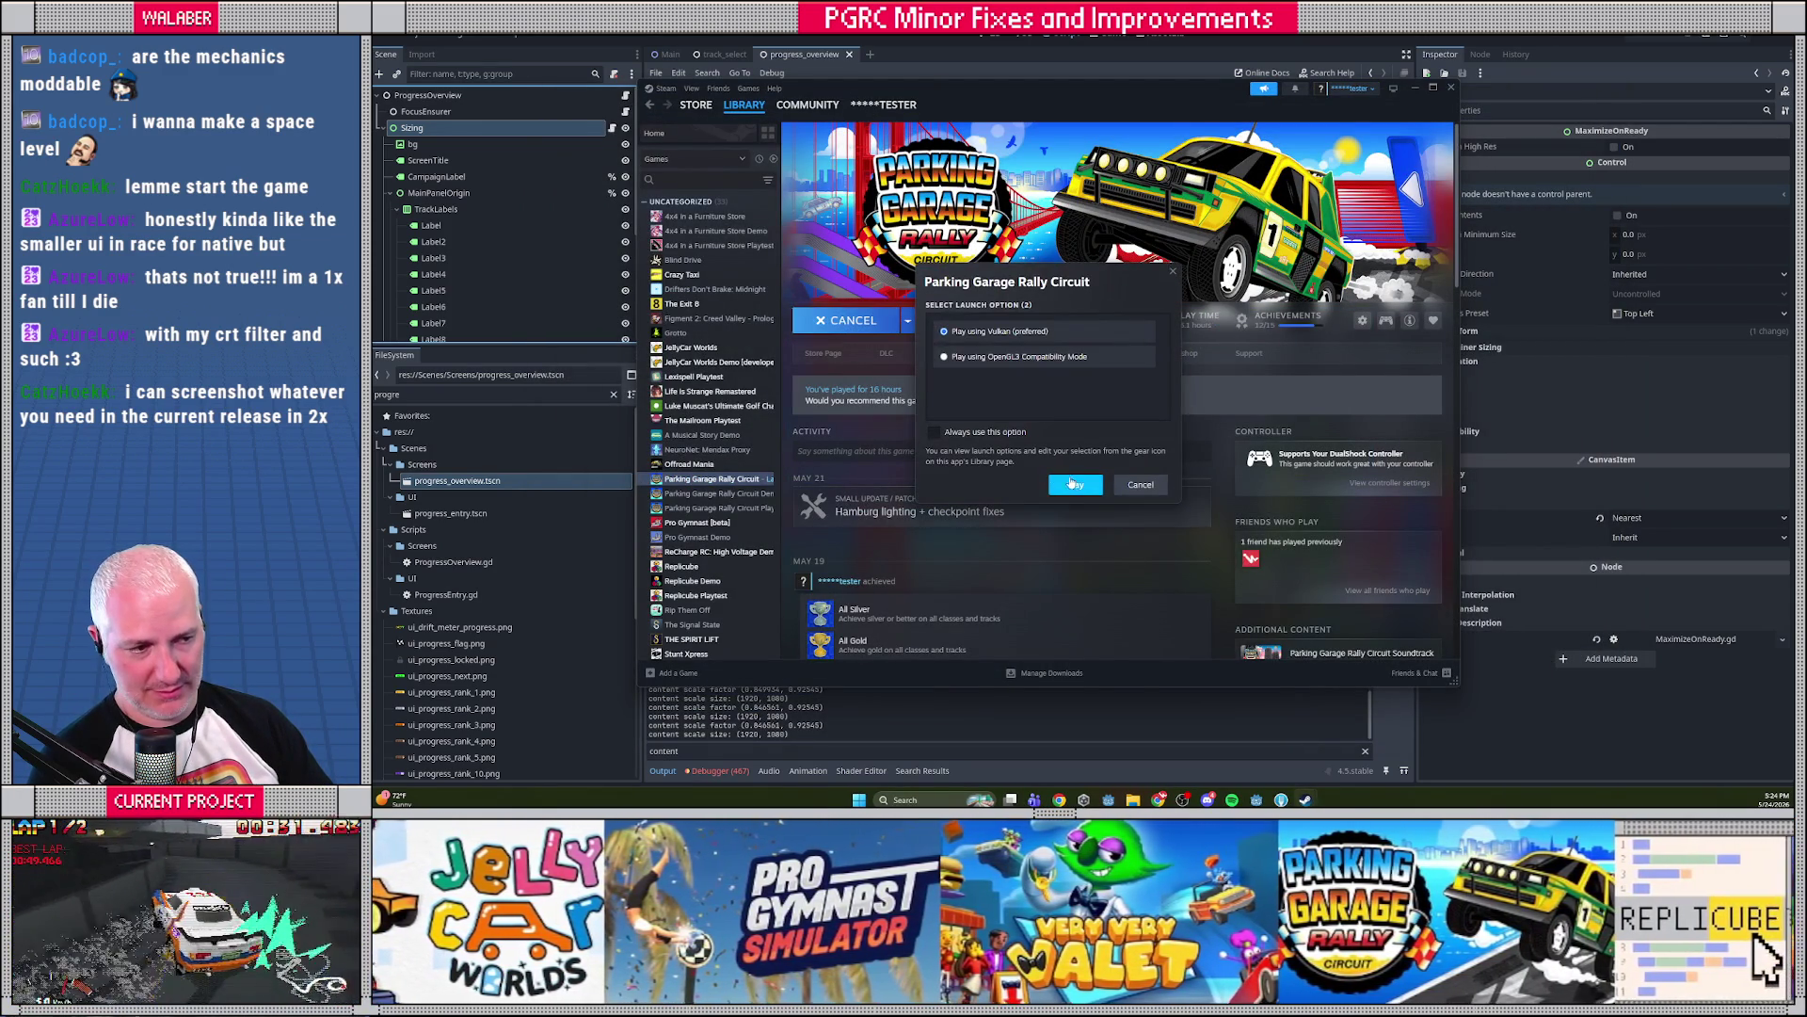
click(1076, 482)
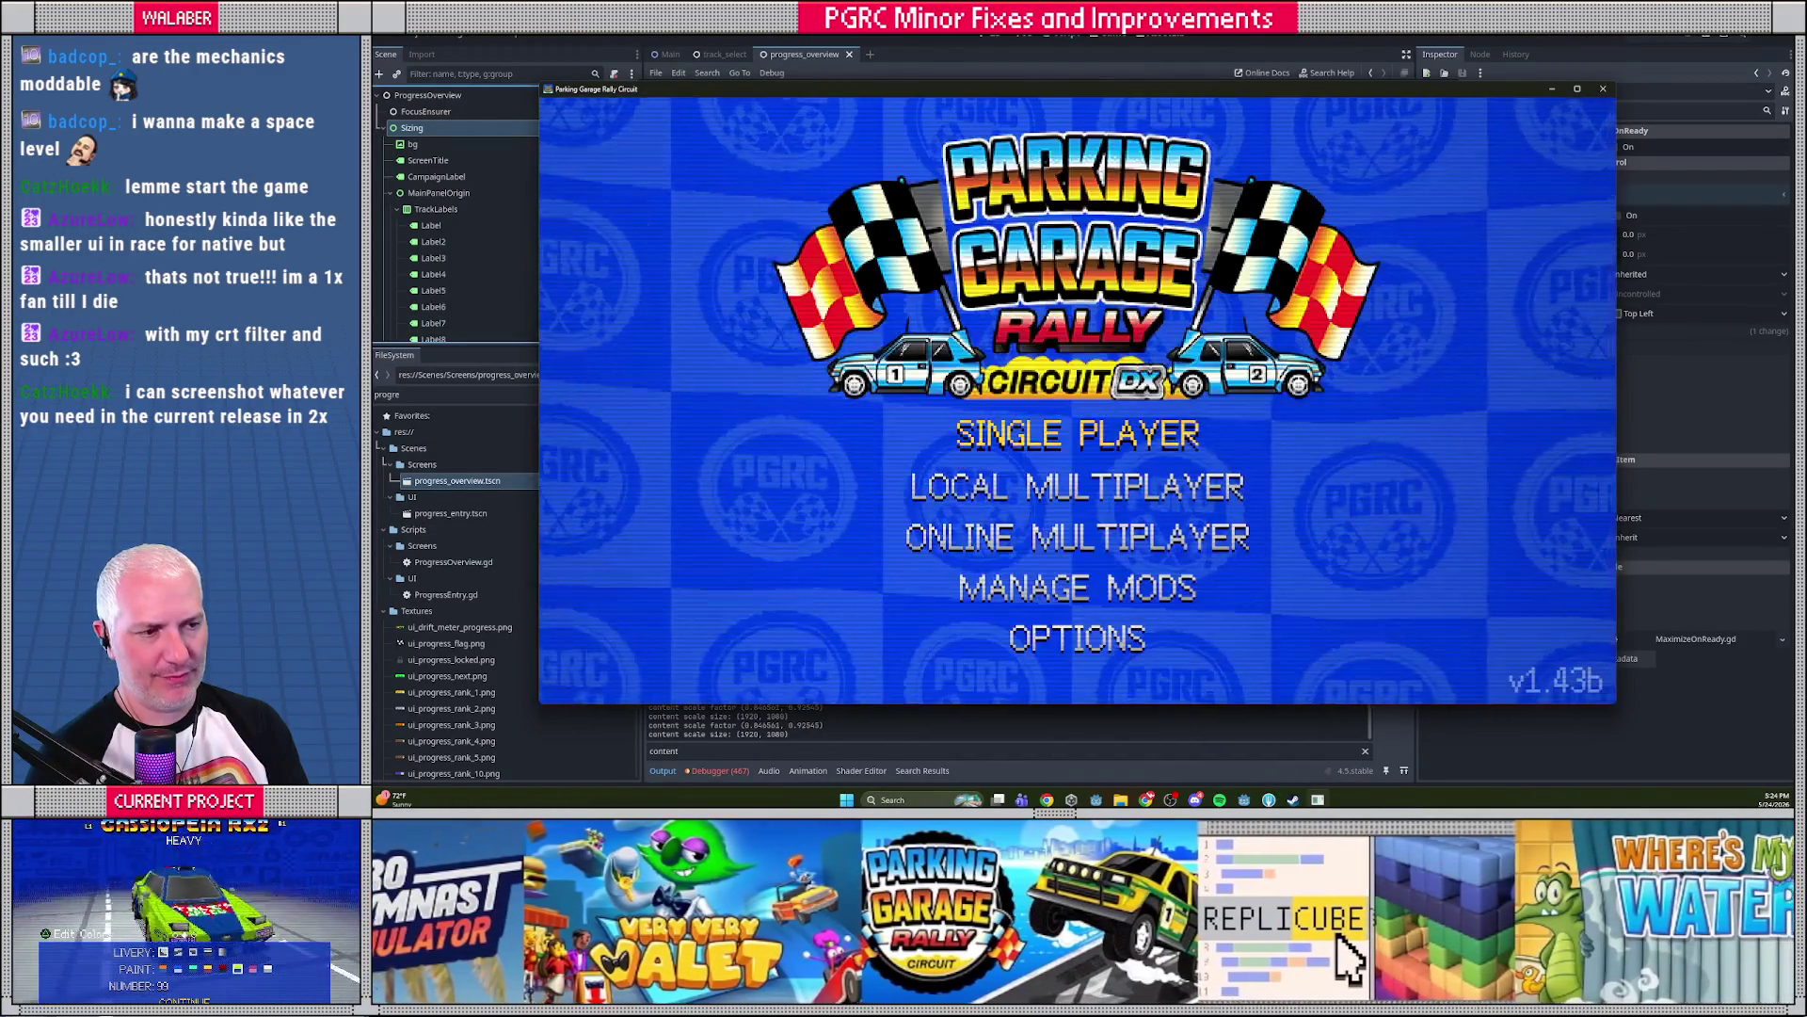
key(Return)
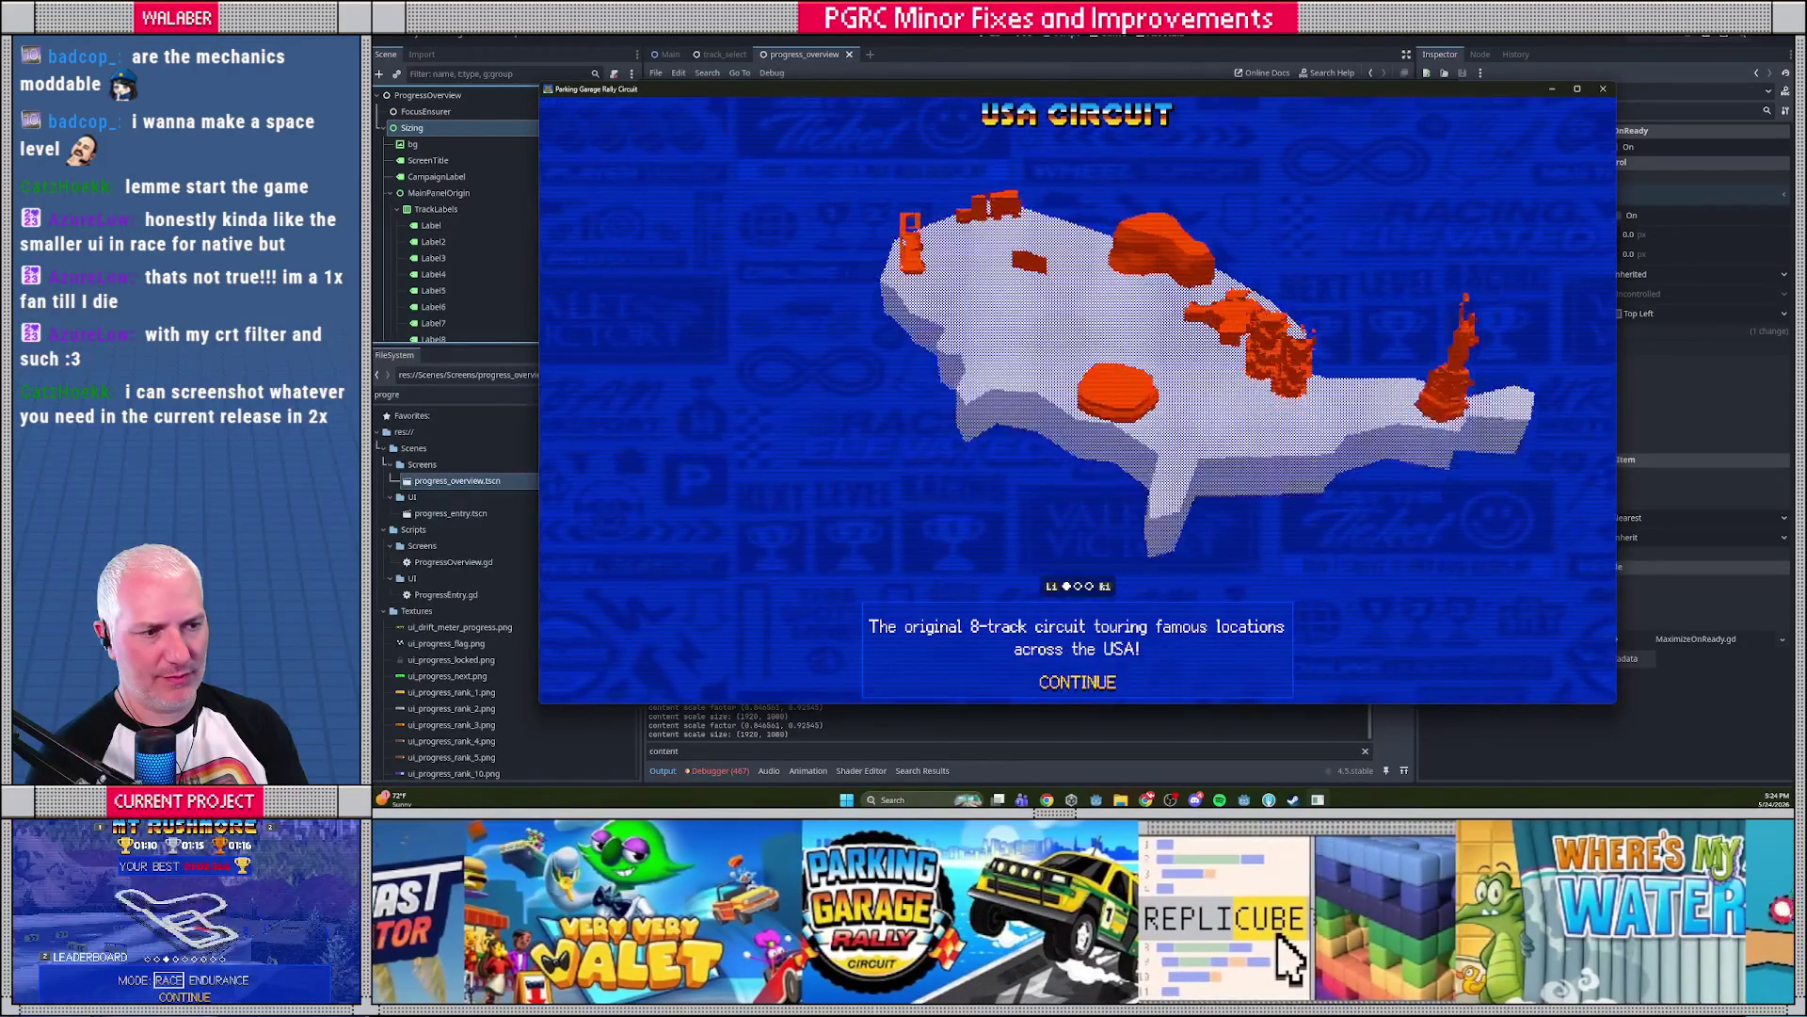
key(Return)
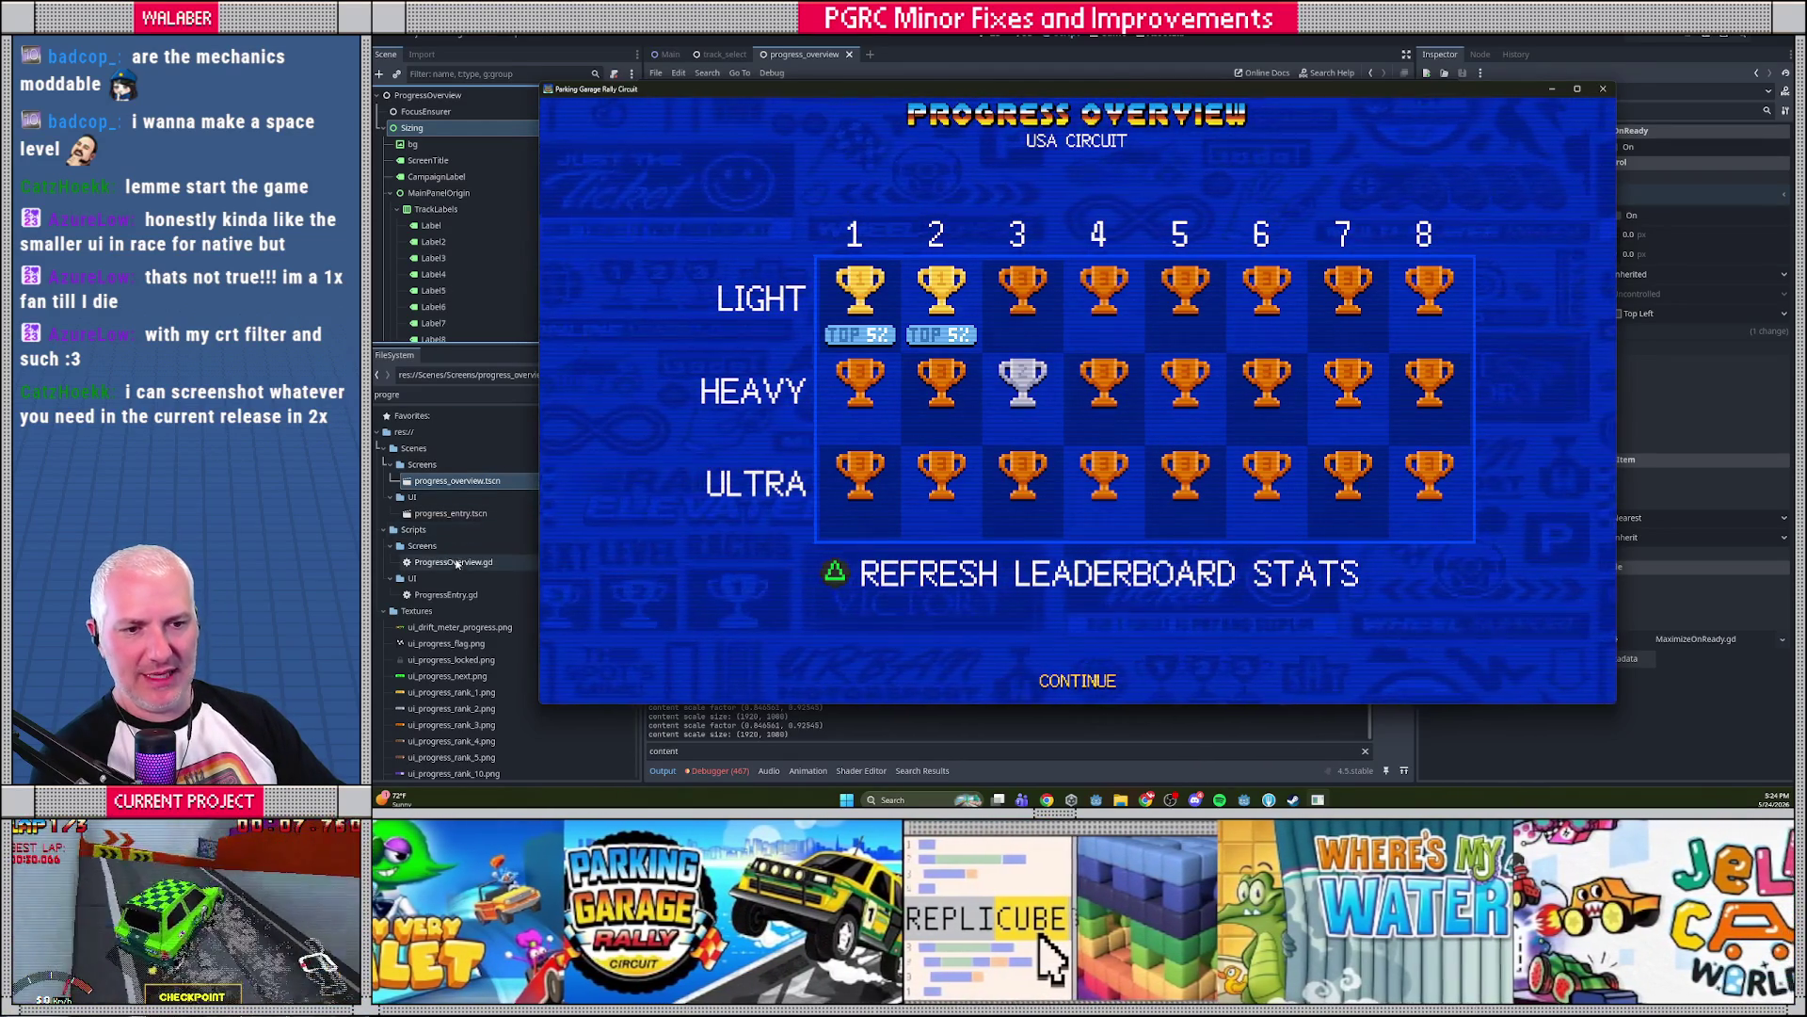
click(455, 562)
double_click(460, 564)
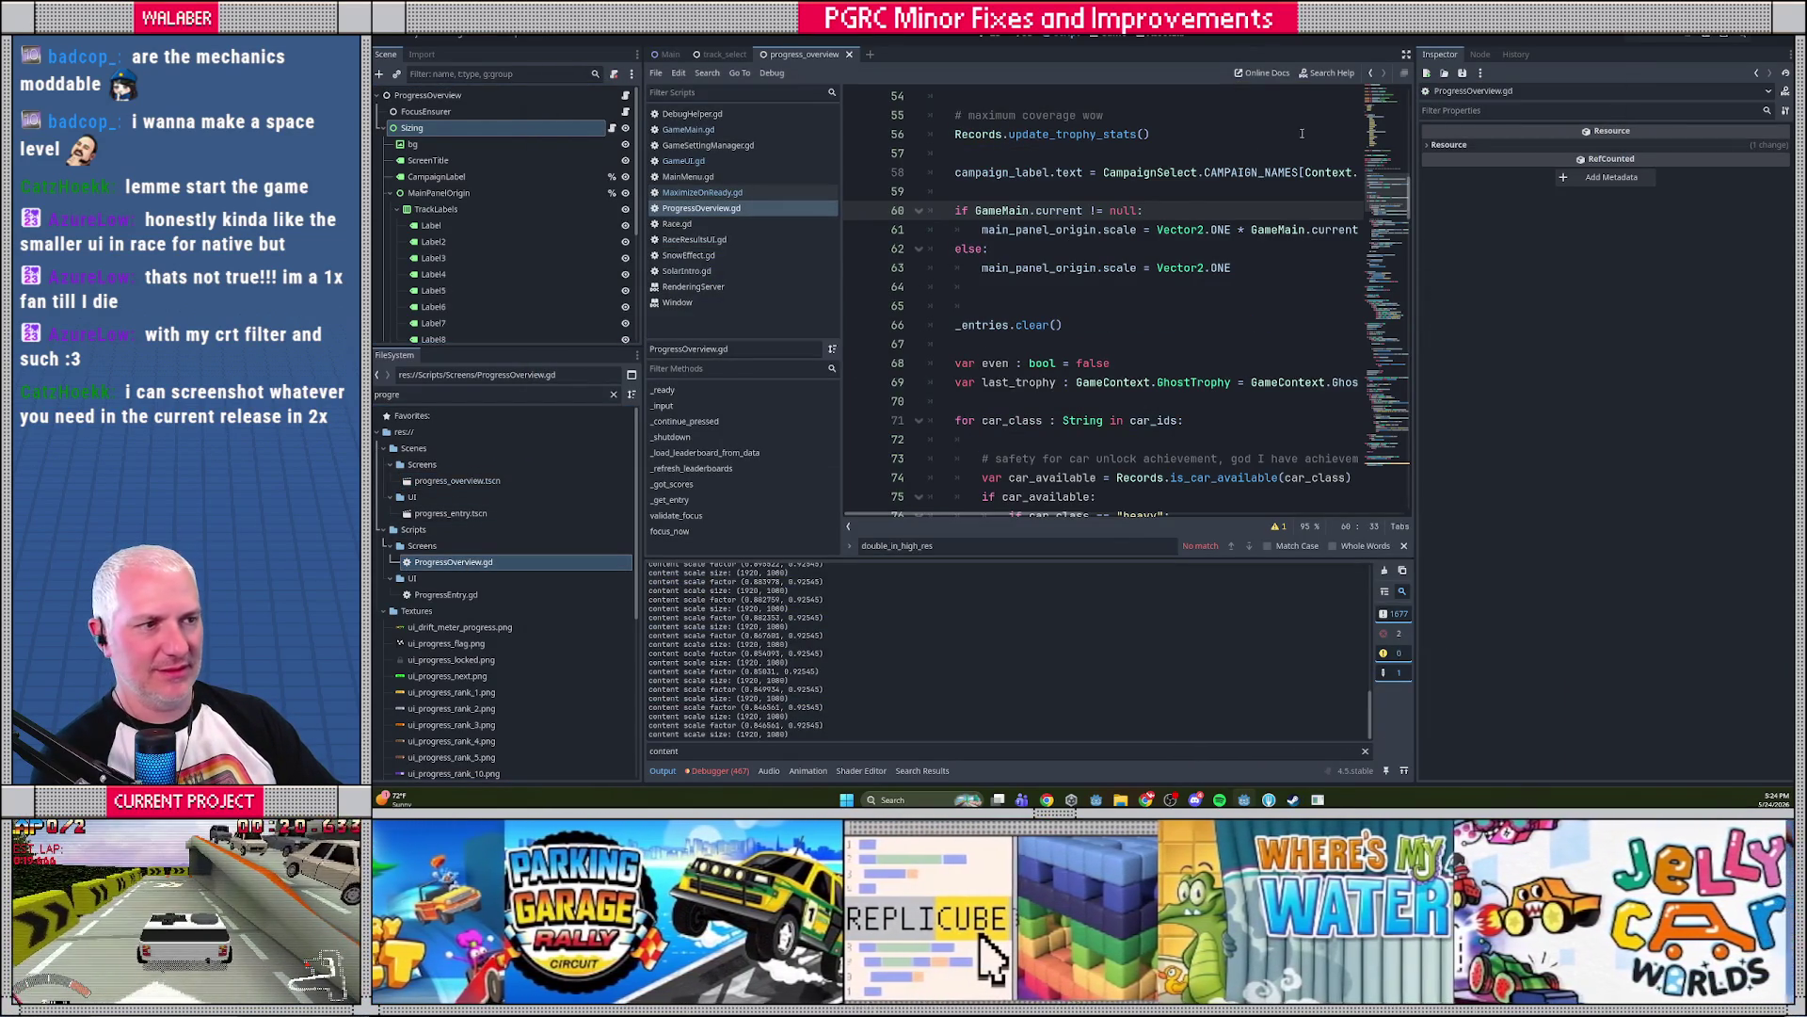
Jump from ProgressOverview.gd's scaling code to get_ui_scale in GameMain.gd, go back, then open MaximizeOnReady.gd
click(1406, 54)
mouse_move(760, 210)
mouse_down()
mouse_move(847, 271)
mouse_move(816, 273)
mouse_up()
click(837, 293)
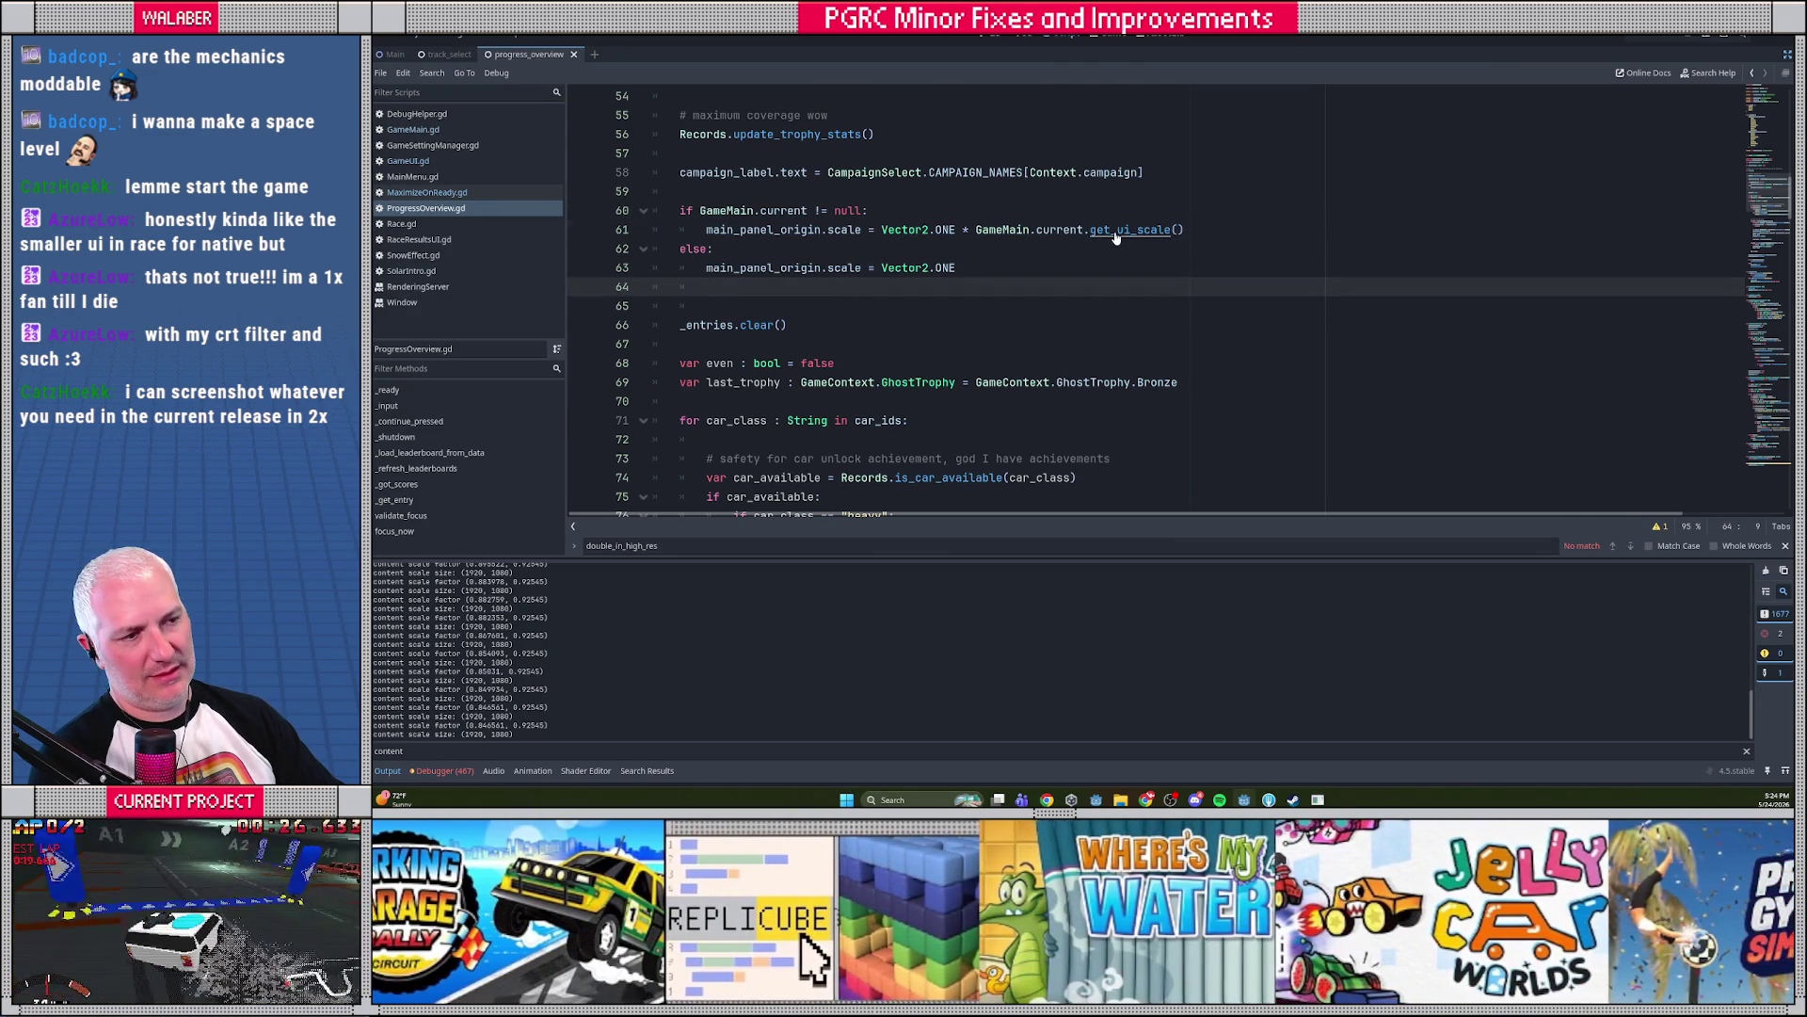
ctrl+click(1116, 233)
click(723, 344)
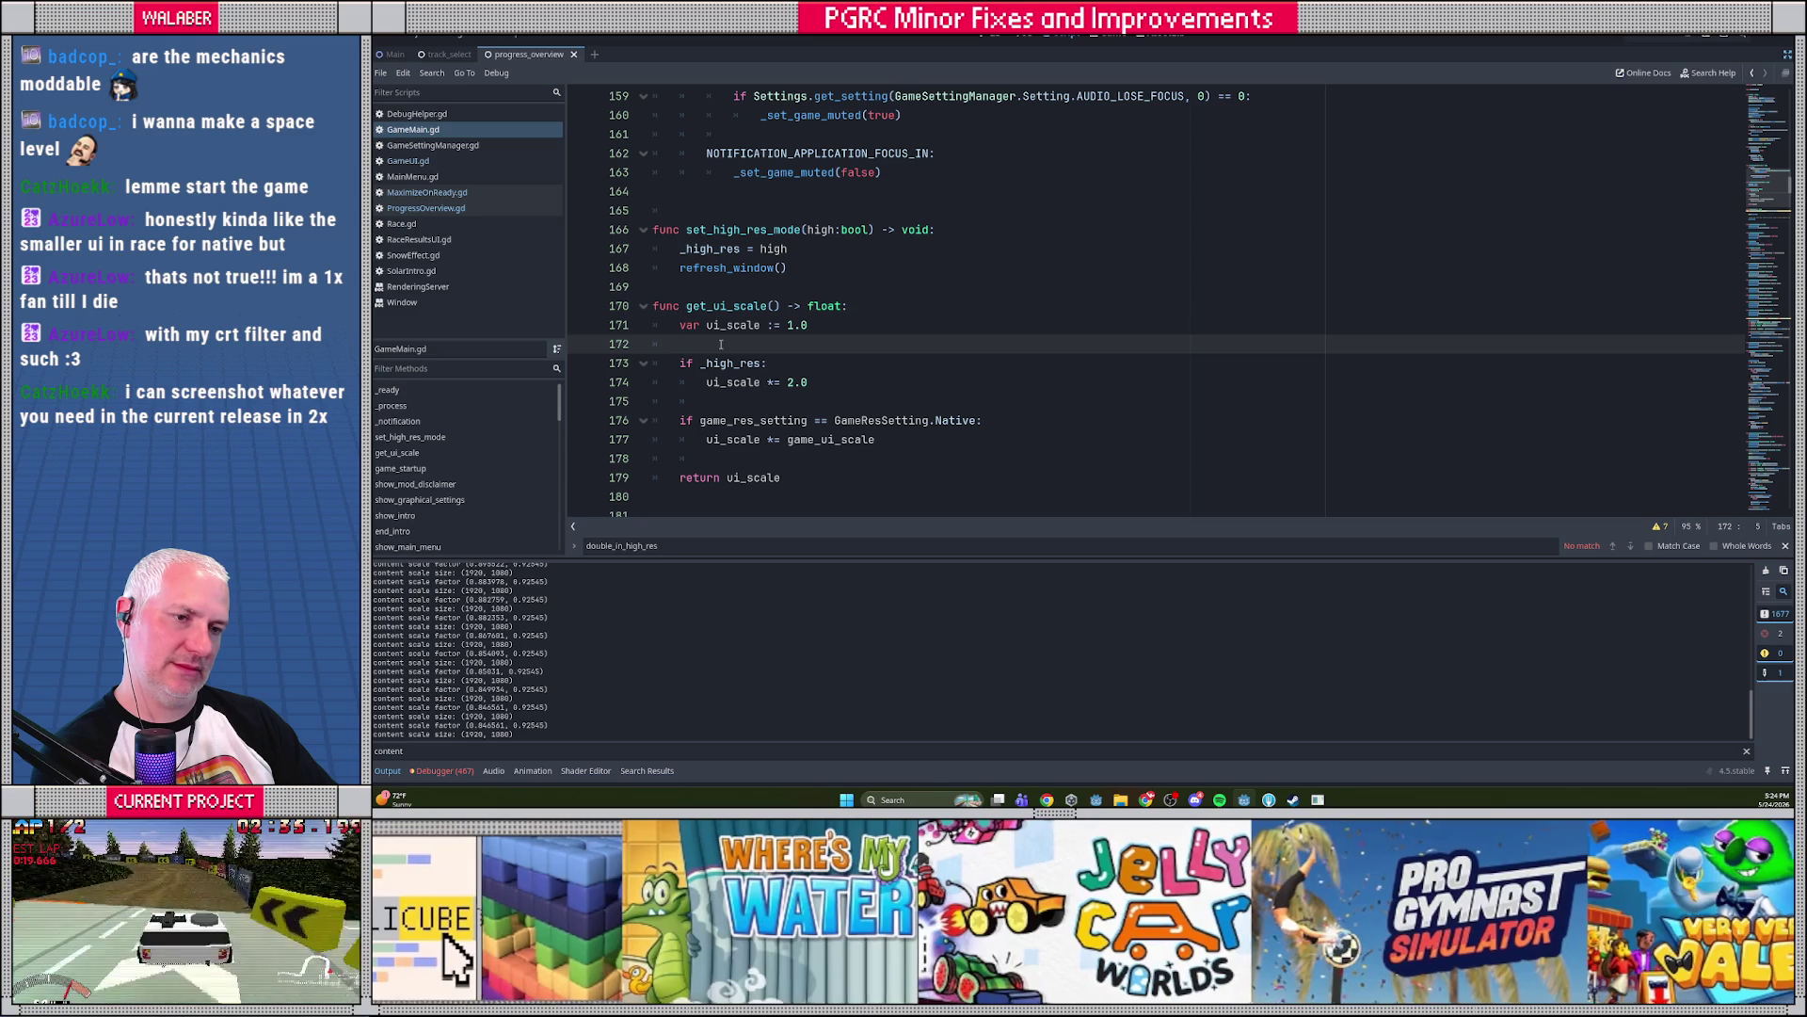
key(alt+Left)
key(alt+Left)
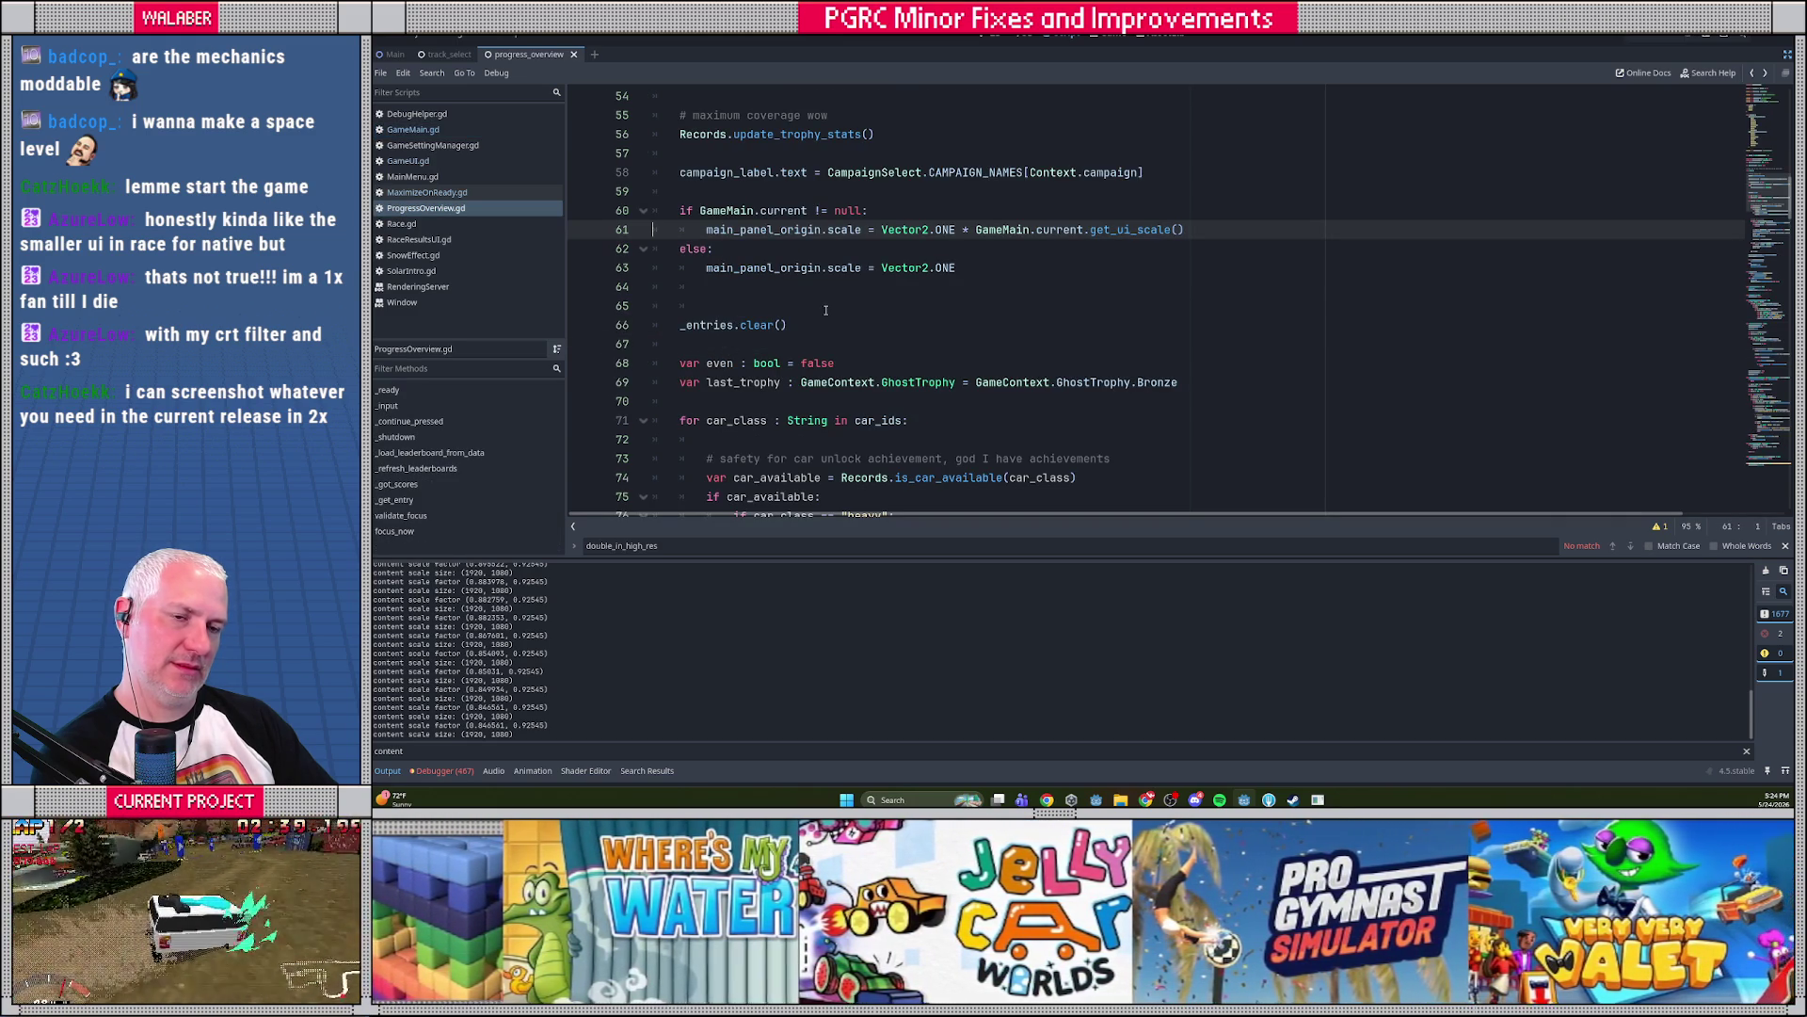
click(460, 192)
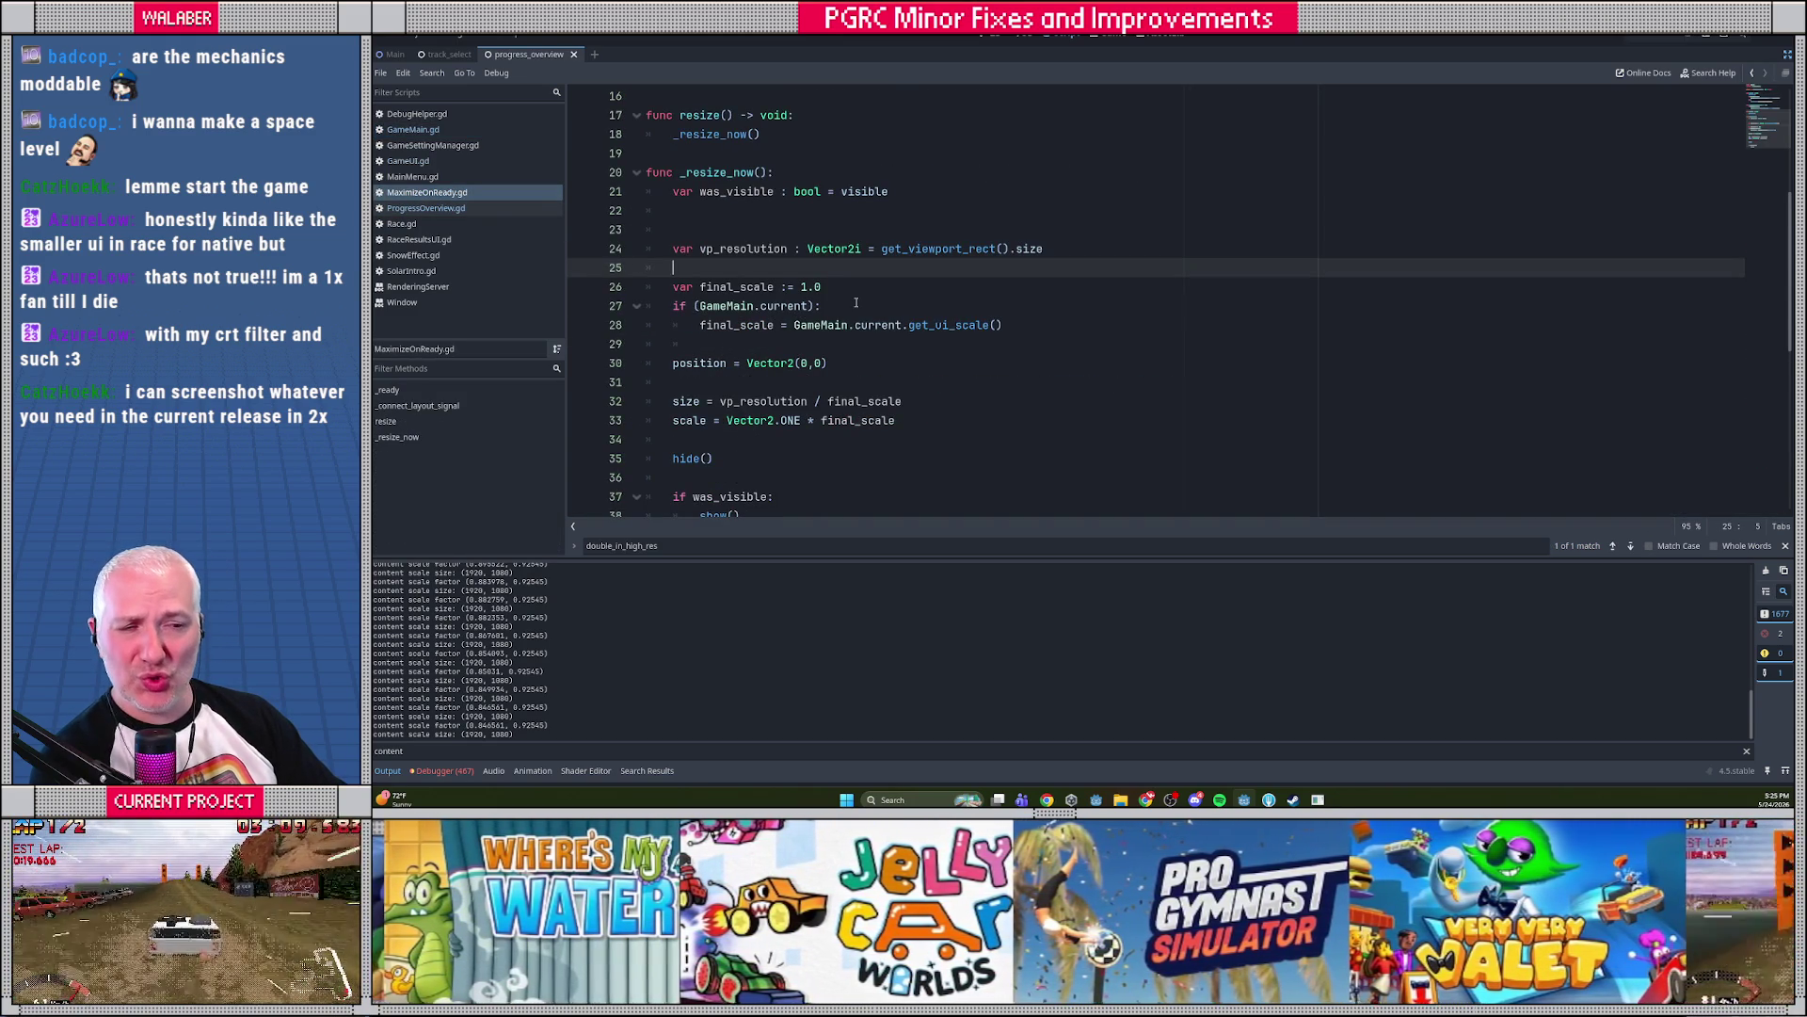
Add blank lines around the final_scale declaration in _resize_now, discarding an unfinished if line
click(847, 284)
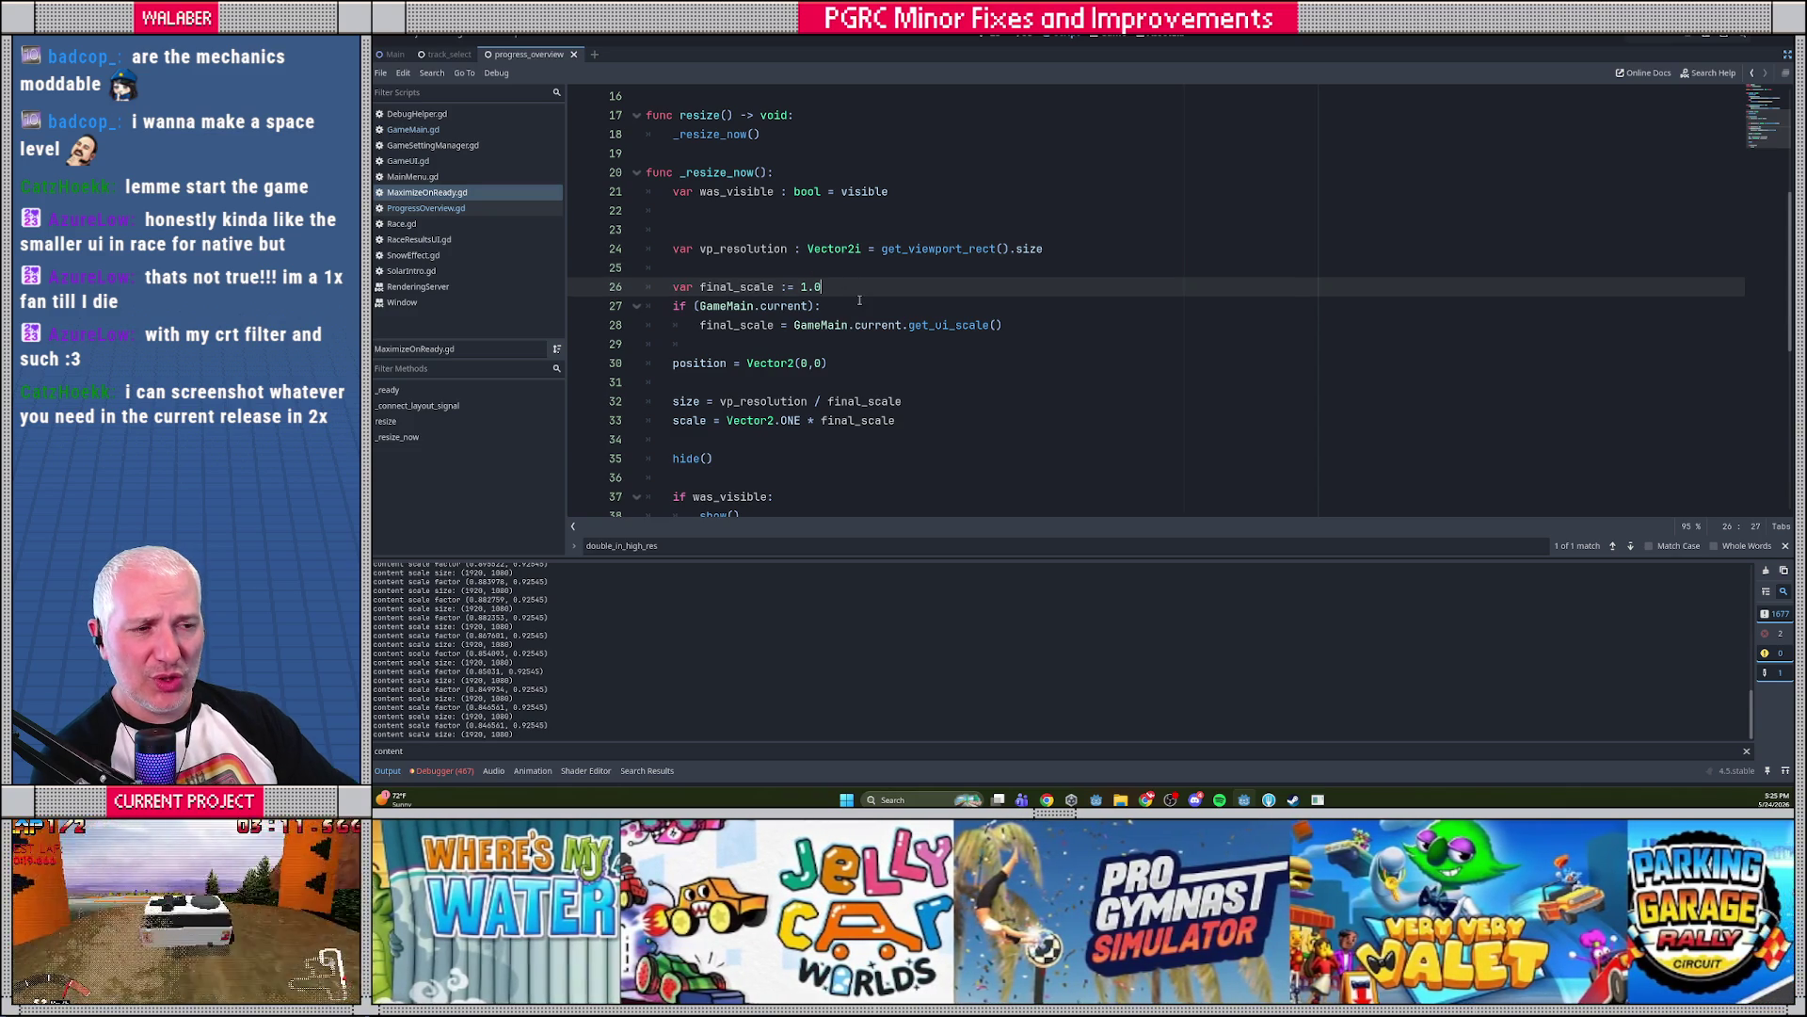
key(Return)
click(1036, 351)
key(Return)
key(Return)
key(BackSpace)
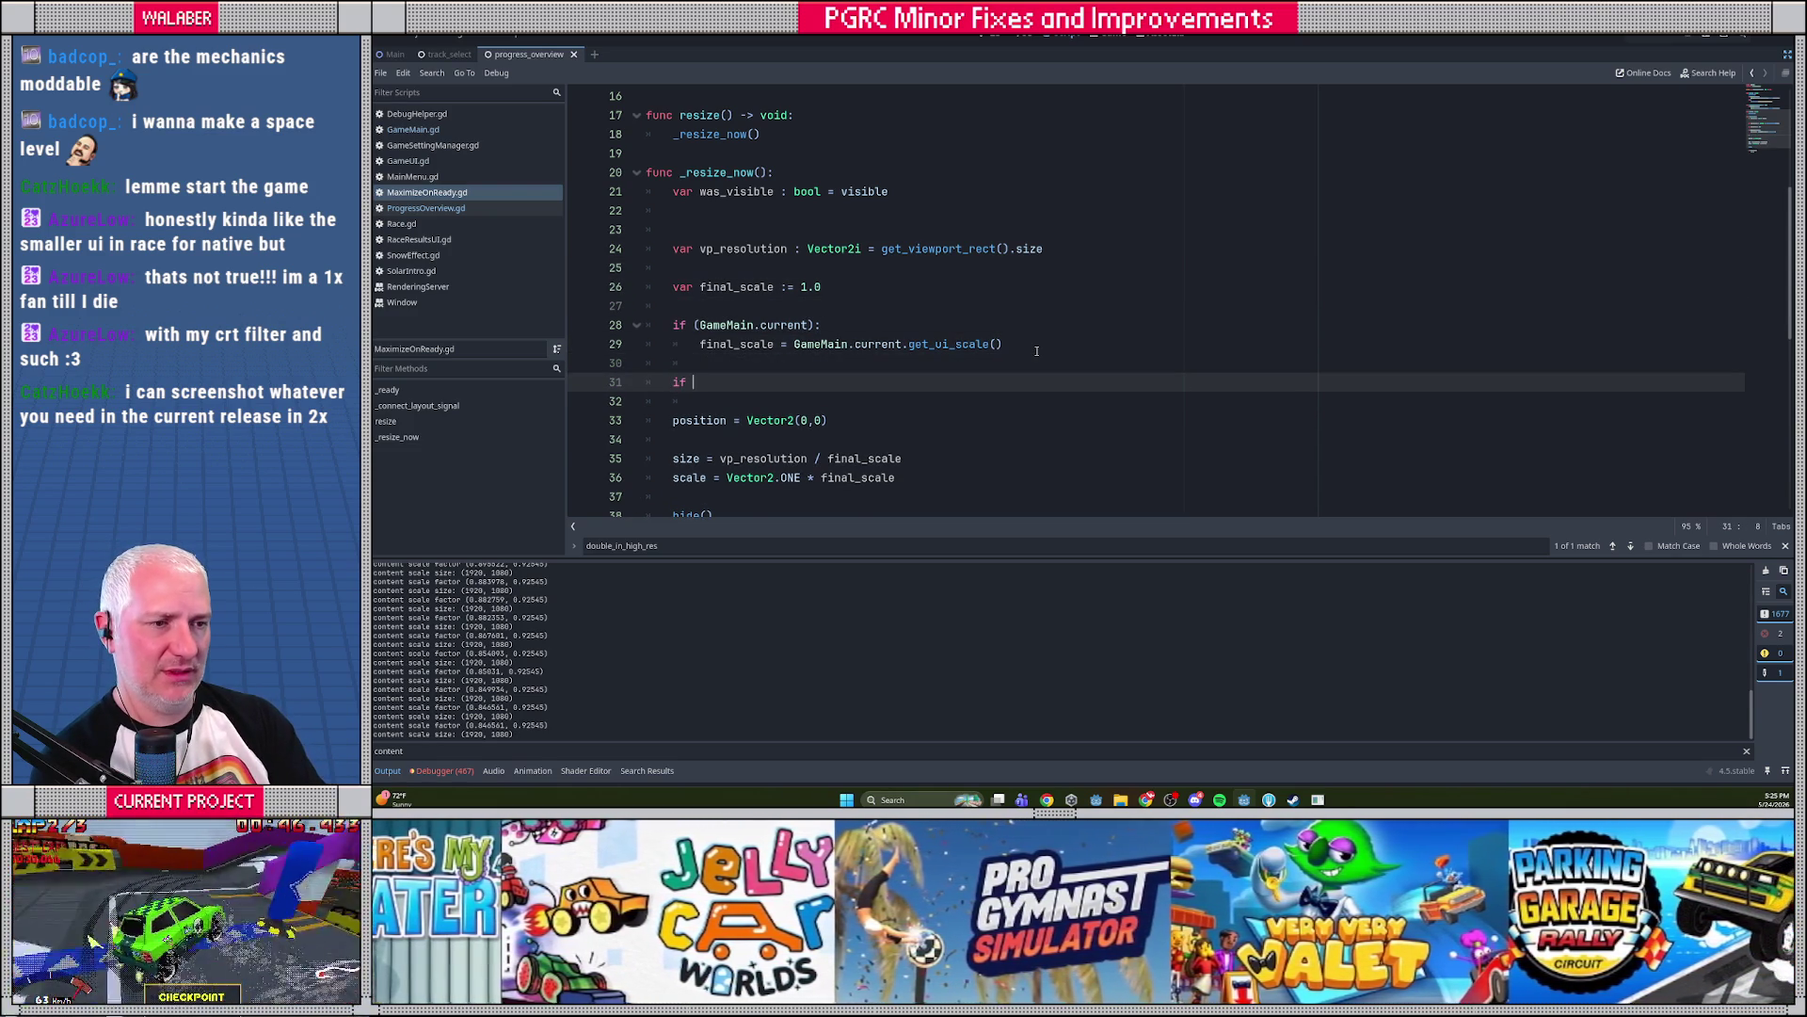
key(BackSpace)
key(BackSpace)
key(BackSpace)
Add 'if final_scale >= 2.0: final_scale *= 2.0' after line 29 and save the script
click(1037, 350)
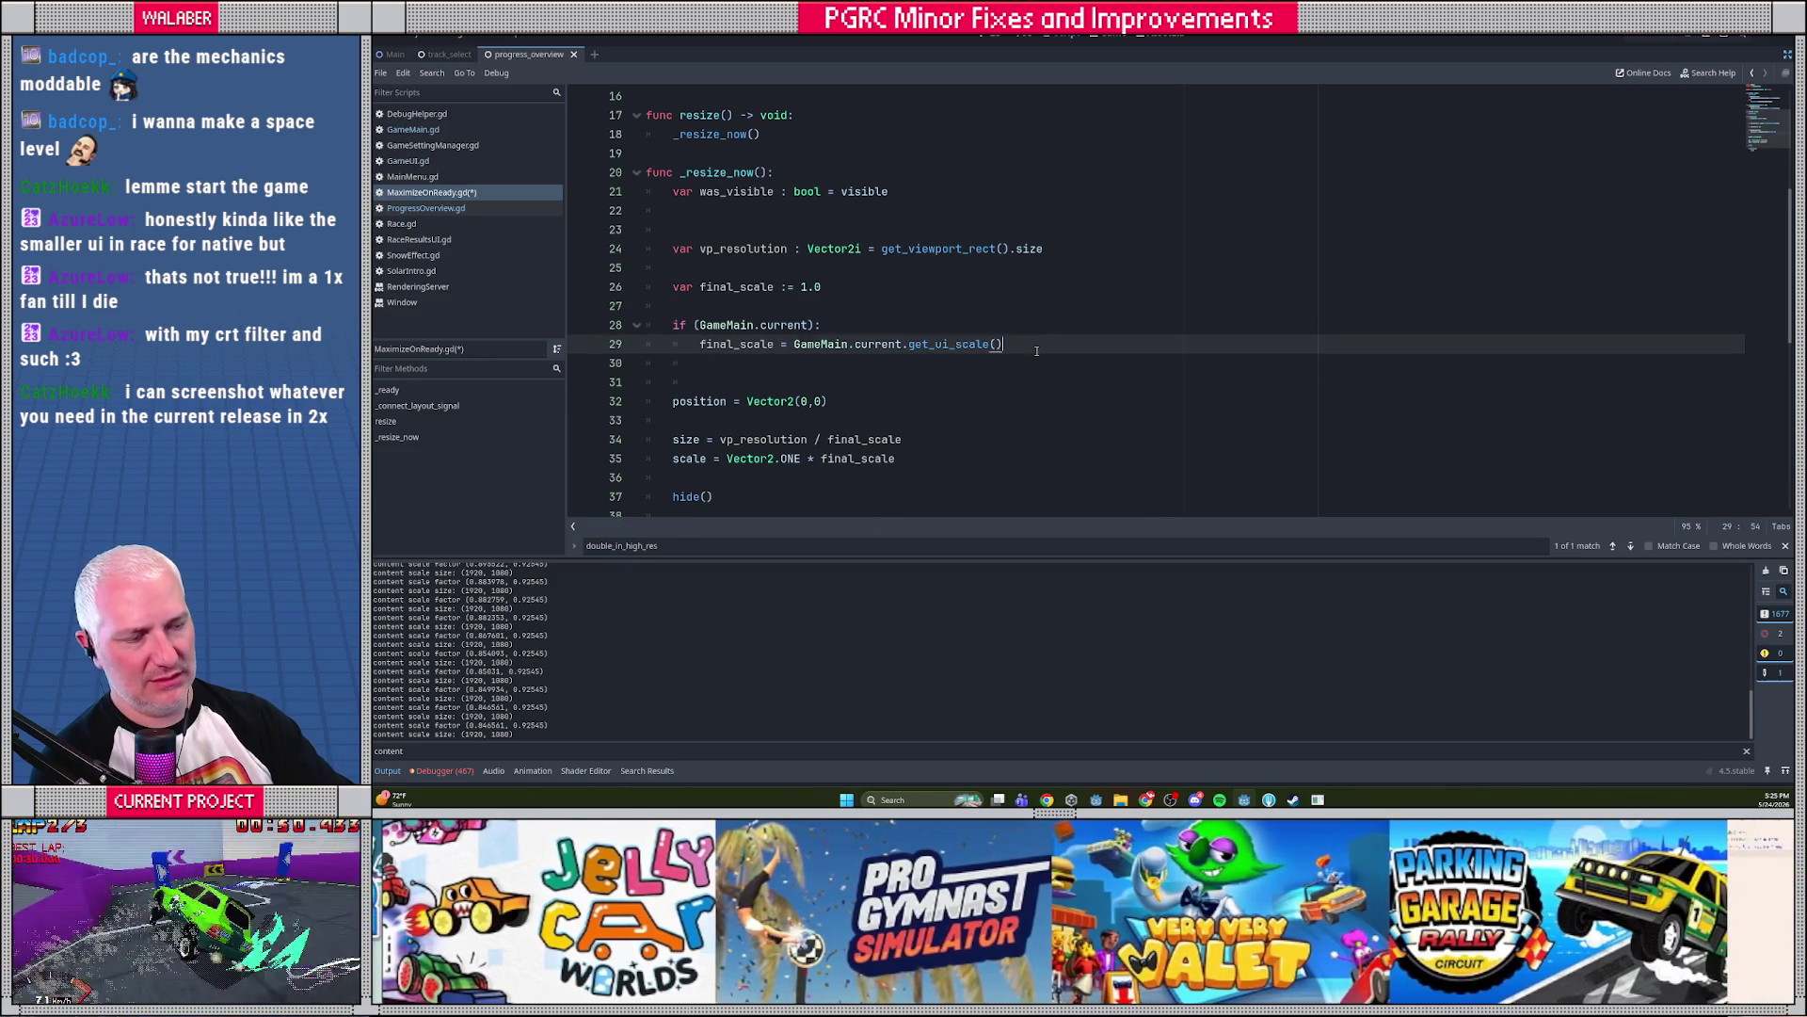
key(Return)
text(ina)
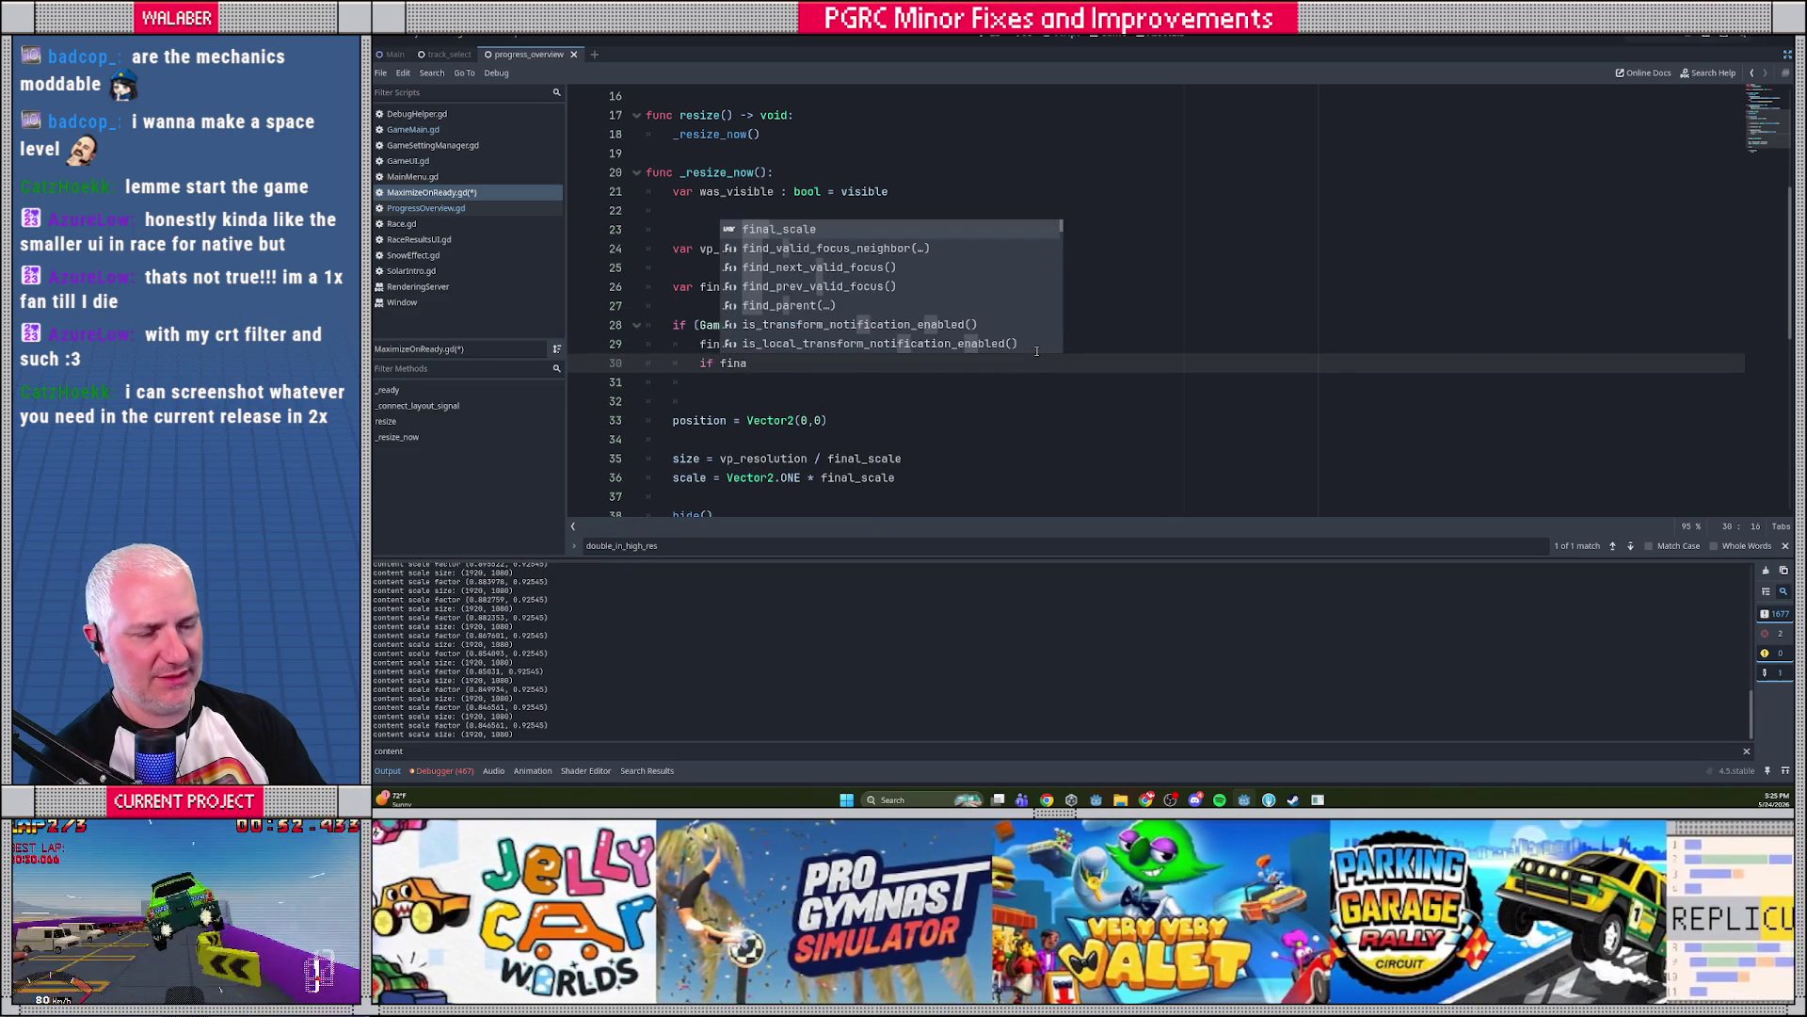
key(Return)
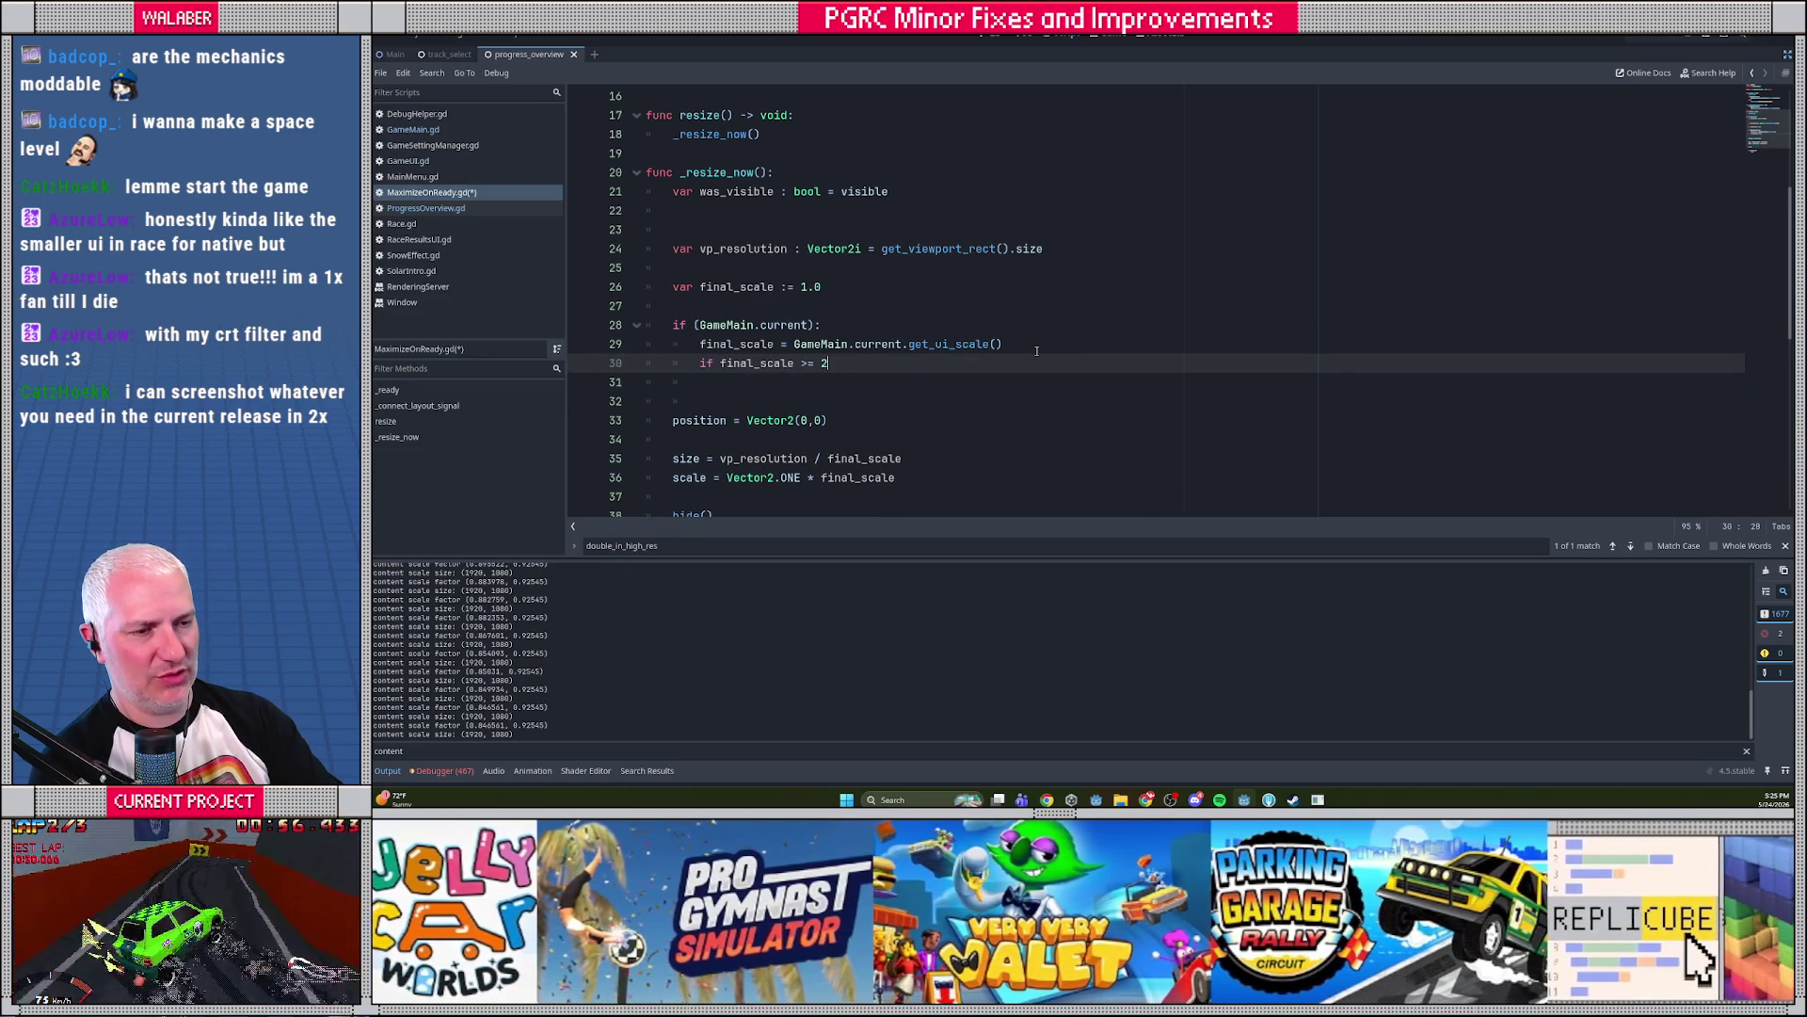
key(Return)
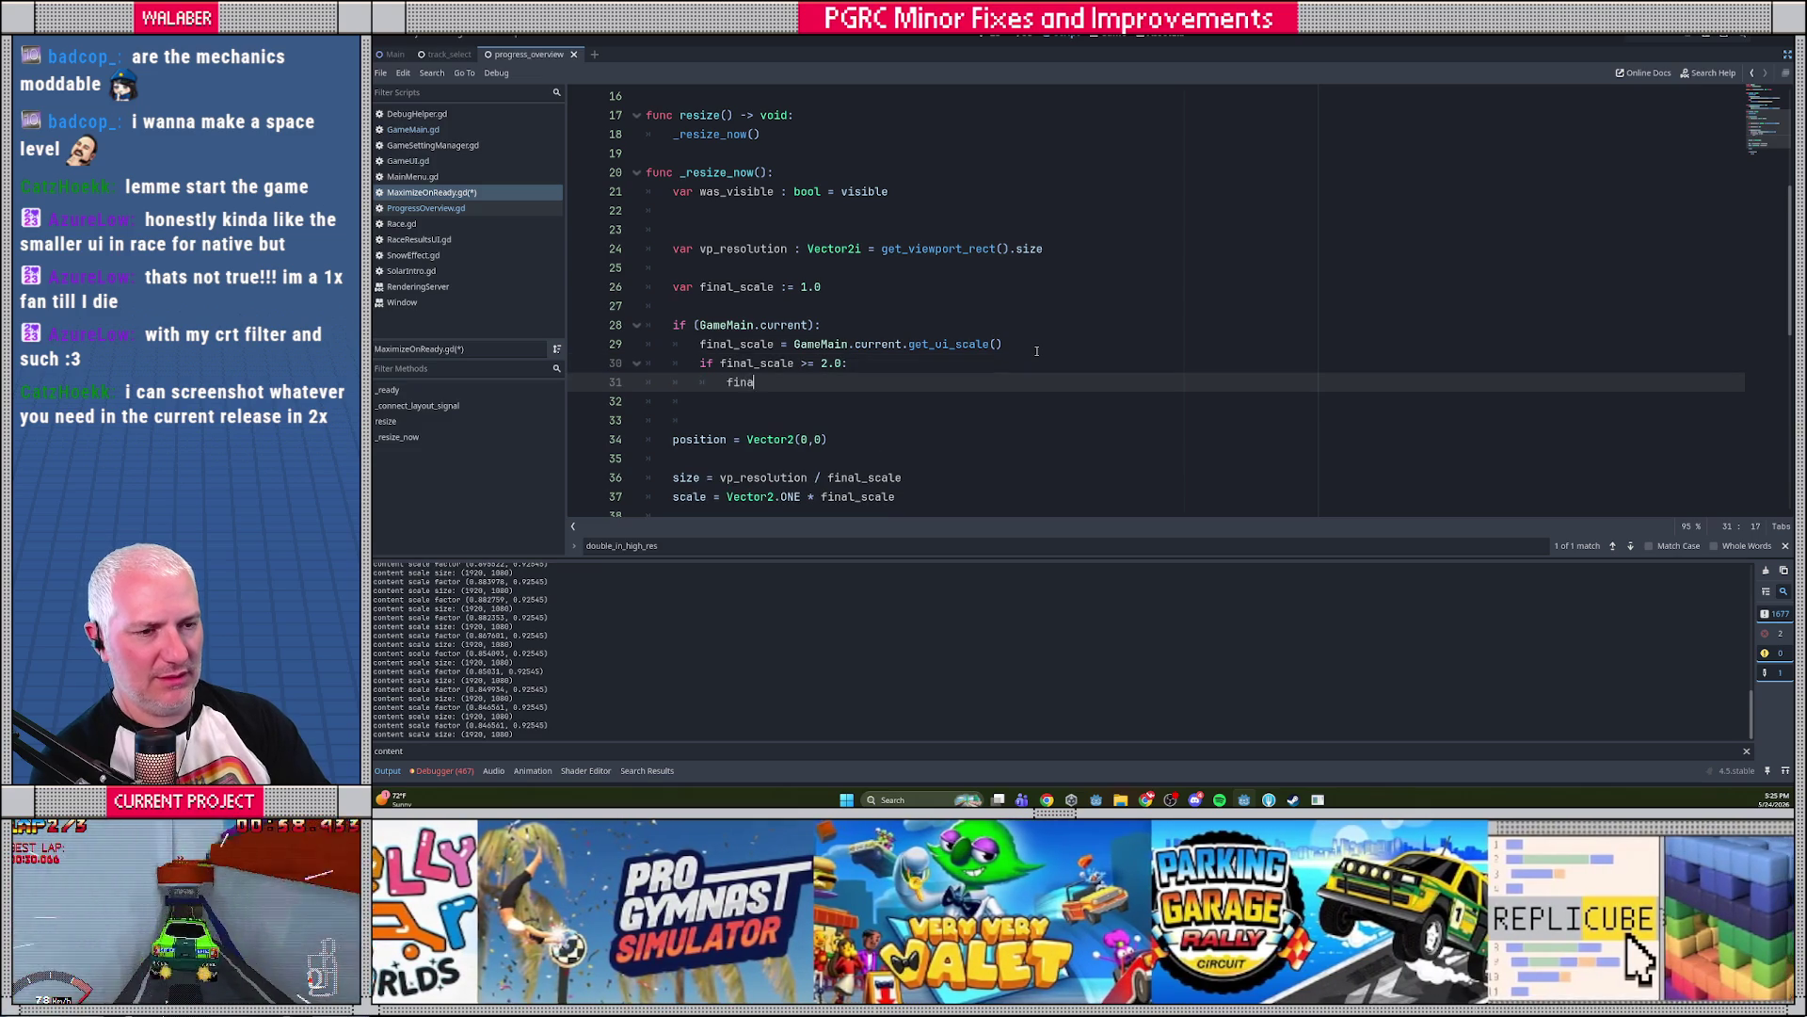
text(l)
key(Return)
text(*)
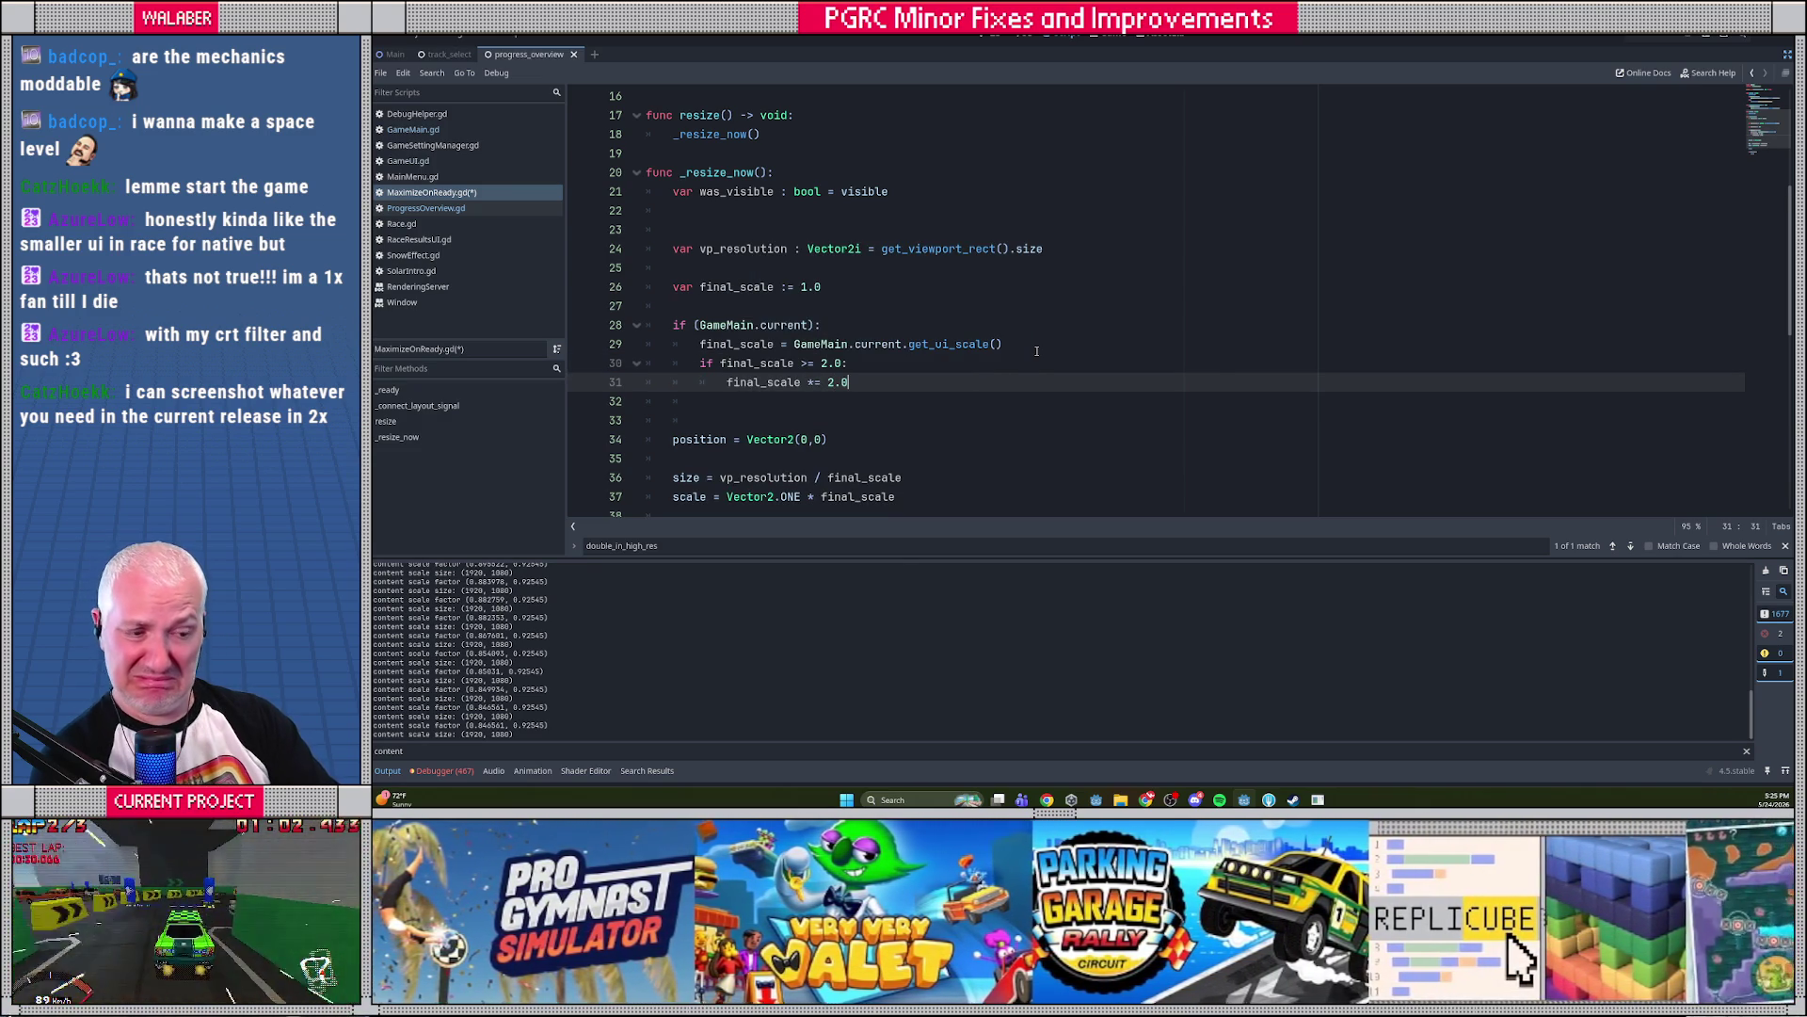
key(ctrl+s)
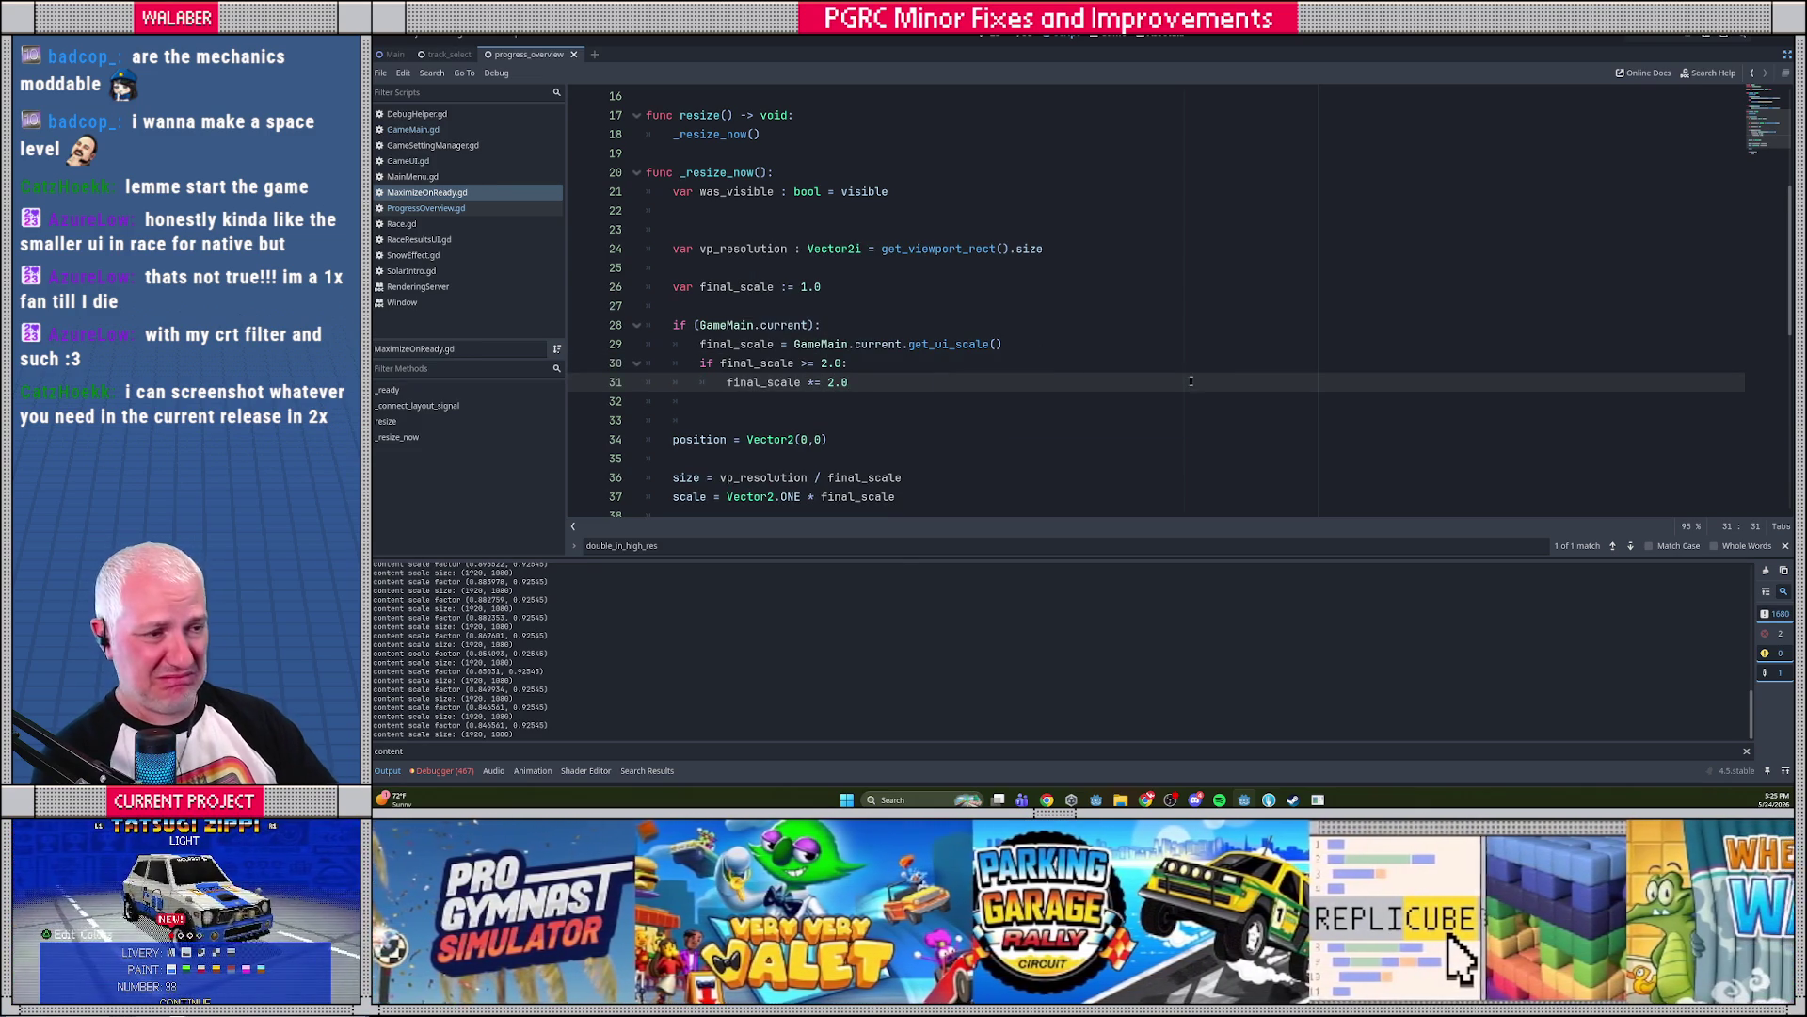
Stop the running game from Steam's library
click(1148, 311)
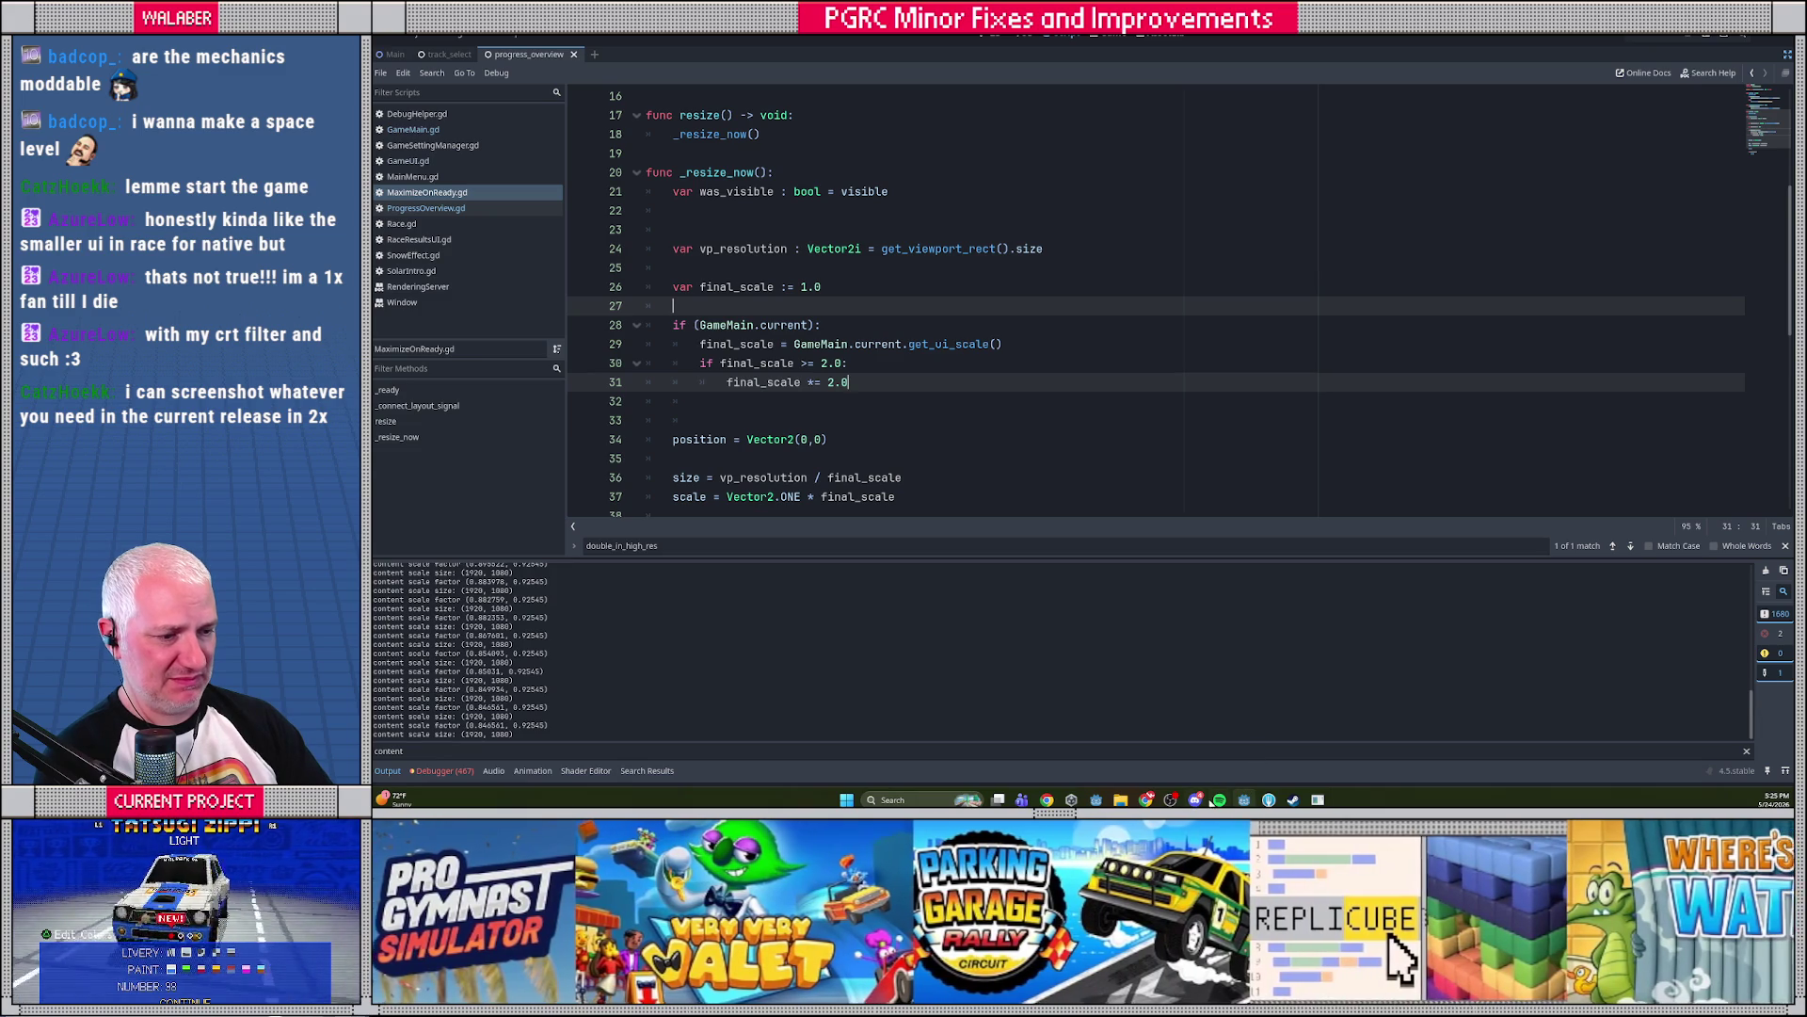
click(1293, 799)
click(868, 320)
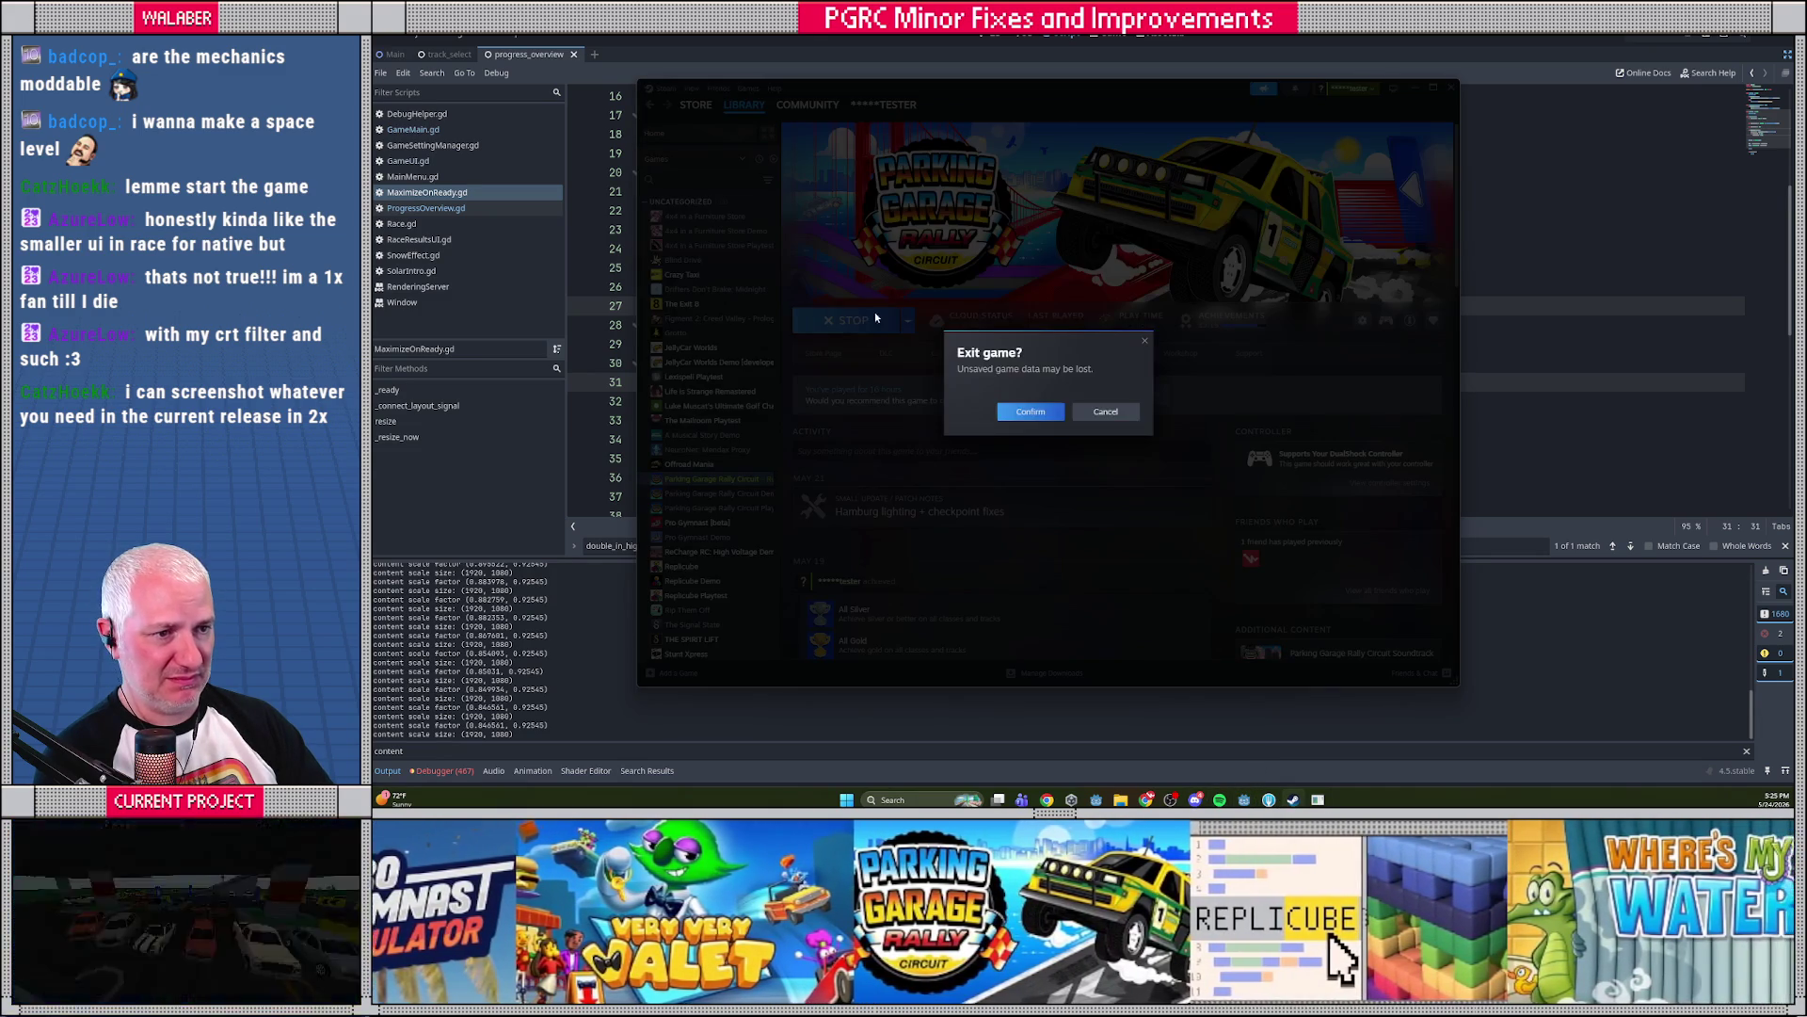
Exit the Steam game, run the project from Godot to the USA Circuit progress overview, then close it
click(1031, 411)
click(1536, 231)
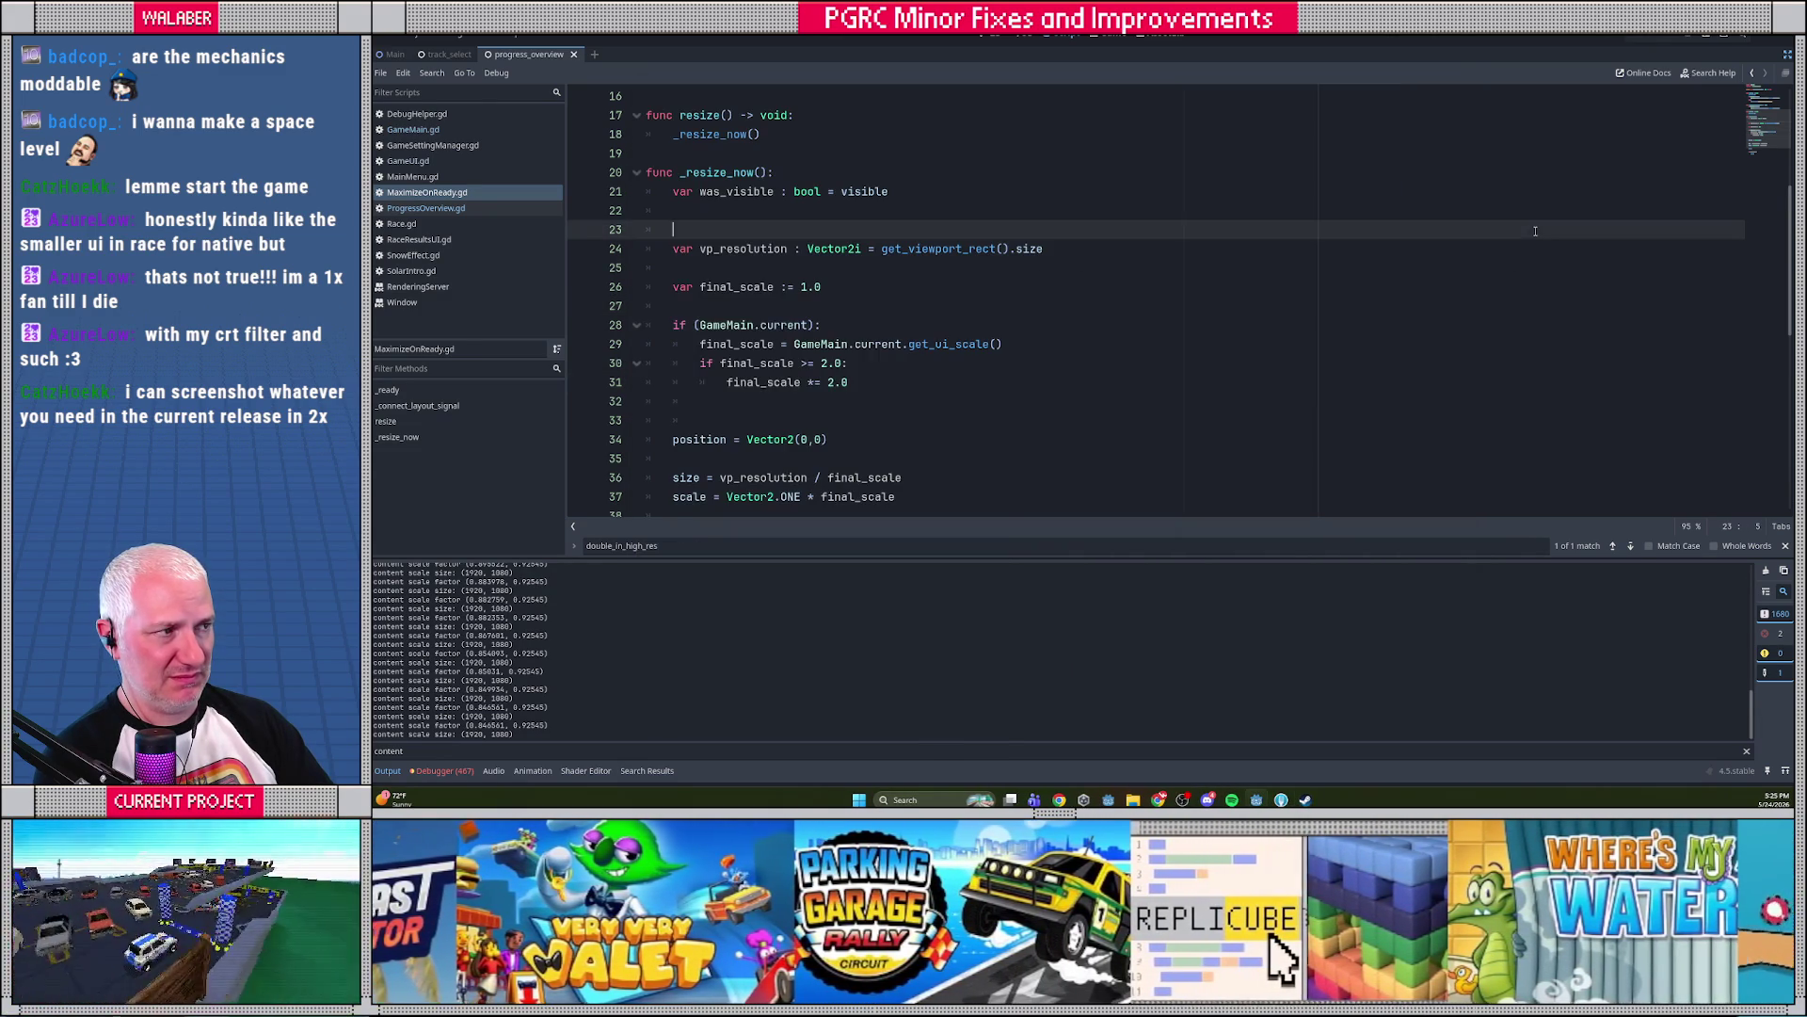
key(F5)
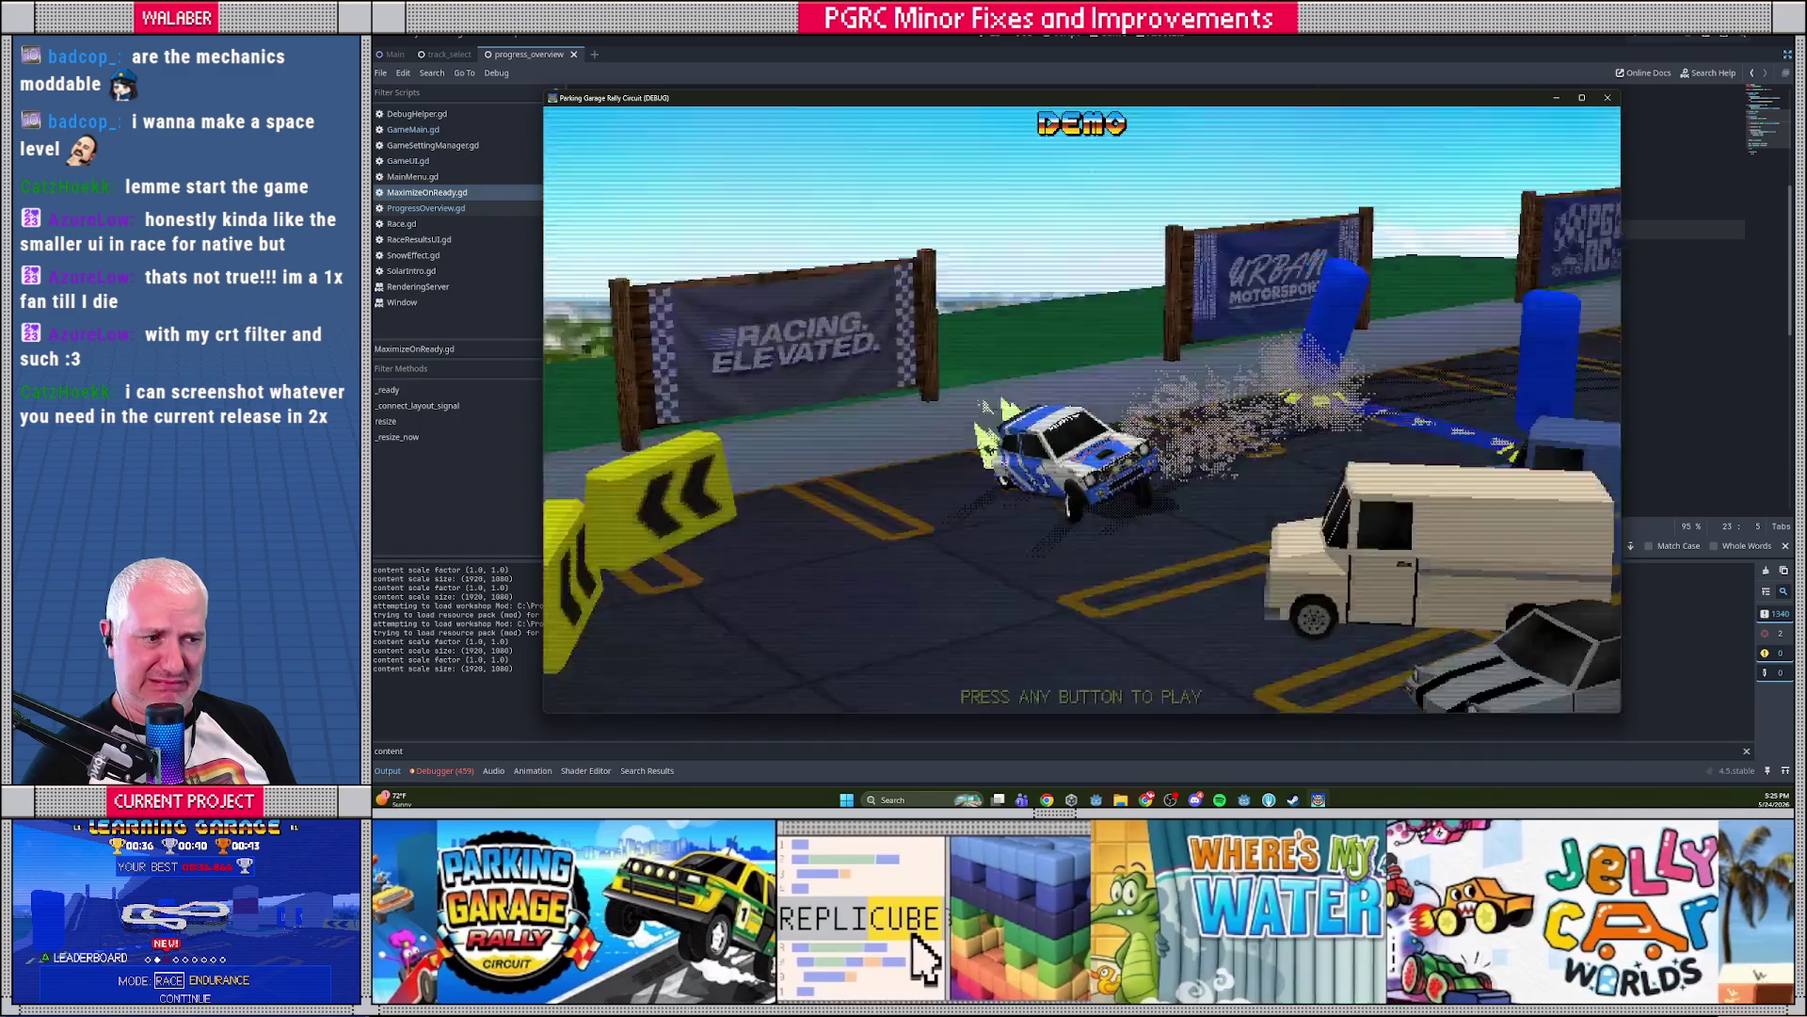
key(Return)
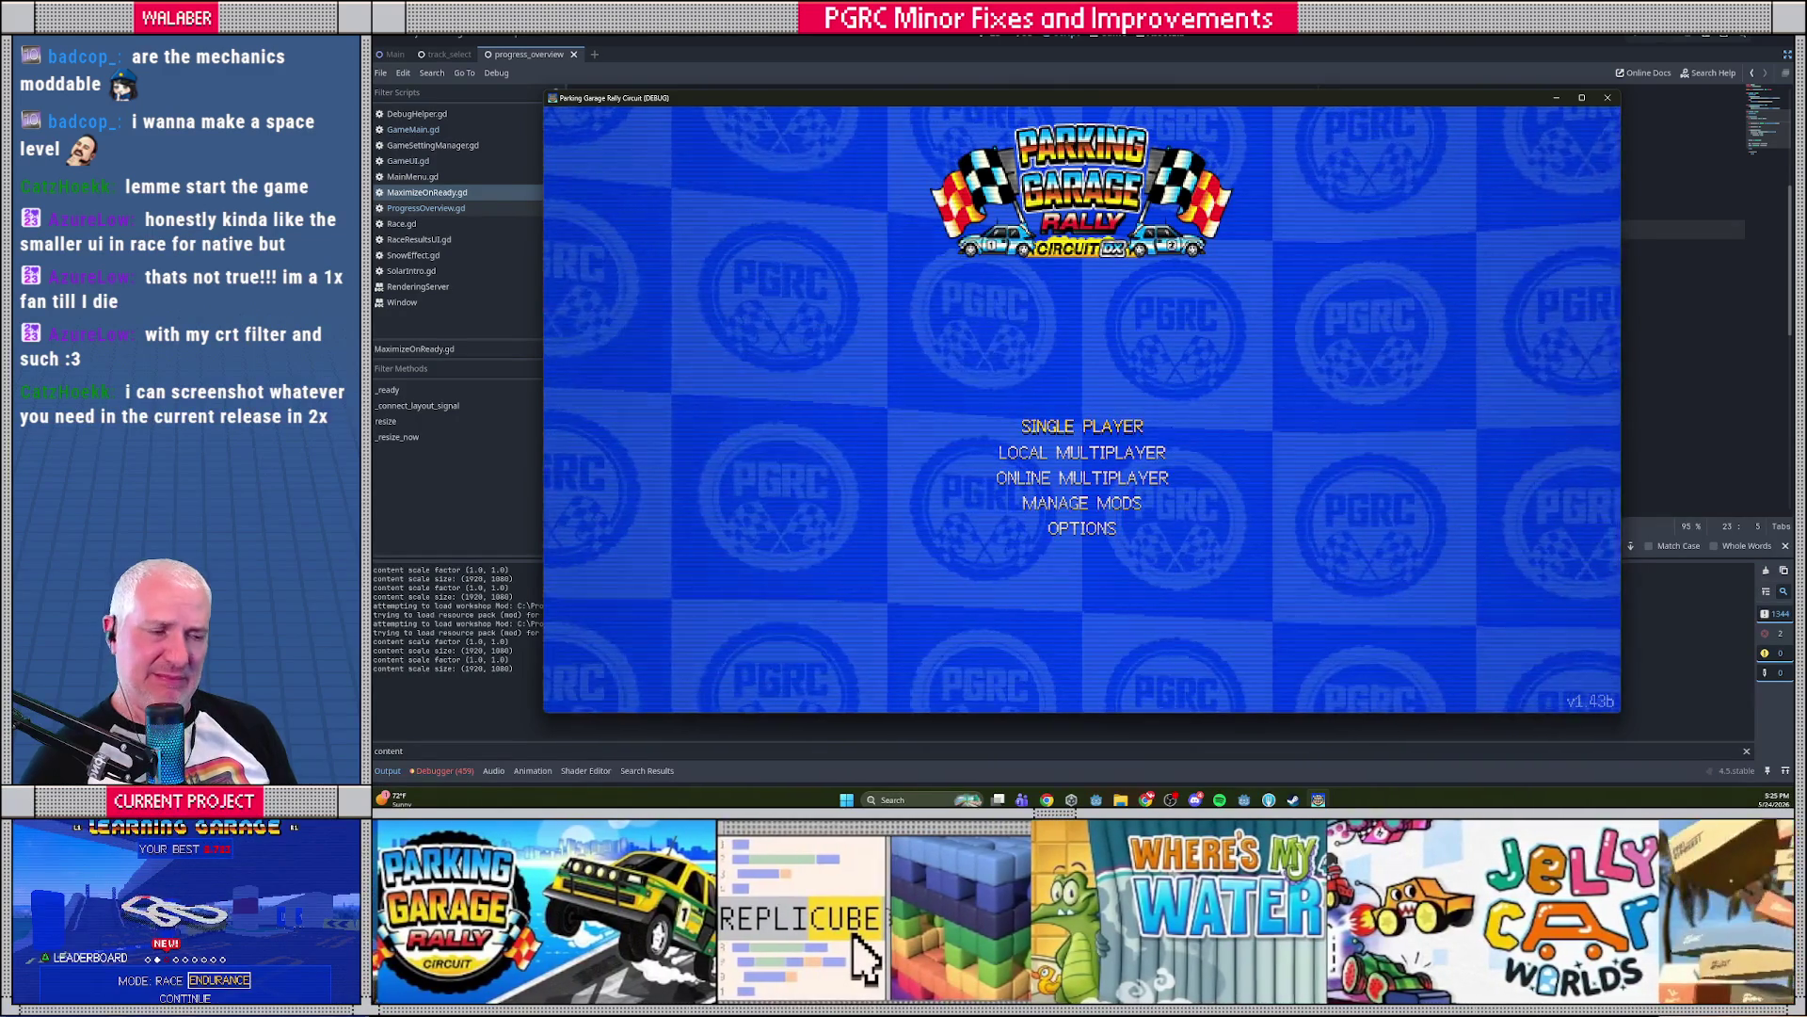
key(Return)
key(Return)
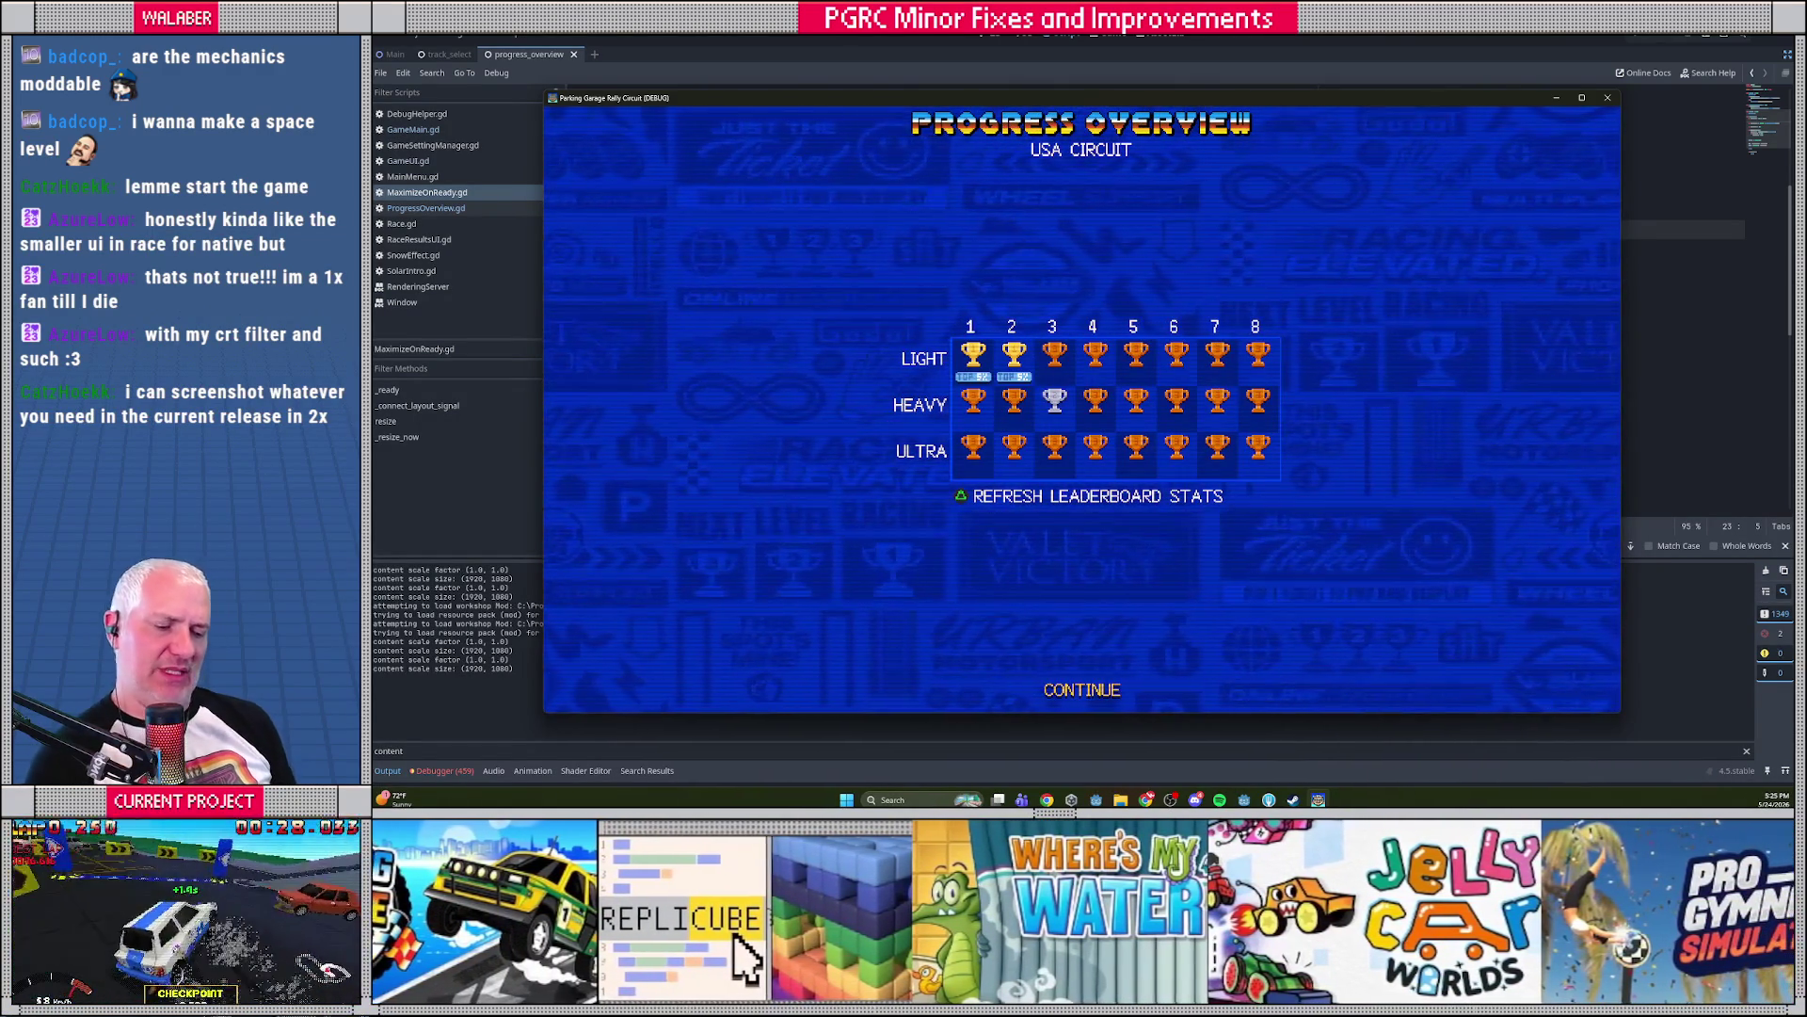
key(F8)
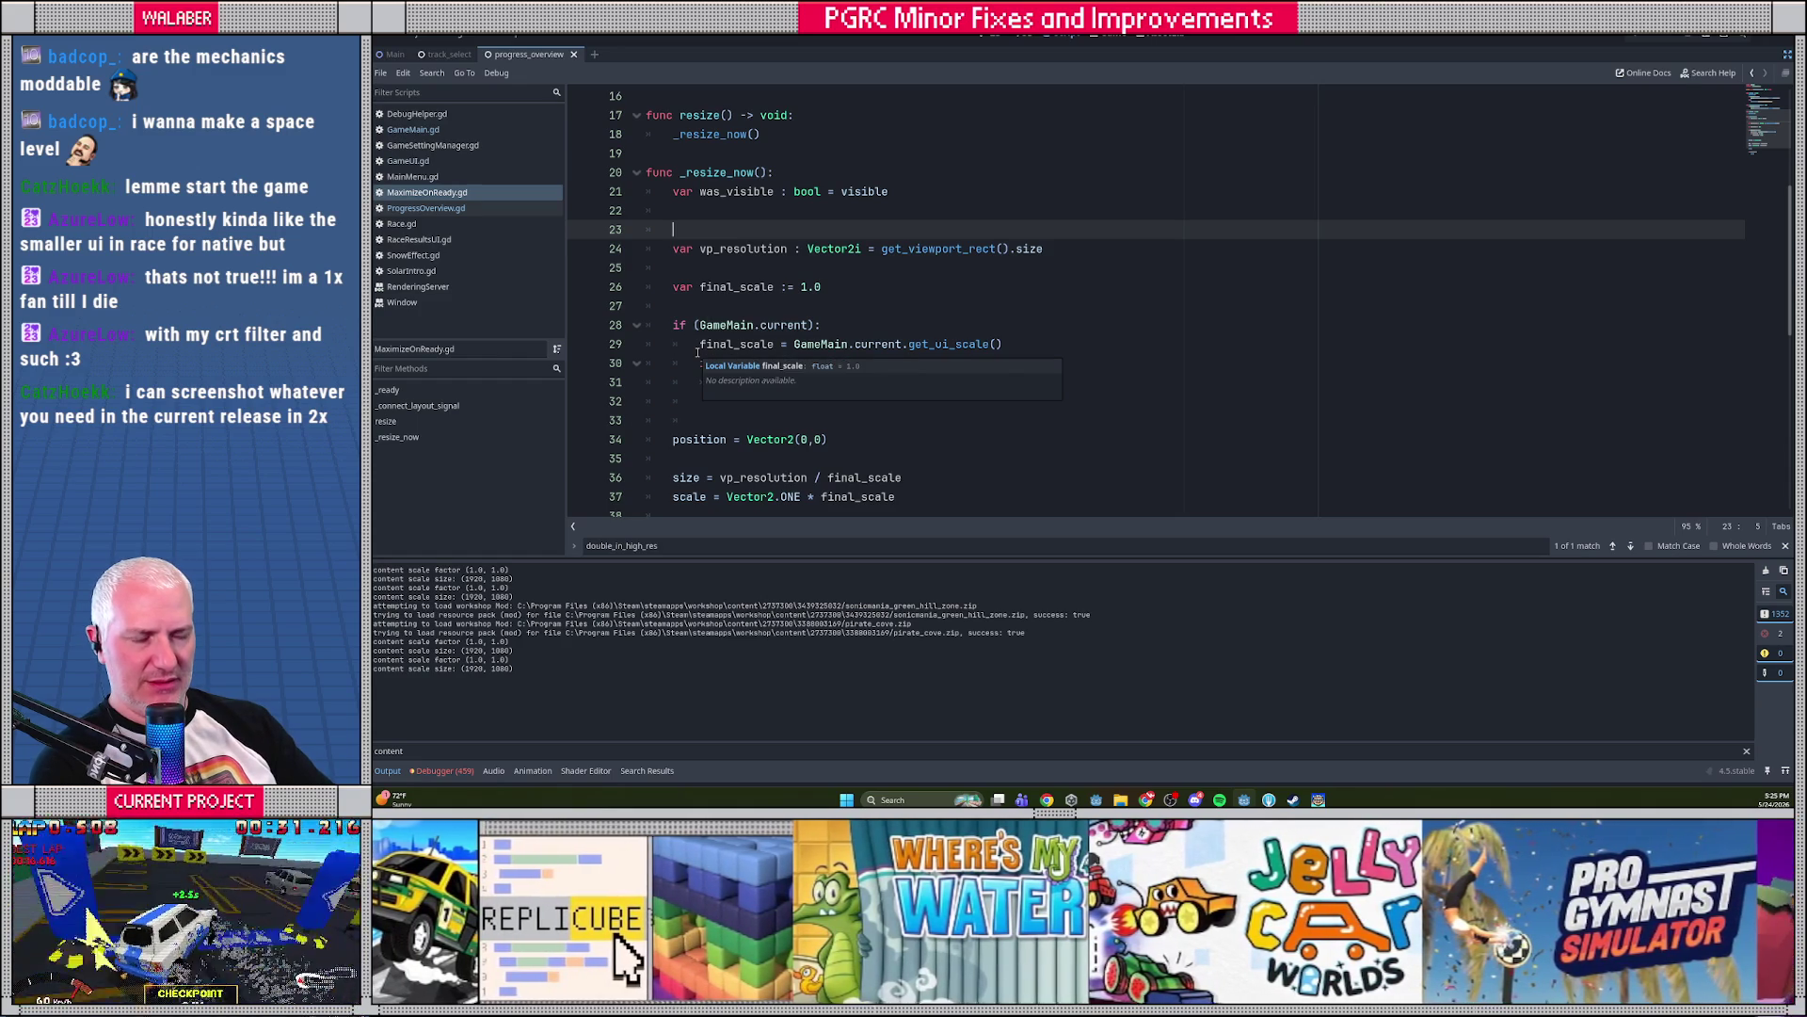
Break on line 29, step over to confirm final_scale stays 1.0, then open get_ui_scale's definition
click(579, 344)
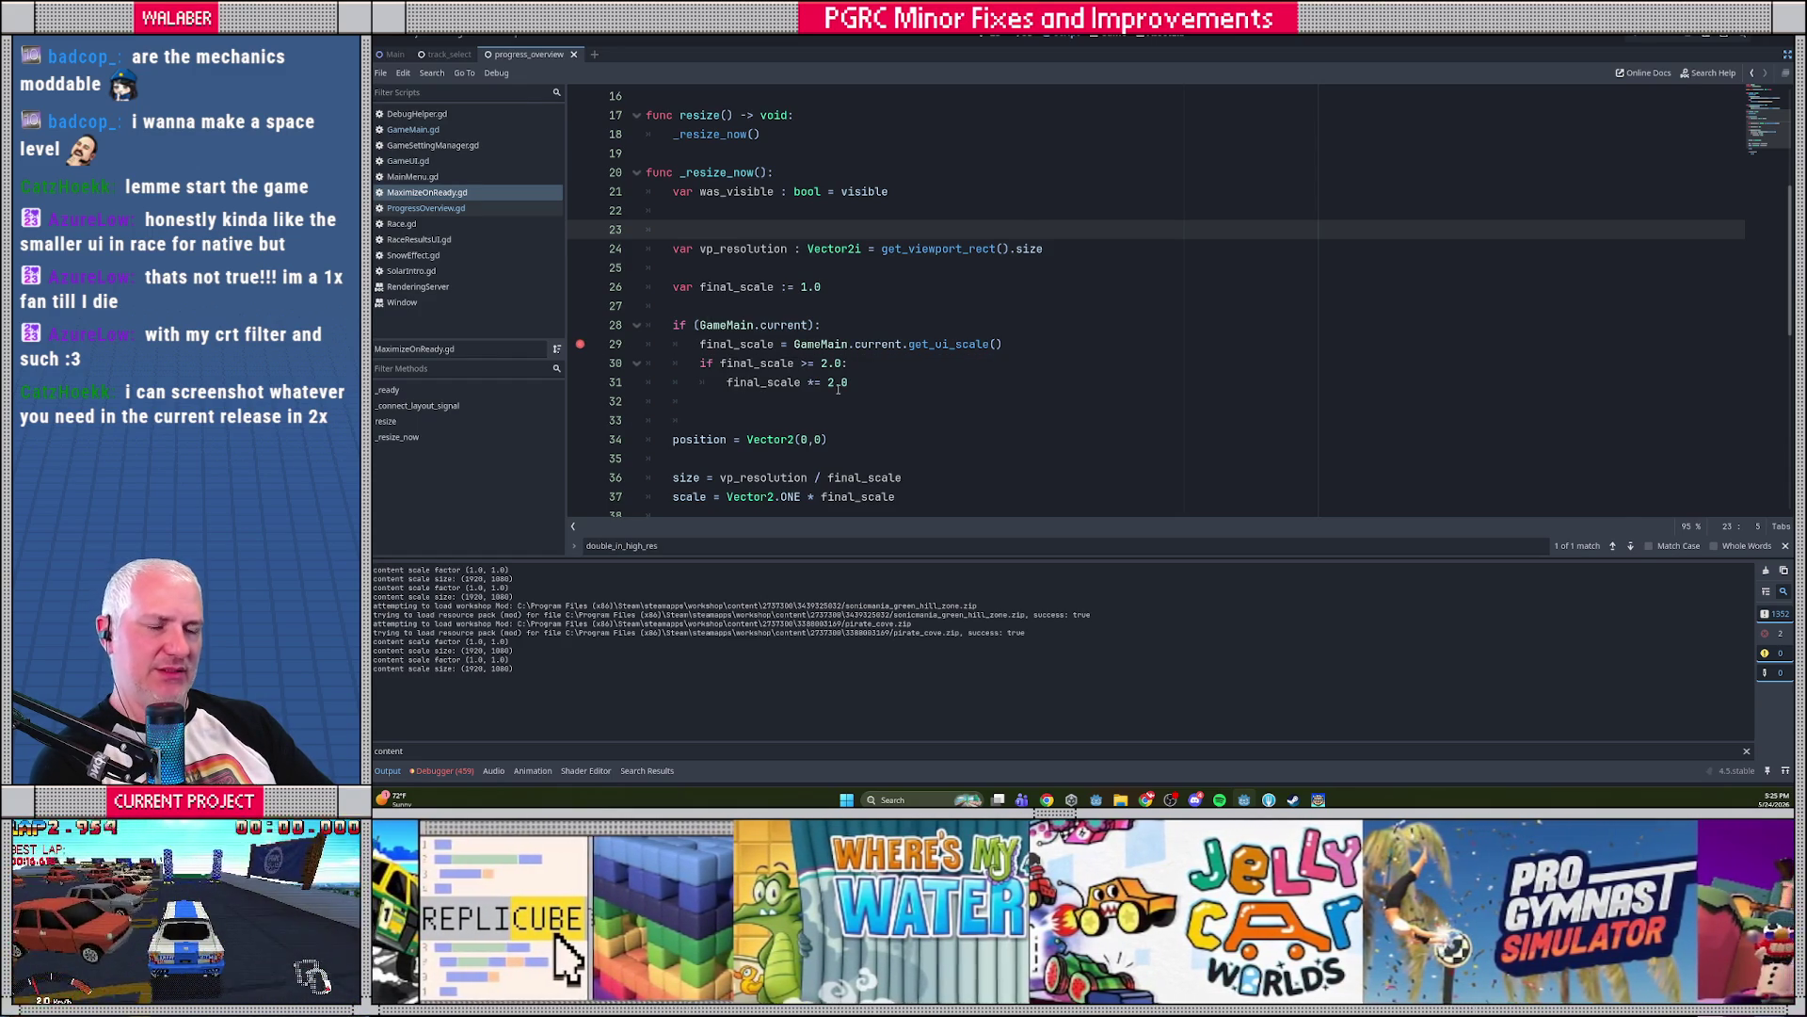
key(F6)
key(Escape)
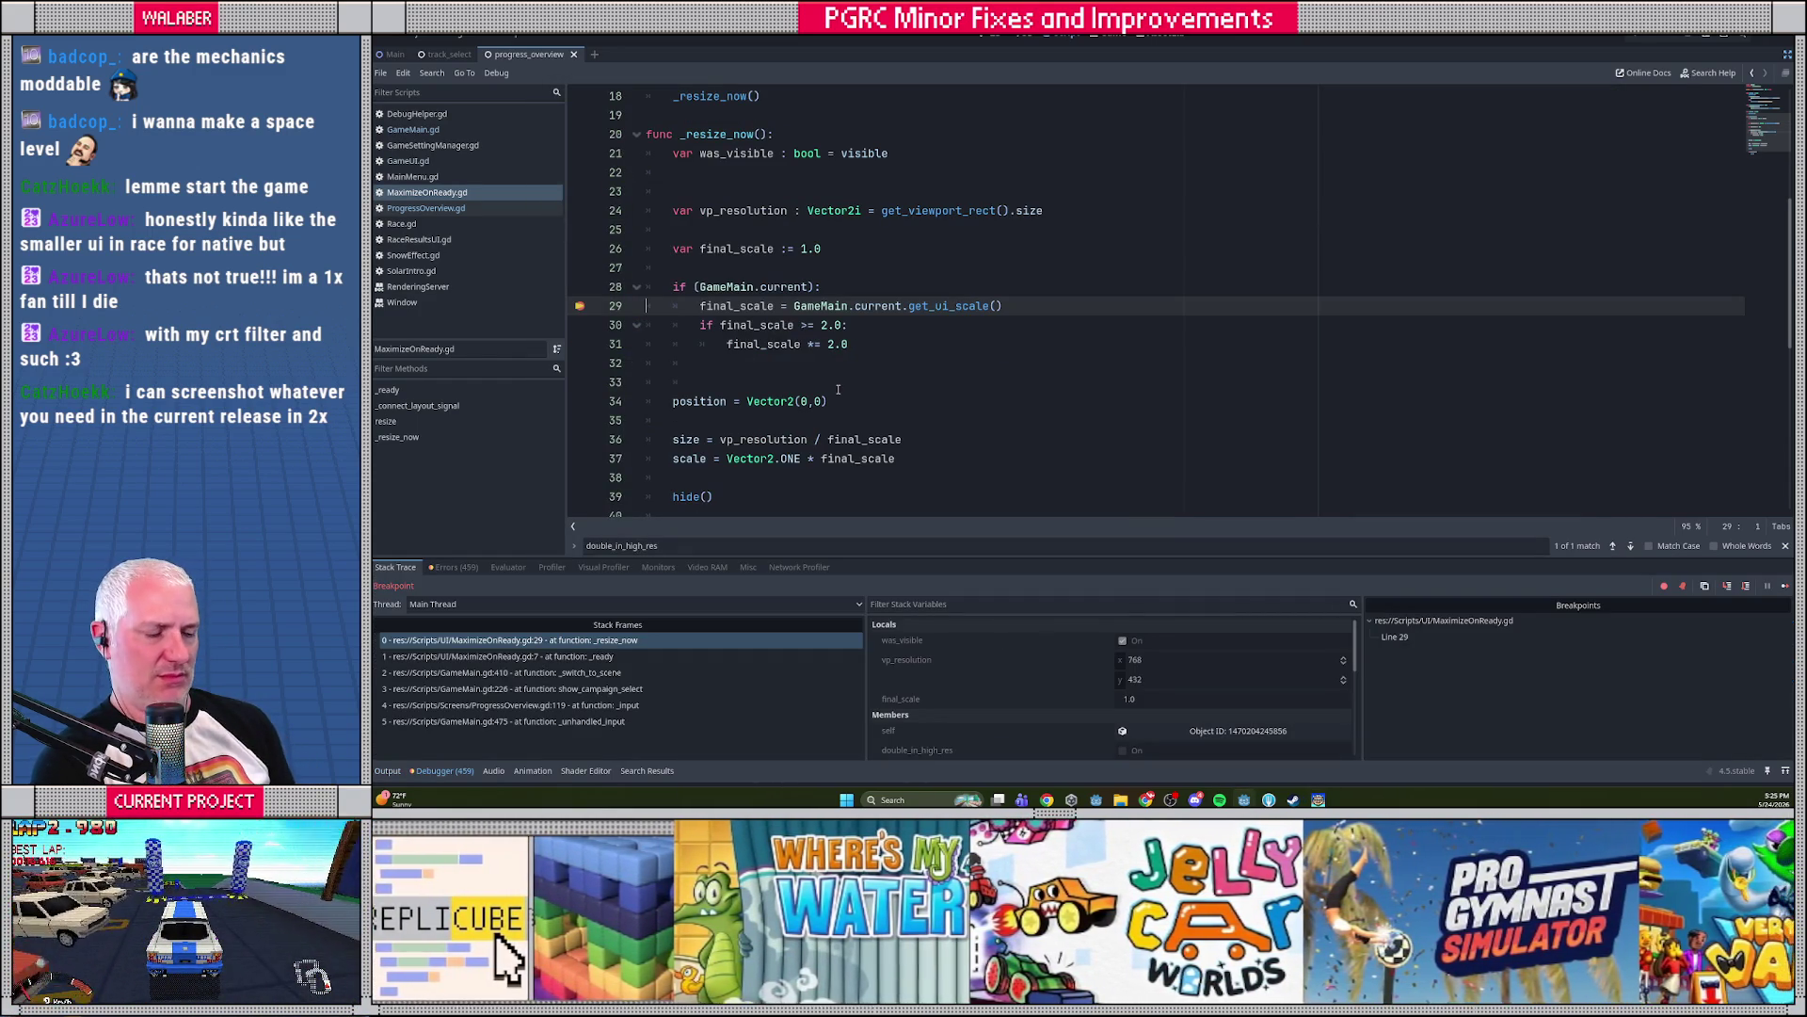
key(F12)
key(Return)
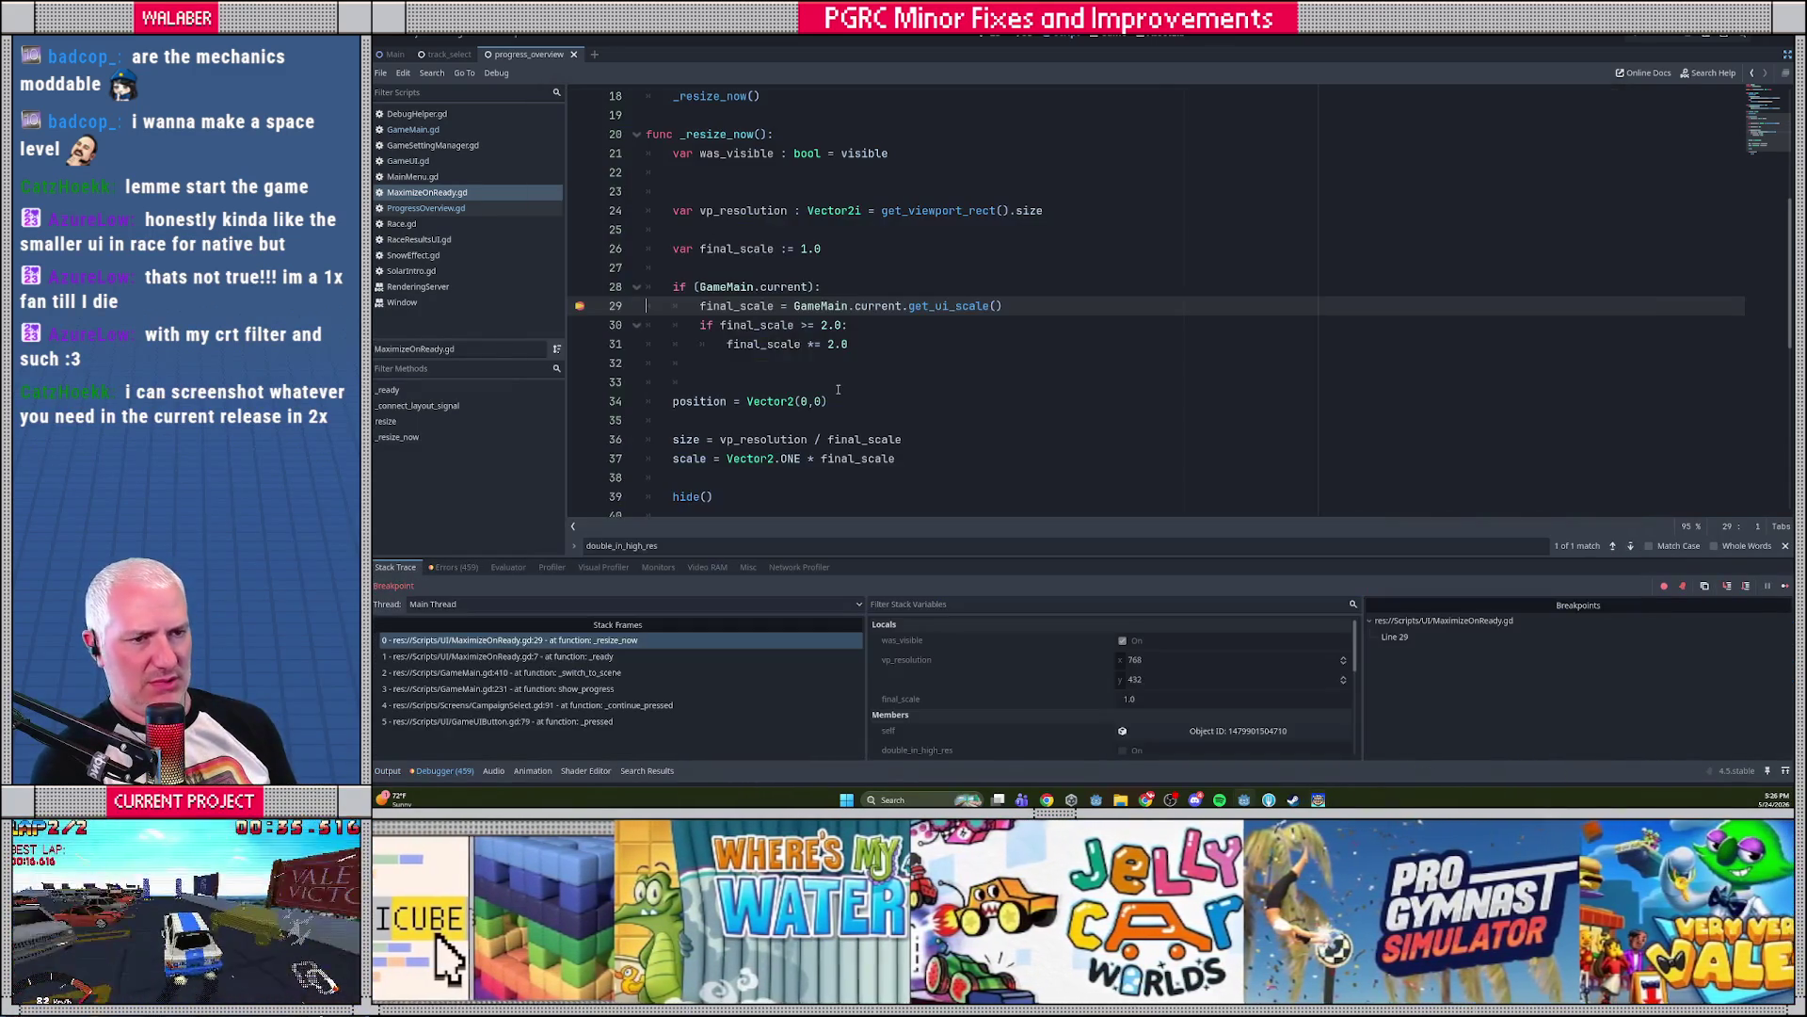
key(F10)
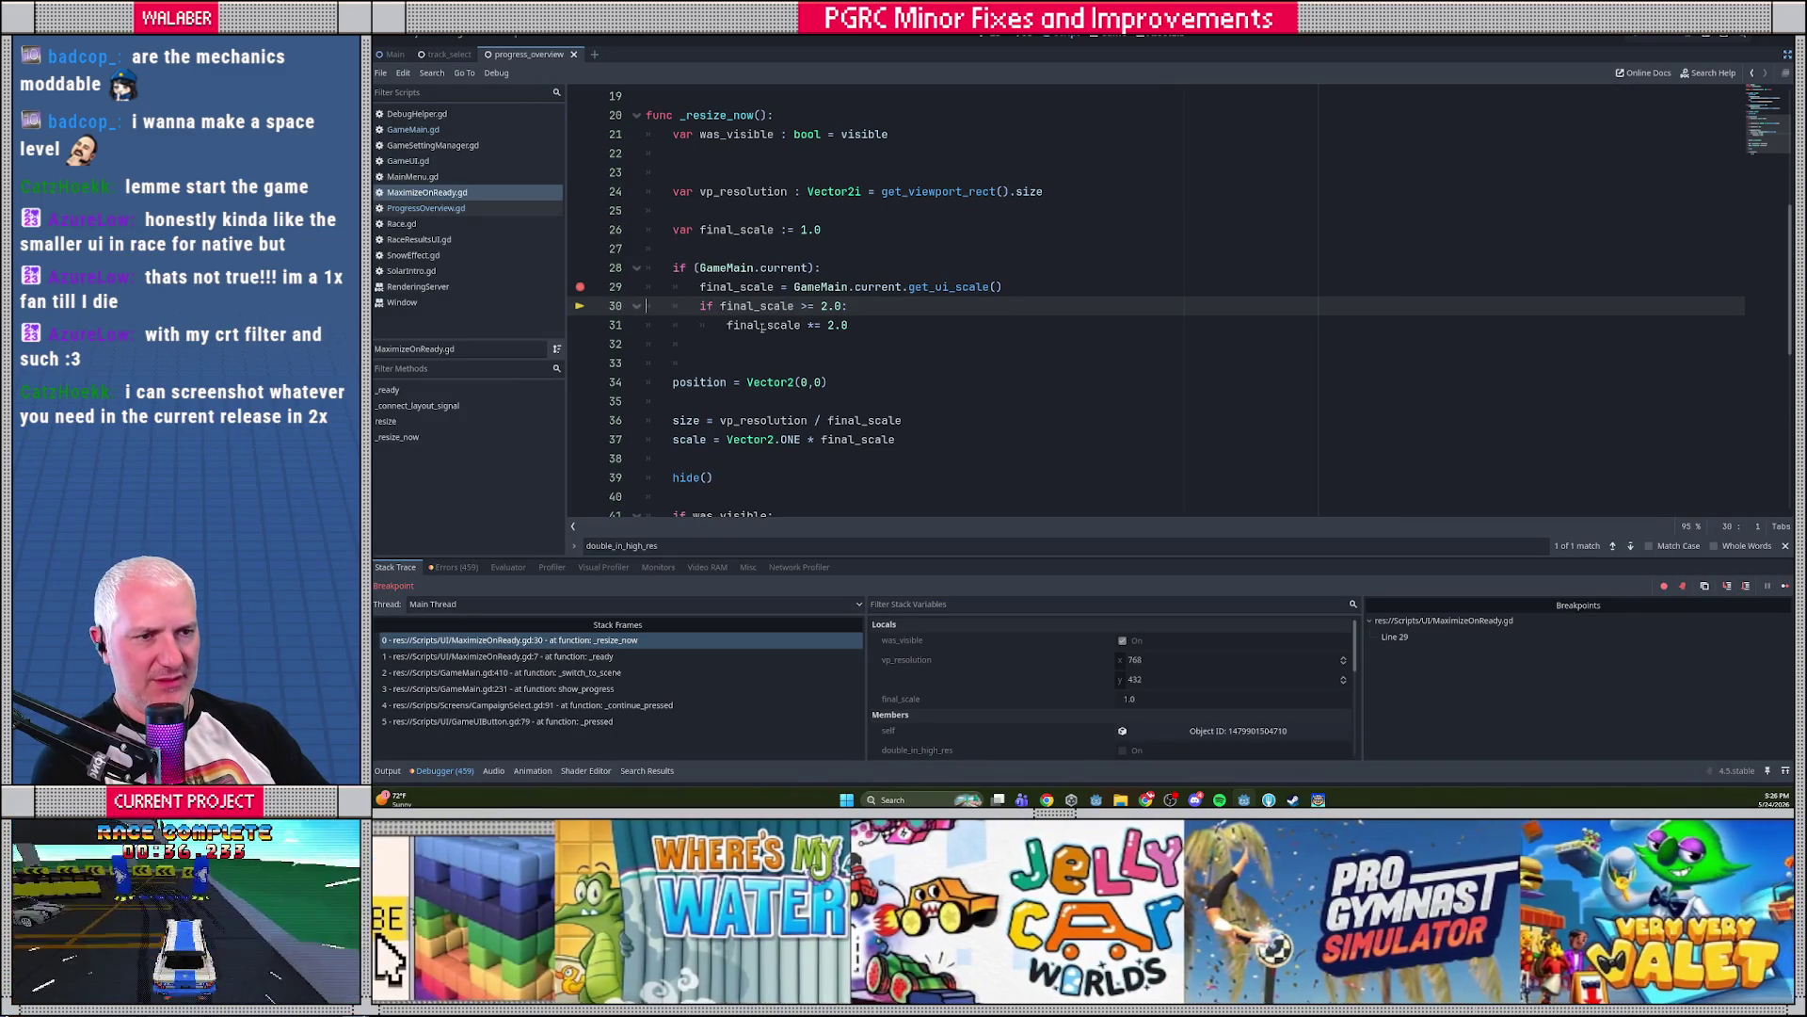
mouse_move(756, 285)
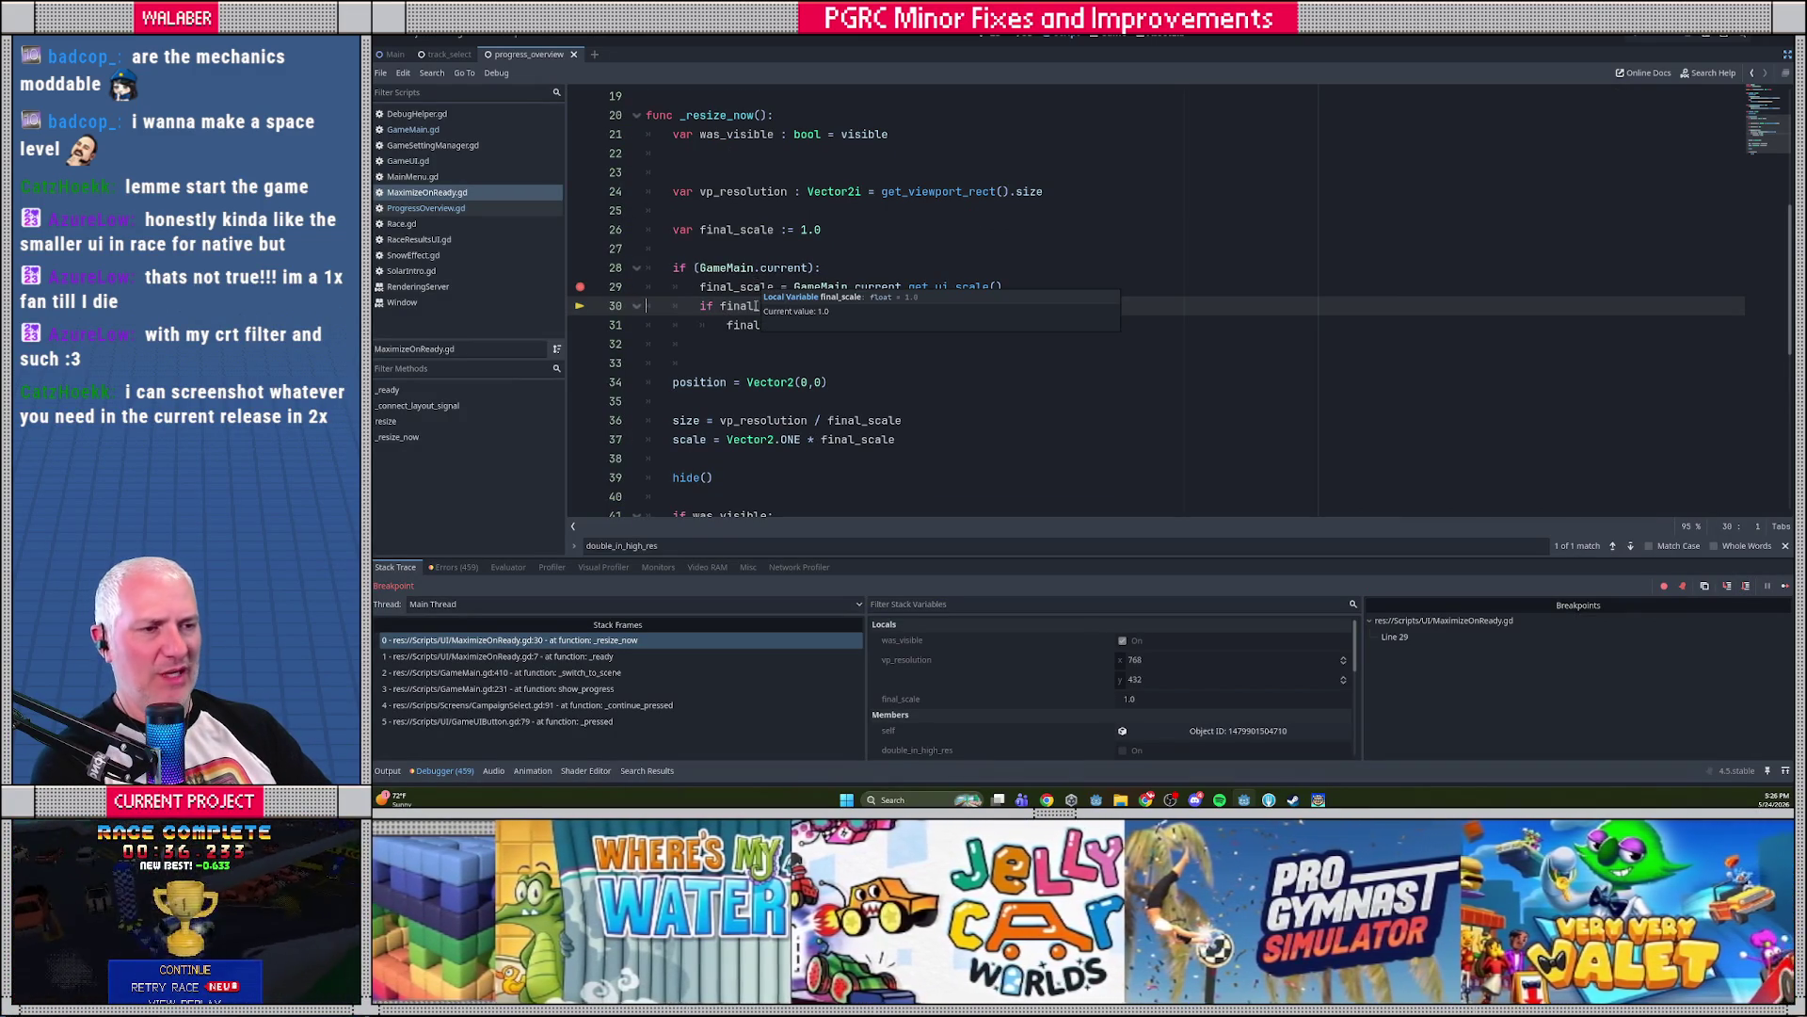
ctrl+click(920, 286)
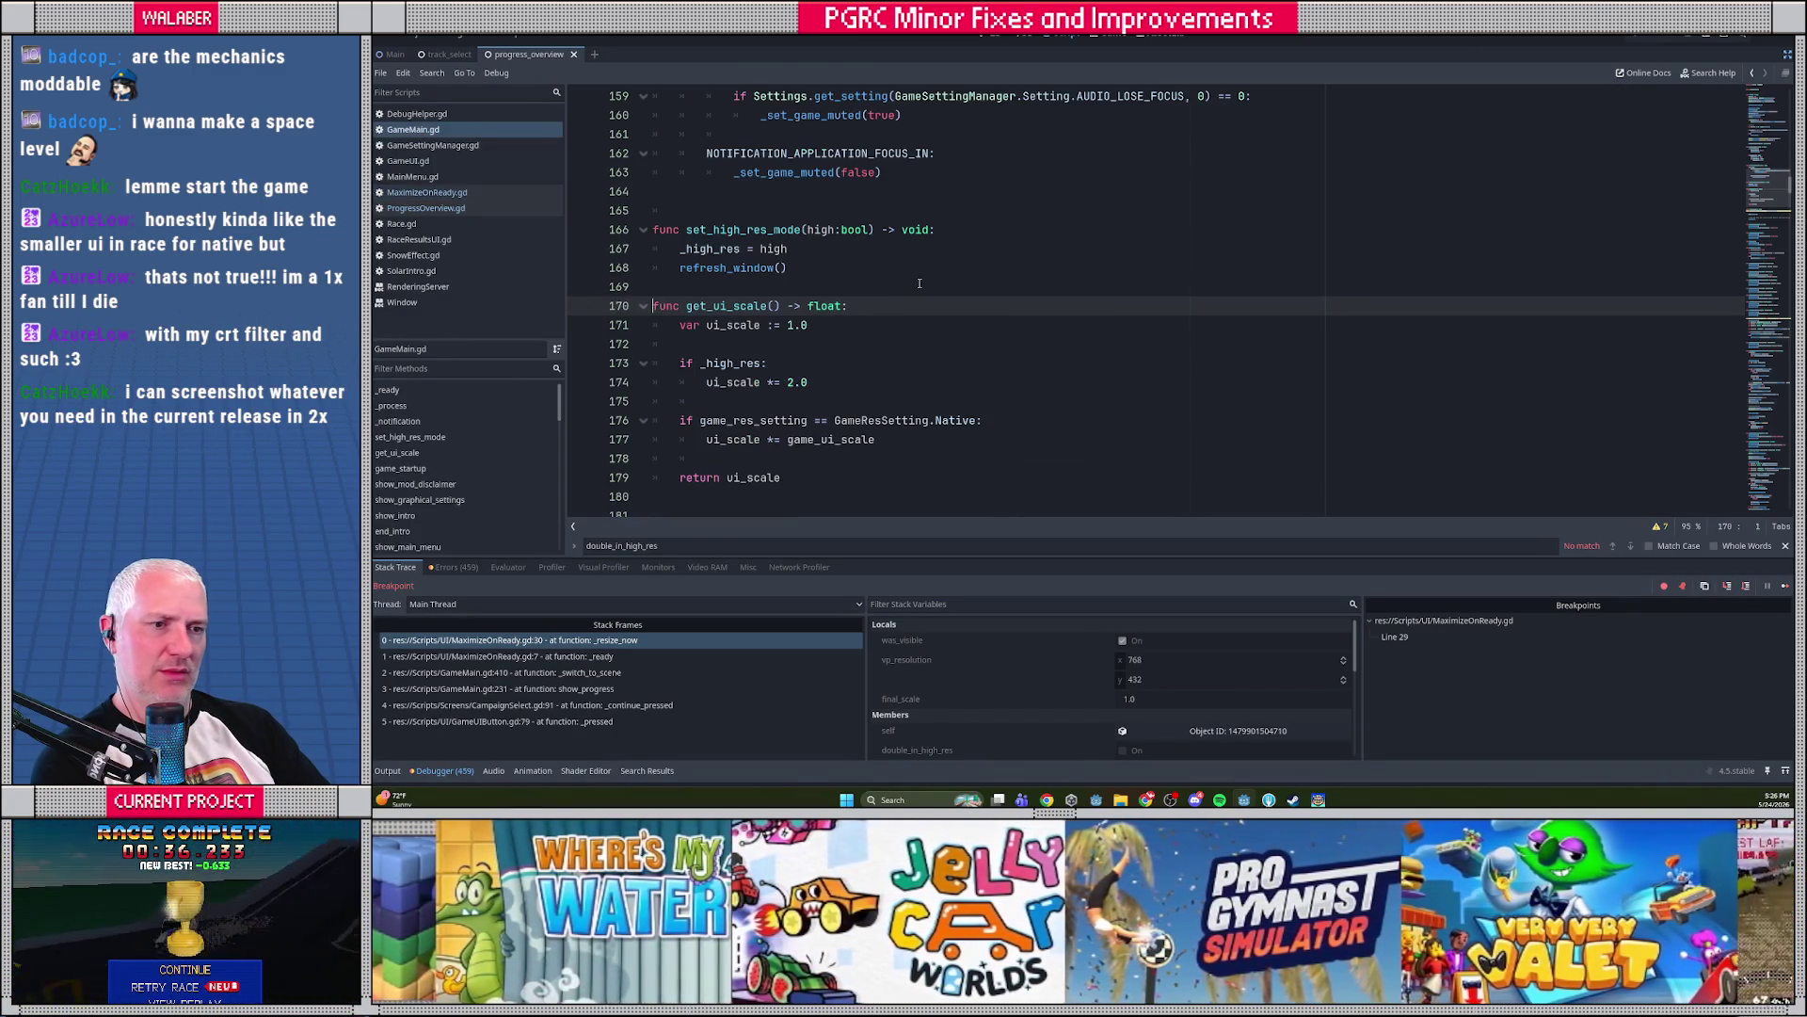
Review the _high_res doubling and Native scaling checks, placing the caret before line 173's colon
drag(682, 362, 856, 388)
drag(682, 420, 912, 432)
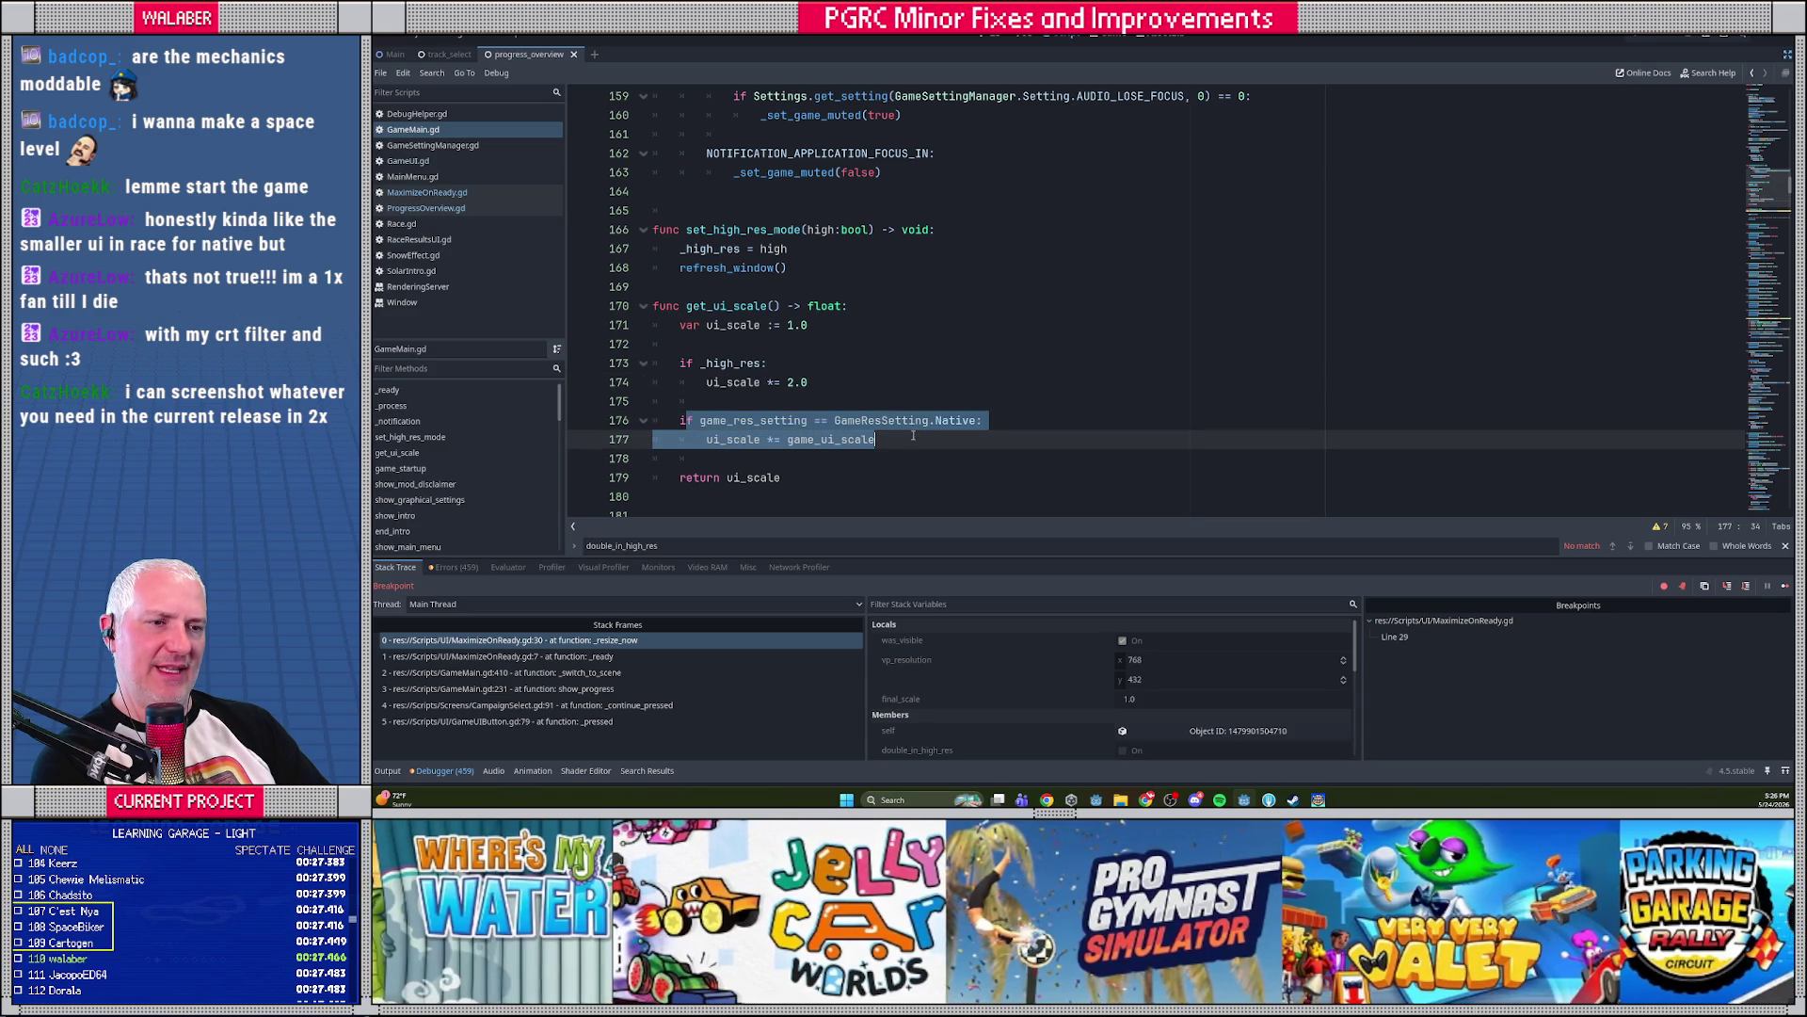
click(911, 371)
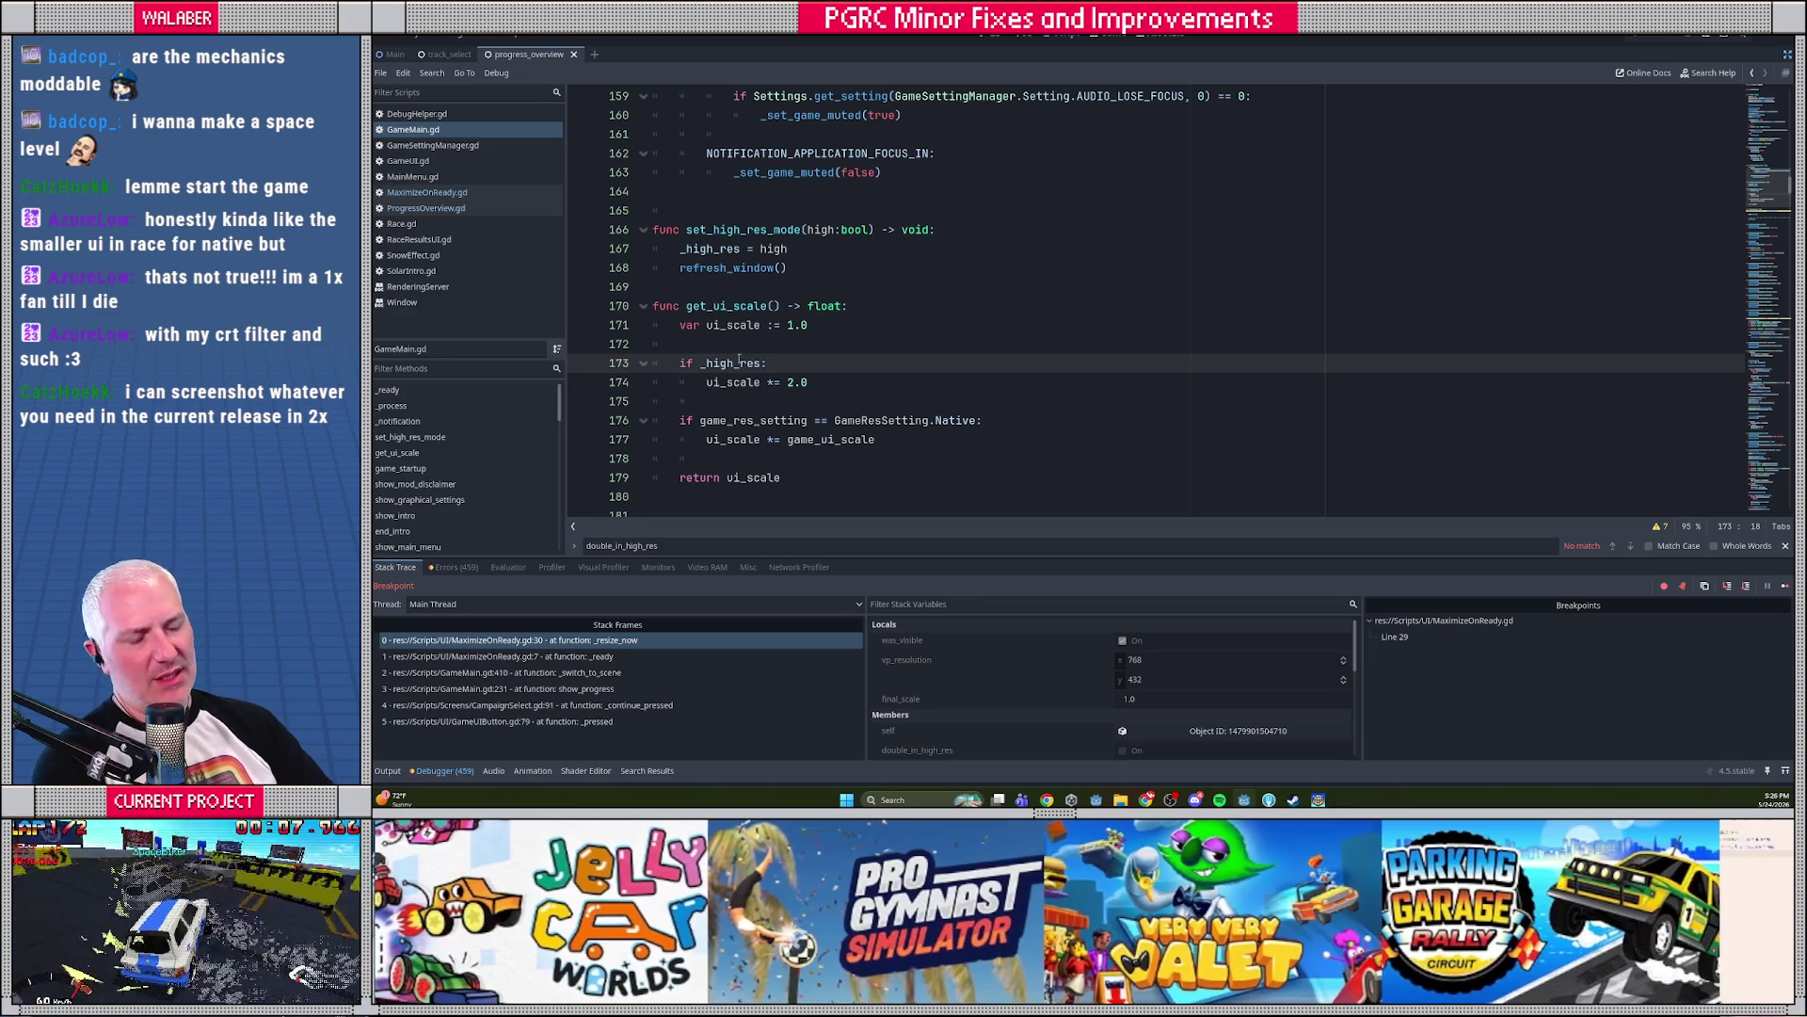
drag(677, 362, 843, 375)
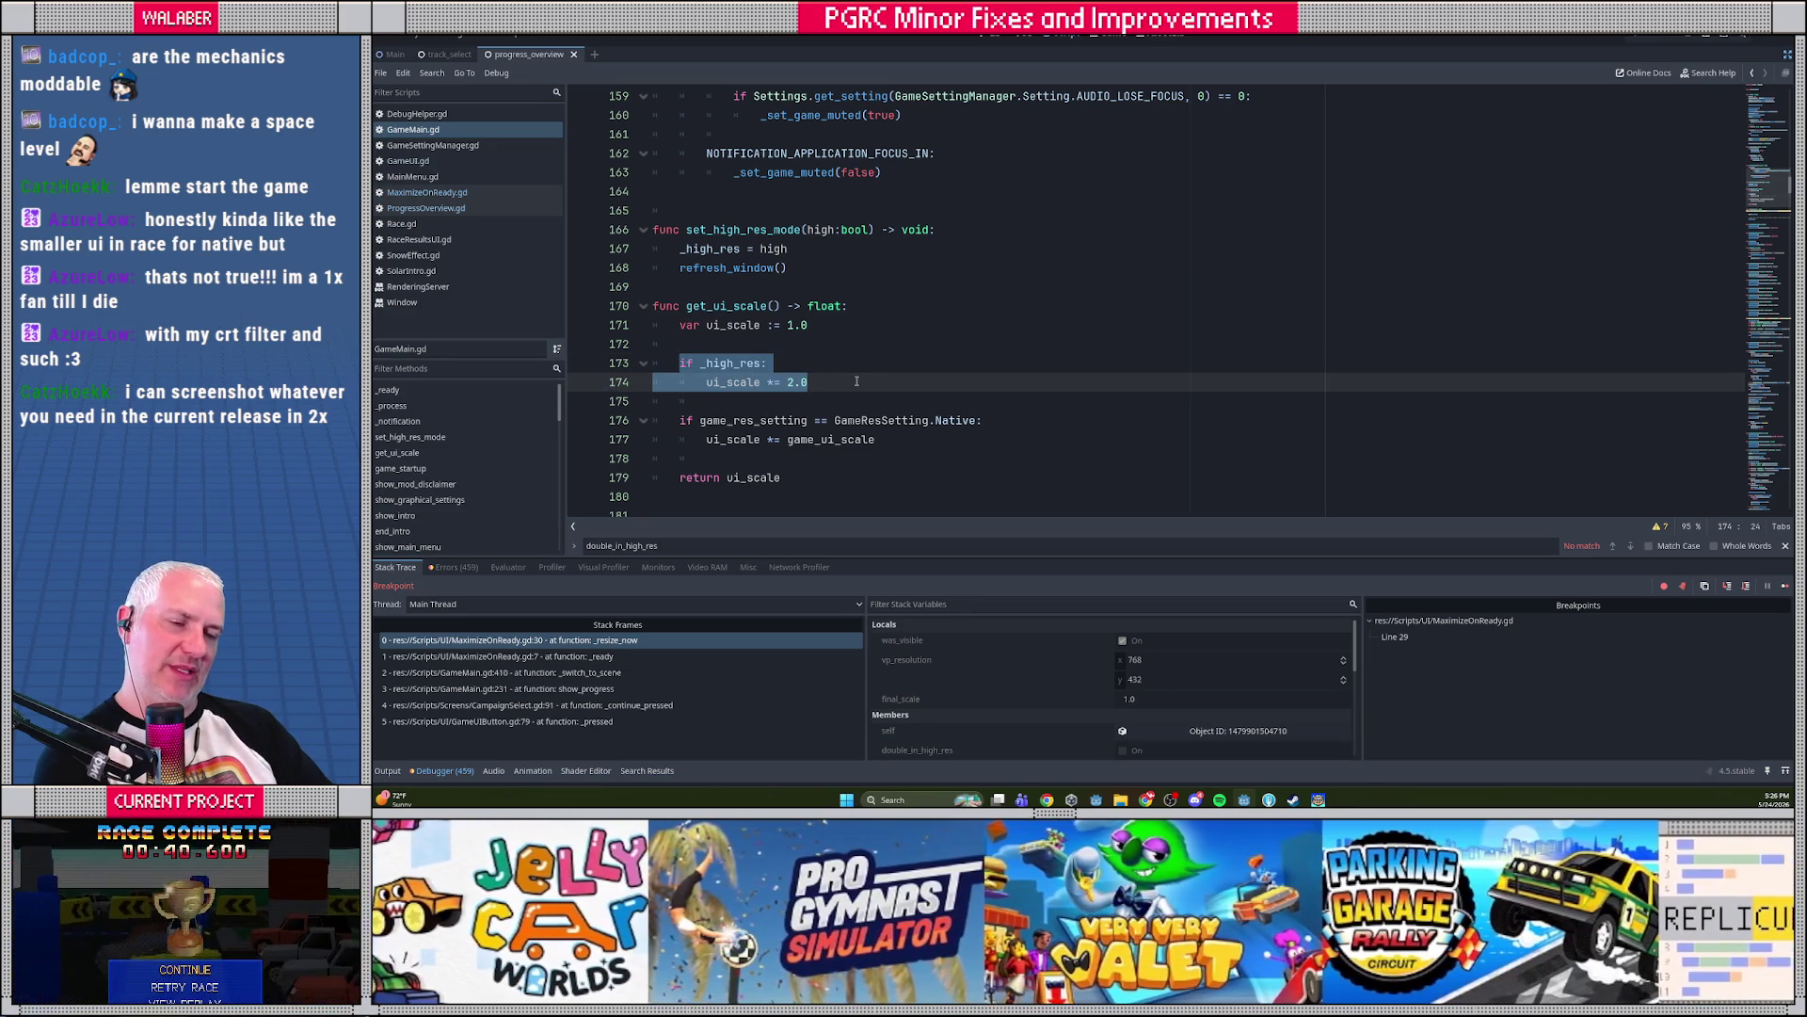
click(860, 378)
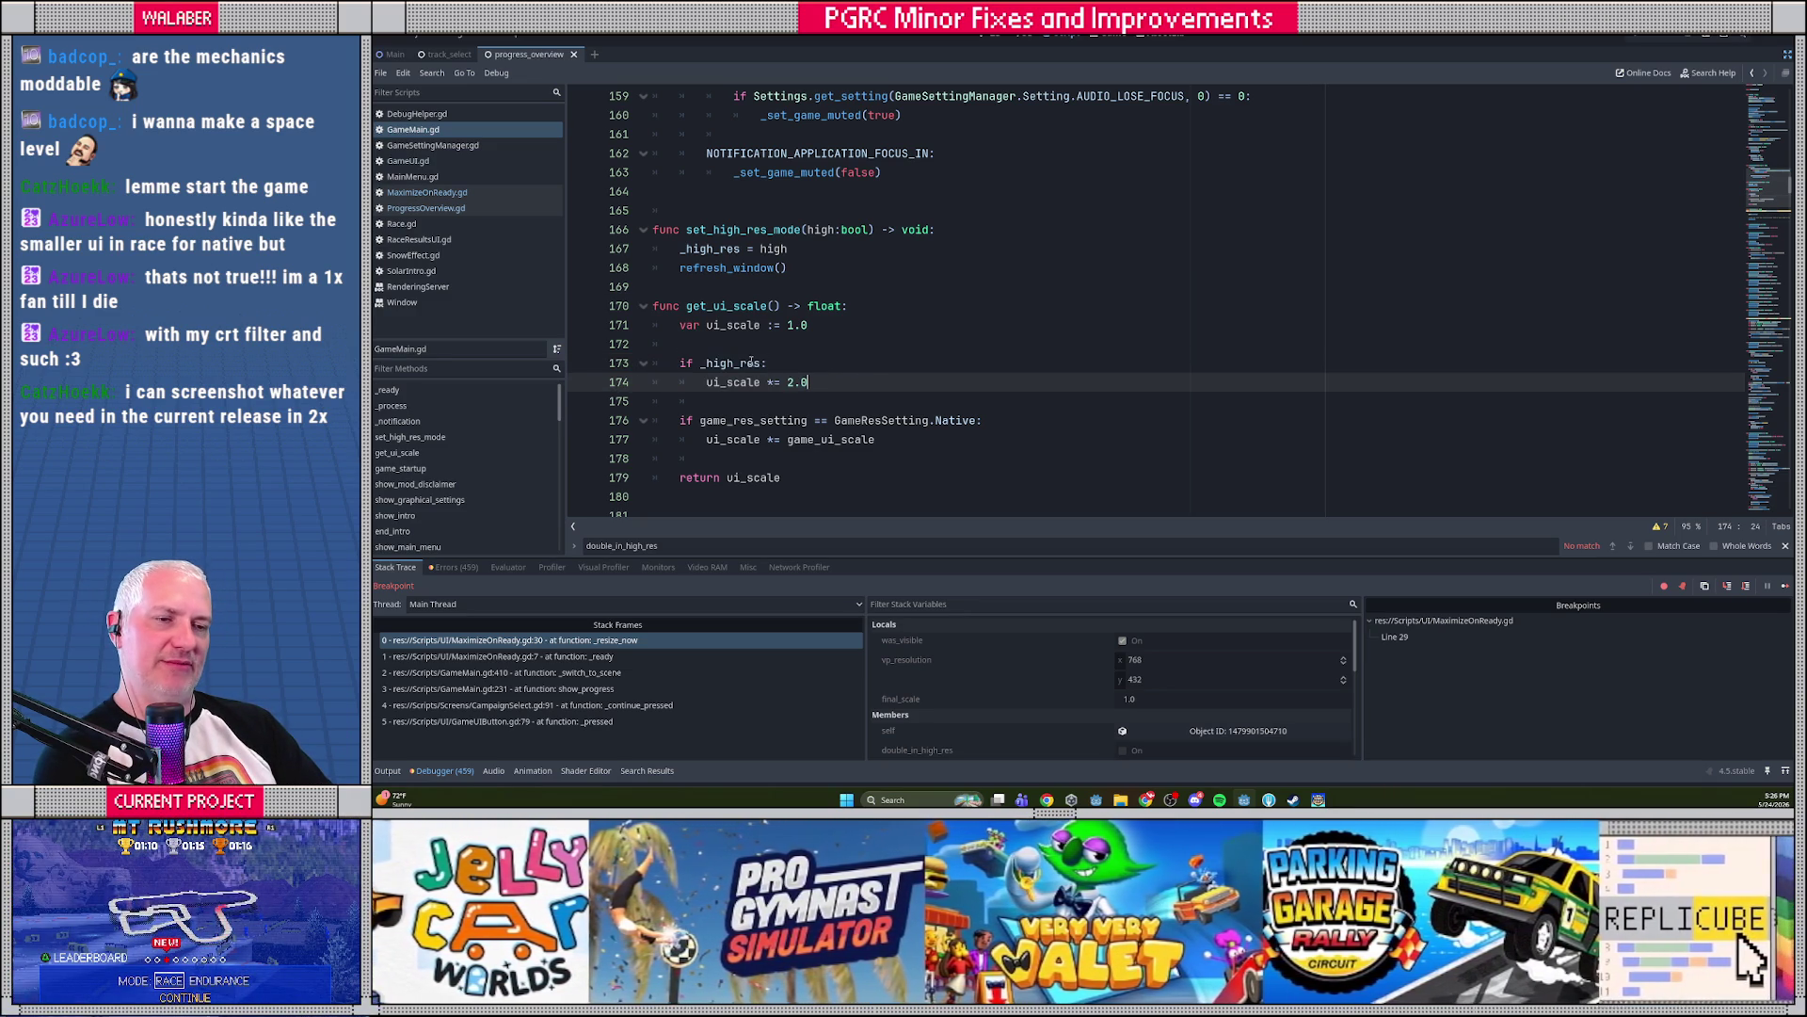
click(763, 363)
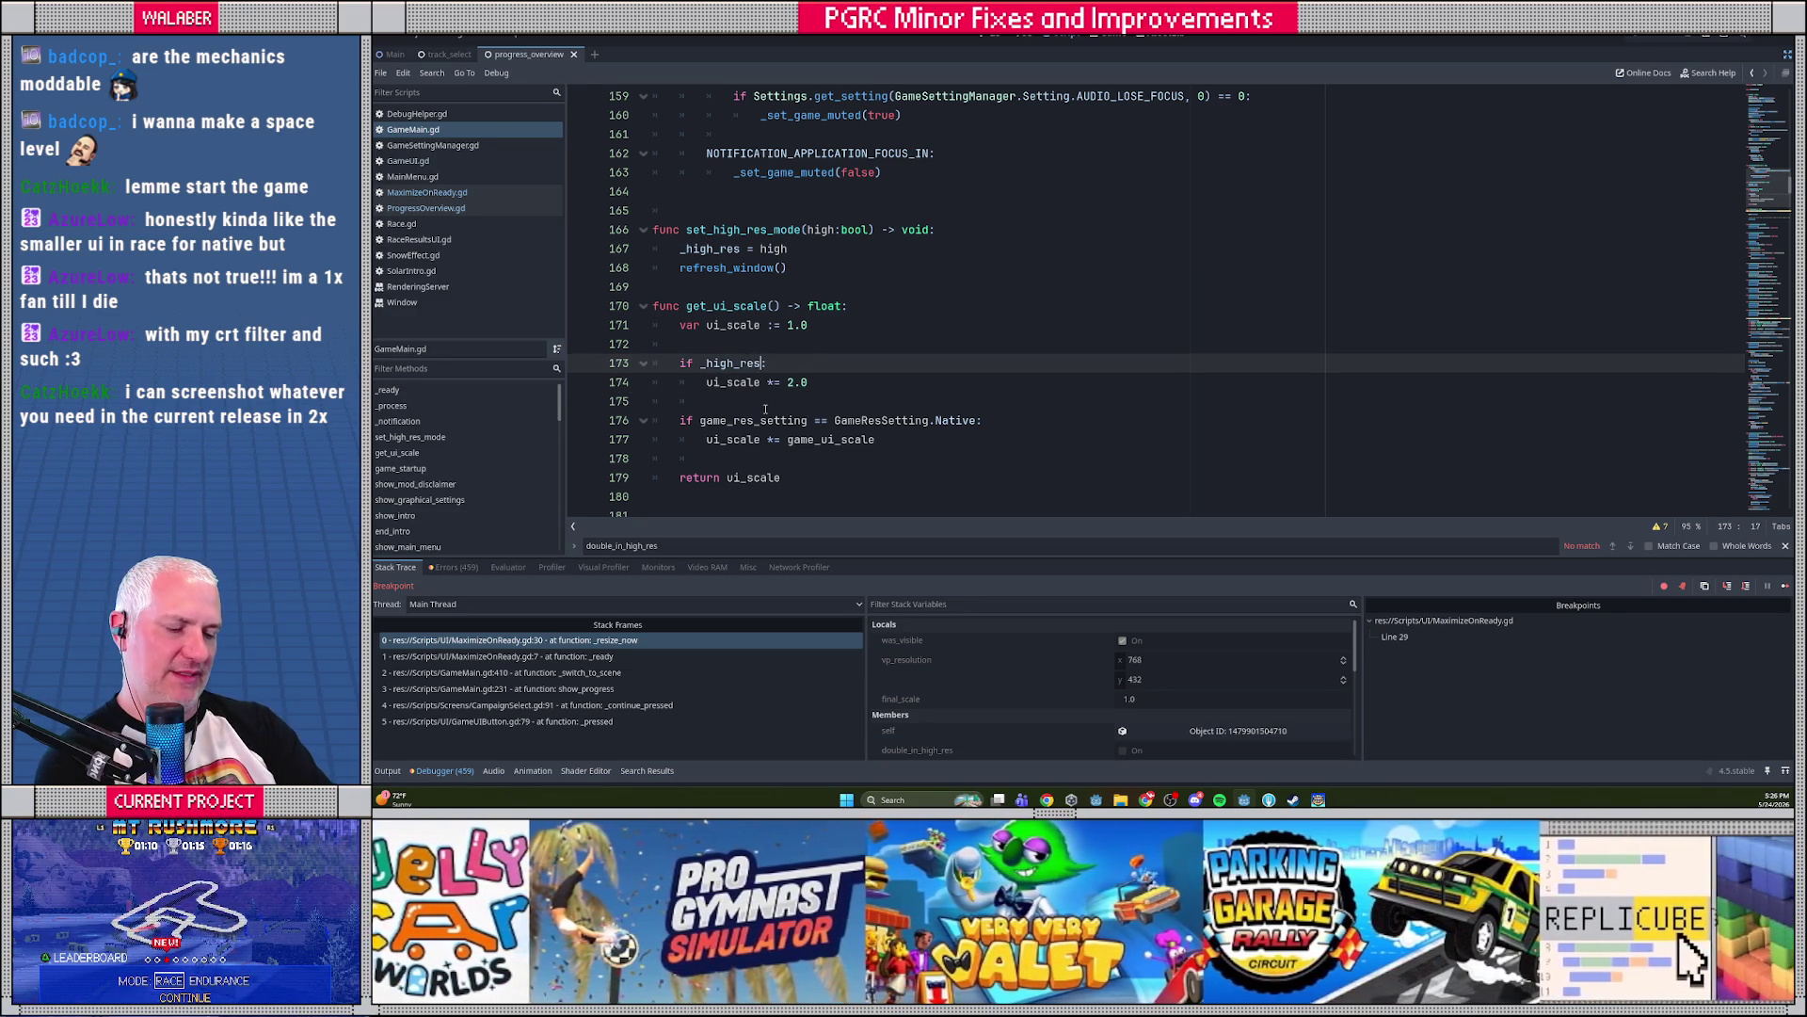
Try adding 'or game_res_setting' to line 173, then undo it back to 'if _high_res'
text(or game_re)
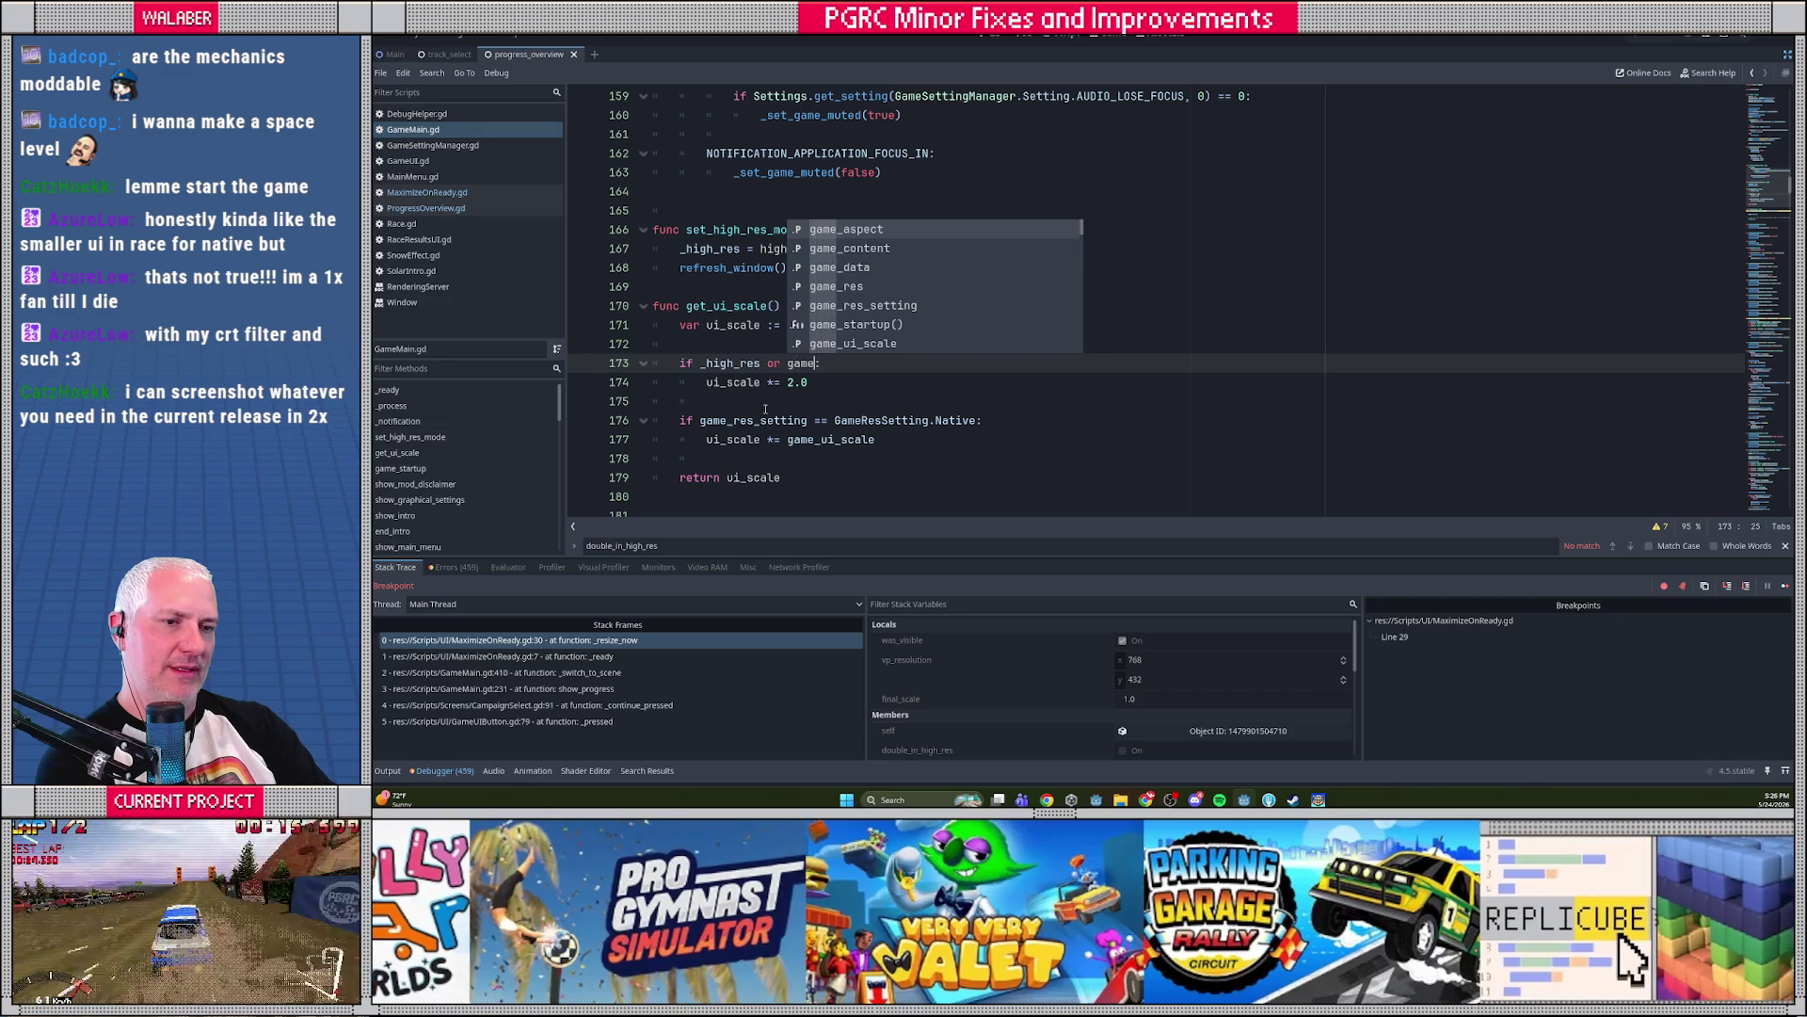
text(_s)
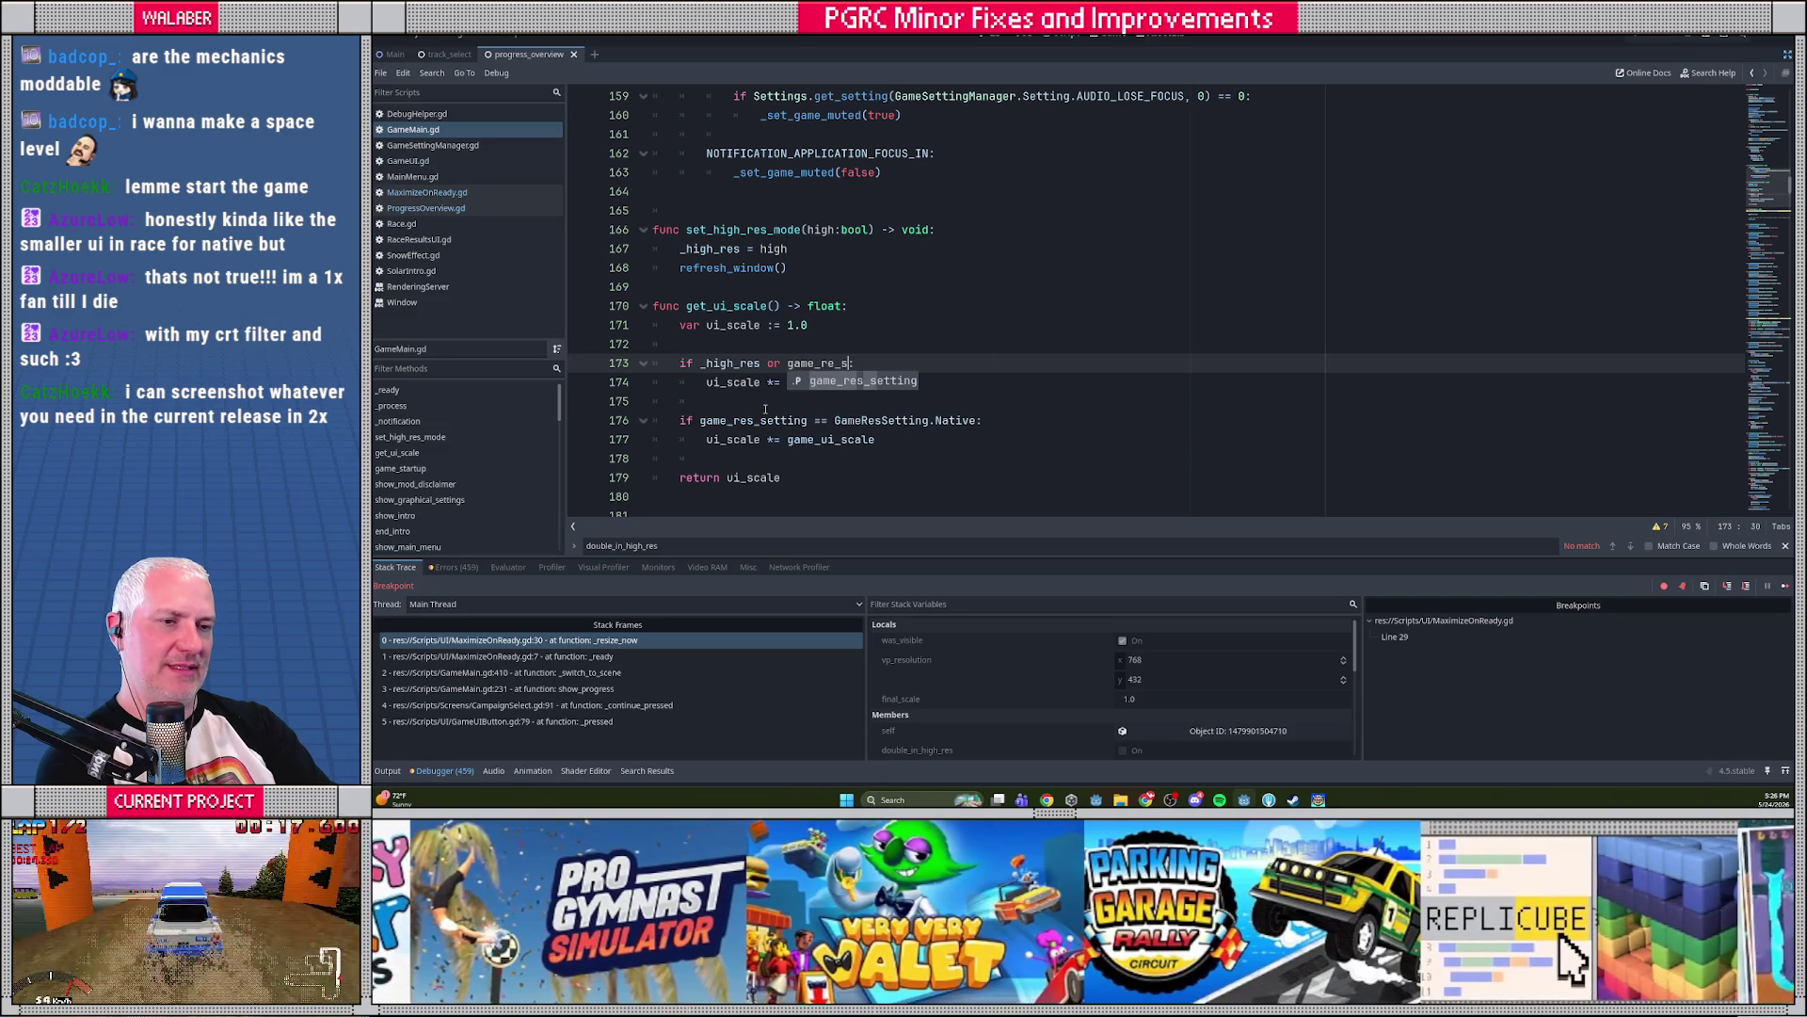
key(Return)
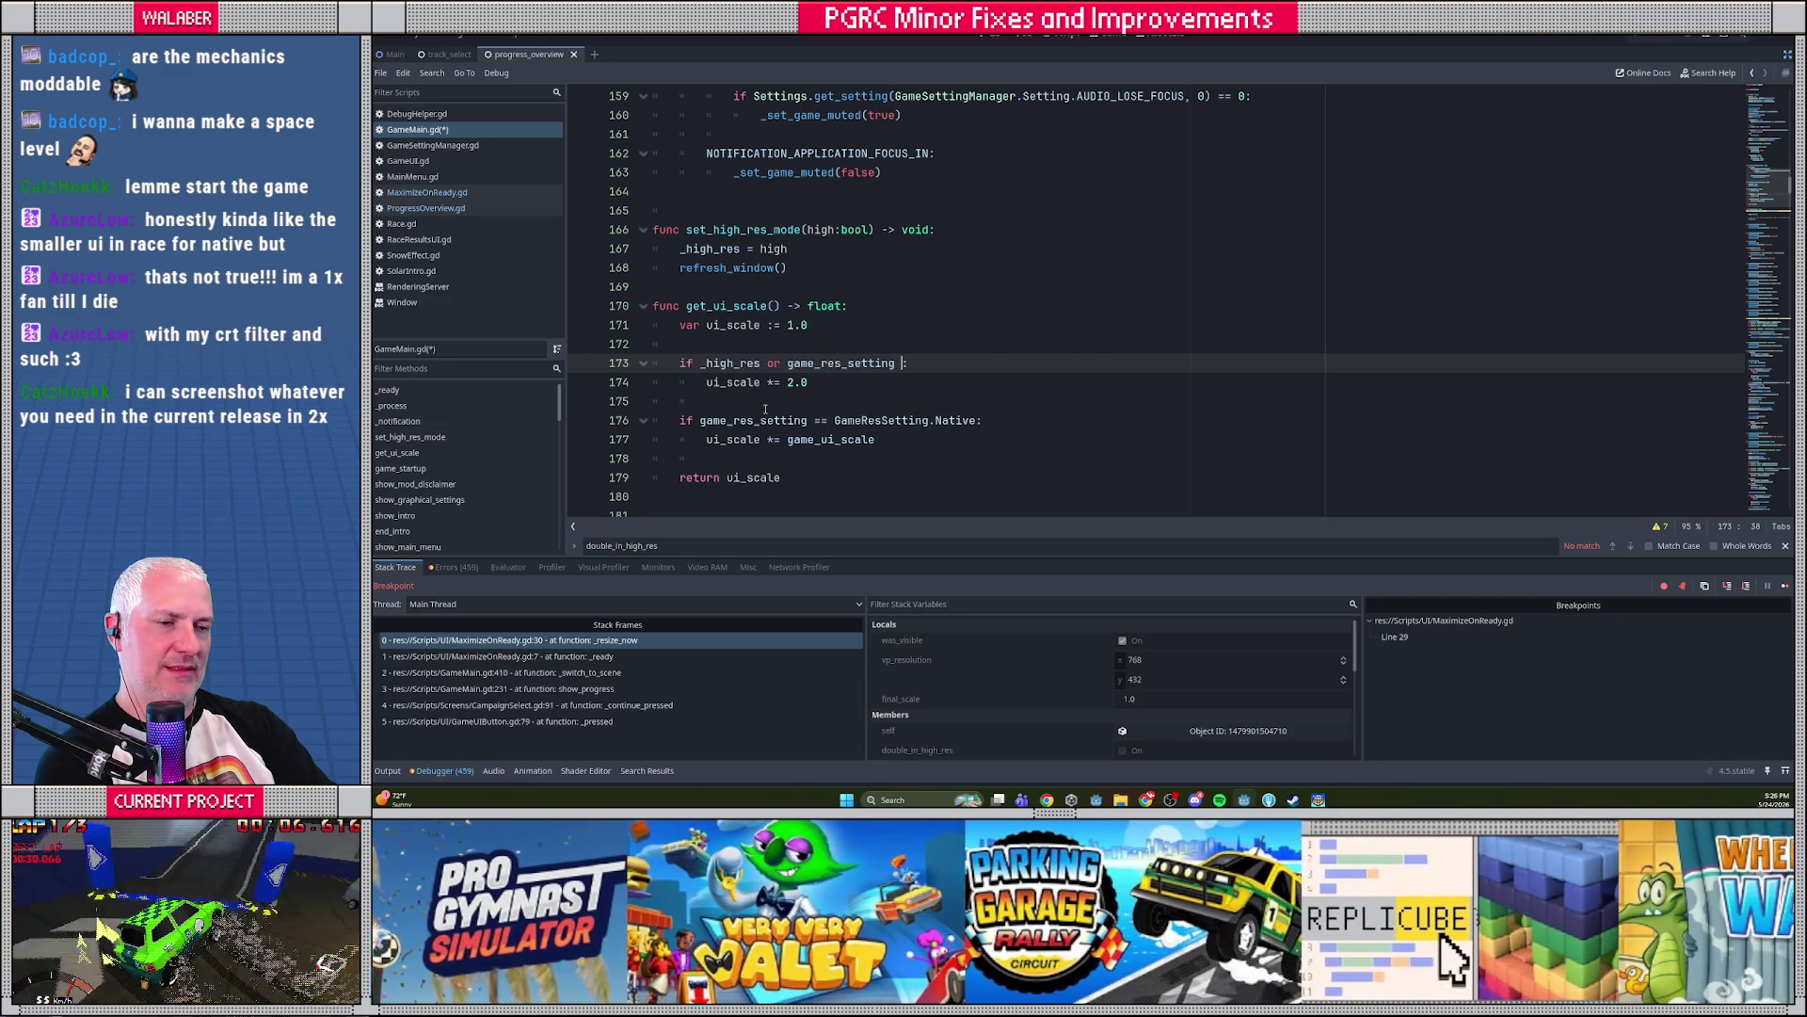
key(Escape)
key(shift+Home)
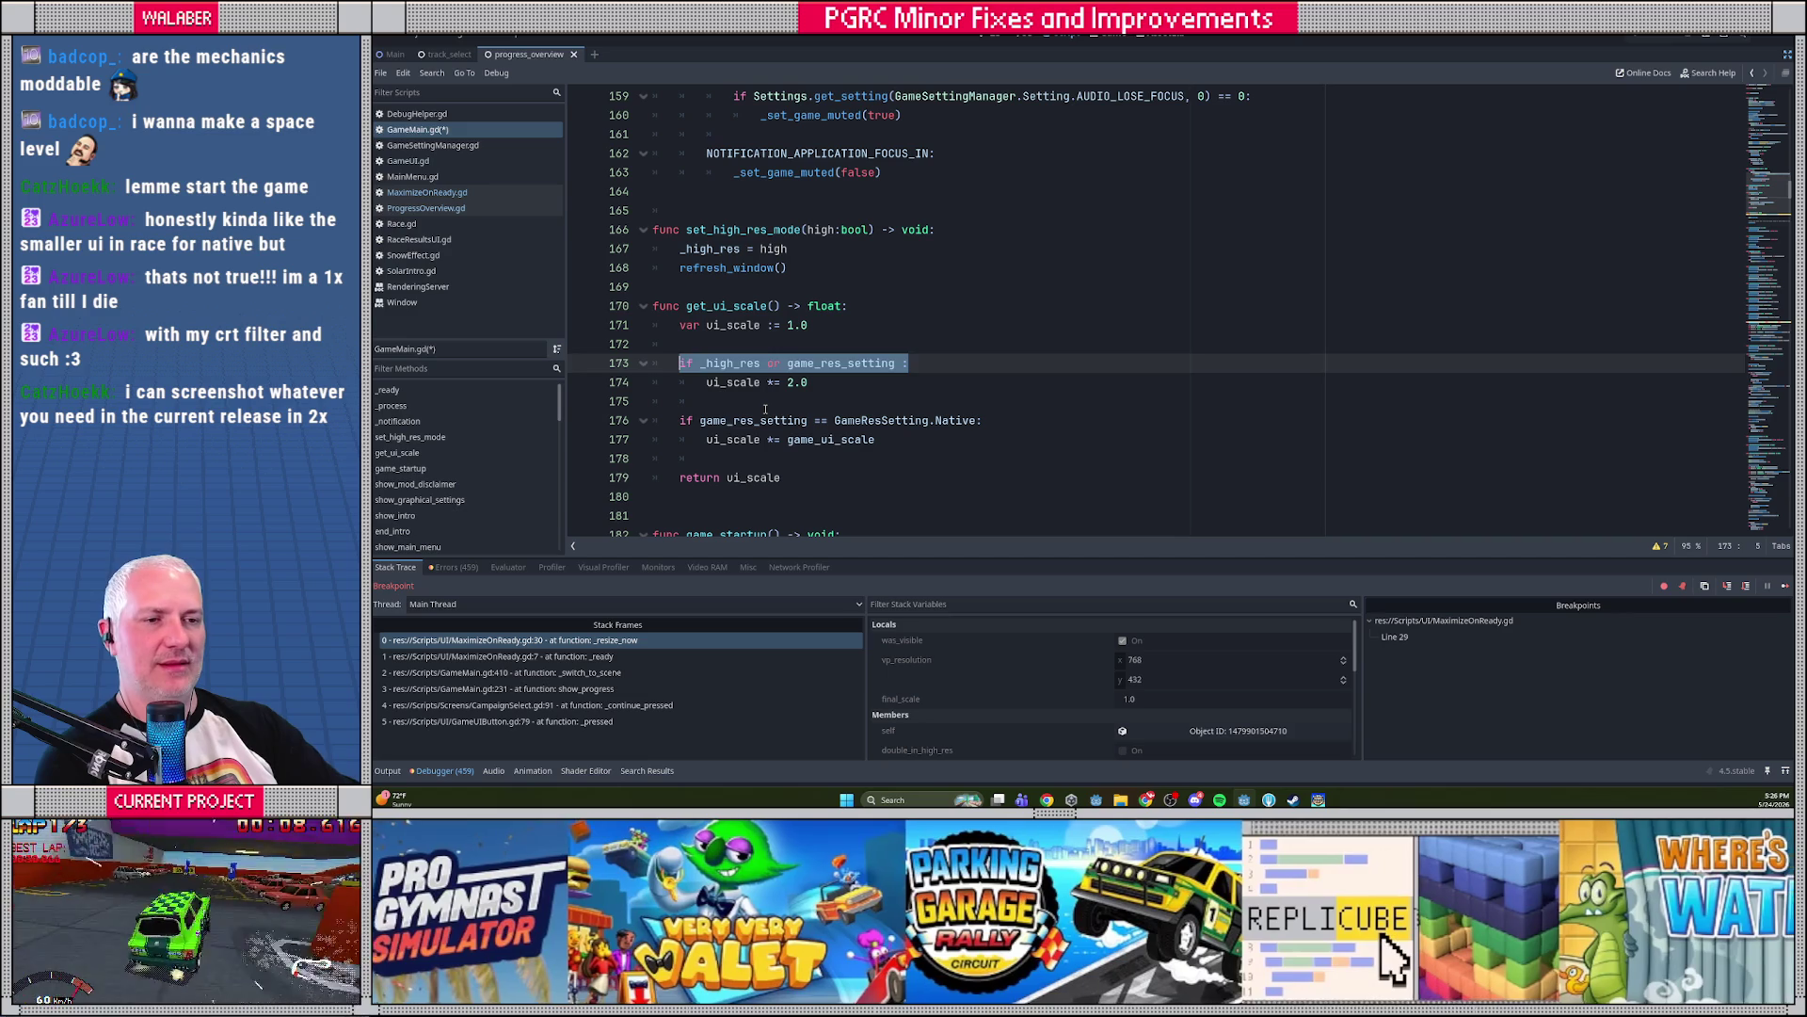
key(shift+Home)
key(BackSpace)
key(ctrl+z)
key(End)
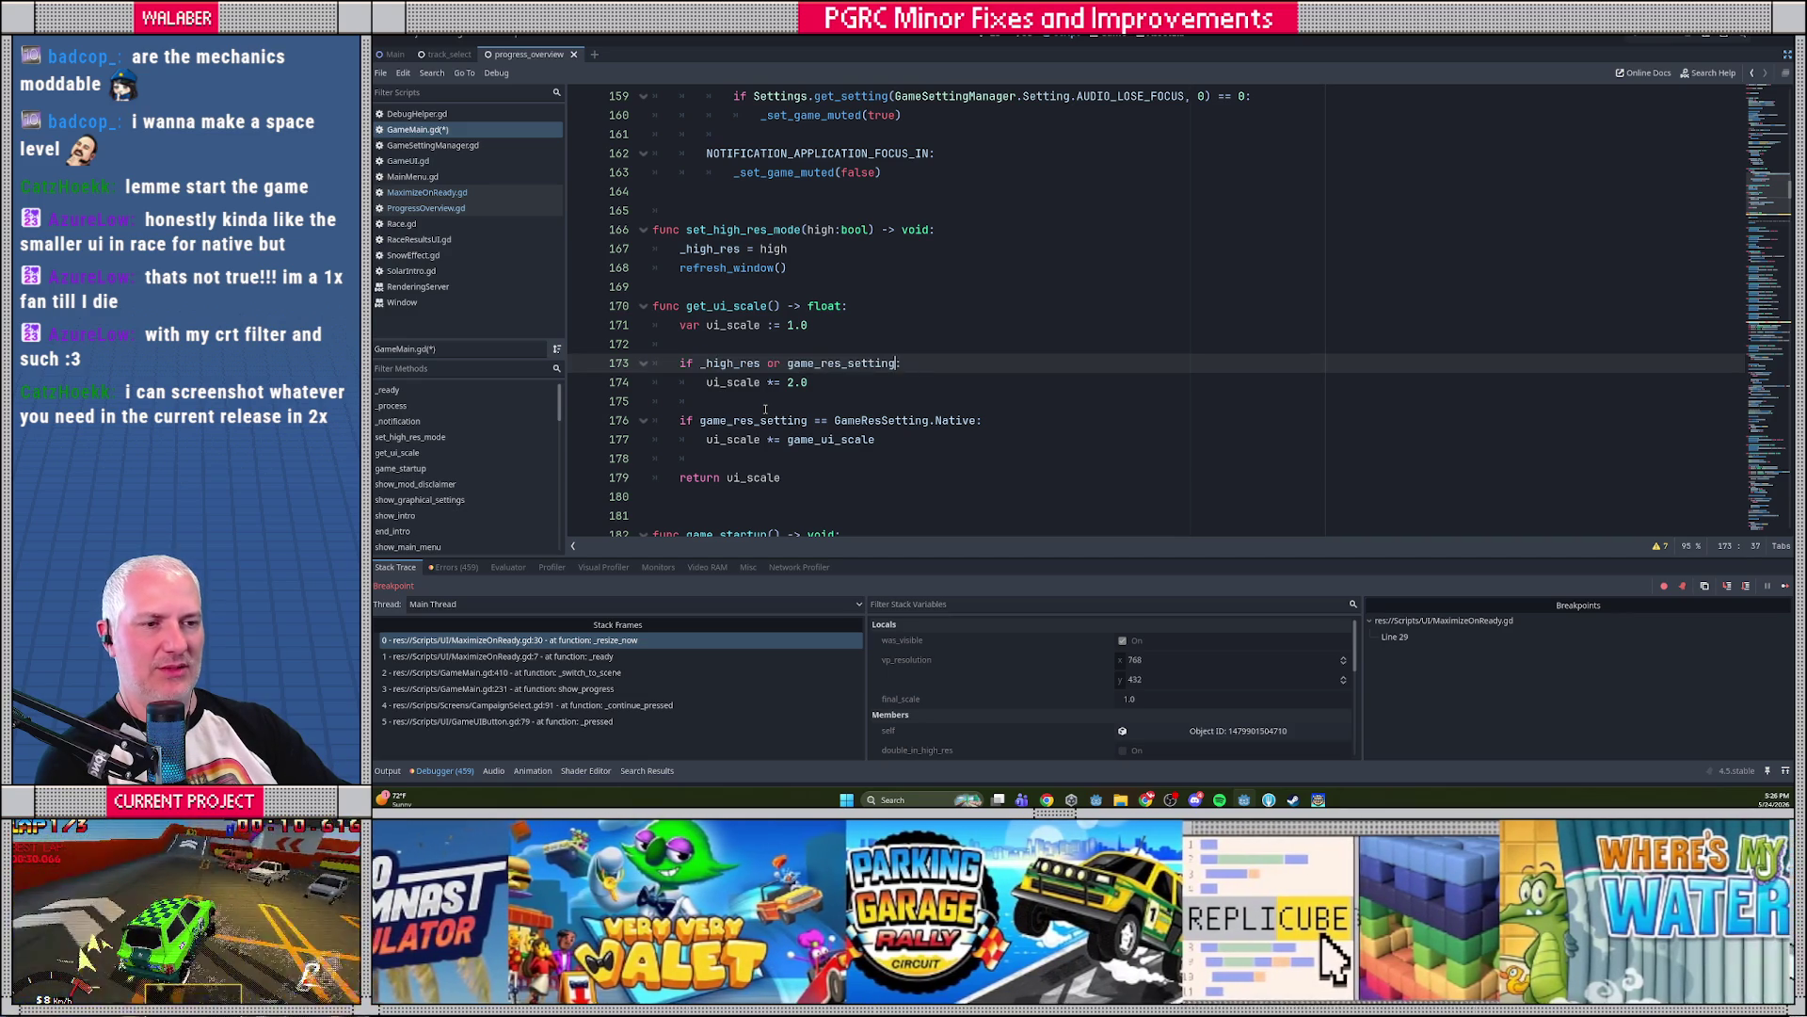
key(BackSpace)
key(BackSpace)
key(BackSpace)
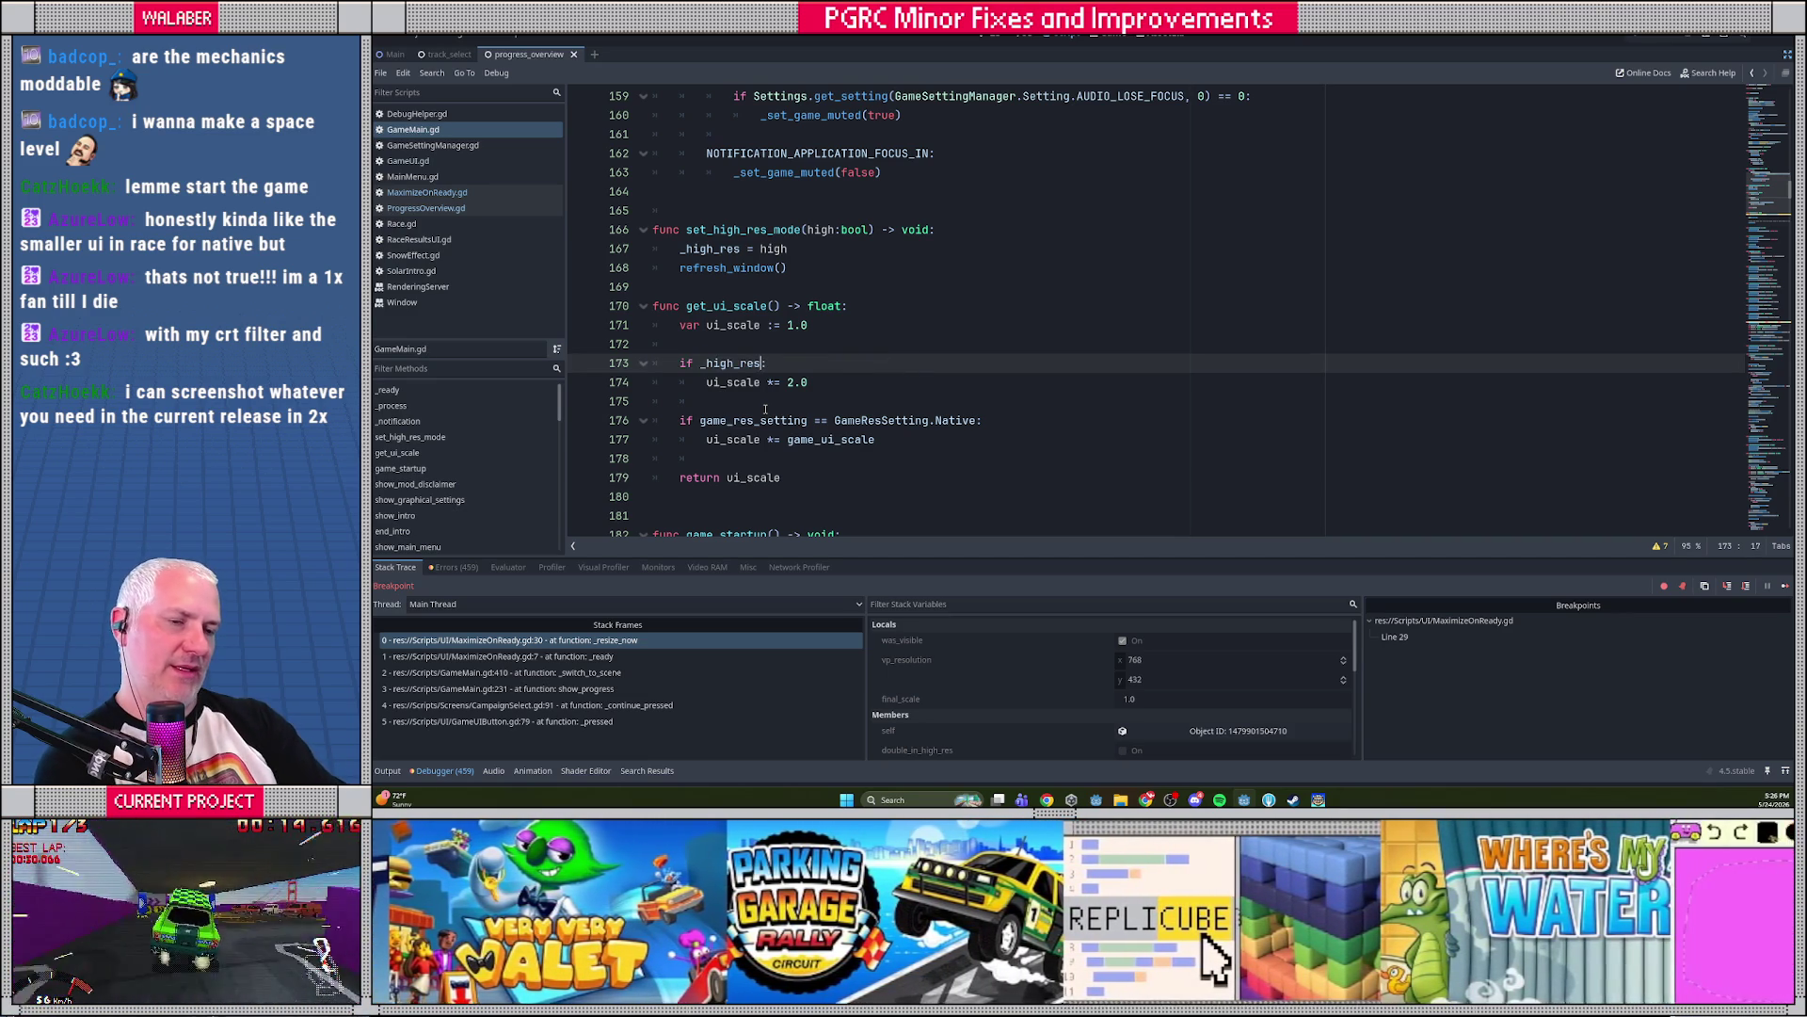
Make line 173 read 'if _high_res or game_res_setting == GameResSetting.Double:' and resume the game
text(or )
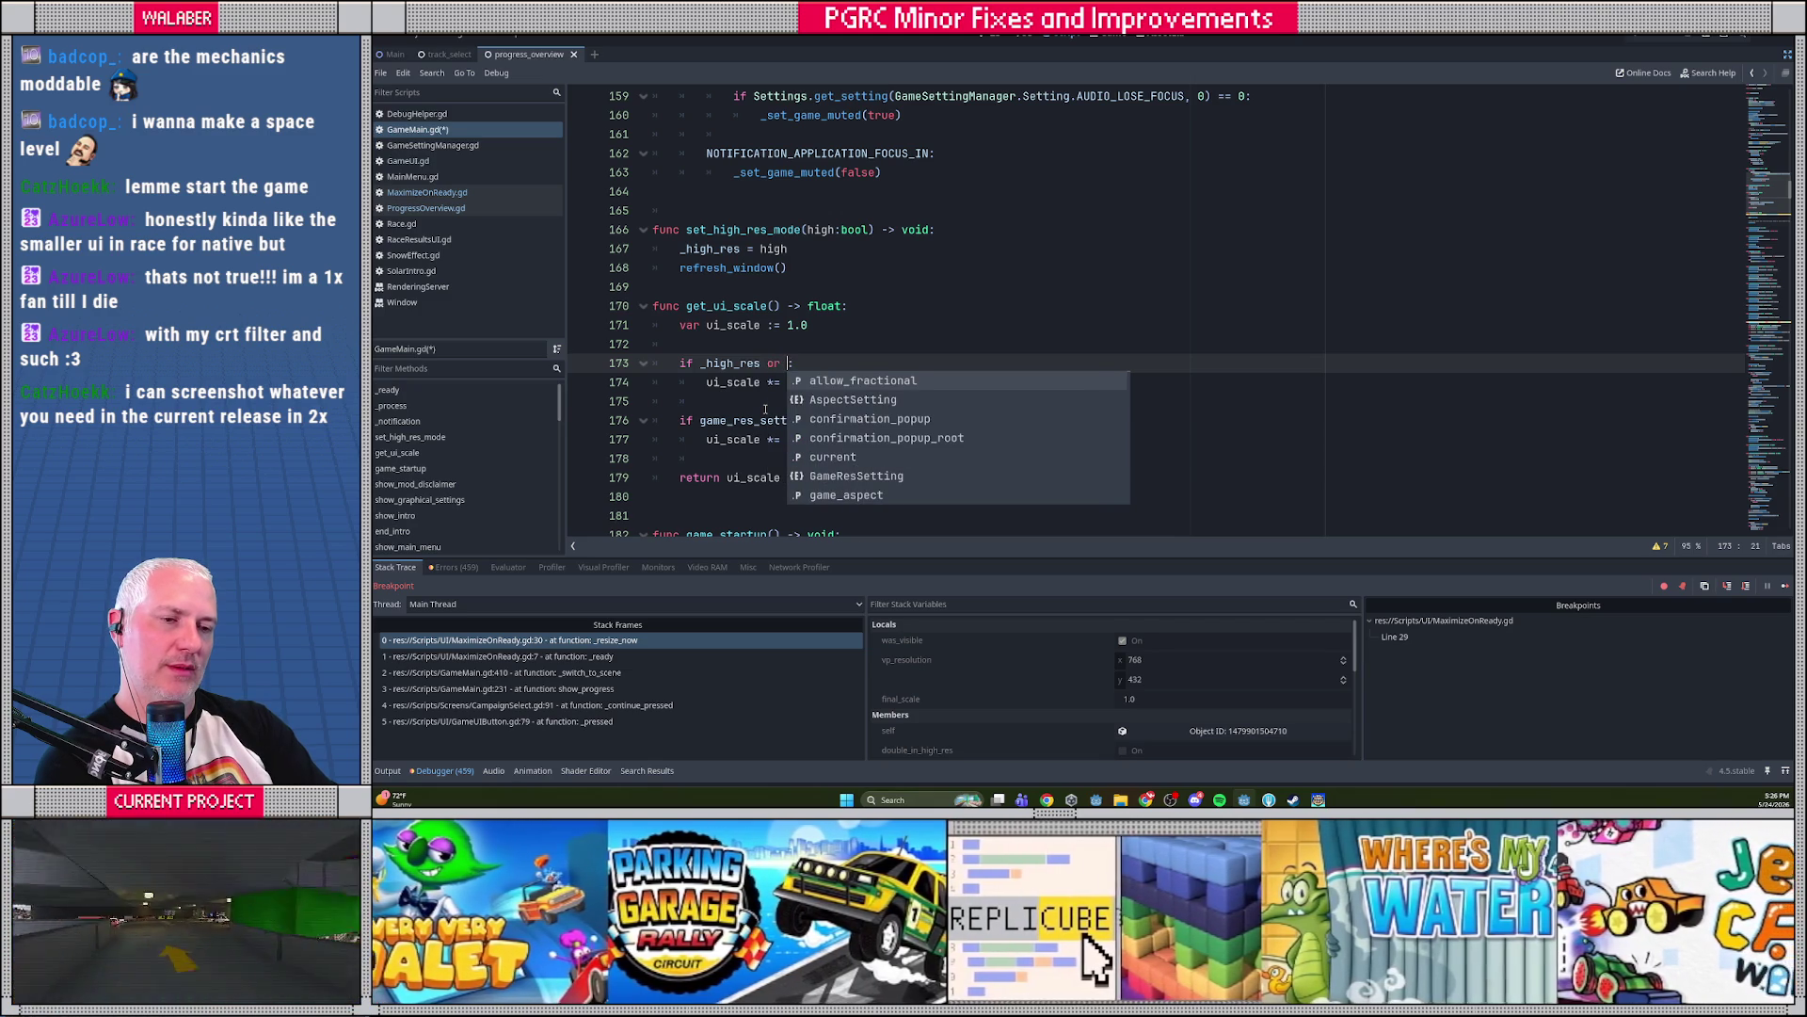
text(GameResSetting)
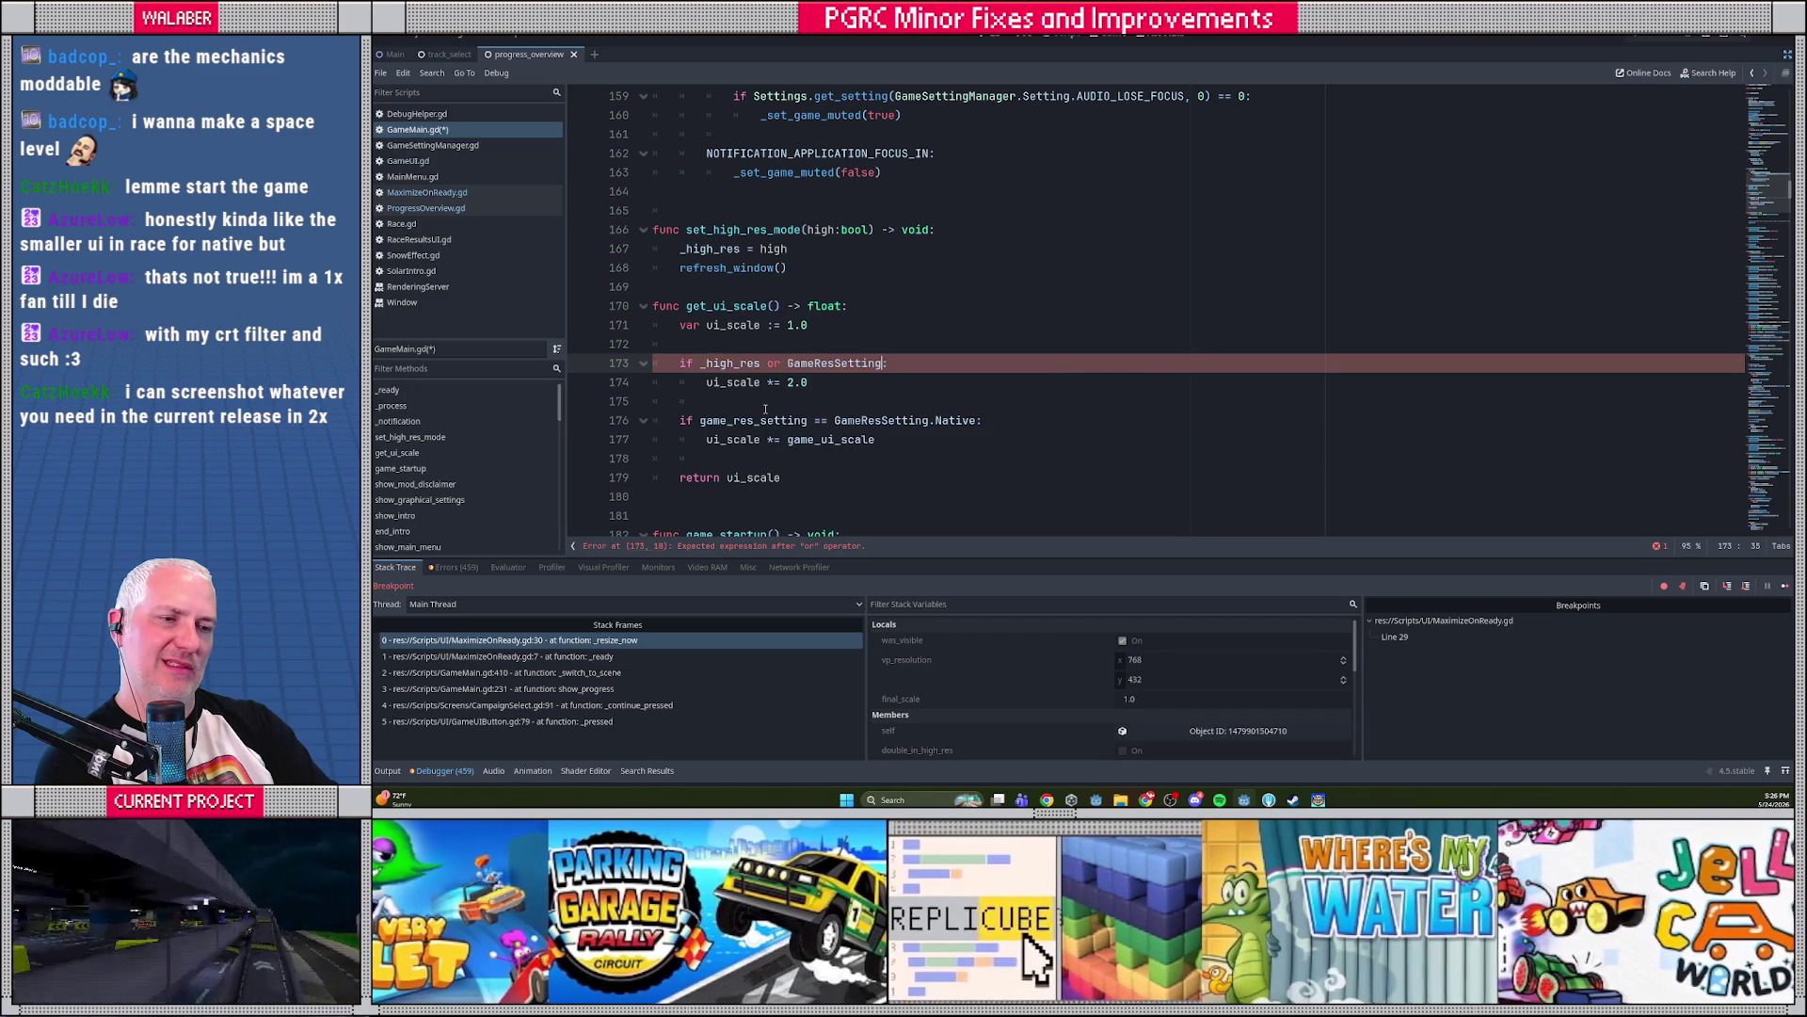
key(BackSpace)
key(BackSpace)
key(BackSpace)
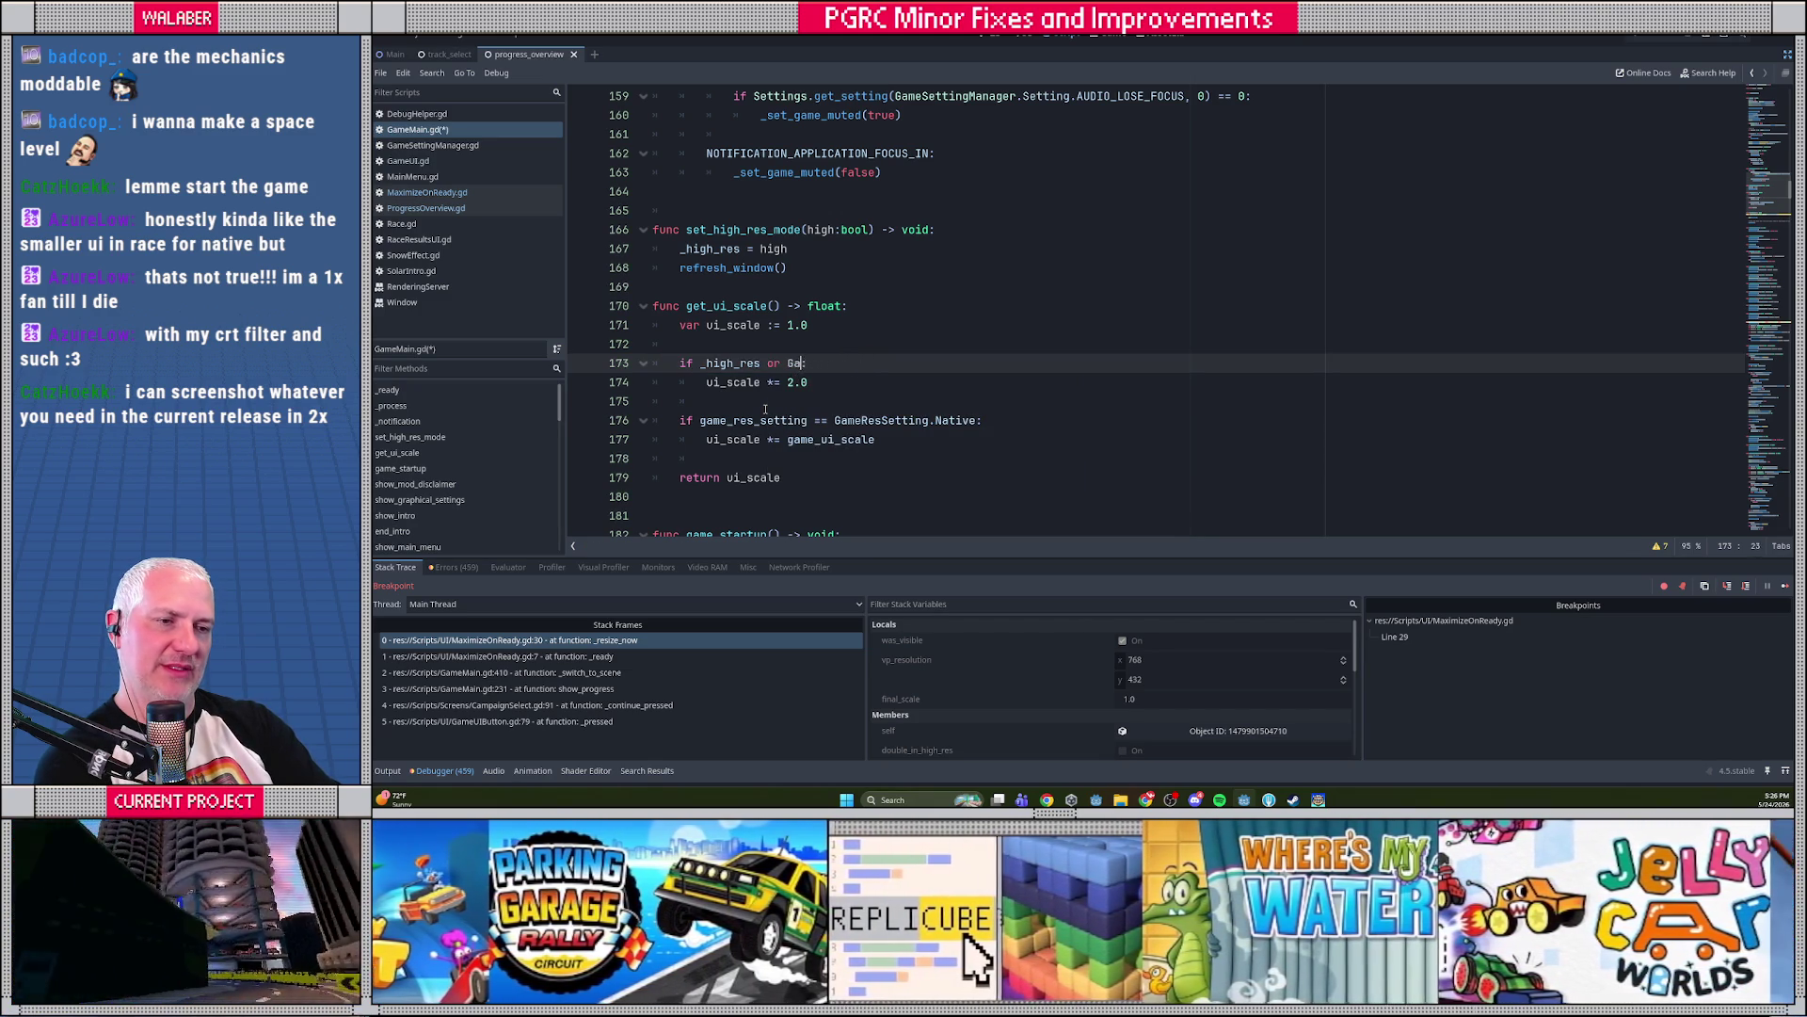
text(game_re)
key(Down)
key(Return)
text(== Game)
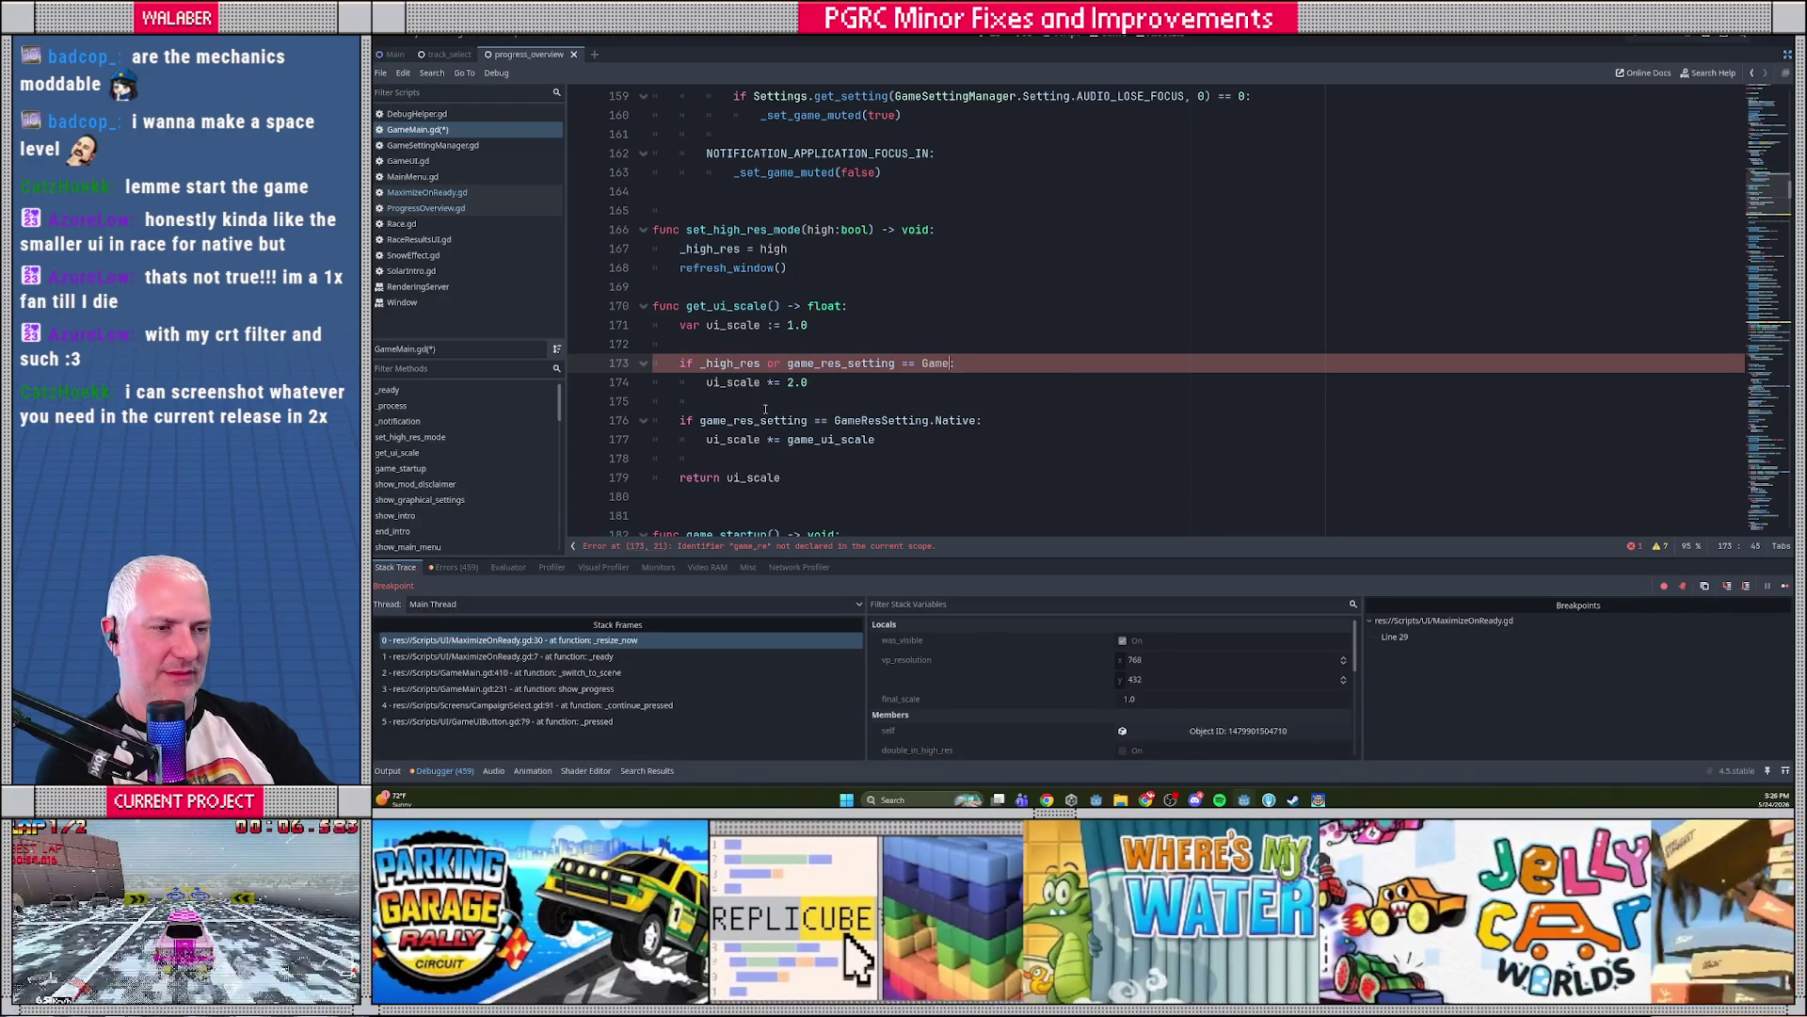
text(Res)
key(Return)
text(.)
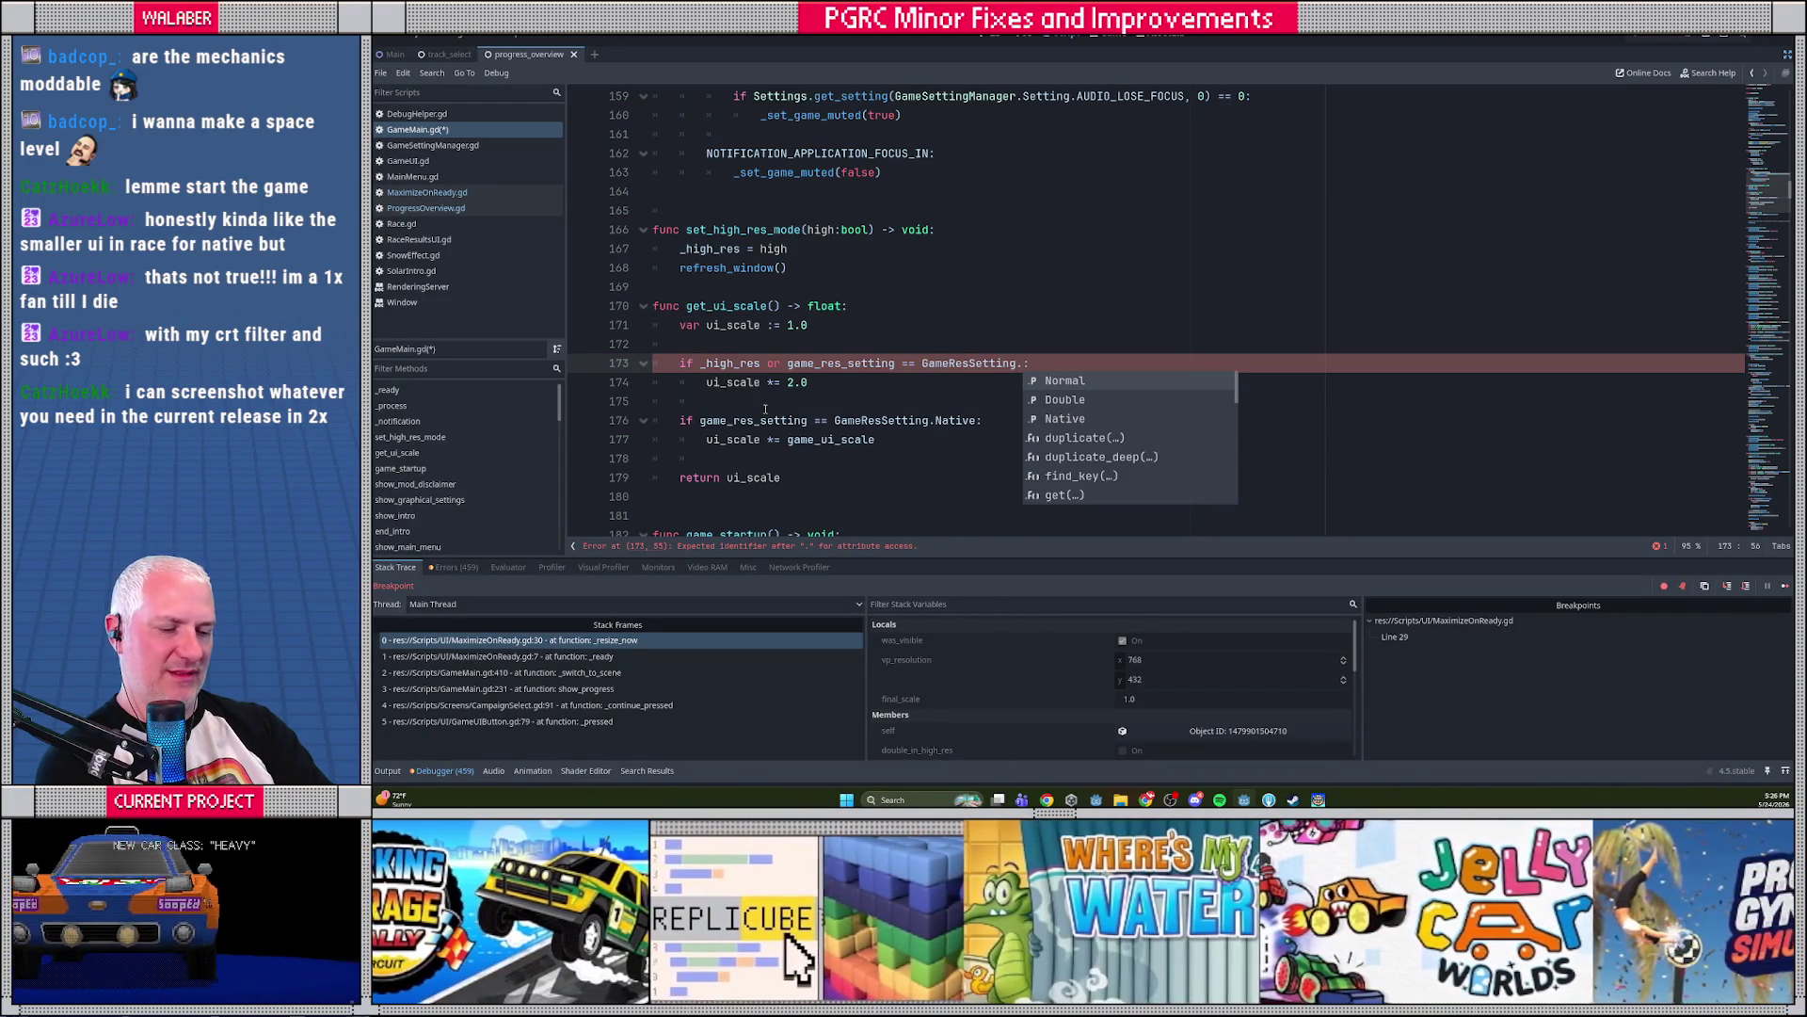
key(Down)
key(Return)
text(:)
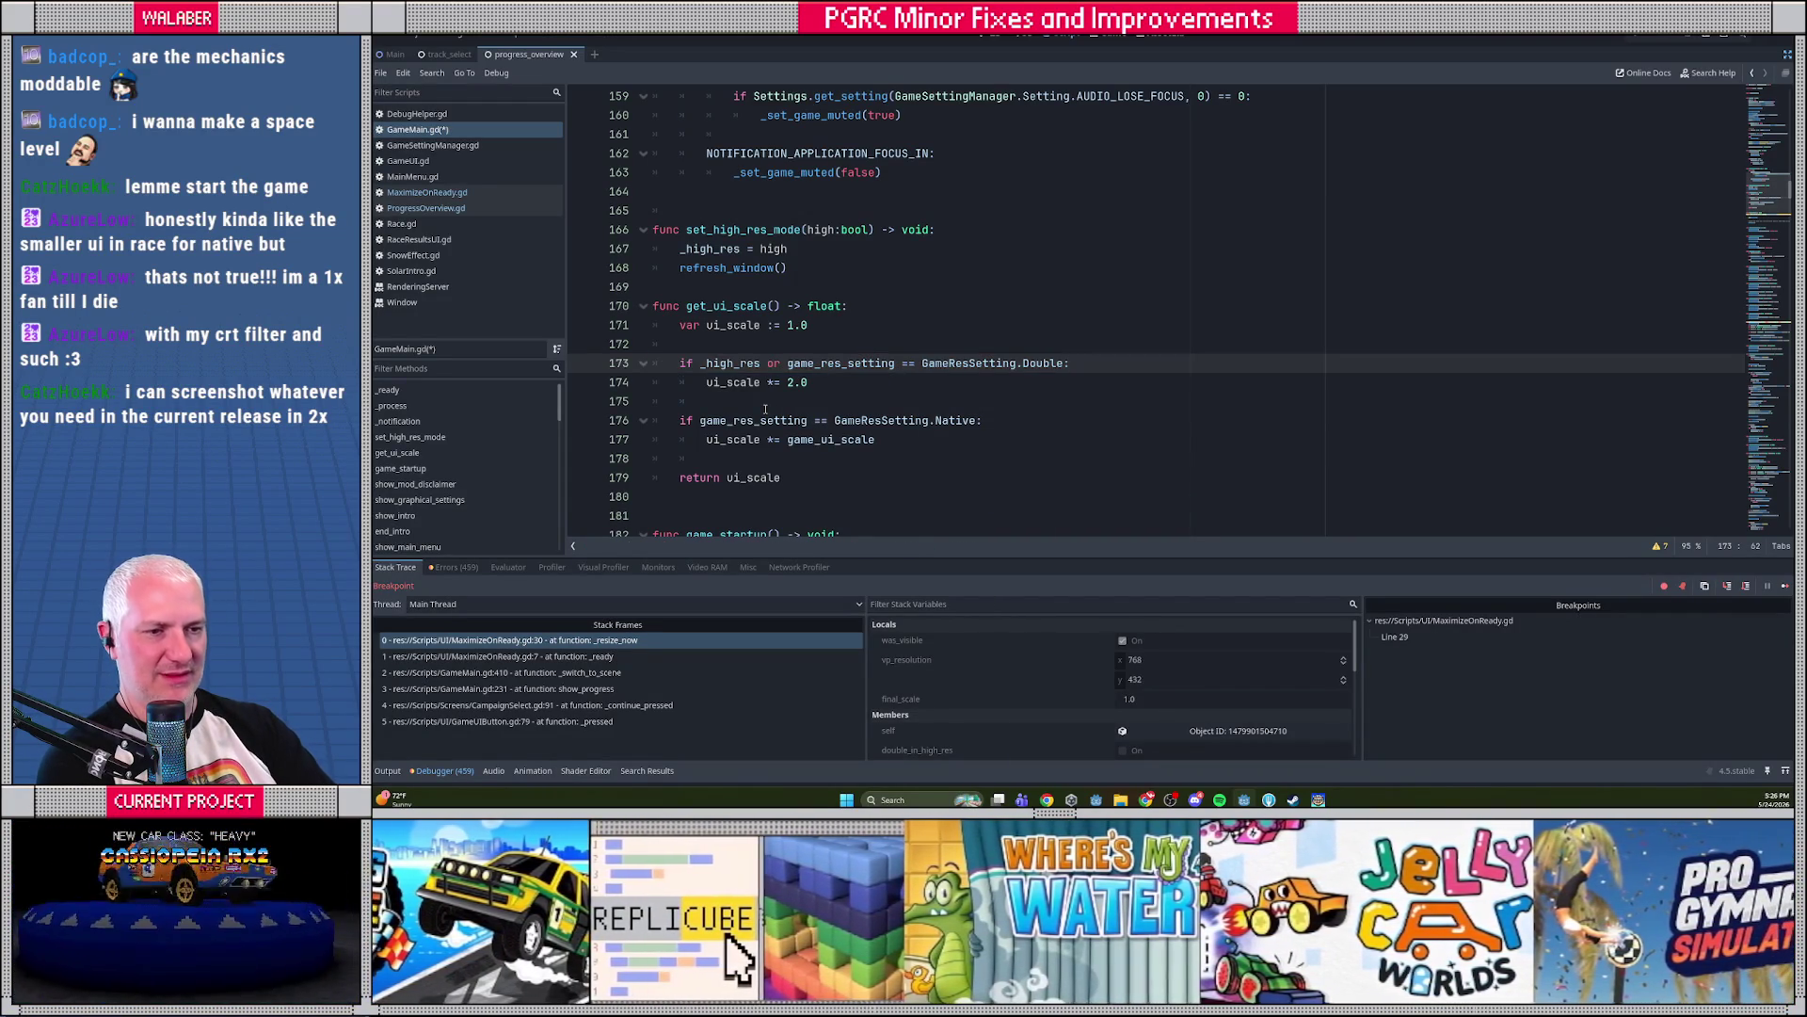
key(Down)
key(Down)
key(Down)
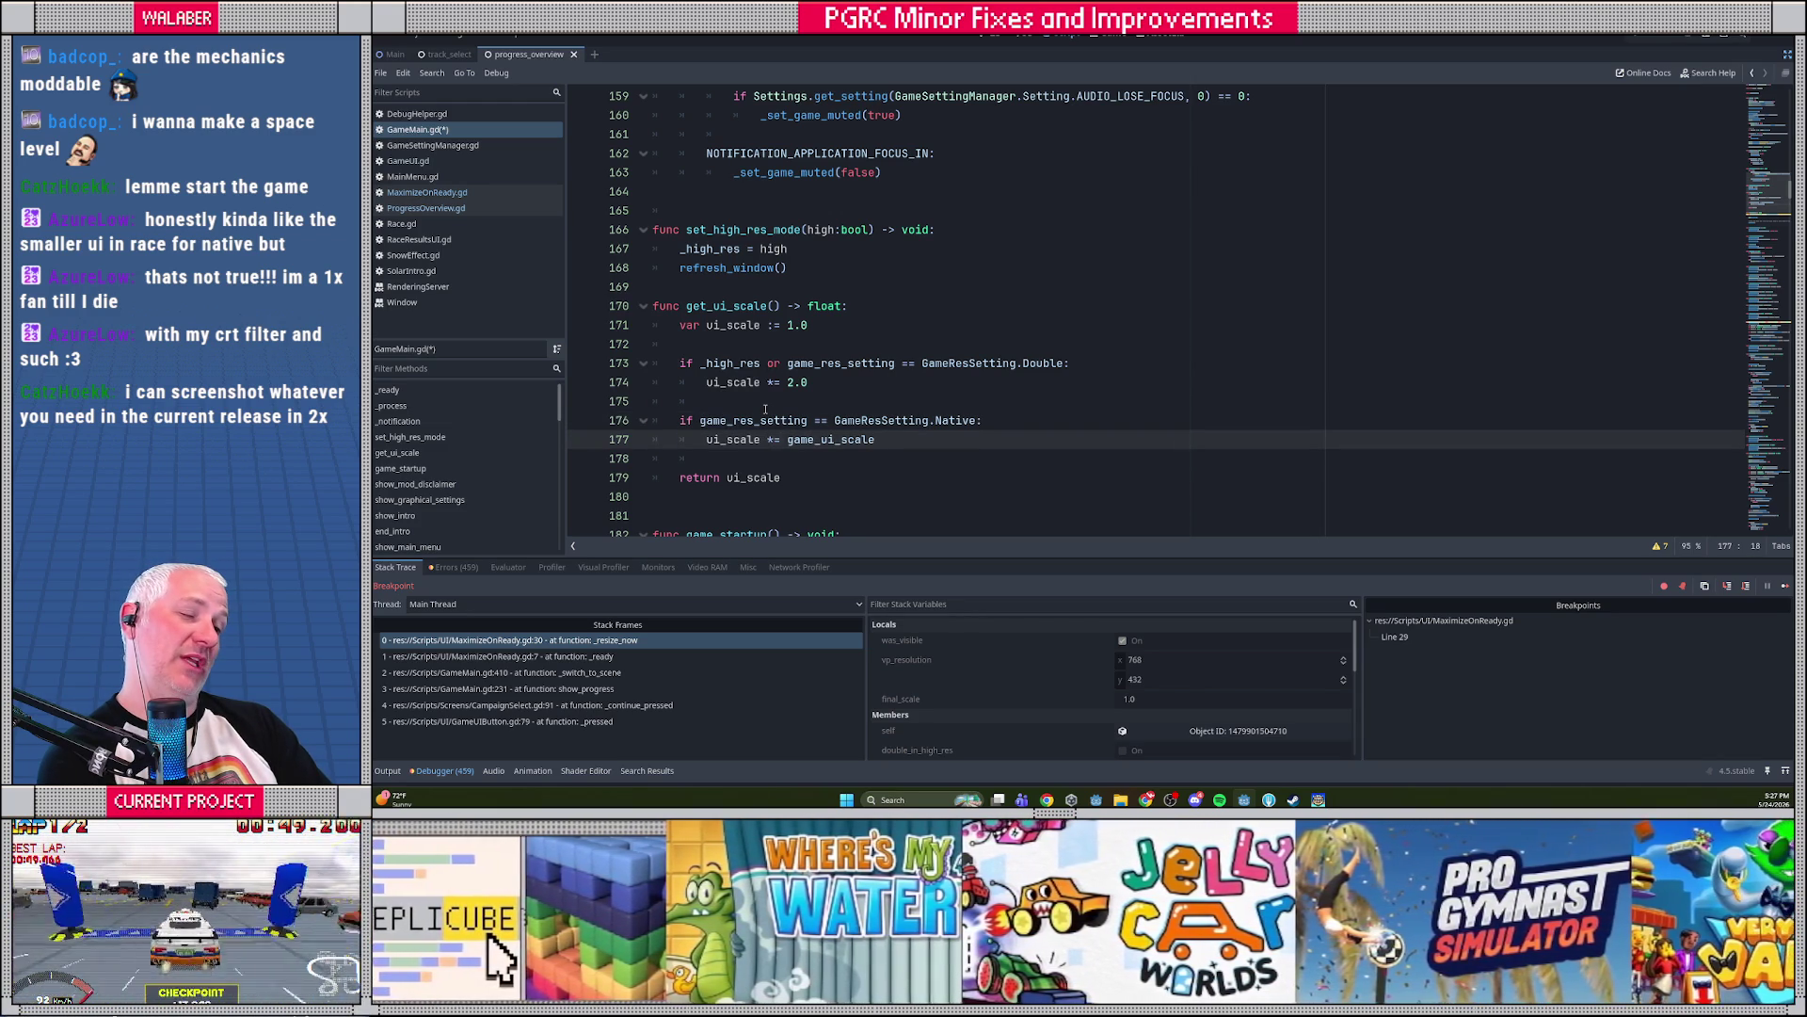
key(F12)
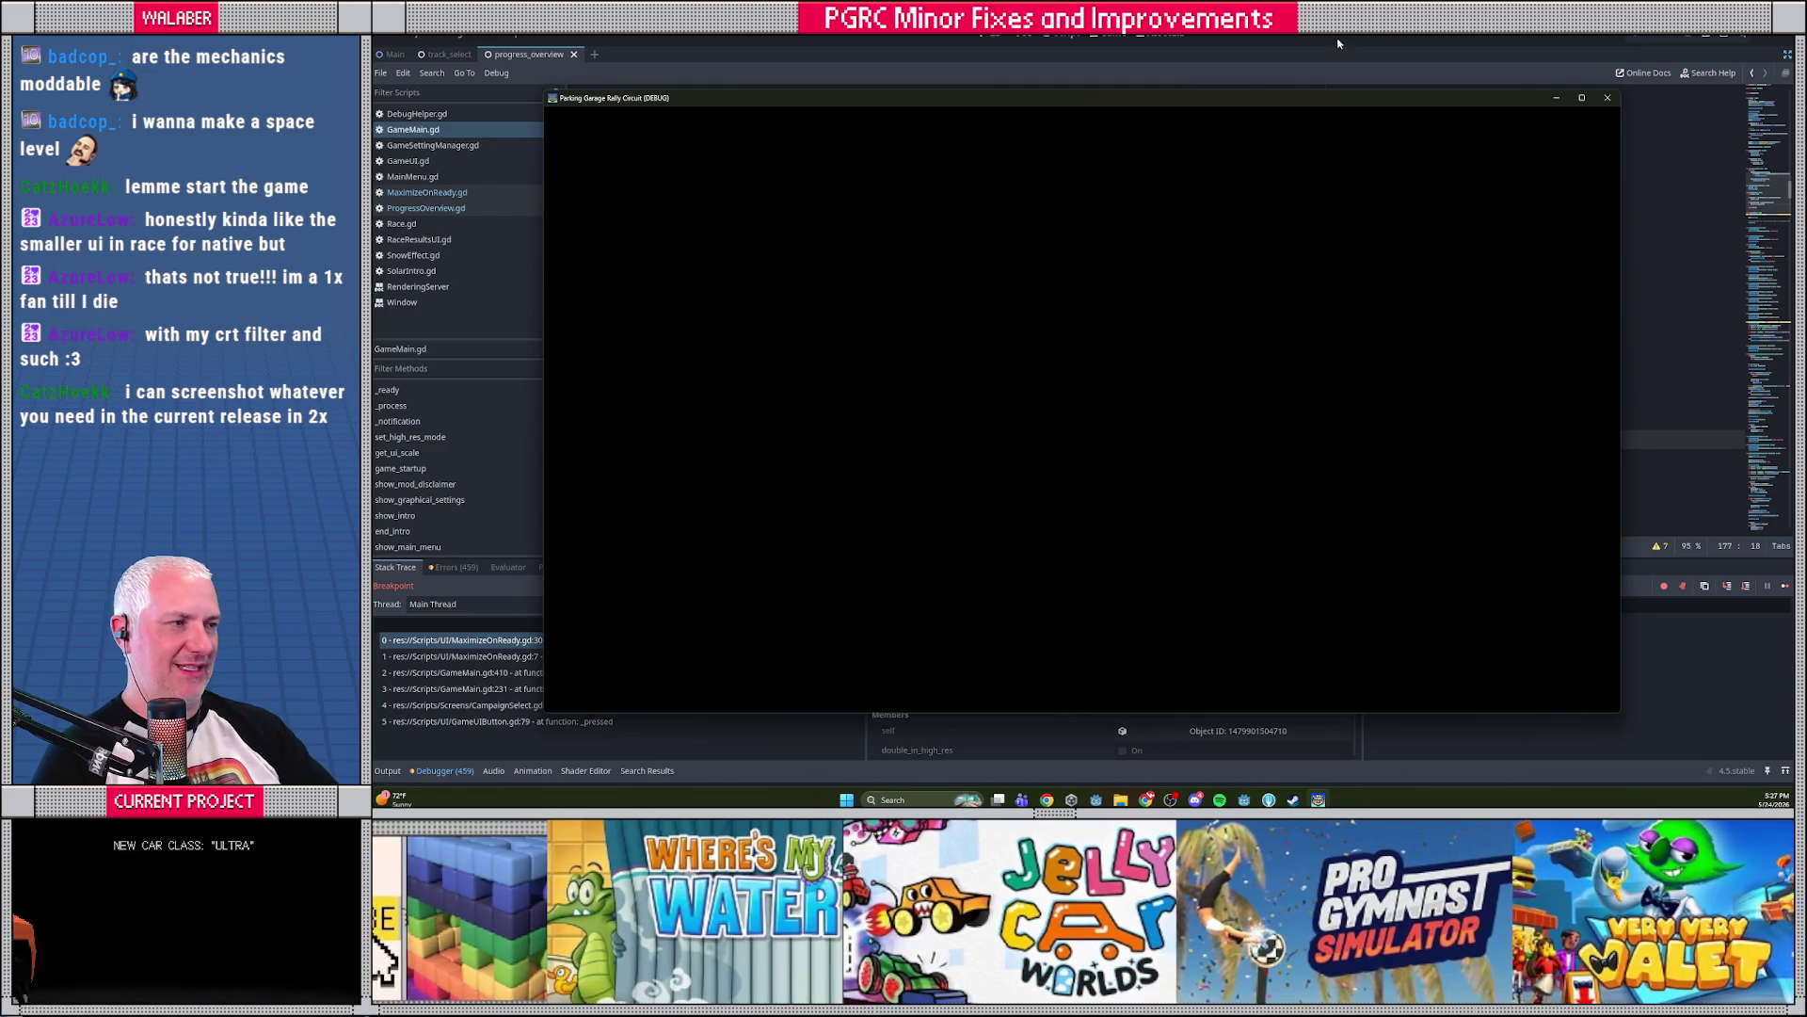
Remove the line-29 breakpoint and continue the game to the Progress Overview screen
key(F12)
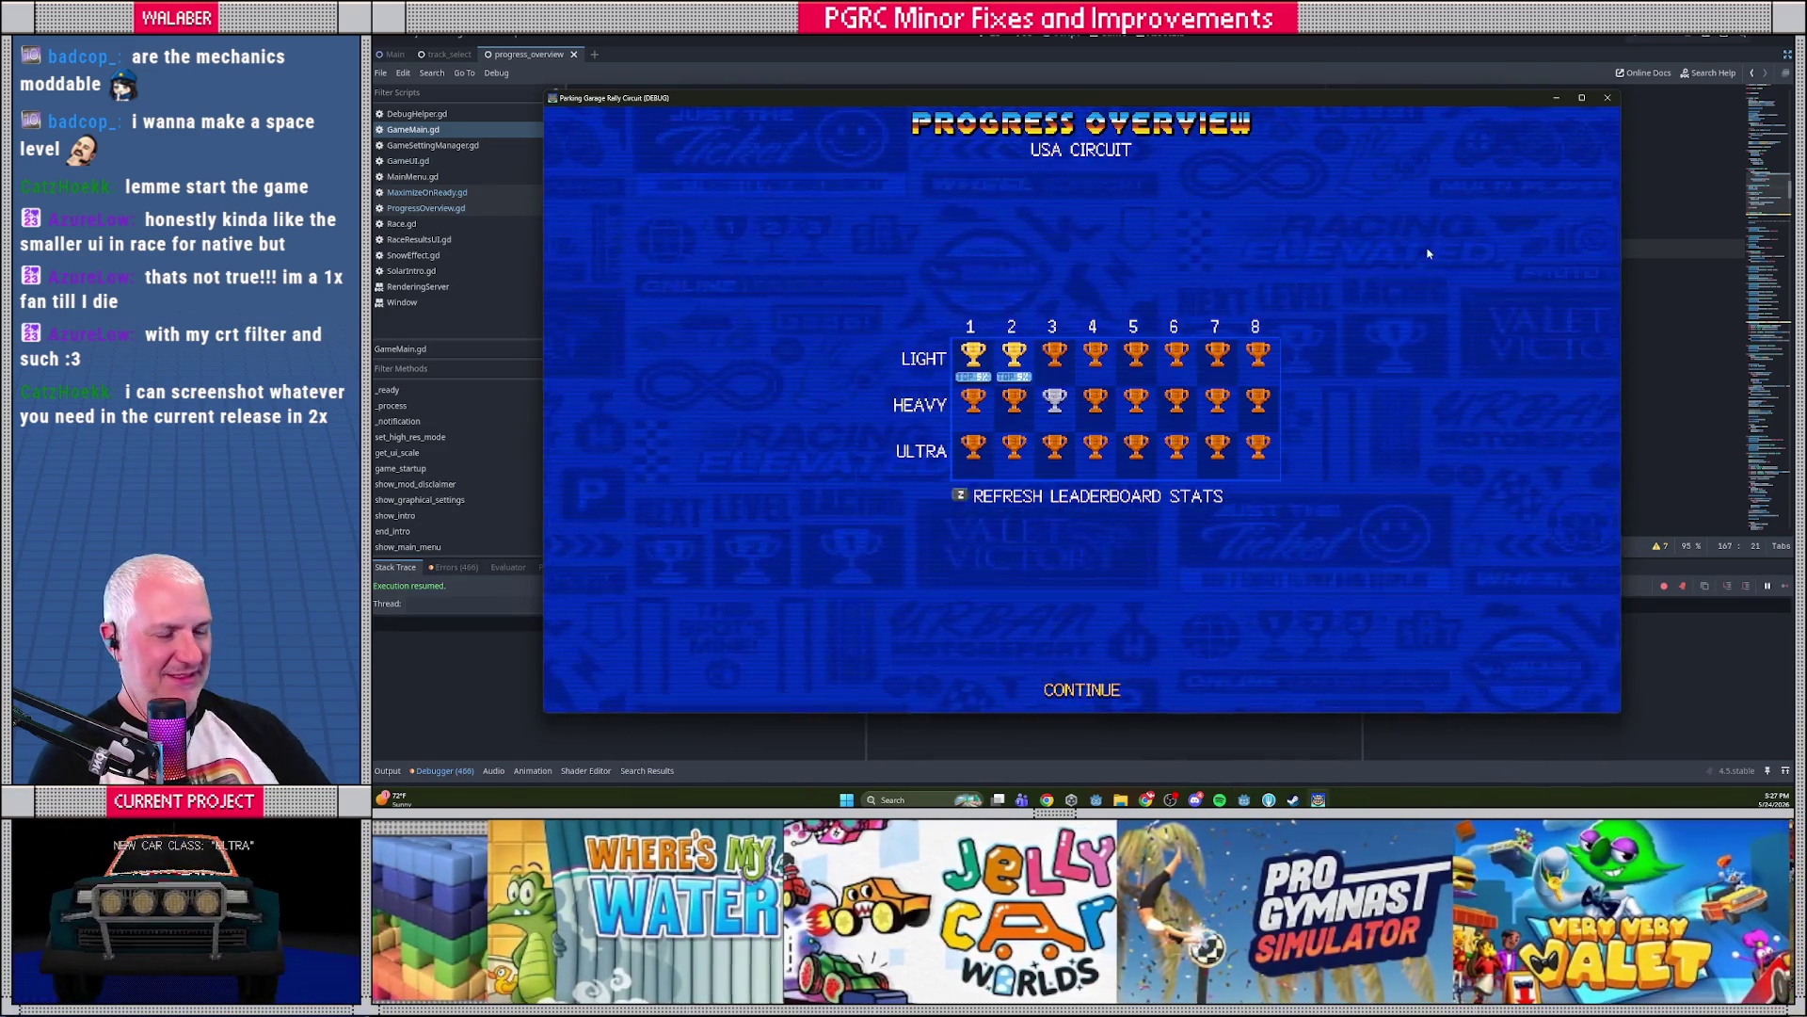
click(1428, 251)
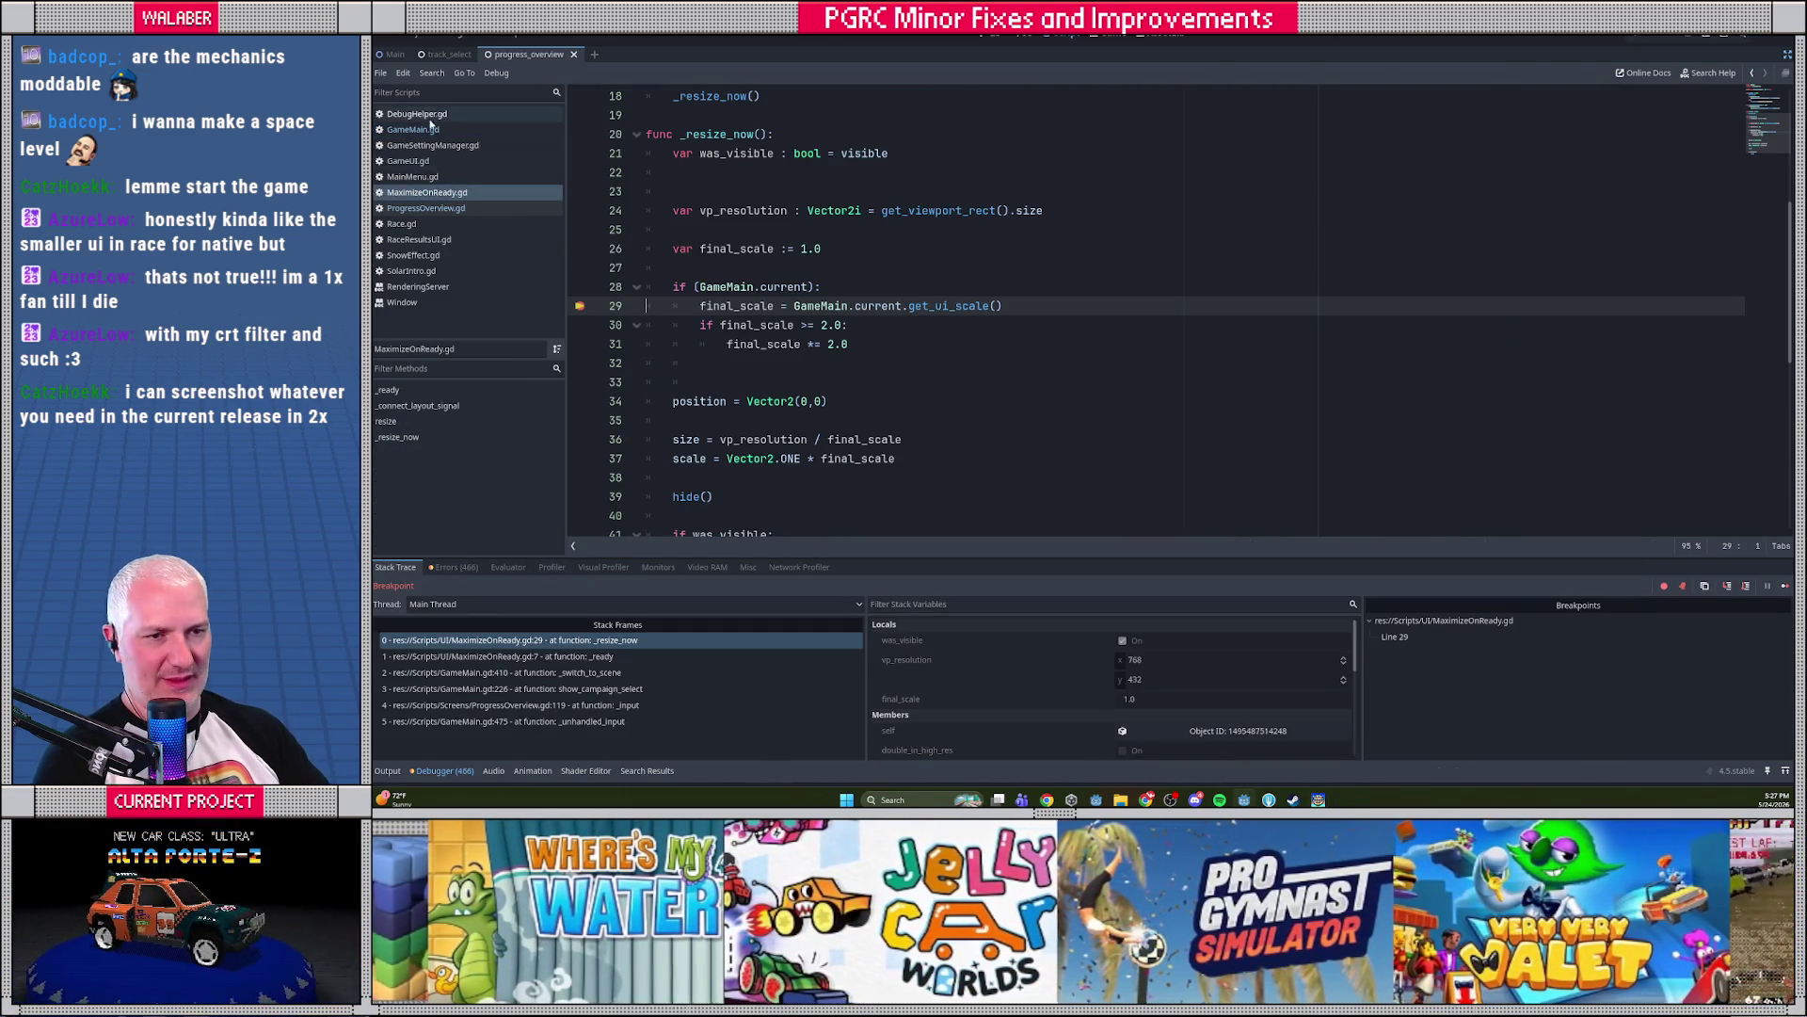
click(579, 306)
key(F12)
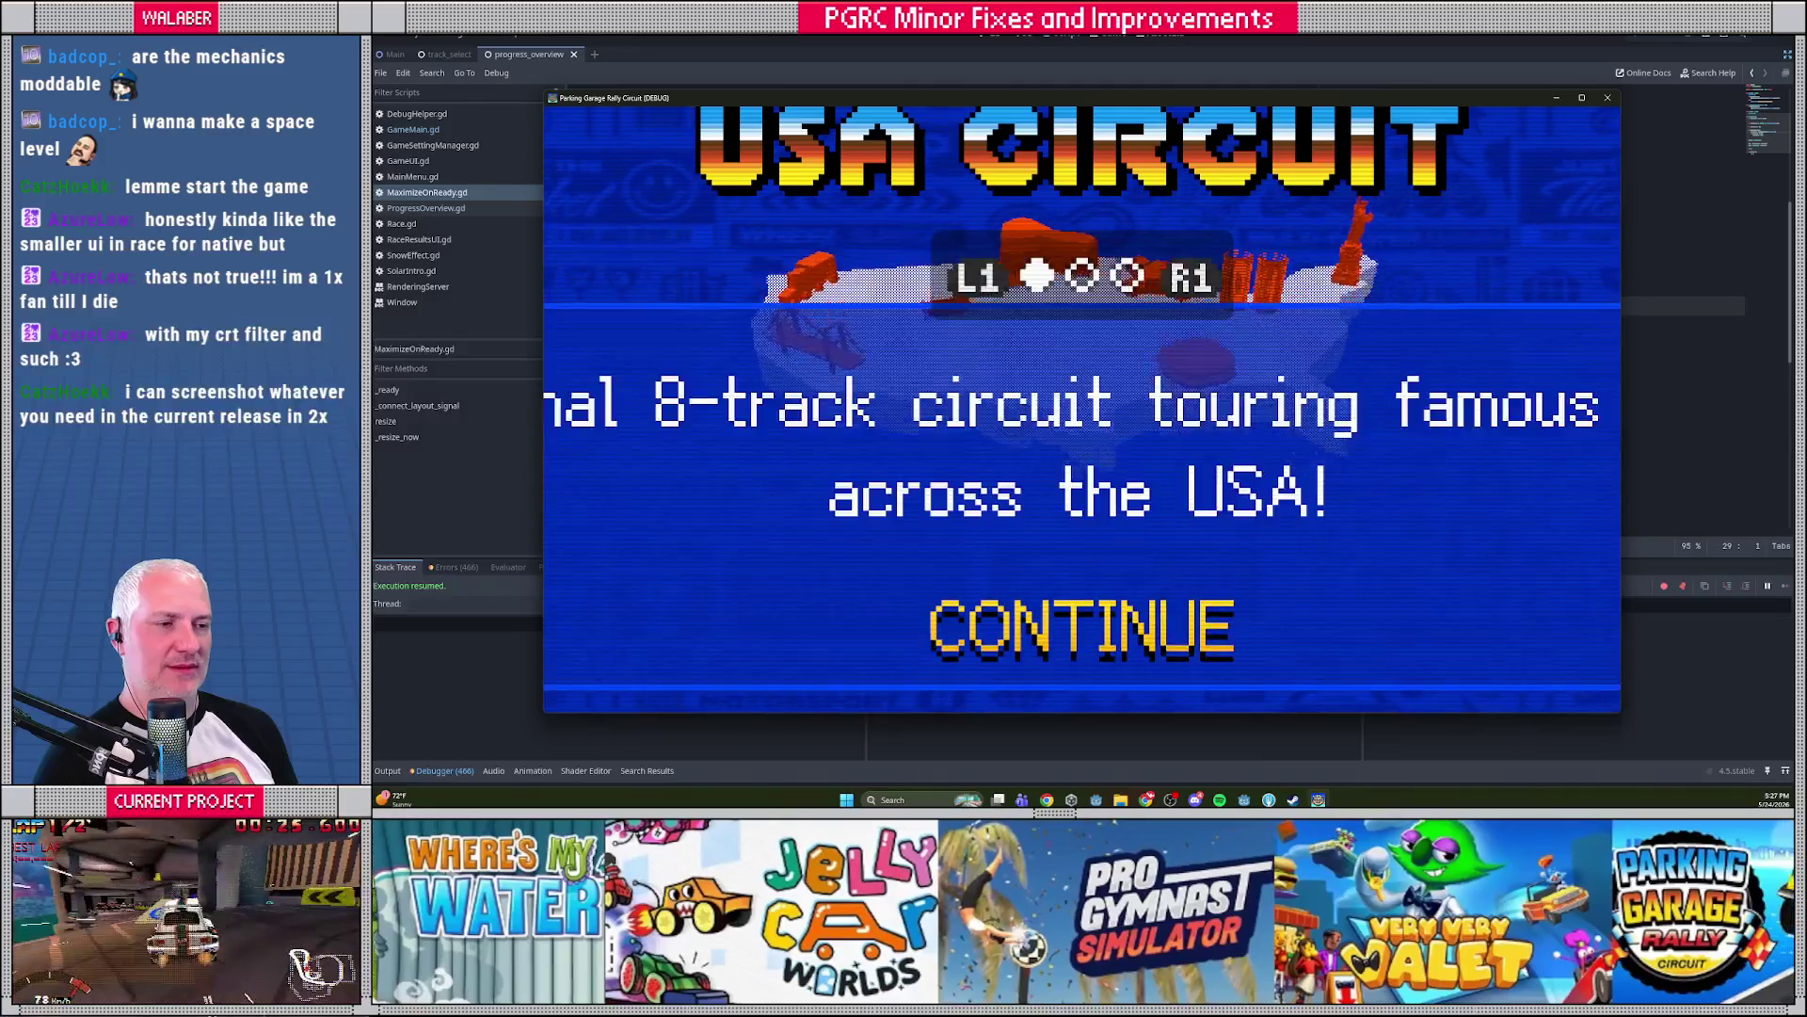
key(Return)
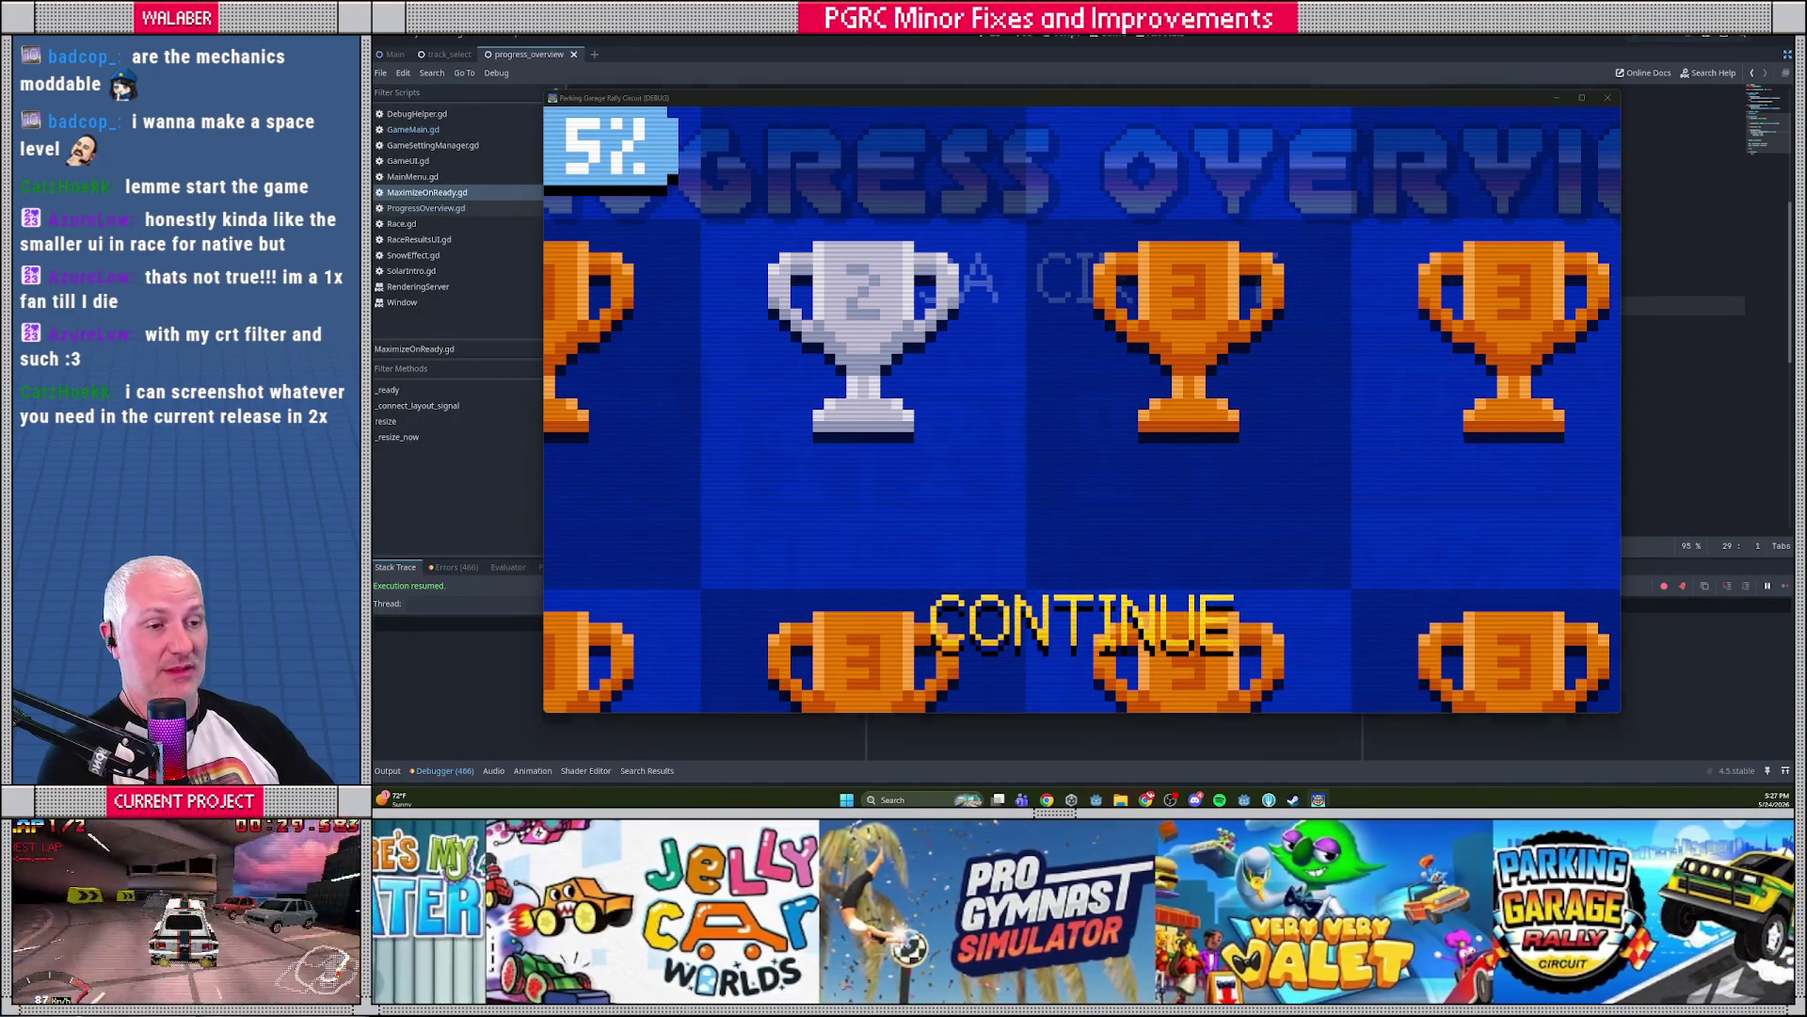
Close the game and look over the _resize_now code around lines 25–29
key(F8)
click(699, 306)
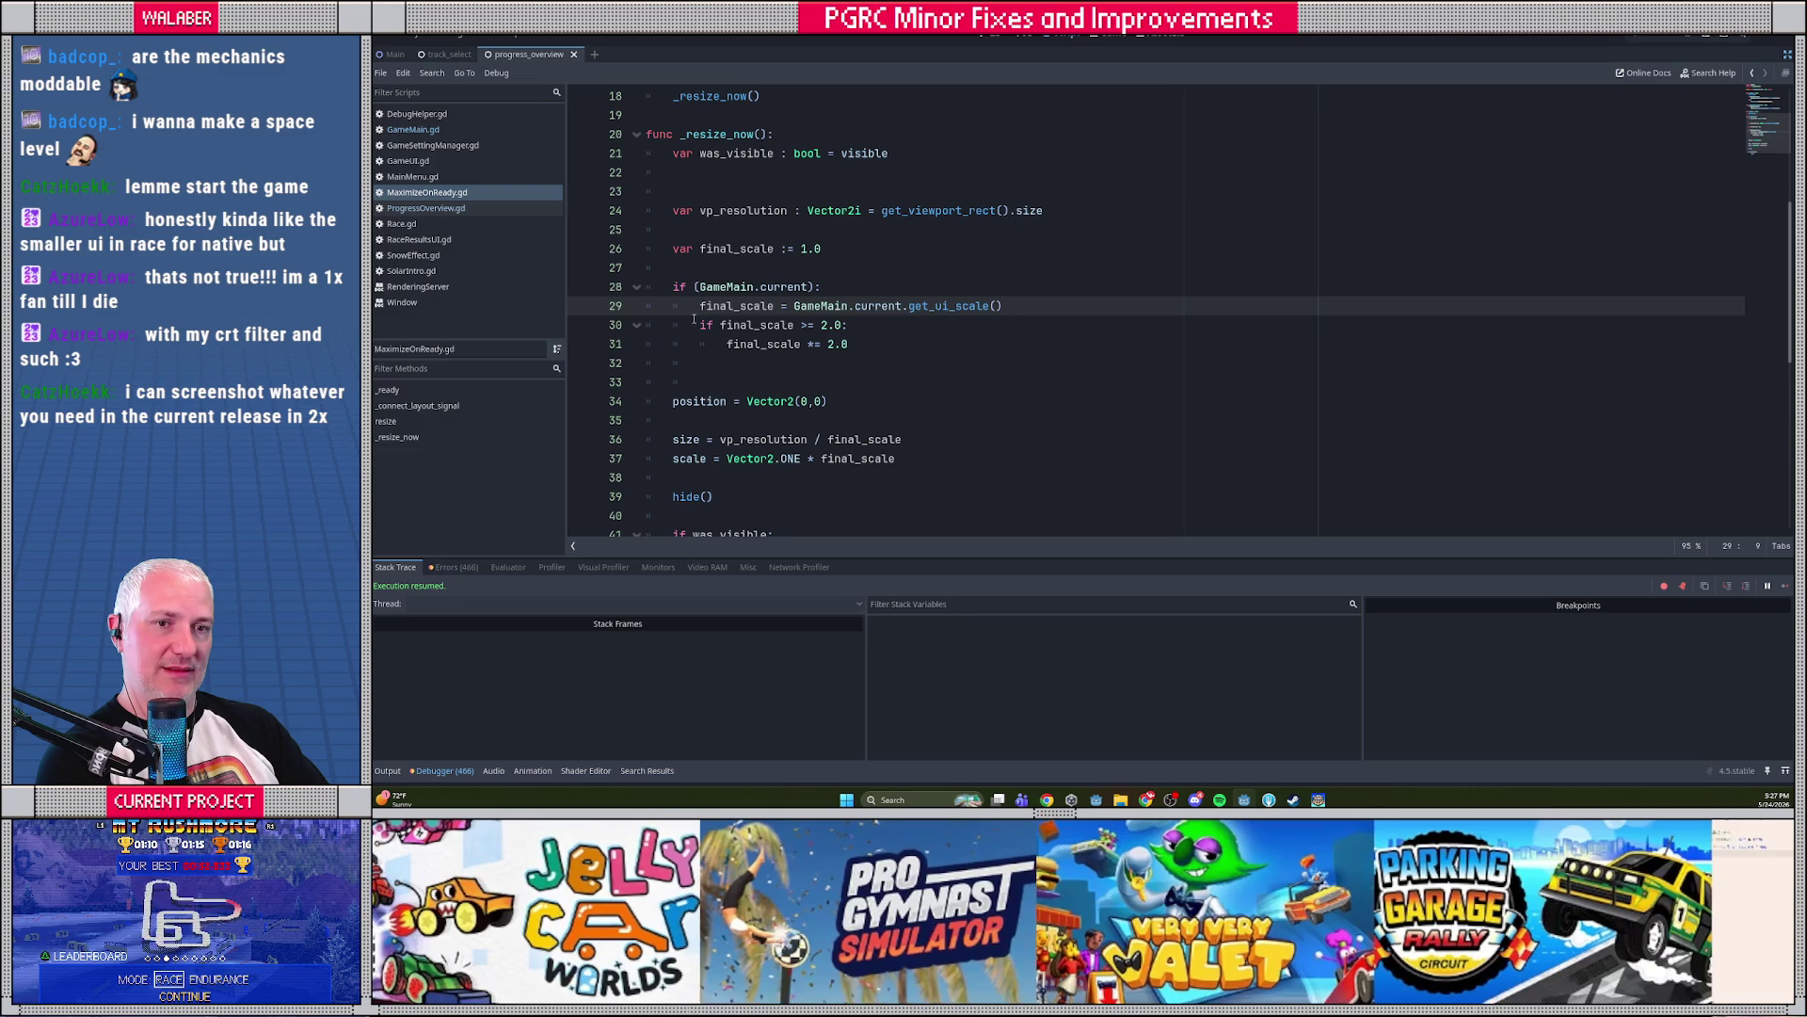
scroll(624, 279, up, 1)
click(736, 287)
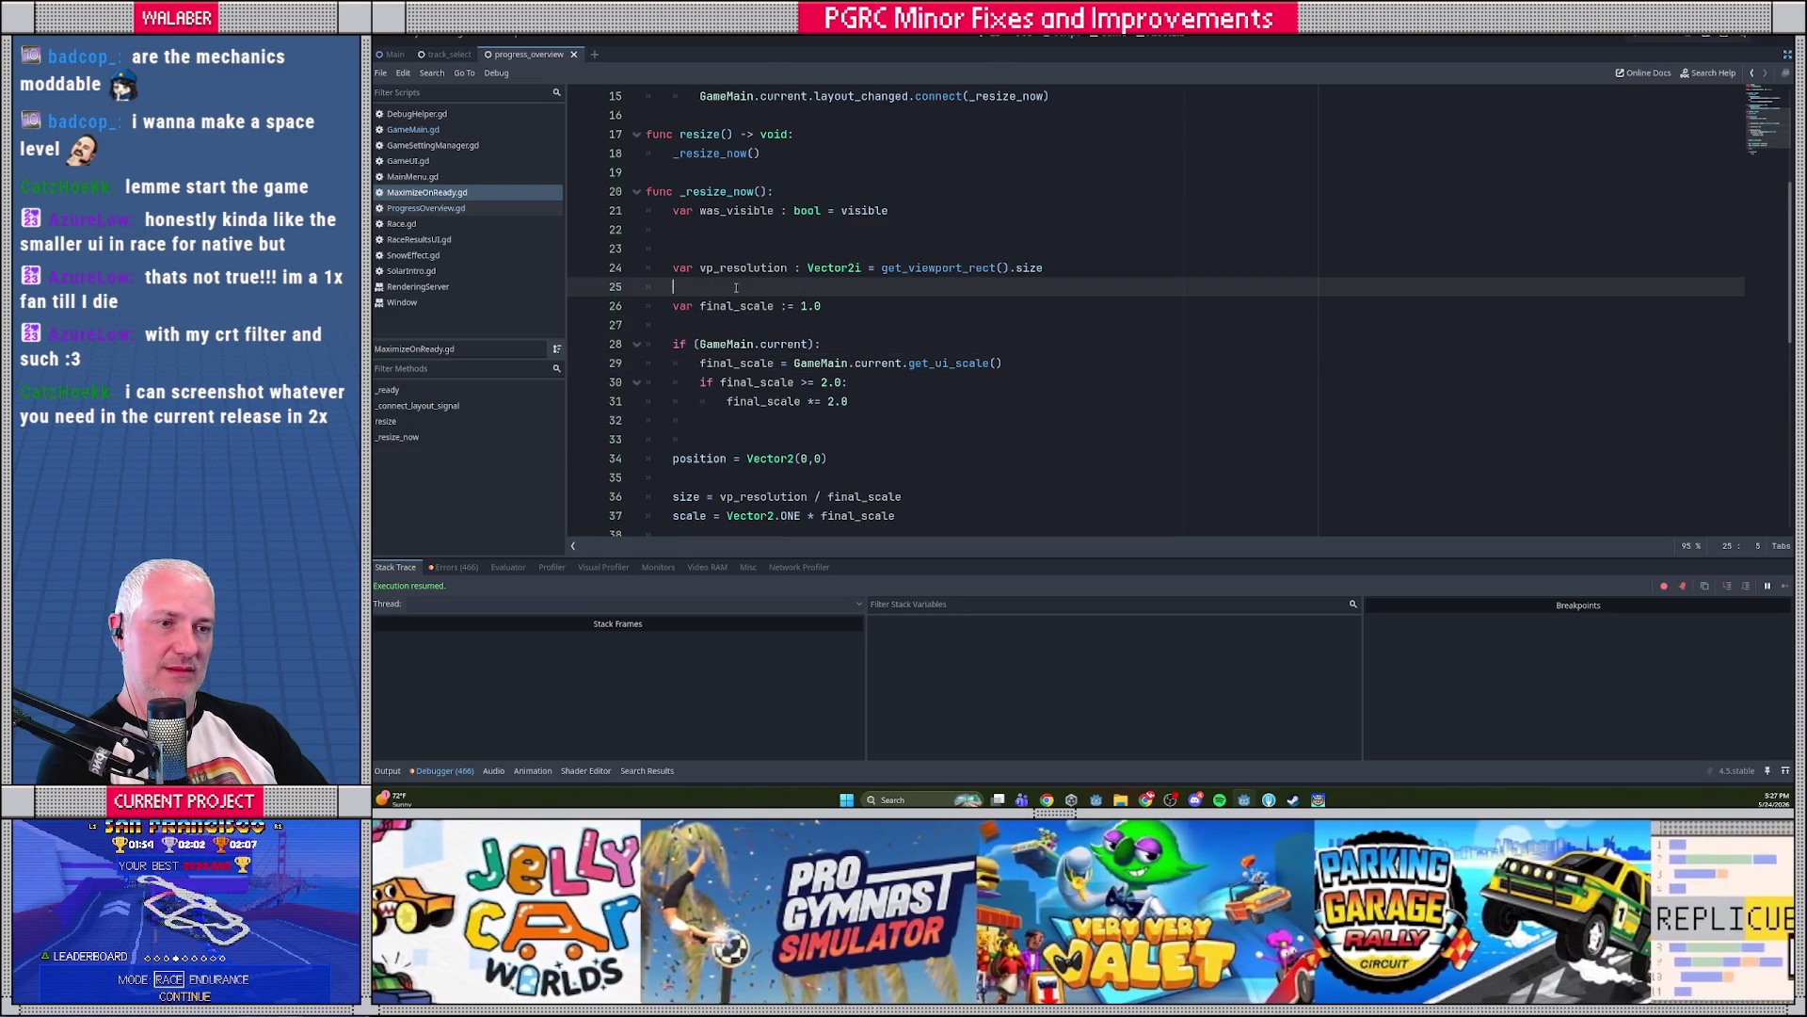
Follow ProgressOverview.gd's get_ui_scale call to its definition in GameMain.gd
click(438, 132)
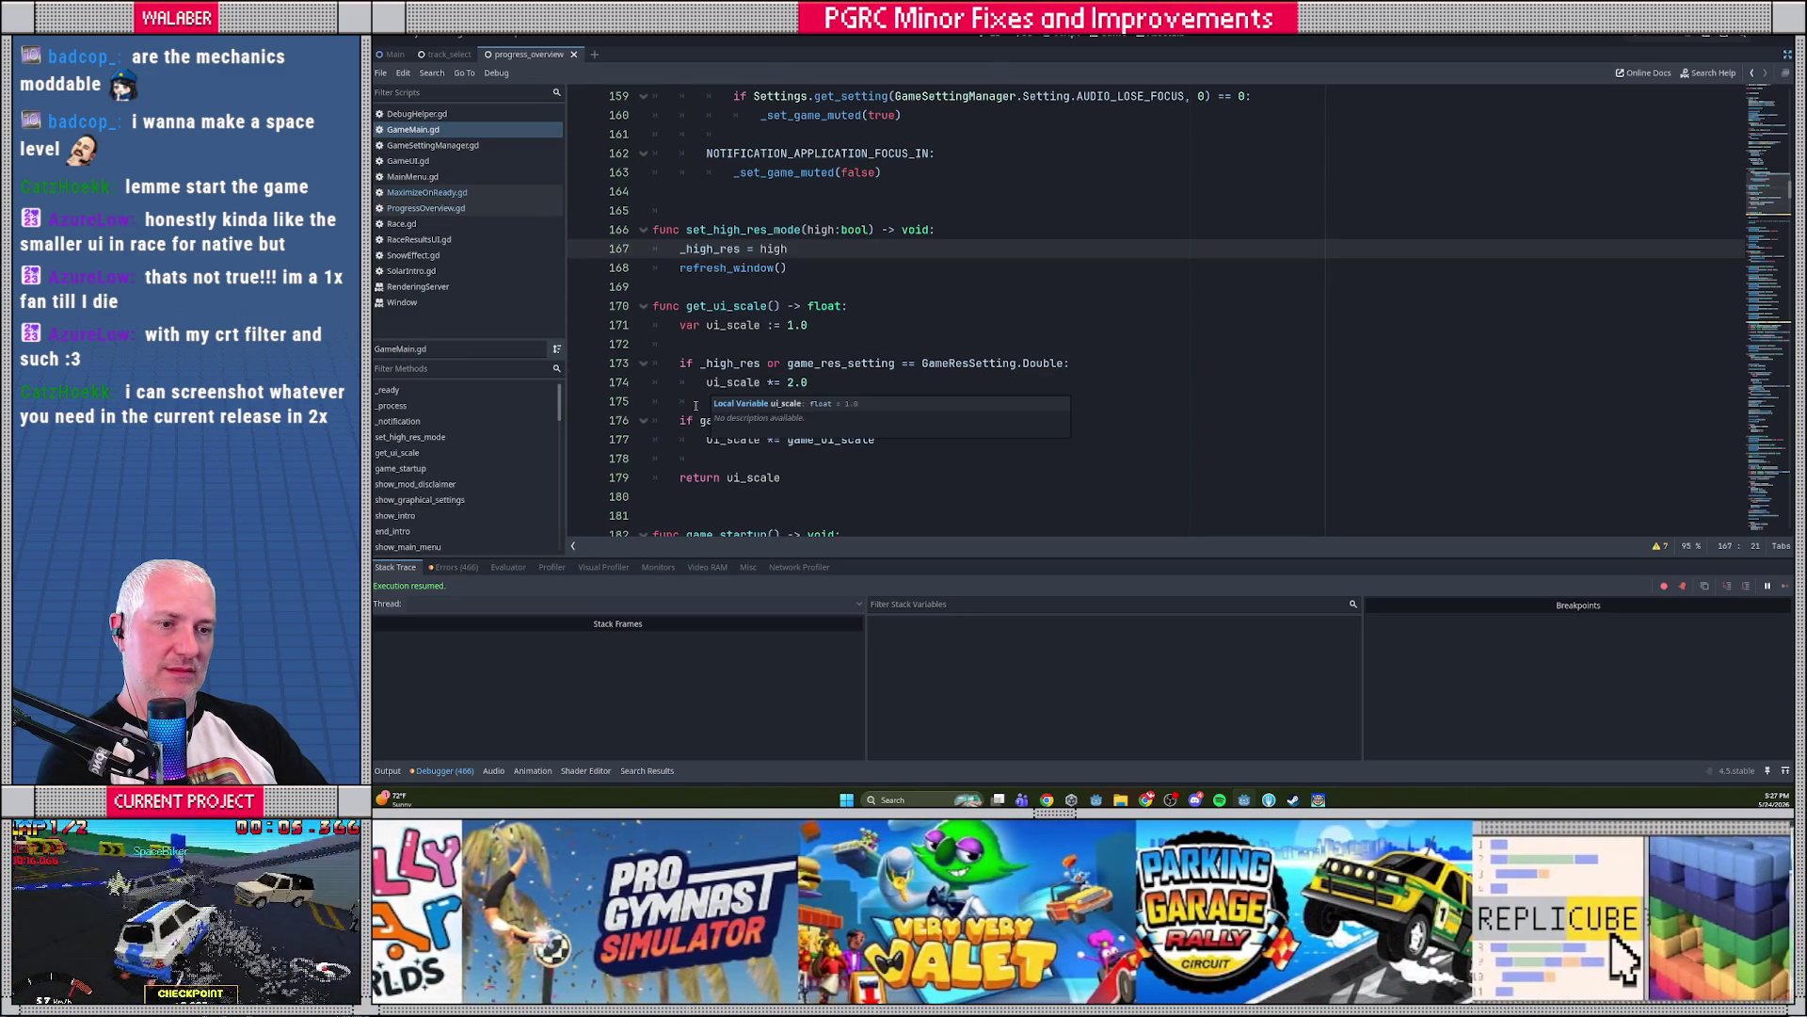
click(722, 406)
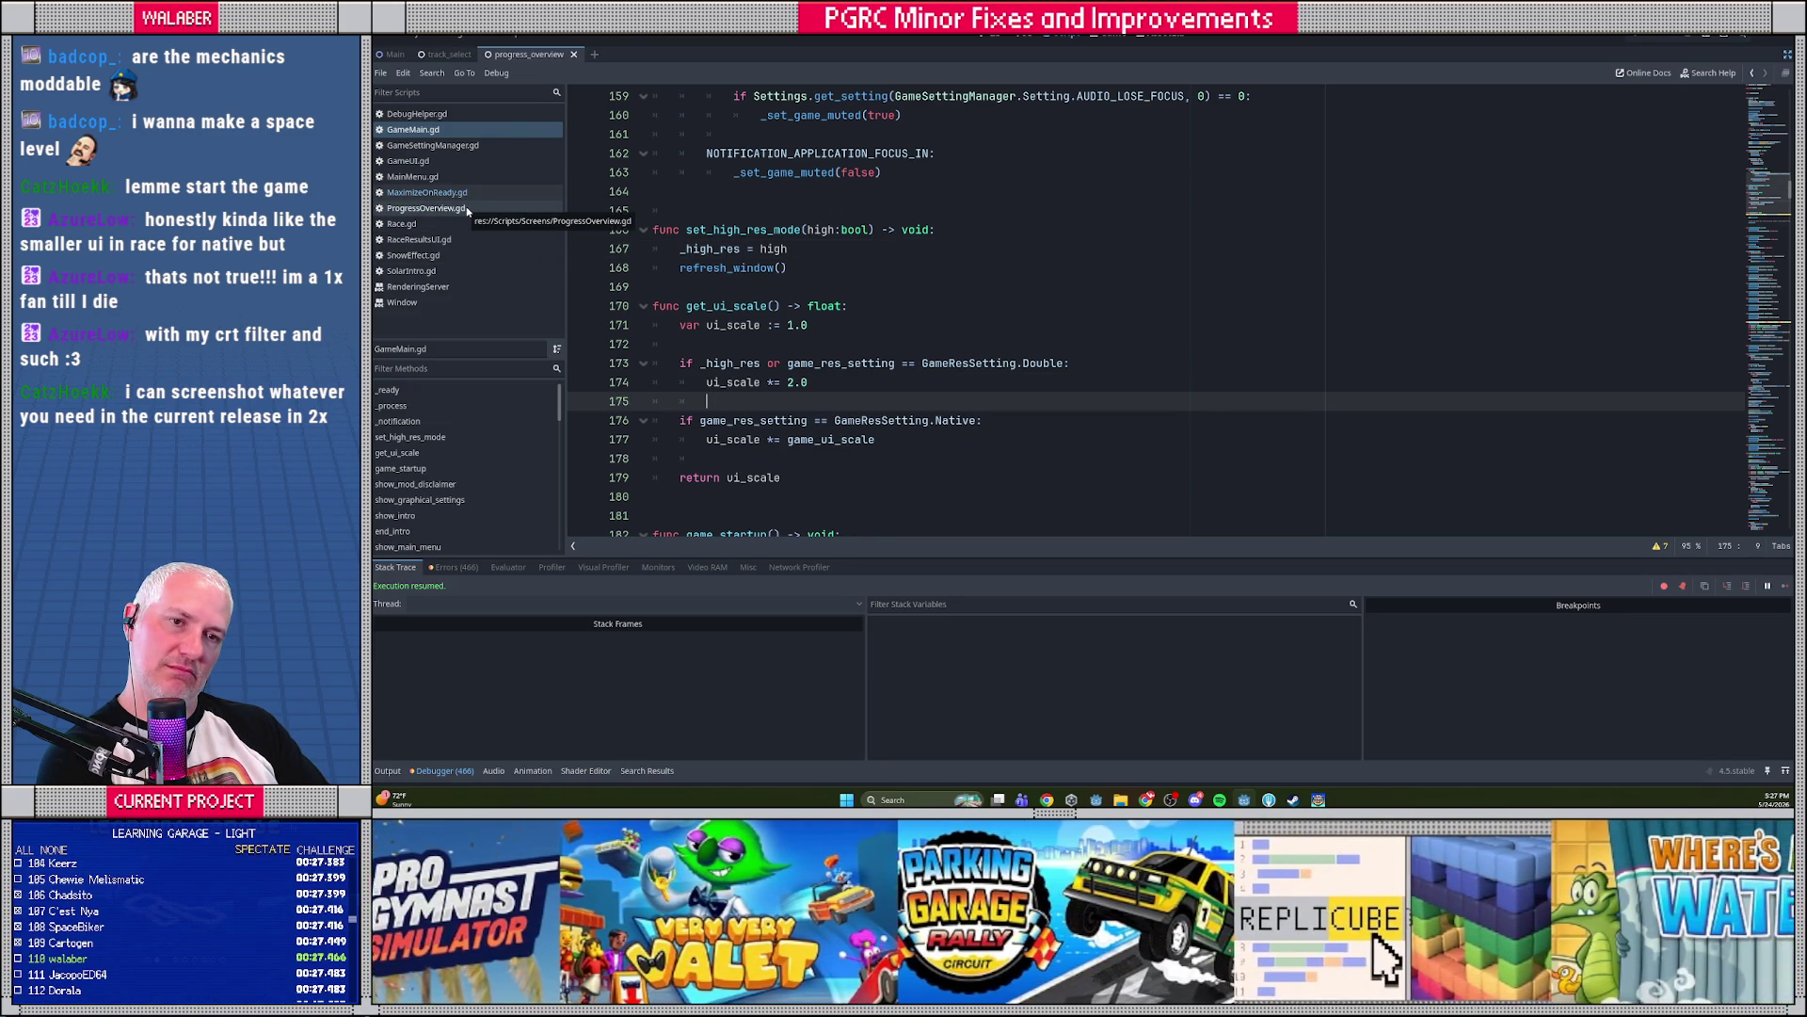
click(468, 211)
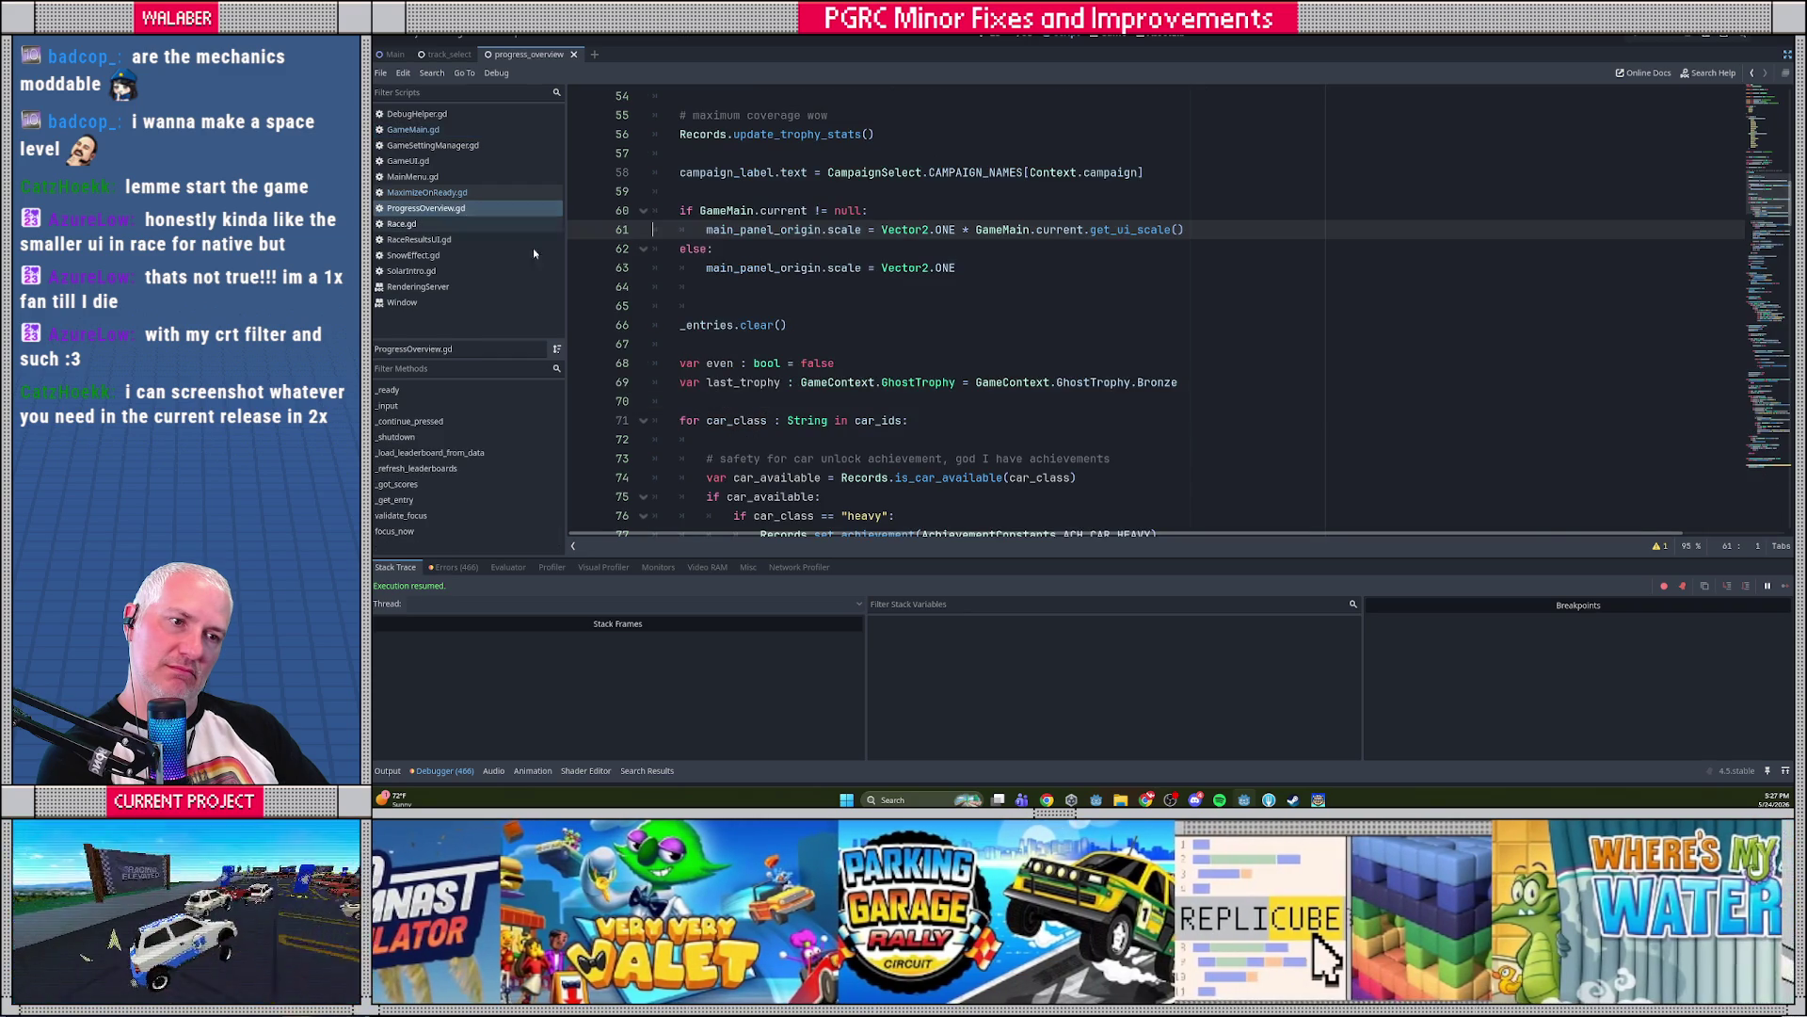
ctrl+click(1119, 228)
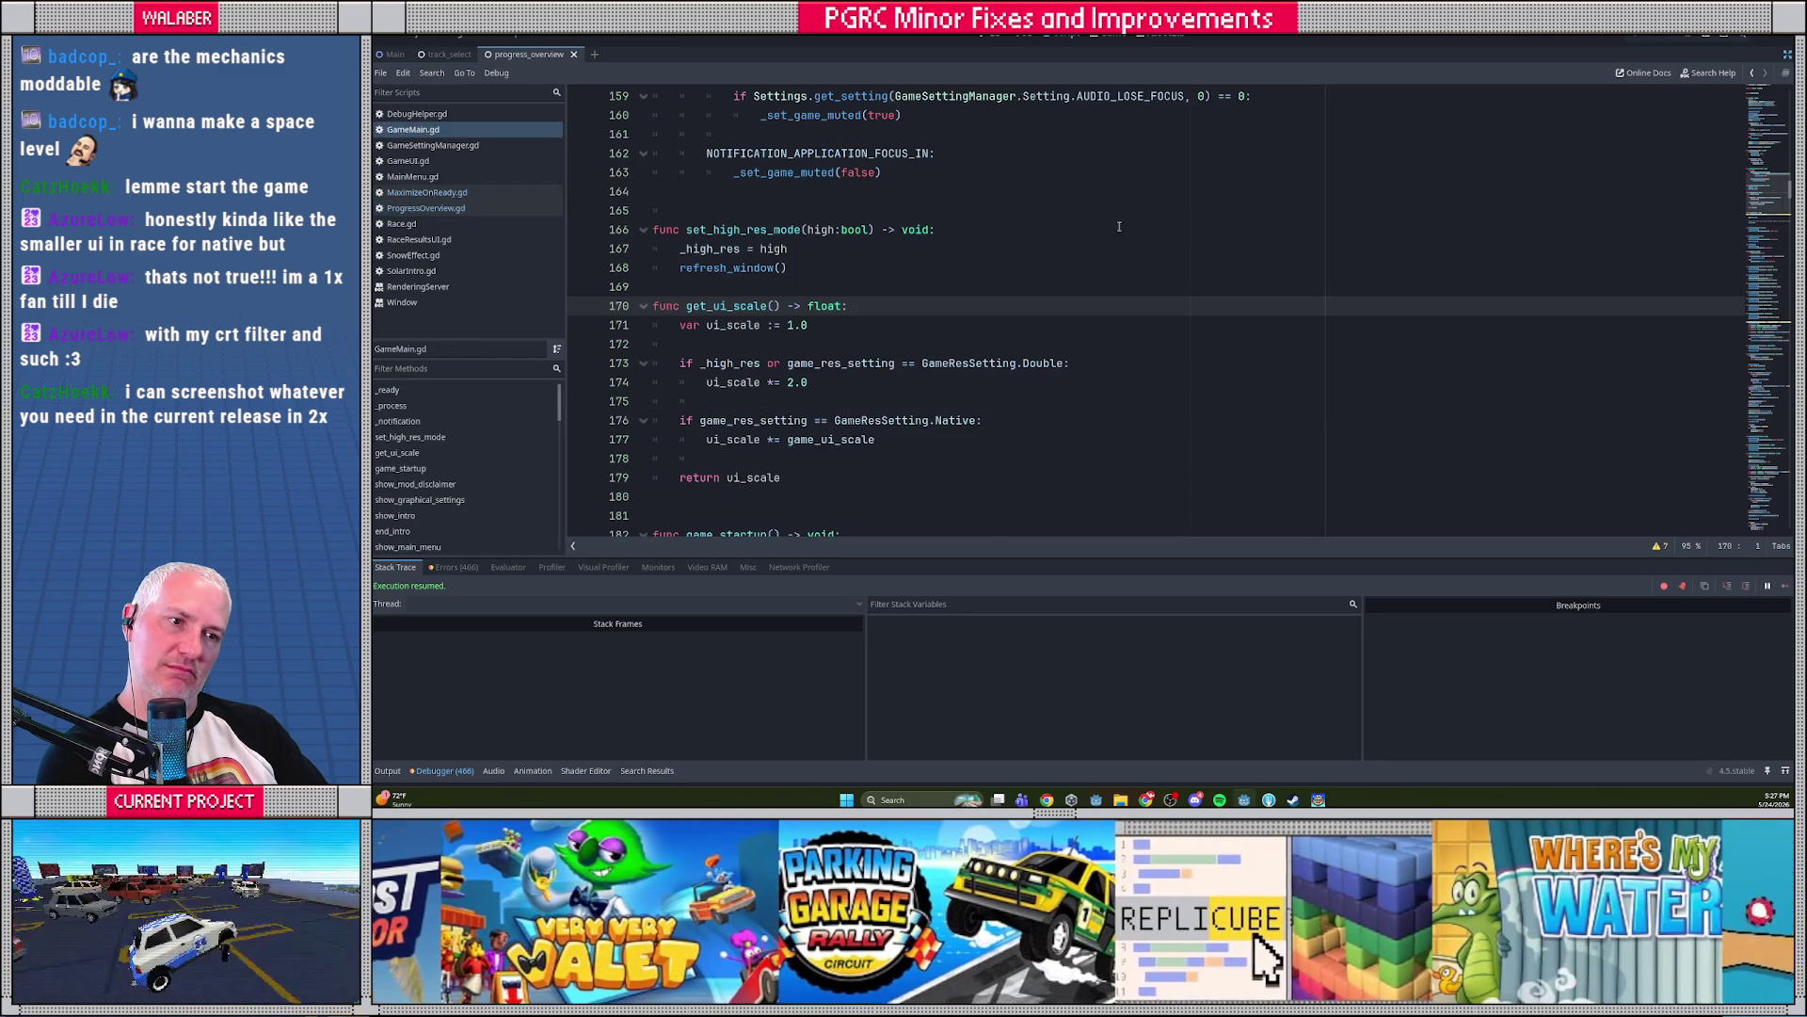
Break at line 171, step through get_ui_scale checking ui_scale reaches 2.0, then return to ProgressOverview.gd
click(580, 324)
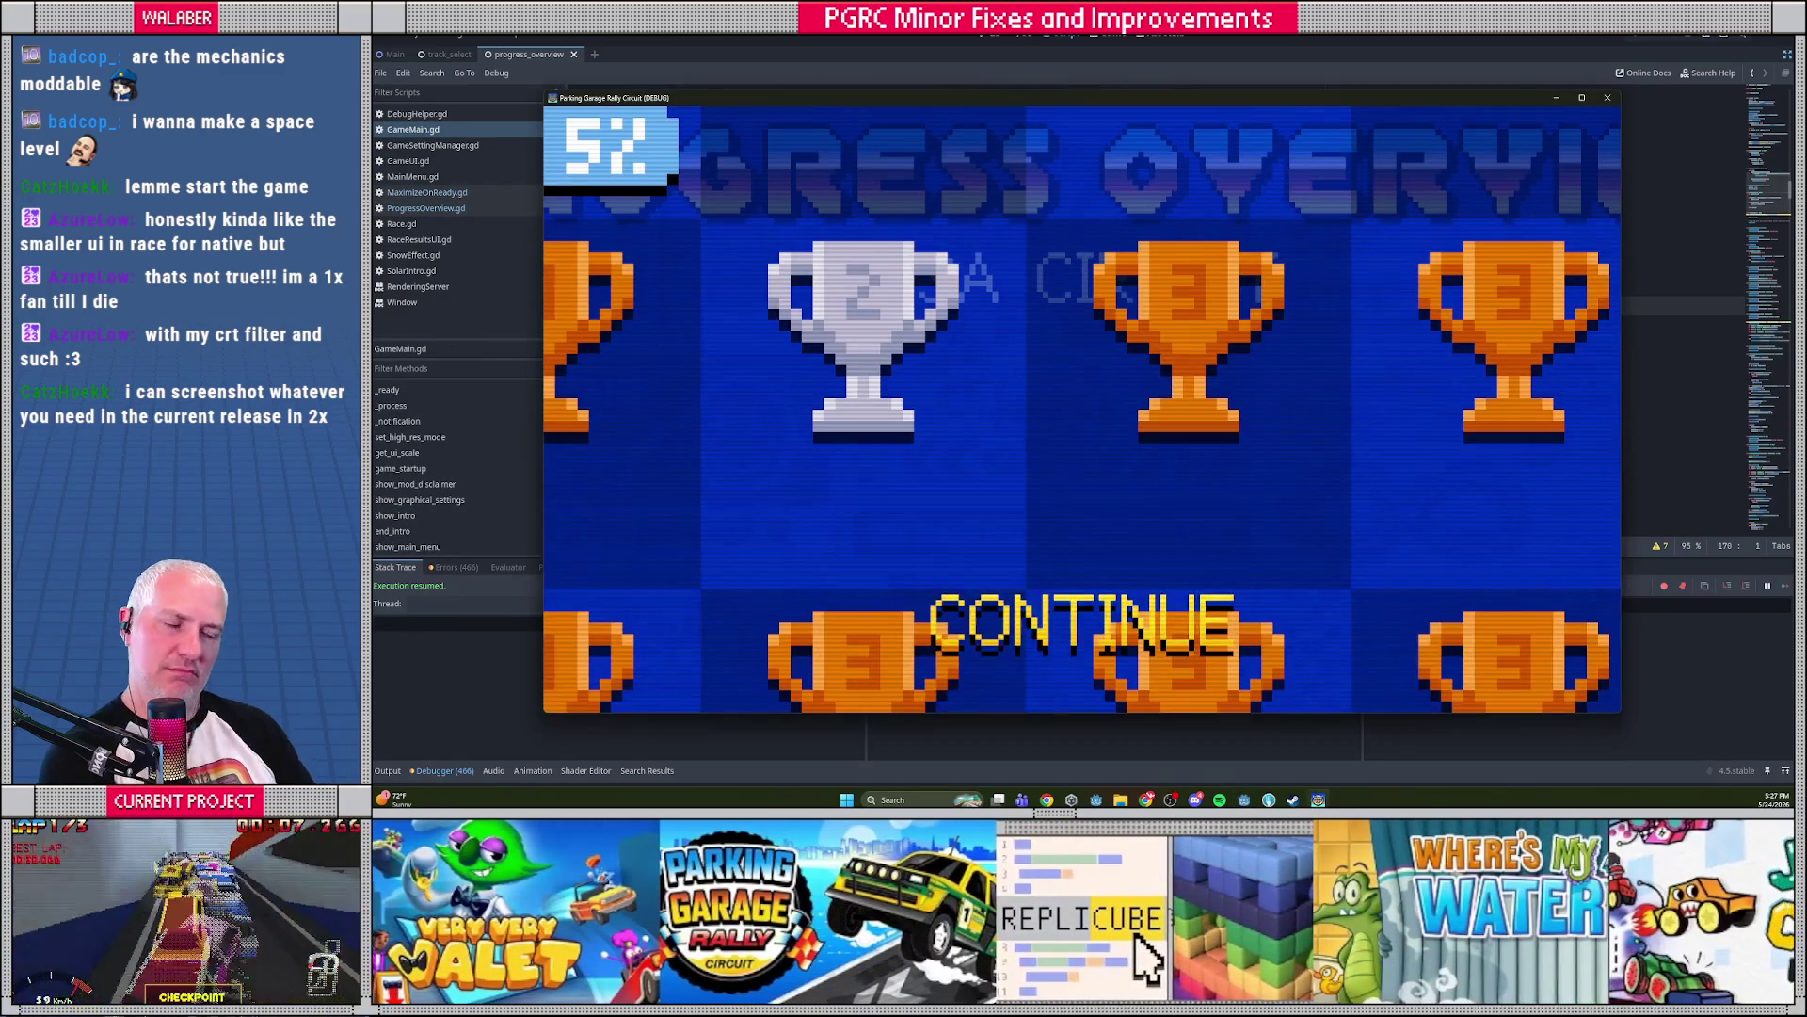
key(Return)
mouse_move(839, 374)
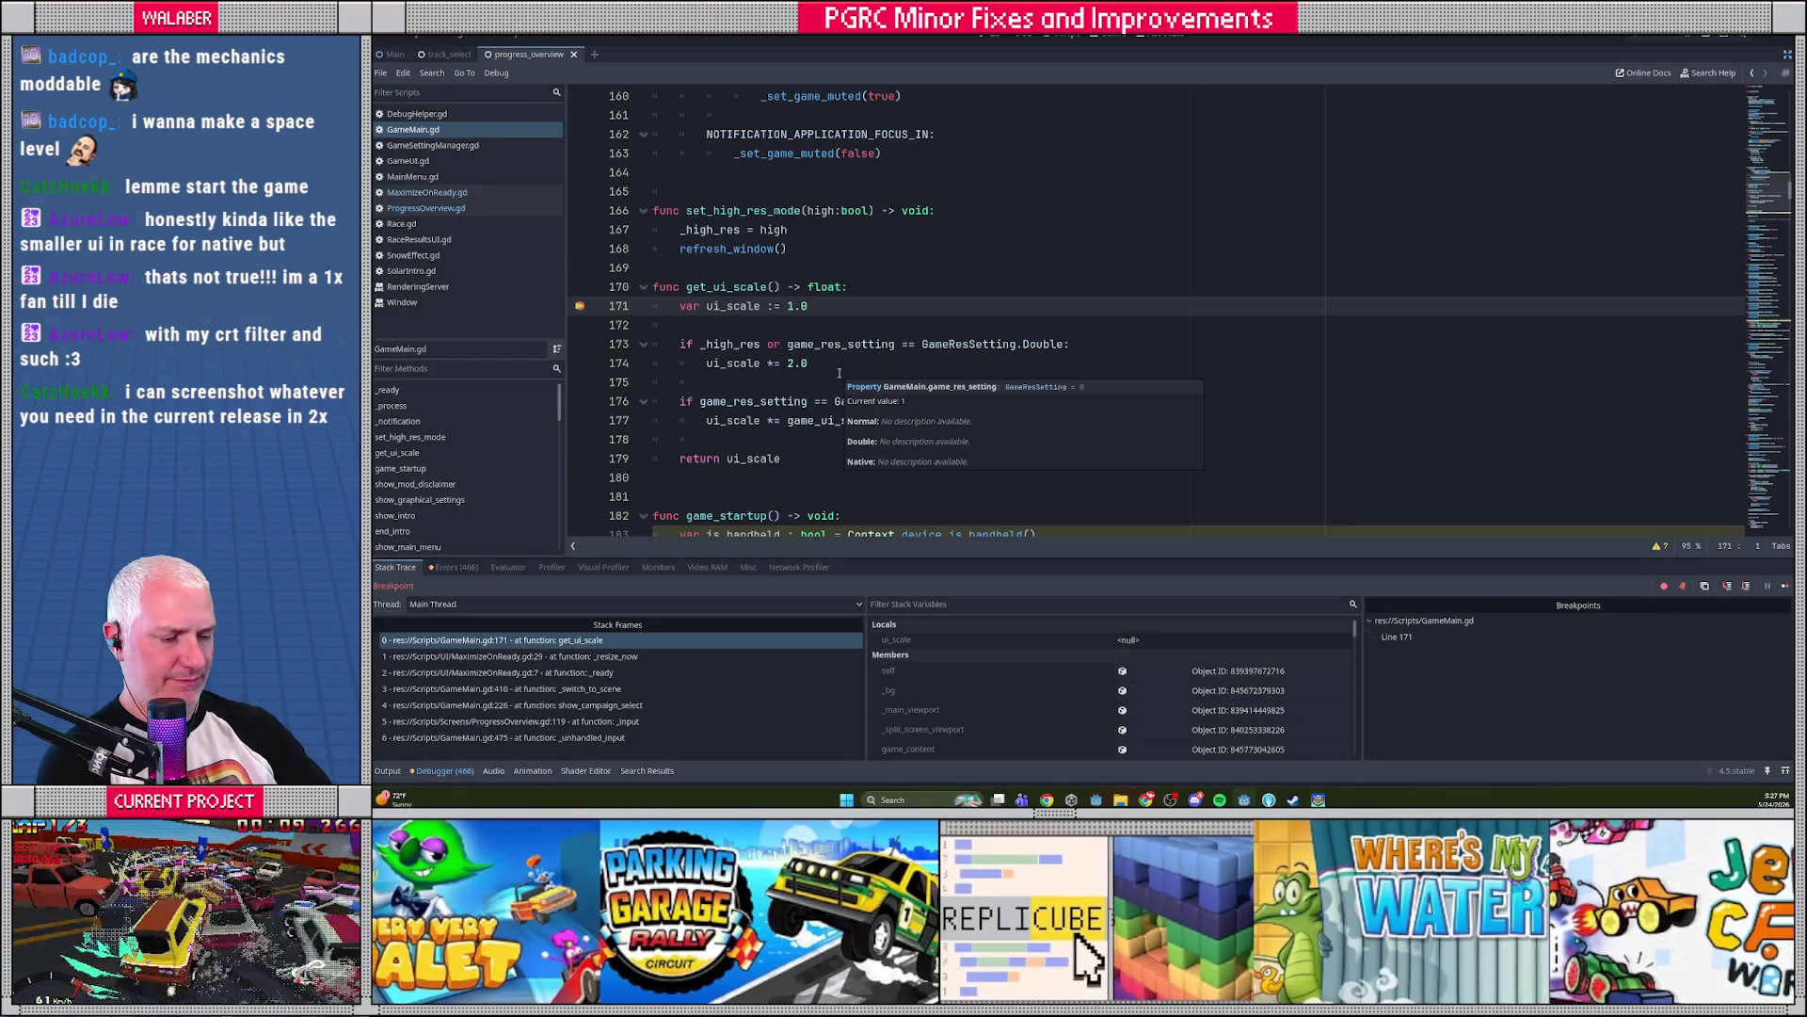
key(F10)
key(F10)
key(F10)
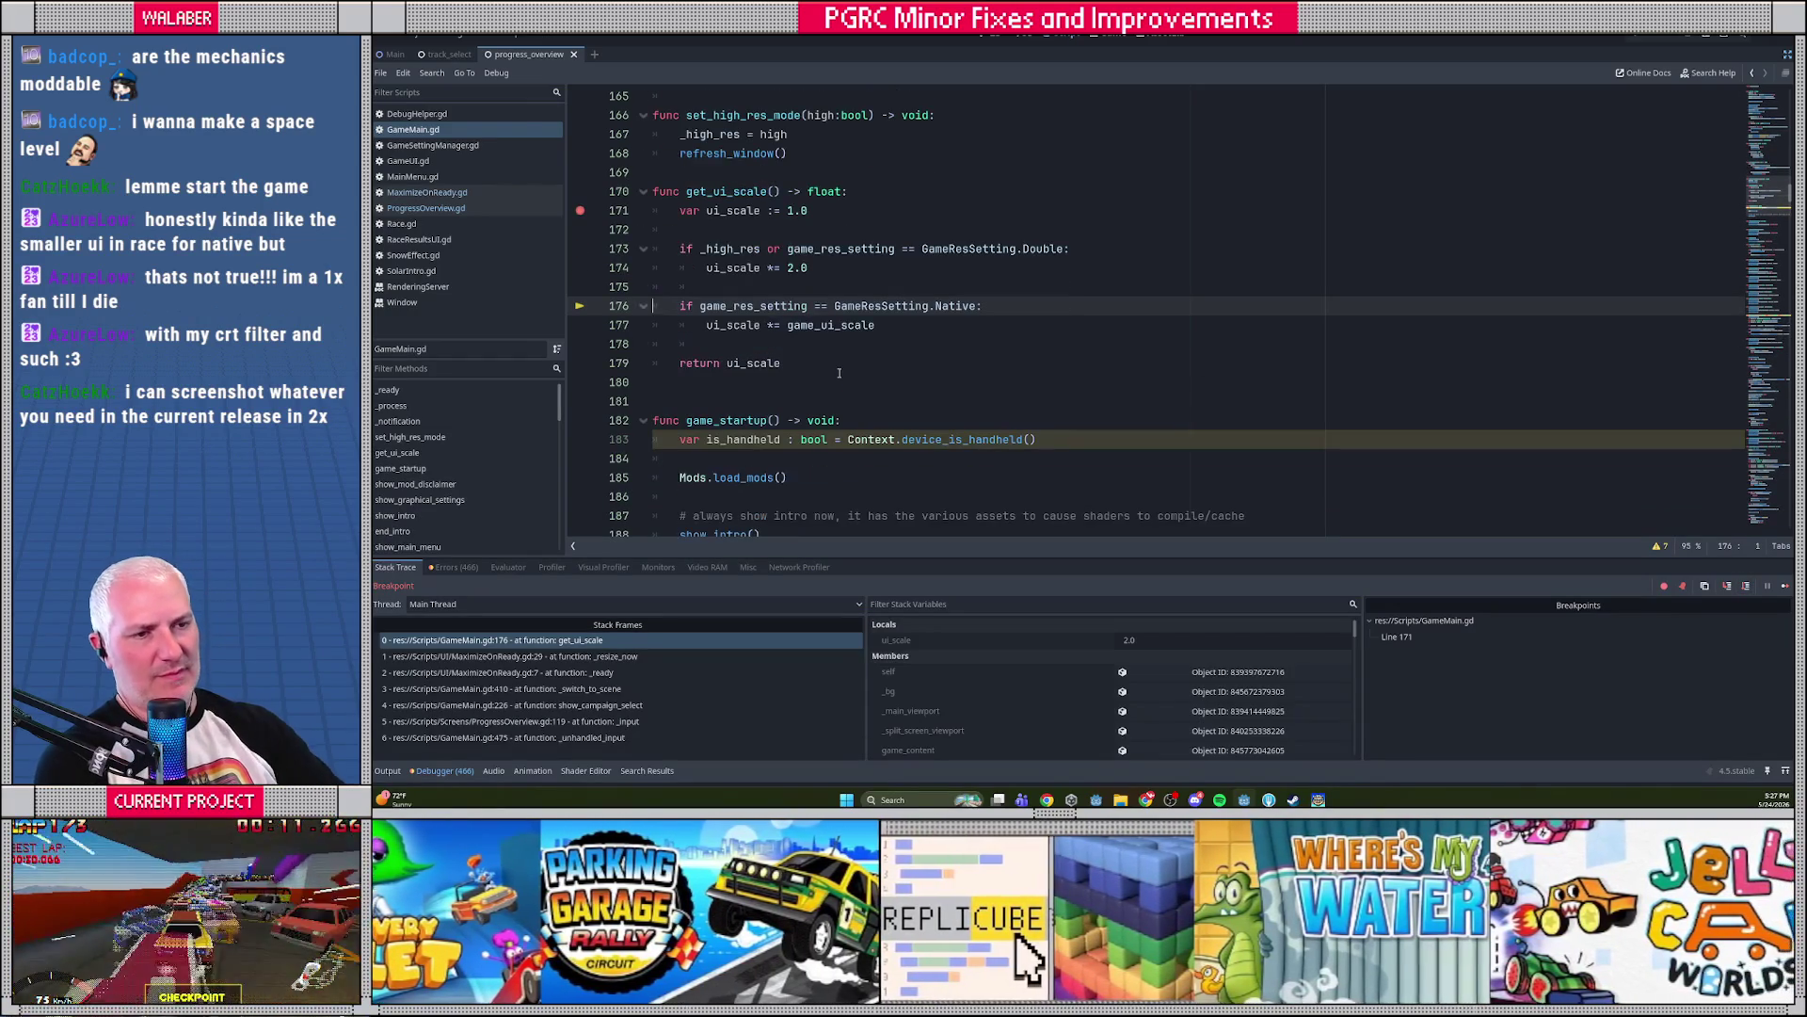
mouse_move(728, 270)
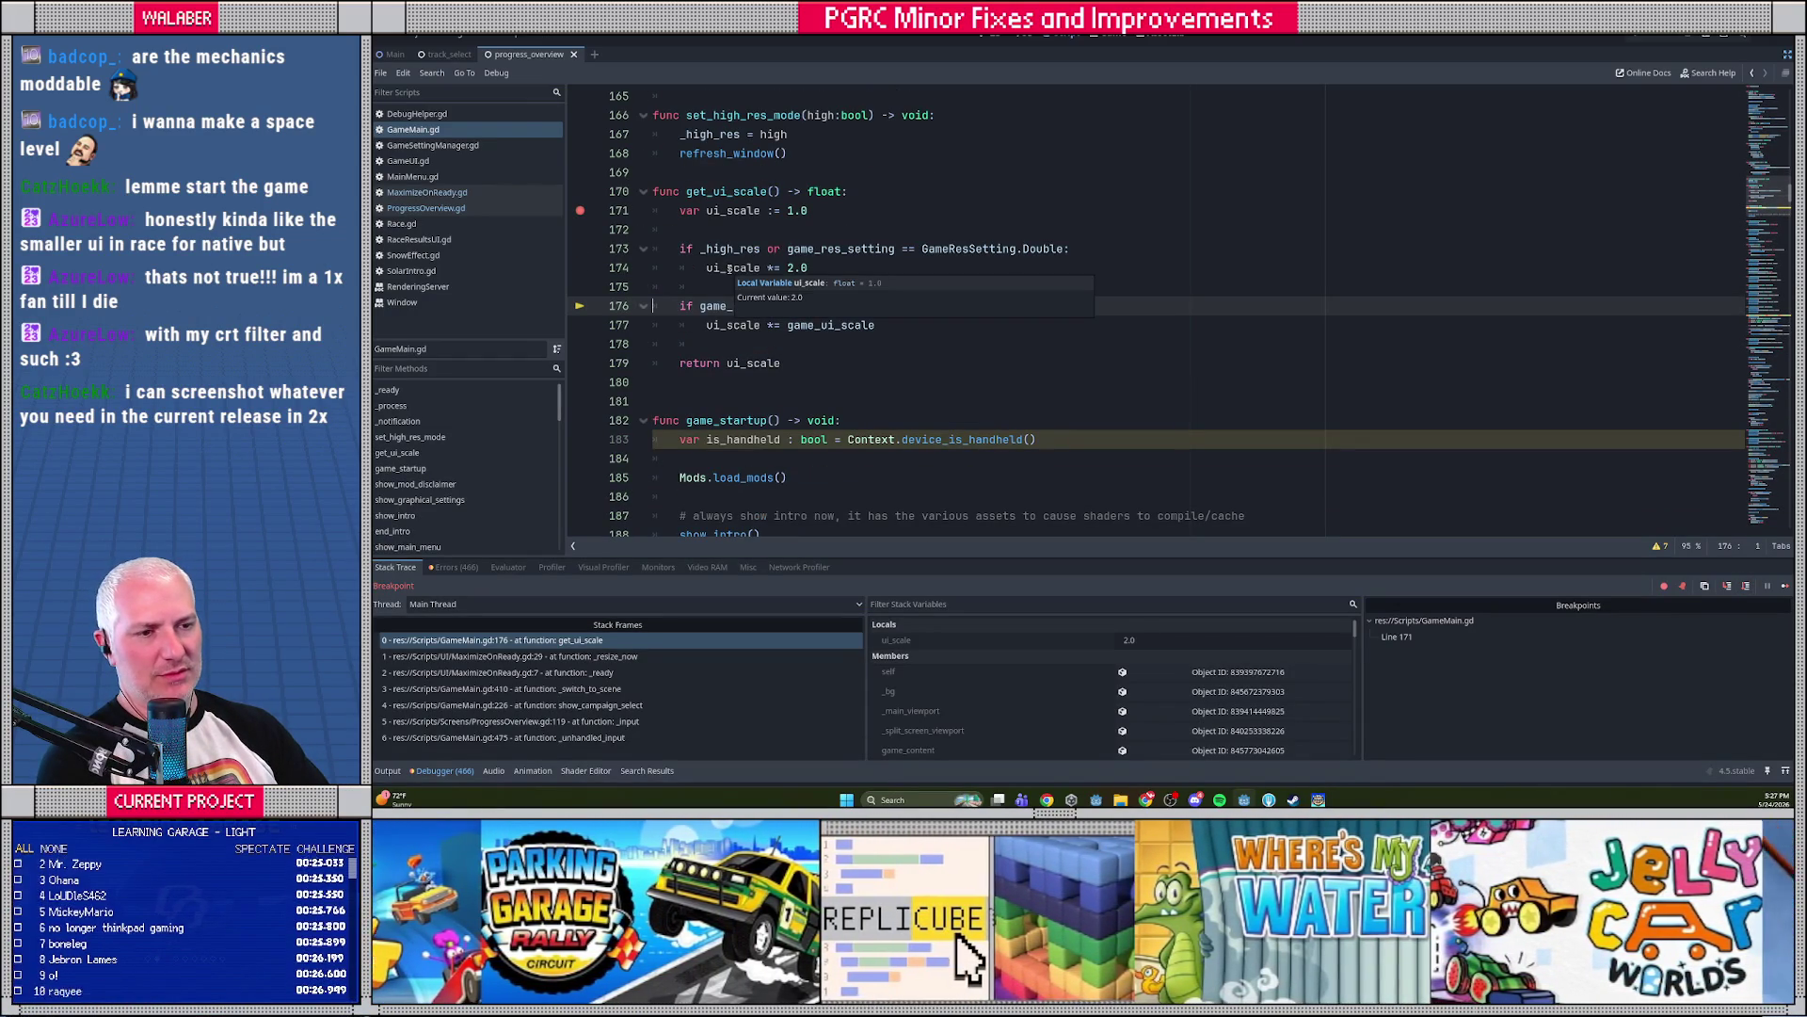
key(F12)
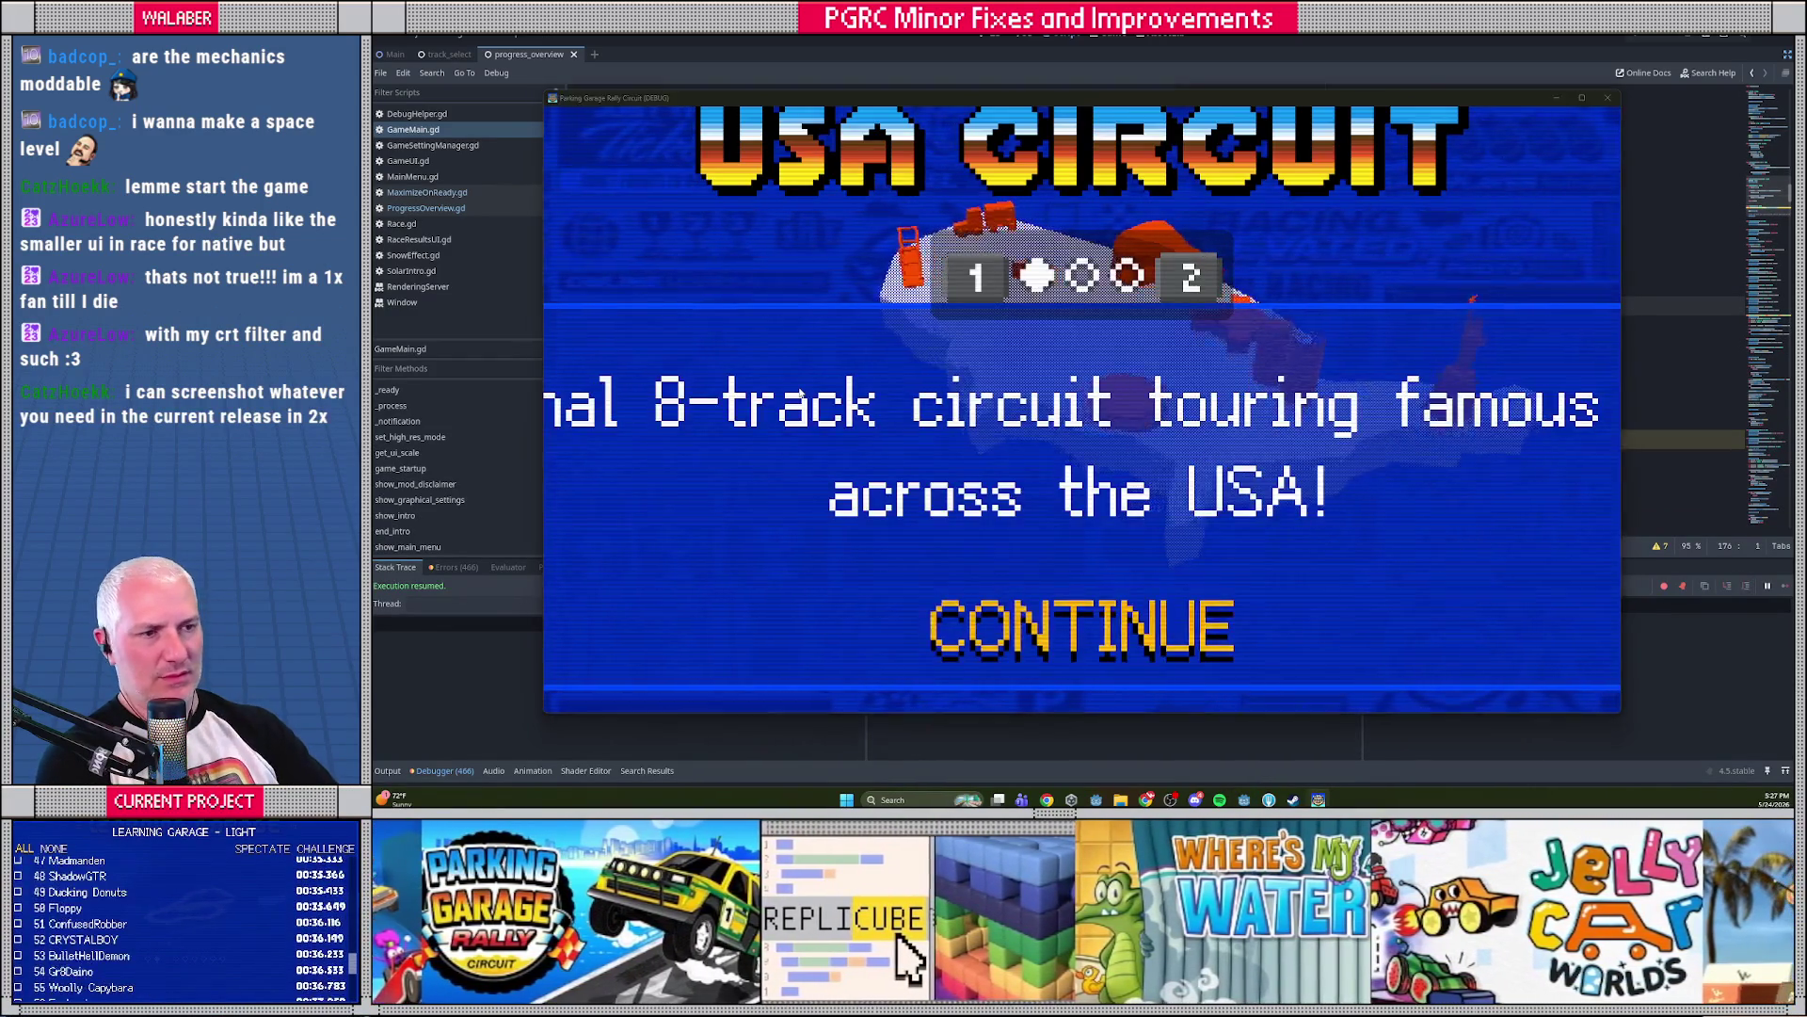
scroll(653, 234, up, 2)
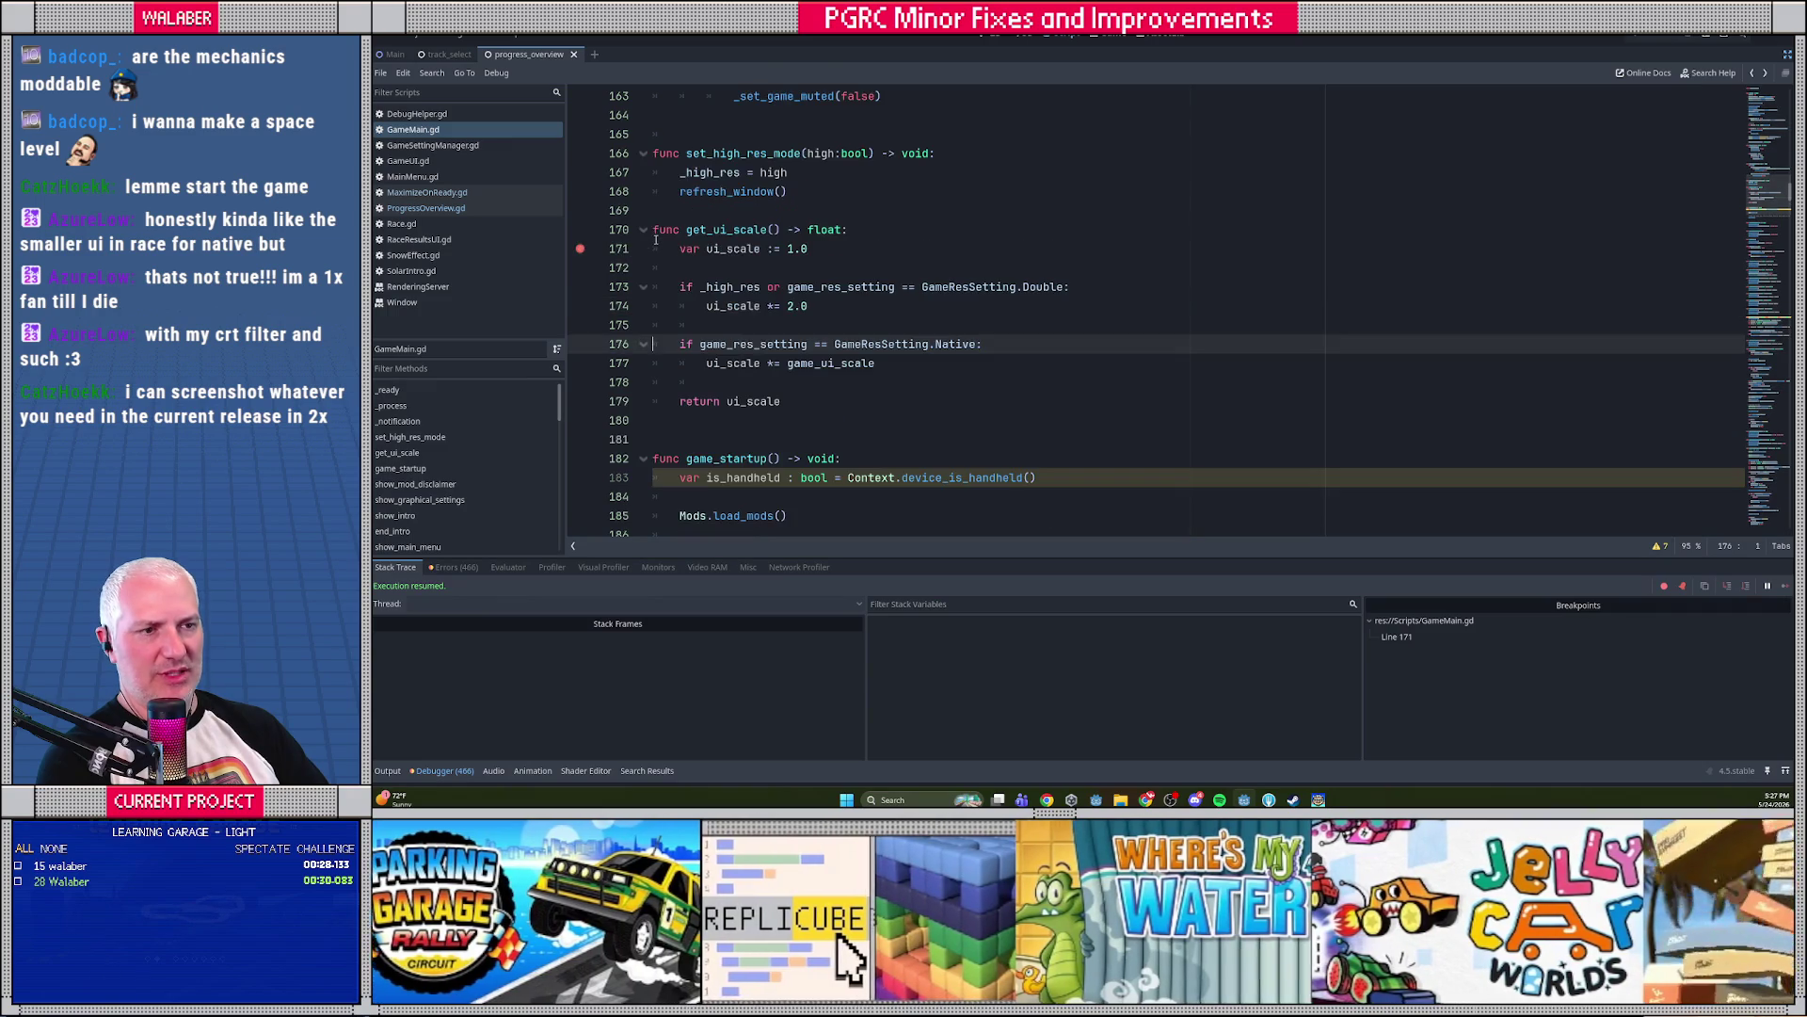
scroll(659, 245, down, 2)
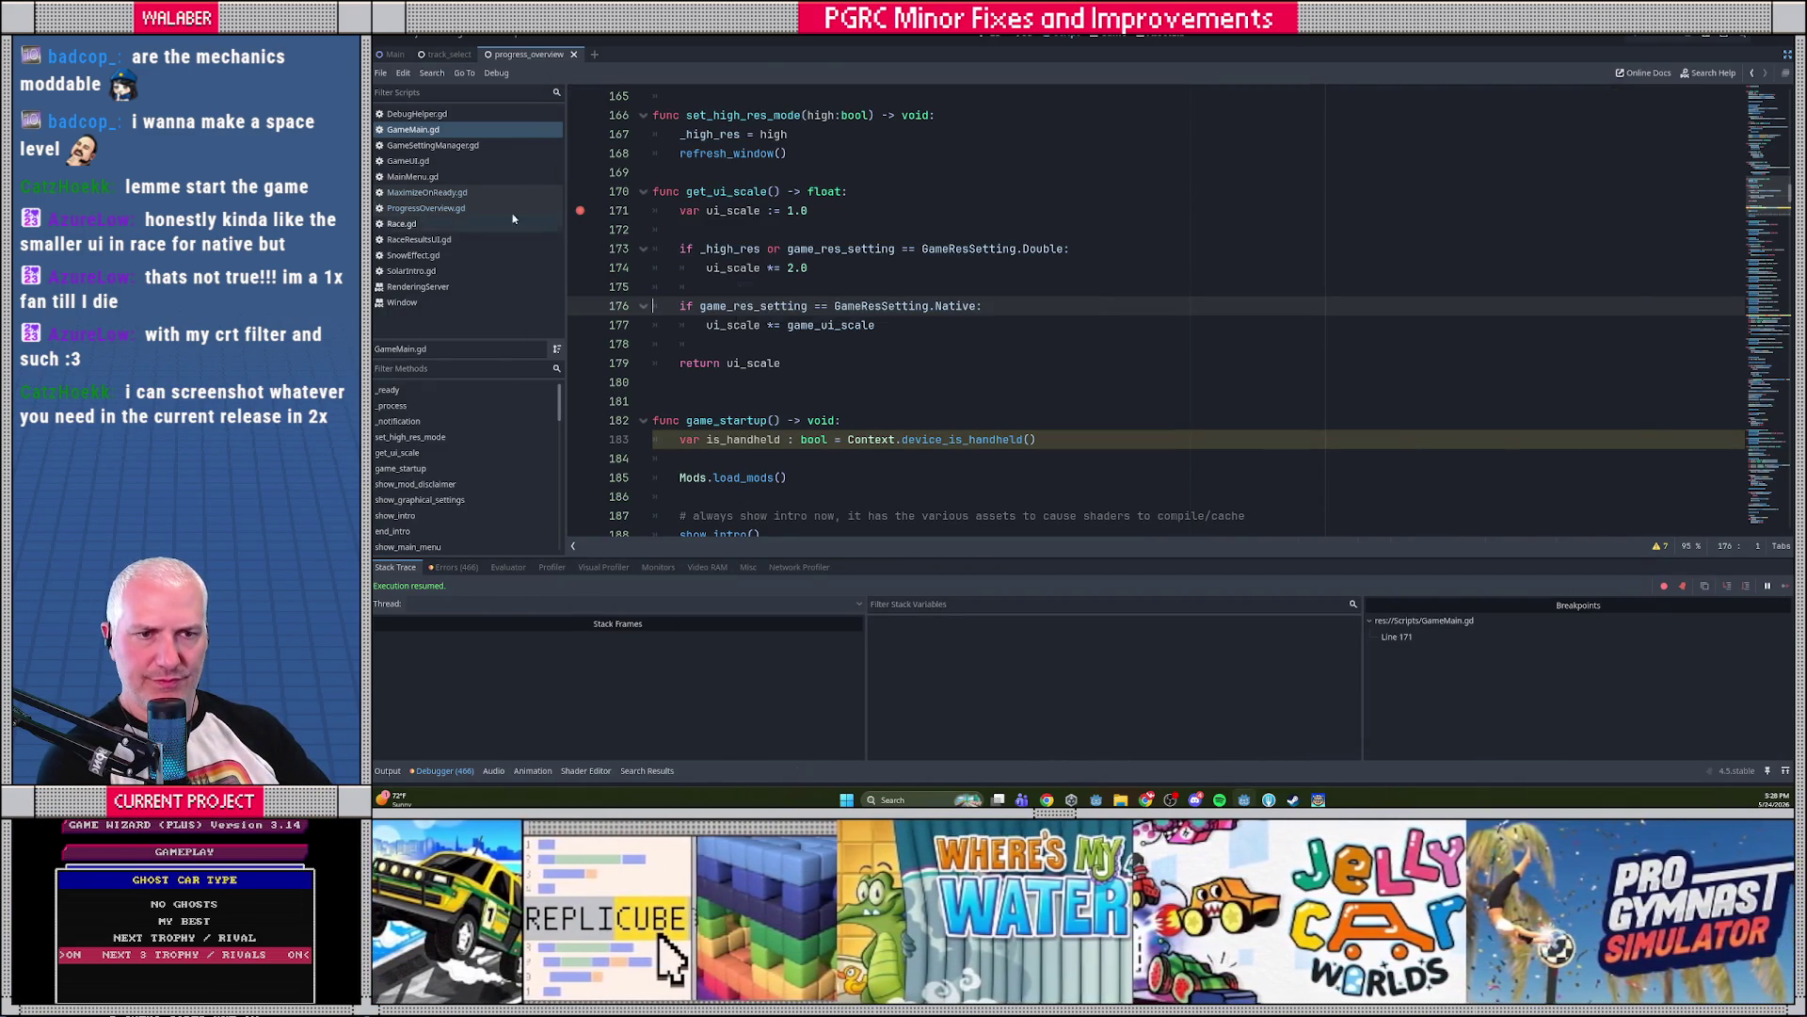
key(alt+Left)
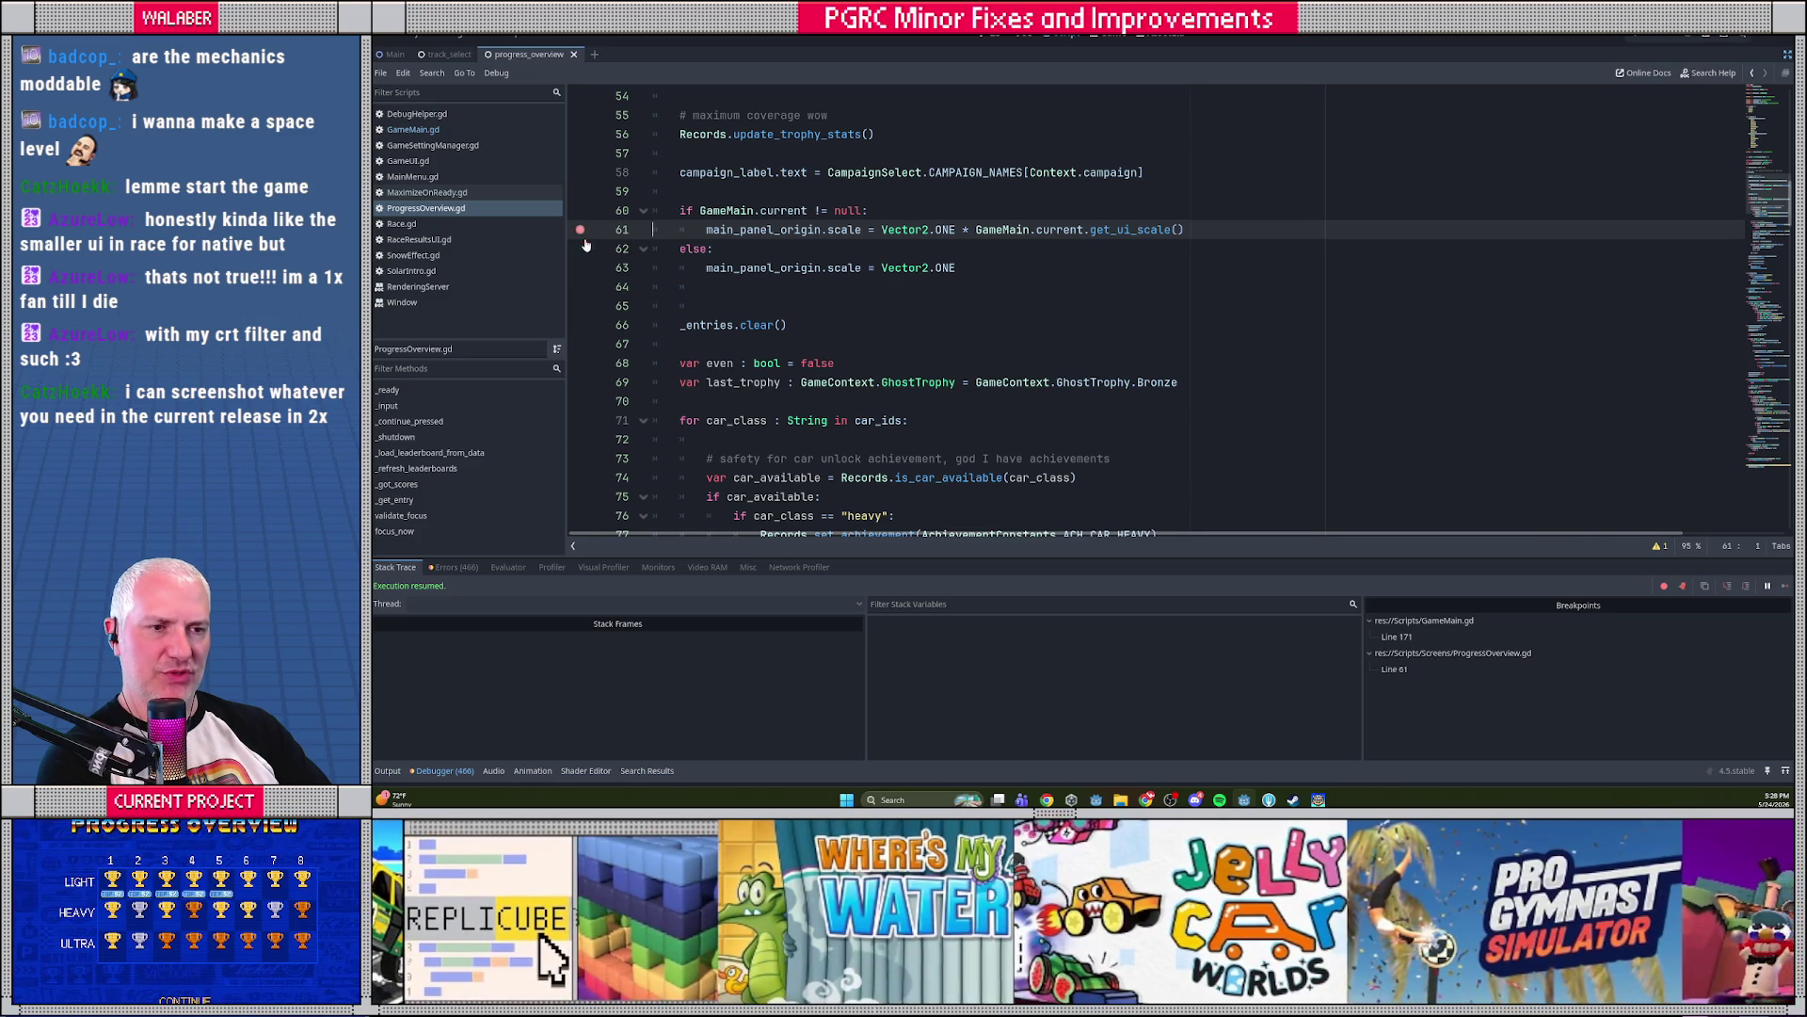
Rerun the game, step through get_ui_scale from the line-61 breakpoint back into ProgressOverview.gd
key(alt+Tab)
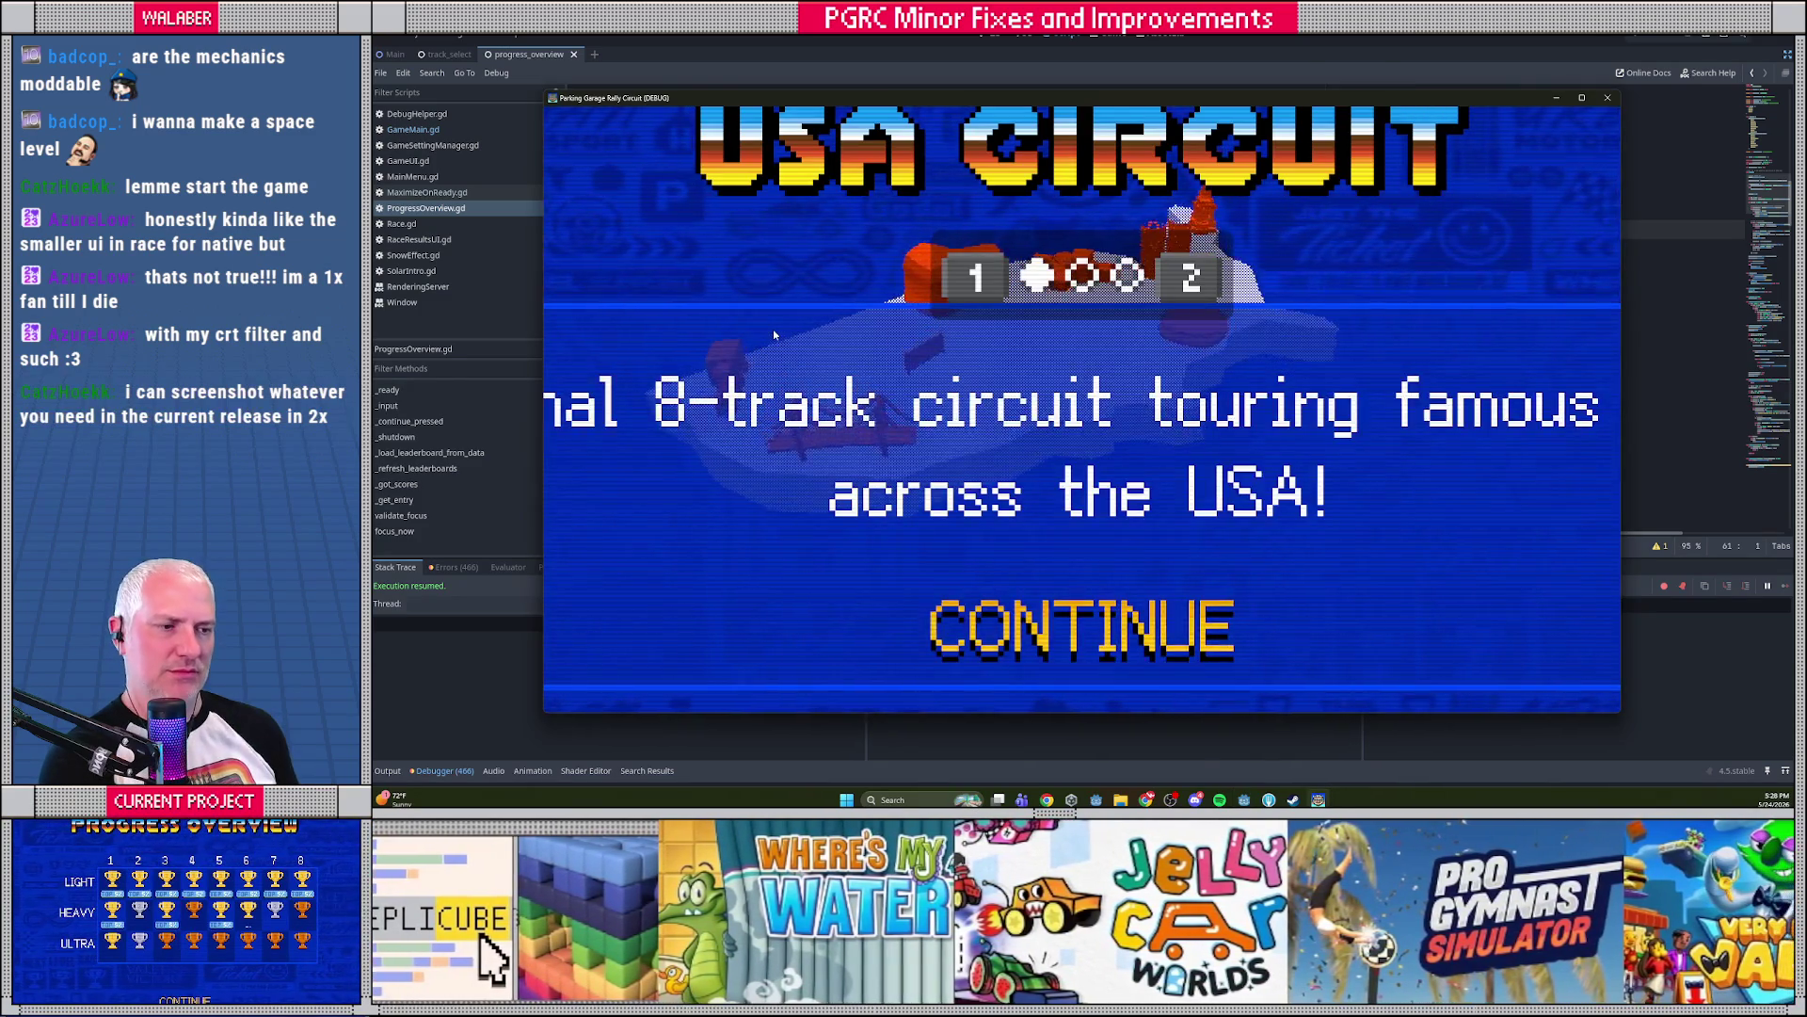
key(Escape)
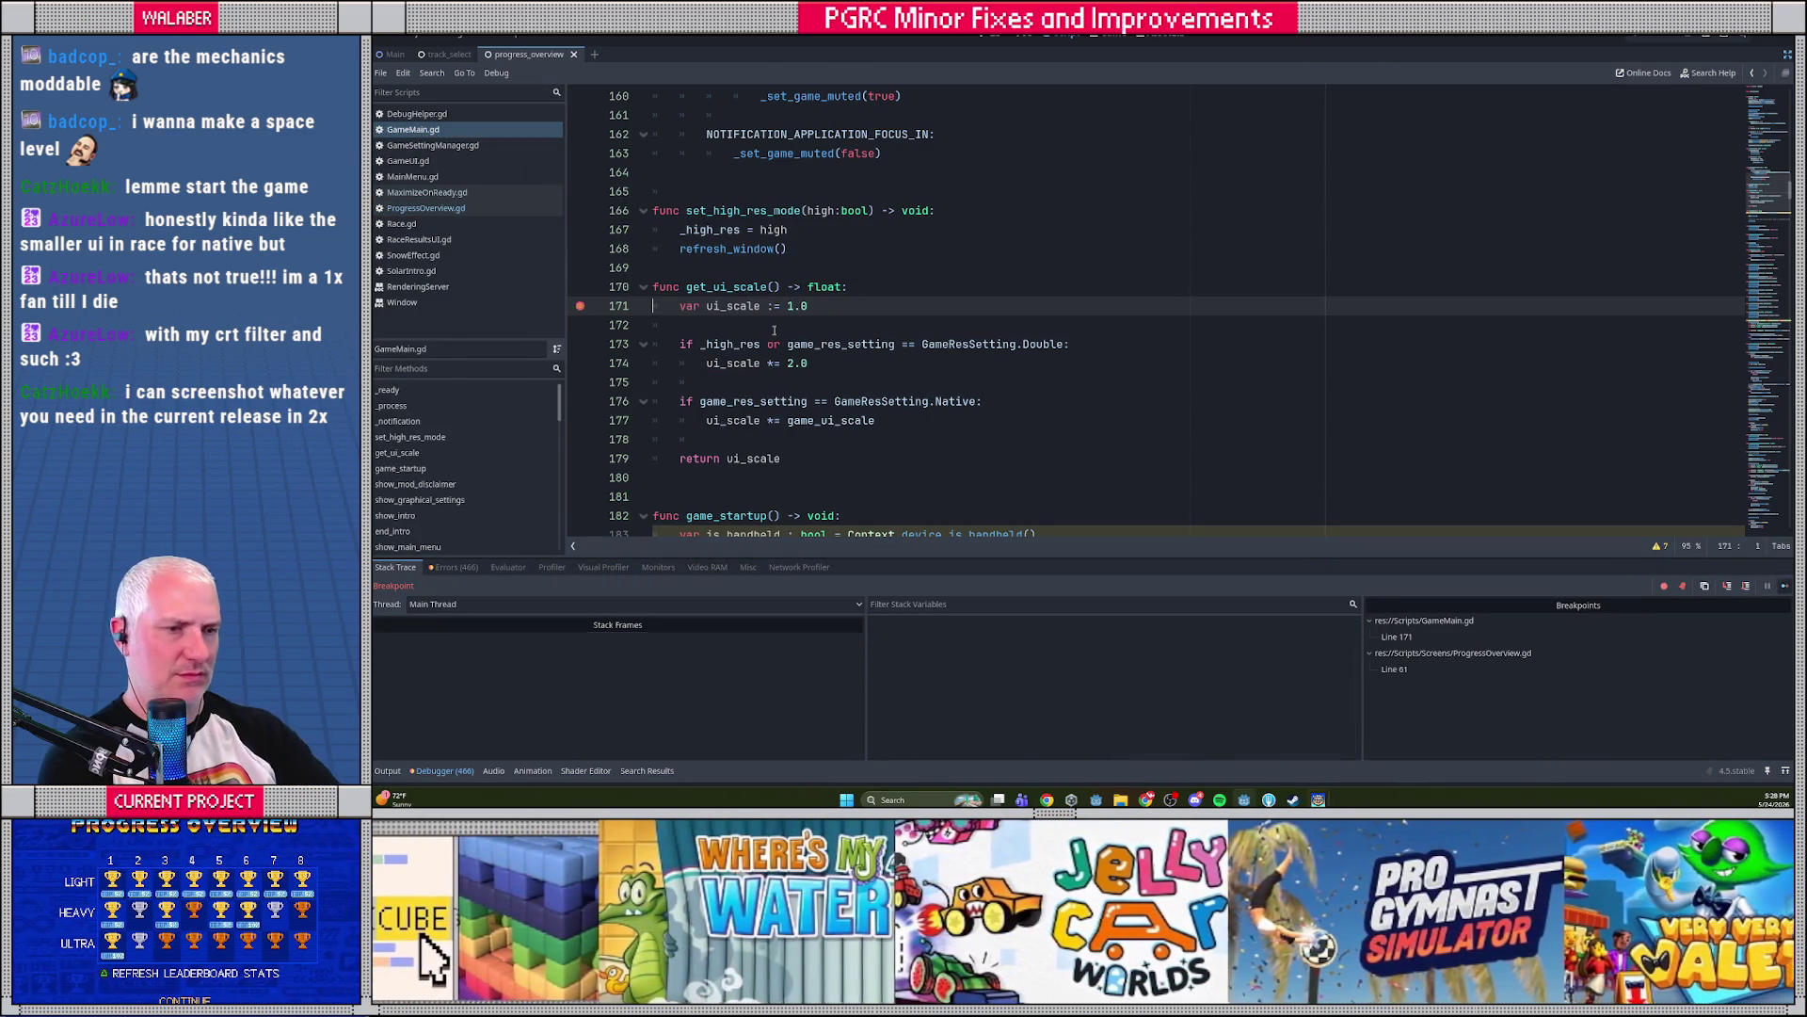
key(F12)
key(F12)
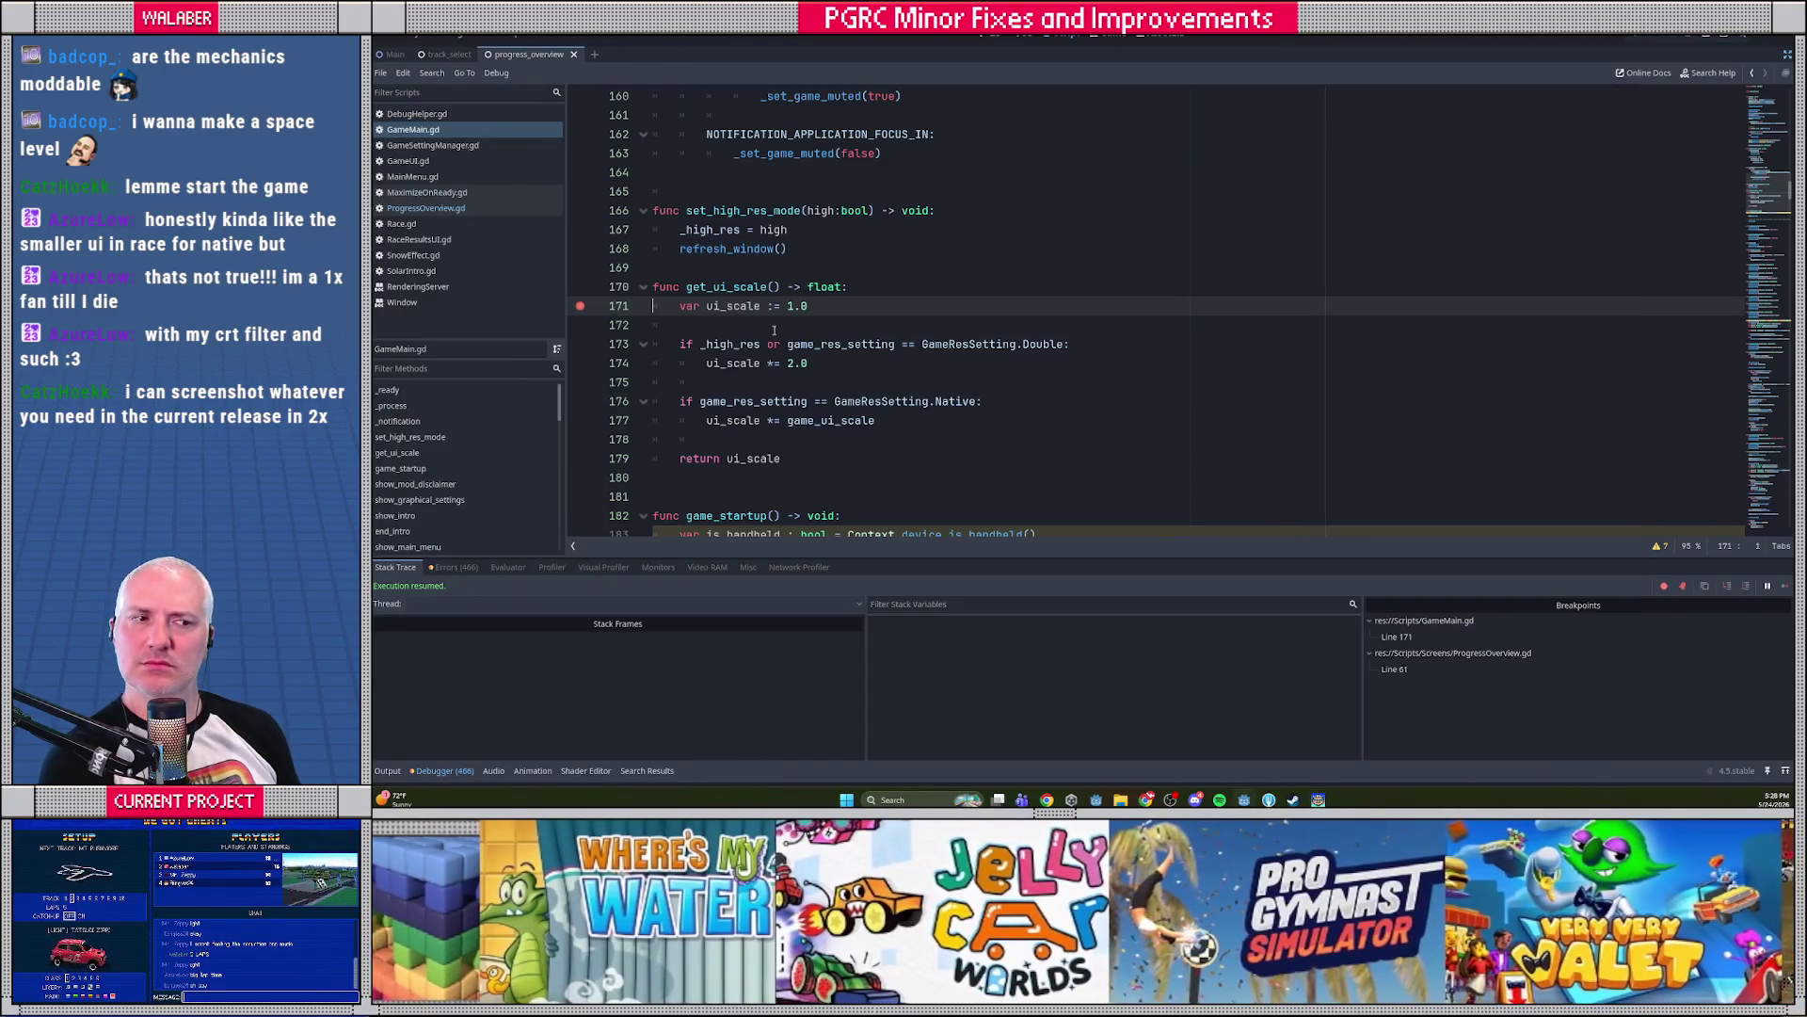
key(Return)
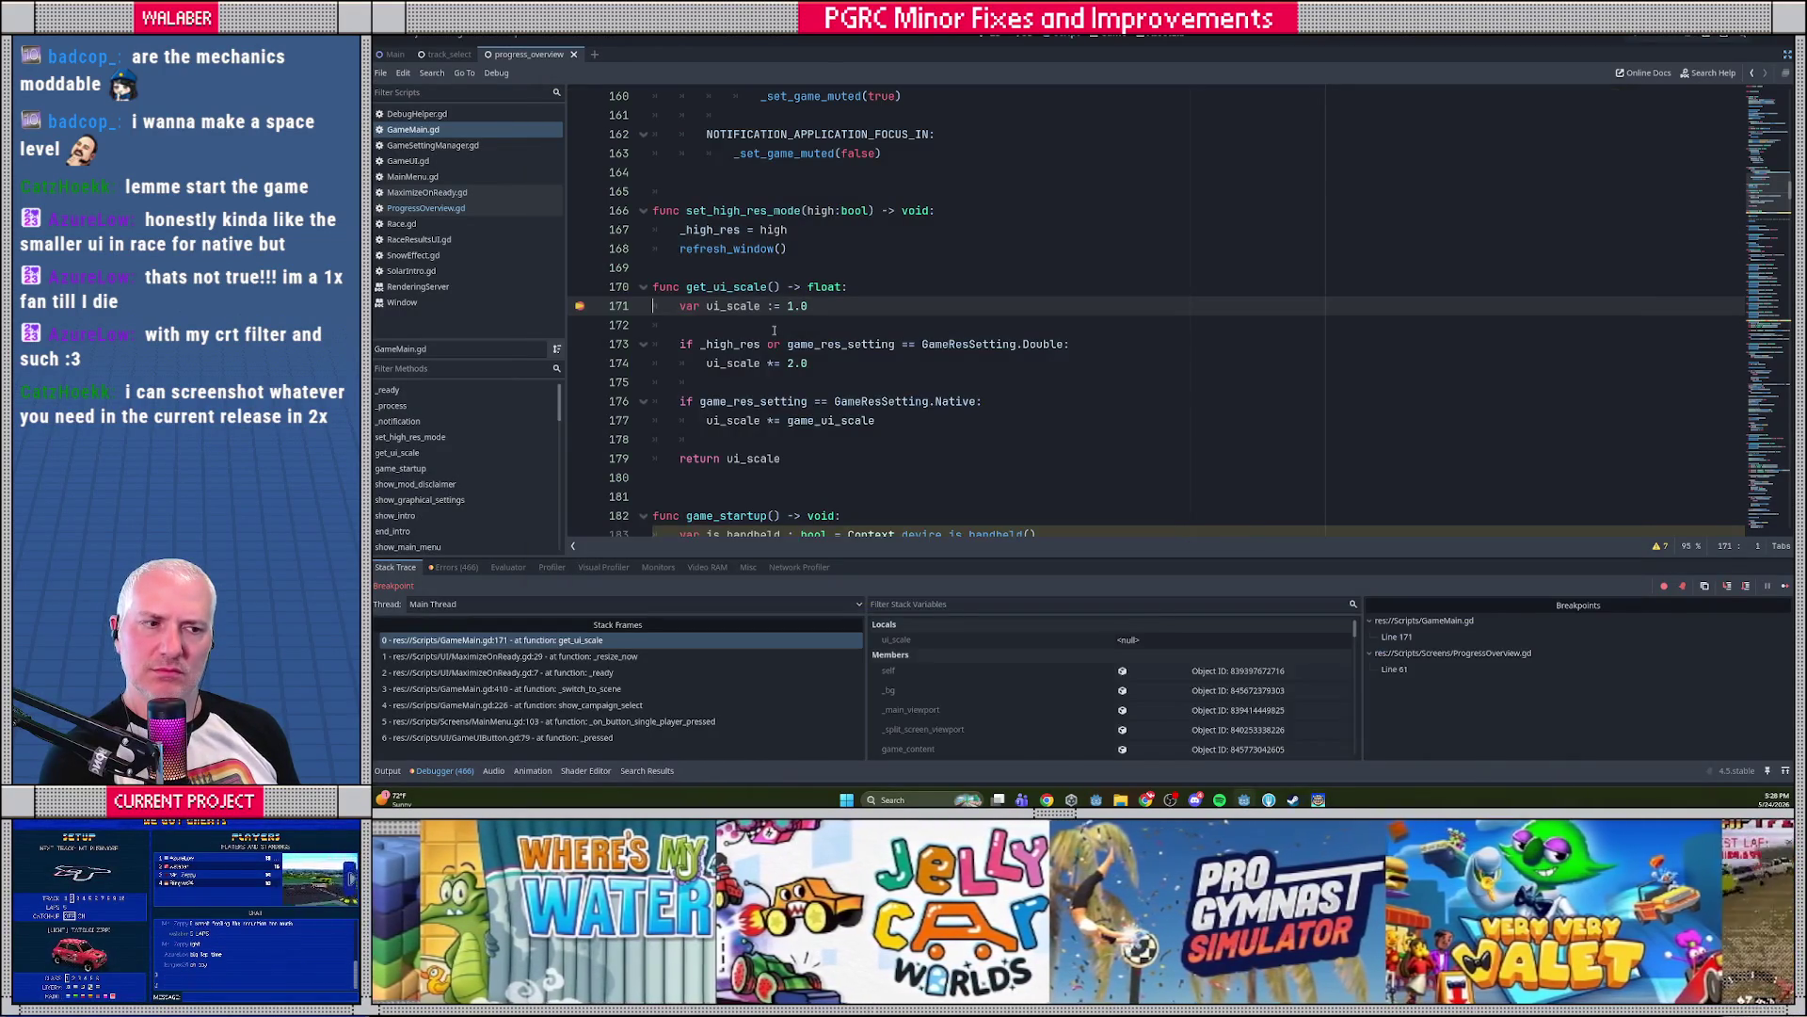
key(F12)
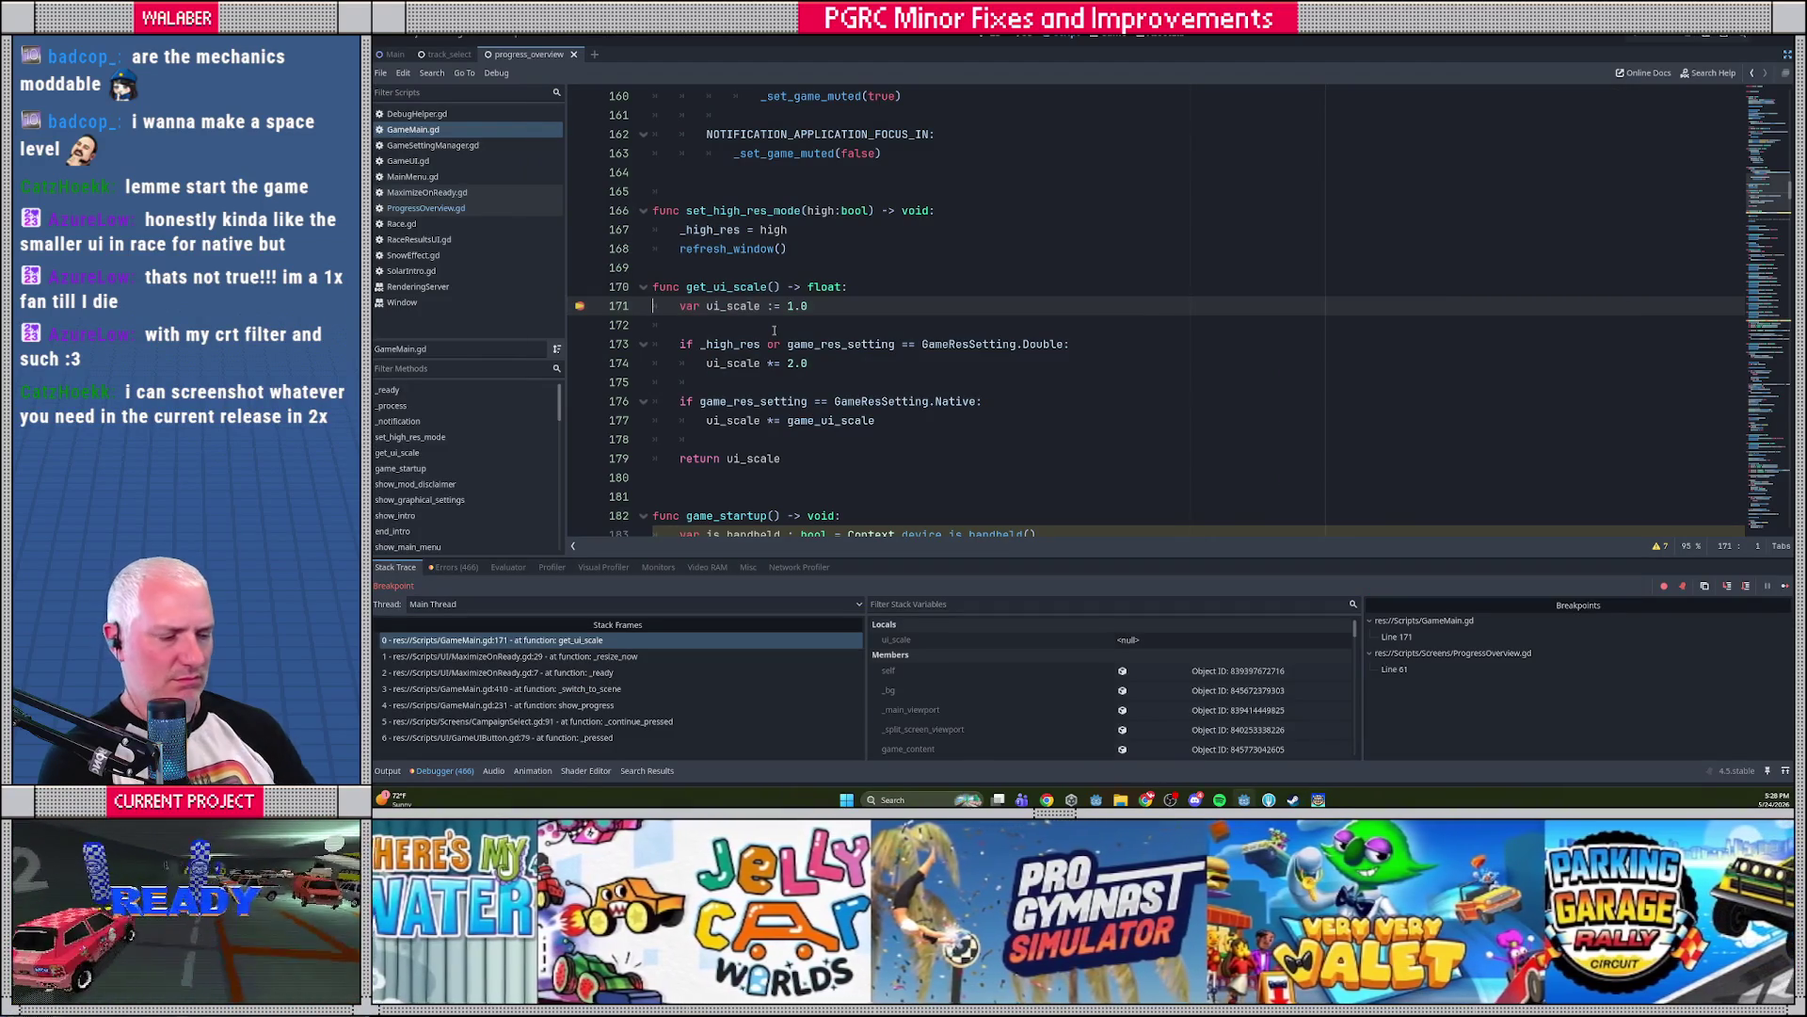
key(F12)
key(F12)
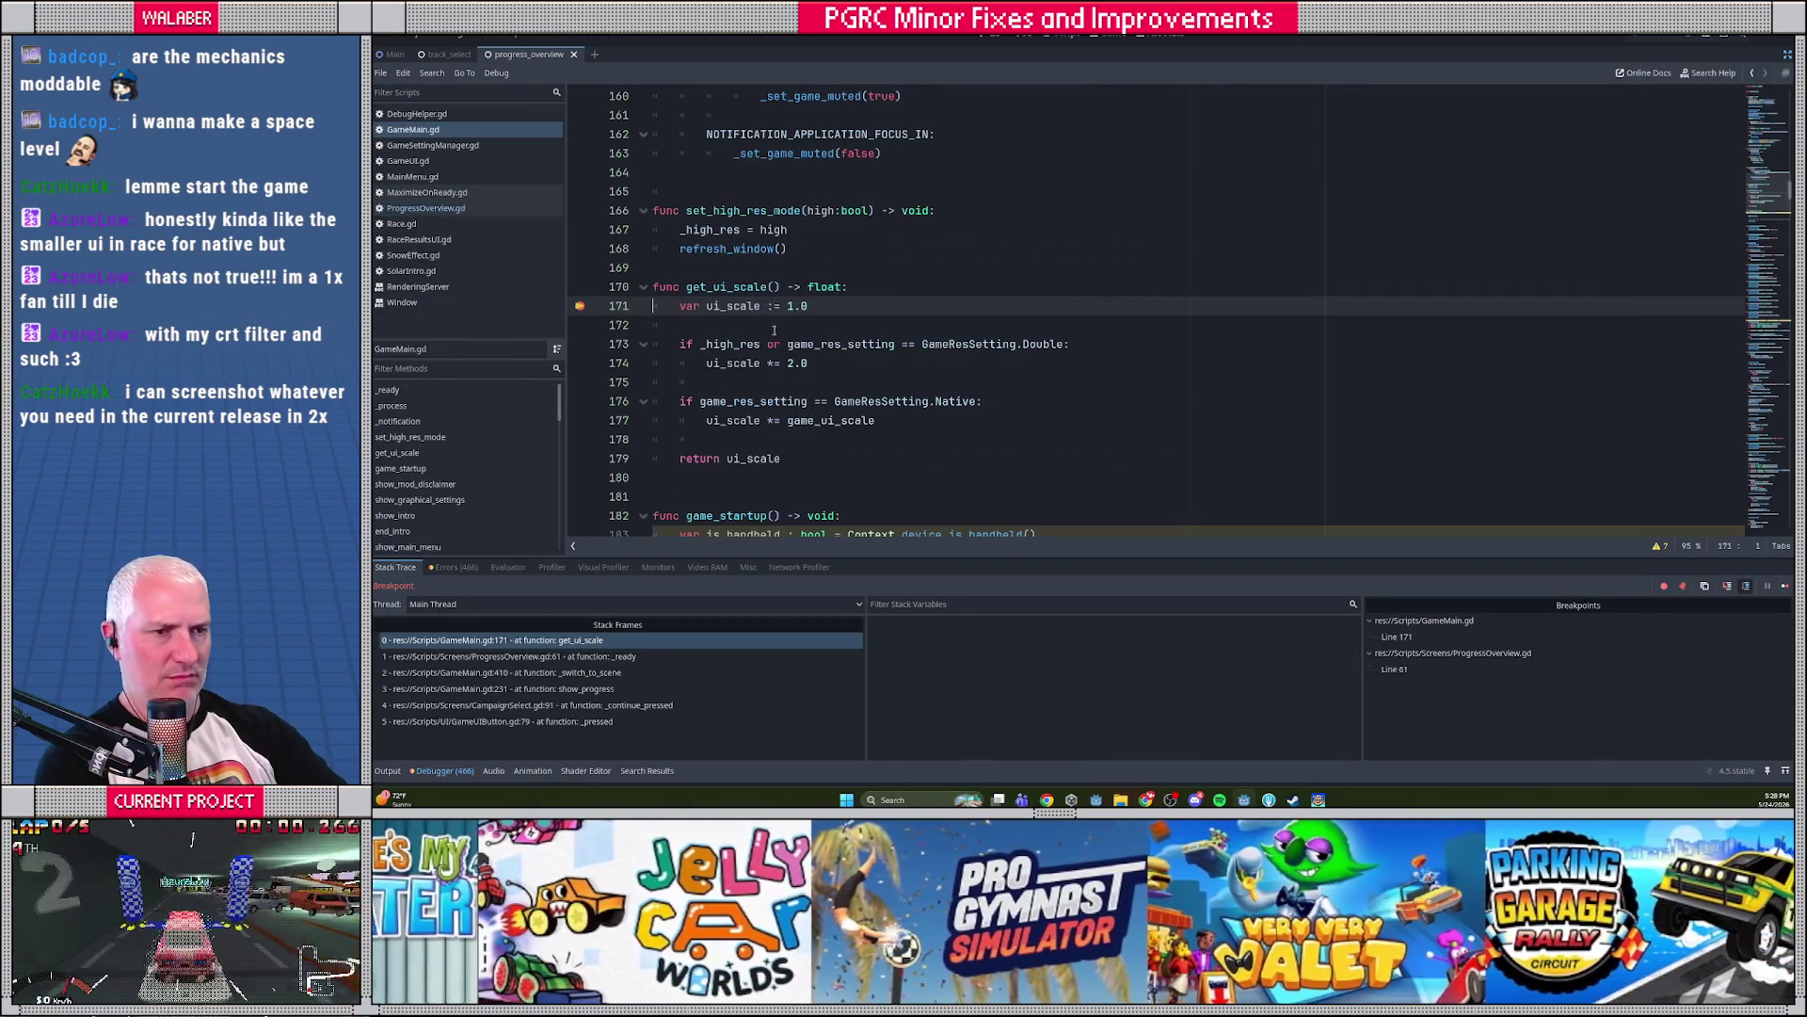
key(F10)
key(F10)
key(F10)
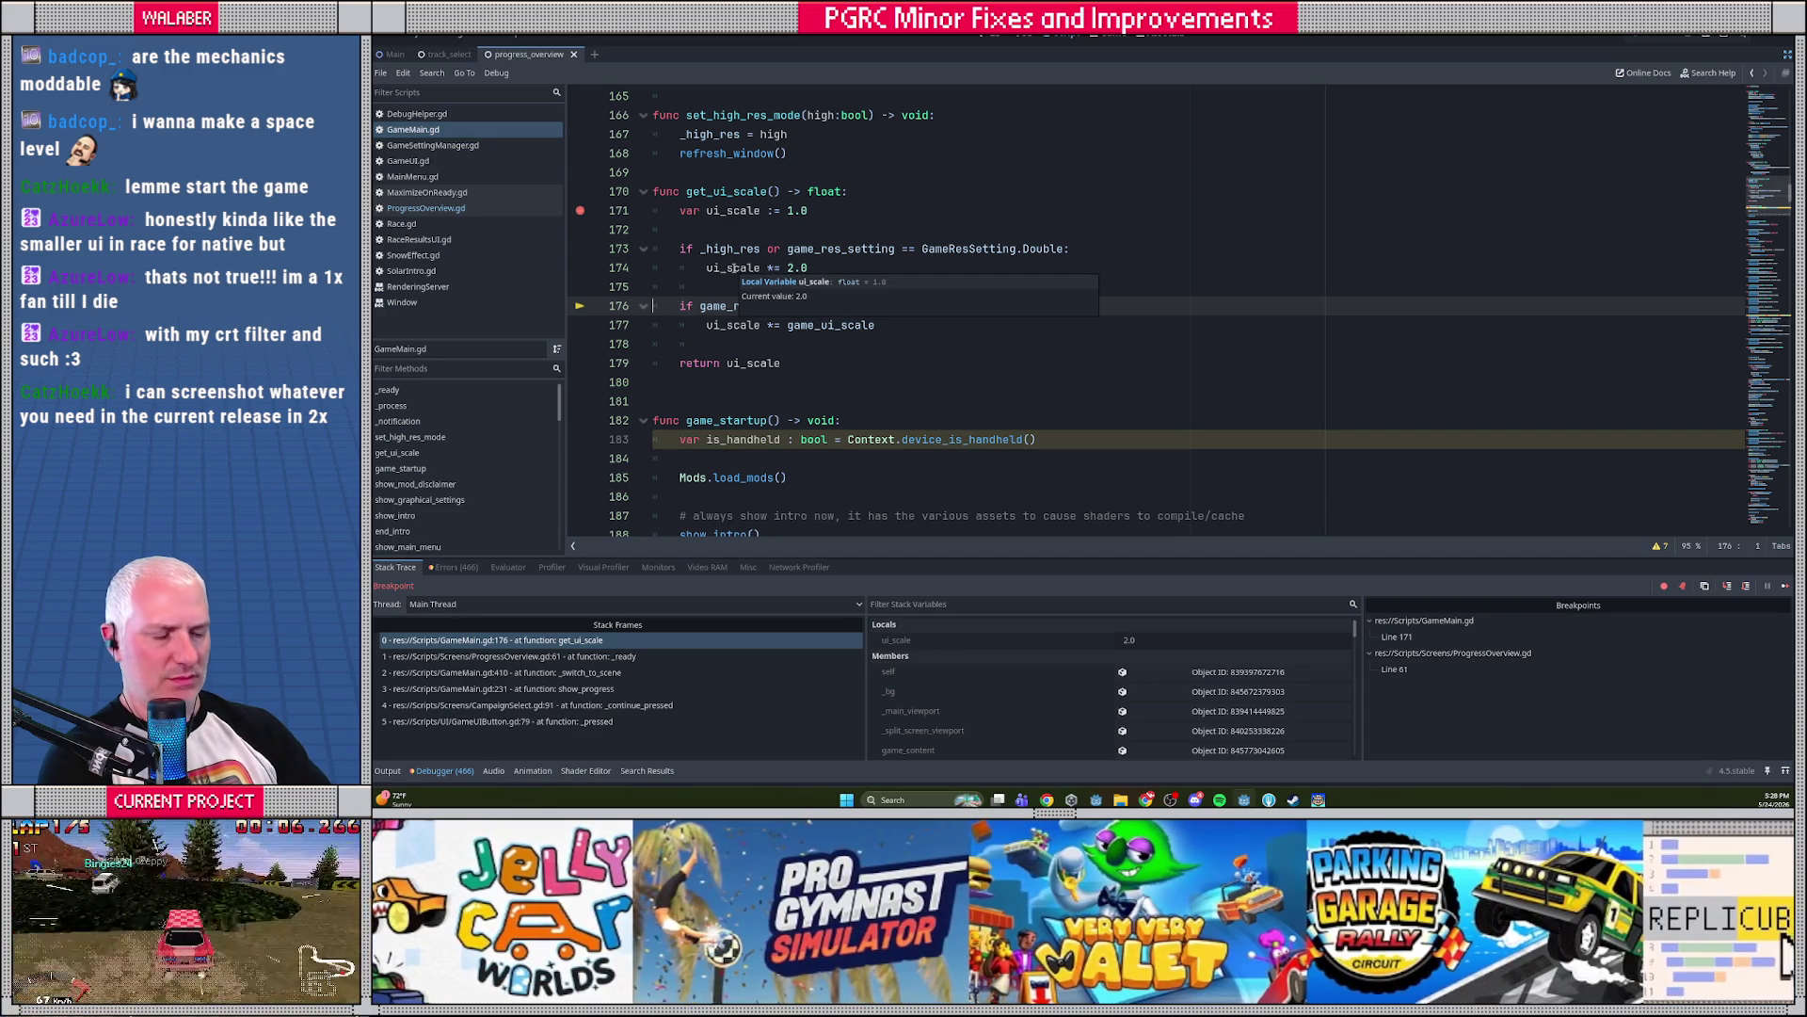
key(F10)
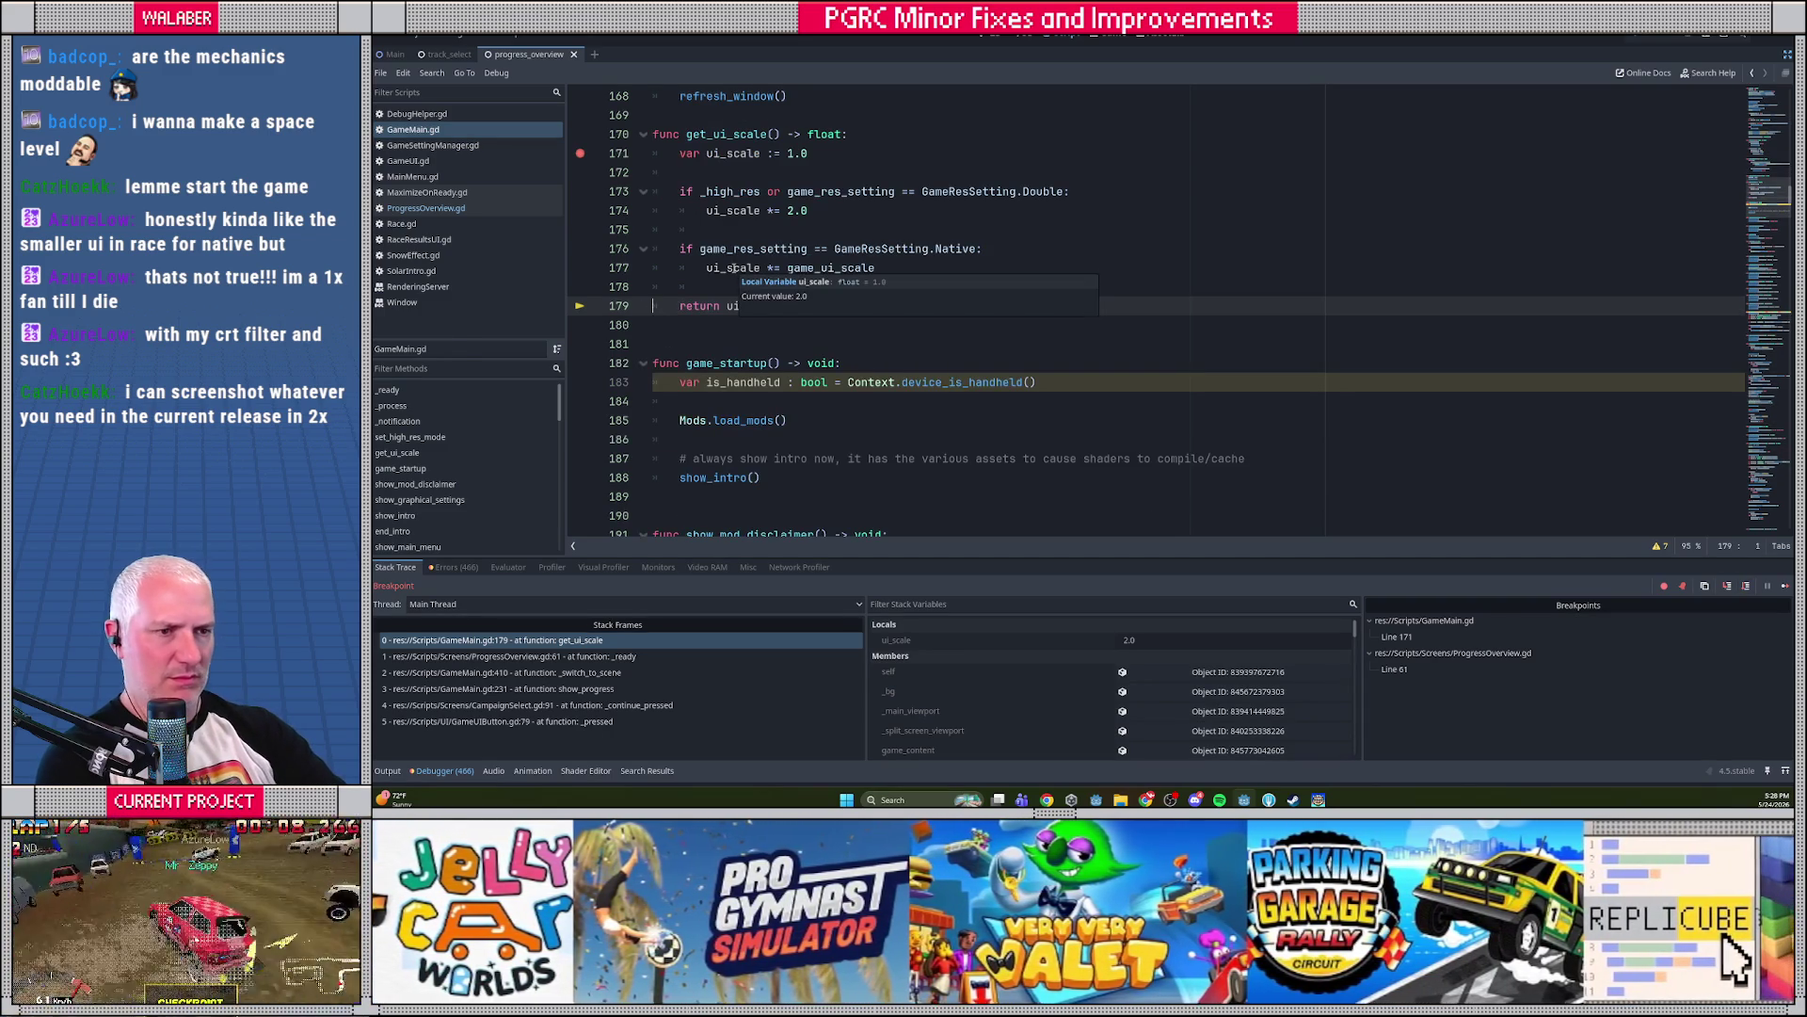
key(F10)
key(F12)
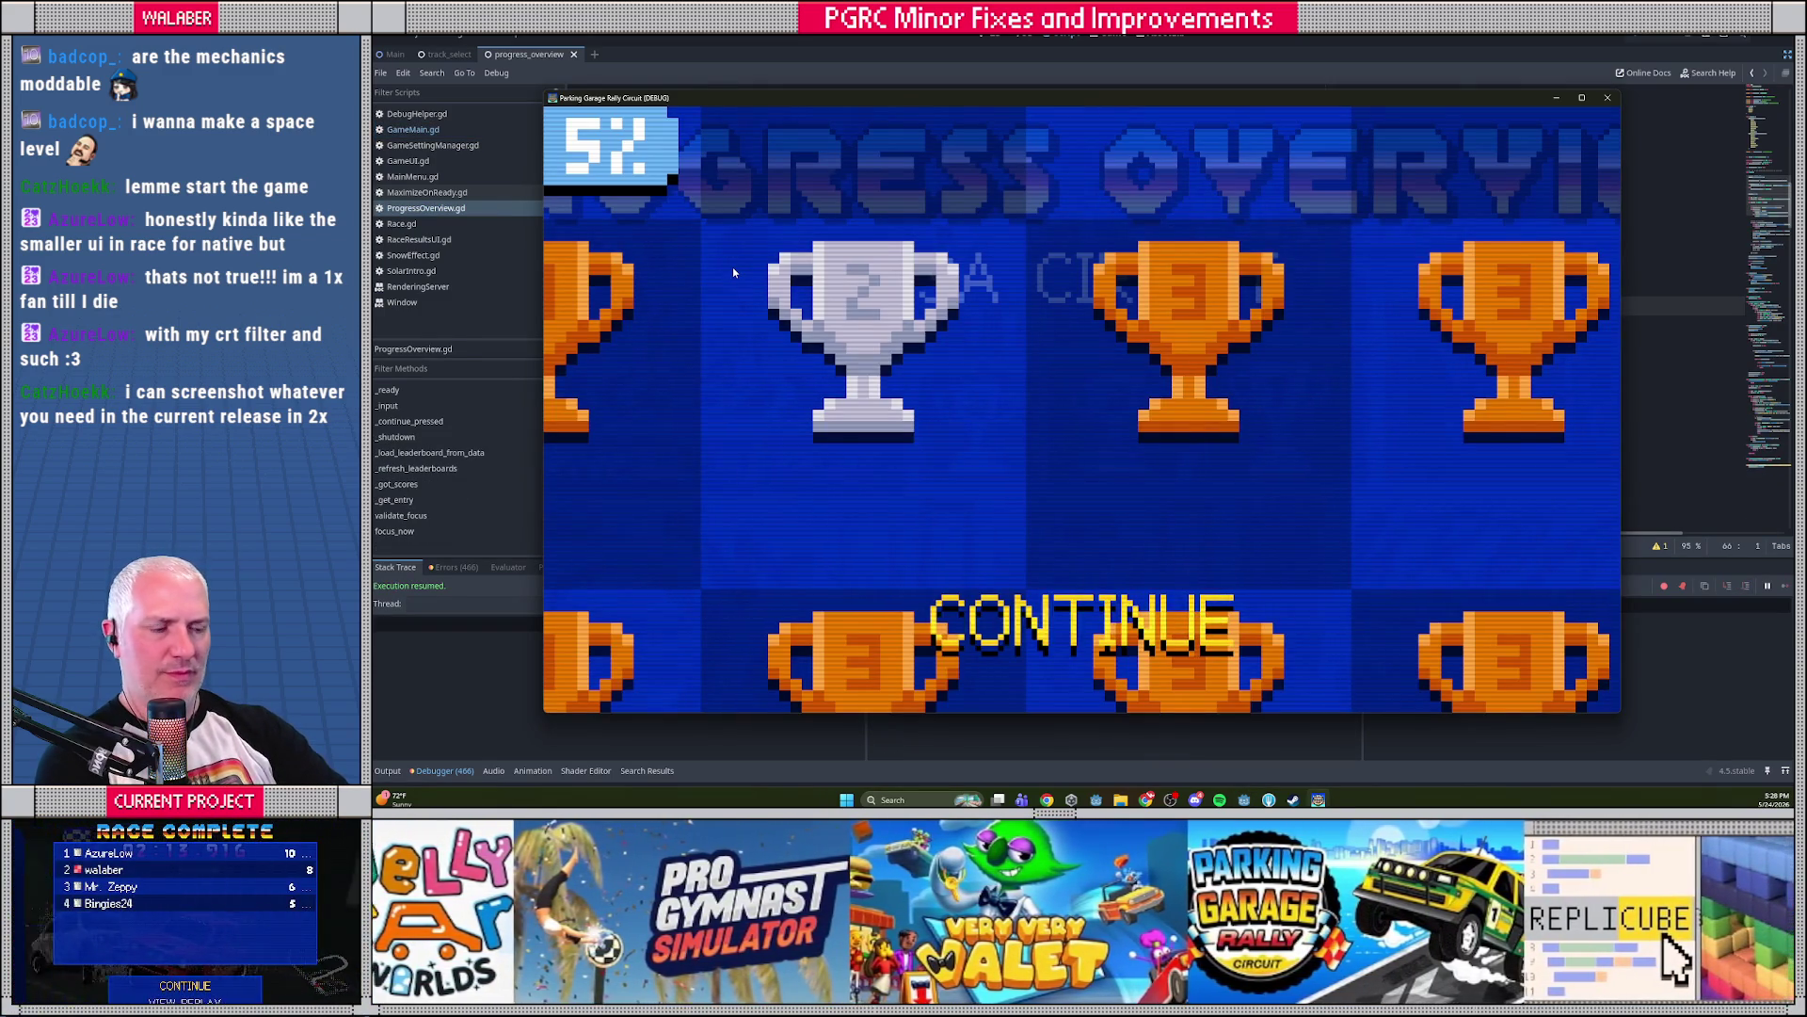
Move the ProgressOverview.gd breakpoint from line 61 to line 66
click(530, 198)
click(434, 210)
click(713, 248)
scroll(640, 358, up, 1)
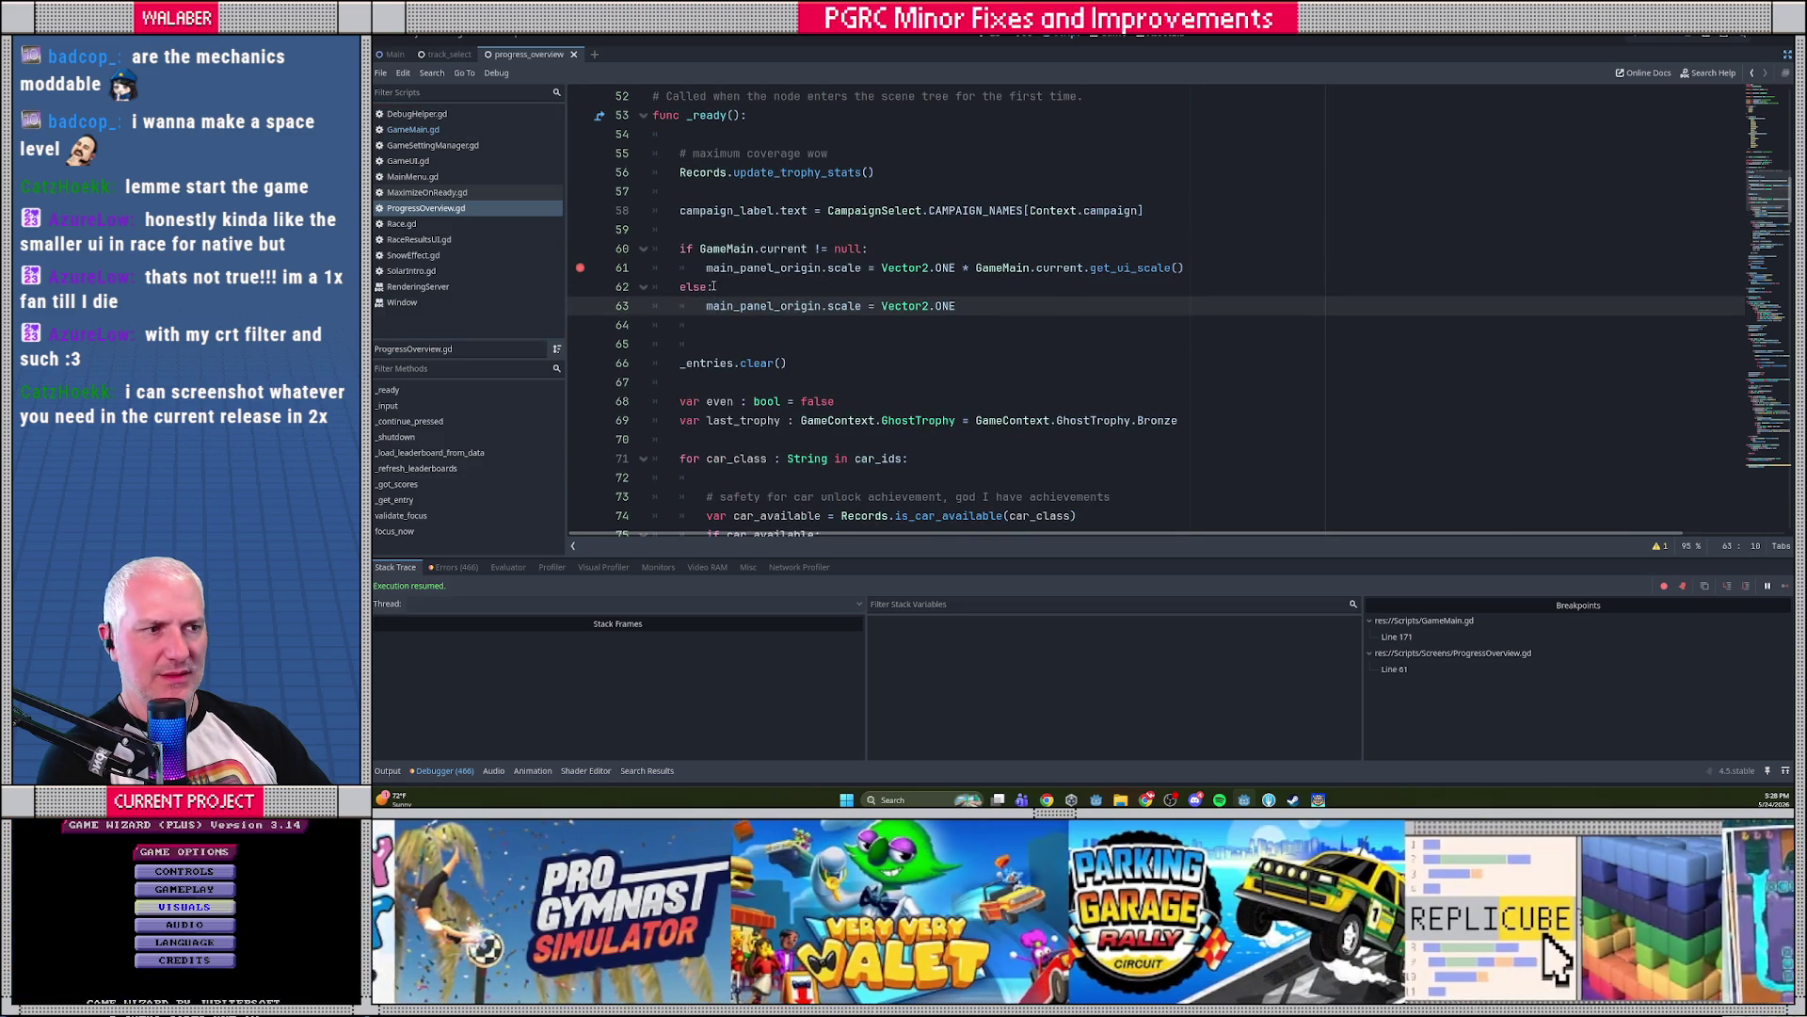
click(579, 363)
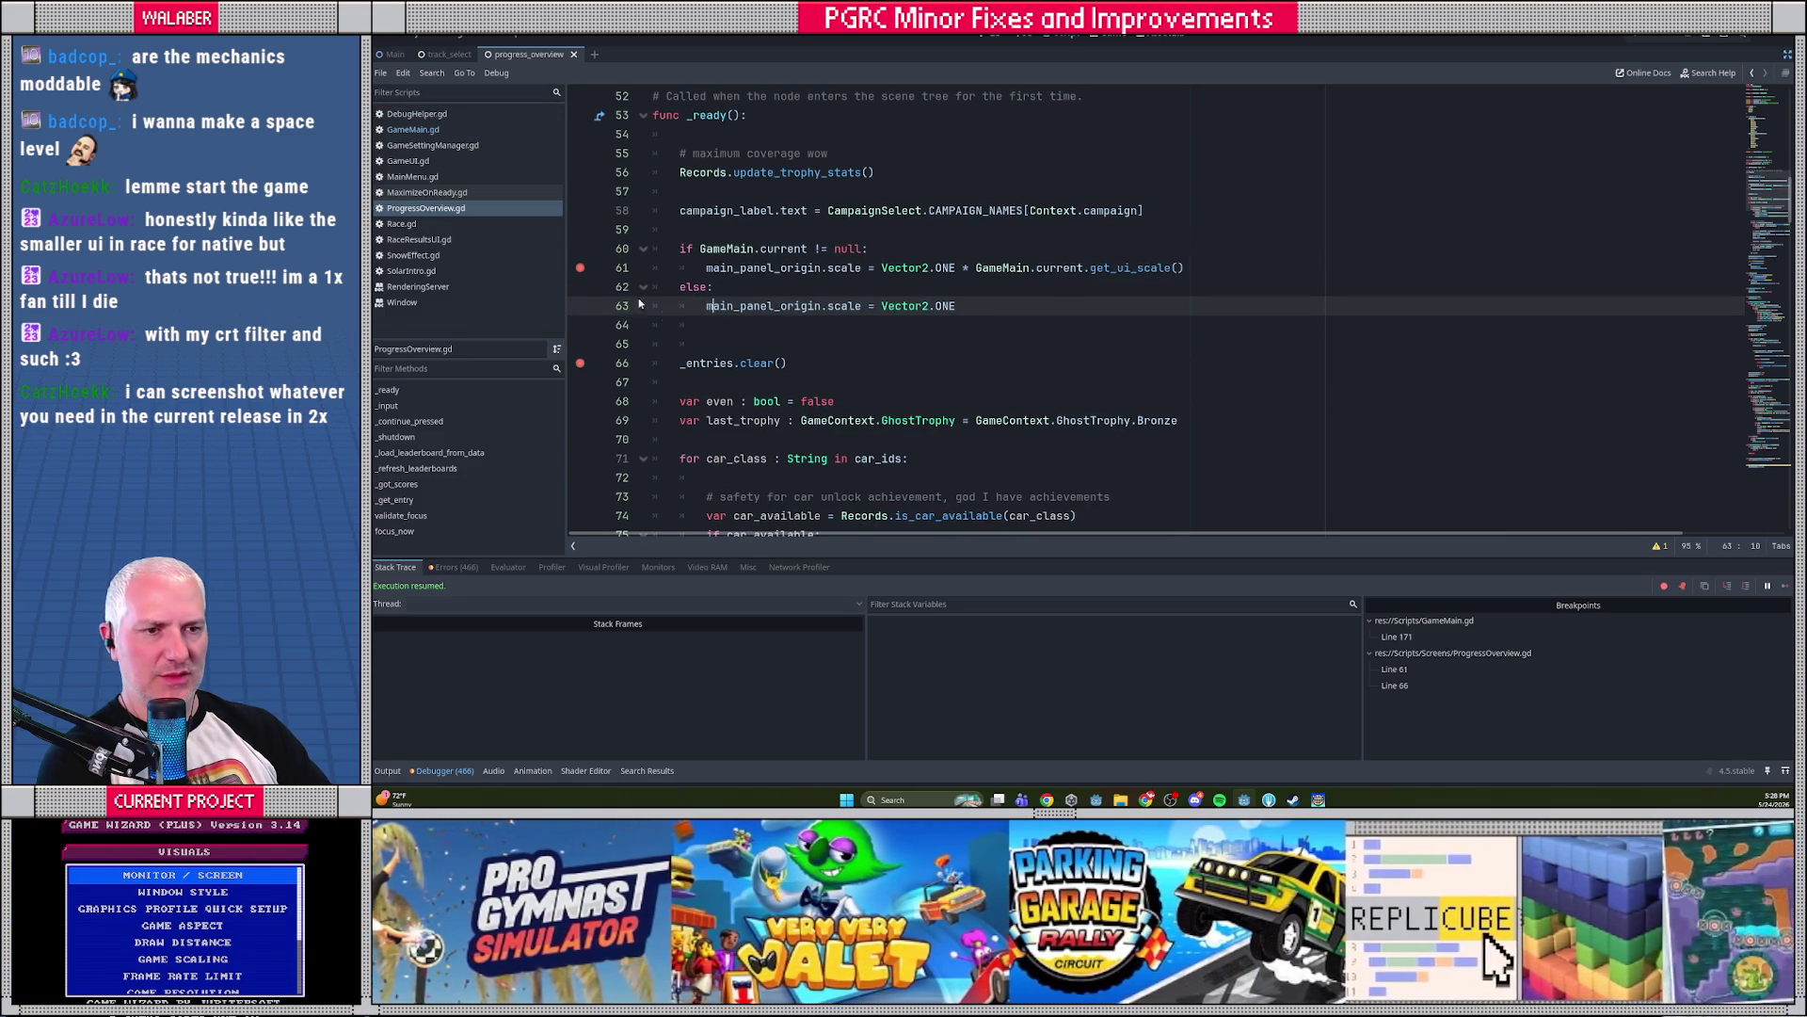
click(581, 268)
Run the game again, continuing past line 171 until it halts at line 66
key(F6)
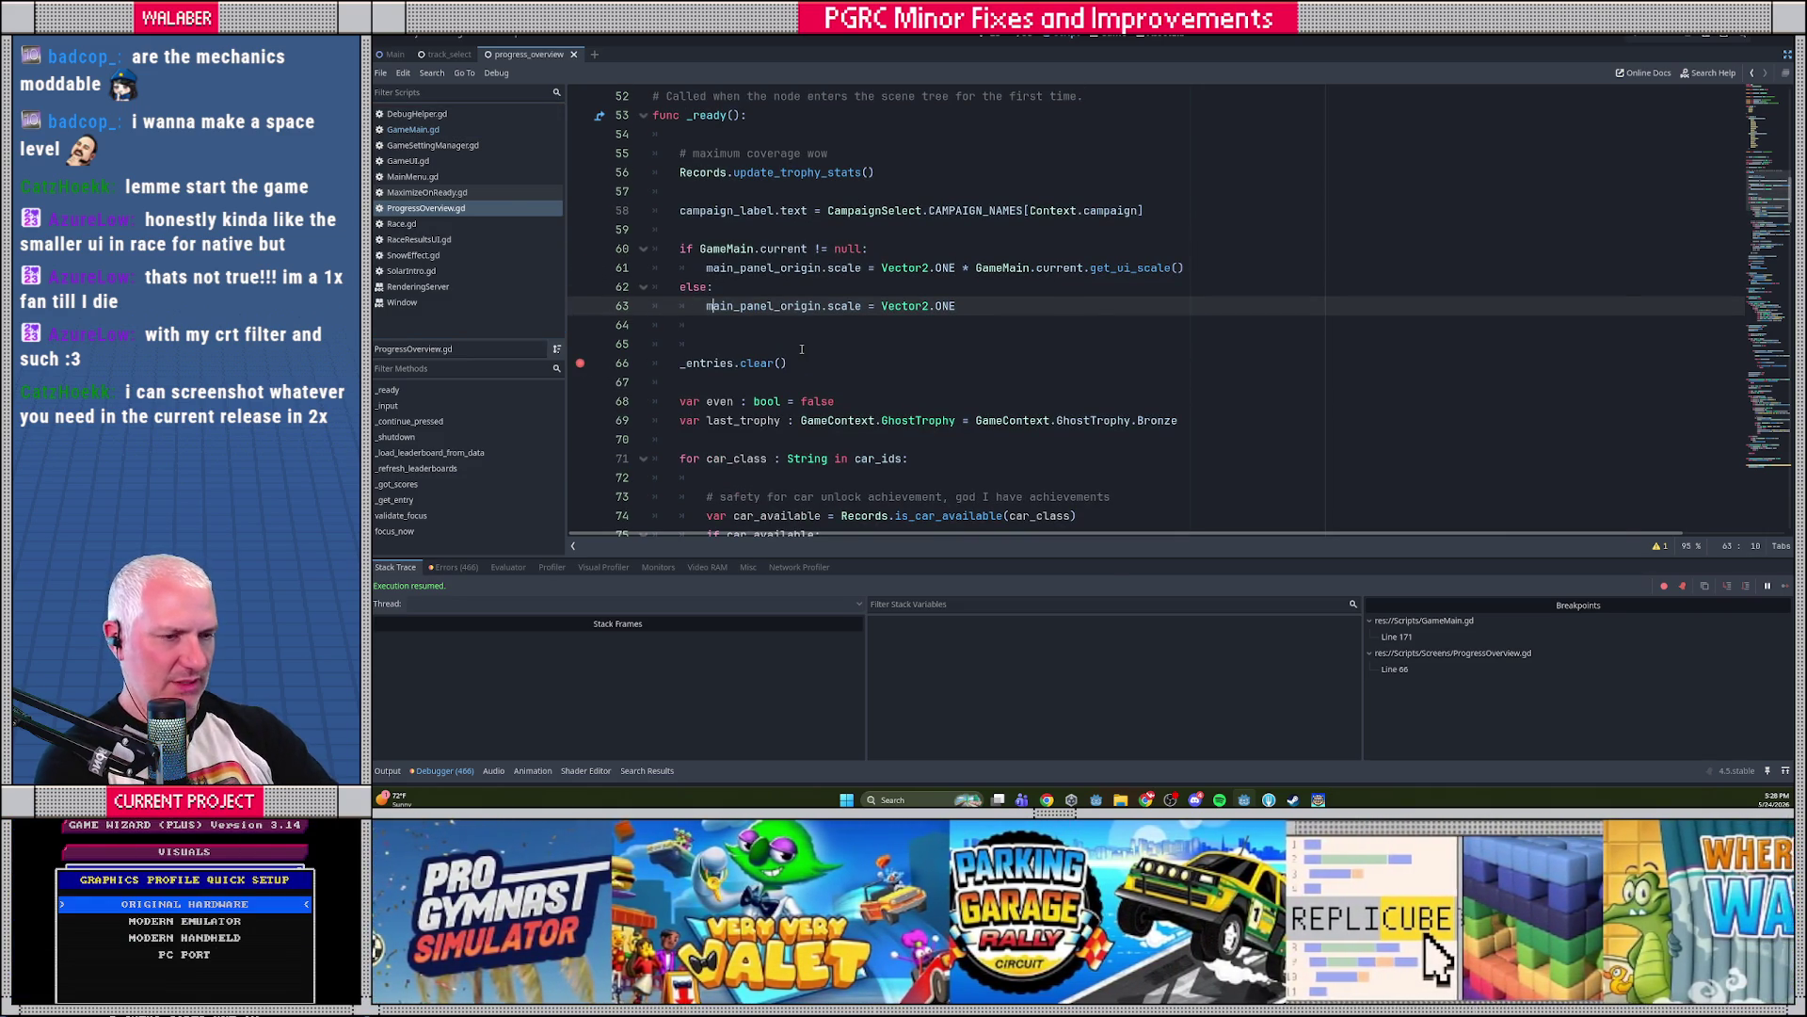
key(Return)
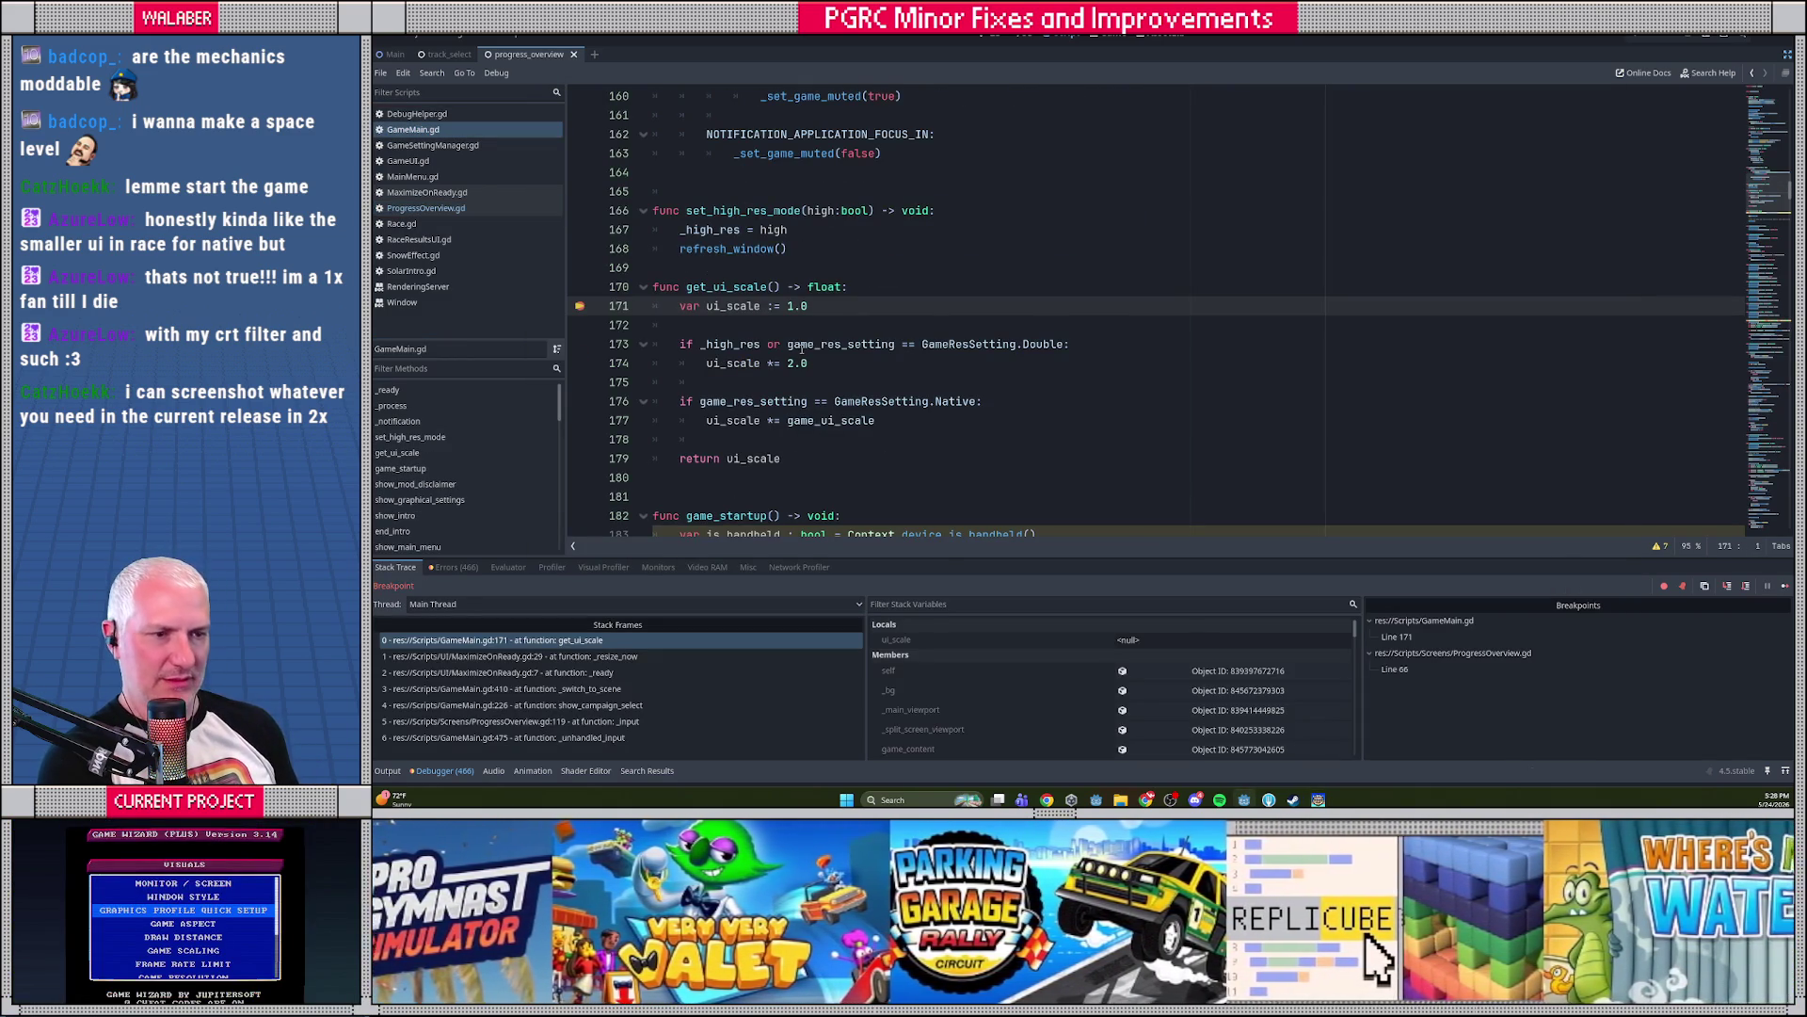
key(F12)
key(Return)
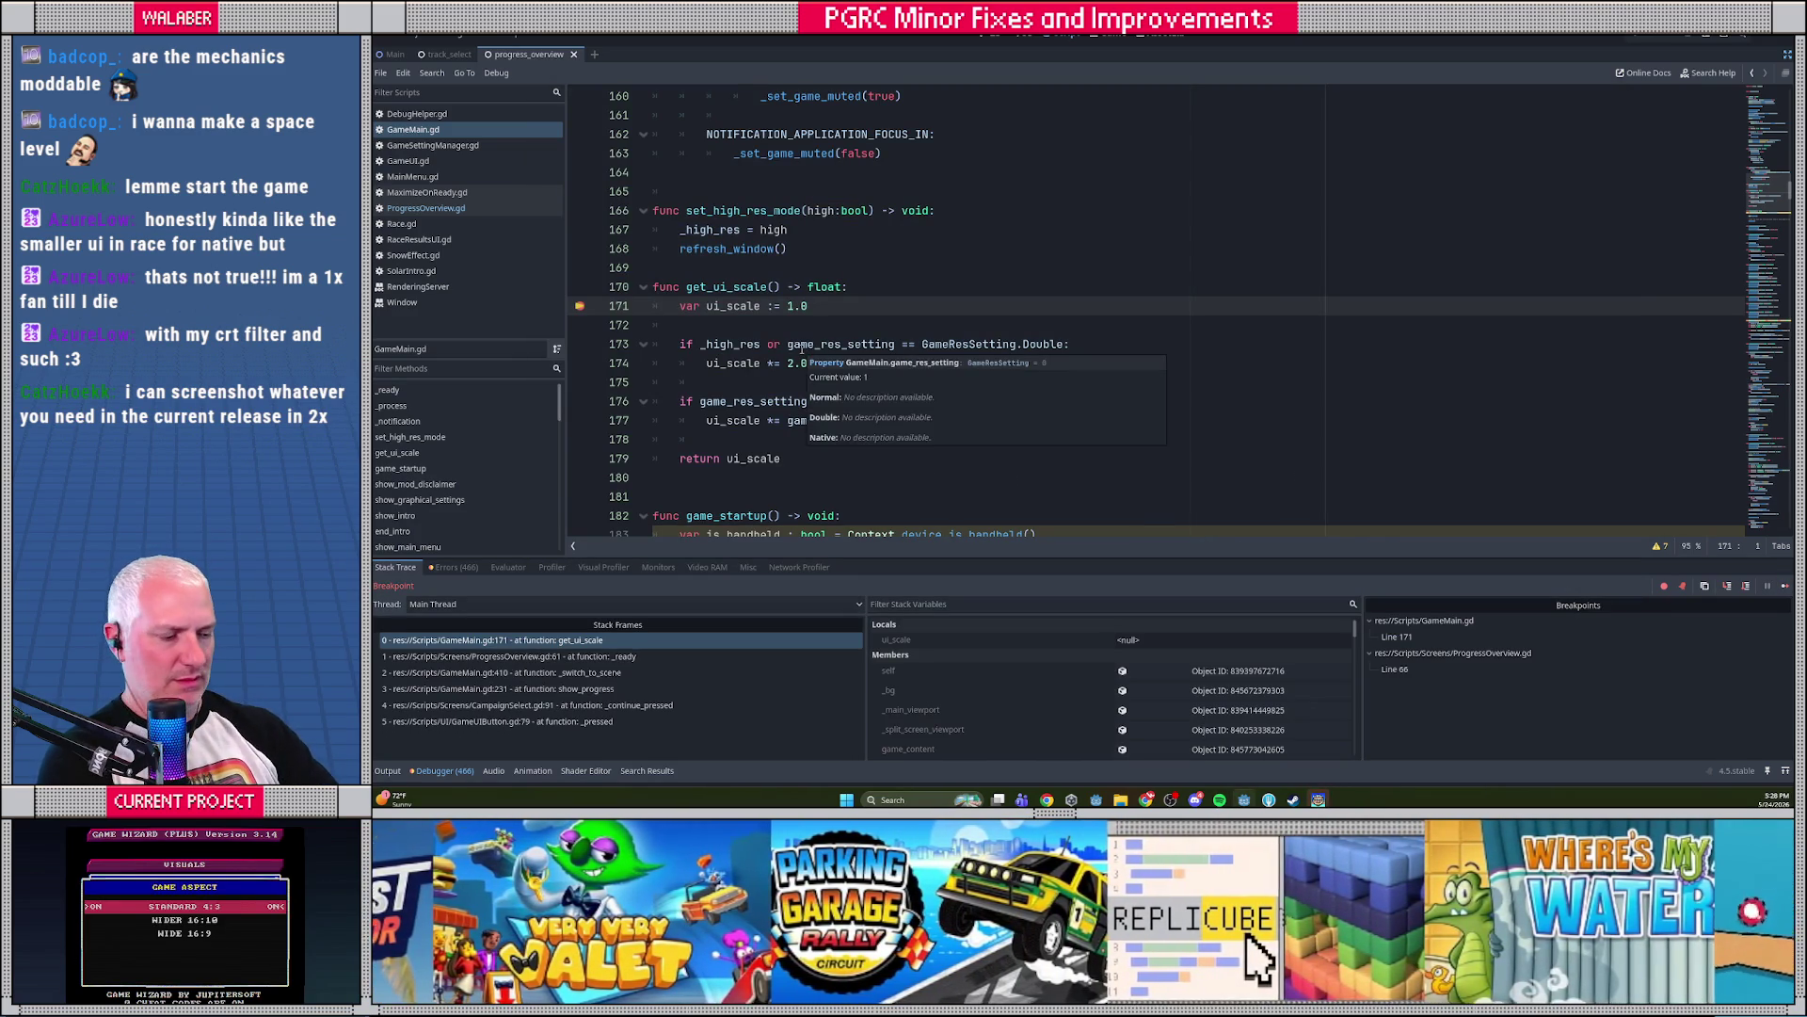
key(F12)
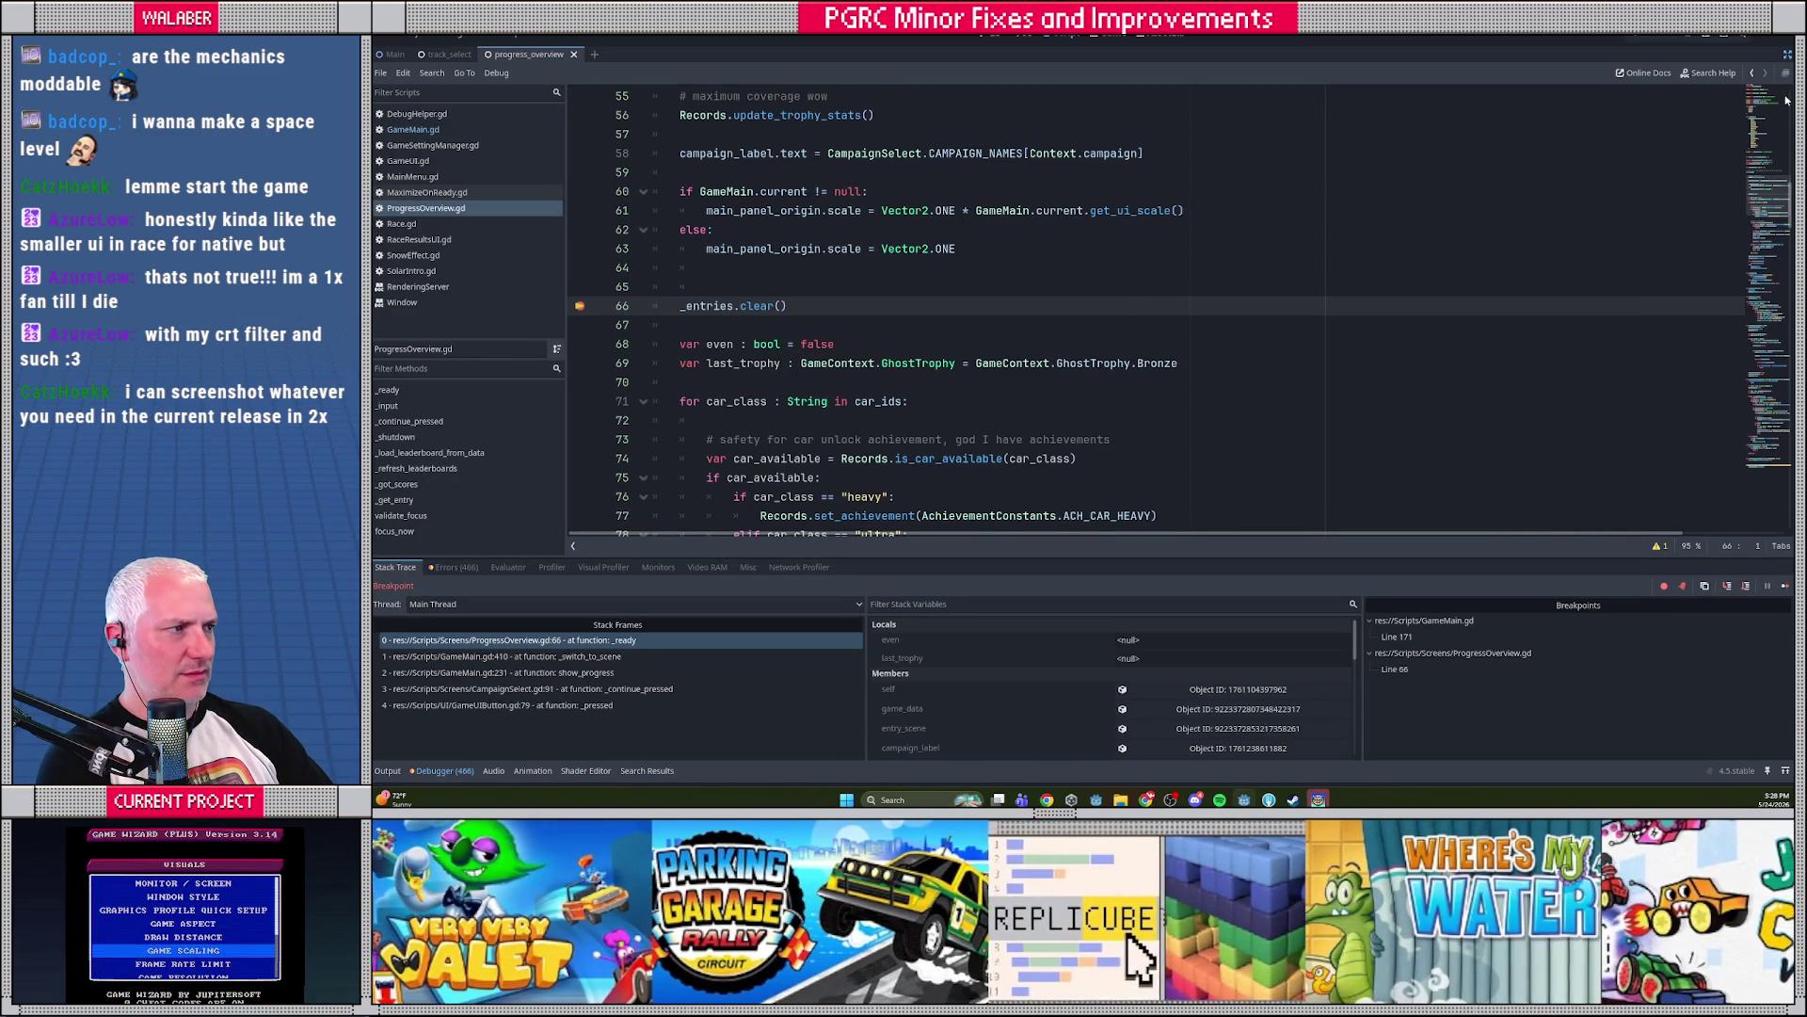
click(1788, 54)
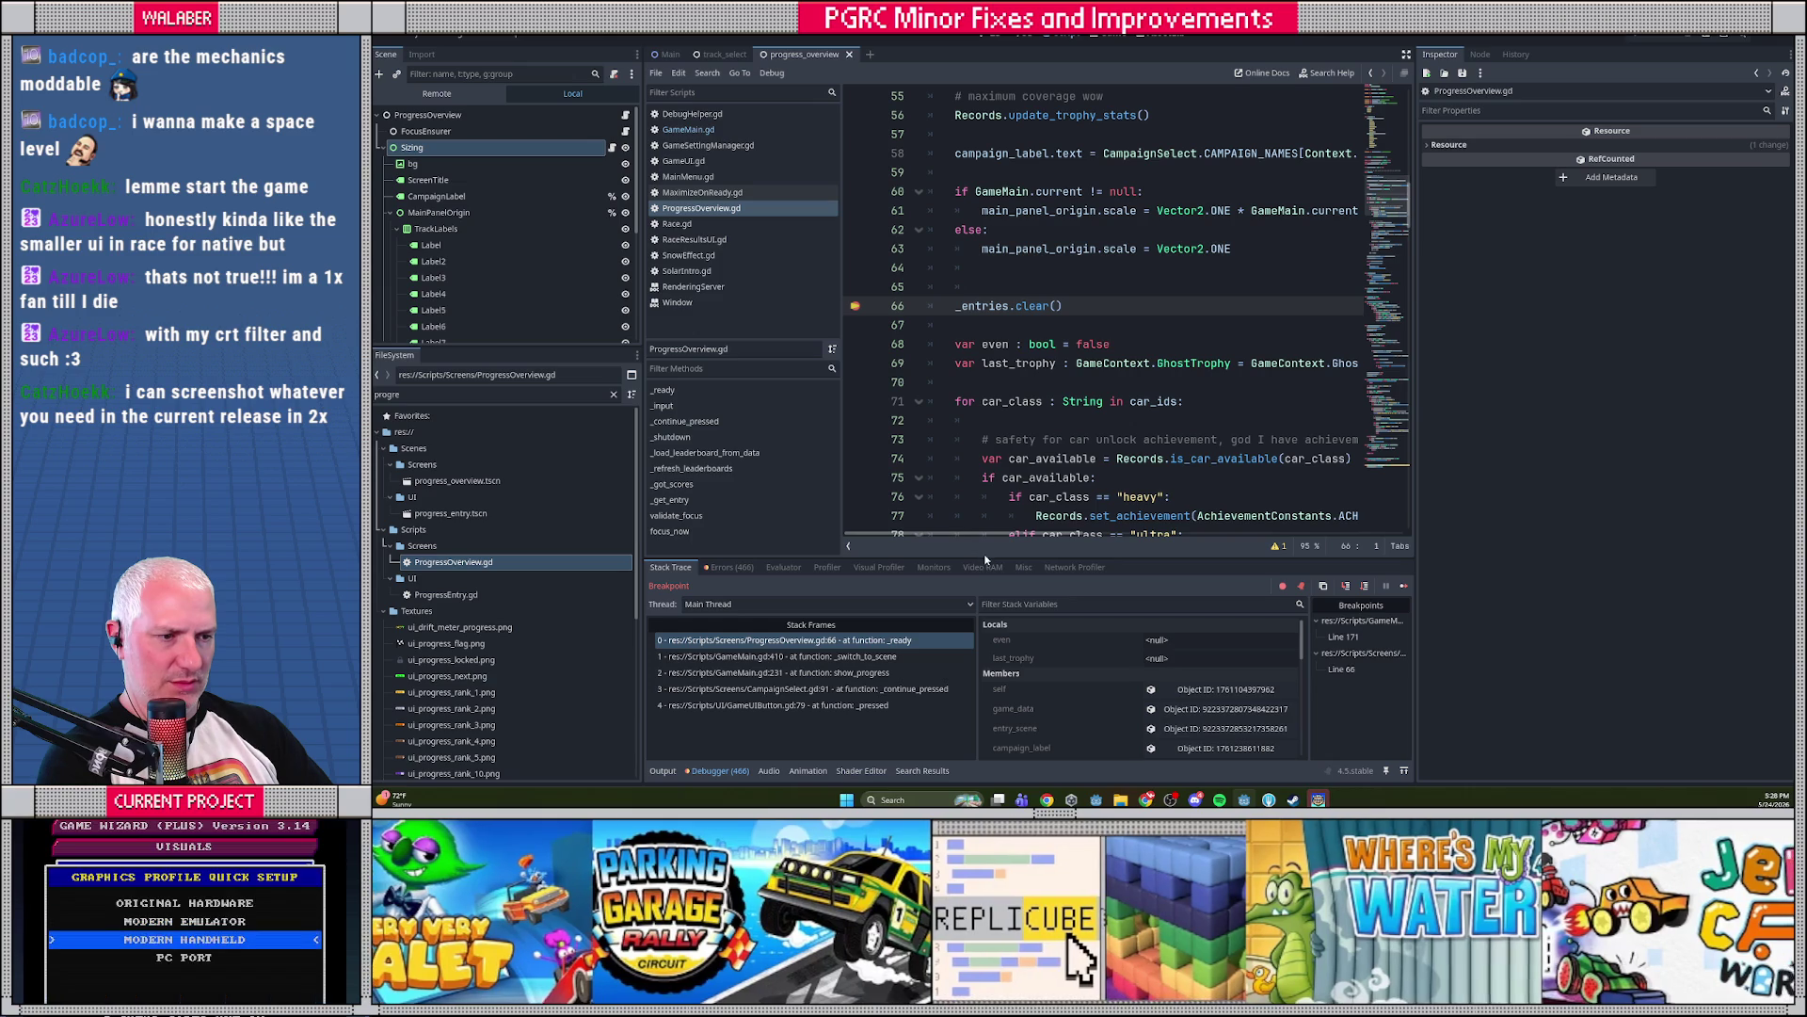
Inspect main_panel_origin's live properties in the Inspector, then resume onto the Progress Overview
drag(1029, 557, 1029, 447)
scroll(1085, 648, down, 3)
click(1223, 633)
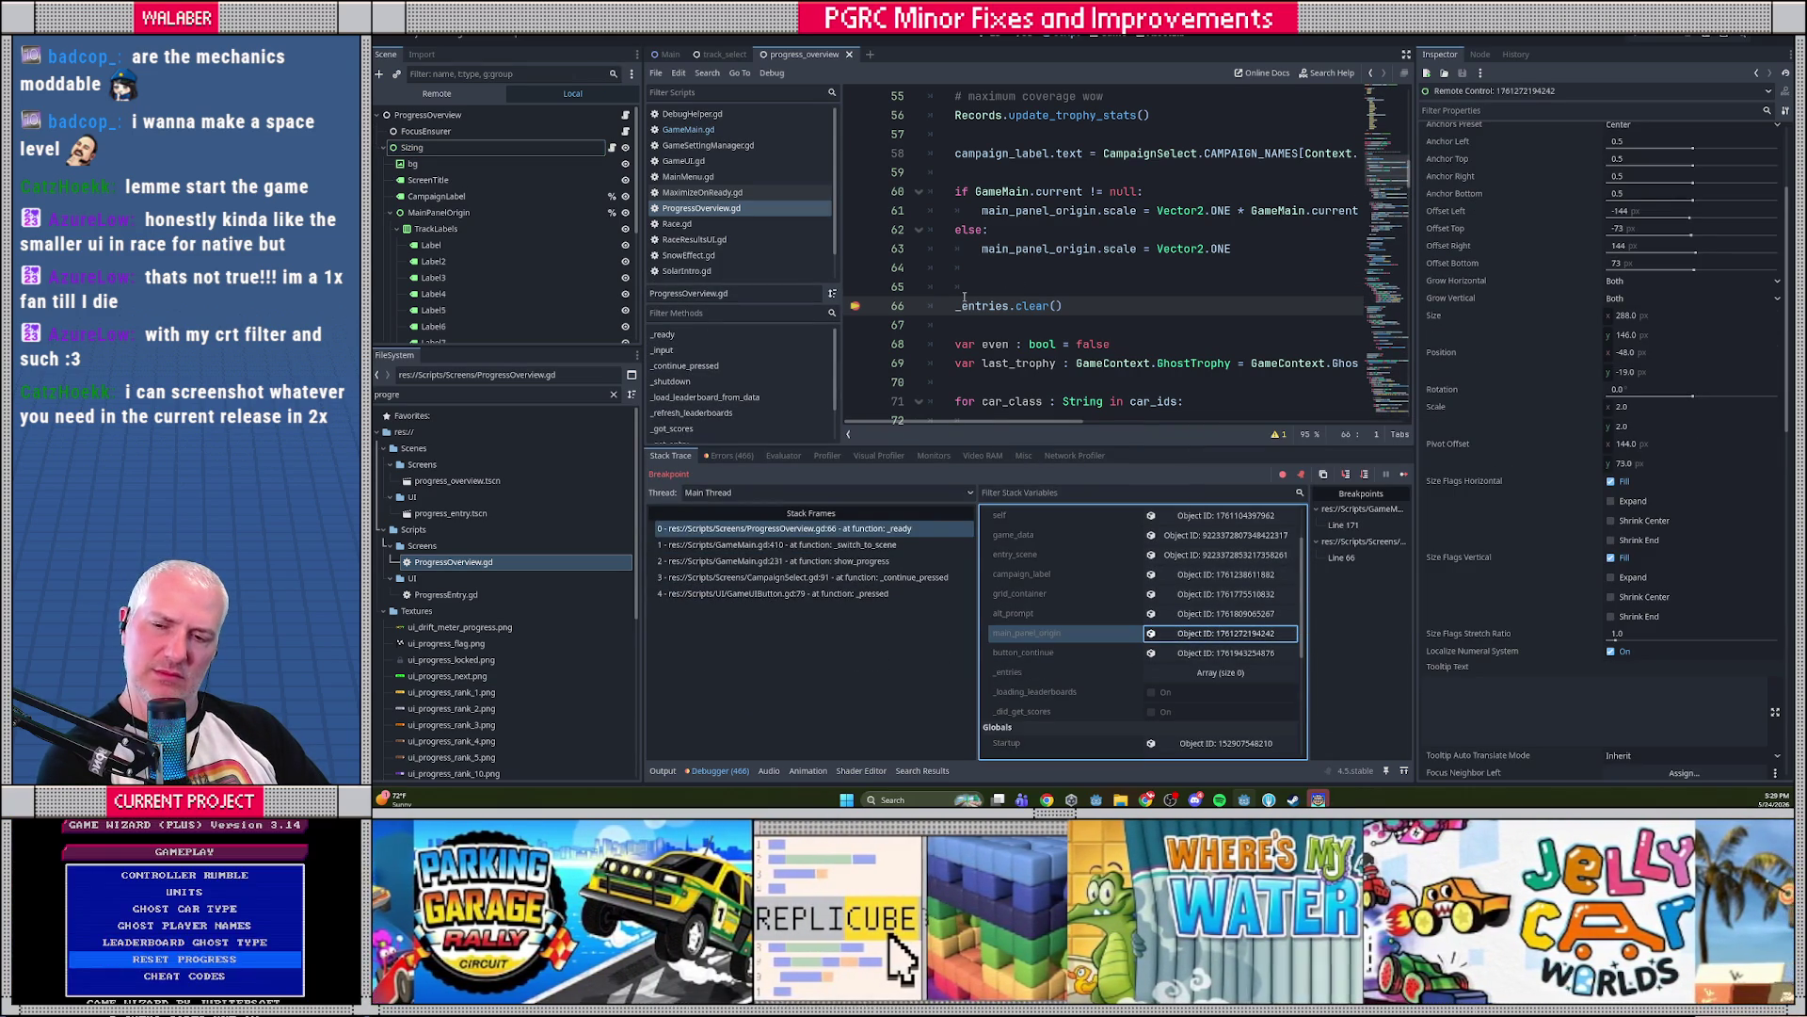
key(F12)
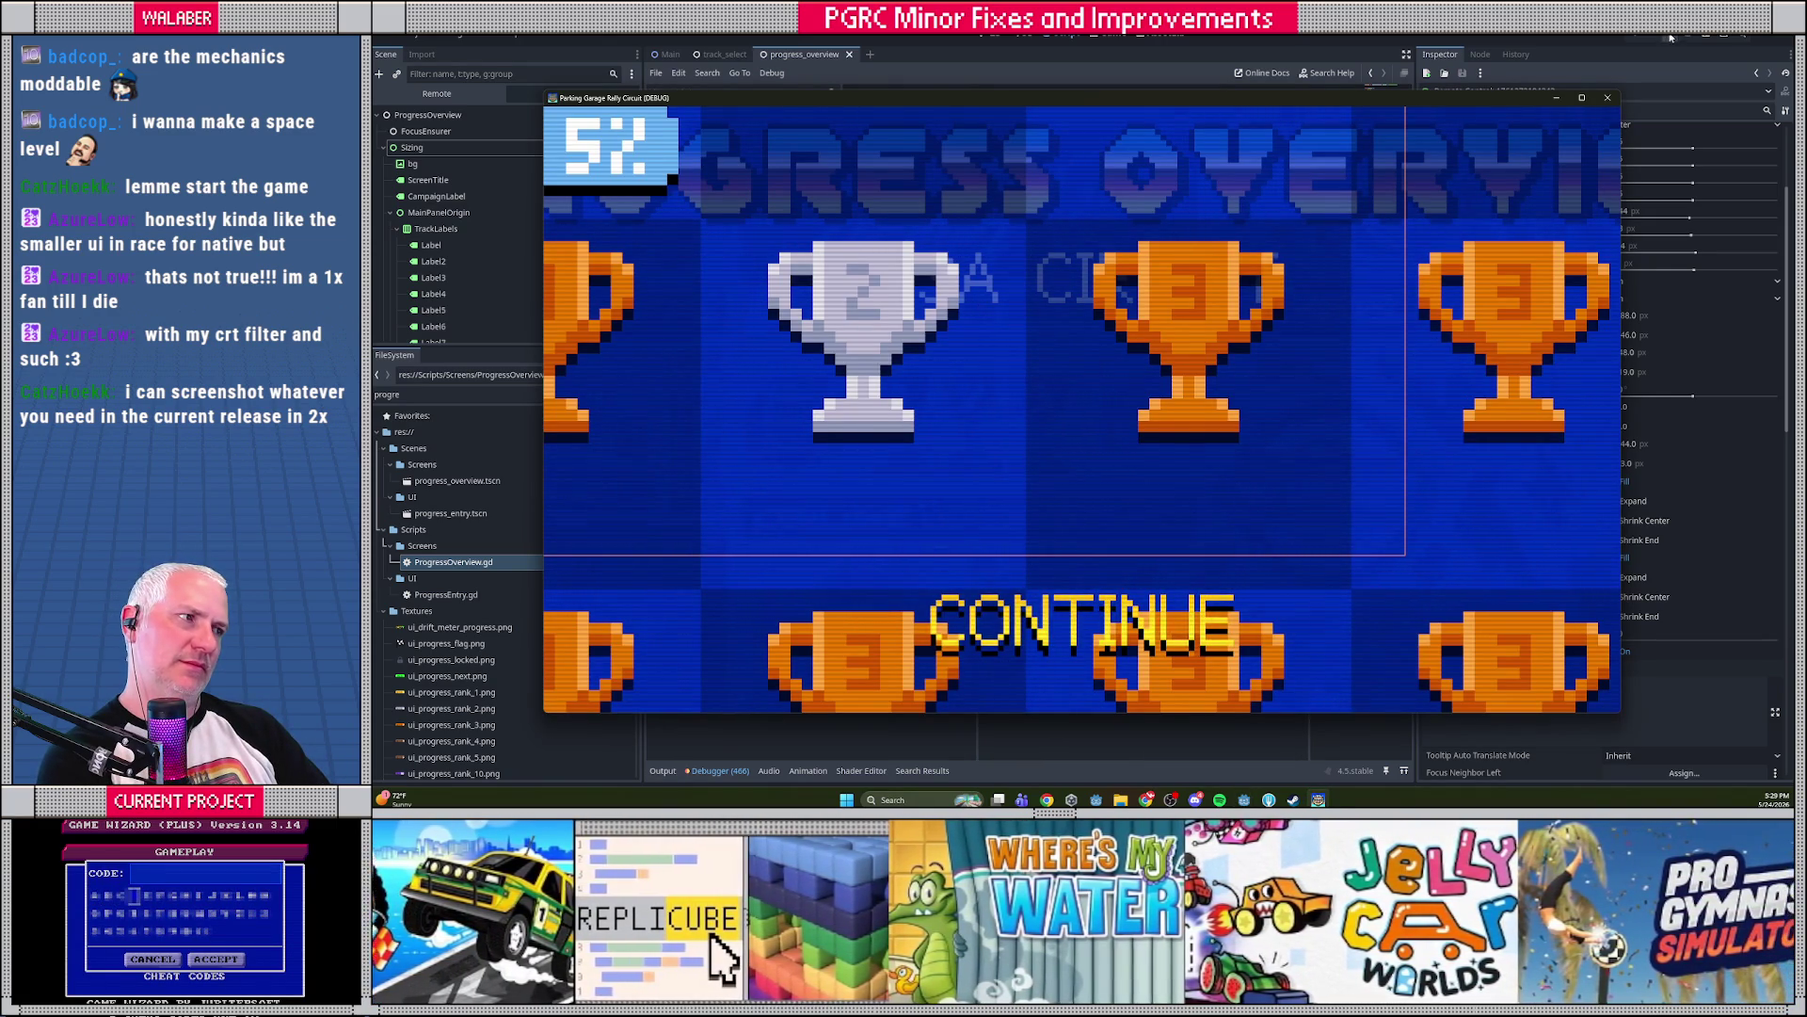
Stop debugging, relaunch with F5, continue past line 171 and skip to the title menu
click(1671, 37)
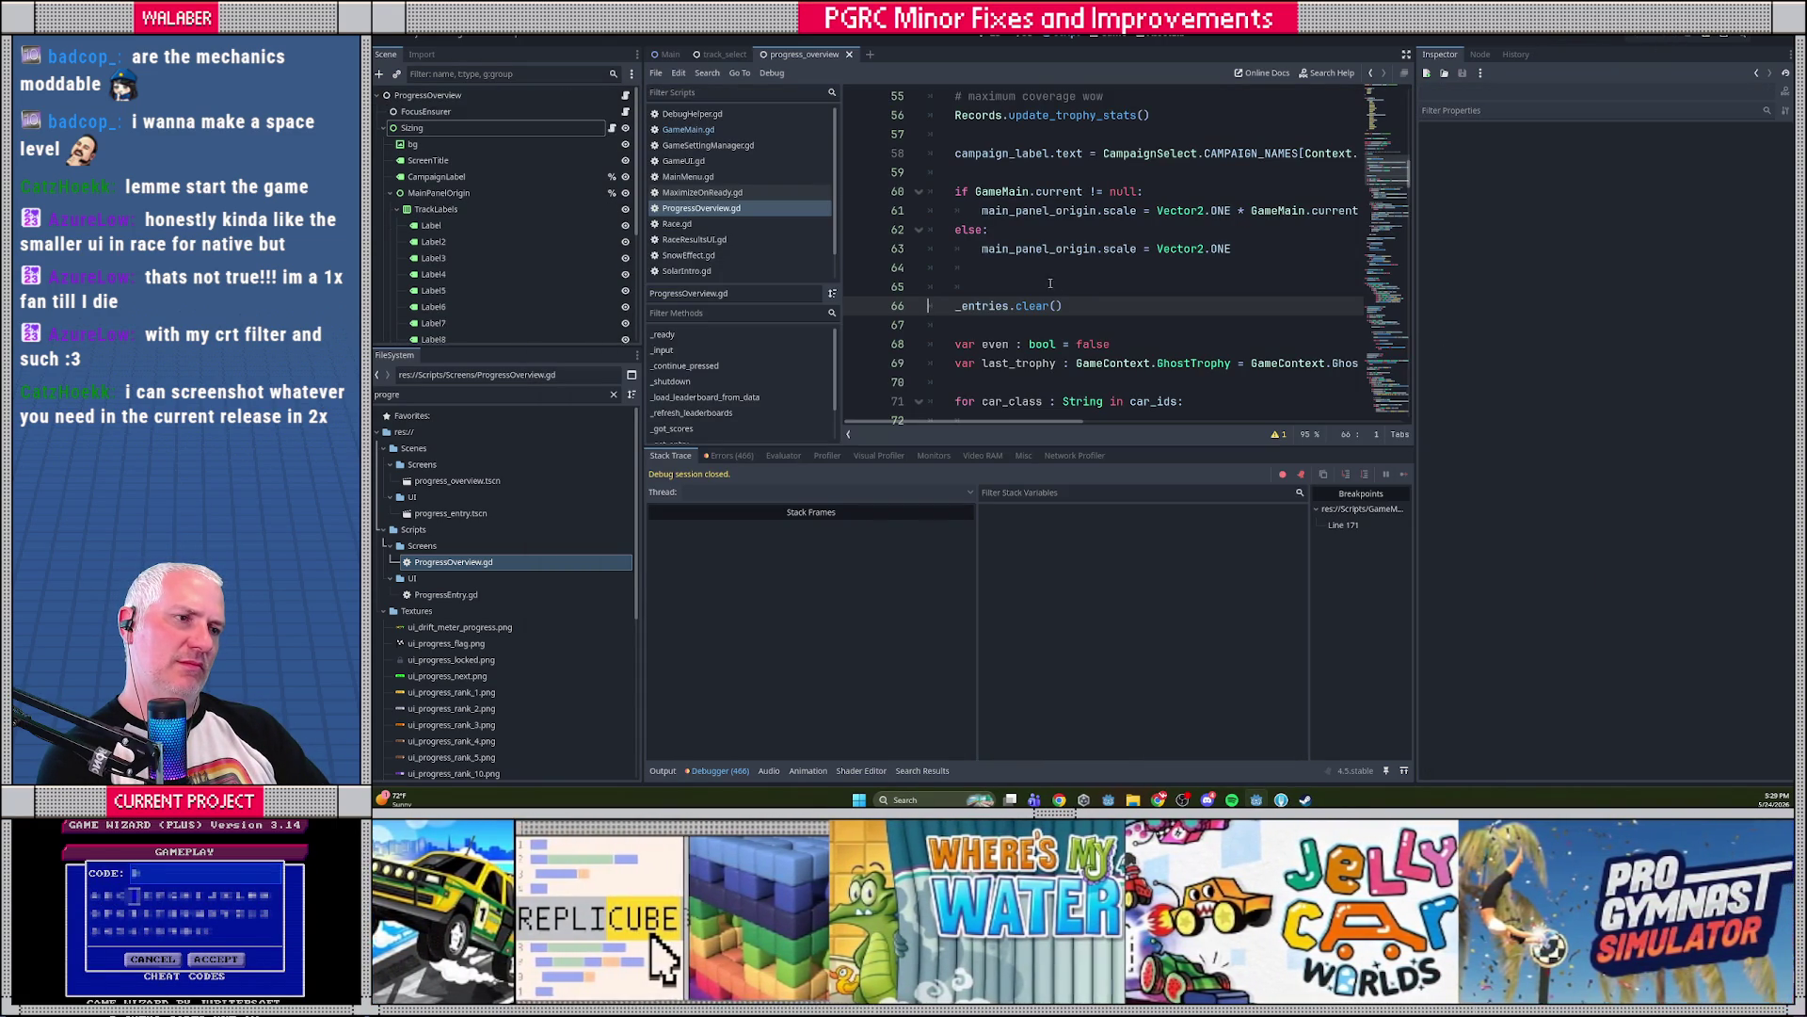
click(1044, 281)
key(F5)
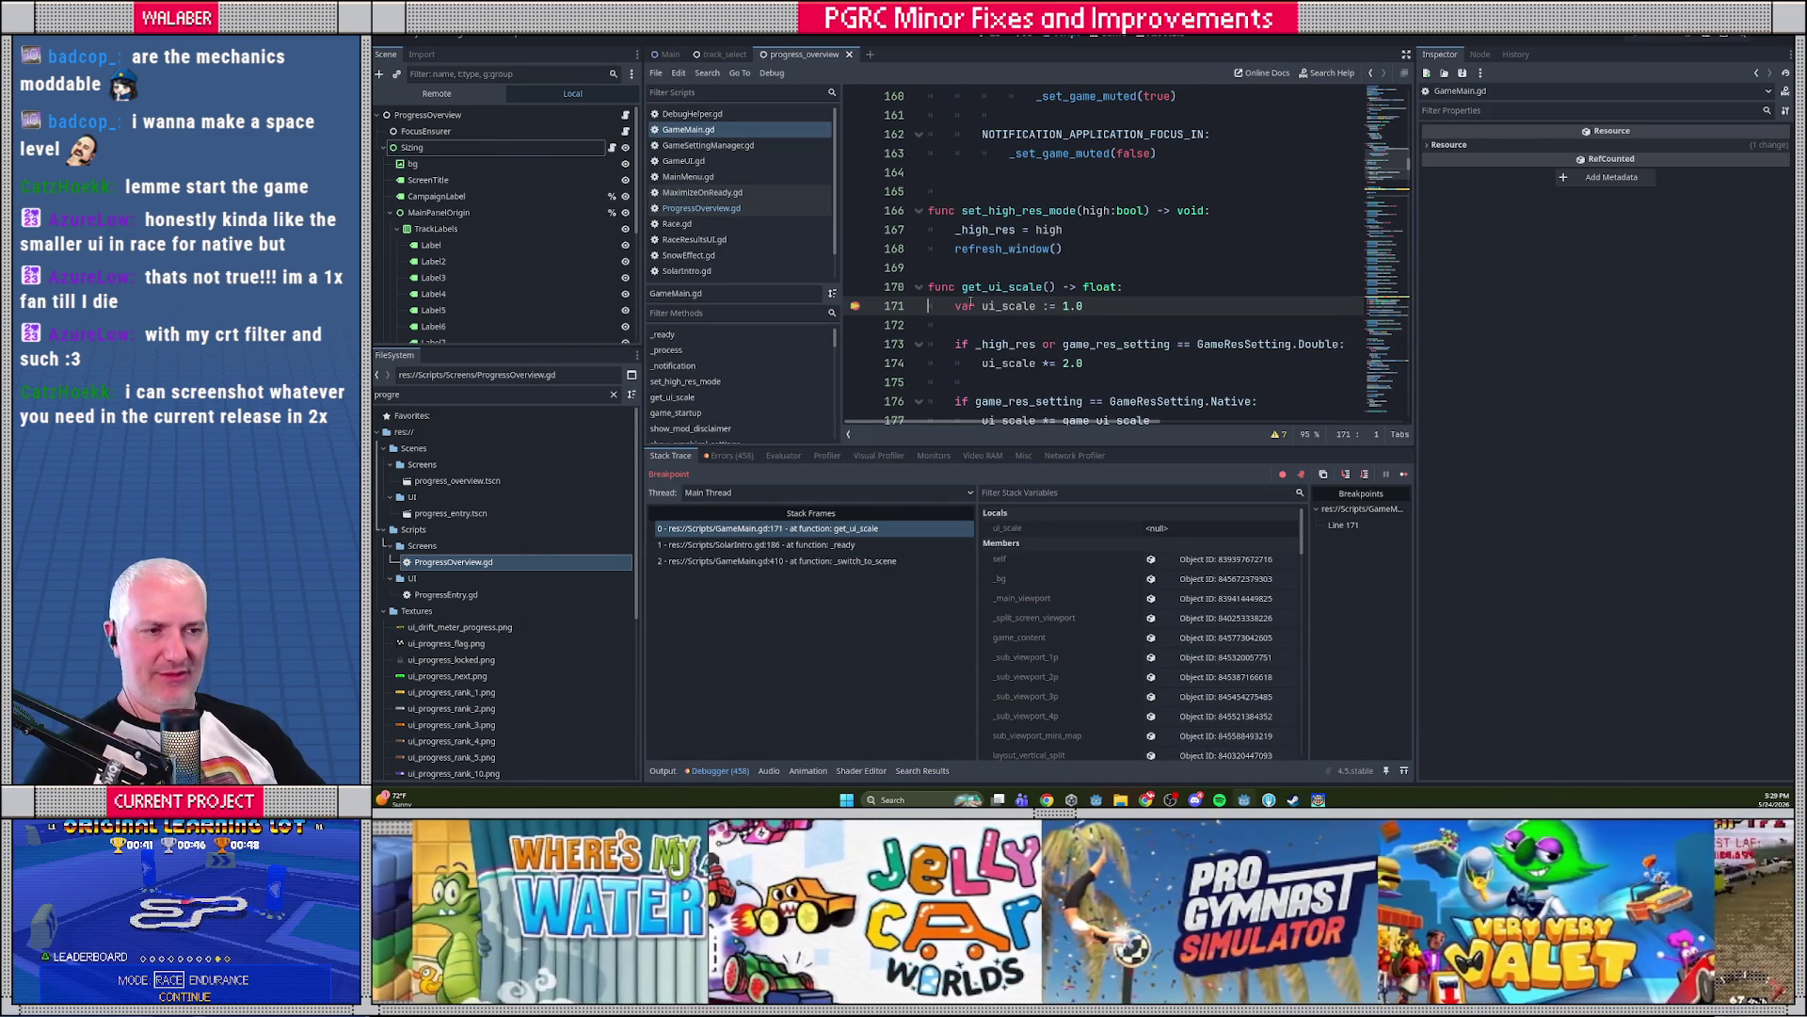
key(F12)
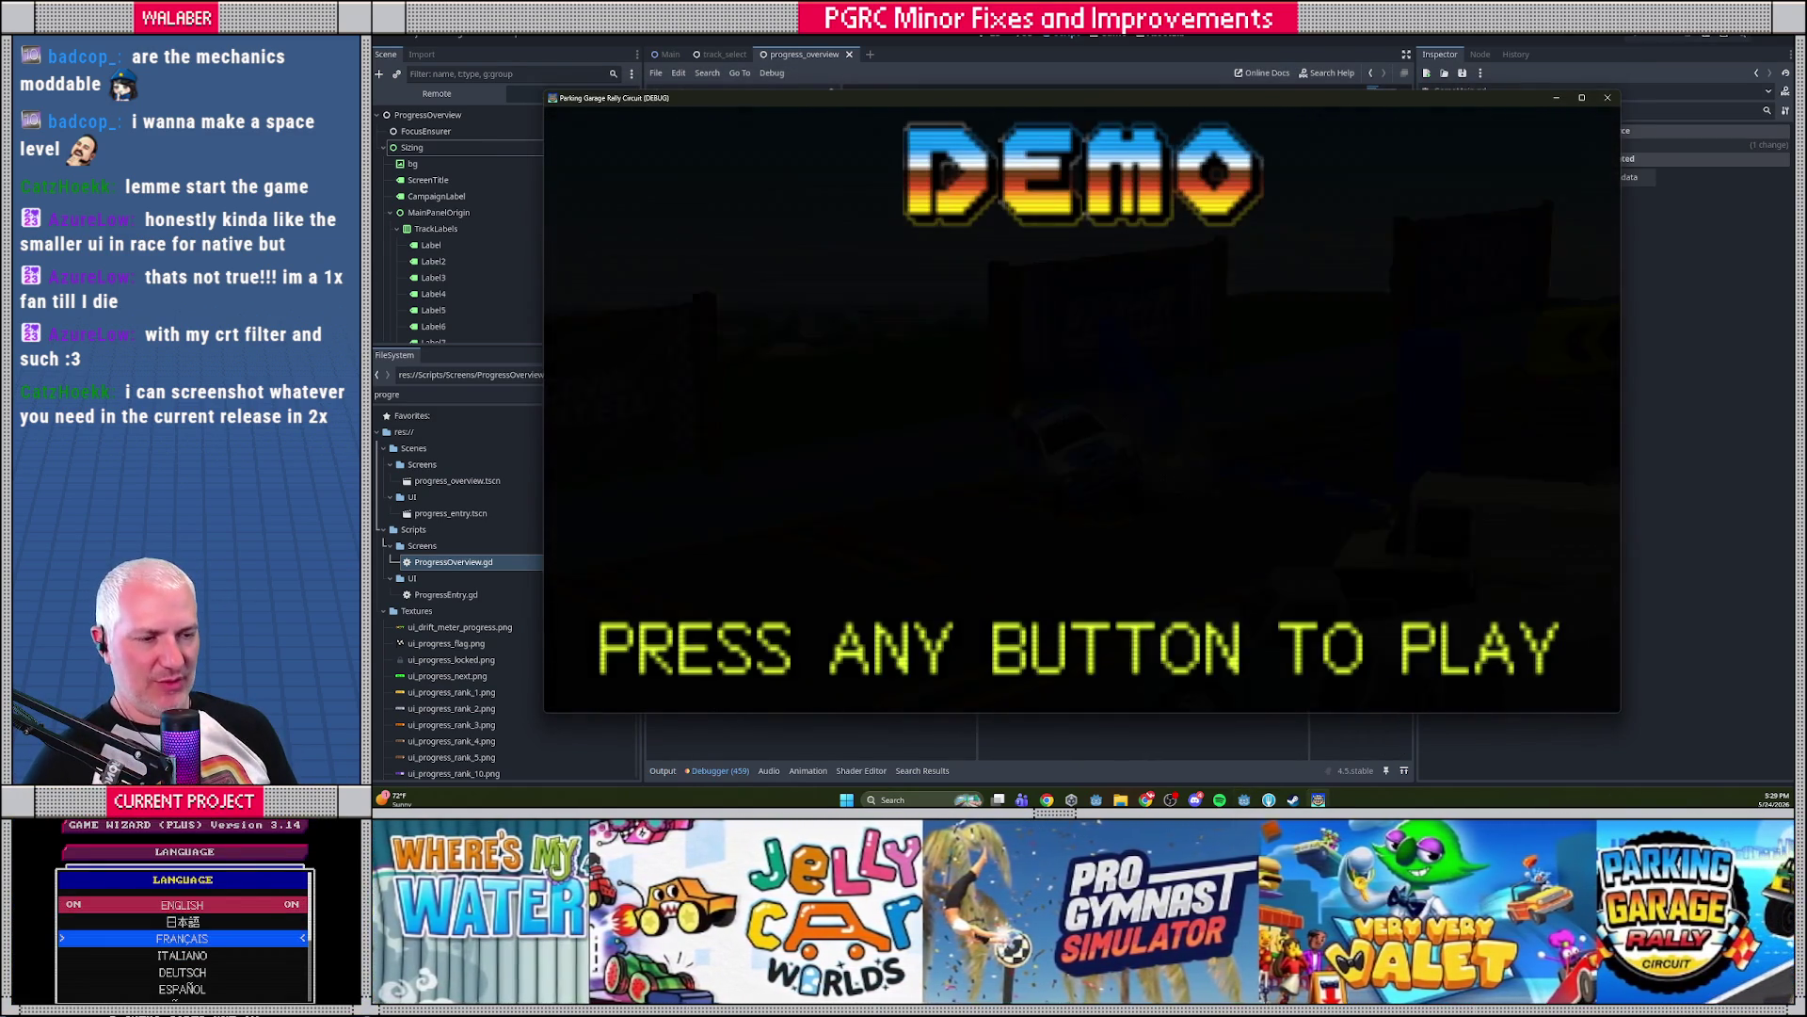
key(Return)
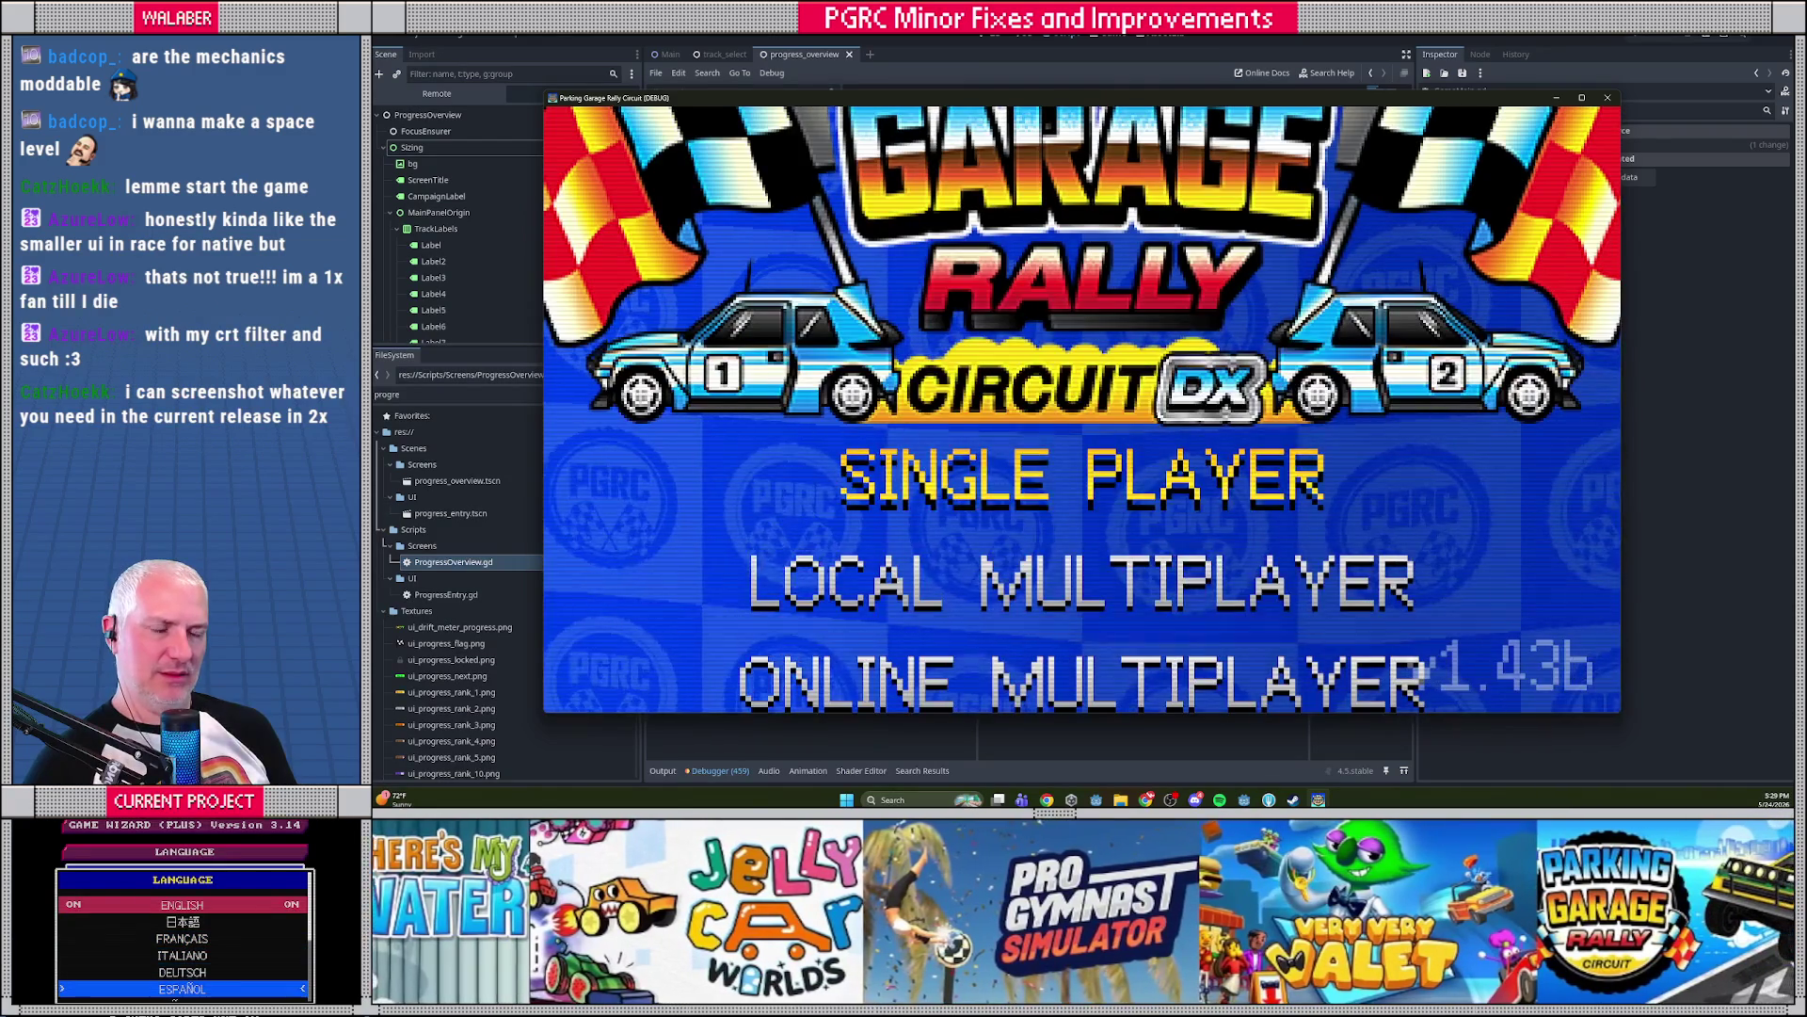